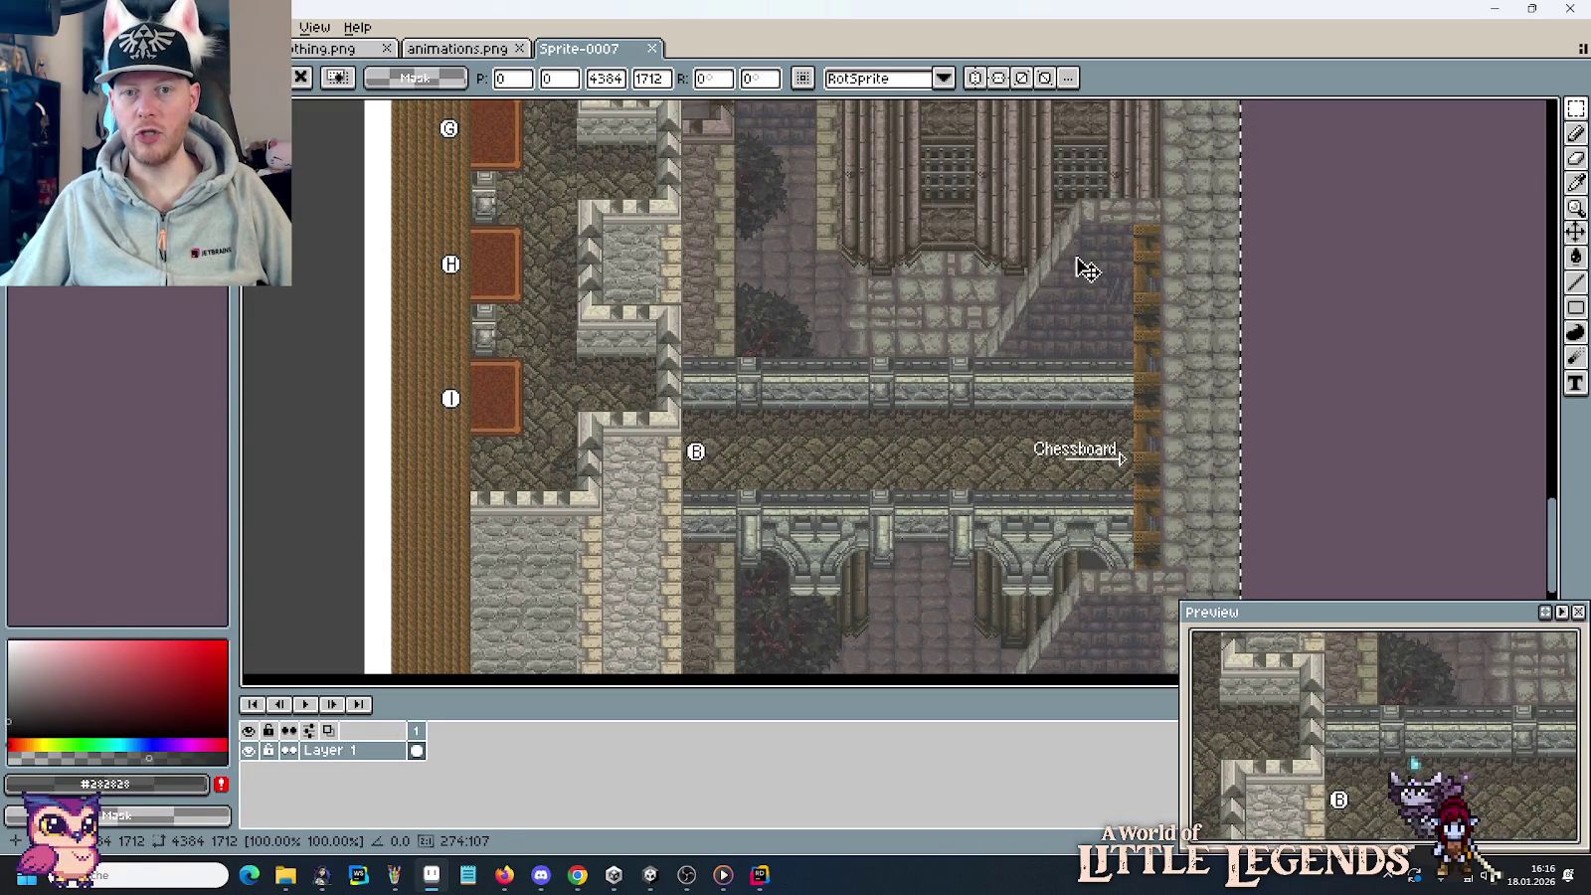
# Commit the pasted castle map reference into the sprite so it is no longer selected.
pyautogui.scroll(-3, 994, 493)
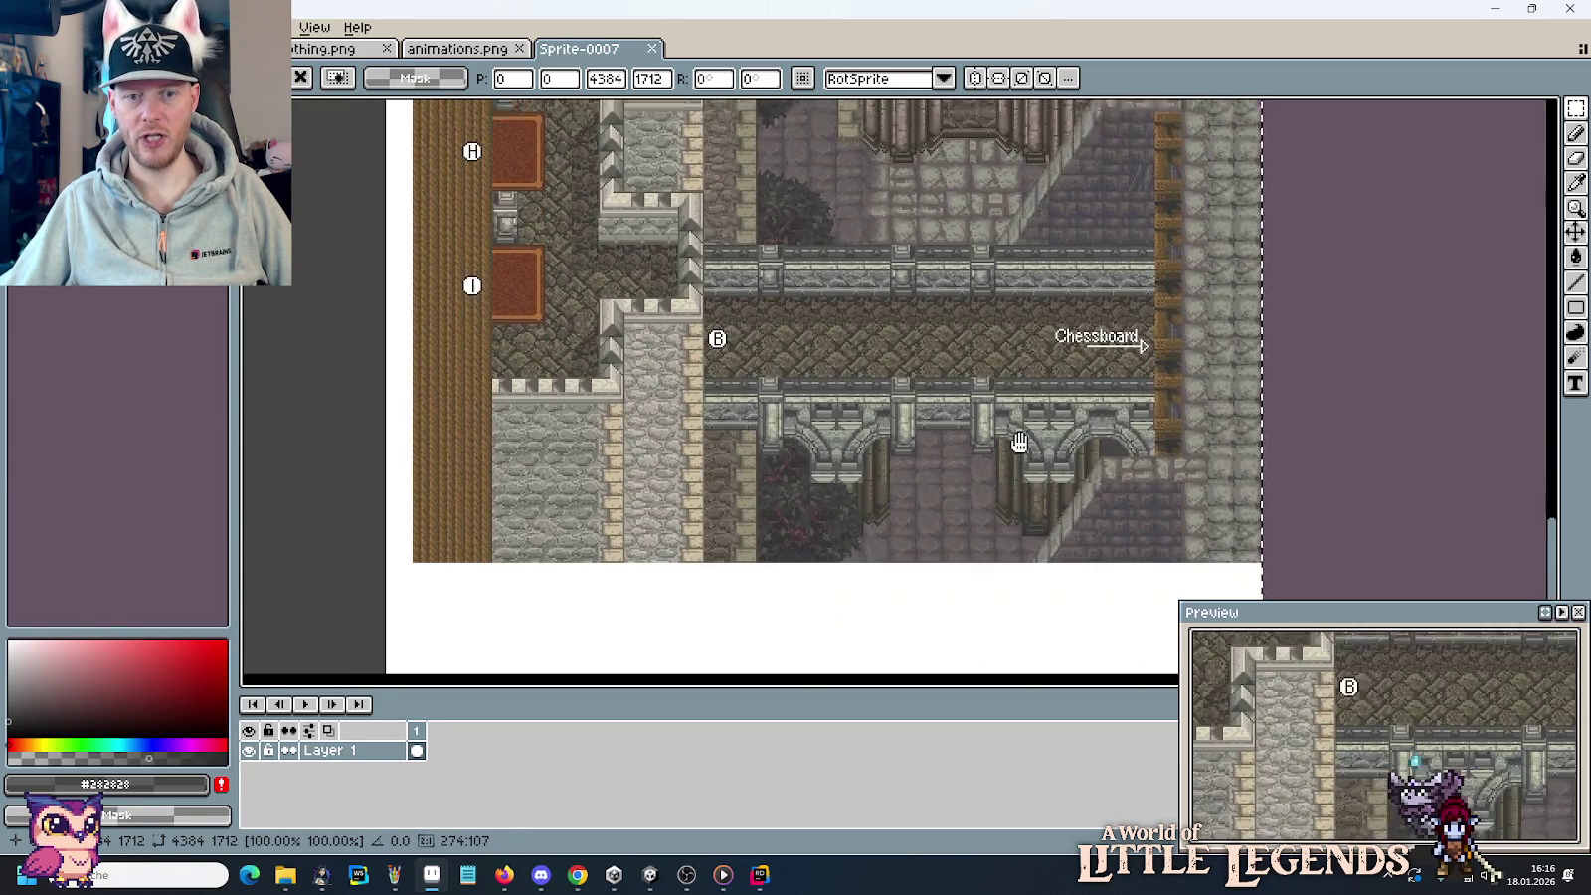
pyautogui.scroll(4, 741, 292)
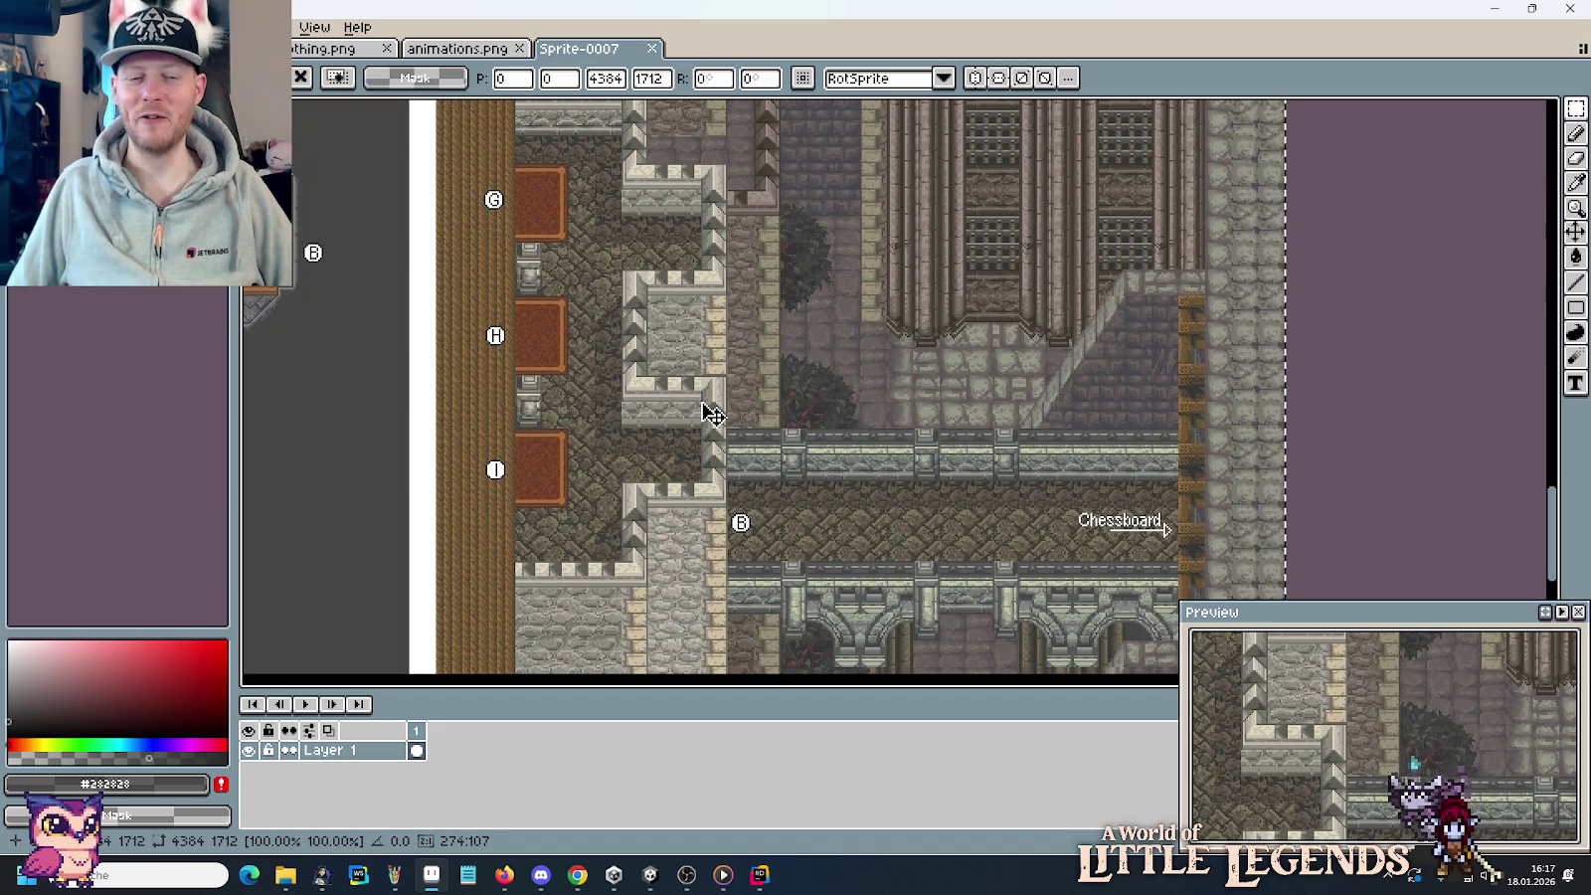
pyautogui.scroll(5, 731, 416)
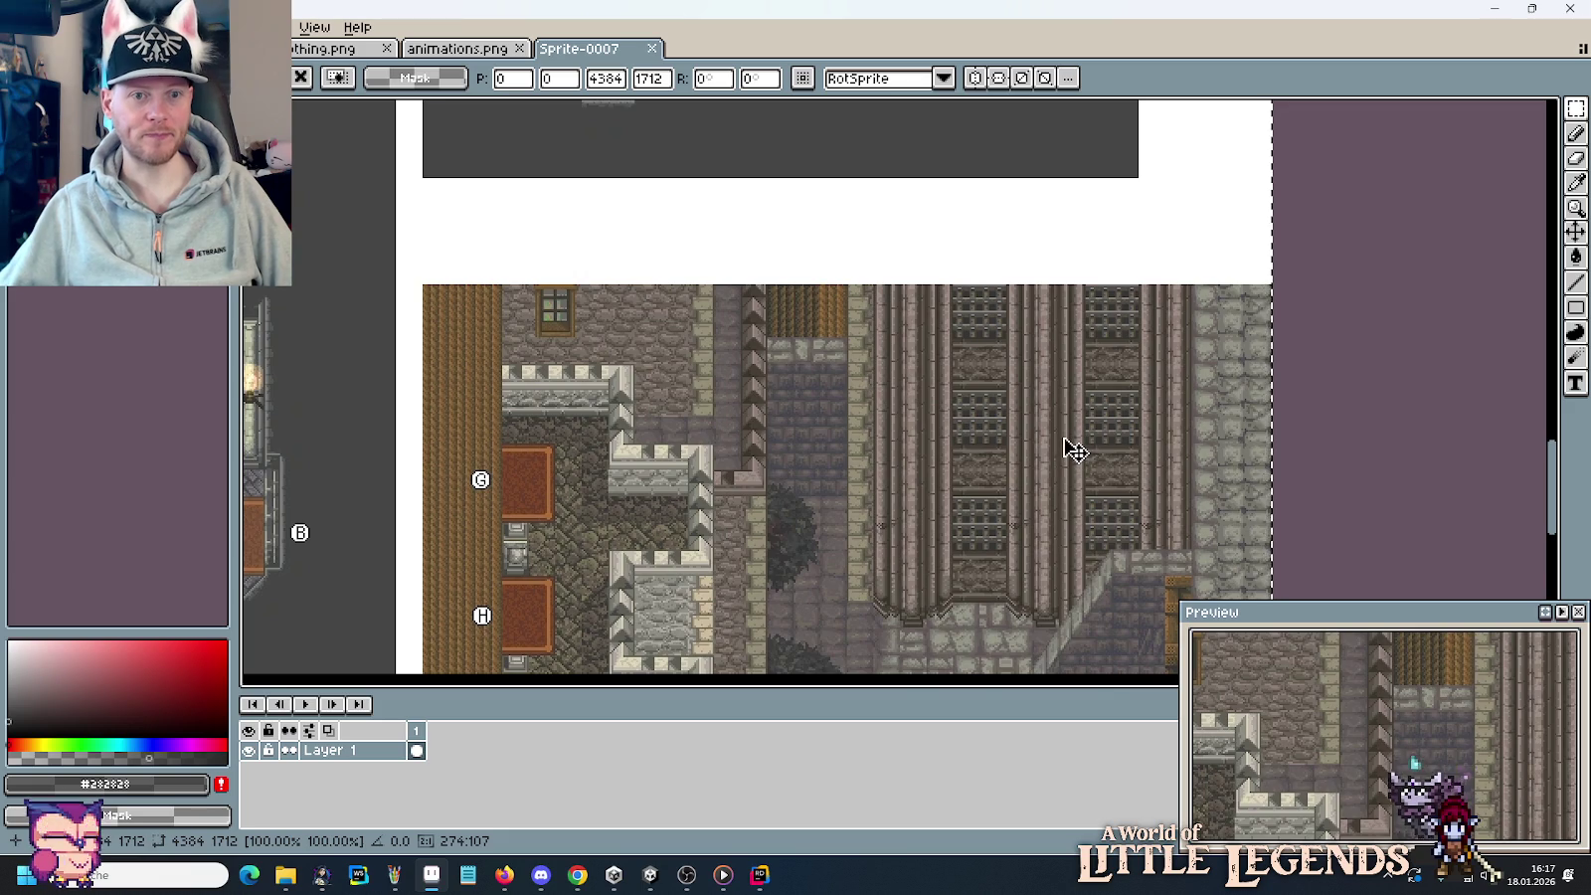
pyautogui.scroll(-1, 1064, 459)
pyautogui.scroll(-1, 994, 398)
pyautogui.scroll(2, 984, 298)
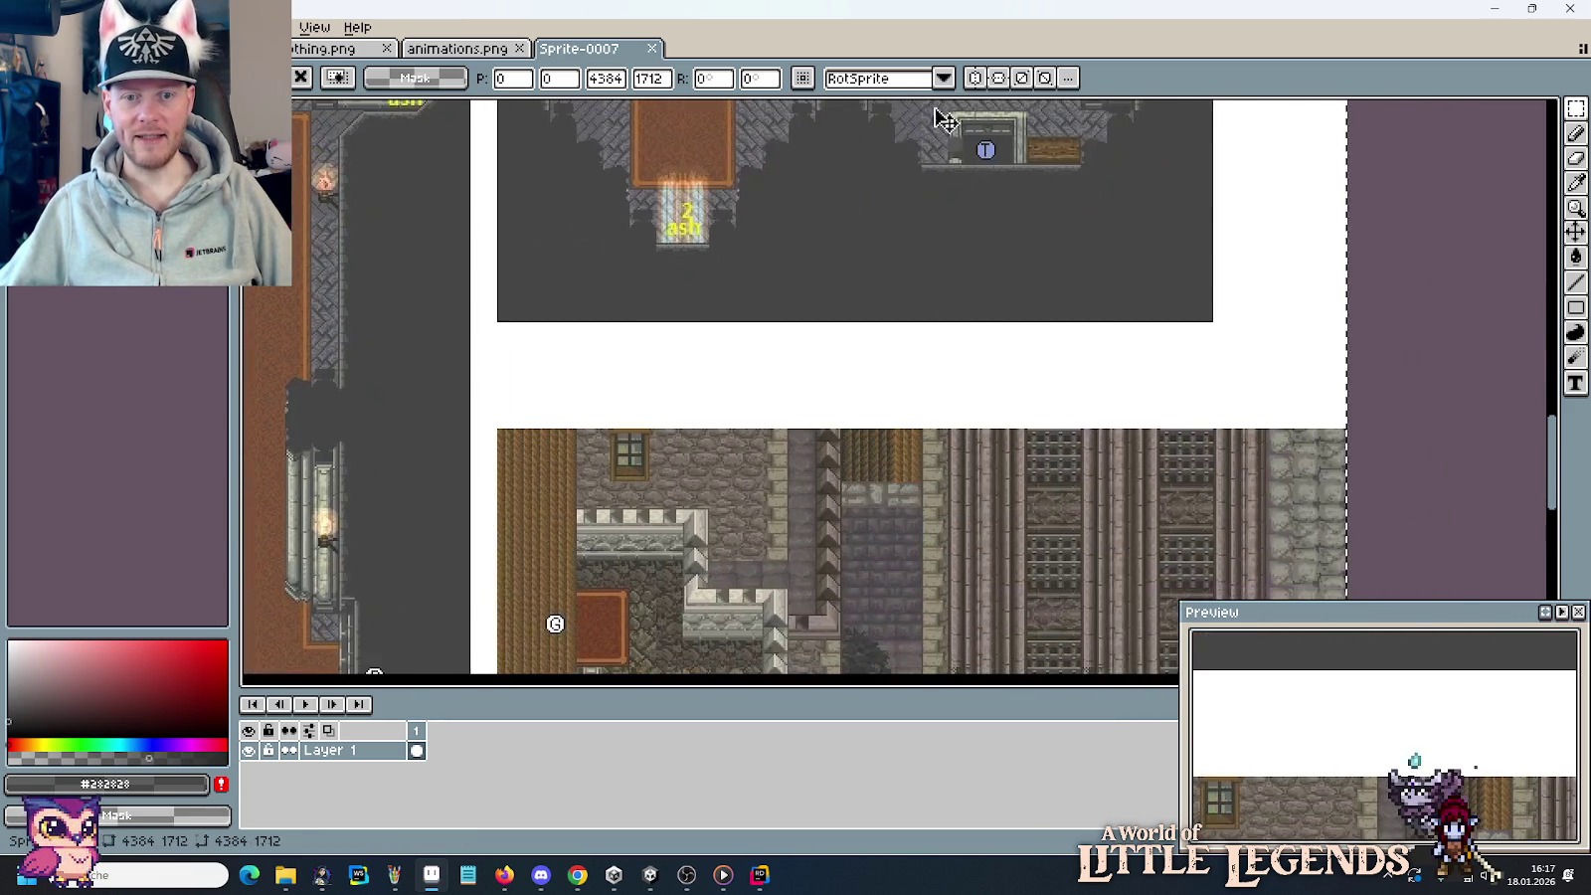
pyautogui.scroll(-1, 990, 522)
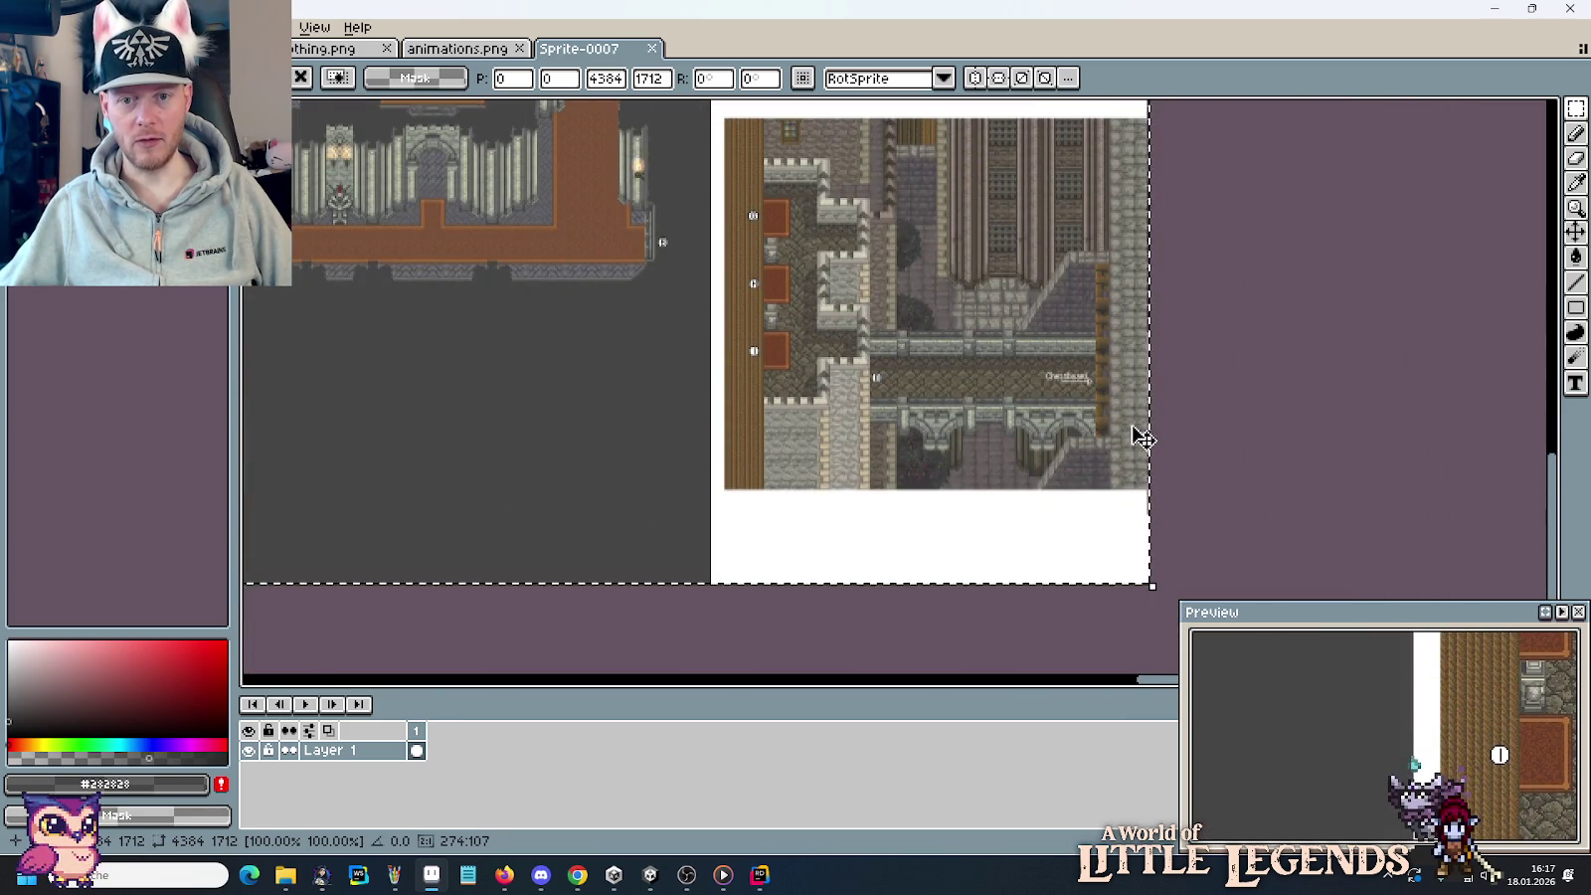
pyautogui.scroll(2, 1094, 388)
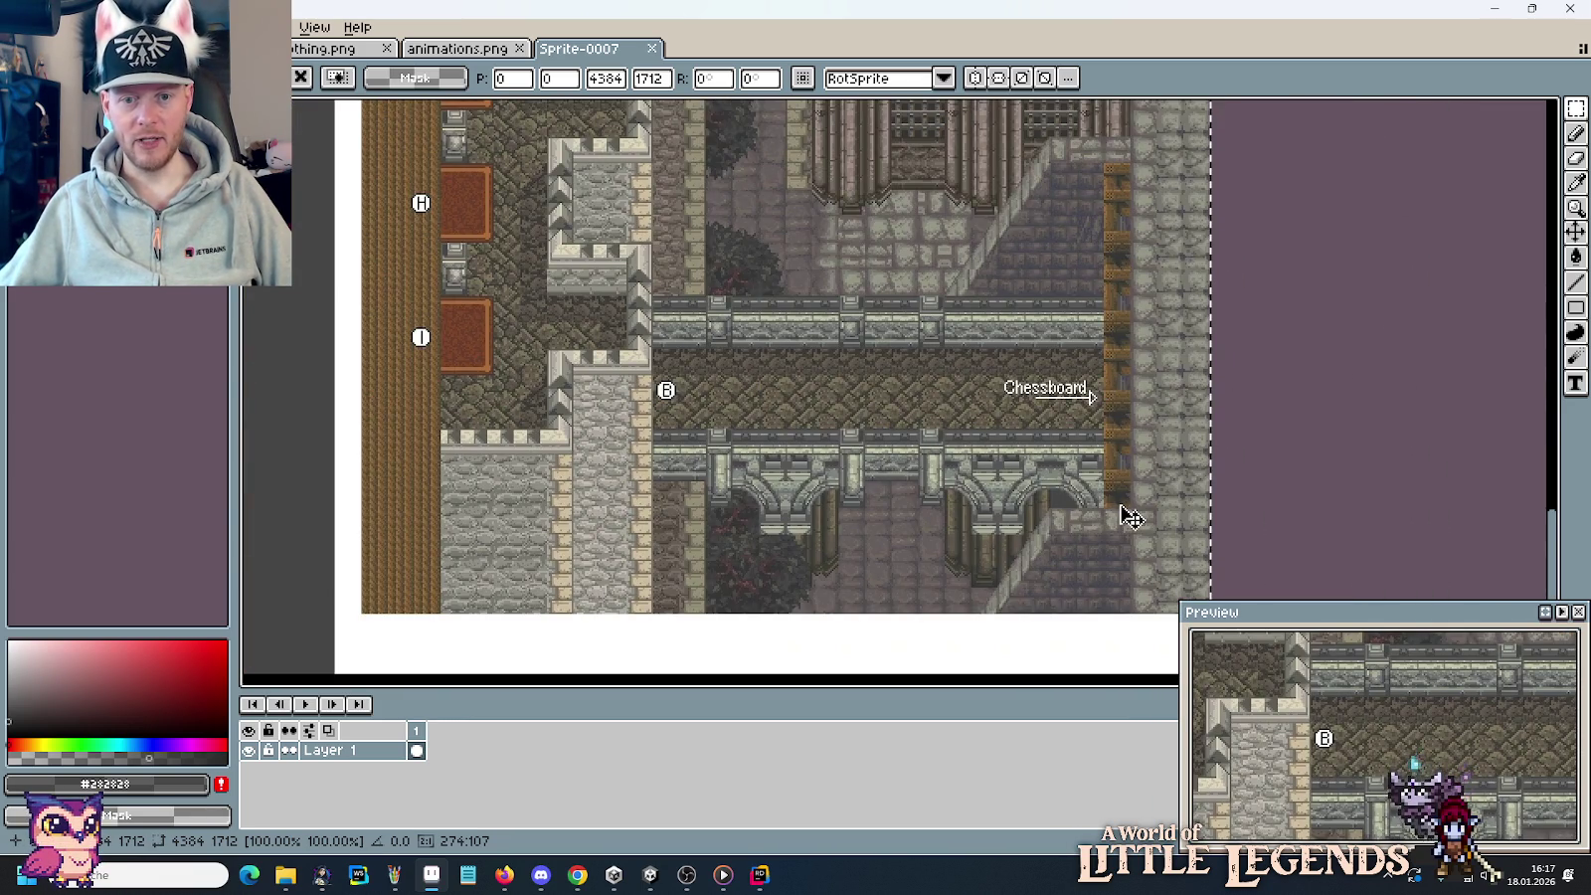
pyautogui.click(1354, 543)
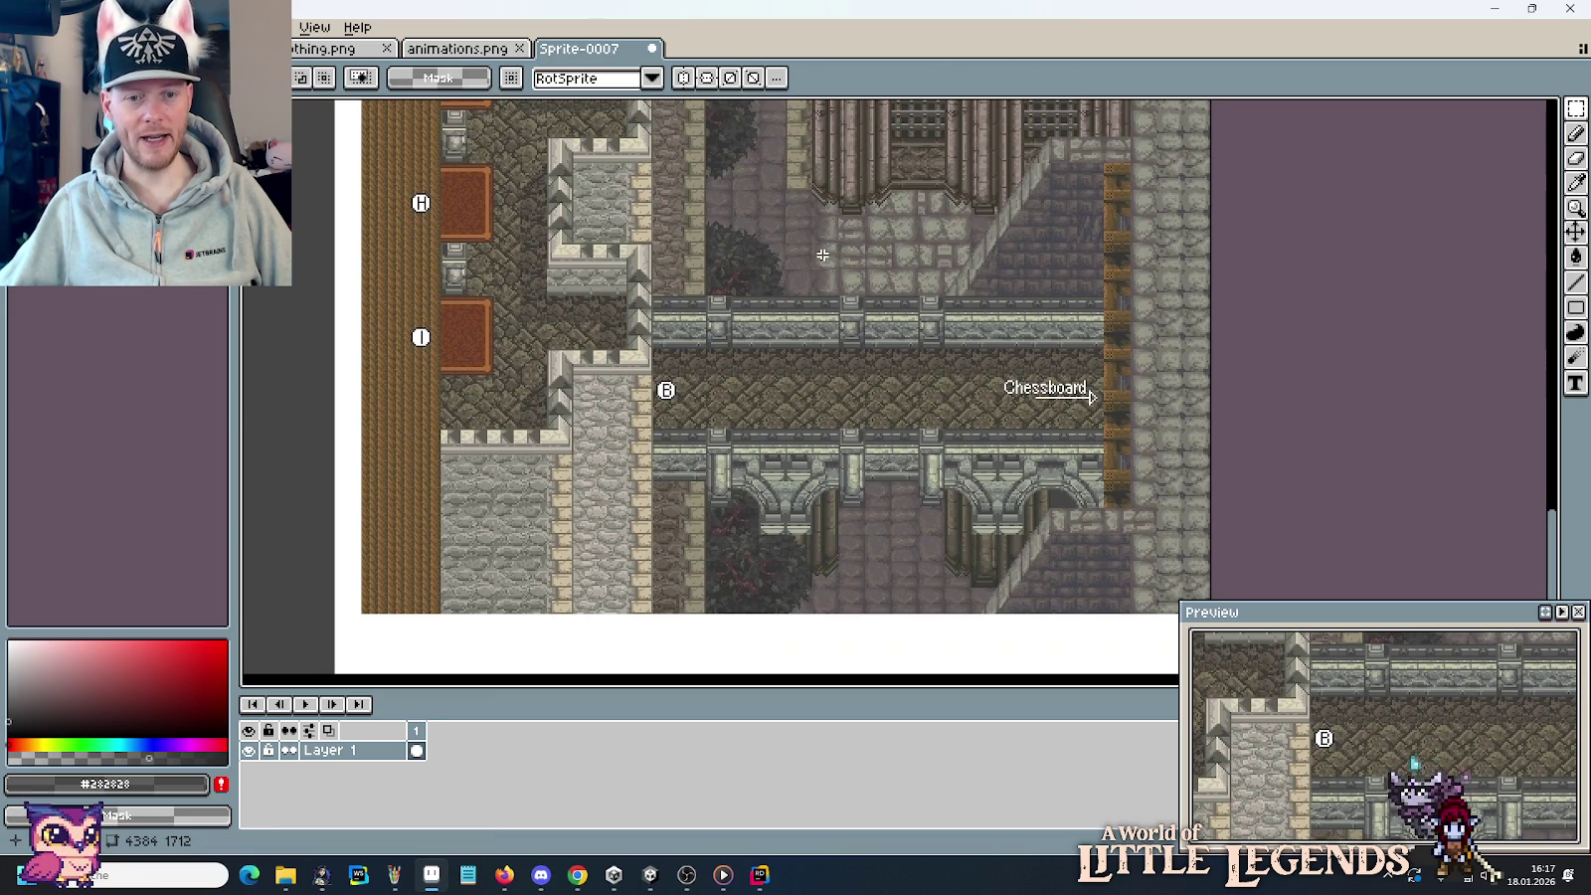
# Marquee-select a small strip of the castle wall, then clear that selection.
pyautogui.scroll(3, 823, 255)
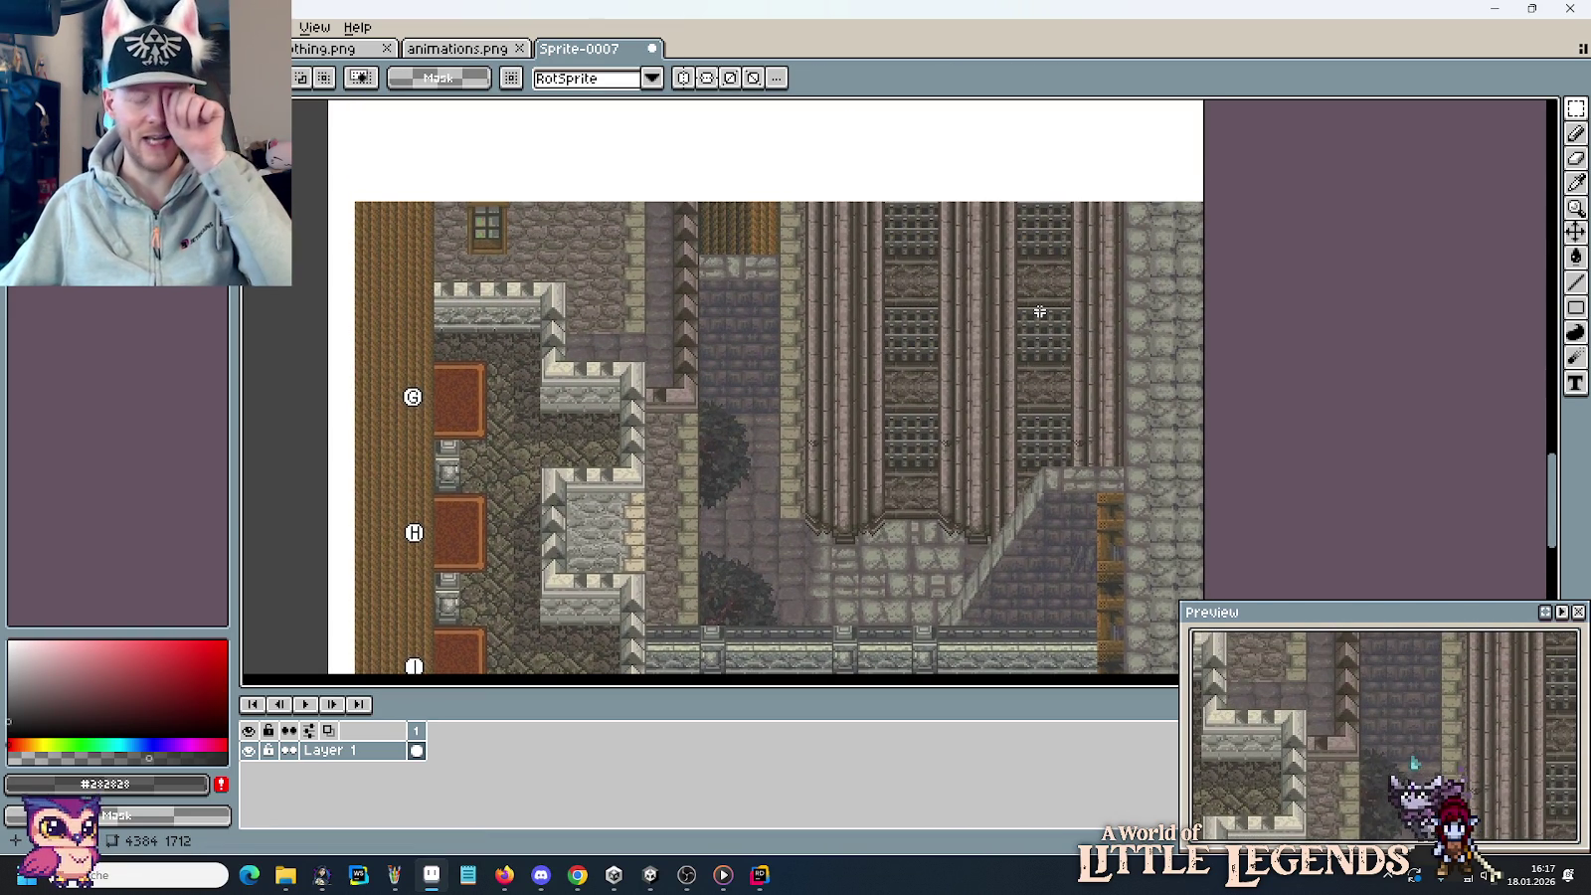
pyautogui.moveTo(563, 316); pyautogui.dragTo(652, 346)
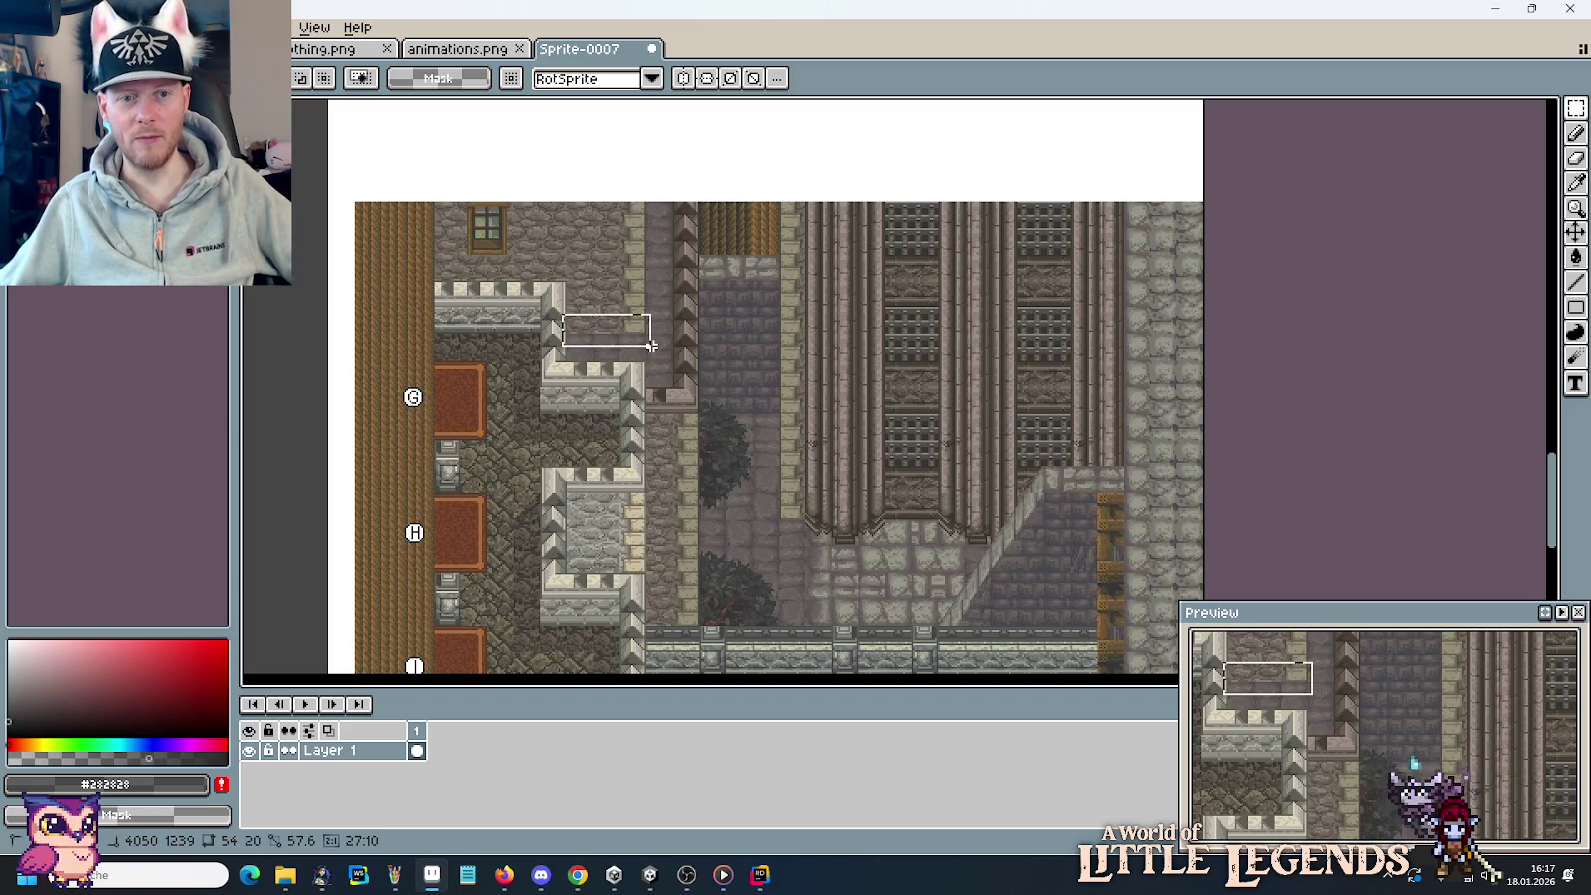
pyautogui.click(719, 369)
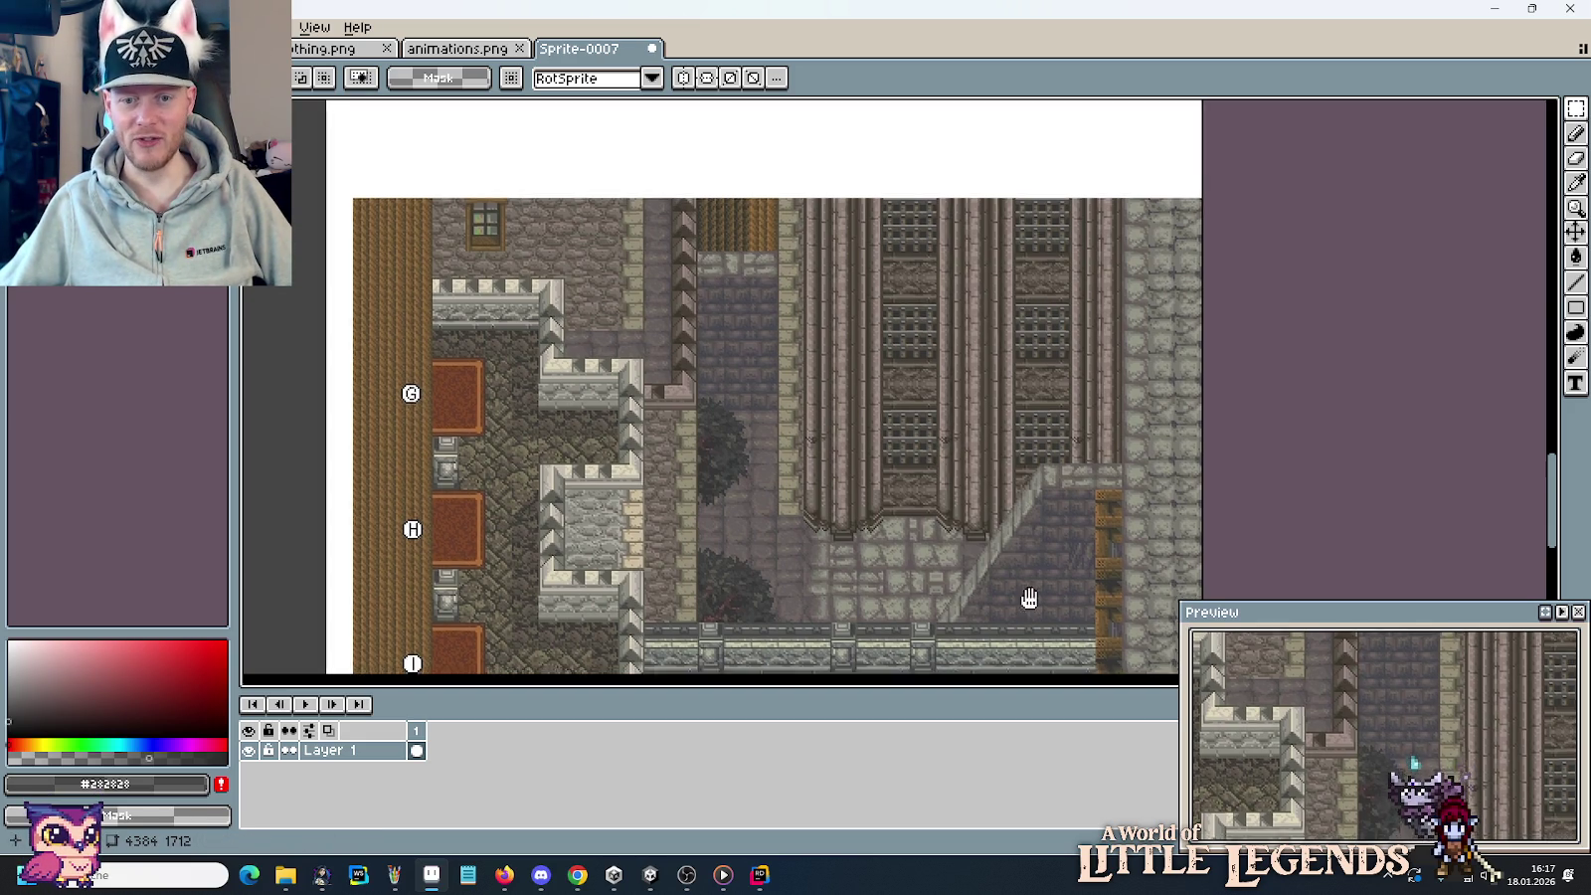
pyautogui.scroll(-5, 941, 472)
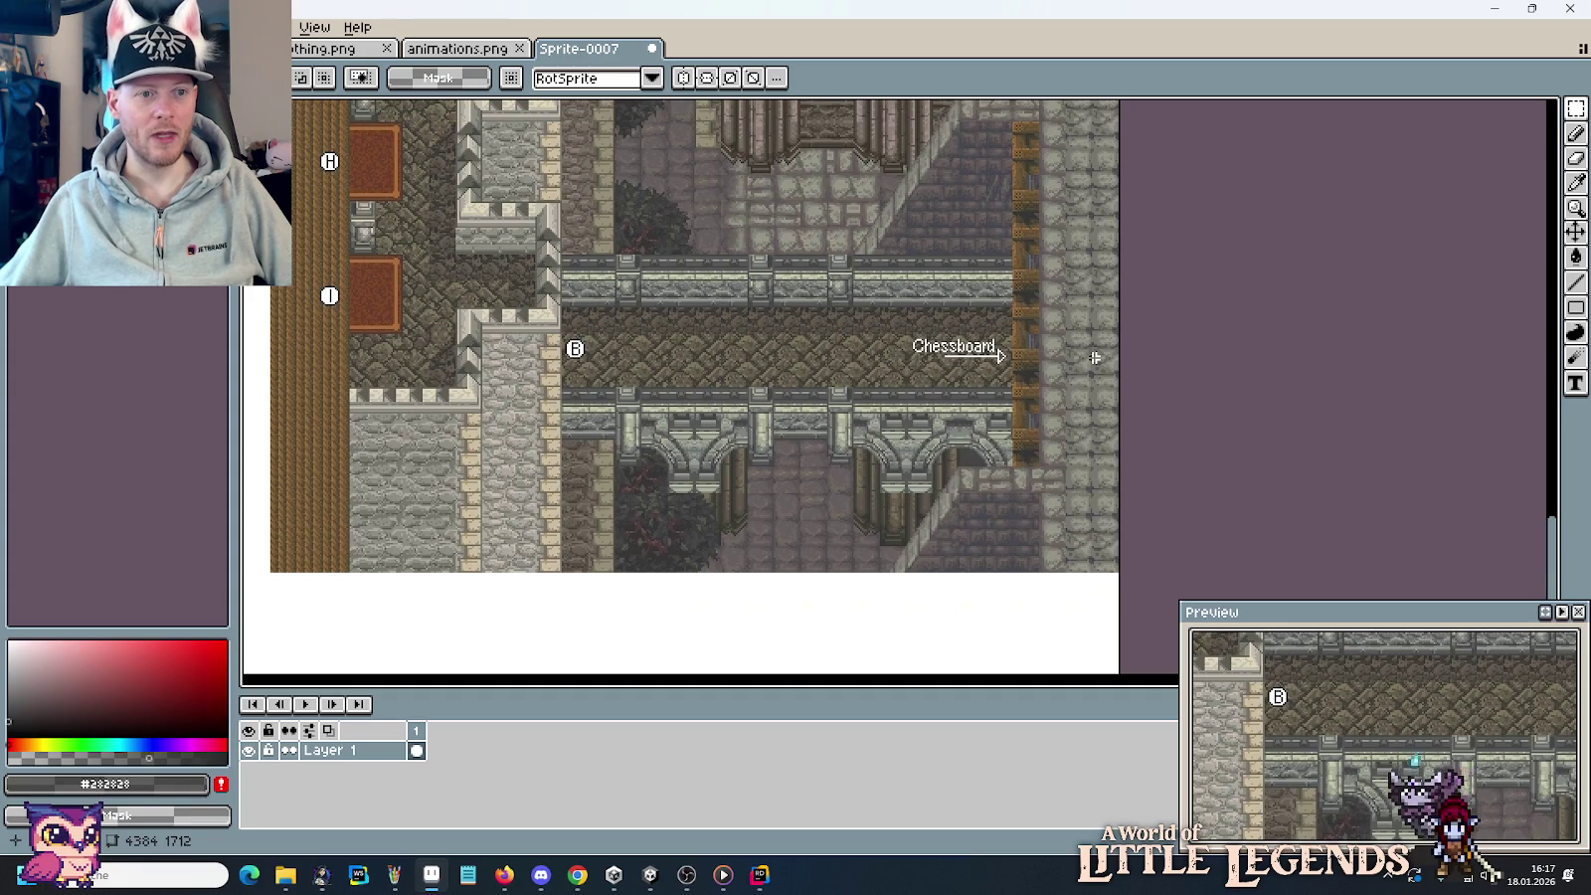
pyautogui.scroll(-1, 1095, 357)
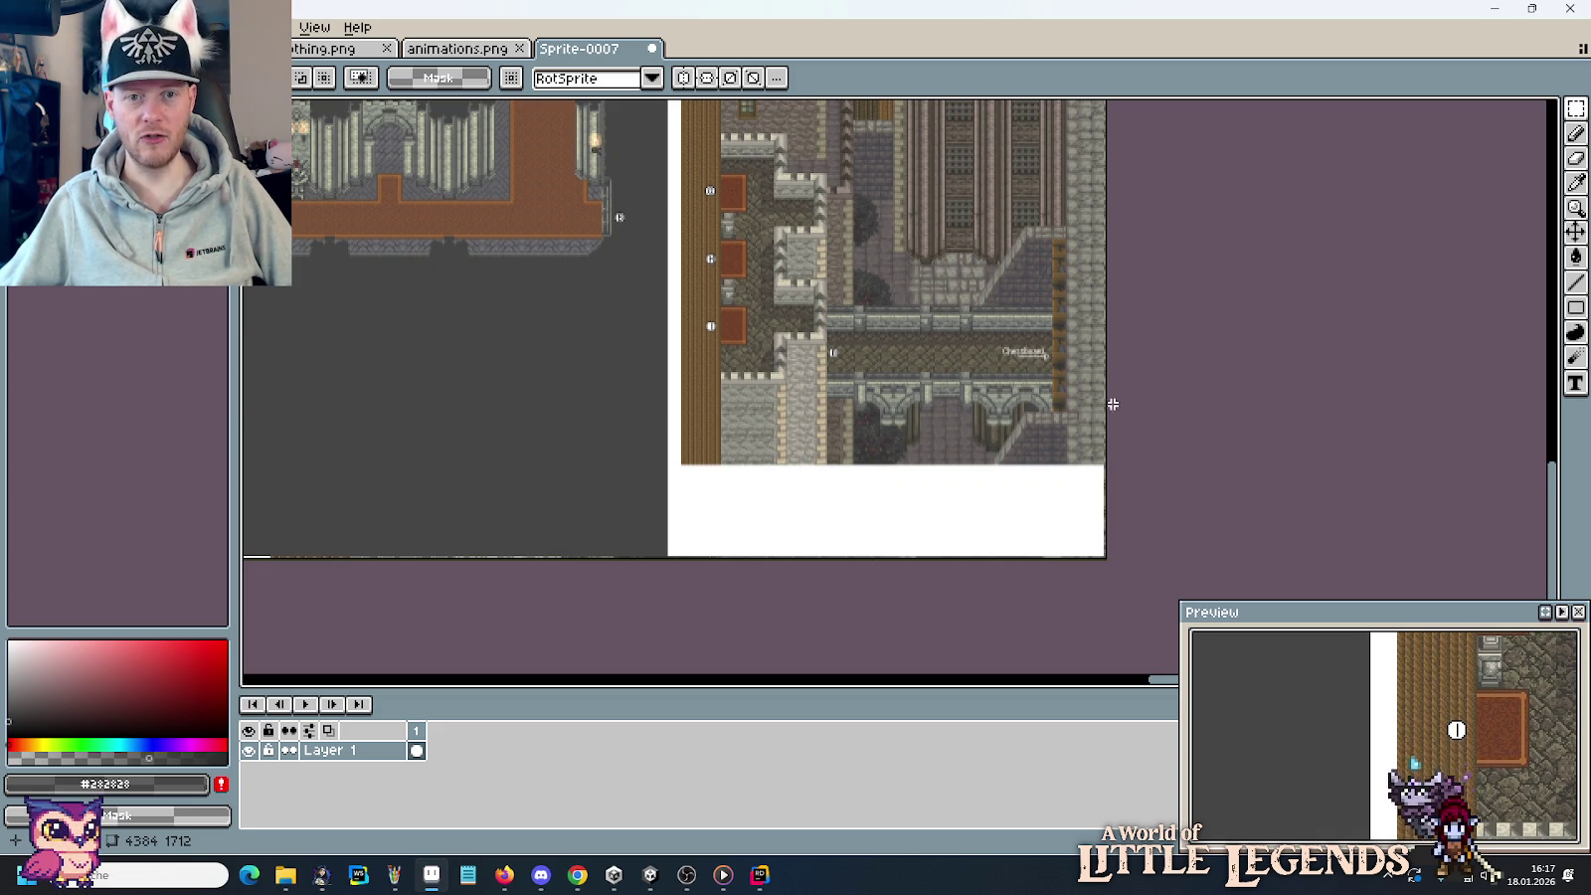
pyautogui.hscroll(-5, 1113, 404)
pyautogui.hscroll(-5, 1303, 398)
pyautogui.hscroll(-5, 1169, 391)
pyautogui.hscroll(-5, 983, 359)
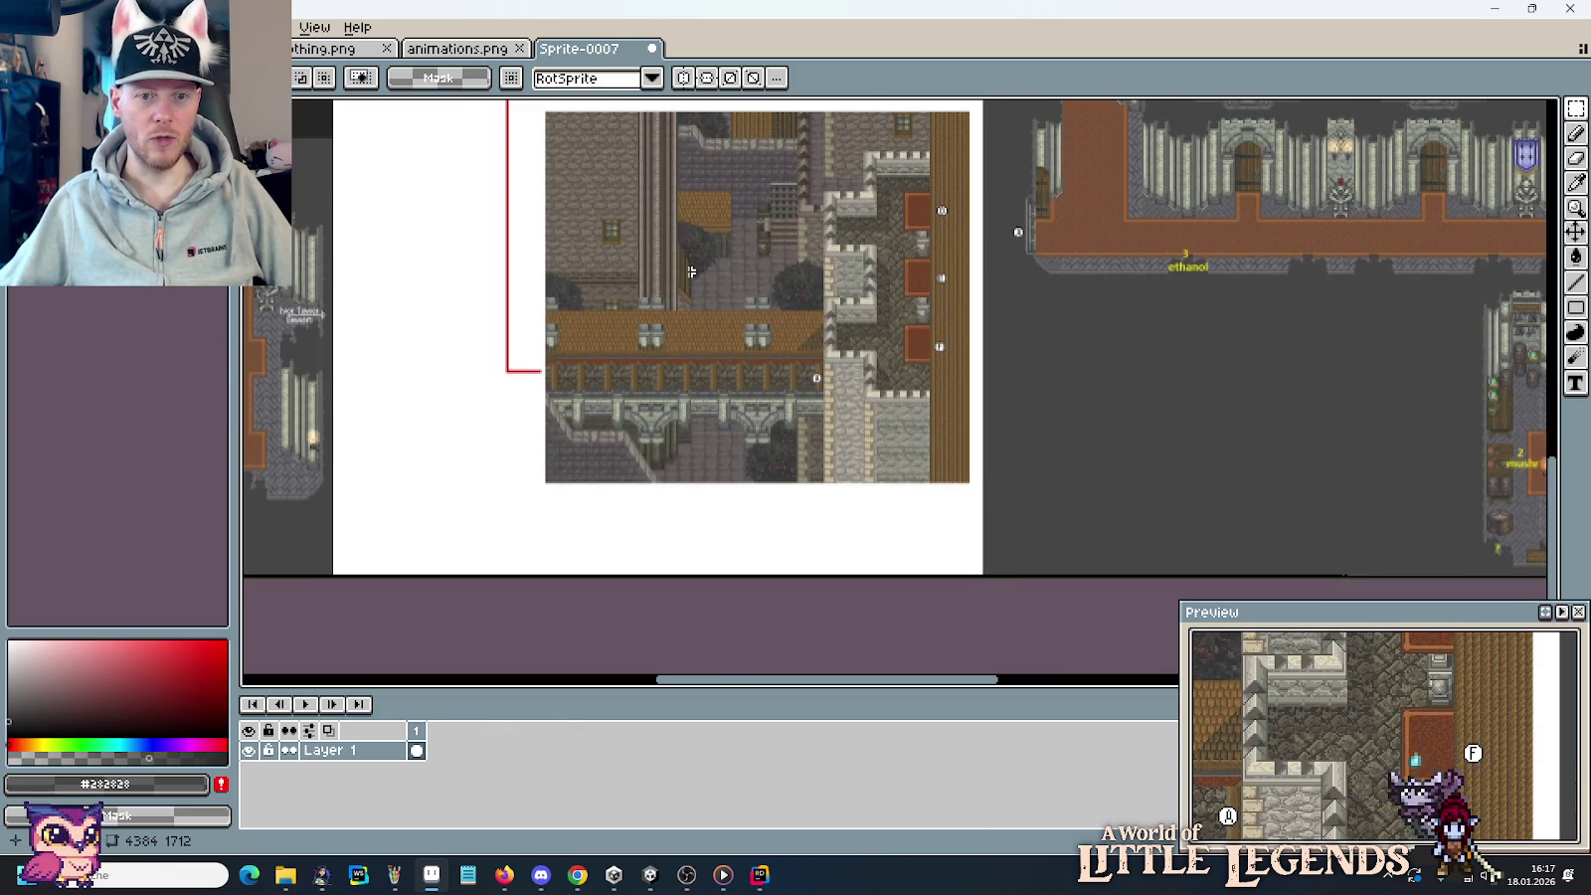
pyautogui.moveTo(660, 268)
pyautogui.mouseDown()
pyautogui.moveTo(784, 416)
pyautogui.moveTo(788, 233)
pyautogui.moveTo(703, 328)
pyautogui.moveTo(685, 384)
pyautogui.moveTo(702, 522)
pyautogui.mouseUp()
pyautogui.scroll(1, 785, 416)
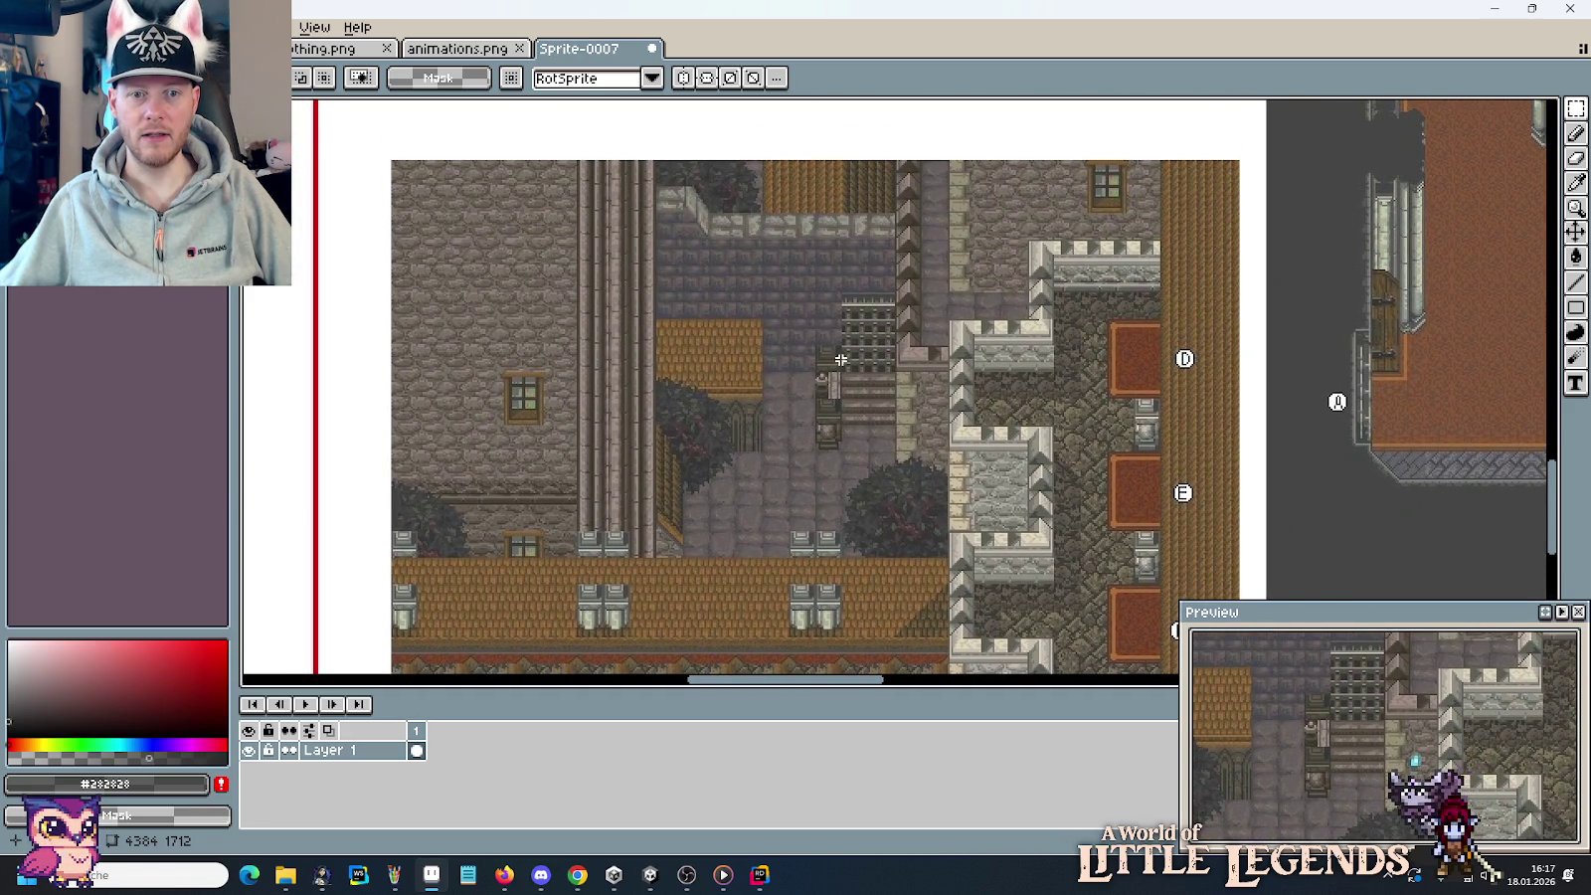
pyautogui.scroll(4, 862, 395)
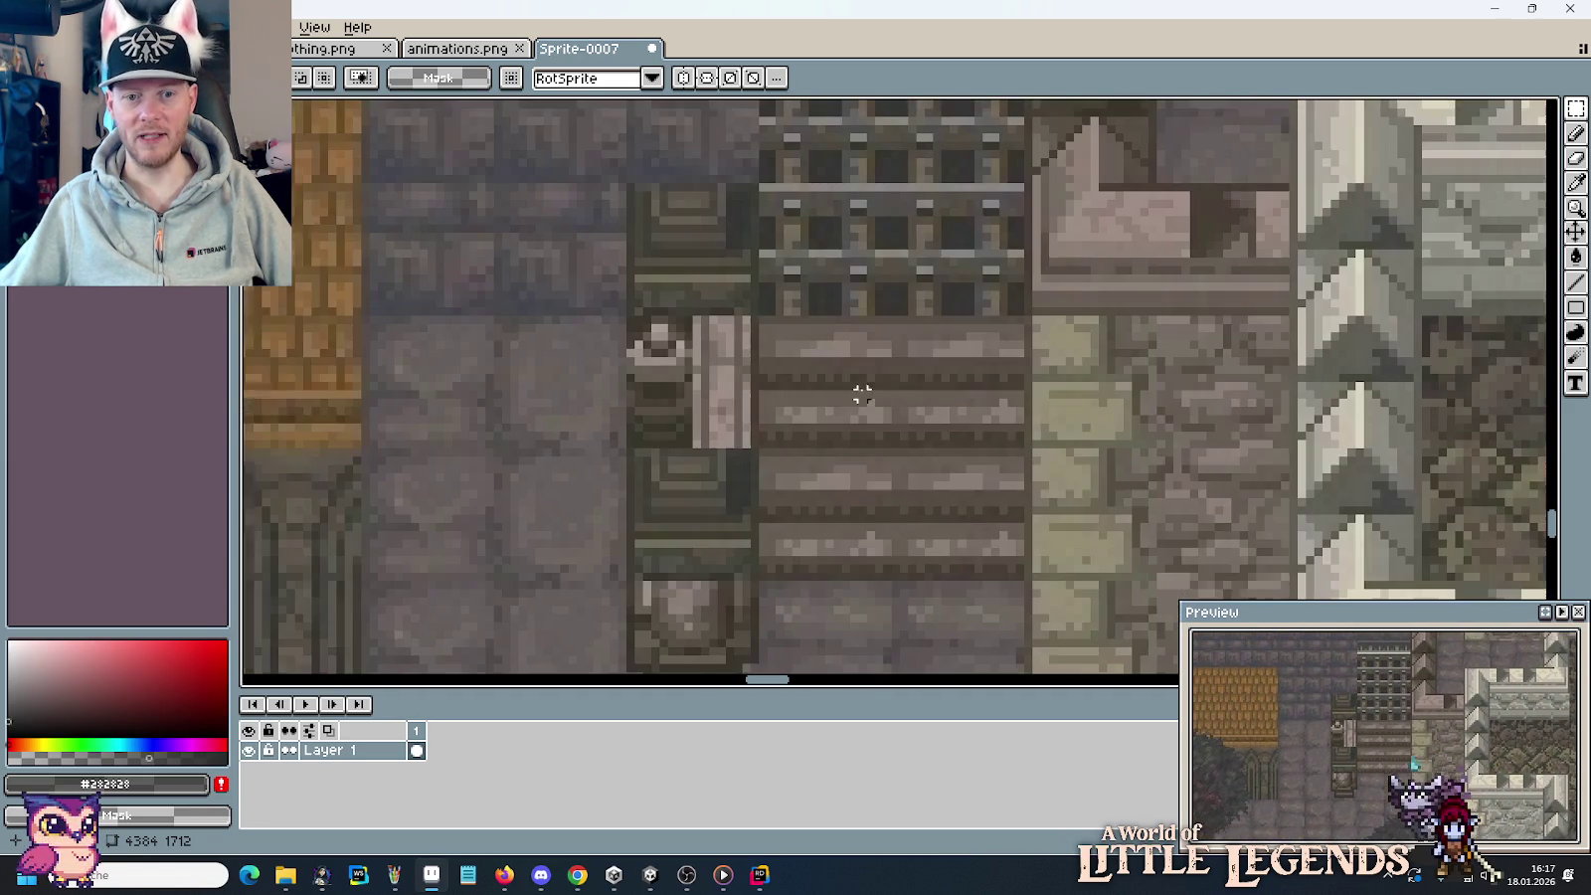
pyautogui.moveTo(614, 302); pyautogui.dragTo(776, 467)
pyautogui.moveTo(869, 237); pyautogui.dragTo(893, 288)
pyautogui.scroll(2, 892, 289)
pyautogui.scroll(2, 775, 350)
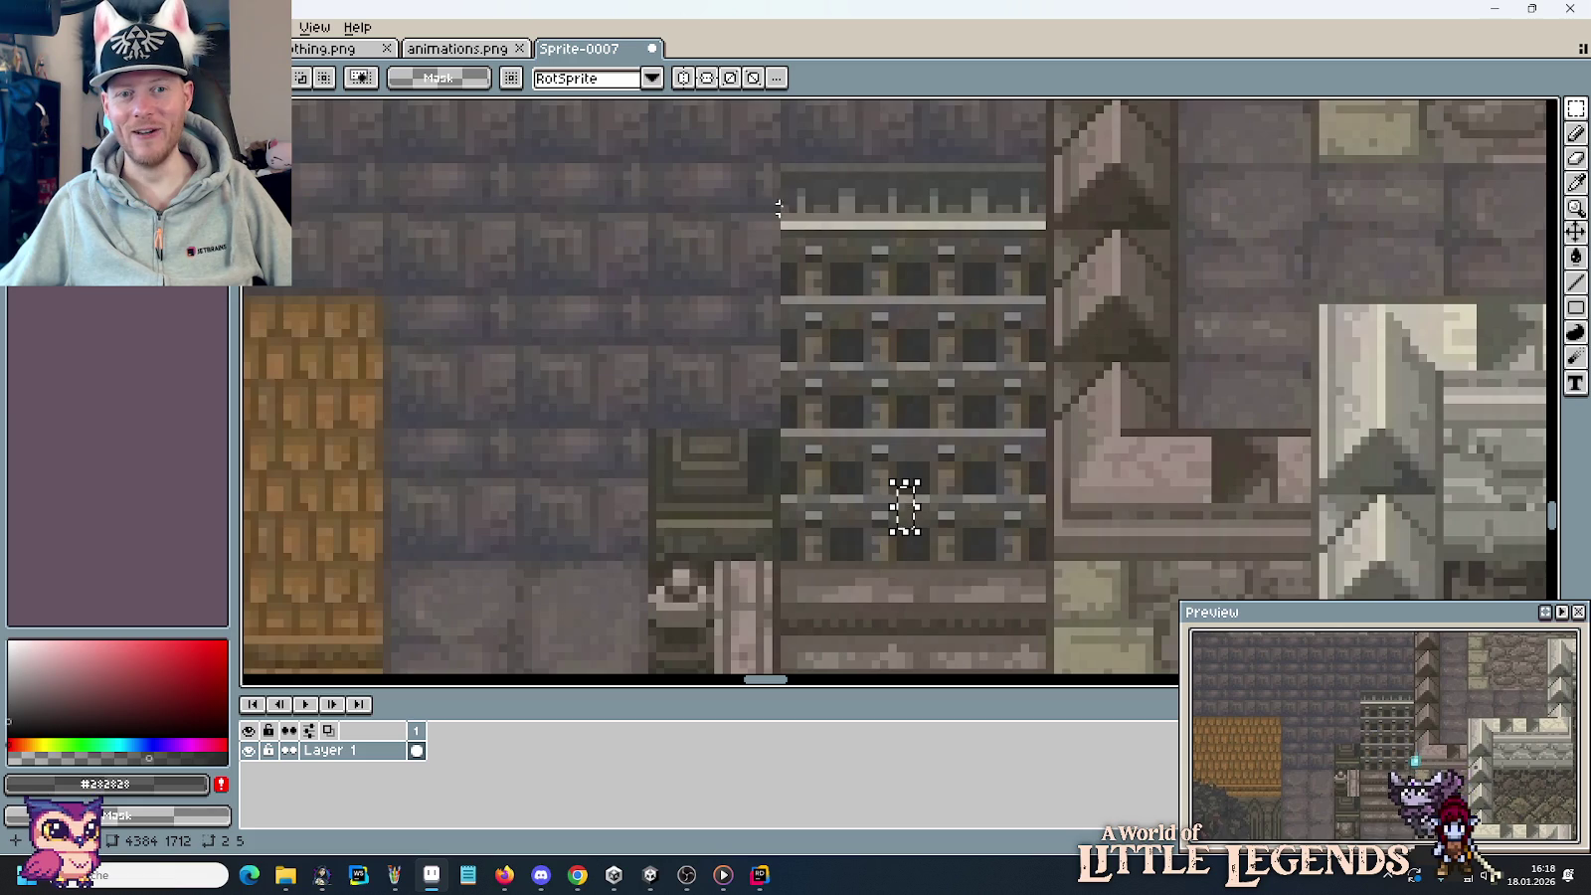
pyautogui.scroll(-2, 778, 207)
pyautogui.scroll(-1, 831, 310)
pyautogui.scroll(-1, 765, 322)
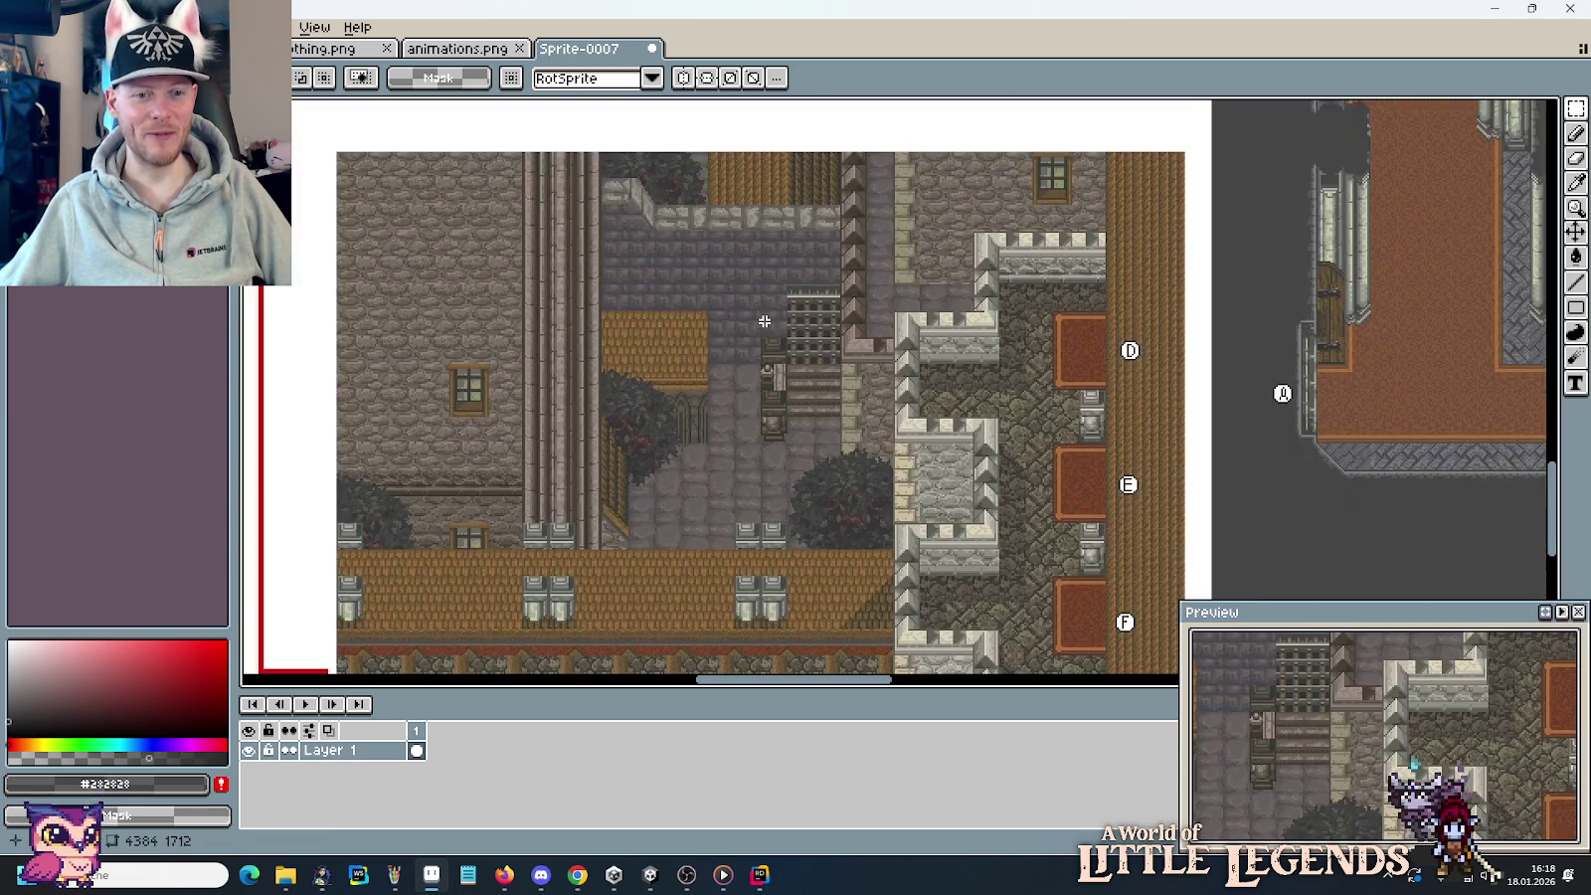
pyautogui.scroll(3, 667, 419)
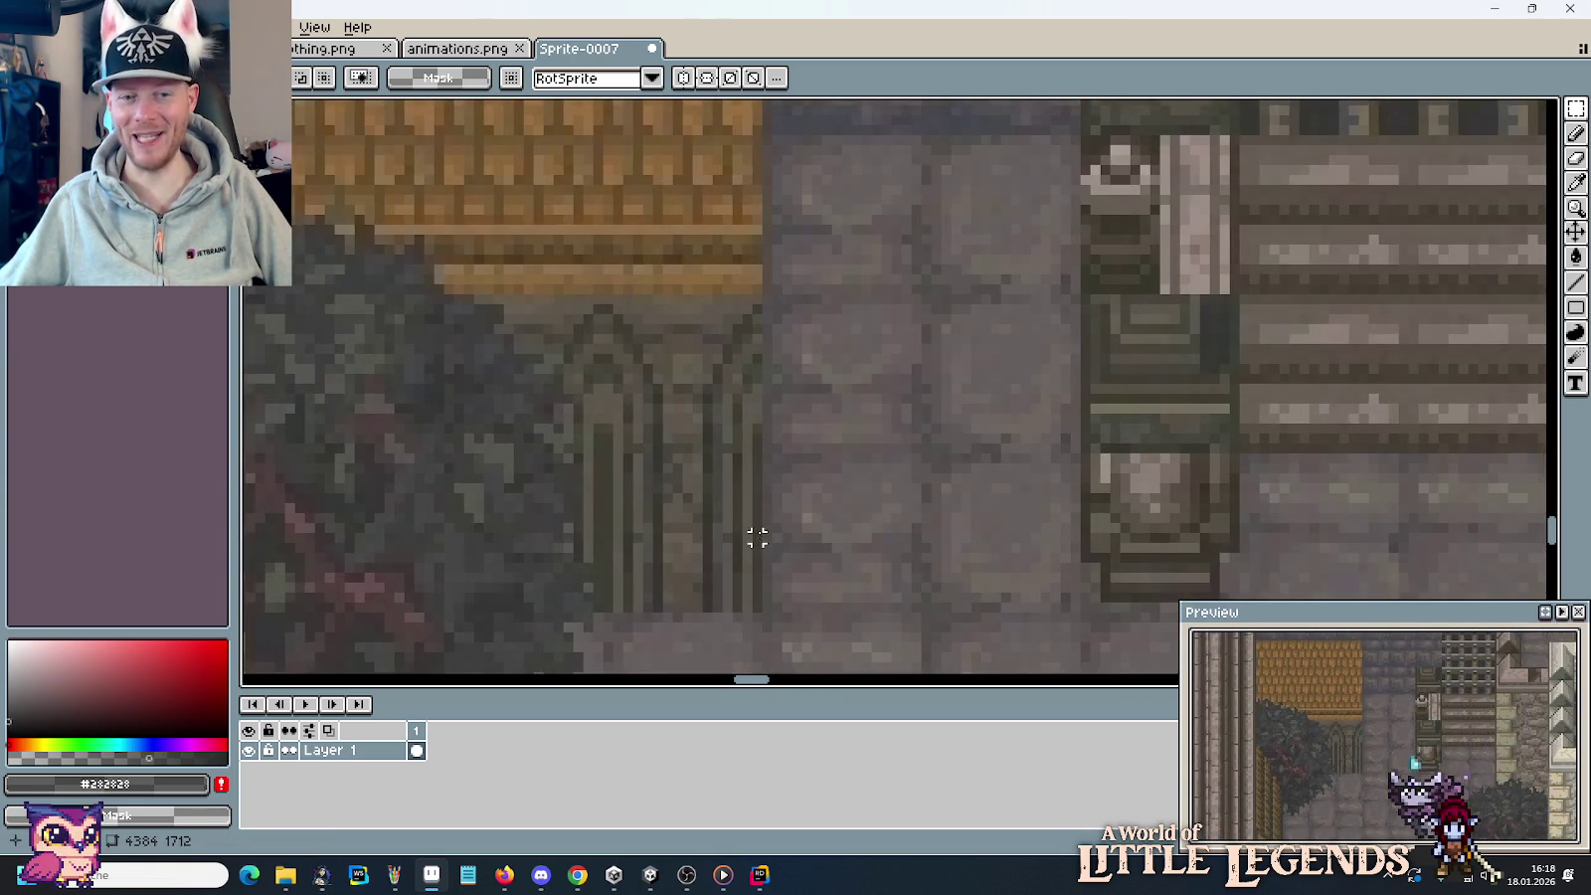
pyautogui.scroll(-1, 760, 527)
pyautogui.scroll(-2, 760, 519)
pyautogui.scroll(-2, 763, 515)
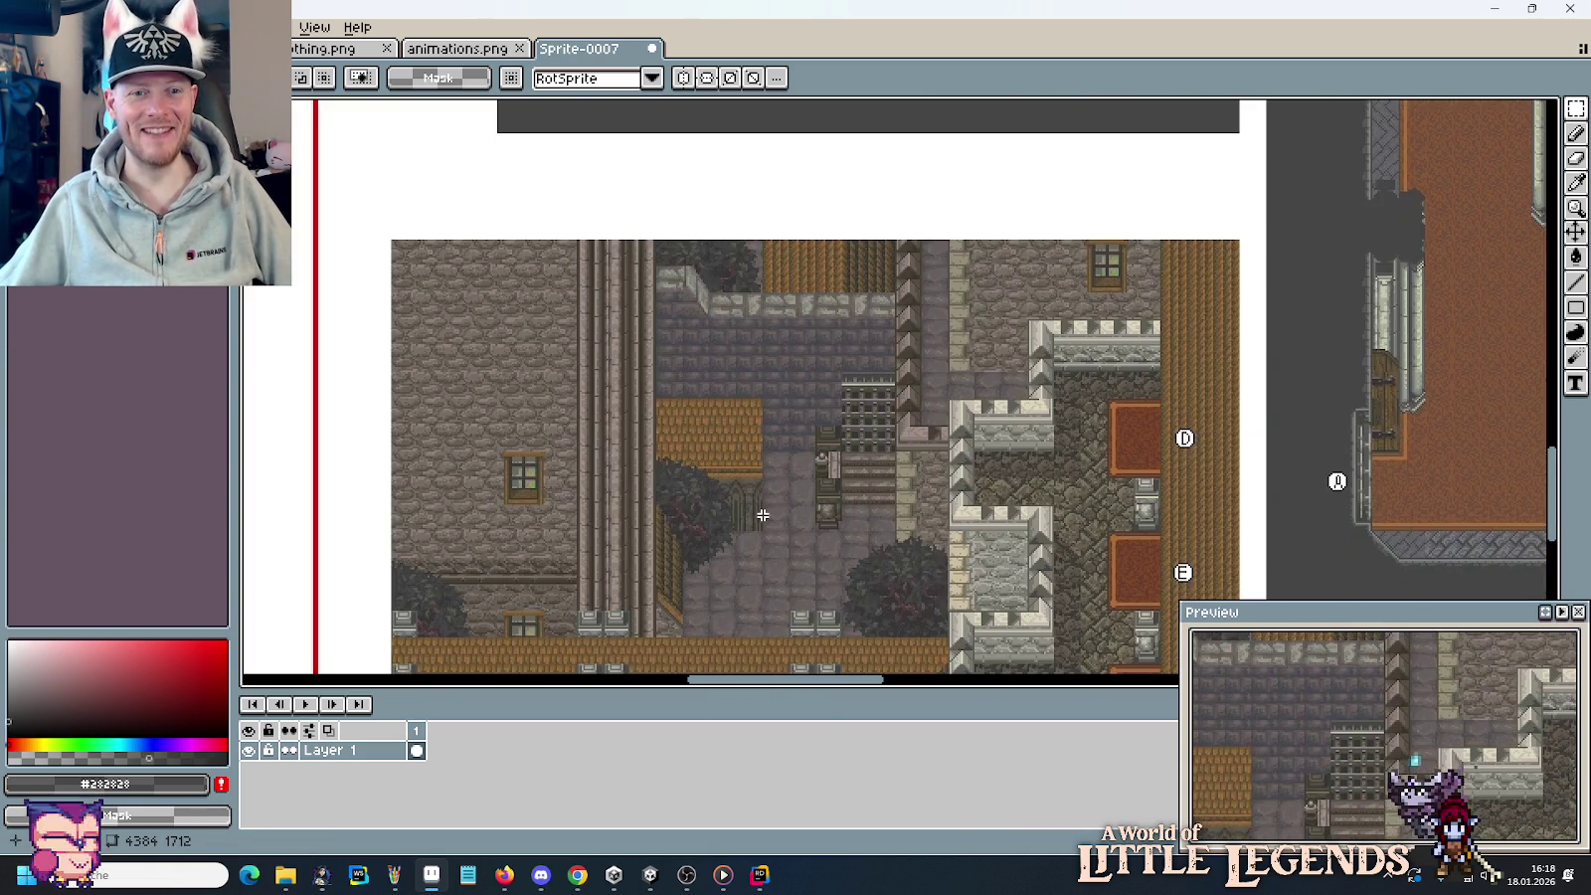
pyautogui.moveTo(780, 563)
pyautogui.mouseDown()
pyautogui.moveTo(825, 352)
pyautogui.moveTo(753, 559)
pyautogui.moveTo(771, 501)
pyautogui.mouseUp()
pyautogui.scroll(-1, 796, 543)
pyautogui.moveTo(626, 541); pyautogui.dragTo(985, 411)
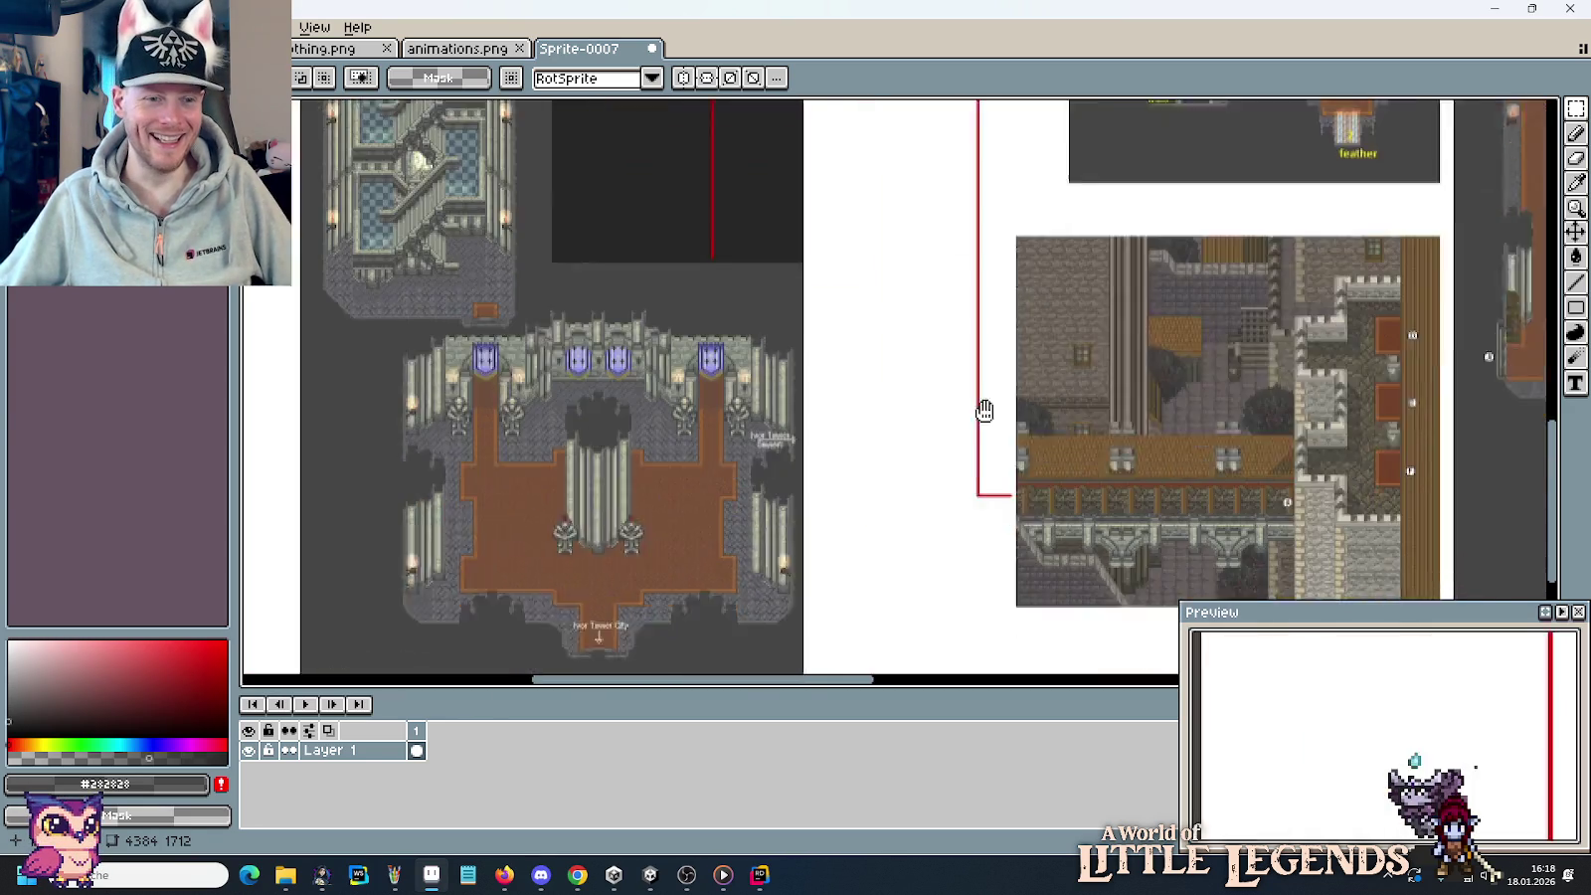
pyautogui.moveTo(575, 127)
pyautogui.mouseDown()
pyautogui.moveTo(764, 326)
pyautogui.moveTo(977, 237)
pyautogui.mouseUp()
pyautogui.moveTo(856, 217)
pyautogui.mouseDown()
pyautogui.moveTo(902, 234)
pyautogui.moveTo(1113, 187)
pyautogui.mouseUp()
pyautogui.moveTo(912, 461); pyautogui.dragTo(990, 356)
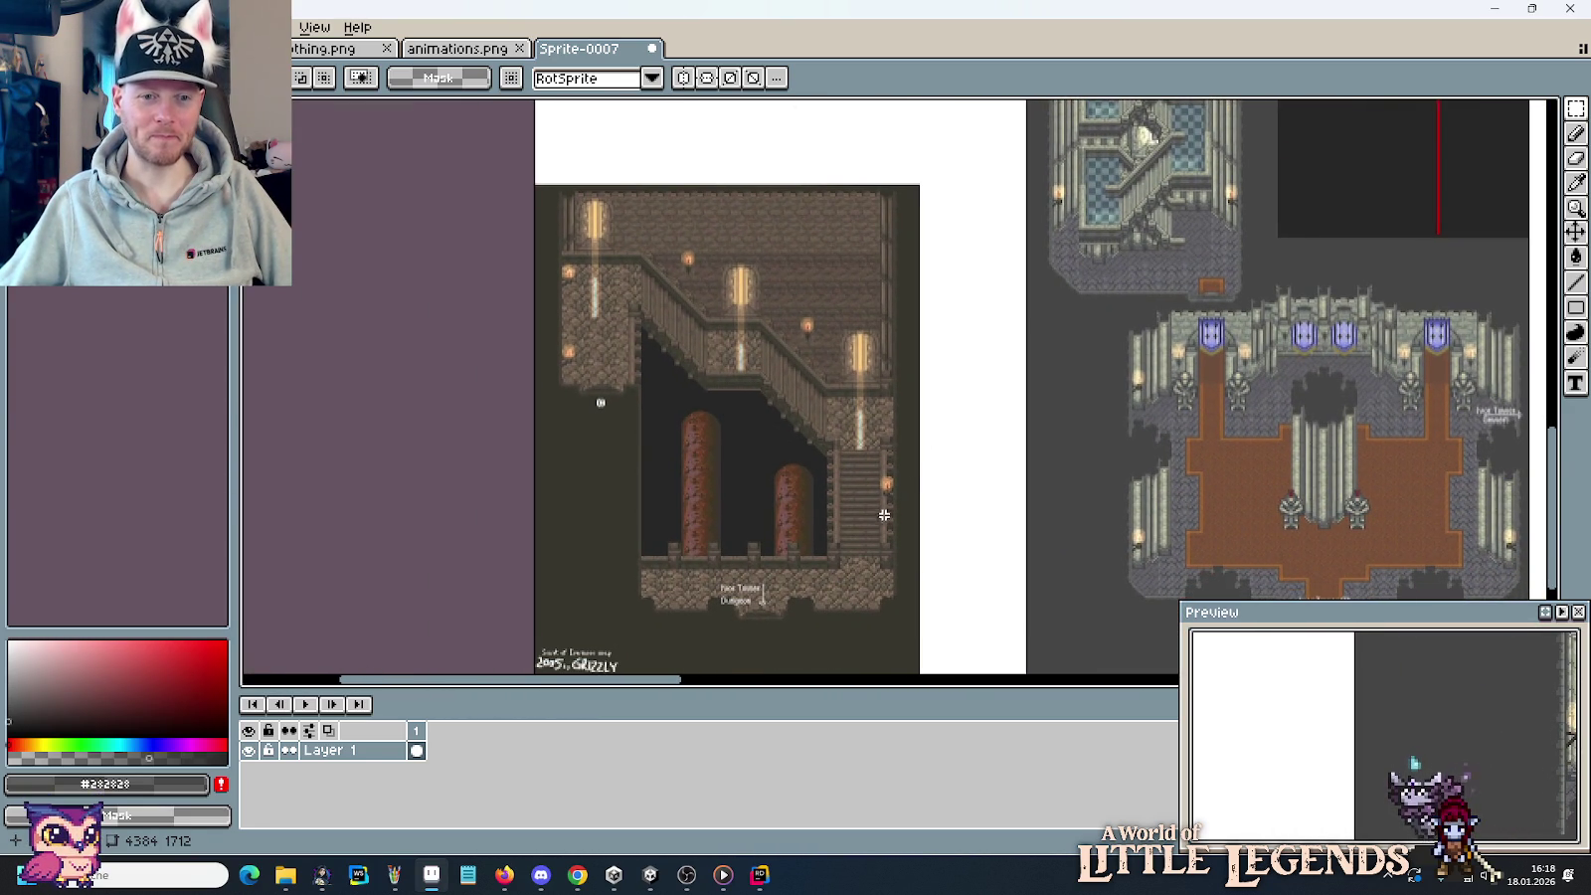
pyautogui.scroll(1, 827, 566)
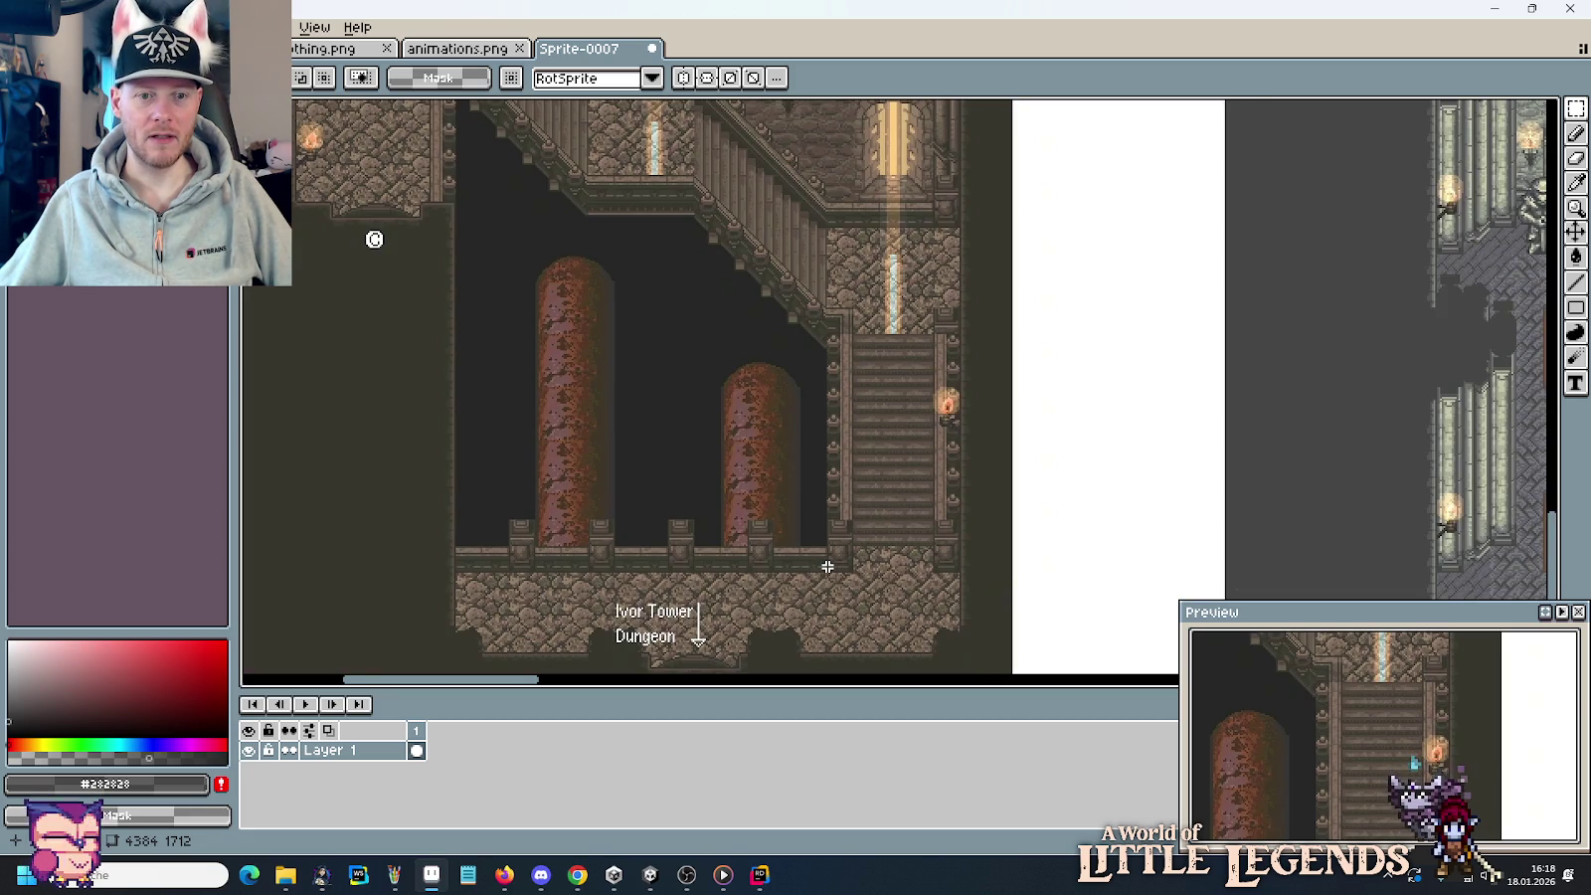
pyautogui.scroll(-1, 828, 566)
pyautogui.scroll(1, 826, 553)
pyautogui.moveTo(712, 298)
pyautogui.mouseDown()
pyautogui.moveTo(817, 525)
pyautogui.moveTo(820, 575)
pyautogui.mouseUp()
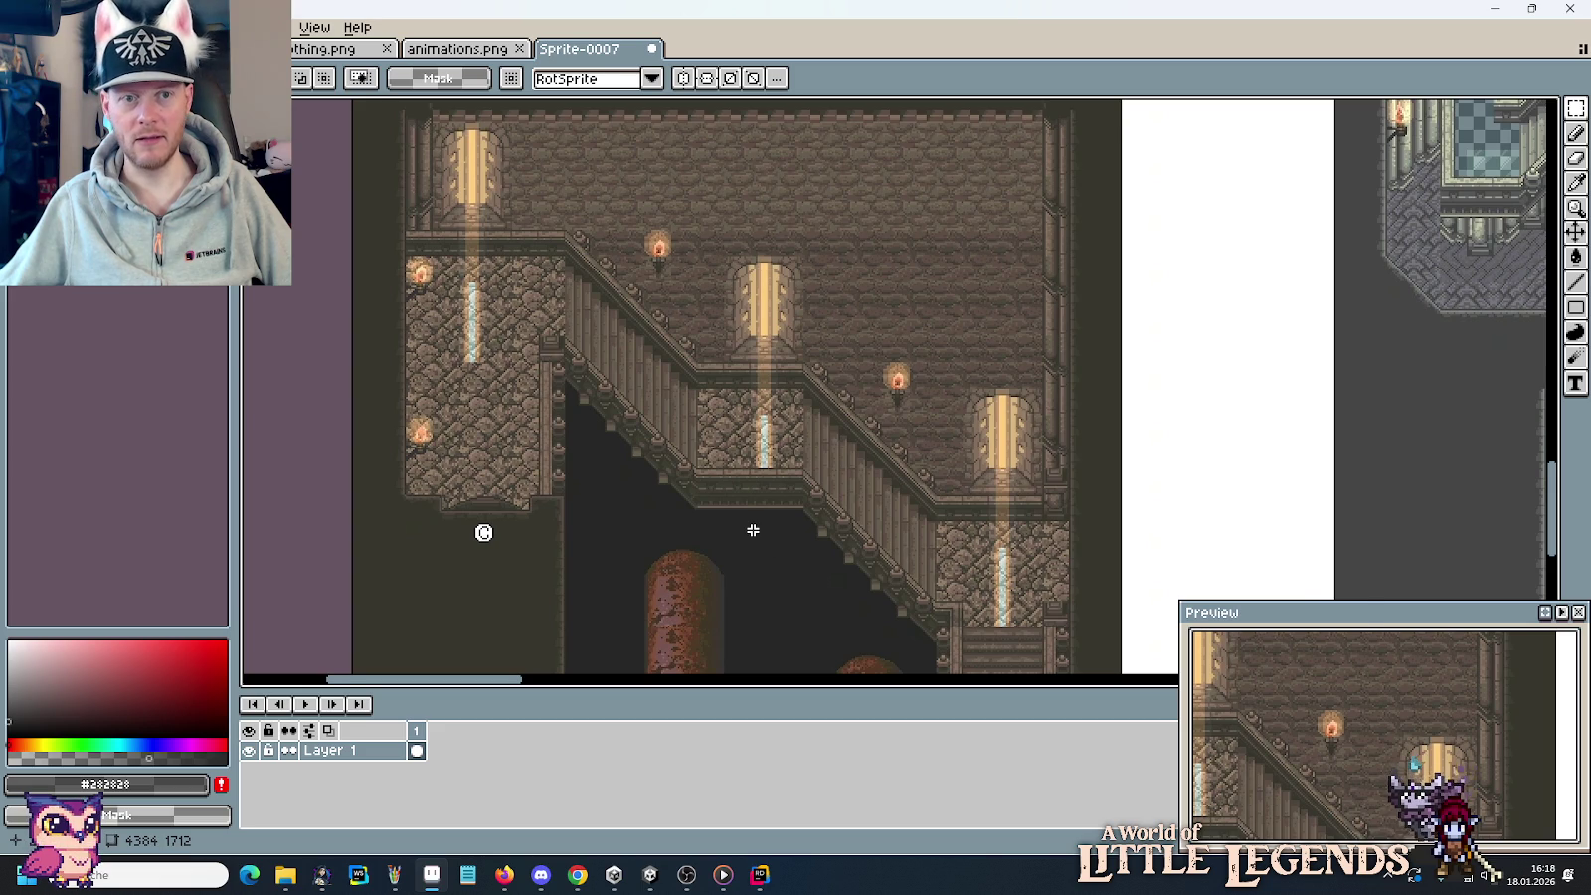
pyautogui.scroll(-1, 753, 530)
pyautogui.moveTo(753, 530); pyautogui.dragTo(696, 328)
pyautogui.scroll(1, 694, 458)
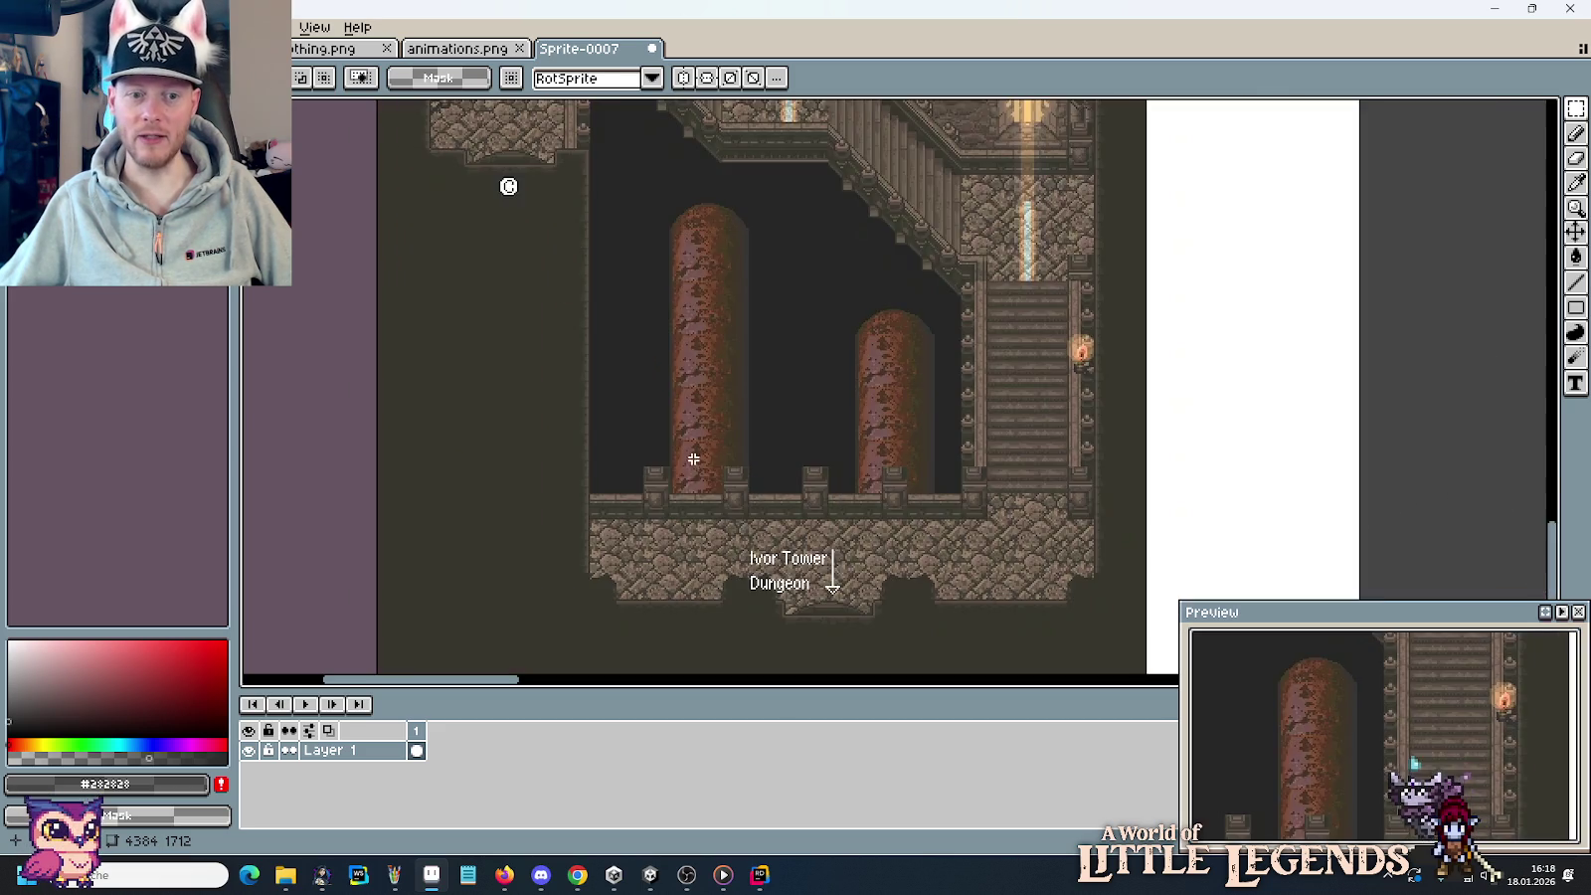
pyautogui.moveTo(693, 459); pyautogui.dragTo(865, 300)
pyautogui.scroll(-2, 761, 425)
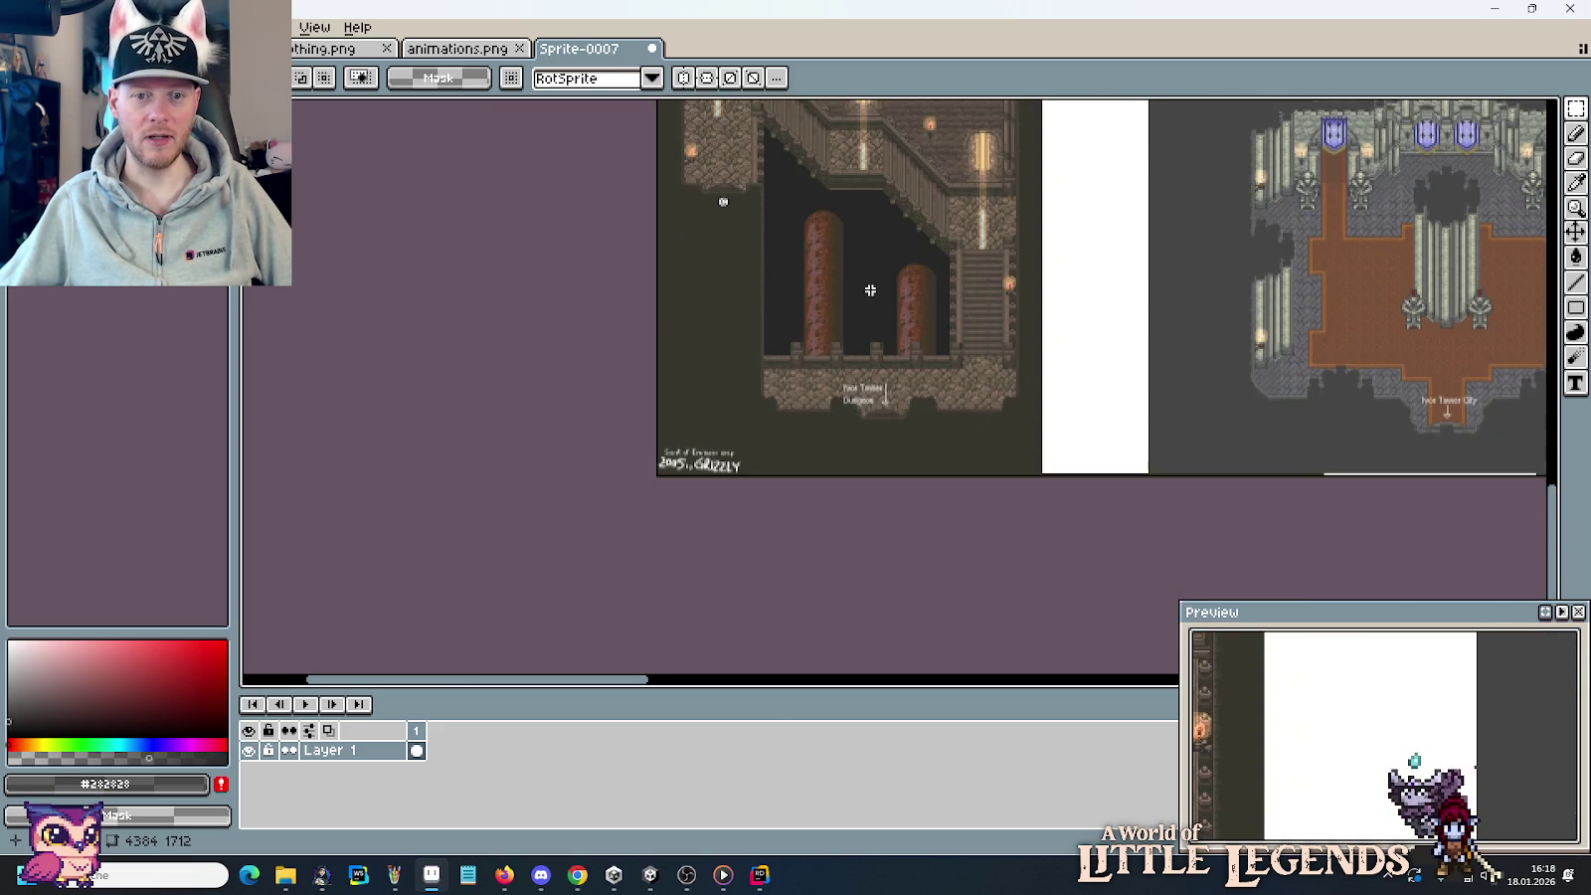
# Pan across the castle map's halls to inspect them.
pyautogui.hscroll(2, 898, 358)
pyautogui.scroll(5, 683, 628)
pyautogui.hscroll(2, 597, 586)
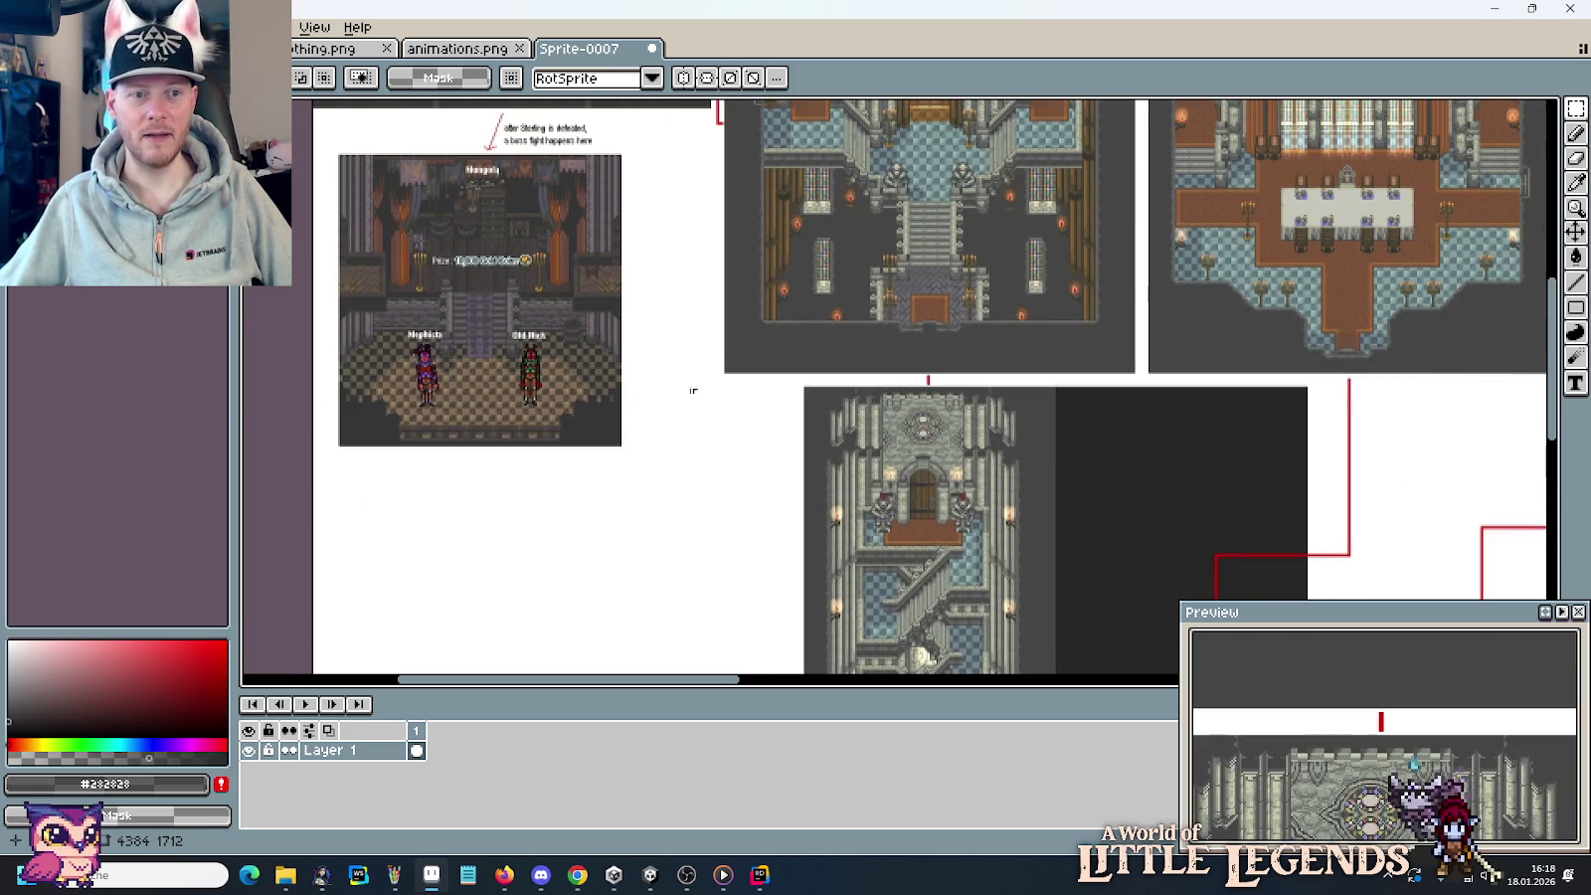
pyautogui.scroll(1, 616, 447)
pyautogui.scroll(3, 742, 443)
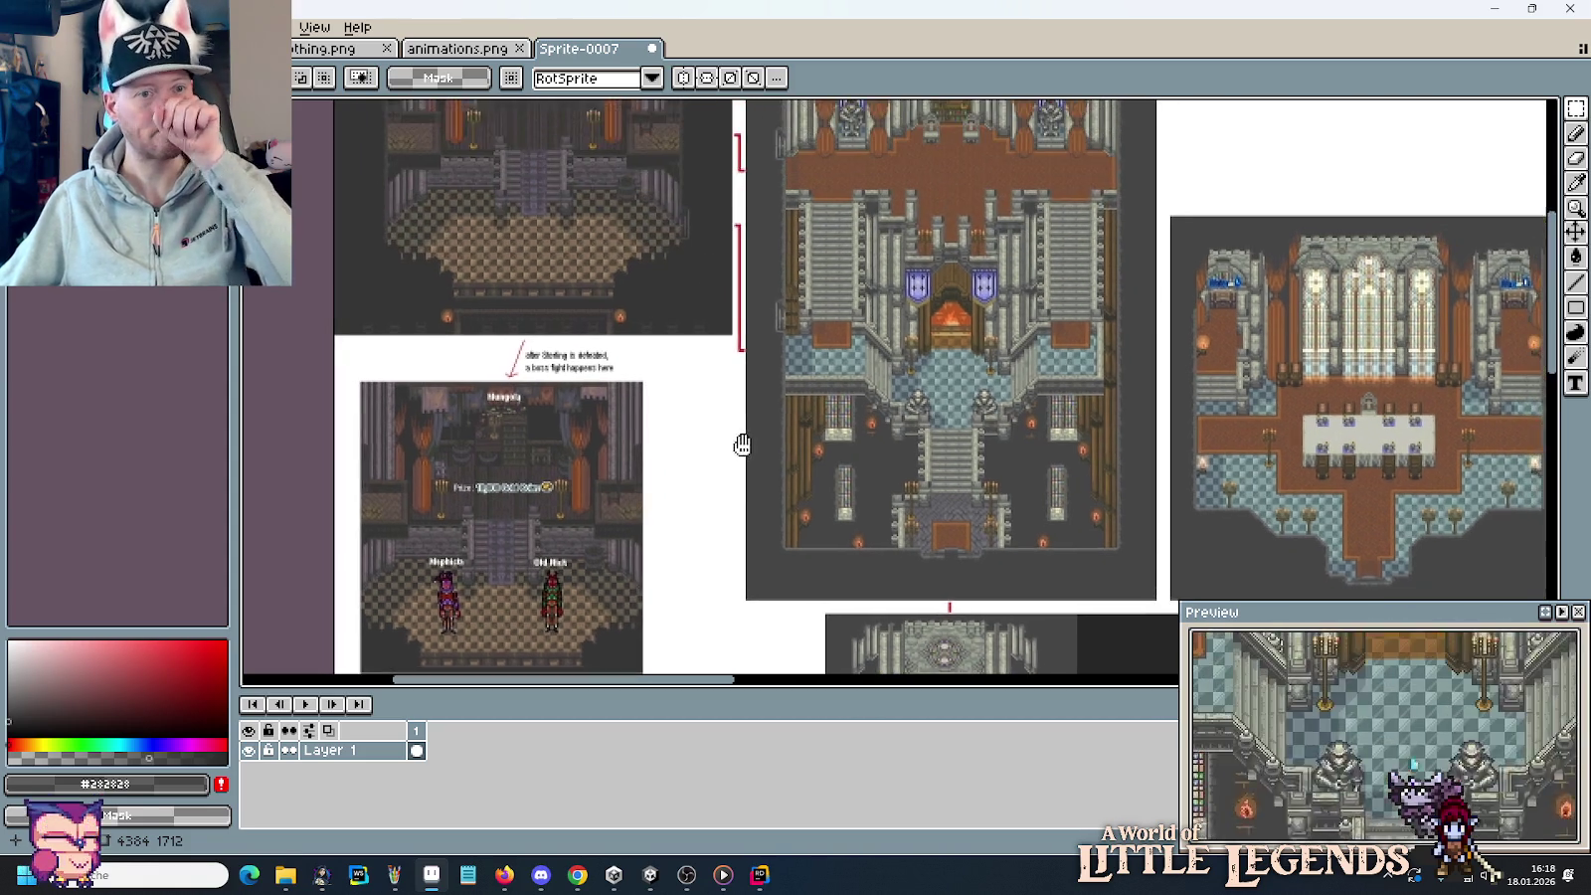
pyautogui.scroll(1, 668, 412)
pyautogui.scroll(-1, 667, 412)
pyautogui.scroll(1, 716, 368)
# Close the Sprite-0007 map reference with Don't Save.
pyautogui.hscroll(3, 716, 368)
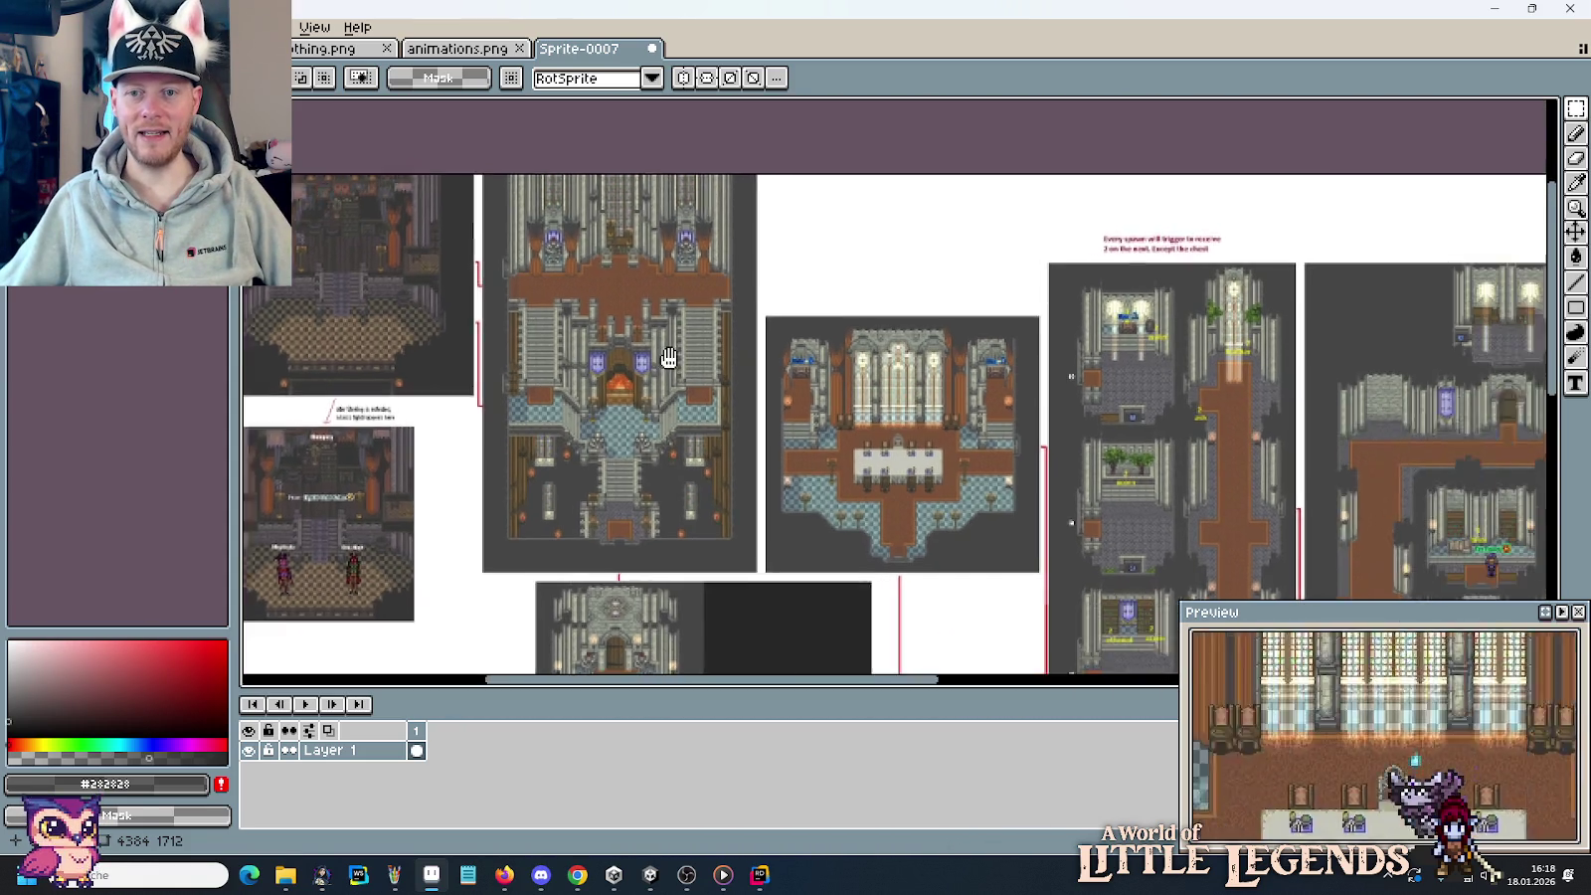
pyautogui.hscroll(2, 706, 378)
pyautogui.hscroll(2, 756, 388)
pyautogui.hscroll(5, 895, 398)
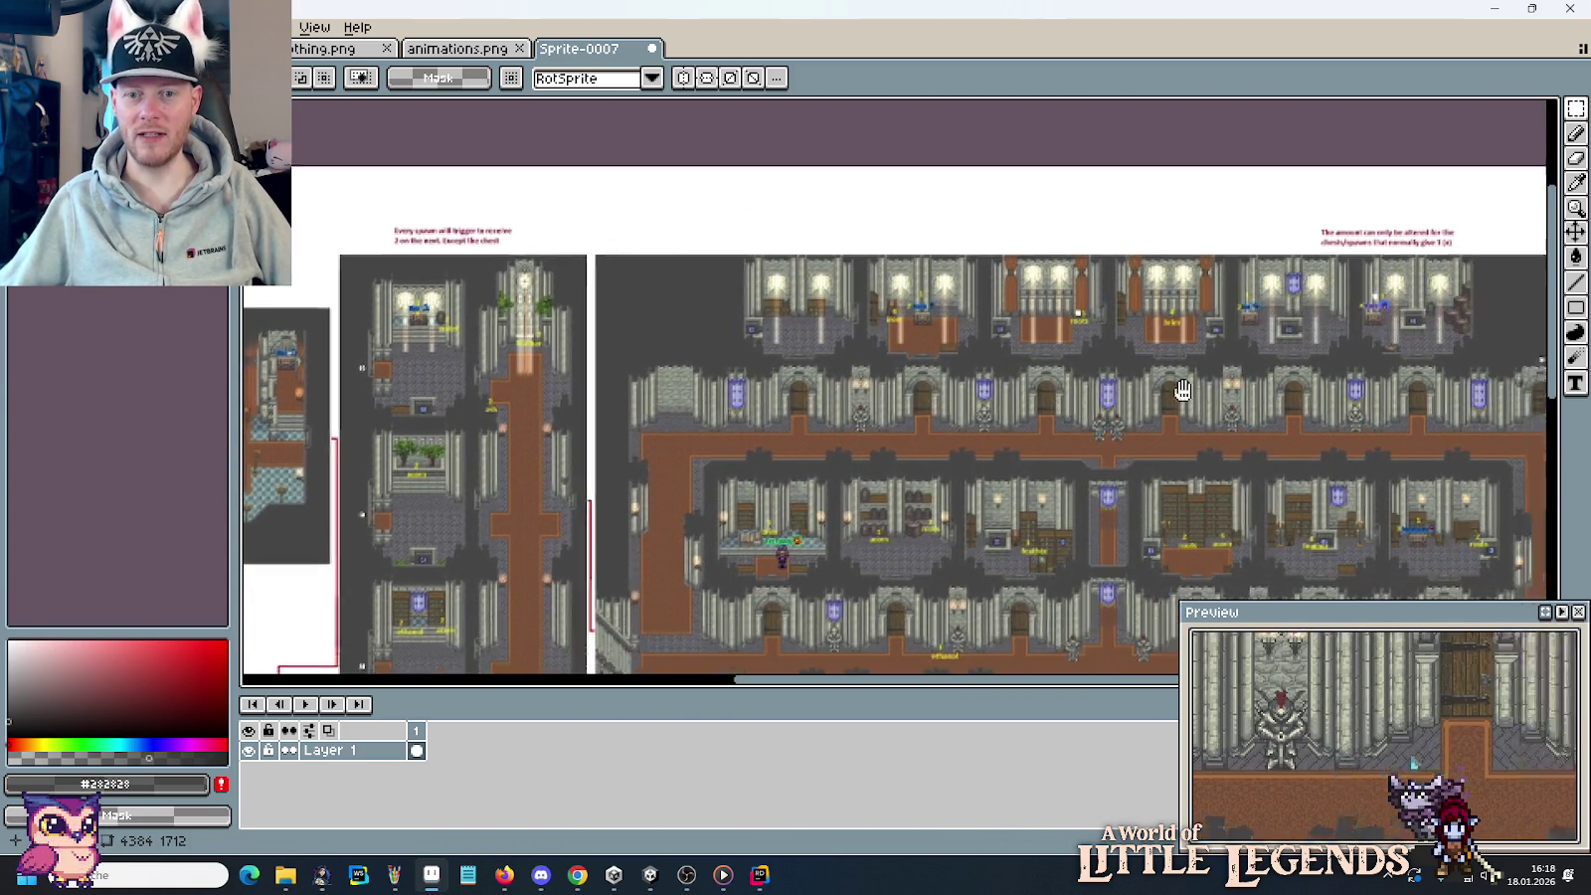
pyautogui.hscroll(4, 995, 408)
pyautogui.click(651, 48)
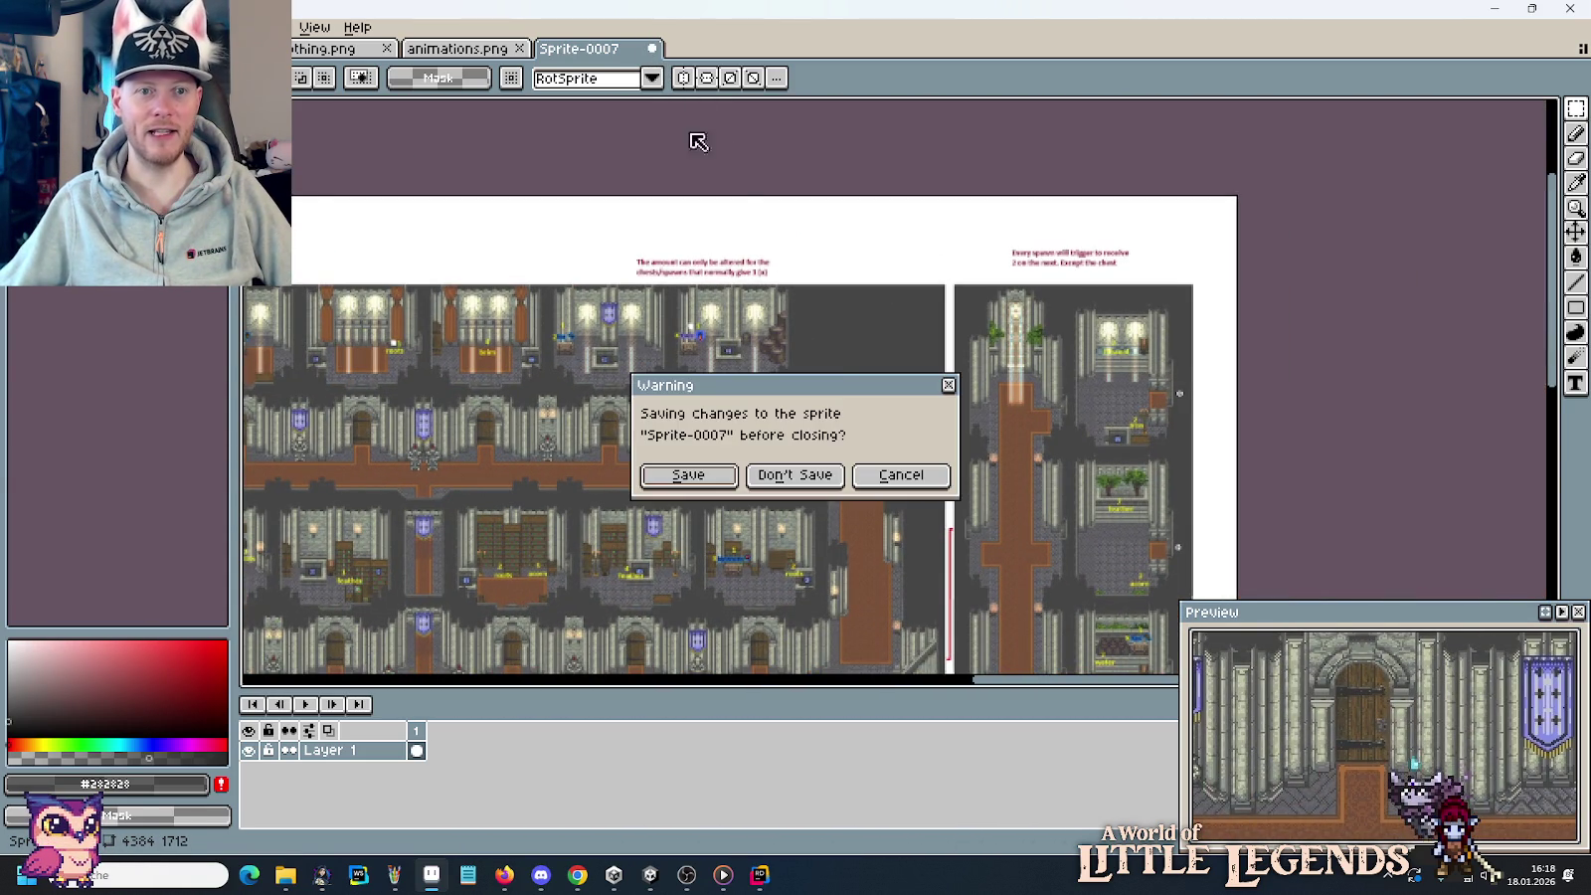
pyautogui.click(801, 476)
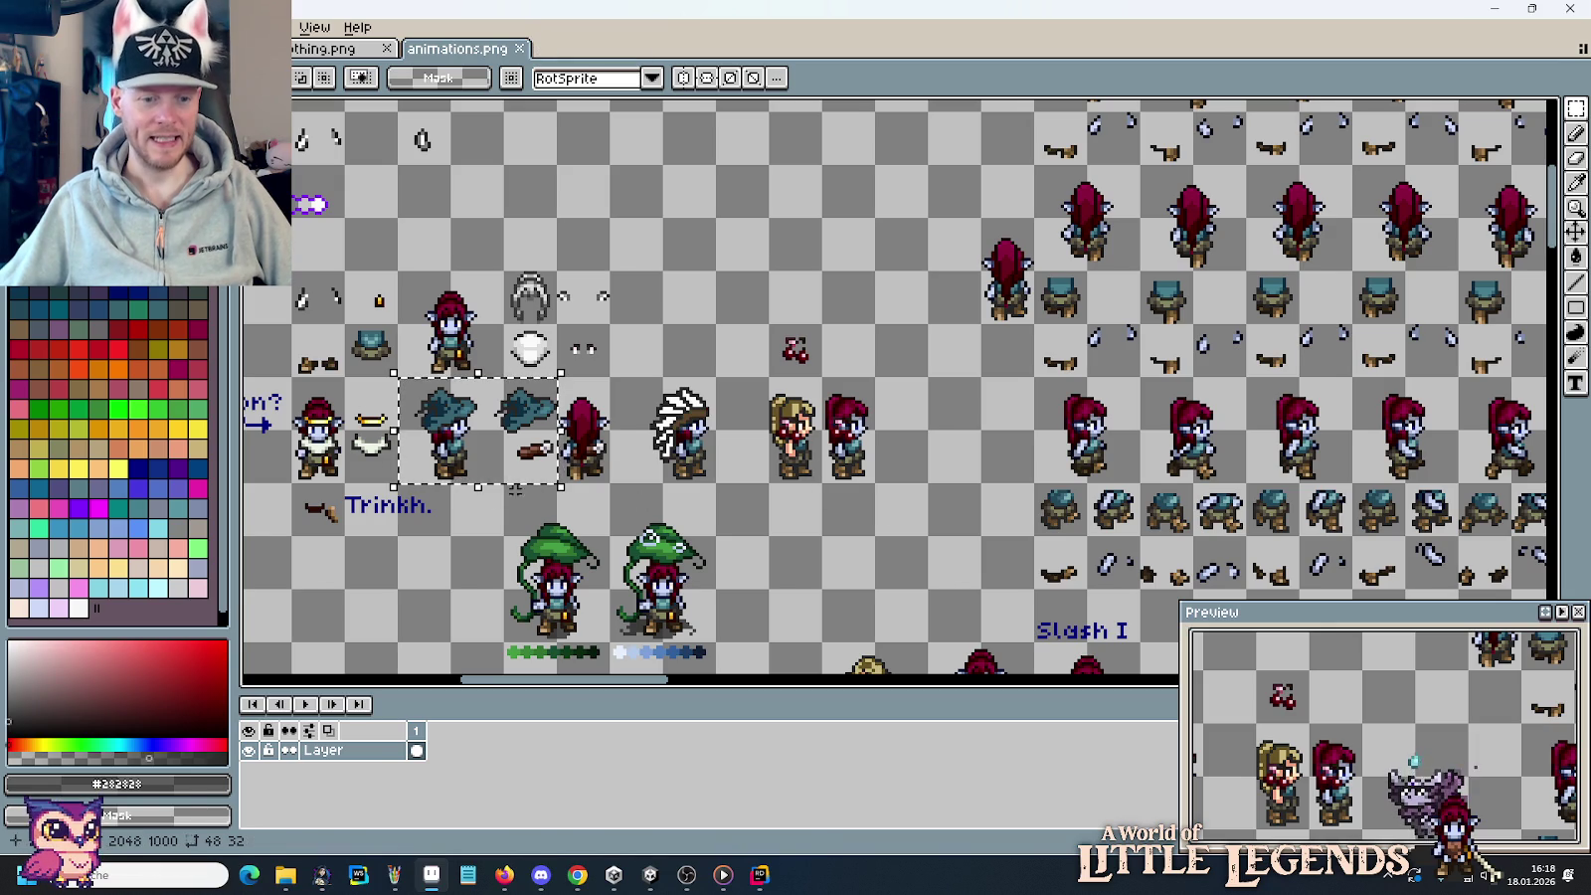
pyautogui.moveTo(394, 875)
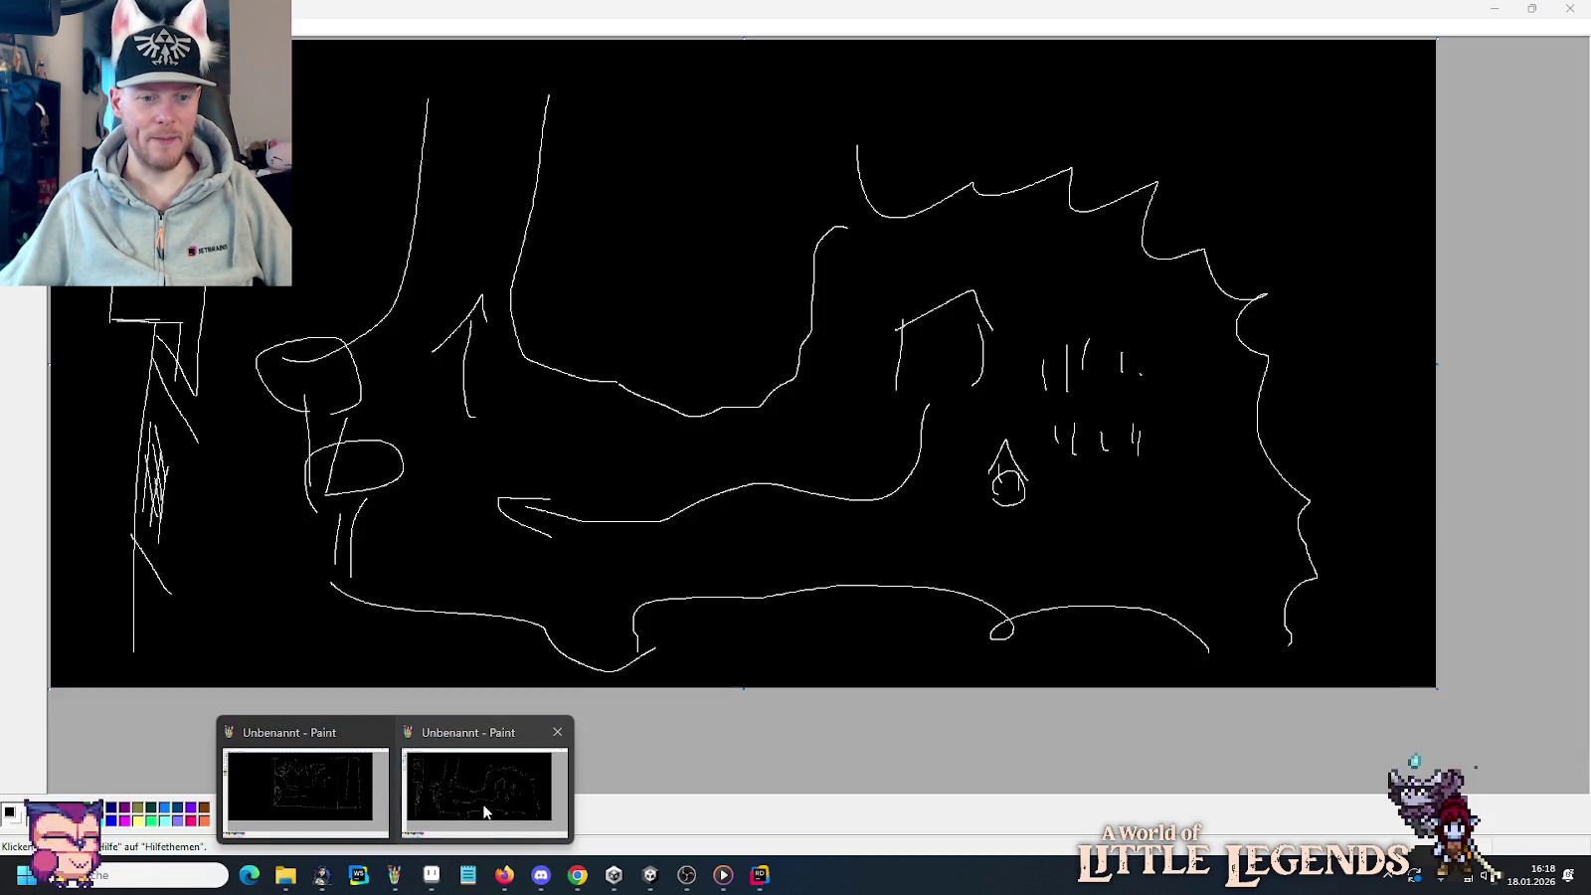
# Discard both untitled Paint sketches with Nein, and close the animations.png and clothing tabs.
pyautogui.click(485, 791)
pyautogui.click(1570, 8)
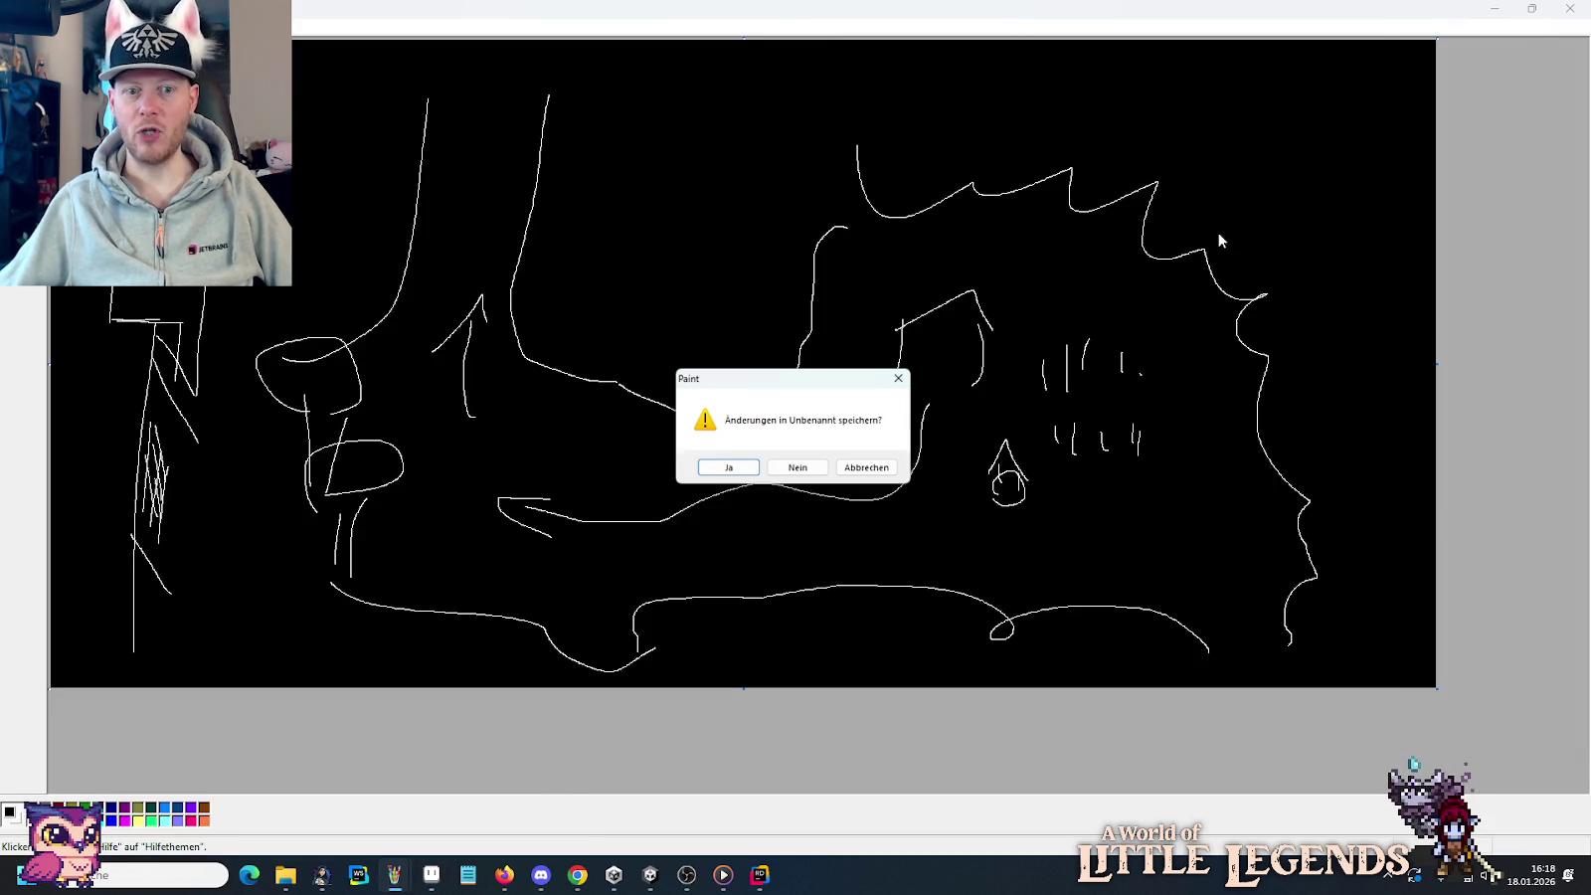
pyautogui.click(798, 472)
pyautogui.click(395, 876)
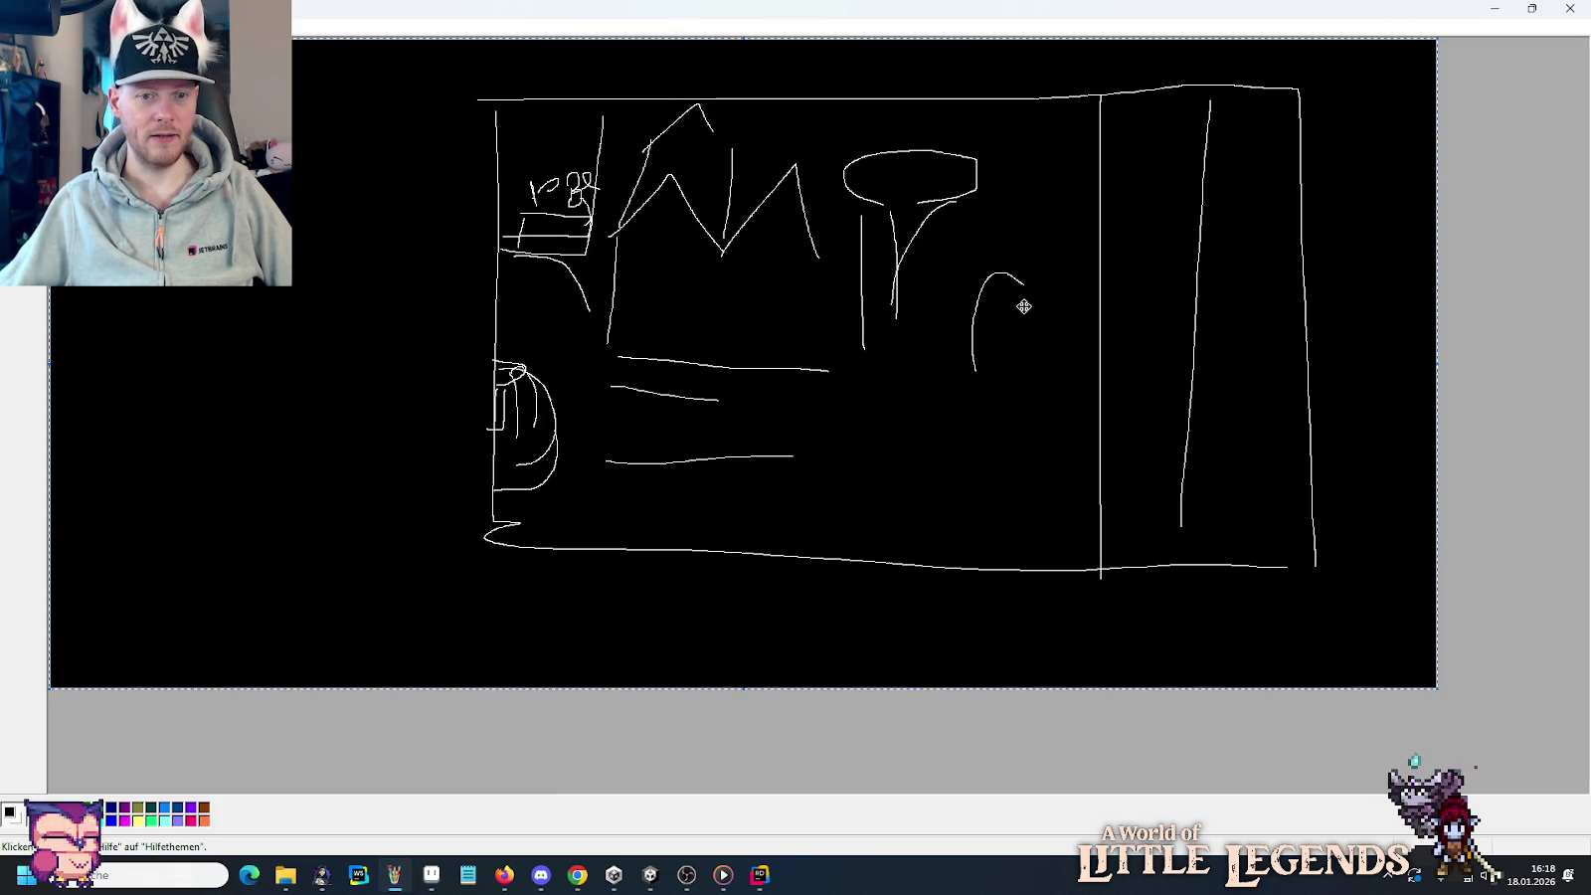
pyautogui.click(1564, 11)
pyautogui.click(800, 470)
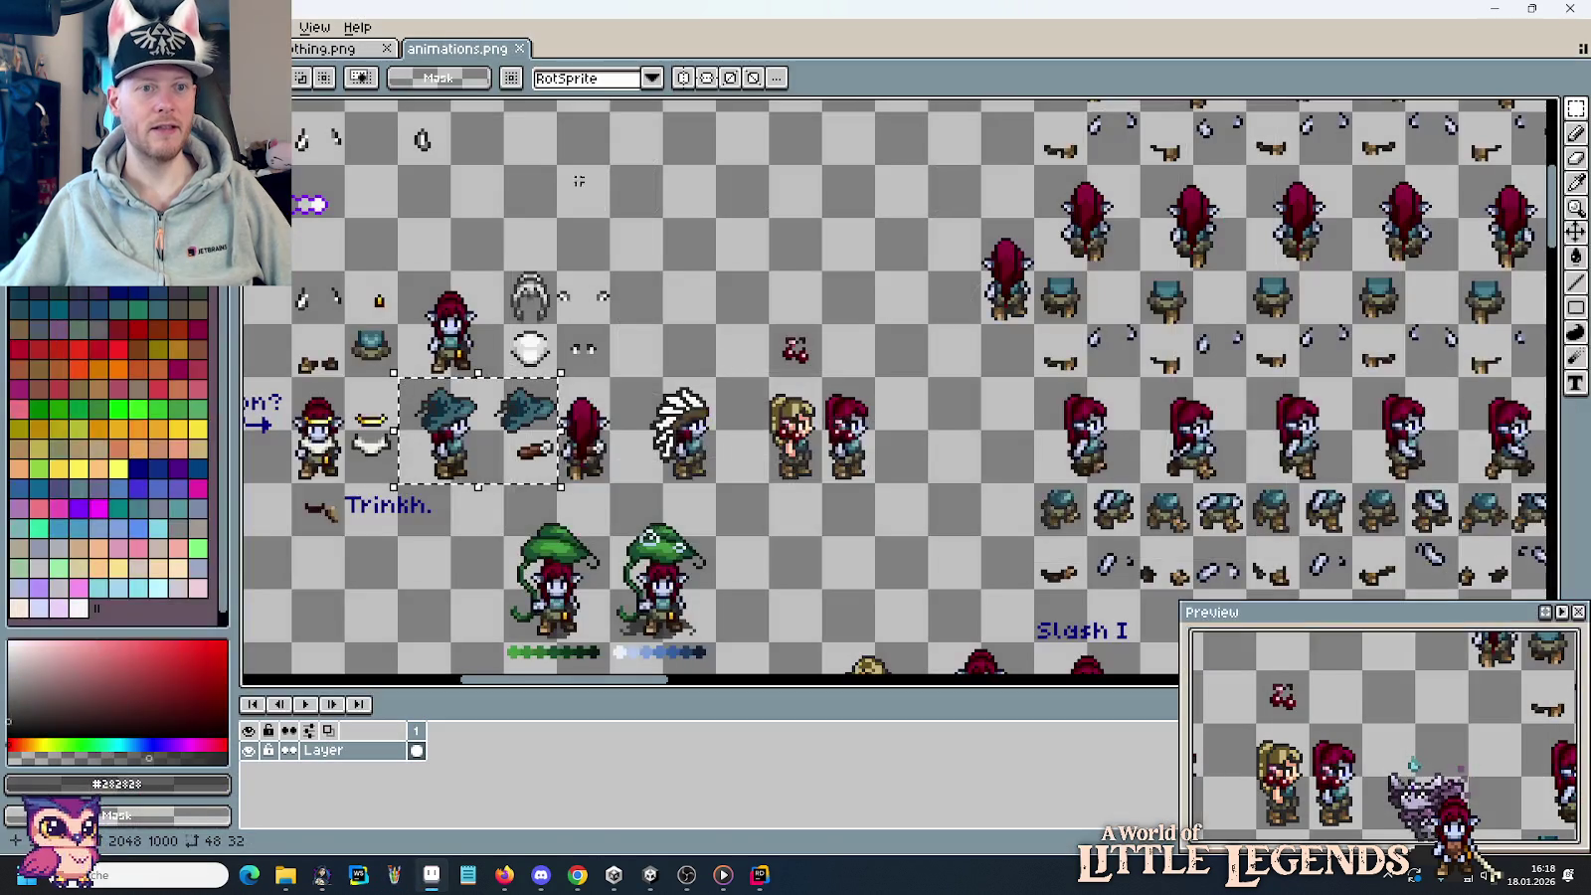
pyautogui.click(500, 55)
pyautogui.click(388, 49)
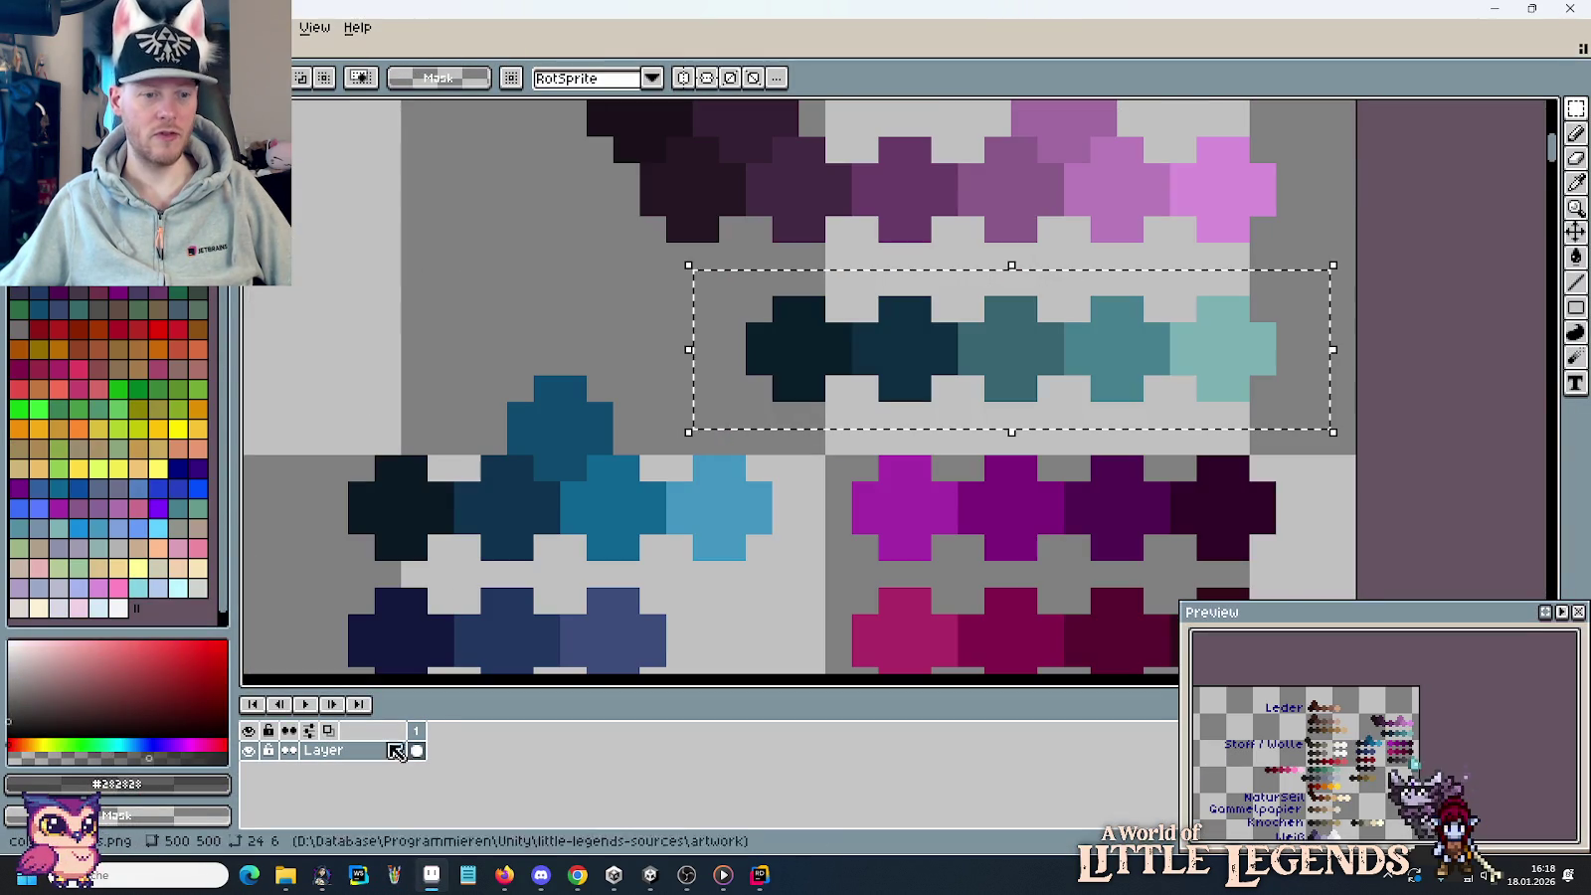
# Browse from artwork into buildings and open ulan-mor-houses.png in Aseprite.
pyautogui.click(214, 825)
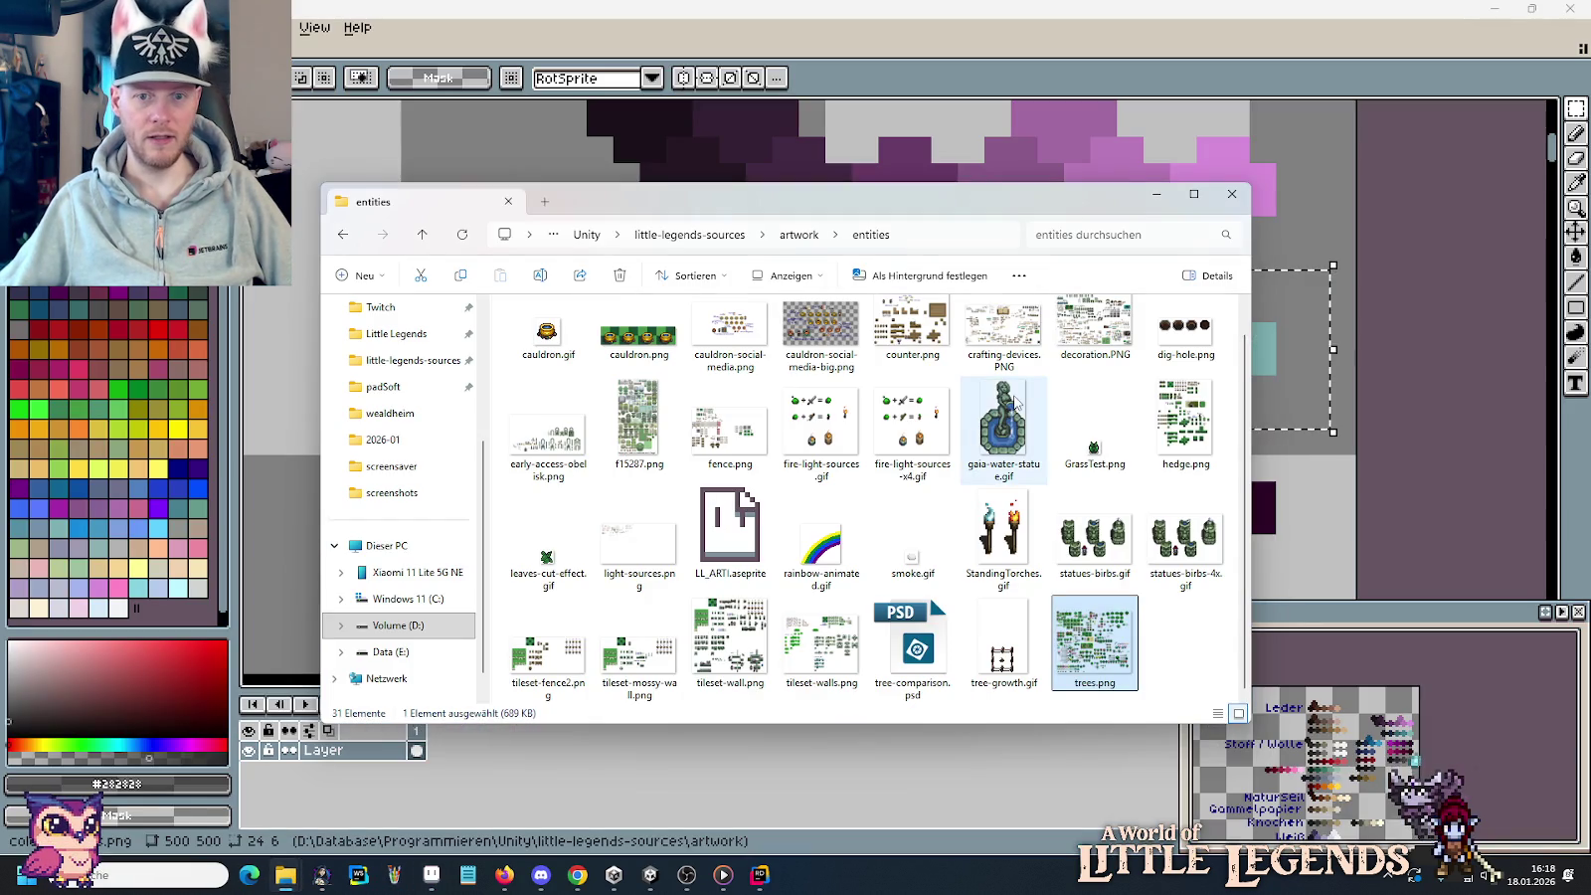
pyautogui.click(800, 235)
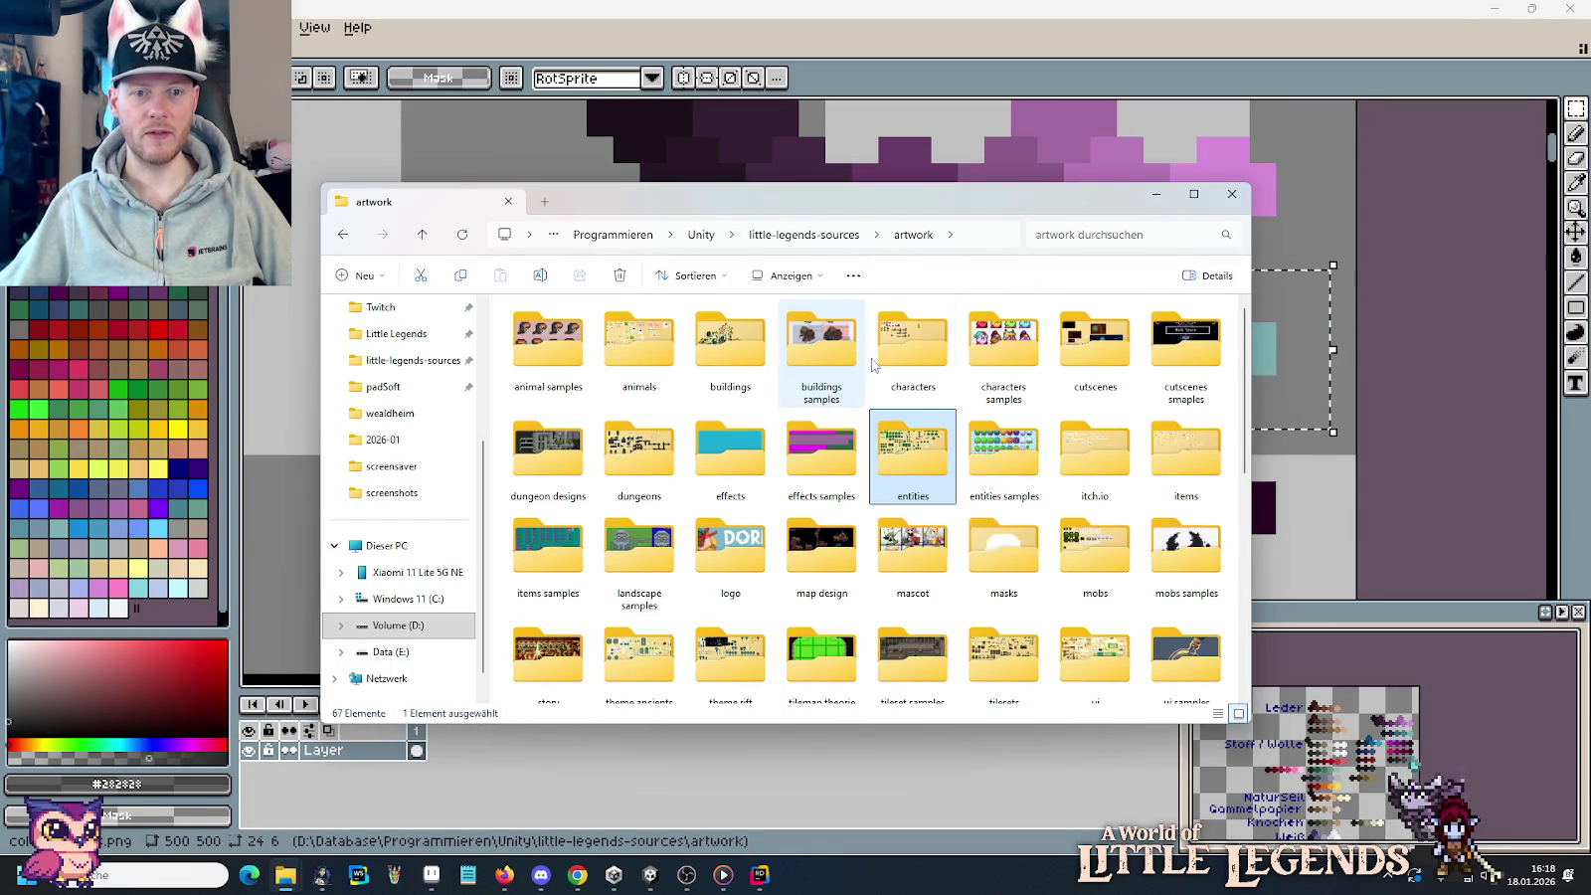
pyautogui.doubleClick(726, 344)
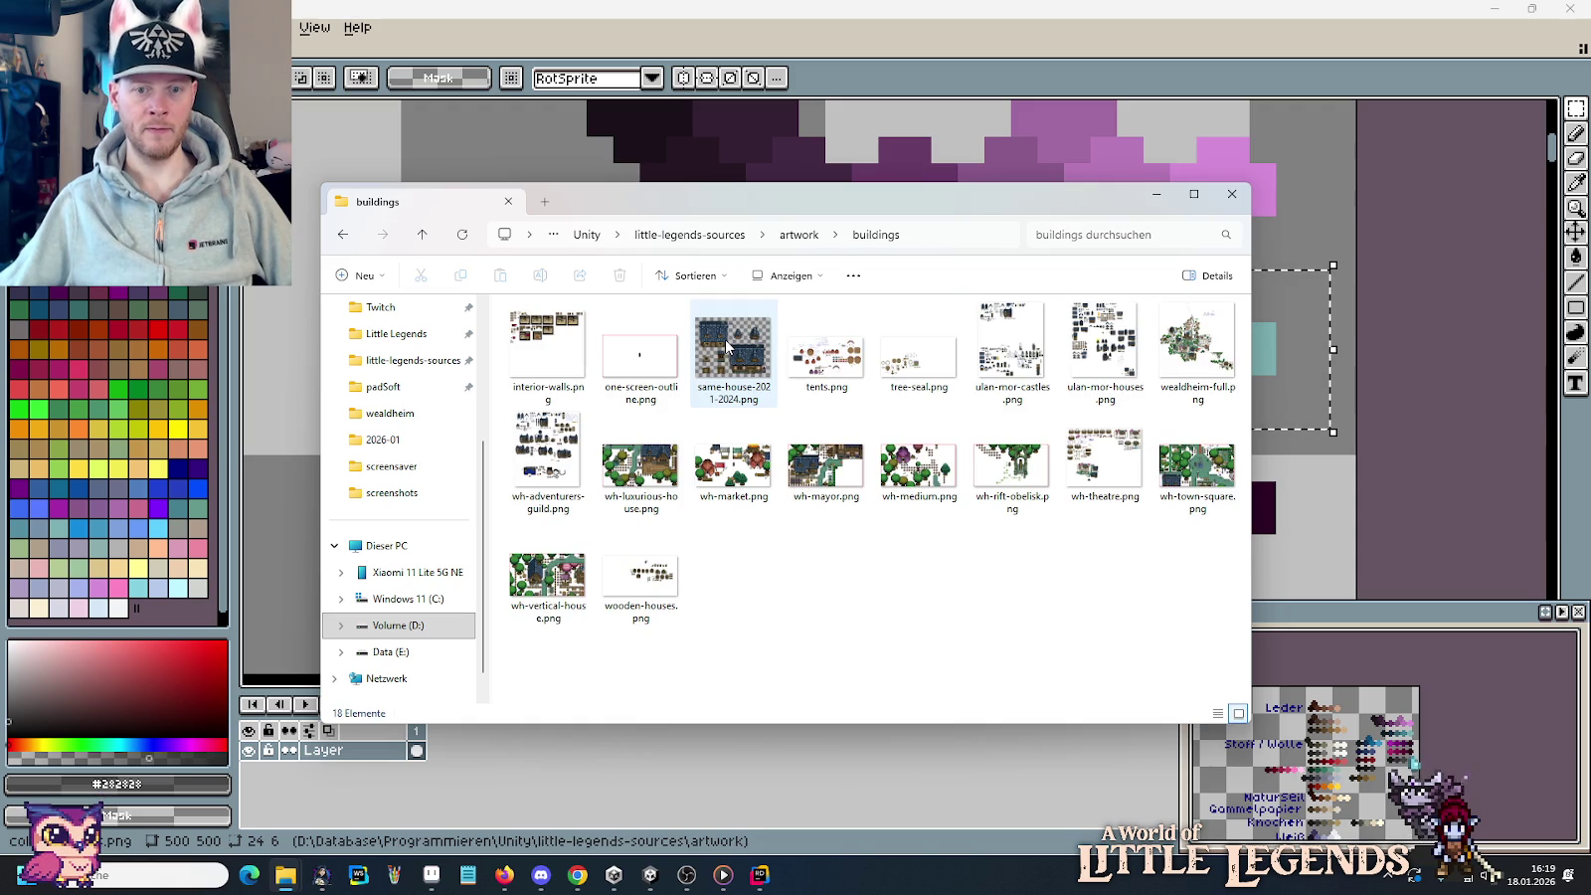
pyautogui.doubleClick(1106, 353)
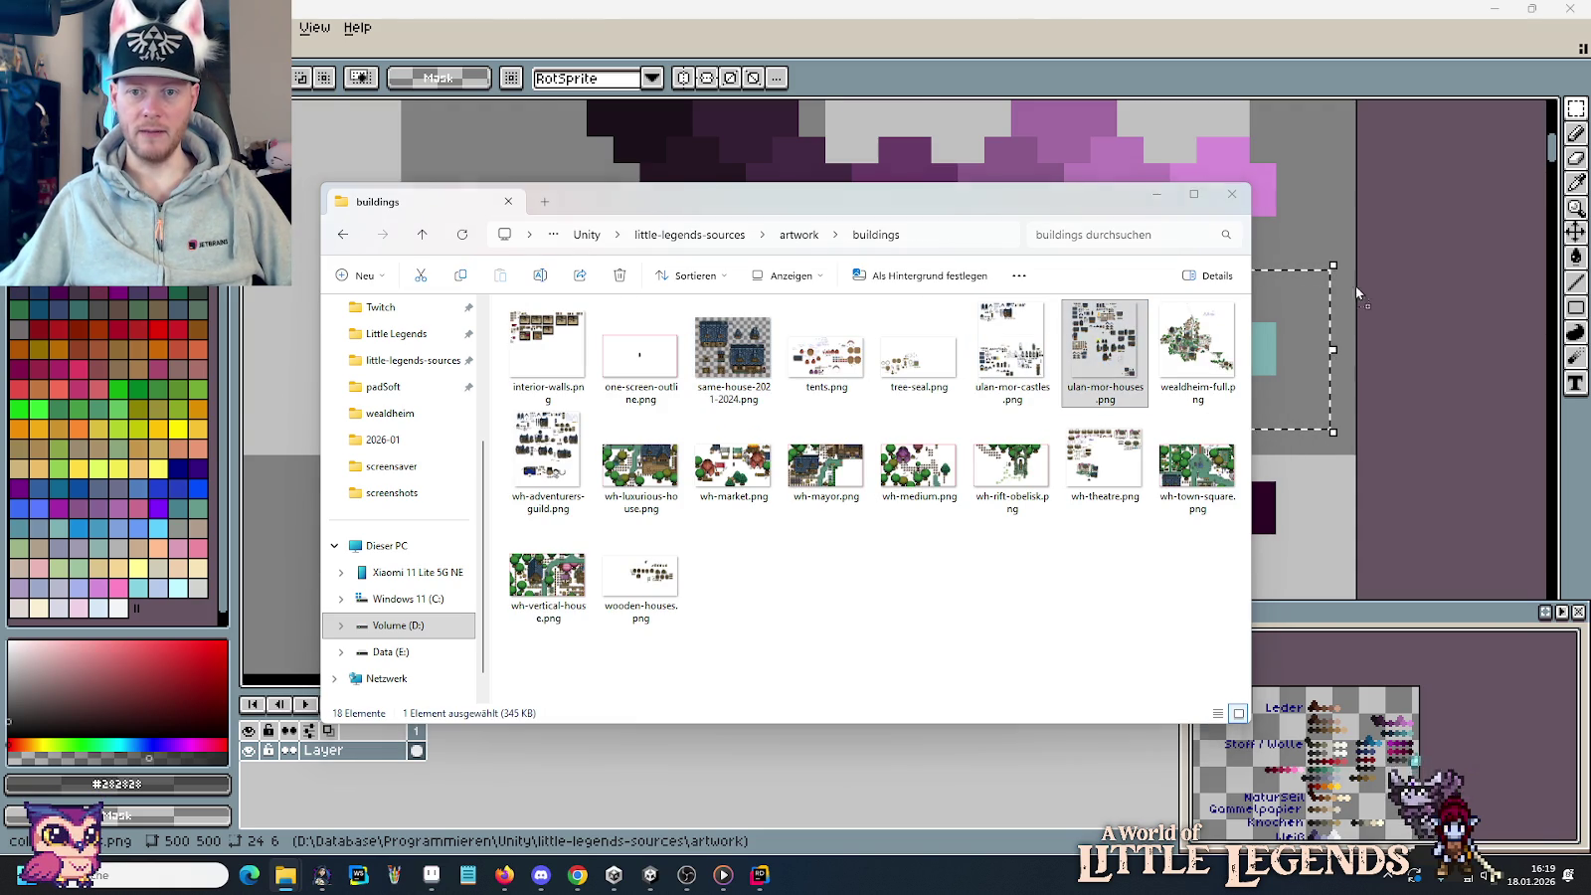
pyautogui.hscroll(-2, 976, 341)
pyautogui.hscroll(-1, 786, 393)
pyautogui.scroll(-1, 776, 398)
pyautogui.hscroll(-2, 756, 413)
pyautogui.hscroll(-3, 601, 460)
pyautogui.scroll(-1, 601, 459)
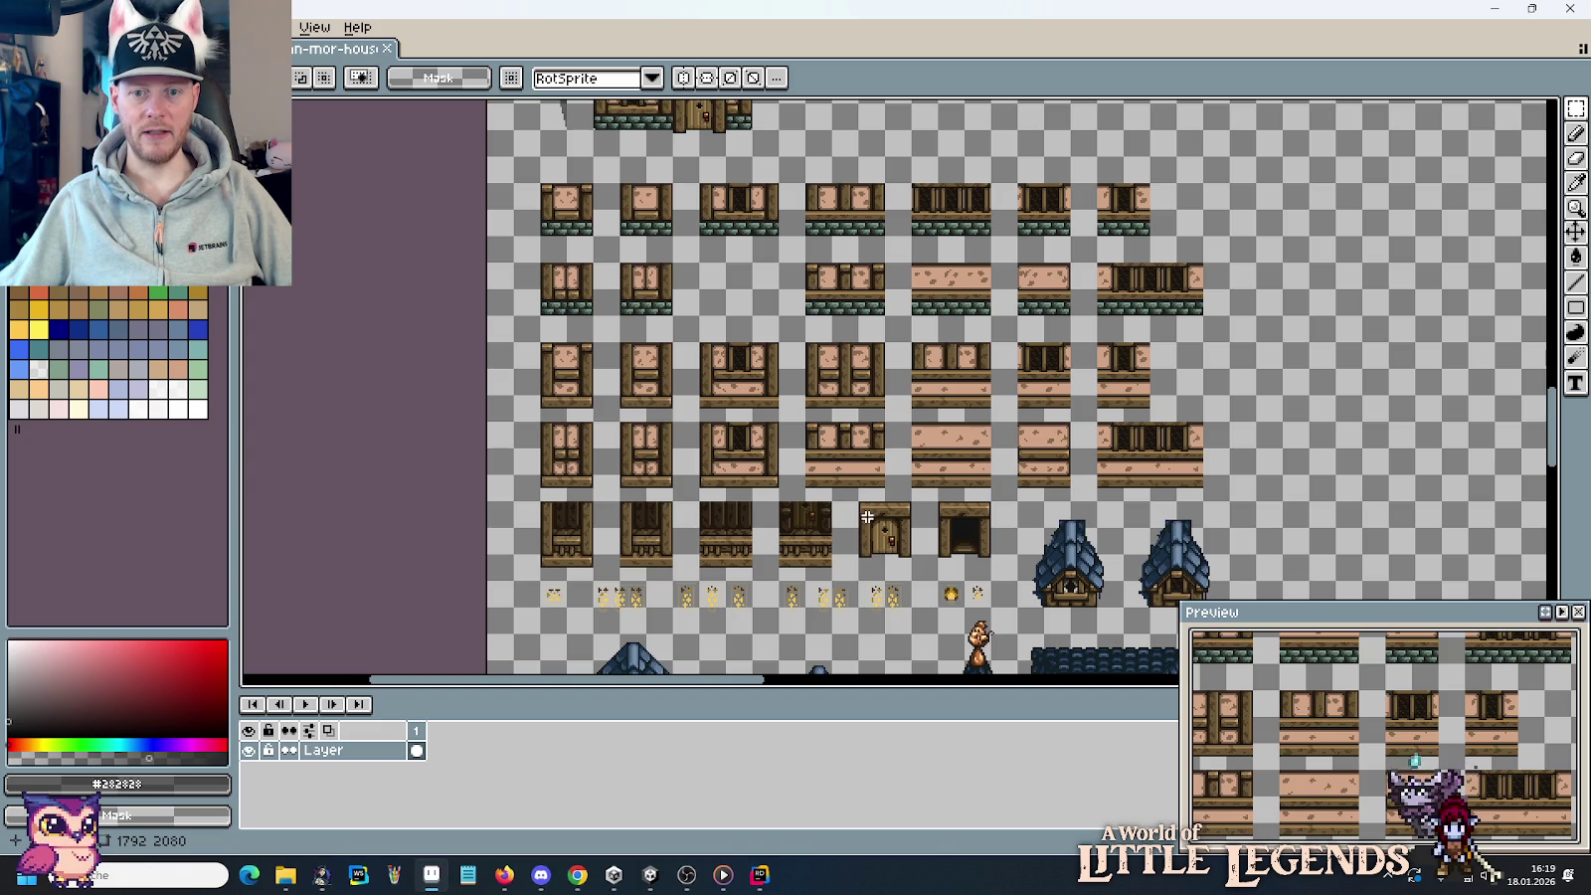
pyautogui.scroll(-5, 867, 517)
pyautogui.scroll(-2, 872, 400)
pyautogui.hscroll(3, 696, 298)
pyautogui.scroll(2, 549, 162)
pyautogui.scroll(1, 977, 420)
pyautogui.moveTo(977, 419); pyautogui.dragTo(610, 349)
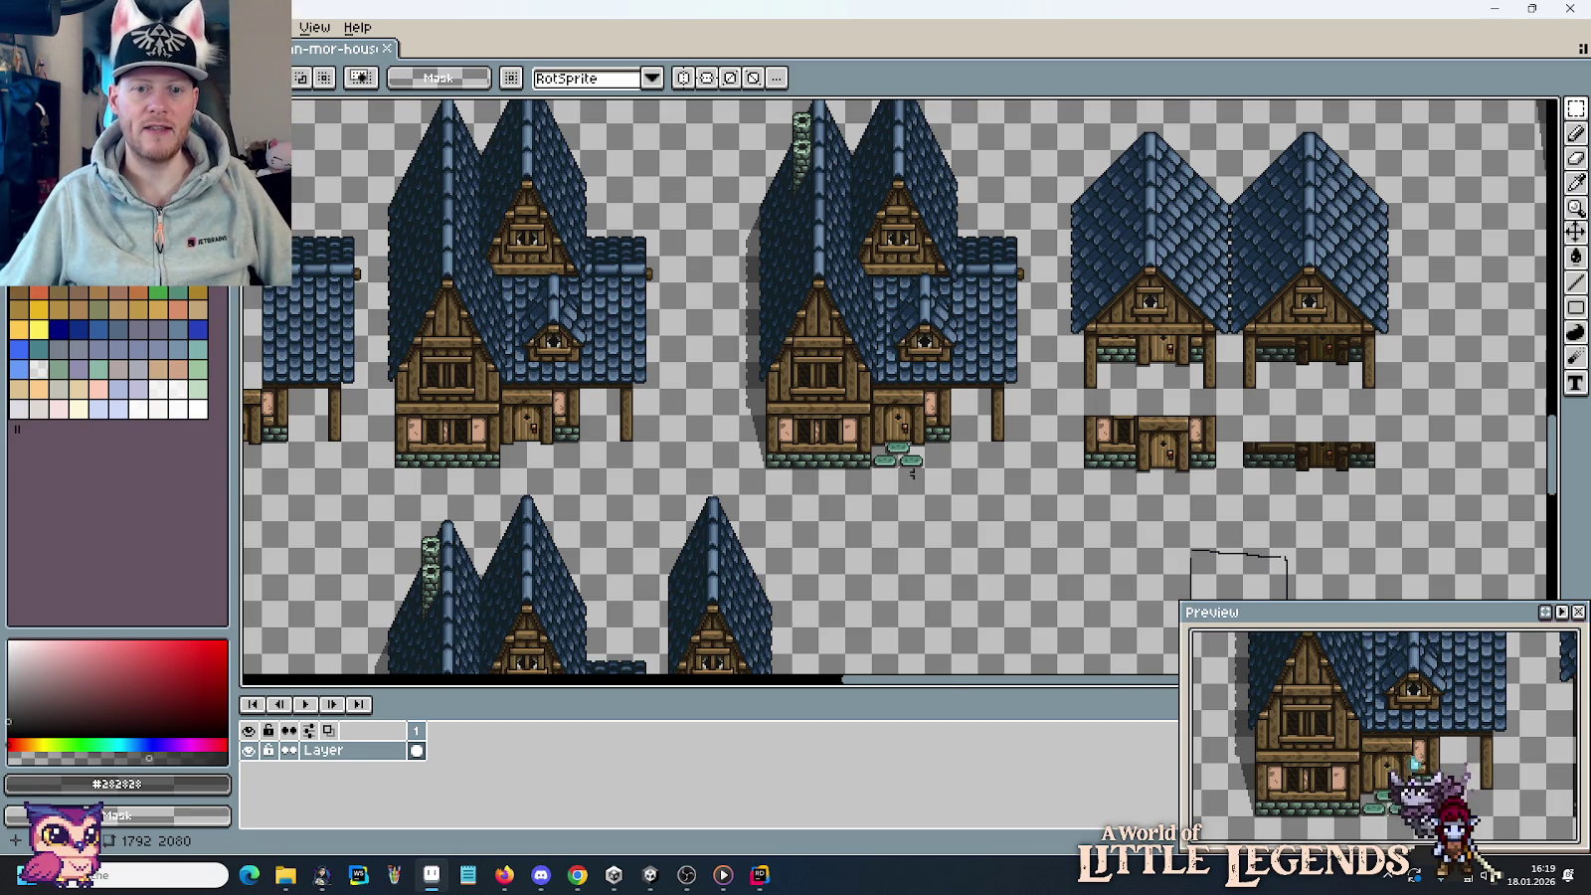
pyautogui.moveTo(1035, 471); pyautogui.dragTo(708, 166)
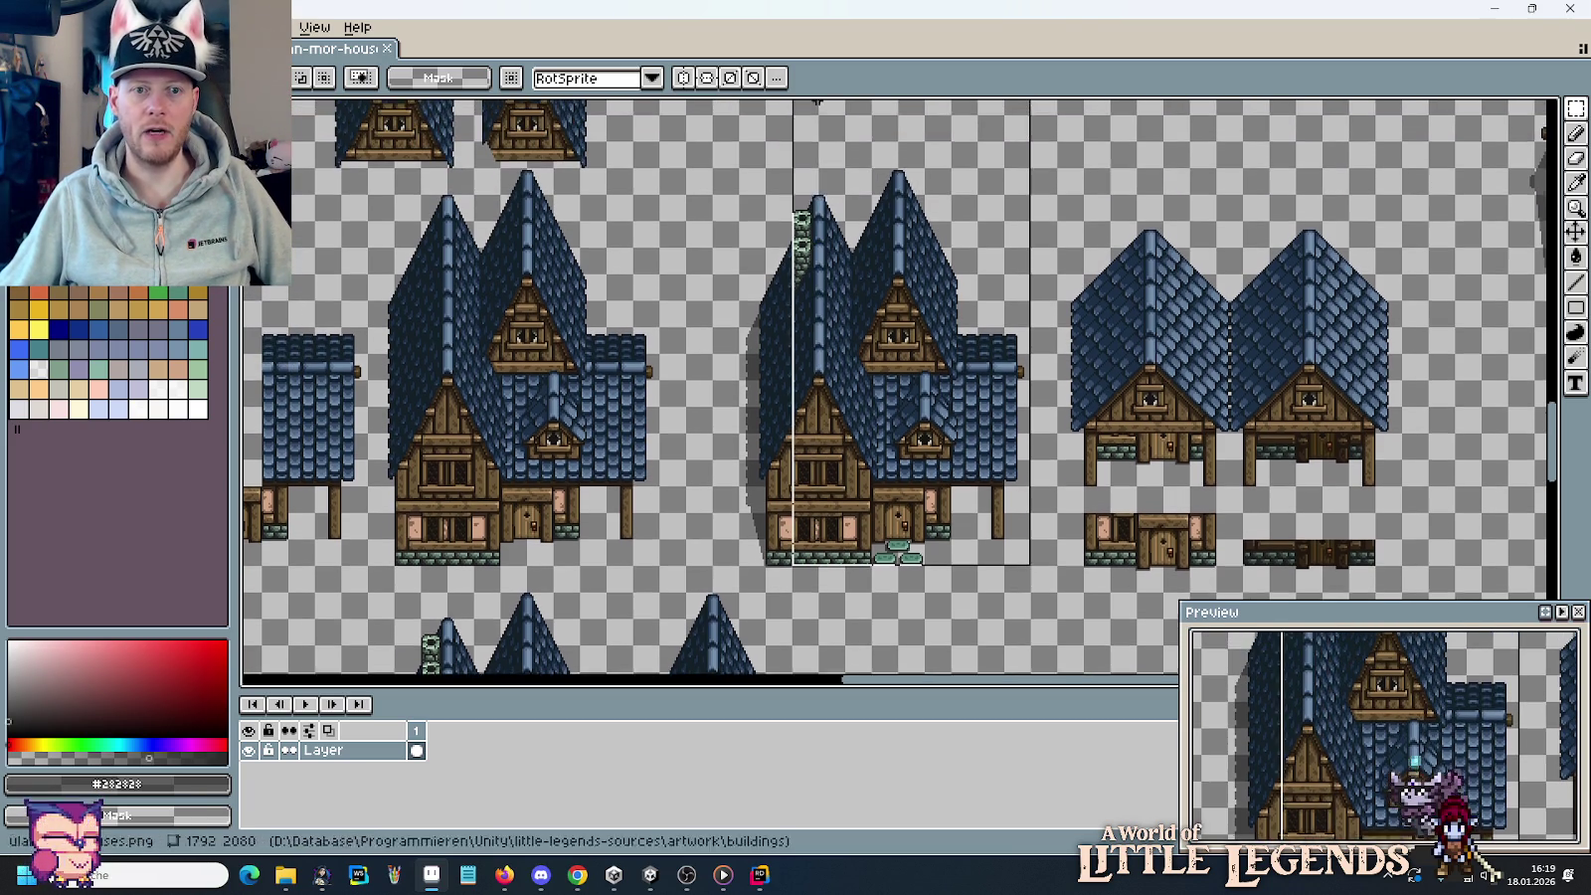
pyautogui.hotkey('ctrl', 'd')
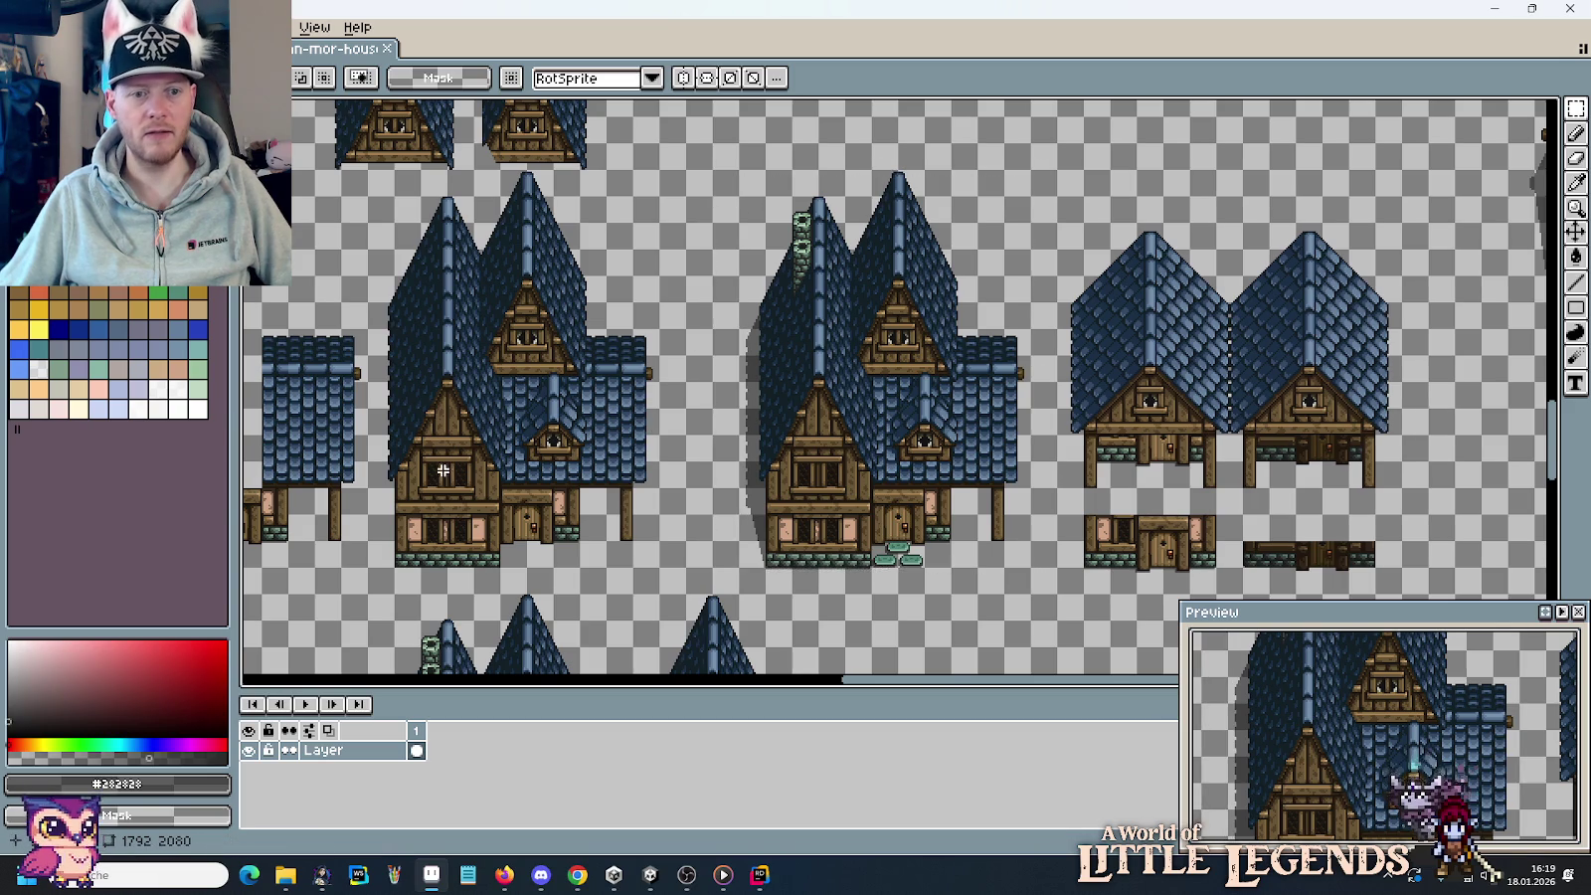
pyautogui.scroll(-1, 721, 463)
pyautogui.scroll(-1, 721, 463)
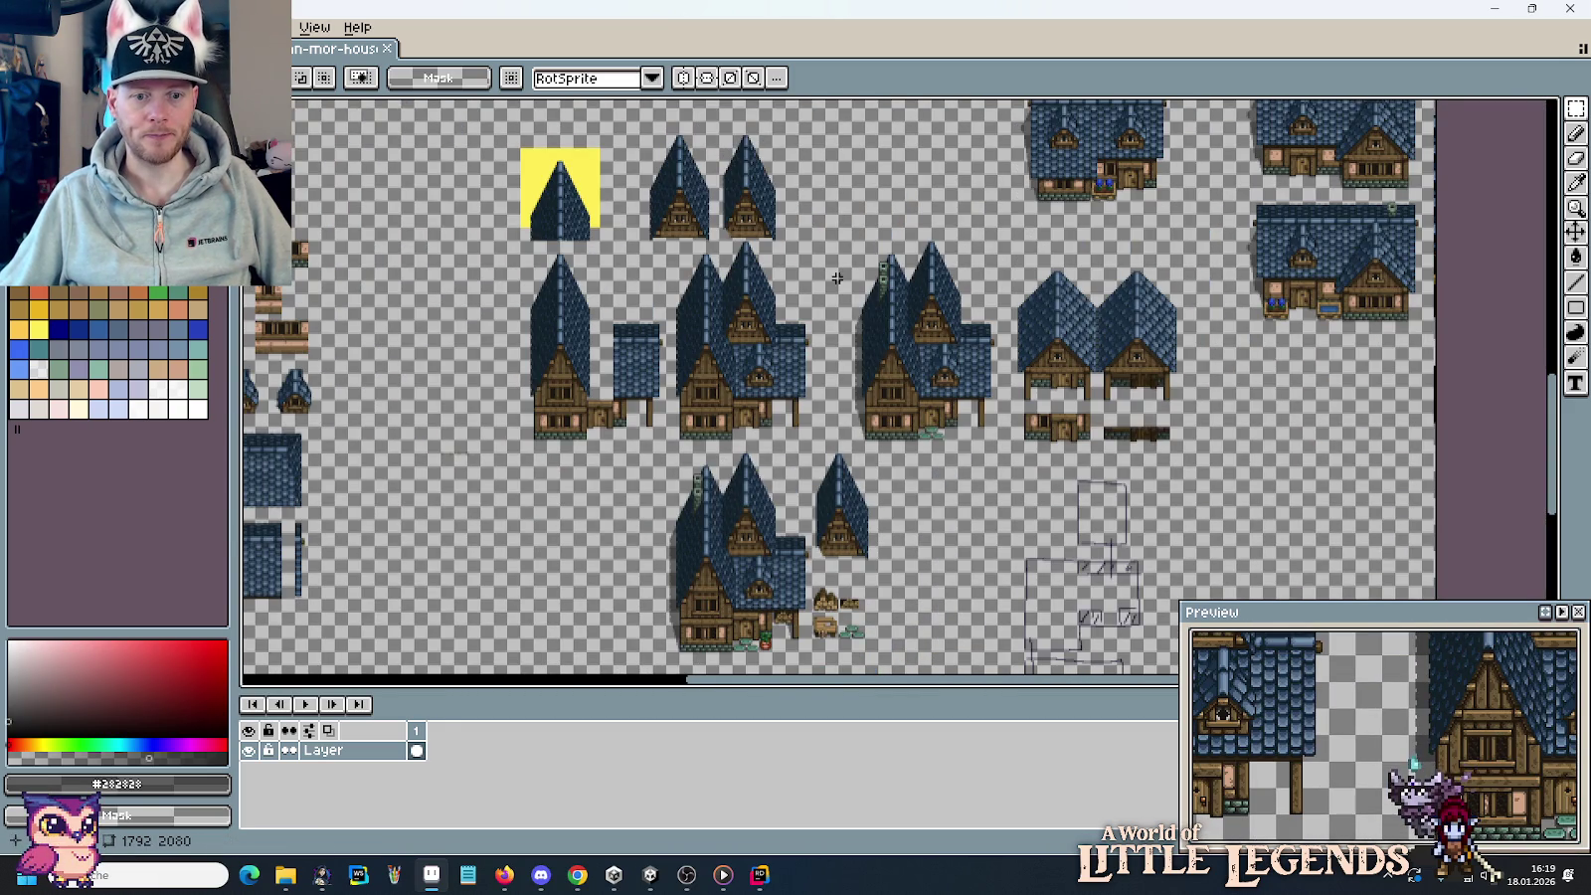
pyautogui.scroll(5, 982, 352)
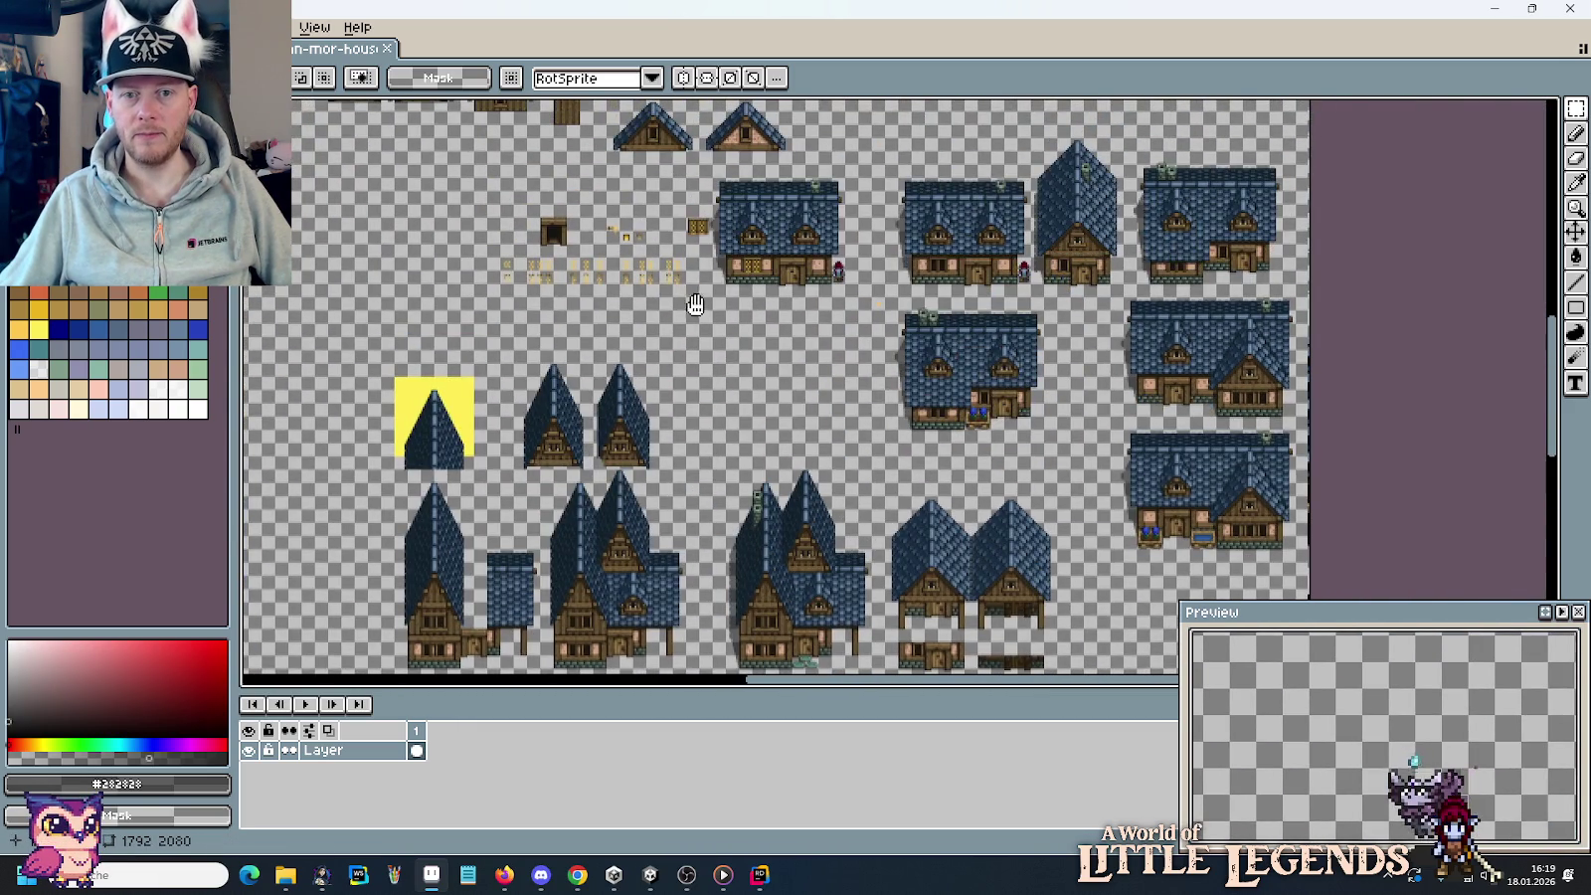
pyautogui.moveTo(696, 305); pyautogui.dragTo(1046, 624)
pyautogui.hscroll(10, 1039, 378)
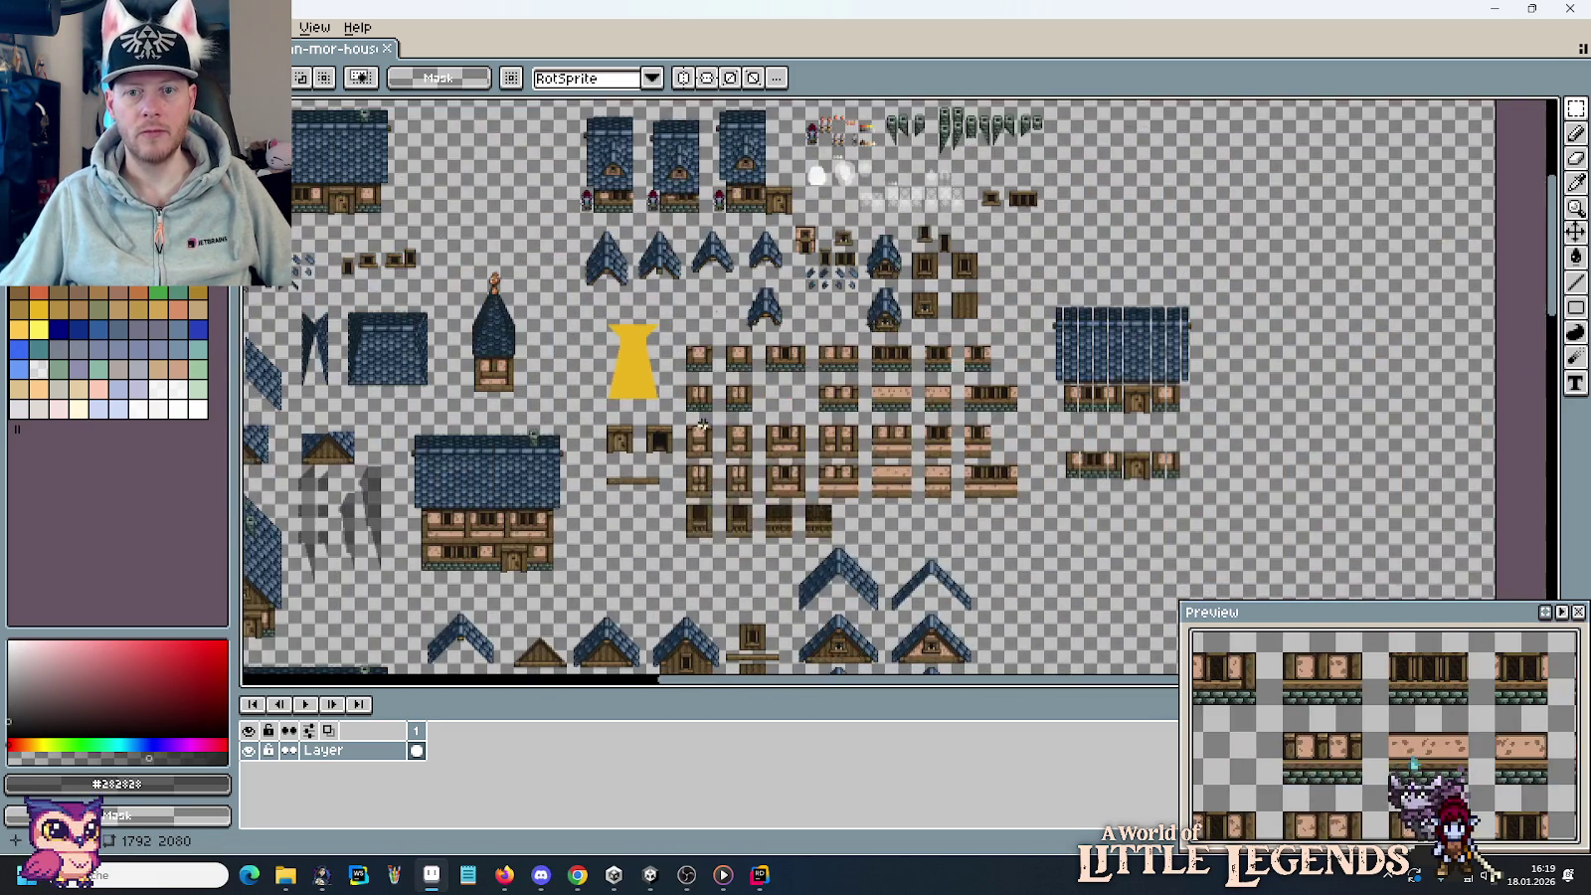
pyautogui.scroll(-10, 1039, 378)
pyautogui.scroll(2, 1101, 459)
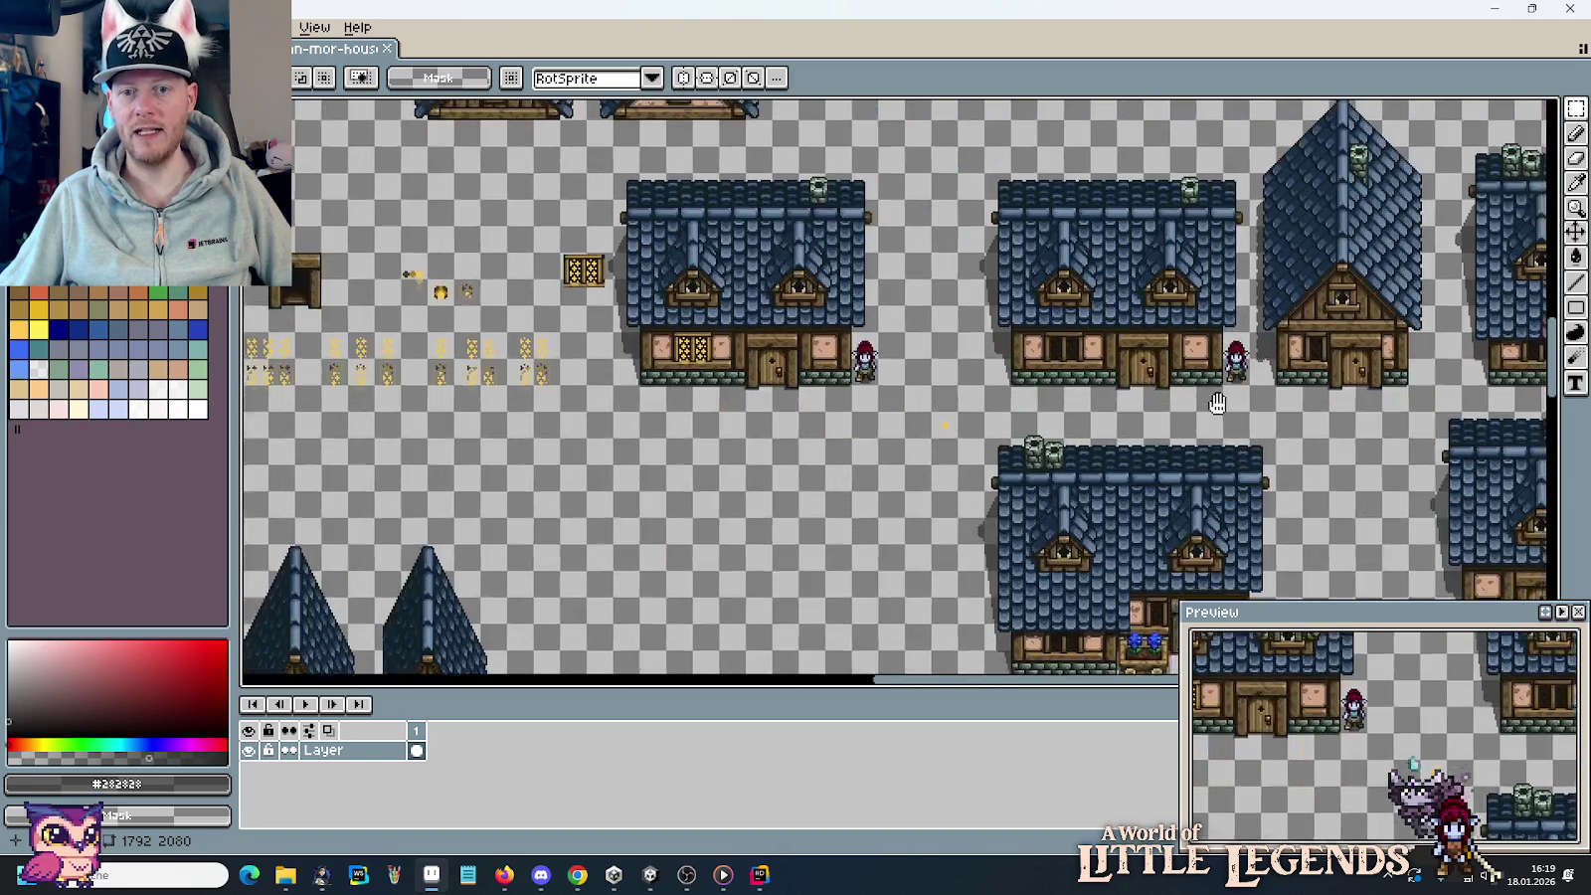
pyautogui.hscroll(3, 1055, 455)
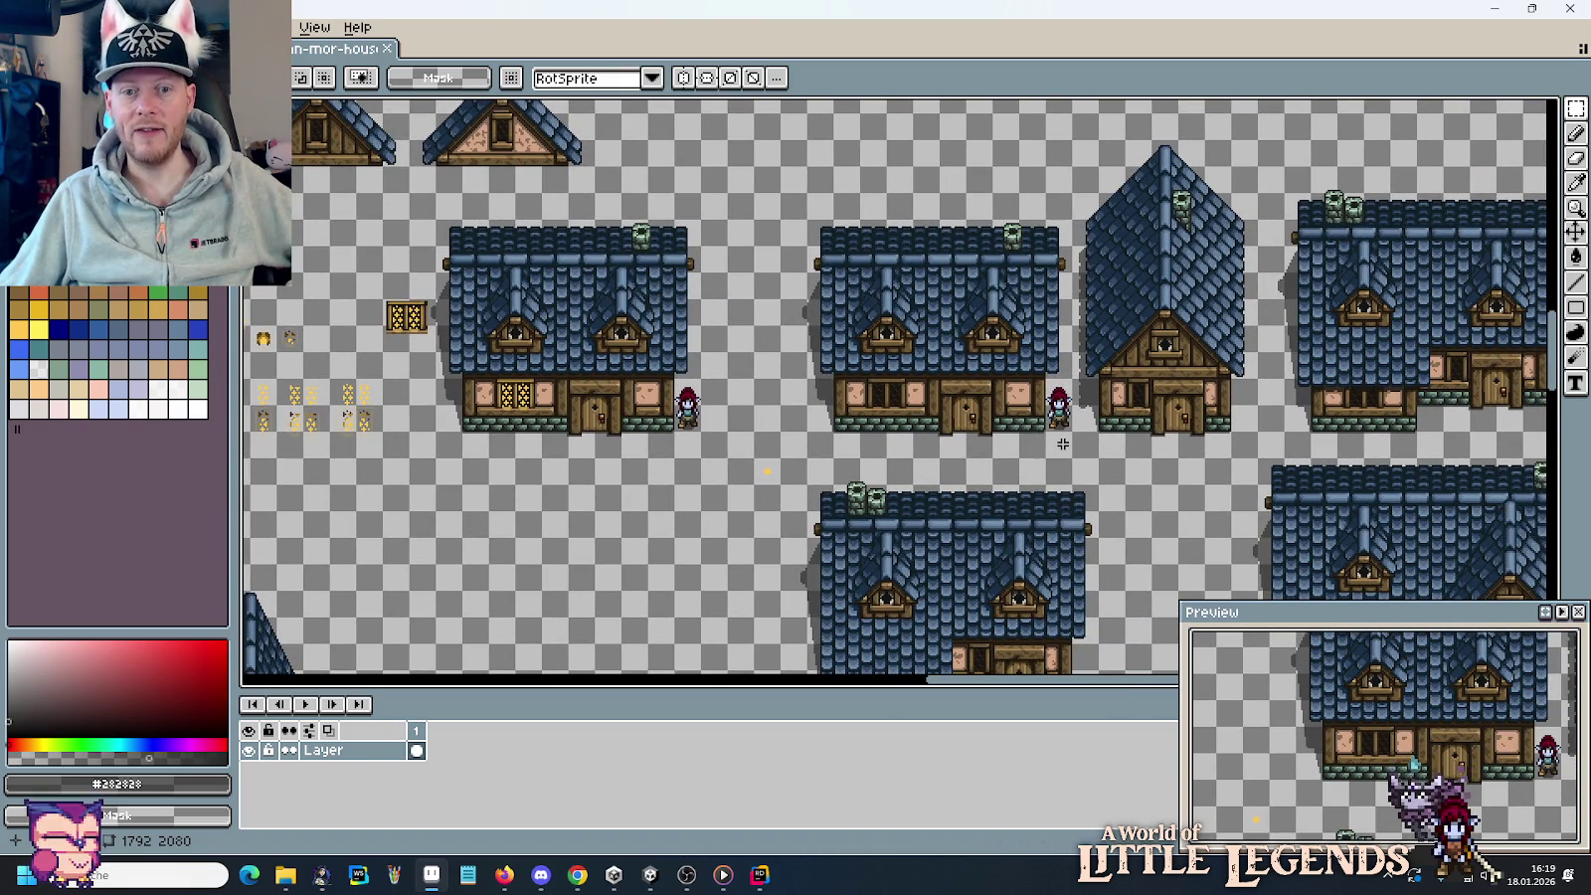
pyautogui.moveTo(1069, 455); pyautogui.dragTo(800, 220)
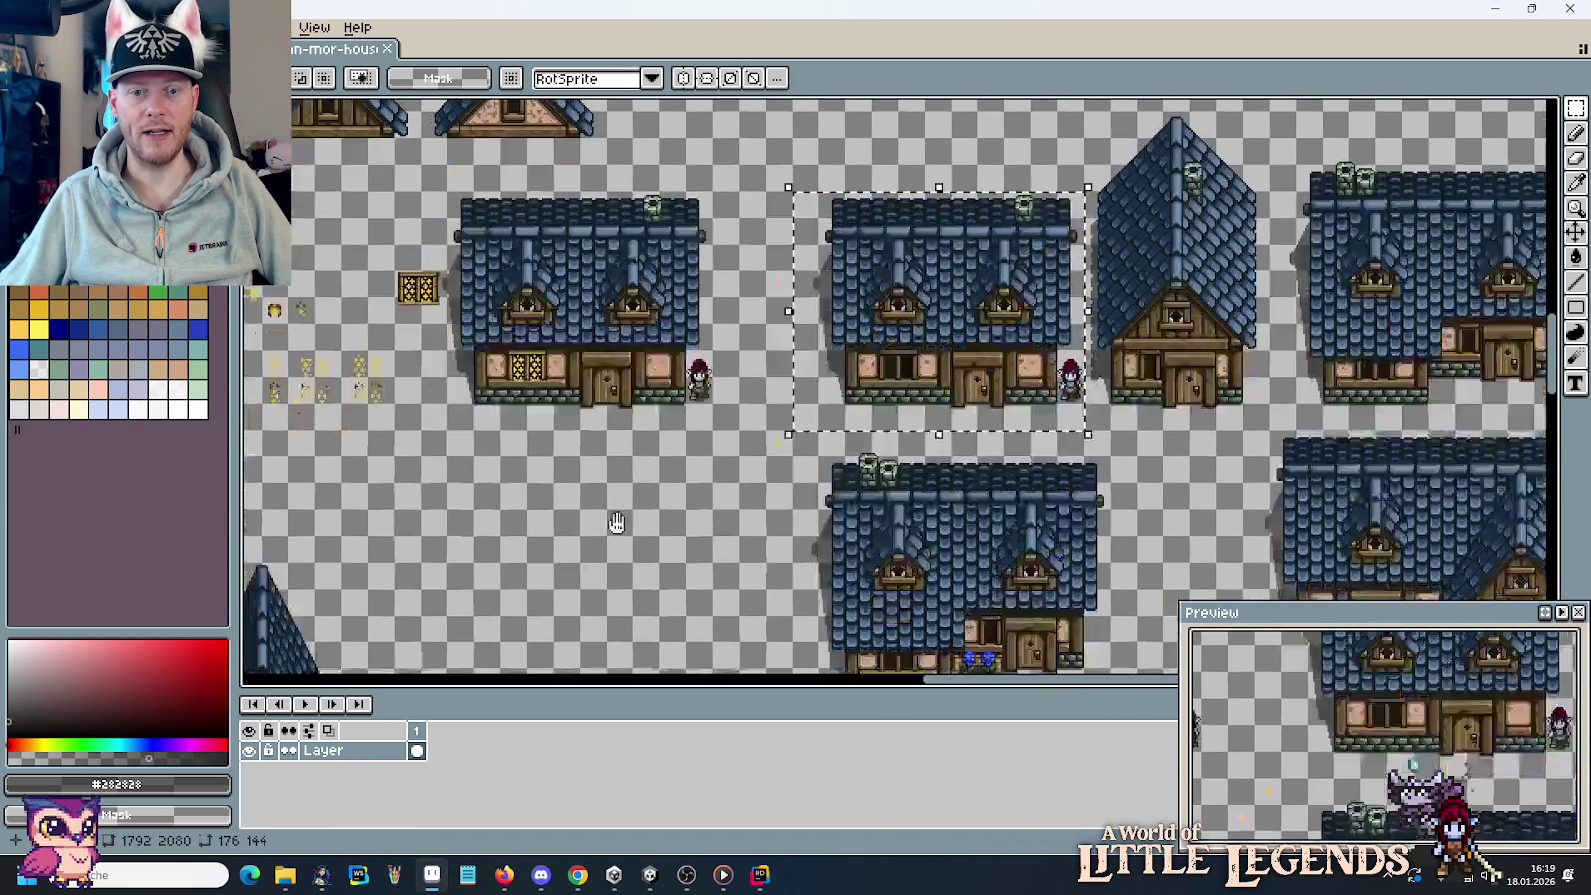
pyautogui.scroll(-10, 821, 424)
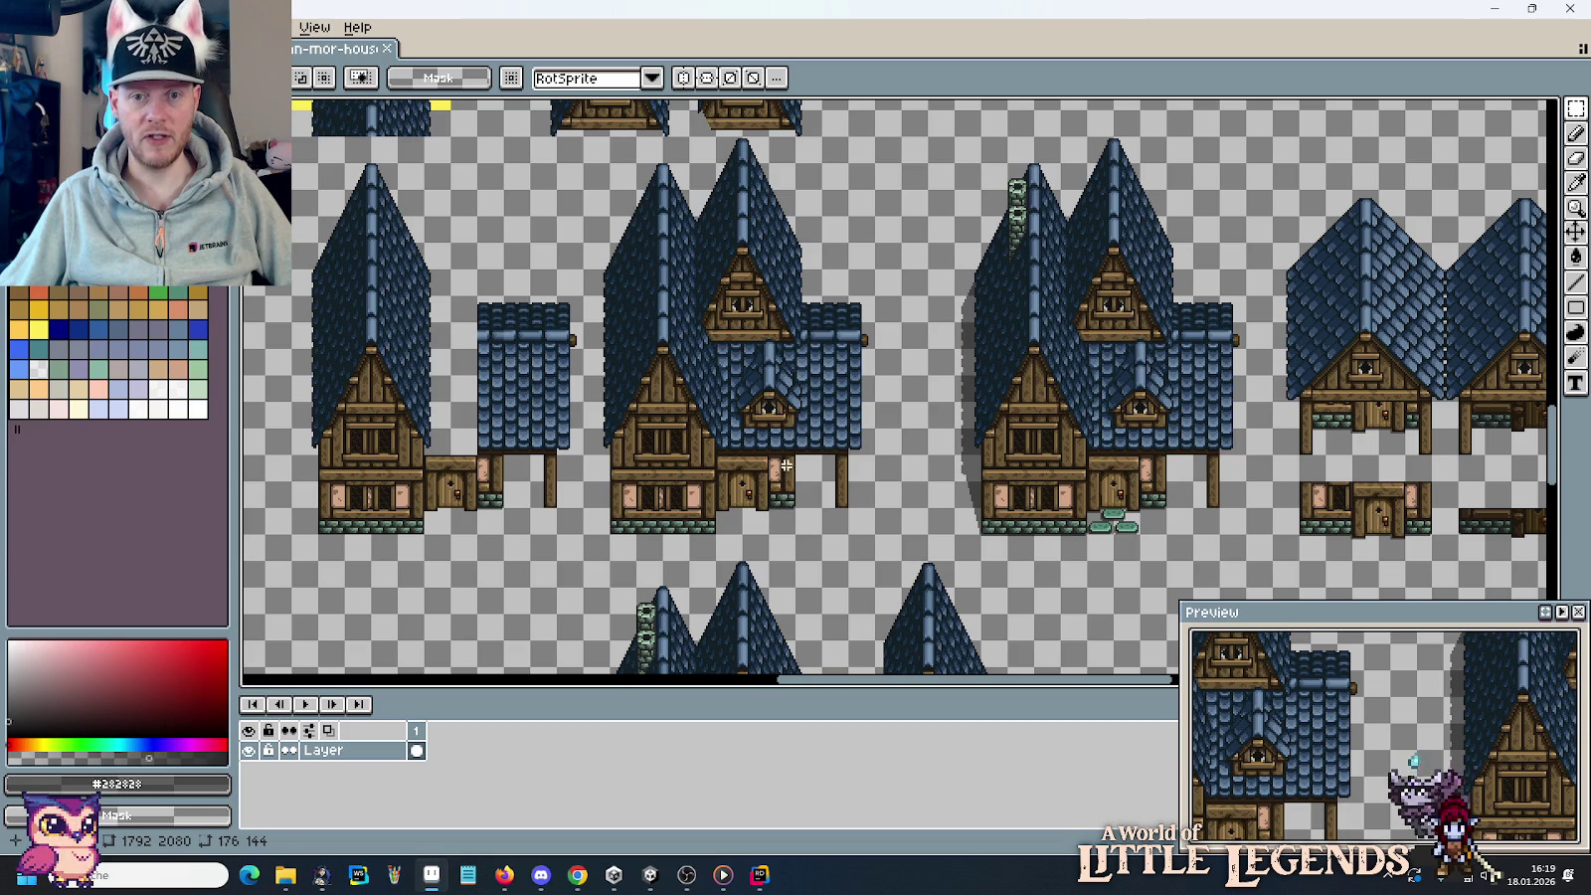
pyautogui.moveTo(786, 464); pyautogui.dragTo(927, 393)
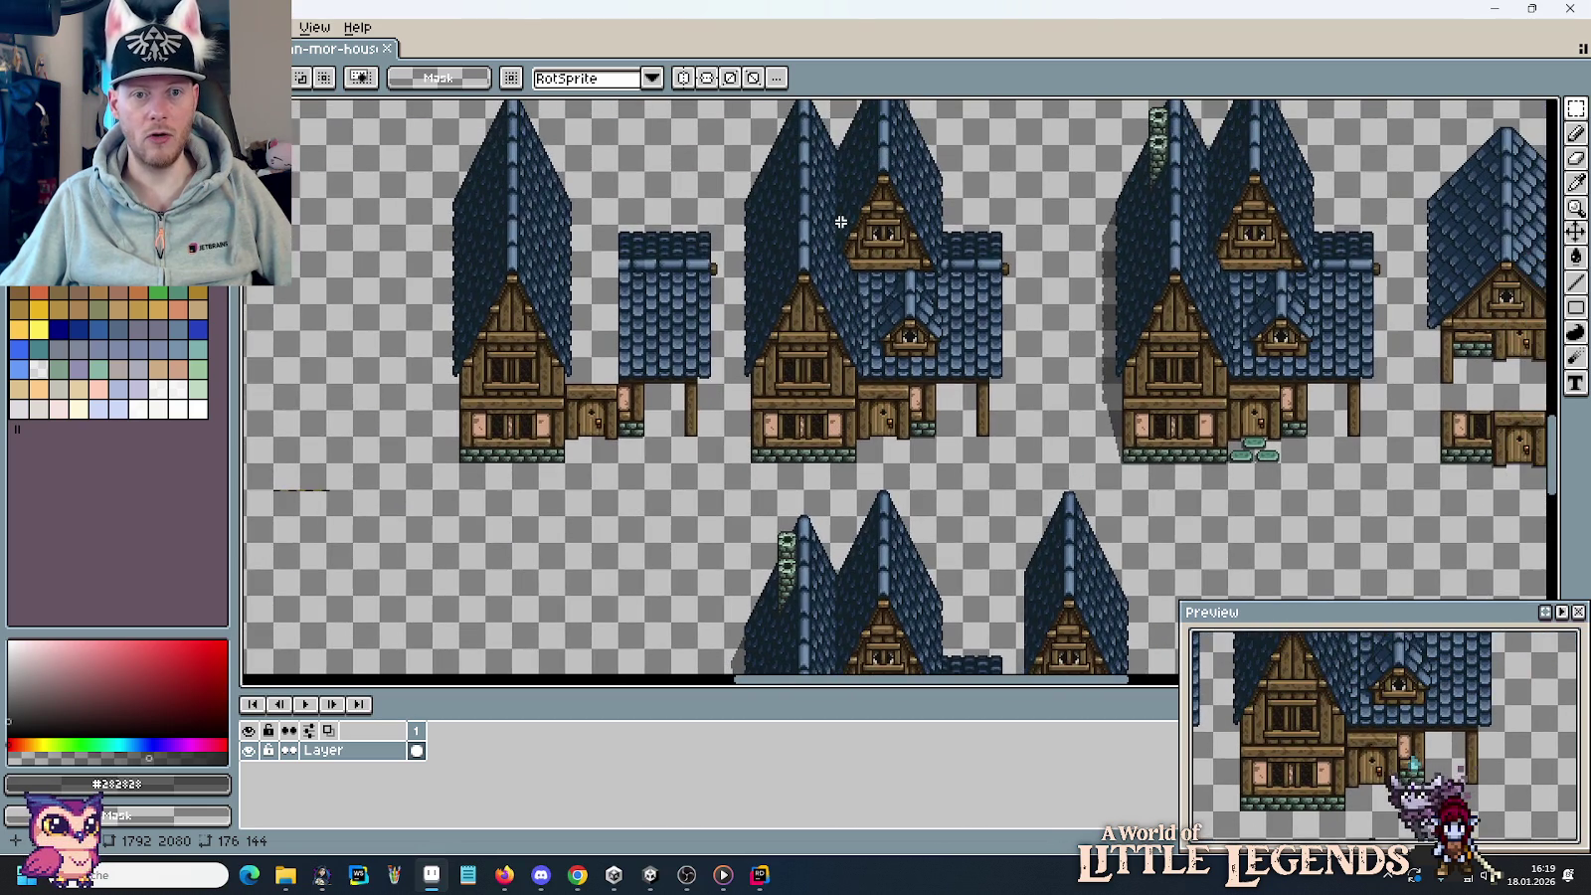
pyautogui.moveTo(999, 429)
pyautogui.mouseDown()
pyautogui.moveTo(839, 338)
pyautogui.moveTo(1054, 299)
pyautogui.mouseUp()
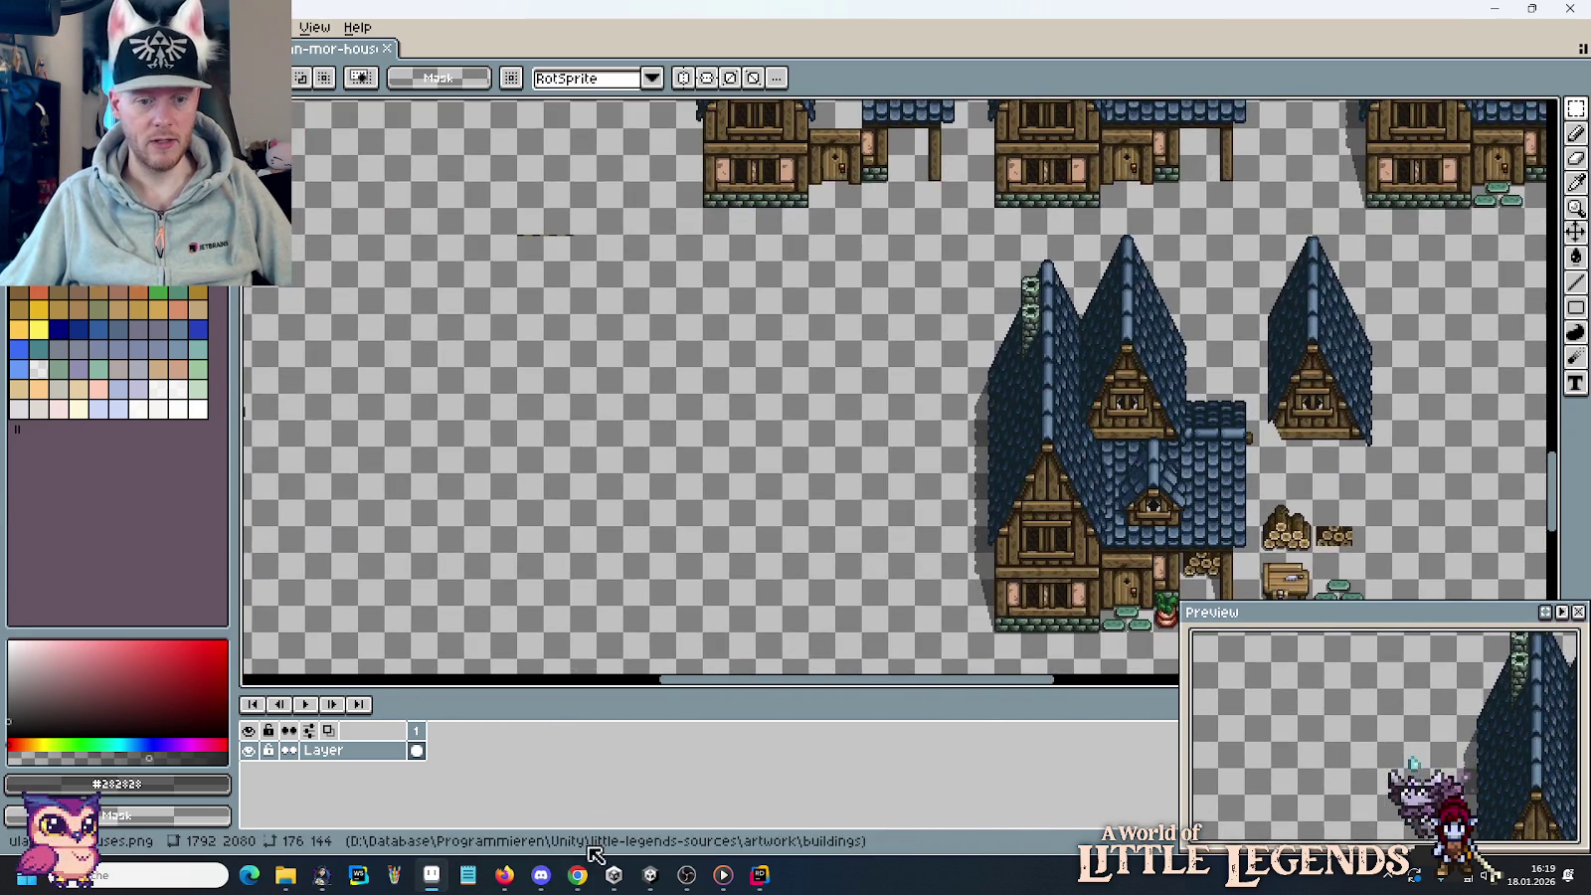
pyautogui.click(577, 875)
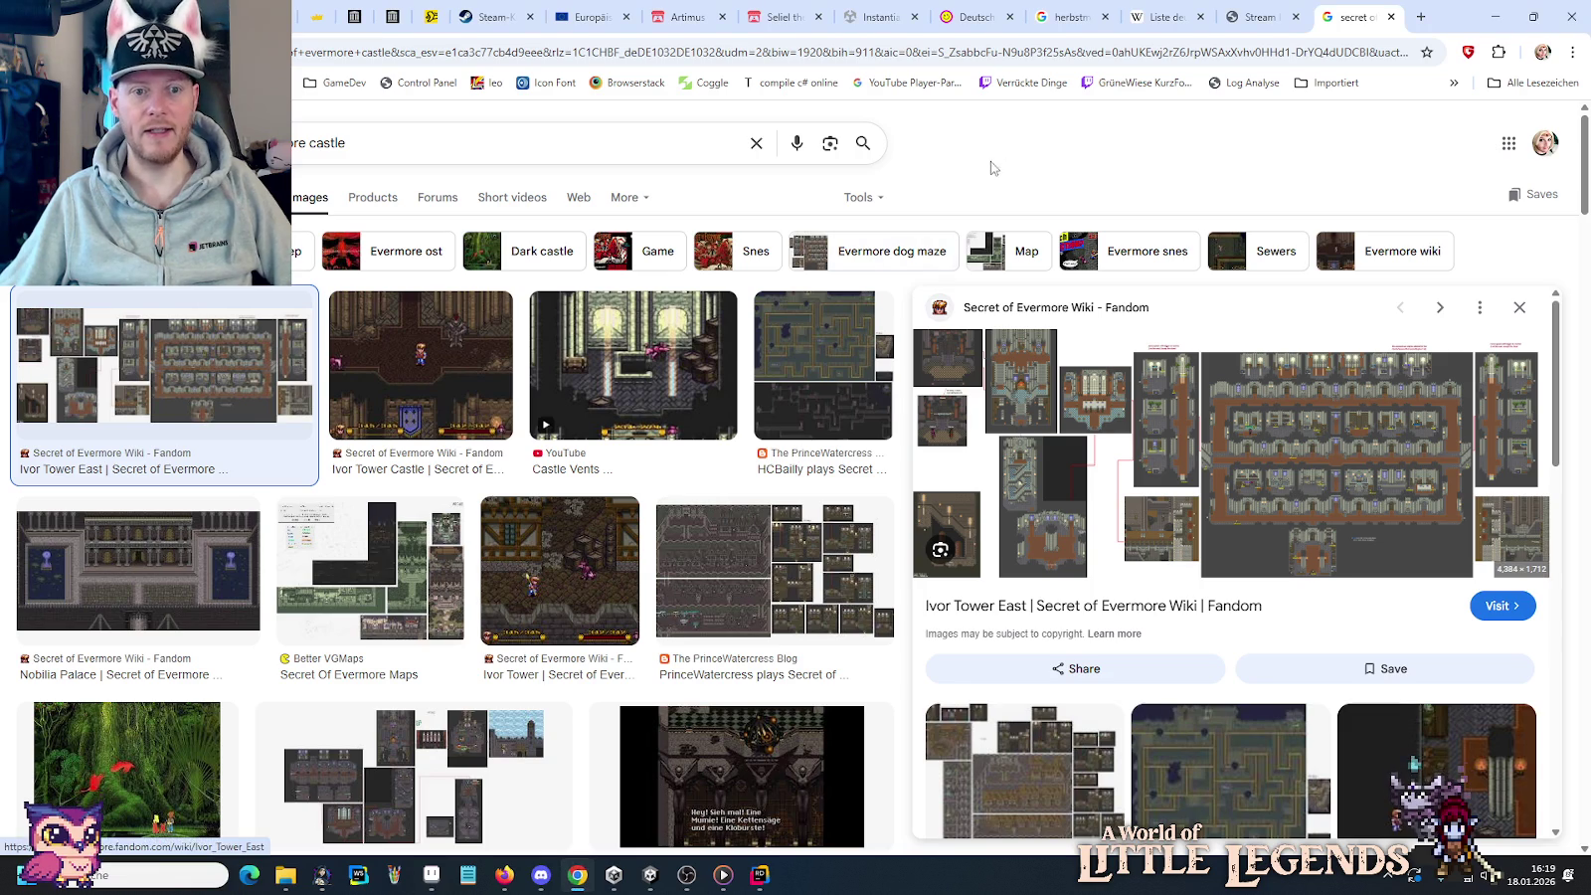
pyautogui.moveTo(285, 875)
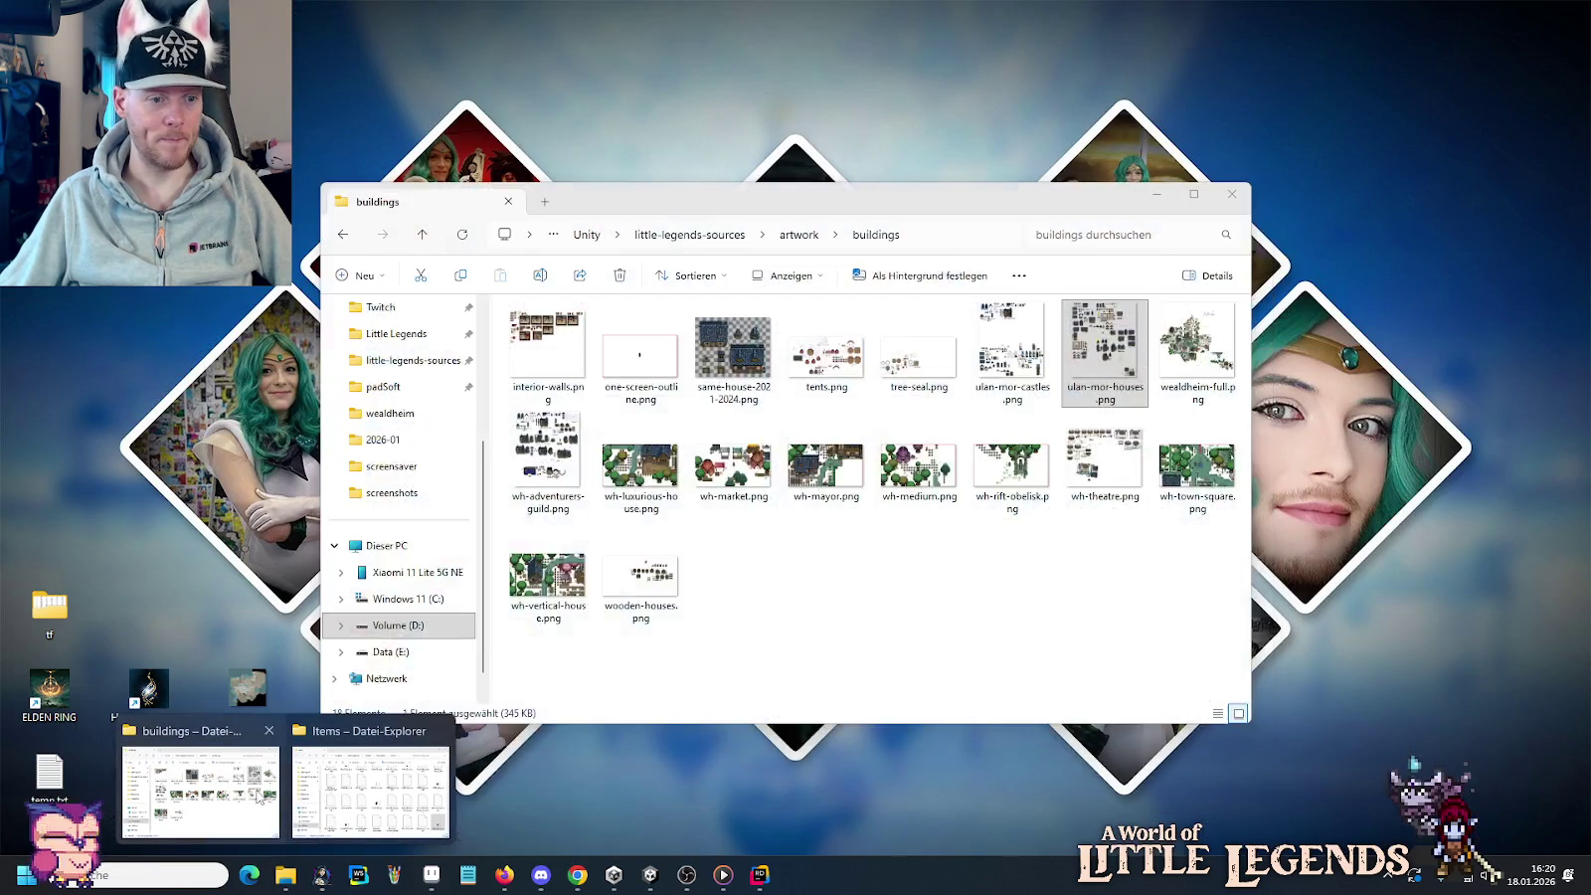
# Open the first image in artwork/buildings samples and maximize the Photos viewer.
pyautogui.click(199, 781)
pyautogui.click(801, 236)
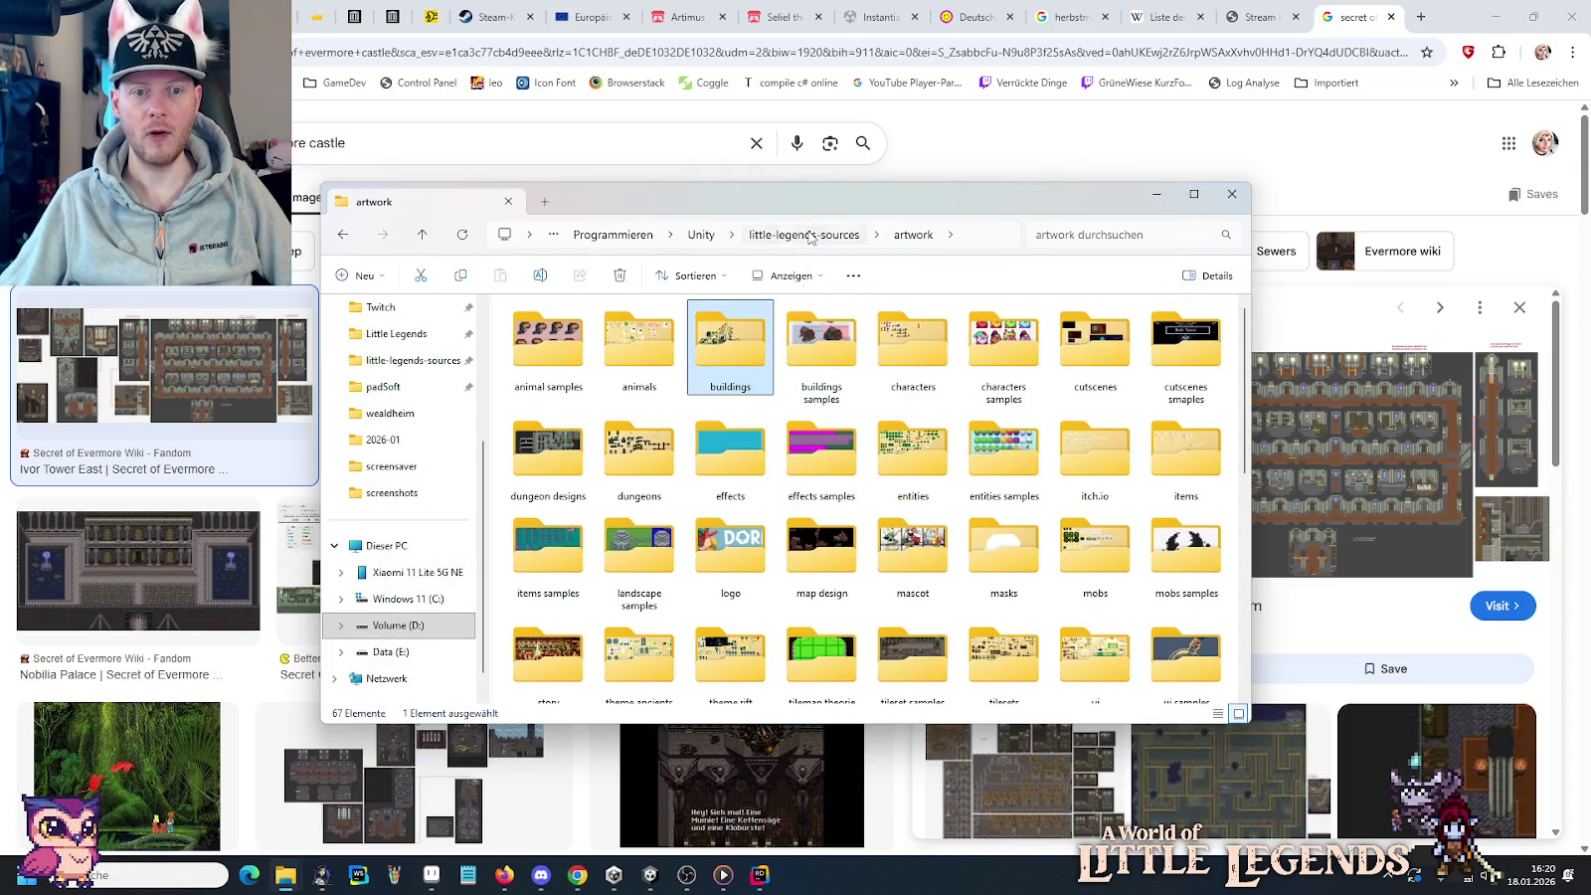
pyautogui.doubleClick(800, 363)
pyautogui.doubleClick(575, 366)
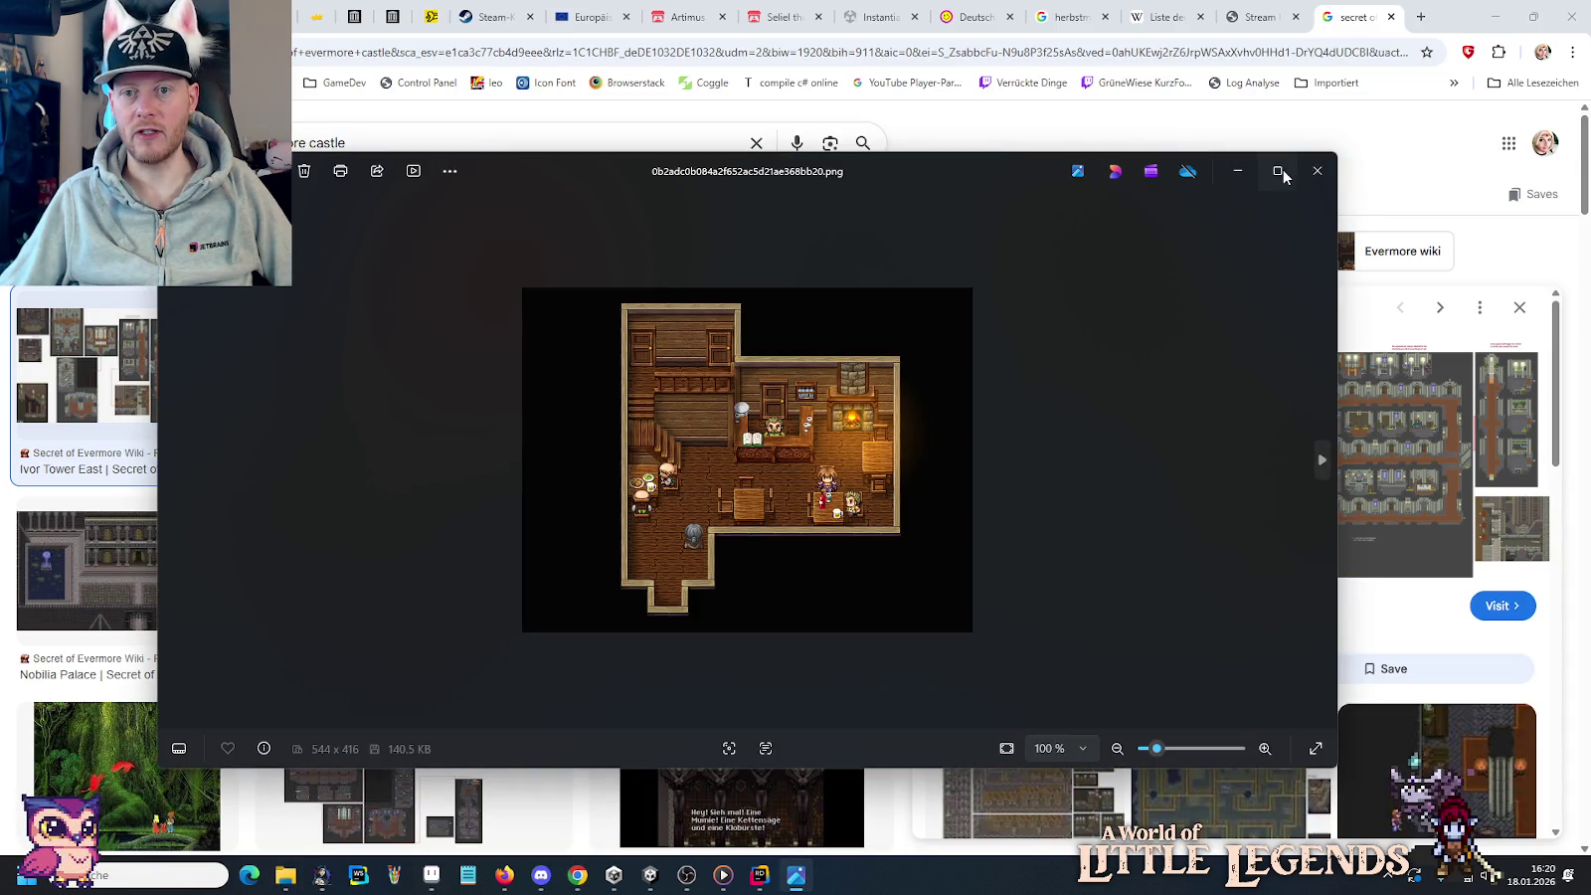
pyautogui.click(1280, 172)
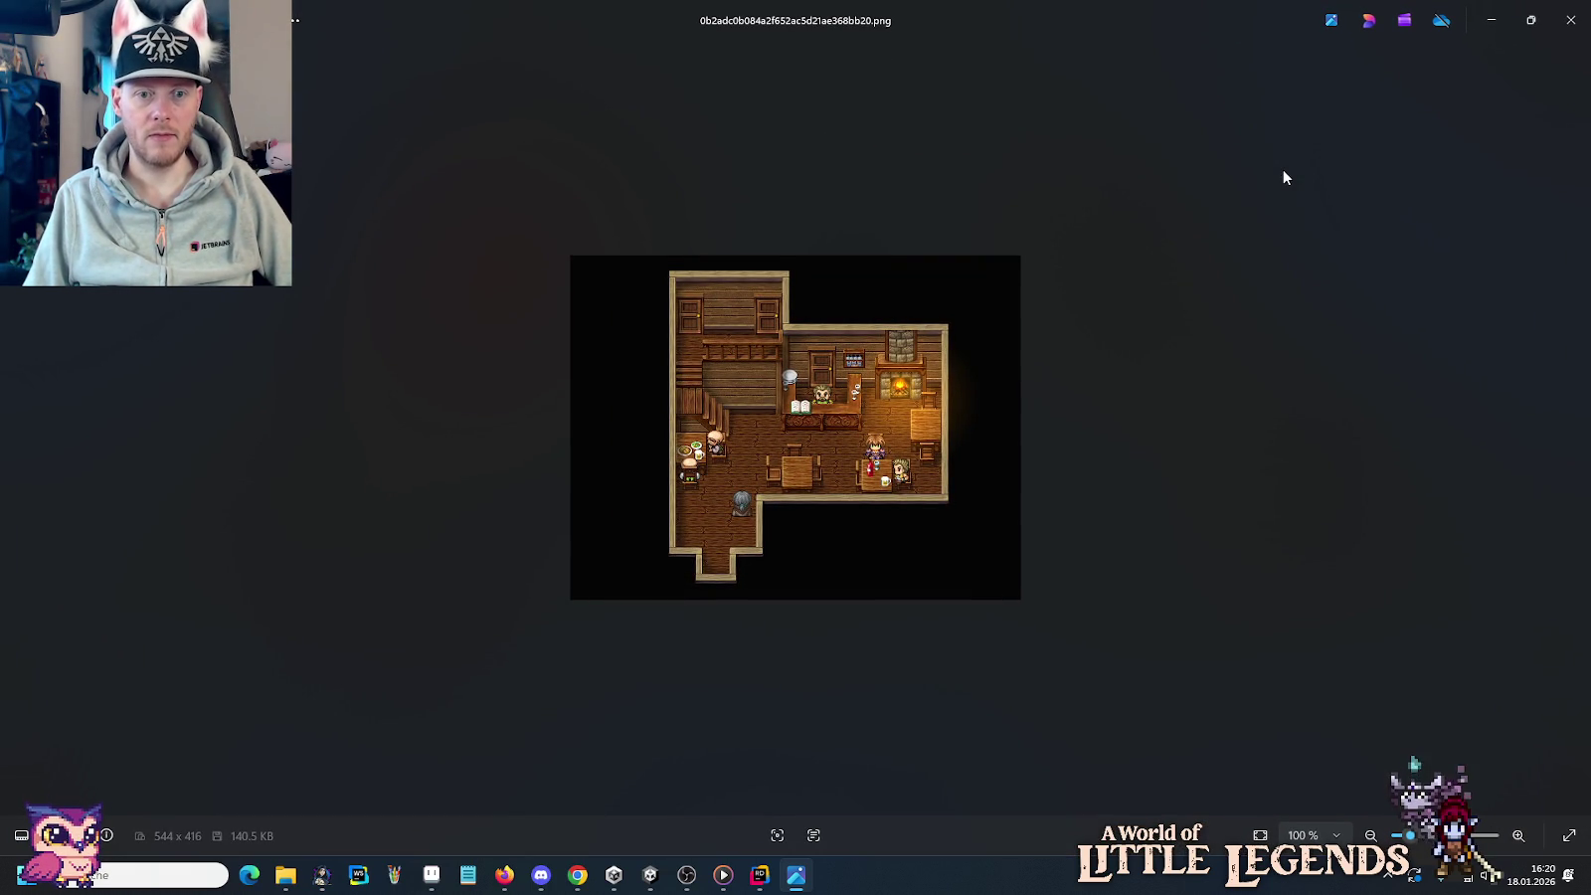
# Advance five references, past the painted house, hut and town, to the timber harbour building.
pyautogui.press('Right')
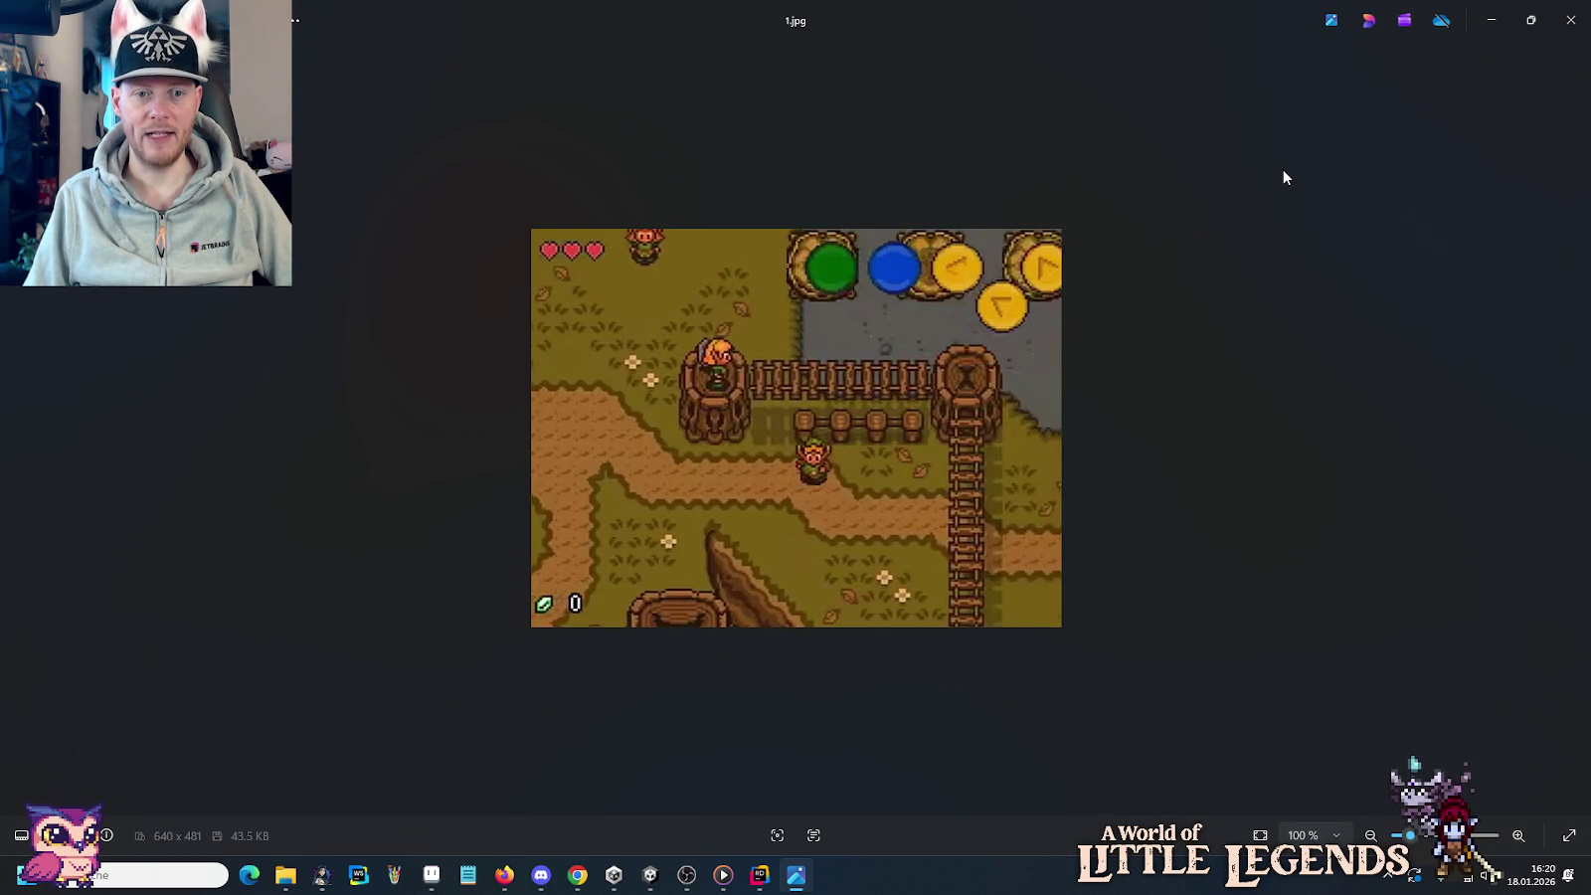
pyautogui.press('Right')
pyautogui.press('Right')
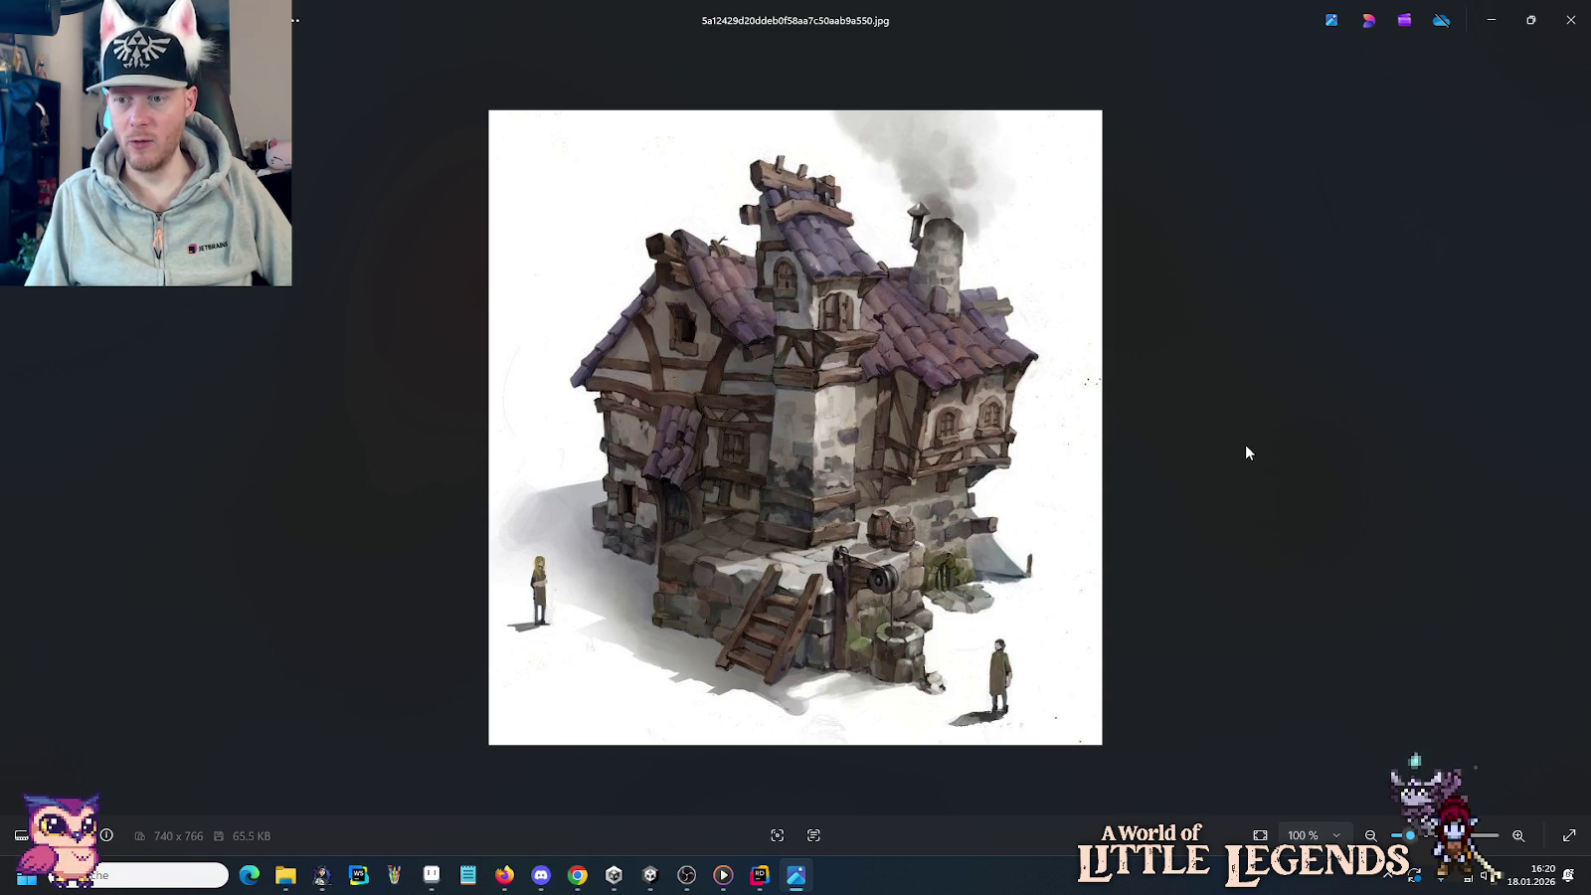
pyautogui.press('Right')
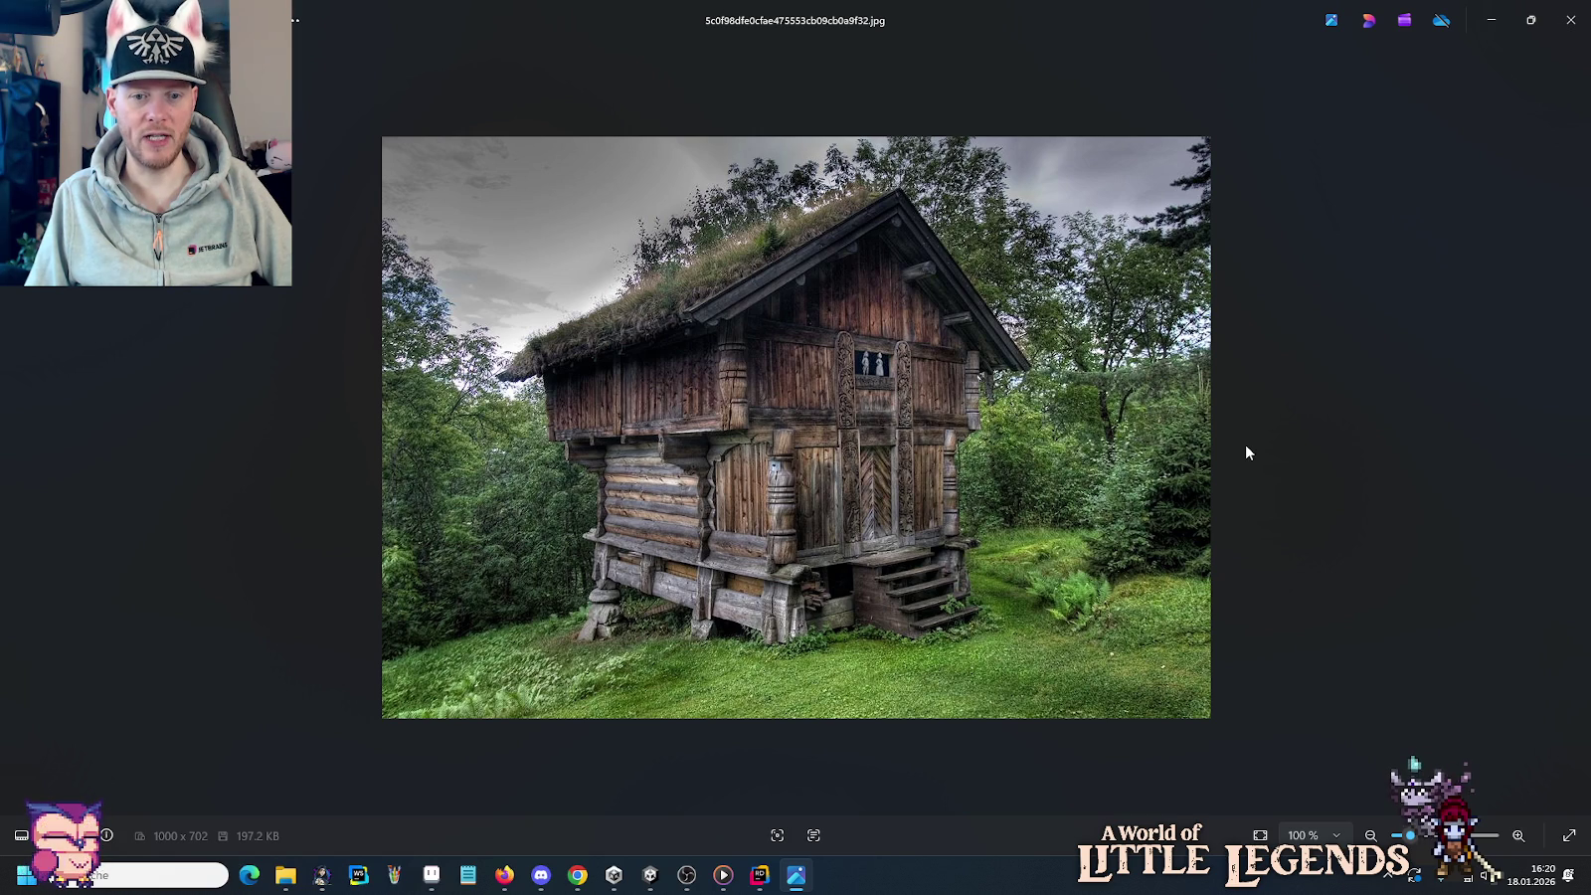
pyautogui.press('Right')
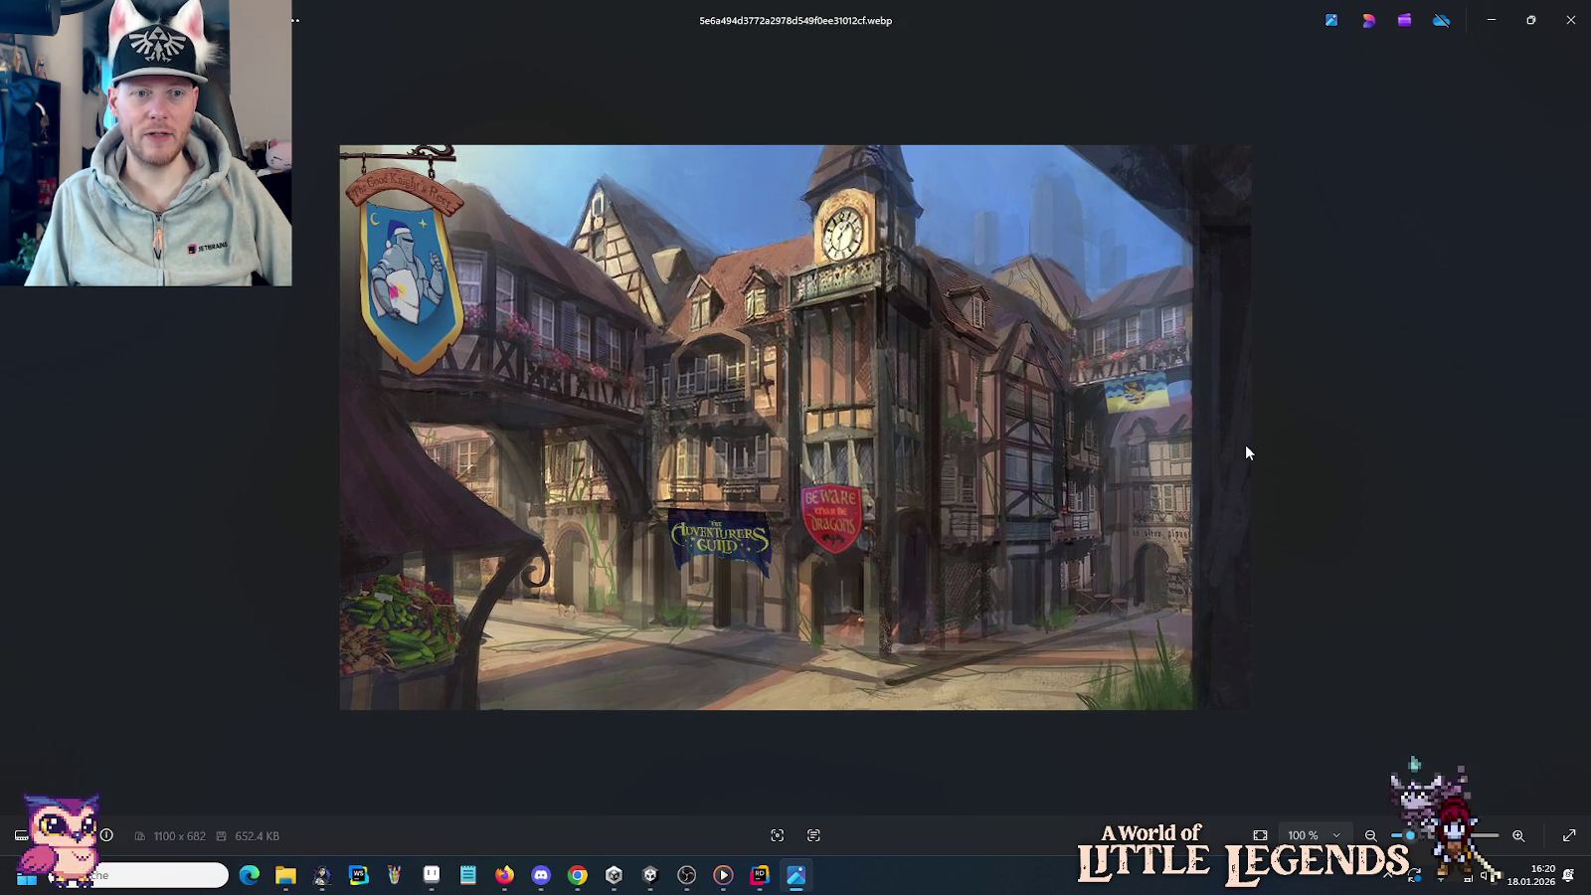
pyautogui.press('Right')
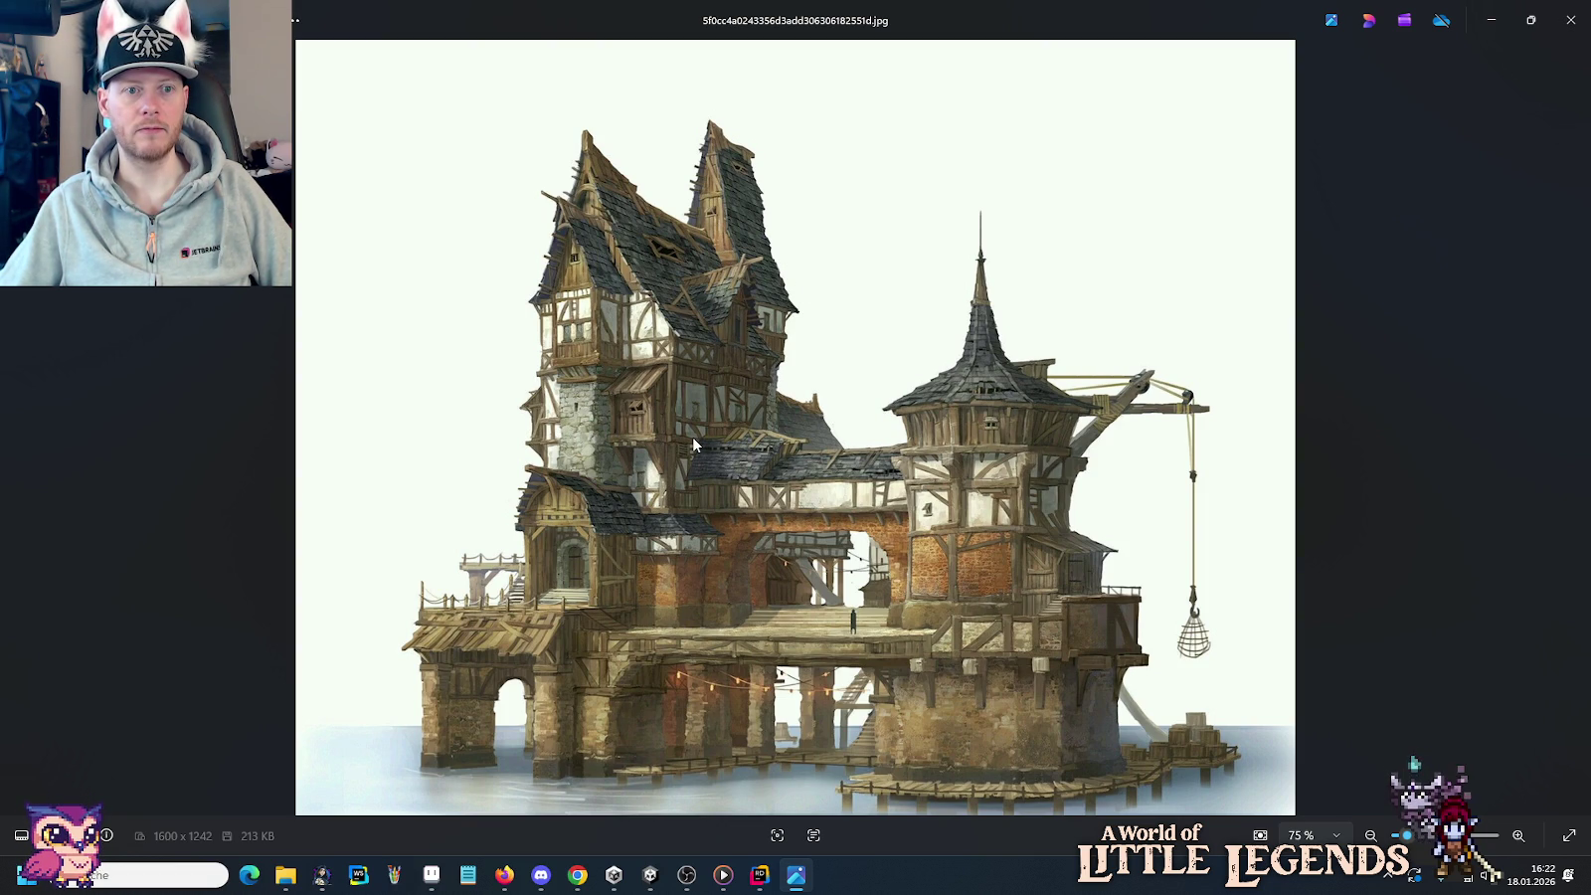
# Compare the timber house group with the fantasy building reference, then clear the right roof selection.
pyautogui.click(431, 874)
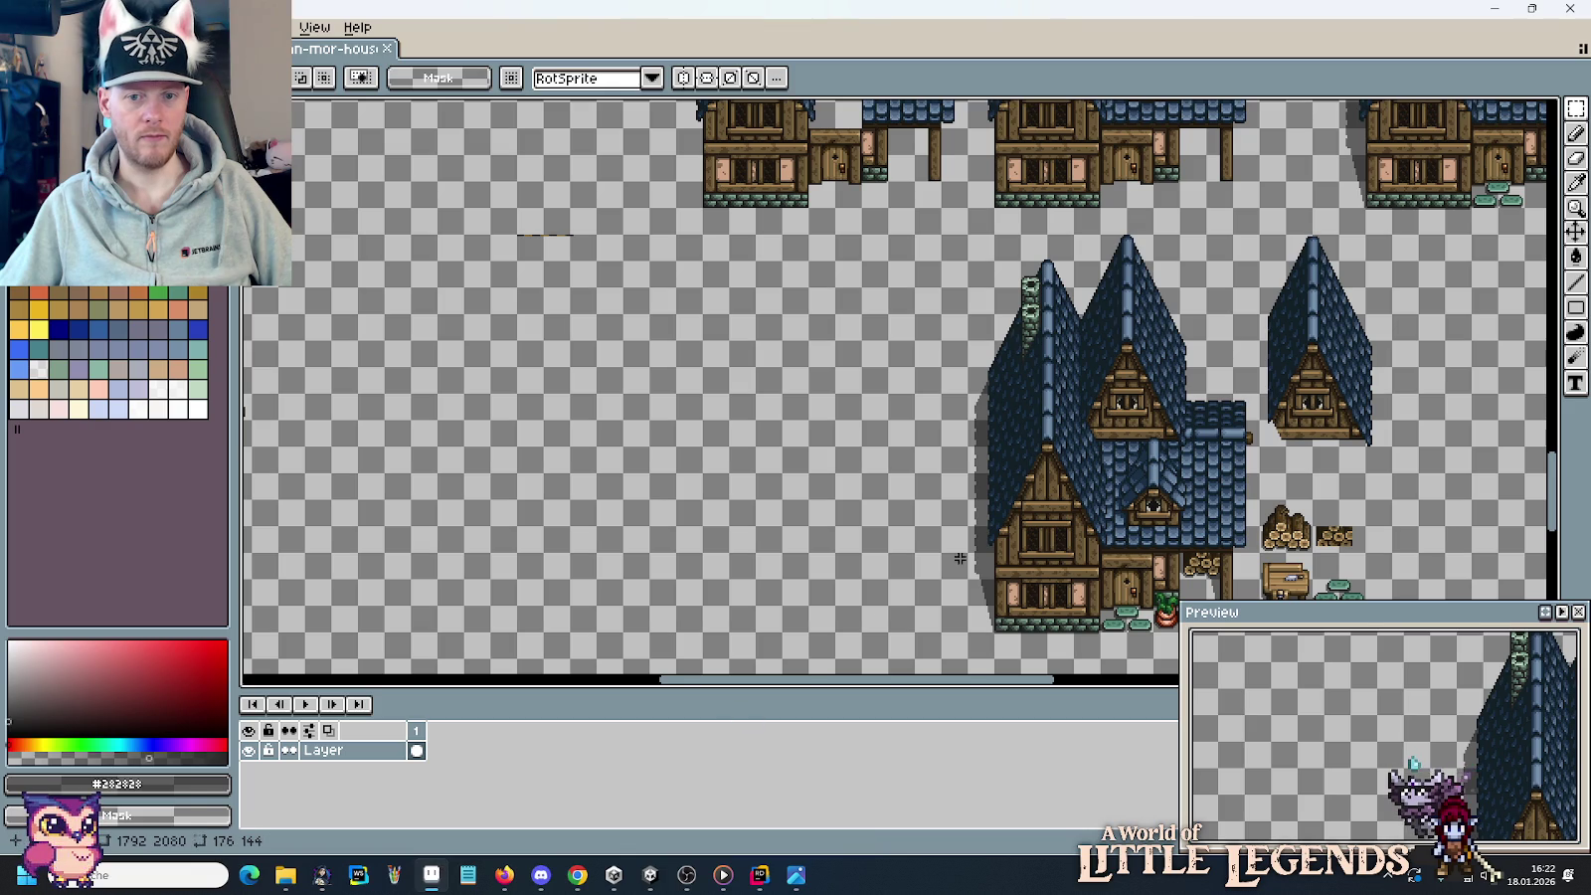
pyautogui.moveTo(1074, 512); pyautogui.dragTo(788, 410)
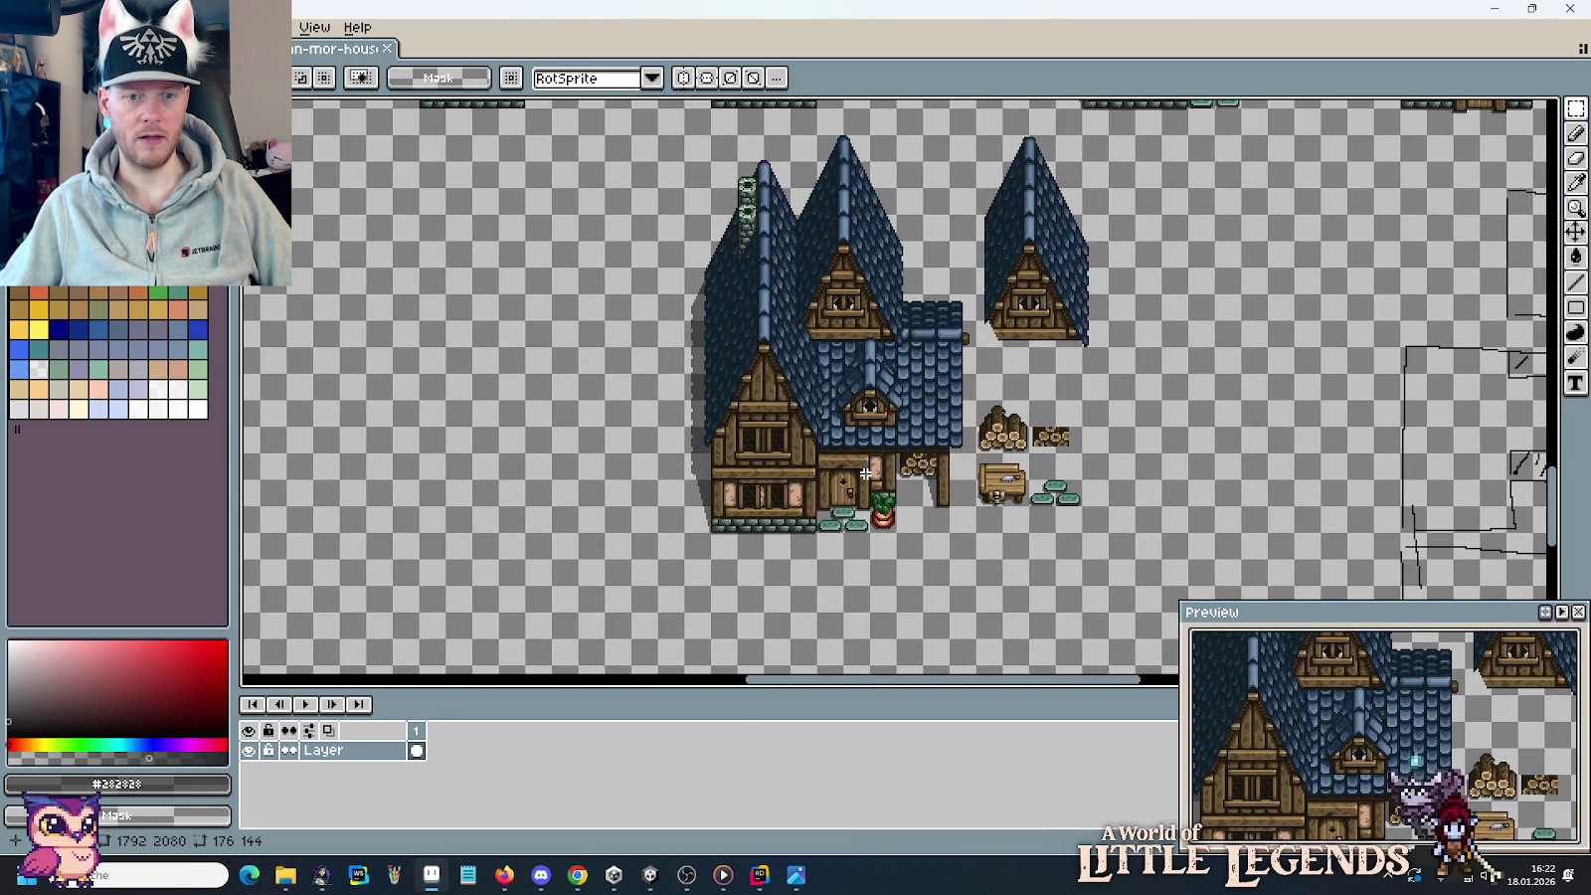
pyautogui.hotkey('alt', 'Tab')
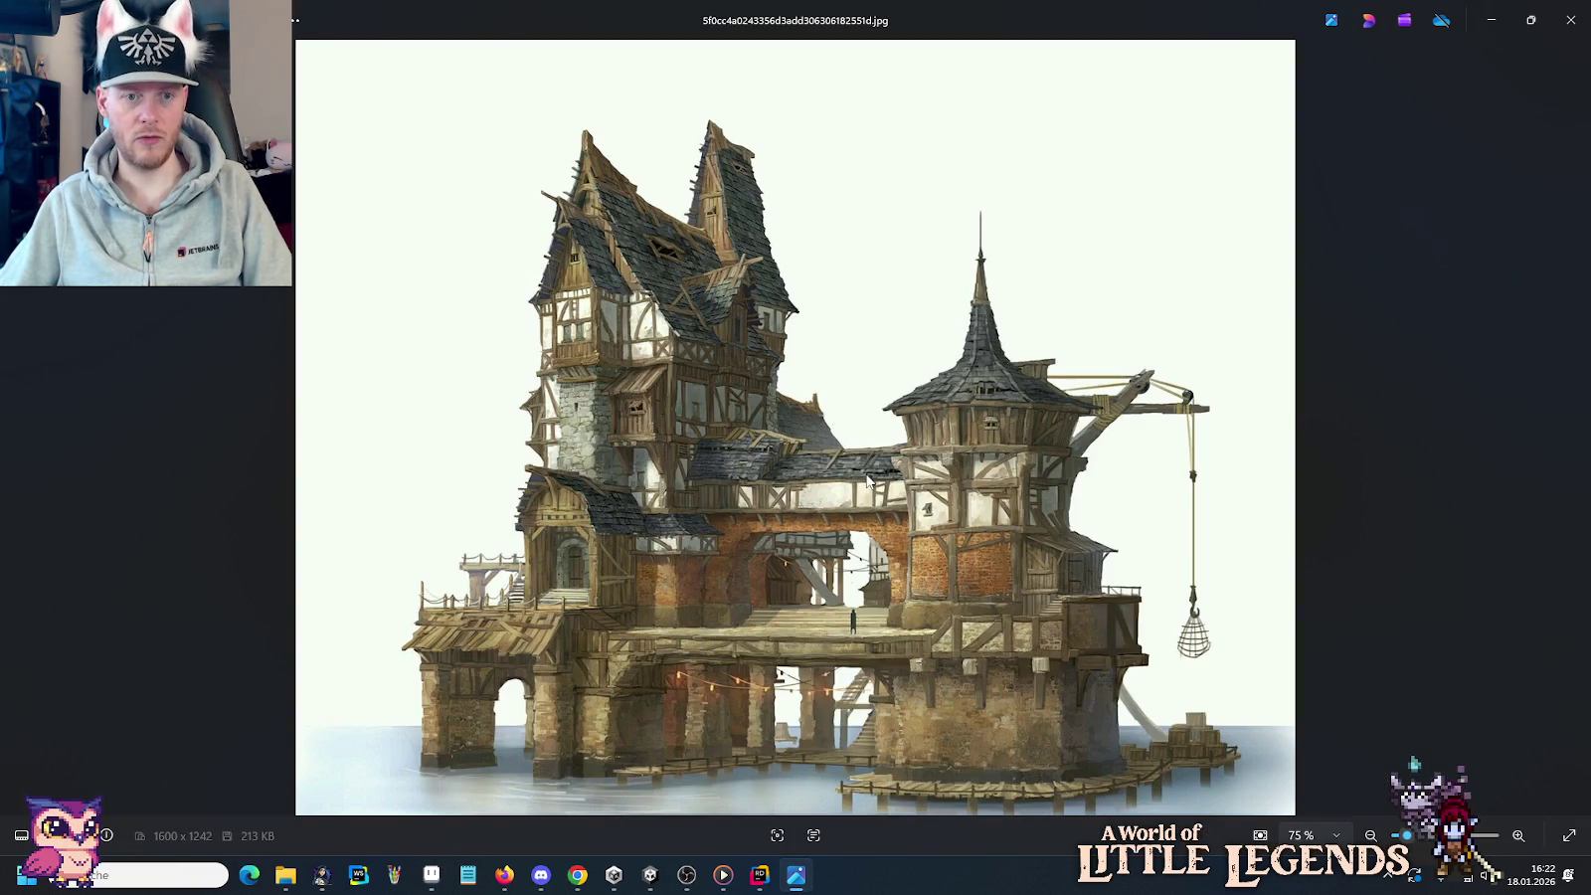
pyautogui.hotkey('alt', 'Tab')
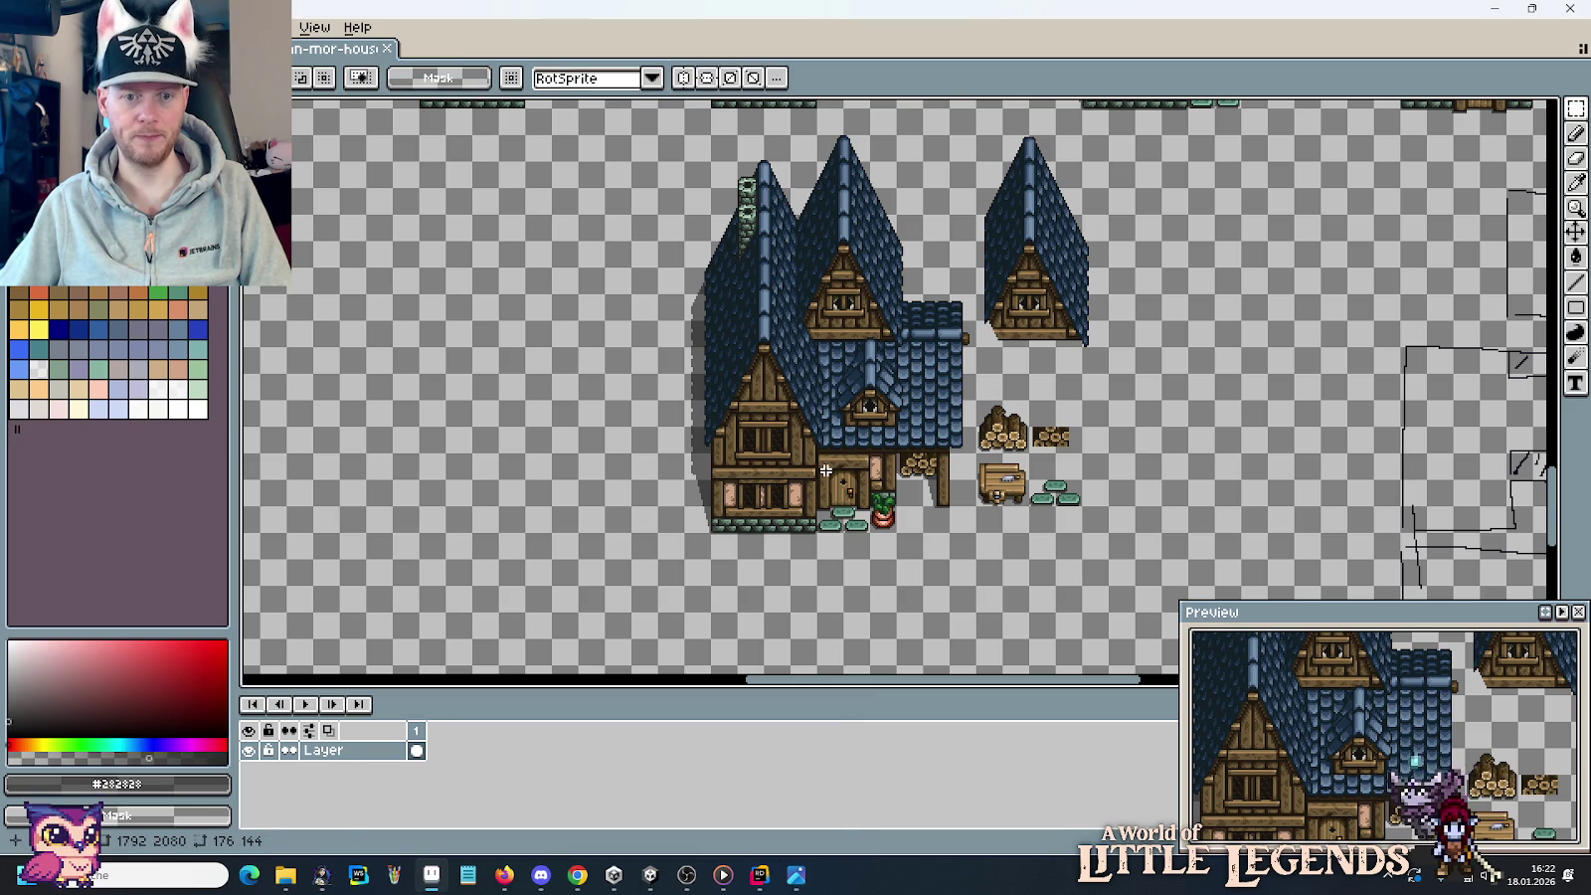
pyautogui.hotkey('alt', 'Tab')
pyautogui.hotkey('alt', 'Tab')
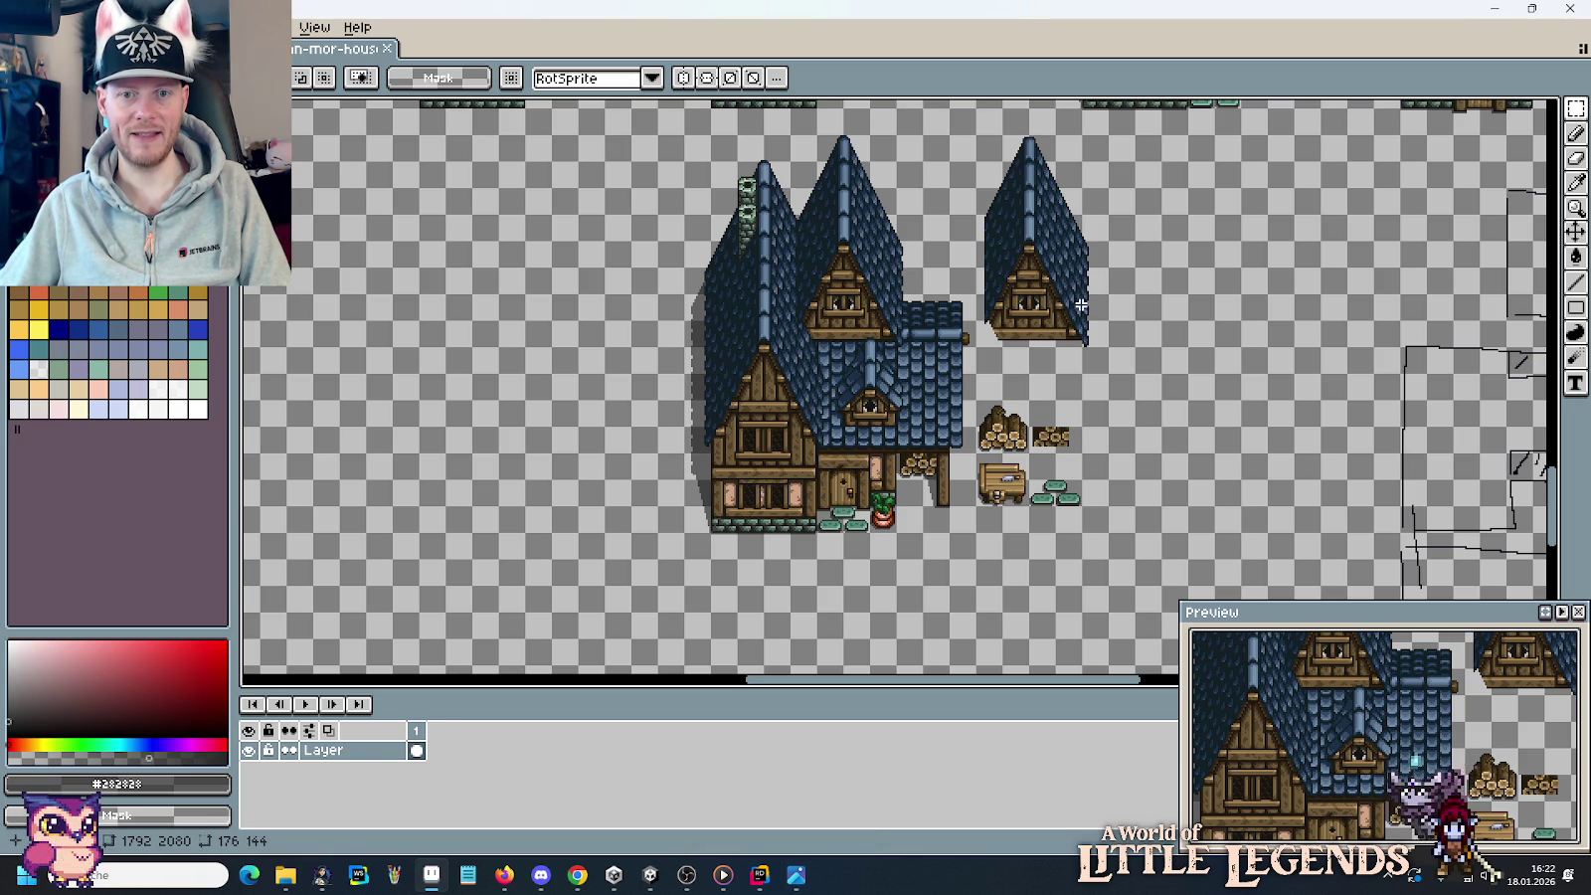
pyautogui.moveTo(1083, 287); pyautogui.dragTo(1065, 325)
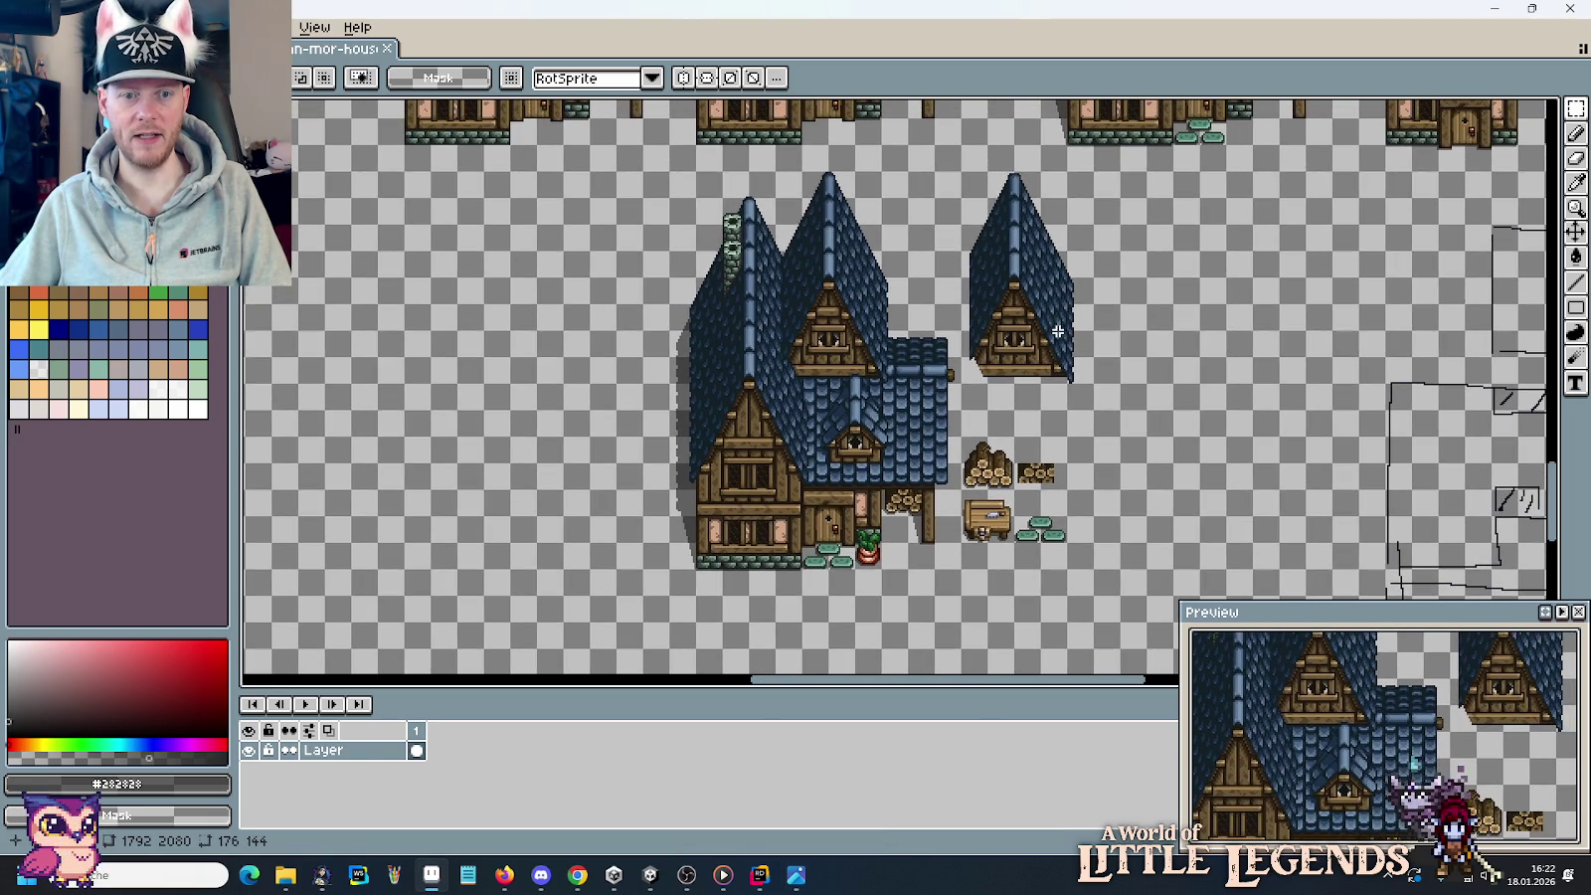
pyautogui.hotkey('ctrl', 'd')
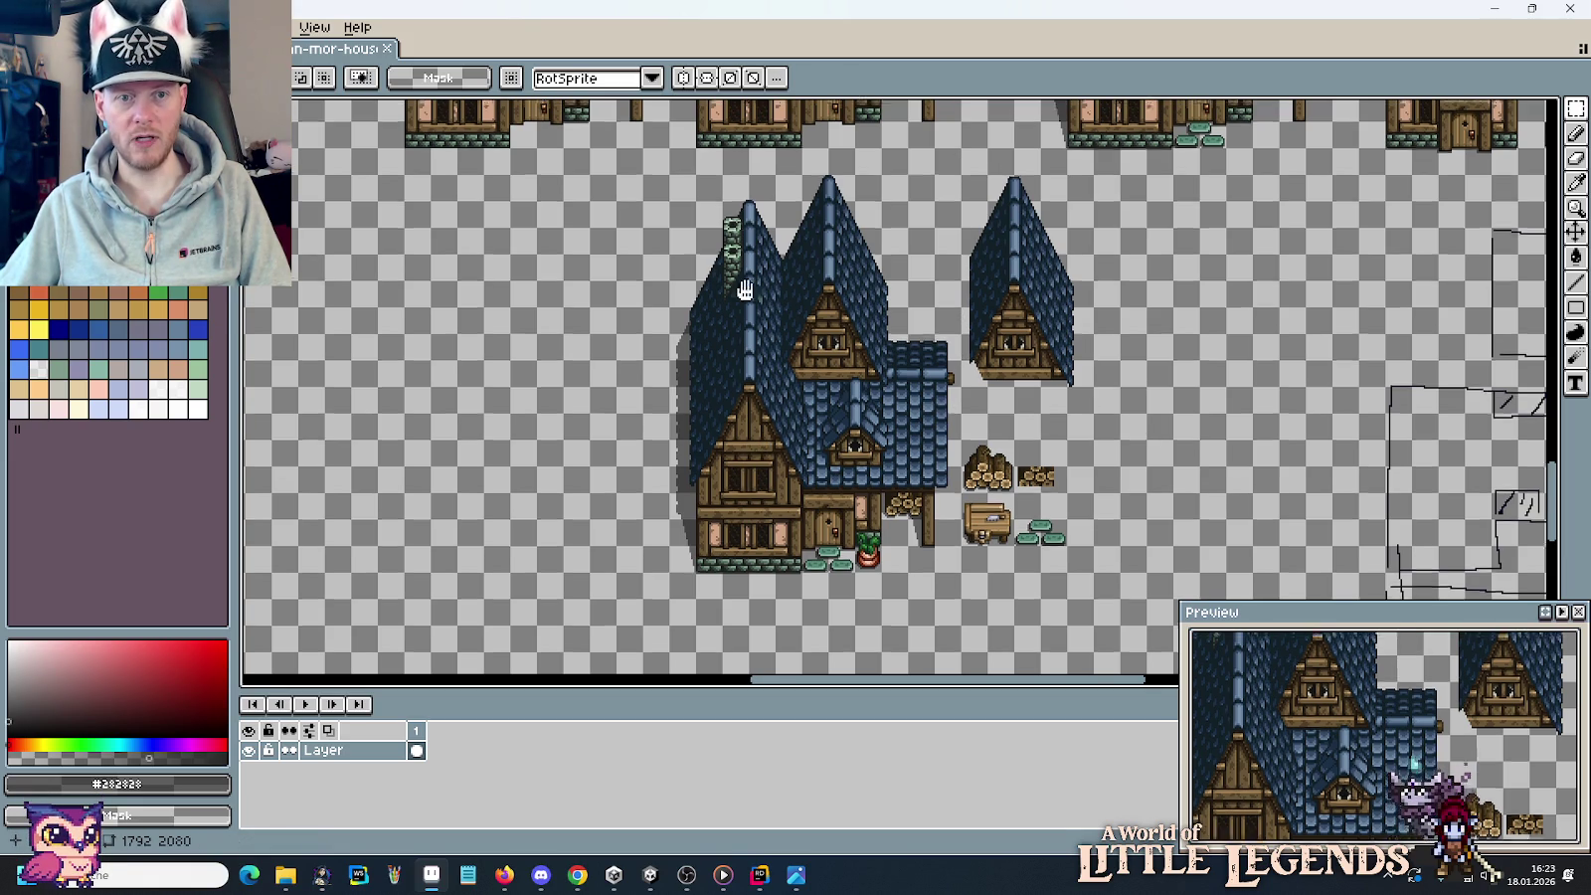
pyautogui.scroll(5, 924, 401)
pyautogui.hscroll(5, 924, 401)
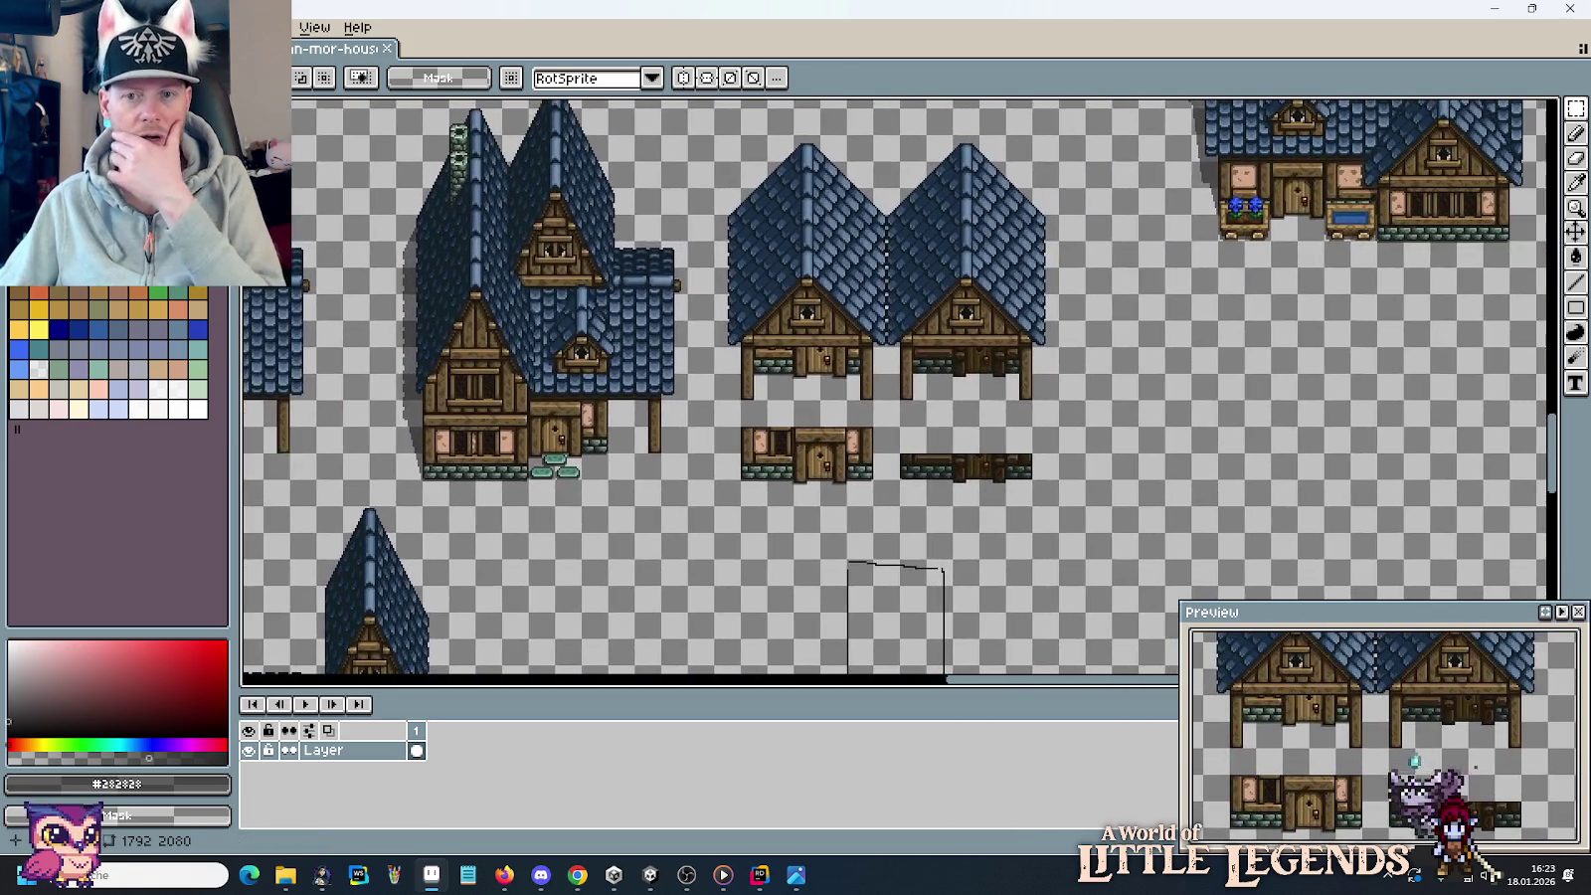
pyautogui.scroll(-5, 1106, 448)
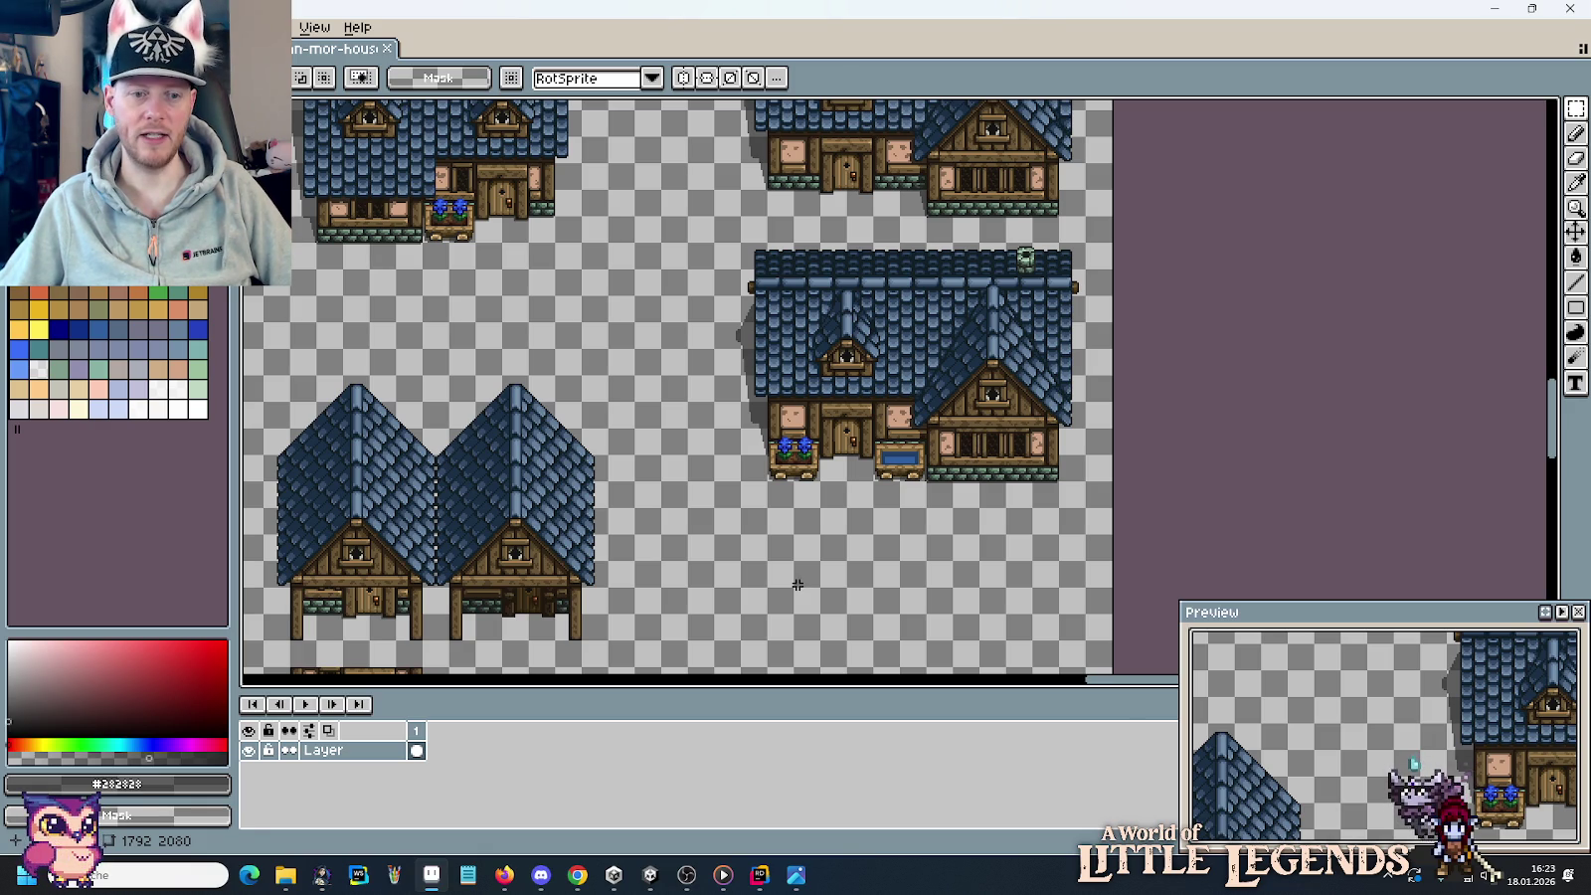
pyautogui.scroll(3, 797, 584)
pyautogui.scroll(3, 835, 567)
pyautogui.scroll(3, 884, 549)
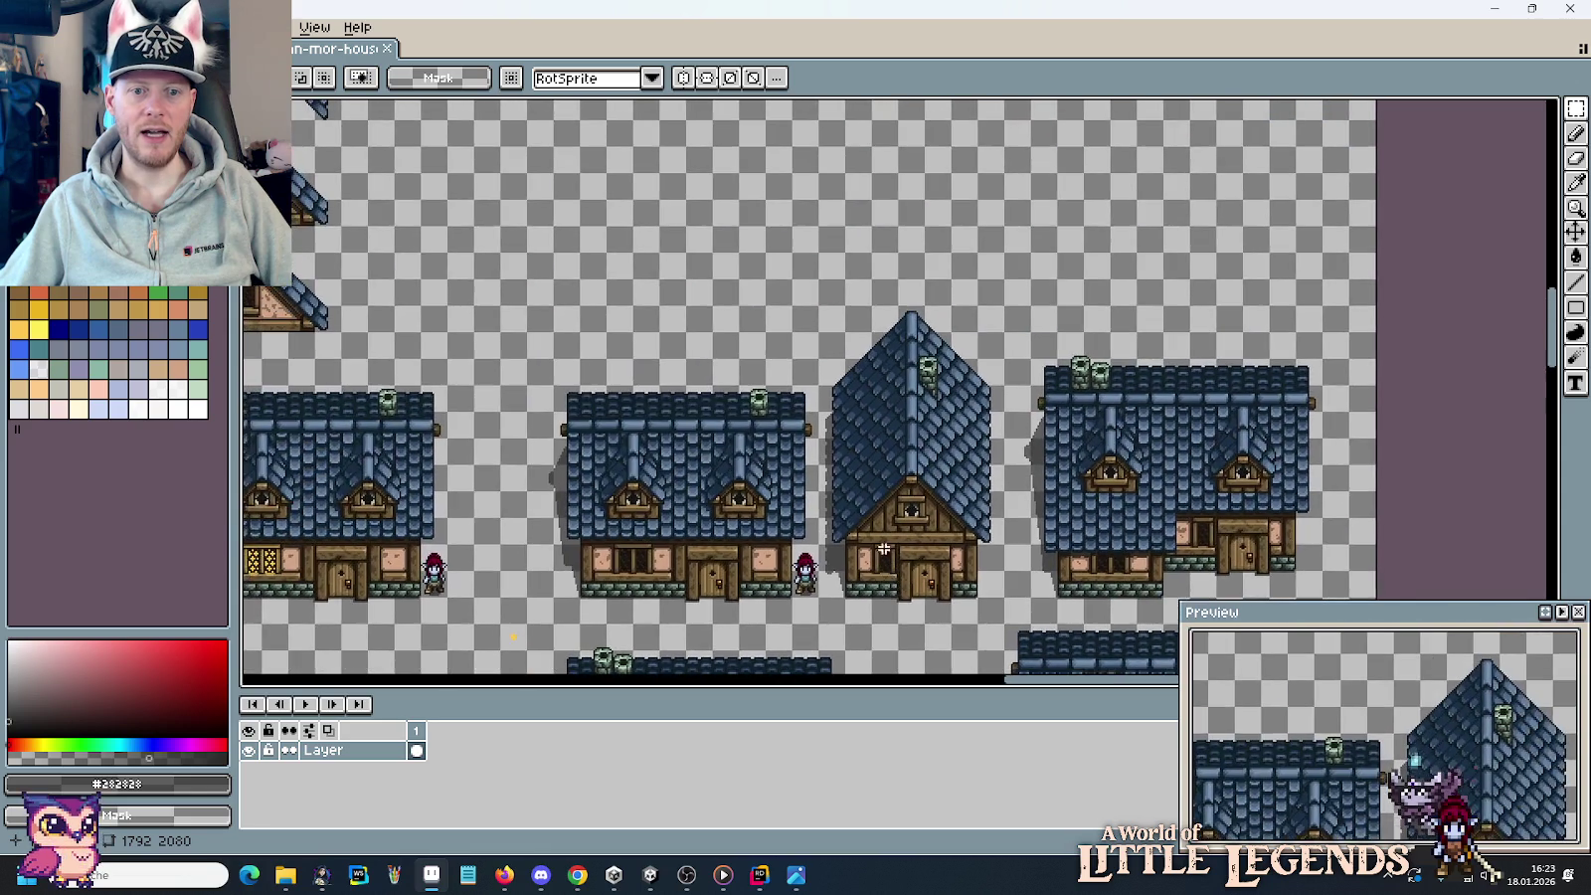
pyautogui.scroll(3, 883, 549)
pyautogui.scroll(3, 916, 478)
pyautogui.hscroll(-2, 954, 398)
pyautogui.hscroll(-3, 985, 346)
pyautogui.scroll(-2, 986, 346)
pyautogui.scroll(3, 860, 418)
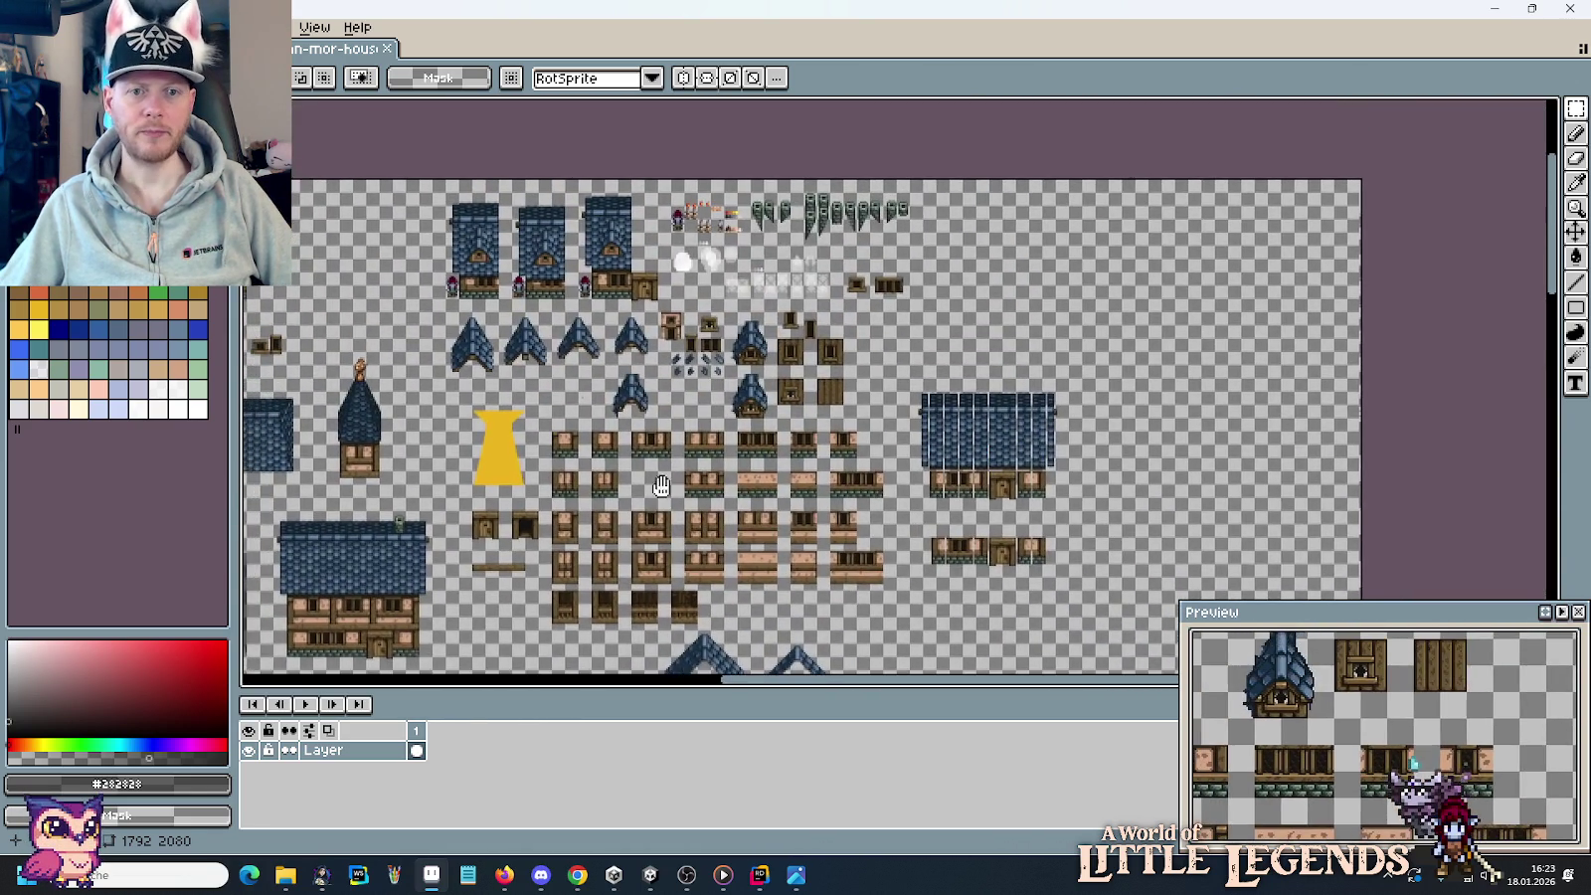
pyautogui.moveTo(847, 587); pyautogui.dragTo(1104, 646)
pyautogui.scroll(-2, 973, 499)
pyautogui.scroll(2, 972, 500)
pyautogui.scroll(1, 973, 499)
pyautogui.moveTo(972, 499)
pyautogui.mouseDown()
pyautogui.moveTo(913, 553)
pyautogui.moveTo(1102, 479)
pyautogui.mouseUp()
pyautogui.scroll(-2, 964, 522)
pyautogui.scroll(1, 803, 379)
pyautogui.scroll(-1, 803, 379)
pyautogui.moveTo(895, 149)
pyautogui.mouseDown()
pyautogui.moveTo(945, 479)
pyautogui.moveTo(859, 355)
pyautogui.mouseUp()
pyautogui.scroll(2, 945, 479)
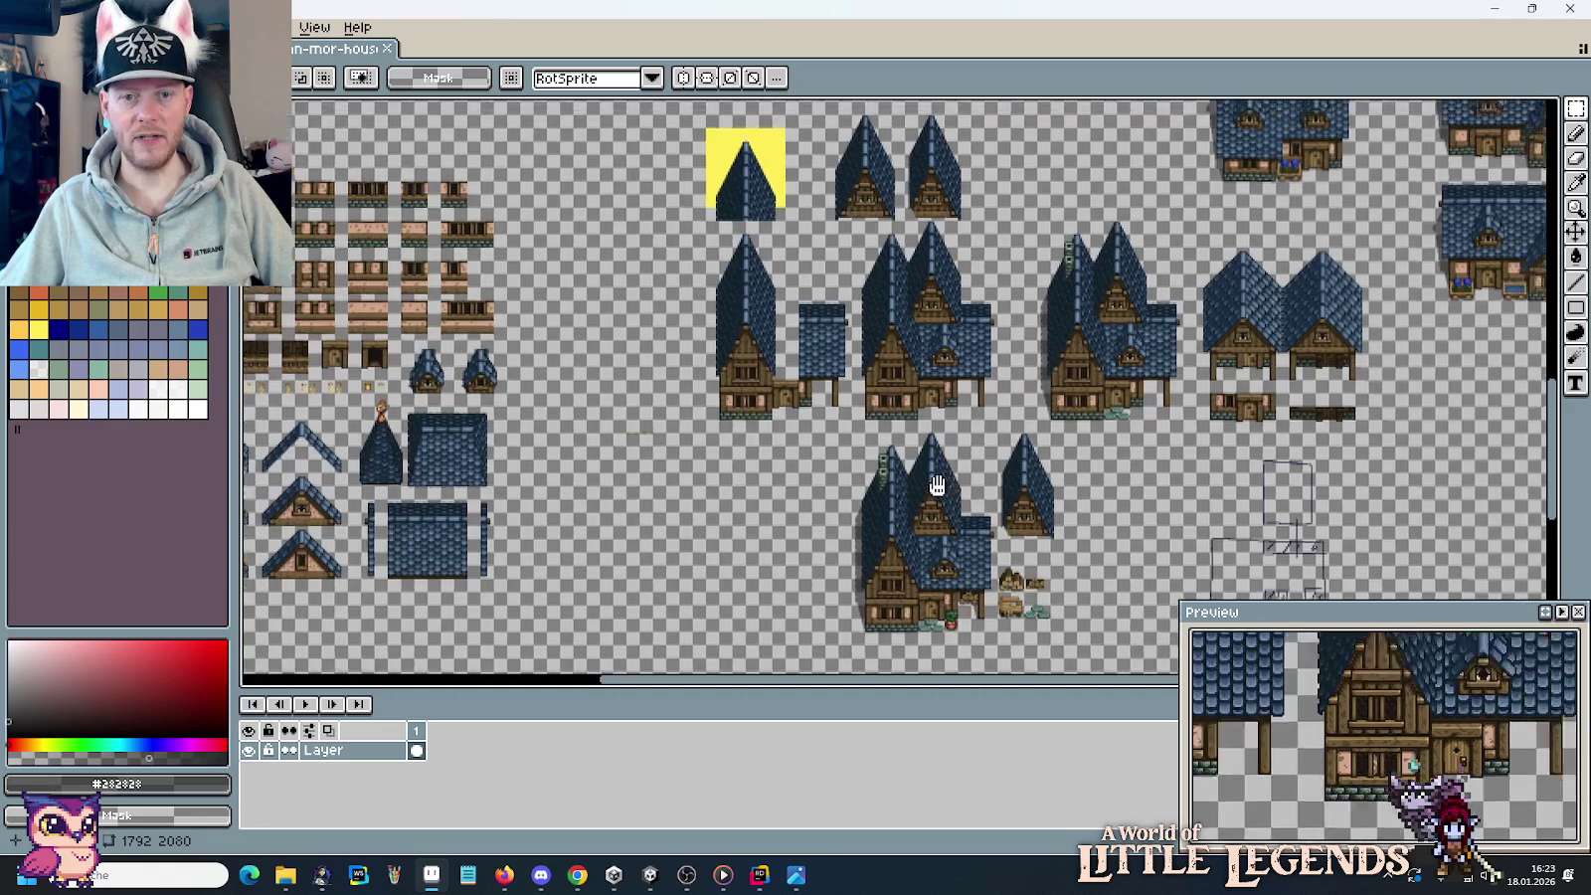
pyautogui.moveTo(1003, 473); pyautogui.dragTo(845, 500)
pyautogui.scroll(2, 845, 501)
pyautogui.hscroll(-5, 597, 557)
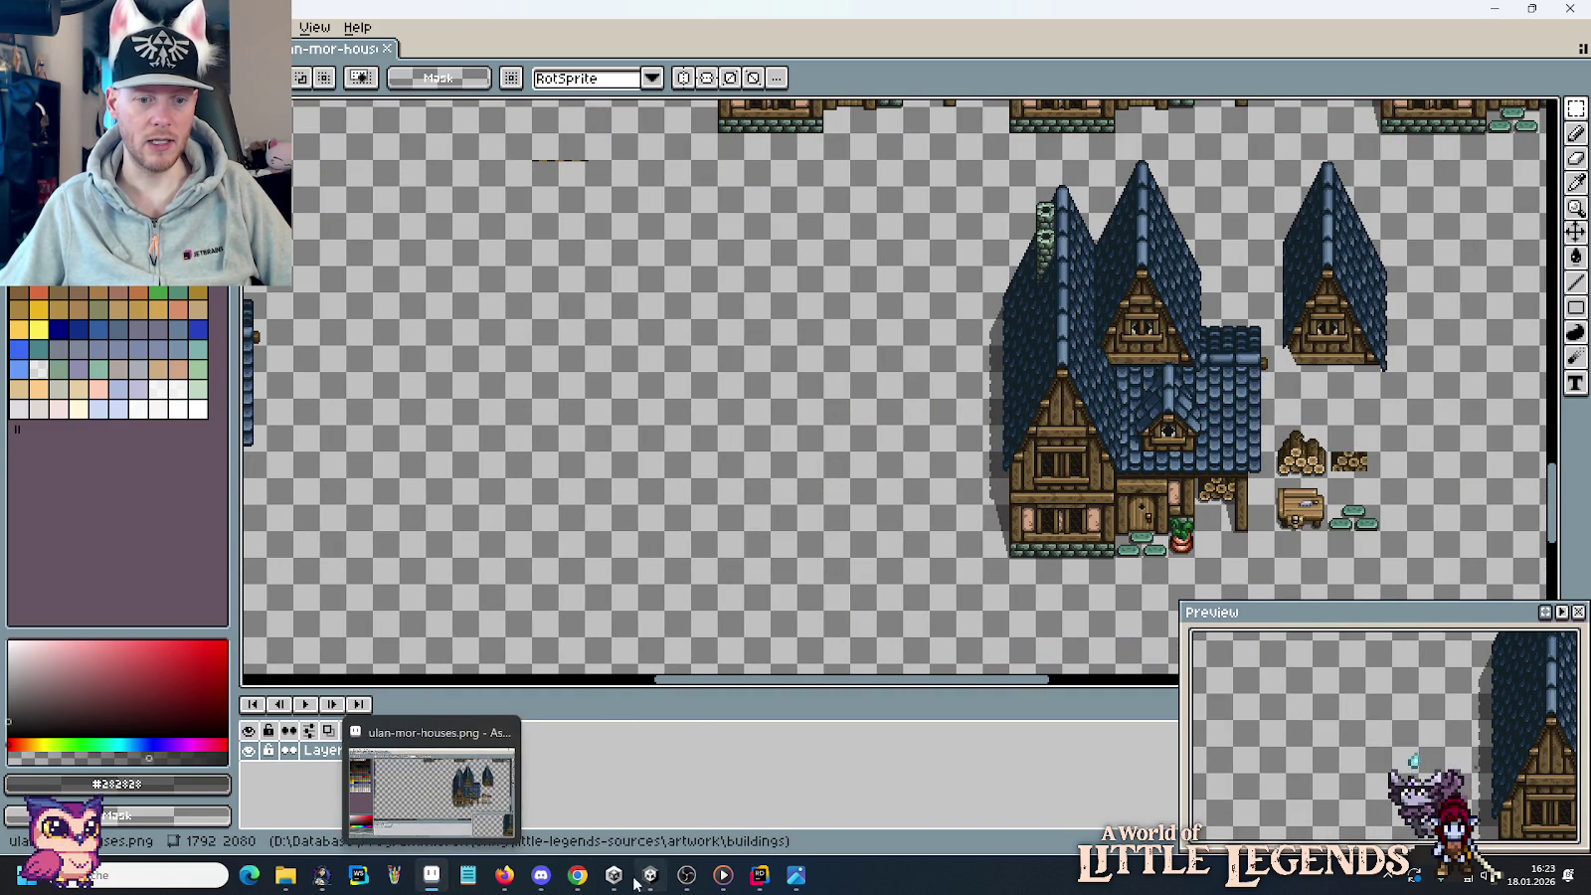
# Step to the pixel-art village reference in Photos and zoom into it.
pyautogui.click(796, 875)
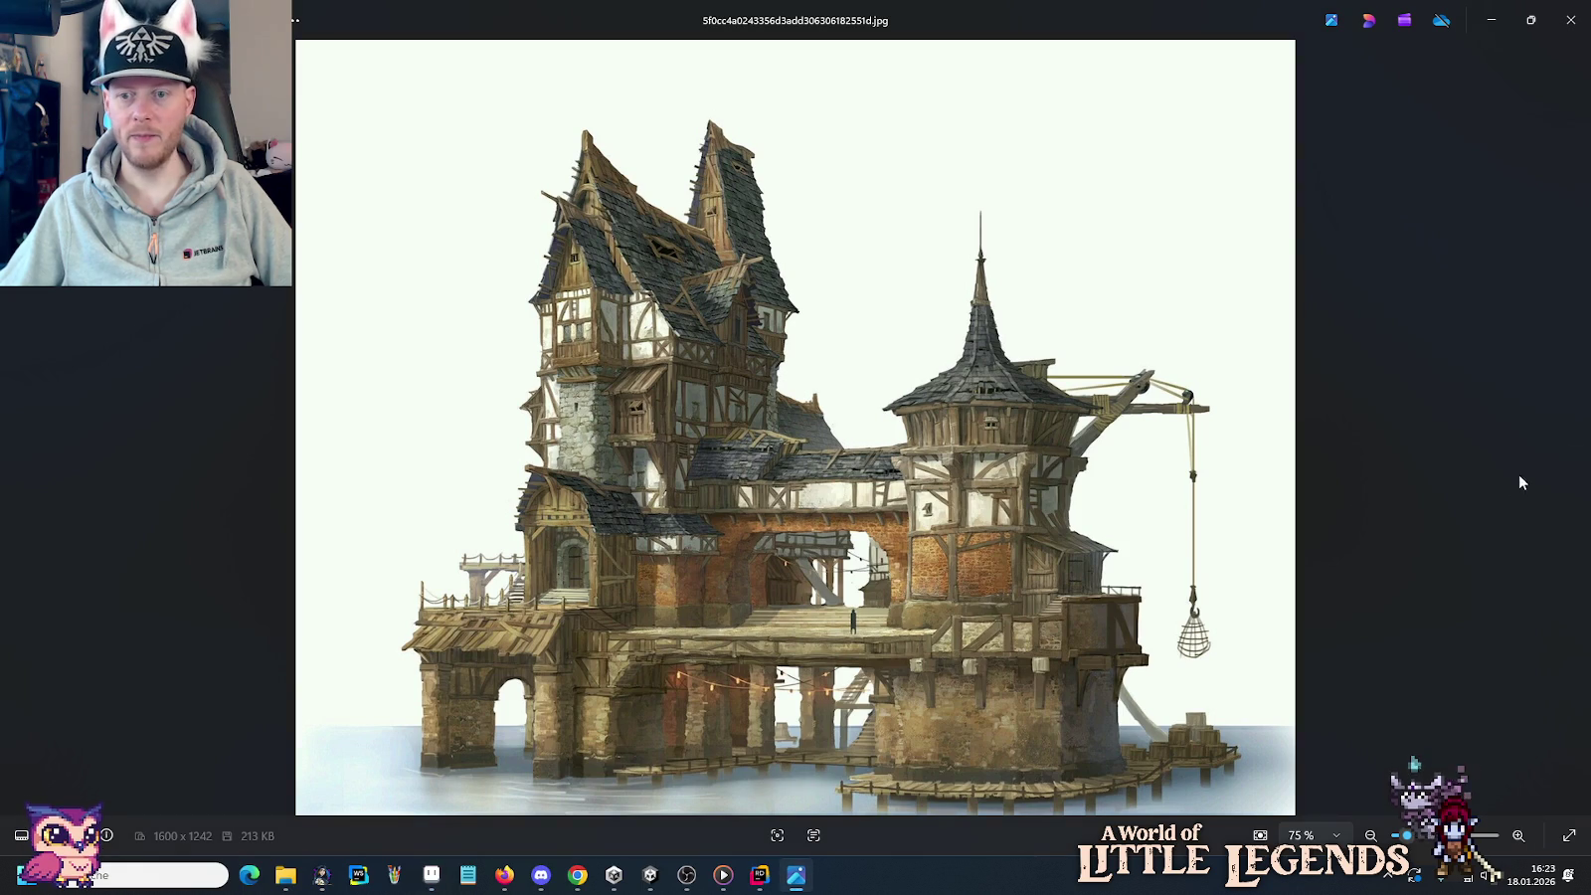
pyautogui.click(1576, 427)
pyautogui.click(1575, 428)
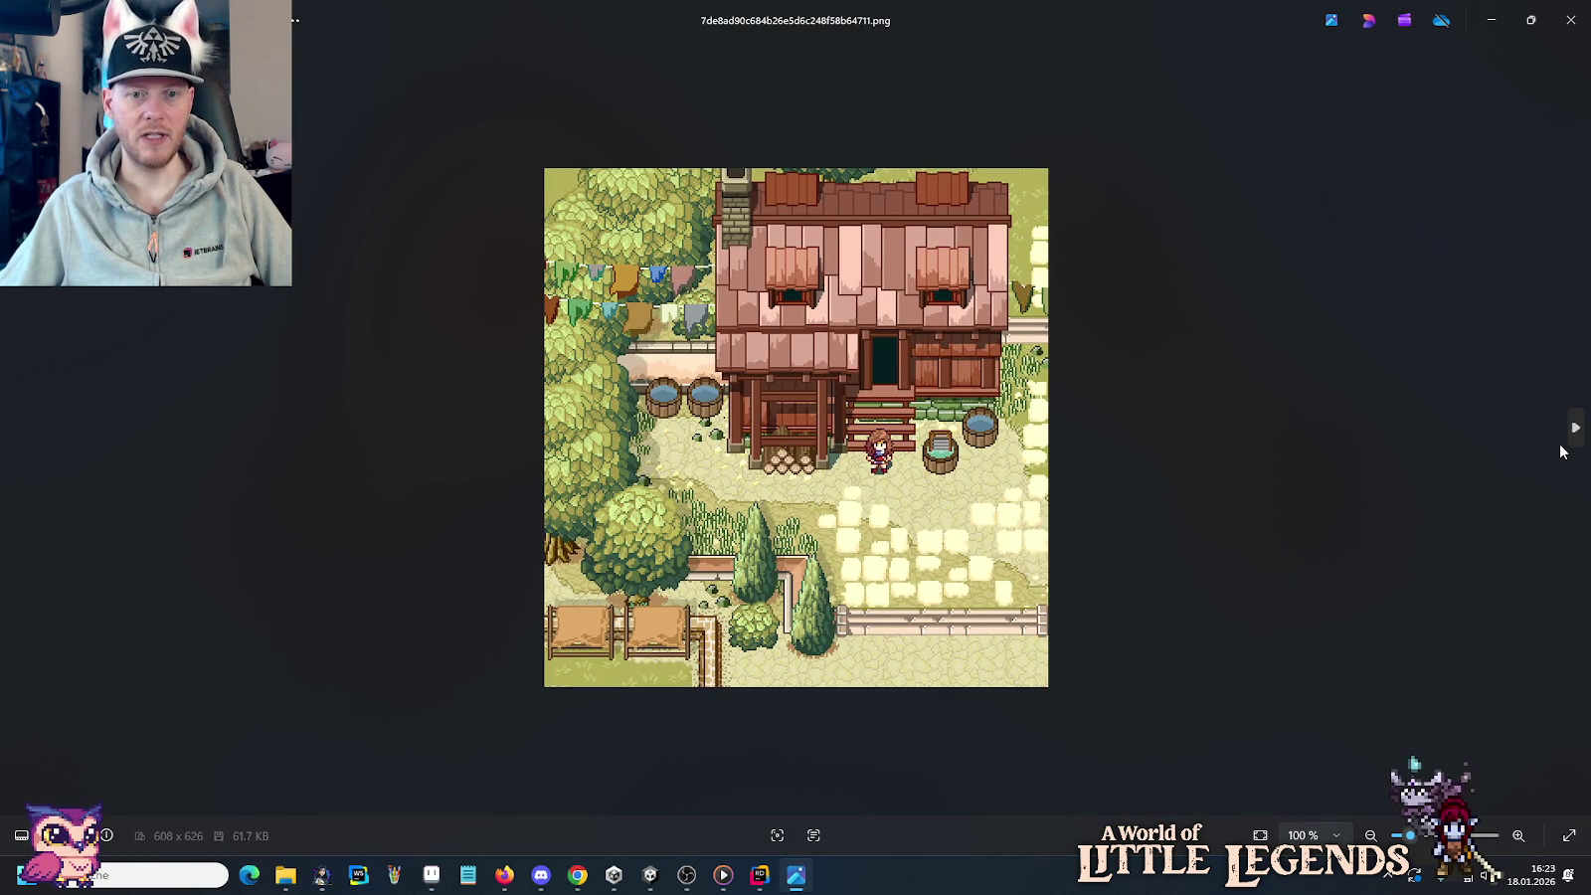
pyautogui.press('Right')
pyautogui.press('Right')
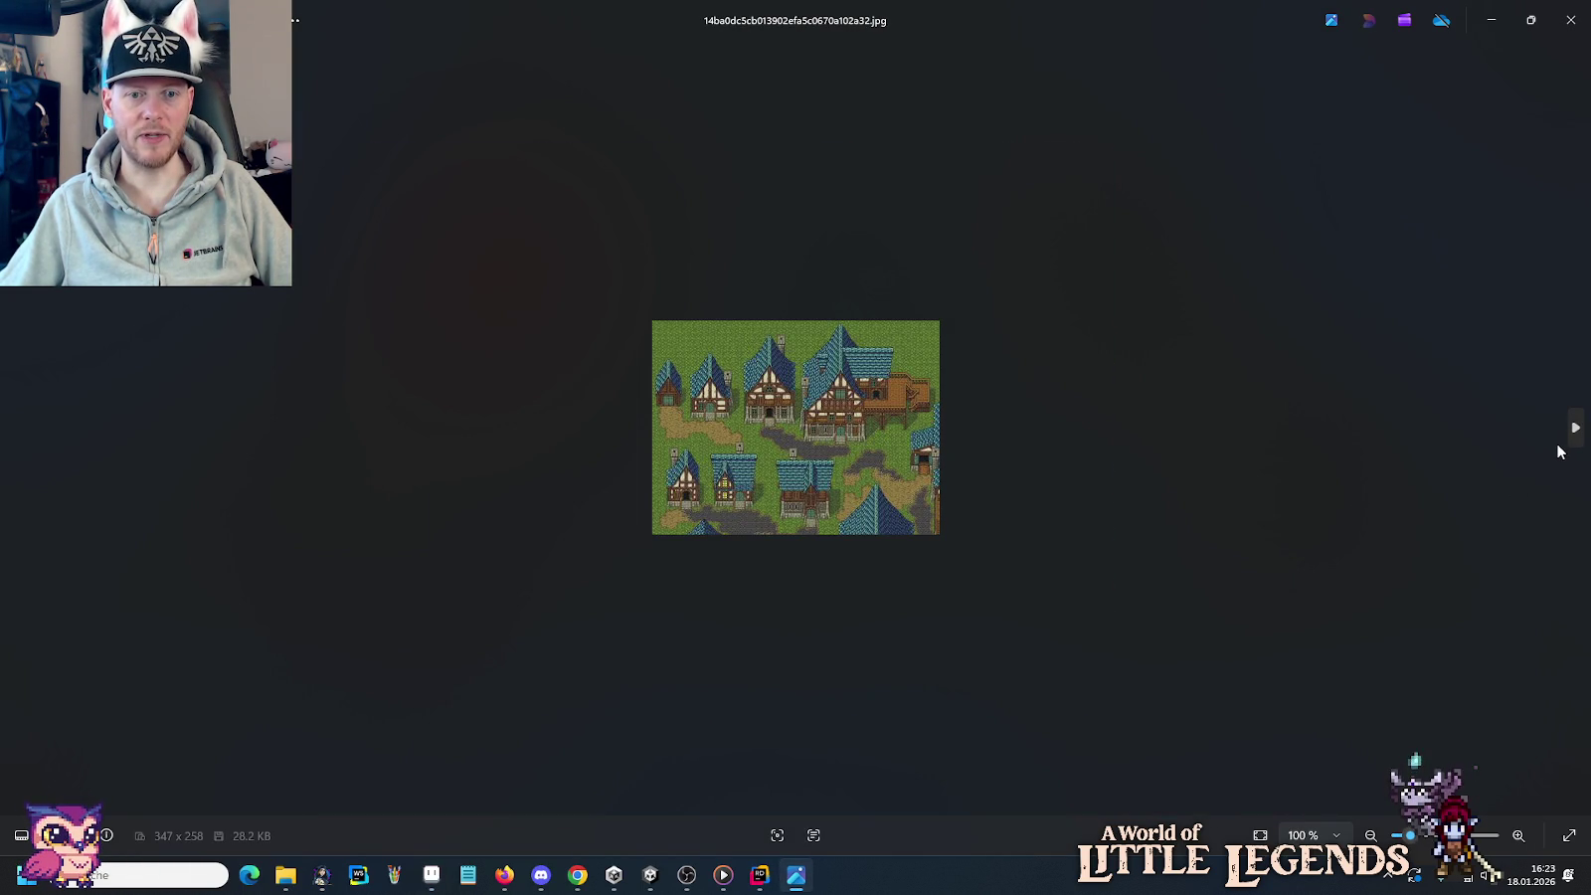
pyautogui.scroll(2, 955, 416)
pyautogui.scroll(2, 955, 416)
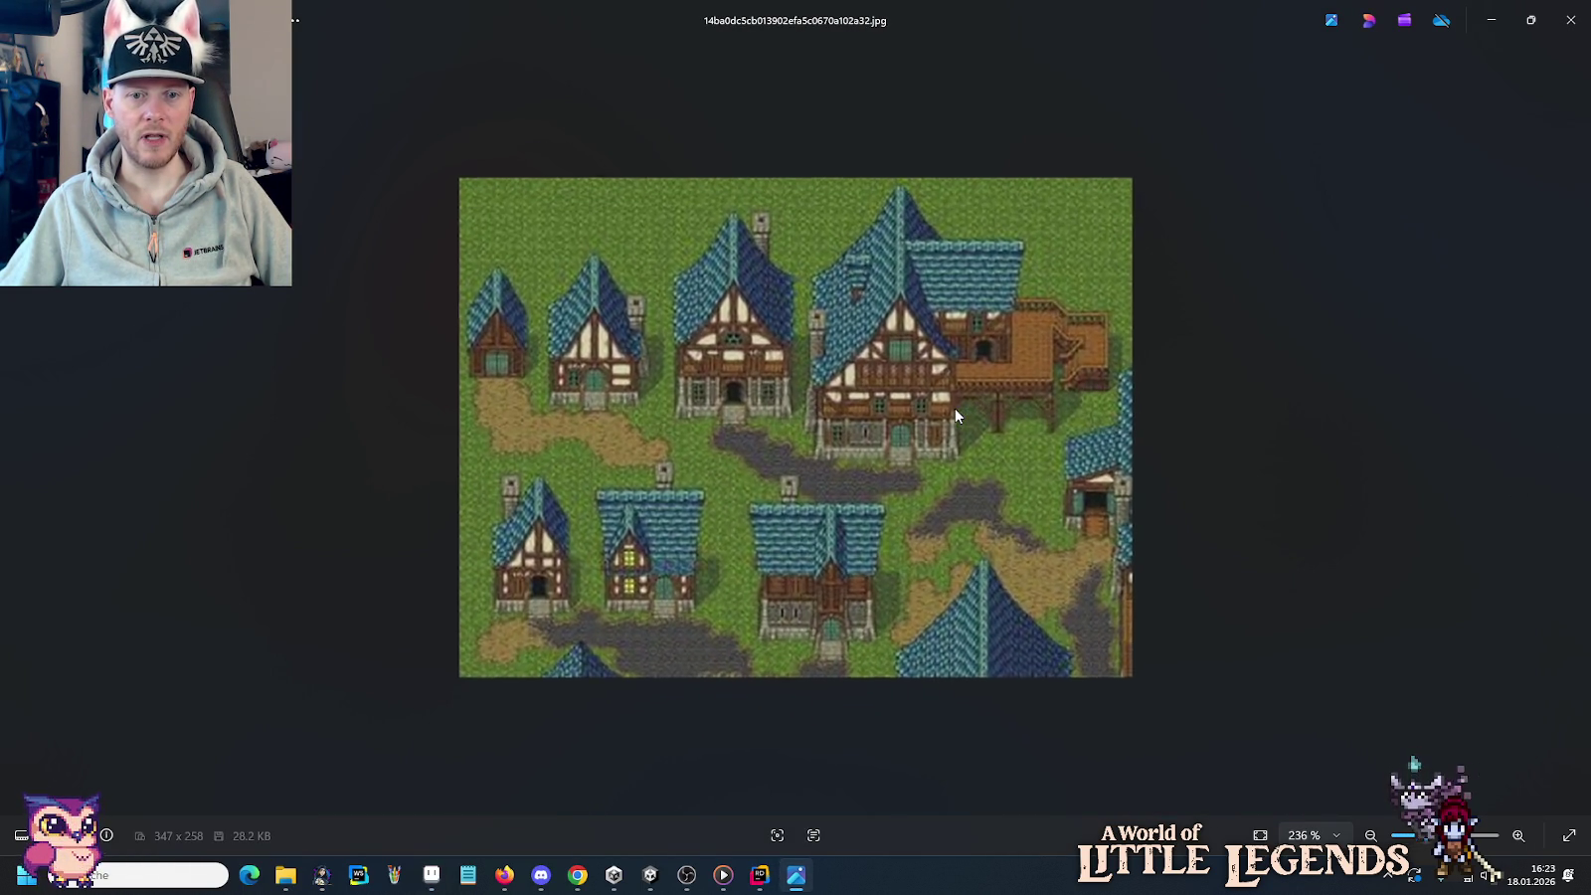
pyautogui.scroll(2, 955, 416)
pyautogui.scroll(2, 955, 416)
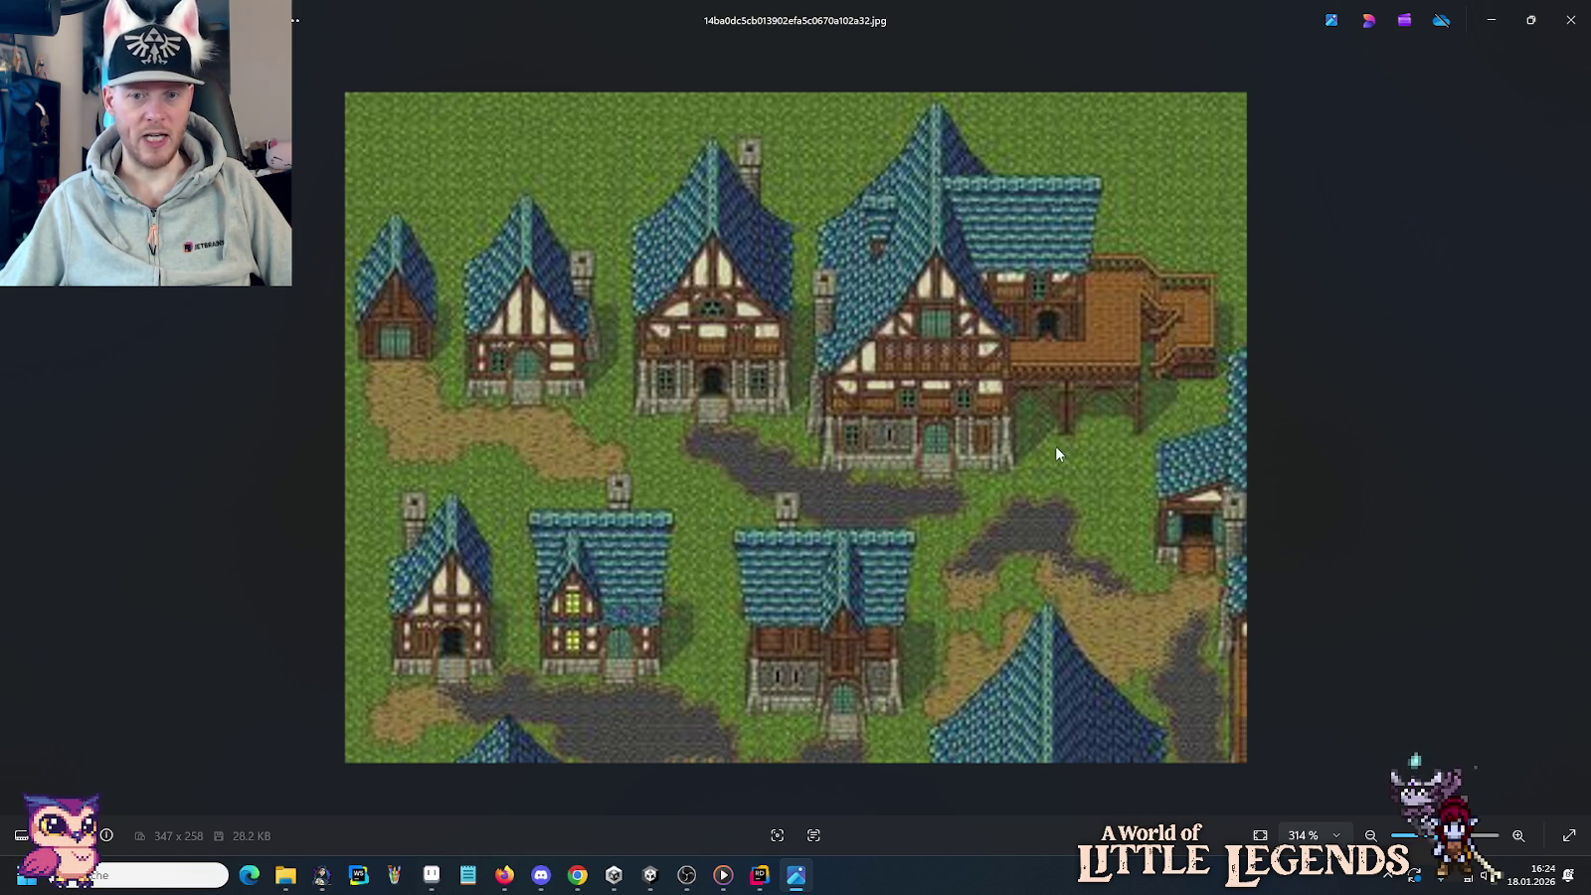
# Advance four more references to the miniature townhouse photo.
pyautogui.click(1571, 421)
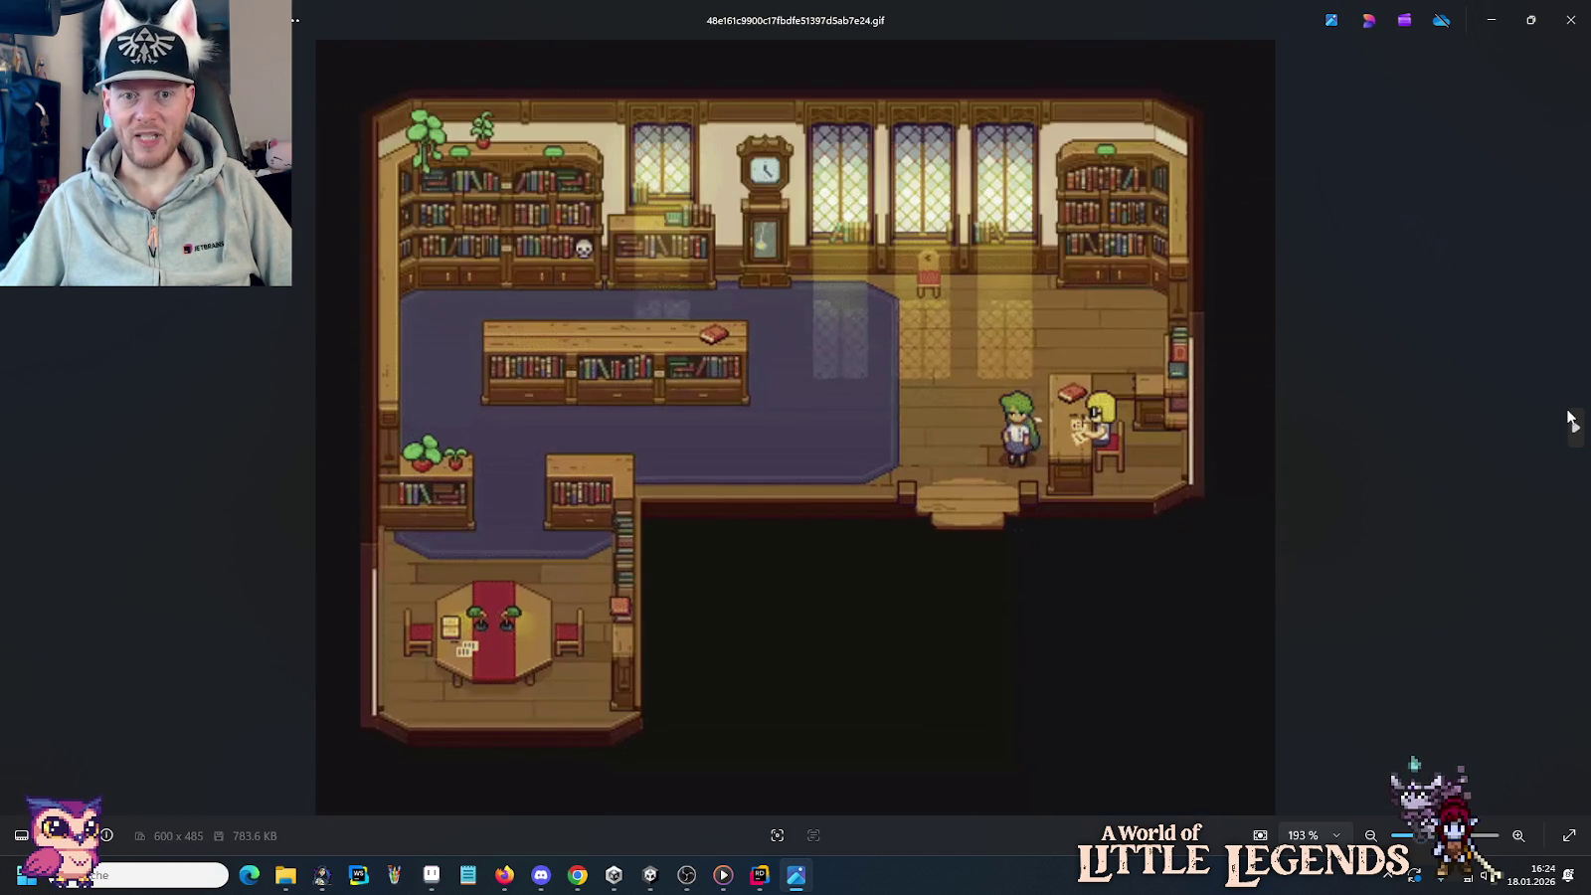
pyautogui.click(1572, 421)
pyautogui.click(1572, 421)
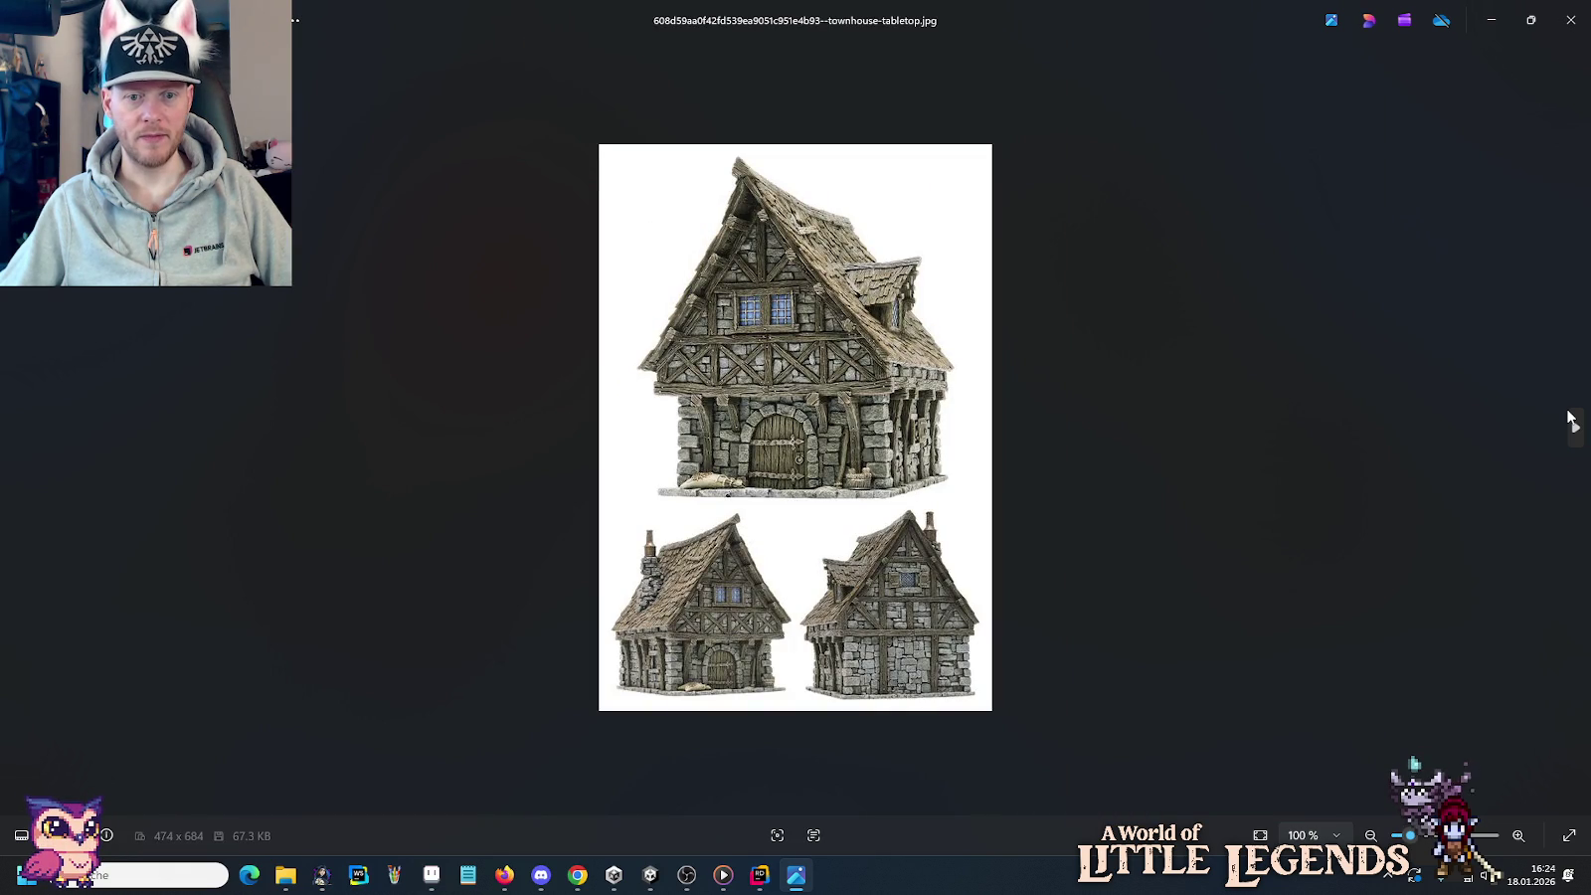
pyautogui.click(1571, 421)
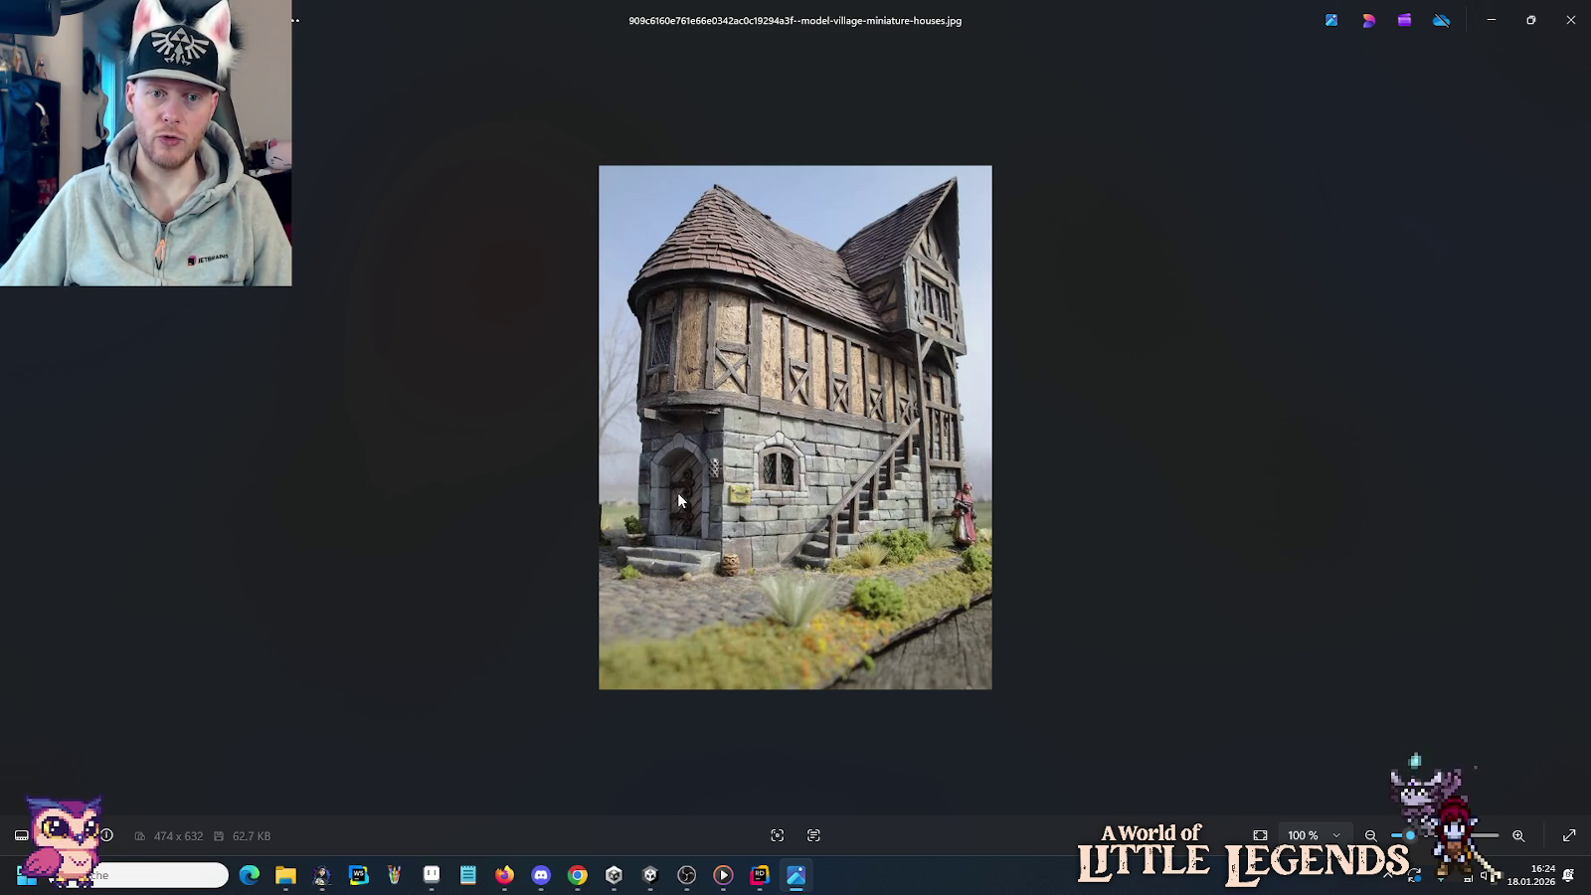
# Return to the house tileset in Aseprite and pan to the other house sprites.
pyautogui.click(431, 874)
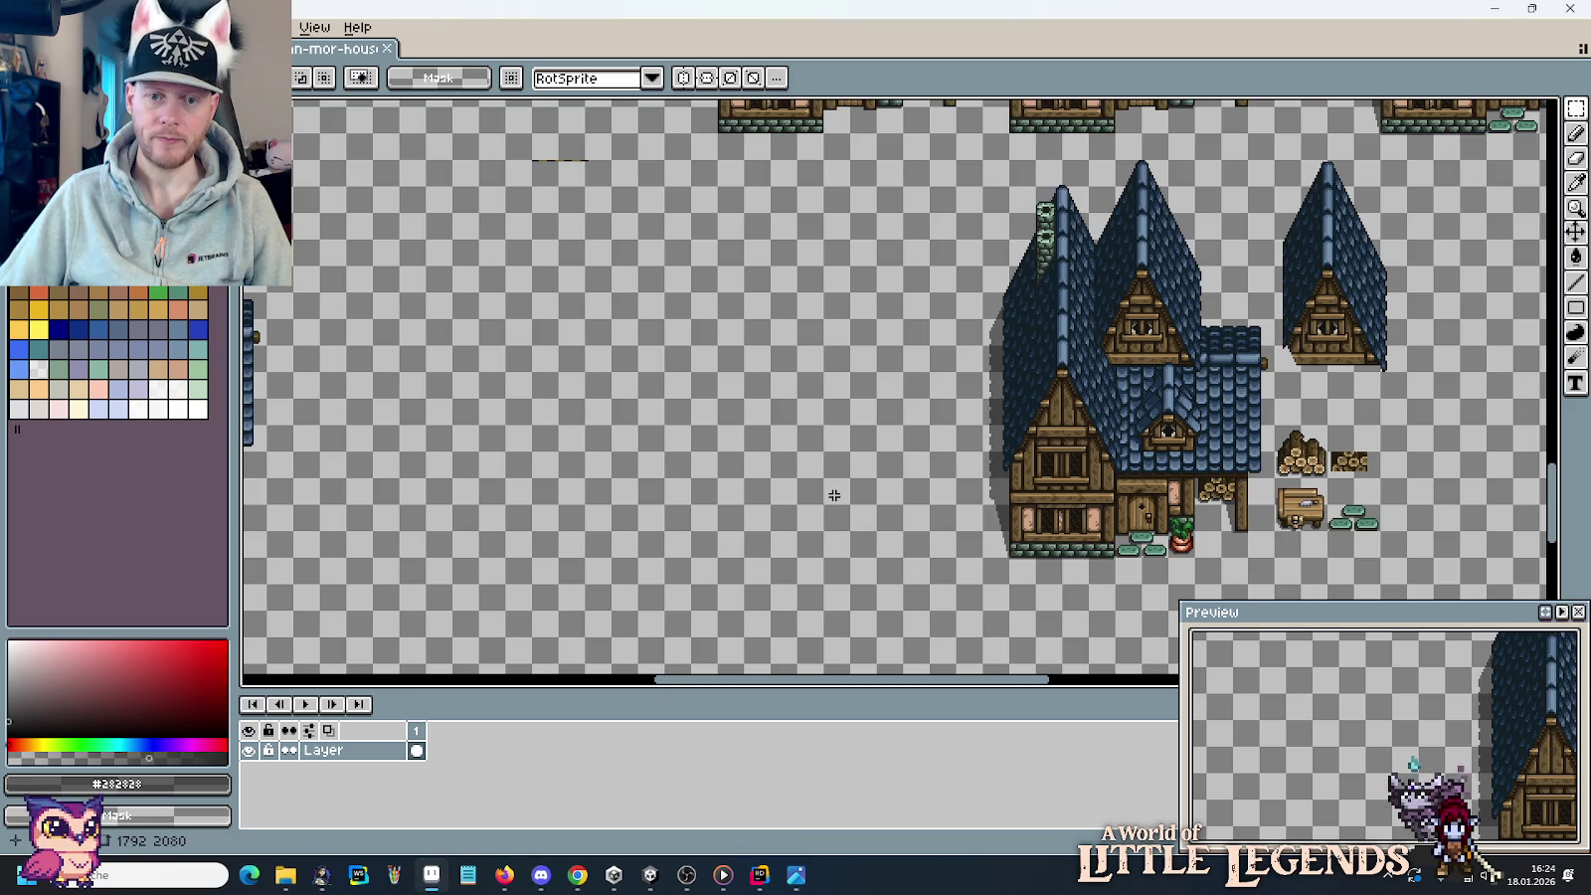
pyautogui.scroll(-3, 835, 494)
pyautogui.scroll(1, 835, 494)
pyautogui.scroll(1, 835, 495)
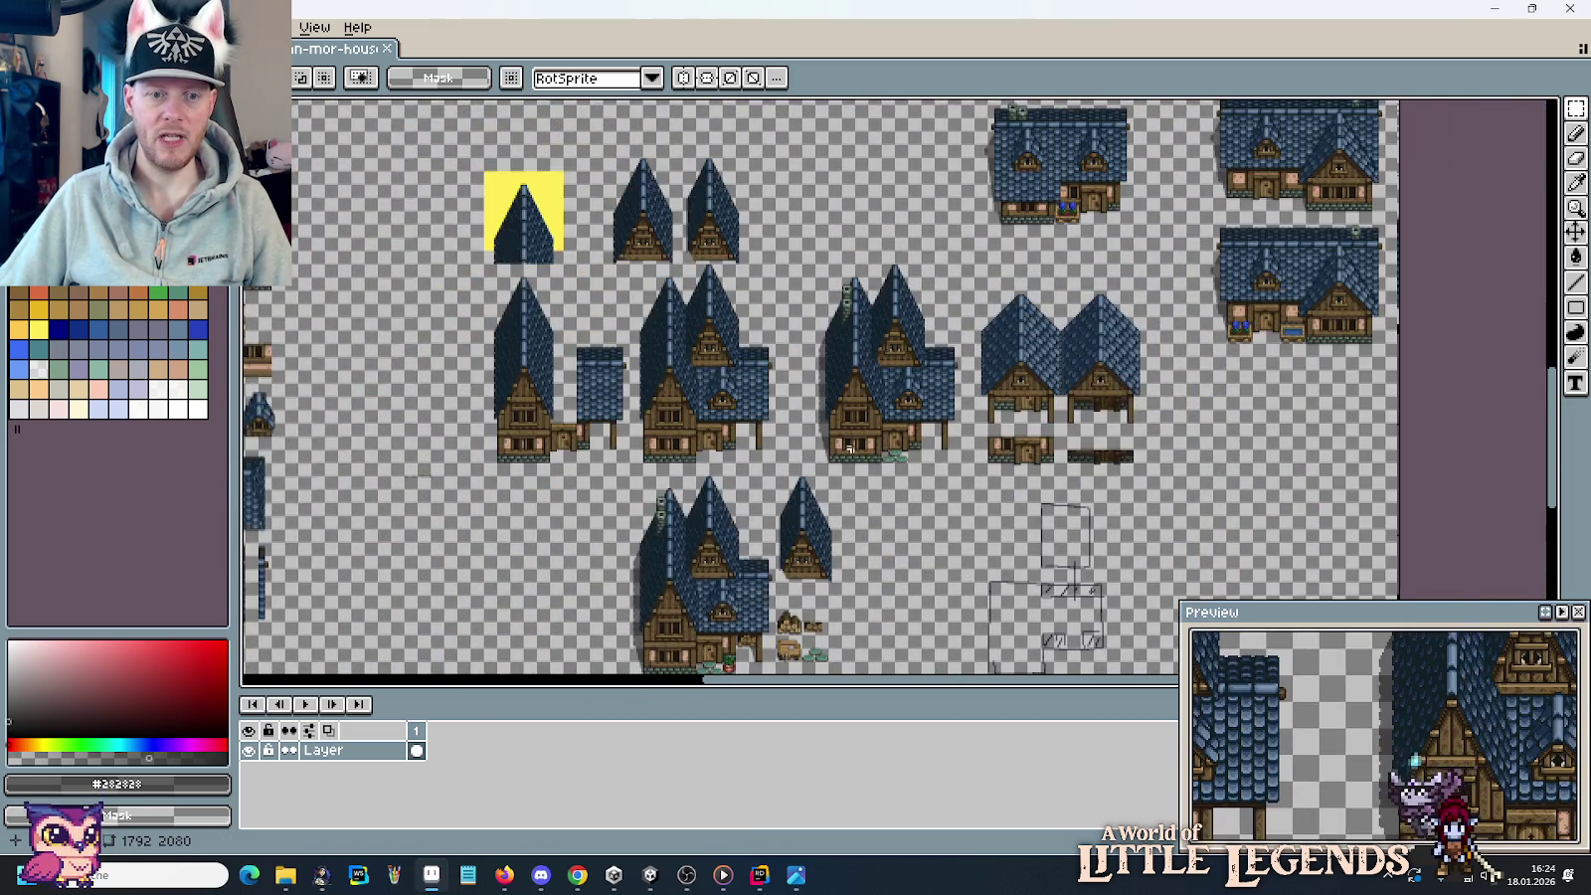
pyautogui.moveTo(793, 529); pyautogui.dragTo(1008, 287)
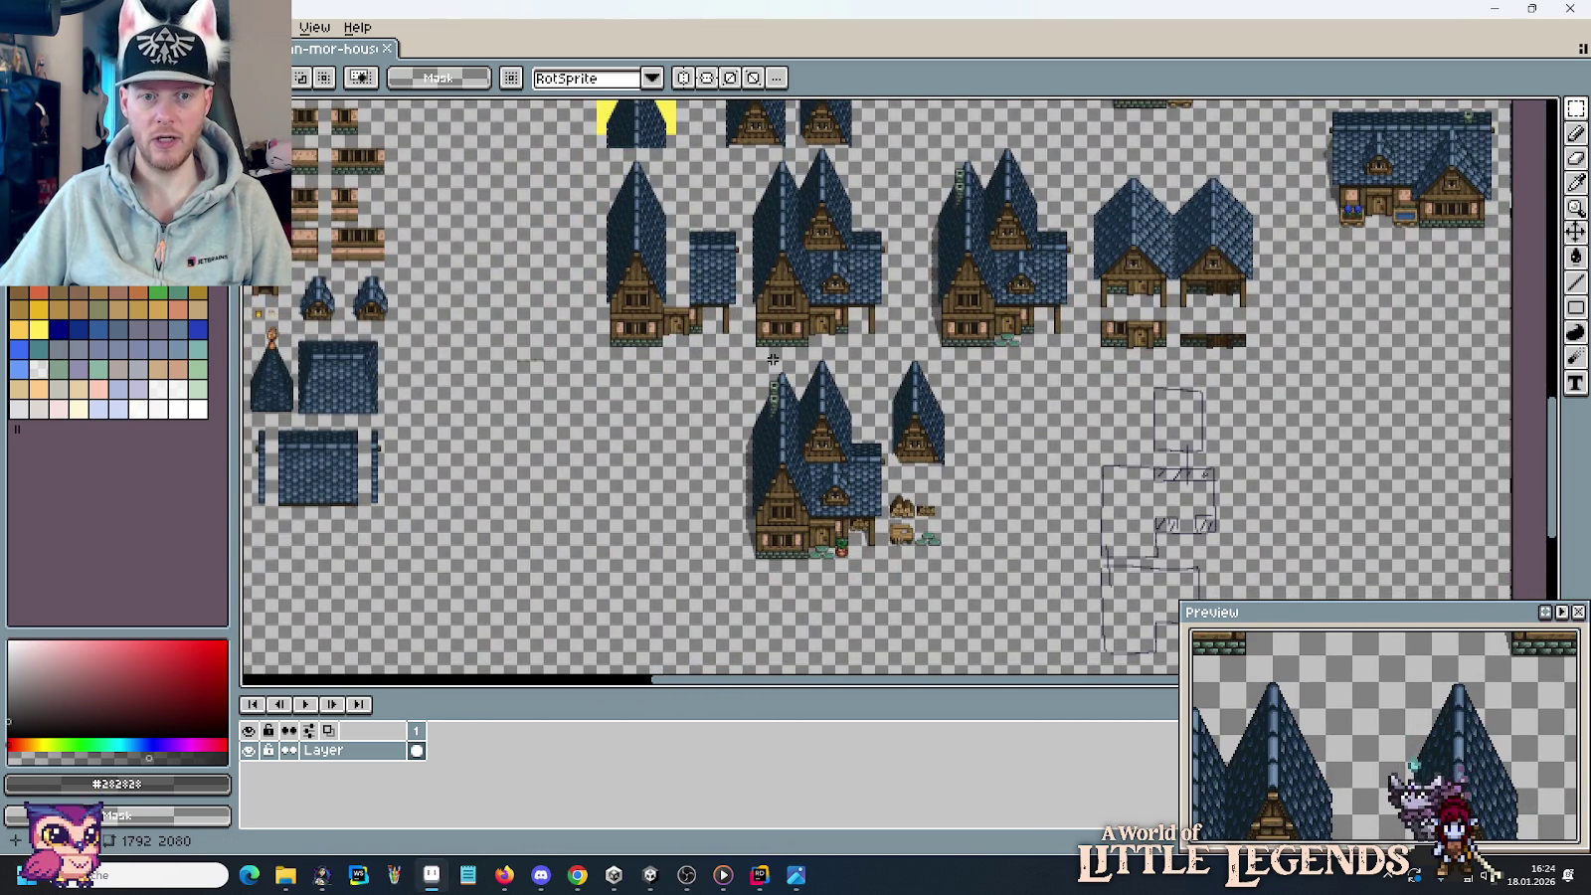
# Alternate between the zoomed house sprite and the miniature timber-and-stone townhouse photo.
pyautogui.hotkey('alt', 'Tab')
pyautogui.hotkey('alt', 'Tab')
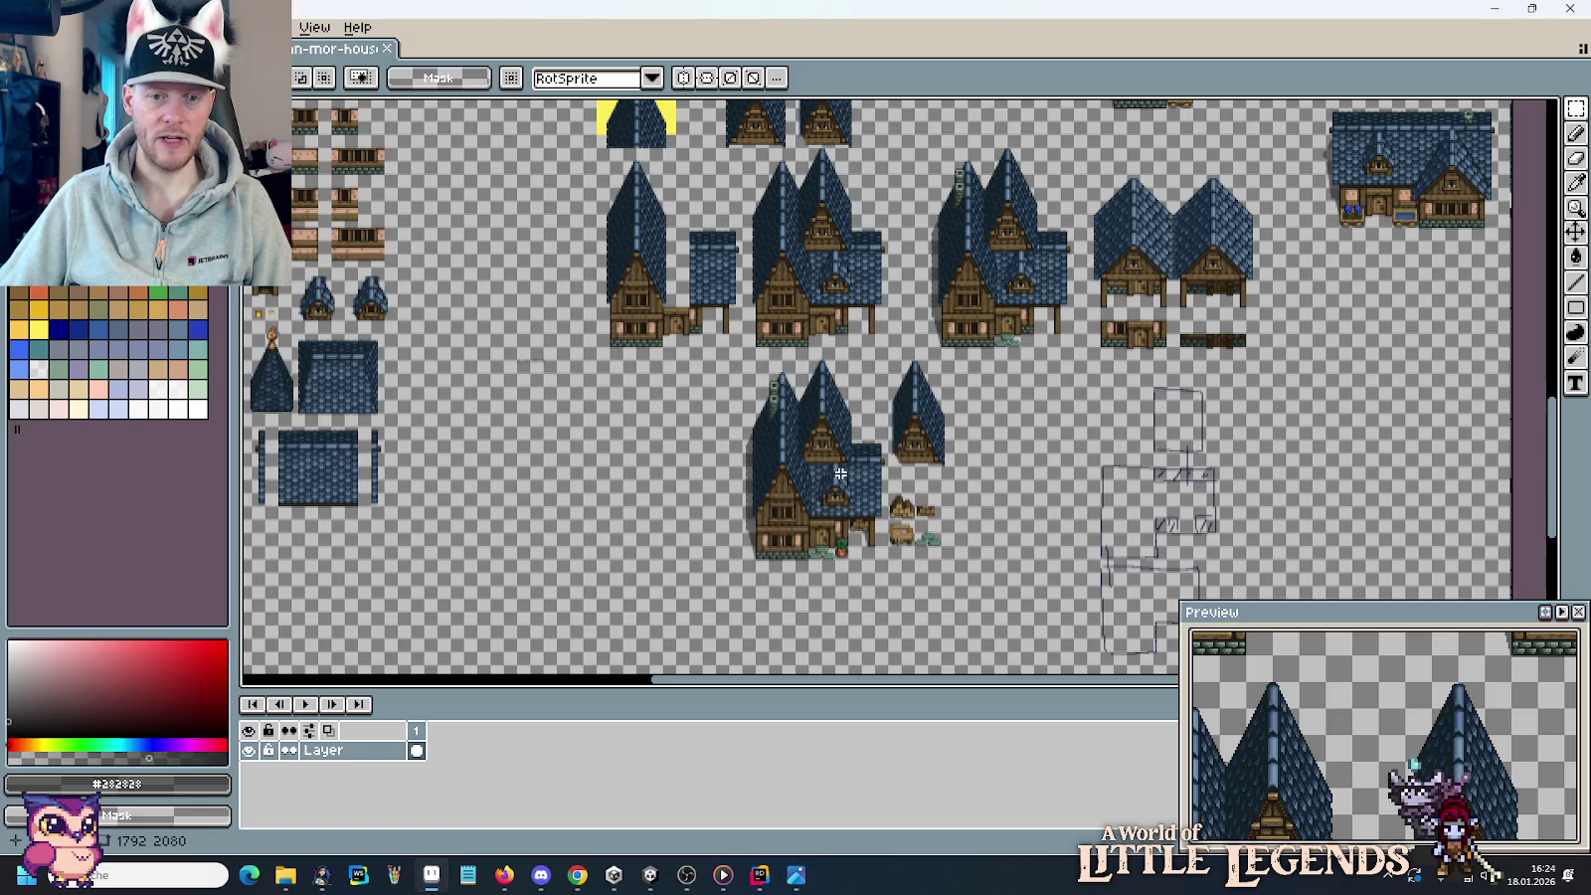
pyautogui.scroll(3, 789, 560)
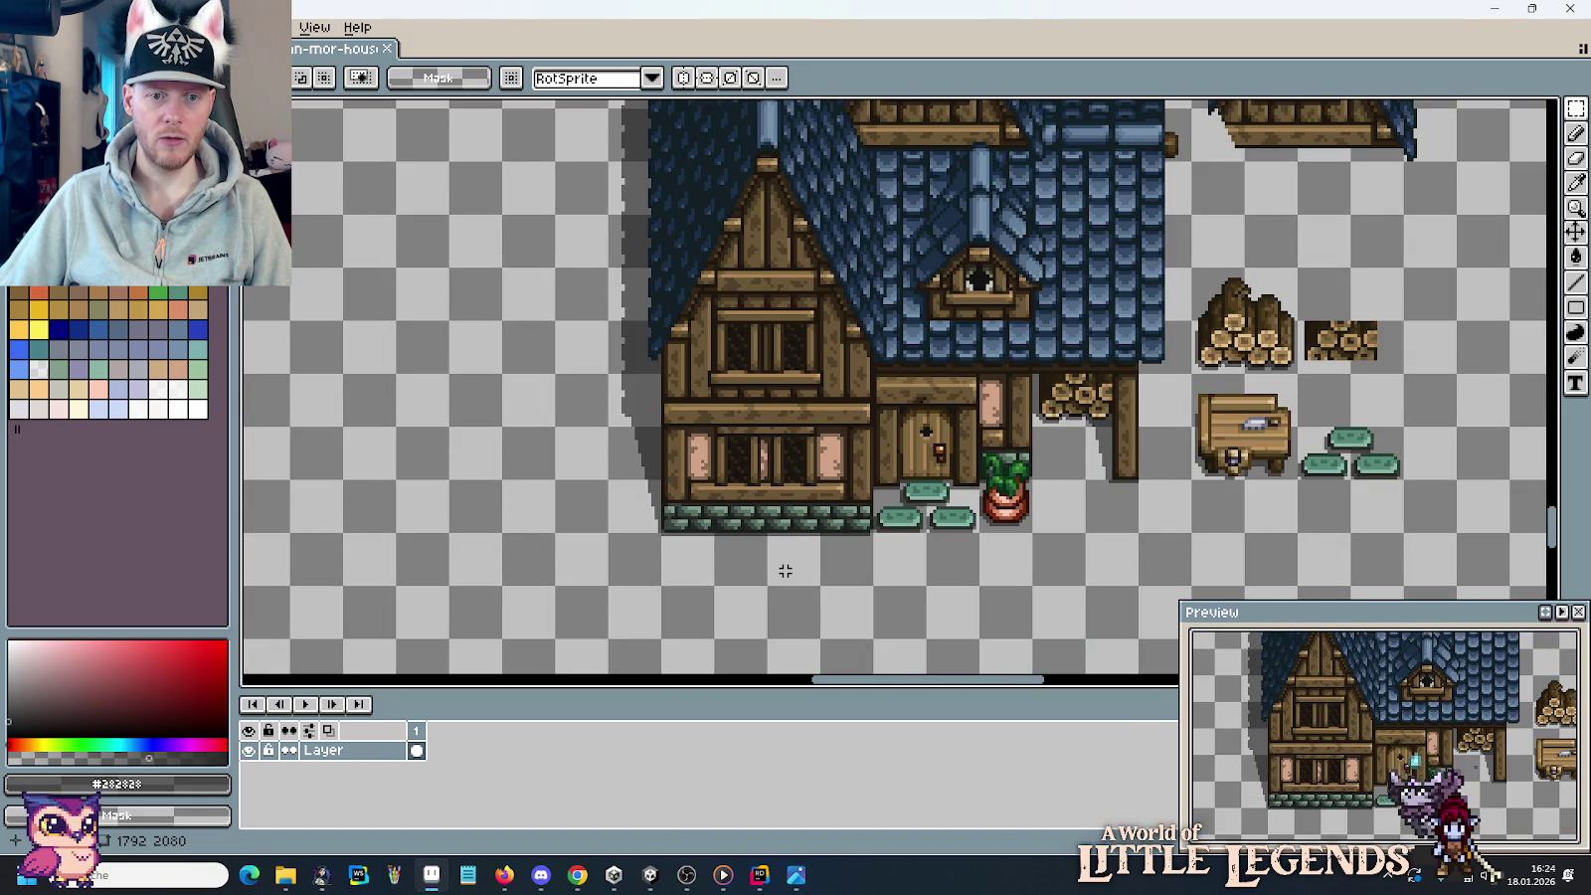
pyautogui.hotkey('alt', 'Tab')
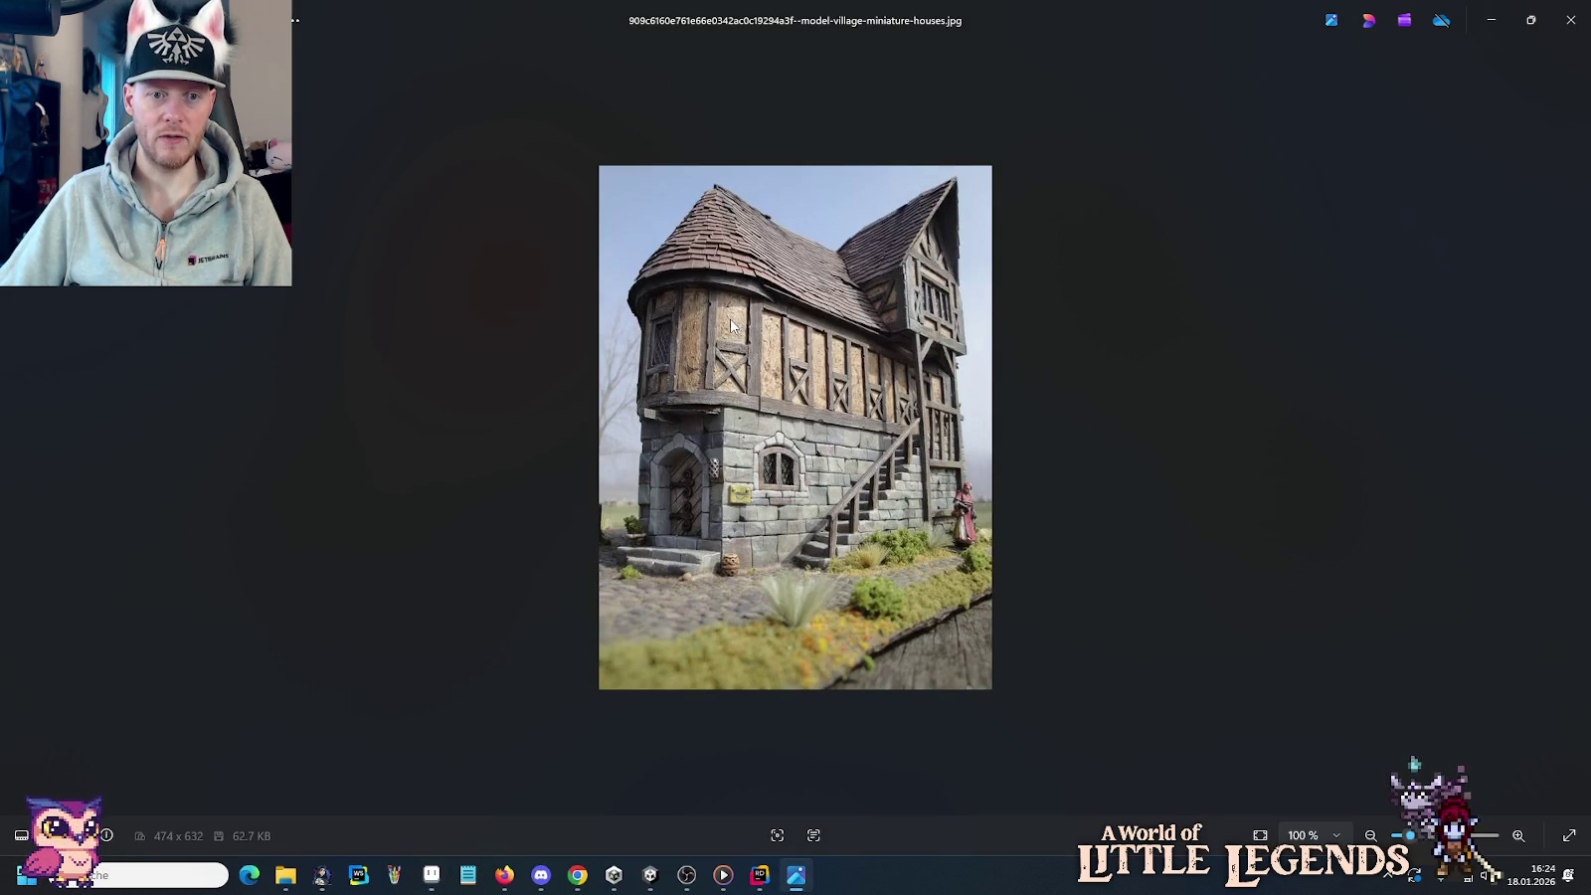
pyautogui.hotkey('alt', 'Tab')
pyautogui.scroll(-2, 803, 503)
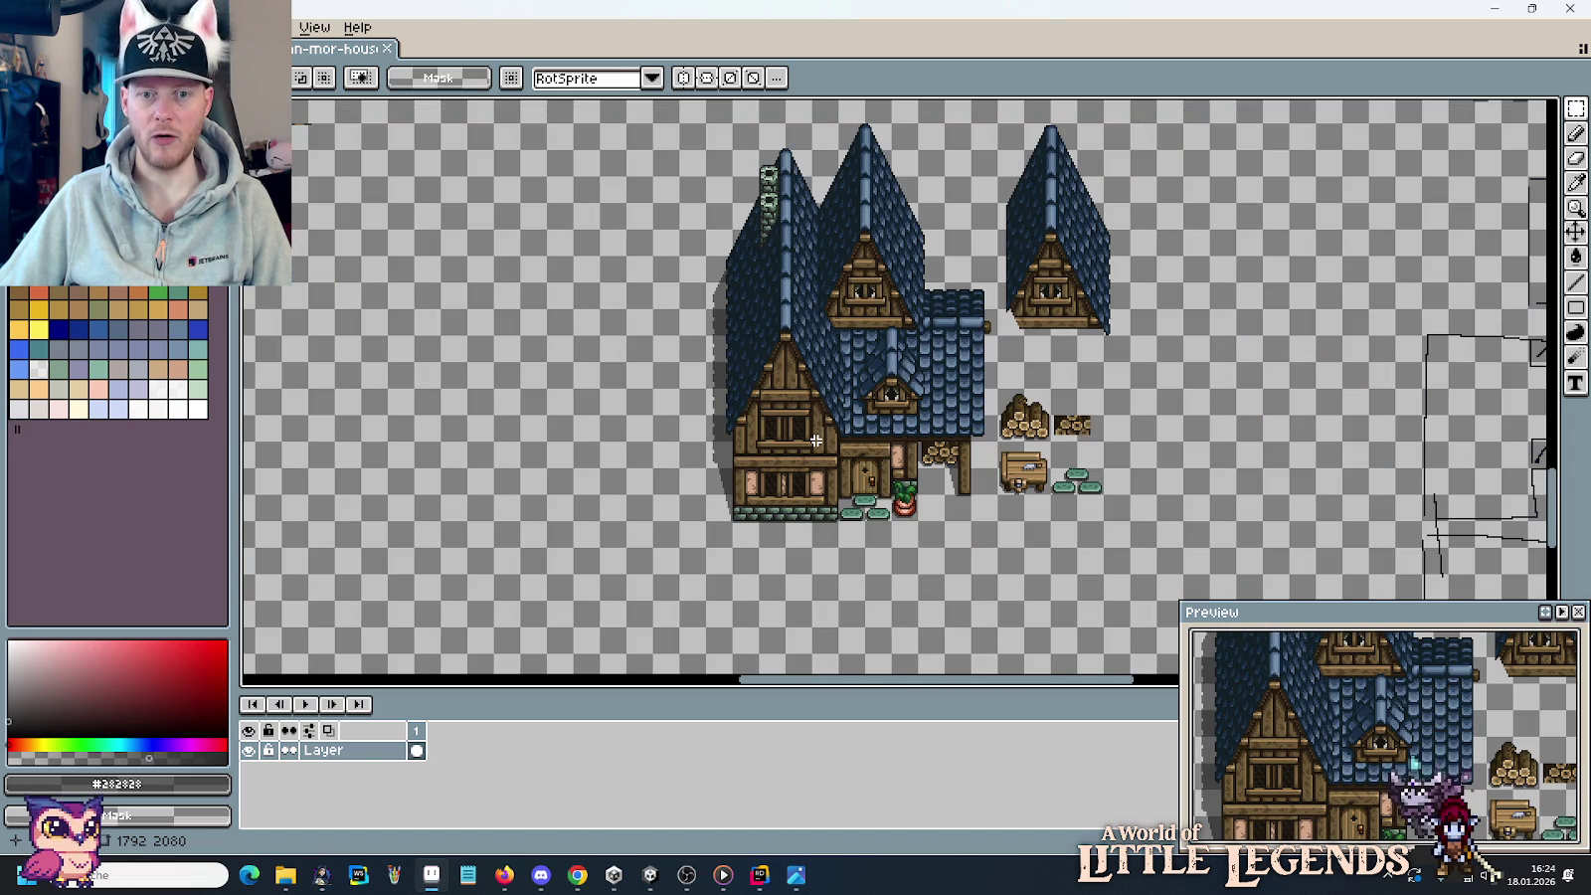
pyautogui.hotkey('alt', 'Tab')
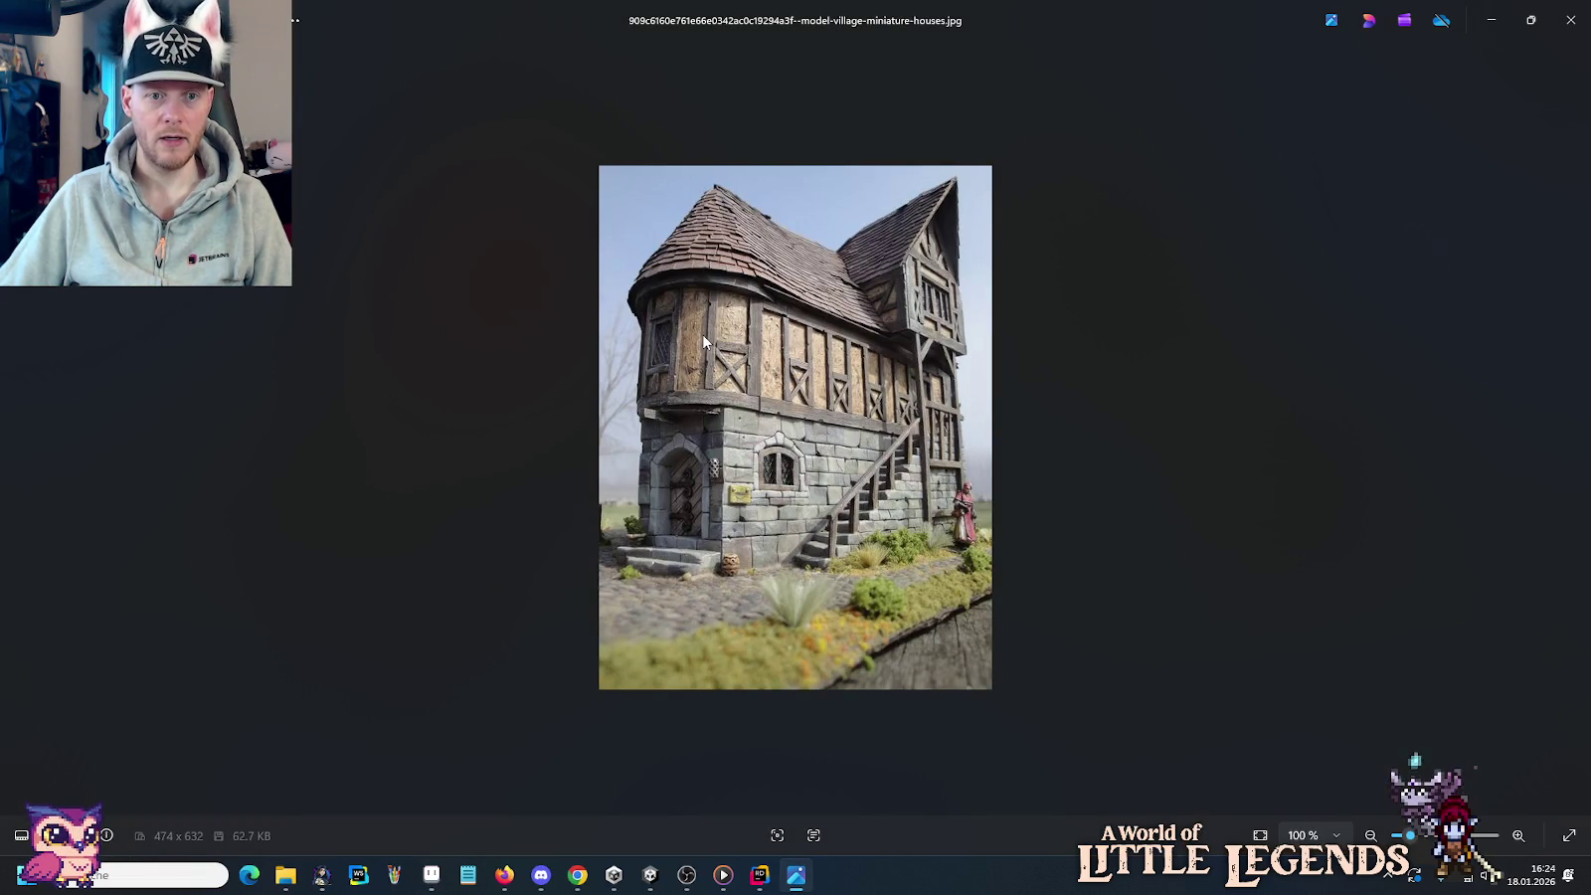
pyautogui.hotkey('alt', 'Tab')
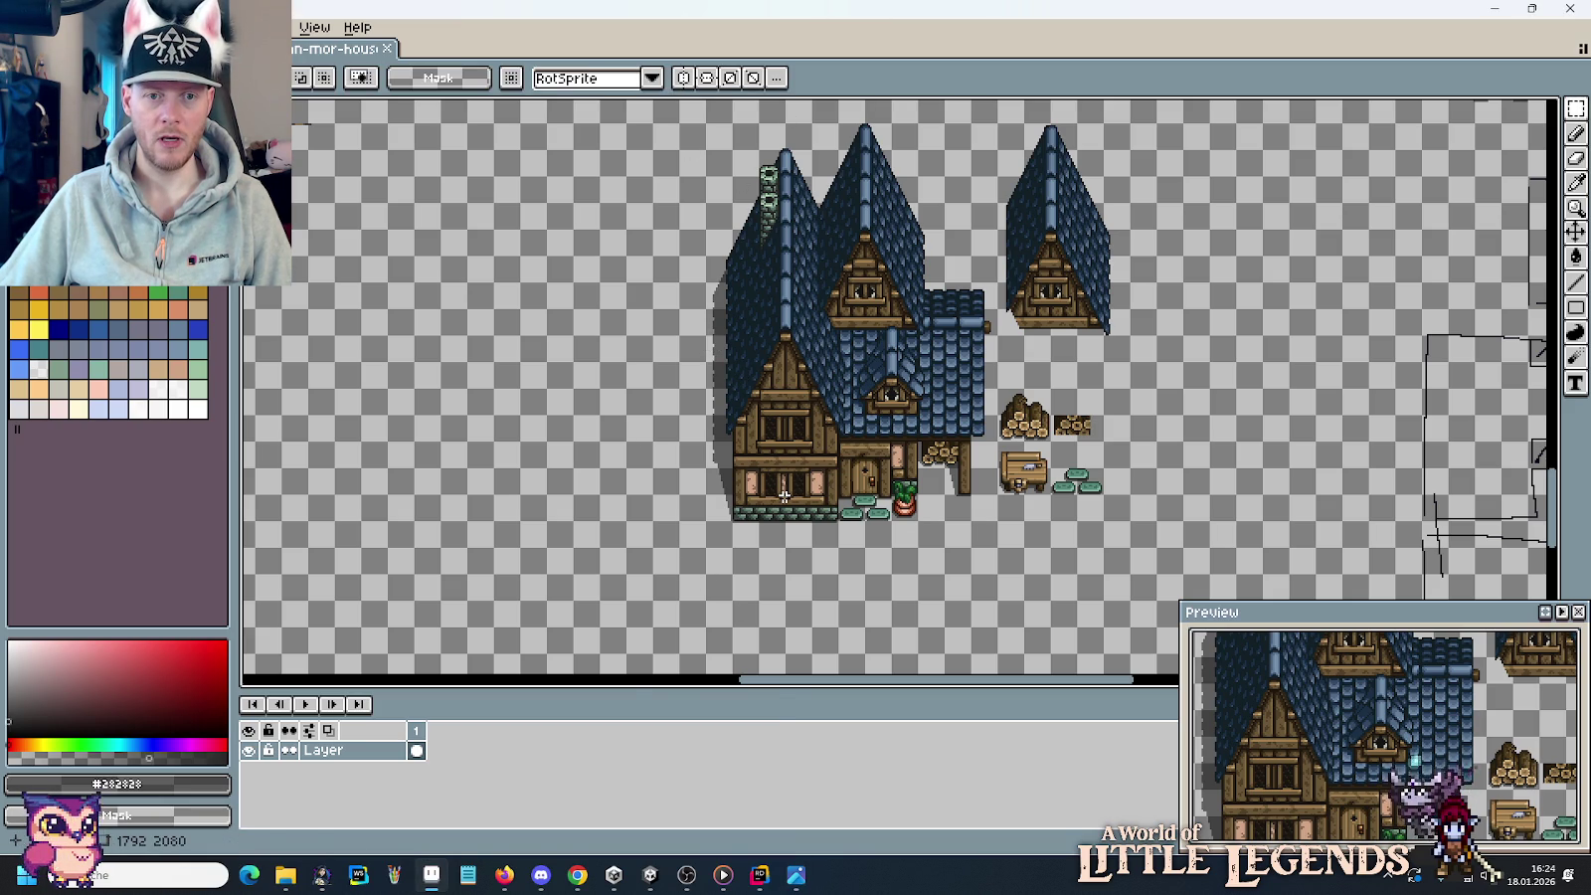
pyautogui.hotkey('alt', 'Tab')
pyautogui.hotkey('alt', 'Tab')
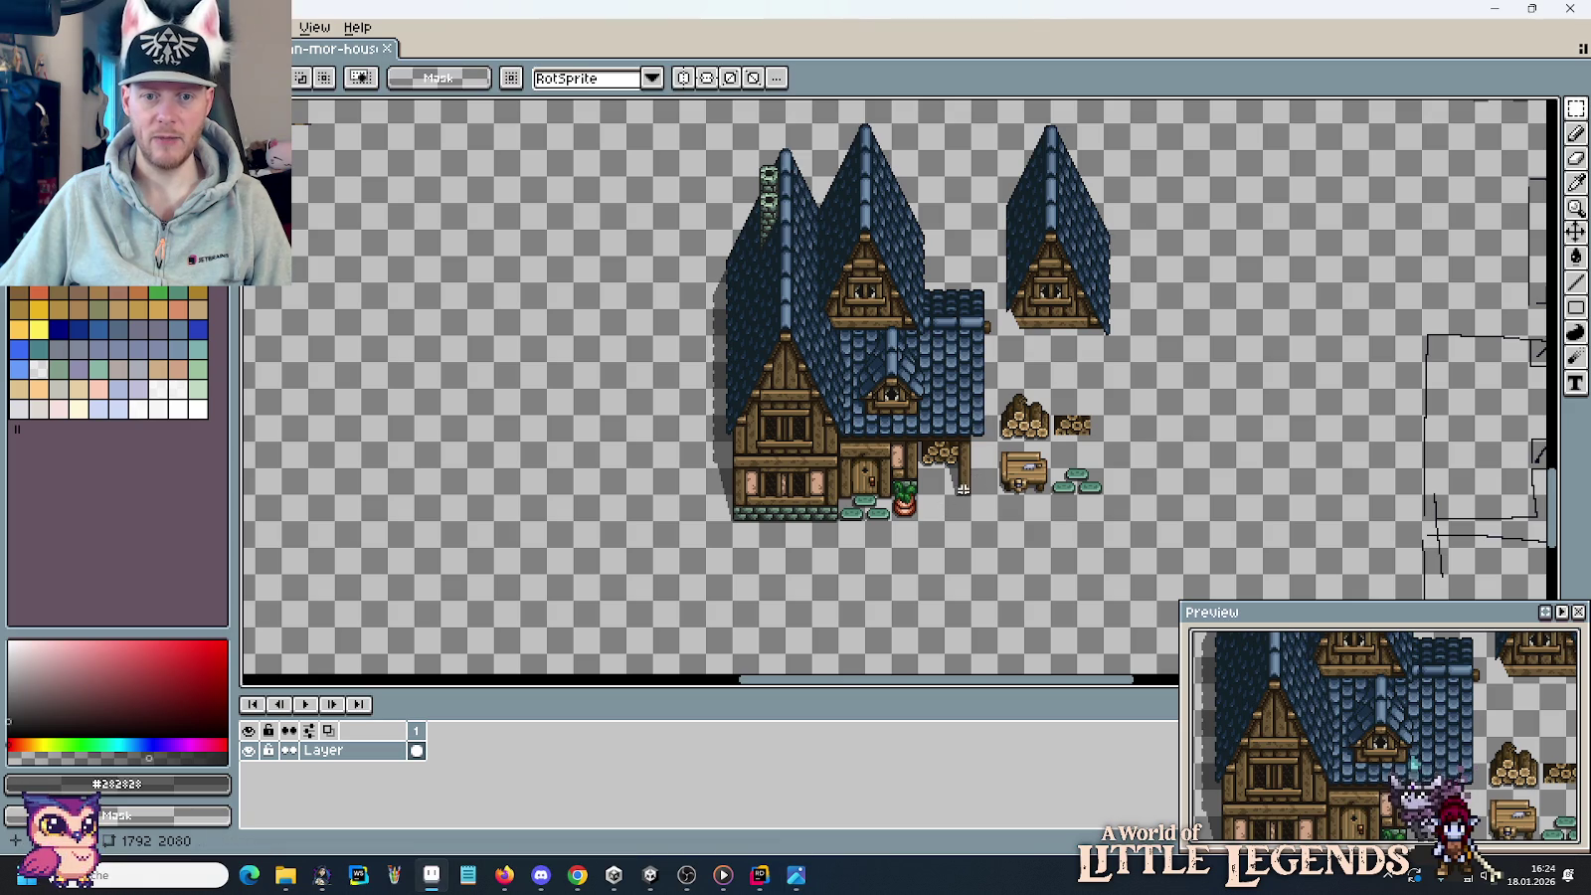
pyautogui.hotkey('alt', 'Tab')
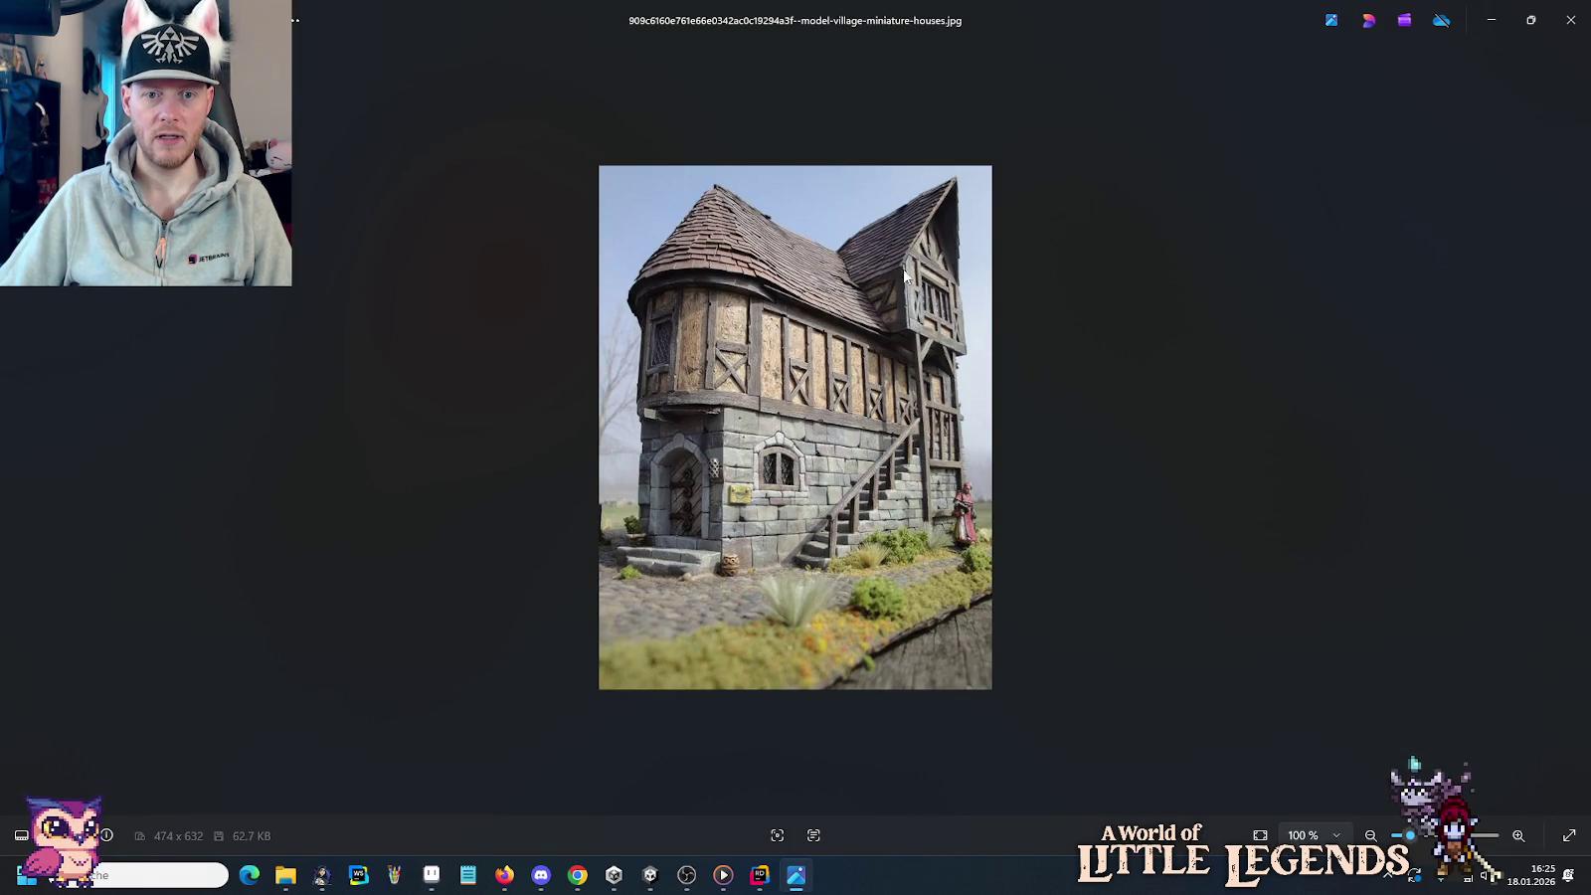
pyautogui.hotkey('alt', 'Tab')
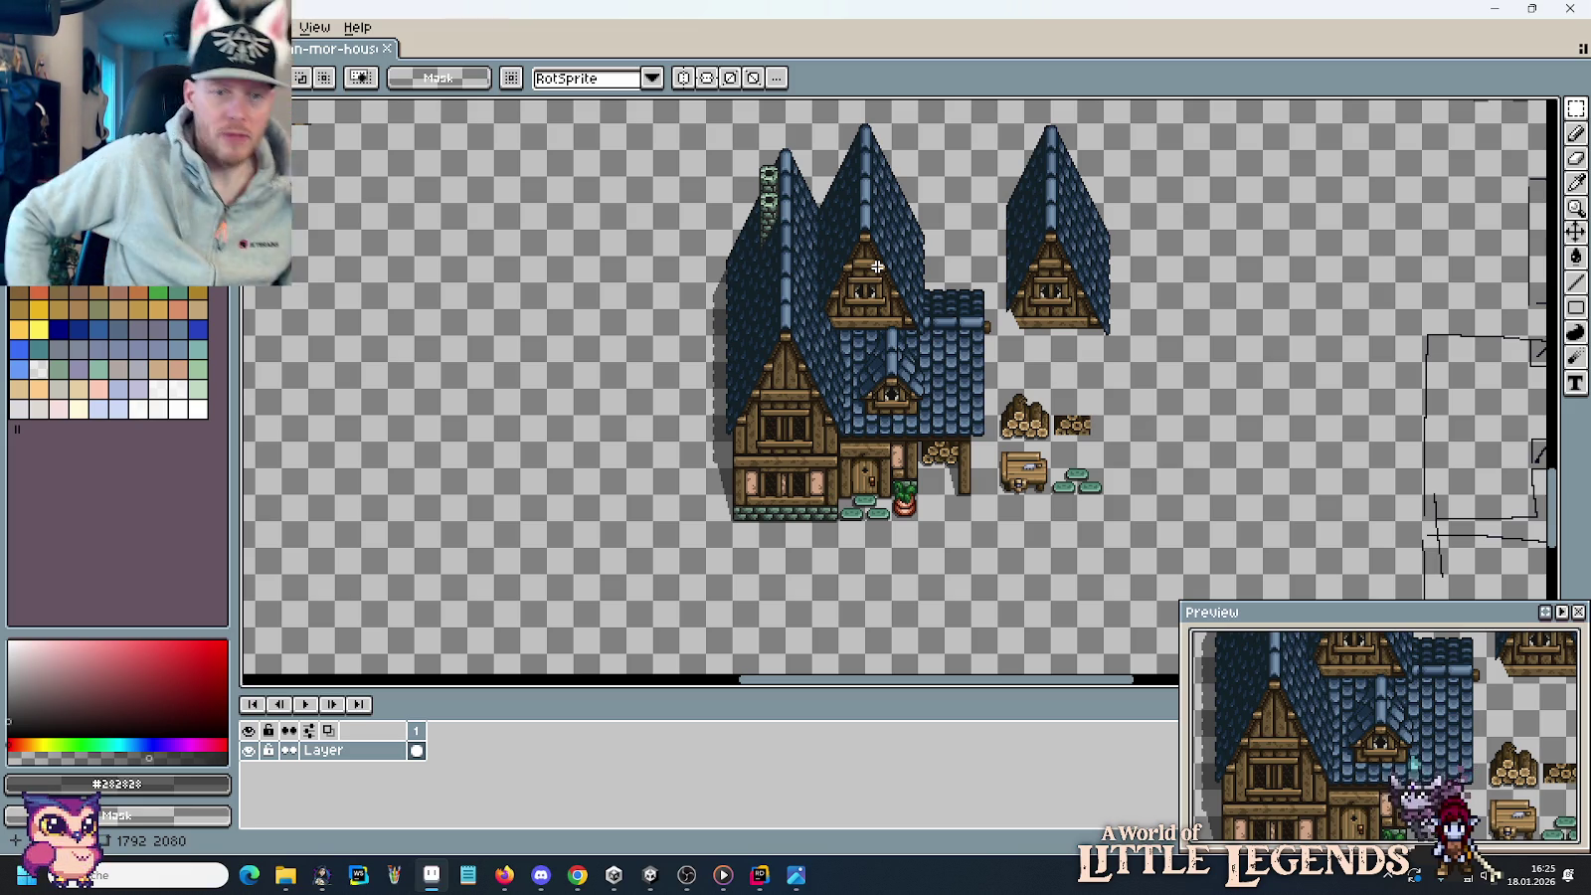
# Pan up and marquee-select the tall single-gable timber house as a 96×224 block.
pyautogui.moveTo(877, 267)
pyautogui.mouseDown()
pyautogui.moveTo(880, 448)
pyautogui.moveTo(787, 573)
pyautogui.mouseUp()
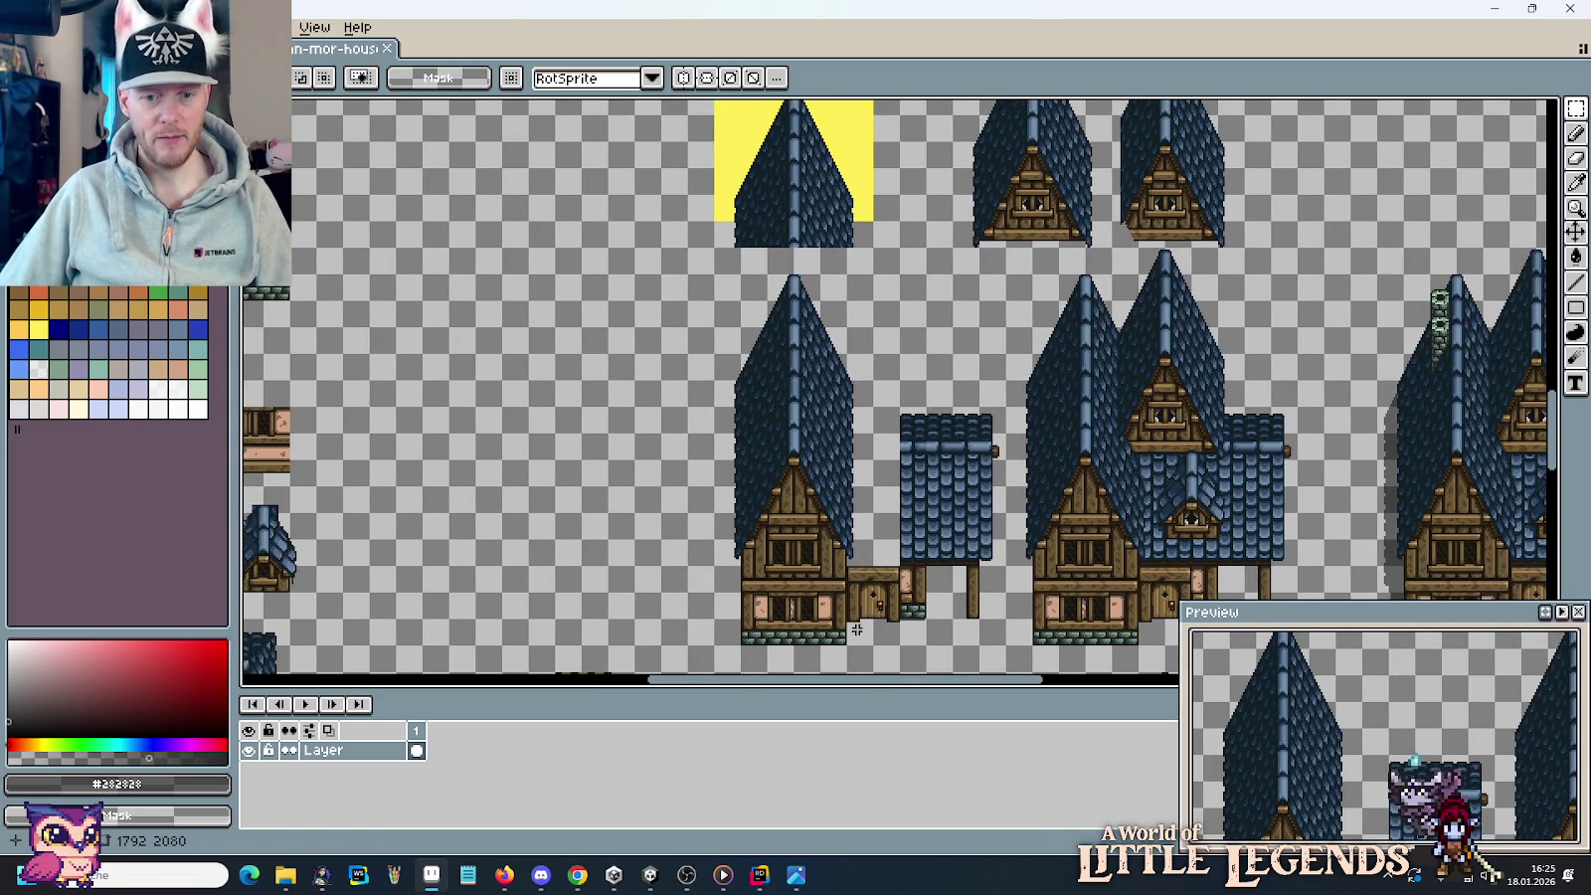
pyautogui.moveTo(873, 644)
pyautogui.mouseDown()
pyautogui.moveTo(745, 303)
pyautogui.moveTo(716, 275)
pyautogui.mouseUp()
pyautogui.moveTo(763, 533); pyautogui.dragTo(923, 278)
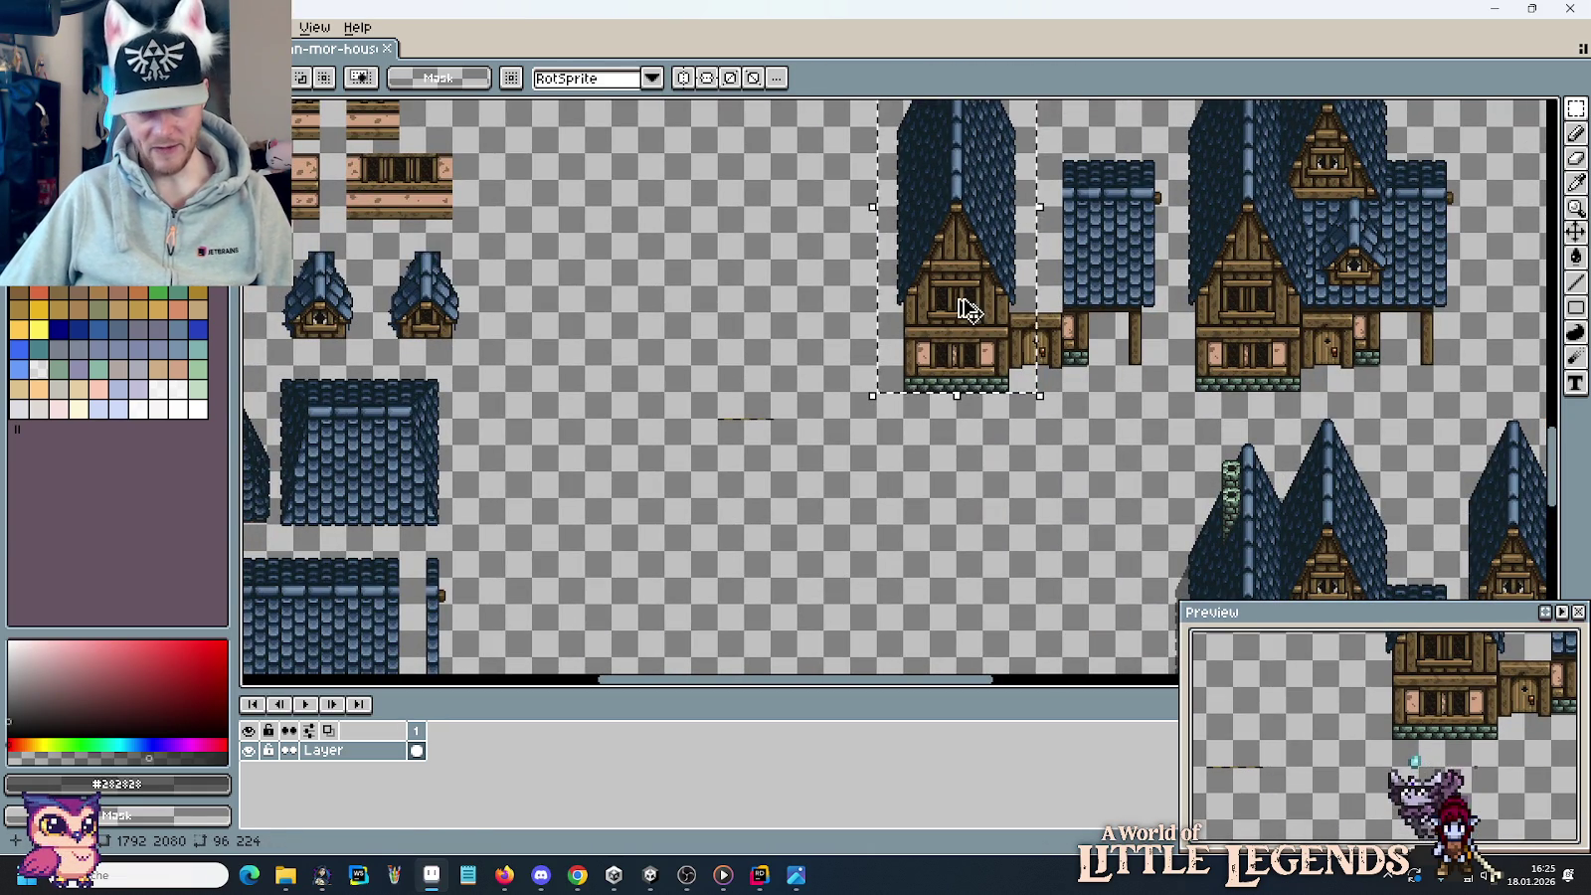
# Place a duplicate of the tall timber house lower left on the sheet.
pyautogui.moveTo(967, 310); pyautogui.dragTo(835, 557)
pyautogui.scroll(3, 736, 398)
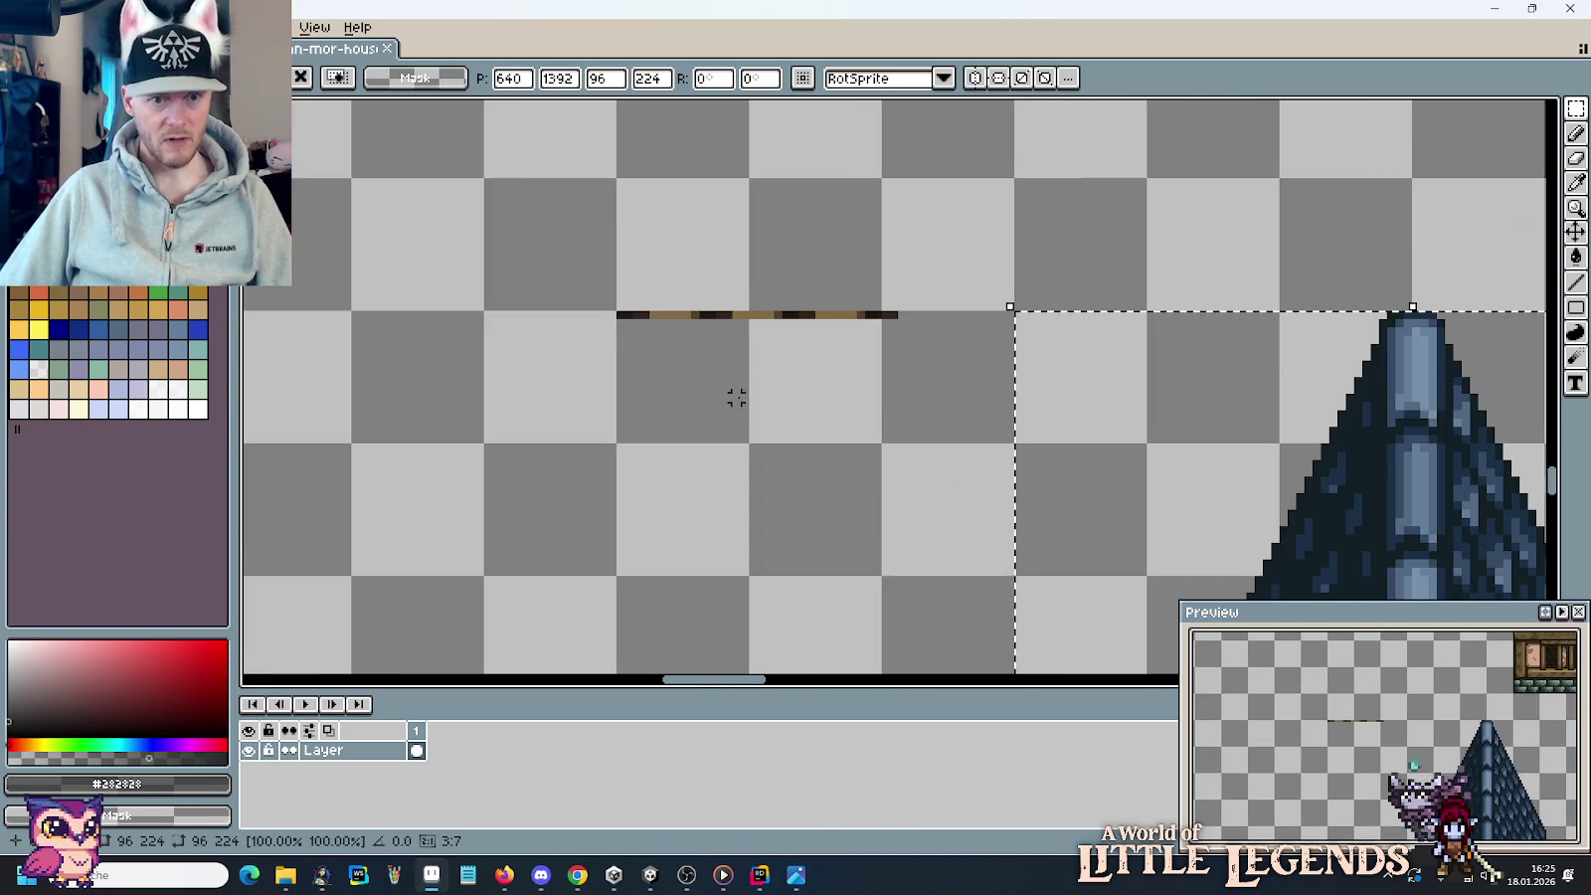
pyautogui.scroll(-3, 767, 398)
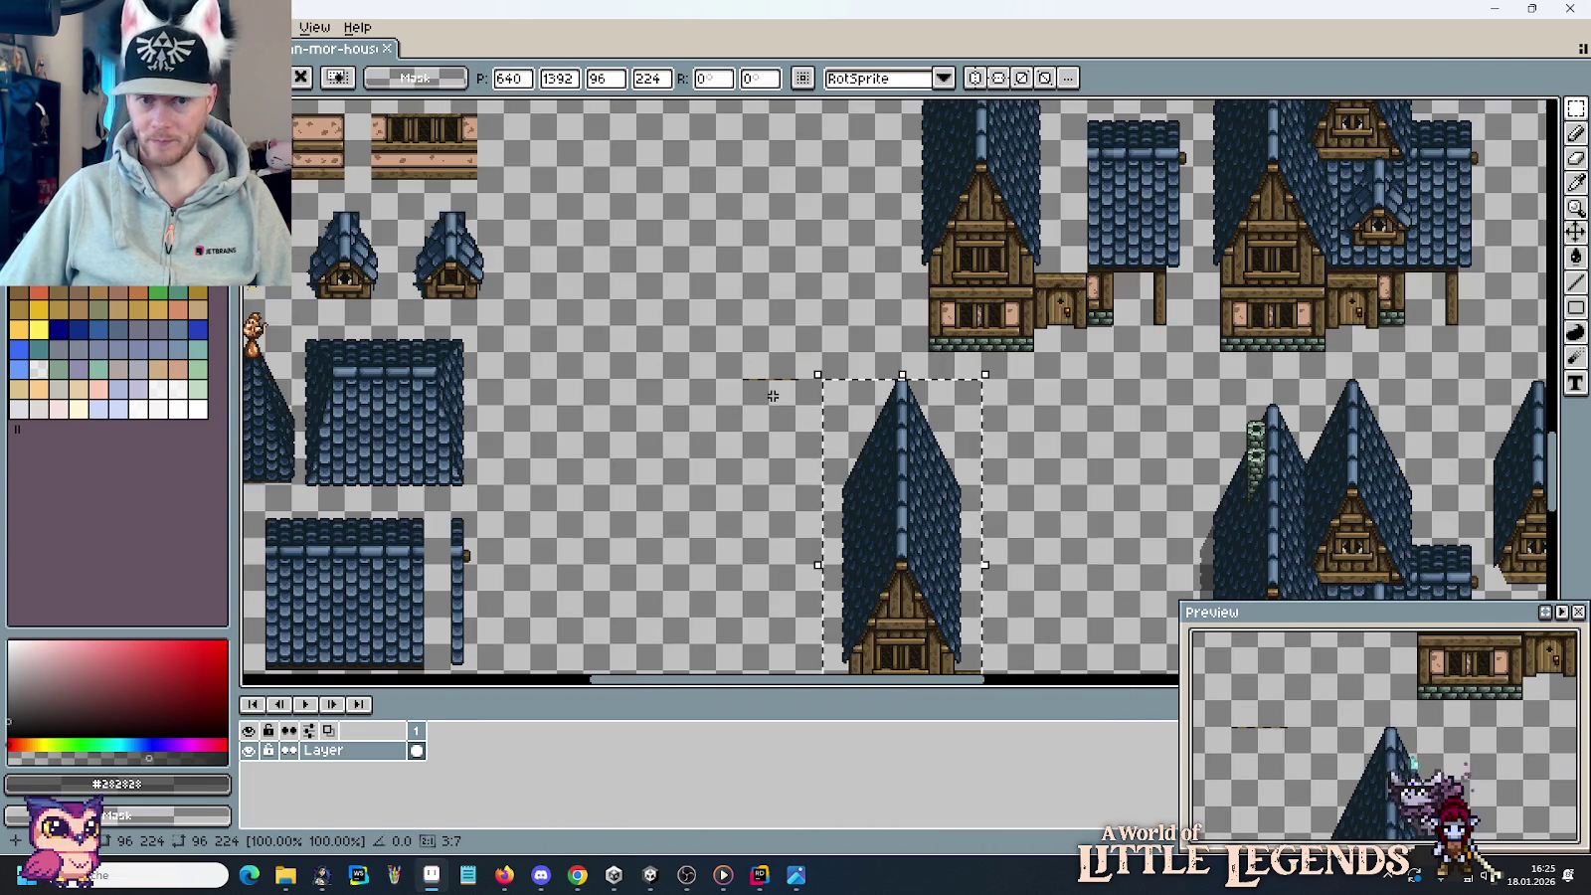
pyautogui.scroll(-5, 802, 495)
pyautogui.moveTo(946, 322); pyautogui.dragTo(819, 458)
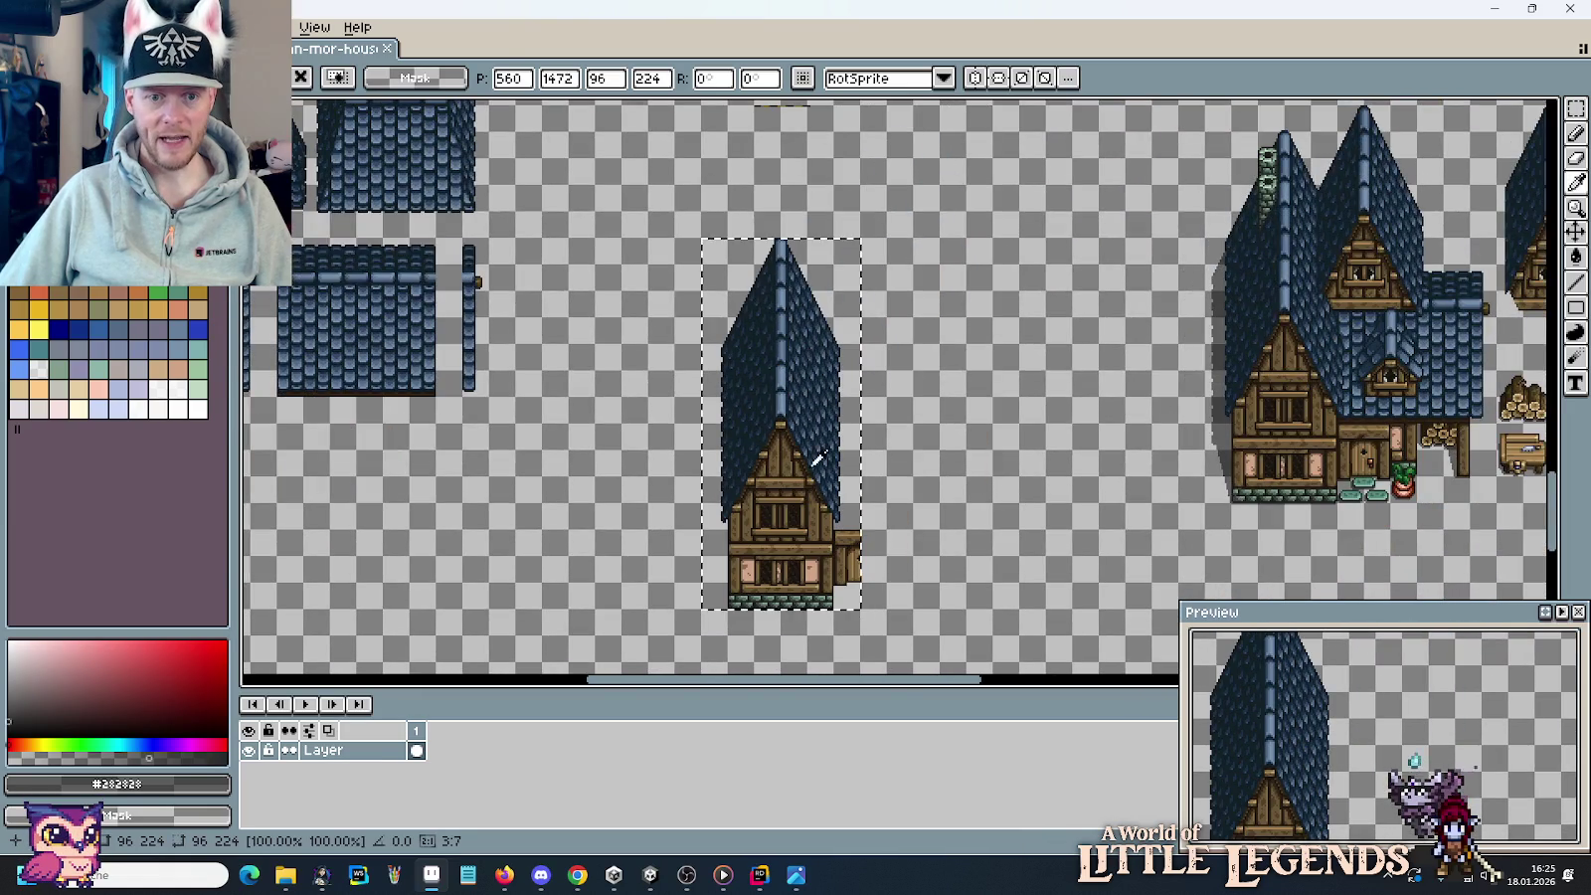
pyautogui.press('Return')
# Select the loose 48×16 brown plank strip.
pyautogui.scroll(5, 691, 390)
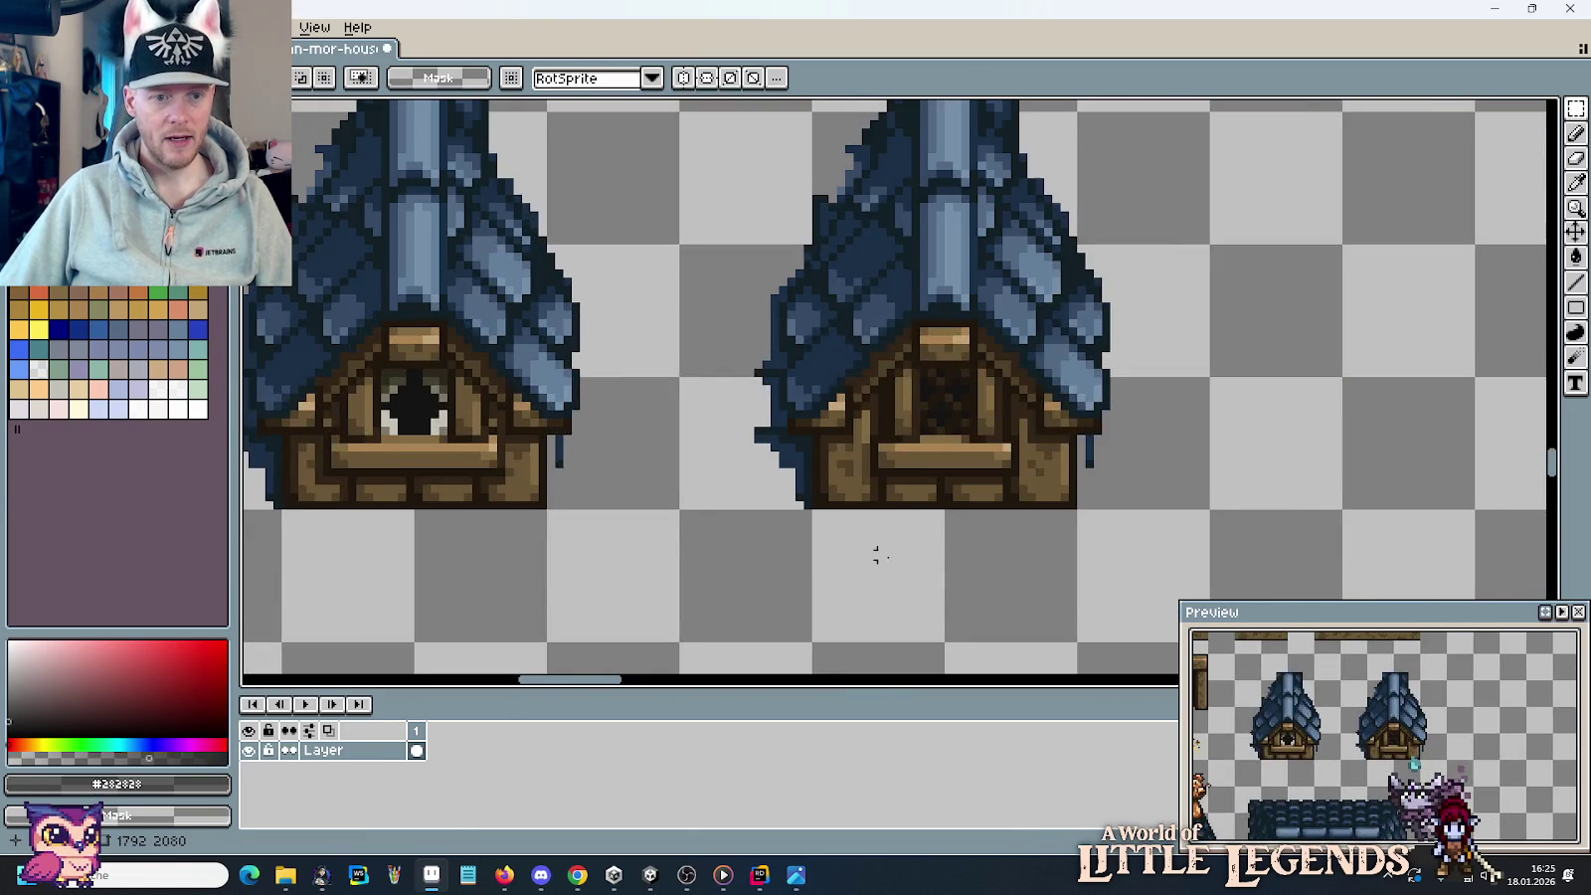
pyautogui.moveTo(876, 554); pyautogui.dragTo(504, 147)
pyautogui.moveTo(892, 377); pyautogui.dragTo(1155, 405)
pyautogui.scroll(-3, 1089, 420)
pyautogui.scroll(-2, 1083, 423)
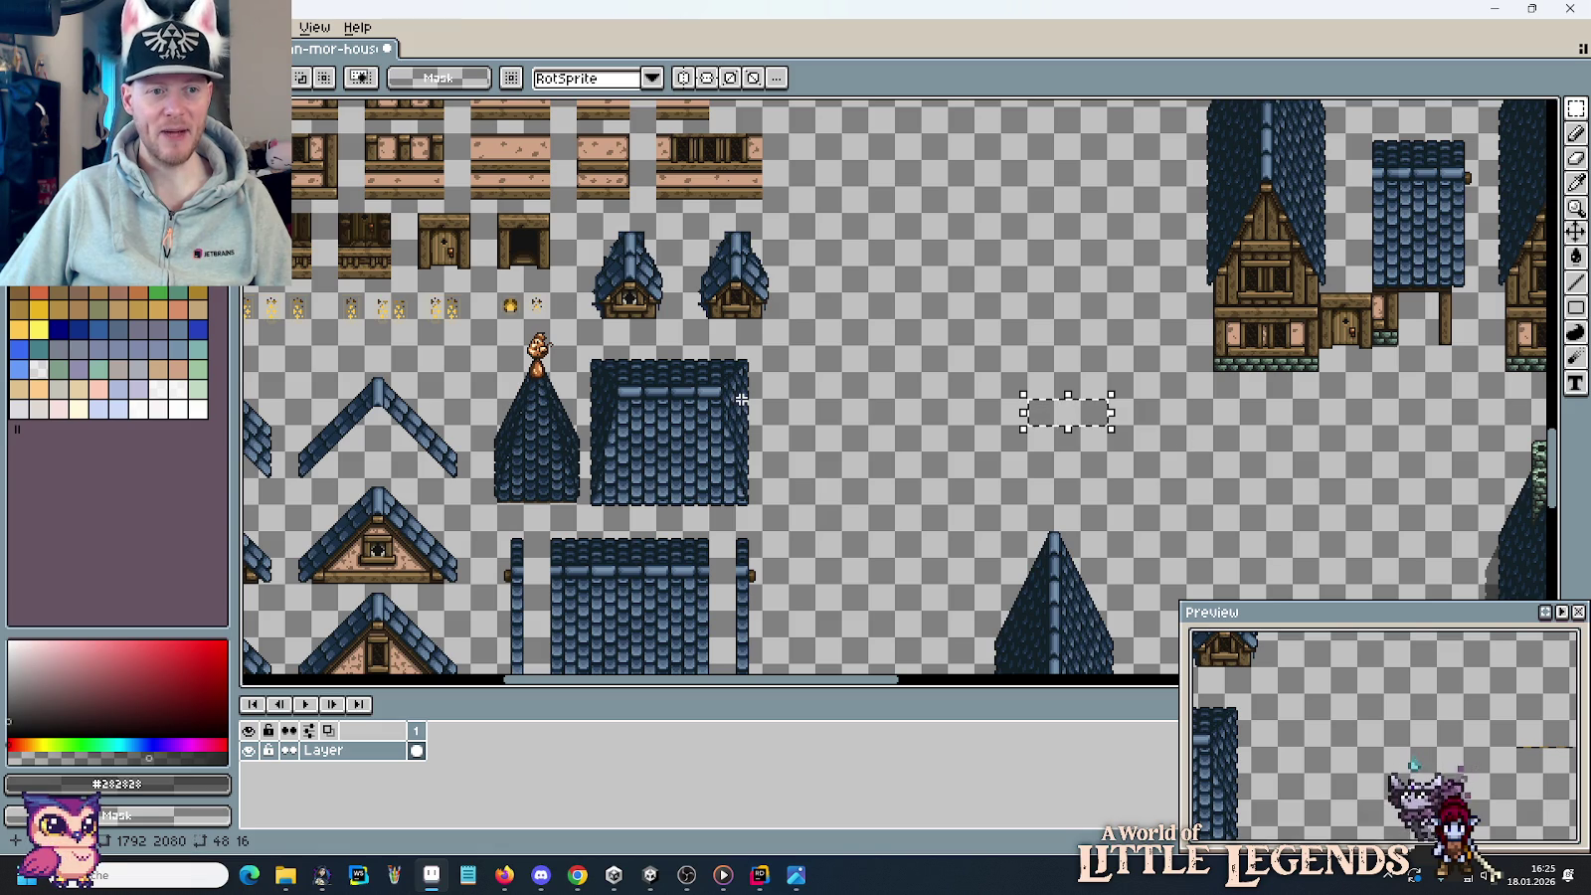
# Move the 48×16 plank strip onto the wooden tiles, shift it 16 px right, then higher up.
pyautogui.hscroll(-2, 756, 399)
pyautogui.hscroll(-2, 796, 403)
pyautogui.hscroll(-3, 1194, 447)
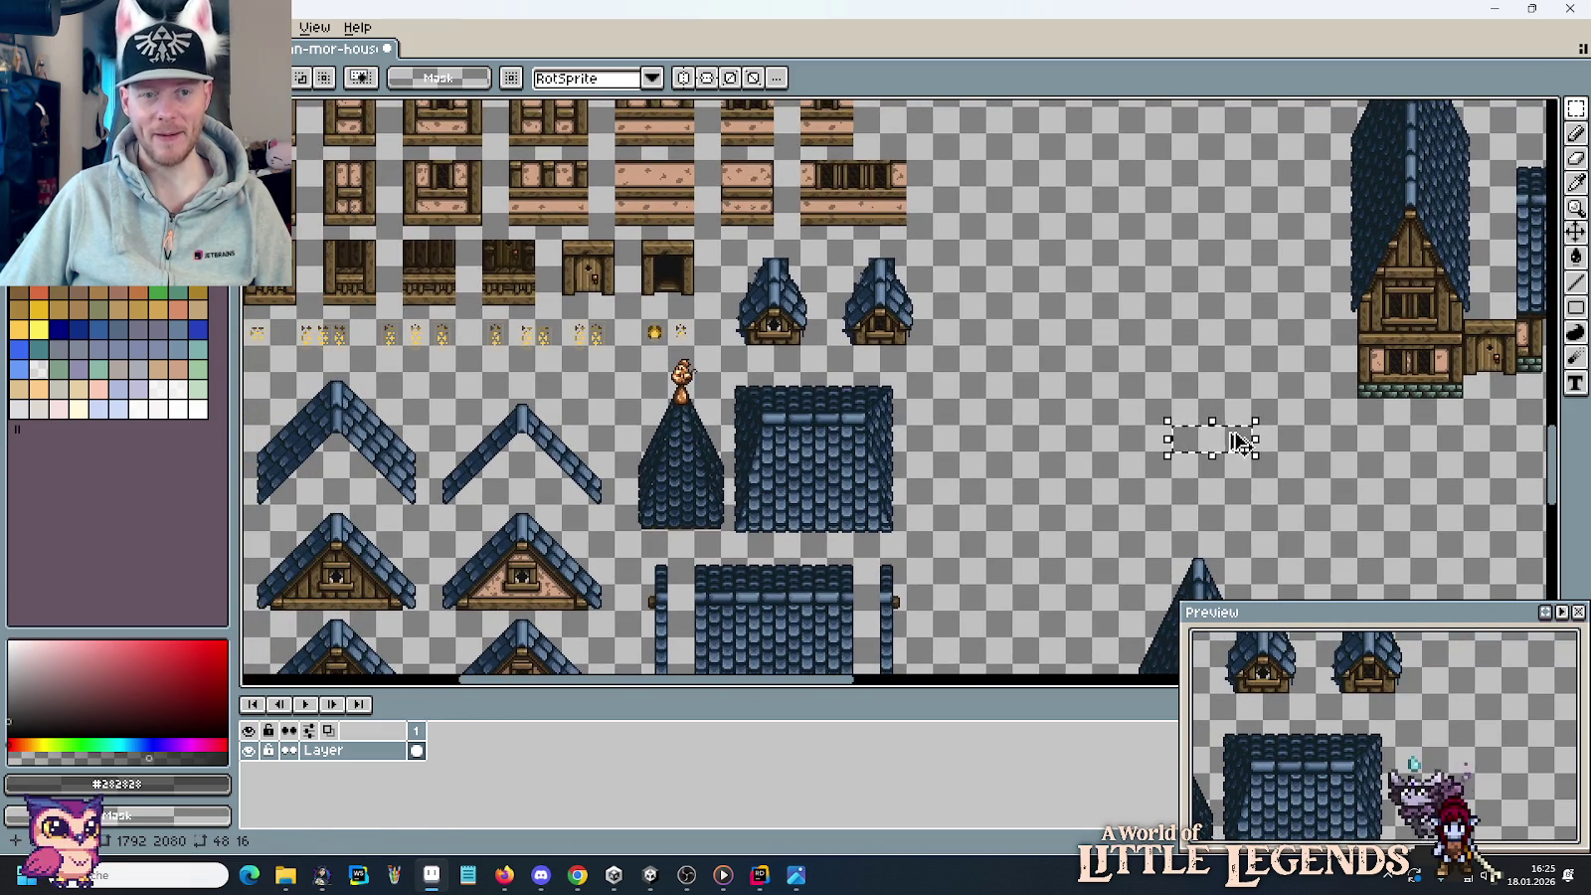
pyautogui.moveTo(1240, 443); pyautogui.dragTo(497, 243)
pyautogui.scroll(2, 492, 244)
pyautogui.scroll(2, 497, 244)
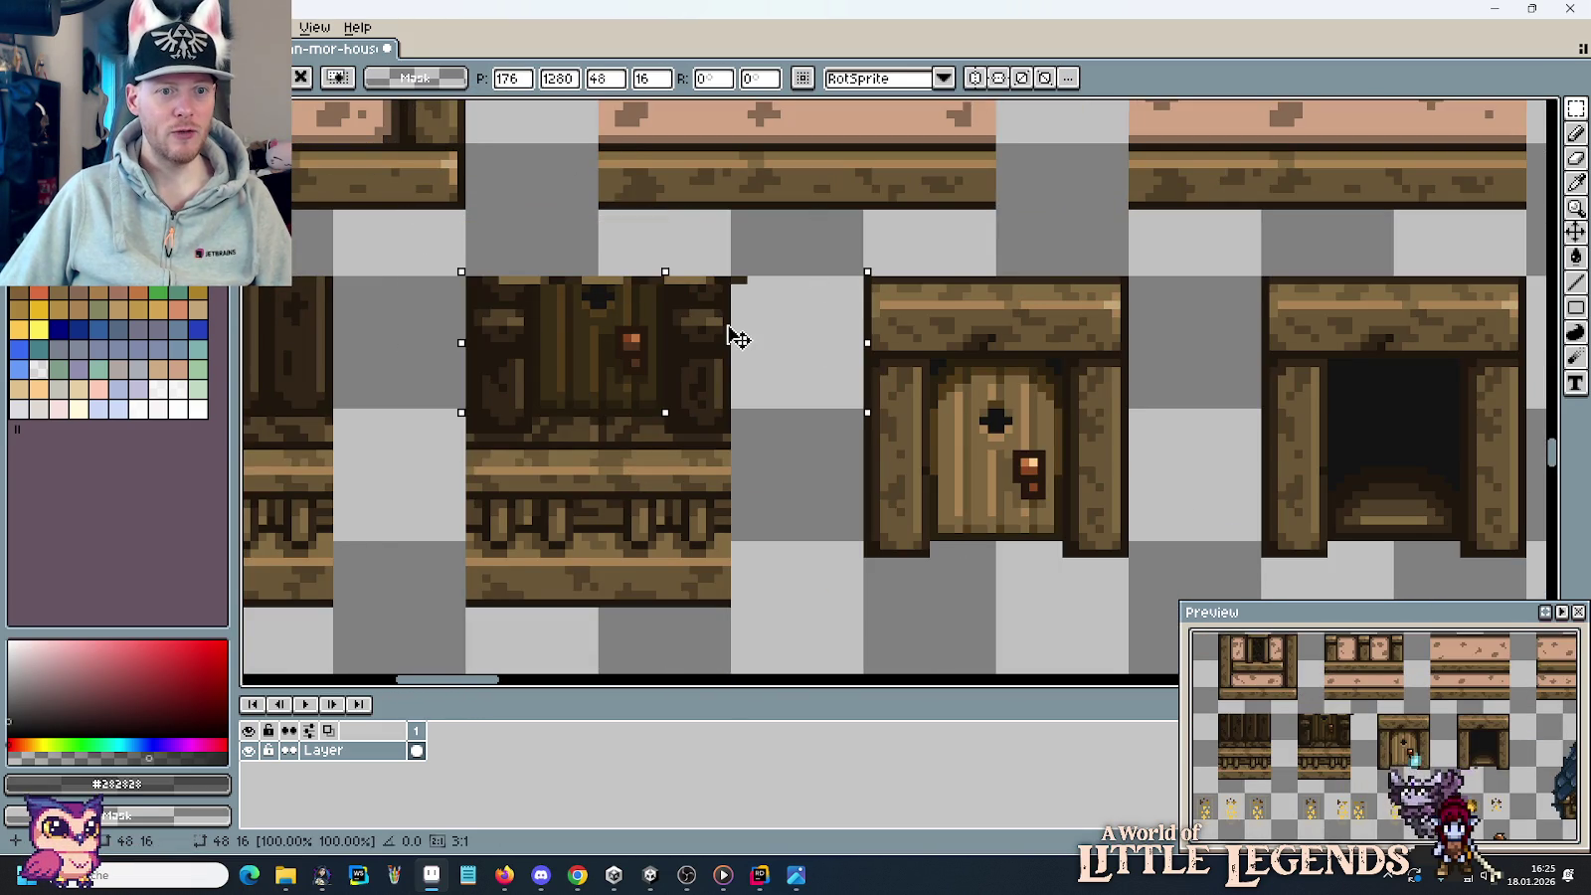
pyautogui.moveTo(824, 369); pyautogui.dragTo(998, 415)
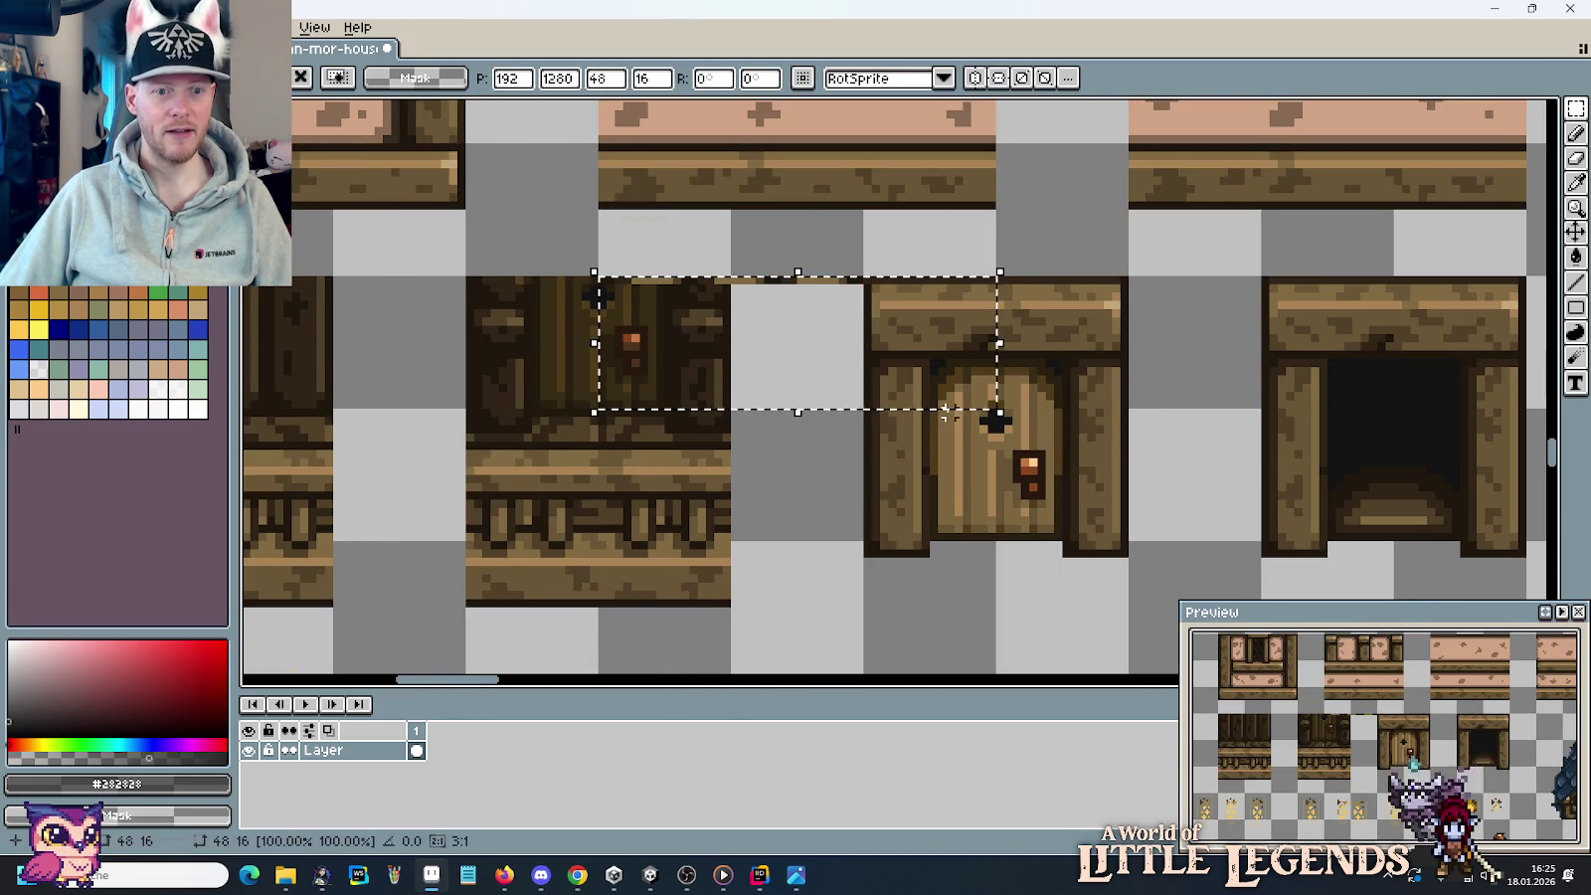
pyautogui.scroll(-2, 997, 415)
pyautogui.scroll(-2, 878, 396)
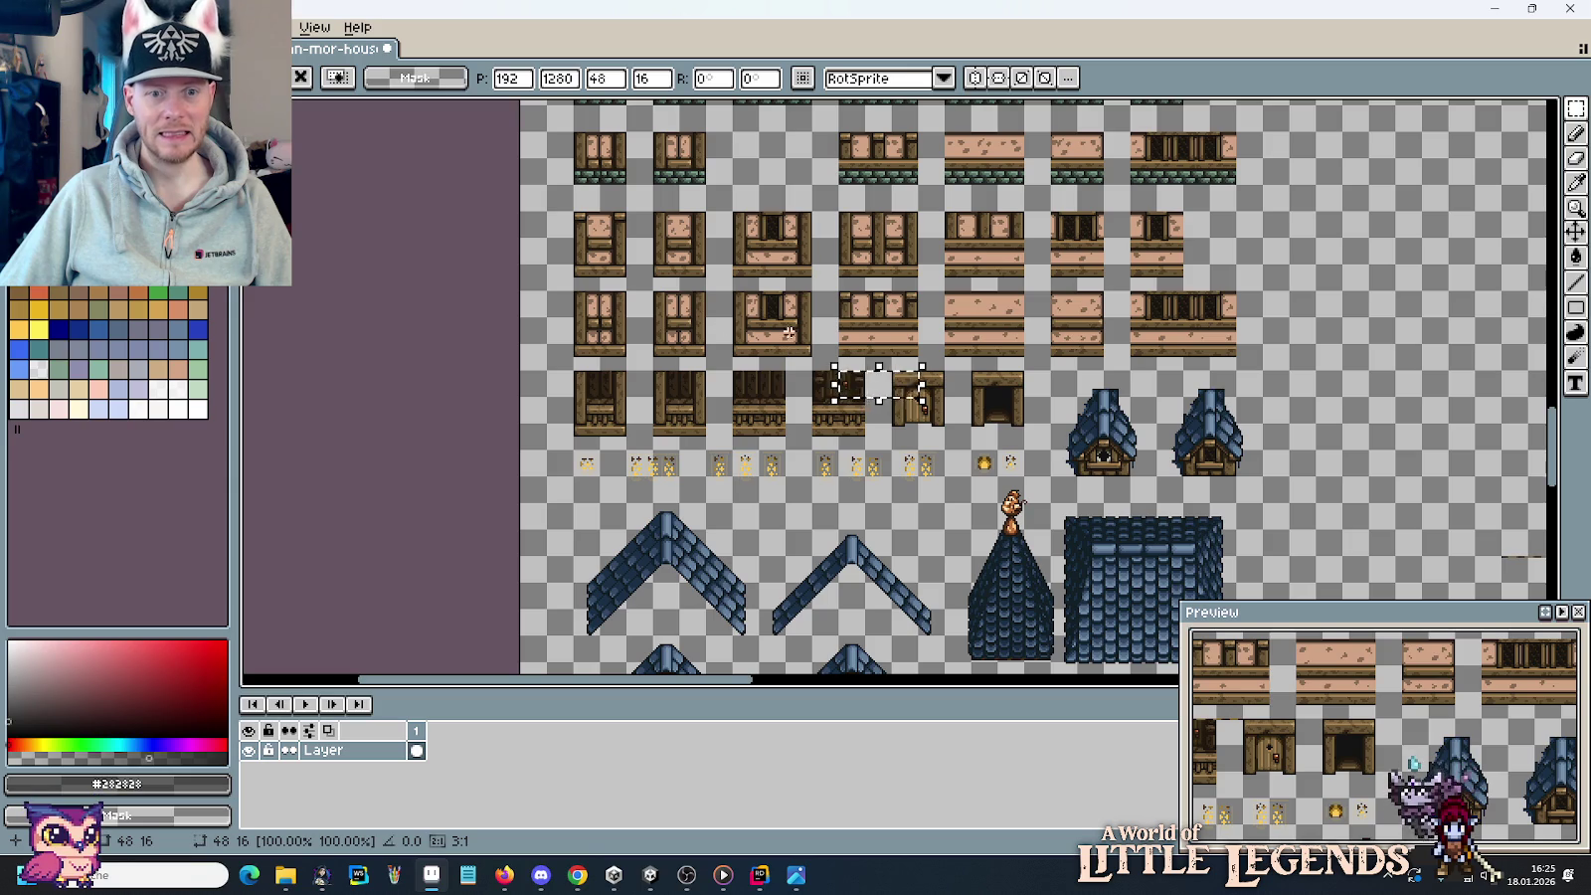
pyautogui.moveTo(906, 398)
pyautogui.mouseDown()
pyautogui.moveTo(776, 109)
pyautogui.moveTo(923, 326)
pyautogui.moveTo(975, 686)
pyautogui.moveTo(1019, 667)
pyautogui.moveTo(966, 650)
pyautogui.moveTo(1272, 106)
pyautogui.moveTo(1020, 381)
pyautogui.mouseUp()
# Commit the plank strip's position and survey the roofs, houses and door tiles.
pyautogui.press('Return')
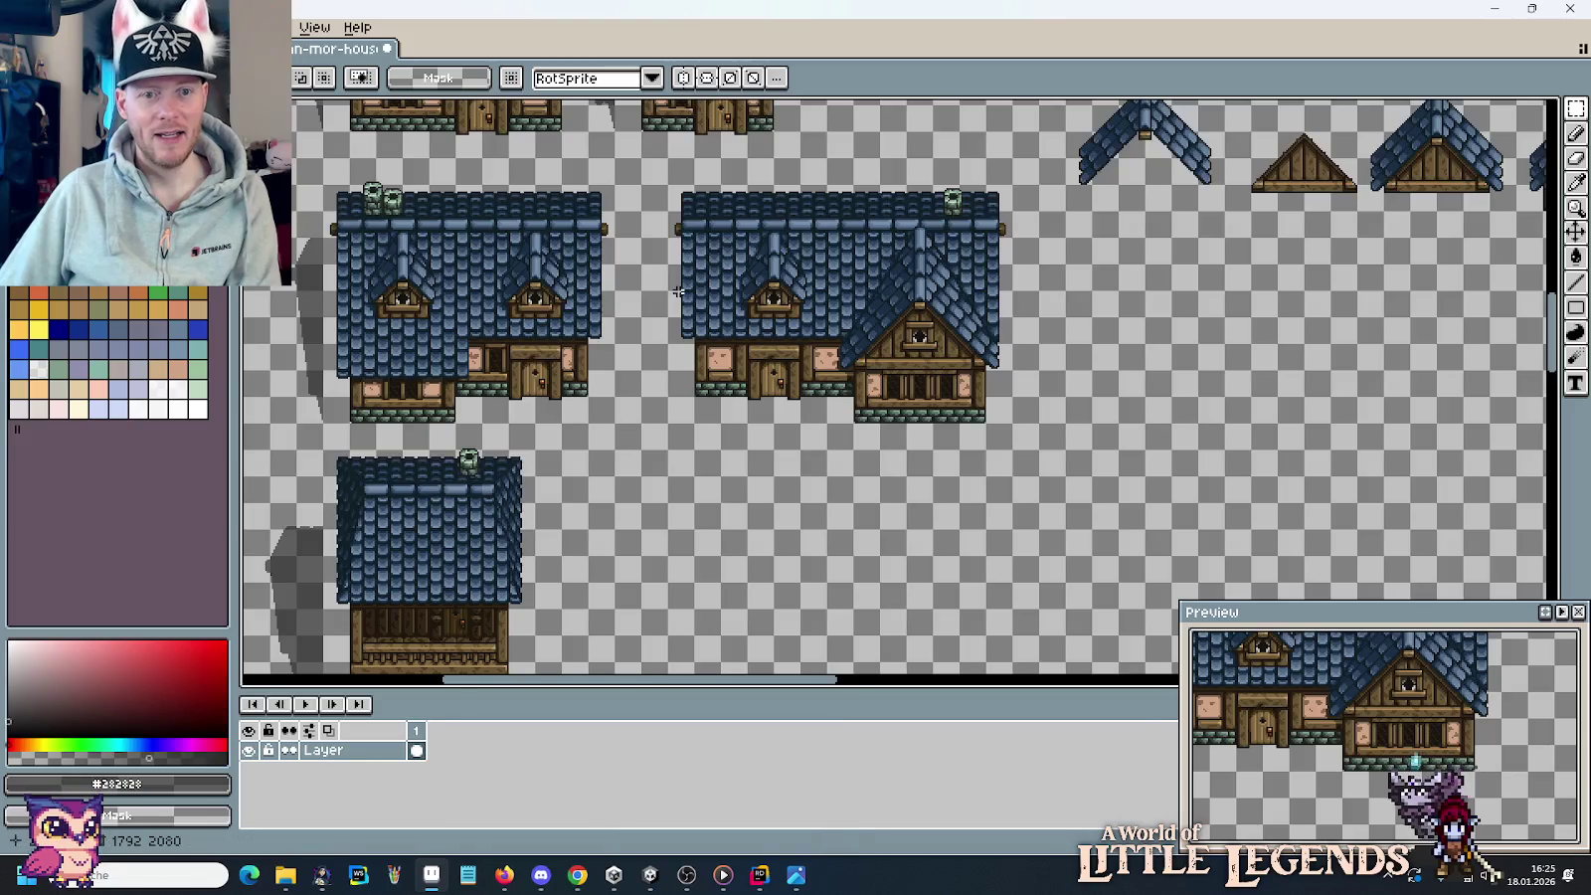
pyautogui.scroll(-2, 718, 553)
pyautogui.scroll(2, 713, 311)
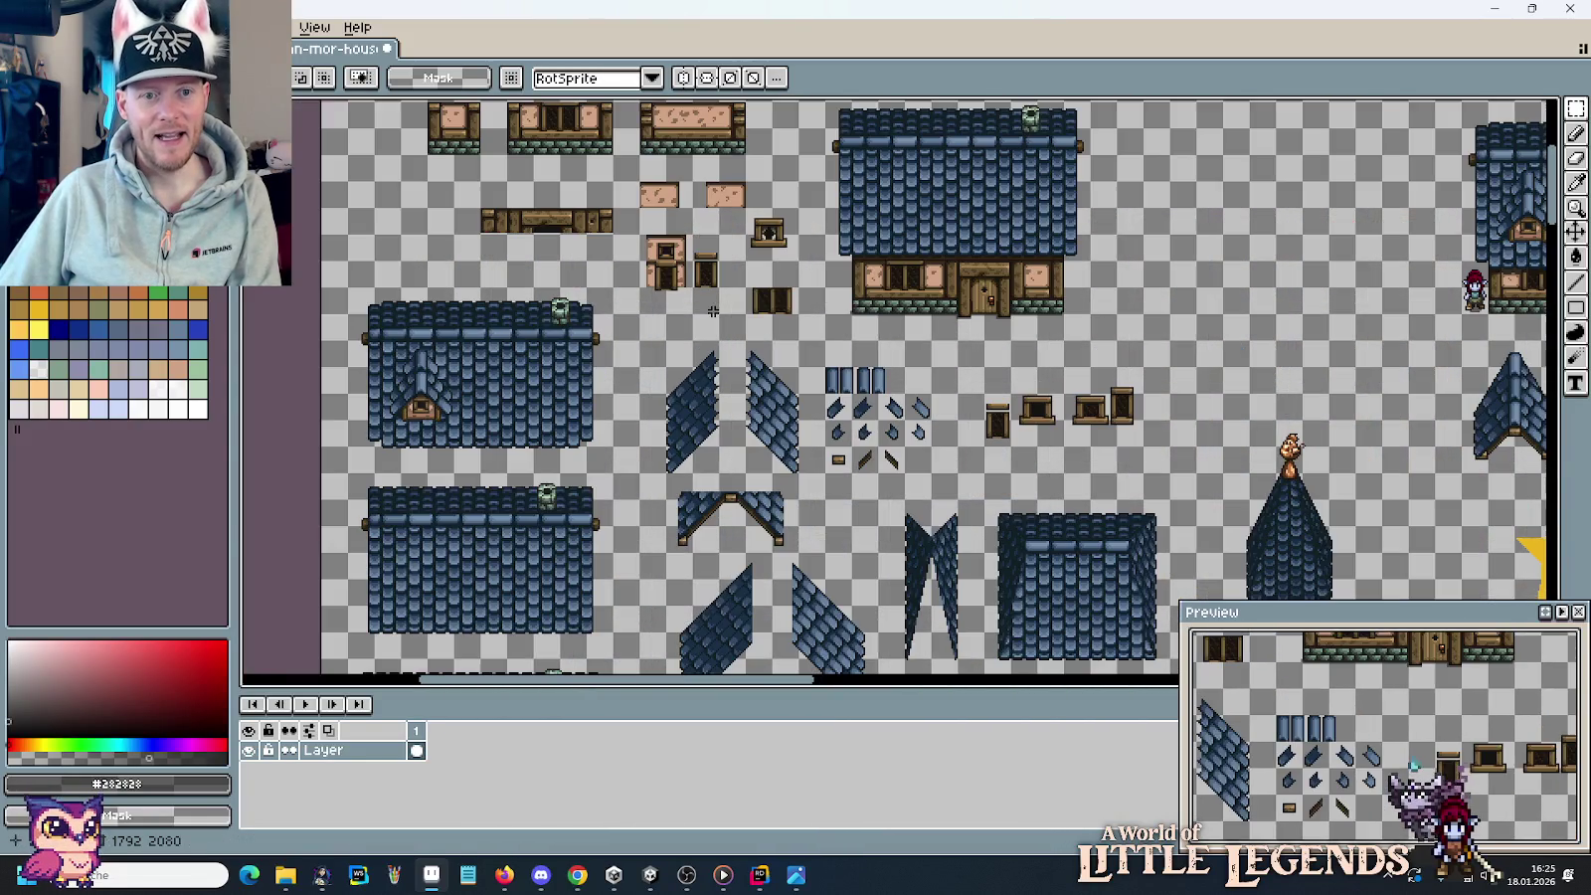
pyautogui.scroll(-2, 681, 282)
pyautogui.scroll(2, 876, 477)
pyautogui.moveTo(893, 488)
pyautogui.mouseDown()
pyautogui.moveTo(834, 388)
pyautogui.moveTo(690, 456)
pyautogui.mouseUp()
pyautogui.moveTo(1176, 338); pyautogui.dragTo(708, 448)
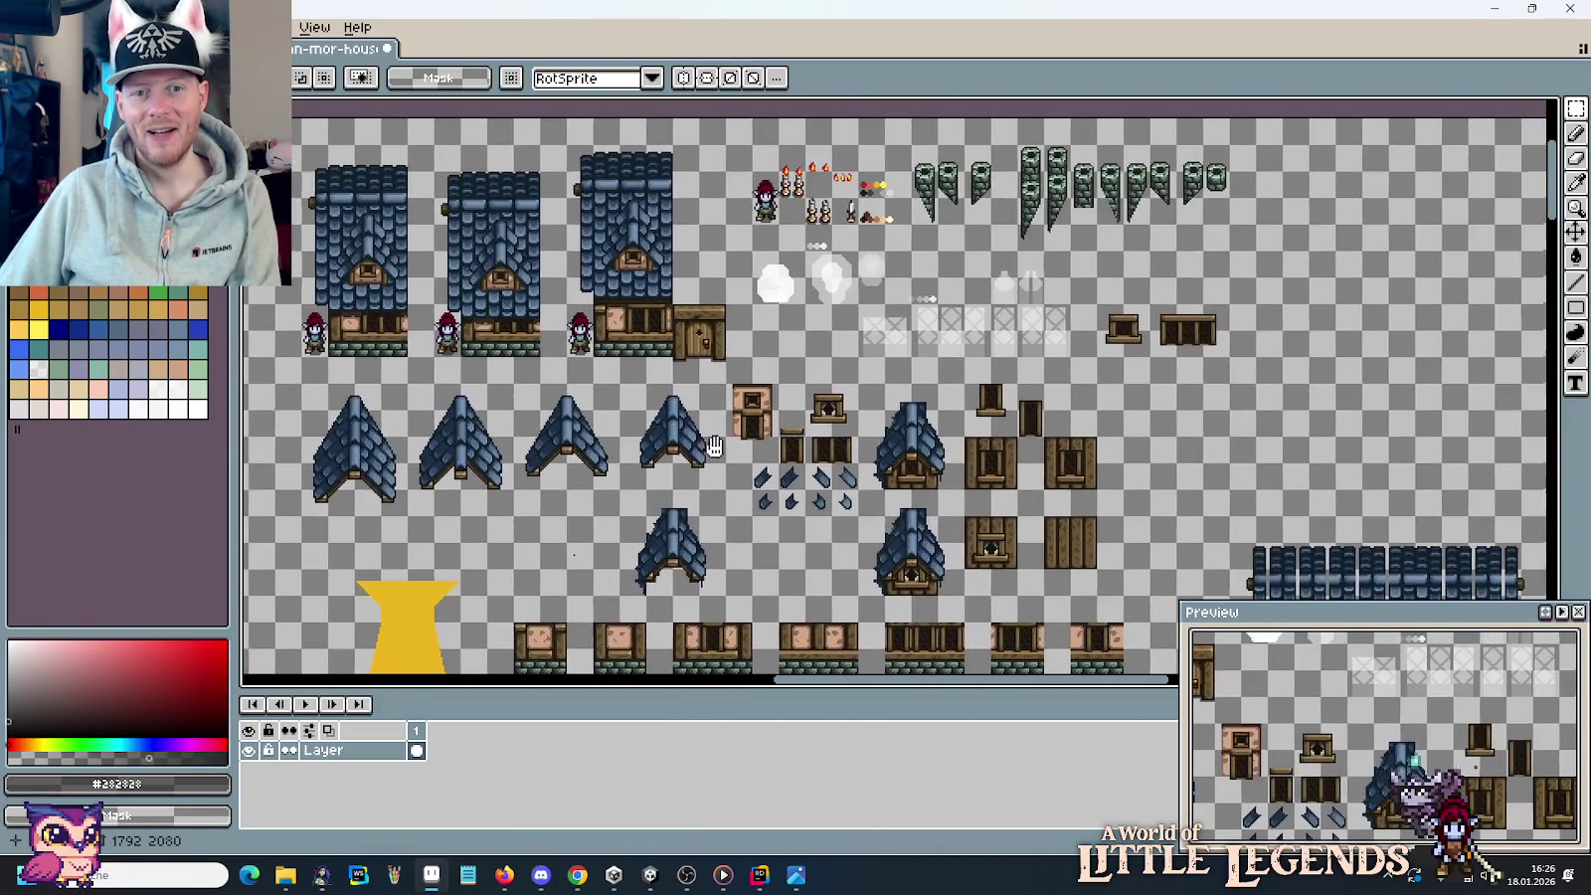
pyautogui.scroll(-2, 703, 447)
pyautogui.moveTo(826, 574); pyautogui.dragTo(827, 395)
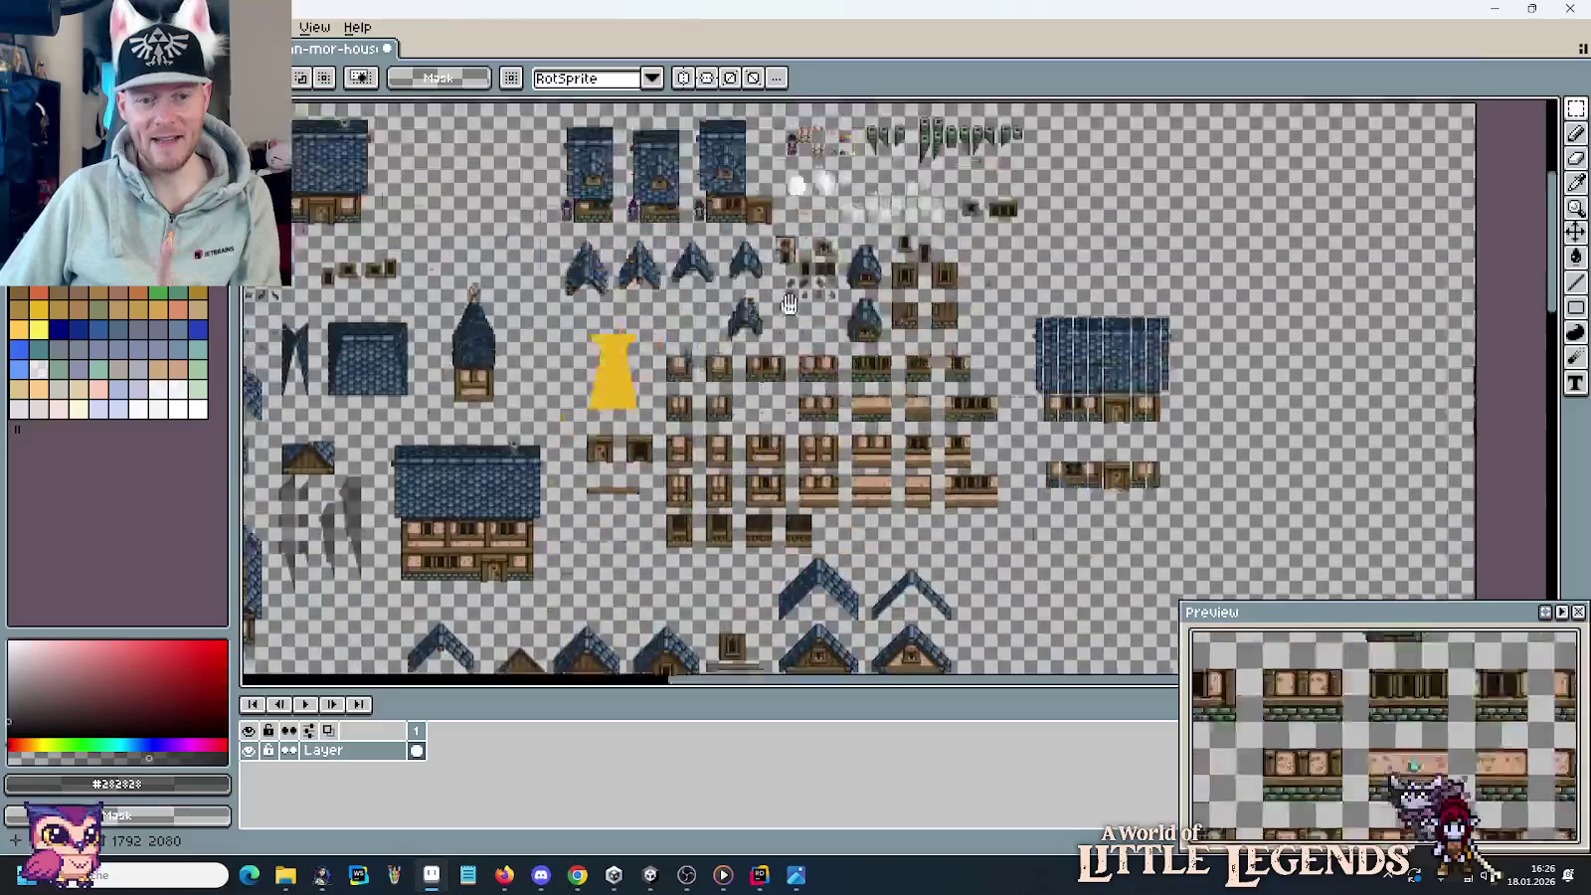
pyautogui.scroll(2, 826, 395)
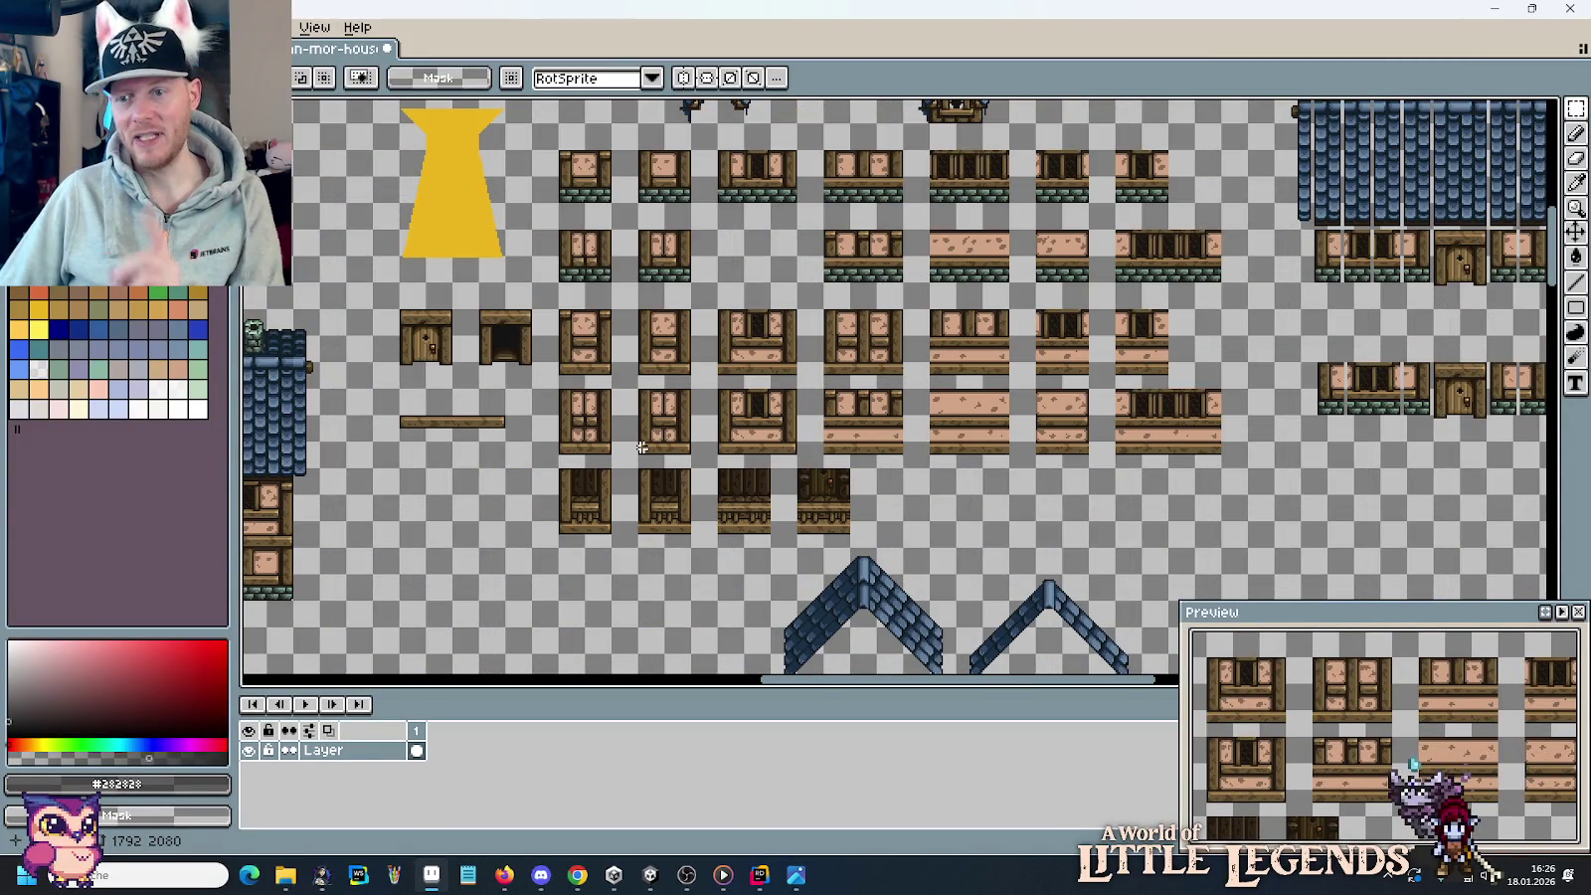
# Pan around the sprite sheet toward its top-left corner and house sprites.
pyautogui.moveTo(642, 447); pyautogui.dragTo(892, 242)
pyautogui.scroll(-3, 744, 411)
pyautogui.scroll(2, 675, 218)
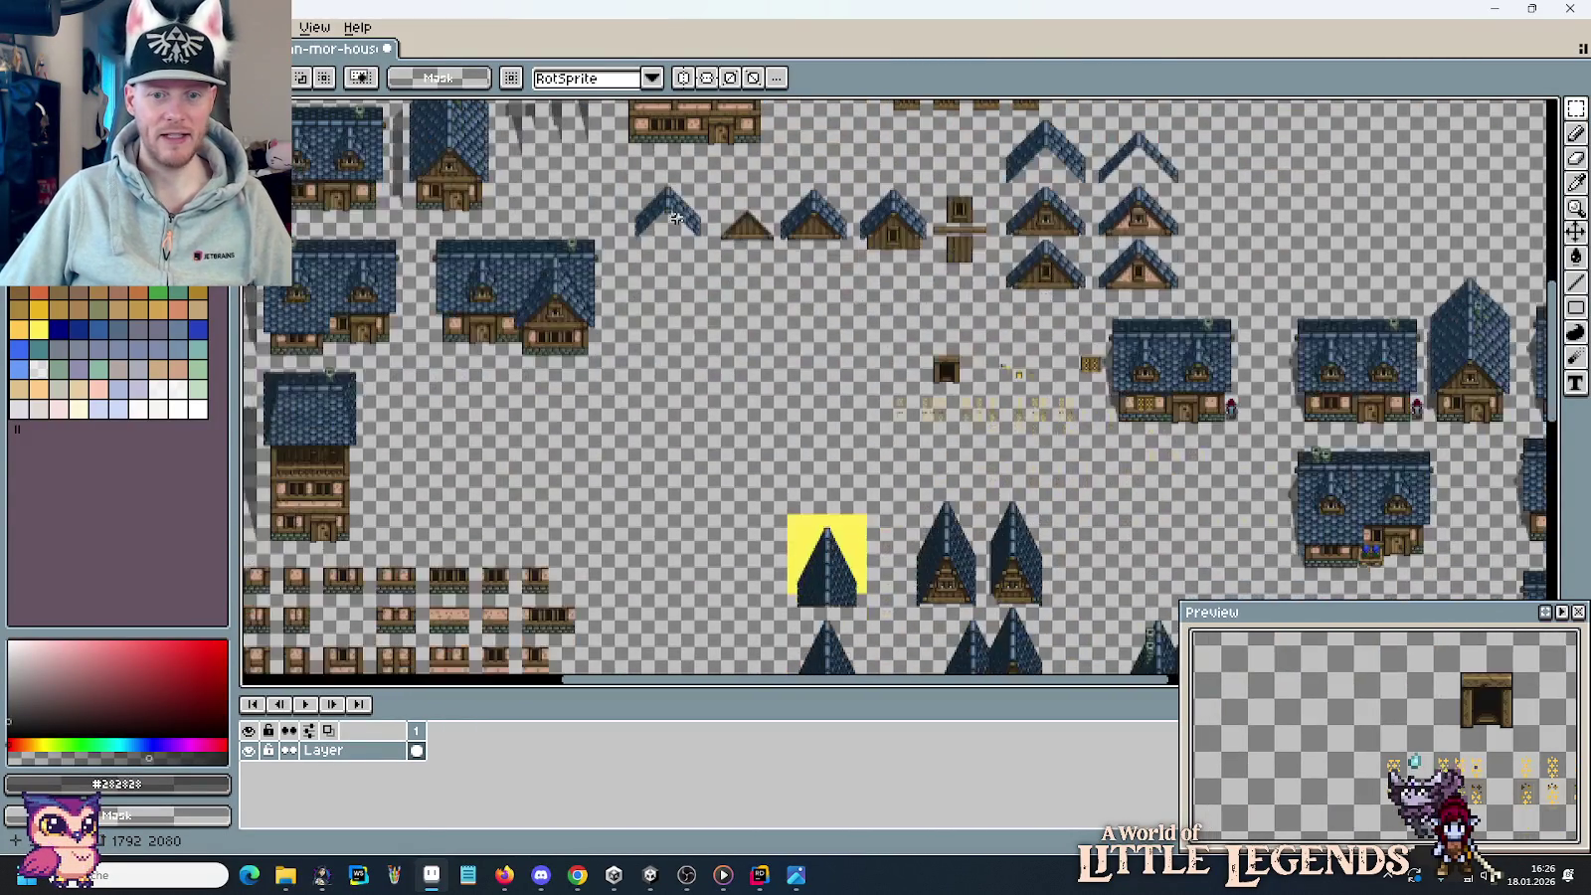
pyautogui.moveTo(932, 454); pyautogui.dragTo(595, 305)
pyautogui.moveTo(463, 396)
pyautogui.mouseDown()
pyautogui.moveTo(611, 218)
pyautogui.moveTo(945, 666)
pyautogui.mouseUp()
pyautogui.moveTo(673, 249); pyautogui.dragTo(841, 594)
pyautogui.moveTo(770, 202); pyautogui.dragTo(818, 334)
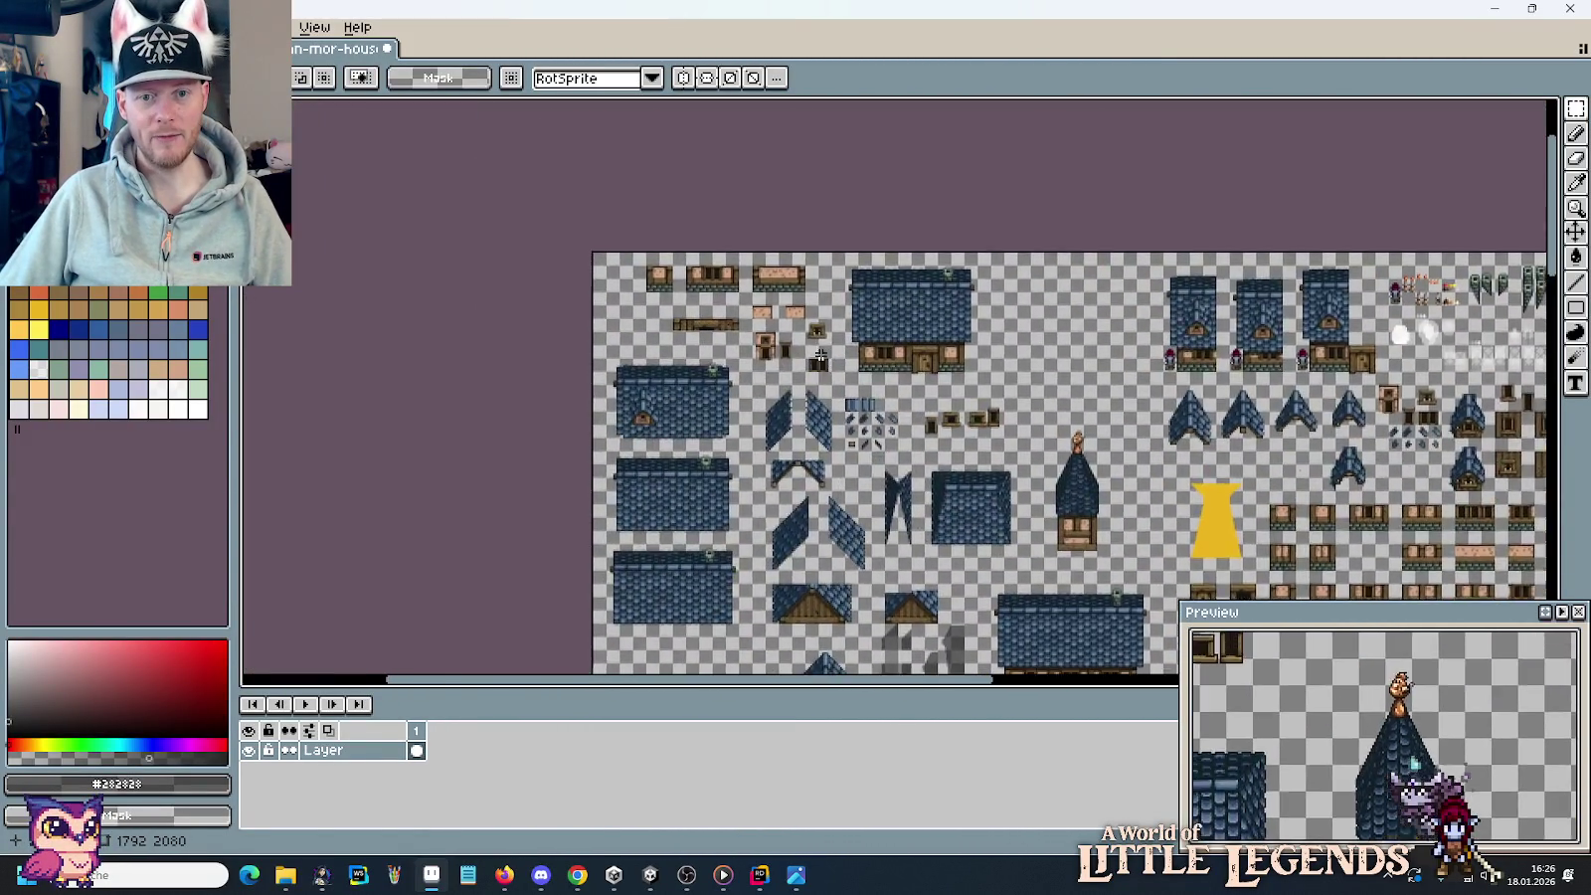
pyautogui.scroll(1, 818, 338)
pyautogui.scroll(-2, 783, 443)
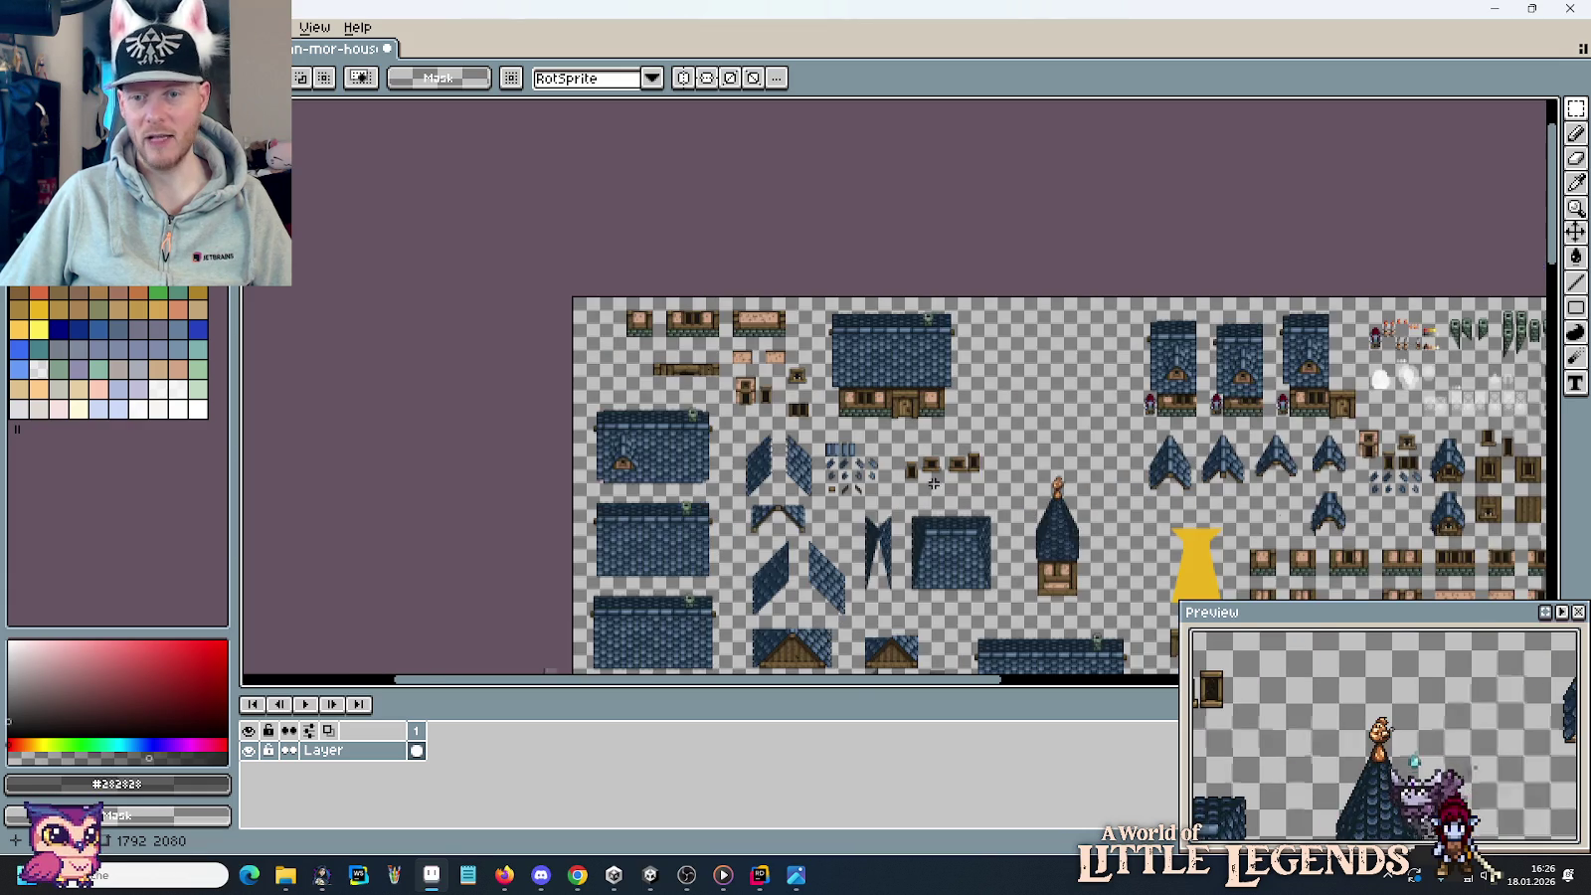
pyautogui.scroll(1, 783, 444)
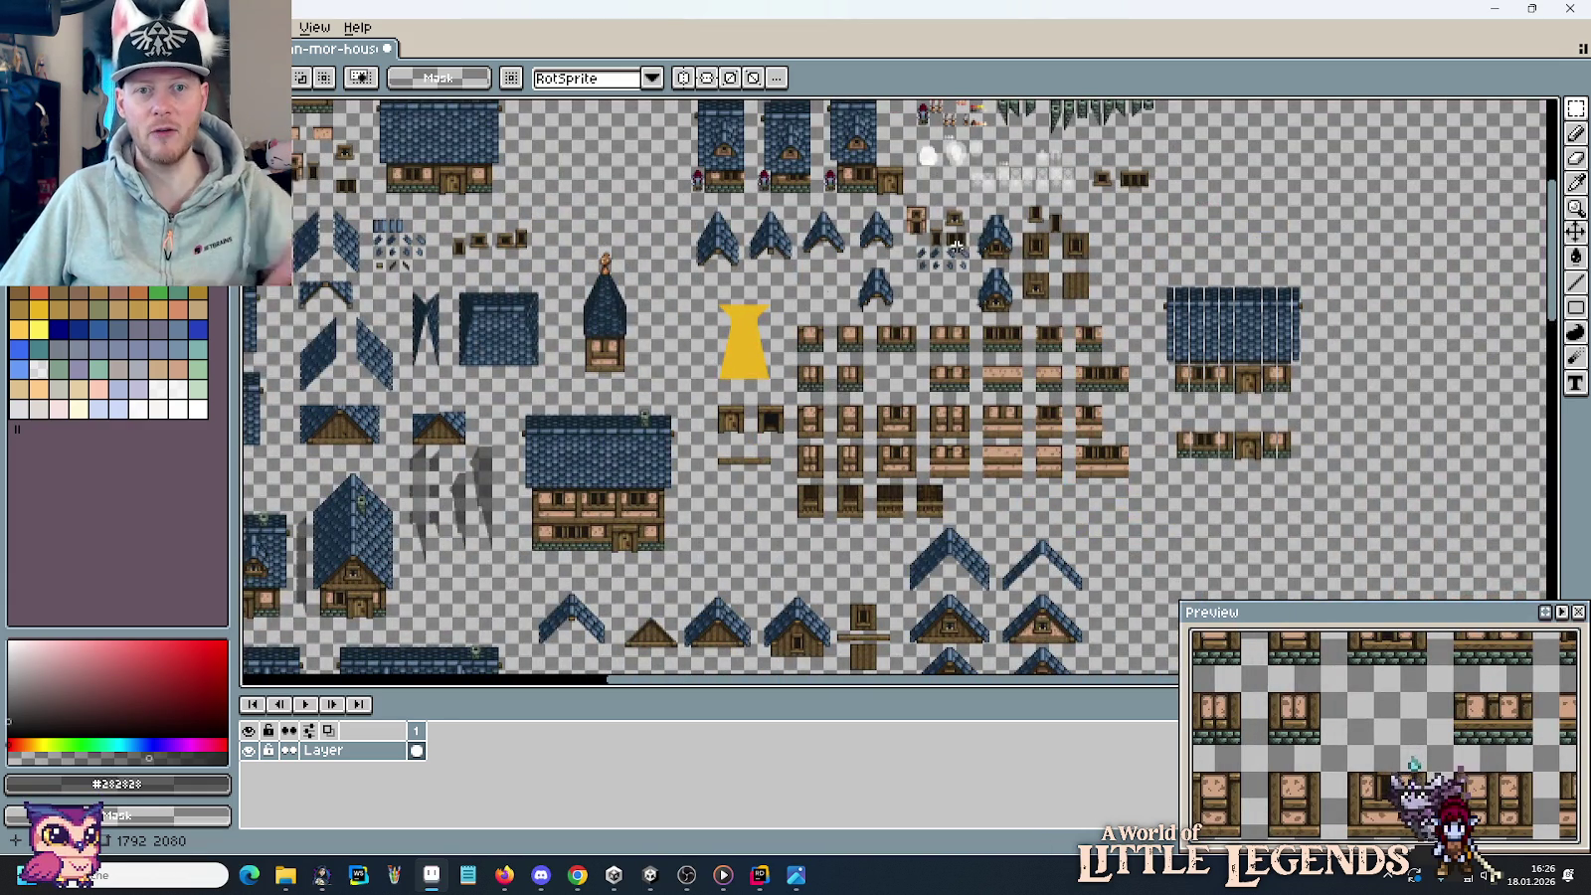
pyautogui.moveTo(783, 531)
pyautogui.mouseDown()
pyautogui.moveTo(741, 334)
pyautogui.moveTo(753, 288)
pyautogui.mouseUp()
pyautogui.scroll(-2, 756, 299)
pyautogui.scroll(4, 817, 373)
pyautogui.scroll(1, 882, 199)
# Delete the 16×32 side annex beside the copied tall house's right wall.
pyautogui.moveTo(760, 354)
pyautogui.mouseDown()
pyautogui.moveTo(843, 438)
pyautogui.moveTo(843, 518)
pyautogui.mouseUp()
pyautogui.press('Delete')
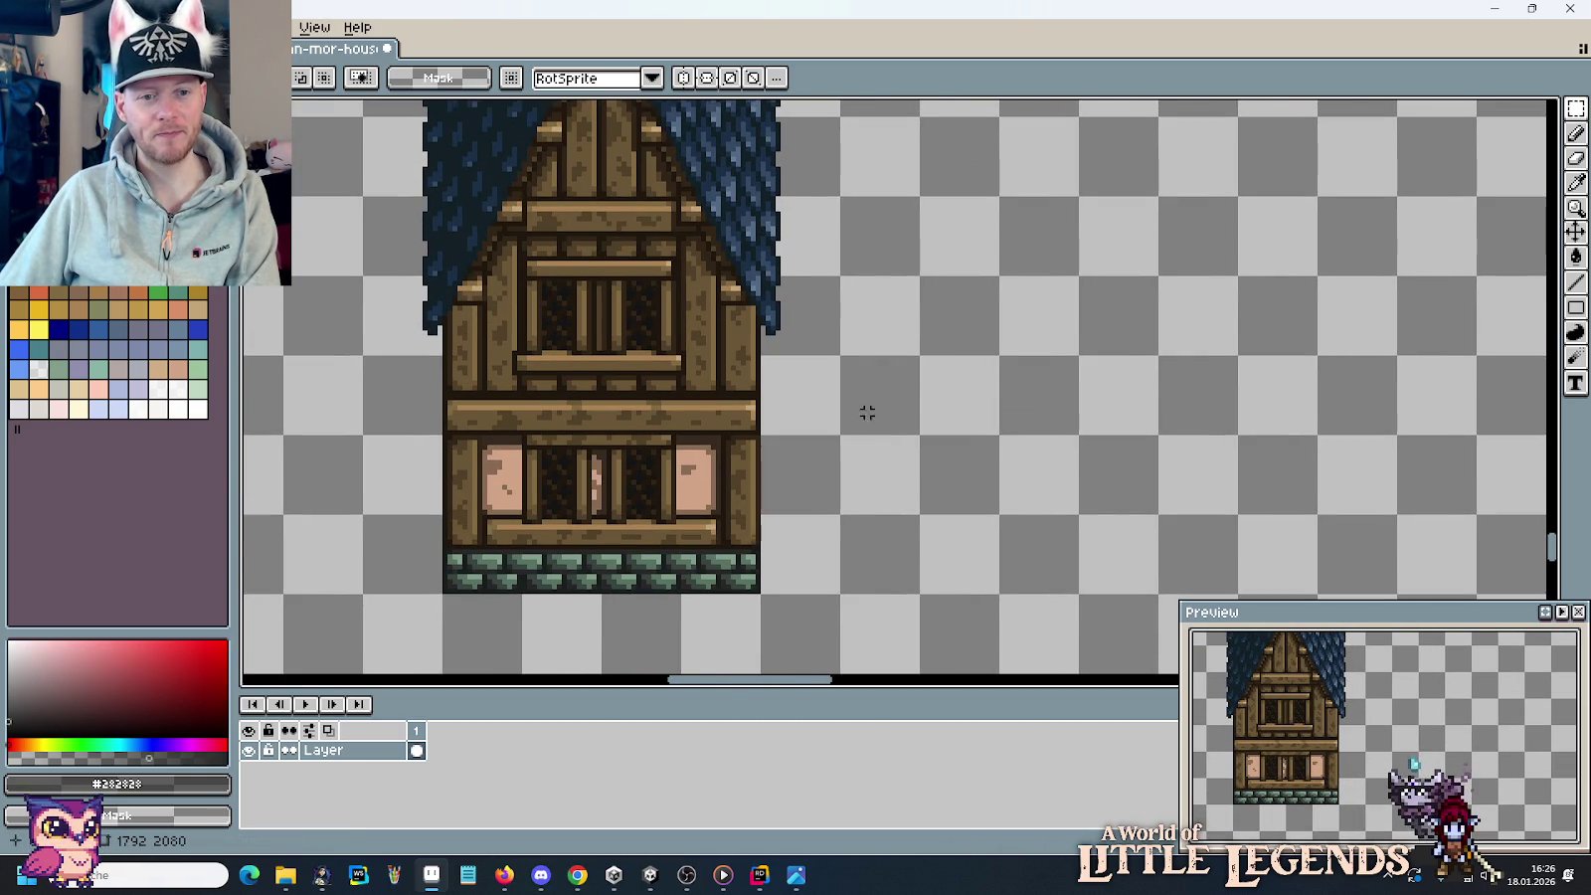
pyautogui.scroll(-2, 869, 389)
pyautogui.moveTo(774, 249); pyautogui.dragTo(913, 256)
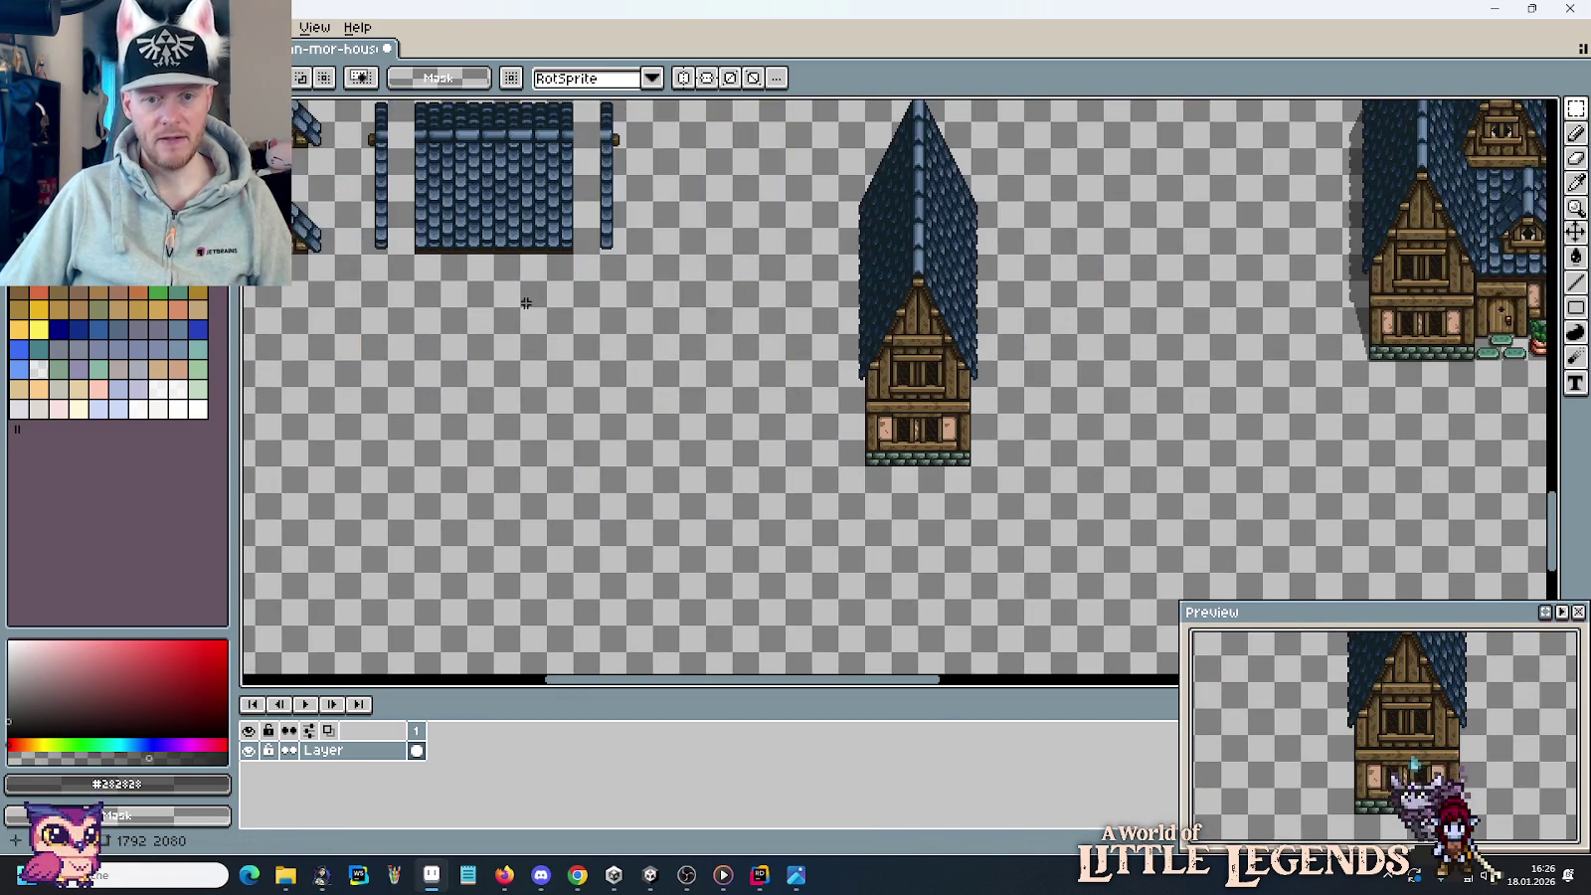
pyautogui.moveTo(526, 303); pyautogui.dragTo(772, 410)
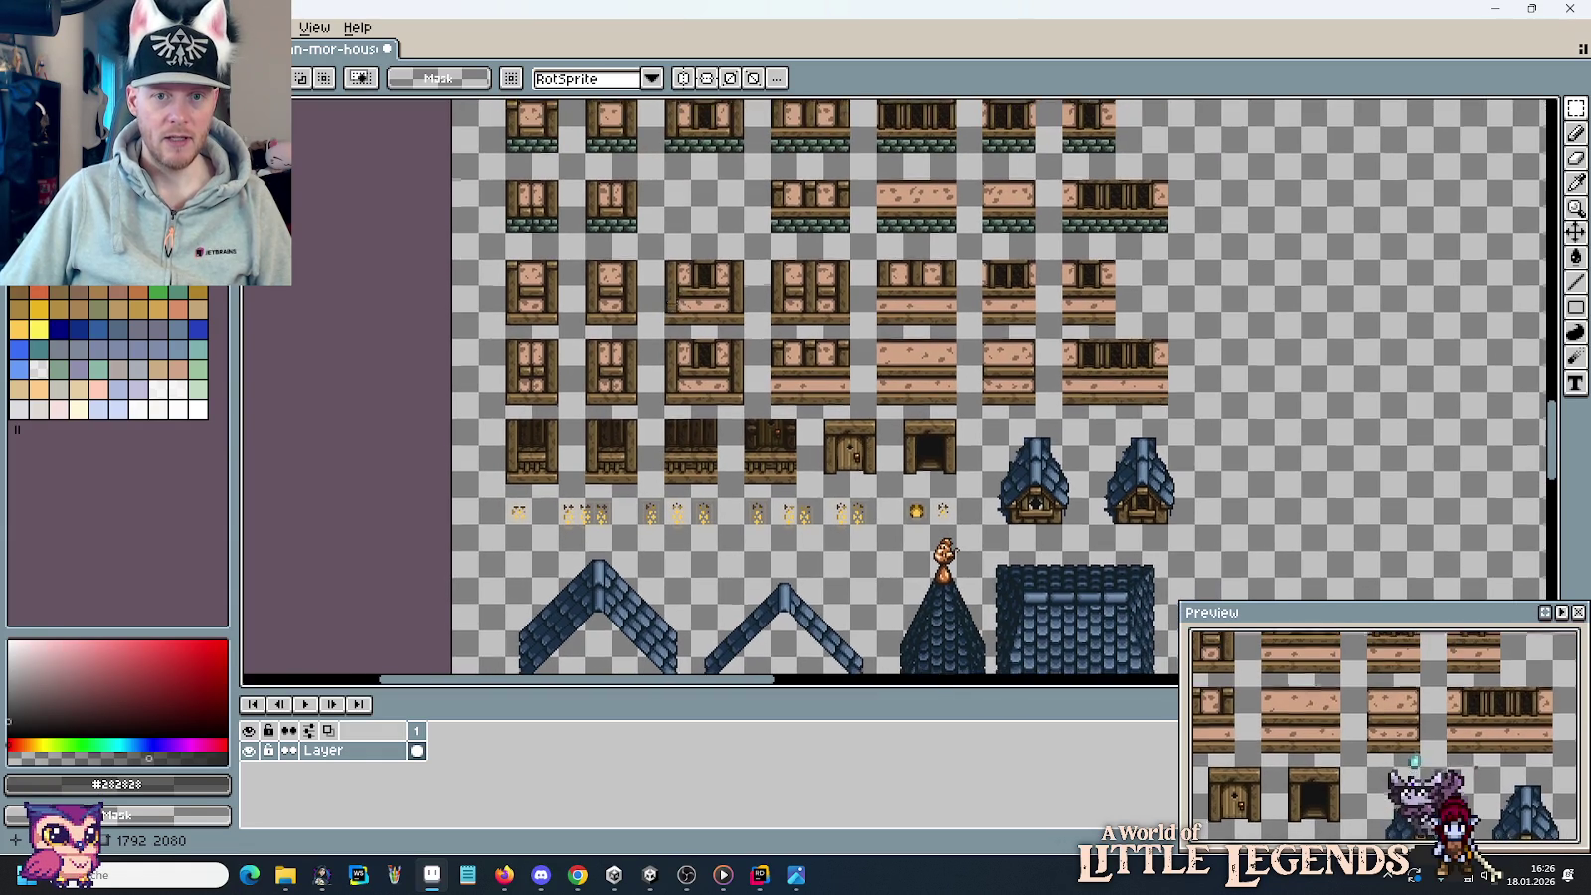
# Check the model-village reference photo, then select and clear the house's right wall section.
pyautogui.hotkey('alt', 'Tab')
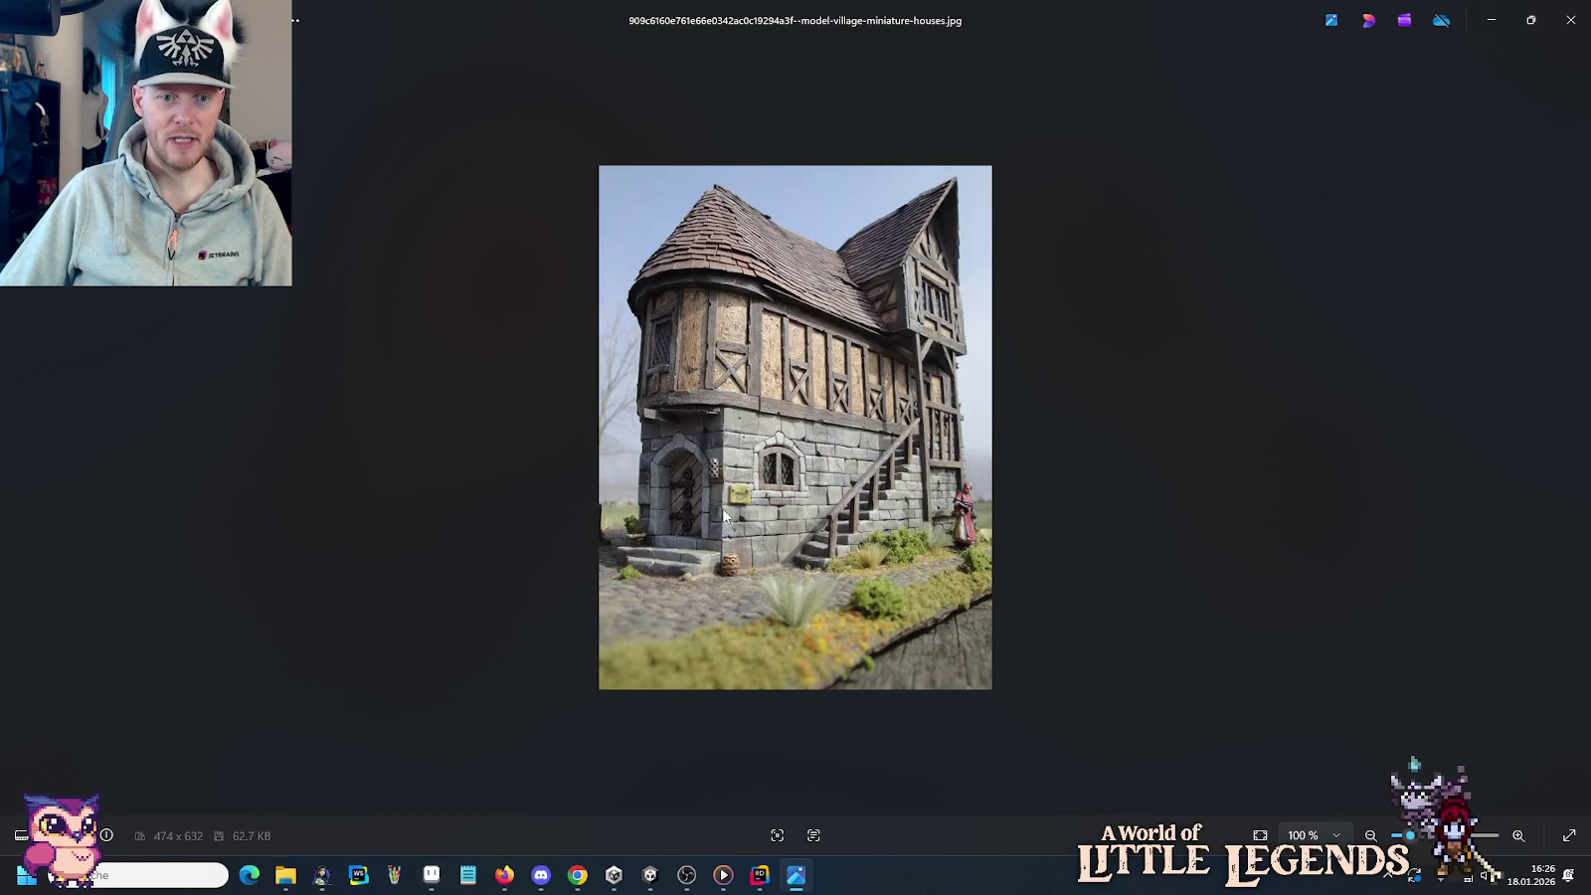
pyautogui.hotkey('alt', 'Tab')
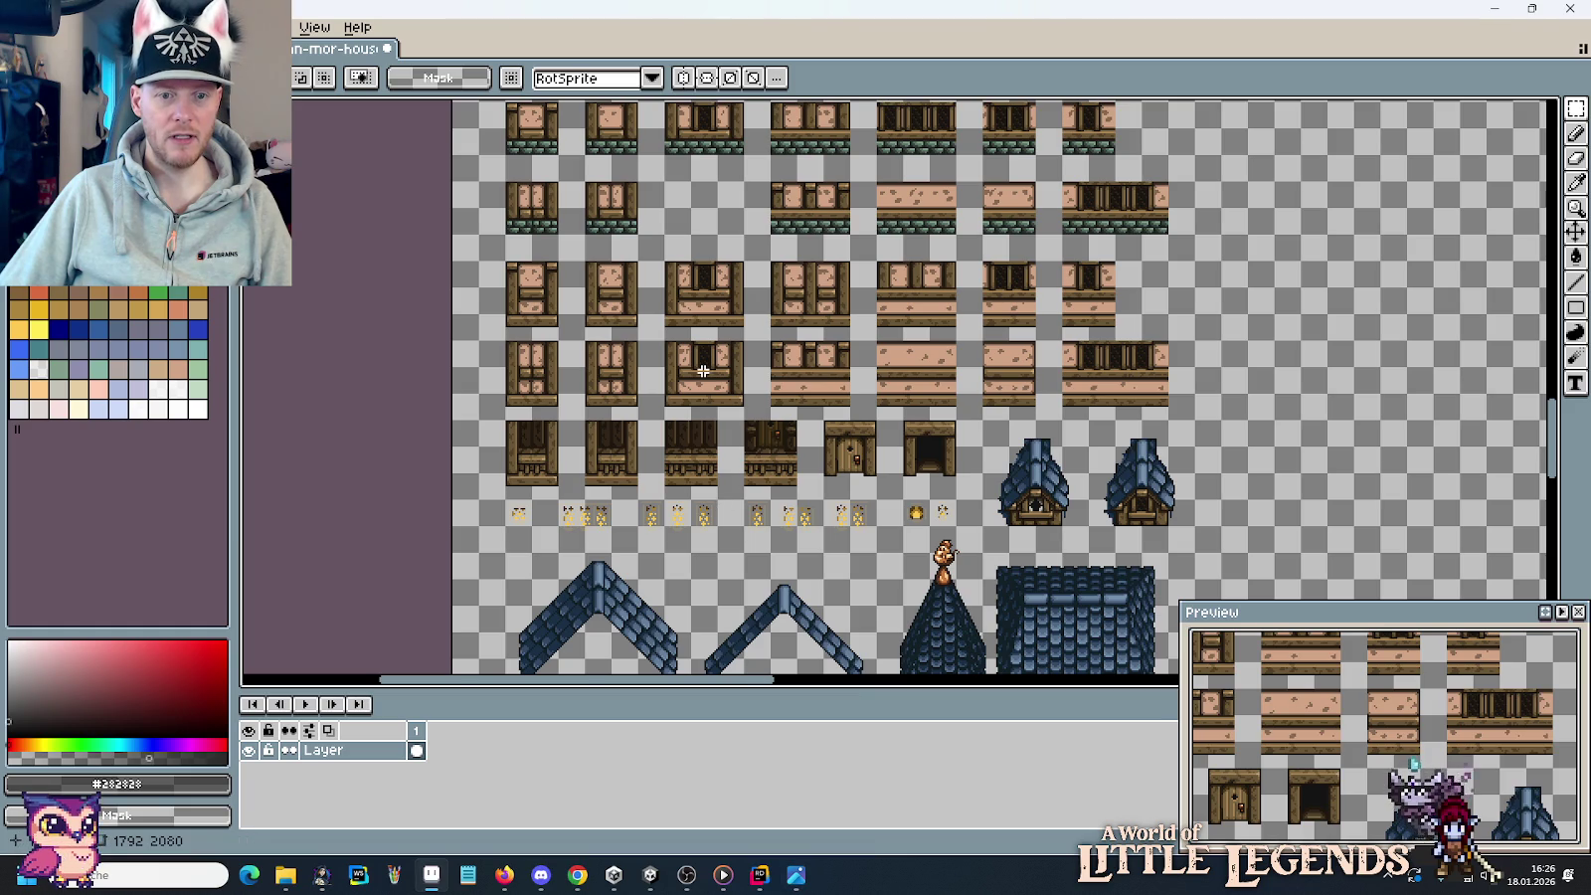
pyautogui.scroll(2, 711, 344)
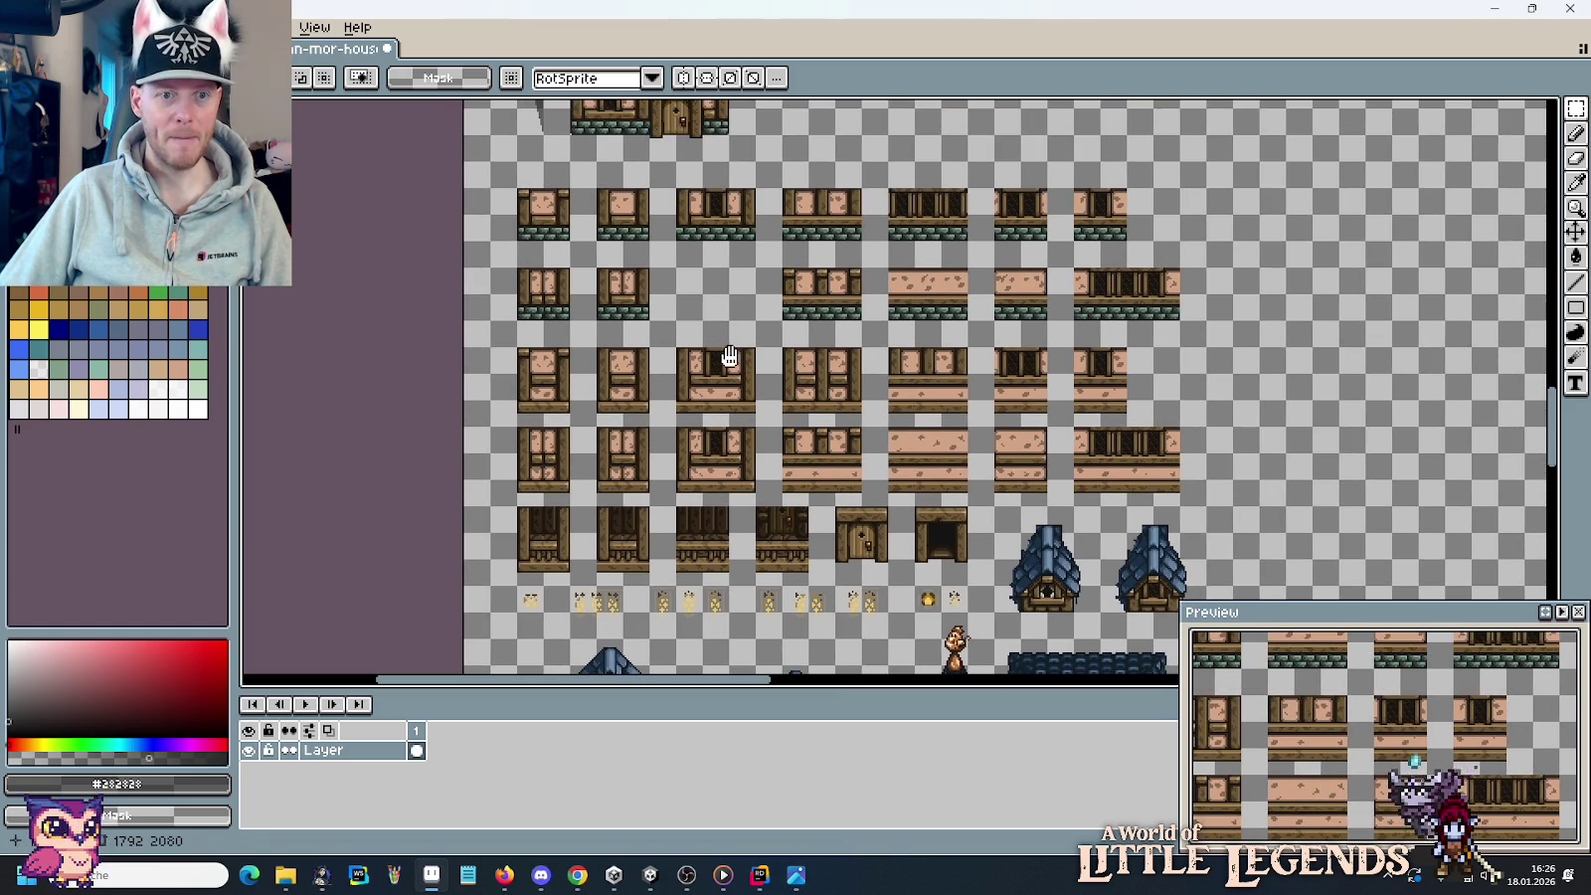
pyautogui.scroll(3, 727, 354)
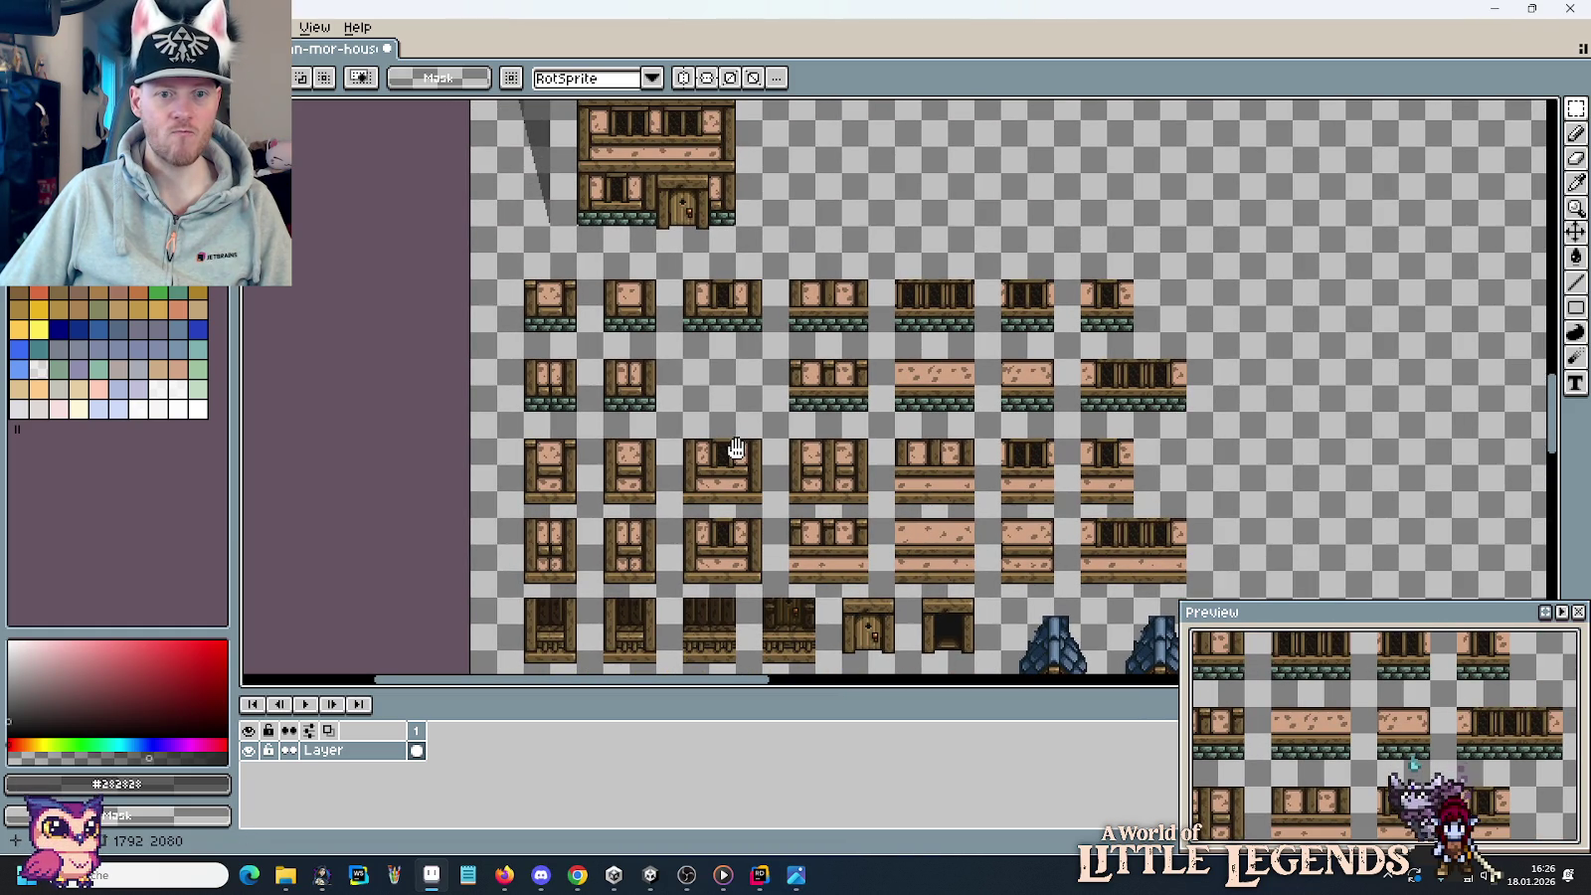
pyautogui.moveTo(736, 449); pyautogui.dragTo(723, 430)
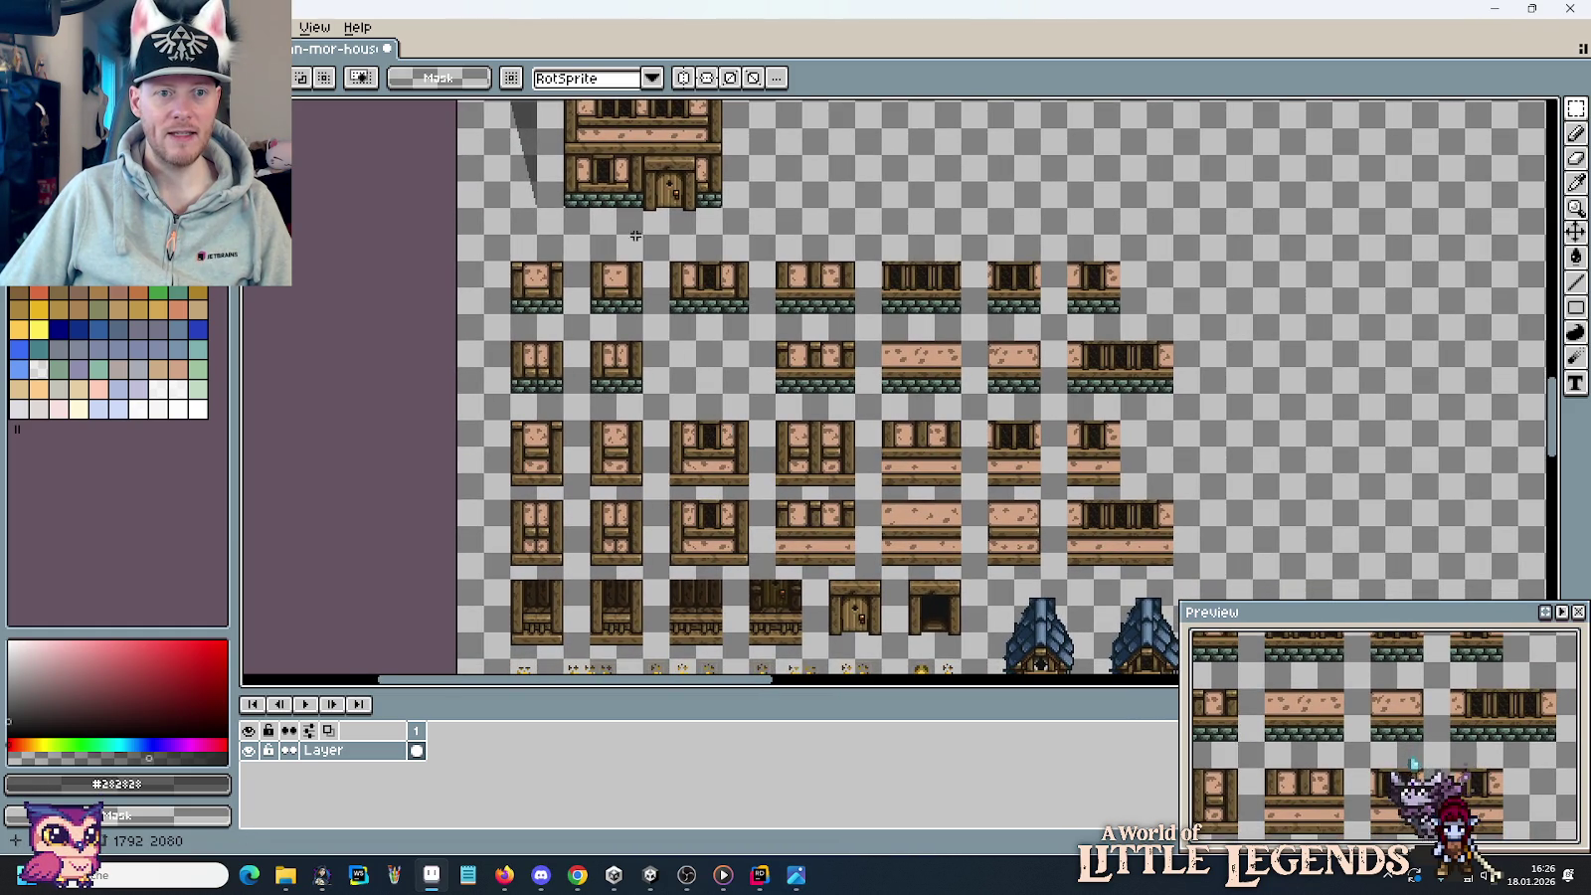
pyautogui.scroll(3, 635, 235)
pyautogui.scroll(2, 1058, 423)
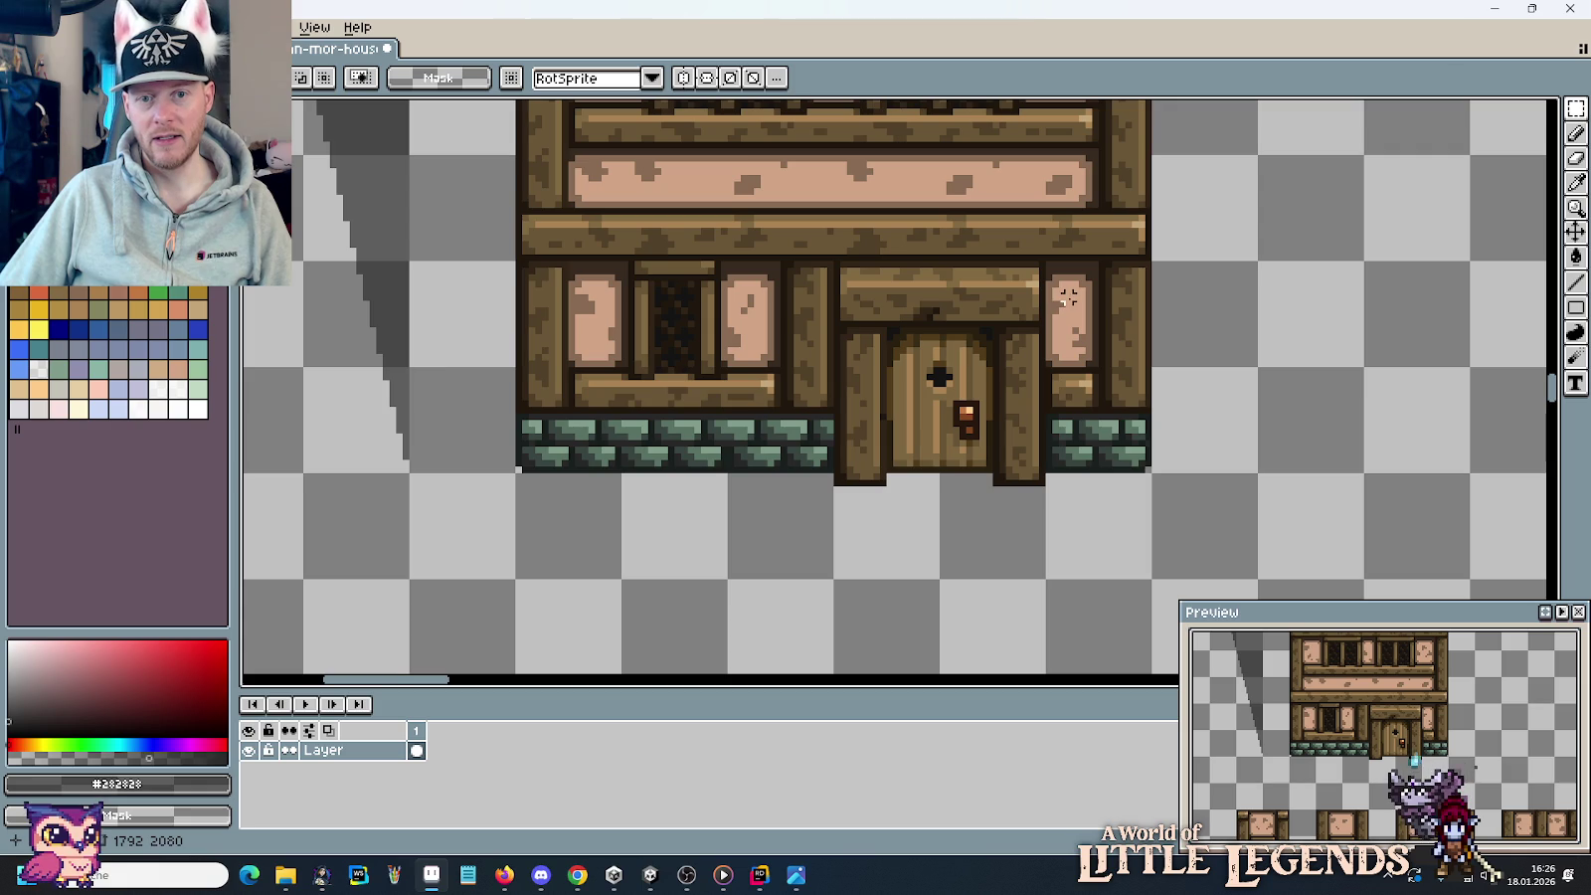
pyautogui.moveTo(1038, 251); pyautogui.dragTo(1160, 481)
pyautogui.click(691, 467)
# Duplicate the plank door and open doorway tiles into empty canvas.
pyautogui.scroll(-3, 691, 467)
pyautogui.moveTo(717, 440); pyautogui.dragTo(592, 219)
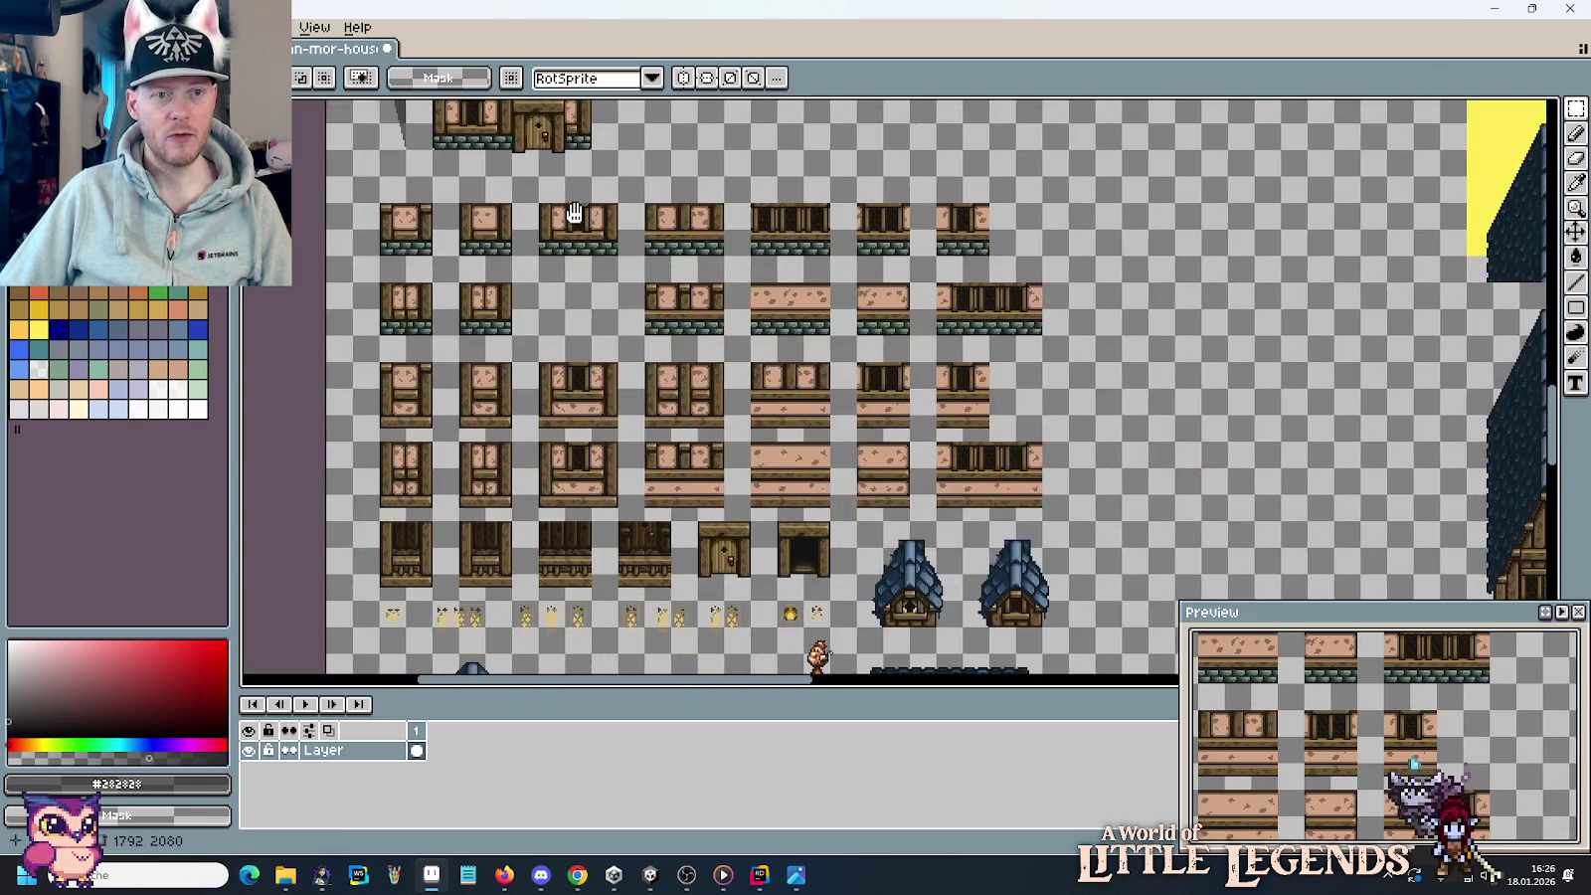
pyautogui.moveTo(681, 472); pyautogui.dragTo(819, 558)
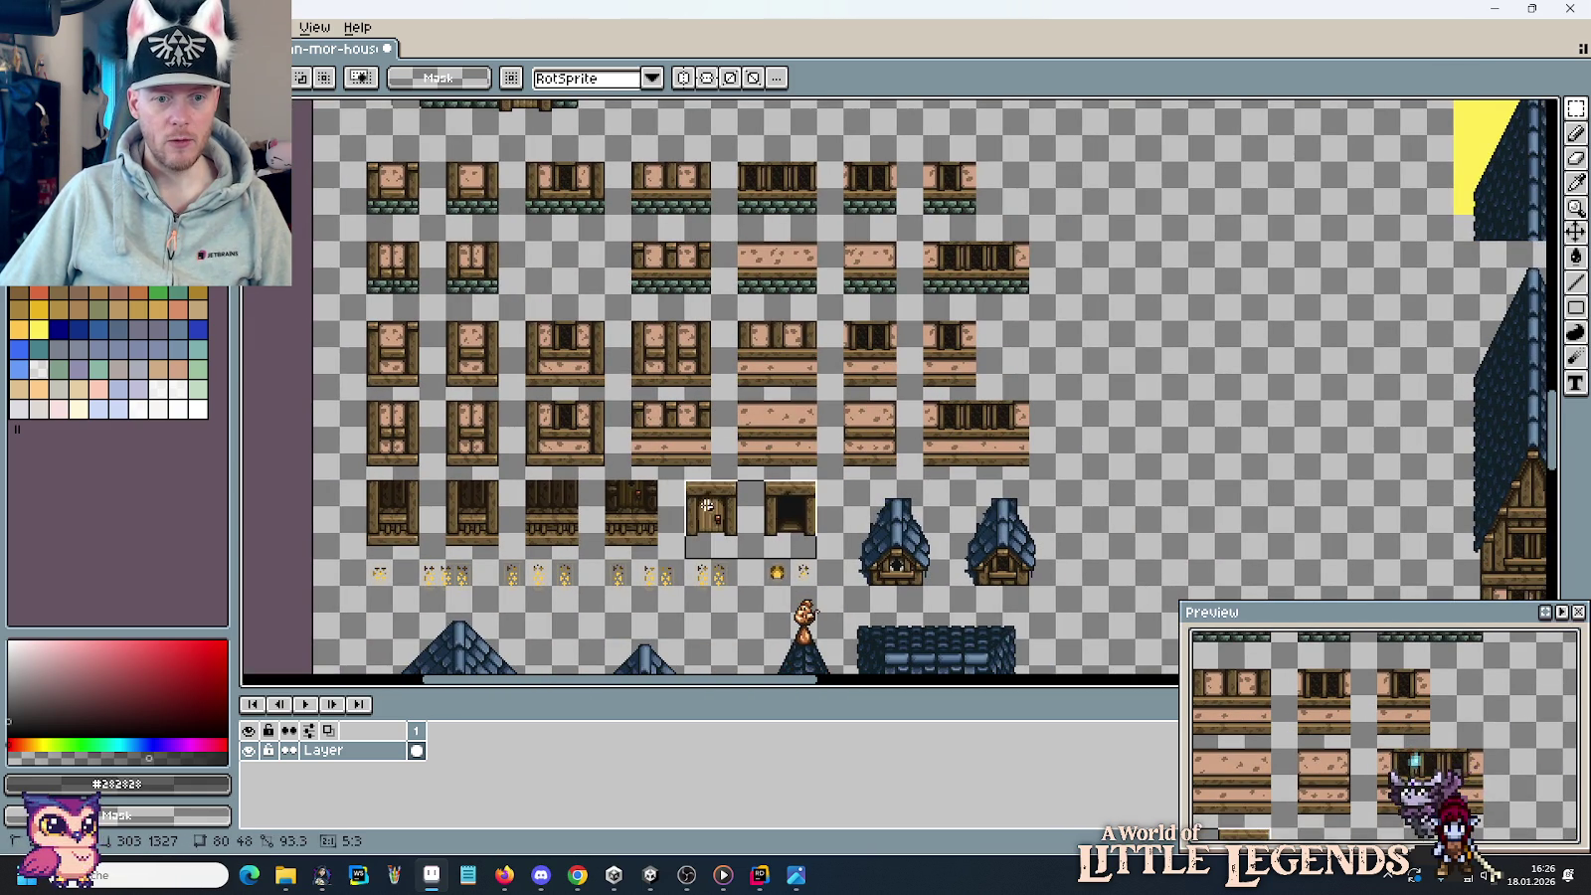
pyautogui.moveTo(708, 519); pyautogui.dragTo(1172, 412)
pyautogui.hotkey('ctrl', 'd')
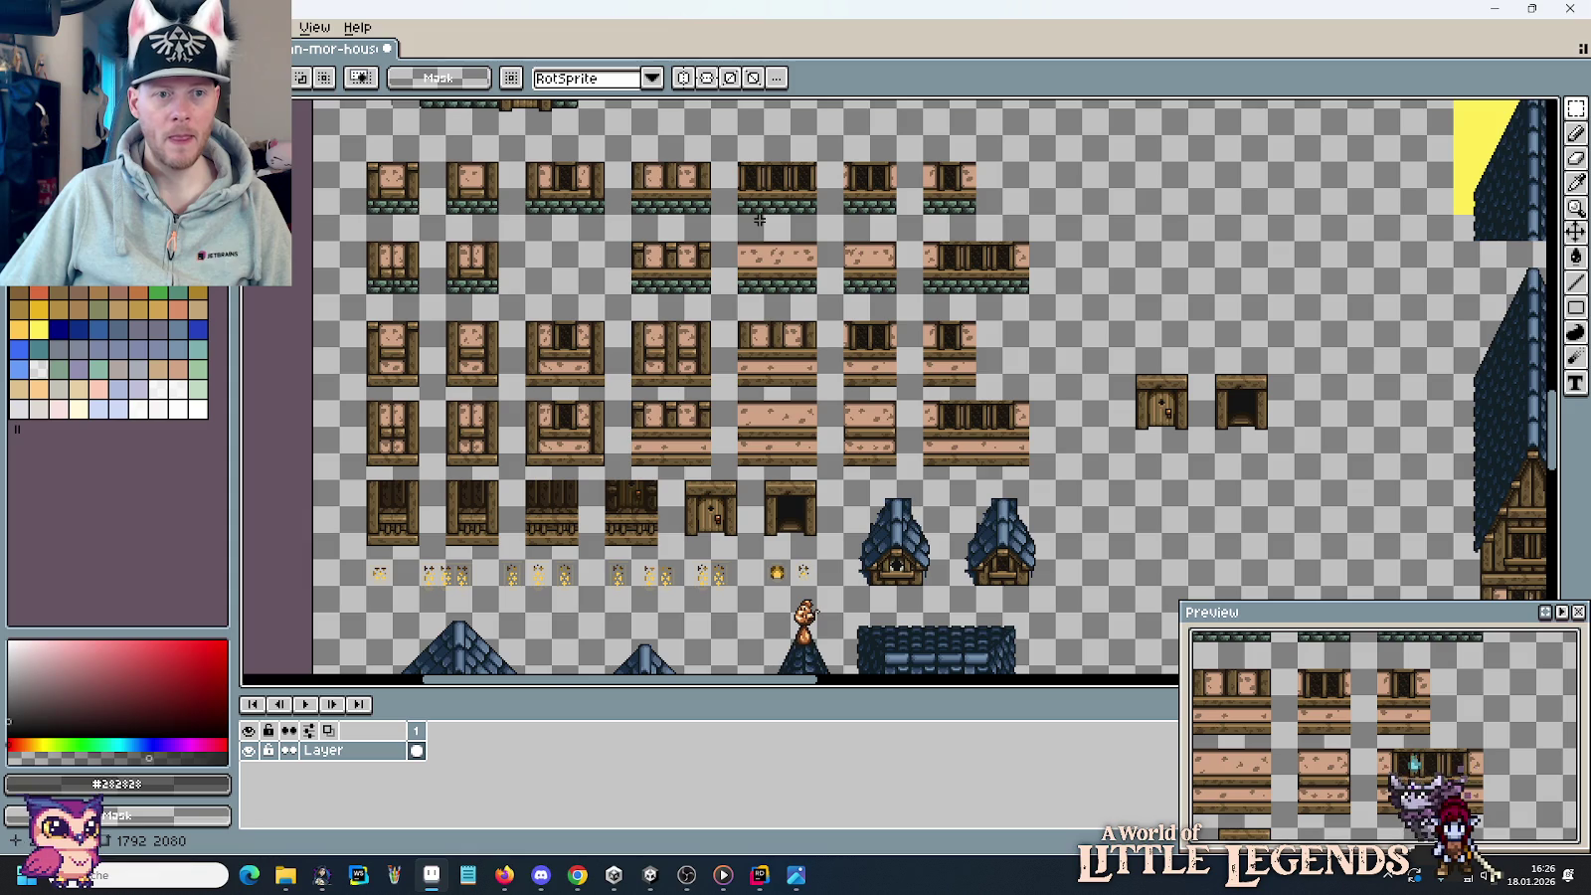
# Move the two door tile copies next to the tall house copy.
pyautogui.scroll(5, 489, 285)
pyautogui.scroll(-2, 453, 260)
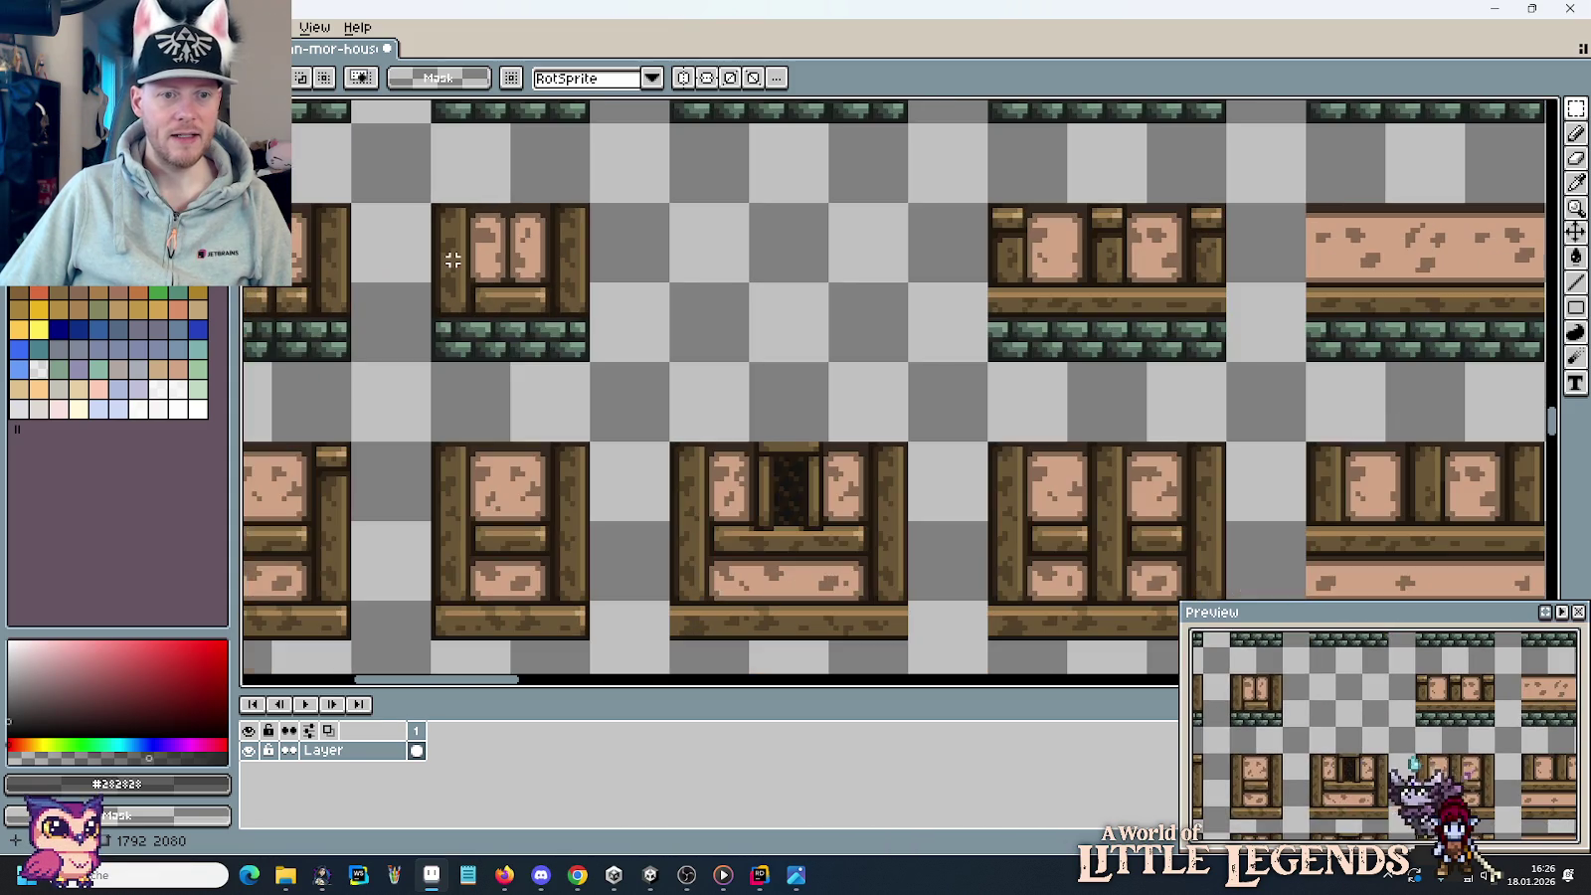
pyautogui.scroll(-2, 453, 260)
pyautogui.hscroll(-4, 596, 289)
pyautogui.moveTo(649, 271)
pyautogui.mouseDown()
pyautogui.moveTo(692, 315)
pyautogui.moveTo(402, 140)
pyautogui.mouseUp()
pyautogui.scroll(-2, 696, 318)
pyautogui.hscroll(5, 723, 325)
pyautogui.moveTo(721, 156)
pyautogui.mouseDown()
pyautogui.moveTo(887, 271)
pyautogui.moveTo(840, 402)
pyautogui.moveTo(1040, 597)
pyautogui.moveTo(1058, 400)
pyautogui.moveTo(1134, 447)
pyautogui.mouseUp()
pyautogui.scroll(-5, 841, 403)
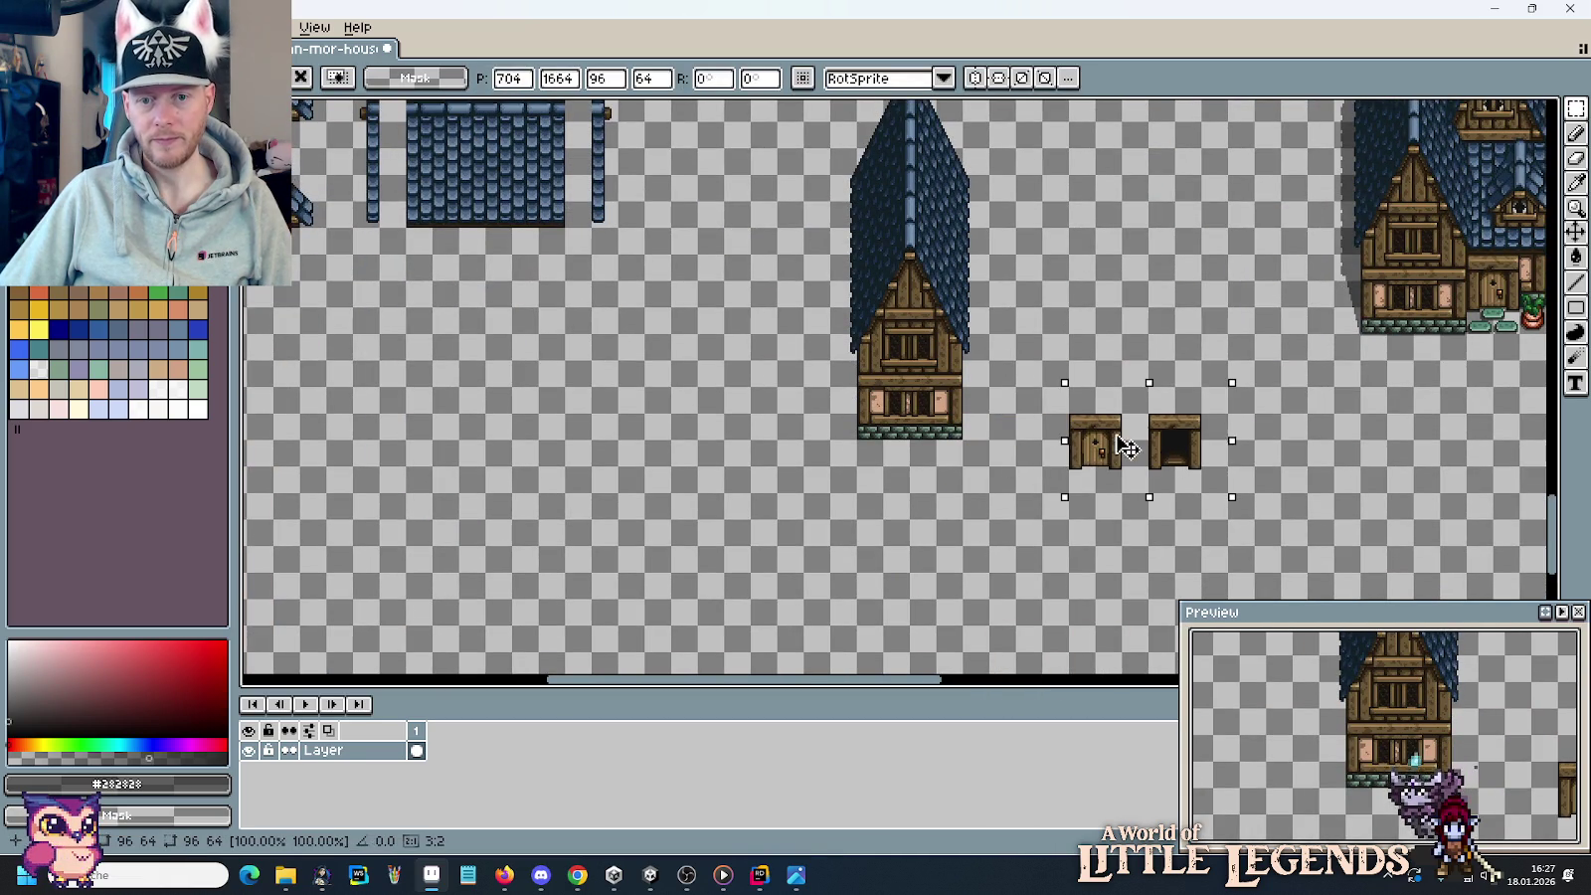
# Commit the door tiles beside the house and delete the open doorway tile.
pyautogui.click(1058, 321)
pyautogui.scroll(3, 1083, 394)
pyautogui.moveTo(1083, 394); pyautogui.dragTo(1171, 266)
pyautogui.moveTo(1364, 332); pyautogui.dragTo(1520, 565)
pyautogui.press('Delete')
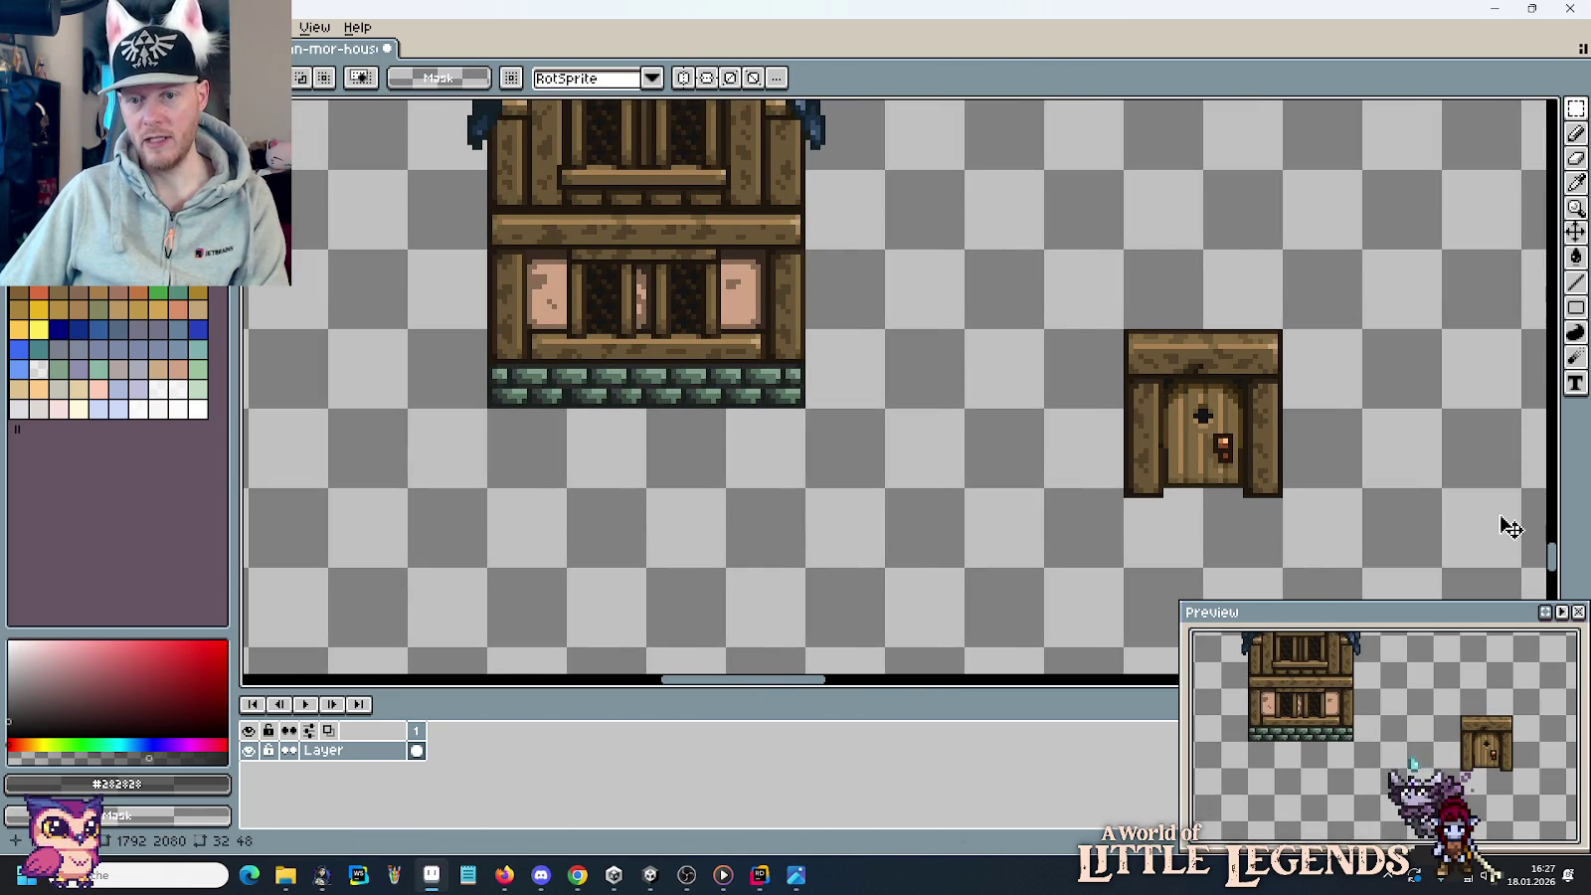
# Paste the window-and-stone tile and put its right half over the house's right window.
pyautogui.moveTo(1005, 213)
pyautogui.mouseDown()
pyautogui.moveTo(1076, 282)
pyautogui.moveTo(1070, 266)
pyautogui.mouseUp()
pyautogui.hotkey('ctrl', 'v')
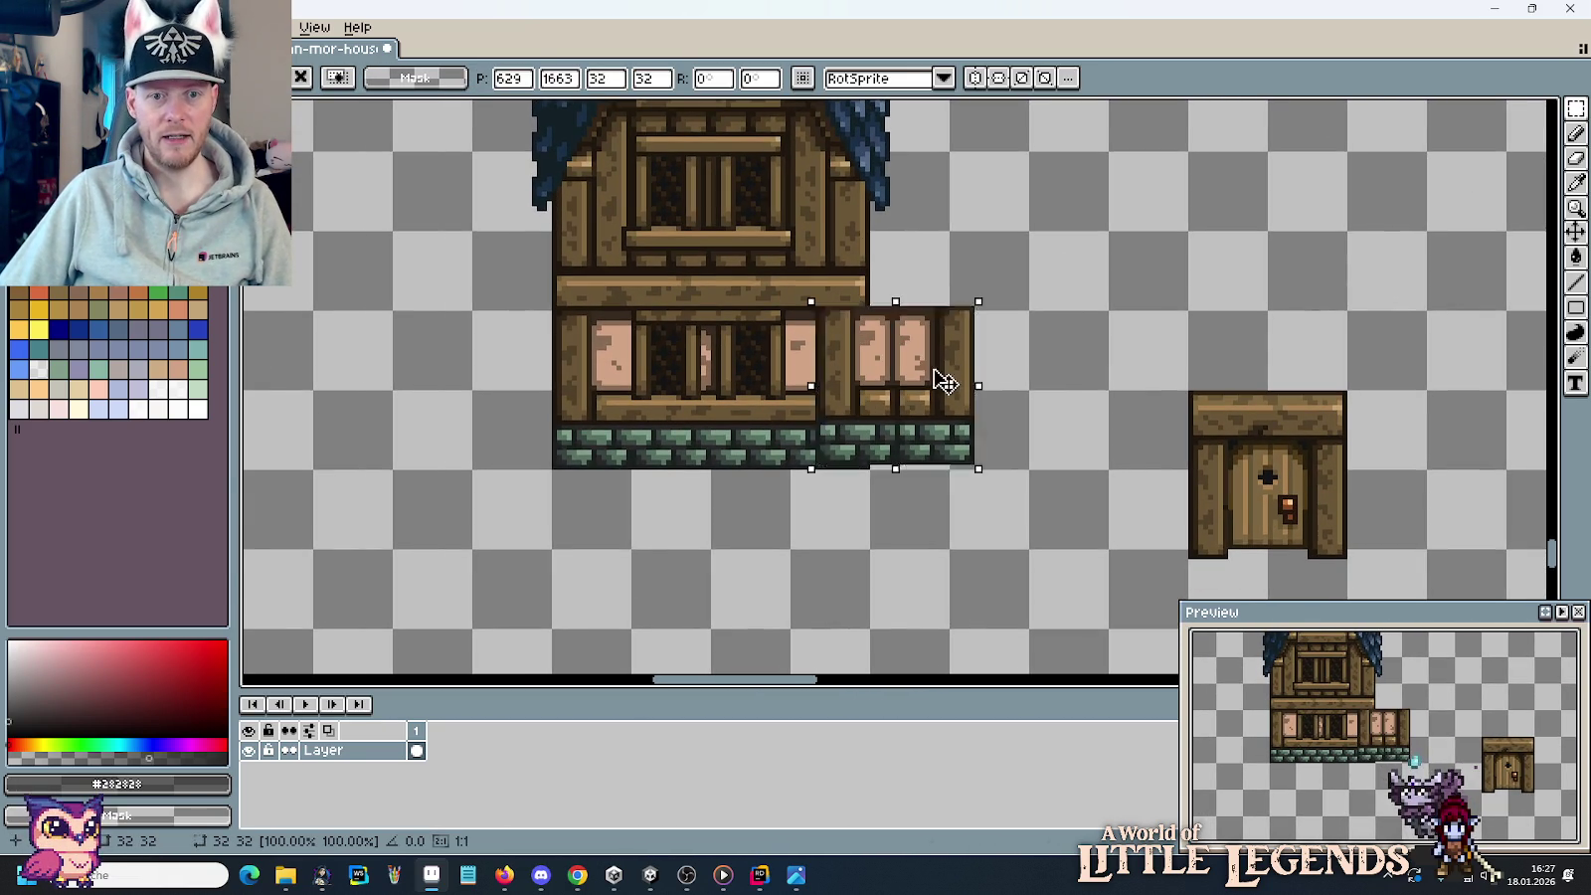
pyautogui.moveTo(941, 380); pyautogui.dragTo(1162, 256)
pyautogui.moveTo(1110, 153); pyautogui.dragTo(1189, 311)
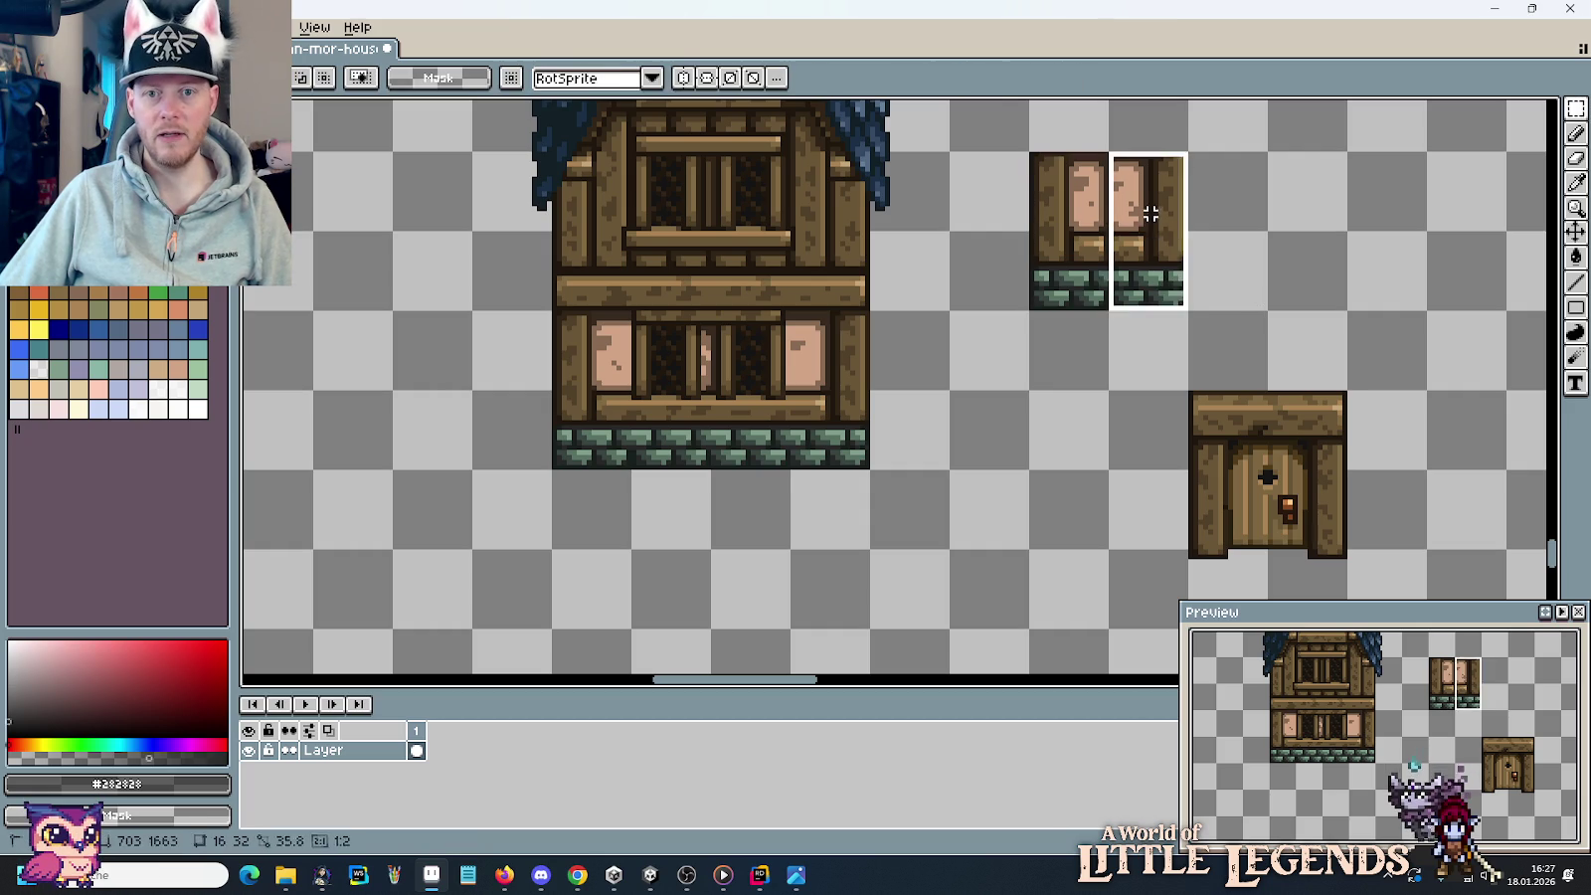
pyautogui.hotkey('ctrl', 'x')
pyautogui.hotkey('ctrl', 'v')
pyautogui.moveTo(768, 395); pyautogui.dragTo(853, 395)
# Place the leftover half tile over the house's left window.
pyautogui.moveTo(1030, 153); pyautogui.dragTo(1108, 308)
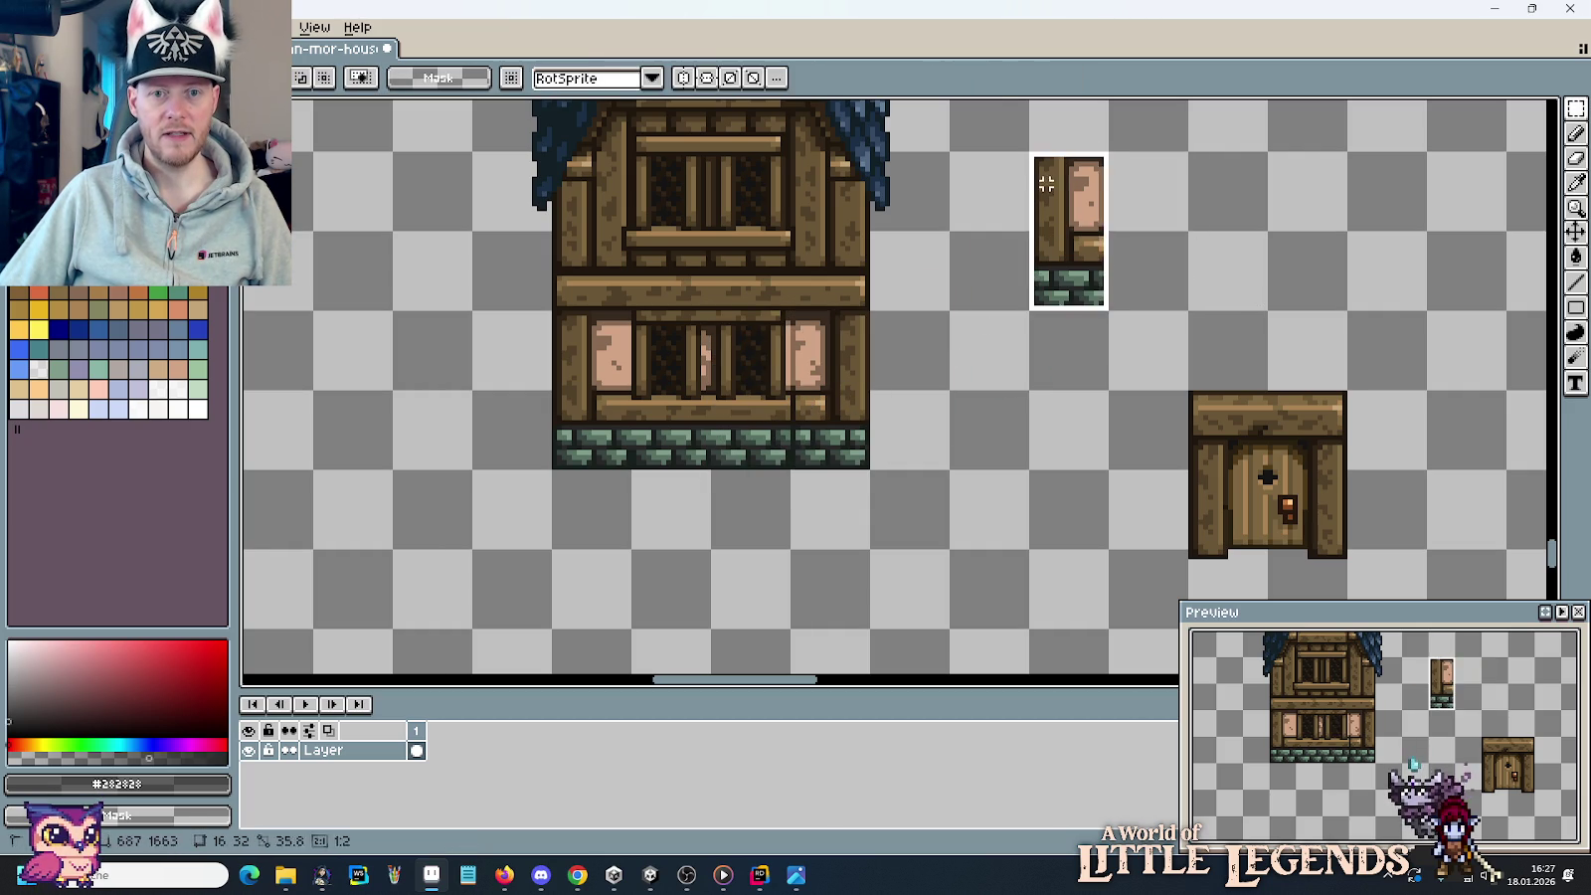
pyautogui.hotkey('ctrl', 'x')
pyautogui.hotkey('ctrl', 'v')
pyautogui.moveTo(525, 355); pyautogui.dragTo(593, 378)
pyautogui.press('Return')
# Move the plank door into the centre of the house's ground floor.
pyautogui.moveTo(1183, 386); pyautogui.dragTo(1351, 563)
pyautogui.moveTo(1204, 457); pyautogui.dragTo(633, 383)
pyautogui.press('Return')
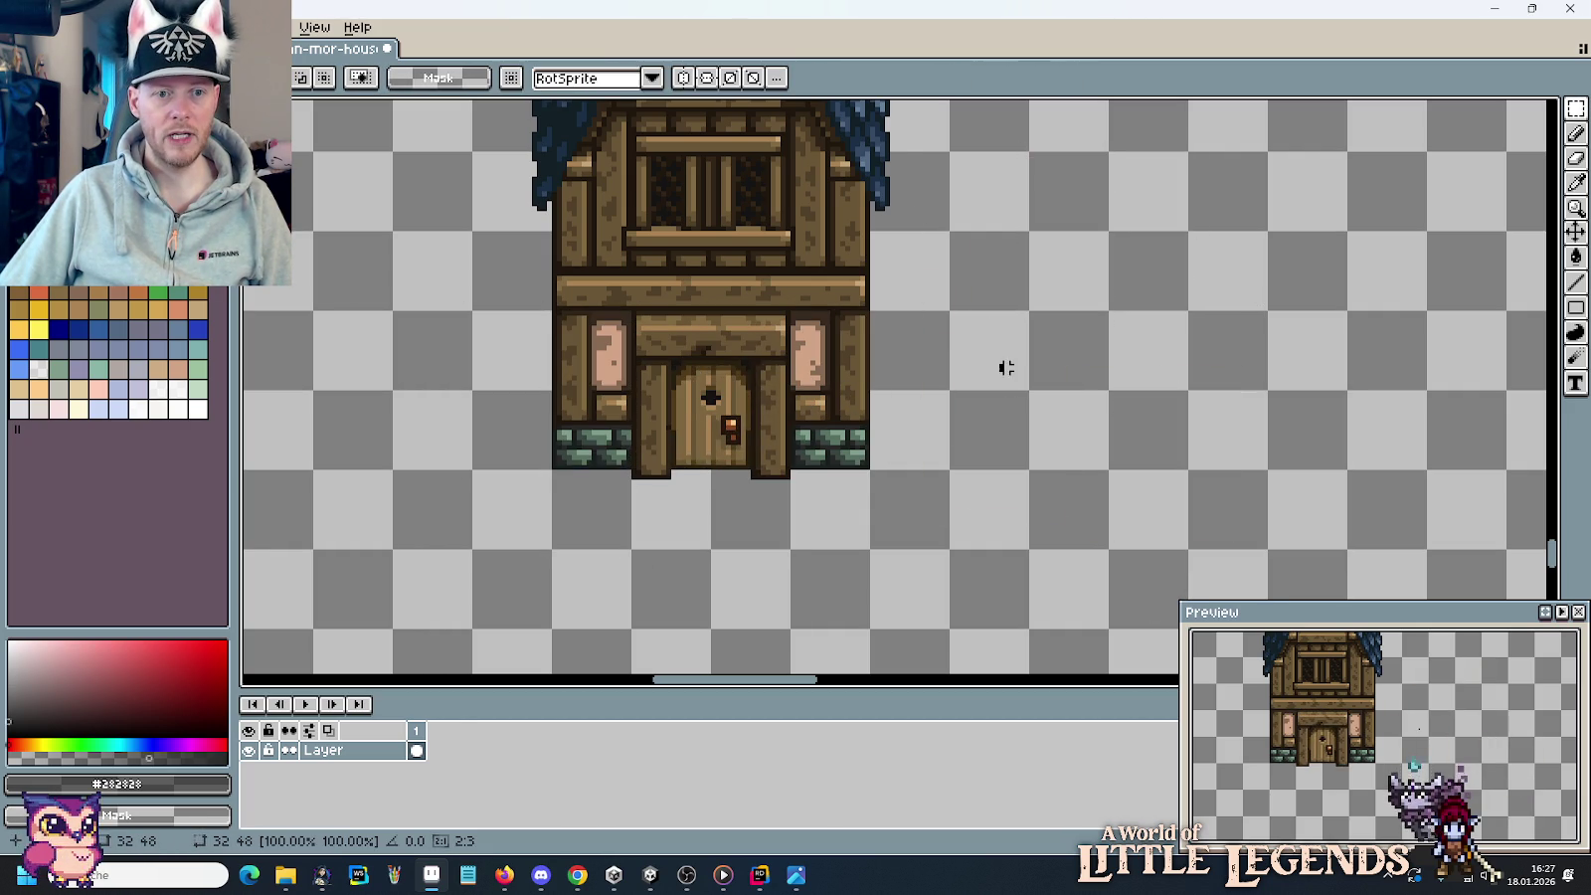
pyautogui.scroll(-1, 932, 339)
pyautogui.scroll(-2, 895, 298)
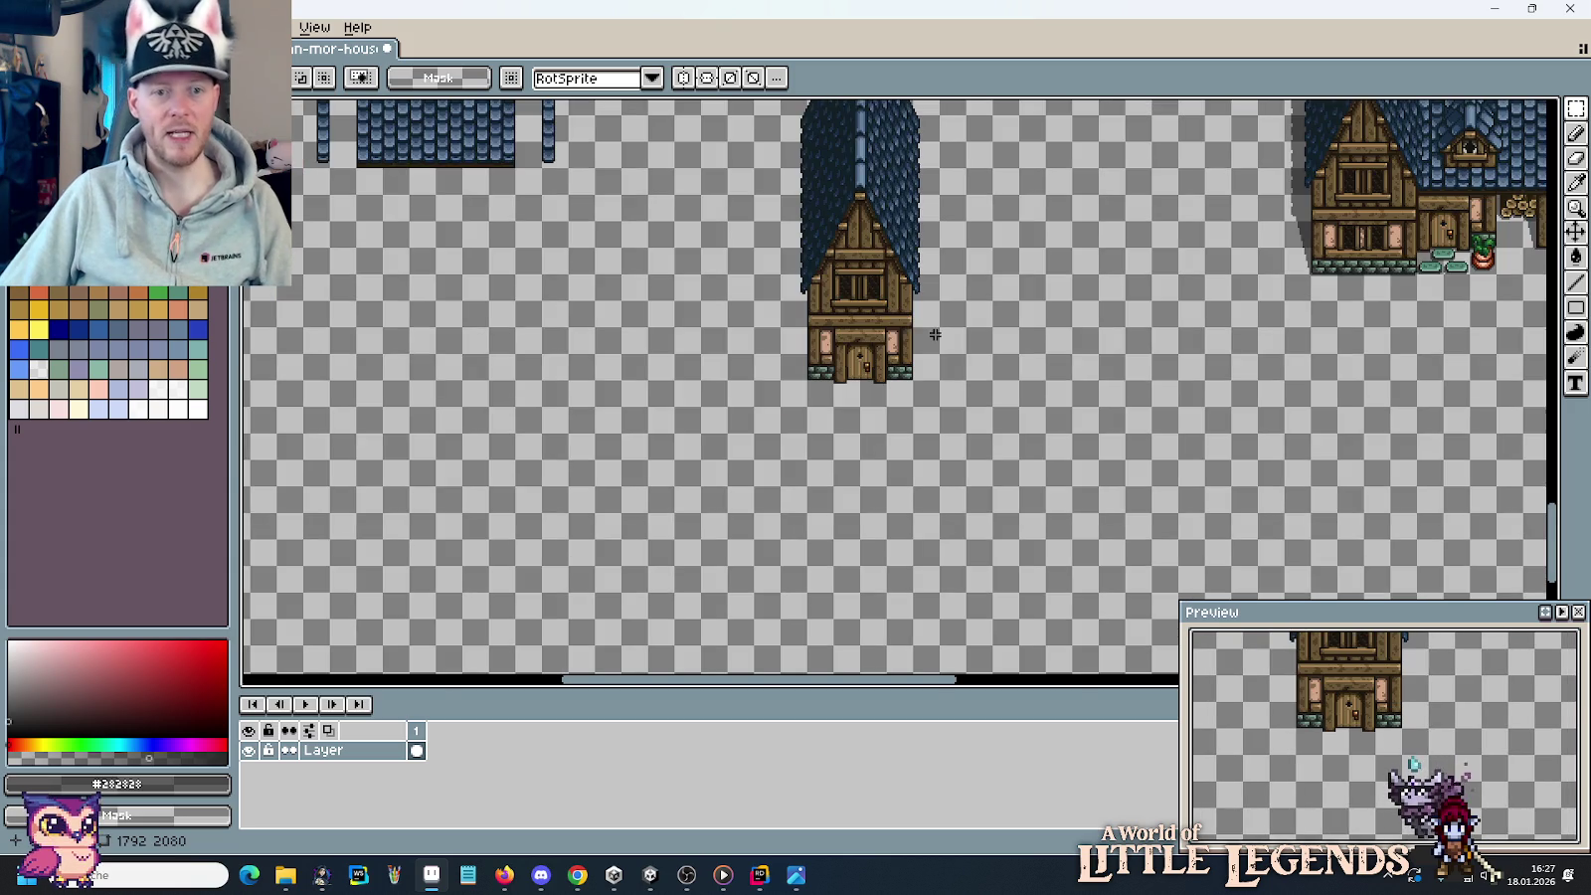
pyautogui.hotkey('alt', 'Tab')
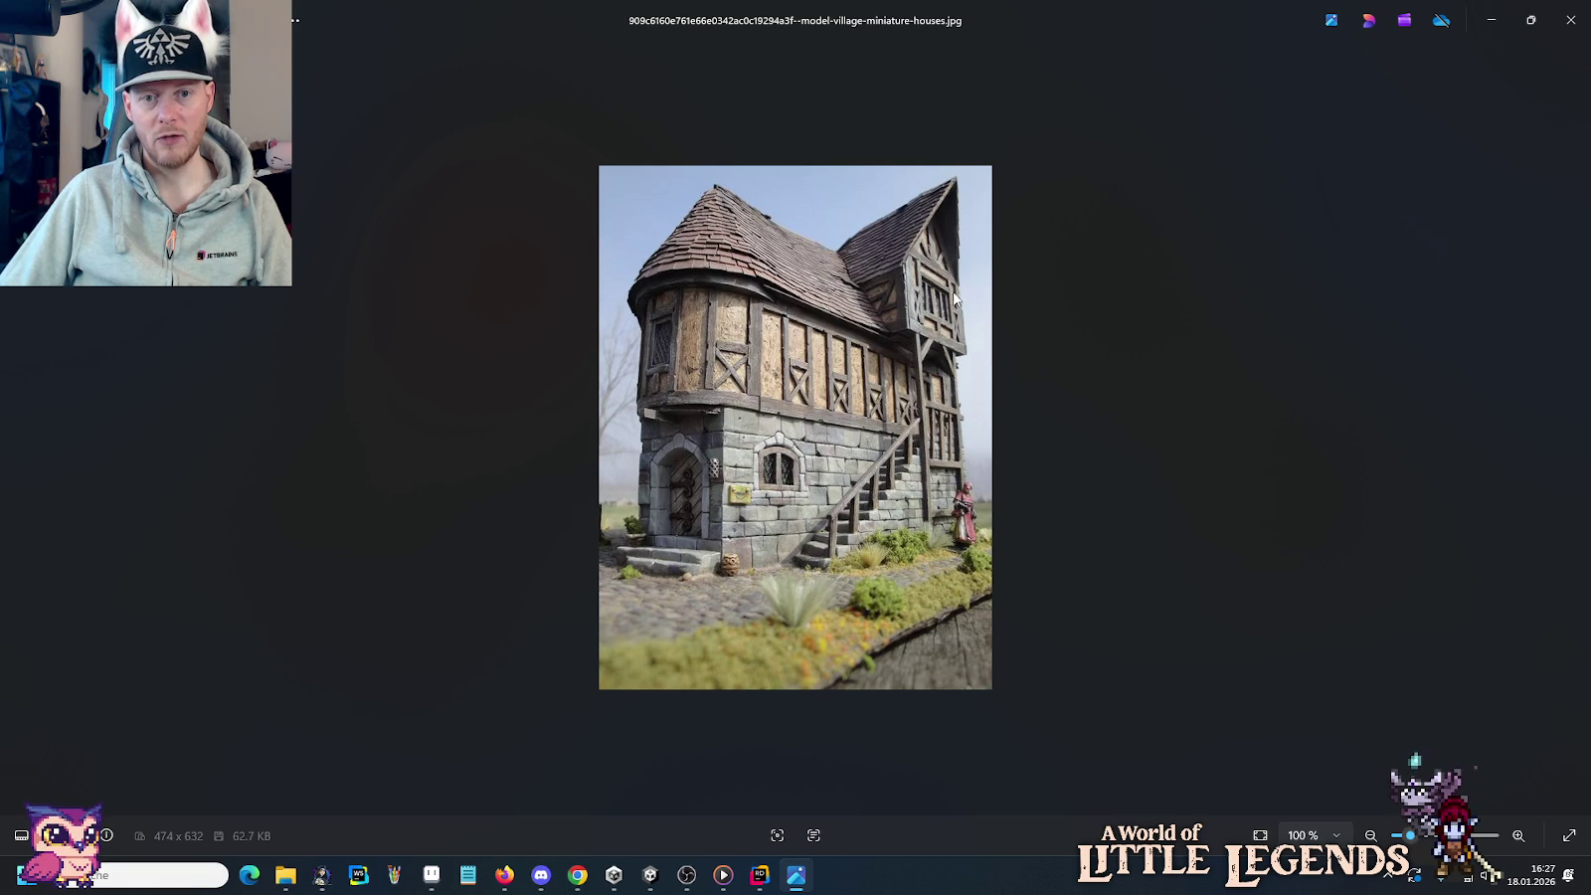
pyautogui.hotkey('alt', 'Tab')
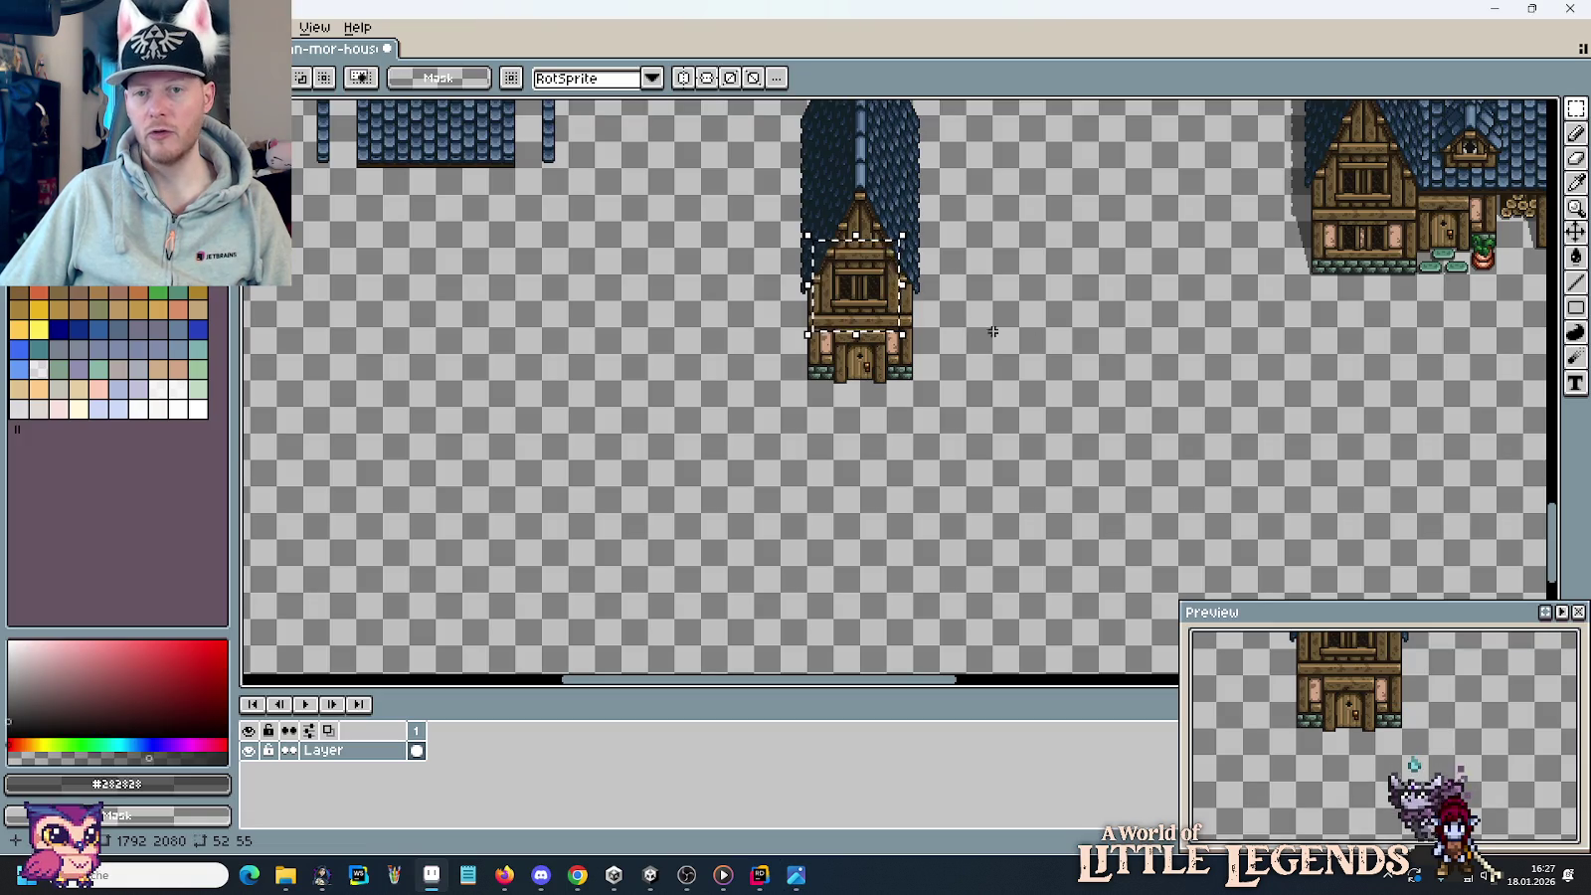
pyautogui.scroll(5, 935, 240)
pyautogui.hscroll(-3, 935, 240)
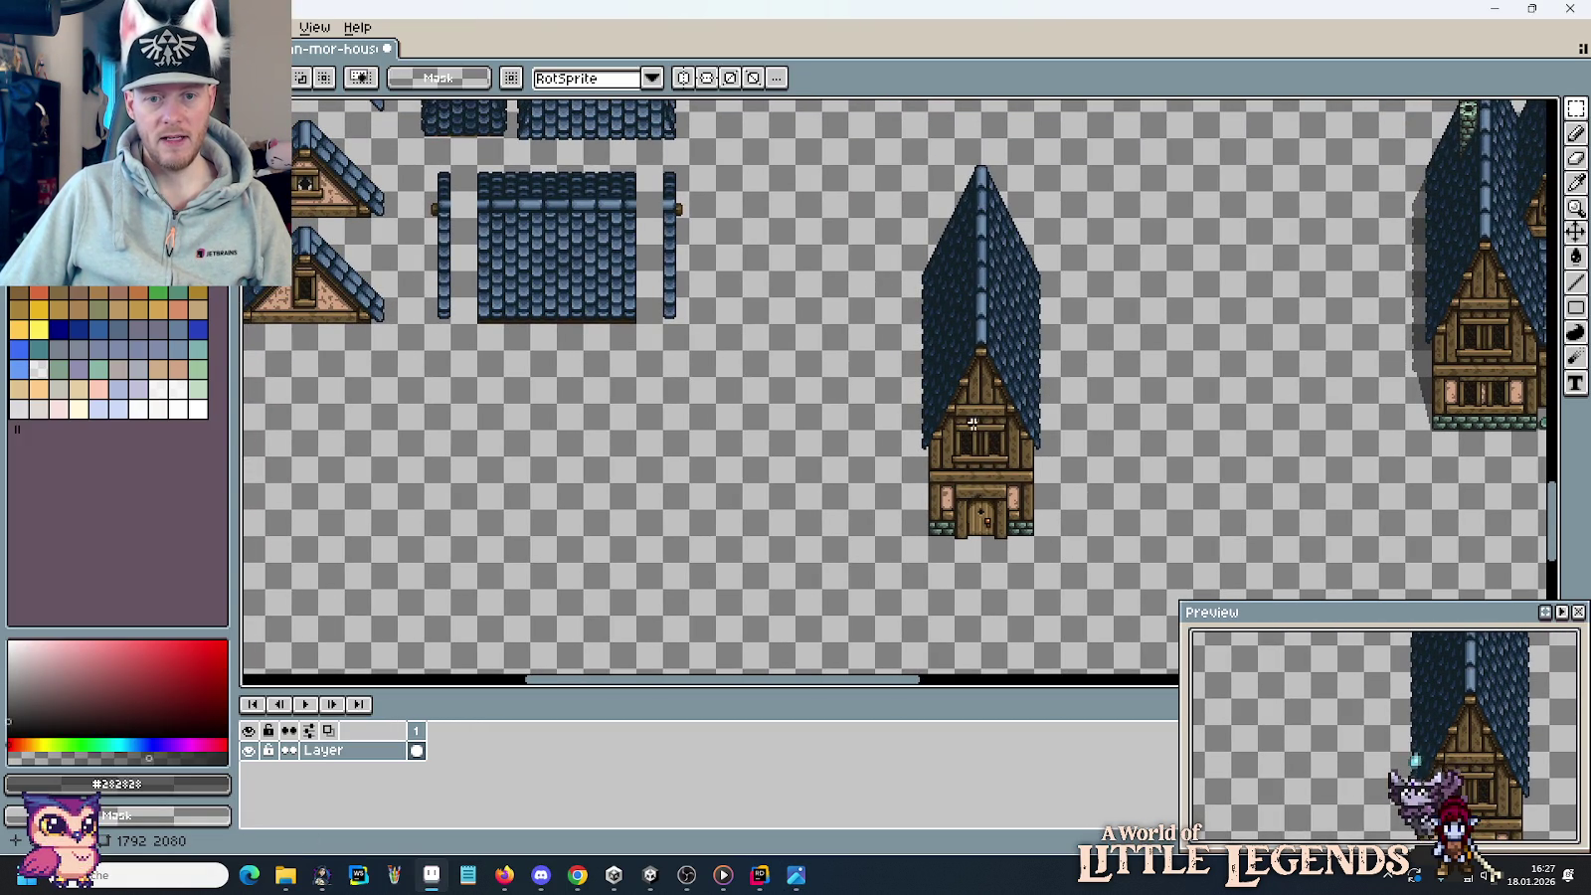
pyautogui.moveTo(671, 309)
pyautogui.mouseDown()
pyautogui.moveTo(1040, 360)
pyautogui.moveTo(782, 427)
pyautogui.moveTo(617, 408)
pyautogui.moveTo(610, 320)
pyautogui.moveTo(854, 398)
pyautogui.mouseUp()
# Copy the four plank wall tiles (two windowed, one small-windowed, one plain) beside the tall house.
pyautogui.scroll(4, 853, 398)
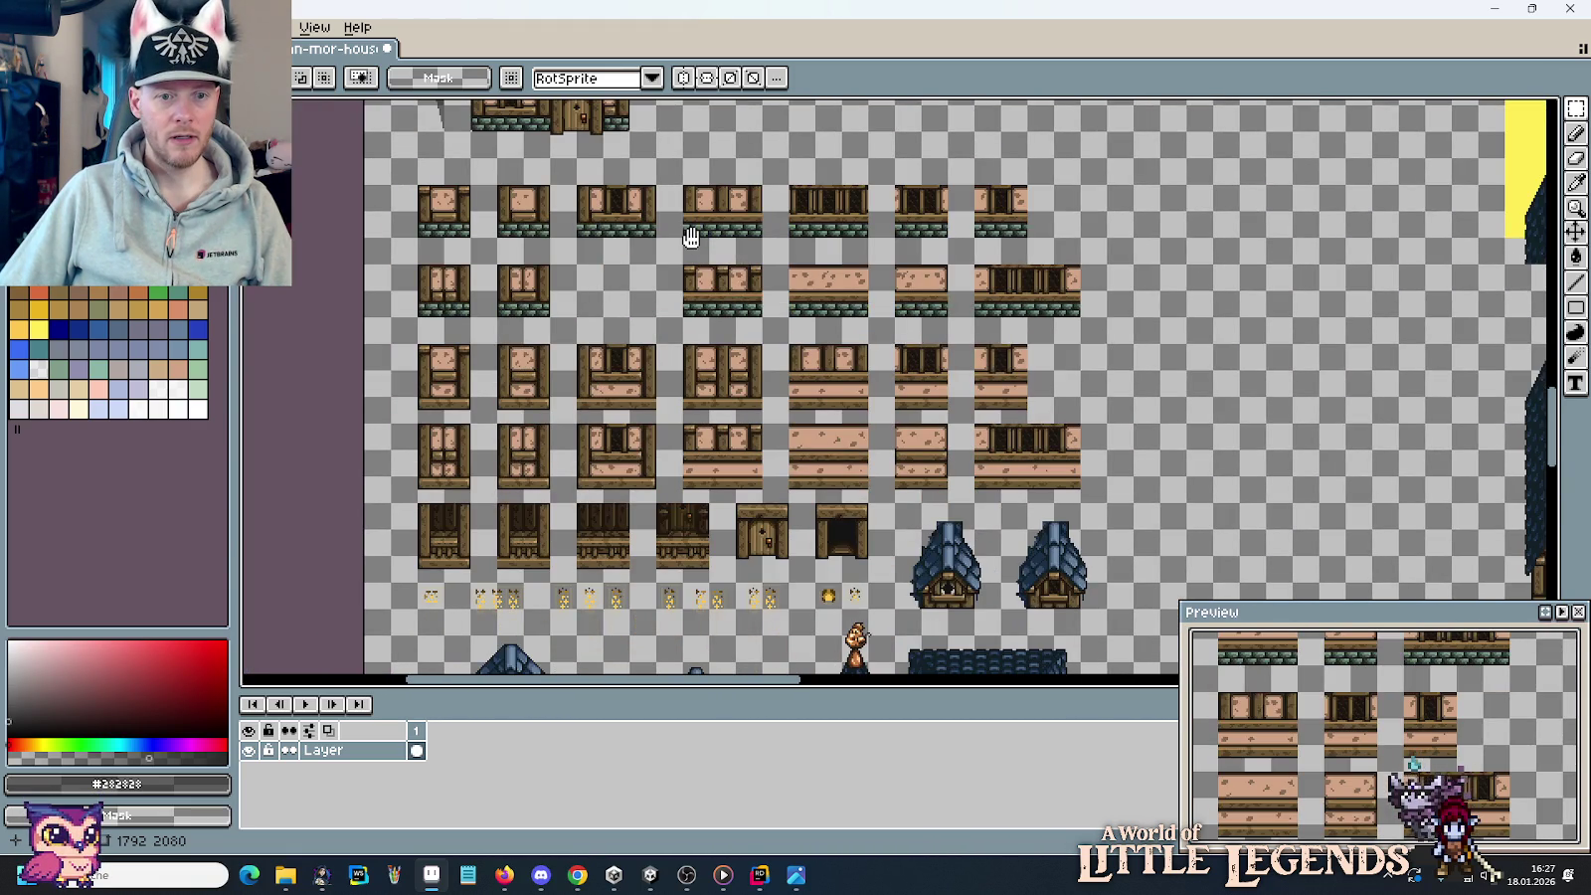
pyautogui.scroll(4, 691, 237)
pyautogui.scroll(-2, 687, 330)
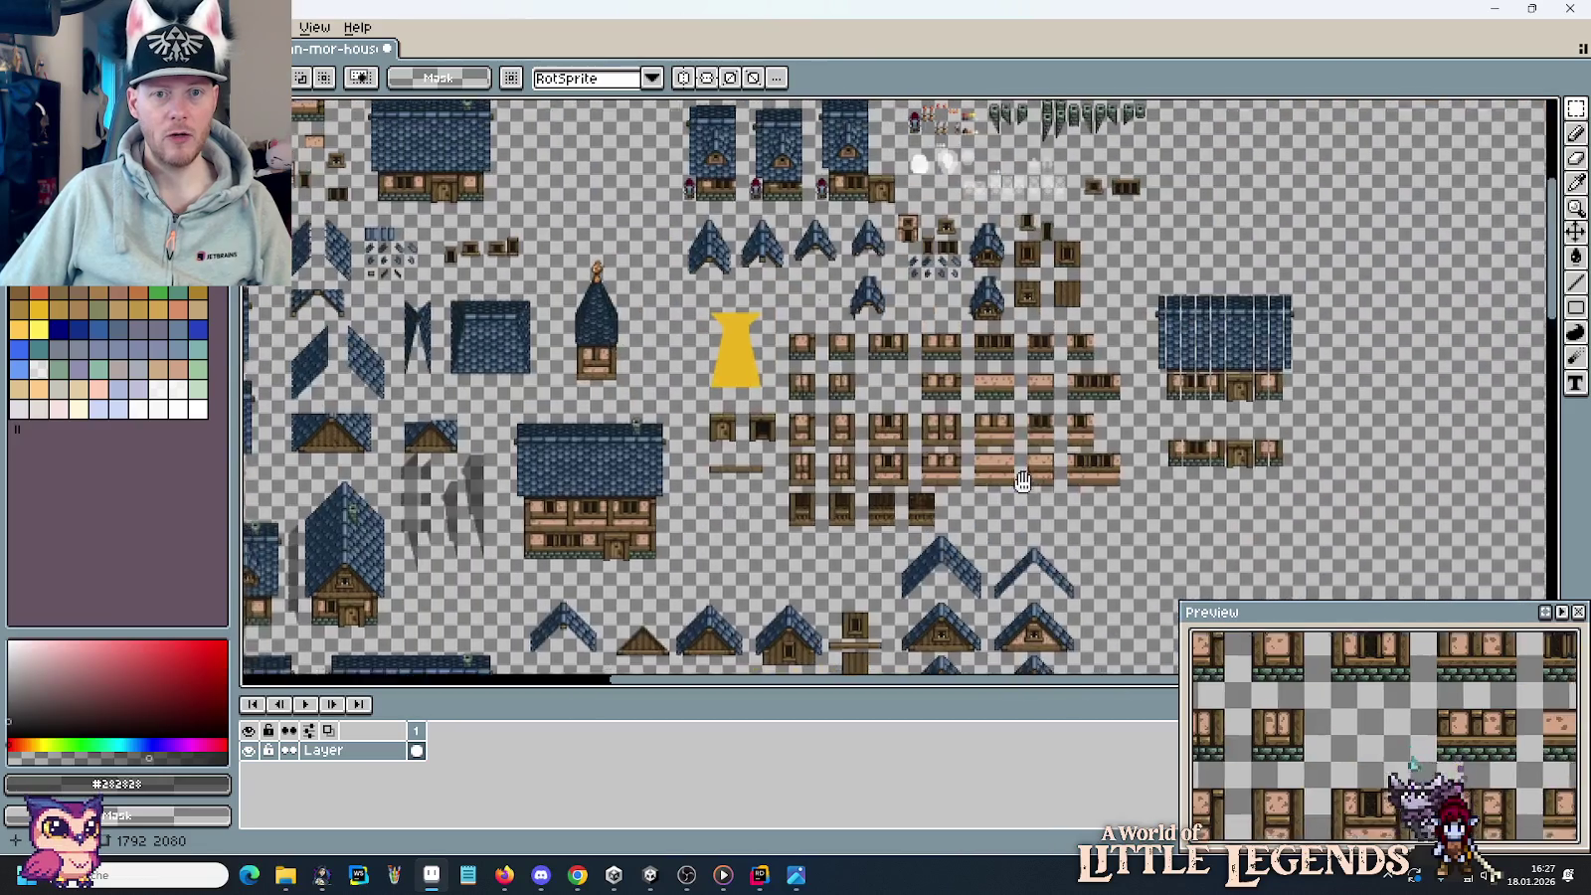
pyautogui.moveTo(737, 207); pyautogui.dragTo(1036, 246)
pyautogui.scroll(3, 1036, 247)
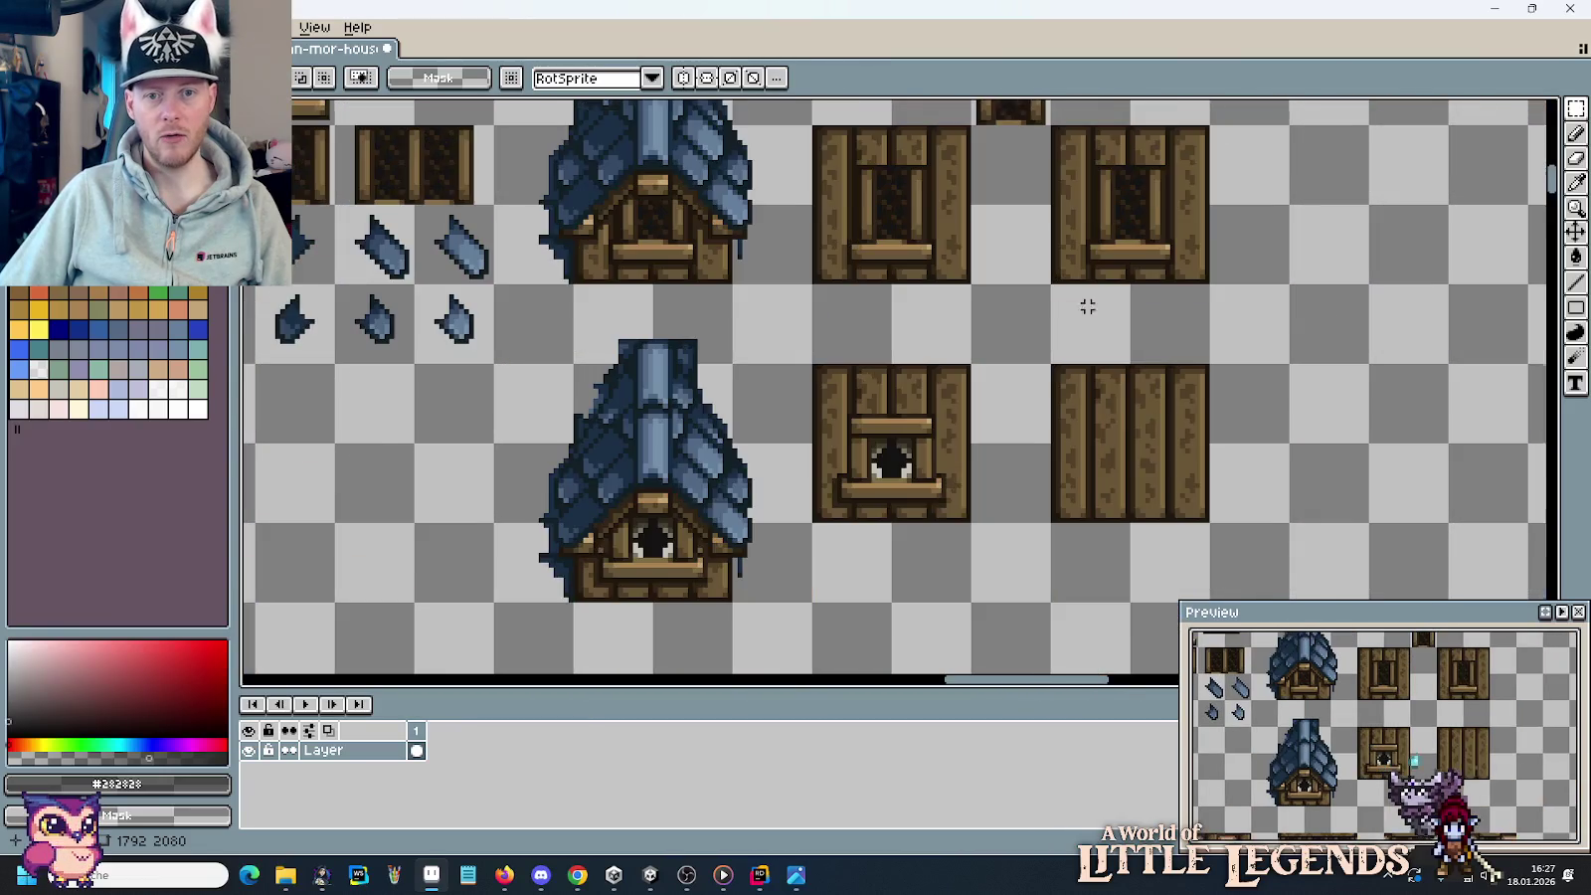
pyautogui.scroll(-1, 1094, 322)
pyautogui.moveTo(1162, 445); pyautogui.dragTo(948, 231)
pyautogui.scroll(-3, 950, 234)
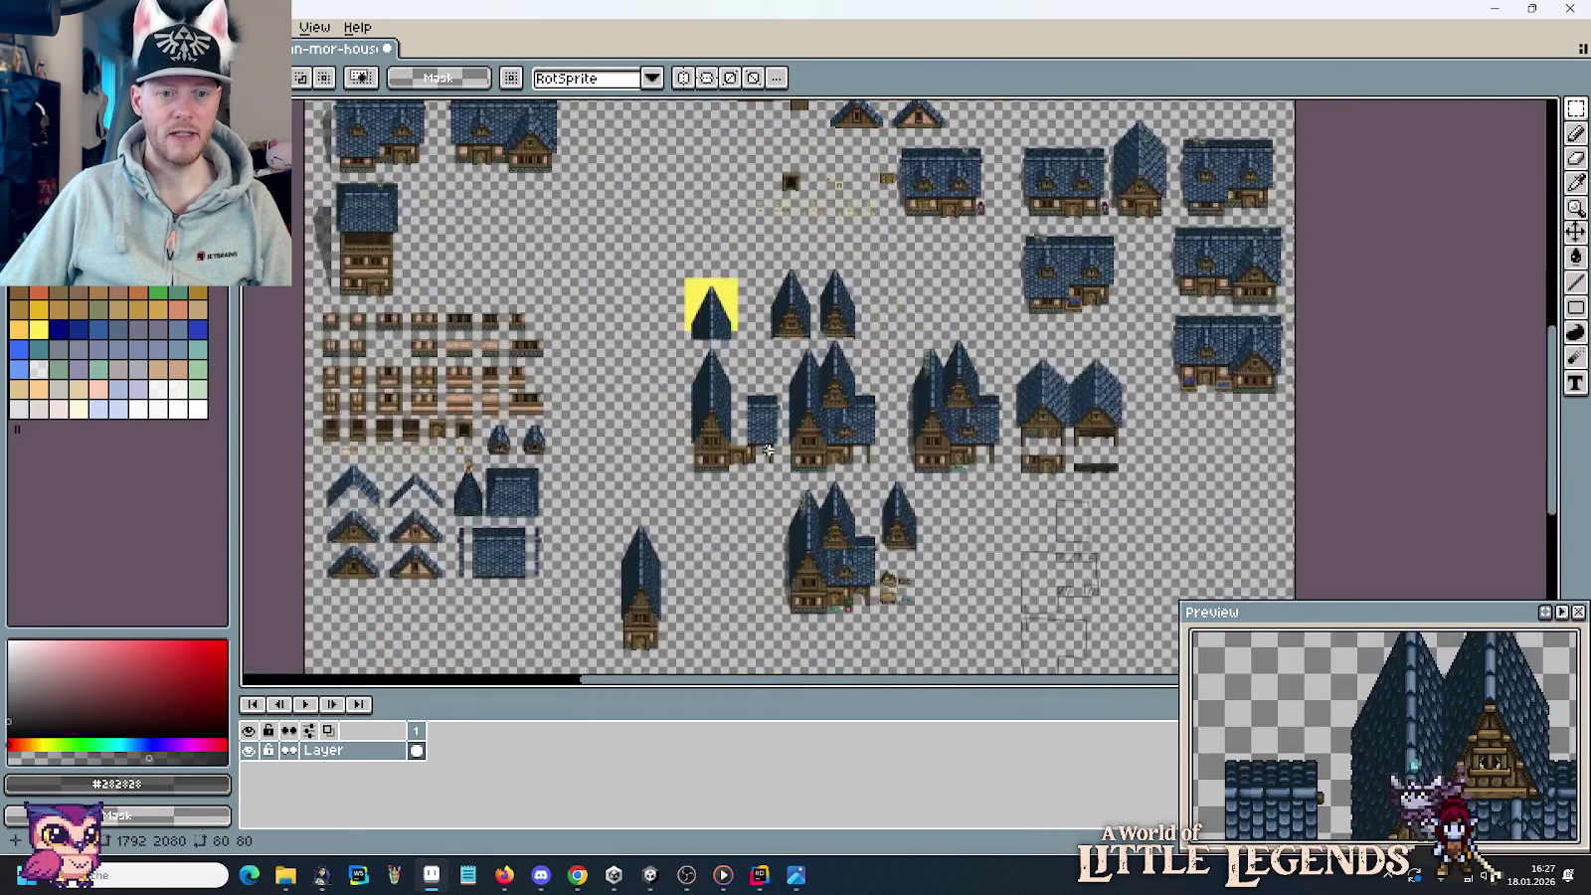
pyautogui.moveTo(748, 522)
pyautogui.mouseDown()
pyautogui.moveTo(716, 373)
pyautogui.moveTo(1122, 352)
pyautogui.mouseUp()
pyautogui.scroll(4, 687, 384)
pyautogui.scroll(1, 909, 362)
pyautogui.hotkey('ctrl', 'v')
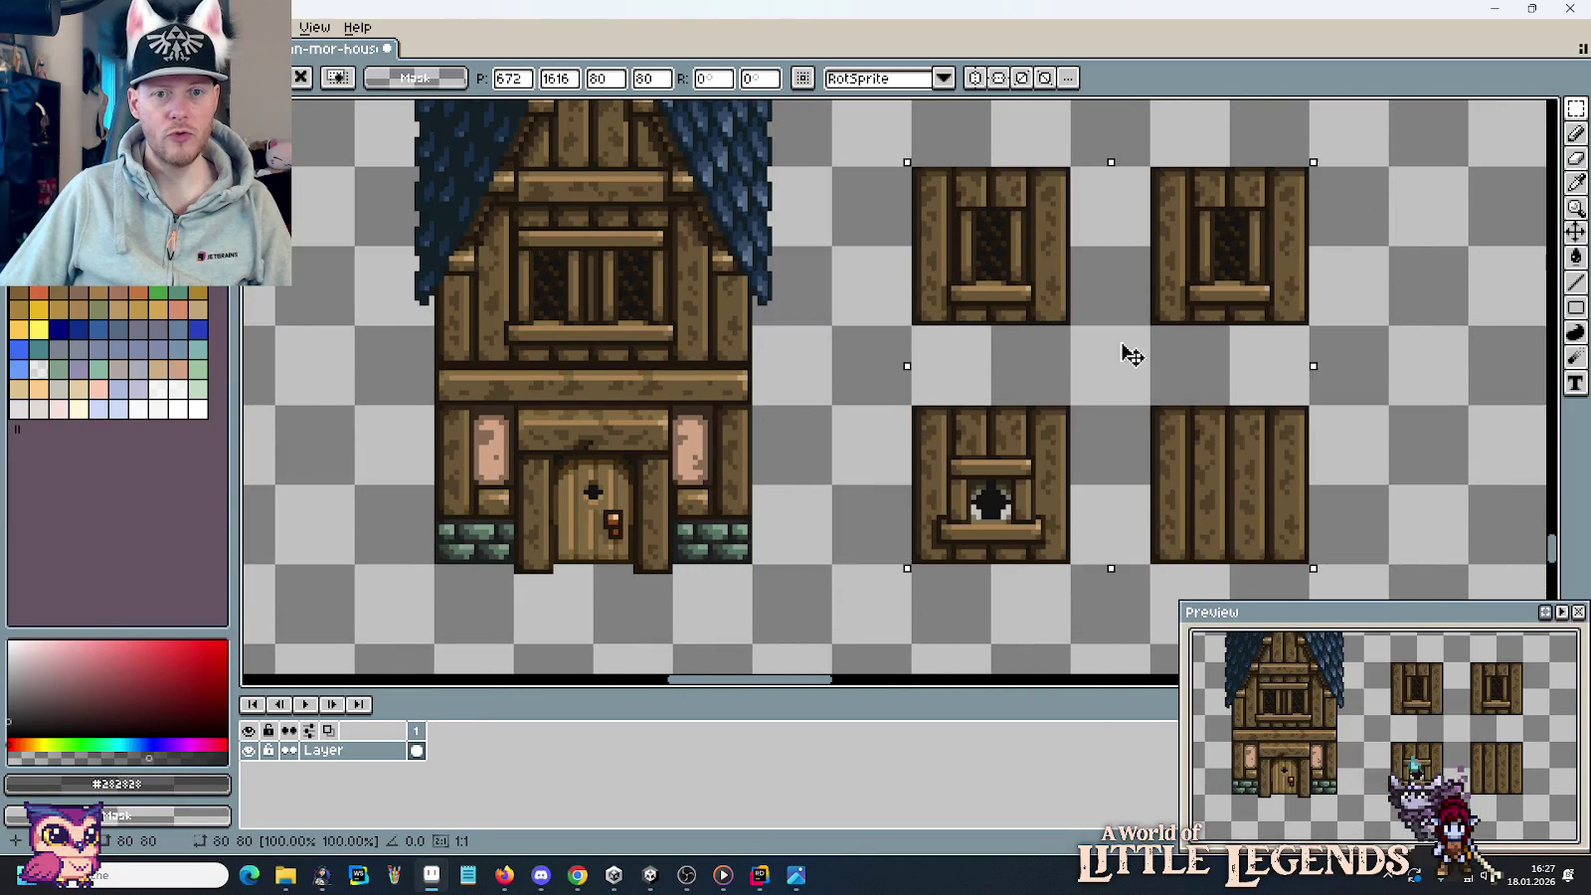
# Move the window from the upper-right wall tile onto the house's upper floor.
pyautogui.click(810, 368)
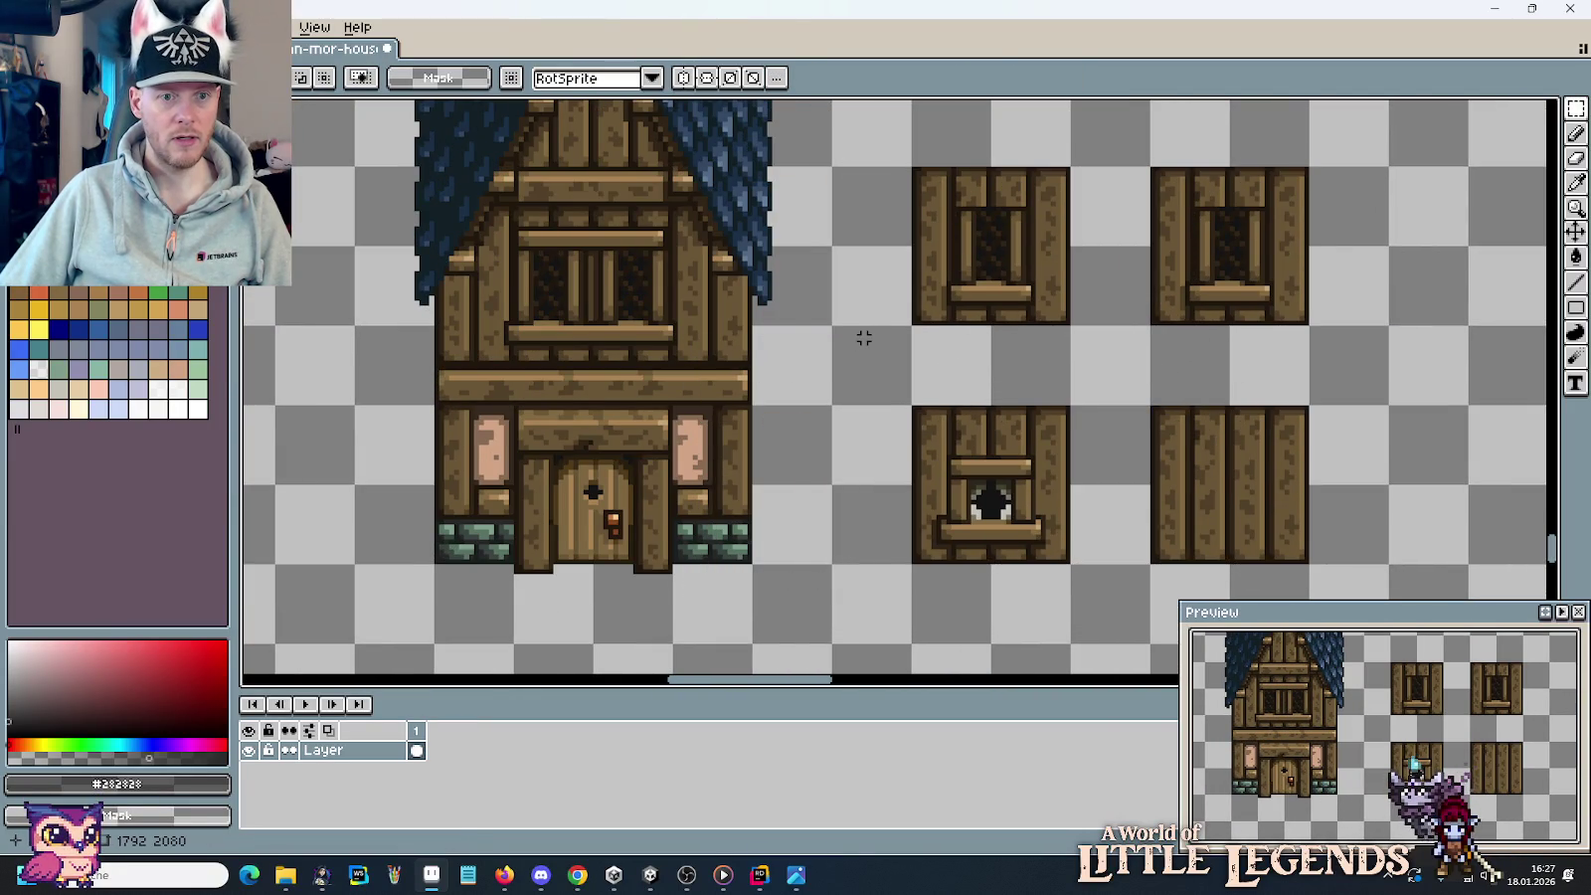
pyautogui.moveTo(870, 338); pyautogui.dragTo(1002, 380)
pyautogui.scroll(1, 1025, 359)
pyautogui.moveTo(1058, 330); pyautogui.dragTo(974, 349)
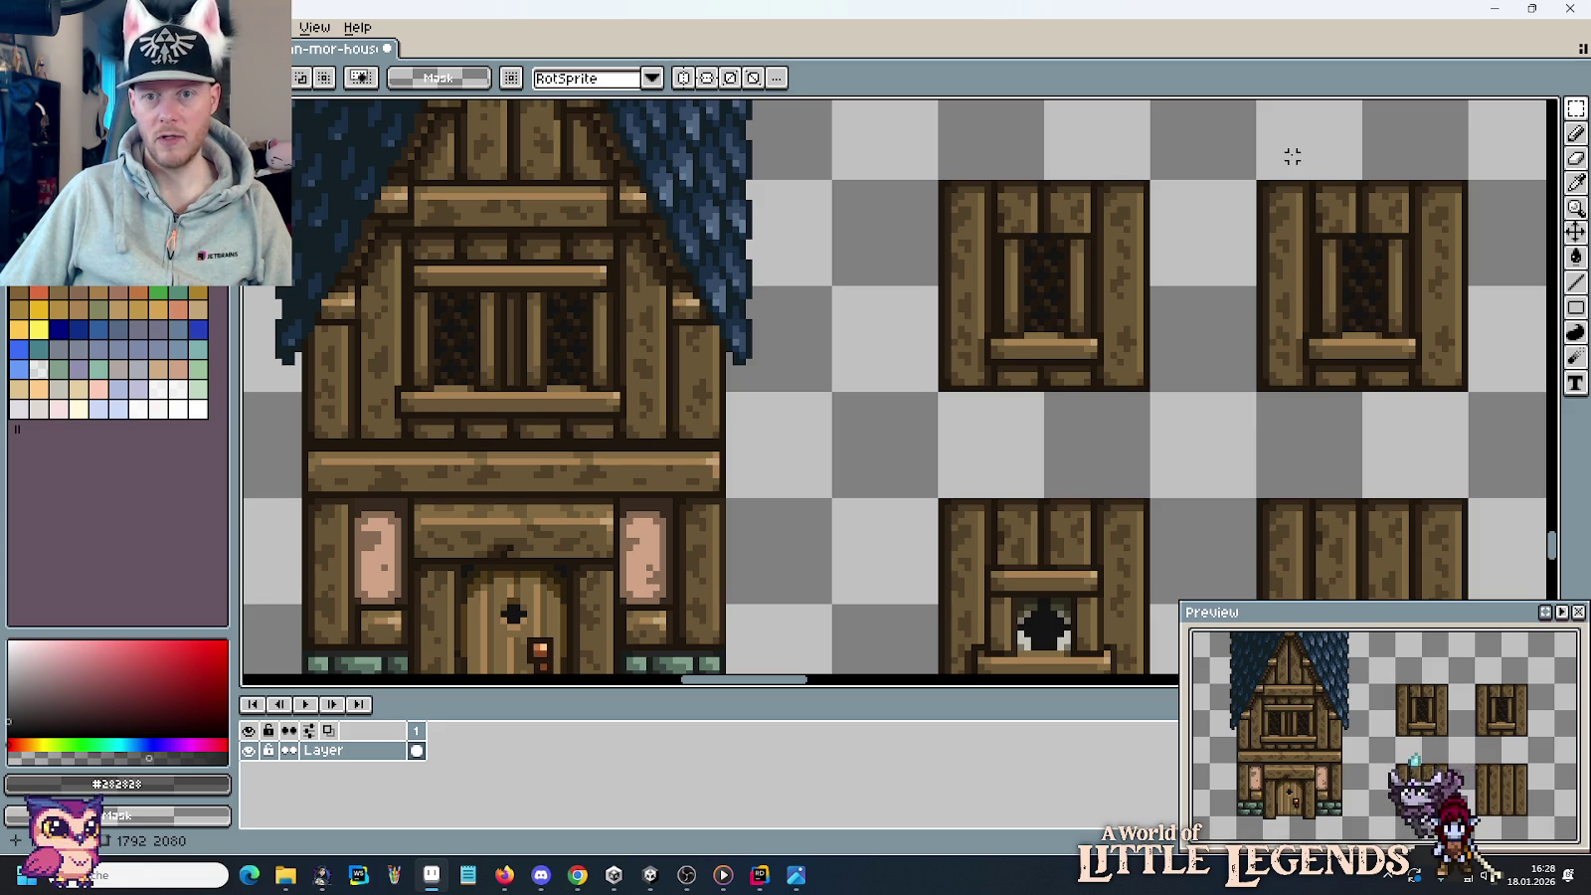
pyautogui.moveTo(1292, 156); pyautogui.dragTo(1306, 172)
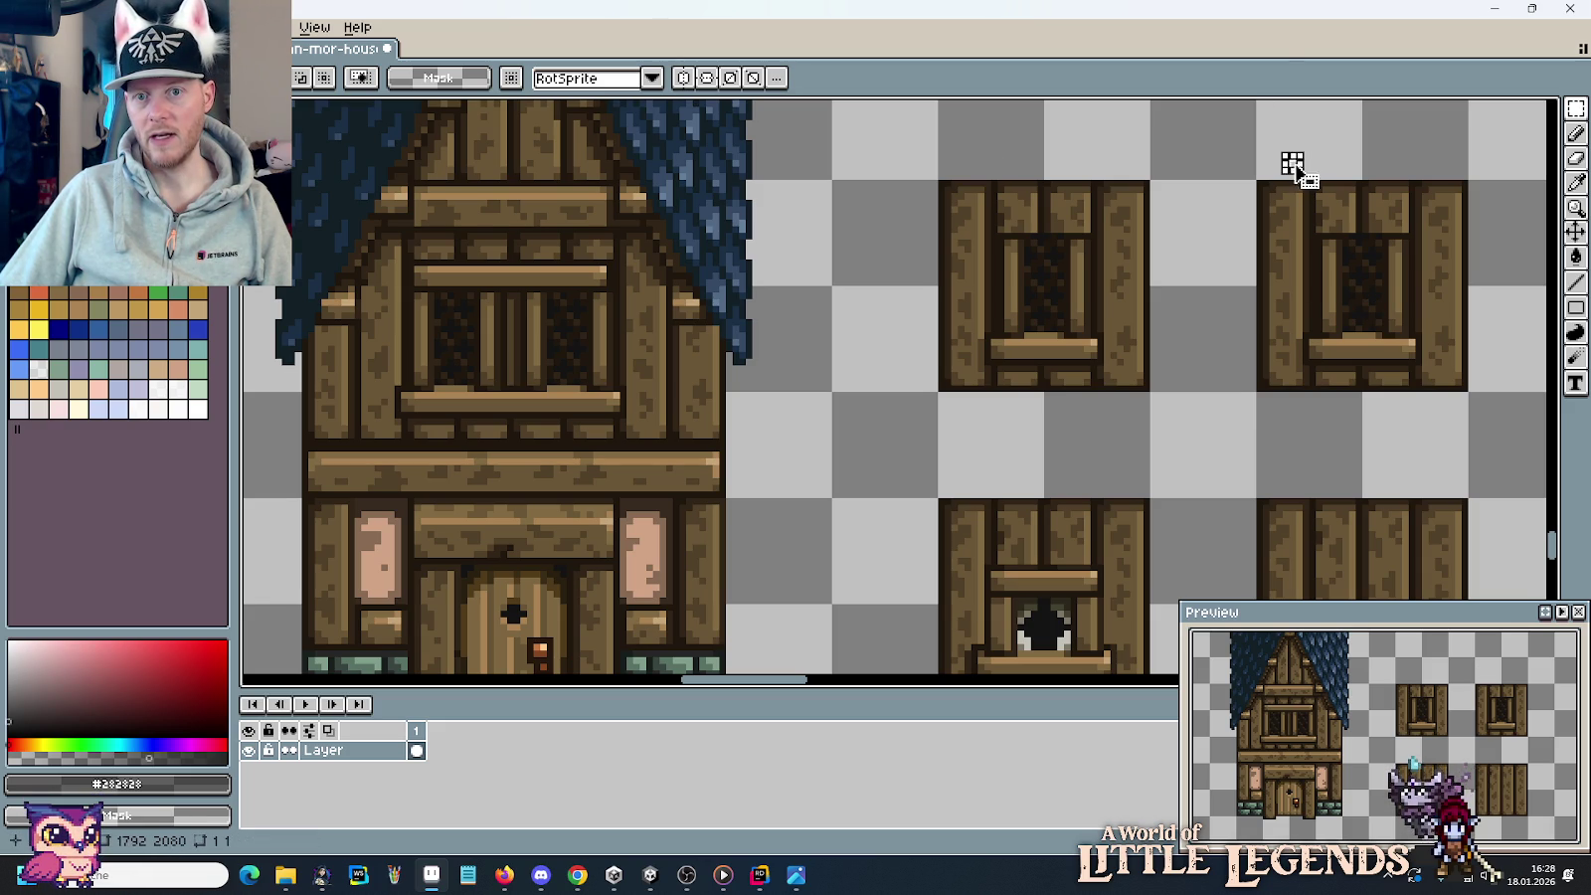
pyautogui.moveTo(1298, 156)
pyautogui.mouseDown()
pyautogui.moveTo(1399, 408)
pyautogui.moveTo(1425, 419)
pyautogui.mouseUp()
pyautogui.moveTo(1367, 295); pyautogui.dragTo(527, 350)
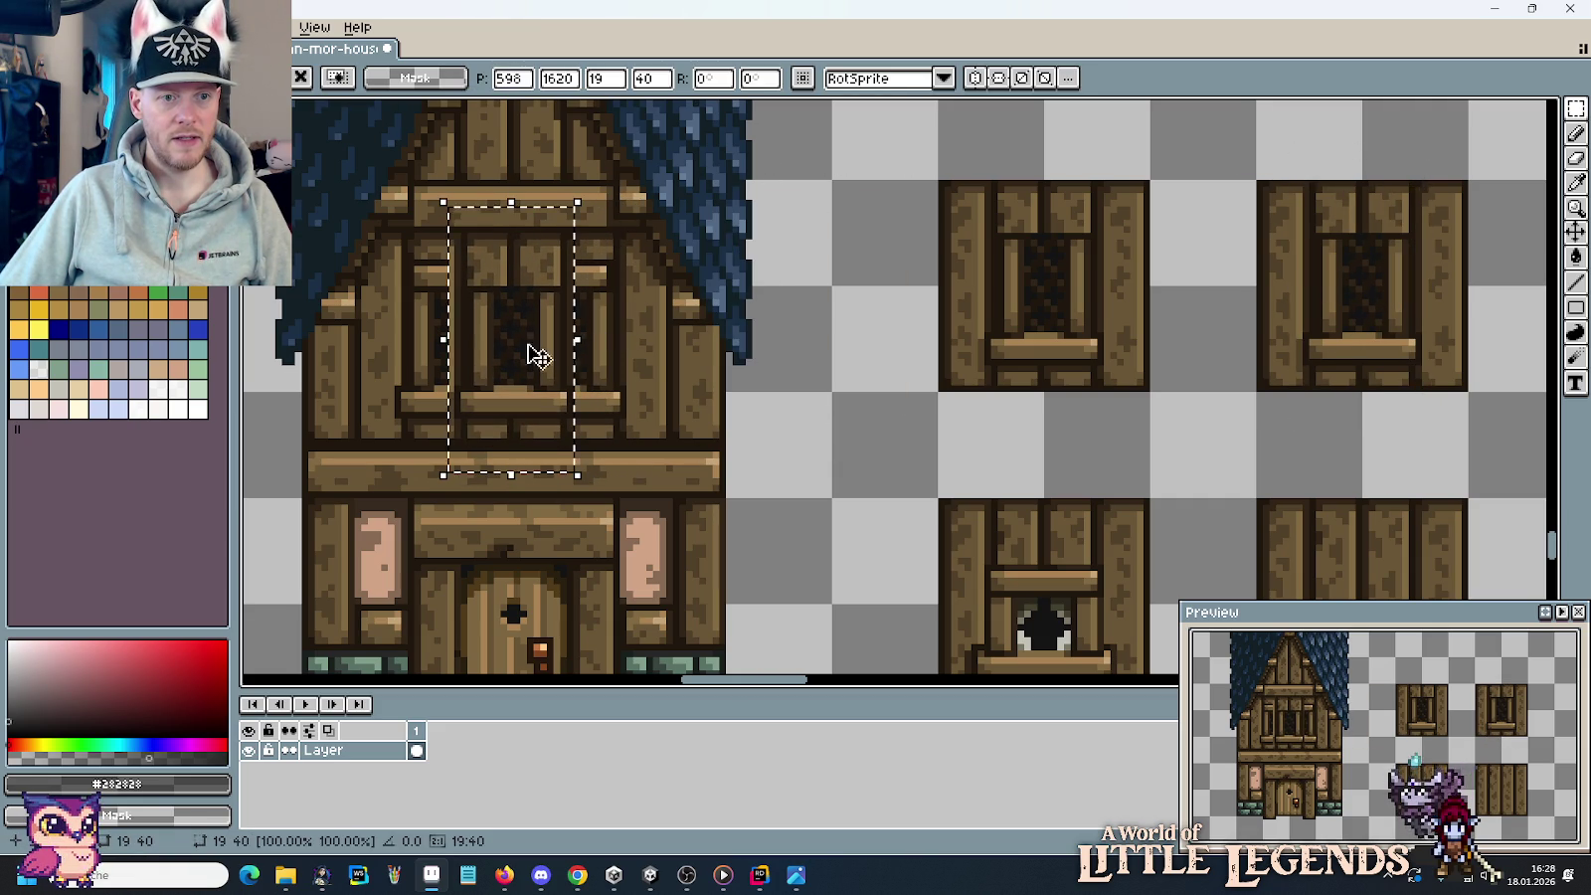
pyautogui.click(801, 375)
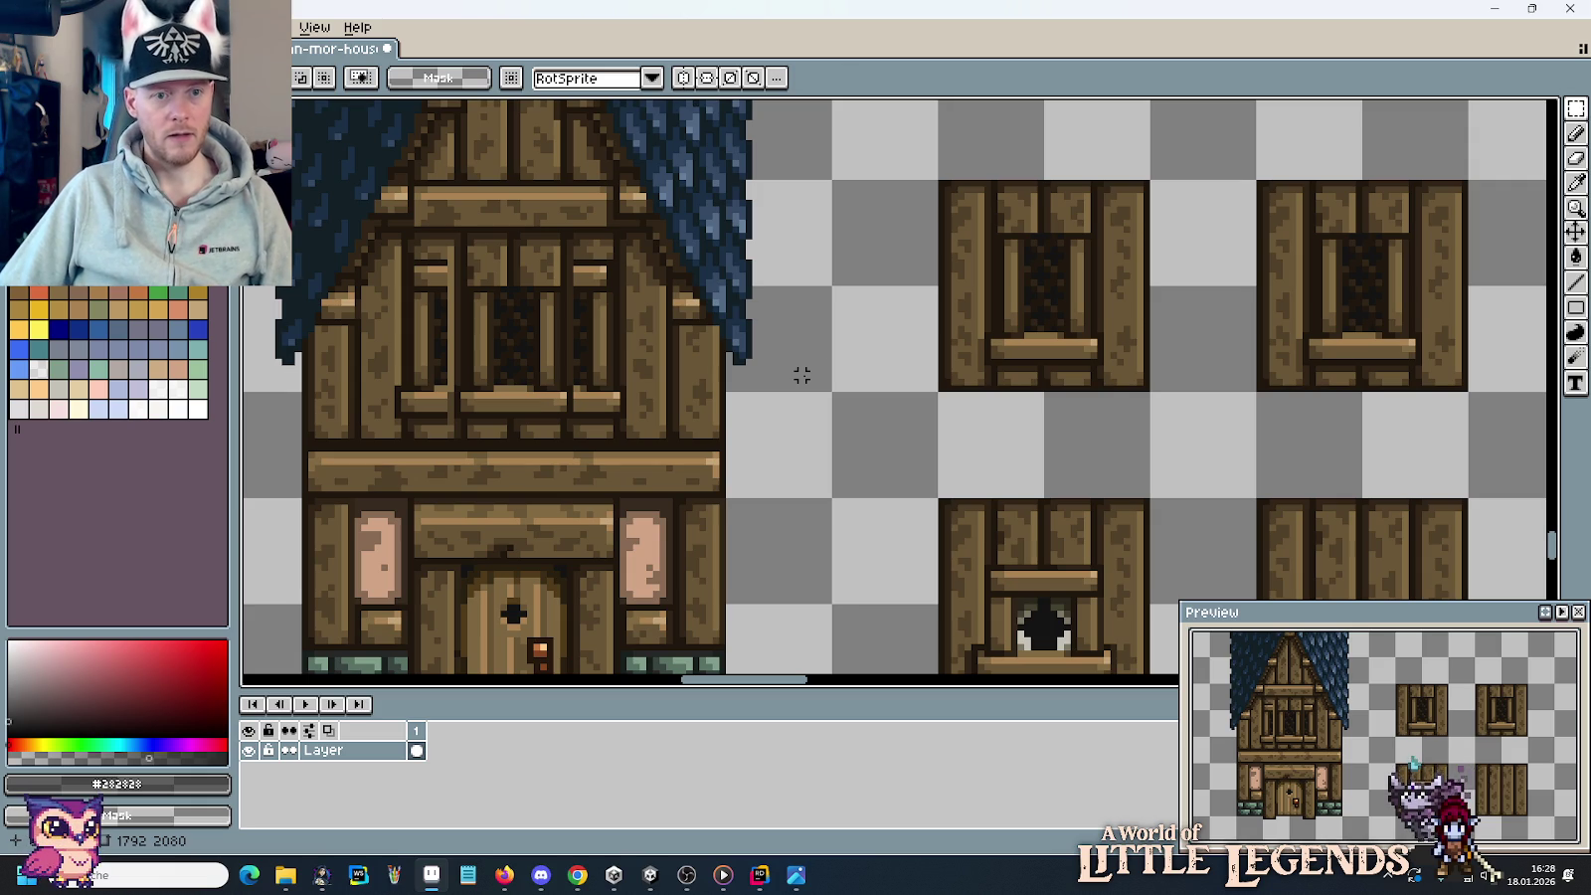
# Nudge the upper floor's middle plank column one pixel right.
pyautogui.scroll(-1, 941, 373)
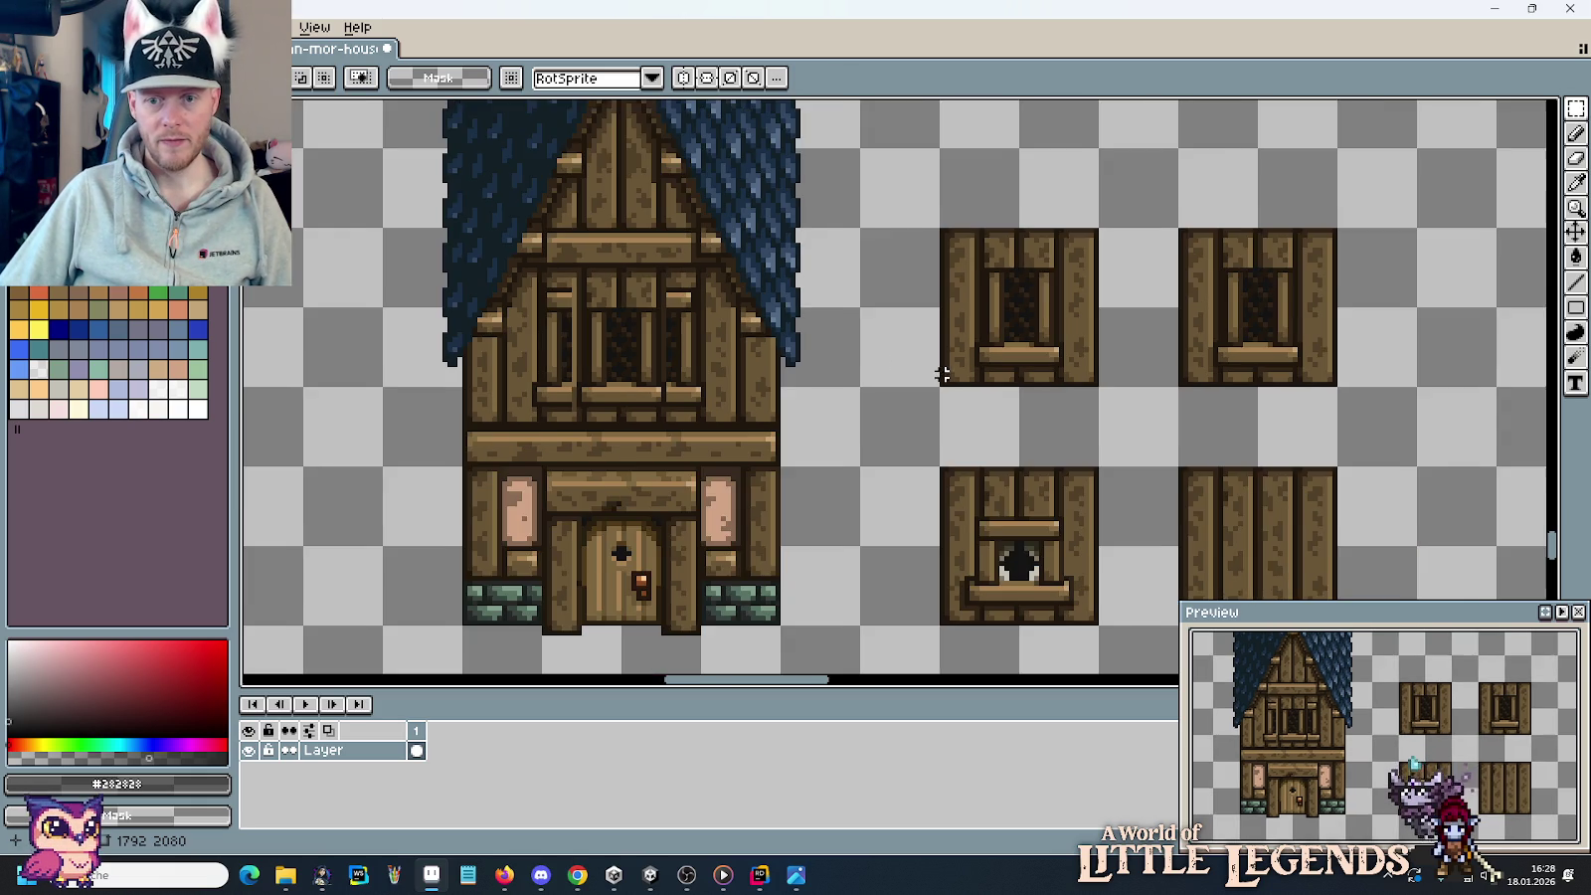
pyautogui.scroll(-1, 1038, 359)
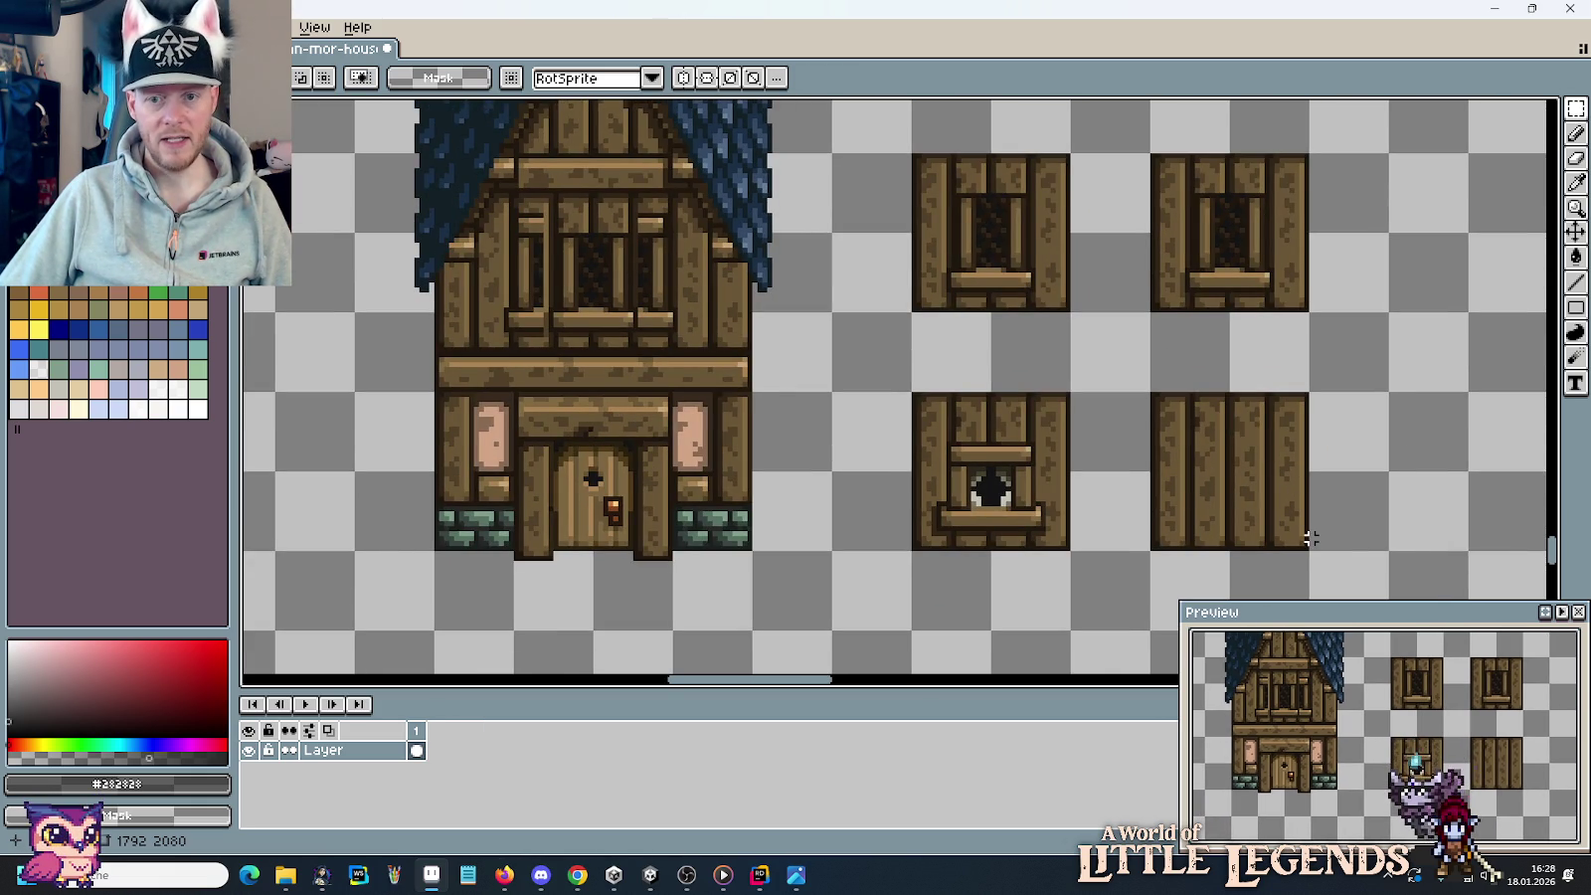
pyautogui.scroll(1, 1222, 383)
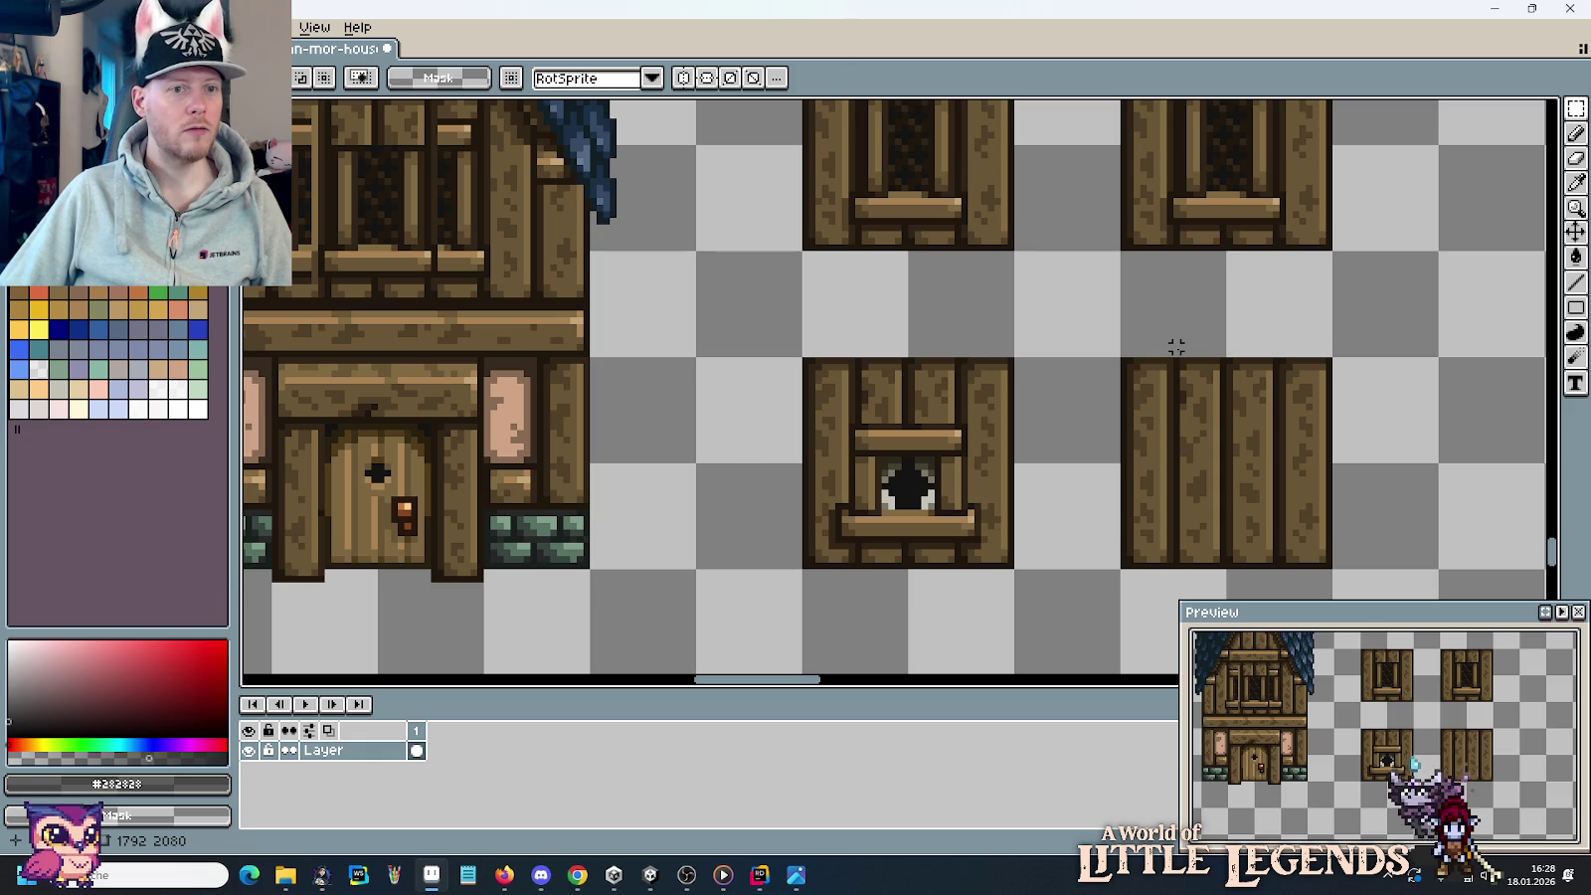
pyautogui.moveTo(1172, 348)
pyautogui.mouseDown()
pyautogui.moveTo(1223, 585)
pyautogui.moveTo(844, 411)
pyautogui.moveTo(813, 426)
pyautogui.moveTo(843, 458)
pyautogui.moveTo(873, 455)
pyautogui.moveTo(801, 429)
pyautogui.mouseUp()
pyautogui.press('Right')
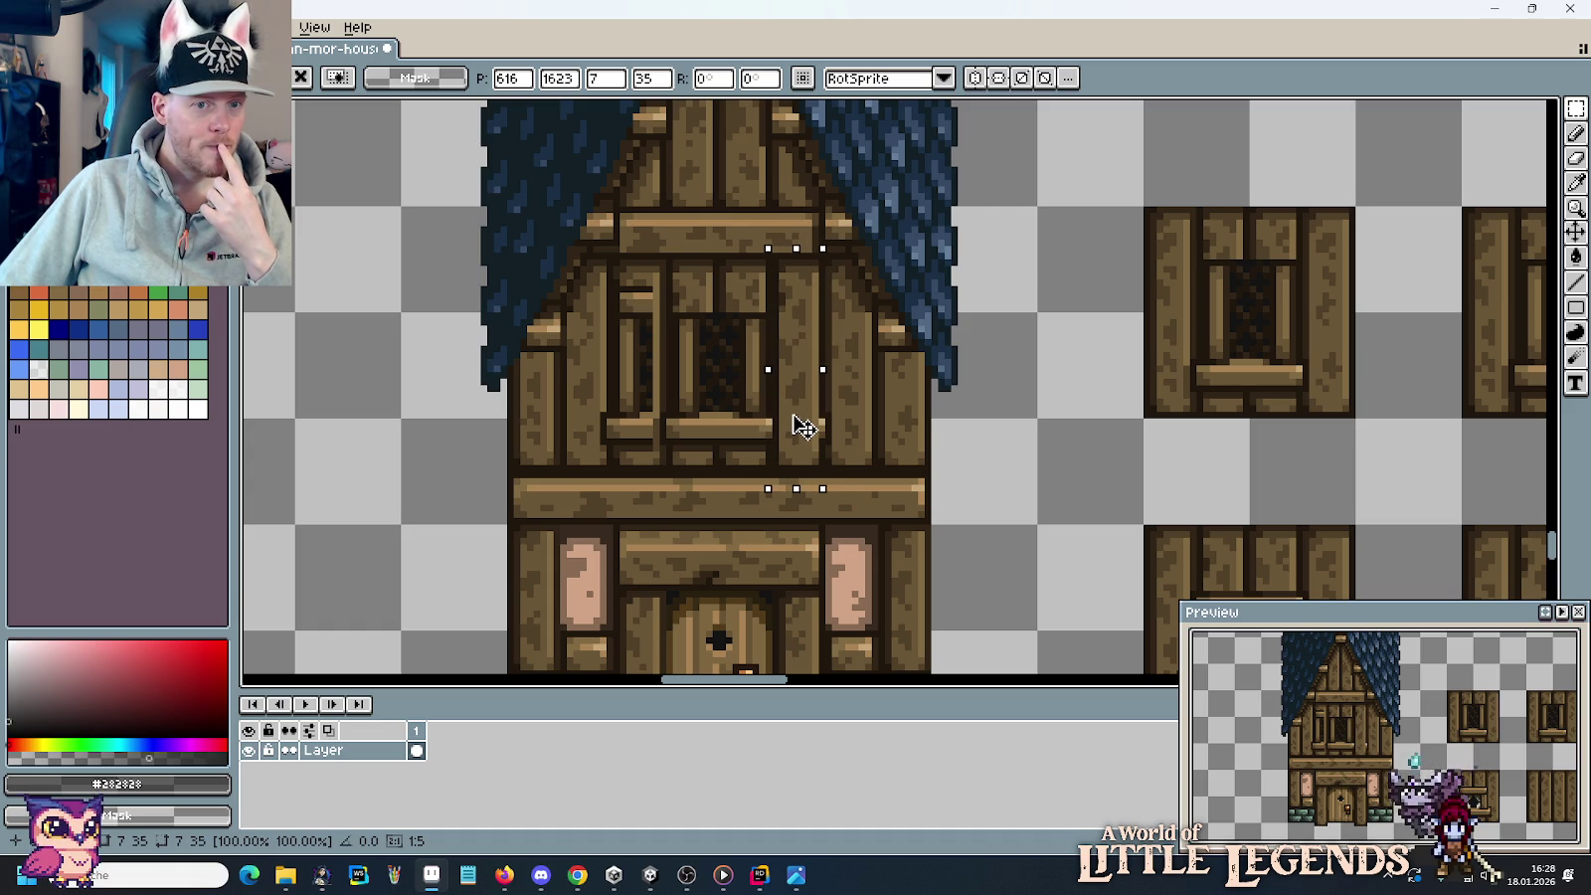
# Commit the plank column and paint the light gap between planks dark brown.
pyautogui.press('Return')
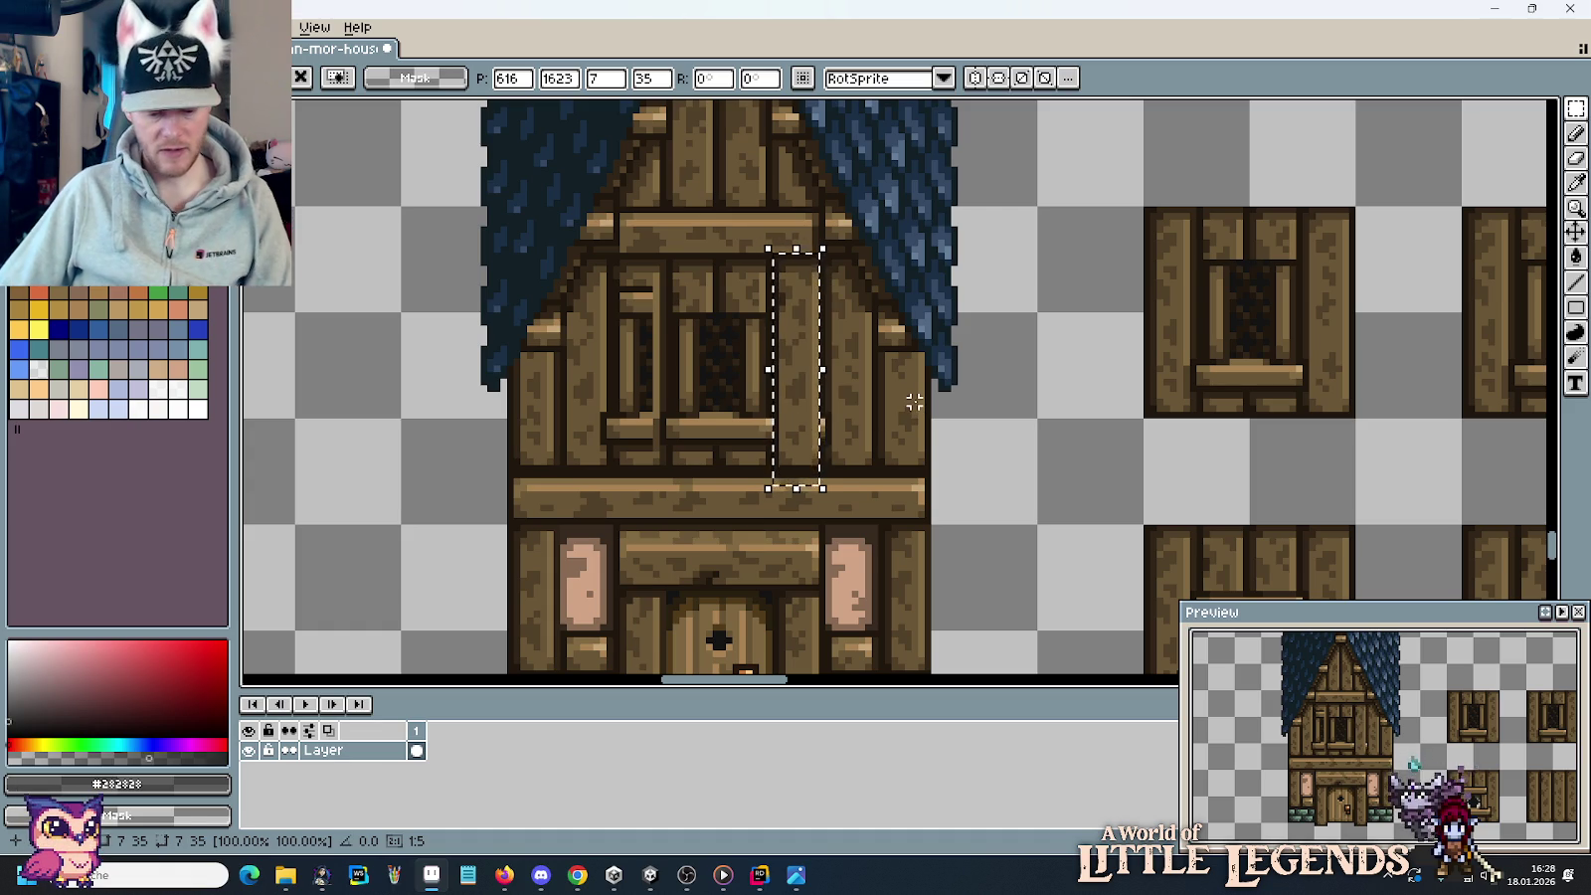
pyautogui.hotkey('ctrl', 'd')
pyautogui.scroll(4, 878, 382)
pyautogui.press('i')
pyautogui.click(712, 432)
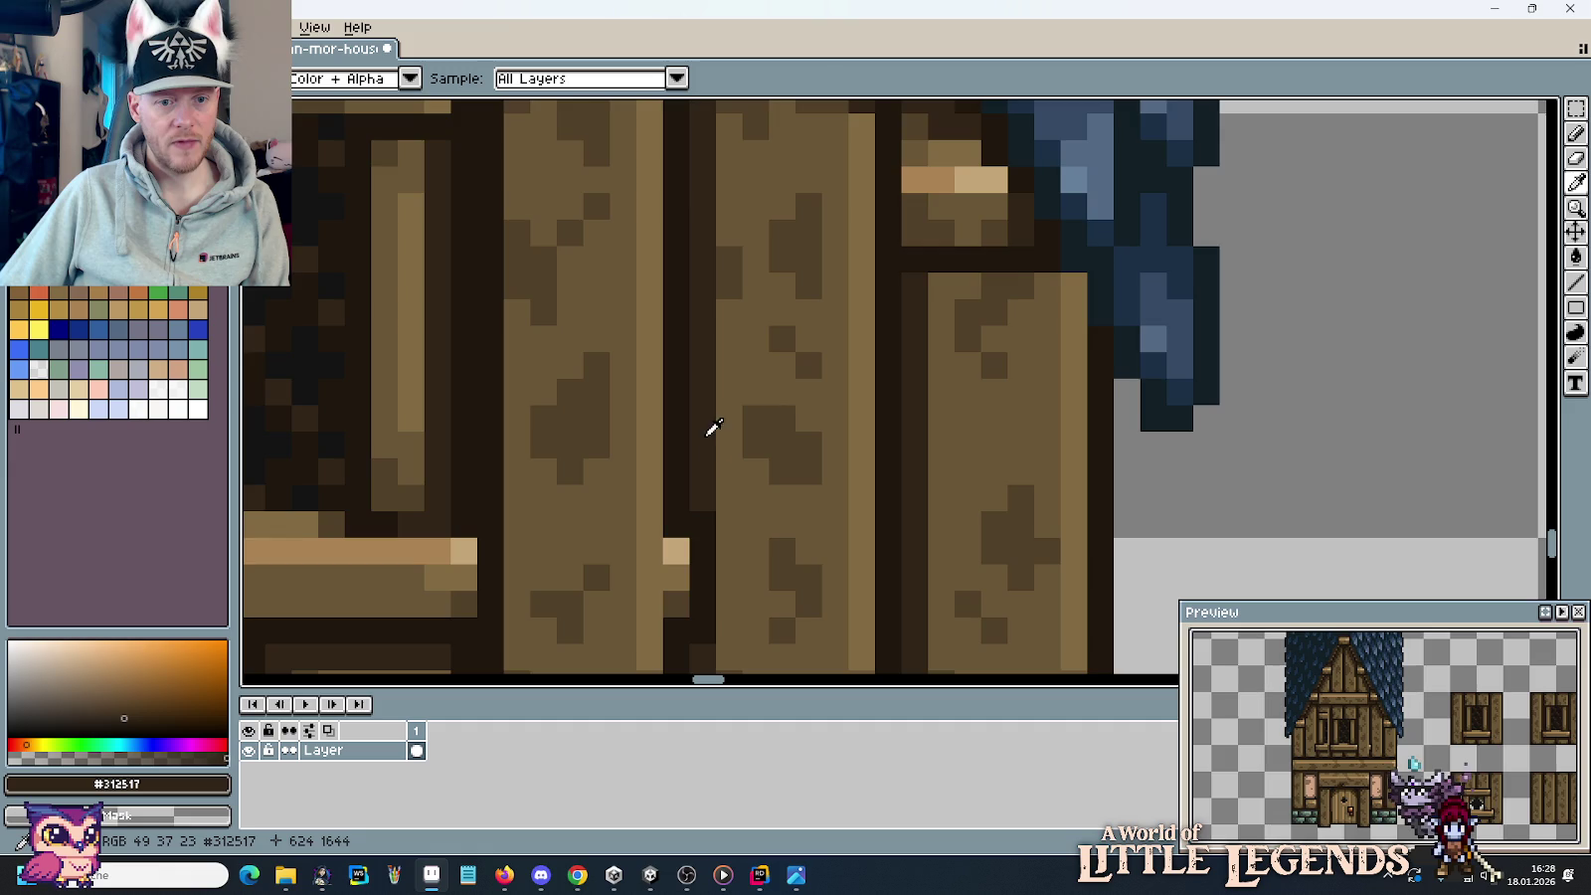
pyautogui.moveTo(710, 426); pyautogui.dragTo(850, 341)
pyautogui.press('b')
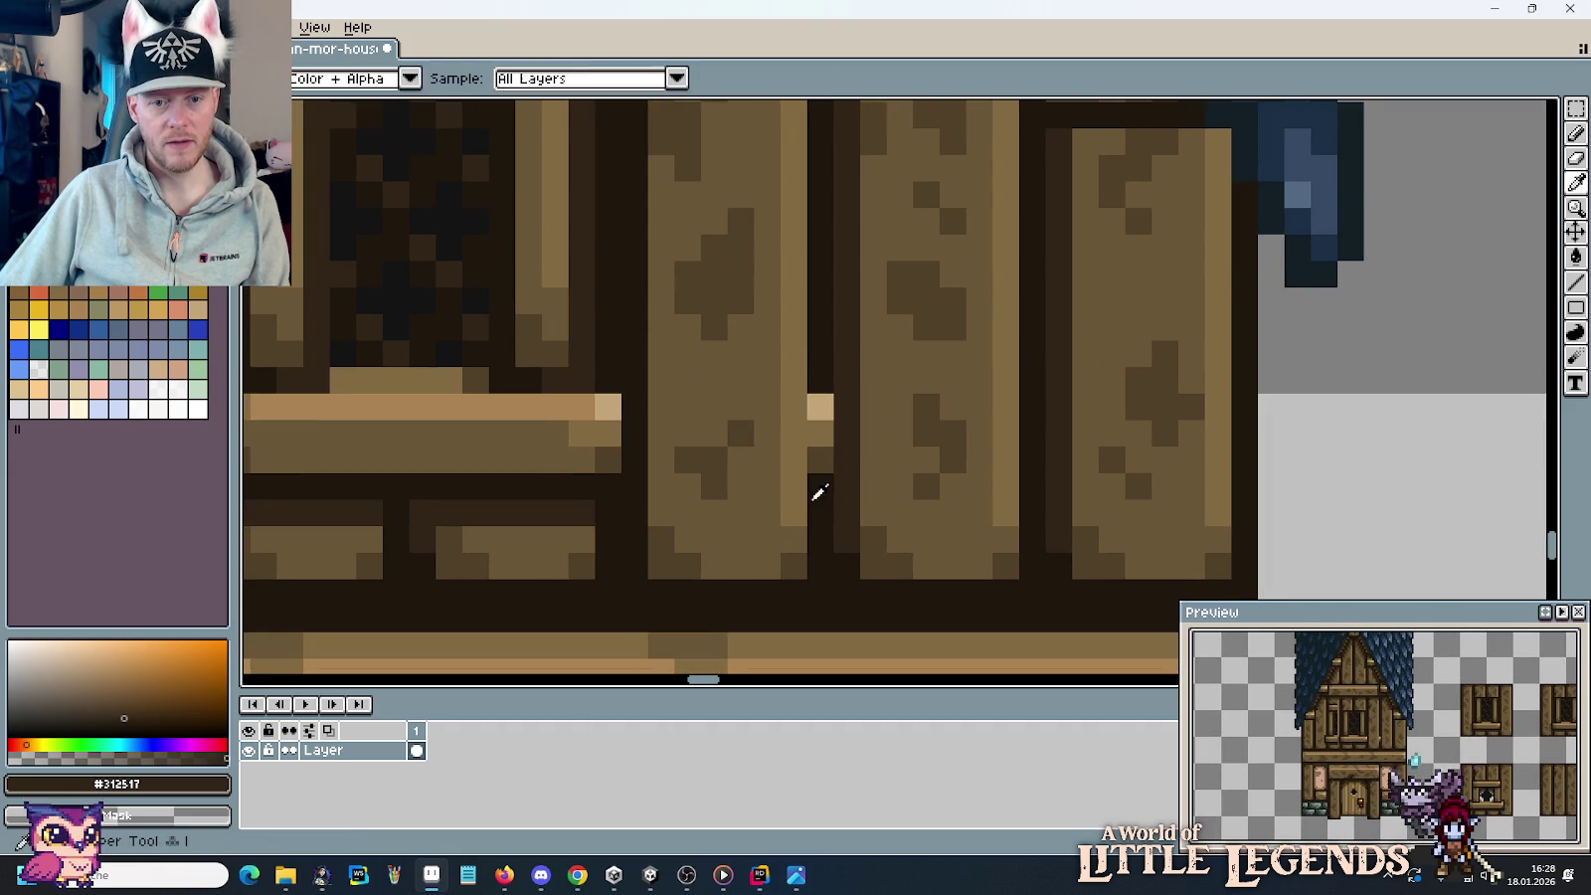
pyautogui.moveTo(818, 438); pyautogui.dragTo(820, 397)
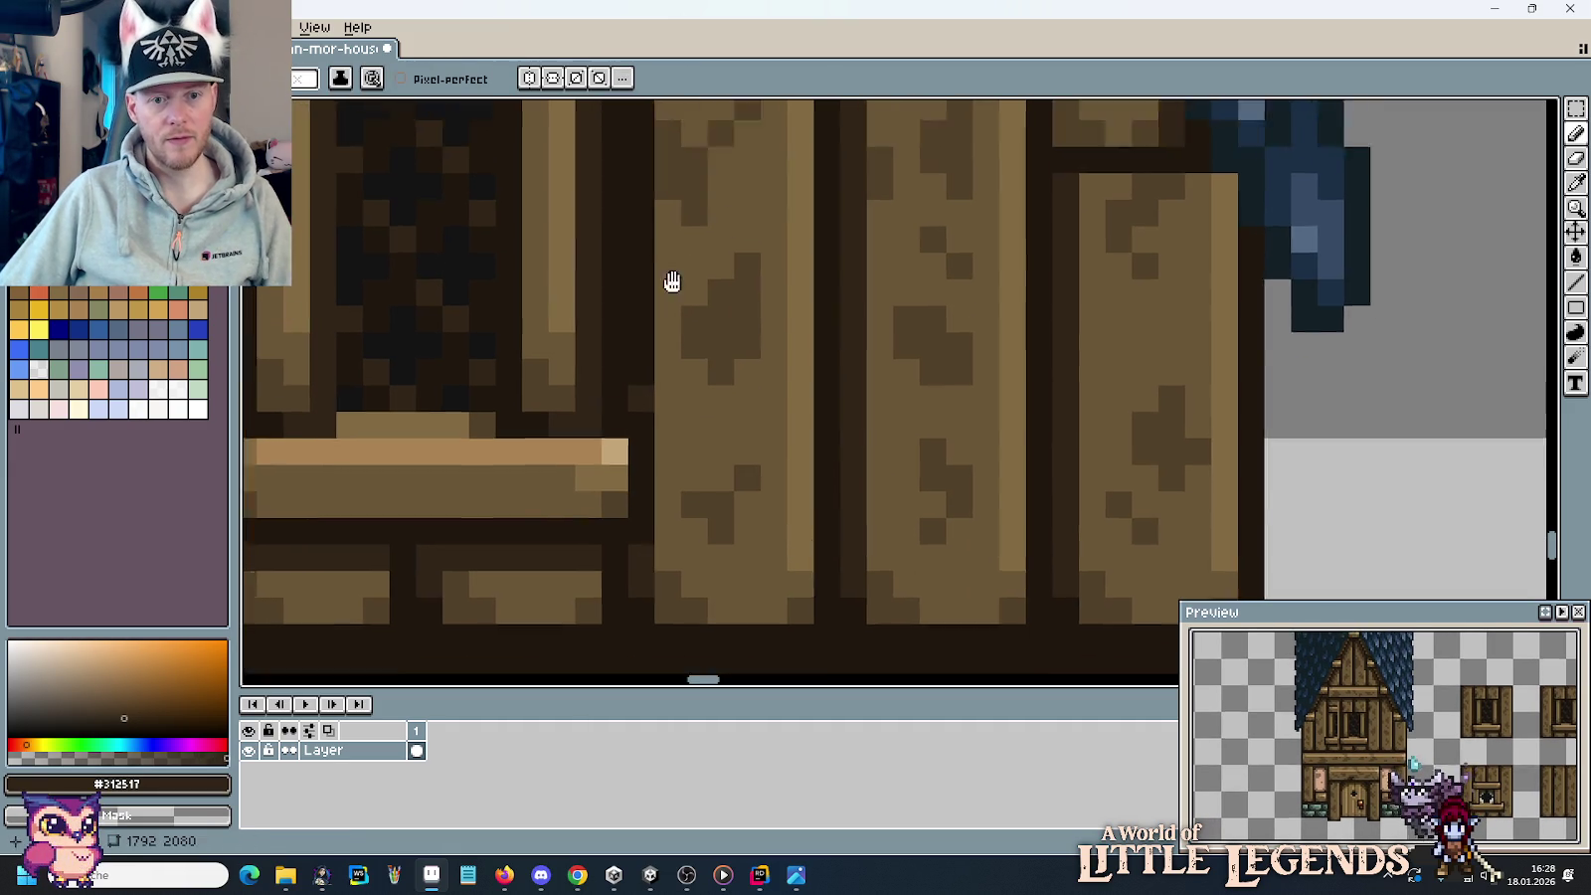
# Lighten the dark pixels along the plank column and pan back to the house.
pyautogui.hscroll(-5, 668, 306)
pyautogui.moveTo(675, 243); pyautogui.dragTo(675, 178)
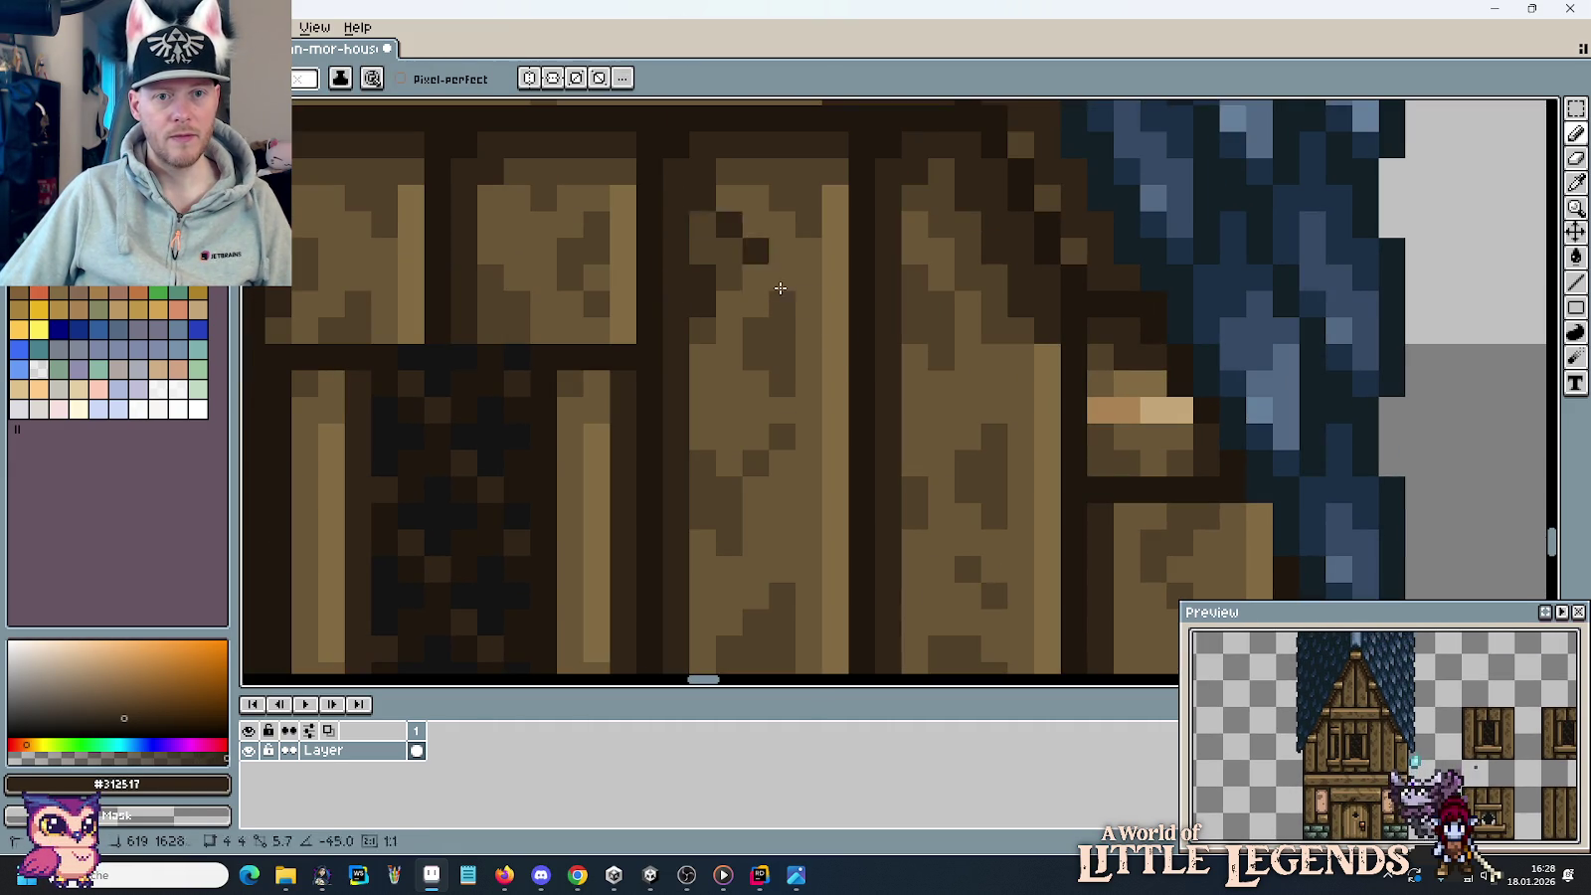
pyautogui.scroll(-3, 842, 349)
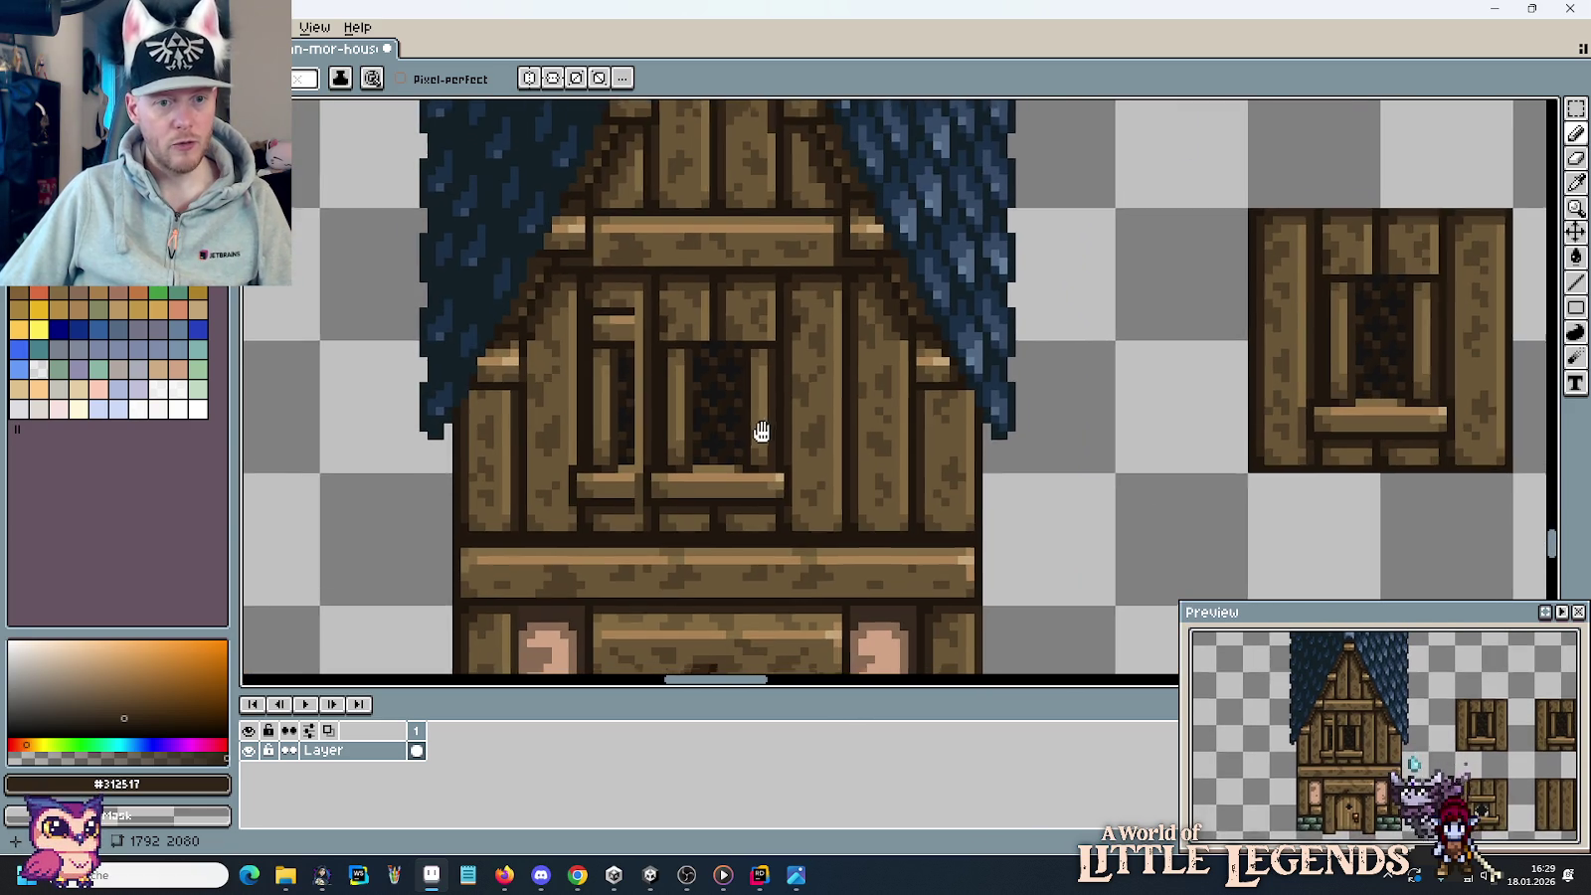
pyautogui.moveTo(757, 432); pyautogui.dragTo(563, 342)
pyautogui.scroll(-1, 569, 346)
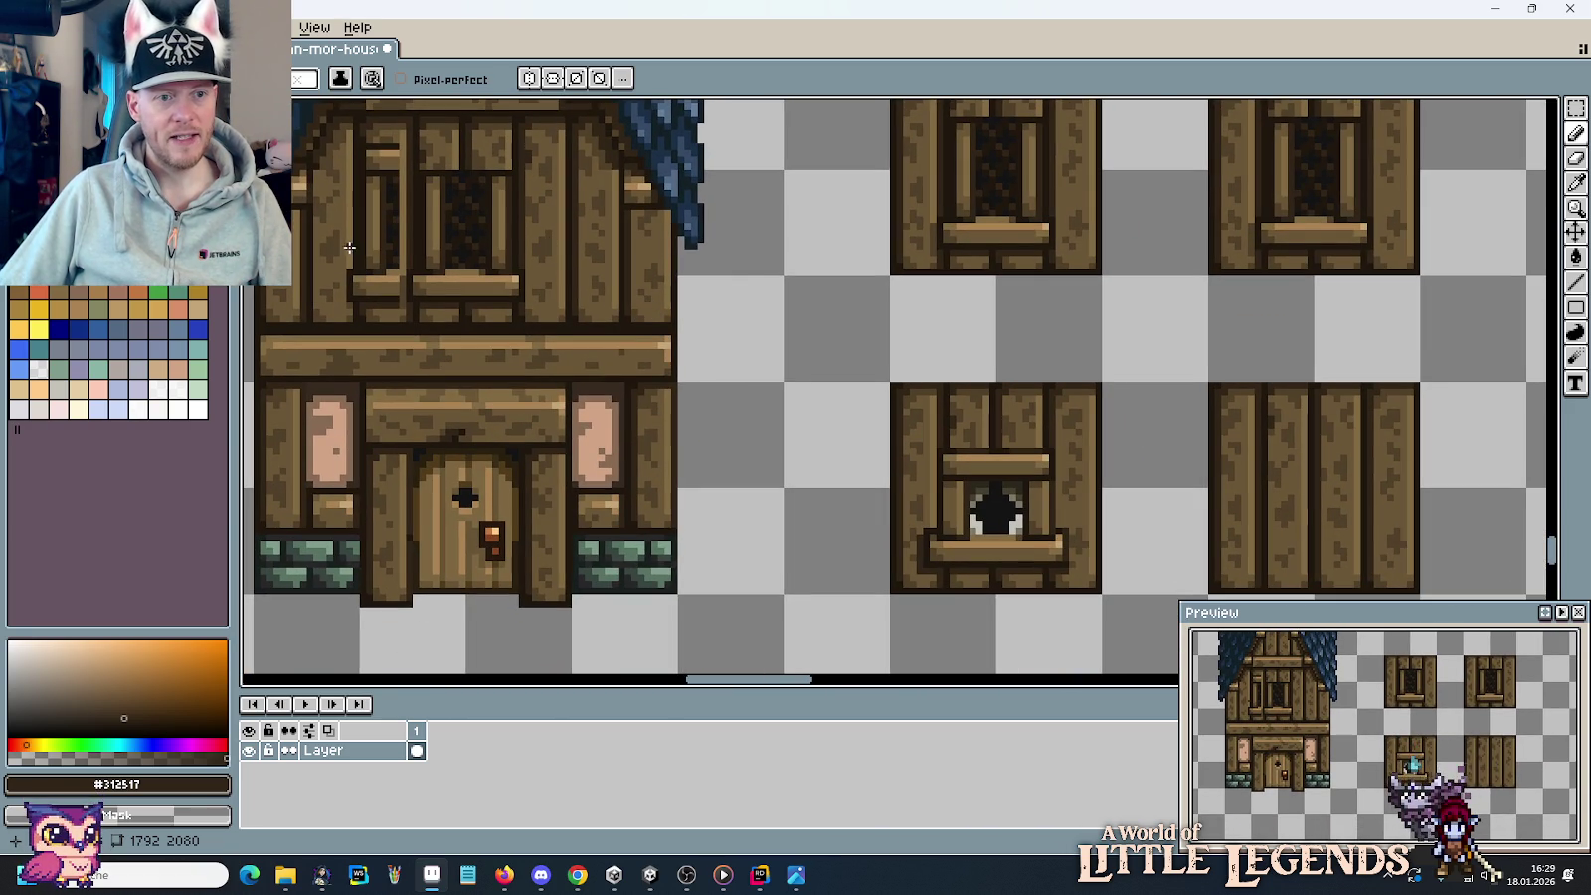
pyautogui.moveTo(951, 446); pyautogui.dragTo(925, 408)
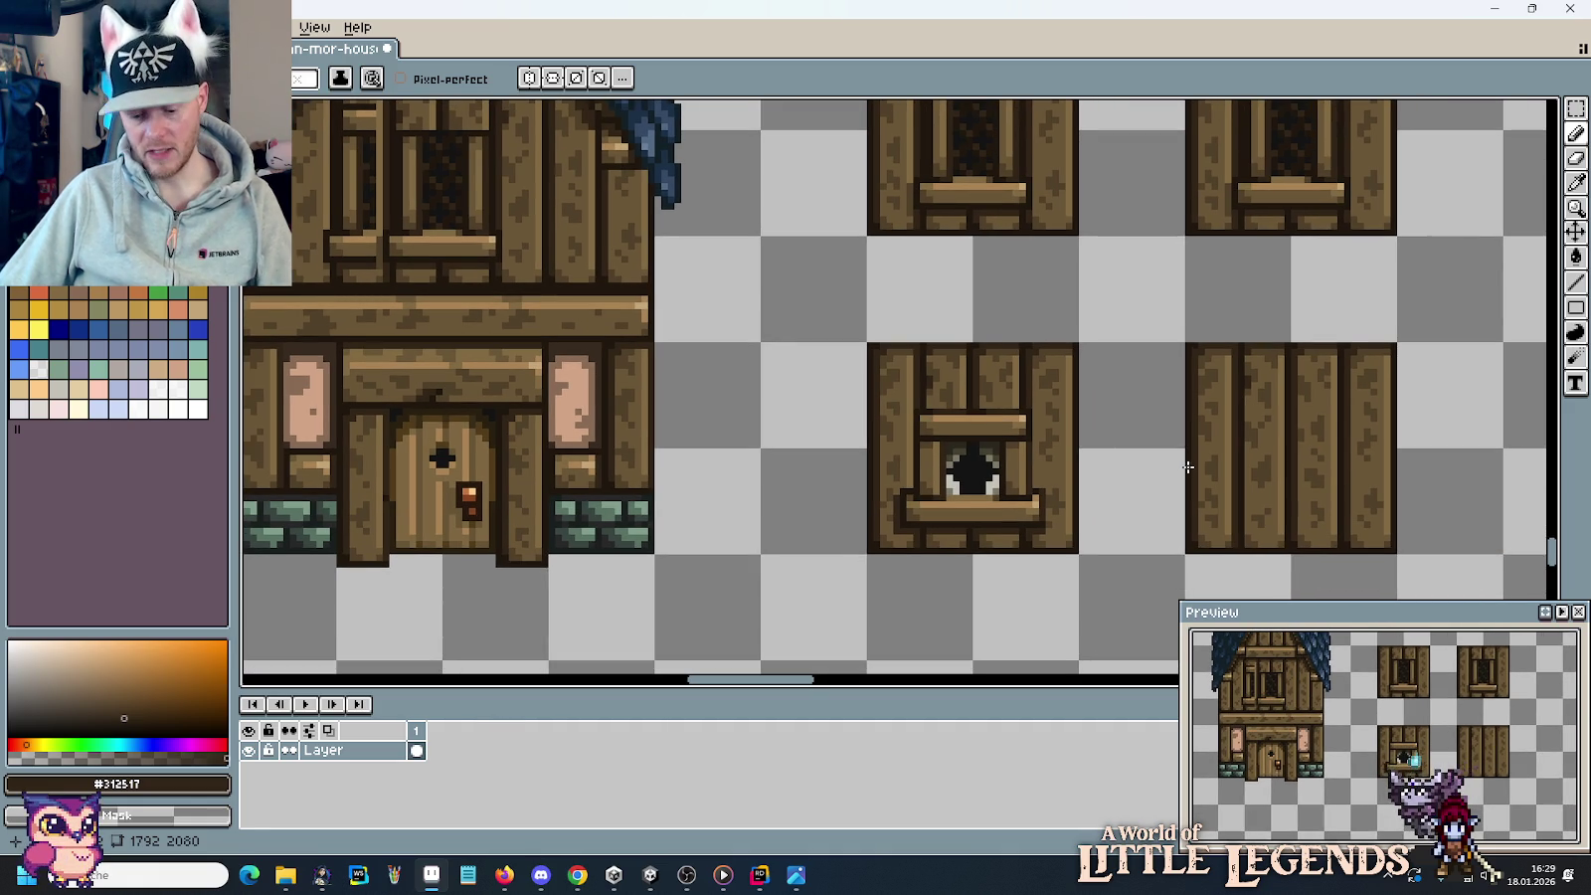
pyautogui.press('m')
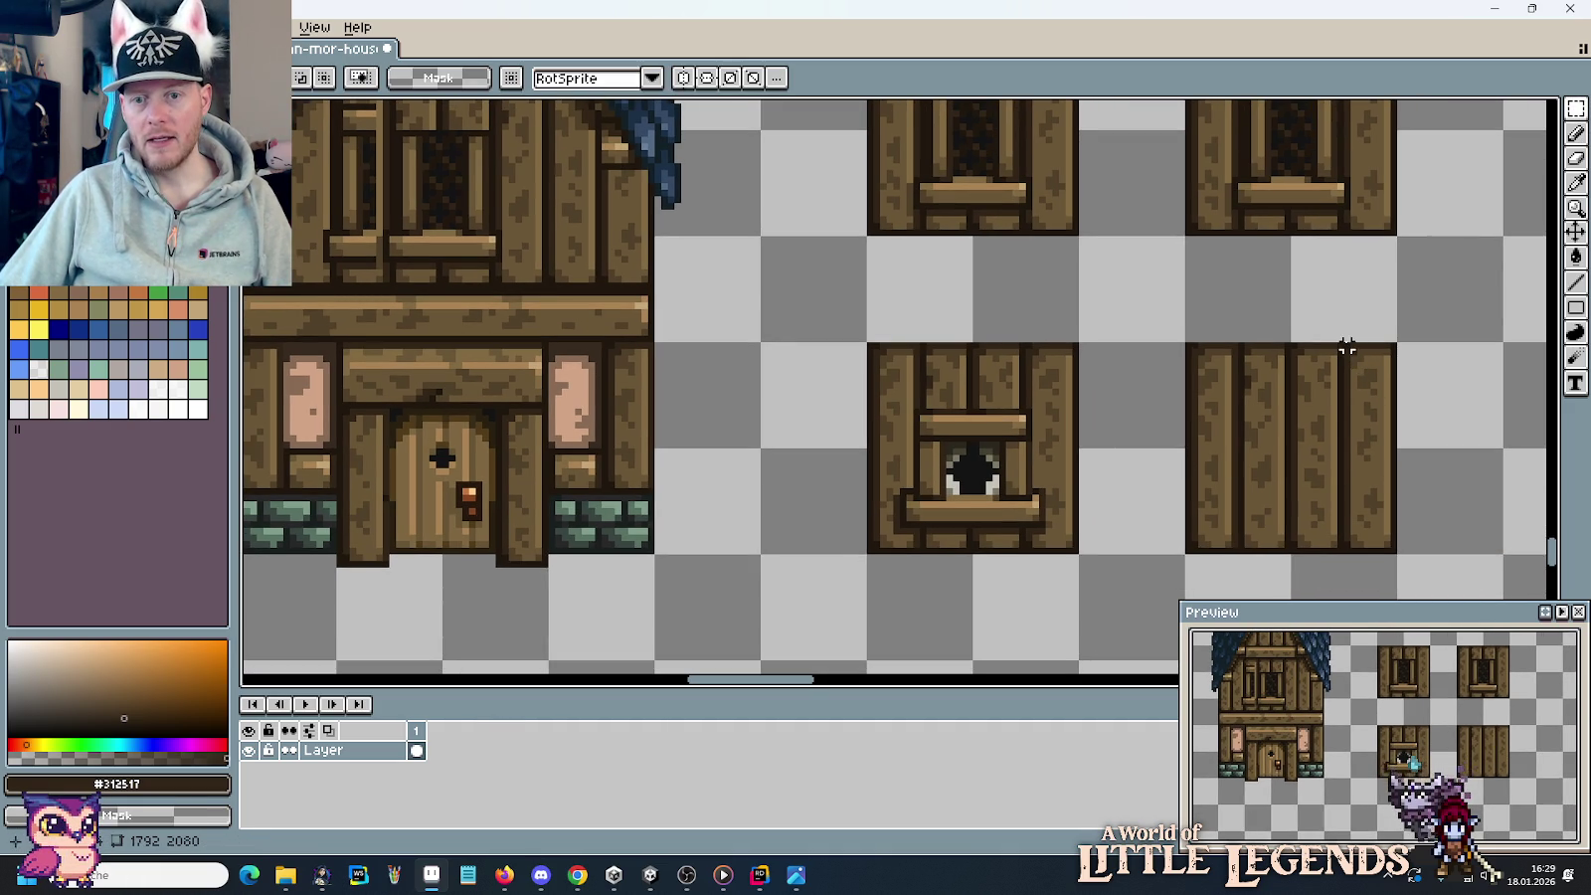
# Move a plank column from the spare tile to left of the upper window.
pyautogui.moveTo(1347, 346); pyautogui.dragTo(1385, 550)
pyautogui.click(1346, 352)
pyautogui.moveTo(1347, 348)
pyautogui.mouseDown()
pyautogui.moveTo(1389, 552)
pyautogui.moveTo(337, 104)
pyautogui.moveTo(821, 434)
pyautogui.moveTo(859, 432)
pyautogui.mouseUp()
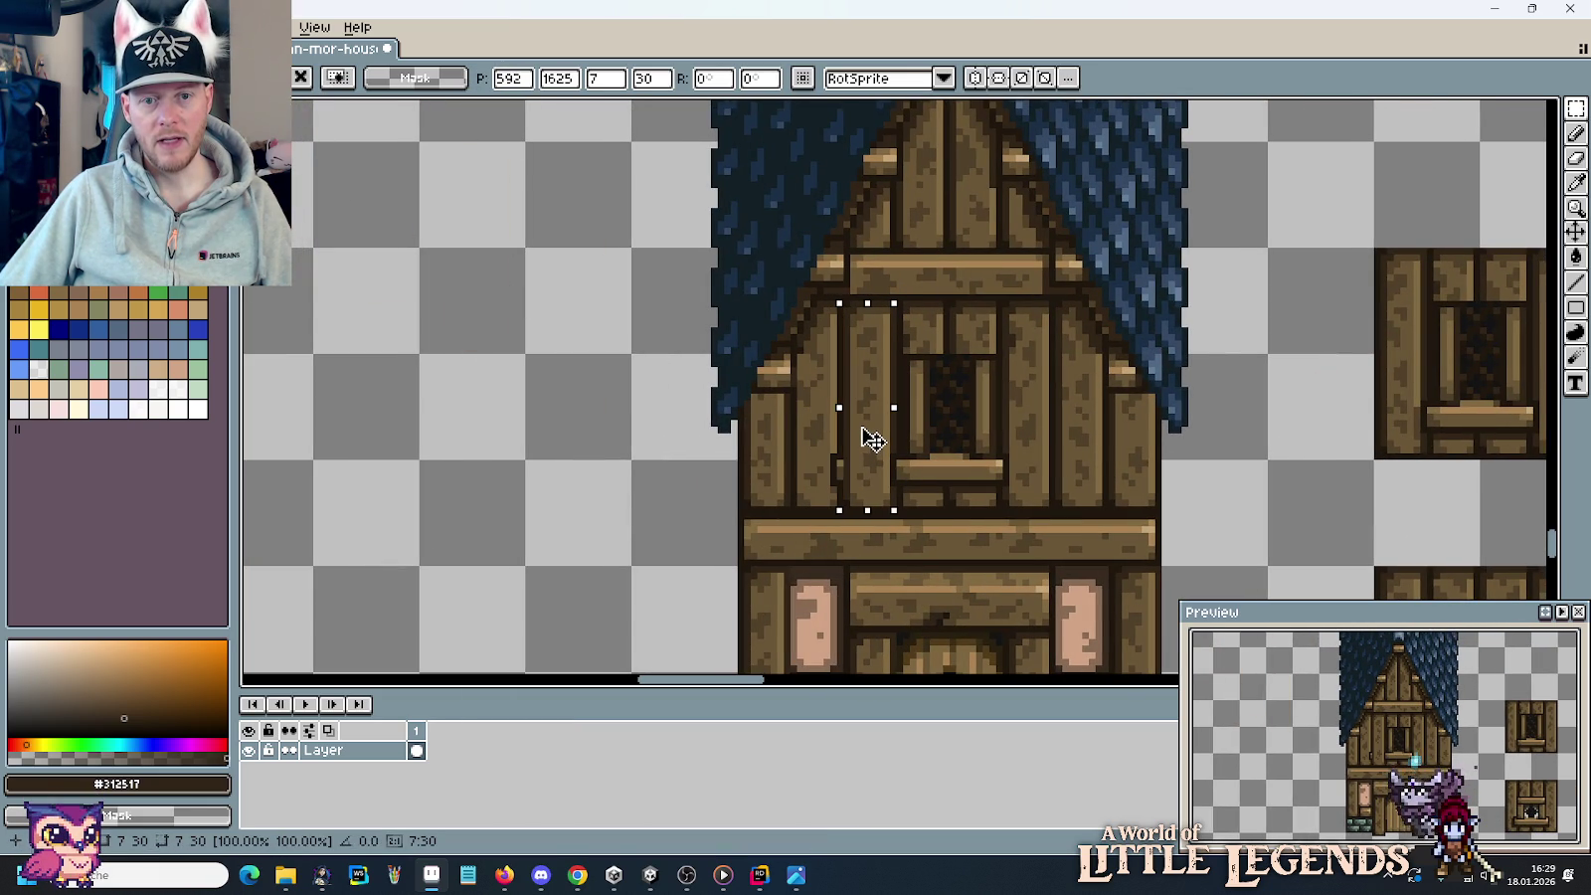
# Repaint the column's seam and edge pixels in sampled light and dark brown.
pyautogui.hotkey('ctrl', 'd')
pyautogui.scroll(2, 856, 443)
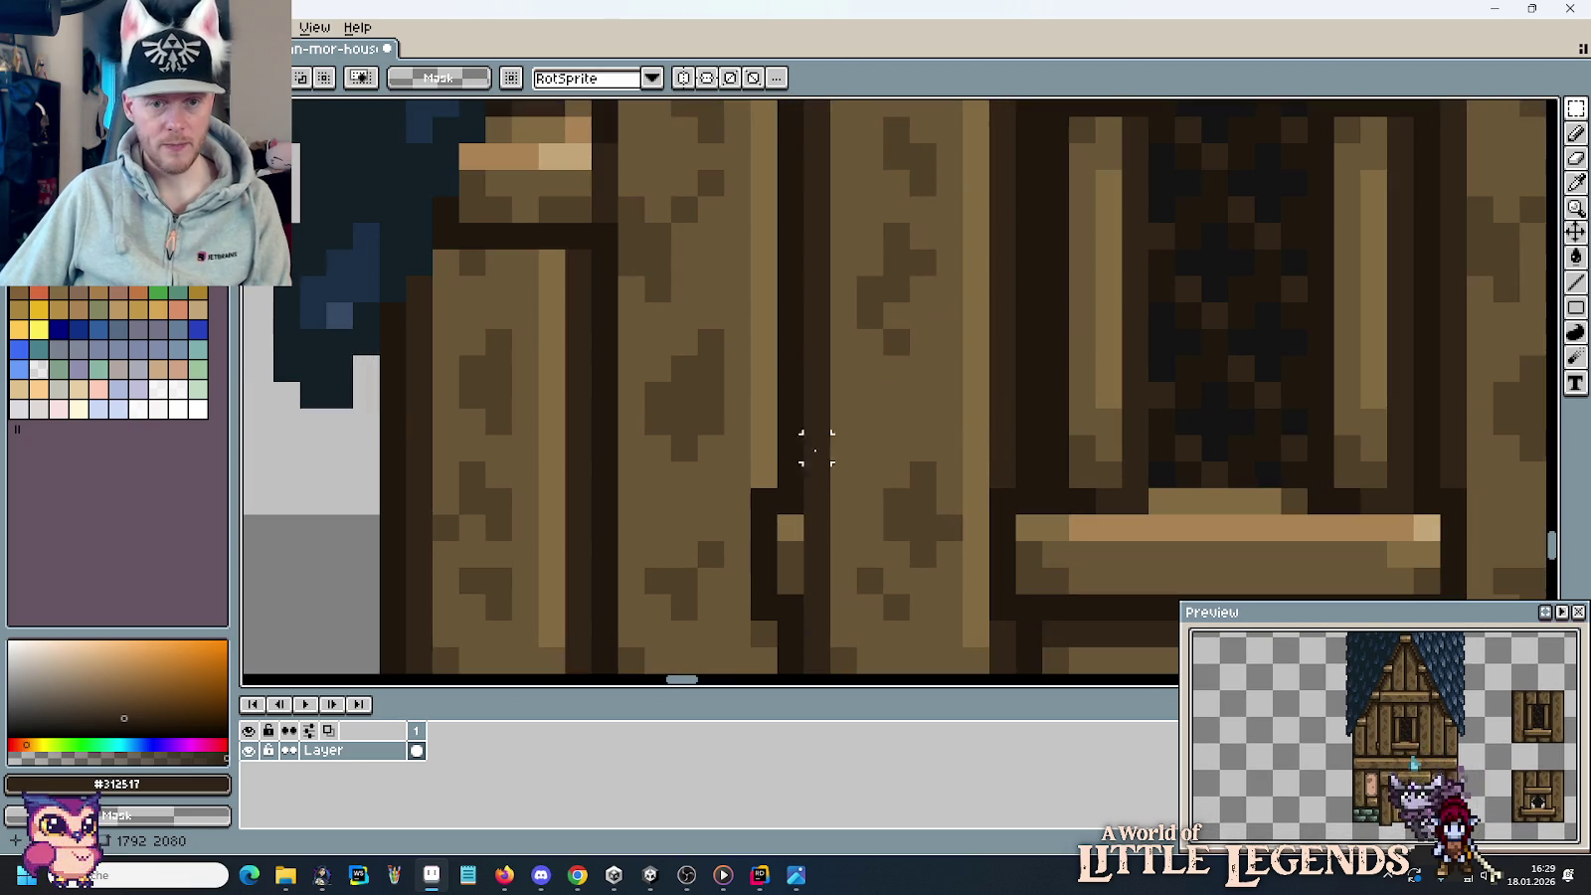
pyautogui.keyDown('alt'); pyautogui.click(771, 458); pyautogui.keyUp('alt')
pyautogui.press('b')
pyautogui.moveTo(766, 502); pyautogui.dragTo(767, 581)
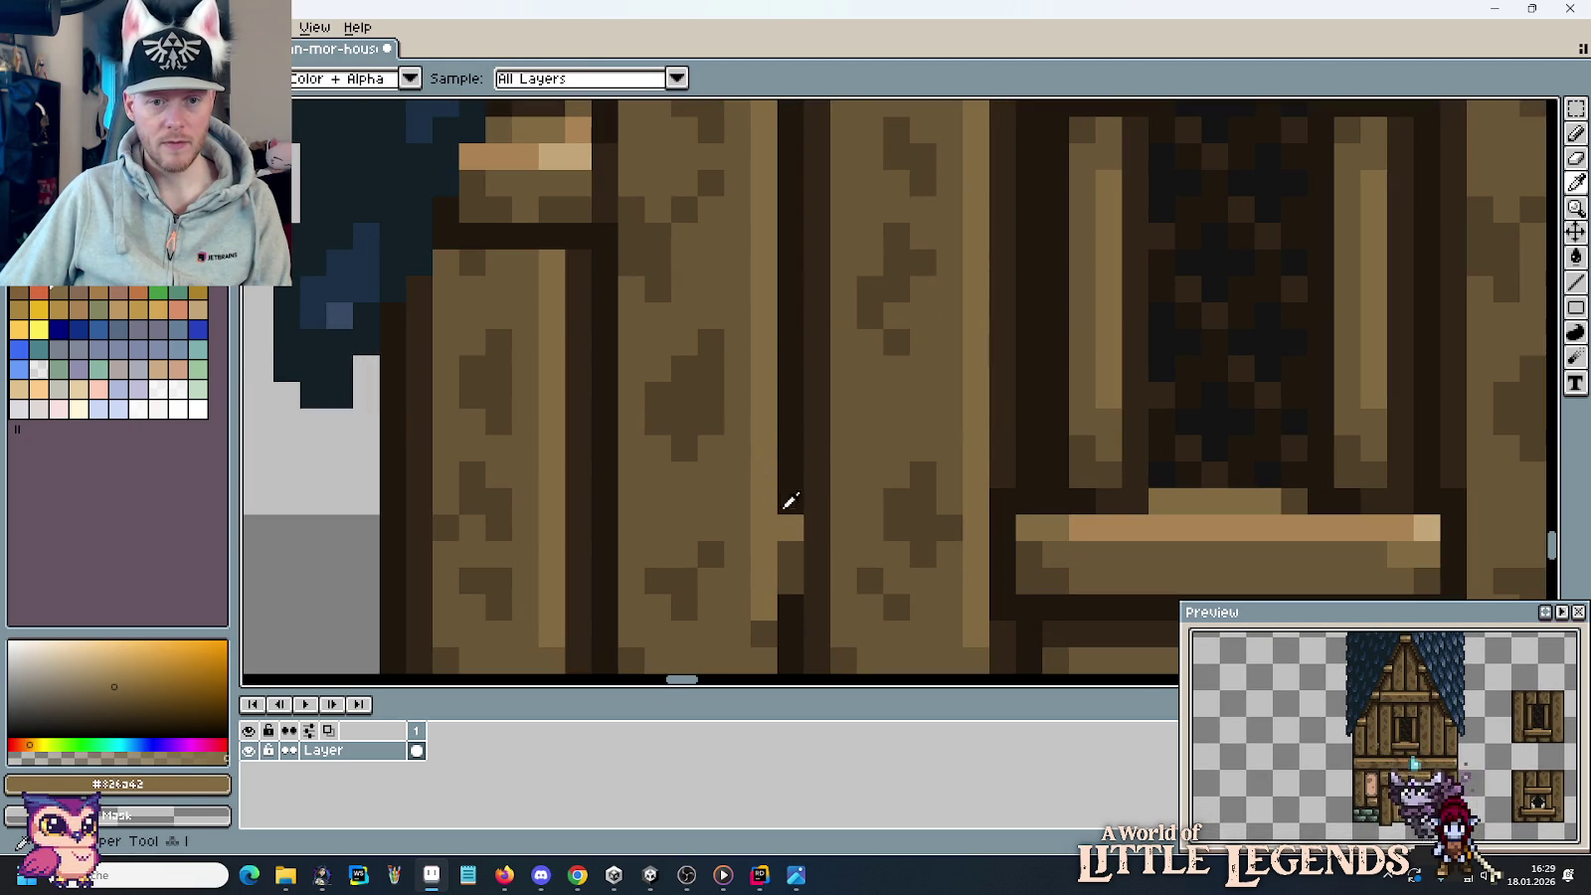
pyautogui.keyDown('alt'); pyautogui.click(794, 507); pyautogui.keyUp('alt')
pyautogui.moveTo(796, 538); pyautogui.dragTo(791, 582)
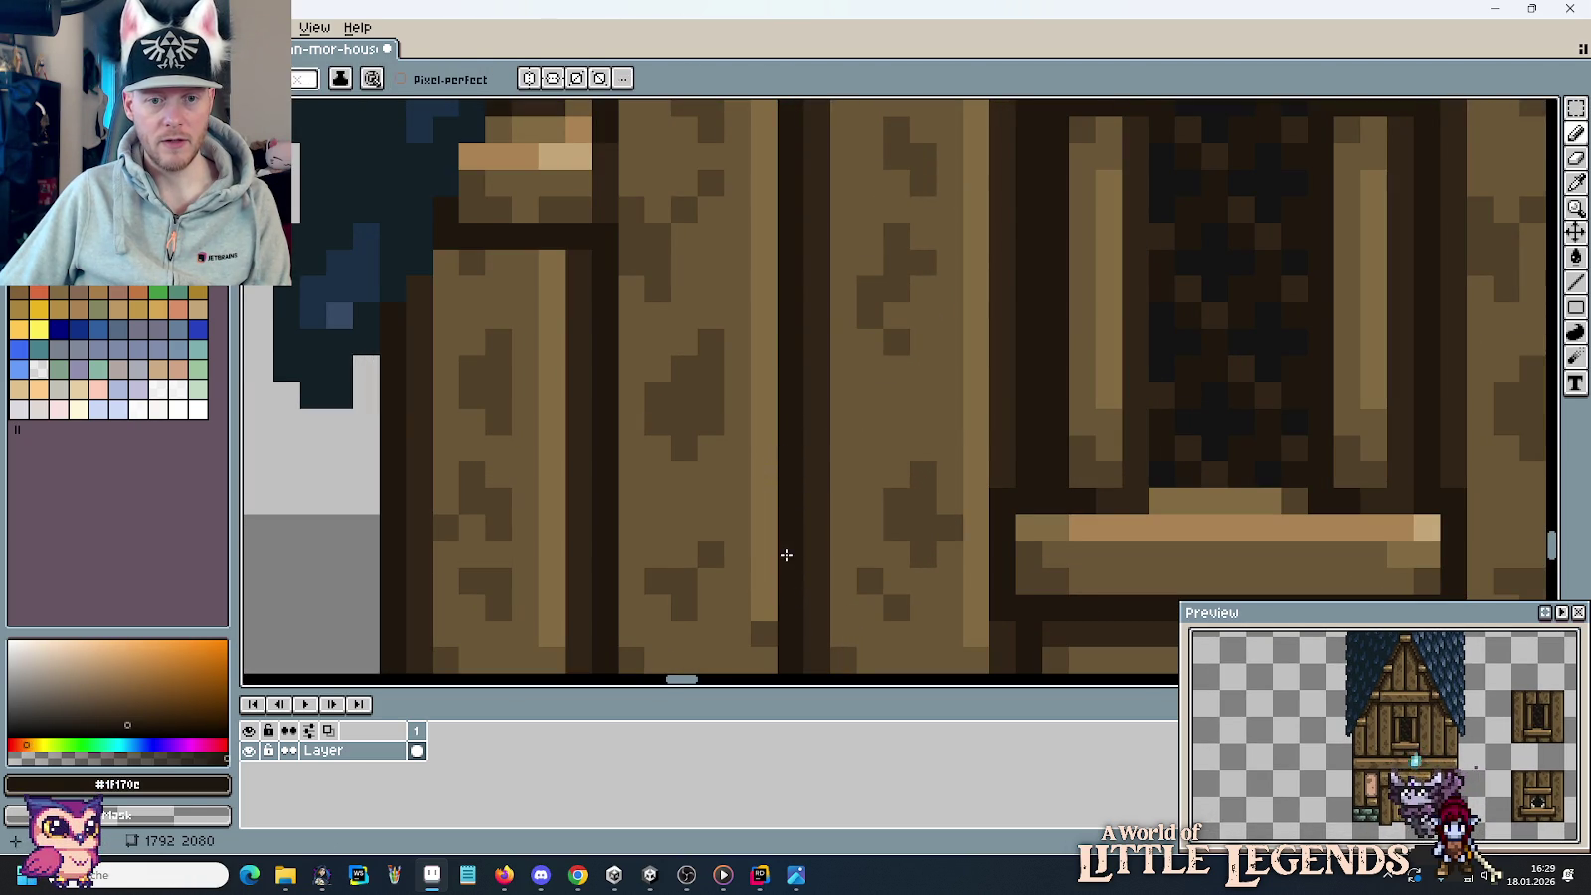
pyautogui.scroll(-3, 834, 554)
pyautogui.scroll(3, 841, 580)
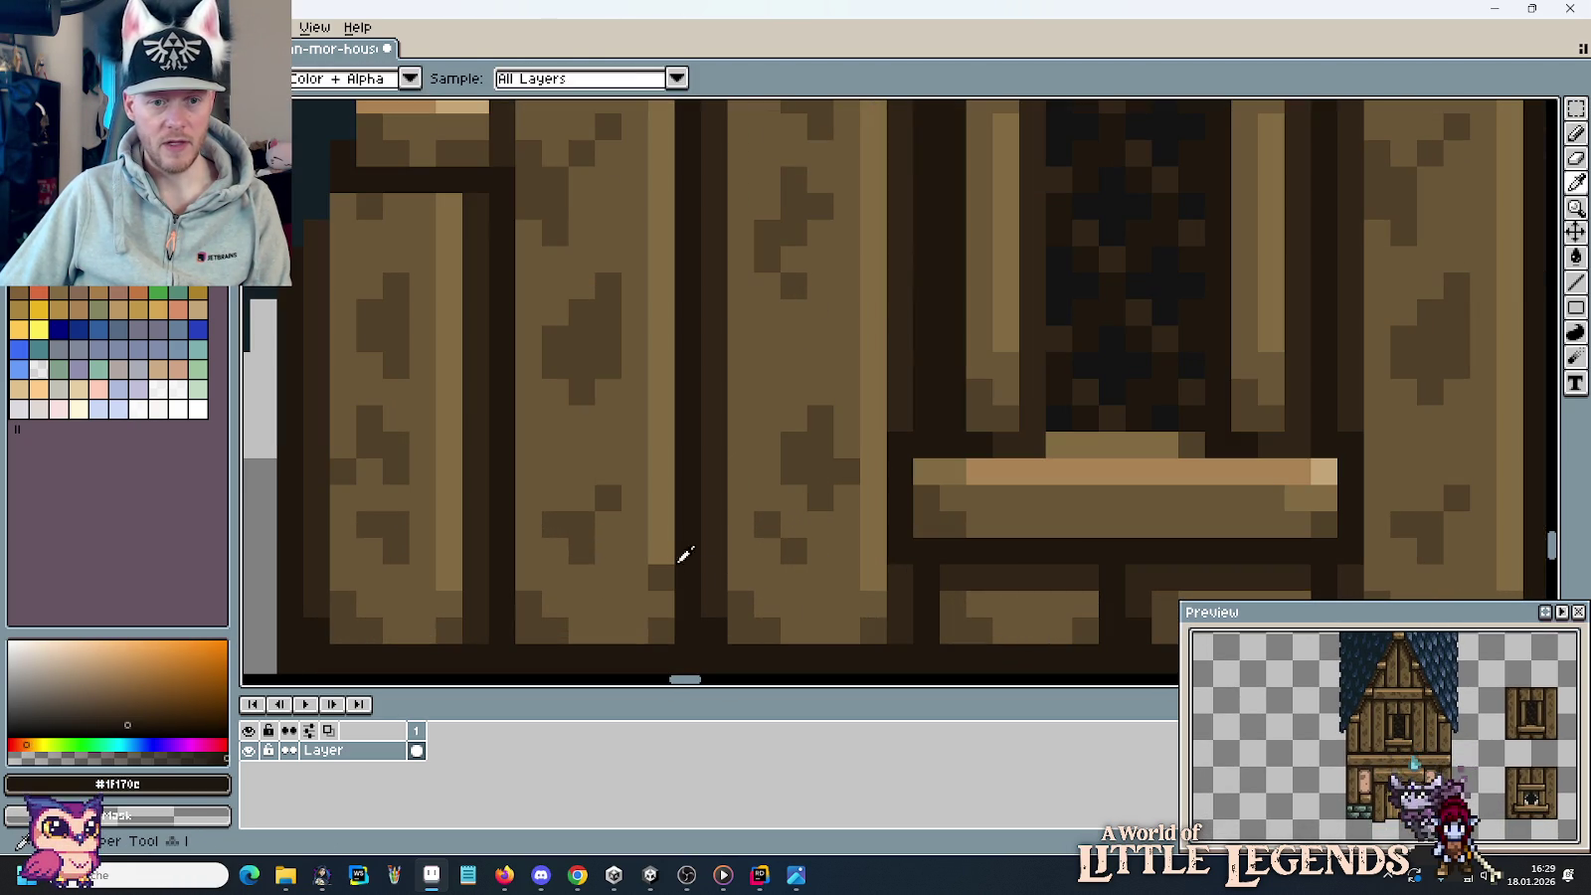
pyautogui.keyDown('alt'); pyautogui.click(682, 559); pyautogui.keyUp('alt')
pyautogui.scroll(-3, 922, 581)
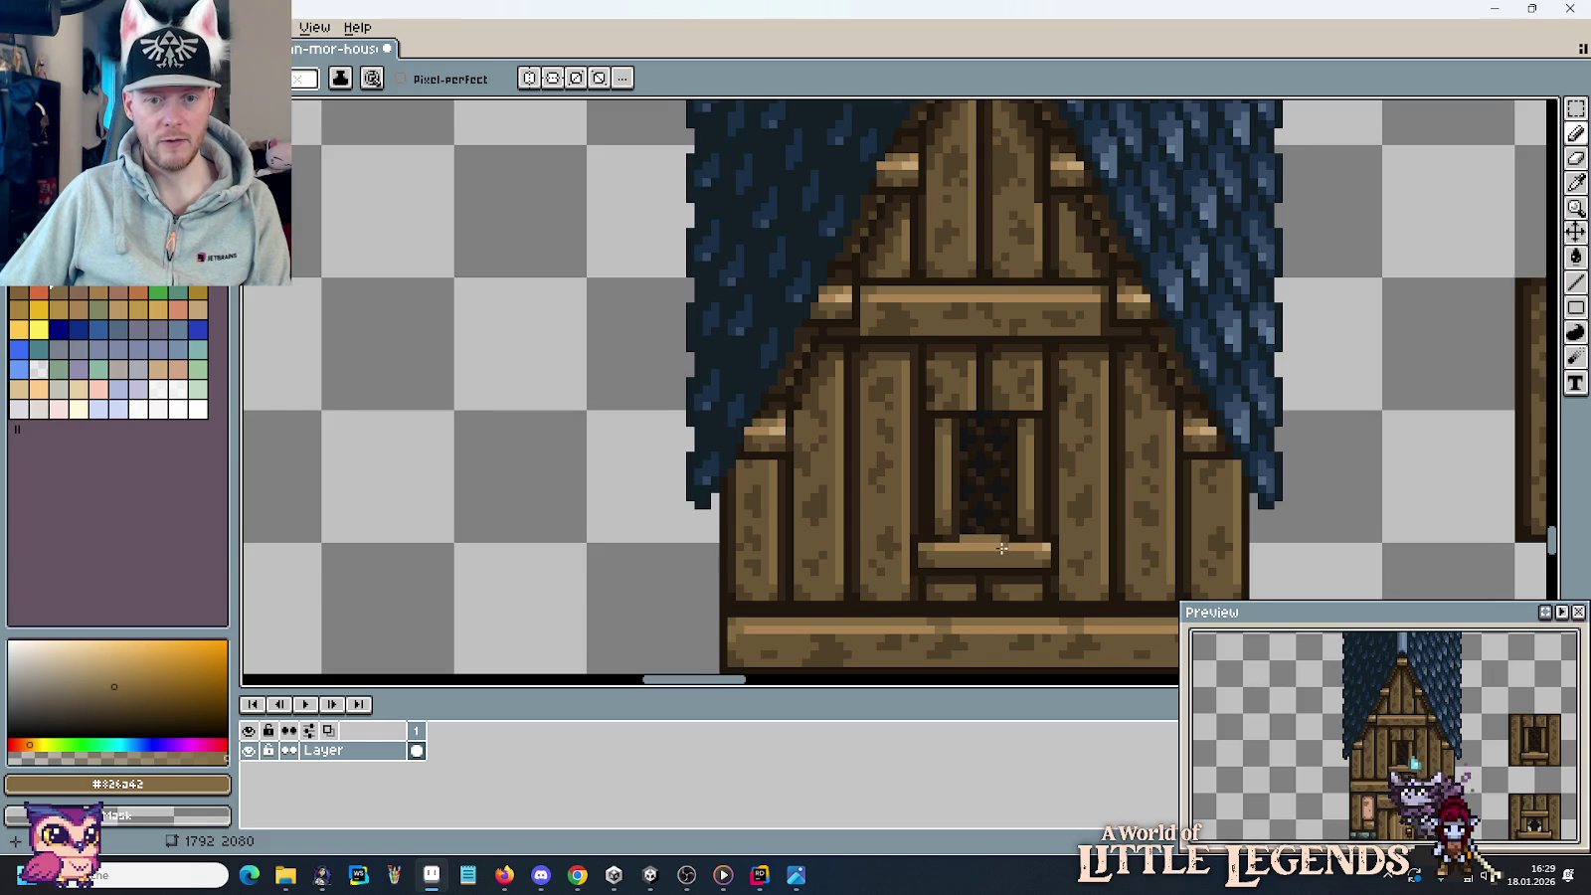
pyautogui.moveTo(1002, 548); pyautogui.dragTo(796, 471)
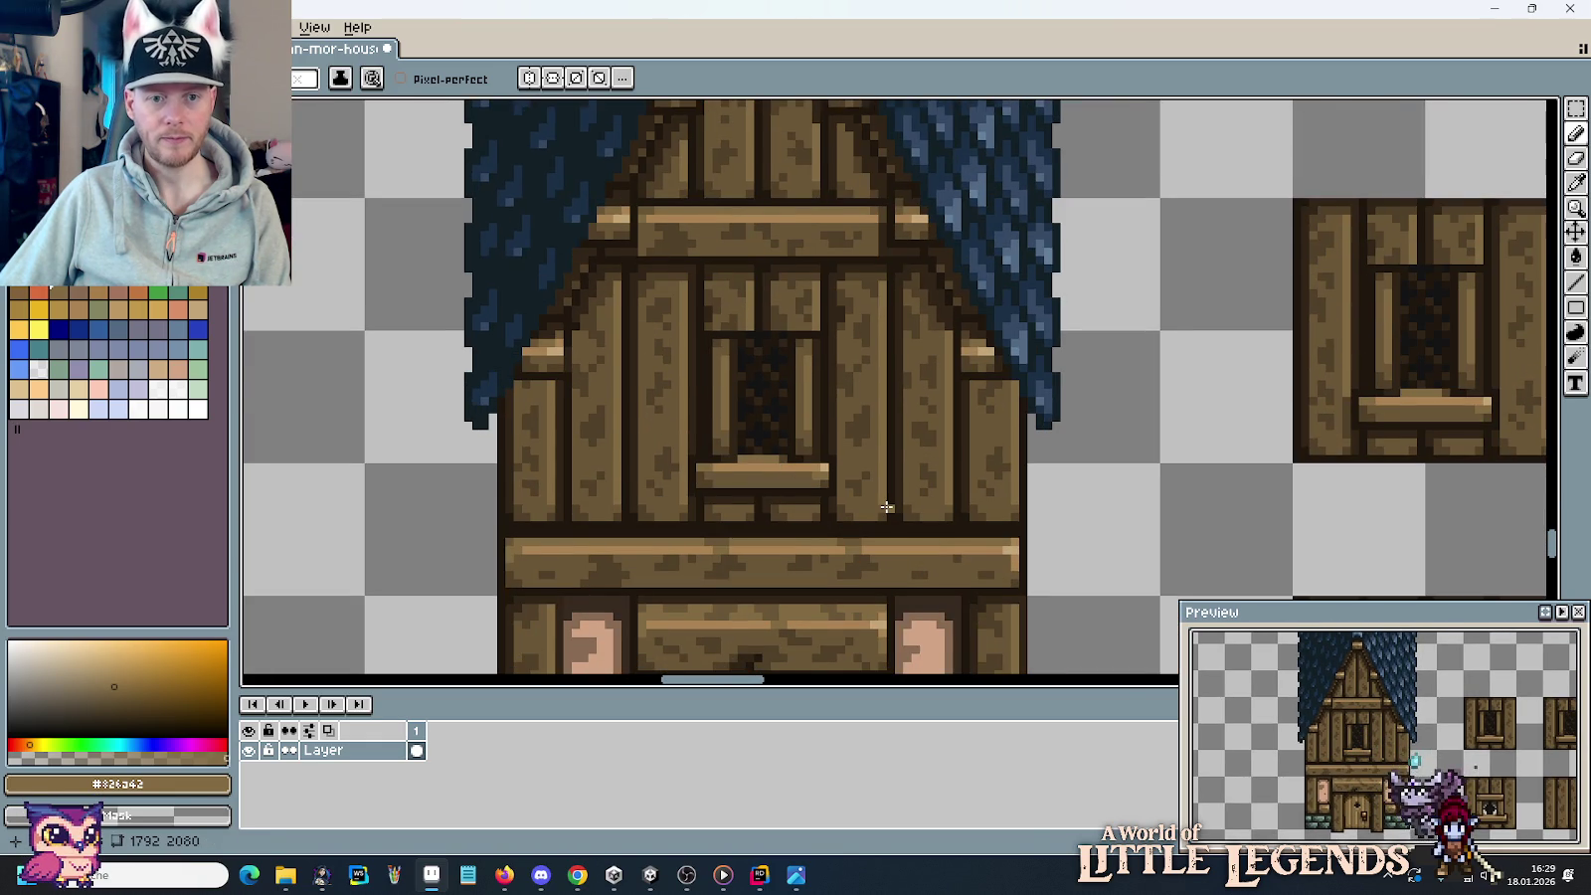
pyautogui.scroll(-2, 887, 507)
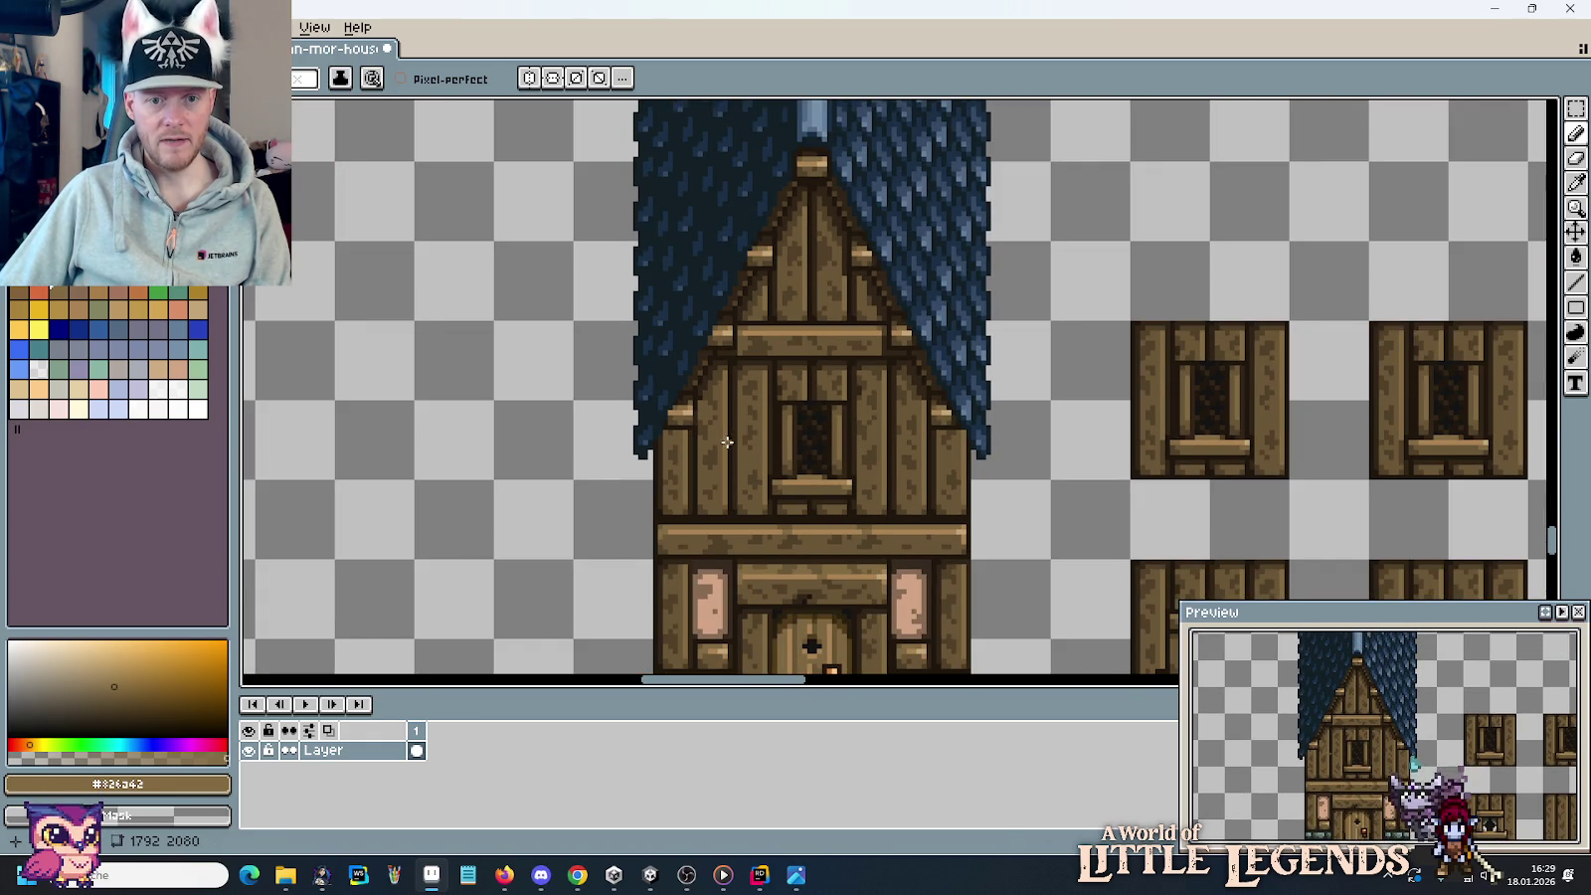
pyautogui.moveTo(930, 563); pyautogui.dragTo(875, 465)
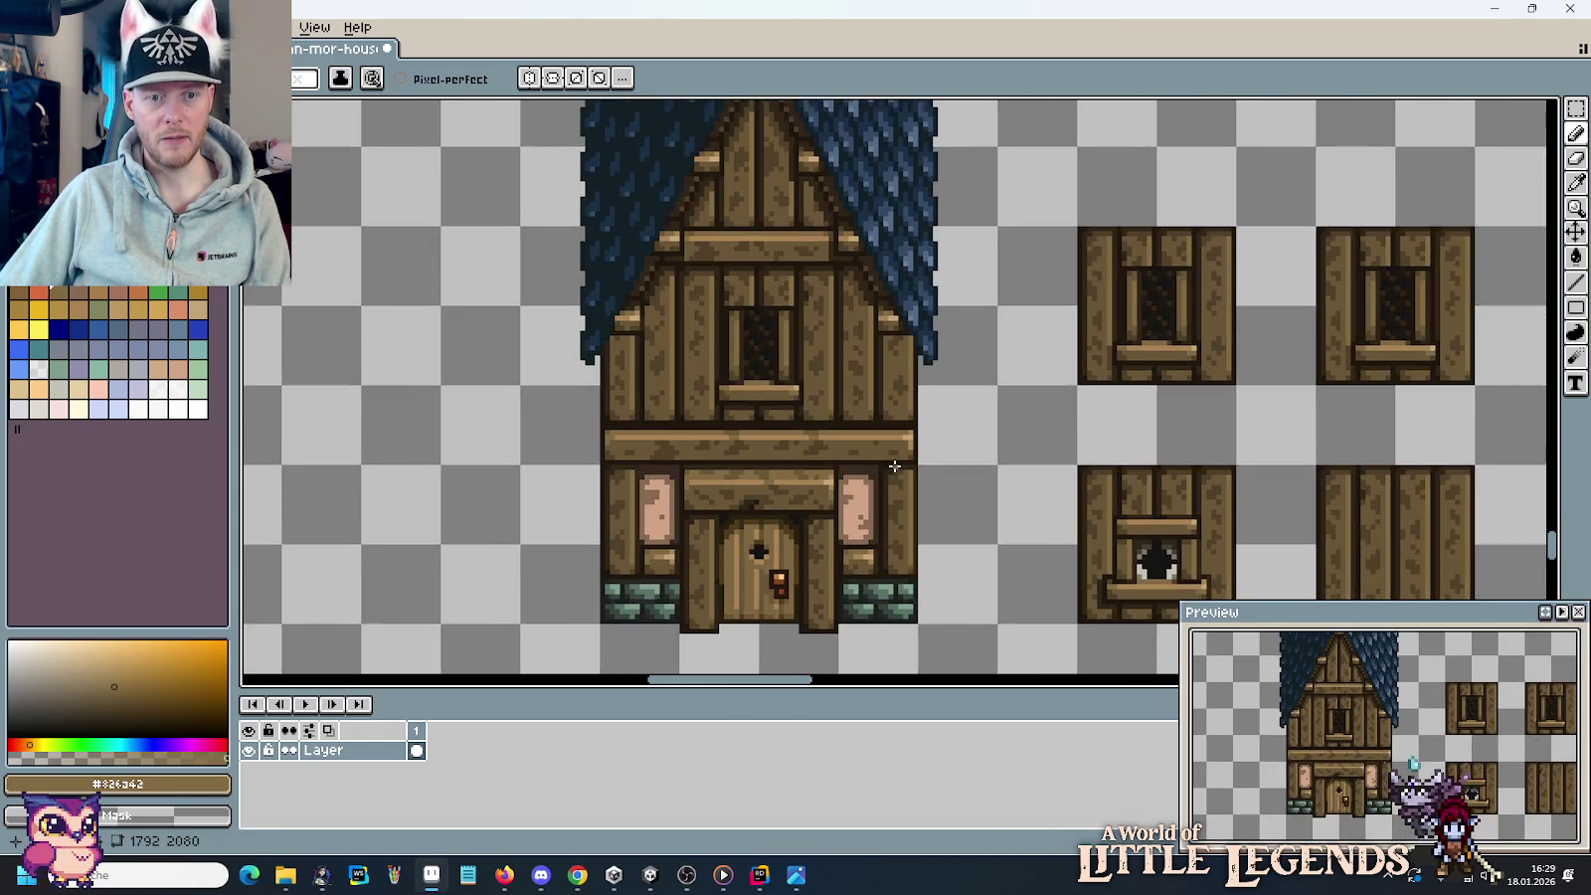
# Select the beam above the finished house's window with the rectangle marquee.
pyautogui.scroll(-3, 895, 467)
pyautogui.scroll(2, 896, 466)
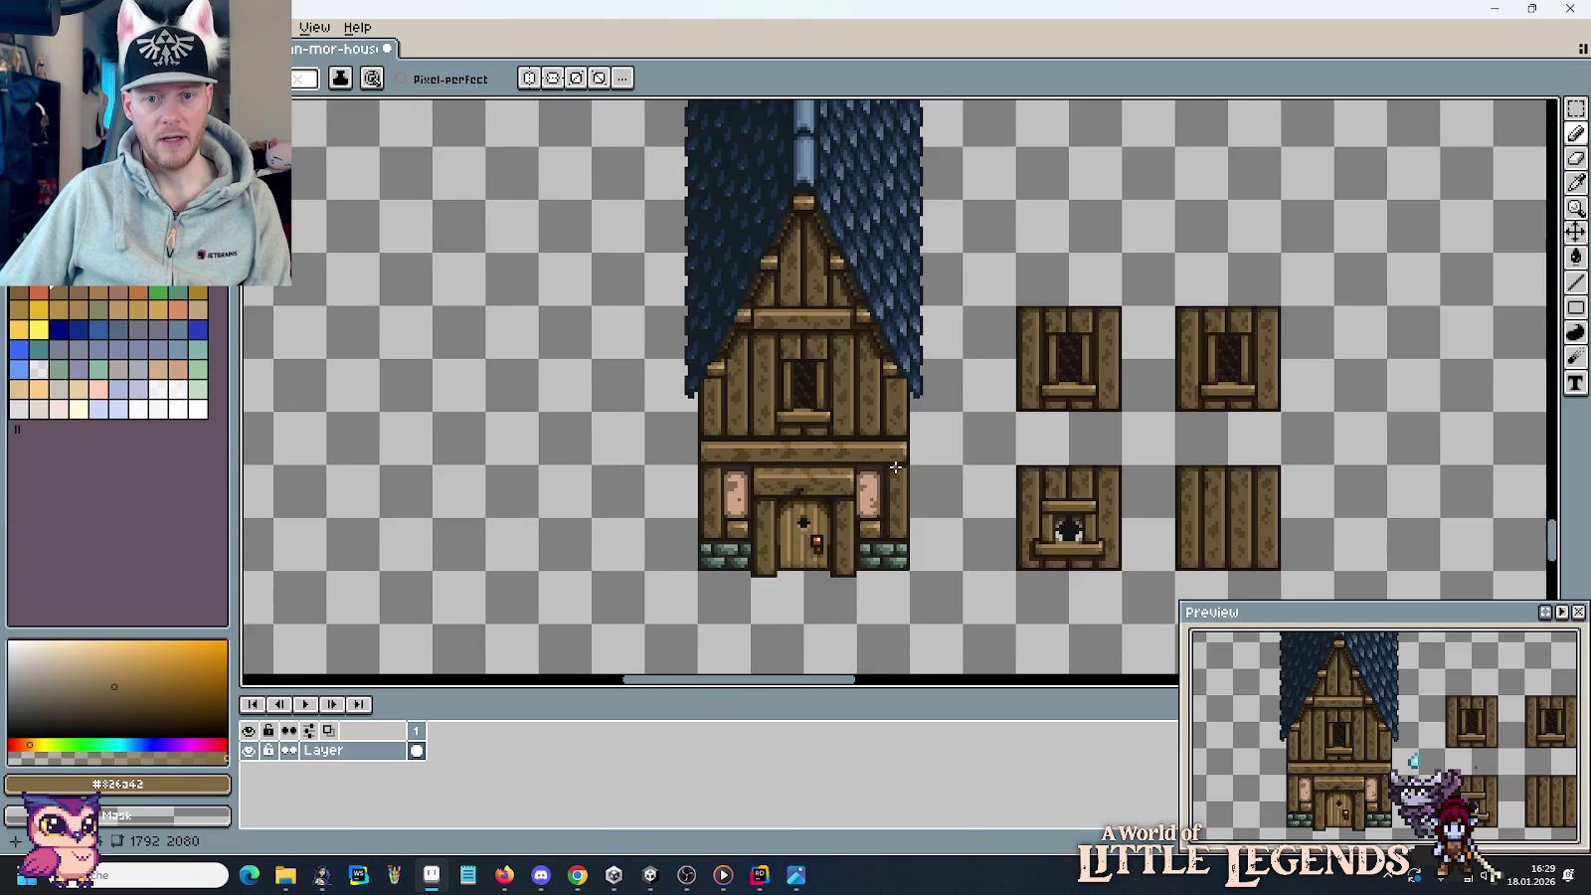
pyautogui.scroll(-2, 895, 467)
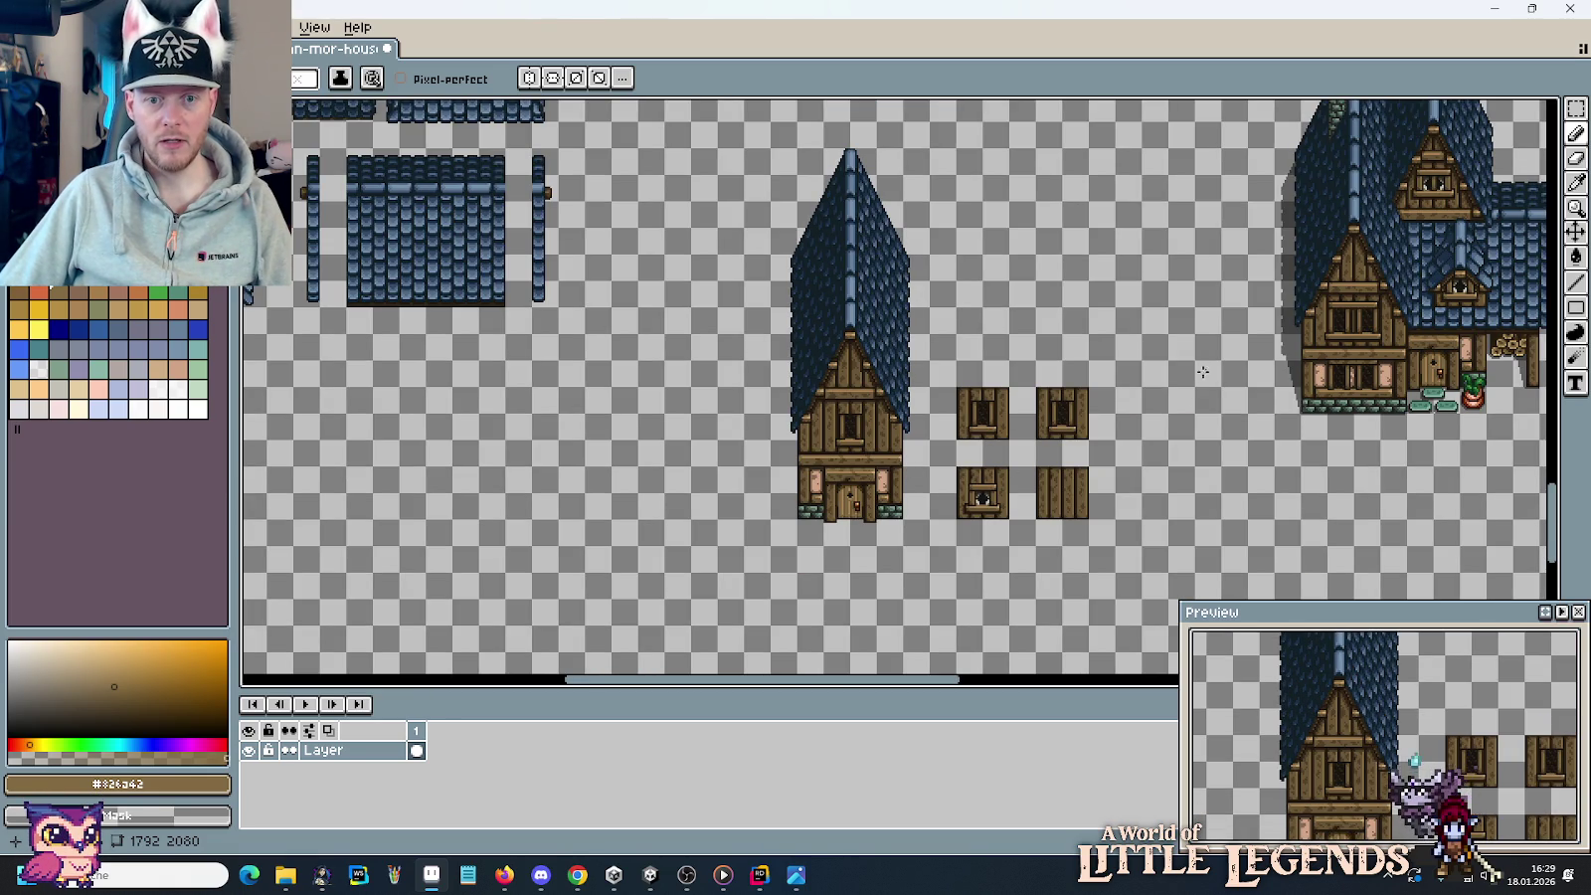
pyautogui.scroll(3, 1379, 309)
pyautogui.scroll(1, 1244, 333)
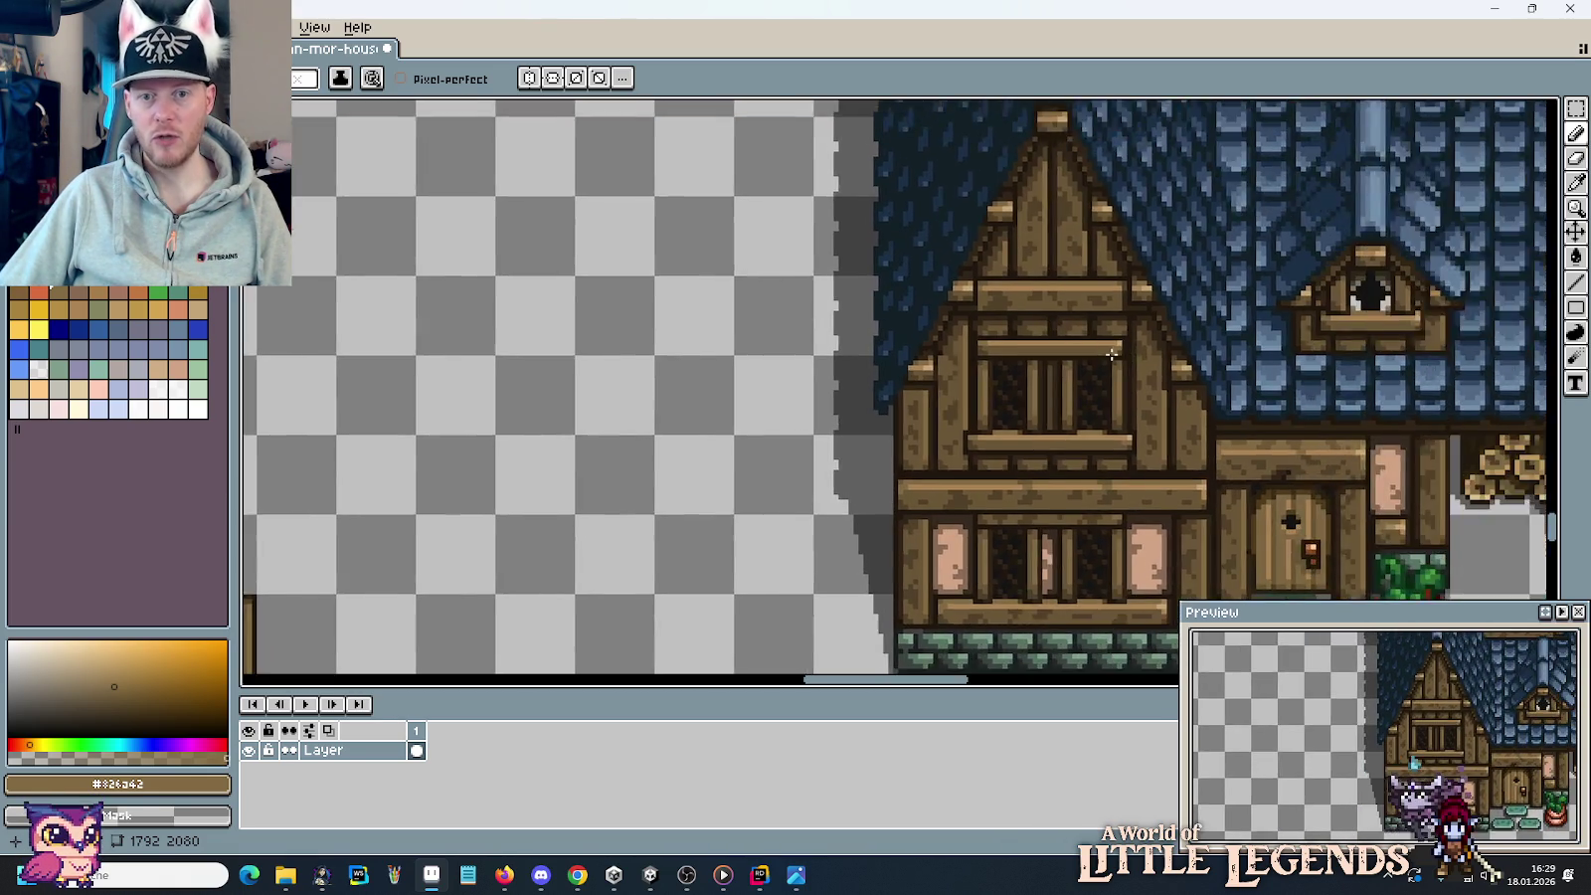
pyautogui.scroll(2, 1111, 355)
pyautogui.press('m')
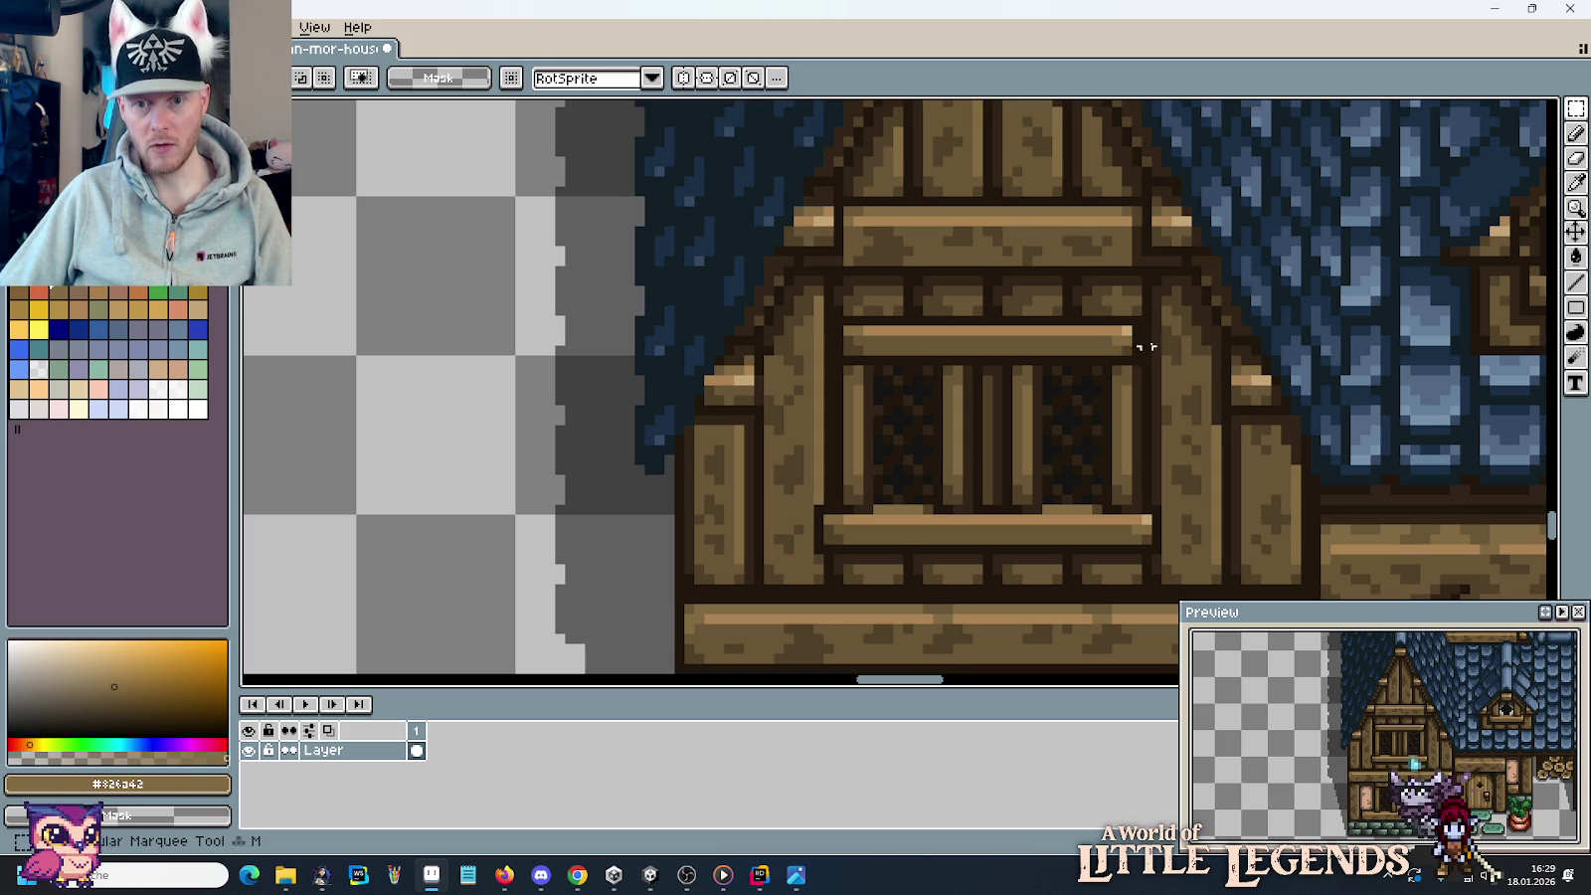
pyautogui.moveTo(1144, 318); pyautogui.dragTo(830, 368)
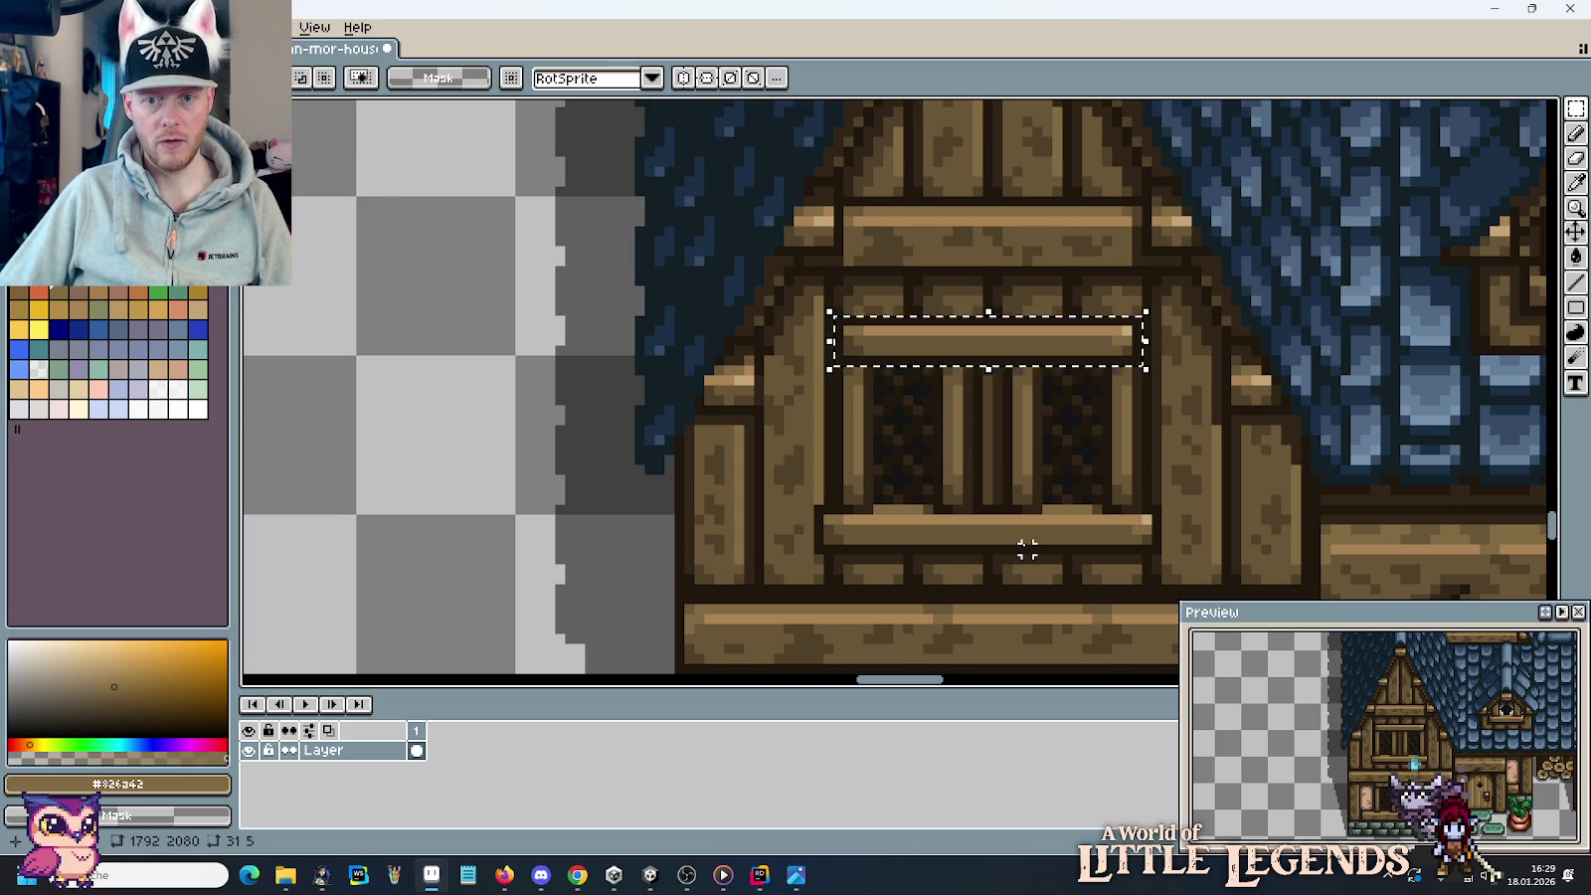
# Paste the copied beam into empty space above the spare tiles.
pyautogui.scroll(-2, 1015, 542)
pyautogui.hscroll(-10, 1083, 241)
pyautogui.hscroll(-5, 1157, 255)
pyautogui.scroll(2, 913, 269)
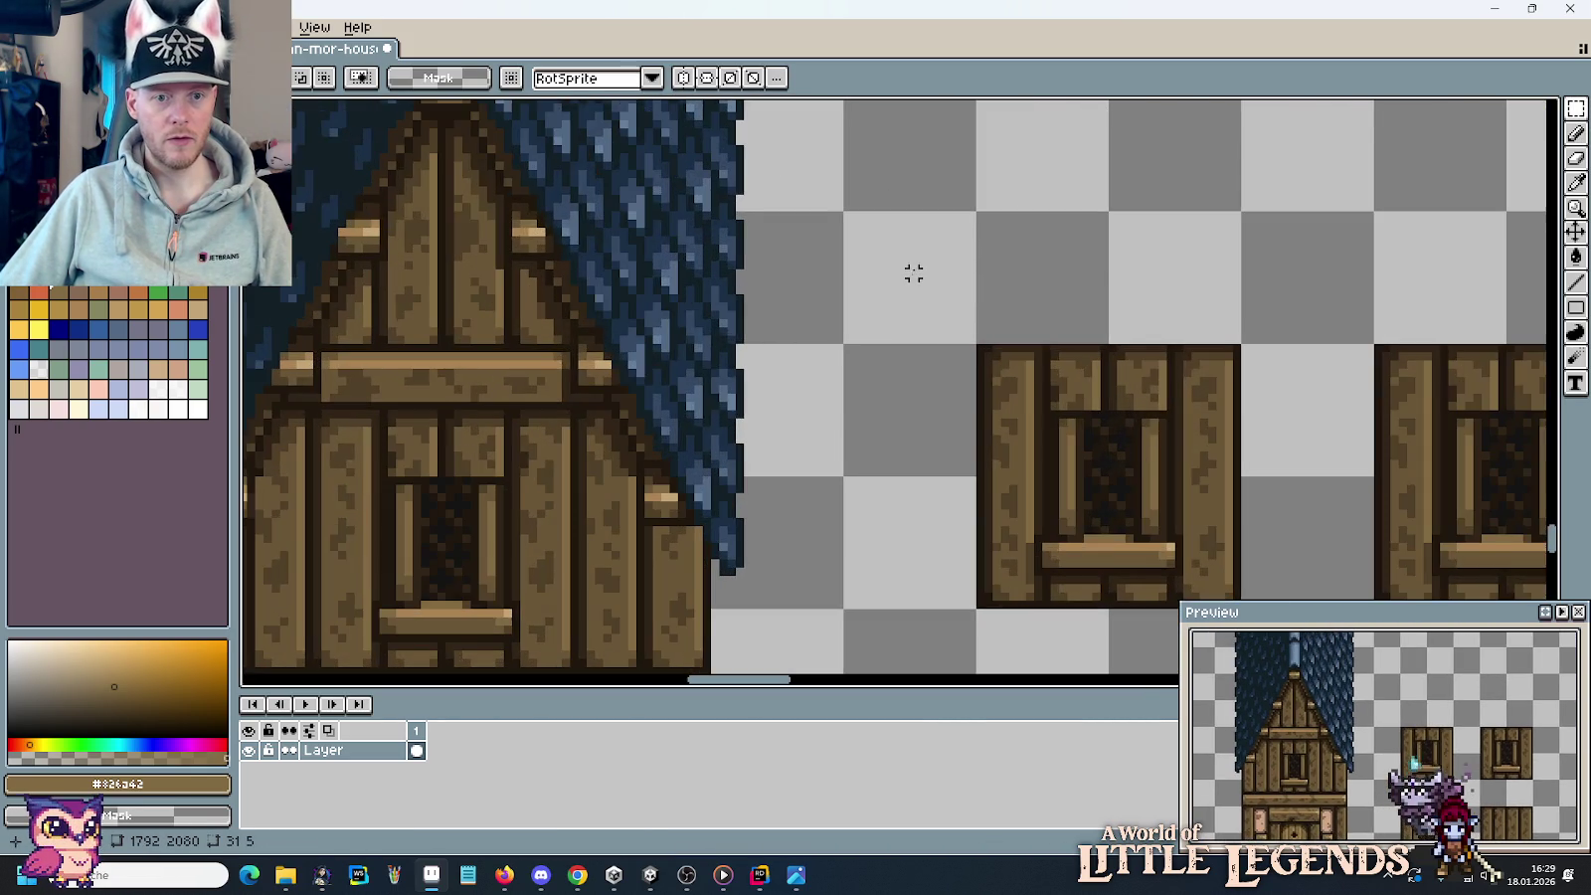
pyautogui.hotkey('ctrl', 'v')
pyautogui.moveTo(905, 401); pyautogui.dragTo(994, 260)
pyautogui.press('Return')
# Duplicate the beam's left end above the upper window, nudge it, and delete the leftover.
pyautogui.moveTo(839, 215)
pyautogui.mouseDown()
pyautogui.moveTo(913, 289)
pyautogui.moveTo(416, 465)
pyautogui.moveTo(434, 492)
pyautogui.mouseUp()
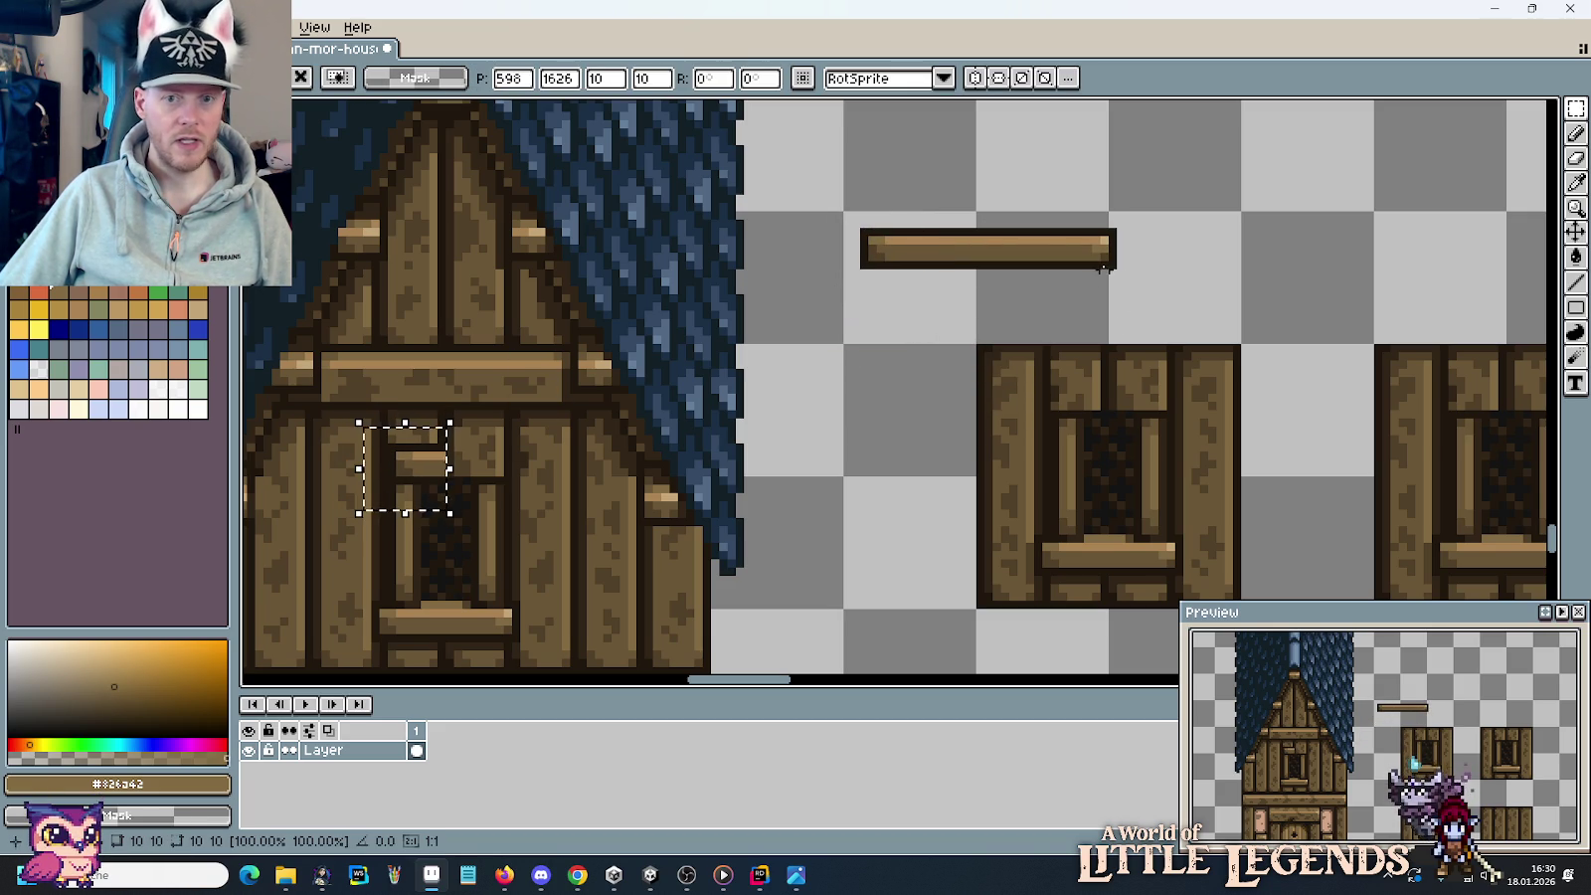
pyautogui.press('Return')
pyautogui.moveTo(1030, 203)
pyautogui.mouseDown()
pyautogui.moveTo(1144, 308)
pyautogui.moveTo(527, 499)
pyautogui.mouseUp()
pyautogui.moveTo(517, 487); pyautogui.dragTo(524, 487)
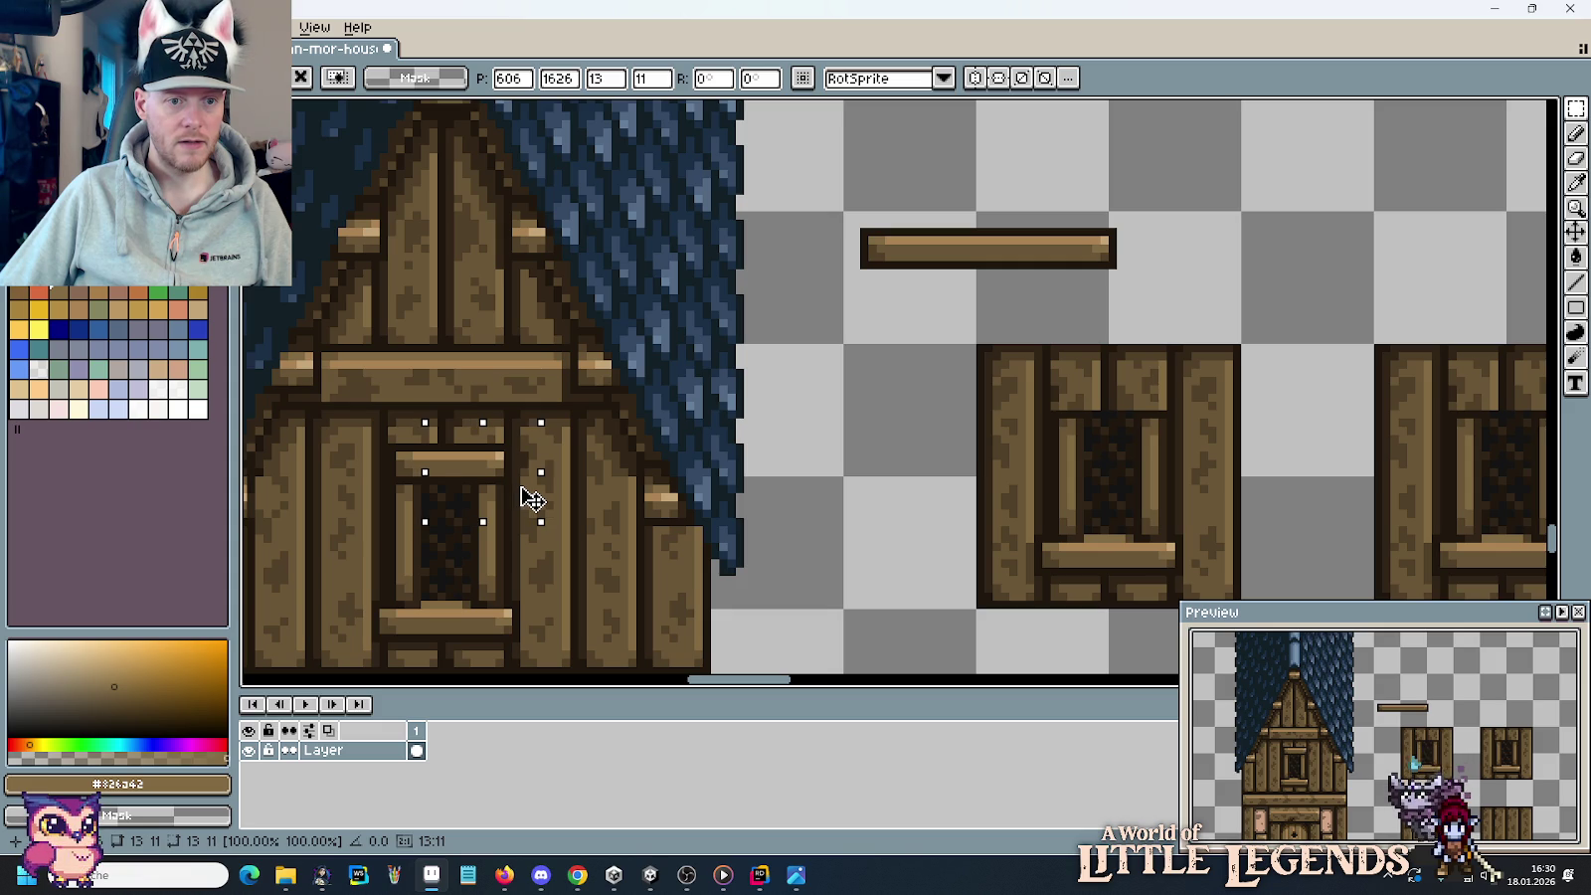
pyautogui.hotkey('ctrl', 'd')
pyautogui.moveTo(853, 189); pyautogui.dragTo(1171, 274)
pyautogui.press('Delete')
pyautogui.scroll(-1, 976, 348)
pyautogui.scroll(-1, 977, 351)
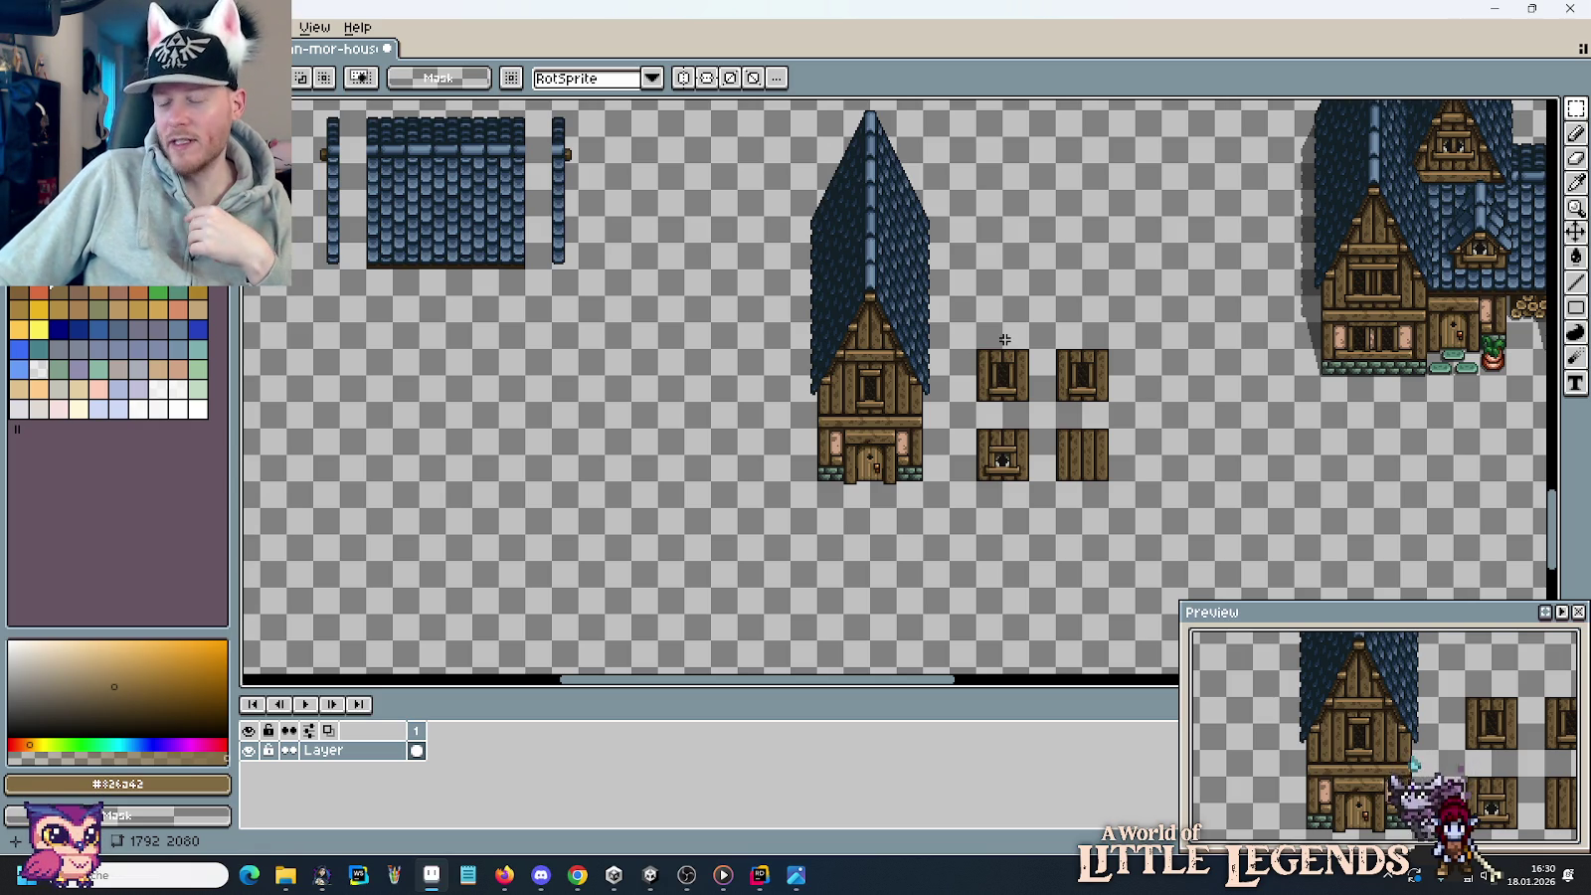
# Delete the four spare window and plank tiles, then recentre the view on the house.
pyautogui.moveTo(947, 326); pyautogui.dragTo(1151, 515)
pyautogui.press('Delete')
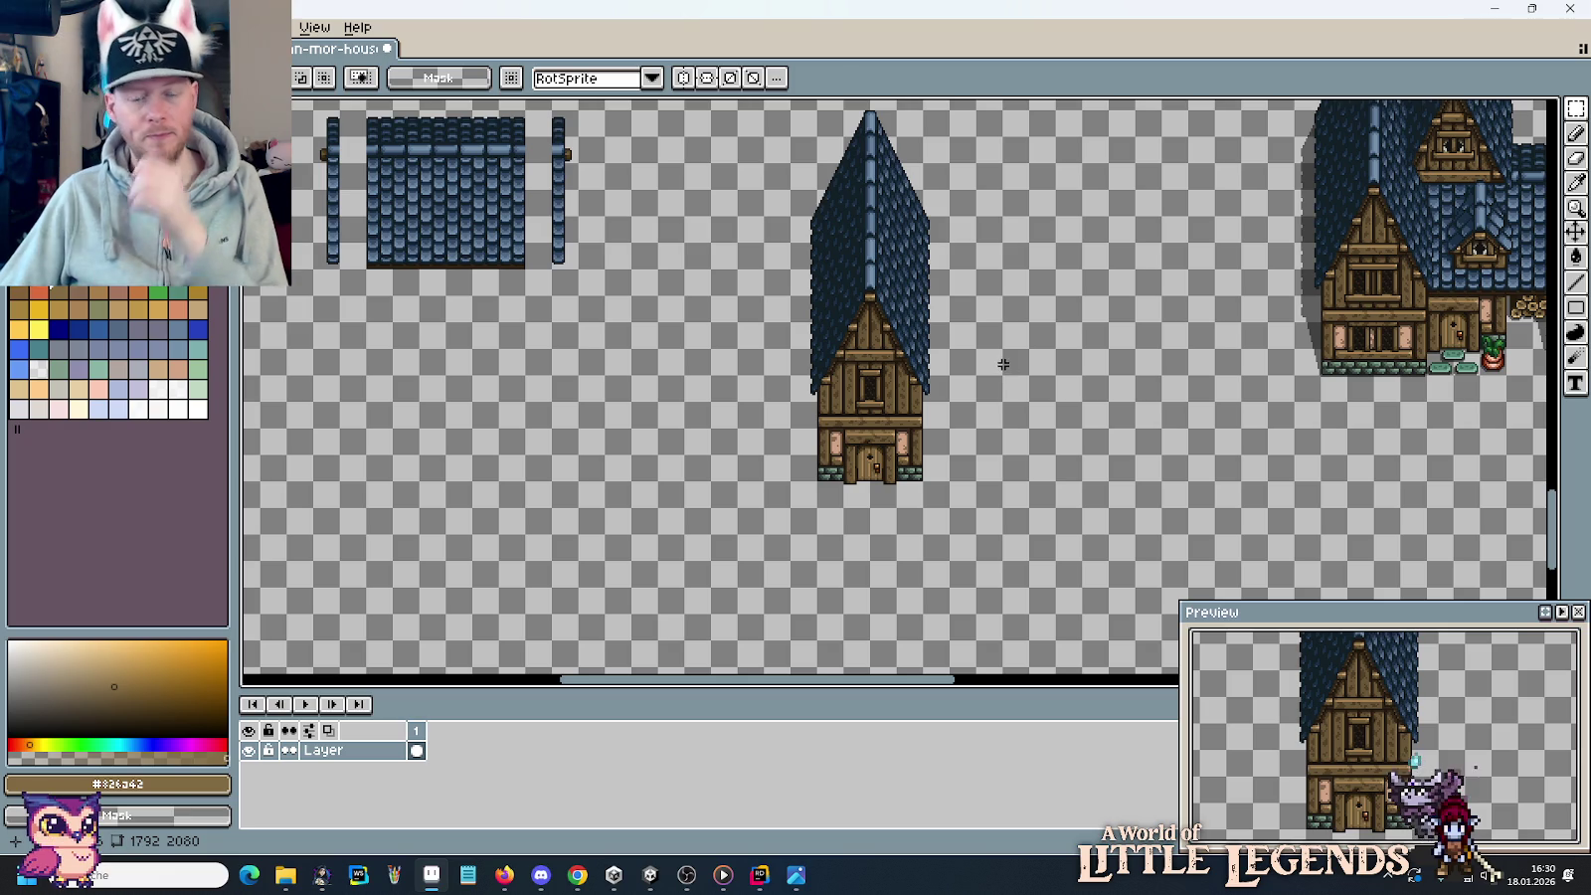
pyautogui.scroll(2, 1378, 373)
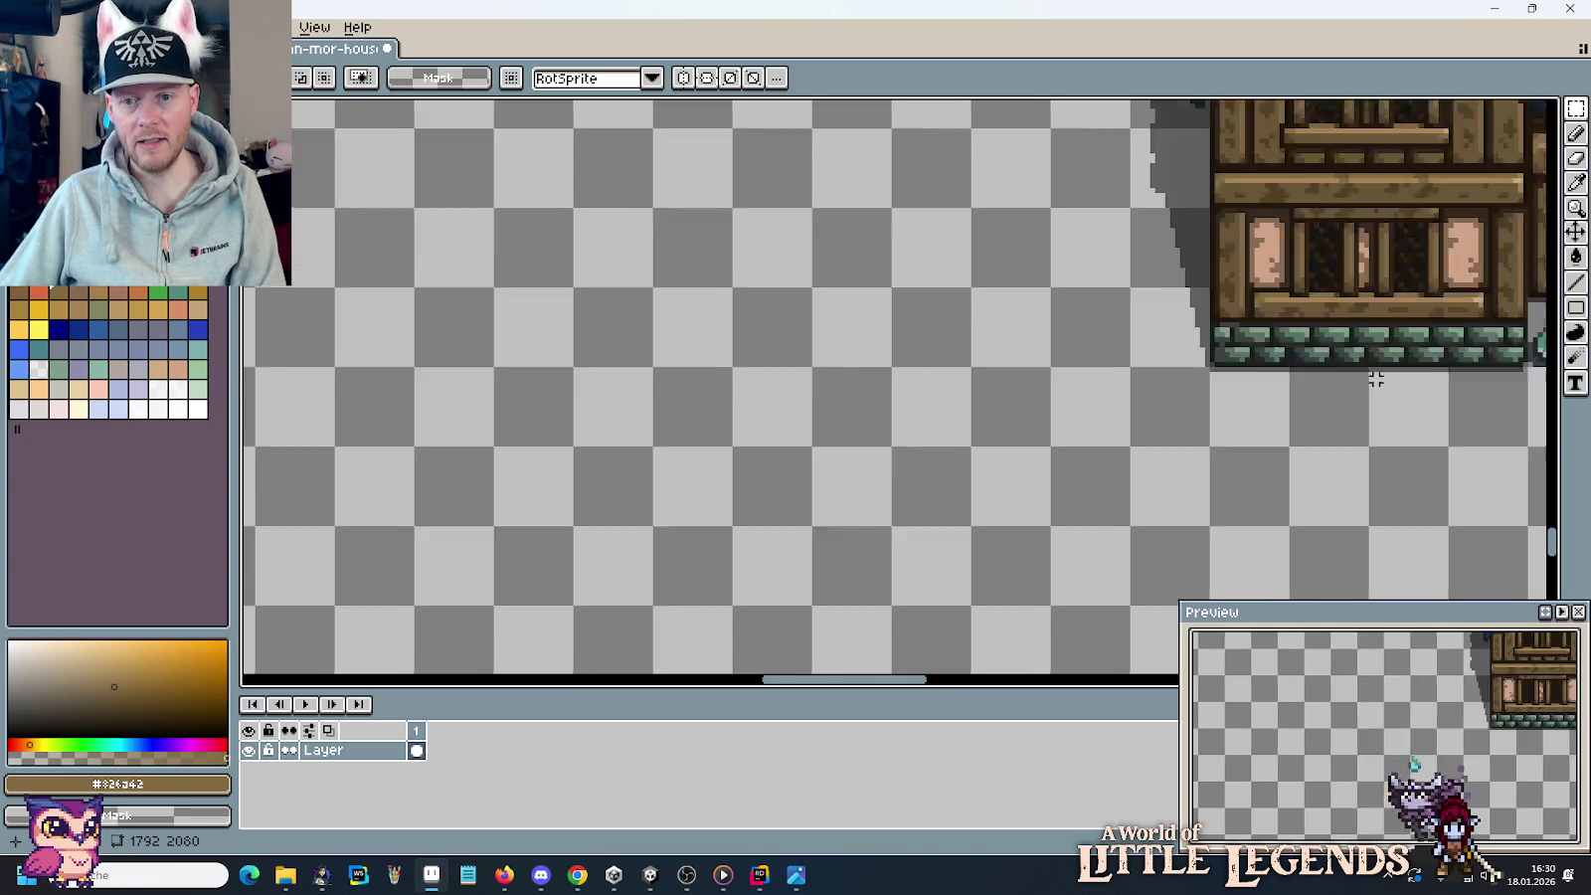
pyautogui.scroll(2, 1345, 363)
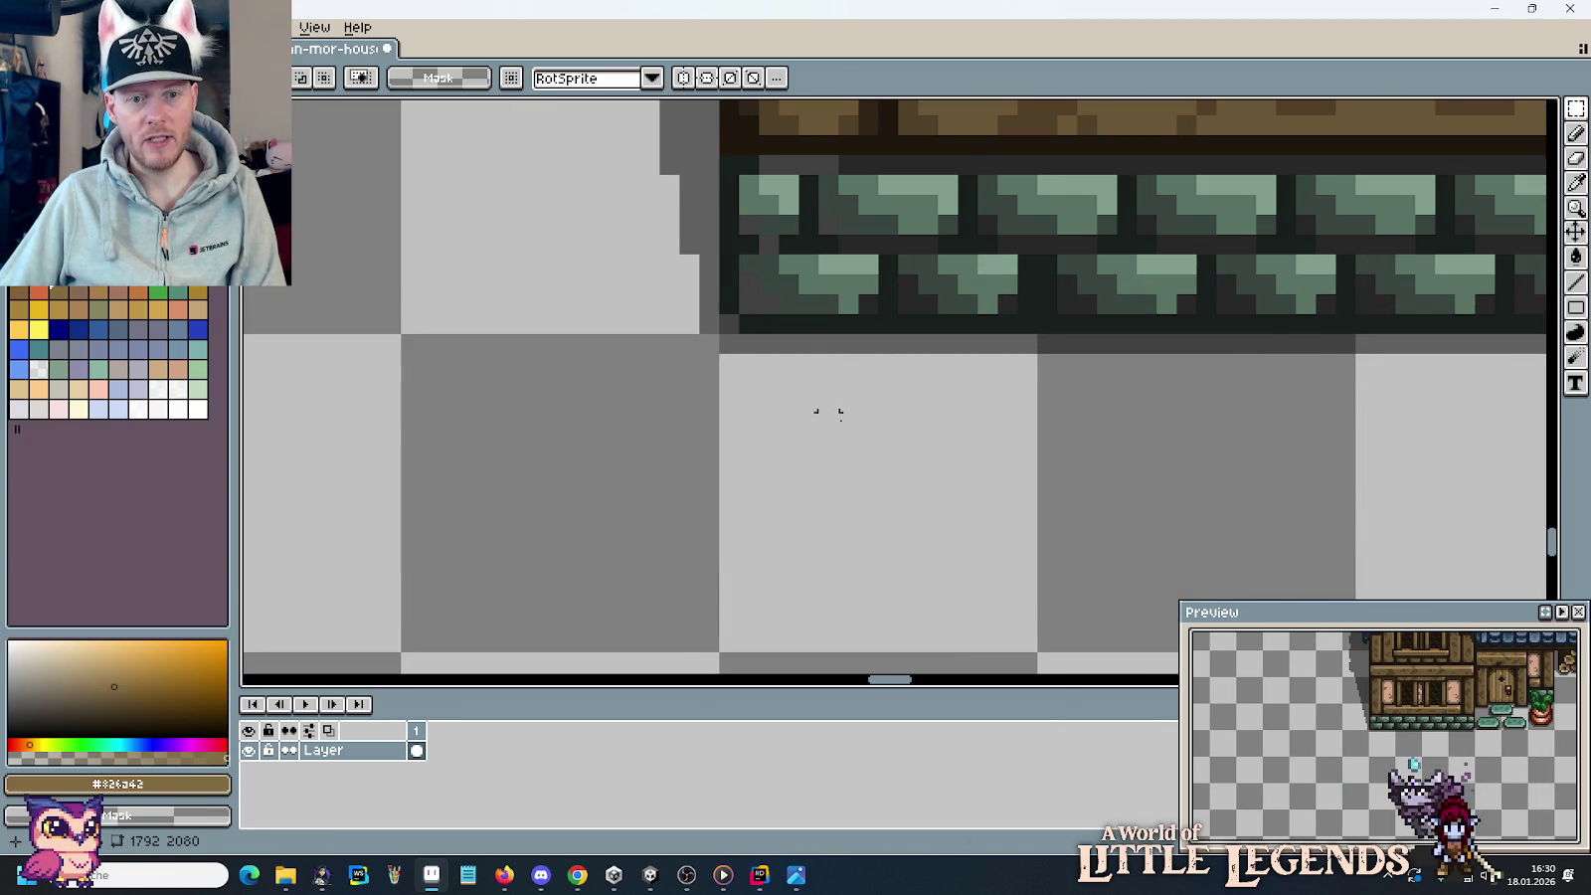
pyautogui.scroll(-2, 828, 412)
pyautogui.scroll(-1, 885, 441)
pyautogui.scroll(-1, 1004, 459)
pyautogui.scroll(-1, 1031, 458)
pyautogui.scroll(1, 1035, 460)
pyautogui.scroll(-1, 1253, 366)
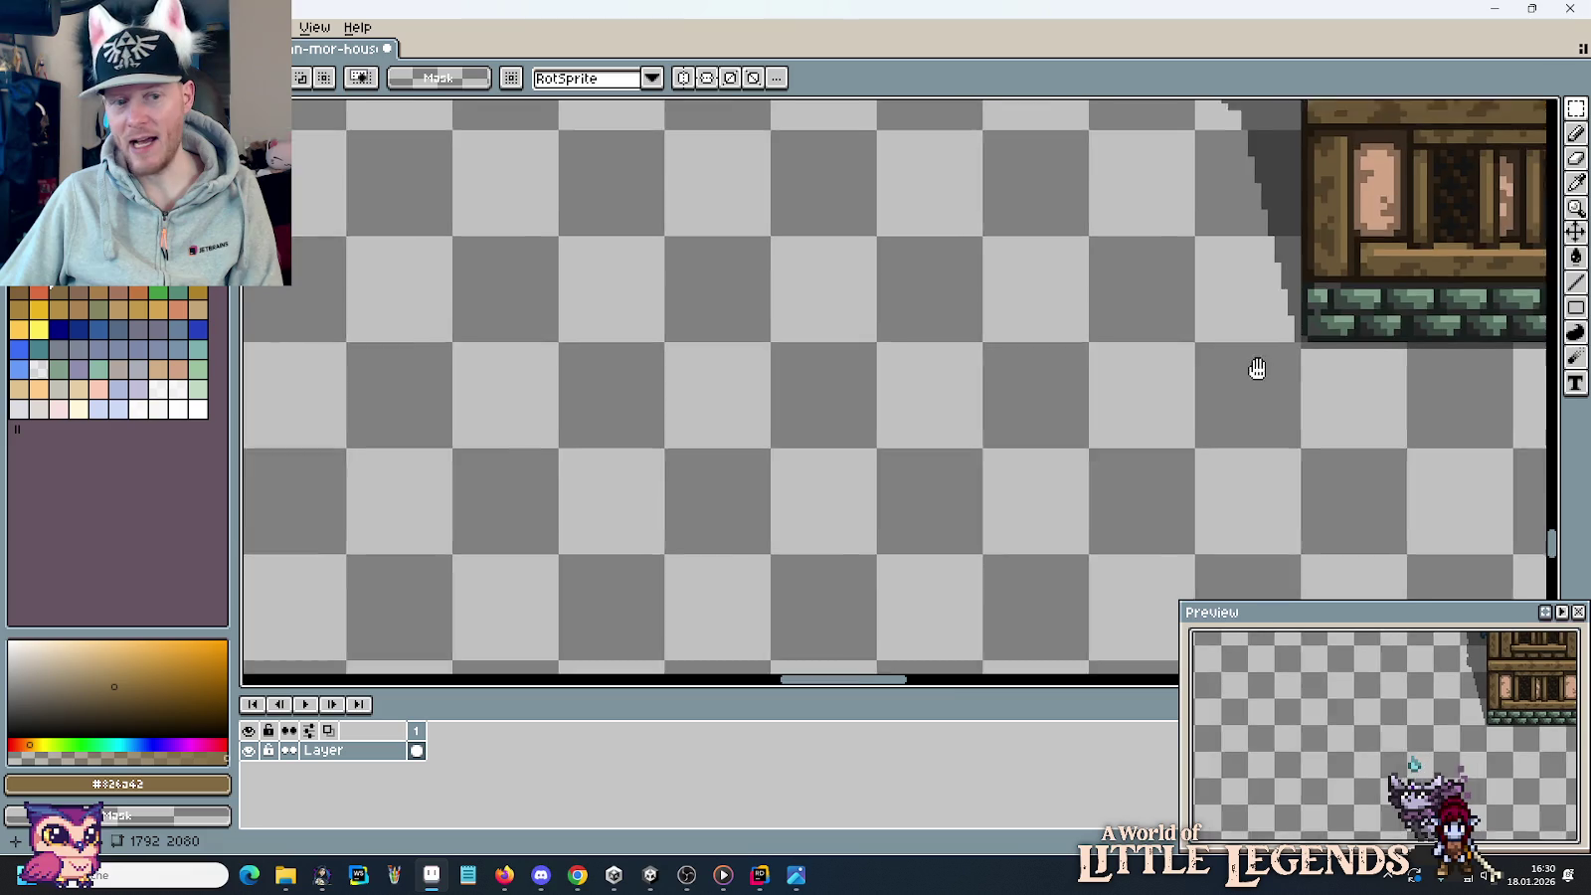
pyautogui.scroll(-1, 1027, 398)
pyautogui.scroll(-2, 935, 415)
pyautogui.moveTo(859, 329); pyautogui.dragTo(879, 393)
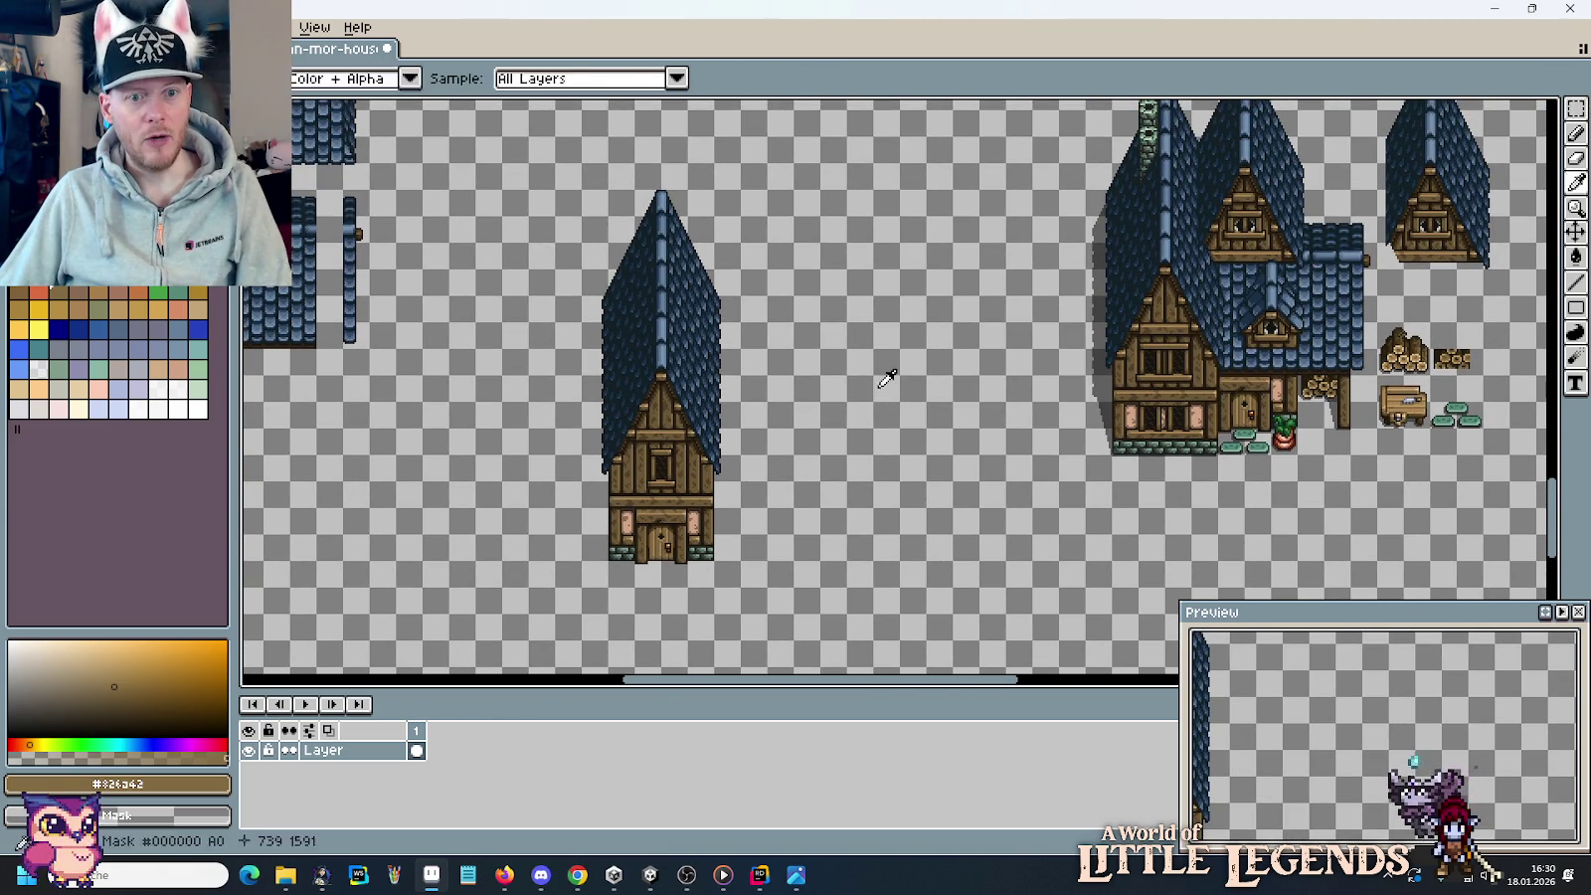
pyautogui.hotkey('alt', 'Tab')
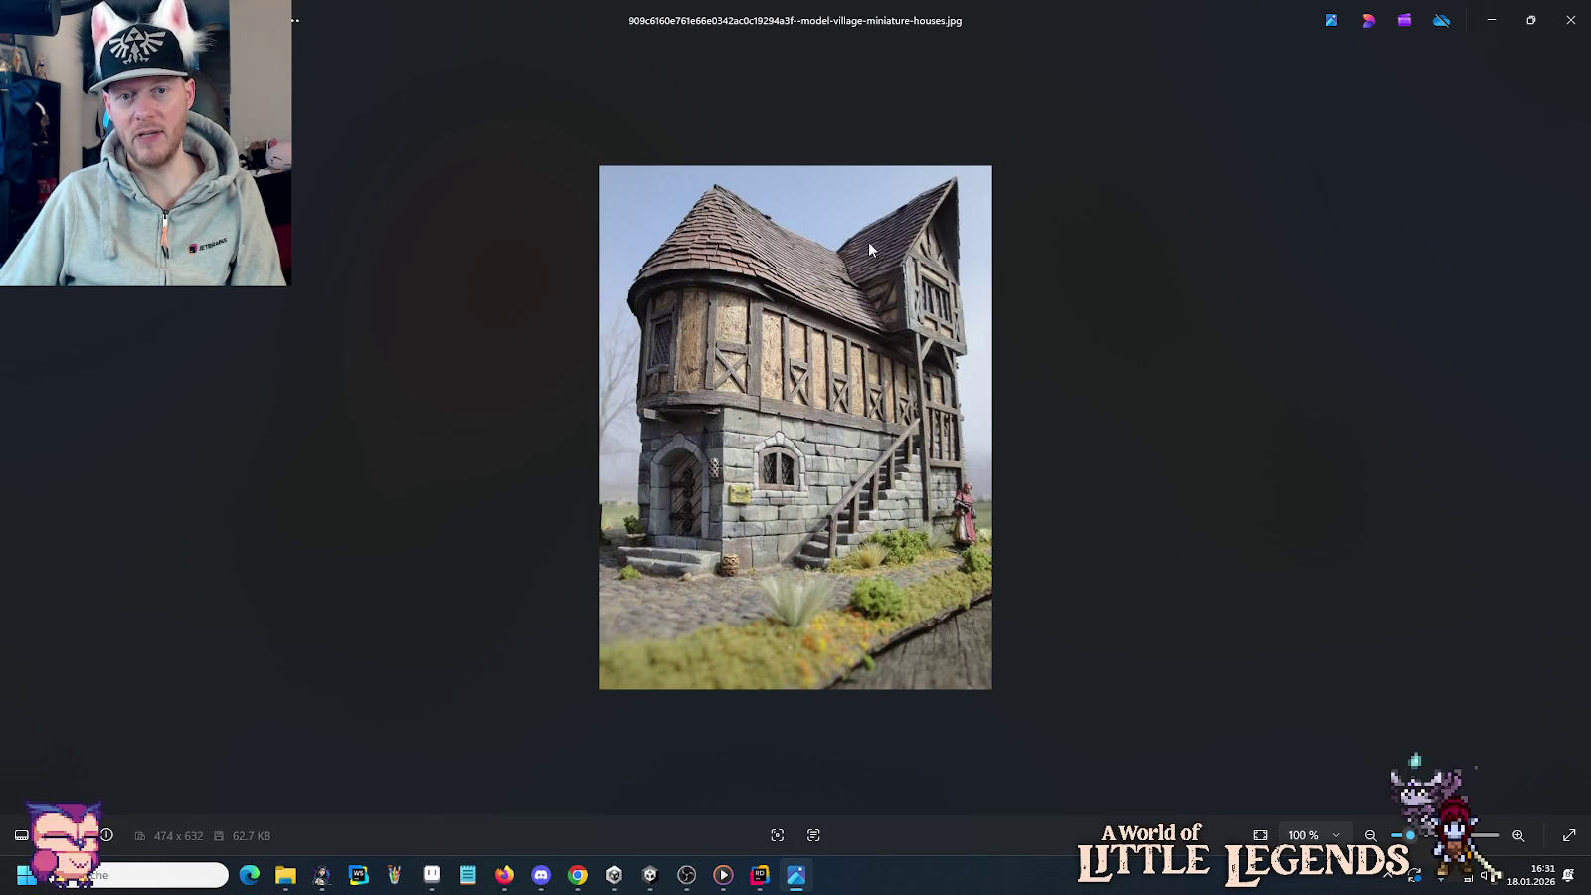
pyautogui.hotkey('alt', 'Tab')
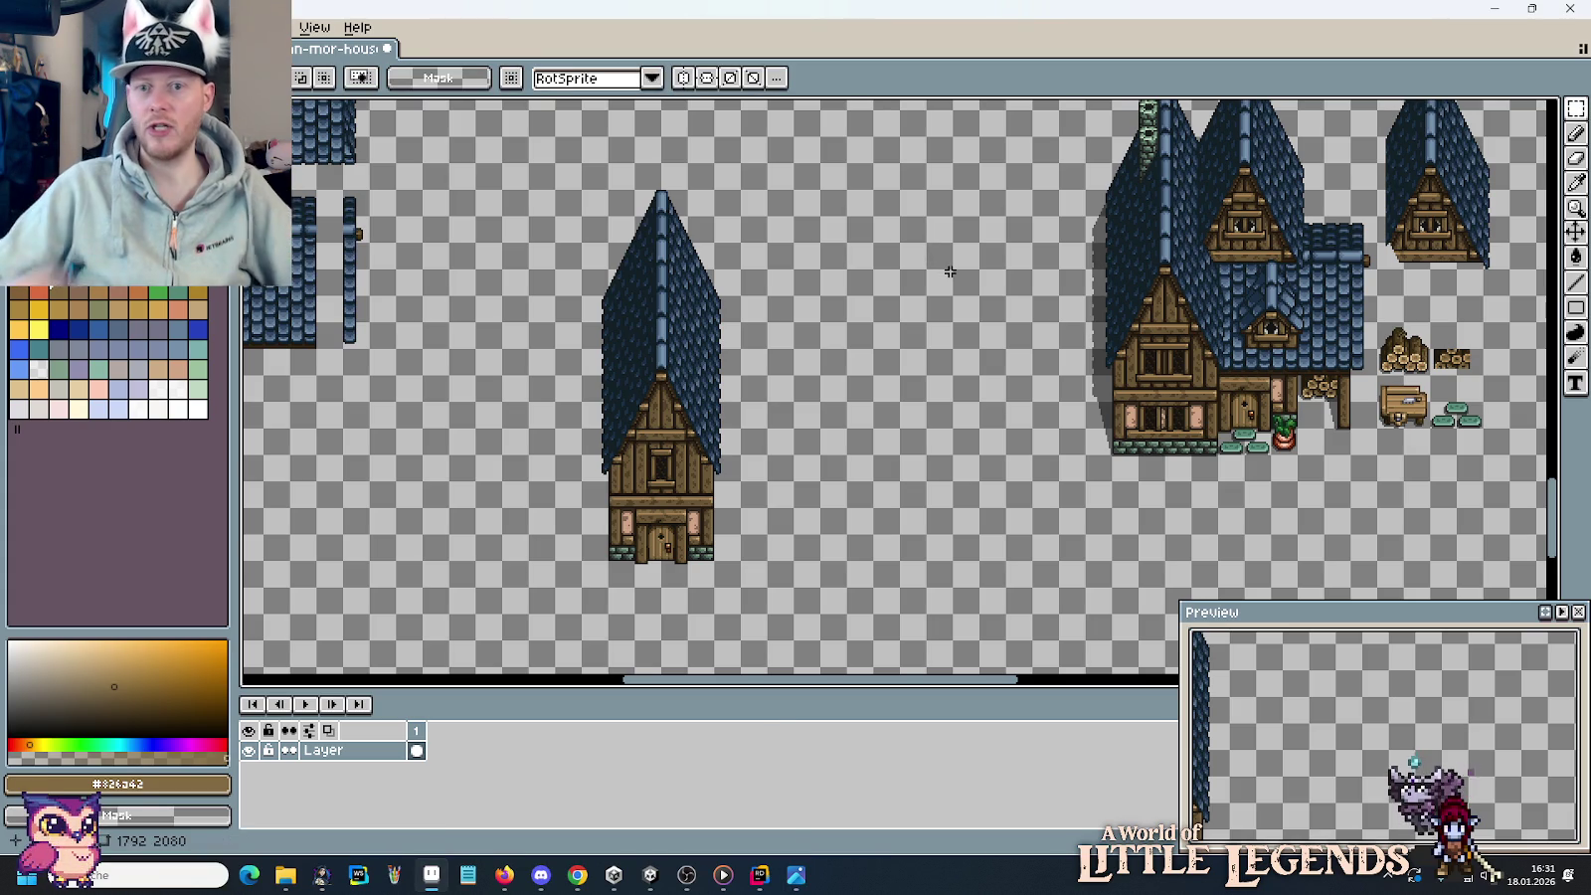
# Pan across the upper ulan-mor-houses sheet, then bring up the Alt+Tab window switcher.
pyautogui.scroll(-2, 932, 334)
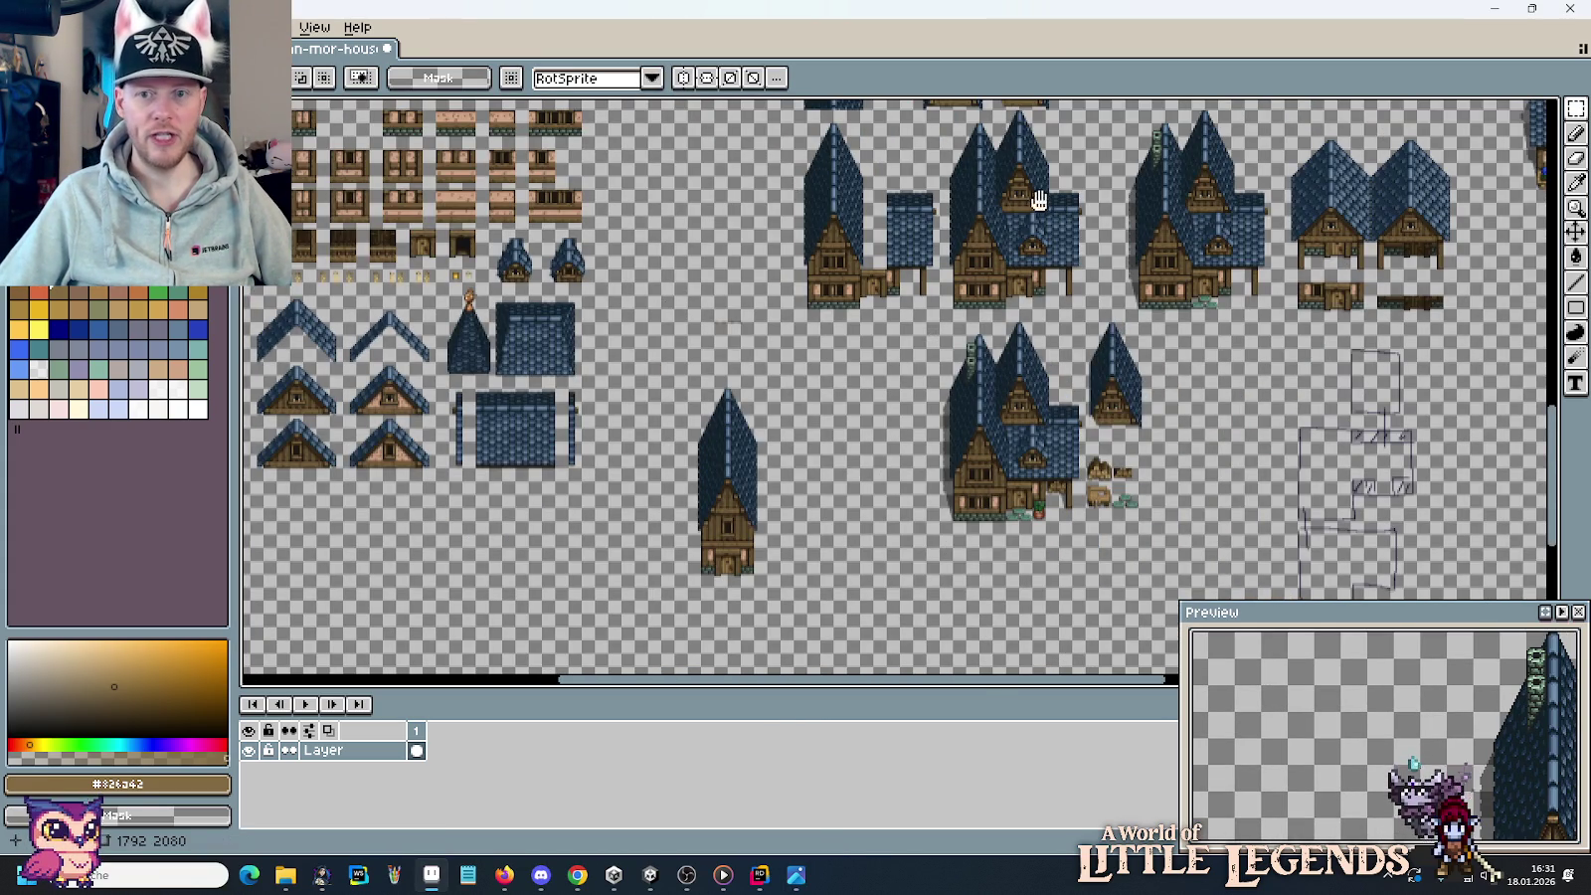
pyautogui.moveTo(1038, 202); pyautogui.dragTo(786, 345)
pyautogui.moveTo(812, 249); pyautogui.dragTo(1058, 517)
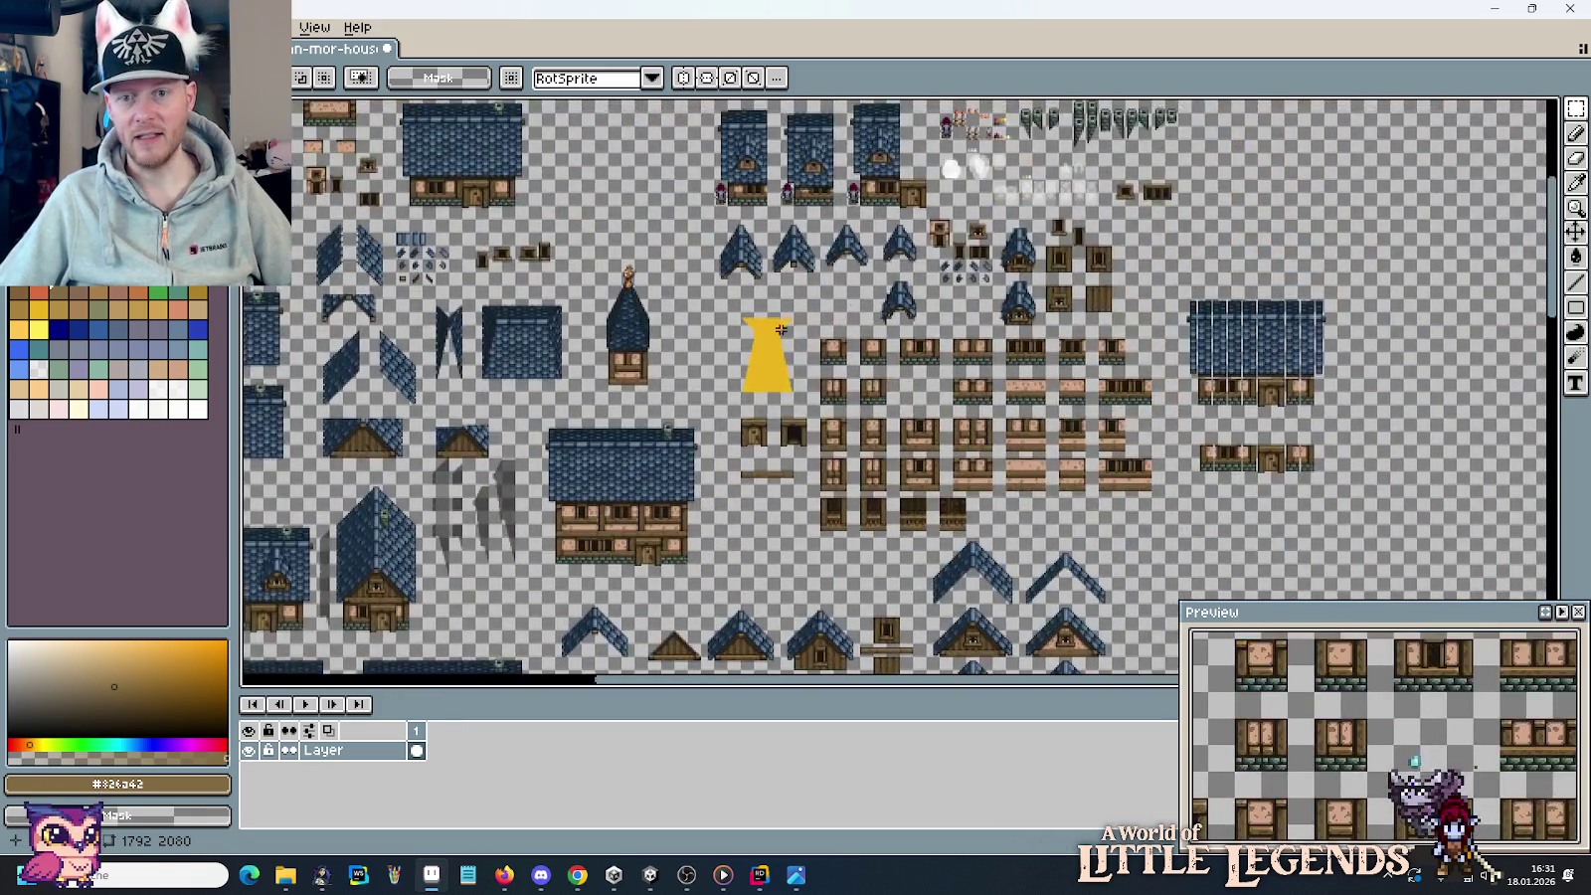
pyautogui.moveTo(870, 396); pyautogui.dragTo(862, 472)
pyautogui.hotkey('alt', 'Tab')
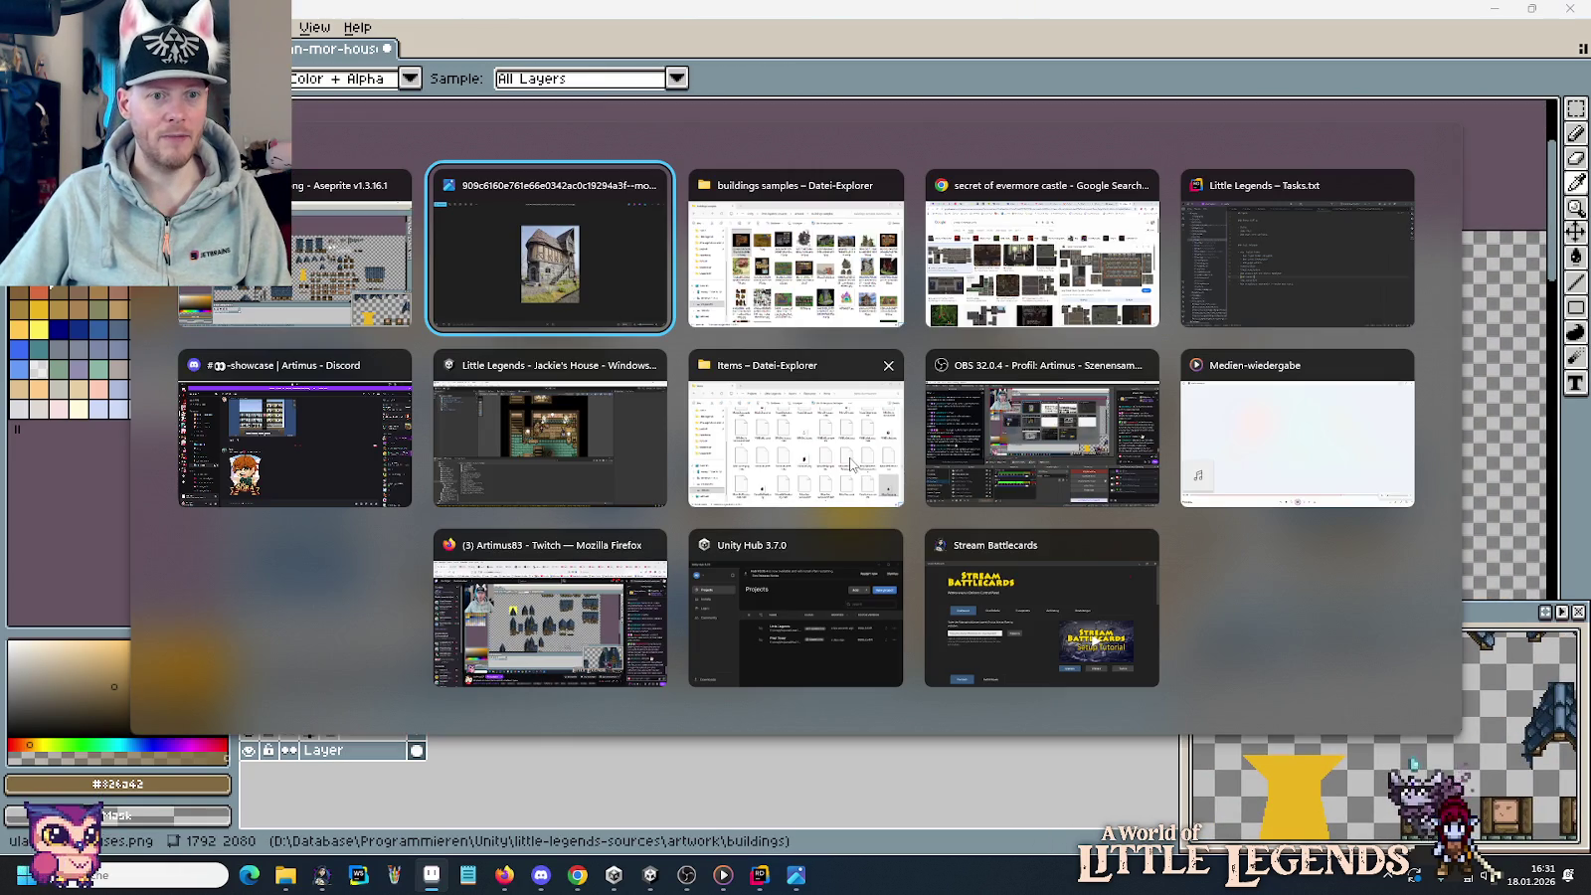
# Open wh-adventurers-guild.png from the buildings folder by dragging it into Aseprite.
pyautogui.hotkey('alt', 'Tab')
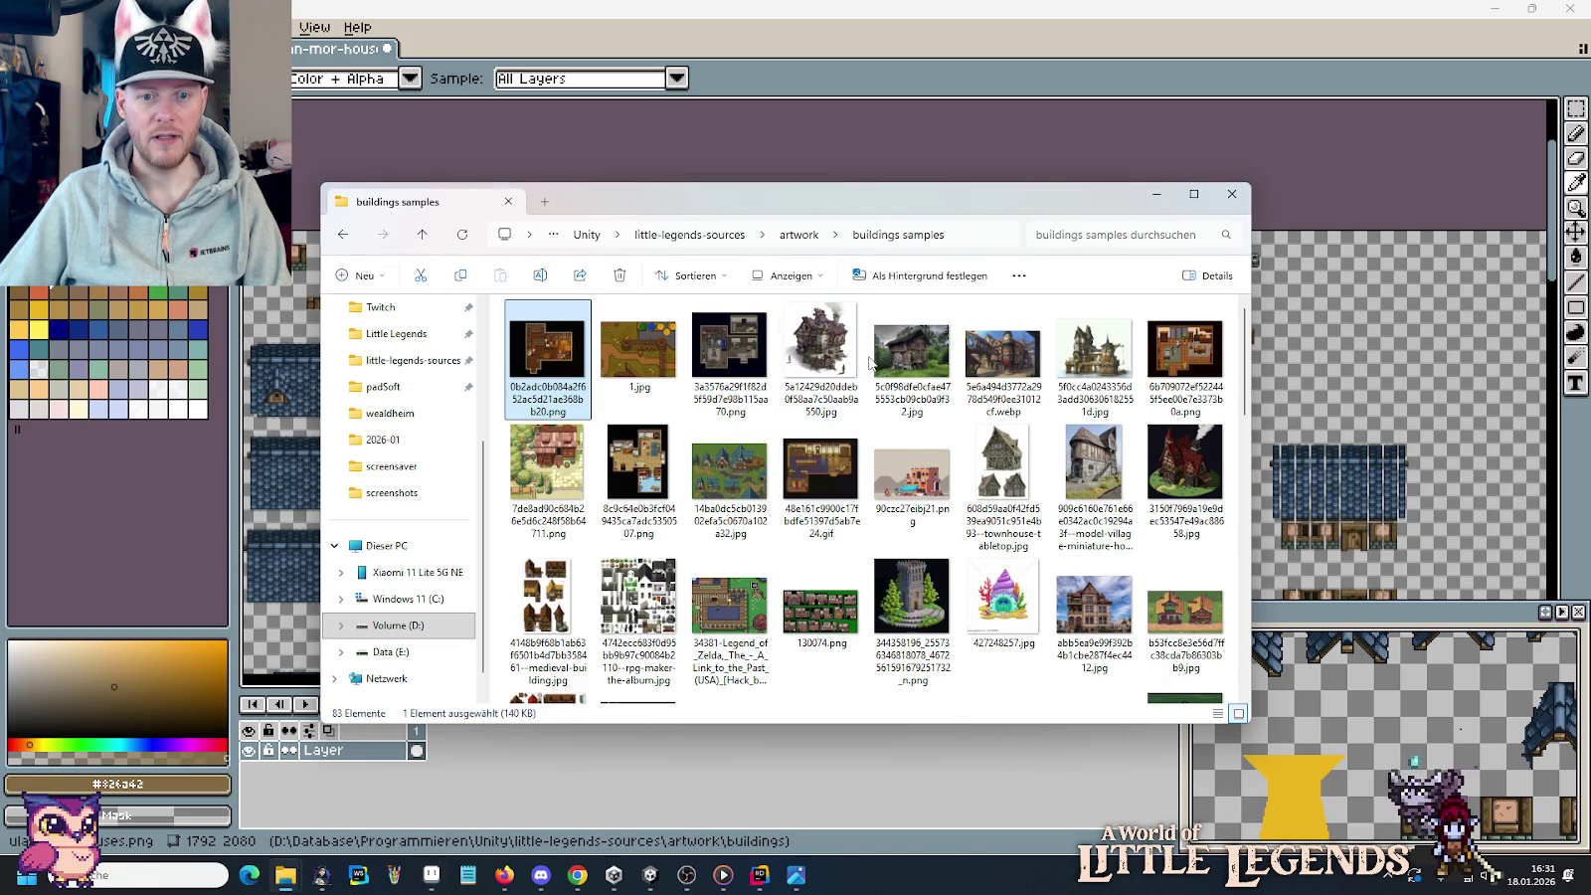
pyautogui.press('BackSpace')
pyautogui.press('BackSpace')
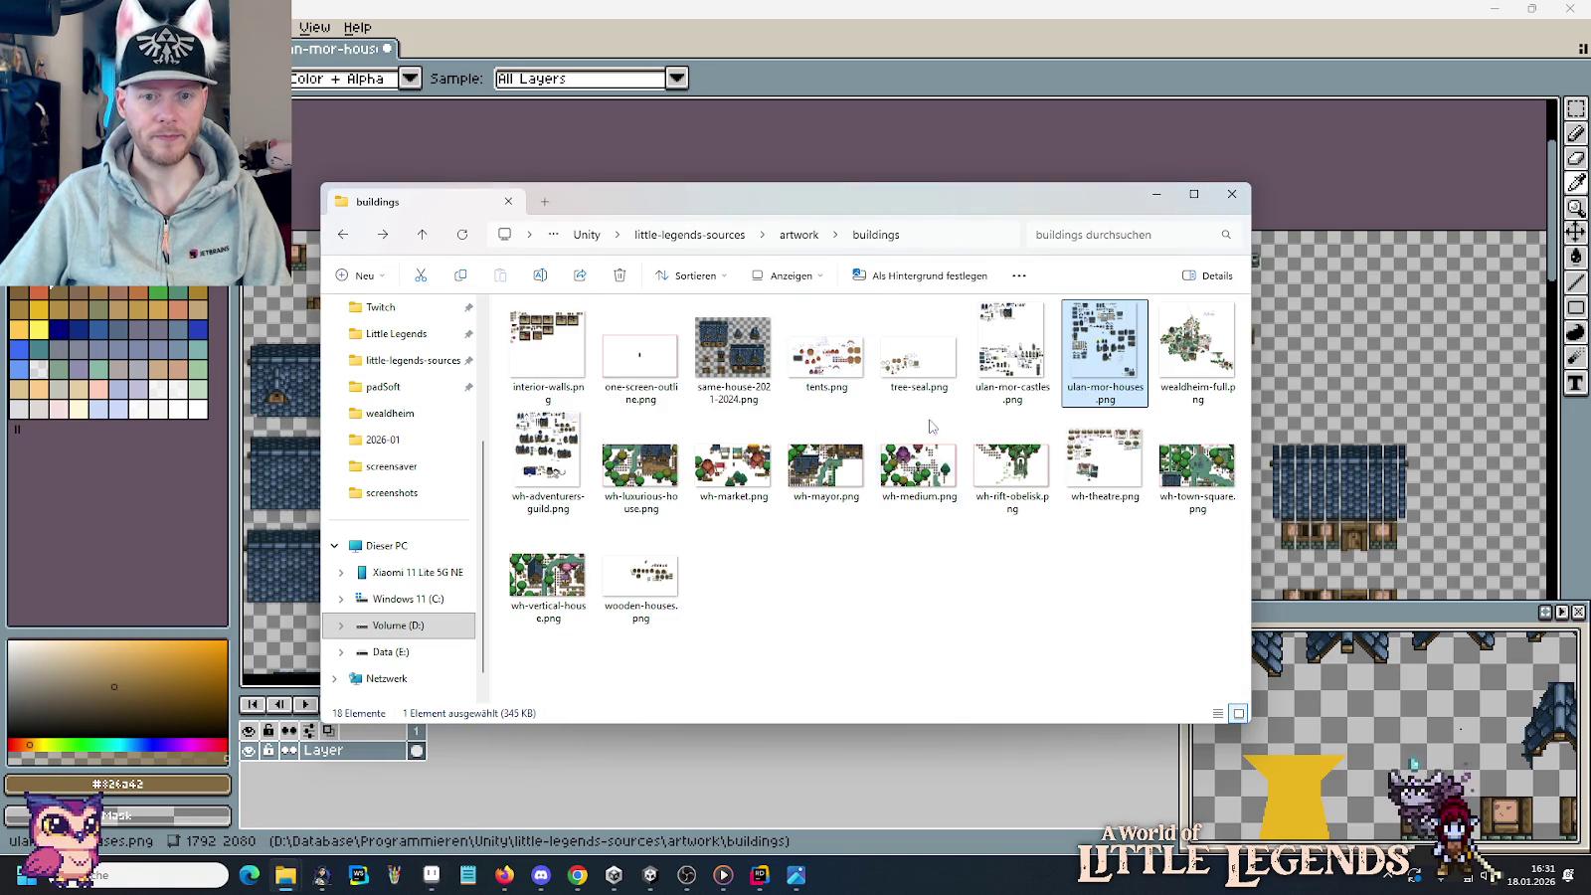
pyautogui.click(548, 463)
pyautogui.click(977, 79)
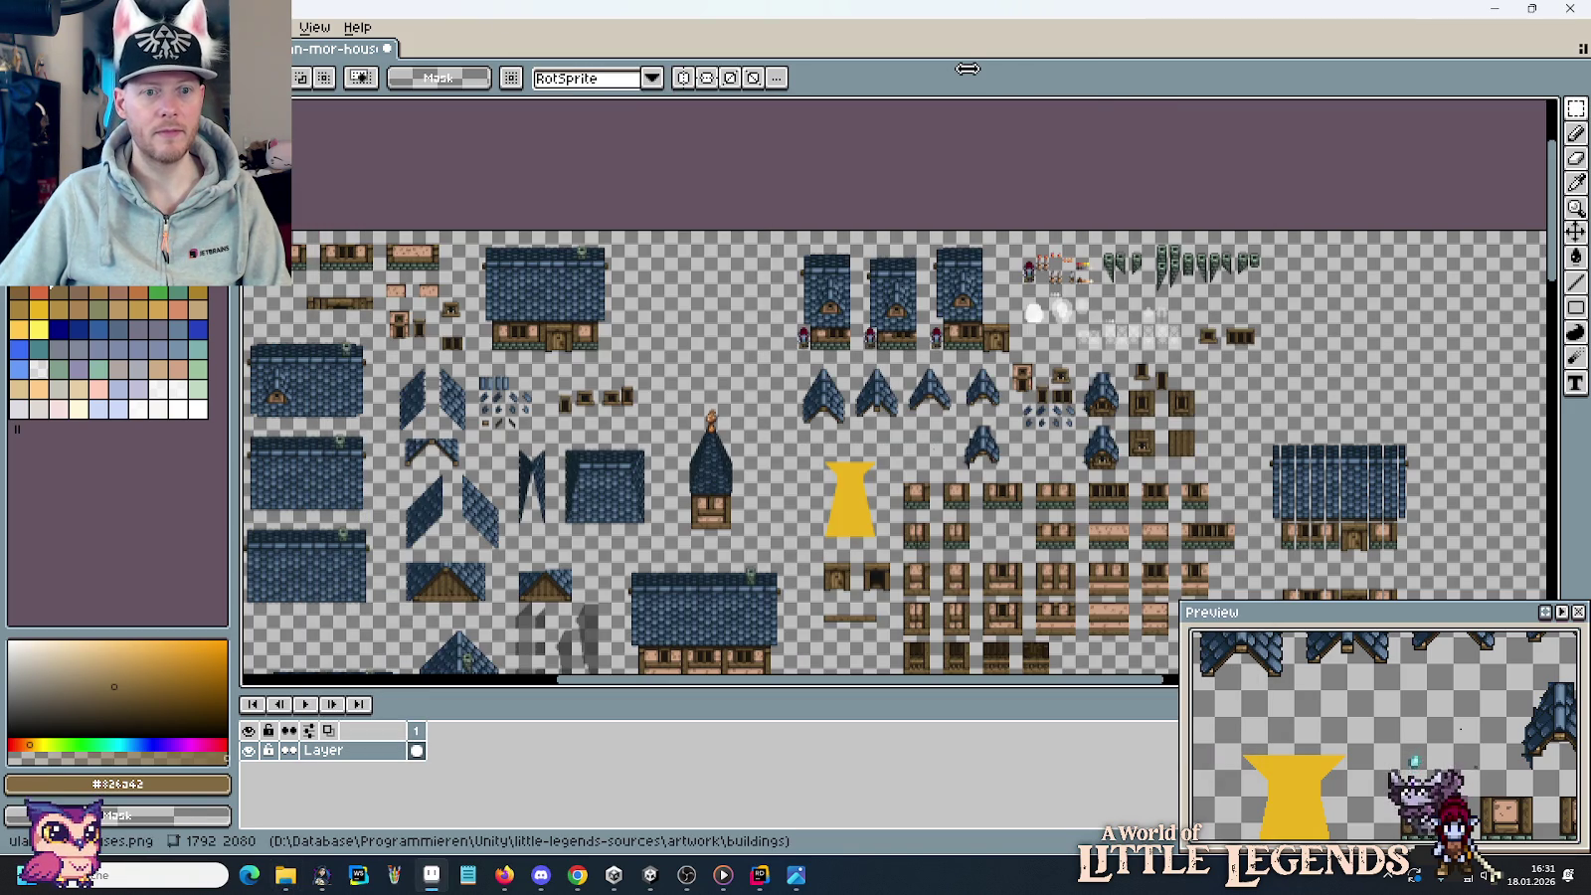
pyautogui.hotkey('alt', 'Tab')
pyautogui.moveTo(550, 452); pyautogui.dragTo(1210, 89)
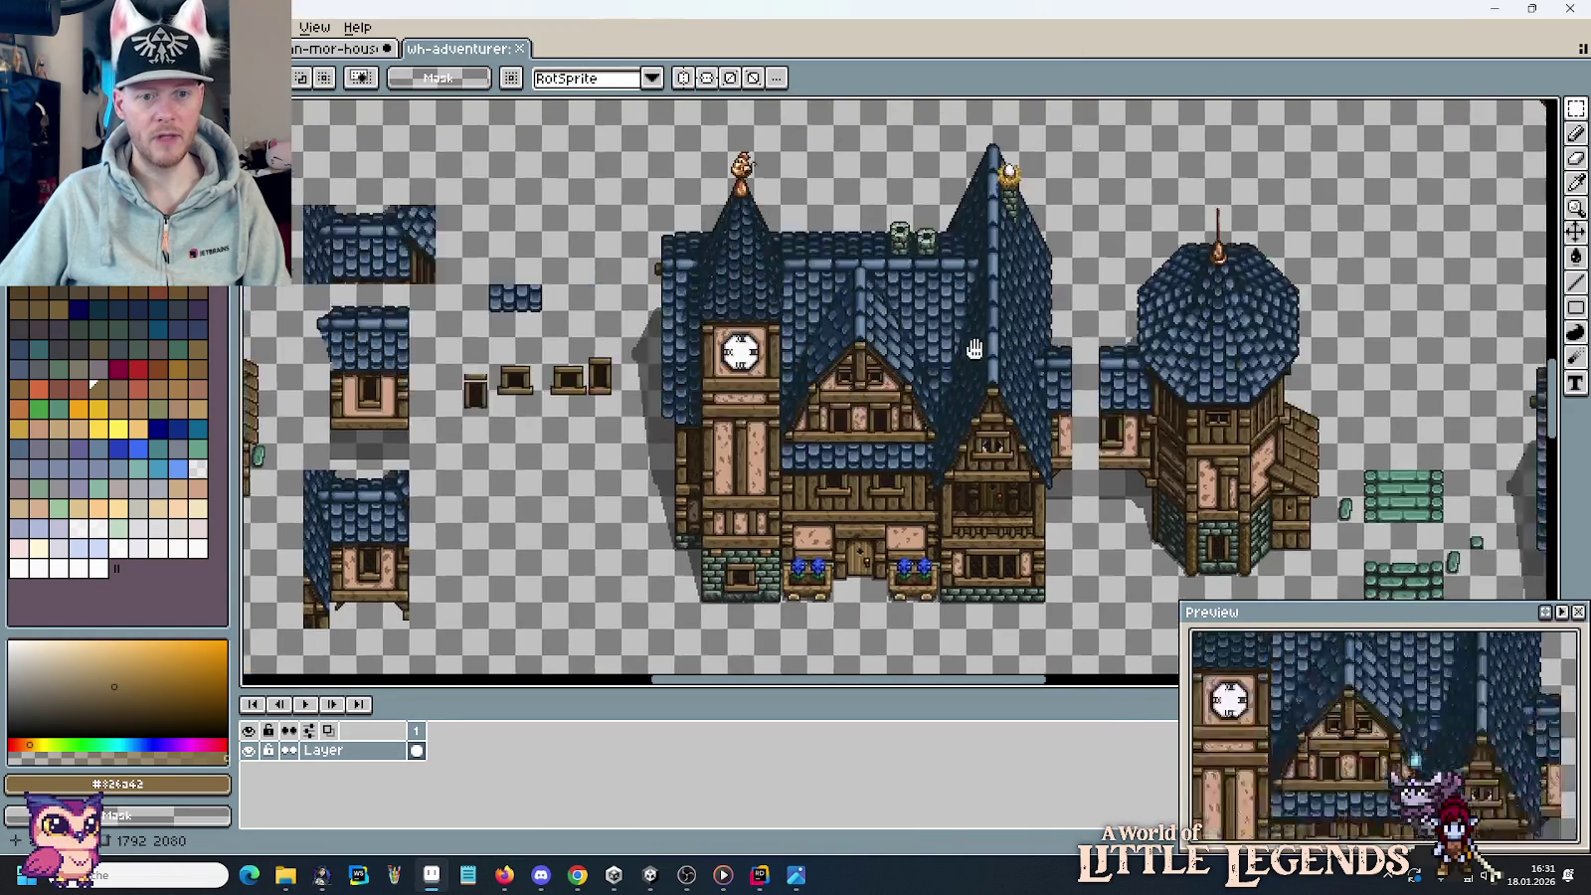
# Pan and zoom around the guild hall sheet, then bring the buildings folder forward.
pyautogui.moveTo(803, 438); pyautogui.dragTo(1050, 352)
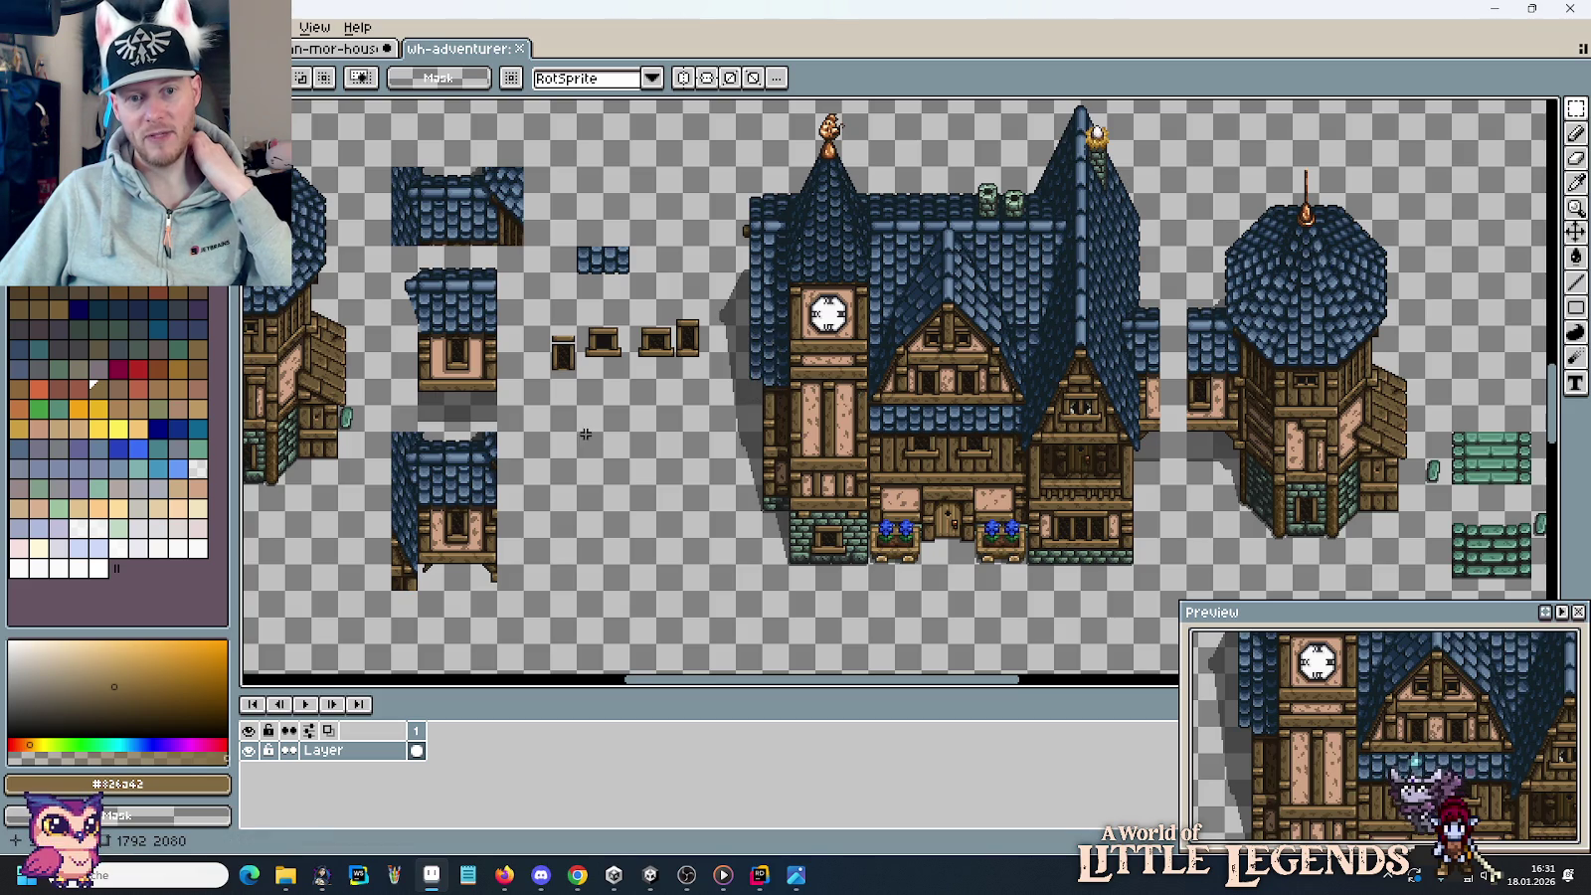
pyautogui.moveTo(602, 428); pyautogui.dragTo(995, 397)
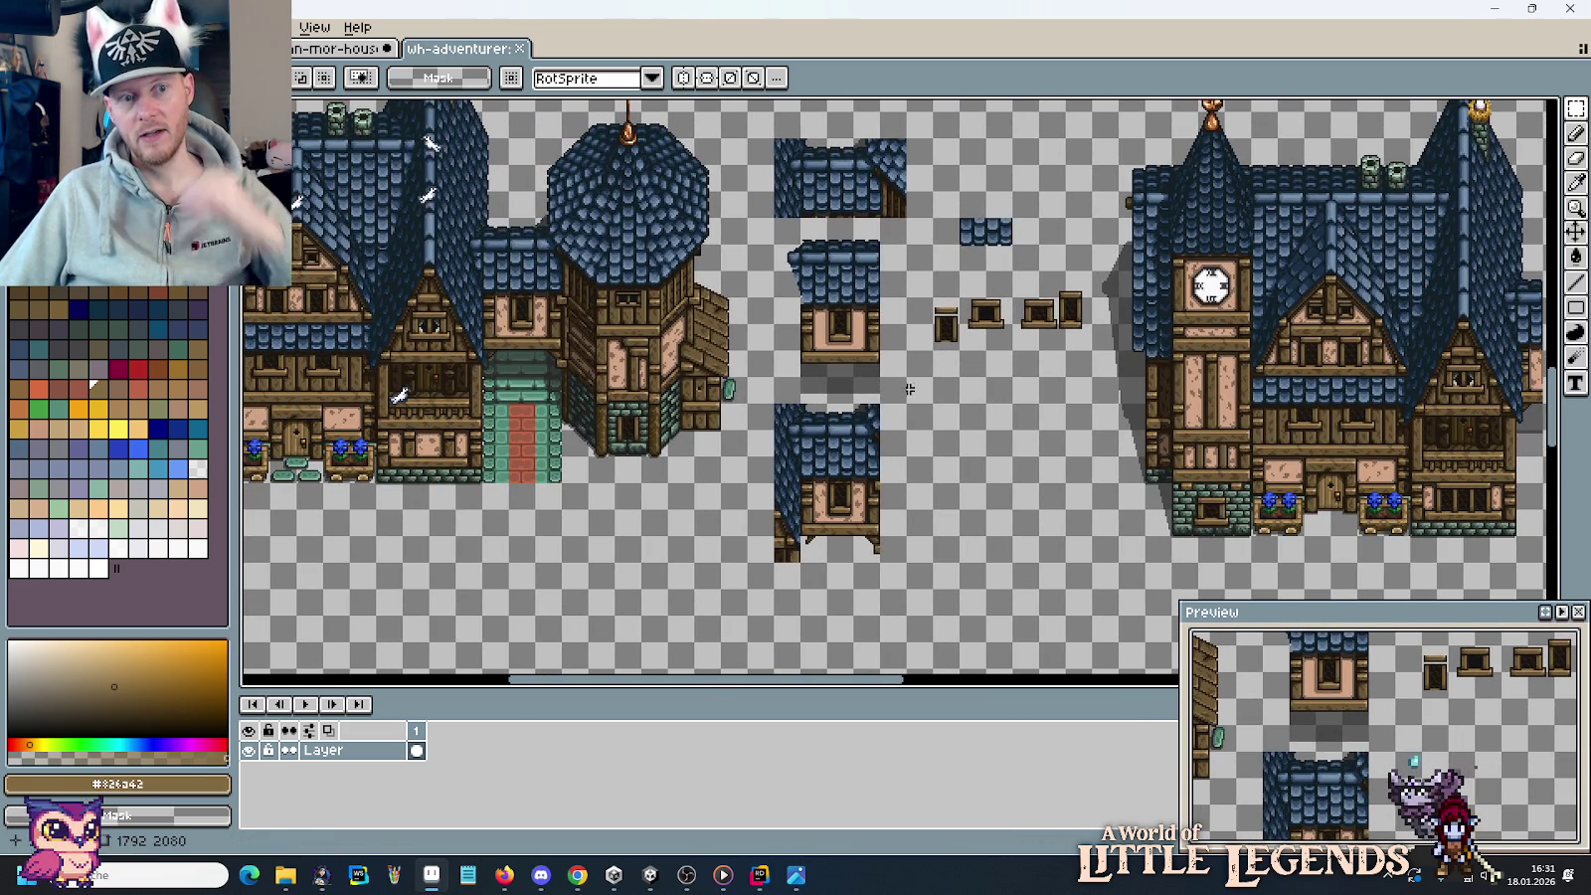
pyautogui.hscroll(-5, 935, 298)
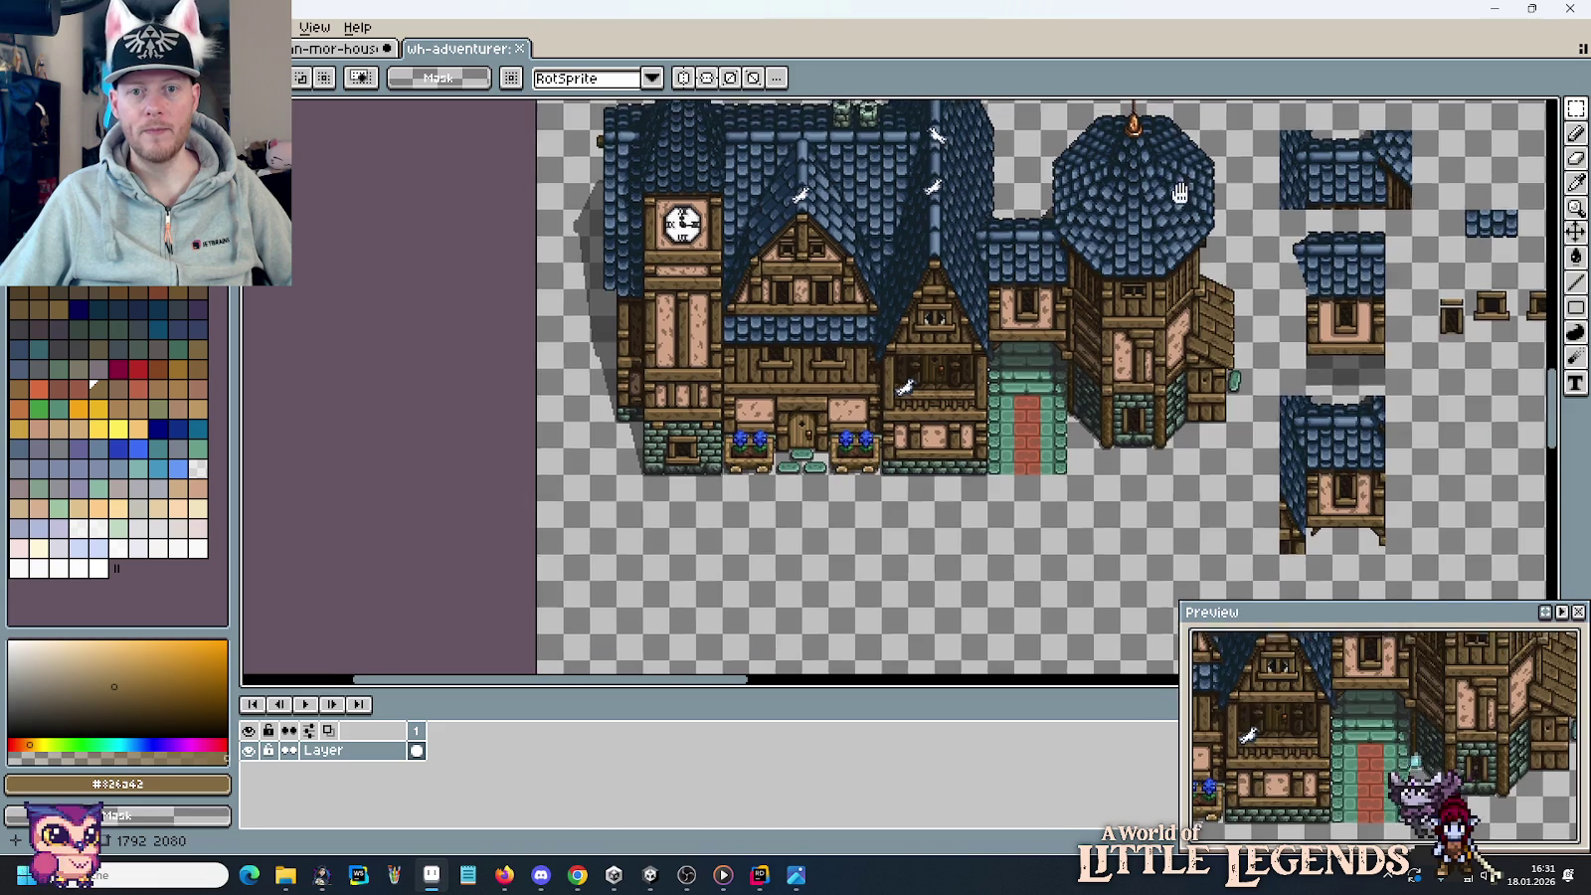
pyautogui.scroll(2, 1084, 241)
pyautogui.hscroll(1, 1065, 279)
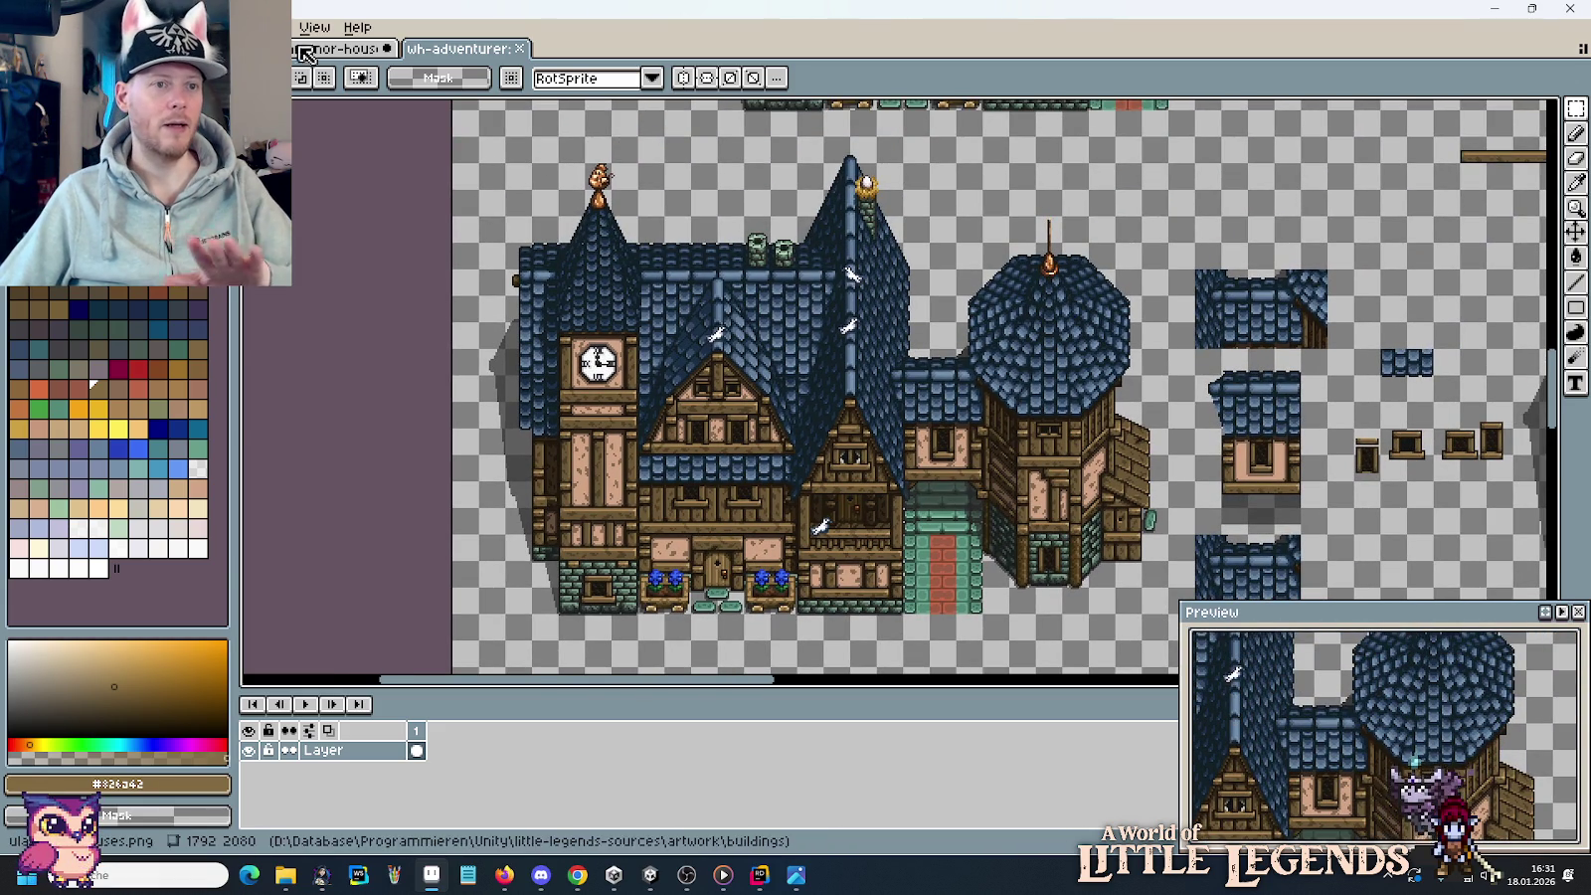
pyautogui.scroll(-2, 810, 455)
pyautogui.scroll(-2, 846, 438)
pyautogui.scroll(-2, 885, 413)
pyautogui.scroll(-2, 925, 395)
pyautogui.hotkey('alt', 'Tab')
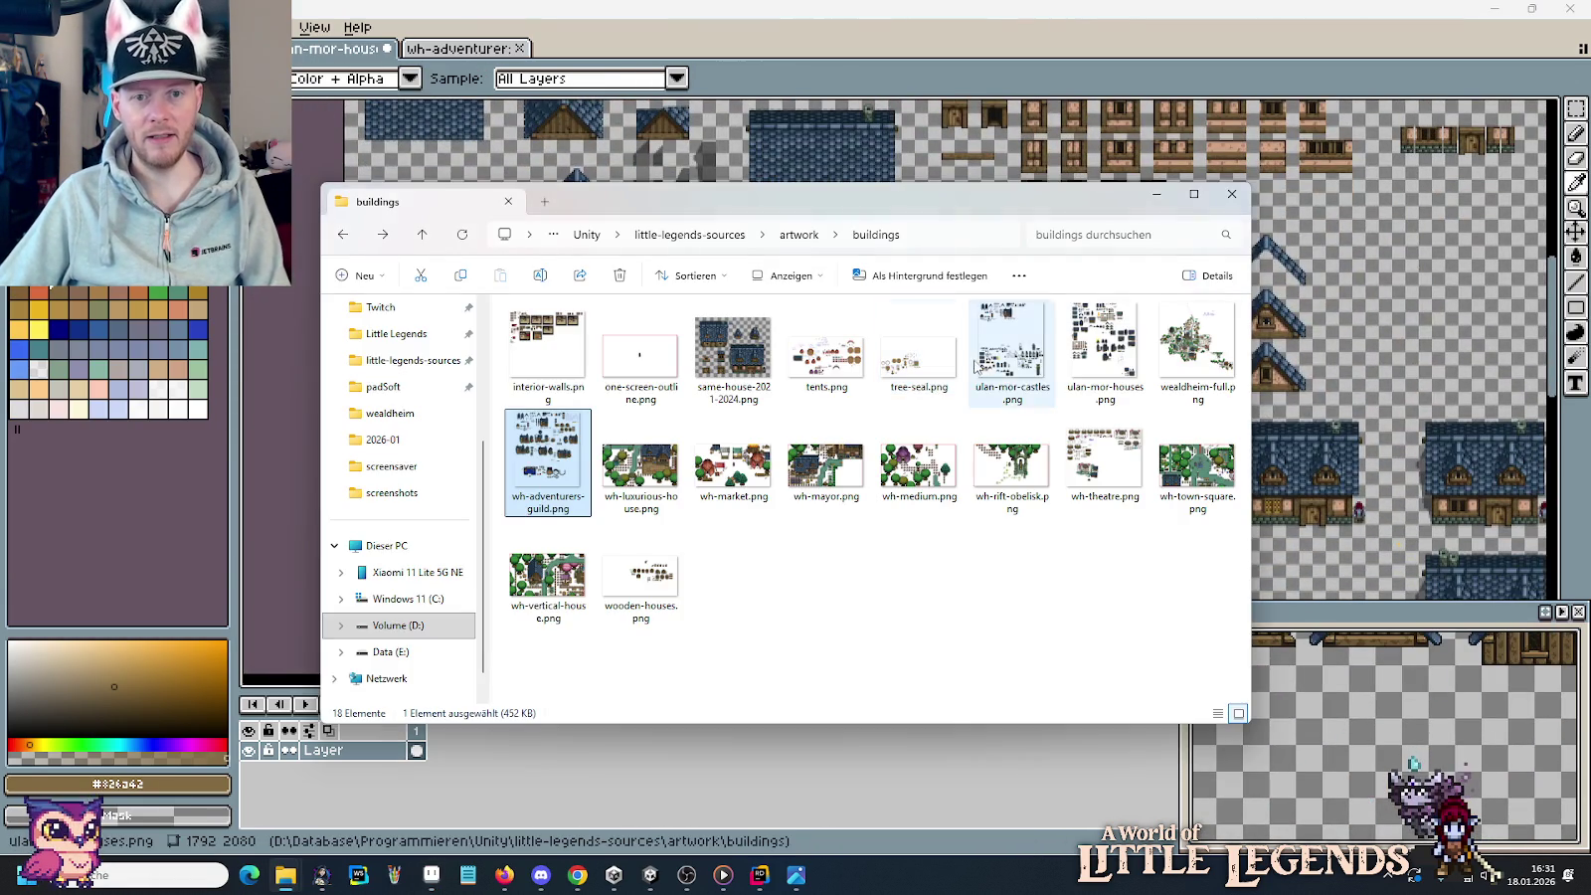
# Glance at the miniature timber-framed house photo, then return to the ulan-mor-houses sheet.
pyautogui.hotkey('alt', 'Tab')
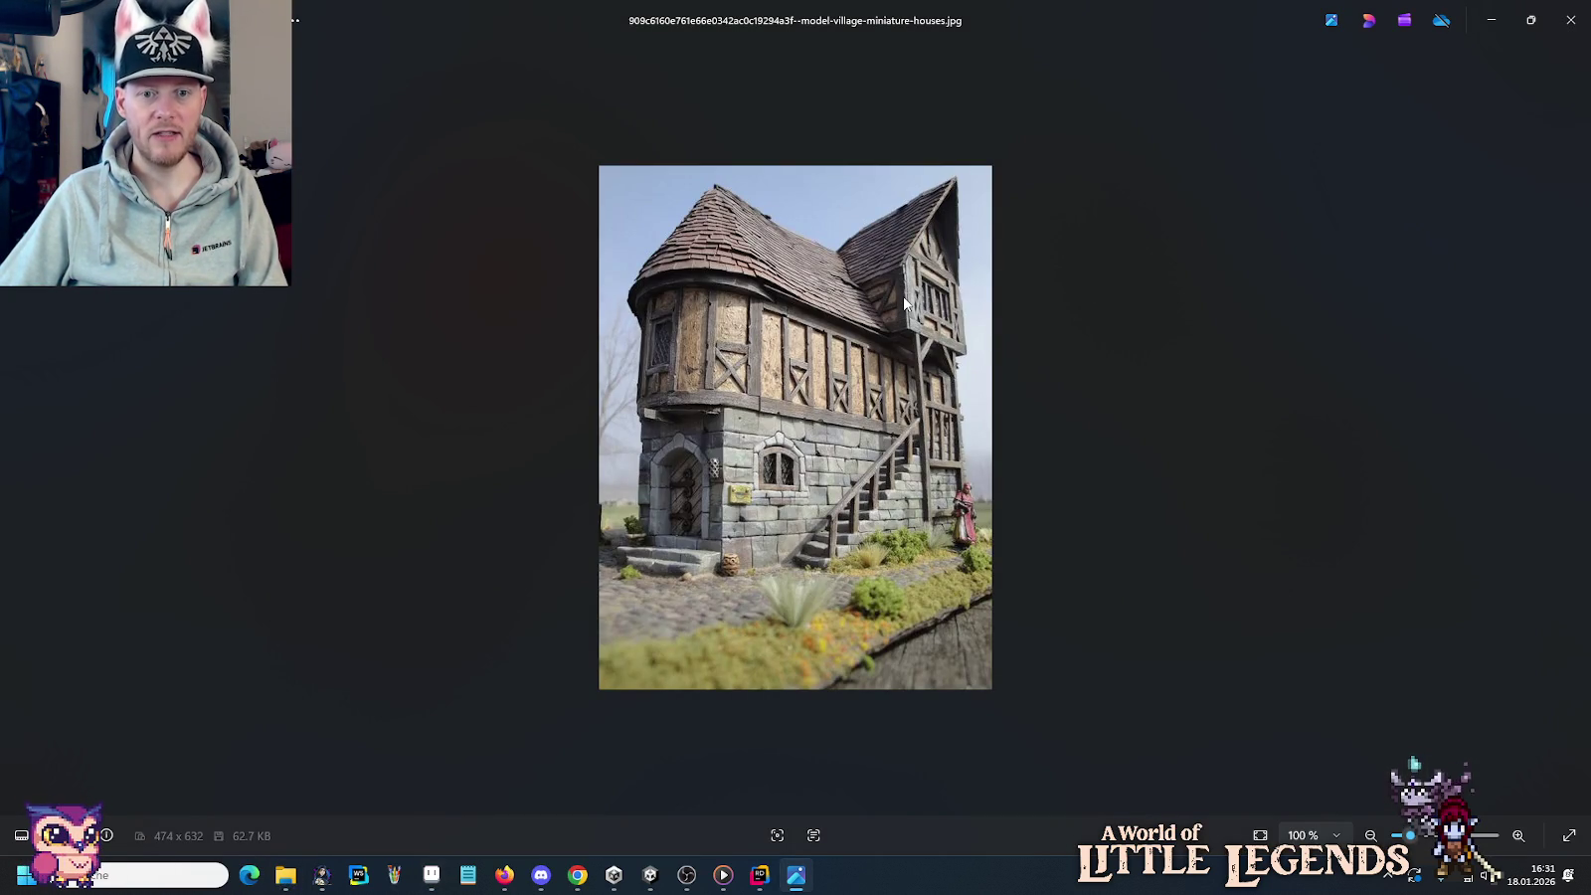
pyautogui.hotkey('alt', 'Tab')
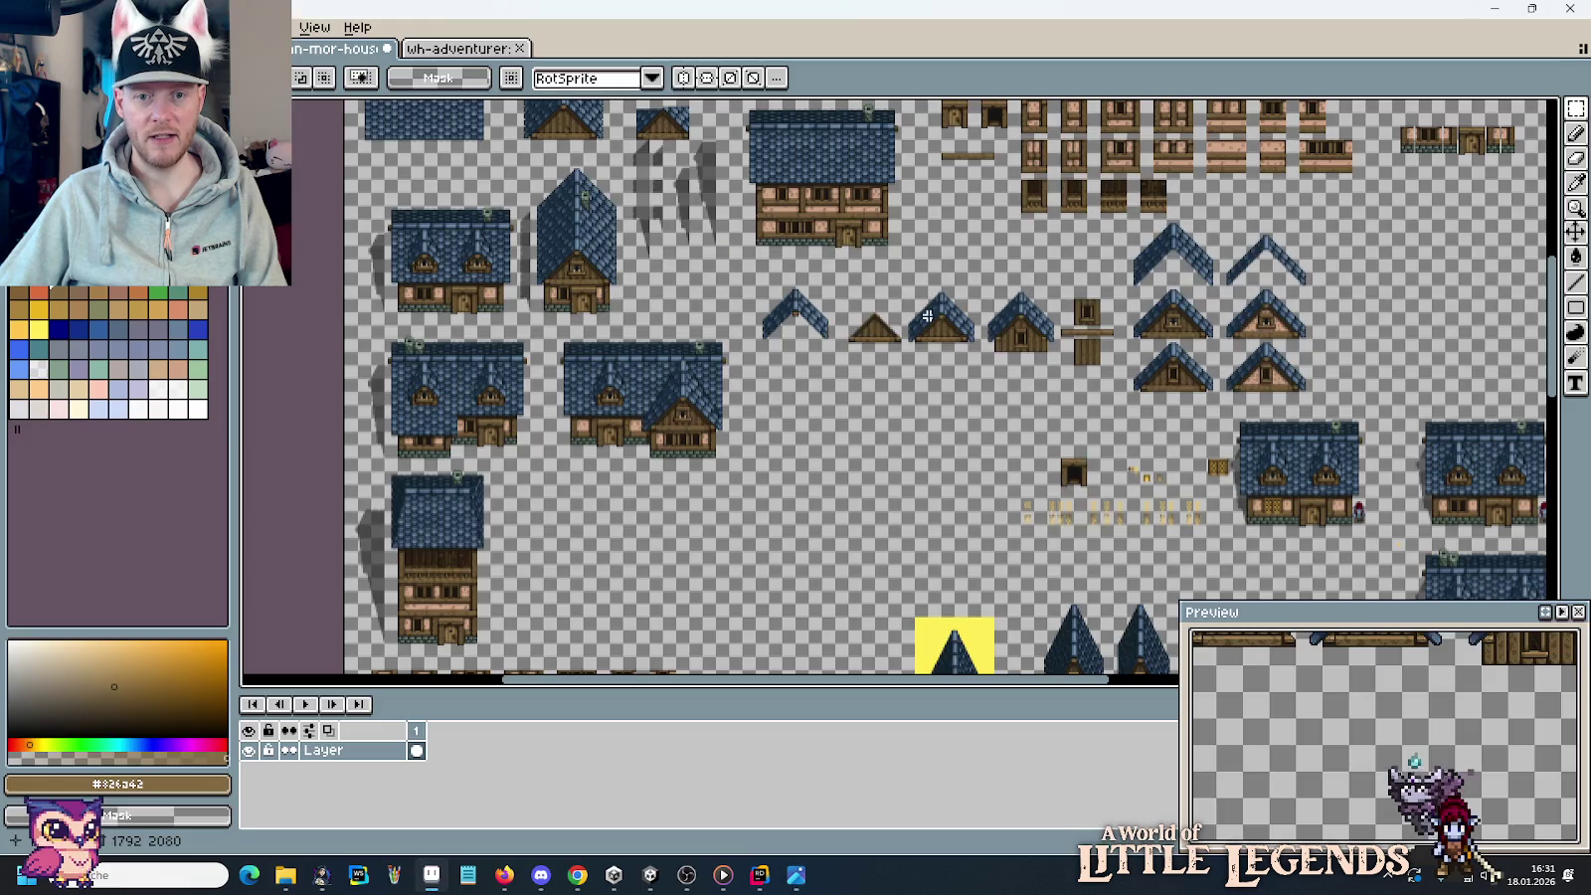
# Switch to the wh-adventurers-guild sheet, browse down to its interior room tiles, then bring up Explorer.
pyautogui.scroll(-5, 1107, 293)
pyautogui.scroll(-3, 1106, 293)
pyautogui.moveTo(1106, 294); pyautogui.dragTo(918, 504)
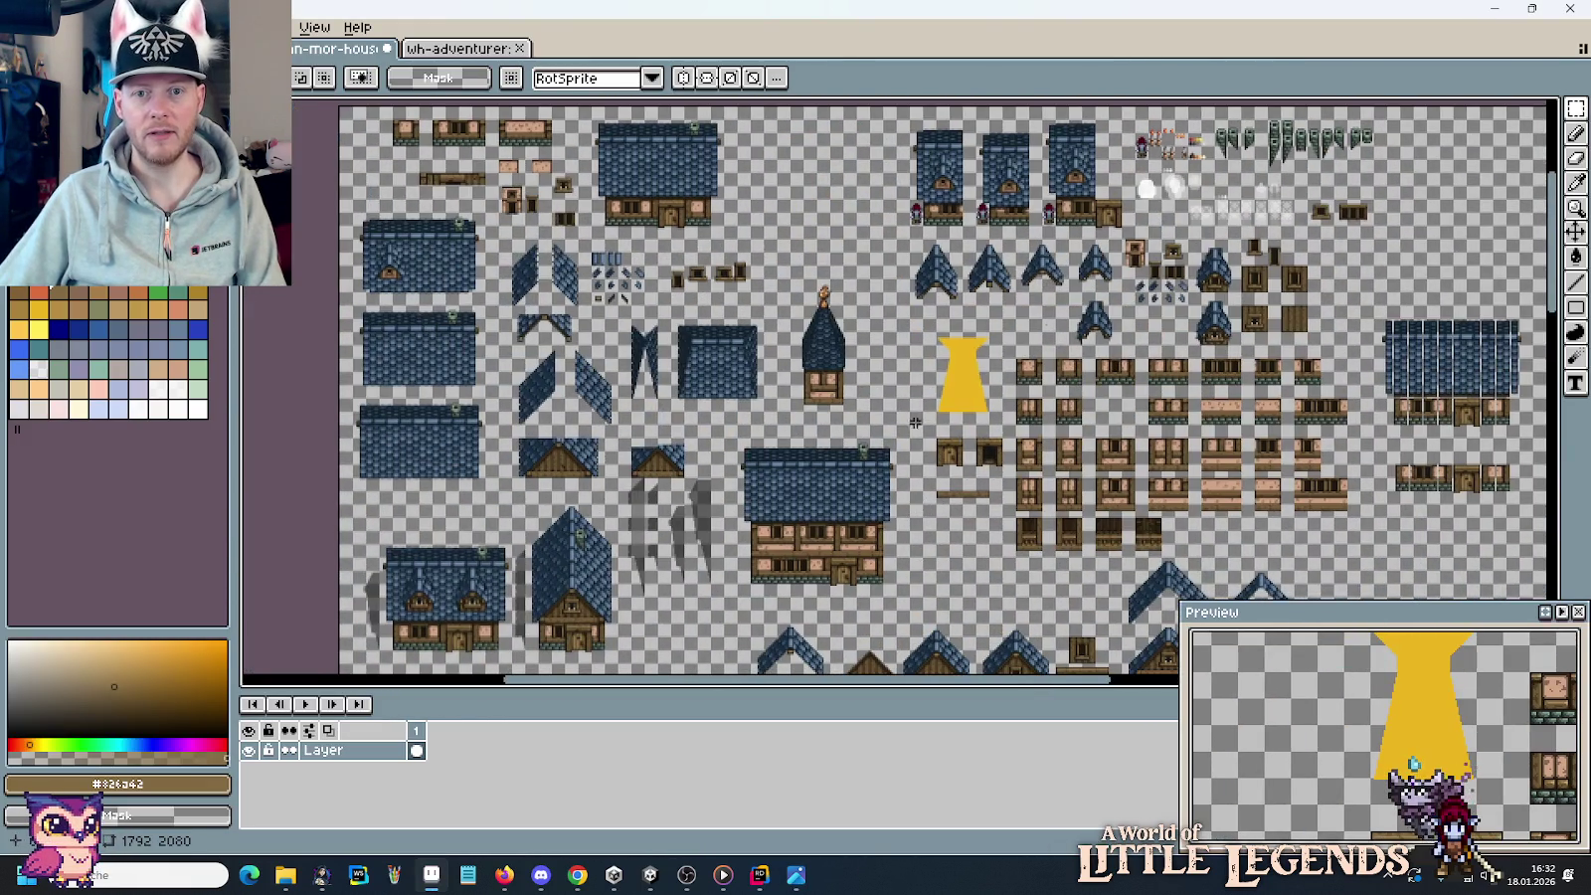
pyautogui.click(437, 48)
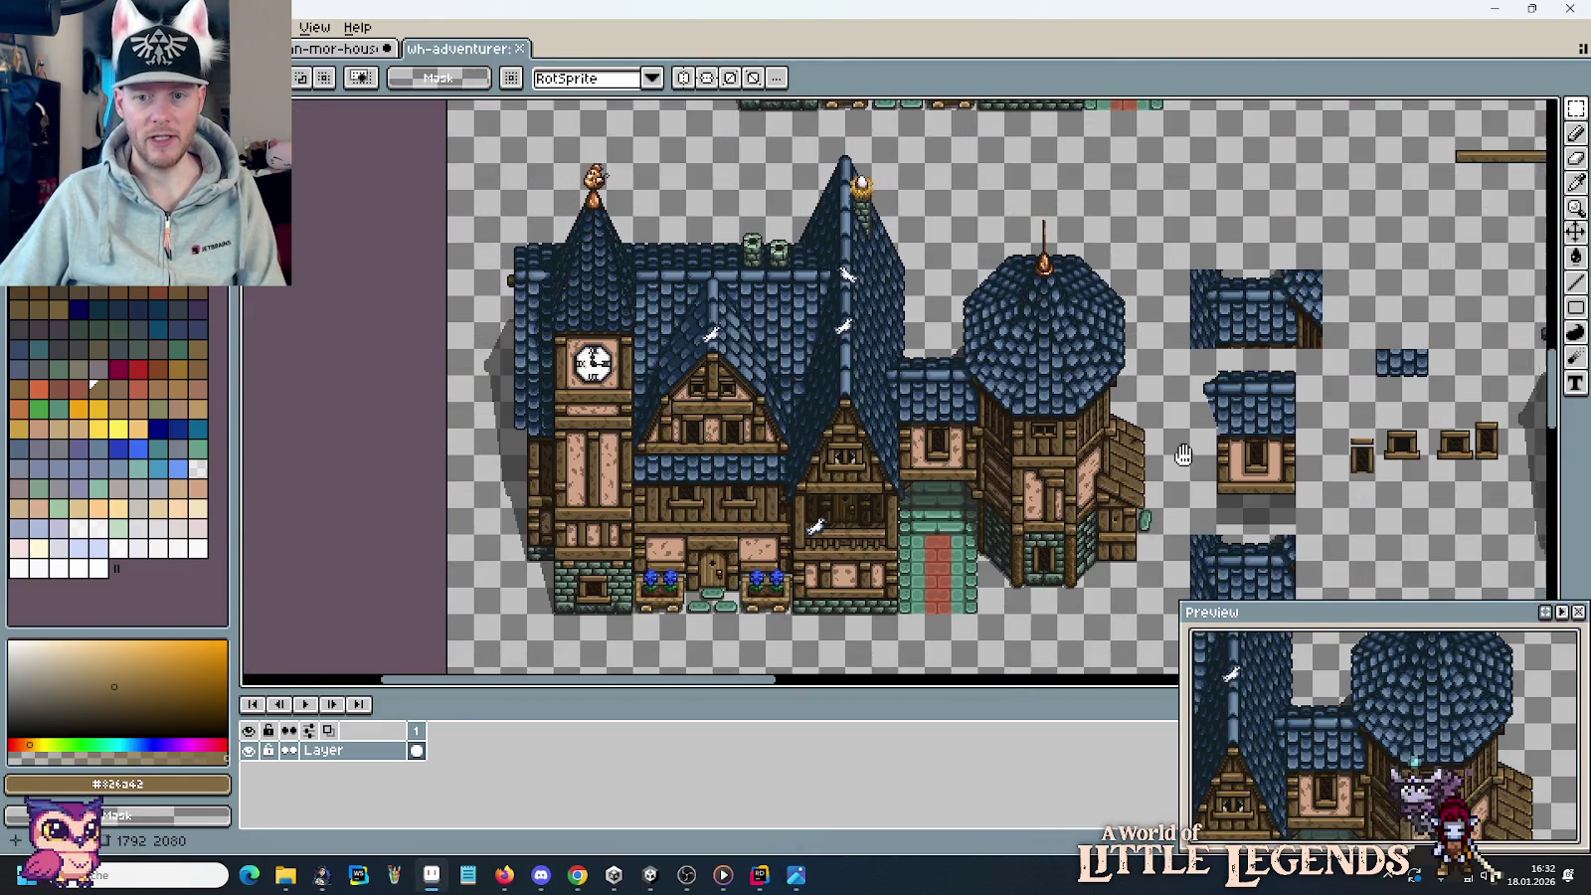
pyautogui.hscroll(10, 1182, 454)
pyautogui.scroll(-5, 1094, 418)
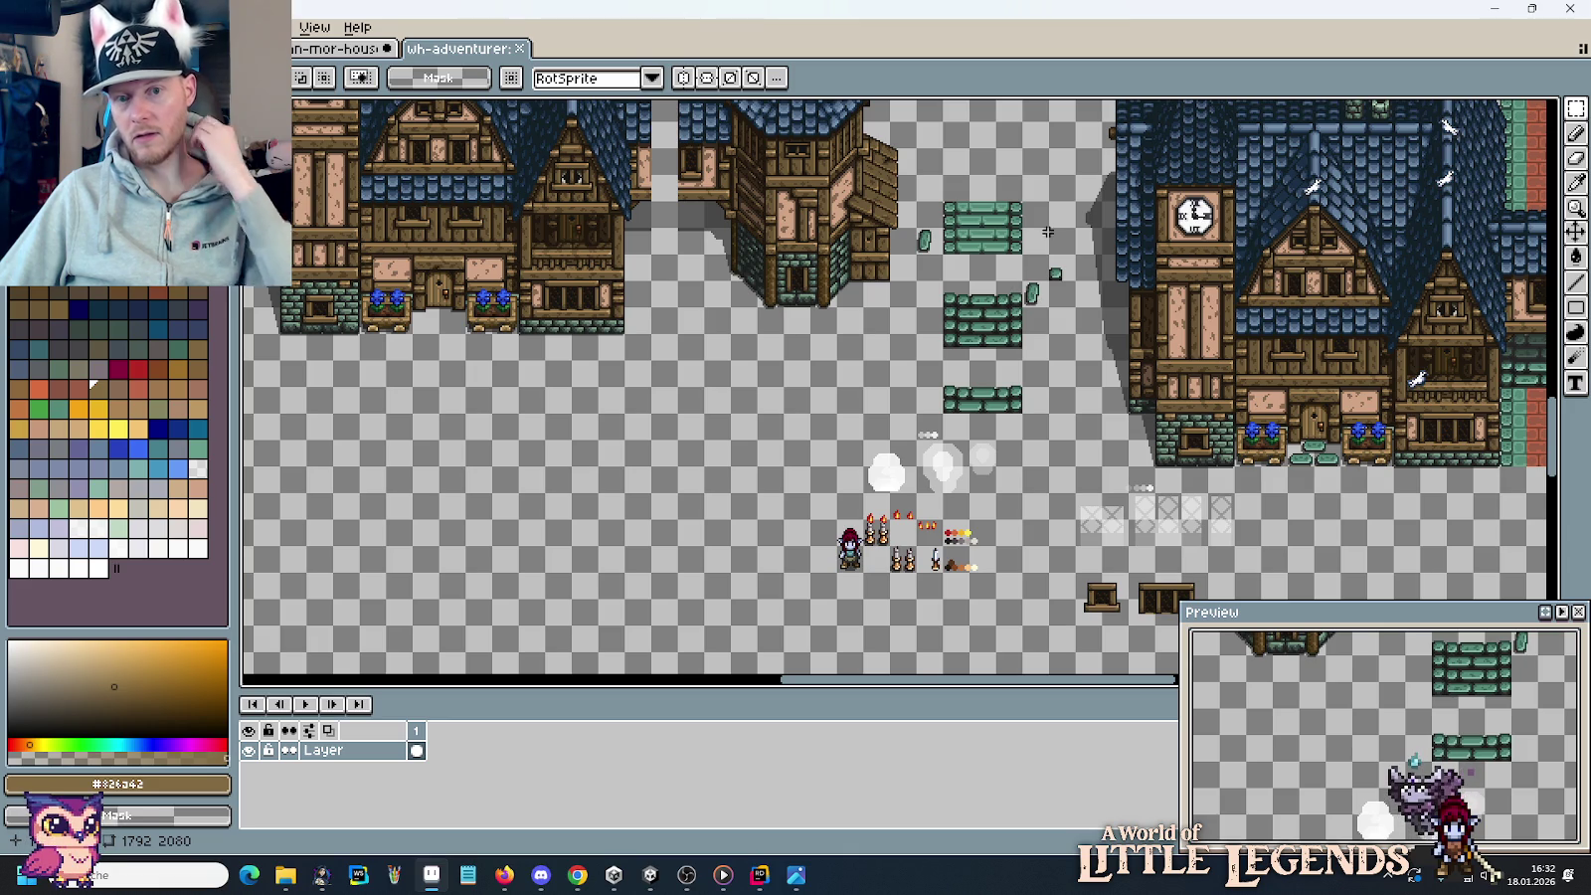
pyautogui.scroll(-2, 1045, 240)
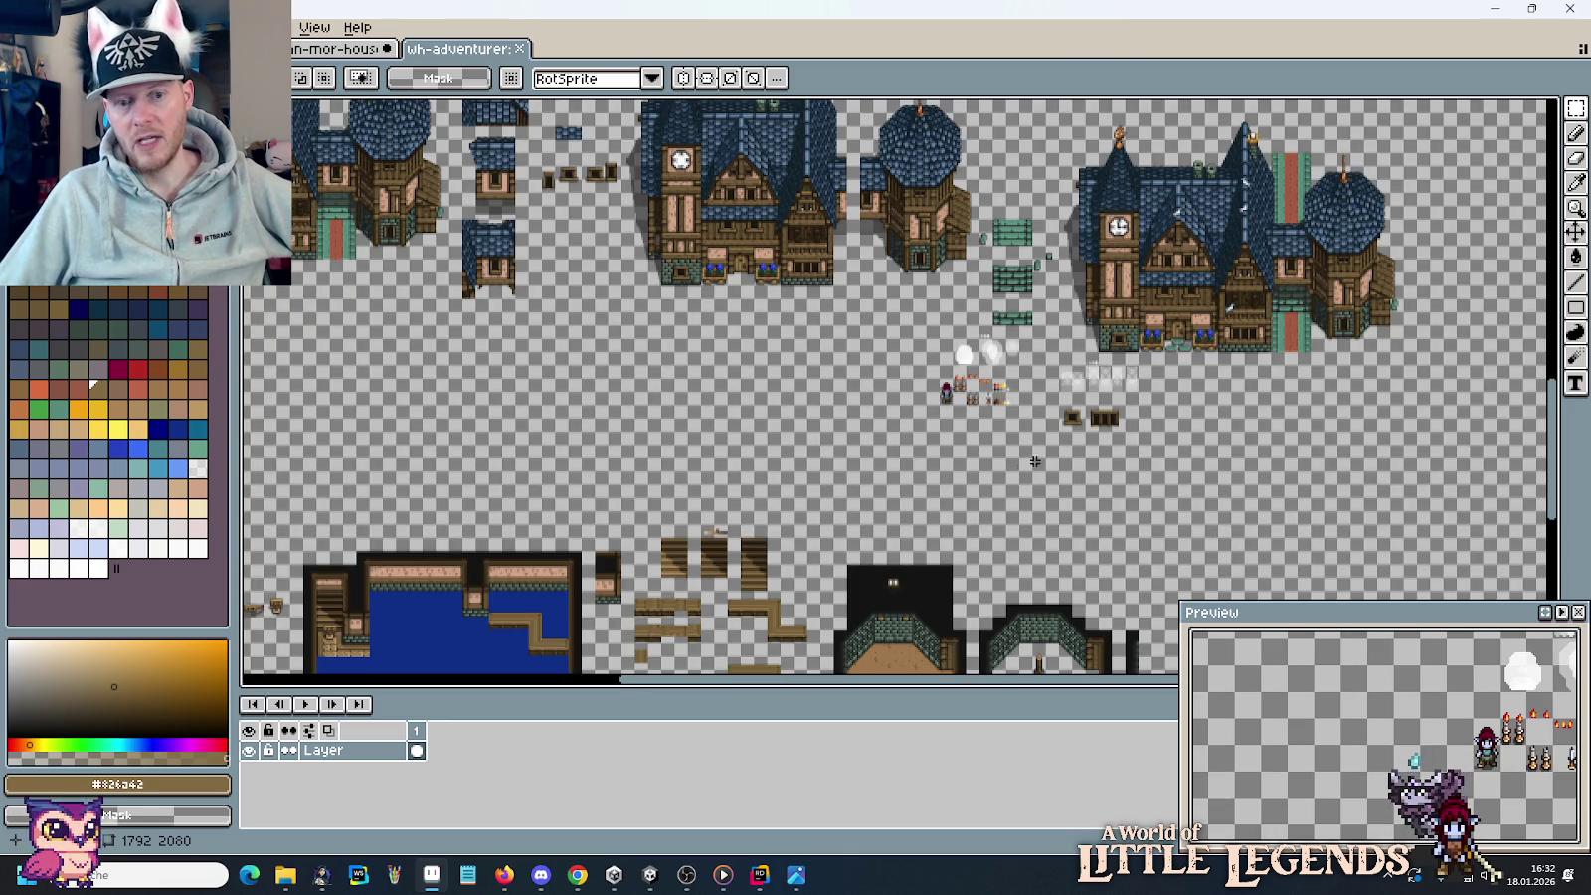
pyautogui.scroll(-3, 1044, 240)
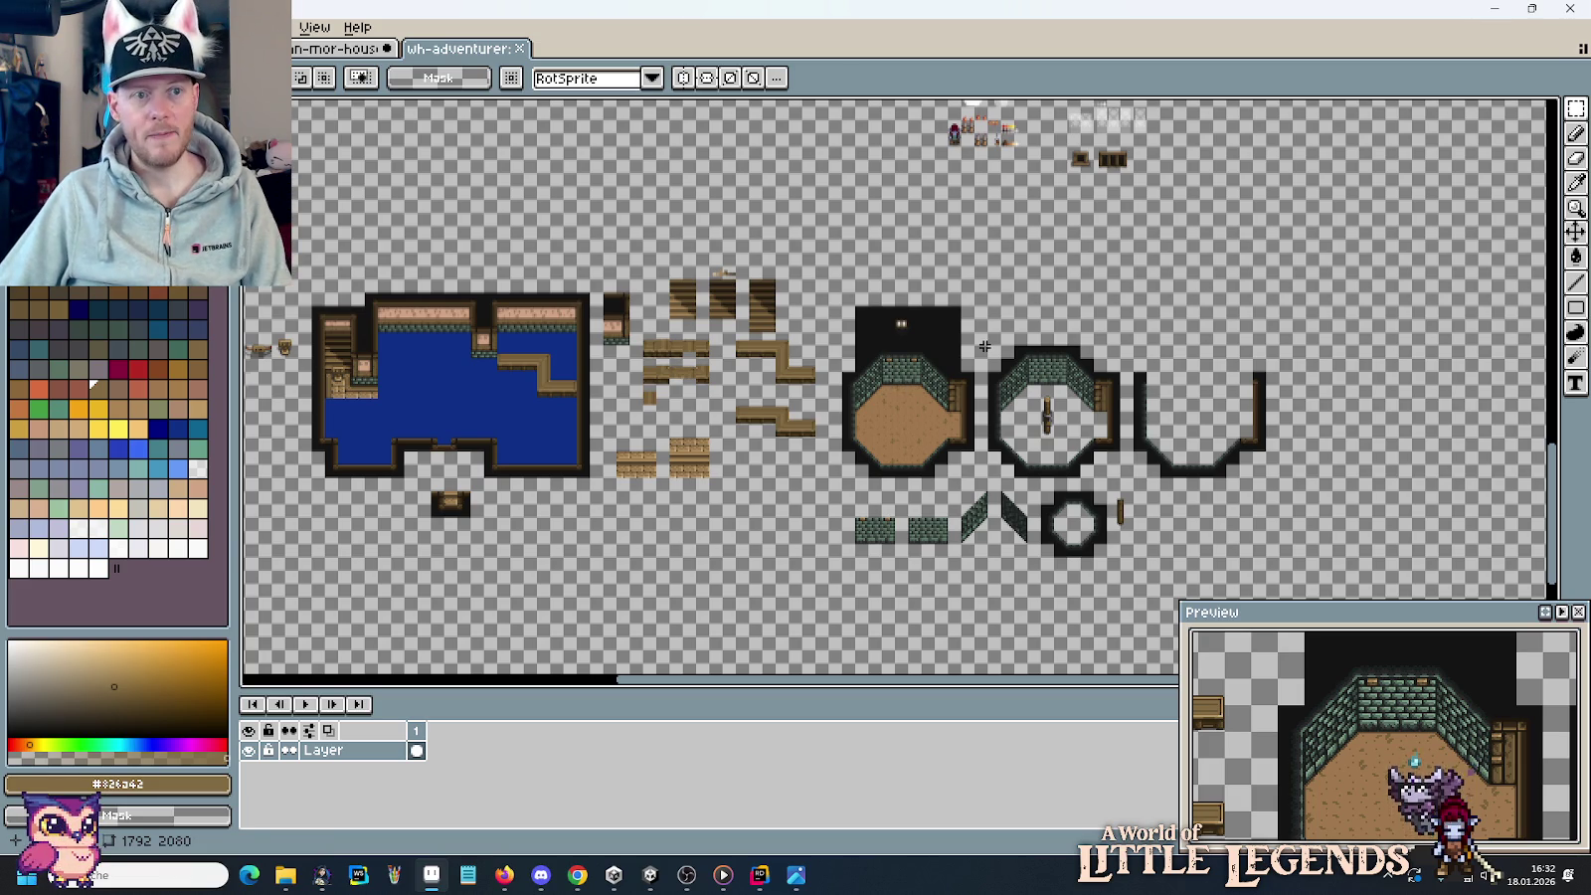
pyautogui.hotkey('alt', 'Tab')
pyautogui.hotkey('alt', 'Tab')
pyautogui.hotkey('alt', 'Tab')
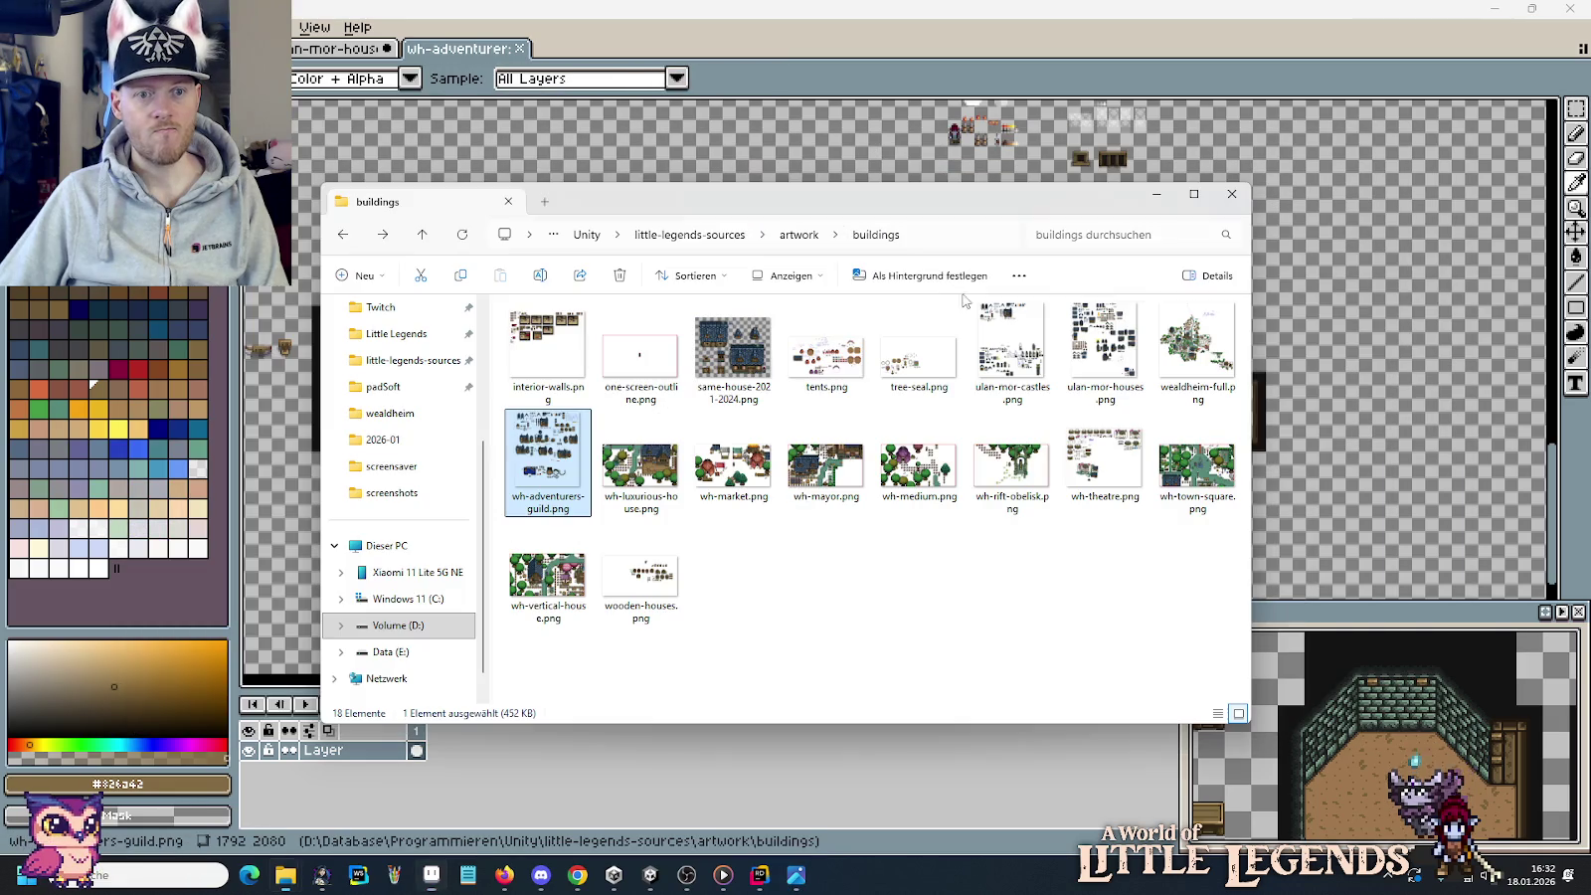
# Open palace.png from artwork/tilesets in Aseprite.
pyautogui.click(800, 236)
pyautogui.scroll(-3, 895, 478)
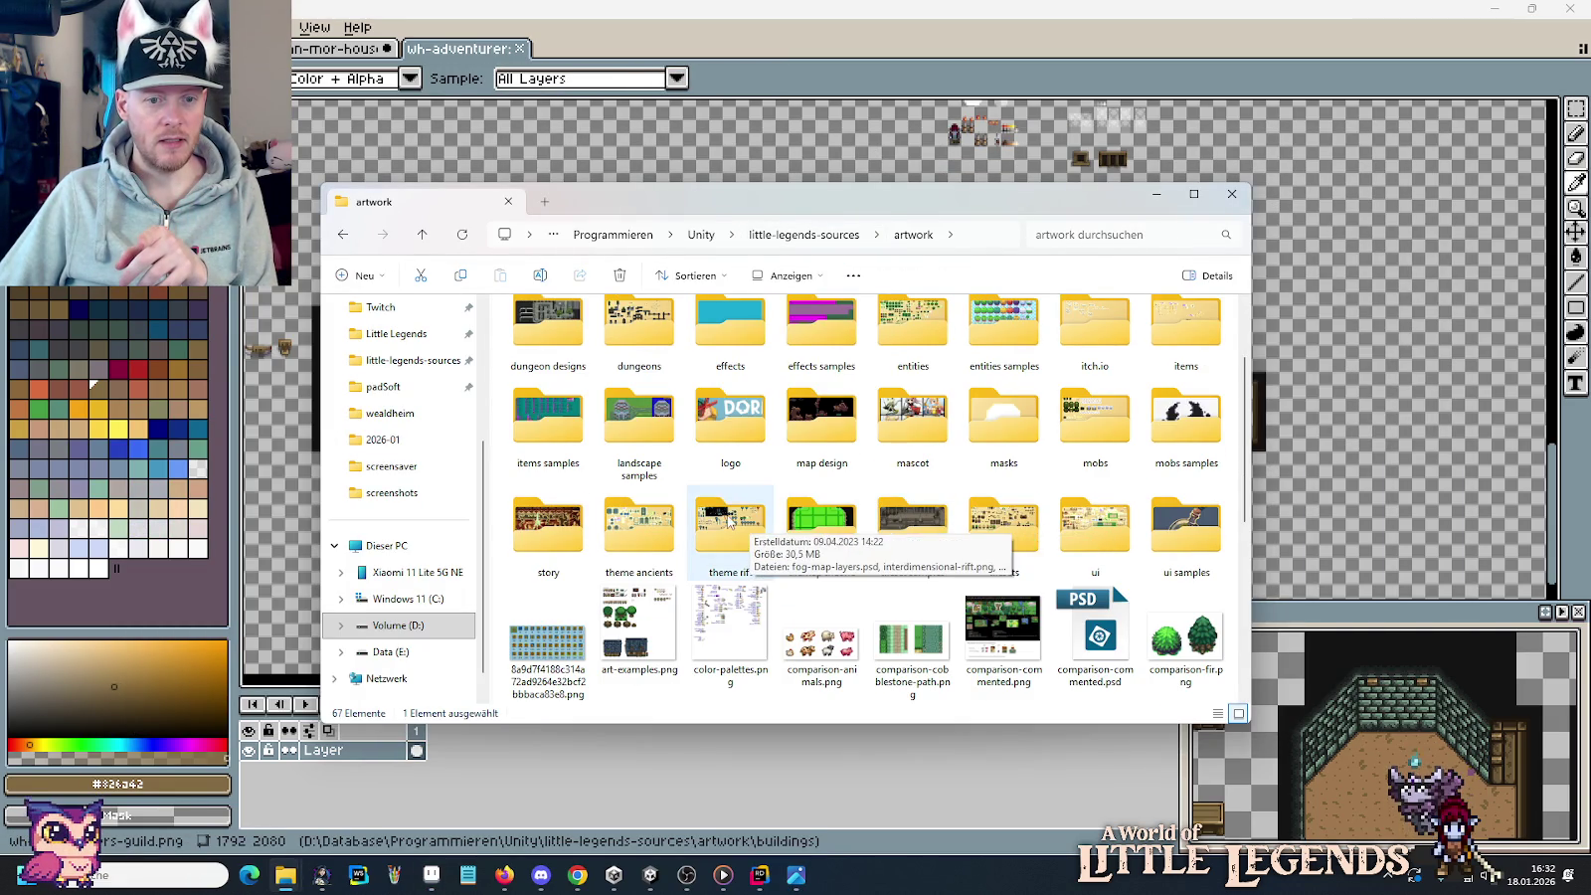
pyautogui.doubleClick(1003, 527)
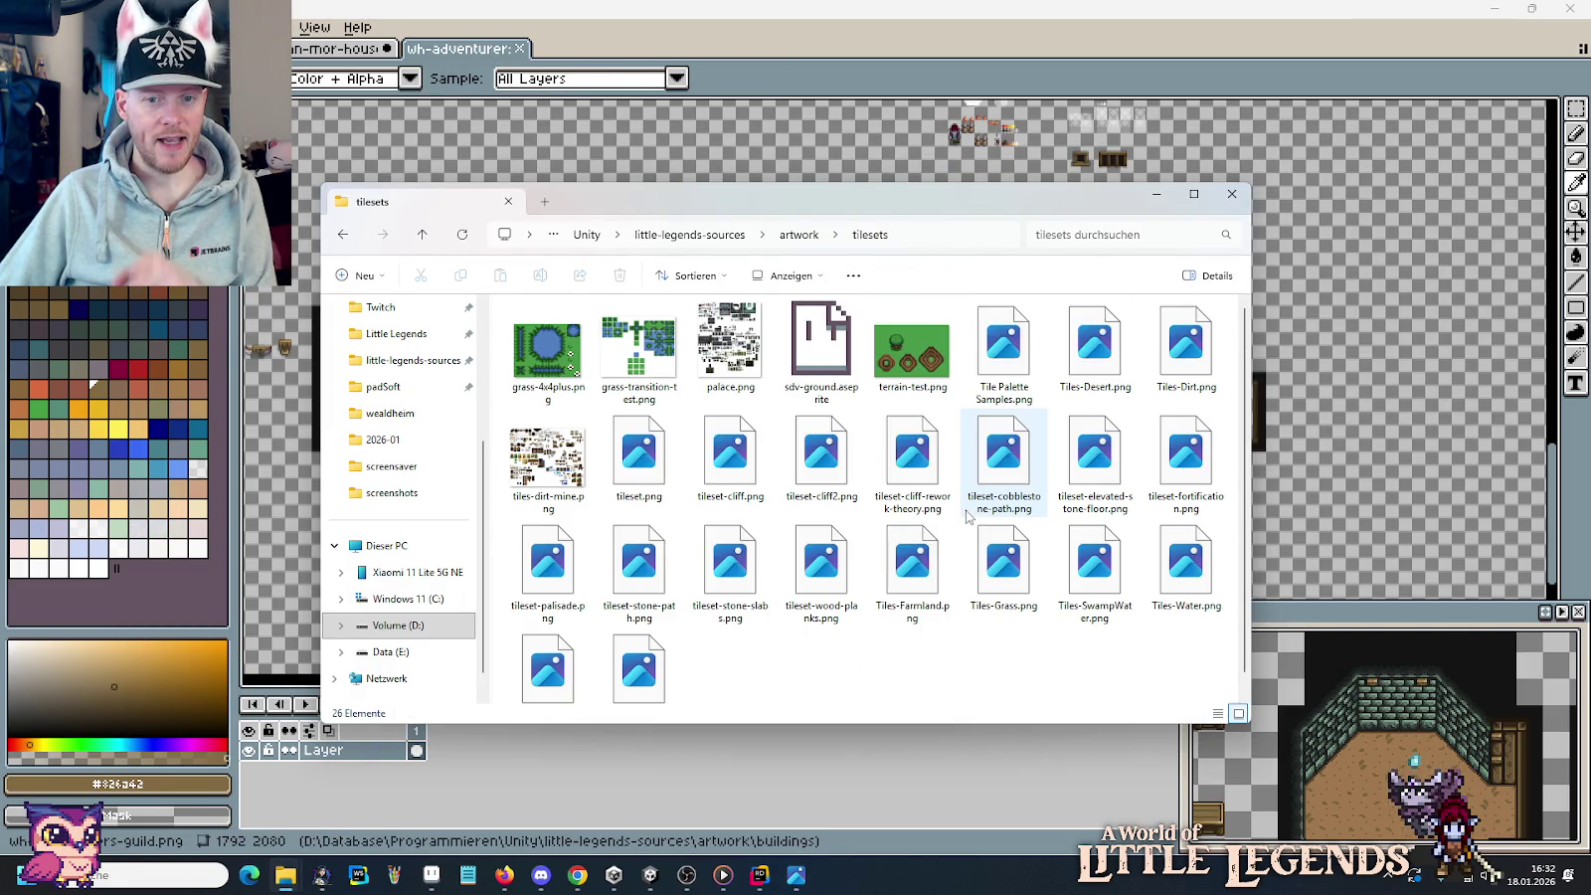
pyautogui.moveTo(731, 348); pyautogui.dragTo(1226, 106)
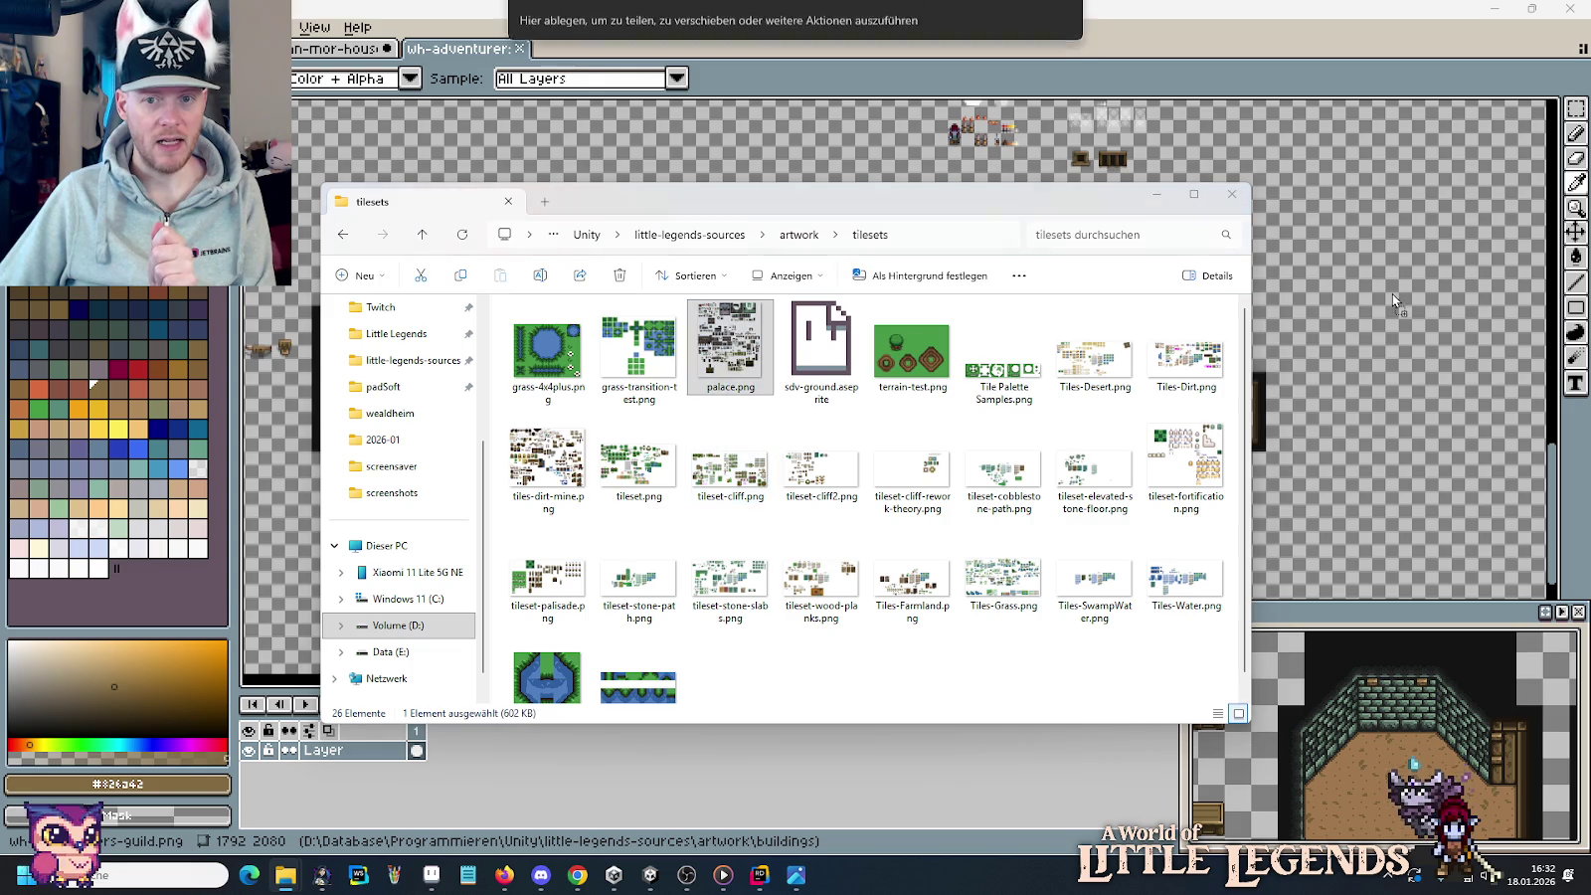
pyautogui.click(1227, 106)
# Zoom in on palace.png's dark brick tiles.
pyautogui.scroll(-3, 1028, 253)
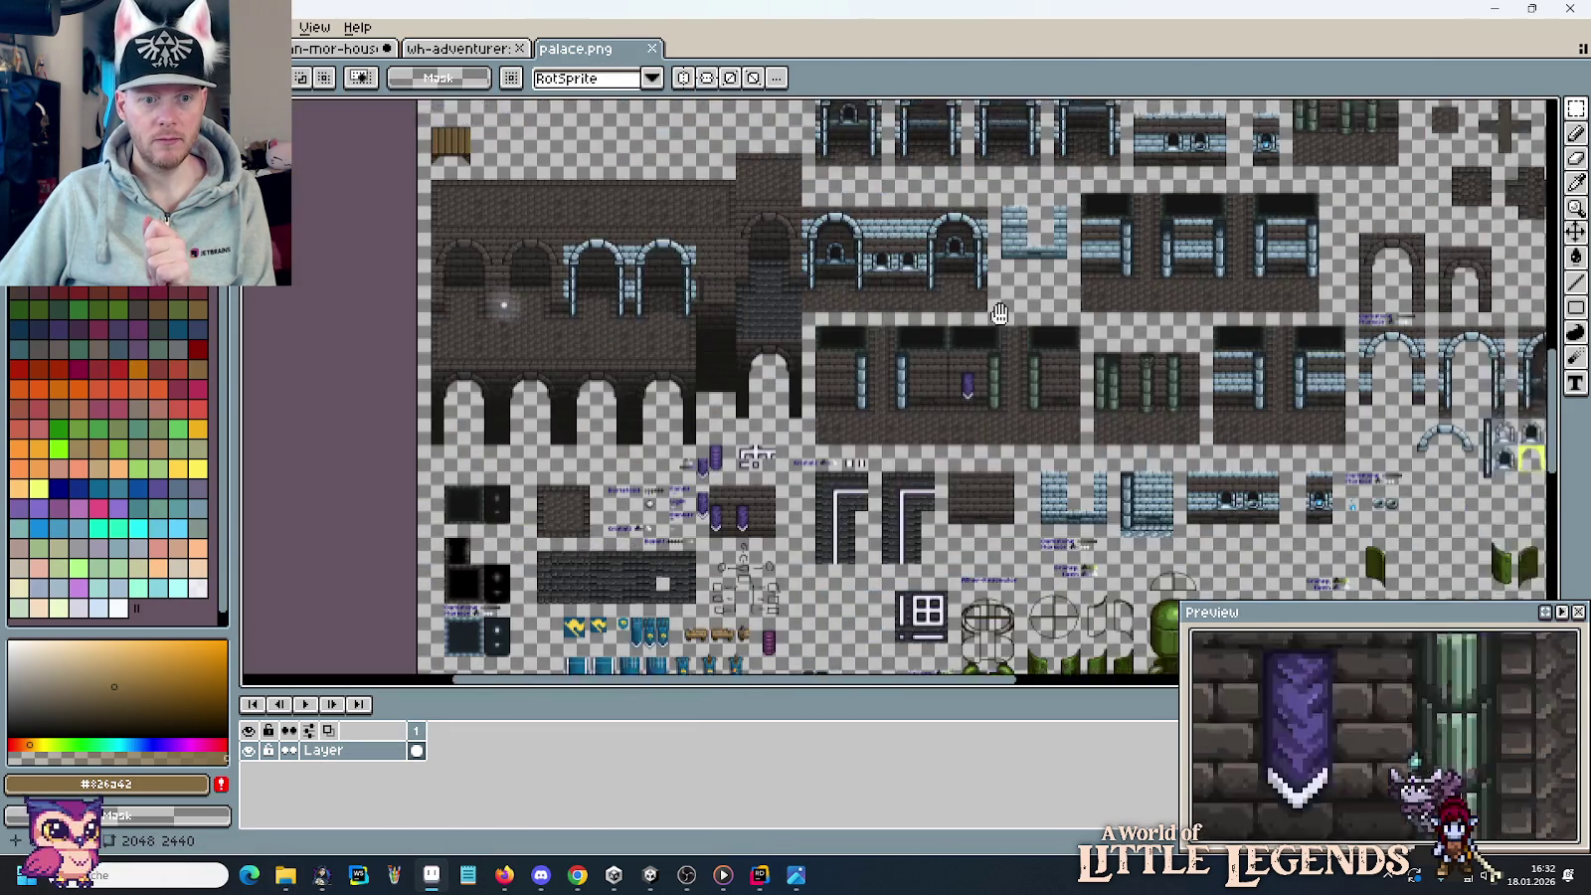
pyautogui.scroll(-1, 1028, 254)
pyautogui.scroll(-3, 990, 451)
pyautogui.hscroll(2, 990, 450)
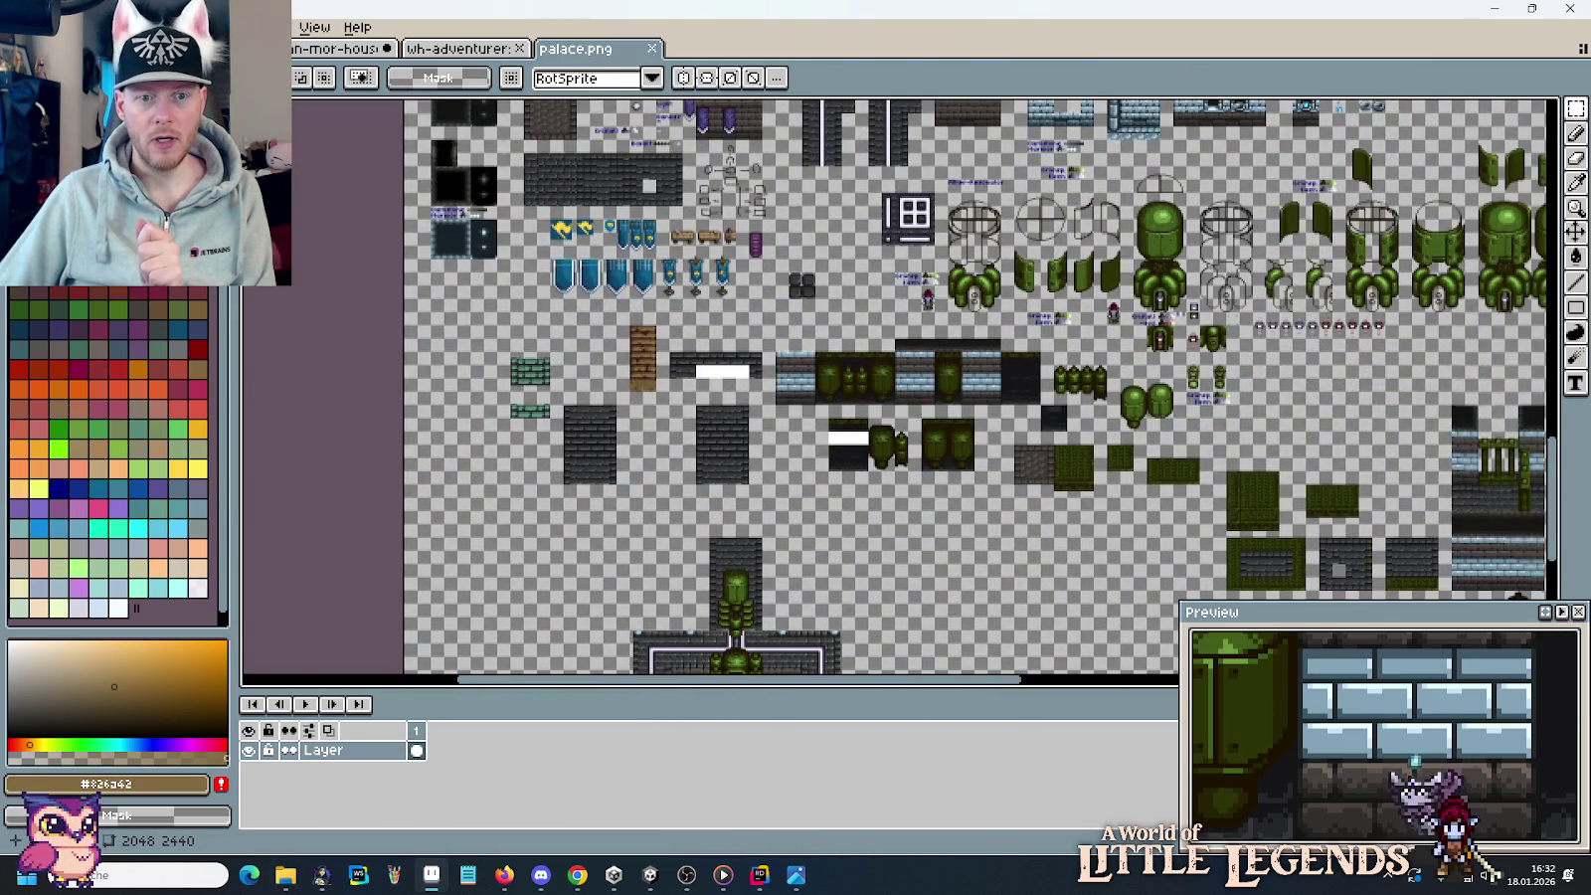
pyautogui.scroll(2, 711, 448)
pyautogui.scroll(1, 761, 482)
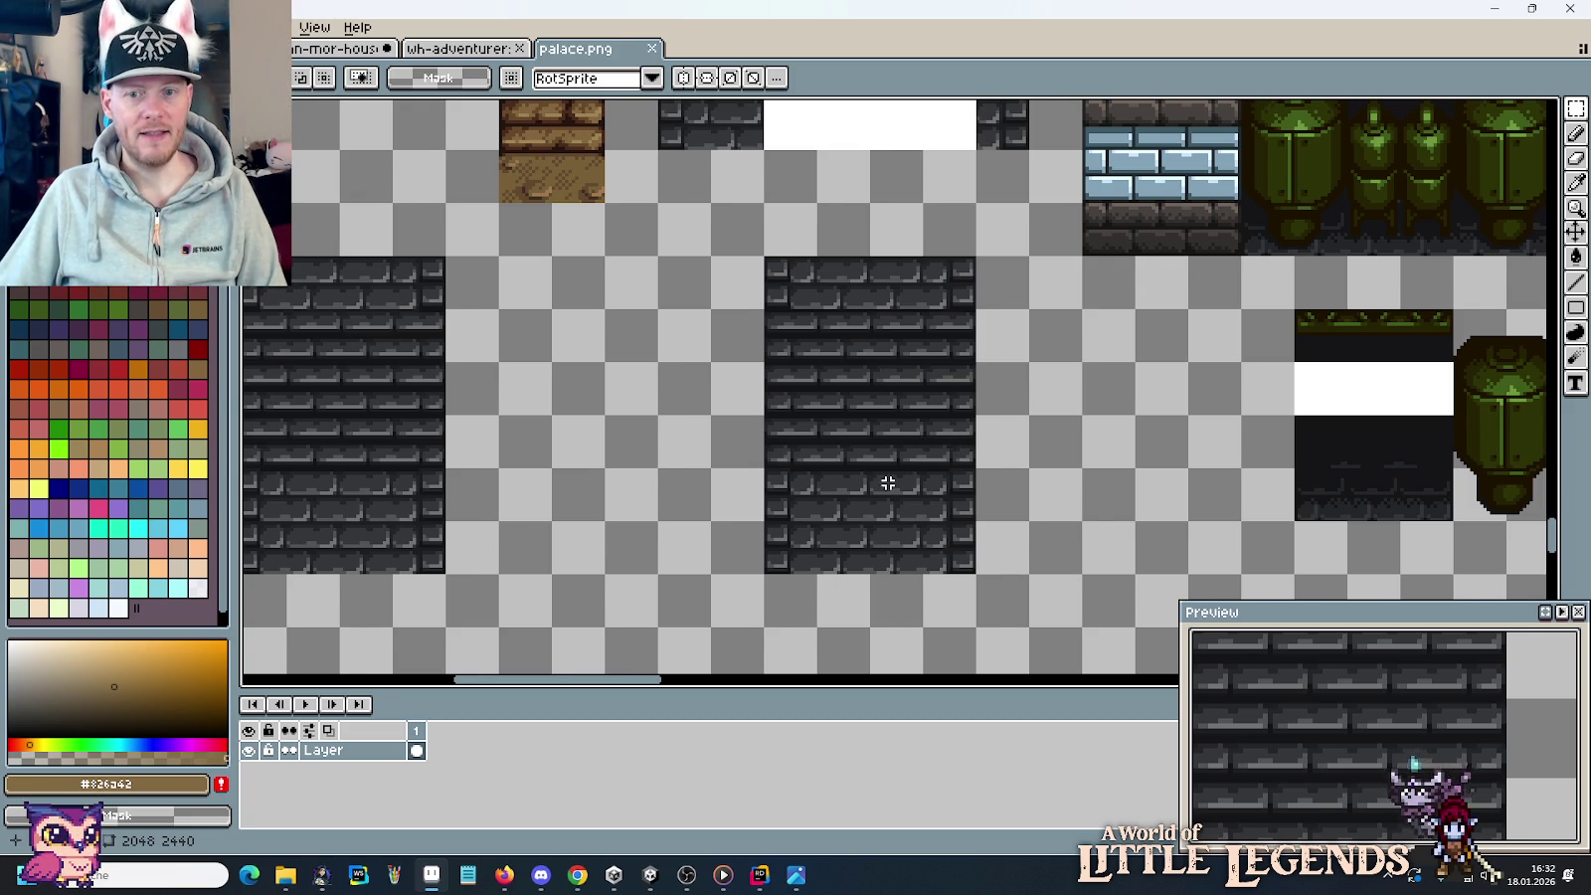
# Move a tile to the end of the dark brick row to complete the strip.
pyautogui.scroll(-3, 888, 483)
pyautogui.scroll(3, 842, 297)
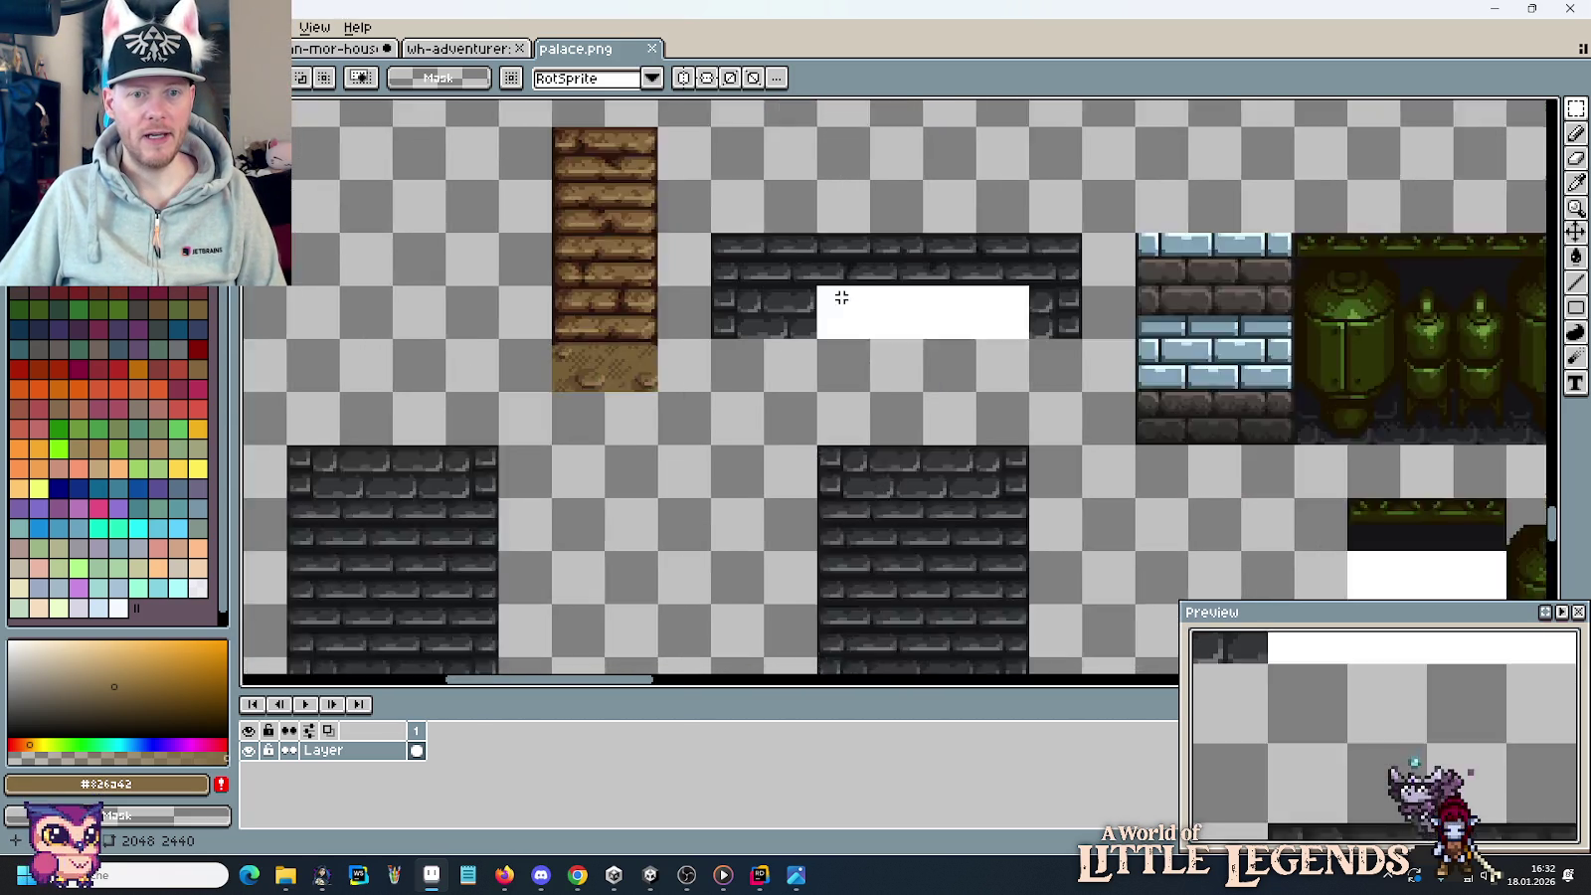
pyautogui.scroll(1, 842, 298)
pyautogui.moveTo(1194, 352)
pyautogui.mouseDown()
pyautogui.moveTo(1132, 325)
pyautogui.moveTo(739, 294)
pyautogui.mouseUp()
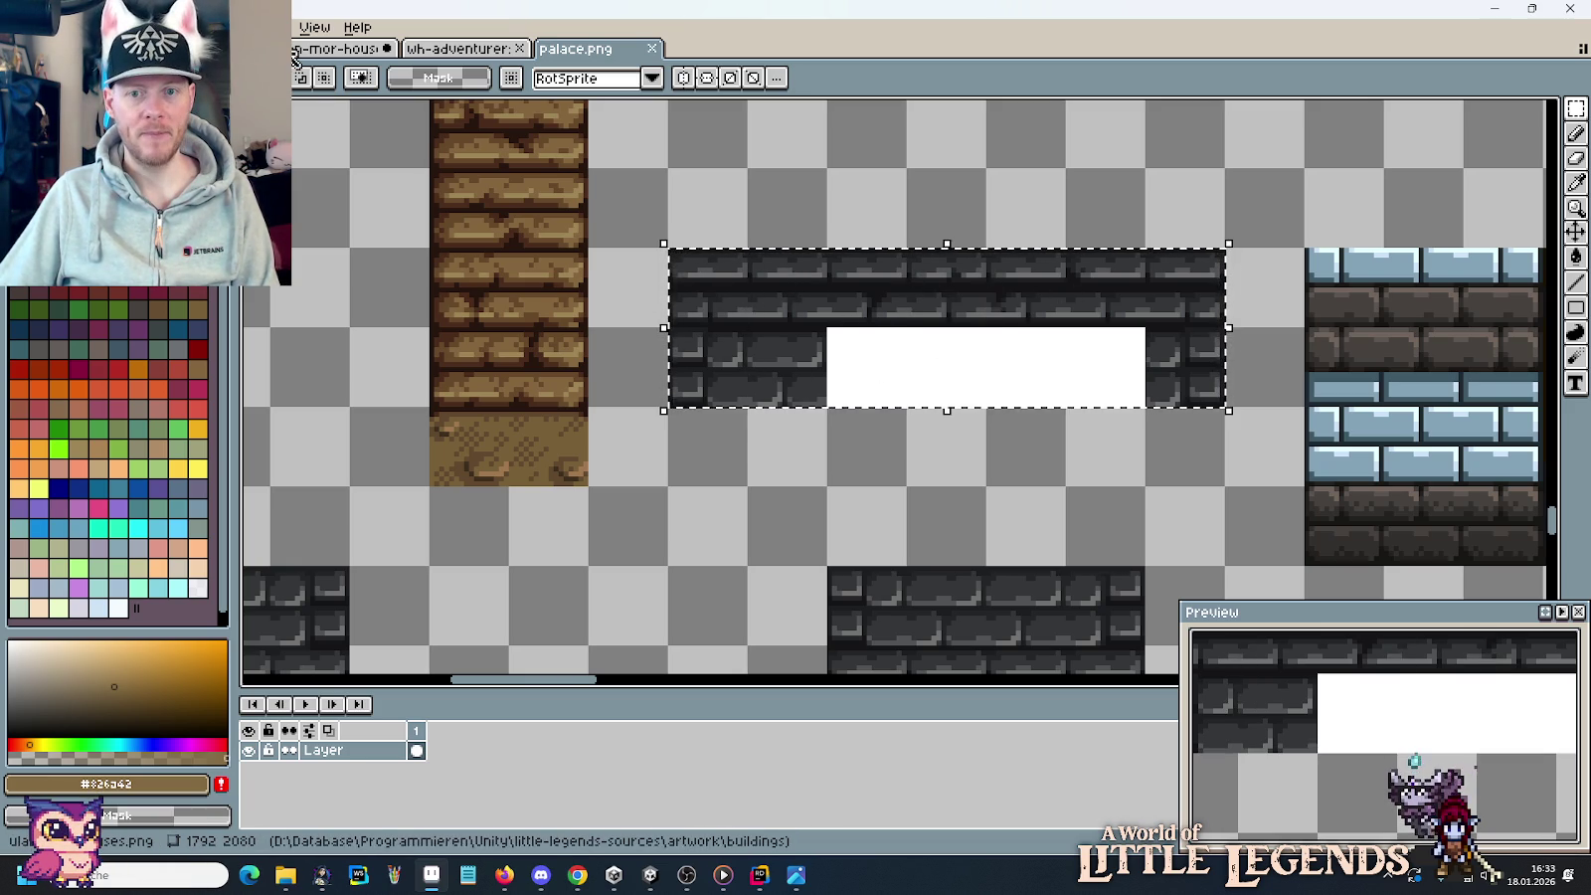
pyautogui.click(1173, 282)
pyautogui.press('Return')
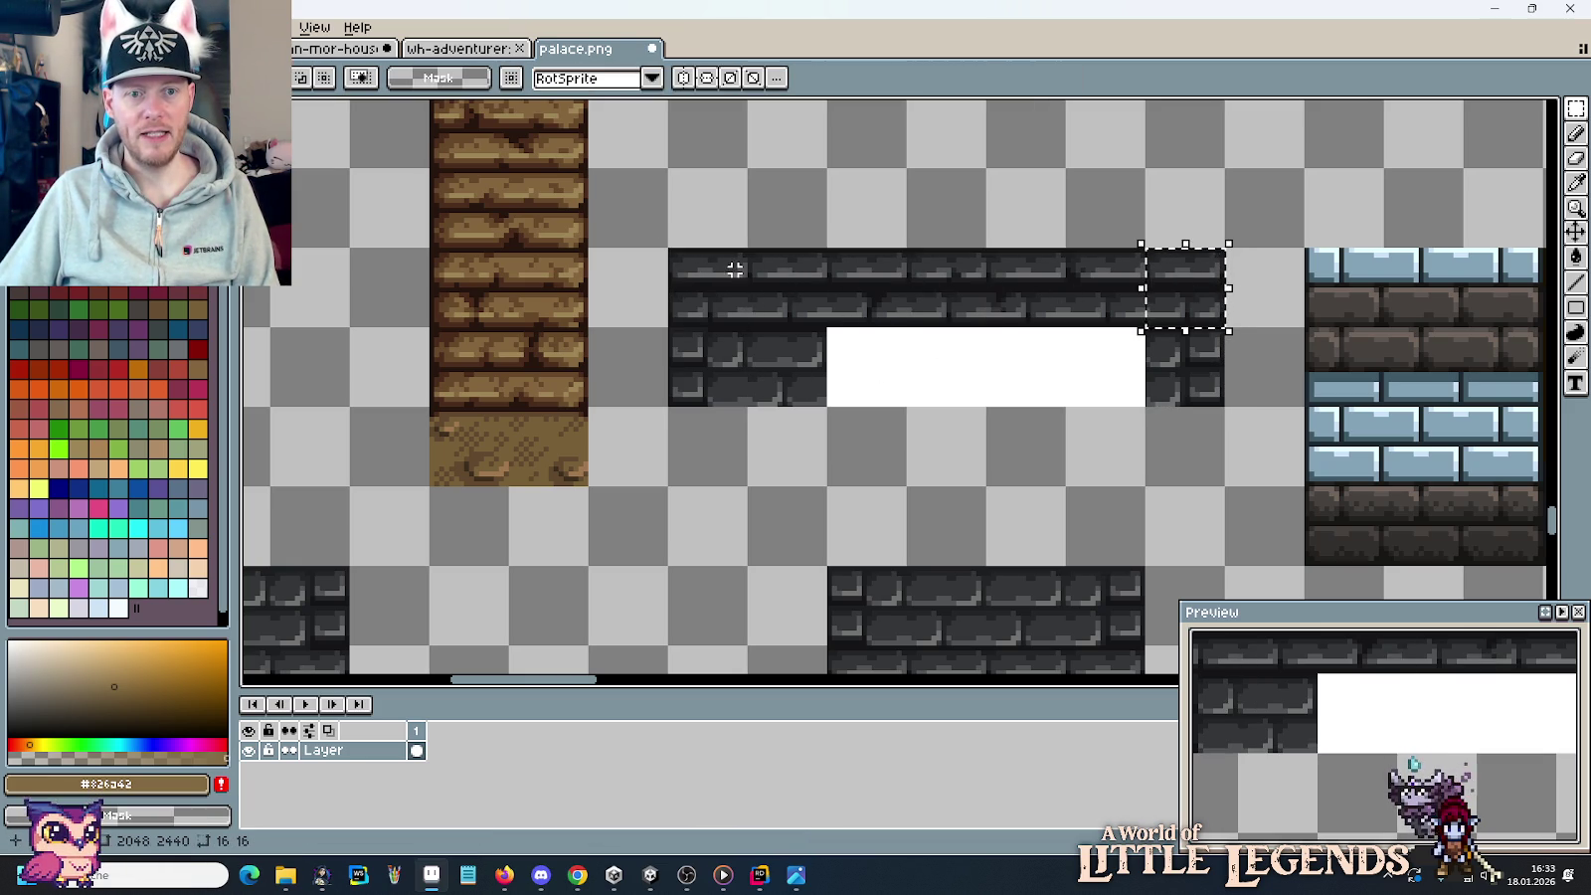
# Select the brown wood tile together with the dark stone brick strip.
pyautogui.click(710, 281)
pyautogui.scroll(-1, 1007, 349)
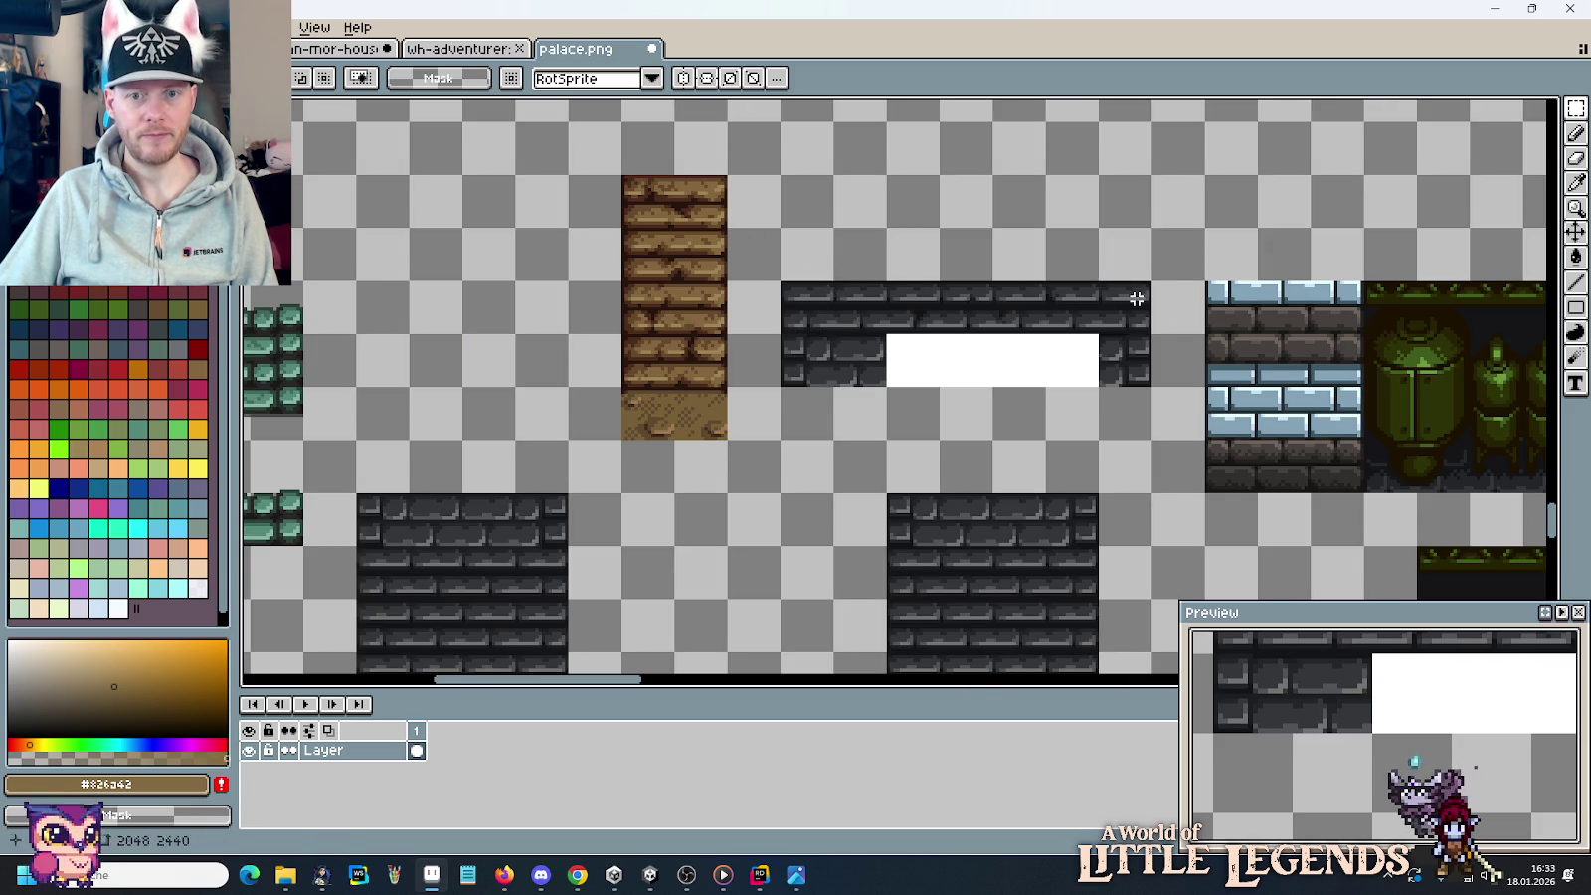
pyautogui.moveTo(1137, 299); pyautogui.dragTo(828, 359)
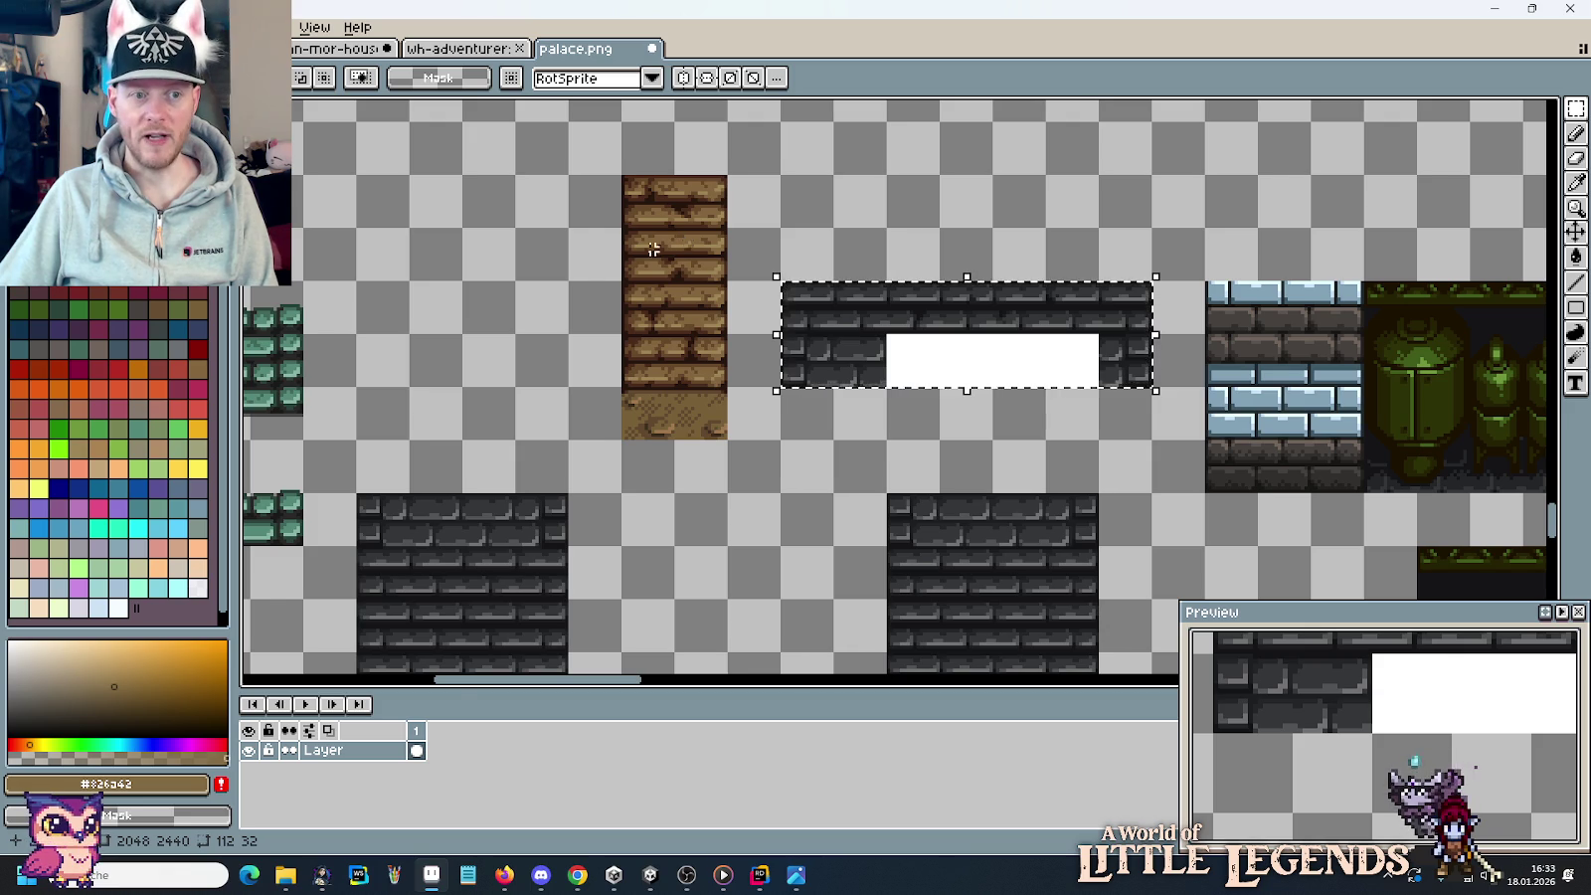
pyautogui.hscroll(-5, 756, 264)
pyautogui.hscroll(-1, 876, 264)
pyautogui.moveTo(921, 189)
pyautogui.mouseDown()
pyautogui.moveTo(1432, 416)
pyautogui.moveTo(1406, 419)
pyautogui.mouseUp()
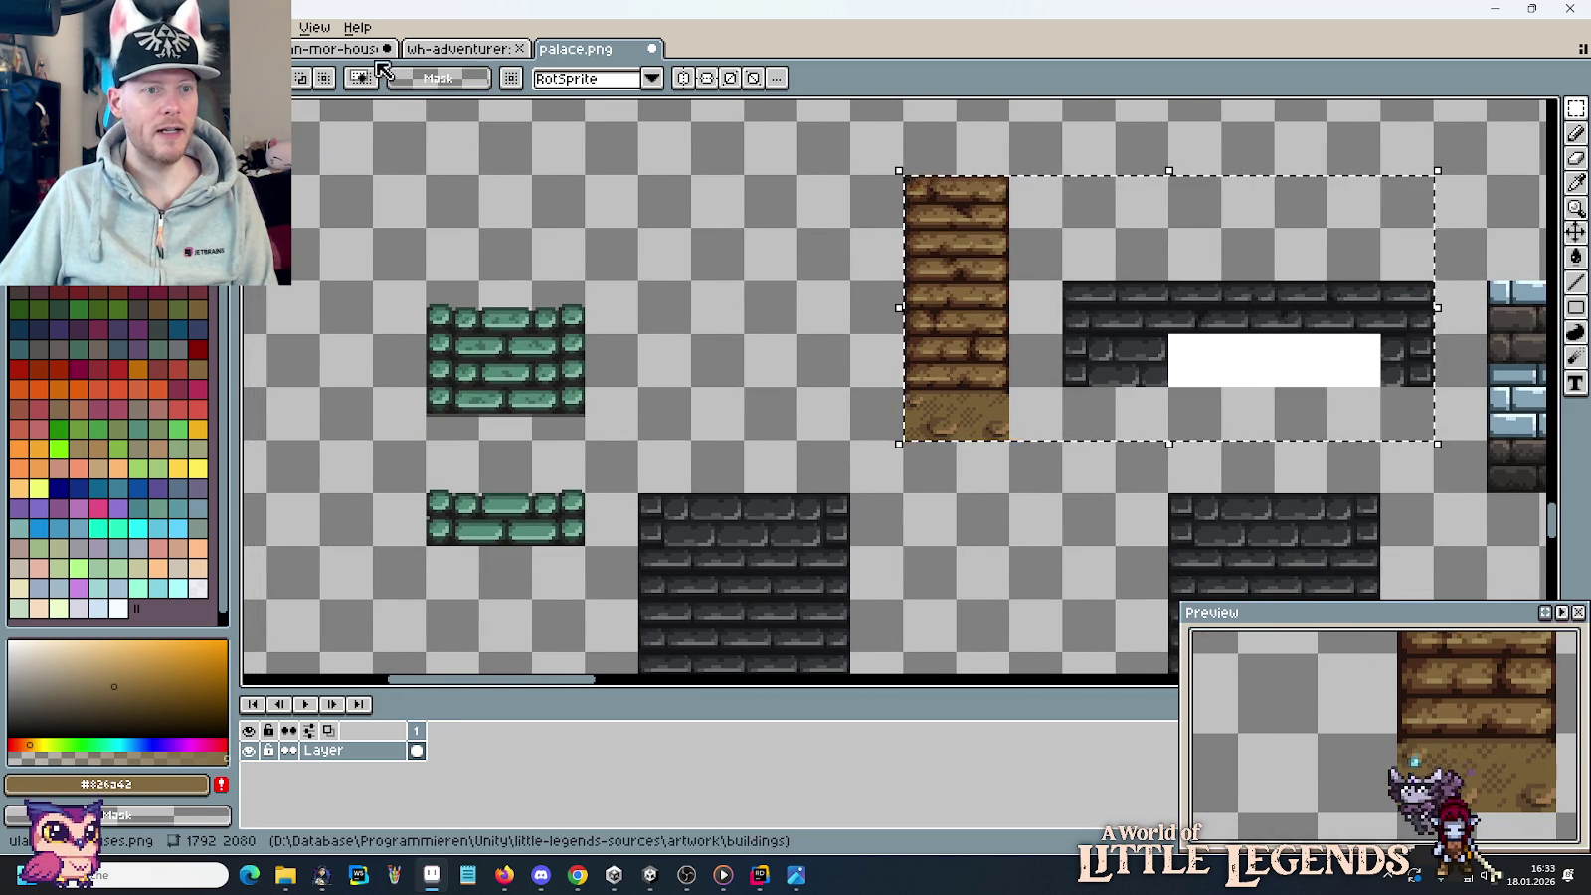
# Paste the 160×80 wood pillar and brick strip into the ulan-mor-houses sheet.
pyautogui.hotkey('ctrl', 'Tab')
pyautogui.scroll(-5, 945, 438)
pyautogui.scroll(-5, 935, 407)
pyautogui.scroll(-5, 920, 373)
pyautogui.scroll(-5, 903, 333)
pyautogui.scroll(3, 903, 333)
pyautogui.hotkey('ctrl', 'v')
# Move the pasted plank pieces to the lower right, commit them, and select the plank tile.
pyautogui.moveTo(952, 419); pyautogui.dragTo(1294, 504)
pyautogui.press('Return')
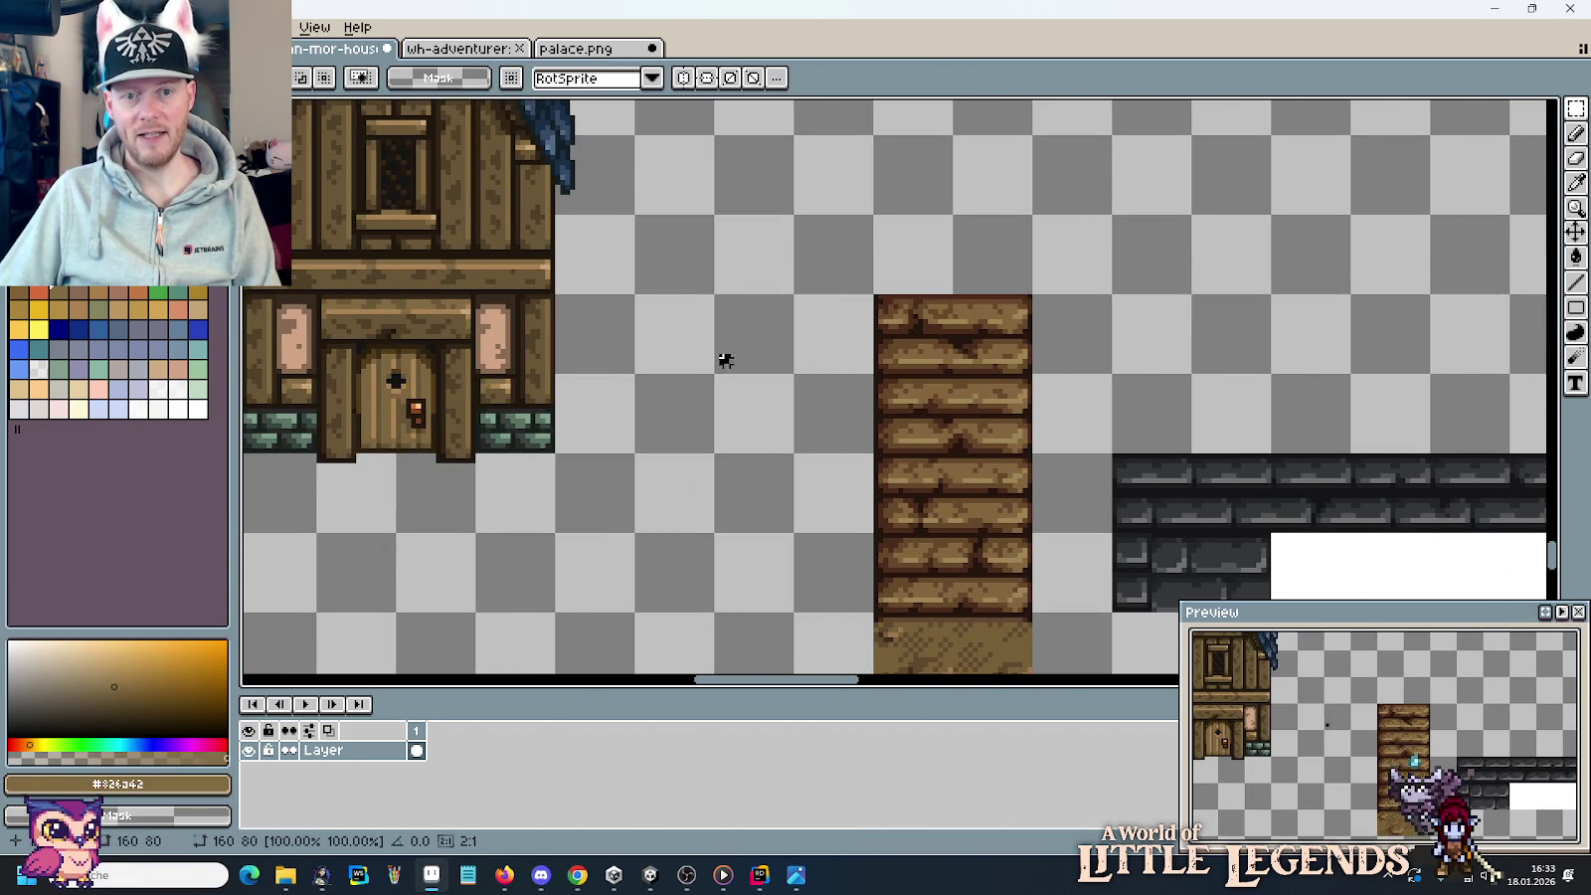
pyautogui.moveTo(886, 303); pyautogui.dragTo(1005, 547)
# Check the reference house photo, then return to the tileset and clear the canvas selections.
pyautogui.hotkey('alt', 'Tab')
pyautogui.hotkey('alt', 'Tab')
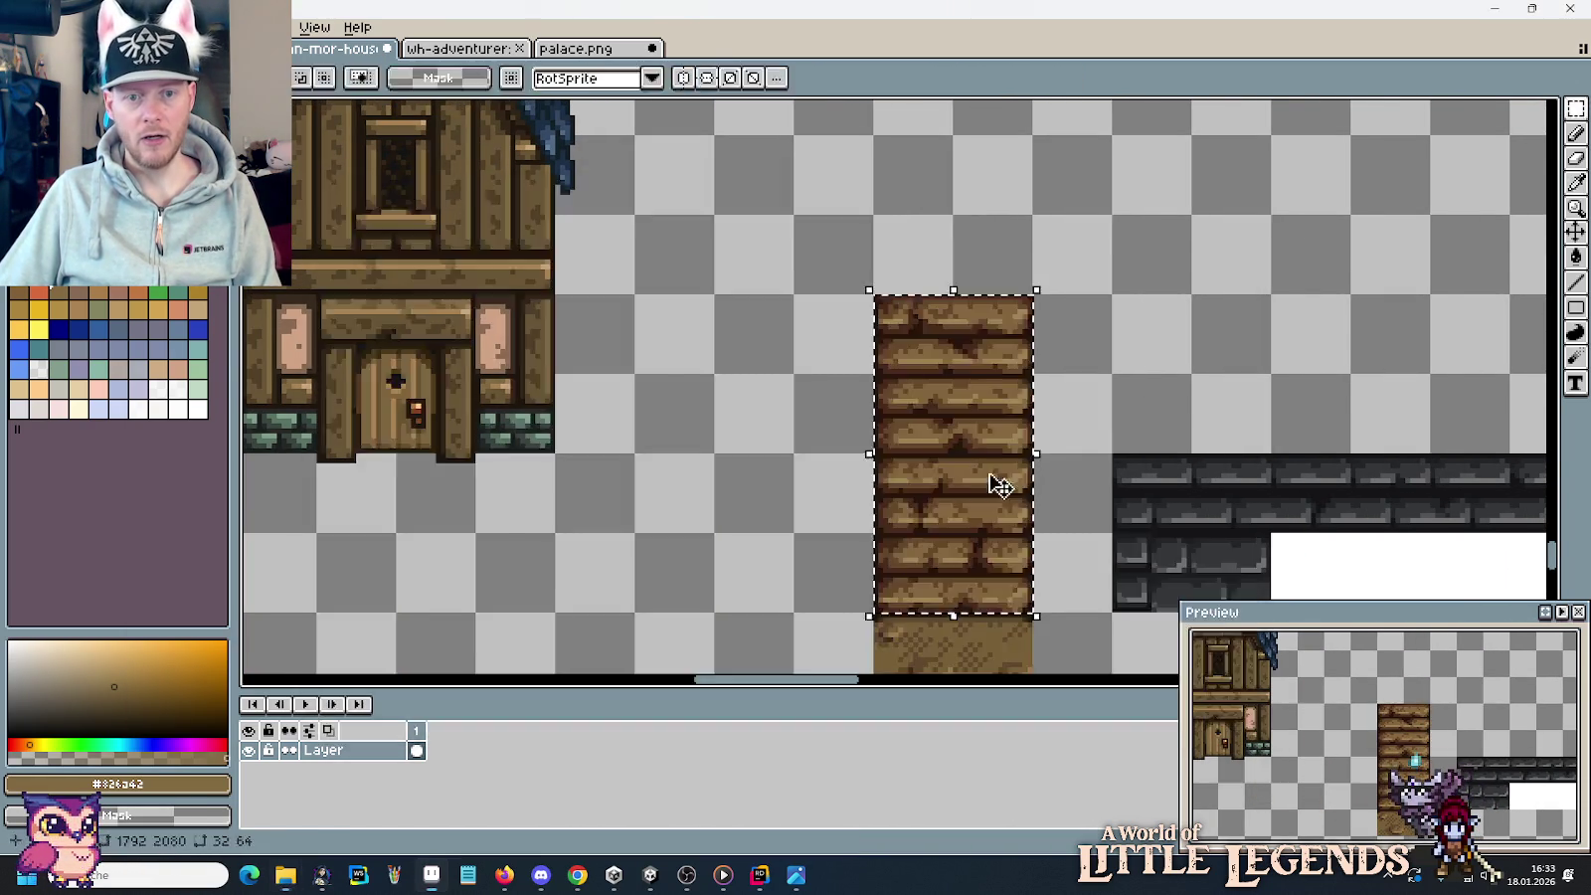
pyautogui.hotkey('alt', 'Tab')
pyautogui.press('Tab')
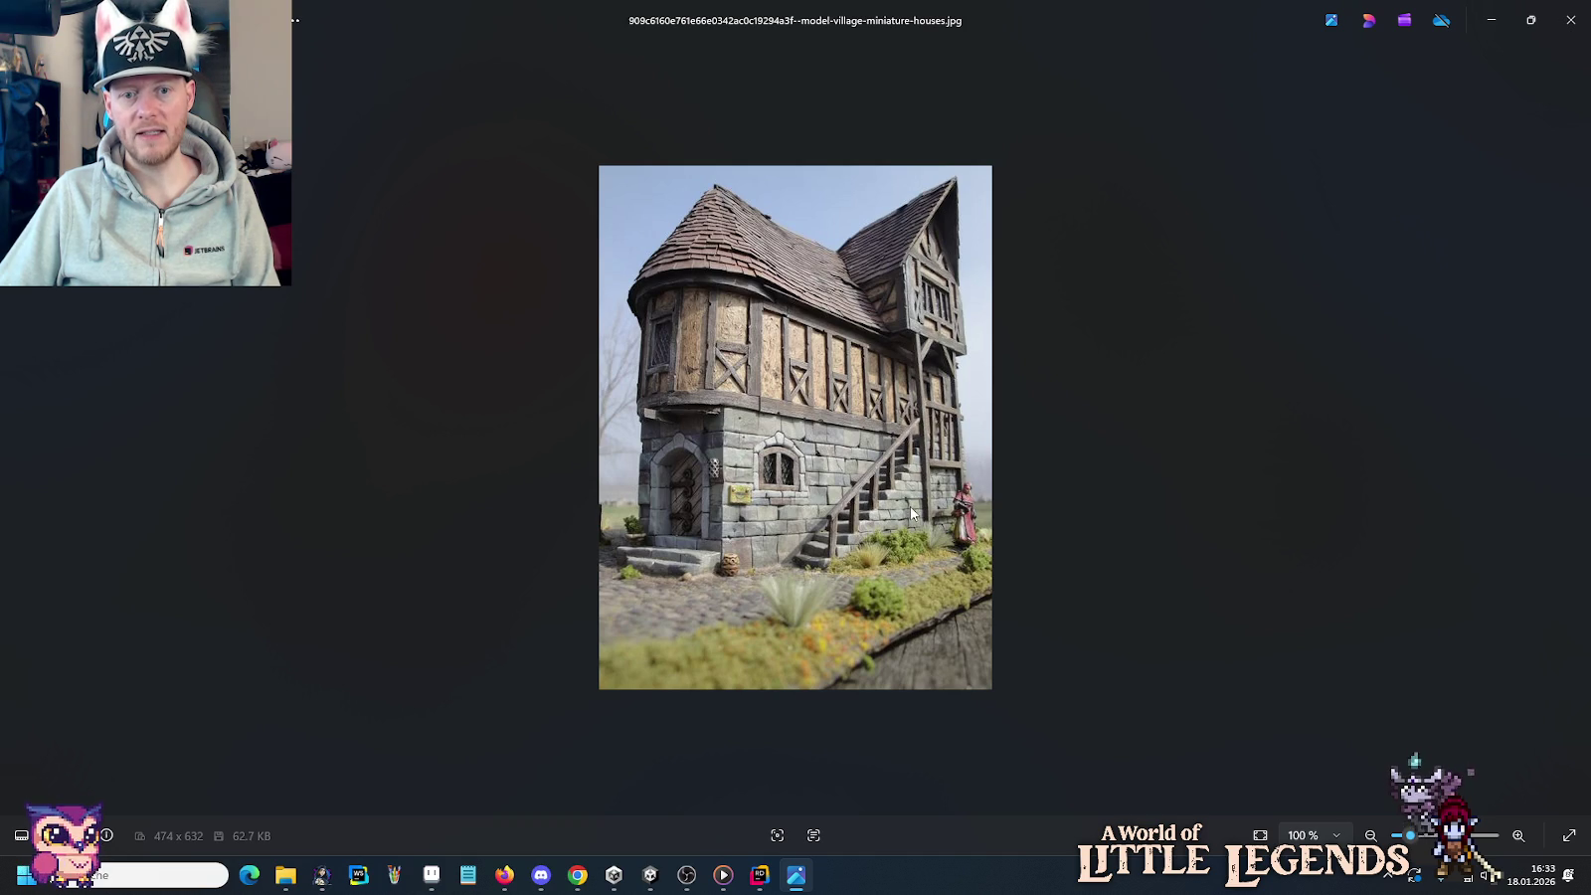
pyautogui.hotkey('alt', 'Tab')
pyautogui.scroll(-1, 741, 264)
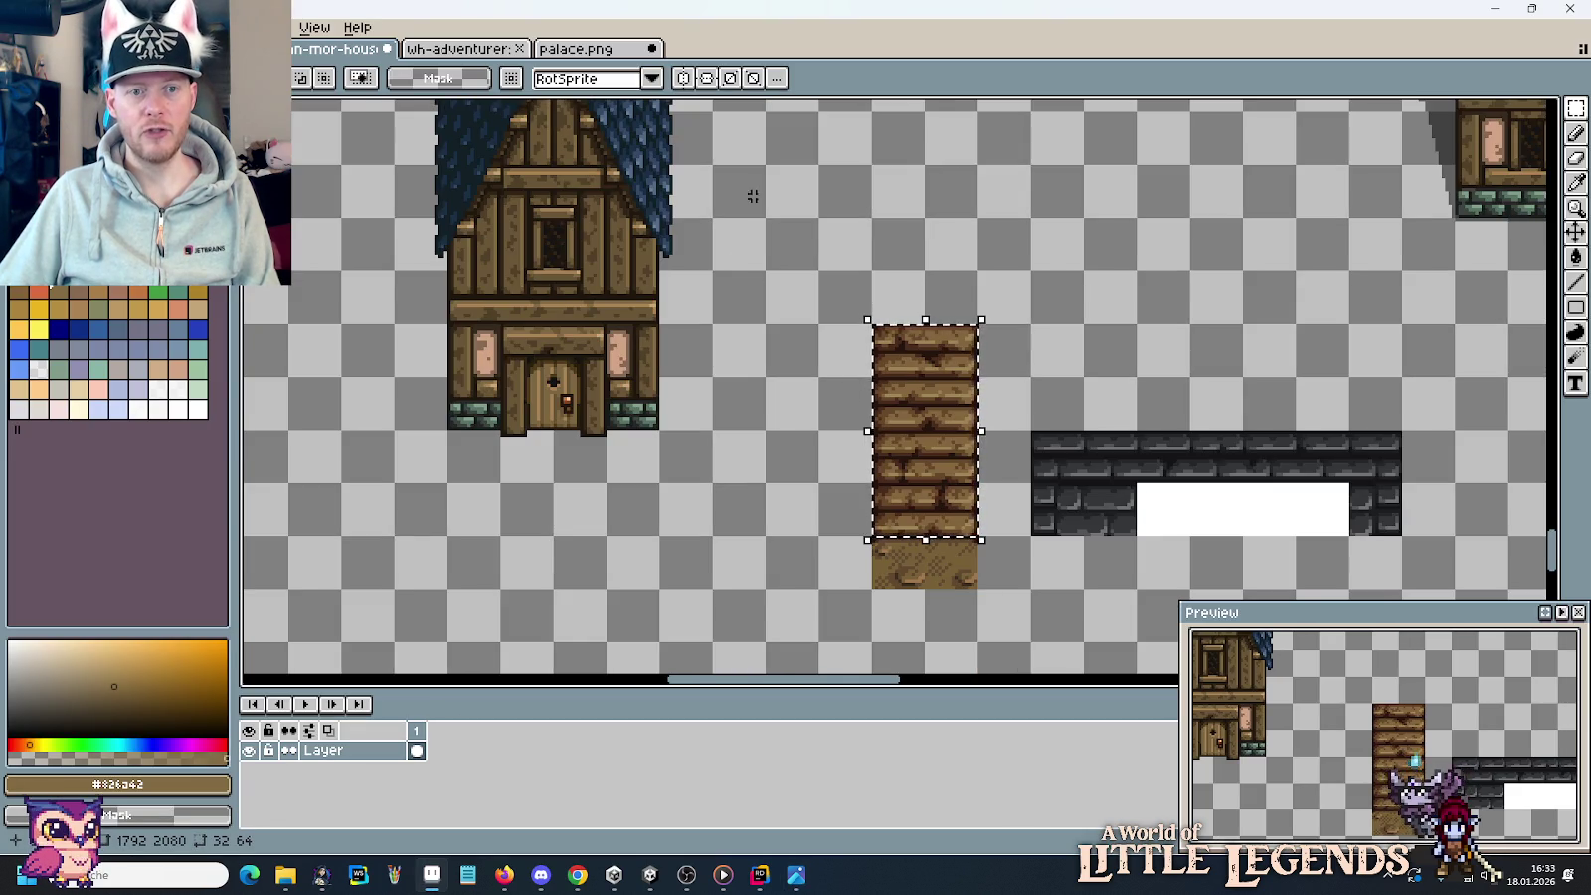
pyautogui.scroll(3, 753, 196)
pyautogui.moveTo(761, 428); pyautogui.dragTo(775, 240)
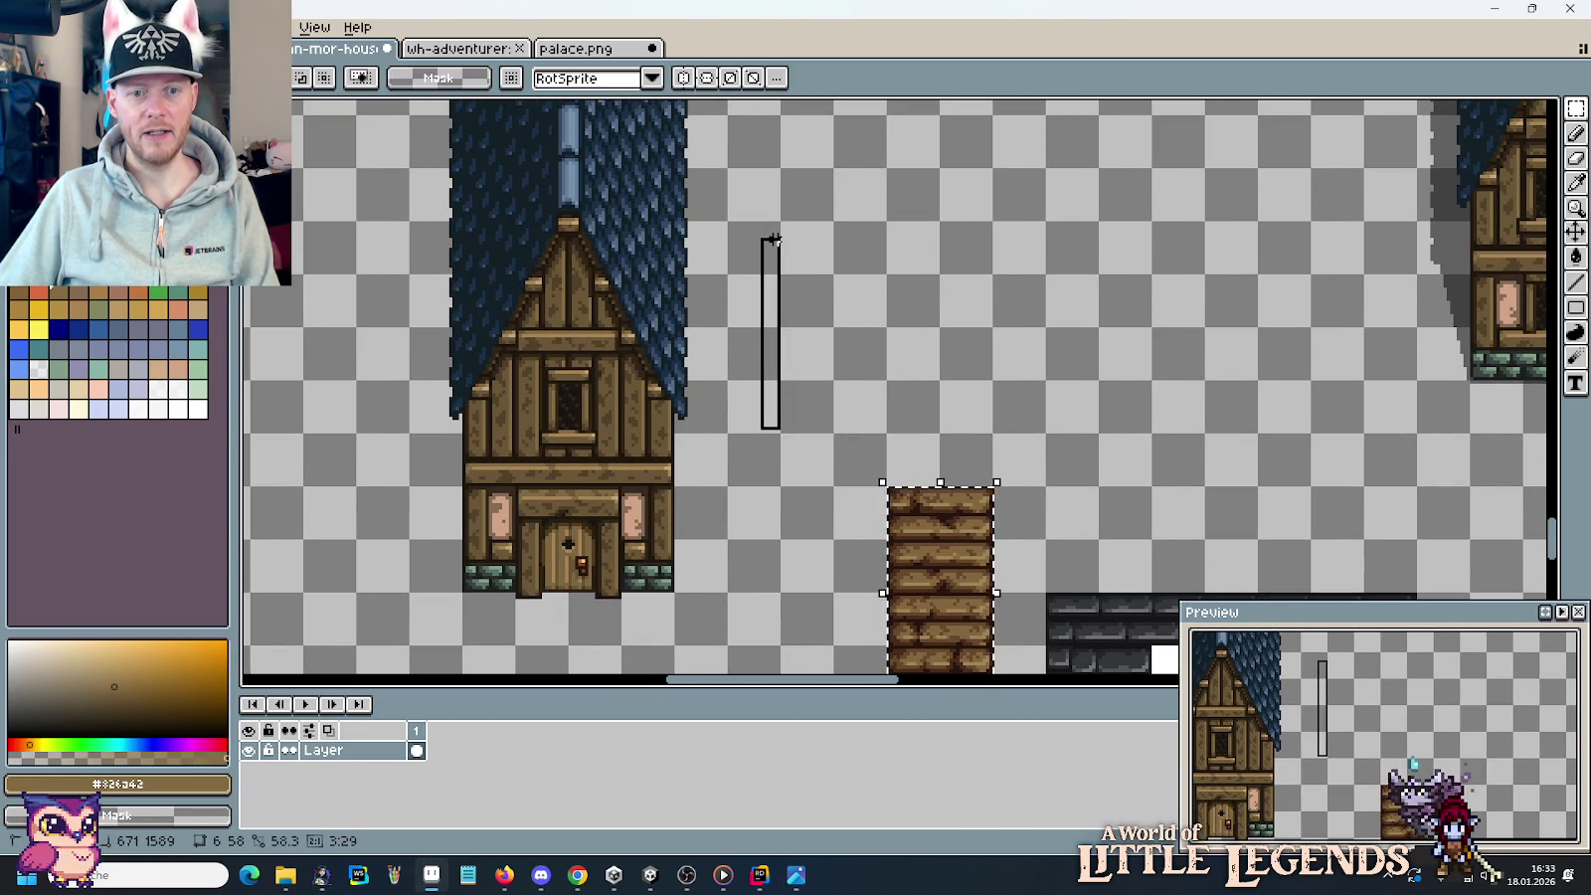
pyautogui.click(916, 344)
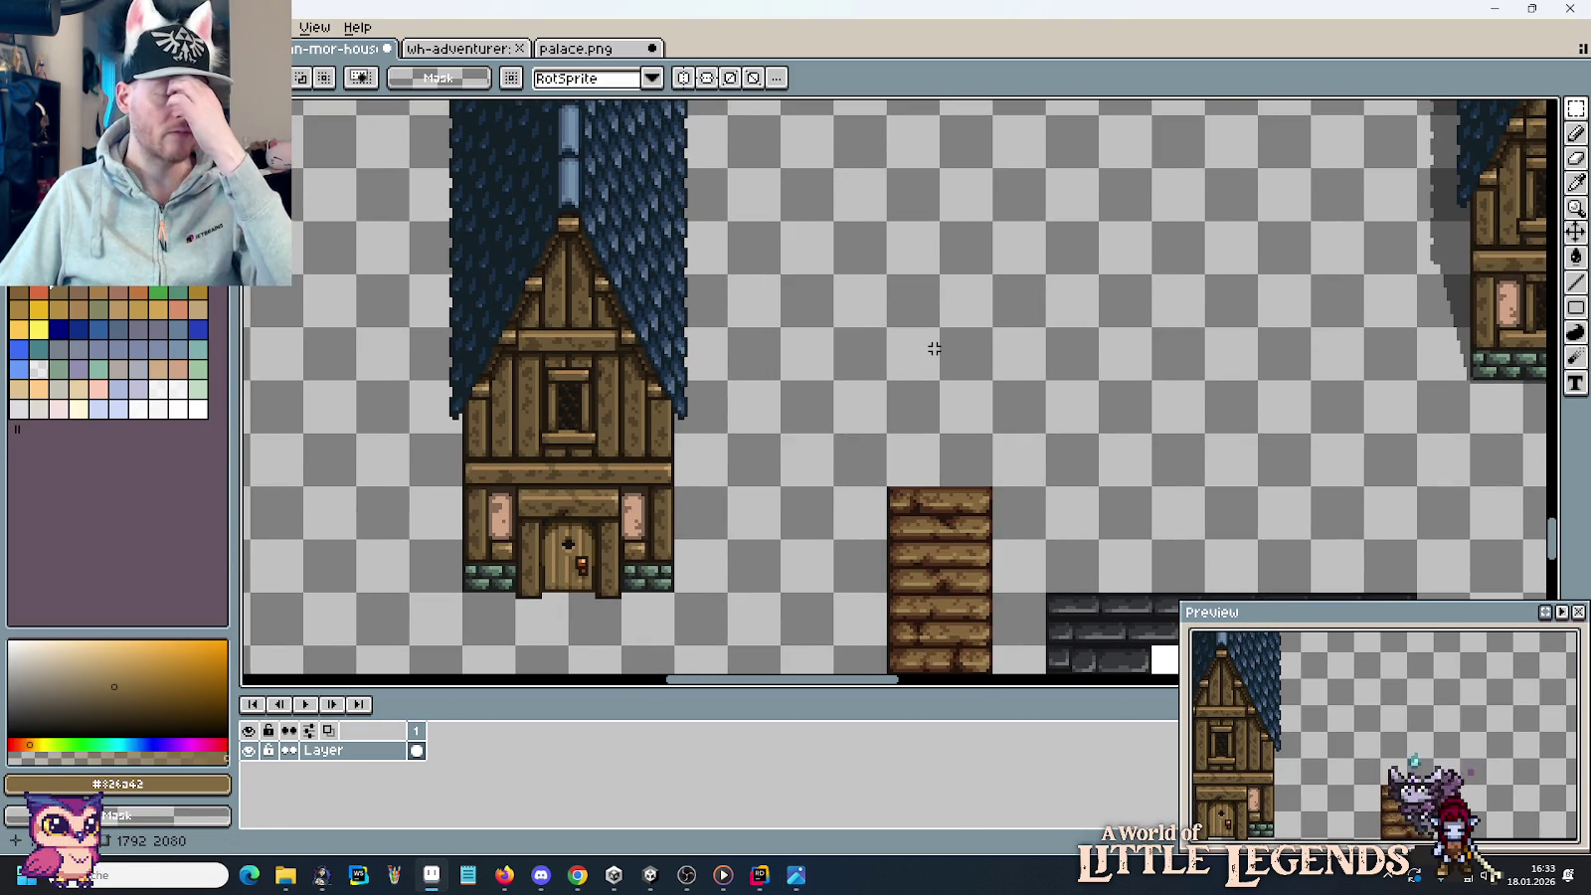
# Bring the reference image viewer forward and step to the next reference image.
pyautogui.click(796, 876)
pyautogui.click(15, 428)
pyautogui.press('Right')
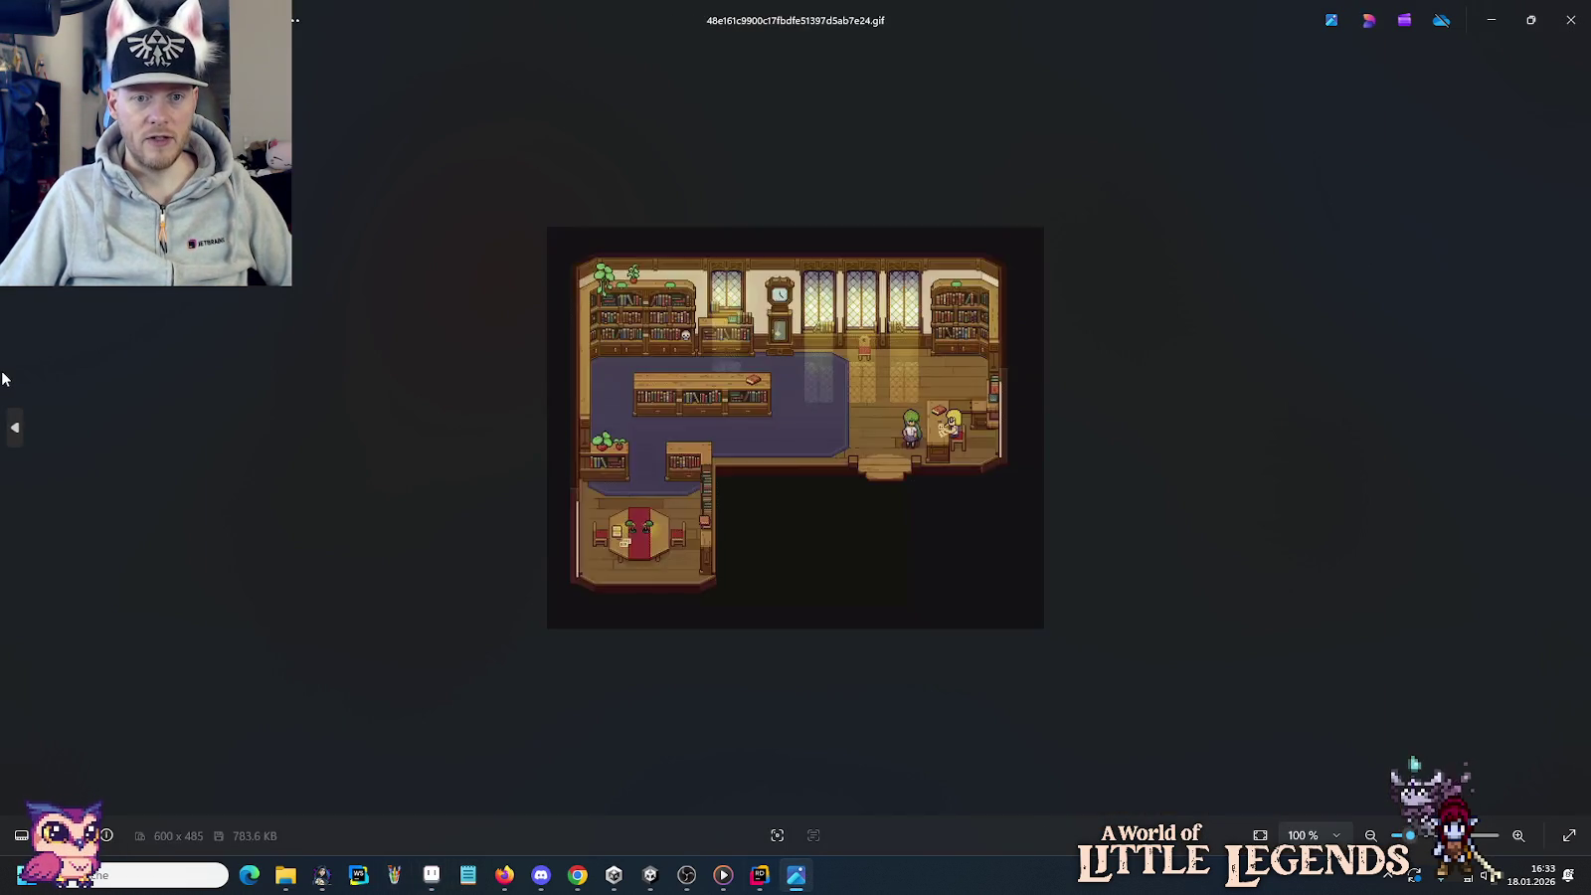
# Browse forward and back through the village map, interior map and building references.
pyautogui.press('Right')
pyautogui.scroll(5, 930, 452)
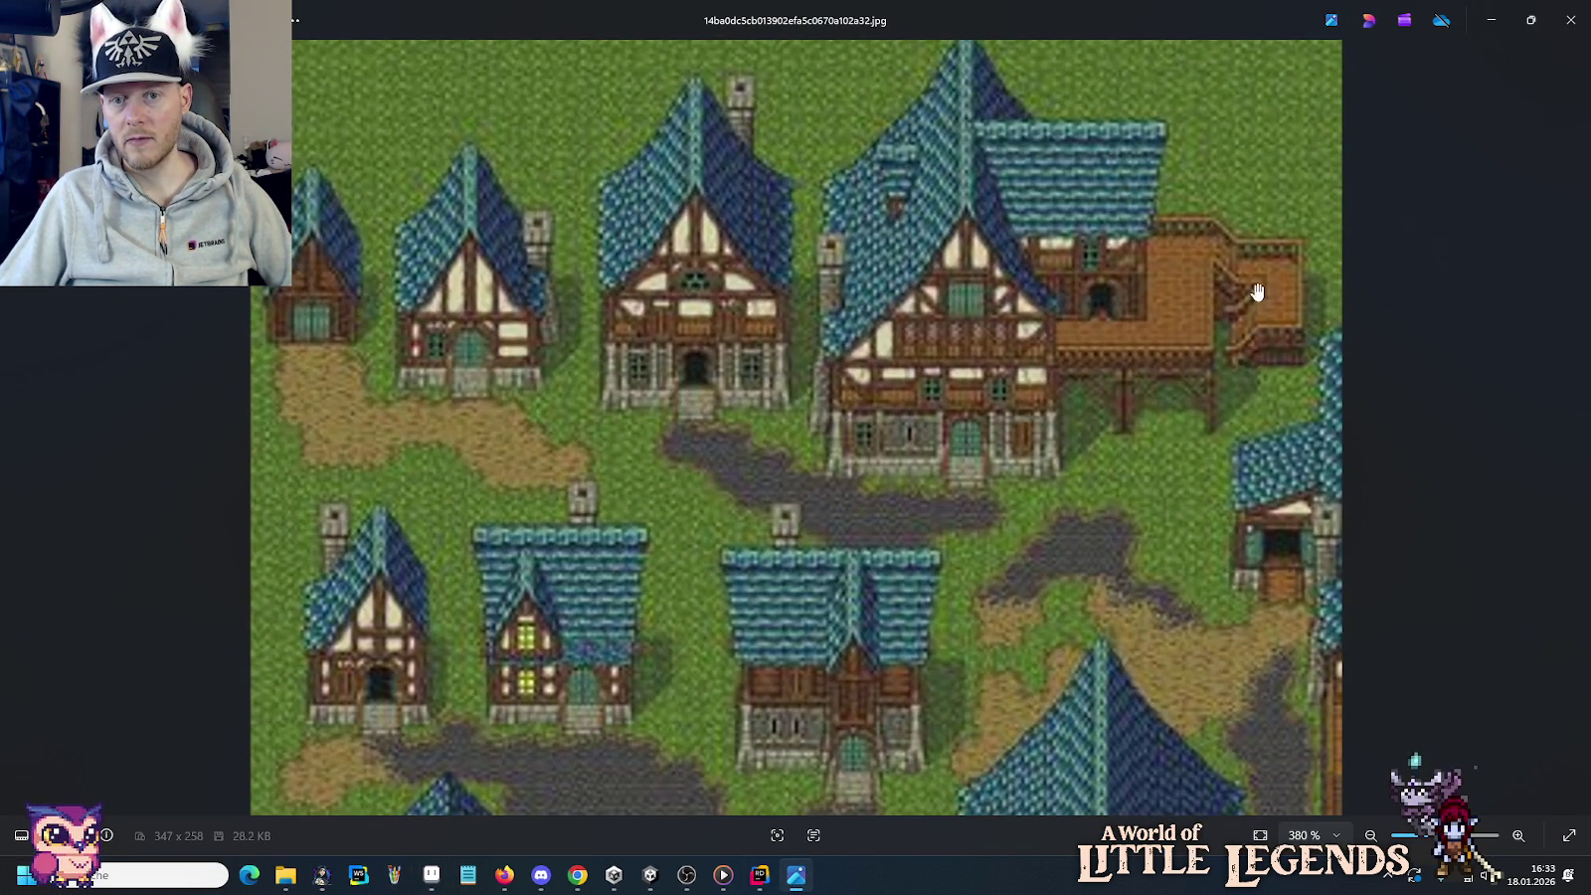
pyautogui.press('Left')
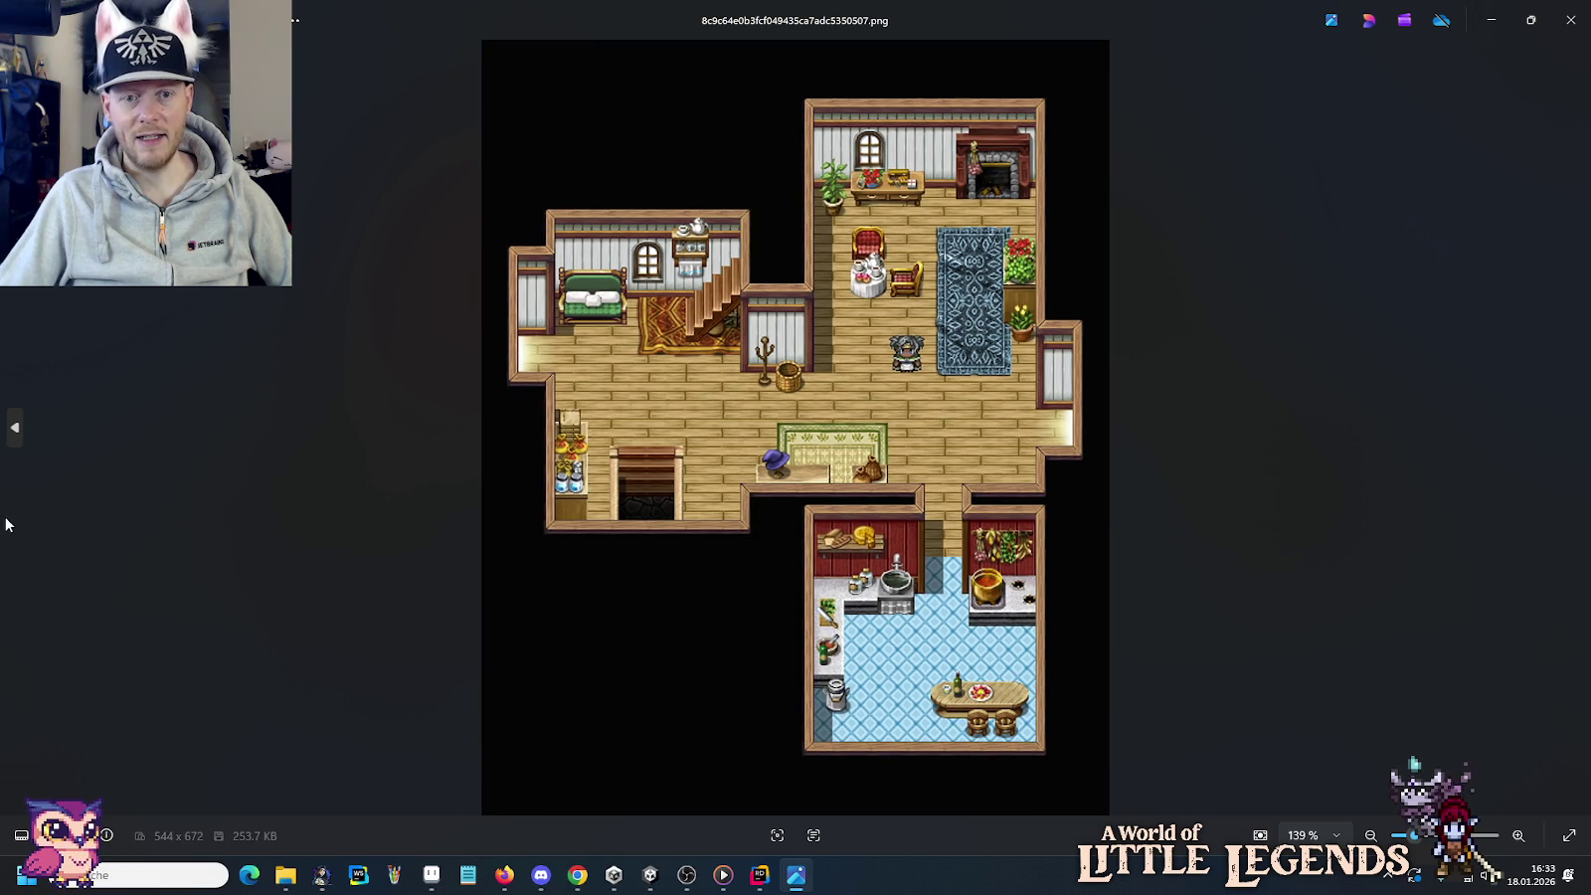
pyautogui.press('Right')
pyautogui.press('Right')
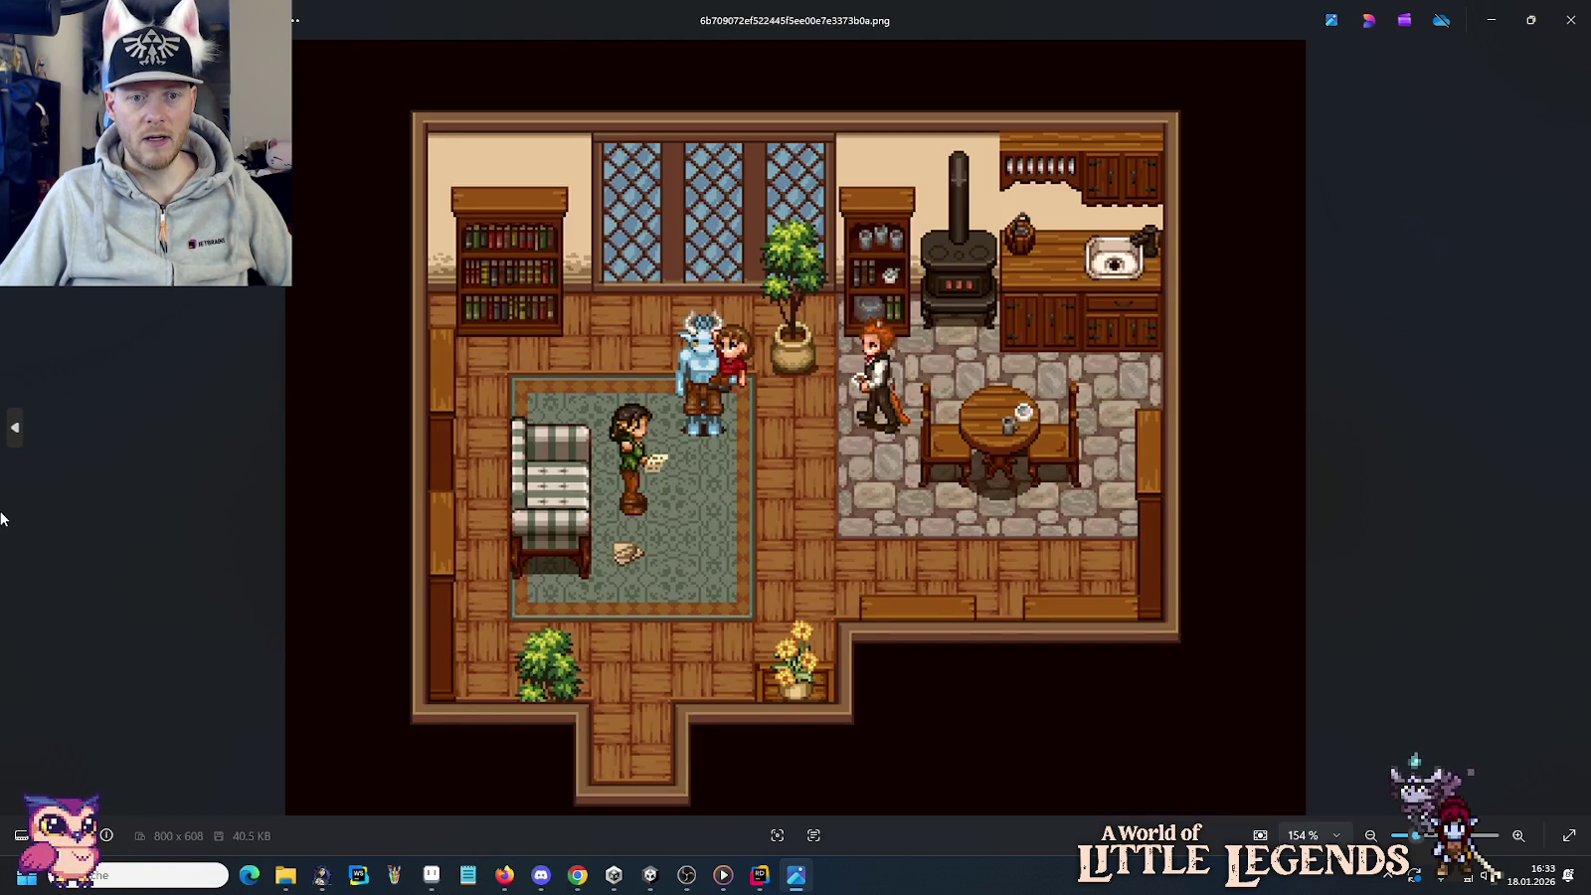
pyautogui.press('Right')
pyautogui.press('Right')
pyautogui.press('Right')
pyautogui.press('Right')
pyautogui.press('Right')
pyautogui.press('Right')
pyautogui.press('Right')
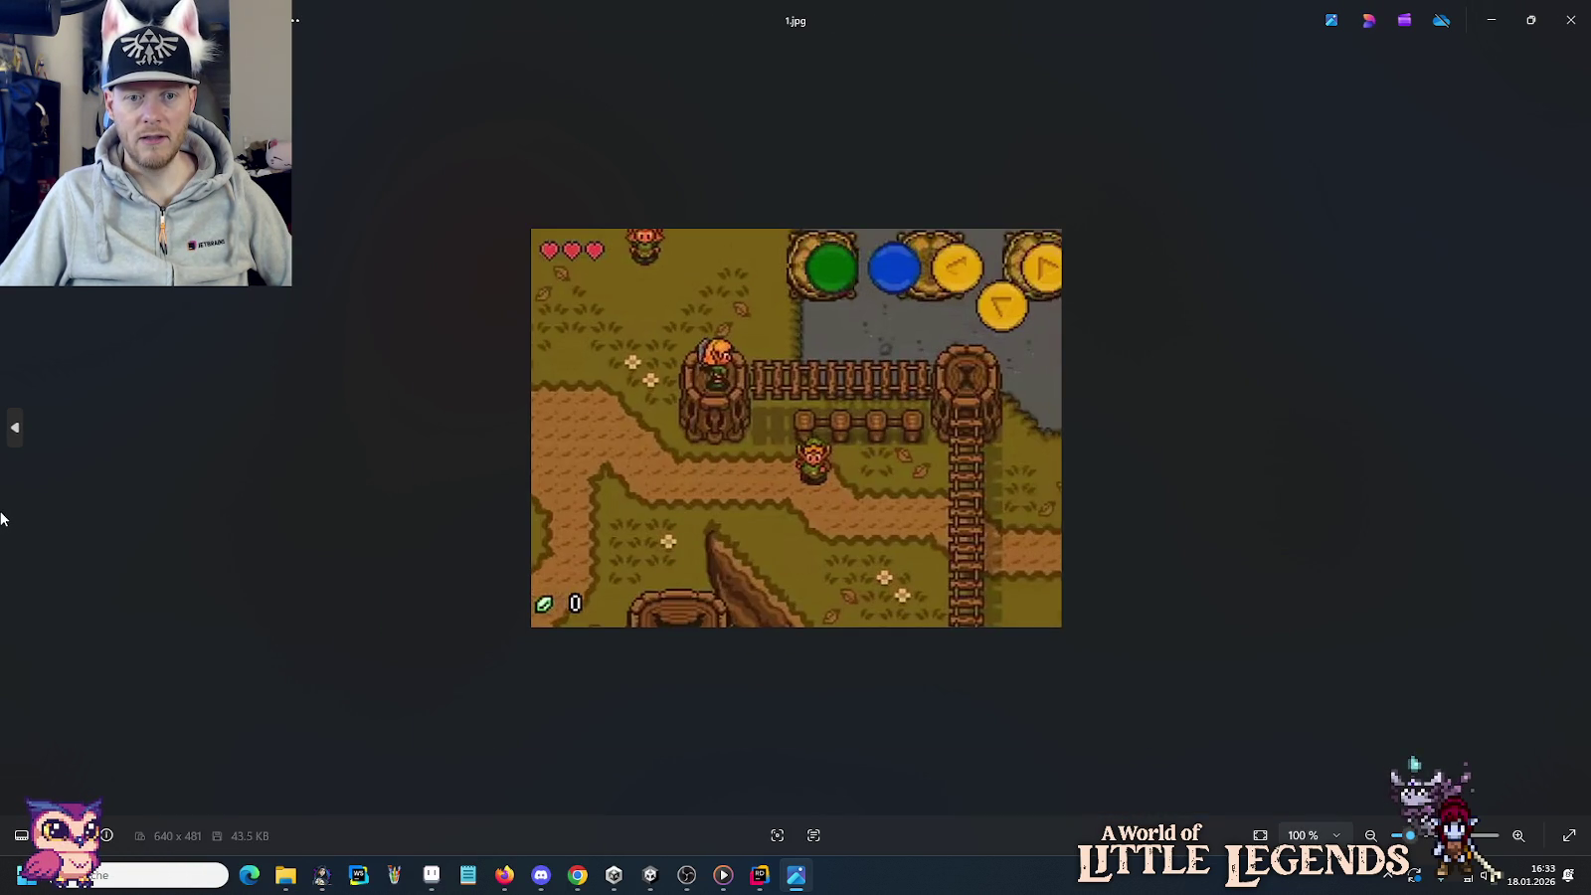
pyautogui.press('Right')
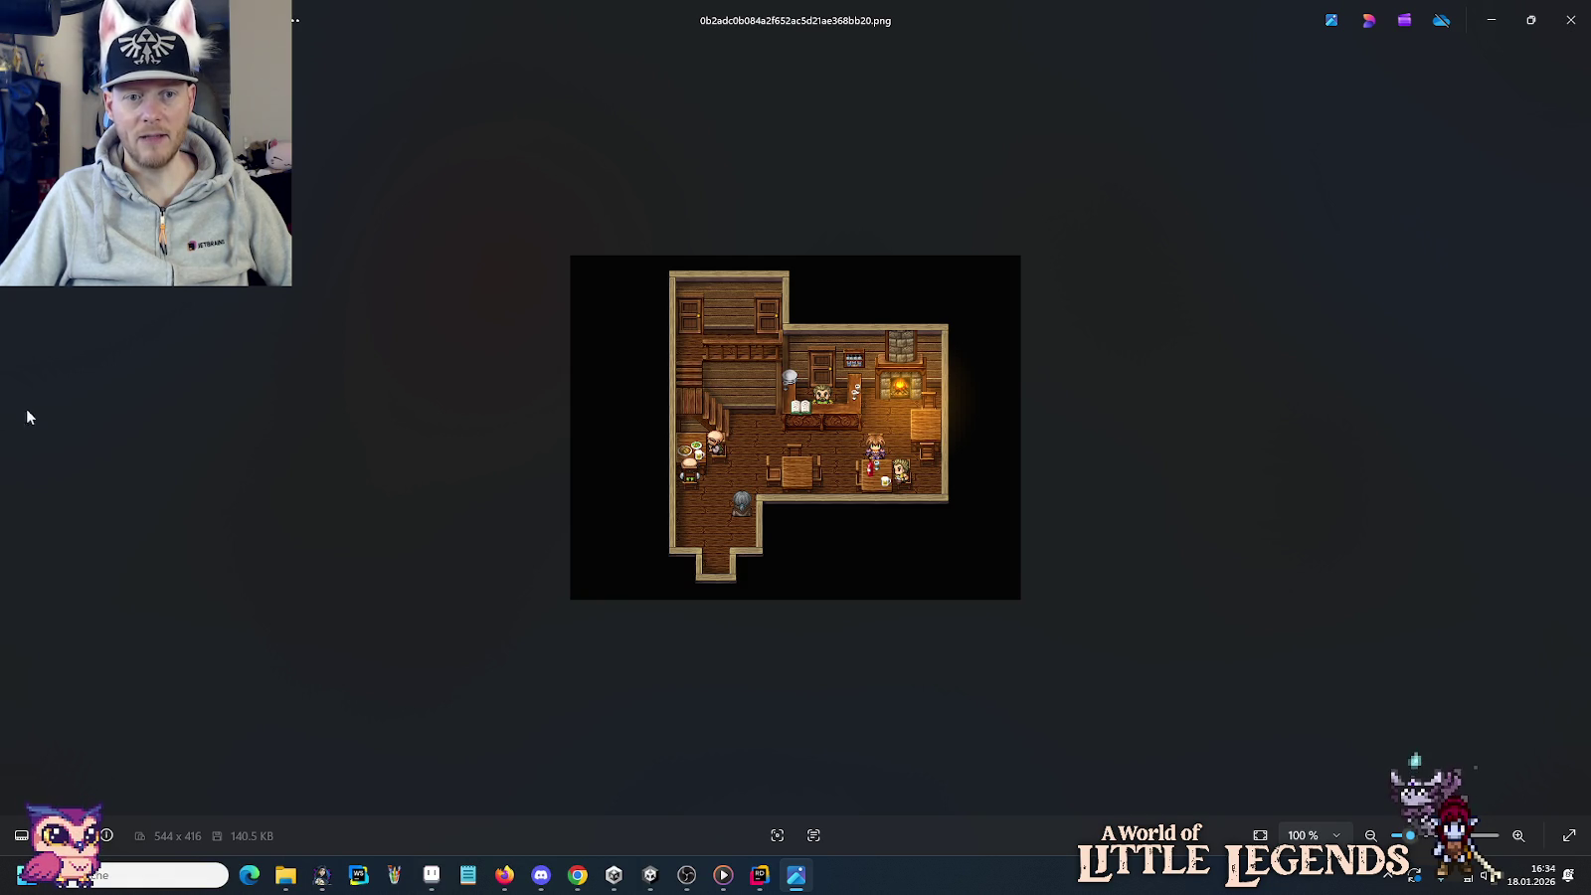
pyautogui.press('Right')
pyautogui.press('Right')
pyautogui.press('Right')
pyautogui.press('Right')
pyautogui.press('Right')
pyautogui.press('Right')
pyautogui.press('Right')
pyautogui.press('Right')
pyautogui.press('Right')
pyautogui.press('Right')
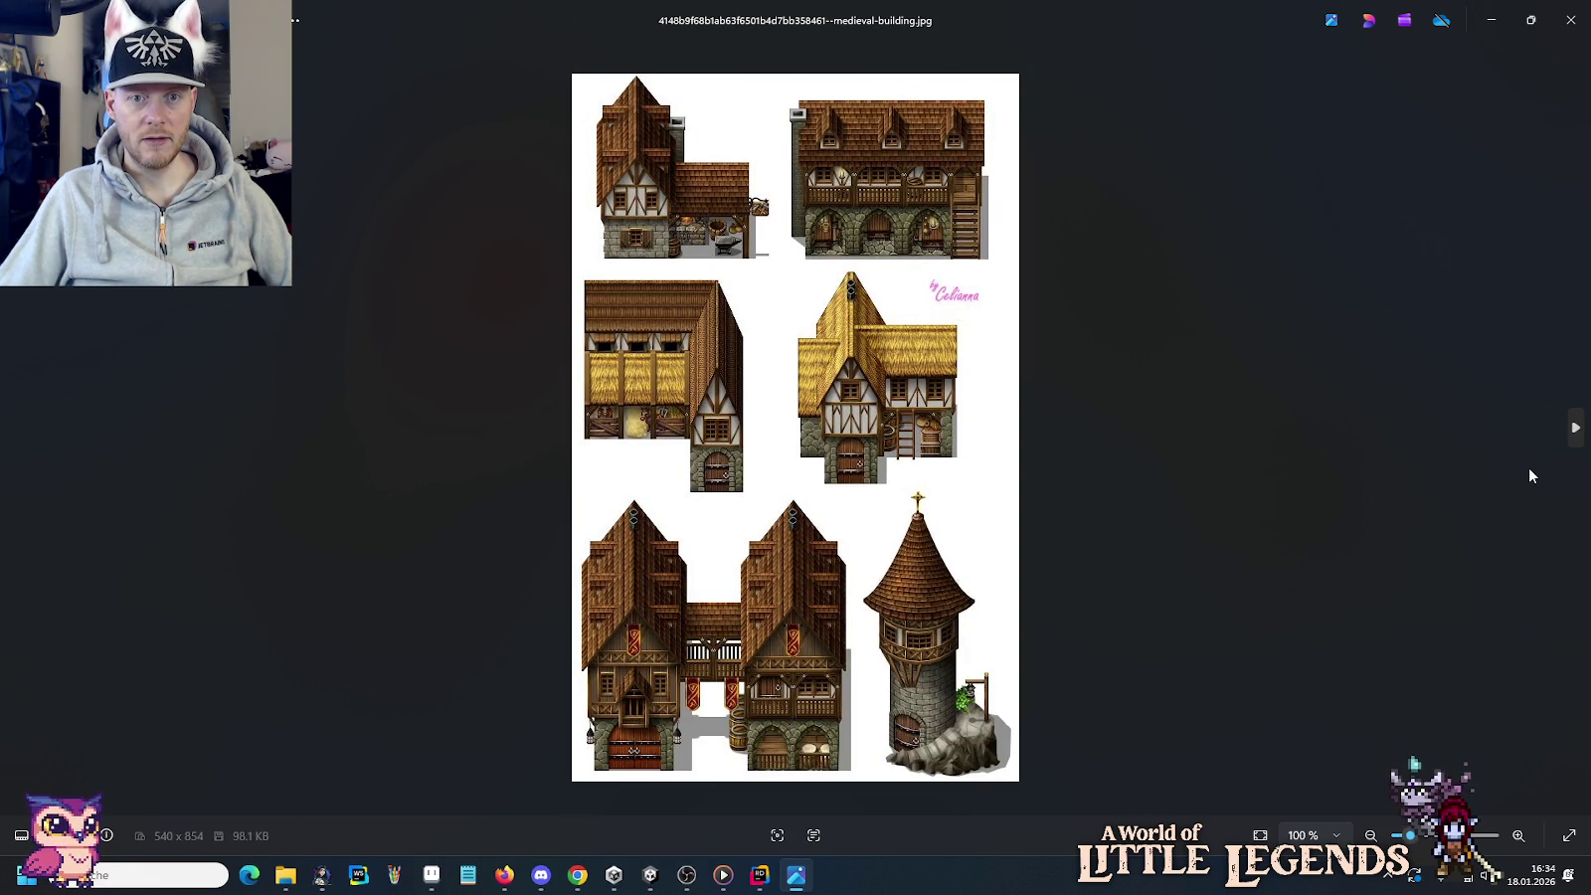
# Zoom in and out on the building sheet, then advance to the Zelda-style wooden house screenshot.
pyautogui.scroll(5, 1096, 267)
pyautogui.scroll(3, 1115, 208)
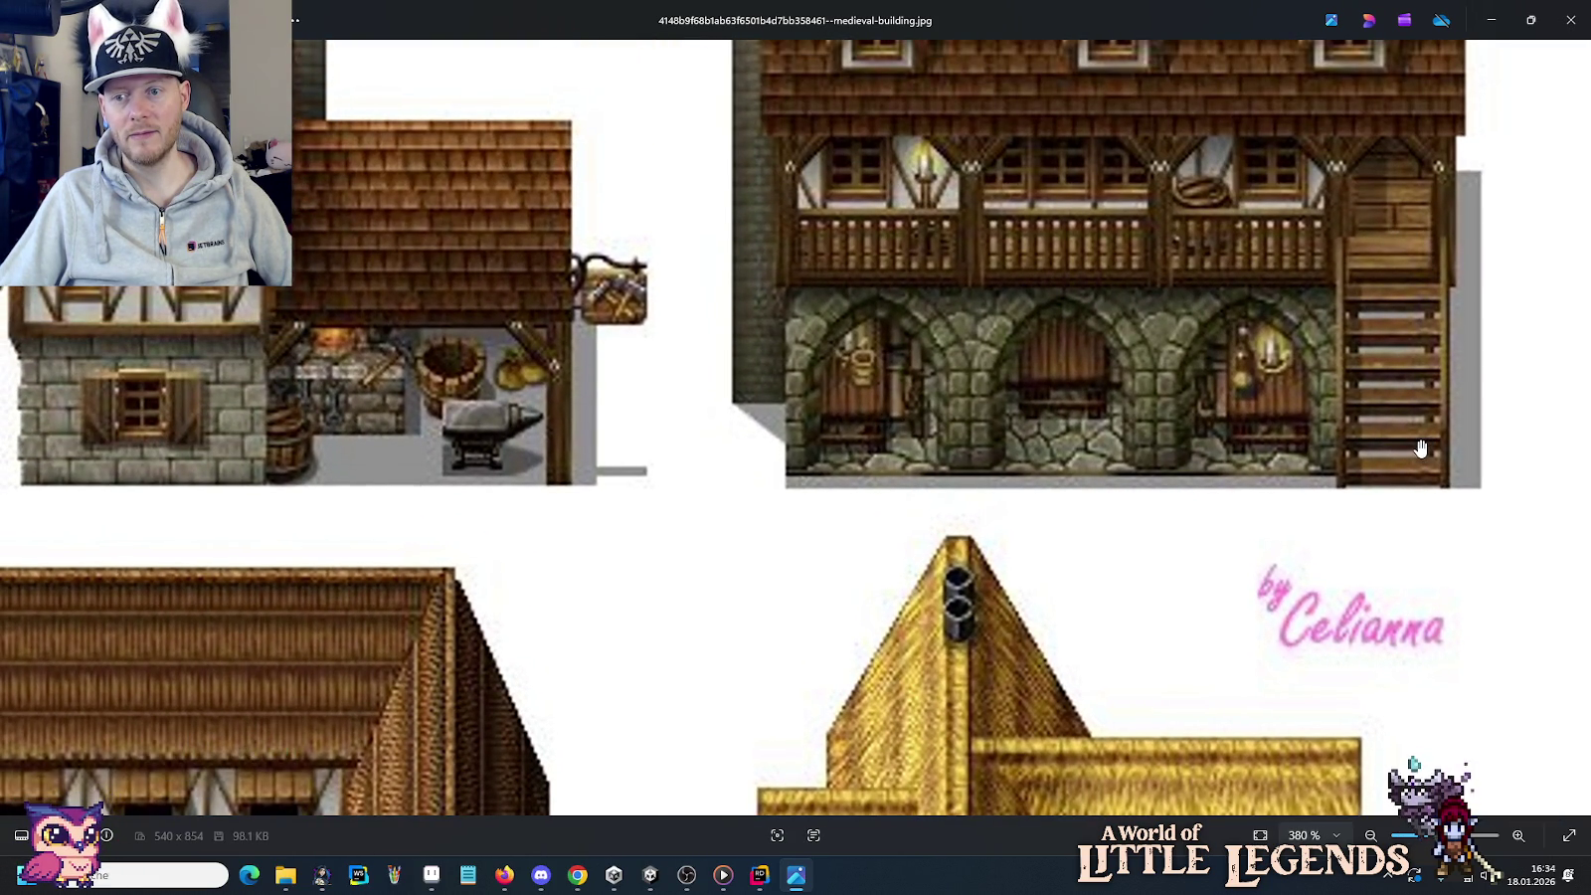
pyautogui.scroll(-8, 1353, 576)
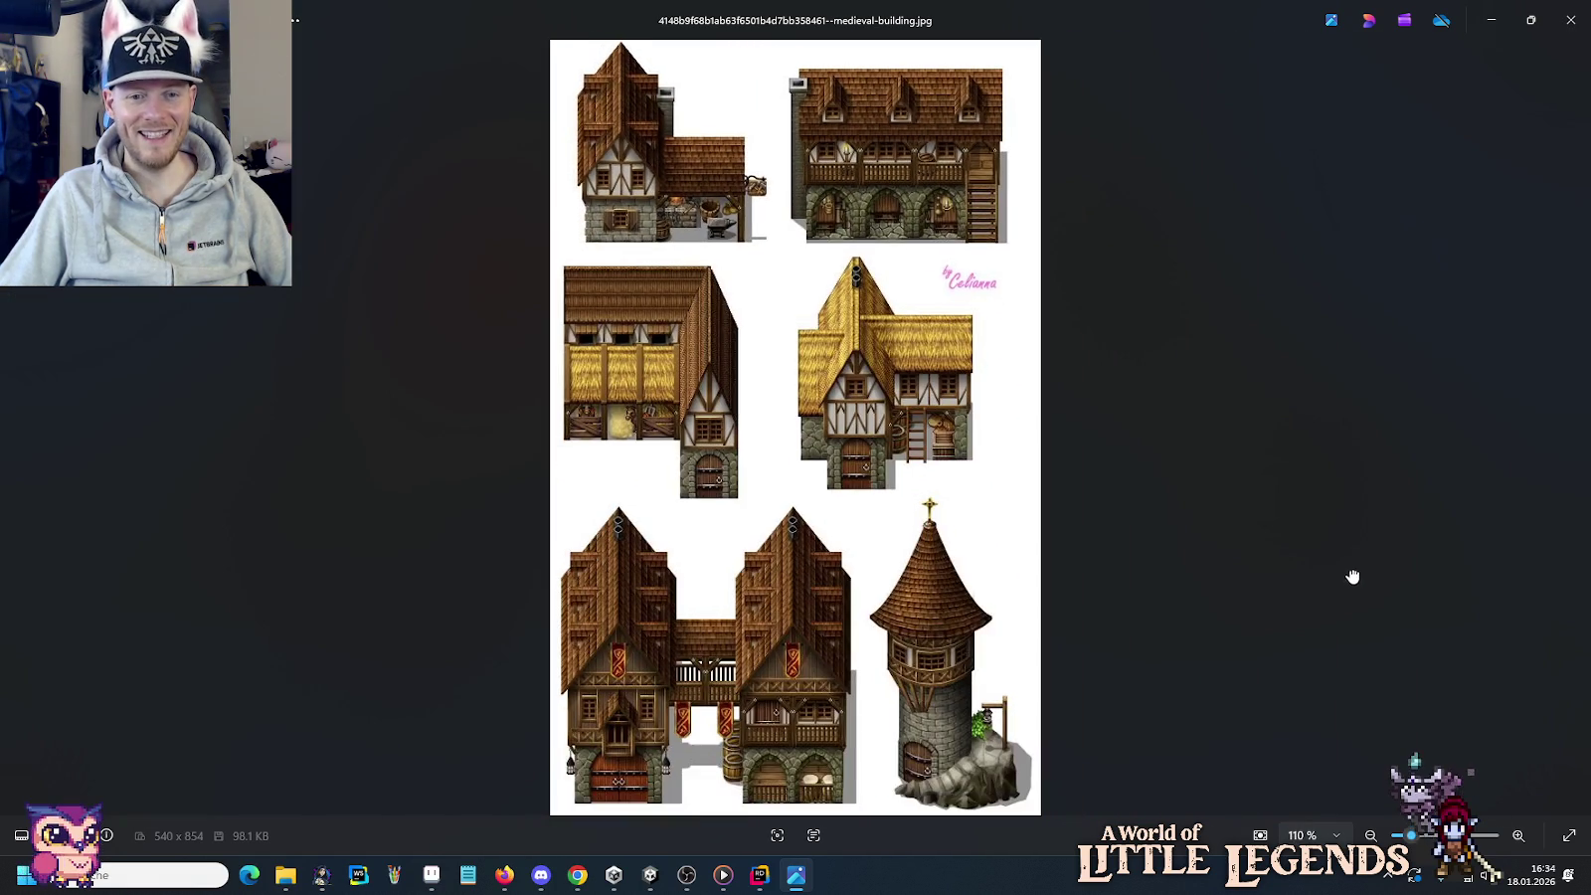
pyautogui.click(1571, 438)
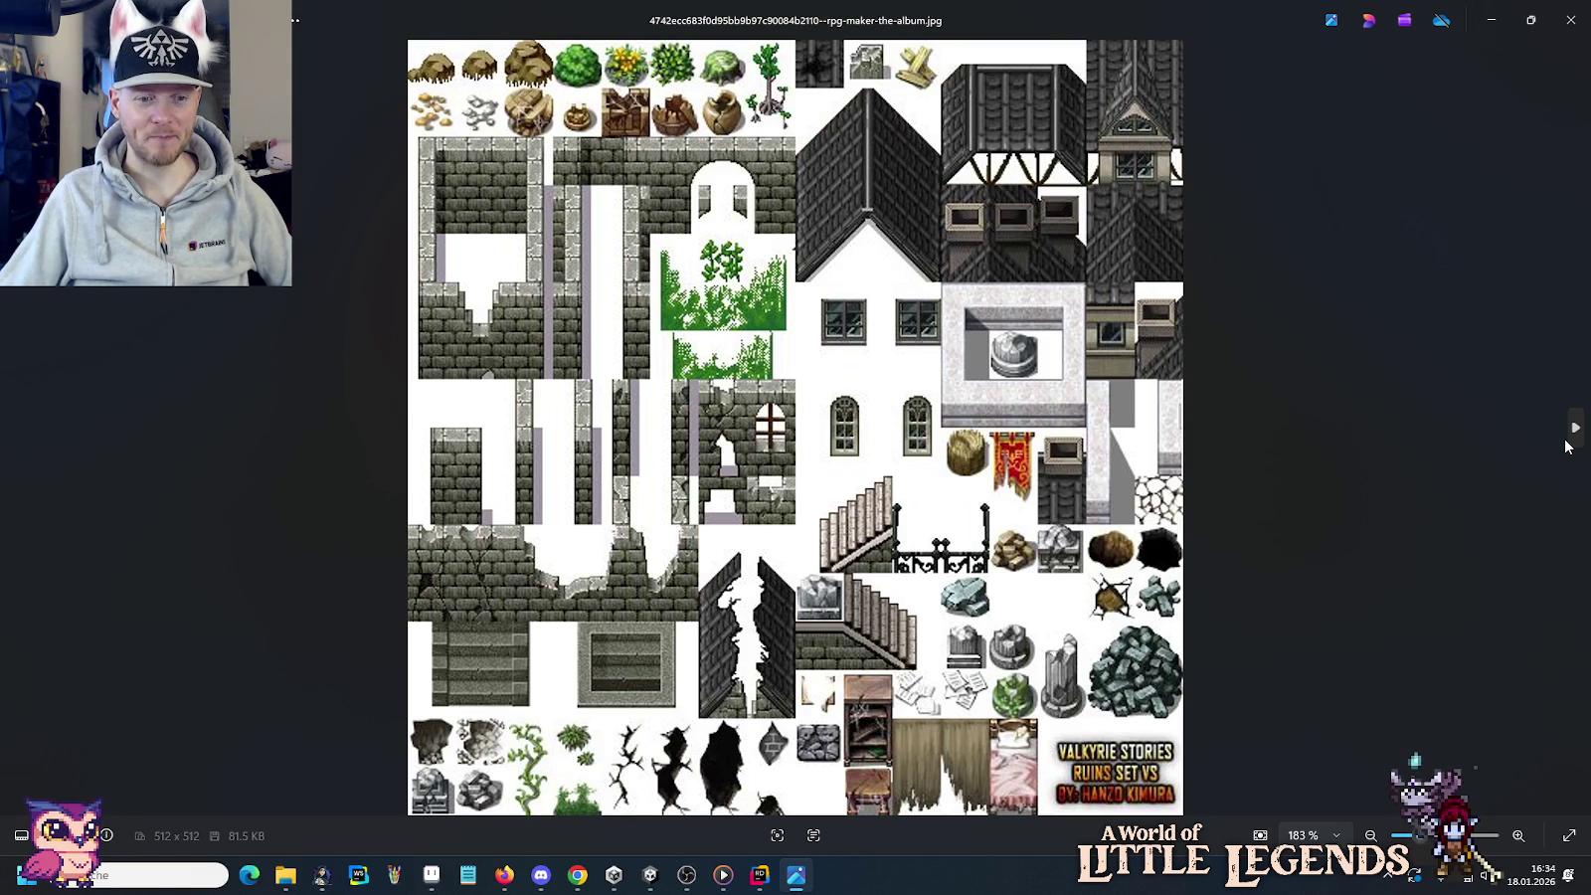
pyautogui.click(1566, 445)
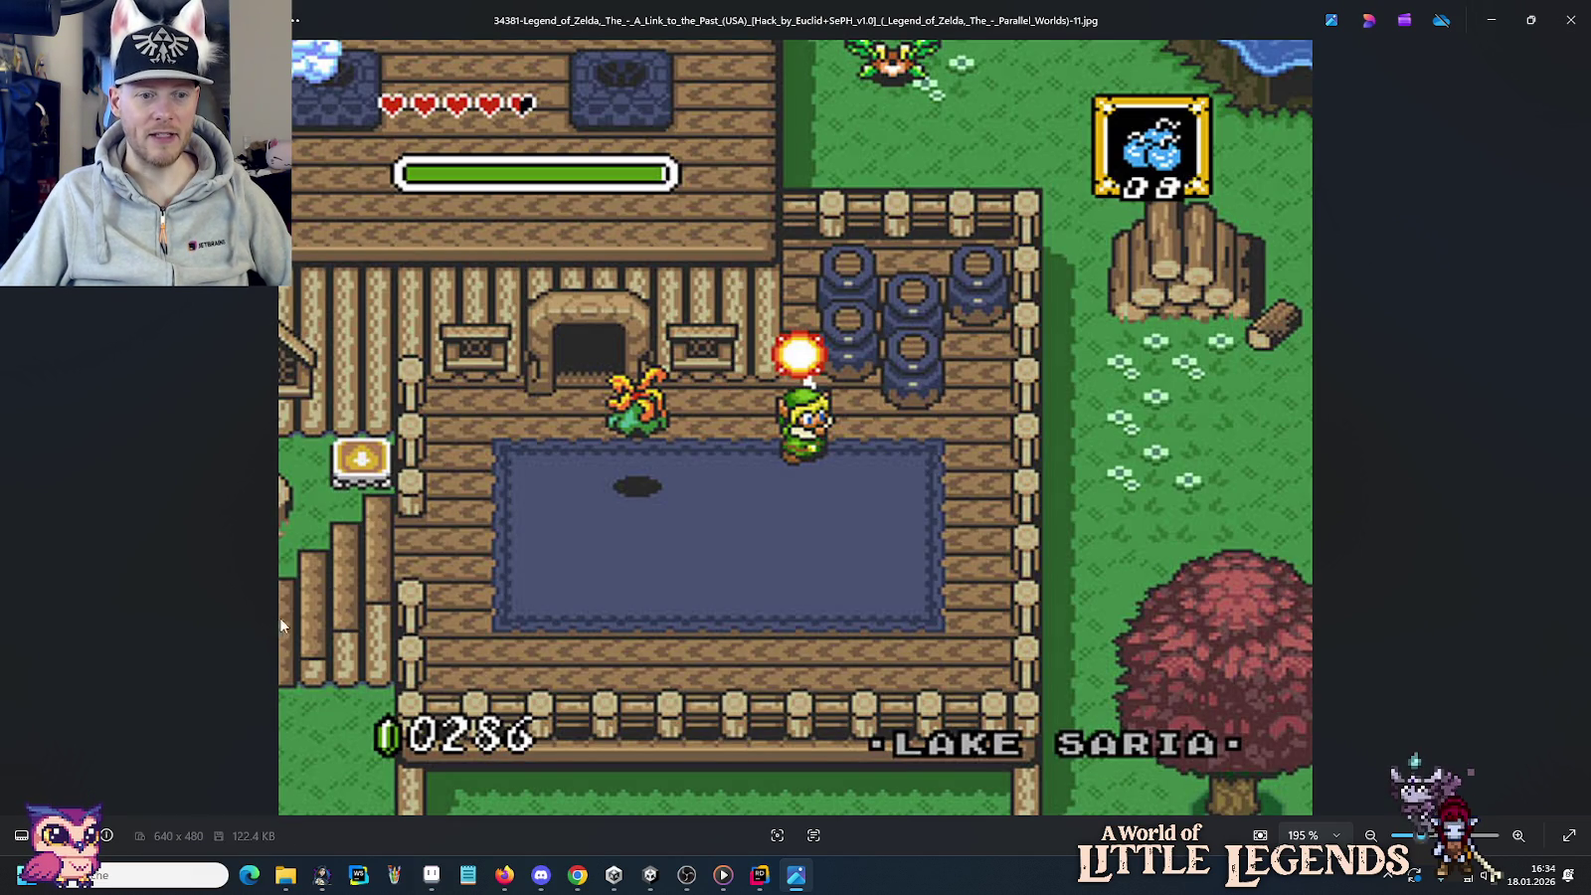
# Step past the interior maps, voxel tower and seashell house to the 736×568 half-timbered villa photo.
pyautogui.click(1574, 430)
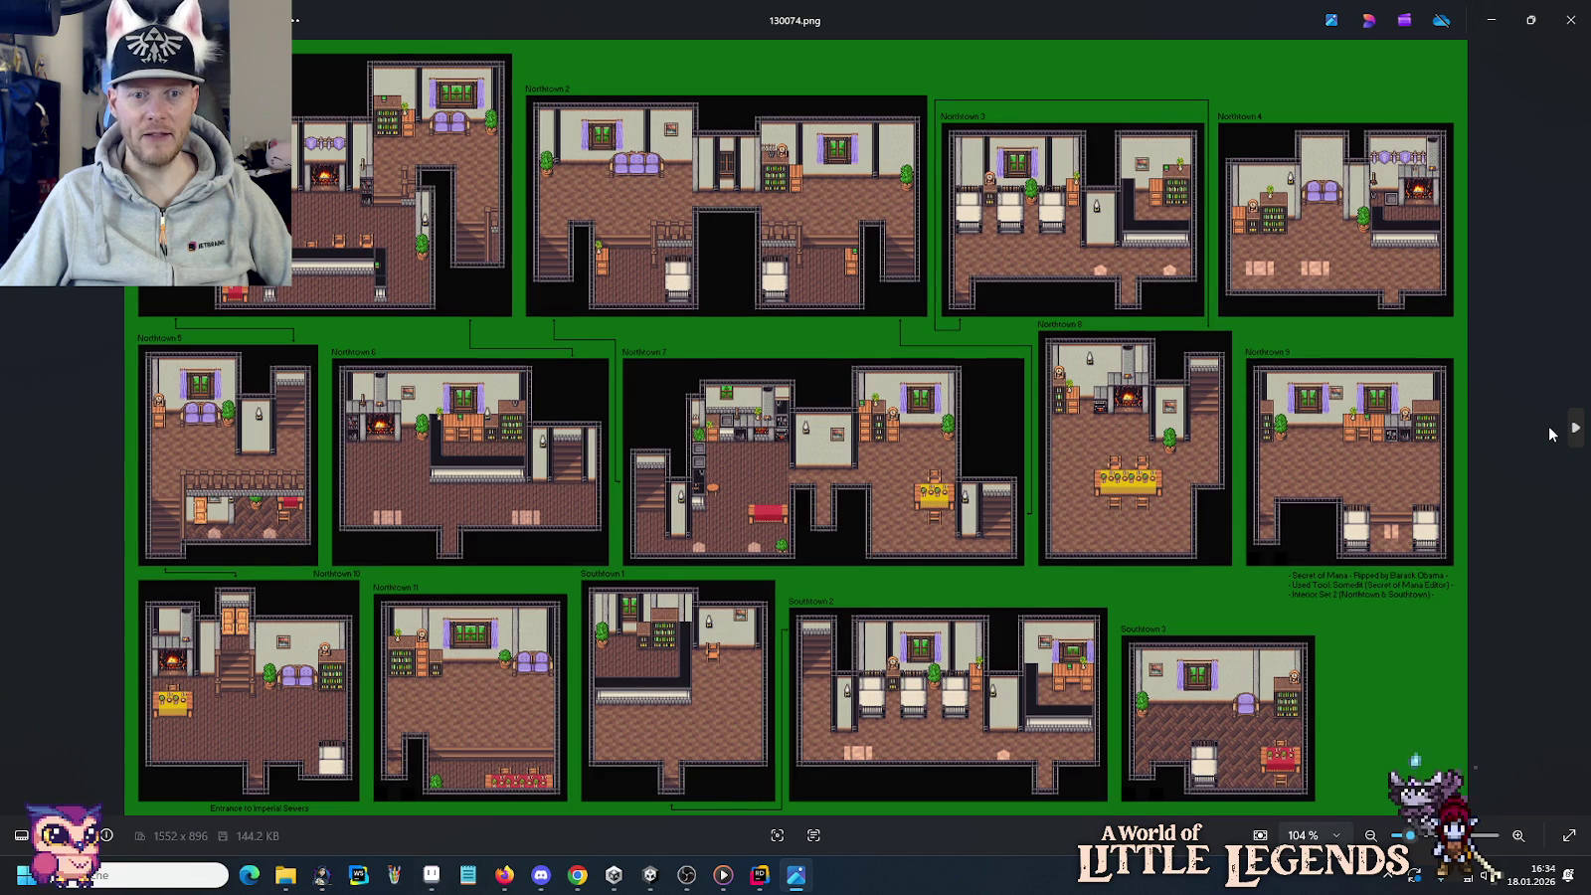
pyautogui.press('Right')
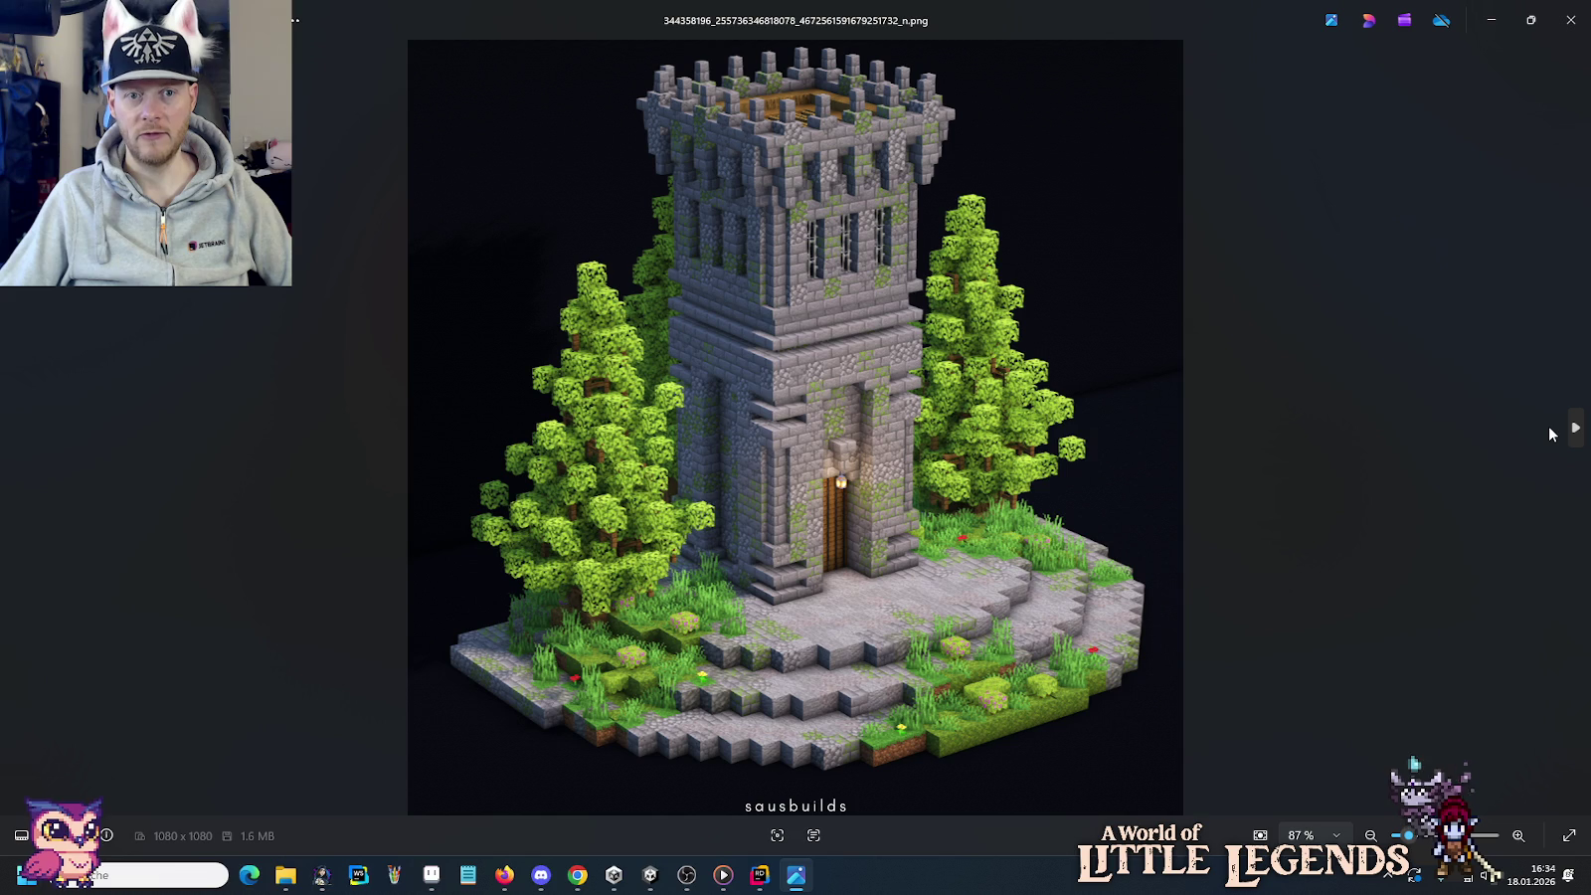
pyautogui.press('Right')
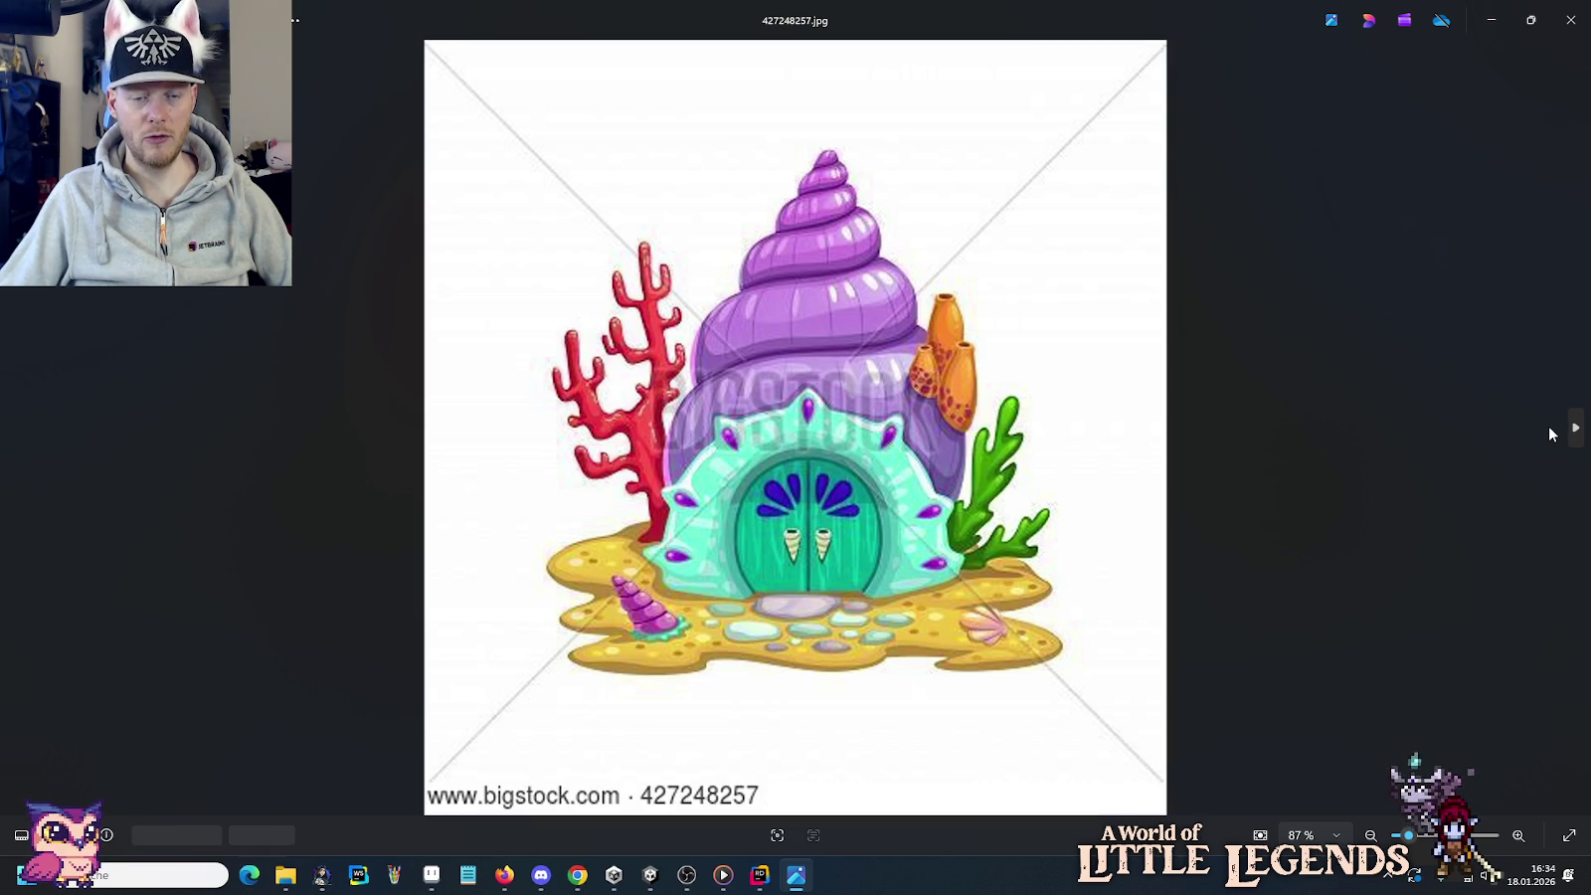
pyautogui.press('Right')
pyautogui.press('Left')
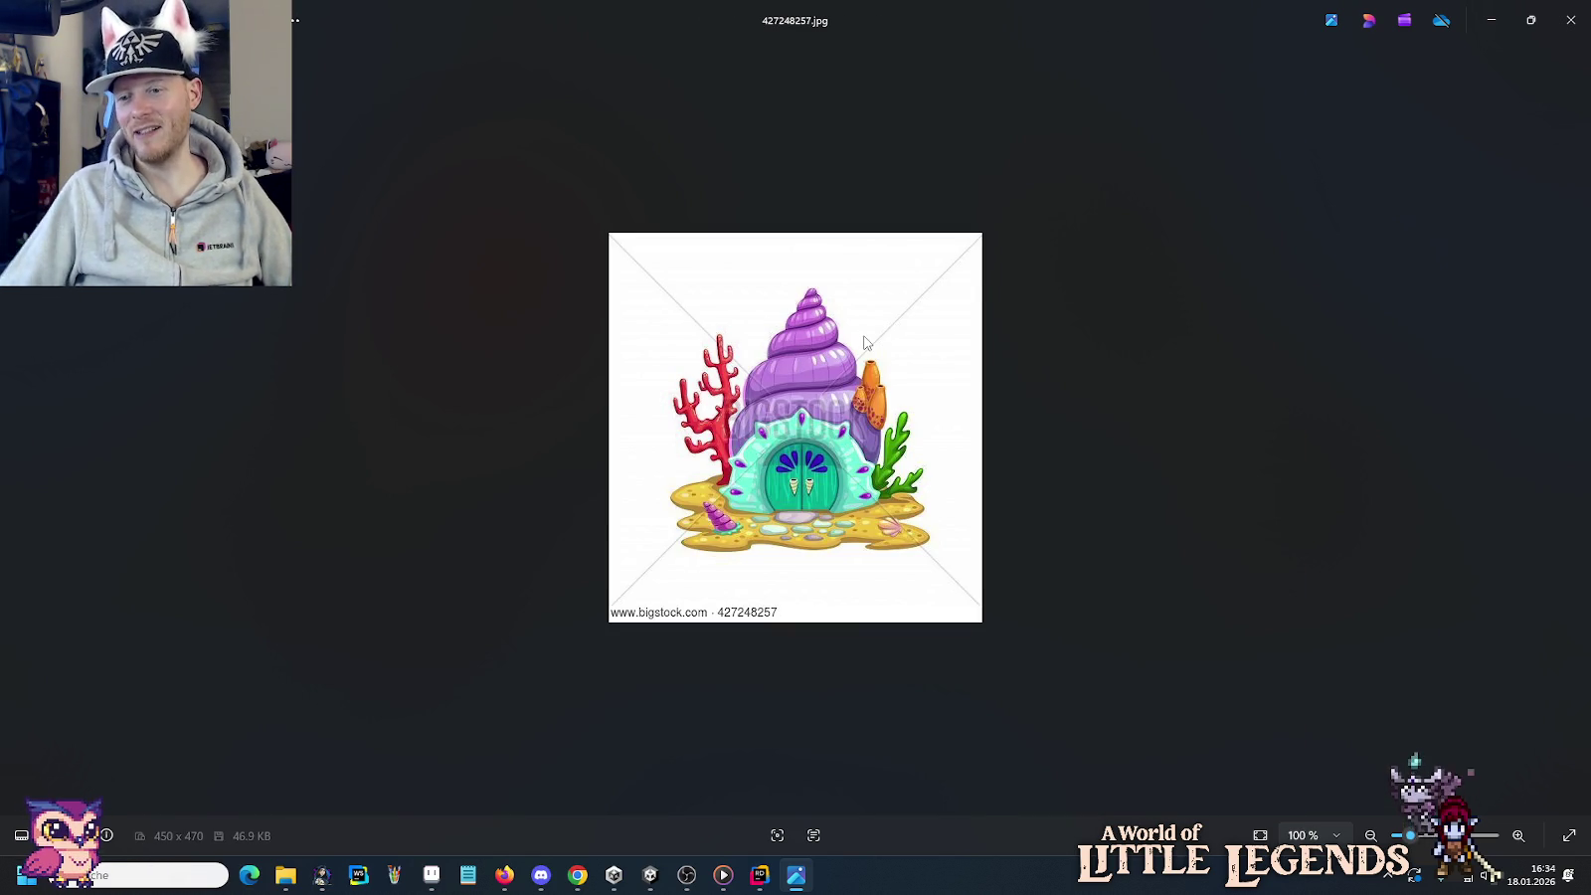
pyautogui.click(1576, 425)
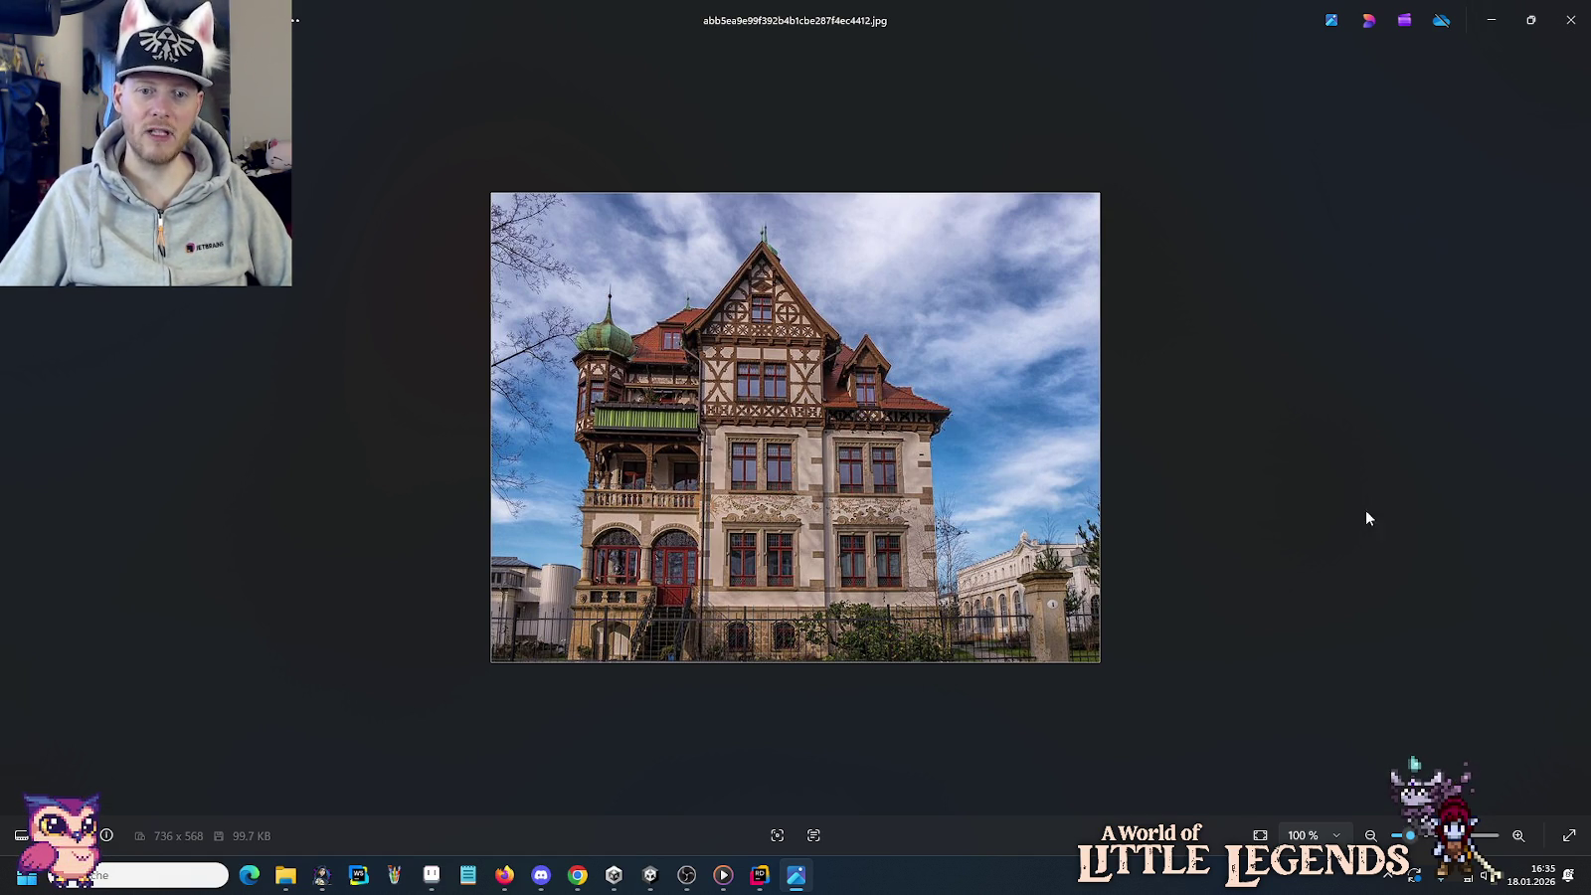
# Zoom into the pixel-art houses, then step through tileset and town screenshots to DlOdfR1W0AAkD8m.jpg.
pyautogui.click(1563, 442)
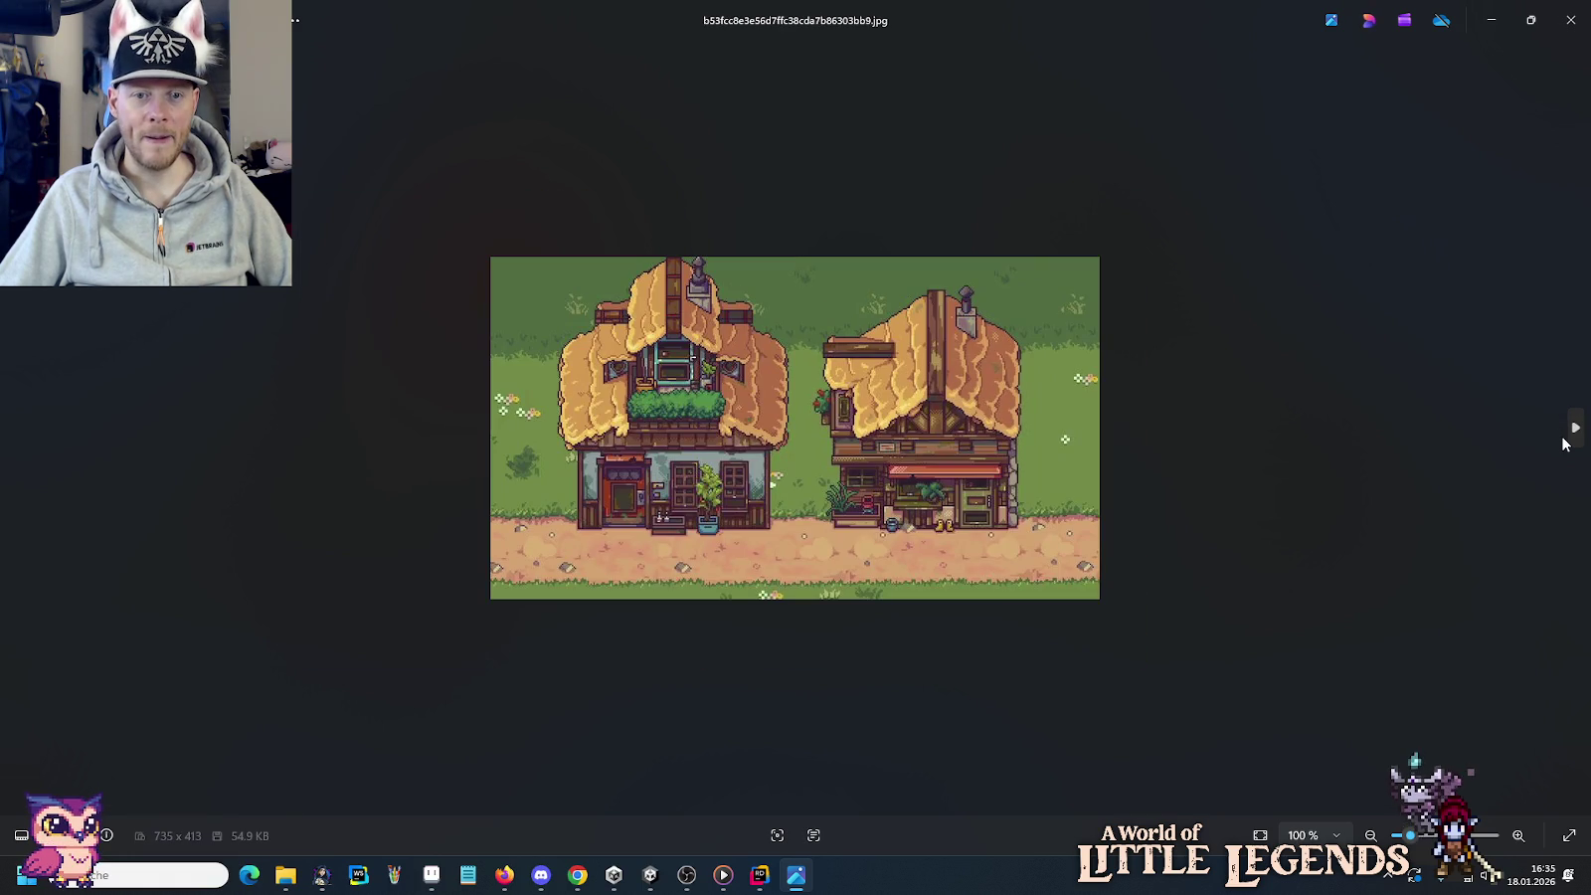
pyautogui.scroll(1, 833, 416)
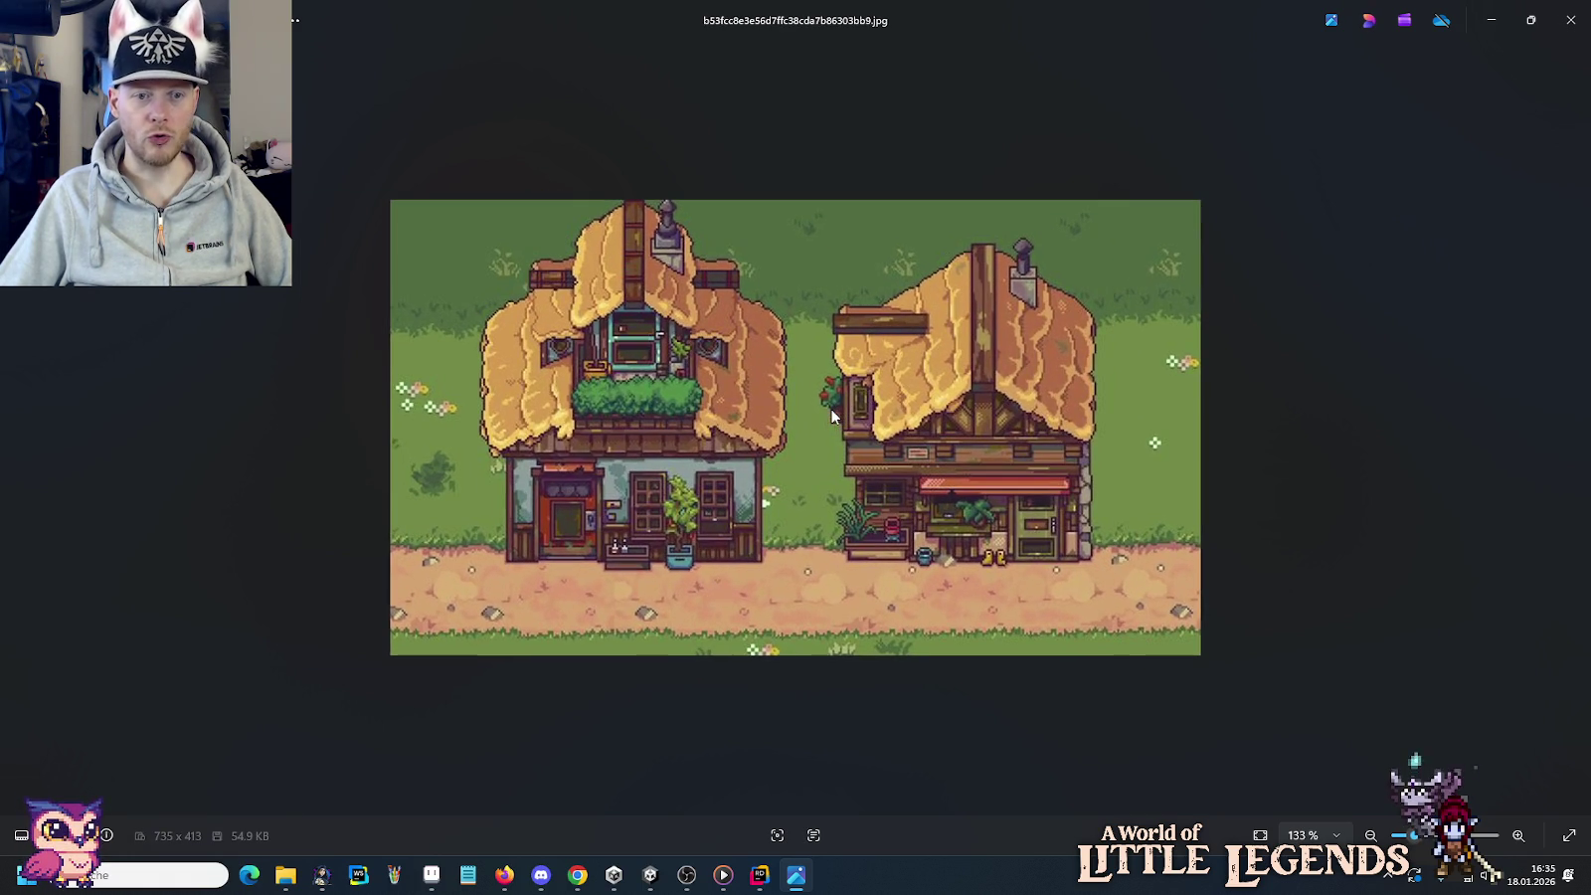
pyautogui.scroll(1, 834, 416)
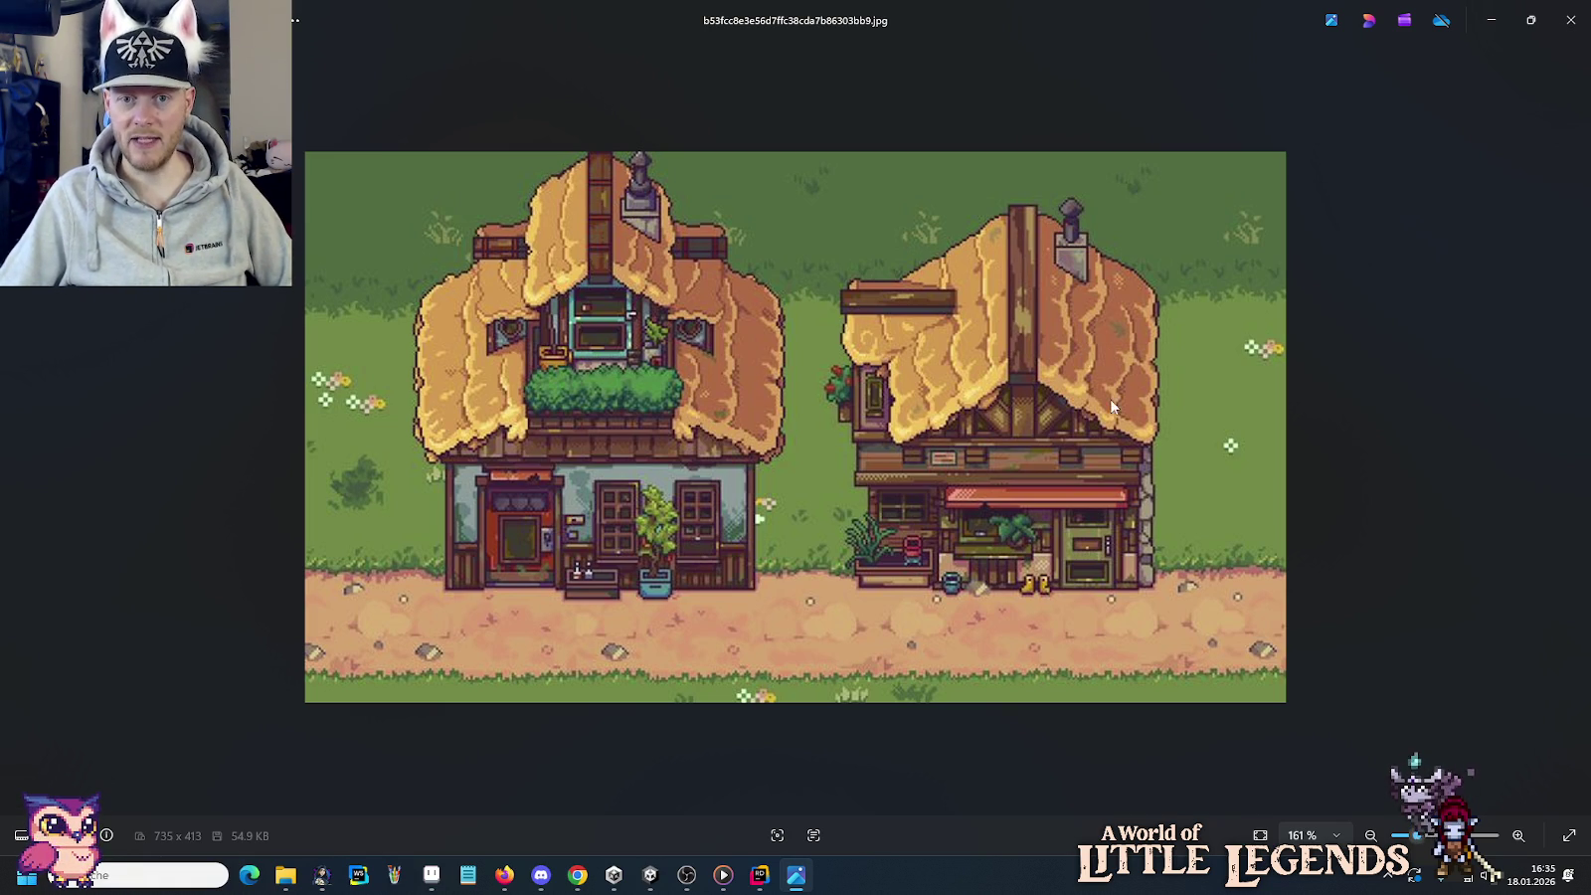
pyautogui.press('Right')
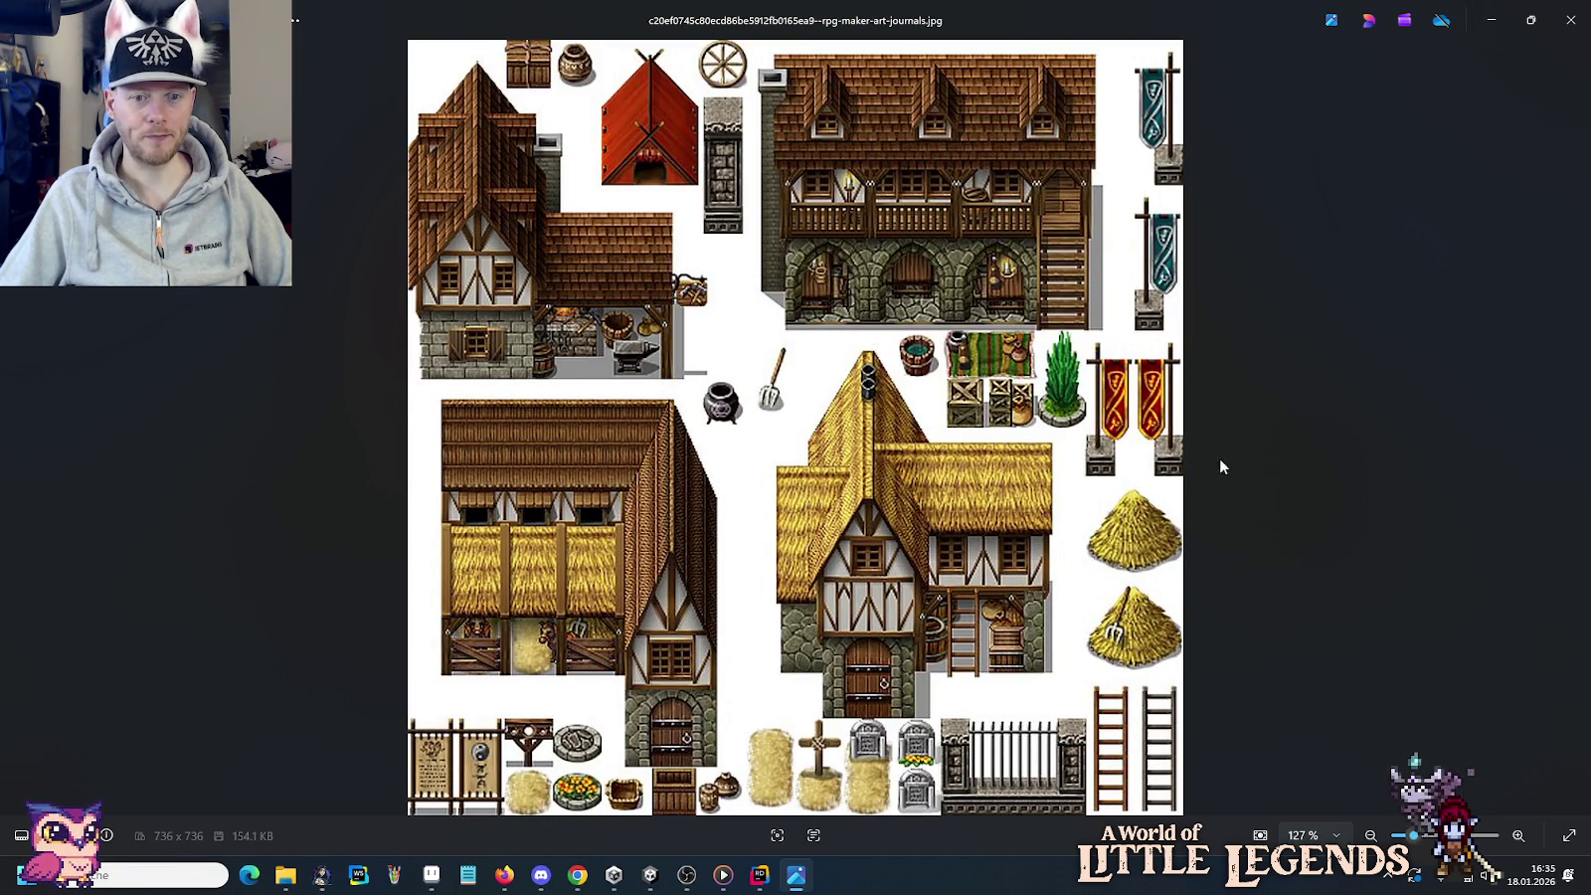
pyautogui.press('Right')
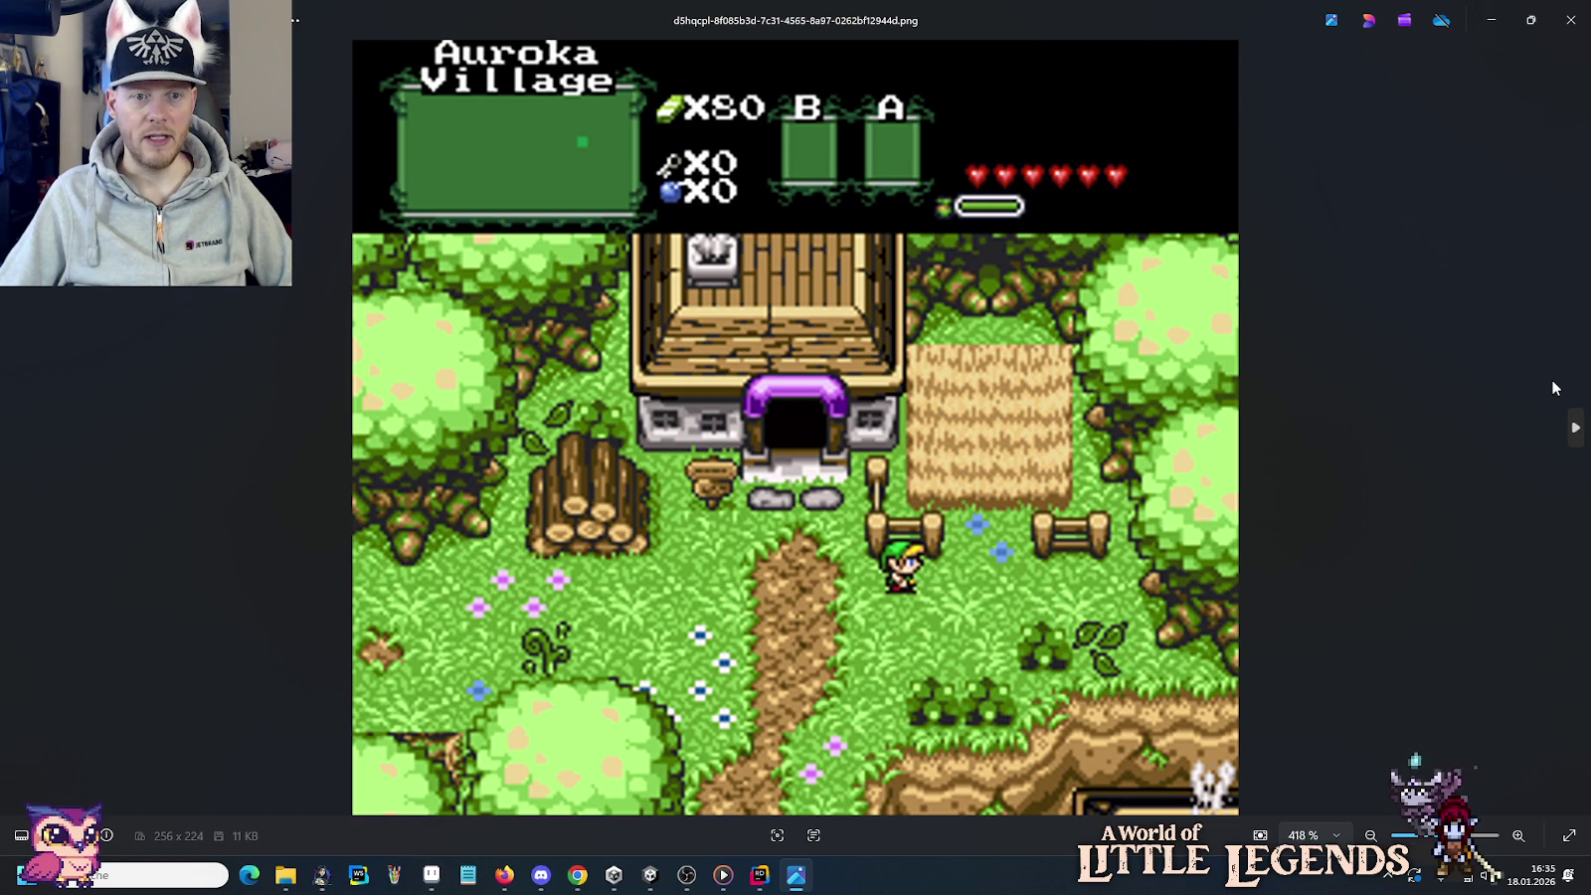
pyautogui.press('Right')
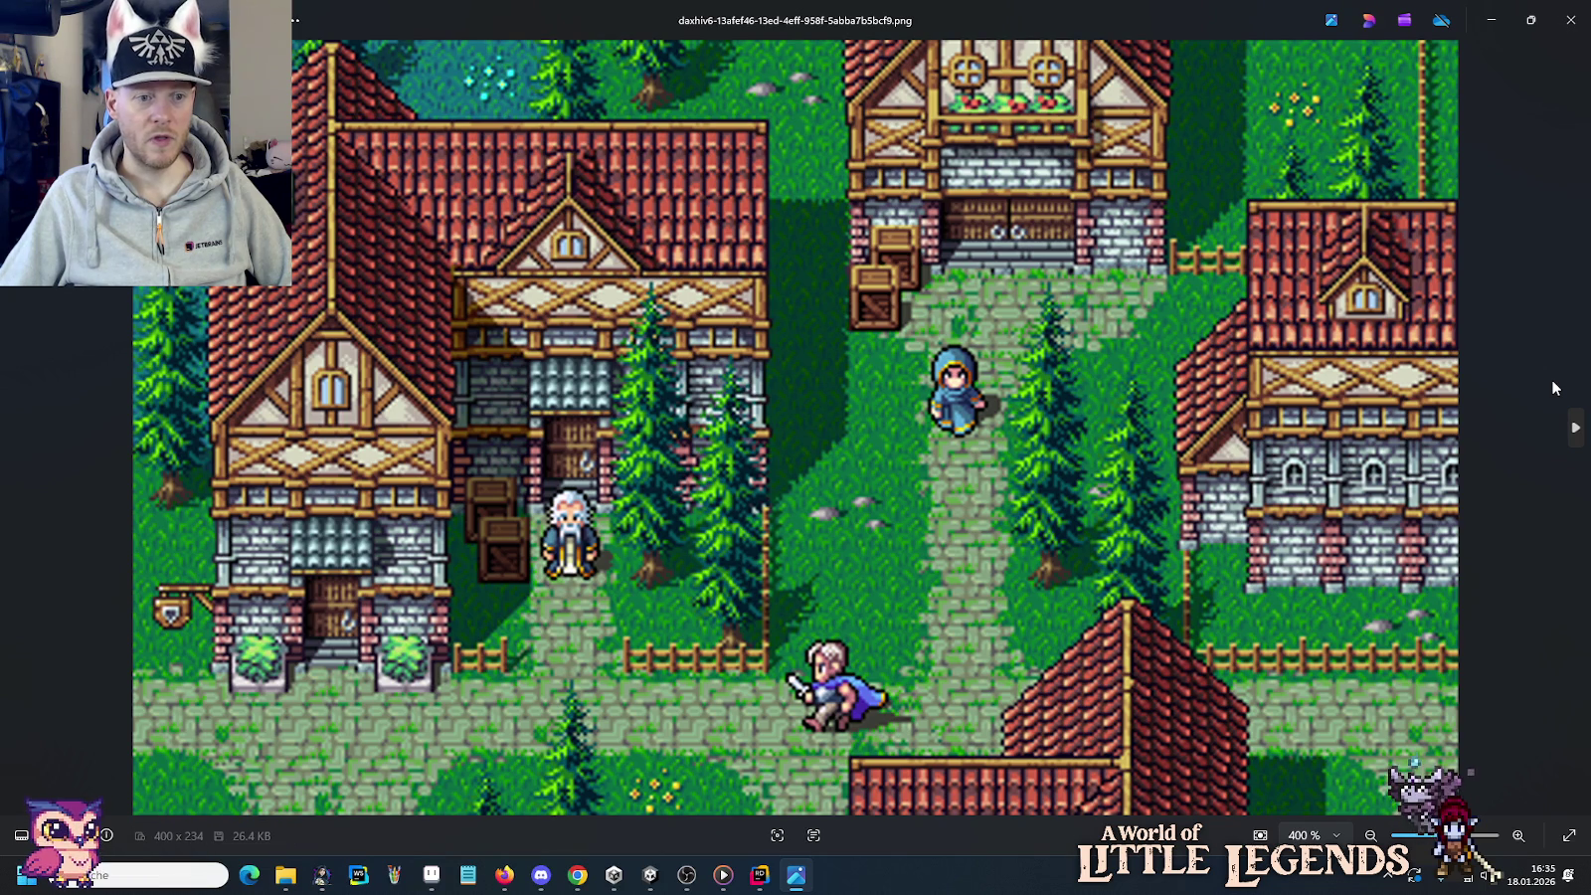
pyautogui.press('Right')
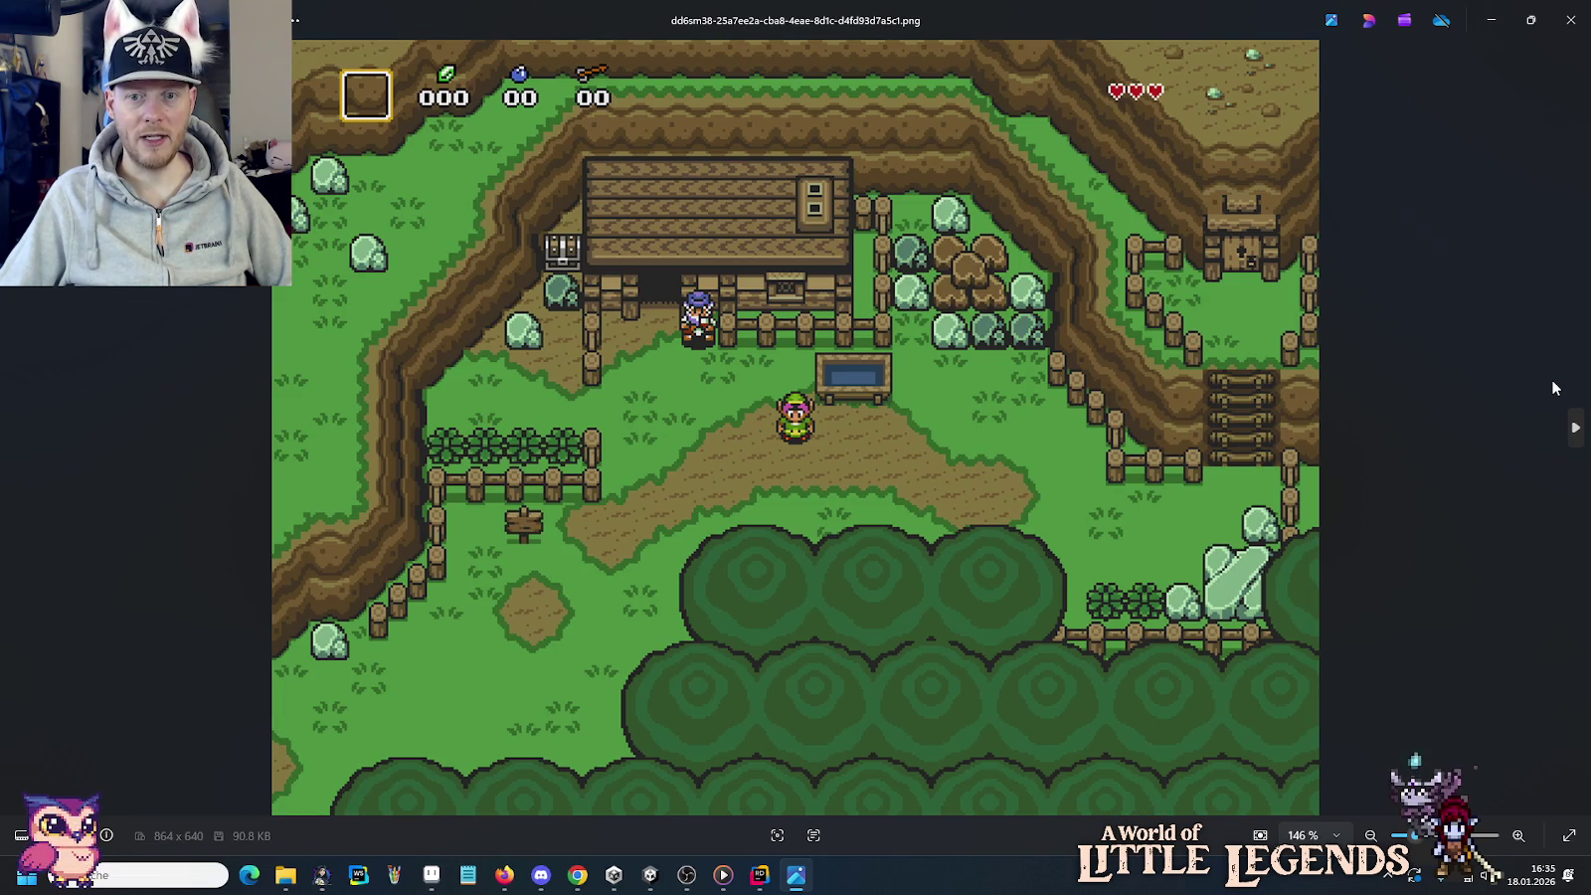
pyautogui.press('Right')
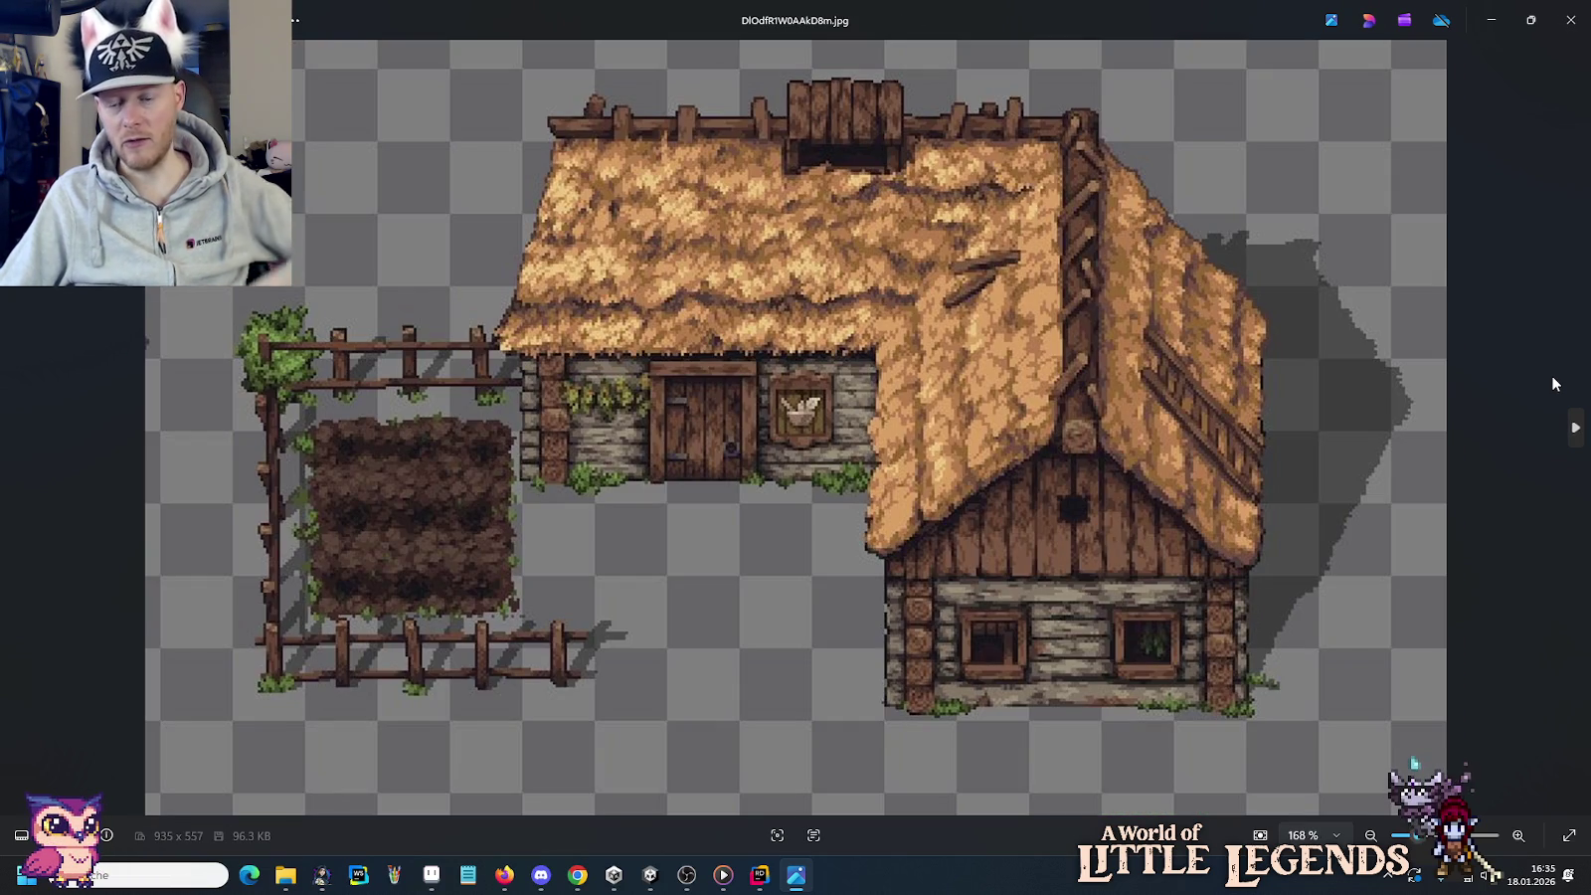
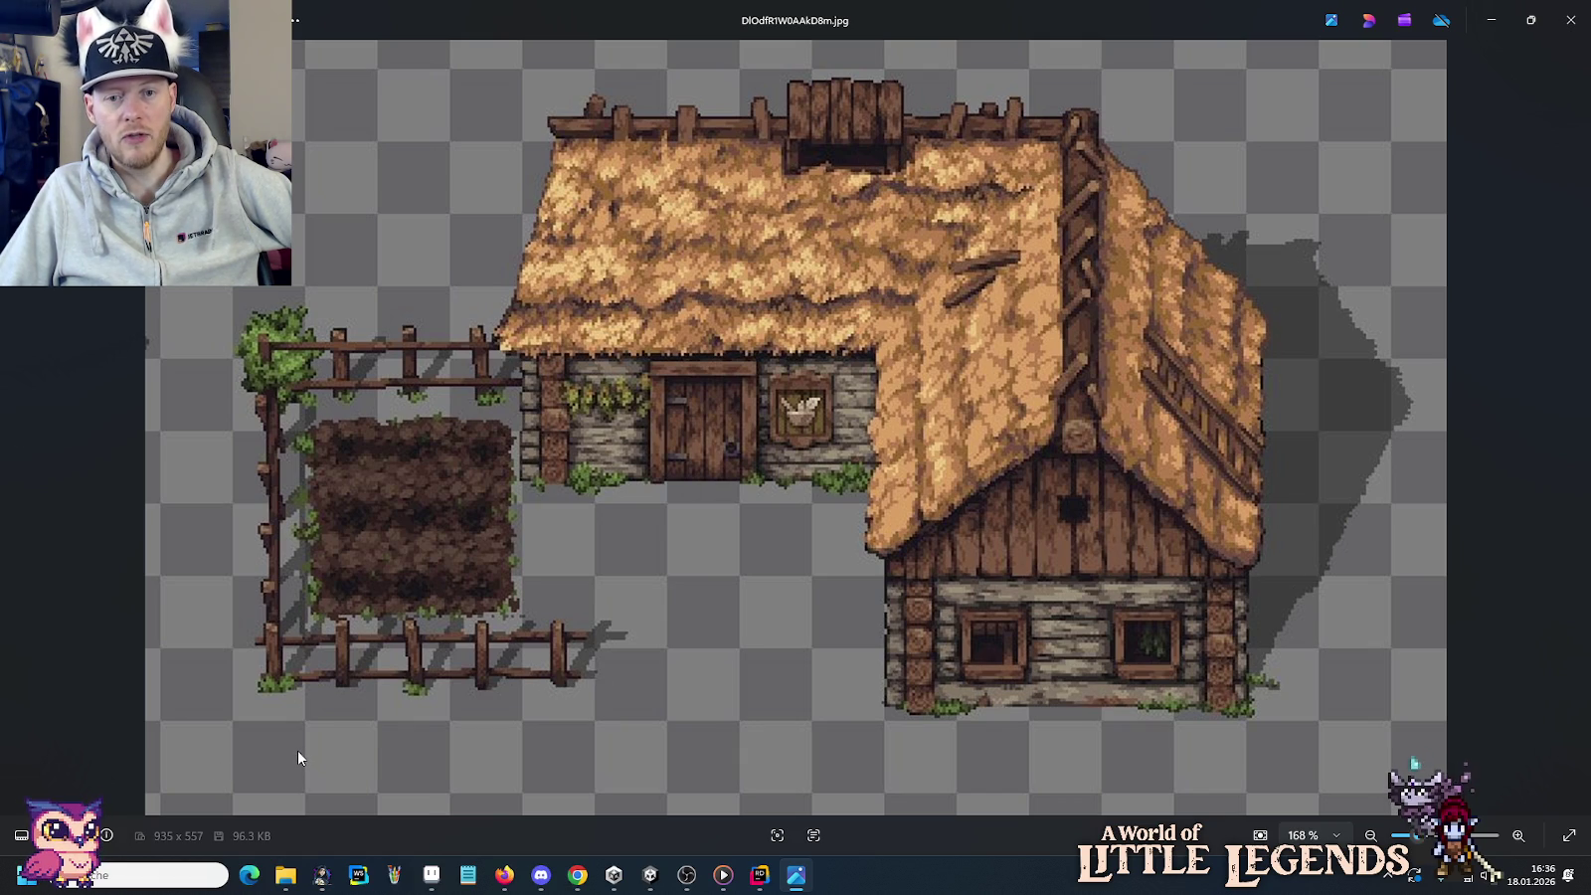
# Page through the saved reference images, past the timber house and teal-roofed shop, to the PUB house.
pyautogui.click(1558, 419)
pyautogui.click(1558, 419)
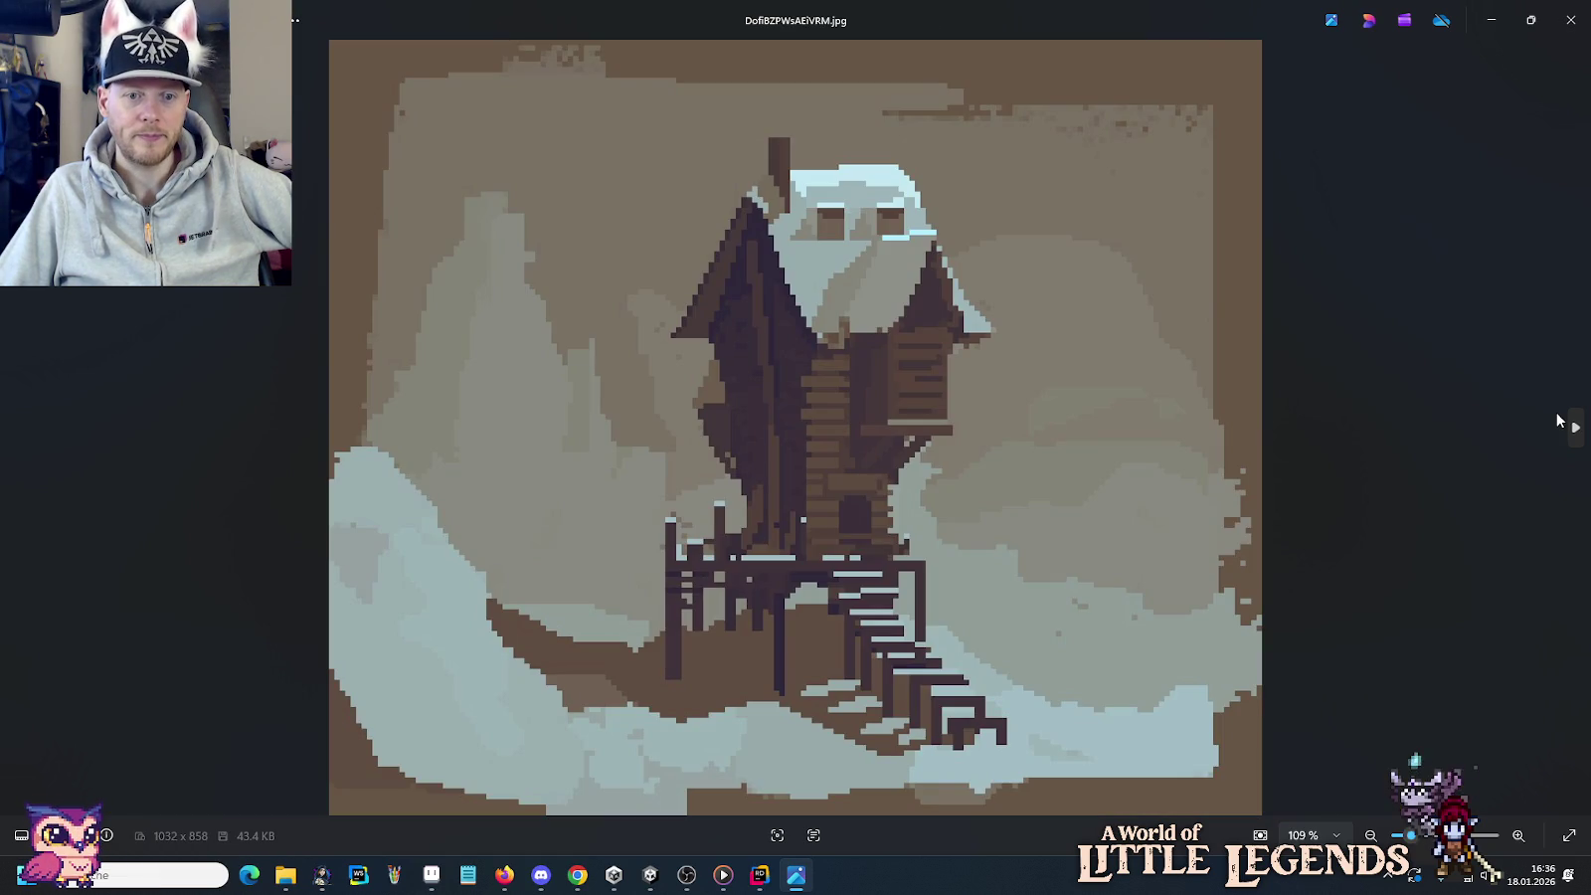
pyautogui.click(1558, 419)
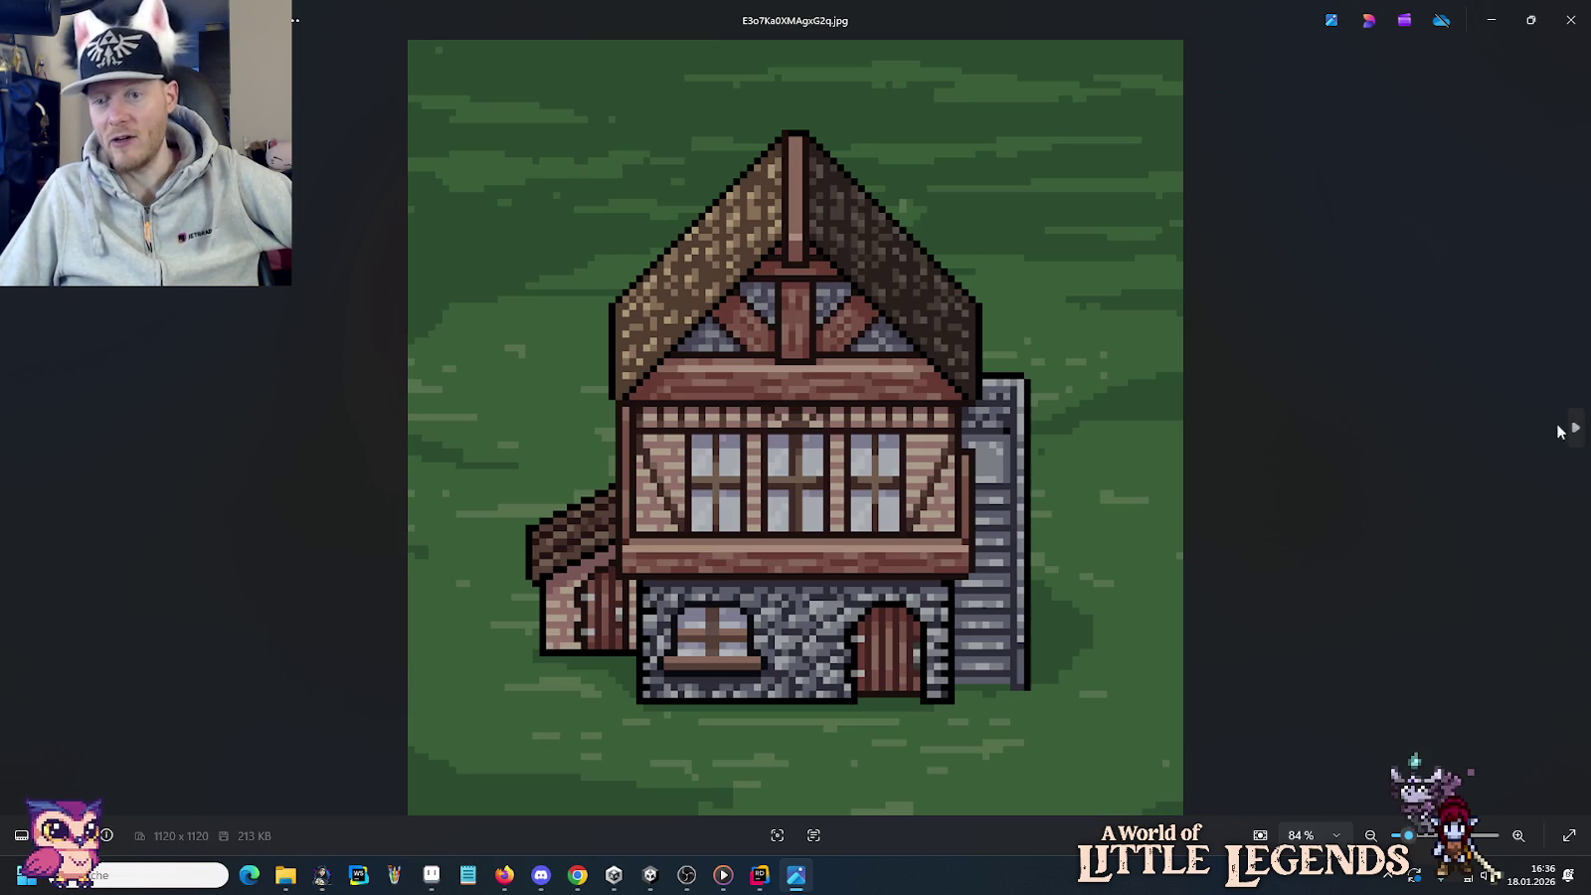
pyautogui.click(1575, 425)
pyautogui.click(1575, 425)
pyautogui.click(1576, 424)
pyautogui.click(1575, 425)
pyautogui.click(1576, 425)
pyautogui.click(1575, 425)
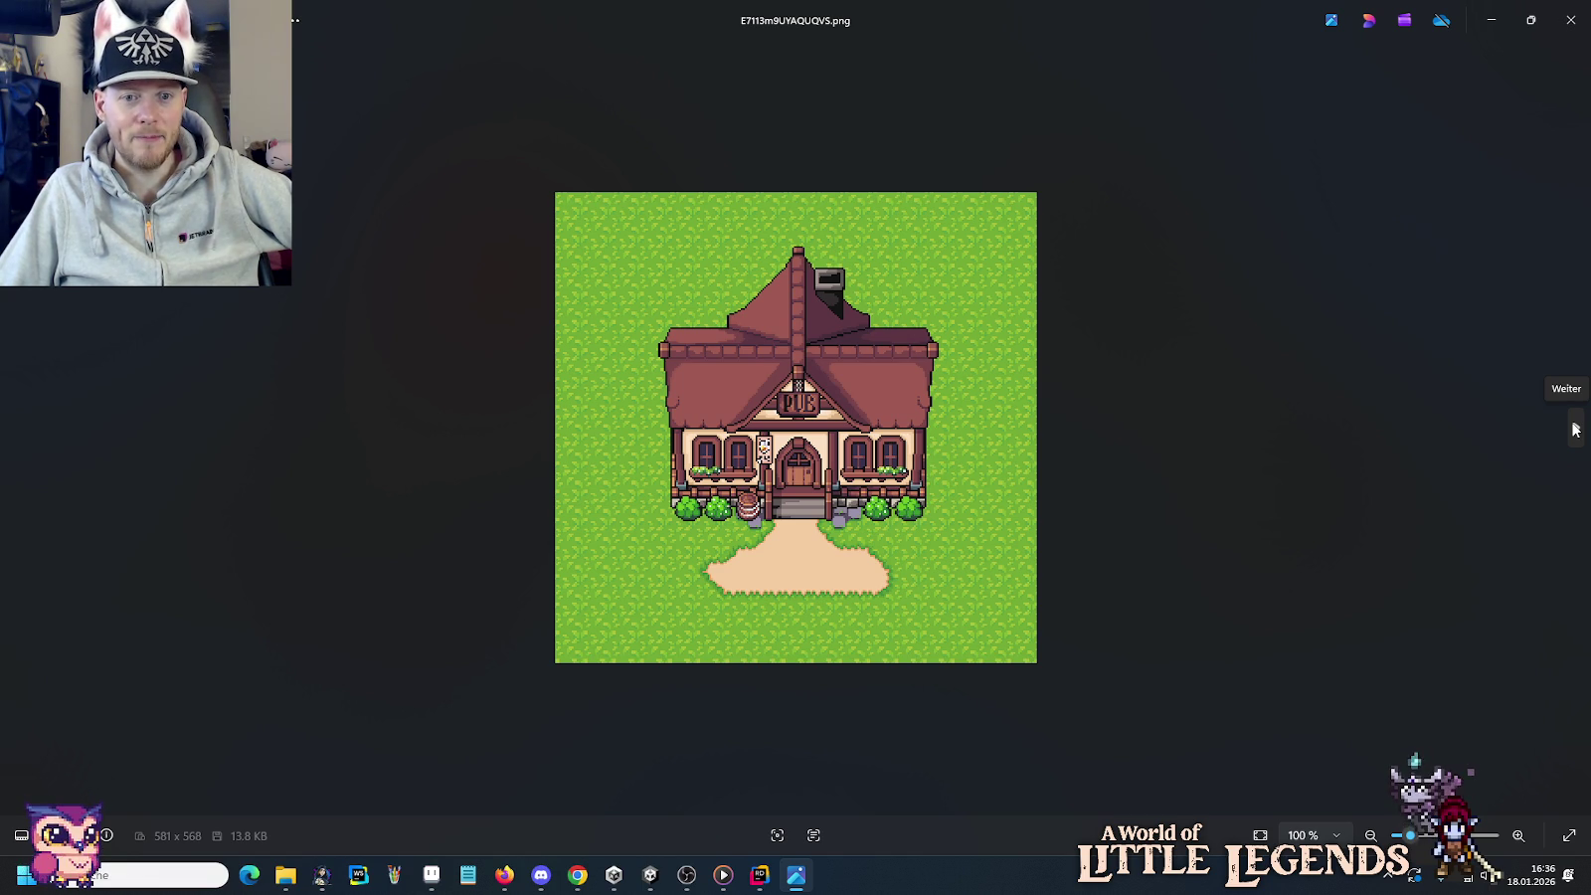
# Continue past the concept sheet, pixel tower and Zelda shots to medieval-houses-1024x512.jpg, then return to Aseprite.
pyautogui.click(1576, 430)
pyautogui.click(1575, 429)
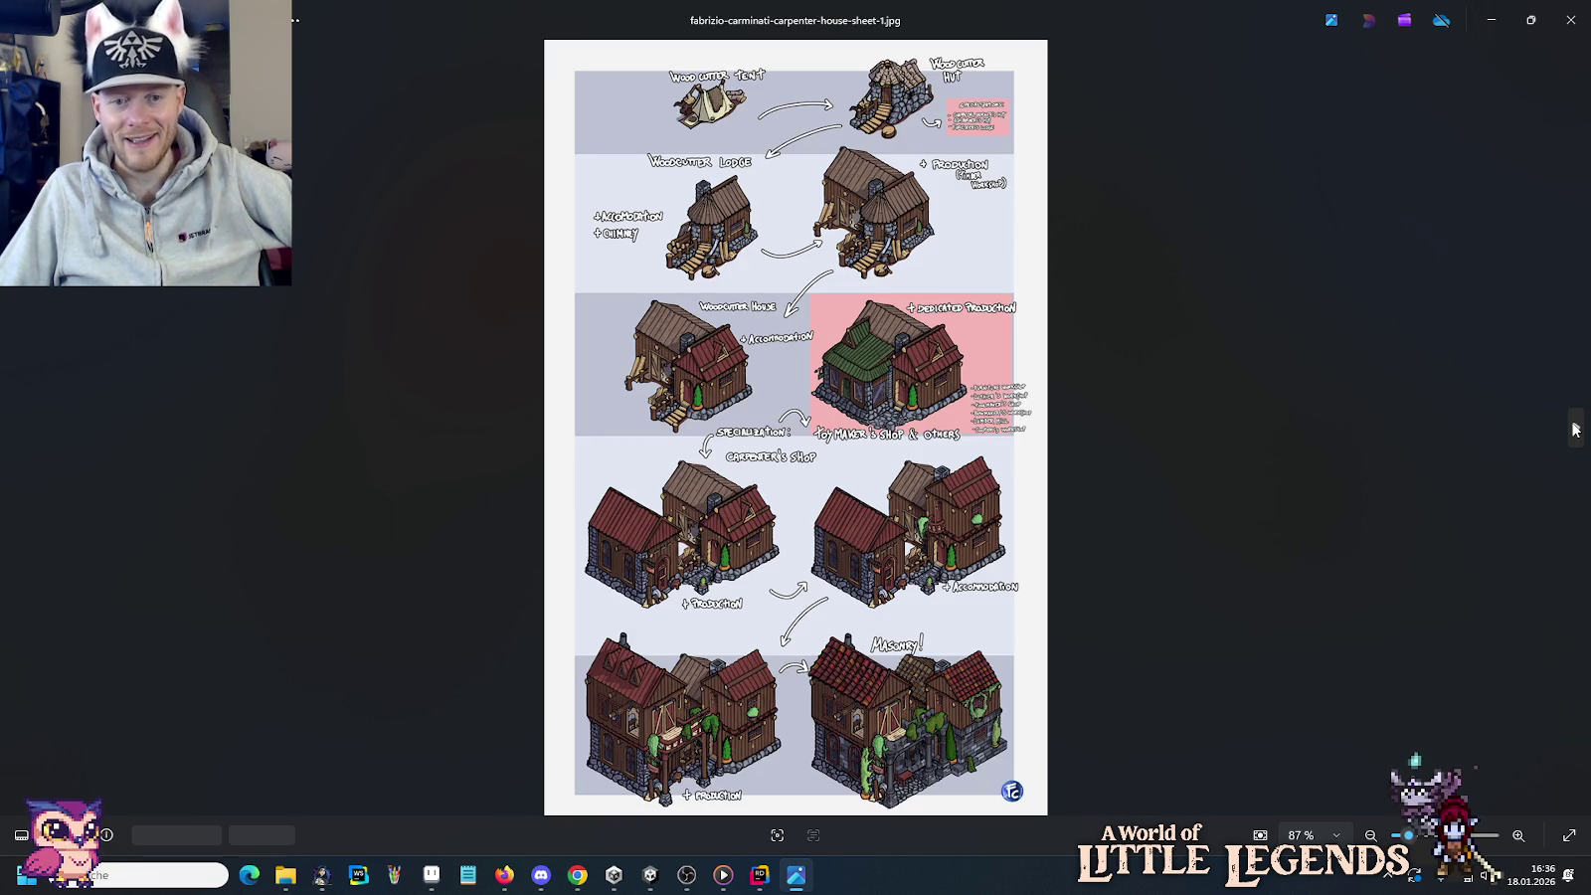
pyautogui.click(1576, 429)
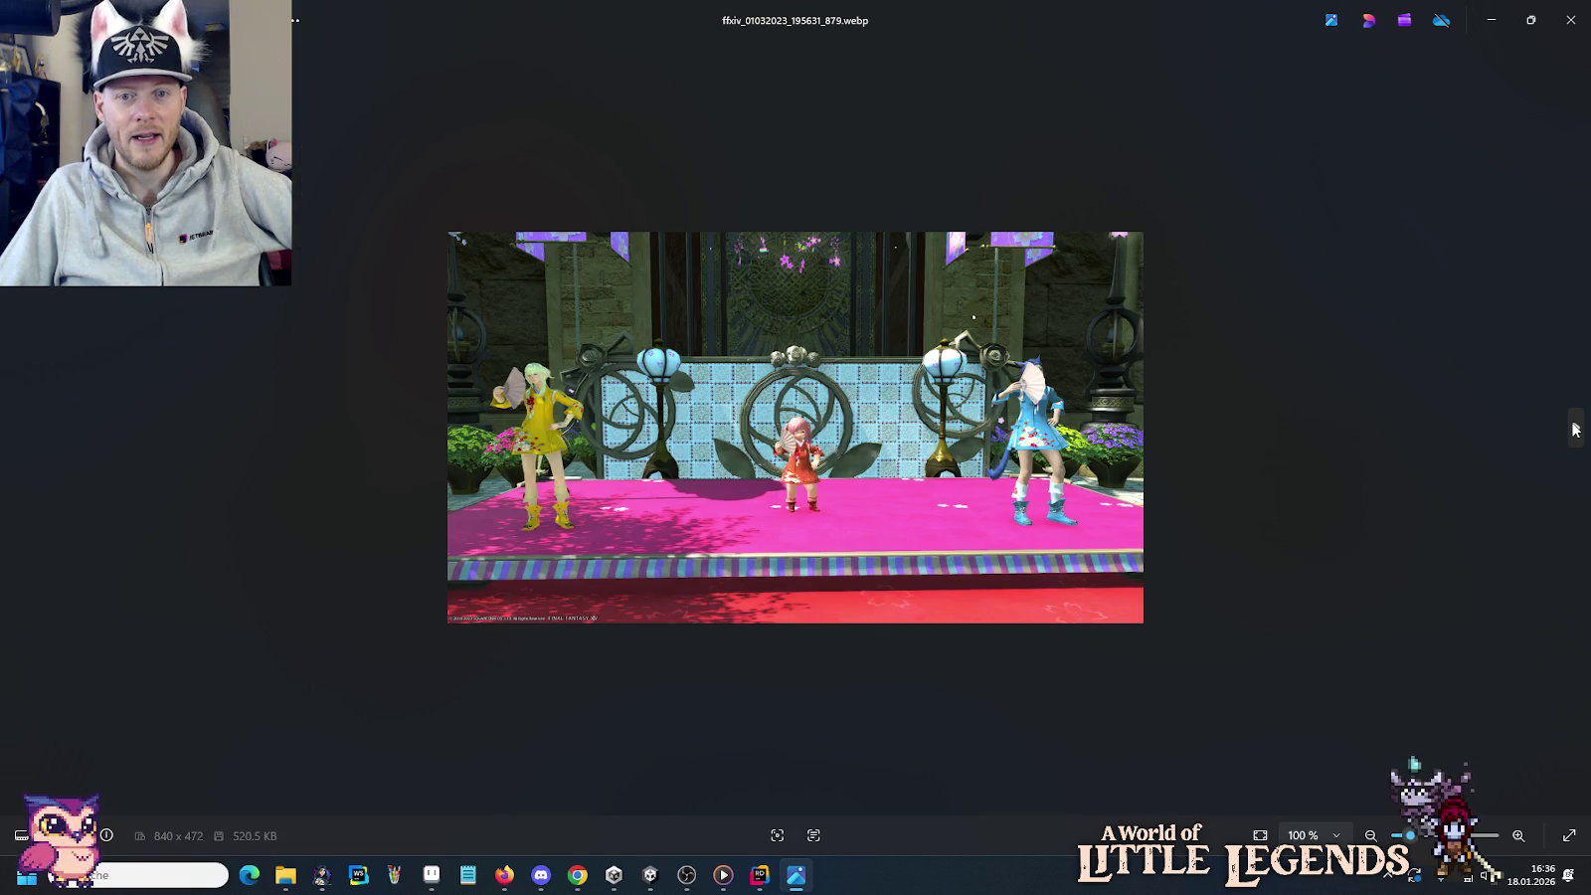
pyautogui.click(1576, 430)
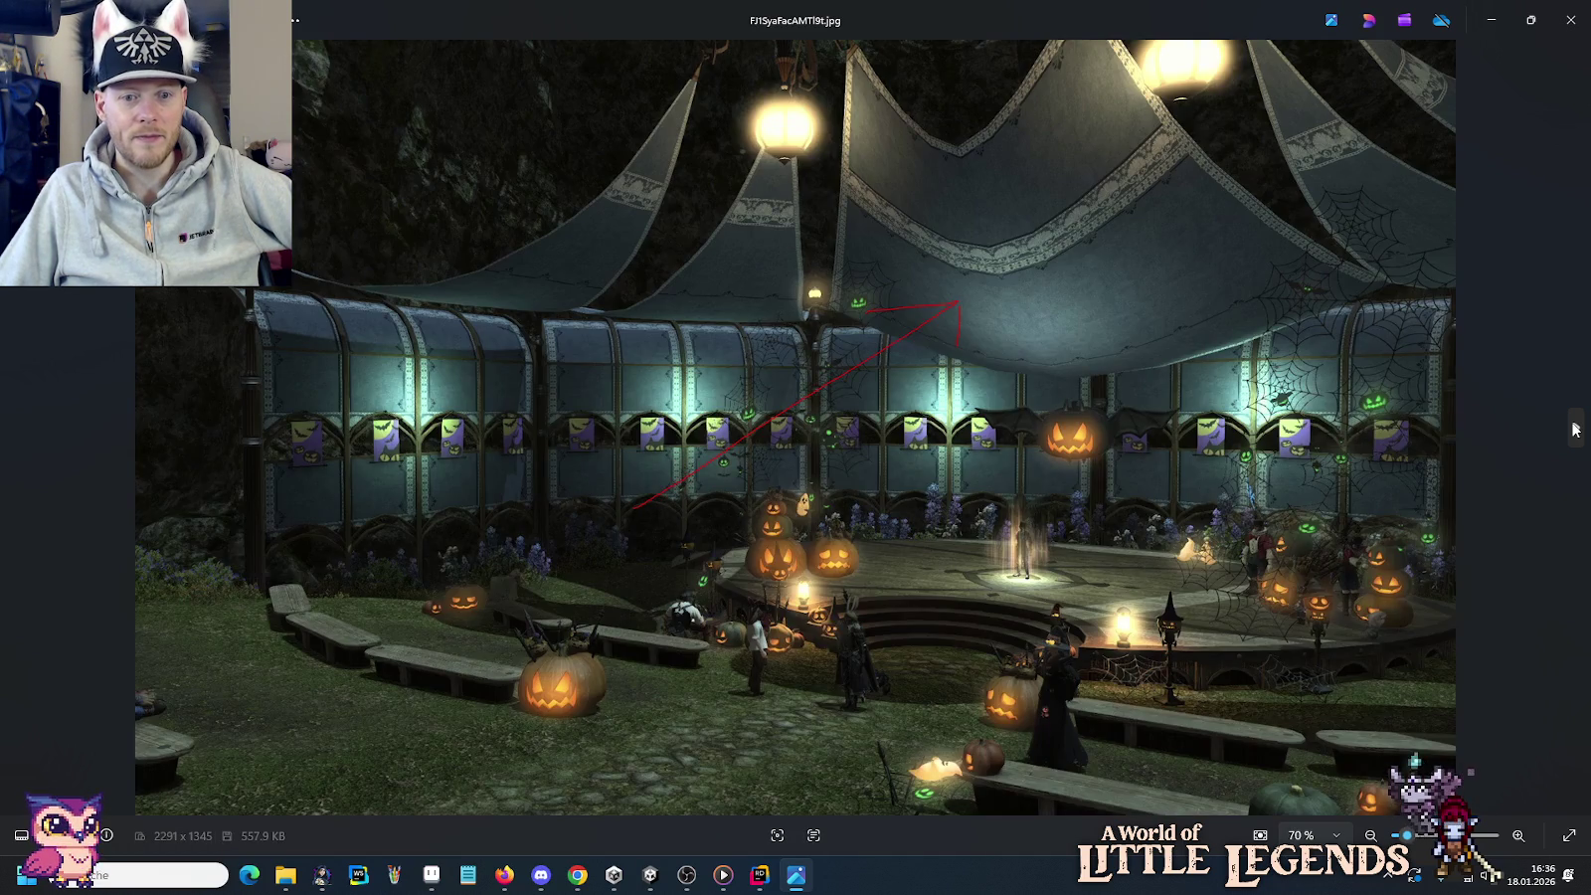
pyautogui.click(1575, 430)
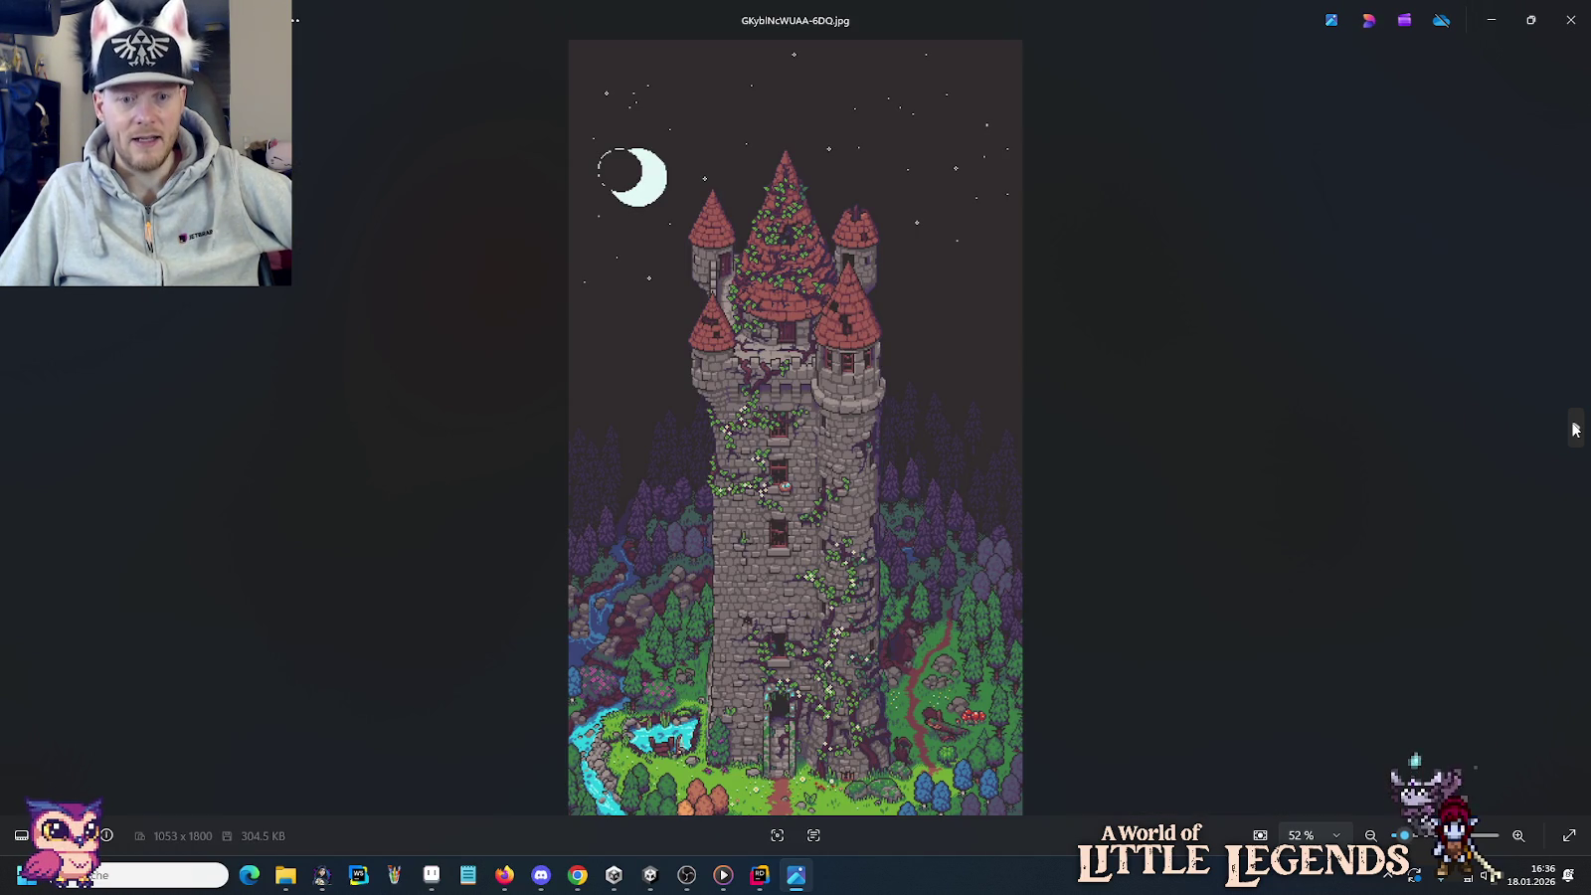
pyautogui.click(1575, 429)
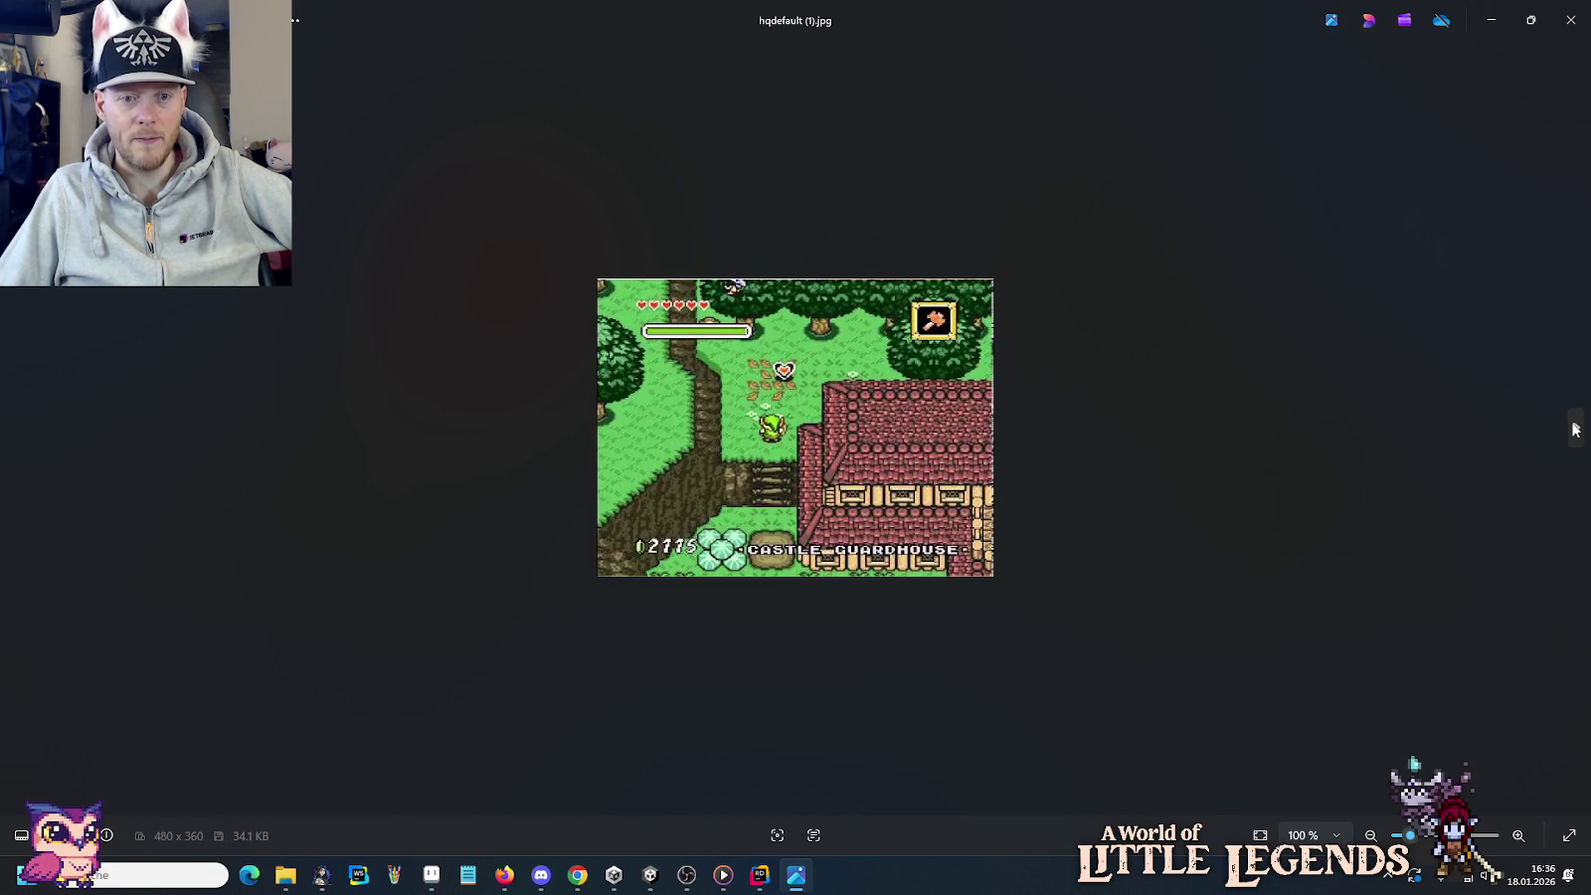
pyautogui.click(1576, 430)
pyautogui.click(1576, 429)
pyautogui.click(1576, 430)
pyautogui.click(1576, 430)
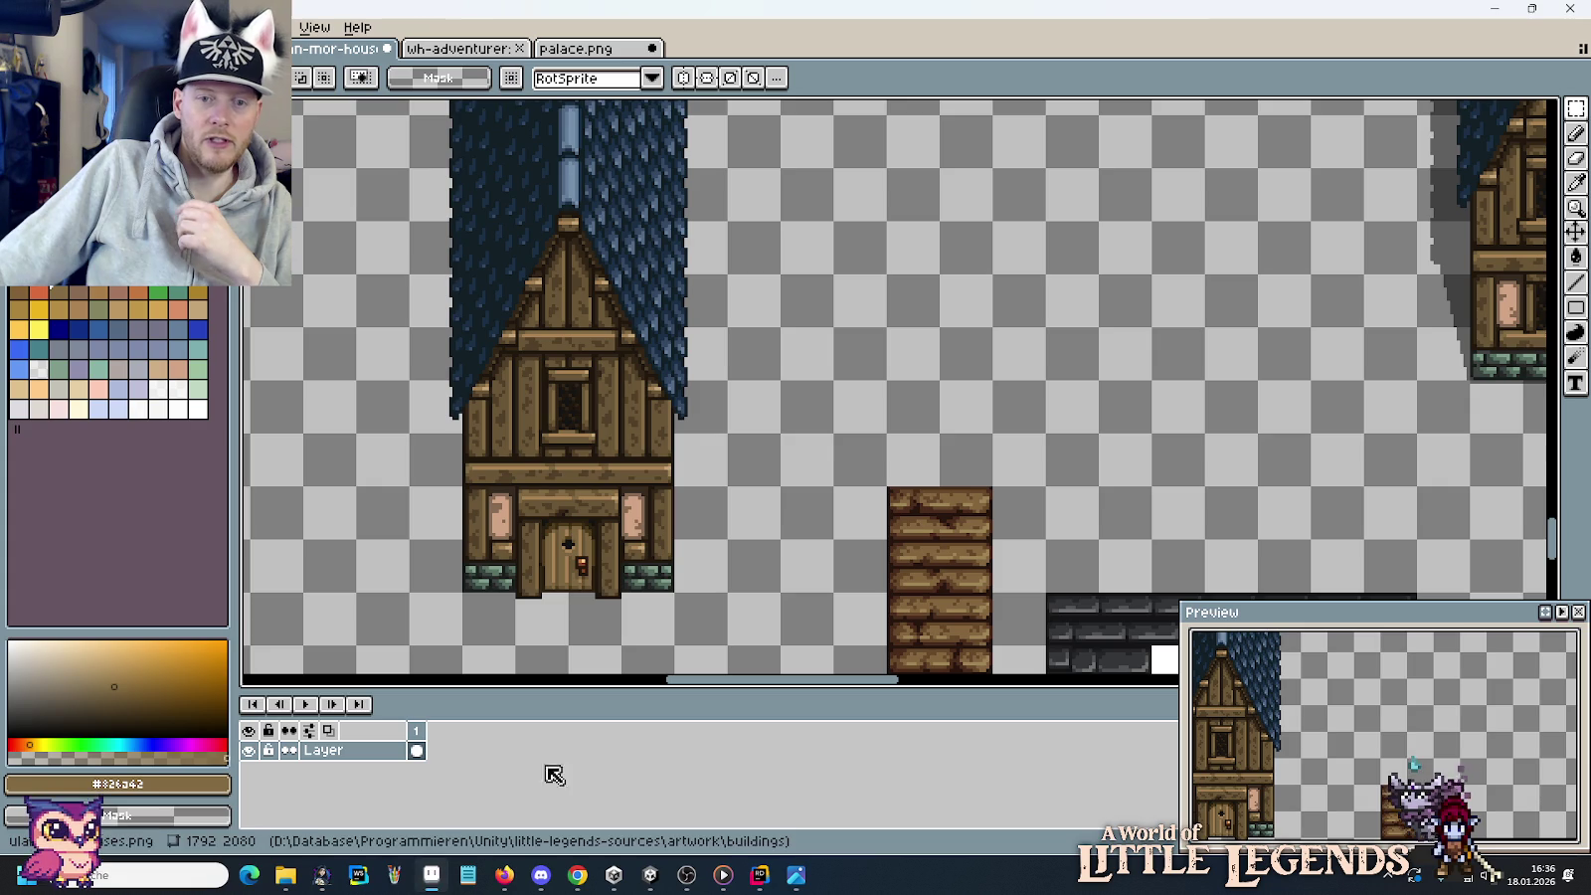
pyautogui.click(432, 875)
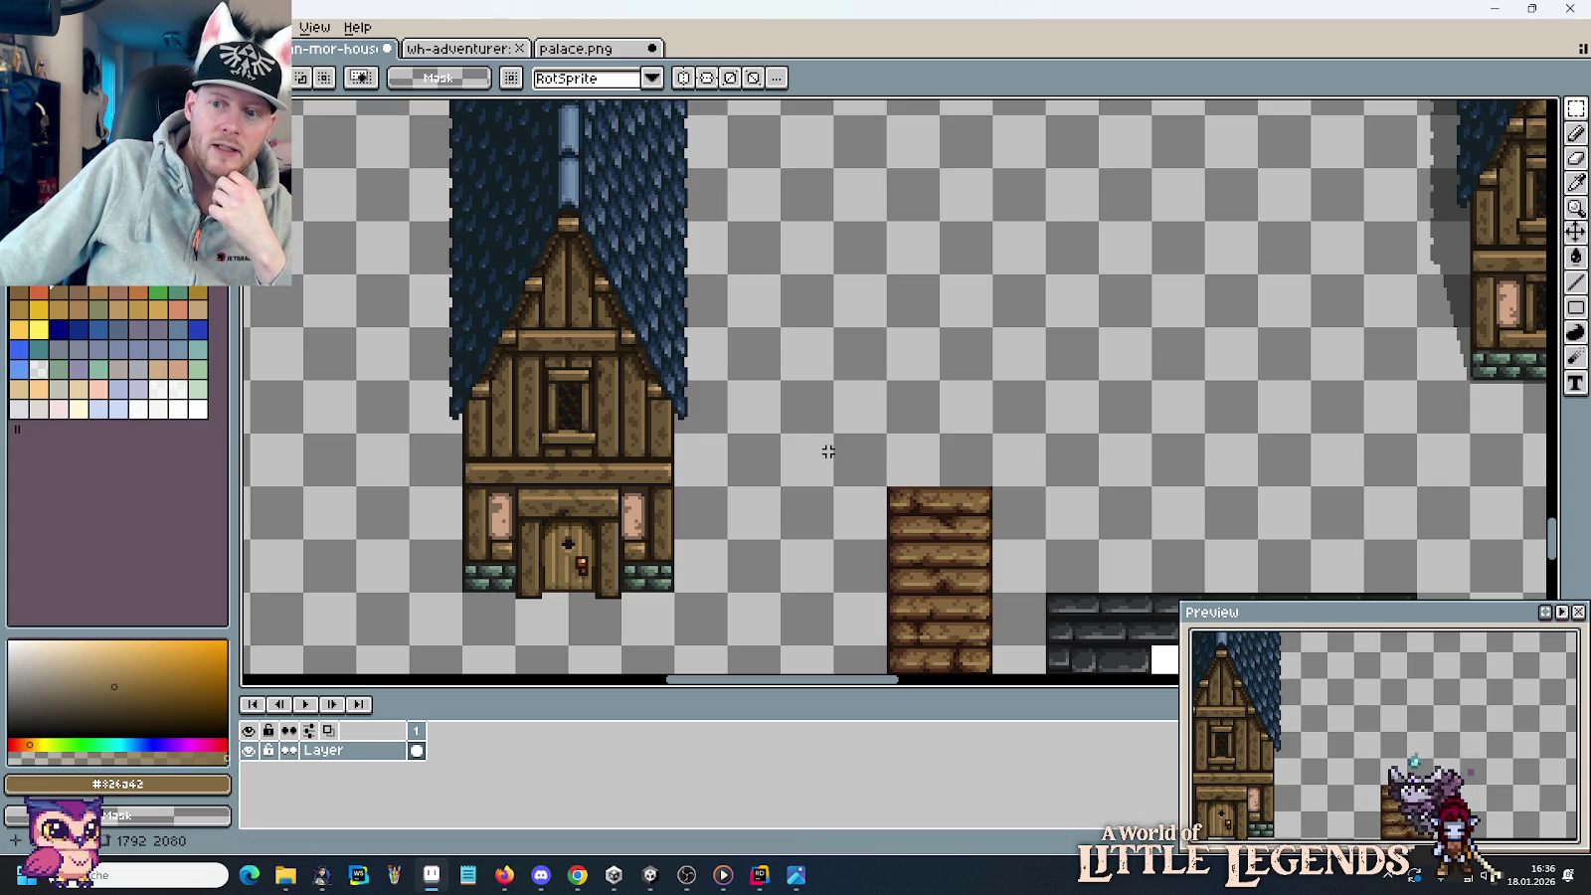
# Open the palette swatch sheet and navigate to the Stone section rows.
pyautogui.scroll(-2, 827, 452)
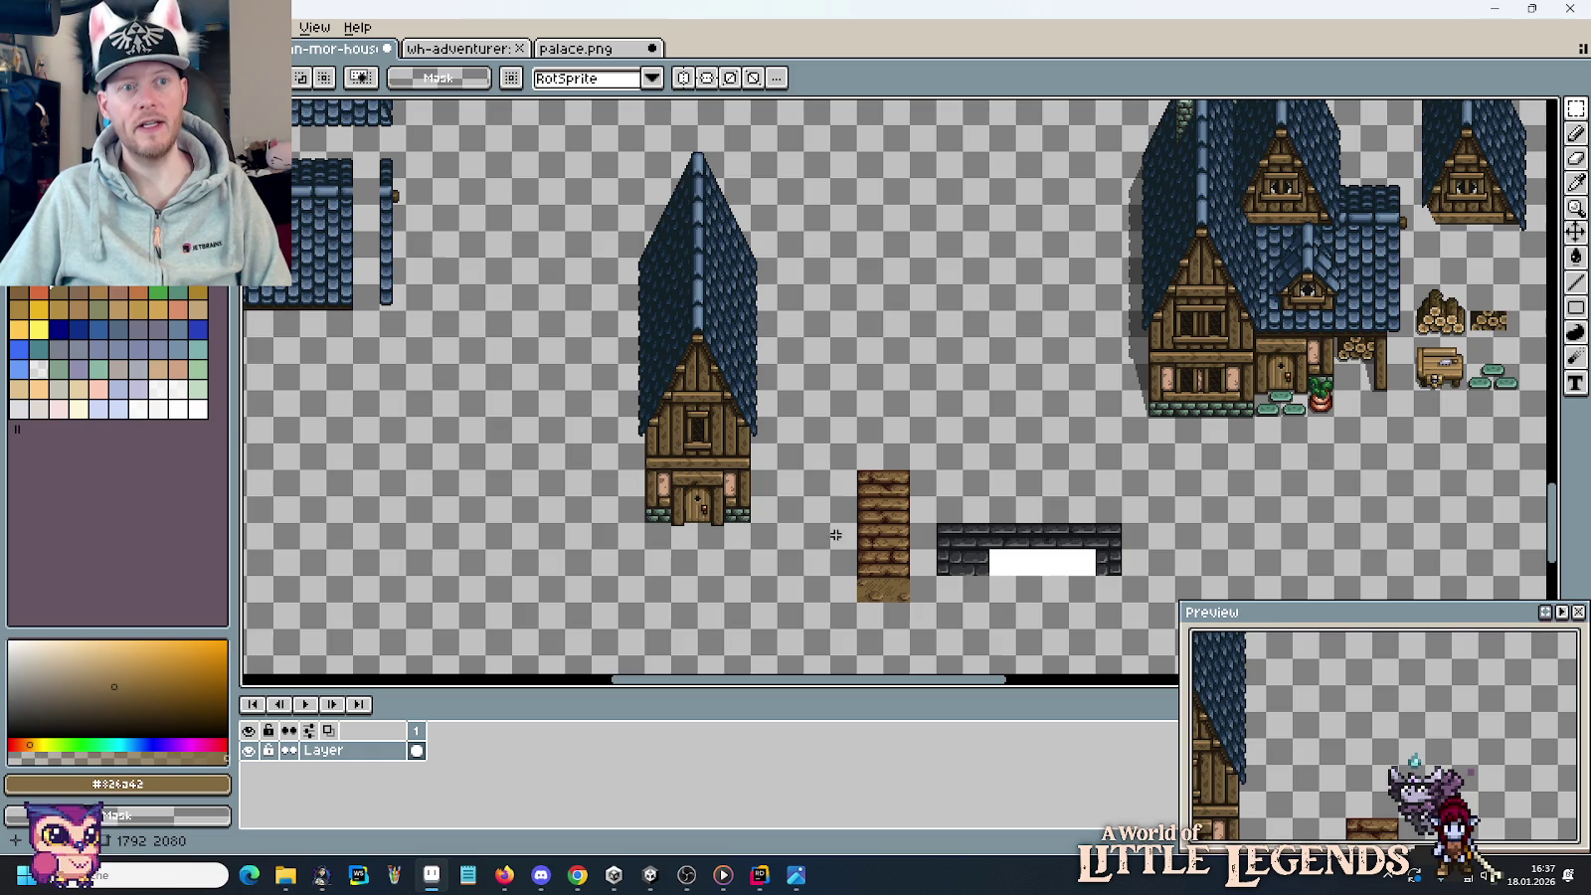
pyautogui.click(179, 48)
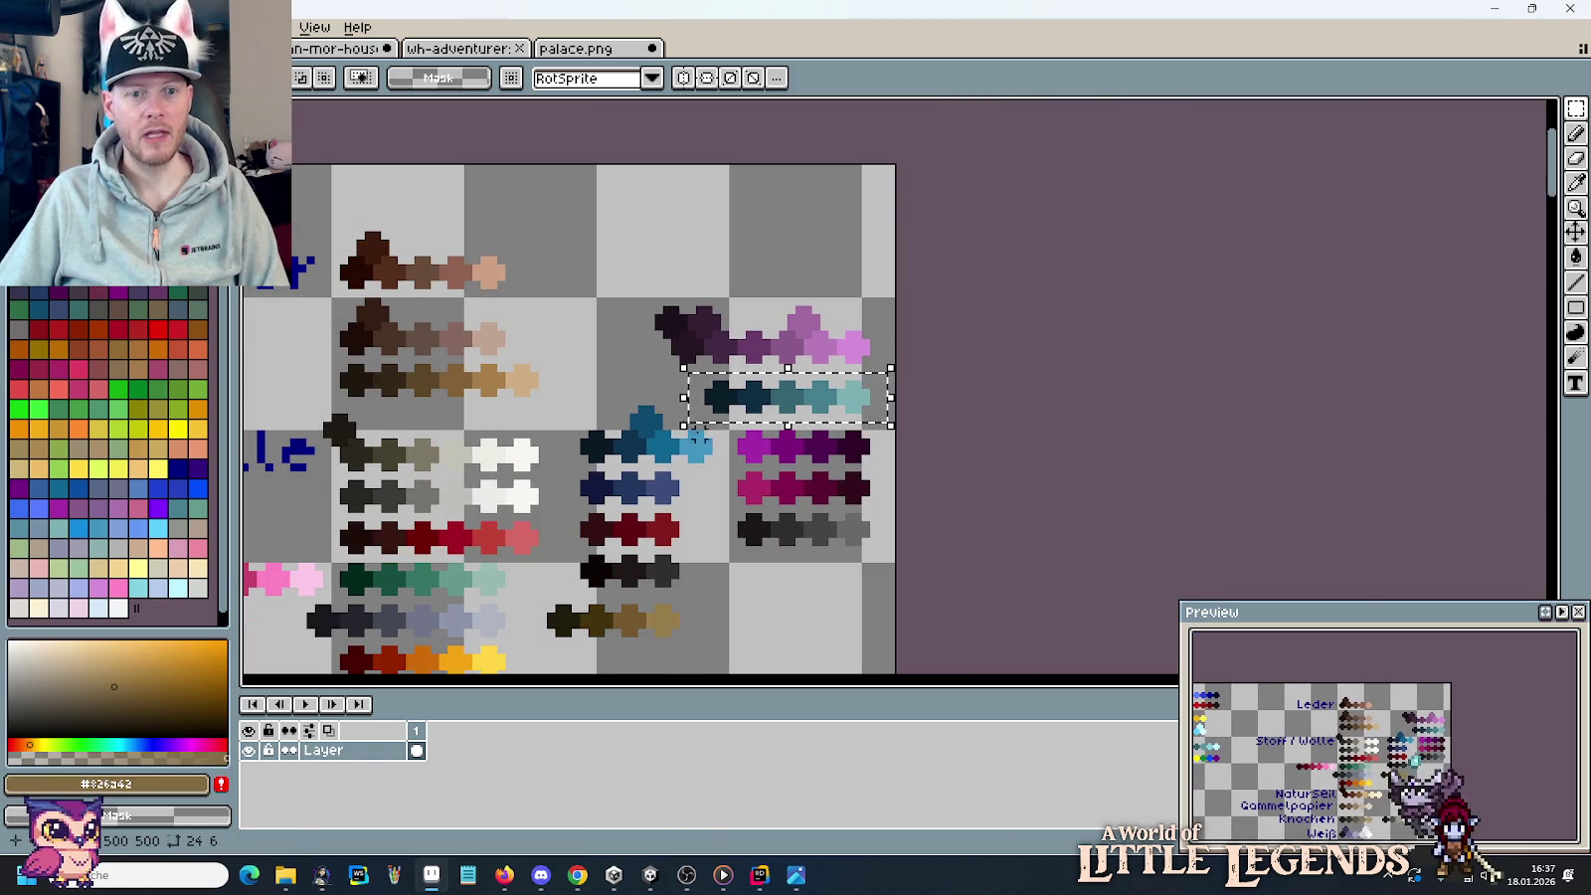
pyautogui.scroll(-2, 882, 575)
pyautogui.scroll(-1, 855, 528)
pyautogui.scroll(-1, 802, 429)
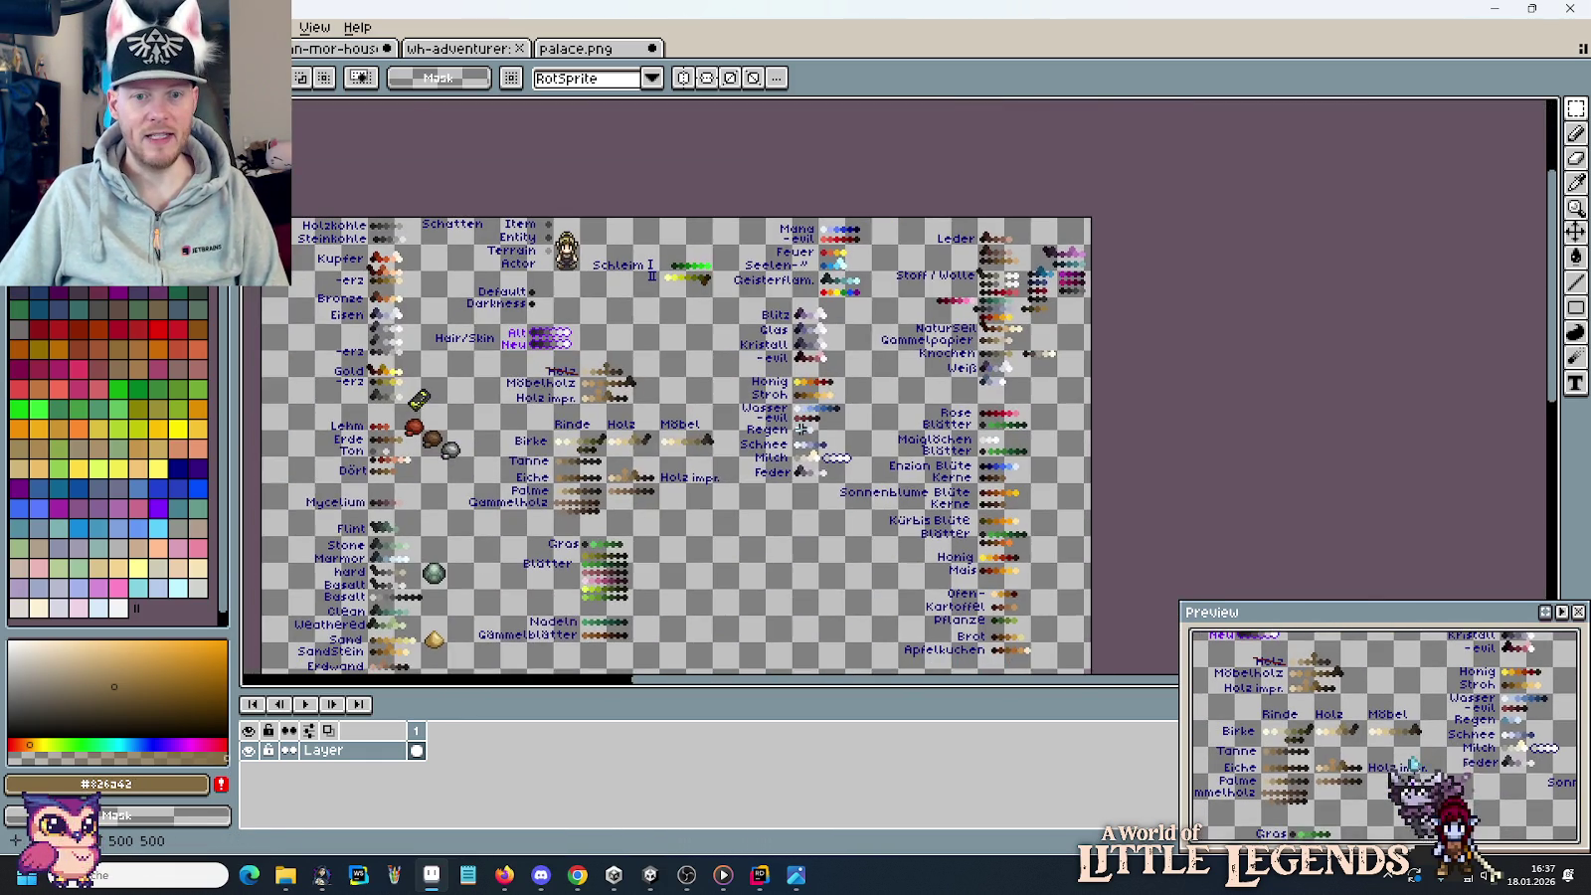
pyautogui.moveTo(745, 501); pyautogui.dragTo(854, 378)
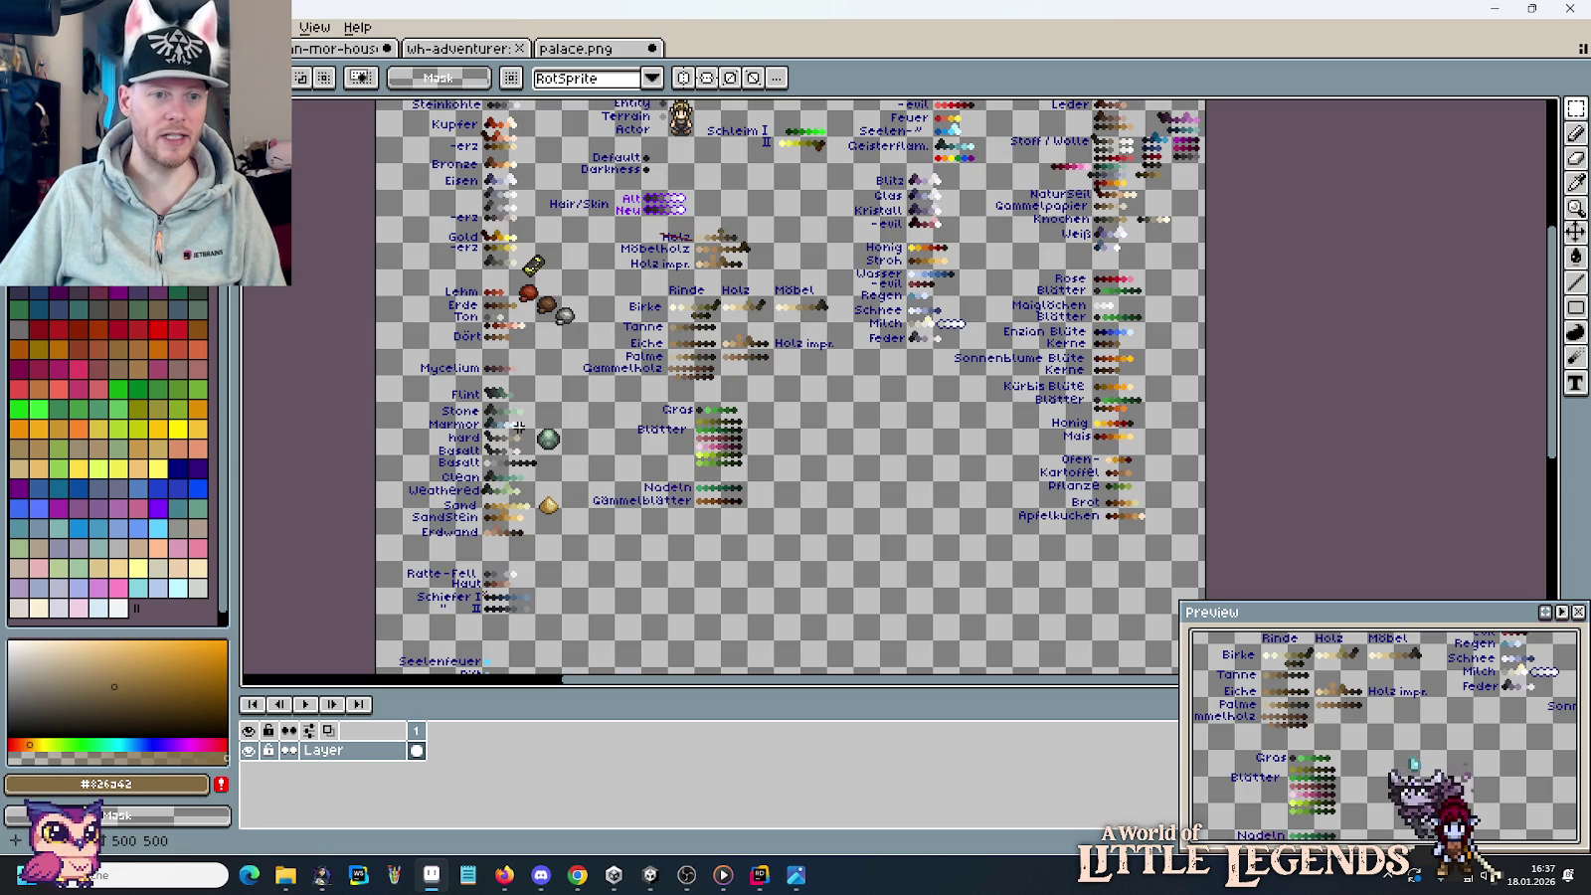
pyautogui.scroll(4, 457, 423)
pyautogui.scroll(1, 468, 443)
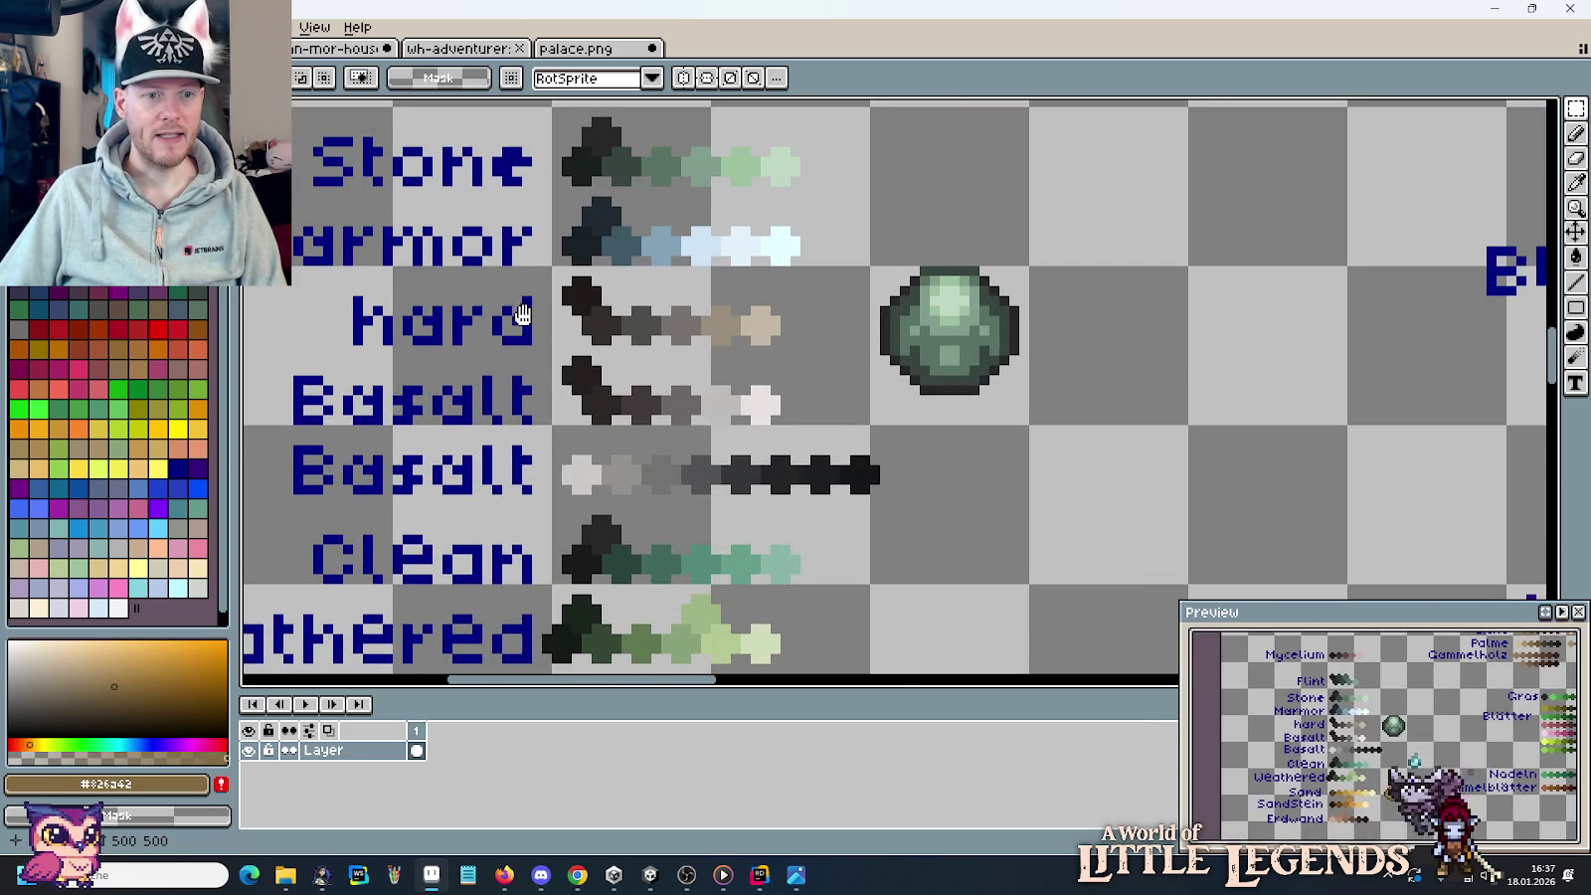
pyautogui.moveTo(522, 314); pyautogui.dragTo(713, 550)
# Select and copy the green Clean colour row, then bring up the house tileset's column and slab tiles.
pyautogui.moveTo(1006, 430); pyautogui.dragTo(455, 356)
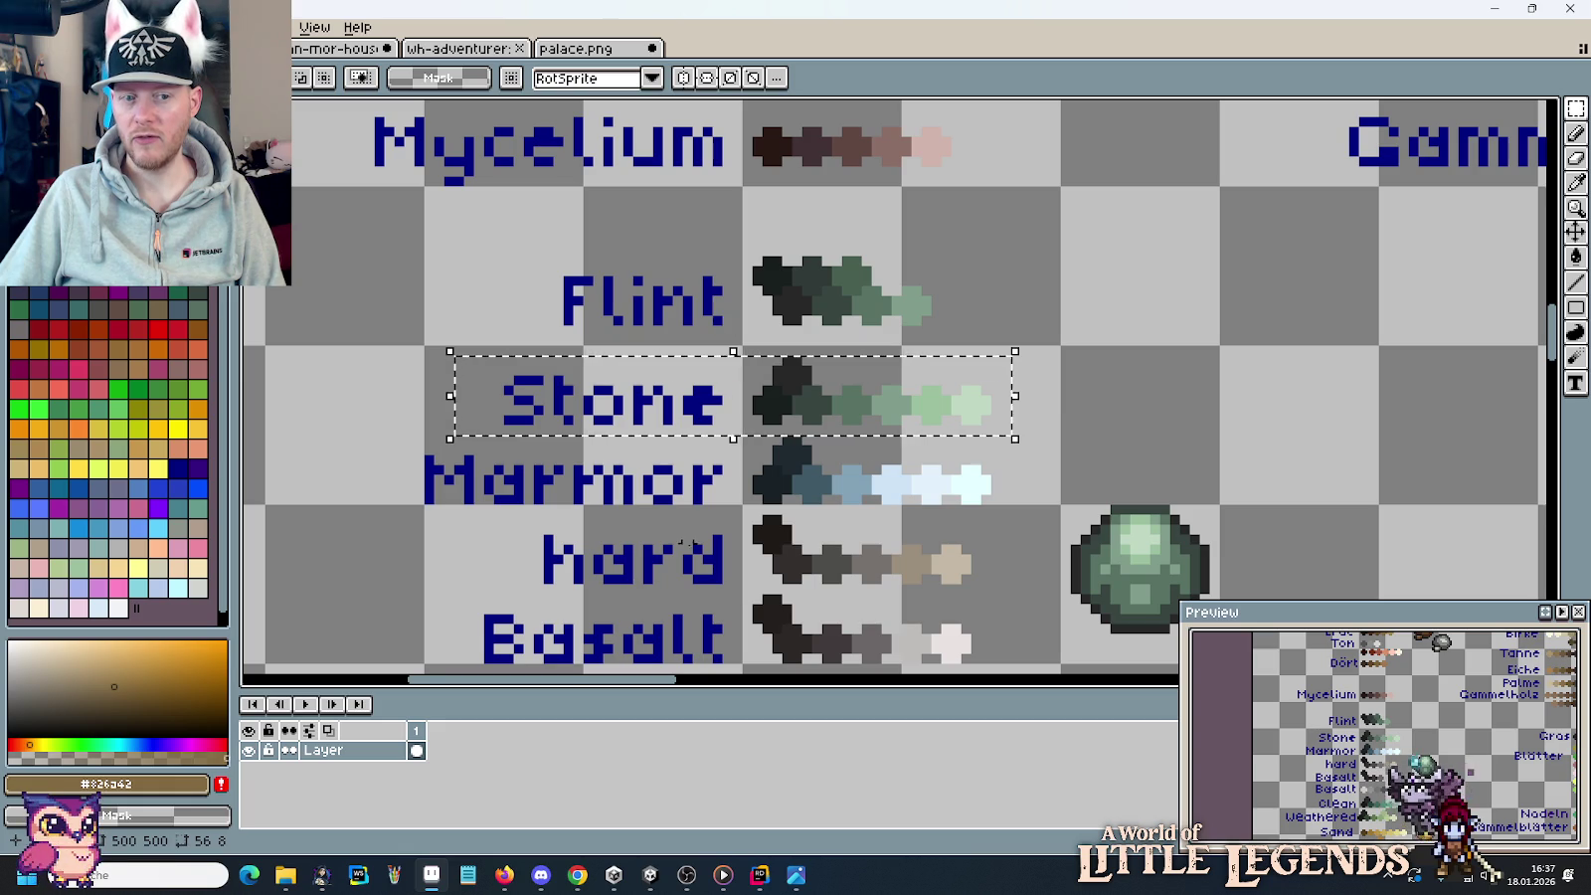
pyautogui.moveTo(685, 541); pyautogui.dragTo(735, 223)
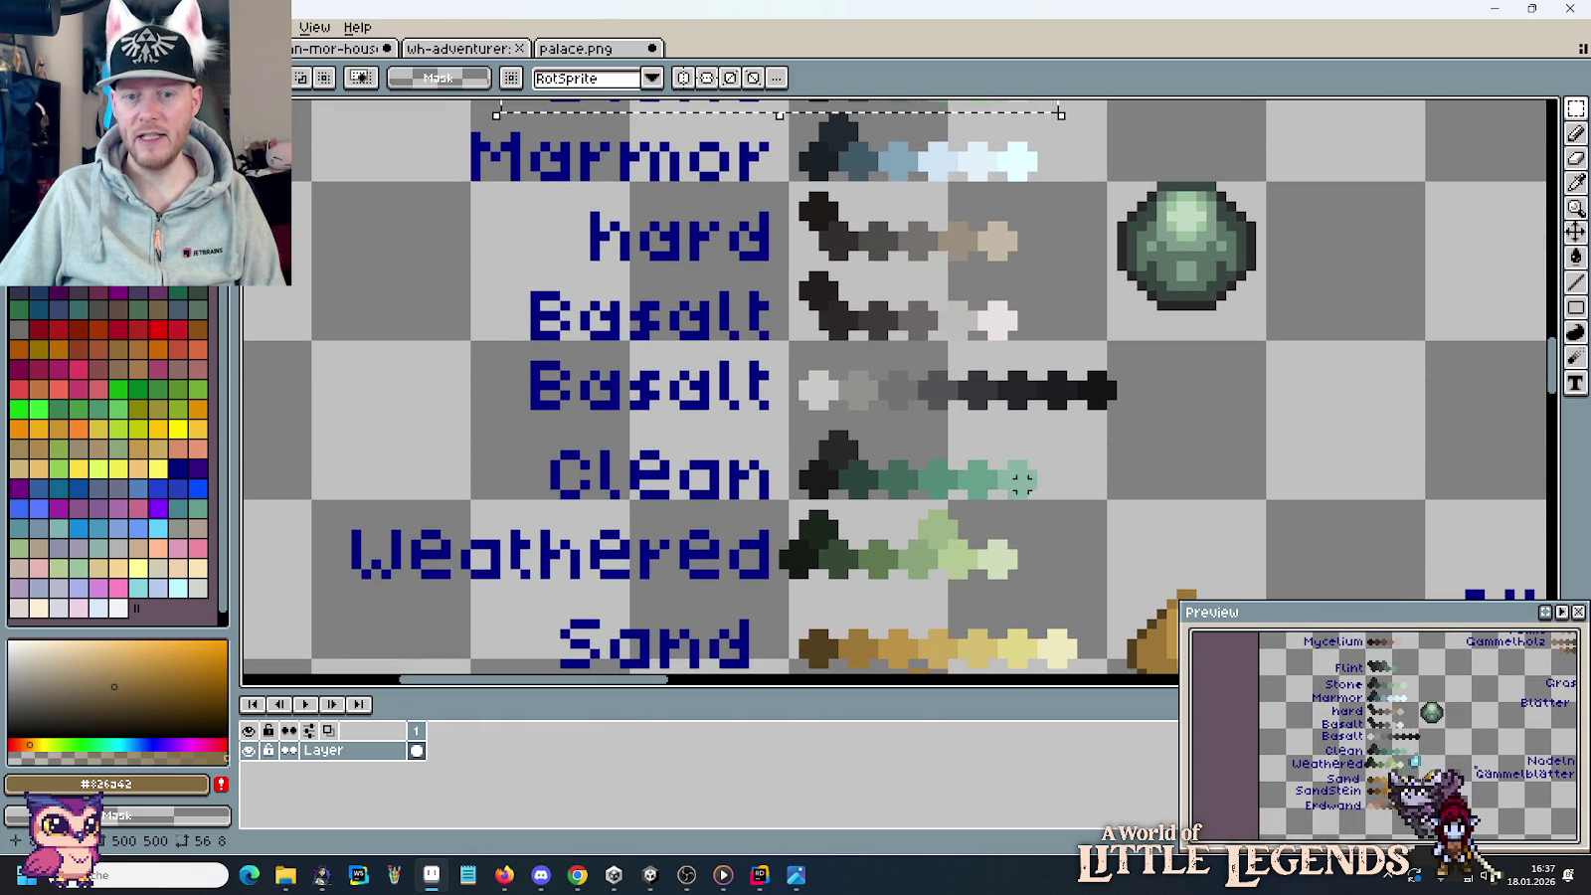
pyautogui.moveTo(1054, 510); pyautogui.dragTo(803, 466)
pyautogui.click(1087, 495)
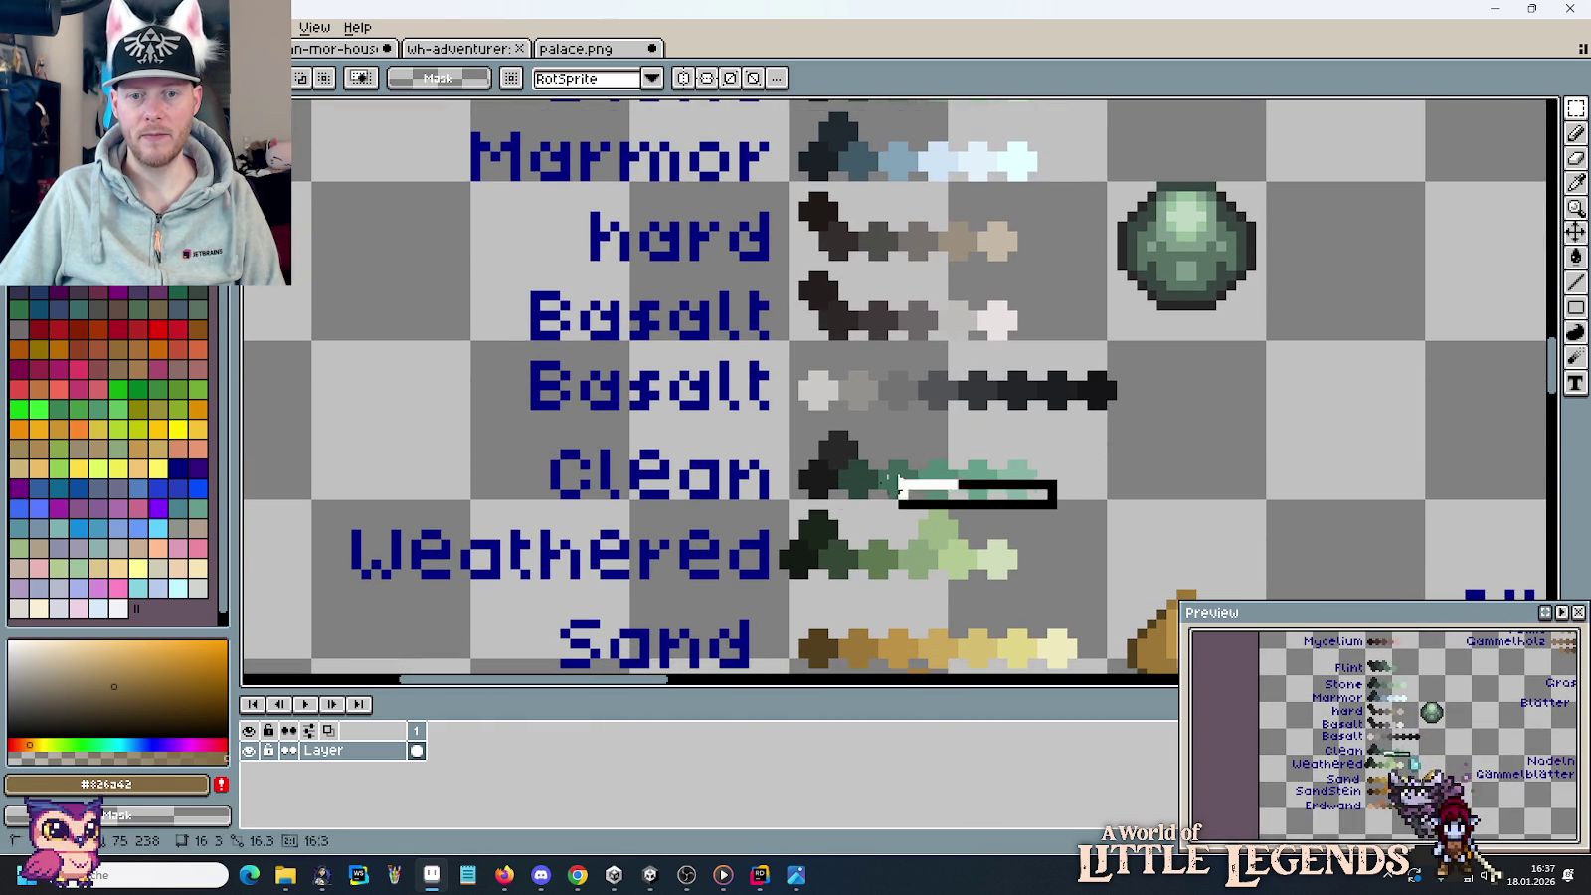
pyautogui.moveTo(898, 484); pyautogui.dragTo(477, 417)
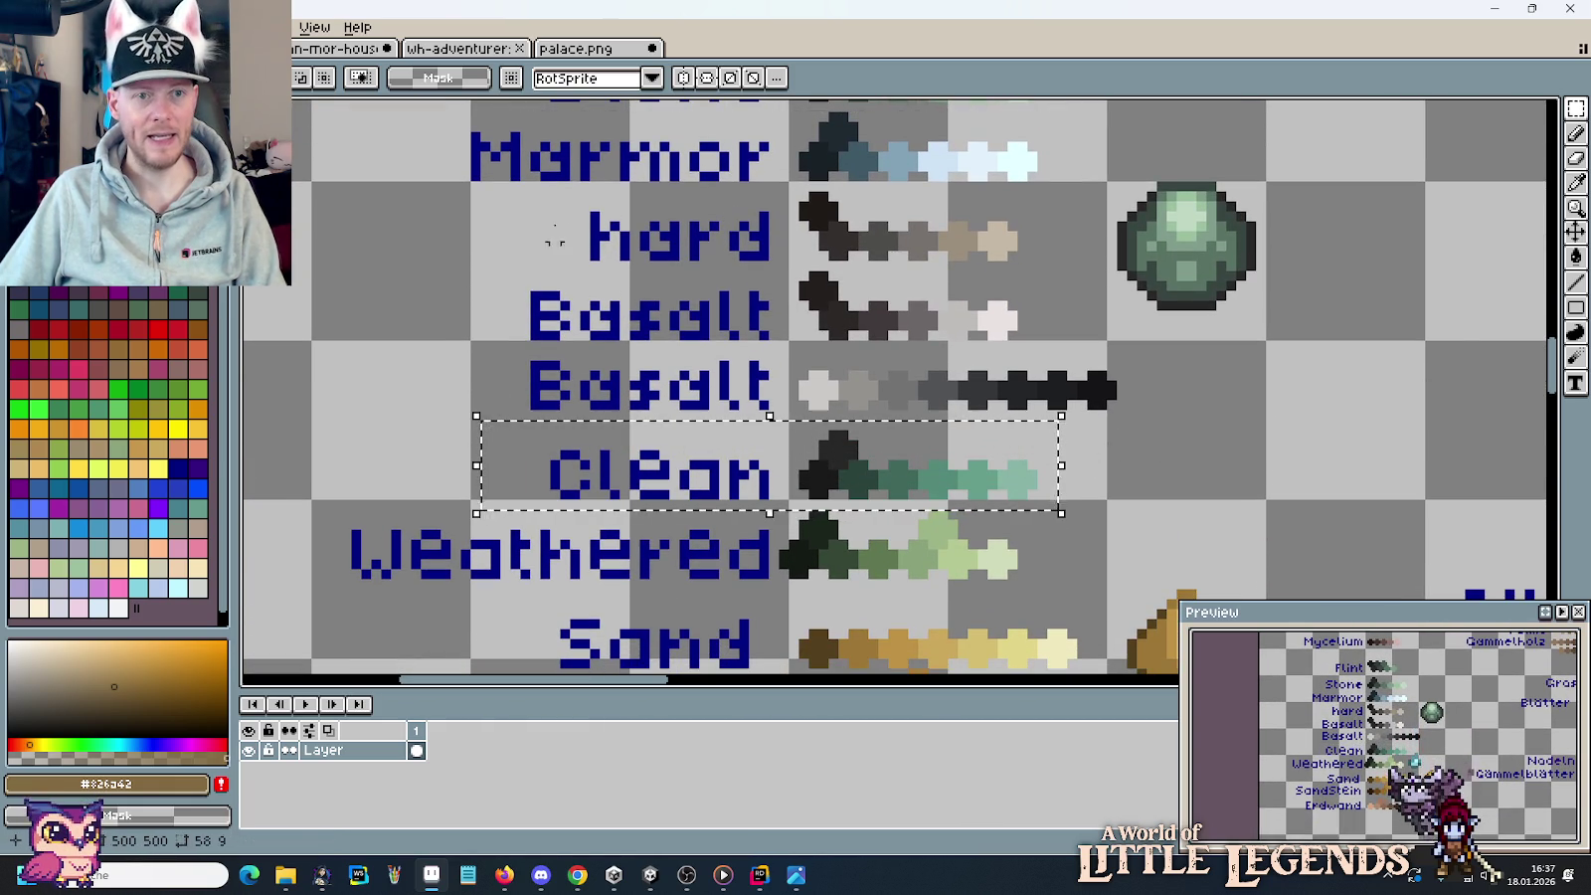
pyautogui.hotkey('ctrl', 'Tab')
pyautogui.scroll(1, 855, 526)
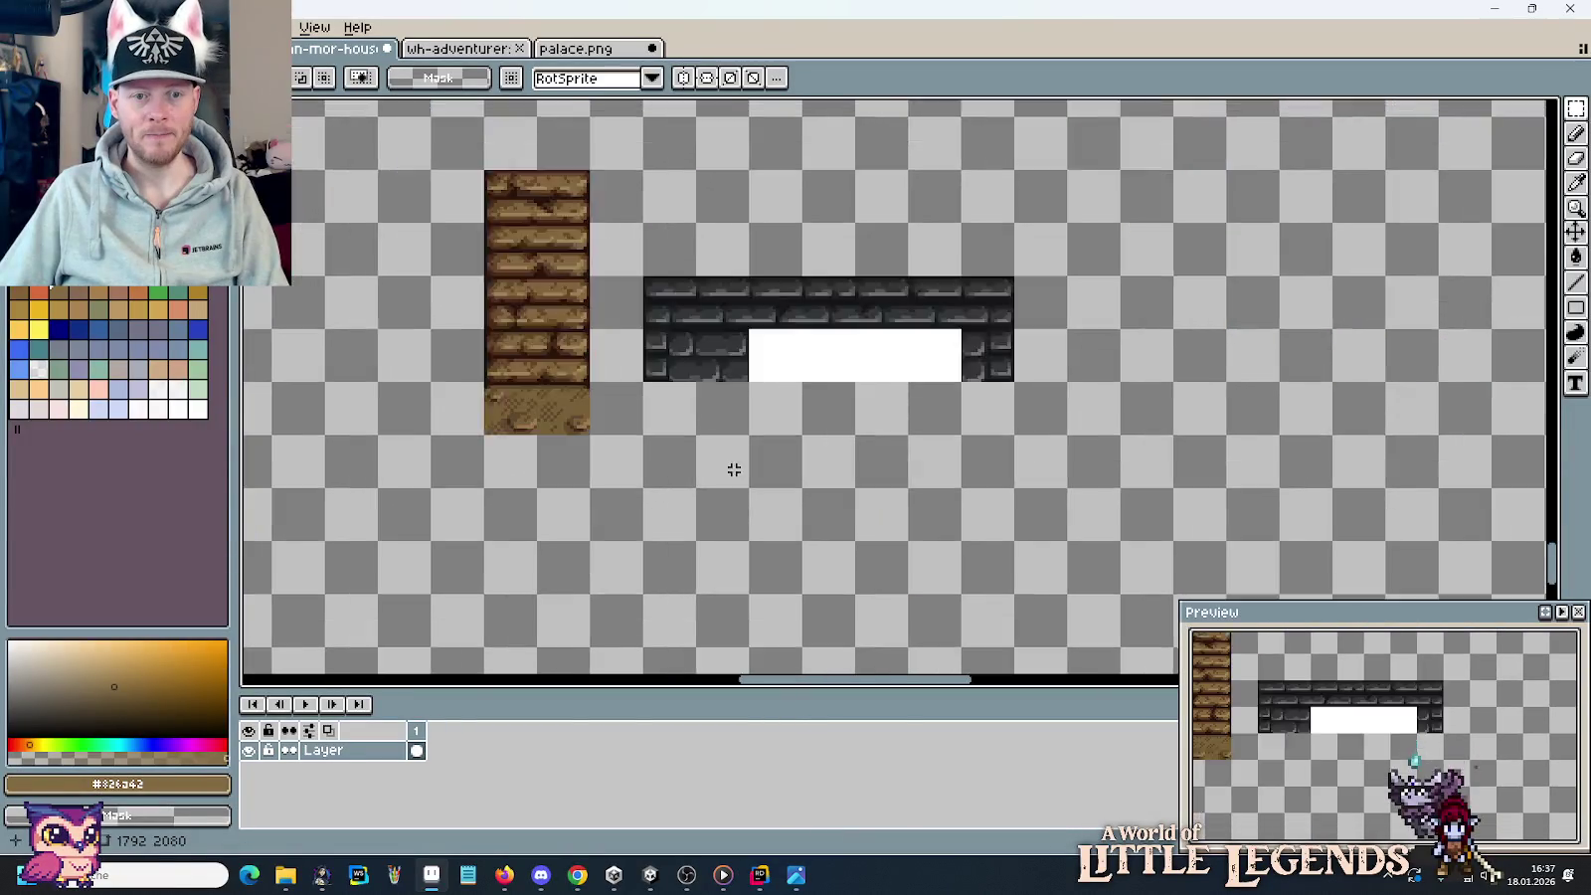
pyautogui.scroll(1, 731, 464)
pyautogui.moveTo(778, 394)
pyautogui.mouseDown()
pyautogui.moveTo(905, 464)
pyautogui.moveTo(783, 435)
pyautogui.mouseUp()
# Paste the Clean row, select the dark brick slab, and paint light-green highlights across the bricks.
pyautogui.hotkey('ctrl', 'v')
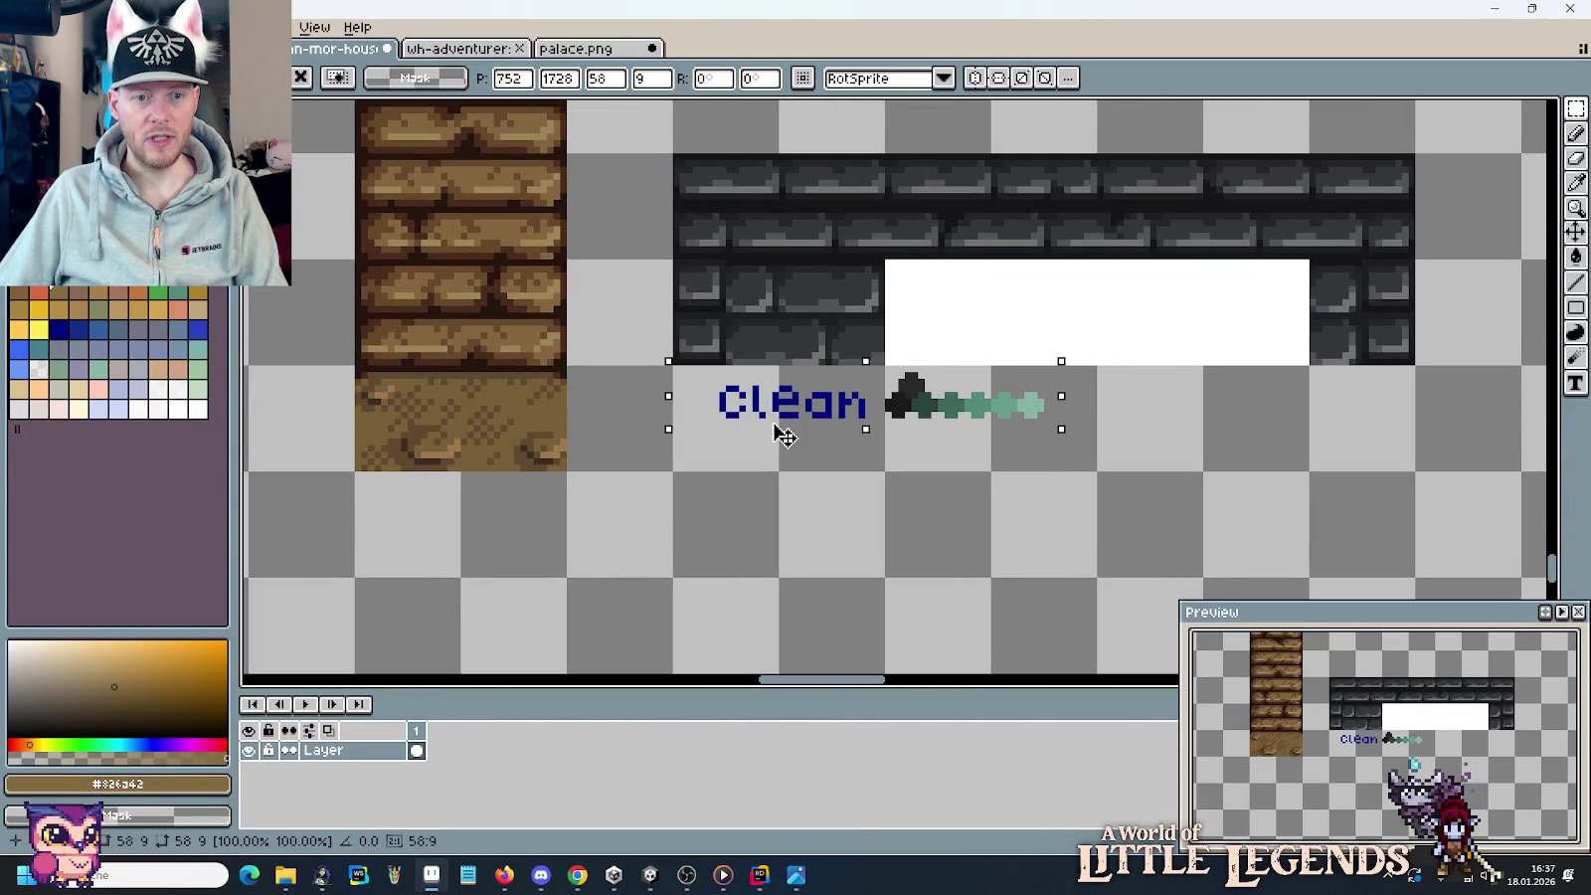
pyautogui.moveTo(775, 289); pyautogui.dragTo(752, 346)
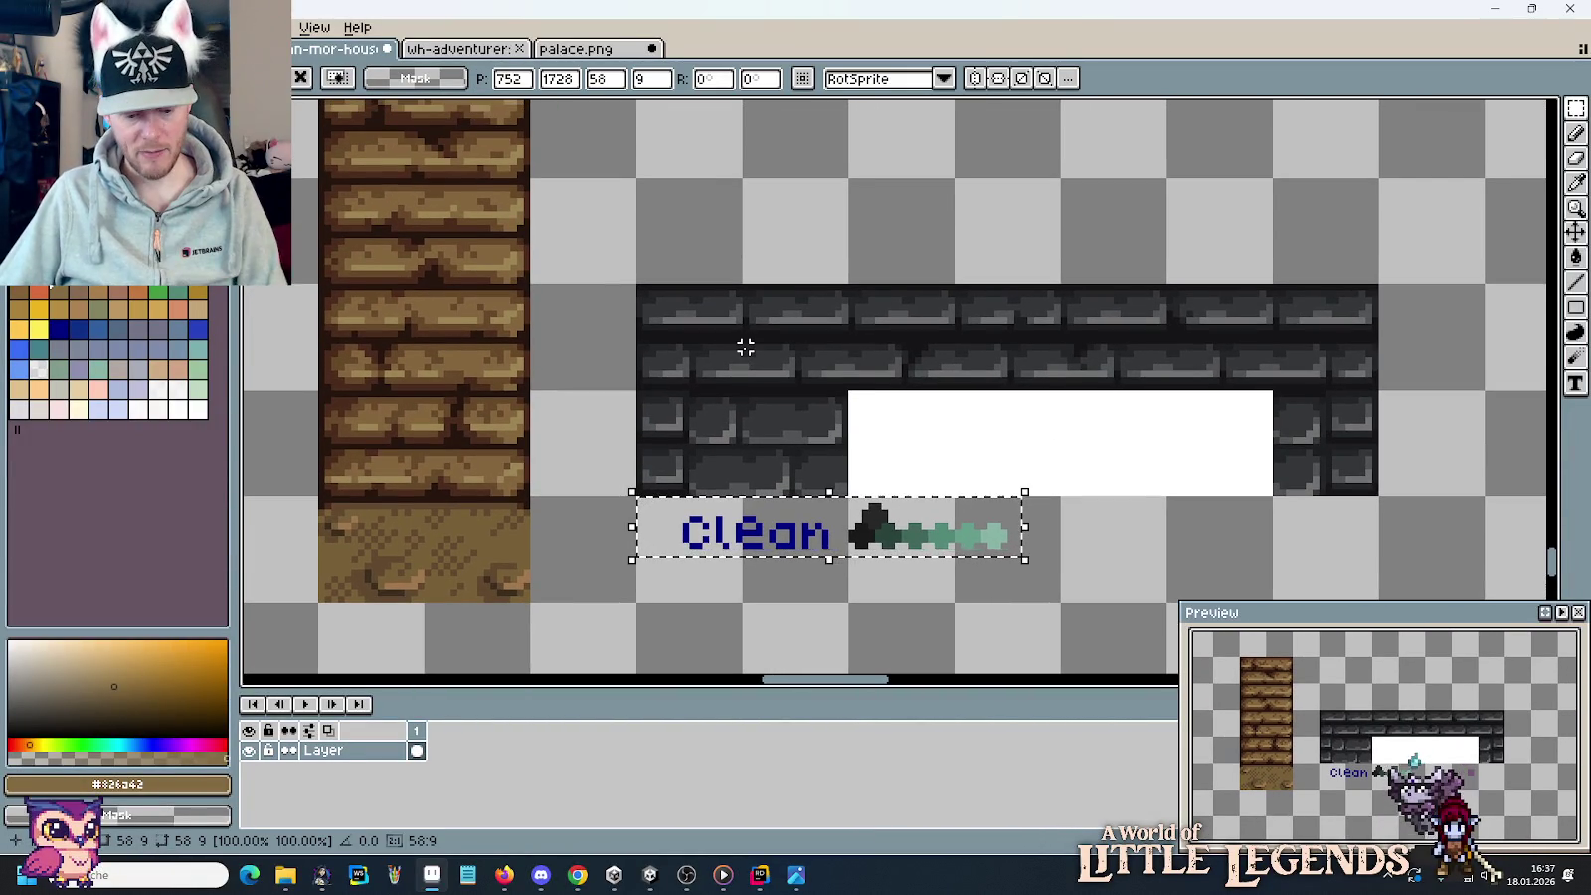
pyautogui.moveTo(636, 286)
pyautogui.mouseDown()
pyautogui.moveTo(1165, 490)
pyautogui.moveTo(1382, 497)
pyautogui.mouseUp()
pyautogui.press('i')
pyautogui.click(840, 425)
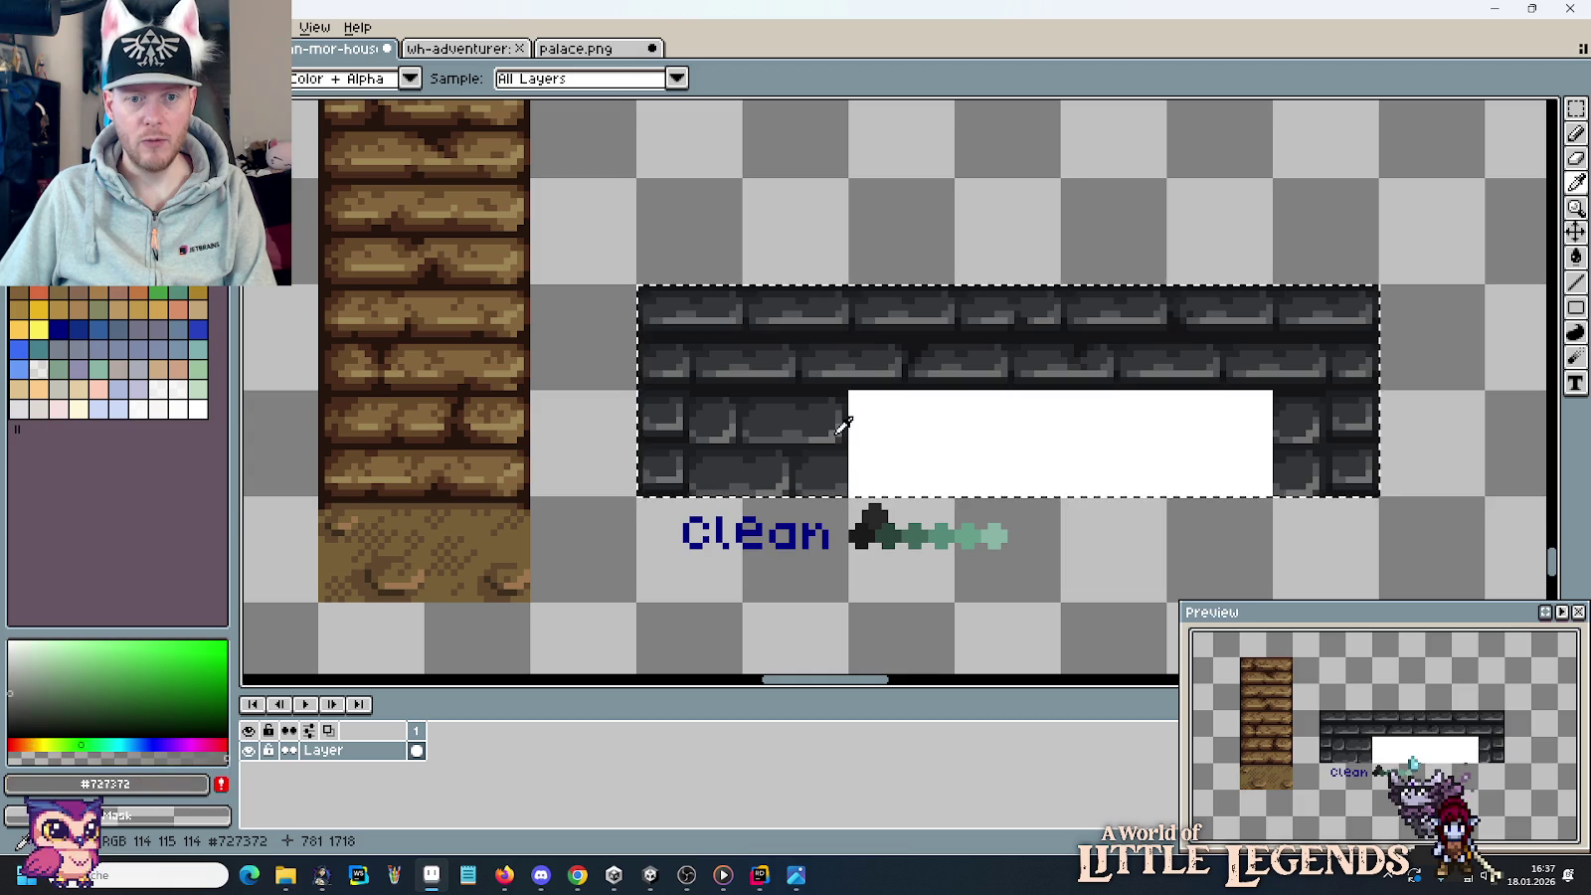
pyautogui.click(1014, 527)
pyautogui.press('b')
pyautogui.moveTo(757, 419)
pyautogui.mouseDown()
pyautogui.moveTo(658, 313)
pyautogui.moveTo(1250, 294)
pyautogui.moveTo(1247, 435)
pyautogui.mouseUp()
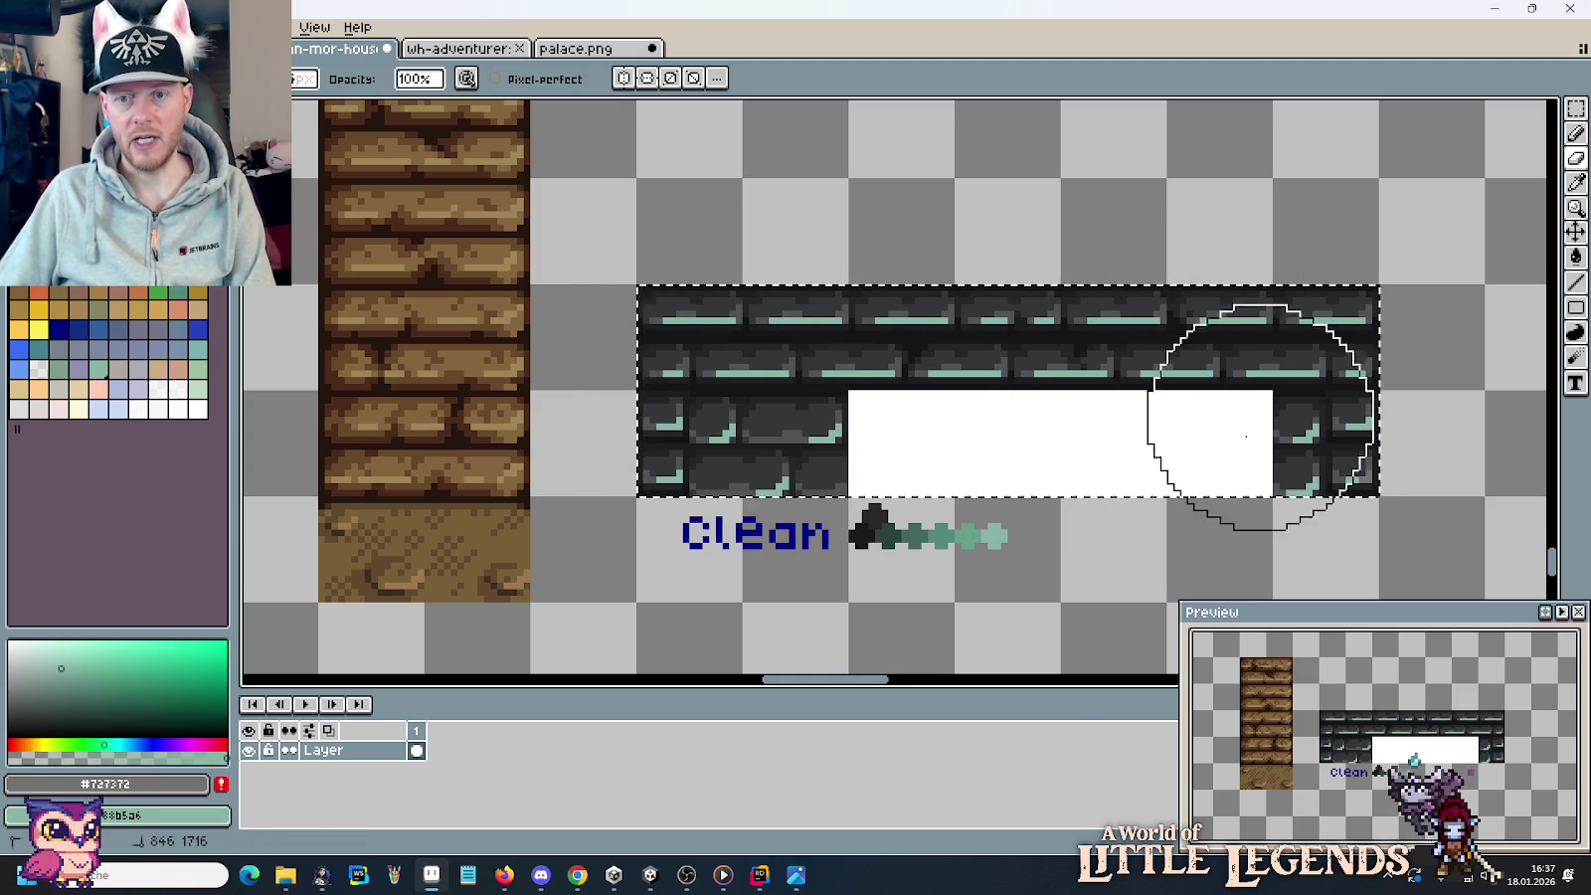
# Turn the brick greys #525456 and #353739 into mid green #558a79 on the brick faces.
pyautogui.press('i')
pyautogui.click(850, 302)
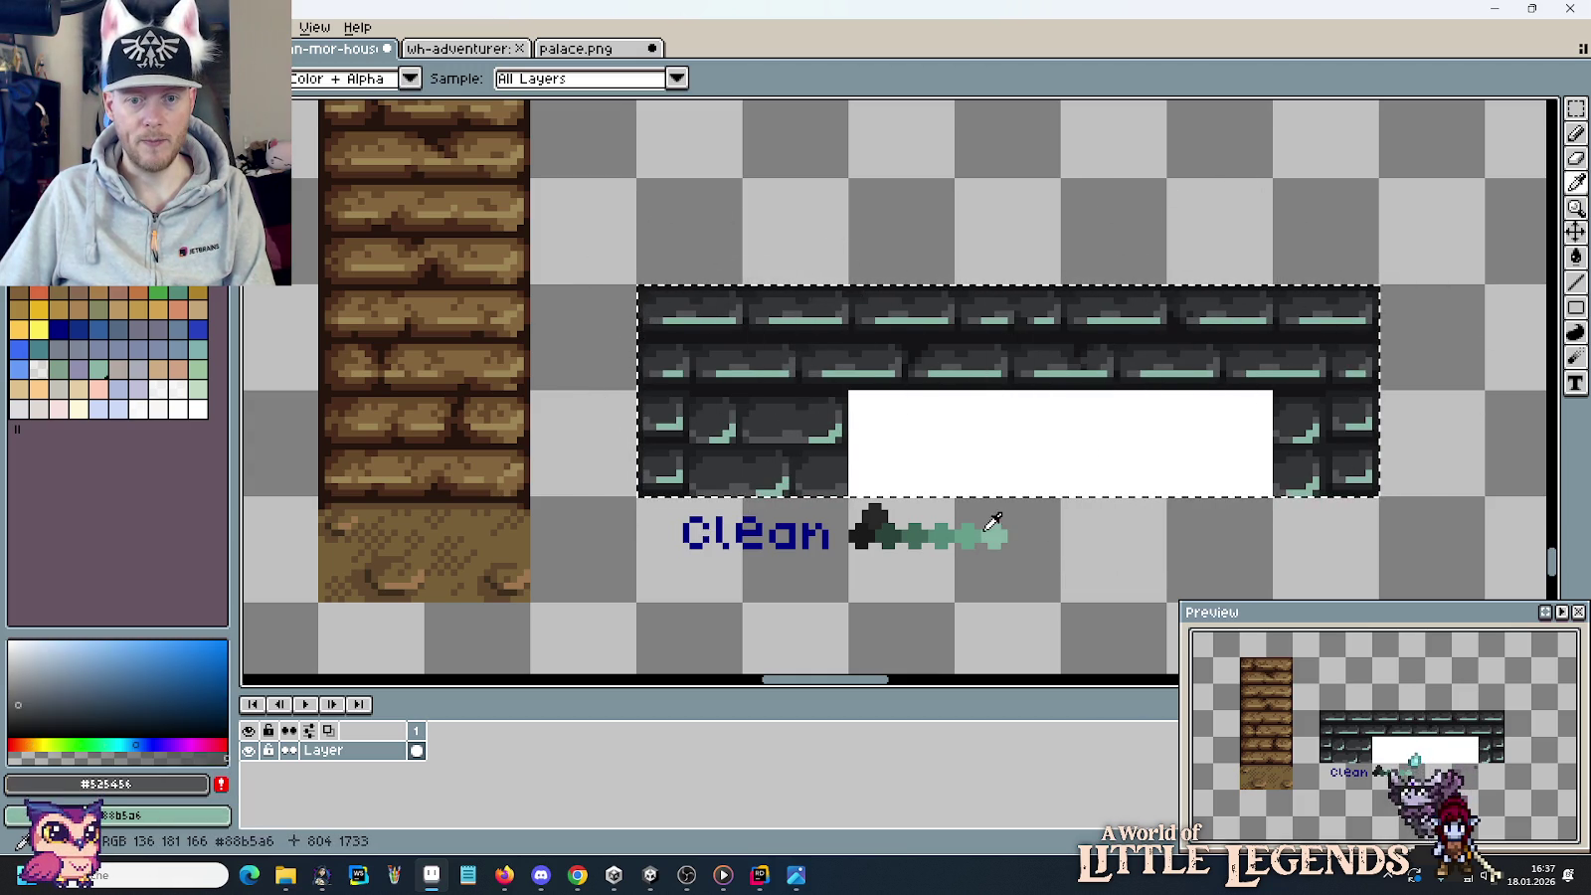
pyautogui.press('b')
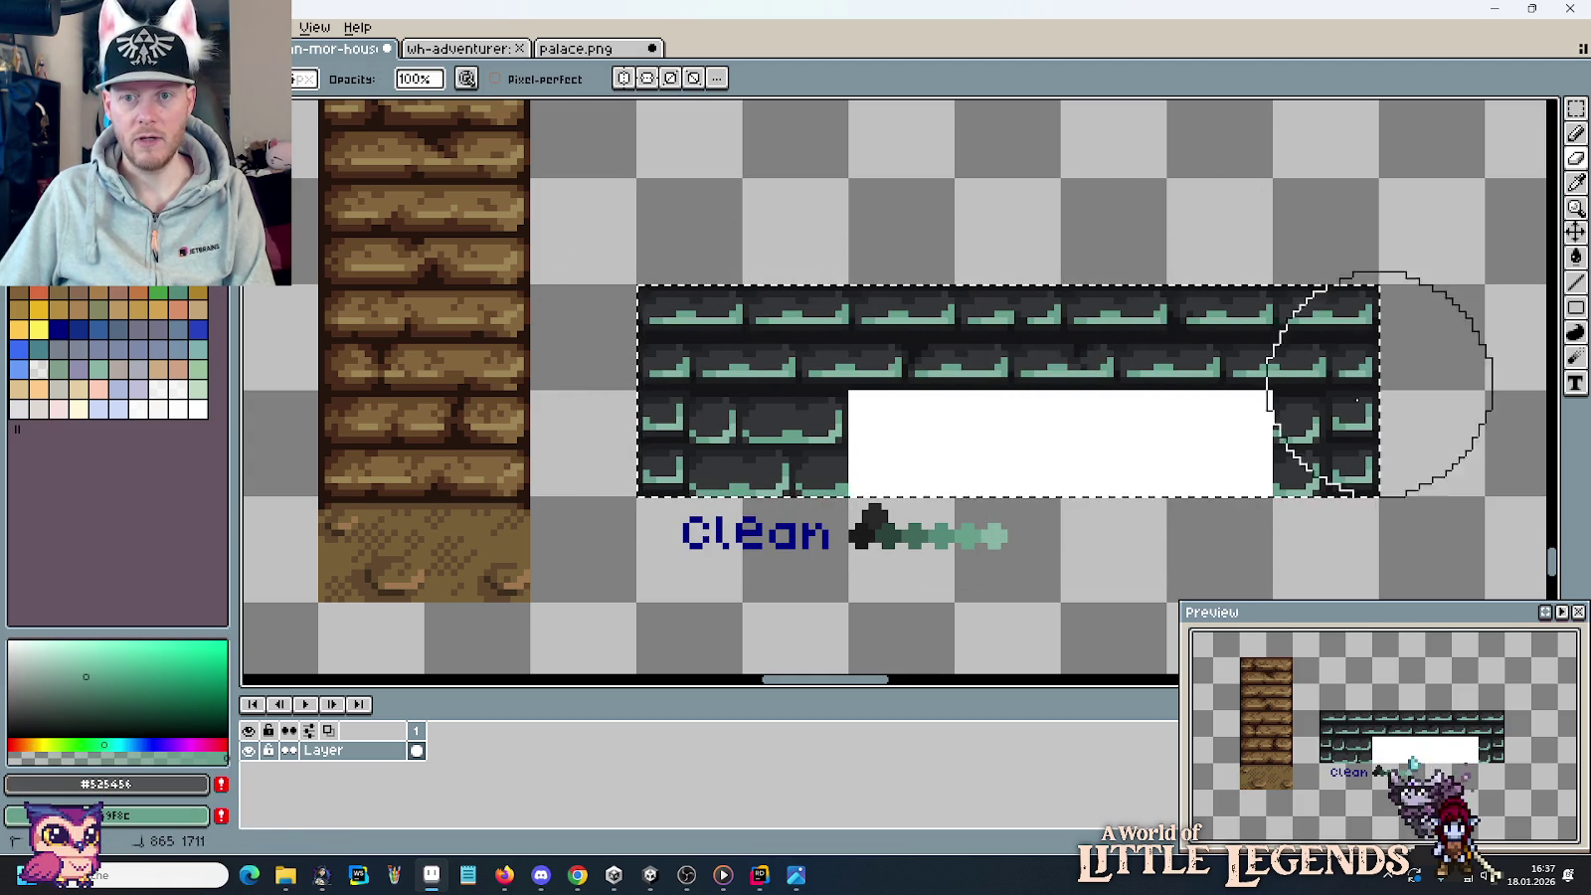
pyautogui.press('i')
pyautogui.click(875, 529)
pyautogui.rightClick(972, 522)
pyautogui.press('b')
pyautogui.moveTo(948, 533)
pyautogui.mouseDown()
pyautogui.moveTo(675, 337)
pyautogui.moveTo(1397, 393)
pyautogui.mouseUp()
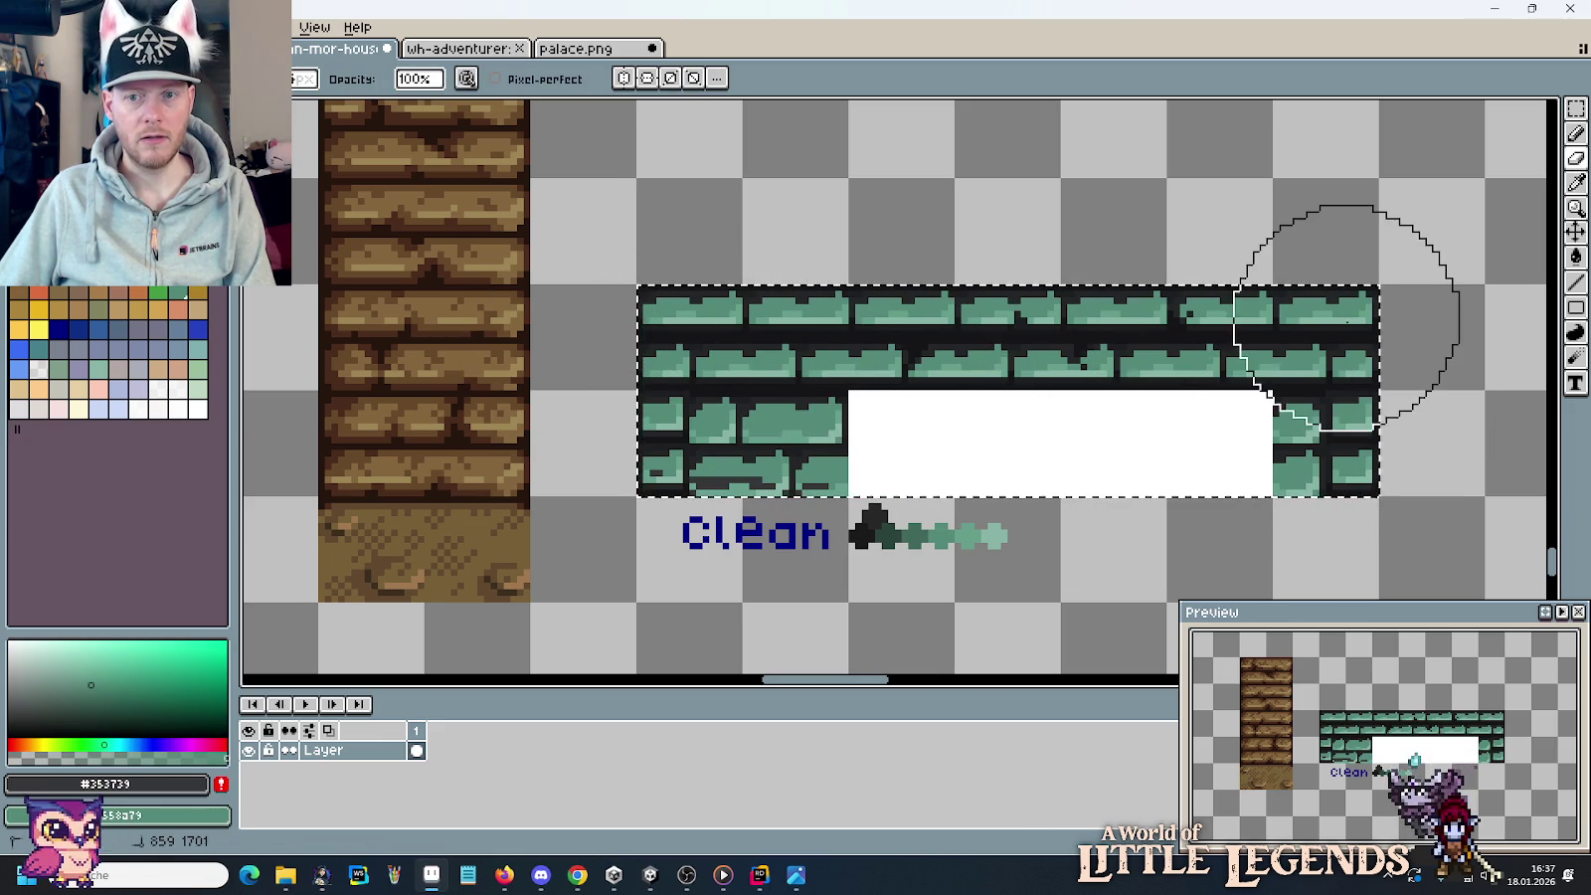
# Repaint the darkest brick grey #242627 shading in darker green #41695c.
pyautogui.press('i')
pyautogui.click(812, 294)
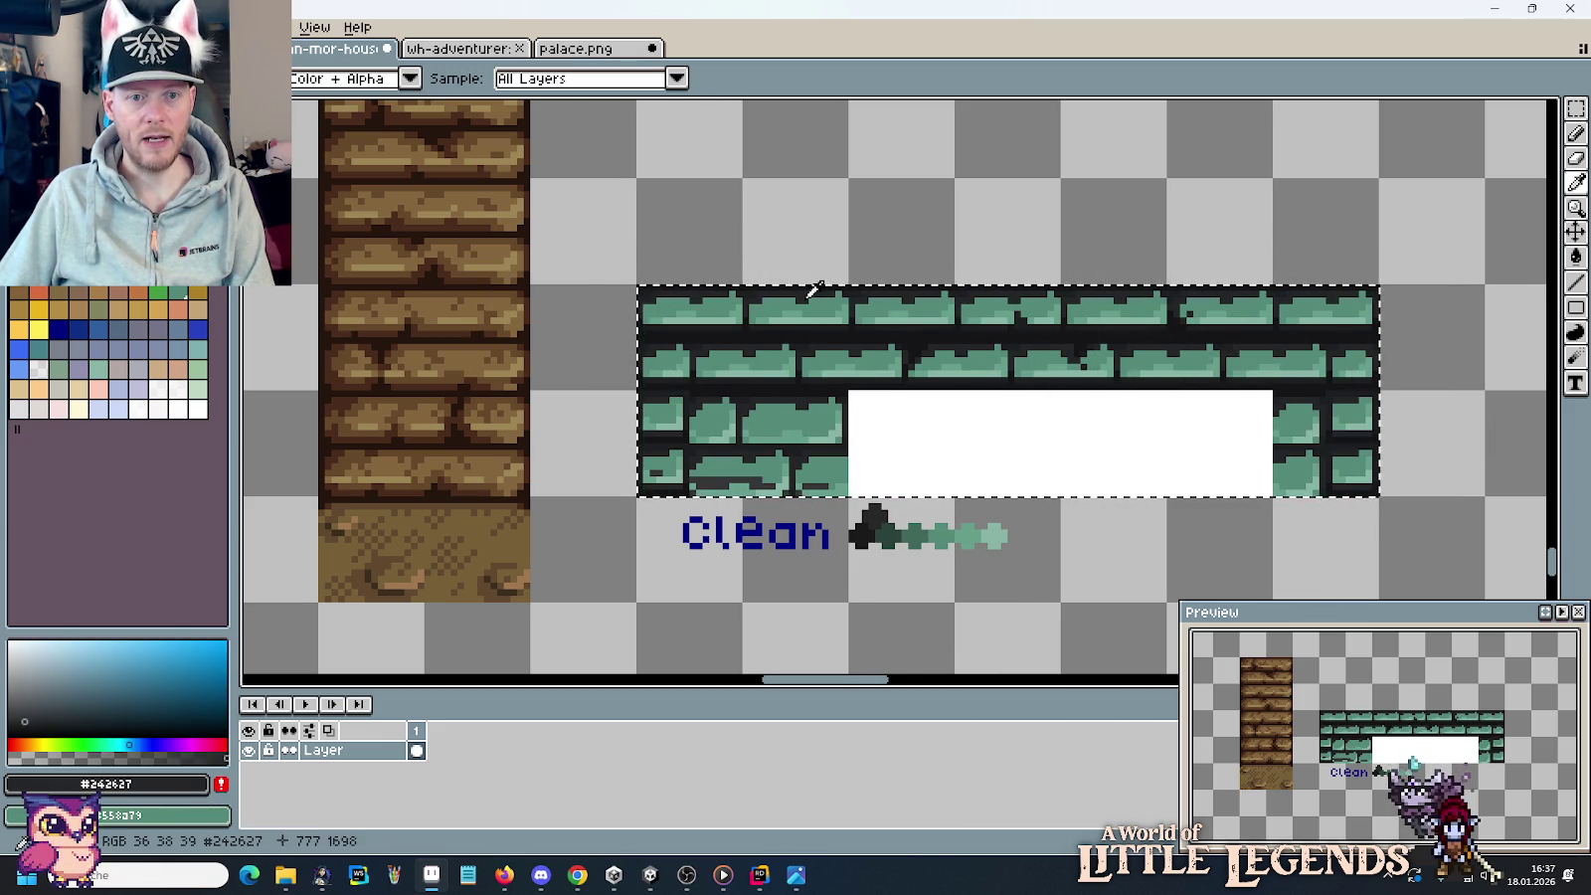
pyautogui.rightClick(923, 527)
pyautogui.press('b')
pyautogui.moveTo(852, 355); pyautogui.dragTo(1126, 537)
# Pick the near-black mortar colour, with dark green #2b443c as the secondary colour.
pyautogui.scroll(1, 764, 288)
pyautogui.scroll(2, 764, 298)
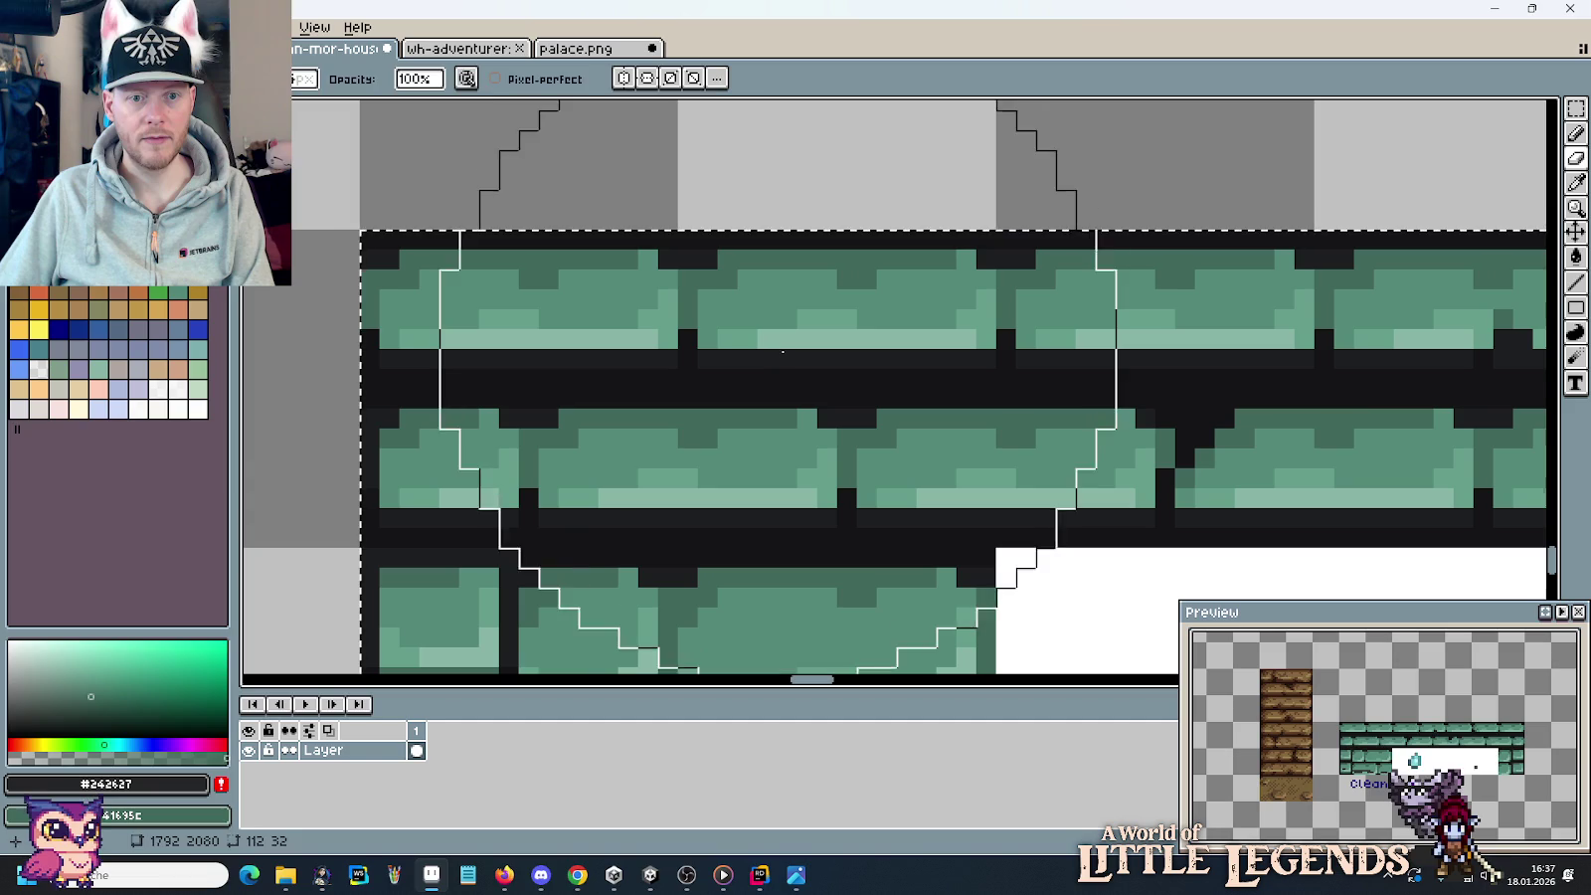
pyautogui.press('i')
pyautogui.click(790, 351)
pyautogui.scroll(-1, 795, 344)
pyautogui.scroll(-1, 832, 412)
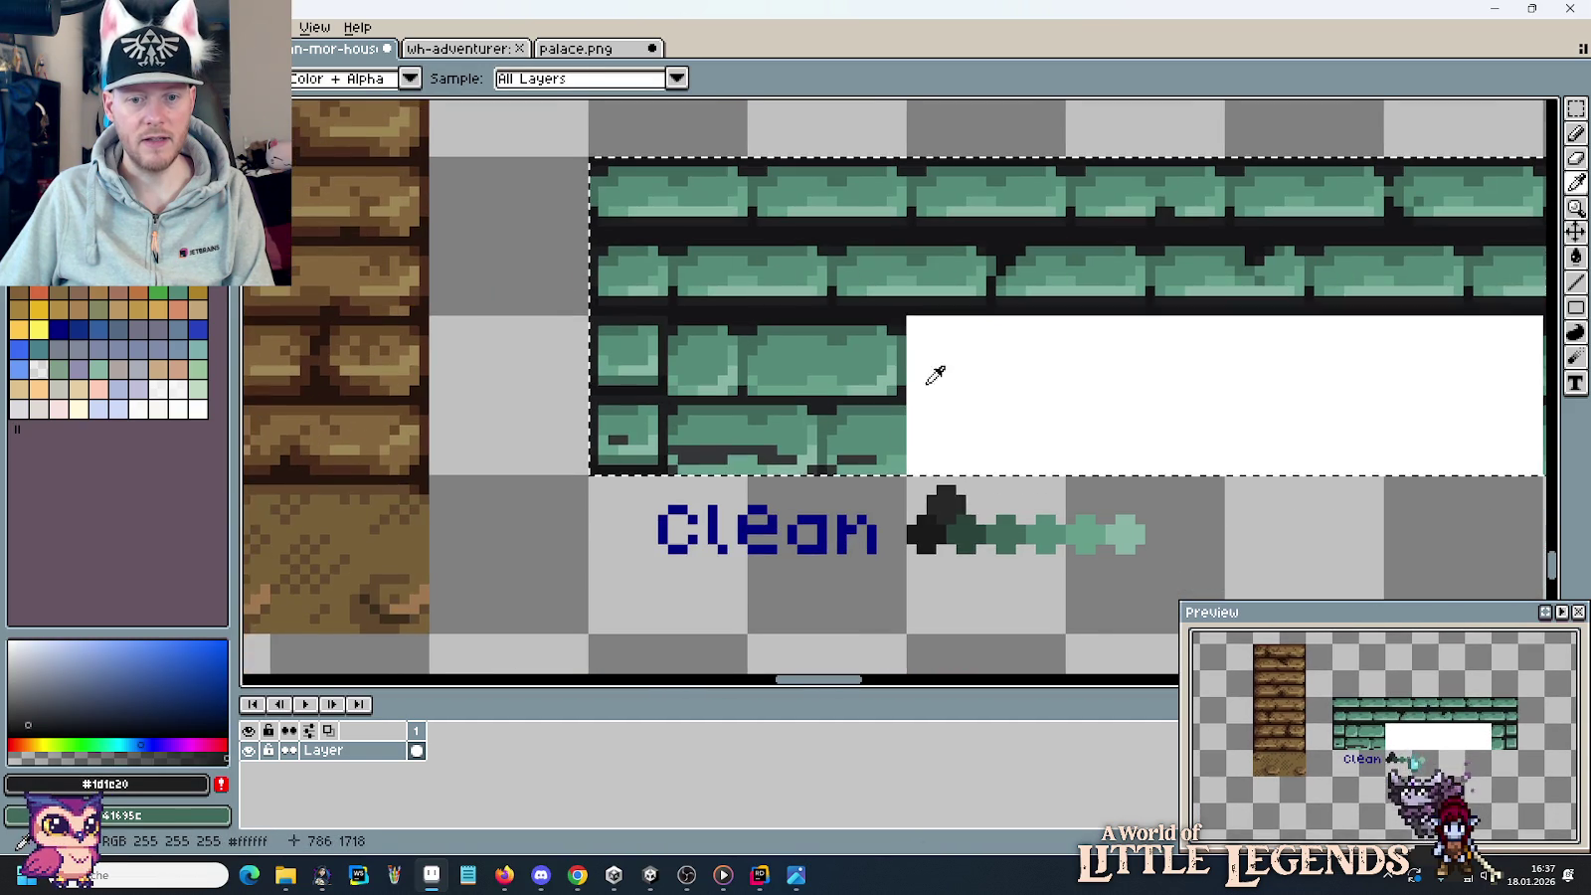
pyautogui.rightClick(968, 529)
pyautogui.press('b')
pyautogui.scroll(-1, 924, 427)
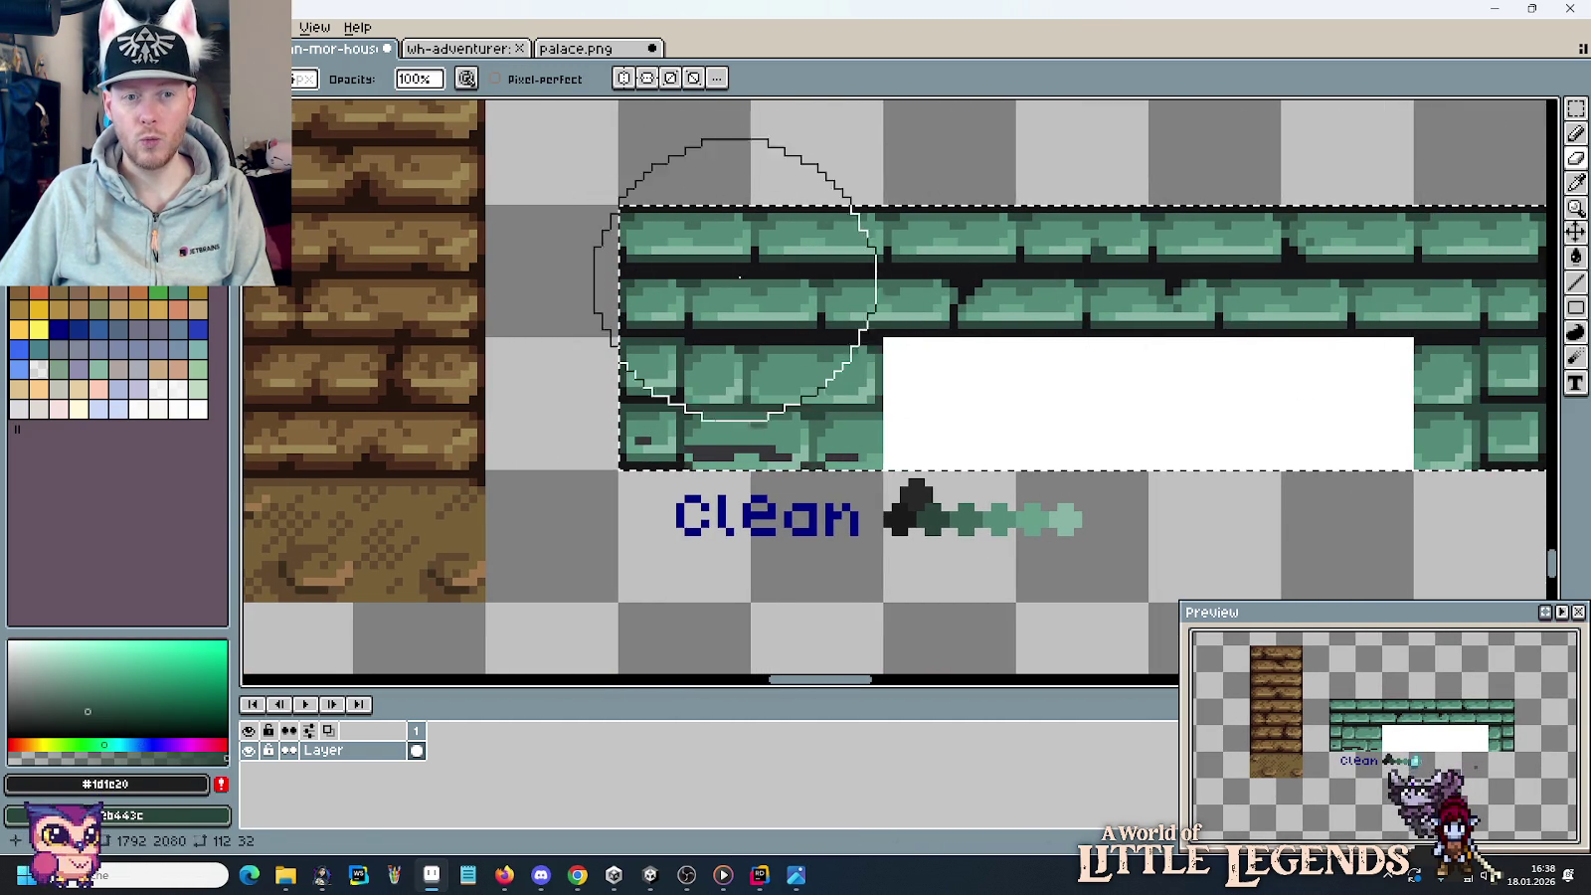
# Sample the near-black outline colour #151517 and clear the selection around the wall.
pyautogui.press('i')
pyautogui.click(741, 264)
pyautogui.scroll(4, 814, 241)
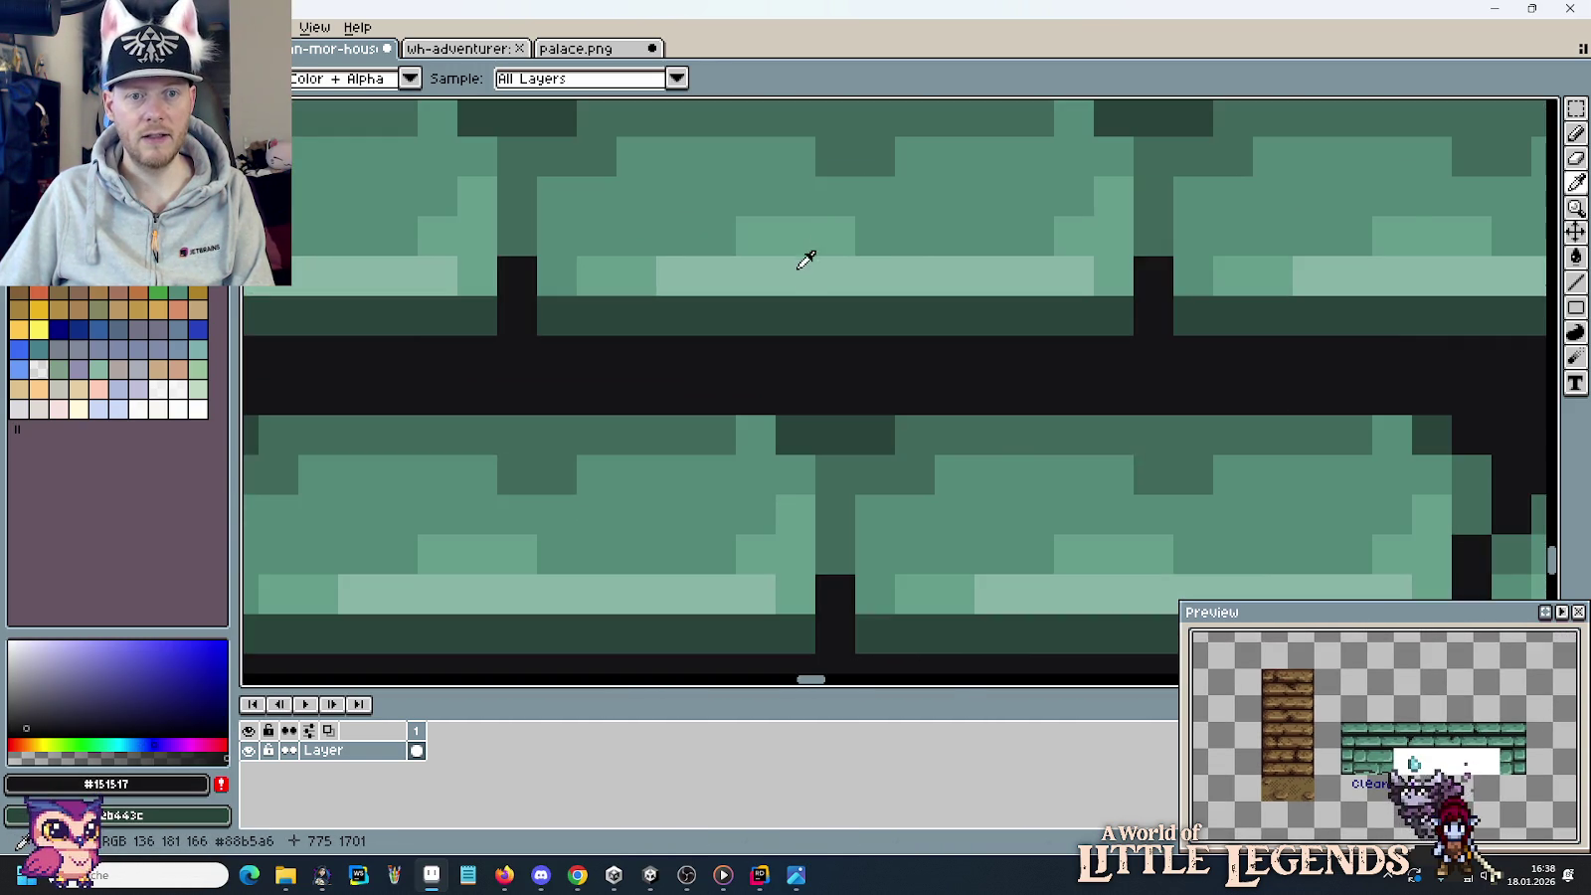
pyautogui.scroll(-4, 806, 259)
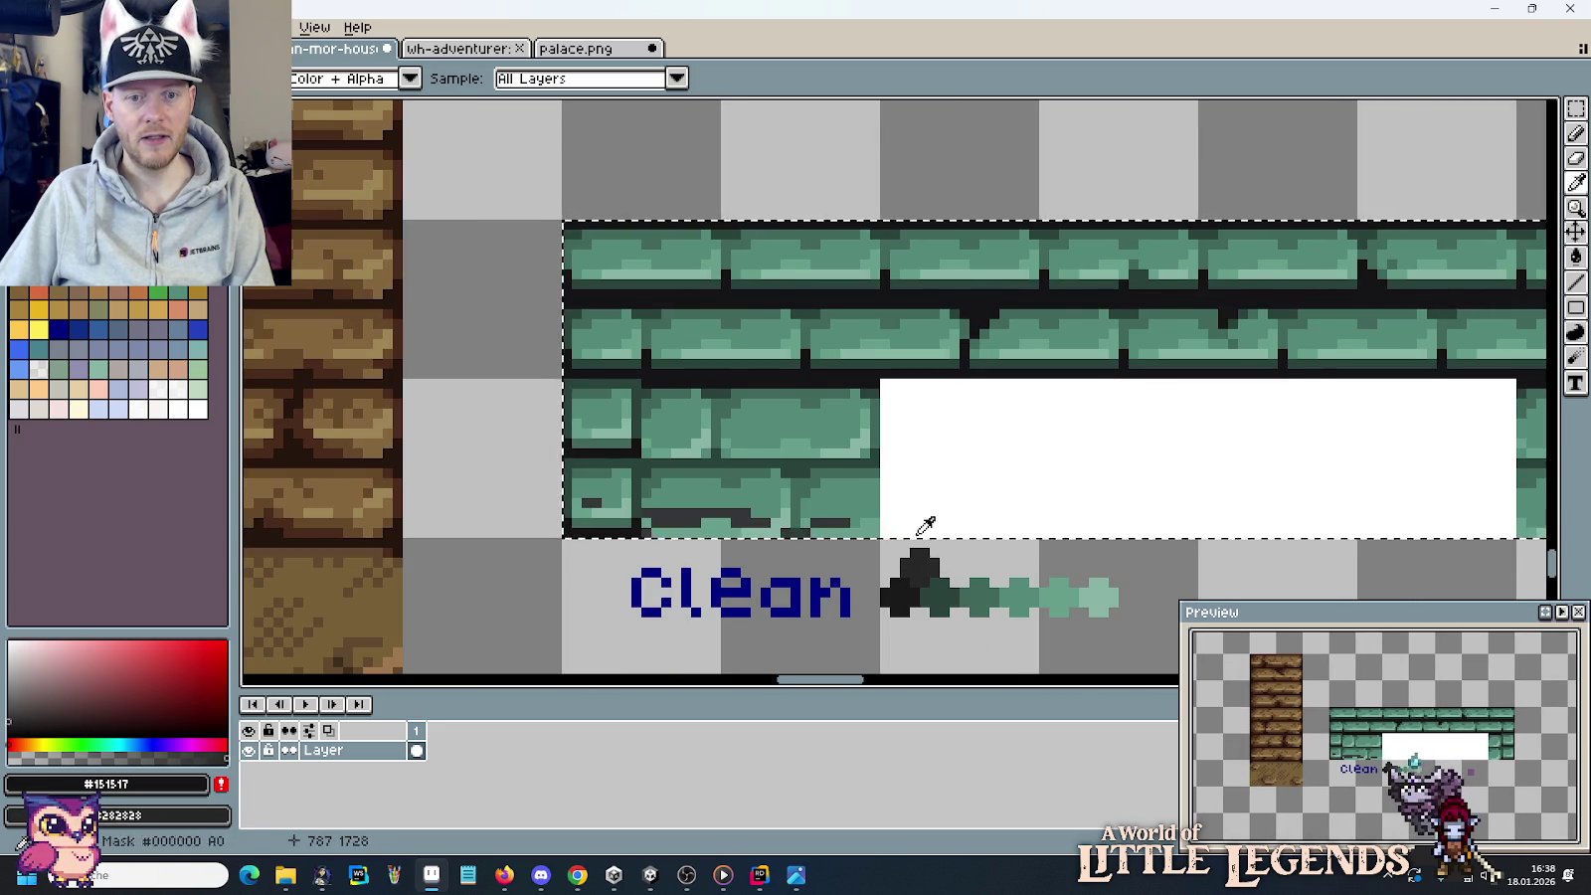
pyautogui.scroll(-1, 926, 525)
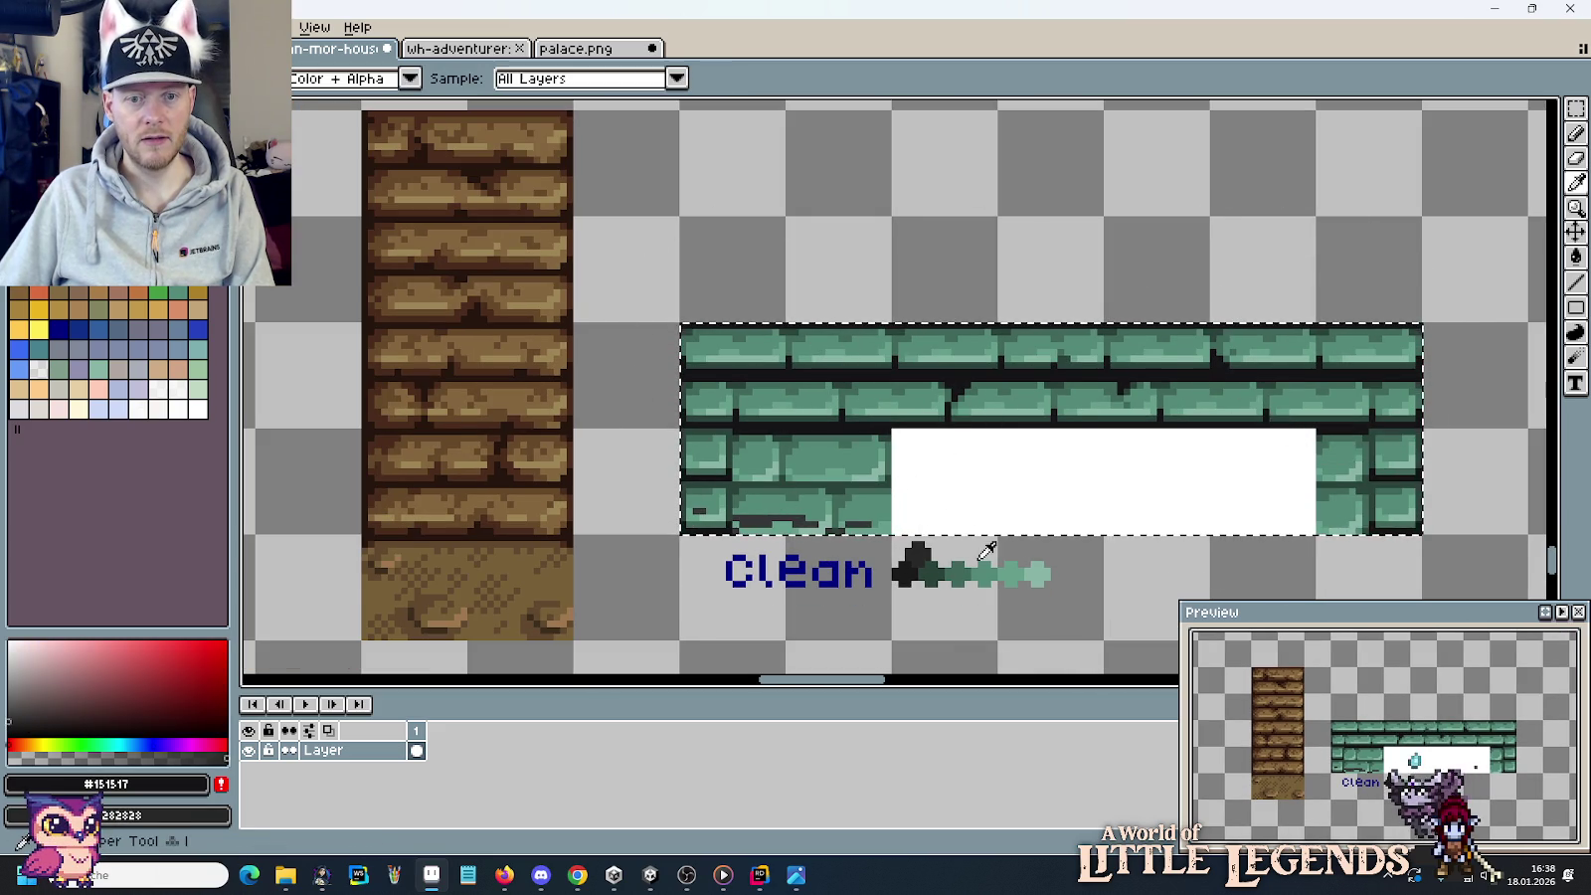
pyautogui.press('e')
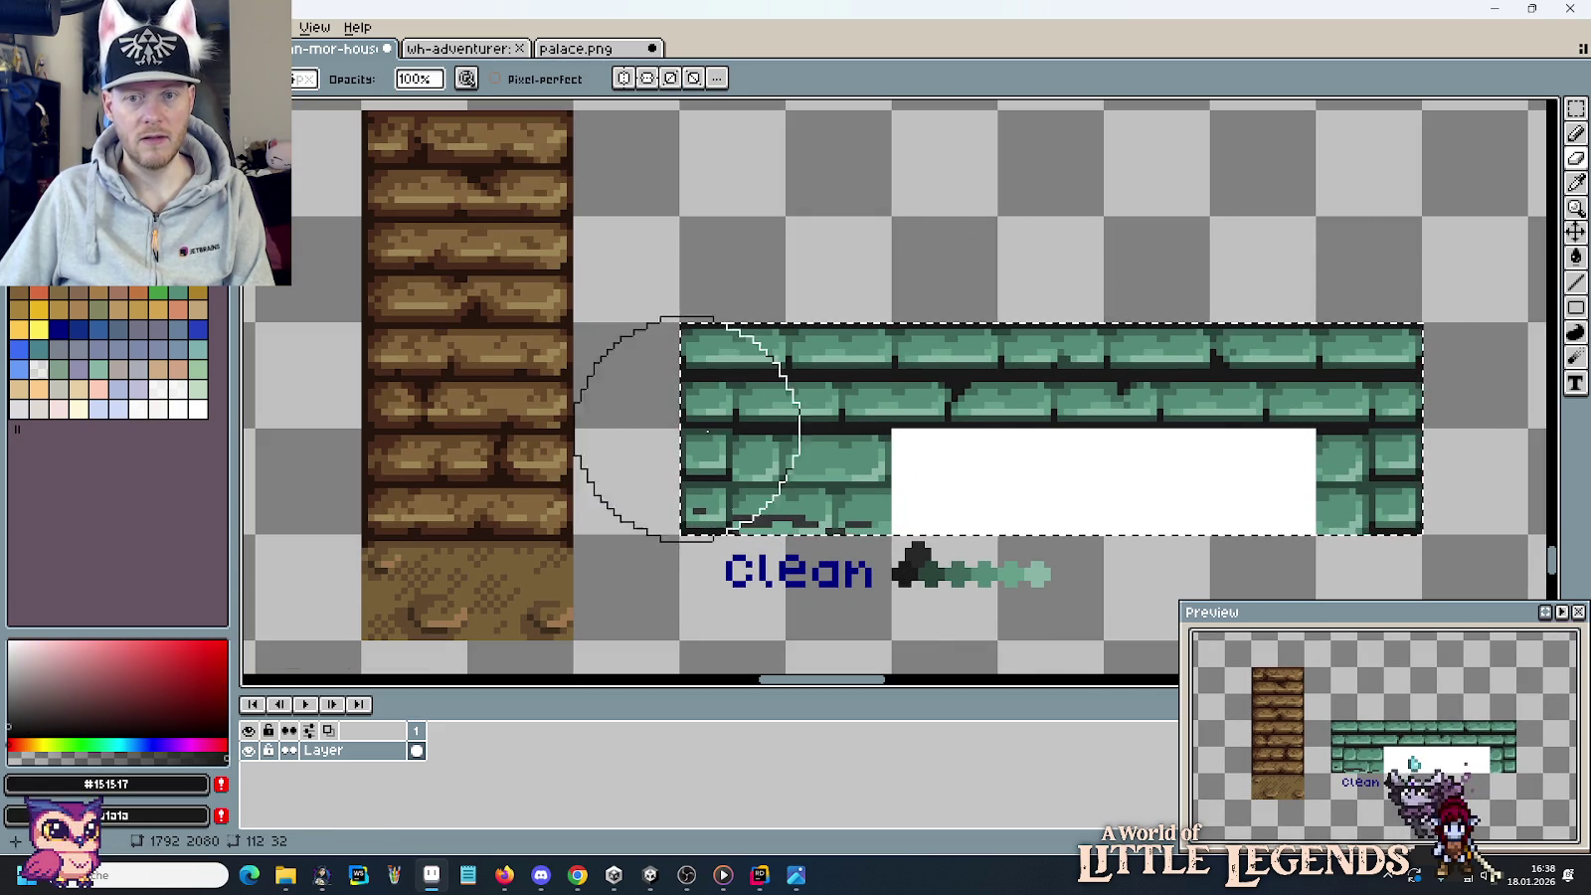
pyautogui.press('m')
pyautogui.hotkey('ctrl', 'd')
pyautogui.scroll(-2, 1167, 232)
# Copy the small green stones to a new spot in the house sheet.
pyautogui.scroll(-1, 1166, 232)
pyautogui.moveTo(1167, 232); pyautogui.dragTo(848, 107)
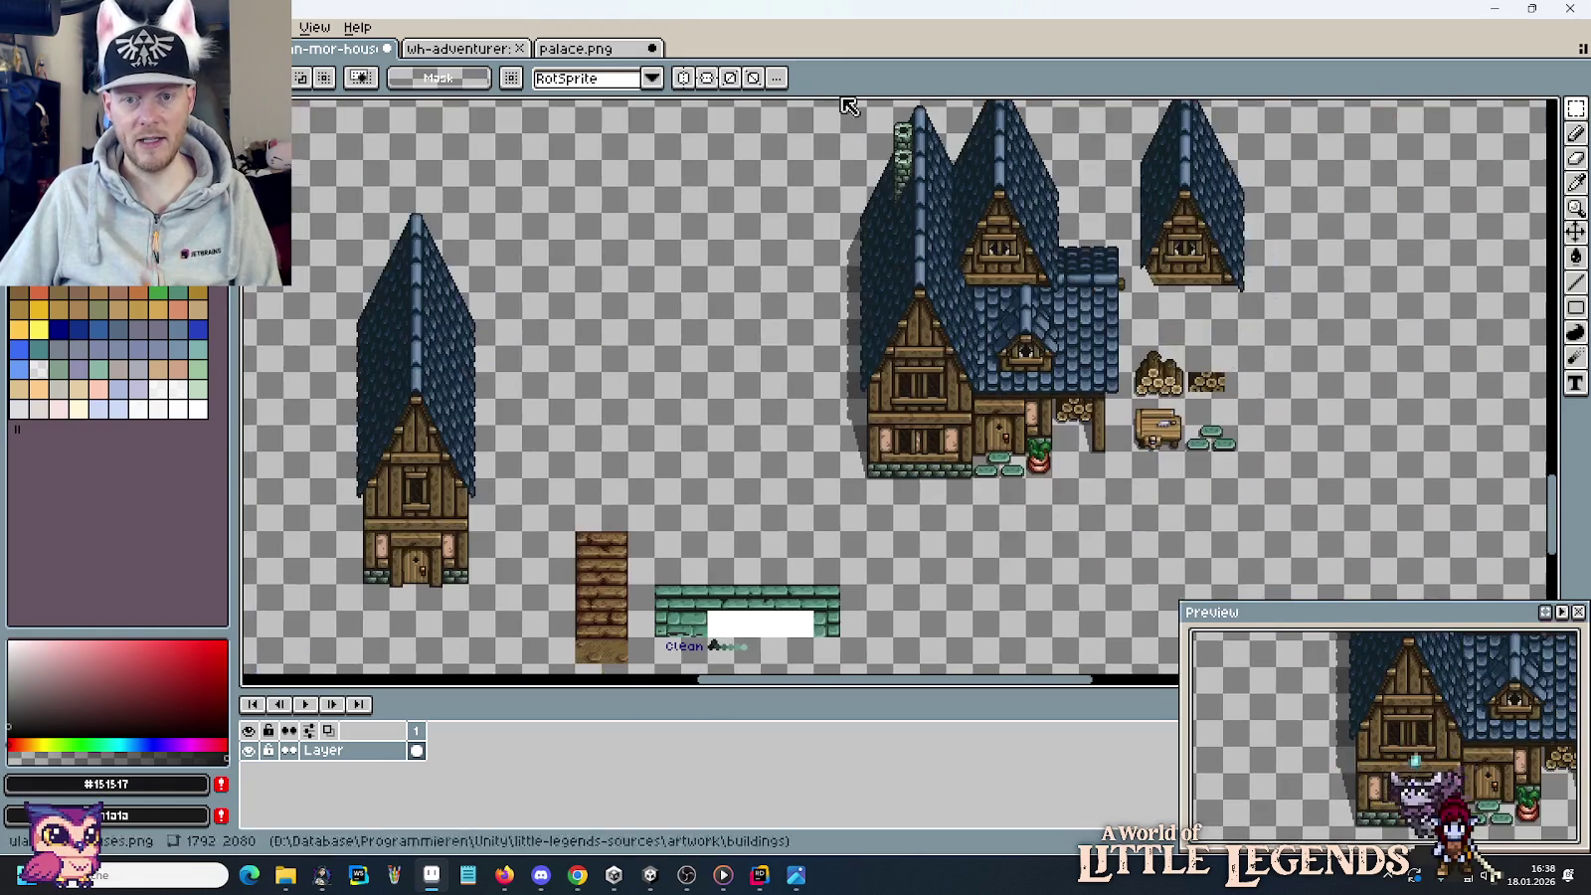
pyautogui.moveTo(1215, 448)
pyautogui.mouseDown()
pyautogui.moveTo(905, 612)
pyautogui.moveTo(979, 447)
pyautogui.moveTo(834, 308)
pyautogui.moveTo(1083, 512)
pyautogui.mouseUp()
pyautogui.press('Return')
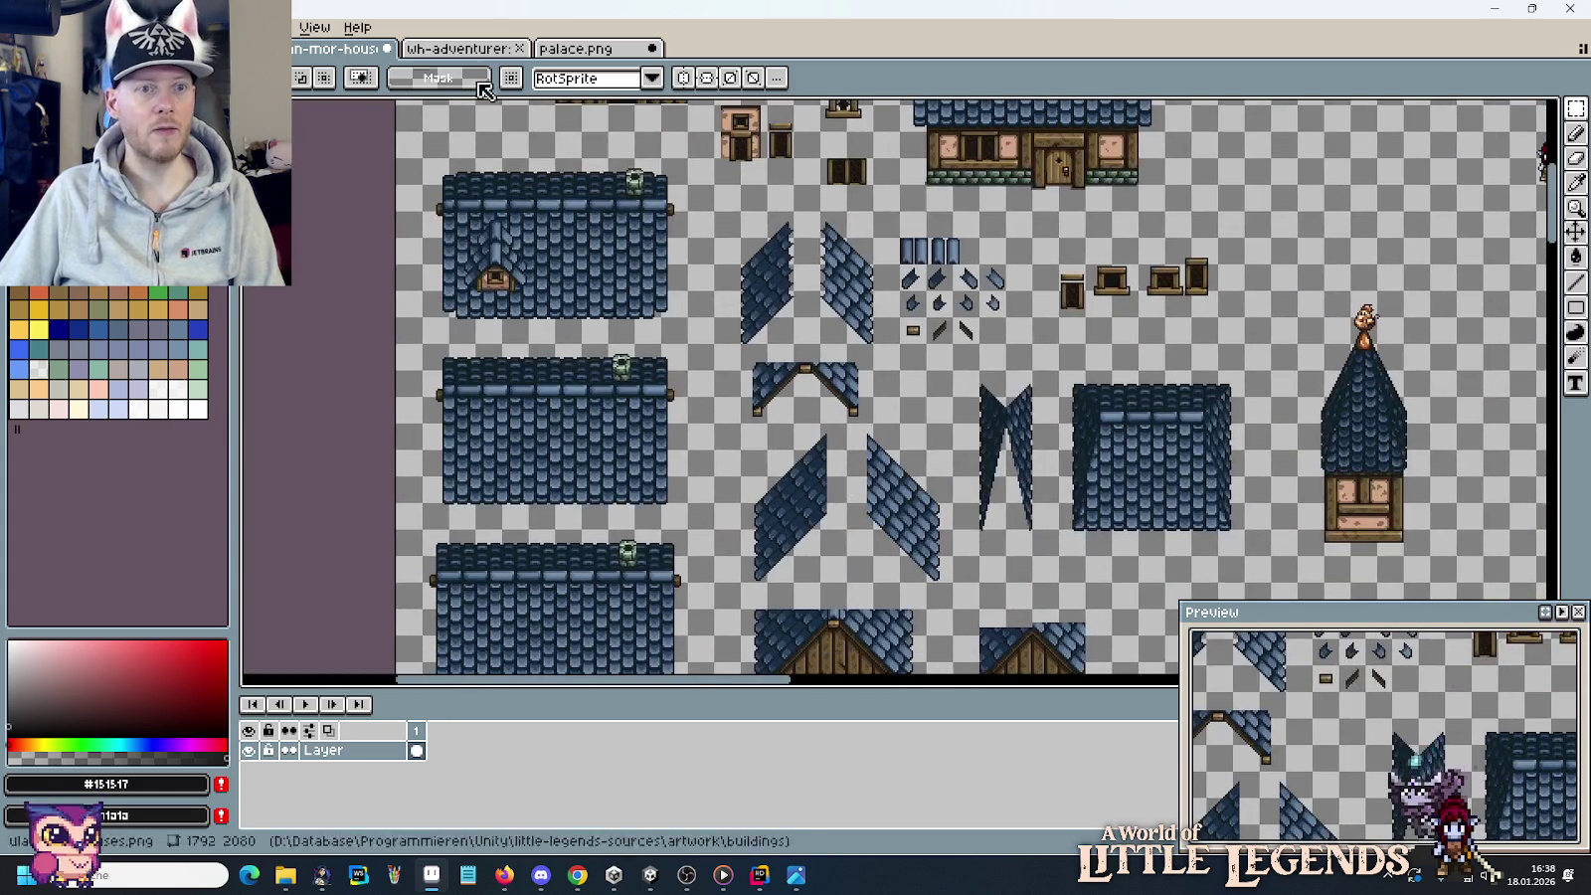
# Select and copy the middle green tile block on the wh-adventurer sheet.
pyautogui.click(460, 48)
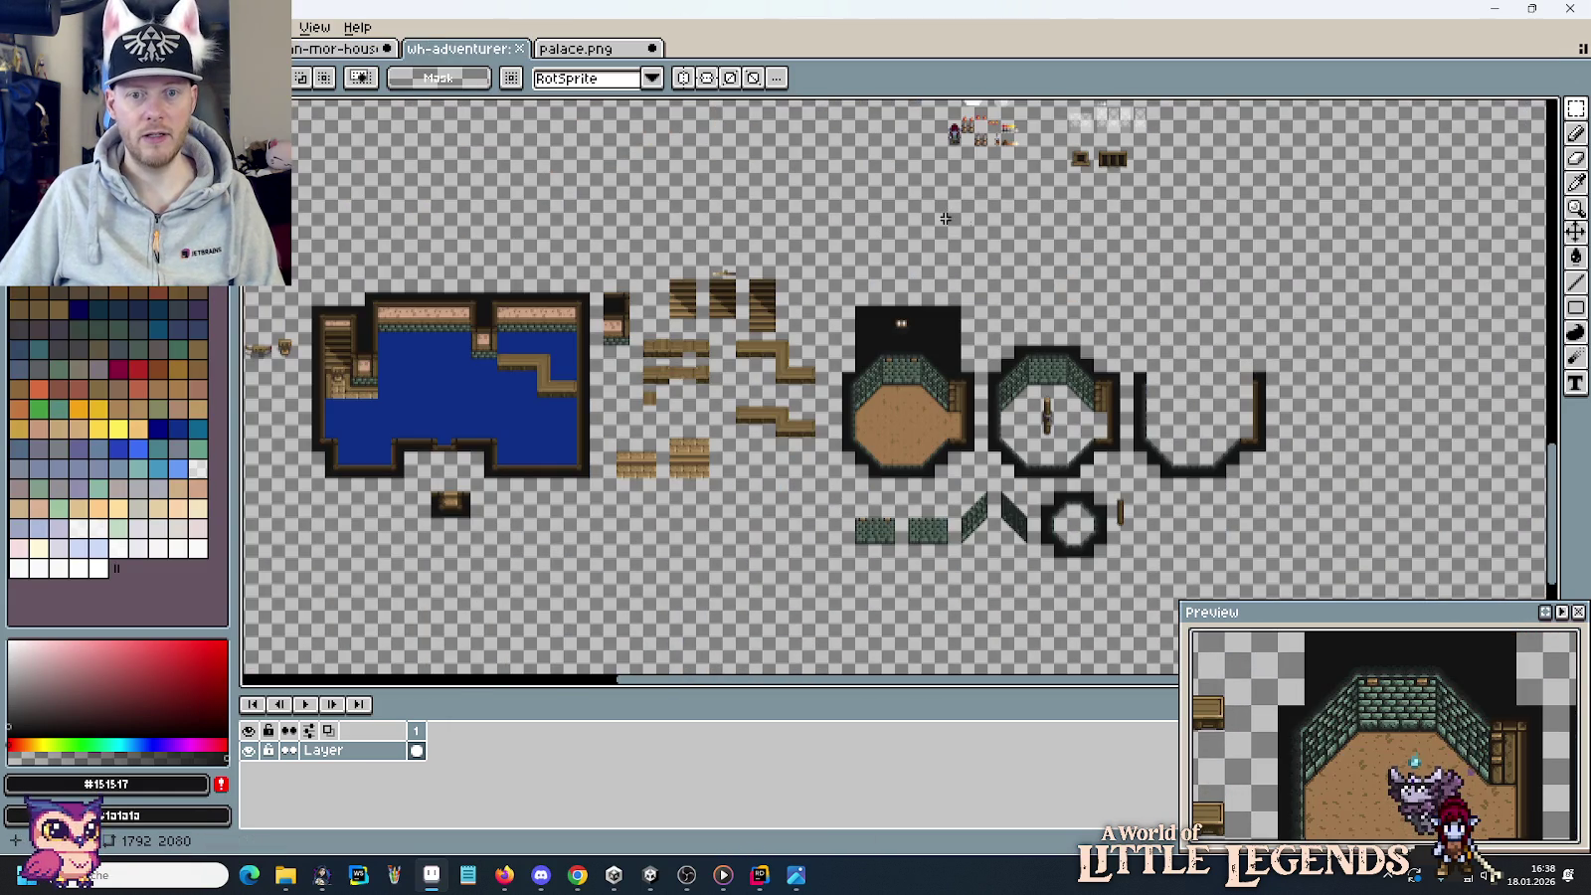
pyautogui.scroll(3, 985, 292)
pyautogui.scroll(3, 985, 292)
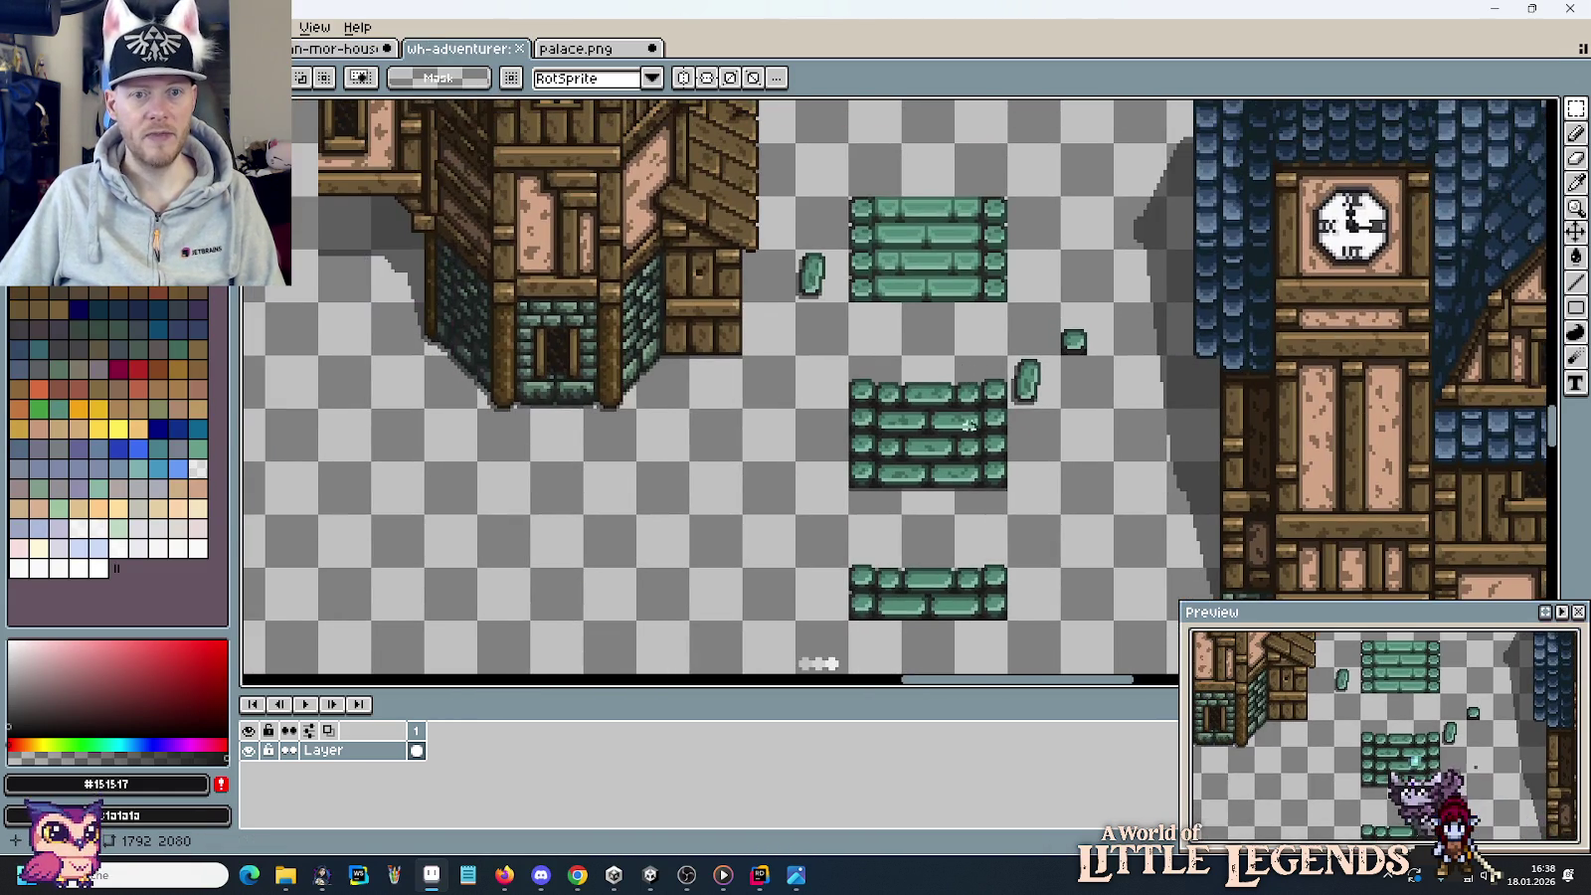
pyautogui.moveTo(919, 590); pyautogui.dragTo(885, 596)
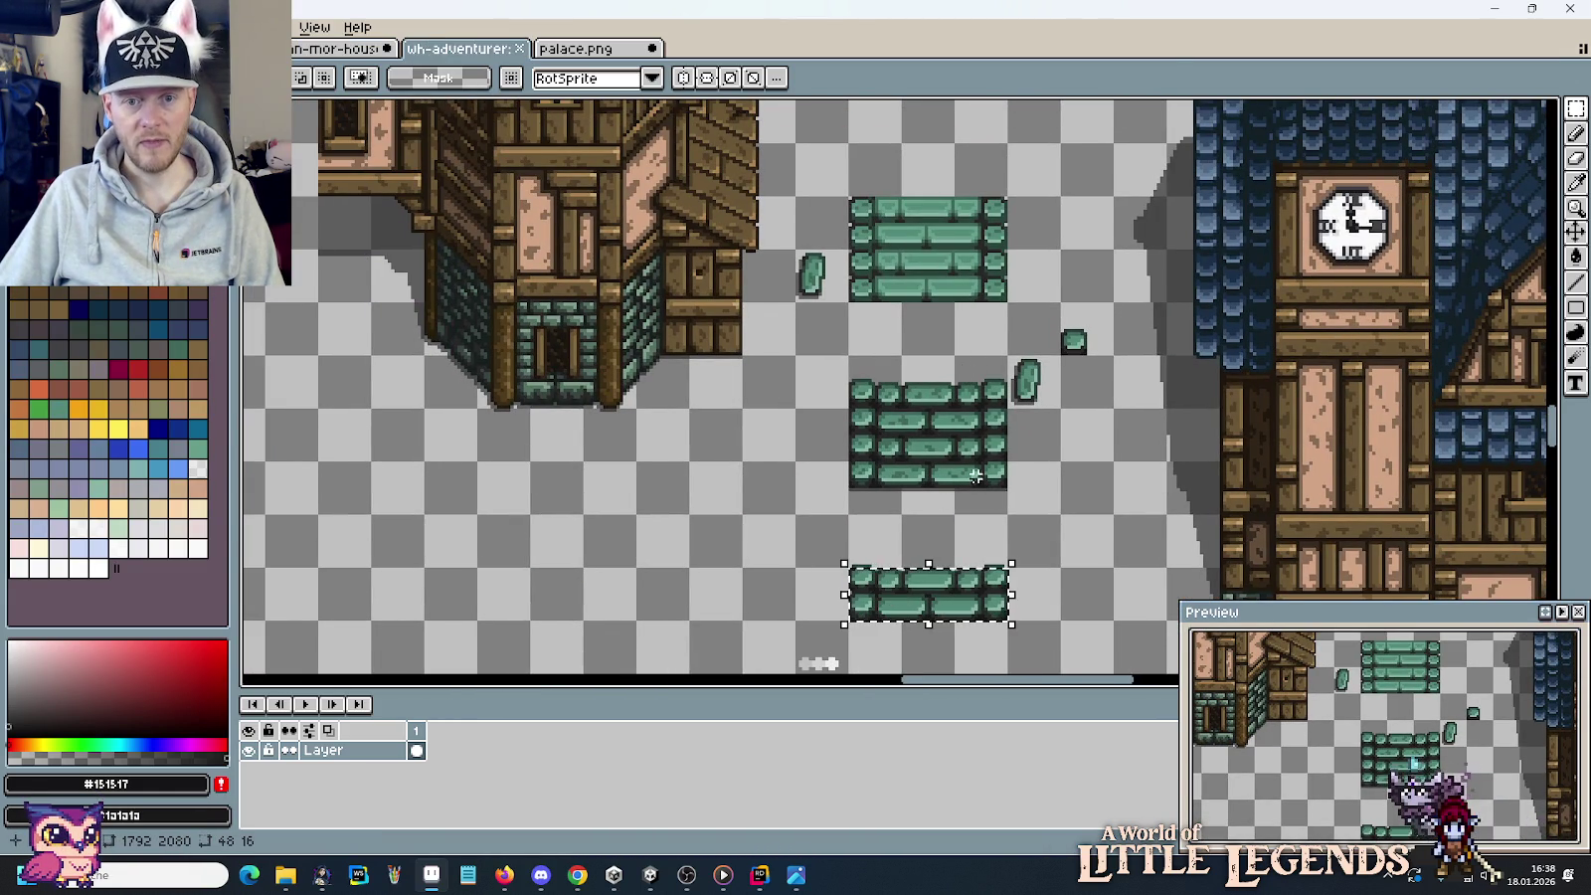
pyautogui.moveTo(851, 382); pyautogui.dragTo(1007, 487)
pyautogui.hotkey('ctrl', 'c')
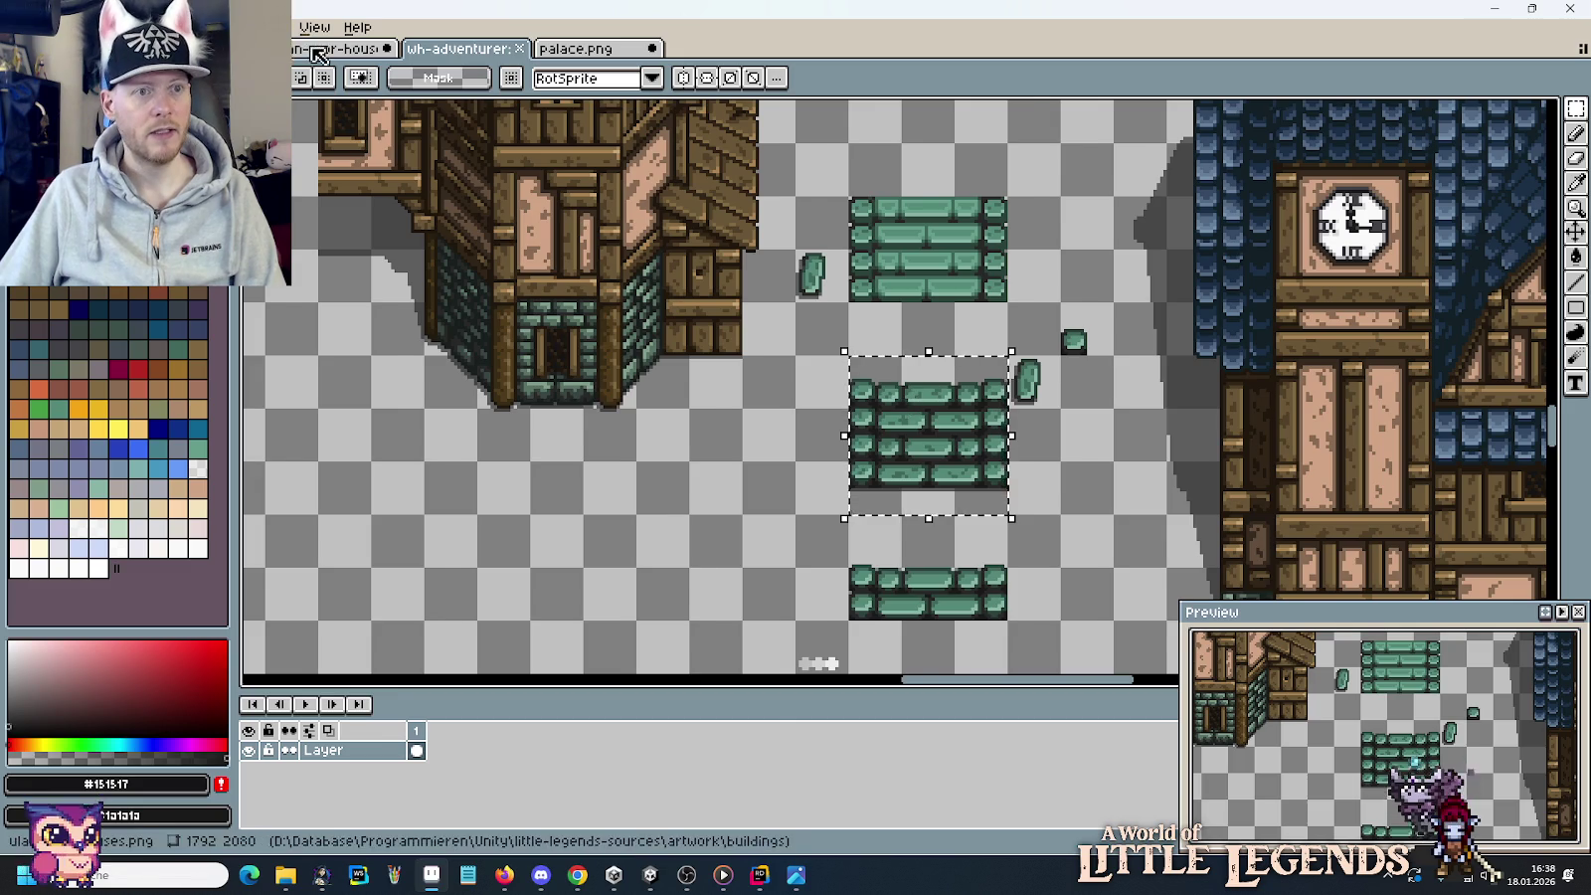
# Paste the green tile block into the house sheet and place it beside the small stones.
pyautogui.hotkey('ctrl', 'Tab')
pyautogui.scroll(-10, 985, 557)
pyautogui.hscroll(10, 984, 557)
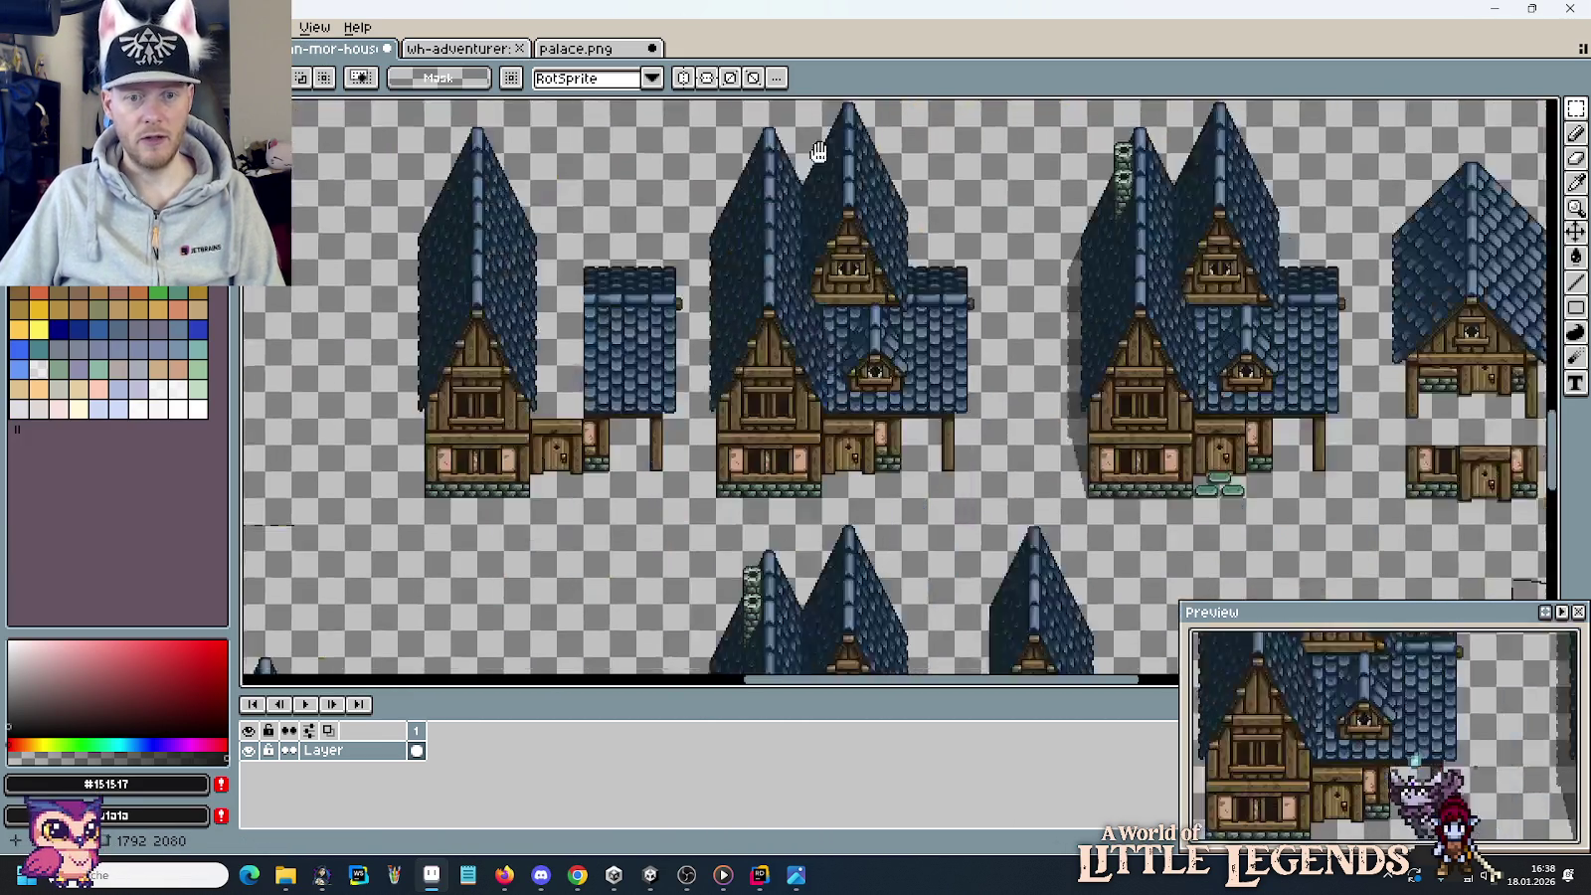
pyautogui.hotkey('ctrl', 'v')
pyautogui.scroll(-5, 926, 382)
pyautogui.hscroll(-3, 926, 382)
pyautogui.scroll(2, 927, 381)
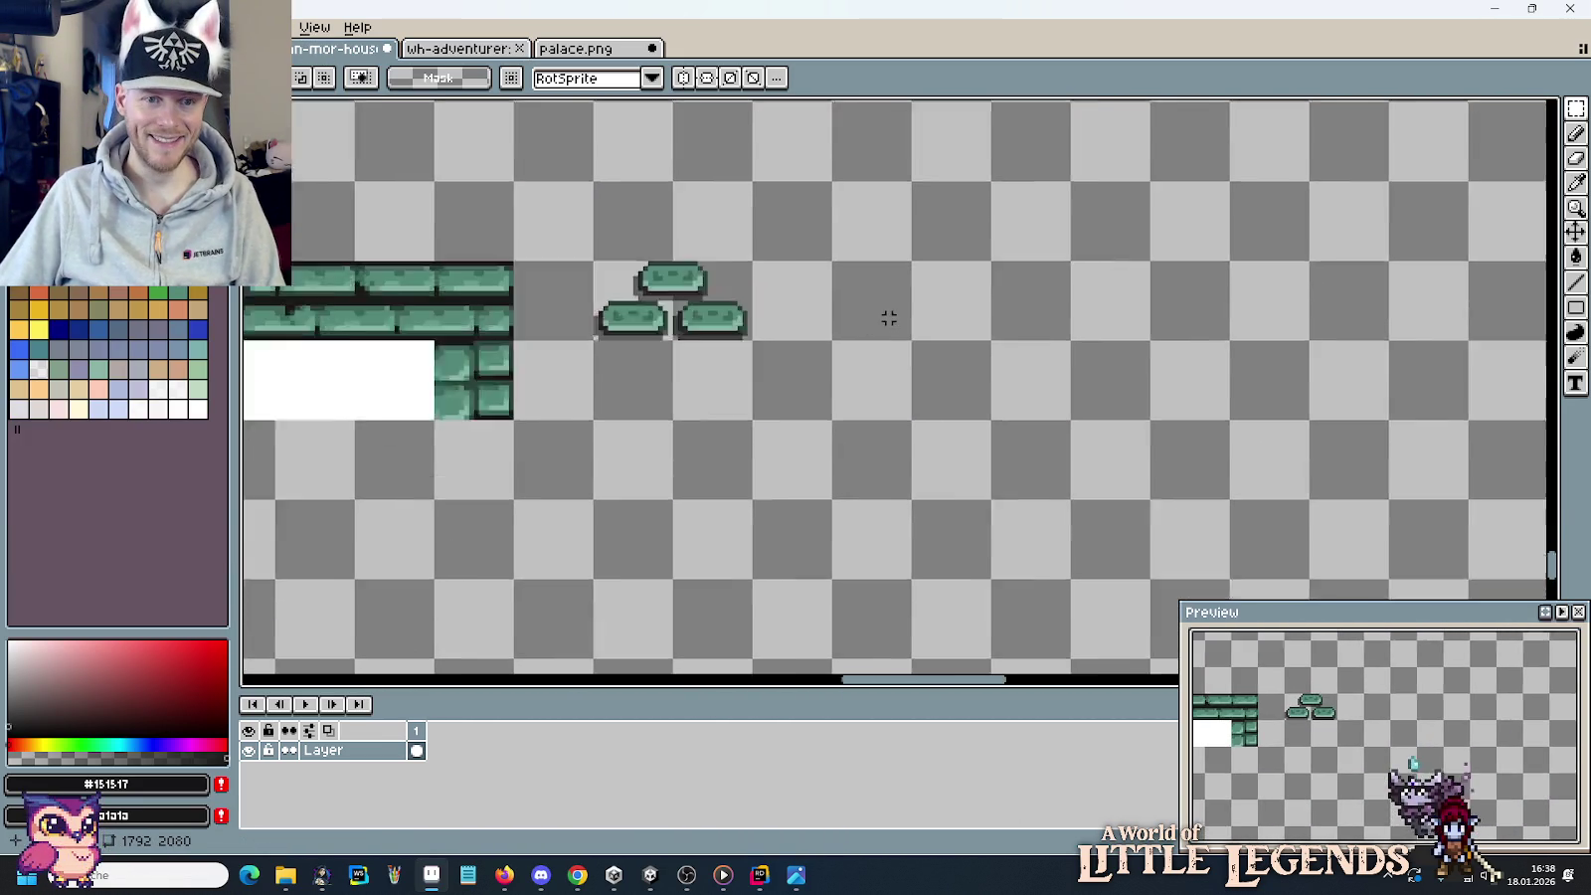
pyautogui.scroll(1, 926, 382)
pyautogui.moveTo(1389, 369); pyautogui.dragTo(805, 344)
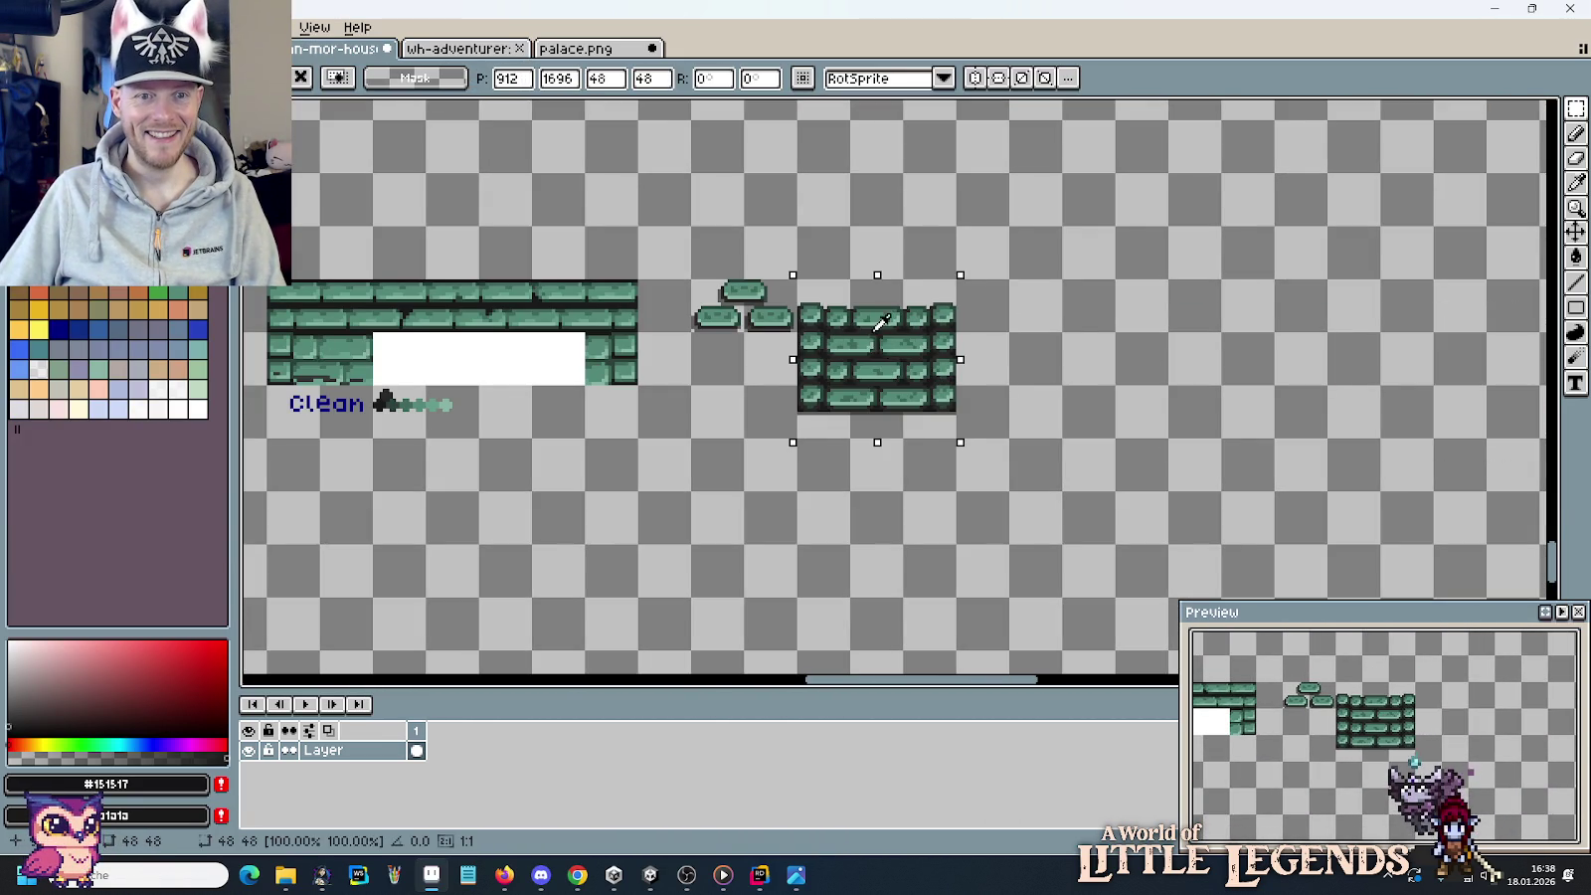
pyautogui.click(573, 324)
# Sample the light green #88b5a6 and mid green #558a79 from the pasted bricks.
pyautogui.scroll(1, 1076, 369)
pyautogui.scroll(2, 1049, 376)
pyautogui.hscroll(-2, 1183, 387)
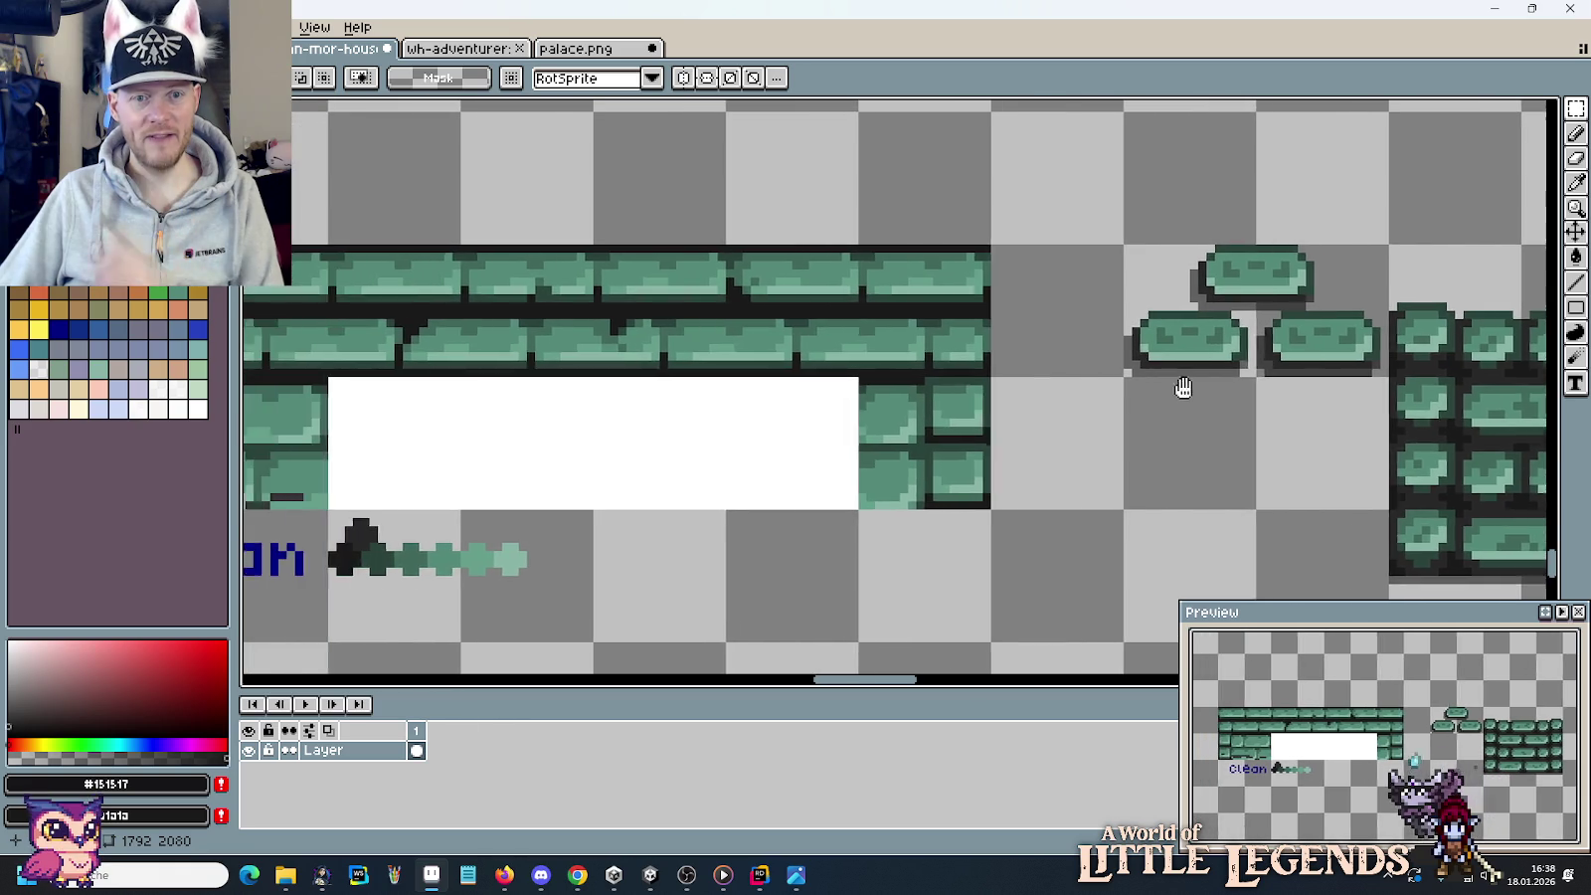
pyautogui.scroll(1, 1188, 389)
pyautogui.scroll(1, 1188, 389)
pyautogui.press('i')
pyautogui.click(1215, 319)
pyautogui.press('b')
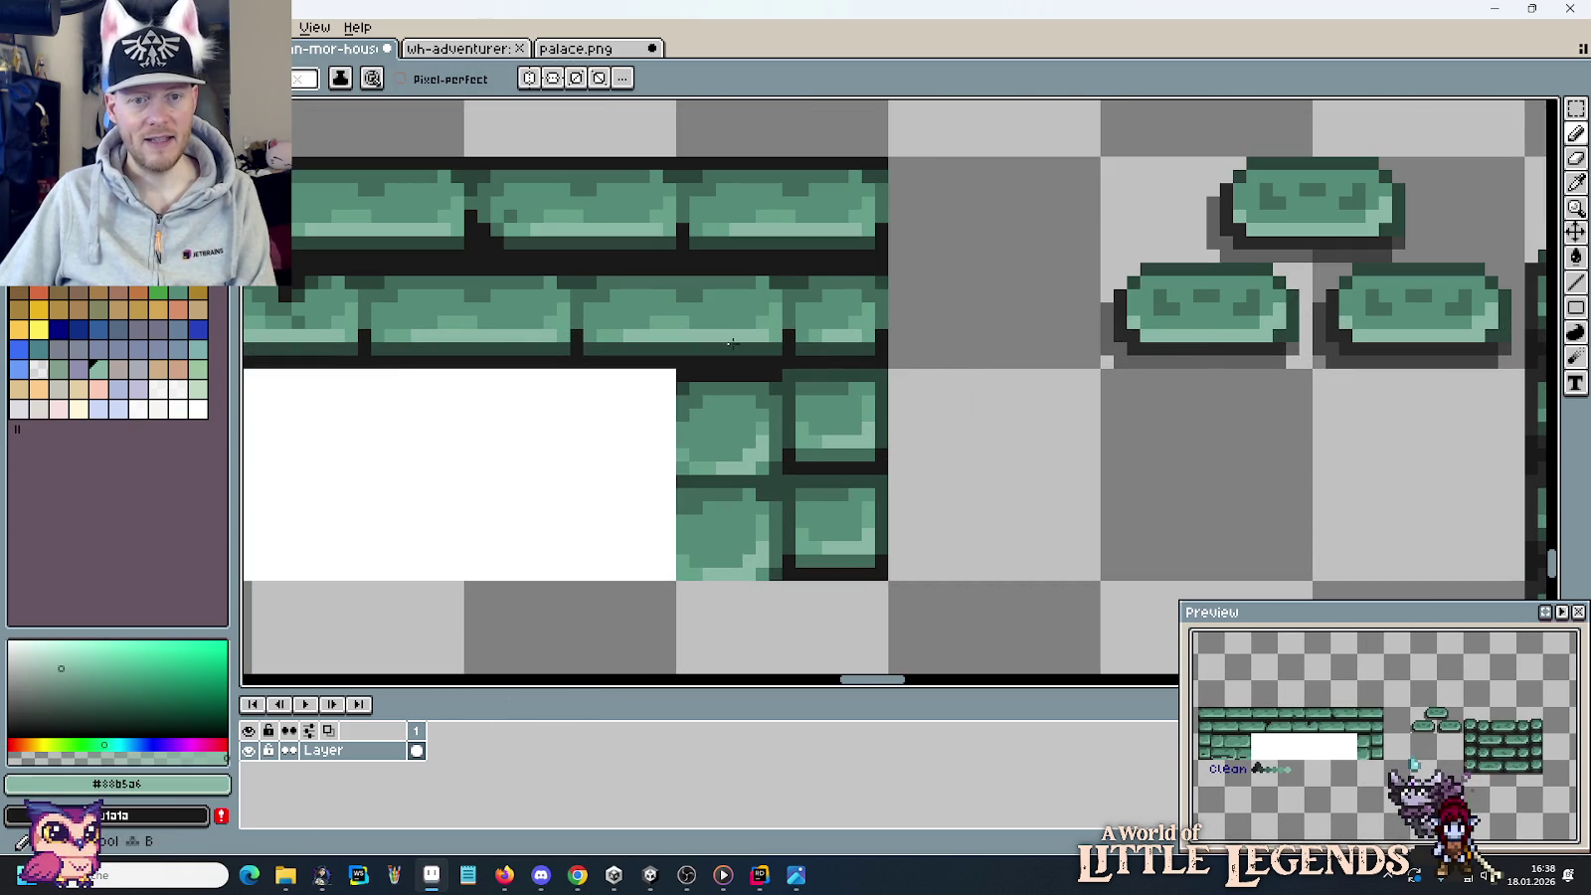
pyautogui.scroll(2, 732, 340)
pyautogui.scroll(-1, 741, 334)
pyautogui.keyDown('alt'); pyautogui.click(1456, 292); pyautogui.keyUp('alt')
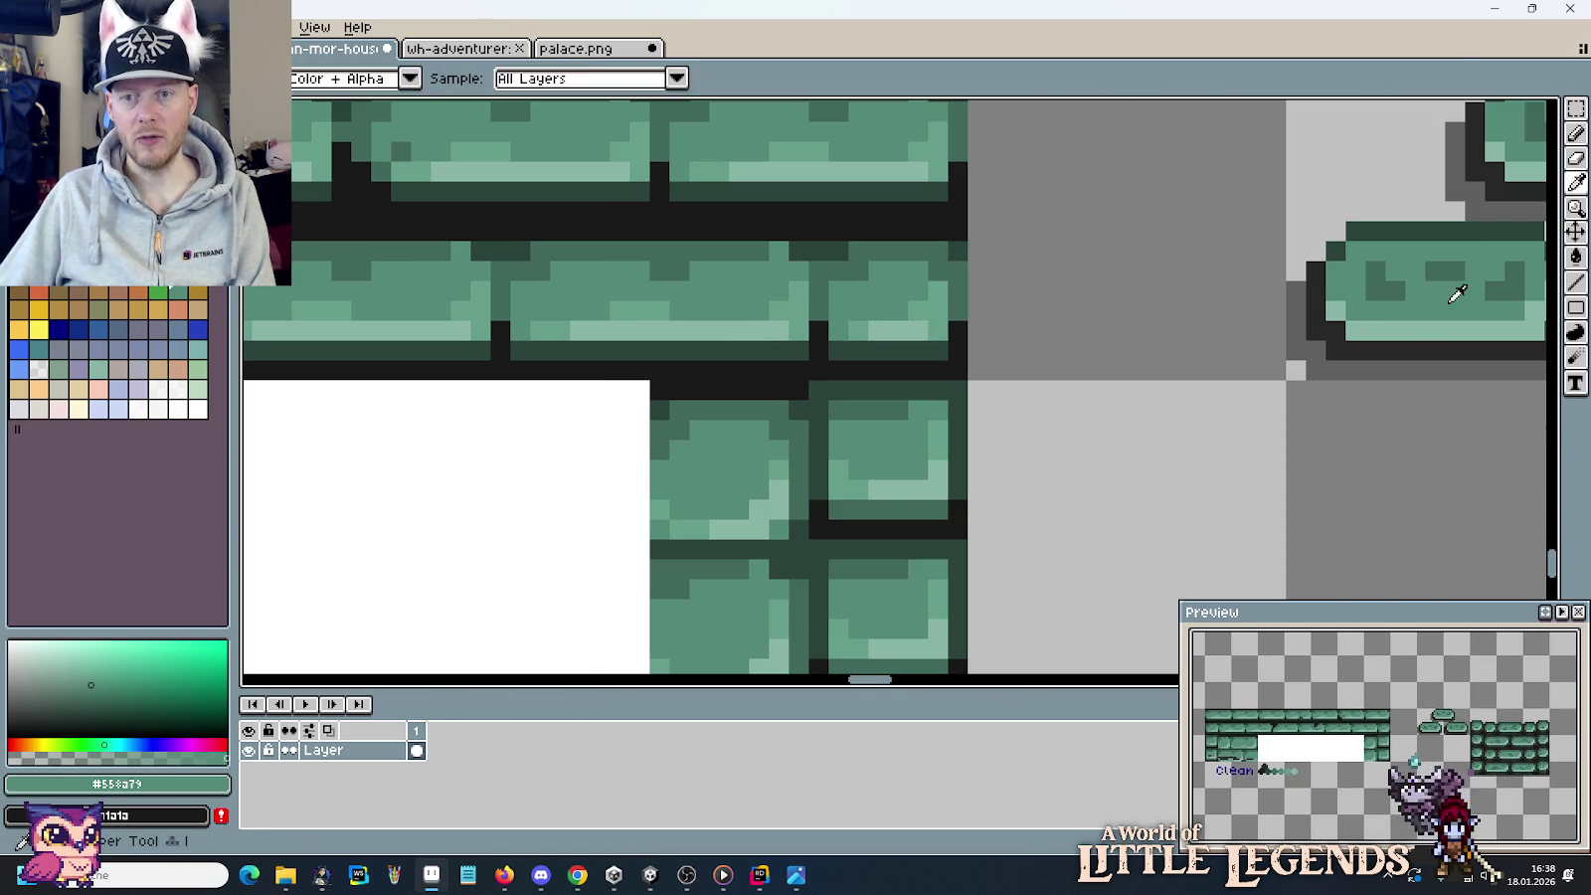
# Sample the dark outline colour #282828 and bring the wall and Clean label back into view.
pyautogui.scroll(-2, 741, 292)
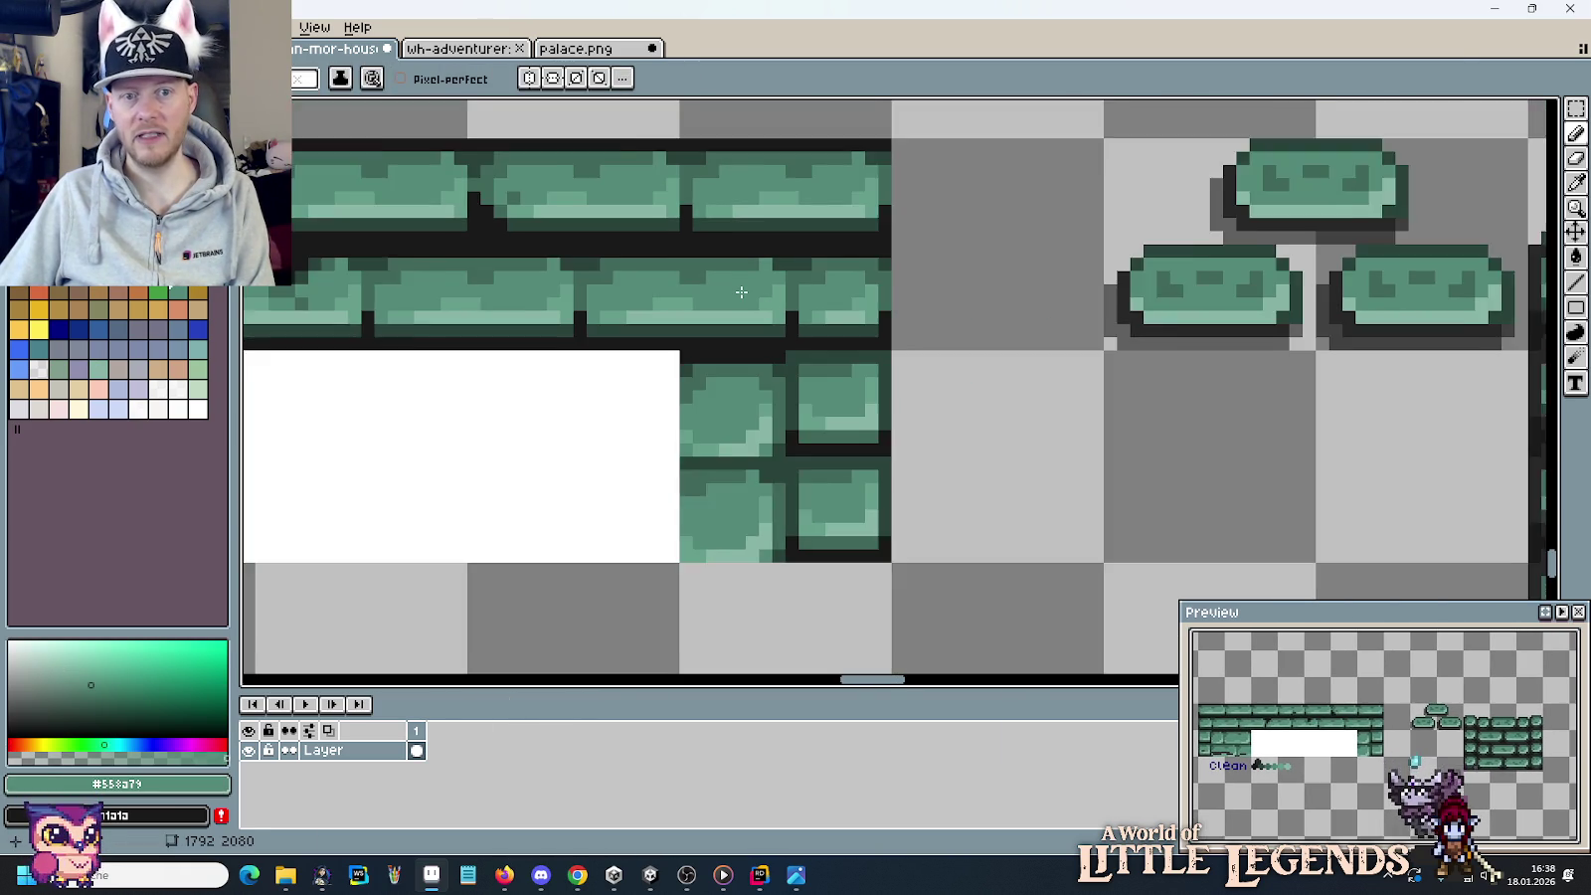
pyautogui.scroll(-1, 754, 291)
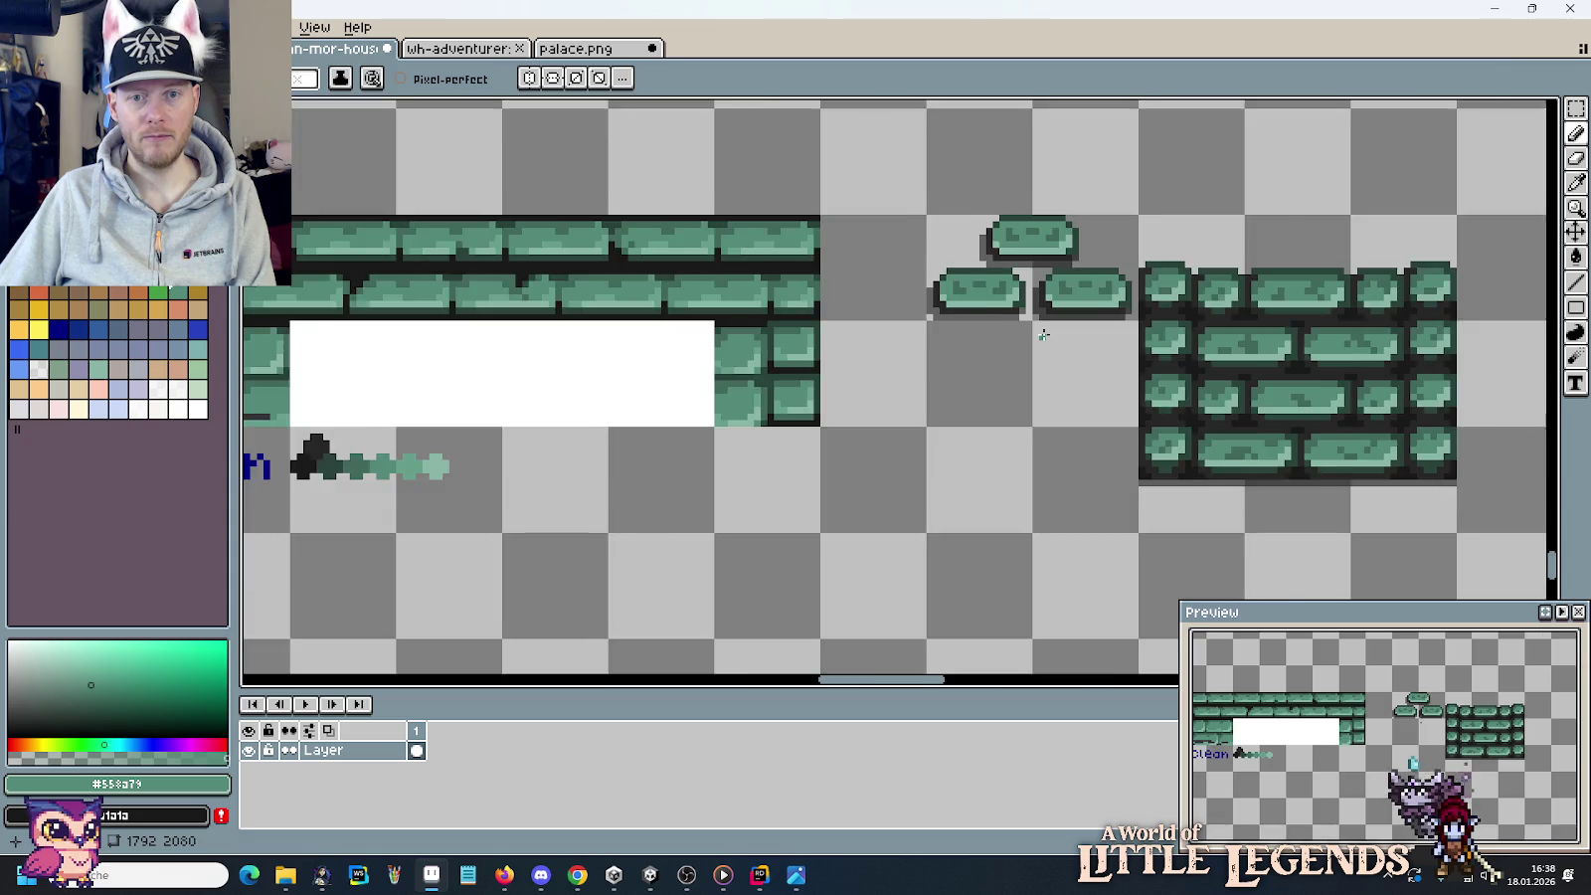
pyautogui.scroll(1, 1044, 335)
pyautogui.keyDown('alt'); pyautogui.click(941, 279); pyautogui.keyUp('alt')
pyautogui.scroll(1, 559, 269)
pyautogui.scroll(1, 517, 321)
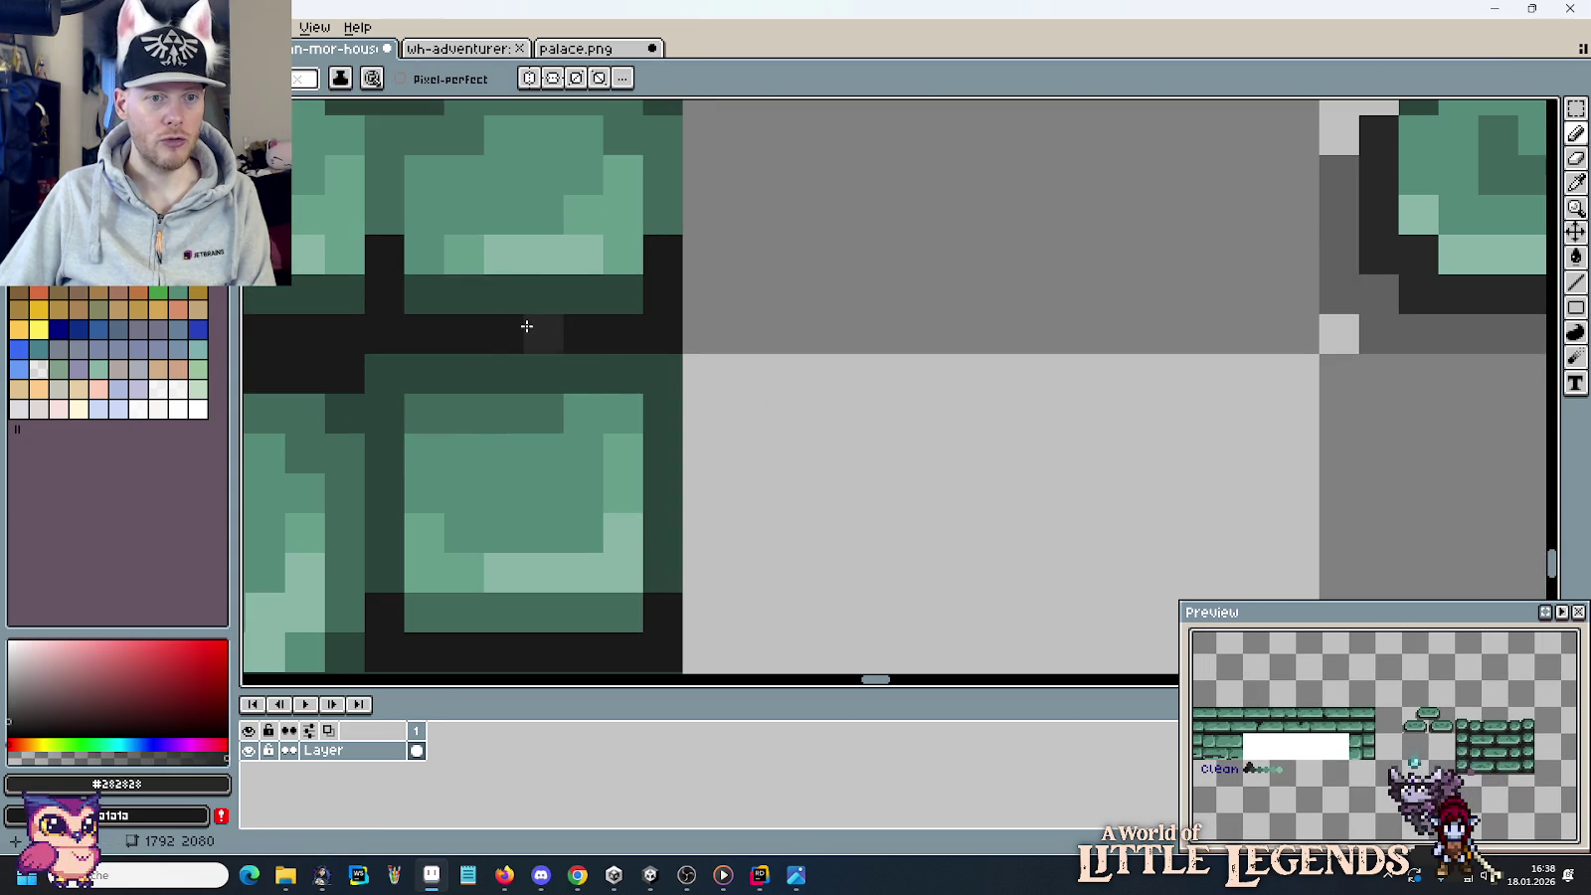
pyautogui.scroll(-1, 592, 329)
pyautogui.scroll(-1, 593, 329)
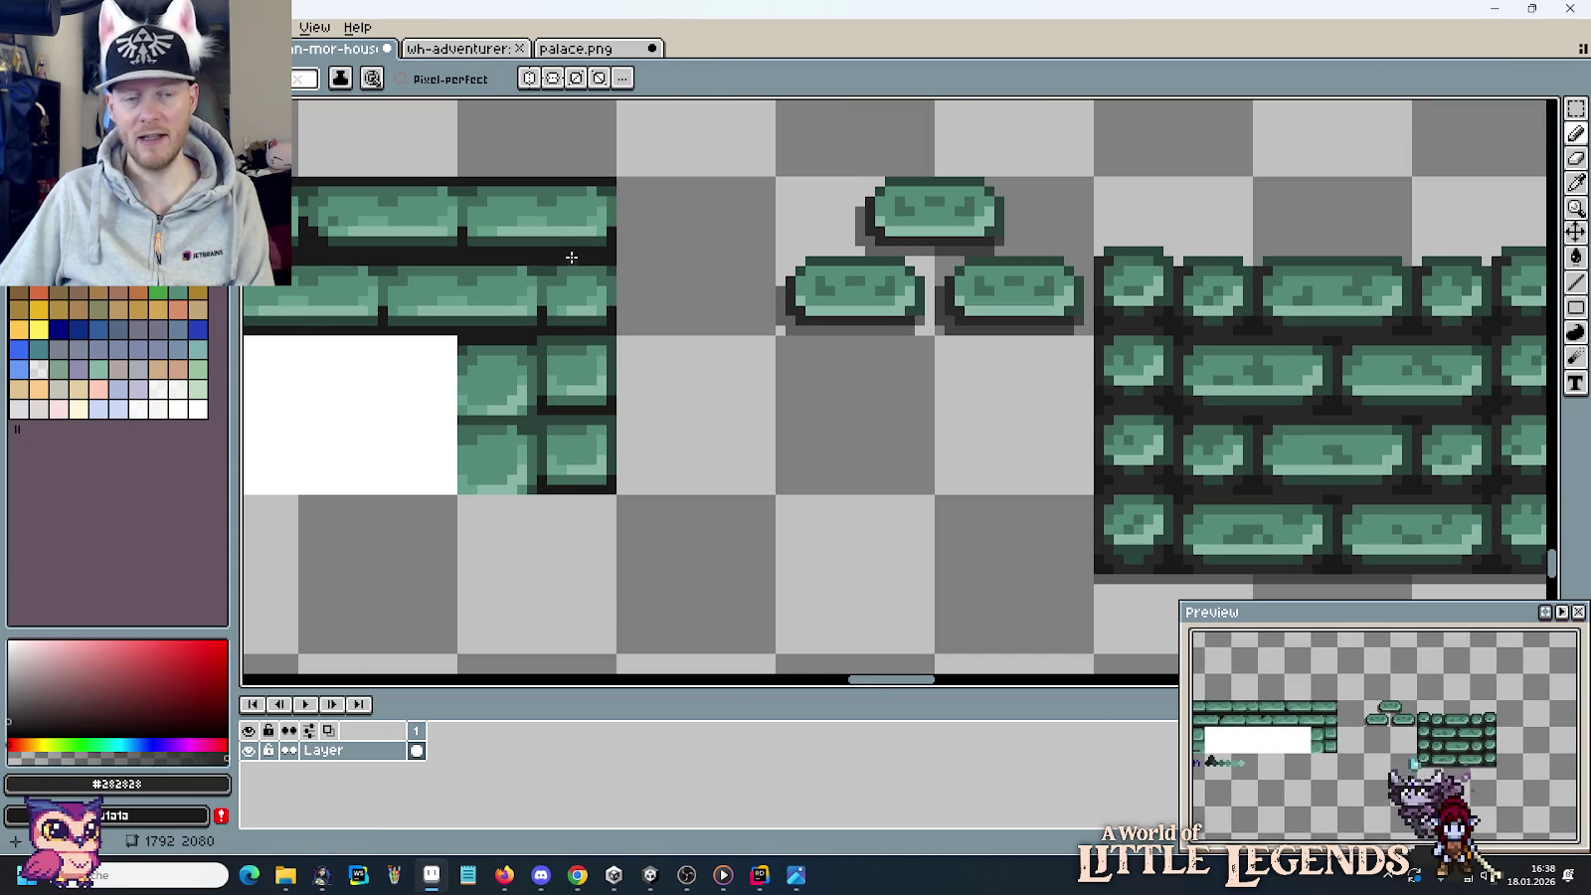
pyautogui.scroll(-1, 690, 380)
pyautogui.scroll(-1, 691, 378)
pyautogui.moveTo(690, 378); pyautogui.dragTo(1198, 411)
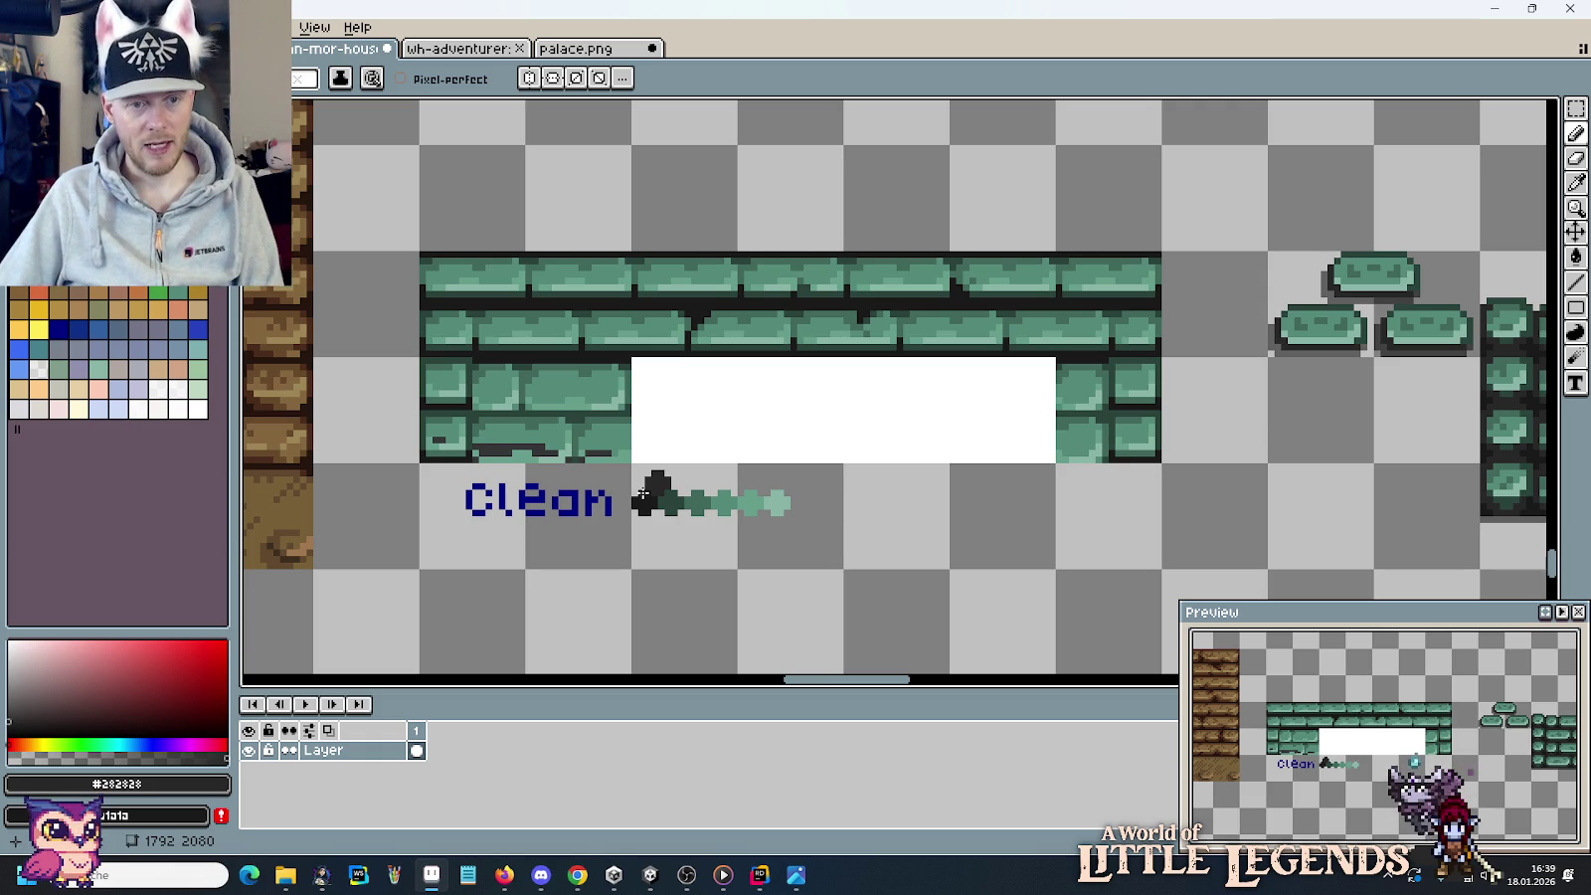
# Take dark grey #353739 as primary and green #558a79 as secondary from the wall.
pyautogui.press('i')
pyautogui.click(490, 444)
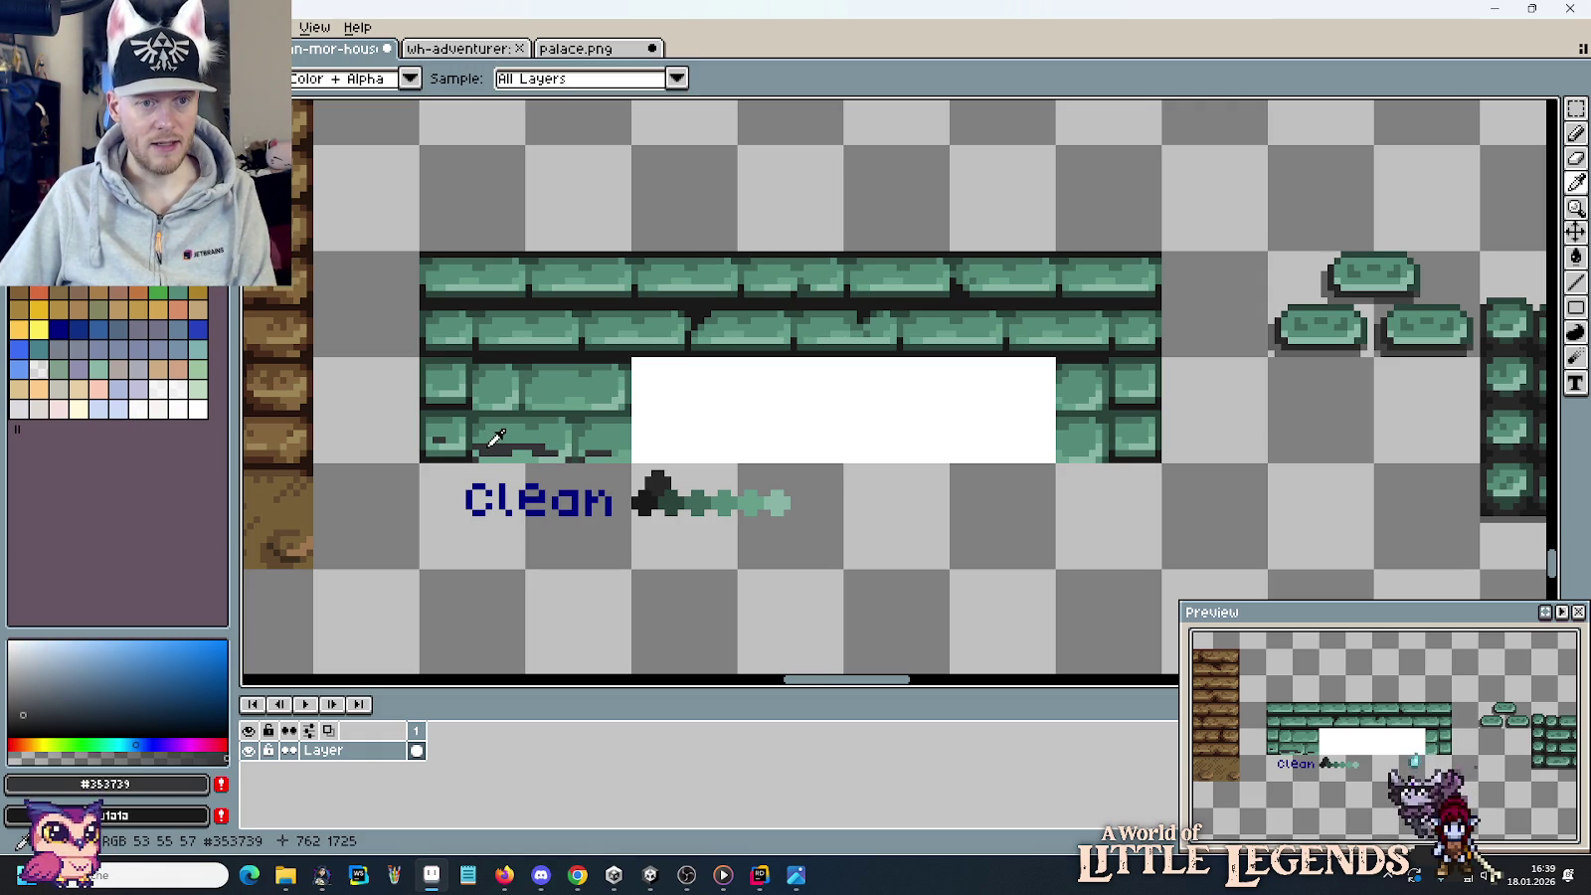
pyautogui.rightClick(504, 428)
pyautogui.press('b')
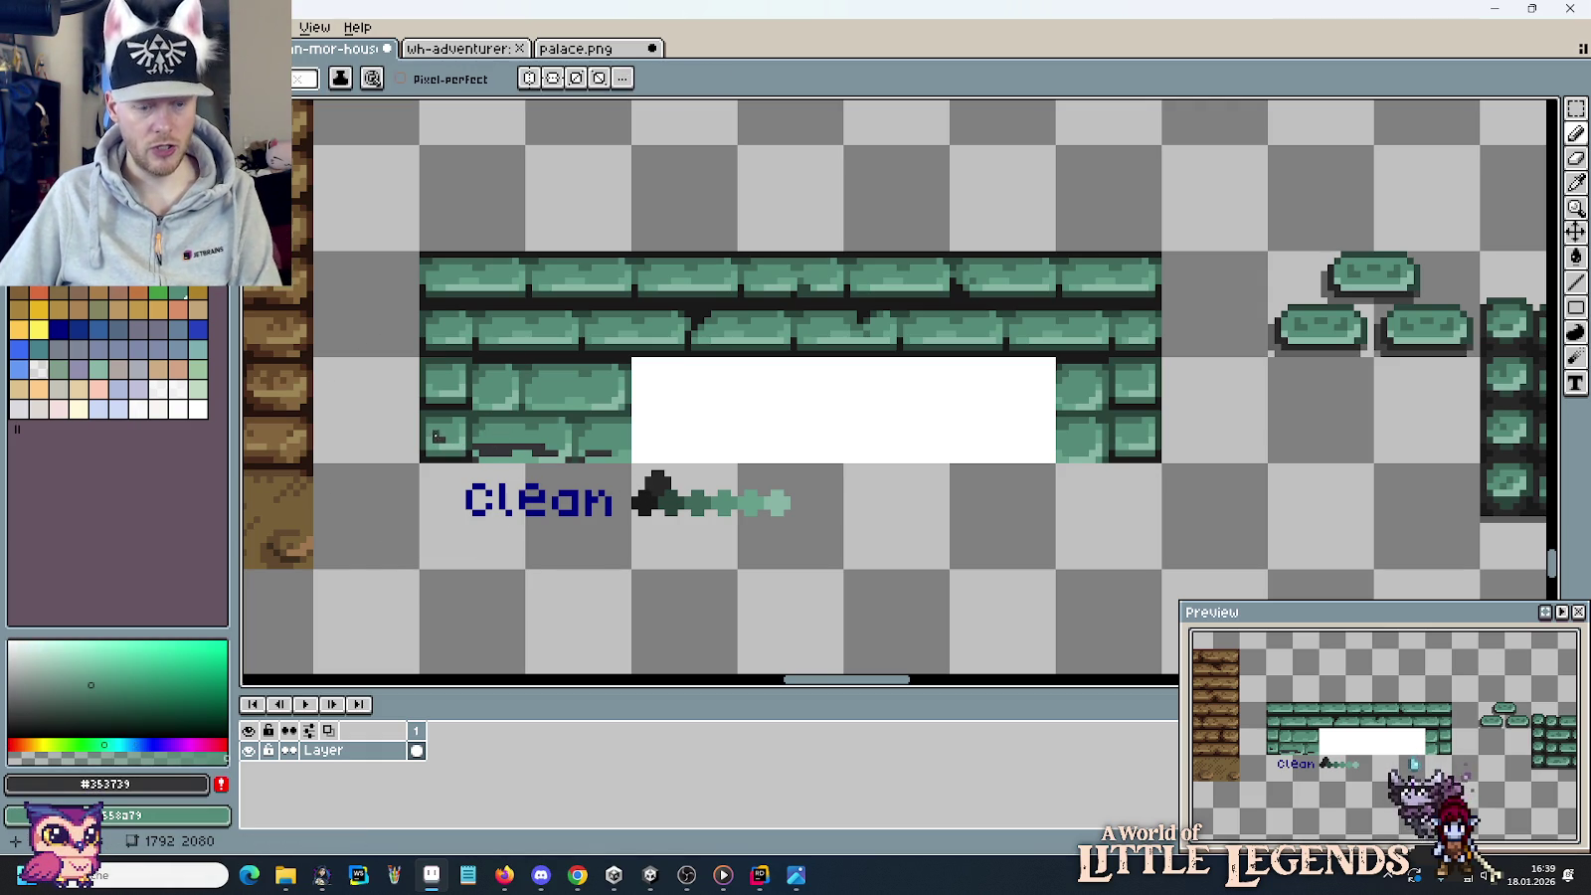
pyautogui.press('e')
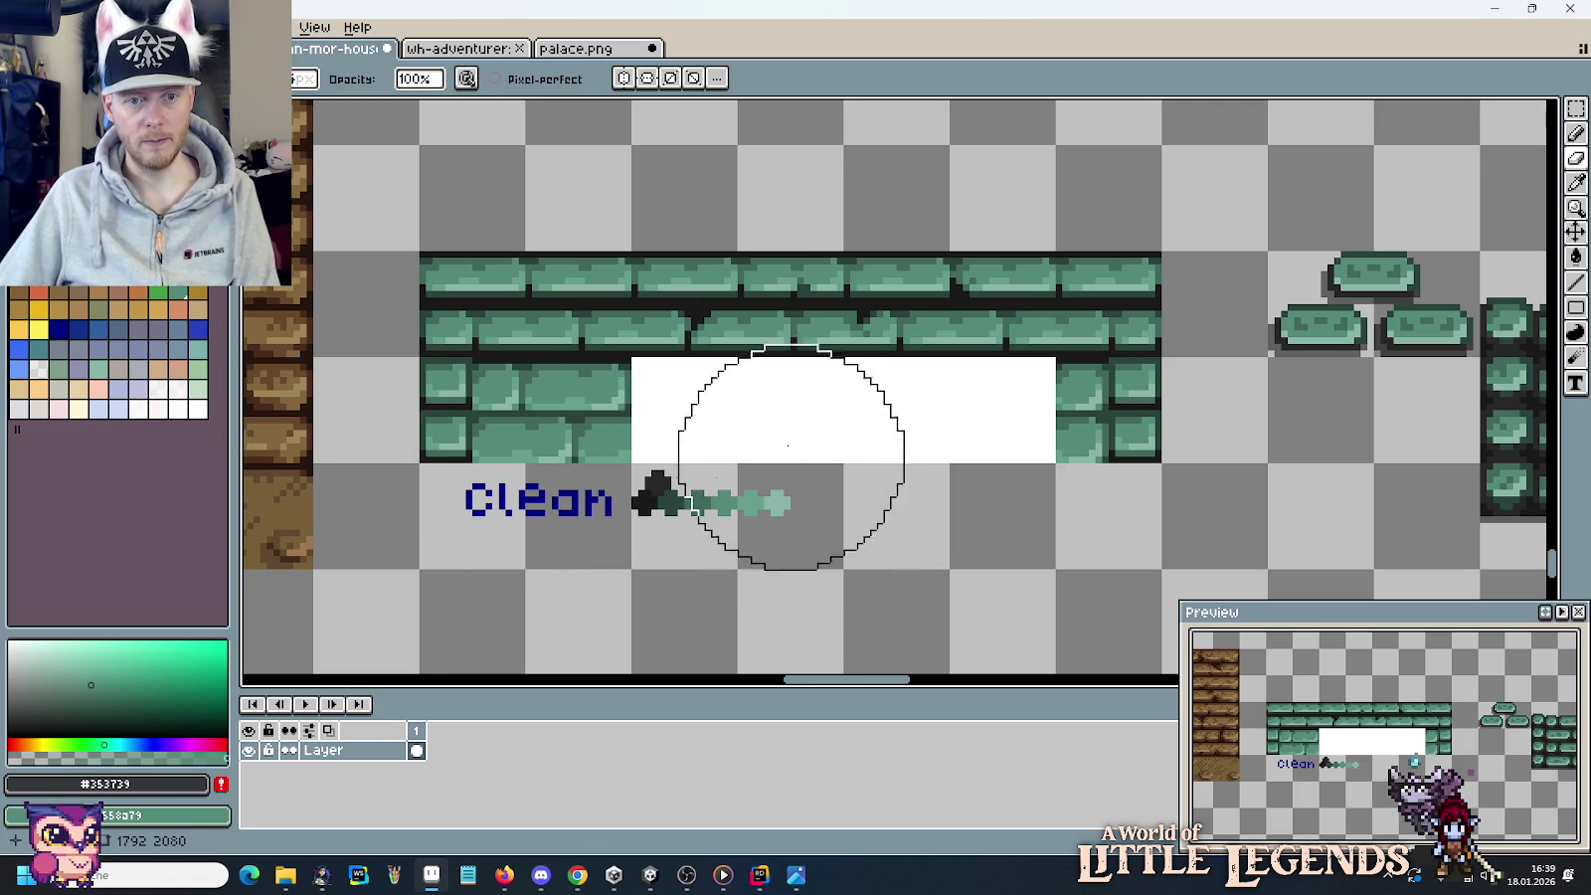
pyautogui.press('m')
# Move a brick tile above the wall and stack copies of a 32×16 brick strip upward.
pyautogui.moveTo(799, 380); pyautogui.dragTo(962, 445)
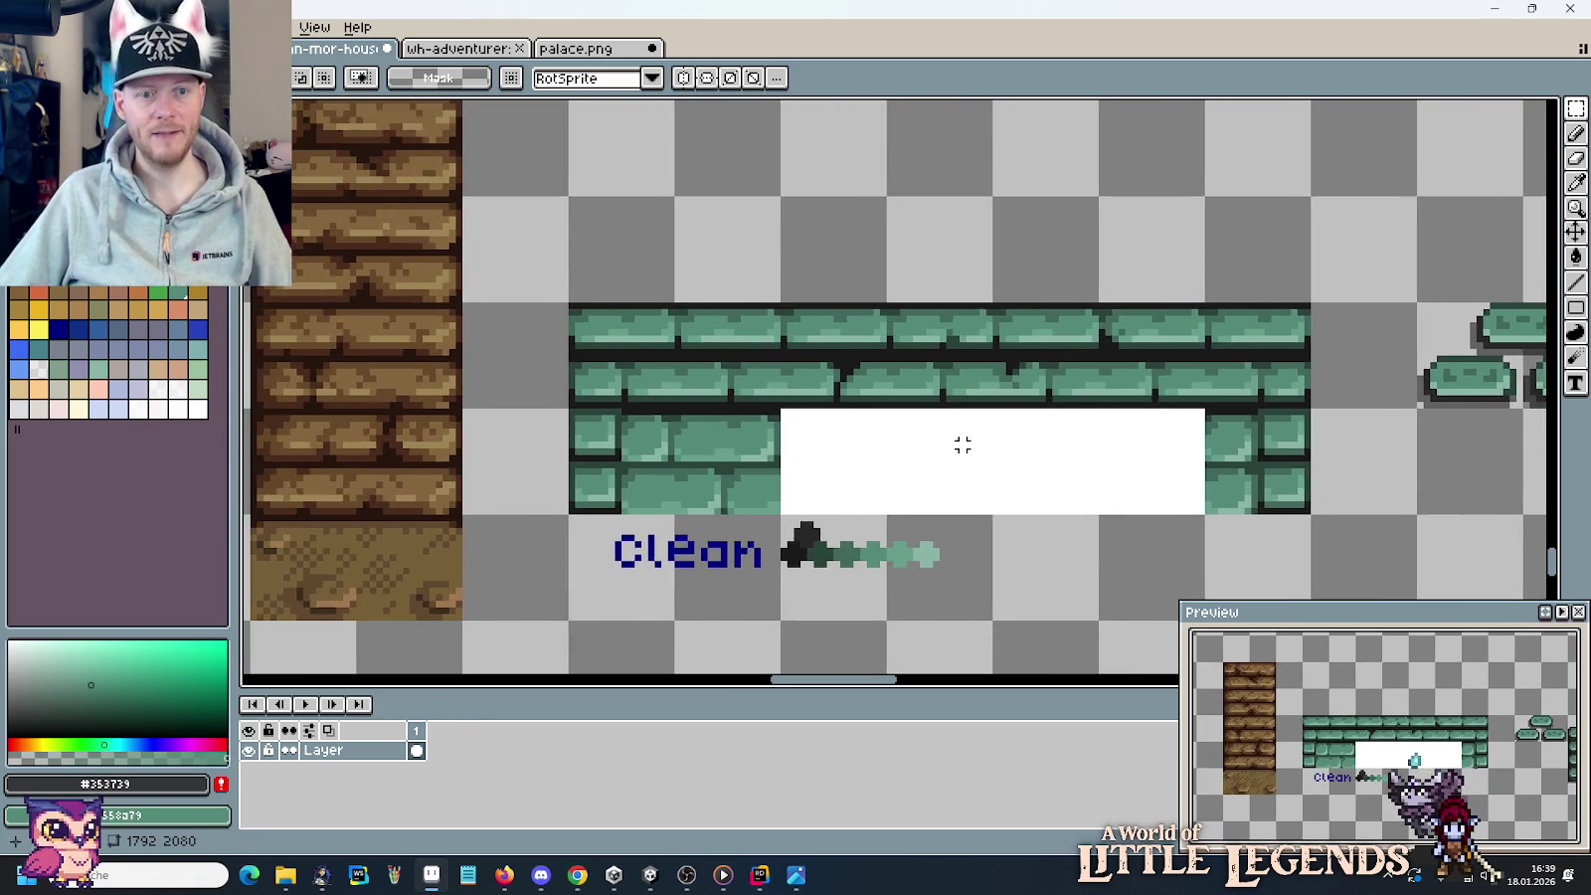
pyautogui.scroll(-1, 962, 445)
pyautogui.moveTo(770, 343)
pyautogui.mouseDown()
pyautogui.moveTo(735, 508)
pyautogui.moveTo(823, 370)
pyautogui.mouseUp()
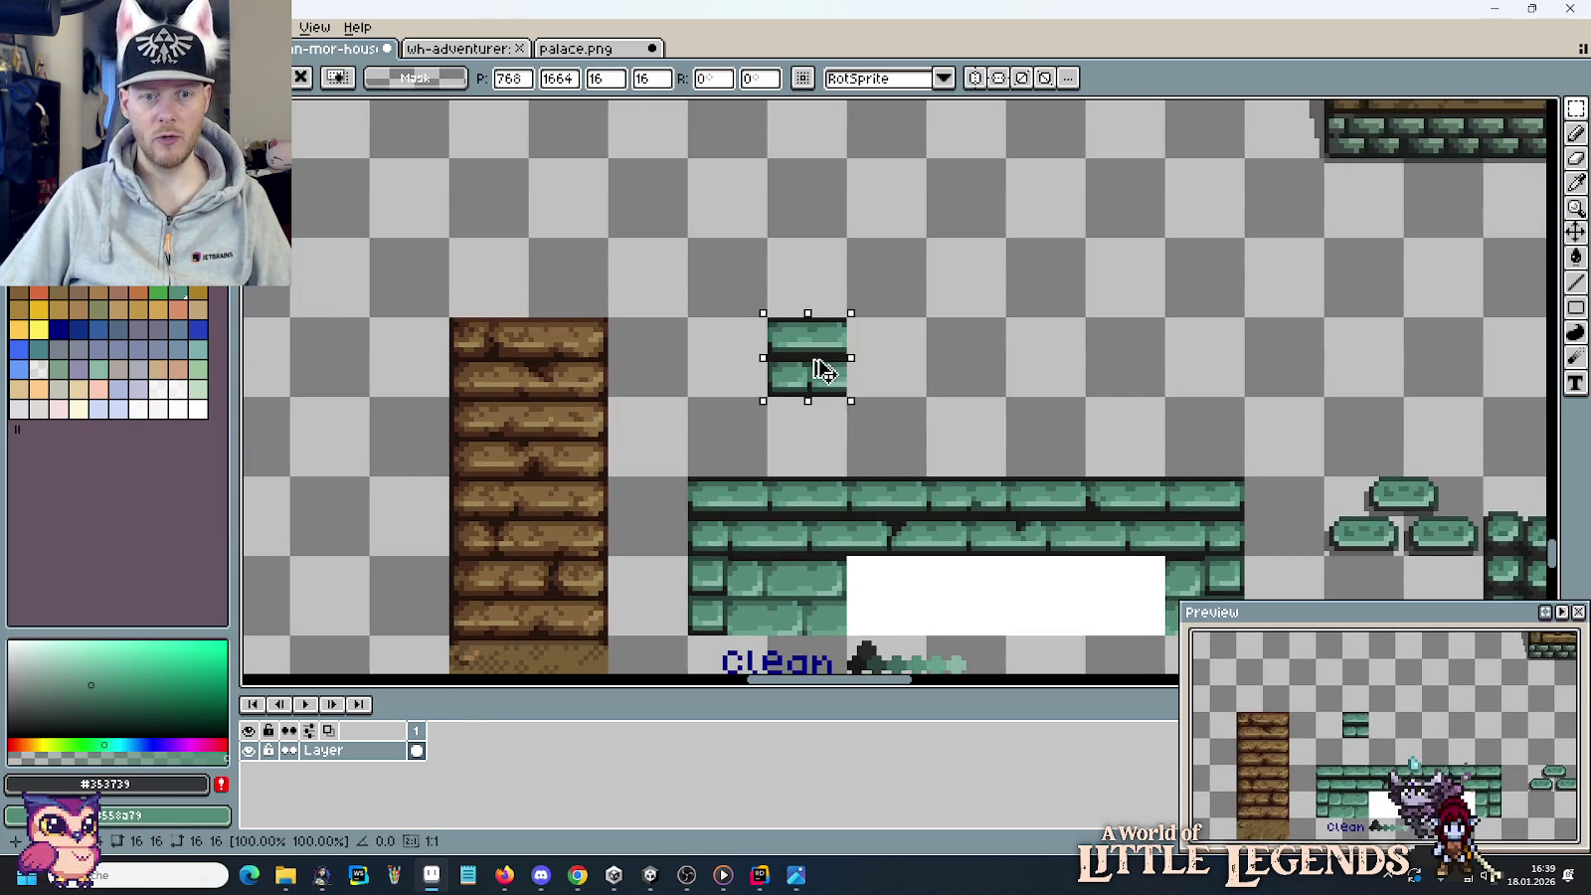
pyautogui.moveTo(1221, 513)
pyautogui.mouseDown()
pyautogui.moveTo(908, 356)
pyautogui.moveTo(1029, 424)
pyautogui.mouseUp()
pyautogui.moveTo(810, 398); pyautogui.dragTo(966, 473)
pyautogui.moveTo(846, 459); pyautogui.dragTo(852, 242)
pyautogui.click(1052, 390)
# Select the finished 32×64 brick column, then a single 16×16 tile area.
pyautogui.scroll(-2, 1055, 390)
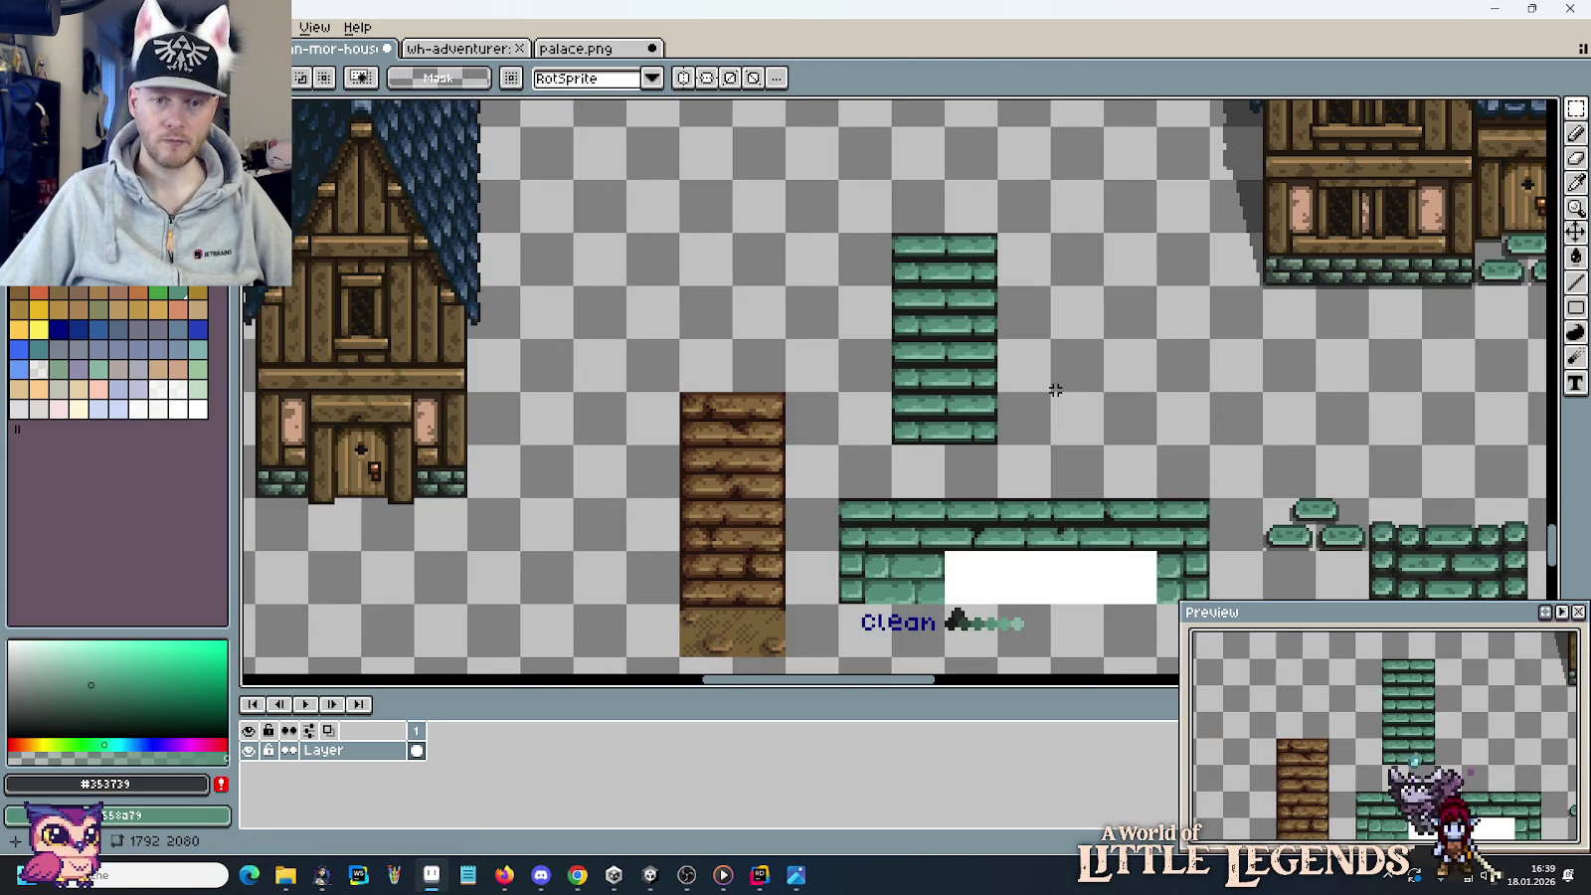
pyautogui.moveTo(824, 490)
pyautogui.mouseDown()
pyautogui.moveTo(839, 278)
pyautogui.moveTo(821, 358)
pyautogui.mouseUp()
pyautogui.moveTo(697, 233); pyautogui.dragTo(804, 445)
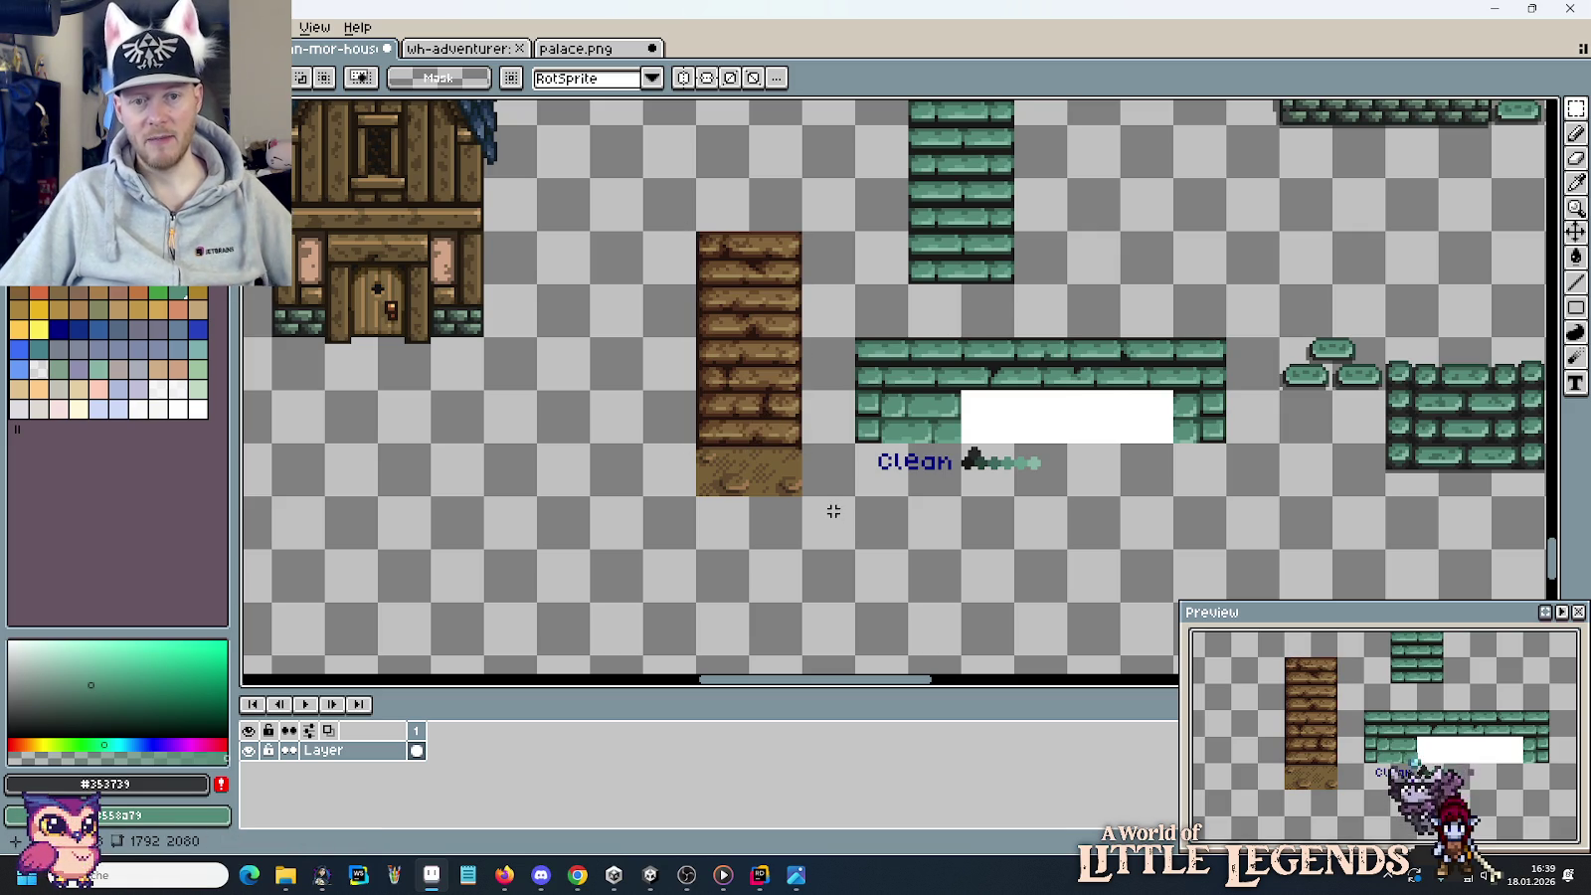
pyautogui.scroll(2, 834, 498)
pyautogui.moveTo(735, 476); pyautogui.dragTo(636, 109)
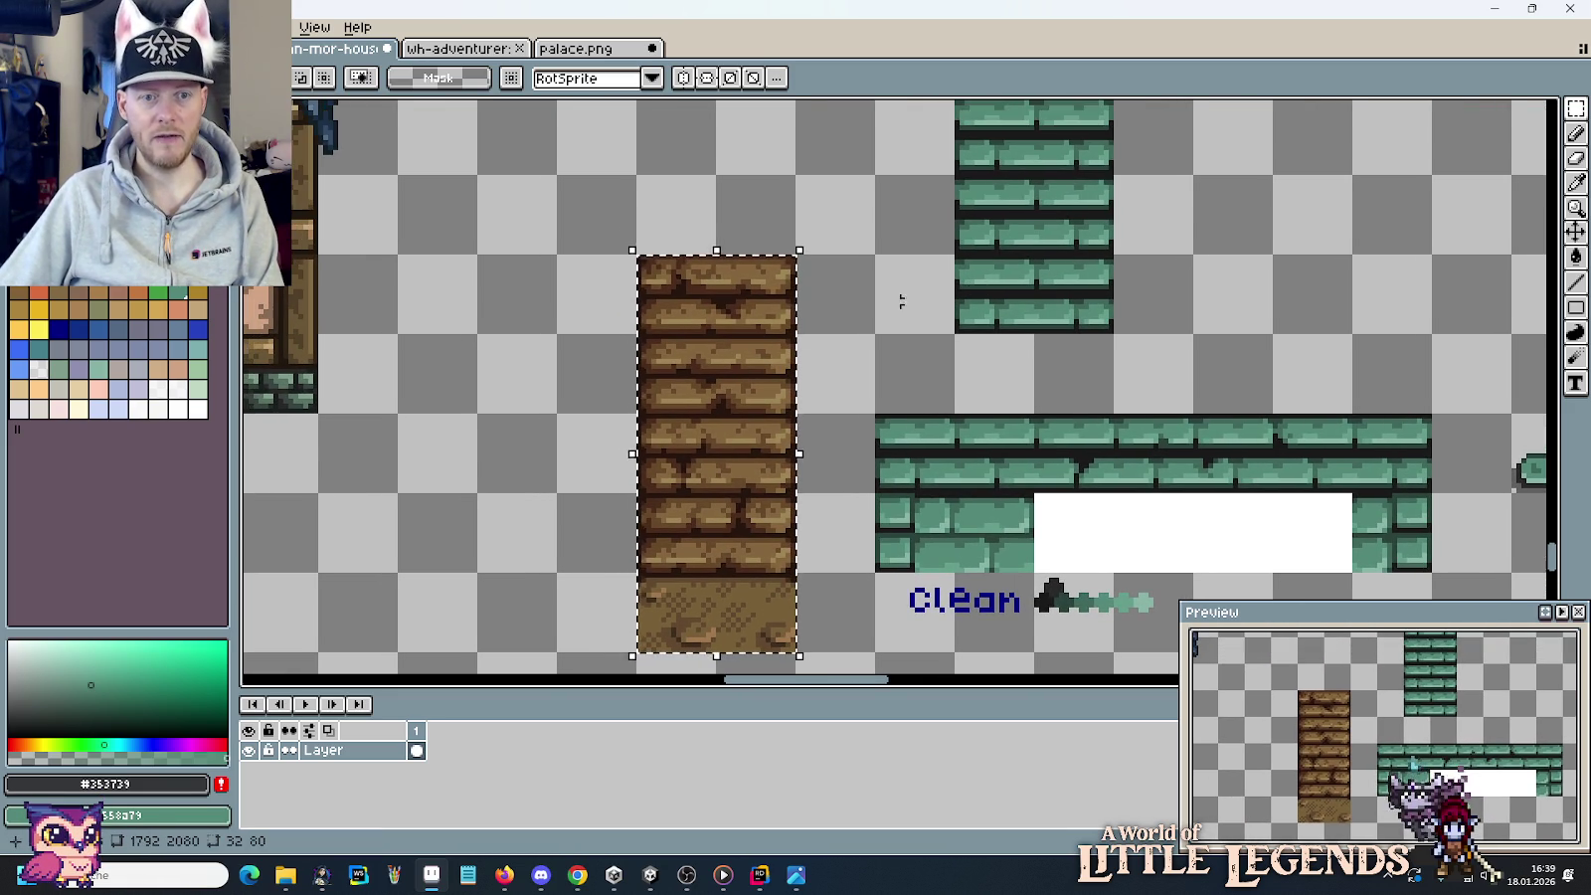
# Paint light green highlights down the brown brick column.
pyautogui.press('i')
pyautogui.click(784, 310)
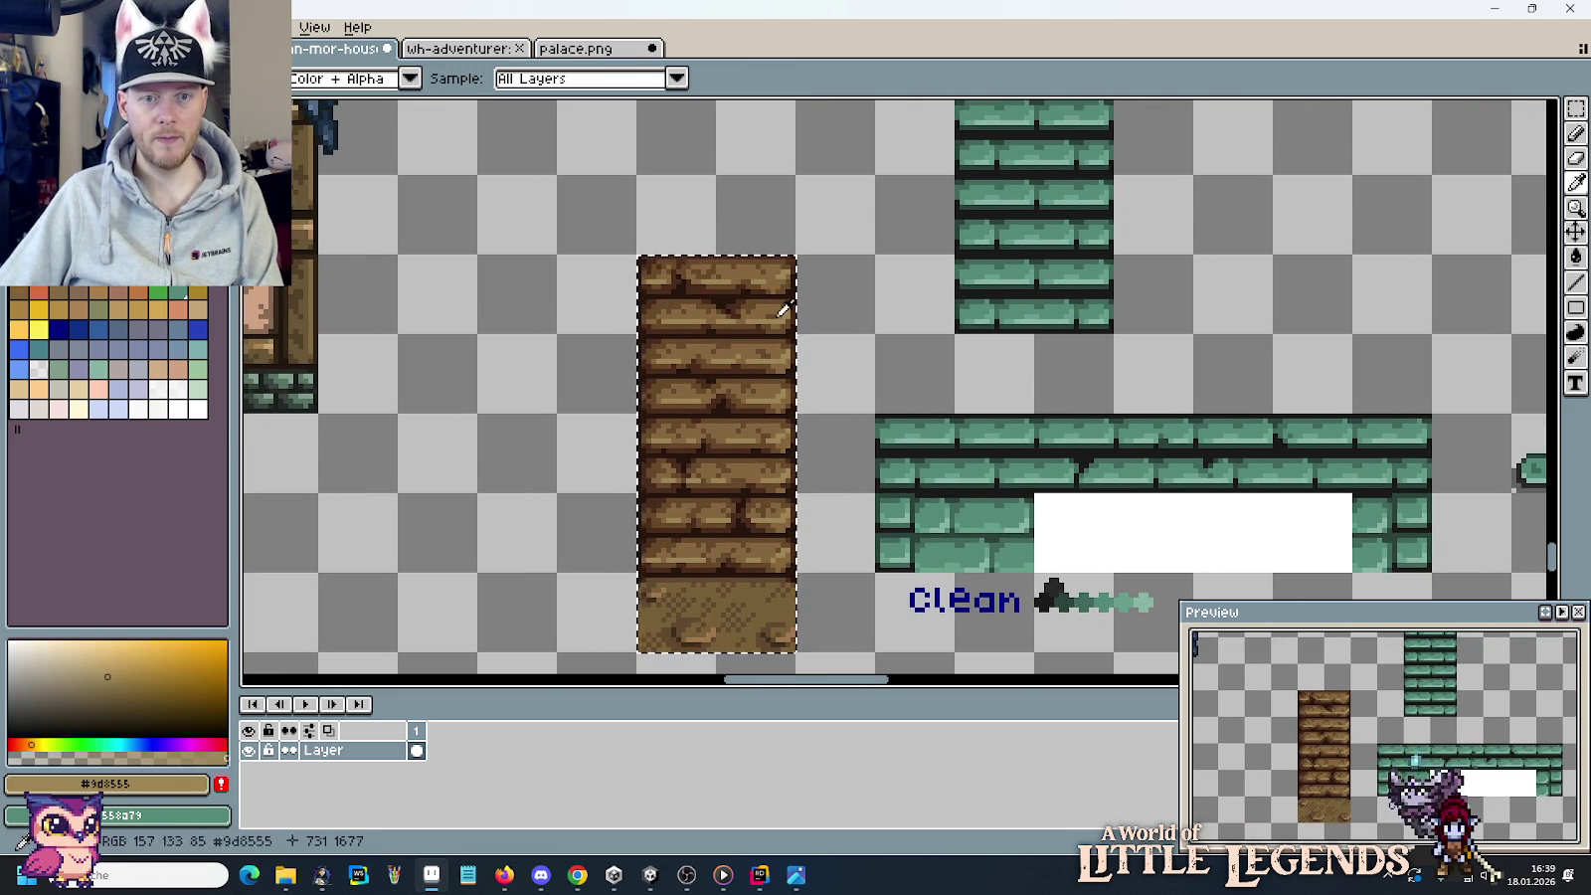
pyautogui.click(1018, 276)
pyautogui.press('b')
pyautogui.moveTo(692, 284); pyautogui.dragTo(753, 603)
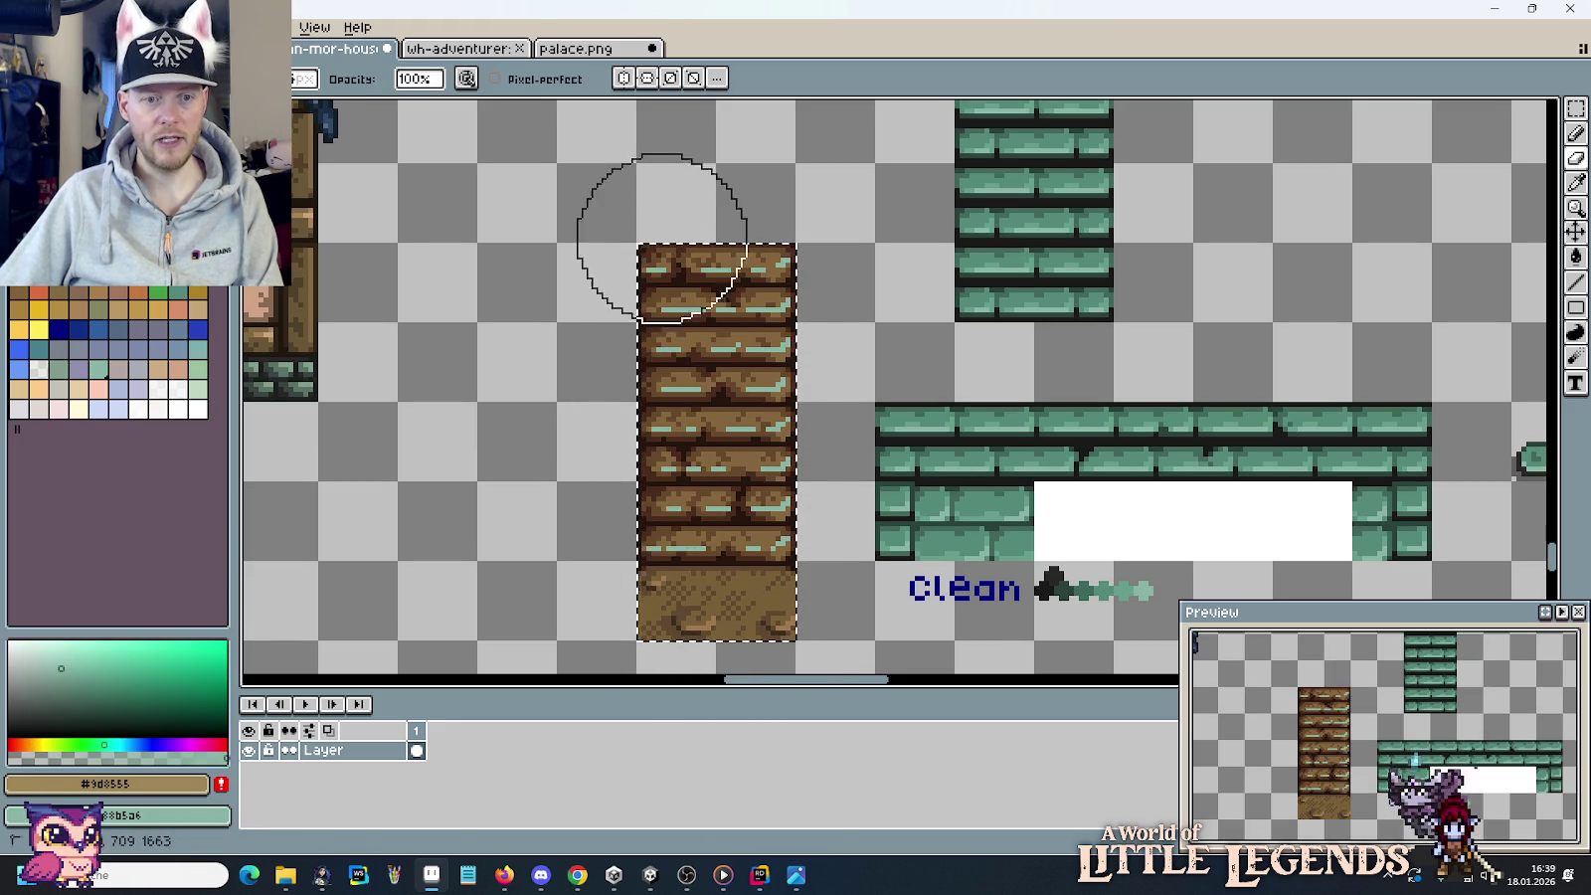
# Recolour the upper bricks' mid brown with mid green #558a79.
pyautogui.press('i')
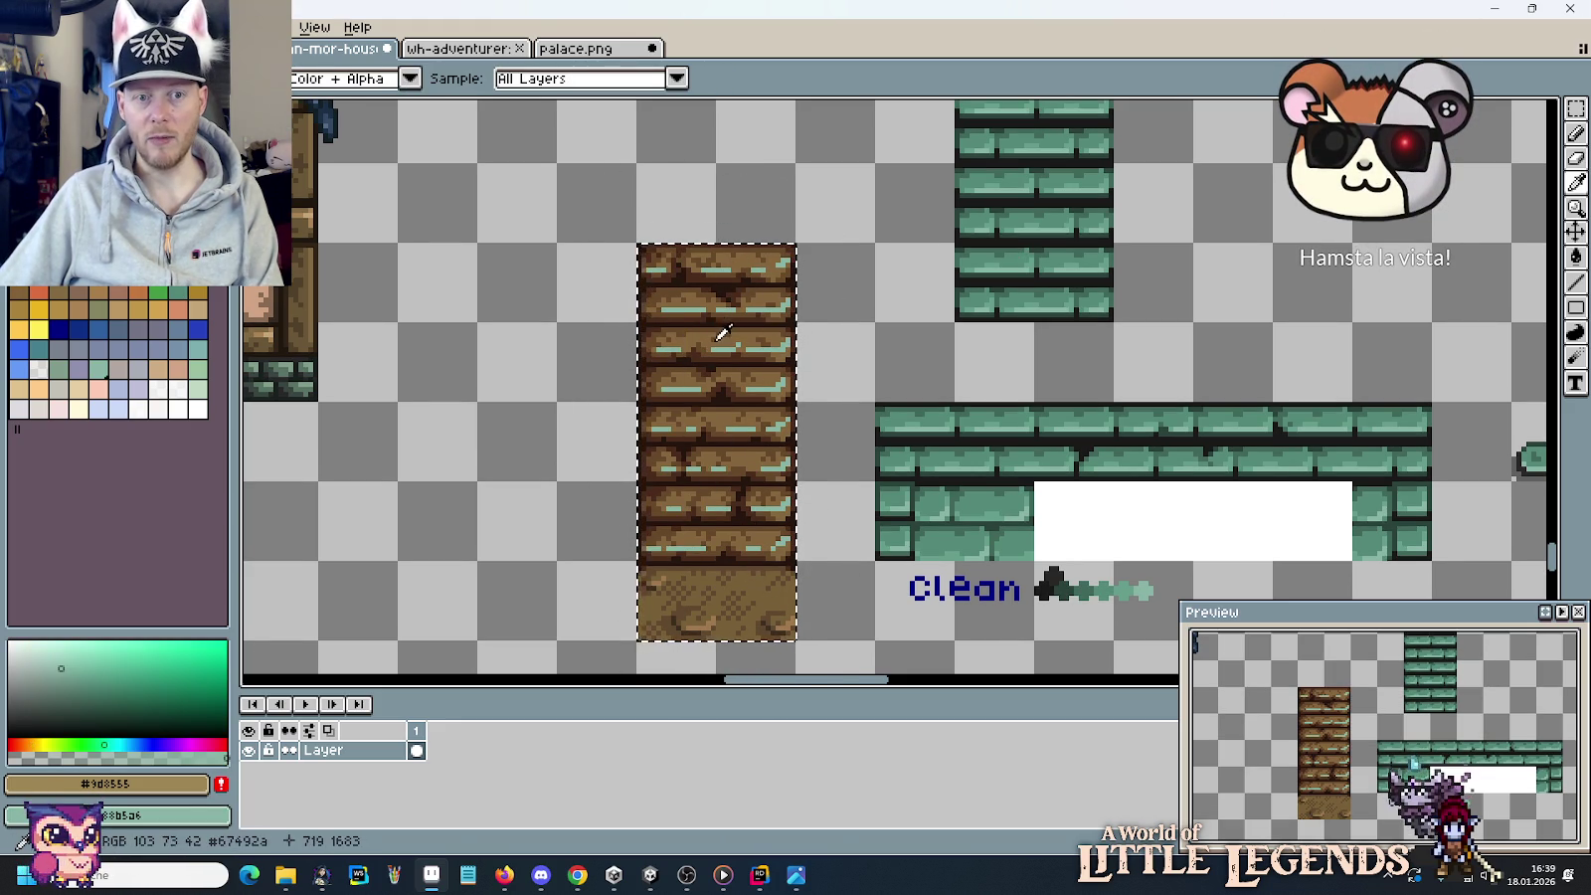
pyautogui.click(707, 332)
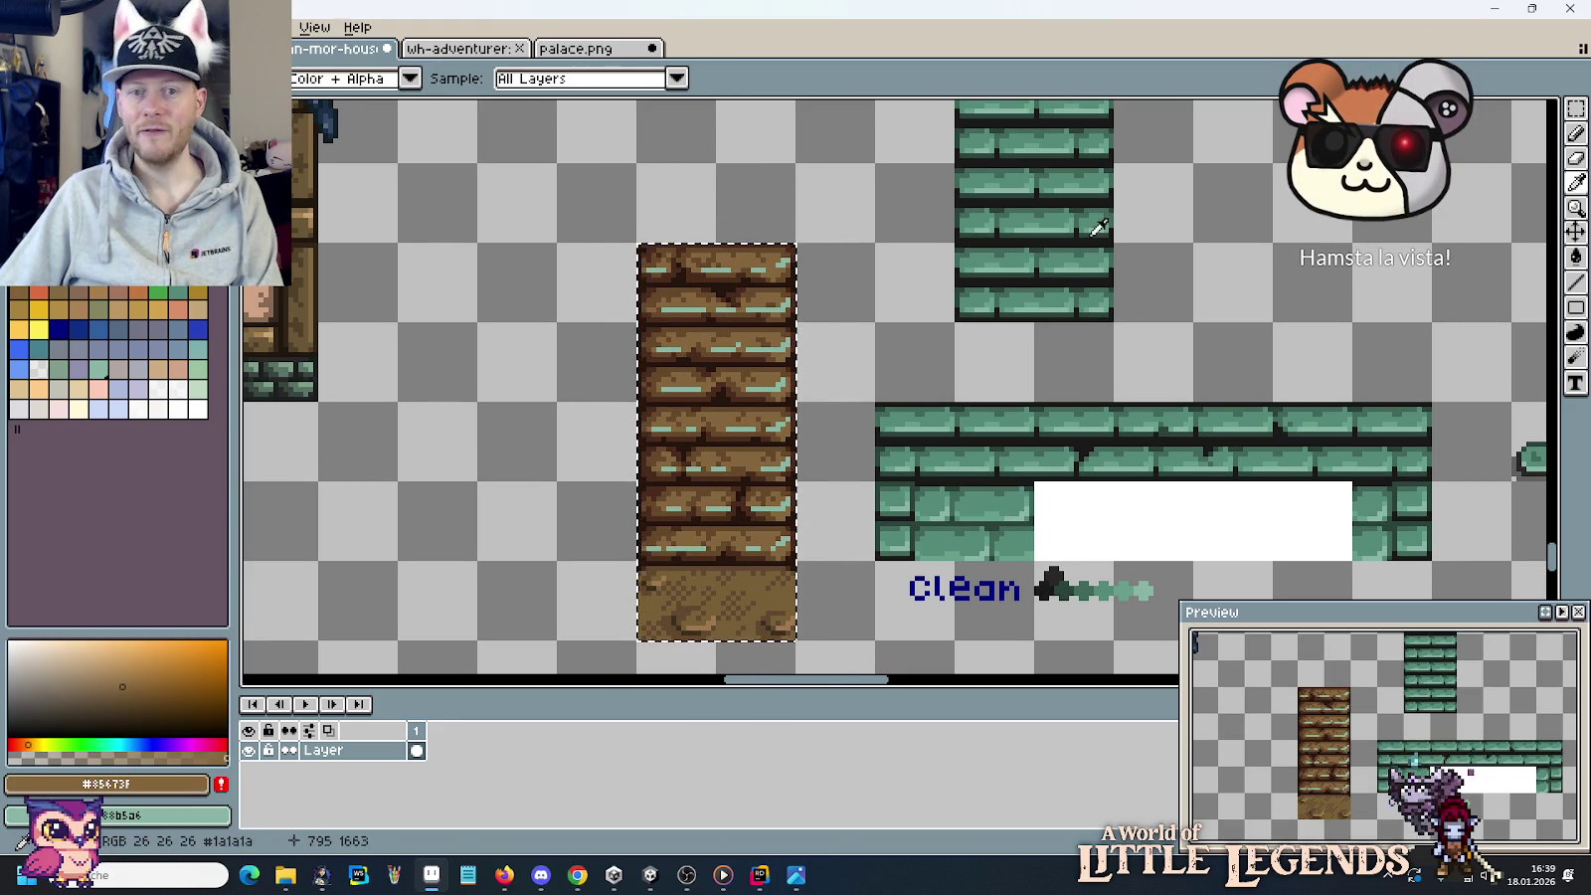
pyautogui.rightClick(1030, 203)
pyautogui.press('b')
pyautogui.moveTo(710, 309)
pyautogui.mouseDown()
pyautogui.moveTo(779, 284)
pyautogui.moveTo(771, 559)
pyautogui.mouseUp()
# Swap the darker browns #67492a and #4b2c1c for greens #41695c and #2b443c.
pyautogui.press('i')
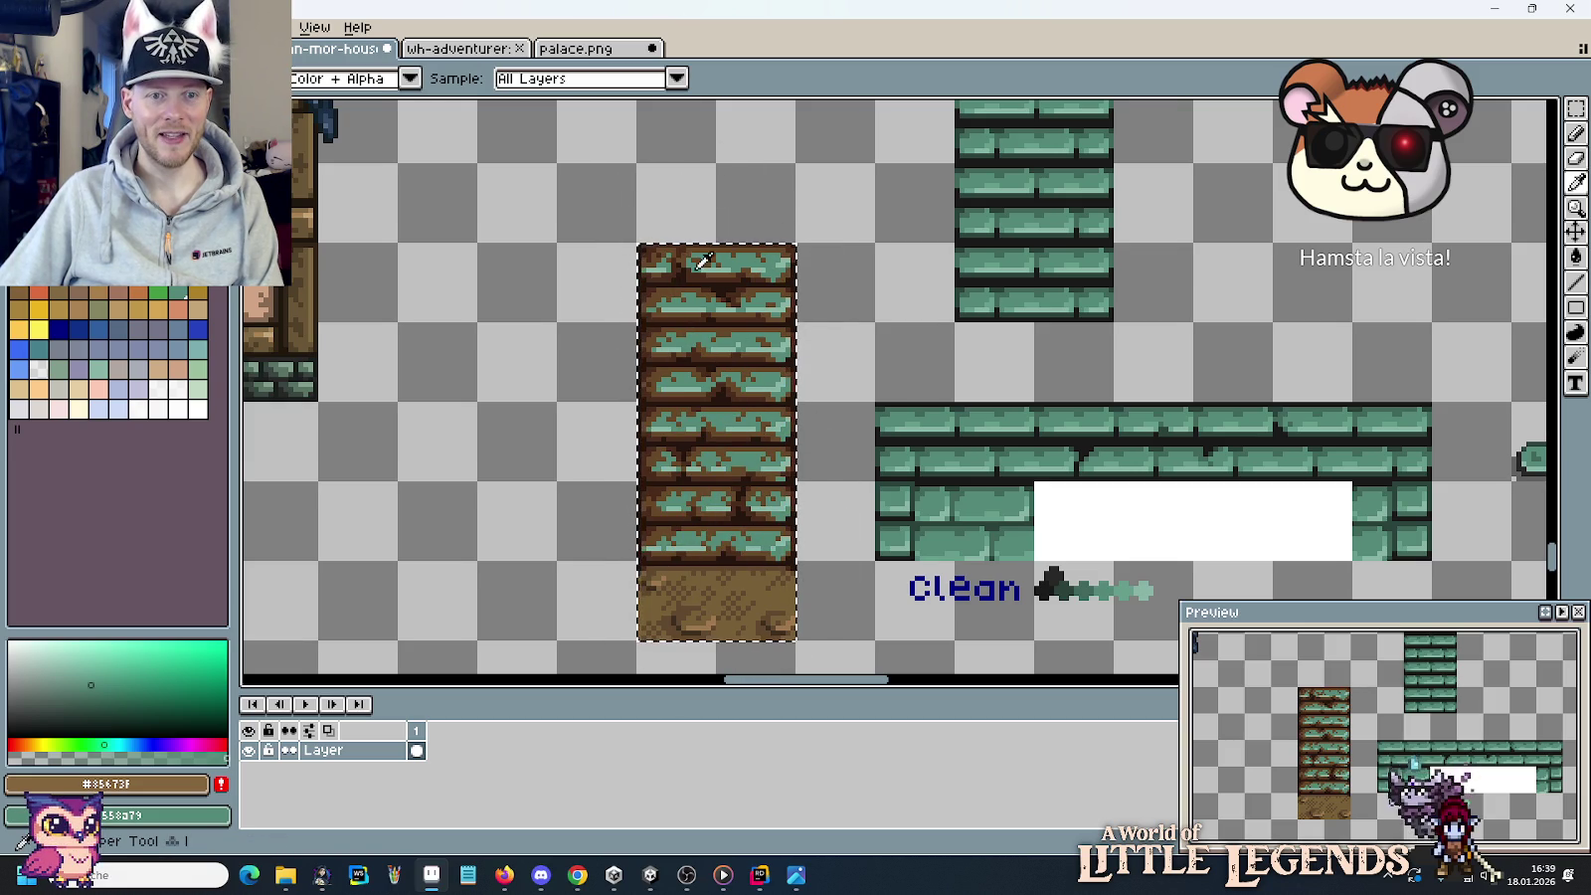
pyautogui.click(729, 244)
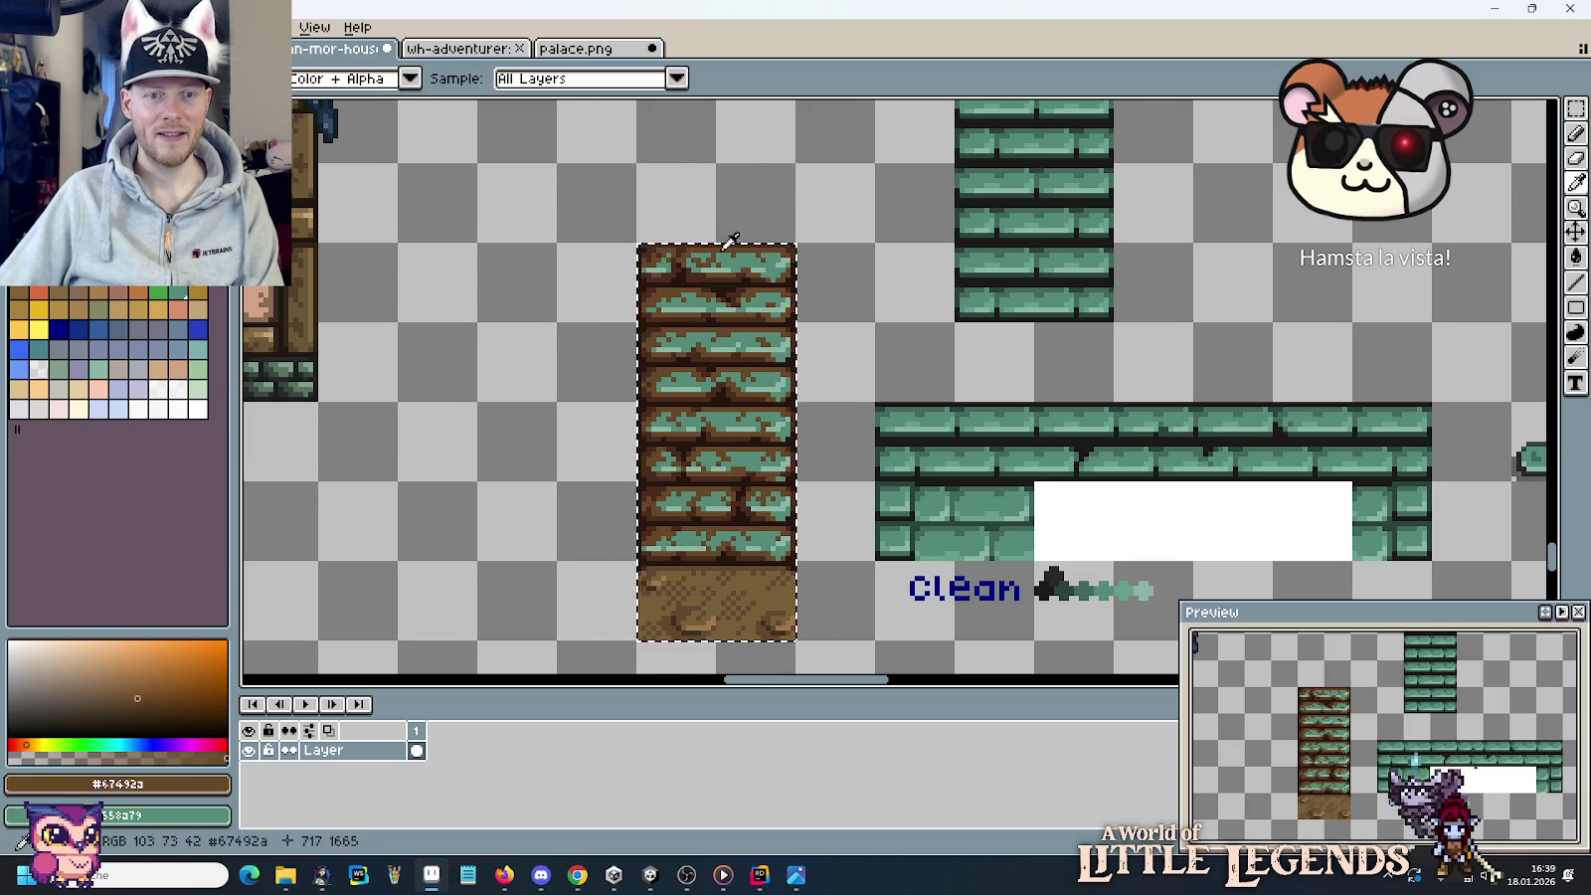
pyautogui.rightClick(1016, 203)
pyautogui.press('b')
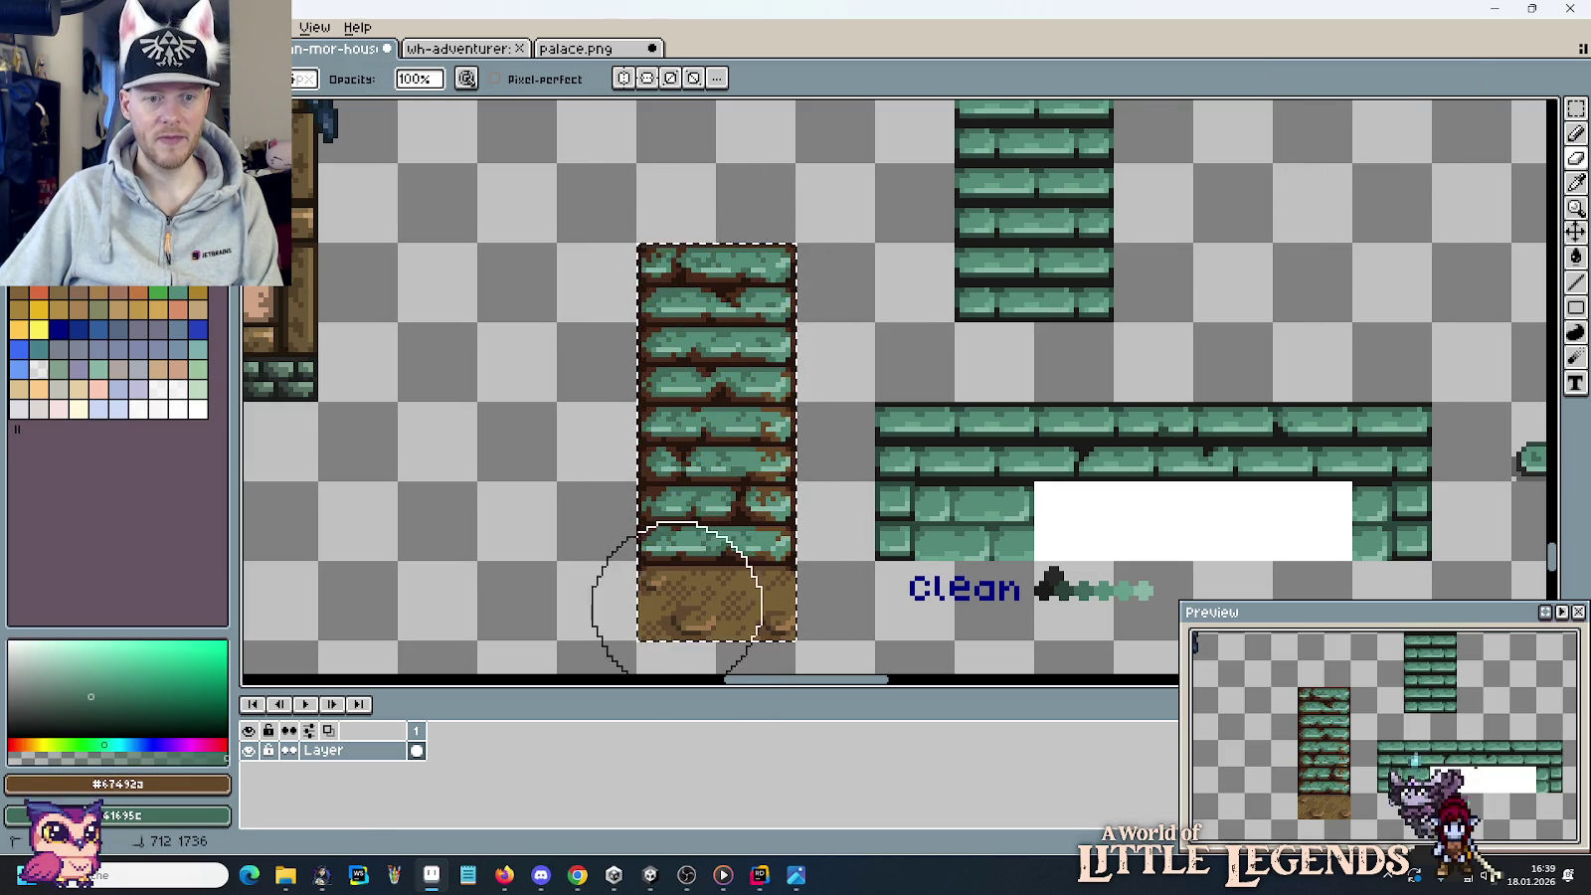
pyautogui.press('i')
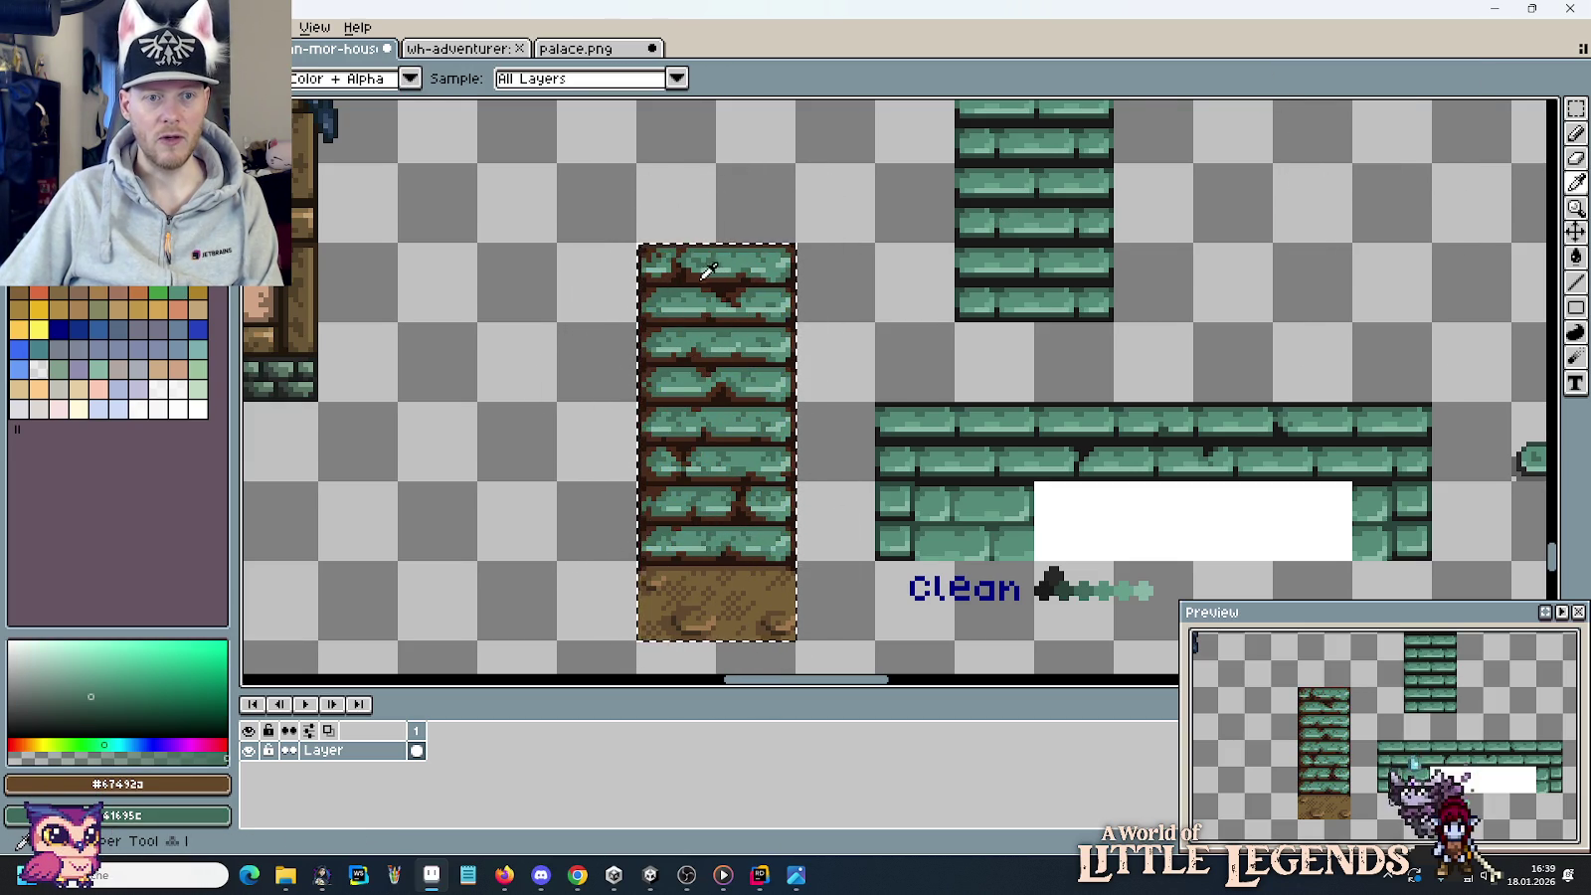
pyautogui.click(696, 261)
pyautogui.rightClick(1044, 225)
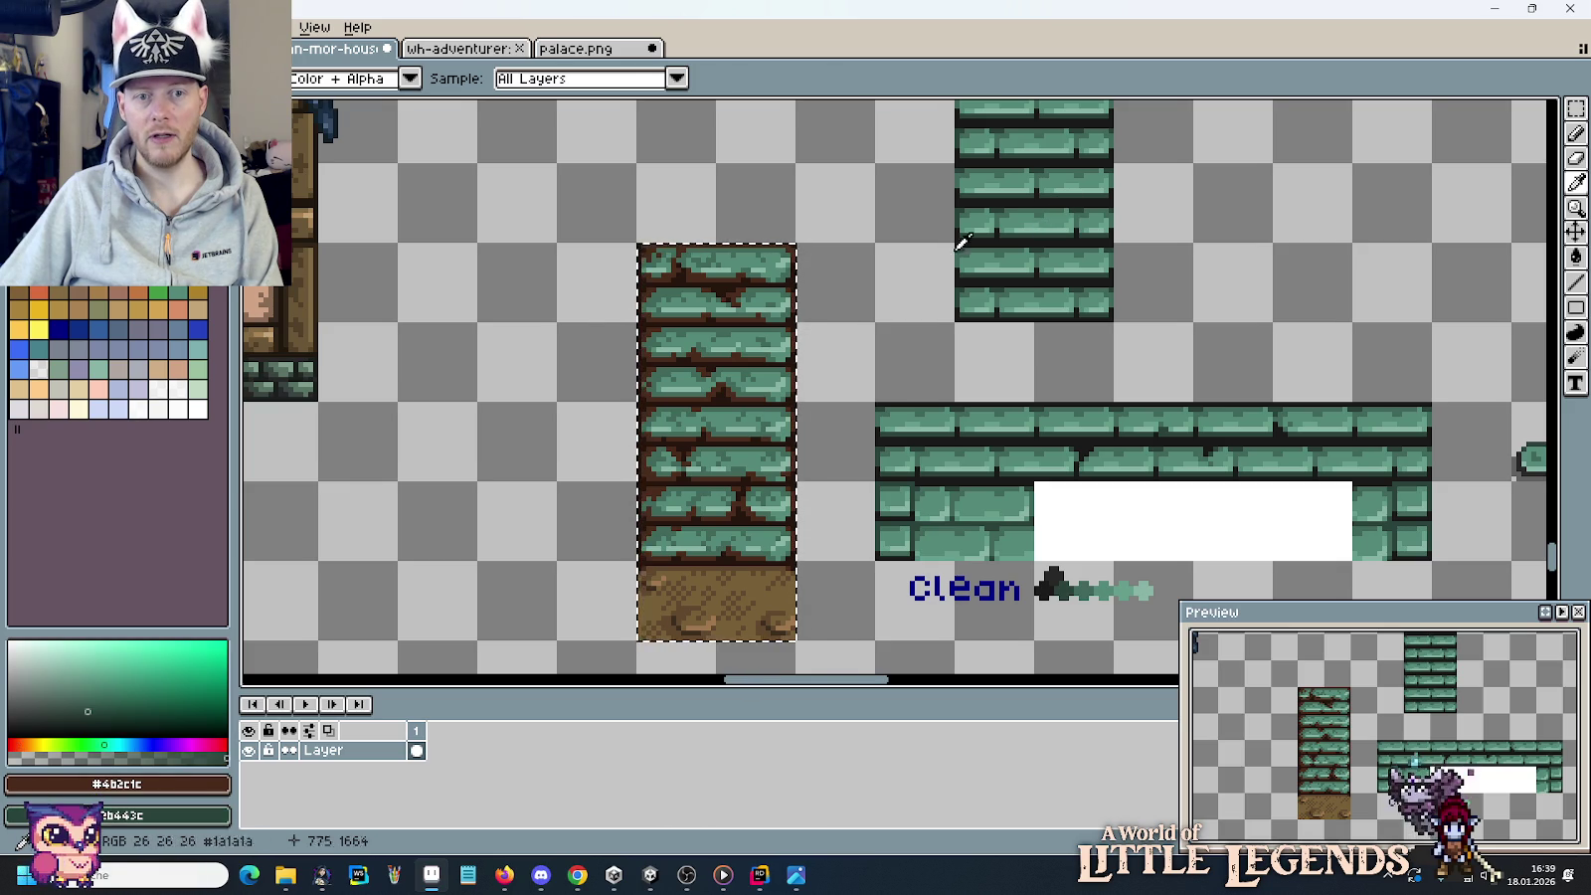
pyautogui.press('b')
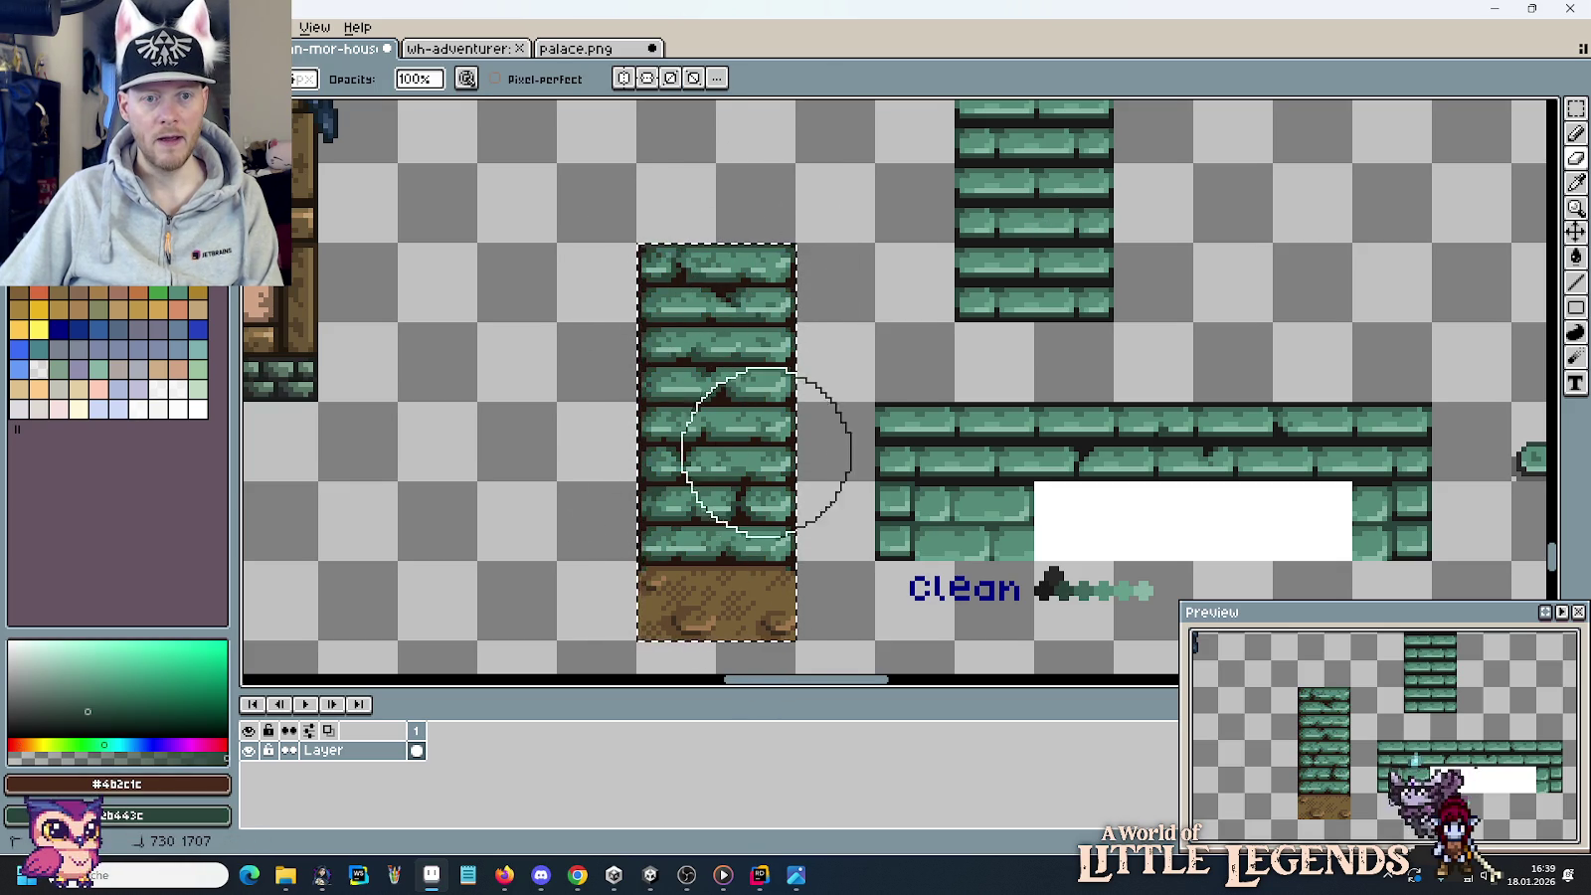
# Replace near-black brown #26160f with the dark grey outline colour and deselect the column.
pyautogui.press('i')
pyautogui.click(726, 552)
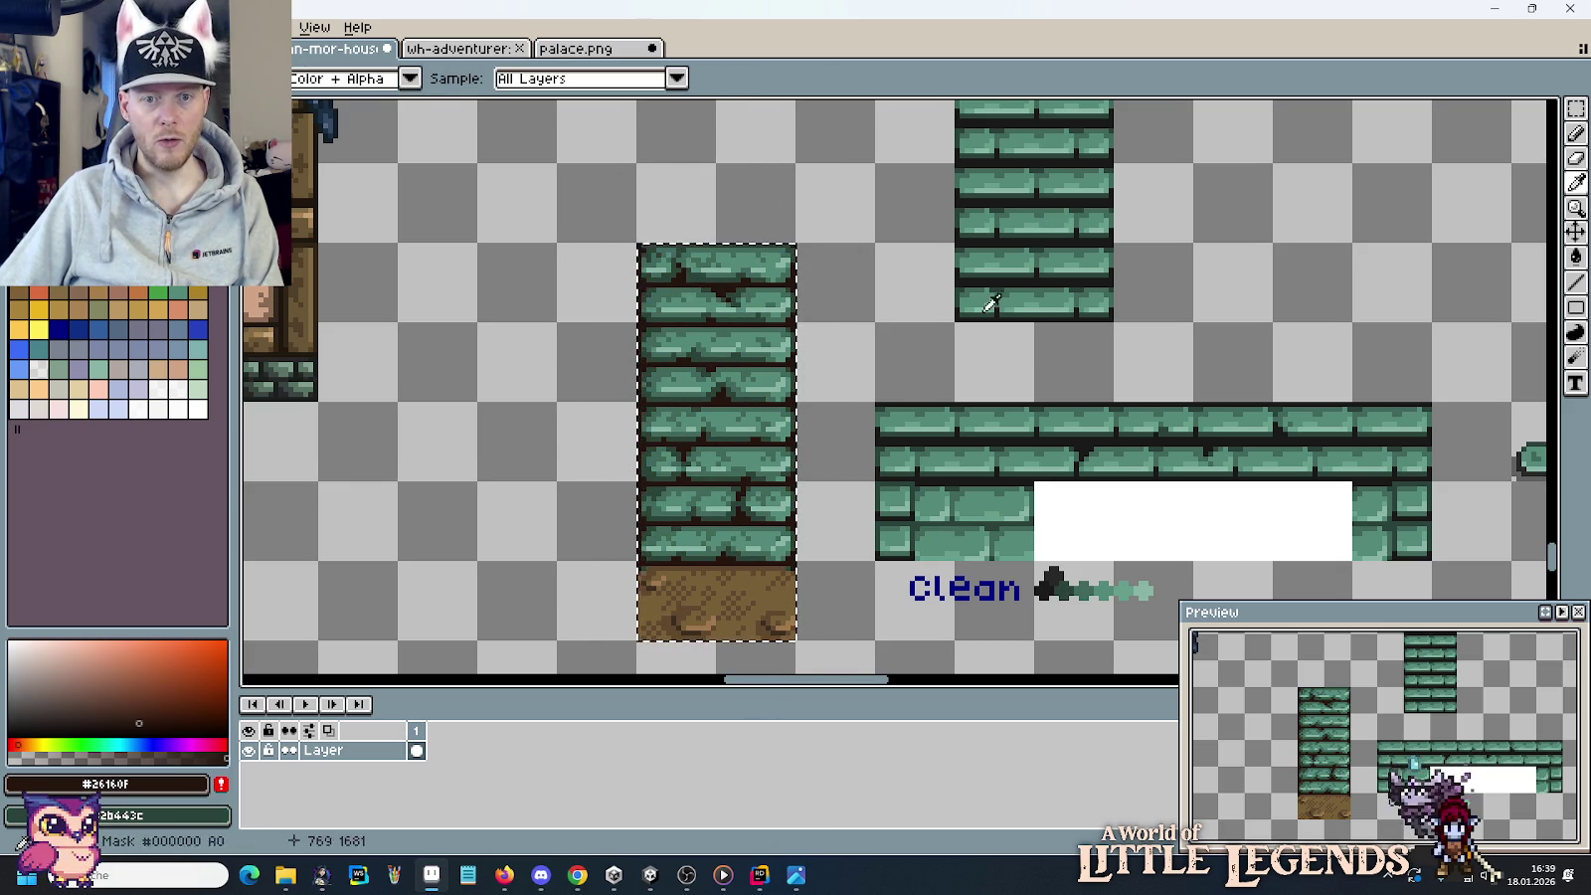
pyautogui.rightClick(994, 316)
pyautogui.press('b')
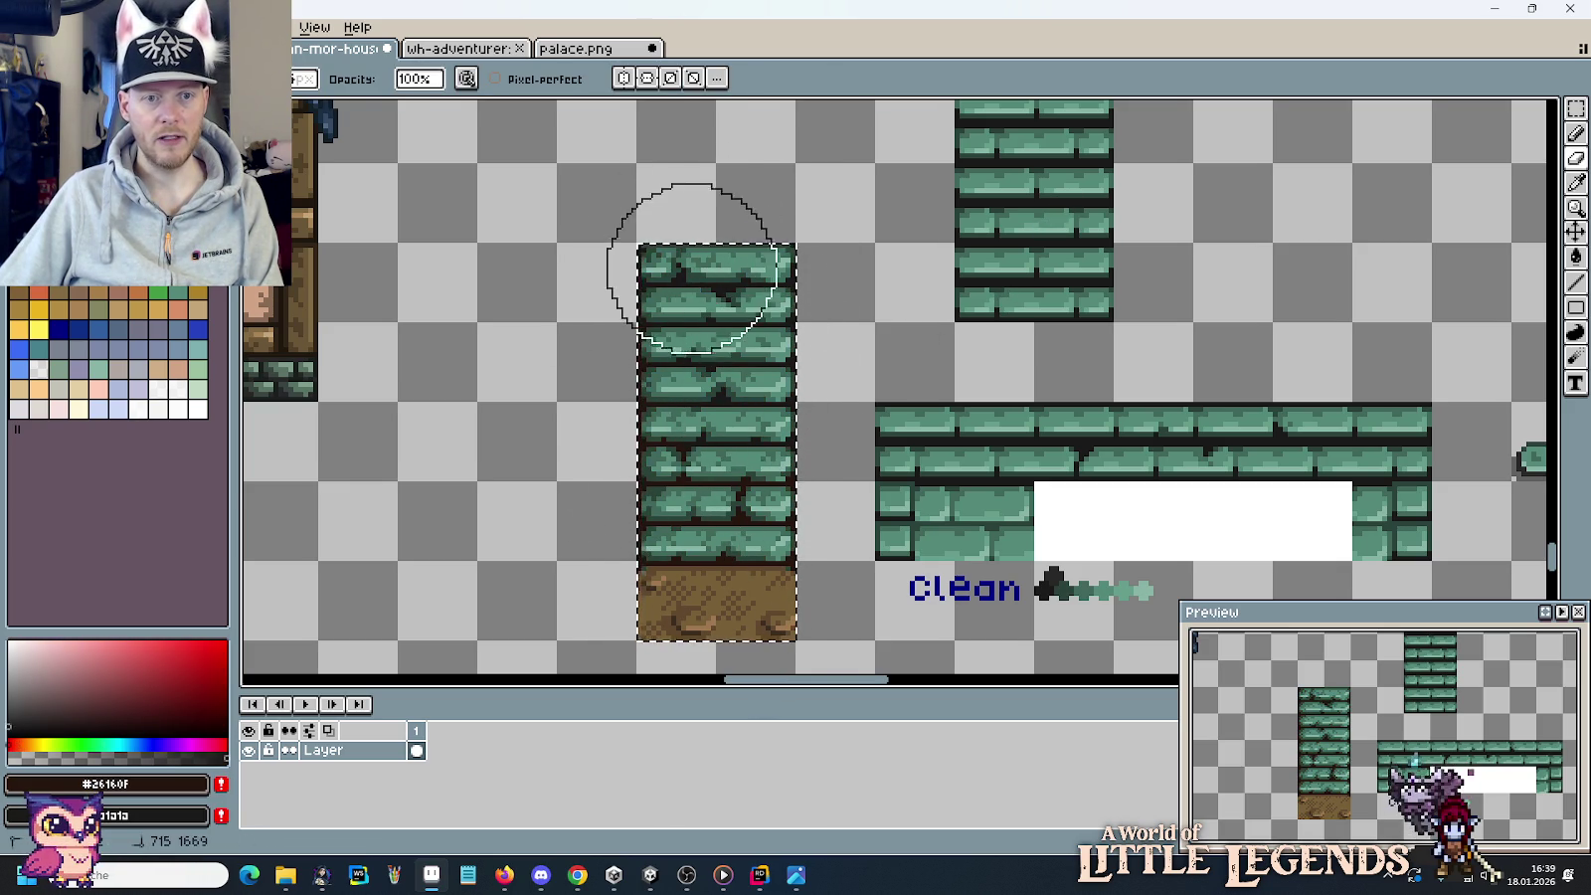
pyautogui.hotkey('ctrl', 'd')
pyautogui.press('m')
pyautogui.scroll(-2, 912, 329)
# Draw a deep green #2b443c line along the top row of the dirt base.
pyautogui.moveTo(933, 281)
pyautogui.mouseDown()
pyautogui.moveTo(998, 284)
pyautogui.moveTo(1003, 316)
pyautogui.mouseUp()
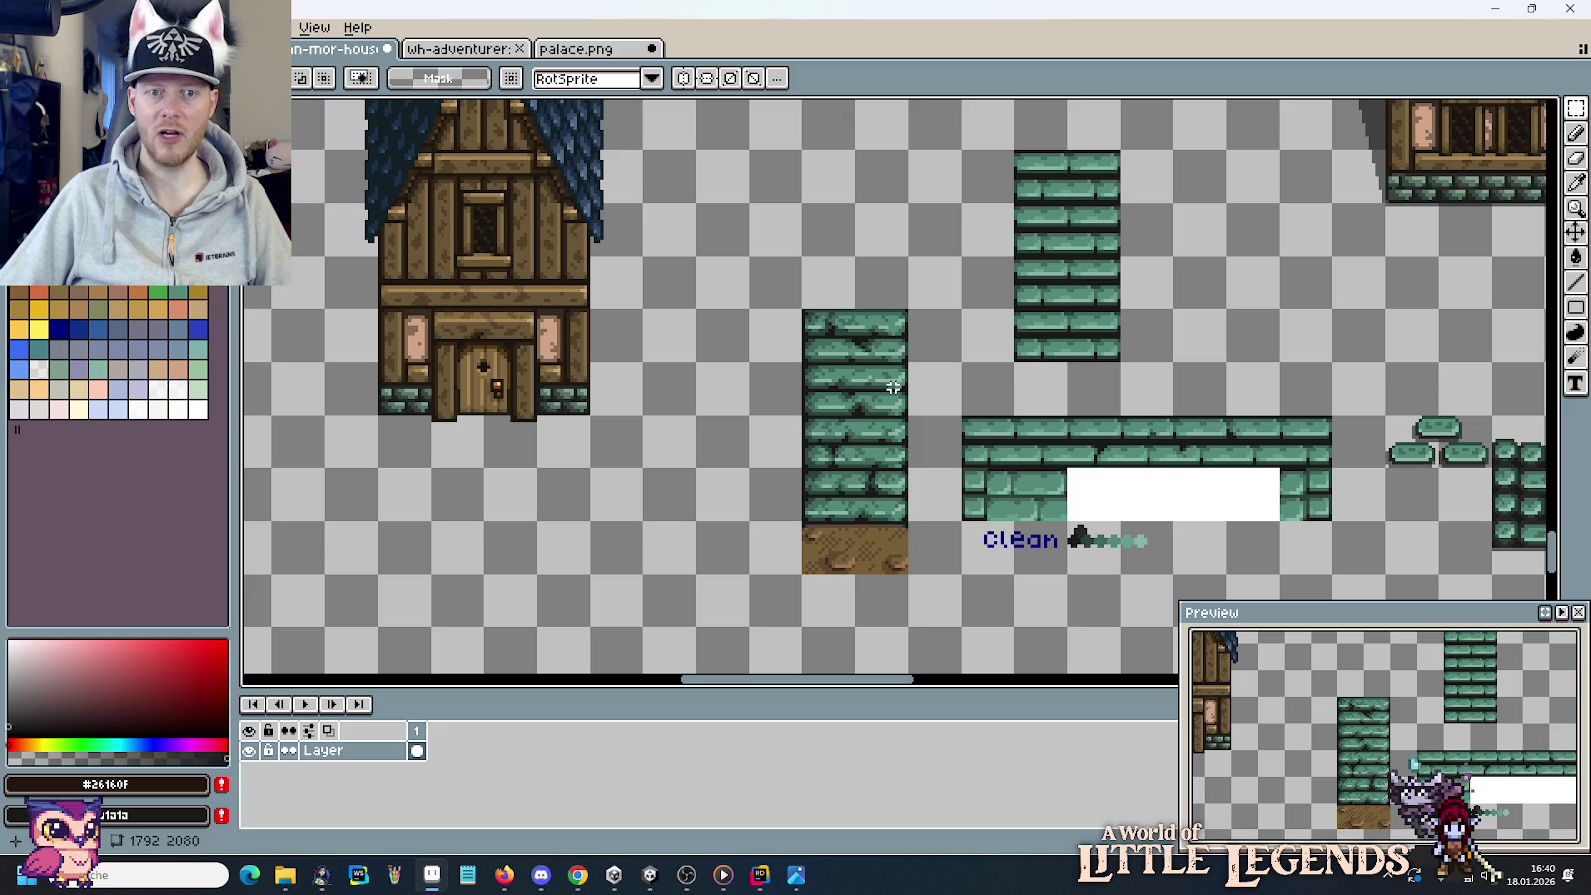
pyautogui.moveTo(1012, 142); pyautogui.dragTo(1136, 366)
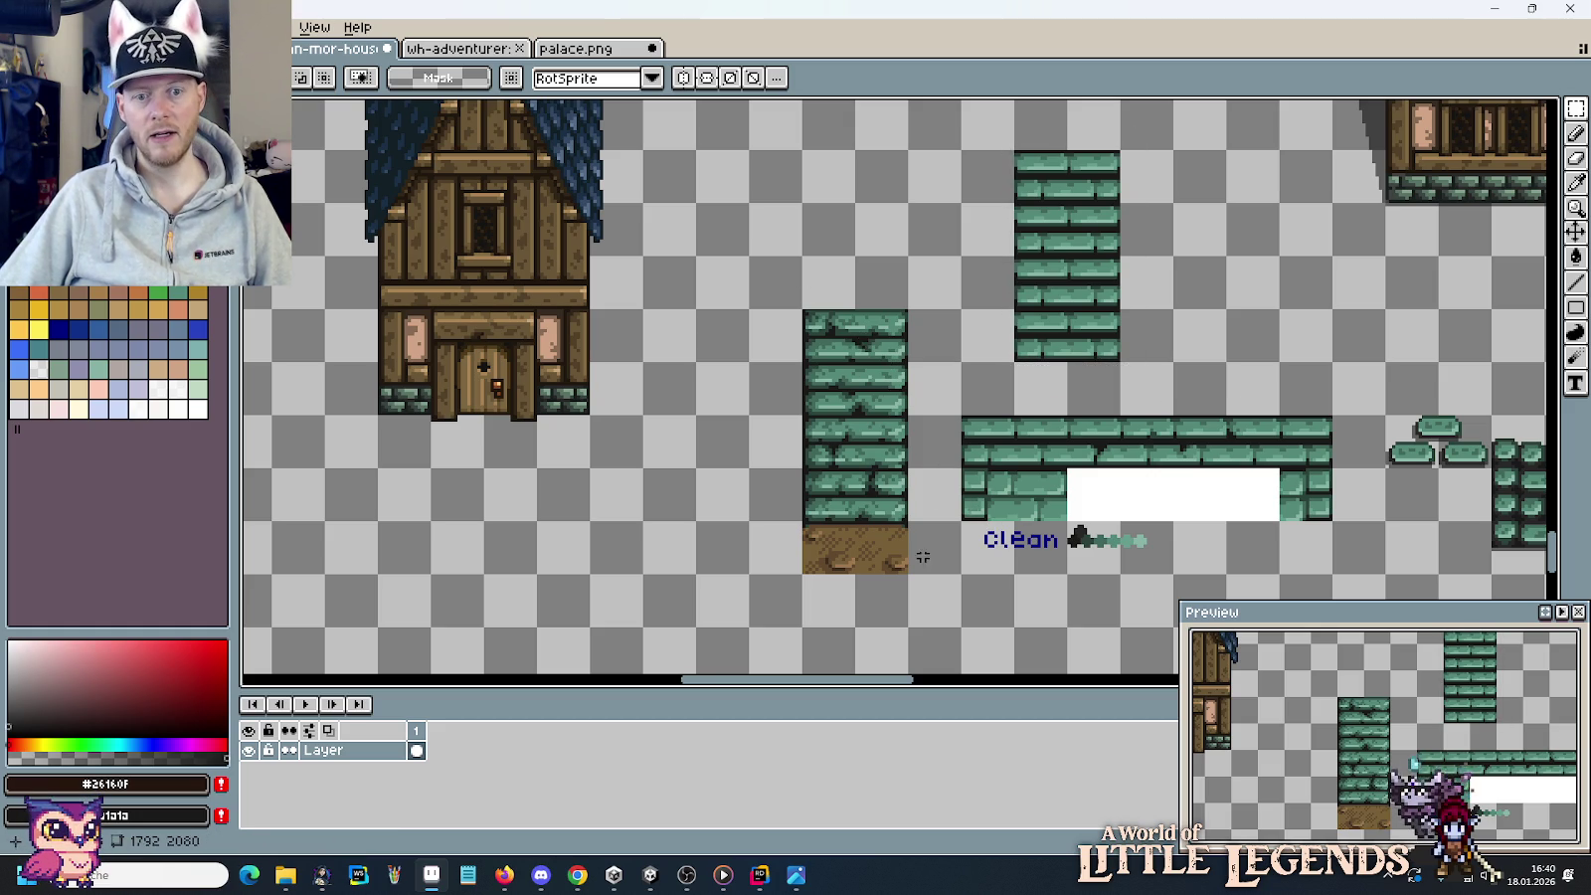
pyautogui.scroll(3, 840, 545)
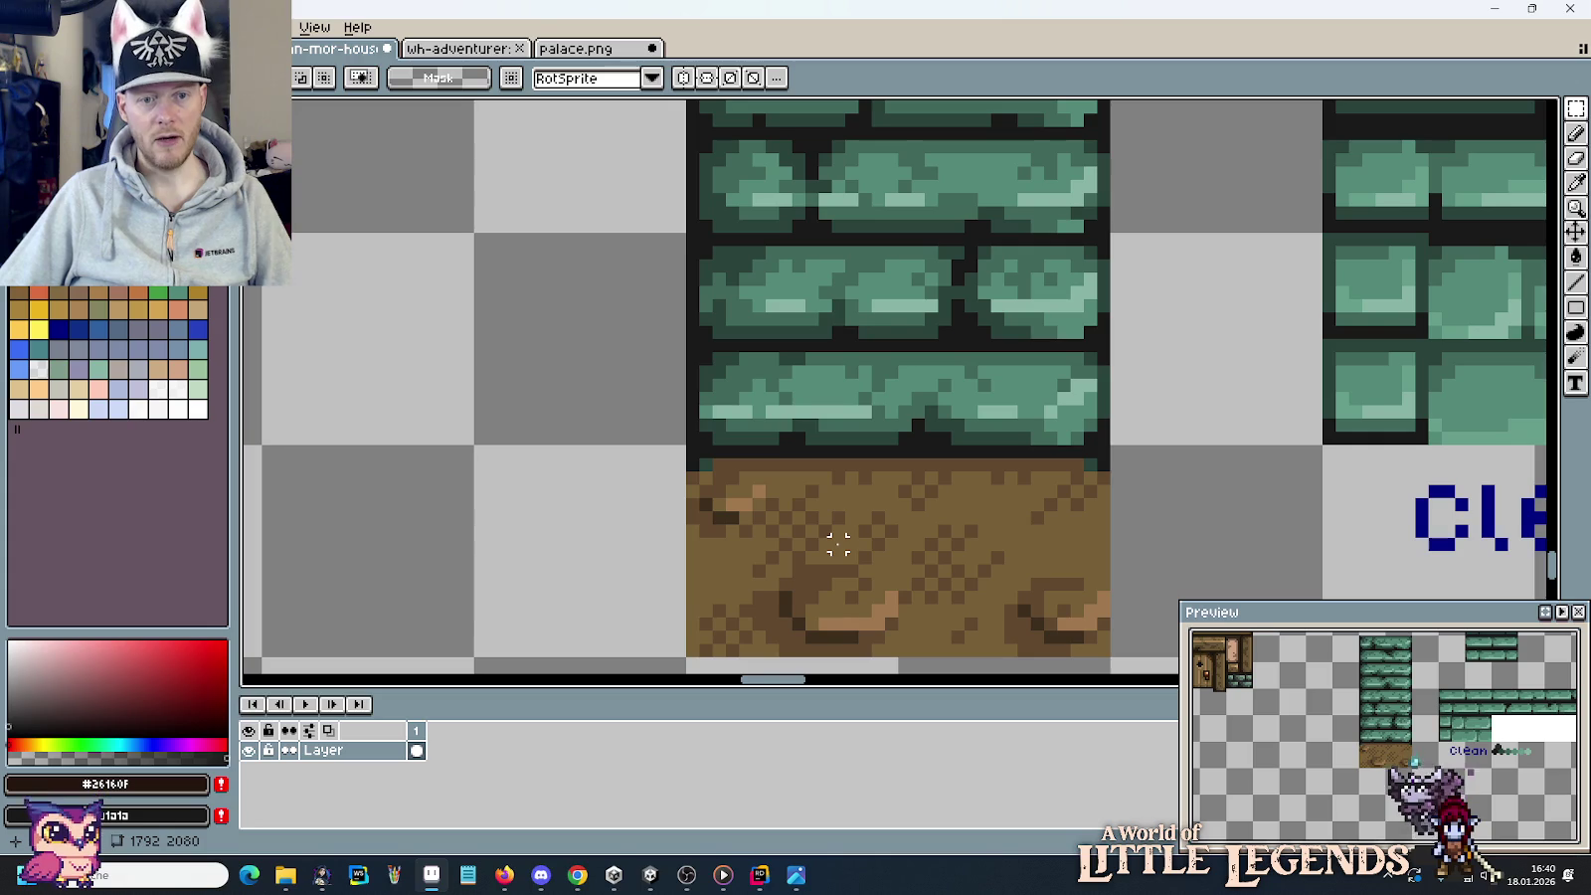
pyautogui.scroll(1, 865, 517)
pyautogui.scroll(1, 776, 438)
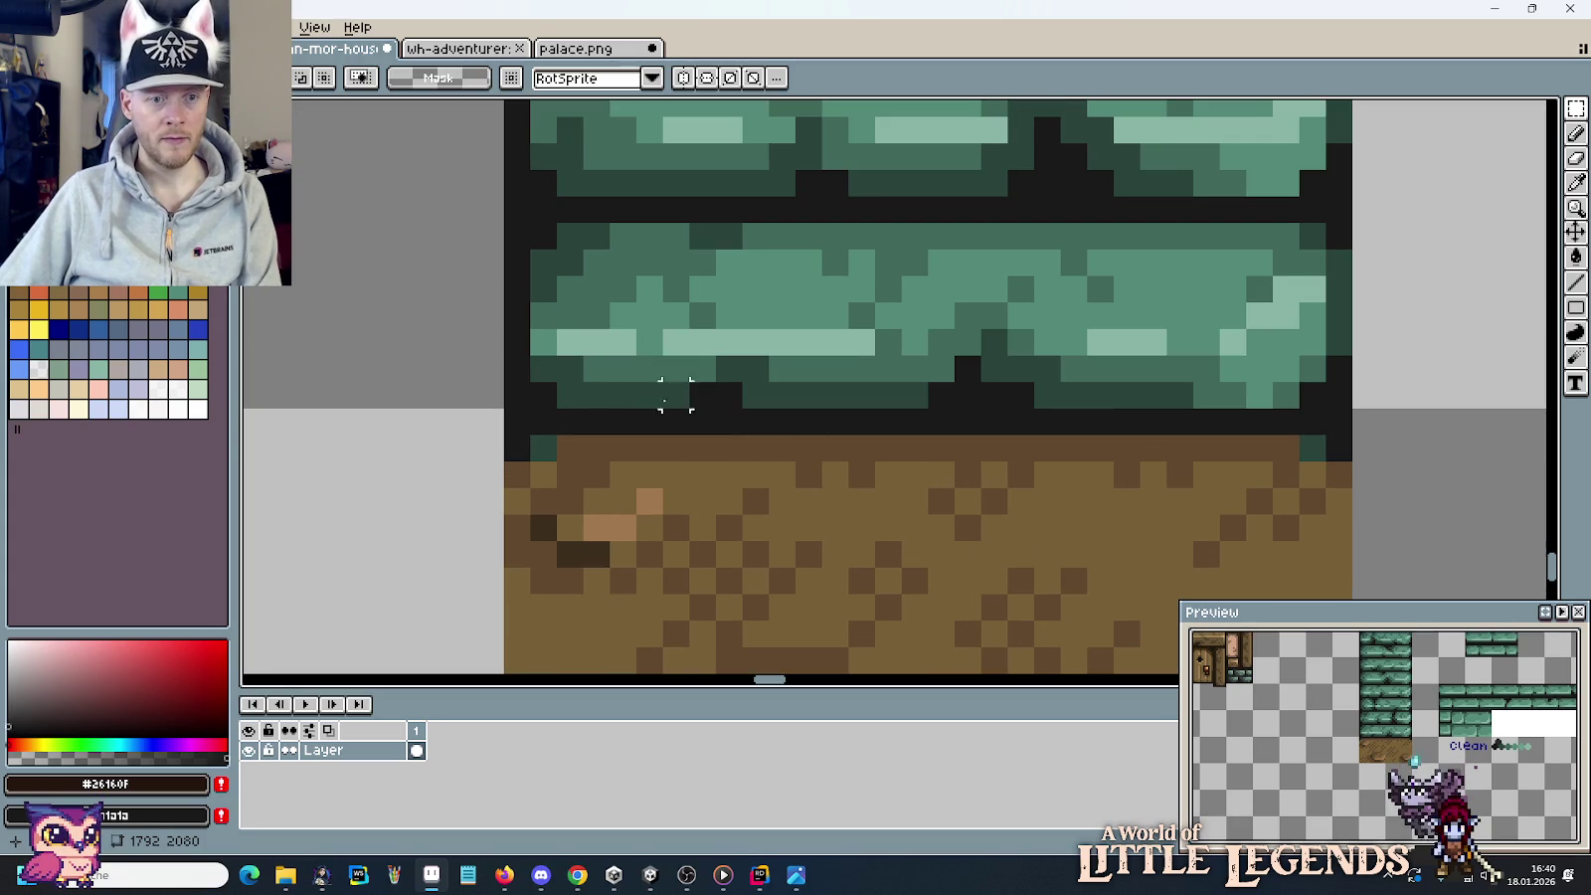
pyautogui.press('i')
pyautogui.click(616, 381)
pyautogui.press('b')
pyautogui.click(518, 474)
pyautogui.click(543, 448)
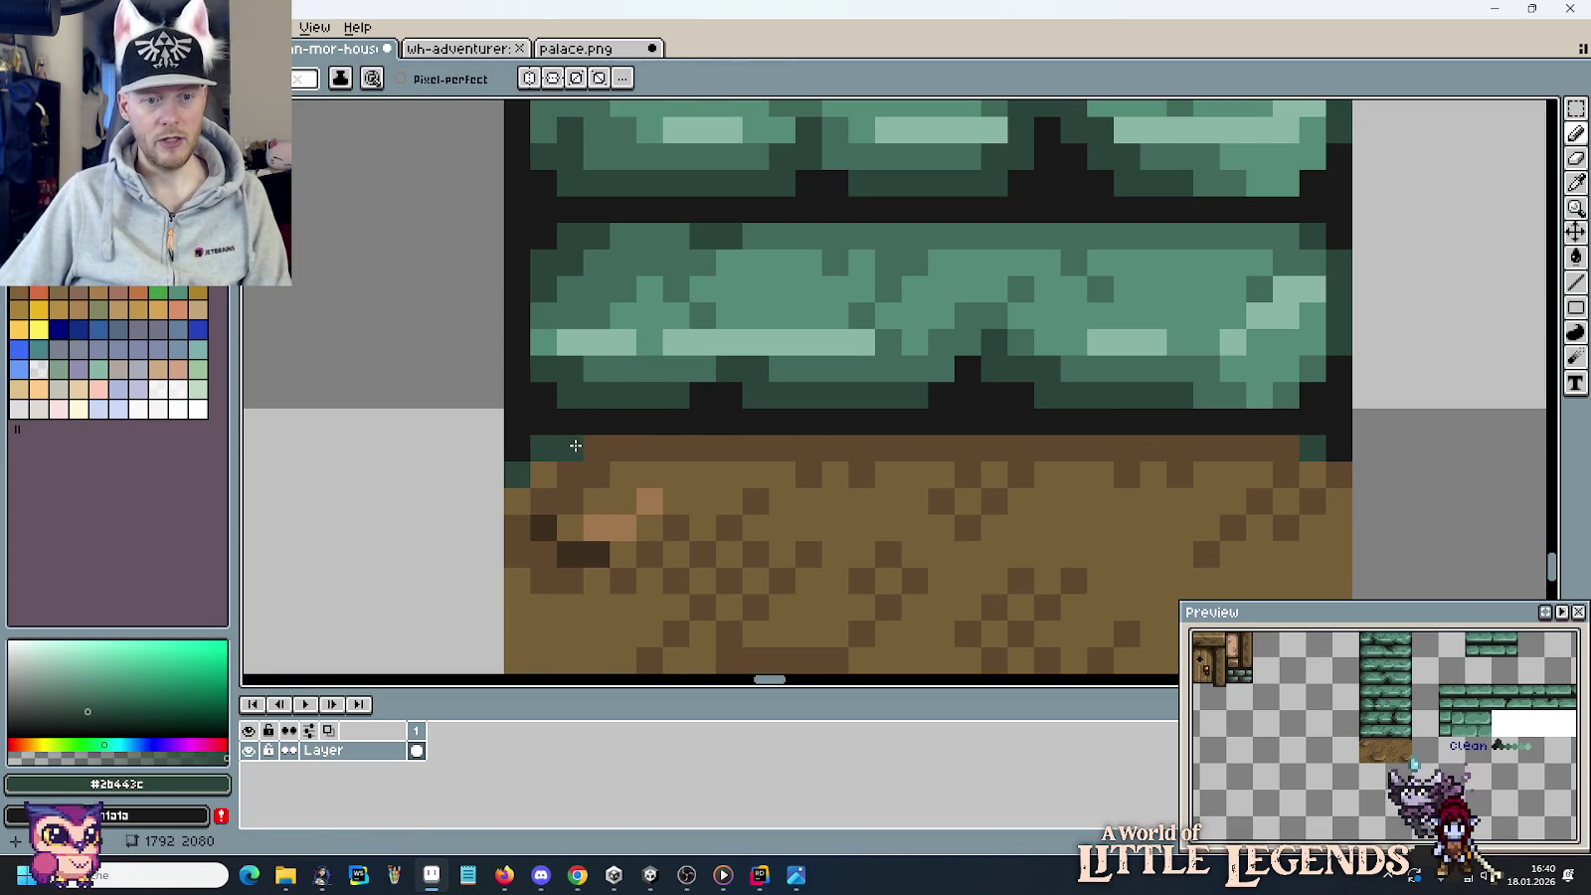
pyautogui.keyDown('shift'); pyautogui.click(1286, 445); pyautogui.keyUp('shift')
# Select and delete the dirt strip below the green bricks.
pyautogui.scroll(-2, 1341, 463)
pyautogui.moveTo(1435, 469)
pyautogui.mouseDown()
pyautogui.moveTo(1407, 498)
pyautogui.moveTo(1234, 357)
pyautogui.mouseUp()
pyautogui.moveTo(1268, 466)
pyautogui.mouseDown()
pyautogui.moveTo(867, 320)
pyautogui.moveTo(1194, 374)
pyautogui.mouseUp()
pyautogui.press('Delete')
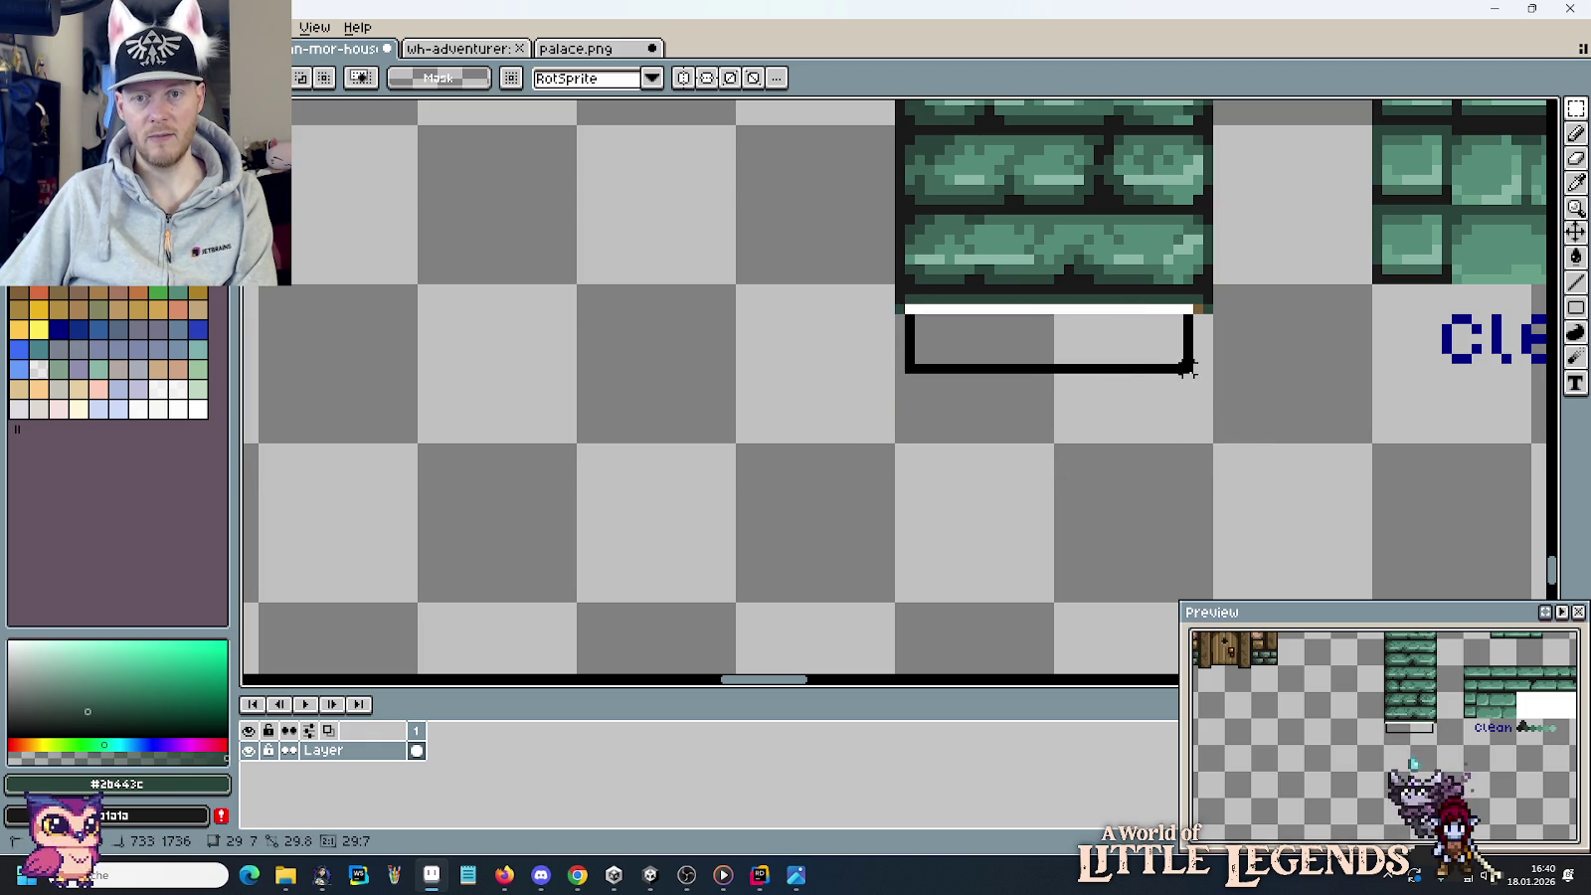
pyautogui.press('Delete')
# Erase the stray dark pixels at the left and right ends of the column base.
pyautogui.scroll(-1, 1225, 391)
pyautogui.scroll(-1, 1231, 396)
pyautogui.scroll(1, 1227, 378)
pyautogui.scroll(1, 1220, 394)
pyautogui.scroll(3, 1210, 468)
pyautogui.scroll(2, 1210, 468)
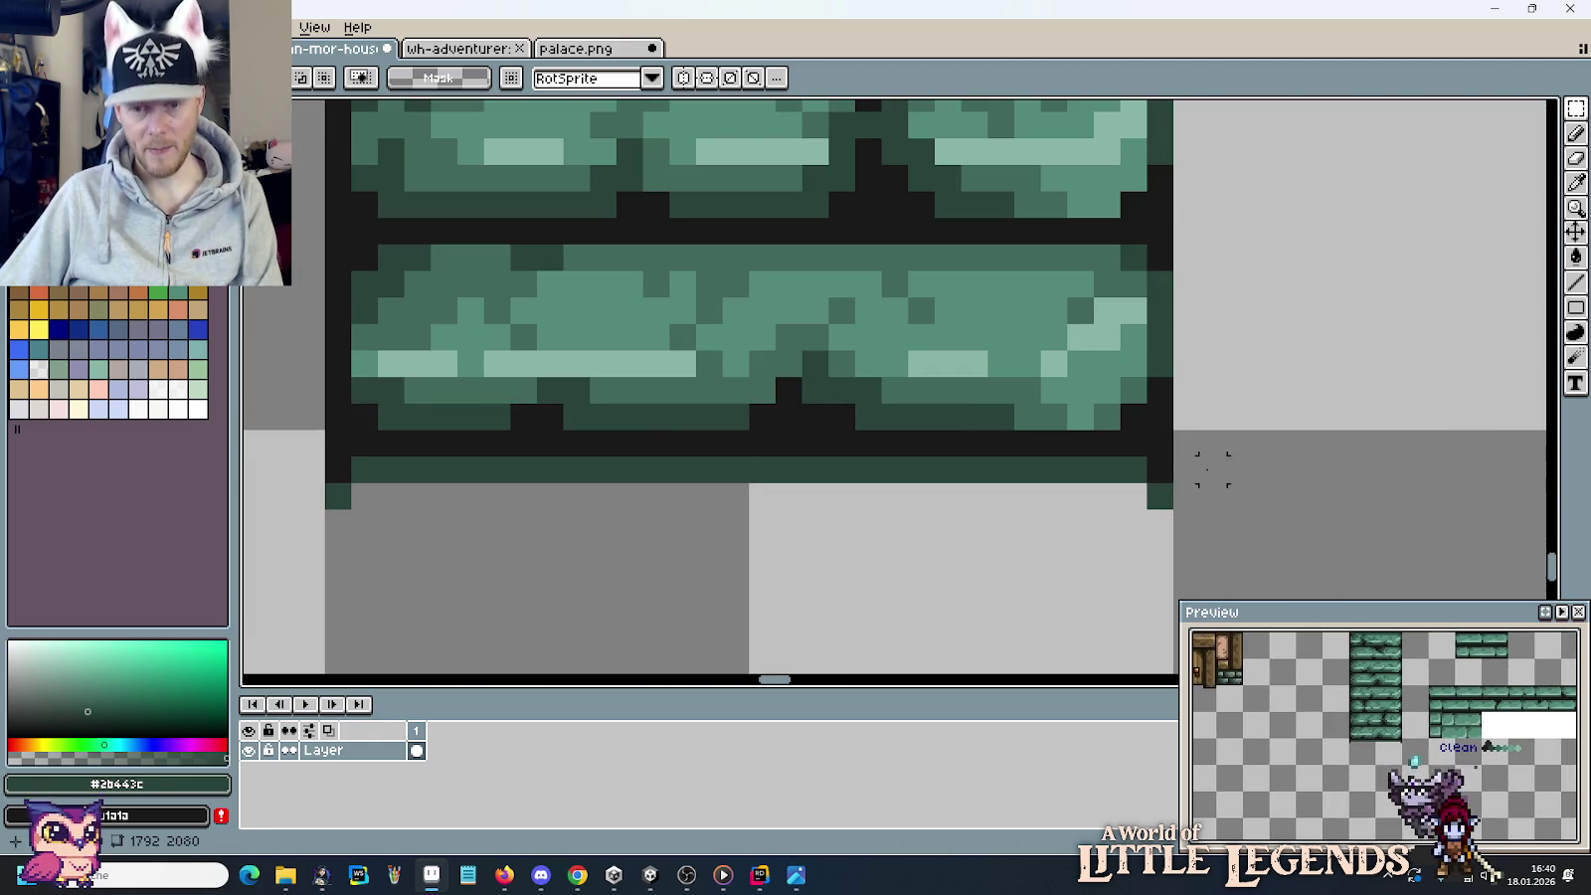
pyautogui.press('b')
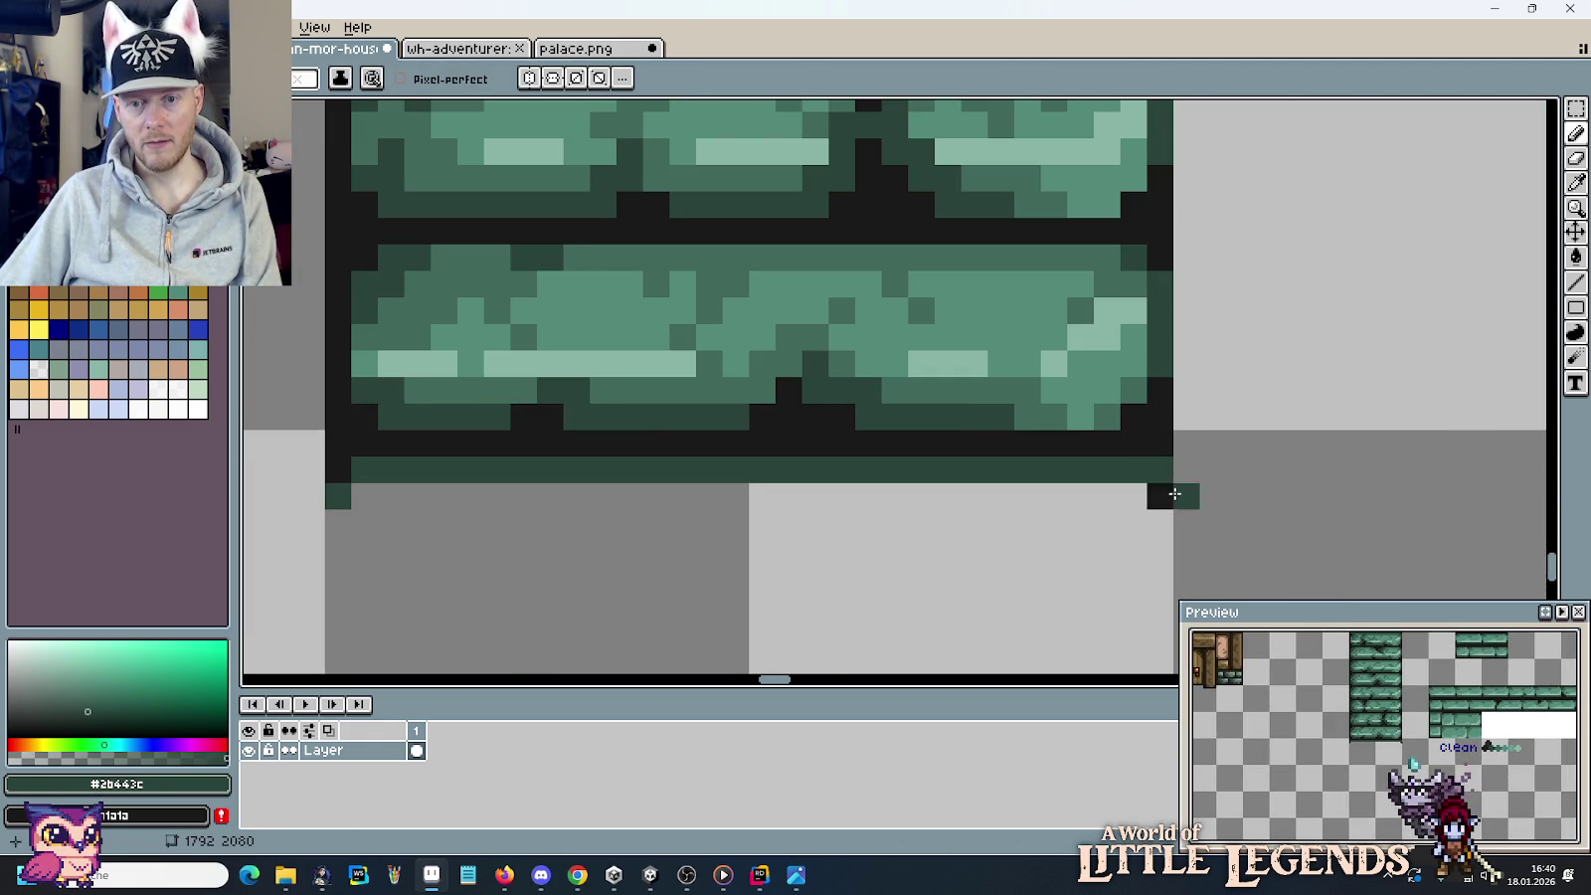
pyautogui.keyDown('alt'); pyautogui.rightClick(1134, 522); pyautogui.keyUp('alt')
pyautogui.rightClick(1159, 494)
pyautogui.rightClick(338, 495)
pyautogui.scroll(-2, 787, 554)
pyautogui.scroll(-1, 787, 554)
pyautogui.moveTo(786, 554); pyautogui.dragTo(1037, 579)
# Sample light green #88b5a6 and mid green #558a79 from the column bricks.
pyautogui.press('m')
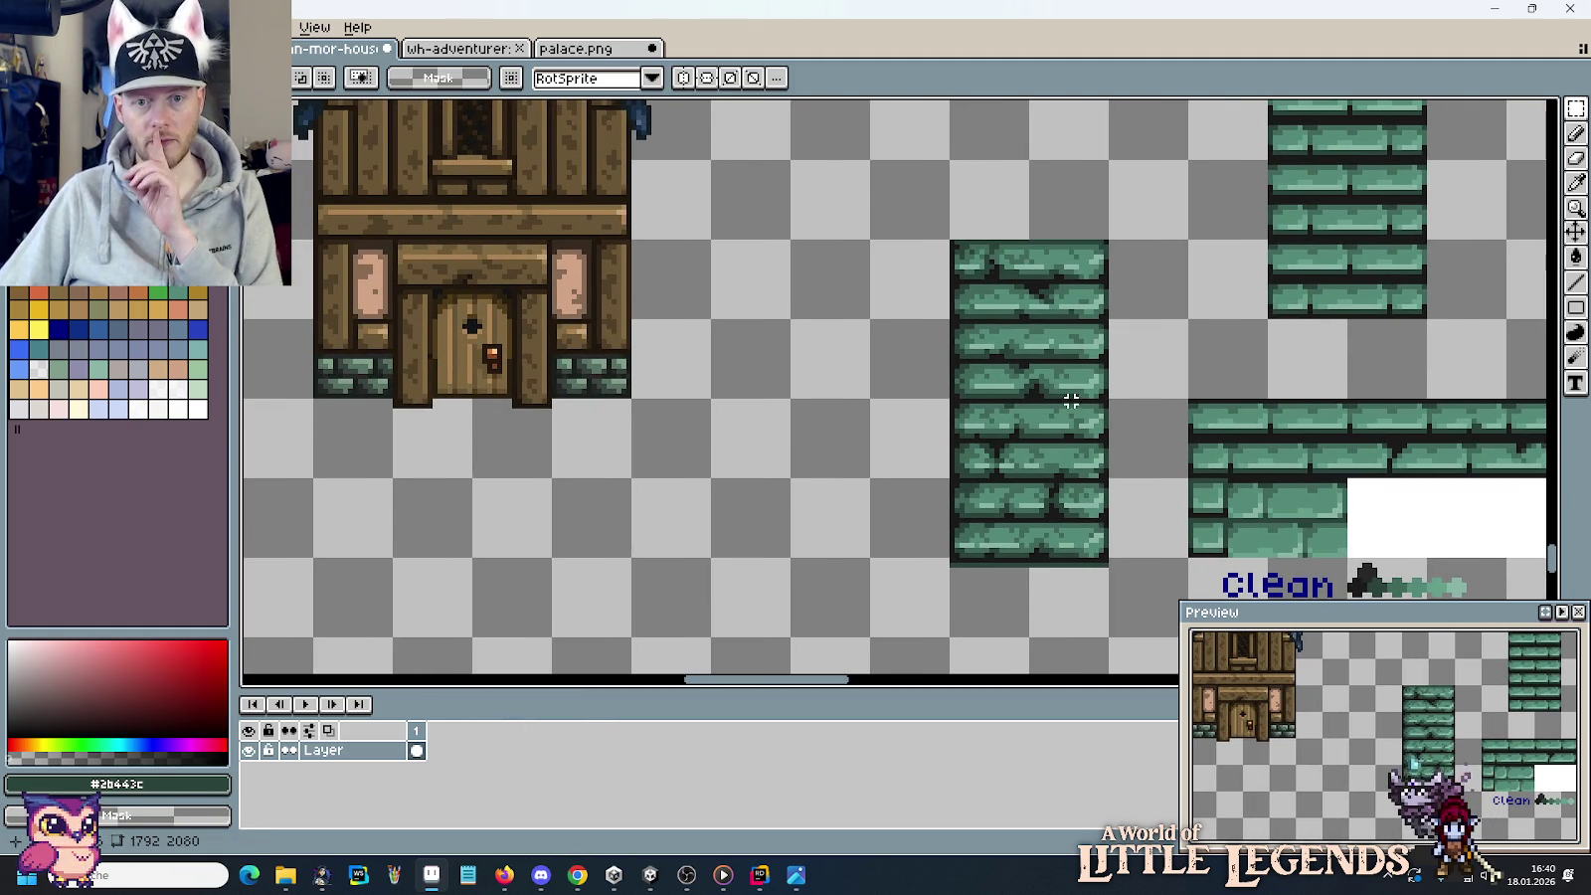
pyautogui.moveTo(1111, 309)
pyautogui.mouseDown()
pyautogui.moveTo(939, 315)
pyautogui.moveTo(900, 345)
pyautogui.mouseUp()
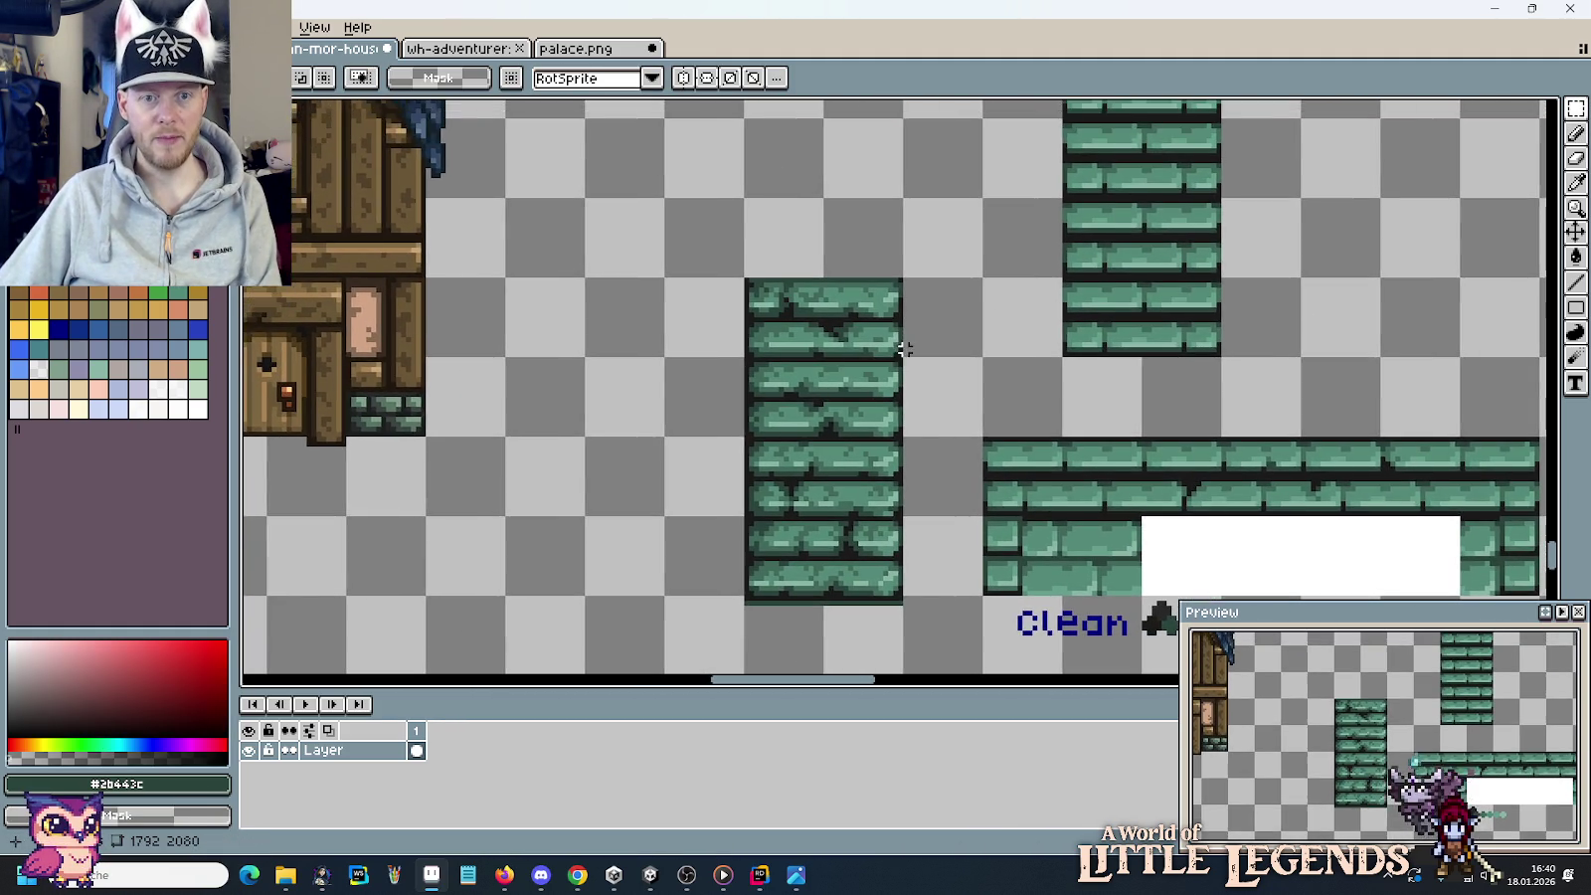
pyautogui.scroll(1, 901, 348)
pyautogui.scroll(1, 856, 351)
pyautogui.scroll(1, 927, 345)
pyautogui.press('b')
pyautogui.keyDown('alt'); pyautogui.click(931, 337); pyautogui.keyUp('alt')
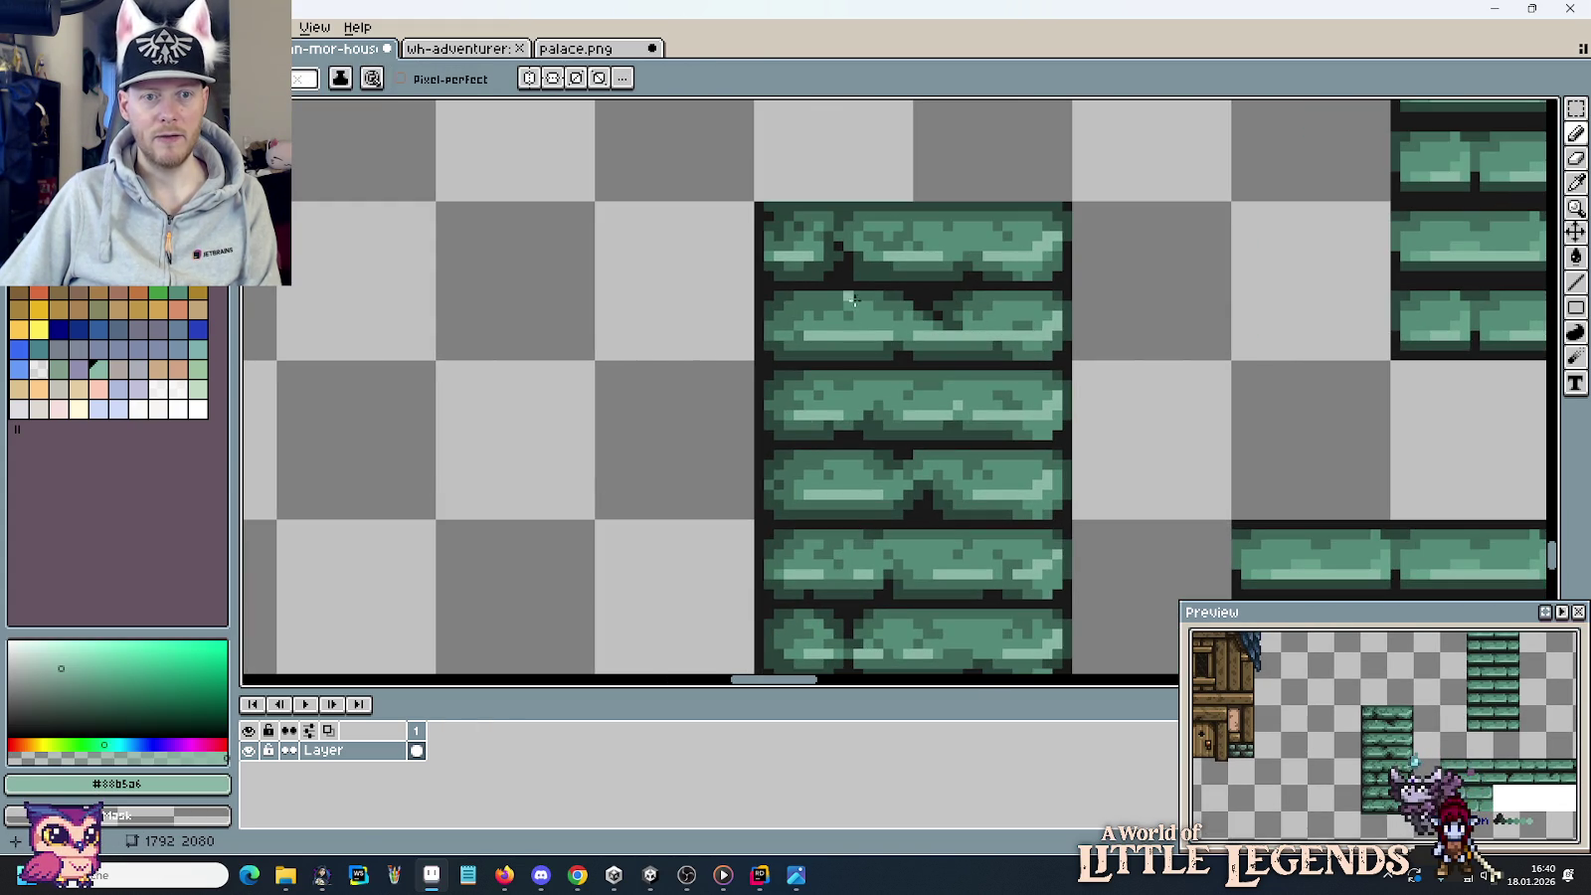
pyautogui.scroll(-2, 853, 298)
pyautogui.scroll(-1, 875, 279)
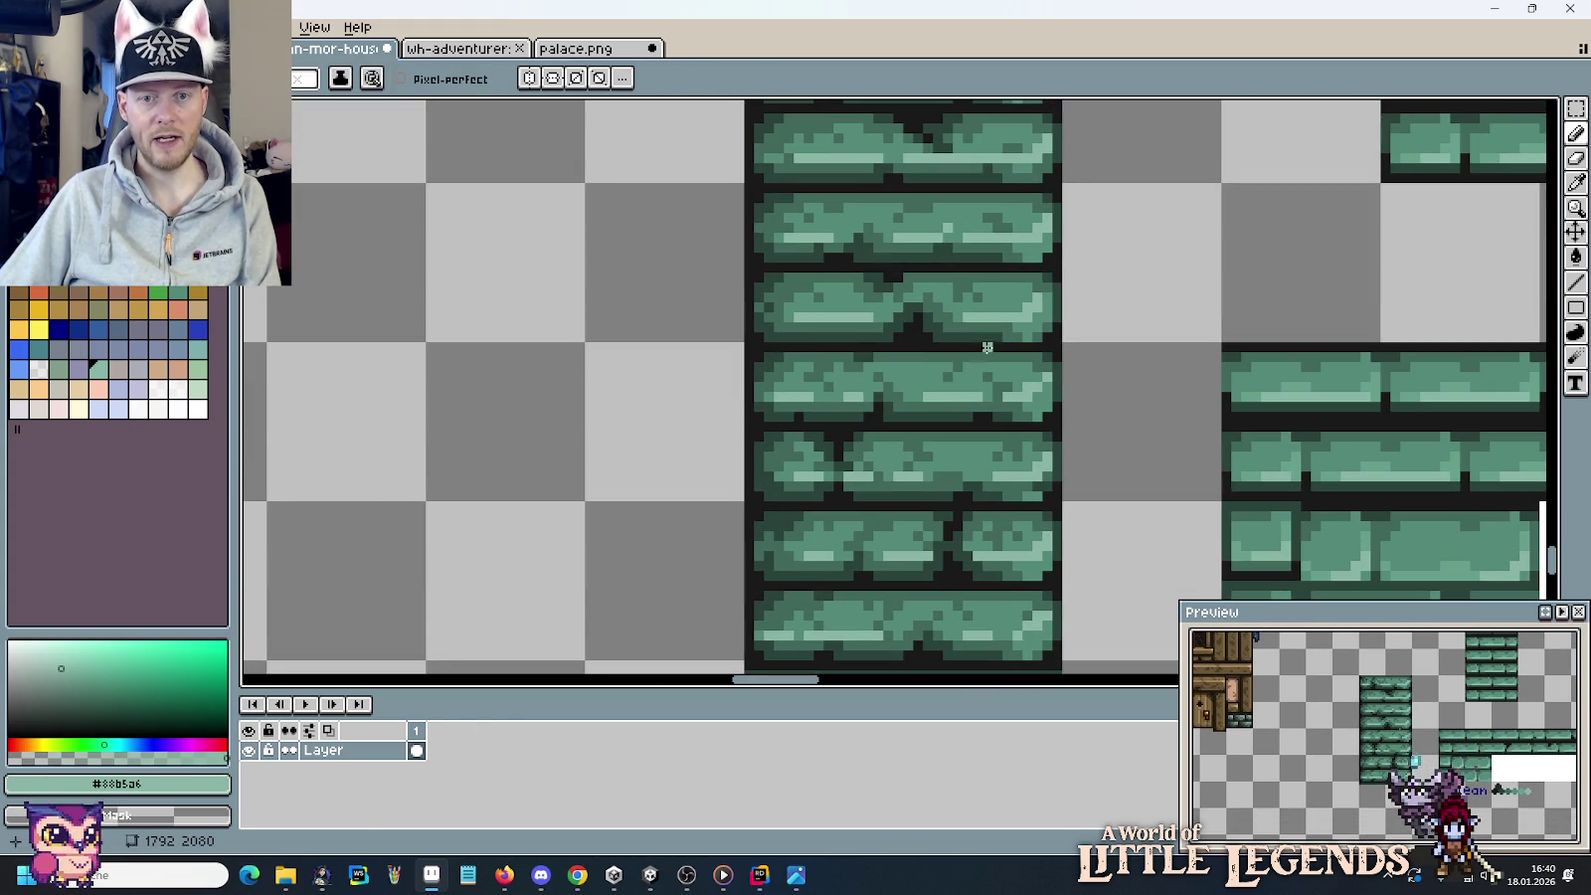
pyautogui.keyDown('alt'); pyautogui.click(842, 388); pyautogui.keyUp('alt')
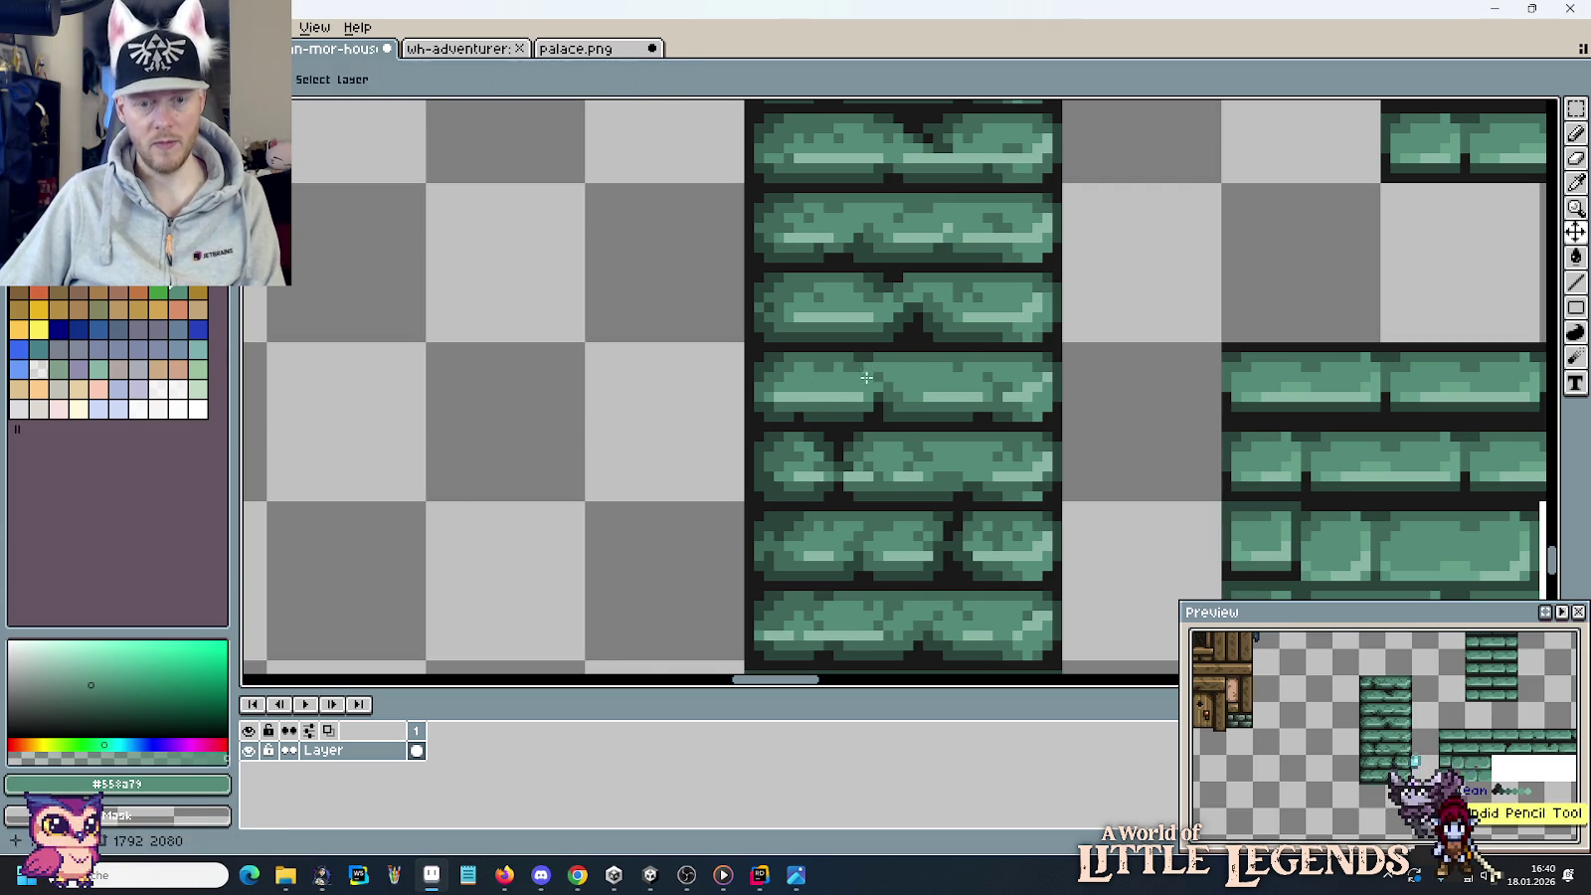
# Compare the darker green #41695c and lighter green #55a079 from the bricks.
pyautogui.scroll(2, 871, 355)
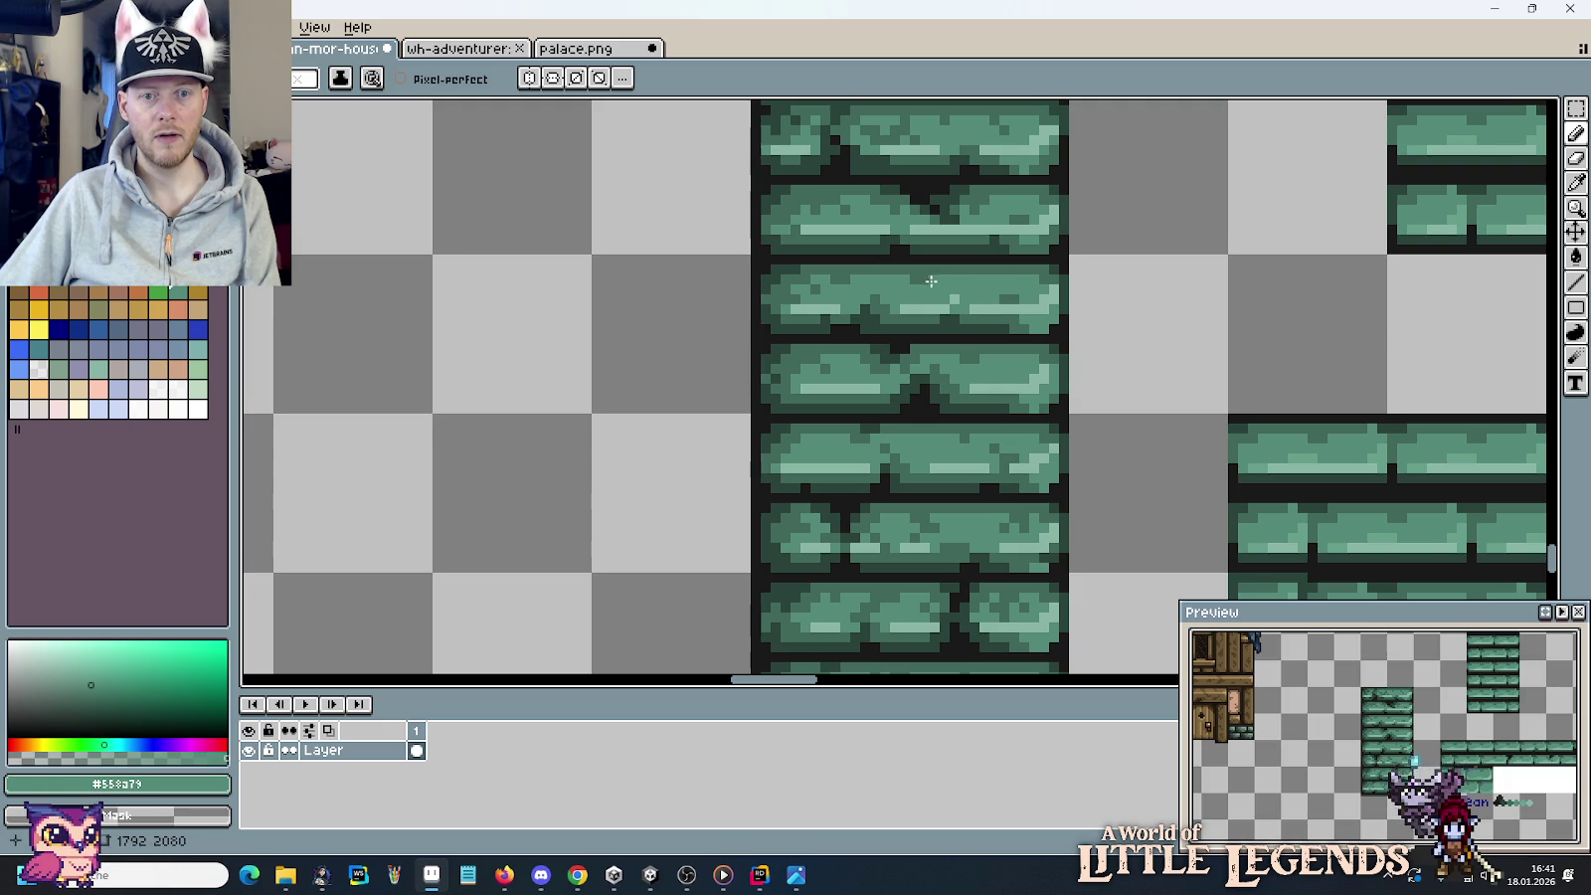
pyautogui.scroll(2, 856, 318)
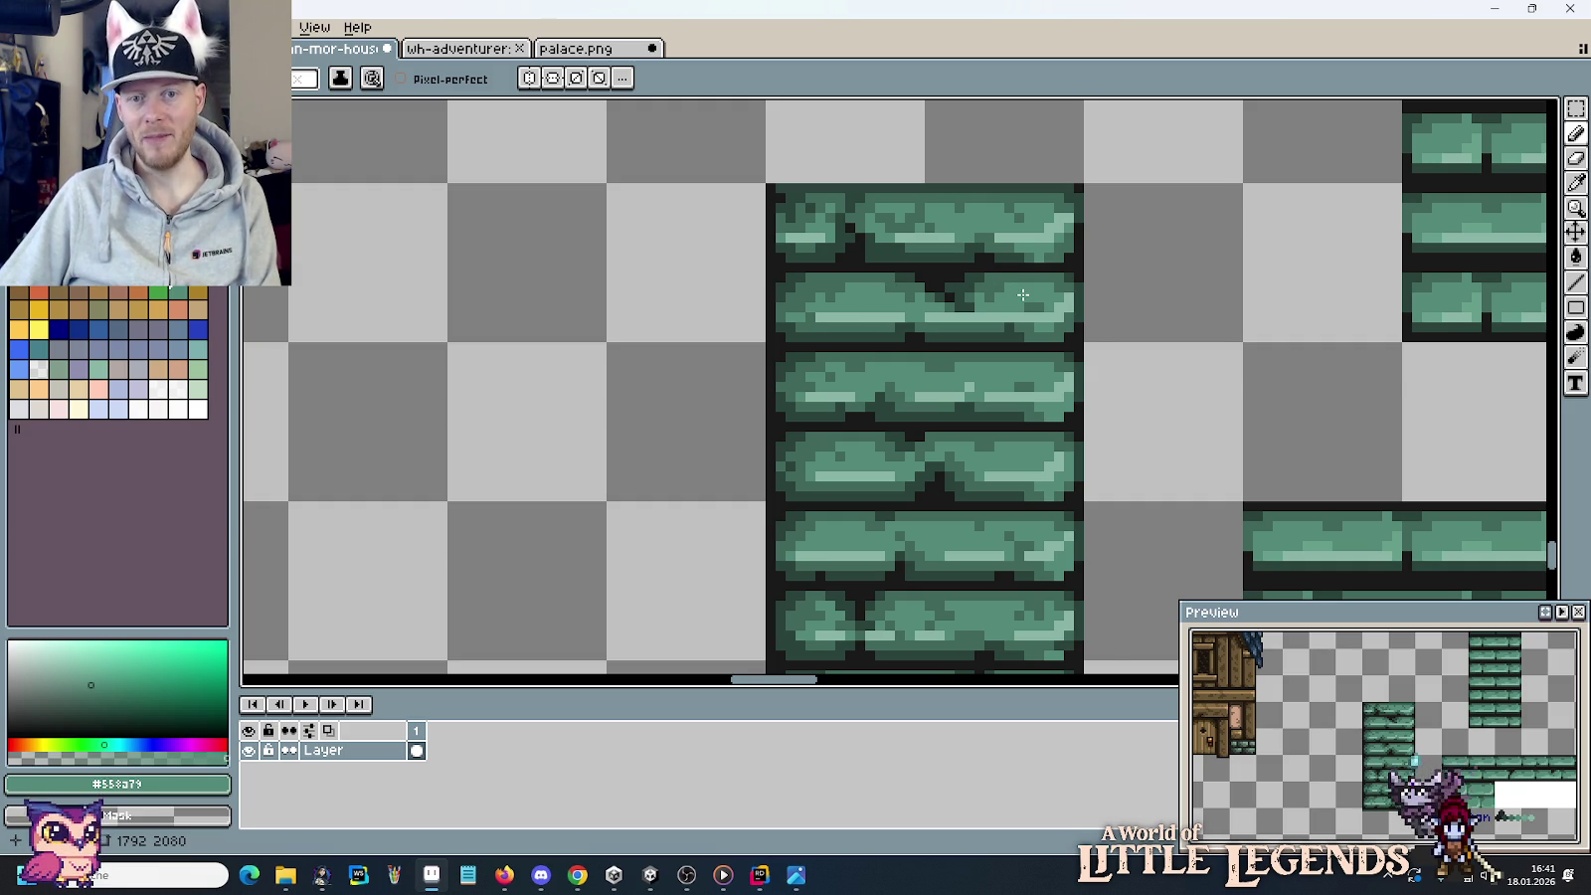
pyautogui.keyDown('alt'); pyautogui.click(1025, 224); pyautogui.keyUp('alt')
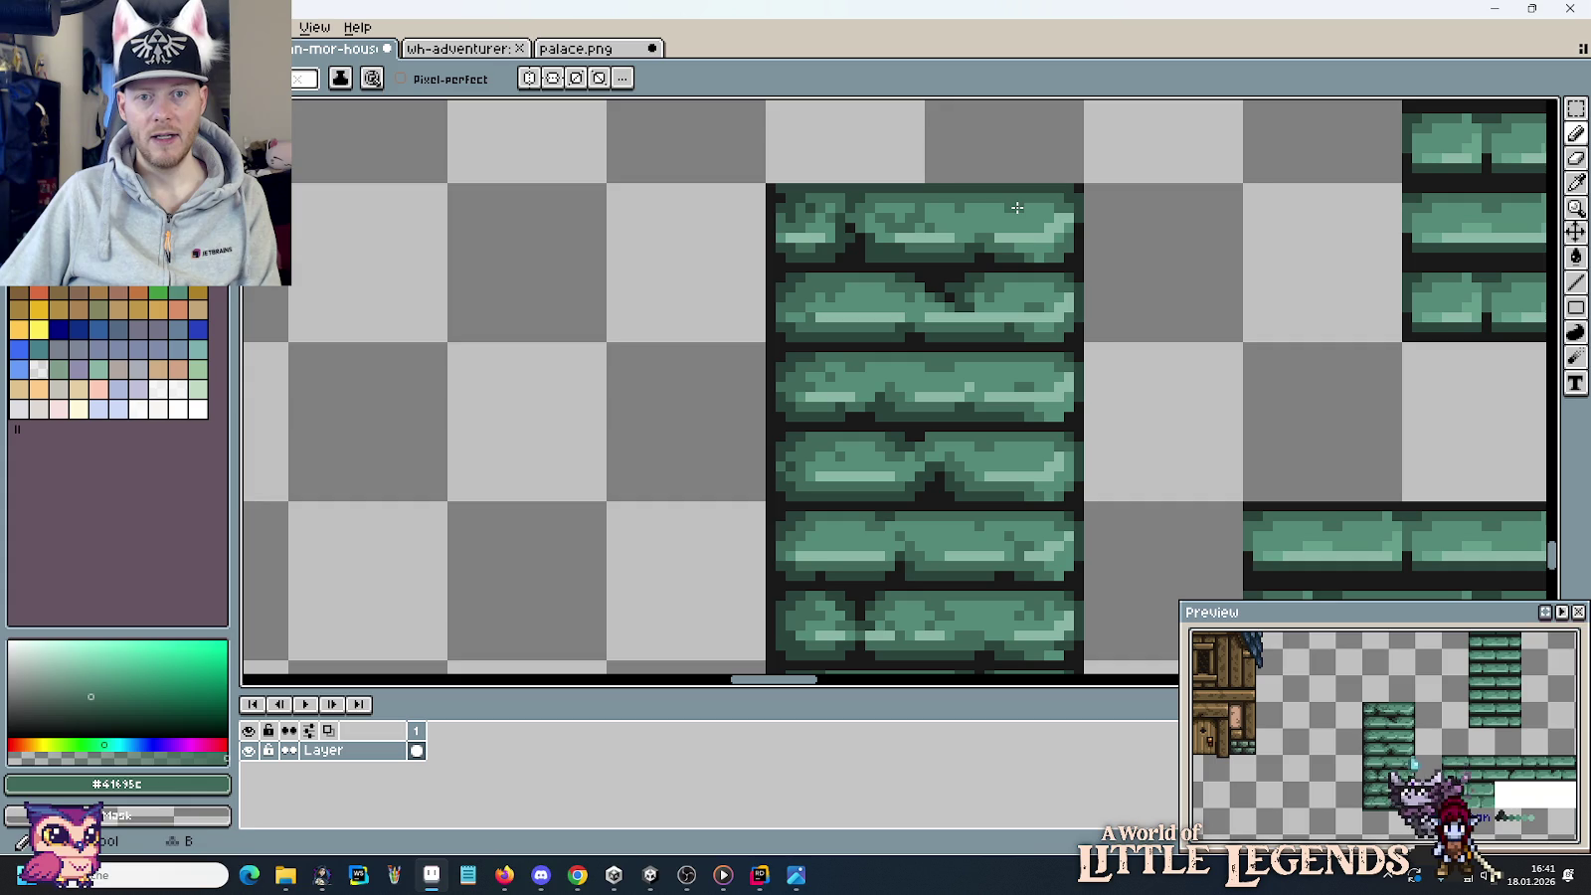
pyautogui.keyDown('alt'); pyautogui.click(984, 207); pyautogui.keyUp('alt')
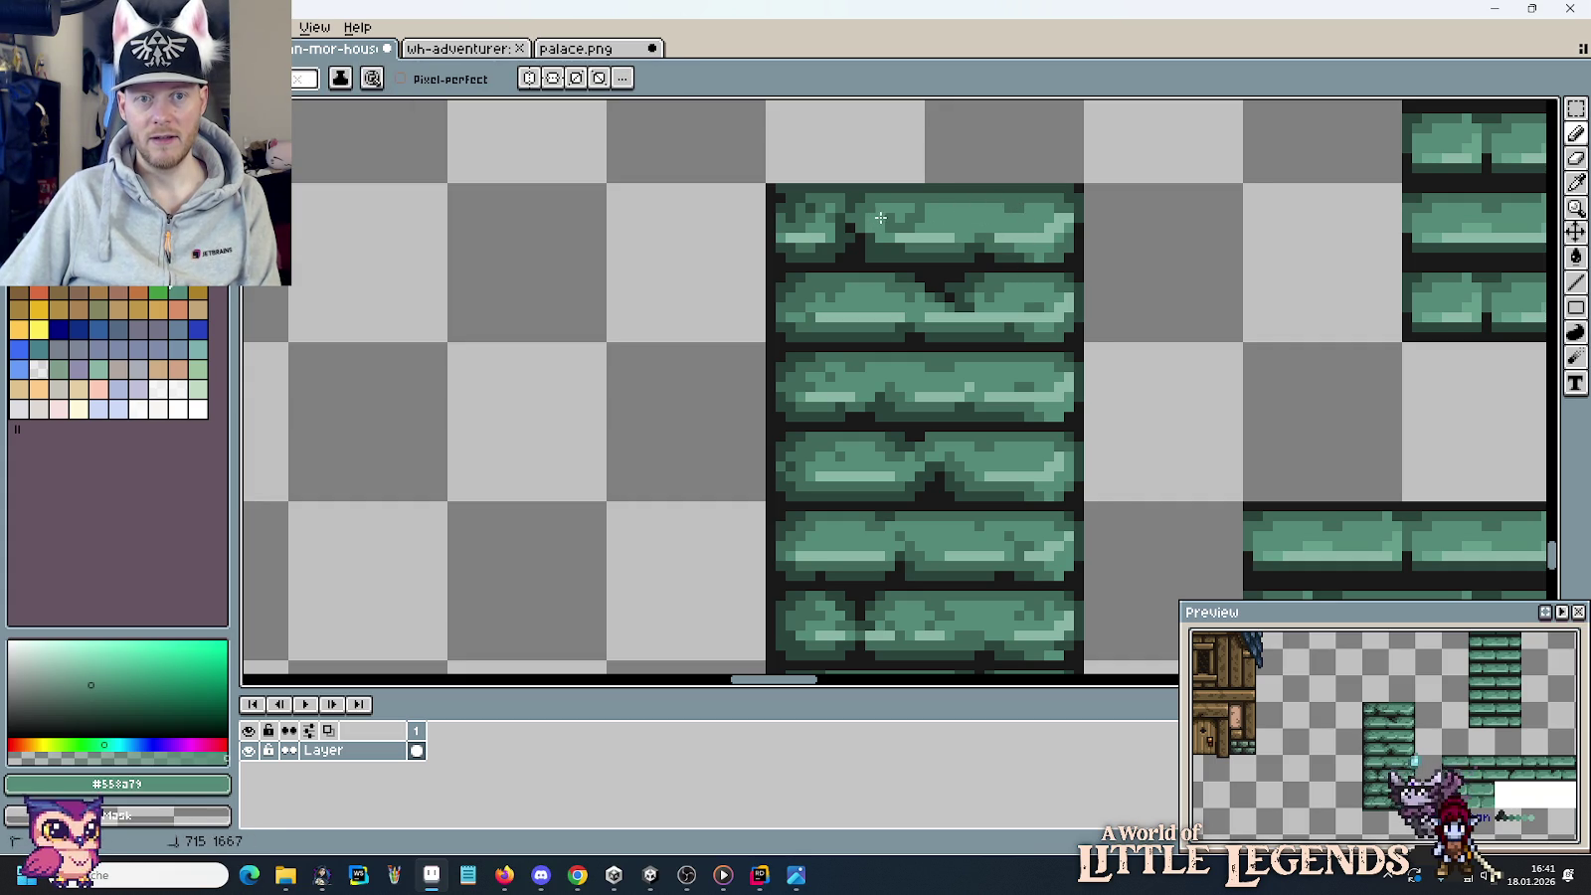
pyautogui.keyDown('alt'); pyautogui.click(919, 218); pyautogui.keyUp('alt')
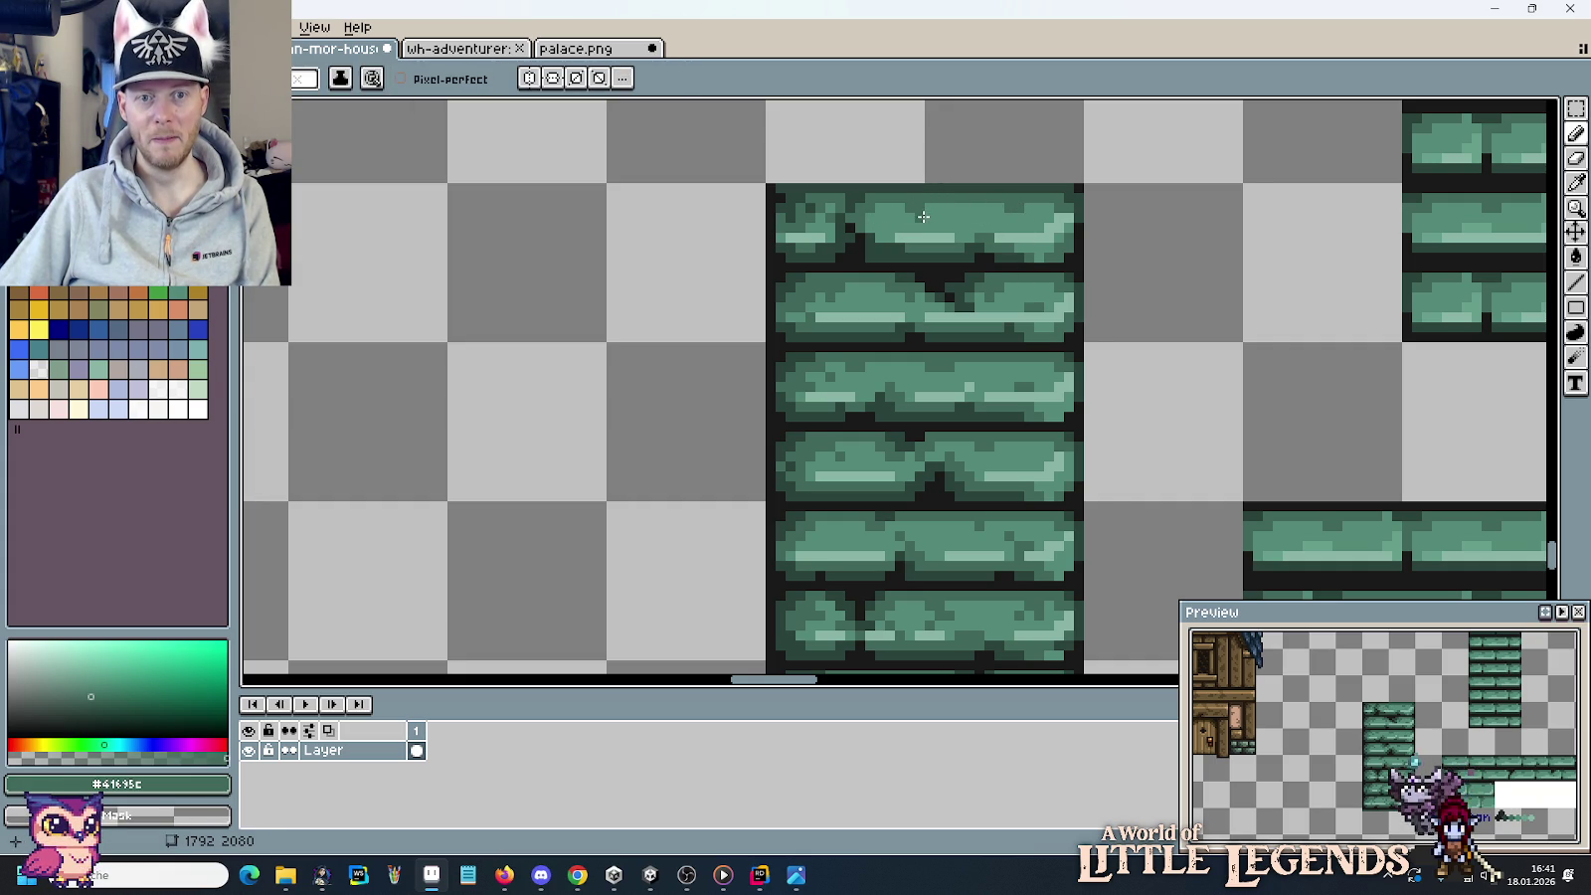
pyautogui.scroll(-1, 1010, 317)
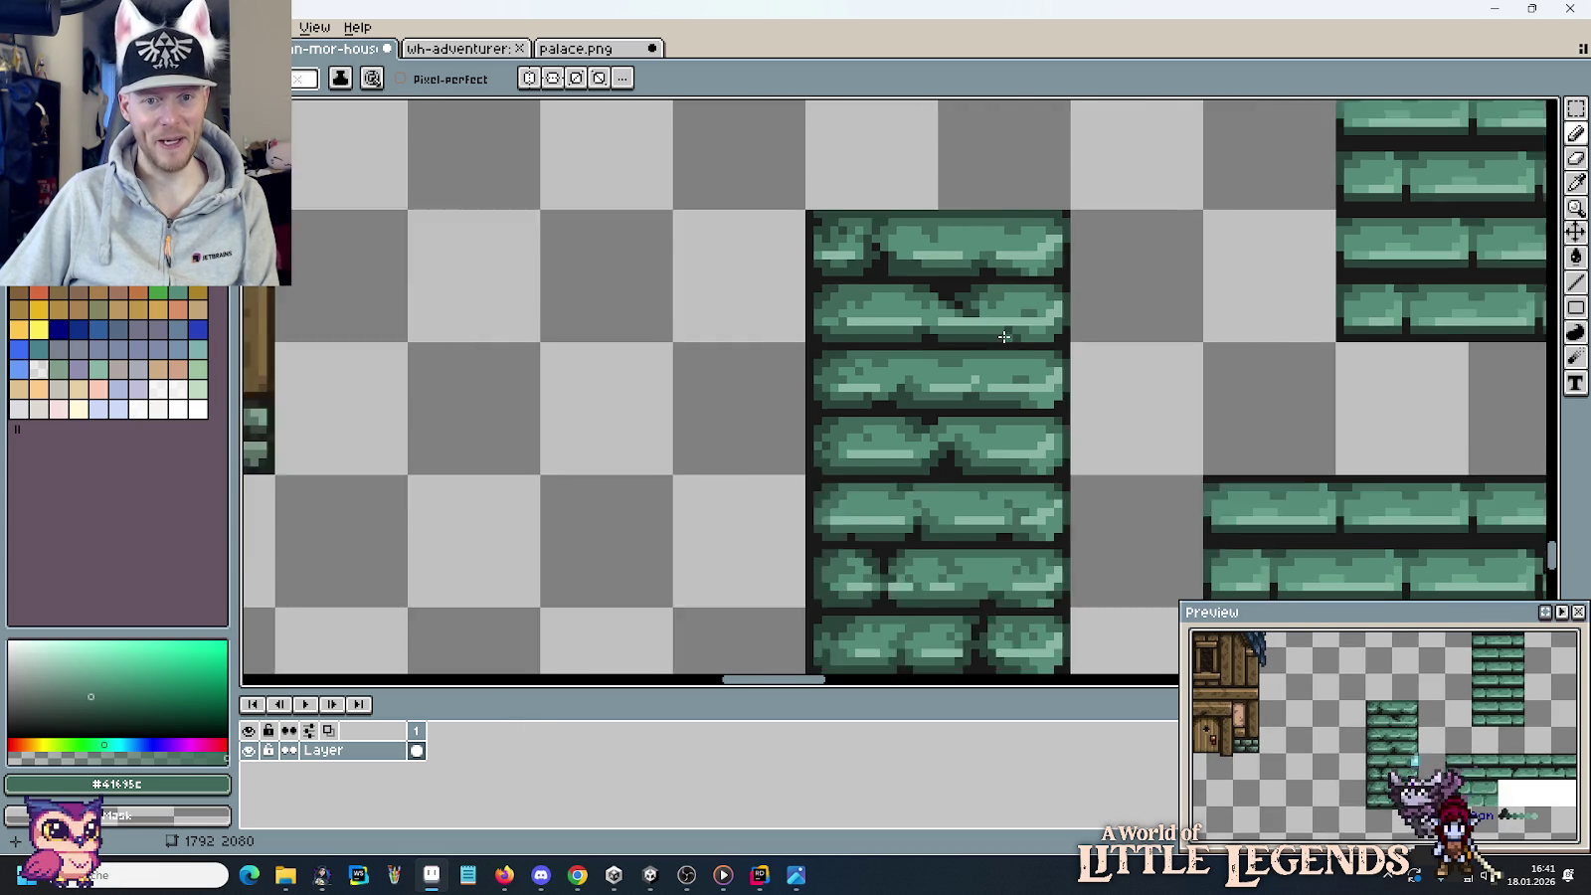
pyautogui.scroll(-2, 1011, 316)
pyautogui.scroll(3, 1005, 300)
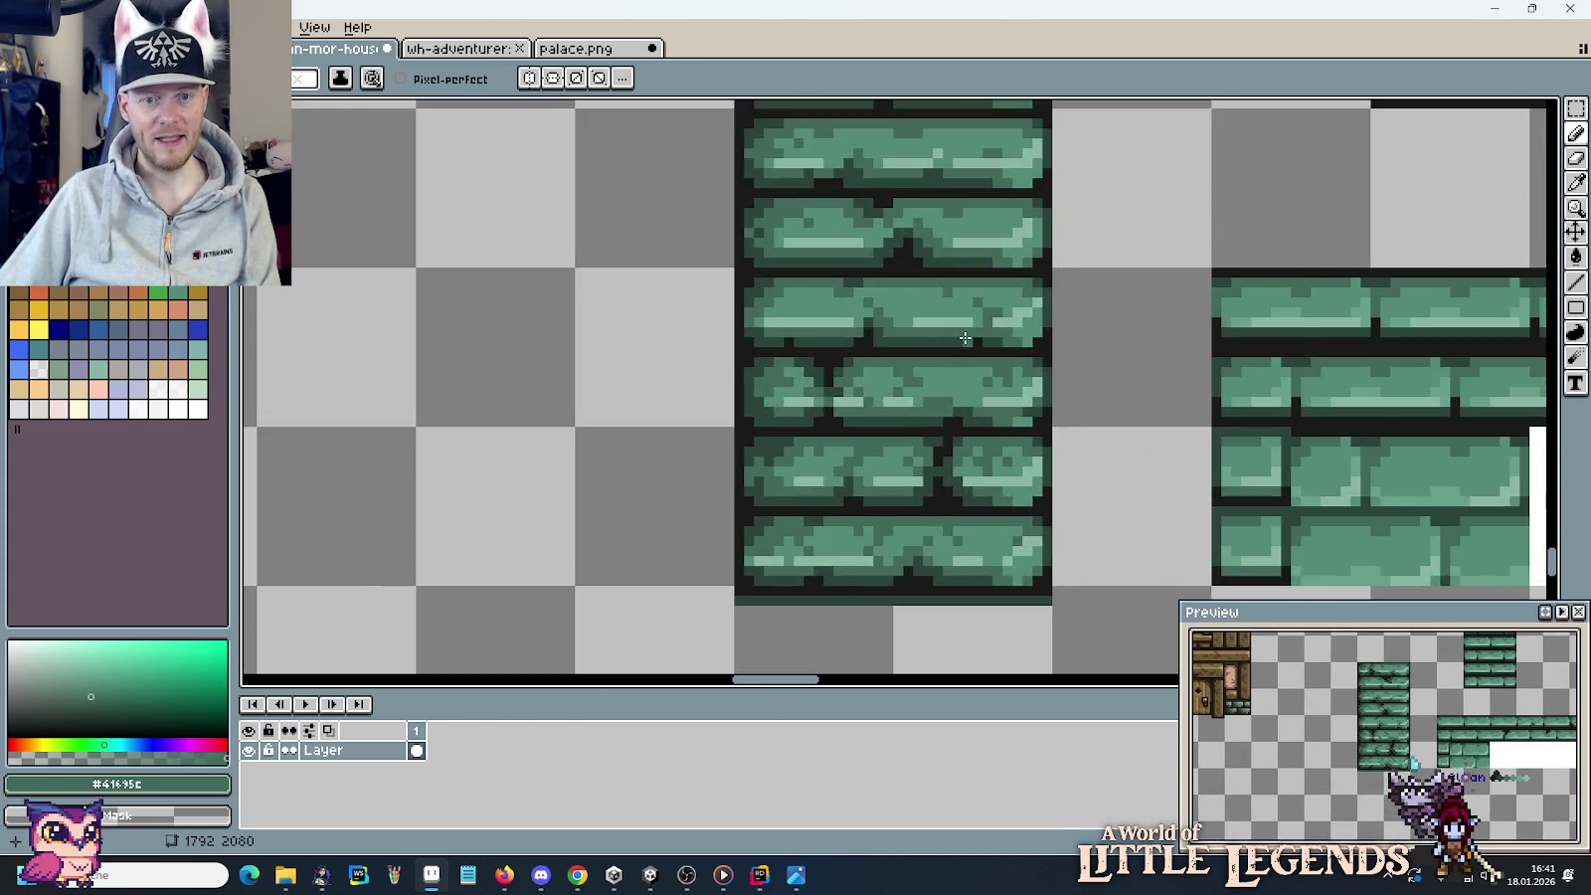
pyautogui.scroll(1, 965, 338)
# Sample the mid, medium-dark, shadow and highlight greens around the brick crack.
pyautogui.keyDown('alt'); pyautogui.click(843, 291); pyautogui.keyUp('alt')
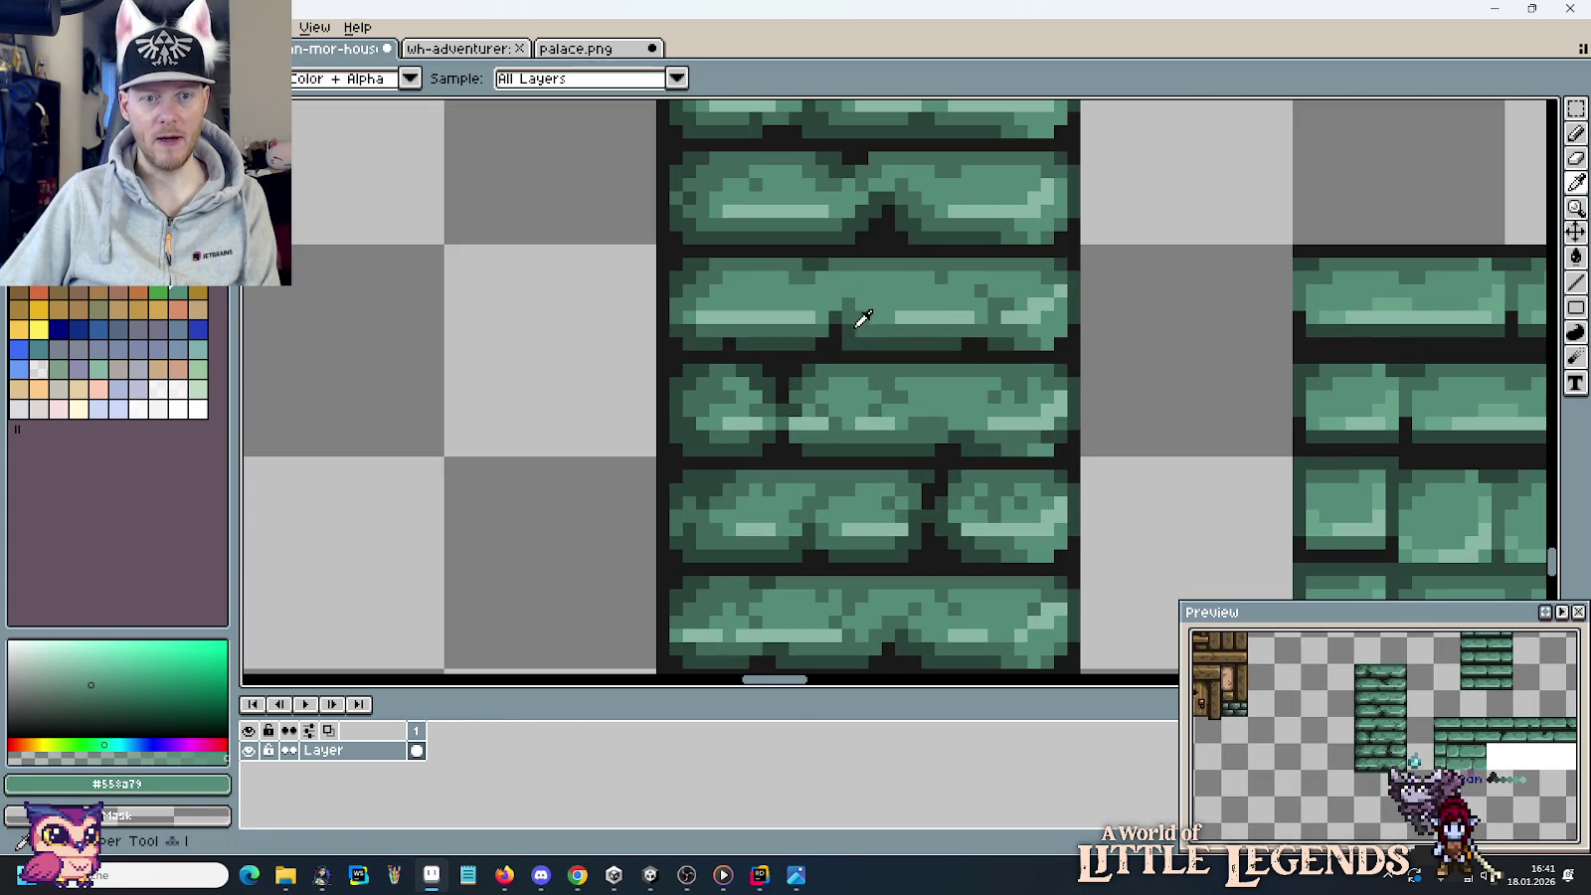
pyautogui.keyDown('alt'); pyautogui.click(848, 311); pyautogui.keyUp('alt')
pyautogui.keyDown('alt'); pyautogui.click(838, 319); pyautogui.keyUp('alt')
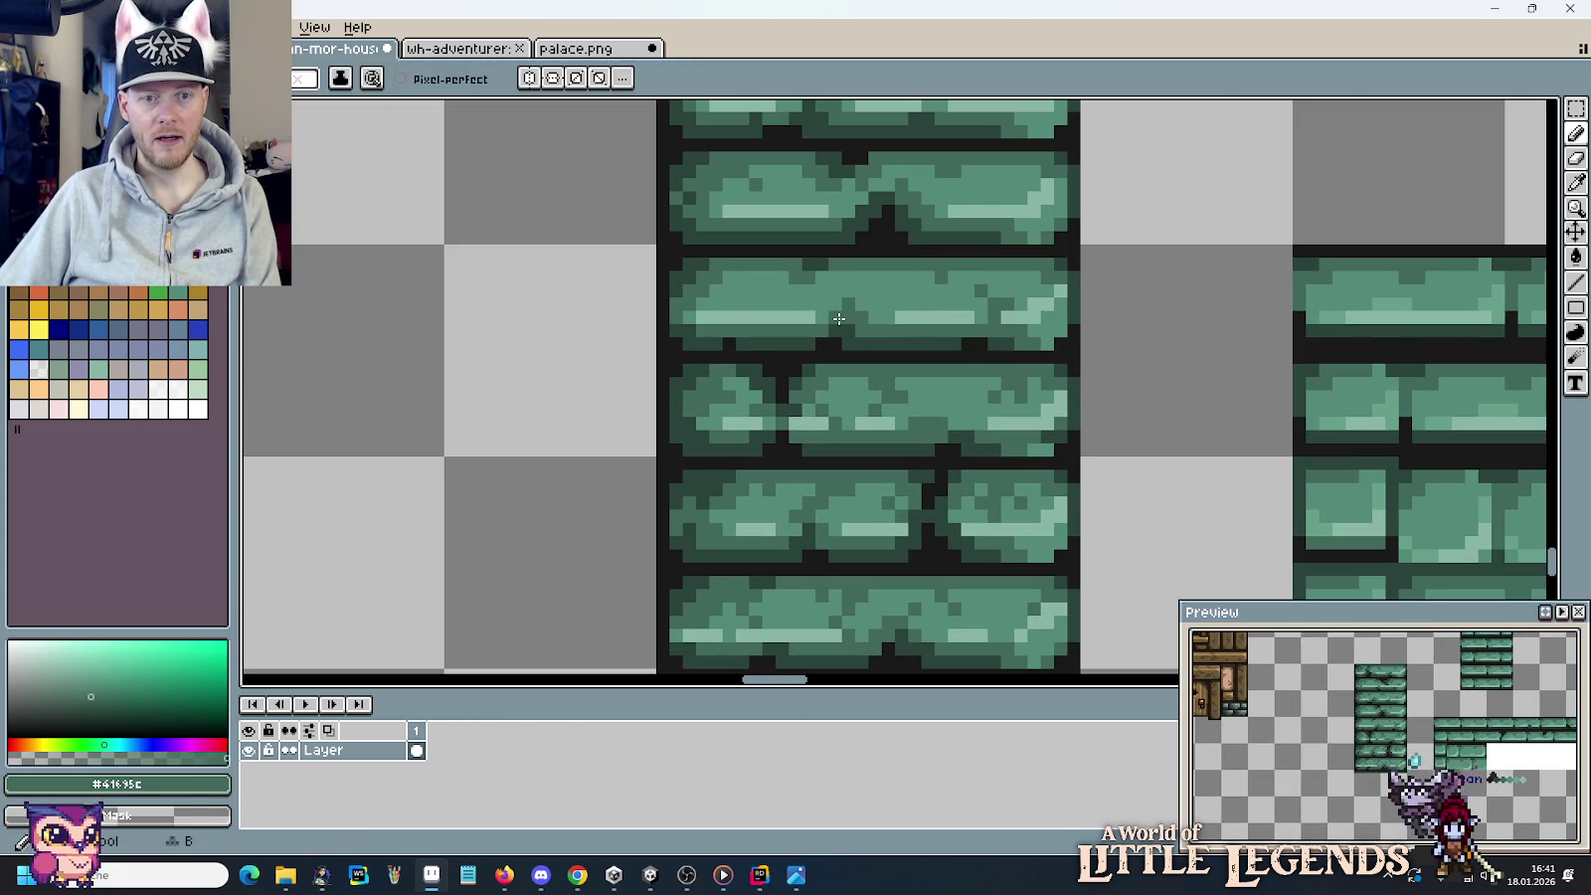
pyautogui.keyDown('alt'); pyautogui.click(881, 302); pyautogui.keyUp('alt')
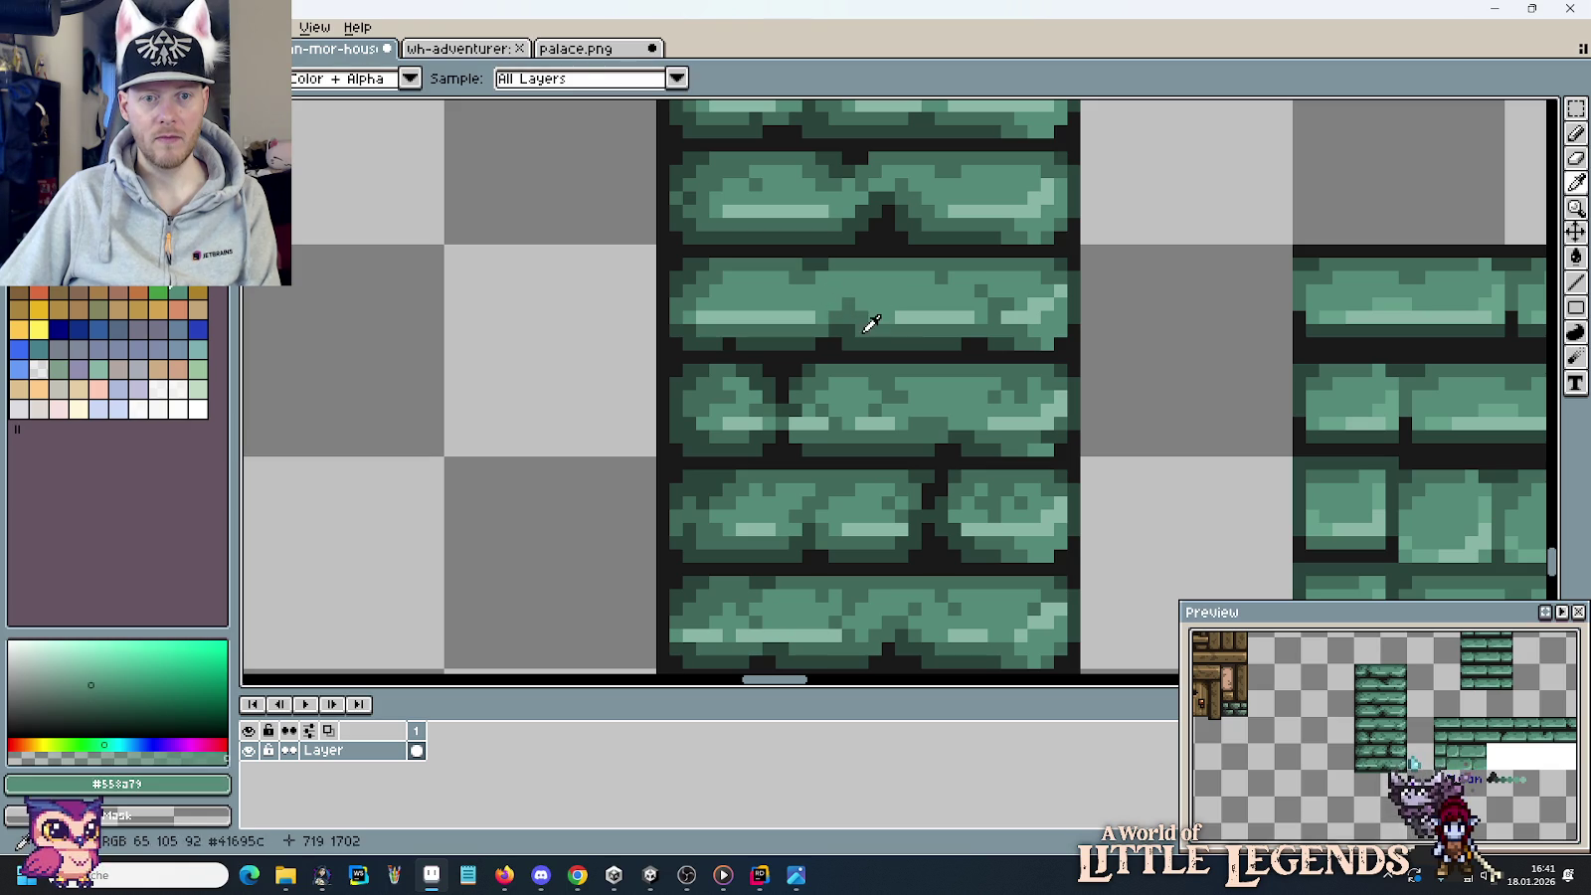
pyautogui.keyDown('alt'); pyautogui.click(847, 330); pyautogui.keyUp('alt')
pyautogui.keyDown('alt'); pyautogui.click(862, 319); pyautogui.keyUp('alt')
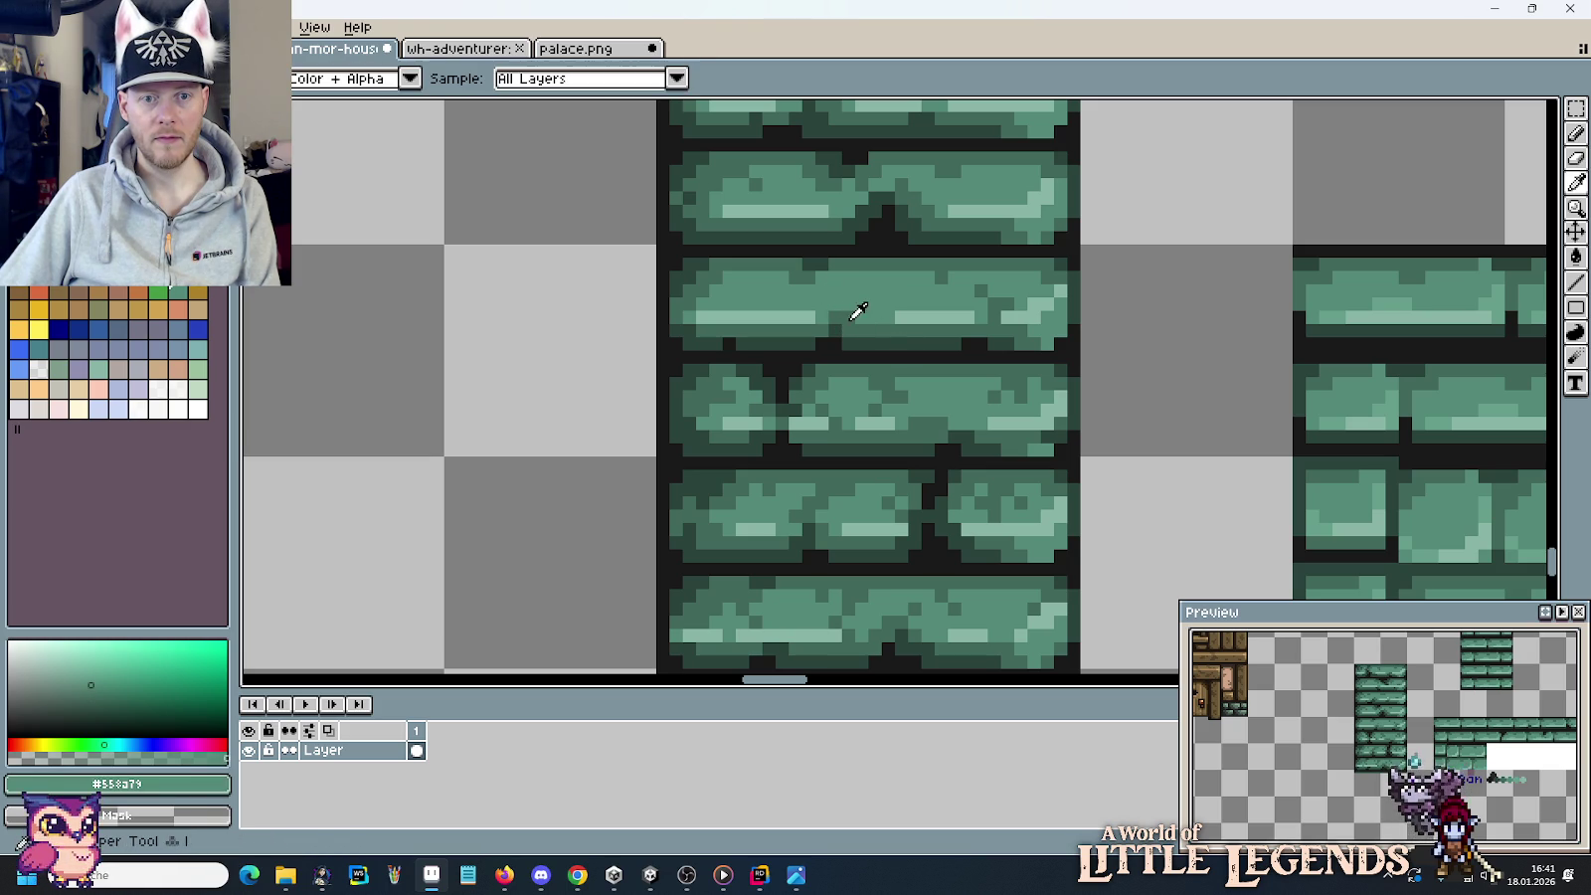
pyautogui.keyDown('alt'); pyautogui.click(853, 311); pyautogui.keyUp('alt')
pyautogui.keyDown('alt'); pyautogui.click(847, 301); pyautogui.keyUp('alt')
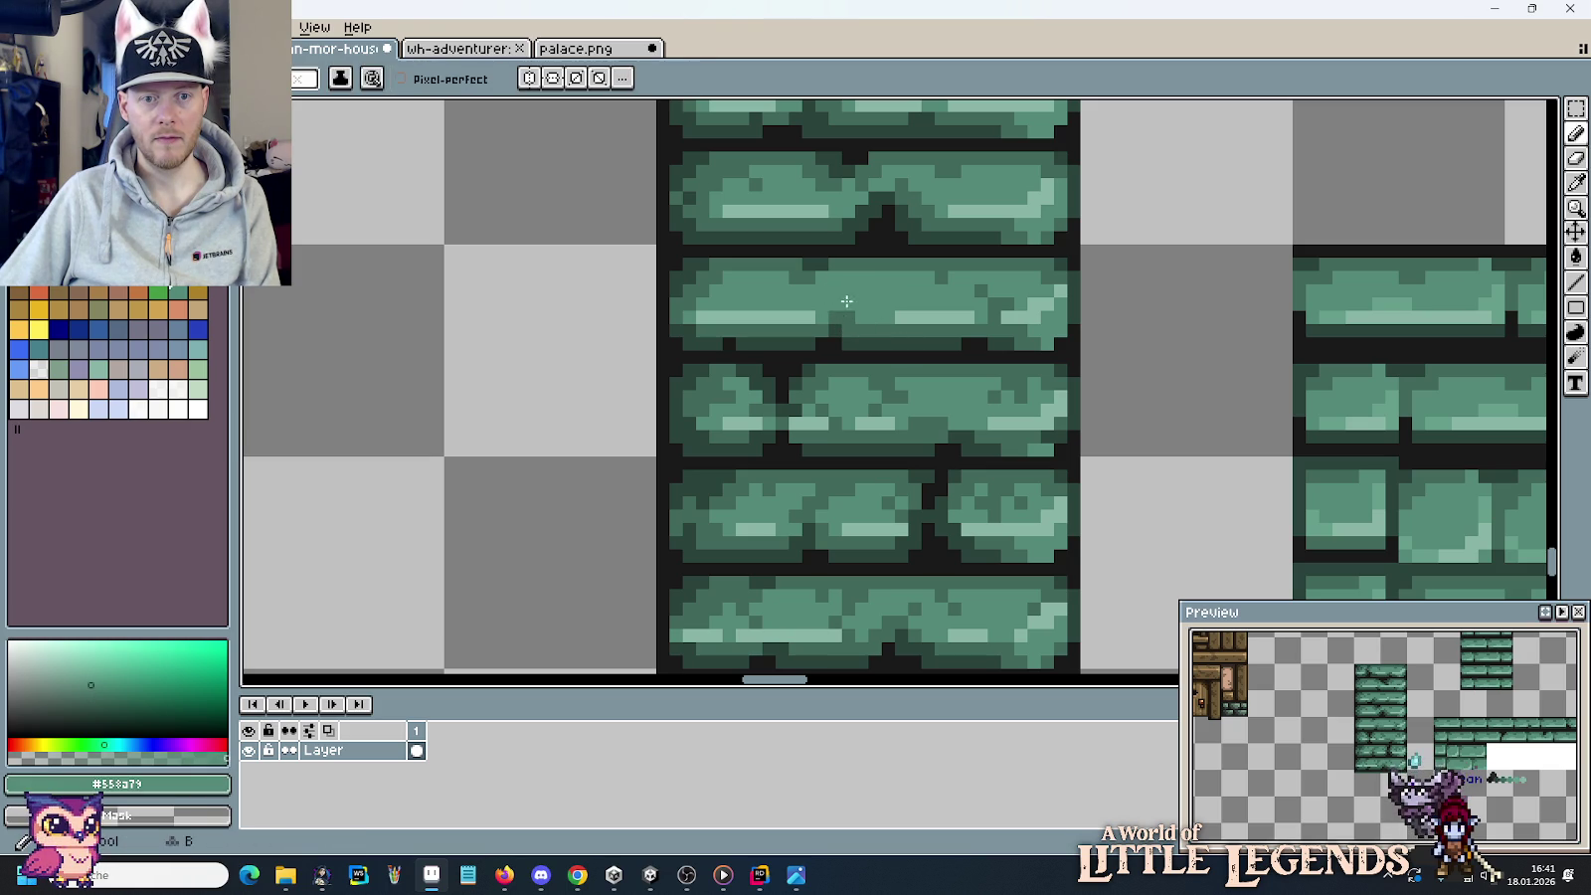
pyautogui.keyDown('alt'); pyautogui.click(827, 311); pyautogui.keyUp('alt')
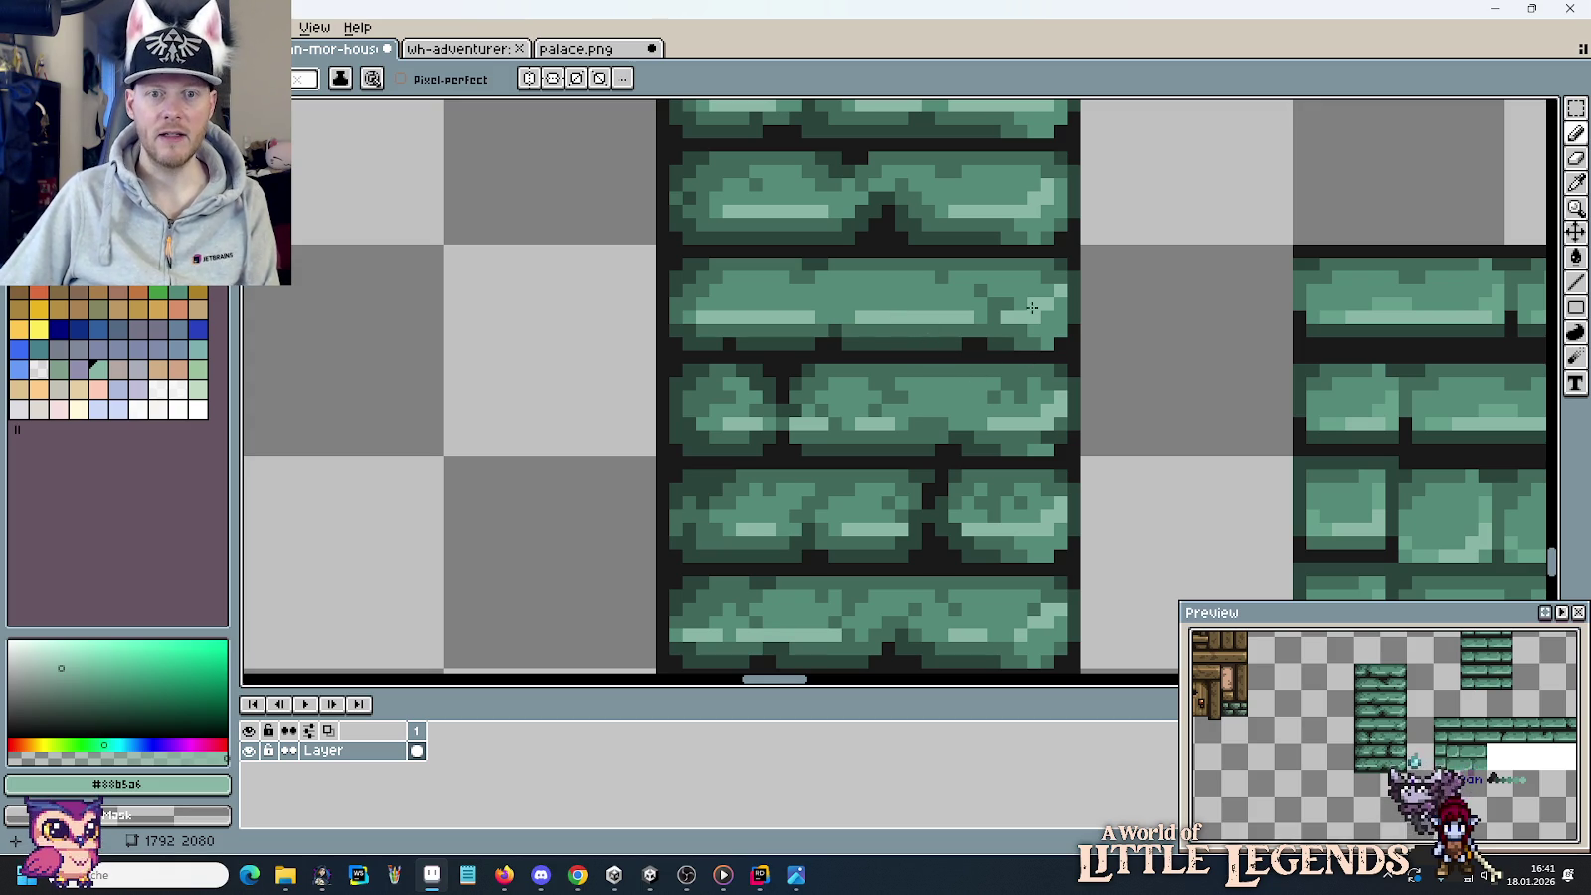
pyautogui.press('alt')
pyautogui.press('alt')
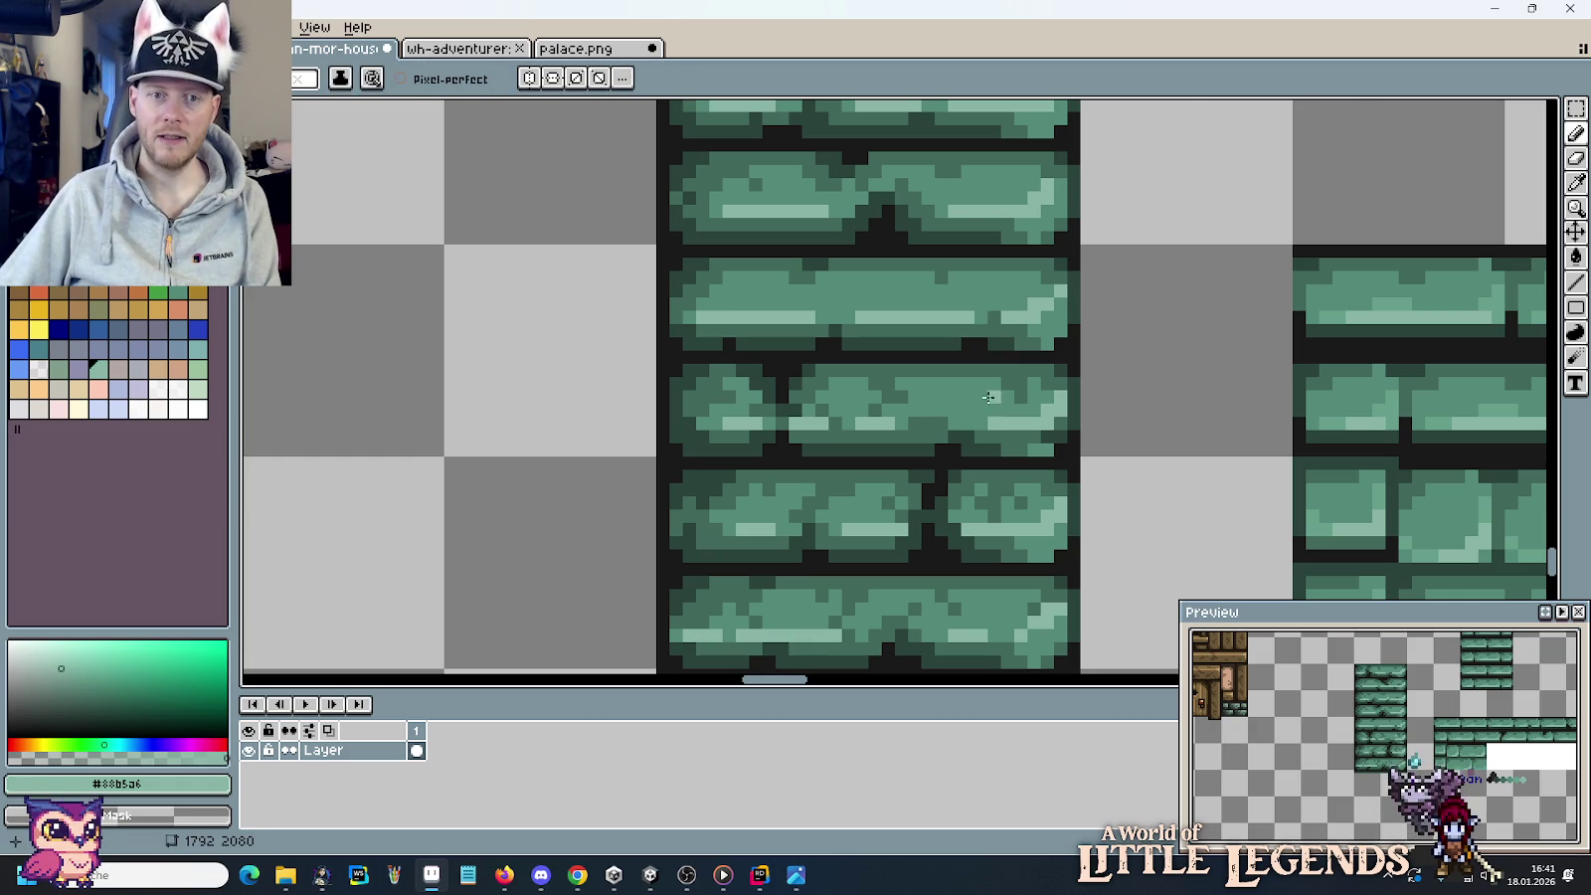
# Marquee the pixels around a brick's mortar joint and move them into place.
pyautogui.scroll(-1, 920, 398)
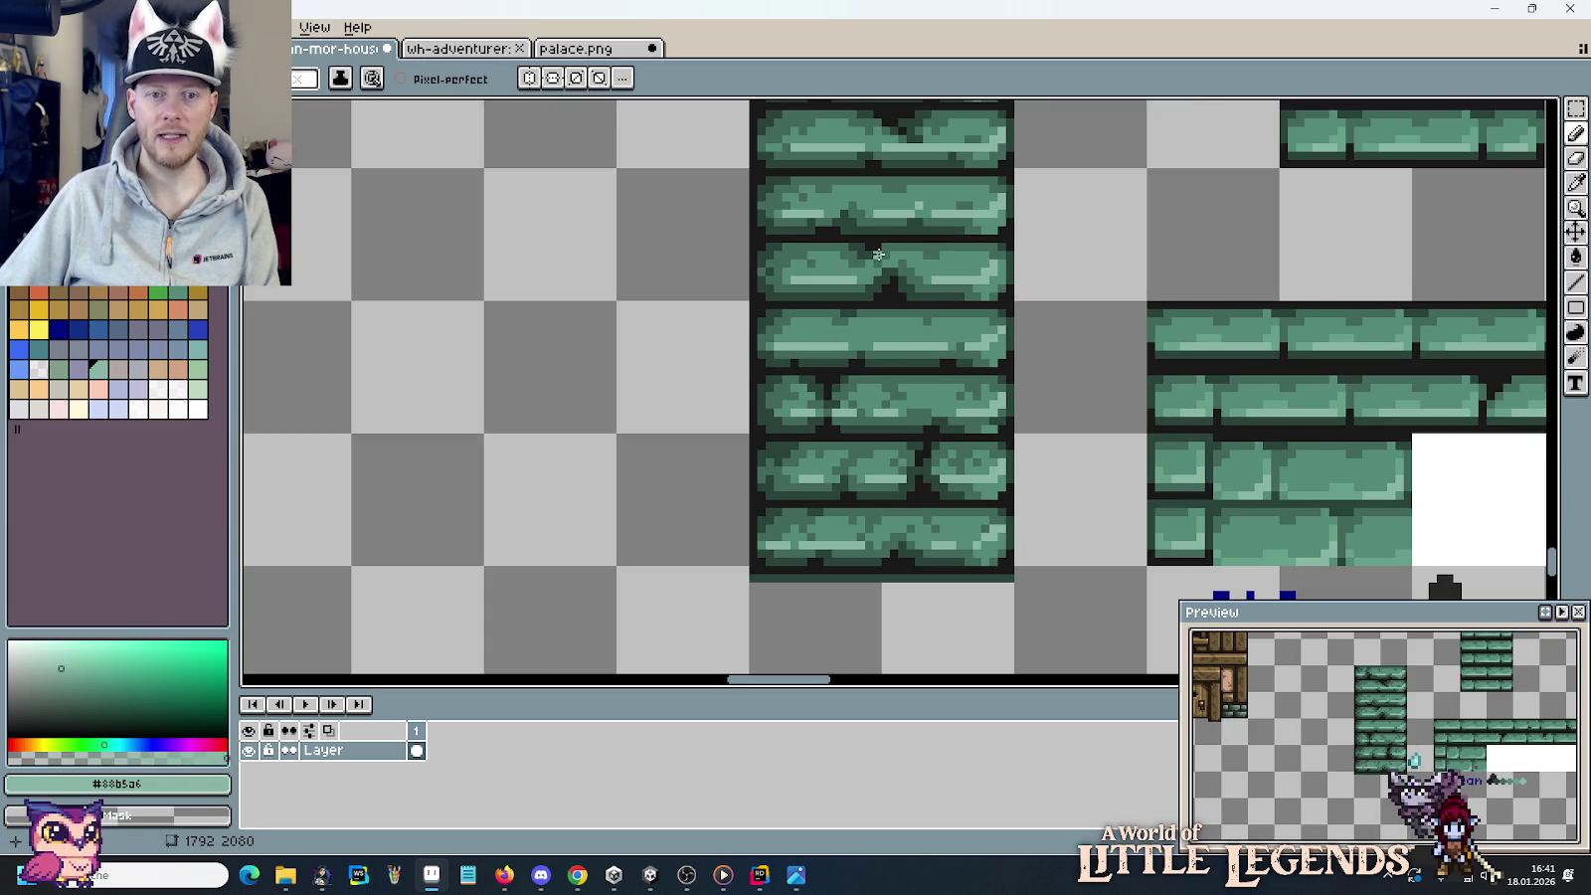
pyautogui.scroll(-1, 925, 338)
pyautogui.scroll(-1, 955, 376)
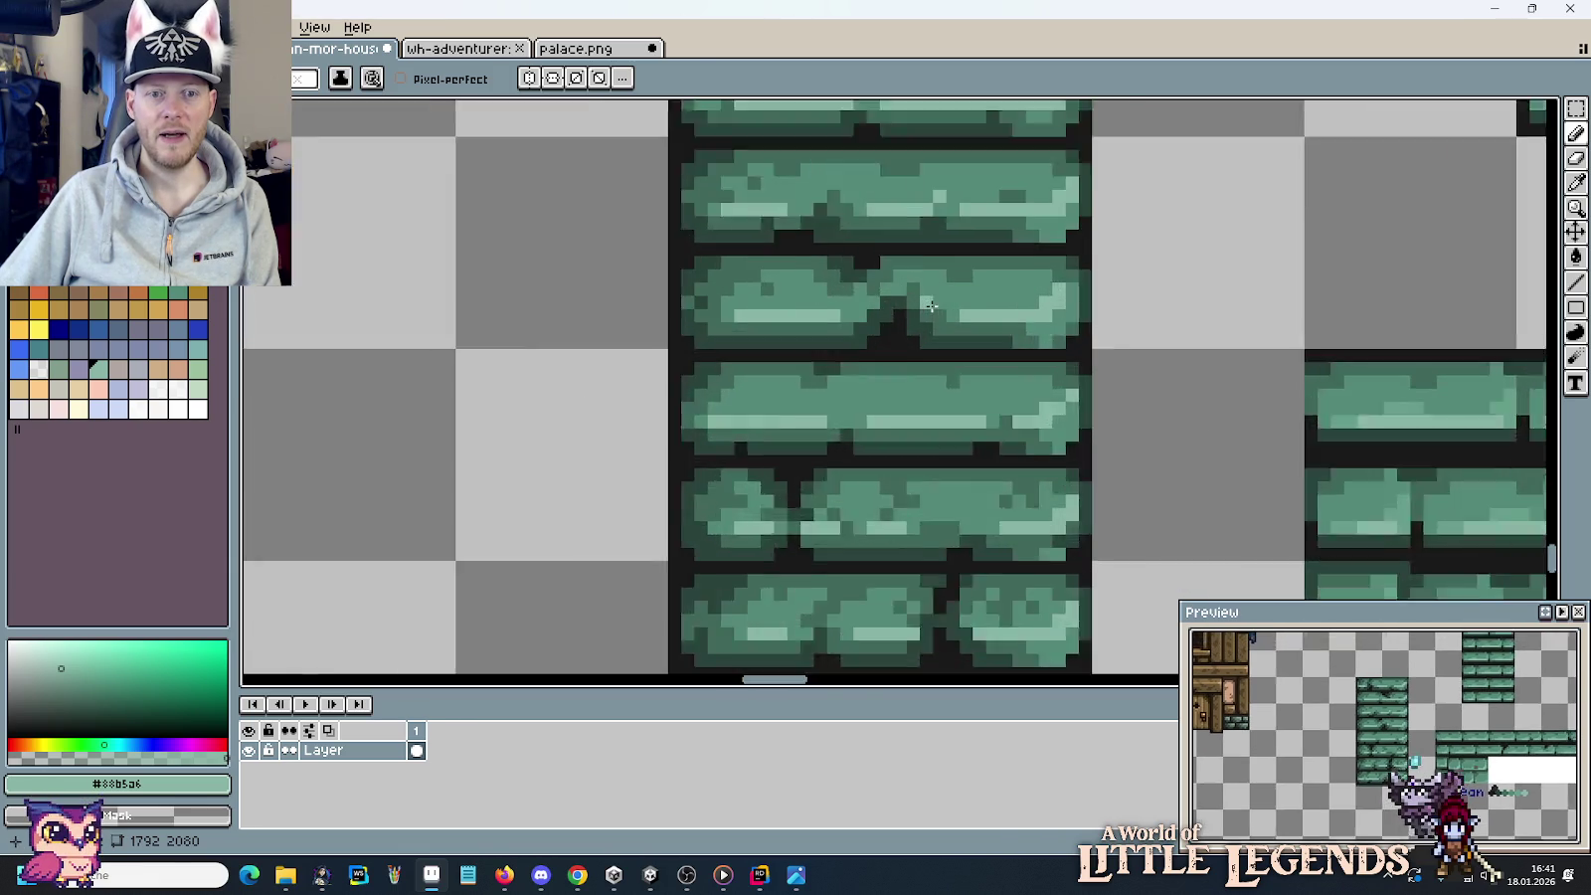
pyautogui.scroll(2, 932, 295)
pyautogui.scroll(2, 932, 298)
pyautogui.press('m')
pyautogui.moveTo(774, 259)
pyautogui.mouseDown()
pyautogui.moveTo(960, 339)
pyautogui.moveTo(941, 363)
pyautogui.mouseUp()
pyautogui.press('Return')
pyautogui.keyDown('alt'); pyautogui.click(1031, 359); pyautogui.keyUp('alt')
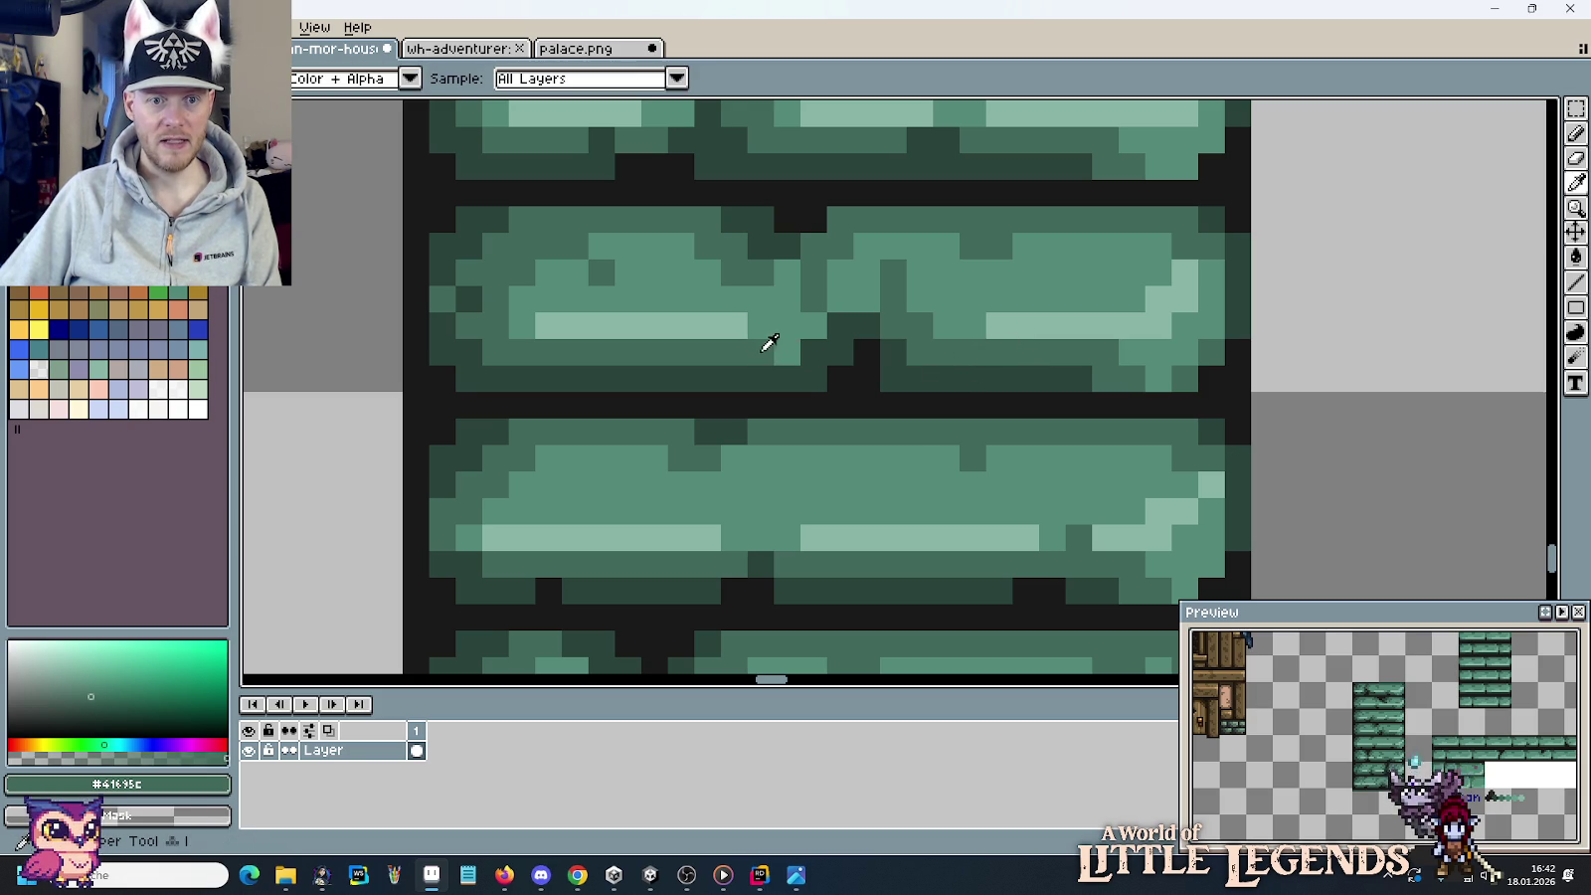
# Extend the highlight stripe and paint the dark seam and top-seam pixels green.
pyautogui.keyDown('alt'); pyautogui.click(749, 327); pyautogui.keyUp('alt')
pyautogui.click(972, 326)
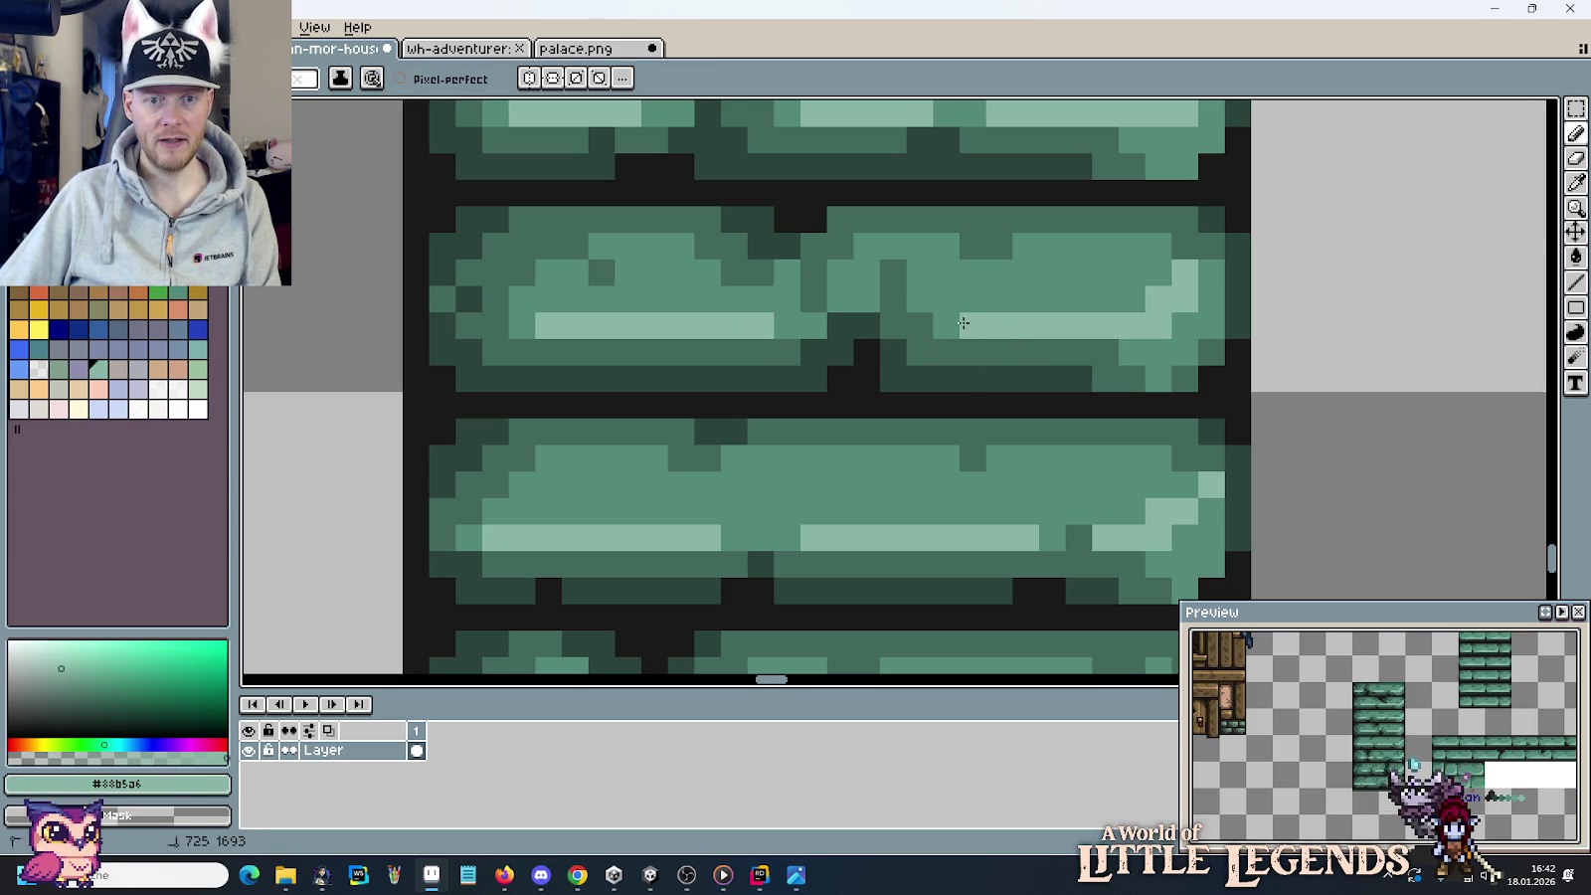
pyautogui.keyDown('alt'); pyautogui.click(952, 285); pyautogui.keyUp('alt')
pyautogui.click(898, 266)
pyautogui.click(898, 289)
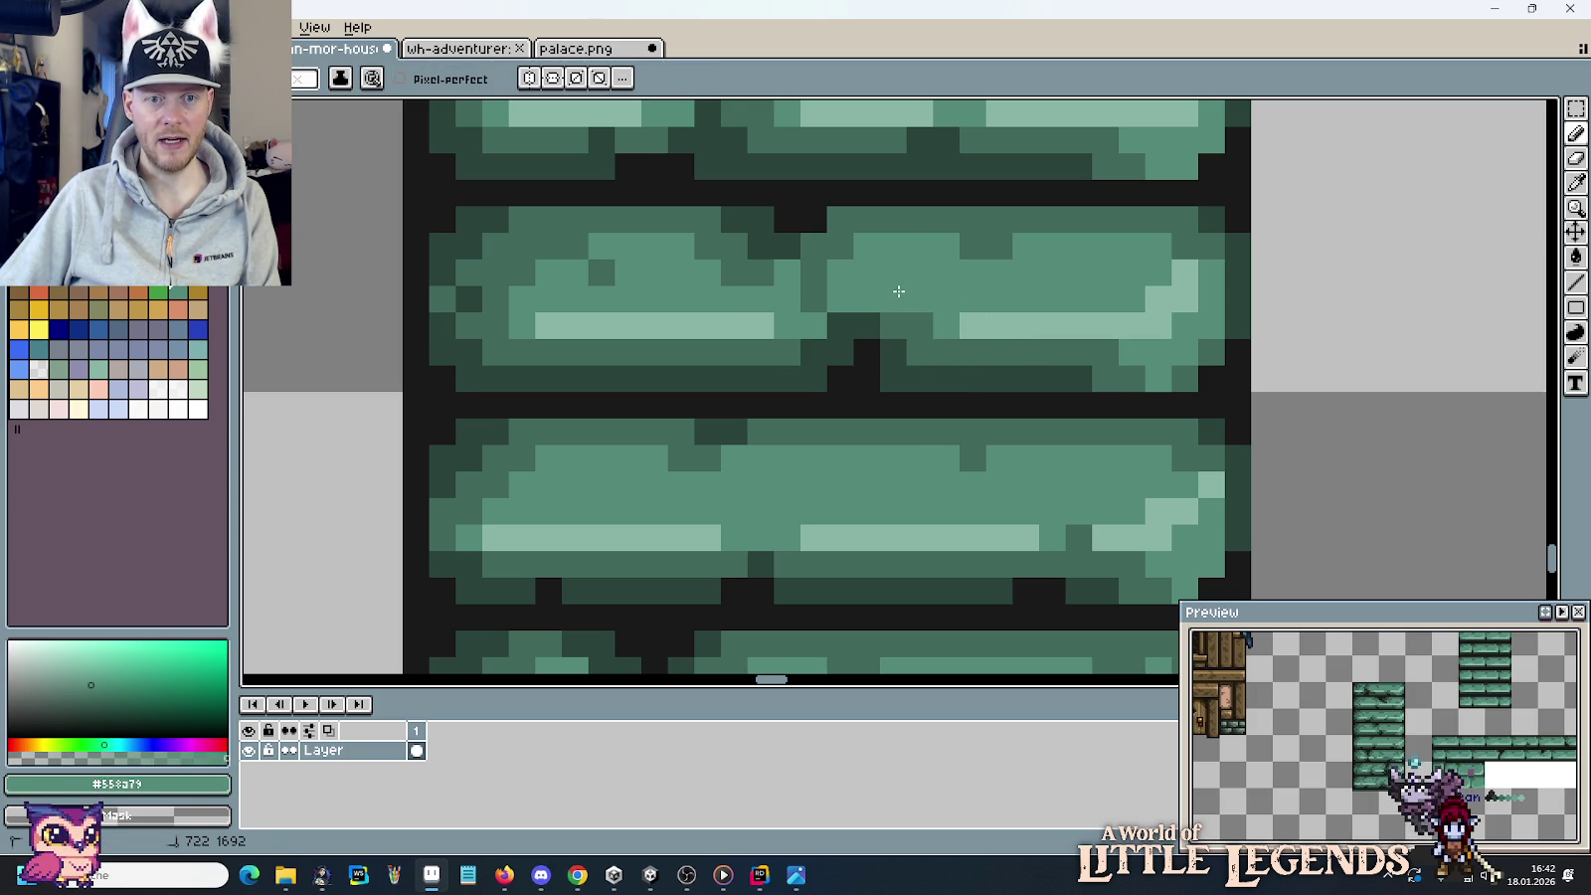
pyautogui.moveTo(814, 300); pyautogui.dragTo(814, 272)
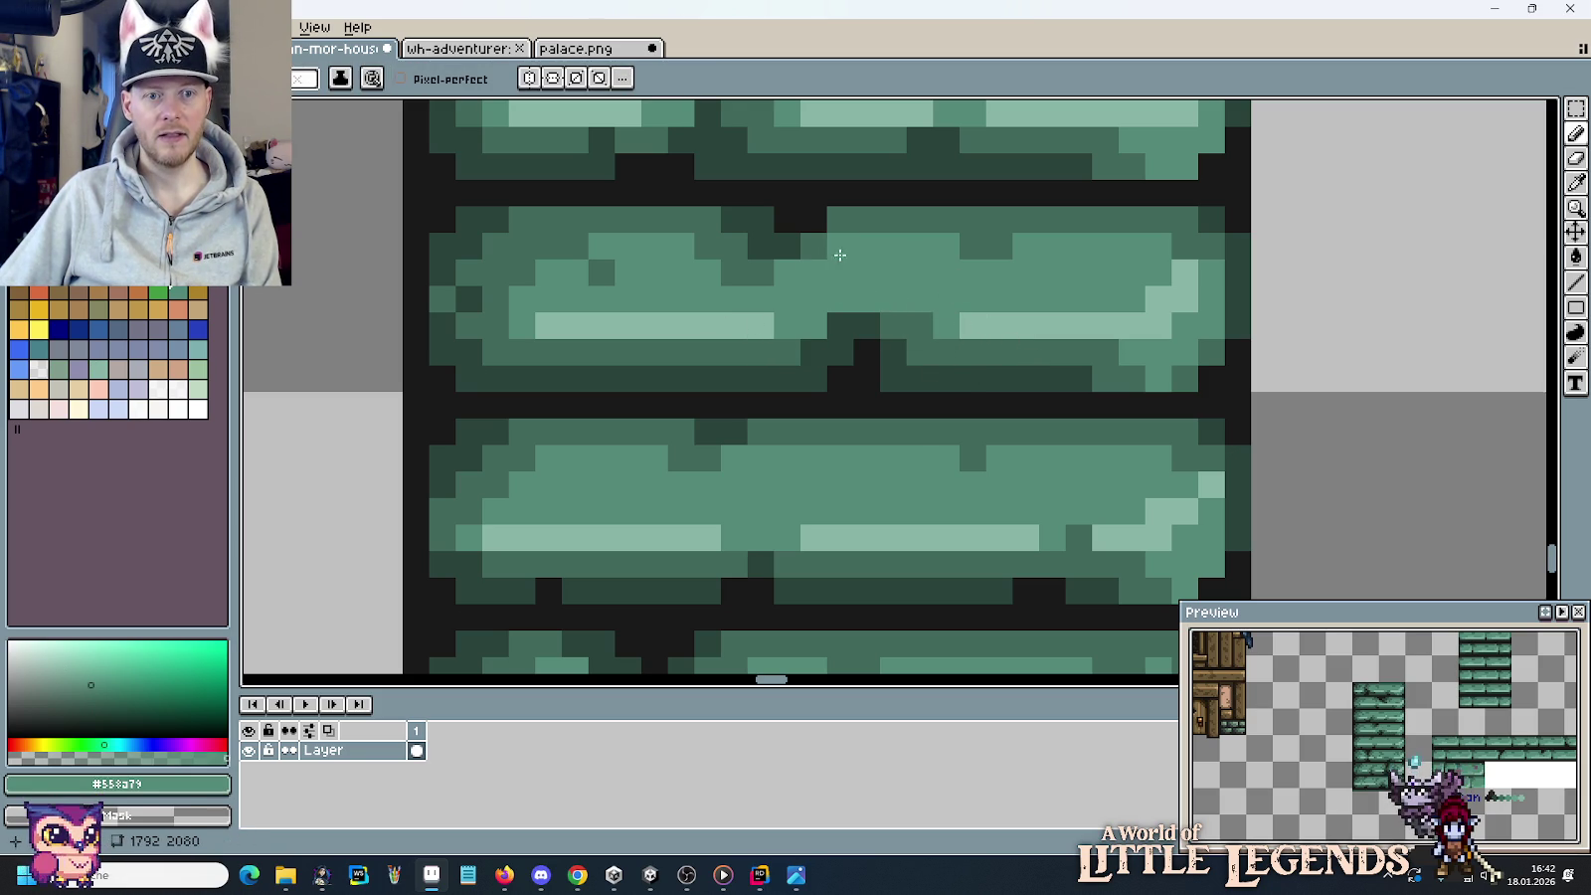
pyautogui.keyDown('alt'); pyautogui.click(838, 217); pyautogui.keyUp('alt')
pyautogui.moveTo(825, 220); pyautogui.dragTo(786, 220)
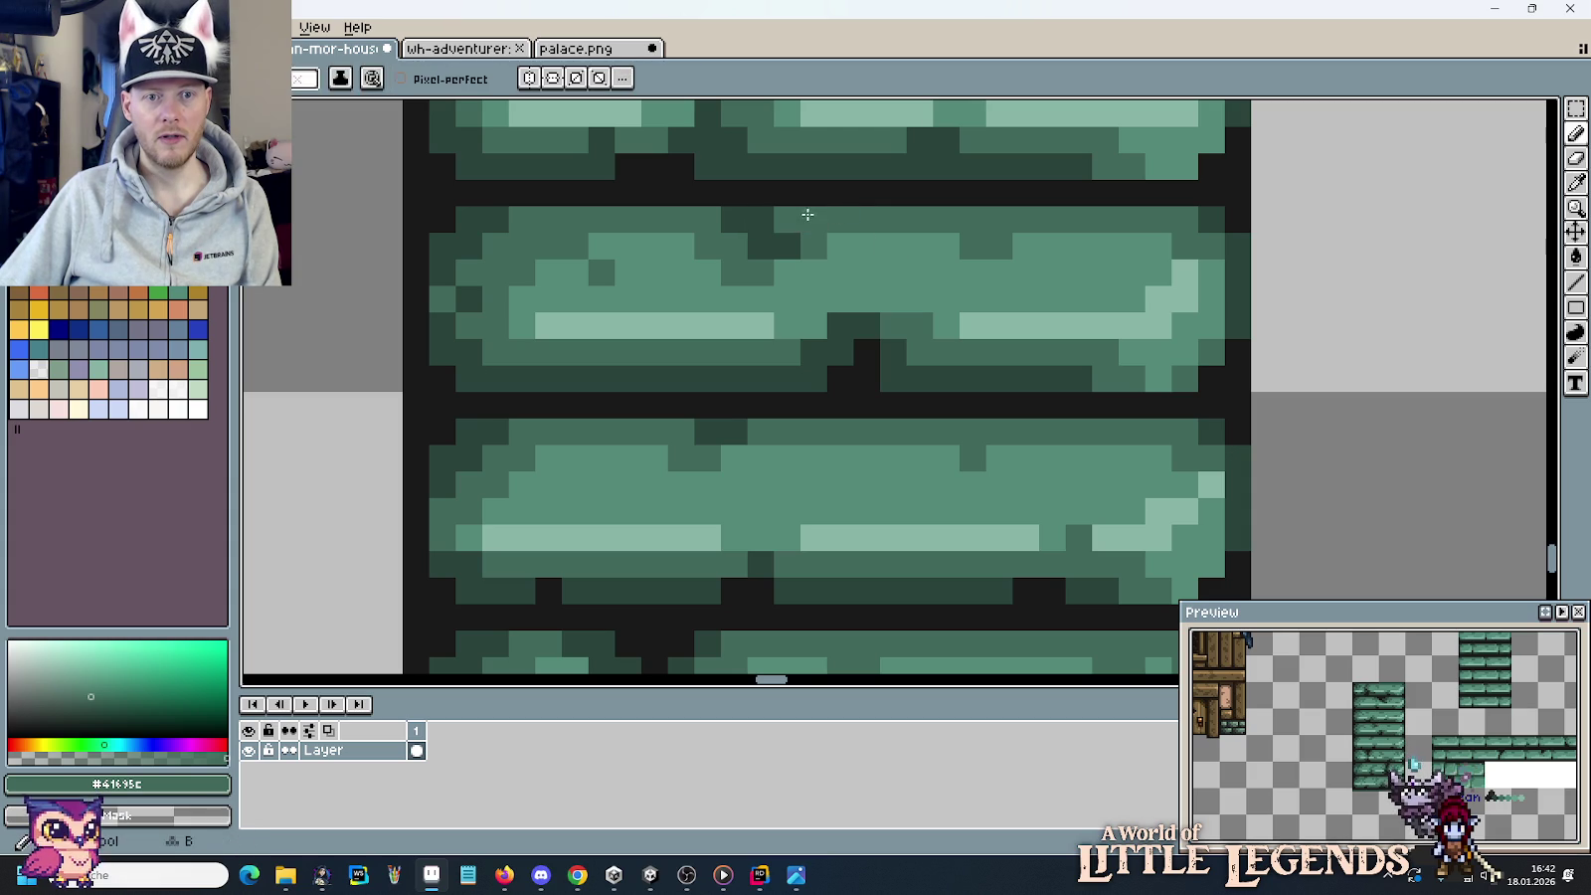
pyautogui.click(761, 246)
pyautogui.keyDown('alt'); pyautogui.click(781, 263); pyautogui.keyUp('alt')
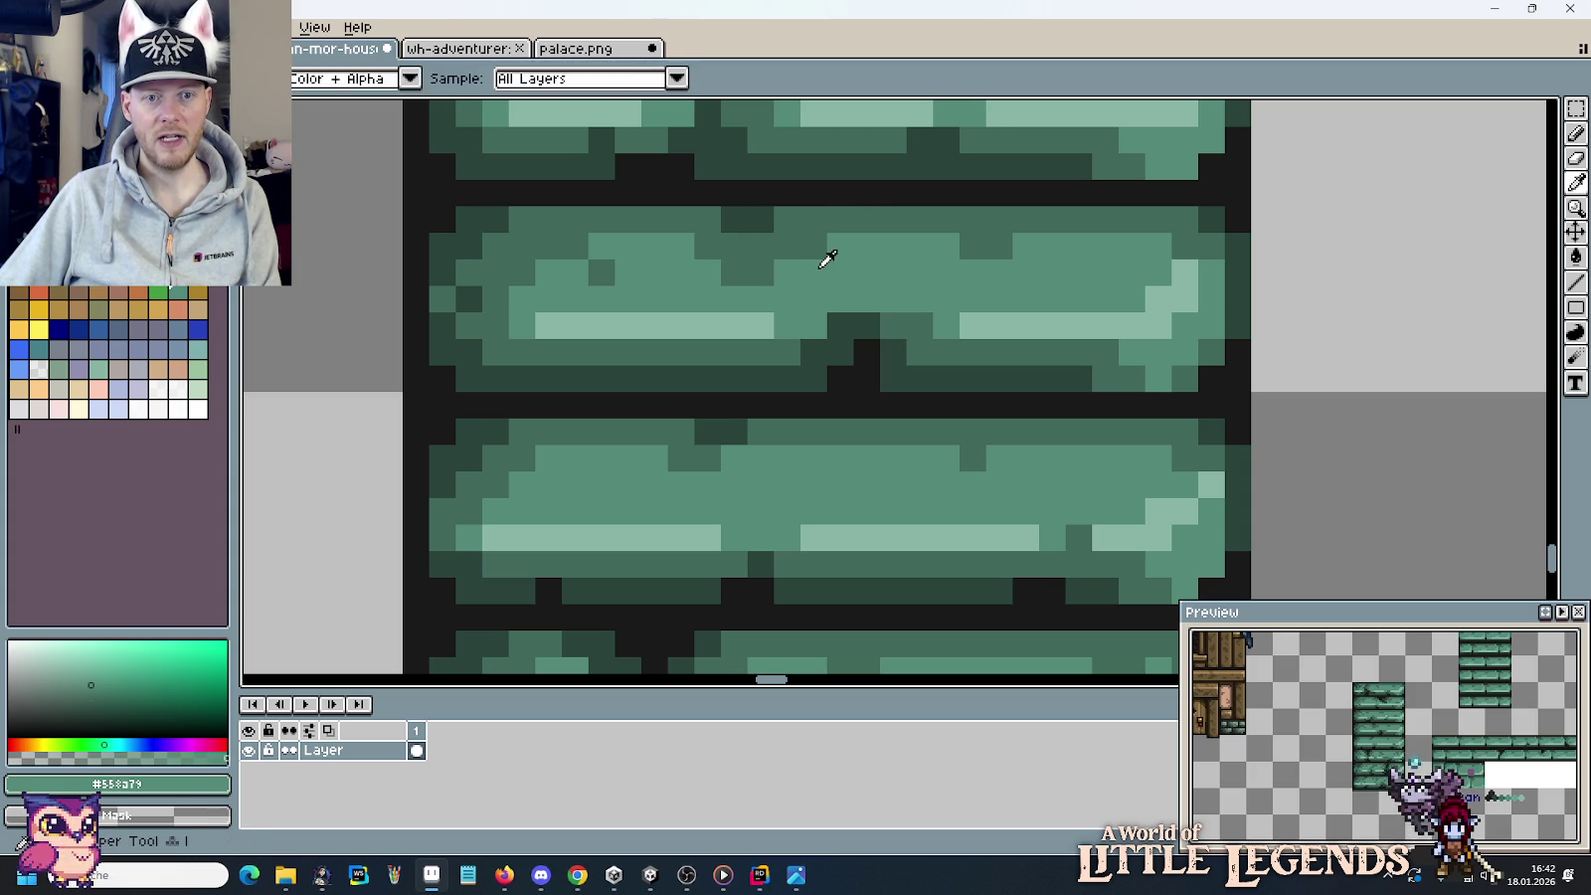
# Sample the shadow, highlight and mid greens from the brick tiles.
pyautogui.scroll(-4, 779, 271)
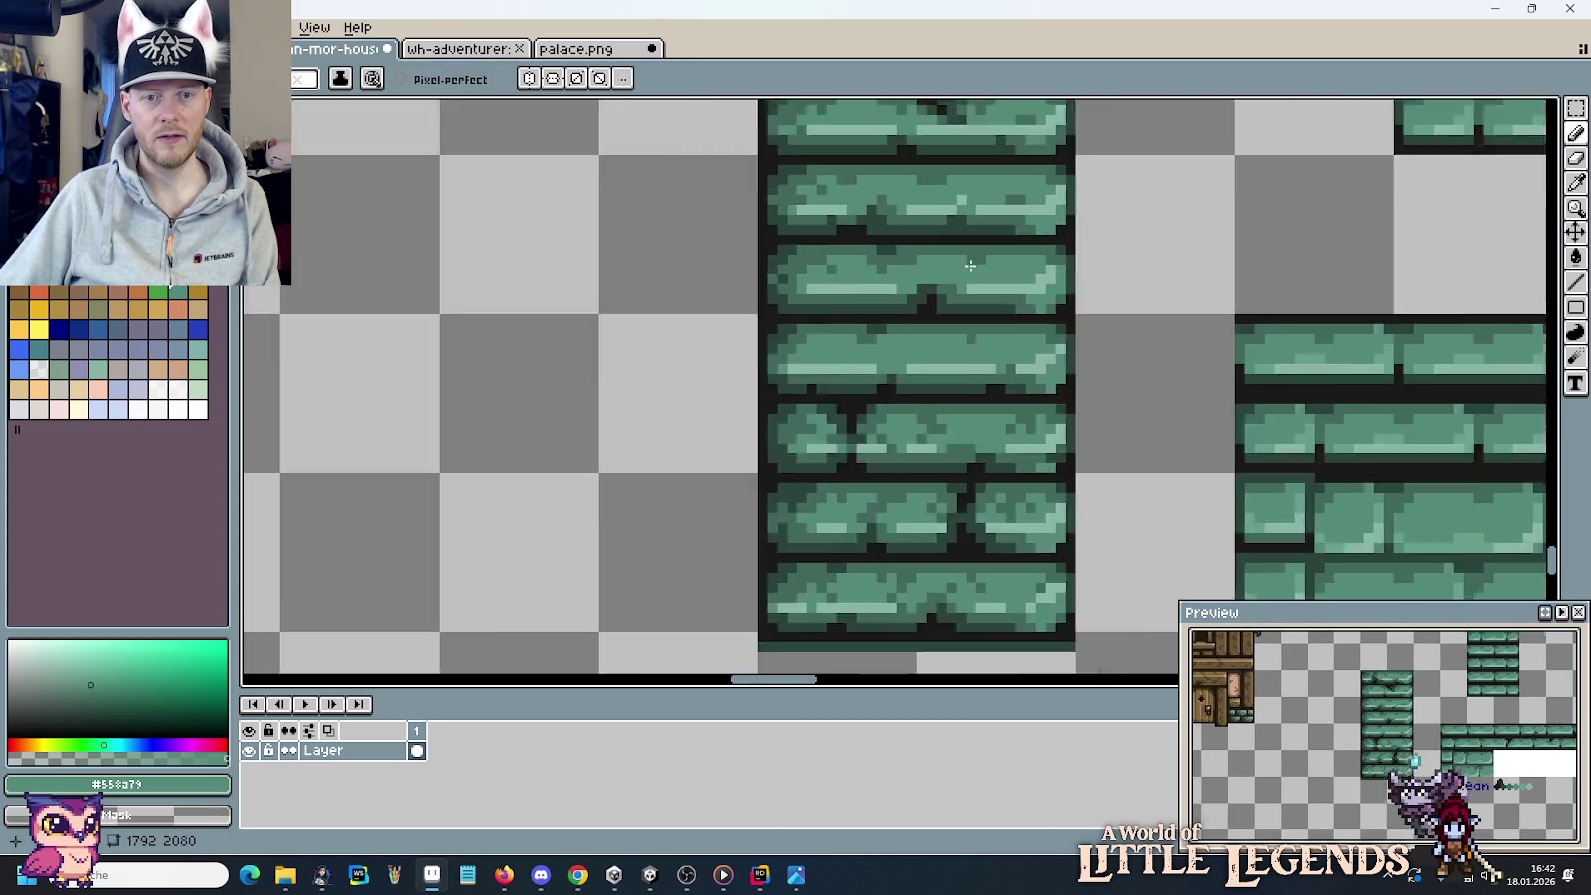
pyautogui.scroll(-3, 1043, 304)
pyautogui.scroll(3, 991, 256)
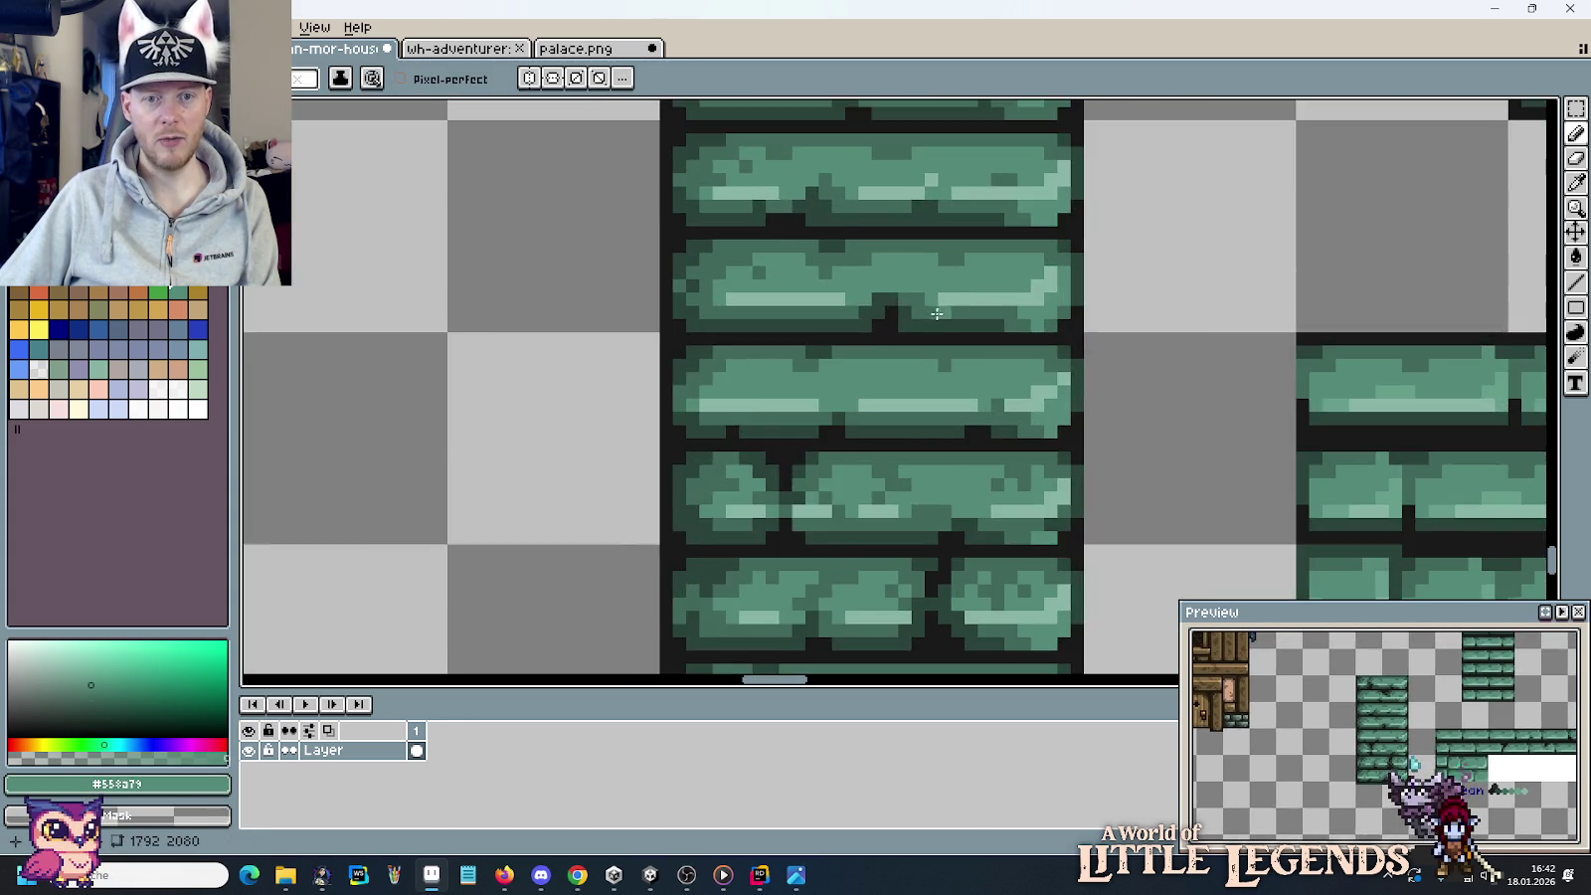
pyautogui.scroll(3, 941, 313)
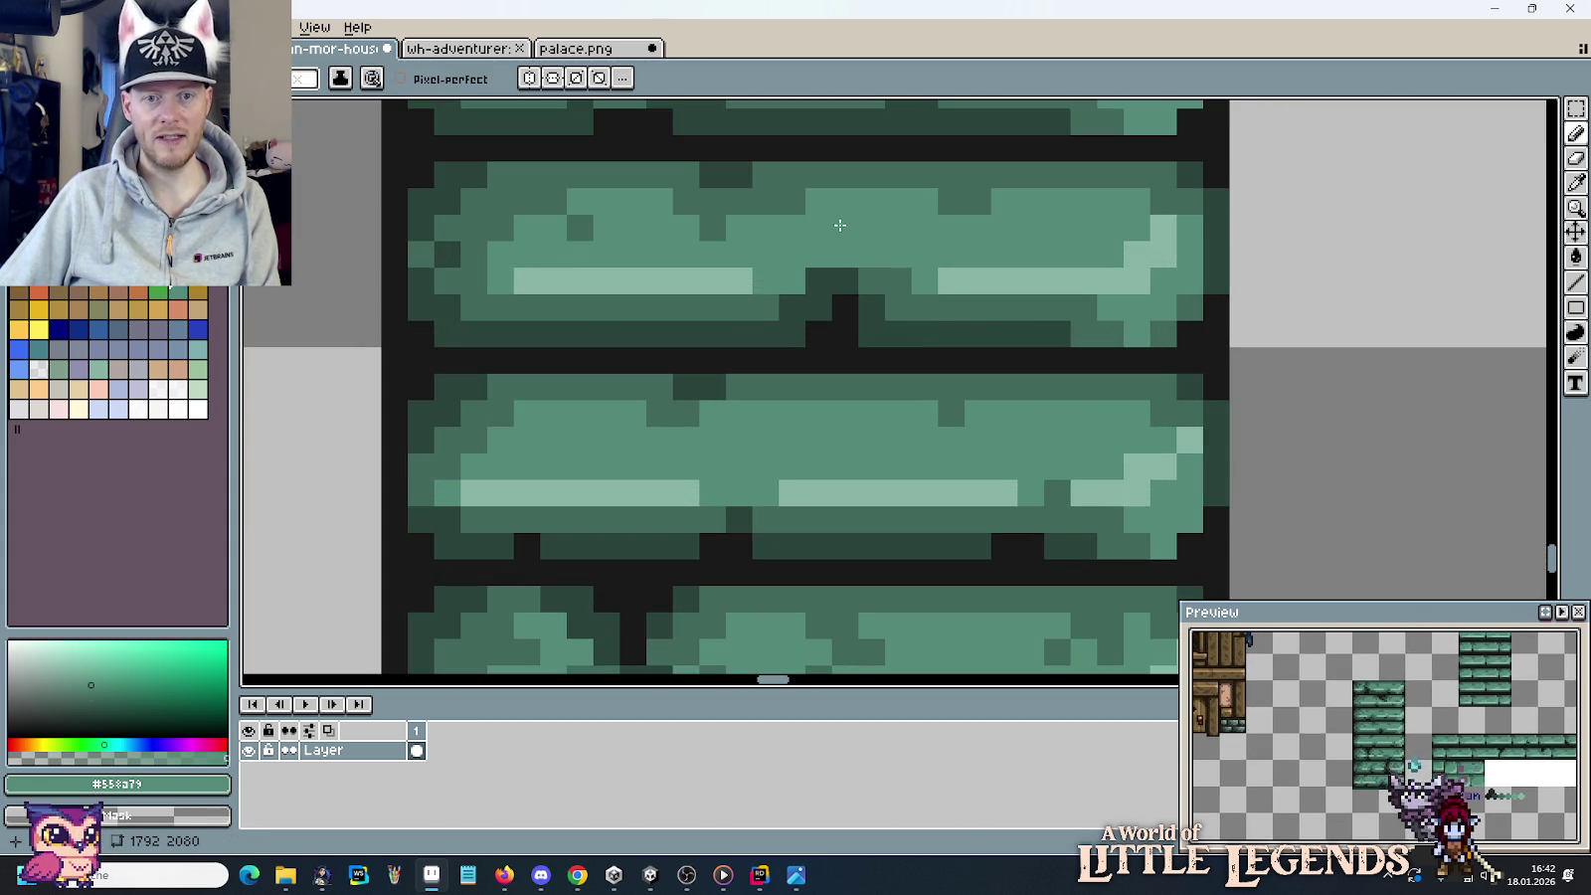
pyautogui.keyDown('alt'); pyautogui.click(849, 308); pyautogui.keyUp('alt')
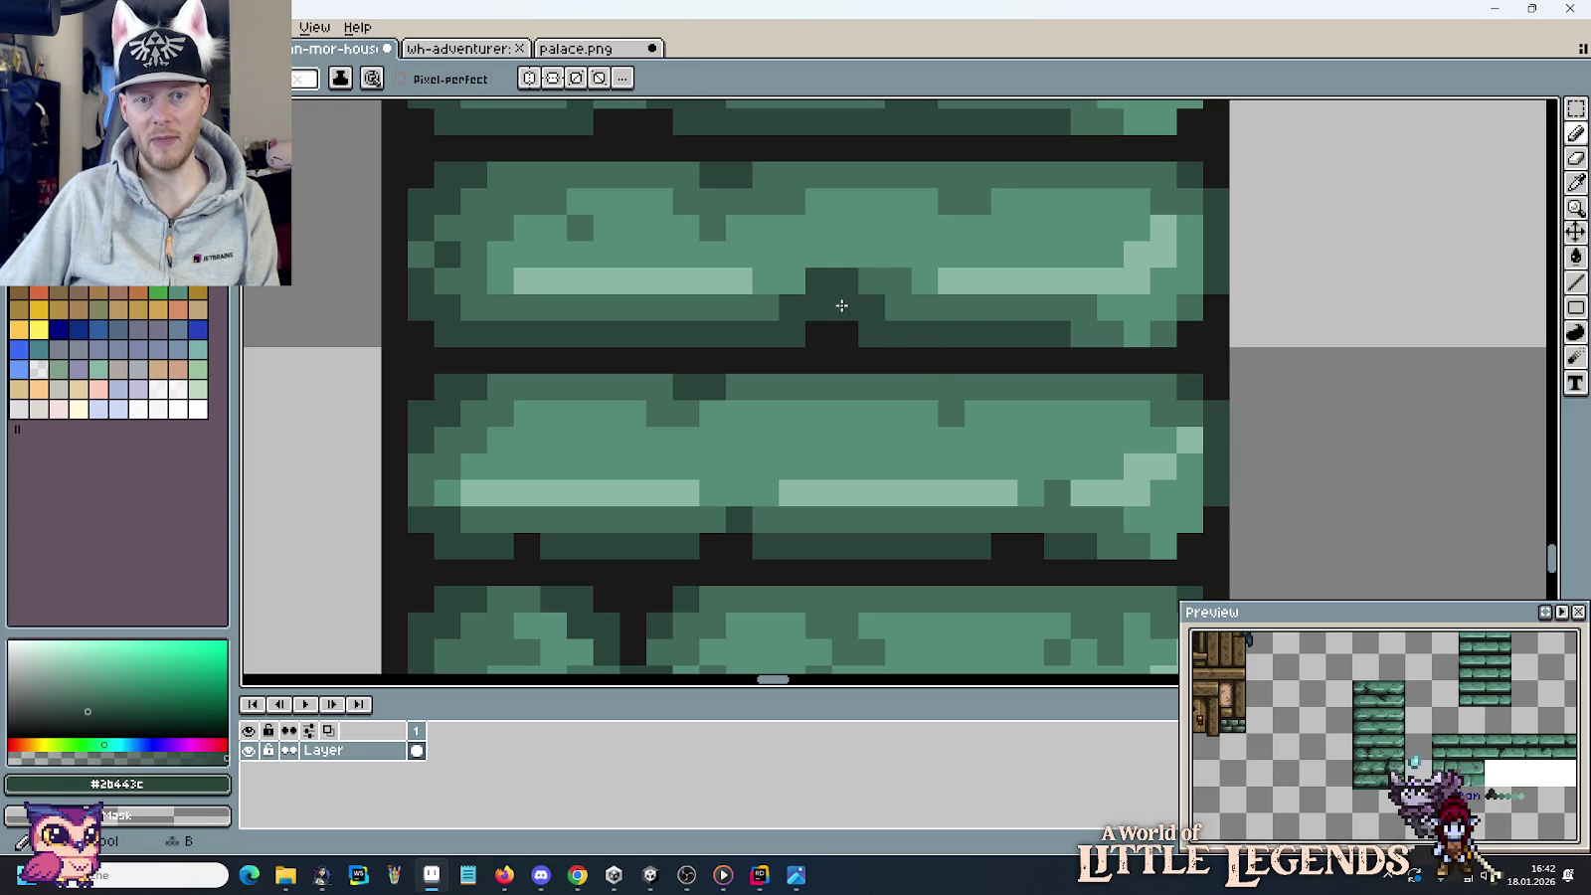
pyautogui.scroll(-3, 1011, 341)
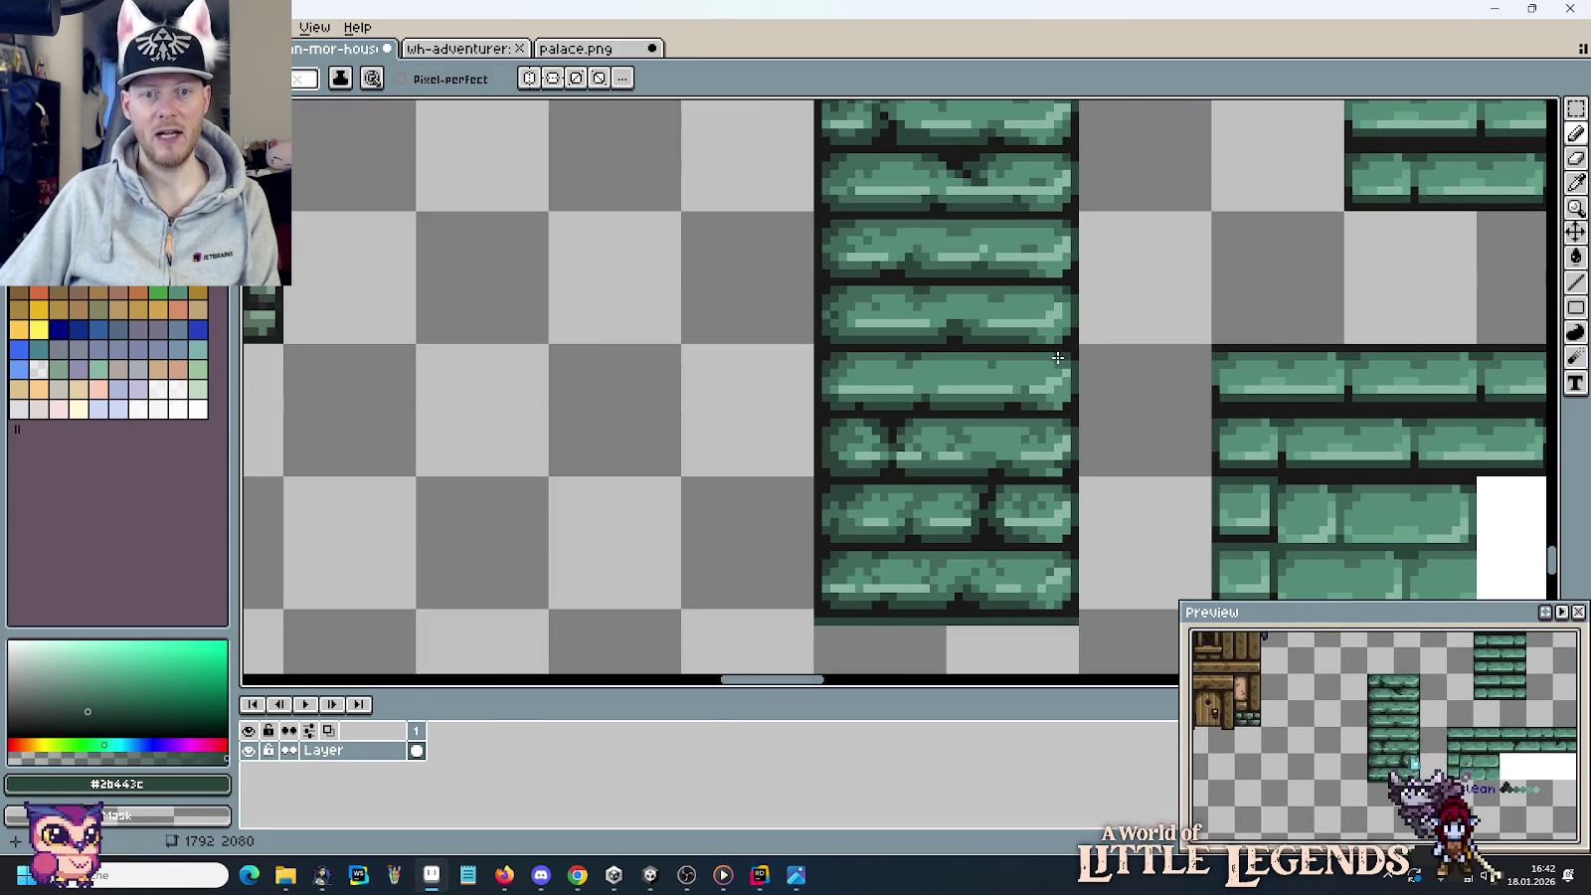
pyautogui.scroll(3, 1087, 425)
pyautogui.scroll(2, 1084, 432)
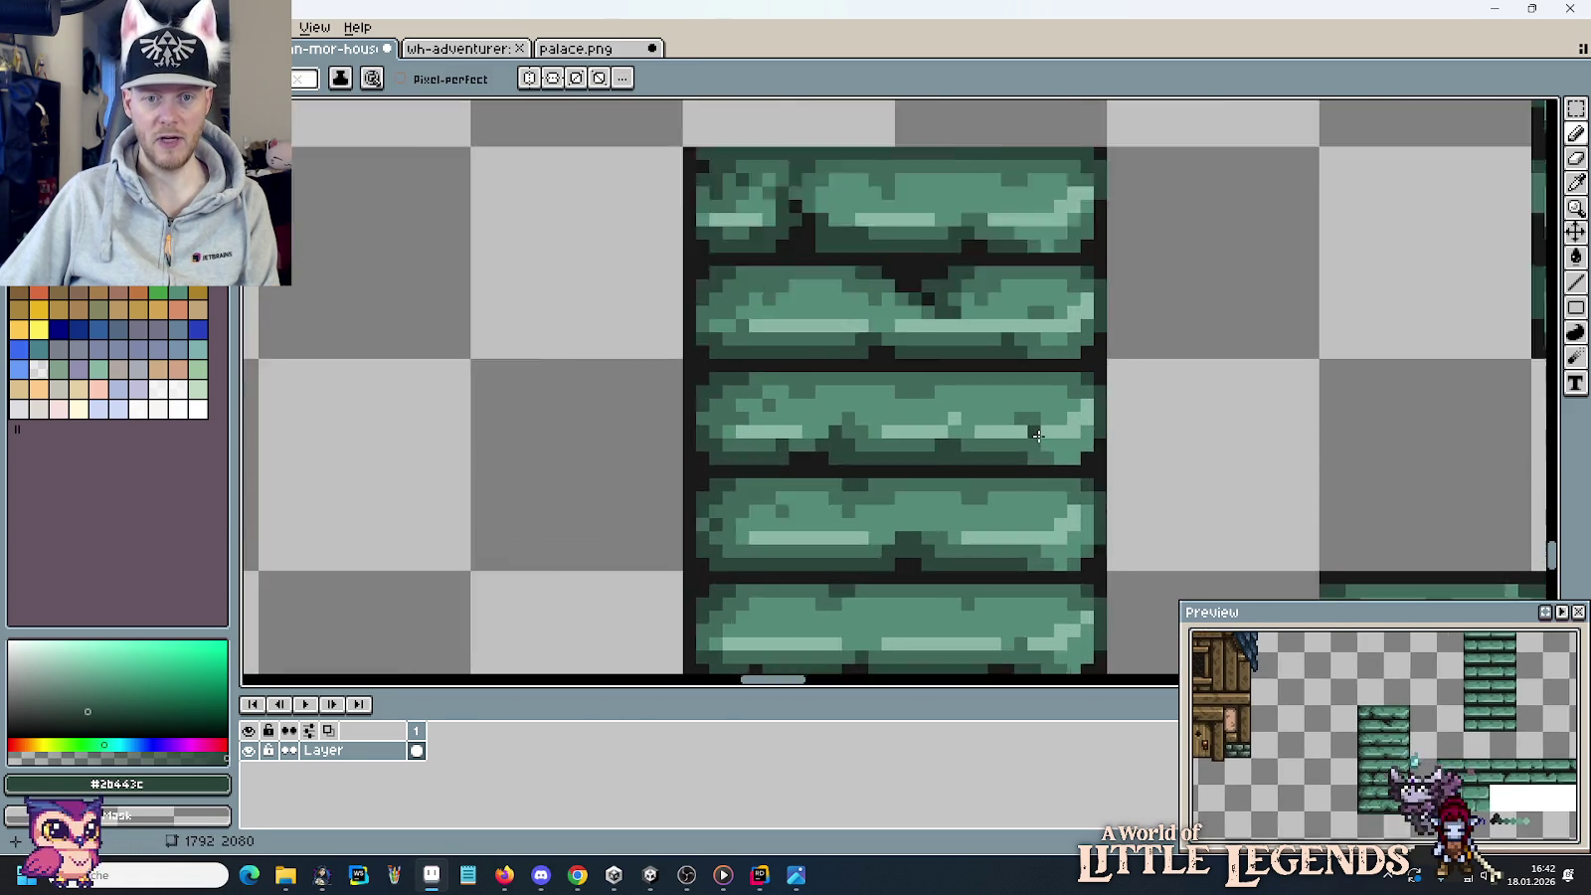
pyautogui.scroll(3, 891, 388)
pyautogui.keyDown('alt'); pyautogui.click(875, 408); pyautogui.keyUp('alt')
pyautogui.keyDown('alt'); pyautogui.click(907, 412); pyautogui.keyUp('alt')
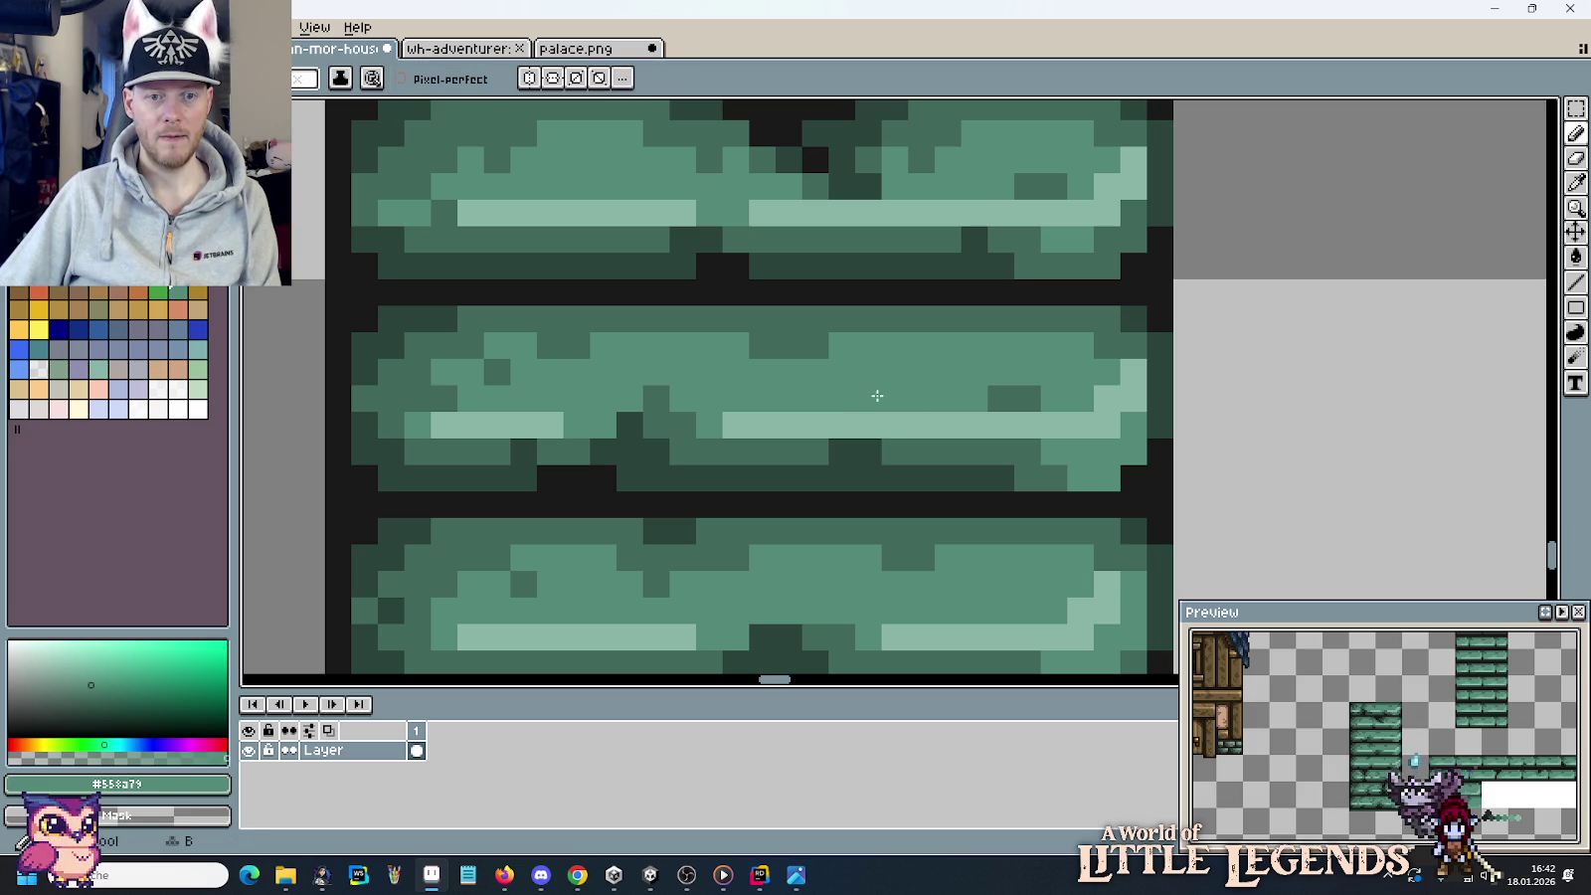
pyautogui.scroll(-3, 925, 437)
pyautogui.scroll(-2, 992, 518)
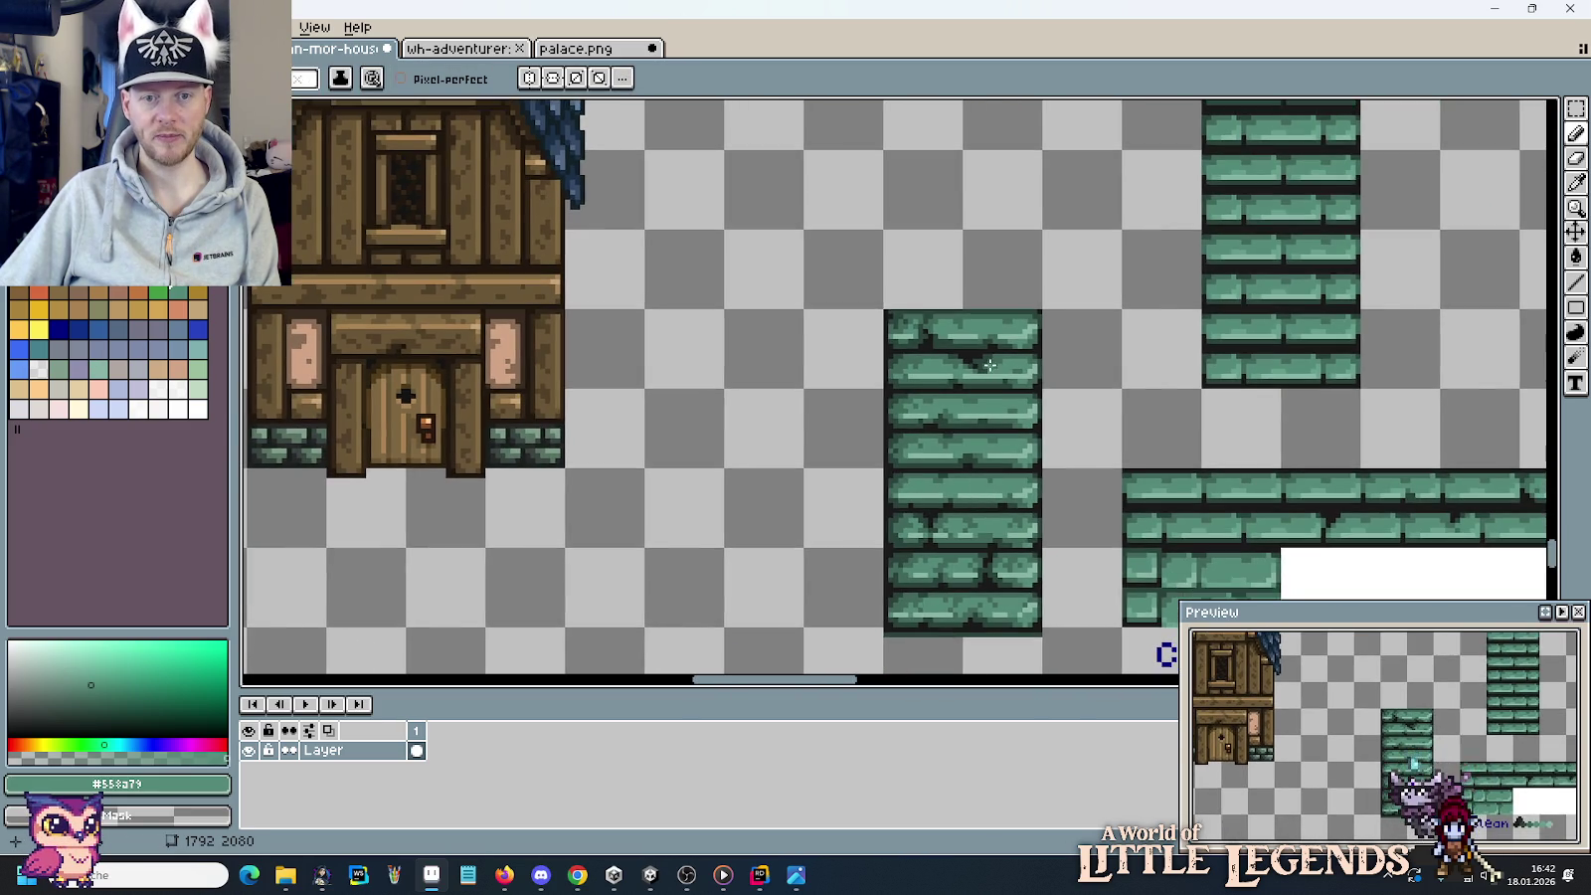
pyautogui.scroll(3, 988, 366)
pyautogui.scroll(1, 974, 365)
# Repaint the middle brick row and its black joint pixels dark green.
pyautogui.keyDown('alt'); pyautogui.click(979, 324); pyautogui.keyUp('alt')
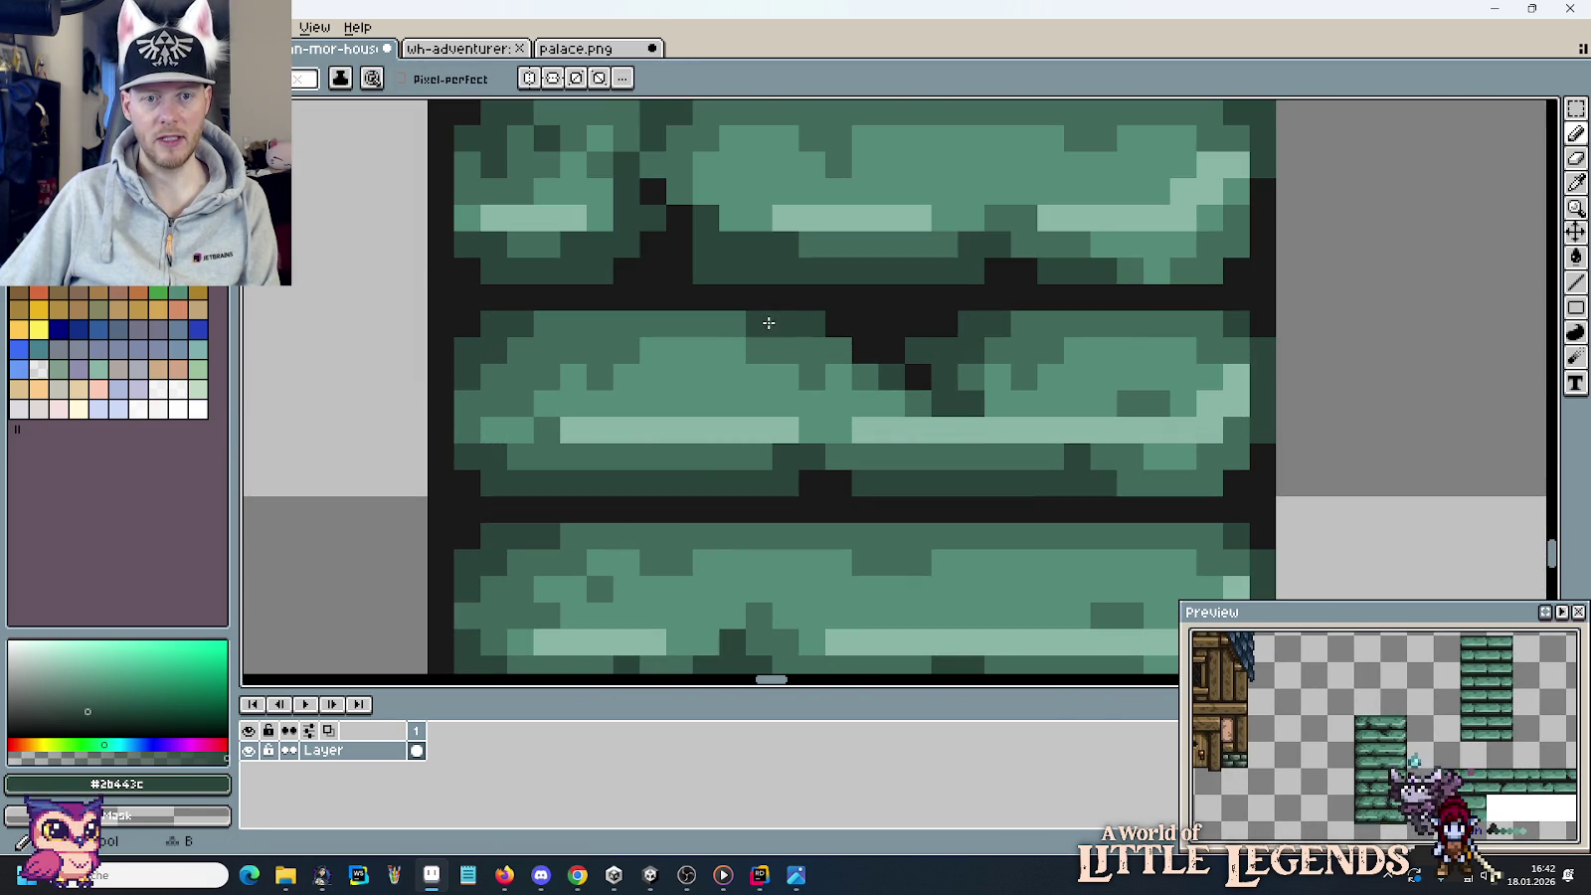
pyautogui.keyDown('alt'); pyautogui.click(765, 323); pyautogui.keyUp('alt')
pyautogui.click(810, 323)
pyautogui.click(971, 323)
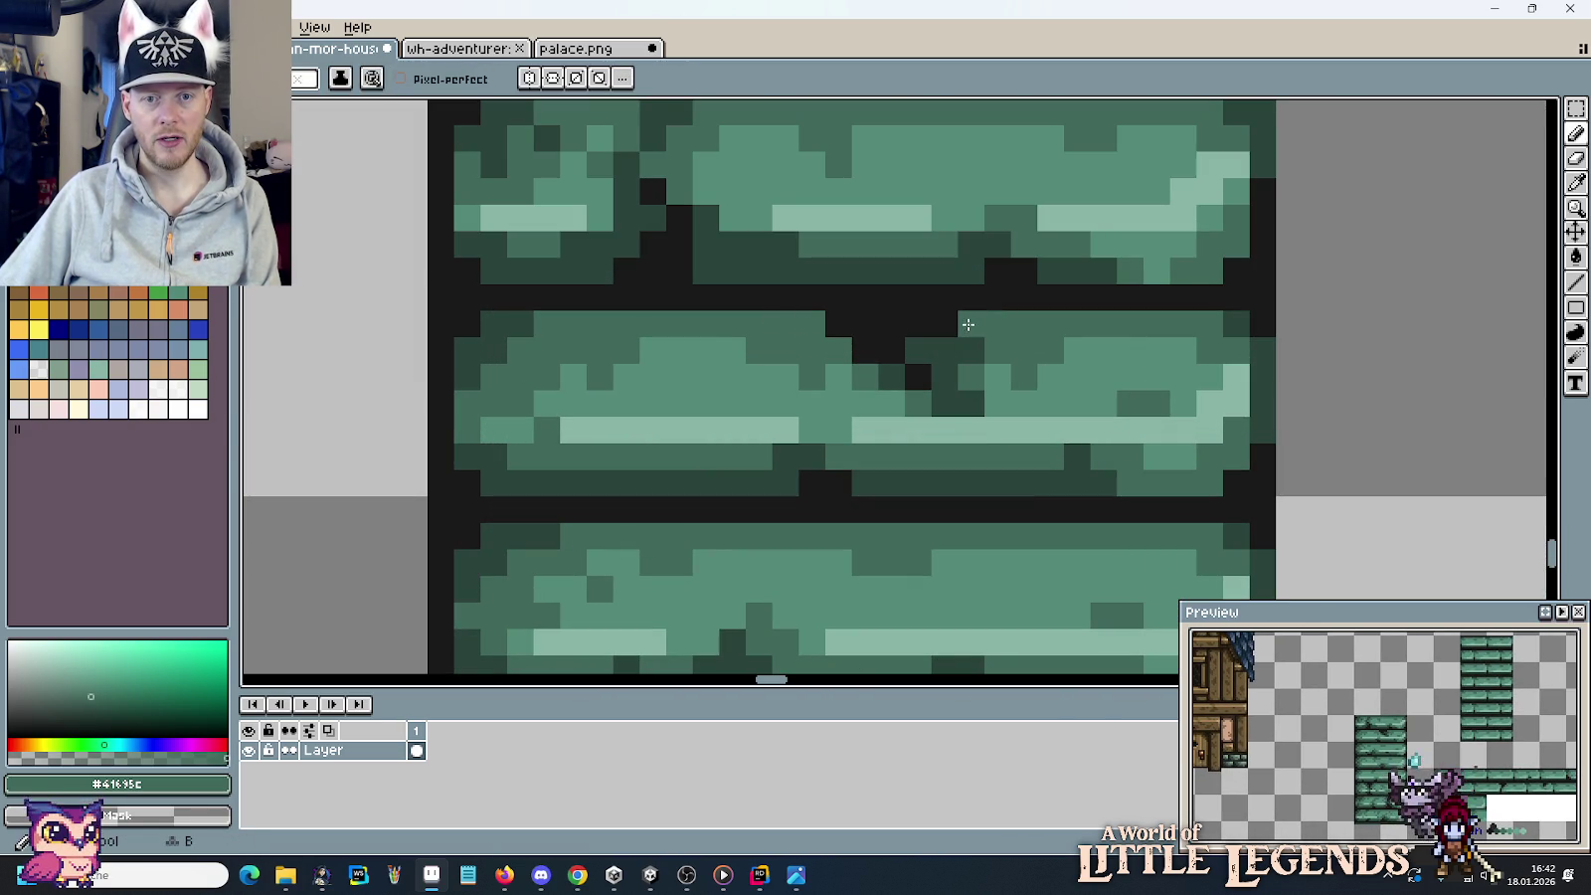
pyautogui.keyDown('alt'); pyautogui.click(945, 348); pyautogui.keyUp('alt')
pyautogui.moveTo(934, 323); pyautogui.dragTo(845, 326)
pyautogui.click(892, 350)
pyautogui.click(865, 349)
# Paint the remaining black and dark brick pixels mid green, then view the whole sheet.
pyautogui.keyDown('alt'); pyautogui.click(973, 343); pyautogui.keyUp('alt')
pyautogui.moveTo(915, 374)
pyautogui.mouseDown()
pyautogui.moveTo(945, 369)
pyautogui.moveTo(876, 397)
pyautogui.mouseUp()
pyautogui.keyDown('alt'); pyautogui.click(1006, 373); pyautogui.keyUp('alt')
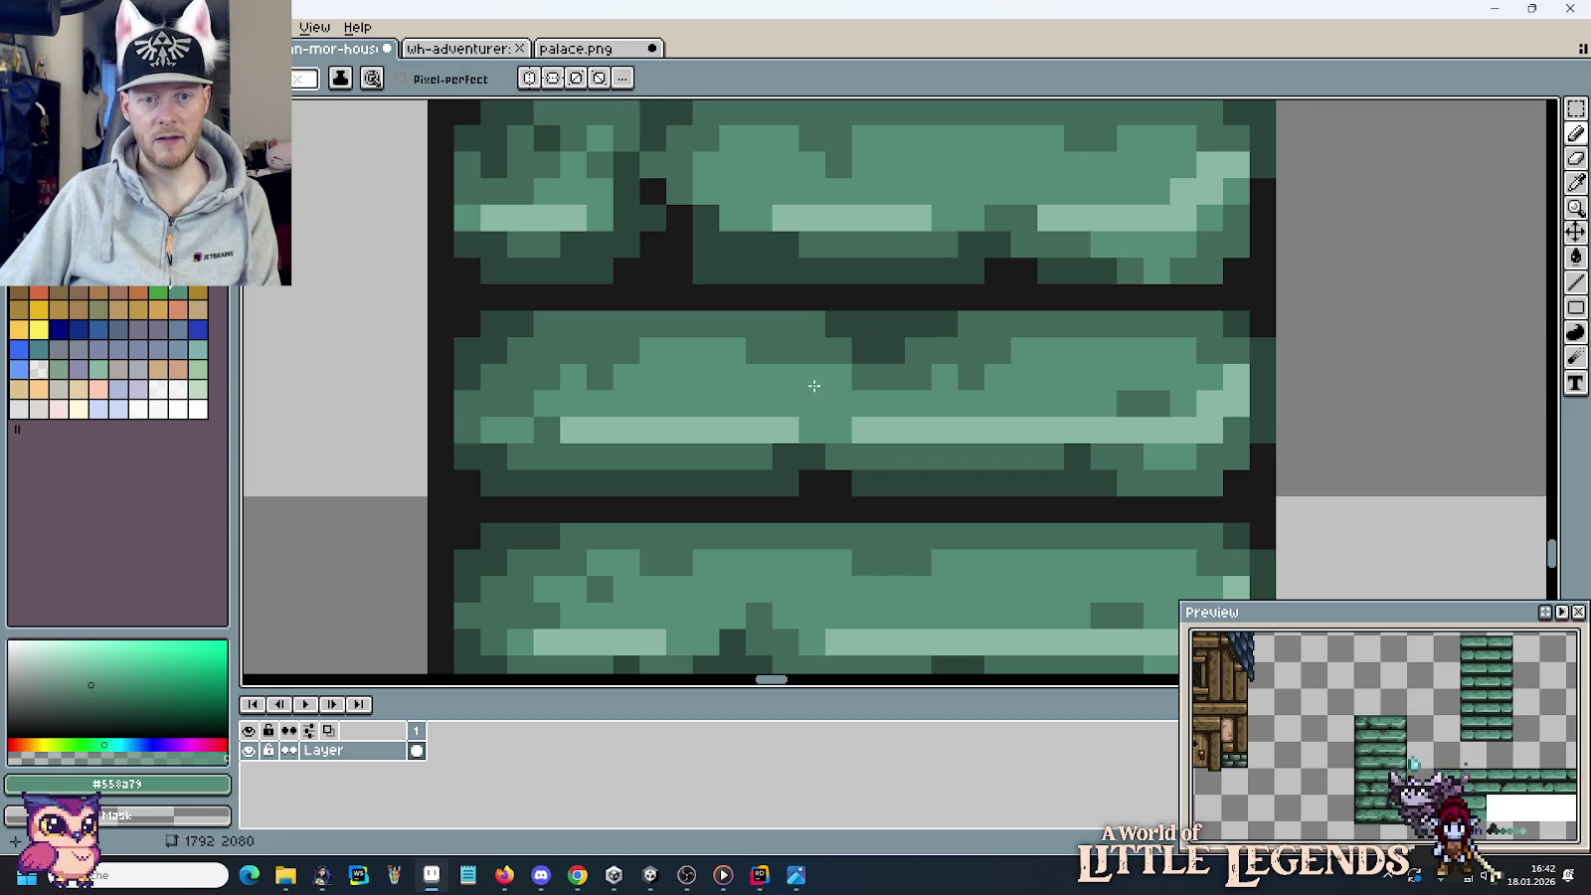
pyautogui.click(804, 379)
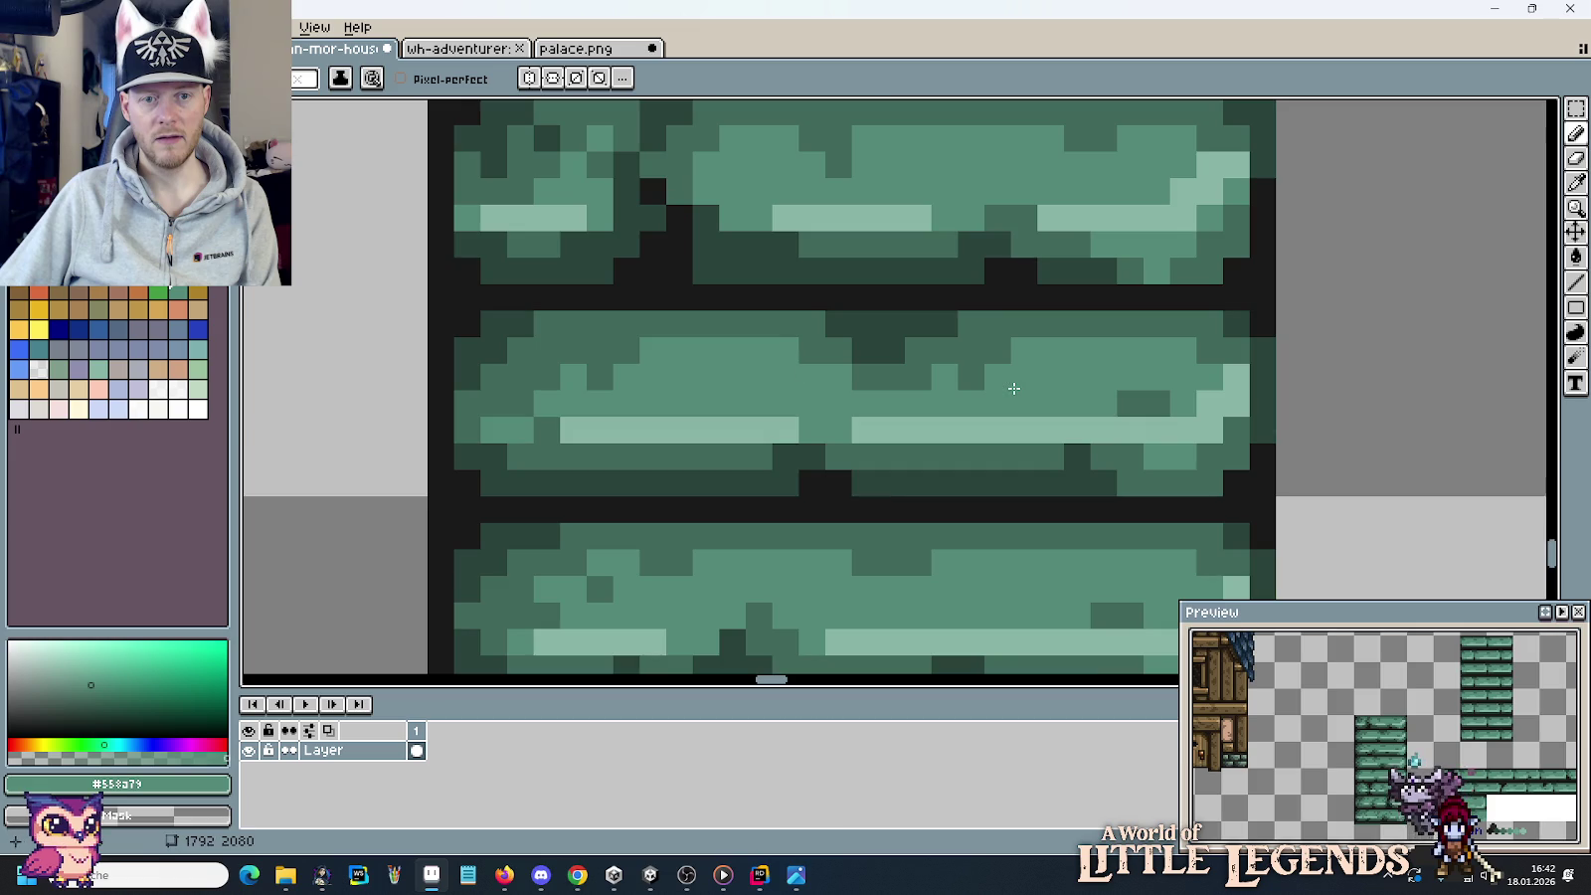
pyautogui.scroll(-3, 1014, 388)
pyautogui.scroll(3, 1014, 388)
pyautogui.keyDown('alt'); pyautogui.click(934, 373); pyautogui.keyUp('alt')
pyautogui.moveTo(1051, 425); pyautogui.dragTo(1084, 406)
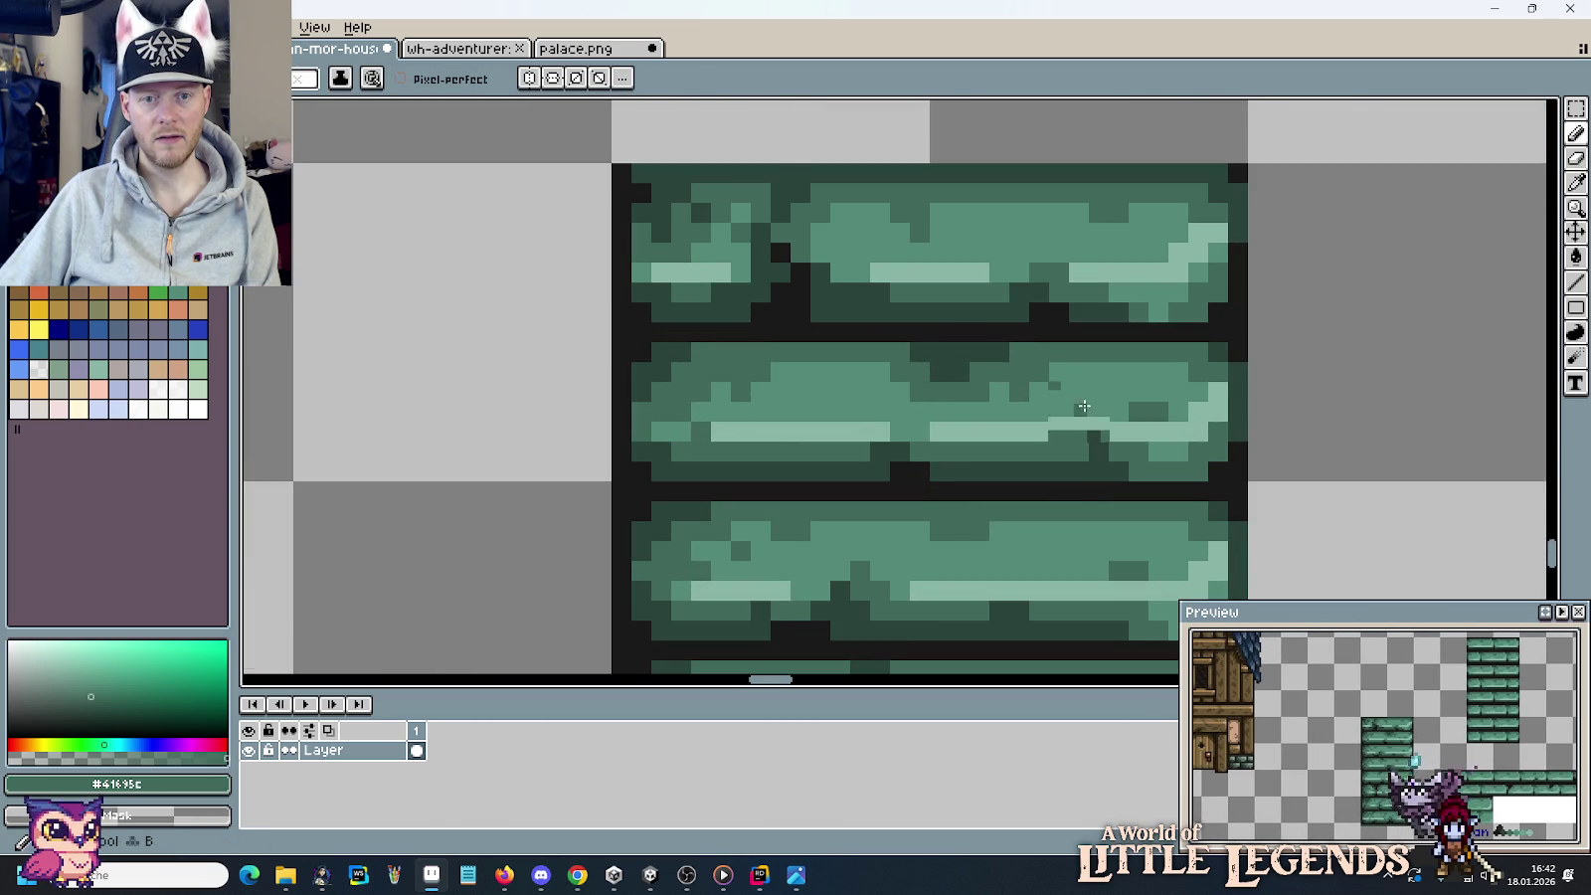
pyautogui.scroll(-3, 1084, 406)
pyautogui.moveTo(1130, 454); pyautogui.dragTo(1113, 354)
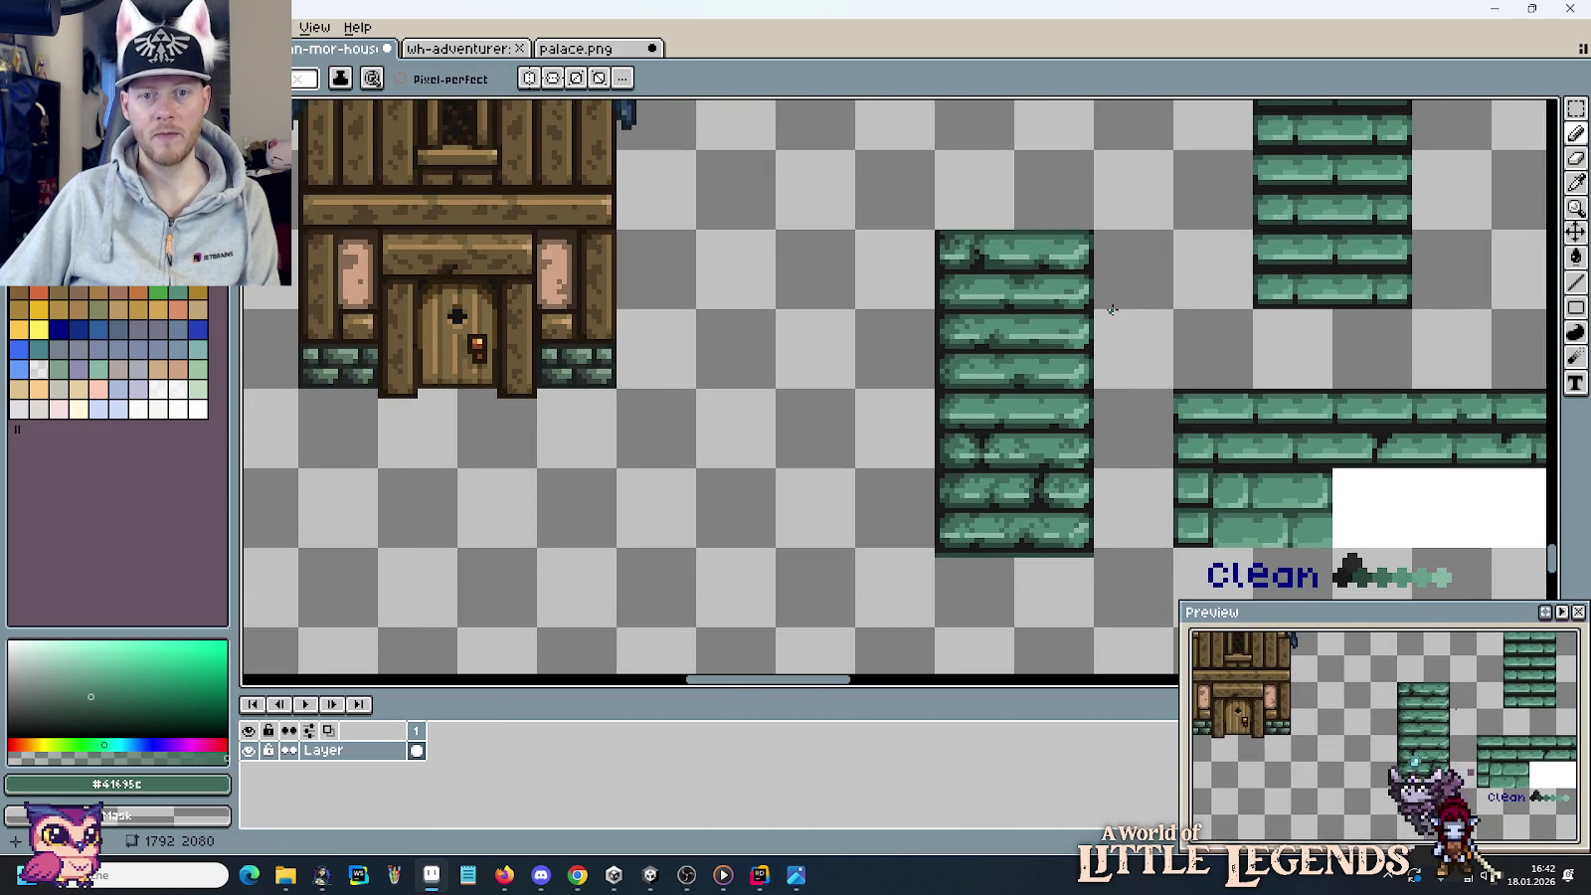
# Extend the brick's pale green highlight stripe and touch up a nearby mid-green pixel.
pyautogui.scroll(3, 1032, 236)
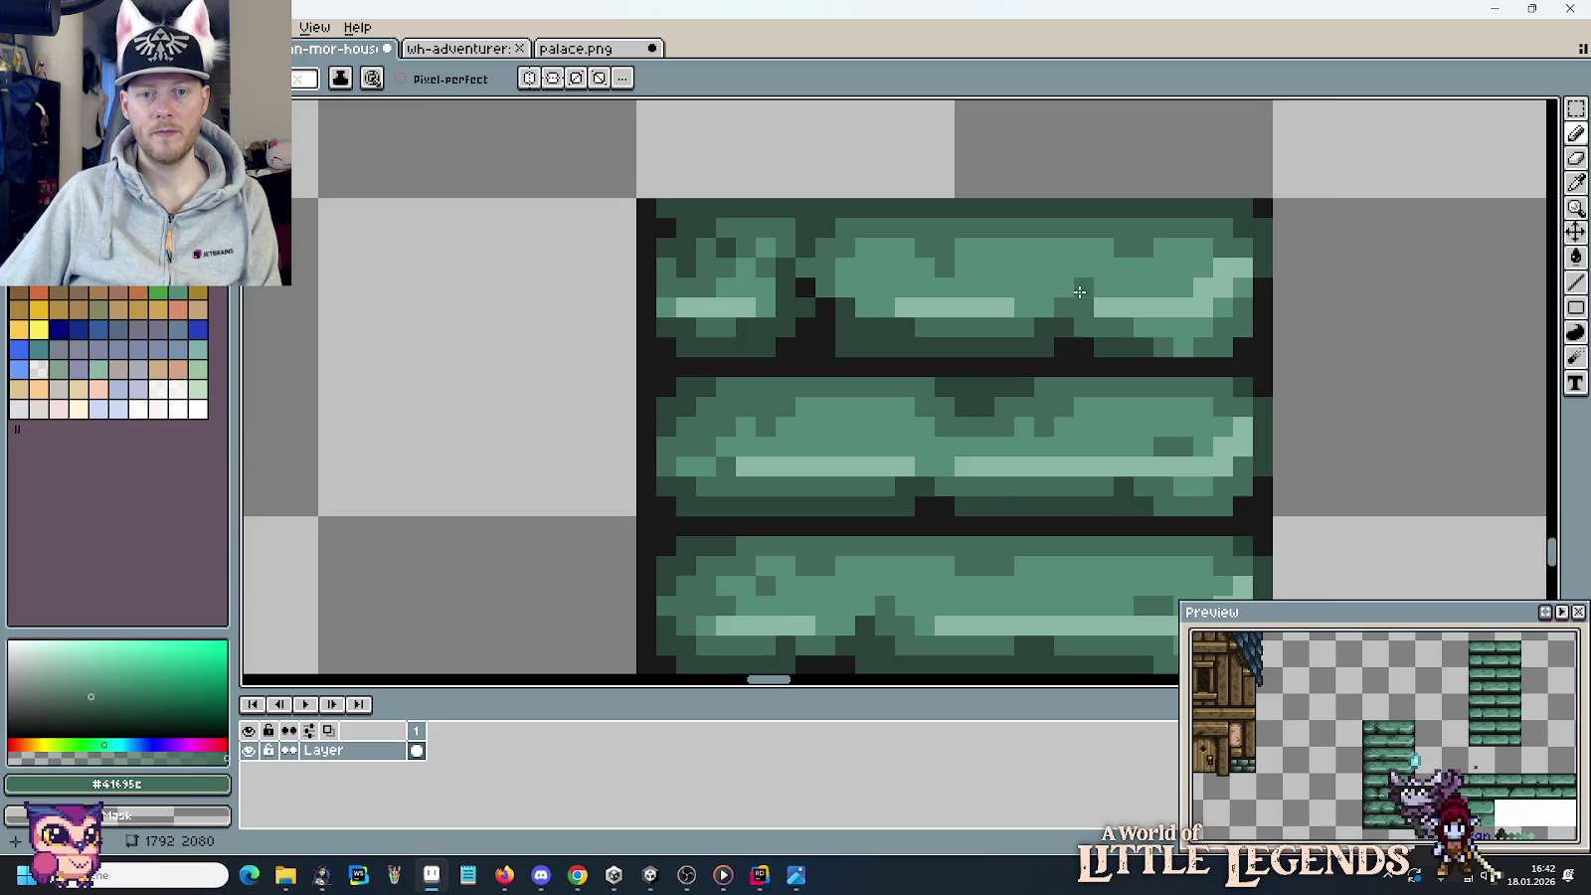
pyautogui.scroll(1, 1084, 289)
pyautogui.keyDown('alt'); pyautogui.click(1042, 308); pyautogui.keyUp('alt')
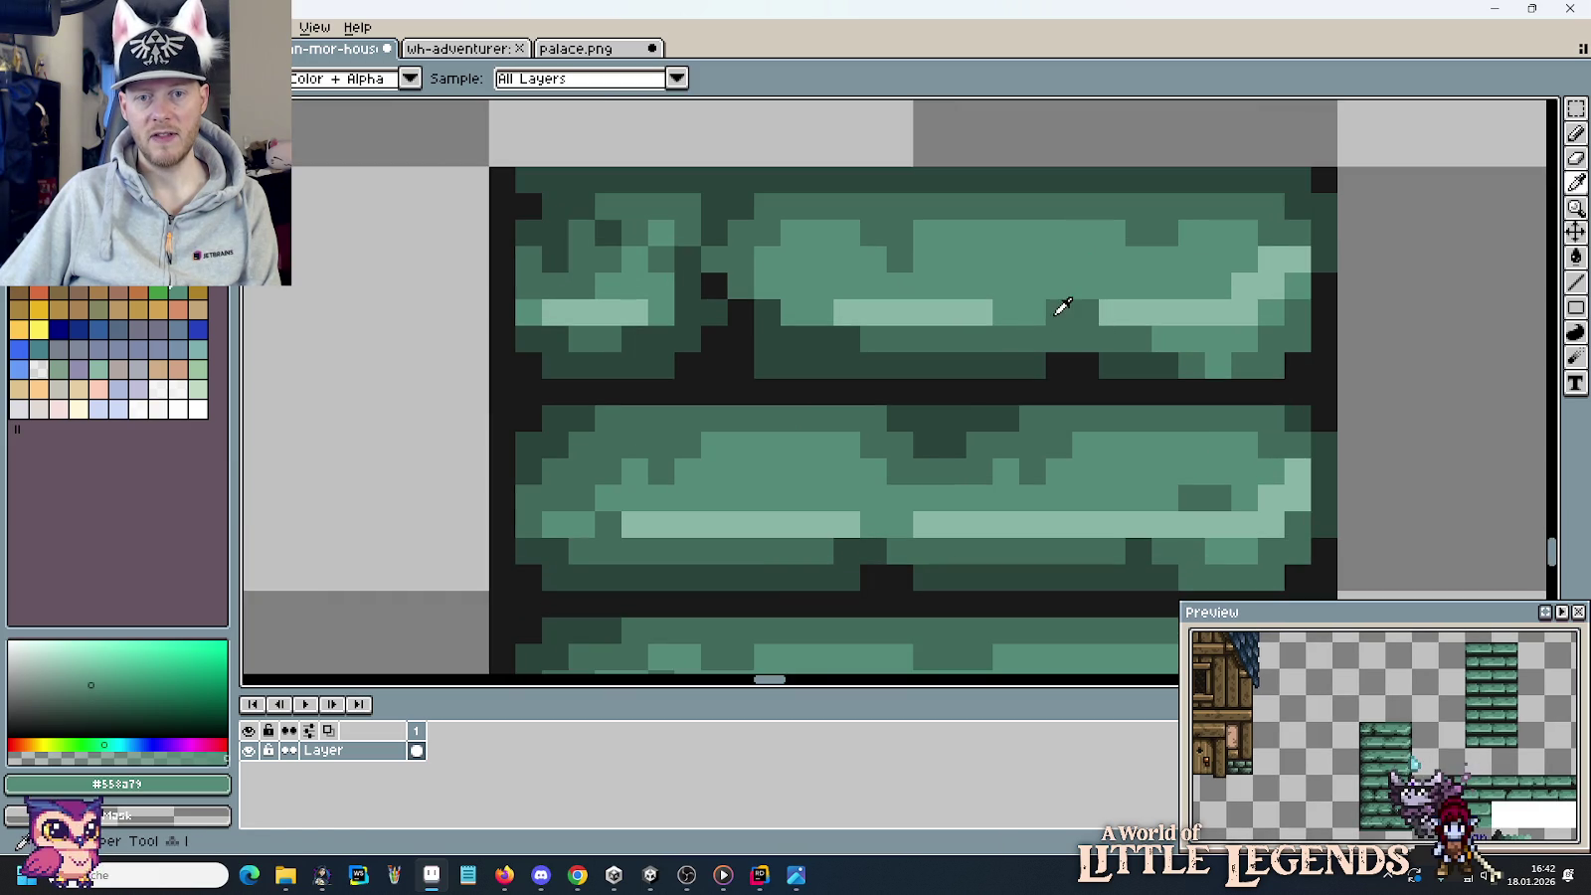
pyautogui.keyDown('alt'); pyautogui.click(1105, 312); pyautogui.keyUp('alt')
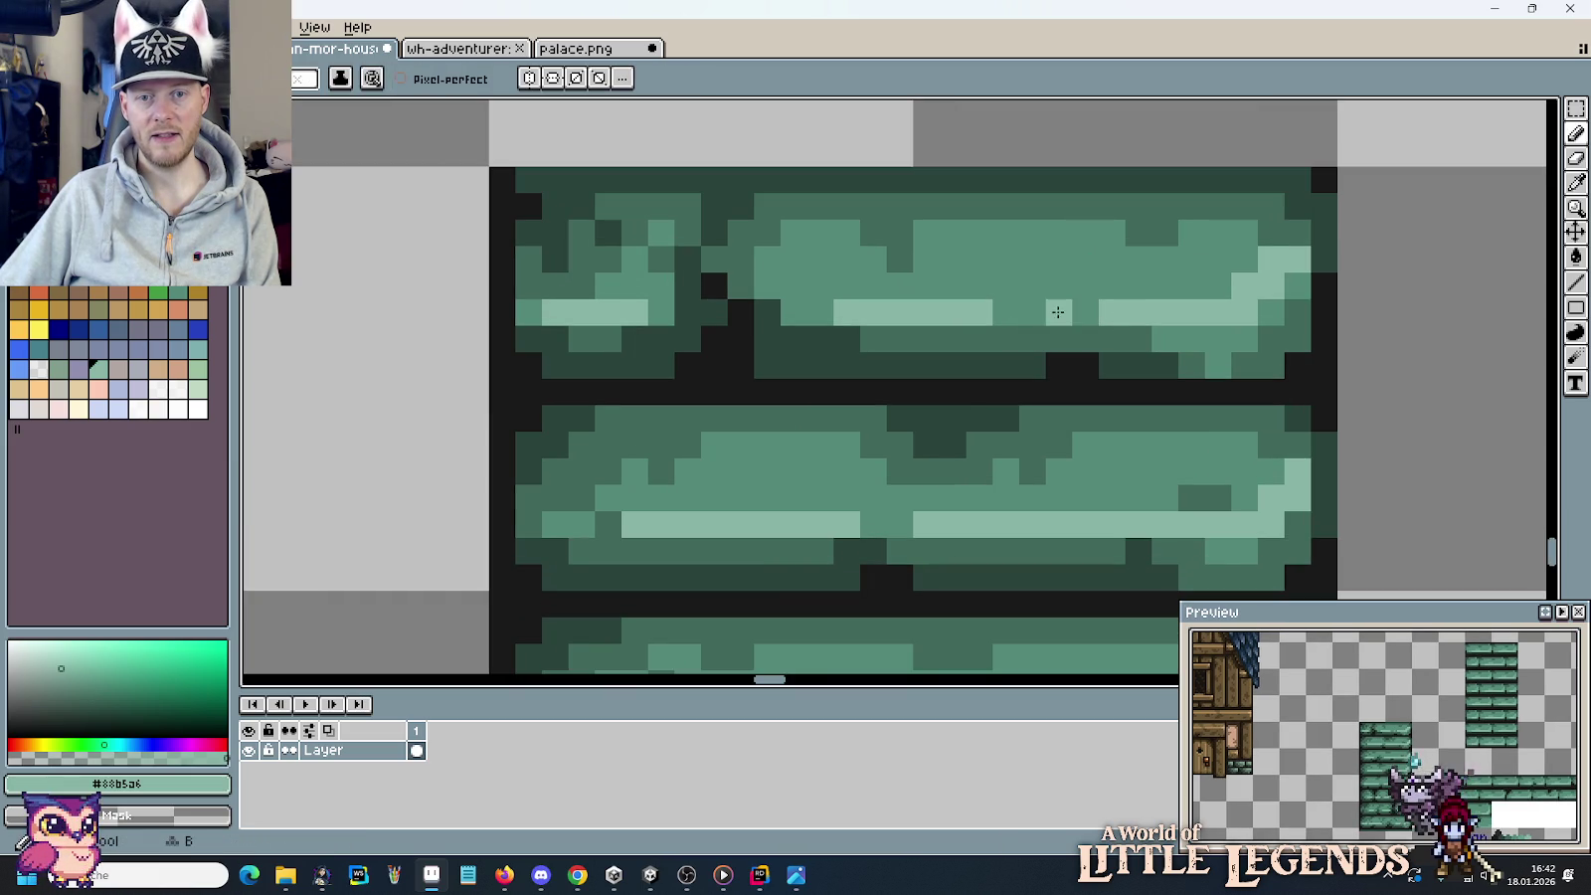
pyautogui.moveTo(1039, 311); pyautogui.dragTo(1011, 311)
pyautogui.scroll(1, 1159, 326)
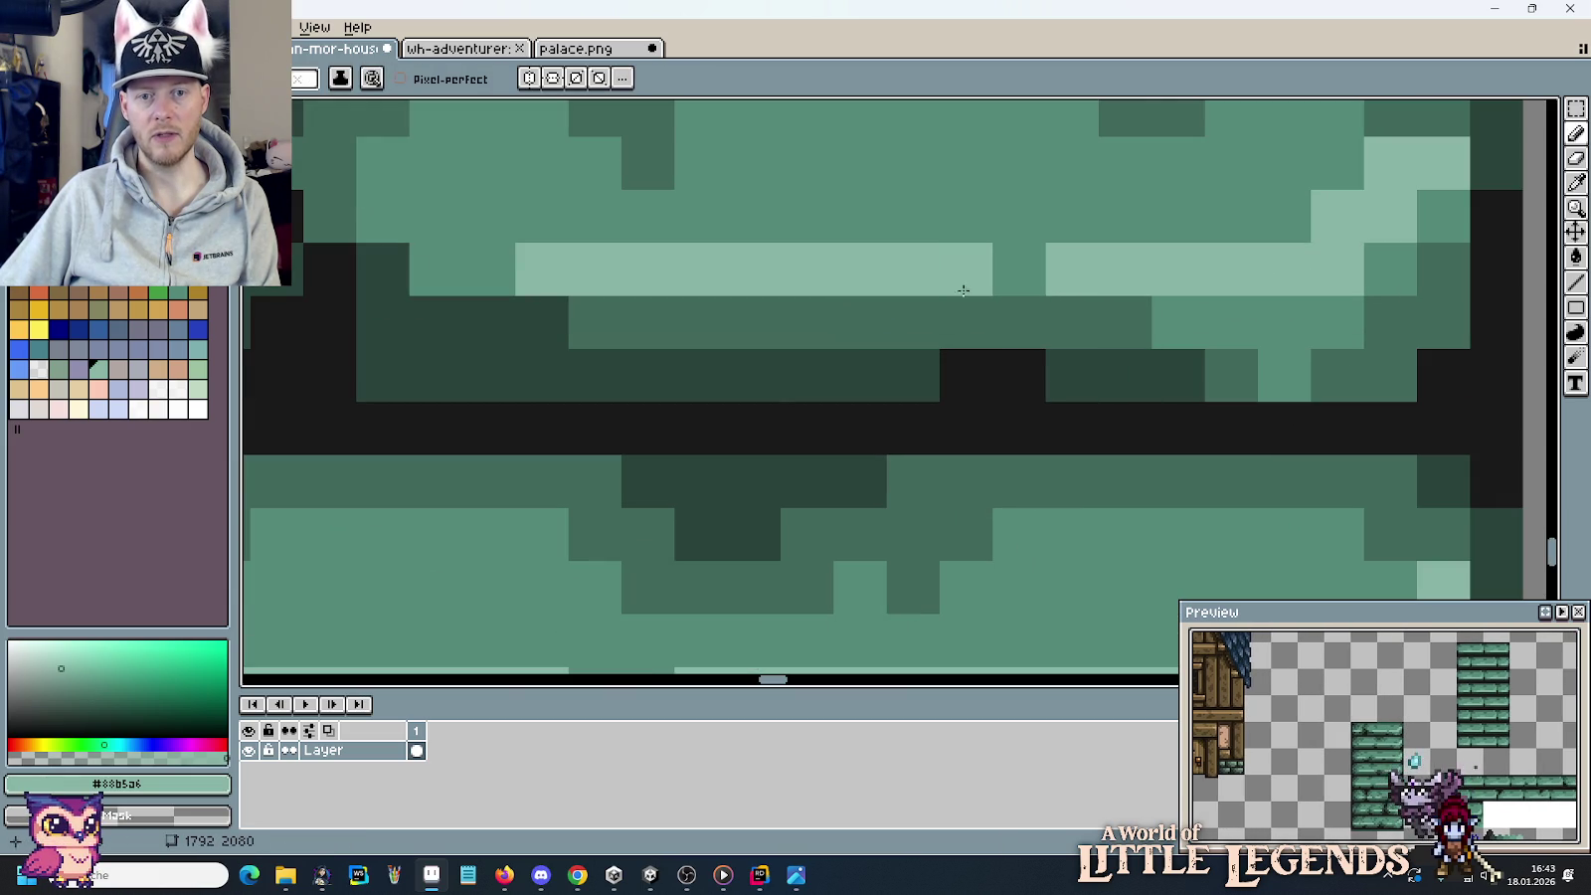
pyautogui.click(1012, 277)
pyautogui.keyDown('alt'); pyautogui.click(927, 267); pyautogui.keyUp('alt')
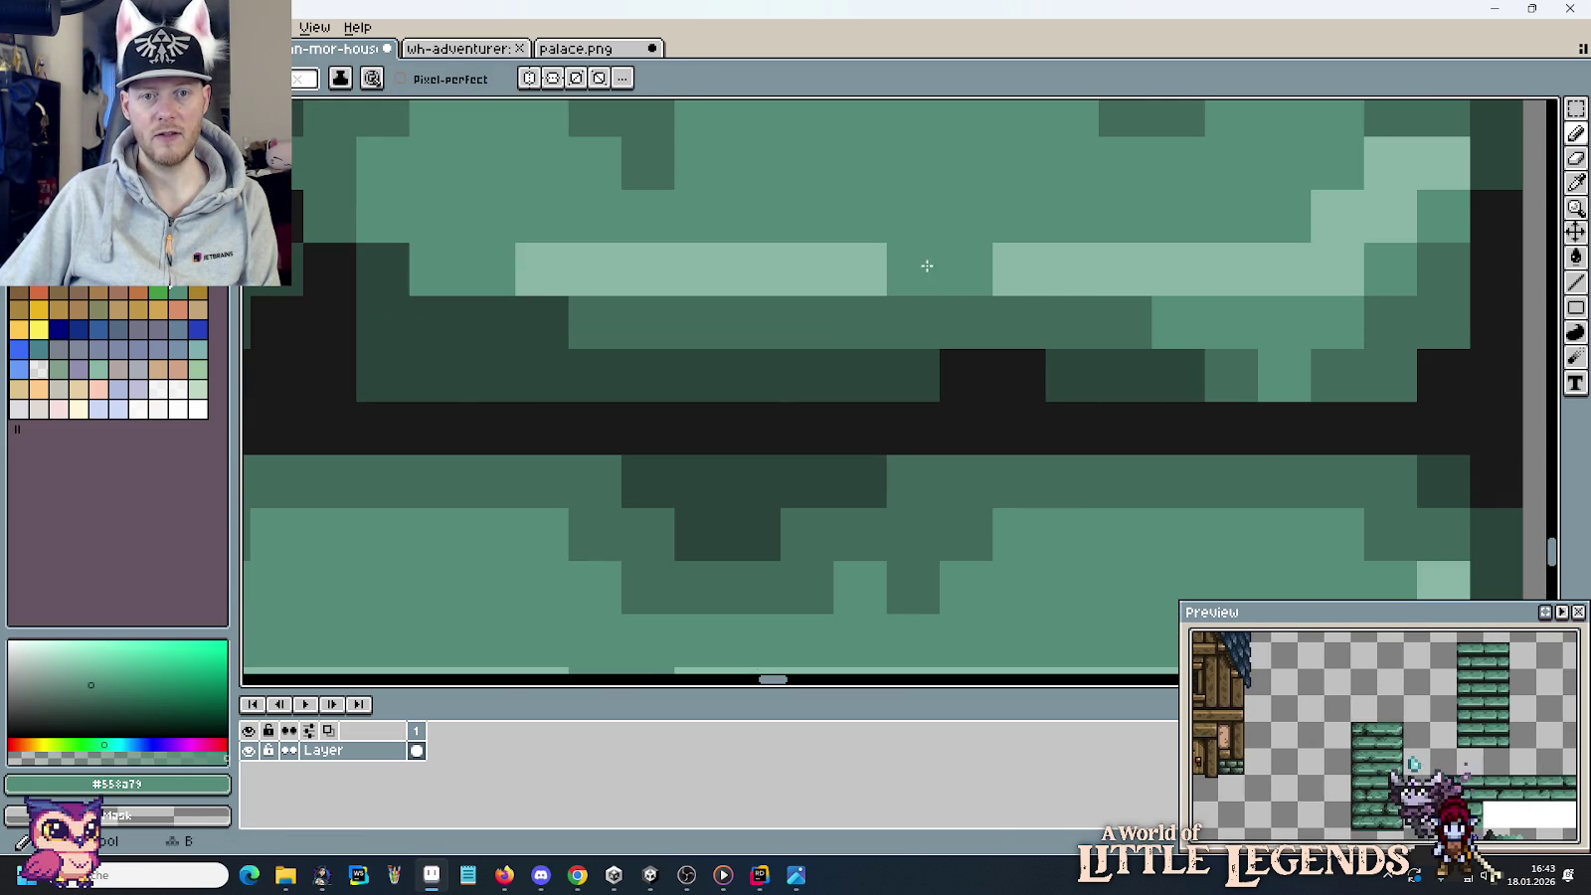
pyautogui.click(1073, 324)
pyautogui.scroll(-5, 1094, 398)
pyautogui.moveTo(1111, 456); pyautogui.dragTo(1082, 324)
pyautogui.scroll(-2, 1099, 410)
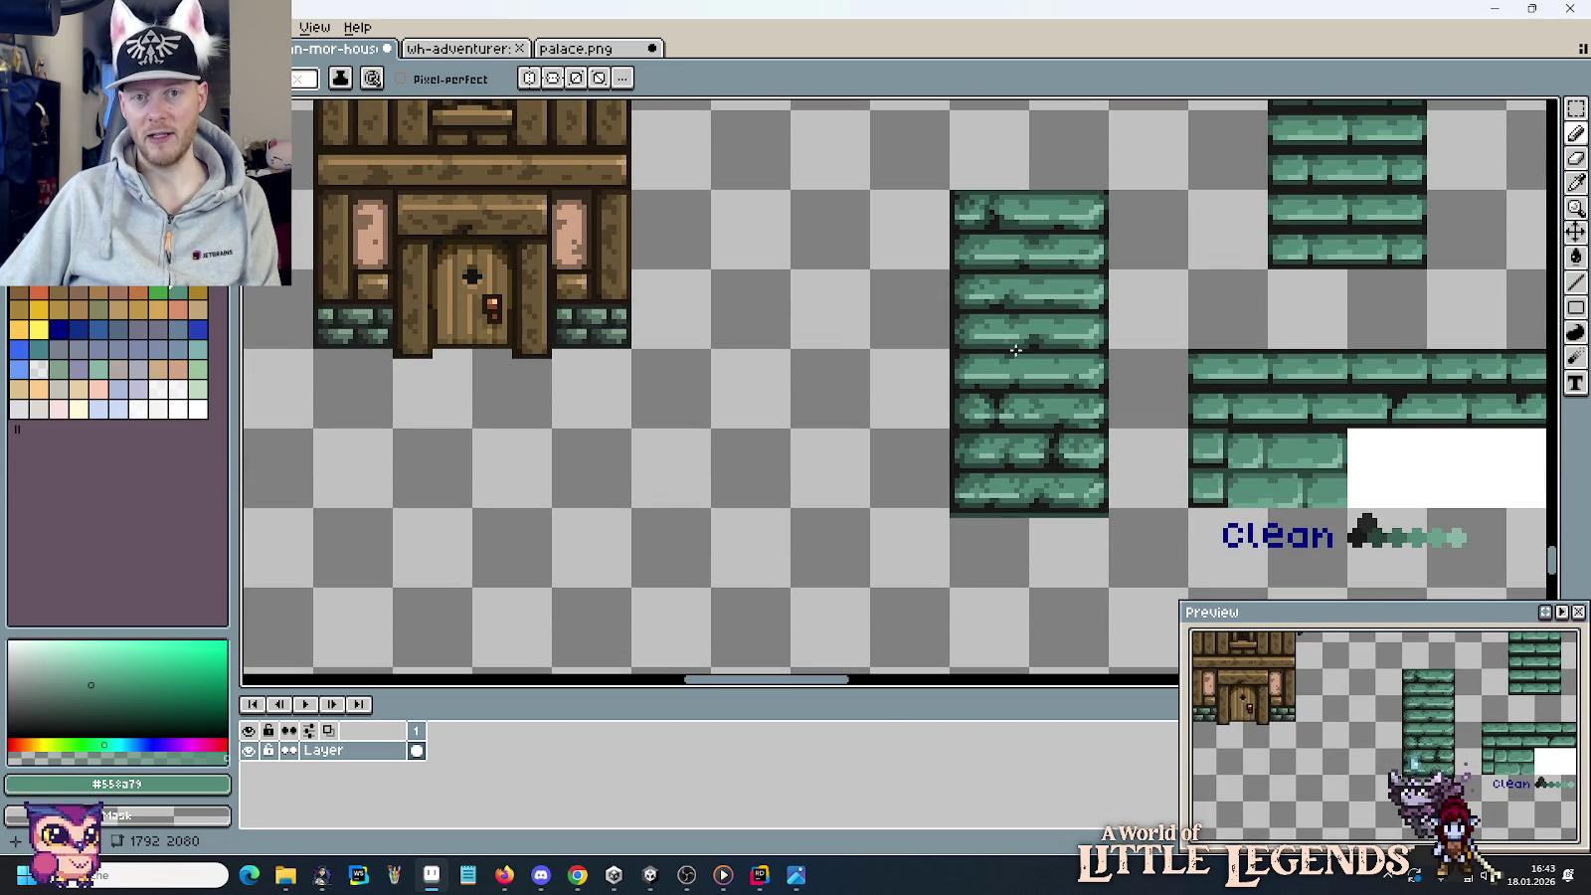
# Draw a black mortar seam splitting the top brick, recolouring neighbouring pixels mid and dark green.
pyautogui.scroll(1, 1051, 466)
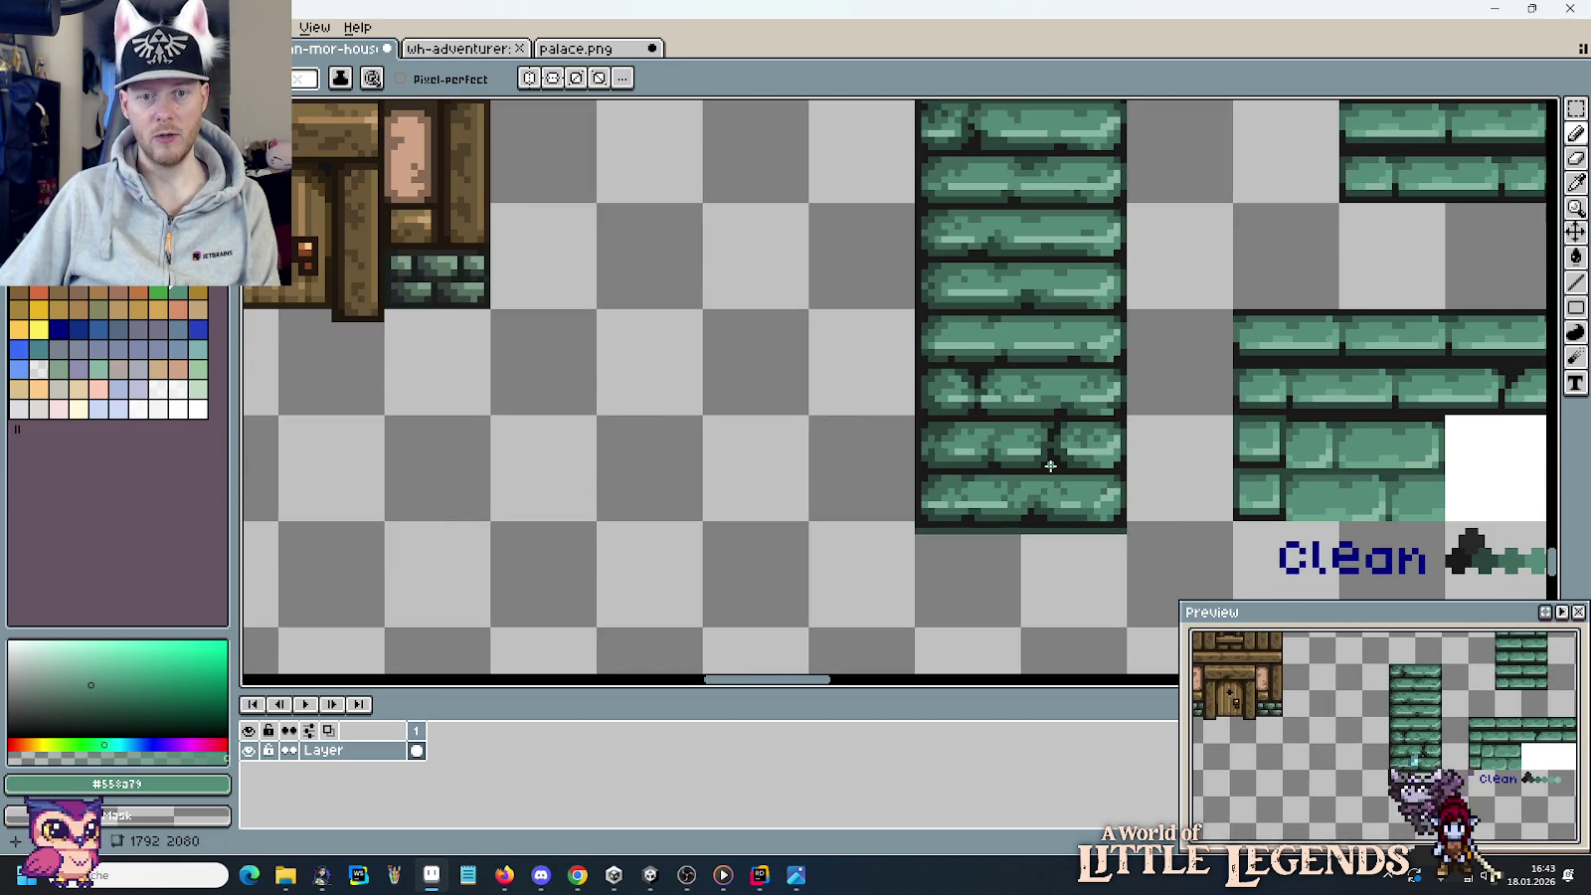
pyautogui.scroll(2, 1017, 296)
pyautogui.scroll(2, 955, 338)
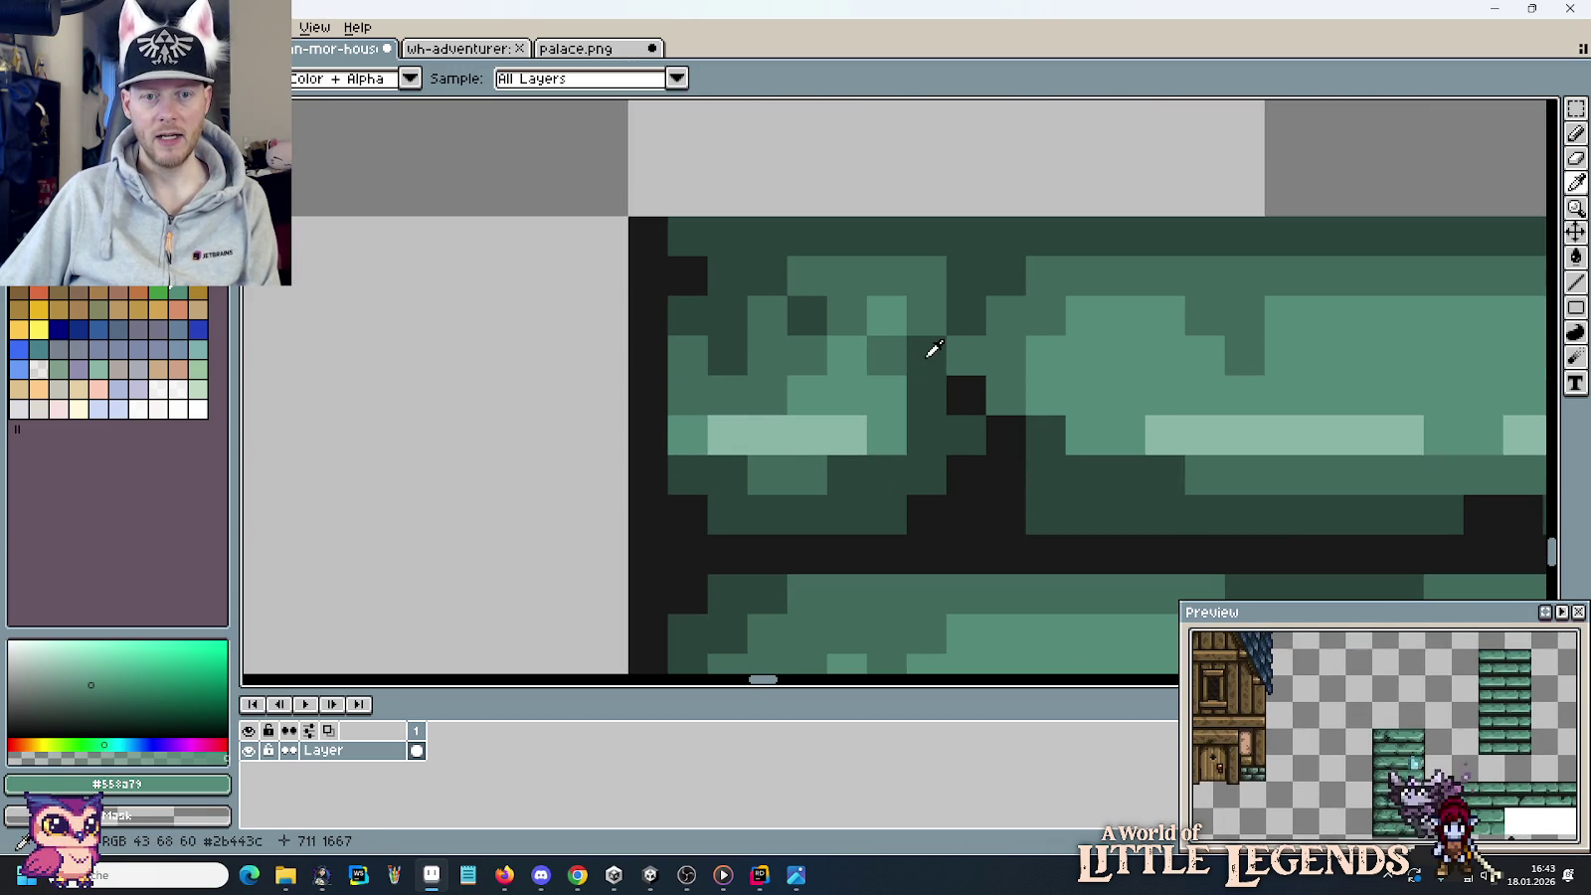
pyautogui.keyDown('alt'); pyautogui.click(940, 348); pyautogui.keyUp('alt')
pyautogui.keyDown('alt'); pyautogui.click(953, 353); pyautogui.keyUp('alt')
pyautogui.click(927, 395)
pyautogui.click(966, 398)
pyautogui.keyDown('alt'); pyautogui.click(1000, 429); pyautogui.keyUp('alt')
pyautogui.moveTo(973, 403); pyautogui.dragTo(971, 431)
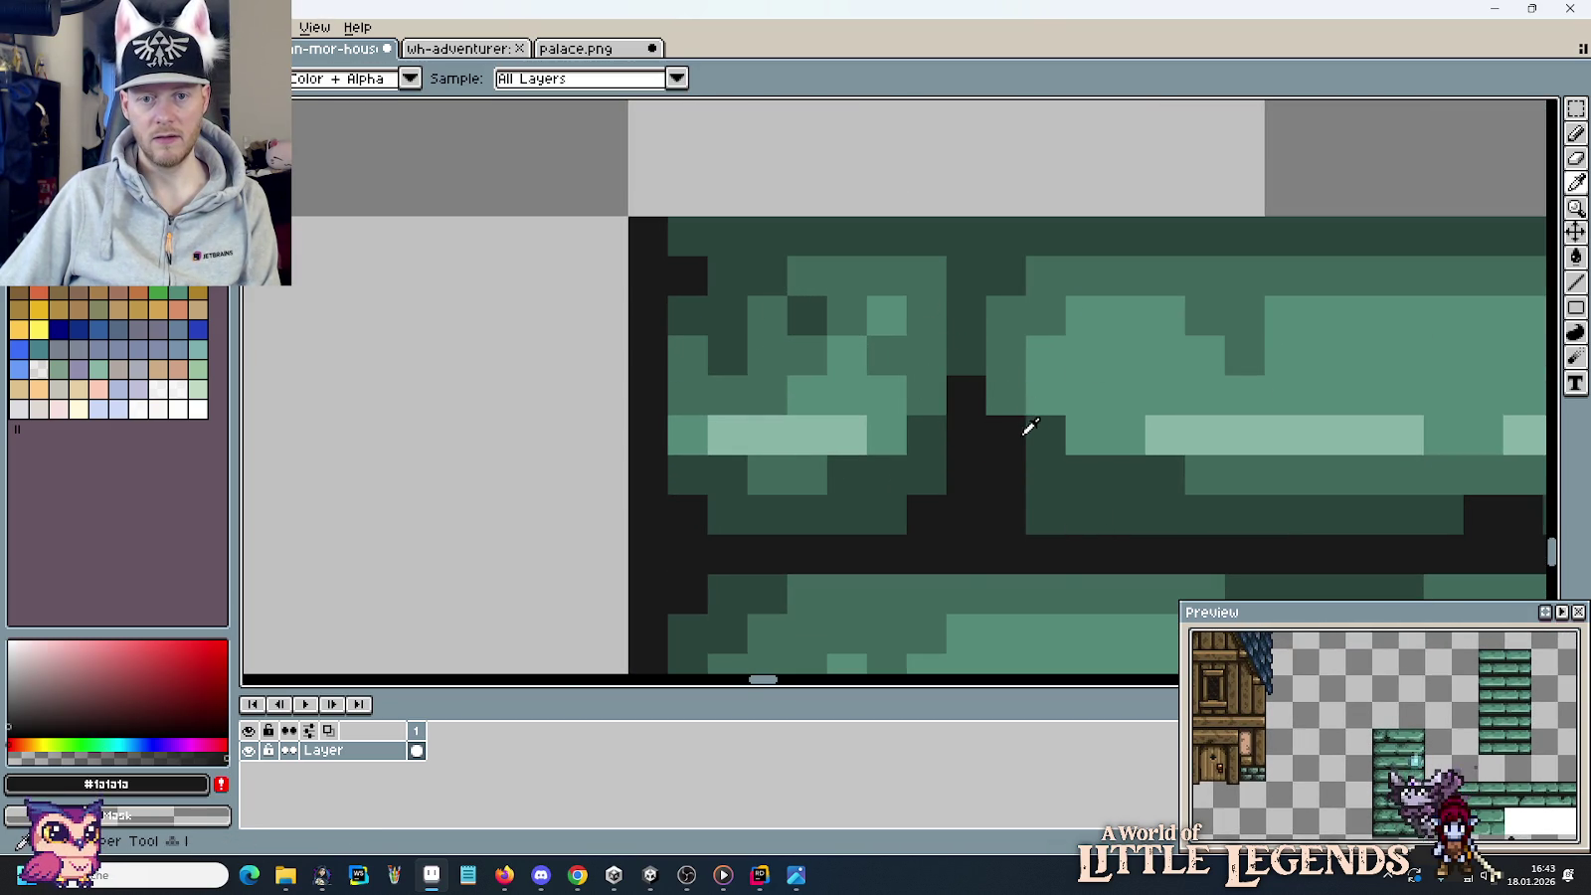
pyautogui.keyDown('alt'); pyautogui.click(1032, 427); pyautogui.keyUp('alt')
pyautogui.click(999, 428)
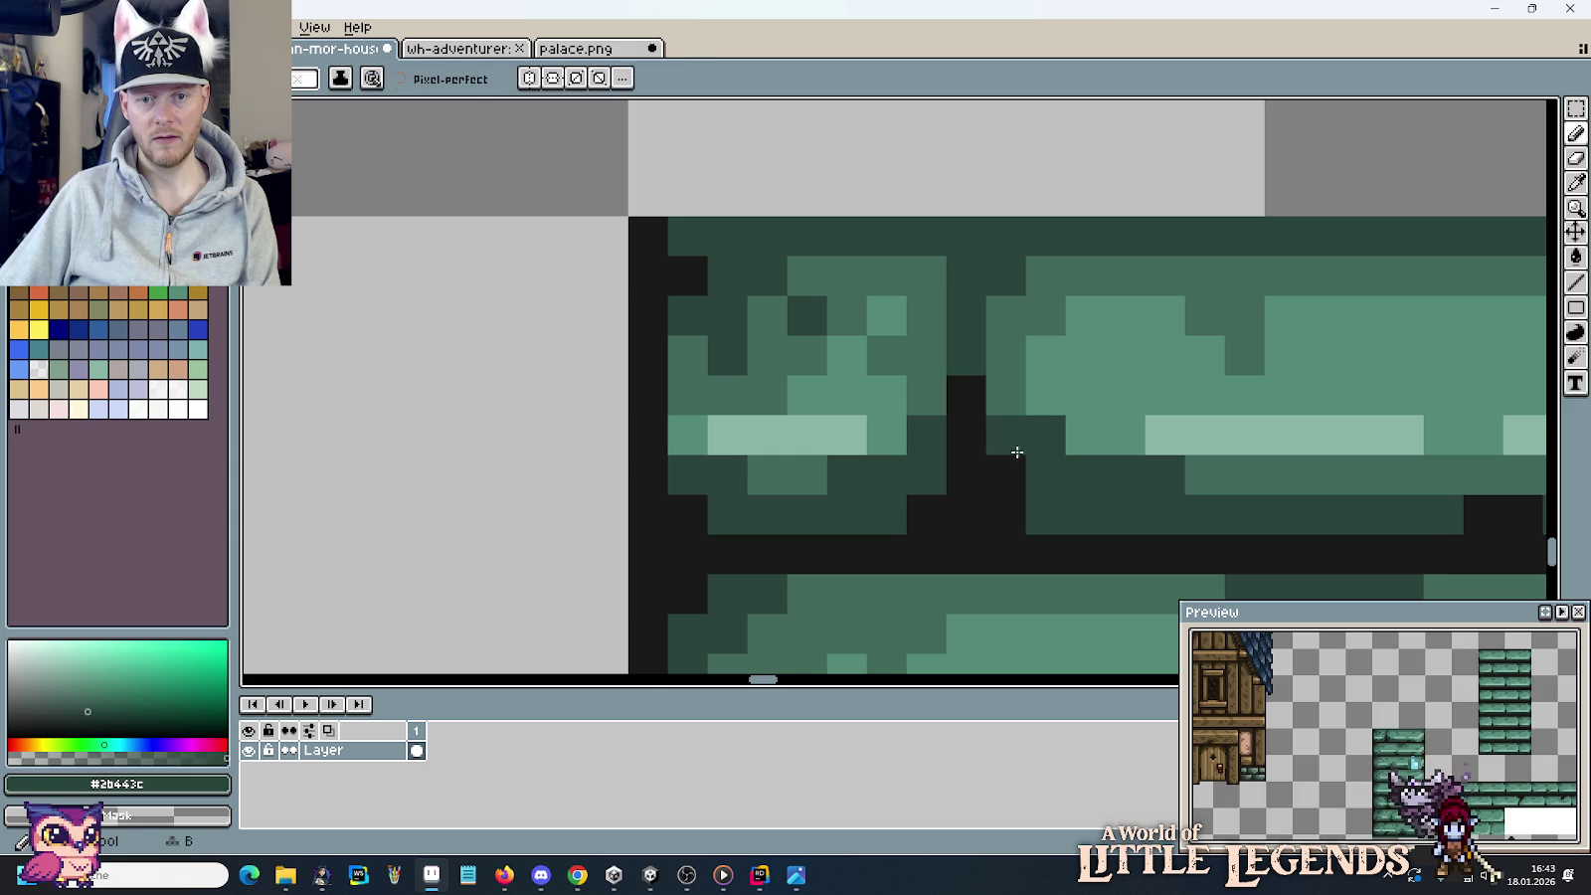
# Retouch the brick's light and mid green shading around the new seam.
pyautogui.keyDown('alt'); pyautogui.click(1009, 384); pyautogui.keyUp('alt')
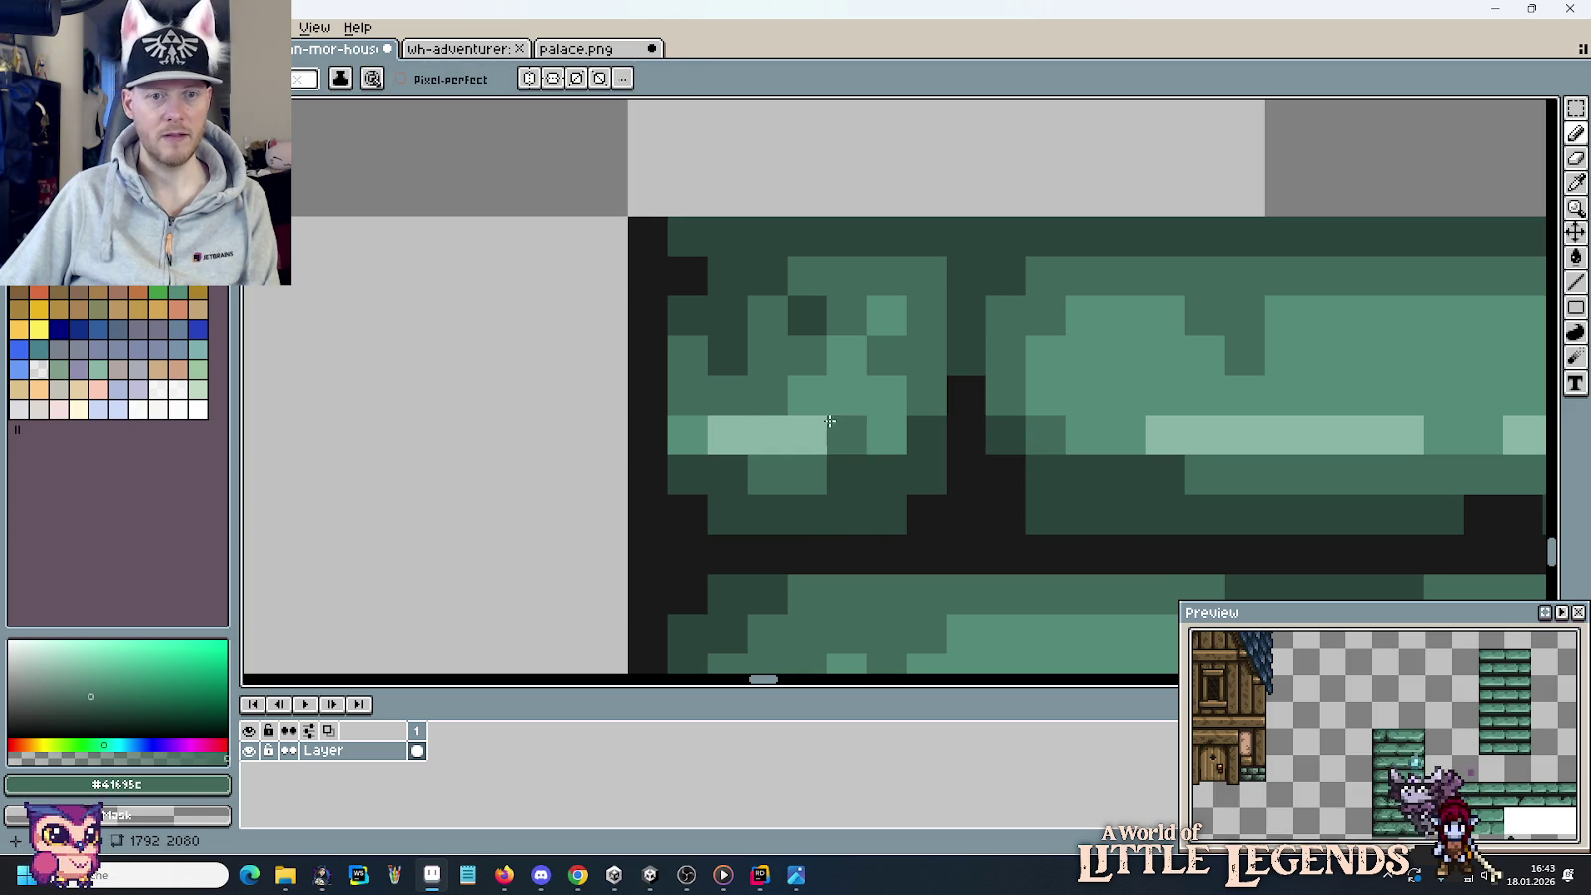
pyautogui.keyDown('alt'); pyautogui.click(850, 366); pyautogui.keyUp('alt')
pyautogui.click(846, 316)
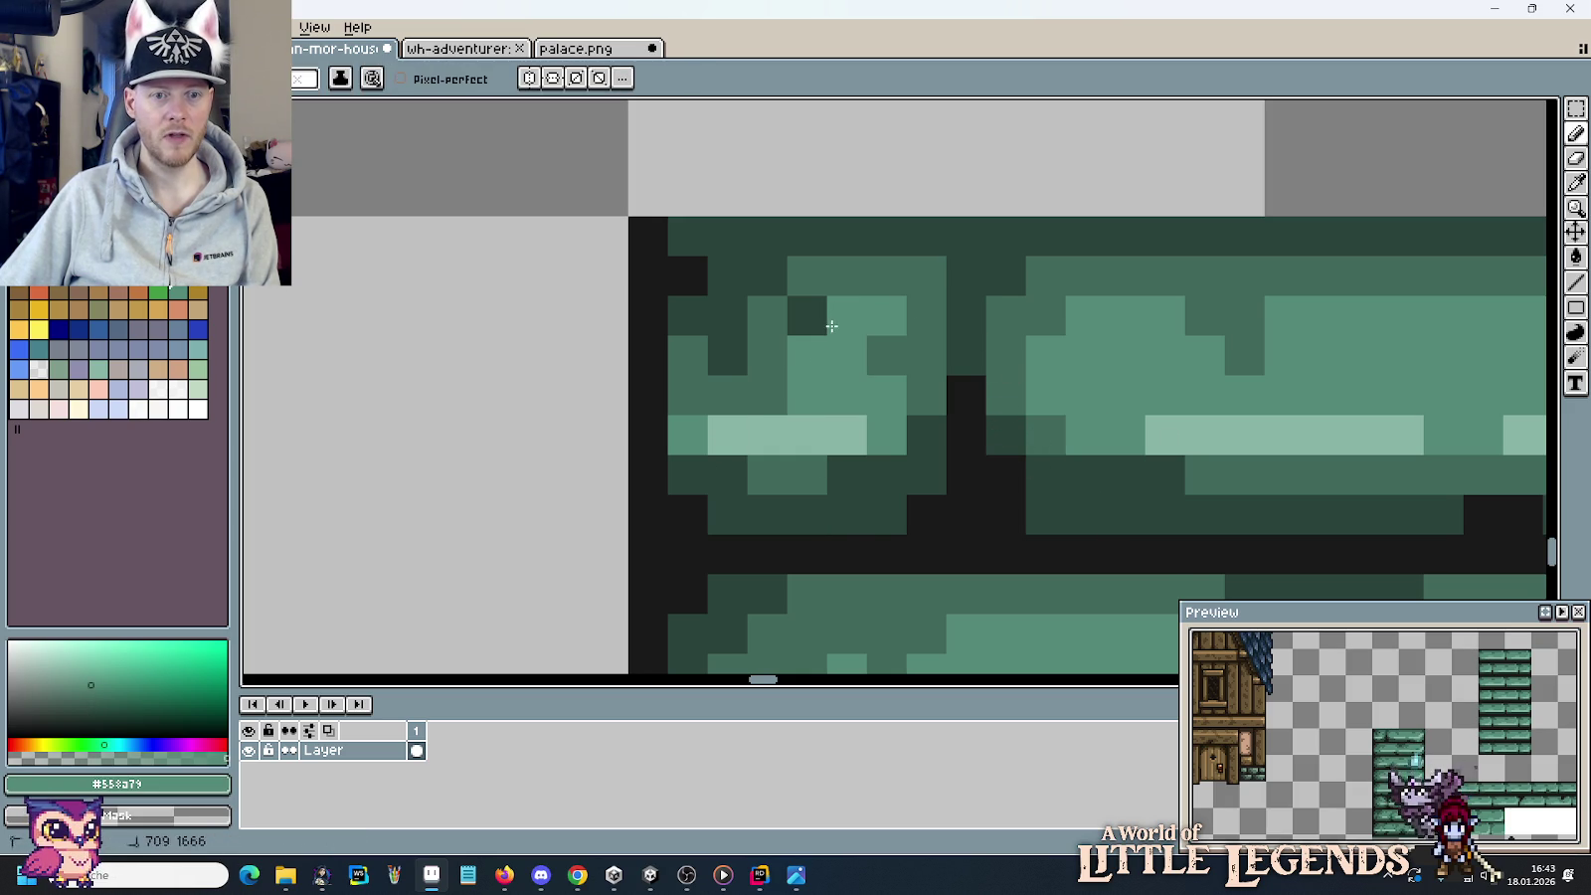
pyautogui.click(762, 393)
pyautogui.keyDown('alt'); pyautogui.click(760, 344); pyautogui.keyUp('alt')
pyautogui.click(790, 322)
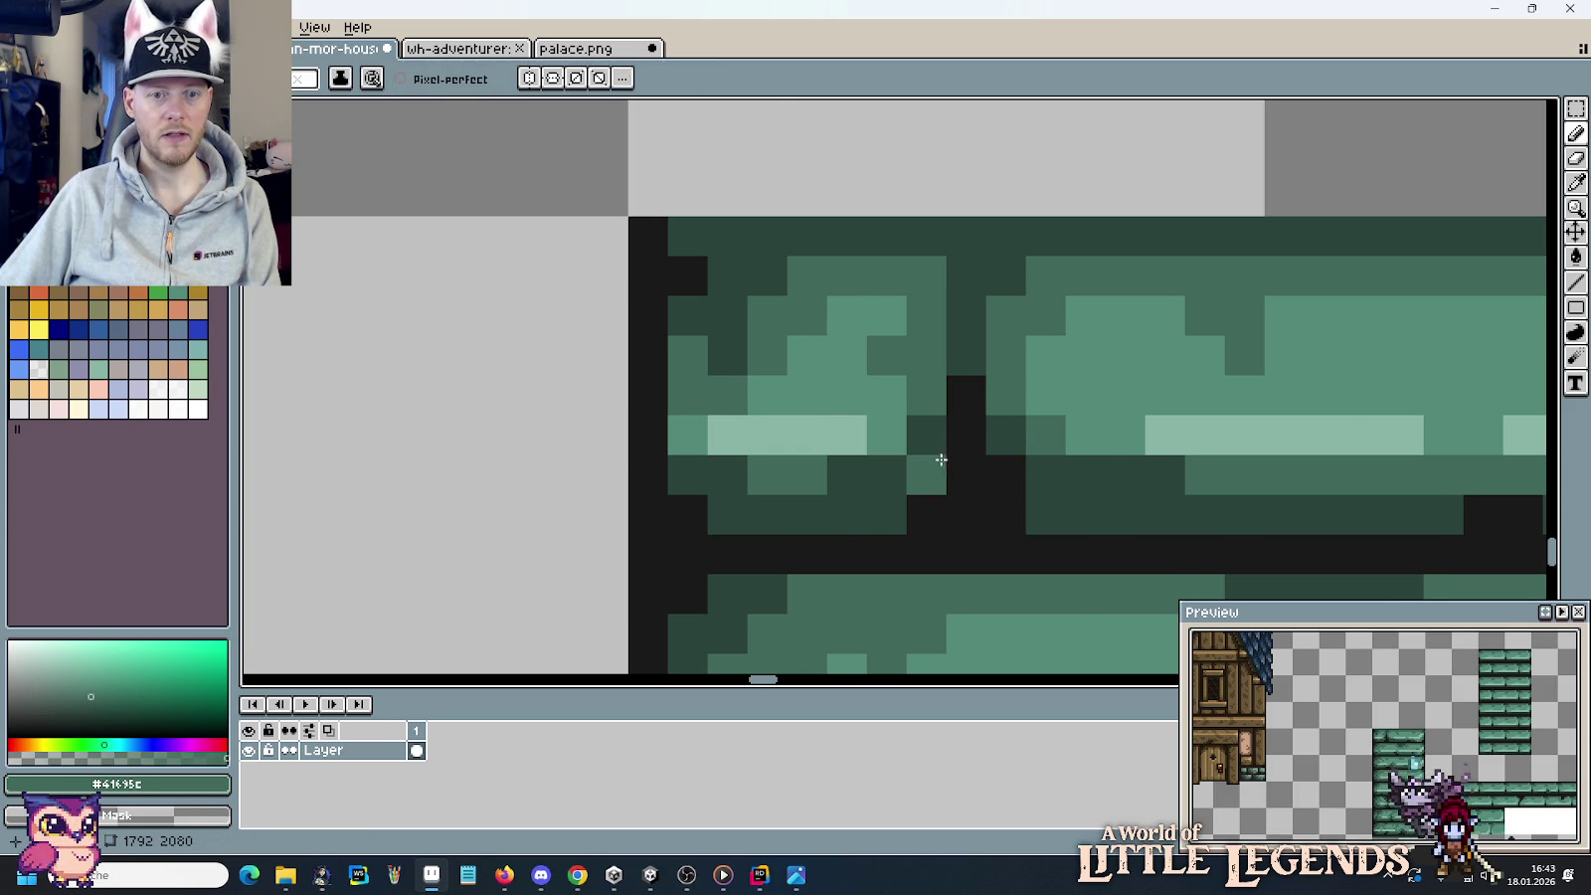
pyautogui.scroll(-3, 935, 467)
pyautogui.keyDown('alt'); pyautogui.click(894, 402); pyautogui.keyUp('alt')
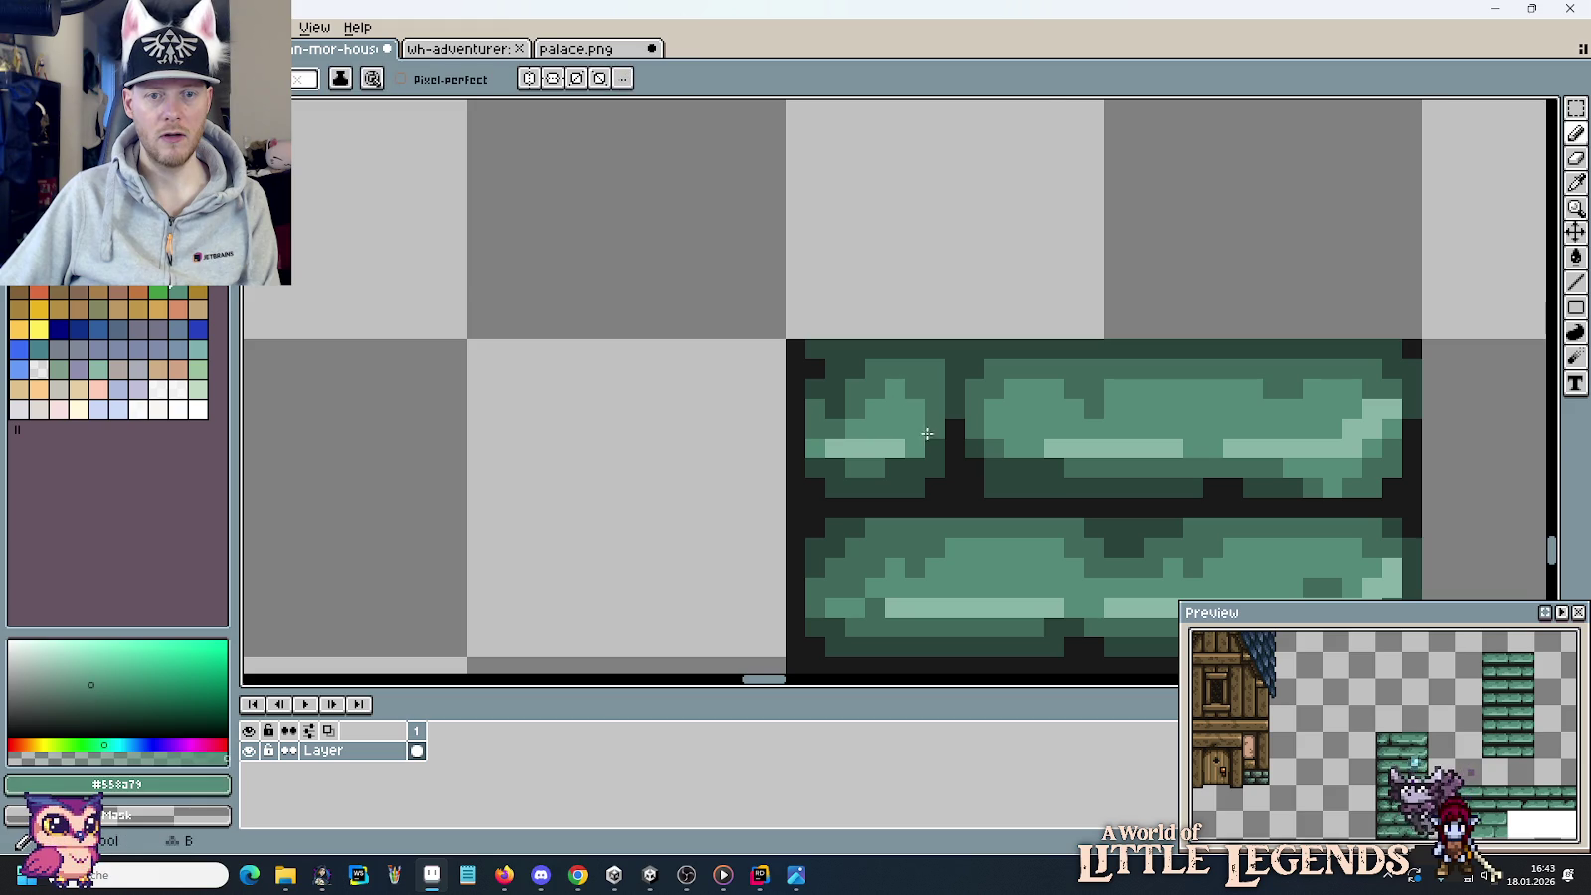
pyautogui.scroll(-2, 953, 487)
pyautogui.scroll(-2, 953, 487)
pyautogui.moveTo(977, 557); pyautogui.dragTo(953, 382)
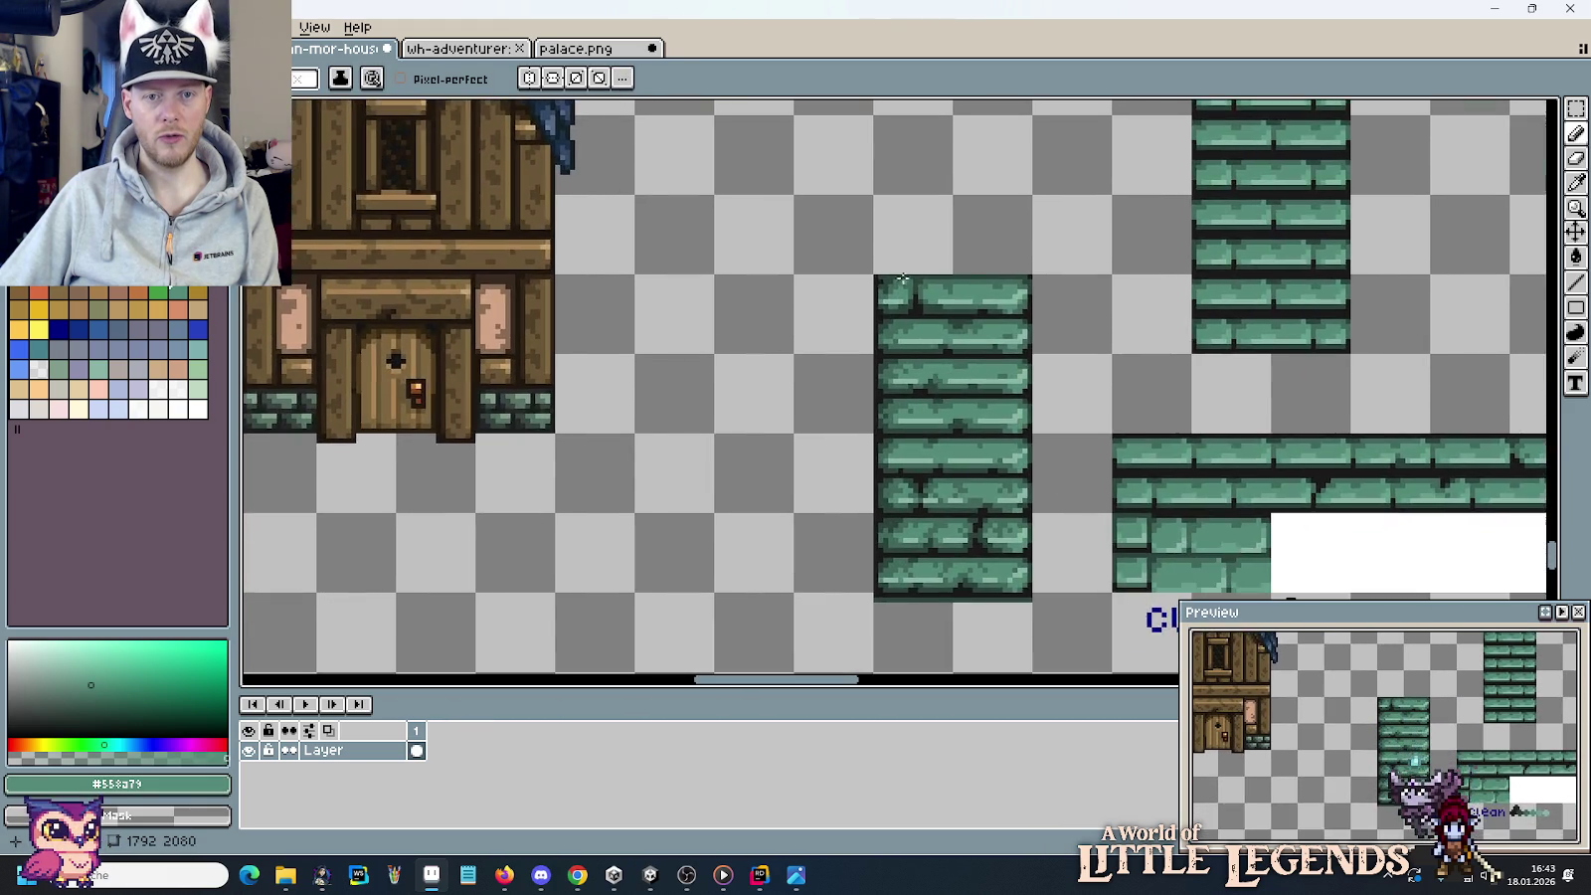
# Repaint the black mortar joint pixels in dark green and blend them into mid green.
pyautogui.scroll(1, 916, 284)
pyautogui.scroll(-1, 972, 508)
pyautogui.moveTo(972, 509)
pyautogui.mouseDown()
pyautogui.moveTo(945, 402)
pyautogui.moveTo(895, 368)
pyautogui.mouseUp()
pyautogui.scroll(5, 877, 354)
pyautogui.click(766, 261)
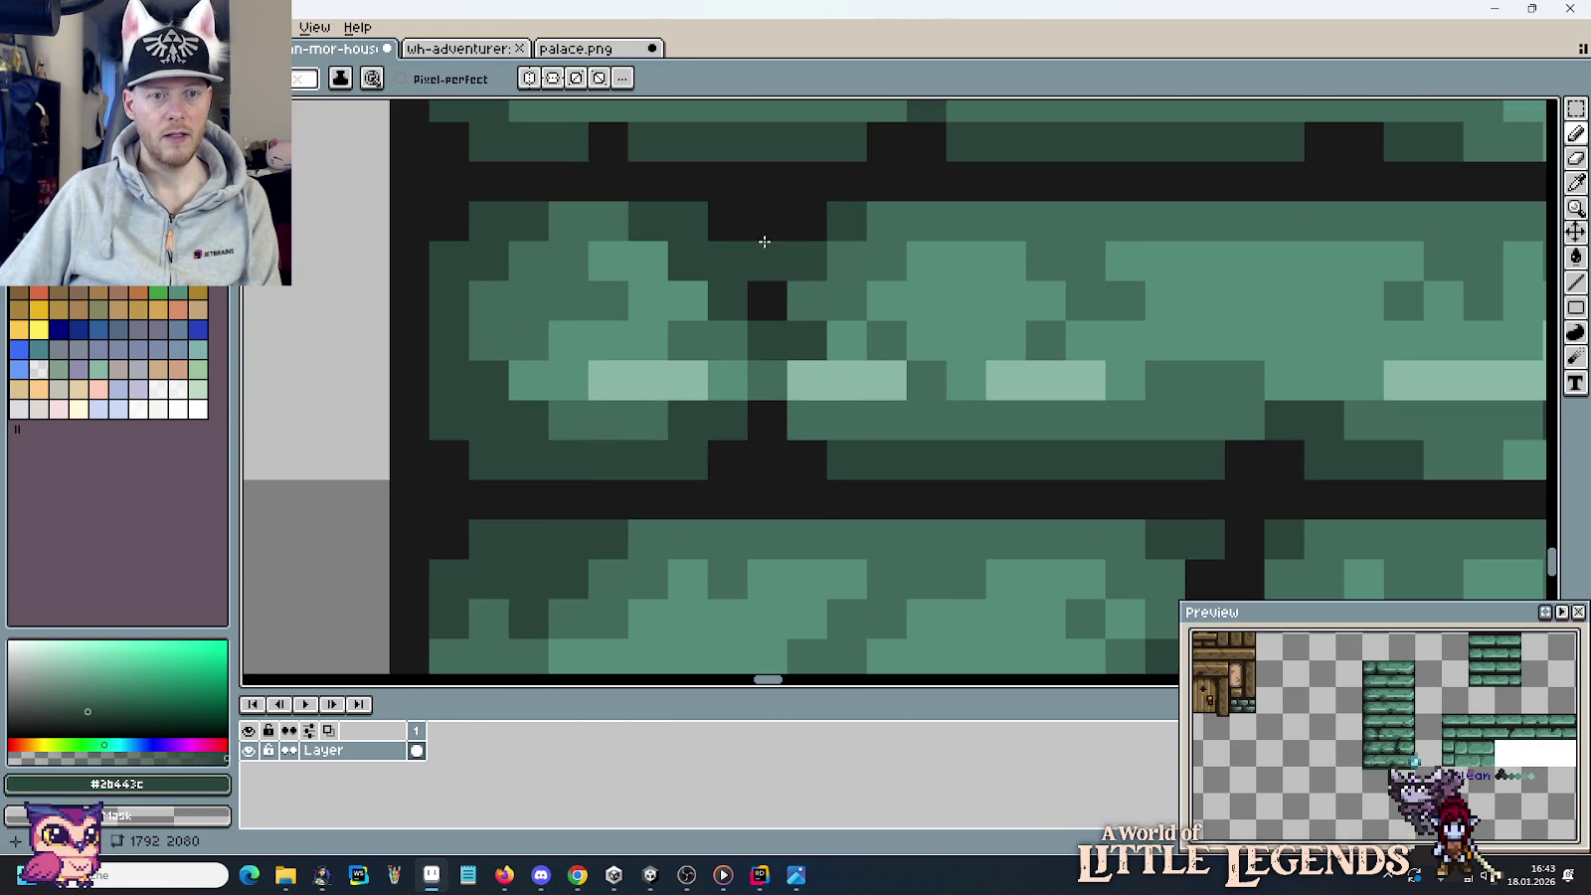
pyautogui.moveTo(766, 261); pyautogui.dragTo(766, 298)
pyautogui.moveTo(737, 241); pyautogui.dragTo(721, 220)
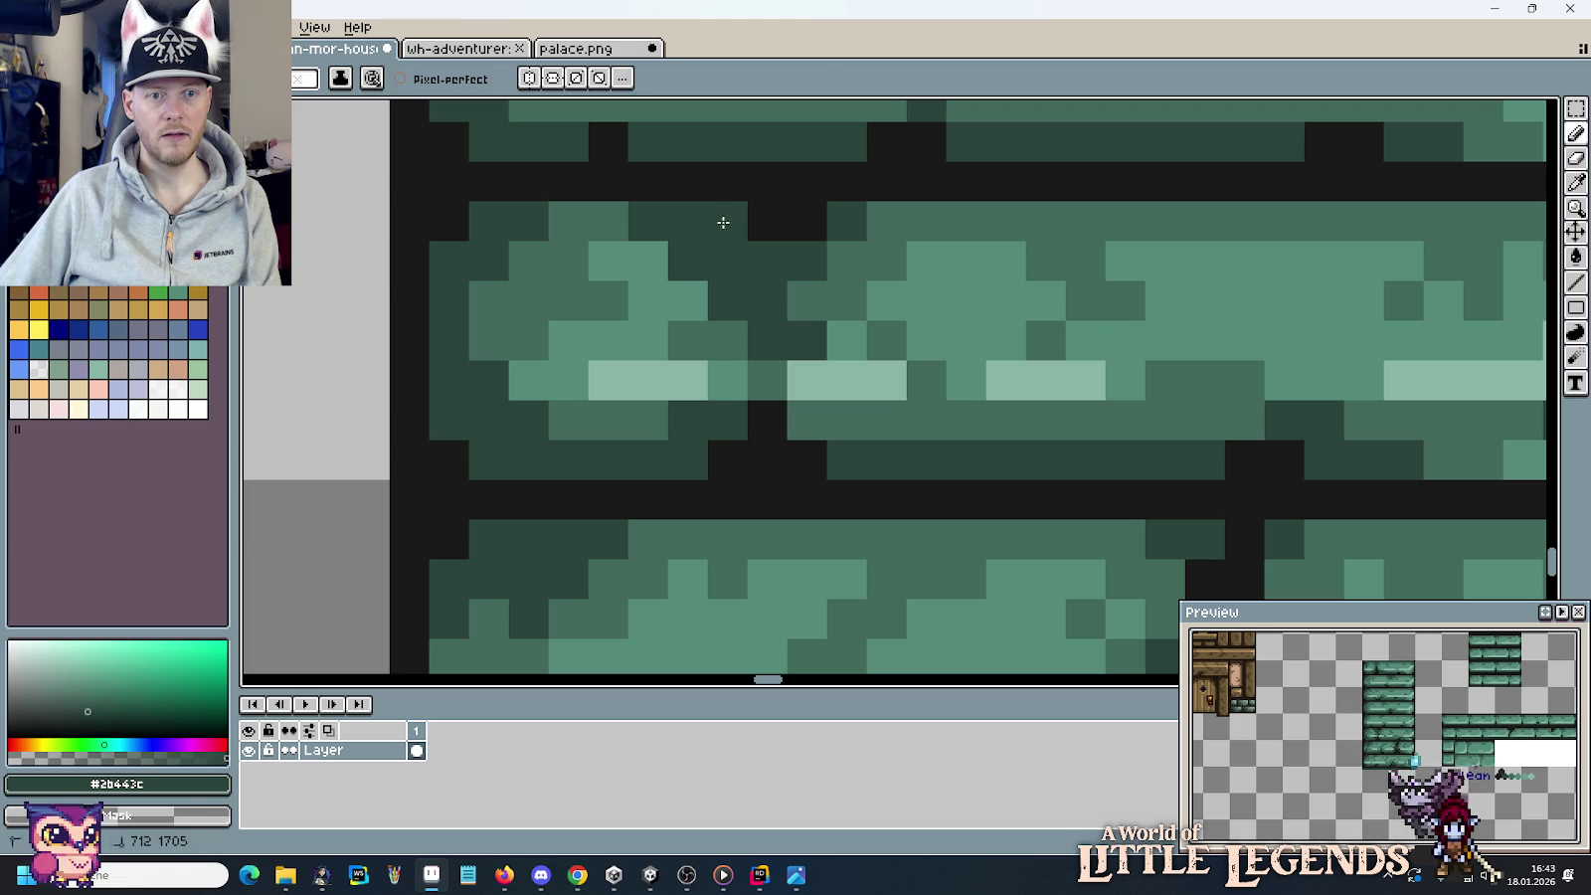
pyautogui.click(806, 221)
pyautogui.keyDown('alt'); pyautogui.click(851, 220); pyautogui.keyUp('alt')
pyautogui.moveTo(805, 261); pyautogui.dragTo(732, 299)
pyautogui.click(688, 262)
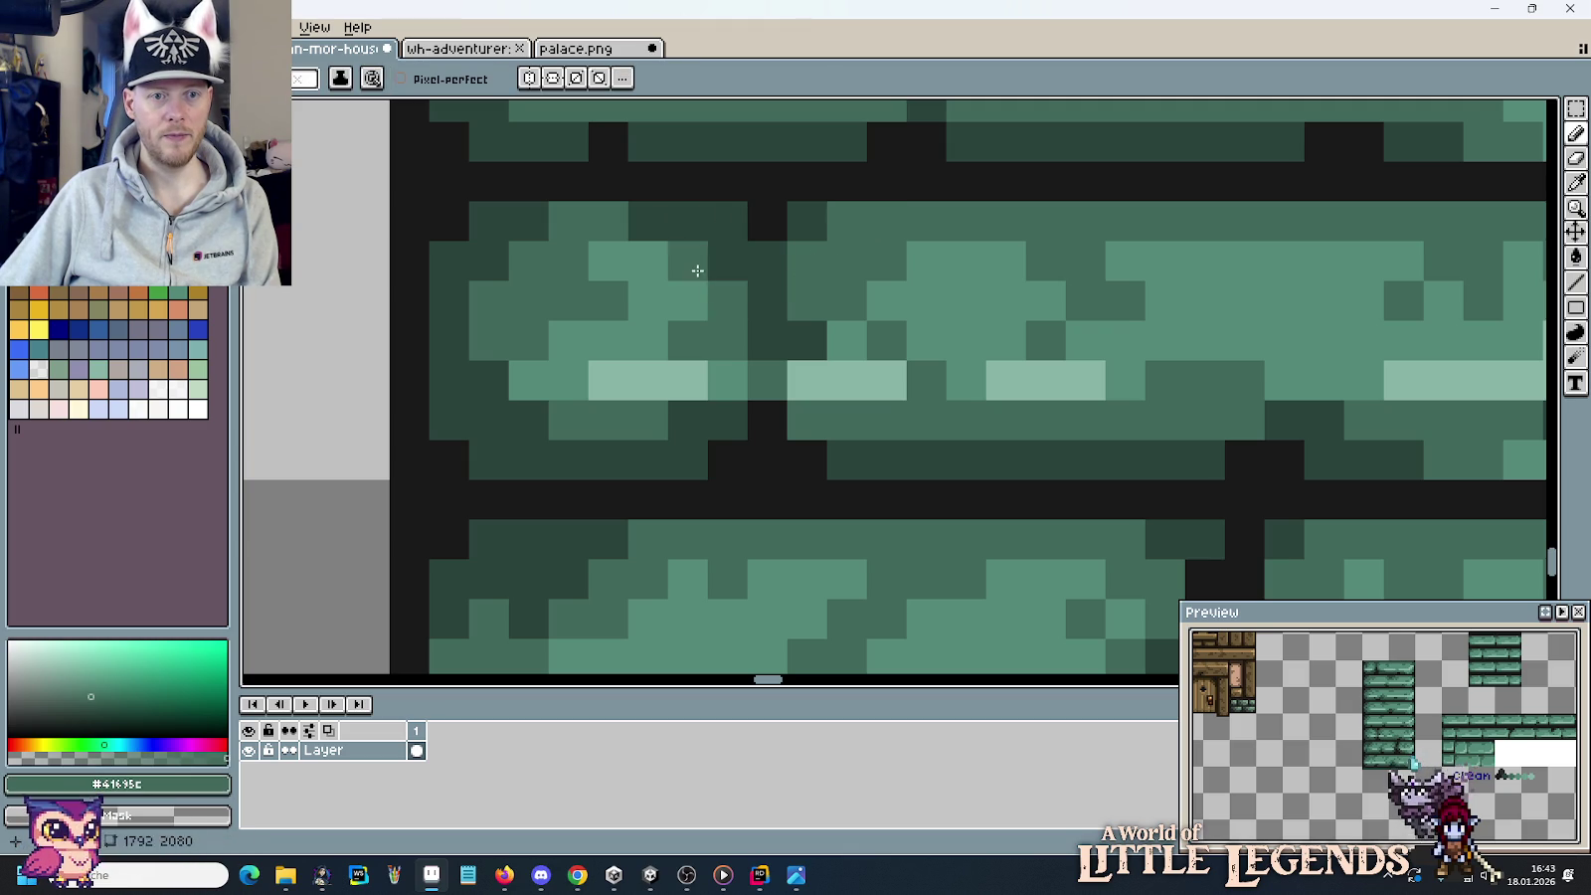
pyautogui.click(649, 223)
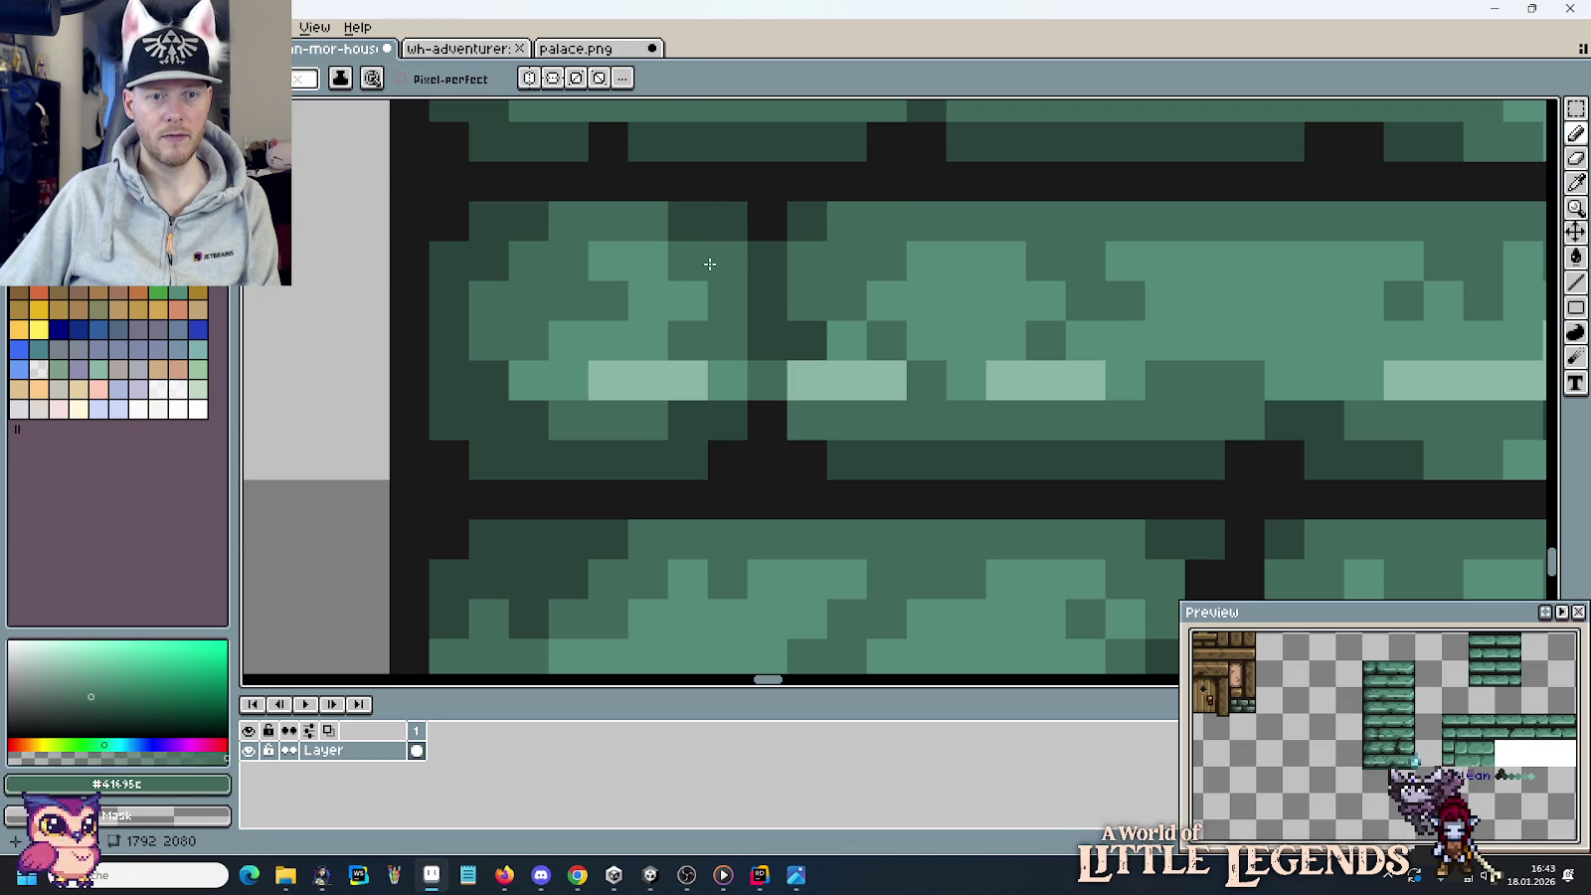
# Darken pixels along the joint and repaint two dark pixels in light green #558a79.
pyautogui.keyDown('alt'); pyautogui.click(810, 221); pyautogui.keyUp('alt')
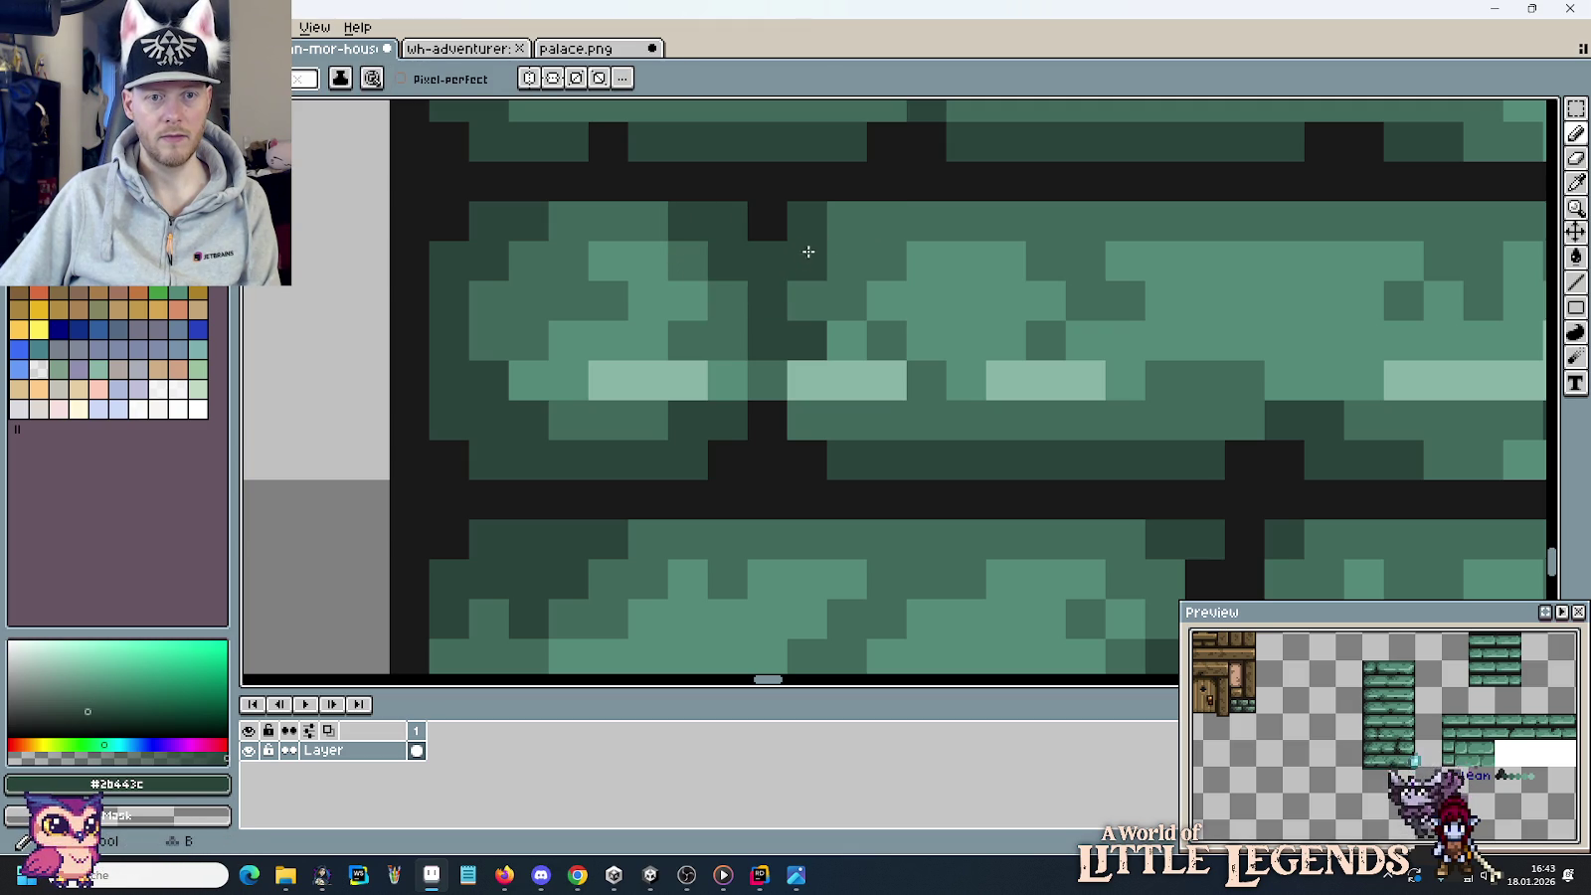
pyautogui.click(836, 225)
pyautogui.click(873, 310)
pyautogui.keyDown('alt'); pyautogui.click(671, 278); pyautogui.keyUp('alt')
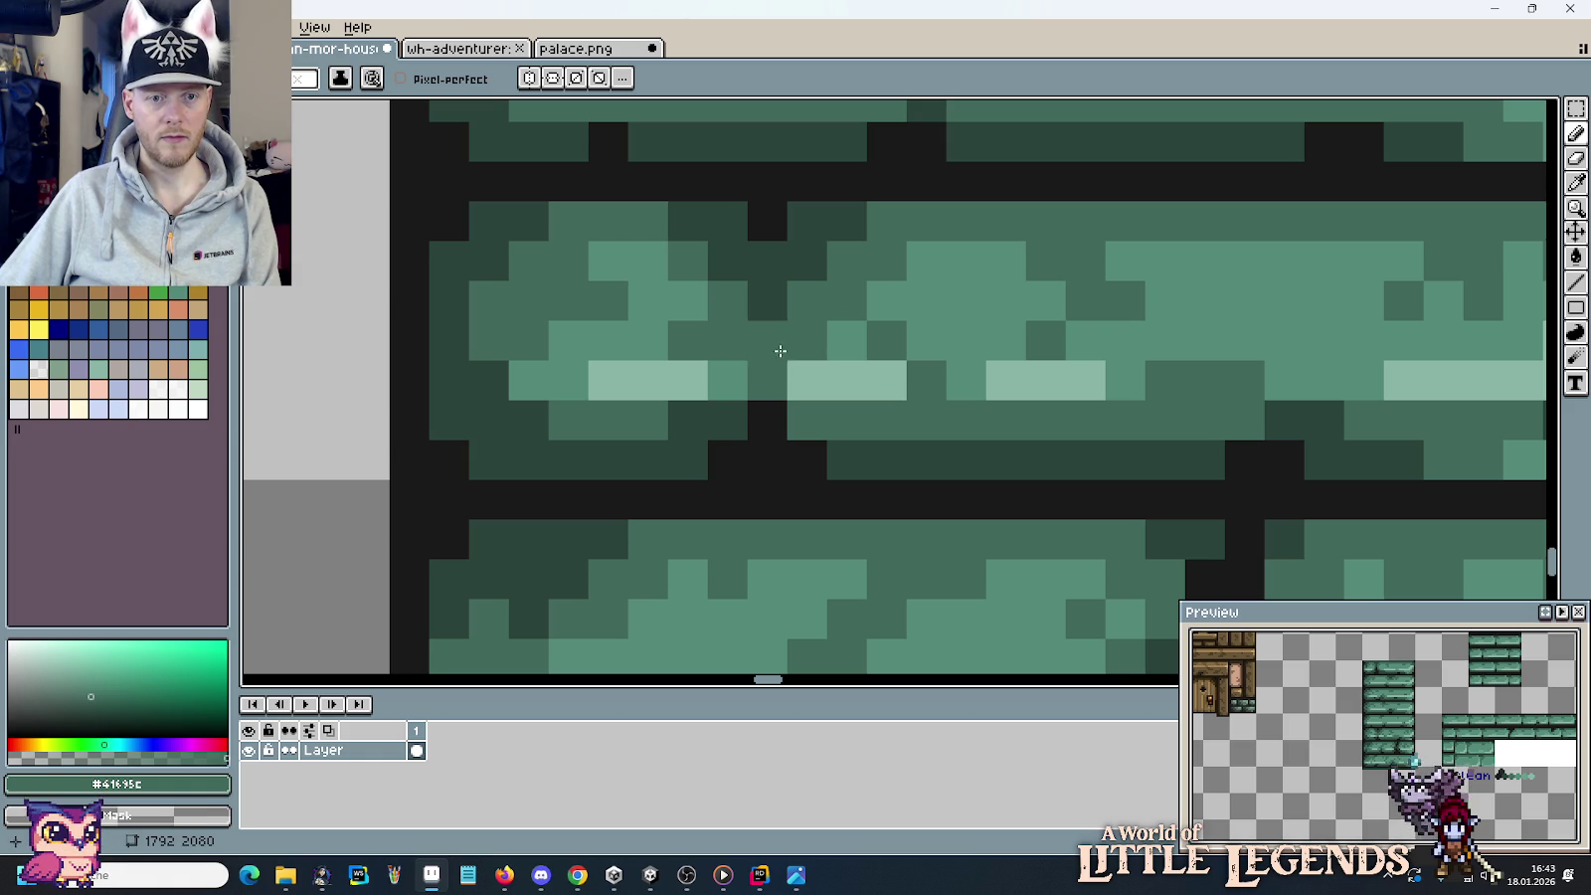
pyautogui.keyDown('alt'); pyautogui.click(759, 347); pyautogui.keyUp('alt')
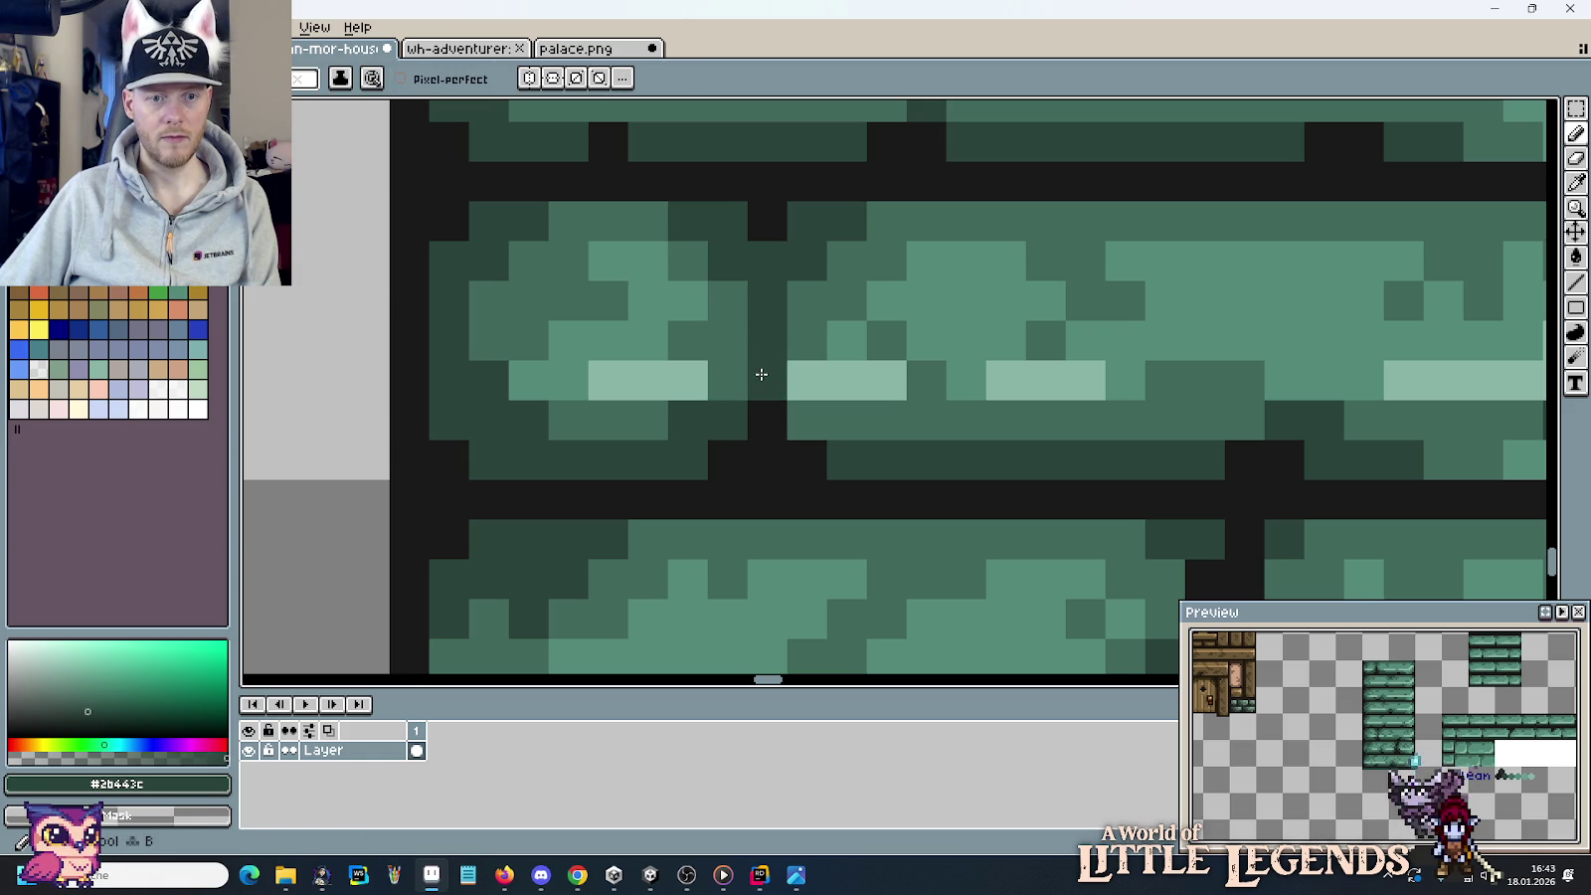
pyautogui.keyDown('alt'); pyautogui.click(667, 369); pyautogui.keyUp('alt')
pyautogui.keyDown('alt'); pyautogui.click(920, 350); pyautogui.keyUp('alt')
pyautogui.moveTo(1027, 347); pyautogui.dragTo(1112, 309)
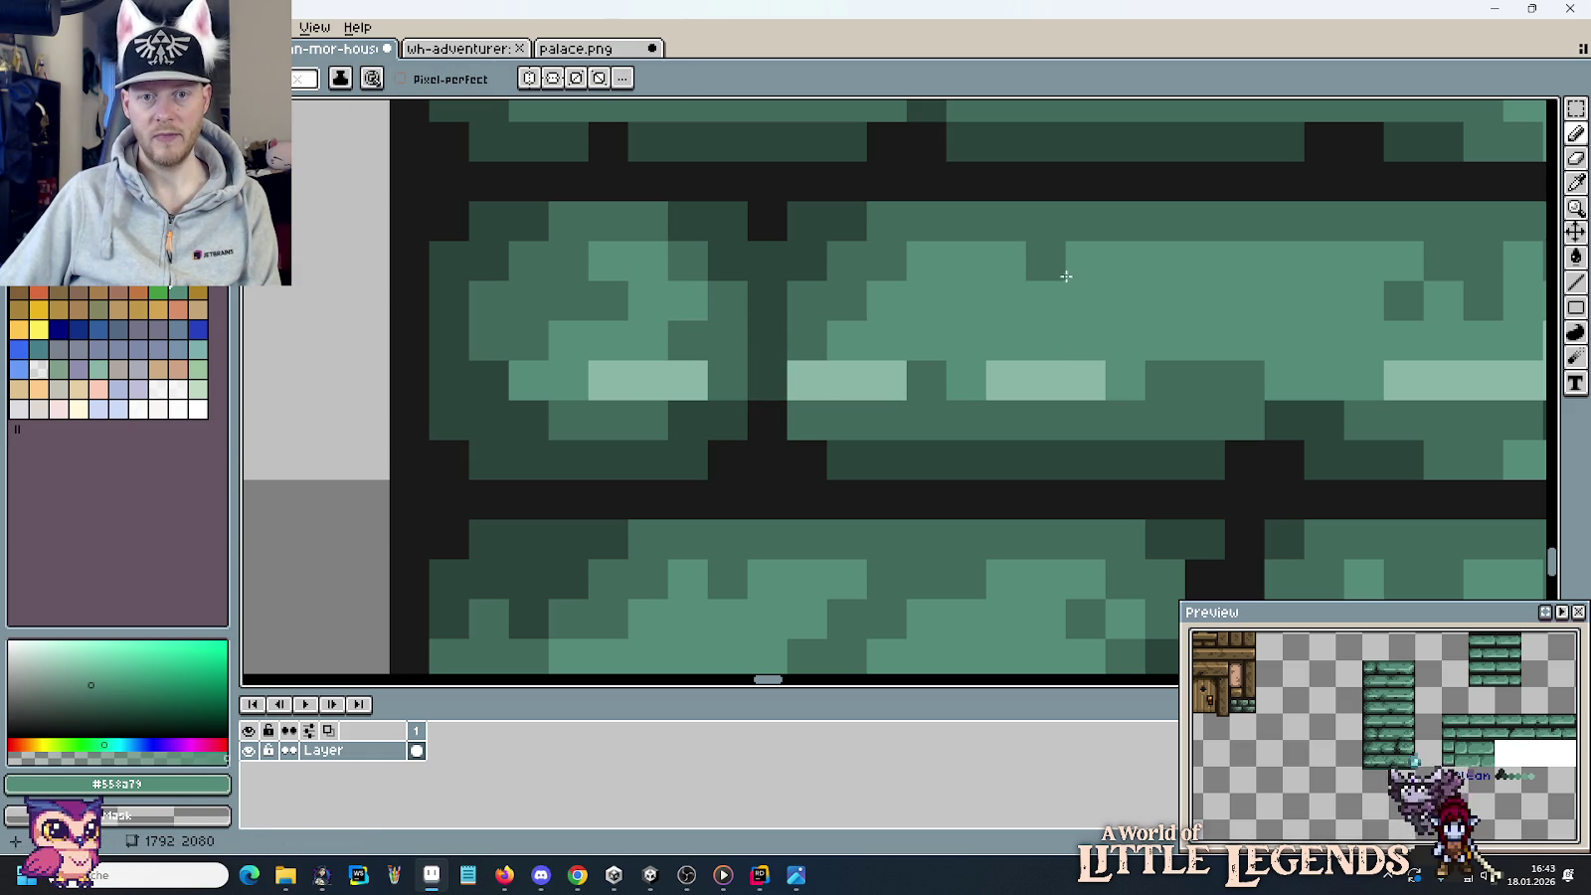
pyautogui.keyDown('alt'); pyautogui.click(1040, 270); pyautogui.keyUp('alt')
# Fill a black mortar pixel in the brick tile with dark green.
pyautogui.scroll(-2, 1041, 285)
pyautogui.scroll(-2, 1101, 373)
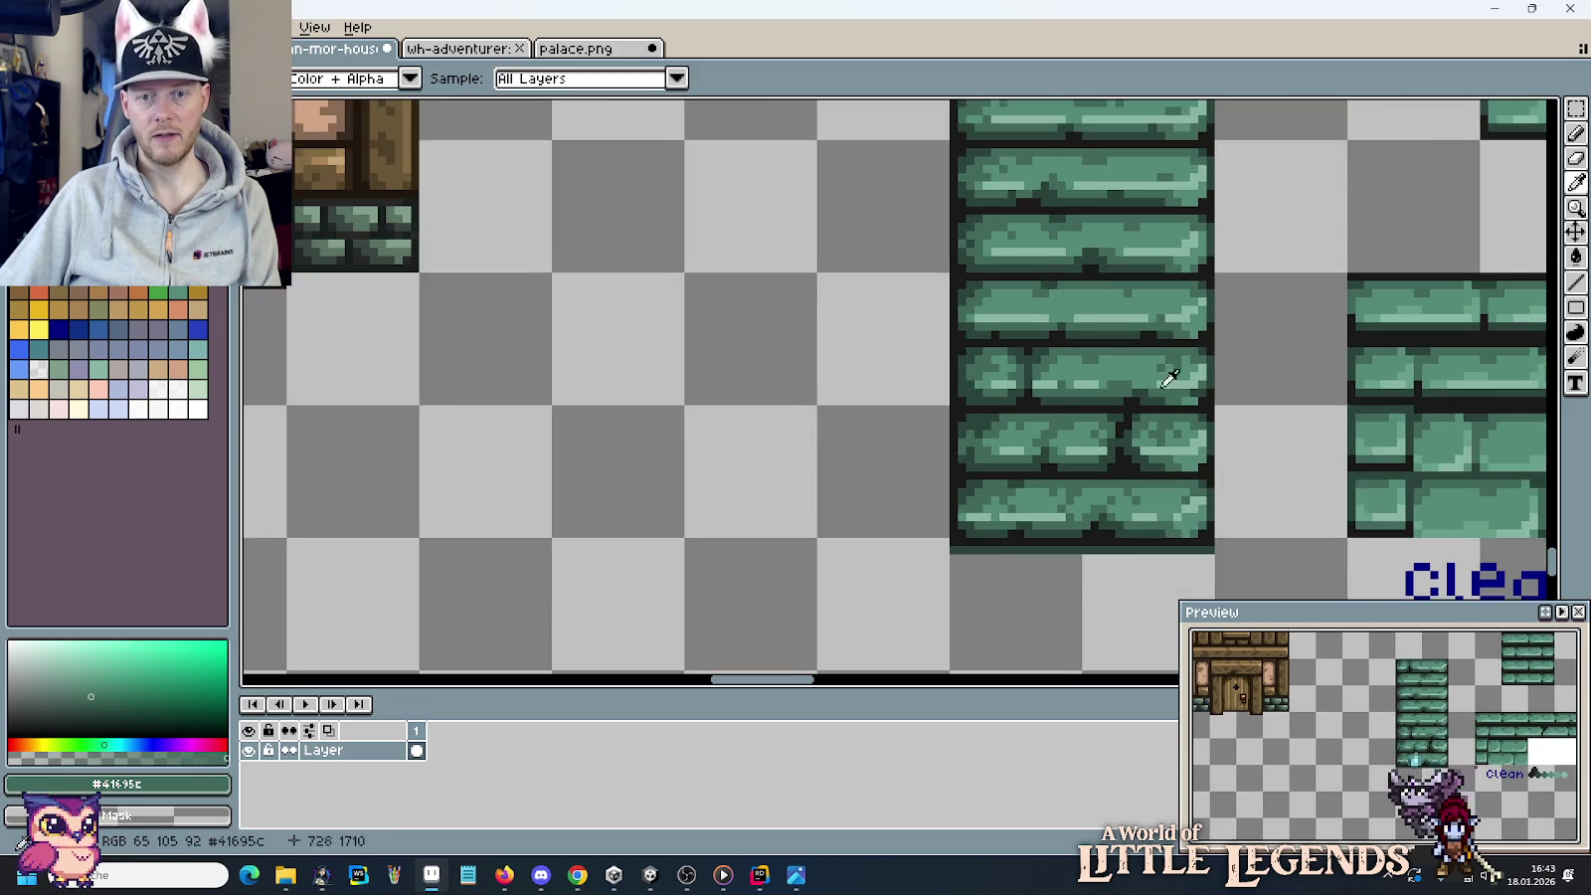
pyautogui.scroll(1, 1172, 373)
pyautogui.scroll(1, 998, 330)
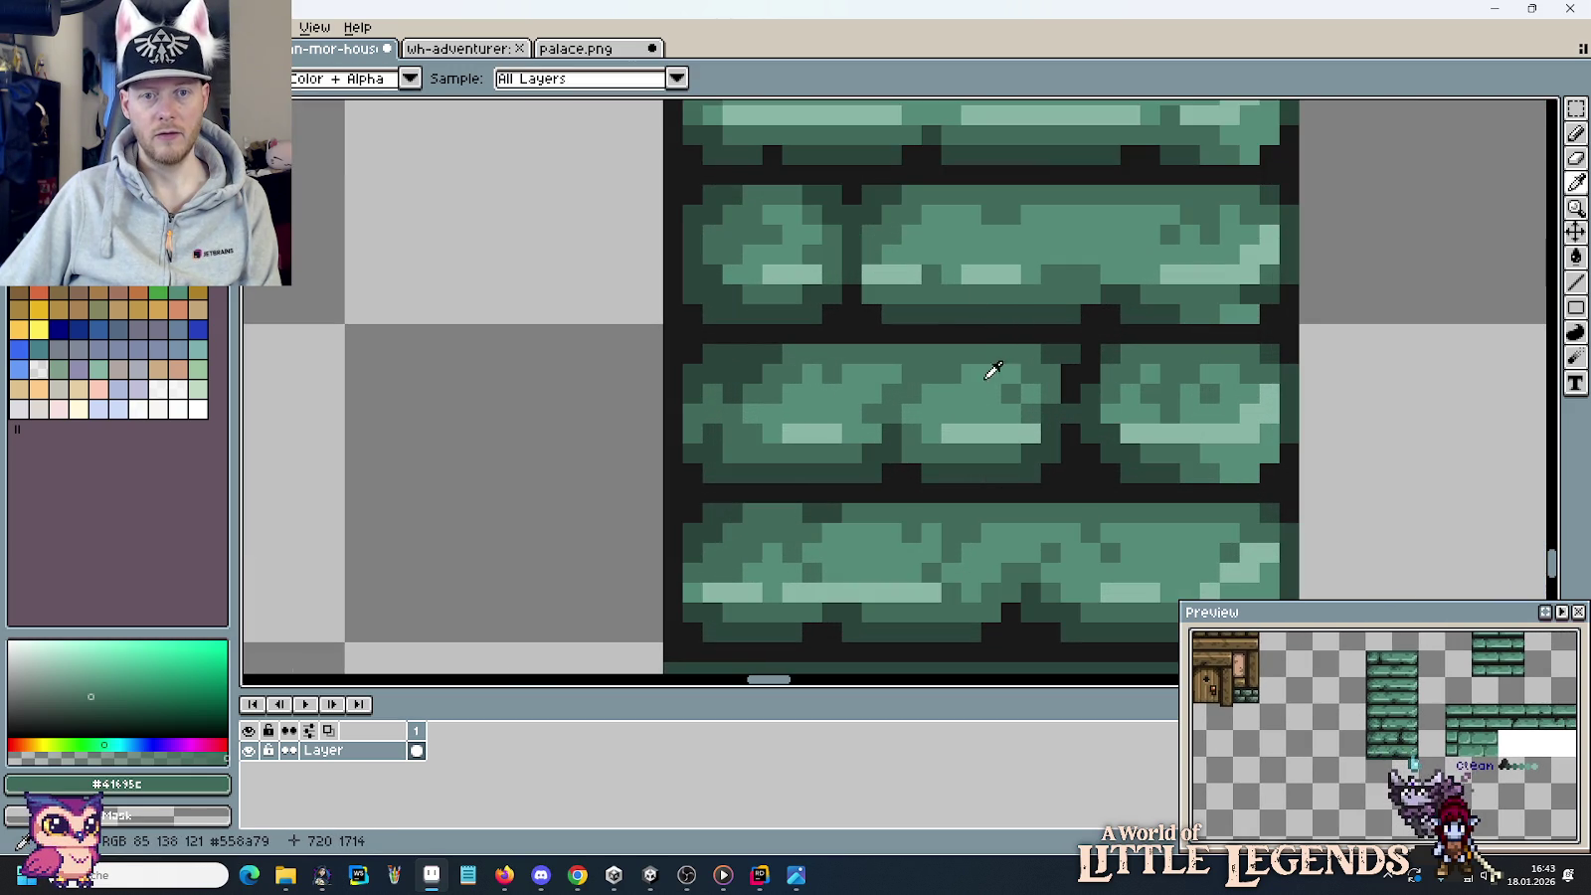
pyautogui.scroll(1, 991, 369)
pyautogui.scroll(1, 934, 366)
pyautogui.keyDown('alt'); pyautogui.click(1056, 272); pyautogui.keyUp('alt')
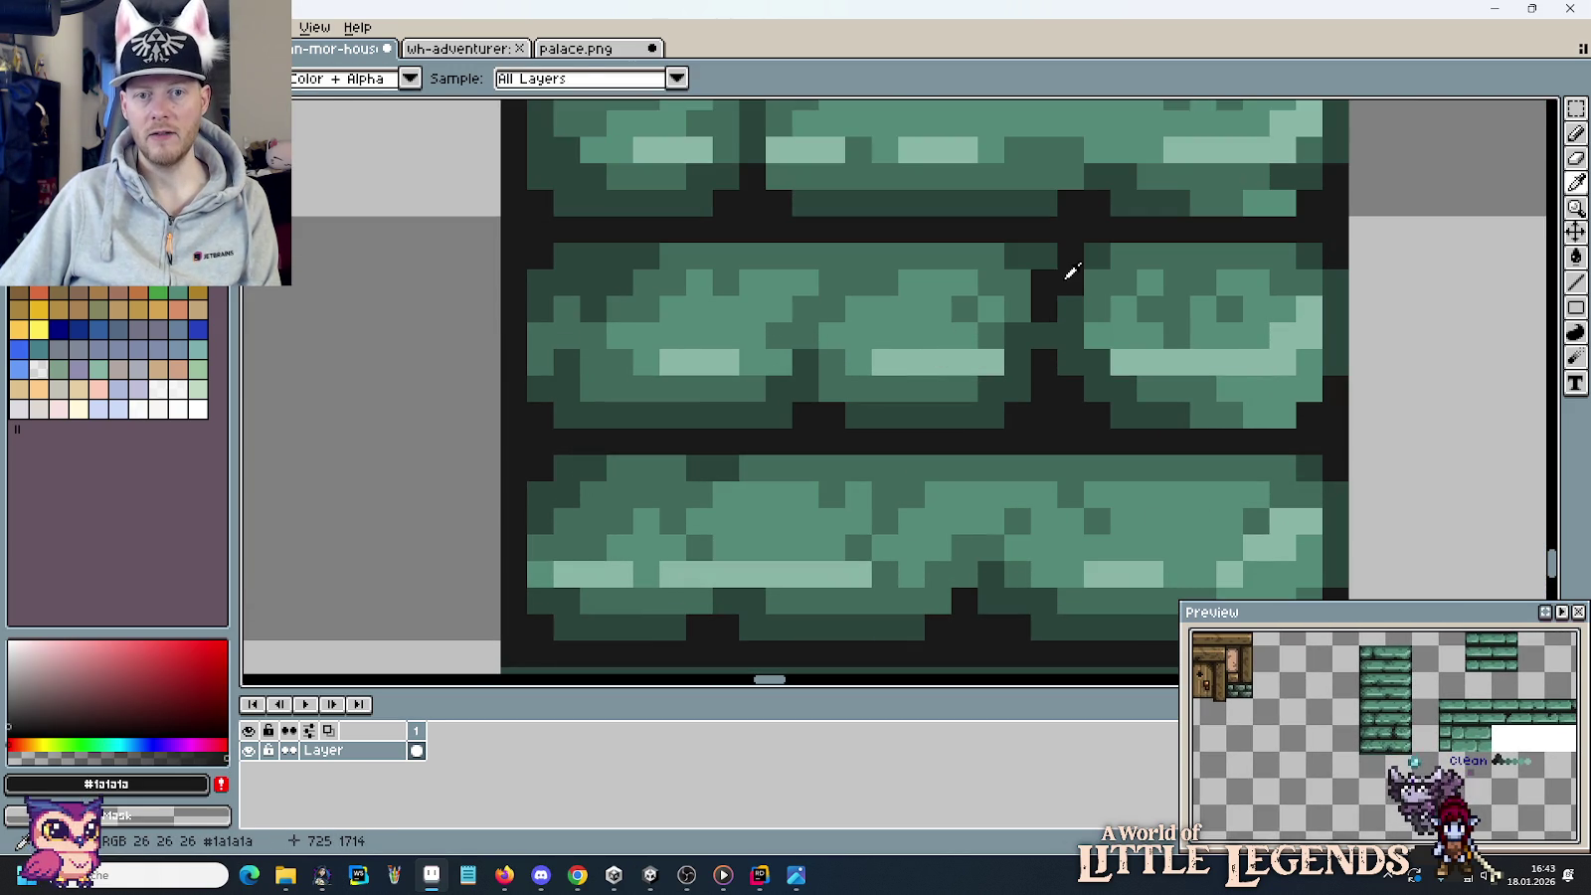
pyautogui.keyDown('alt'); pyautogui.click(1077, 316); pyautogui.keyUp('alt')
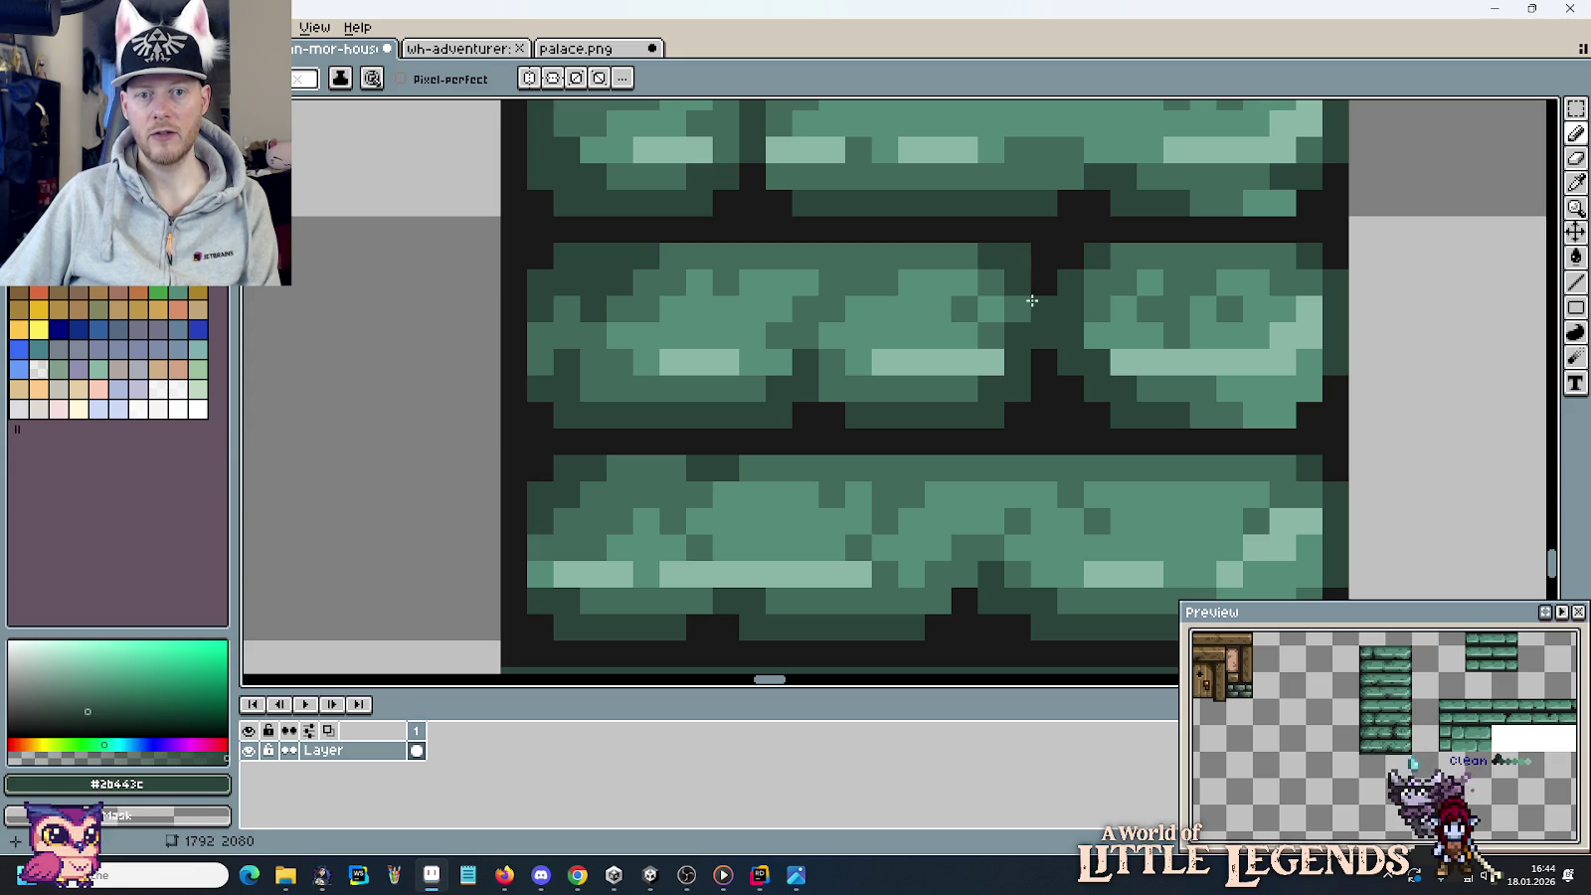
pyautogui.click(1071, 389)
pyautogui.keyDown('alt'); pyautogui.click(1019, 303); pyautogui.keyUp('alt')
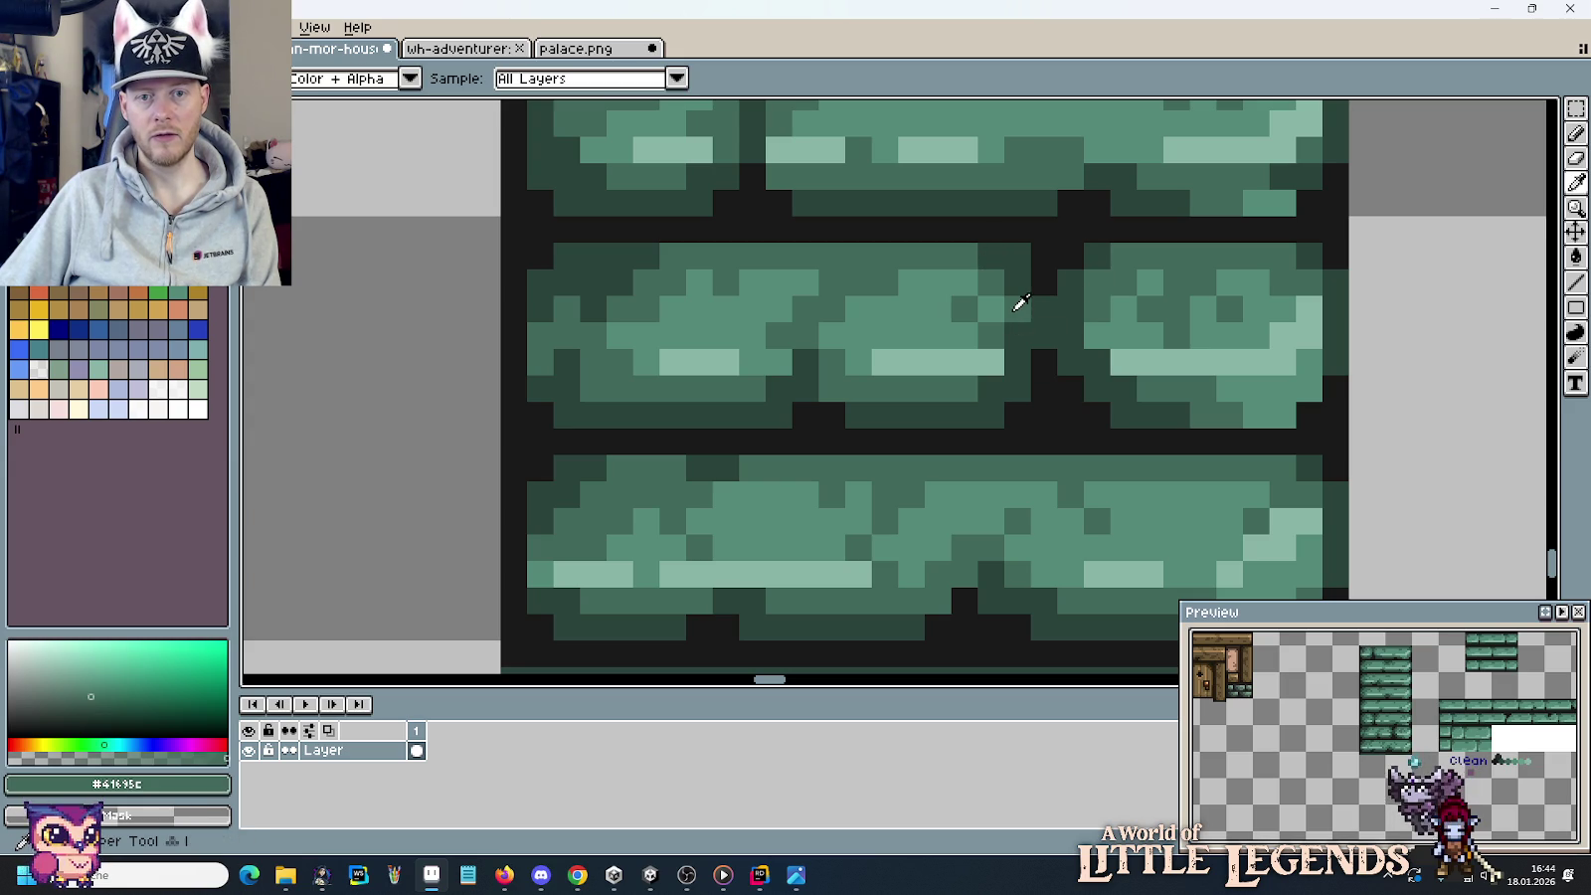
# Paint dark green over a black mortar gap, undoing one misplaced stroke.
pyautogui.scroll(-2, 1145, 389)
pyautogui.scroll(-1, 1144, 389)
pyautogui.scroll(1, 1145, 389)
pyautogui.scroll(2, 1144, 389)
pyautogui.keyDown('alt'); pyautogui.click(1059, 360); pyautogui.keyUp('alt')
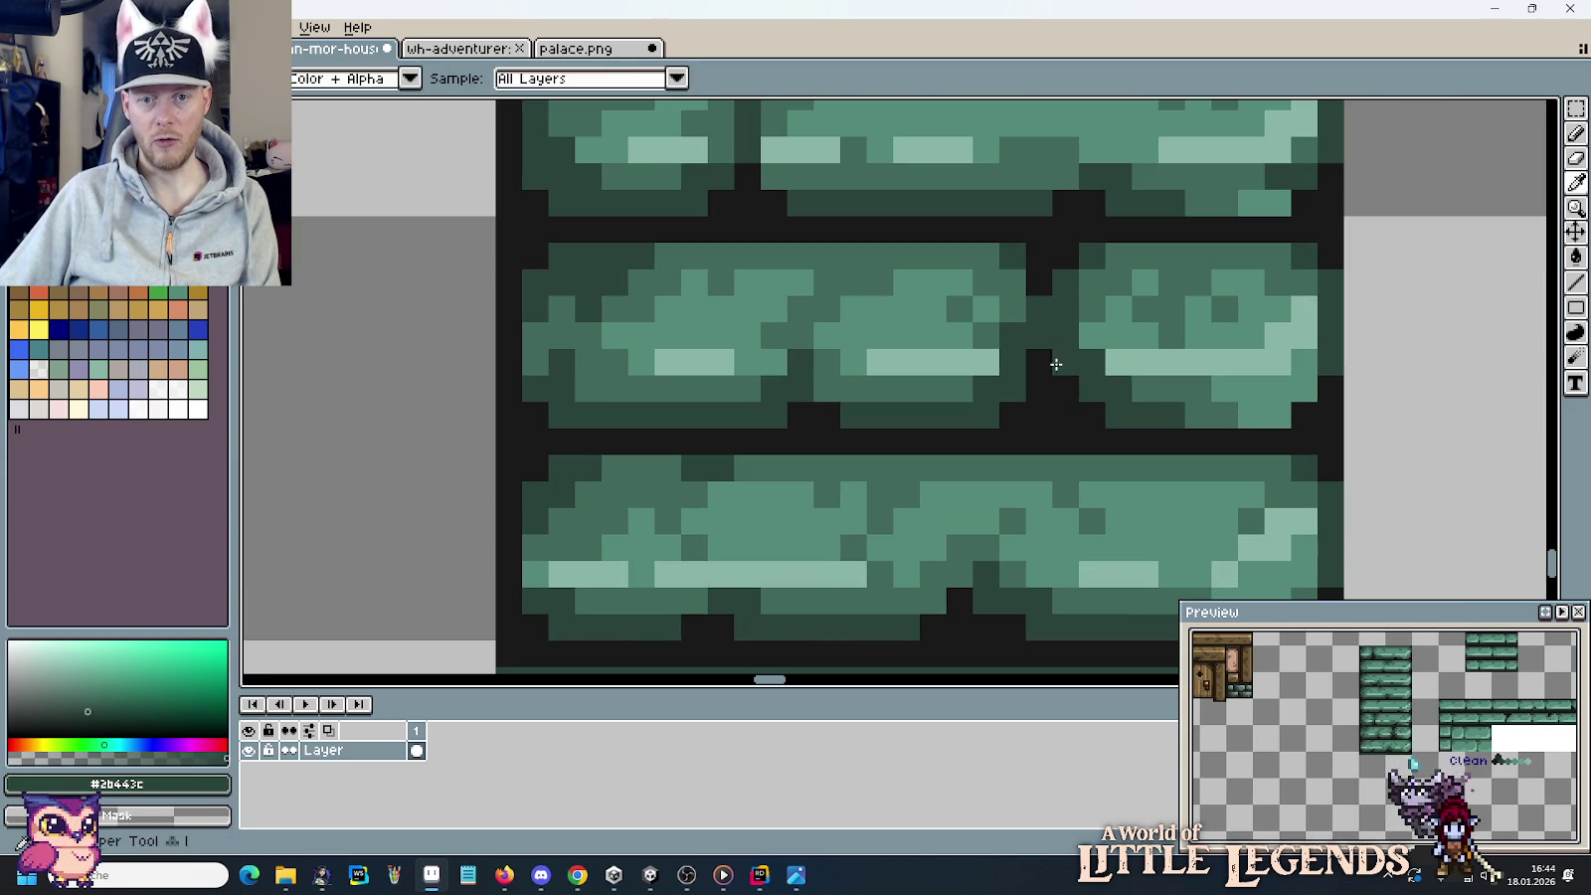
pyautogui.click(1067, 389)
pyautogui.moveTo(1092, 416); pyautogui.dragTo(1066, 416)
pyautogui.hotkey('ctrl', 'z')
pyautogui.click(1014, 414)
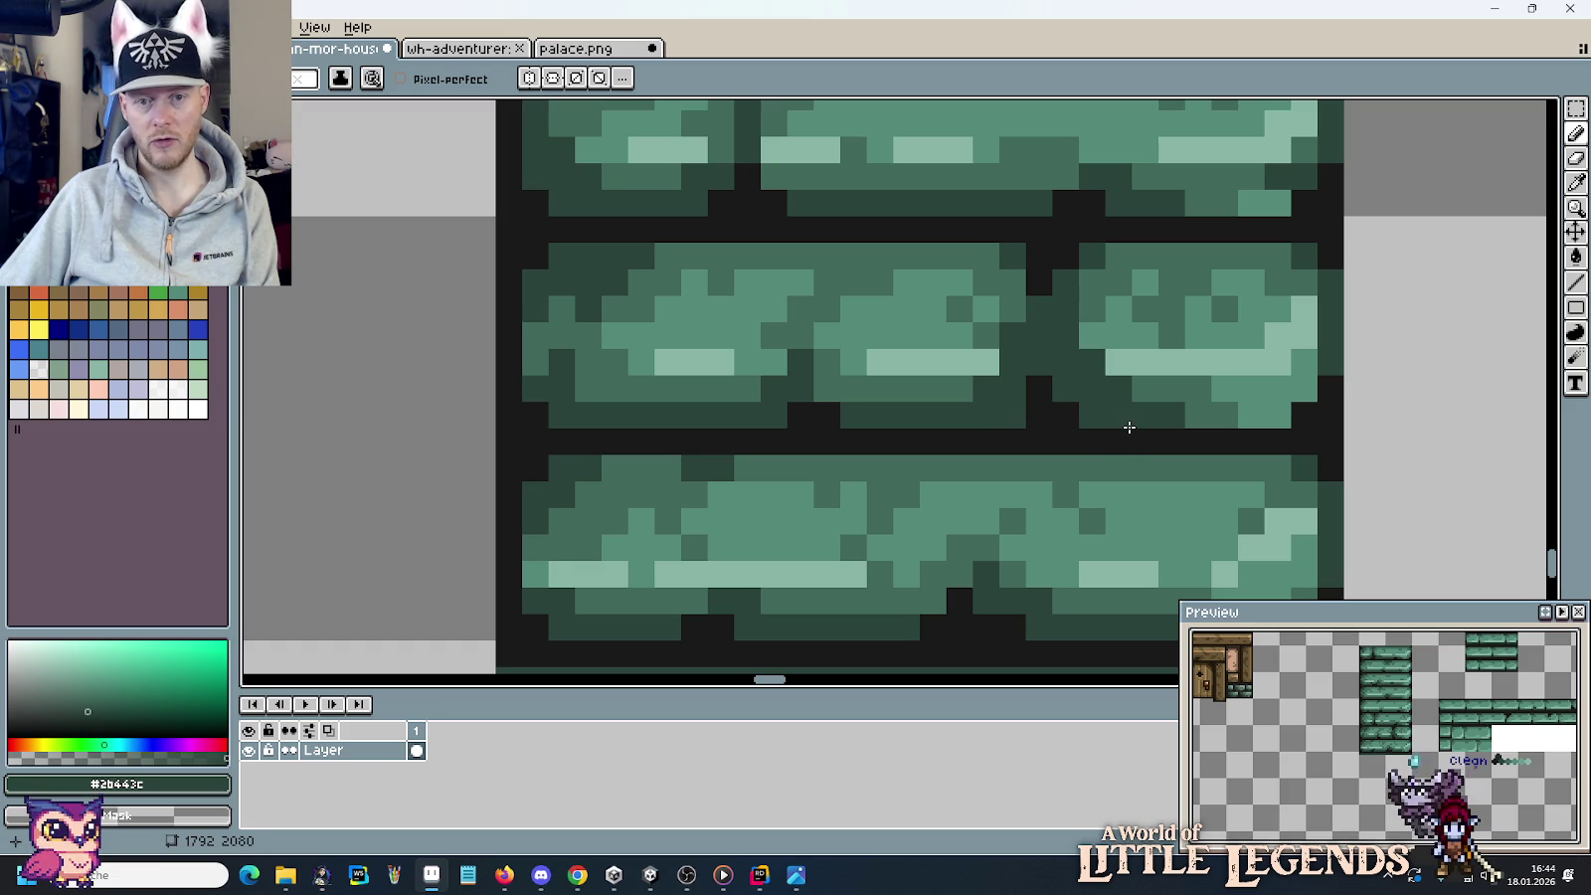
# Fill another black mortar pixel with a lighter brick green.
pyautogui.keyDown('alt'); pyautogui.click(1017, 383); pyautogui.keyUp('alt')
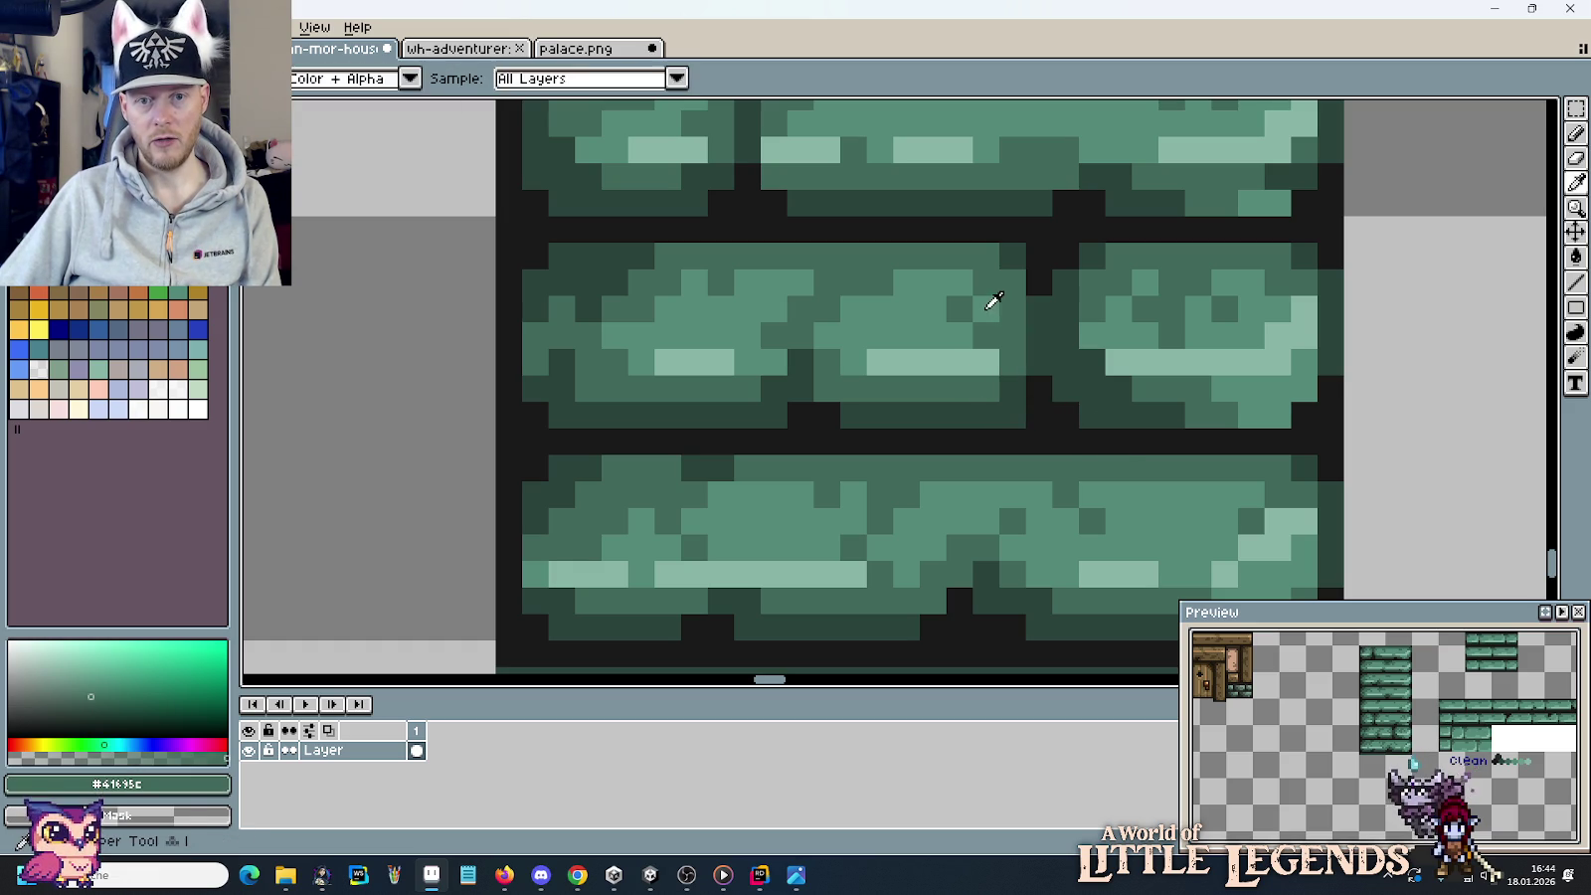
pyautogui.keyDown('alt'); pyautogui.click(995, 301); pyautogui.keyUp('alt')
pyautogui.click(1172, 442)
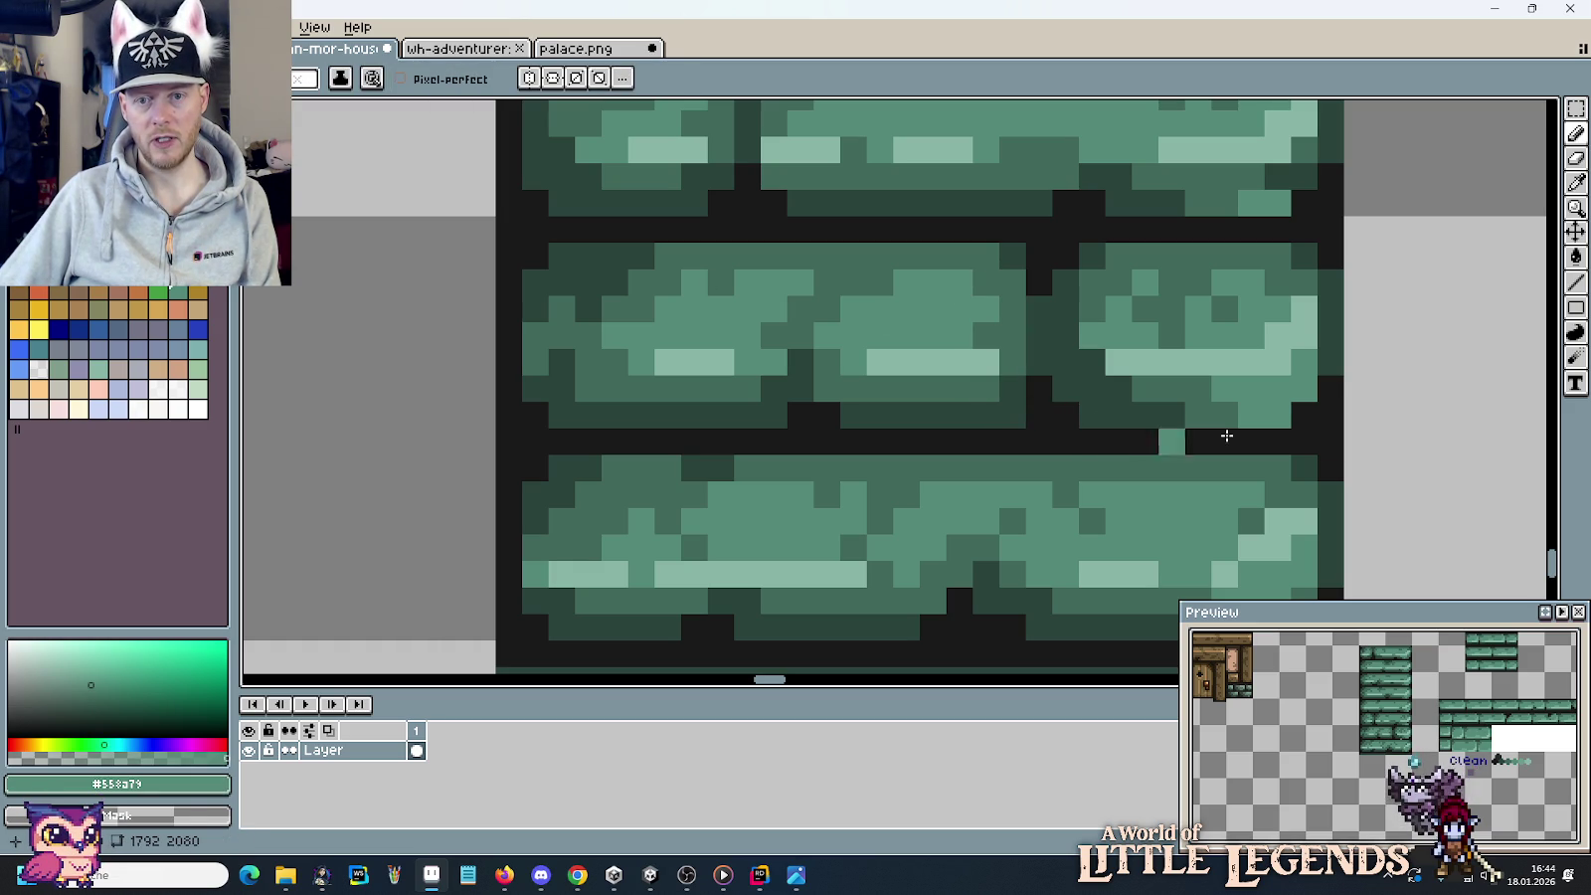
pyautogui.keyDown('alt'); pyautogui.click(1112, 336); pyautogui.keyUp('alt')
pyautogui.keyDown('alt'); pyautogui.click(1119, 383); pyautogui.keyUp('alt')
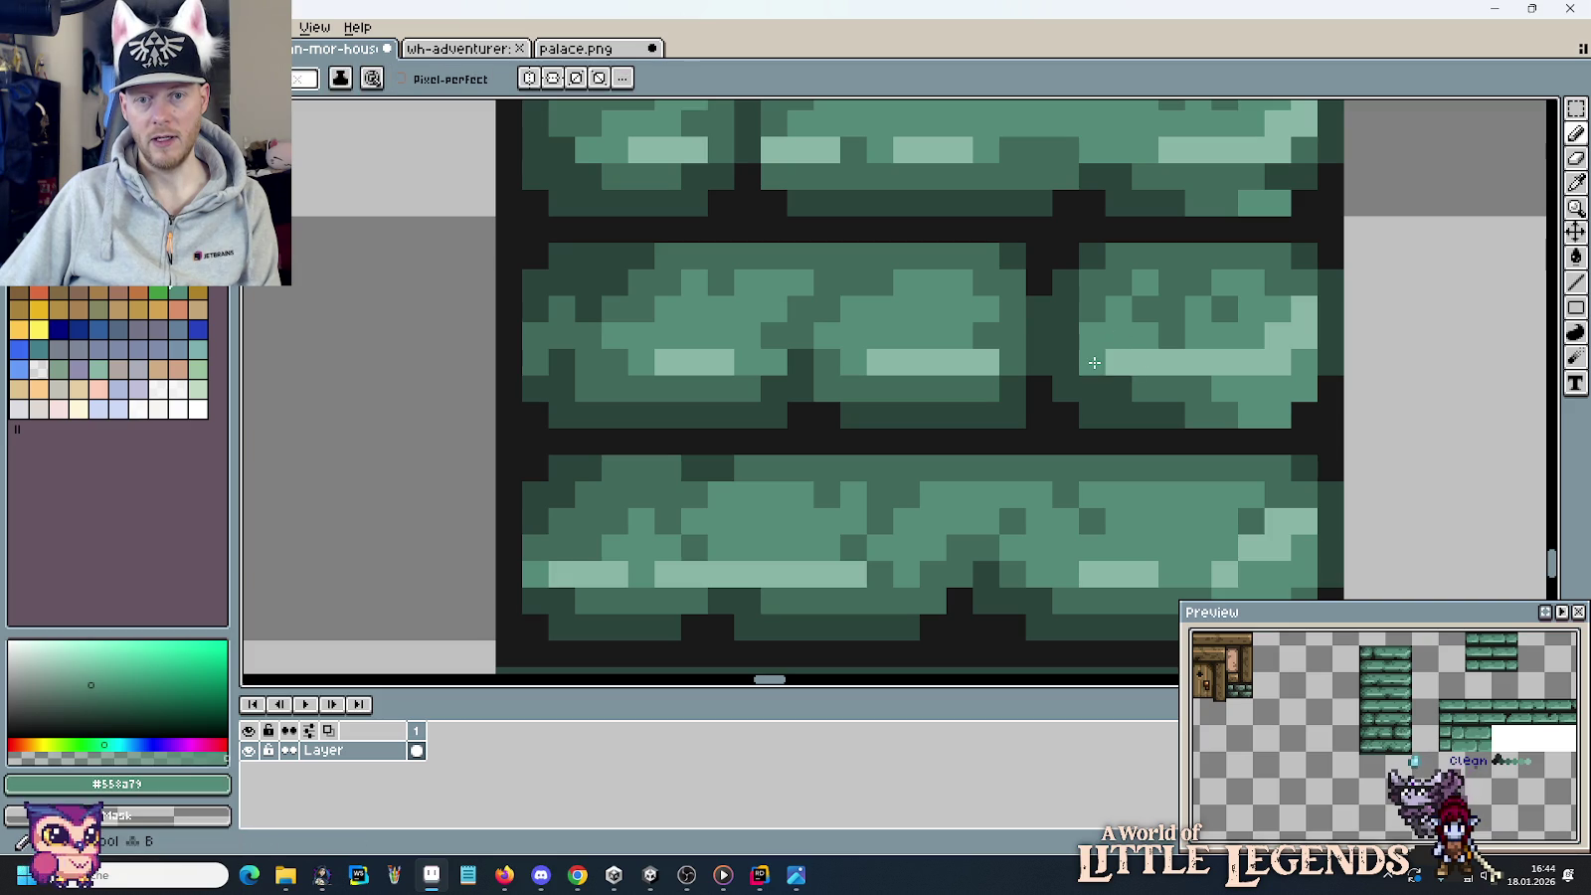
pyautogui.keyDown('alt'); pyautogui.click(1157, 393); pyautogui.keyUp('alt')
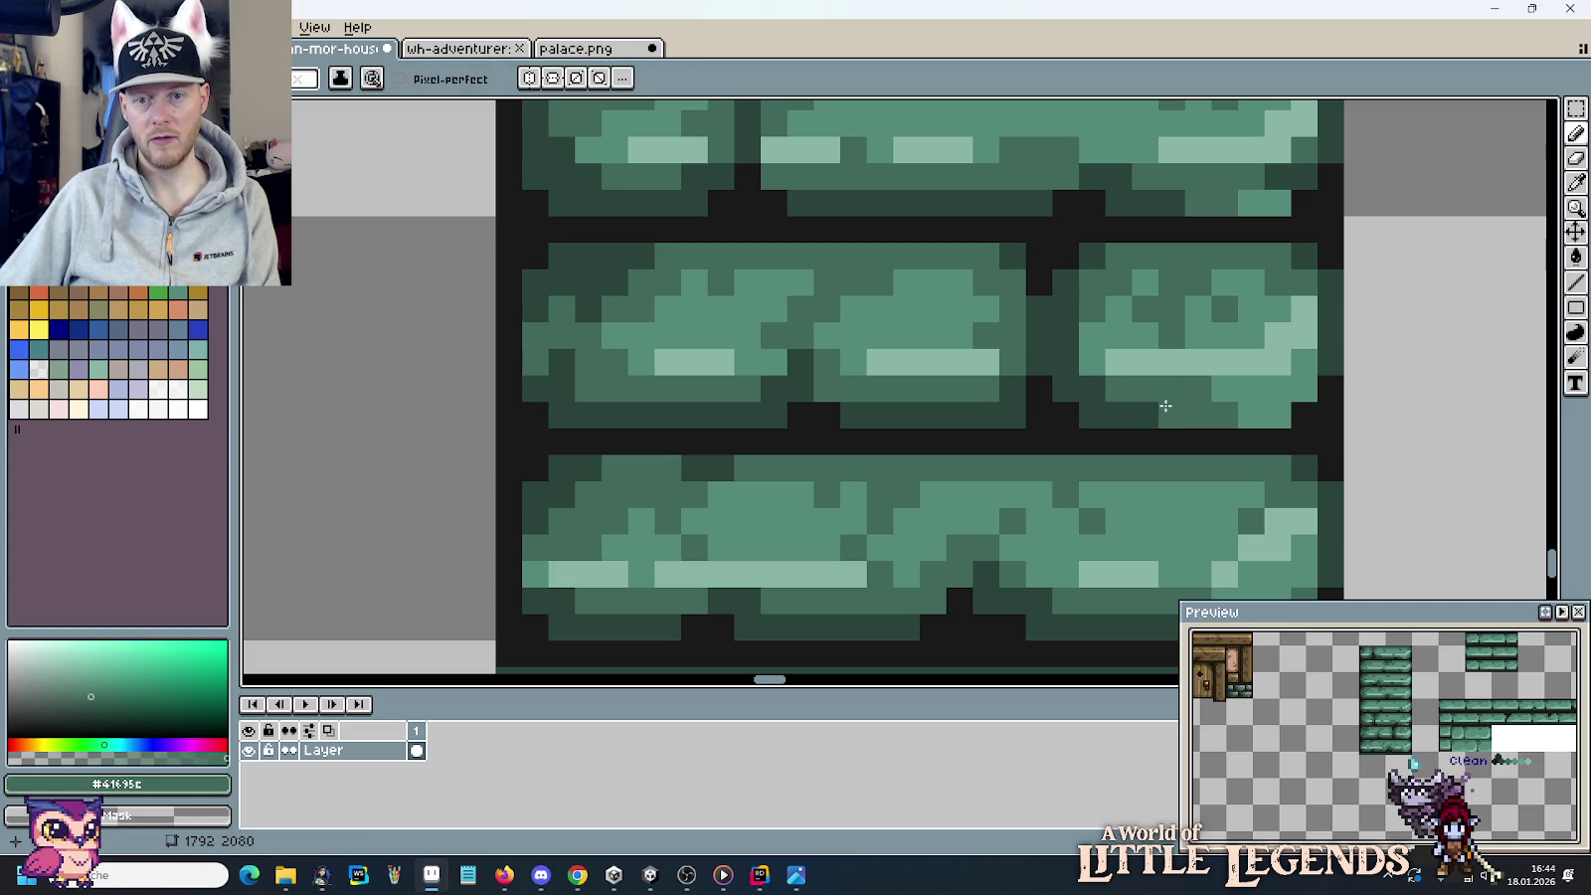
pyautogui.keyDown('alt'); pyautogui.click(1155, 317); pyautogui.keyUp('alt')
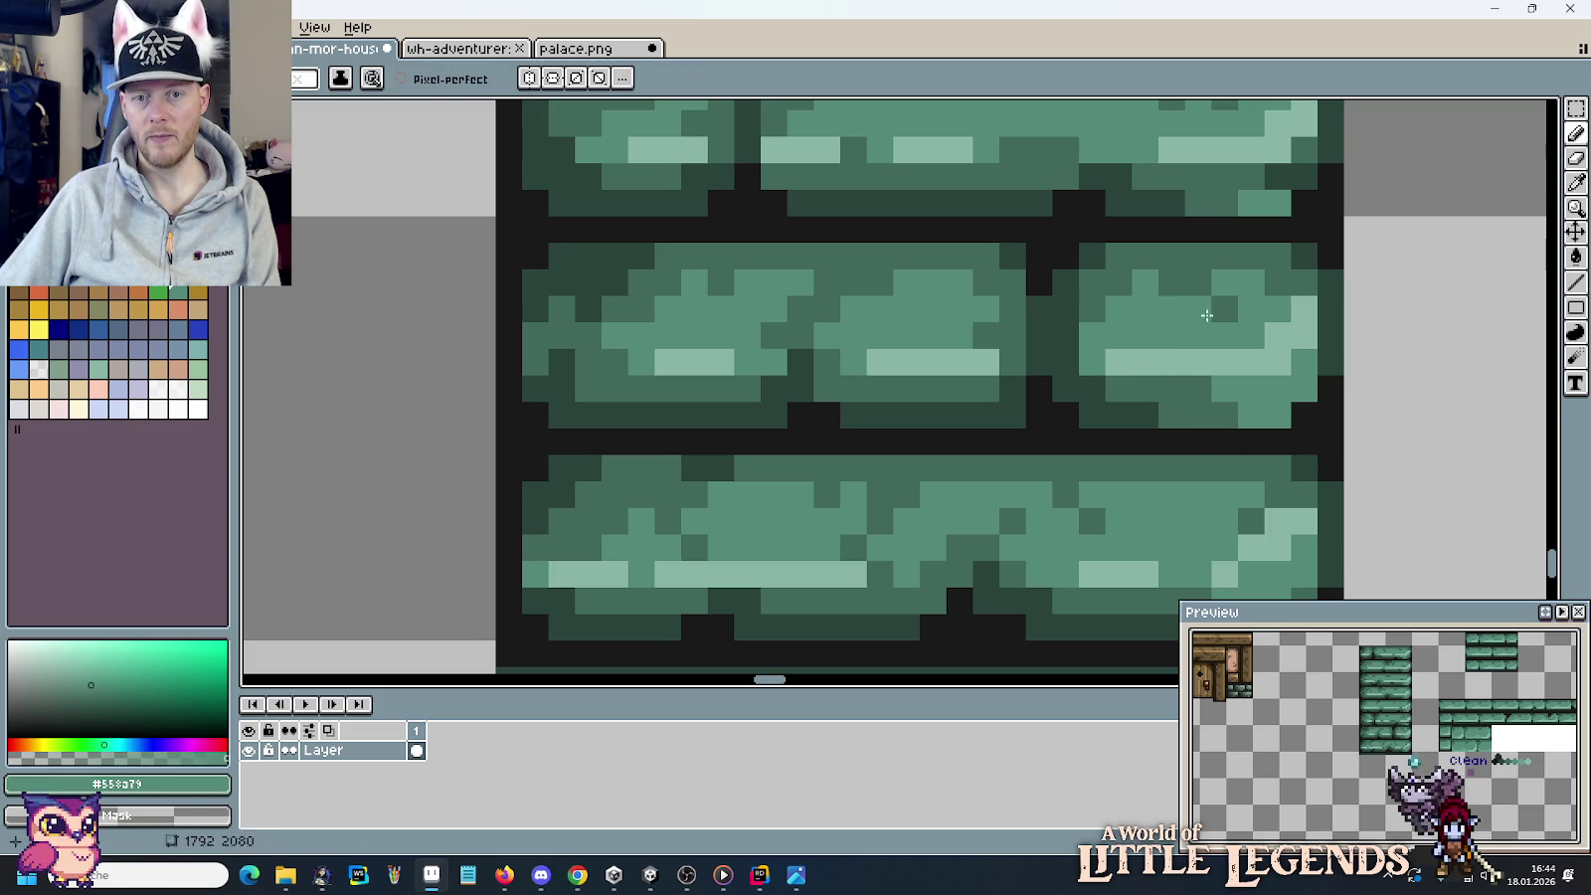
# Pick the deep green #2b443c from the column brick's shading.
pyautogui.scroll(-1, 1163, 434)
pyautogui.scroll(-3, 1110, 457)
pyautogui.scroll(3, 1110, 456)
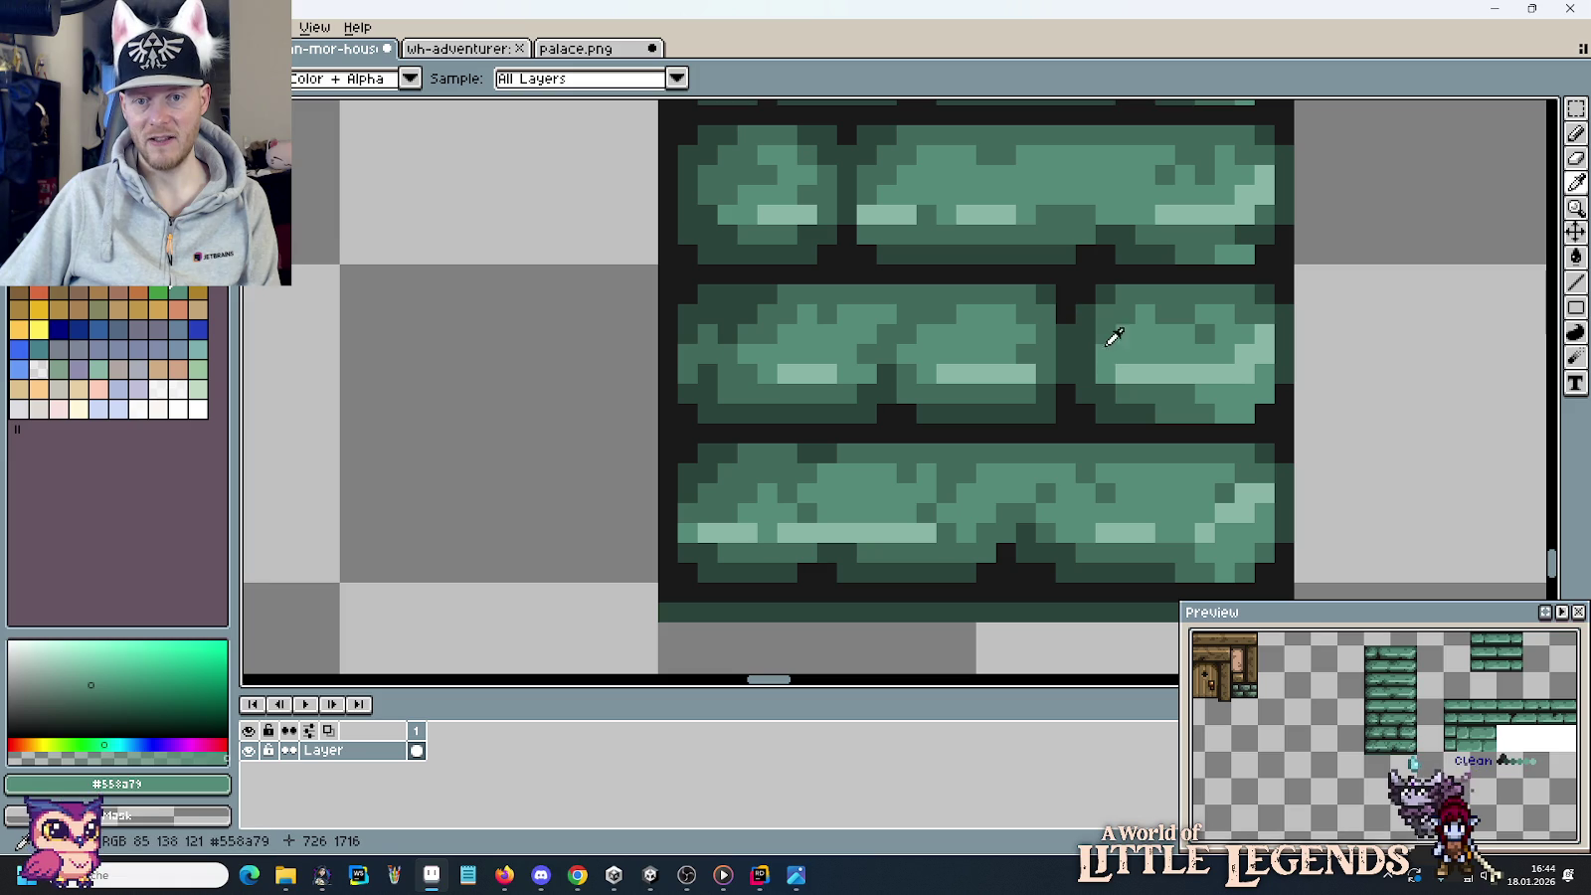
pyautogui.keyDown('alt'); pyautogui.click(1112, 336); pyautogui.keyUp('alt')
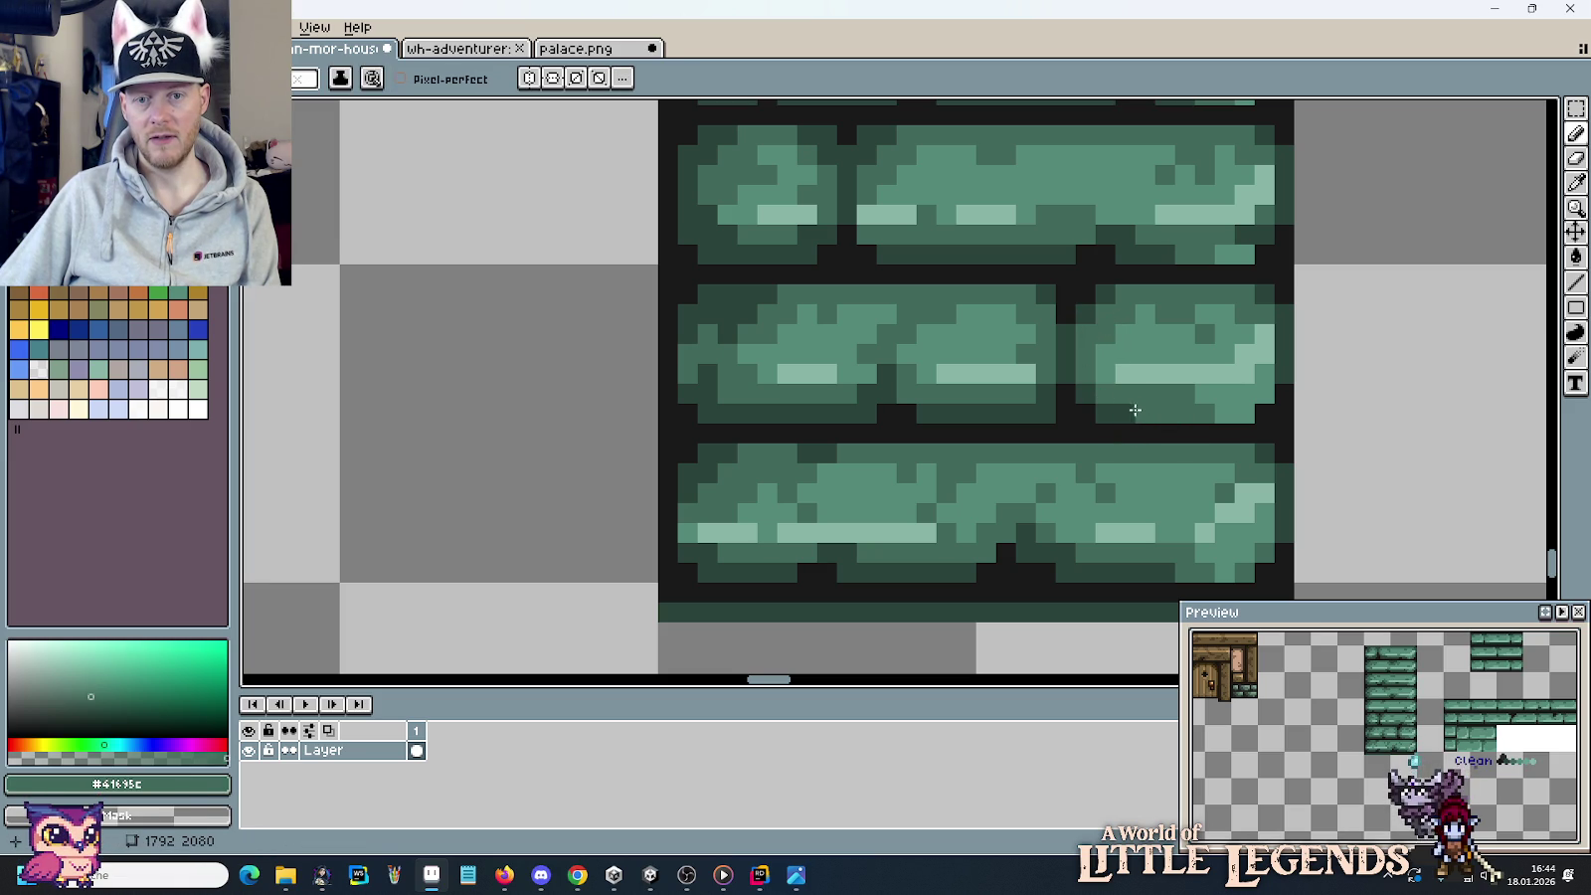
pyautogui.keyDown('alt'); pyautogui.click(1113, 411); pyautogui.keyUp('alt')
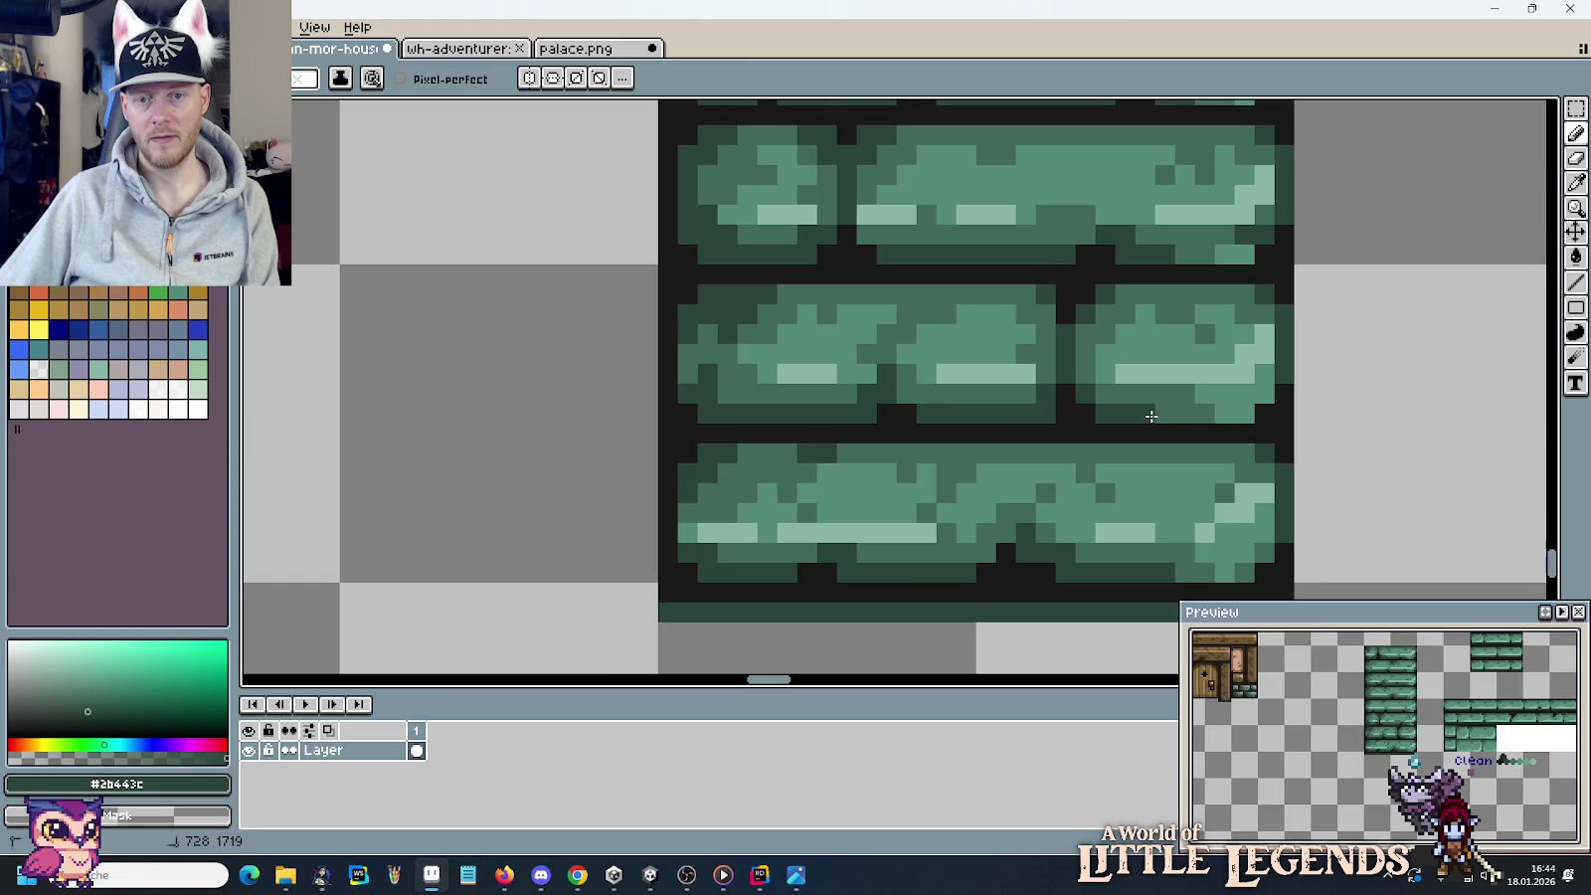
pyautogui.scroll(-3, 1173, 416)
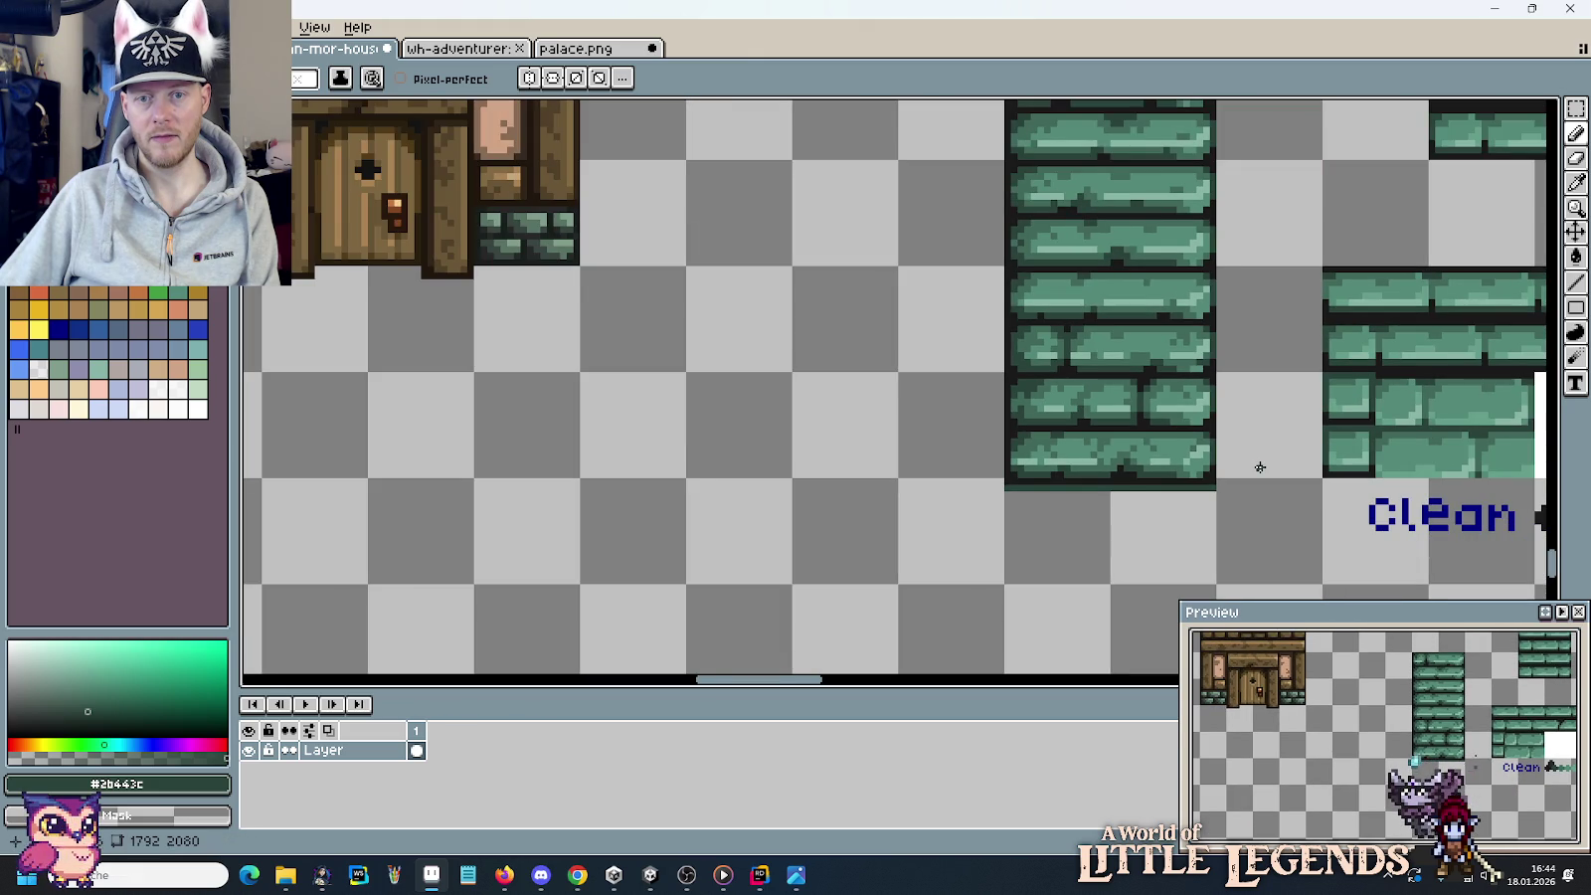
# Extend the light highlight stripe on the lower brick.
pyautogui.scroll(3, 1105, 429)
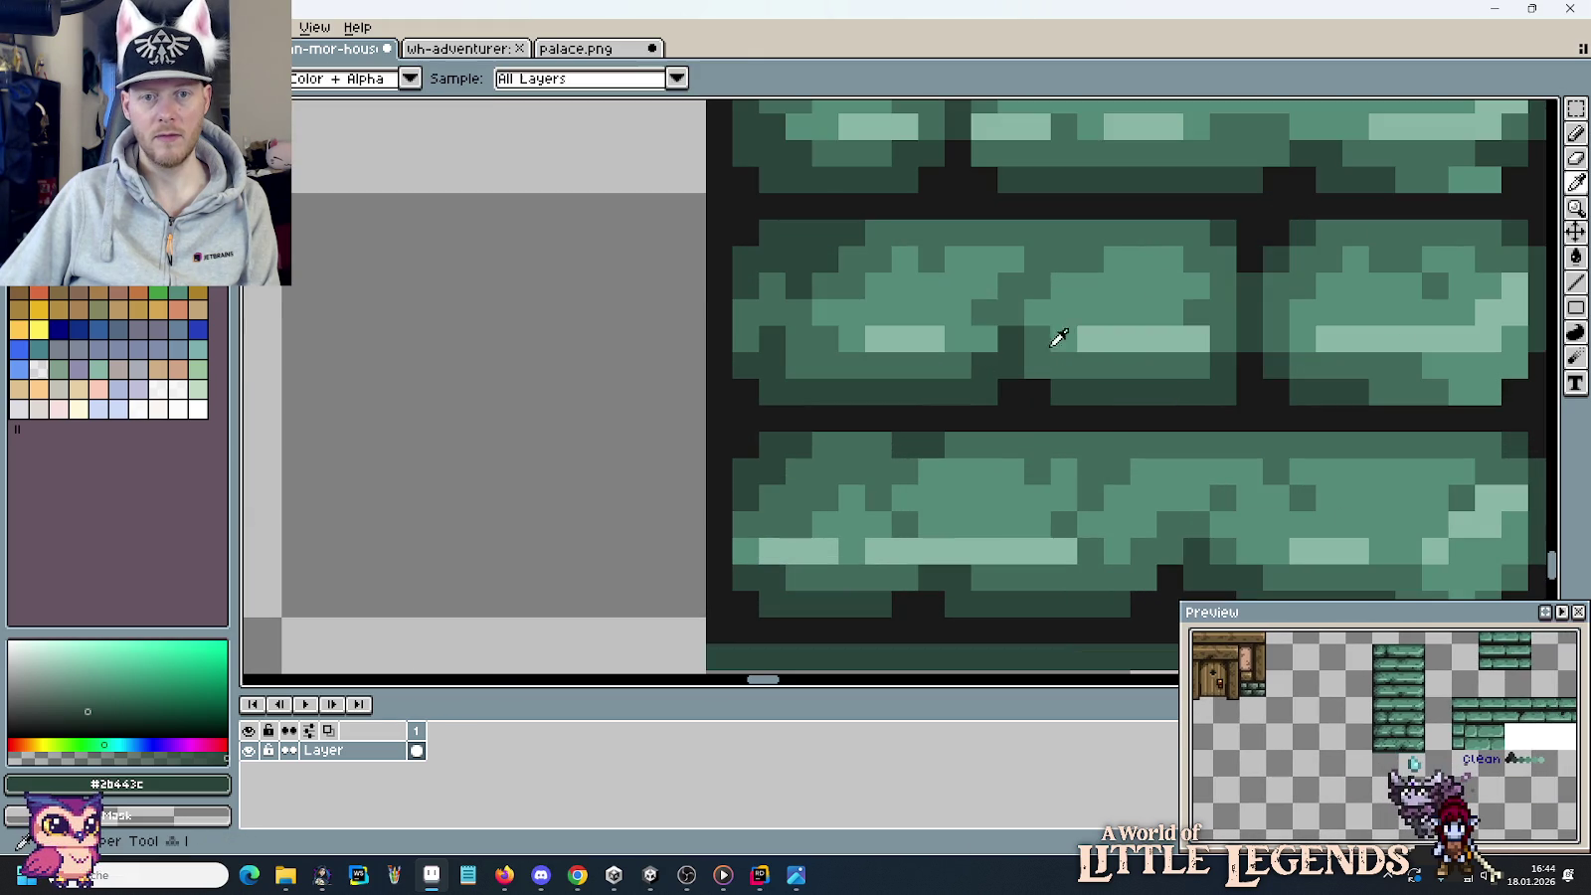
pyautogui.keyDown('alt'); pyautogui.click(992, 310); pyautogui.keyUp('alt')
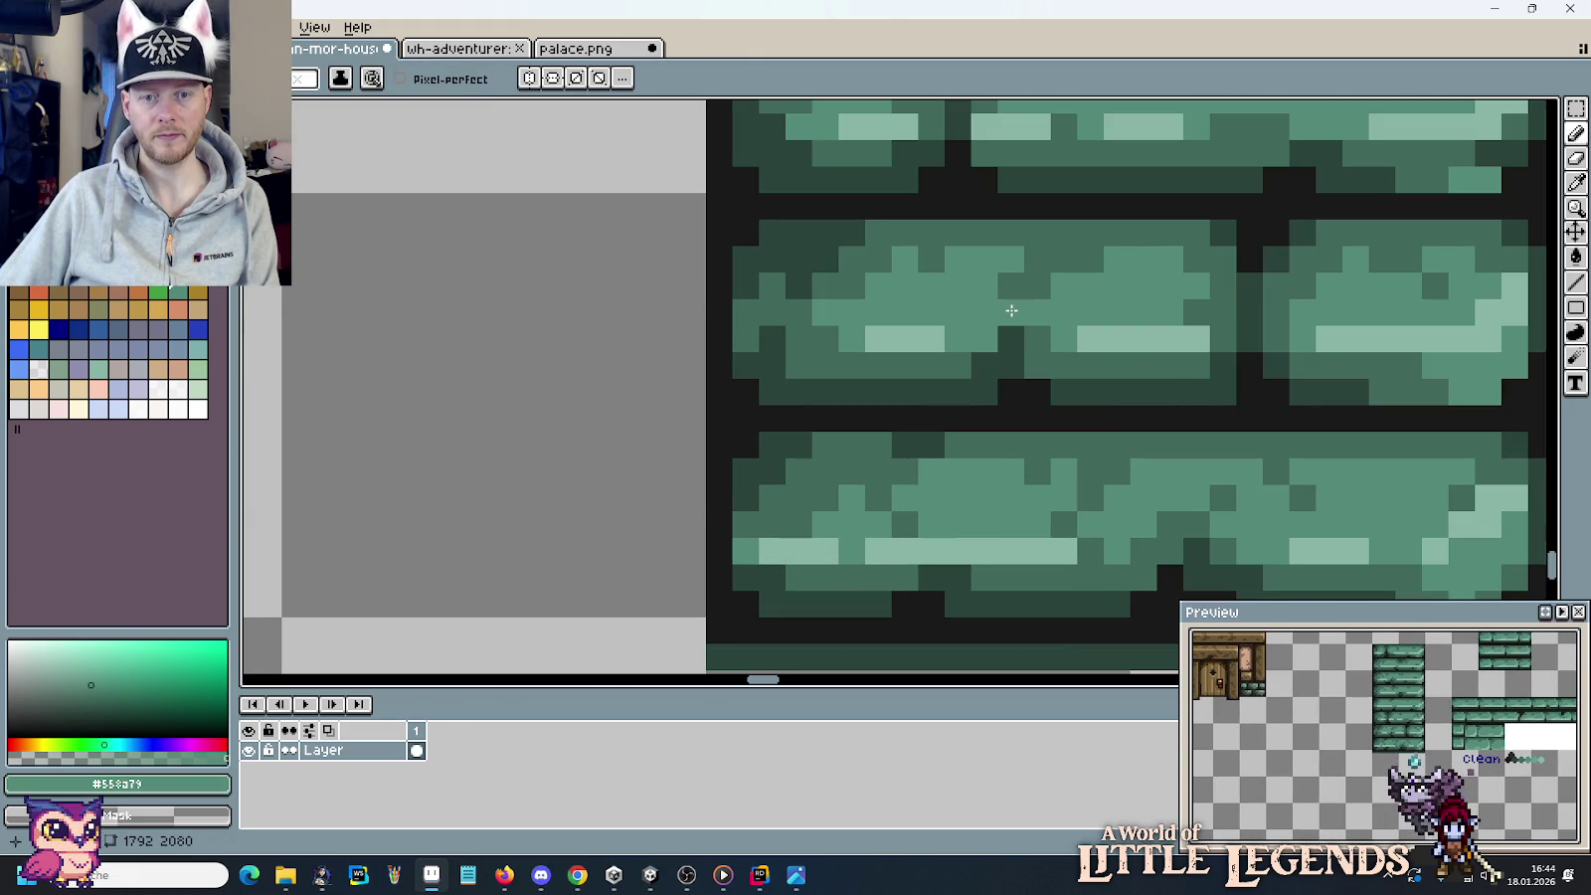
pyautogui.keyDown('alt'); pyautogui.click(946, 393); pyautogui.keyUp('alt')
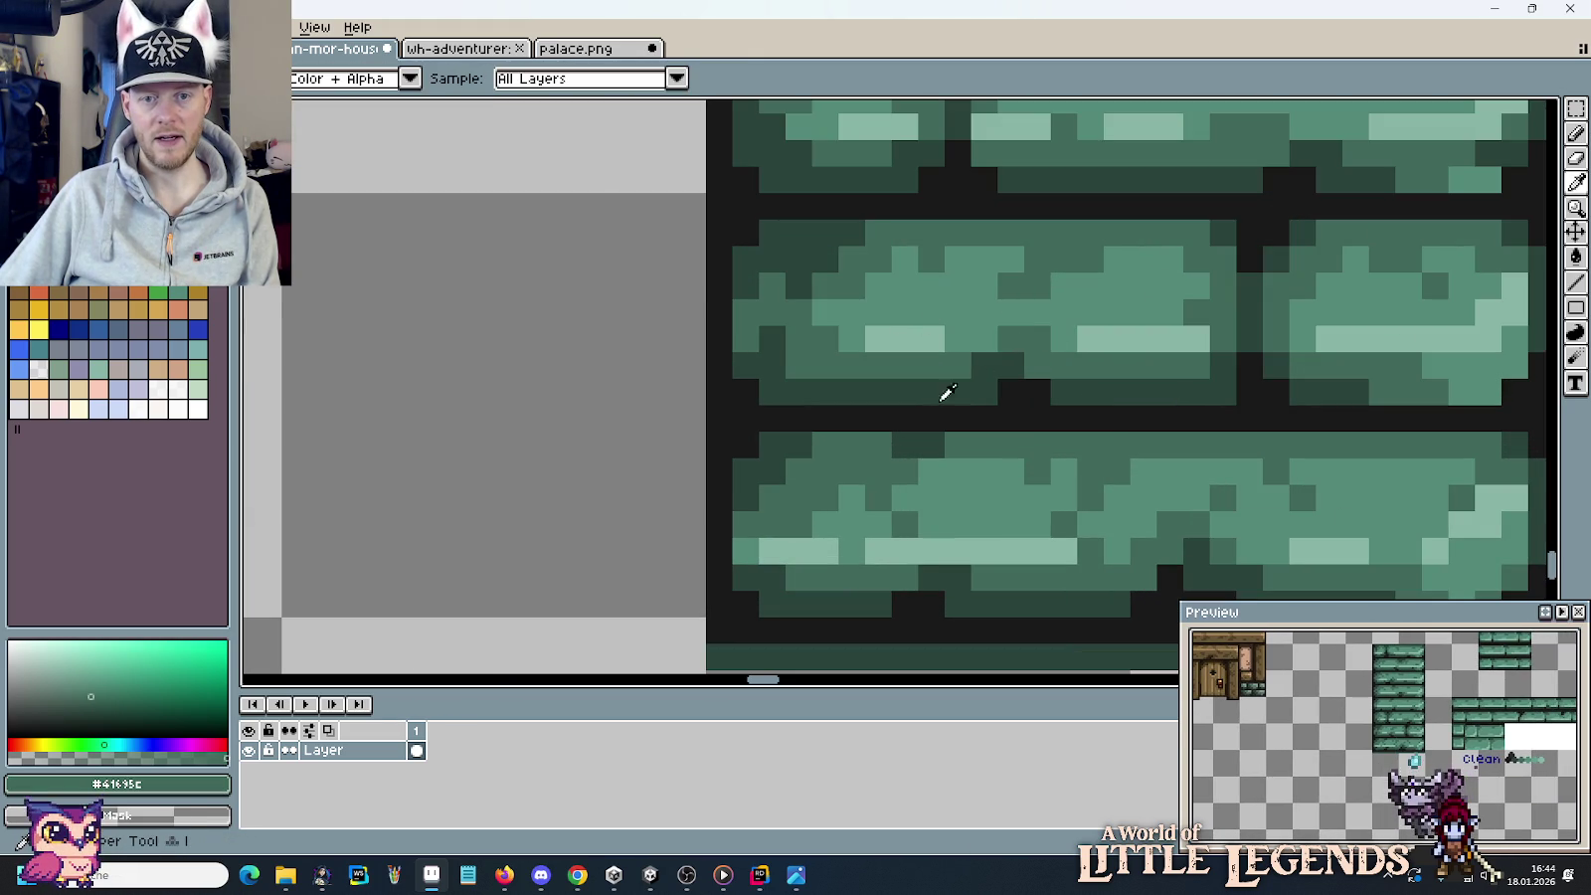
pyautogui.keyDown('alt'); pyautogui.click(1072, 298); pyautogui.keyUp('alt')
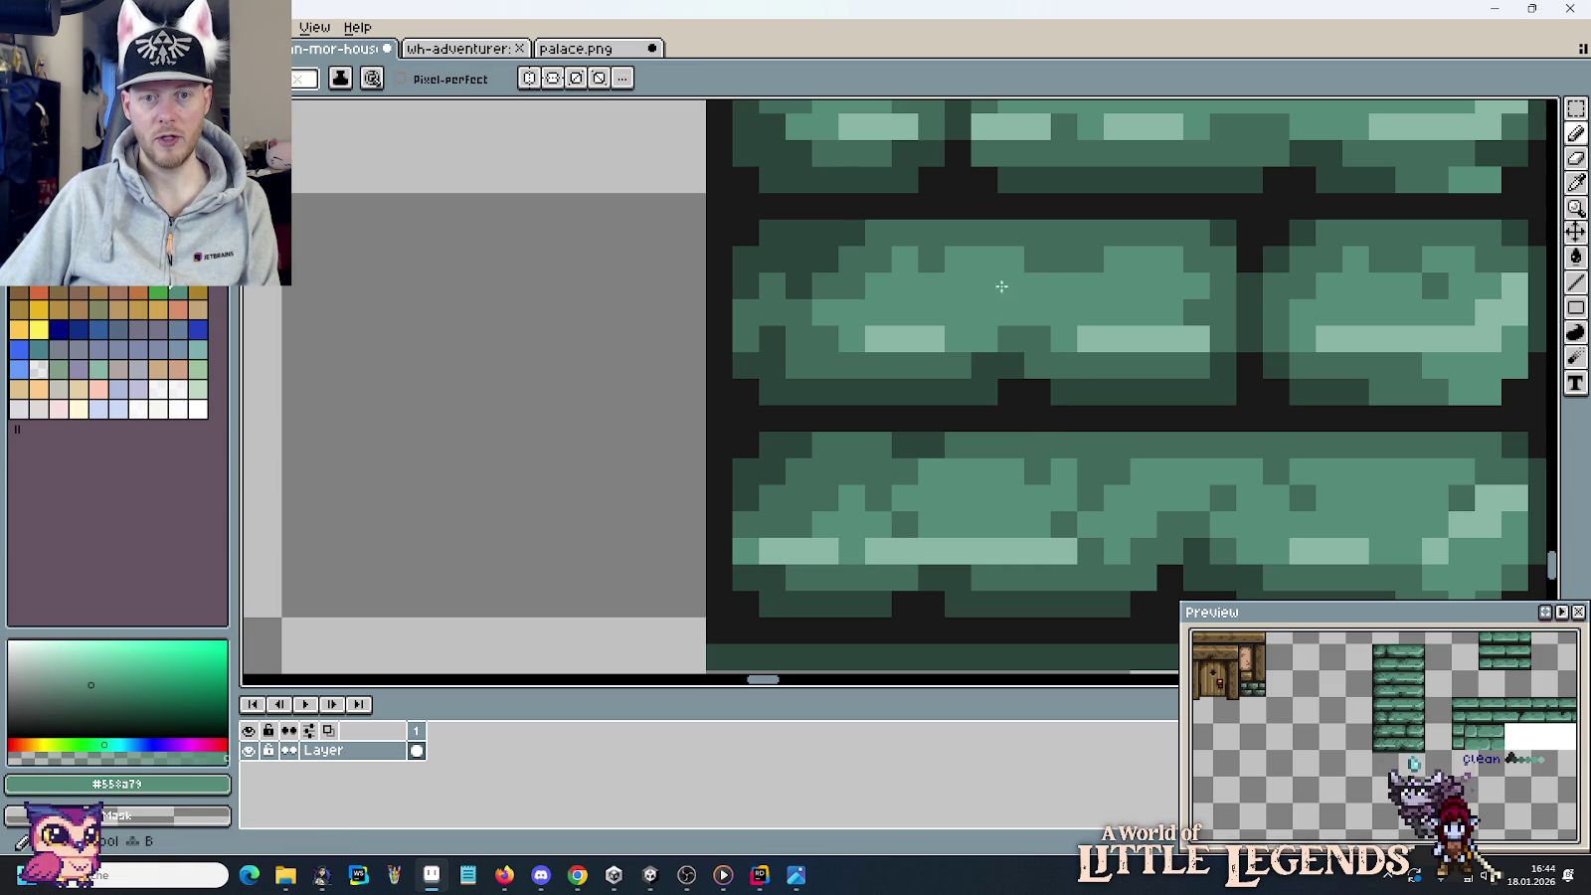
pyautogui.scroll(-2, 1043, 287)
pyautogui.scroll(2, 1095, 348)
pyautogui.scroll(1, 1124, 378)
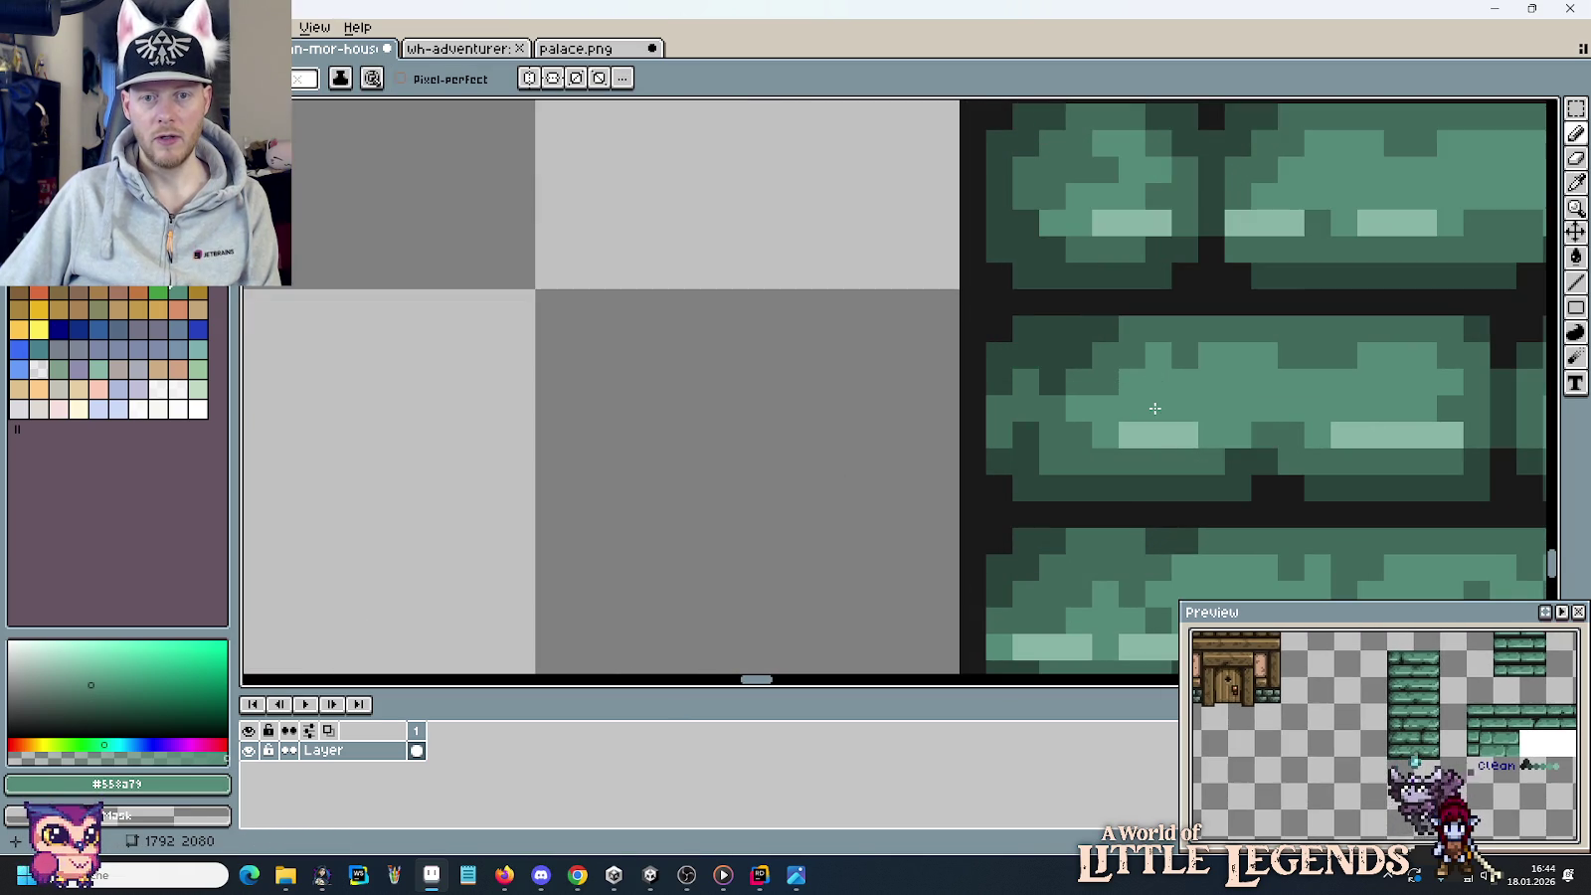
pyautogui.scroll(-1, 1153, 408)
pyautogui.scroll(-2, 1153, 407)
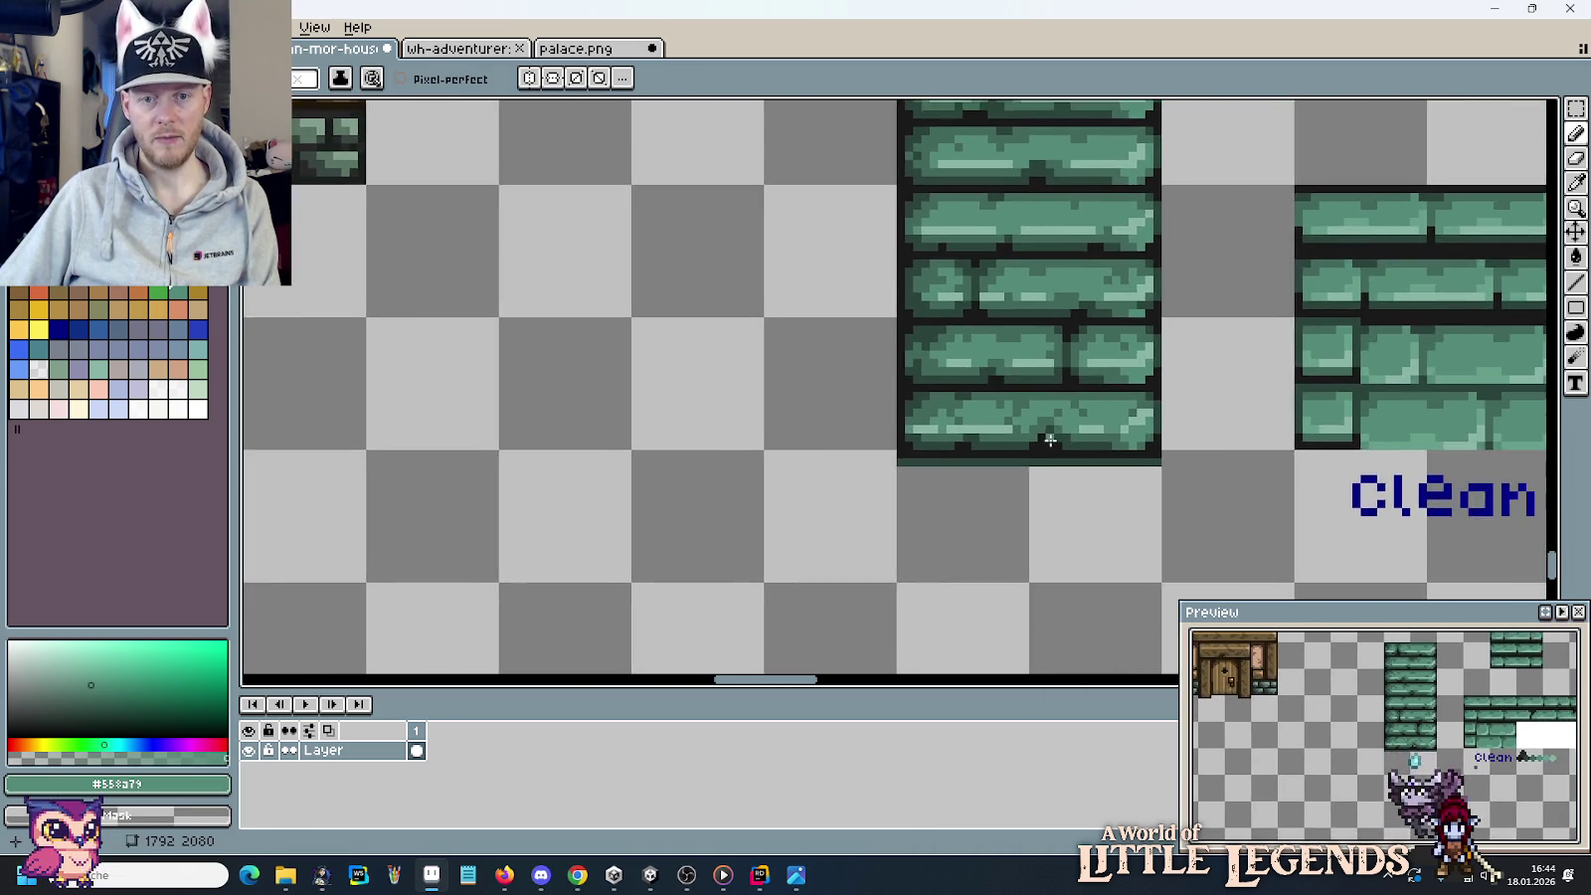
pyautogui.scroll(3, 864, 411)
pyautogui.keyDown('alt'); pyautogui.click(756, 401); pyautogui.keyUp('alt')
pyautogui.click(699, 401)
pyautogui.keyDown('alt'); pyautogui.click(746, 344); pyautogui.keyUp('alt')
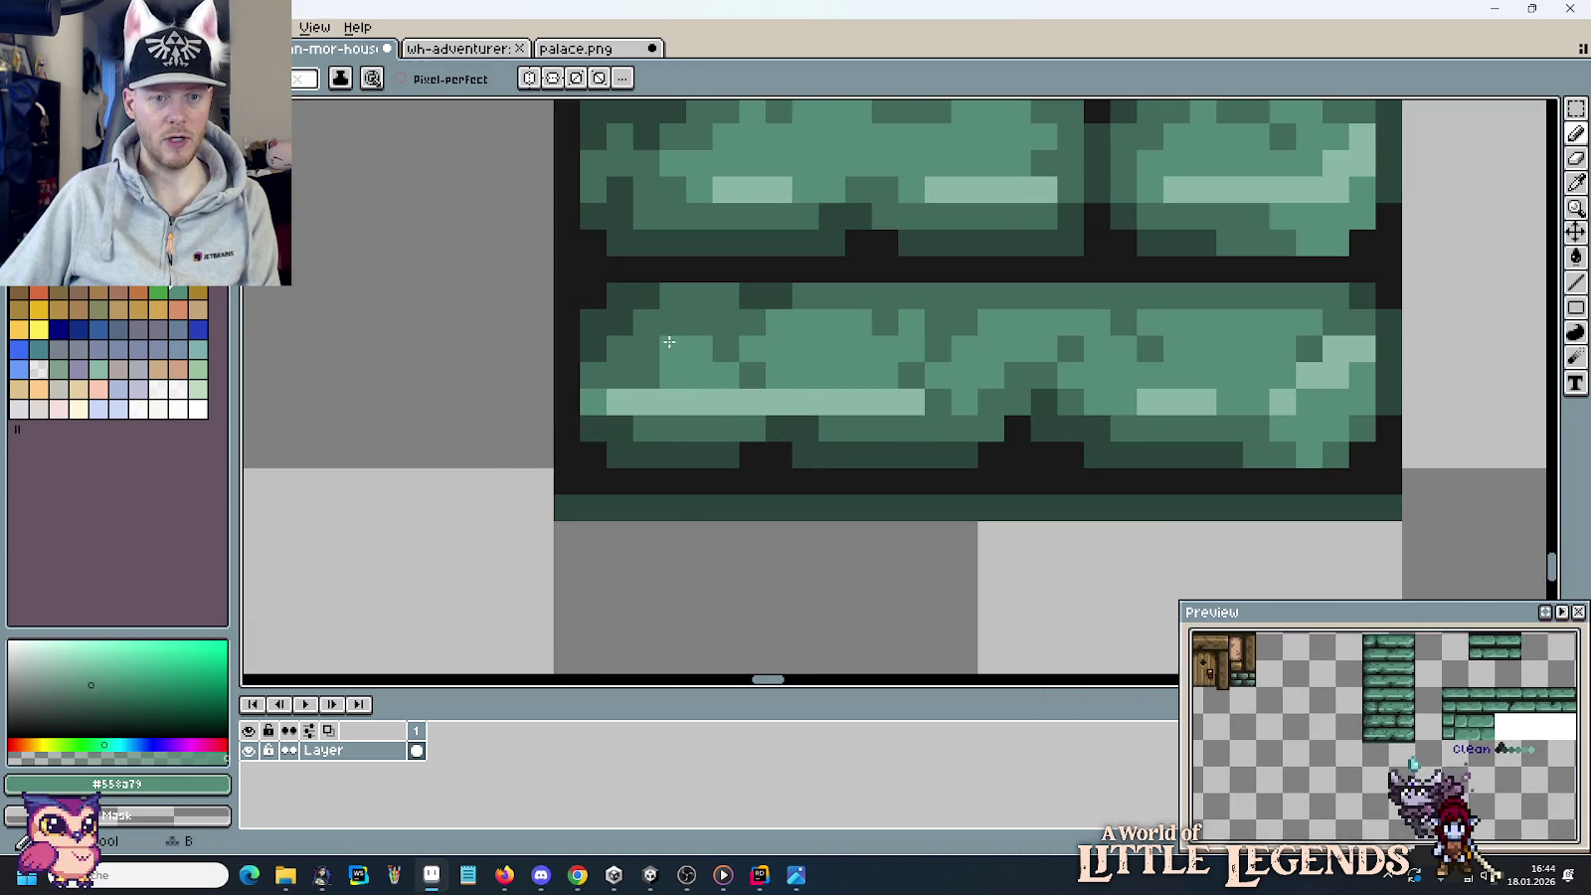
# Lighten the lower brick row and lengthen the pale highlight stripe further right.
pyautogui.click(673, 349)
pyautogui.click(725, 323)
pyautogui.moveTo(726, 349); pyautogui.dragTo(752, 323)
pyautogui.click(752, 375)
pyautogui.click(911, 375)
pyautogui.click(907, 373)
pyautogui.keyDown('alt'); pyautogui.click(912, 394); pyautogui.keyUp('alt')
pyautogui.click(938, 401)
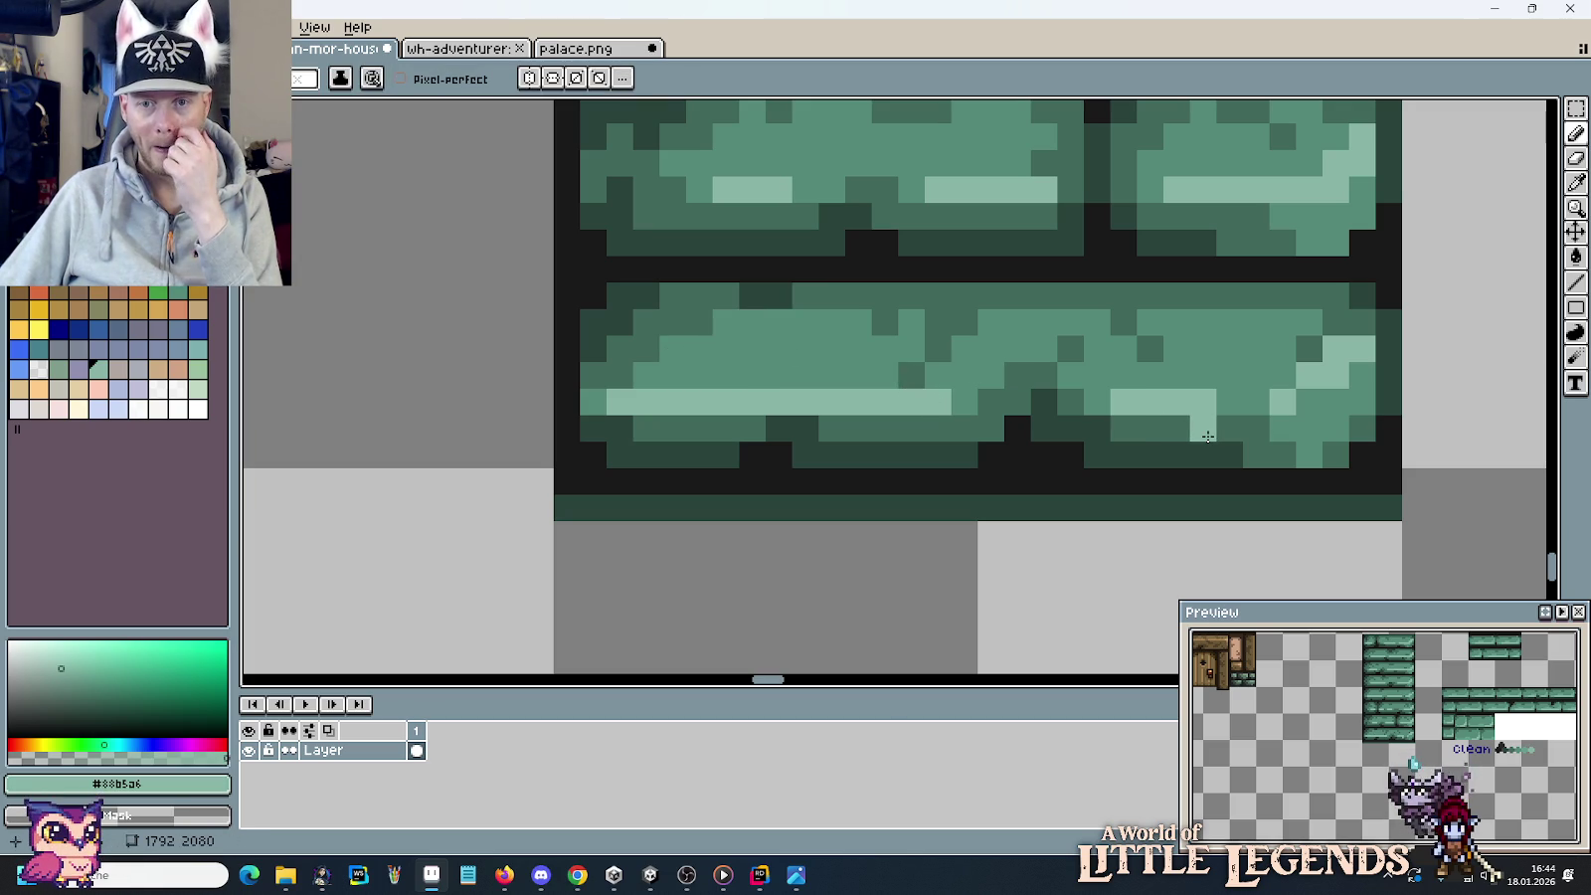
pyautogui.click(1229, 402)
pyautogui.click(1309, 402)
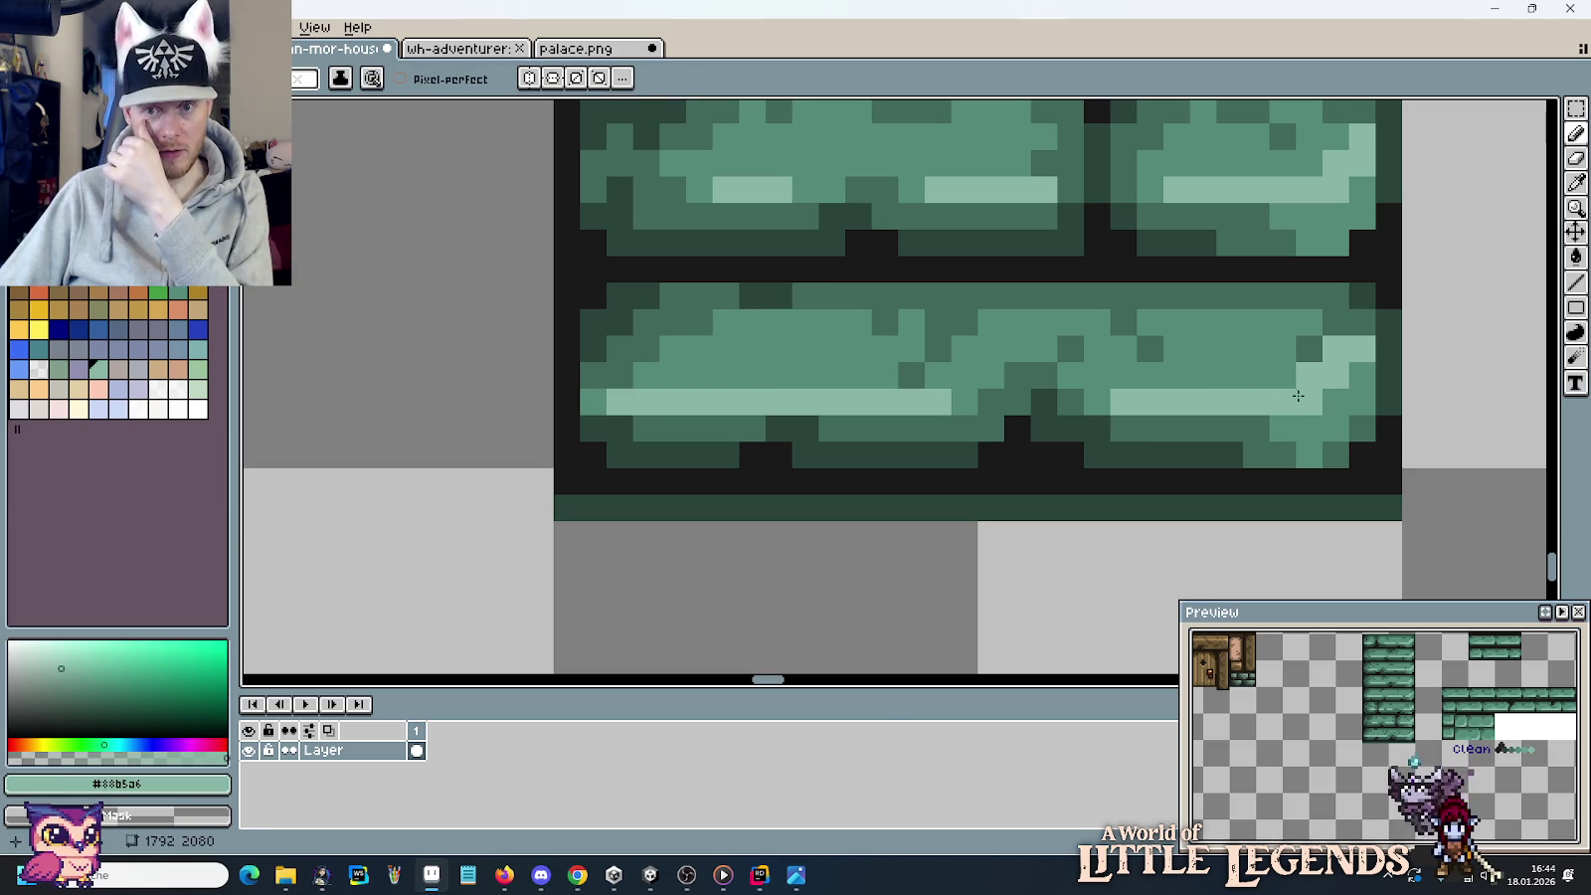
# Fill black mortar pixels with dark green and repaint dark lower-brick pixels lighter green.
pyautogui.press('alt')
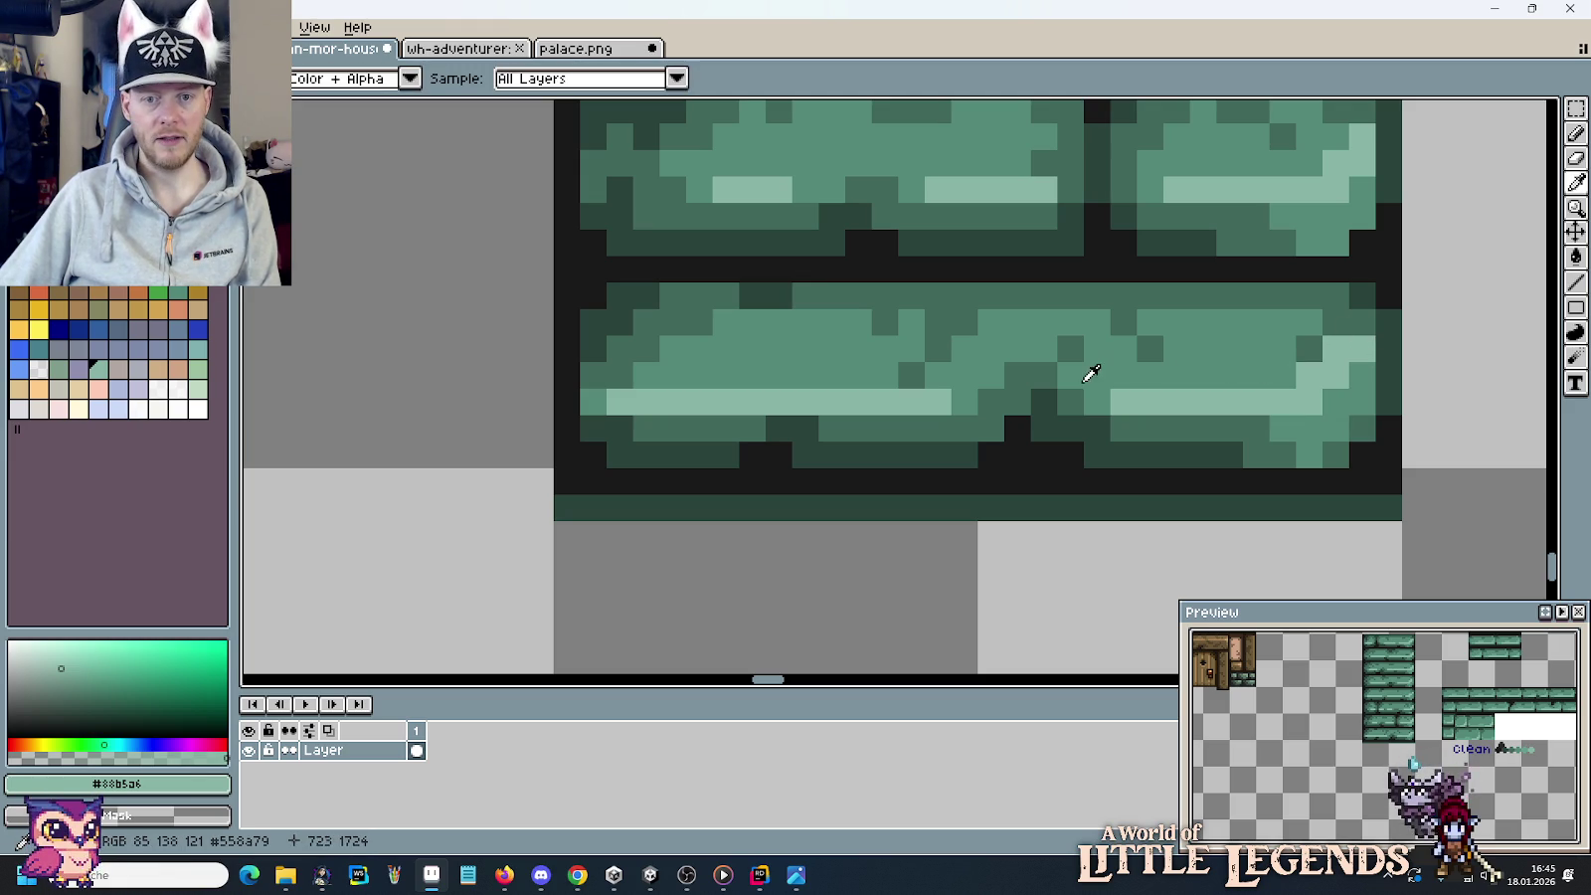
pyautogui.click(1089, 438)
pyautogui.click(1024, 421)
pyautogui.click(1070, 455)
pyautogui.keyDown('alt'); pyautogui.click(1095, 428); pyautogui.keyUp('alt')
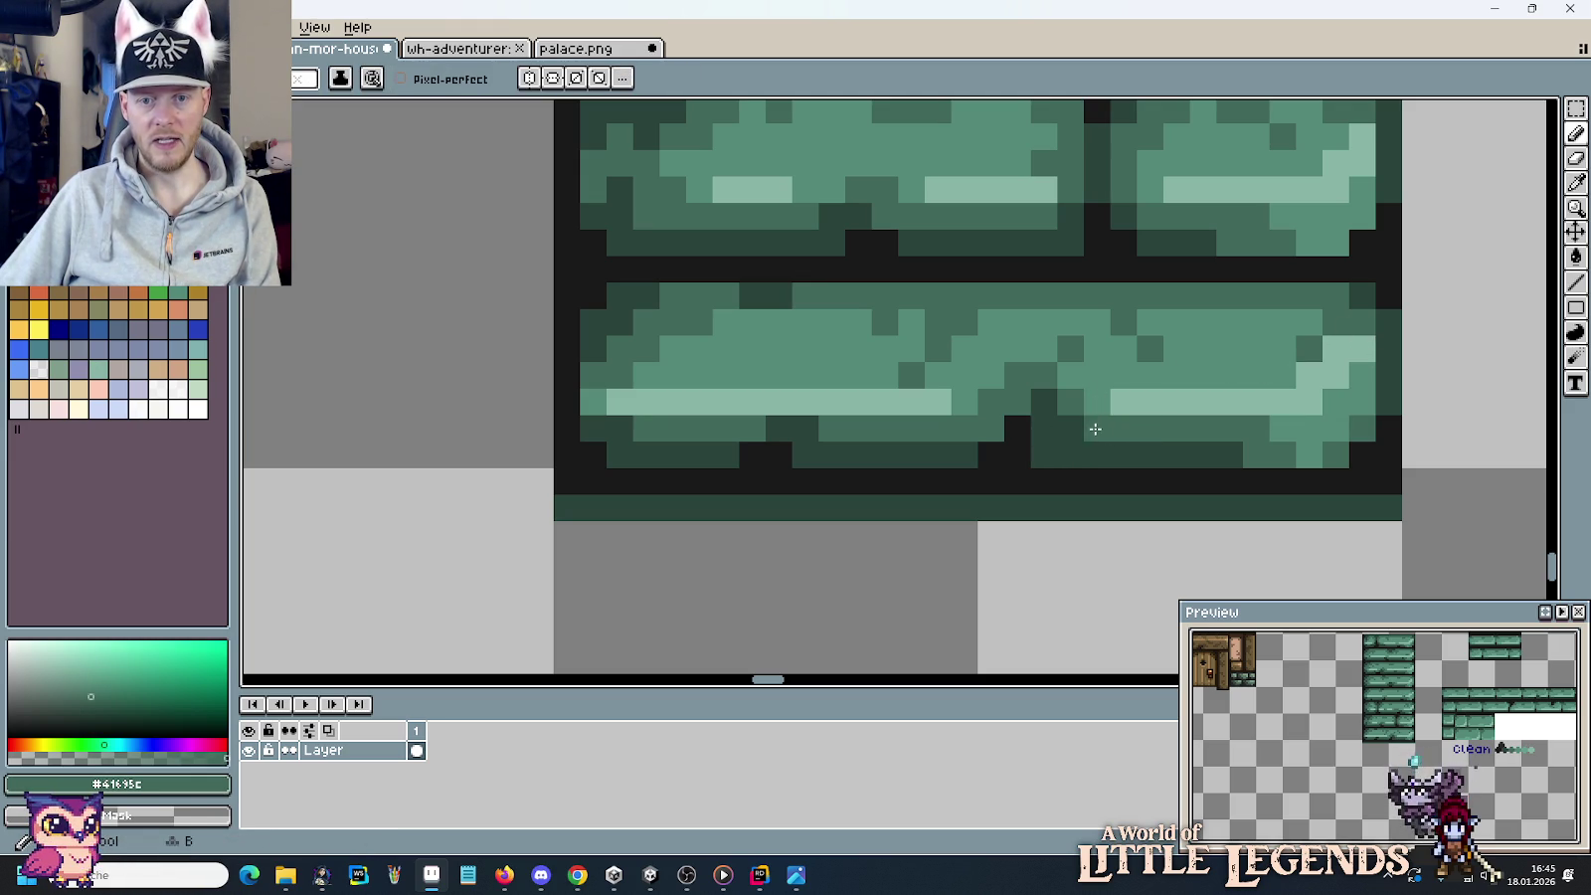
pyautogui.keyDown('alt'); pyautogui.click(1018, 428); pyautogui.keyUp('alt')
pyautogui.click(1017, 400)
pyautogui.keyDown('alt'); pyautogui.click(1002, 348); pyautogui.keyUp('alt')
pyautogui.moveTo(1017, 375); pyautogui.dragTo(1058, 373)
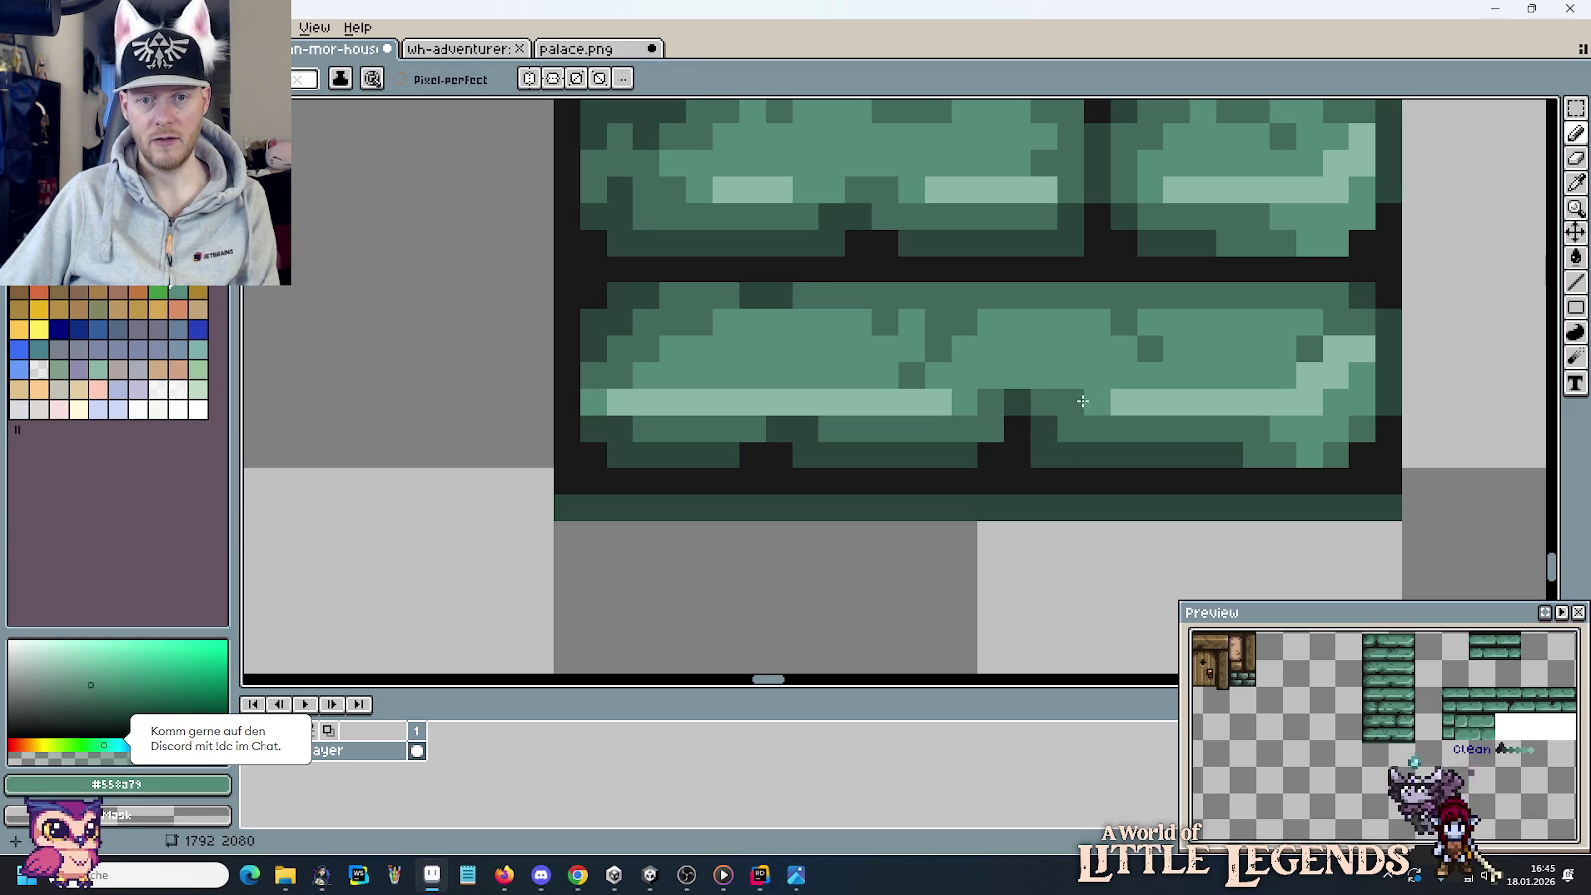
pyautogui.keyDown('alt'); pyautogui.click(1046, 396); pyautogui.keyUp('alt')
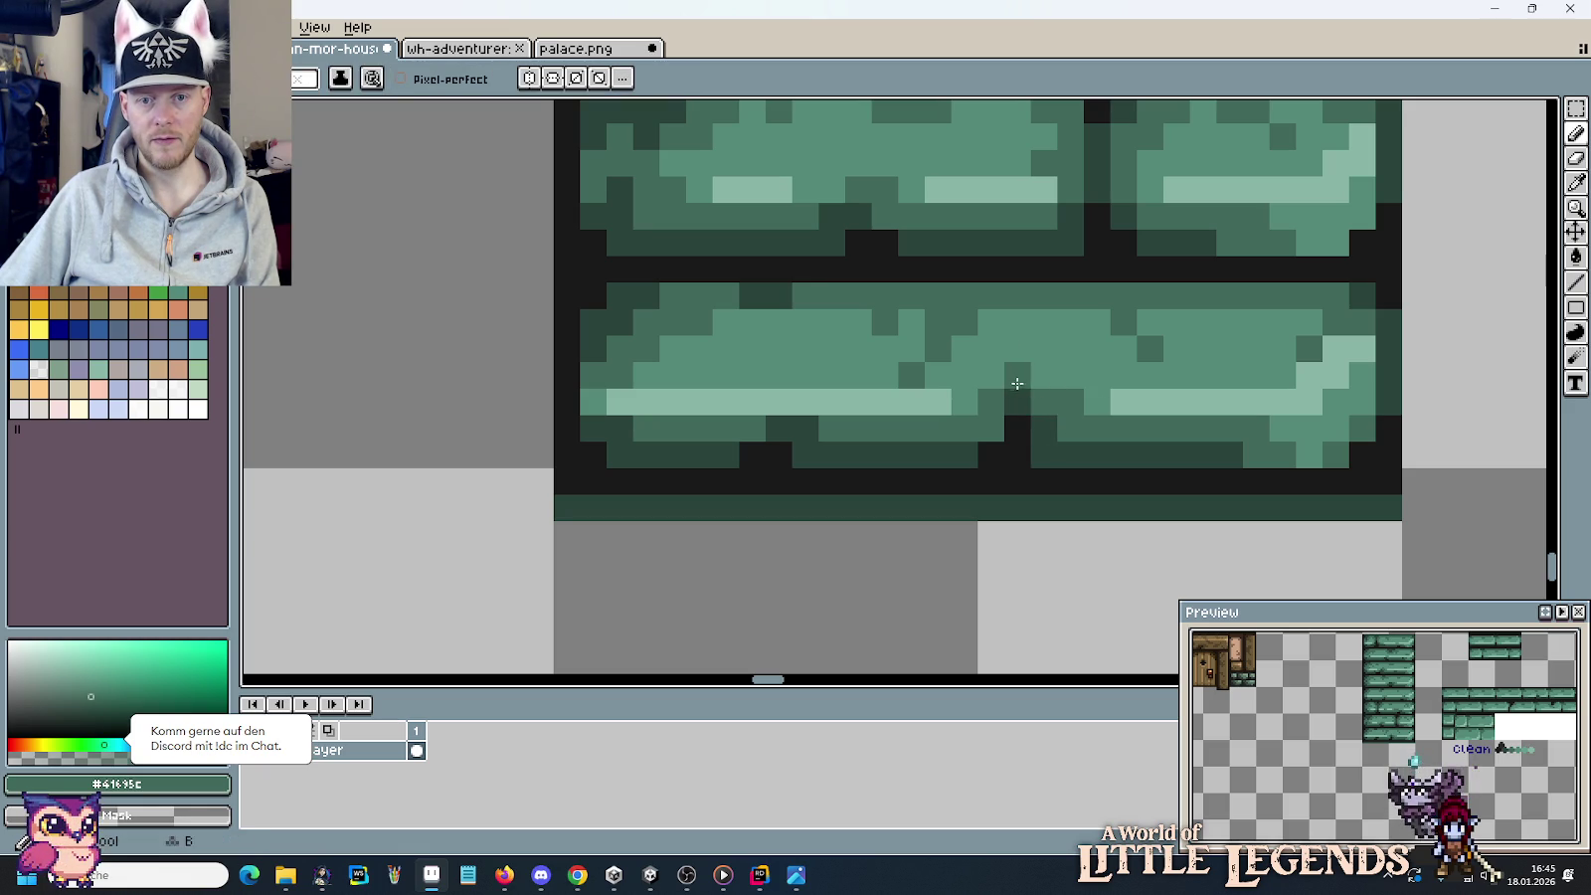
# Select and delete the small loose brick piece beside the column tile.
pyautogui.scroll(-3, 1124, 474)
pyautogui.moveTo(1231, 468); pyautogui.dragTo(1112, 508)
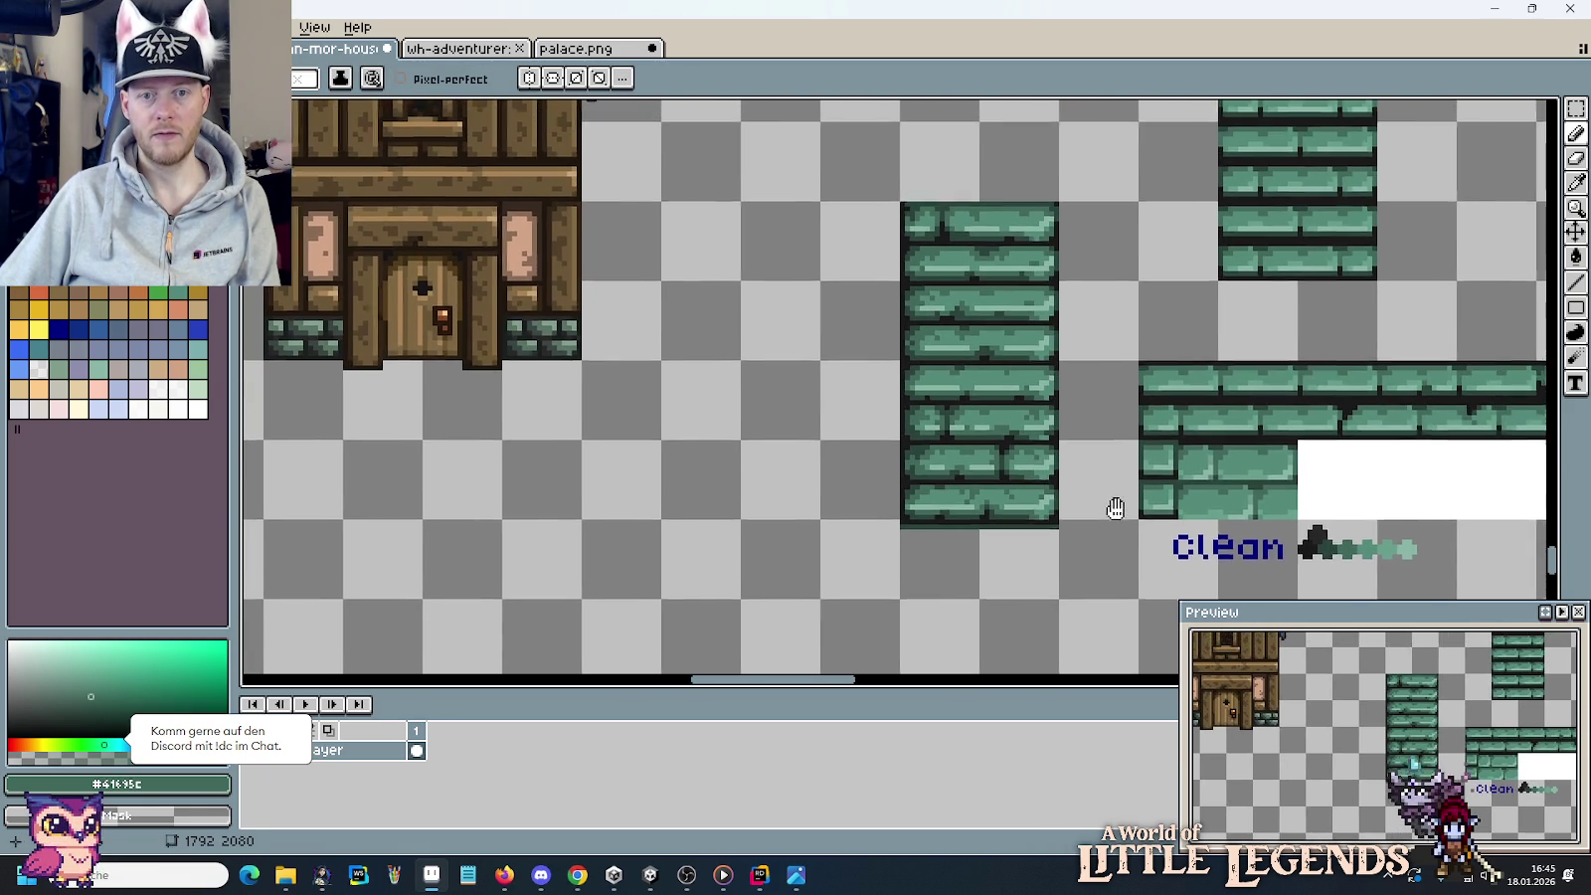
pyautogui.scroll(-3, 1110, 509)
pyautogui.scroll(3, 1110, 508)
pyautogui.scroll(-1, 1110, 509)
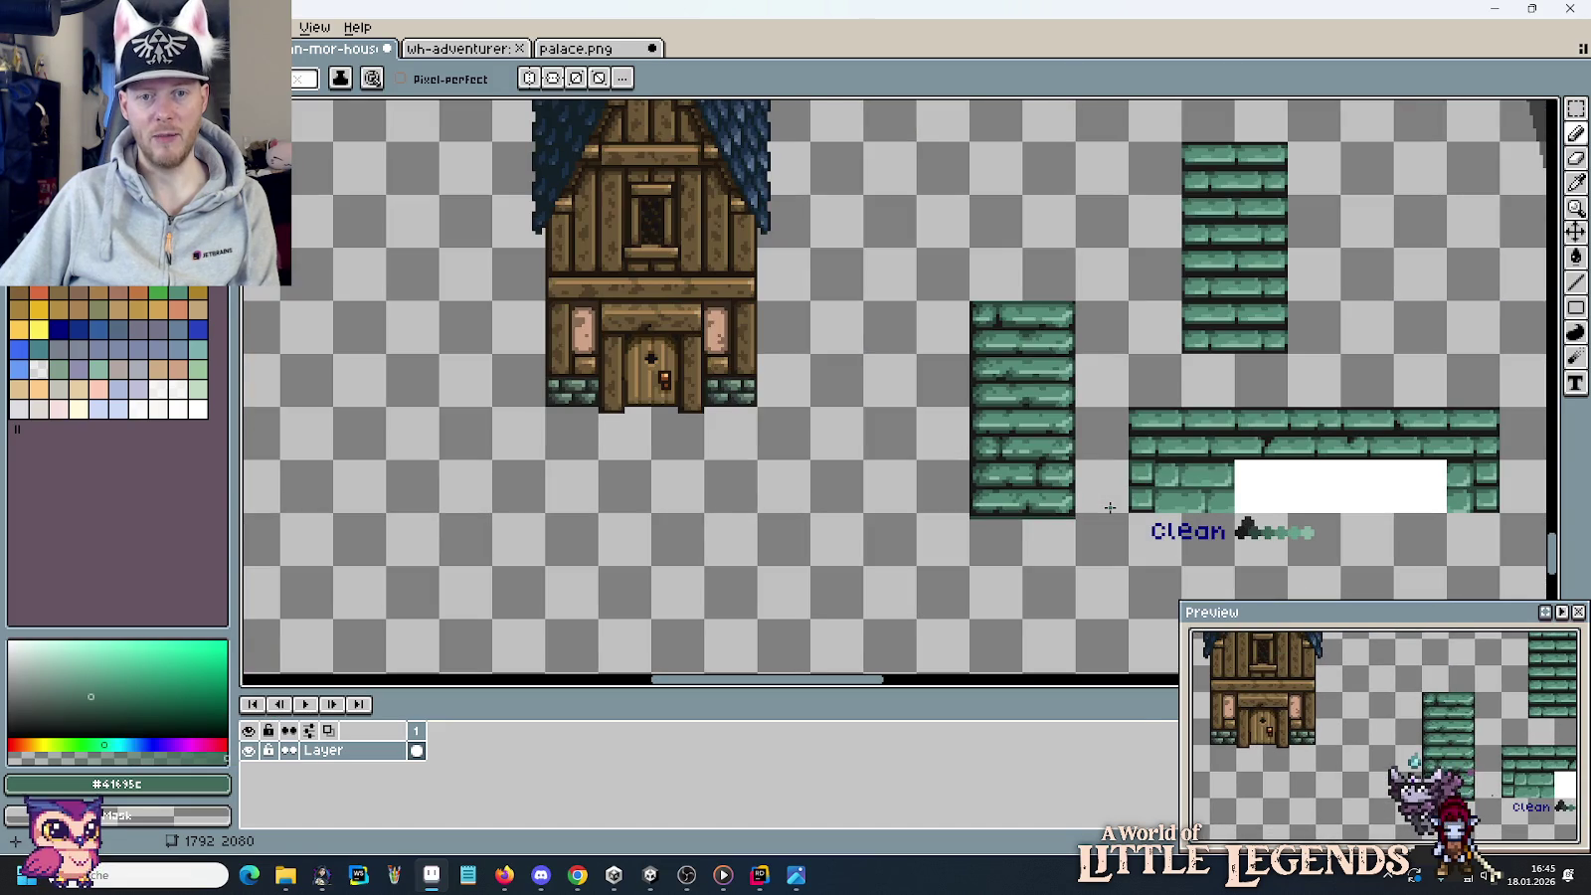
pyautogui.press('m')
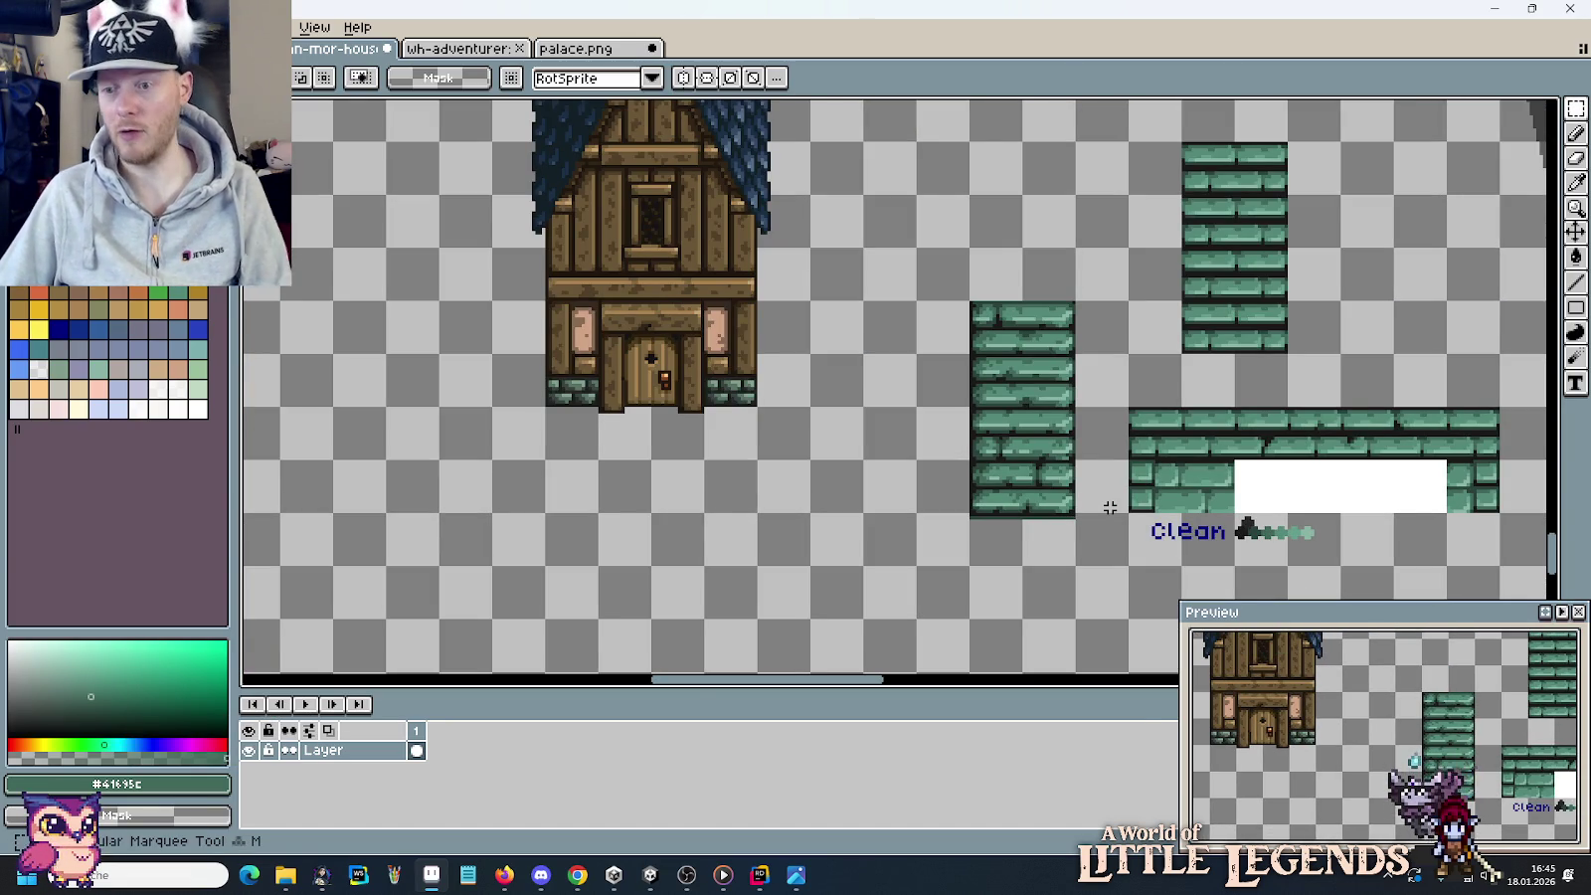
pyautogui.moveTo(1076, 567); pyautogui.dragTo(970, 301)
pyautogui.scroll(-1, 1079, 378)
pyautogui.moveTo(1114, 384); pyautogui.dragTo(1032, 350)
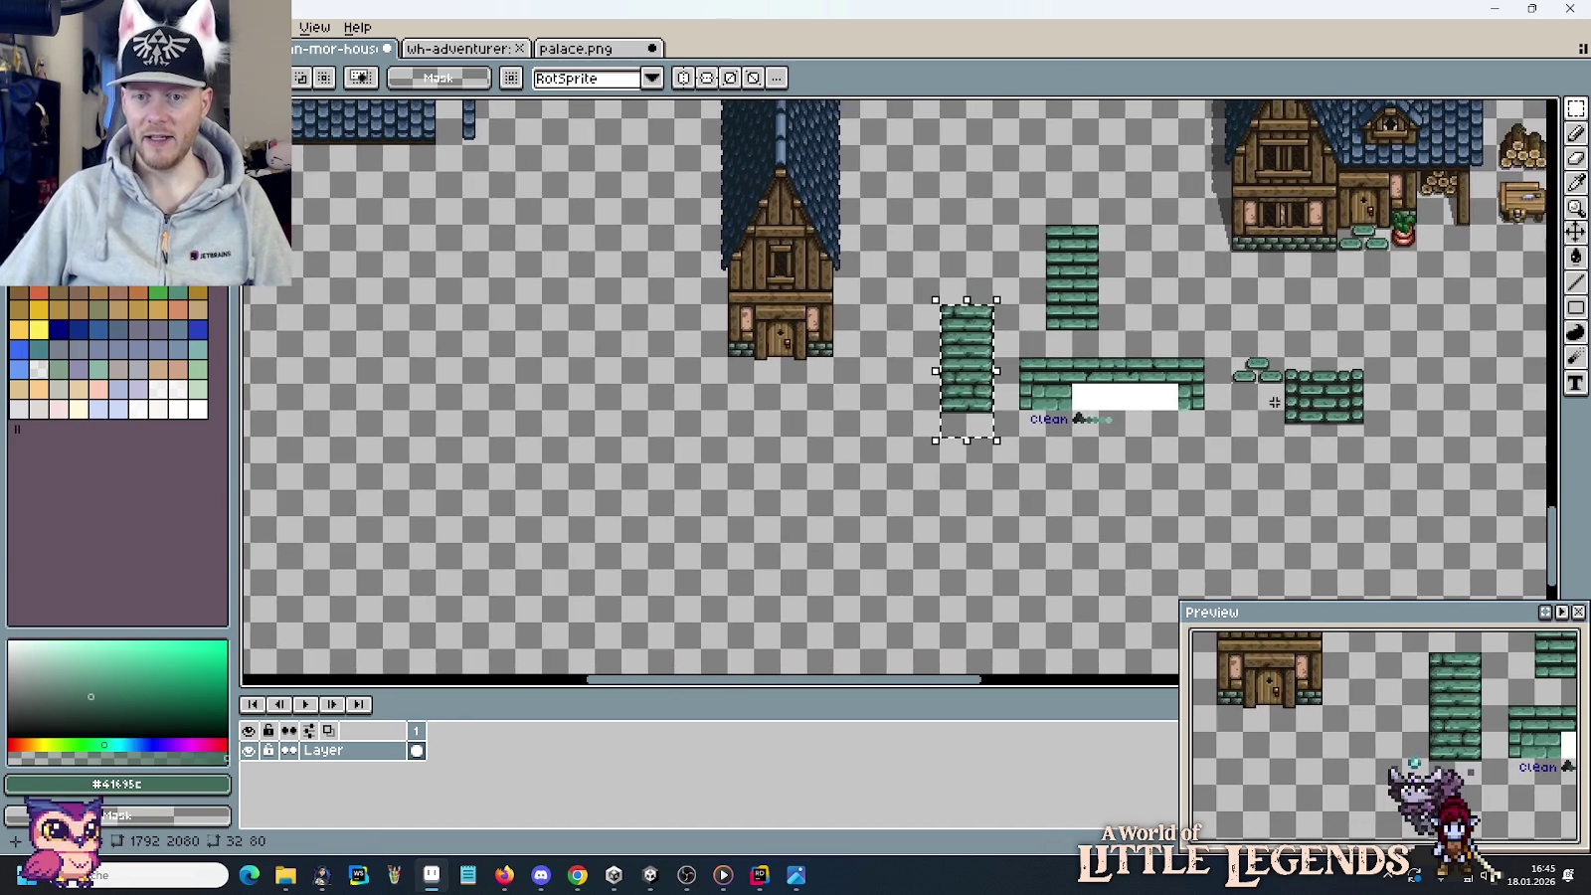
pyautogui.moveTo(1364, 462); pyautogui.dragTo(1238, 363)
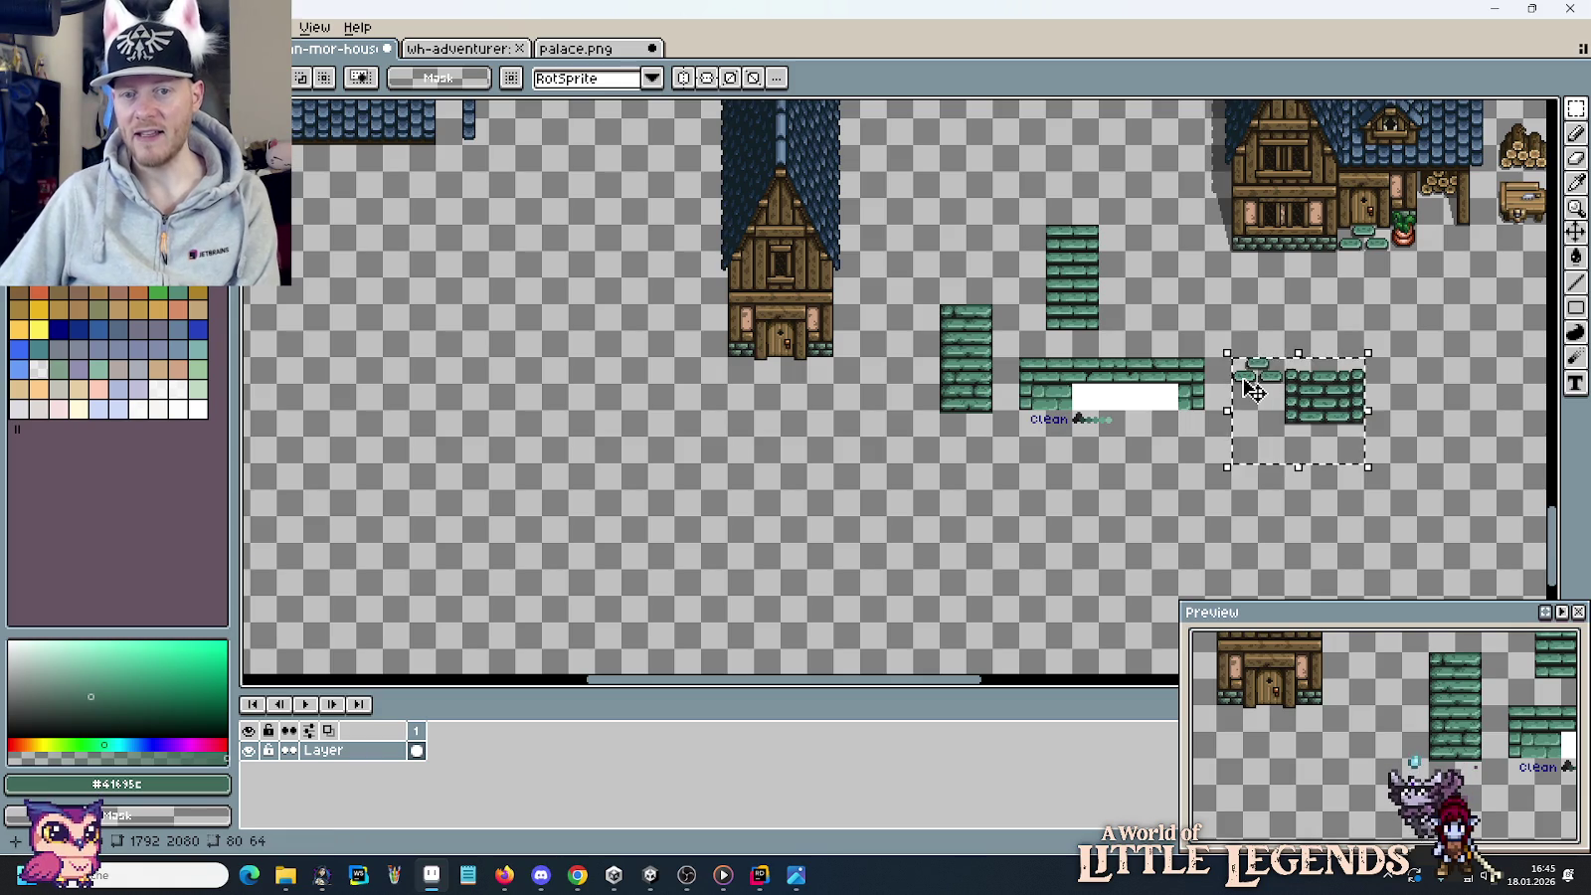
pyautogui.press('Delete')
# Delete the Clean ramp under the wall strip and bring up medieval-houses-1024x512.jpg.
pyautogui.scroll(2, 1215, 458)
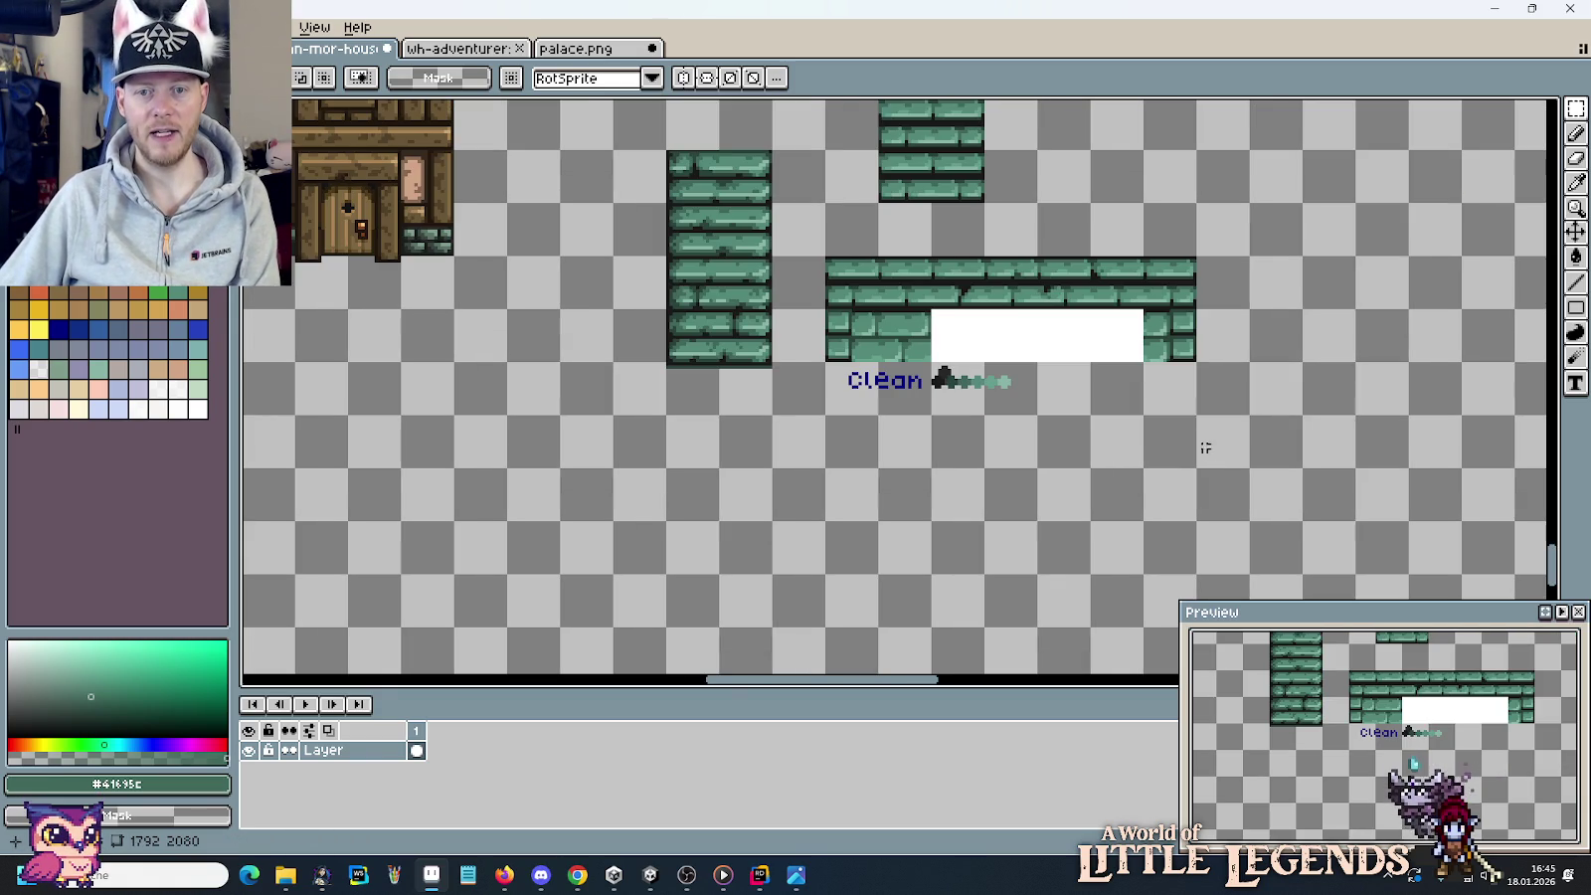
pyautogui.moveTo(1040, 415)
pyautogui.mouseDown()
pyautogui.moveTo(828, 358)
pyautogui.moveTo(1074, 575)
pyautogui.mouseUp()
pyautogui.press('Delete')
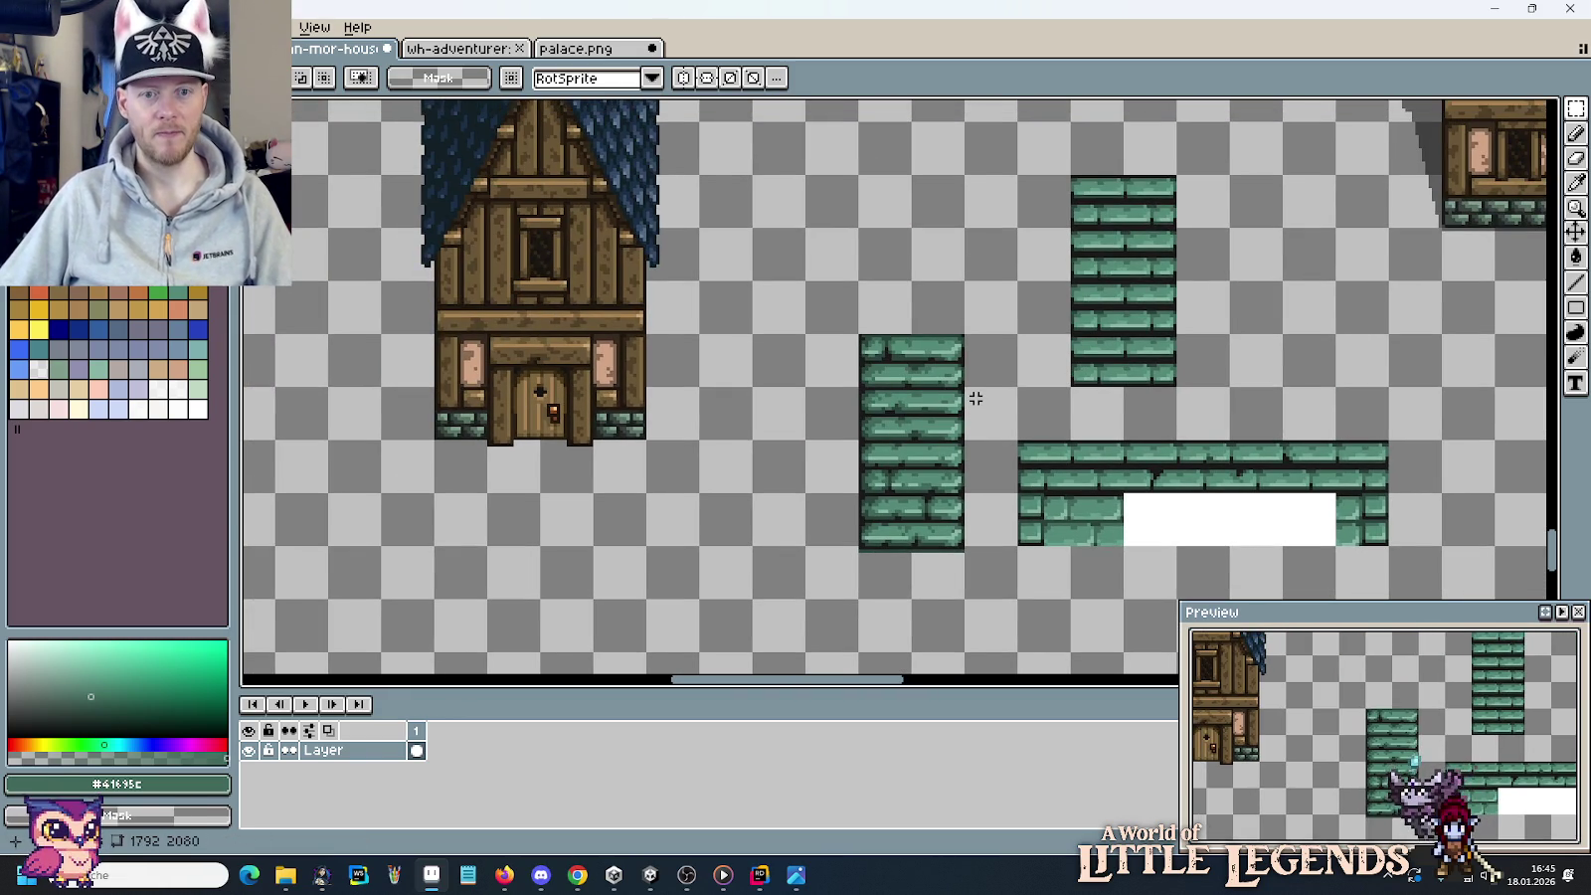
pyautogui.hotkey('alt', 'Tab')
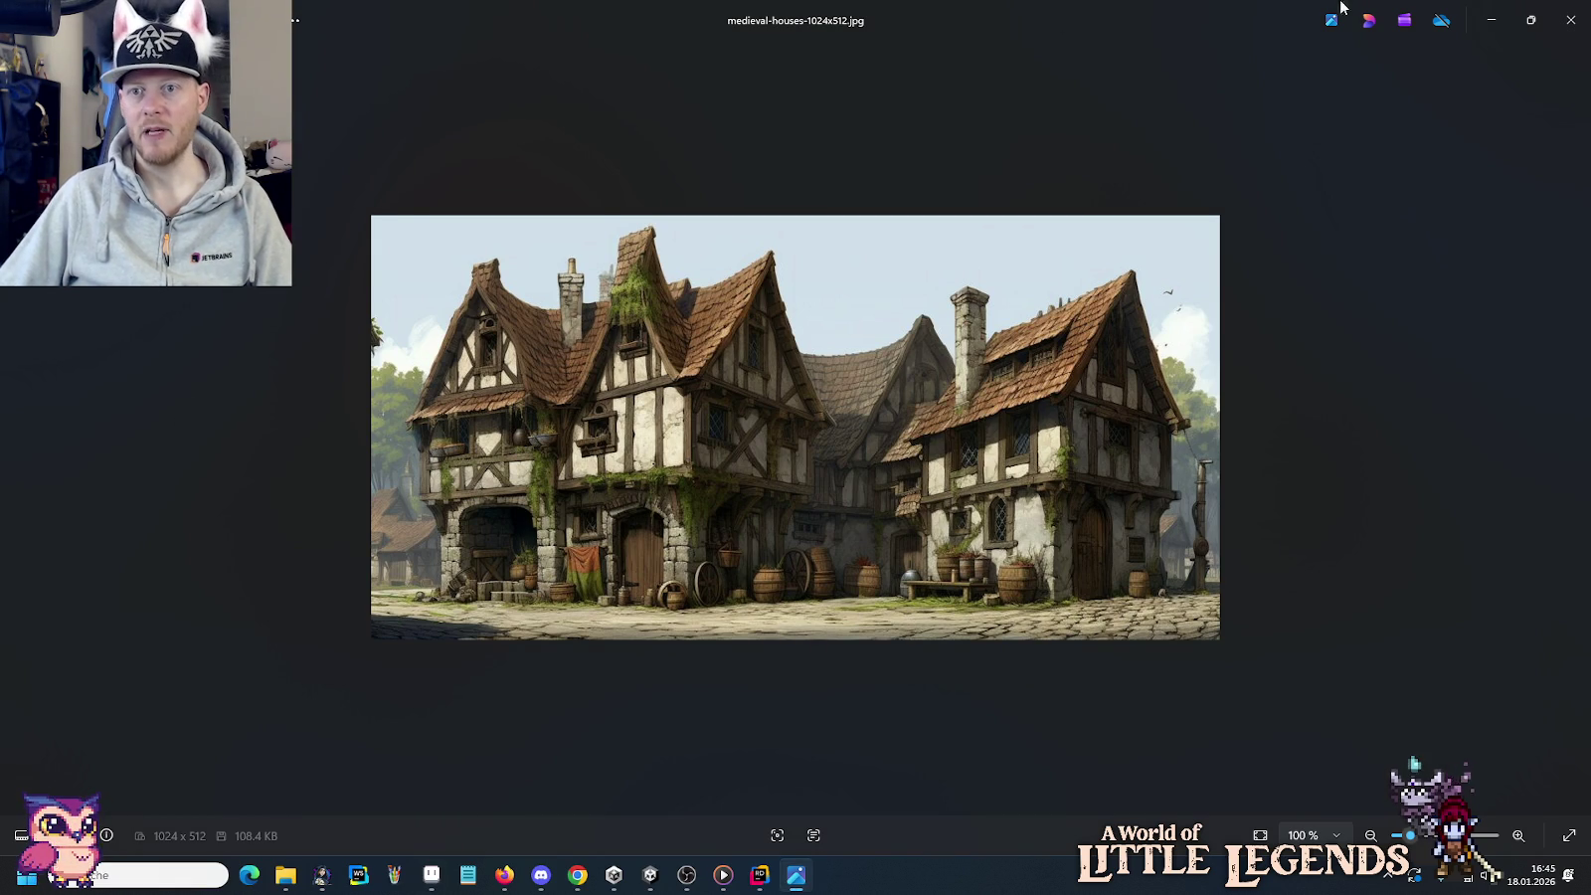
# Open the model-village-miniature-houses.jpg reference from the artwork buildings samples folder.
pyautogui.click(1570, 20)
pyautogui.moveTo(287, 875)
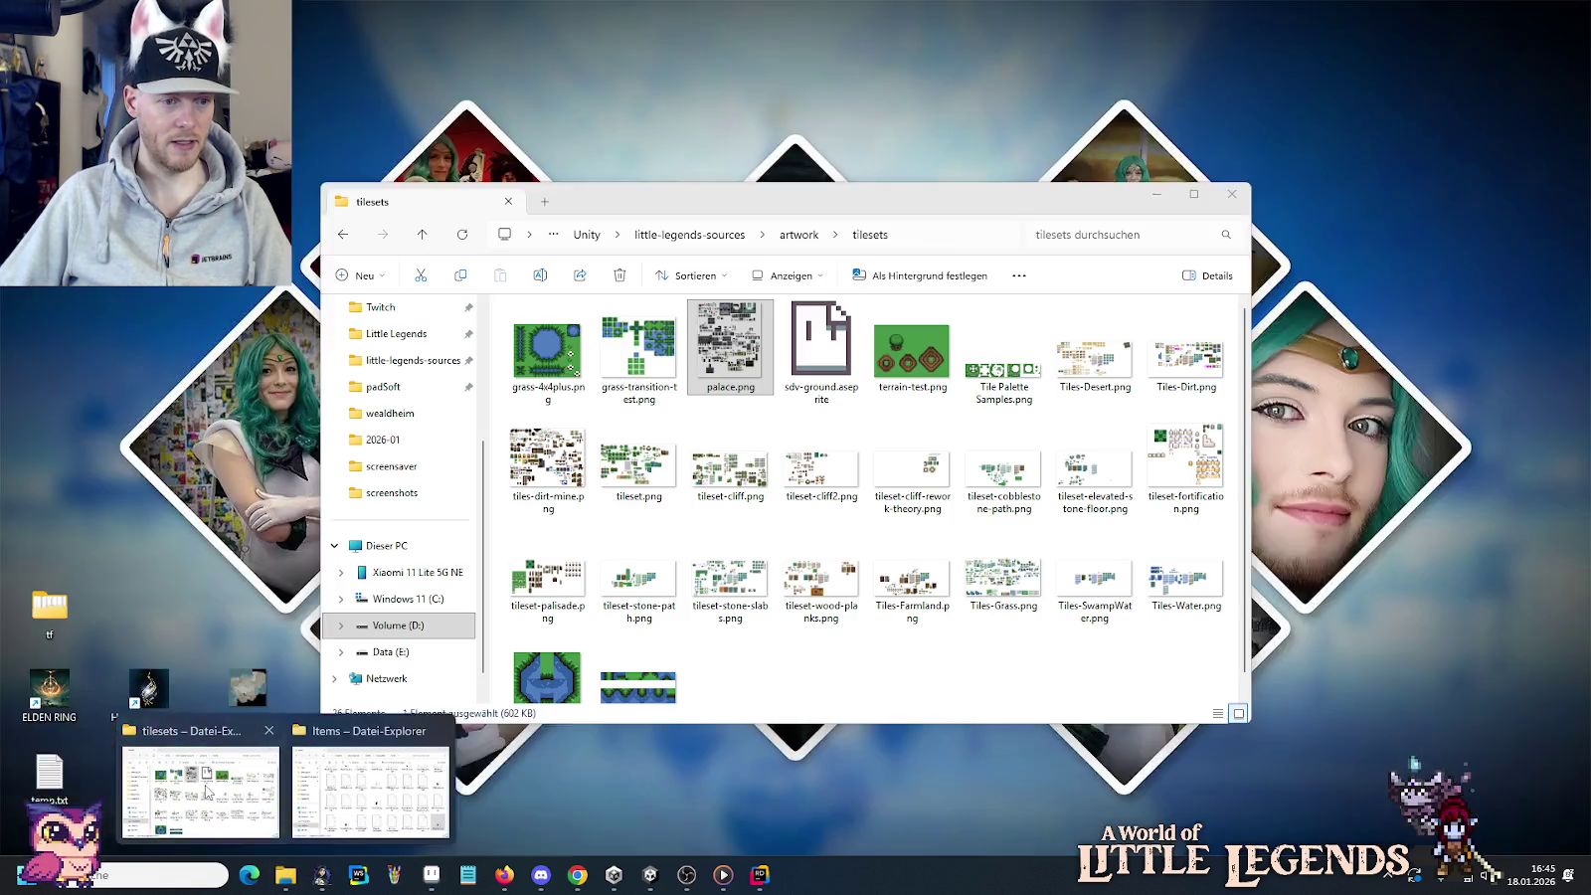
pyautogui.click(199, 796)
pyautogui.hotkey('alt', 'Up')
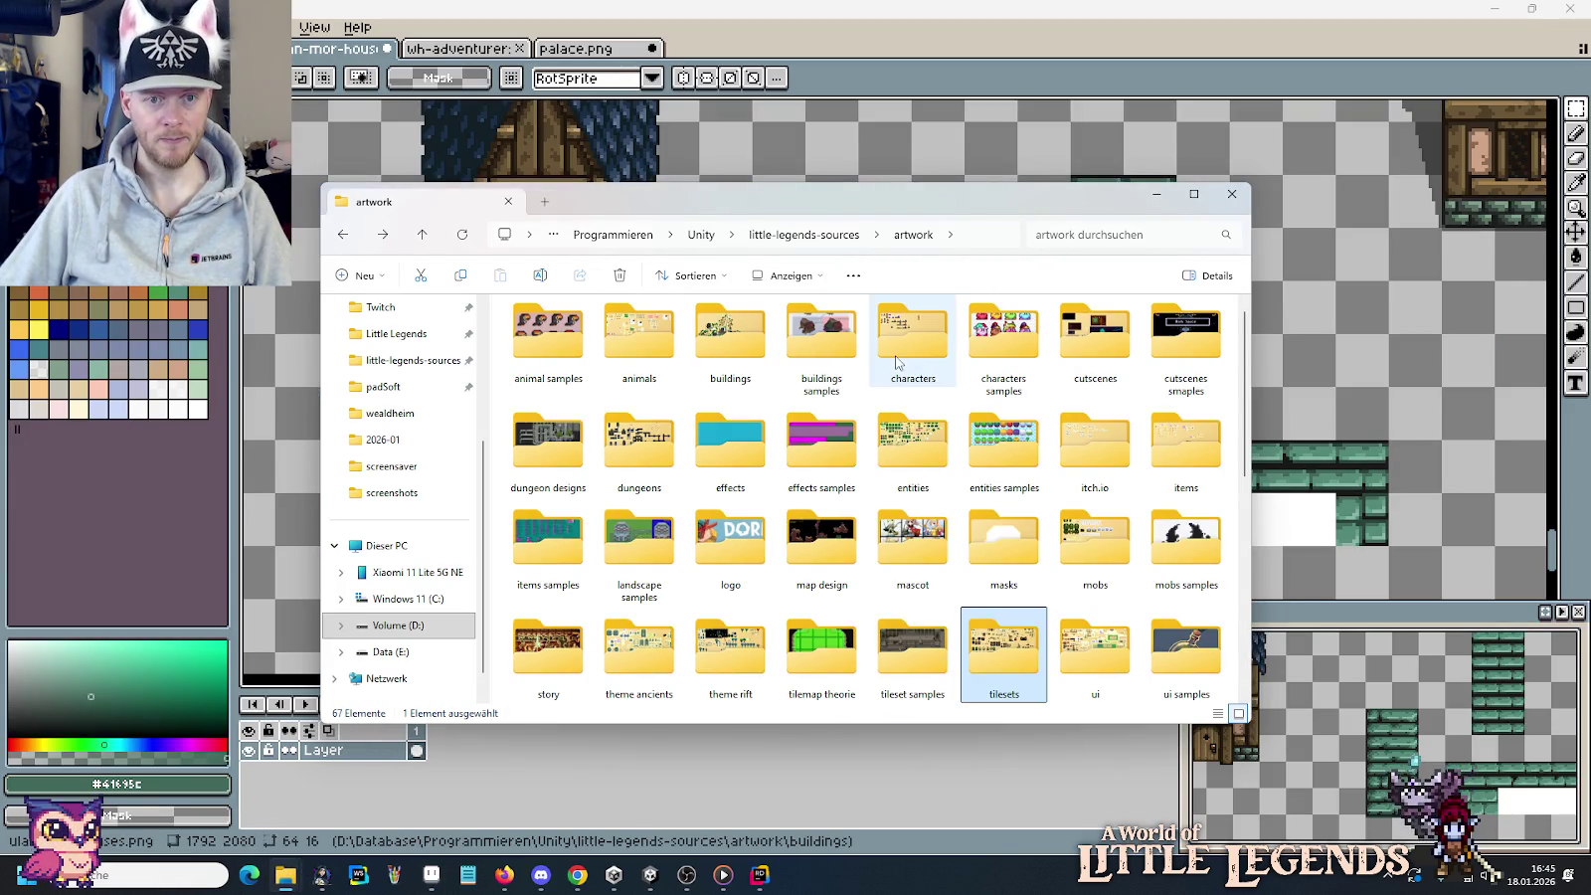
pyautogui.doubleClick(826, 341)
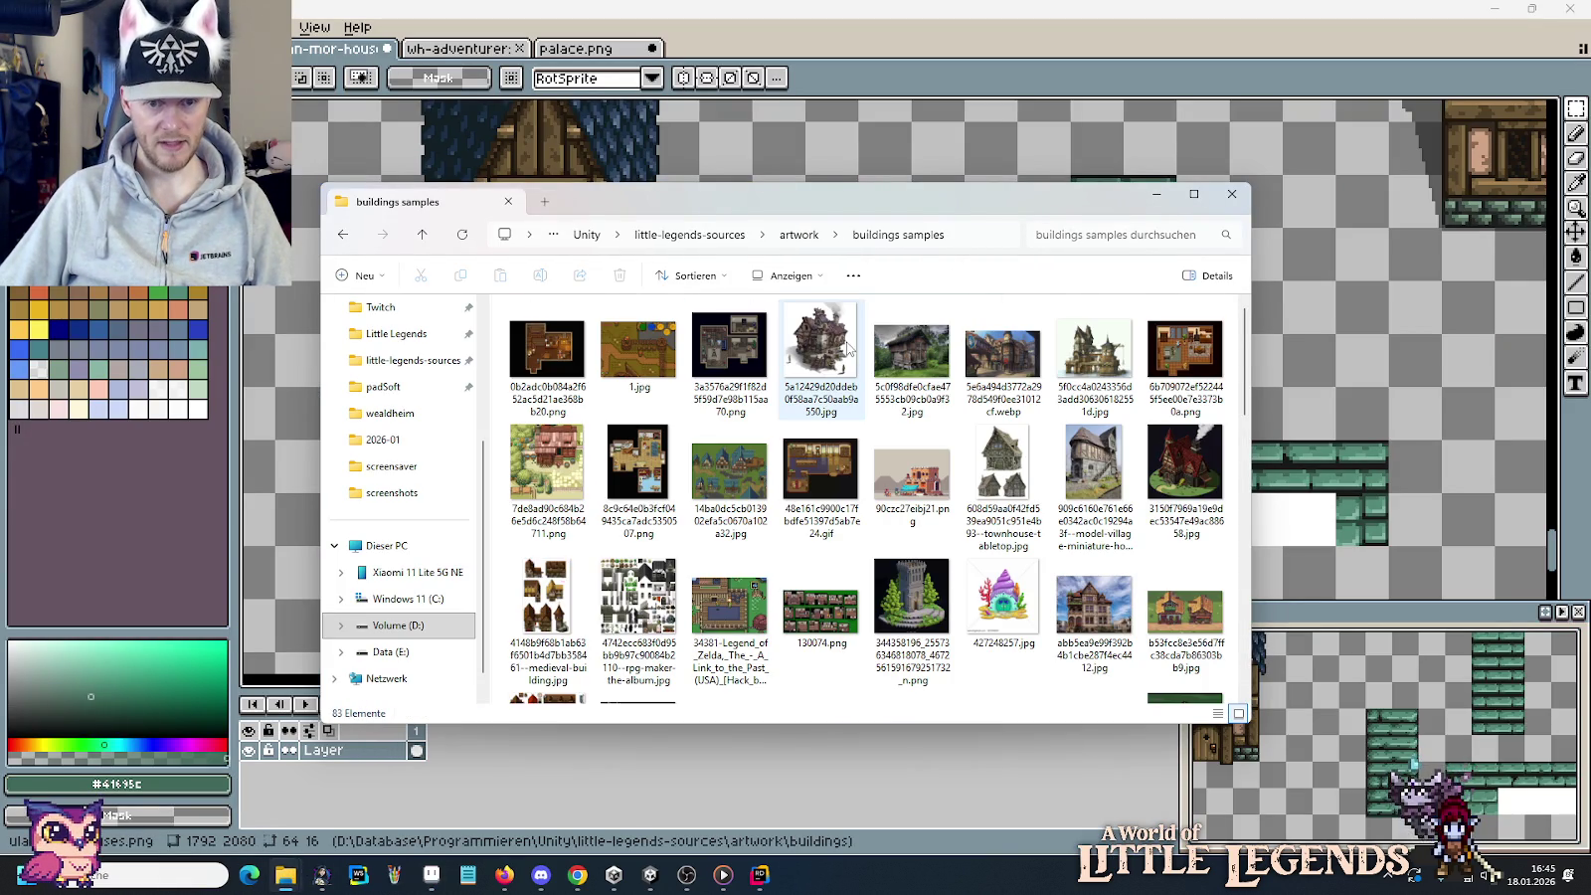
pyautogui.doubleClick(1094, 463)
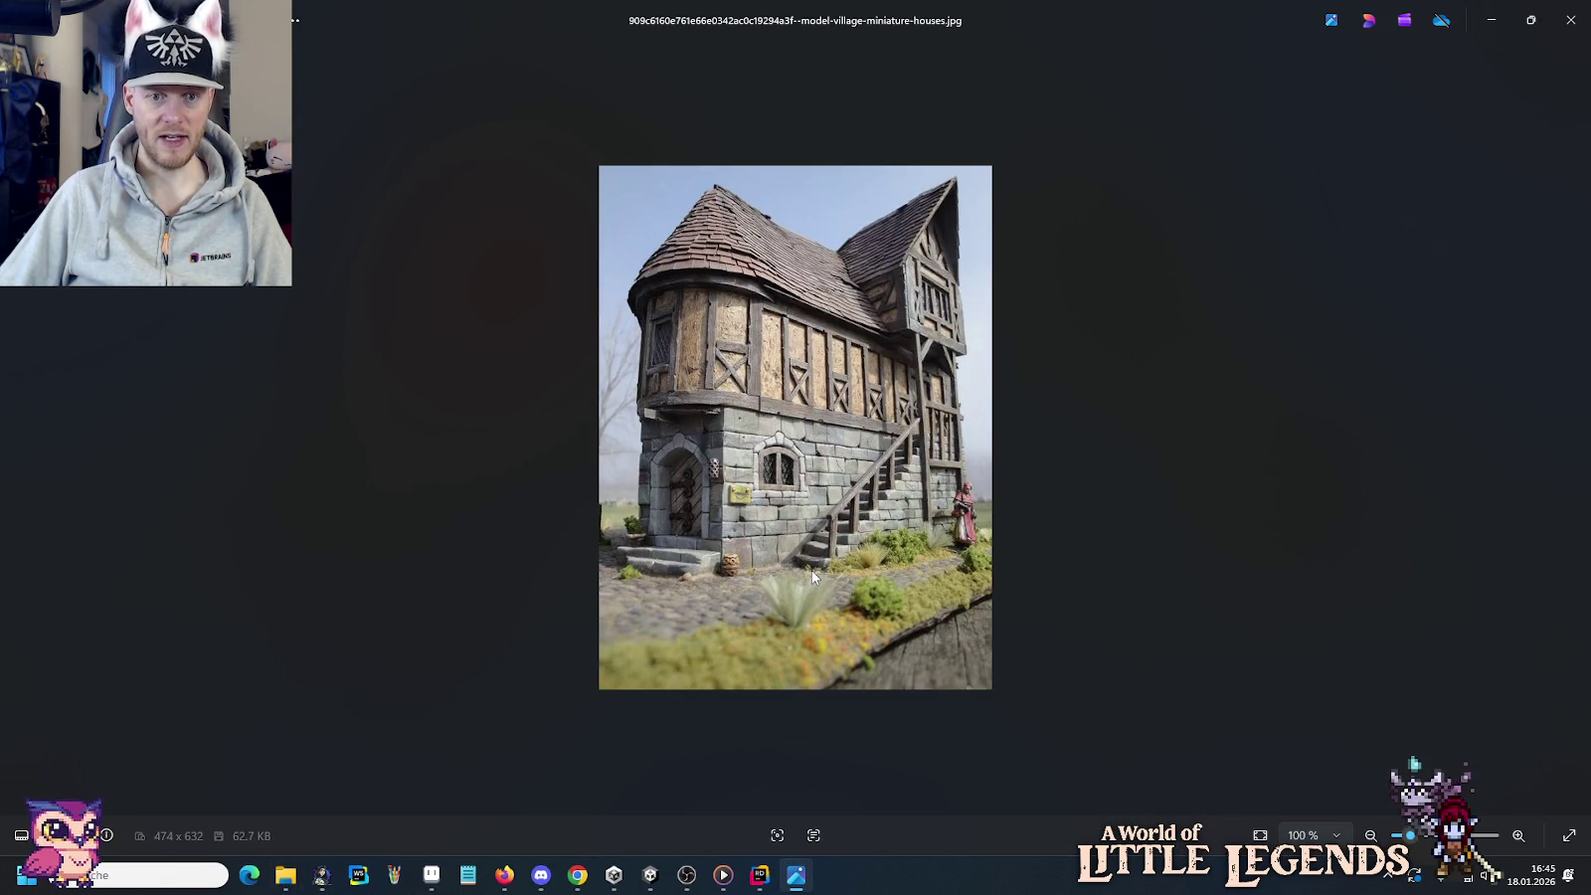
# Return to the Aseprite house tileset and close the stray blank Notepad window.
pyautogui.hotkey('alt', 'Tab')
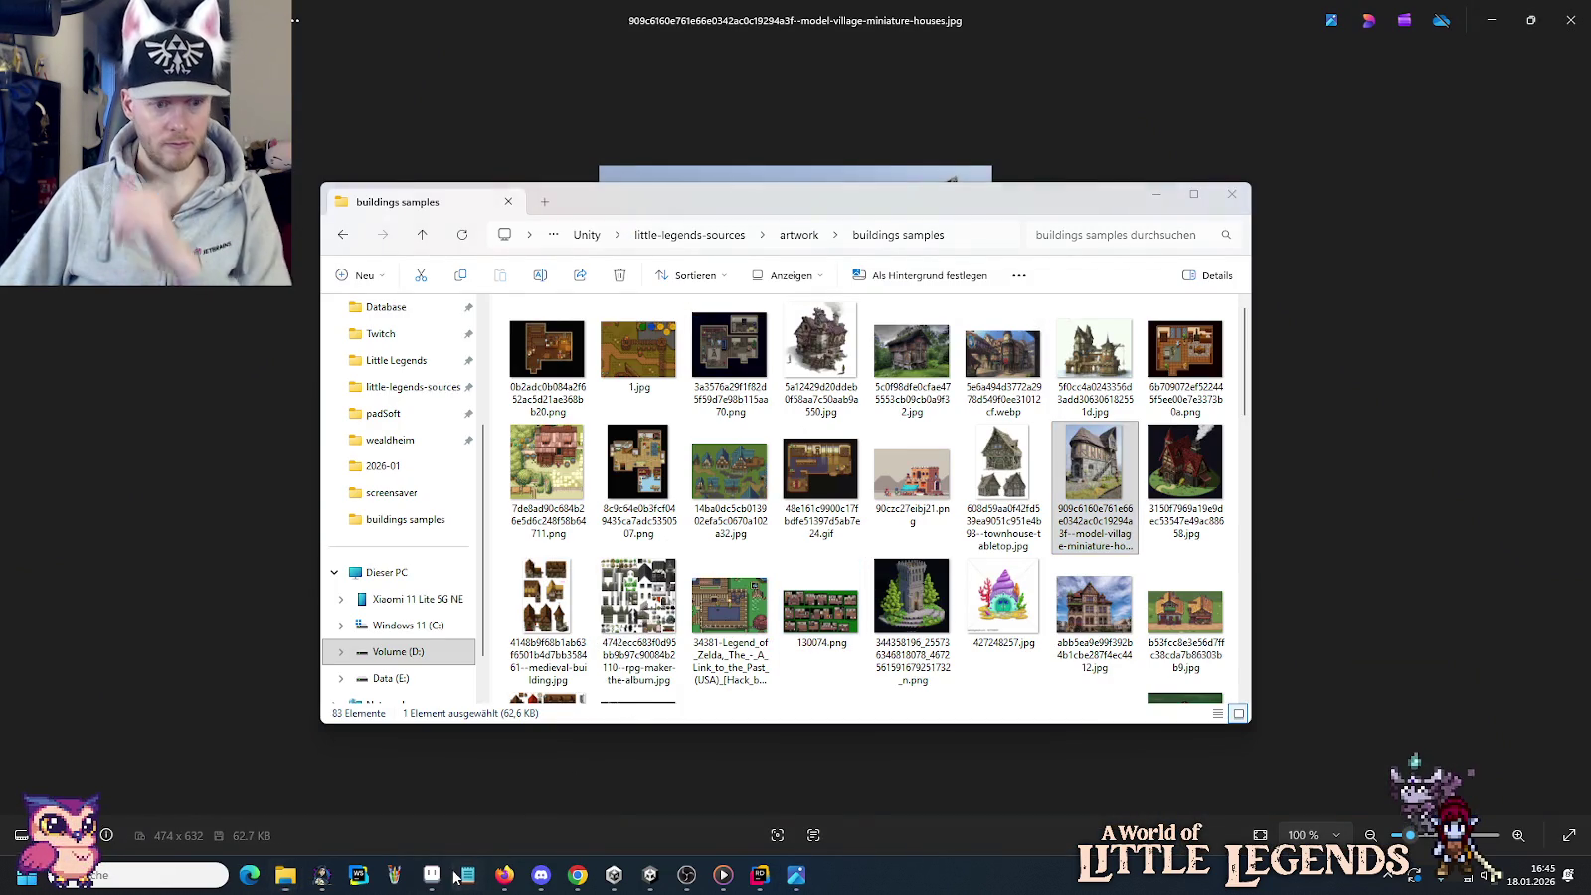
pyautogui.click(431, 876)
pyautogui.click(466, 875)
pyautogui.click(467, 876)
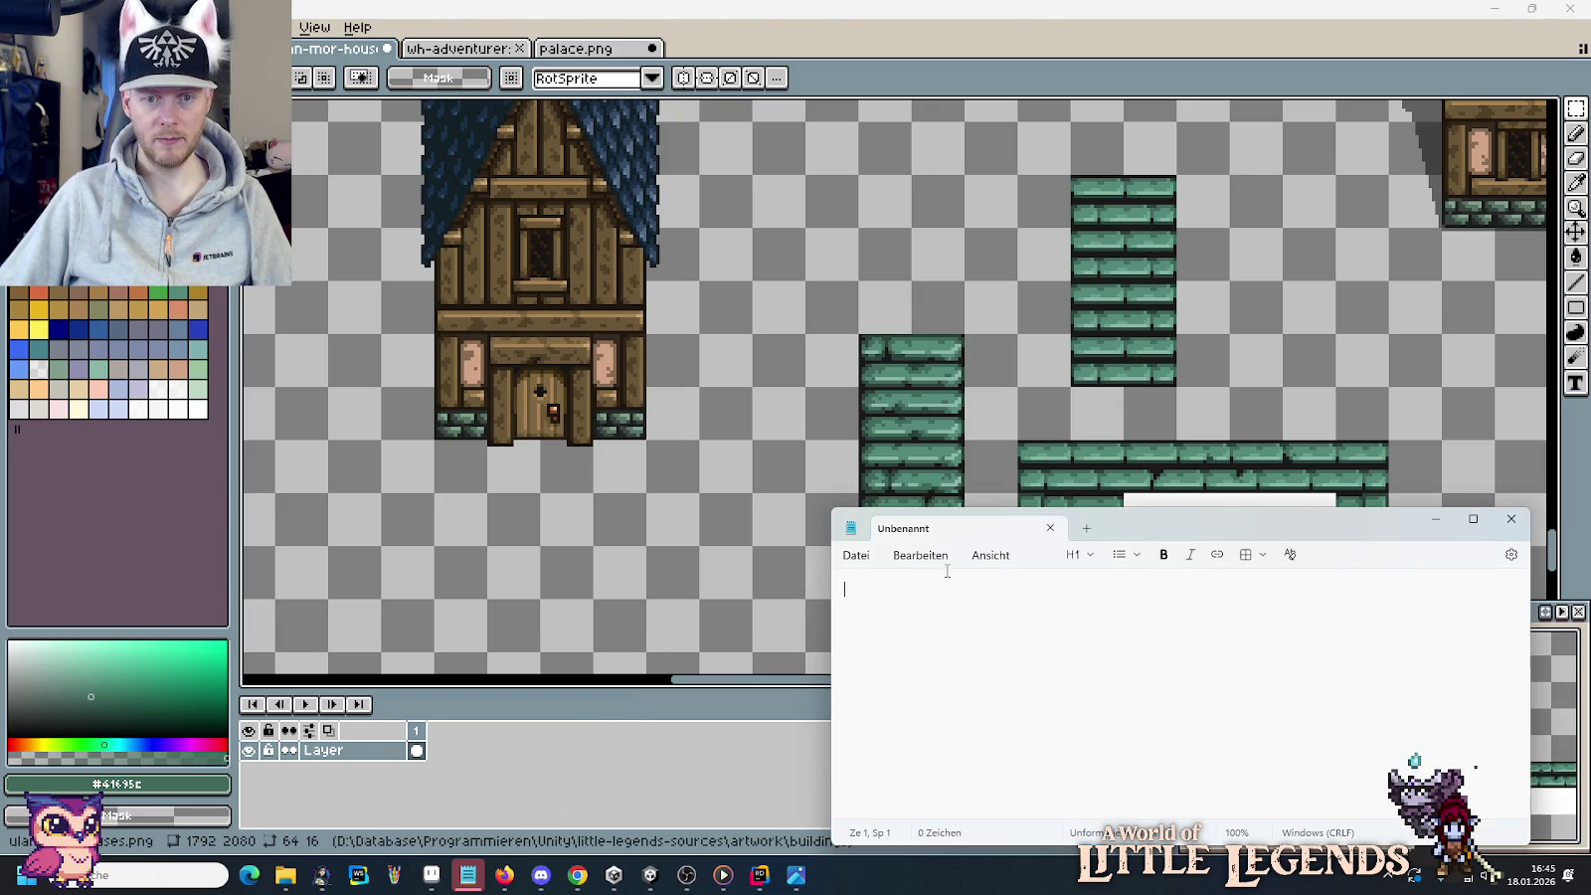
pyautogui.click(1051, 528)
# Reposition the tall timber house on the tileset.
pyautogui.scroll(-2, 829, 503)
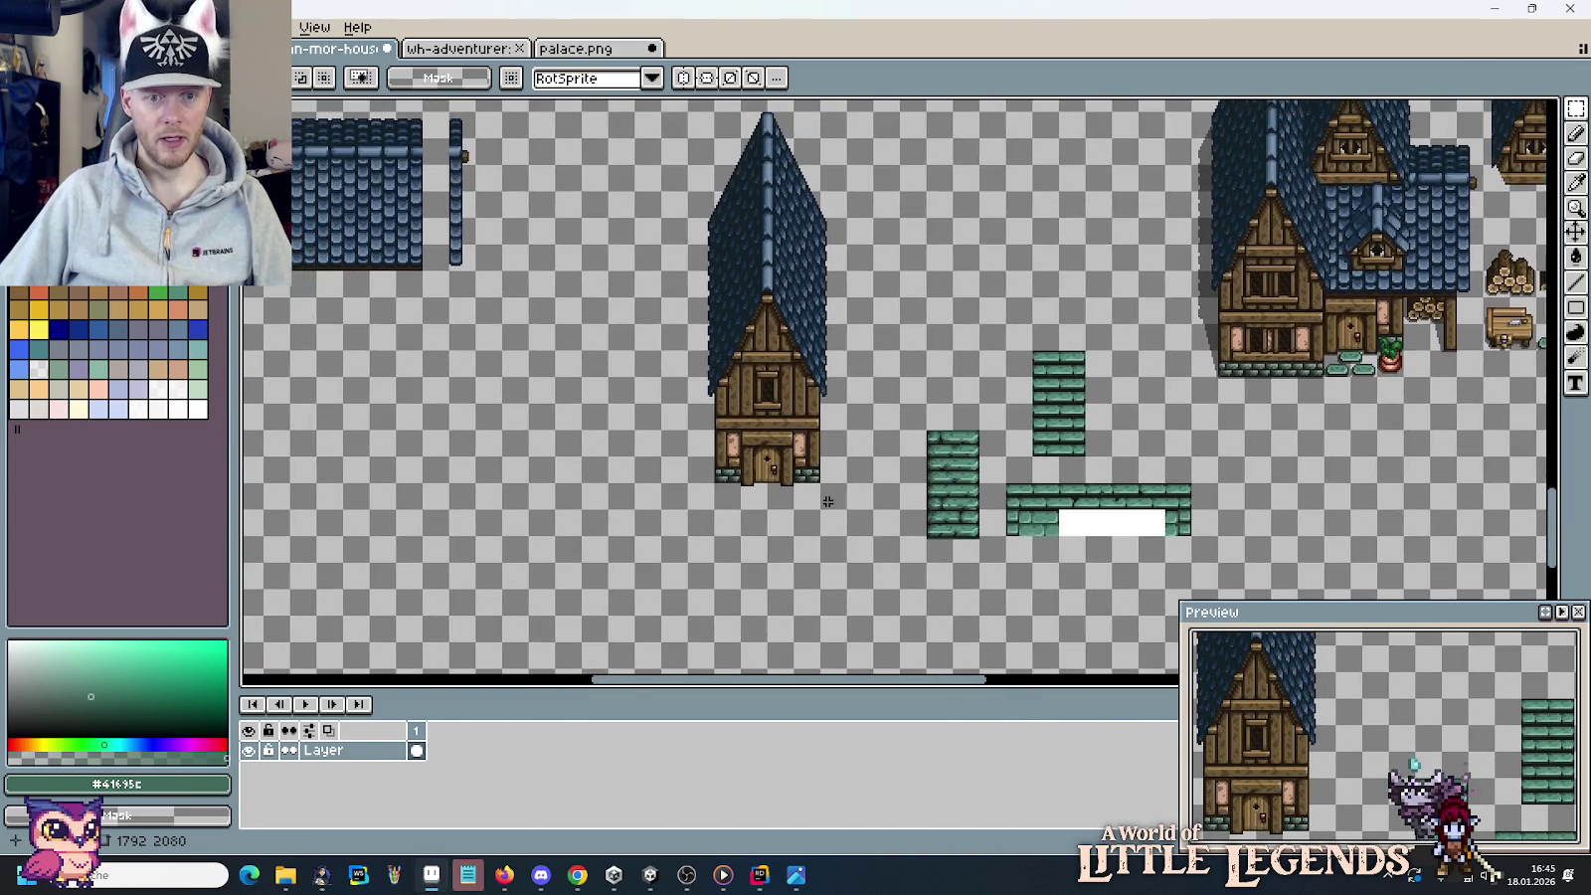
pyautogui.moveTo(829, 503); pyautogui.dragTo(731, 133)
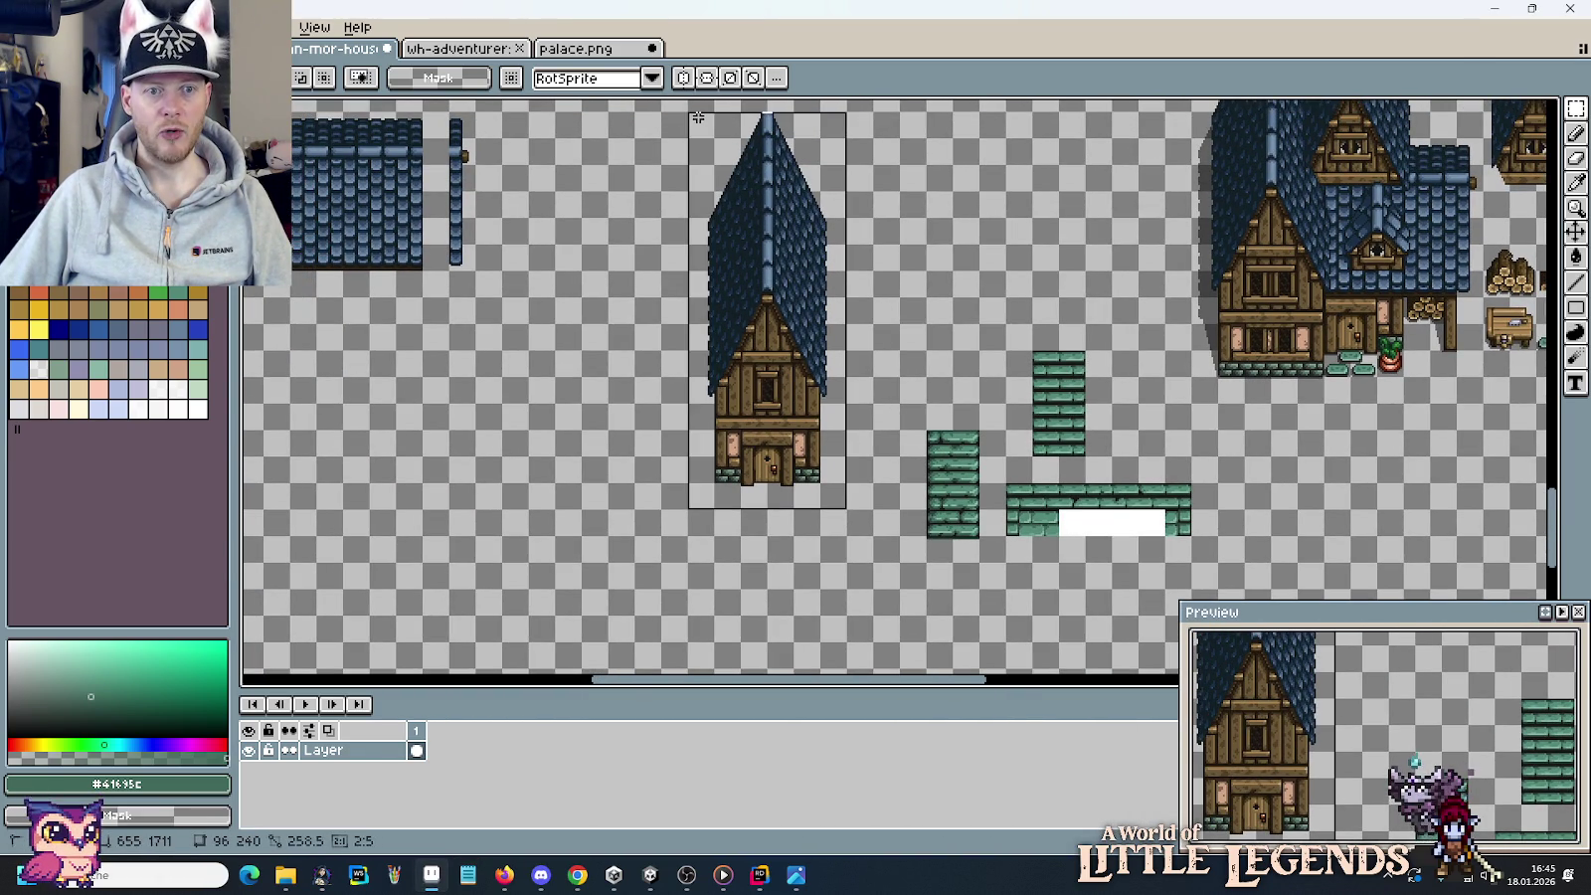
pyautogui.moveTo(809, 312)
pyautogui.mouseDown()
pyautogui.moveTo(517, 684)
pyautogui.moveTo(489, 436)
pyautogui.mouseUp()
pyautogui.scroll(2, 855, 431)
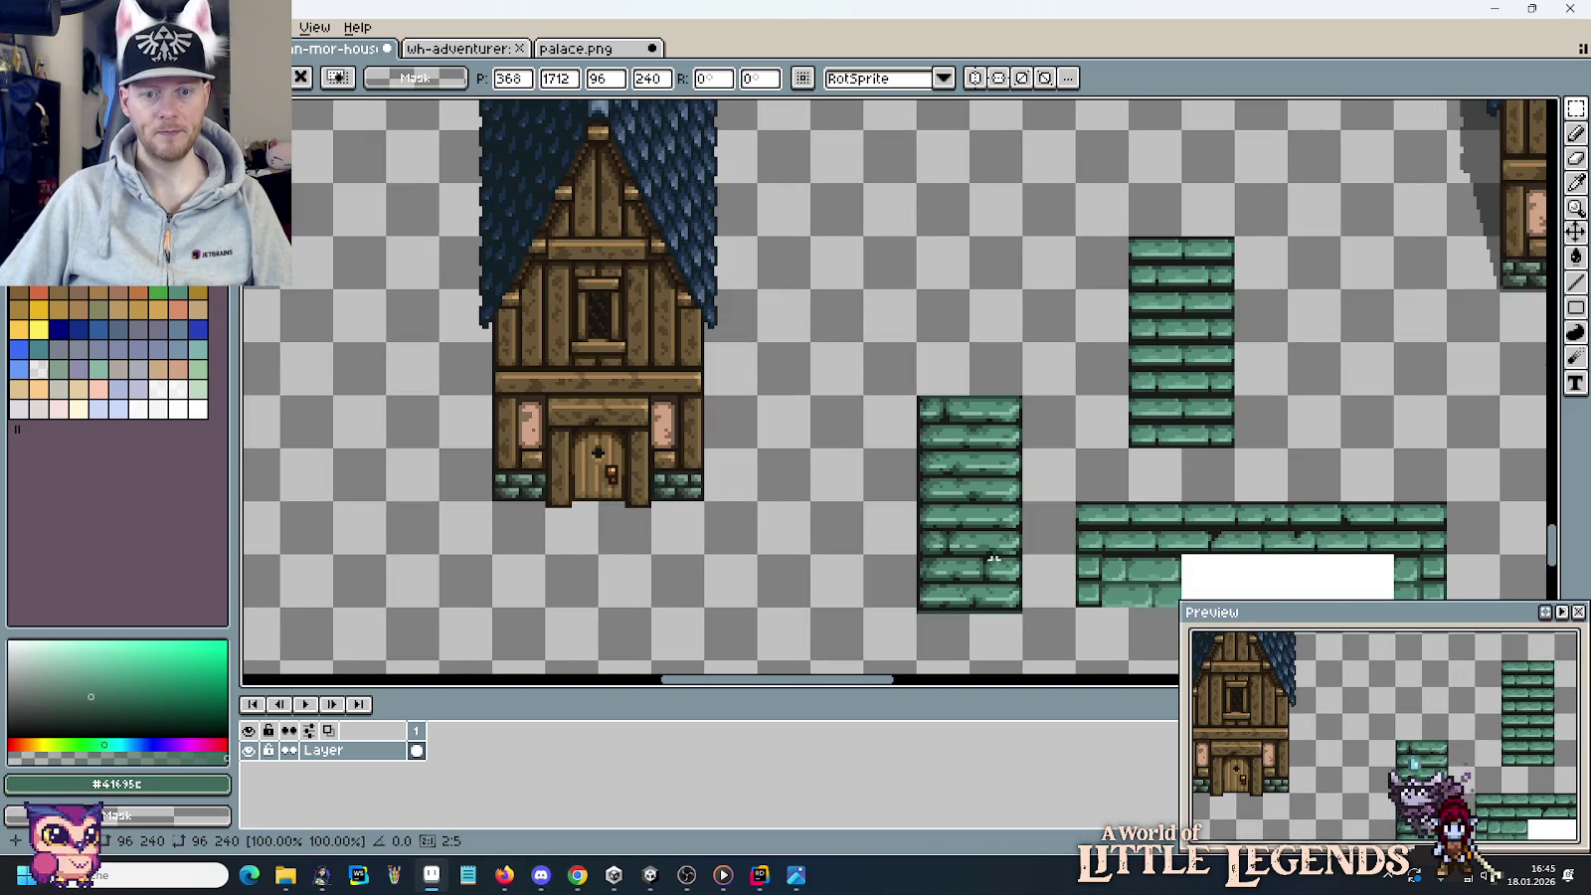
# Place a copy of the green brick column beside the tall house.
pyautogui.moveTo(913, 391); pyautogui.dragTo(1027, 664)
pyautogui.moveTo(999, 516)
pyautogui.mouseDown()
pyautogui.moveTo(1349, 330)
pyautogui.moveTo(1360, 358)
pyautogui.moveTo(923, 369)
pyautogui.moveTo(856, 397)
pyautogui.moveTo(857, 320)
pyautogui.moveTo(863, 355)
pyautogui.moveTo(865, 336)
pyautogui.mouseUp()
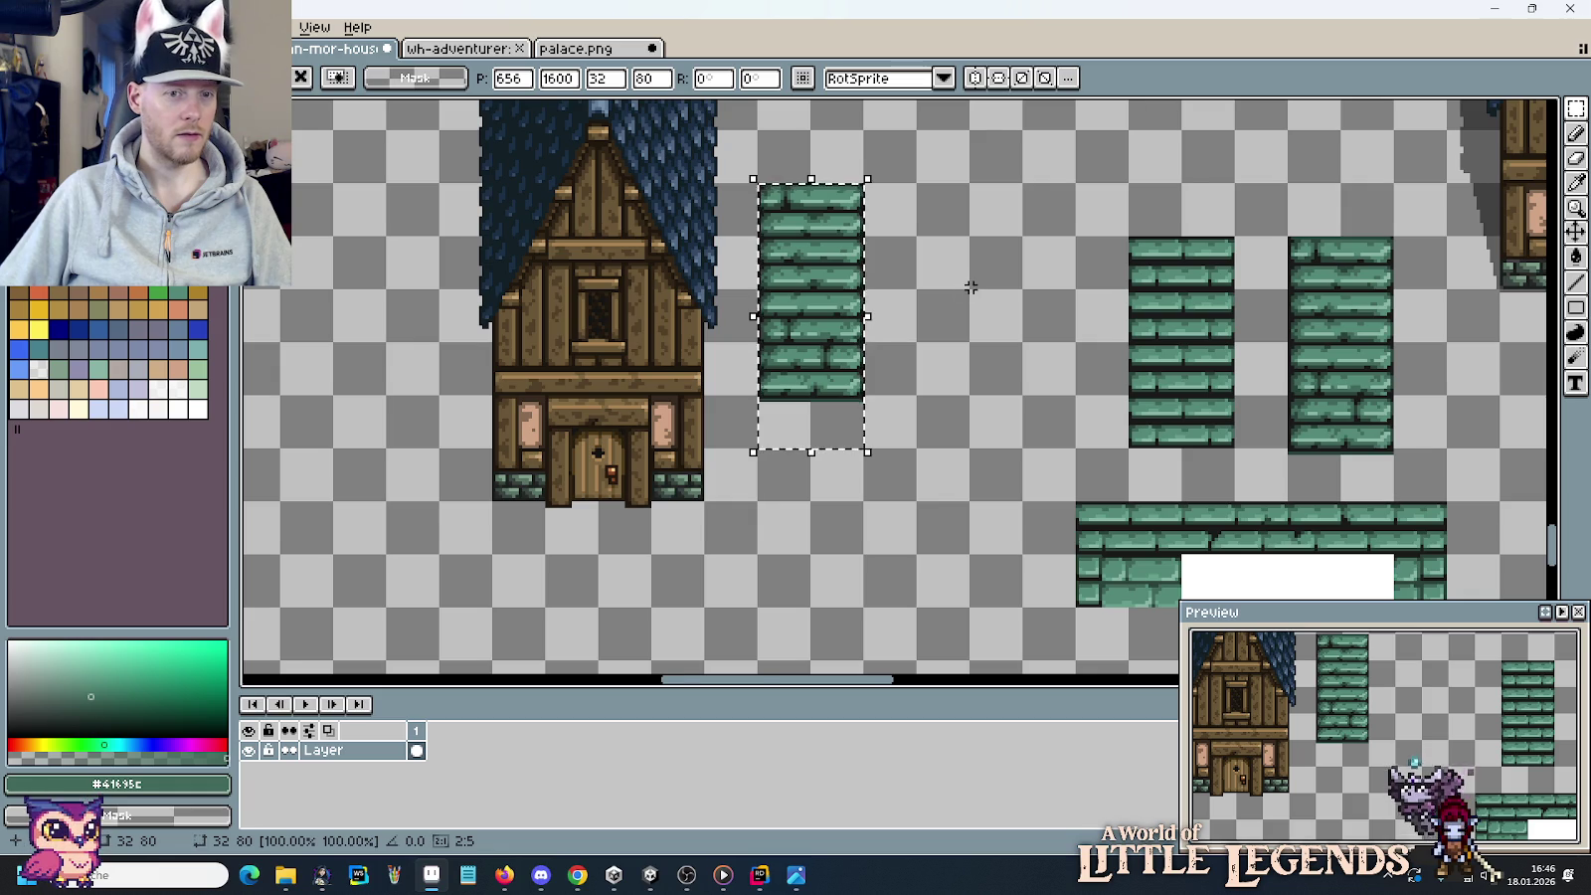
pyautogui.scroll(5, 888, 447)
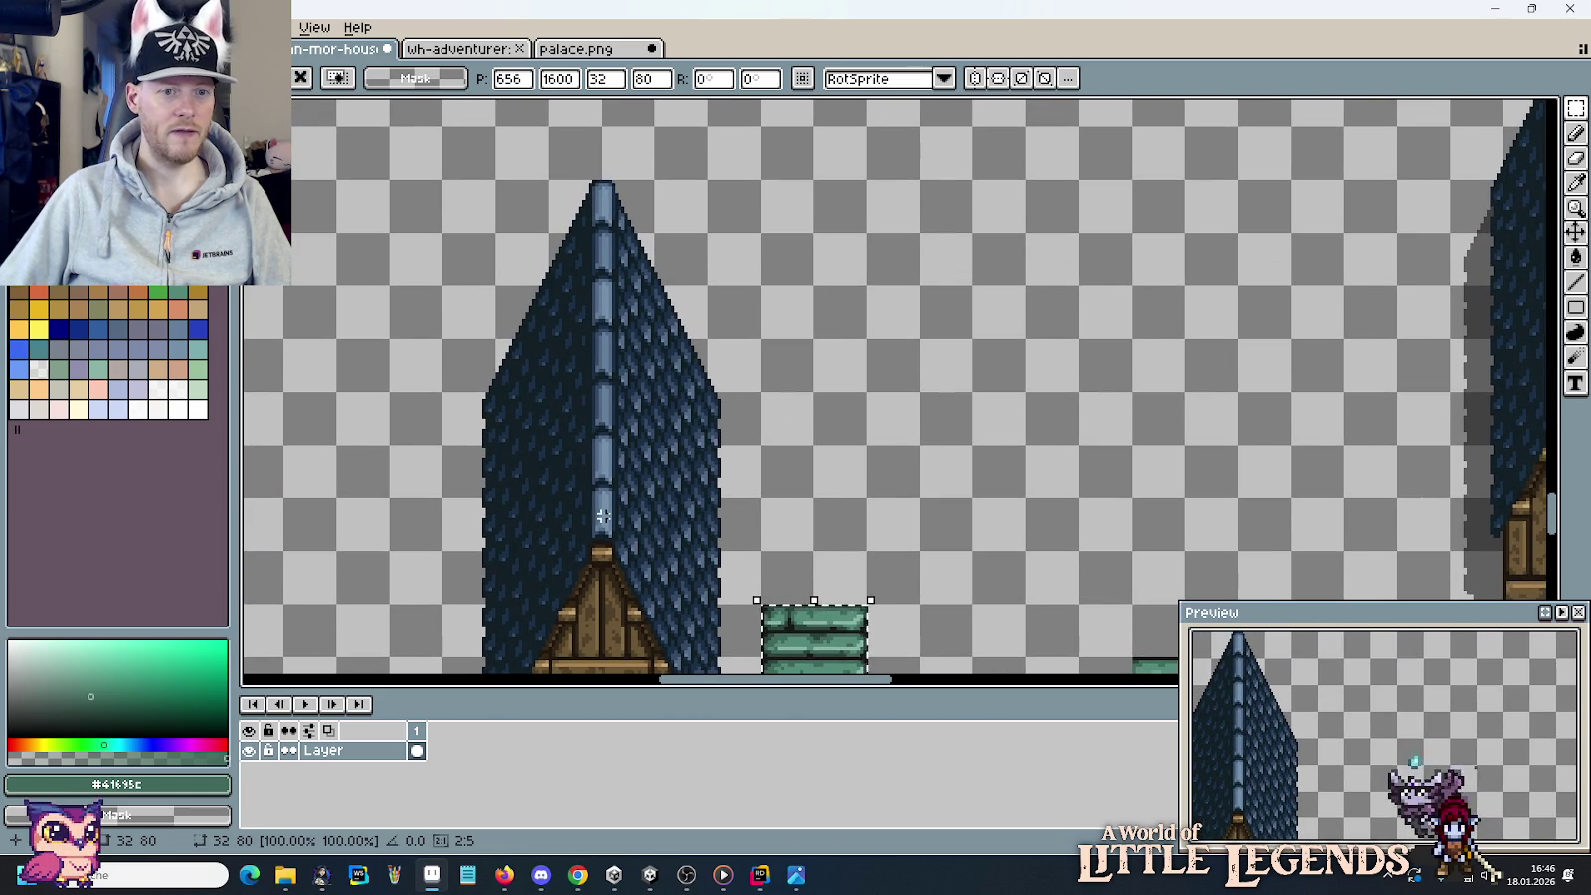
pyautogui.hotkey('ctrl', 'd')
# Shift a narrow strip of roof-spire pixels onto the ridge.
pyautogui.moveTo(605, 495); pyautogui.dragTo(627, 212)
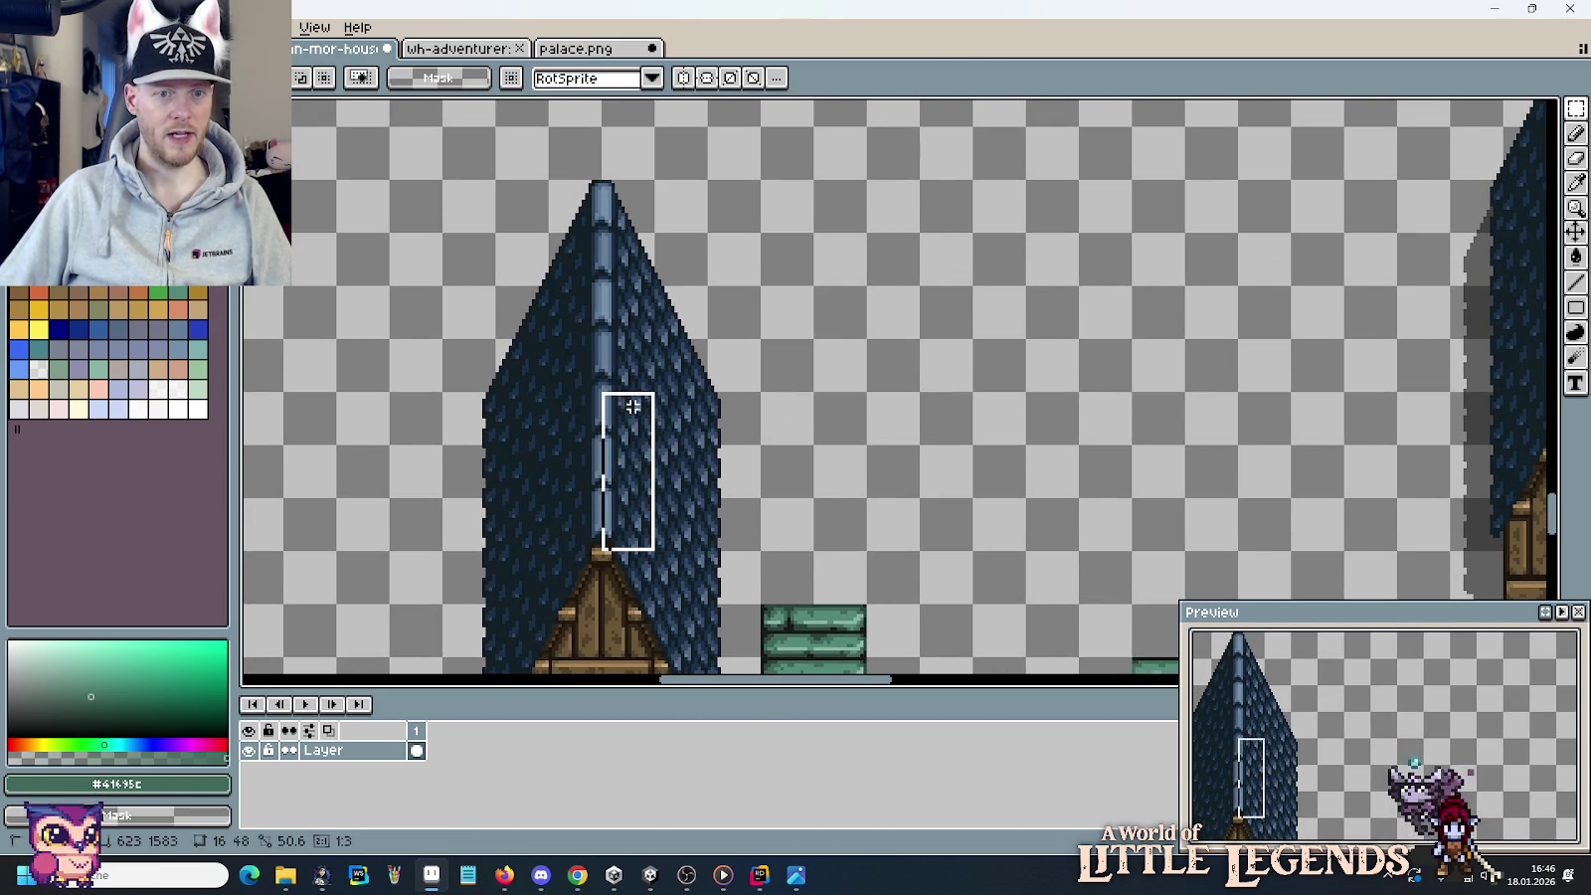
pyautogui.moveTo(629, 207)
pyautogui.mouseDown()
pyautogui.moveTo(637, 278)
pyautogui.moveTo(618, 223)
pyautogui.mouseUp()
pyautogui.hotkey('ctrl', 'd')
pyautogui.moveTo(956, 542); pyautogui.dragTo(927, 309)
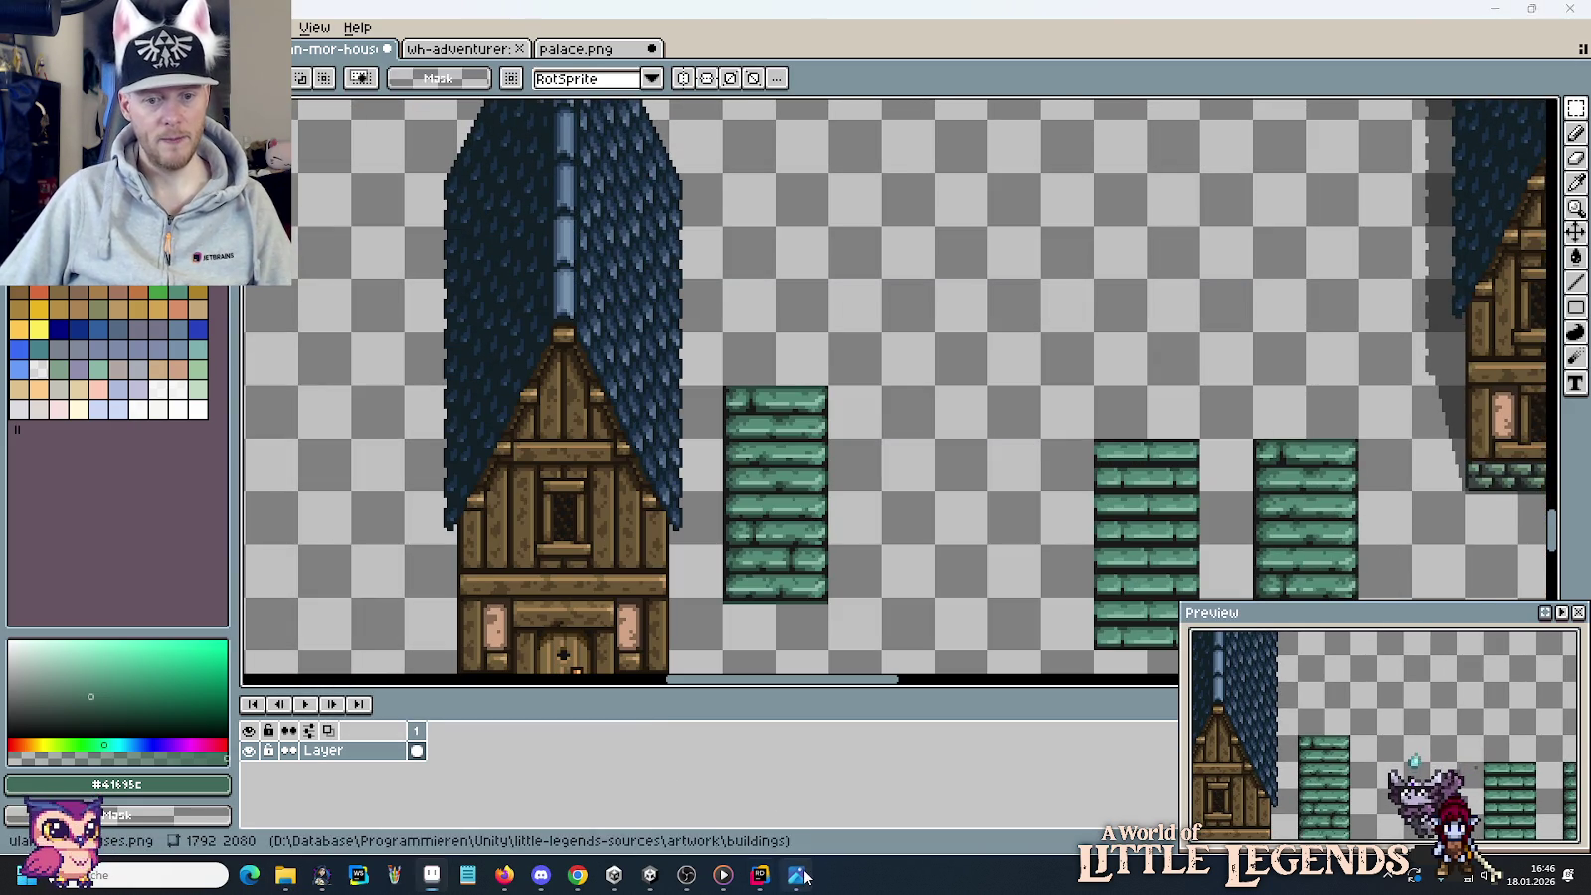
# Re-examine the miniature village house photo, then return to the Aseprite tileset.
pyautogui.click(795, 875)
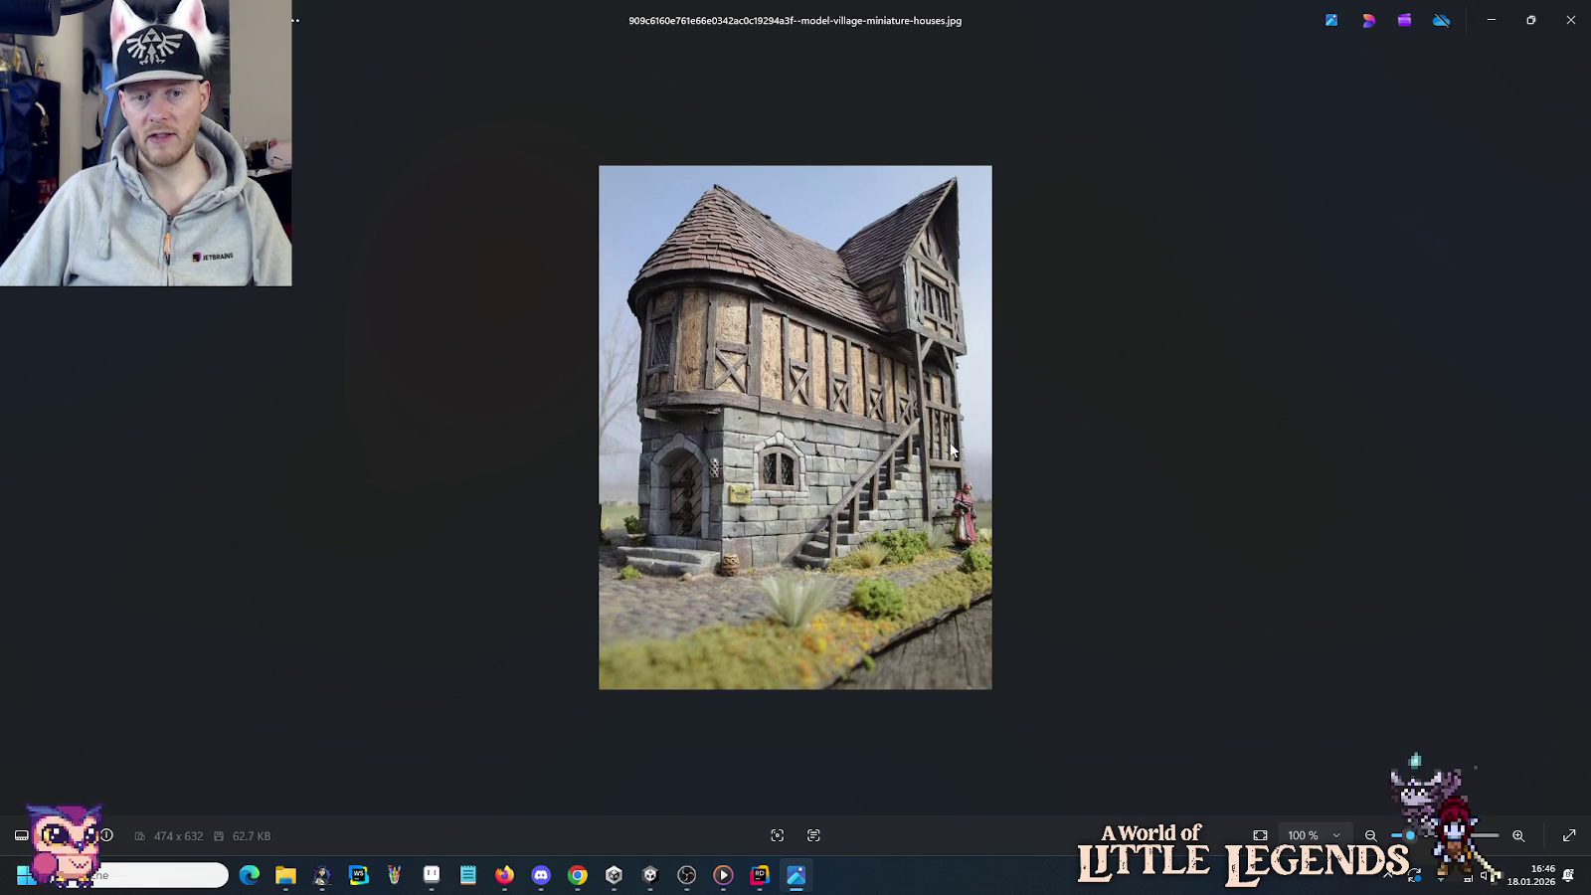
pyautogui.hotkey('alt', 'Tab')
pyautogui.scroll(-2, 786, 358)
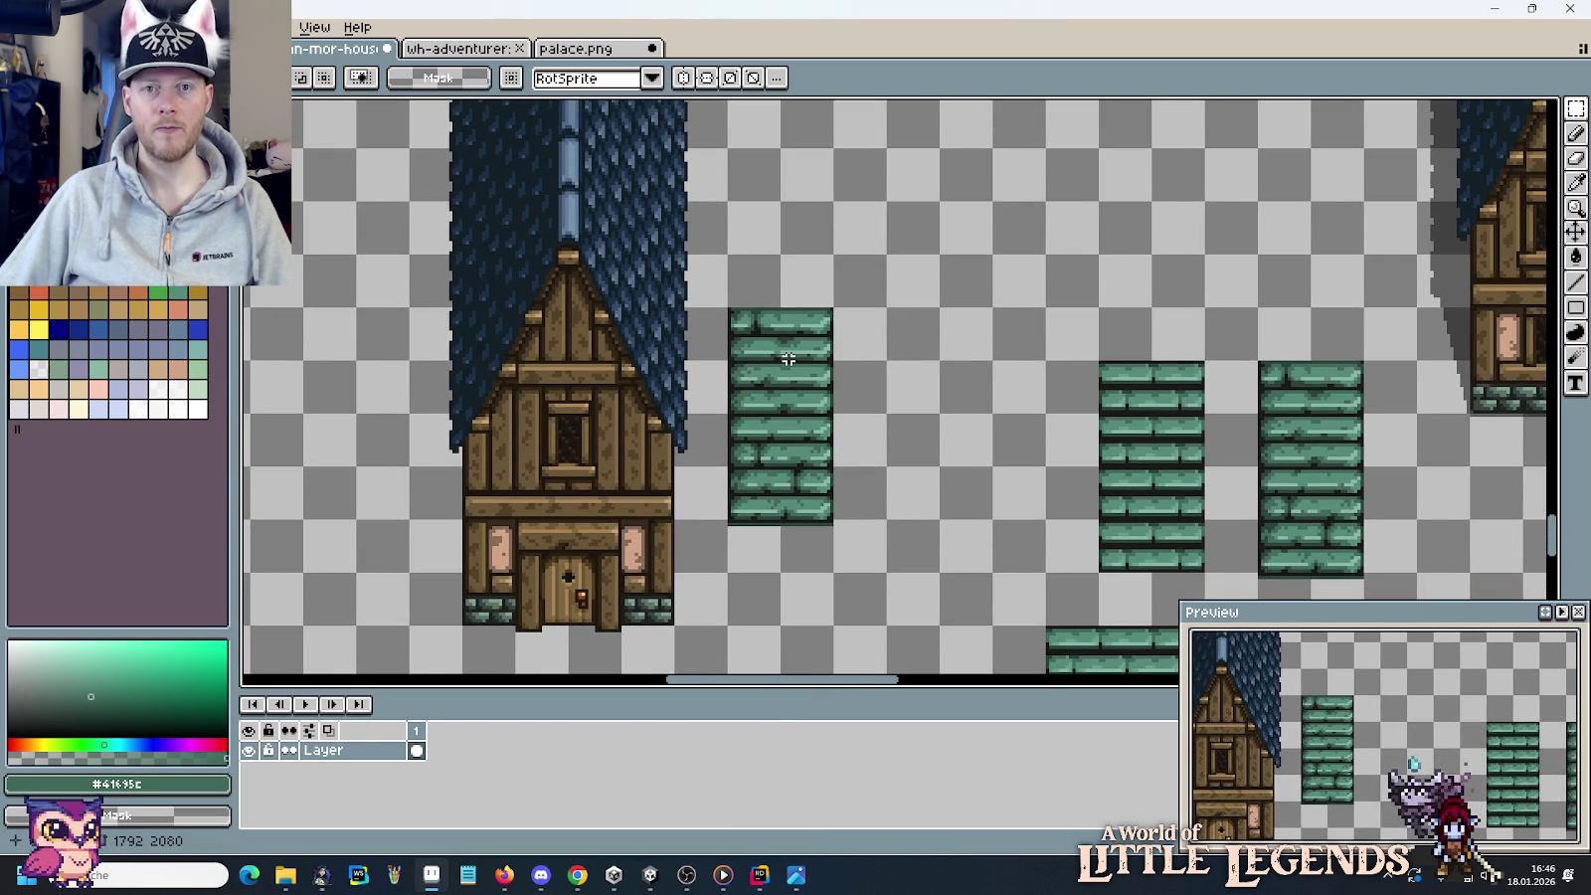
pyautogui.moveTo(815, 336); pyautogui.dragTo(819, 393)
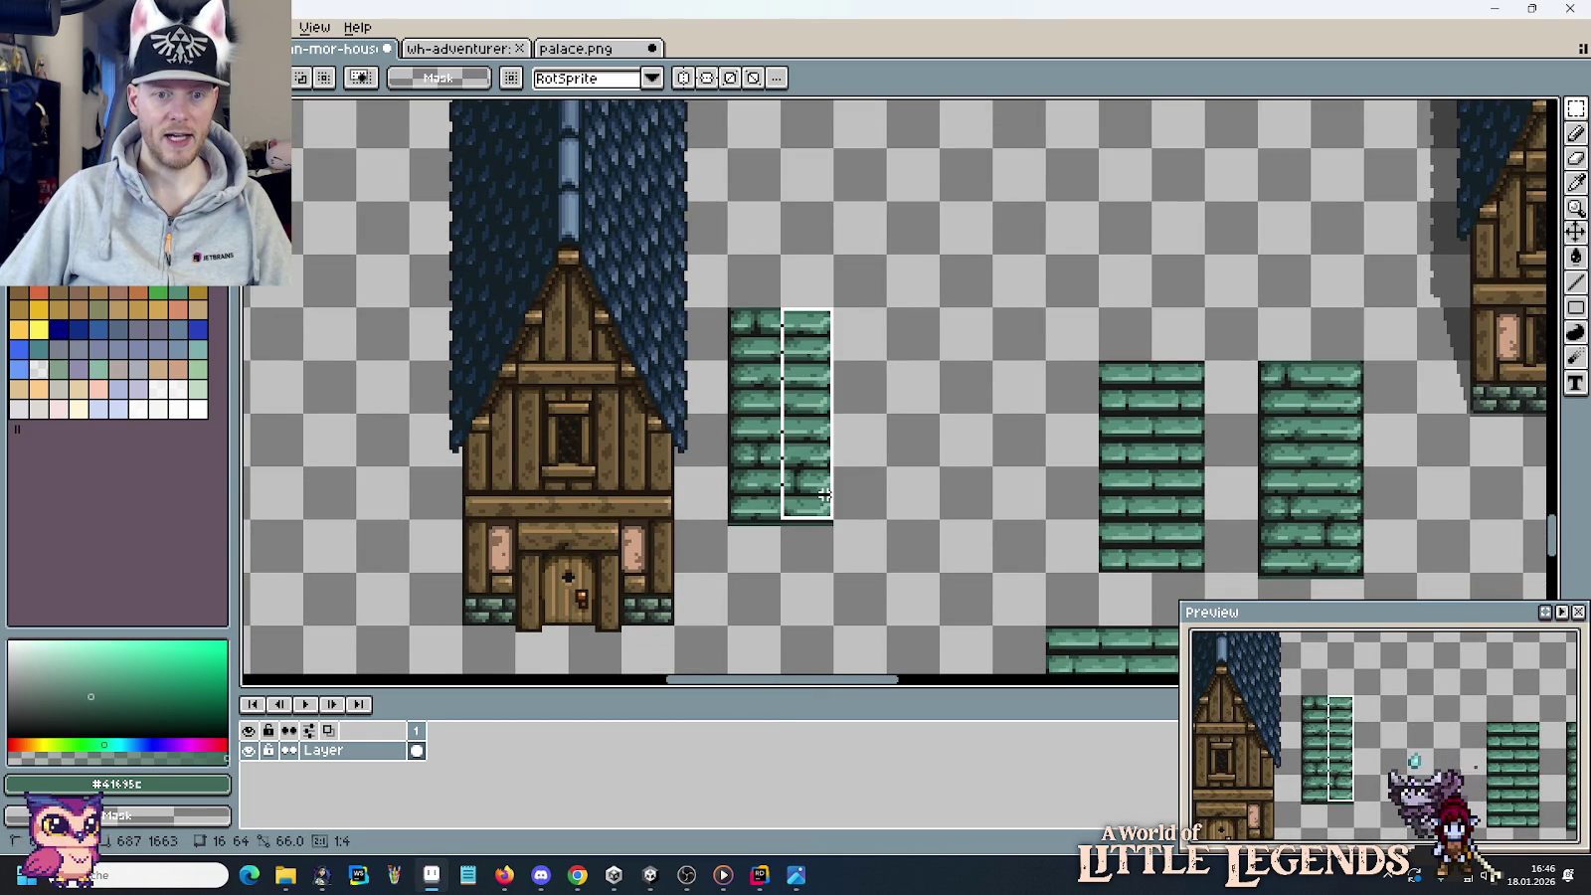
pyautogui.moveTo(824, 494); pyautogui.dragTo(833, 508)
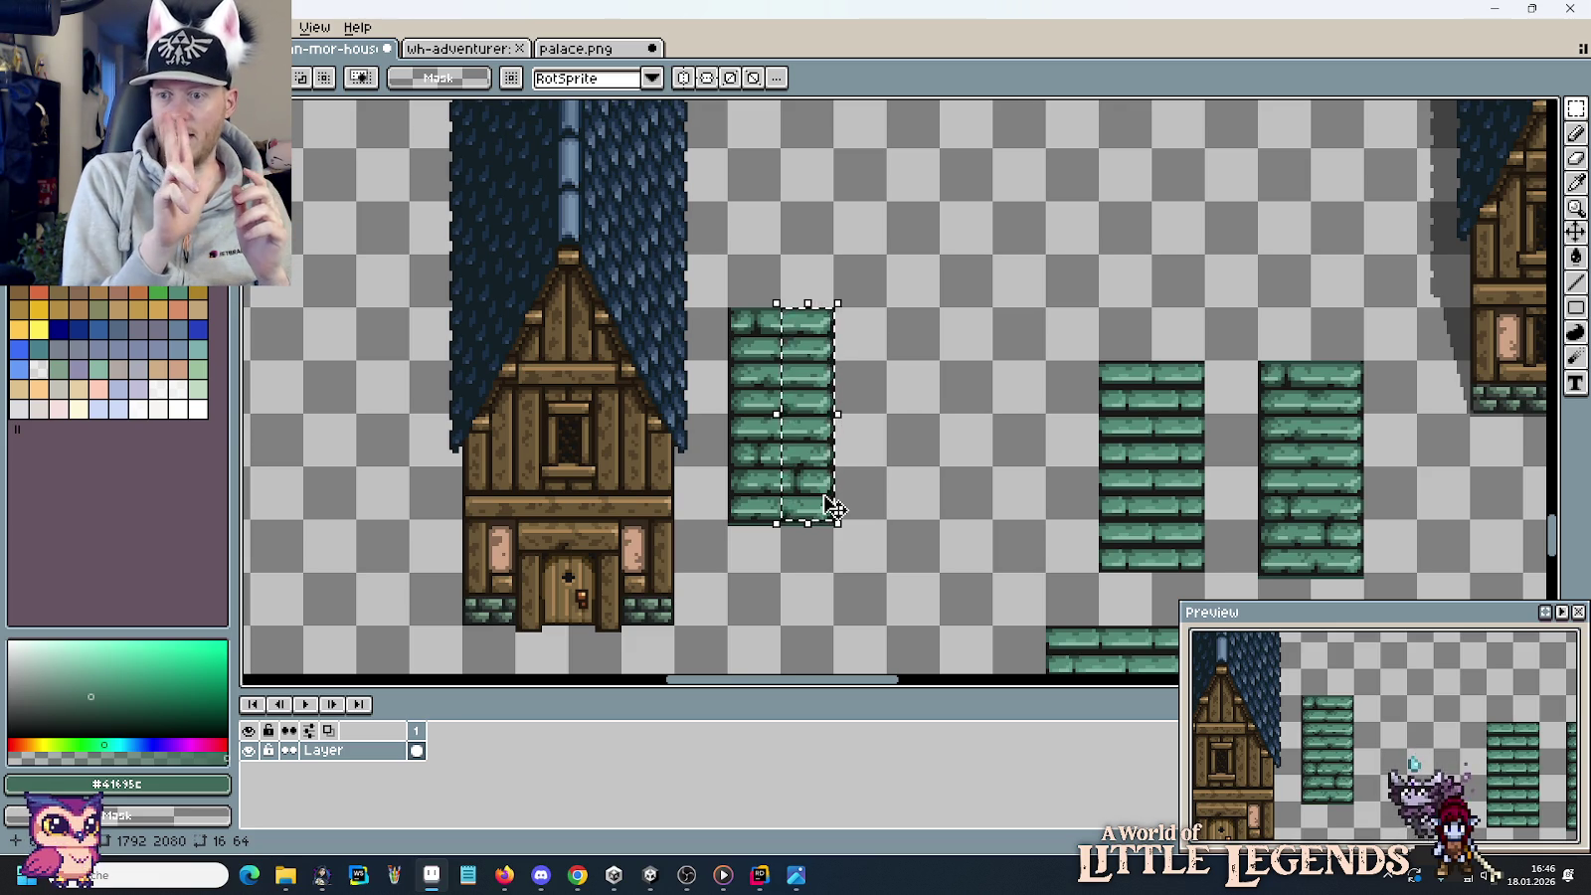
pyautogui.moveTo(754, 228); pyautogui.dragTo(775, 261)
pyautogui.moveTo(823, 322); pyautogui.dragTo(831, 480)
pyautogui.click(894, 458)
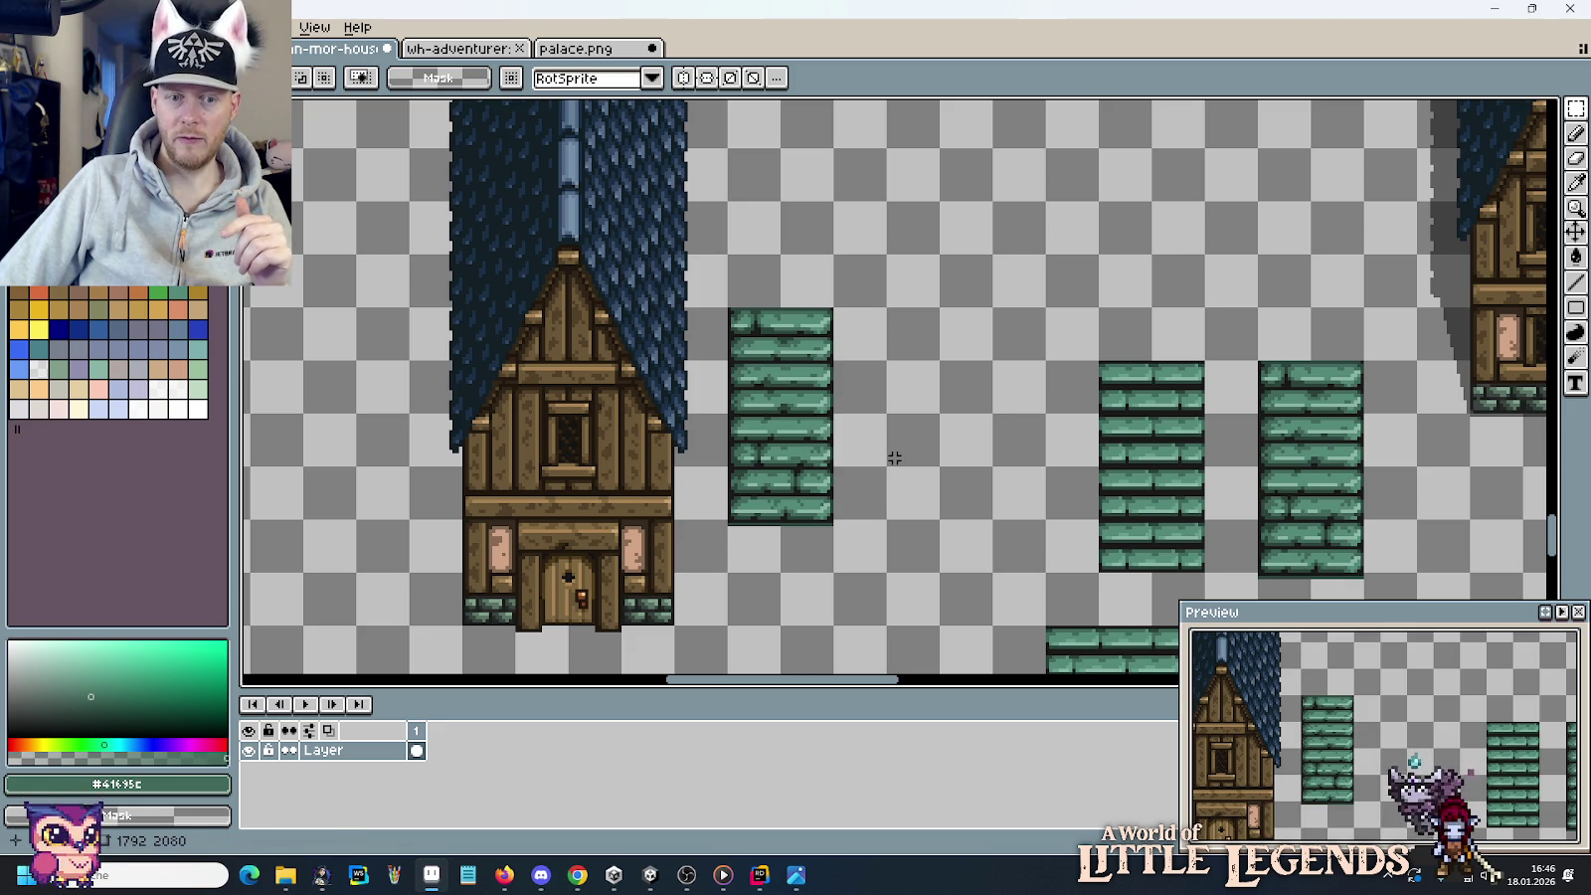
pyautogui.scroll(-2, 779, 514)
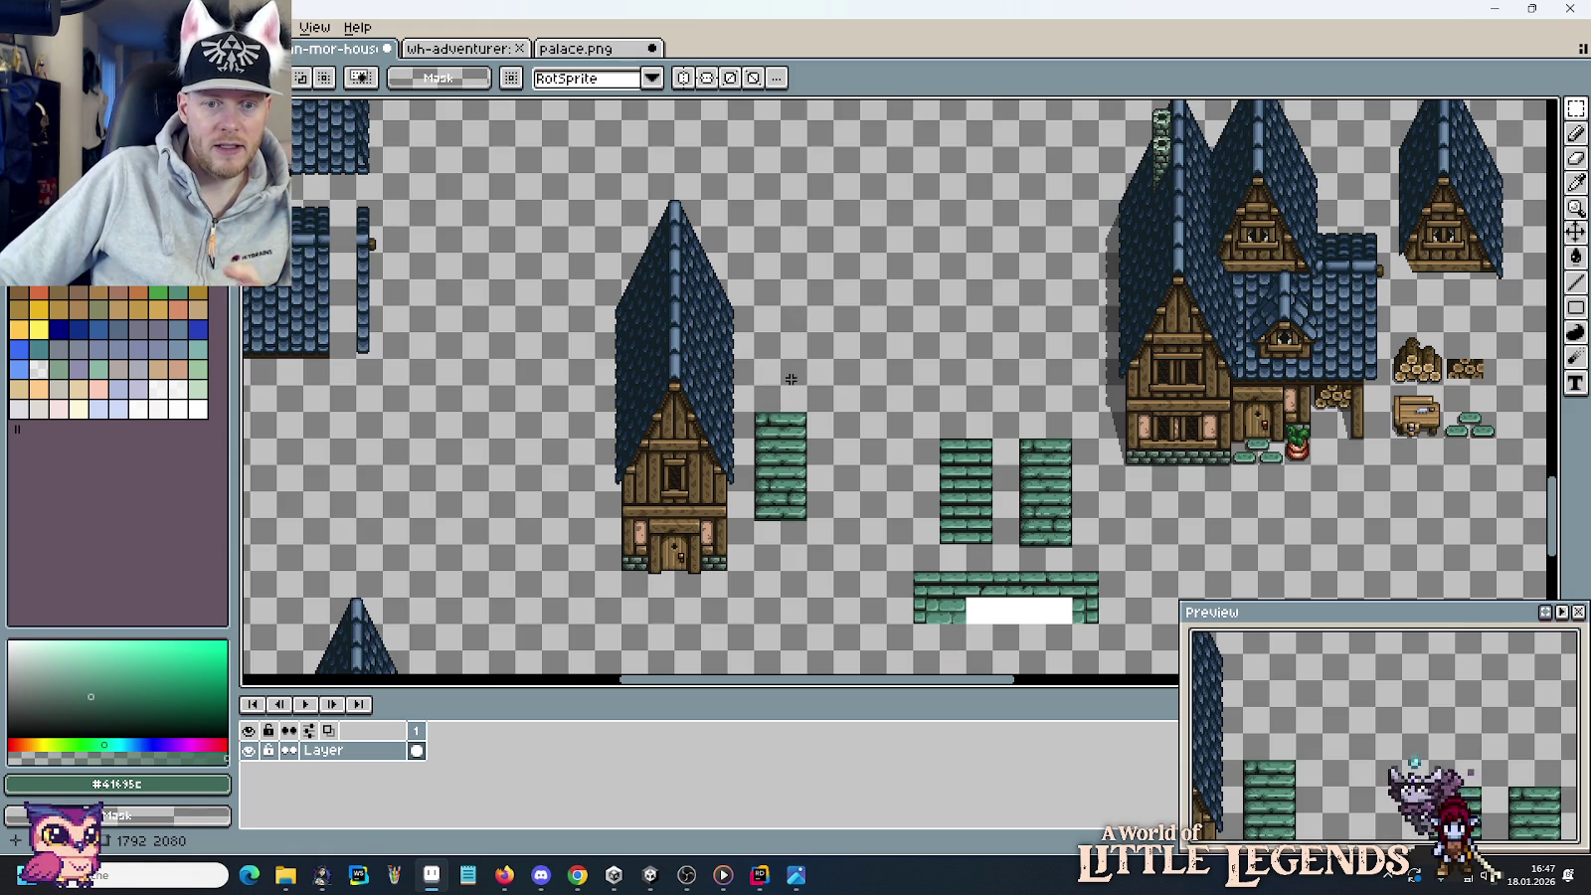
# Browse the adventurer buildings and palace.png sheets for reference tiles.
pyautogui.click(604, 52)
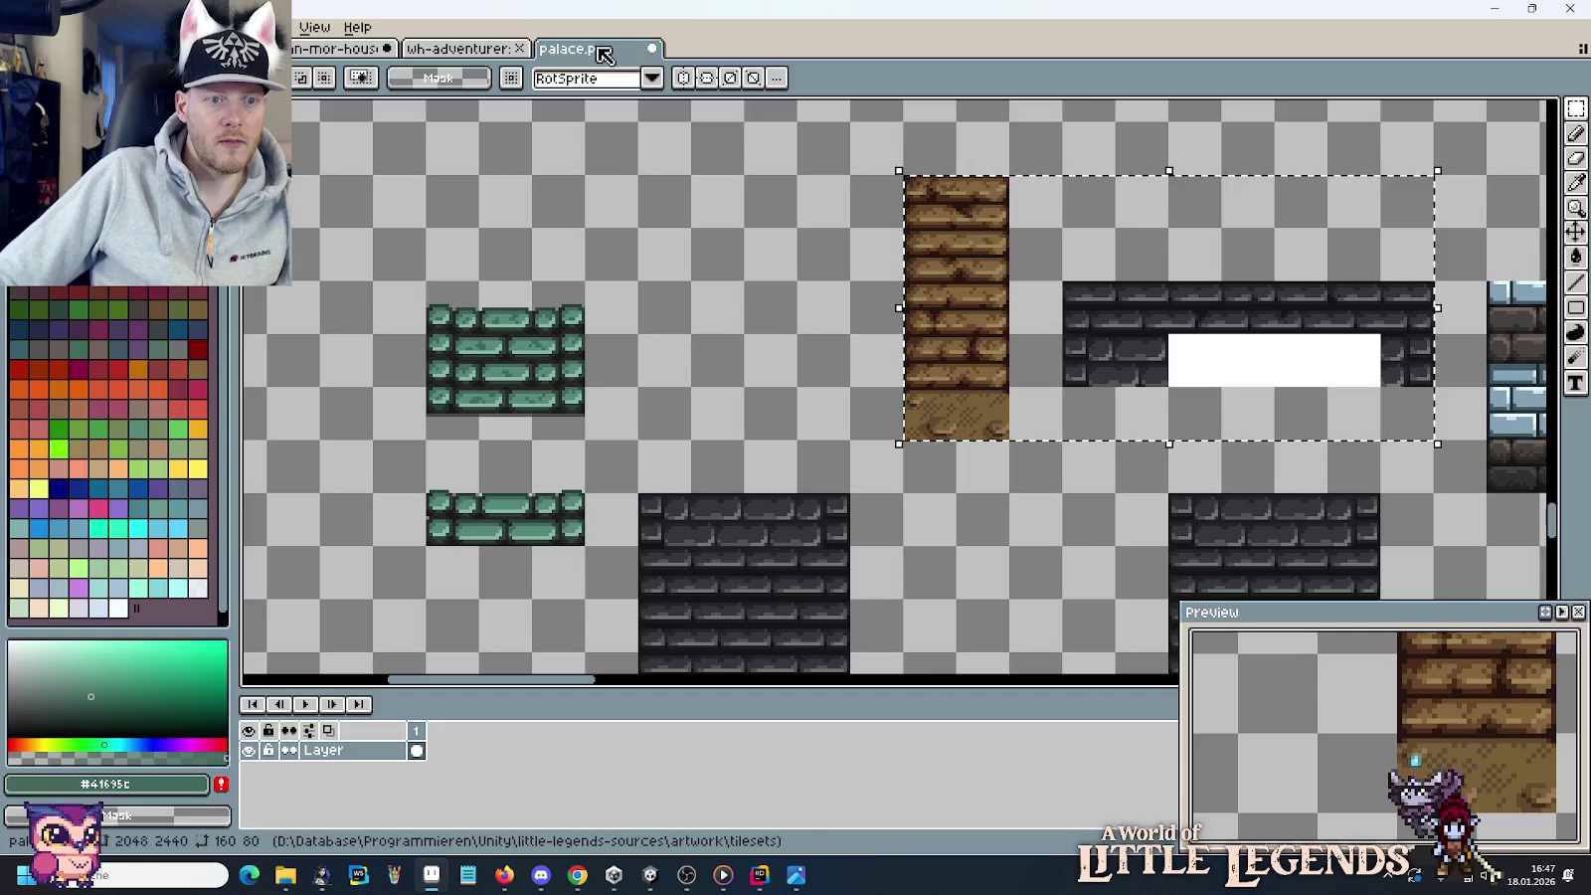
pyautogui.click(469, 52)
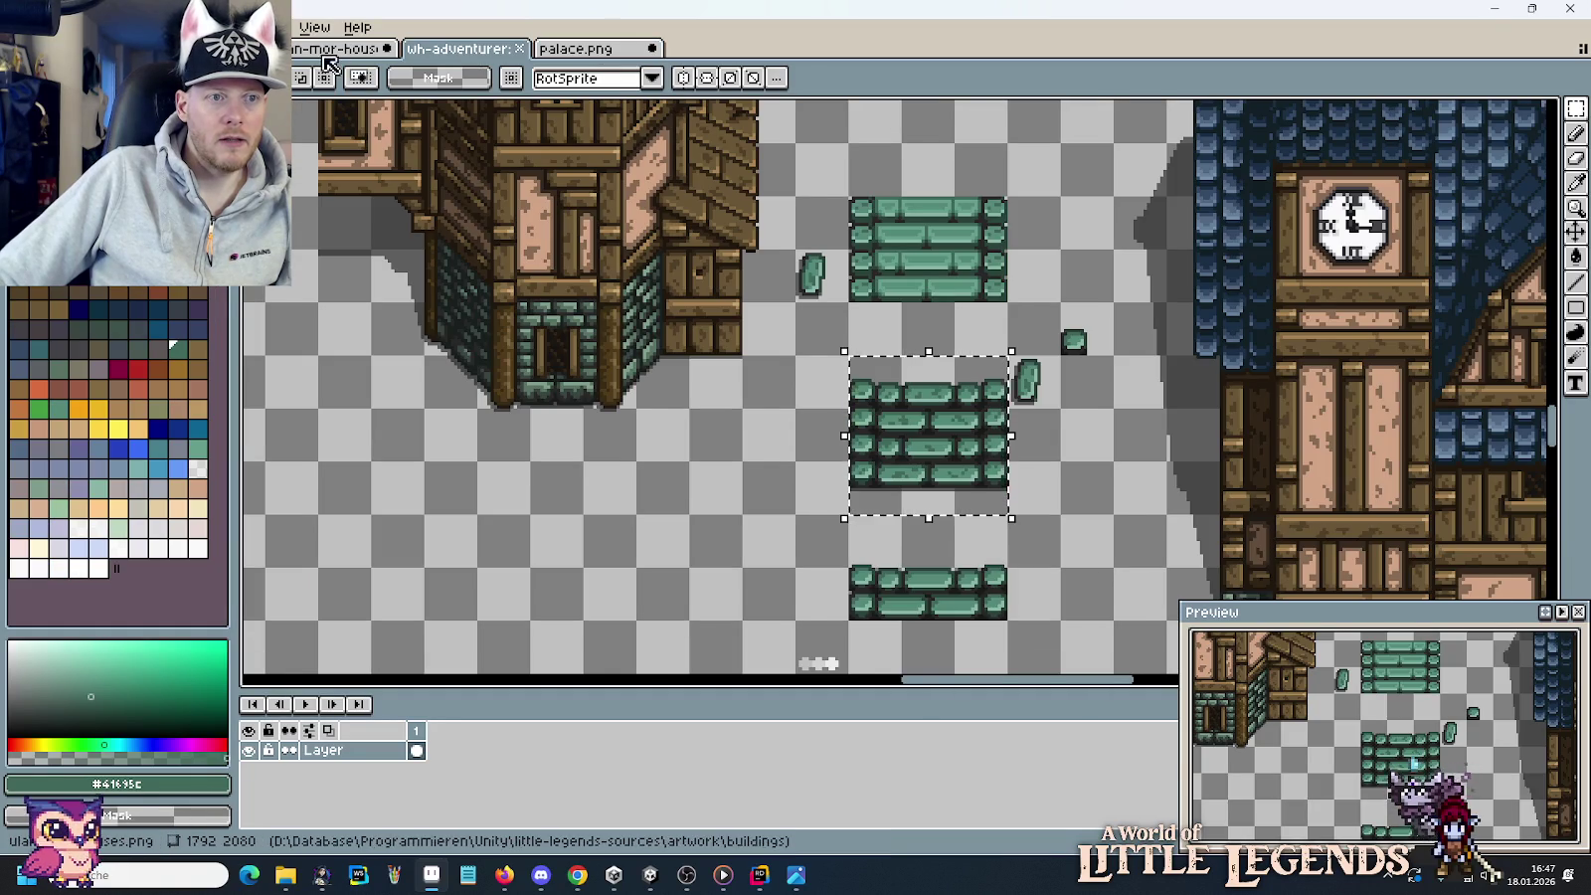
pyautogui.scroll(-2, 671, 353)
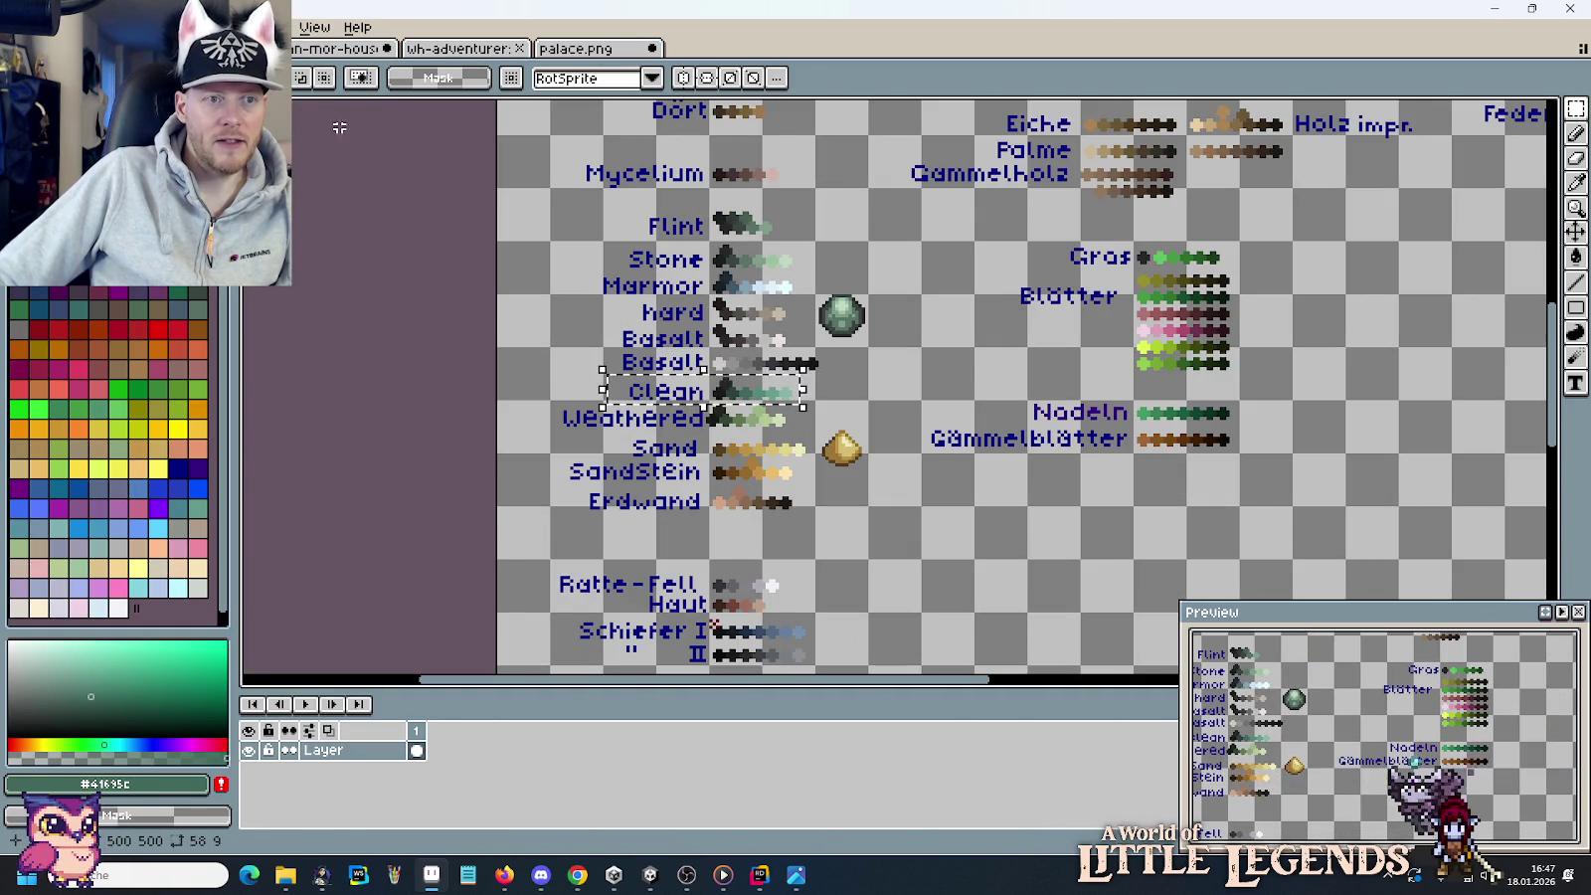
pyautogui.click(457, 47)
pyautogui.scroll(-3, 562, 427)
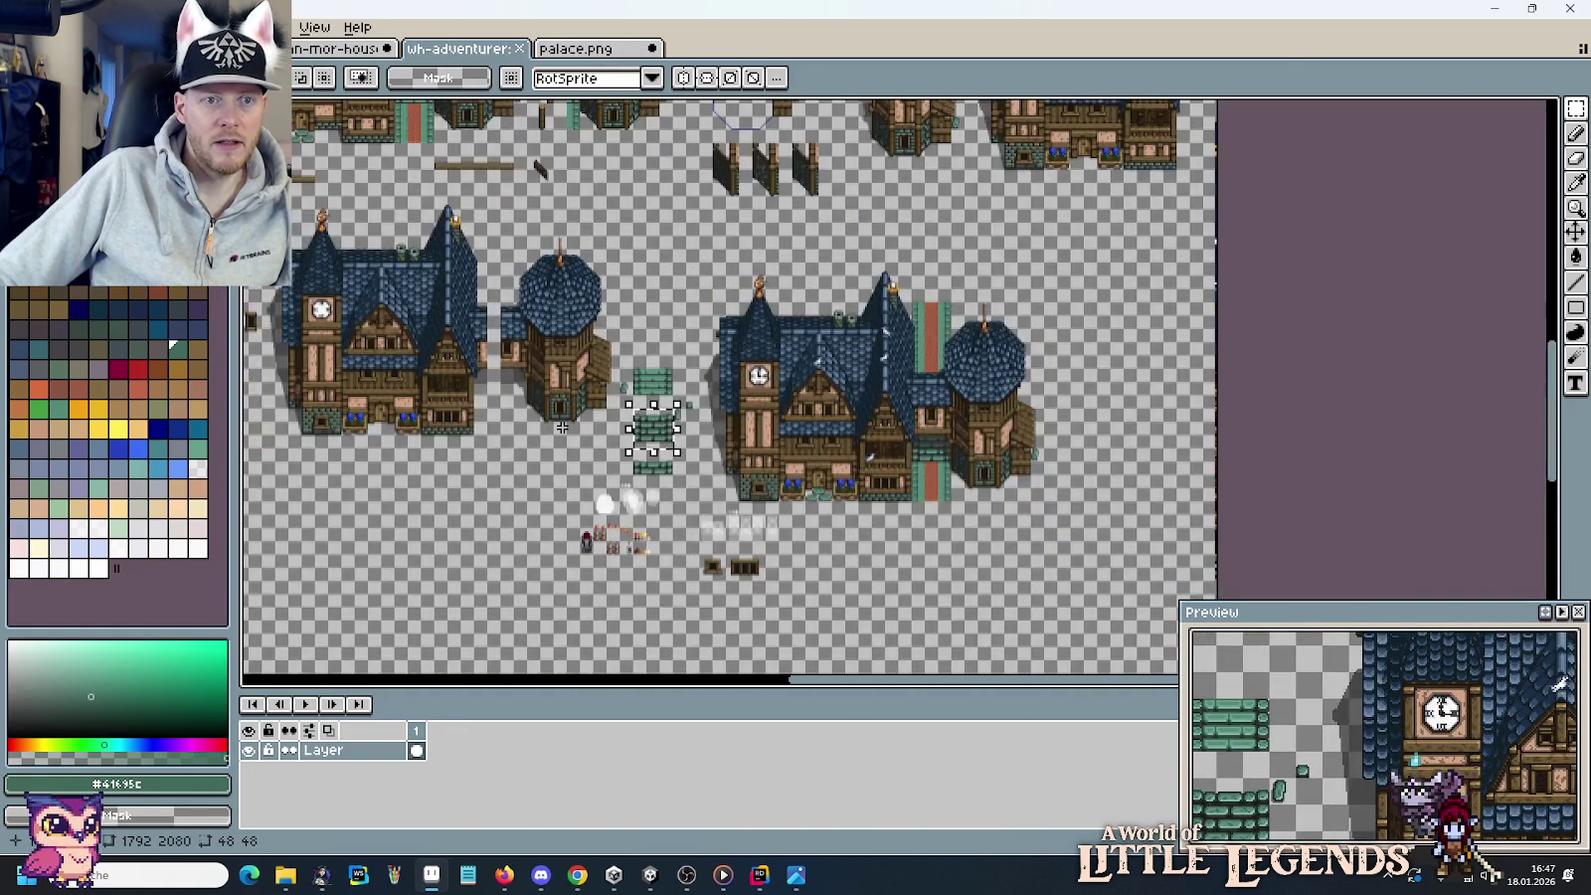
pyautogui.click(577, 48)
pyautogui.scroll(-1, 720, 382)
pyautogui.scroll(-2, 720, 382)
pyautogui.scroll(2, 596, 348)
# Pan over the palace brick arch and green pillar tiles, then open Explorer's artwork folder.
pyautogui.moveTo(631, 321)
pyautogui.mouseDown()
pyautogui.moveTo(294, 322)
pyautogui.moveTo(764, 618)
pyautogui.moveTo(426, 421)
pyautogui.mouseUp()
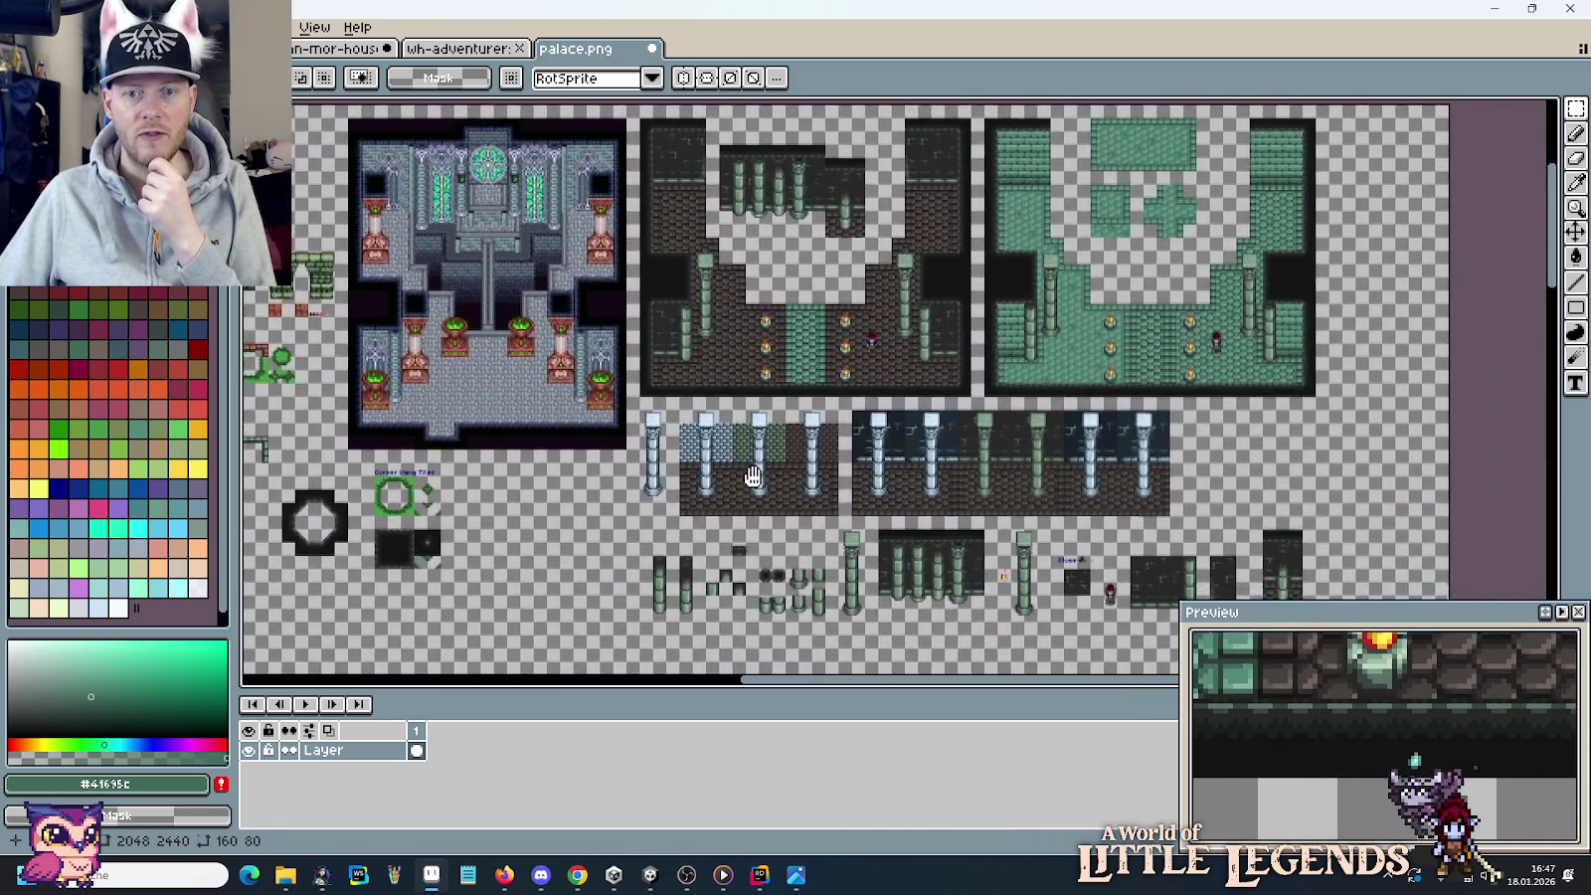
pyautogui.moveTo(426, 422)
pyautogui.mouseDown()
pyautogui.moveTo(966, 300)
pyautogui.moveTo(771, 249)
pyautogui.mouseUp()
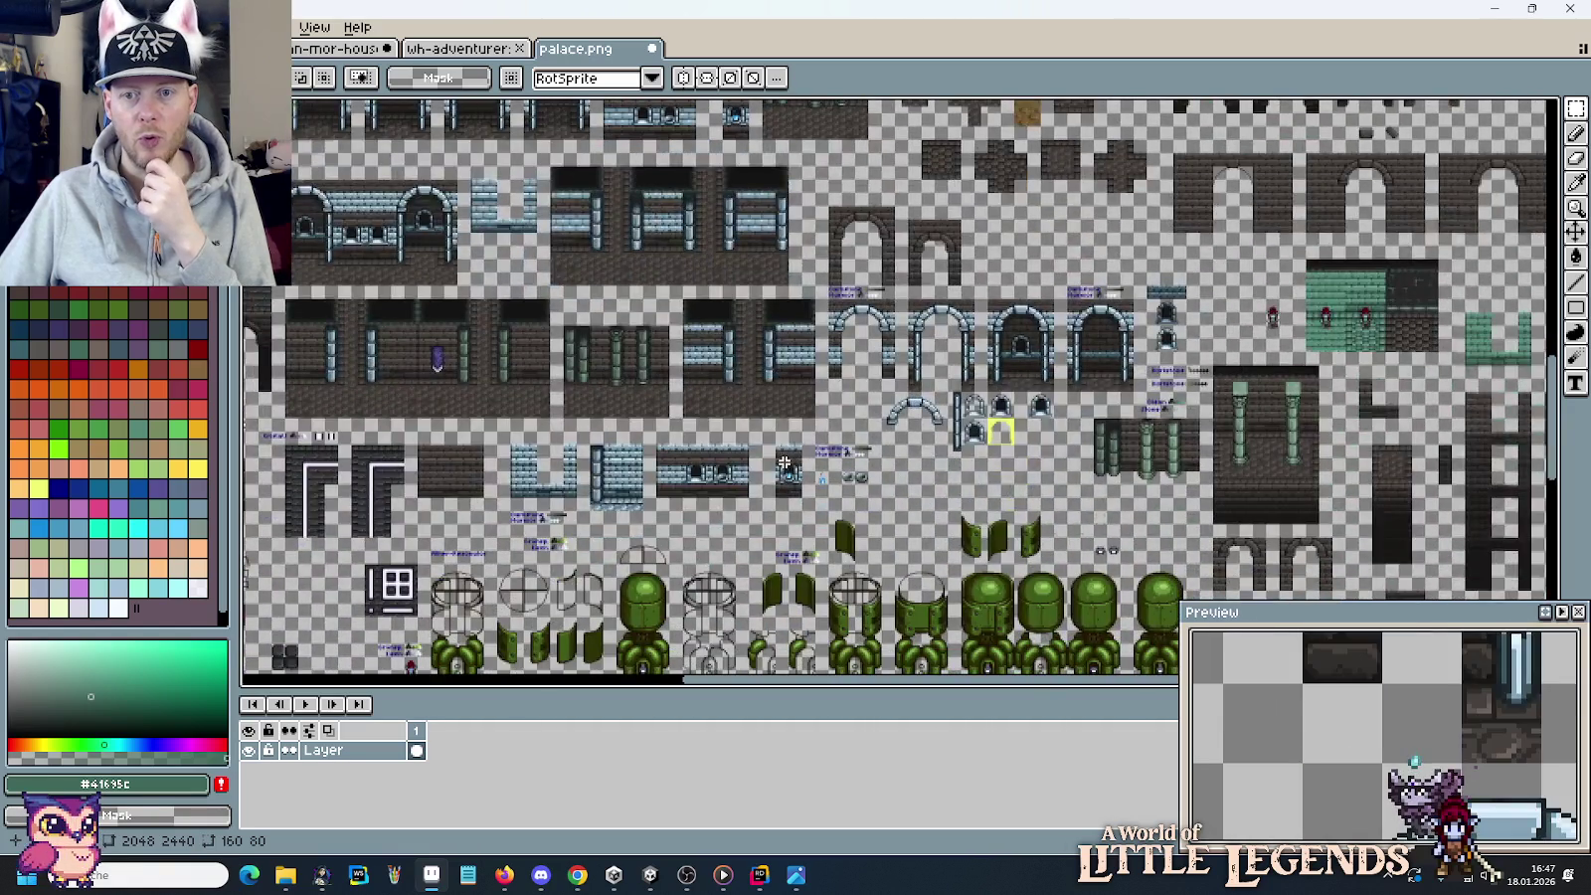
pyautogui.moveTo(785, 463); pyautogui.dragTo(707, 202)
pyautogui.hotkey('alt', 'Tab')
pyautogui.hotkey('alt', 'Tab')
pyautogui.hotkey('alt', 'Up')
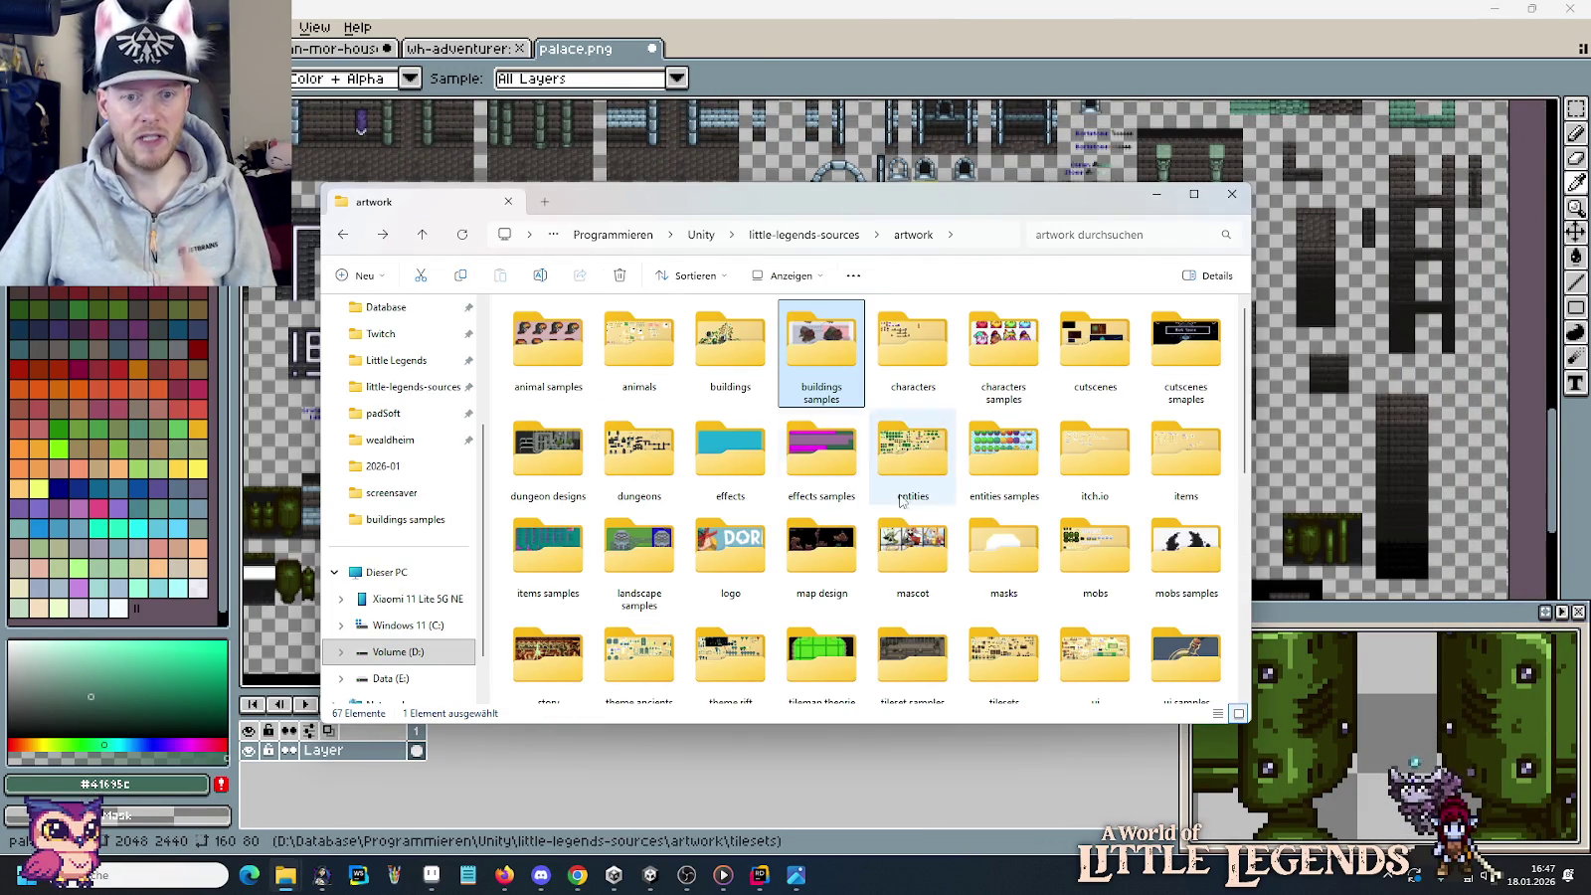
# Open tileset-stone-slabs.png from the artwork tilesets folder.
pyautogui.doubleClick(980, 657)
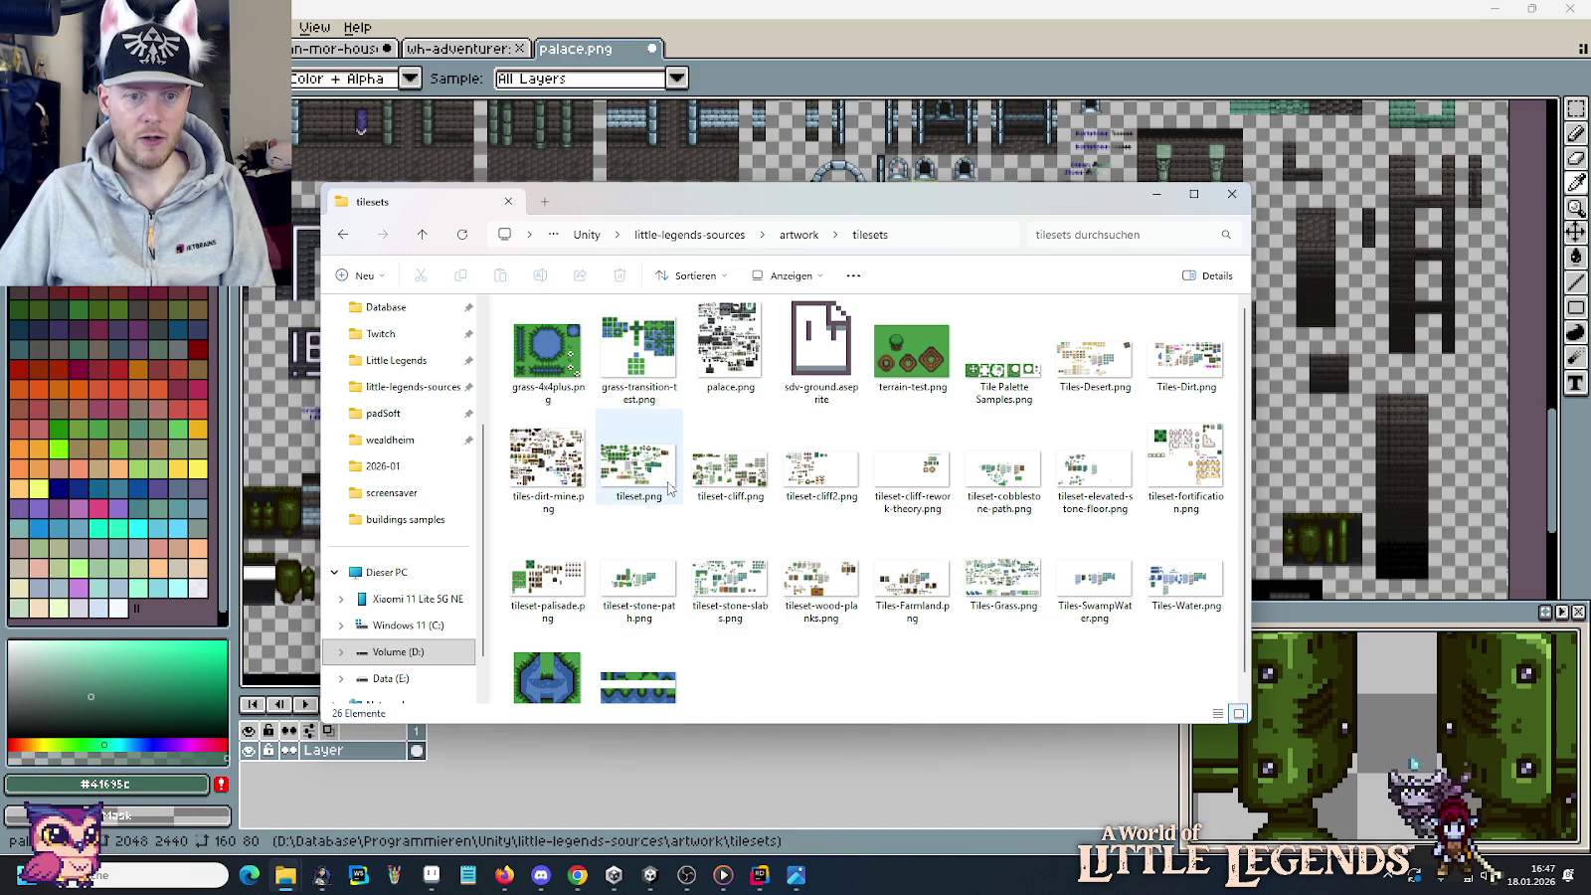
pyautogui.doubleClick(729, 586)
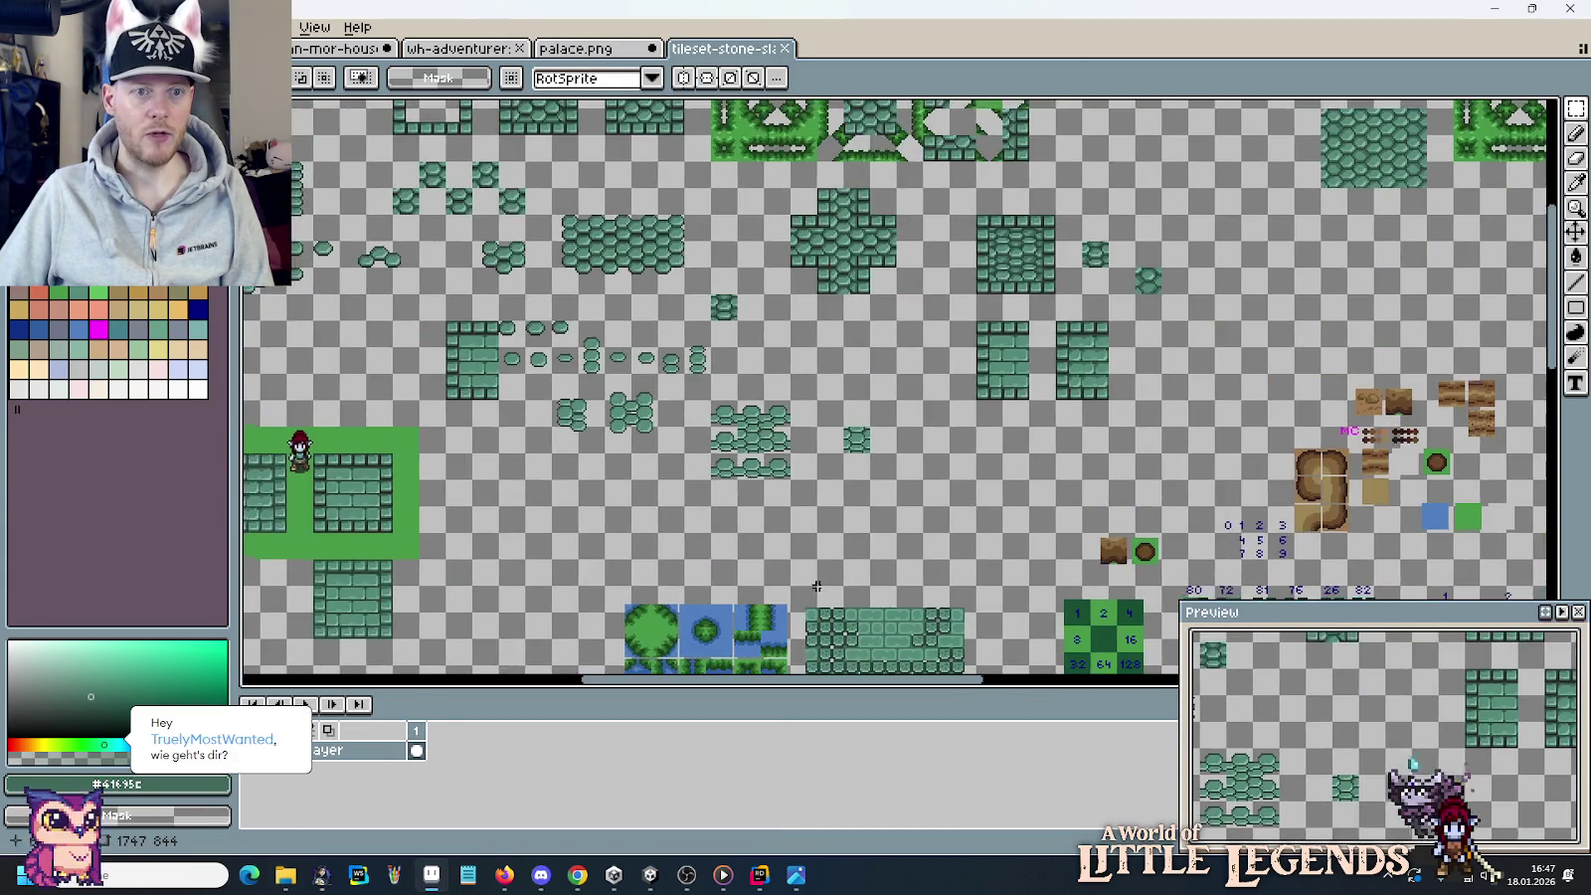
pyautogui.moveTo(619, 355); pyautogui.dragTo(860, 523)
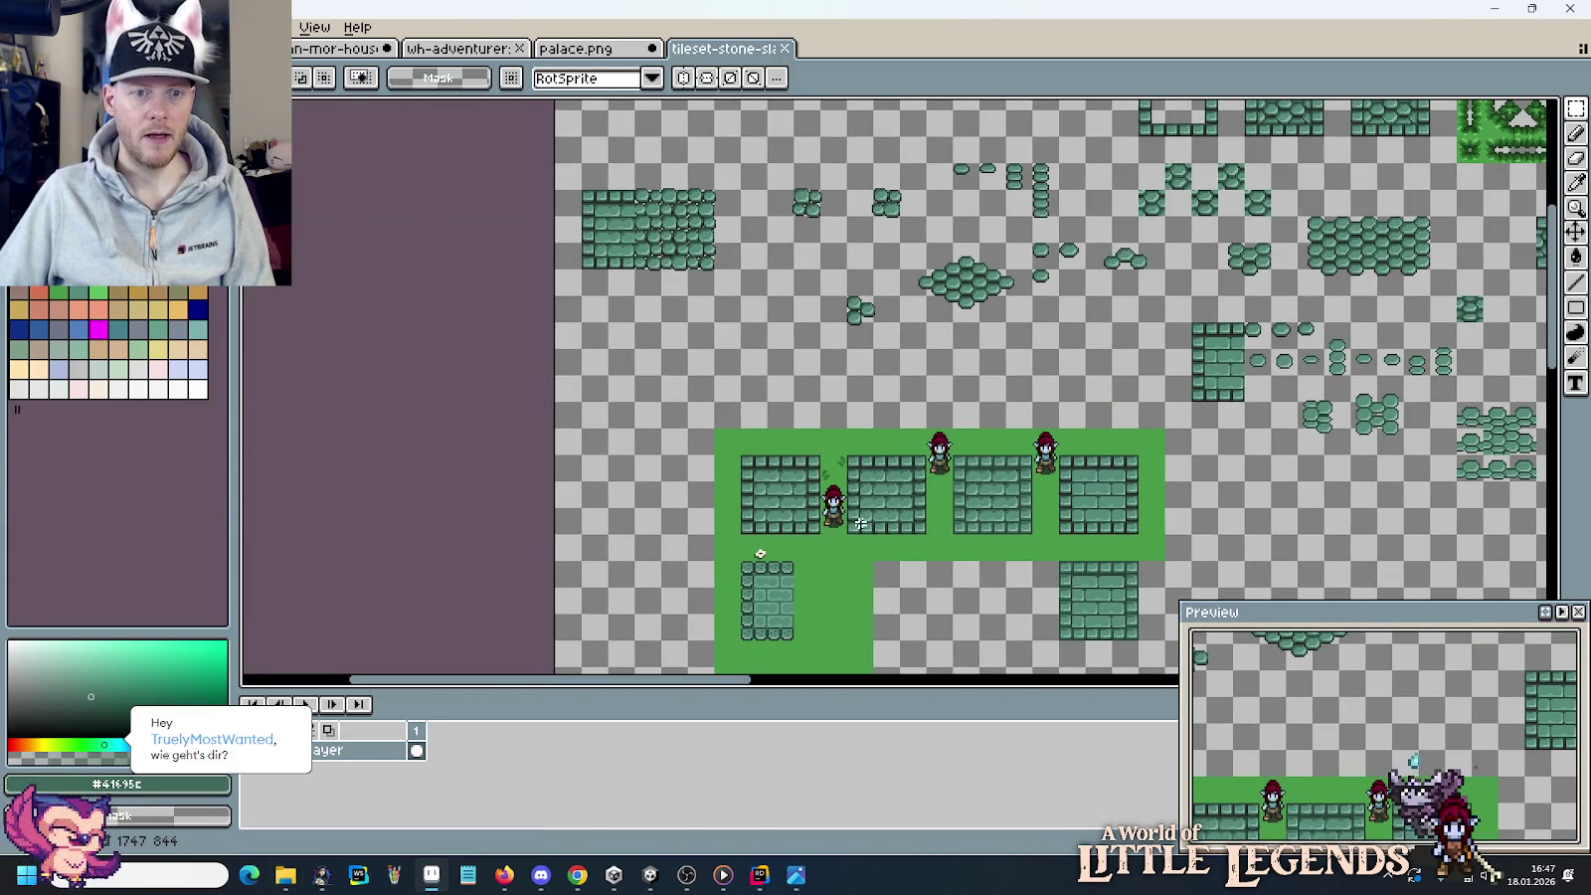
pyautogui.scroll(3, 811, 557)
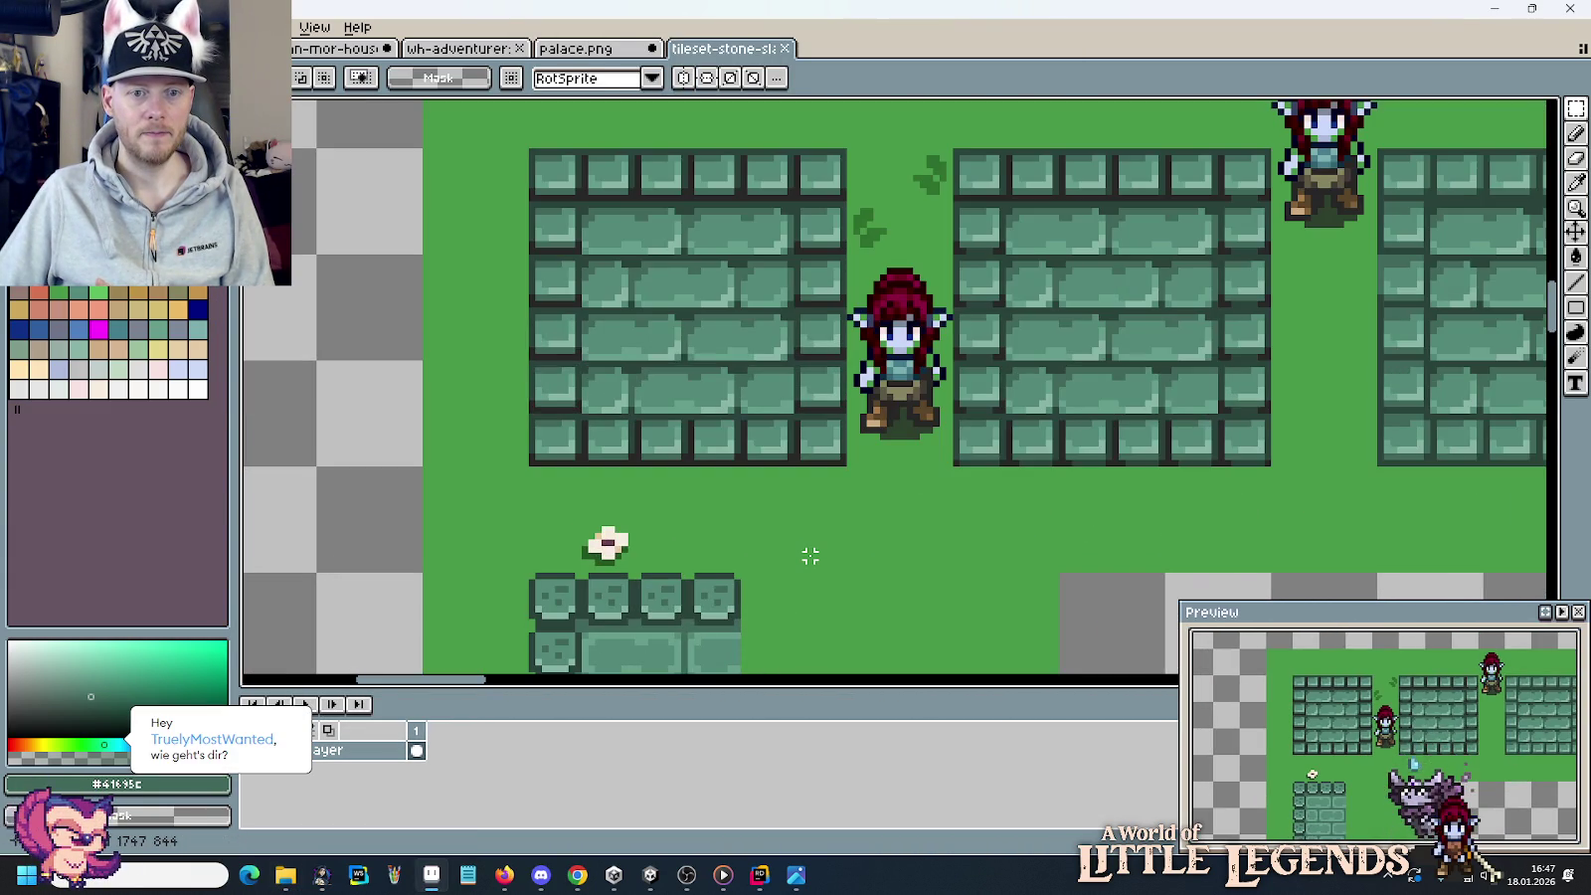
# Marquee-select the square green stone-brick block on the stone slab sheet.
pyautogui.moveTo(849, 466); pyautogui.dragTo(529, 148)
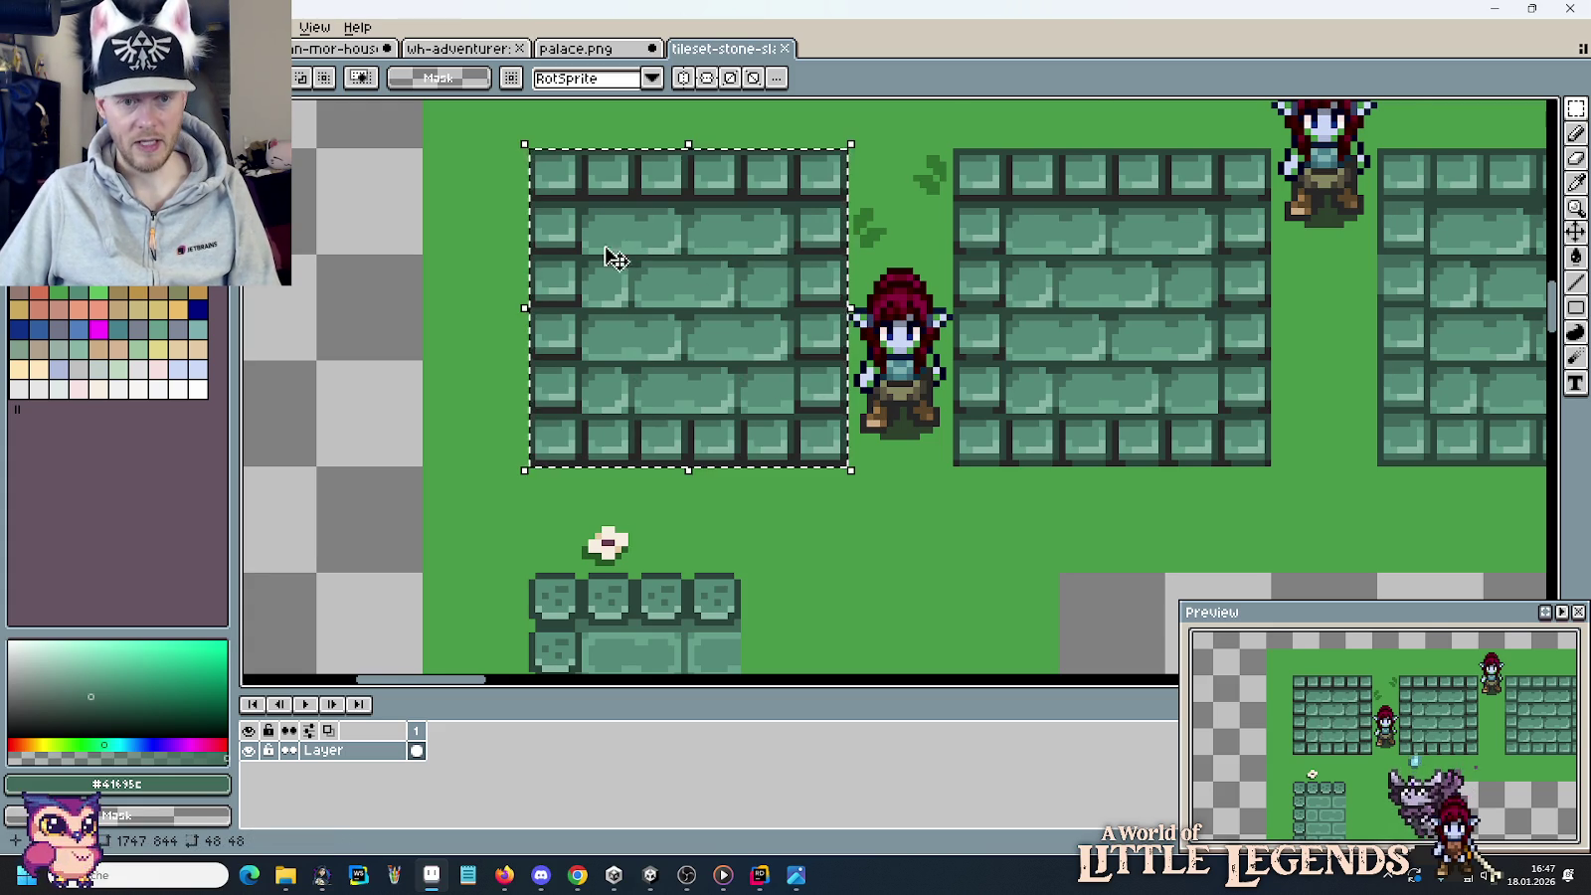
pyautogui.scroll(-1, 607, 373)
pyautogui.scroll(-1, 611, 372)
pyautogui.scroll(-1, 613, 373)
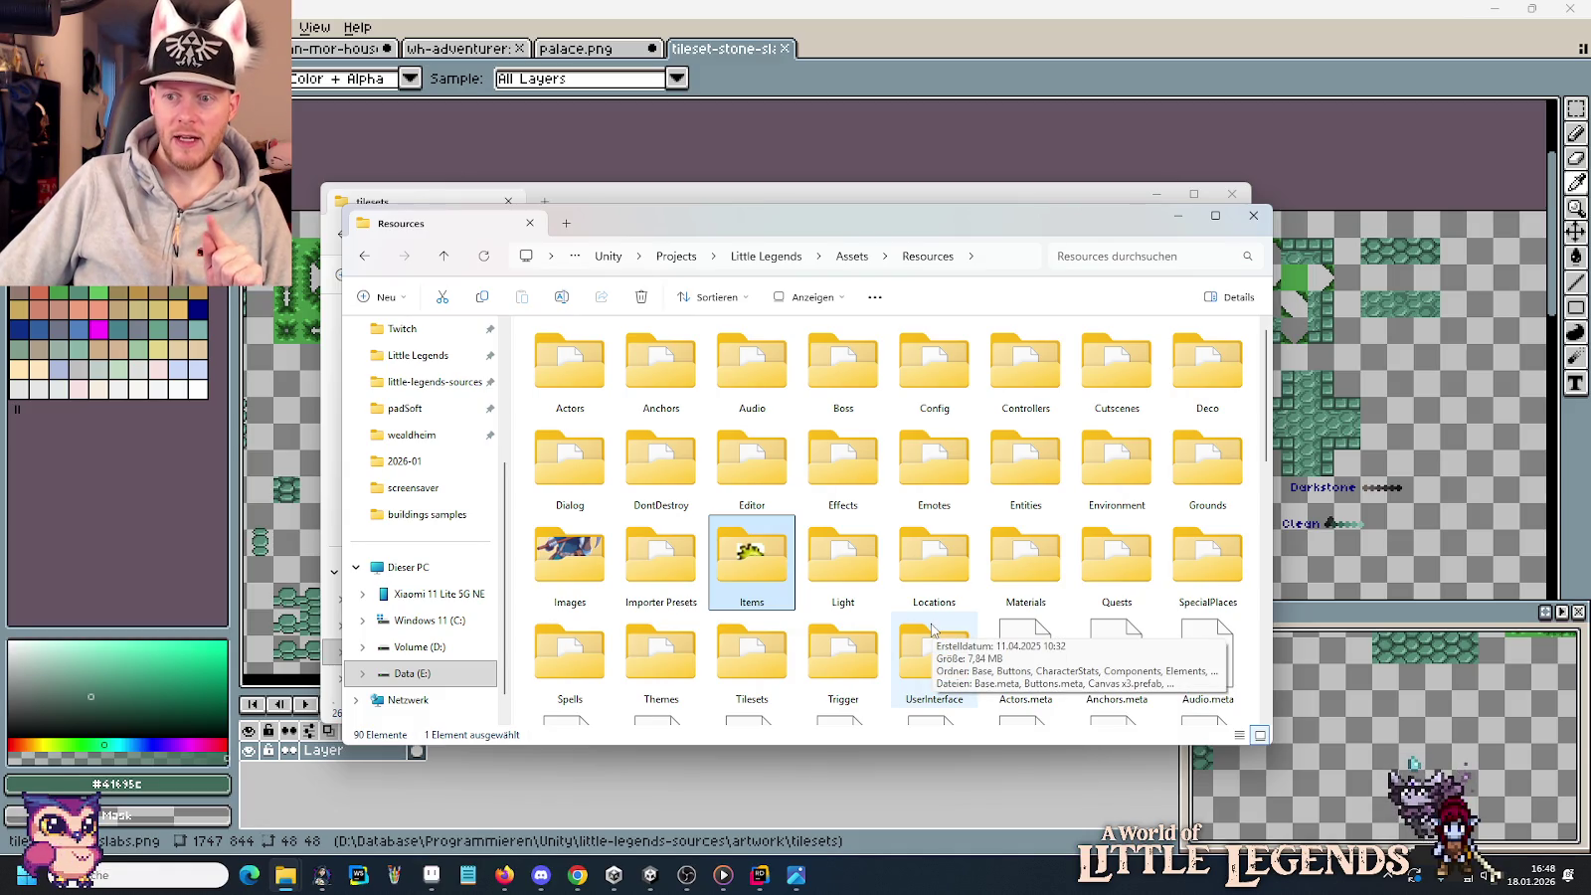
# Switch back to the house sprite sheet.
pyautogui.click(938, 196)
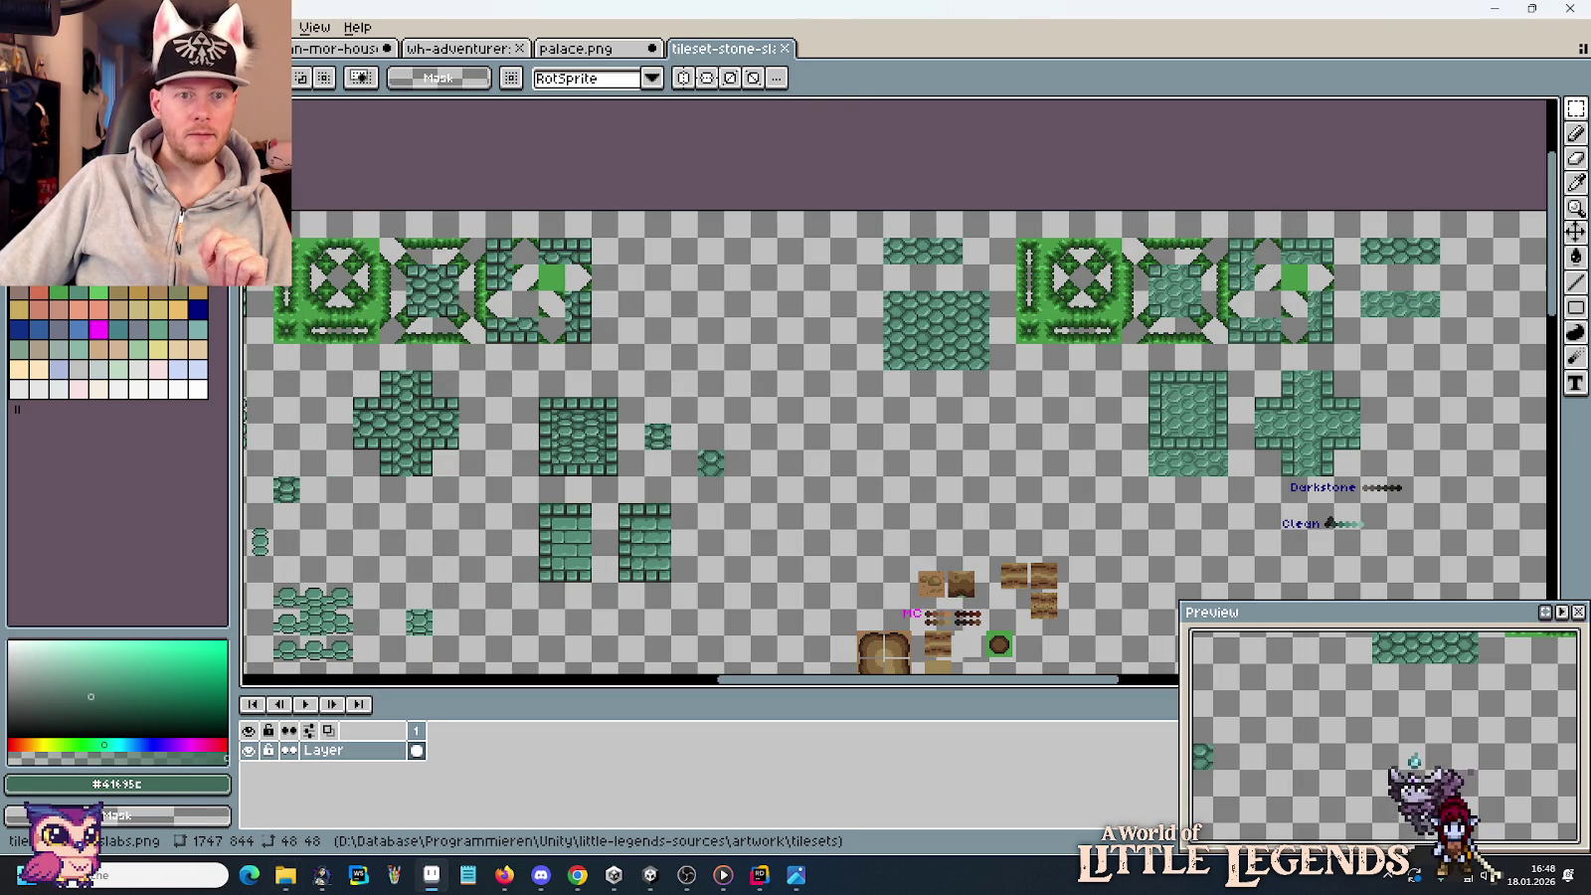
pyautogui.scroll(2, 872, 403)
pyautogui.scroll(-3, 872, 403)
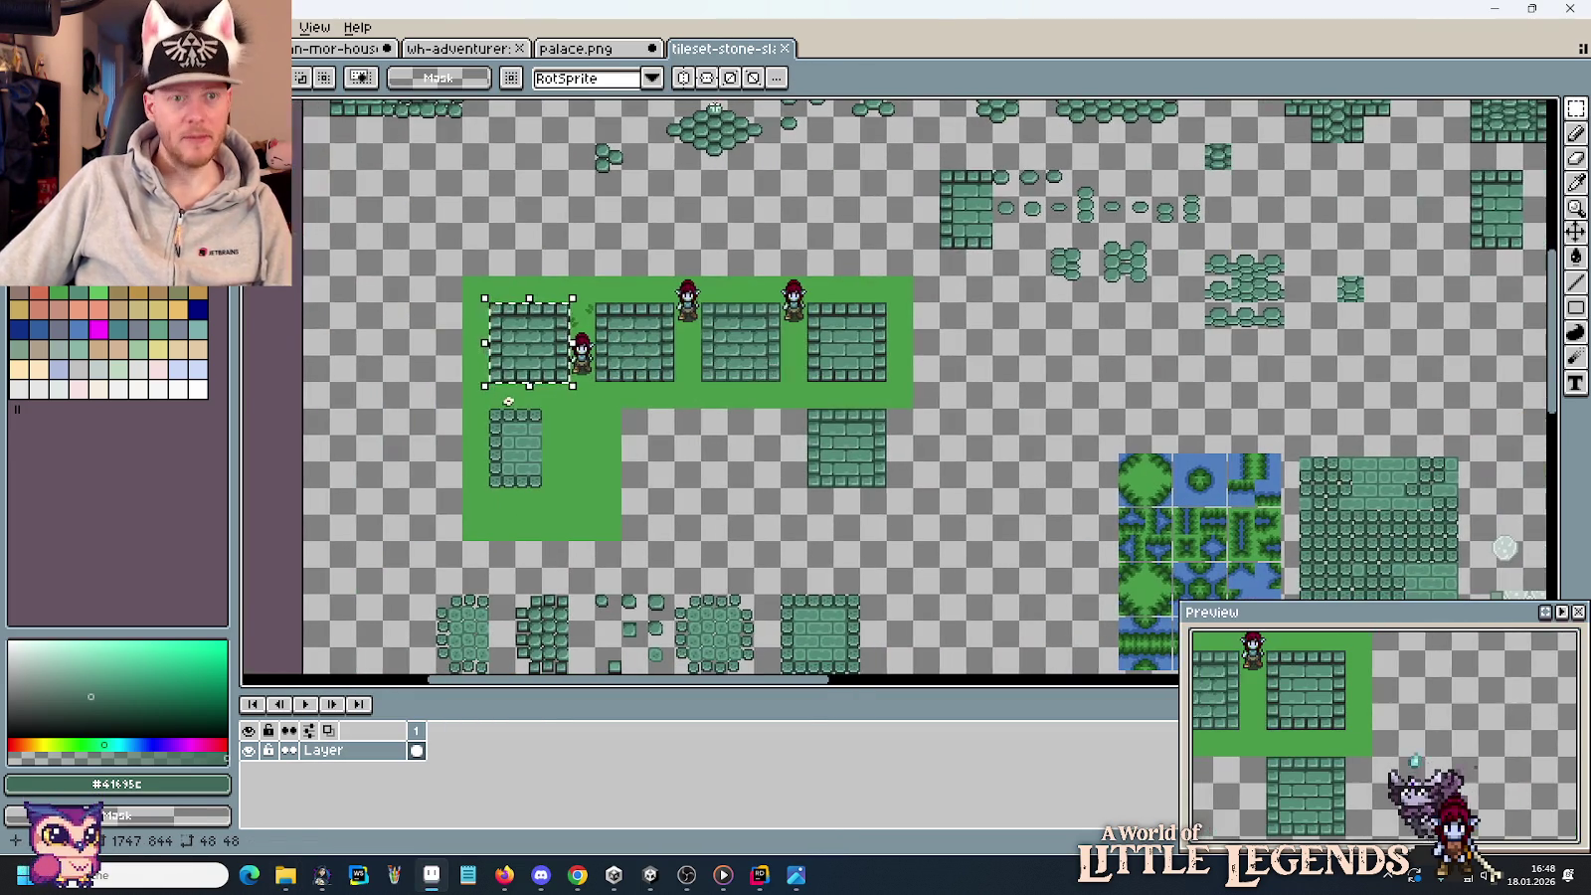
pyautogui.click(595, 50)
pyautogui.click(338, 48)
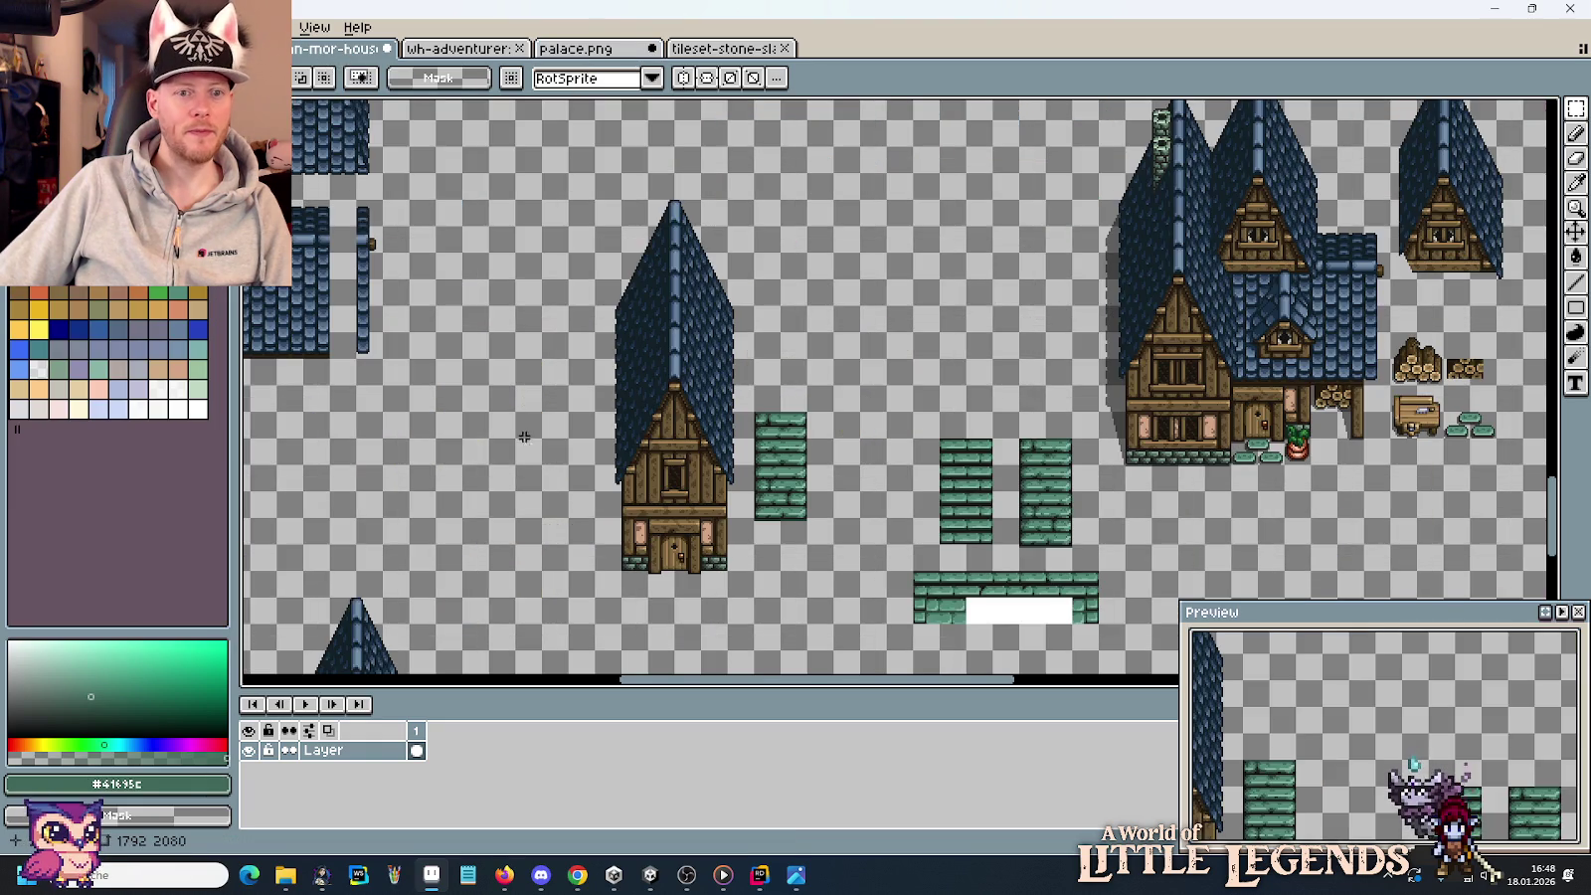
# Paste the square green brick block into empty space on the house sheet.
pyautogui.scroll(3, 941, 321)
pyautogui.hotkey('ctrl', 'v')
pyautogui.moveTo(853, 409); pyautogui.dragTo(864, 302)
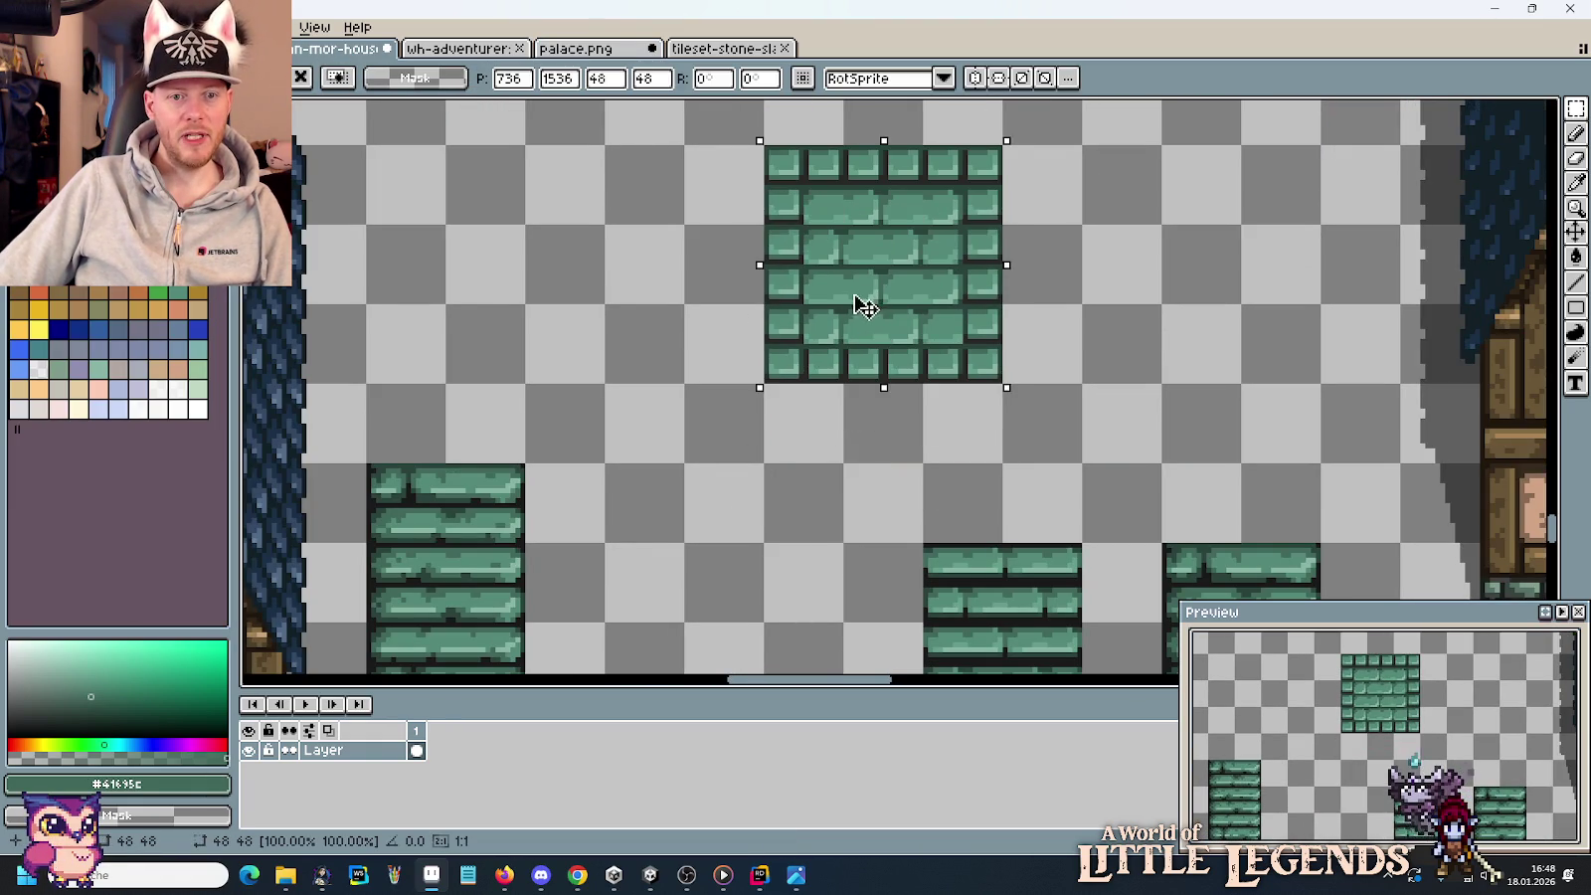
pyautogui.press('Return')
# Copy a 32×32 piece of the block's inner bricks onto the column, deleting the stray piece.
pyautogui.scroll(2, 894, 233)
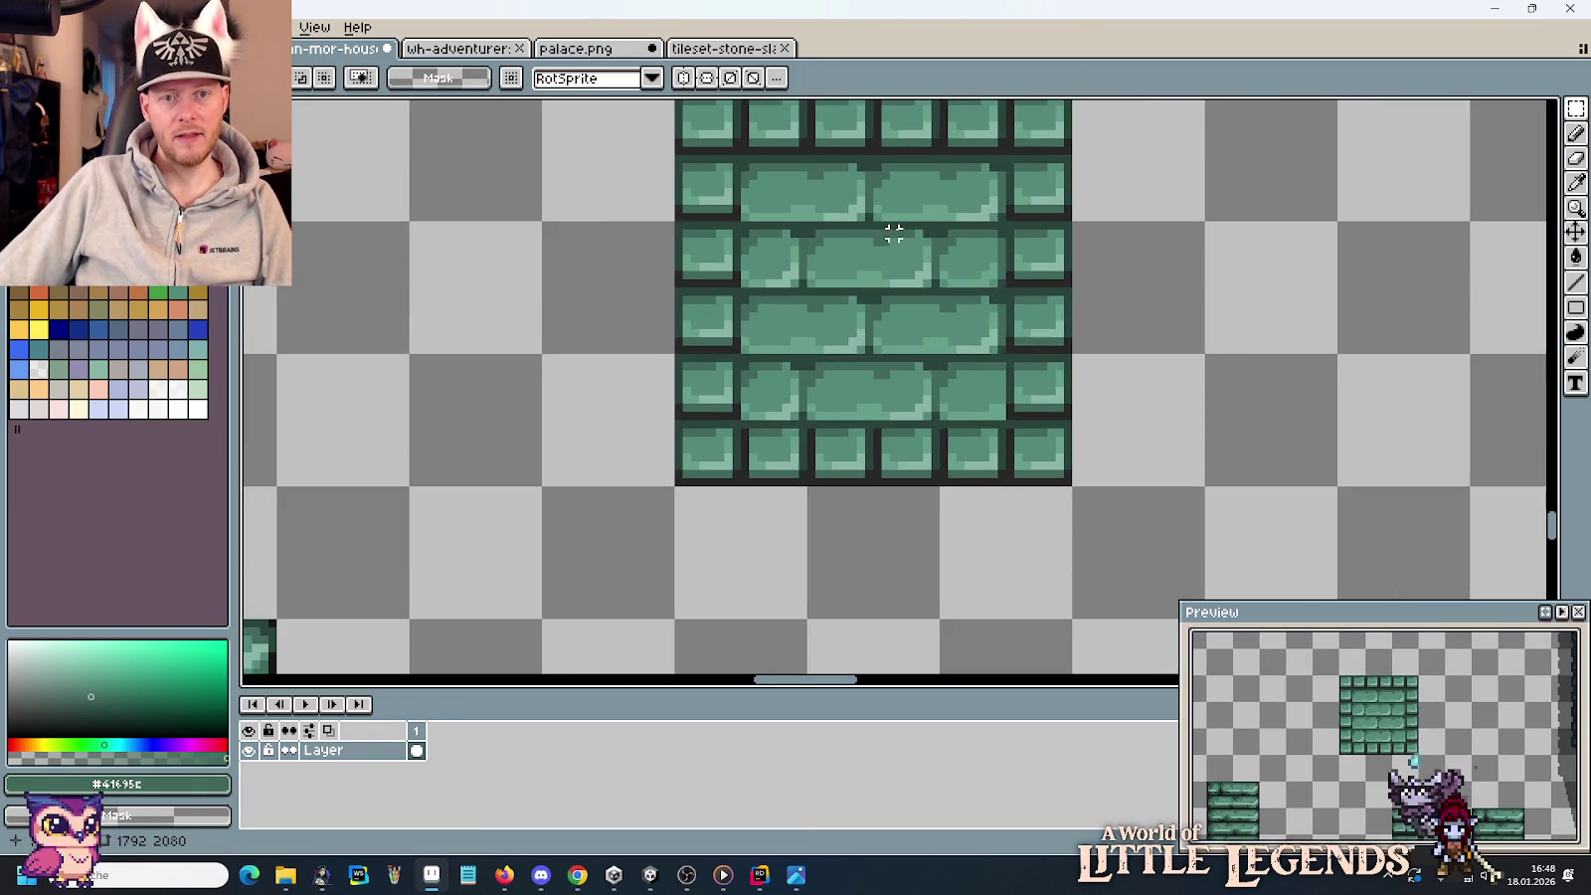
pyautogui.scroll(2, 876, 298)
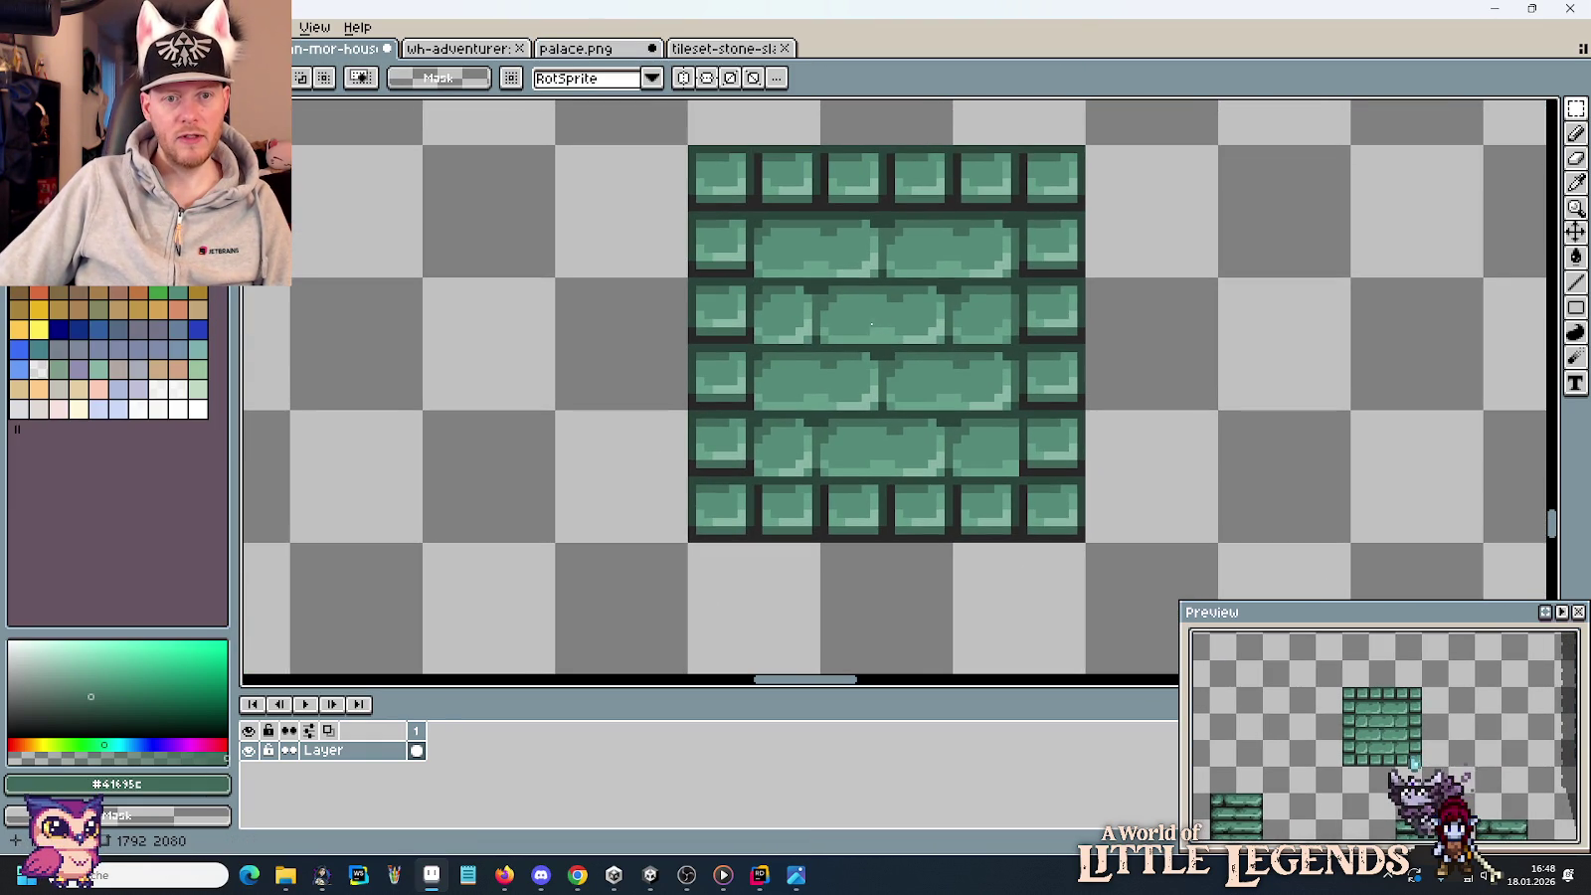
pyautogui.moveTo(758, 213); pyautogui.dragTo(1015, 473)
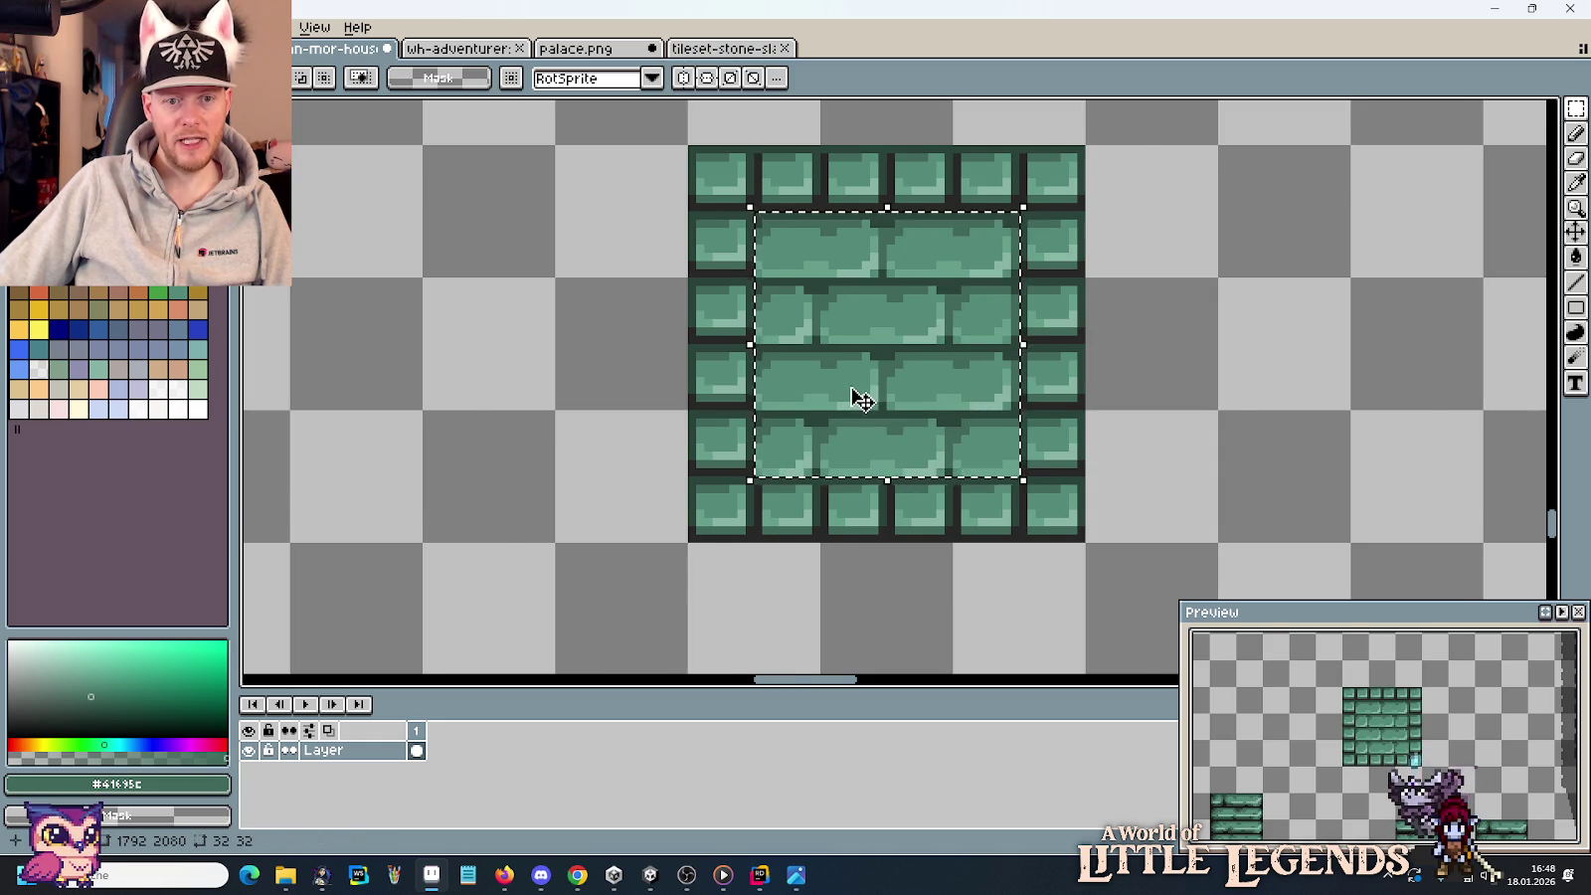
pyautogui.scroll(-1, 855, 394)
pyautogui.hscroll(-3, 1104, 312)
pyautogui.moveTo(1115, 280); pyautogui.dragTo(595, 420)
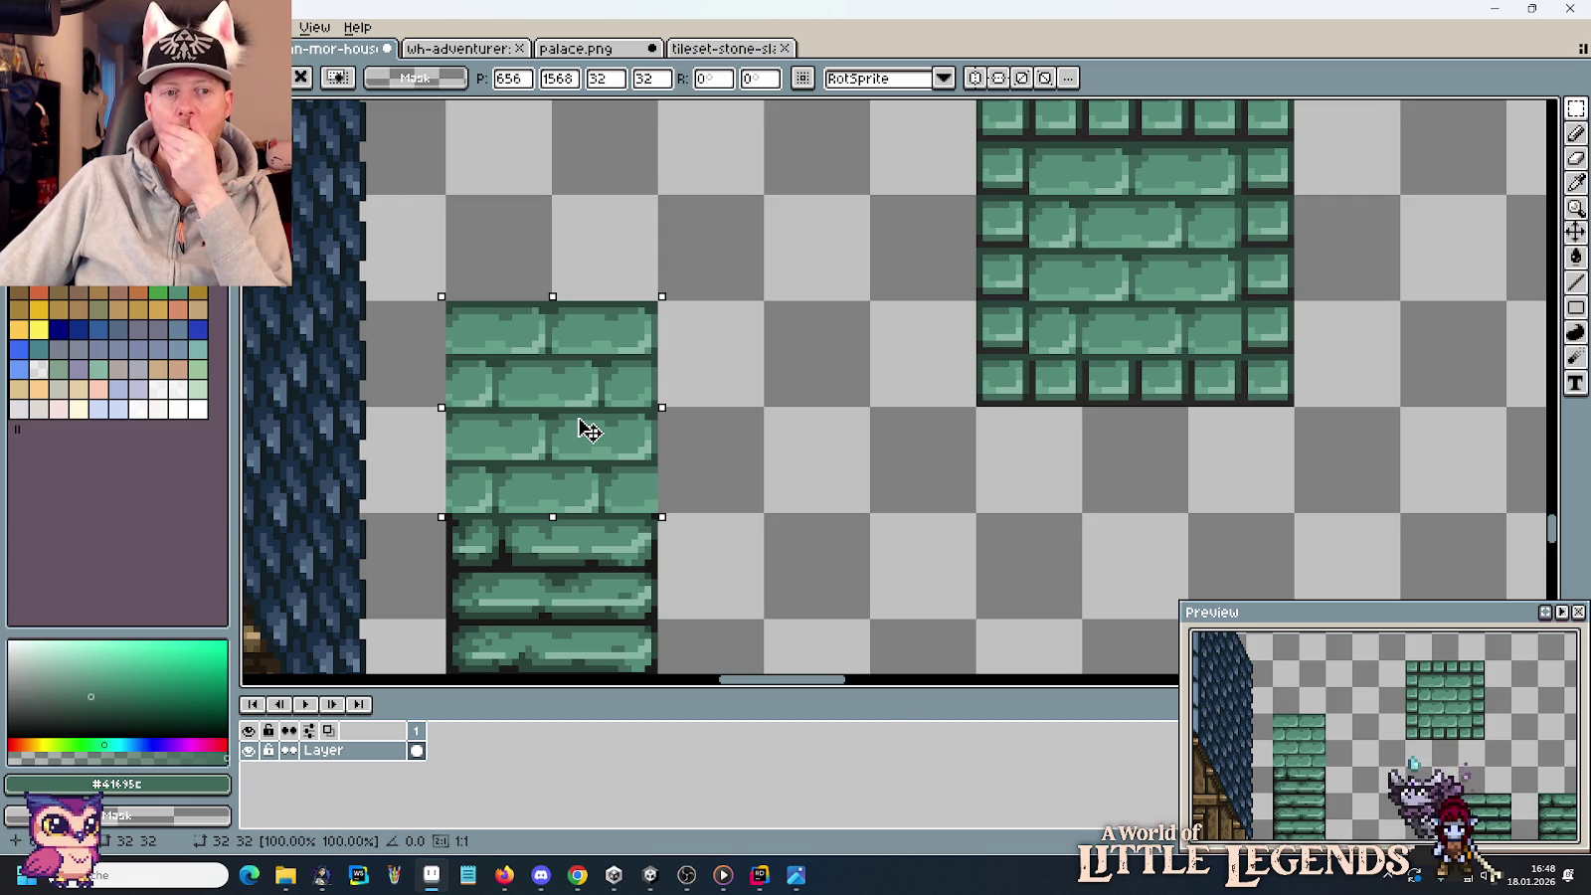
pyautogui.scroll(-1, 708, 423)
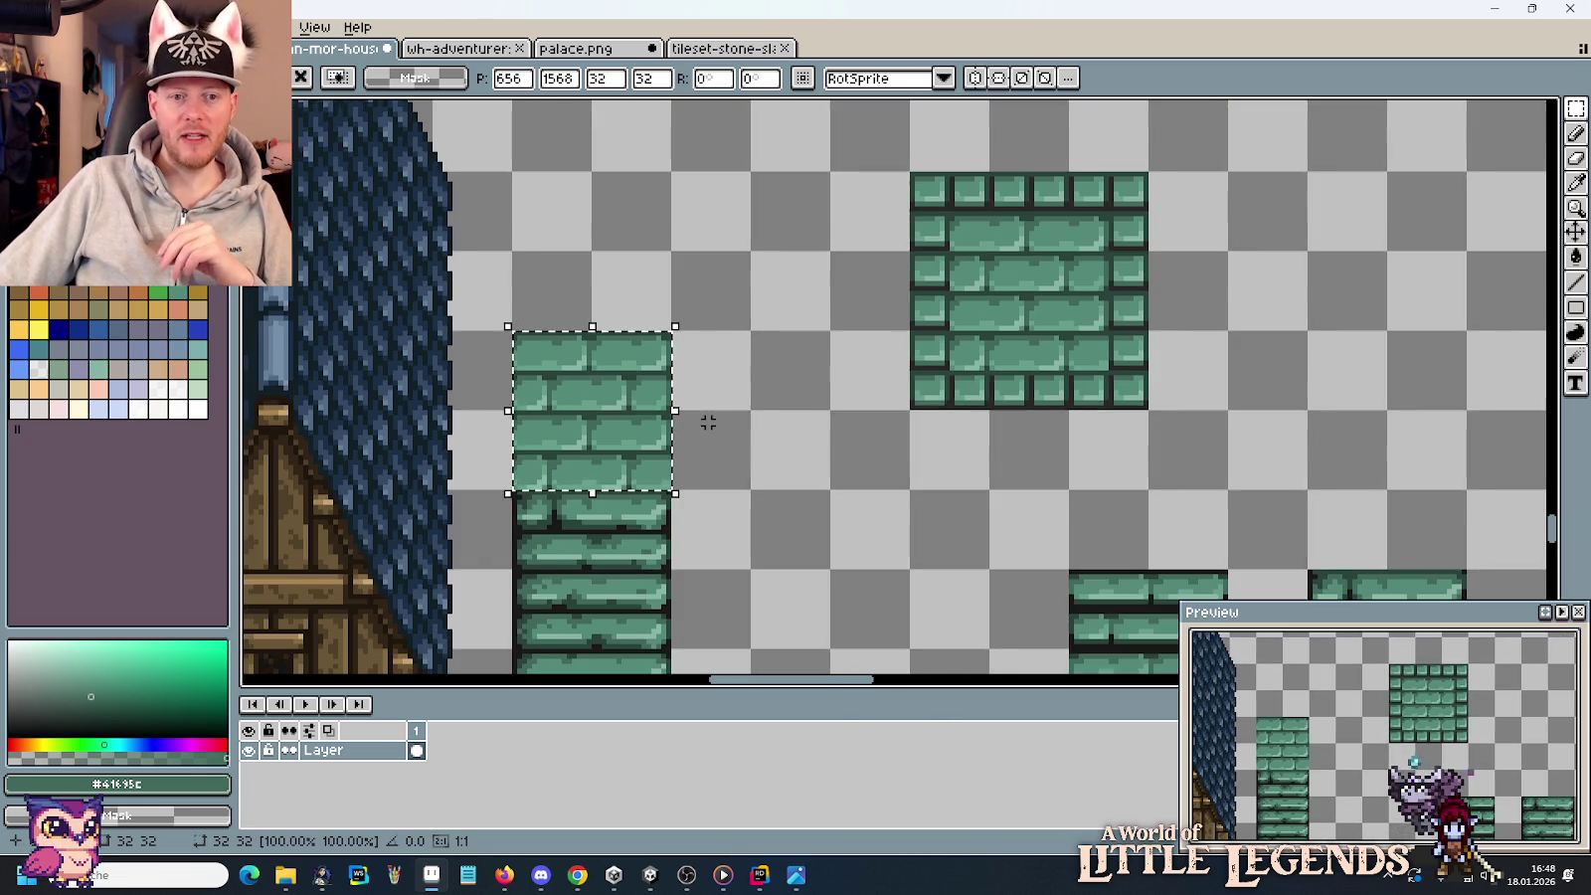
pyautogui.moveTo(708, 423); pyautogui.dragTo(950, 398)
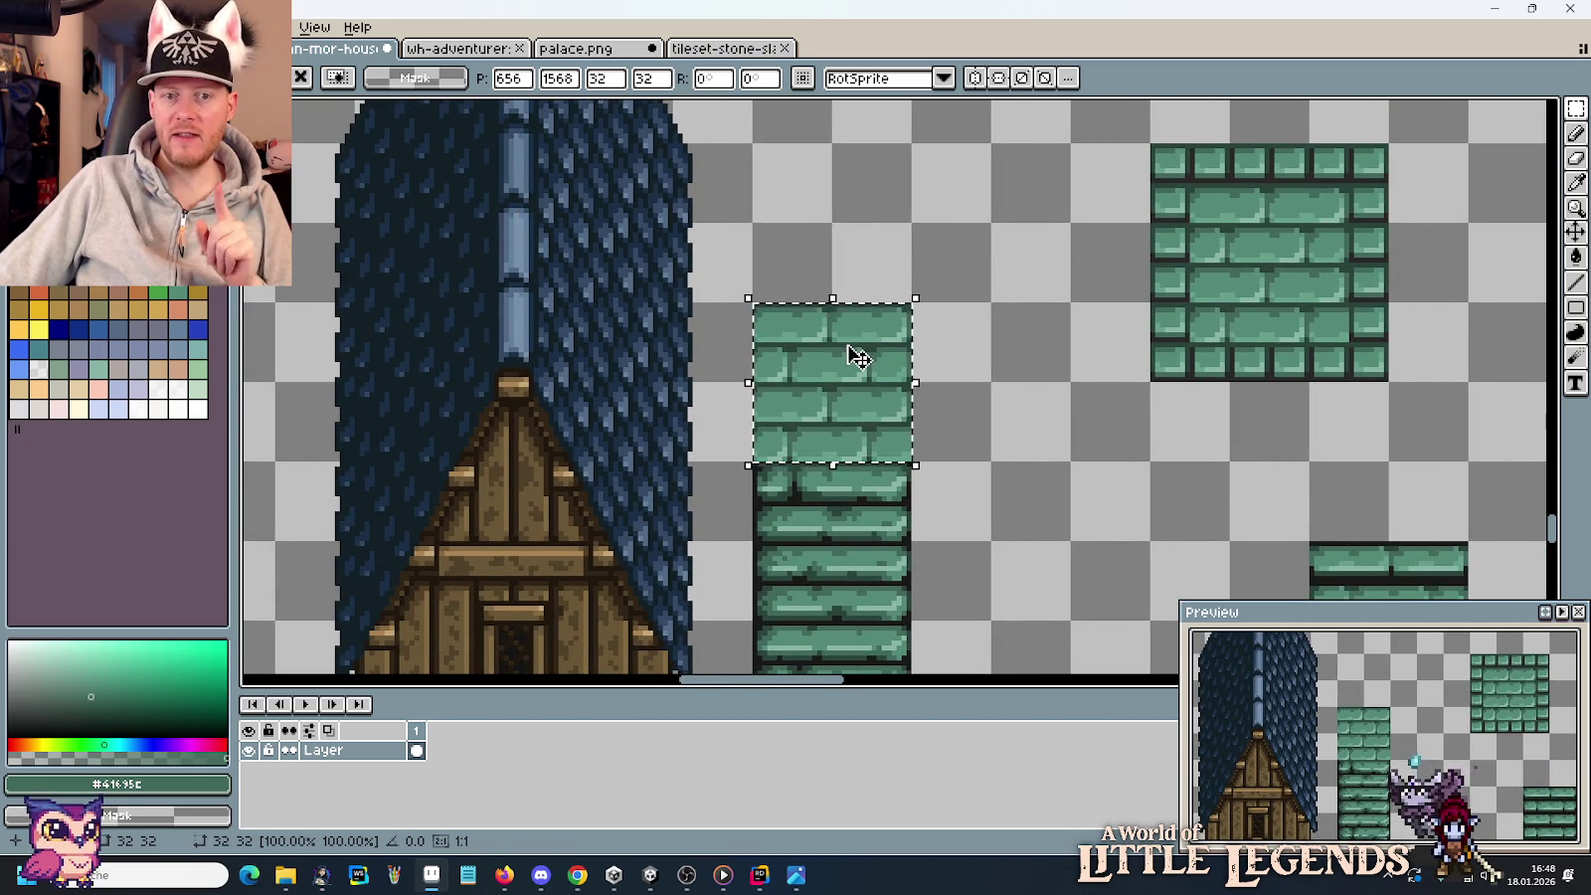
pyautogui.press('Delete')
# Cap the brick column with a 32×32 tile copied from the square block.
pyautogui.moveTo(1231, 144); pyautogui.dragTo(1389, 303)
pyautogui.hotkey('ctrl', 'c')
pyautogui.hotkey('ctrl', 'v')
pyautogui.moveTo(1343, 242); pyautogui.dragTo(881, 405)
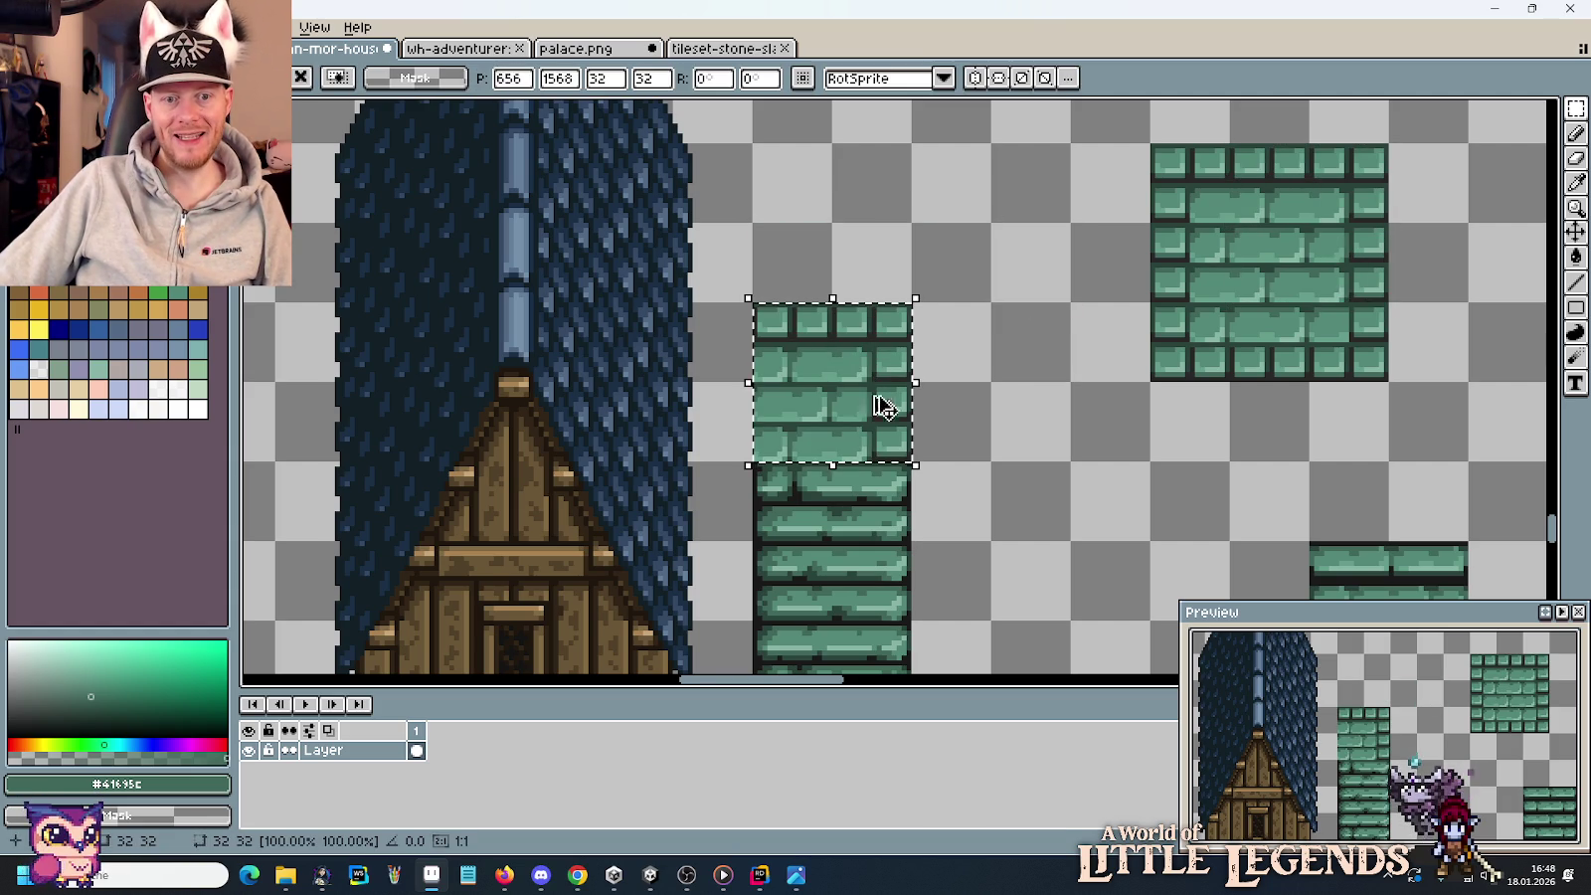
pyautogui.click(999, 458)
# Marquee a 16×32 area beside and a 32×16 strip above the brick column.
pyautogui.scroll(-2, 995, 459)
pyautogui.scroll(-1, 979, 418)
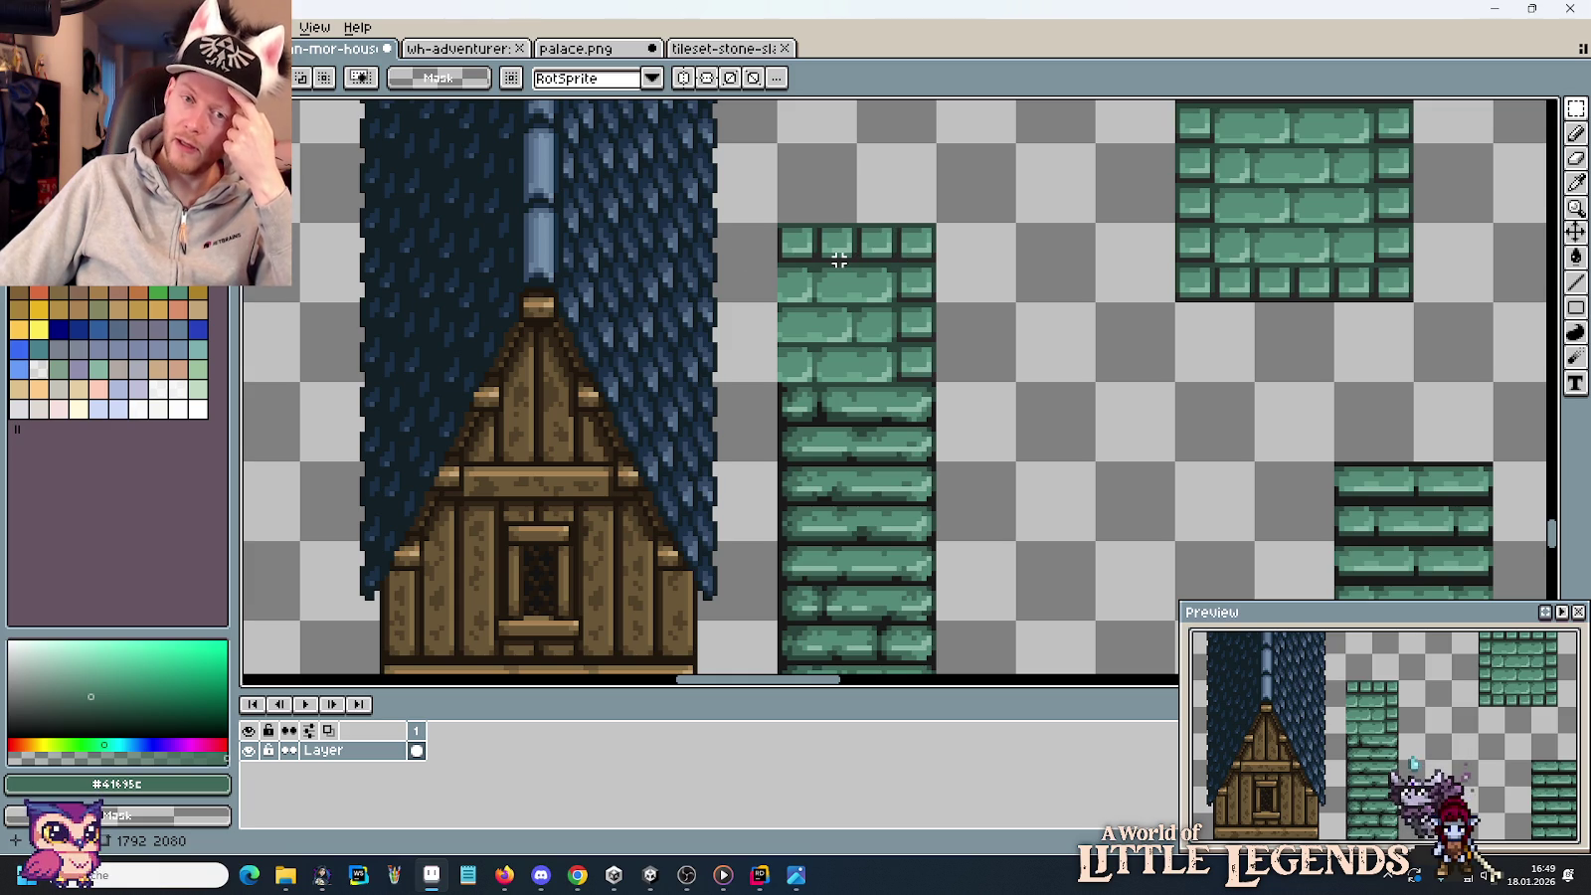
pyautogui.scroll(-1, 839, 258)
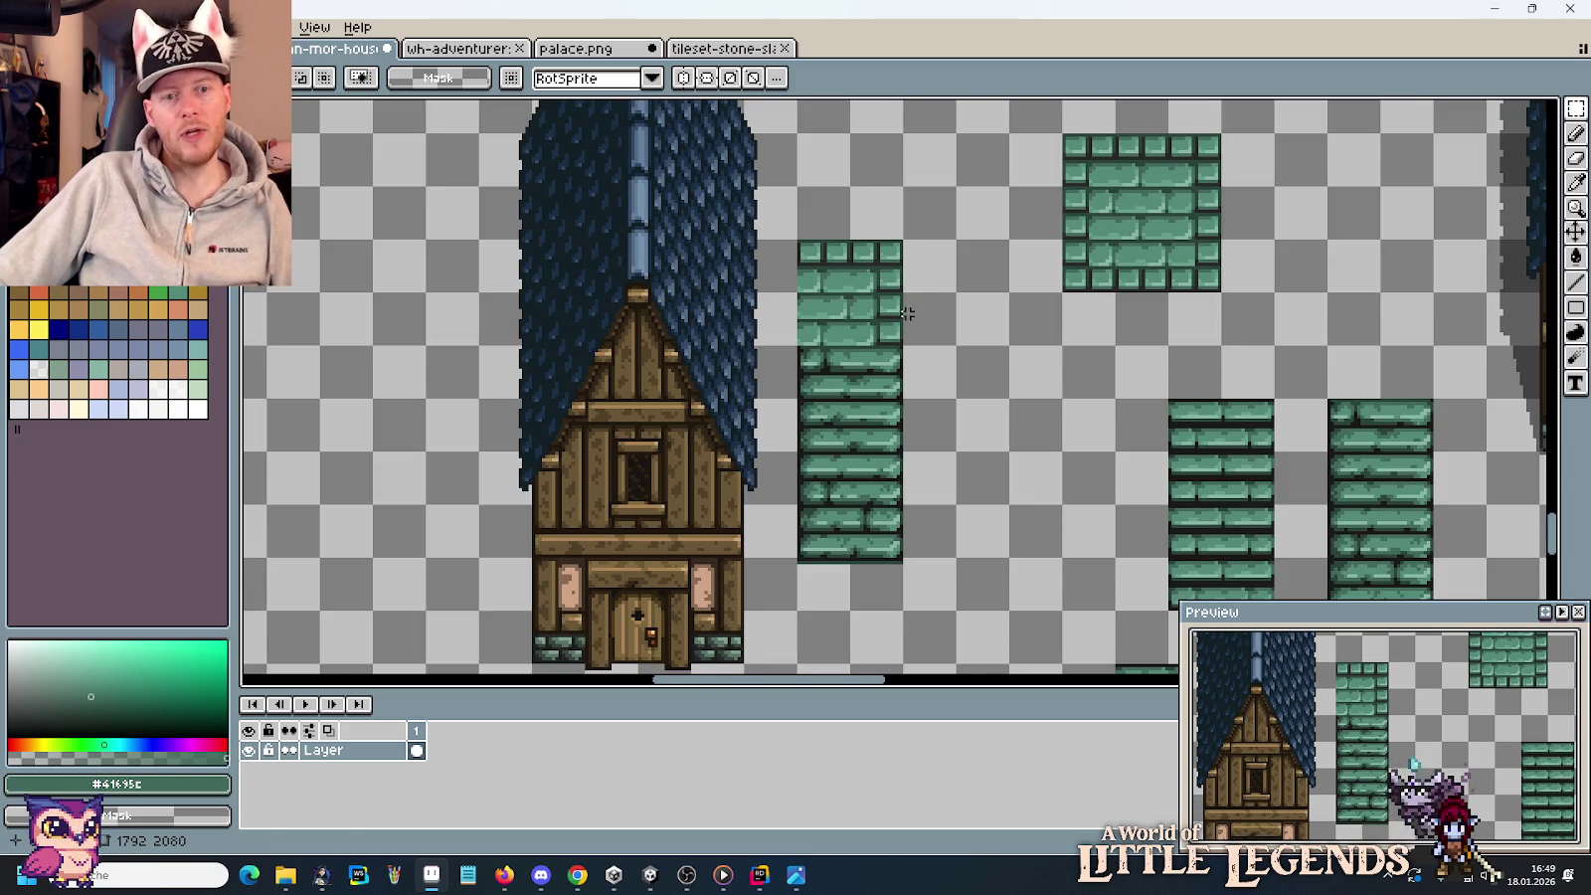
pyautogui.moveTo(924, 320); pyautogui.dragTo(925, 287)
pyautogui.moveTo(796, 187); pyautogui.dragTo(905, 241)
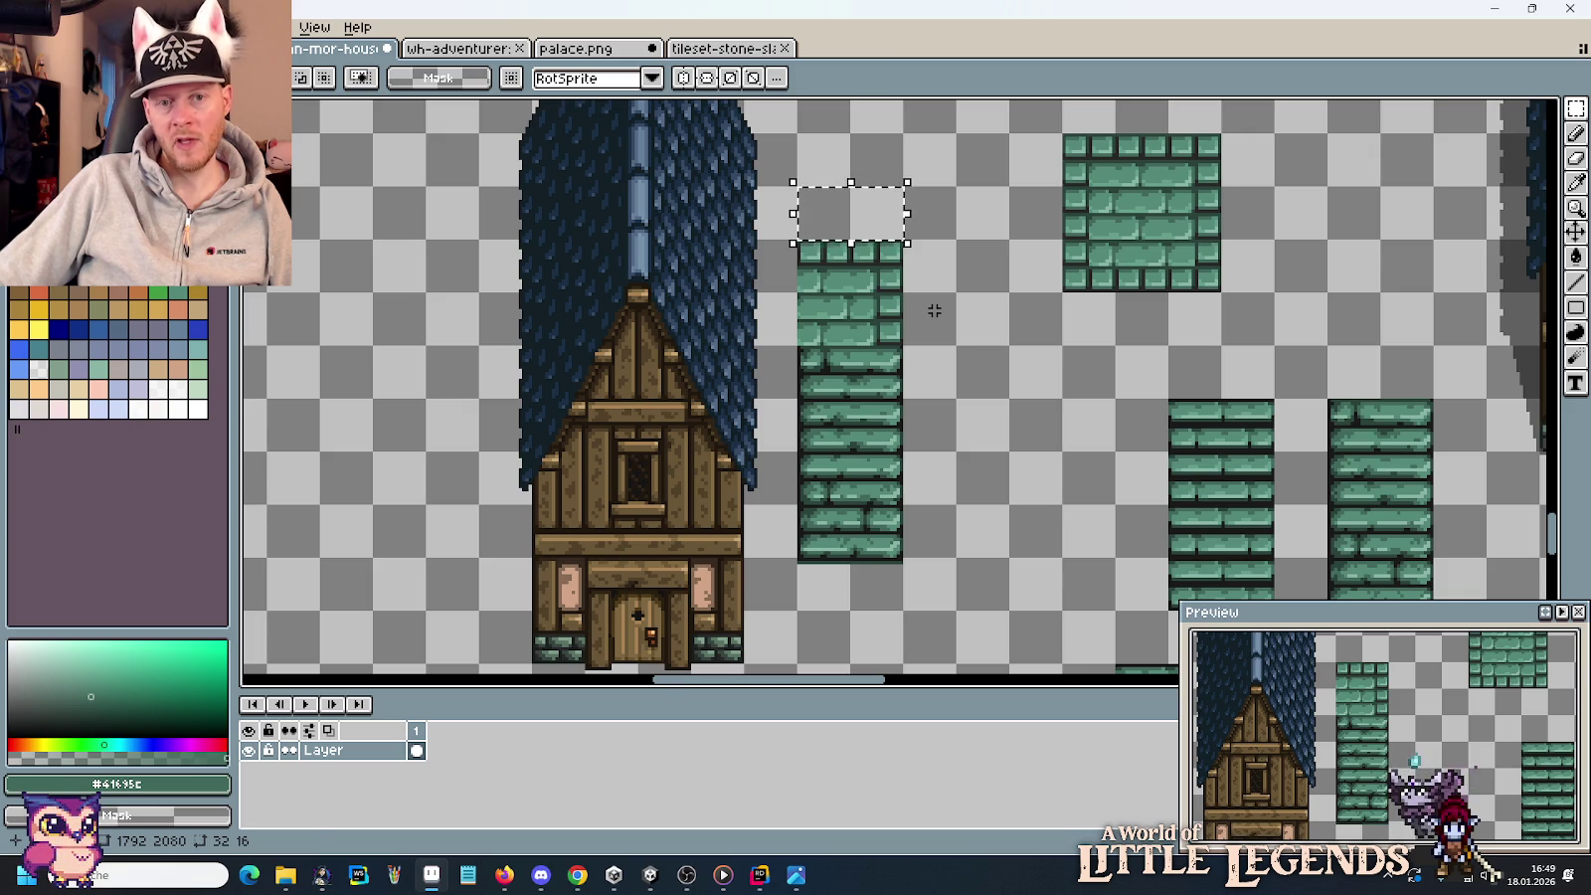
pyautogui.hotkey('alt', 'Tab')
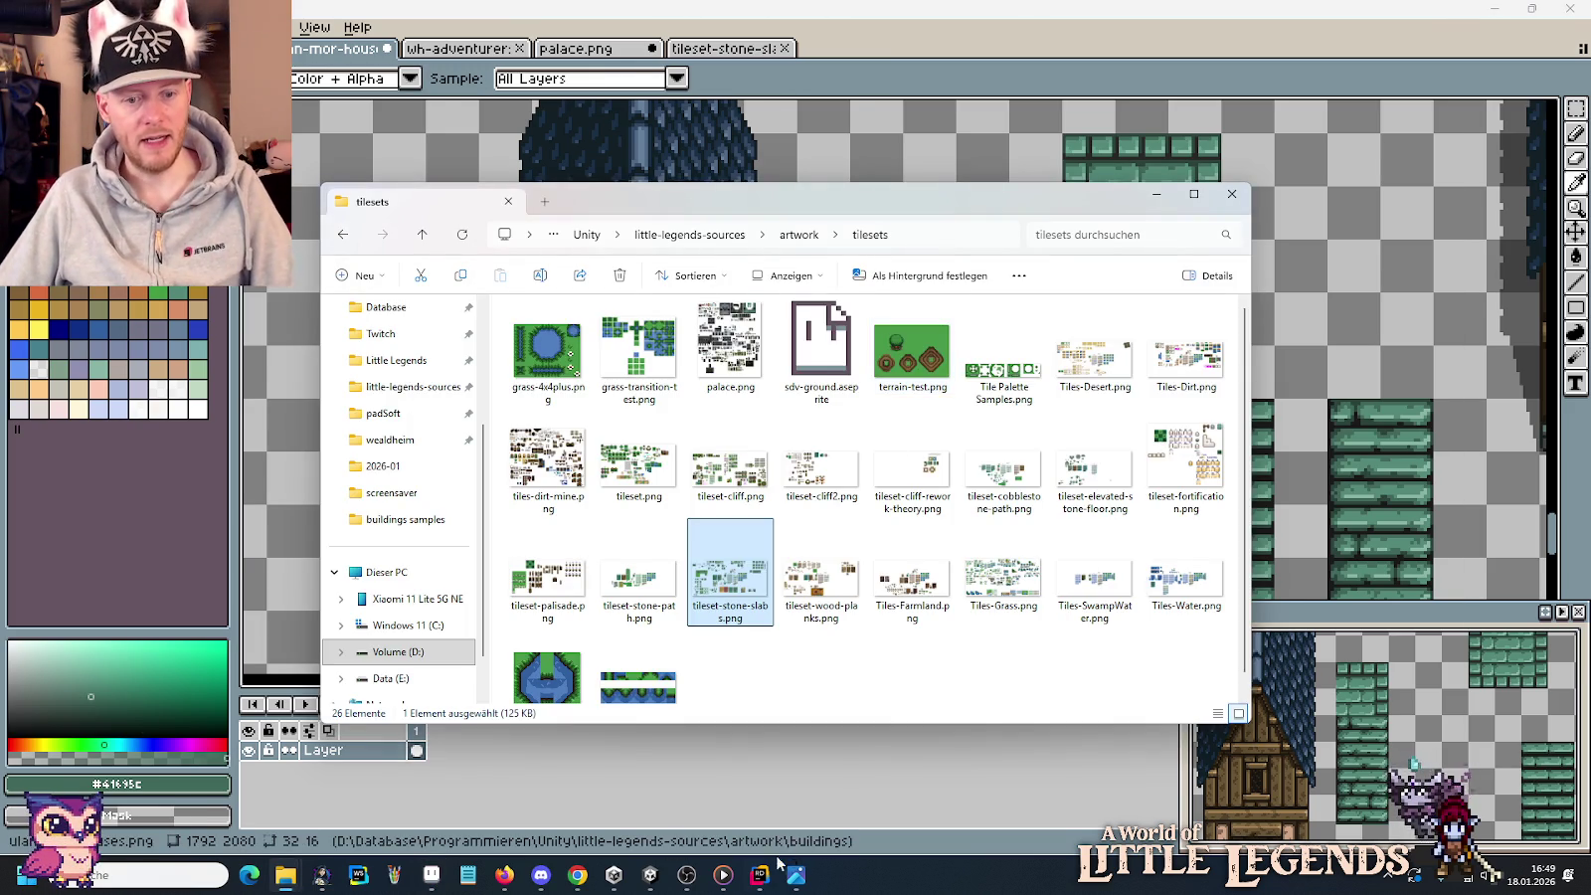
pyautogui.click(759, 874)
pyautogui.click(796, 874)
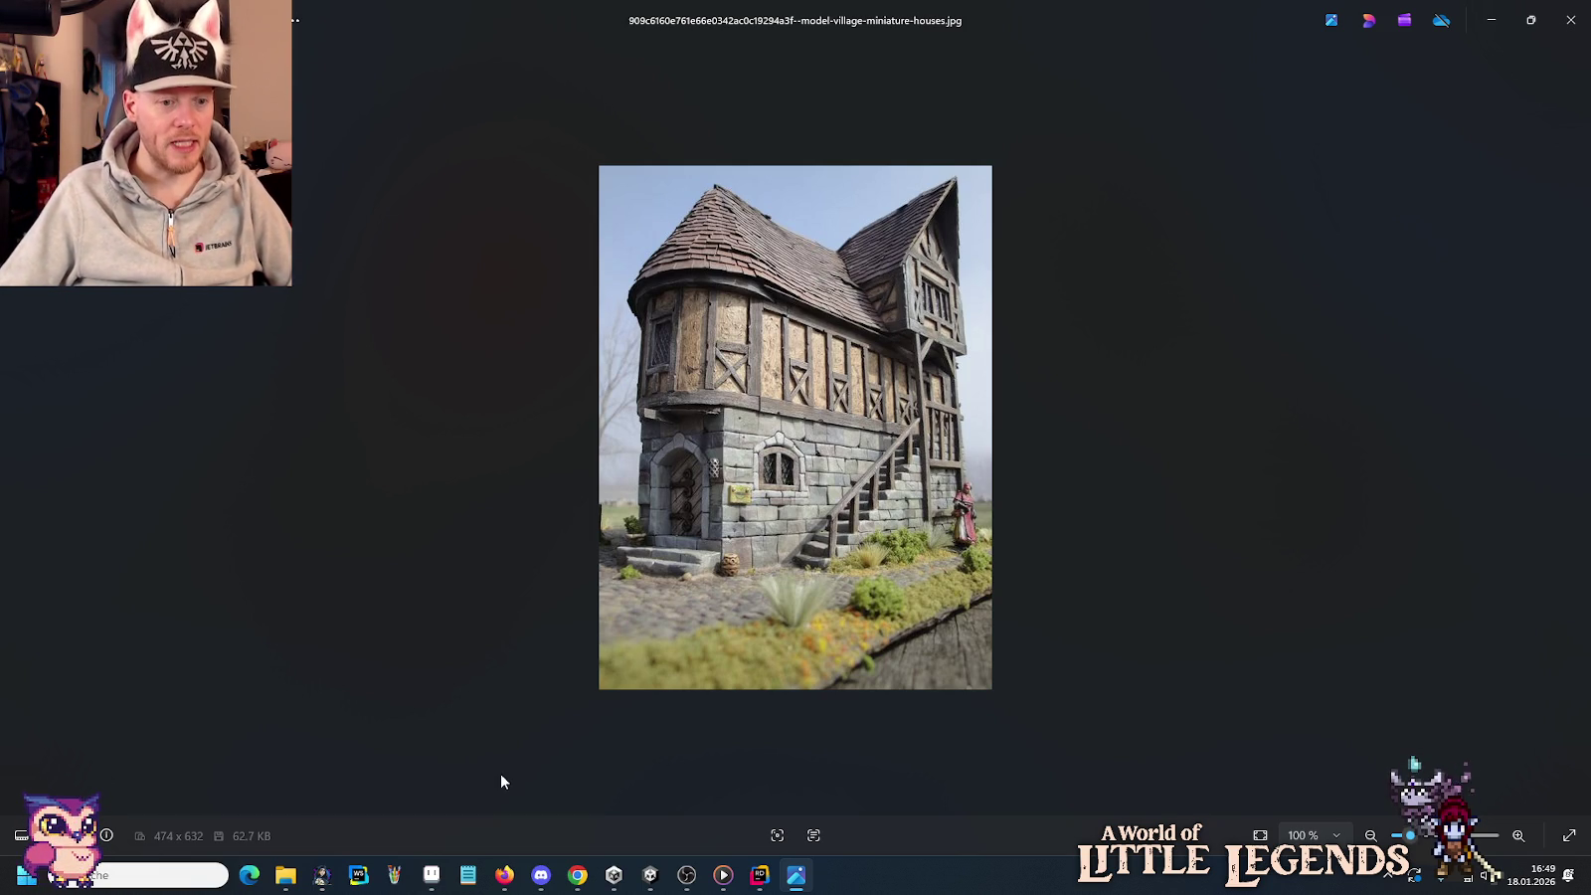
pyautogui.click(433, 871)
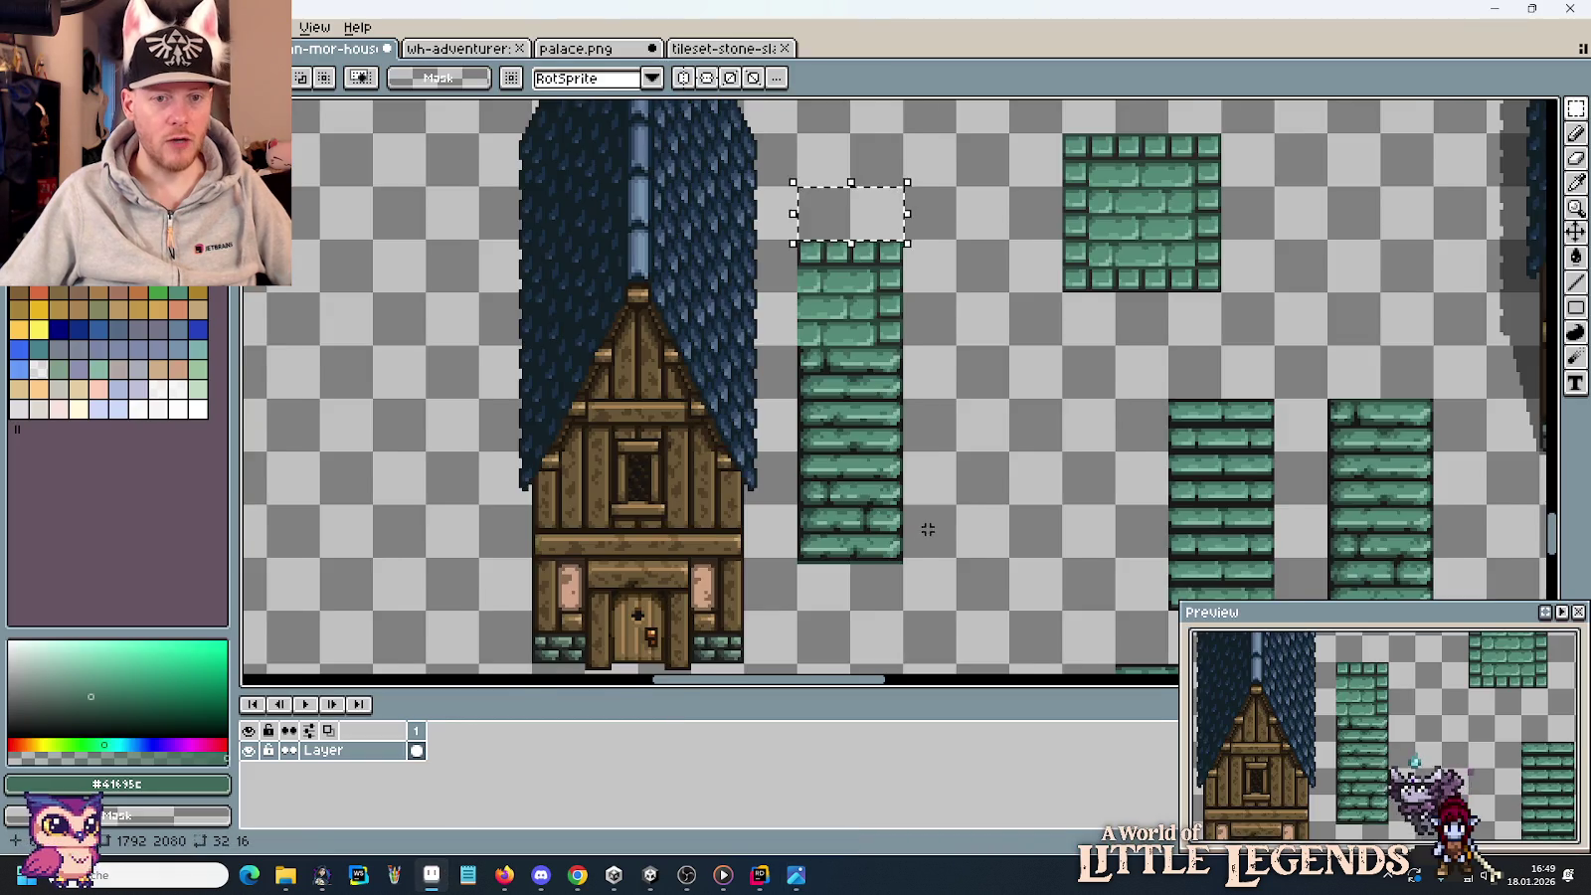
pyautogui.scroll(5, 627, 316)
# Bring the timber-frame wall and window tile rows into view, comparing them with the house photo.
pyautogui.hscroll(-5, 508, 442)
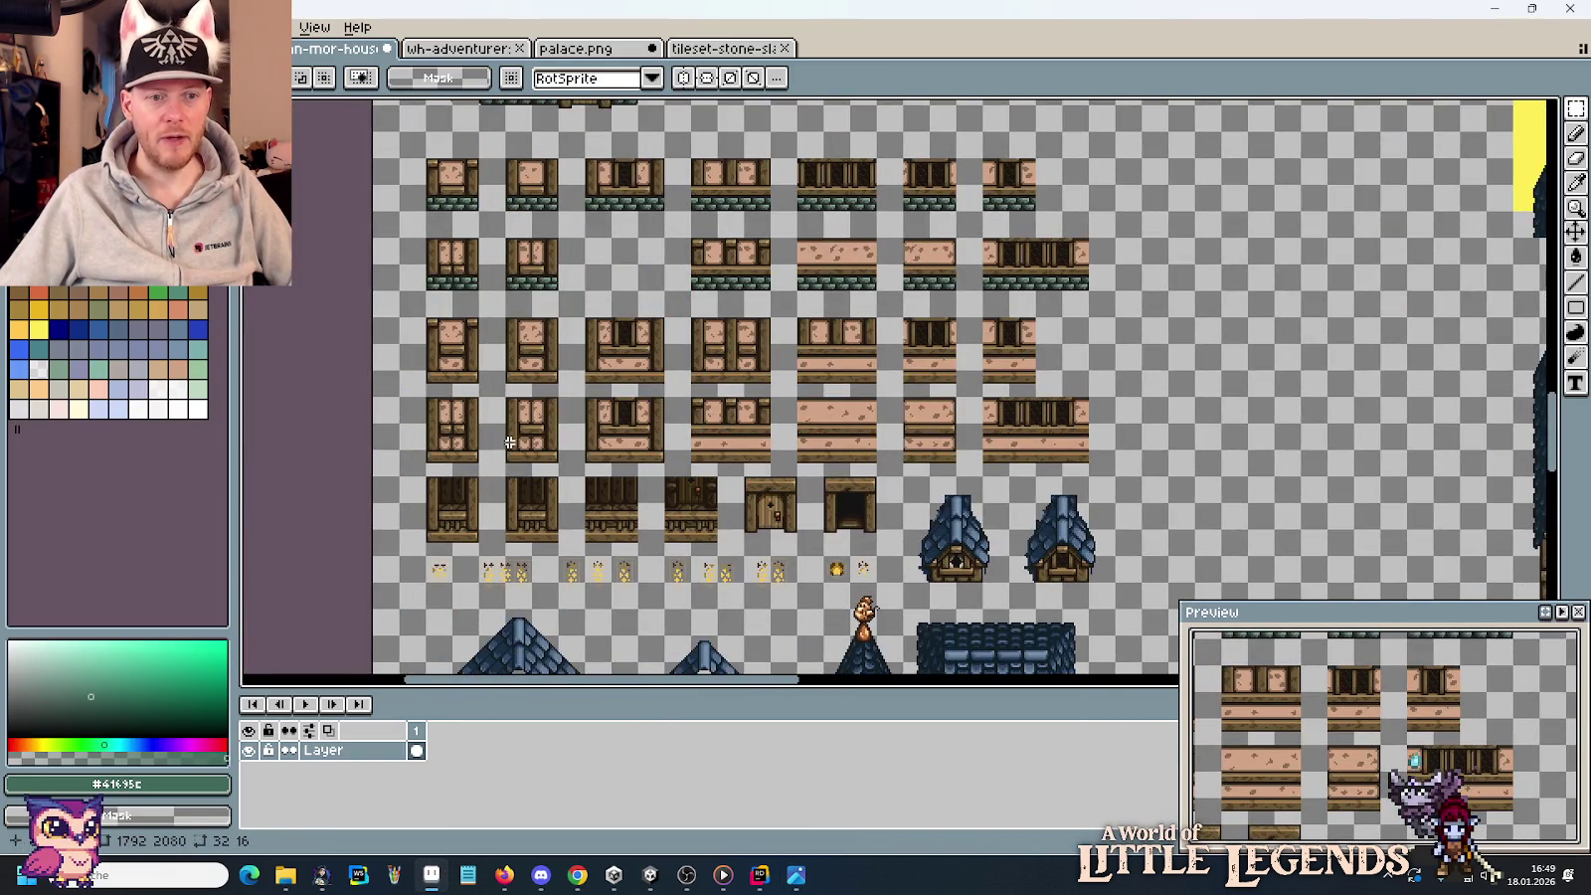
pyautogui.scroll(1, 444, 453)
pyautogui.scroll(2, 651, 450)
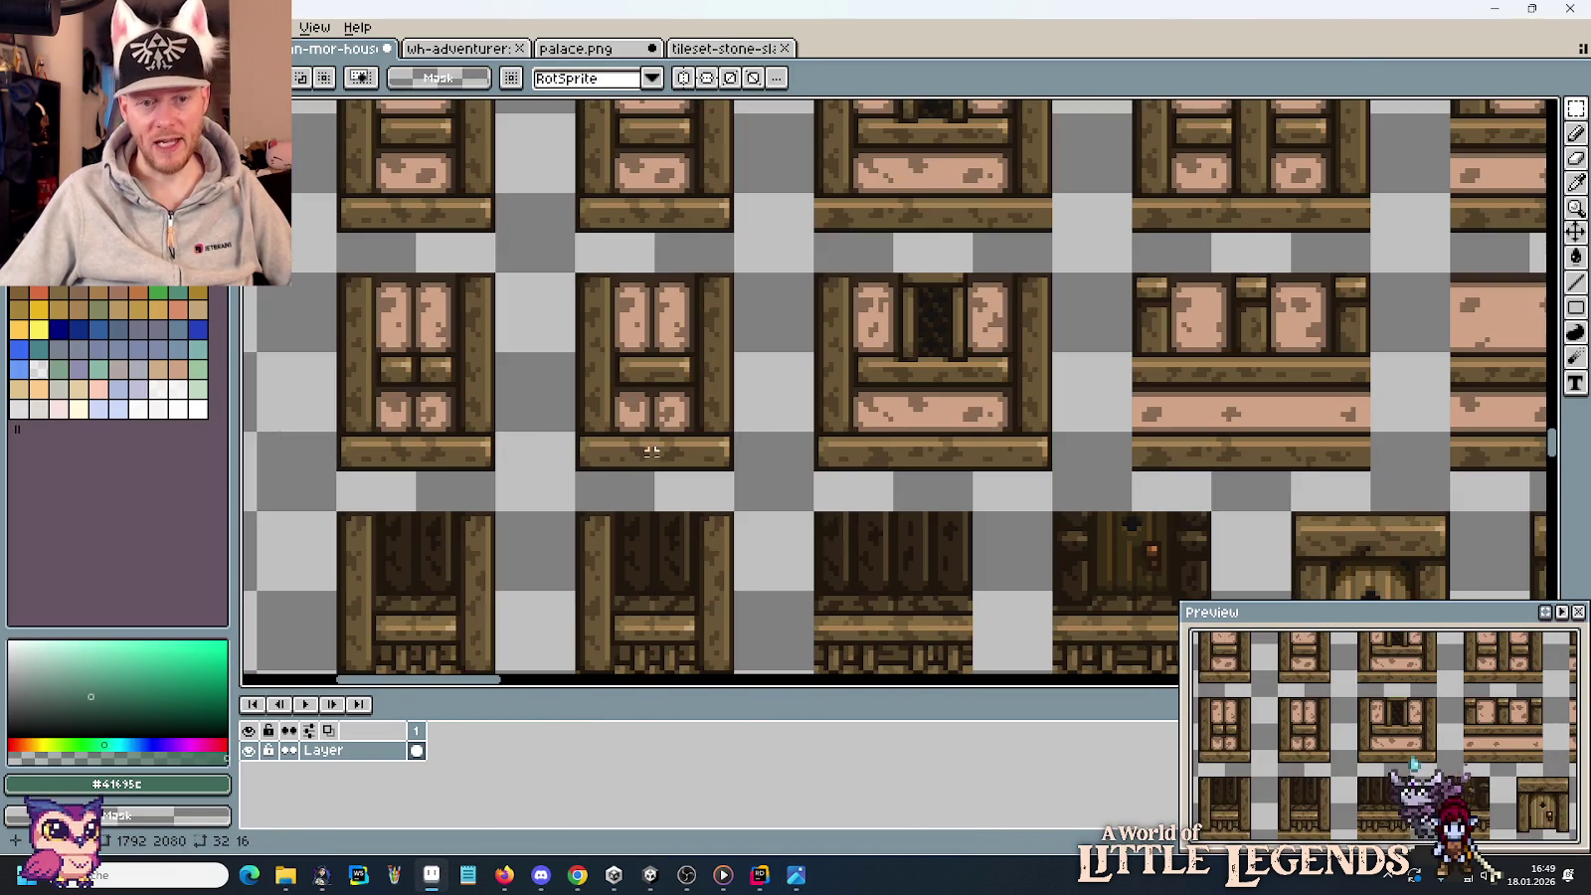
pyautogui.moveTo(383, 468)
pyautogui.mouseDown()
pyautogui.moveTo(398, 487)
pyautogui.moveTo(676, 473)
pyautogui.mouseUp()
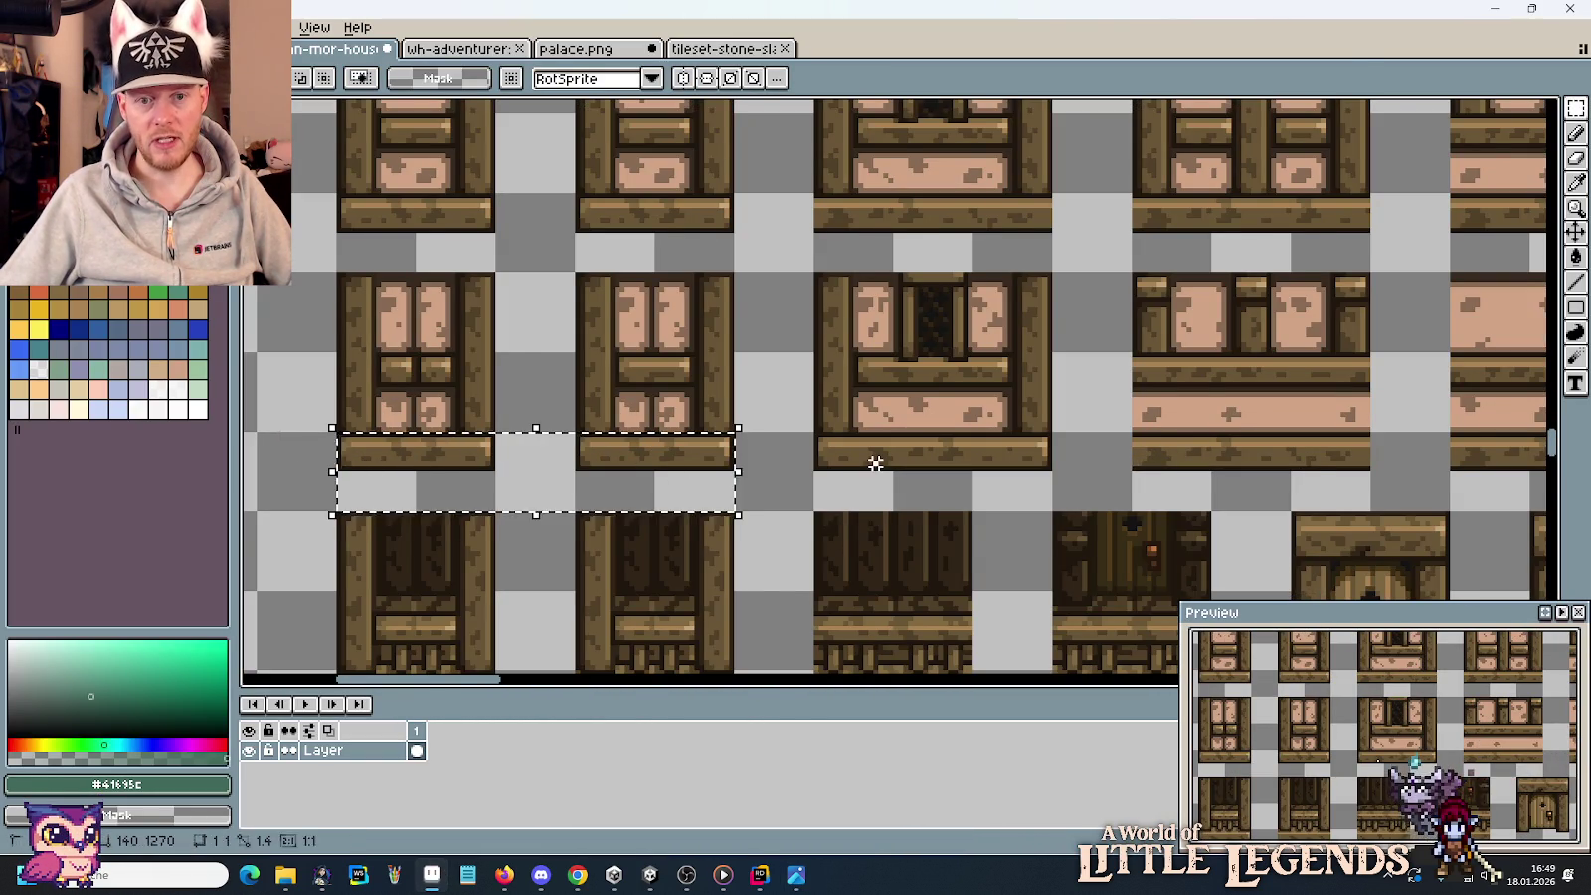
pyautogui.scroll(-1, 874, 462)
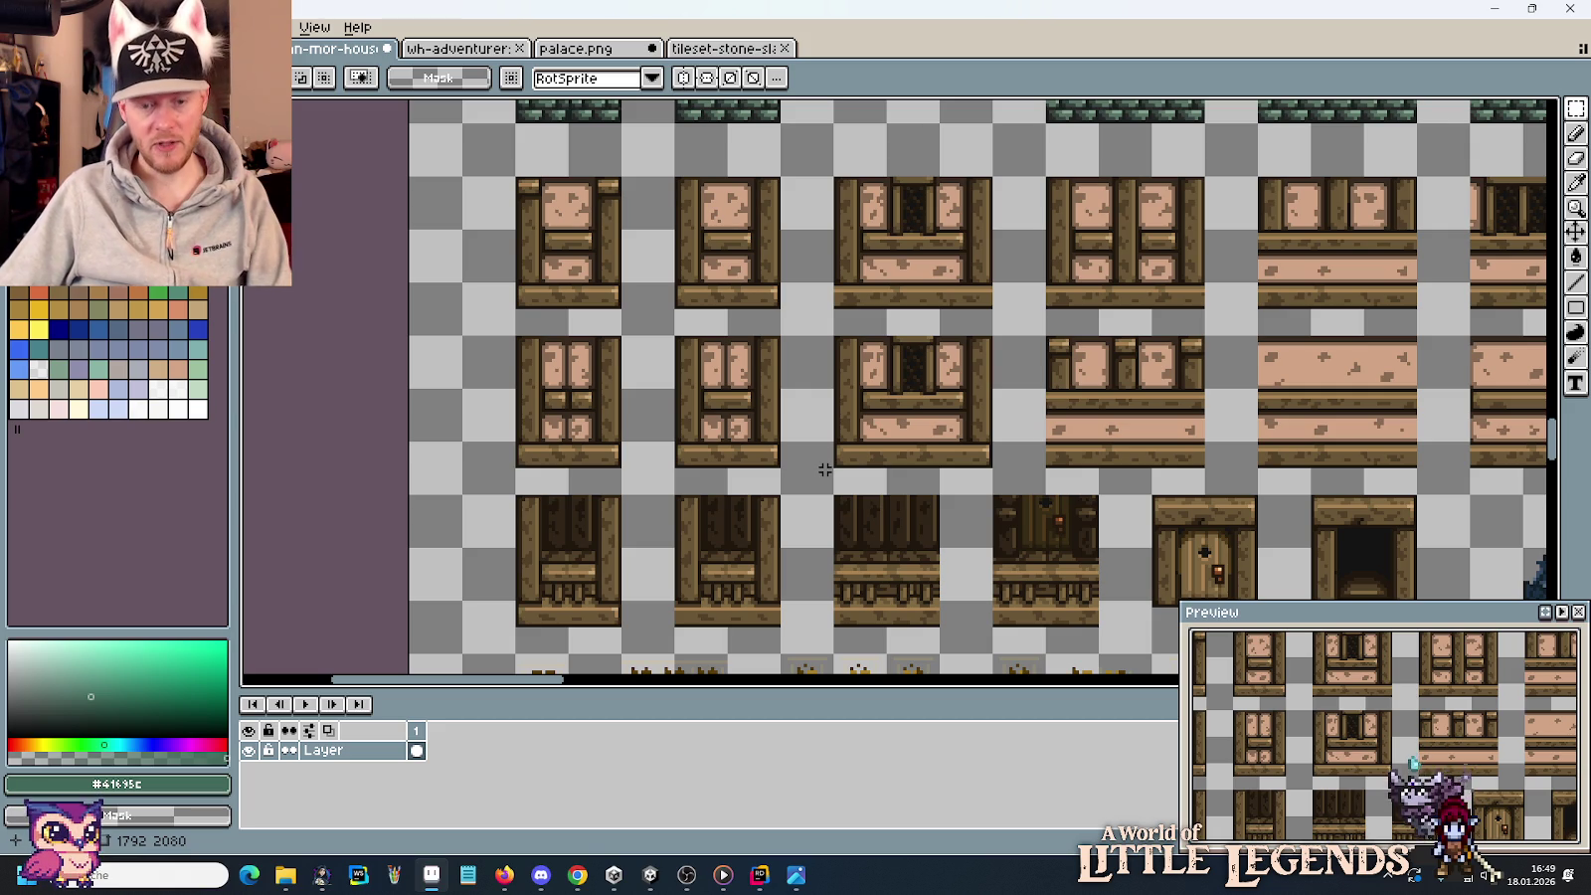
pyautogui.hotkey('alt', 'Tab')
pyautogui.hotkey('alt', 'Tab')
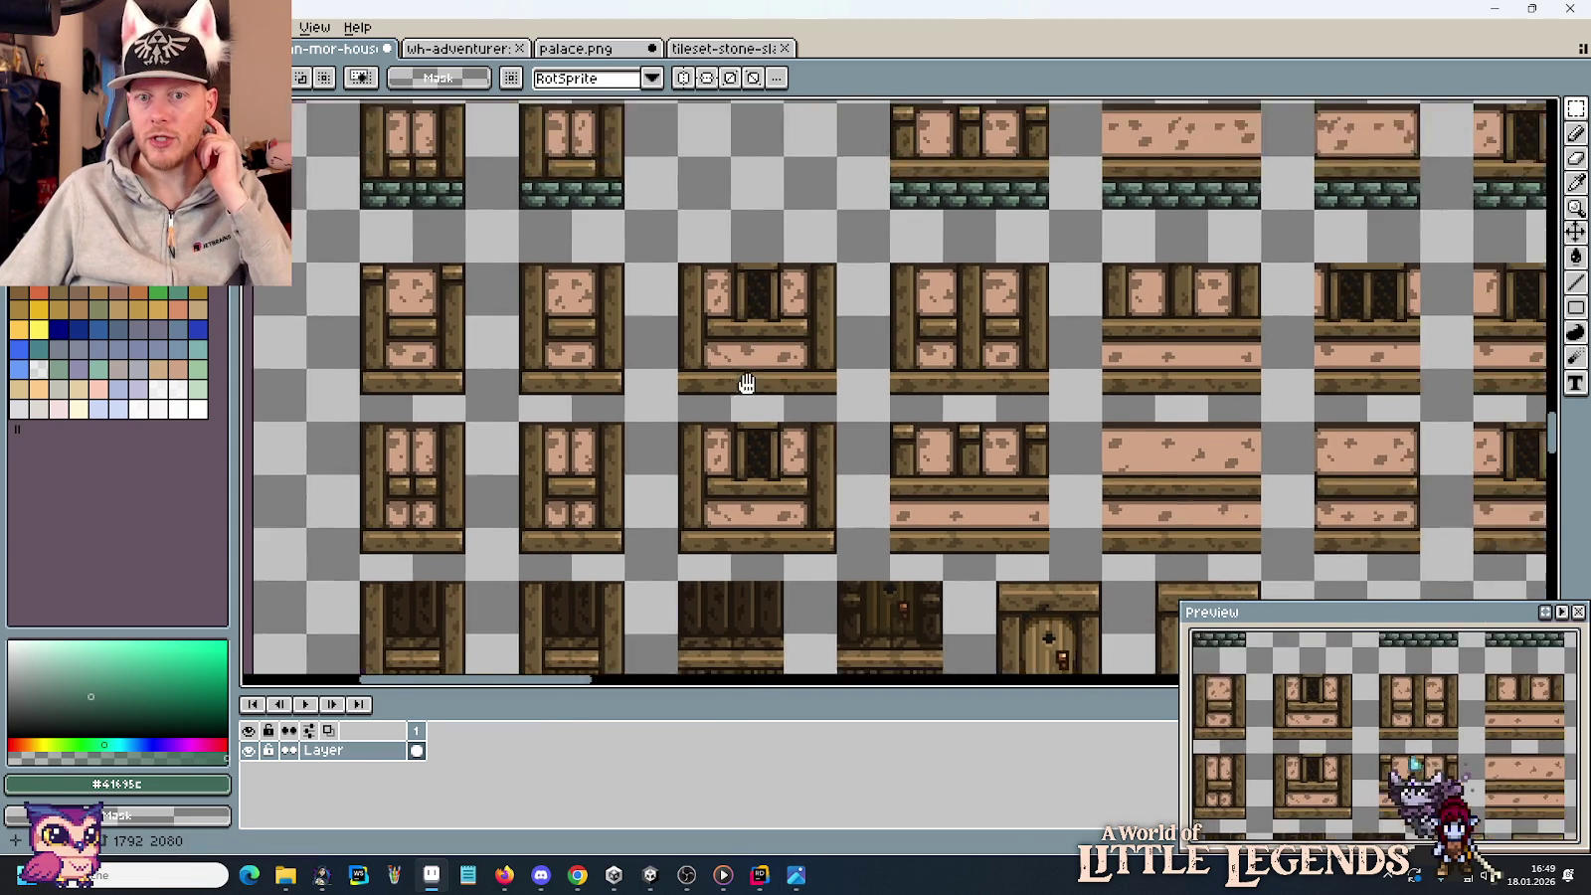
pyautogui.moveTo(906, 313); pyautogui.dragTo(719, 400)
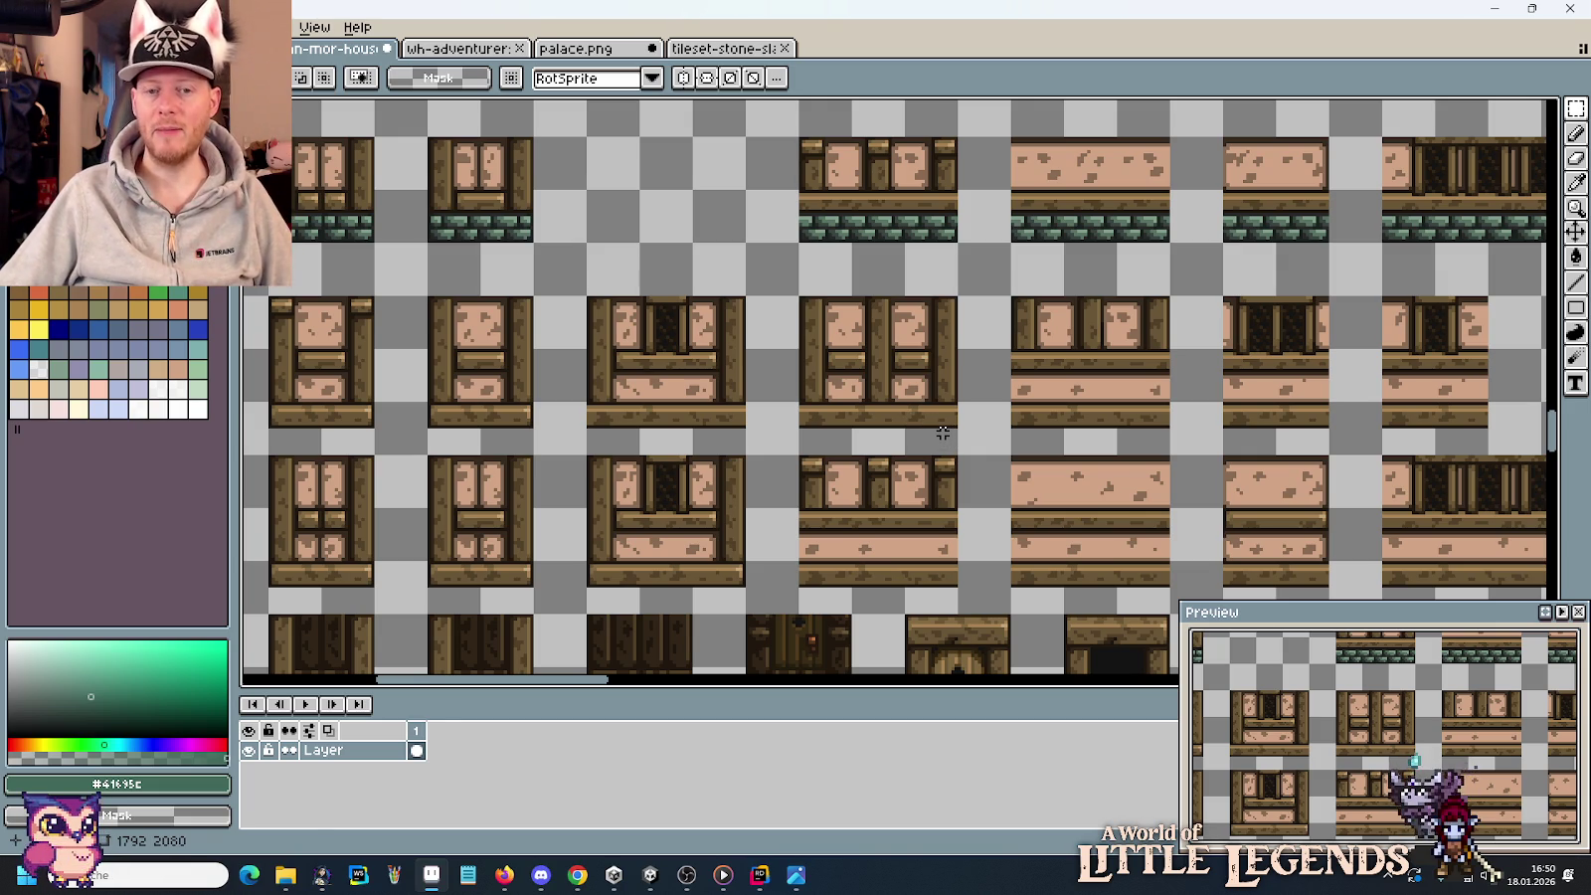
pyautogui.hotkey('alt', 'Tab')
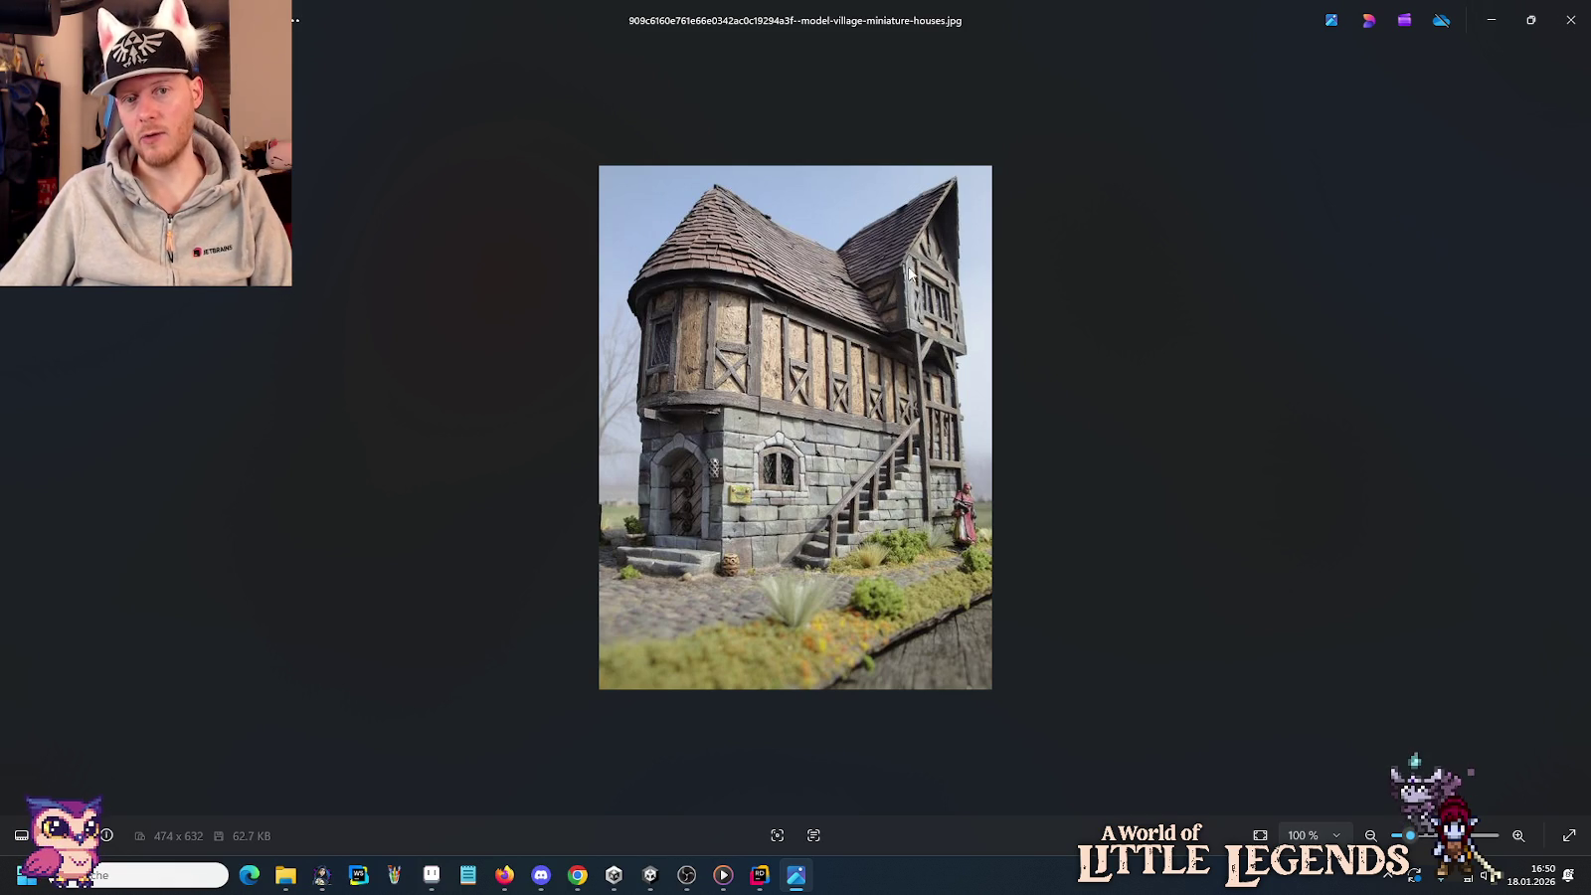
pyautogui.hotkey('alt', 'Tab')
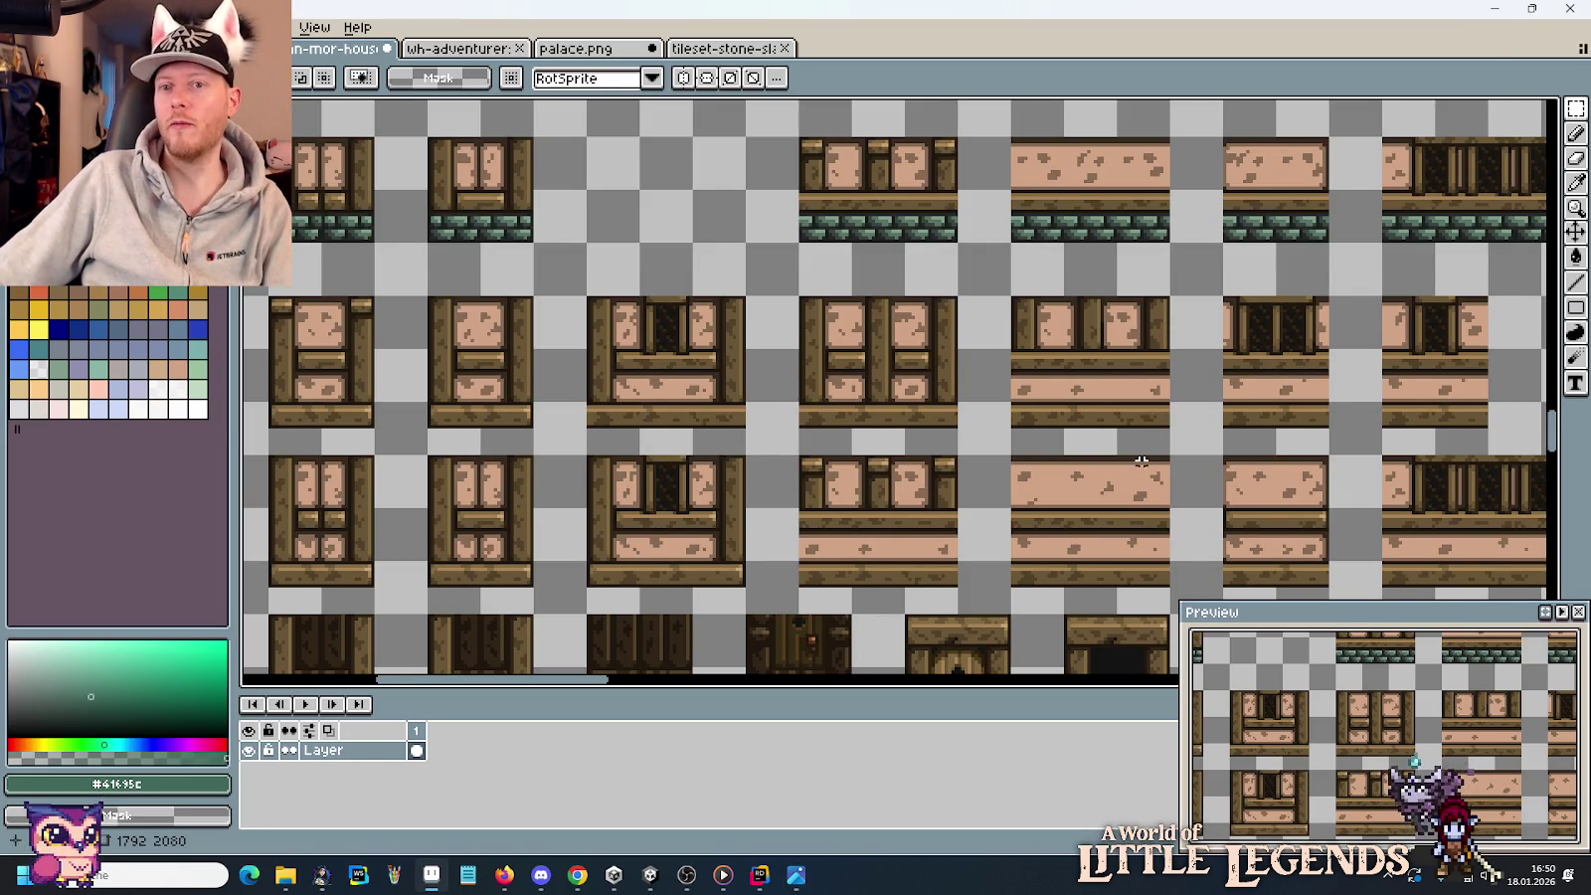
pyautogui.scroll(-2, 1155, 419)
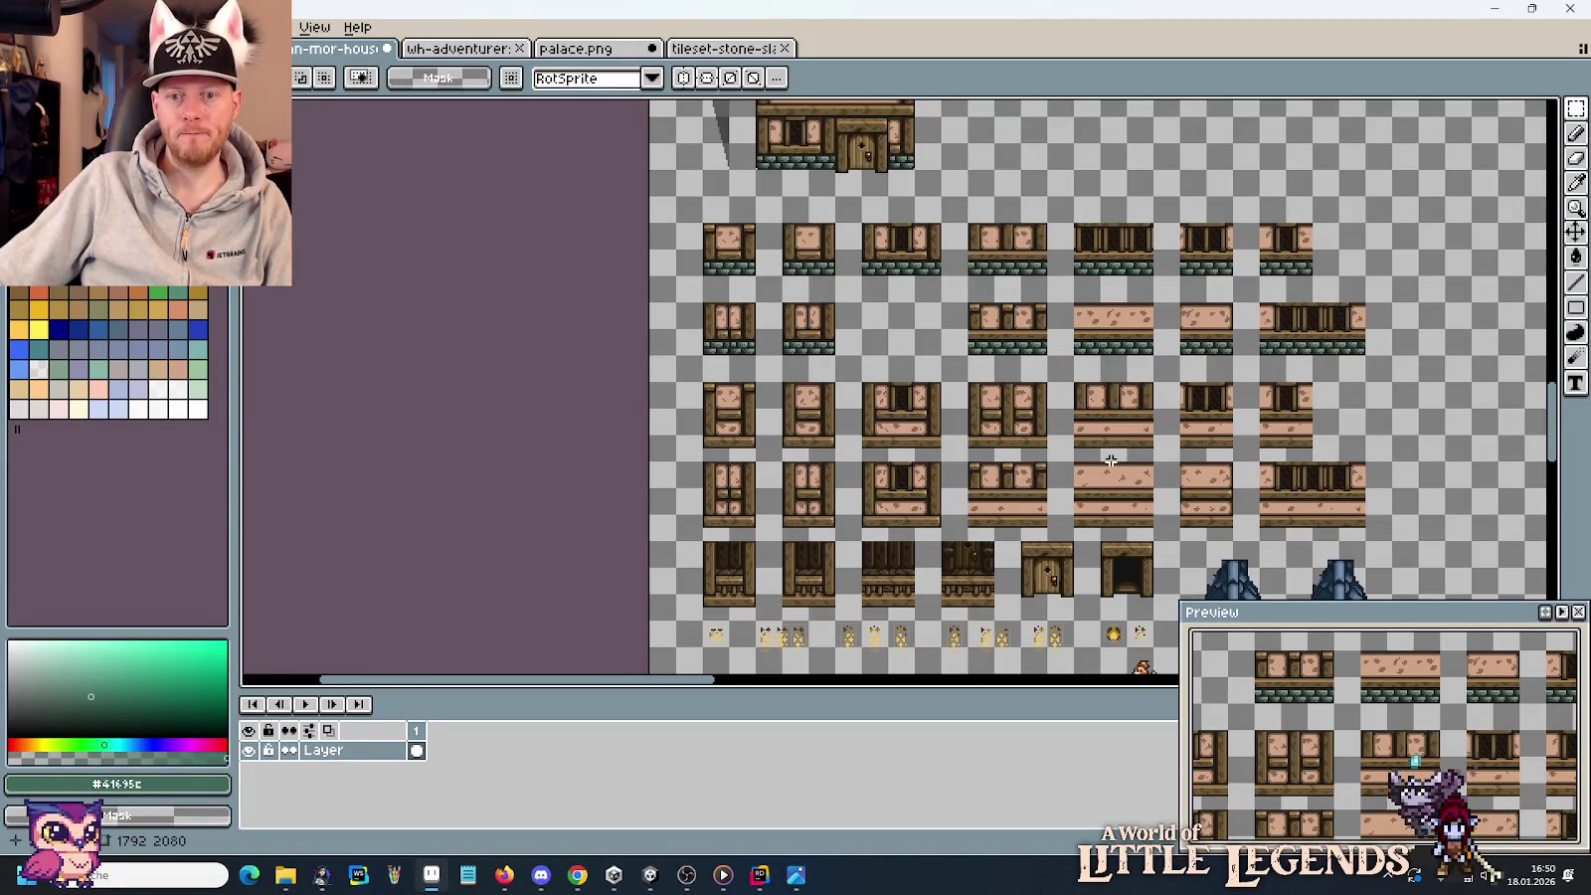
pyautogui.scroll(2, 1064, 497)
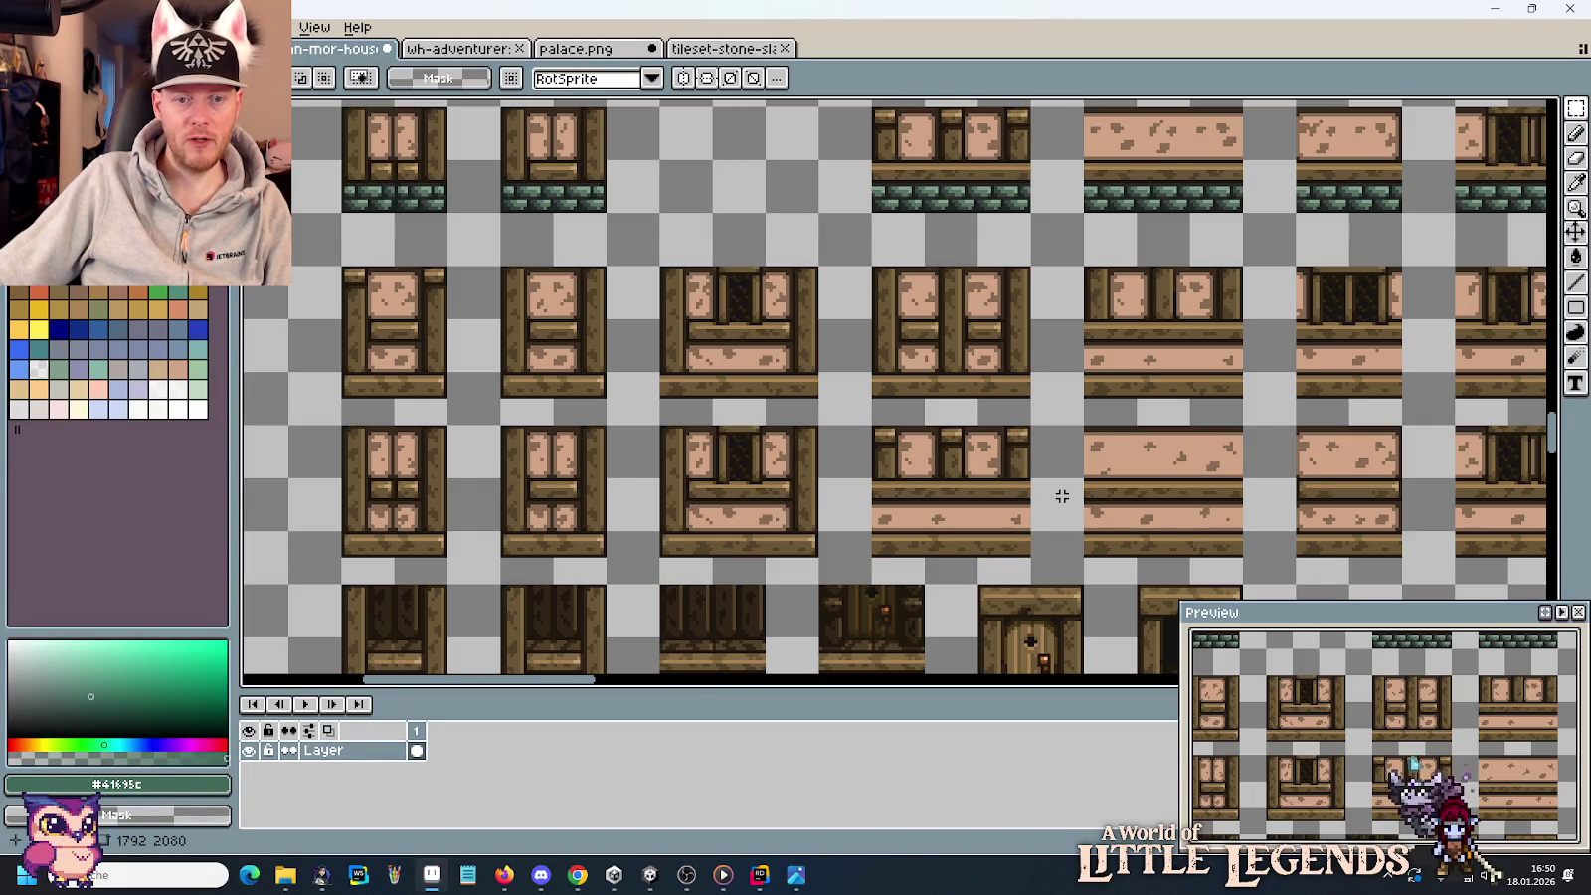
# Copy a timber-frame wall tile and paste it below the house.
pyautogui.moveTo(1012, 410); pyautogui.dragTo(875, 266)
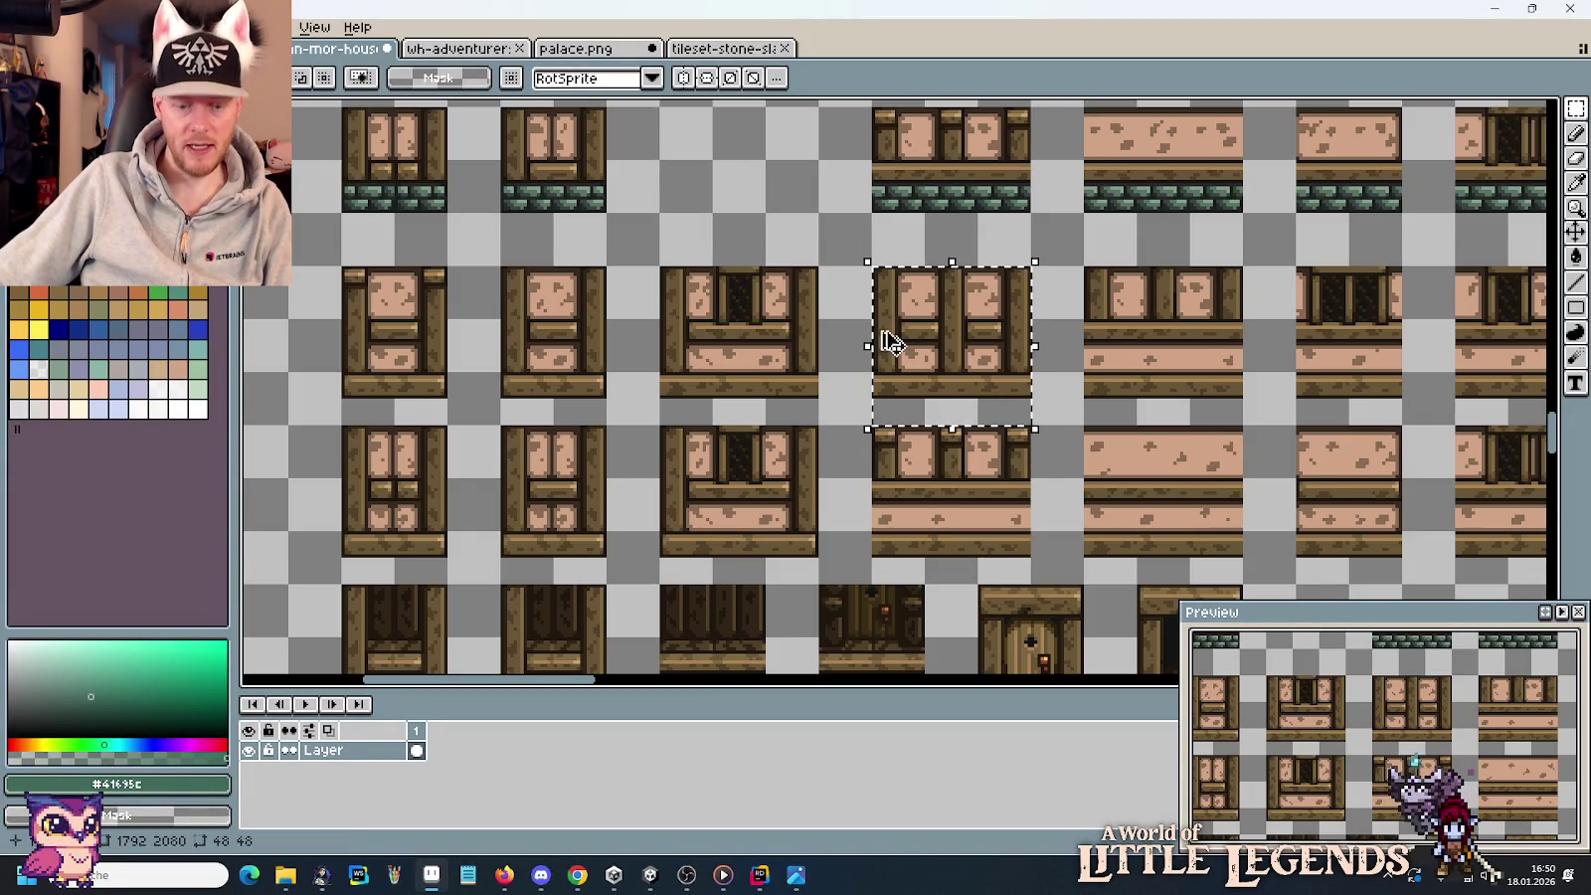
pyautogui.scroll(-3, 888, 348)
pyautogui.scroll(3, 665, 307)
pyautogui.hotkey('ctrl', 'v')
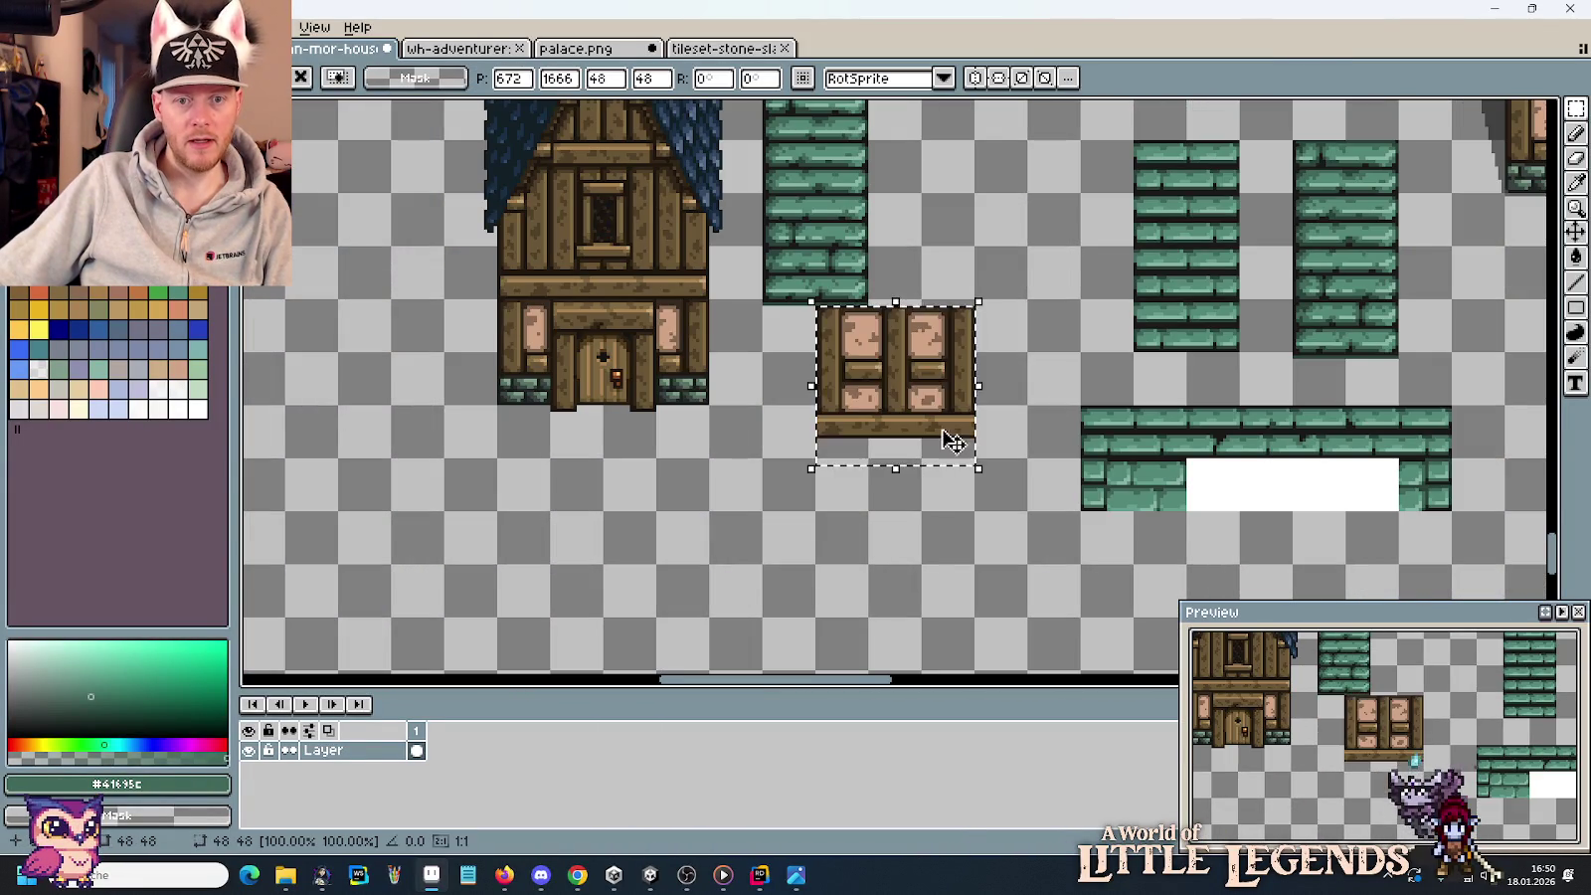
pyautogui.moveTo(941, 428); pyautogui.dragTo(836, 587)
pyautogui.scroll(-3, 969, 547)
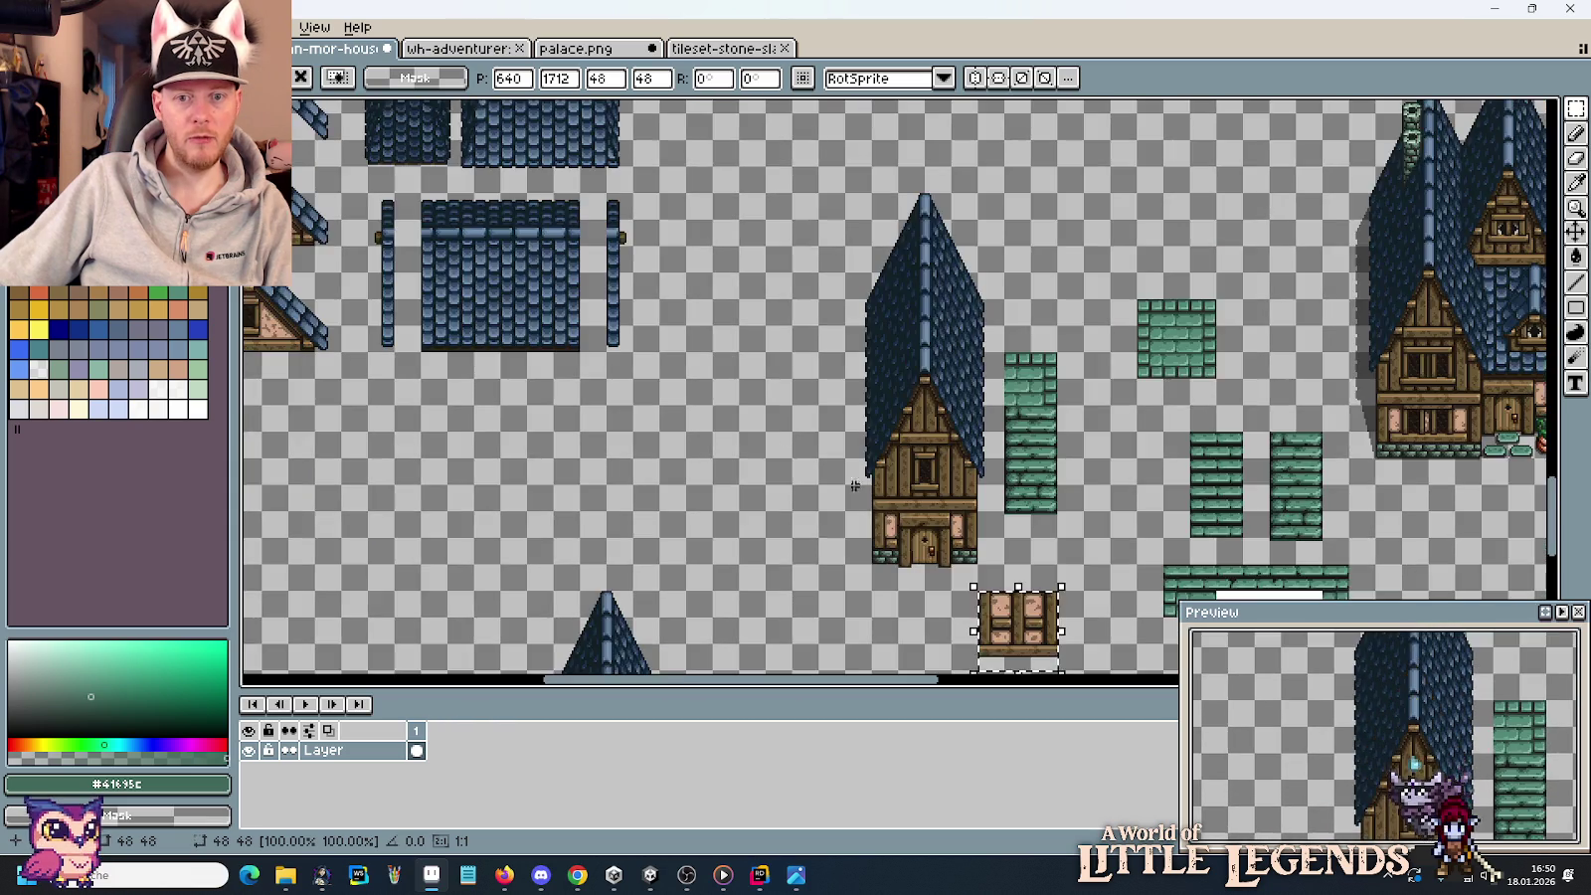
pyautogui.scroll(3, 969, 547)
pyautogui.scroll(3, 733, 334)
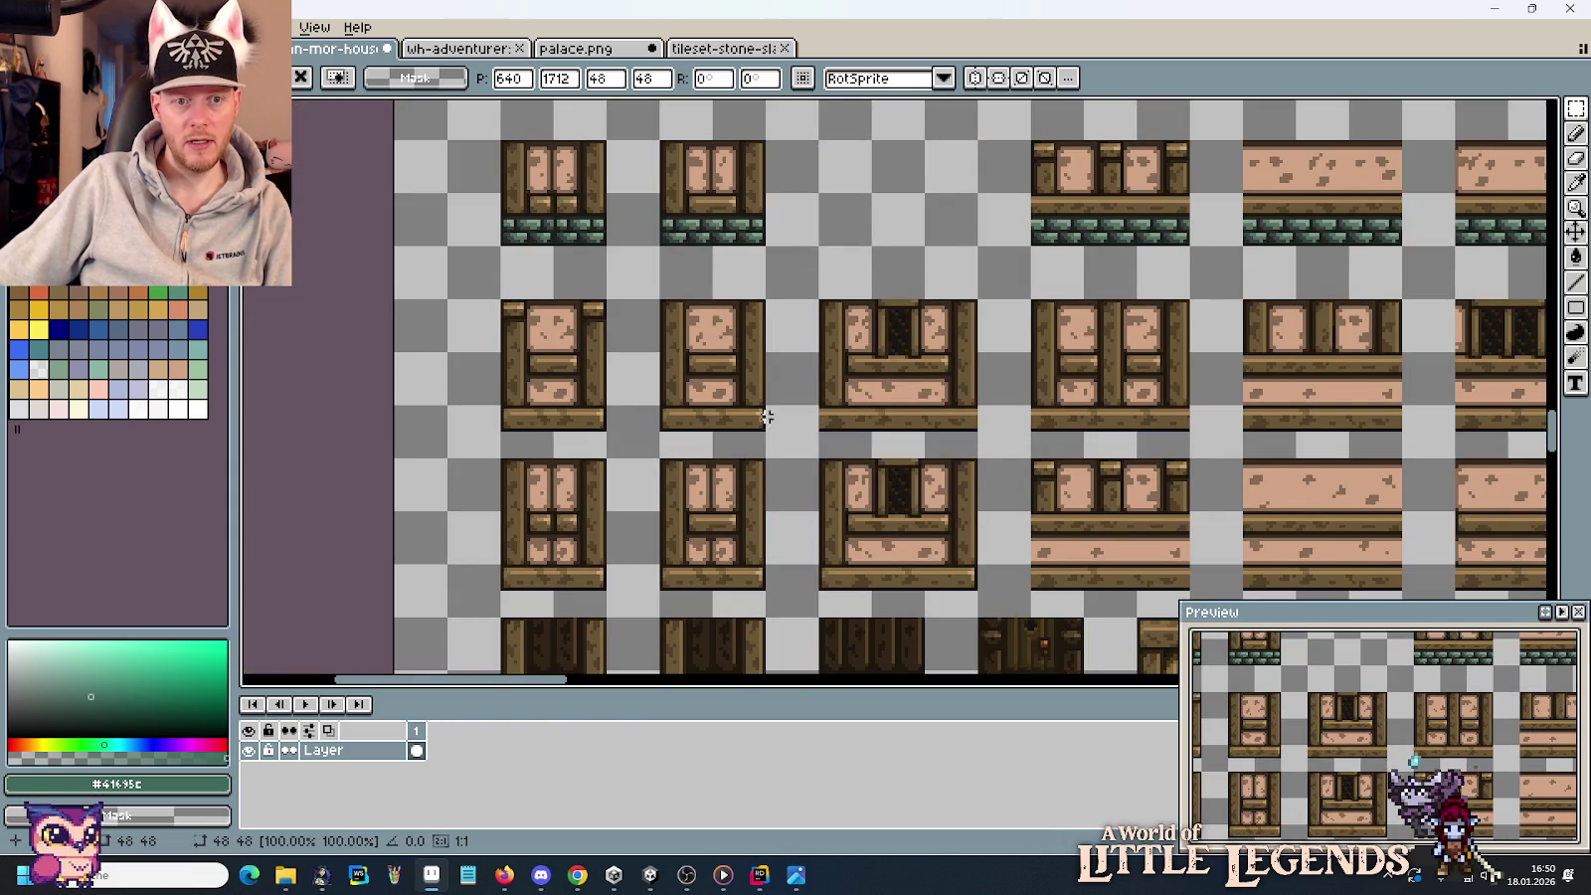
# Paste a second timber wall panel into empty space.
pyautogui.moveTo(766, 459); pyautogui.dragTo(658, 299)
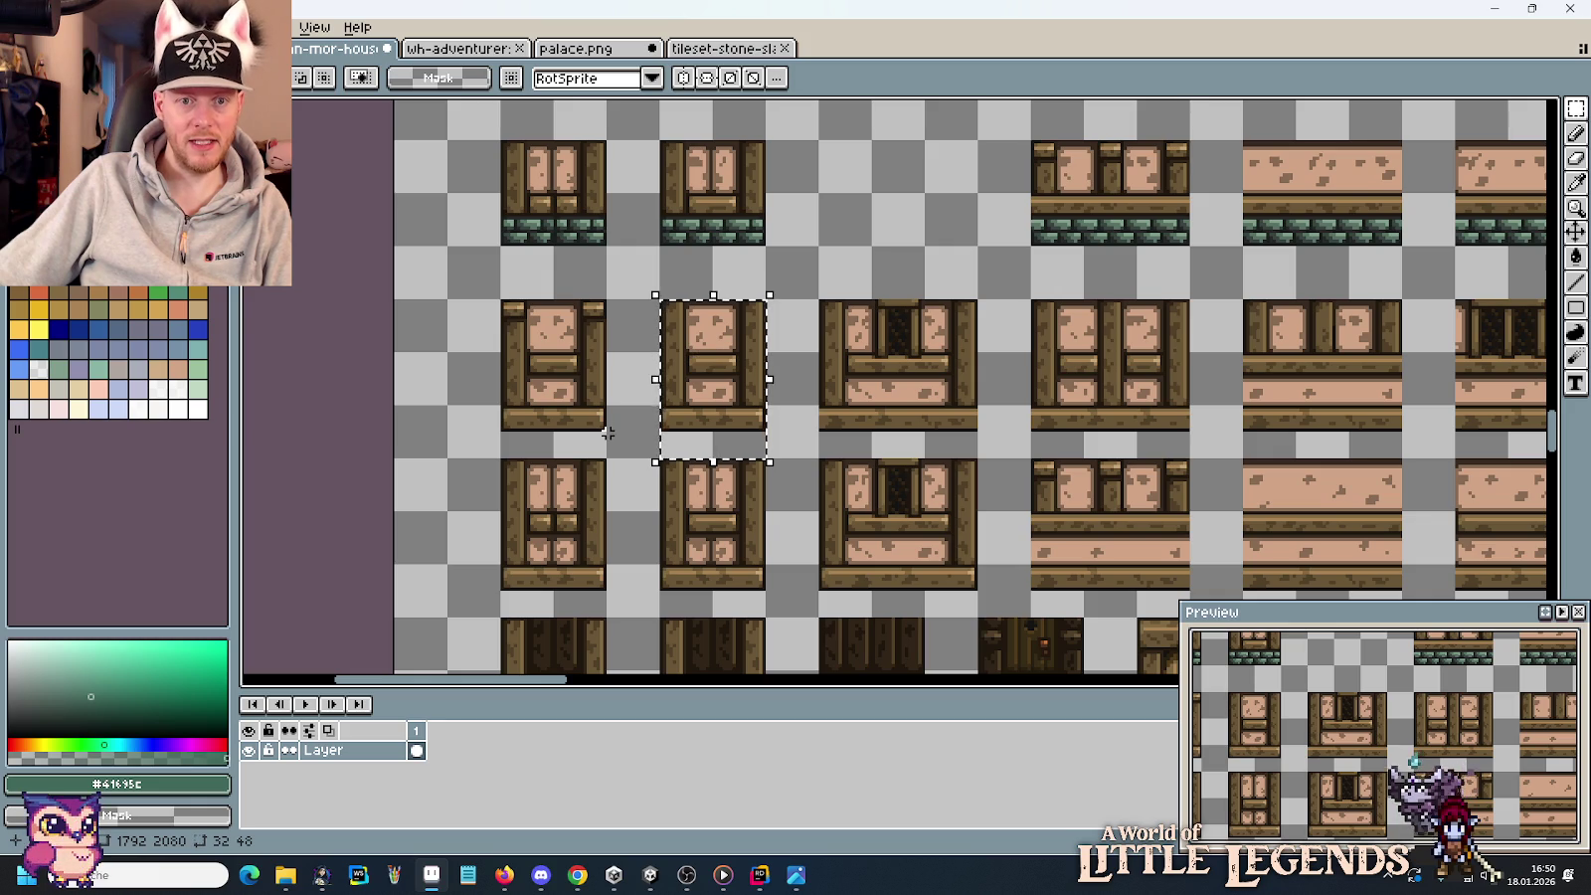
pyautogui.scroll(-3, 608, 433)
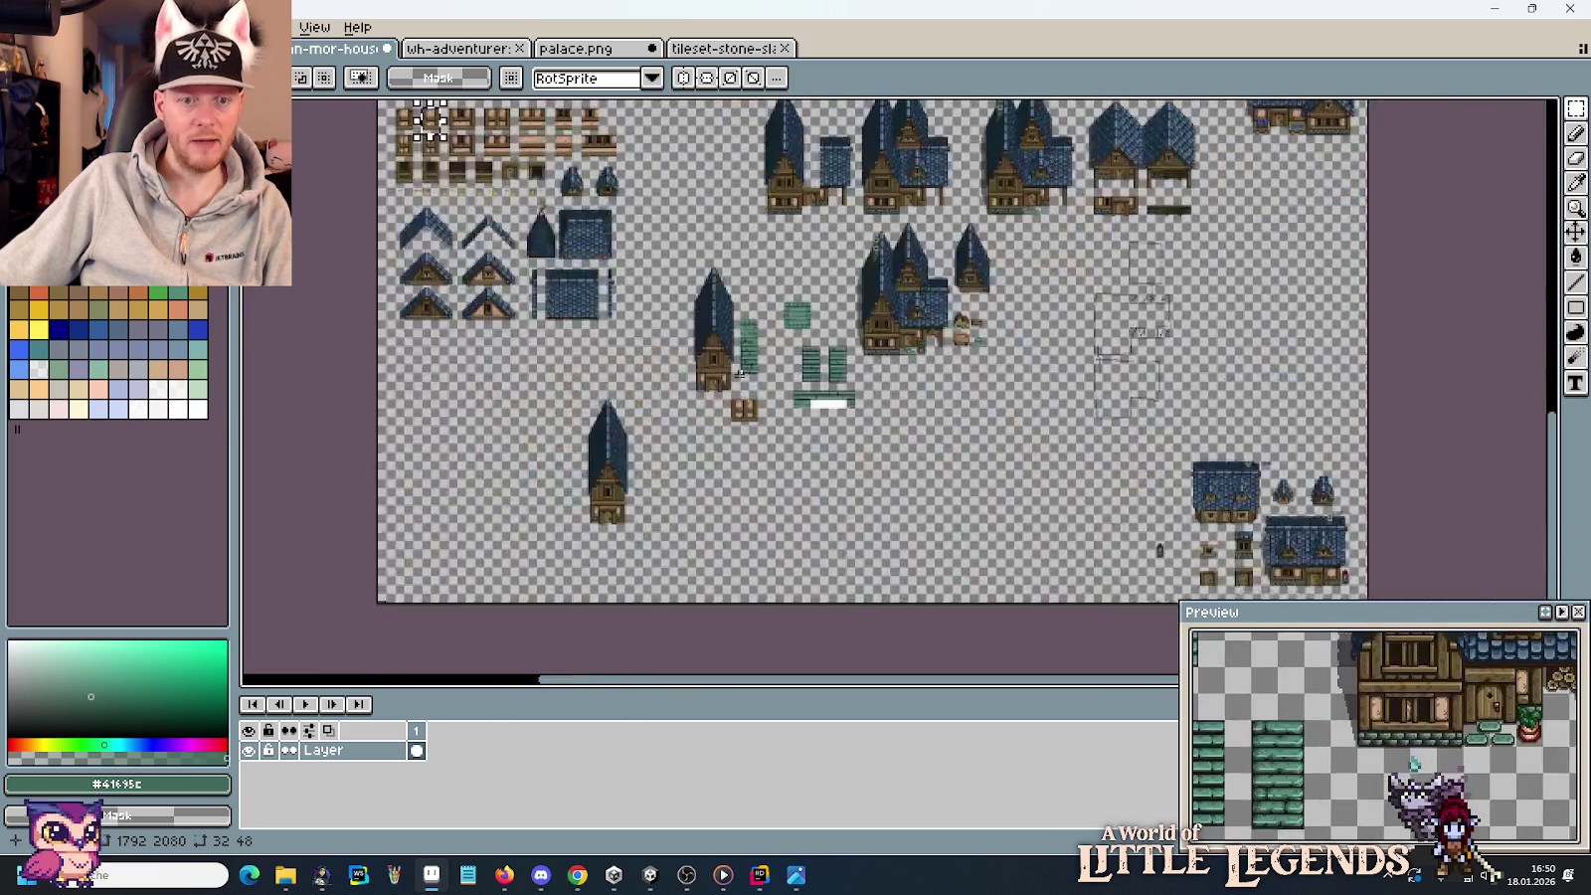
pyautogui.scroll(3, 795, 455)
pyautogui.scroll(2, 795, 454)
pyautogui.hotkey('ctrl', 'v')
pyautogui.moveTo(955, 438); pyautogui.dragTo(1112, 537)
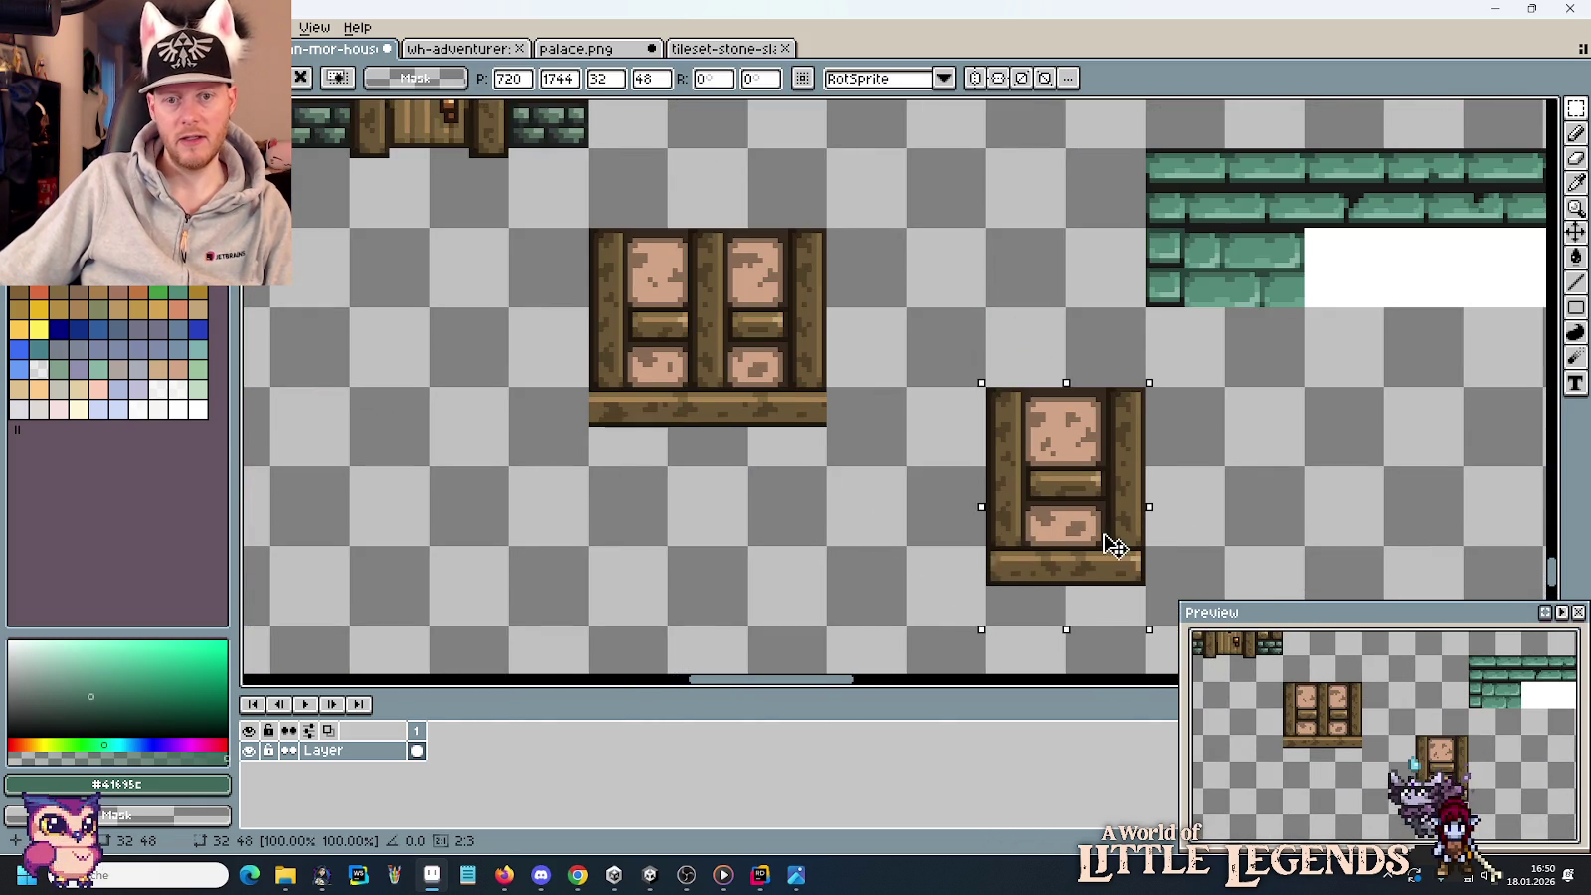
pyautogui.click(873, 483)
# Copy the panel's middle column beside the lower-left copy, checking the reference photo.
pyautogui.moveTo(736, 410)
pyautogui.mouseDown()
pyautogui.moveTo(703, 284)
pyautogui.moveTo(464, 527)
pyautogui.mouseUp()
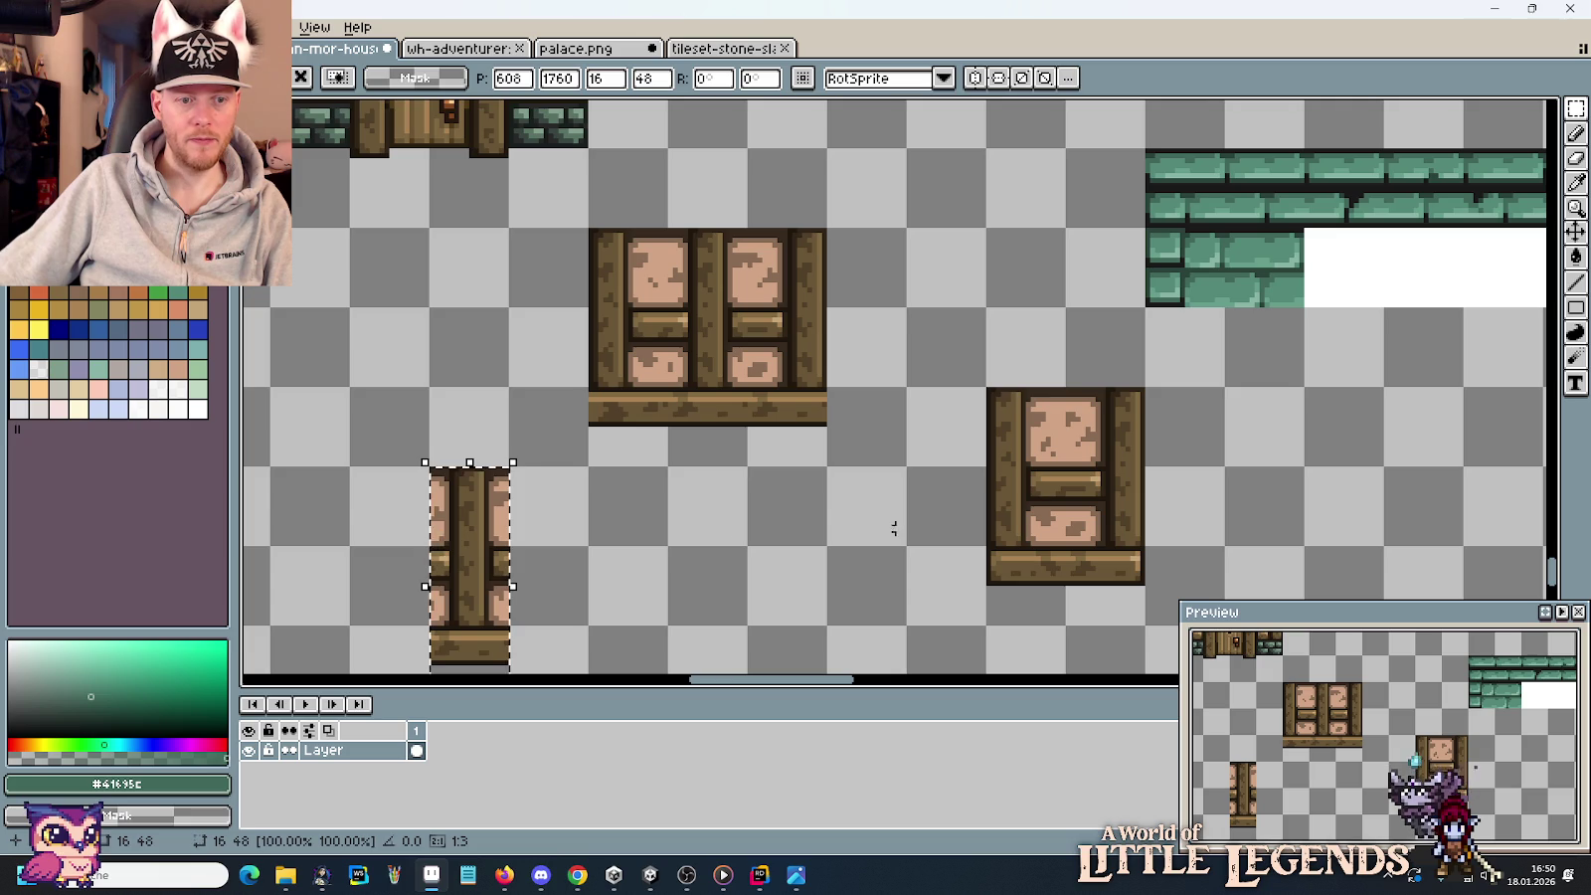
pyautogui.moveTo(1104, 597)
pyautogui.mouseDown()
pyautogui.moveTo(1102, 418)
pyautogui.moveTo(604, 525)
pyautogui.moveTo(528, 525)
pyautogui.mouseUp()
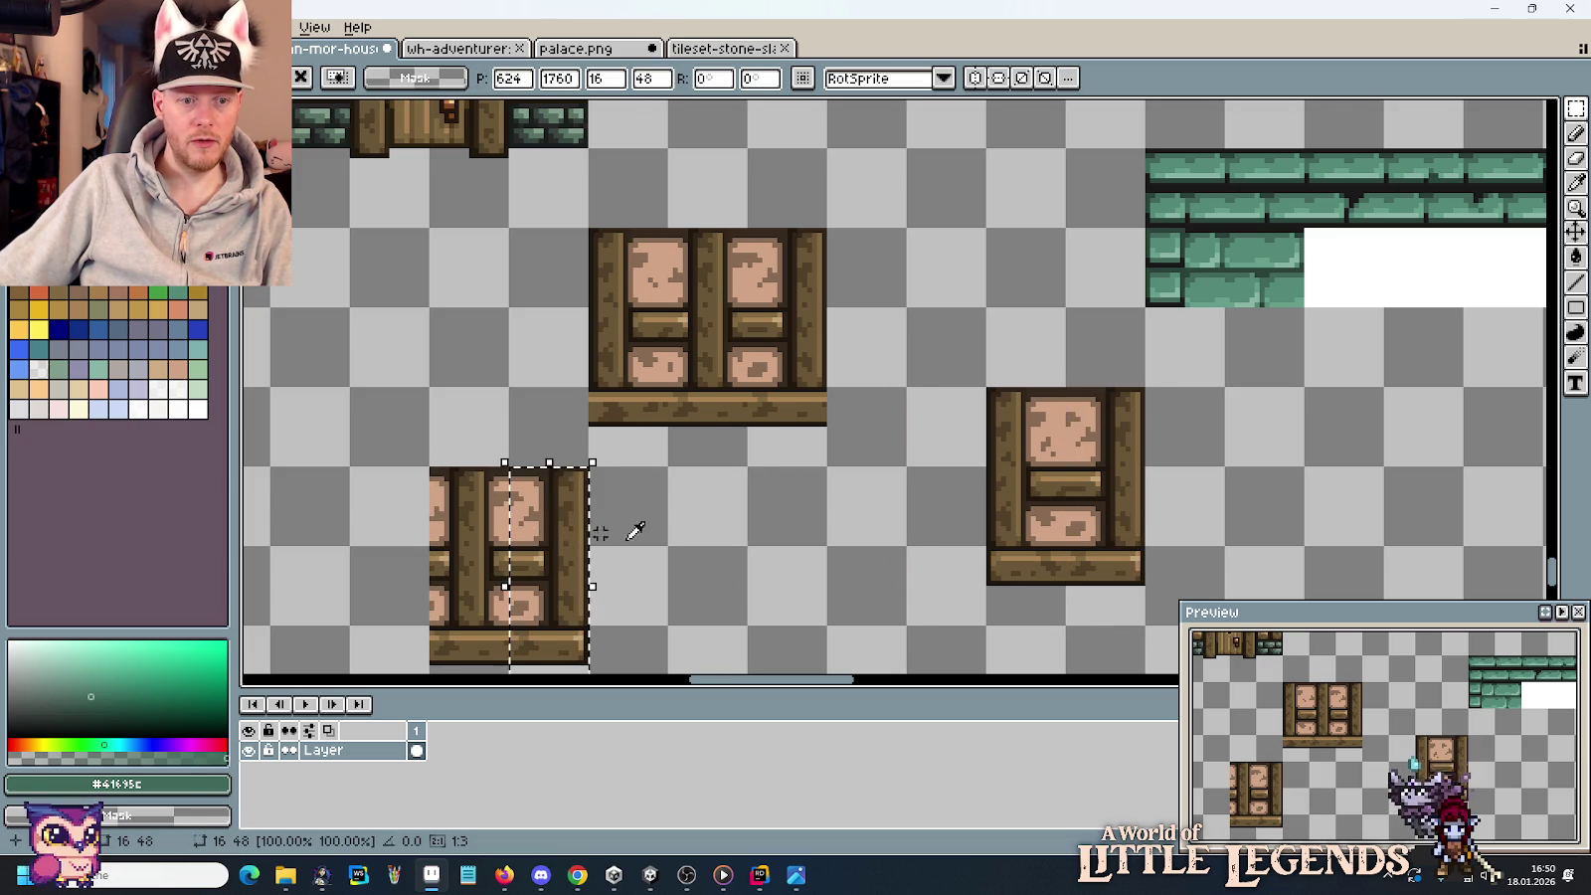
pyautogui.click(739, 558)
pyautogui.scroll(-1, 744, 559)
pyautogui.hotkey('alt', 'Tab')
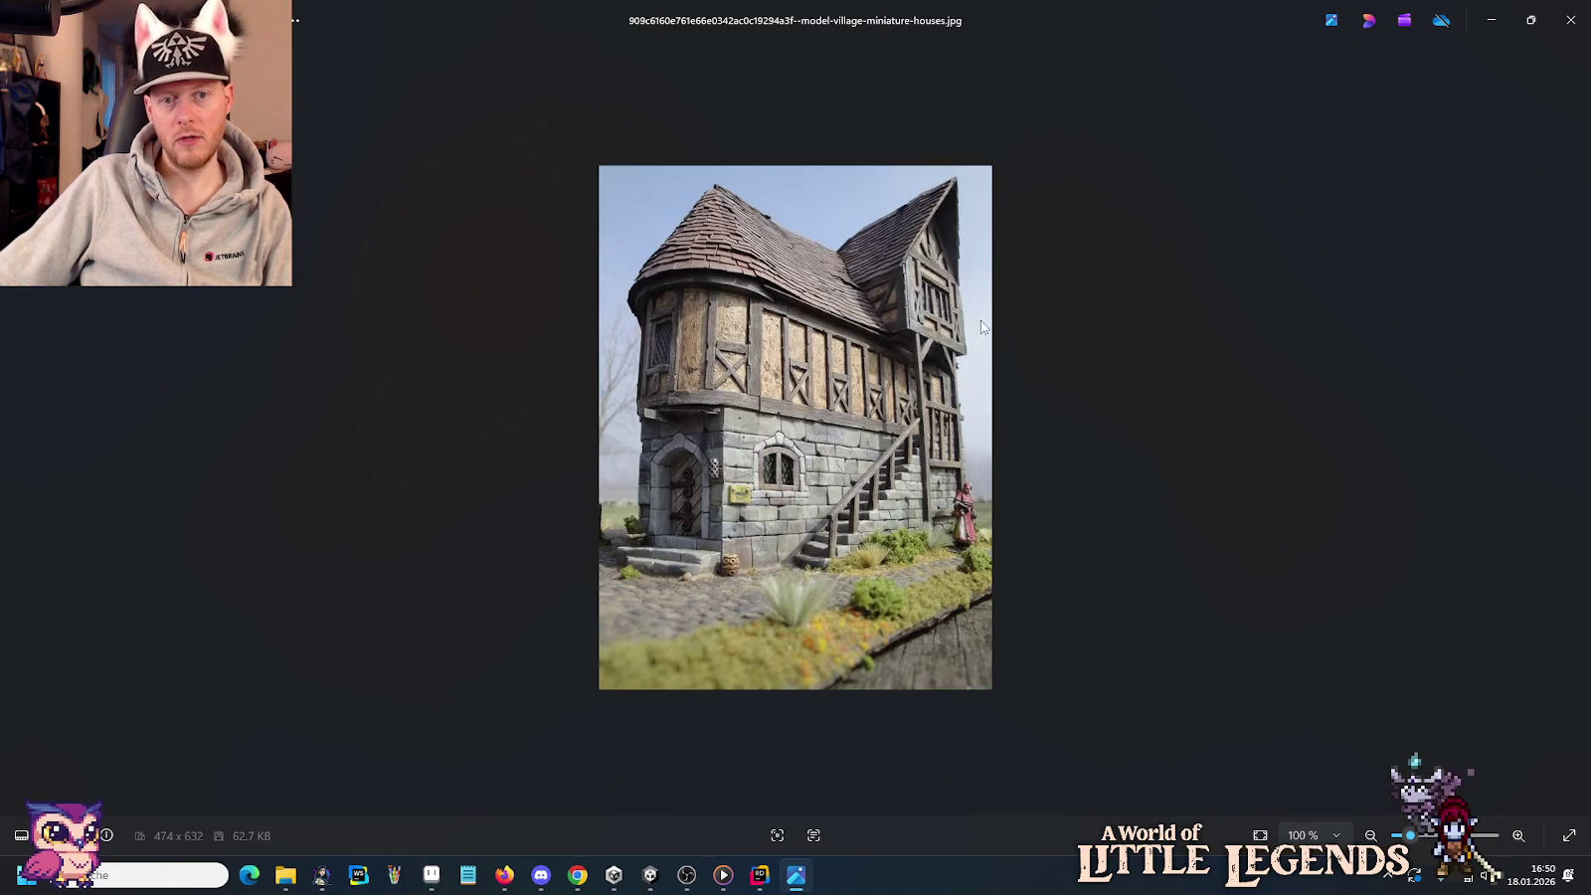
pyautogui.hotkey('alt', 'Tab')
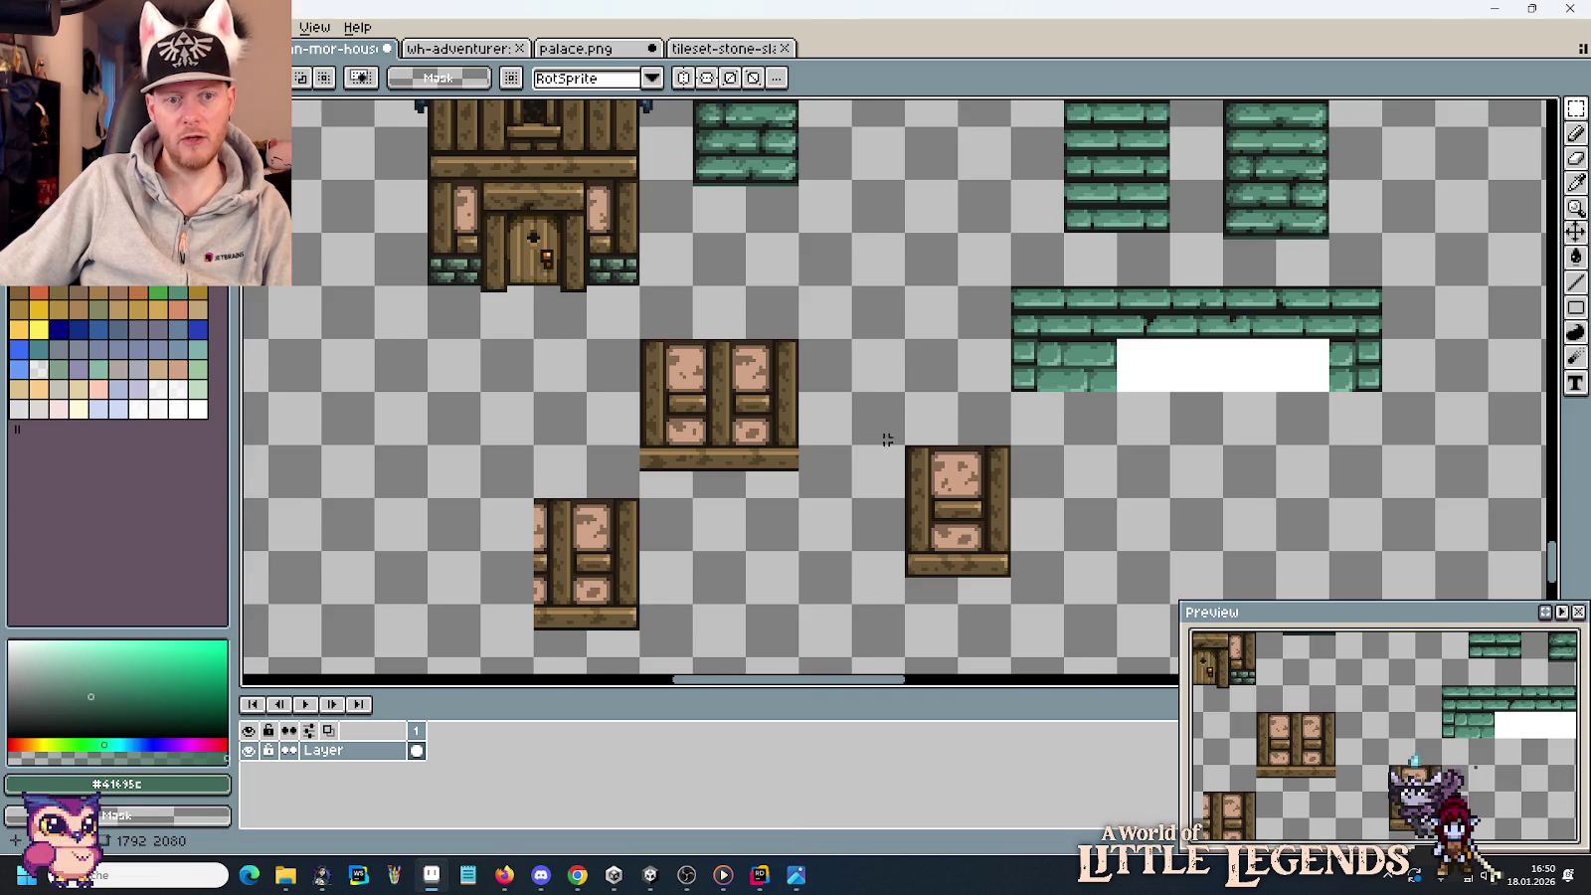
pyautogui.scroll(-2, 847, 466)
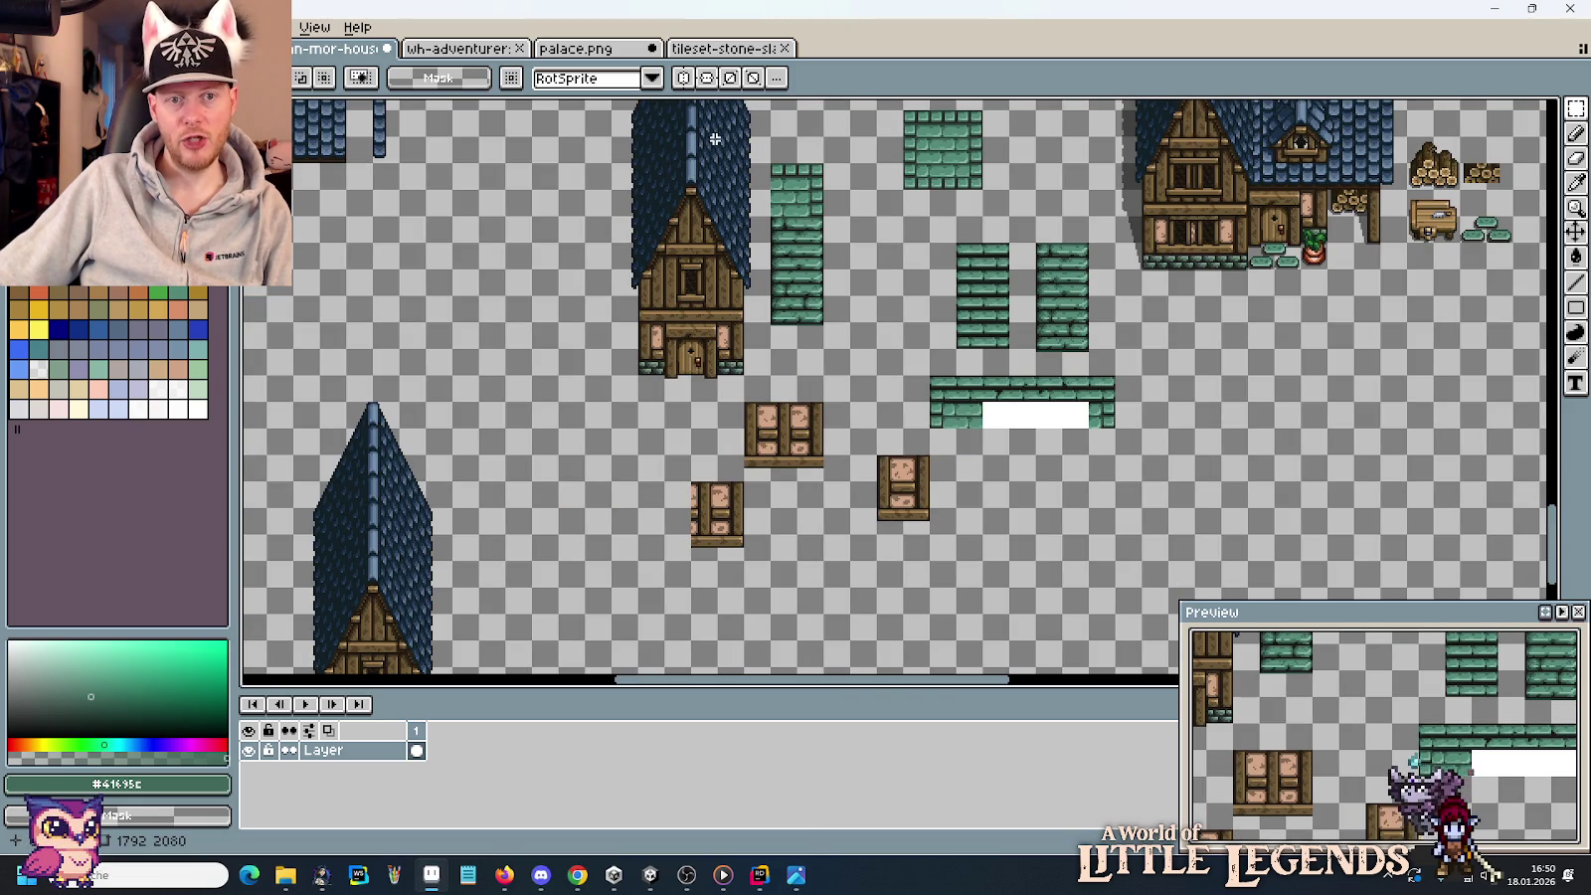
pyautogui.scroll(1, 730, 251)
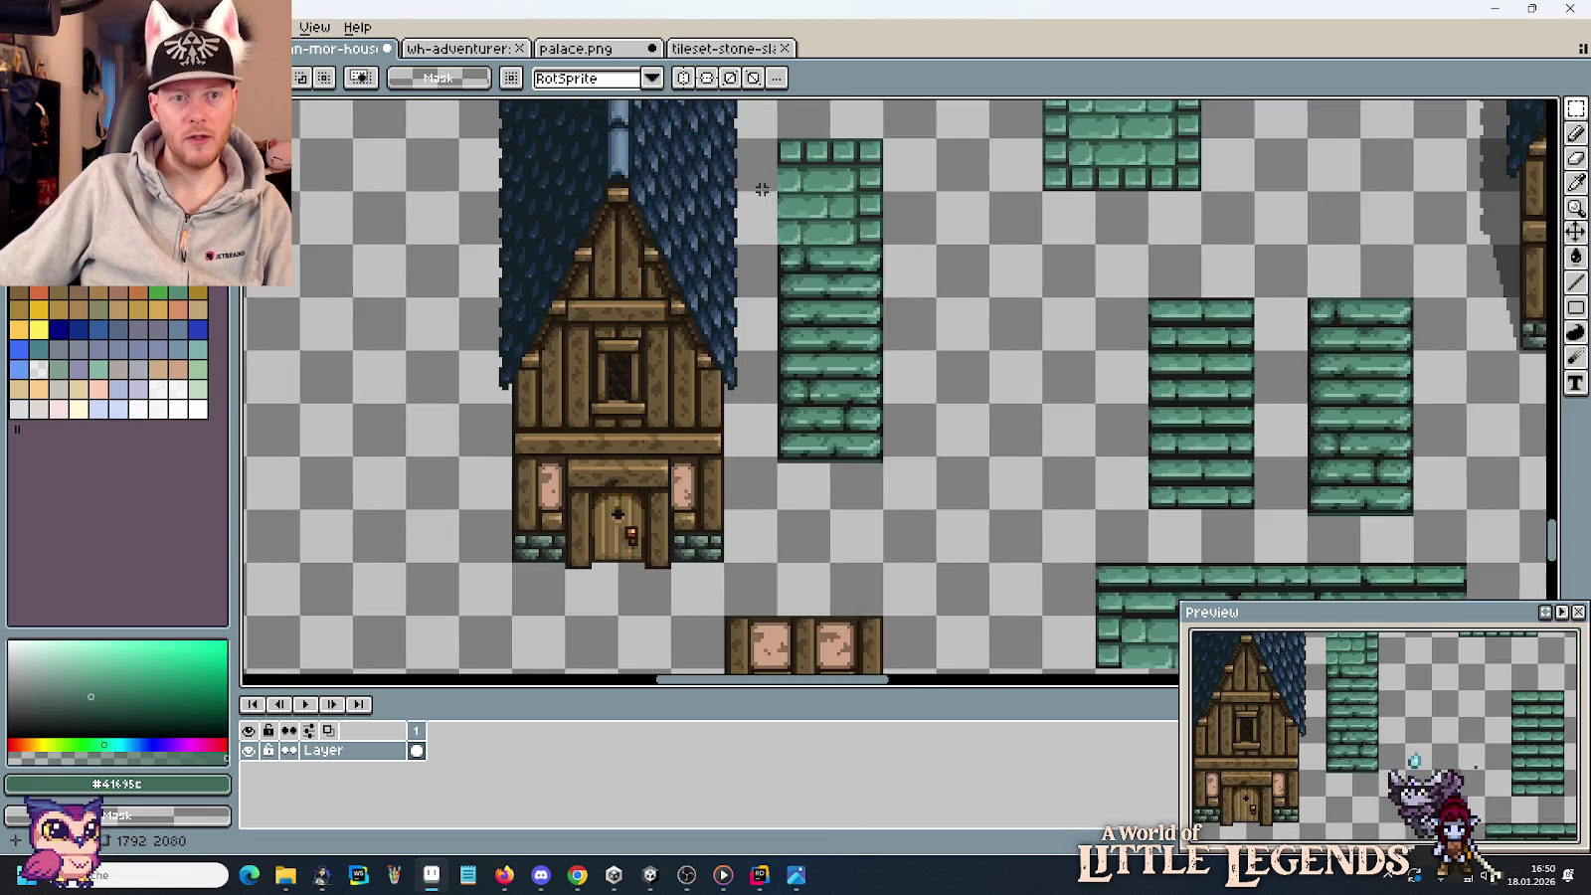
pyautogui.scroll(-1, 808, 428)
pyautogui.scroll(1, 808, 428)
pyautogui.scroll(1, 807, 450)
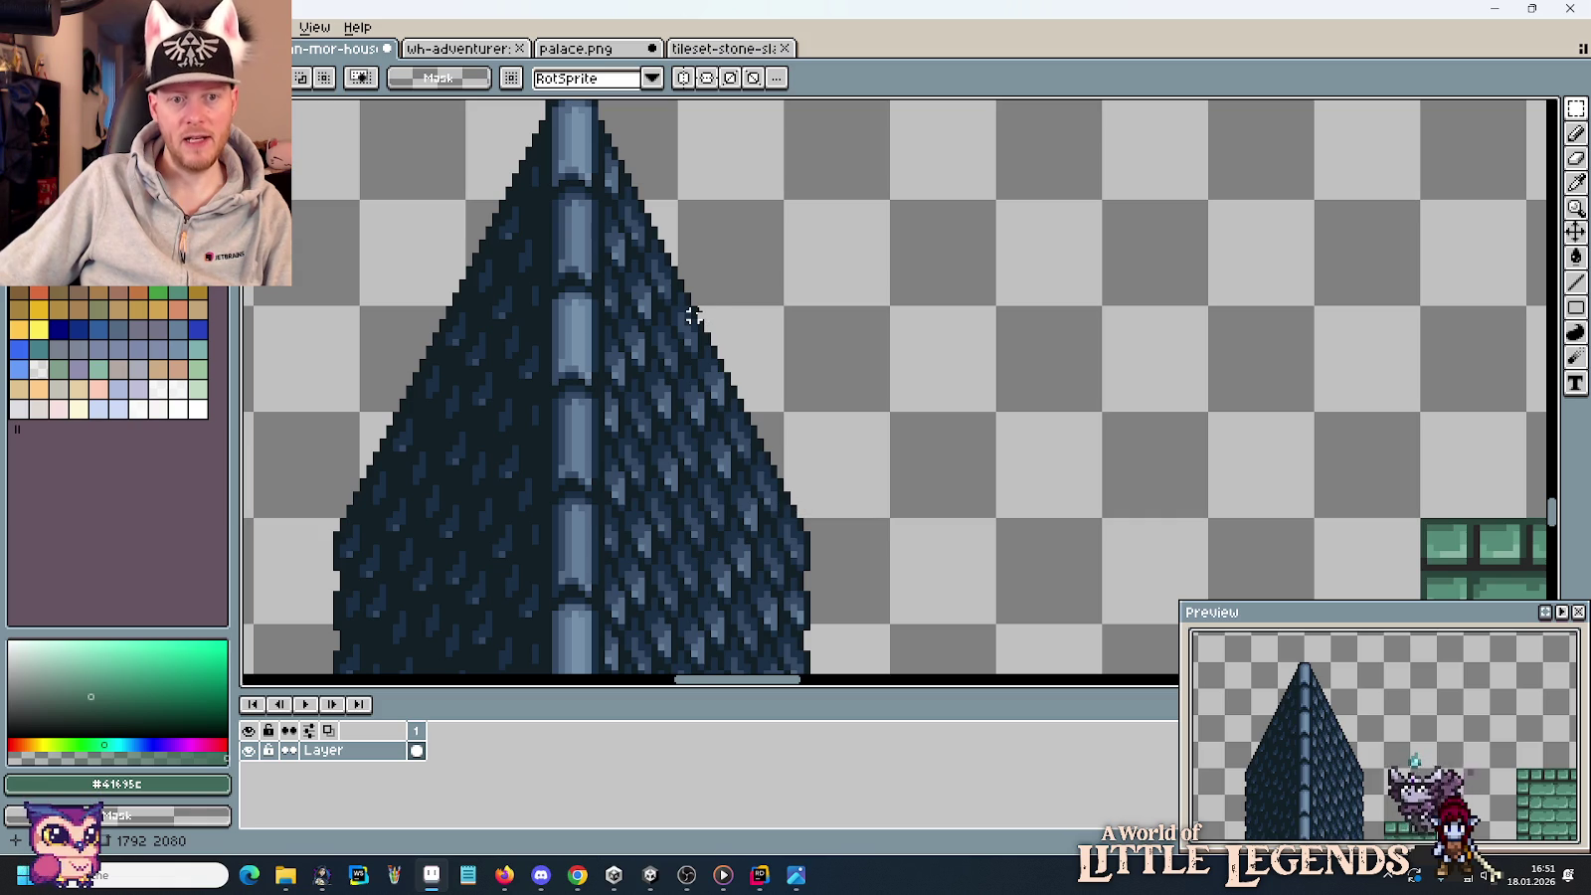
pyautogui.scroll(-1, 780, 487)
# Add 16×48 post-and-panel strips to widen the lower-left tile into a two-panel wall.
pyautogui.moveTo(709, 556); pyautogui.dragTo(667, 214)
pyautogui.moveTo(717, 634)
pyautogui.mouseDown()
pyautogui.moveTo(705, 204)
pyautogui.moveTo(803, 388)
pyautogui.mouseUp()
pyautogui.moveTo(785, 247); pyautogui.dragTo(622, 402)
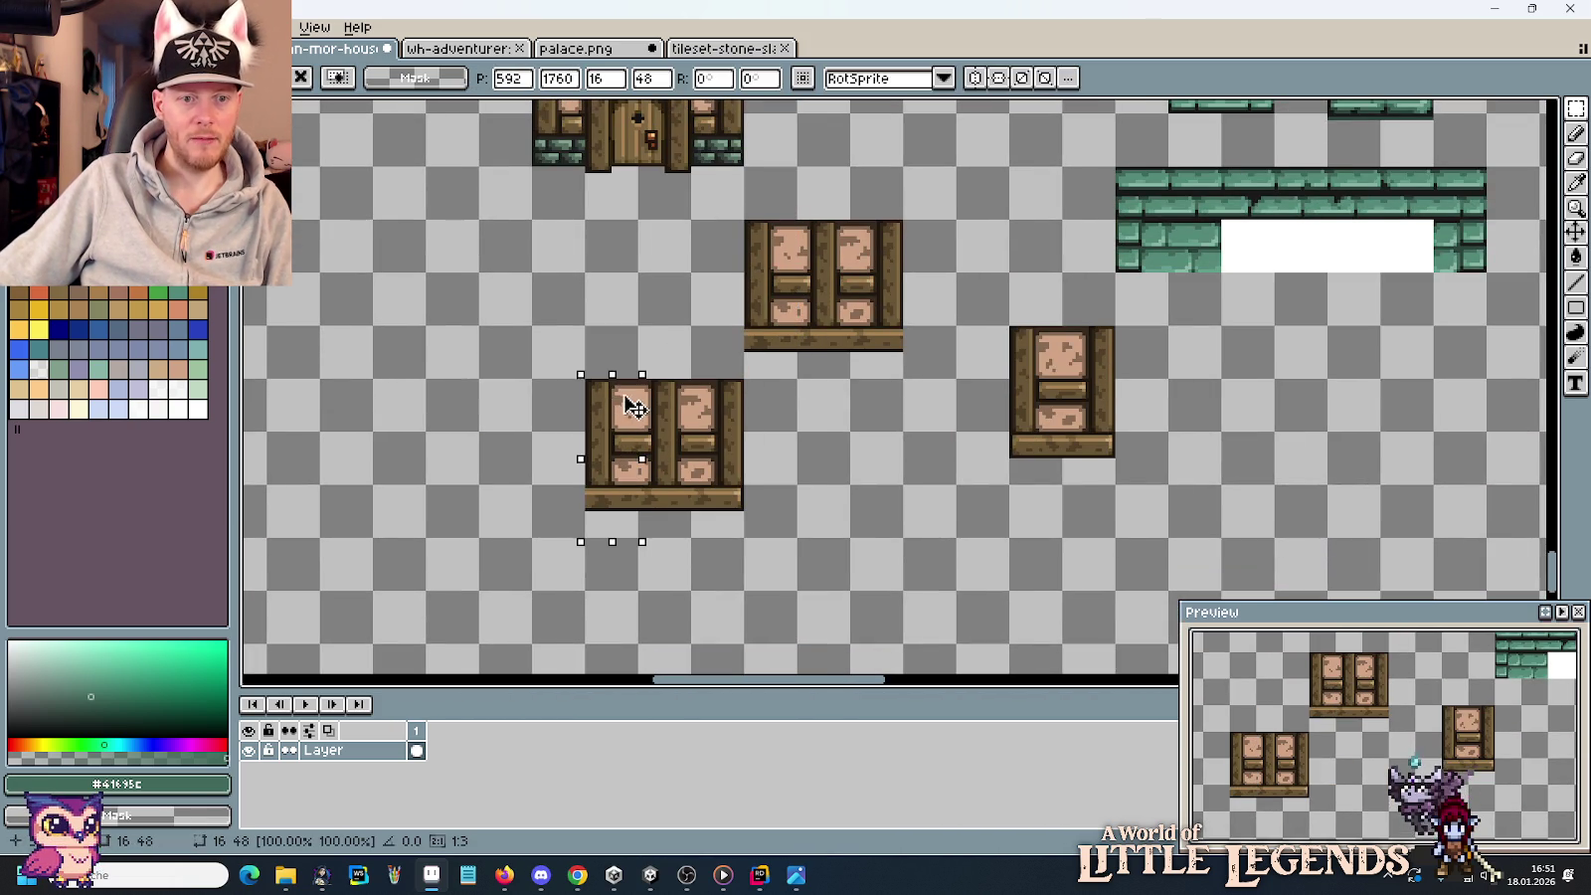
pyautogui.click(892, 417)
pyautogui.moveTo(1011, 327); pyautogui.dragTo(1073, 491)
pyautogui.moveTo(1039, 407)
pyautogui.mouseDown()
pyautogui.moveTo(924, 398)
pyautogui.moveTo(636, 430)
pyautogui.mouseUp()
pyautogui.click(900, 467)
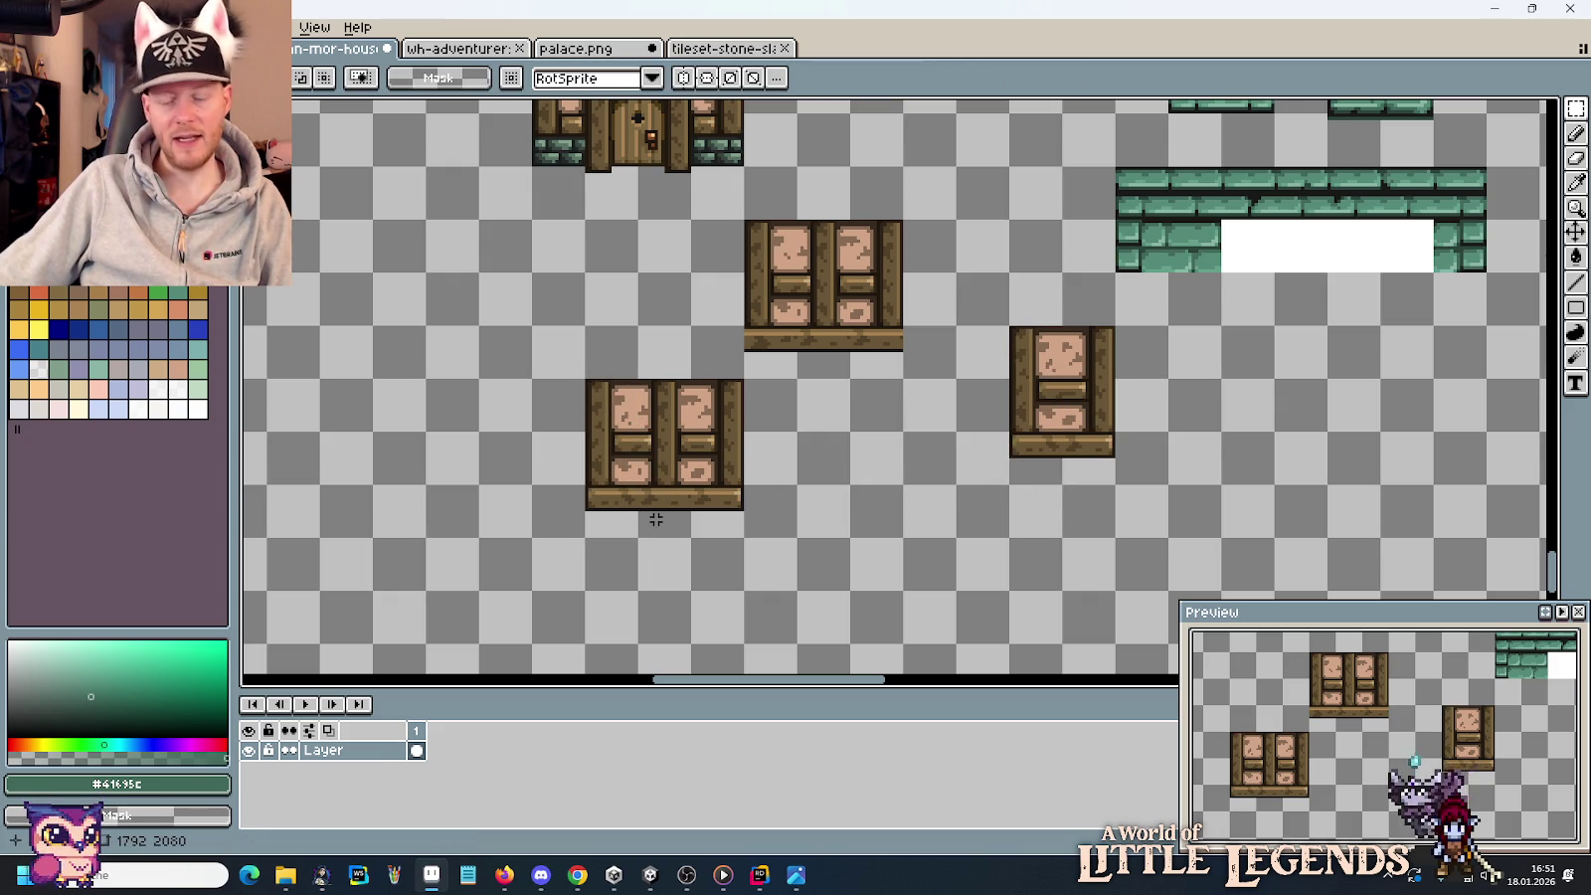
pyautogui.scroll(3, 706, 430)
pyautogui.scroll(1, 696, 410)
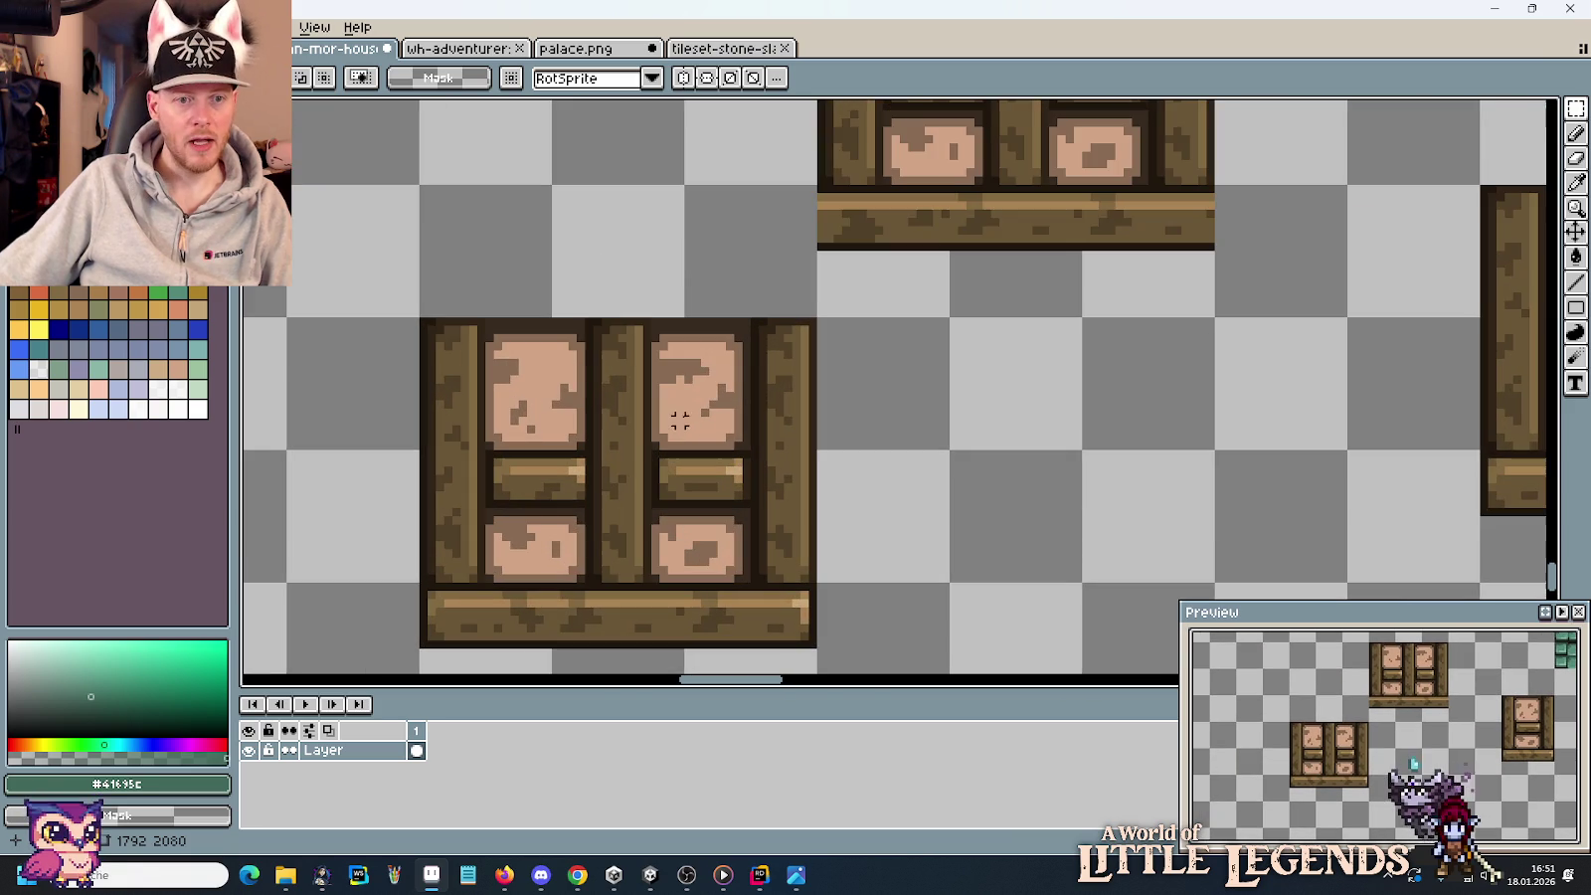
# Lower the 55×4 top strip of the two-panel wall tile a few pixels, then recheck the photo.
pyautogui.moveTo(398, 320); pyautogui.dragTo(852, 353)
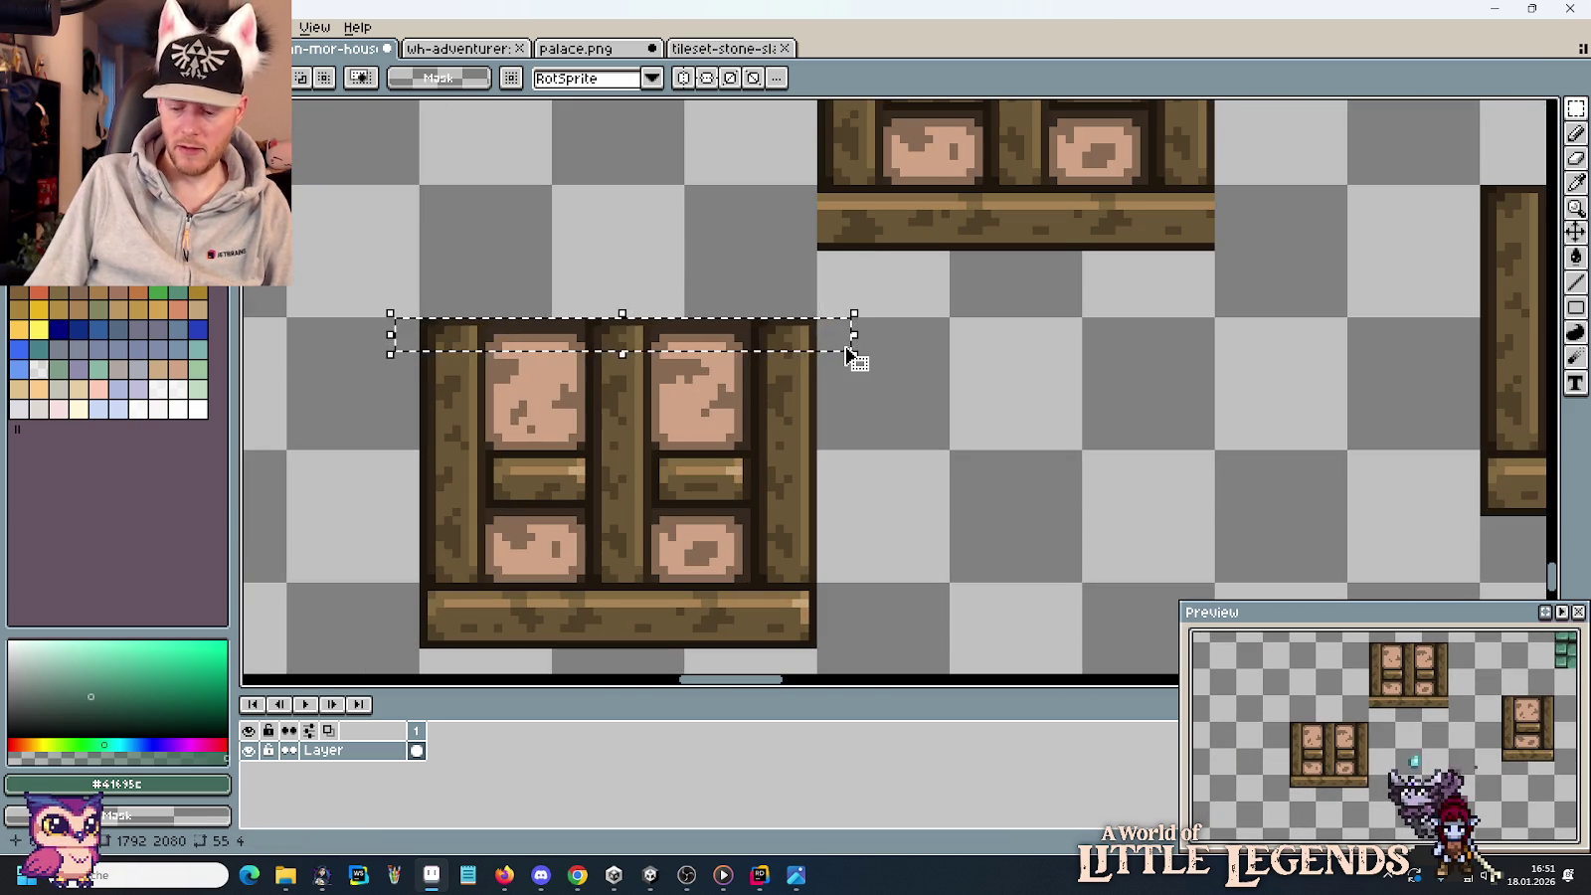
pyautogui.moveTo(851, 353); pyautogui.dragTo(854, 358)
pyautogui.press('Down')
pyautogui.press('Down')
pyautogui.press('Down')
pyautogui.press('Down')
pyautogui.press('Down')
pyautogui.press('Down')
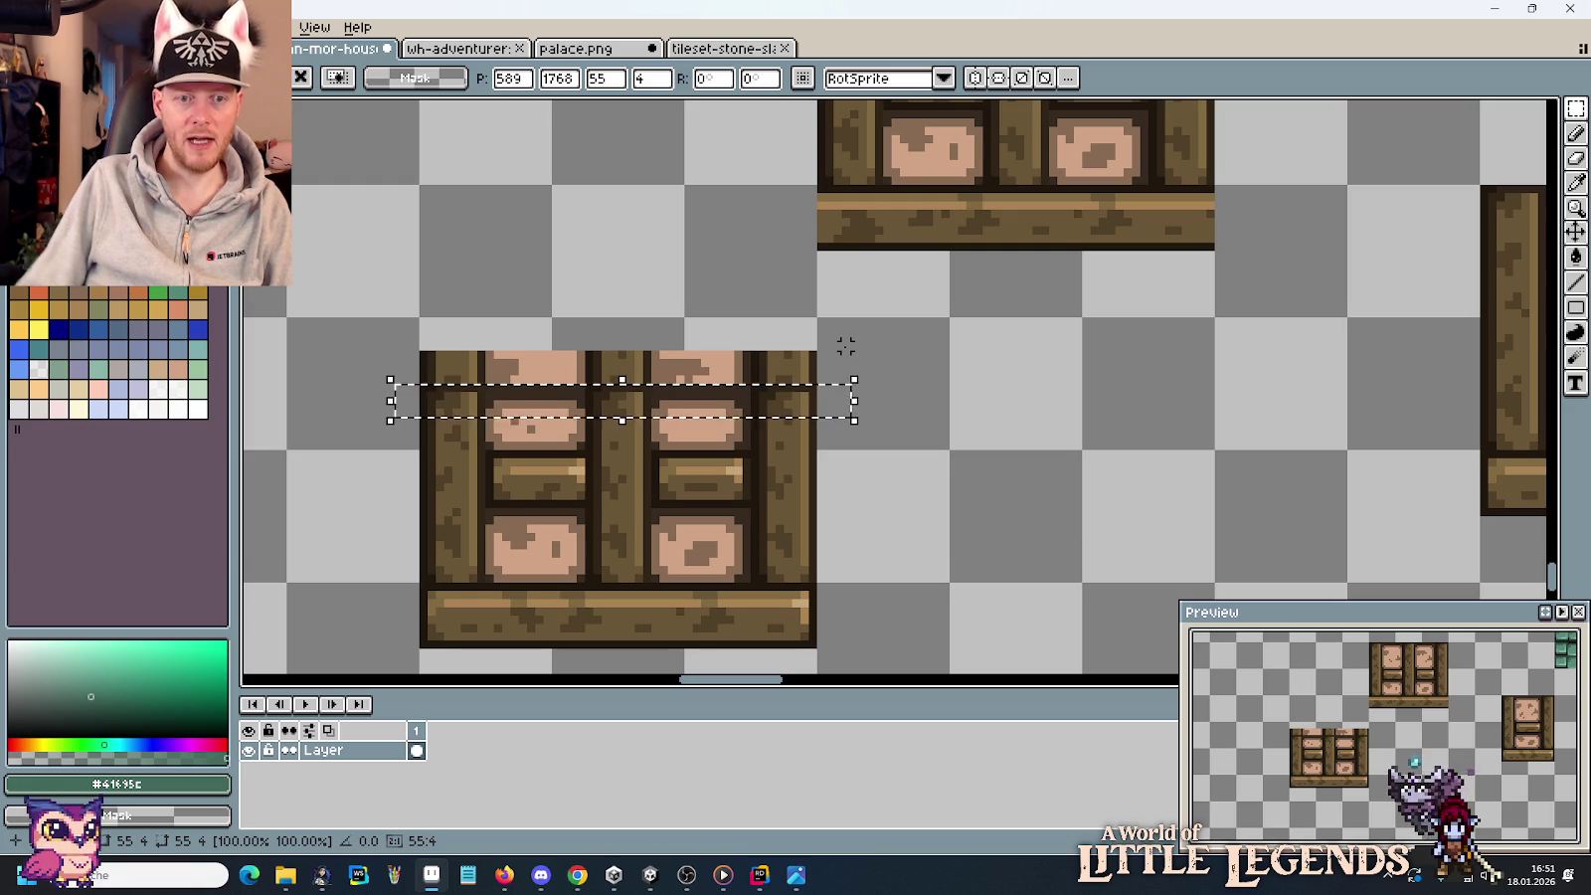
pyautogui.press('Down')
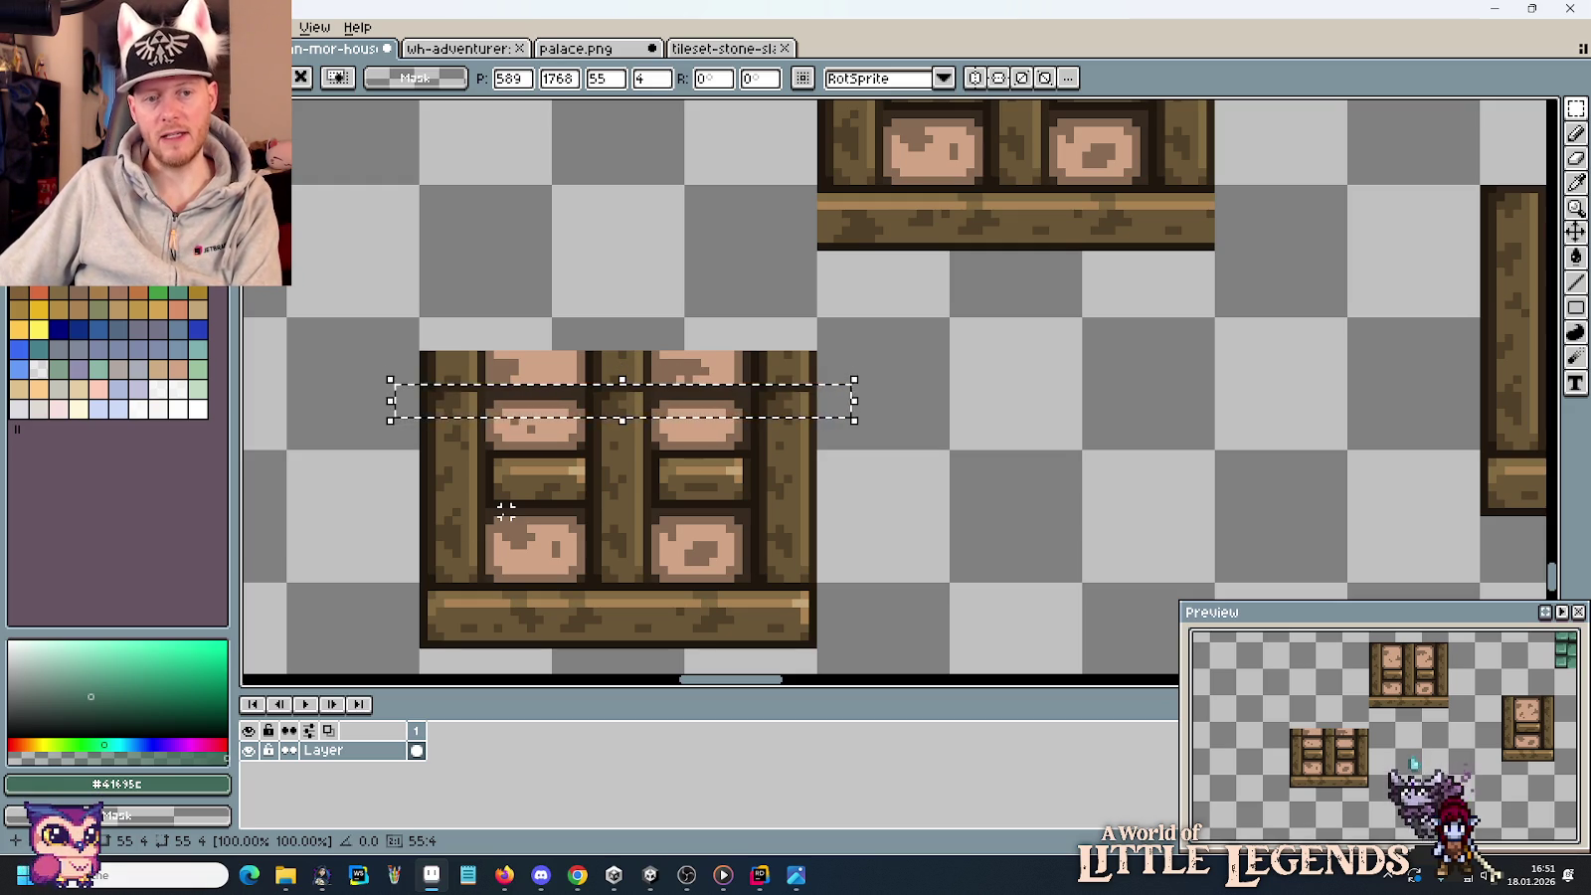
pyautogui.hotkey('alt', 'Tab')
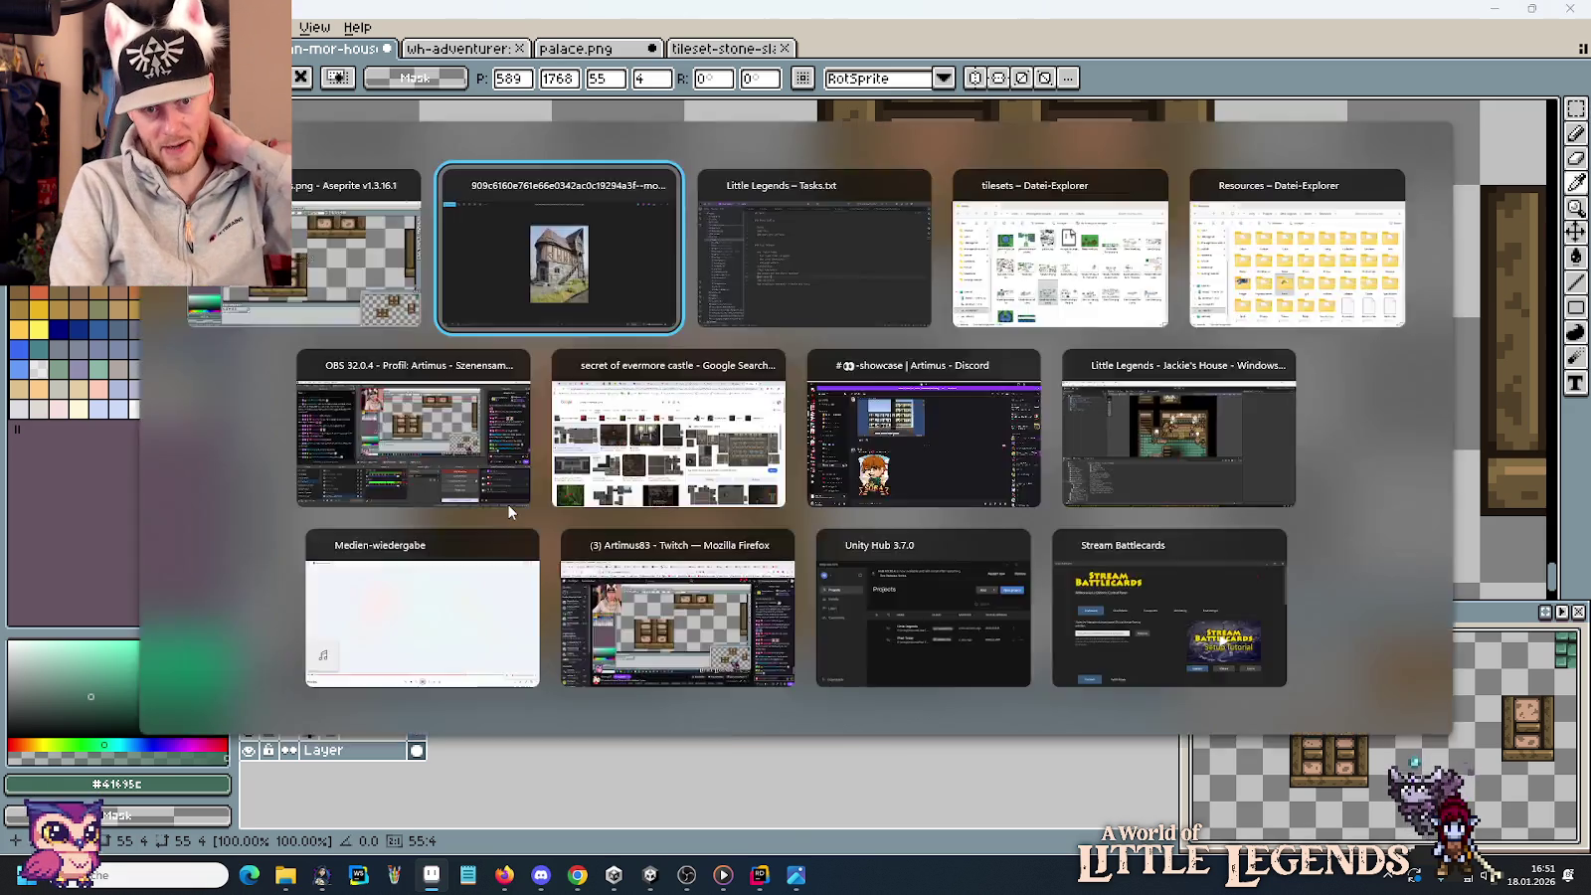
pyautogui.hotkey('alt', 'Tab')
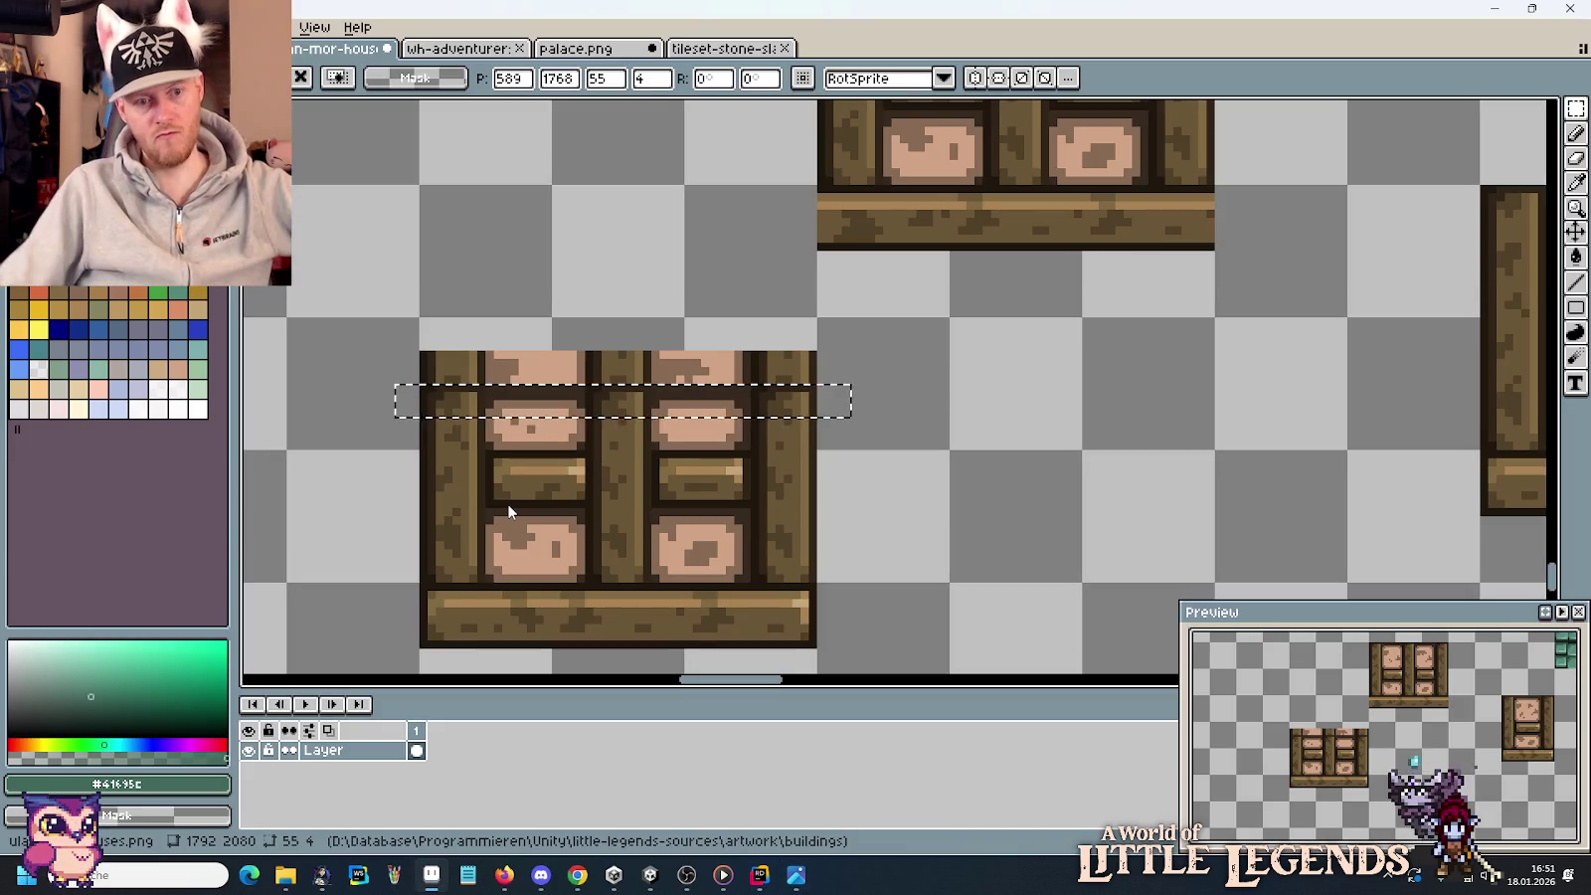
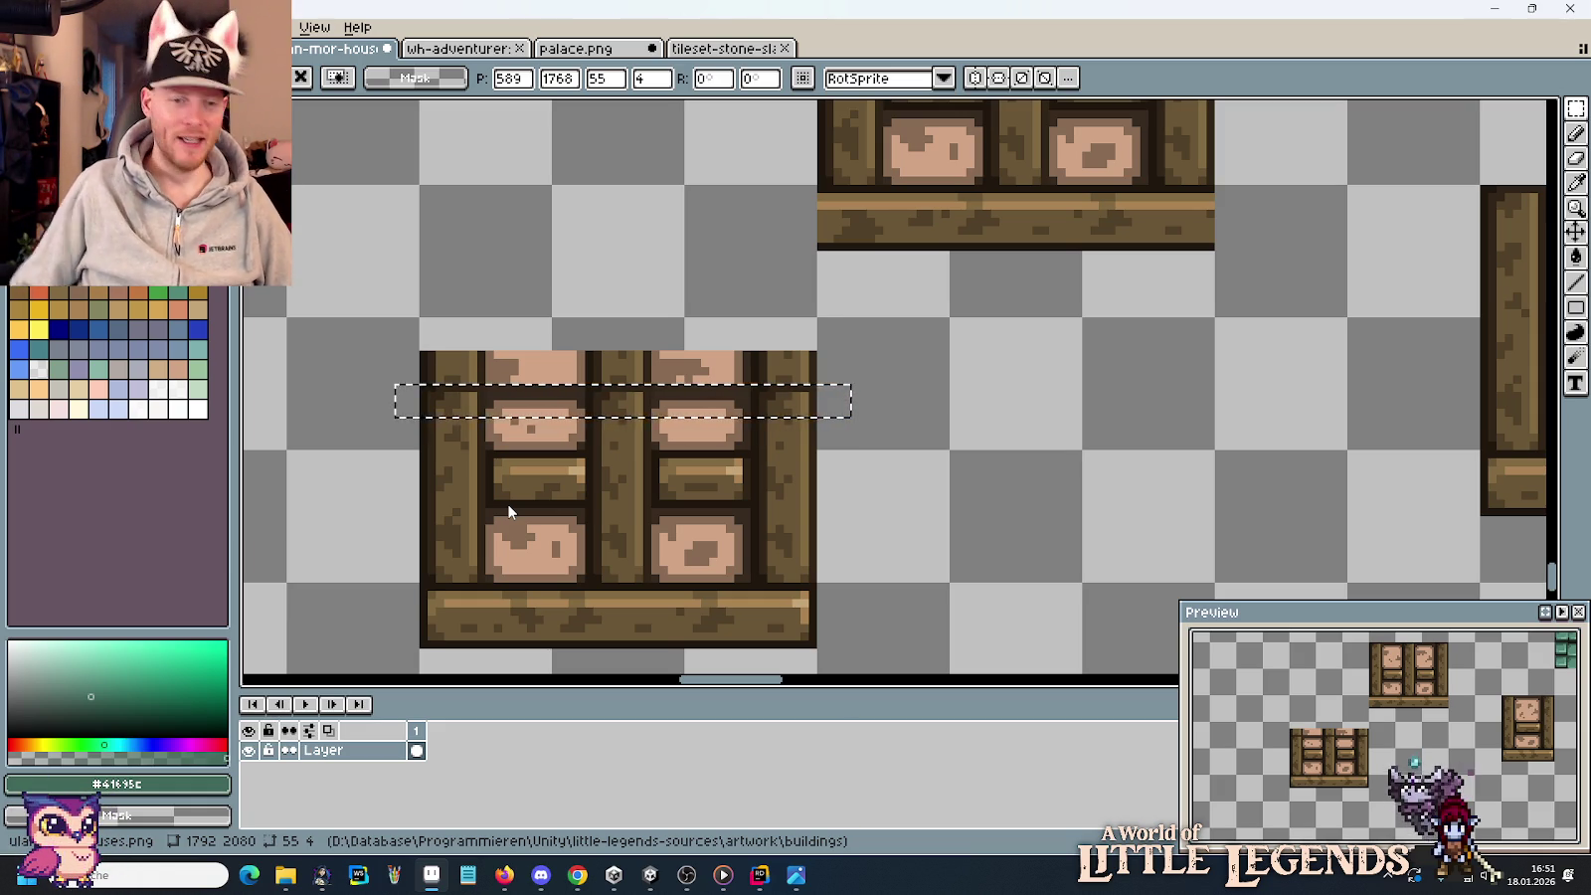
# Move the drawer strip up into place and commit it.
pyautogui.moveTo(555, 423); pyautogui.dragTo(550, 344)
pyautogui.press('Return')
pyautogui.scroll(-1, 947, 463)
pyautogui.scroll(-2, 947, 463)
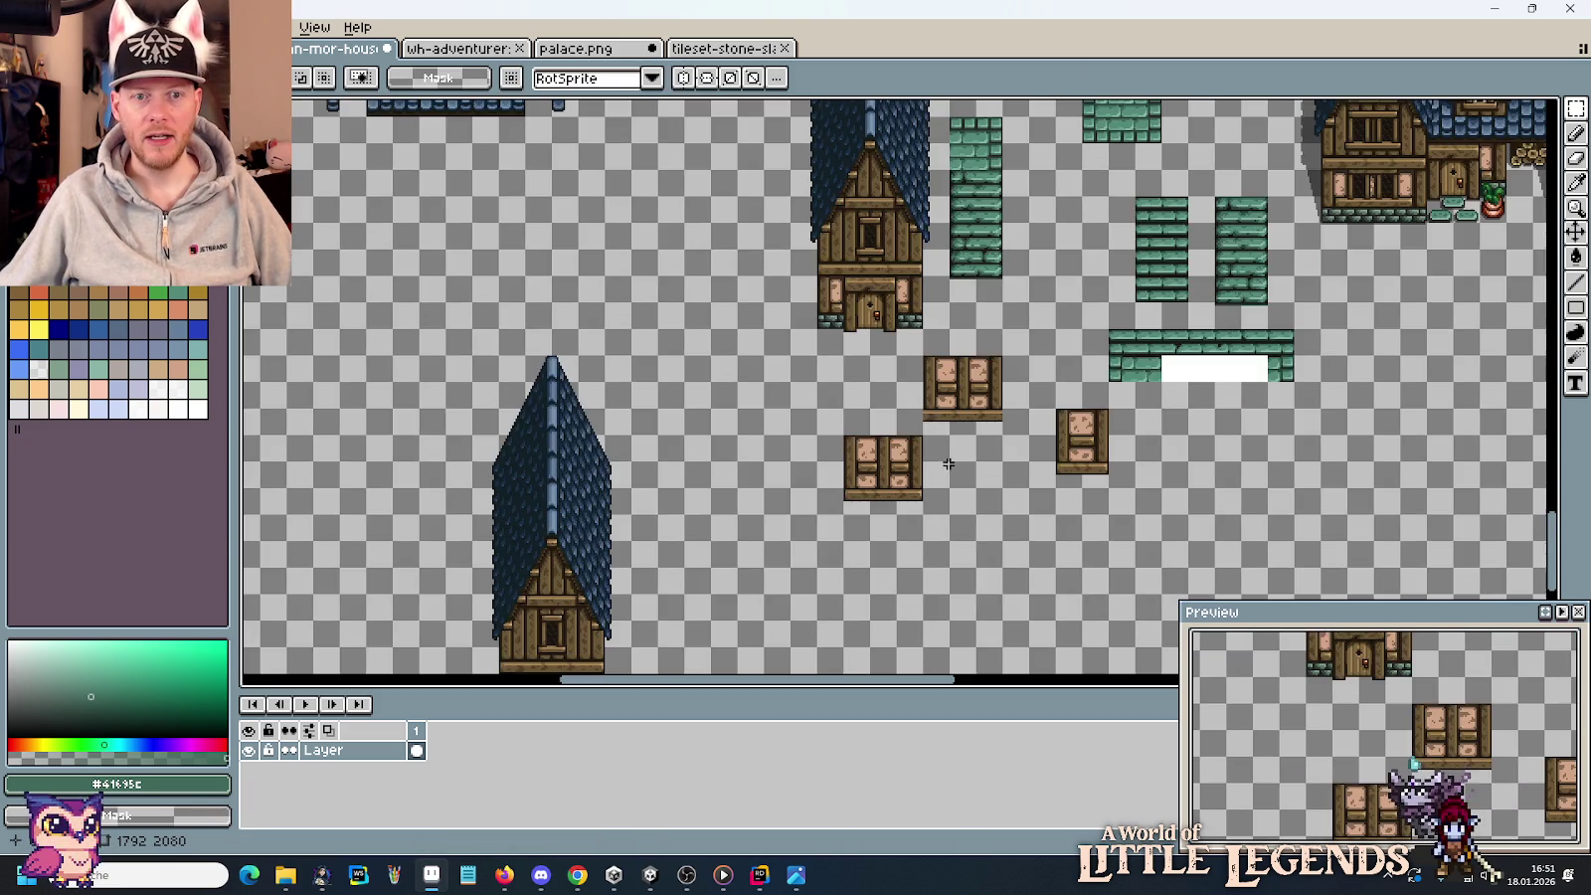
# Bring the wooden window tile into view and select its bottom beam.
pyautogui.moveTo(642, 254); pyautogui.dragTo(995, 448)
pyautogui.moveTo(398, 119)
pyautogui.mouseDown()
pyautogui.moveTo(714, 272)
pyautogui.moveTo(763, 472)
pyautogui.mouseUp()
pyautogui.moveTo(796, 533); pyautogui.dragTo(663, 329)
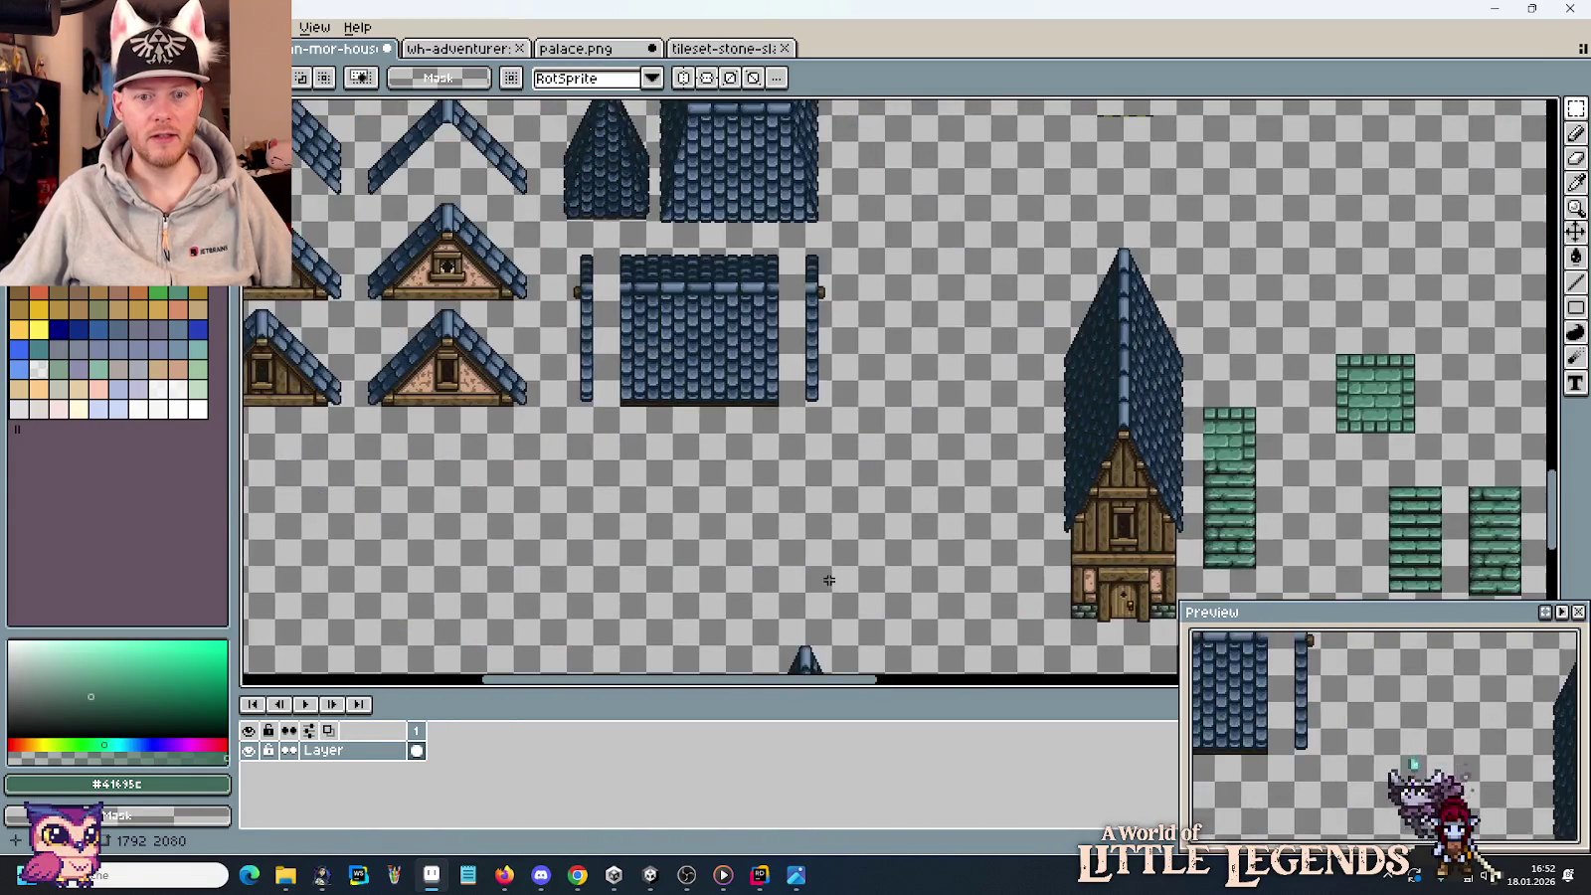
pyautogui.moveTo(804, 517)
pyautogui.mouseDown()
pyautogui.moveTo(853, 273)
pyautogui.moveTo(1198, 549)
pyautogui.mouseUp()
pyautogui.scroll(5, 853, 274)
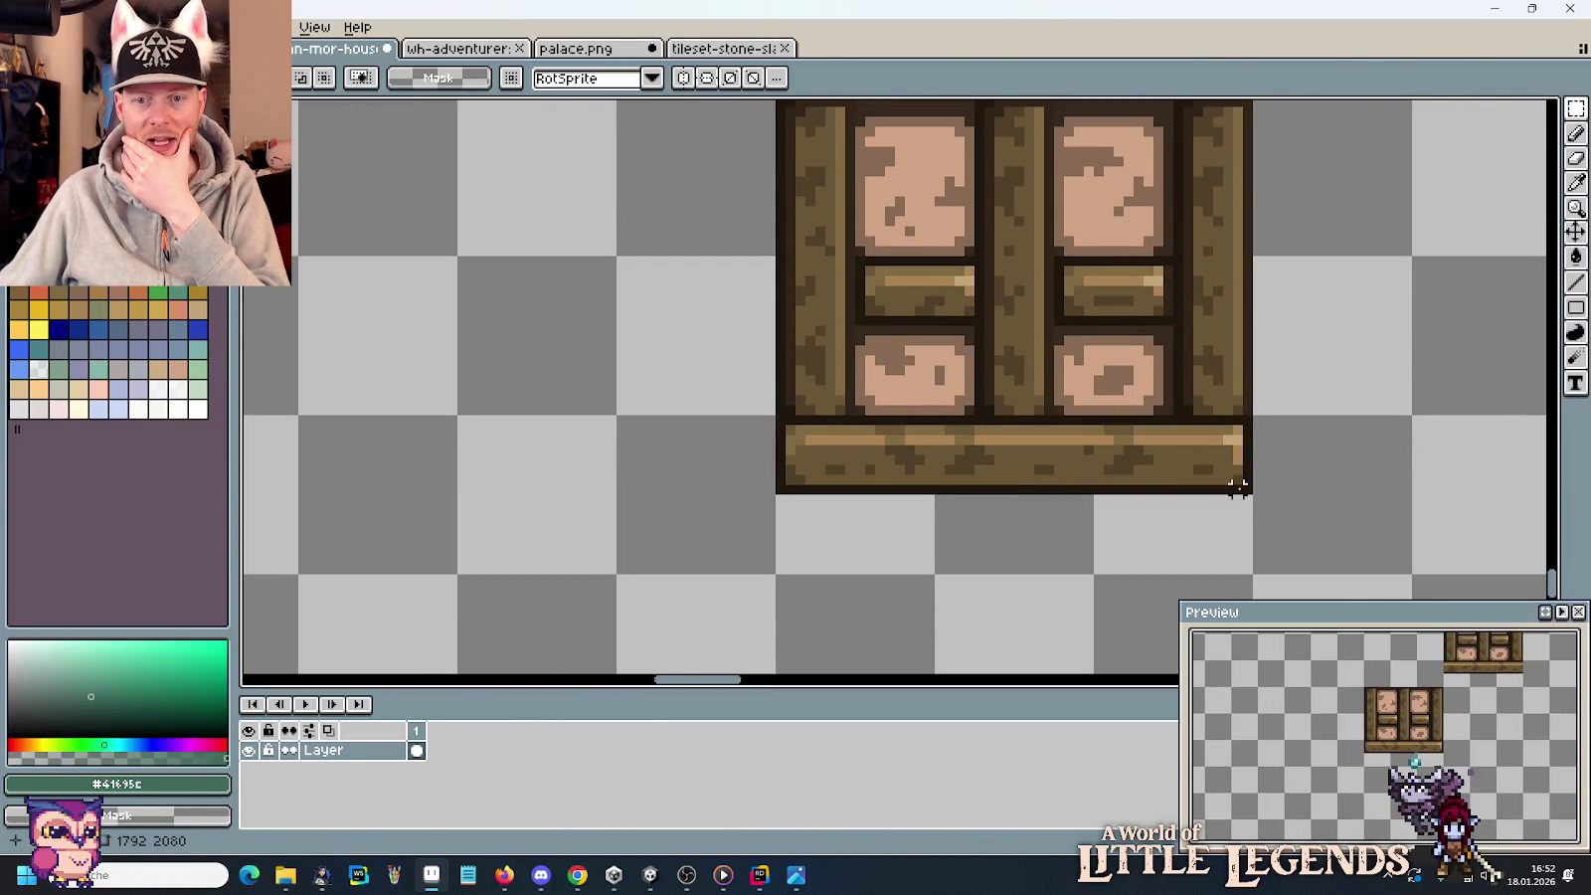
pyautogui.moveTo(1245, 487)
pyautogui.mouseDown()
pyautogui.moveTo(781, 417)
pyautogui.moveTo(1208, 563)
pyautogui.moveTo(641, 455)
pyautogui.moveTo(643, 274)
pyautogui.moveTo(636, 498)
pyautogui.mouseUp()
# Drop the copied beam and place a copy of the upper stone row below the top beam.
pyautogui.click(664, 376)
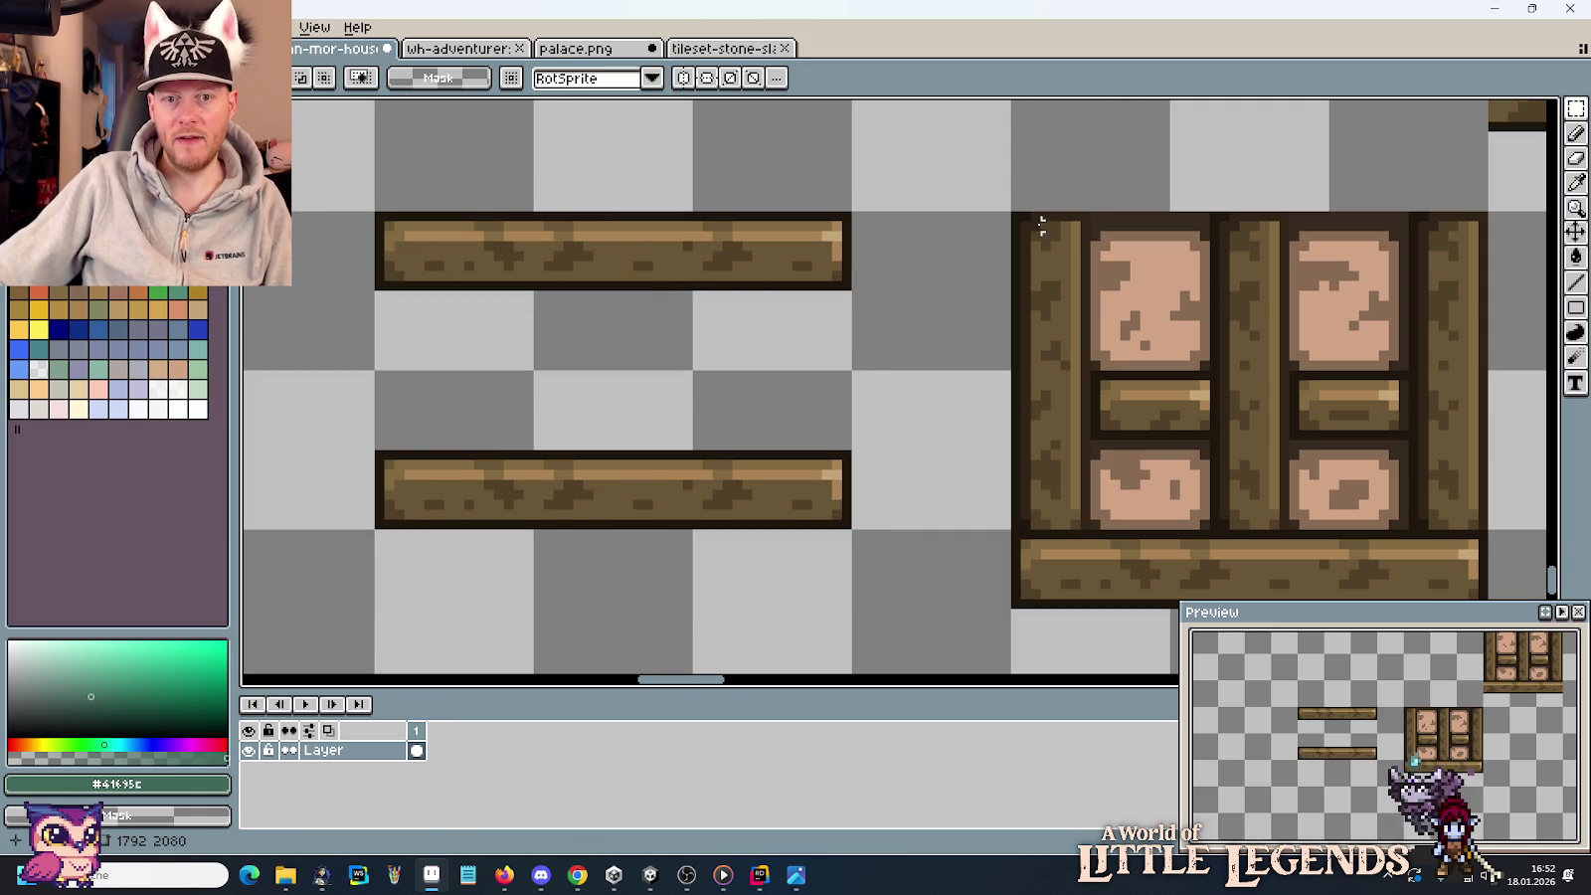
pyautogui.moveTo(1017, 217)
pyautogui.mouseDown()
pyautogui.moveTo(1492, 276)
pyautogui.moveTo(809, 341)
pyautogui.mouseUp()
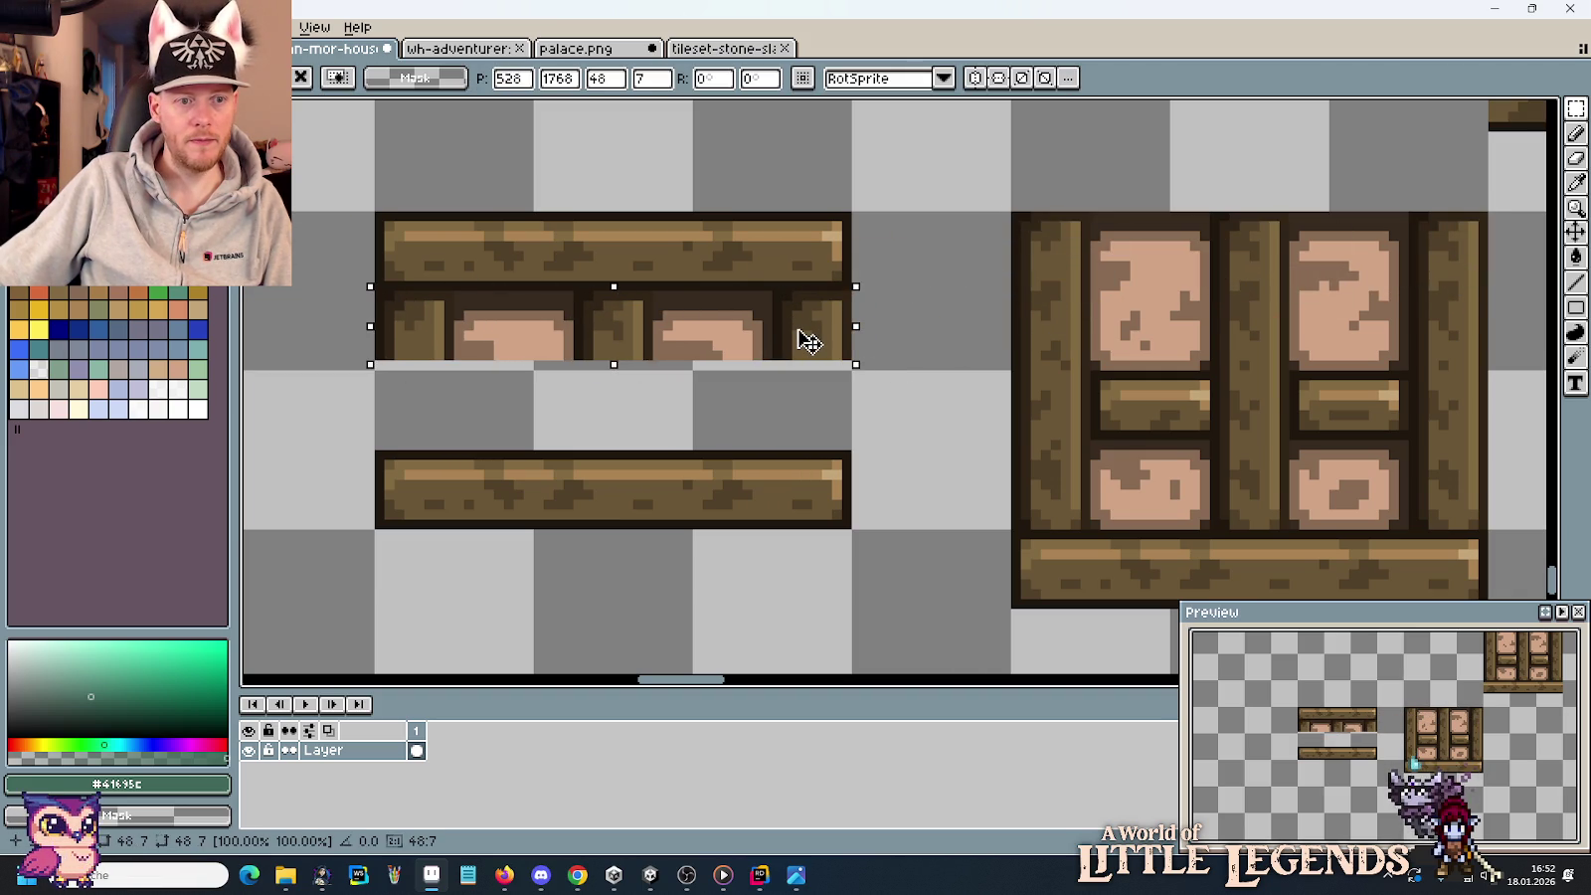
pyautogui.moveTo(995, 528)
pyautogui.mouseDown()
pyautogui.moveTo(1487, 484)
pyautogui.moveTo(845, 429)
pyautogui.mouseUp()
pyautogui.click(969, 430)
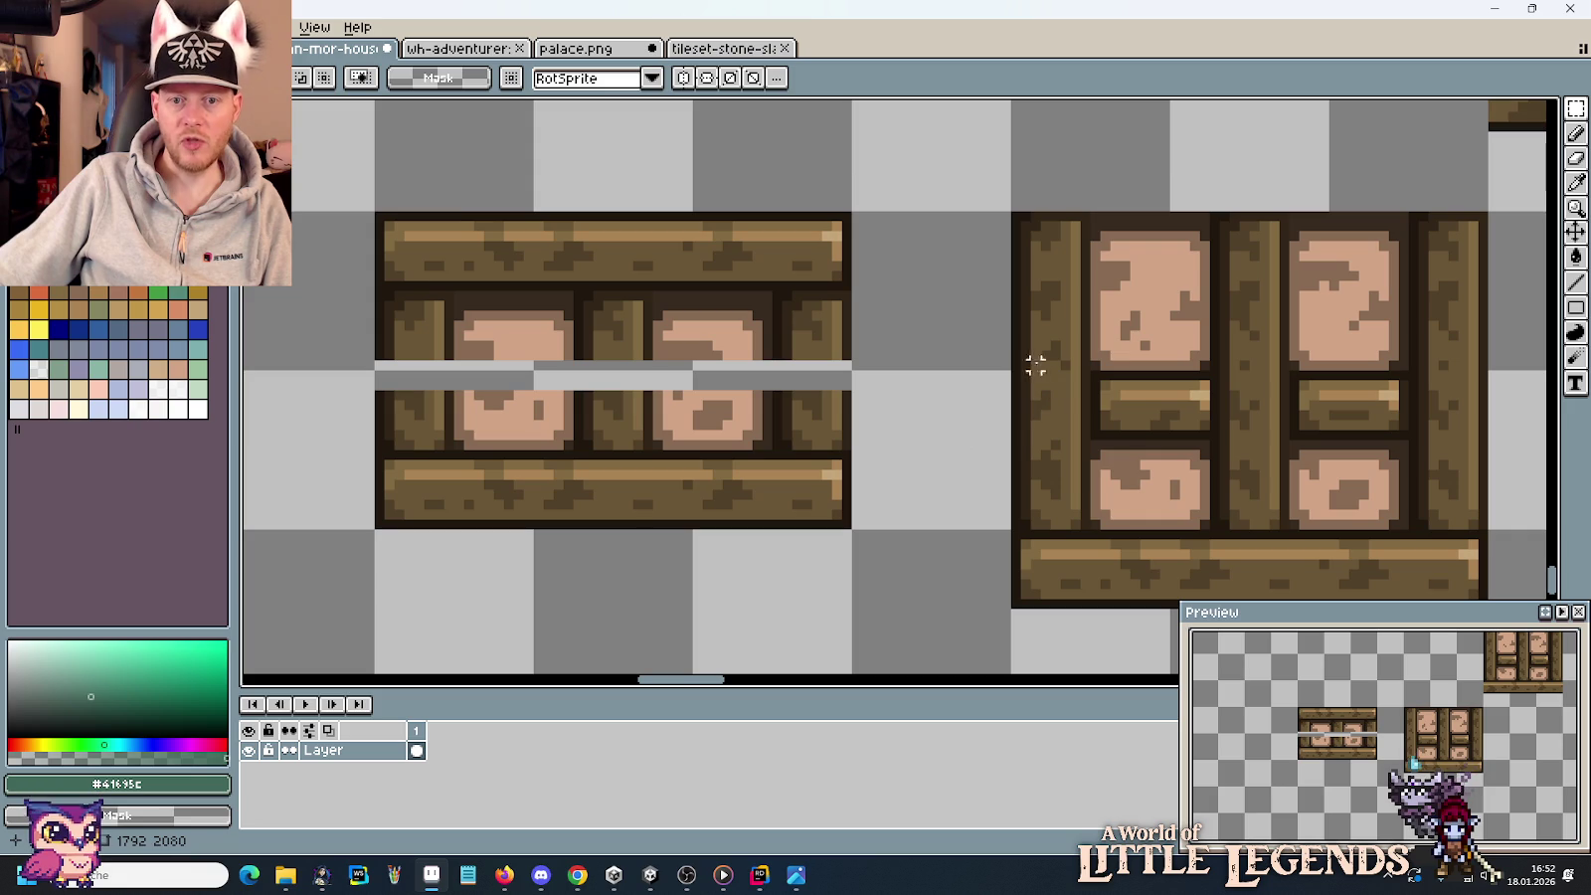
# Copy the window tile's middle row onto the short tile, lowered one pixel into position.
pyautogui.moveTo(1017, 355); pyautogui.dragTo(1463, 453)
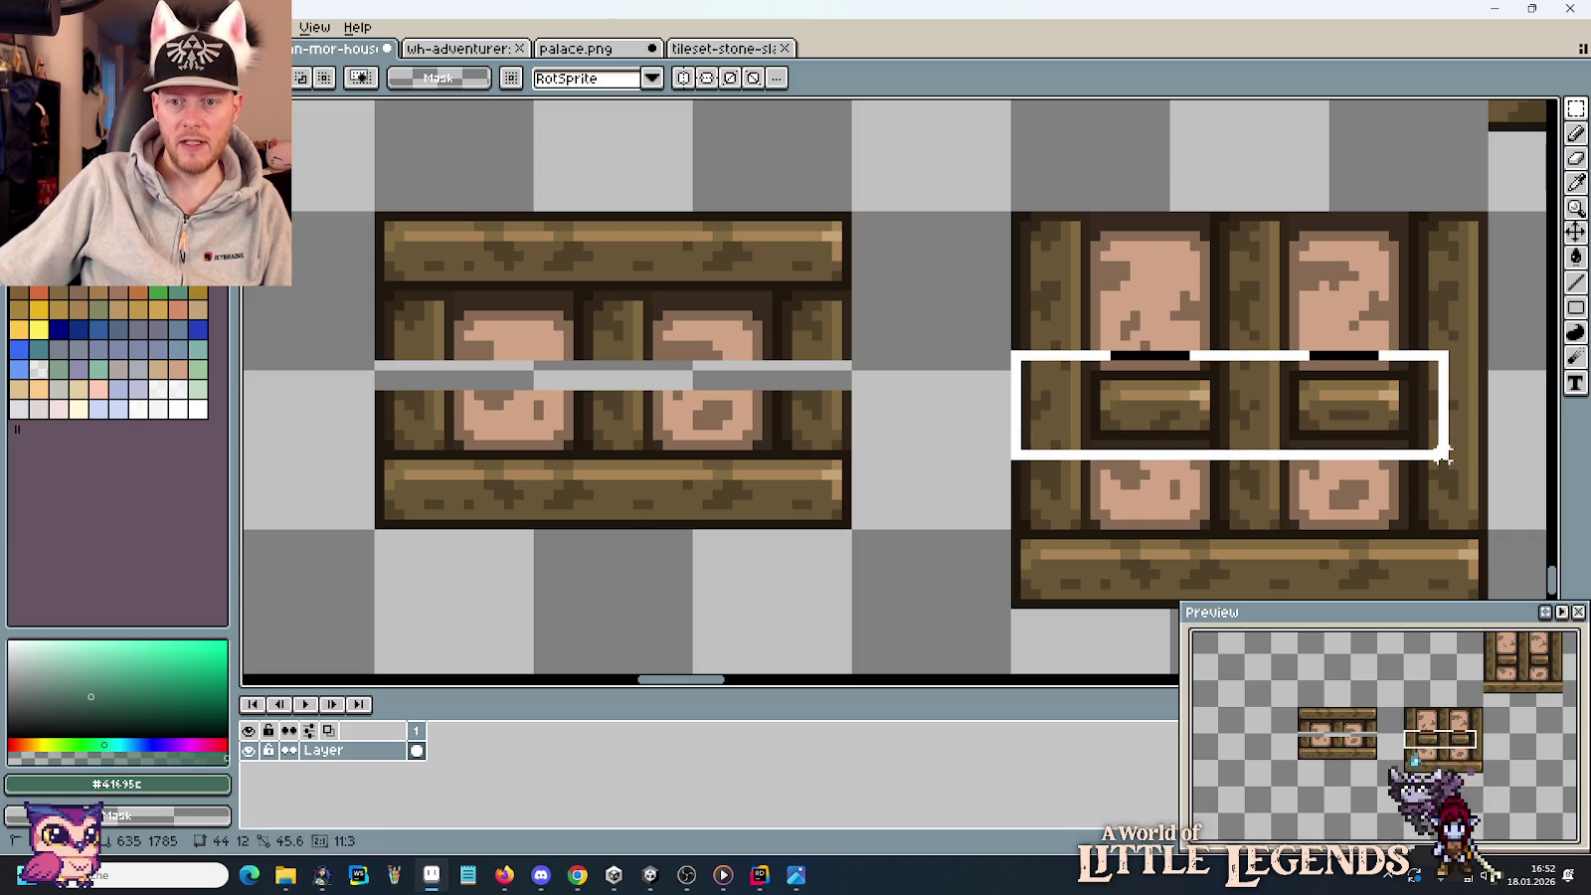
pyautogui.moveTo(1368, 429); pyautogui.dragTo(726, 390)
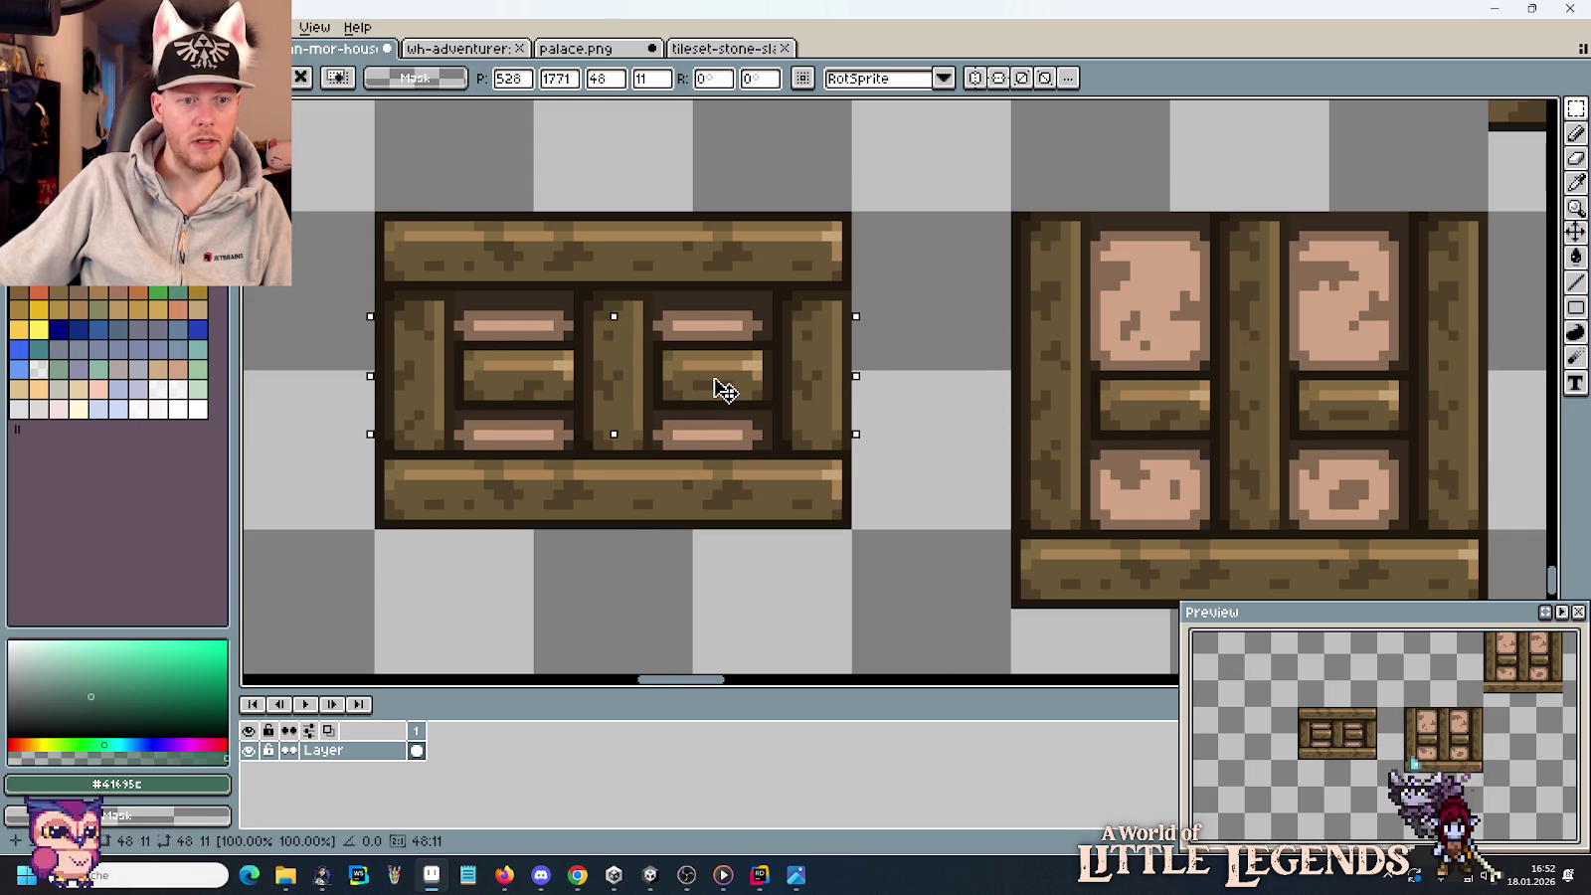
pyautogui.scroll(-1, 726, 390)
pyautogui.scroll(-1, 786, 391)
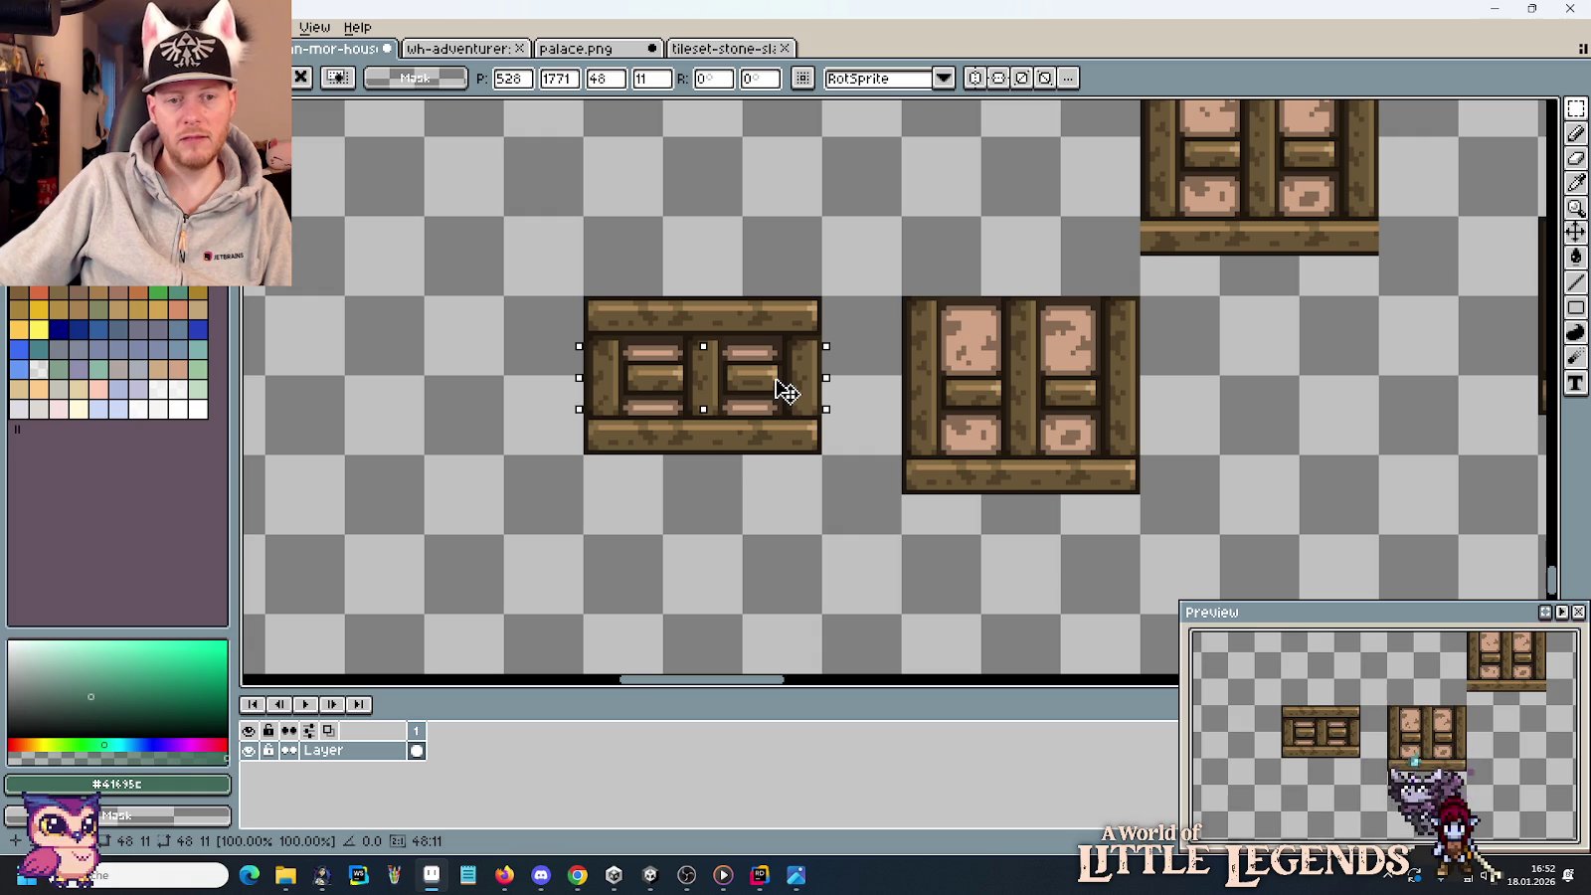
pyautogui.moveTo(785, 392); pyautogui.dragTo(774, 386)
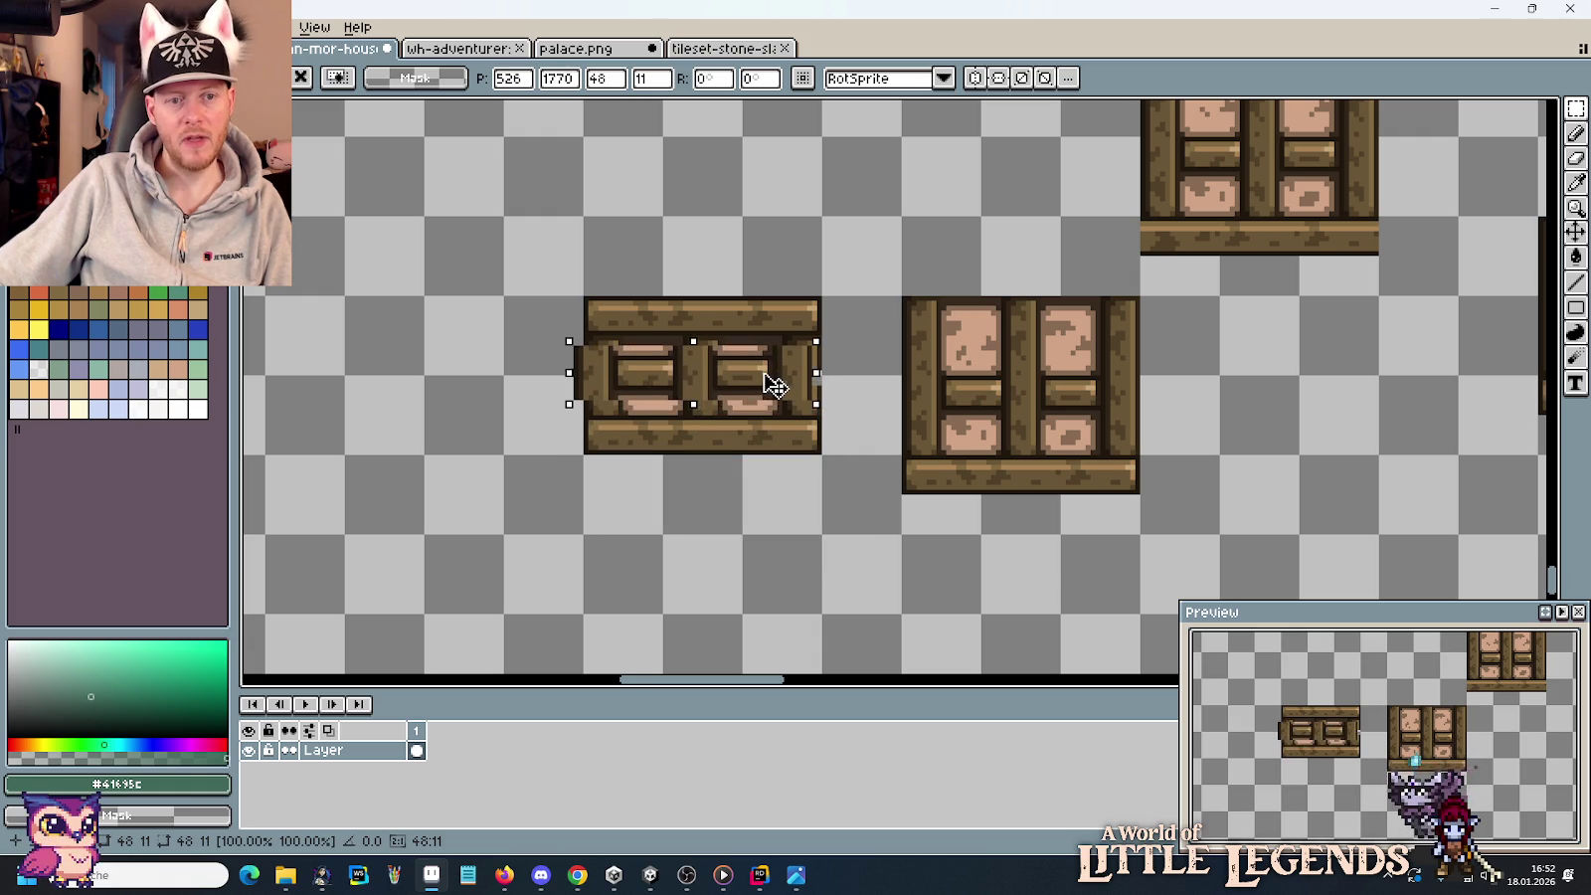
pyautogui.moveTo(773, 386); pyautogui.dragTo(784, 388)
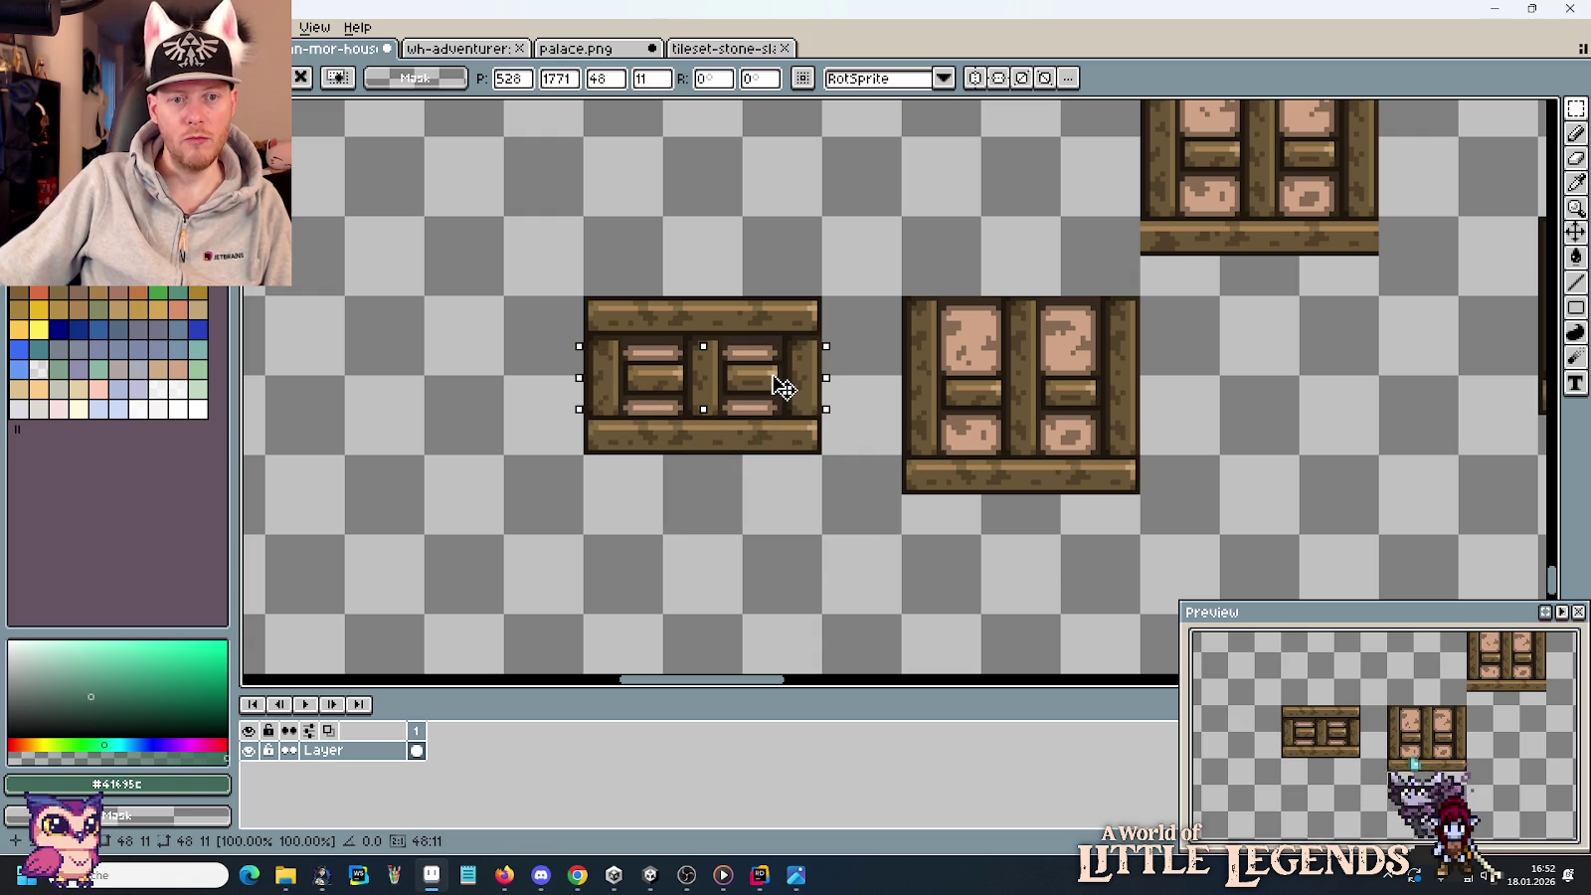
pyautogui.moveTo(783, 388); pyautogui.dragTo(784, 393)
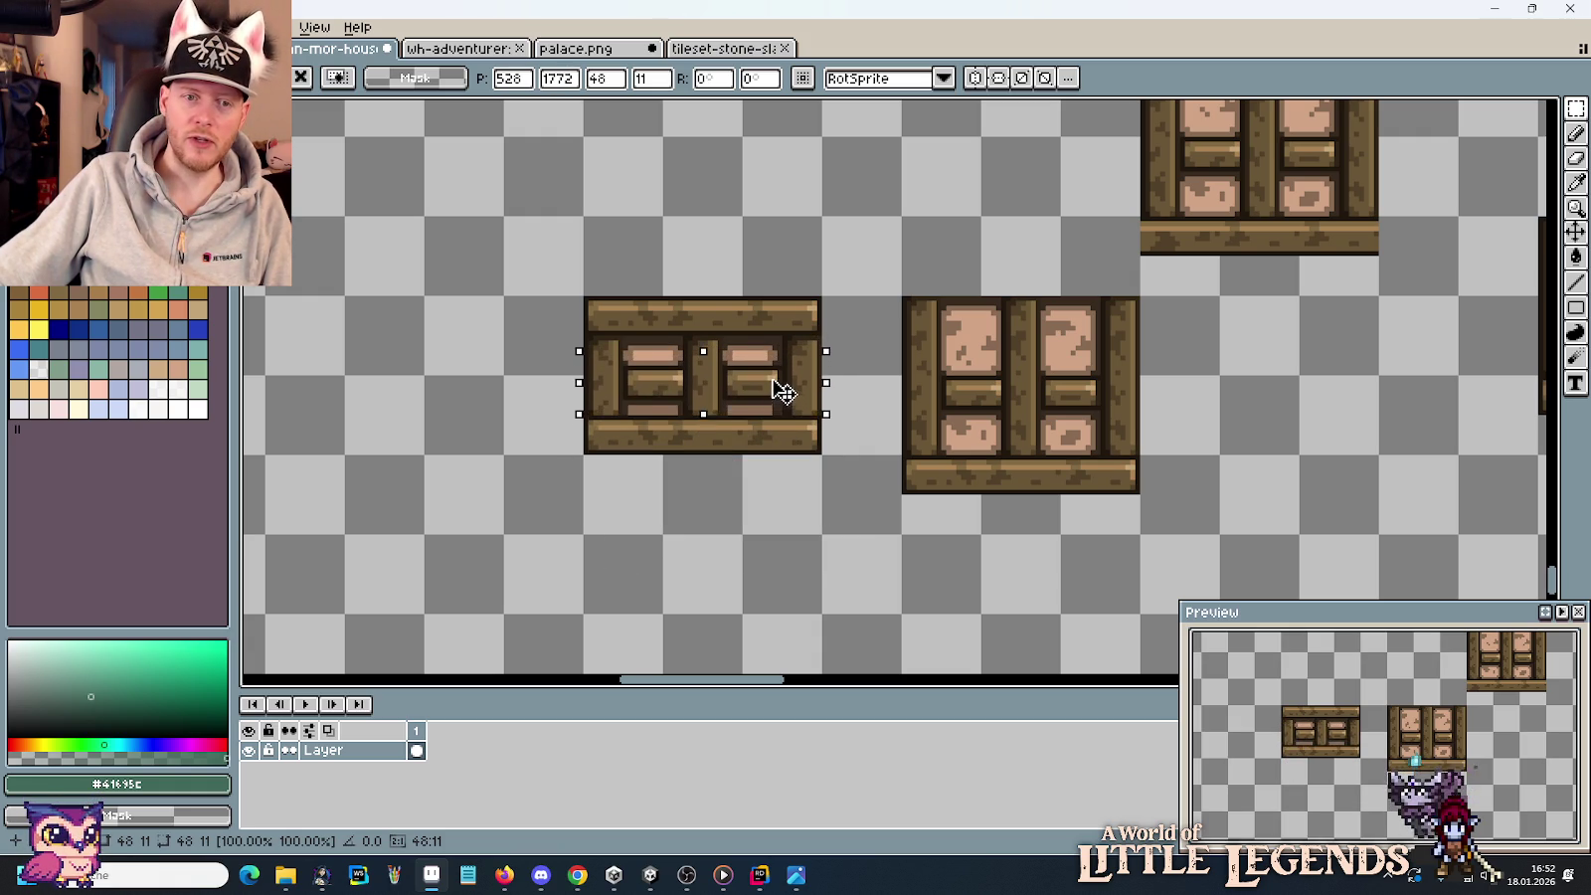
pyautogui.moveTo(774, 386); pyautogui.dragTo(774, 391)
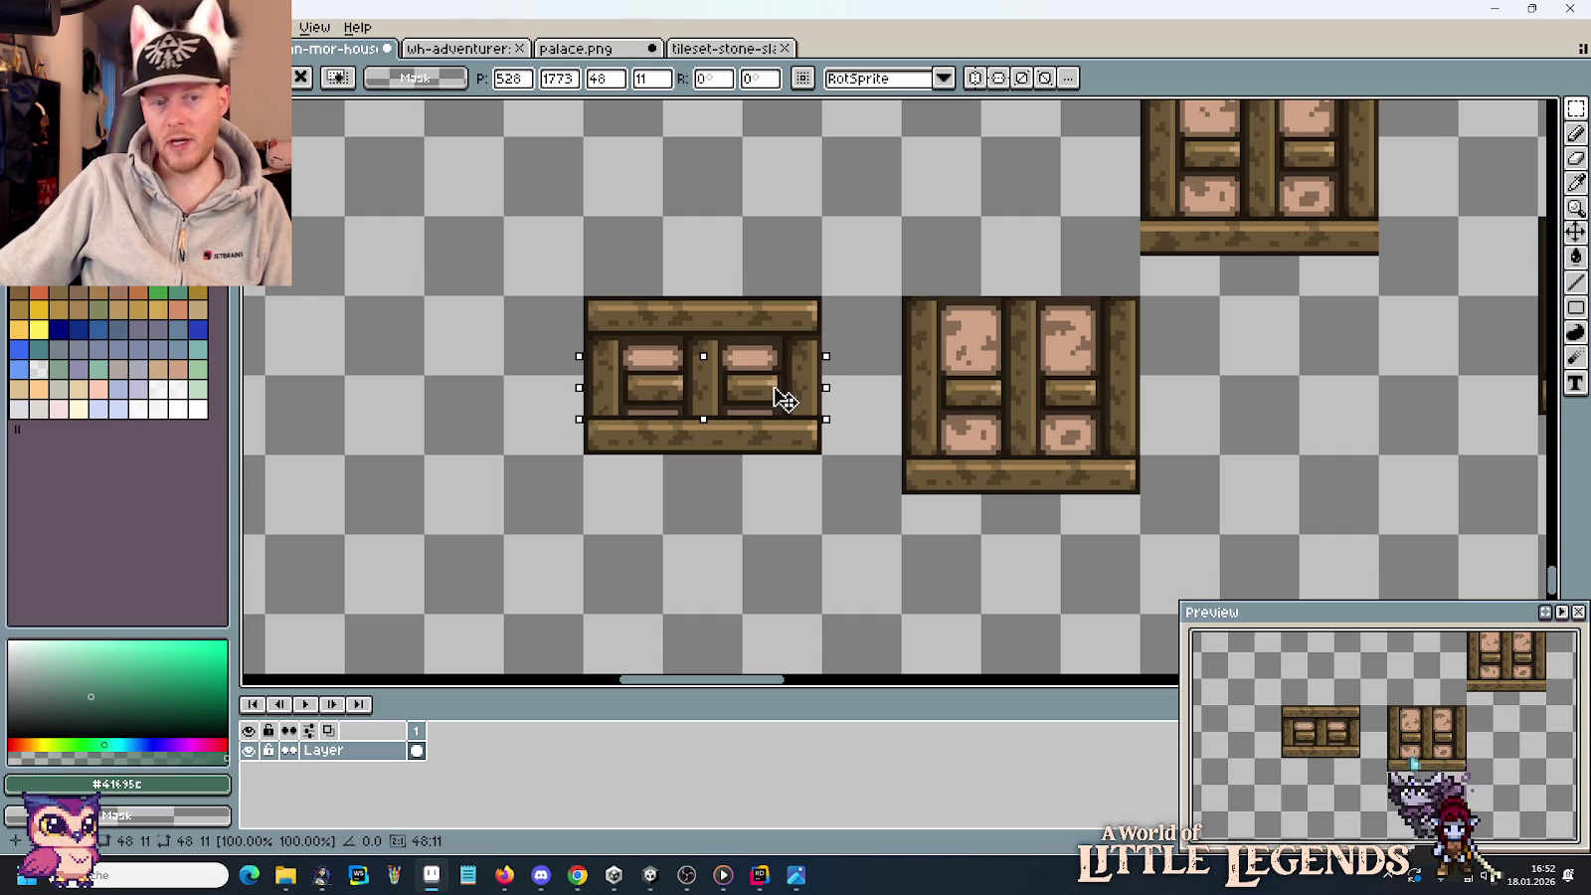
pyautogui.click(1147, 410)
# Copy the window tile's middle band onto the short tile.
pyautogui.scroll(1, 1154, 411)
pyautogui.scroll(1, 1154, 411)
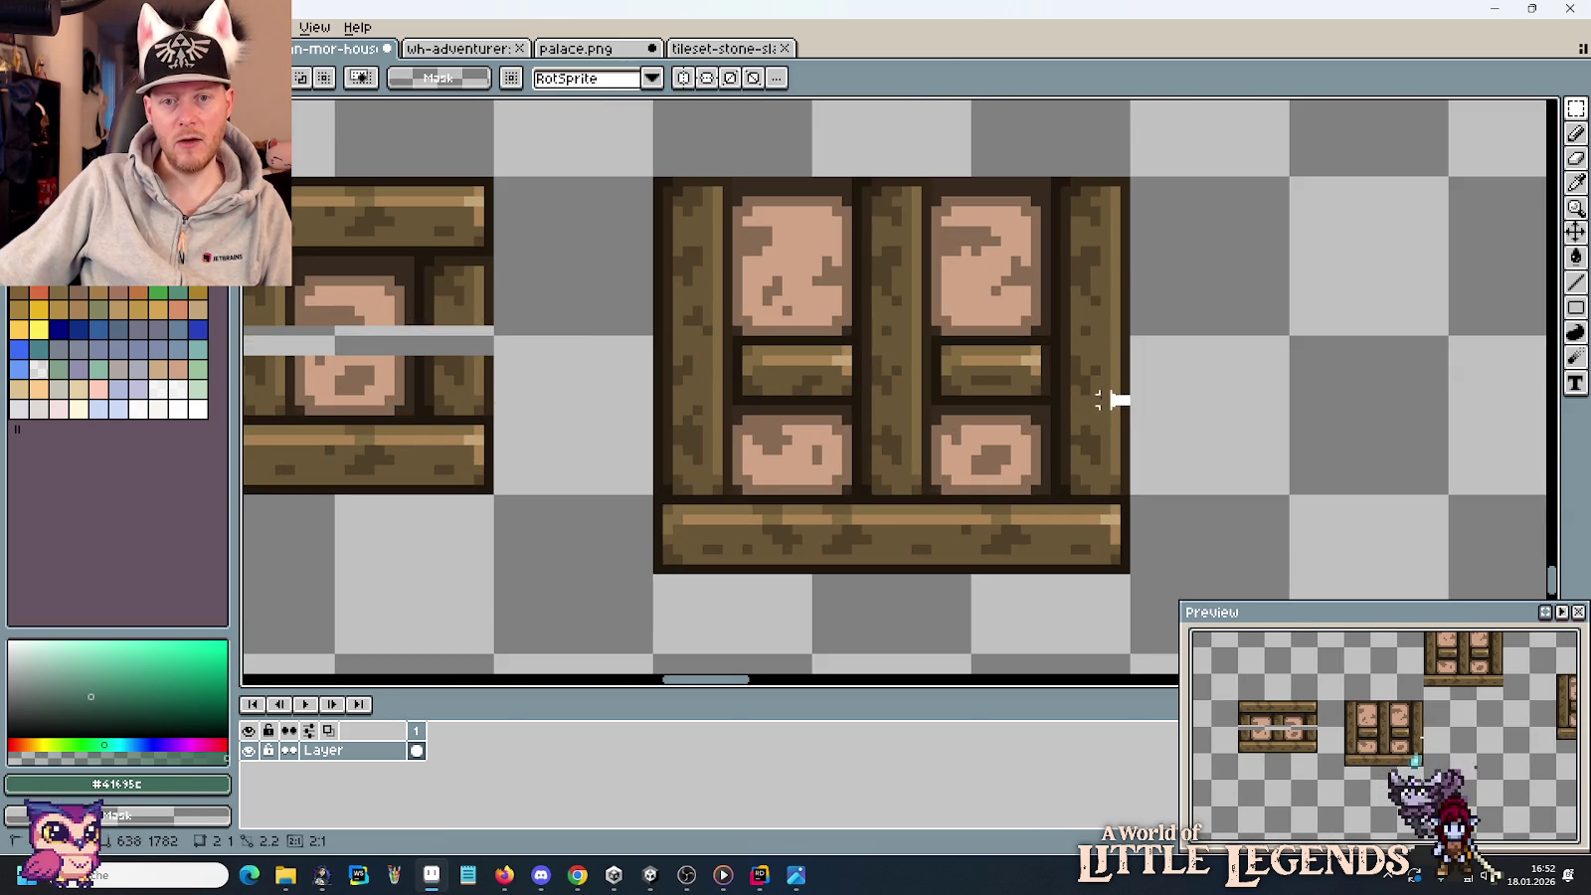
pyautogui.moveTo(1134, 409); pyautogui.dragTo(649, 312)
pyautogui.moveTo(723, 355)
pyautogui.mouseDown()
pyautogui.moveTo(1261, 355)
pyautogui.moveTo(710, 391)
pyautogui.mouseUp()
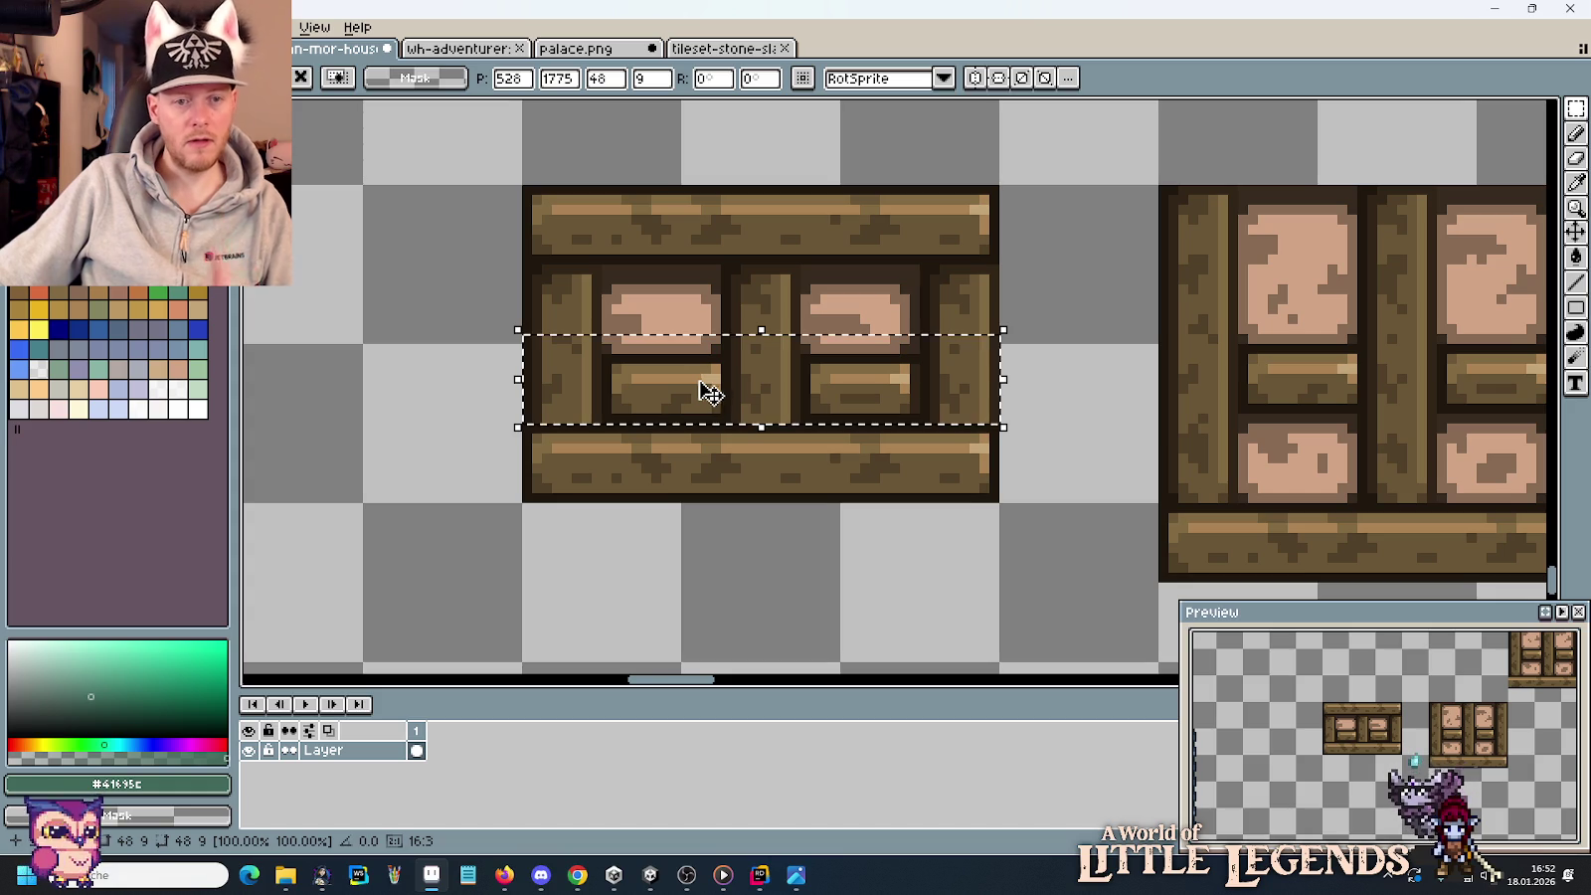
# Undo the misplaced middle band and re-place it correctly in the short tile.
pyautogui.hotkey('ctrl', 'z')
pyautogui.hscroll(3, 995, 368)
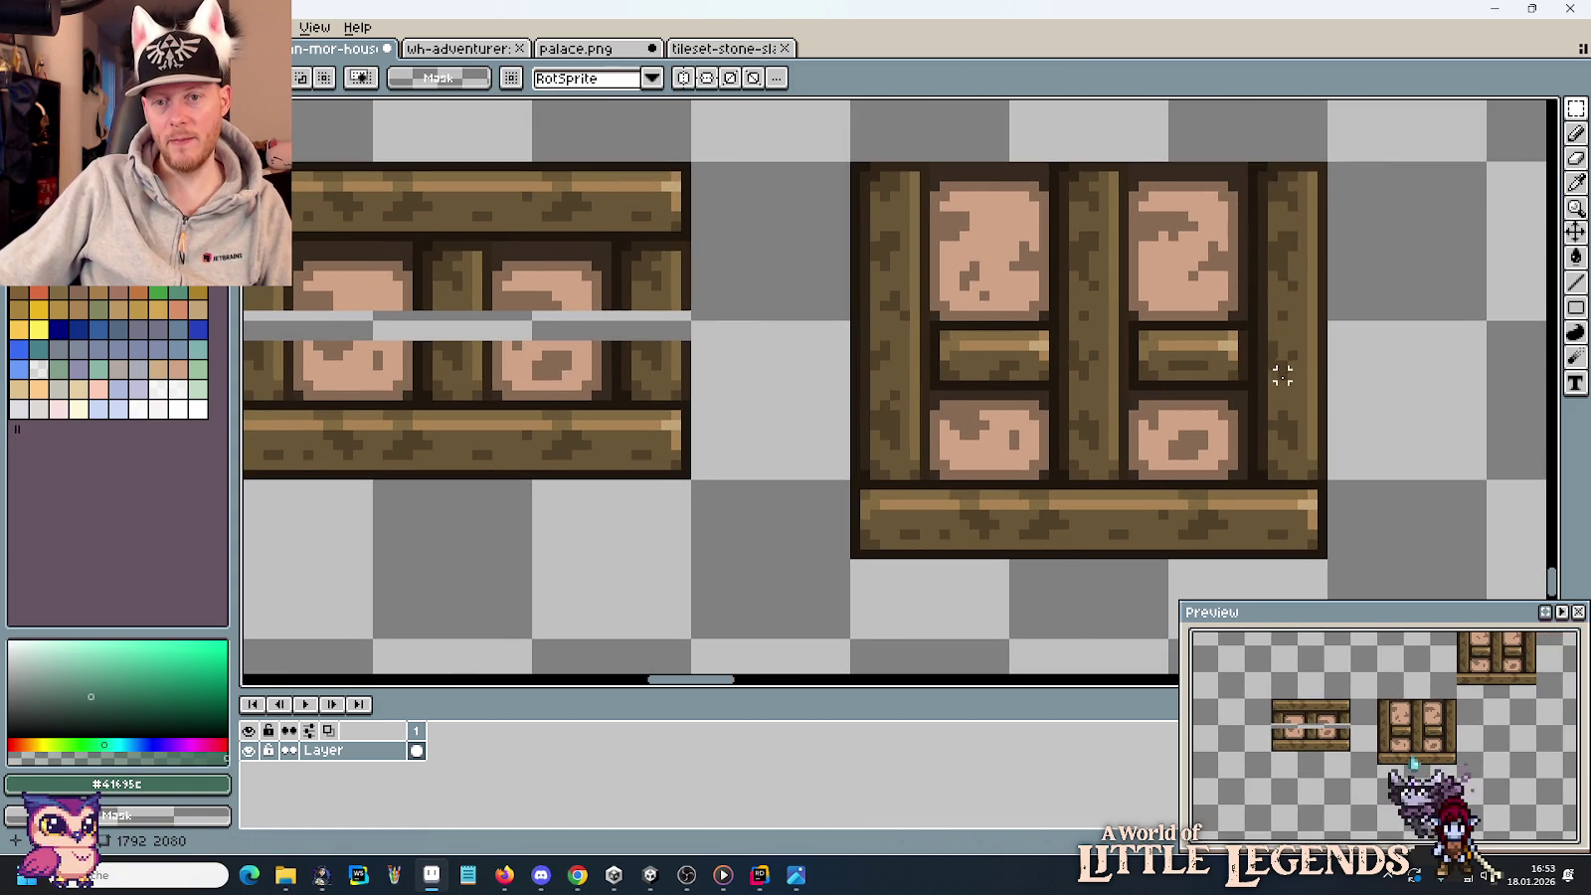
pyautogui.moveTo(1320, 375); pyautogui.dragTo(846, 296)
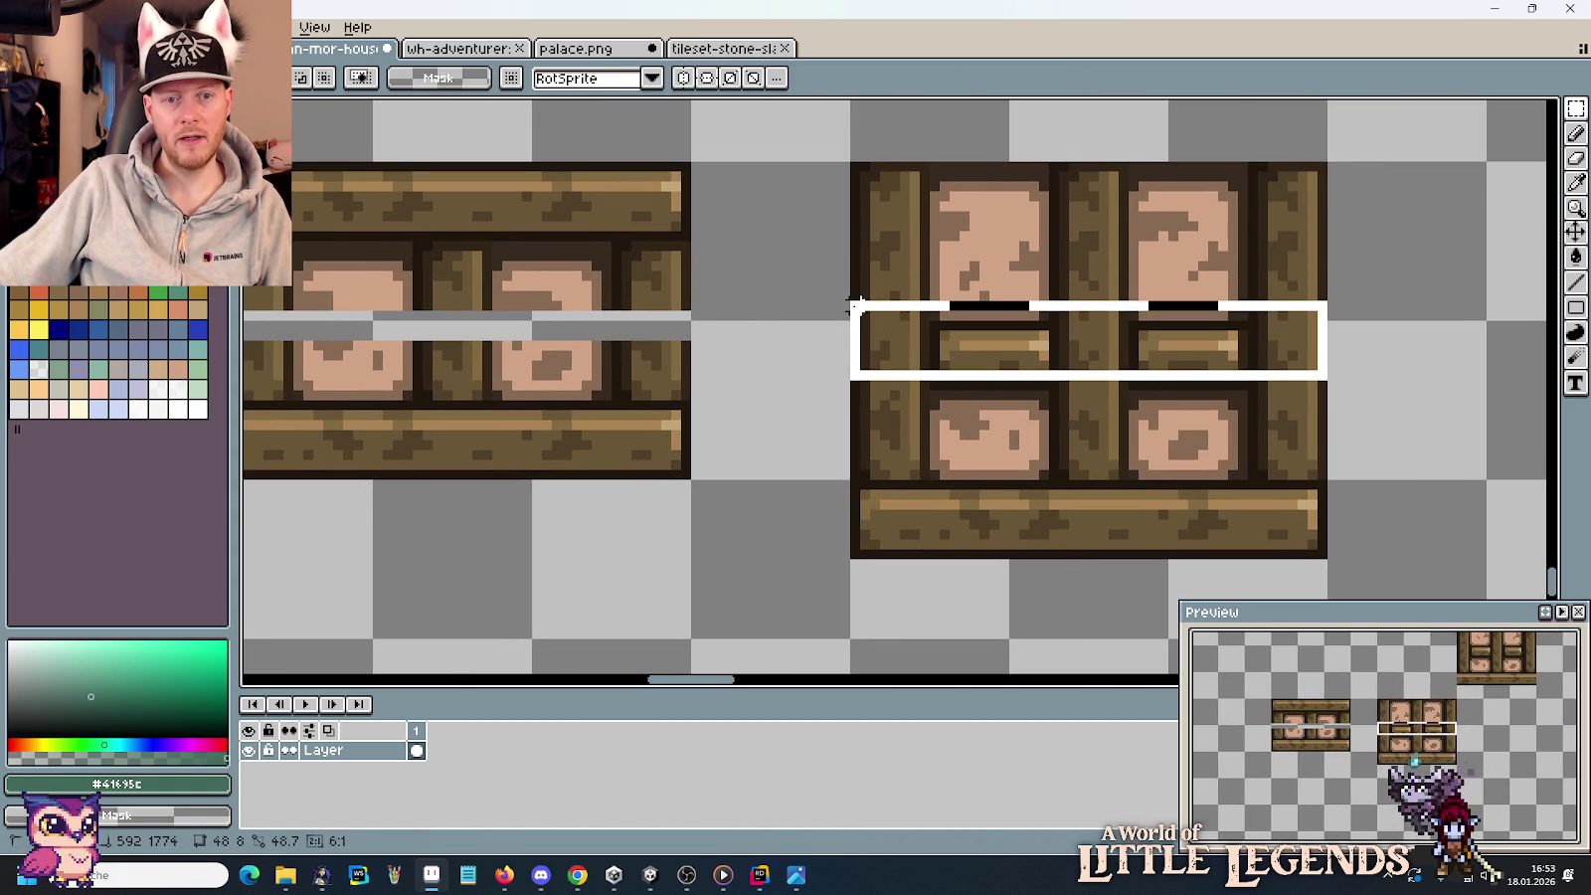
pyautogui.moveTo(1030, 370); pyautogui.dragTo(590, 386)
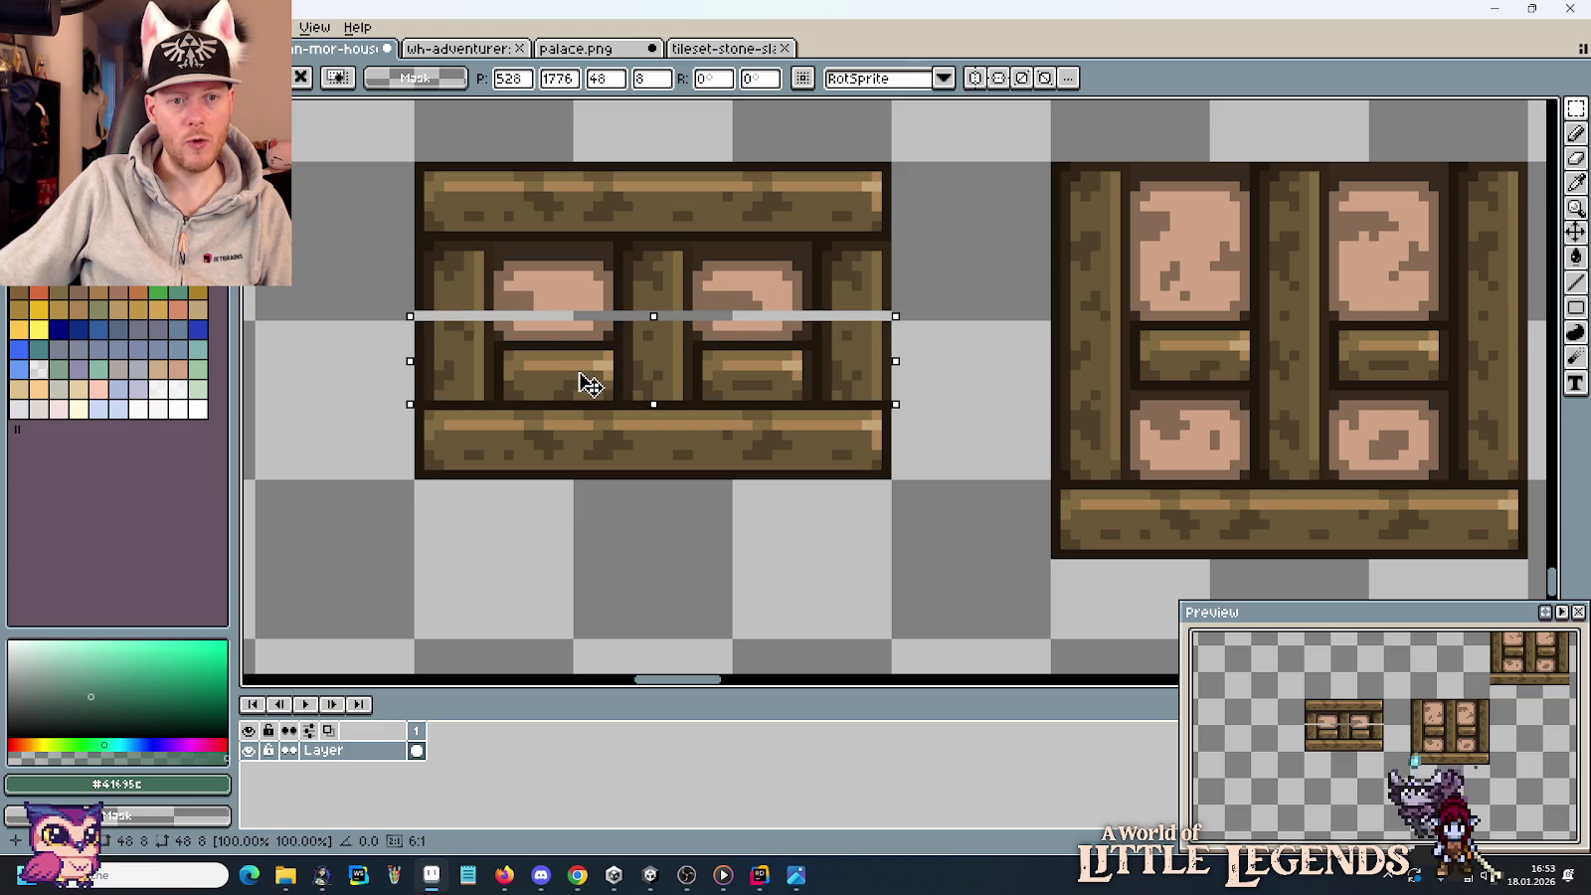
pyautogui.hotkey('ctrl', 'd')
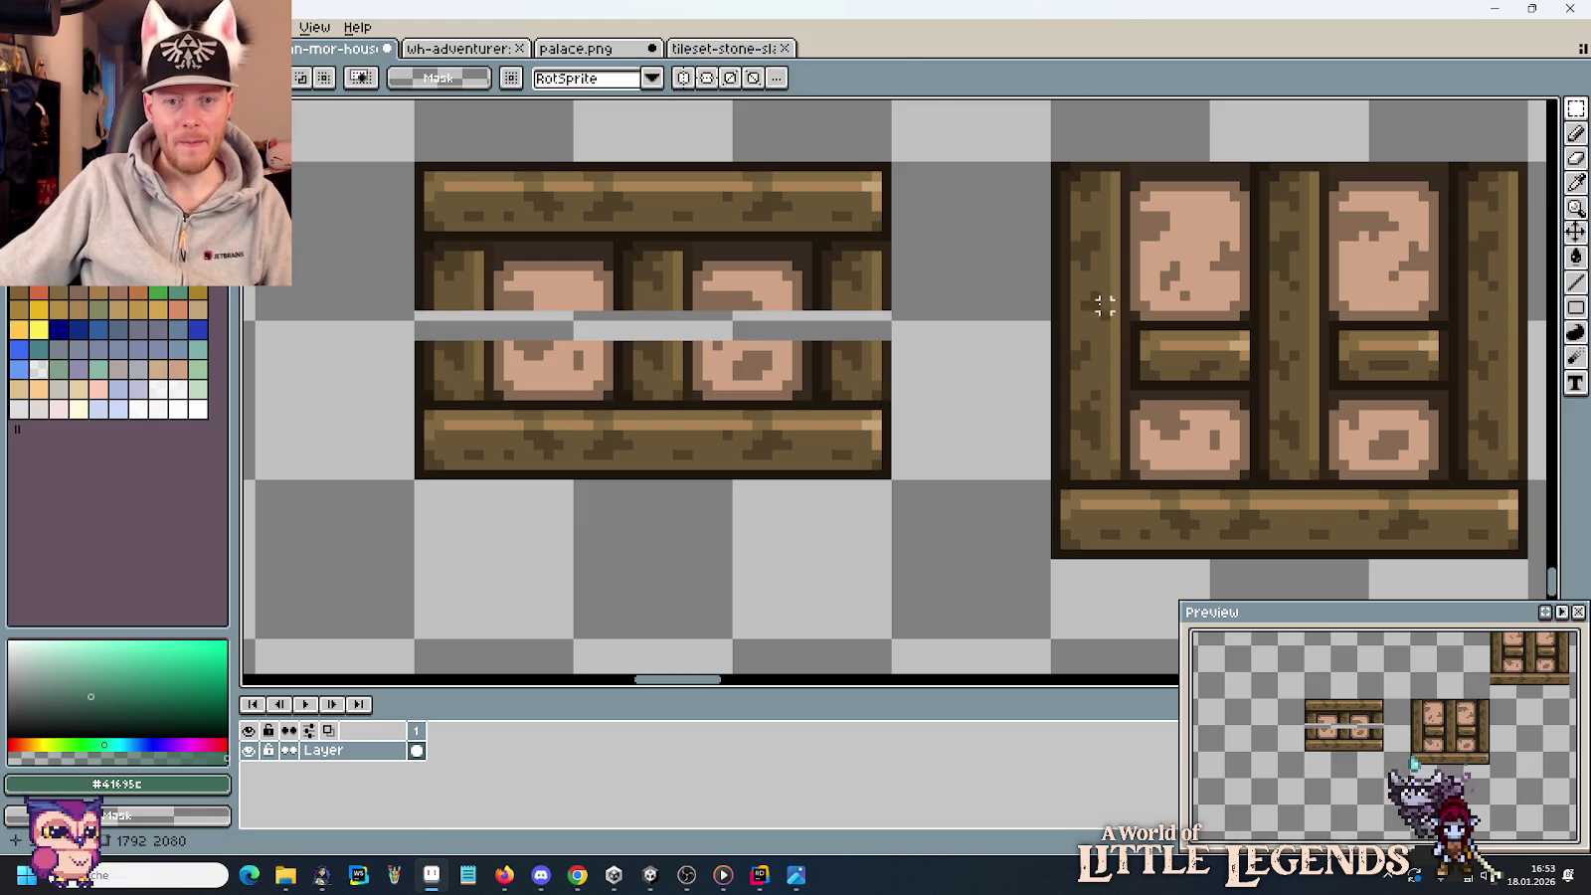
# Copy a stone block from the original tile into the short tile's gap.
pyautogui.moveTo(1134, 293)
pyautogui.mouseDown()
pyautogui.moveTo(1255, 376)
pyautogui.moveTo(562, 368)
pyautogui.moveTo(612, 350)
pyautogui.moveTo(570, 374)
pyautogui.mouseUp()
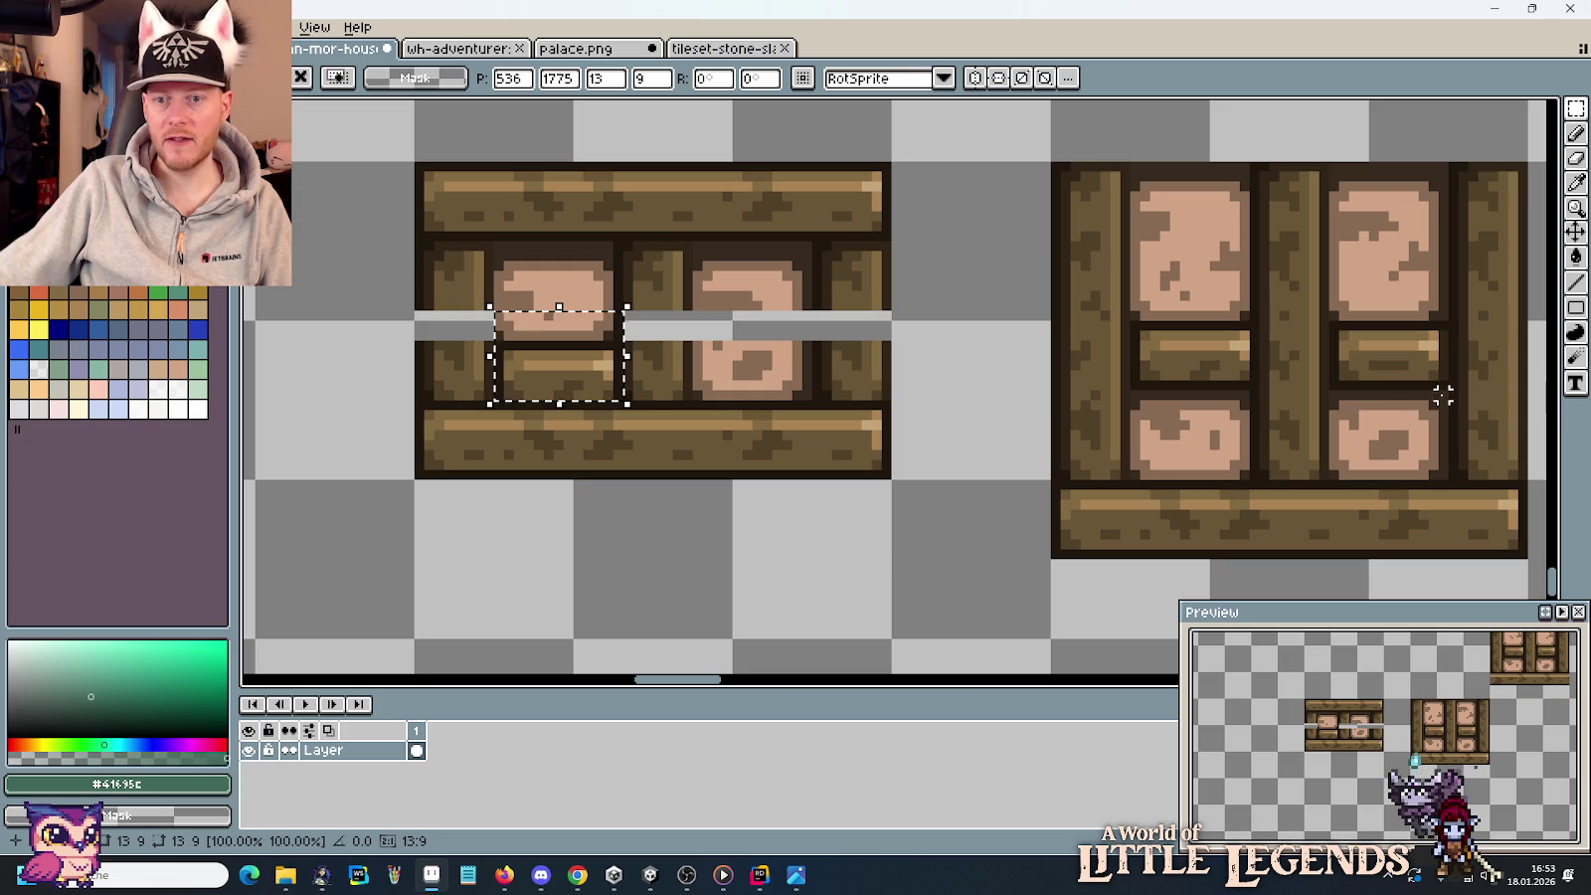
pyautogui.moveTo(1329, 290)
pyautogui.mouseDown()
pyautogui.moveTo(1460, 392)
pyautogui.moveTo(818, 322)
pyautogui.mouseUp()
pyautogui.hotkey('ctrl', 'c')
pyautogui.hotkey('ctrl', 'v')
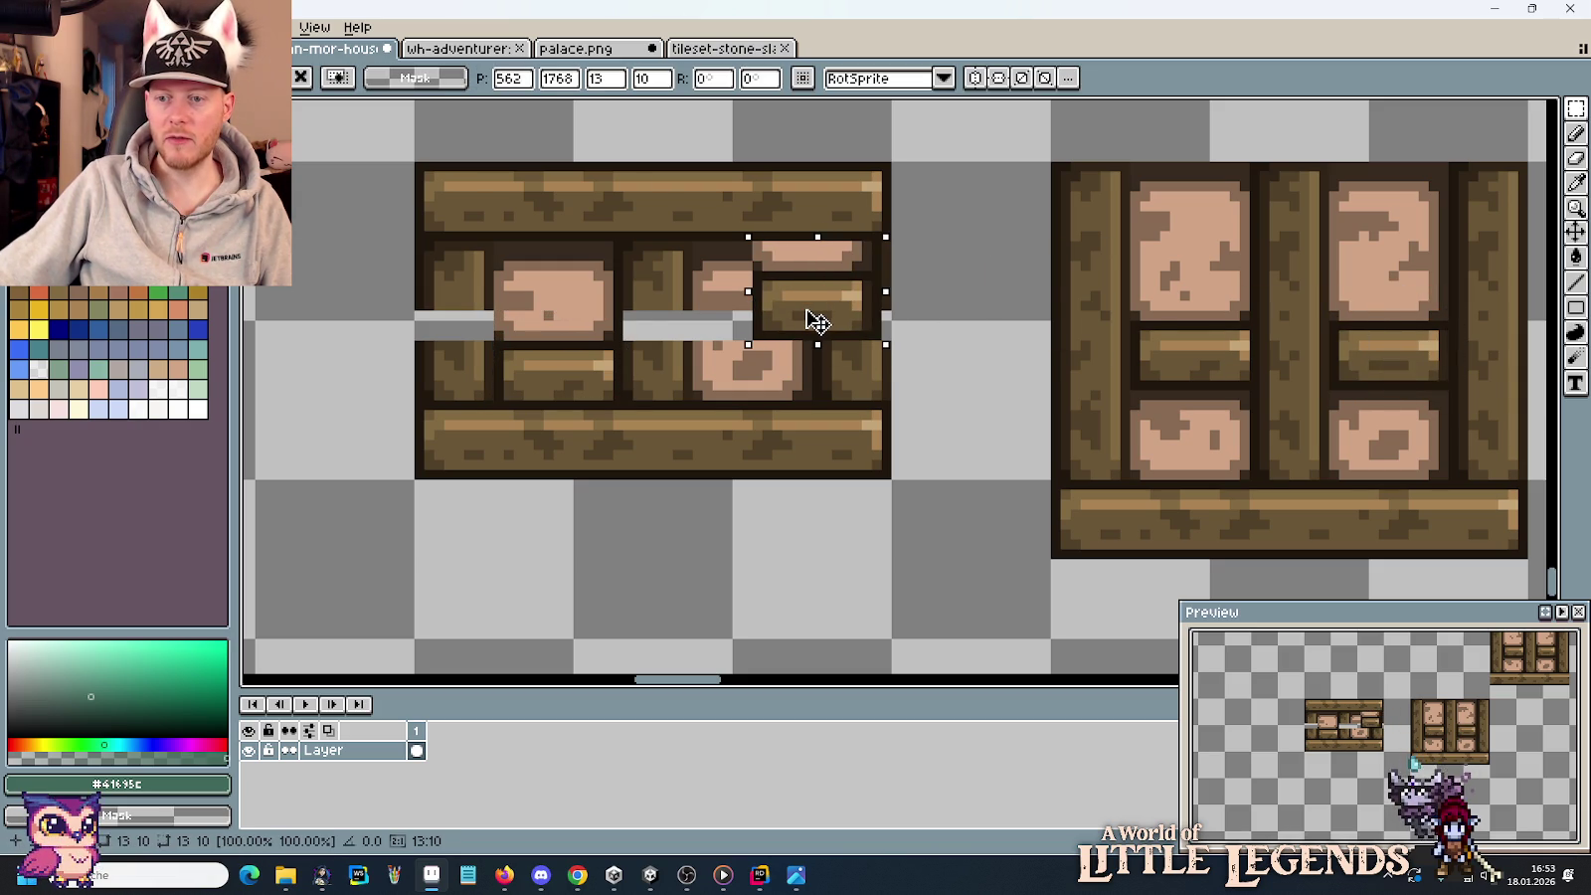
pyautogui.moveTo(817, 321)
pyautogui.mouseDown()
pyautogui.moveTo(746, 355)
pyautogui.moveTo(758, 385)
pyautogui.mouseUp()
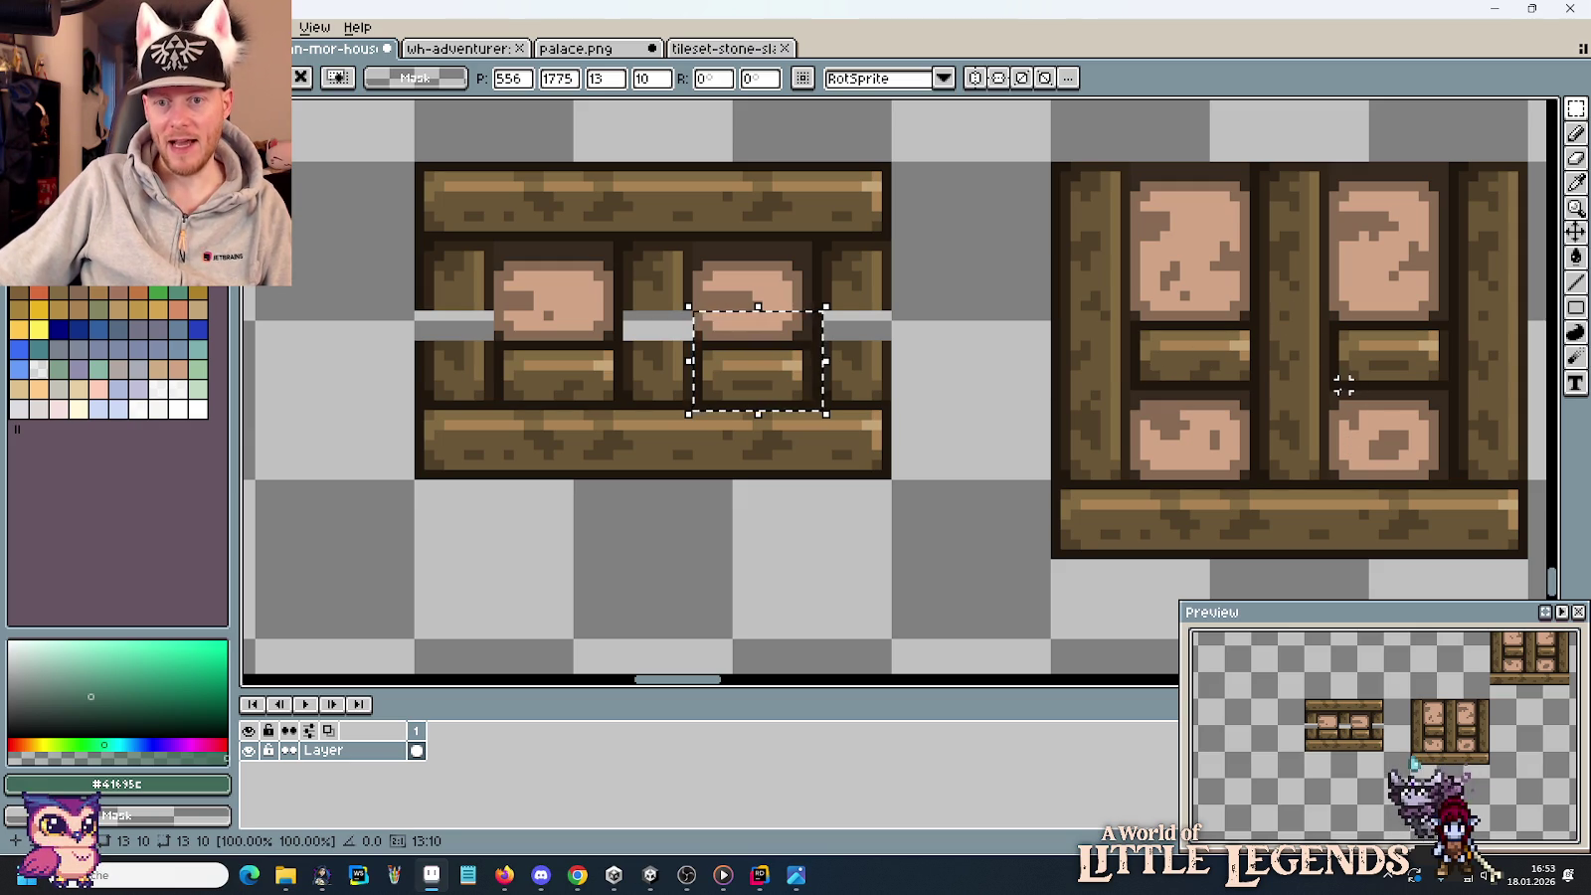
# Copy the original's lower-right block onto the short tile, nudged one pixel right.
pyautogui.moveTo(1328, 388); pyautogui.dragTo(1452, 484)
pyautogui.hotkey('ctrl', 'c')
pyautogui.hotkey('ctrl', 'v')
pyautogui.moveTo(813, 283)
pyautogui.mouseDown()
pyautogui.moveTo(781, 311)
pyautogui.moveTo(895, 312)
pyautogui.moveTo(779, 310)
pyautogui.mouseUp()
pyautogui.press('Right')
pyautogui.hotkey('ctrl', 'd')
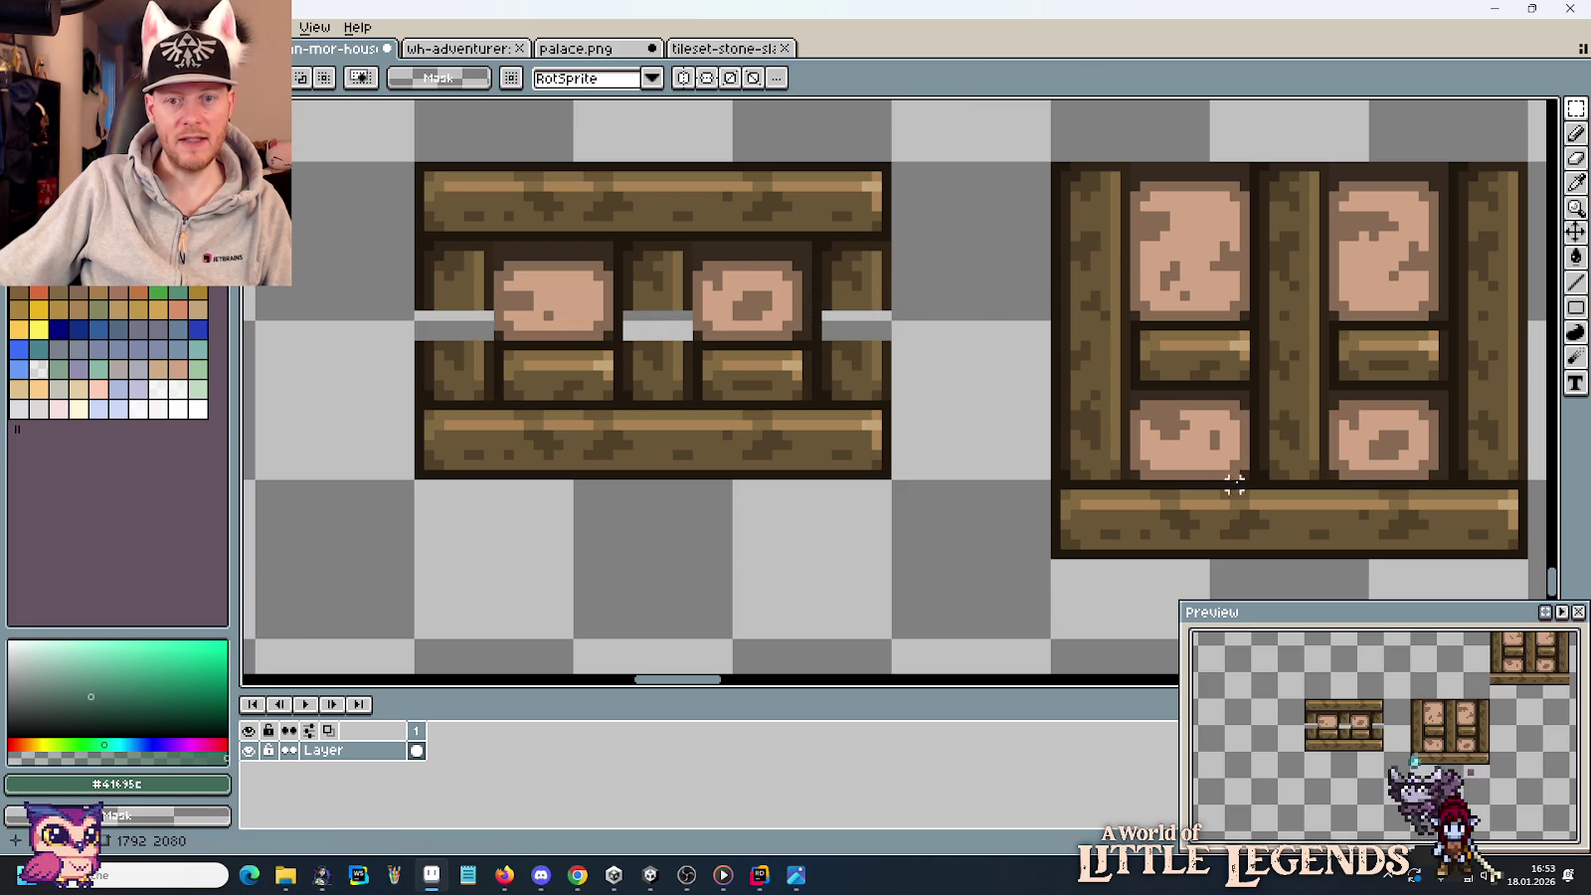
# Copy the original's lower-left stone into the short tile's opening.
pyautogui.moveTo(1244, 476); pyautogui.dragTo(1134, 393)
pyautogui.hotkey('ctrl', 'c')
pyautogui.hotkey('ctrl', 'v')
pyautogui.moveTo(864, 355); pyautogui.dragTo(581, 310)
pyautogui.hotkey('ctrl', 'd')
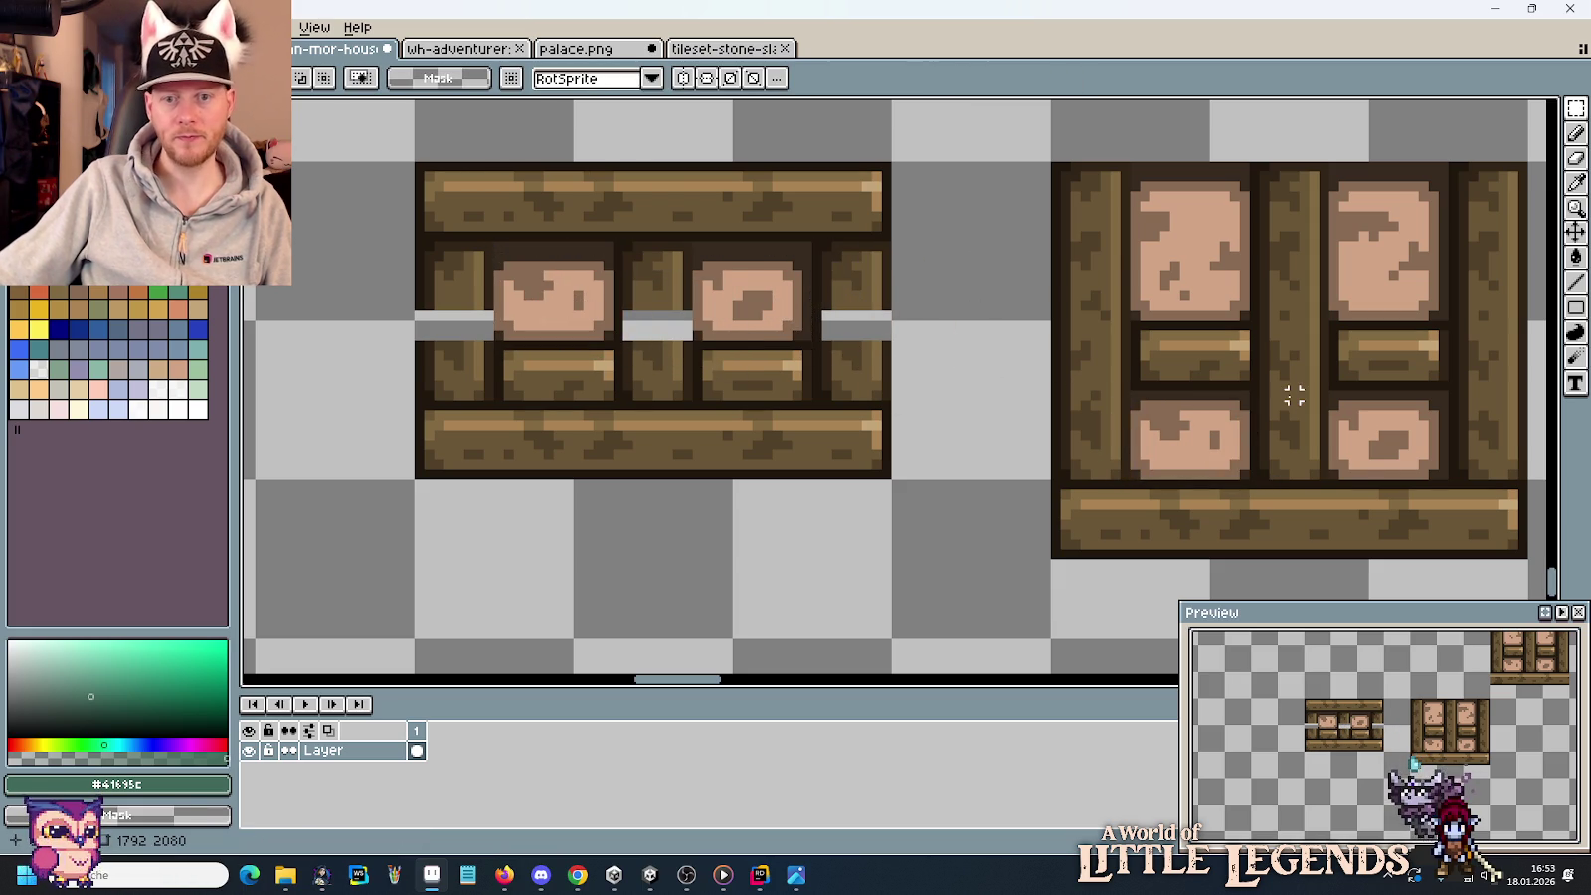
pyautogui.moveTo(1261, 362)
pyautogui.mouseDown()
pyautogui.moveTo(1303, 445)
pyautogui.moveTo(1264, 396)
pyautogui.moveTo(707, 333)
pyautogui.moveTo(672, 346)
pyautogui.mouseUp()
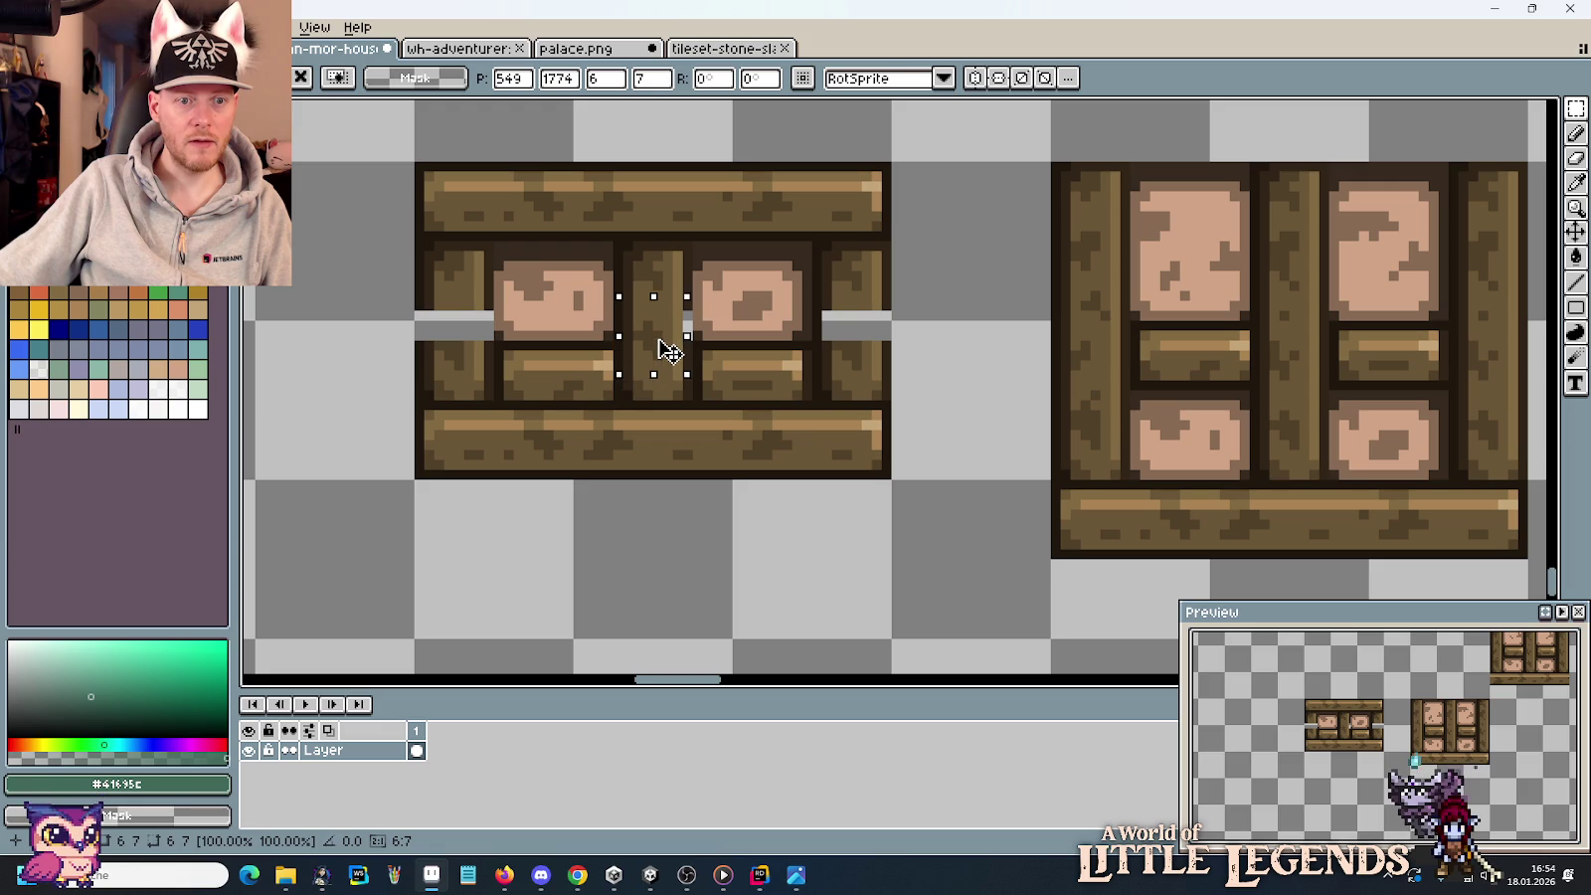
# Fill the short tile's remaining gaps with pillar pieces copied from the original tile.
pyautogui.click(976, 386)
pyautogui.hscroll(2, 1328, 386)
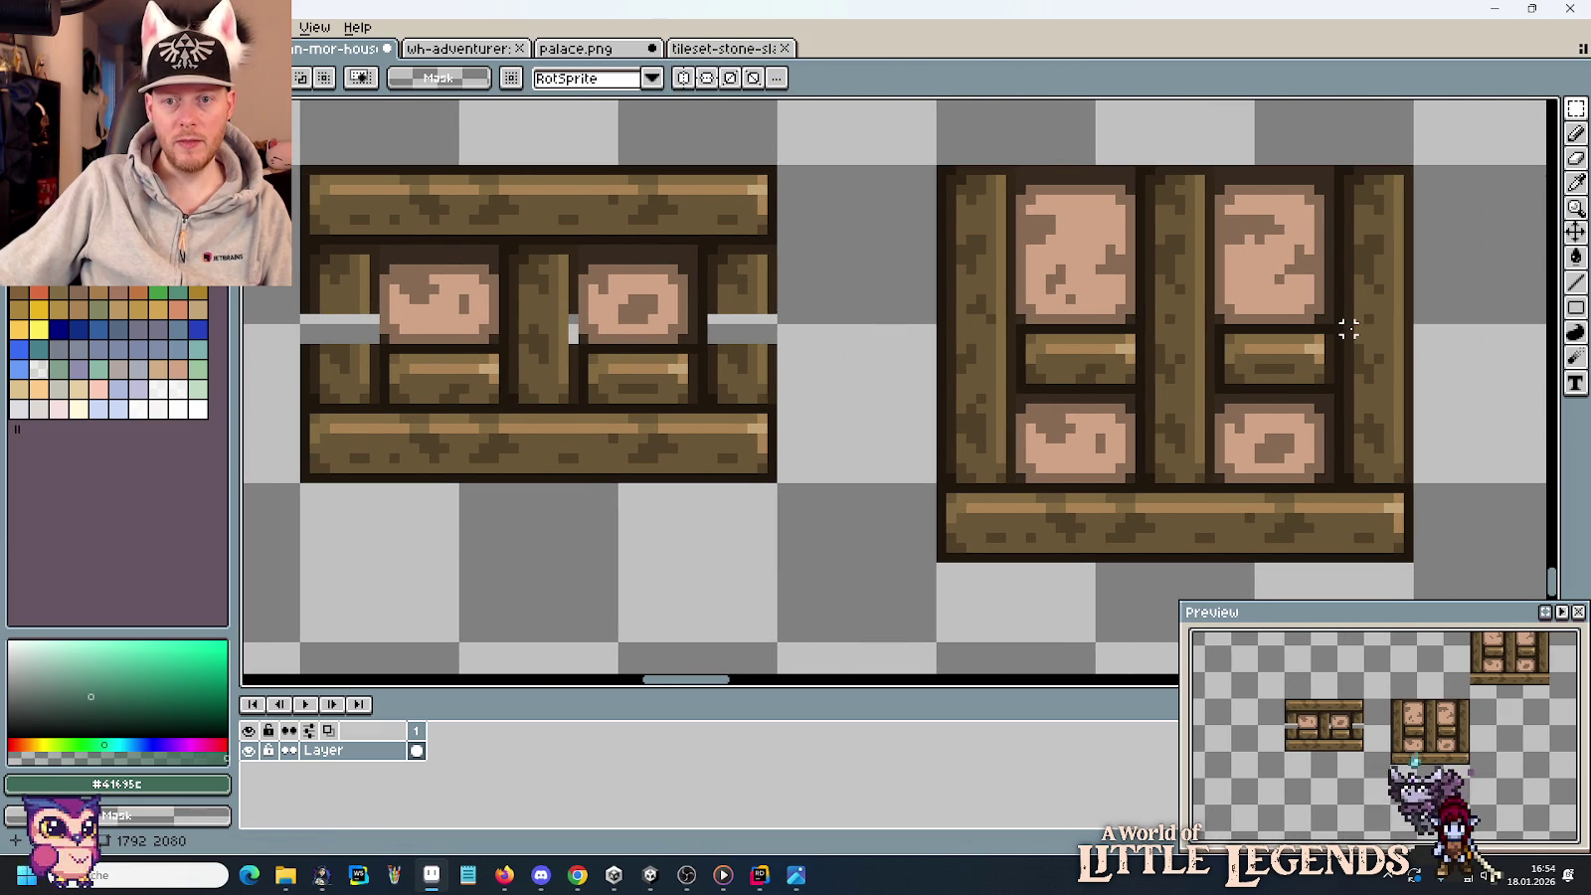
pyautogui.moveTo(1348, 329); pyautogui.dragTo(1400, 398)
pyautogui.moveTo(1402, 387)
pyautogui.mouseDown()
pyautogui.moveTo(757, 327)
pyautogui.moveTo(766, 376)
pyautogui.mouseUp()
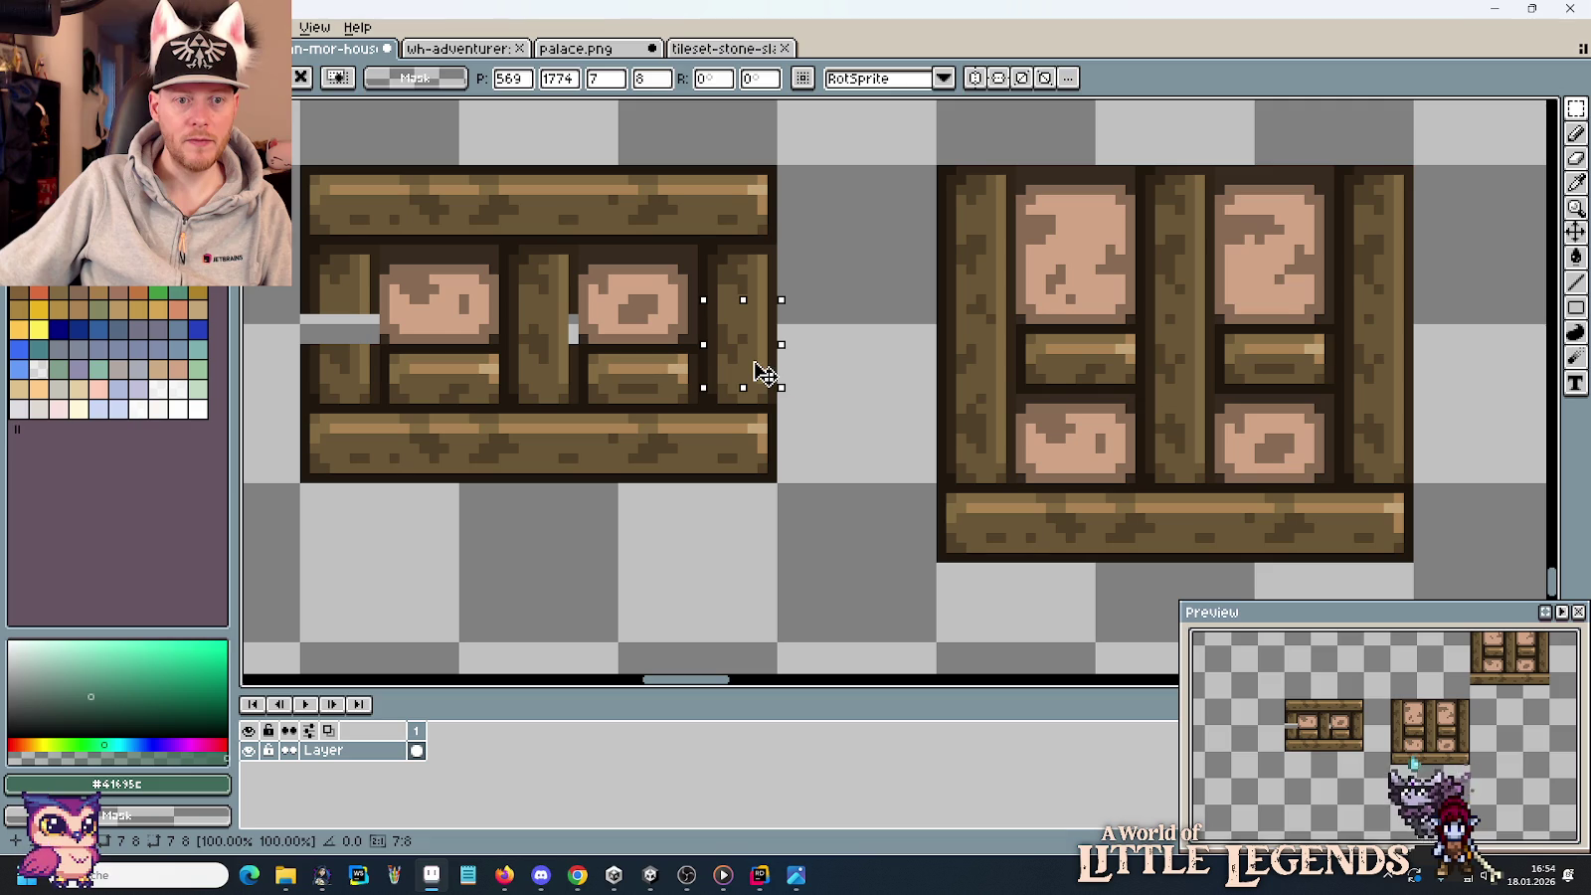
pyautogui.click(481, 377)
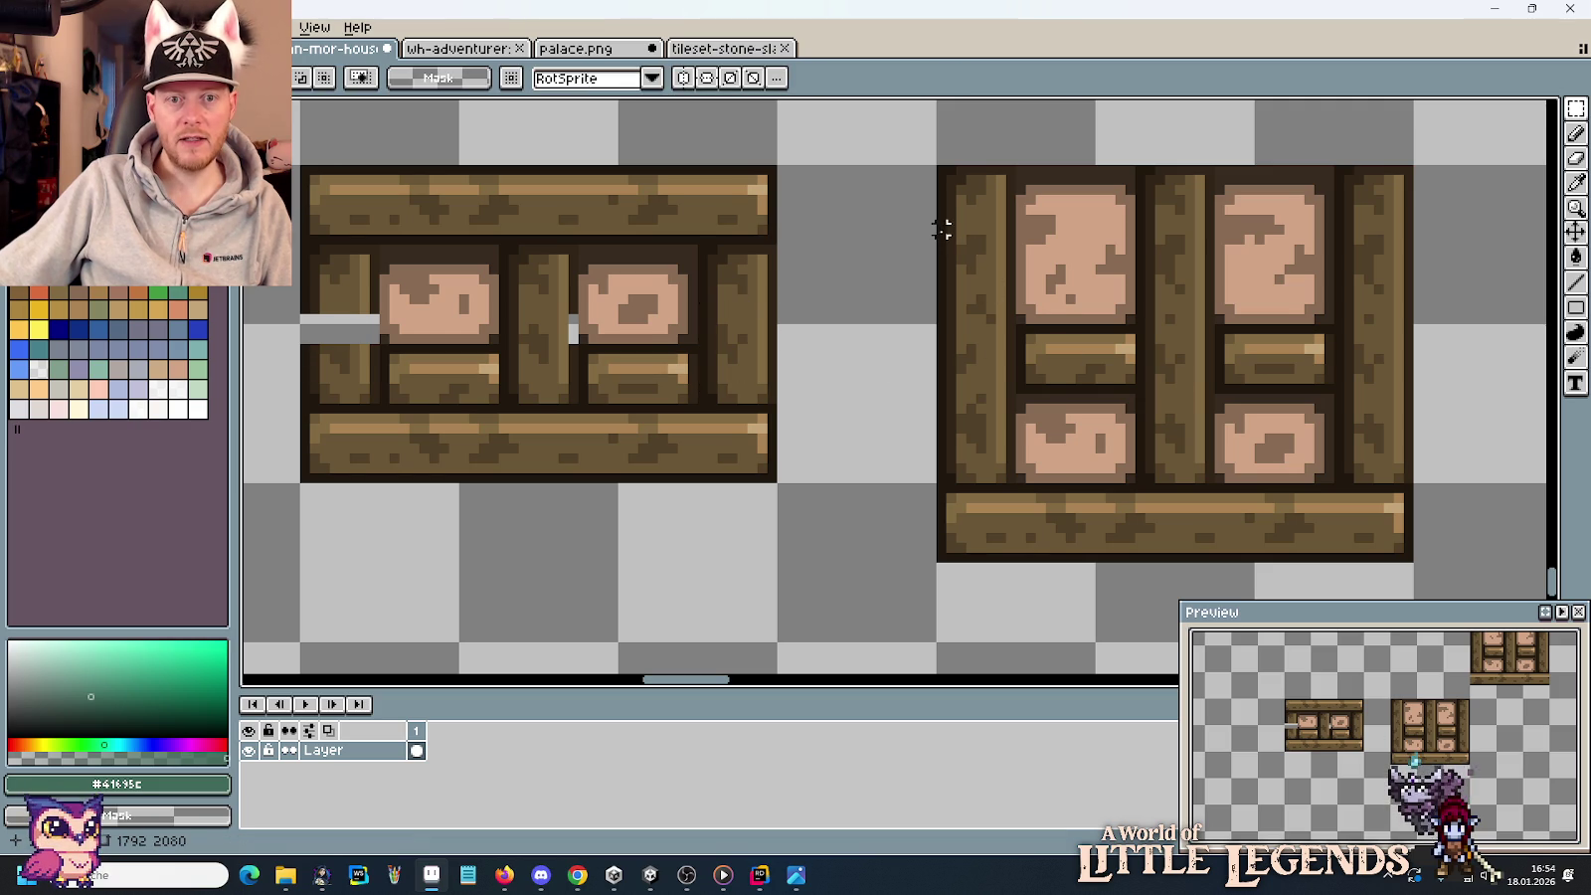
pyautogui.moveTo(961, 245)
pyautogui.mouseDown()
pyautogui.moveTo(1001, 298)
pyautogui.moveTo(782, 285)
pyautogui.moveTo(348, 358)
pyautogui.mouseUp()
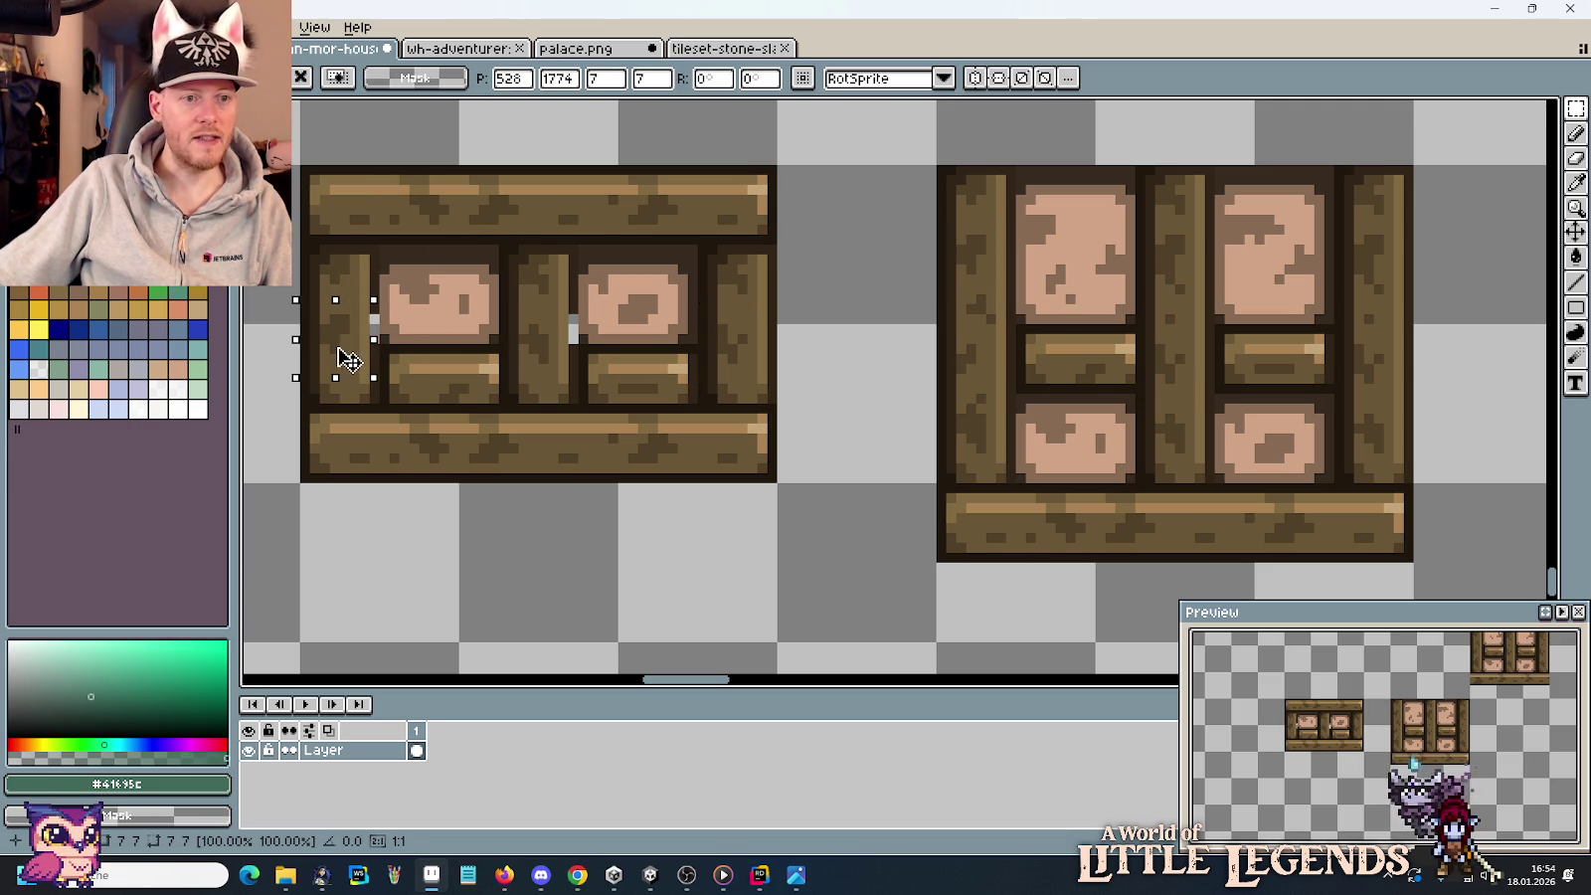
pyautogui.press('Return')
# Sample the dark brown #312517 from the tile and switch to the Pencil.
pyautogui.press('i')
pyautogui.click(375, 329)
pyautogui.press('b')
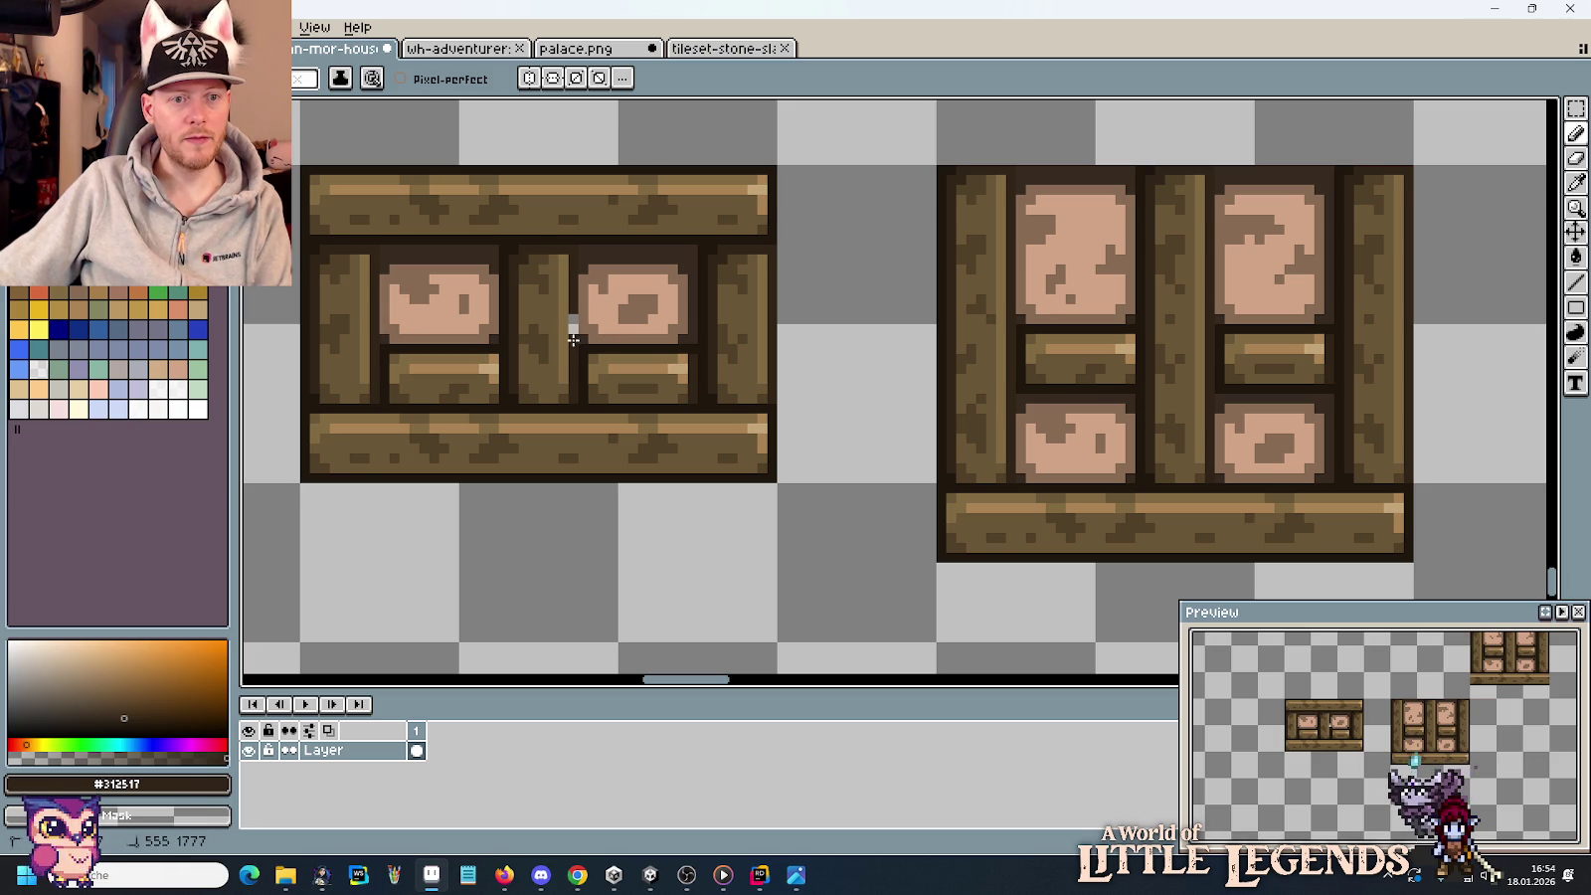
pyautogui.scroll(-3, 579, 325)
pyautogui.scroll(-2, 686, 373)
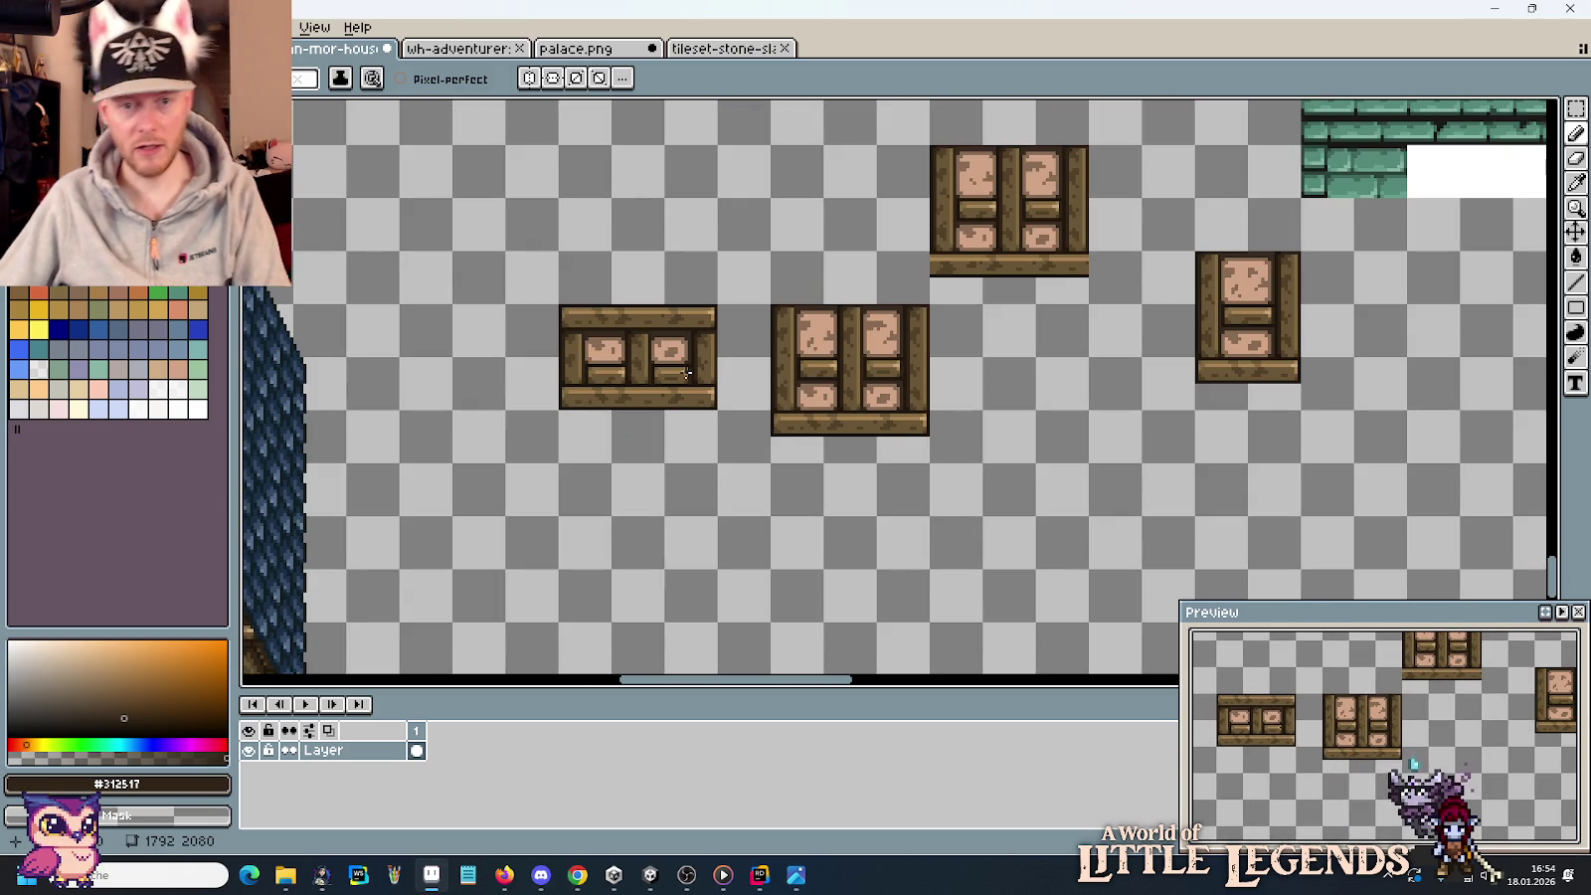
# Erase the spare two-window and single-window wooden tiles.
pyautogui.press('m')
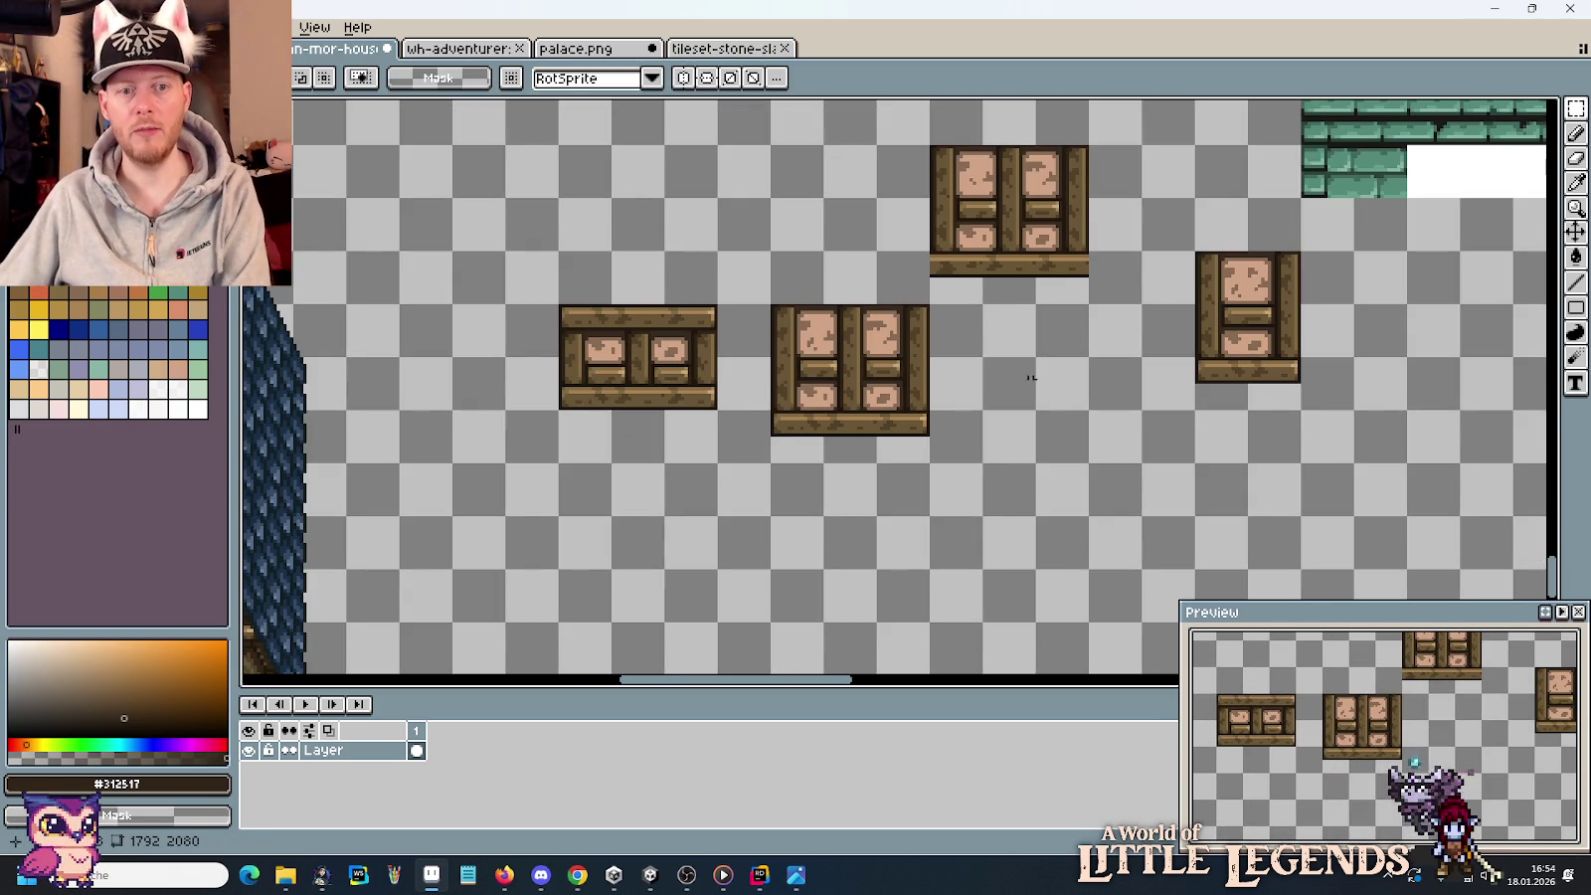
pyautogui.moveTo(967, 416); pyautogui.dragTo(815, 582)
pyautogui.moveTo(939, 308); pyautogui.dragTo(611, 636)
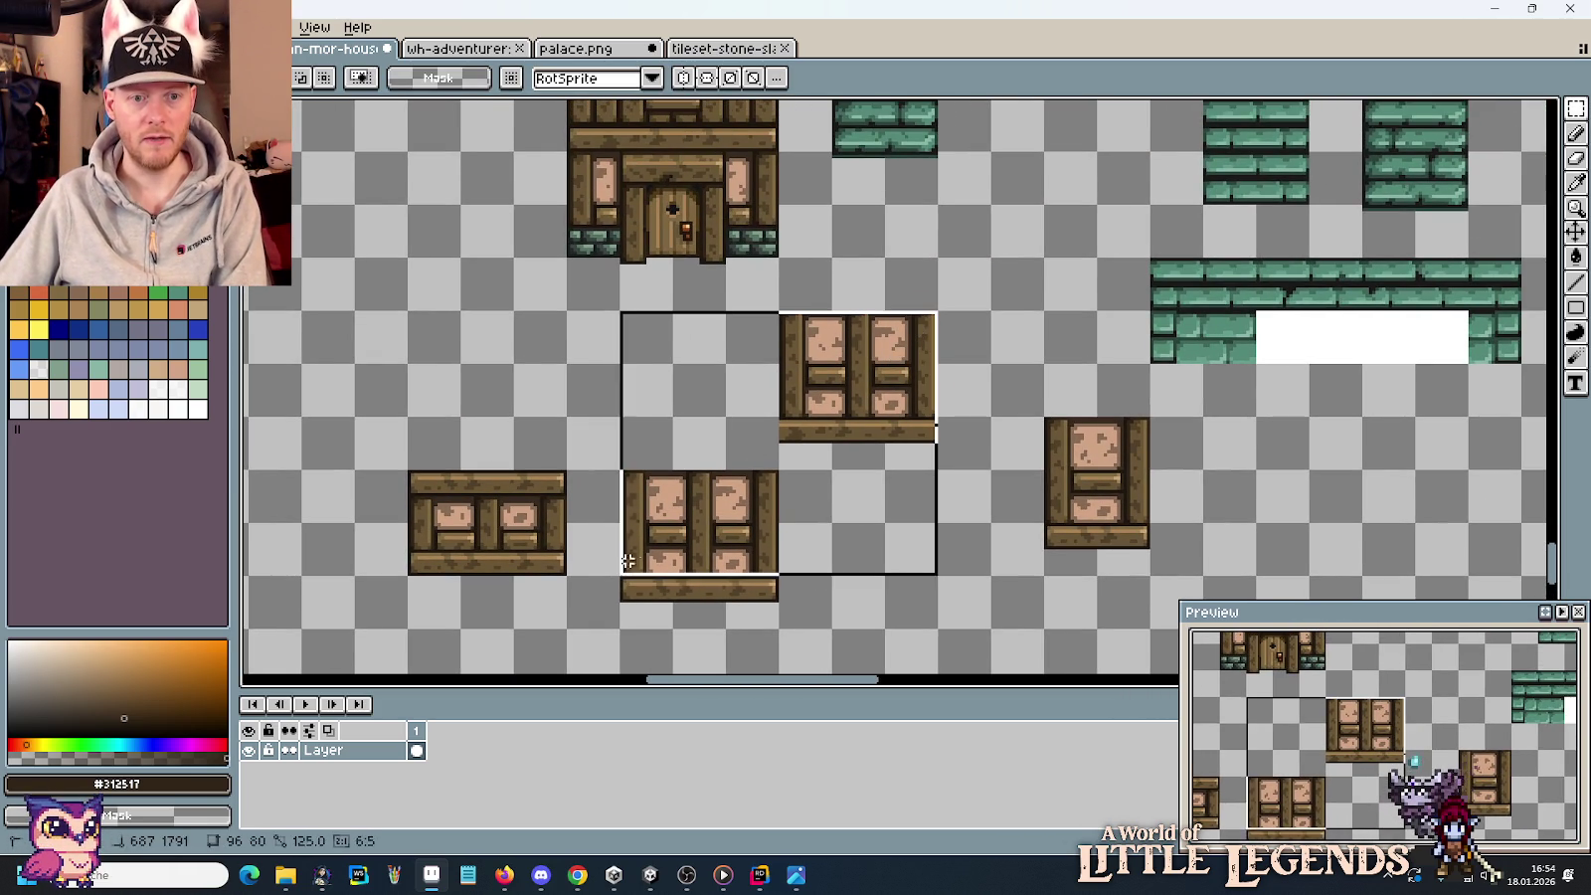
pyautogui.press('Delete')
pyautogui.moveTo(1017, 410); pyautogui.dragTo(1189, 582)
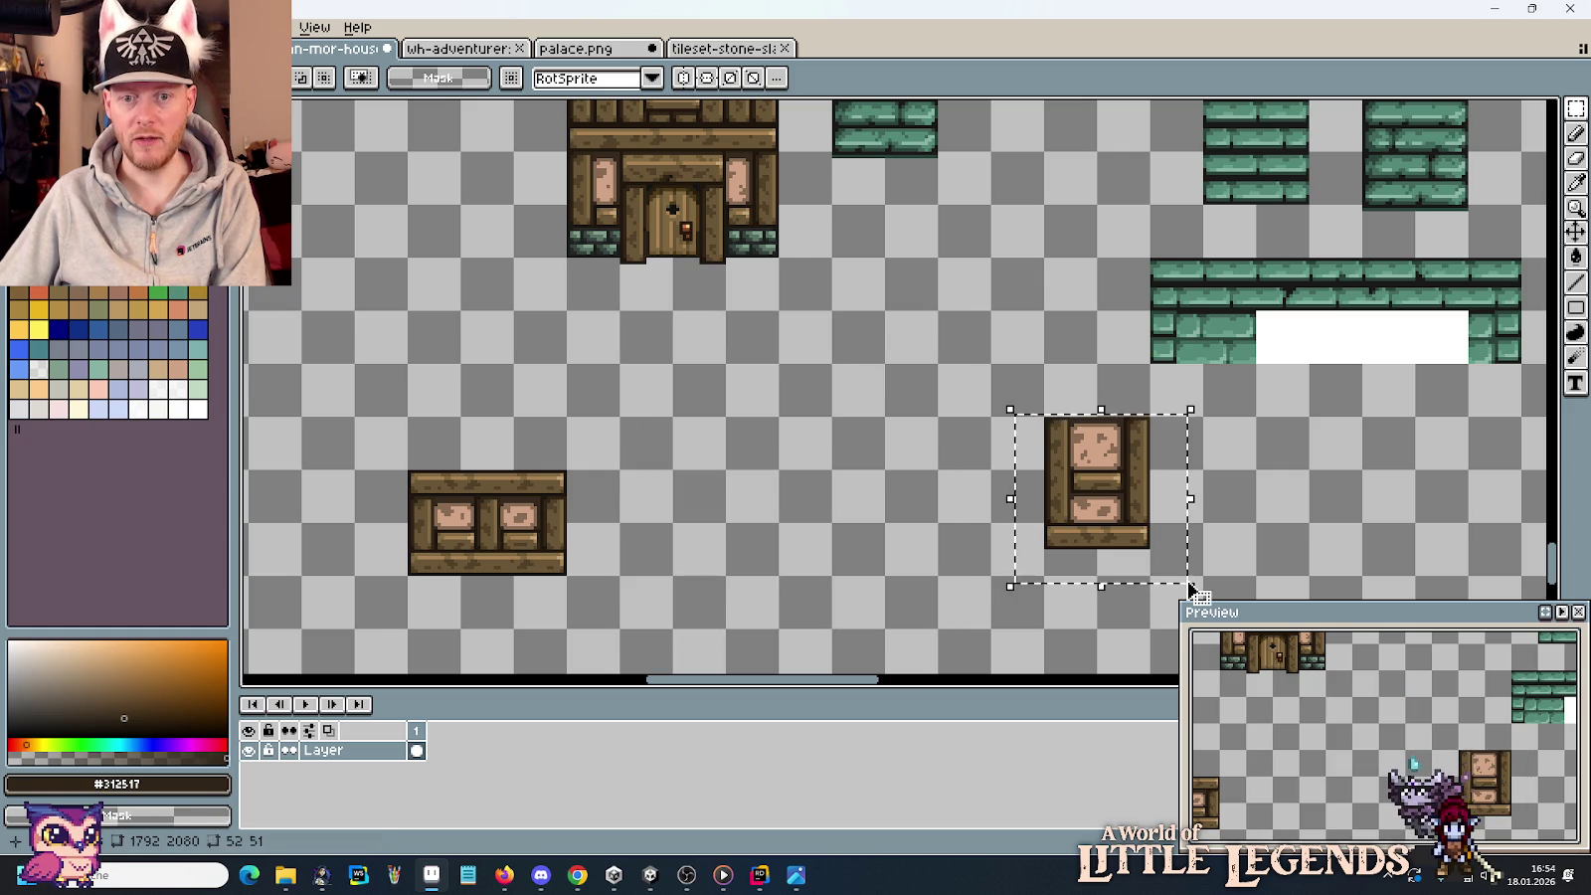
pyautogui.press('Delete')
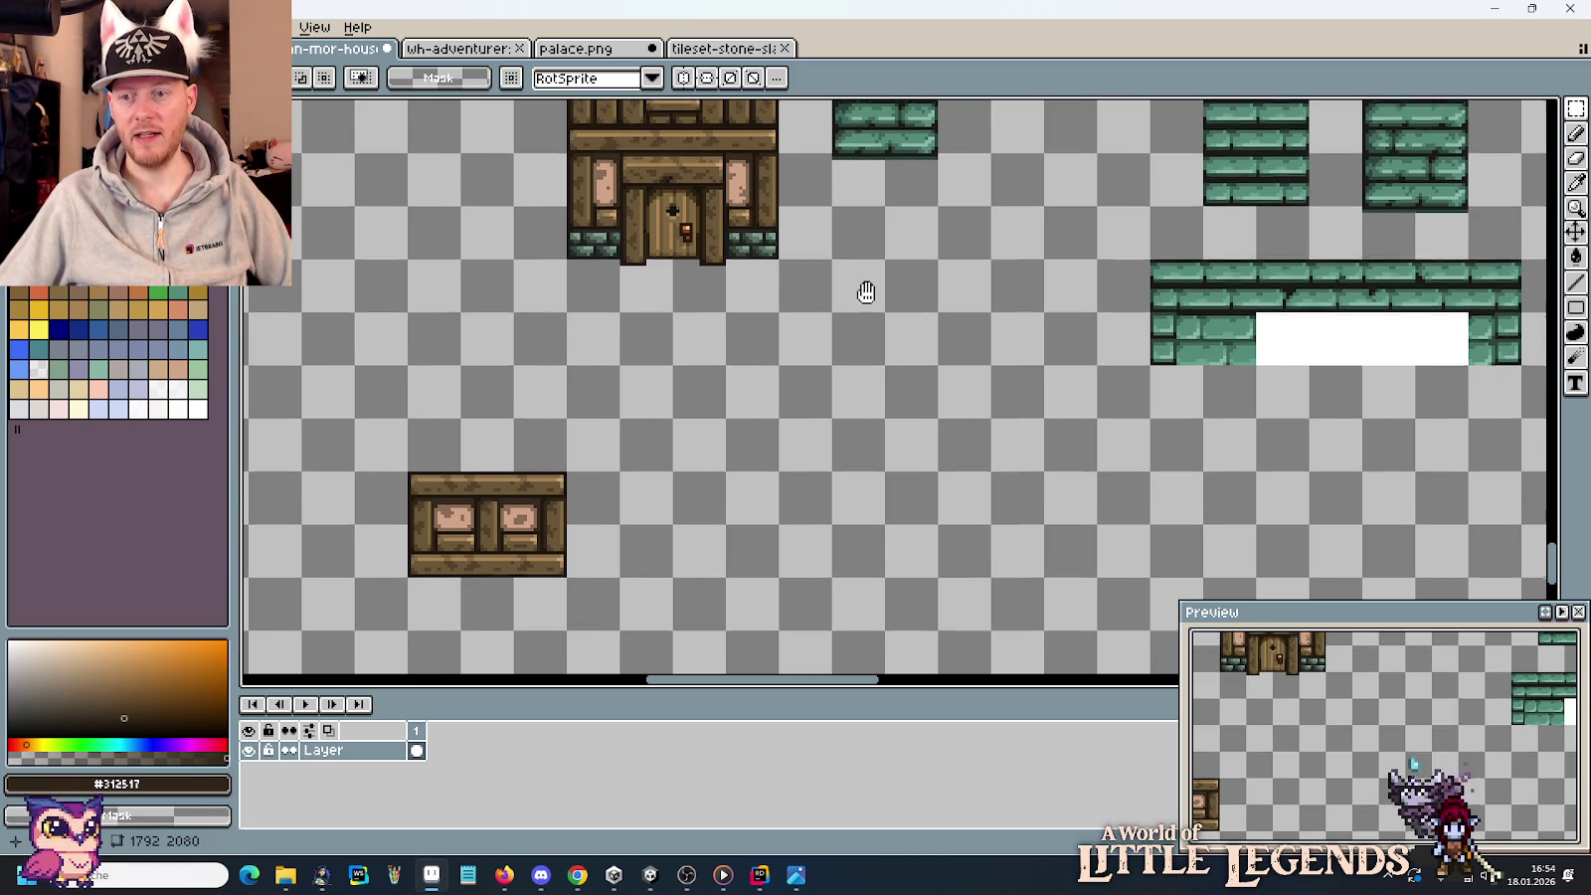
# Shift the left green stone column slightly to the right.
pyautogui.scroll(5, 867, 297)
pyautogui.scroll(3, 873, 367)
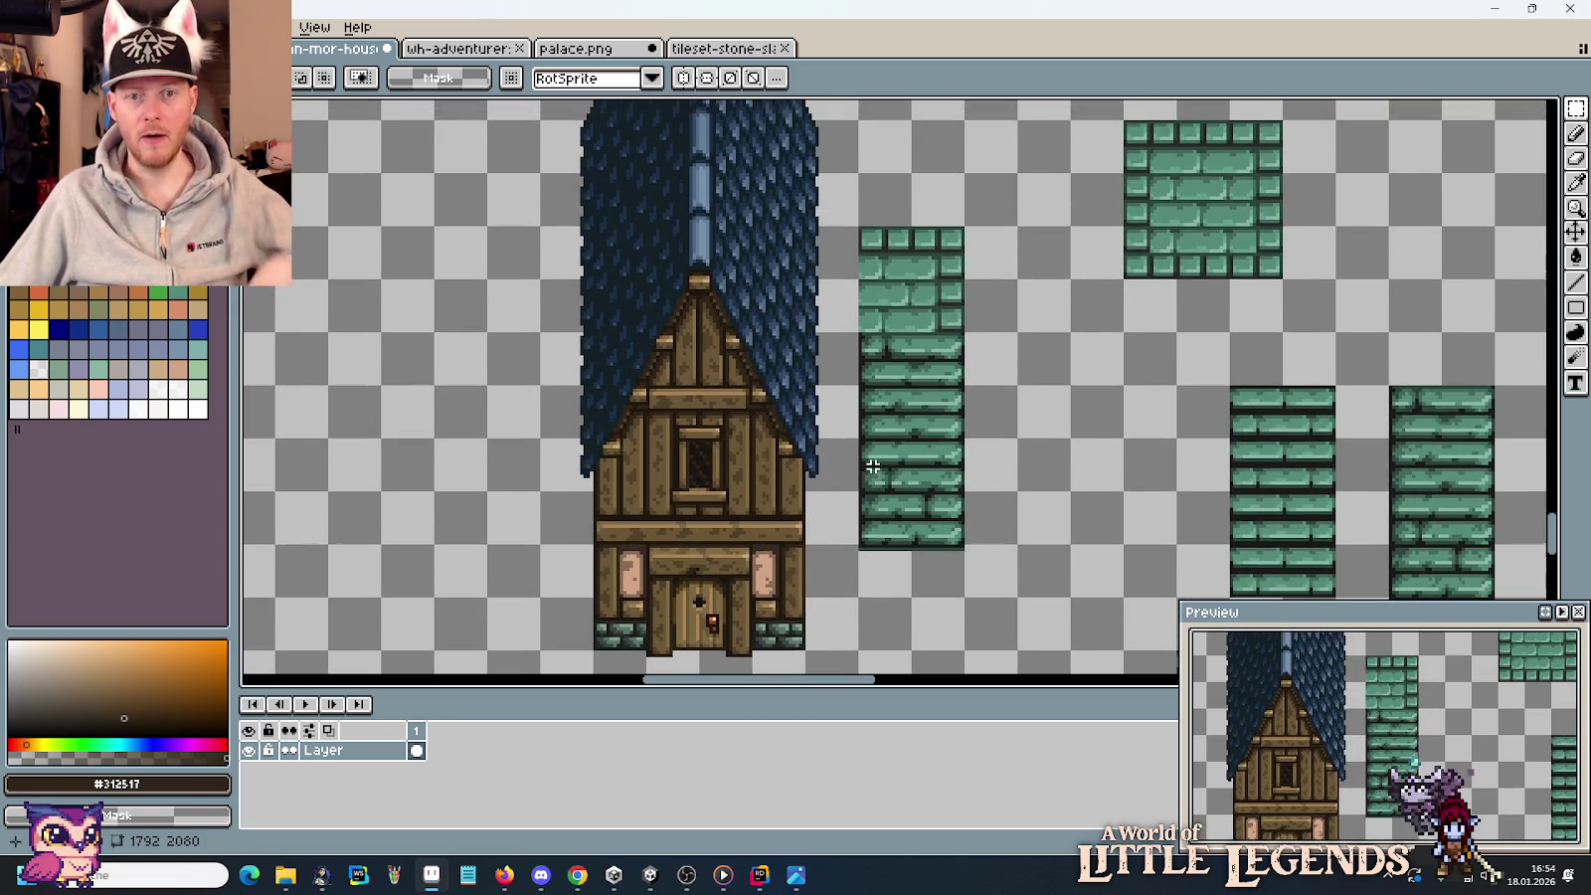
pyautogui.moveTo(966, 601); pyautogui.dragTo(856, 221)
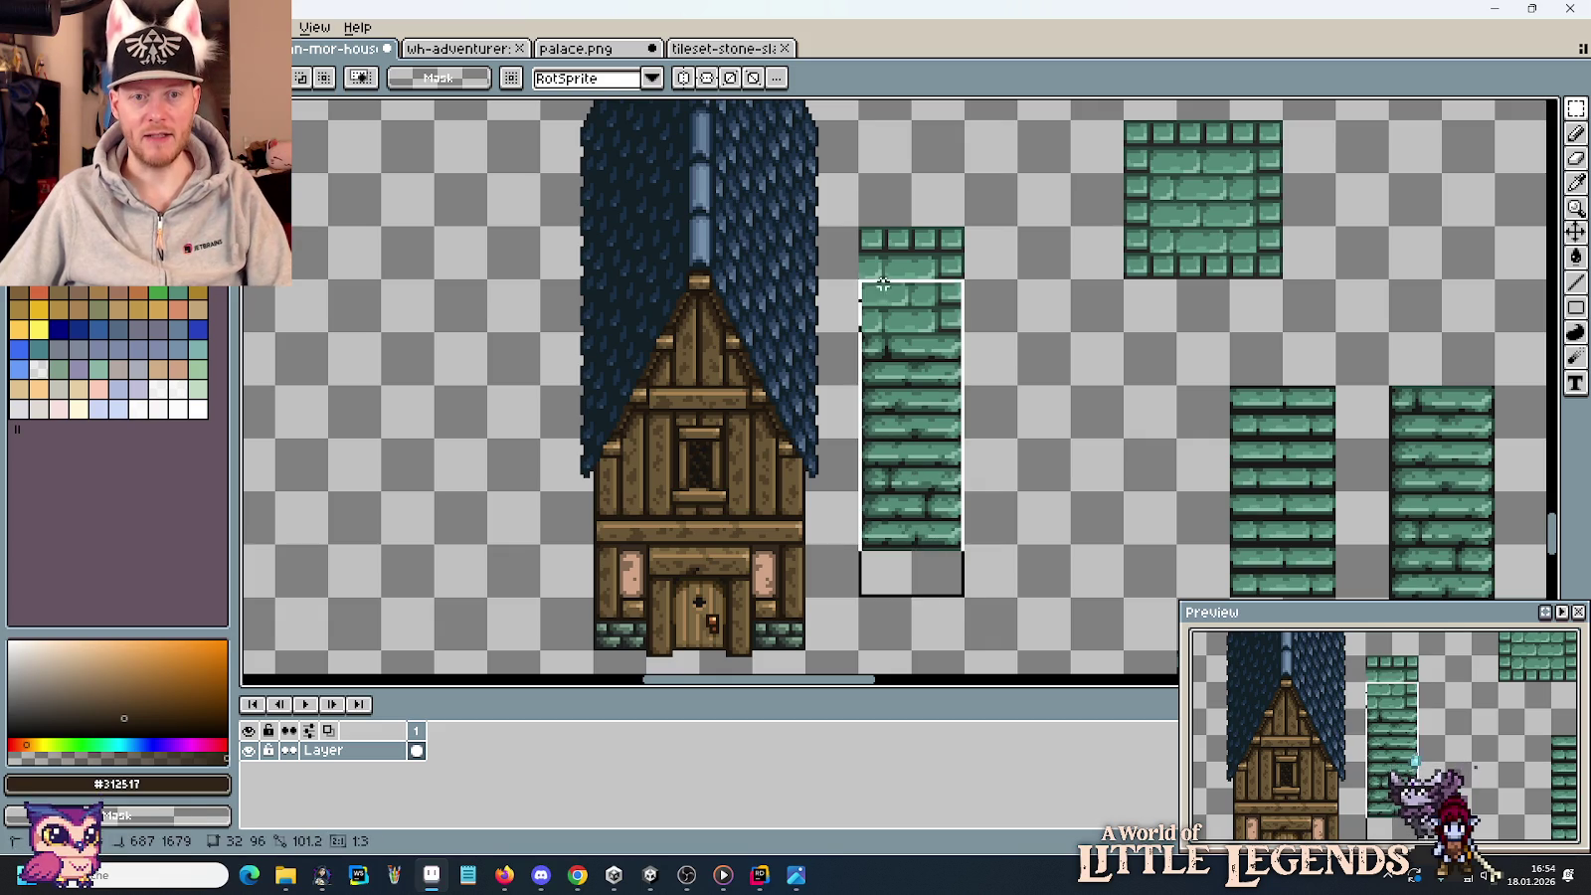
pyautogui.moveTo(877, 298); pyautogui.dragTo(930, 298)
pyautogui.press('Return')
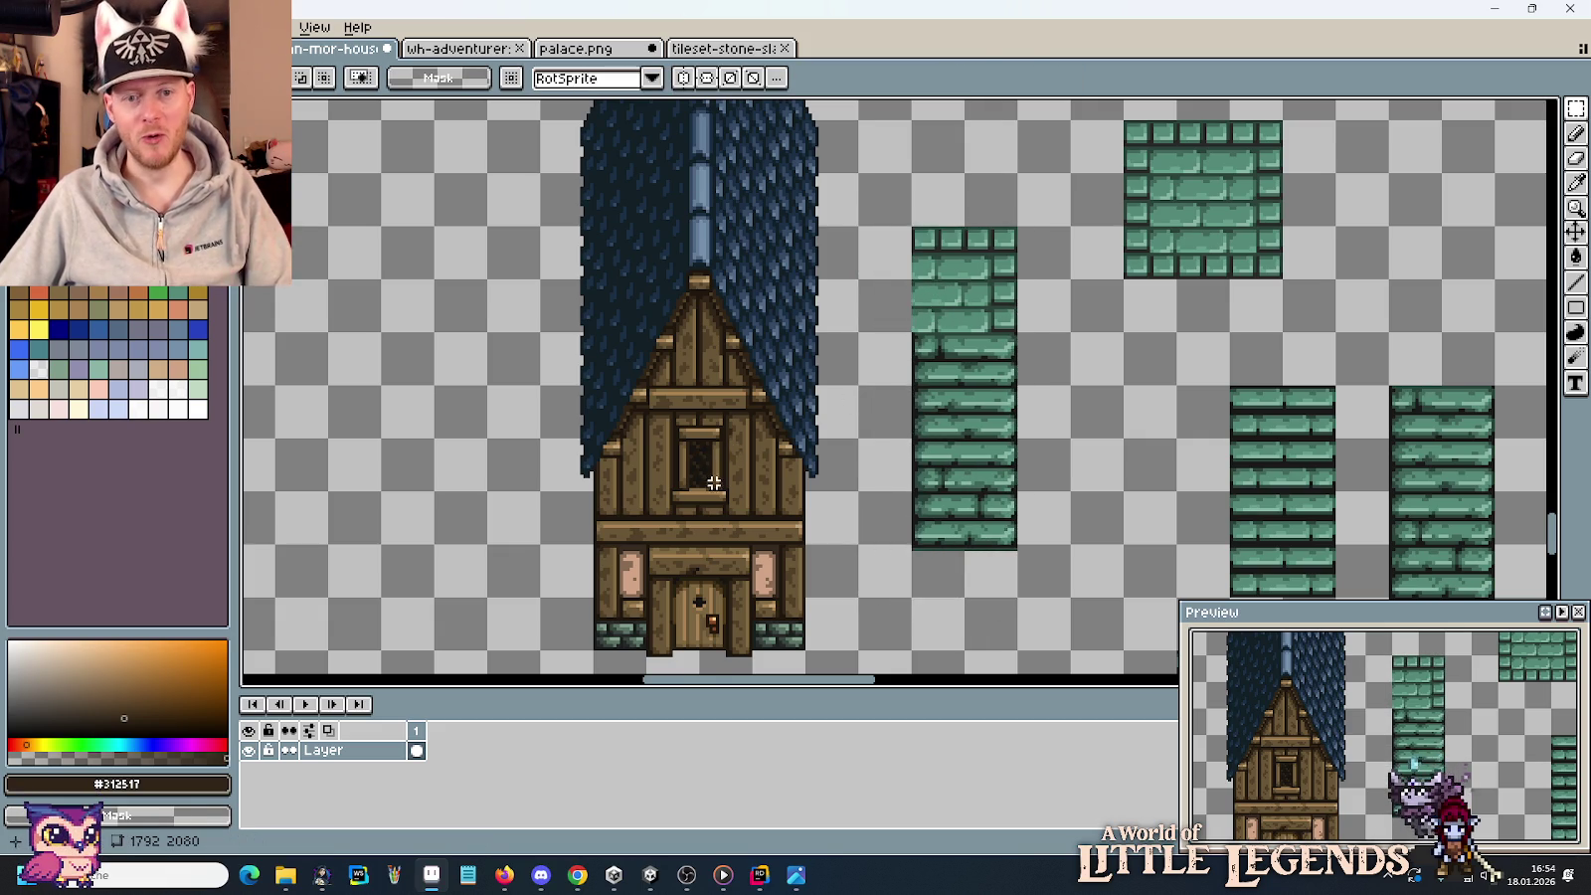
# Cap the stone column with the wide wooden beam, then check the house reference photo.
pyautogui.scroll(-5, 751, 448)
pyautogui.scroll(-3, 751, 447)
pyautogui.moveTo(703, 622); pyautogui.dragTo(540, 455)
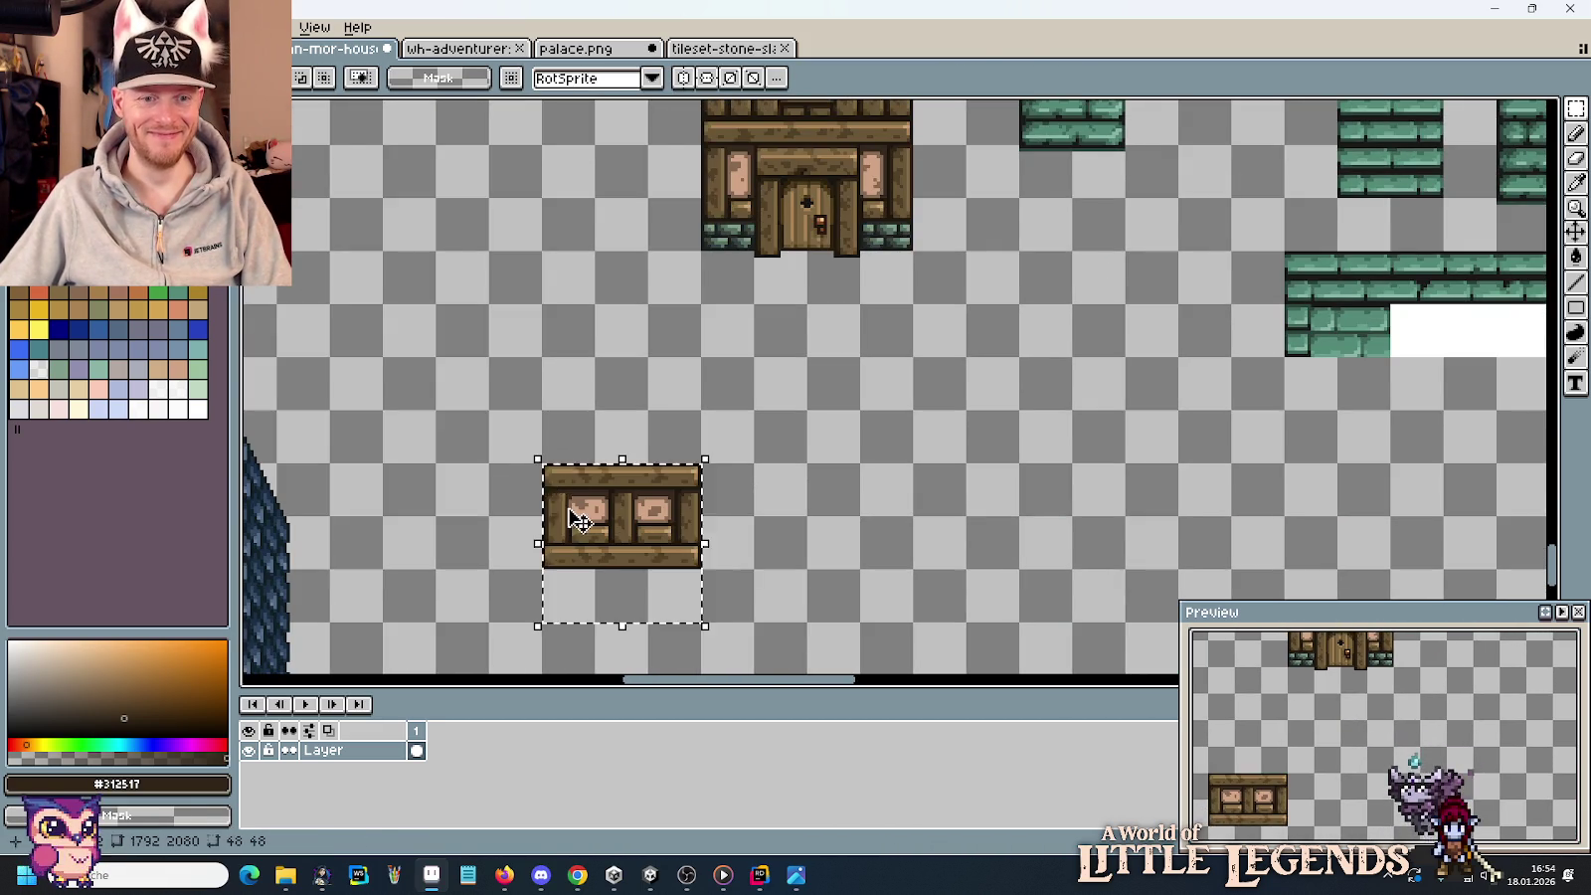
pyautogui.moveTo(582, 533); pyautogui.dragTo(1007, 295)
pyautogui.press('Return')
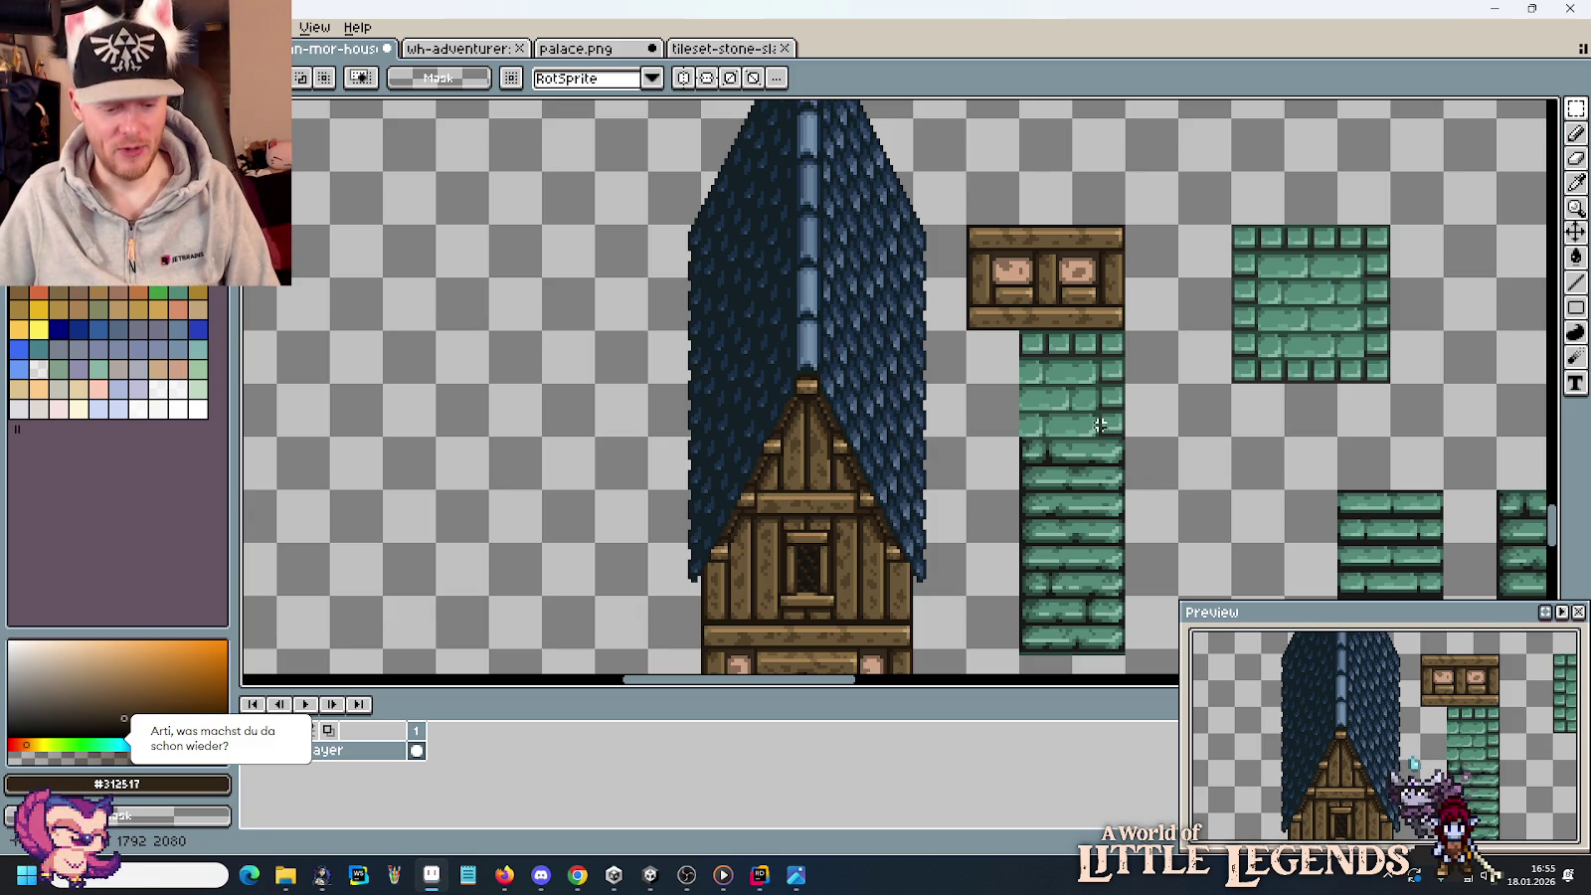
pyautogui.hotkey('alt', 'Tab')
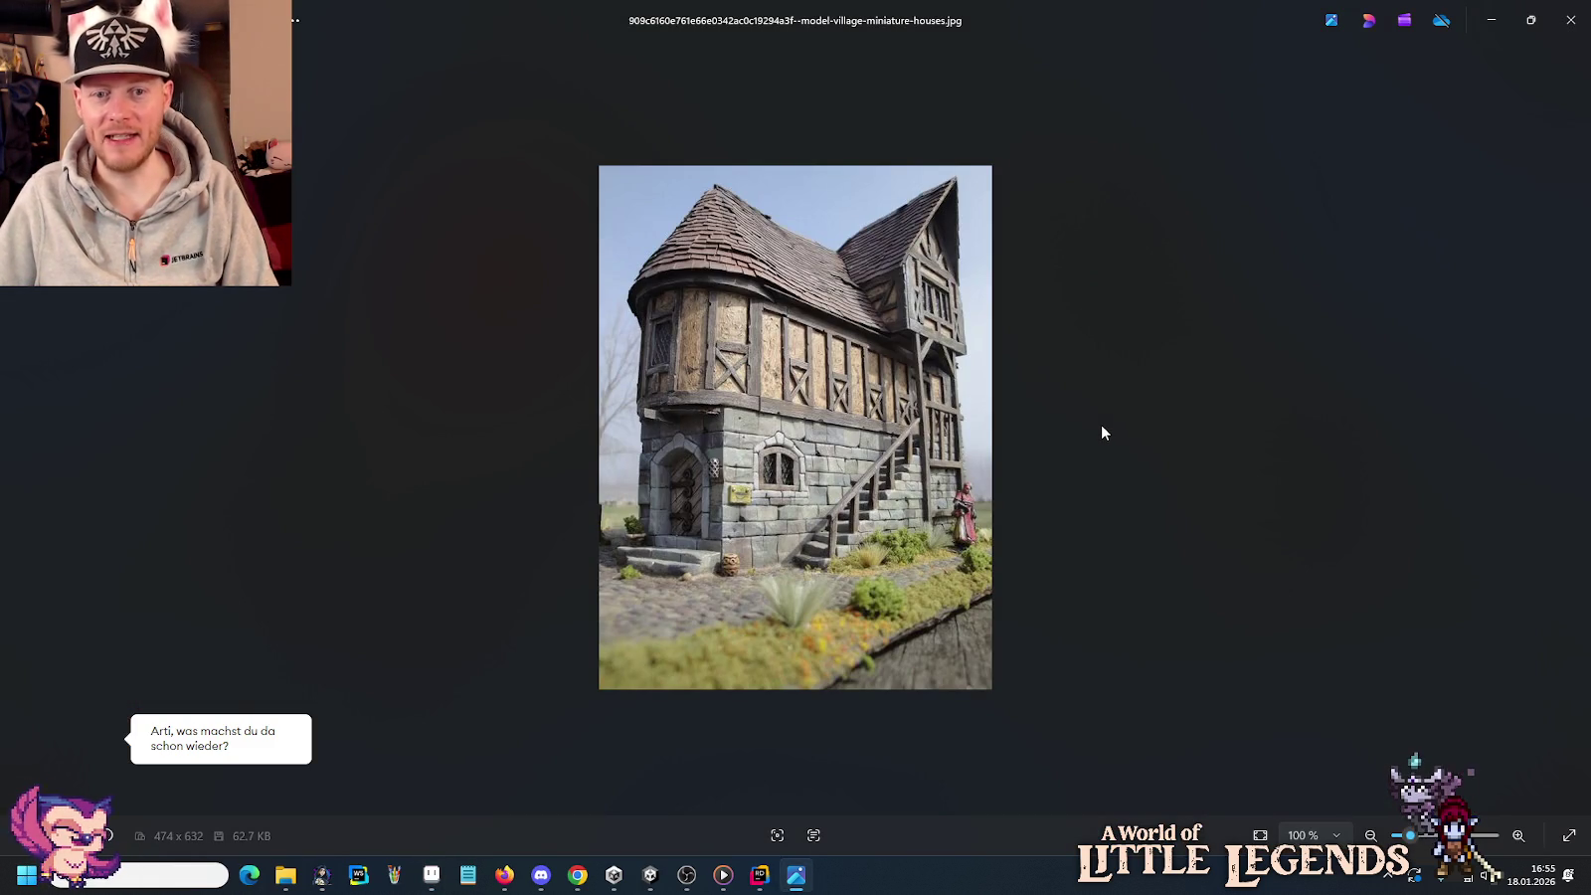
pyautogui.hotkey('alt', 'Tab')
pyautogui.scroll(-2, 1072, 406)
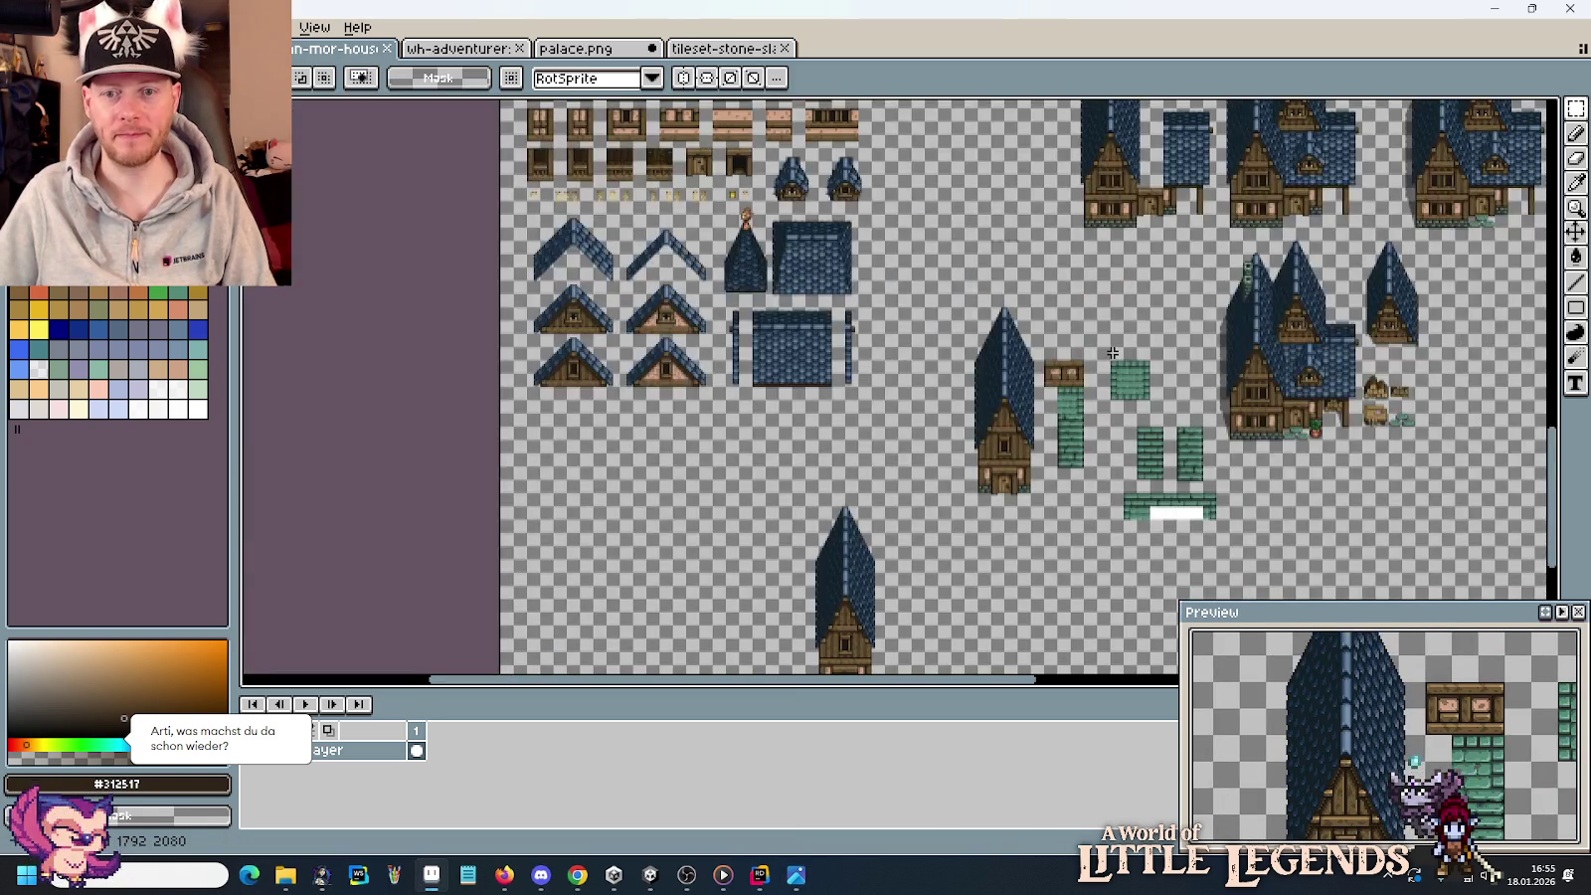
# Move the square green stone block 16 pixels left, above the two stone columns.
pyautogui.scroll(2, 989, 383)
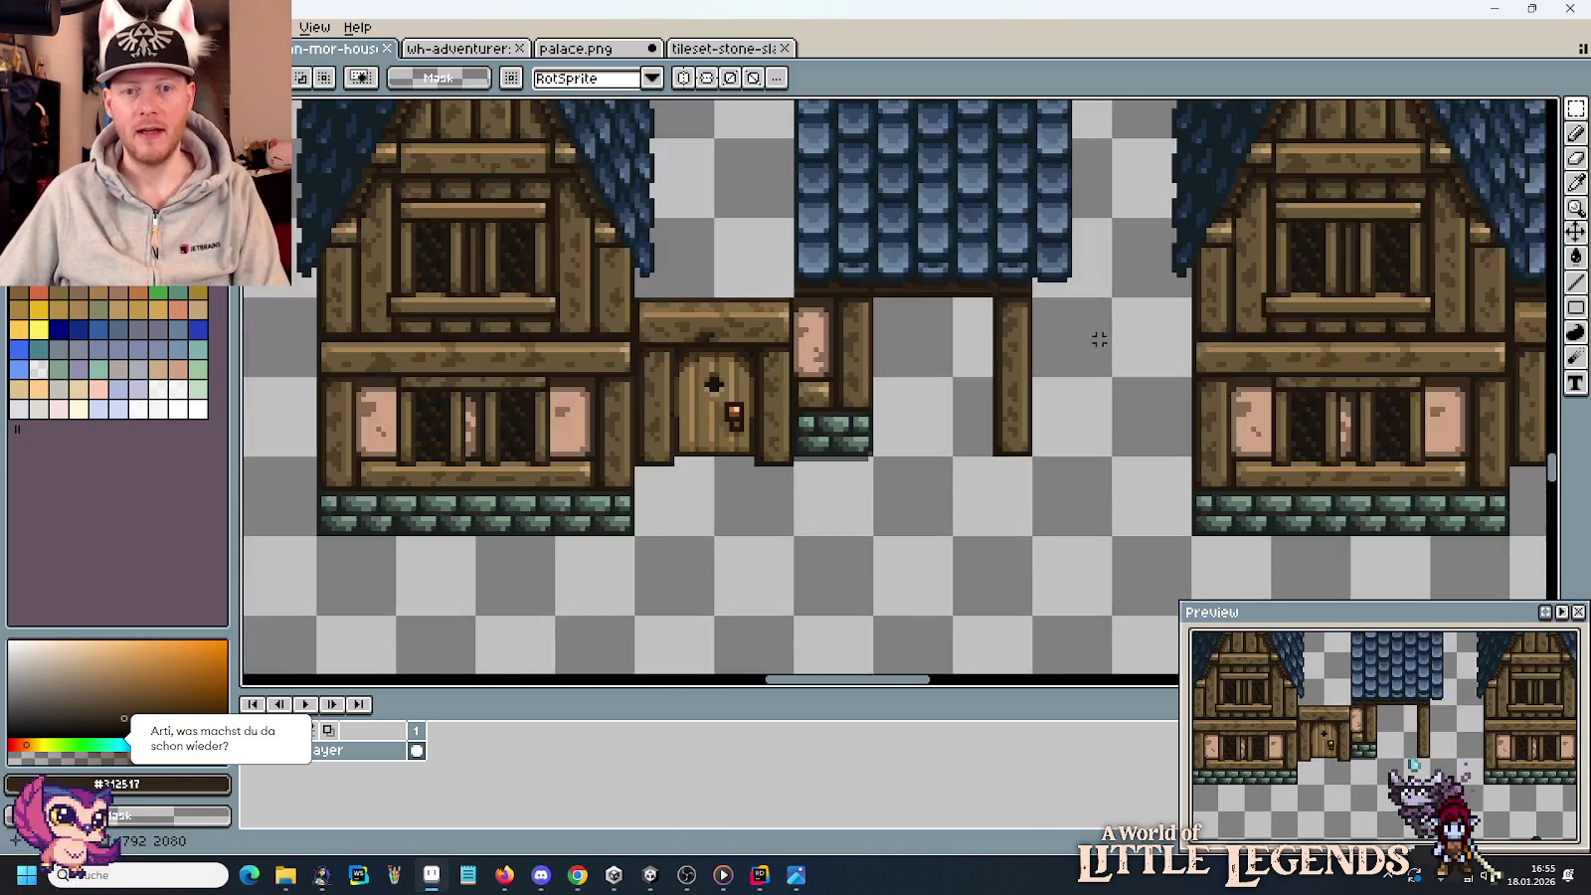
pyautogui.scroll(1, 989, 383)
pyautogui.moveTo(989, 297)
pyautogui.mouseDown()
pyautogui.moveTo(981, 401)
pyautogui.moveTo(995, 418)
pyautogui.moveTo(880, 619)
pyautogui.moveTo(842, 338)
pyautogui.mouseUp()
pyautogui.scroll(-2, 976, 441)
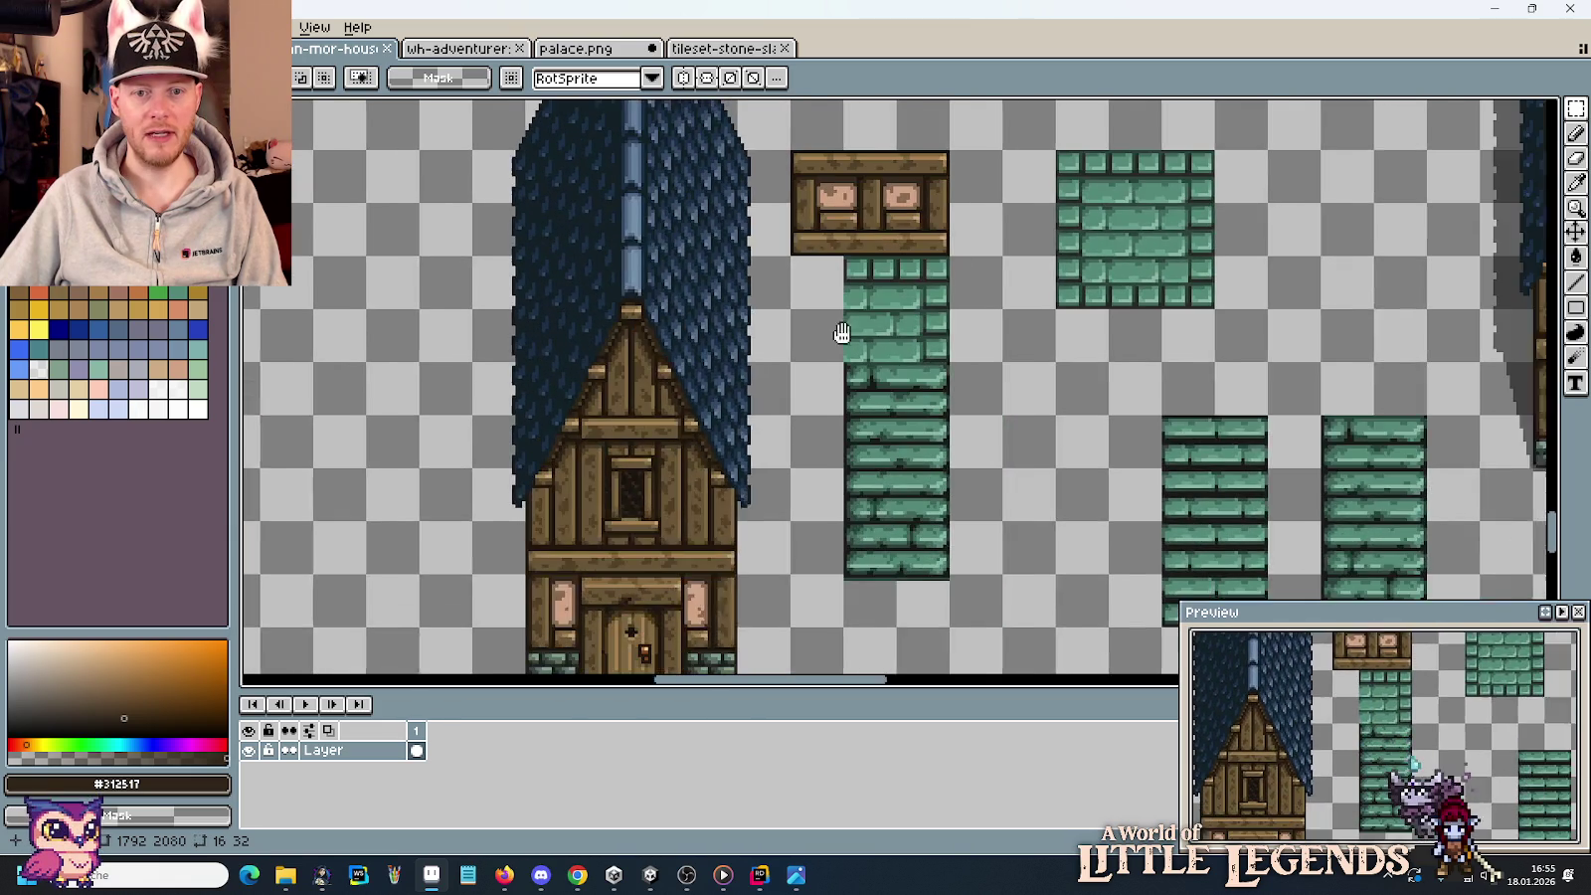
pyautogui.scroll(-2, 988, 390)
pyautogui.hscroll(3, 989, 390)
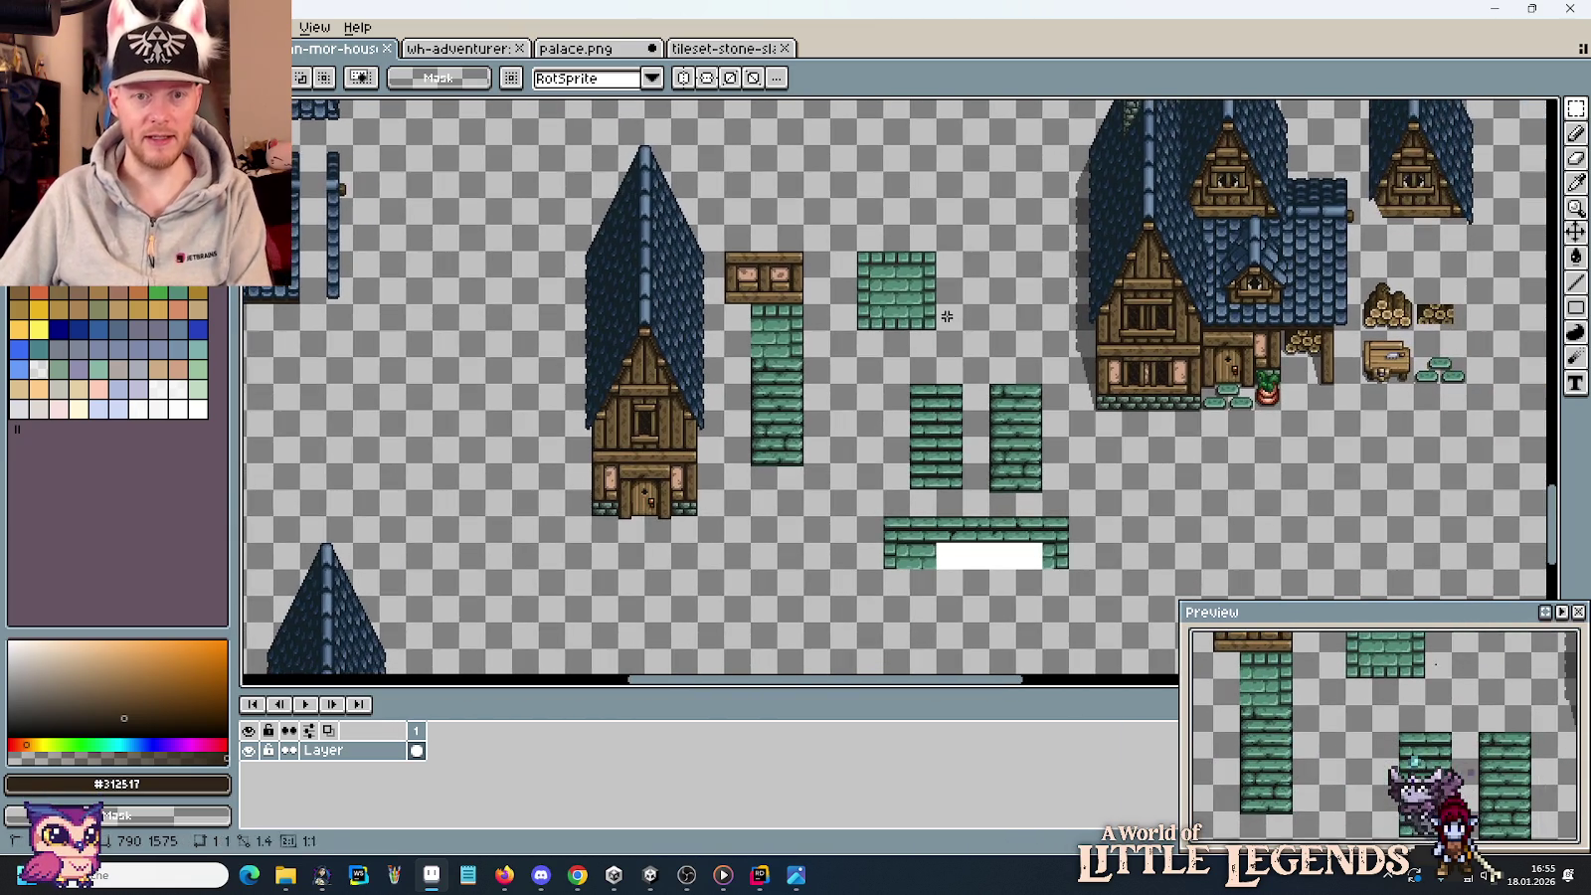
pyautogui.moveTo(905, 297)
pyautogui.mouseDown()
pyautogui.moveTo(985, 324)
pyautogui.moveTo(958, 340)
pyautogui.mouseUp()
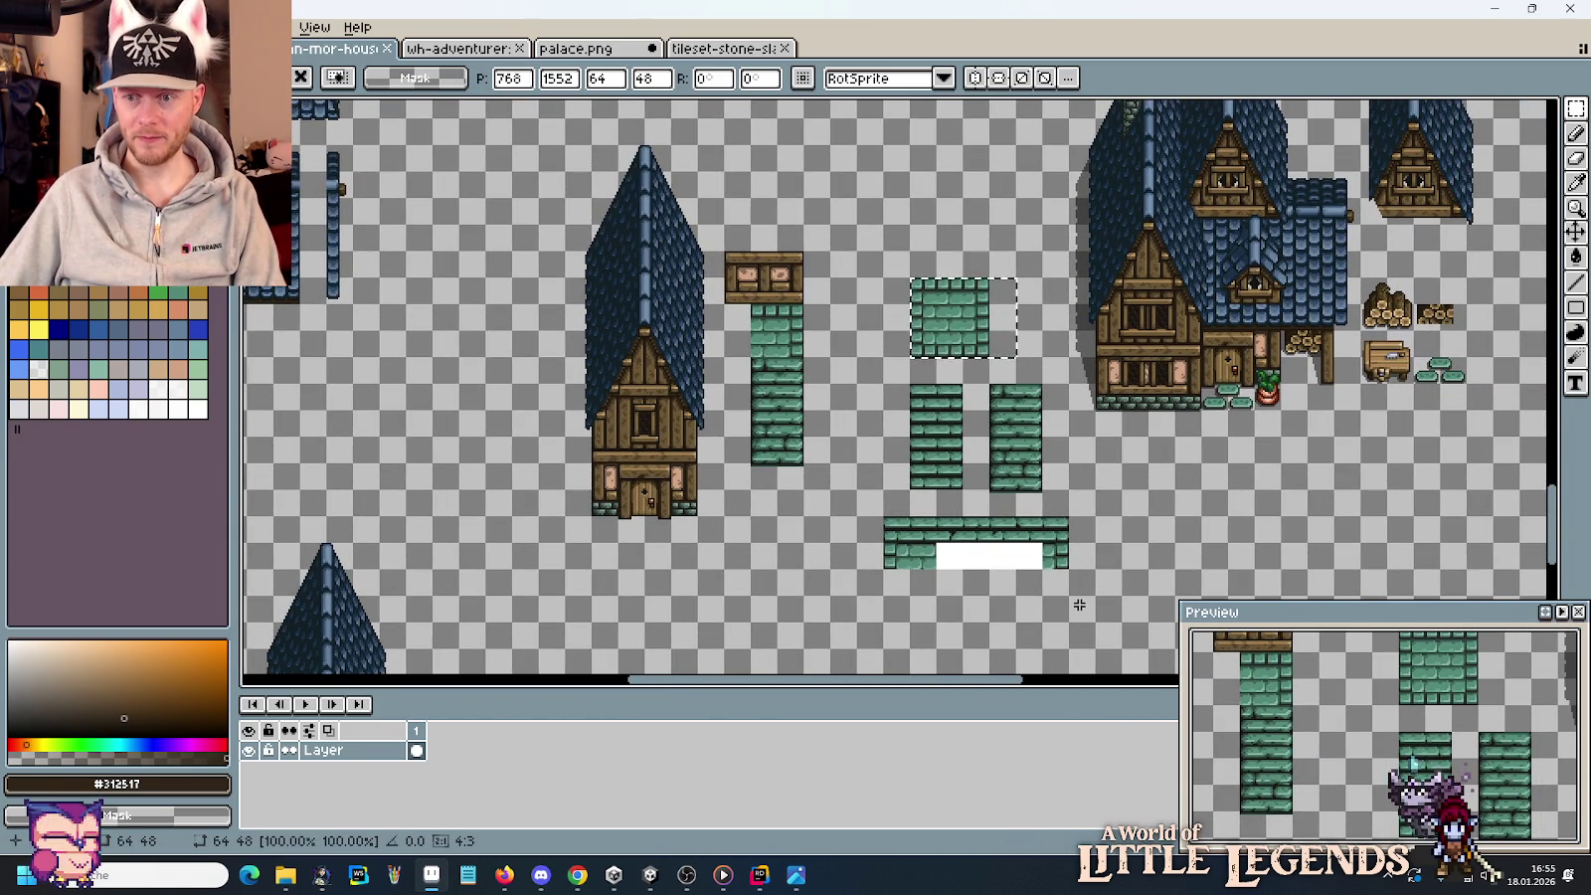
# Move all the loose green stone pieces down and to the right.
pyautogui.scroll(-3, 1077, 580)
pyautogui.moveTo(1070, 443); pyautogui.dragTo(870, 161)
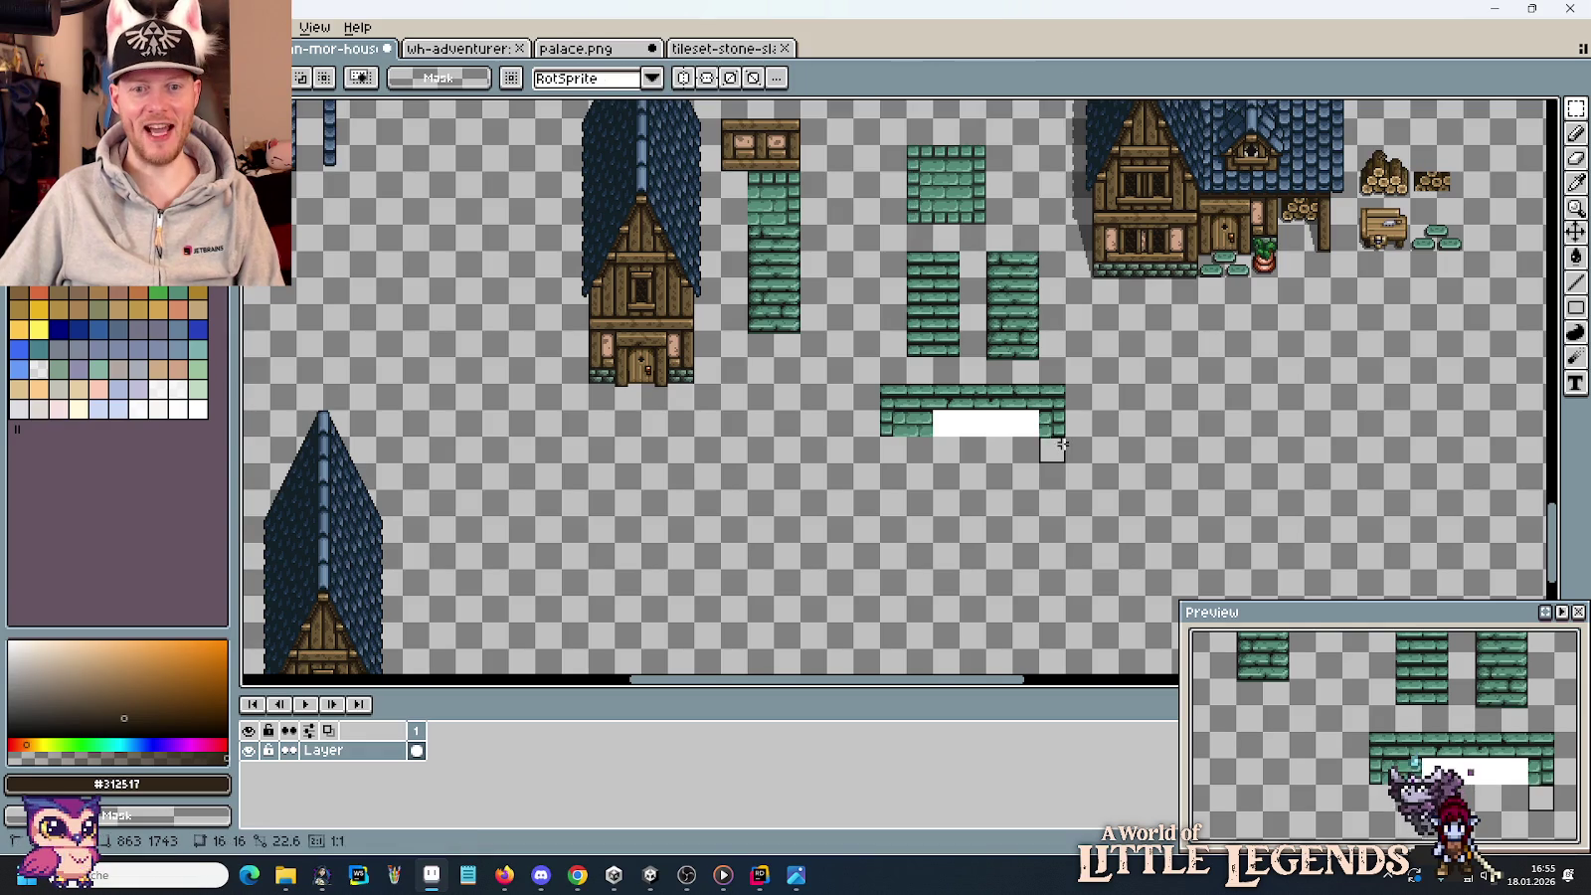
pyautogui.moveTo(983, 235)
pyautogui.mouseDown()
pyautogui.moveTo(1147, 504)
pyautogui.moveTo(1173, 394)
pyautogui.mouseUp()
pyautogui.click(831, 250)
# Place a copy of the beam-topped stone column to its right.
pyautogui.scroll(3, 872, 500)
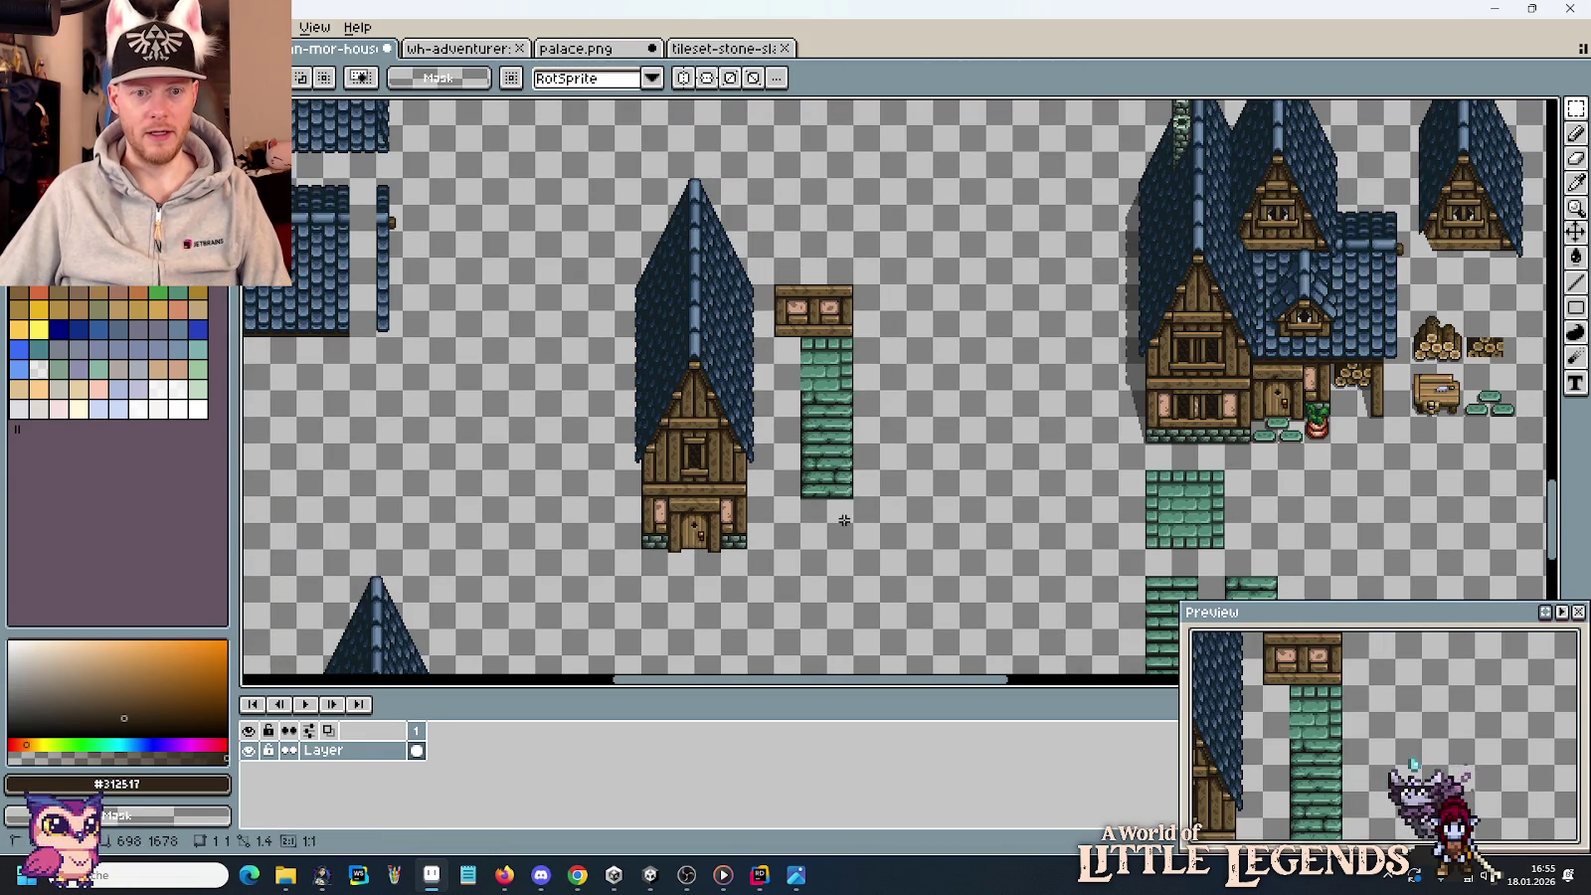
pyautogui.moveTo(857, 529); pyautogui.dragTo(774, 252)
pyautogui.moveTo(826, 308); pyautogui.dragTo(931, 308)
pyautogui.click(990, 335)
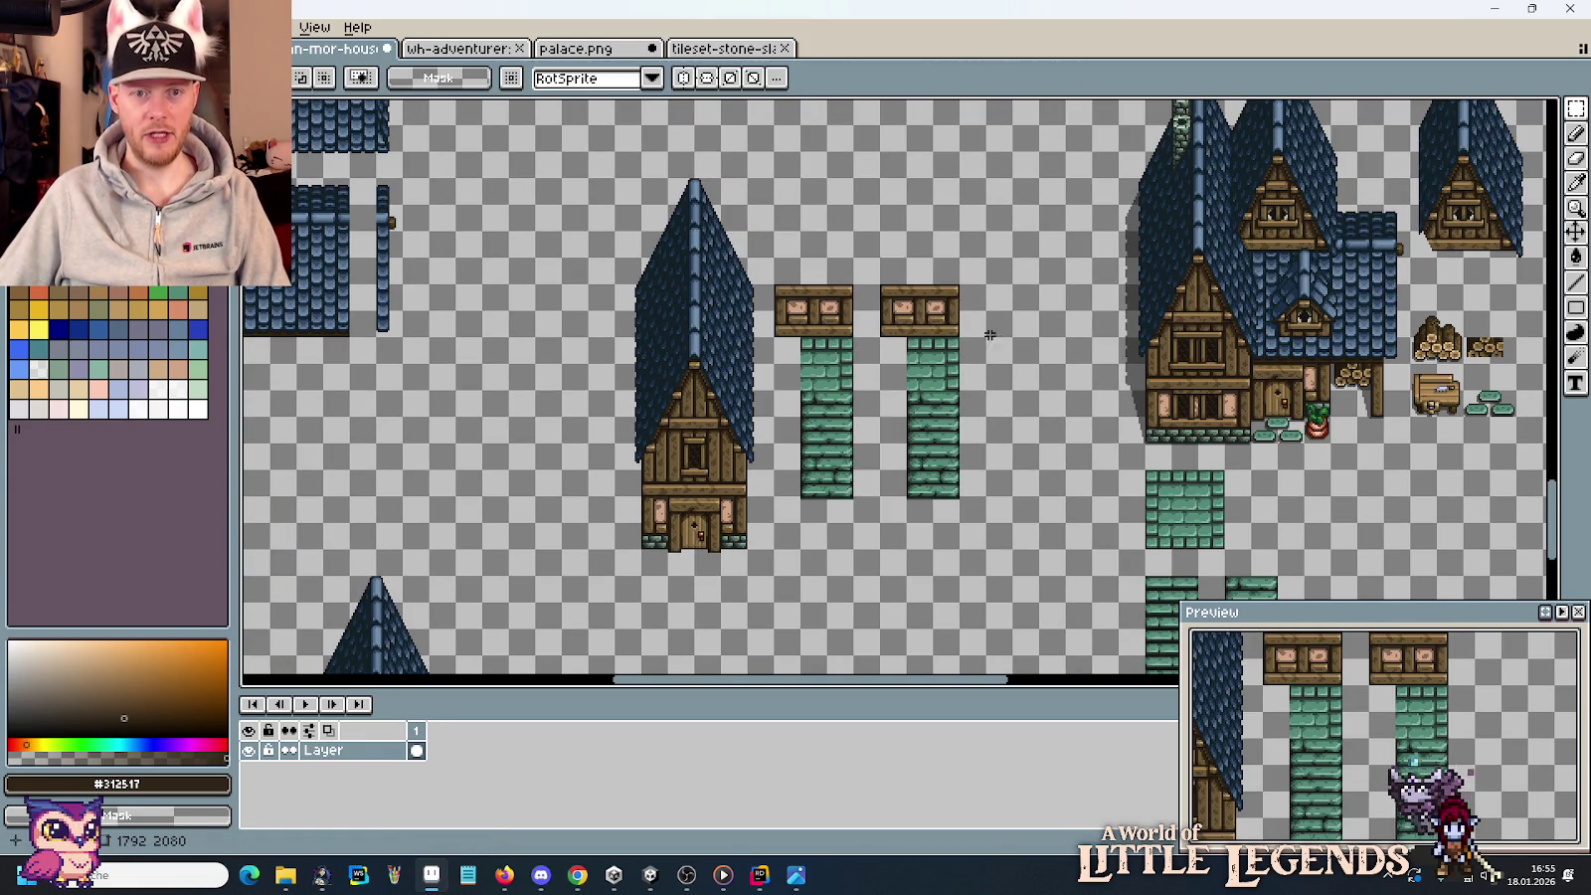
pyautogui.scroll(3, 990, 335)
# Paste a wooden pole along the copied column's right edge and deselect.
pyautogui.hotkey('ctrl', 'v')
pyautogui.scroll(-2, 1045, 427)
pyautogui.moveTo(1393, 259)
pyautogui.mouseDown()
pyautogui.moveTo(1298, 310)
pyautogui.moveTo(920, 401)
pyautogui.mouseUp()
pyautogui.click(1026, 391)
pyautogui.hotkey('ctrl', 'd')
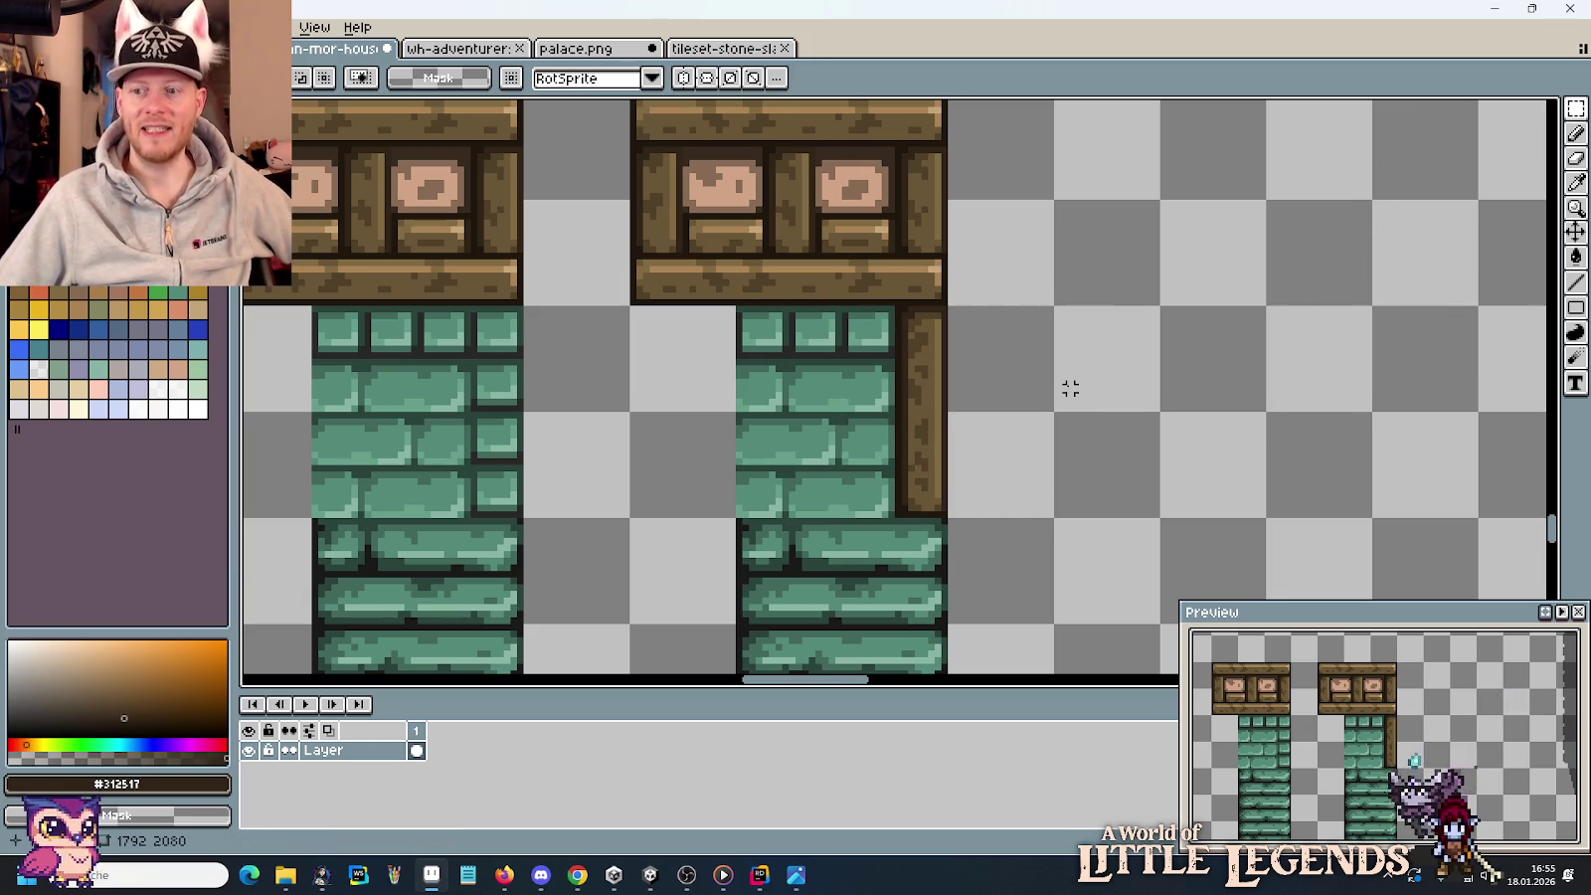
pyautogui.scroll(-1, 1070, 388)
pyautogui.scroll(-2, 1062, 383)
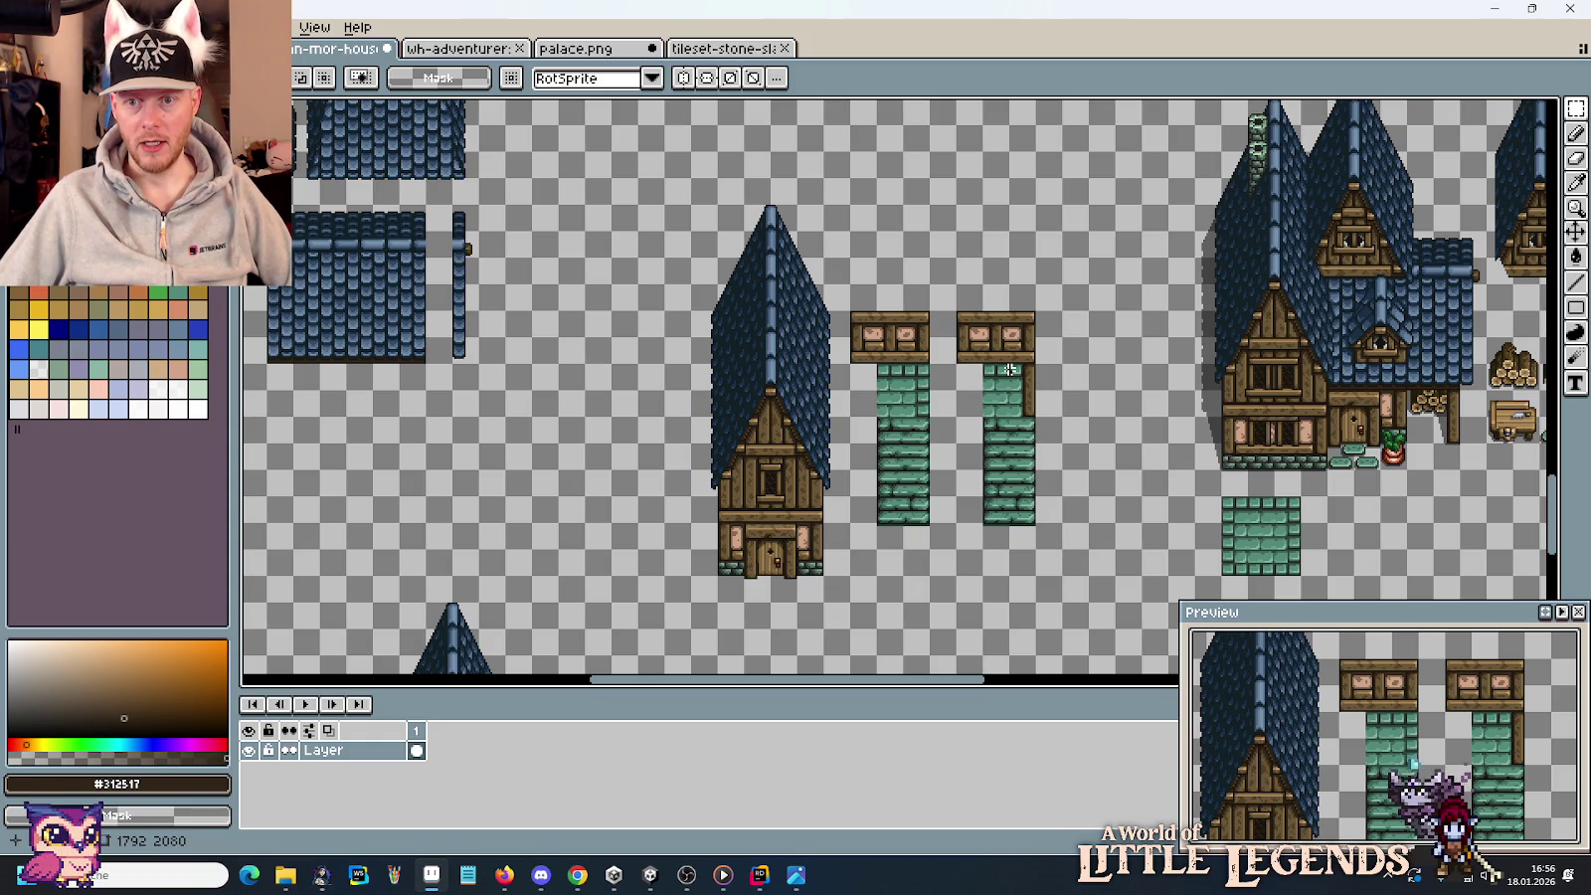
pyautogui.scroll(3, 1521, 438)
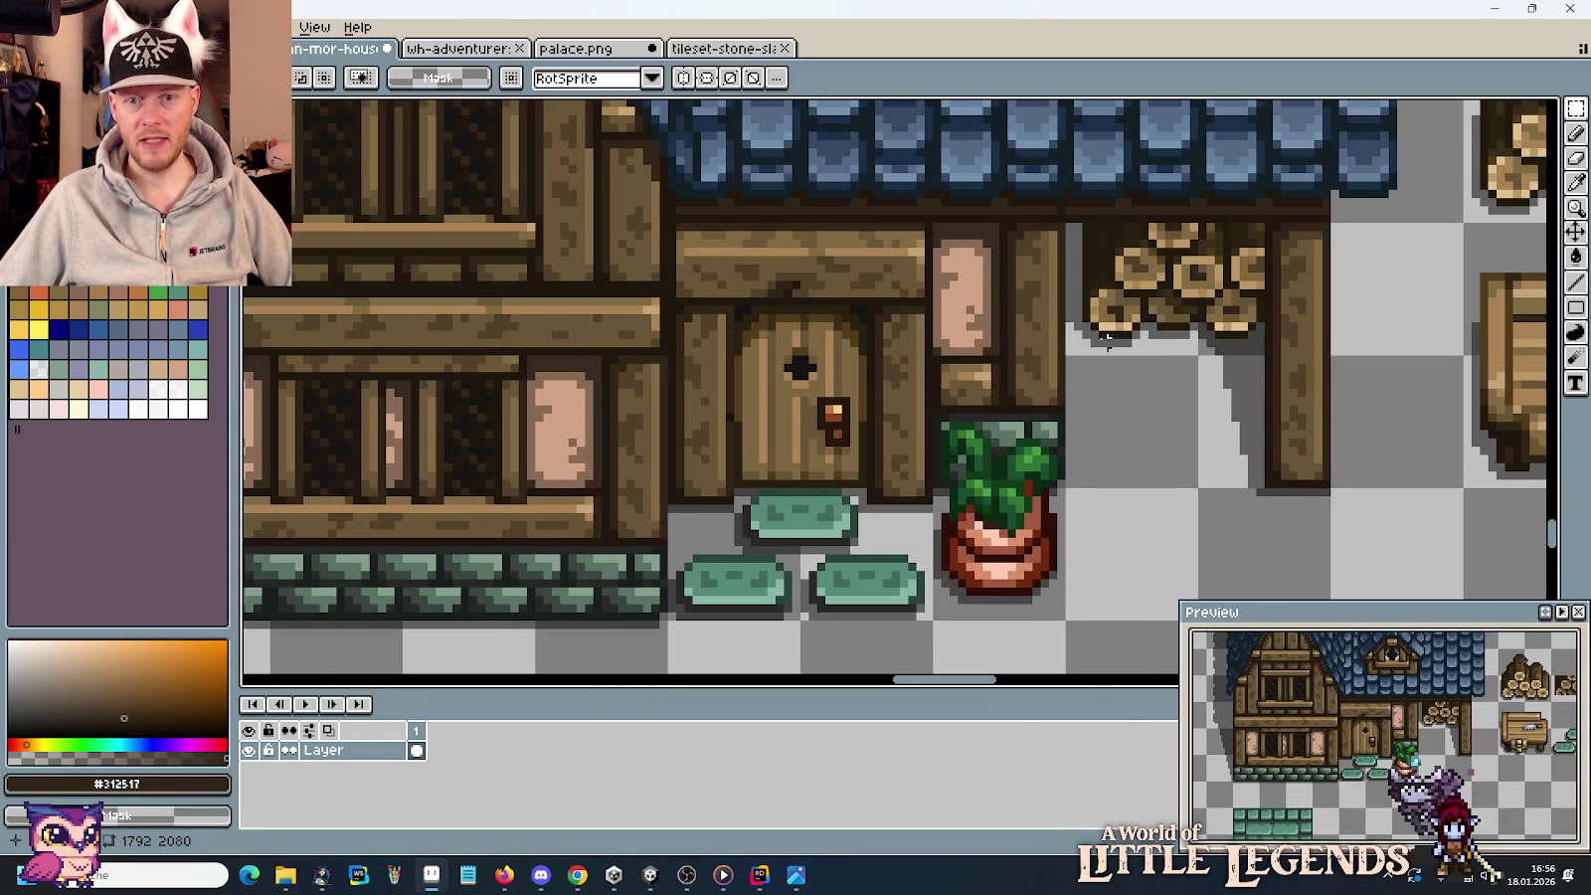
pyautogui.moveTo(1069, 326); pyautogui.dragTo(1119, 485)
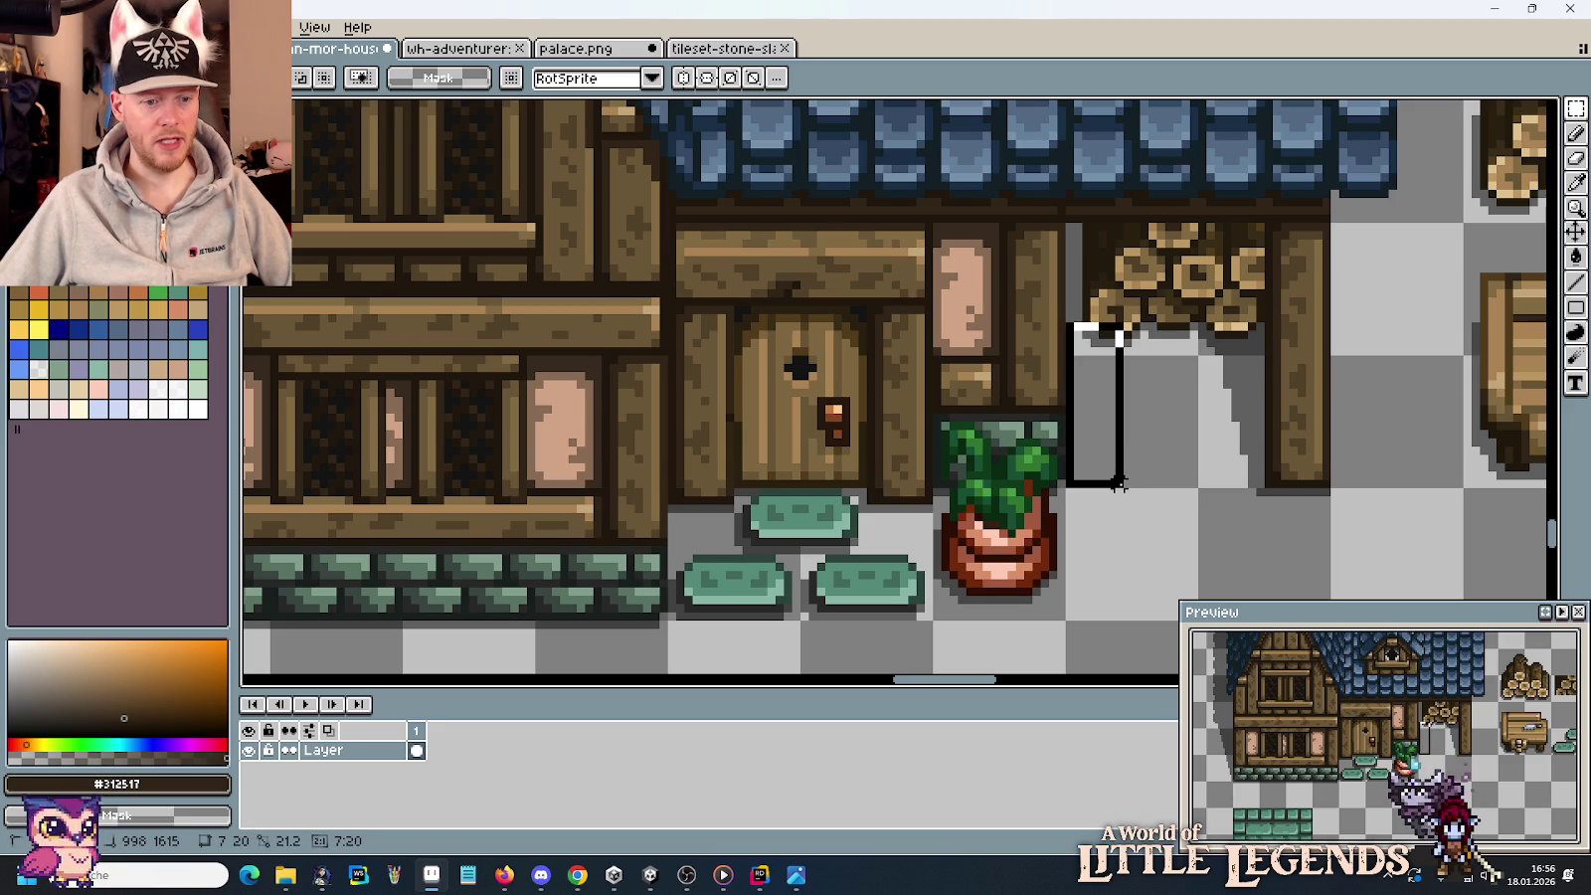
# Select the narrow strip under the log pile and drag it.
pyautogui.moveTo(1119, 485); pyautogui.dragTo(1120, 486)
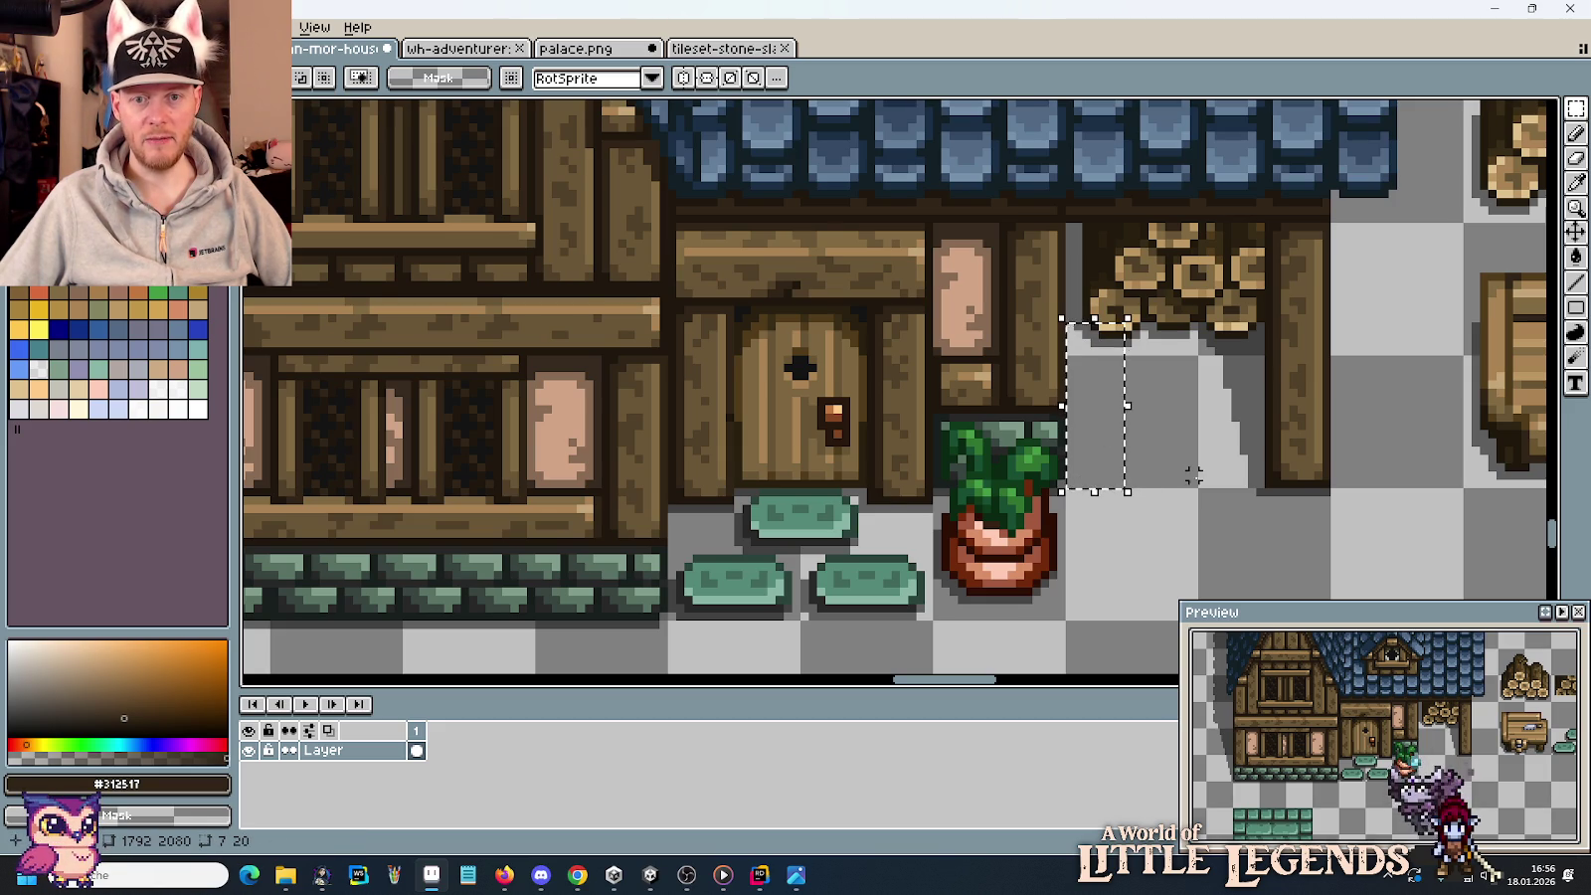
pyautogui.scroll(-2, 1194, 476)
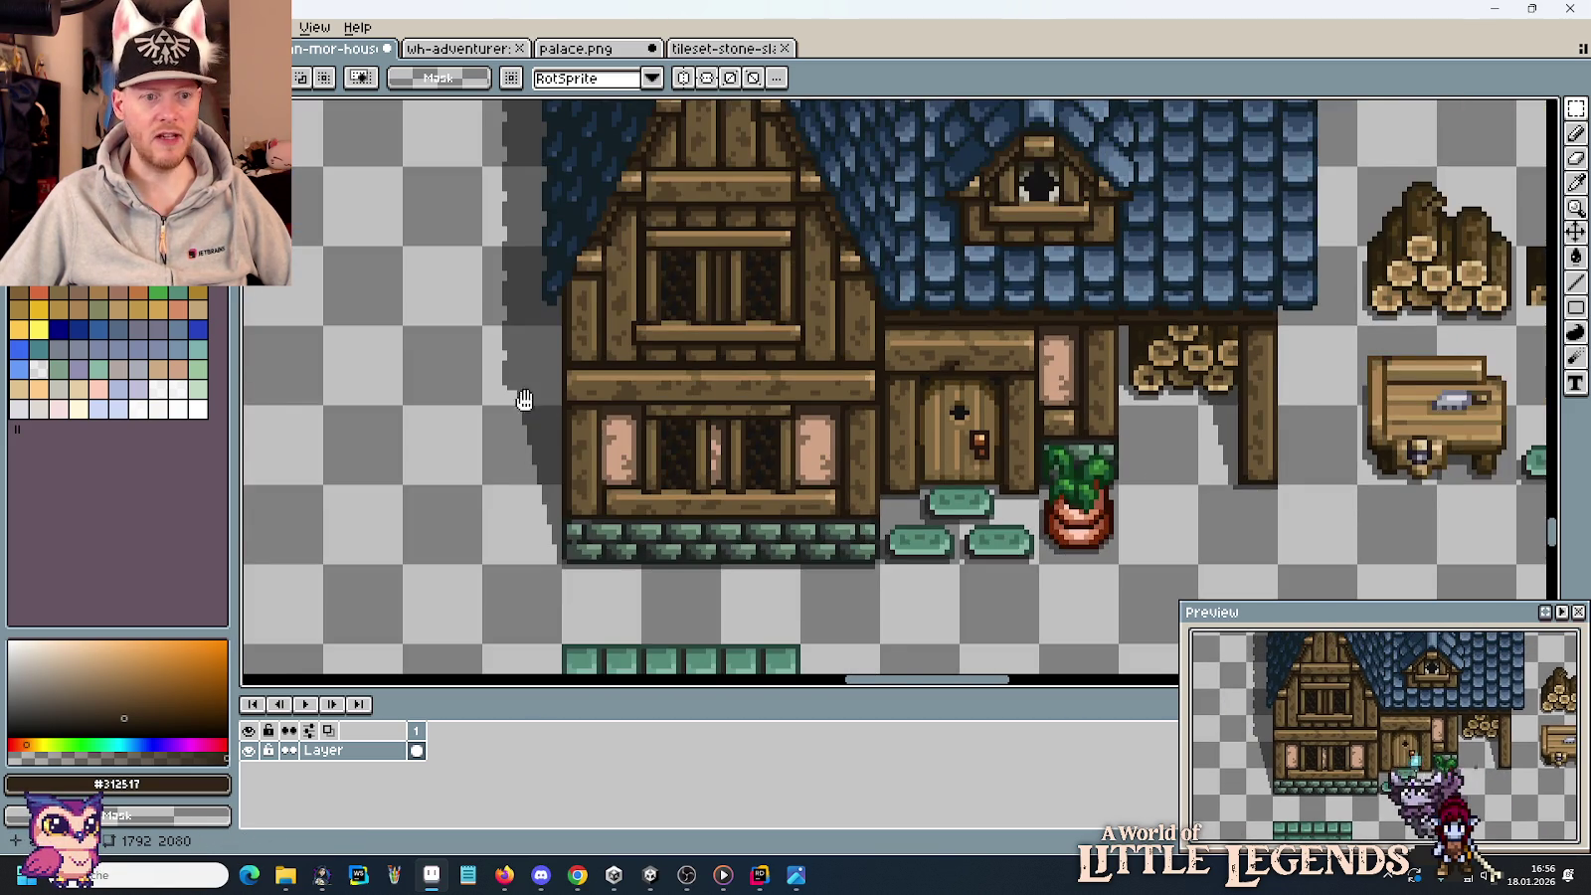
pyautogui.moveTo(524, 399); pyautogui.dragTo(1037, 379)
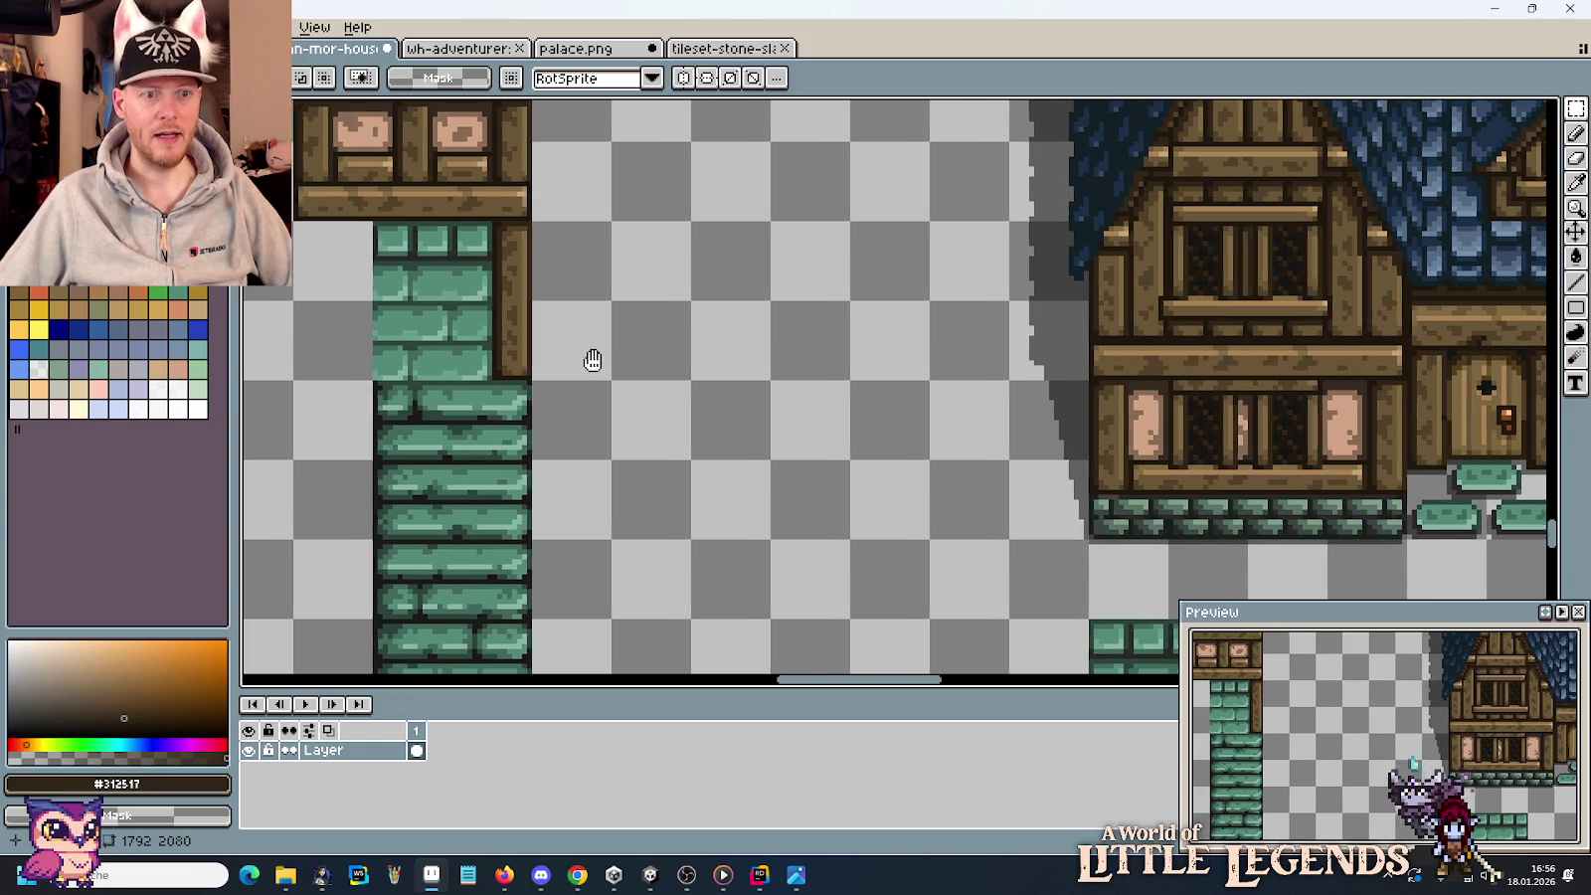
pyautogui.moveTo(579, 359); pyautogui.dragTo(712, 372)
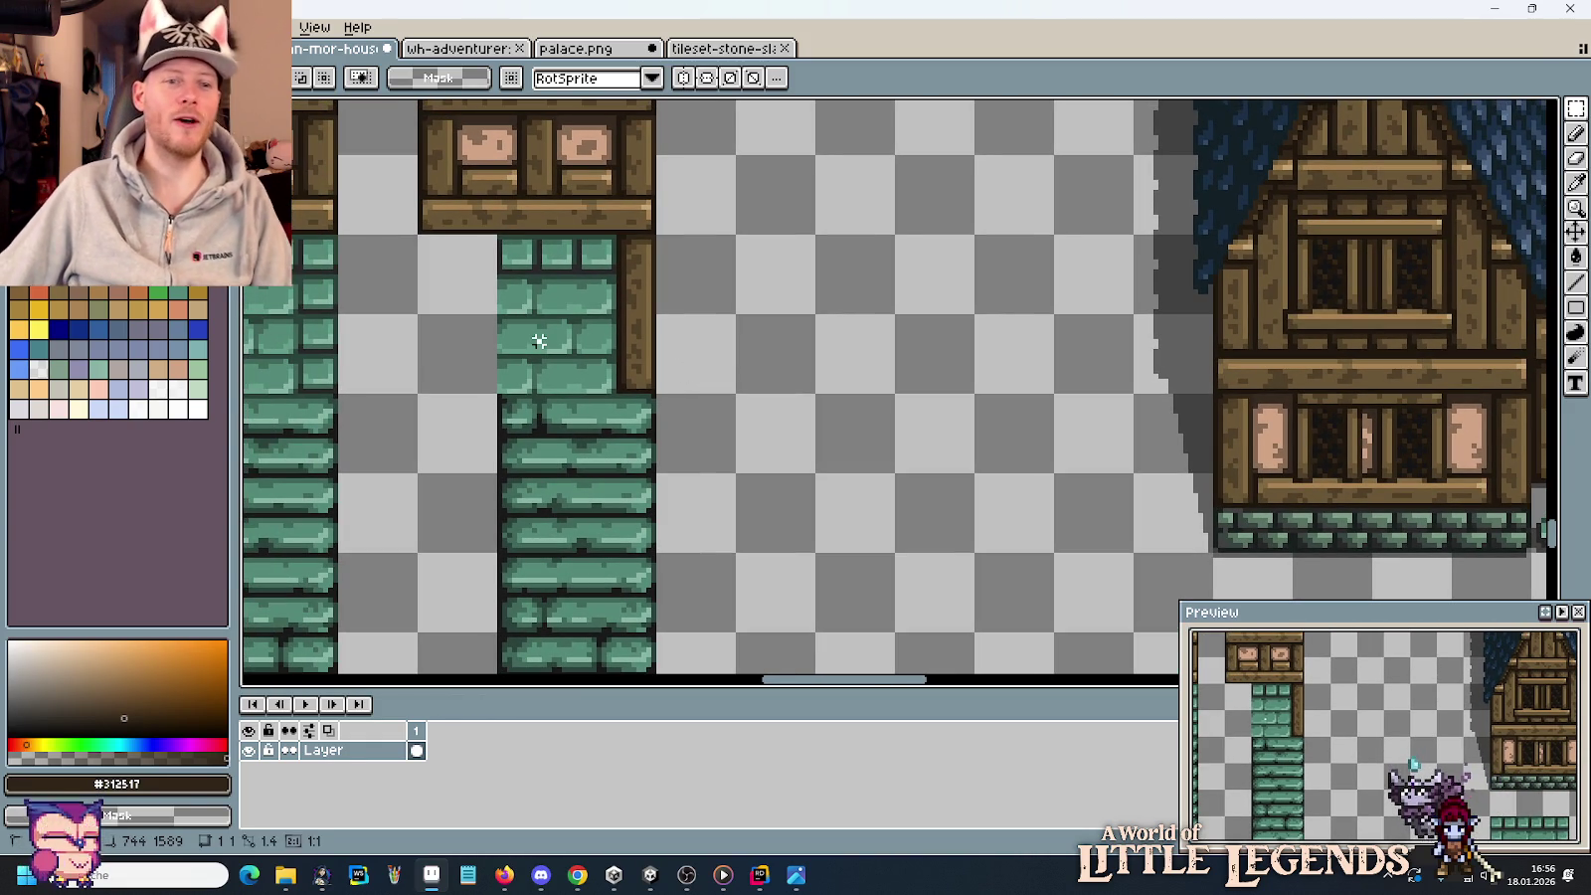
# Place a copy of the green brick wall tile to its right.
pyautogui.moveTo(497, 396); pyautogui.dragTo(659, 235)
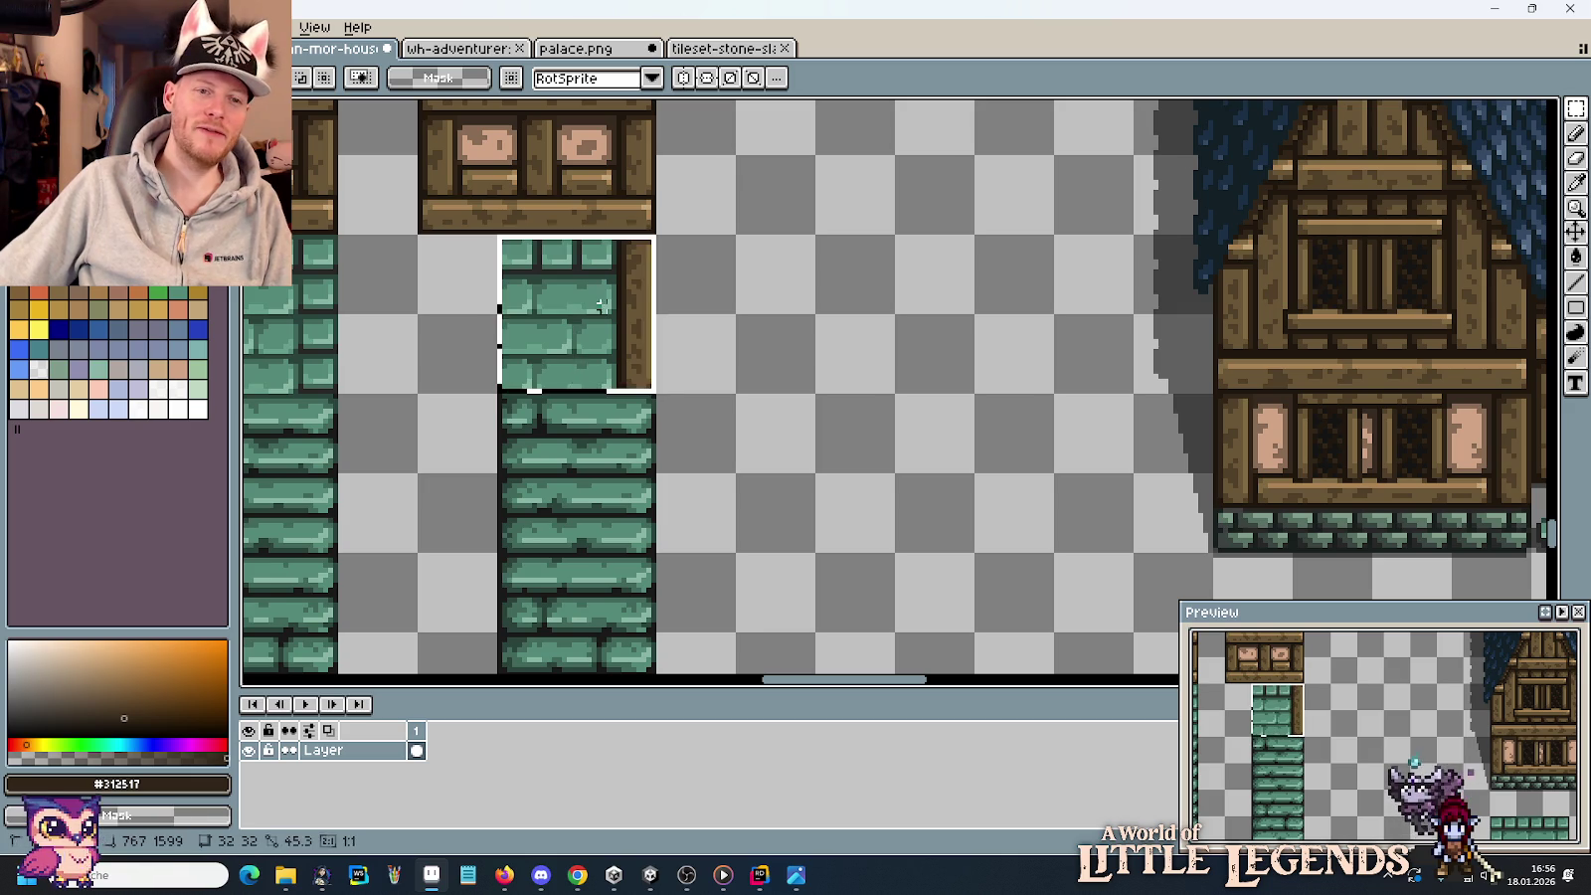
pyautogui.moveTo(616, 320); pyautogui.dragTo(881, 338)
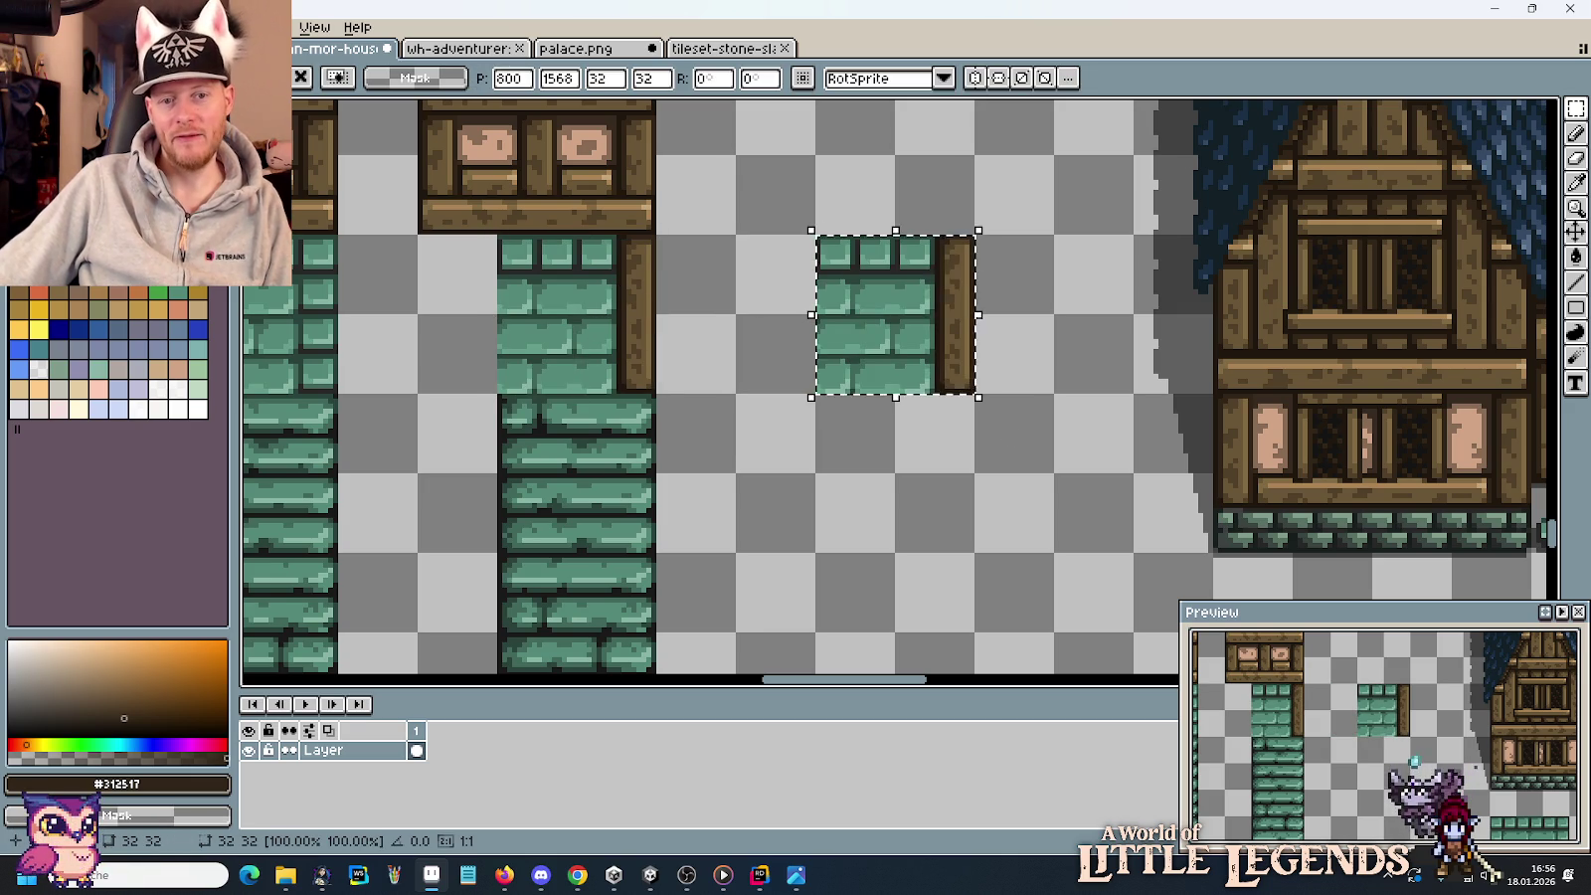
pyautogui.click(1007, 436)
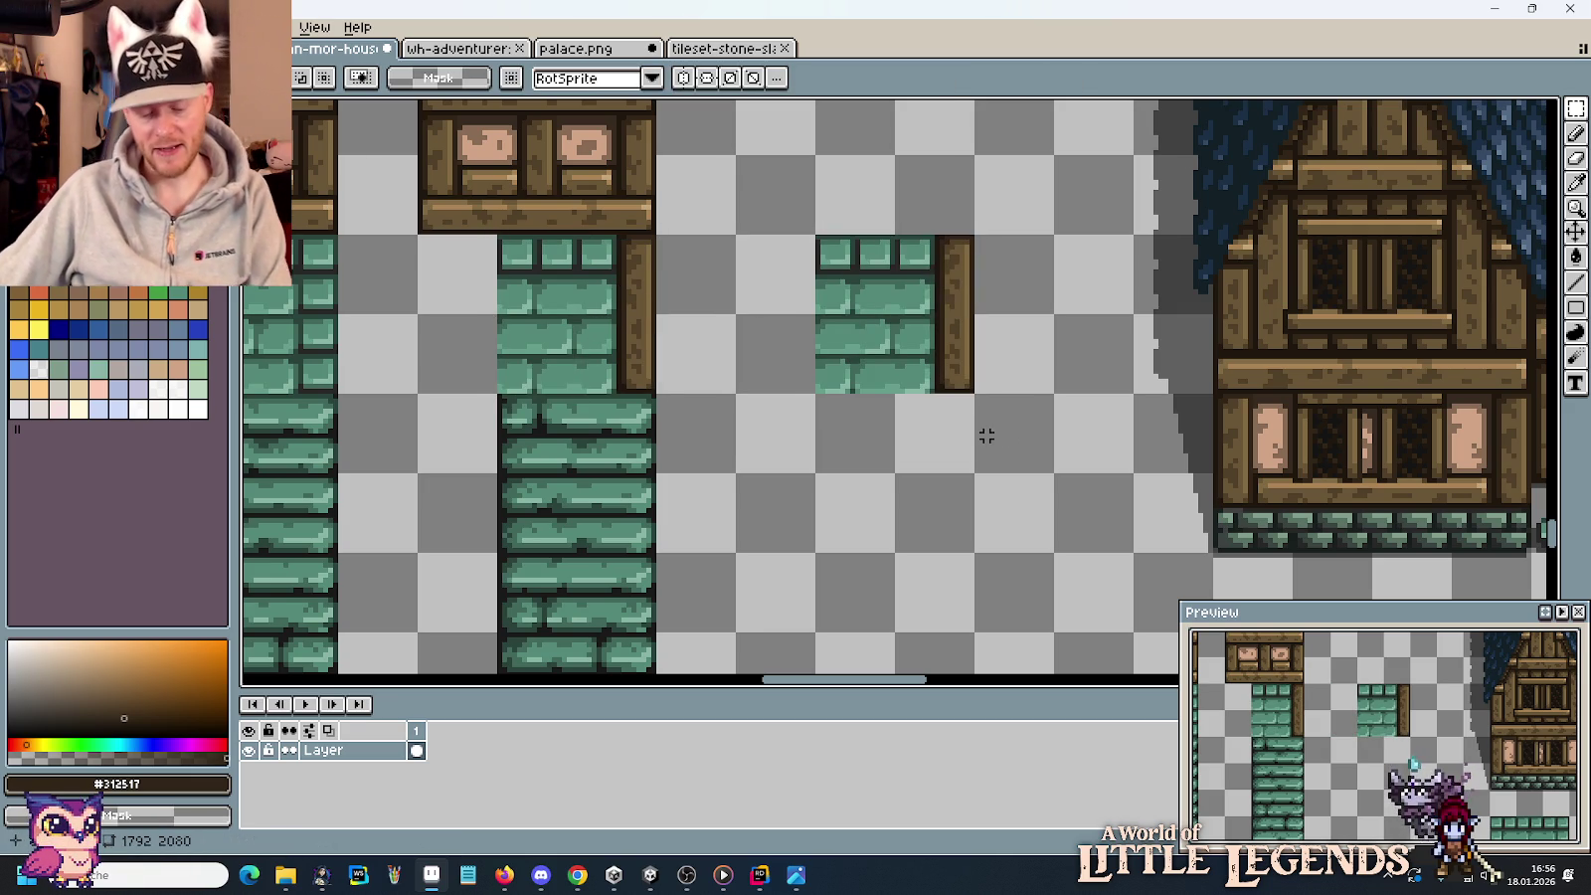
# Move the eave beam piece above the copied brick tile and delete its stray dark pixels.
pyautogui.moveTo(1062, 429); pyautogui.dragTo(421, 428)
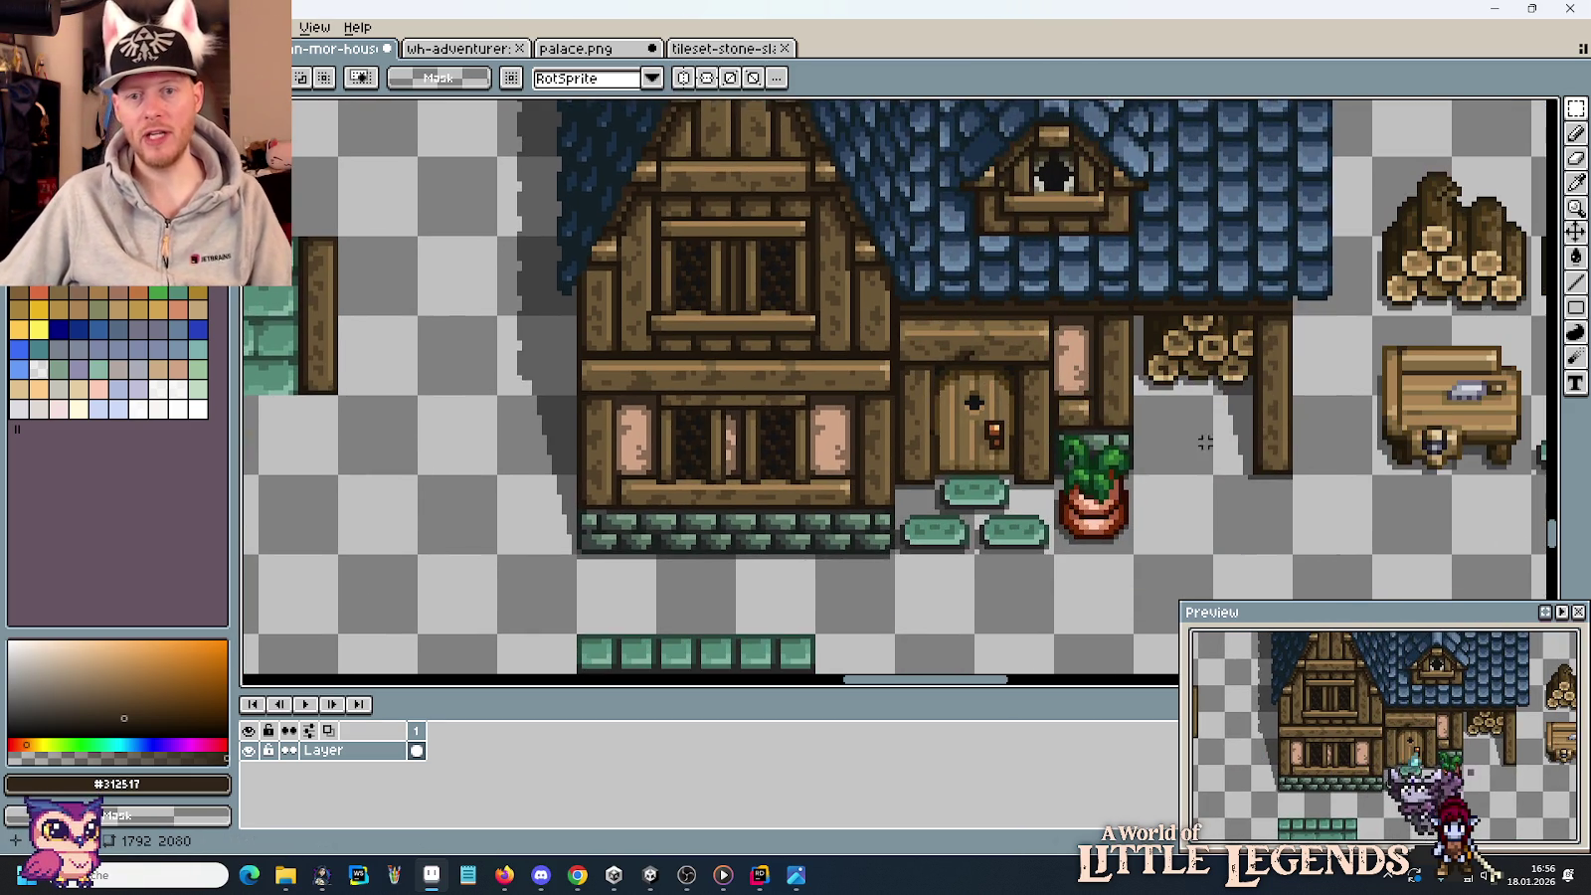
pyautogui.moveTo(1136, 368)
pyautogui.mouseDown()
pyautogui.moveTo(1246, 472)
pyautogui.moveTo(1419, 500)
pyautogui.moveTo(453, 199)
pyautogui.mouseUp()
pyautogui.moveTo(619, 245); pyautogui.dragTo(895, 404)
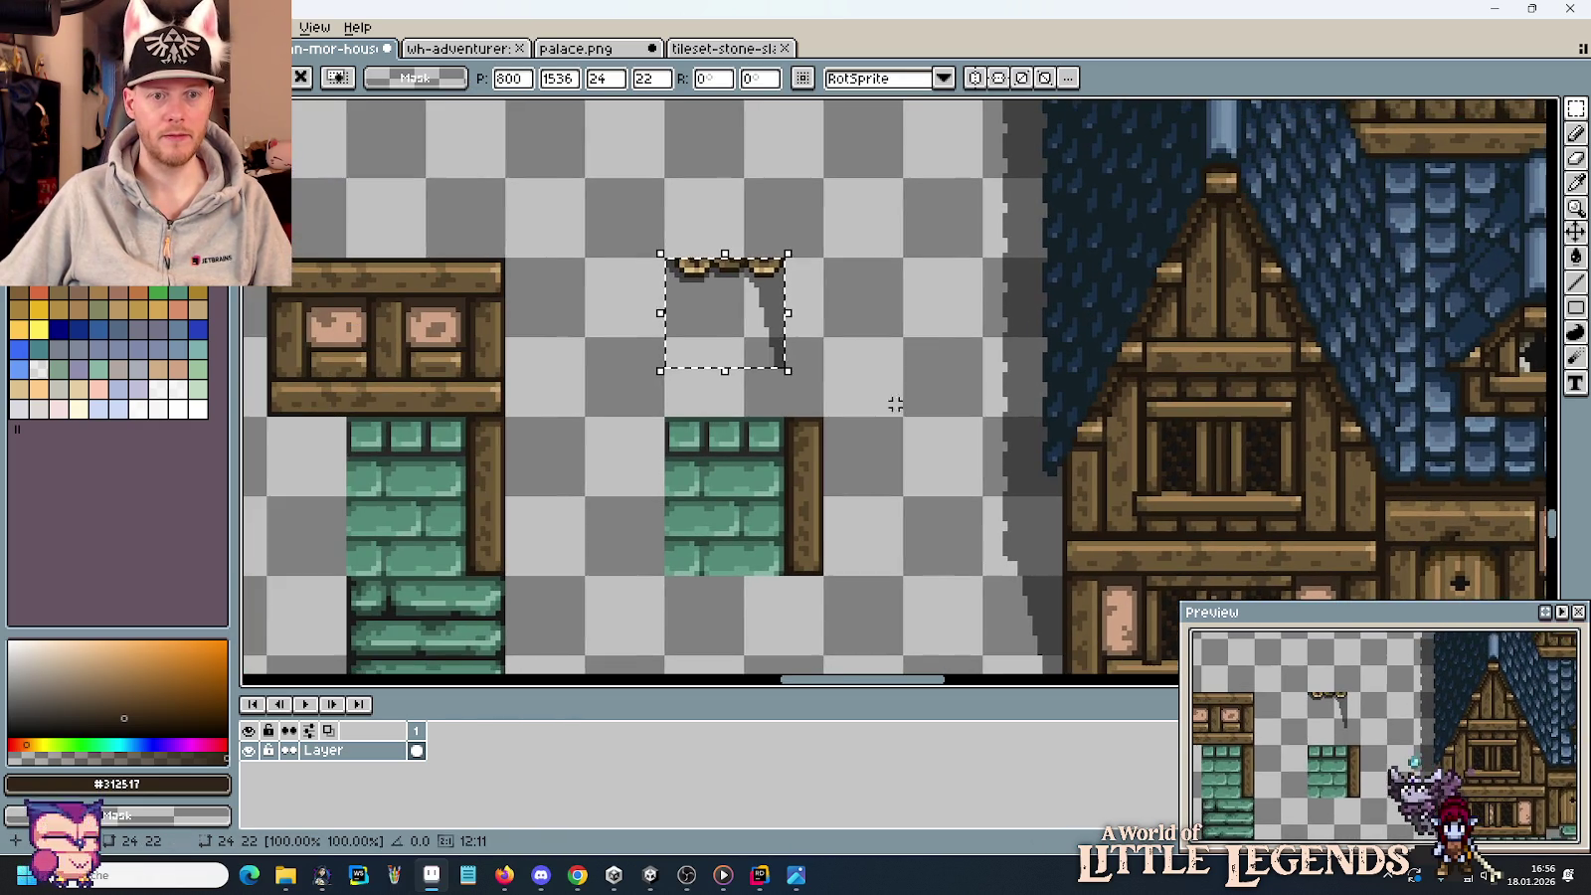
pyautogui.scroll(3, 831, 314)
pyautogui.hotkey('ctrl', 'd')
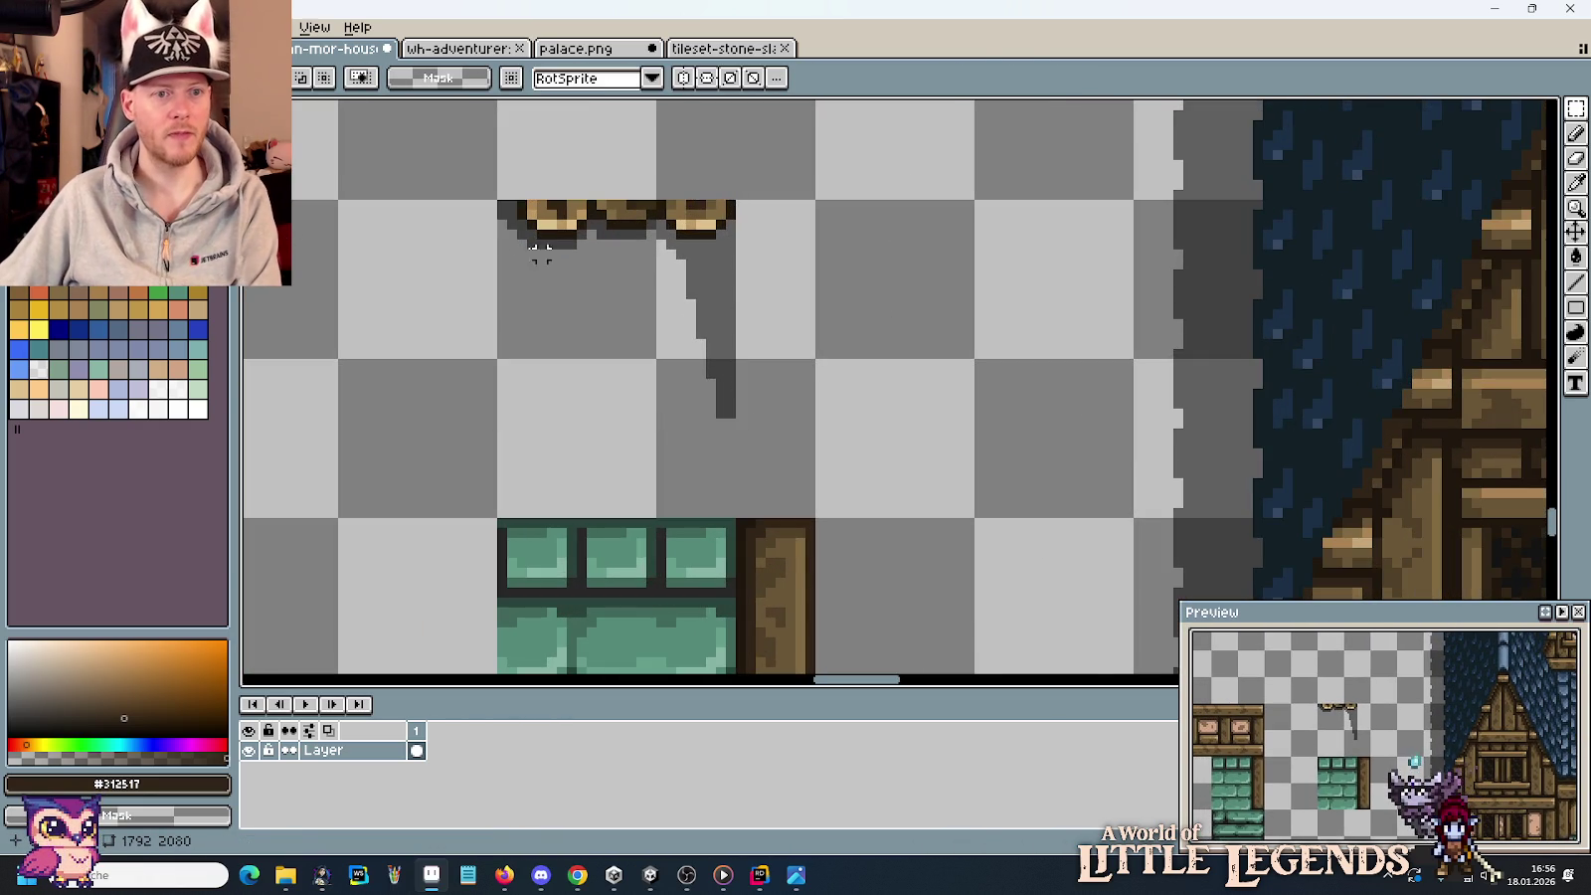
pyautogui.moveTo(498, 229); pyautogui.dragTo(630, 285)
pyautogui.press('Delete')
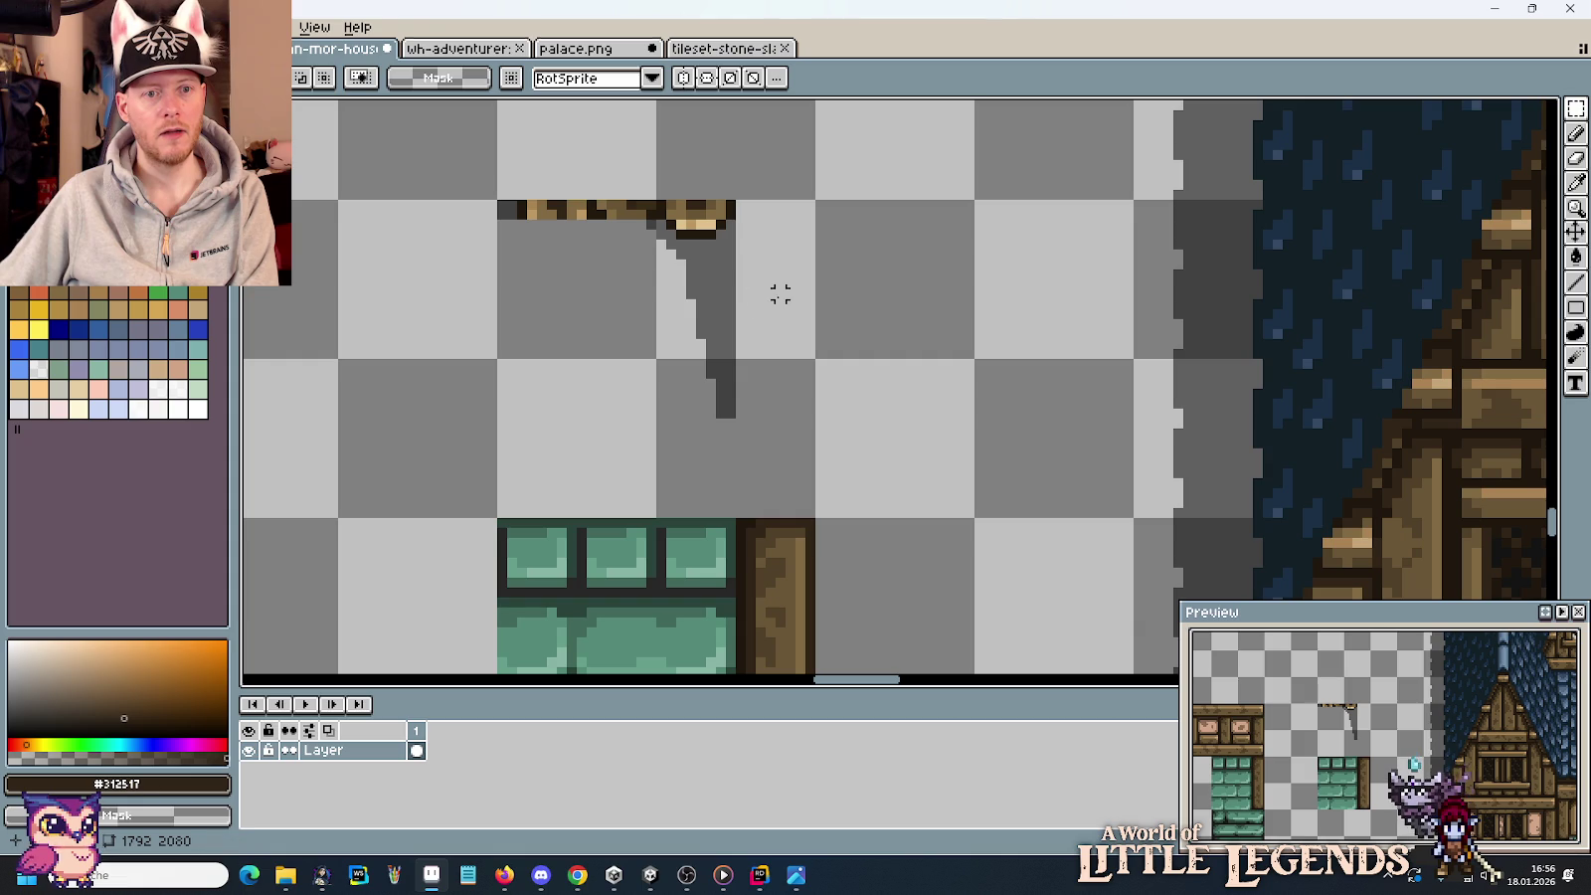
# Check the house reference photo, then open tiles-dirt-mine.png from the tilesets folder.
pyautogui.scroll(-3, 743, 343)
pyautogui.hscroll(5, 499, 291)
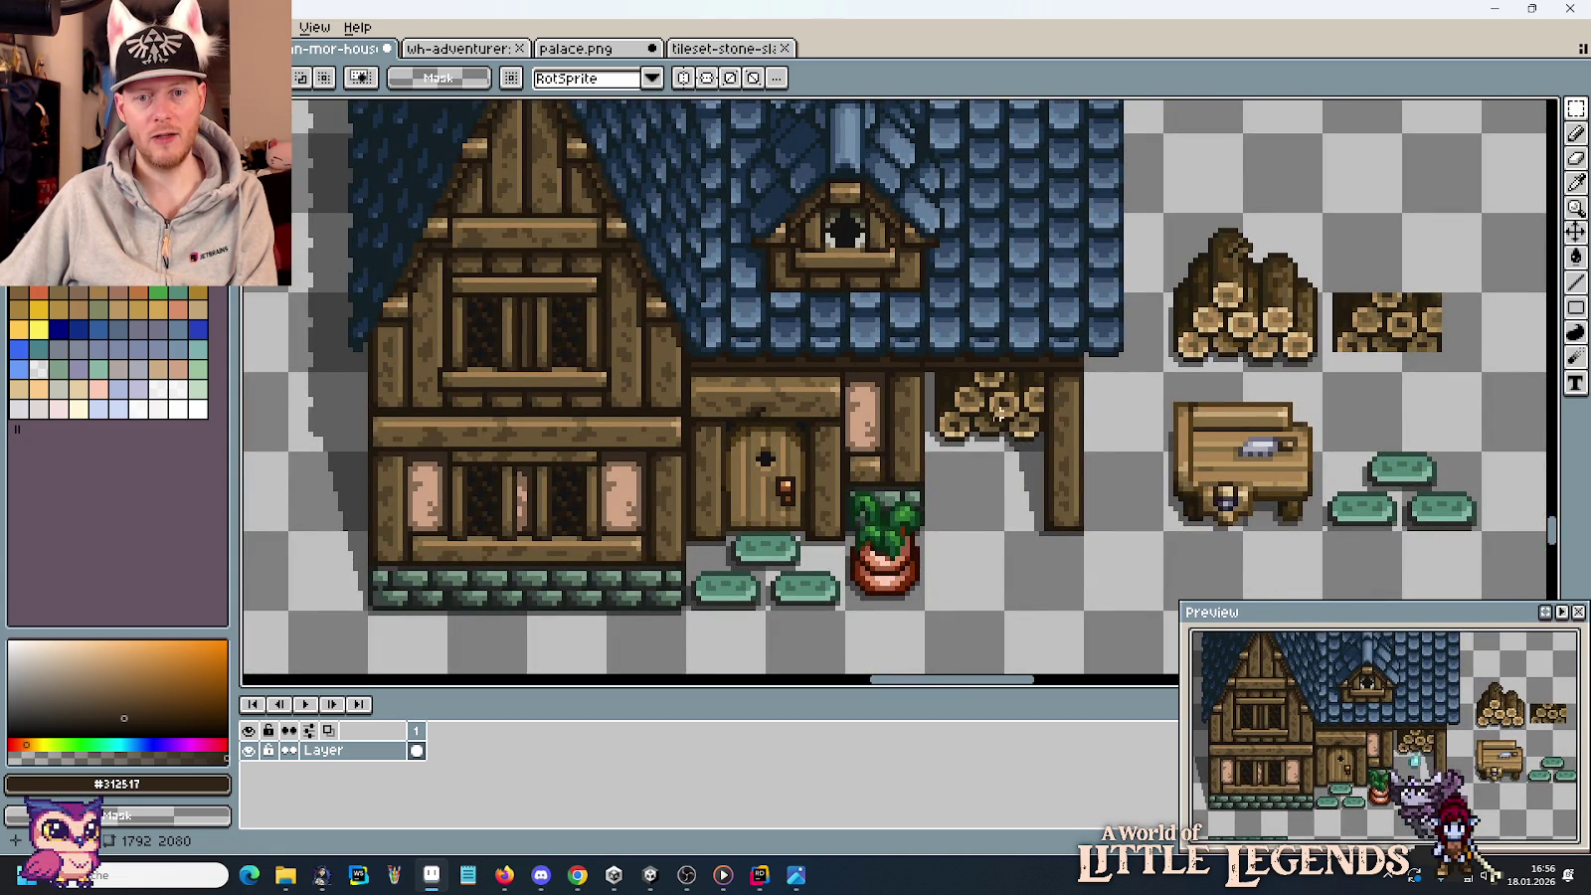
pyautogui.scroll(-2, 1031, 450)
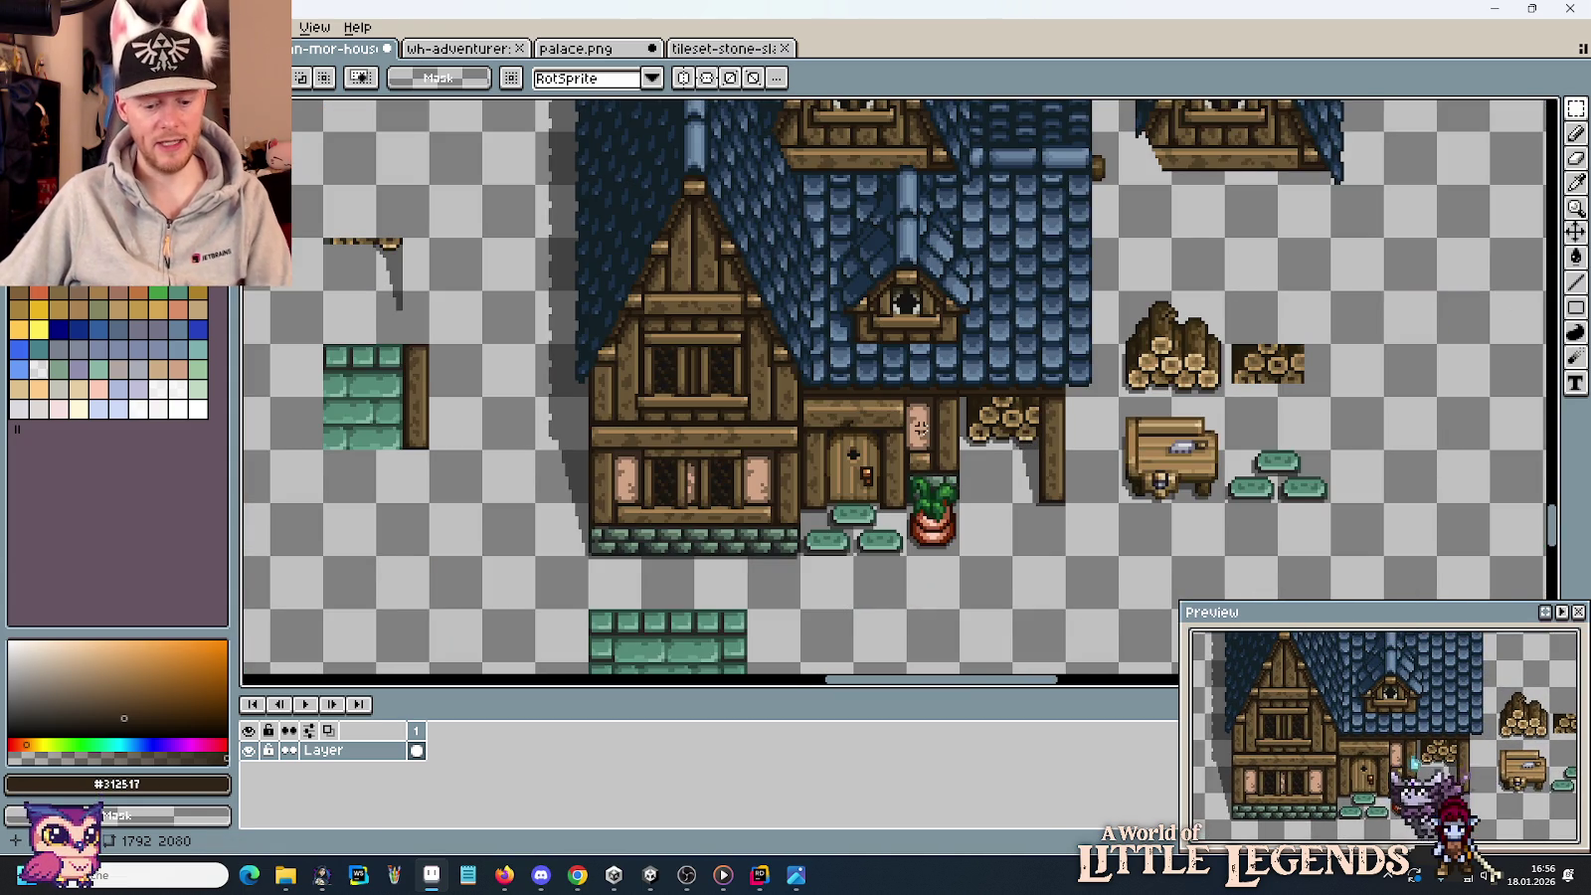
pyautogui.hotkey('alt', 'Tab')
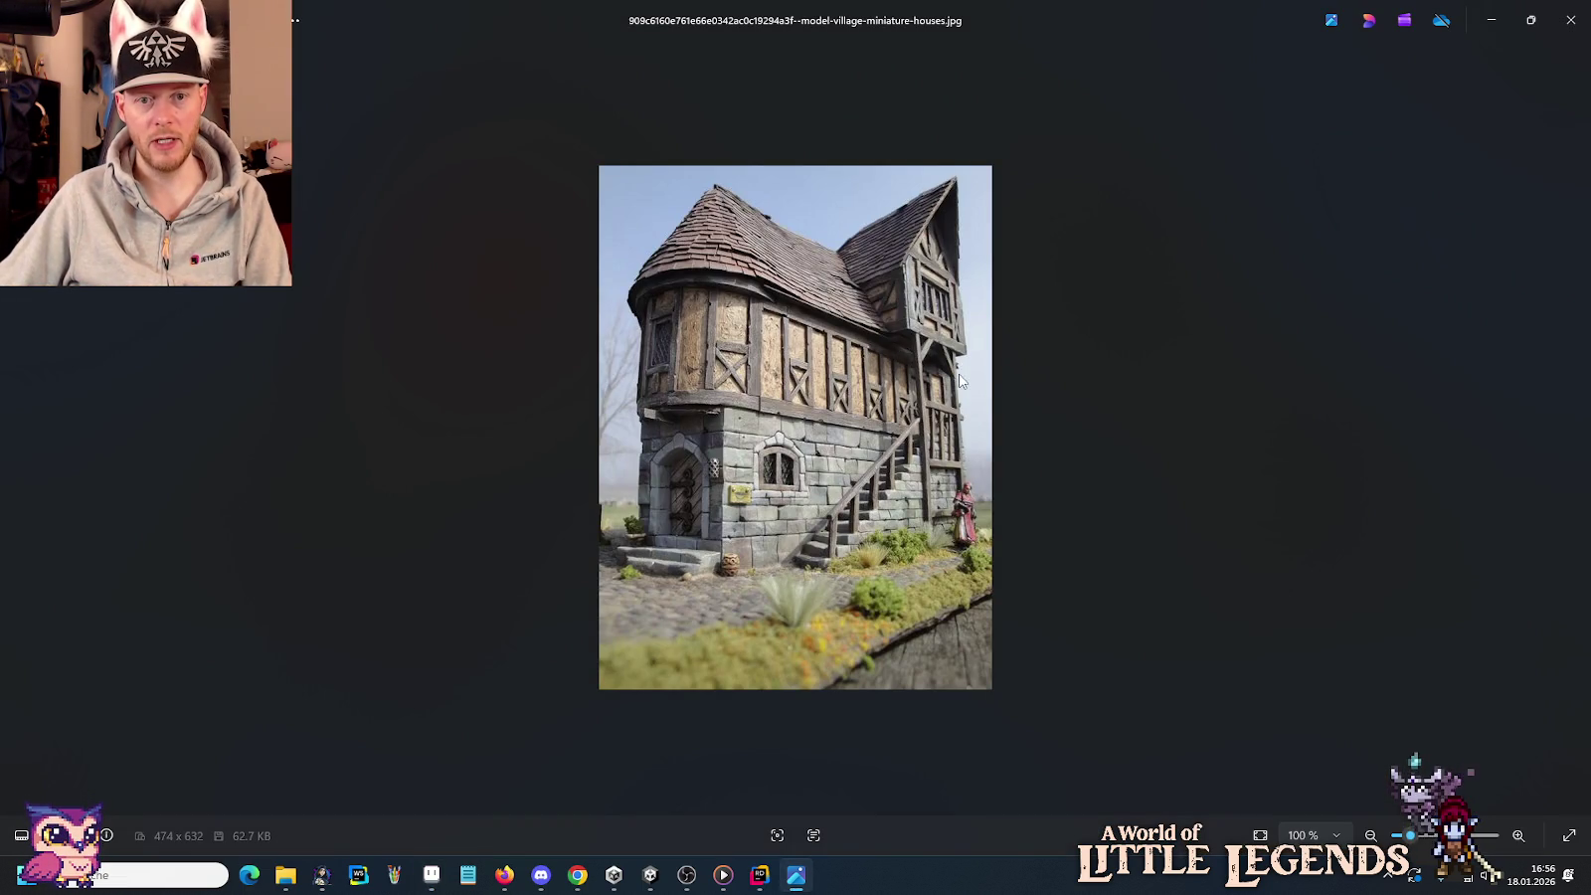
pyautogui.hotkey('alt', 'Tab')
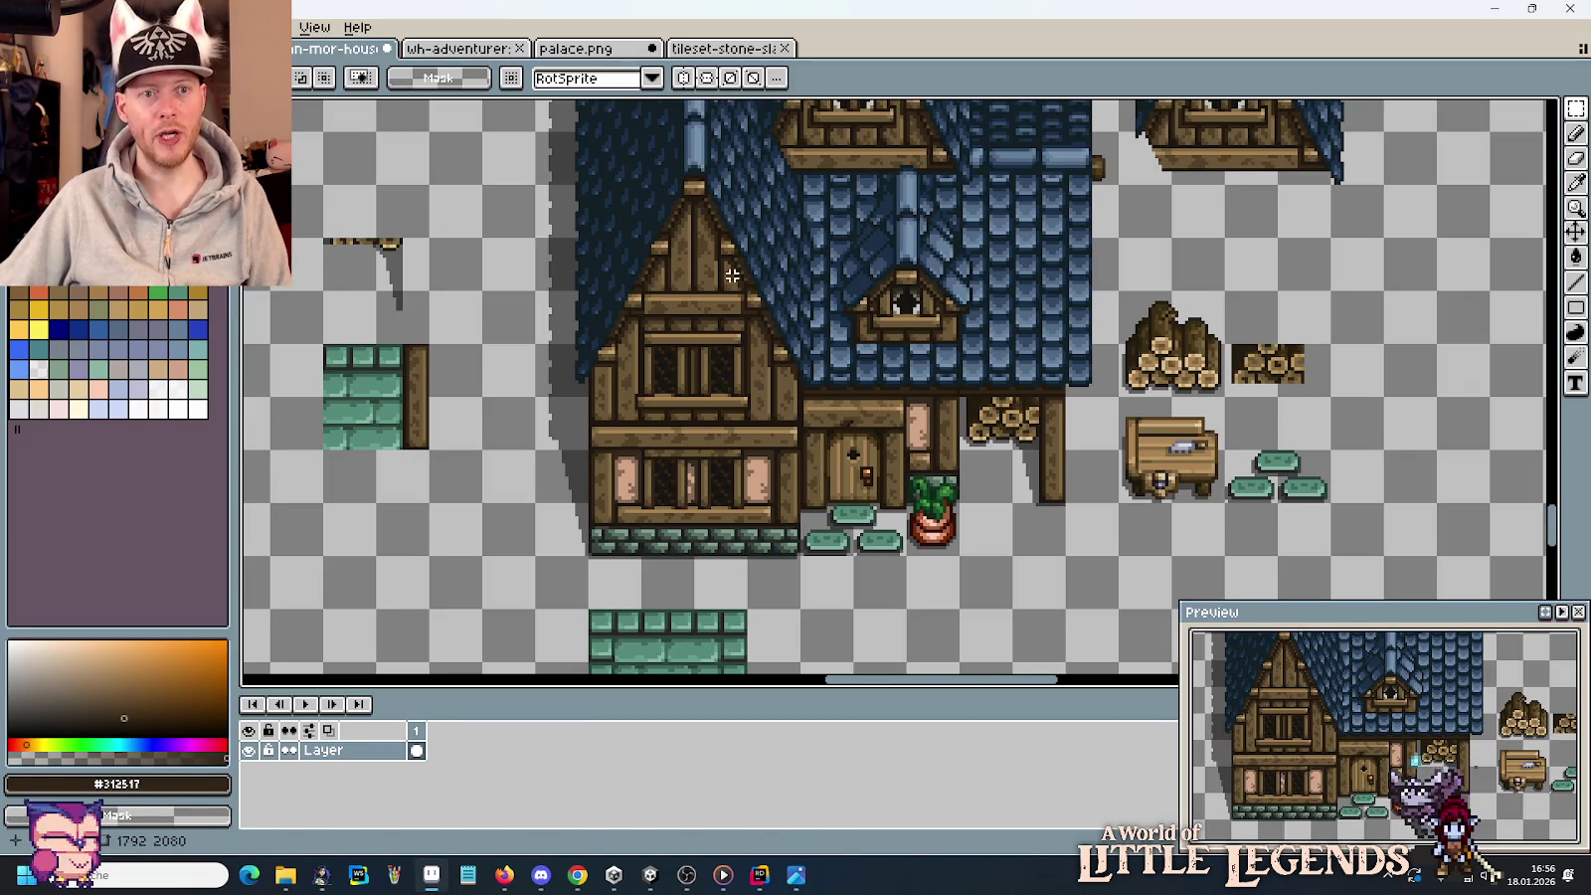
pyautogui.click(285, 875)
pyautogui.click(417, 795)
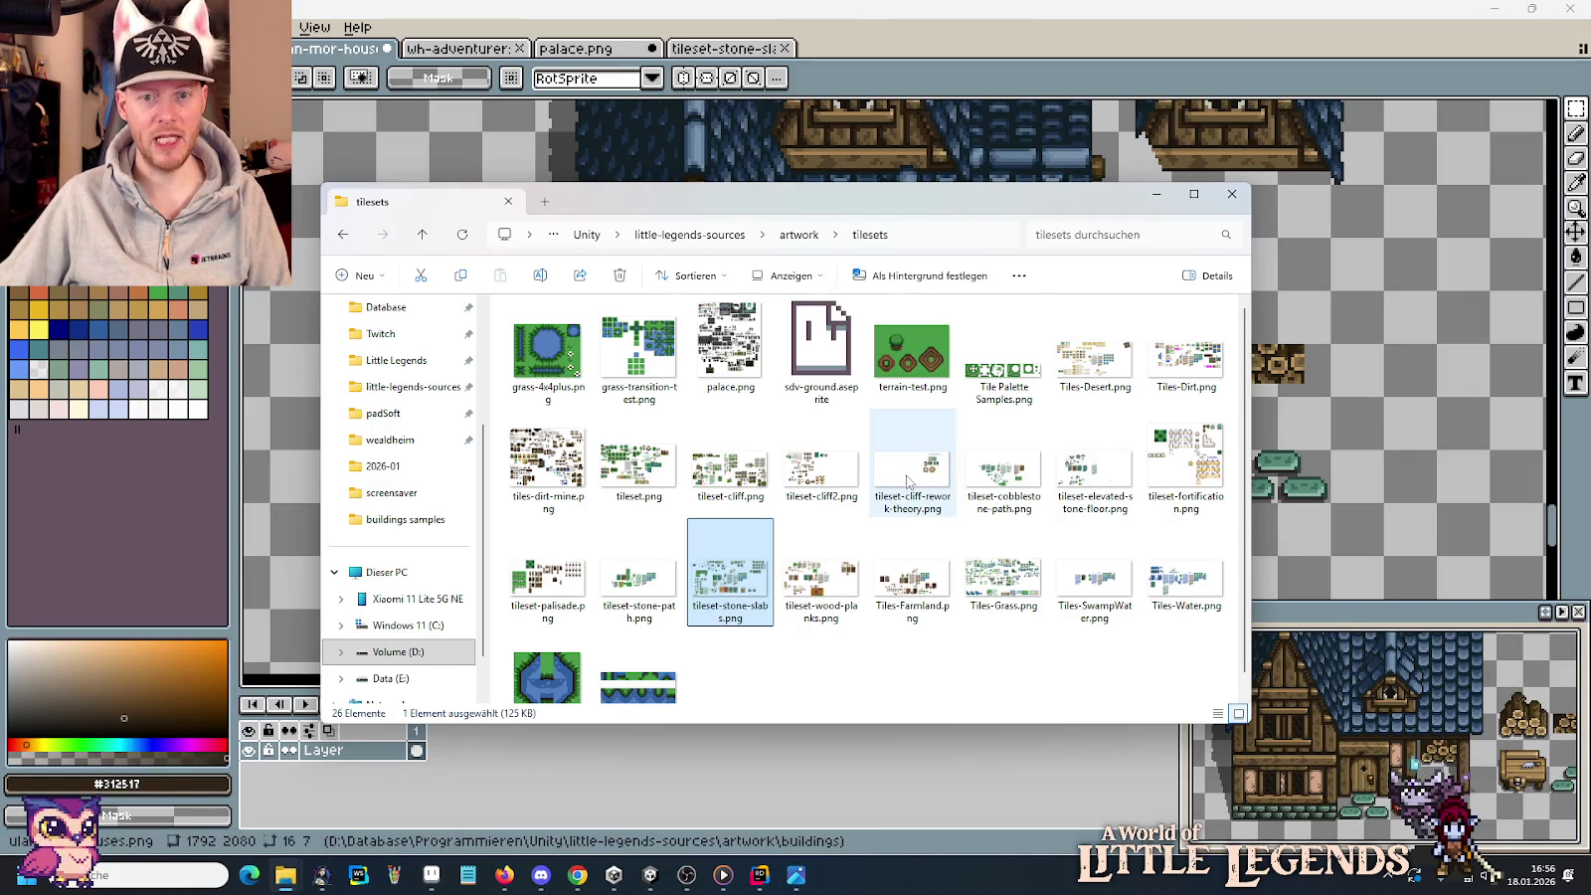
pyautogui.moveTo(547, 463)
pyautogui.mouseDown()
pyautogui.moveTo(796, 15)
pyautogui.moveTo(865, 48)
pyautogui.mouseUp()
pyautogui.scroll(-1, 819, 371)
# Select and copy the diagonal wooden brace from the dirt-mine tileset, then return to the house sheet.
pyautogui.scroll(-1, 819, 371)
pyautogui.scroll(1, 819, 371)
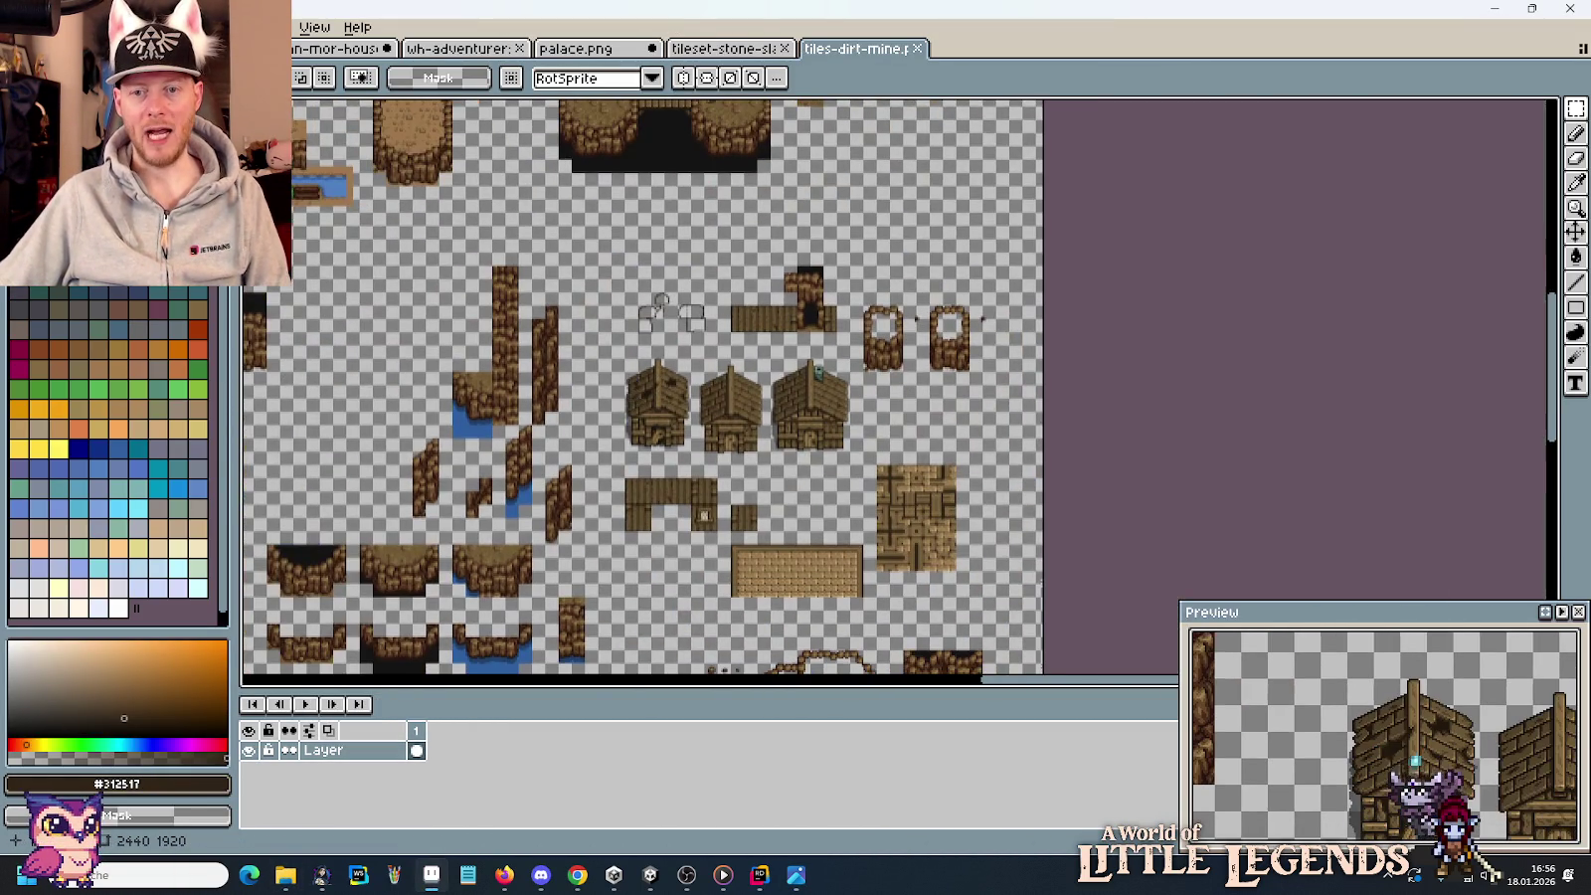
pyautogui.scroll(1, 1010, 245)
pyautogui.scroll(4, 1010, 244)
pyautogui.scroll(1, 1010, 245)
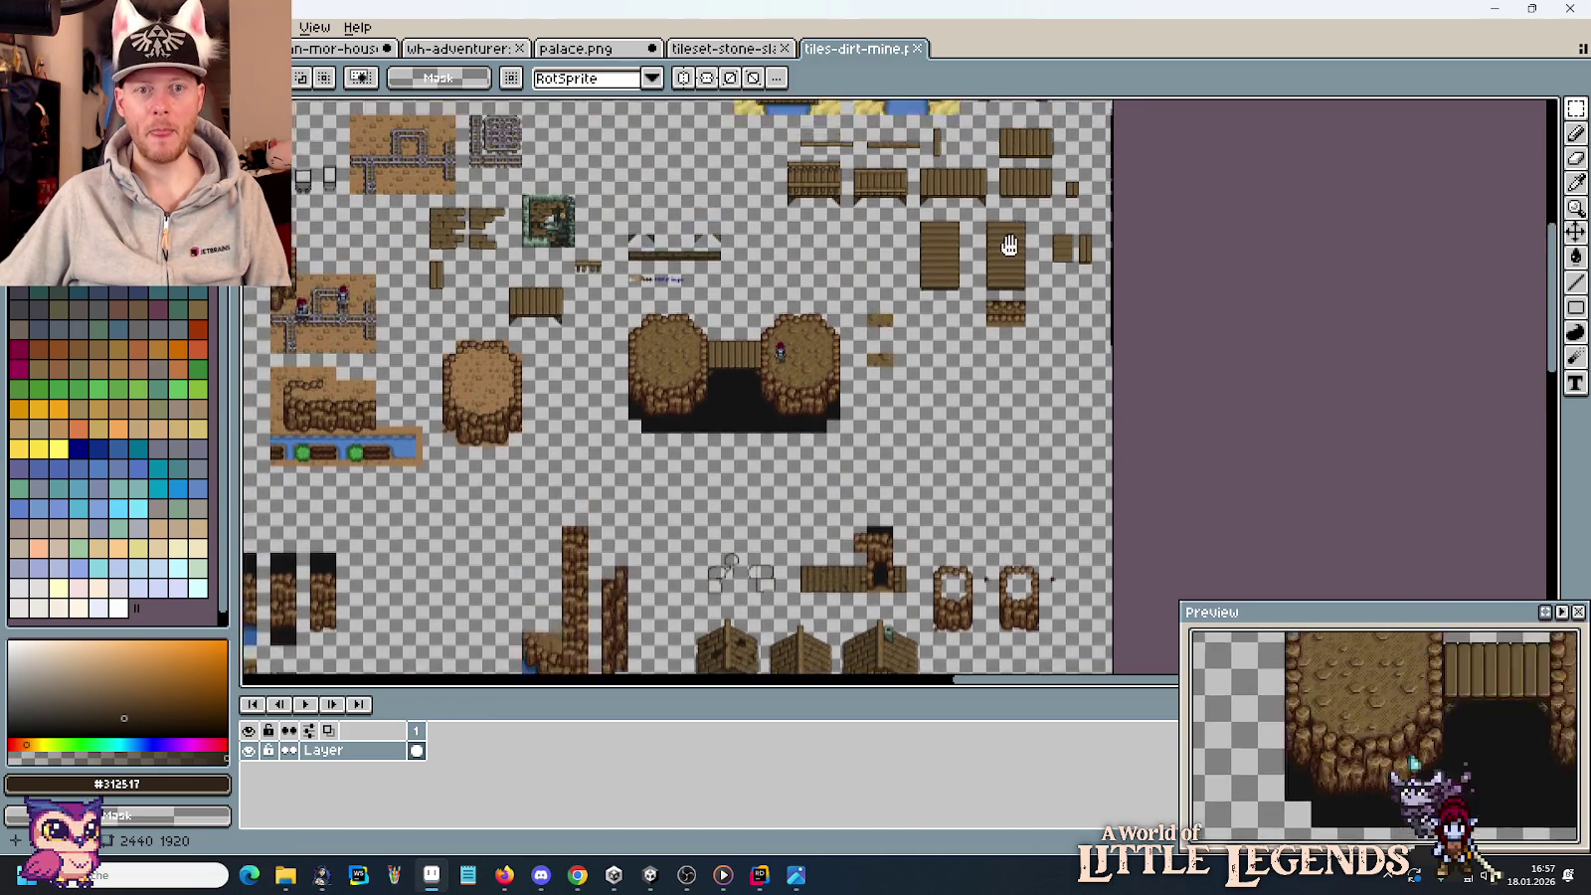
pyautogui.scroll(3, 1010, 245)
pyautogui.scroll(2, 1017, 392)
pyautogui.moveTo(972, 390); pyautogui.dragTo(1064, 508)
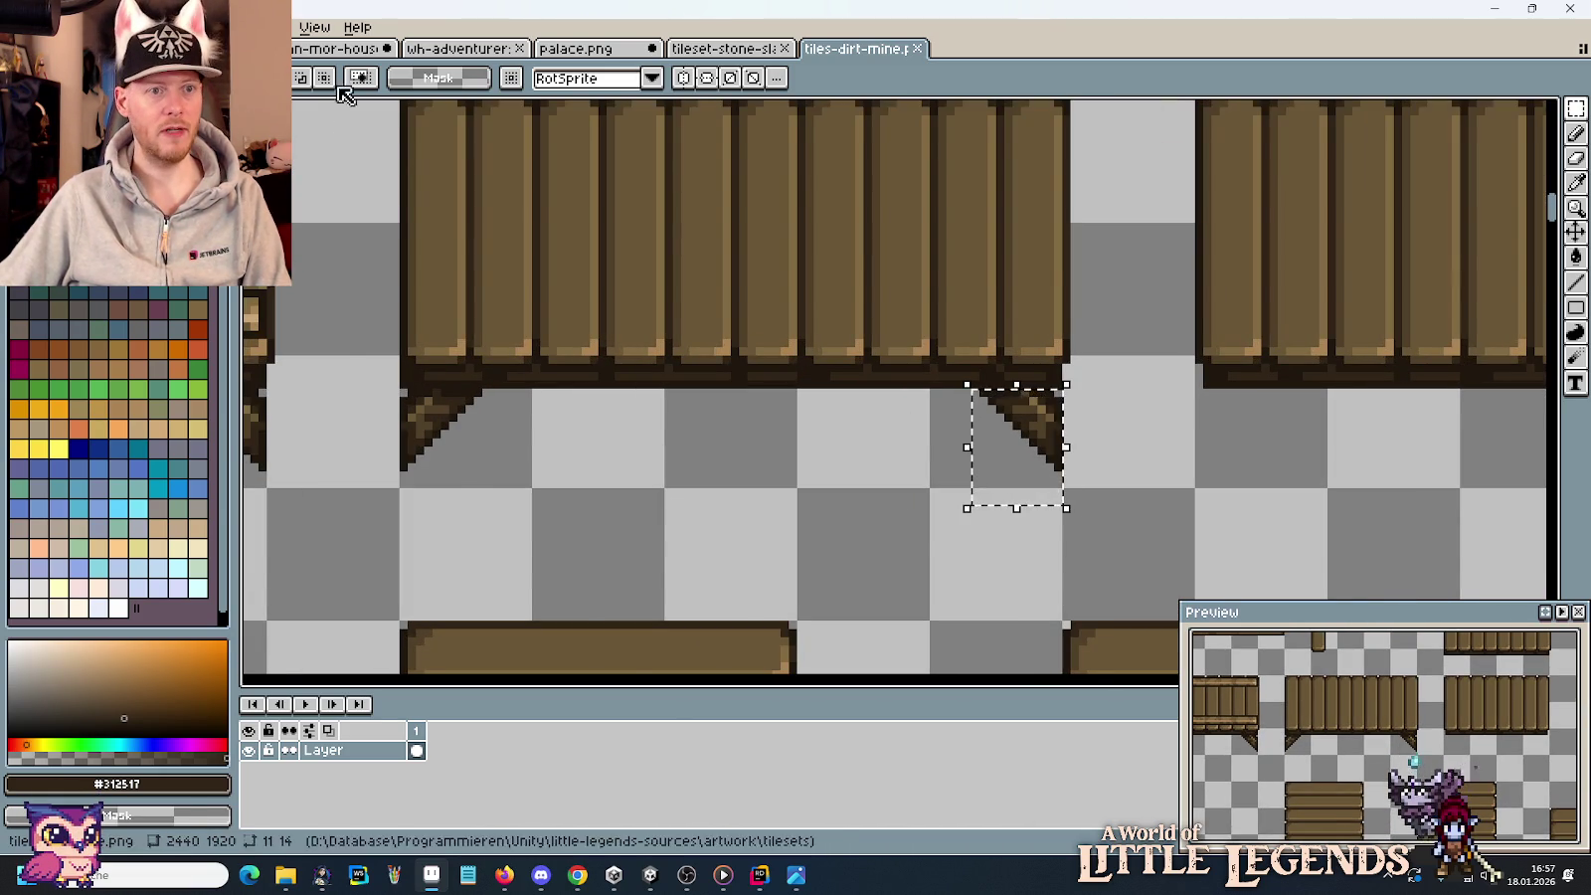
pyautogui.hotkey('ctrl', 'Tab')
# Paste the brace into the house sheet and drop it right of the eave beam.
pyautogui.scroll(1, 965, 380)
pyautogui.scroll(2, 965, 380)
pyautogui.scroll(2, 991, 359)
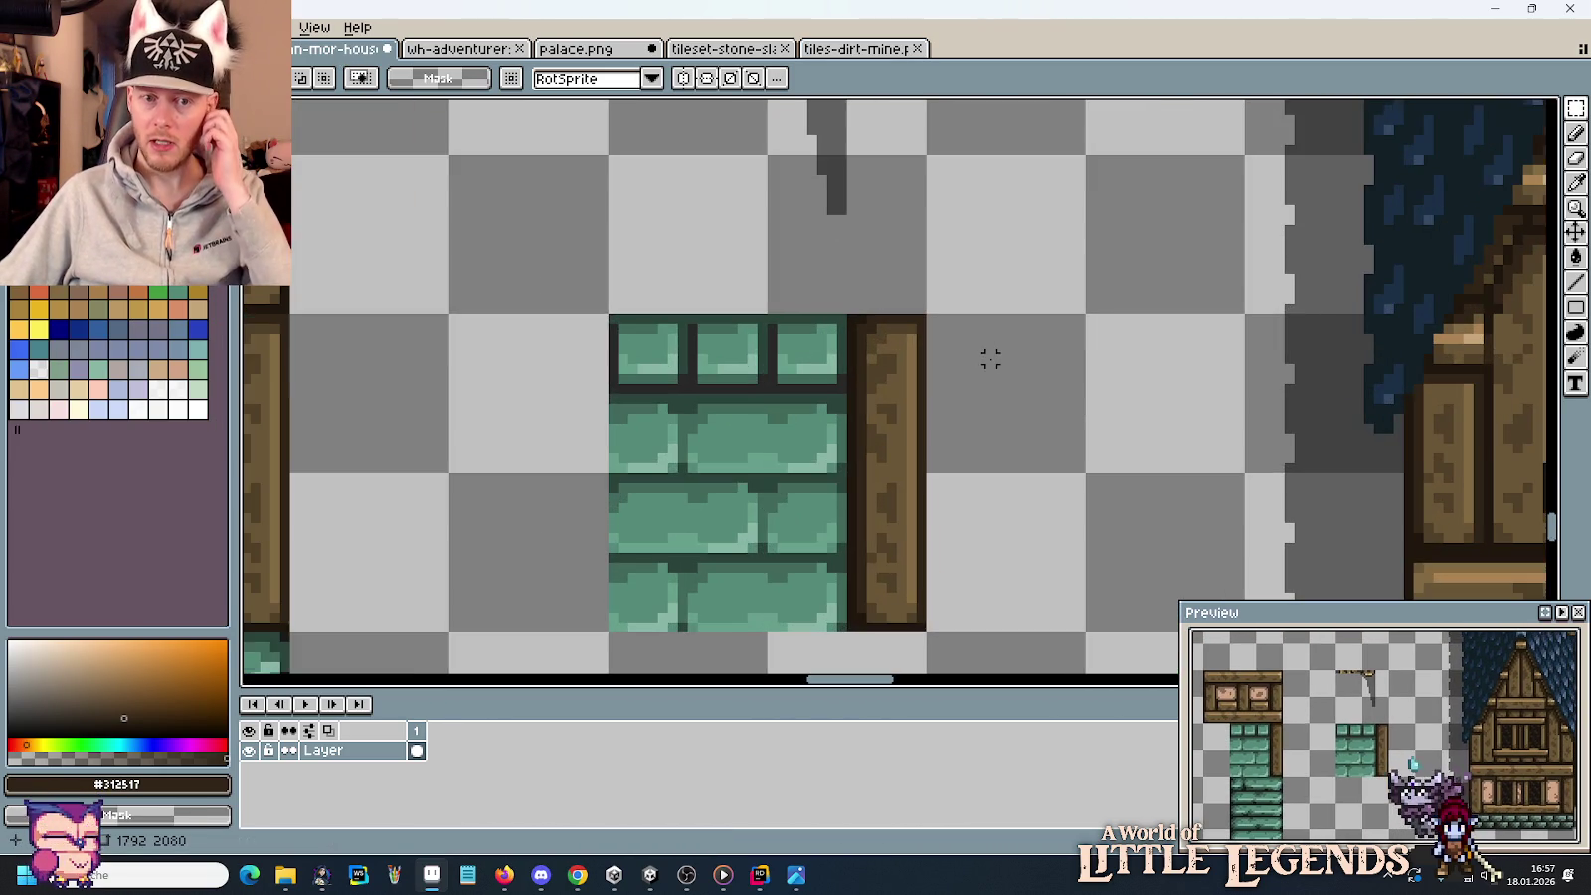
pyautogui.hotkey('ctrl', 'v')
pyautogui.moveTo(920, 413)
pyautogui.mouseDown()
pyautogui.moveTo(799, 423)
pyautogui.moveTo(1019, 266)
pyautogui.mouseUp()
pyautogui.click(845, 373)
# With the pencil and blue selected, draw a line along the beam's lower row.
pyautogui.scroll(-1, 853, 379)
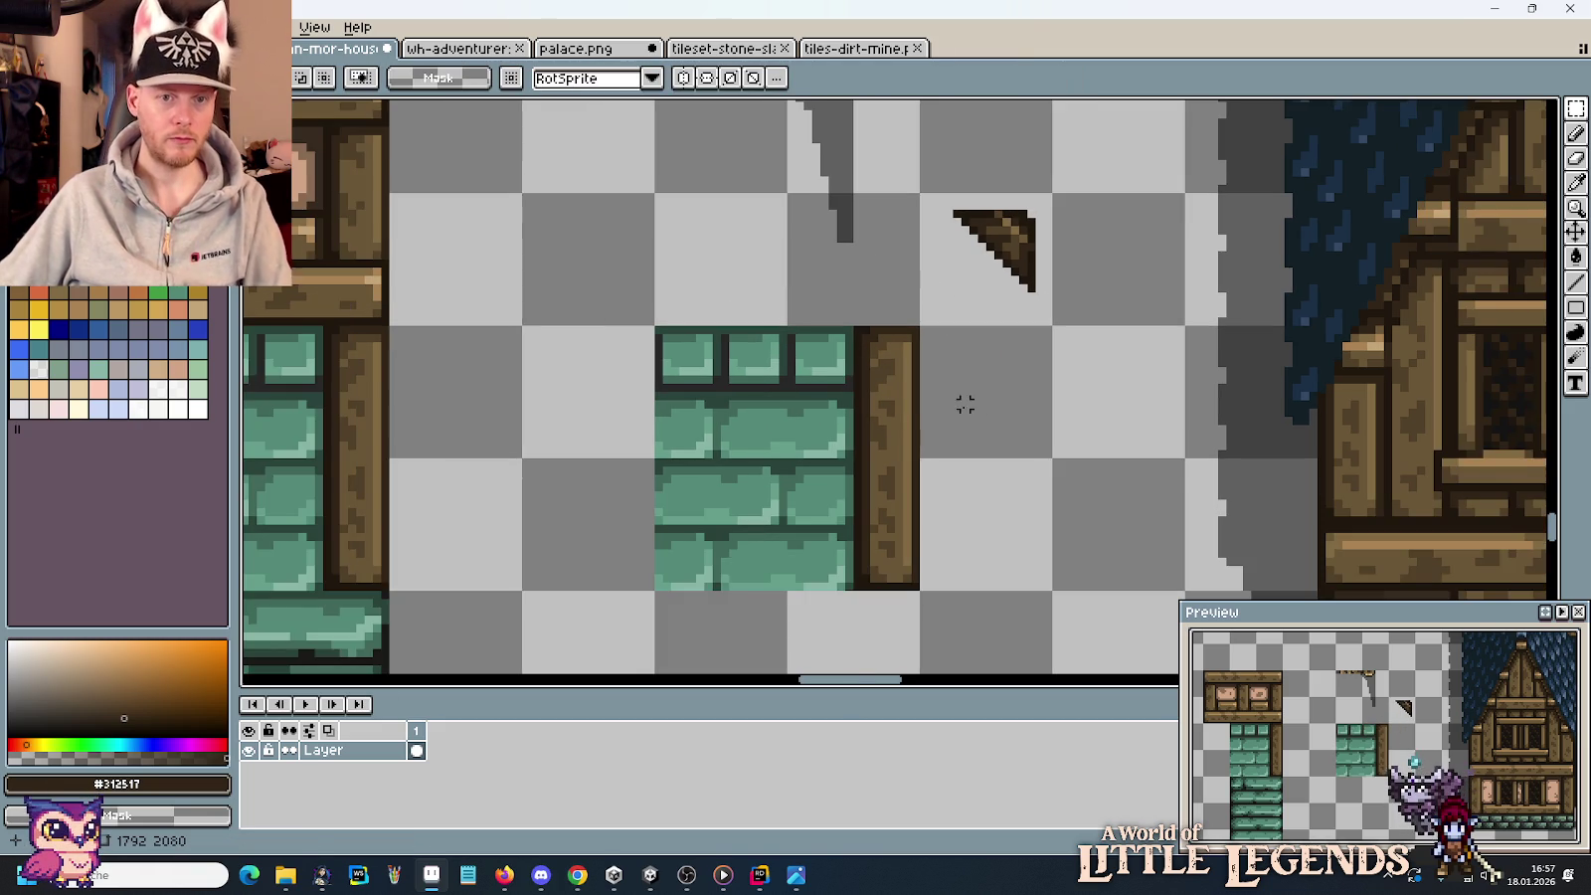
pyautogui.moveTo(963, 405); pyautogui.dragTo(1090, 579)
pyautogui.scroll(1, 890, 236)
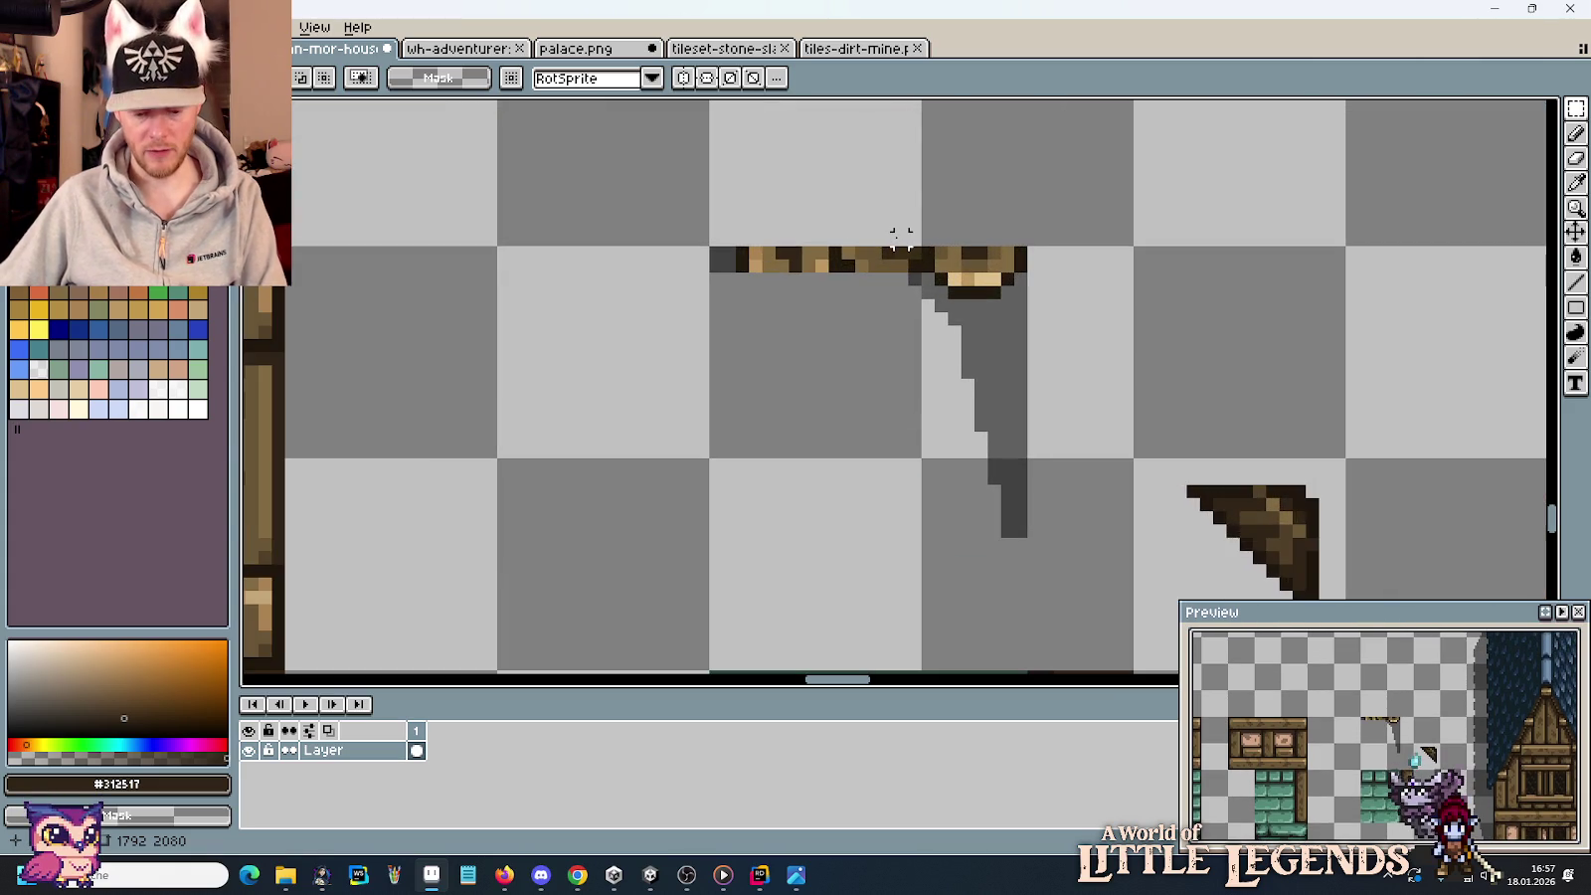
pyautogui.scroll(2, 899, 238)
pyautogui.scroll(1, 955, 328)
pyautogui.press('b')
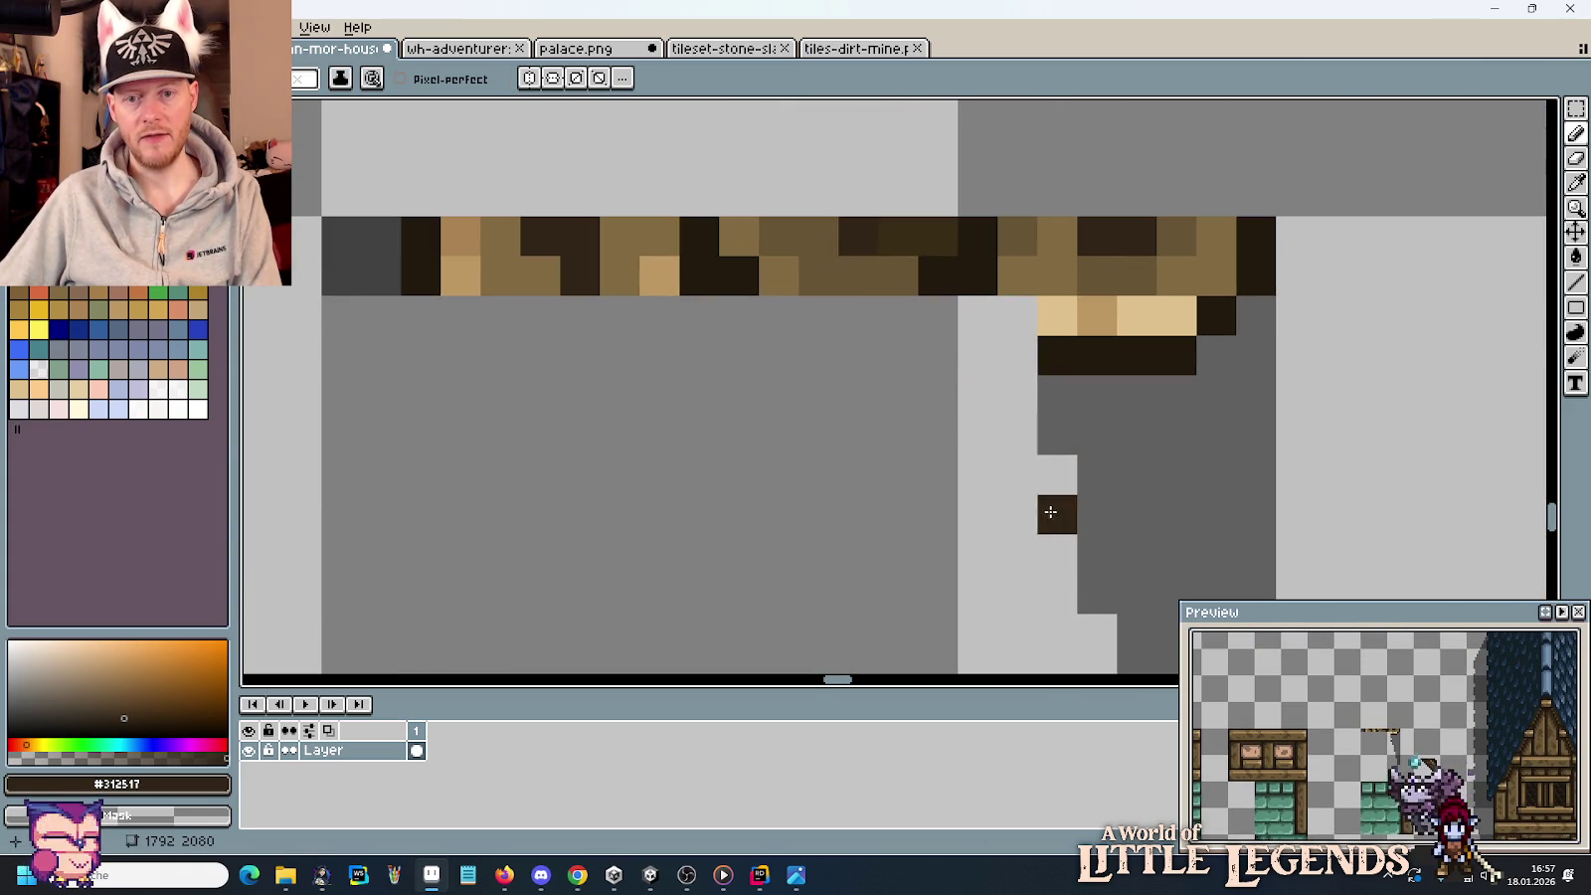
pyautogui.scroll(-4, 999, 336)
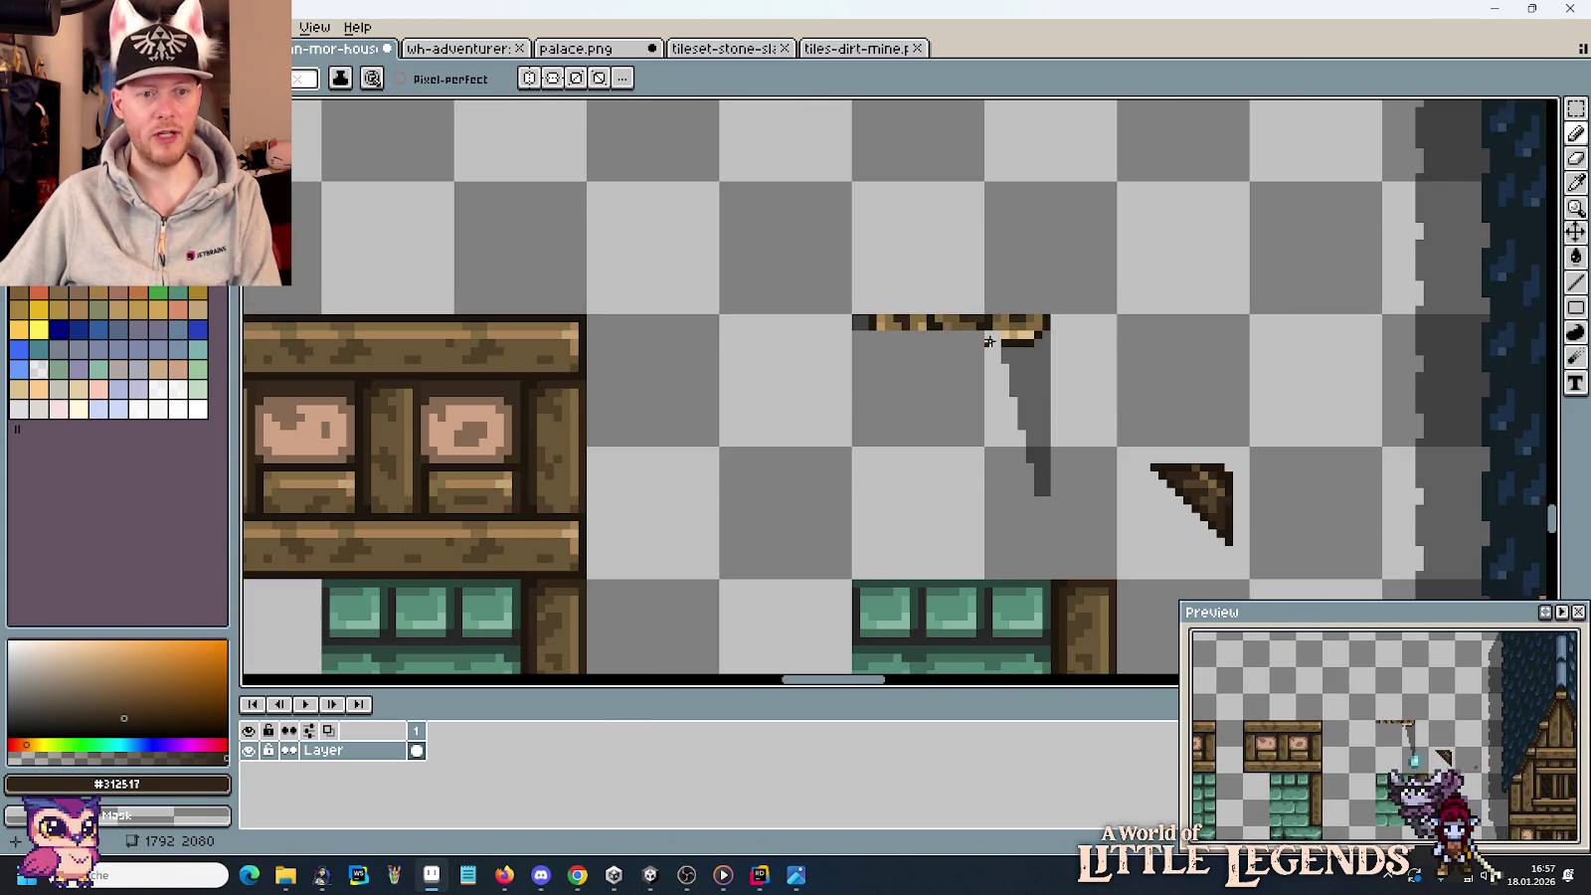
pyautogui.click(97, 328)
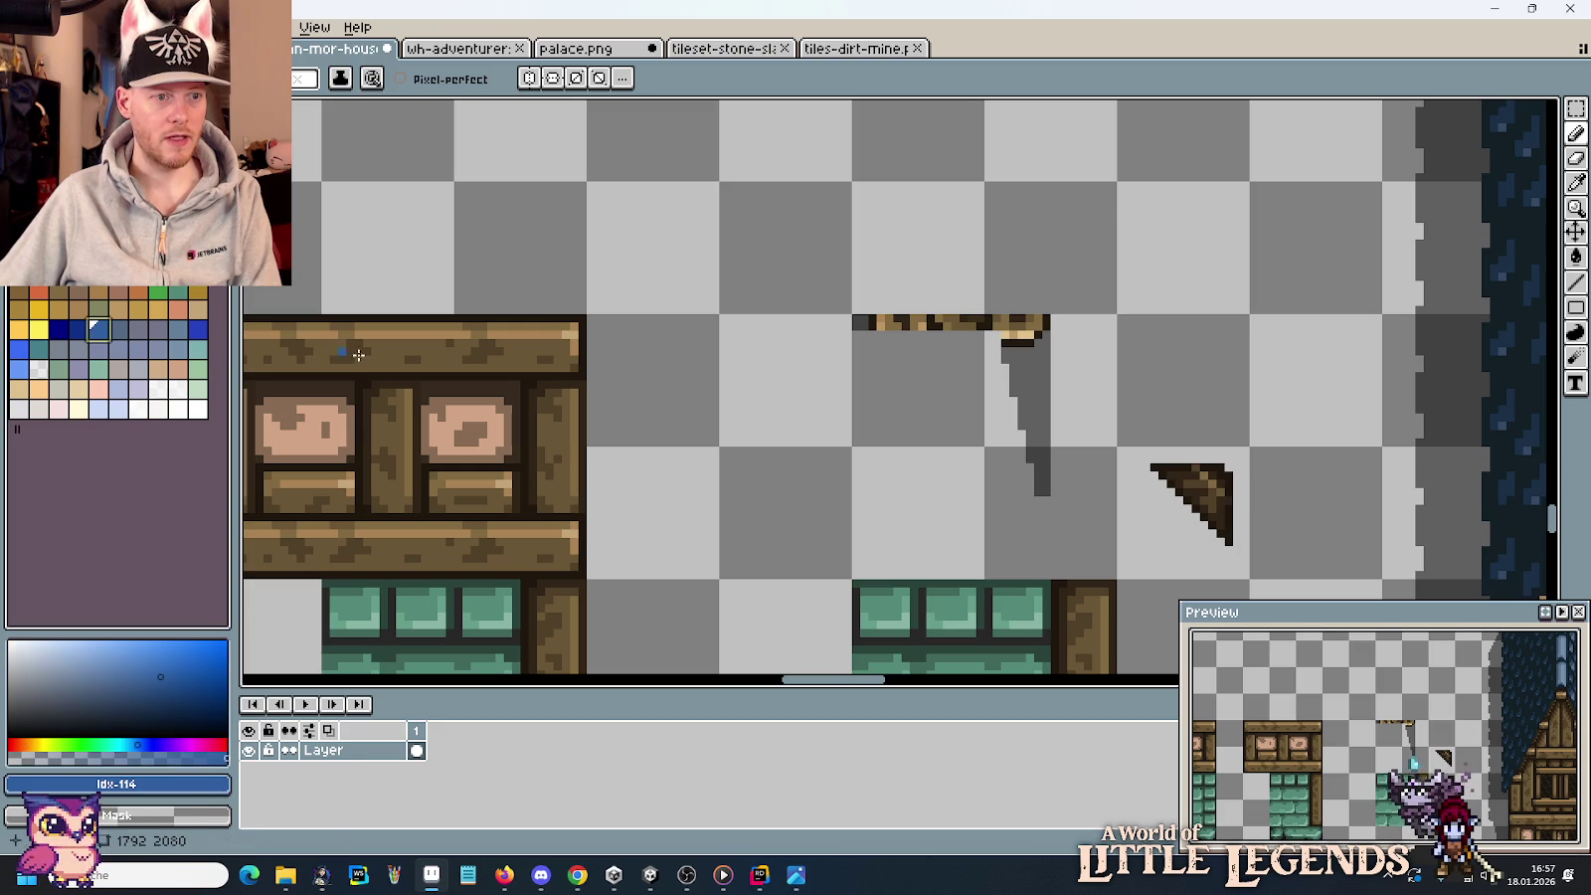
pyautogui.scroll(2, 1052, 351)
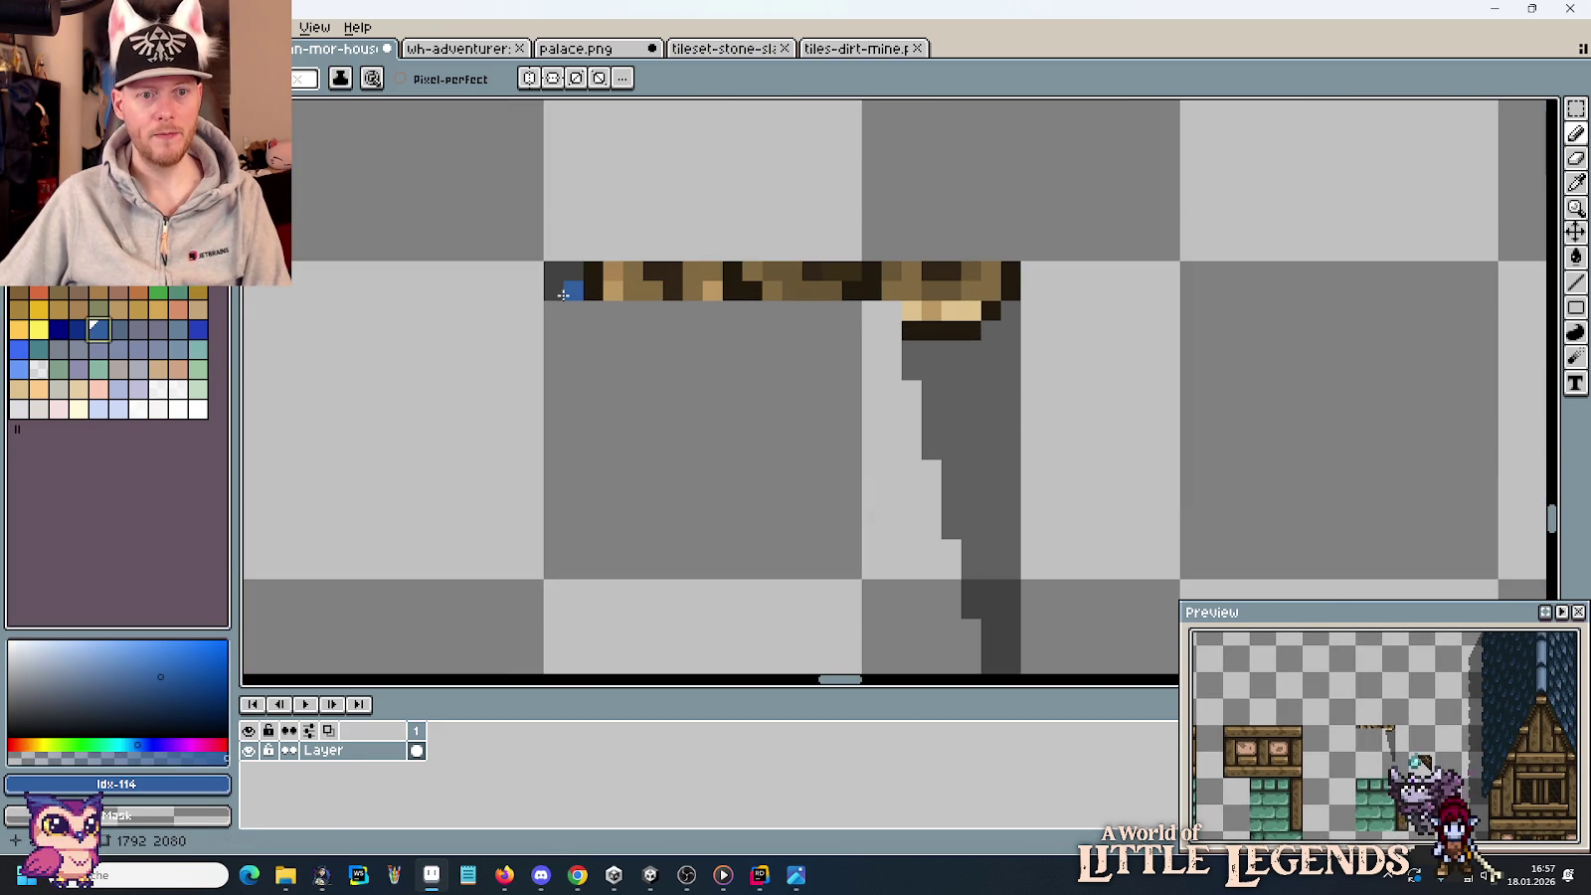
pyautogui.moveTo(570, 292)
pyautogui.mouseDown()
pyautogui.moveTo(940, 295)
pyautogui.moveTo(558, 273)
pyautogui.mouseUp()
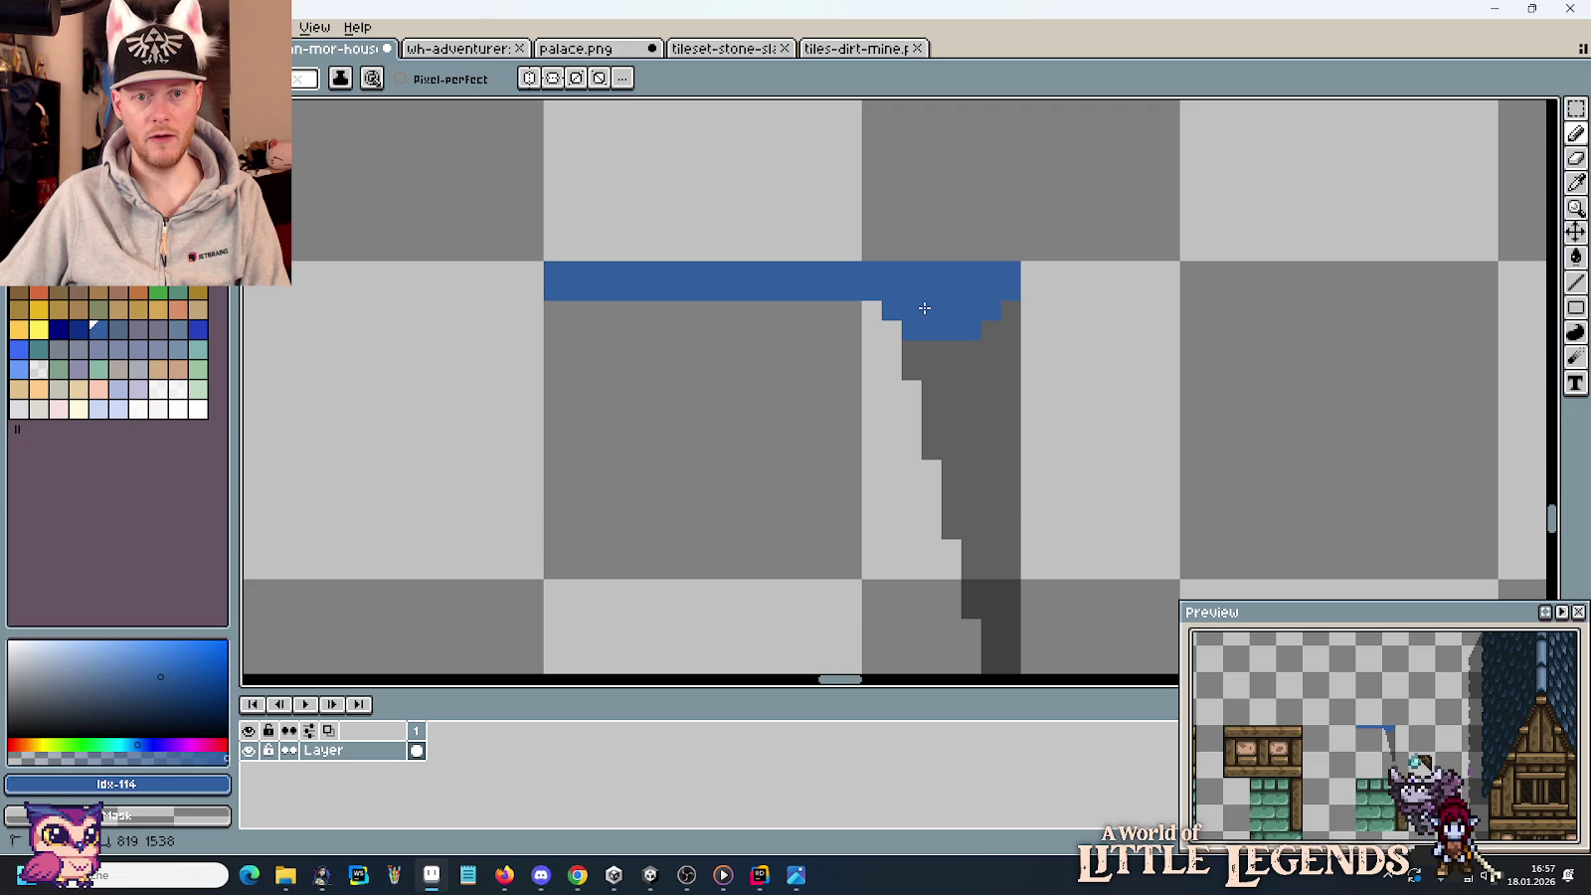
# Bucket-fill the grey shadow column blue, then undo the extra rightmost column.
pyautogui.press('g')
pyautogui.click(995, 388)
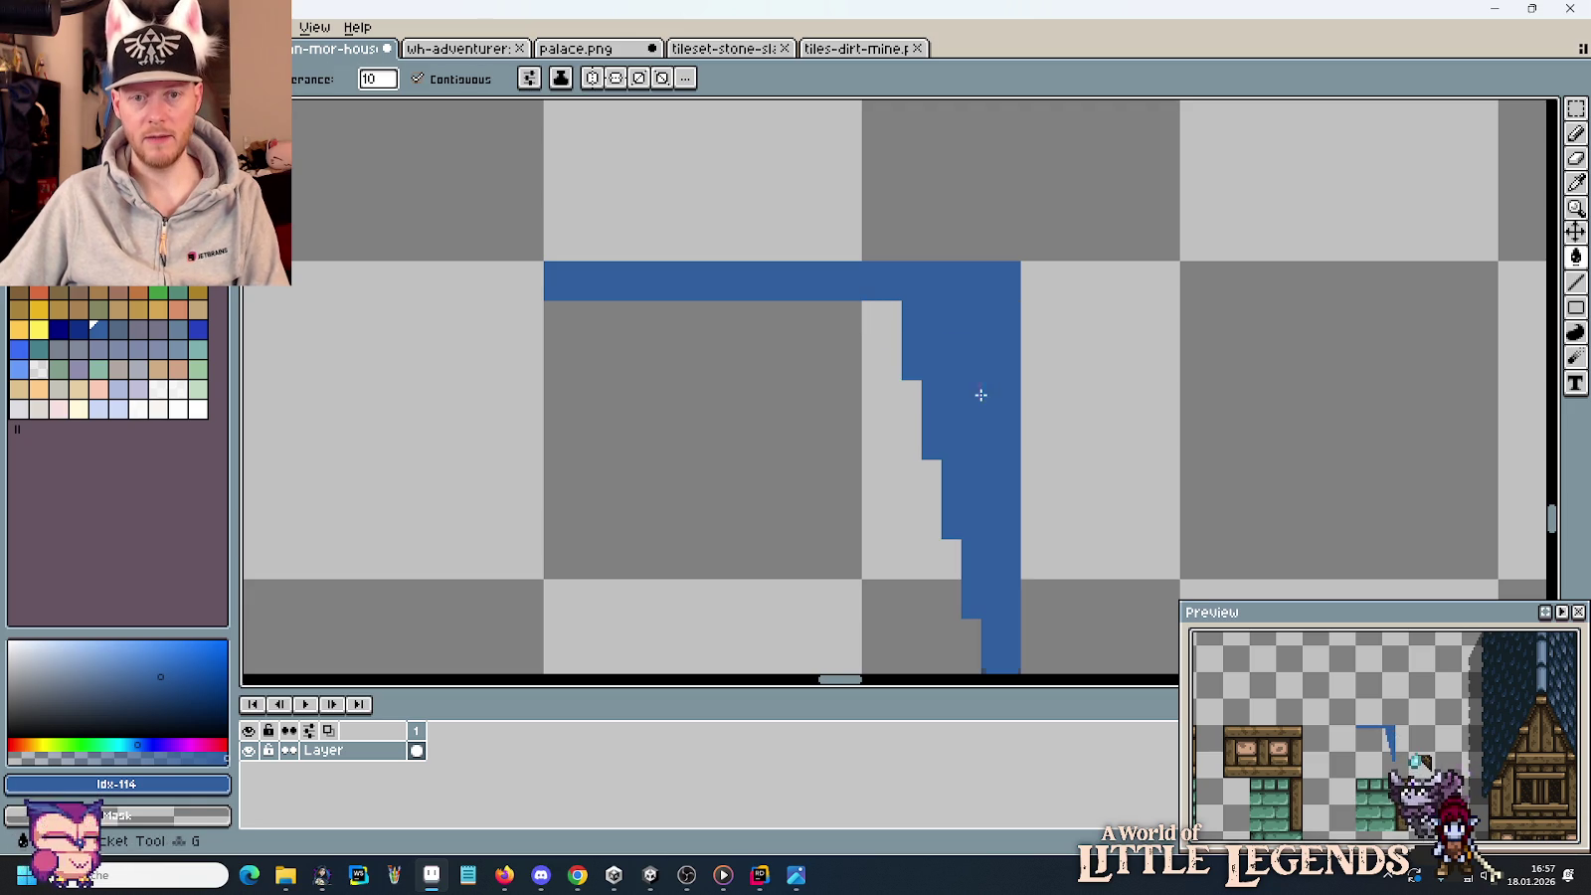
pyautogui.scroll(-3, 1040, 320)
pyautogui.press('b')
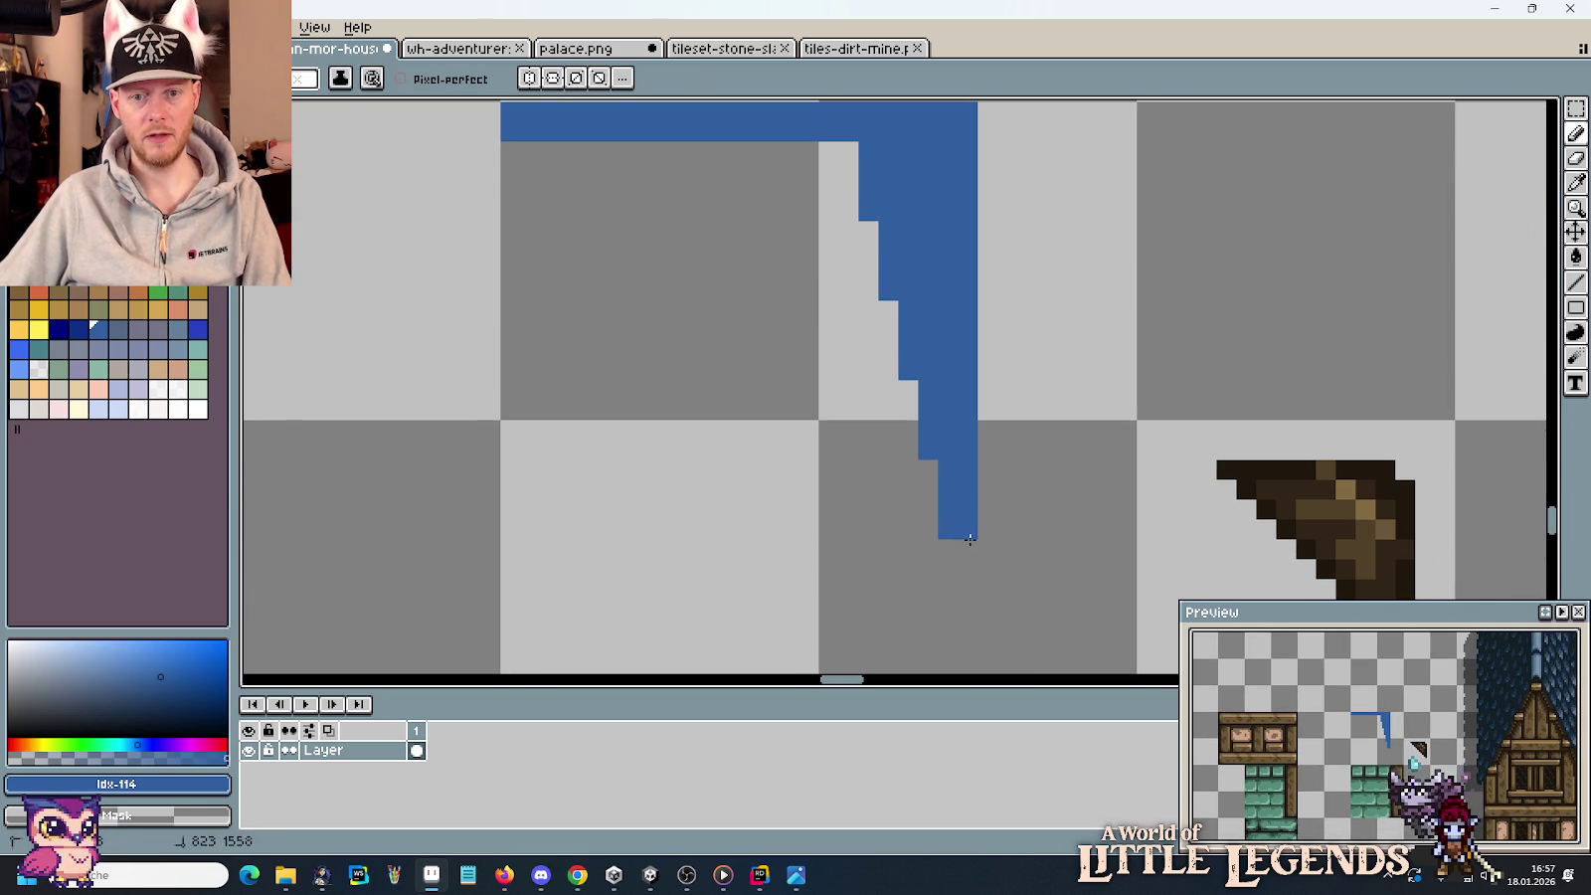
pyautogui.scroll(1, 1007, 209)
pyautogui.hotkey('ctrl', 'z')
pyautogui.scroll(-3, 1012, 204)
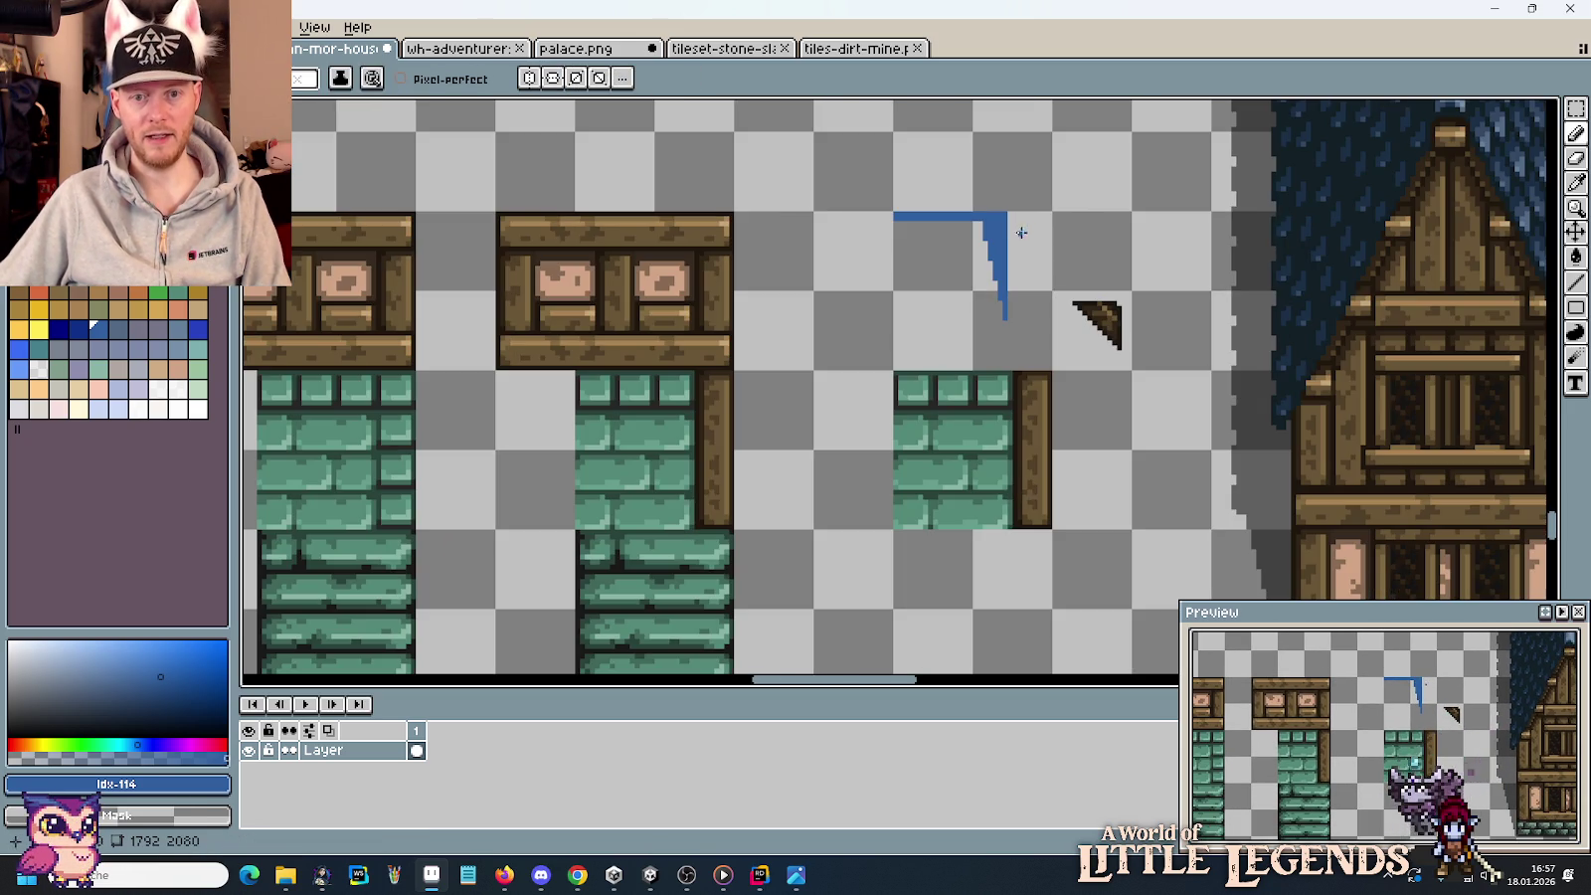
pyautogui.scroll(1, 1021, 263)
# Select the blue corner outline and place a copy over the brick tile.
pyautogui.press('m')
pyautogui.moveTo(834, 156); pyautogui.dragTo(1029, 354)
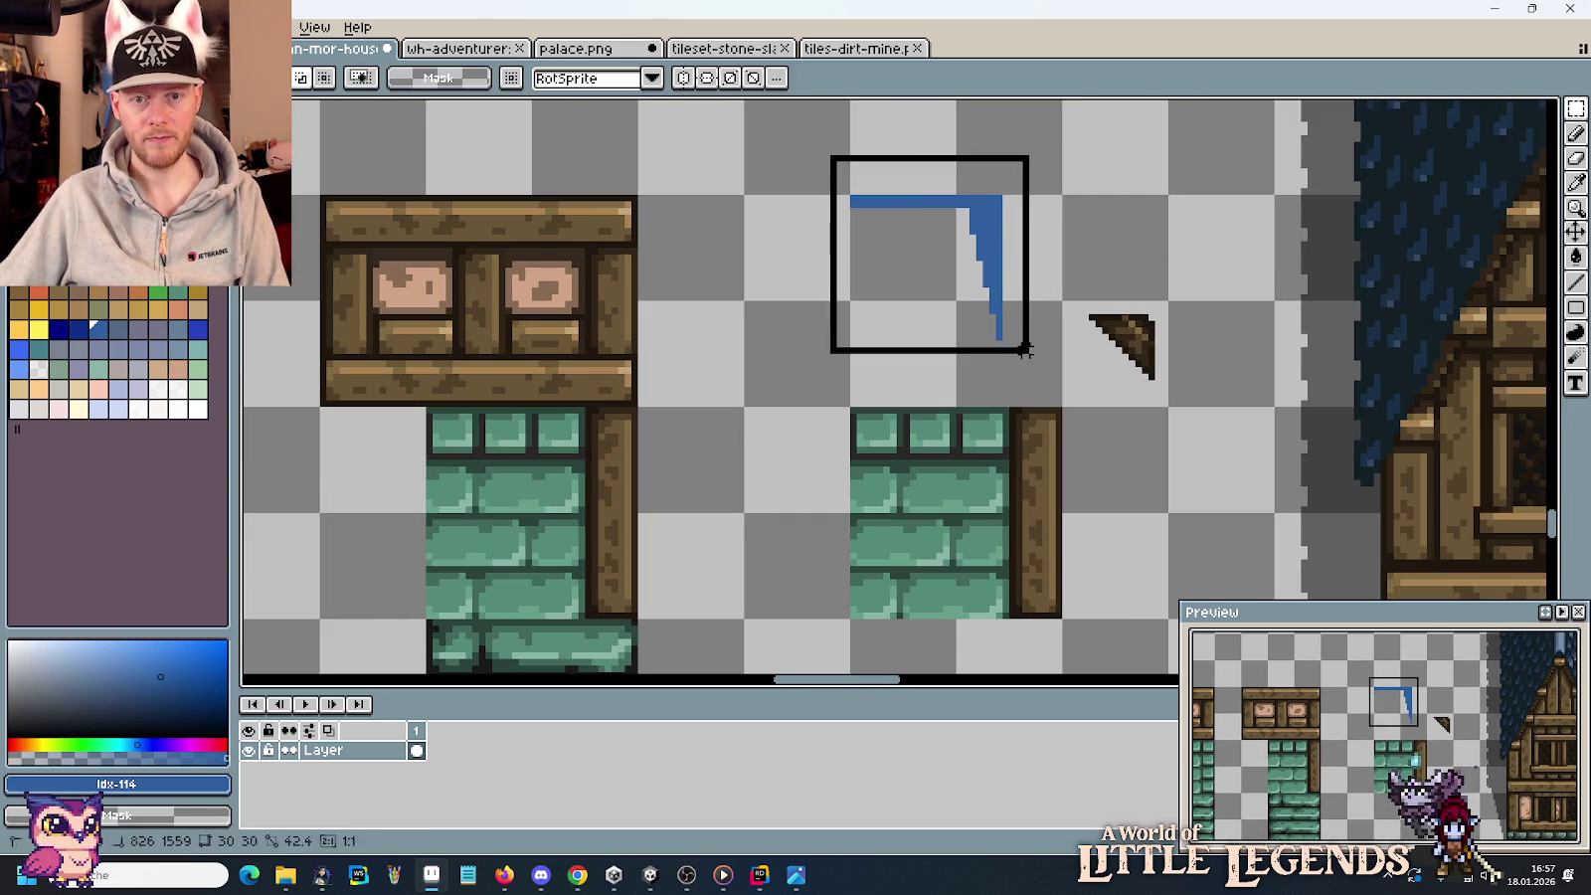
pyautogui.moveTo(951, 239); pyautogui.dragTo(941, 438)
pyautogui.moveTo(789, 159); pyautogui.dragTo(1030, 366)
pyautogui.moveTo(991, 253)
pyautogui.mouseDown()
pyautogui.moveTo(981, 509)
pyautogui.moveTo(952, 220)
pyautogui.moveTo(999, 203)
pyautogui.moveTo(975, 321)
pyautogui.moveTo(991, 502)
pyautogui.mouseUp()
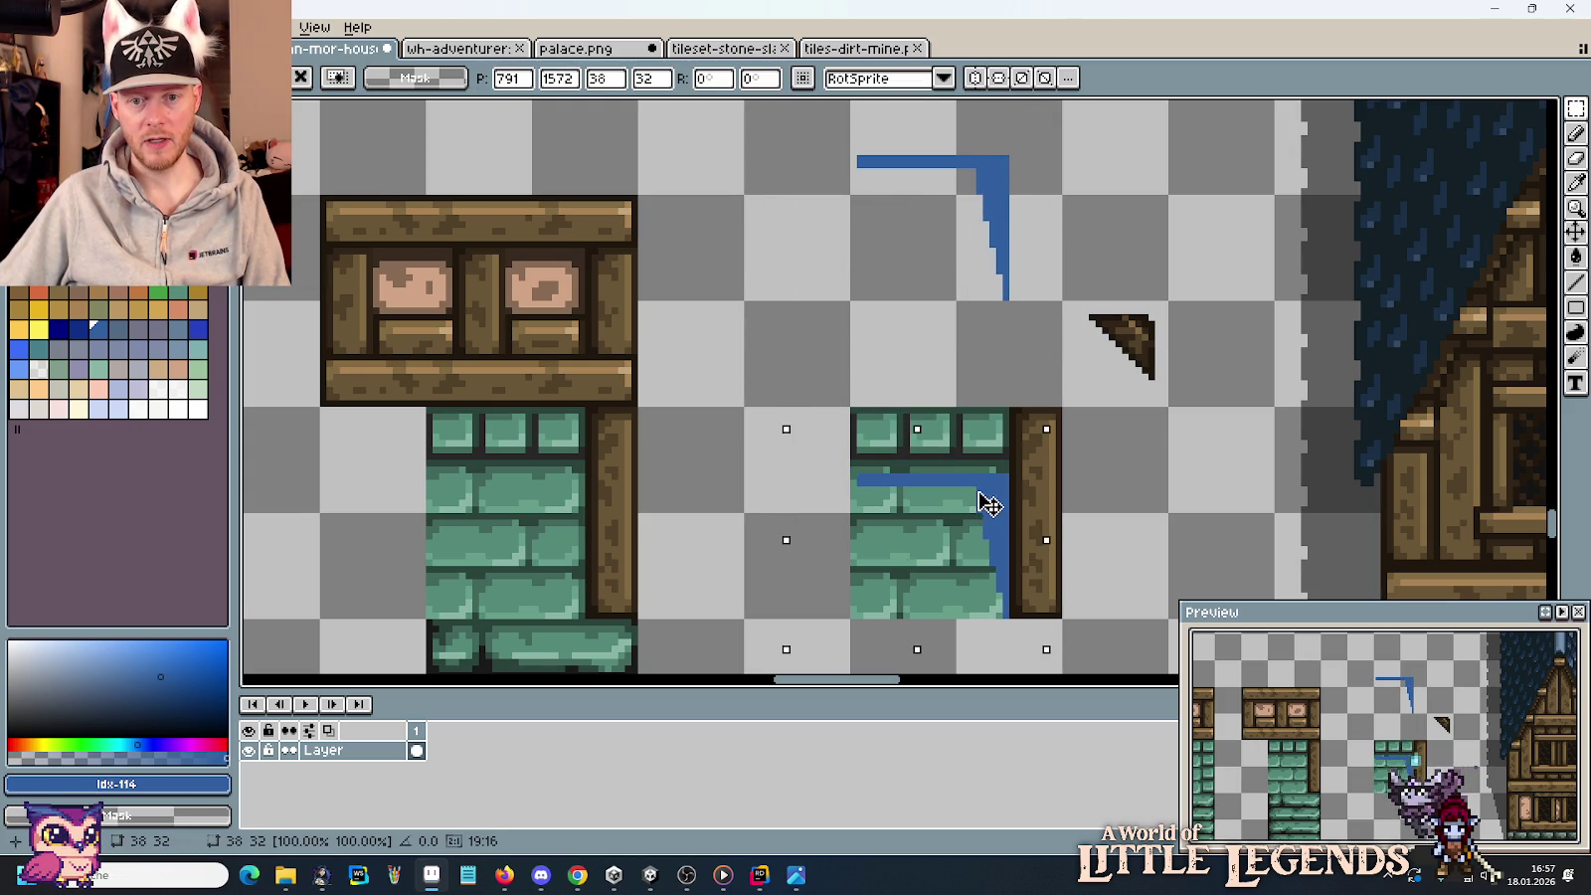
# Nudge the floating brick tile one pixel left and drop it in place.
pyautogui.hscroll(5, 1171, 441)
pyautogui.hscroll(3, 1165, 451)
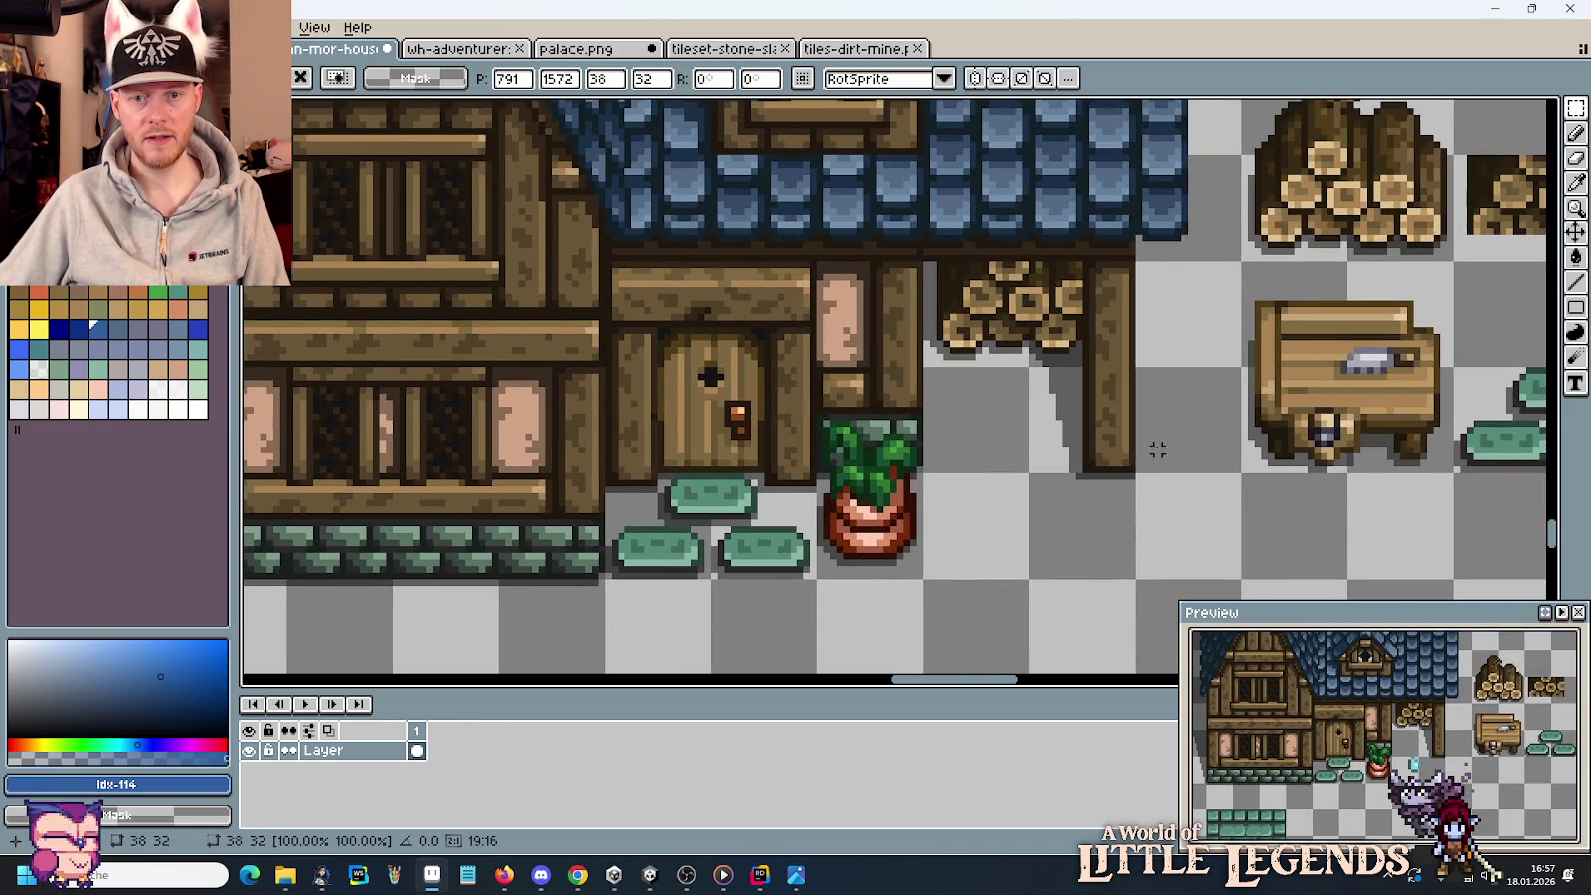
pyautogui.hscroll(-3, 680, 396)
pyautogui.hscroll(-5, 646, 312)
pyautogui.hscroll(2, 454, 320)
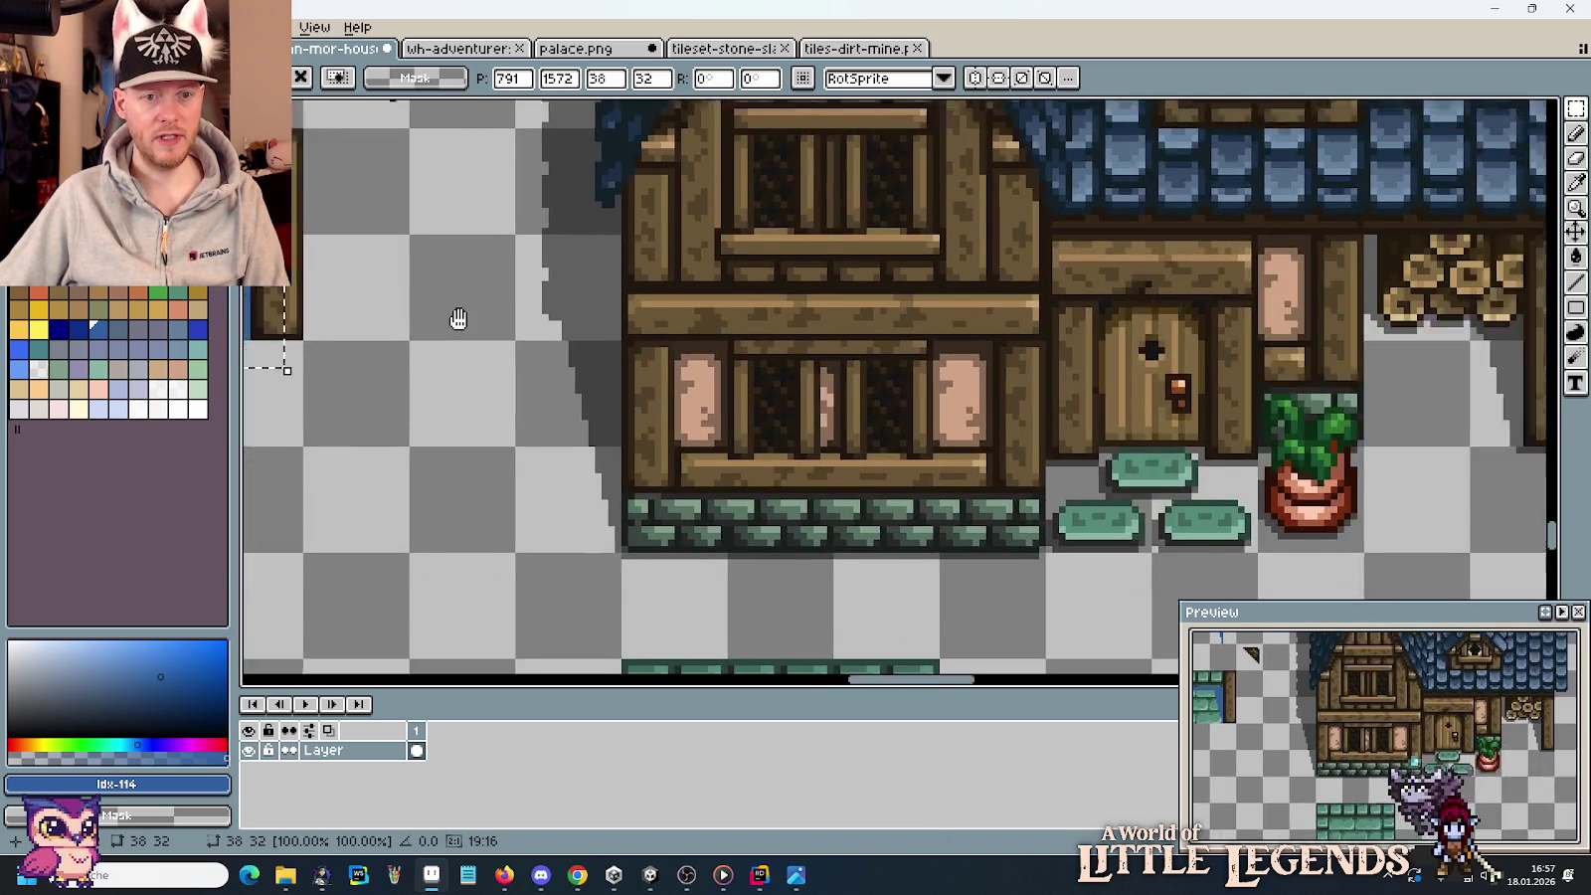
pyautogui.hscroll(2, 345, 313)
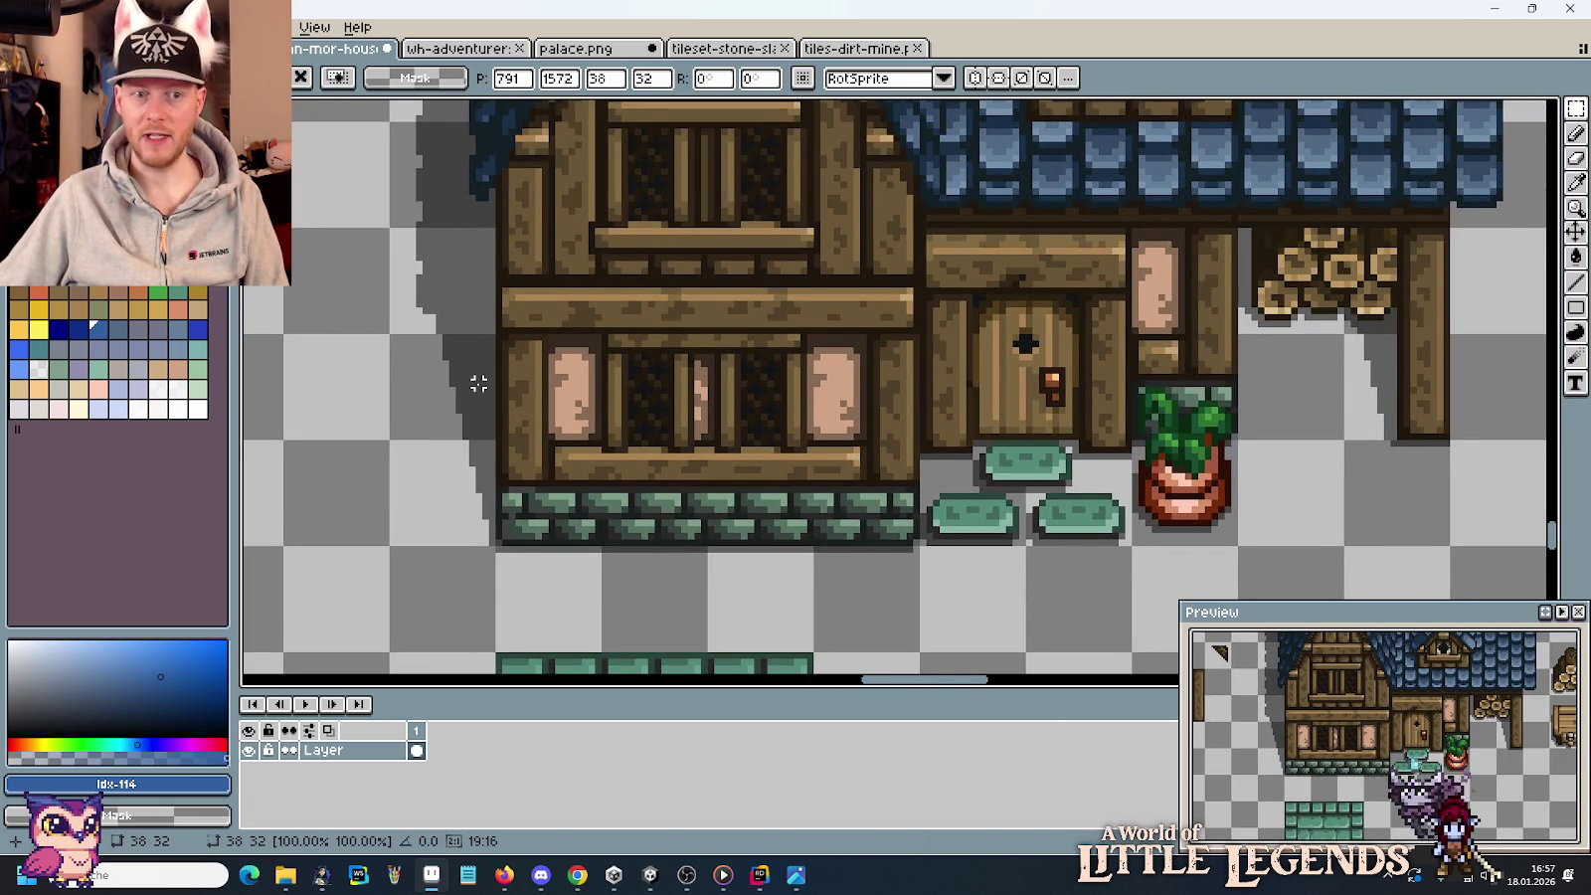
pyautogui.hscroll(-10, 479, 384)
pyautogui.scroll(-1, 871, 344)
pyautogui.scroll(3, 732, 341)
pyautogui.hscroll(-2, 604, 366)
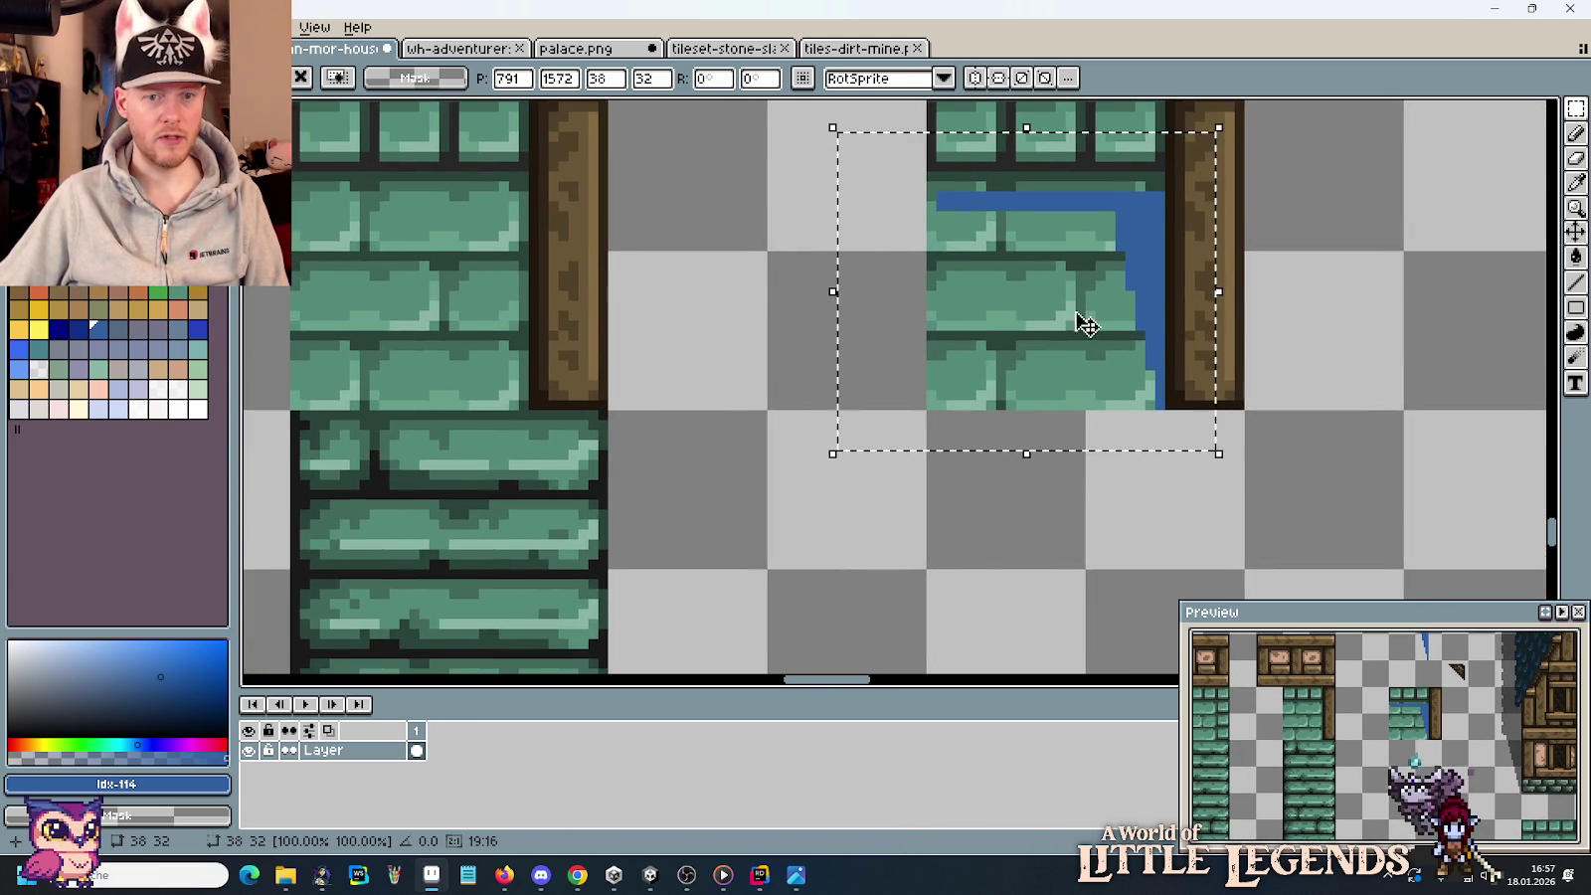
pyautogui.moveTo(1077, 267); pyautogui.dragTo(1072, 271)
pyautogui.hotkey('ctrl', 'd')
# Pick the strip's blue and draw lines widening the right edge, extending it to the top edge.
pyautogui.press('b')
pyautogui.keyDown('alt'); pyautogui.click(1144, 268); pyautogui.keyUp('alt')
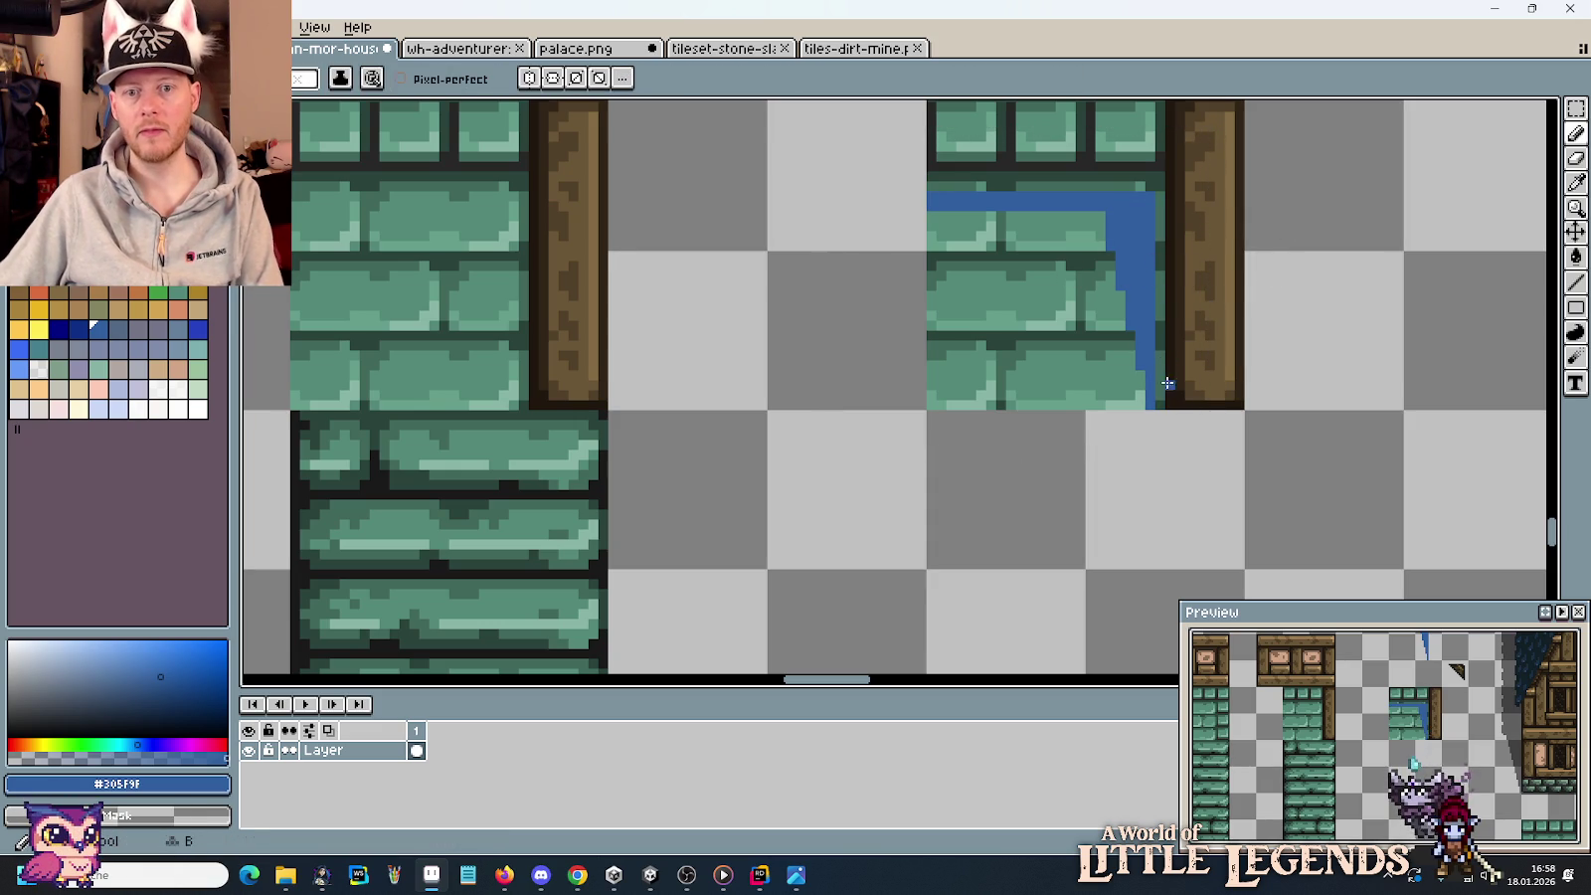
pyautogui.click(1164, 398)
pyautogui.keyDown('shift'); pyautogui.click(1161, 199); pyautogui.keyUp('shift')
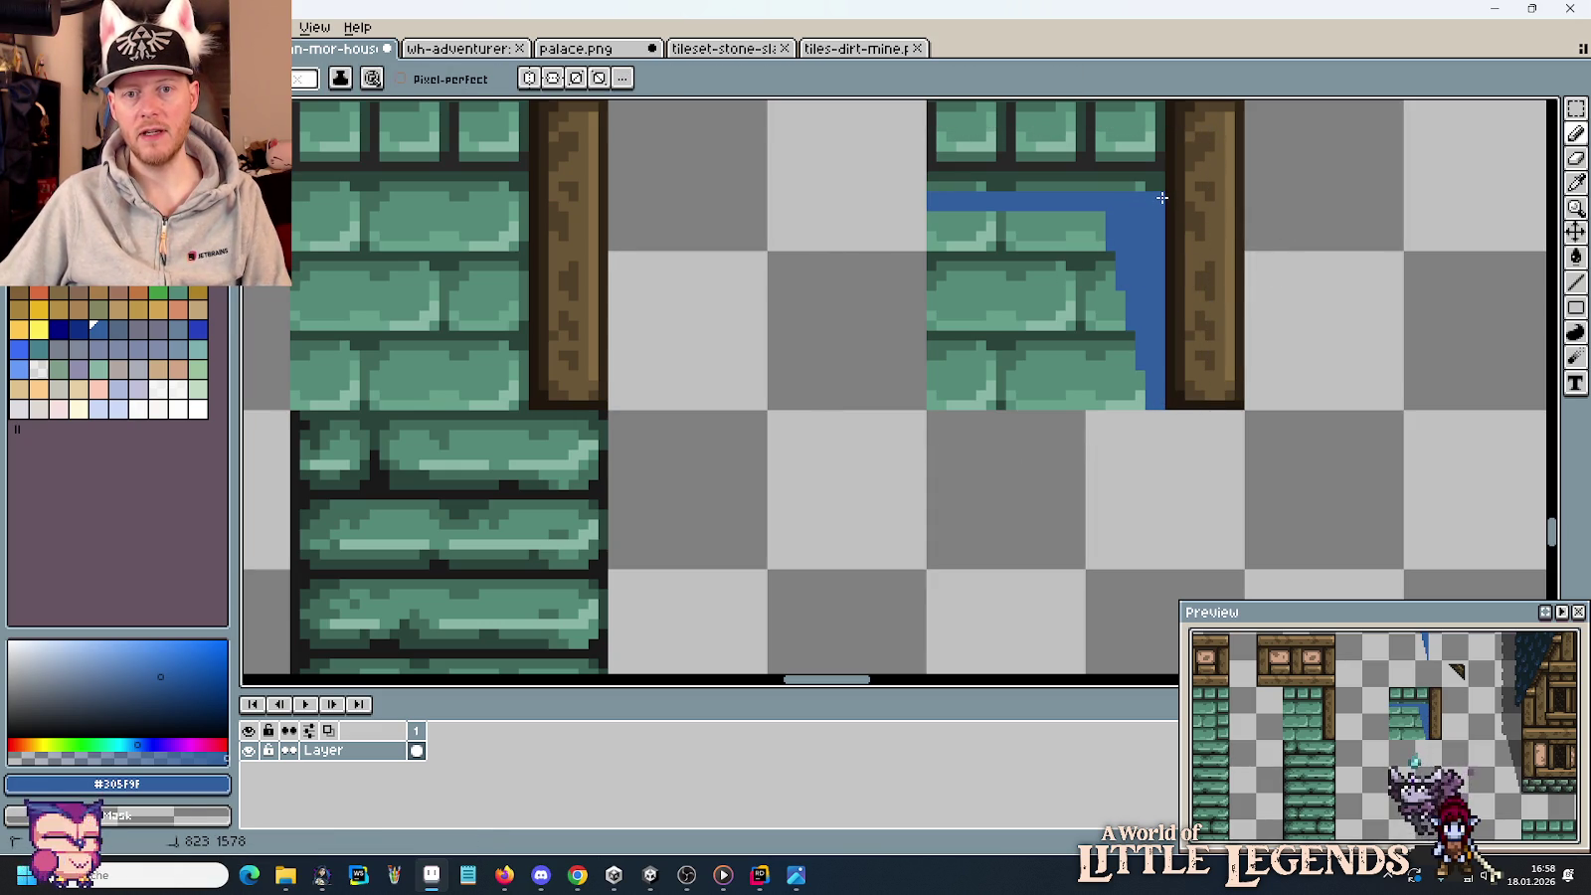
pyautogui.scroll(1, 1083, 242)
pyautogui.scroll(3, 1091, 358)
pyautogui.keyDown('shift'); pyautogui.click(1161, 265); pyautogui.keyUp('shift')
pyautogui.keyDown('shift'); pyautogui.click(932, 268); pyautogui.keyUp('shift')
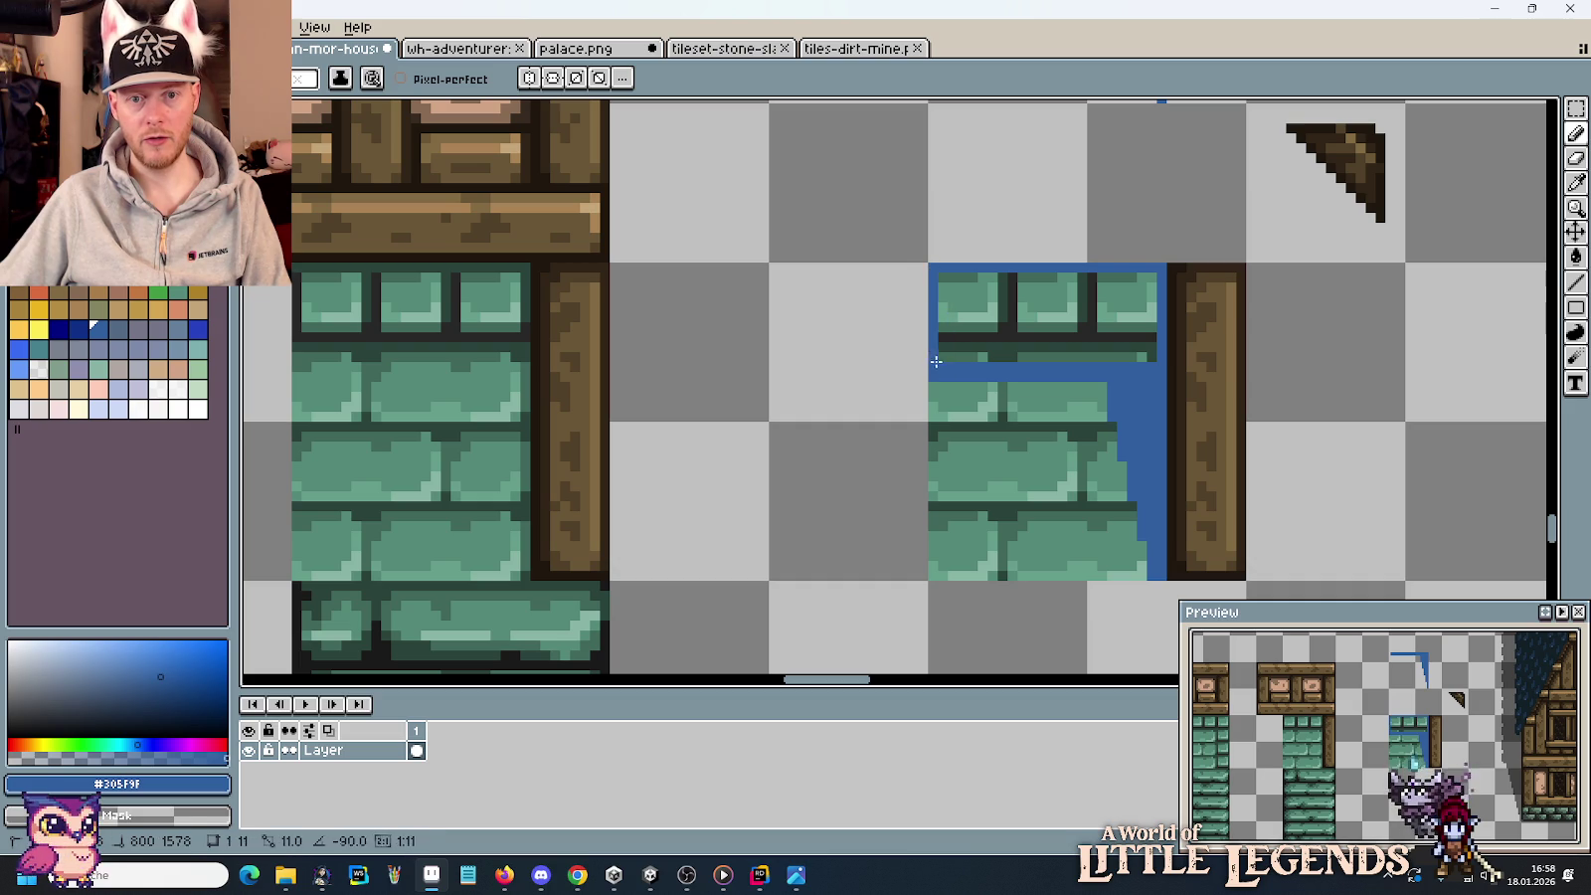
# Cover the tile's top brick row with a blue filled rectangle.
pyautogui.click(1576, 308)
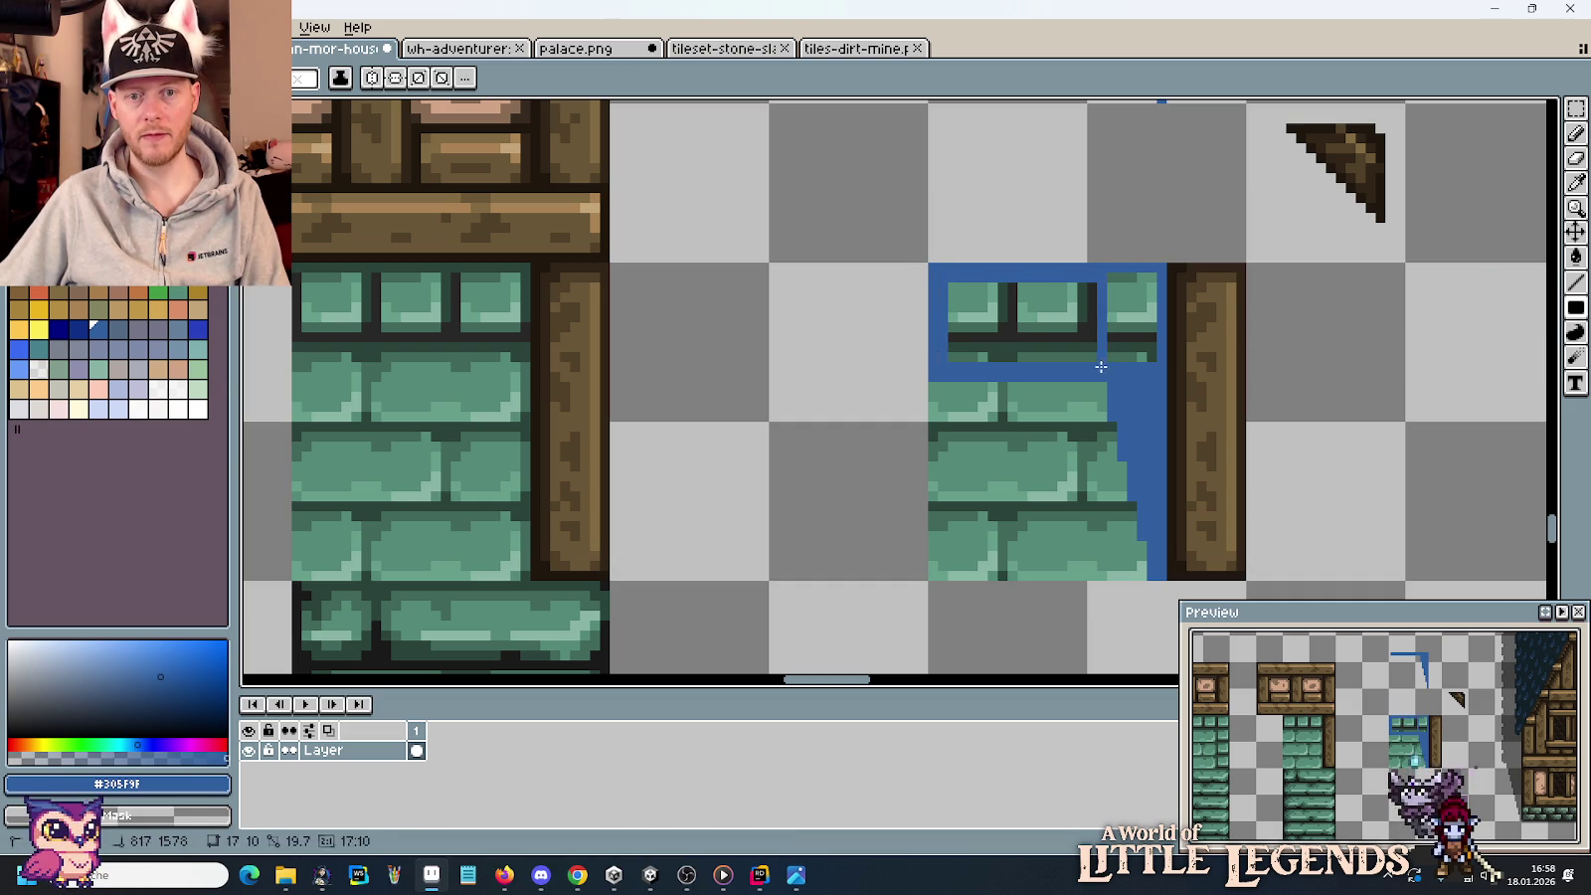
pyautogui.moveTo(947, 274); pyautogui.dragTo(1152, 358)
pyautogui.scroll(-1, 1150, 357)
pyautogui.scroll(-2, 1150, 357)
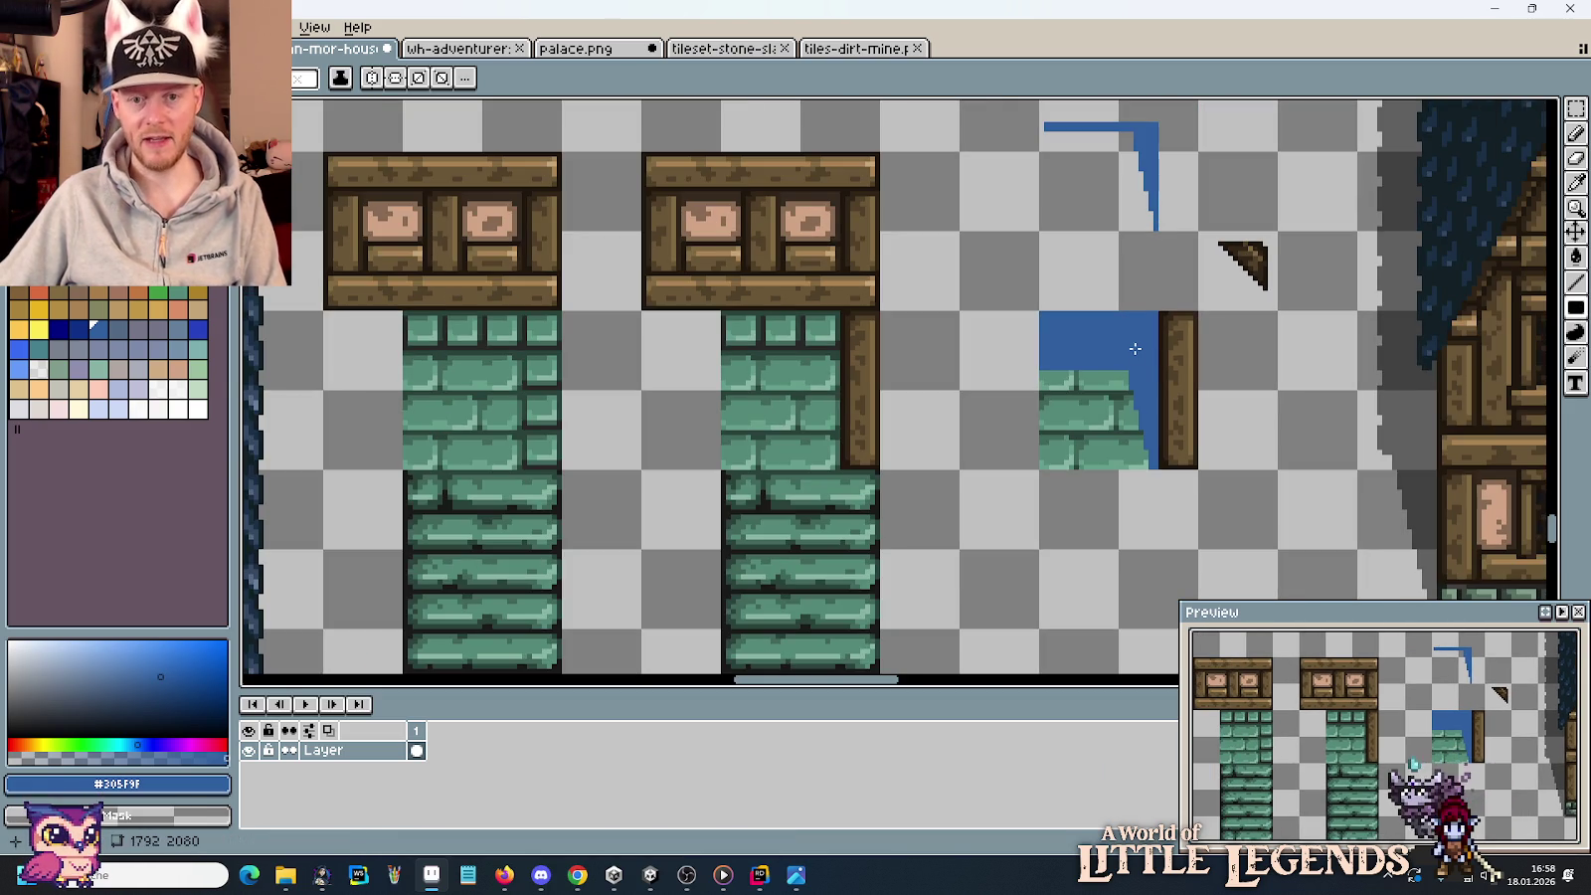
# Test-copy the brown roof triangle onto the blue corner, then cancel it.
pyautogui.press('m')
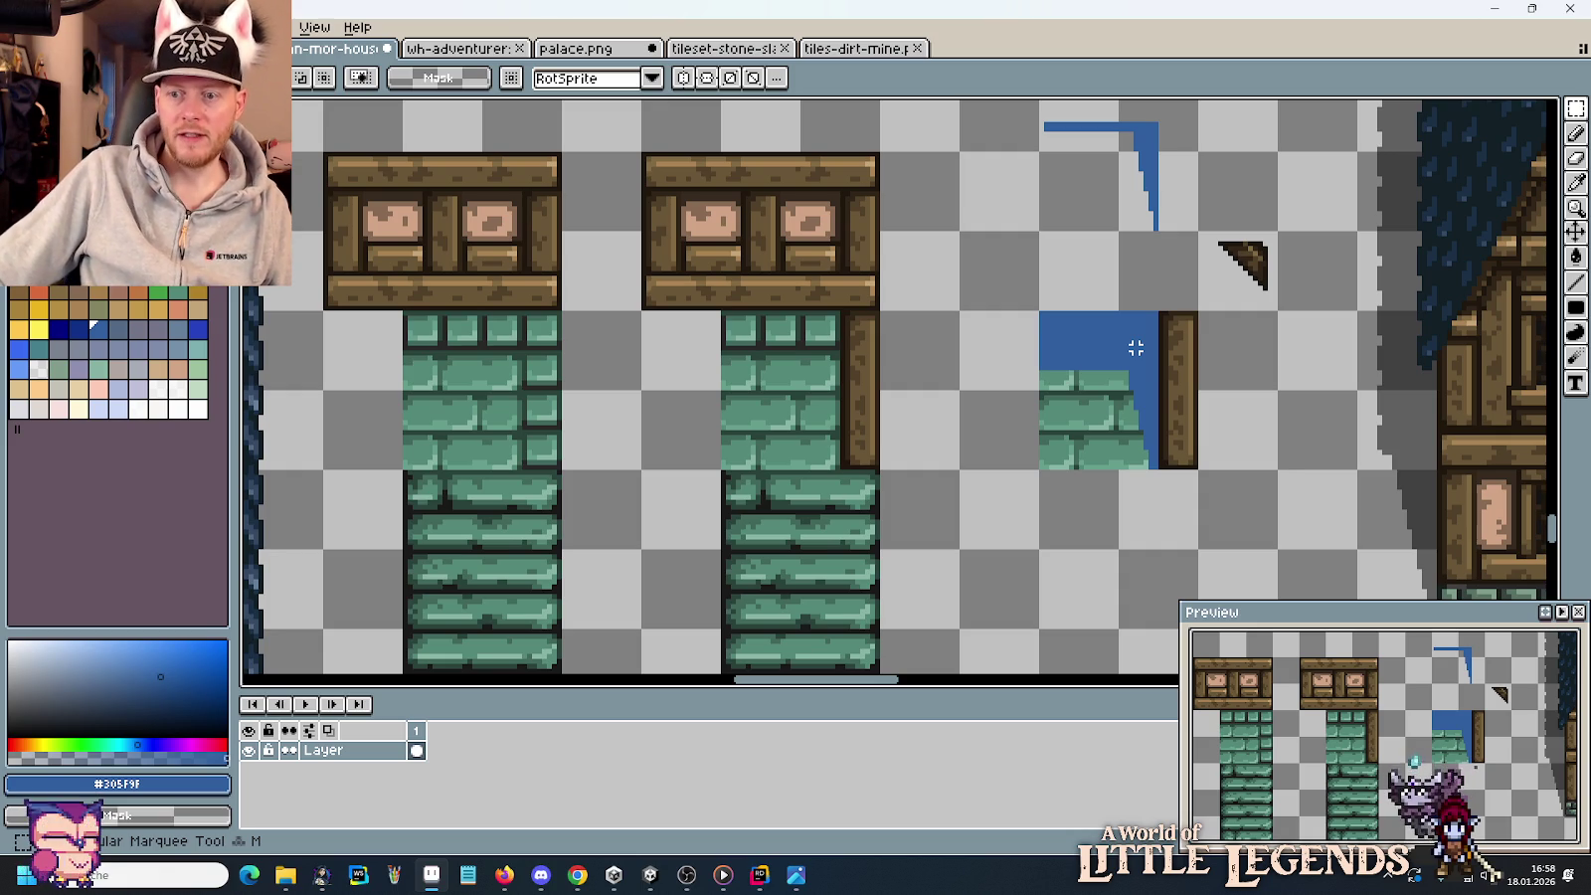
pyautogui.scroll(3, 1136, 348)
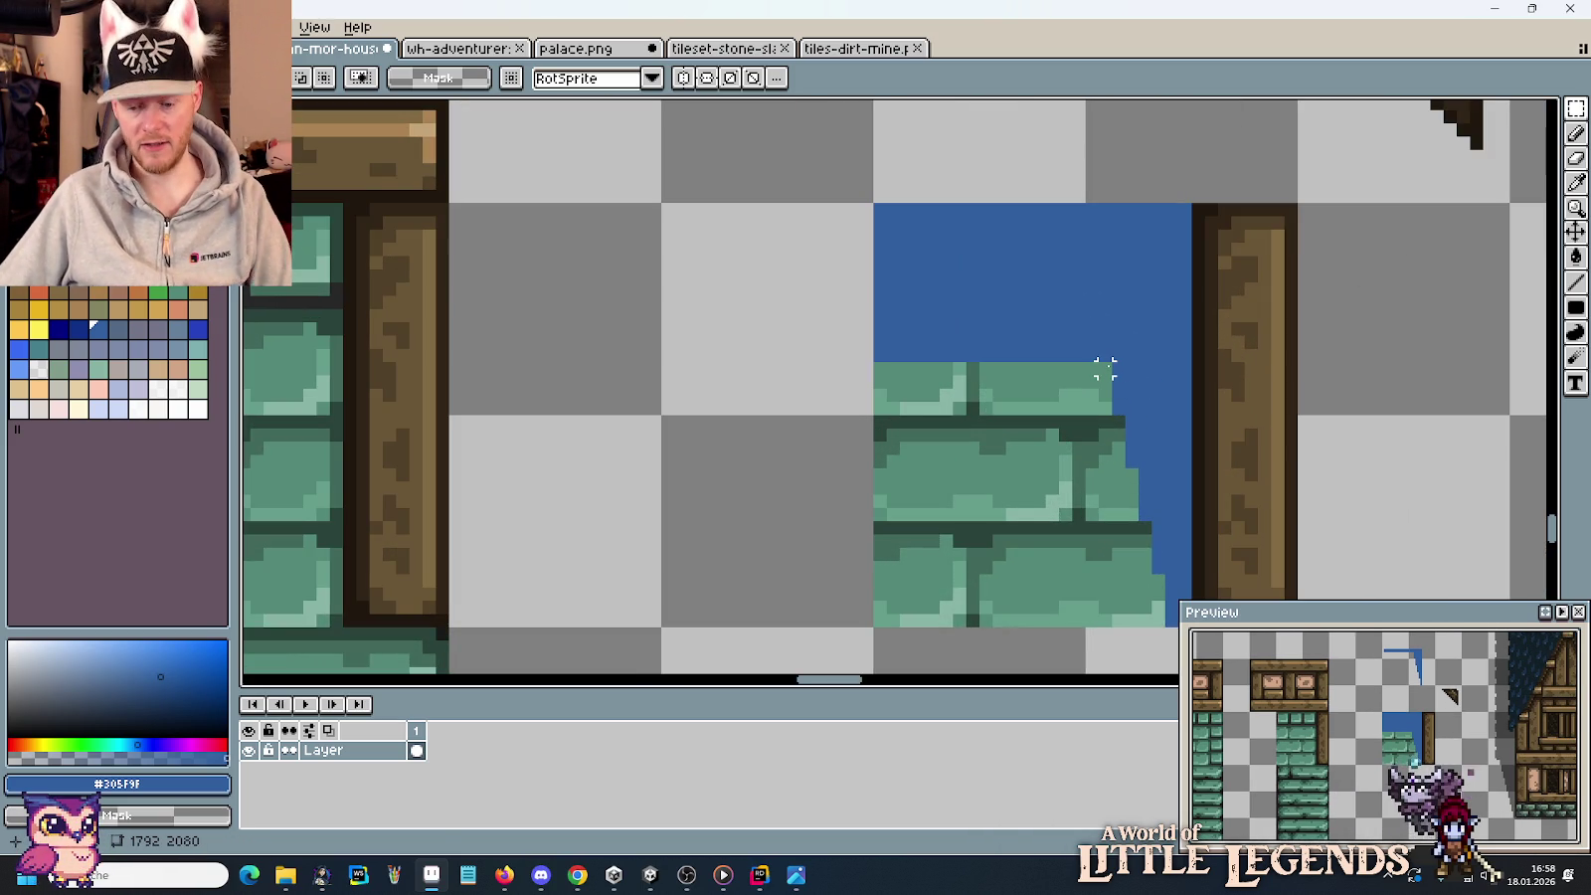
pyautogui.scroll(-2, 1327, 267)
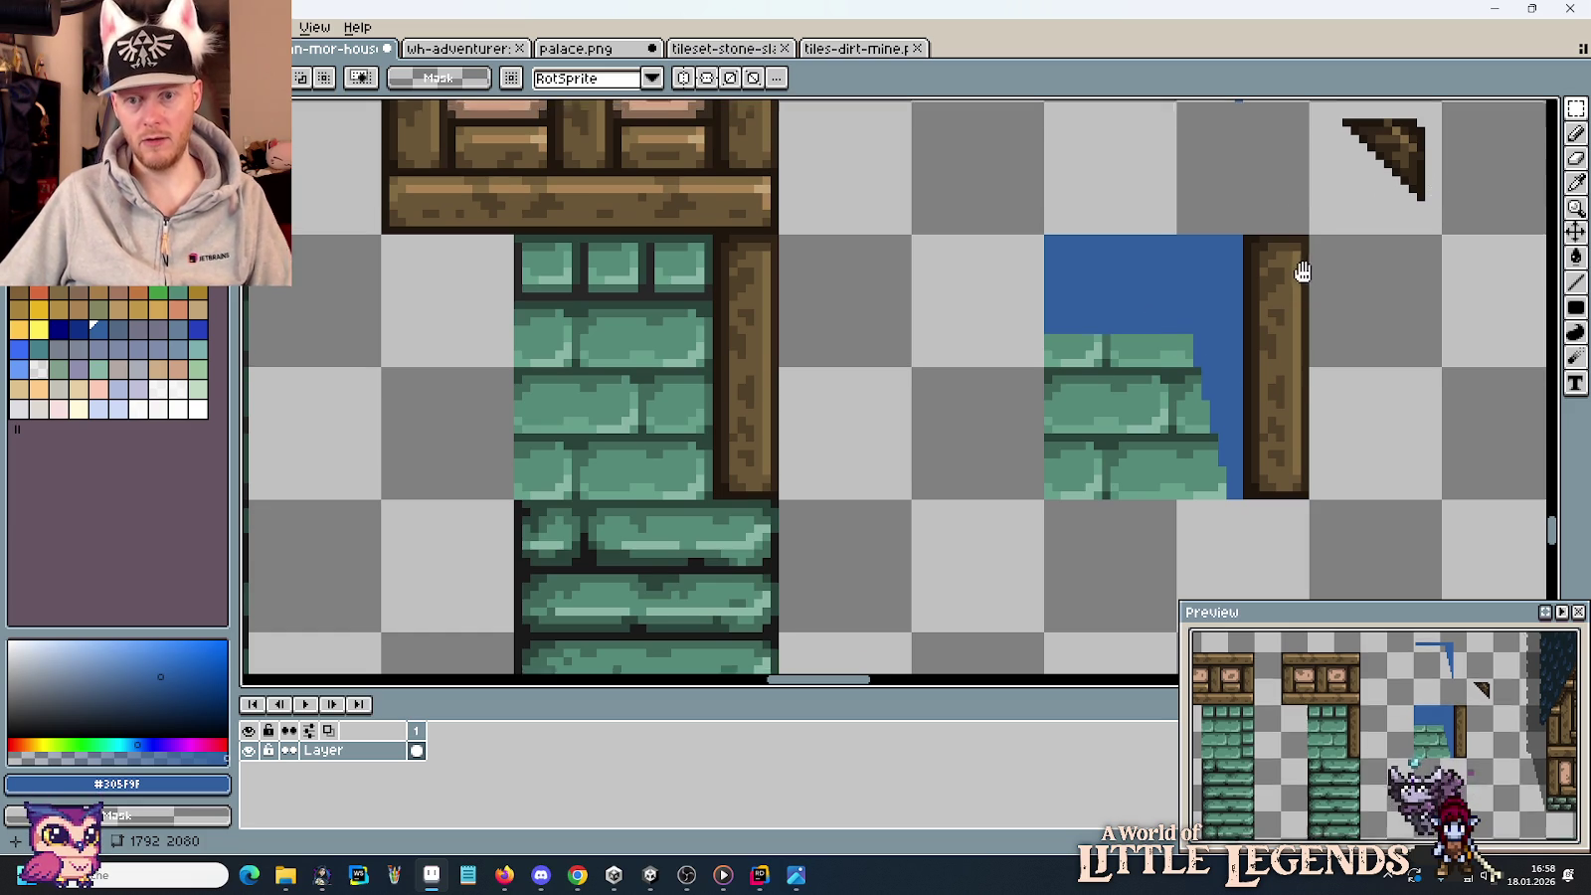
pyautogui.scroll(2, 1308, 288)
pyautogui.moveTo(1333, 164); pyautogui.dragTo(1438, 283)
pyautogui.moveTo(1392, 229); pyautogui.dragTo(1229, 179)
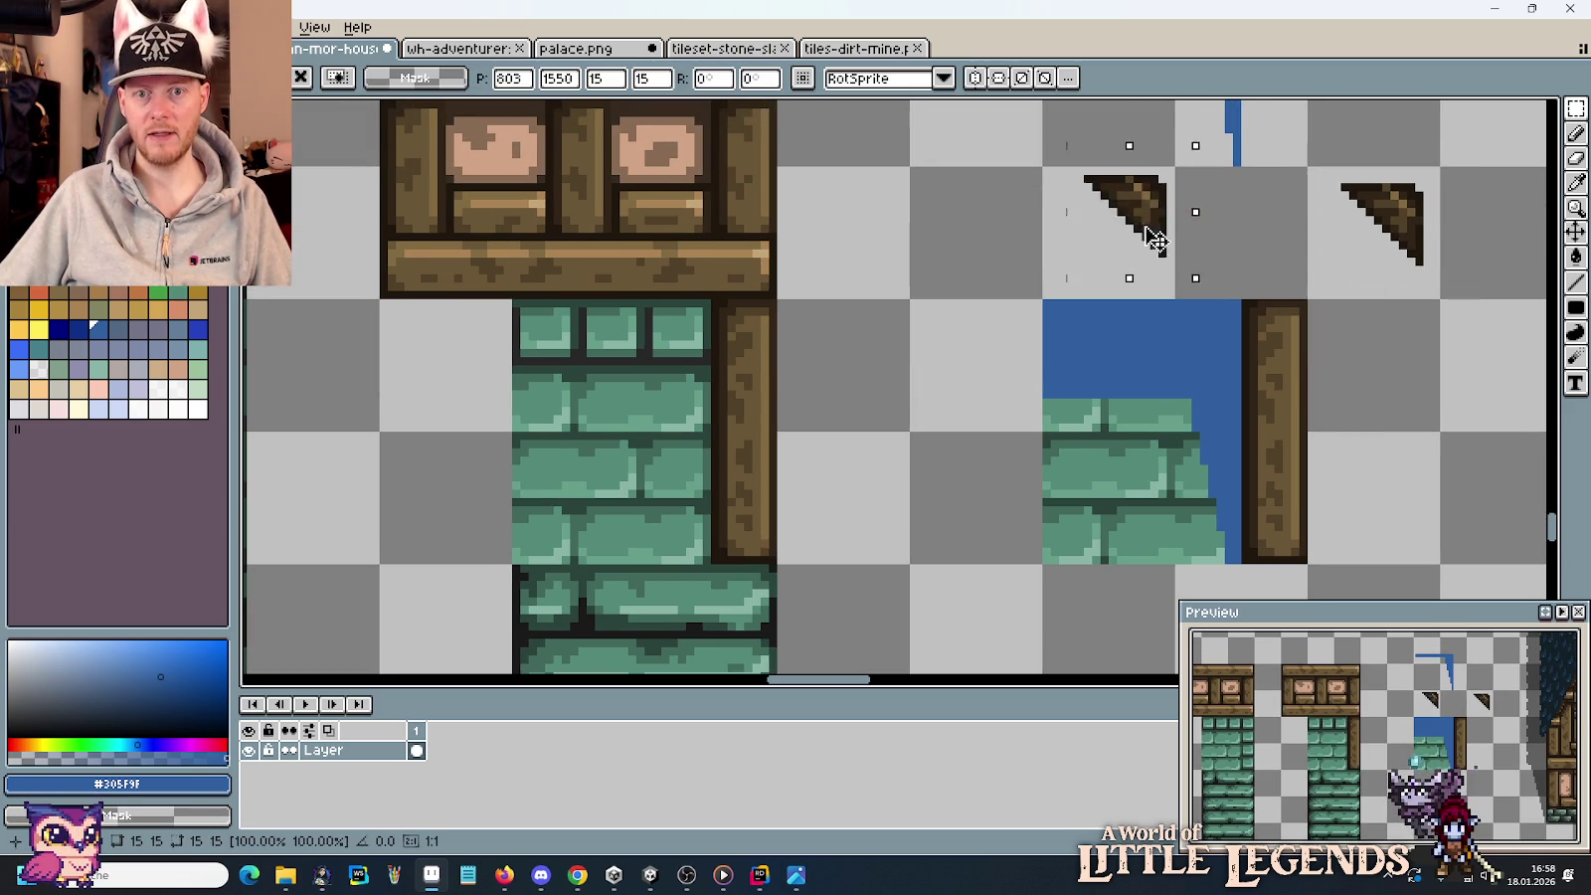
pyautogui.scroll(5, 1228, 179)
pyautogui.moveTo(1100, 303)
pyautogui.mouseDown()
pyautogui.moveTo(983, 277)
pyautogui.moveTo(1170, 192)
pyautogui.mouseUp()
pyautogui.press('Escape')
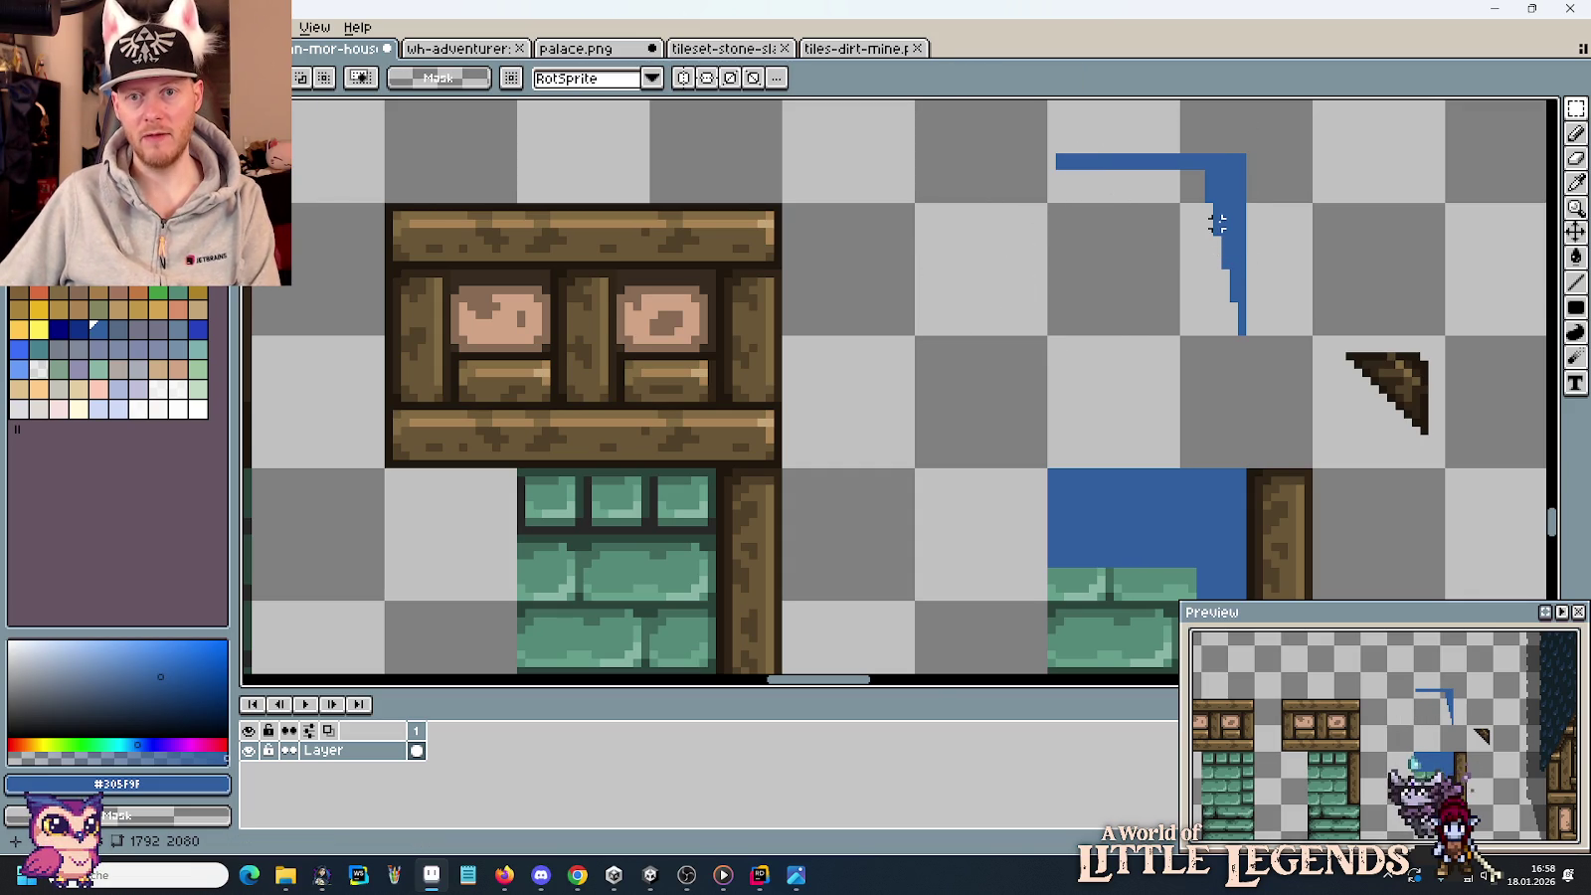
# Draw a blue diagonal across the tile's upper-right corner and bucket-fill the corner blue.
pyautogui.press('b')
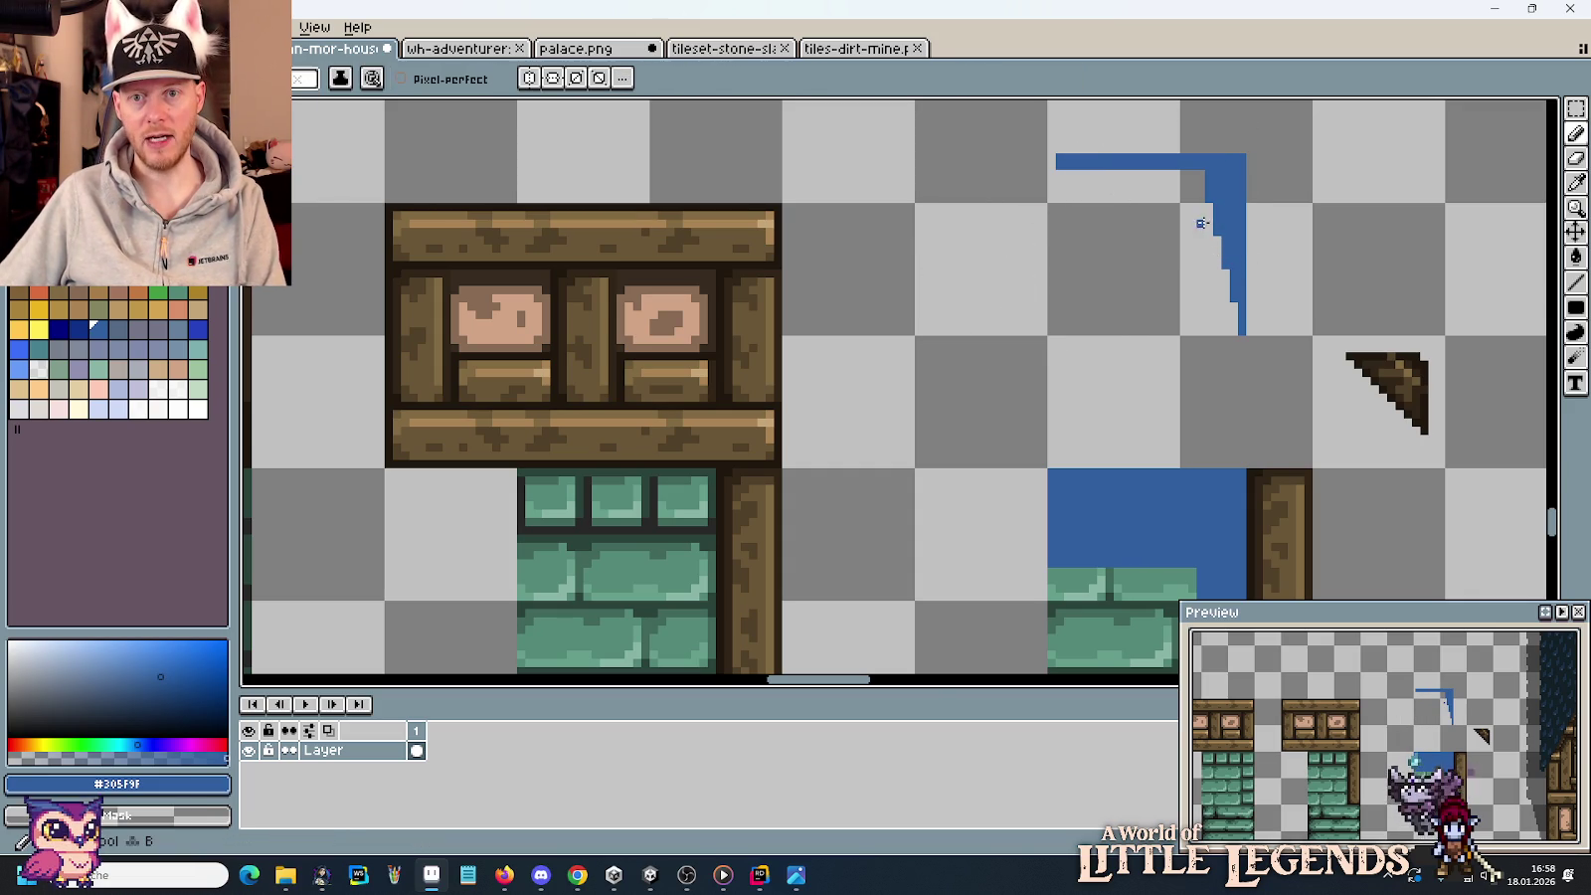
pyautogui.keyDown('shift'); pyautogui.click(1154, 179); pyautogui.keyUp('shift')
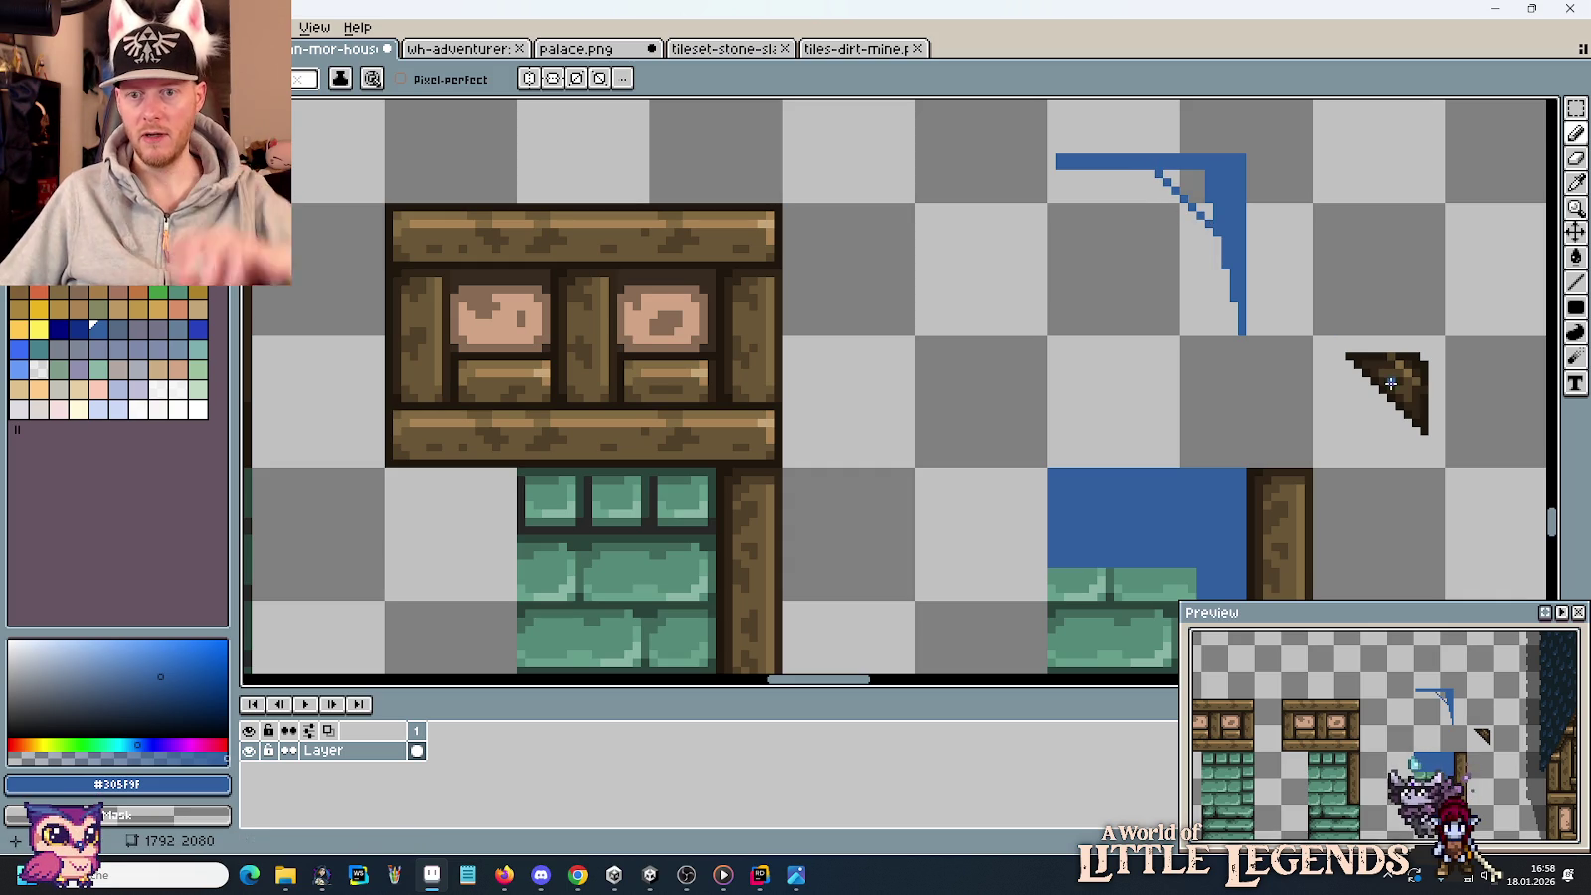
pyautogui.press('g')
pyautogui.click(1216, 211)
pyautogui.moveTo(1148, 393); pyautogui.dragTo(1150, 340)
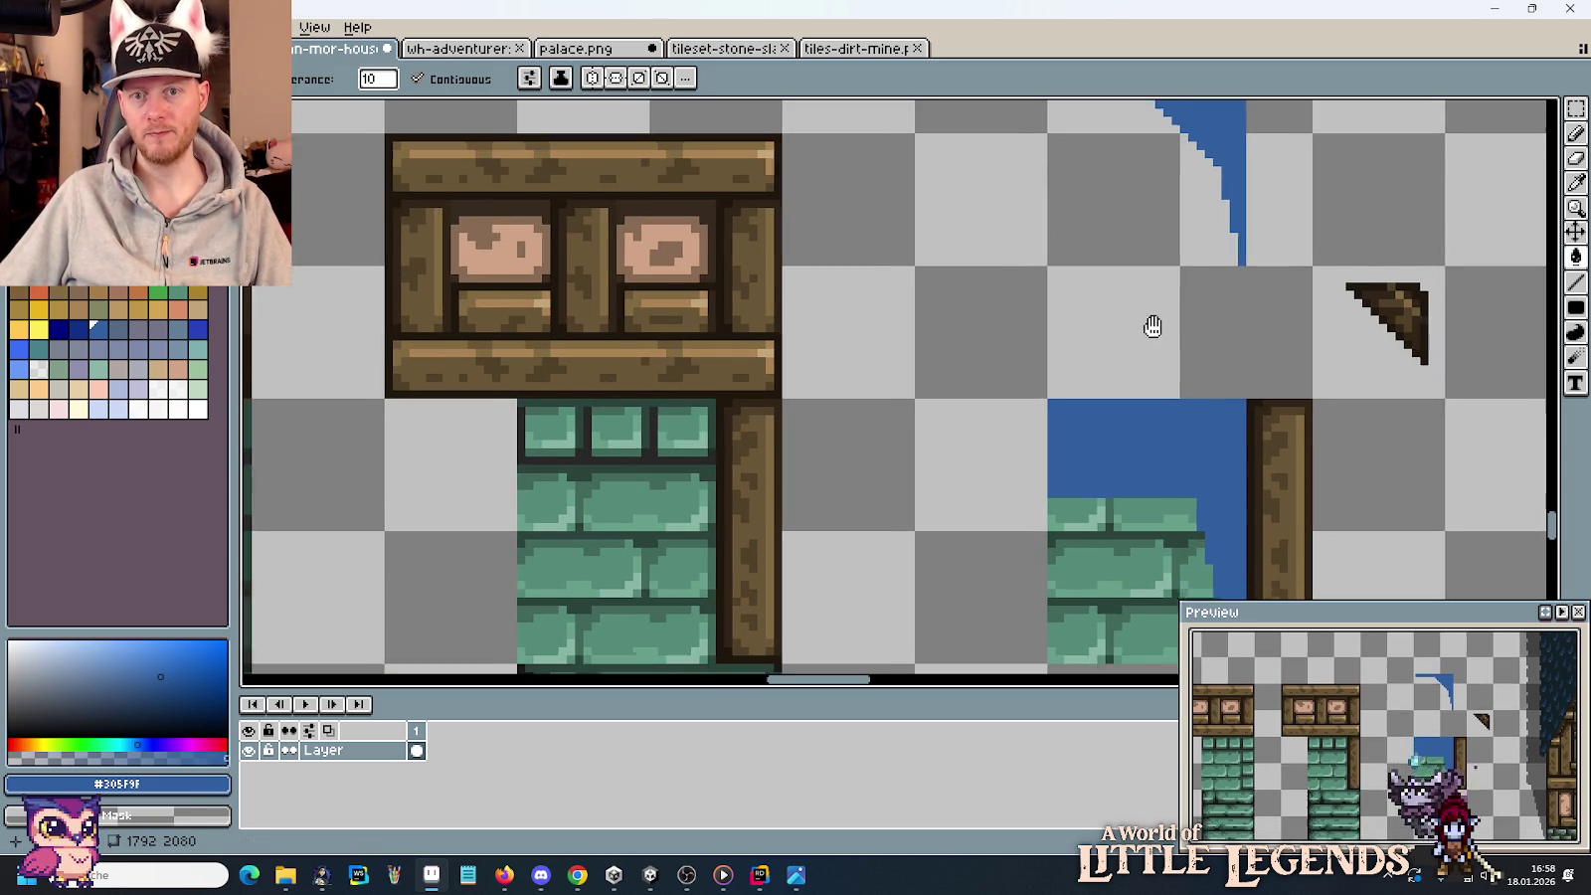
pyautogui.scroll(-3, 1195, 459)
pyautogui.scroll(4, 1183, 437)
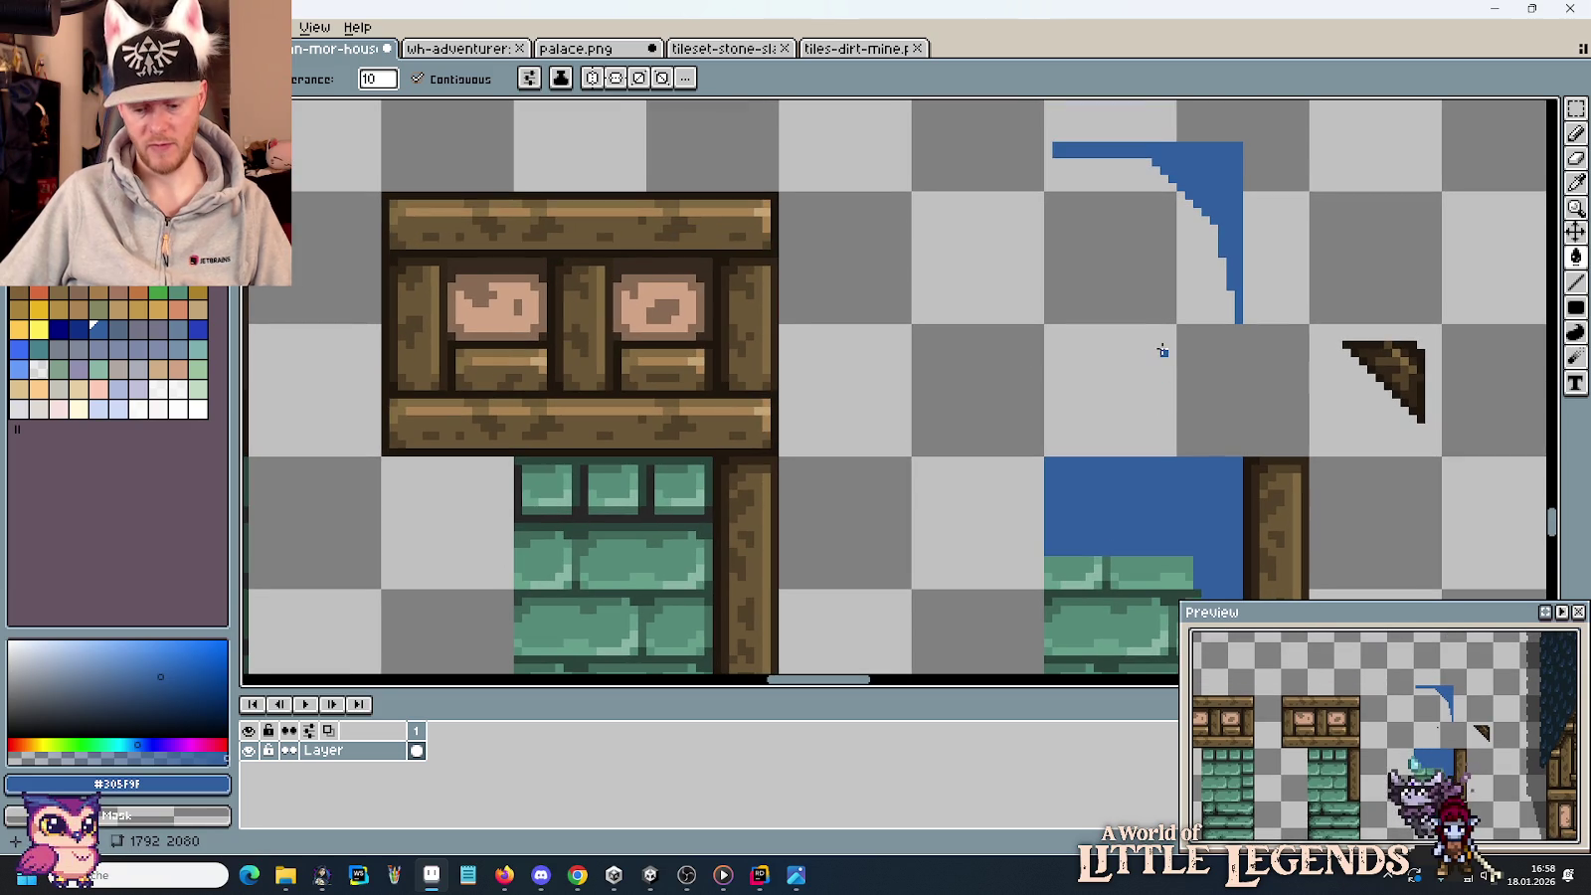
# Select the blue-corner tile, nudge it up and right, and drop it.
pyautogui.press('m')
pyautogui.moveTo(1243, 279)
pyautogui.mouseDown()
pyautogui.moveTo(1091, 150)
pyautogui.moveTo(1061, 519)
pyautogui.mouseUp()
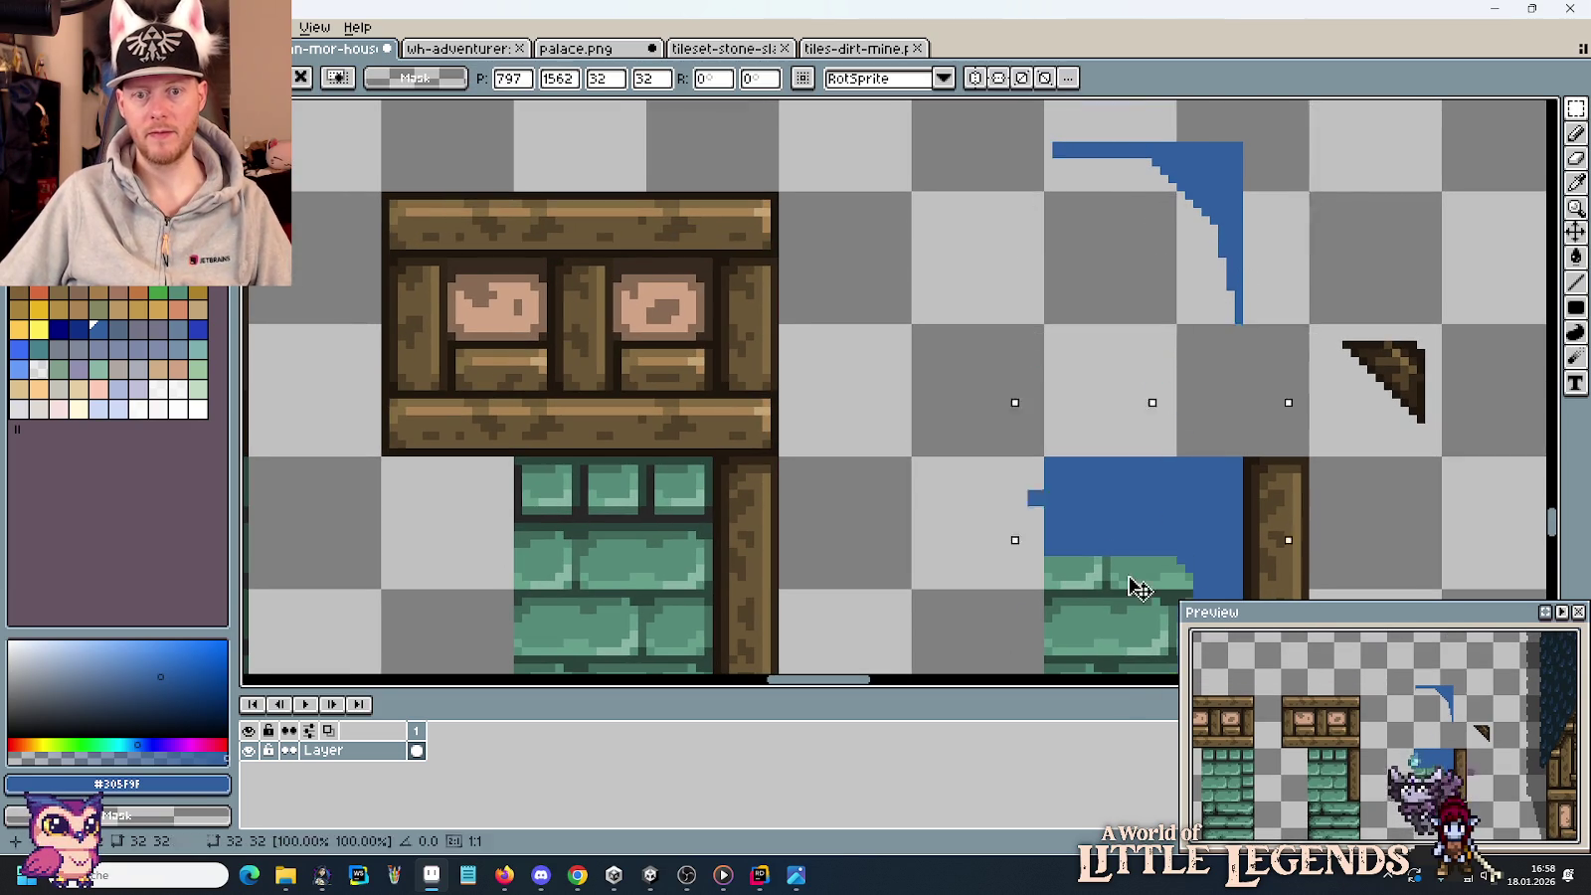
pyautogui.scroll(-8, 1139, 301)
pyautogui.moveTo(1139, 300); pyautogui.dragTo(1149, 293)
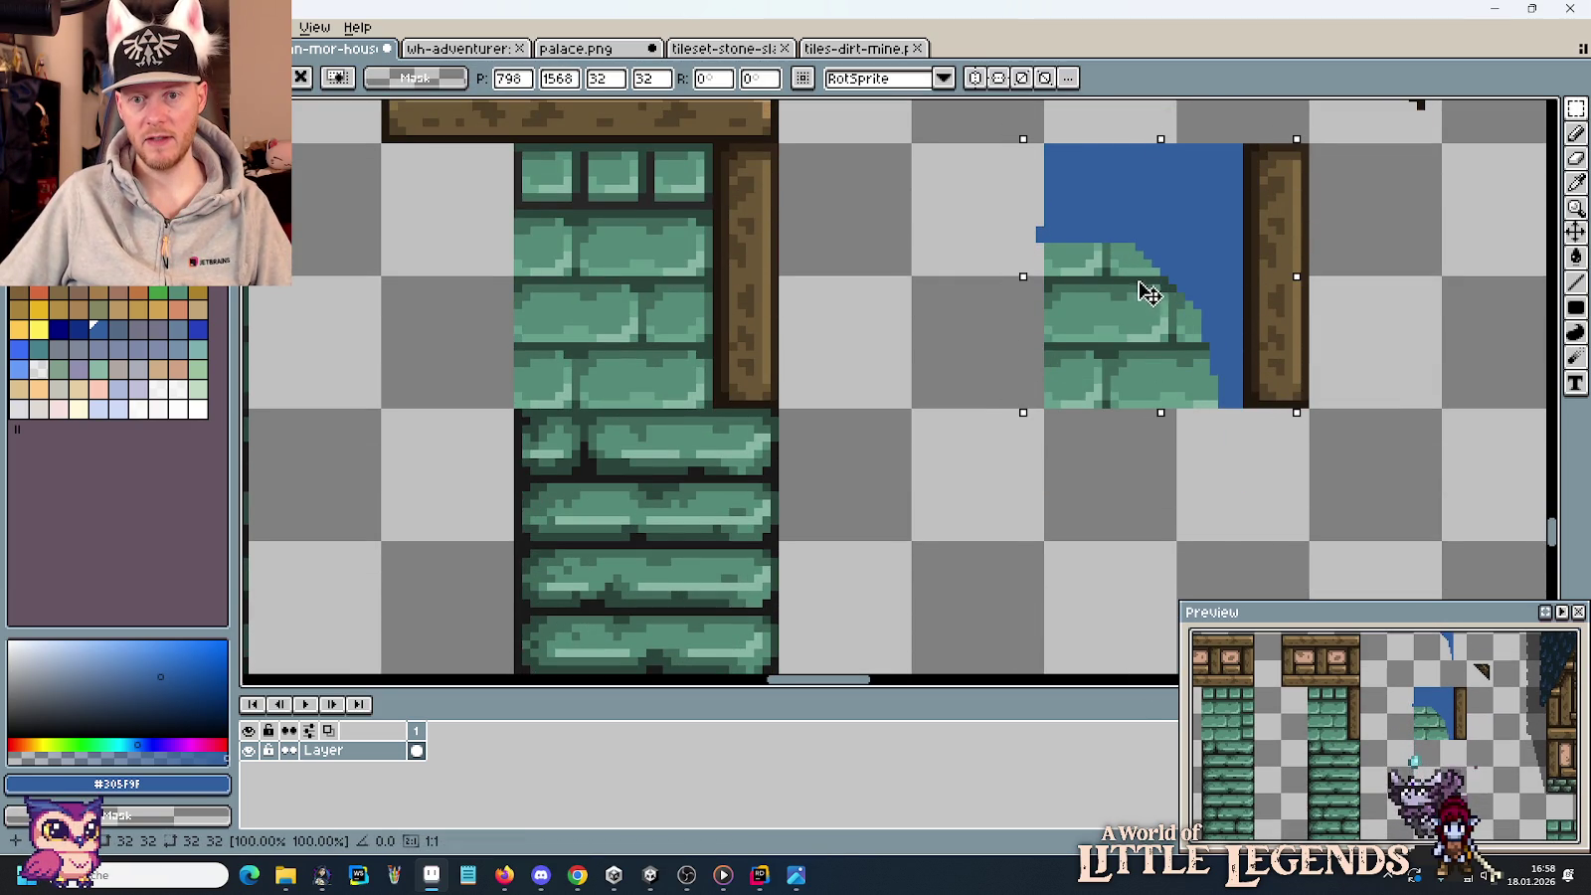
pyautogui.click(1380, 313)
pyautogui.scroll(-1, 1353, 289)
pyautogui.scroll(-1, 1339, 272)
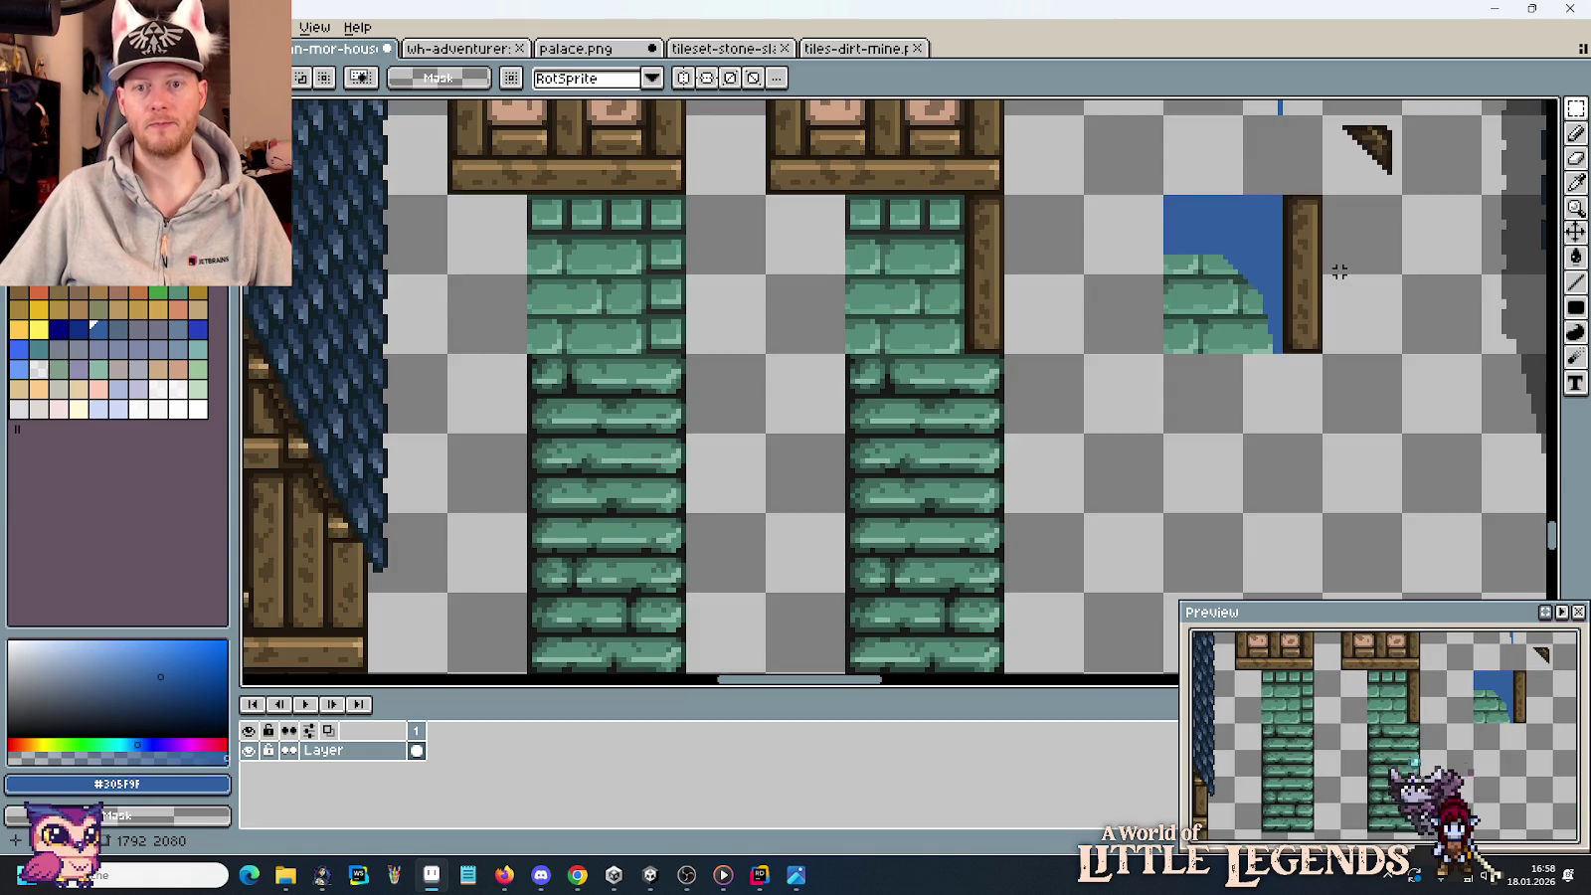
pyautogui.moveTo(1324, 257)
pyautogui.mouseDown()
pyautogui.moveTo(453, 239)
pyautogui.moveTo(540, 248)
pyautogui.moveTo(783, 328)
pyautogui.moveTo(776, 408)
pyautogui.mouseUp()
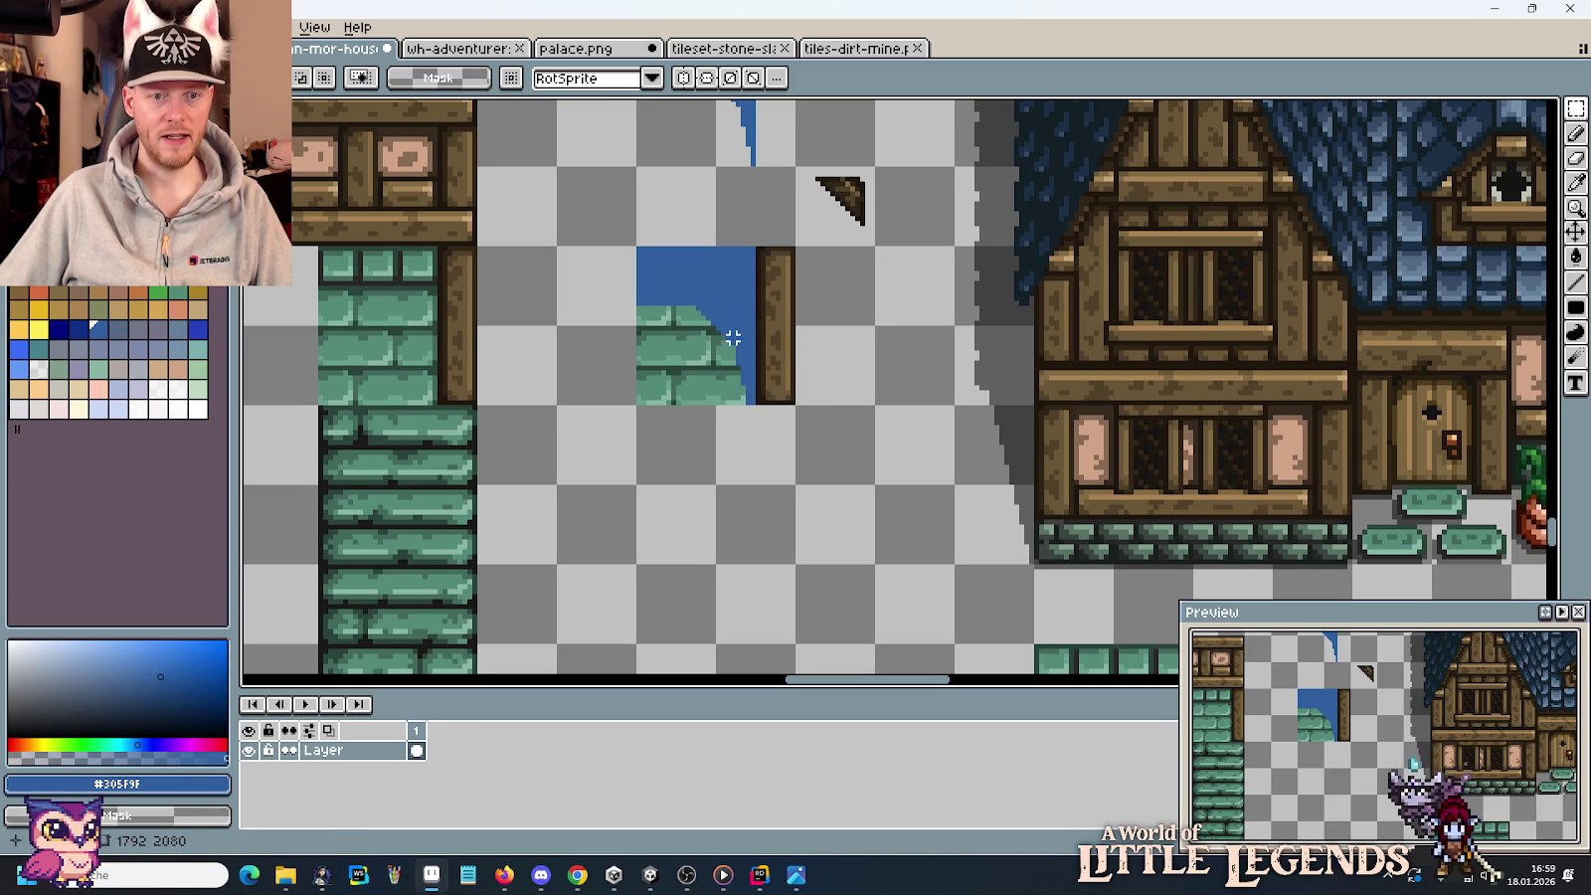
# Trial-move the wooden triangle's tip upward, then undo those edits.
pyautogui.moveTo(738, 343); pyautogui.dragTo(697, 307)
pyautogui.moveTo(888, 311); pyautogui.dragTo(844, 296)
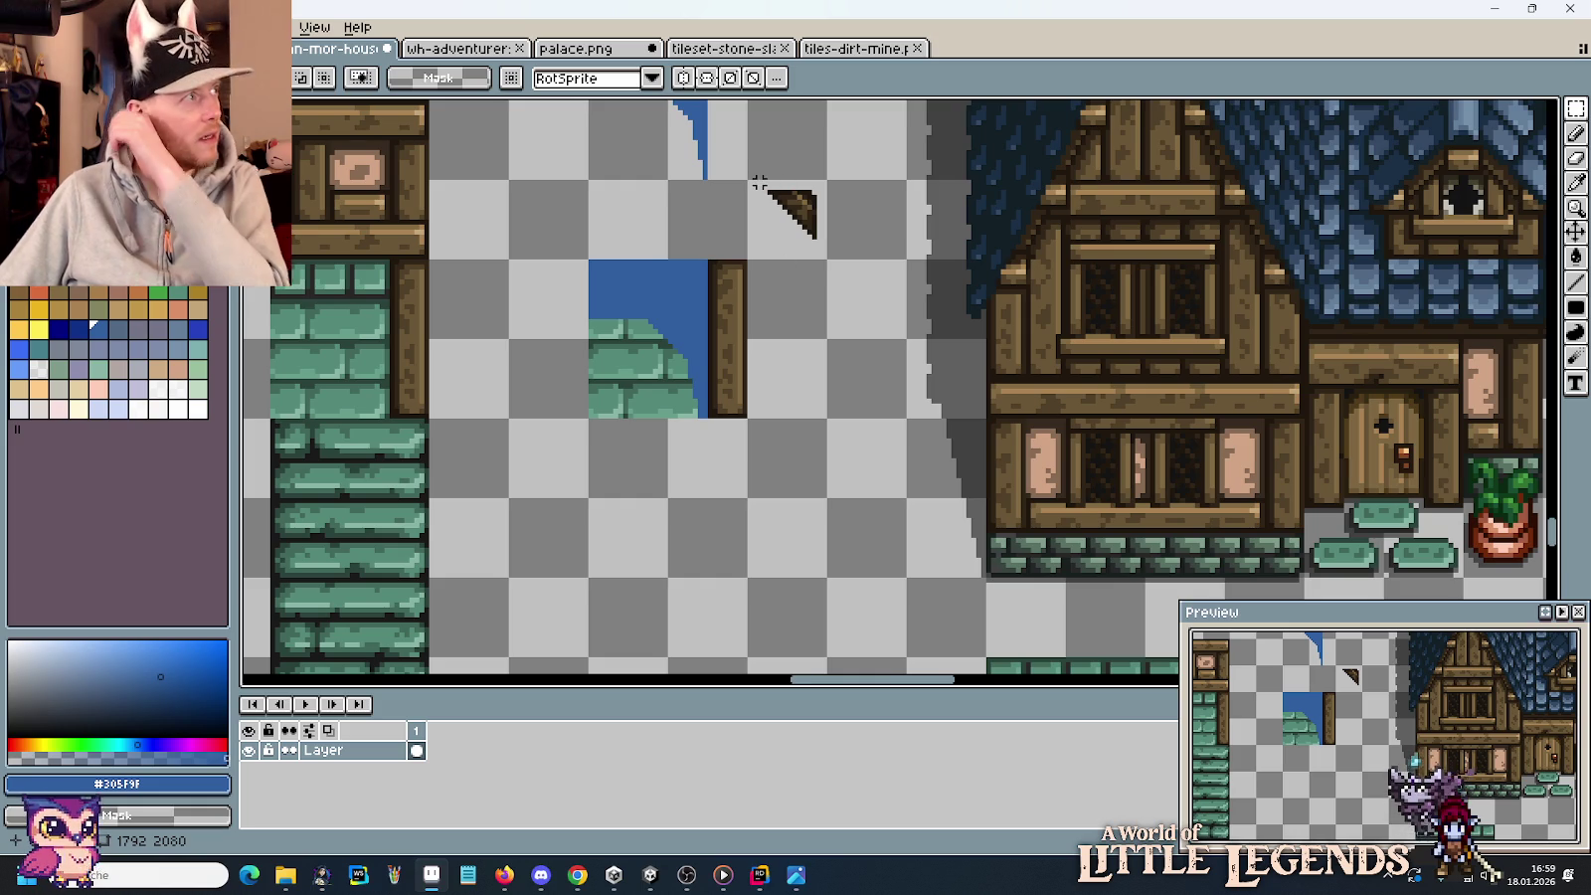
pyautogui.moveTo(791, 209); pyautogui.dragTo(802, 187)
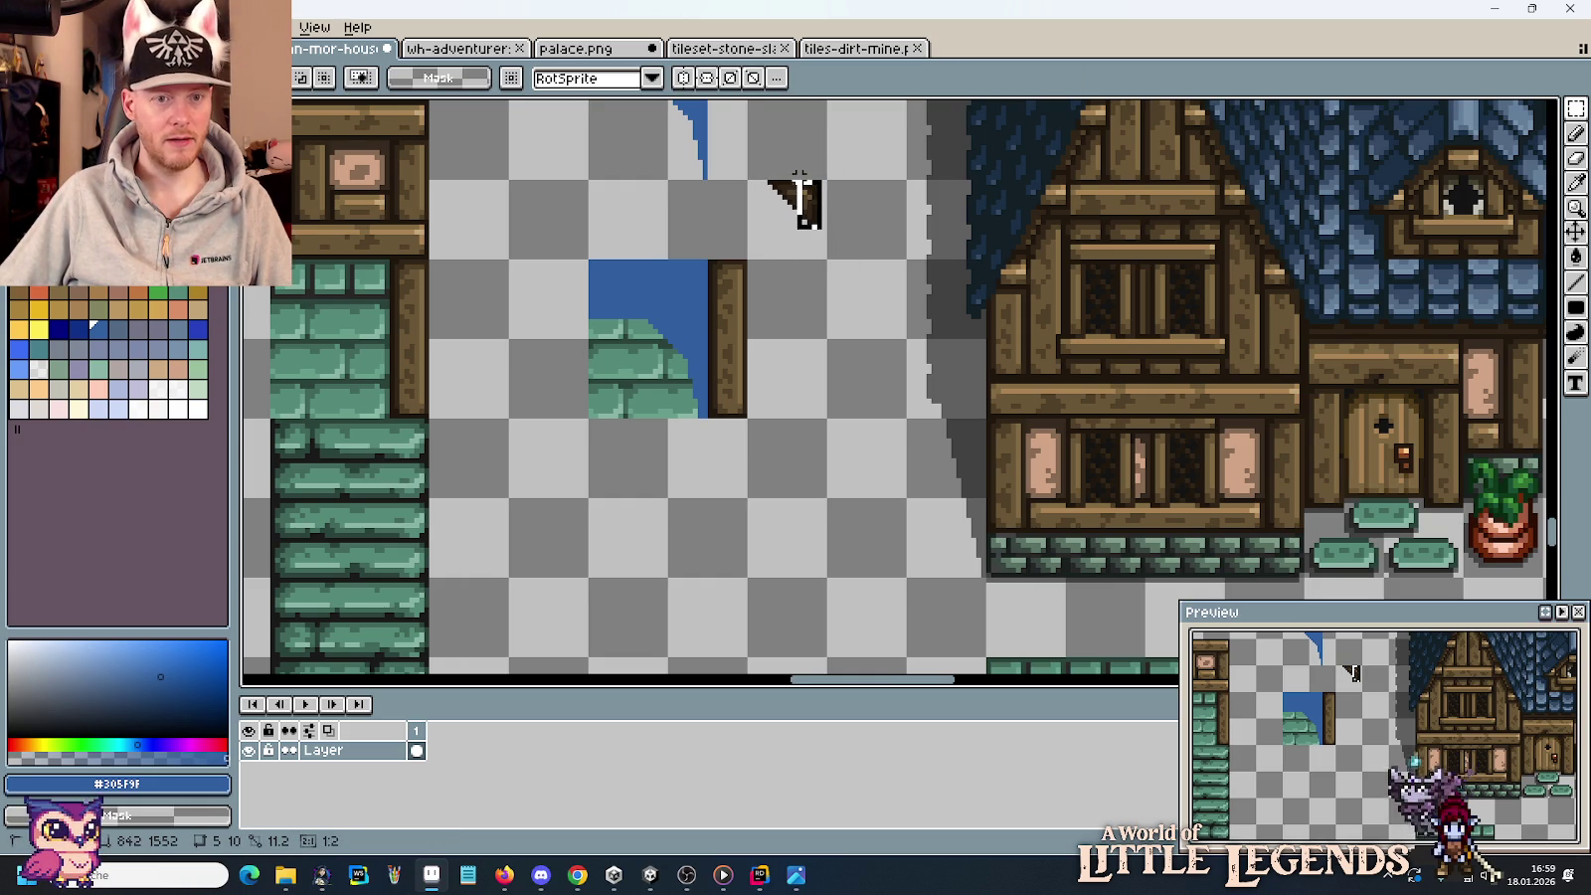
pyautogui.moveTo(801, 189); pyautogui.dragTo(795, 178)
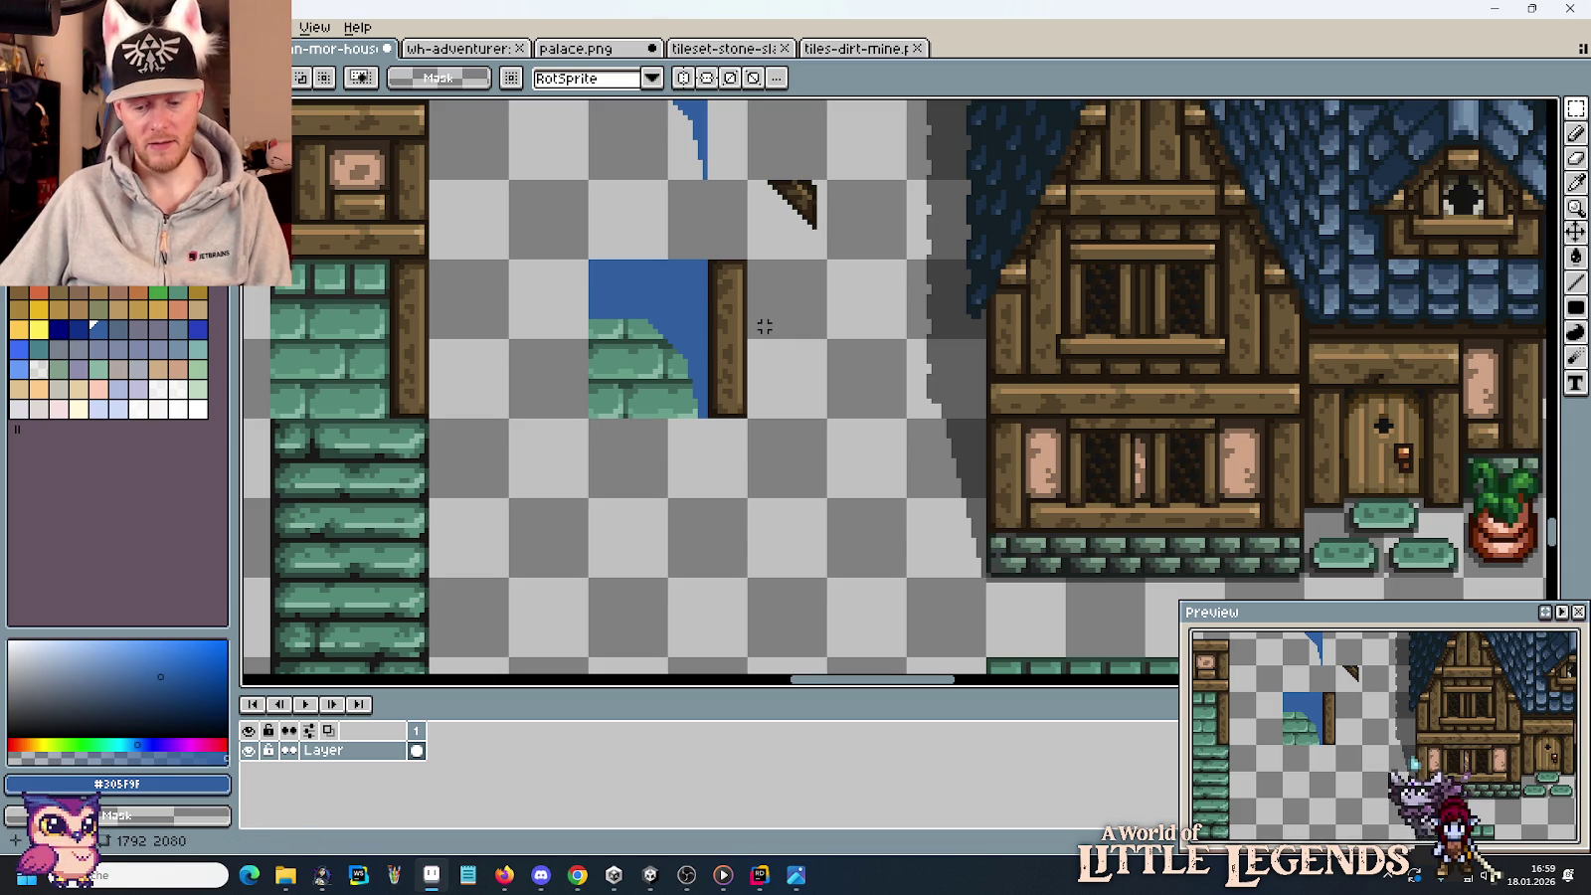
pyautogui.hotkey('ctrl', 'z')
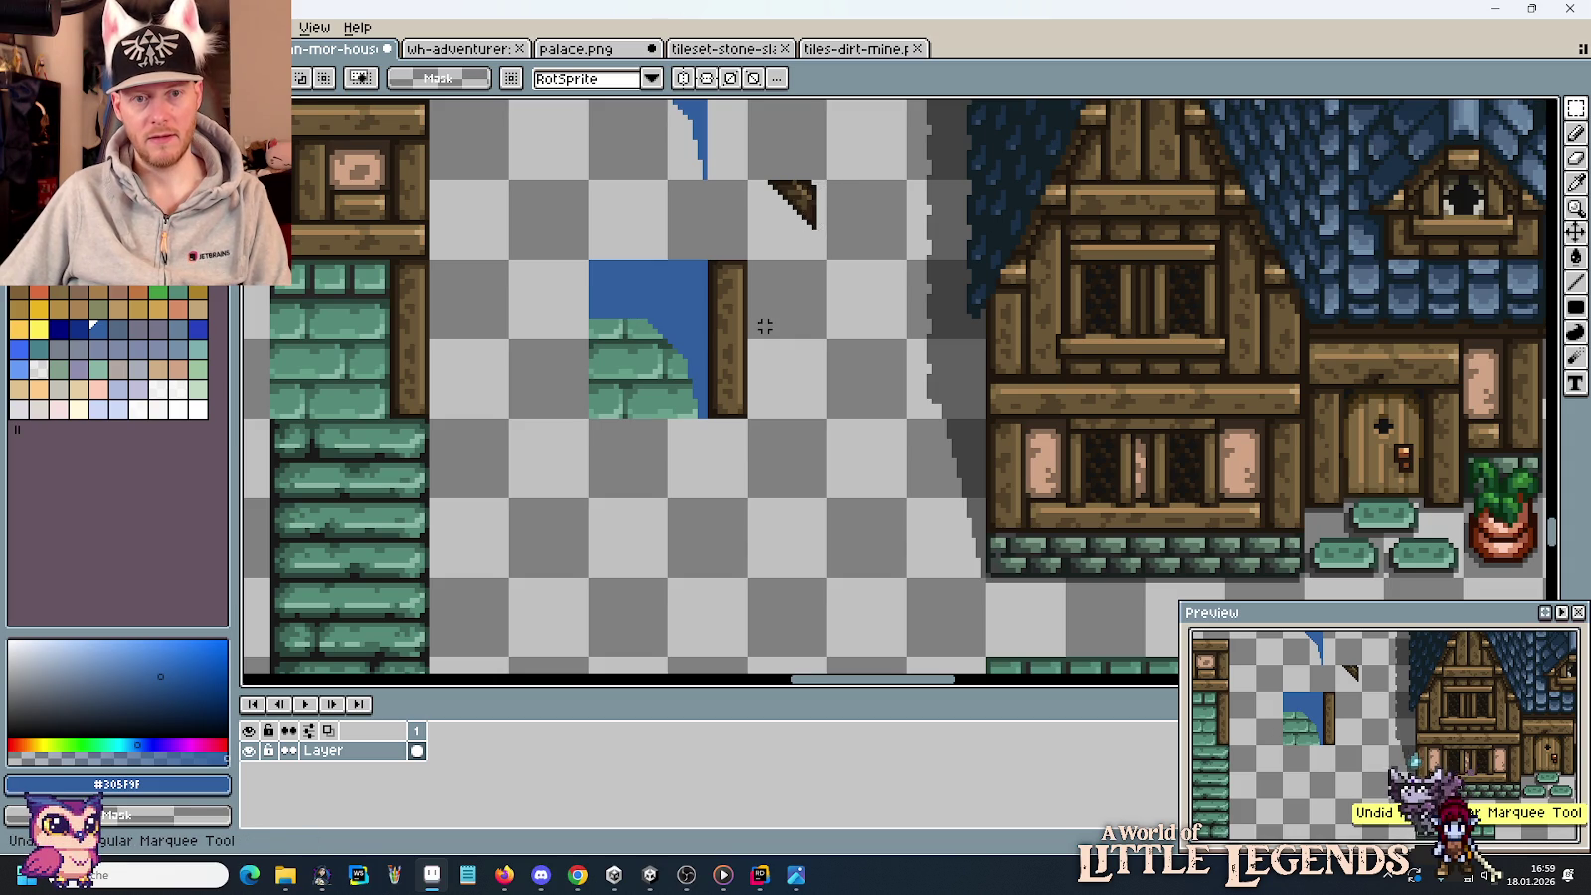
pyautogui.hotkey('ctrl', 'z')
pyautogui.hotkey('ctrl', 'z')
pyautogui.hotkey('ctrl', 'z')
pyautogui.hotkey('ctrl', 'z')
pyautogui.hotkey('ctrl', 'z')
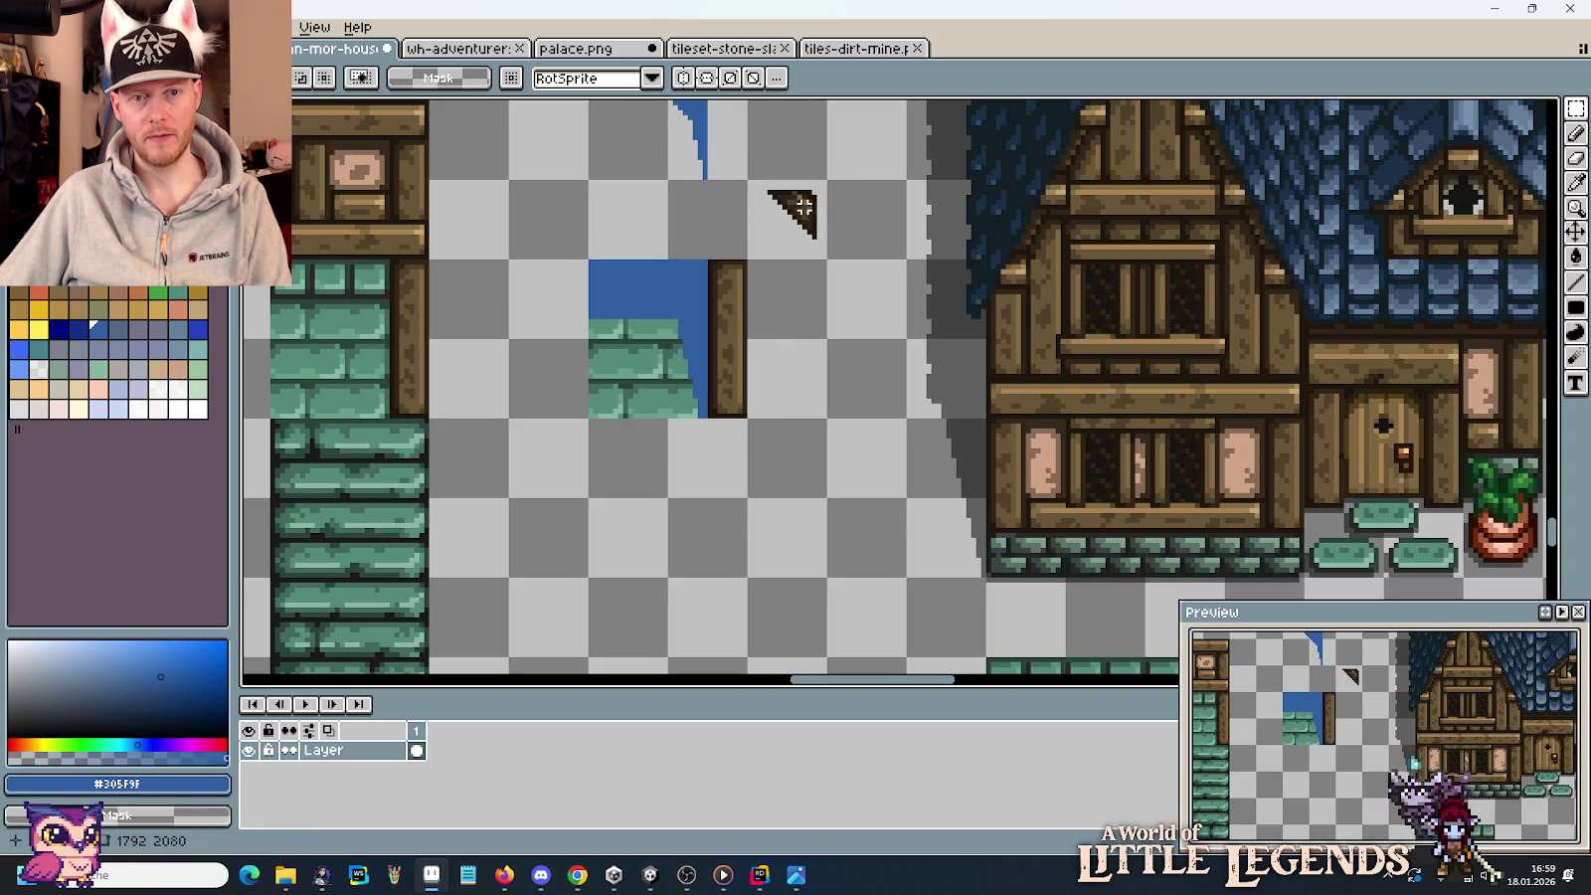
# Shift the blue curve's inner corner pixels up by one pixel.
pyautogui.scroll(2, 785, 326)
pyautogui.scroll(2, 791, 358)
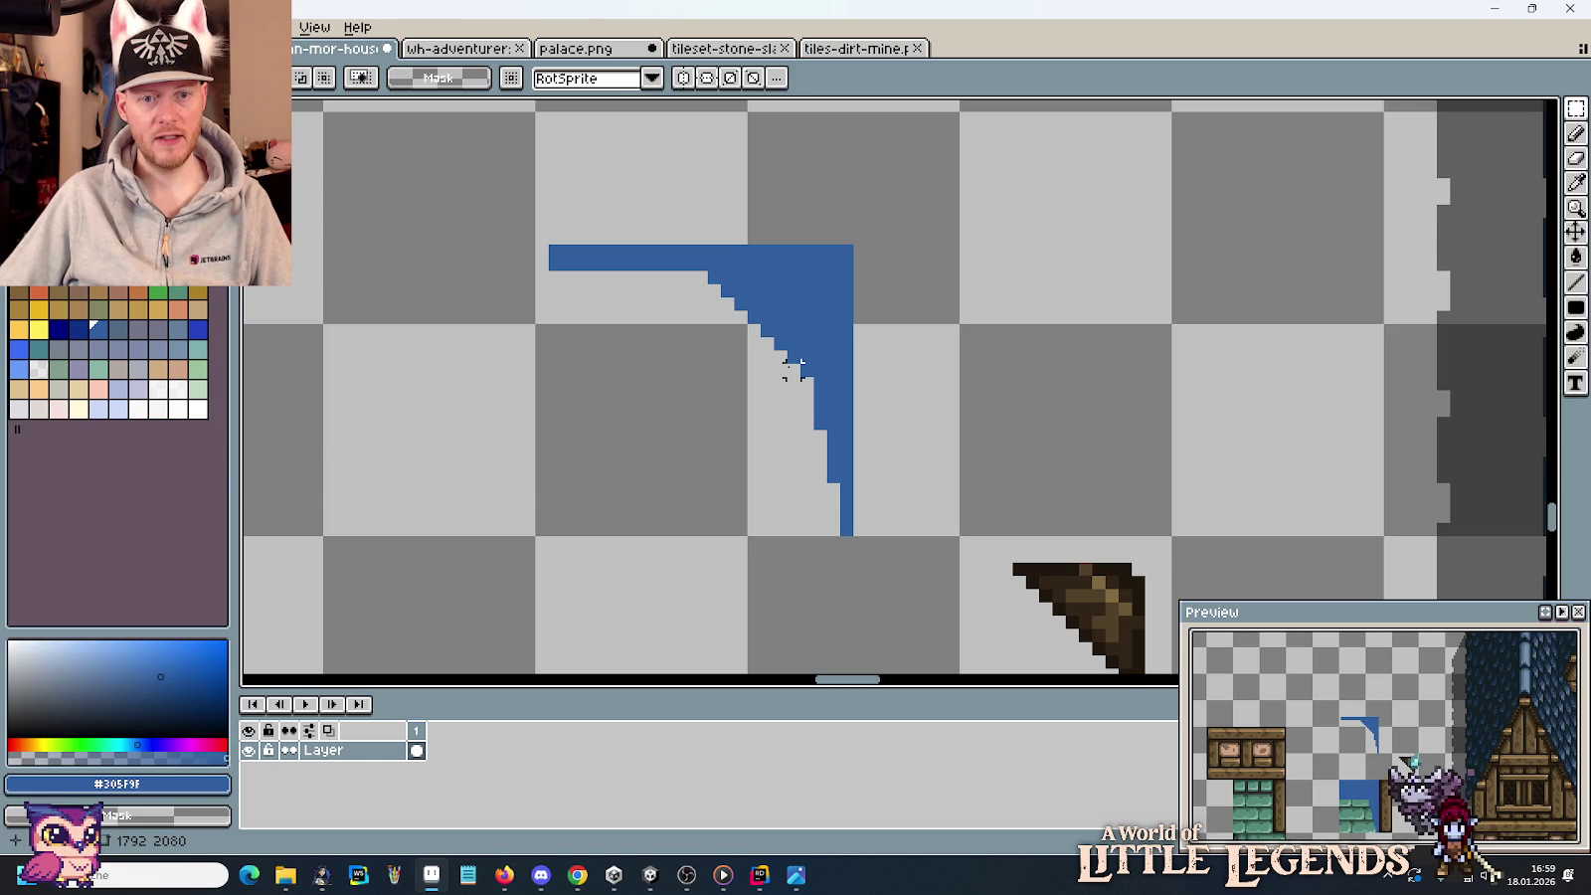
pyautogui.moveTo(794, 369)
pyautogui.mouseDown()
pyautogui.moveTo(710, 284)
pyautogui.moveTo(745, 299)
pyautogui.mouseUp()
pyautogui.press('Up')
pyautogui.click(925, 341)
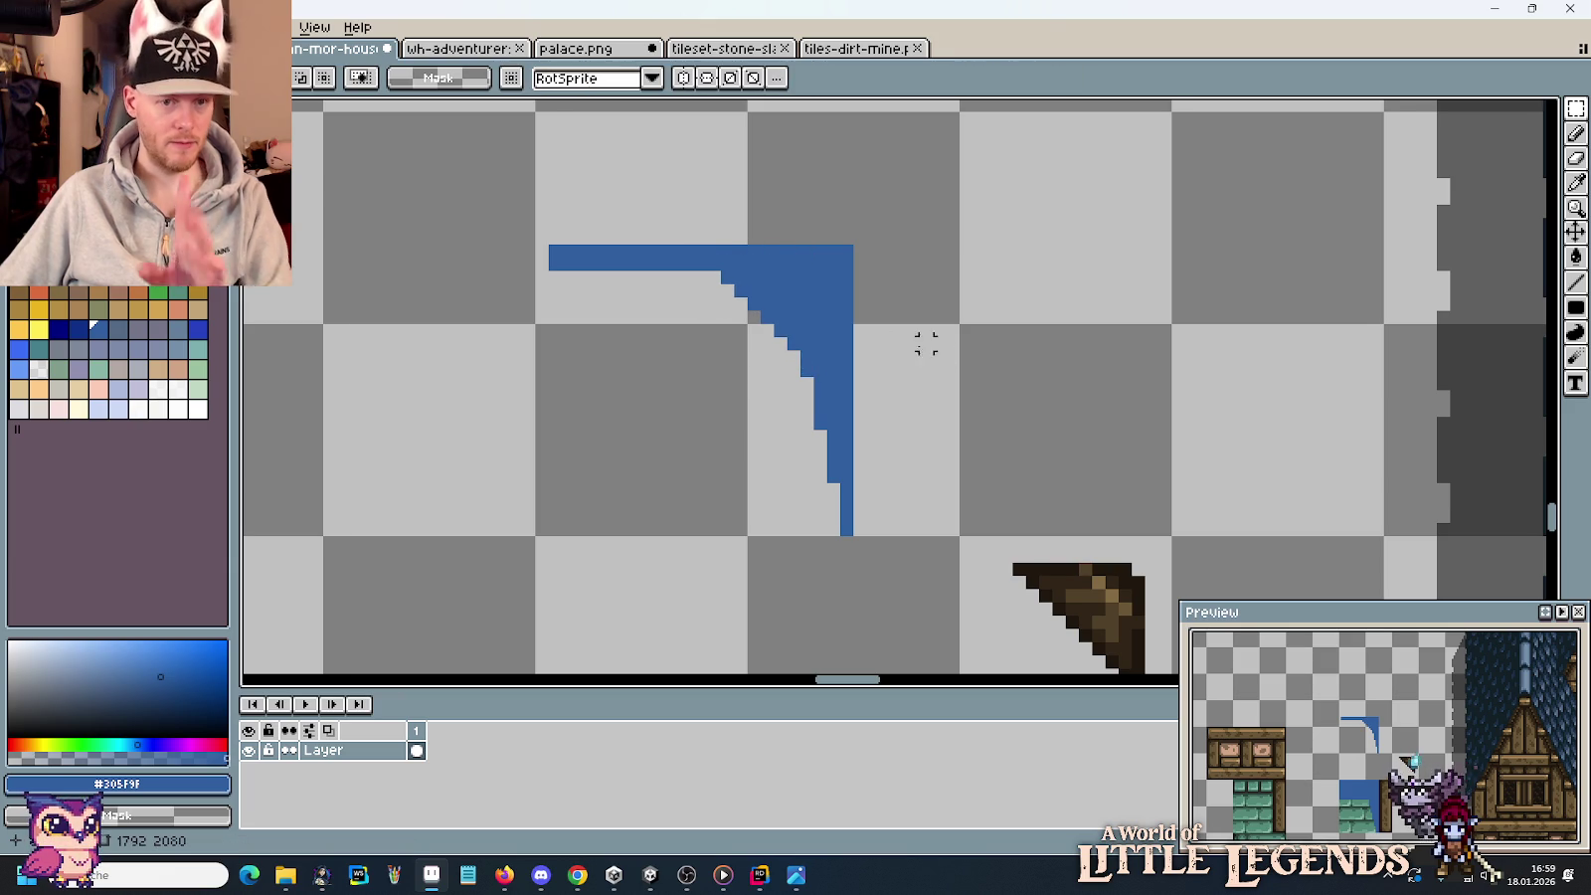
# Copy the blue curve piece, nudge it one pixel right, and commit it.
pyautogui.scroll(-2, 900, 341)
pyautogui.scroll(-2, 880, 393)
pyautogui.moveTo(876, 399); pyautogui.dragTo(766, 256)
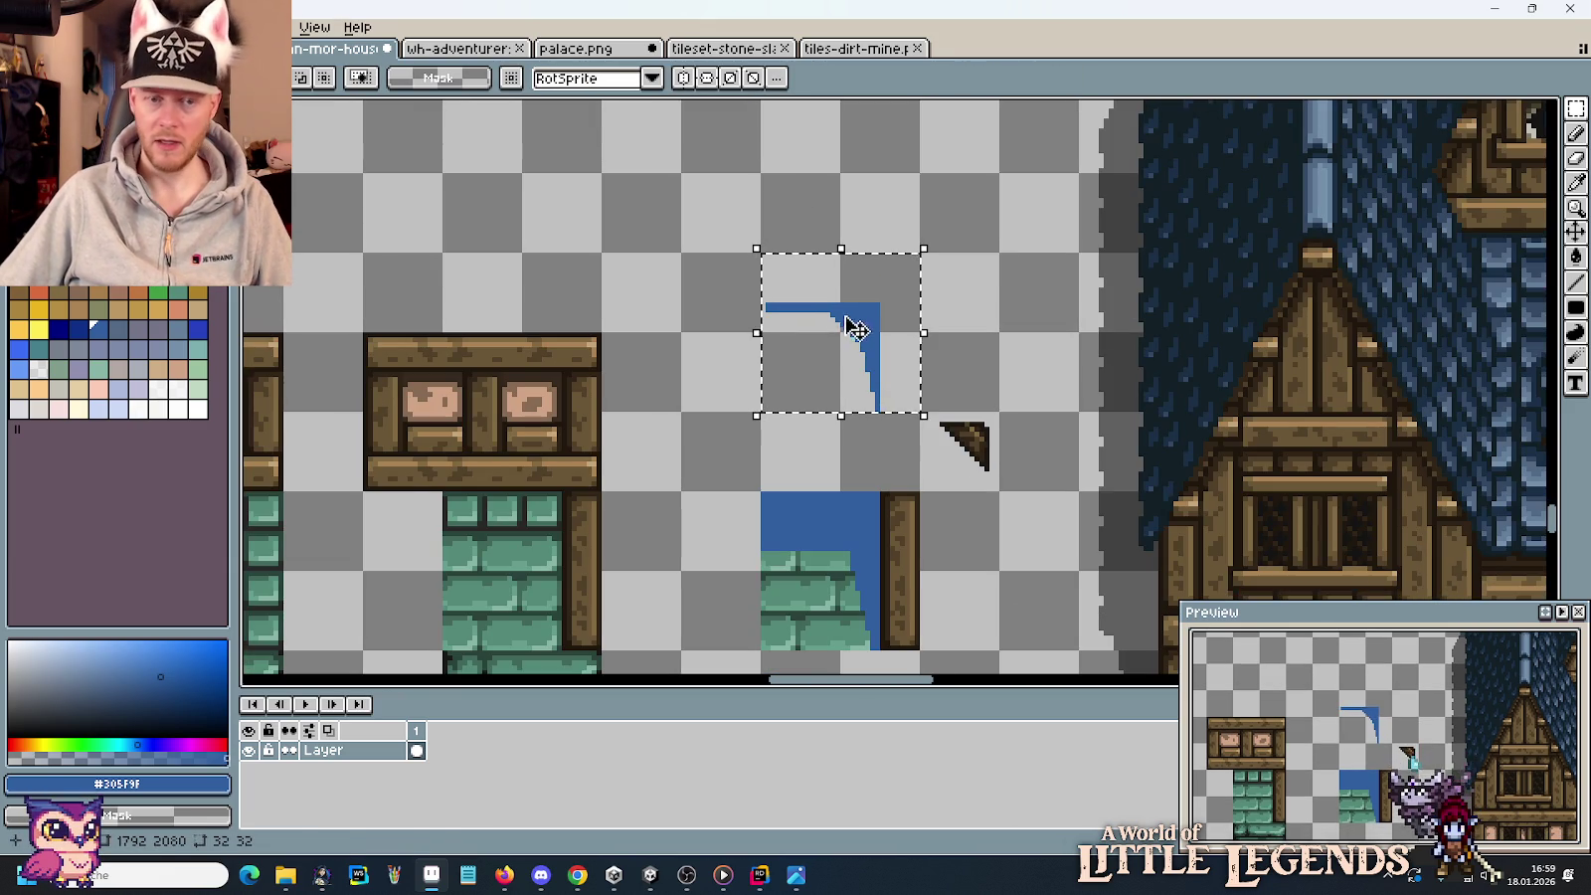
pyautogui.moveTo(851, 343)
pyautogui.mouseDown()
pyautogui.moveTo(851, 605)
pyautogui.moveTo(845, 569)
pyautogui.mouseUp()
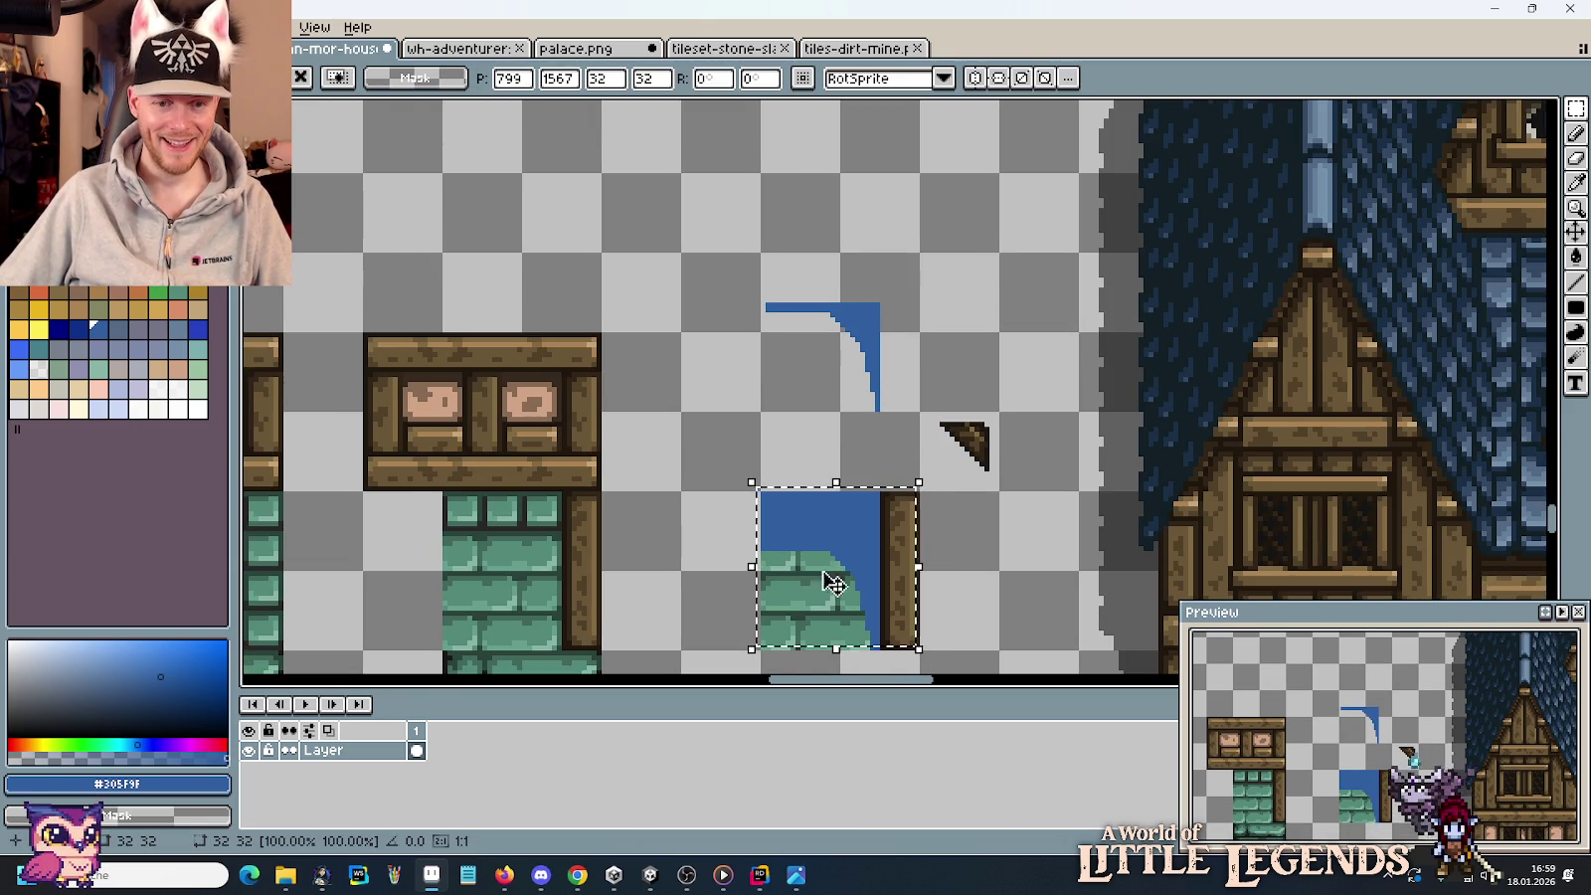
pyautogui.scroll(1, 835, 582)
pyautogui.scroll(1, 845, 478)
pyautogui.scroll(1, 846, 383)
pyautogui.moveTo(852, 384); pyautogui.dragTo(845, 413)
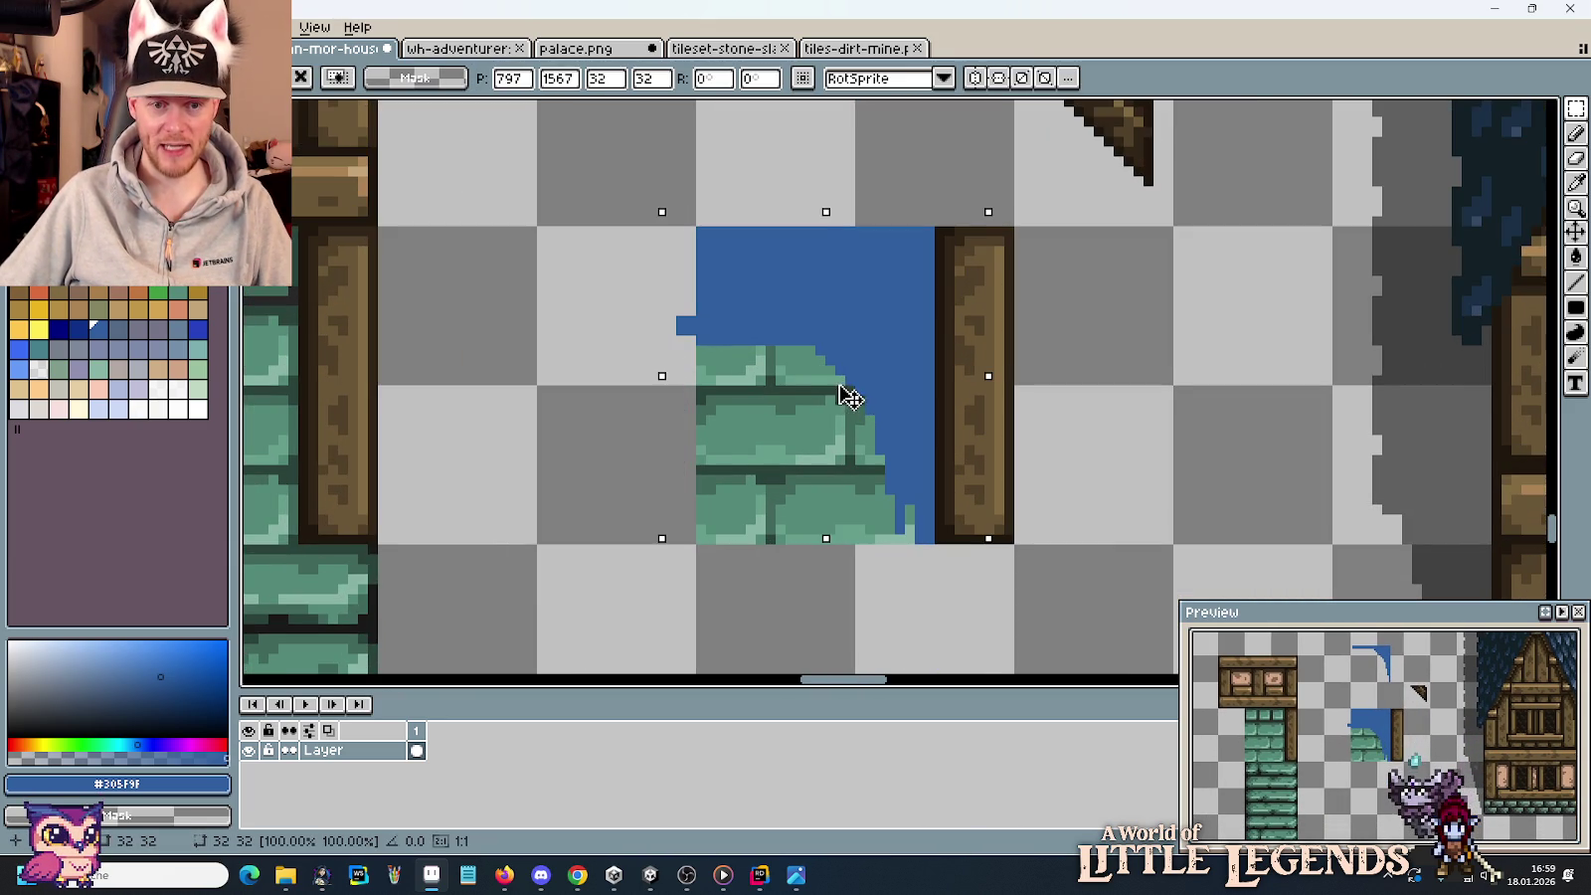
pyautogui.press('Right')
pyautogui.press('Right')
pyautogui.press('Return')
pyautogui.scroll(-1, 1058, 438)
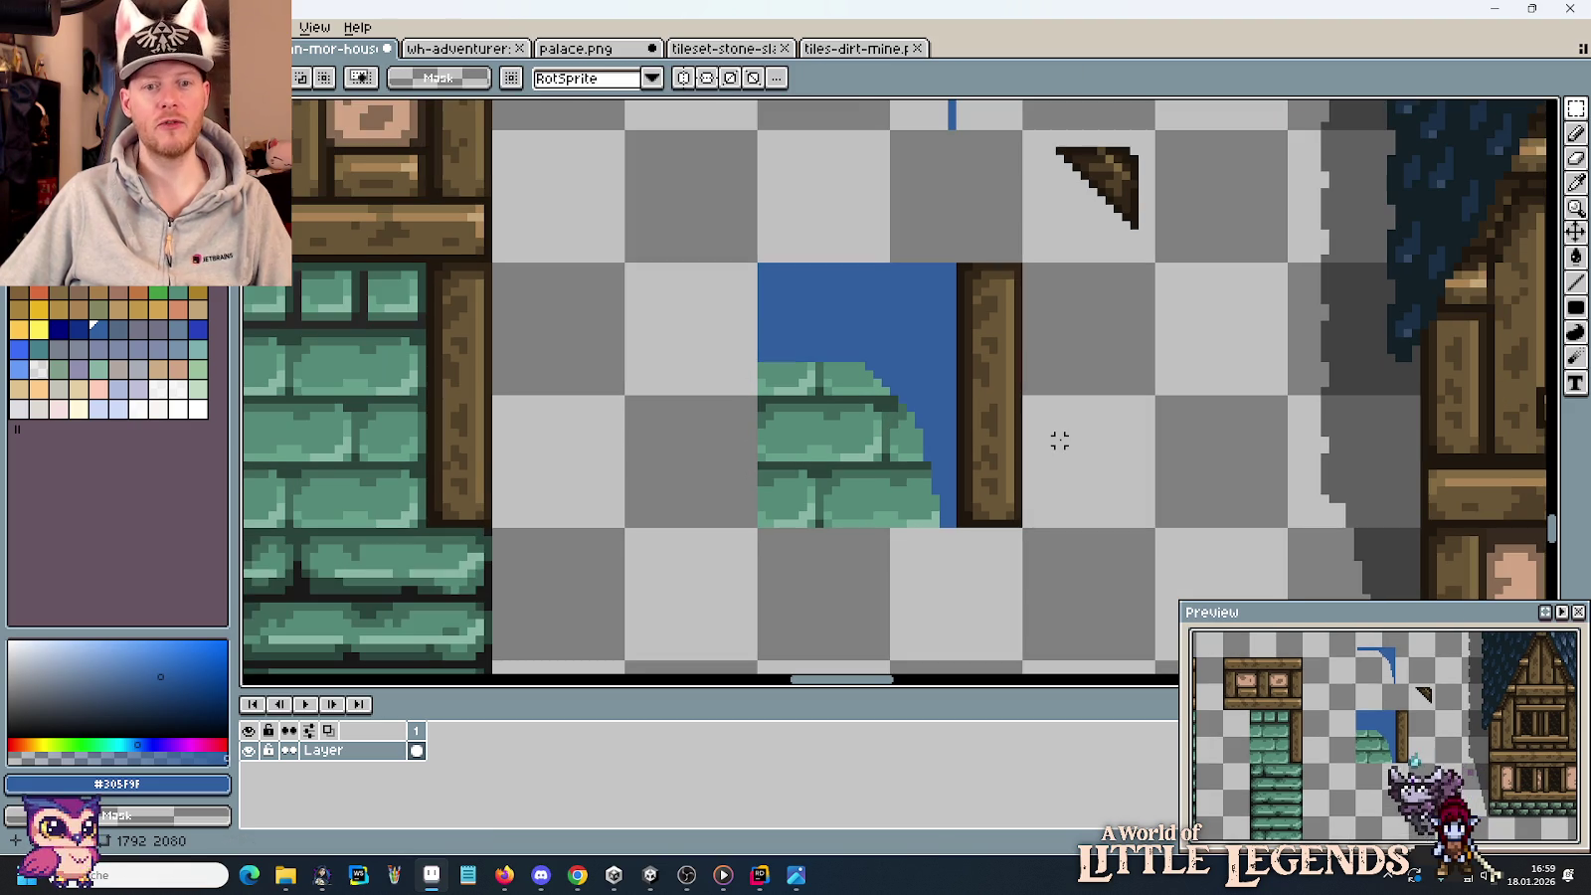
pyautogui.scroll(-1, 1070, 428)
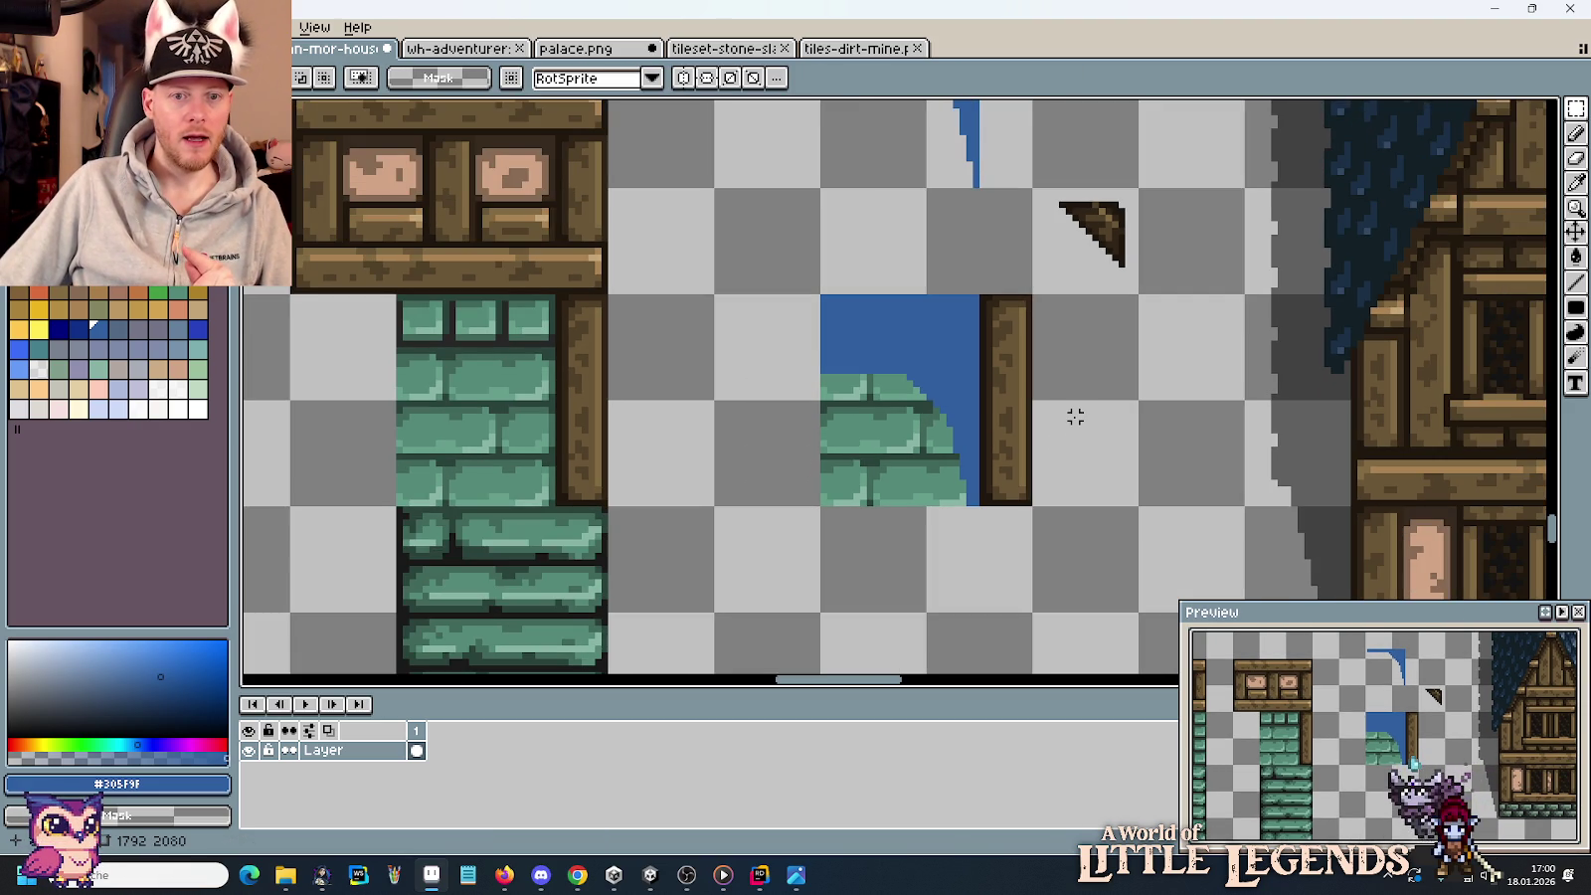
# Delete the loose blue curve and copy the blue-sky brick tile into that slot above.
pyautogui.moveTo(856, 317); pyautogui.dragTo(973, 429)
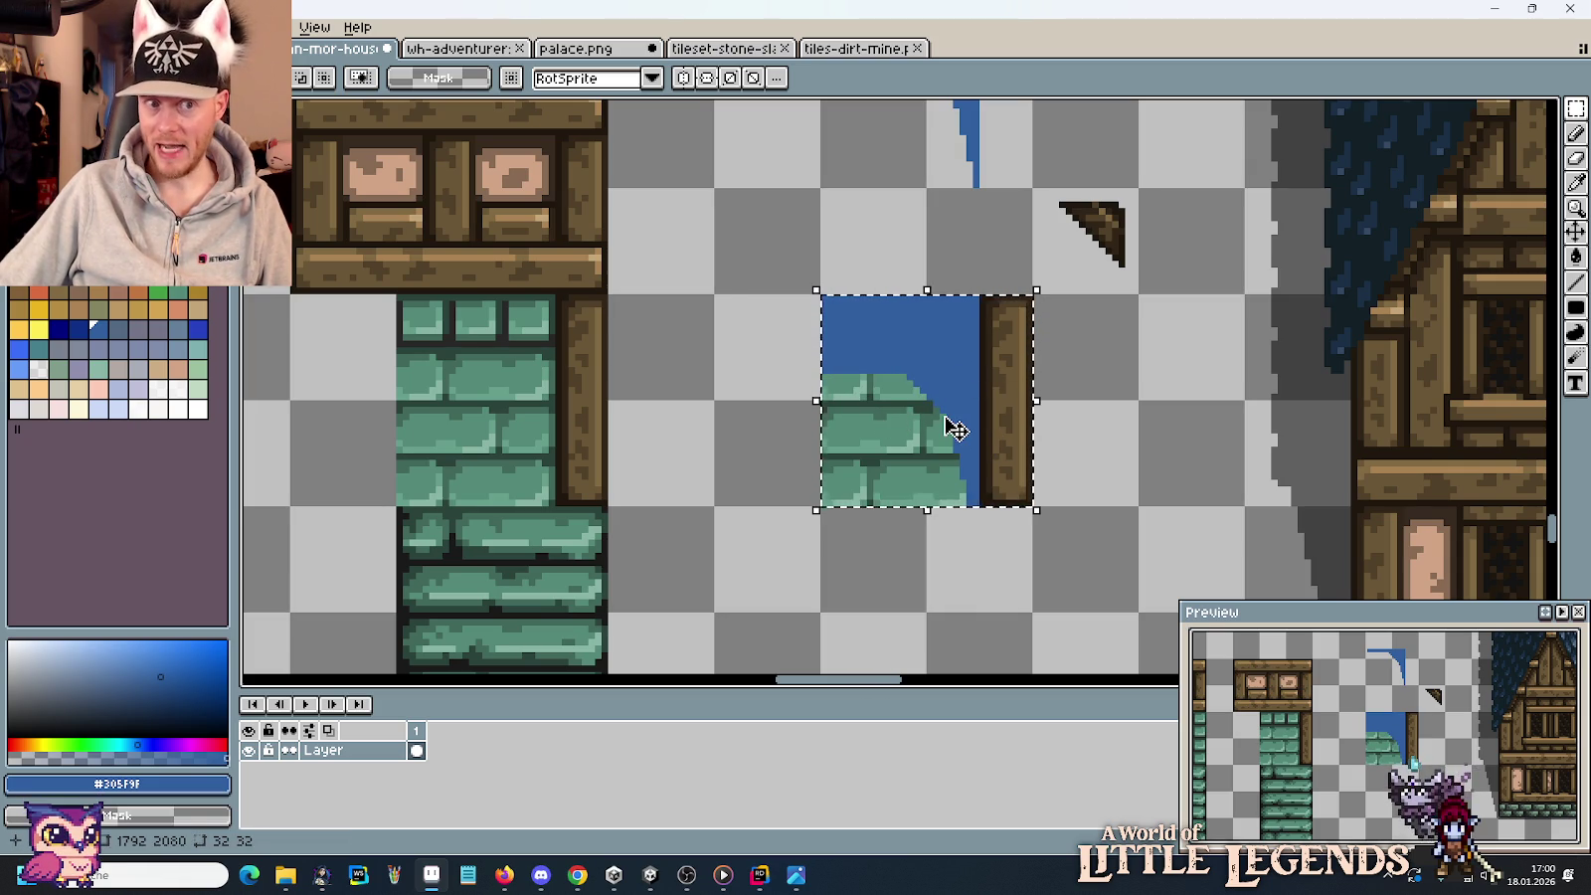
pyautogui.moveTo(966, 380)
pyautogui.mouseDown()
pyautogui.moveTo(941, 433)
pyautogui.moveTo(947, 482)
pyautogui.mouseUp()
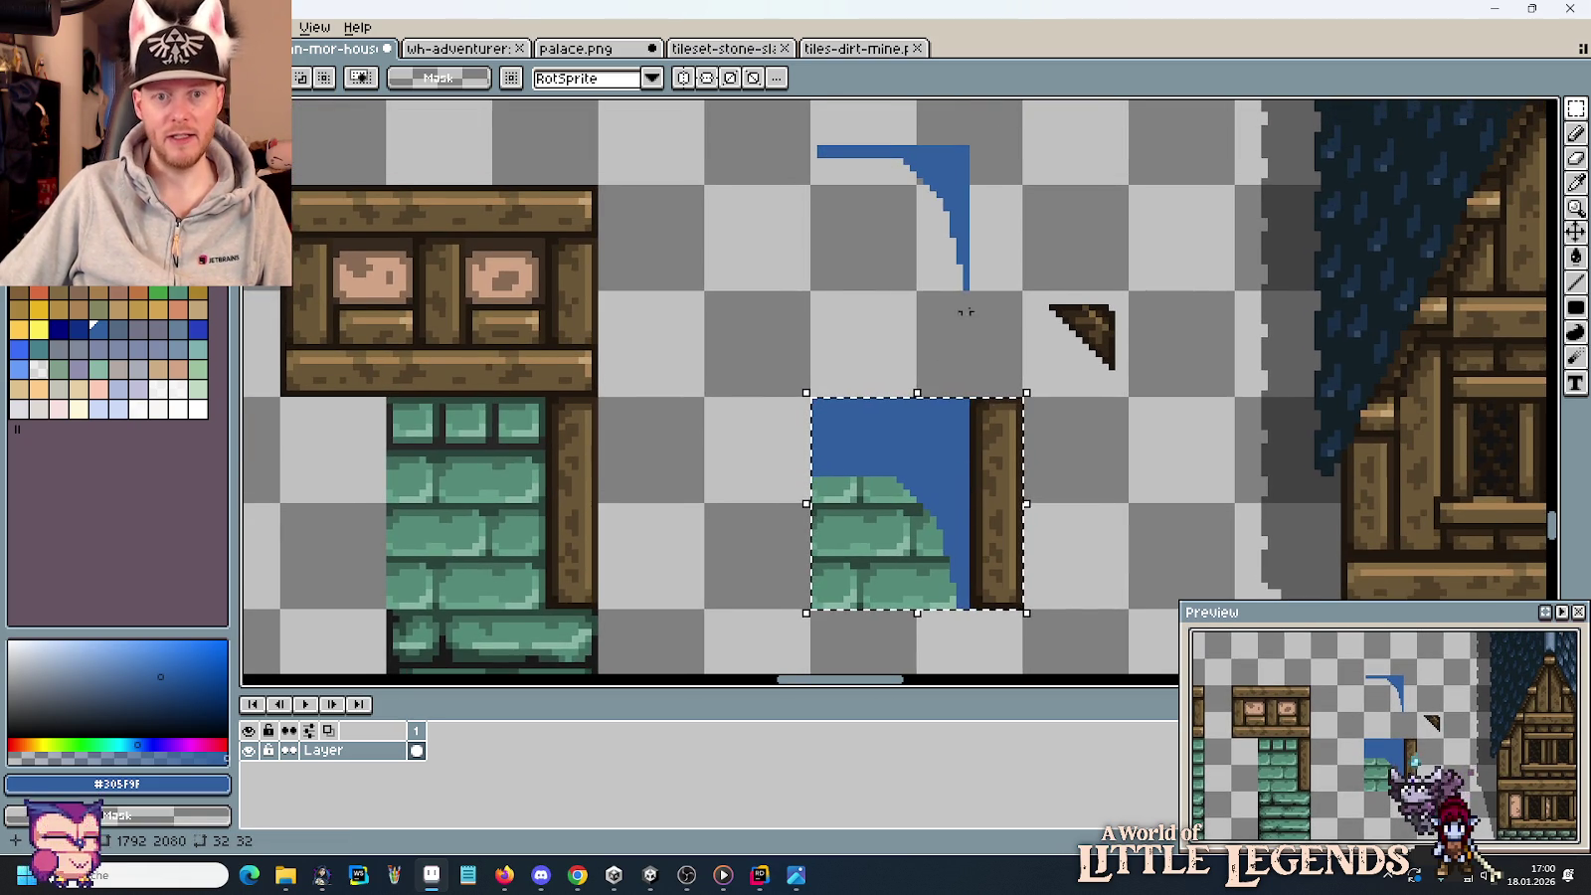
pyautogui.moveTo(983, 278); pyautogui.dragTo(872, 199)
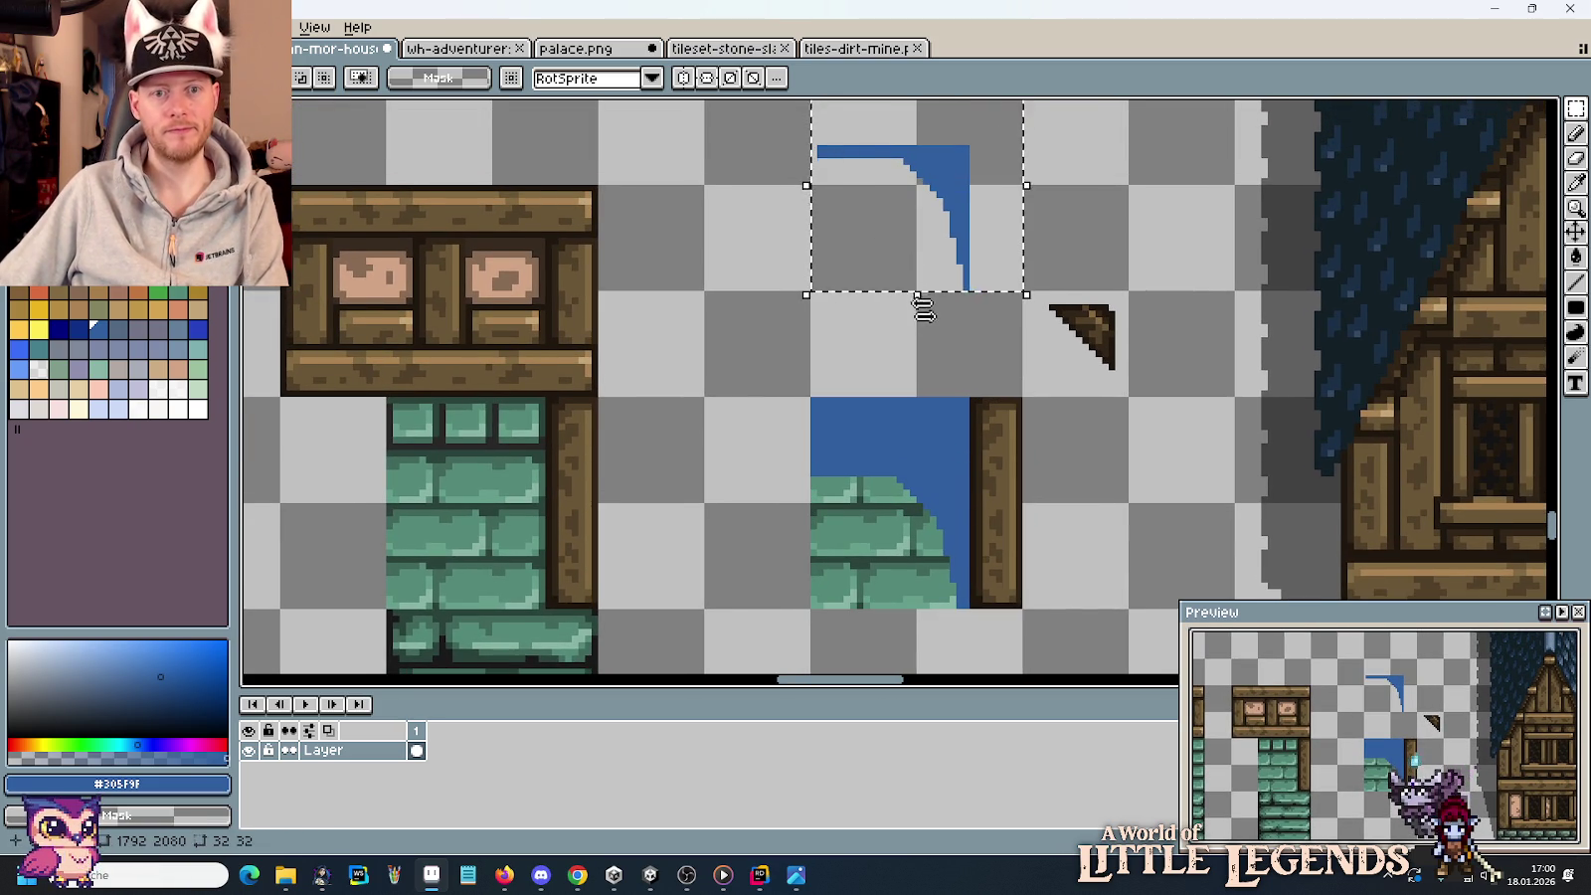
pyautogui.press('Delete')
pyautogui.moveTo(1020, 602); pyautogui.dragTo(816, 399)
pyautogui.moveTo(898, 512); pyautogui.dragTo(883, 193)
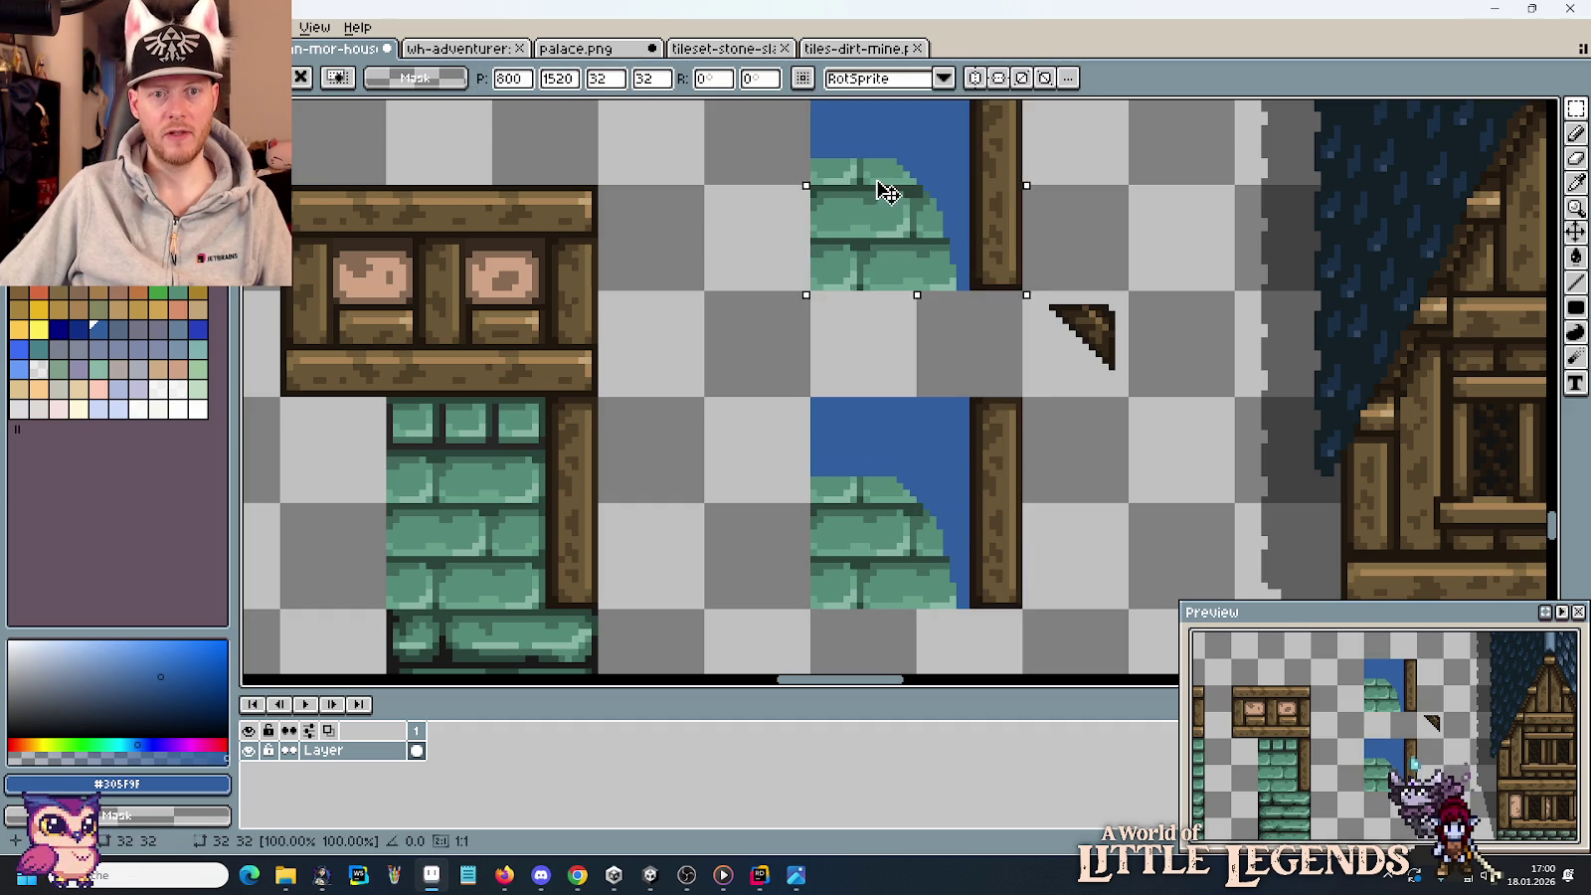
pyautogui.scroll(2, 1151, 203)
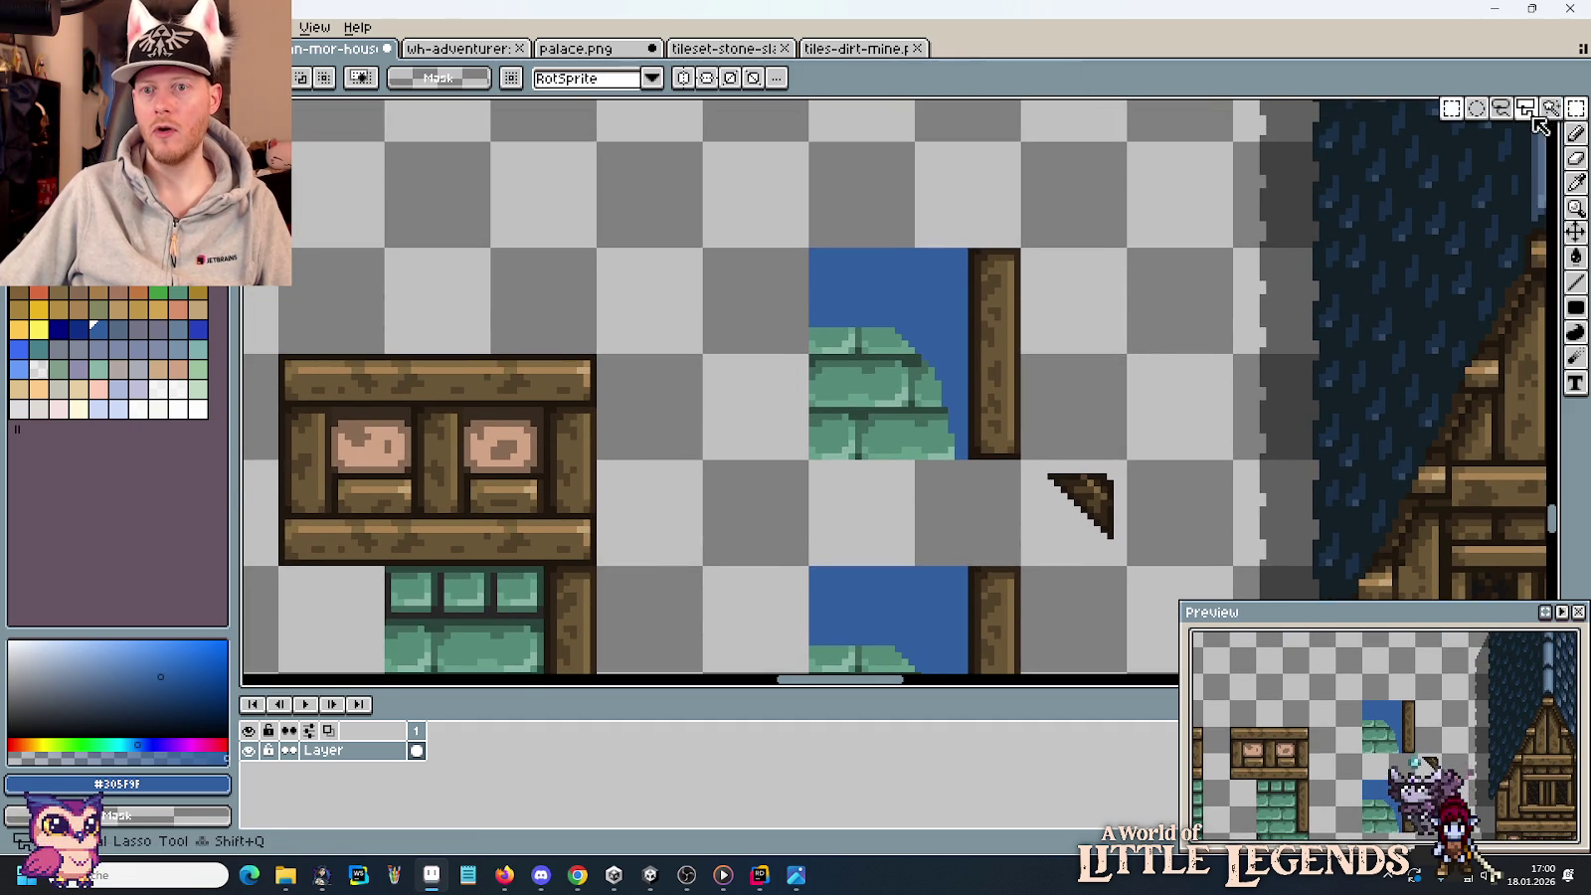
# Select the blue sky areas with the Magic Wand, then clear that selection.
pyautogui.click(1551, 109)
pyautogui.click(824, 310)
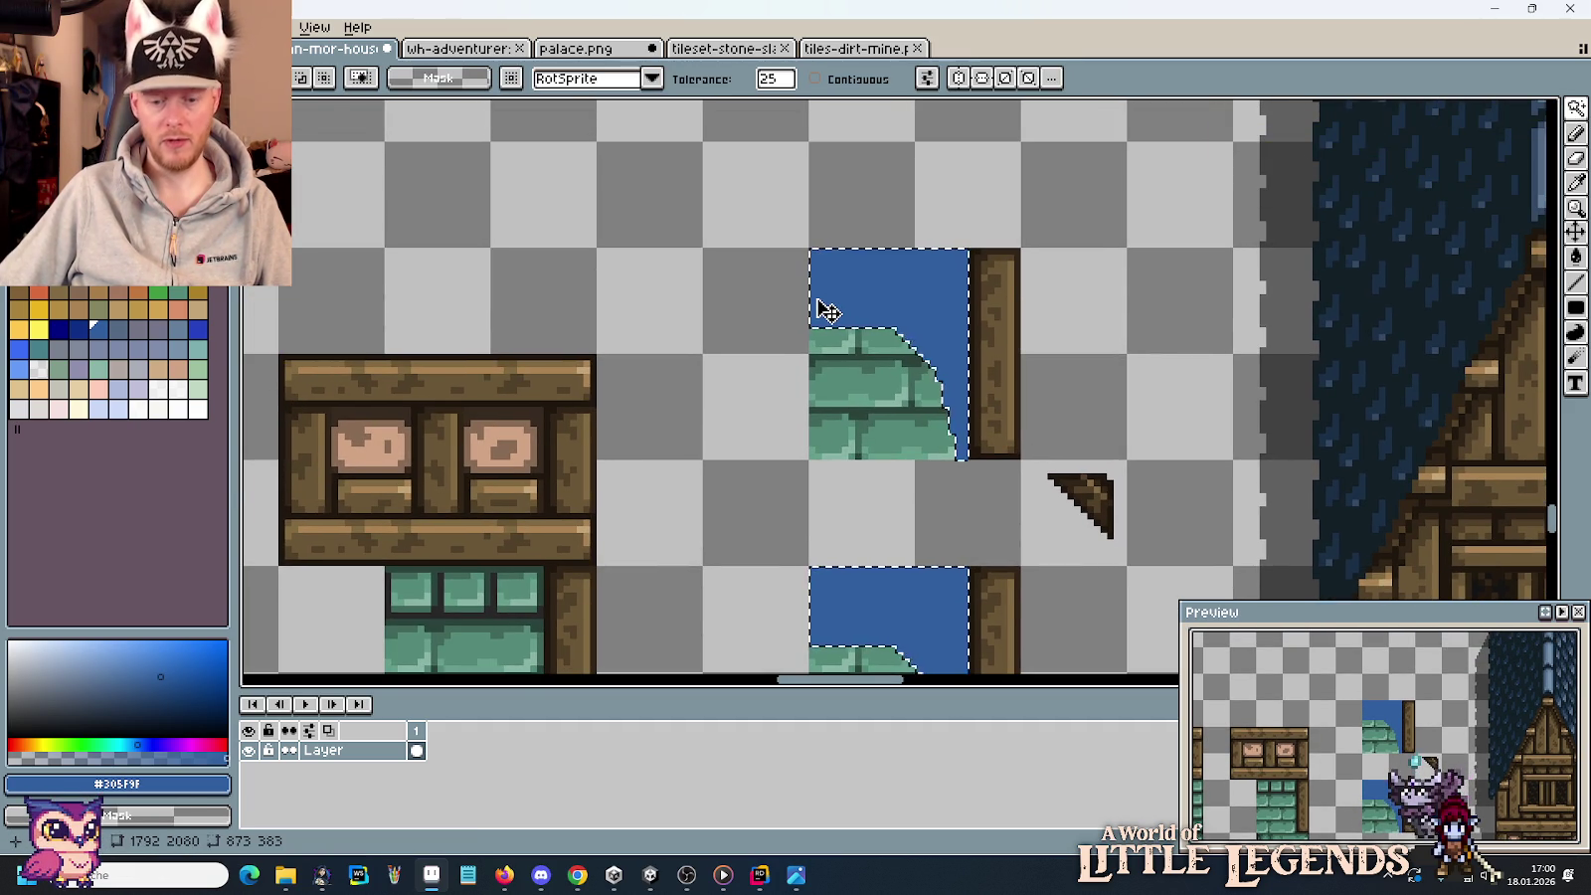
pyautogui.press('m')
pyautogui.scroll(-1, 765, 368)
pyautogui.scroll(-1, 765, 368)
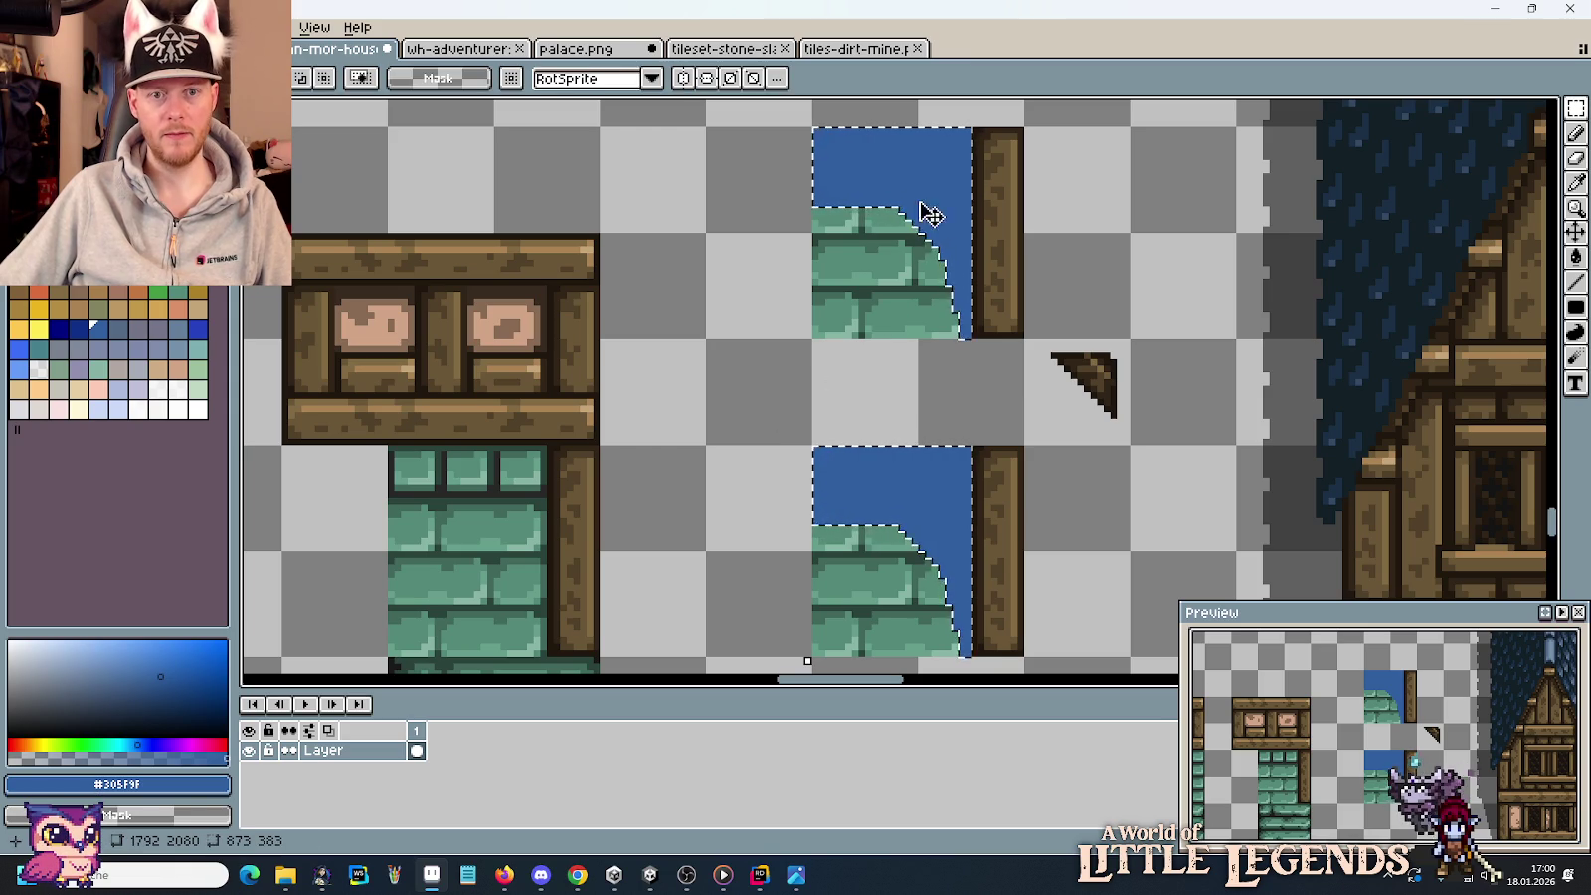
pyautogui.hotkey('ctrl', 'd')
# Select only the top tile's blue sky by contiguous colour and lift it up three squares.
pyautogui.click(1555, 112)
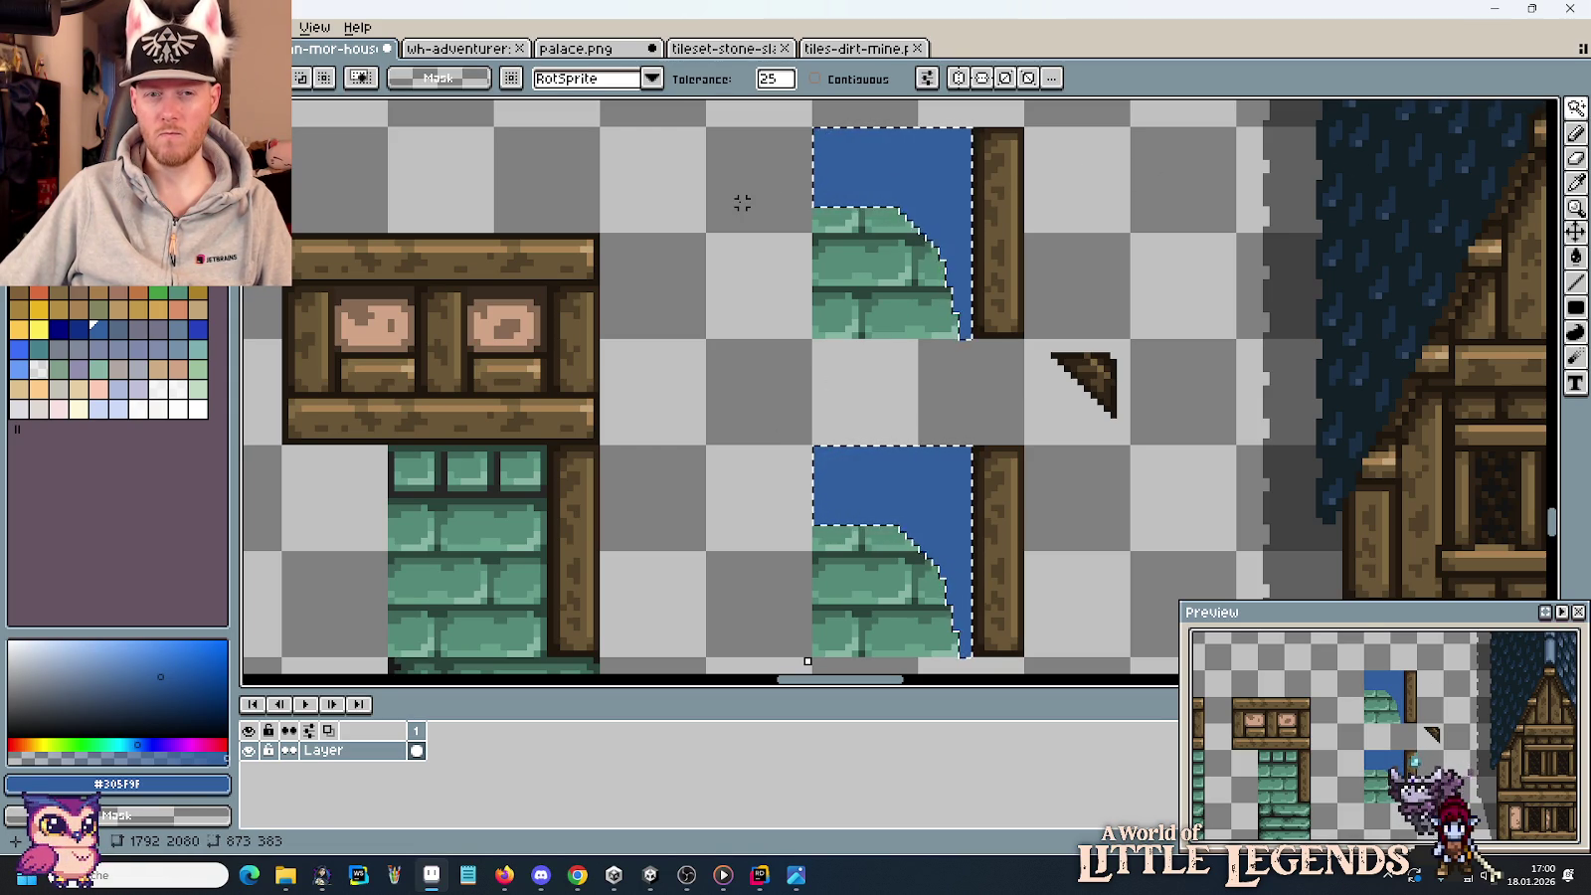
pyautogui.click(799, 142)
pyautogui.click(816, 78)
pyautogui.click(900, 179)
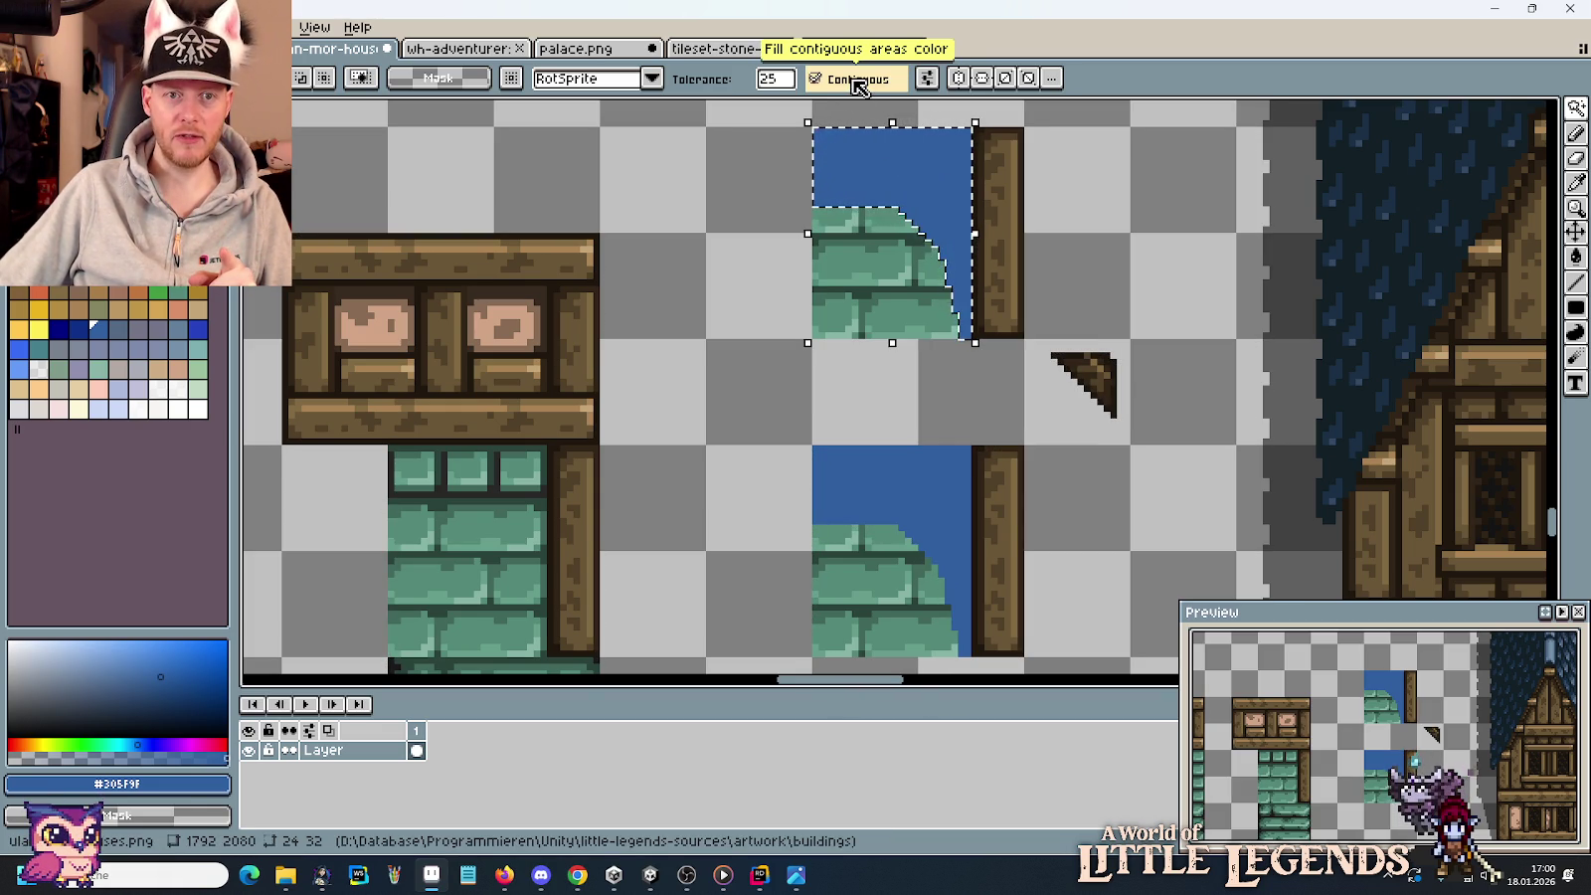
pyautogui.press('m')
pyautogui.scroll(4, 880, 299)
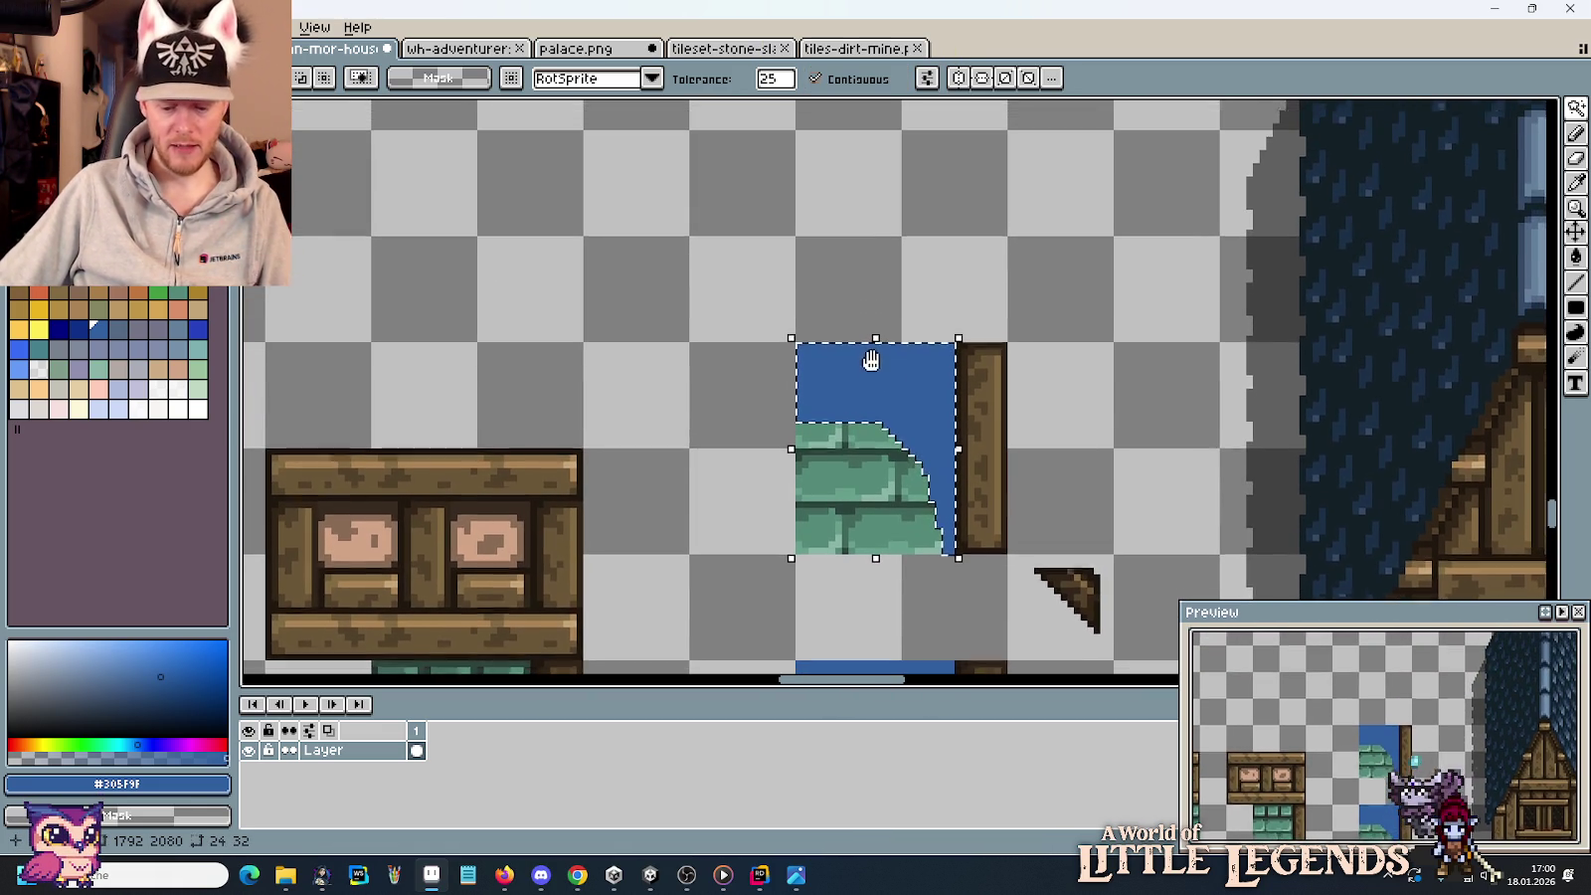
pyautogui.scroll(2, 905, 447)
pyautogui.moveTo(906, 518); pyautogui.dragTo(905, 244)
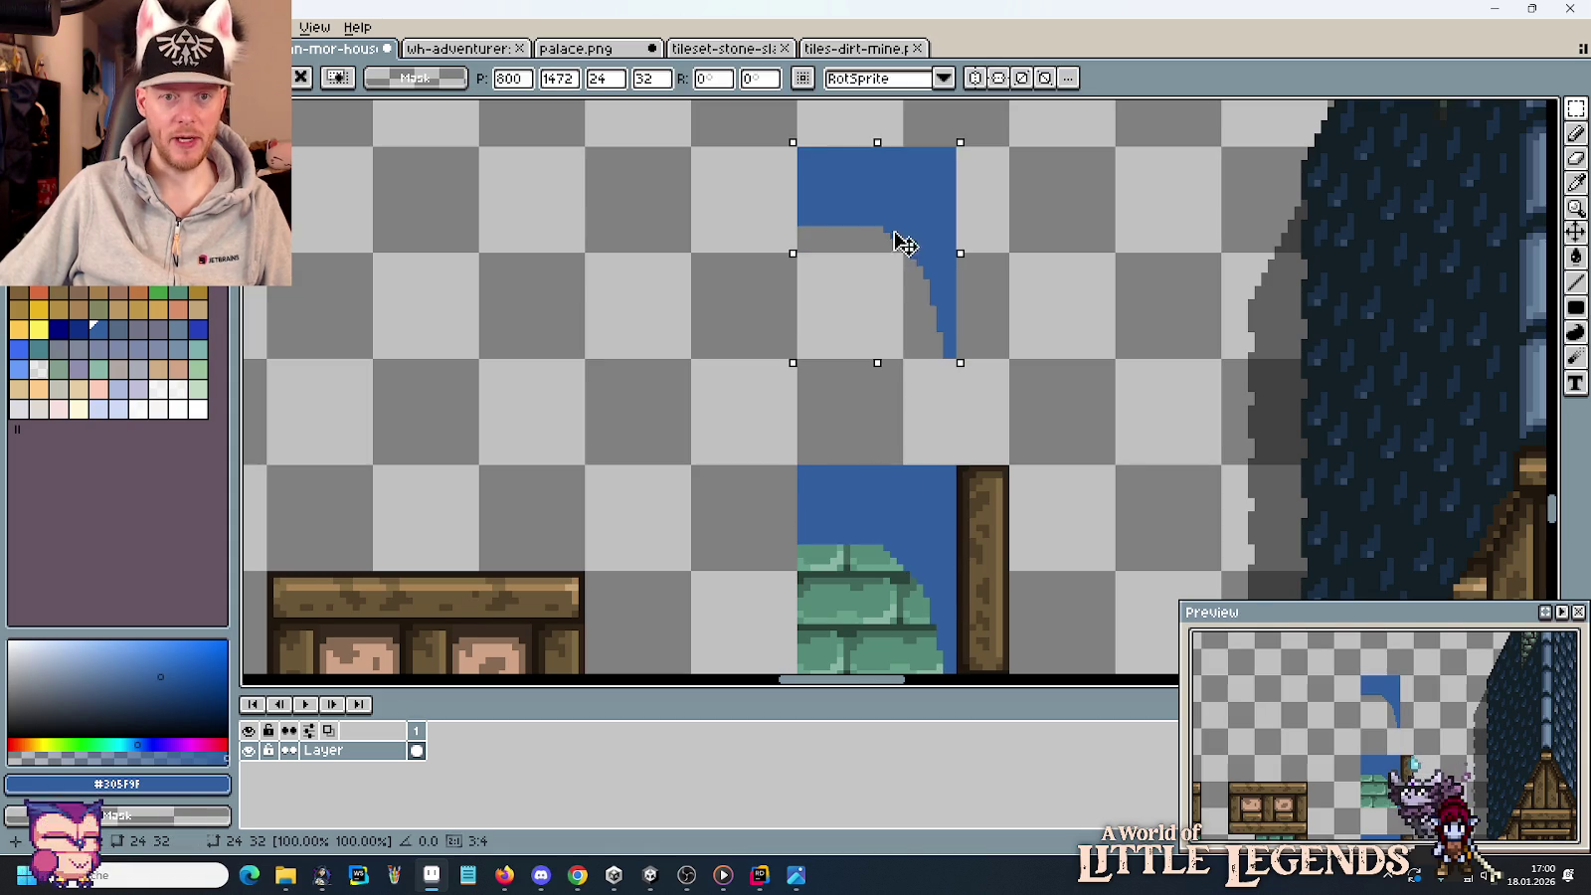
# Erase the old tile pixels left behind after the move.
pyautogui.scroll(-3, 772, 476)
pyautogui.moveTo(770, 261)
pyautogui.mouseDown()
pyautogui.moveTo(870, 463)
pyautogui.moveTo(979, 464)
pyautogui.mouseUp()
pyautogui.press('Delete')
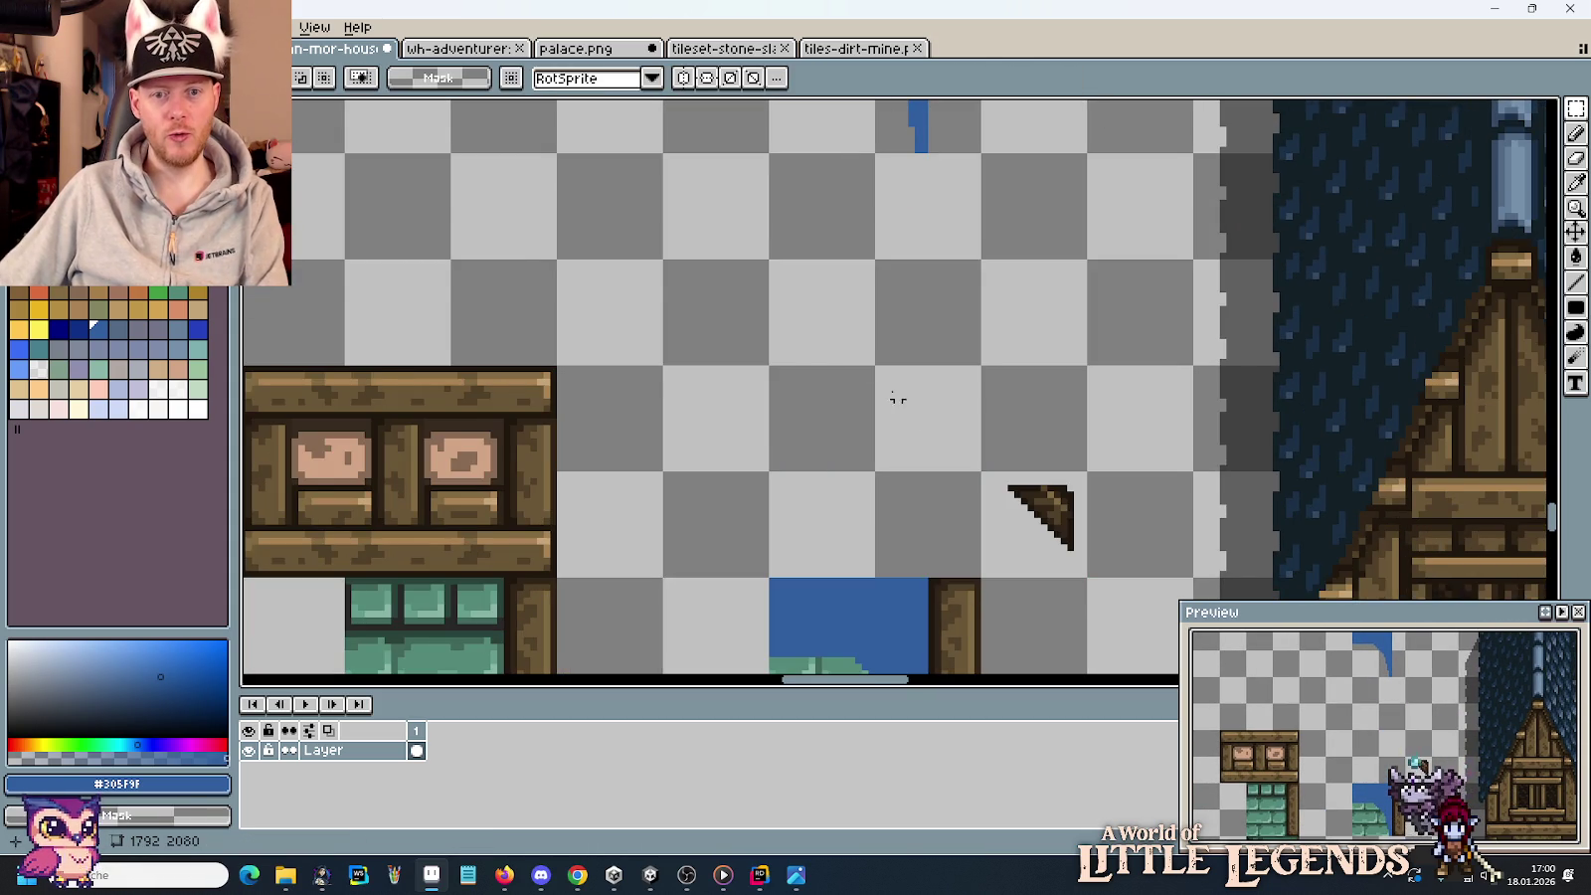
pyautogui.scroll(-1, 895, 398)
pyautogui.scroll(-1, 857, 363)
# Fill the tile's empty lower-left area yellow and clear its blue sky to transparent.
pyautogui.moveTo(913, 253); pyautogui.dragTo(854, 196)
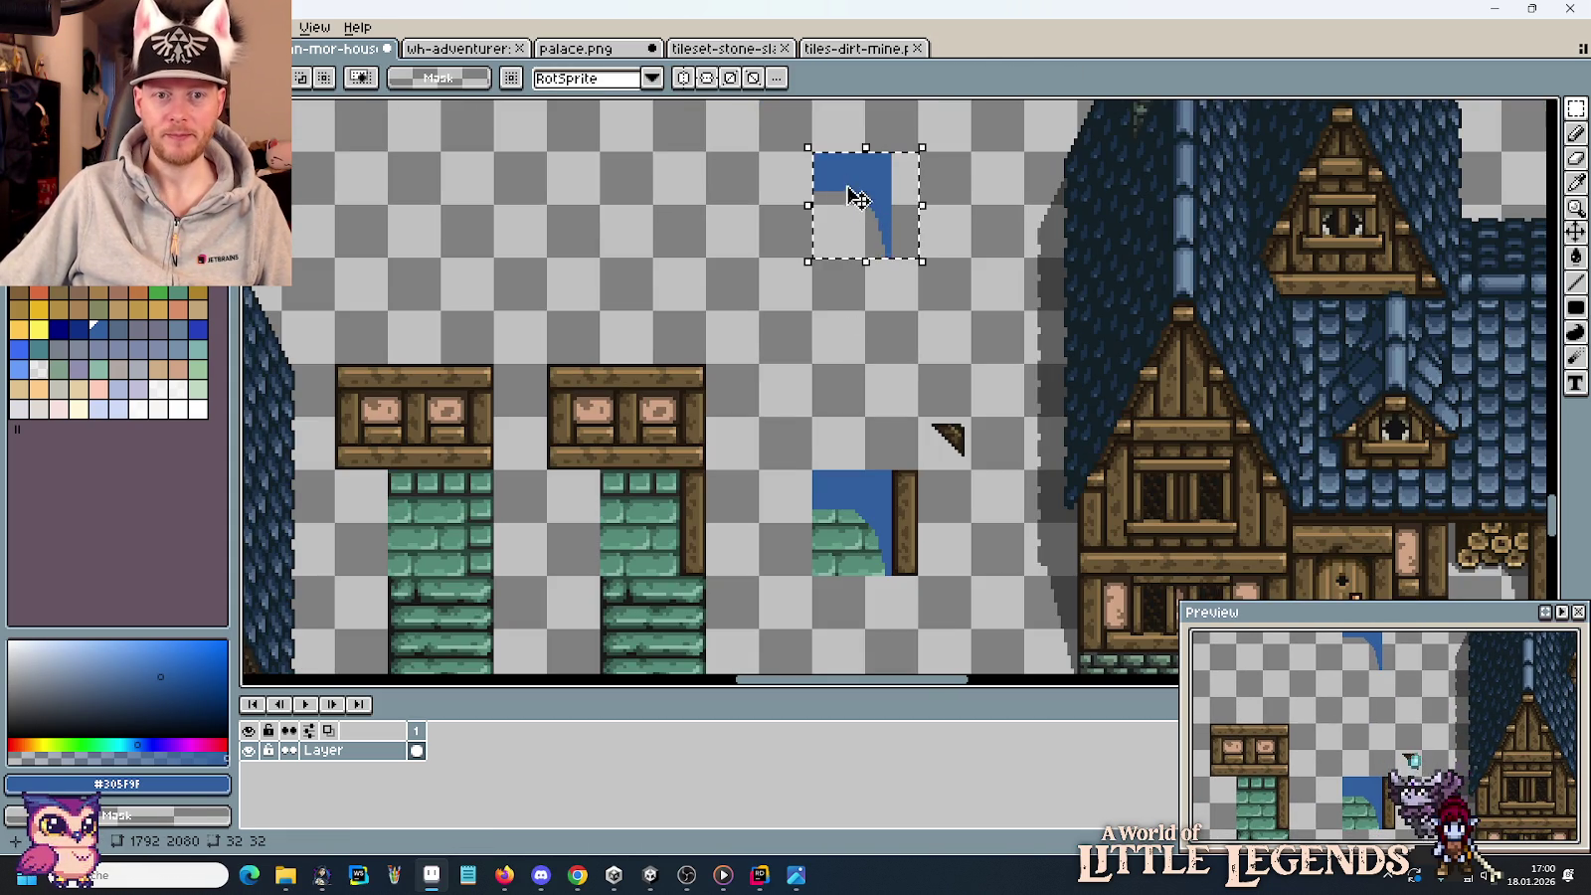
pyautogui.click(38, 330)
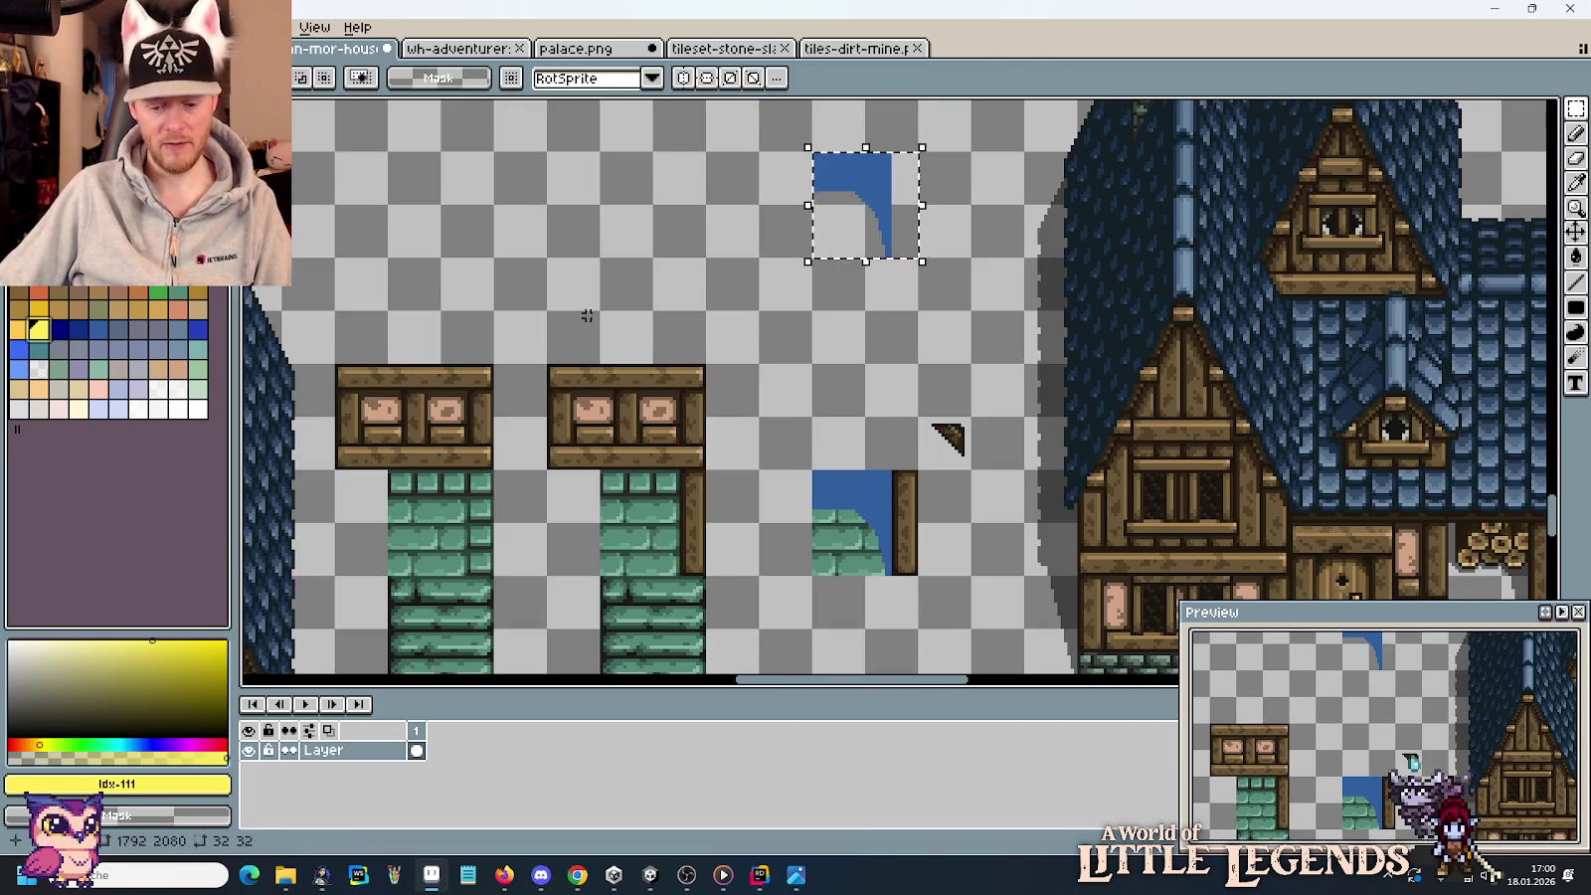
pyautogui.press('g')
pyautogui.click(841, 228)
pyautogui.rightClick(862, 161)
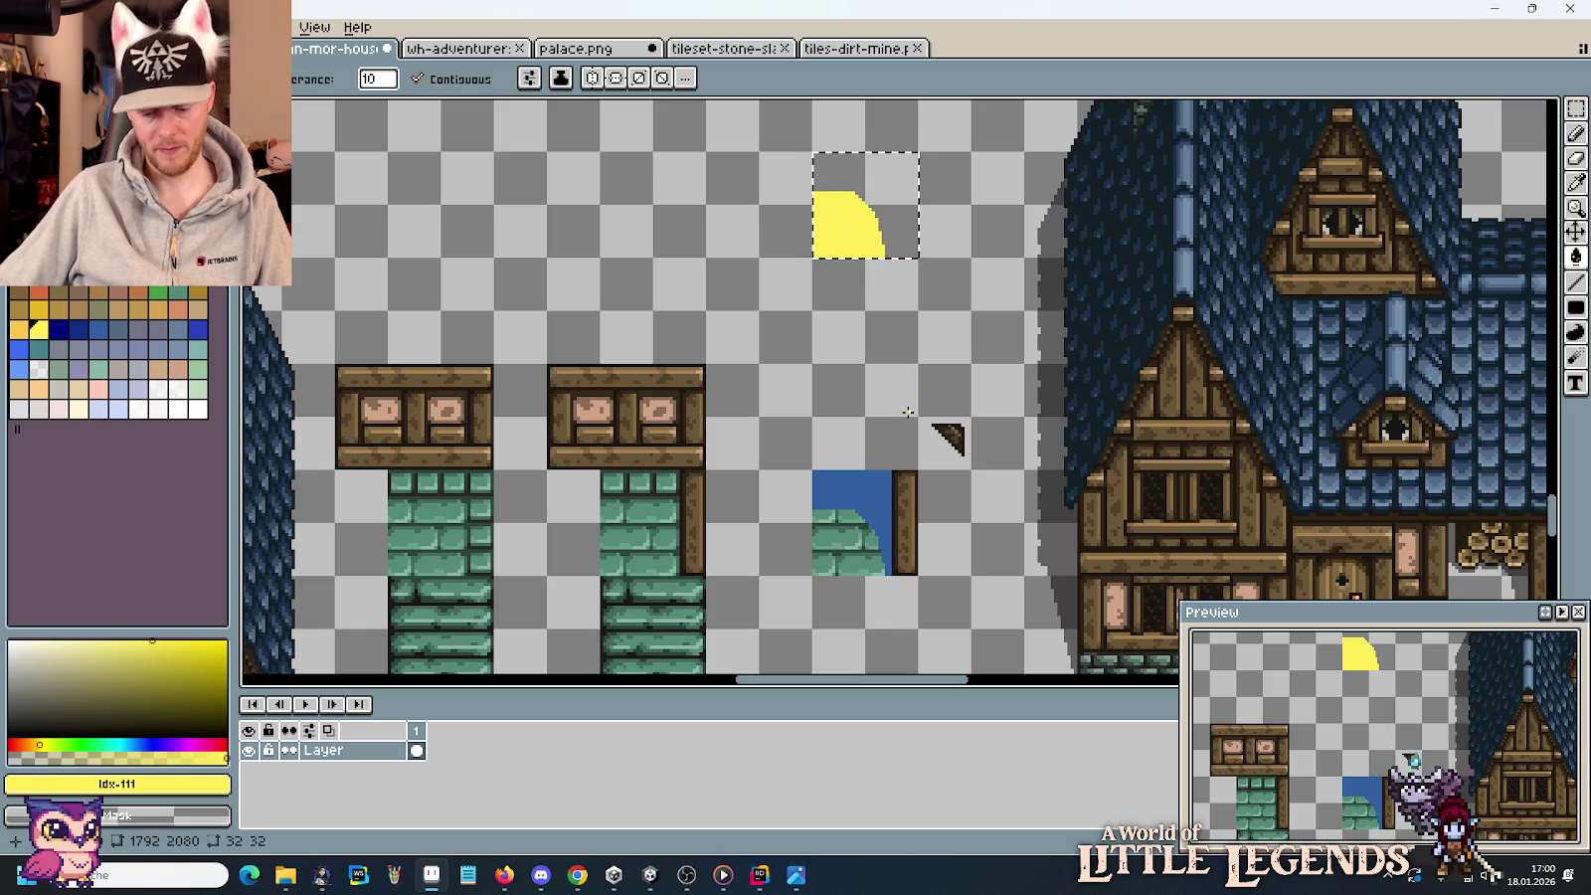
pyautogui.press('m')
pyautogui.hotkey('ctrl', 'd')
# Copy the plain green wall tile up into the empty slot.
pyautogui.moveTo(684, 558); pyautogui.dragTo(603, 471)
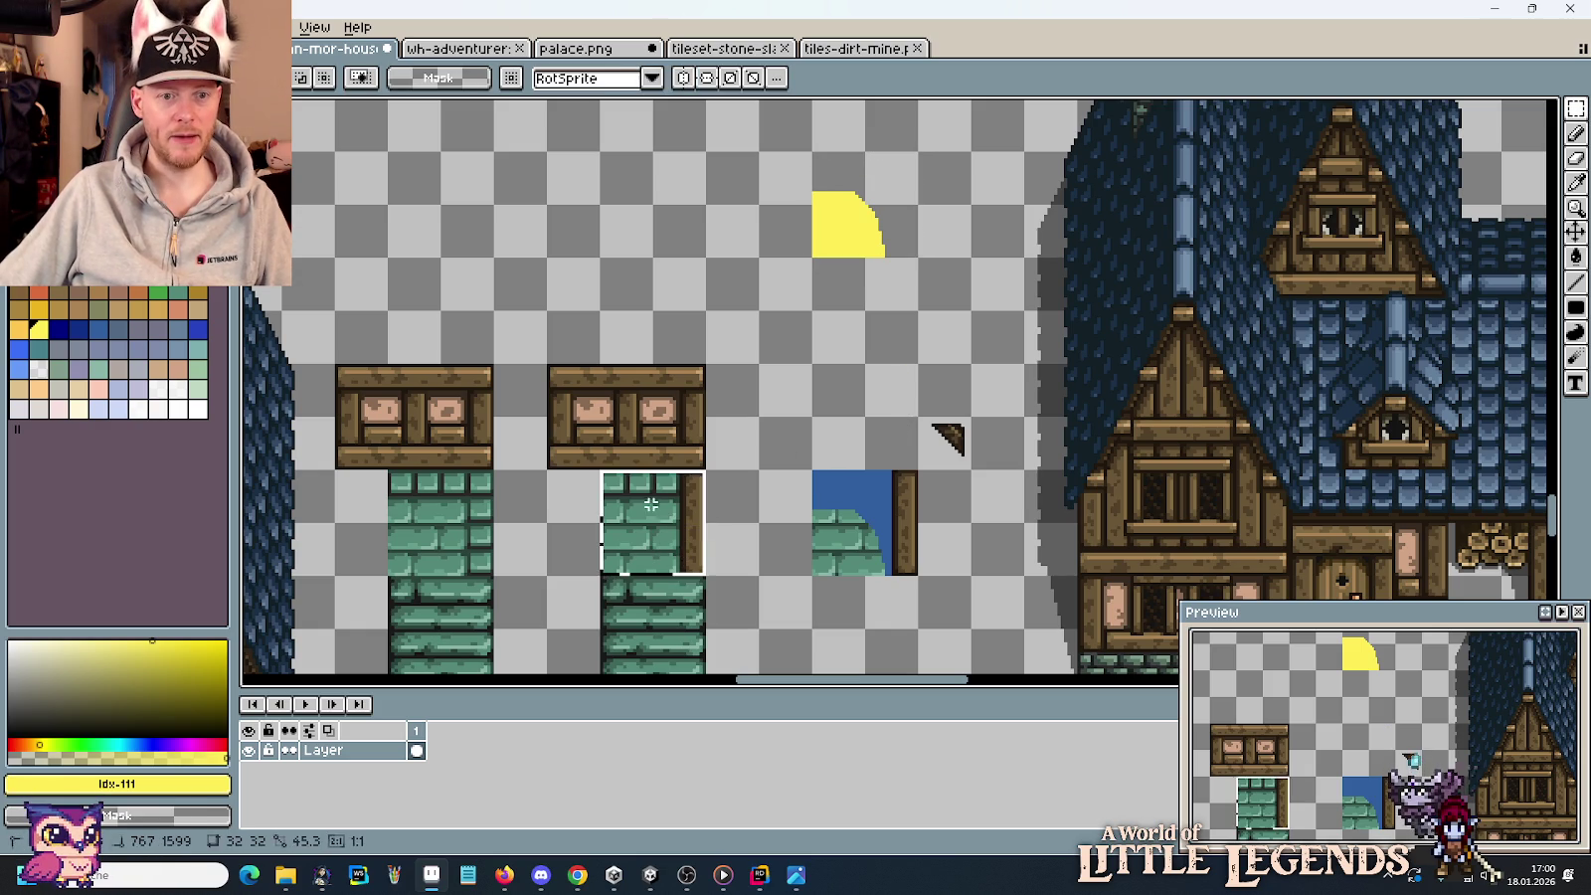
pyautogui.moveTo(649, 525); pyautogui.dragTo(863, 369)
pyautogui.click(824, 209)
# Move a copy of the yellow shape onto the wall tile and erase the top leftover.
pyautogui.moveTo(823, 209); pyautogui.dragTo(880, 209)
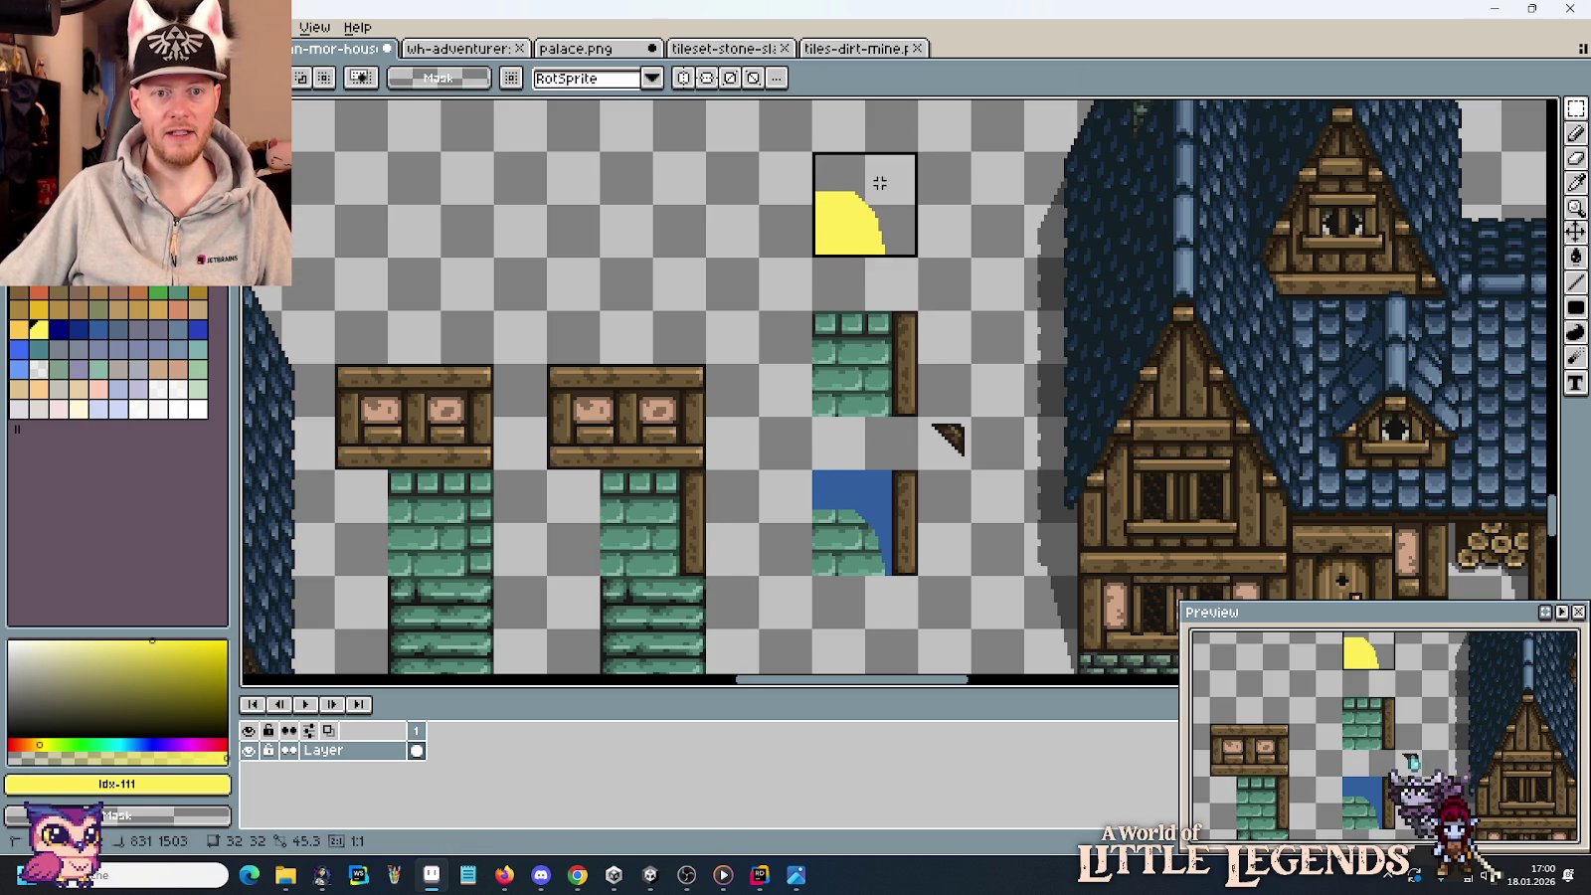
pyautogui.moveTo(889, 251); pyautogui.dragTo(888, 379)
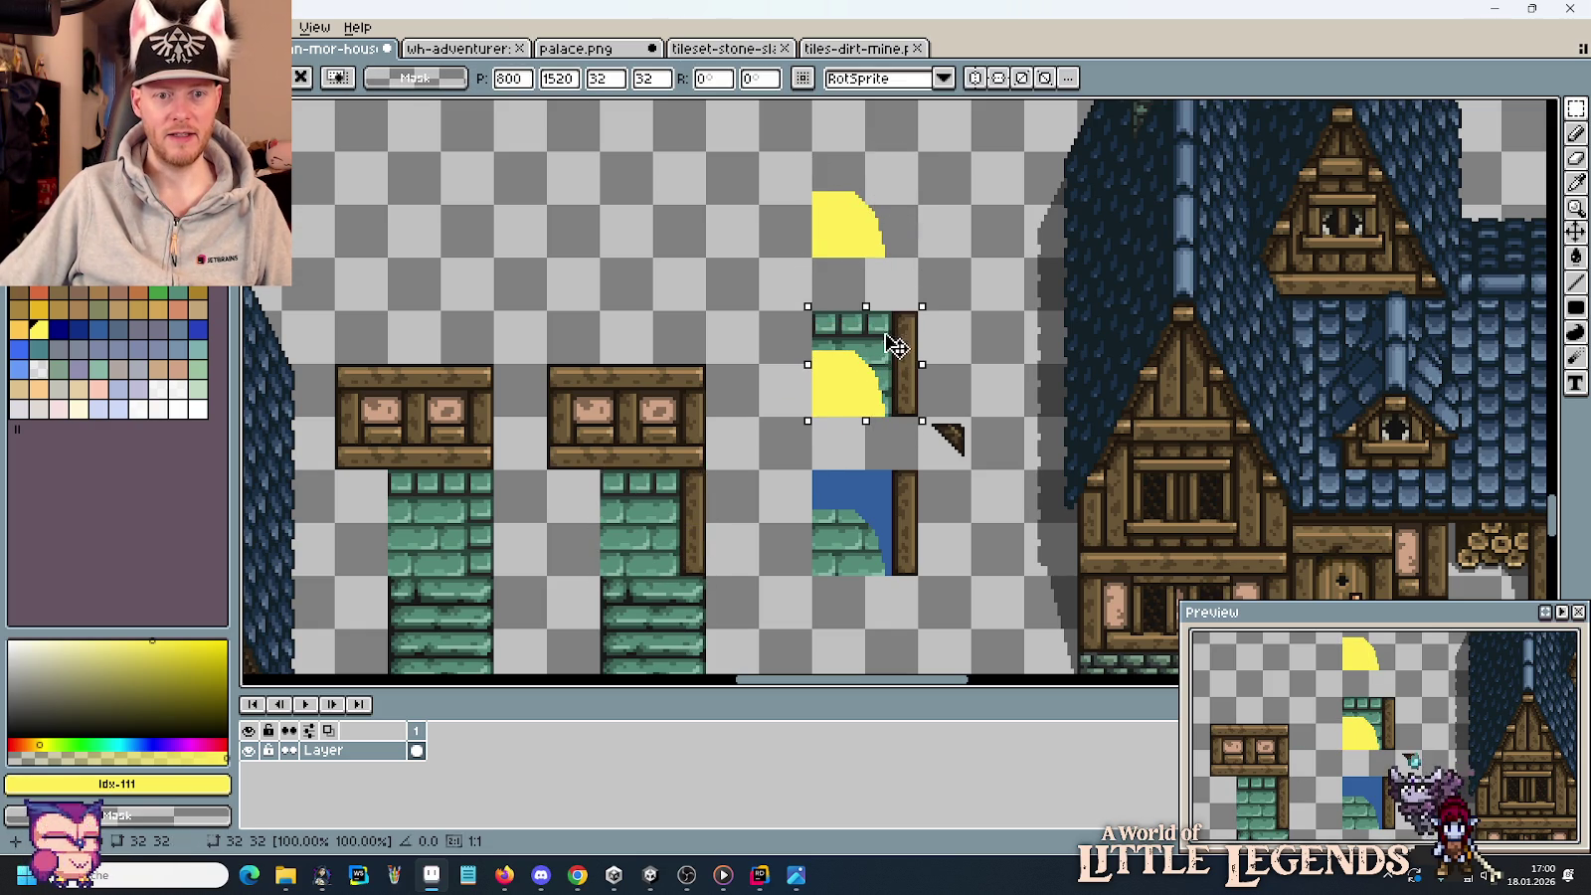
pyautogui.moveTo(816, 223); pyautogui.dragTo(840, 199)
pyautogui.press('Delete')
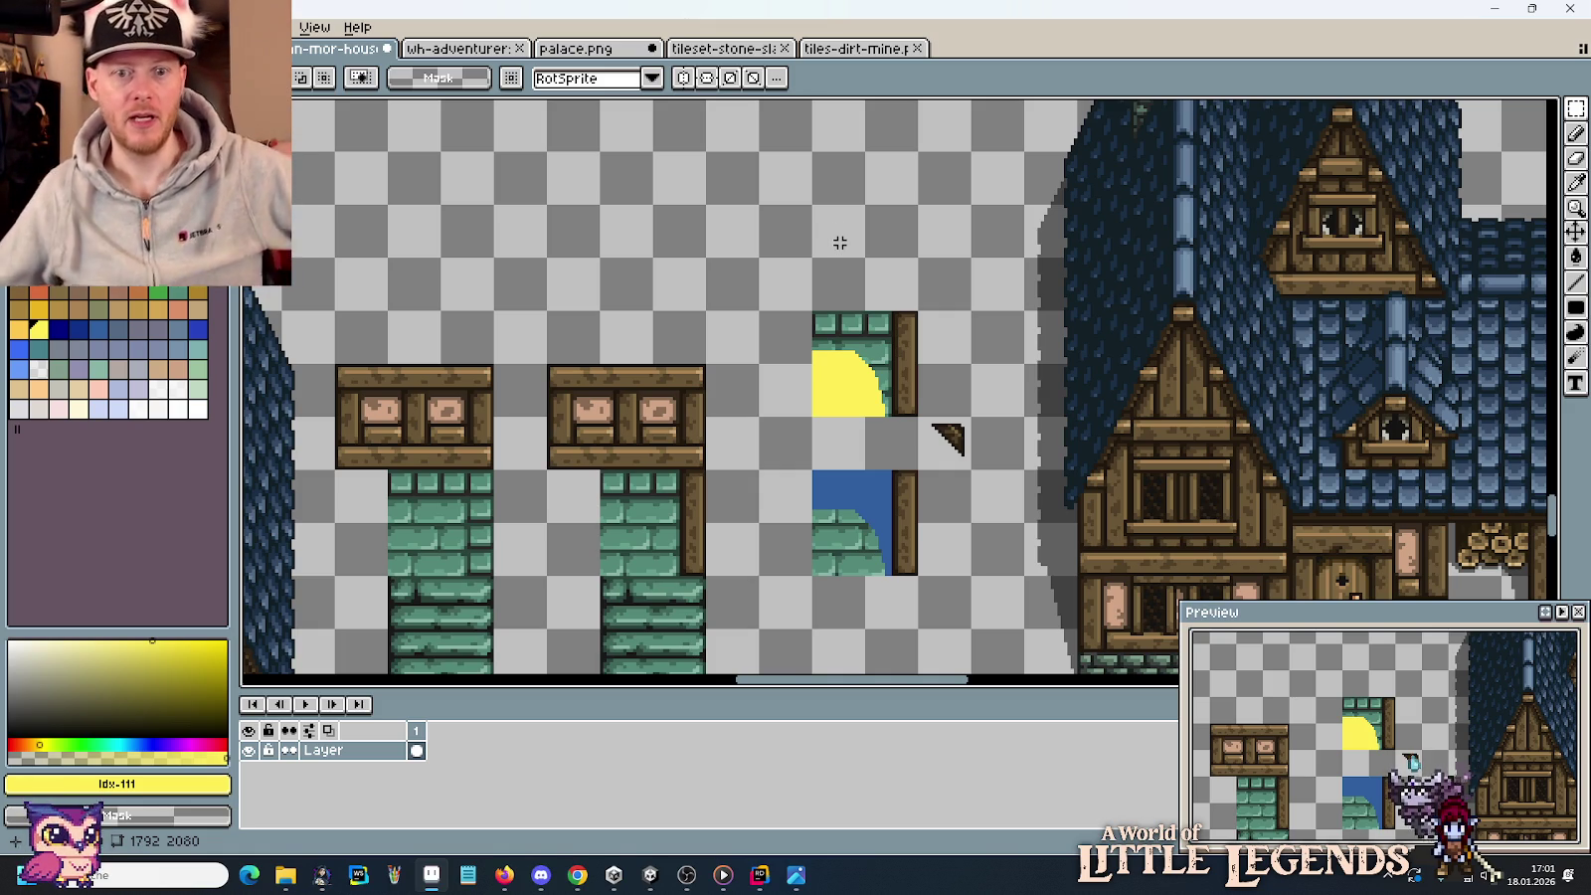
# Fetch the Clean stone swatch row from the colour-swatch sheet.
pyautogui.scroll(-2, 900, 497)
pyautogui.scroll(-2, 845, 497)
pyautogui.scroll(-3, 875, 478)
pyautogui.scroll(-2, 925, 398)
pyautogui.scroll(-2, 925, 348)
pyautogui.scroll(3, 895, 418)
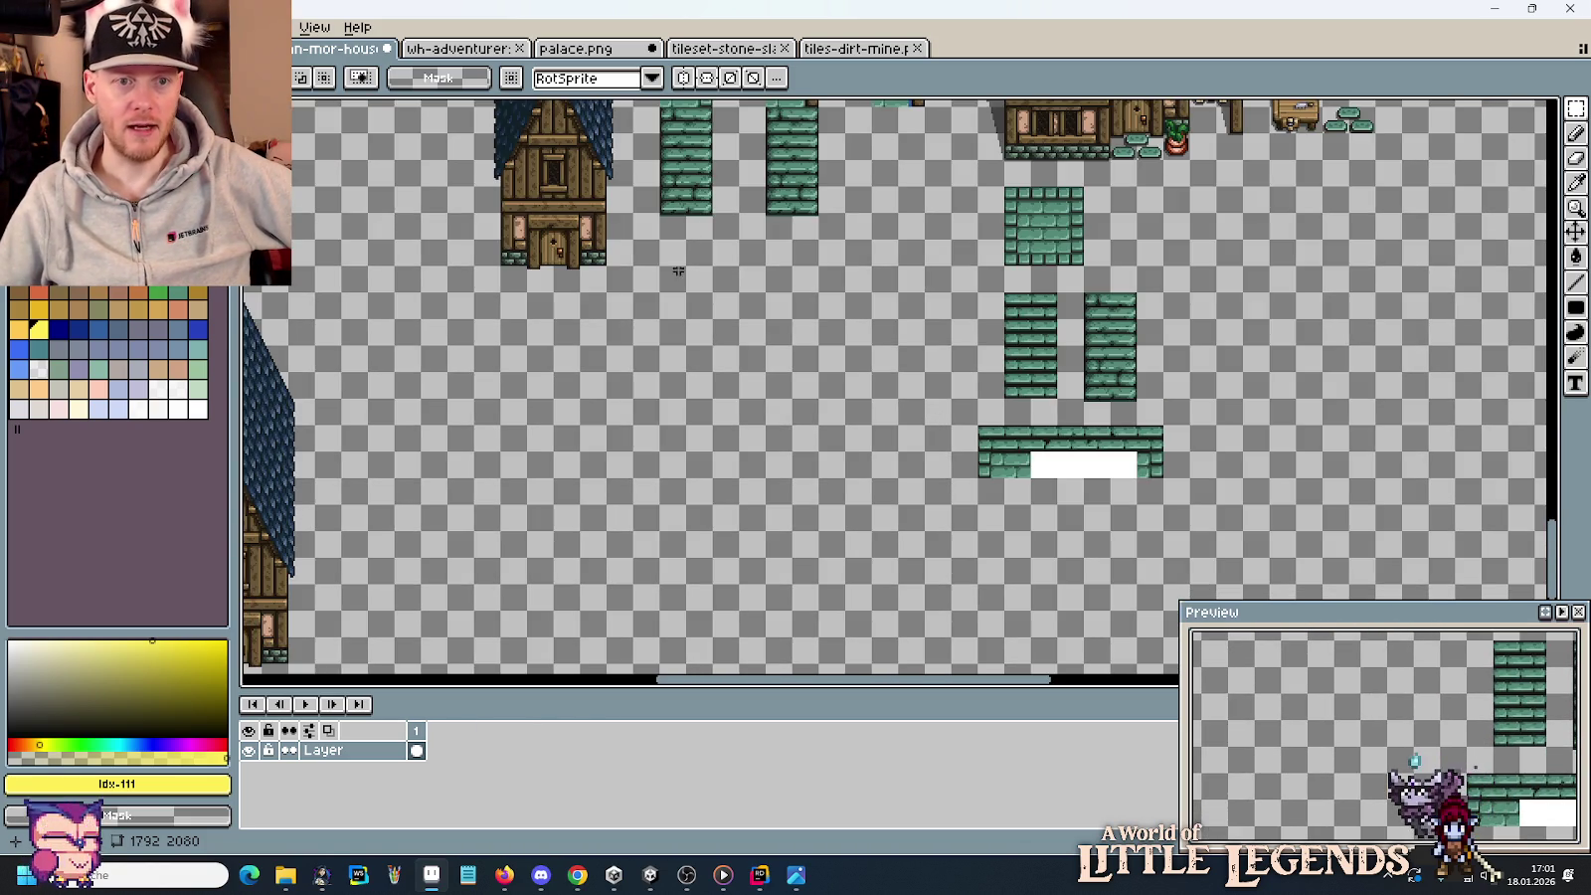
pyautogui.scroll(3, 895, 418)
pyautogui.click(199, 48)
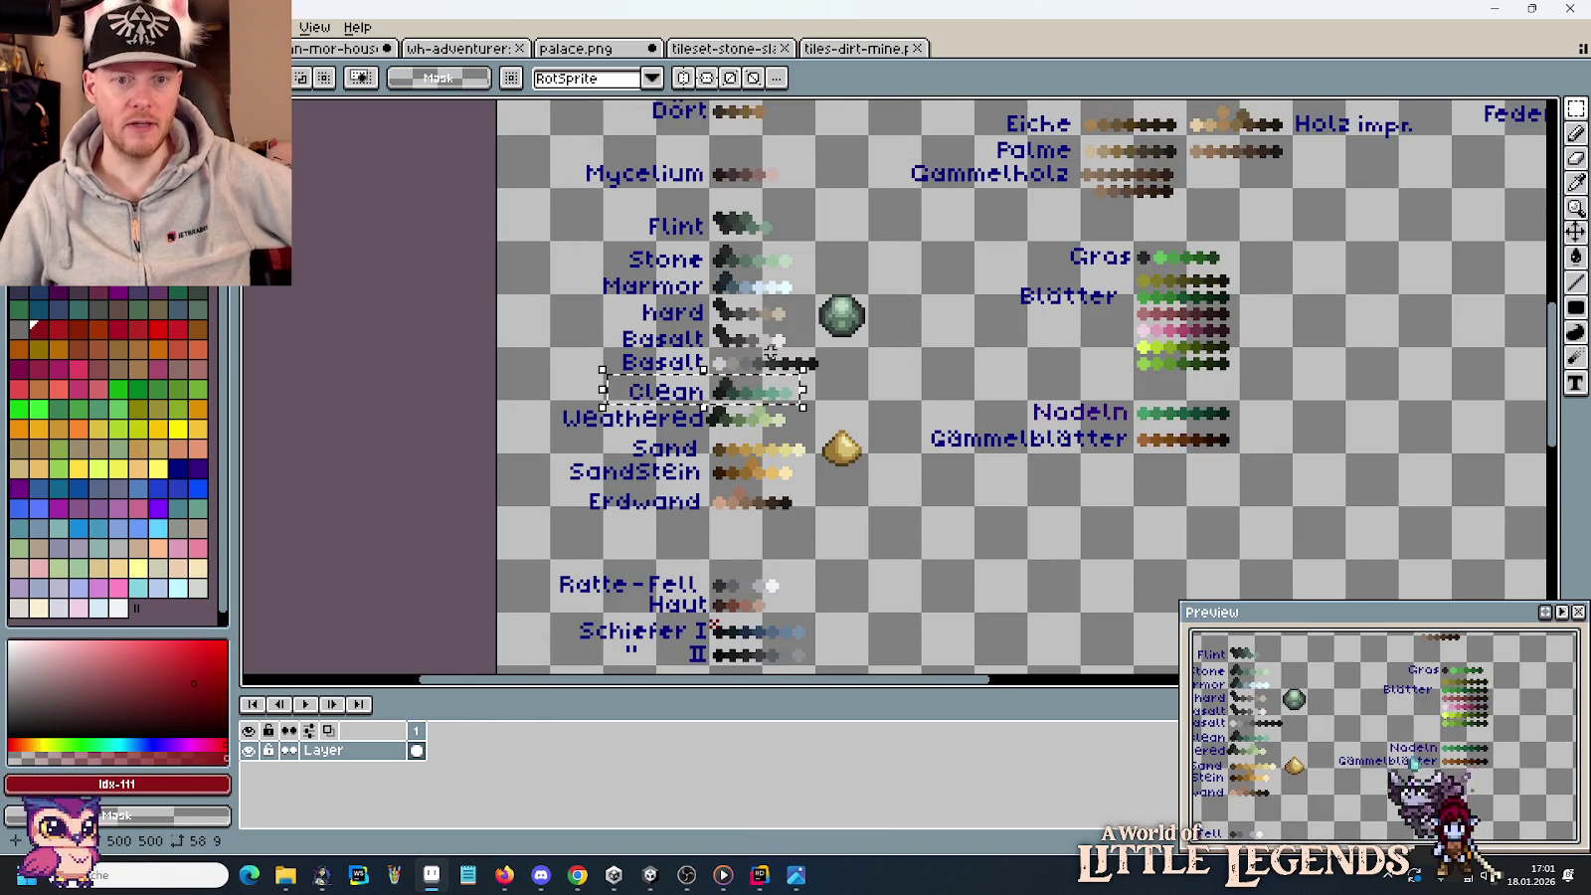
pyautogui.click(338, 48)
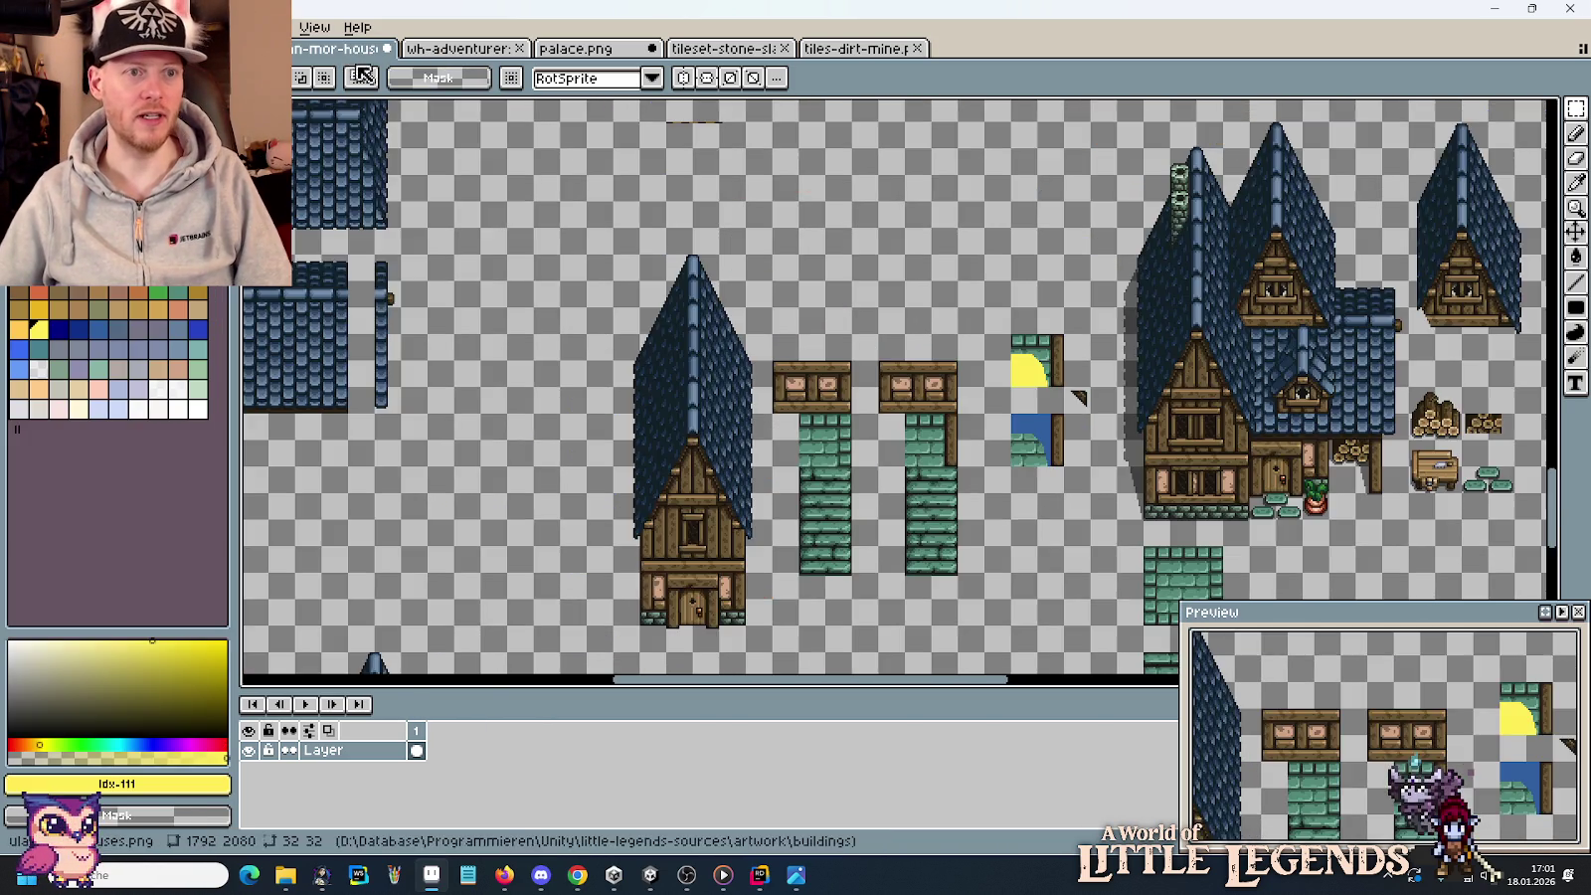
# Paste the Clean swatch row above the yellow-patched tile and eyedrop light green #88b5a6.
pyautogui.scroll(3, 970, 260)
pyautogui.scroll(1, 853, 174)
pyautogui.scroll(1, 901, 282)
pyautogui.scroll(-2, 901, 283)
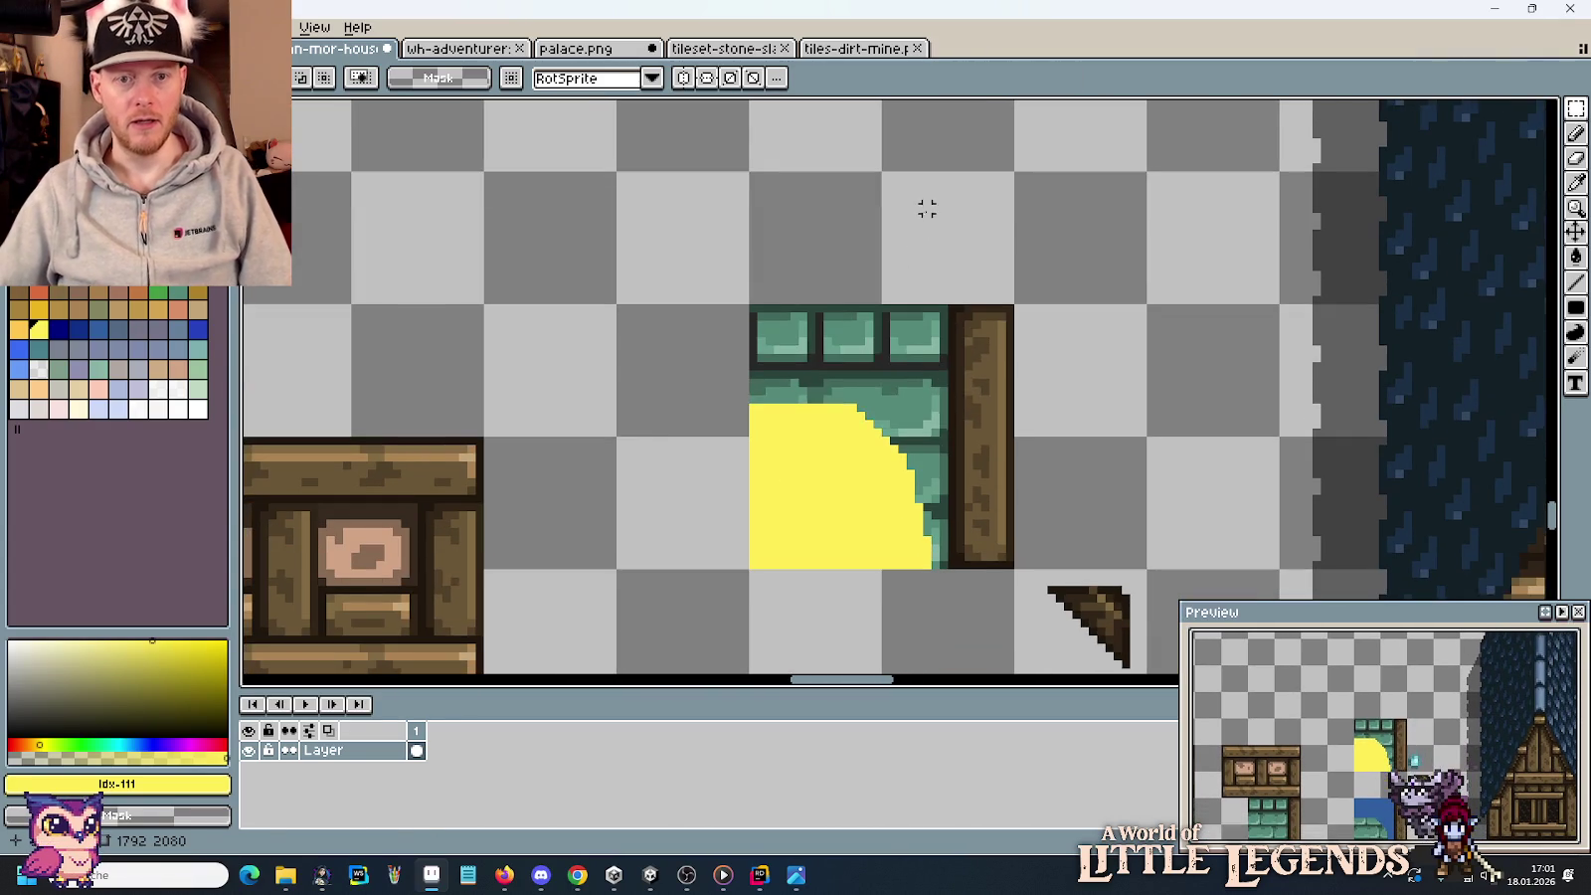
pyautogui.hotkey('ctrl', 'v')
pyautogui.moveTo(955, 393); pyautogui.dragTo(885, 208)
pyautogui.press('Return')
pyautogui.press('i')
pyautogui.click(930, 343)
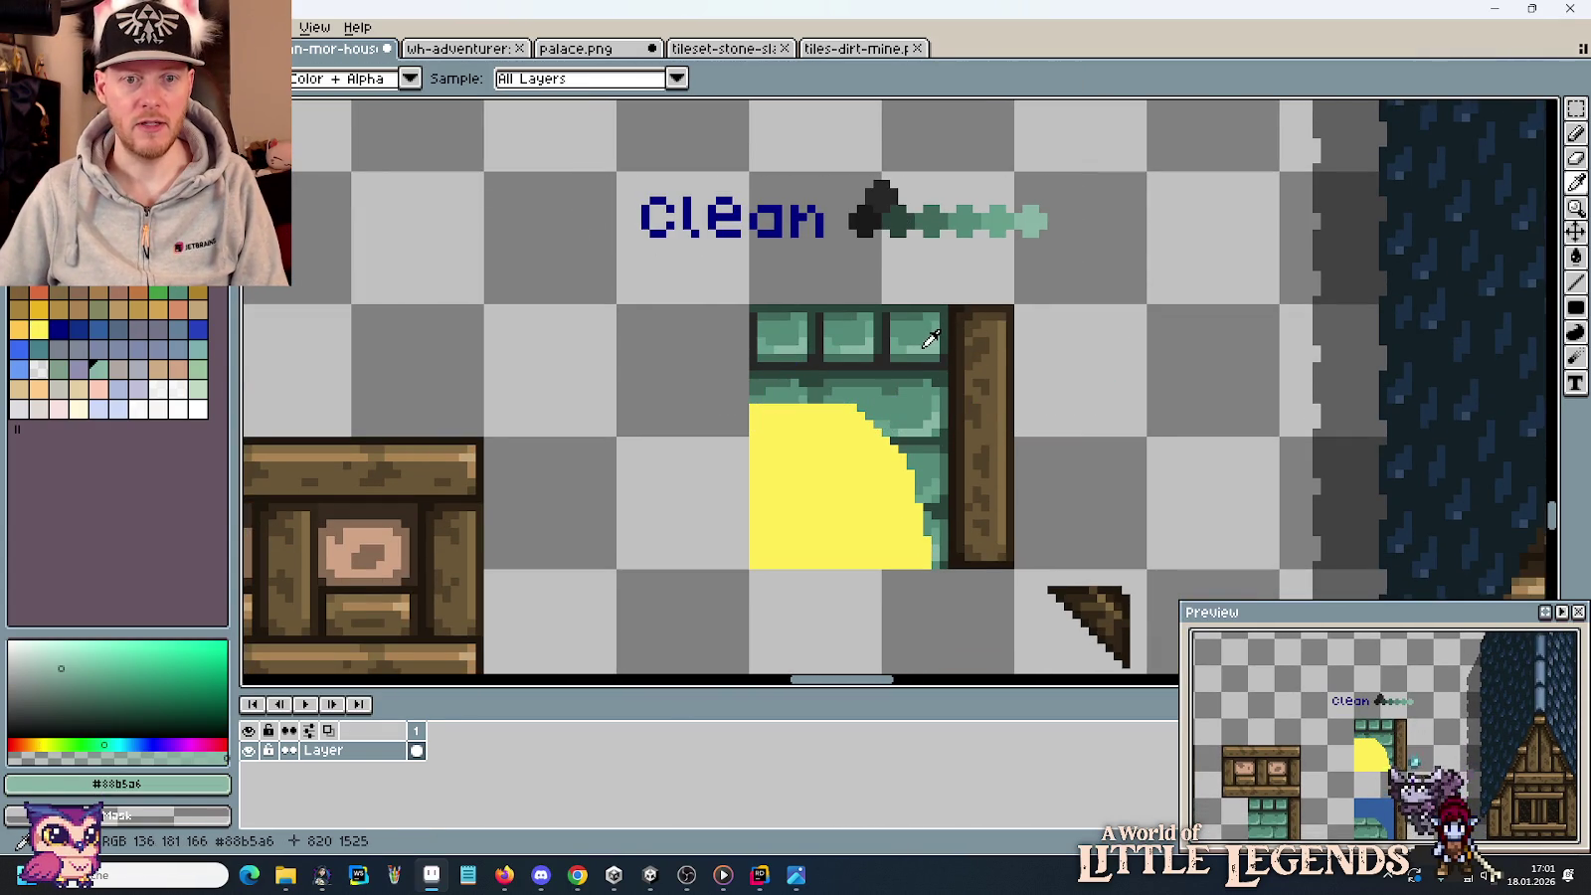
# Sample the sword's mid-green as the secondary colour and adjust the view over the tiles.
pyautogui.press('b')
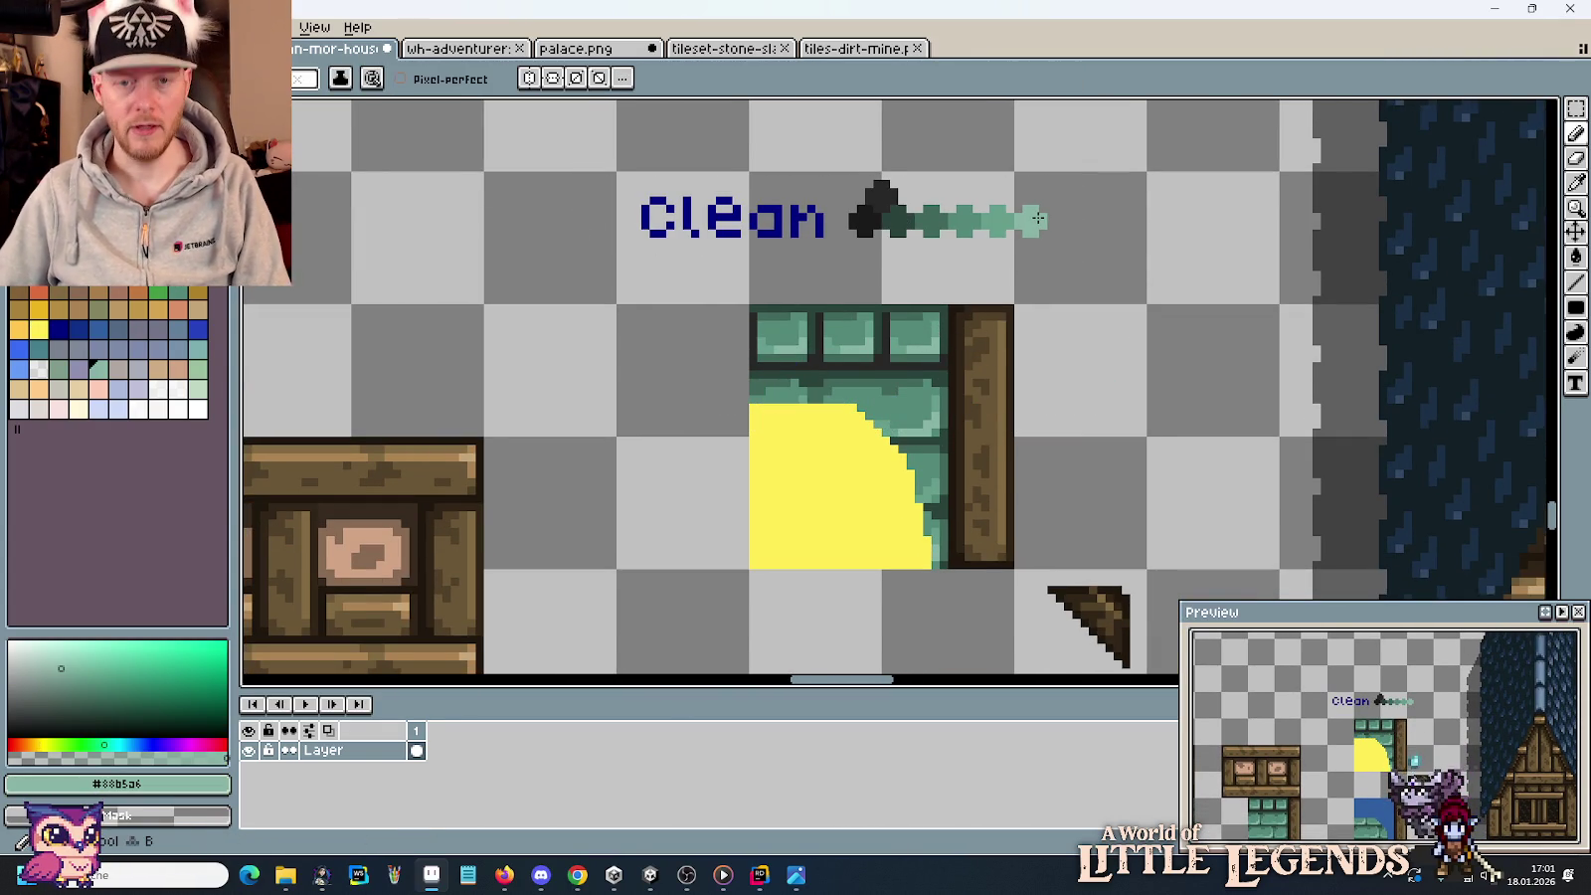
pyautogui.scroll(1, 1037, 218)
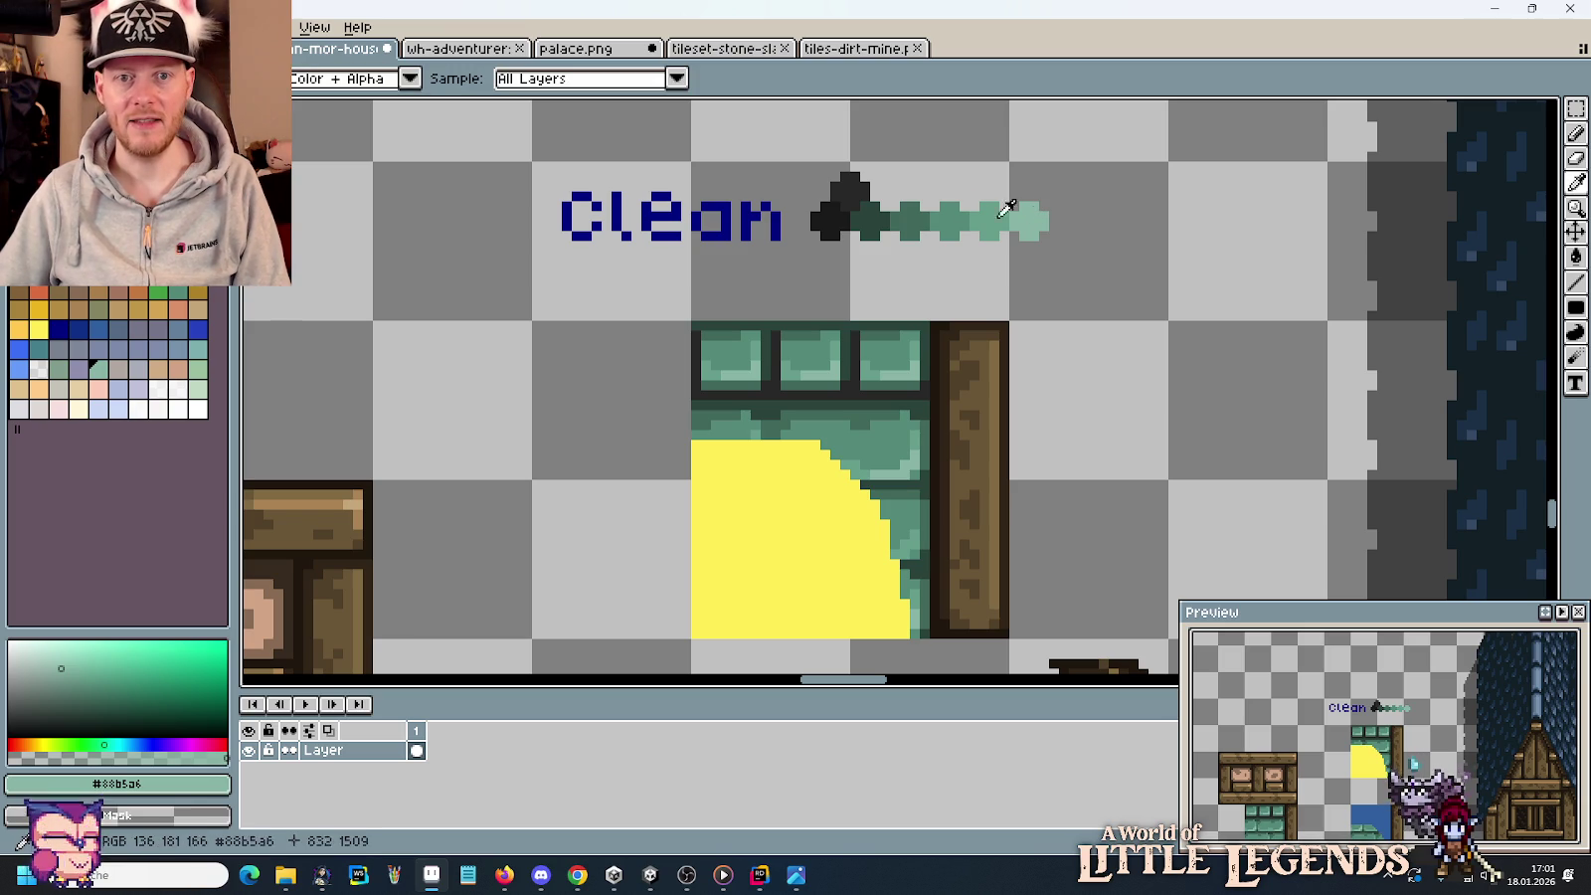
pyautogui.keyDown('alt'); pyautogui.rightClick(964, 210); pyautogui.keyUp('alt')
pyautogui.moveTo(1019, 361); pyautogui.dragTo(1032, 354)
pyautogui.scroll(1, 1032, 353)
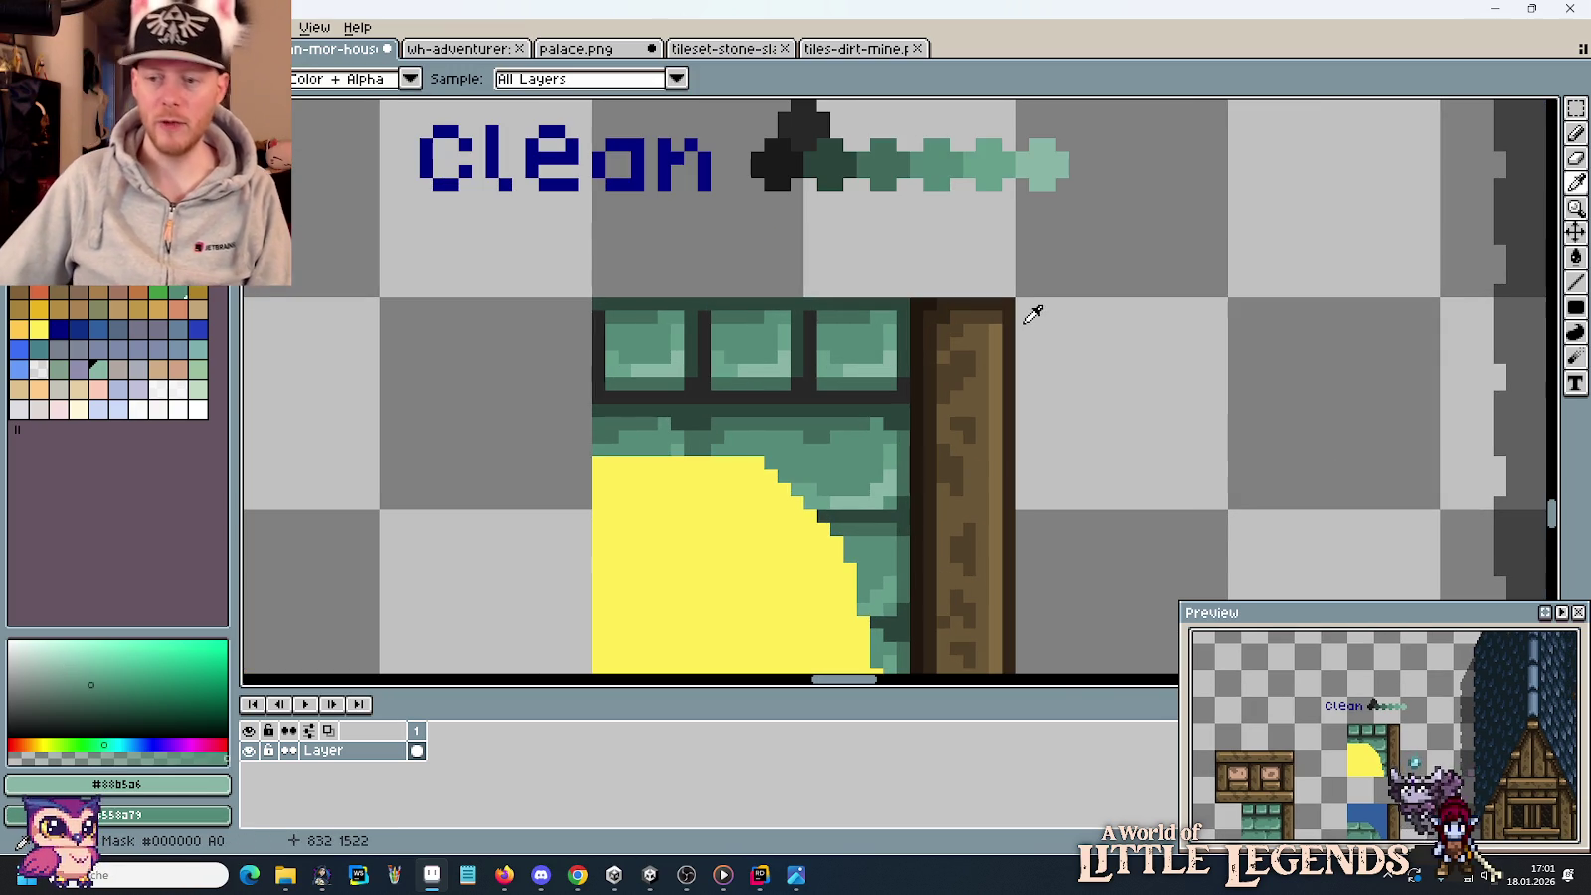
pyautogui.scroll(-2, 870, 234)
pyautogui.scroll(1, 900, 251)
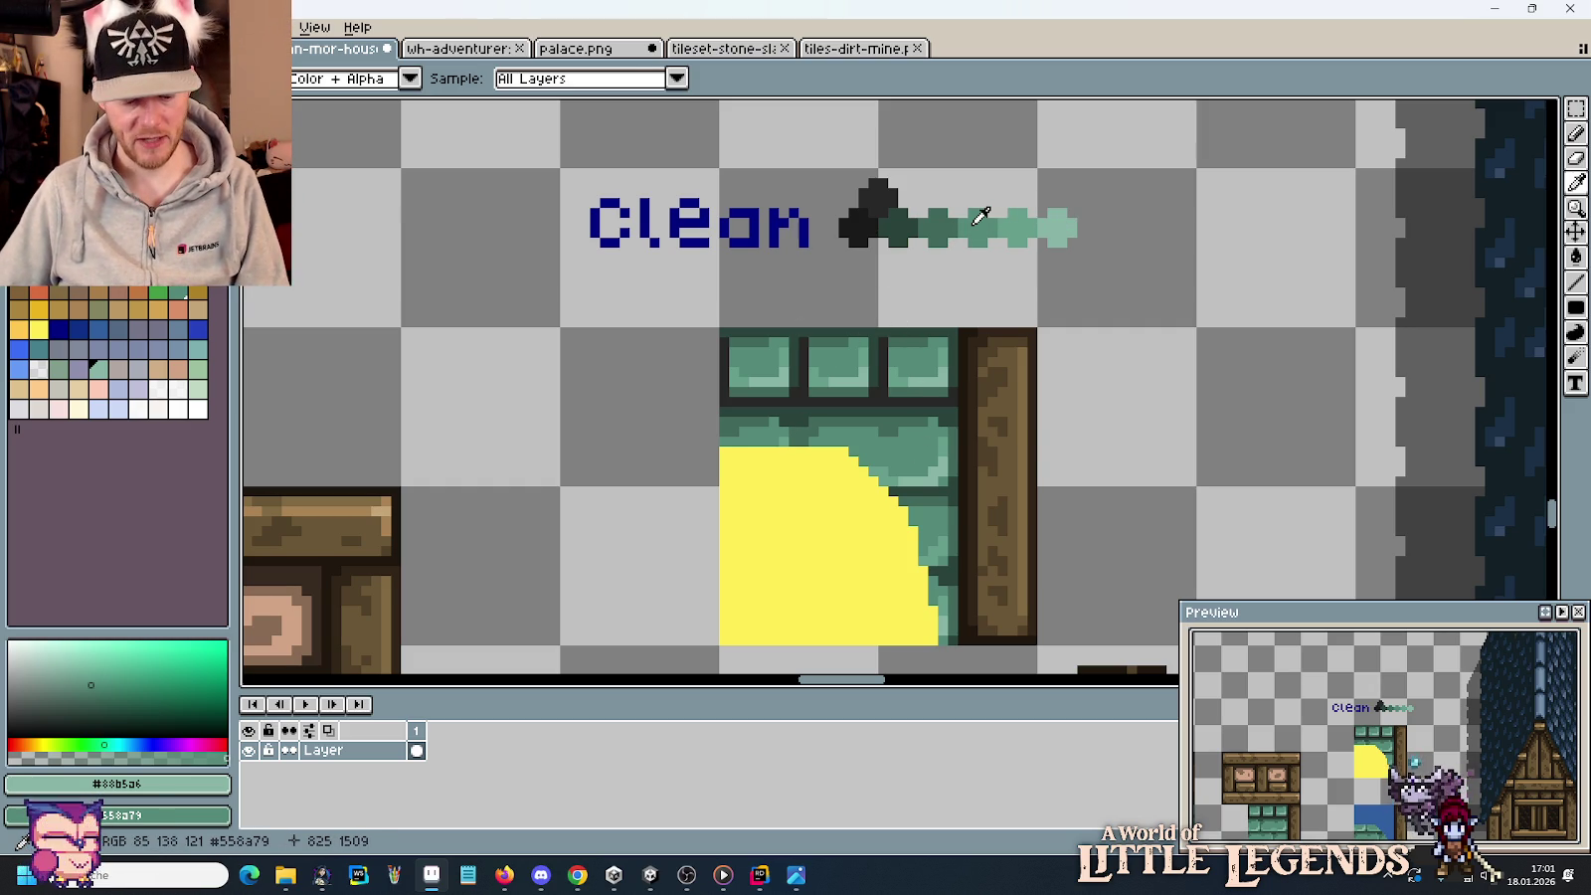
# Sample sword colours, settling on dark green #2b443c main and near-black #1a1a1a secondary.
pyautogui.press('b')
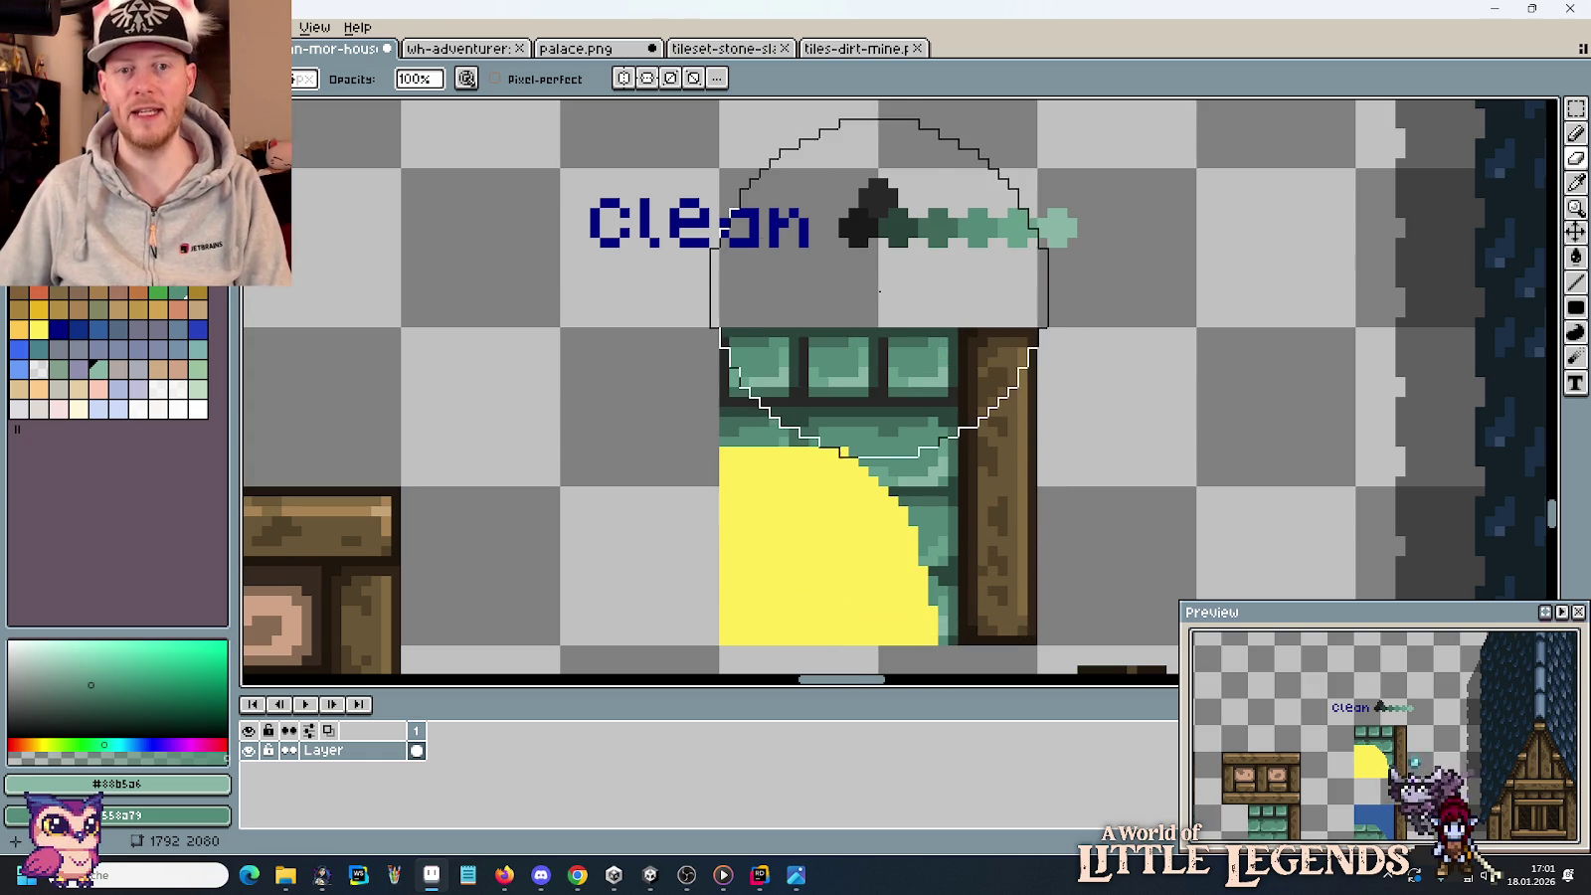
pyautogui.press('i')
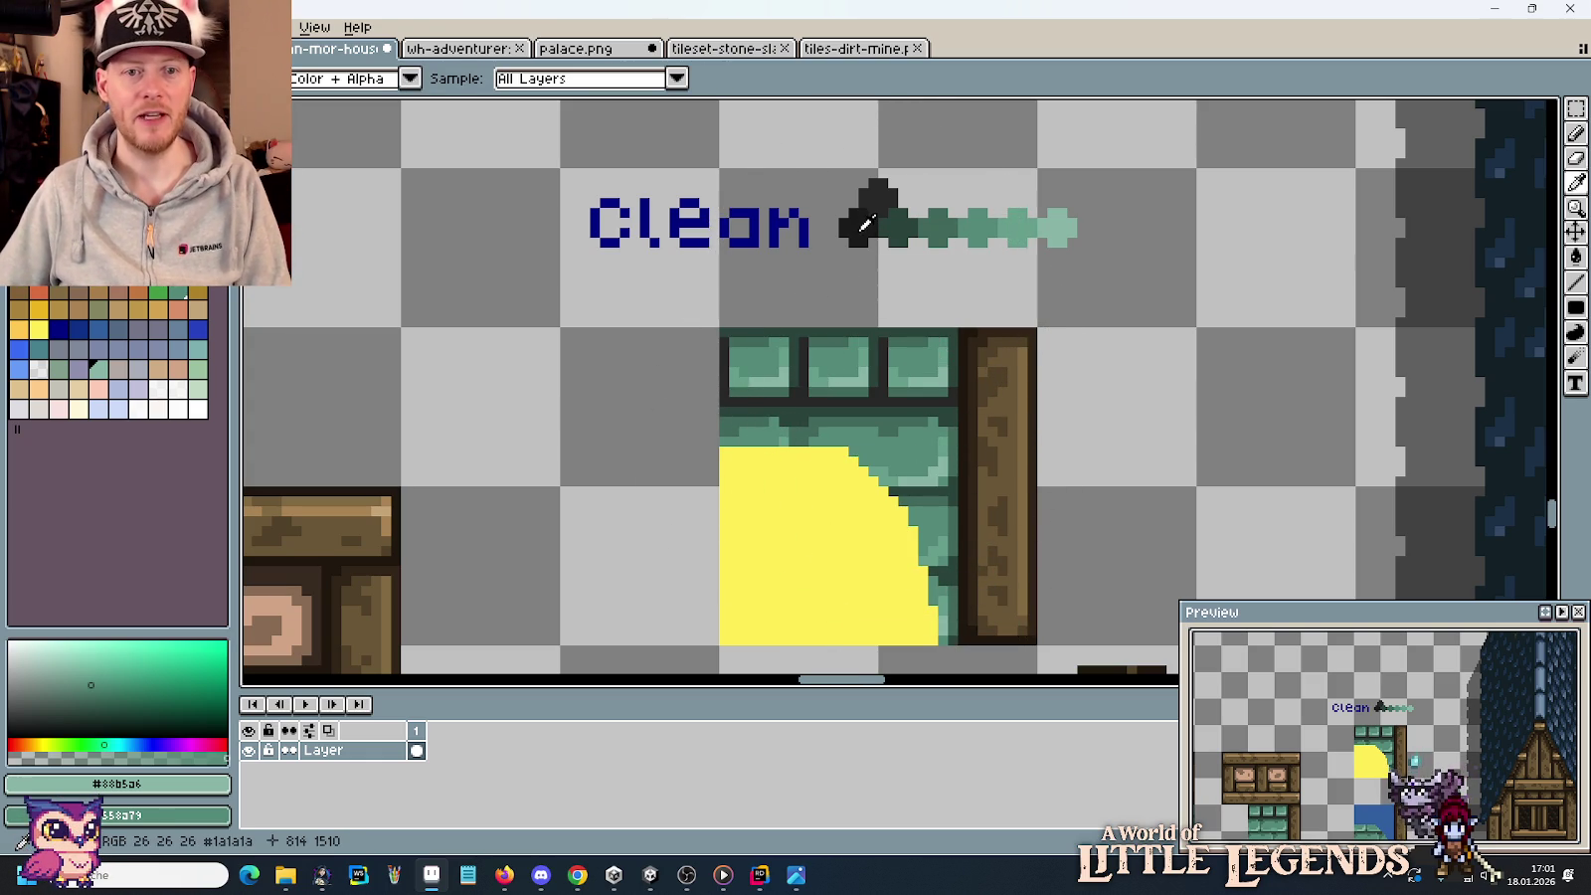
pyautogui.click(864, 224)
pyautogui.press('b')
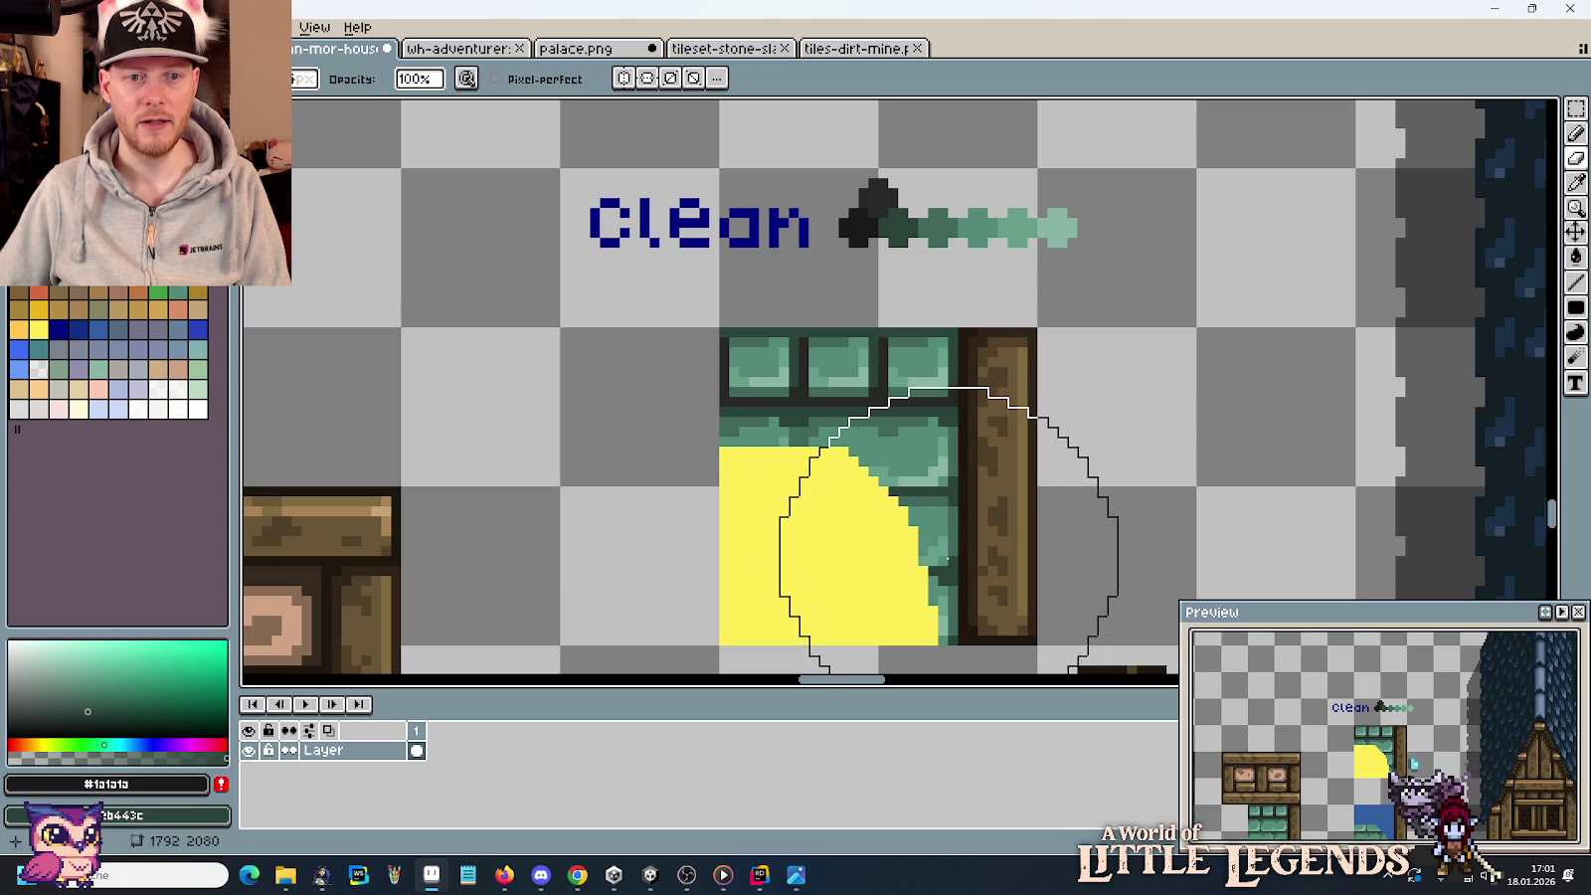
pyautogui.press('i')
pyautogui.click(846, 225)
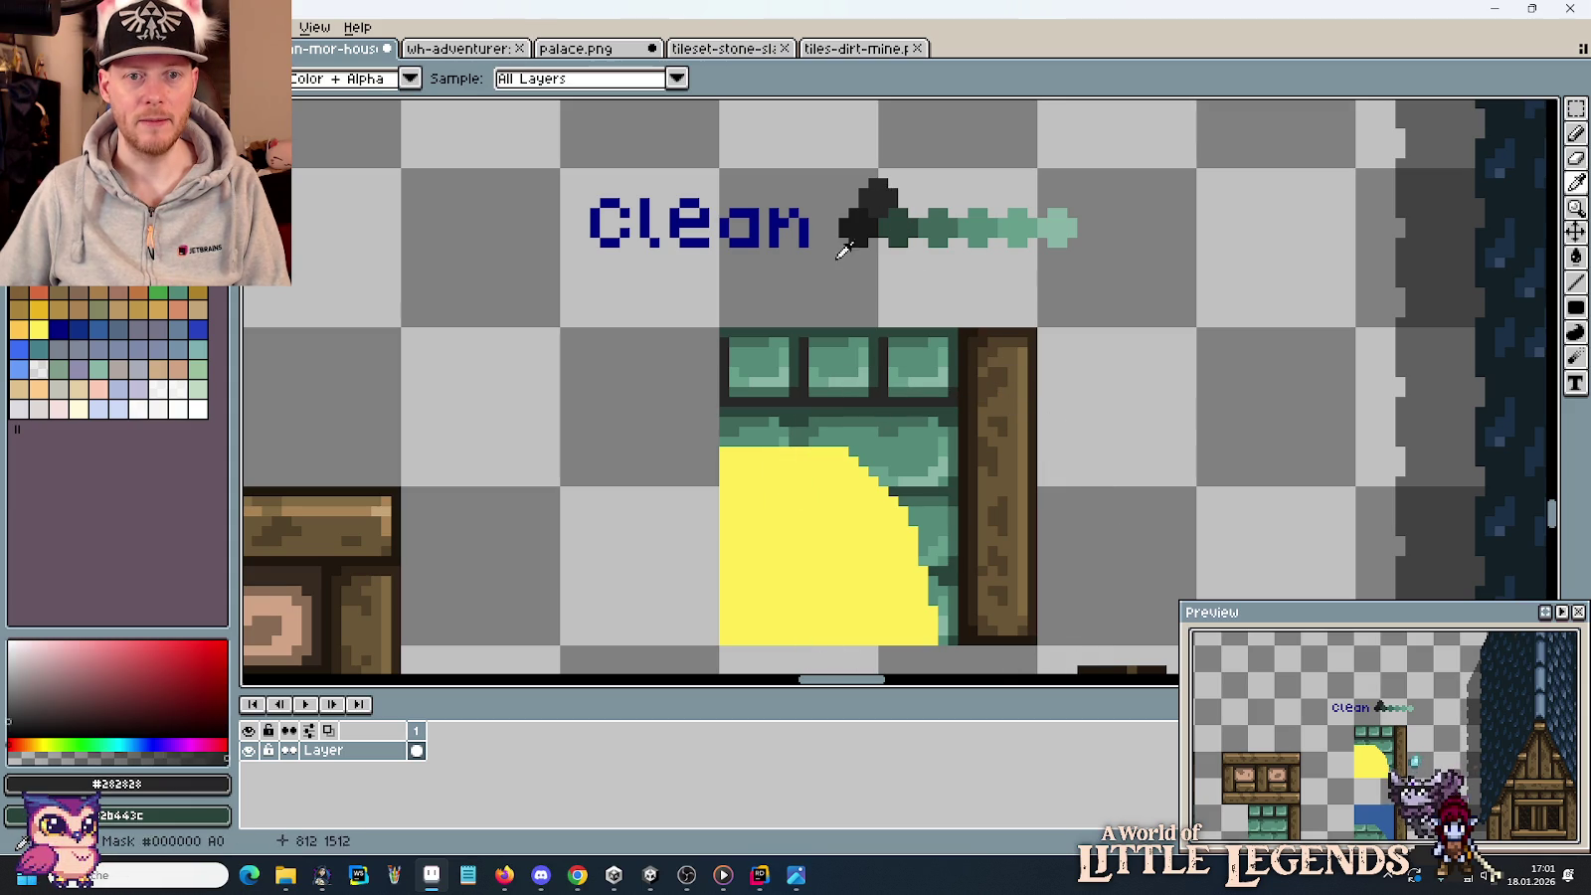
pyautogui.rightClick(935, 216)
pyautogui.press('b')
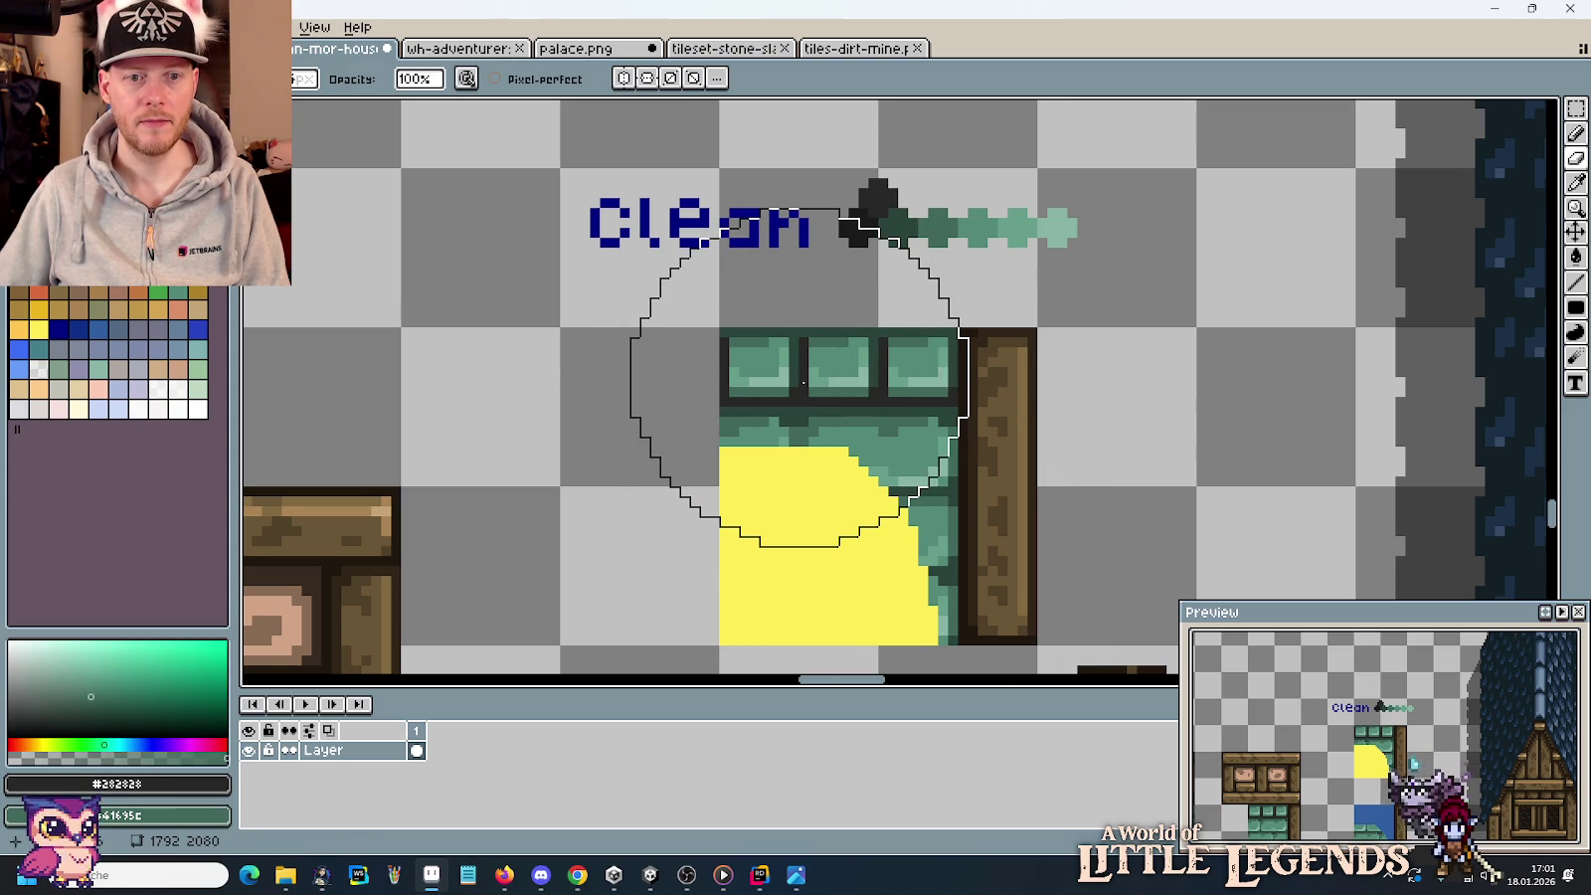
pyautogui.press('i')
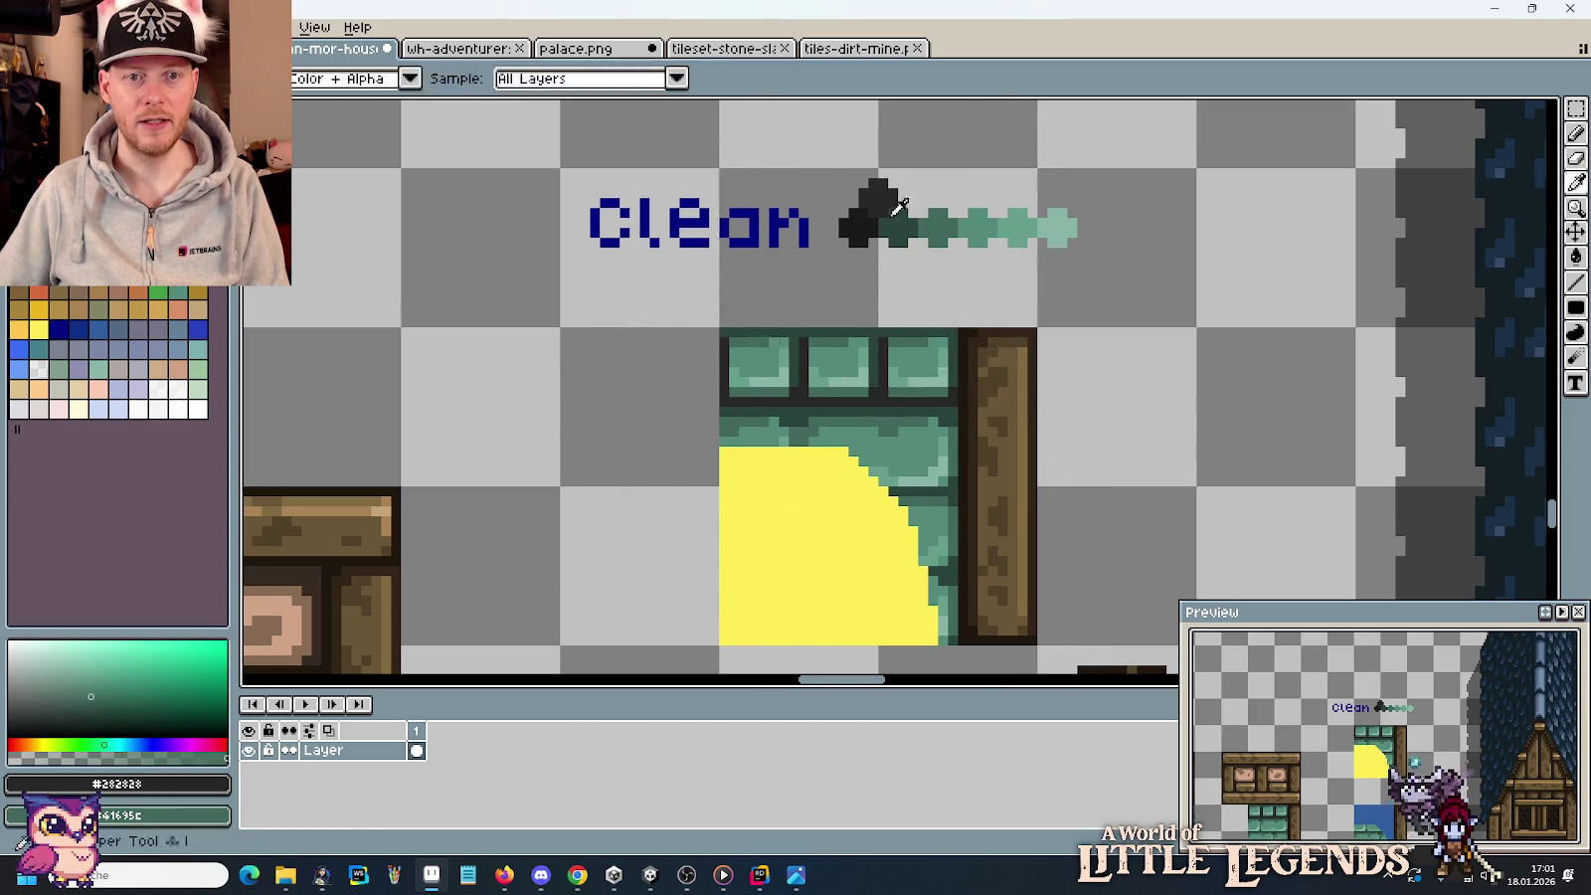
pyautogui.click(902, 223)
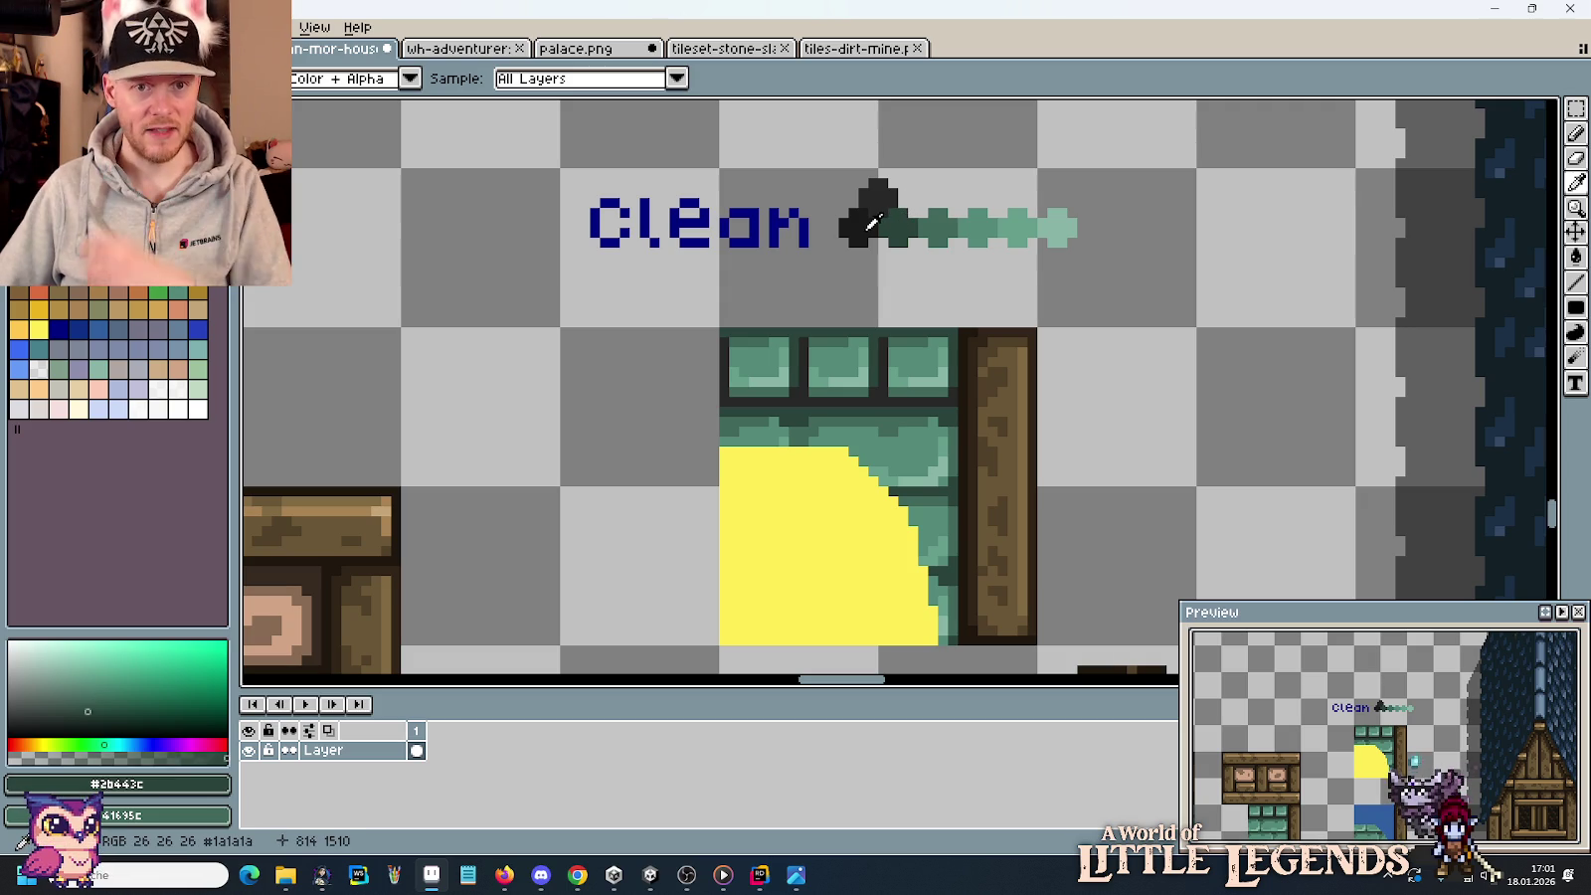
pyautogui.rightClick(872, 225)
pyautogui.press('b')
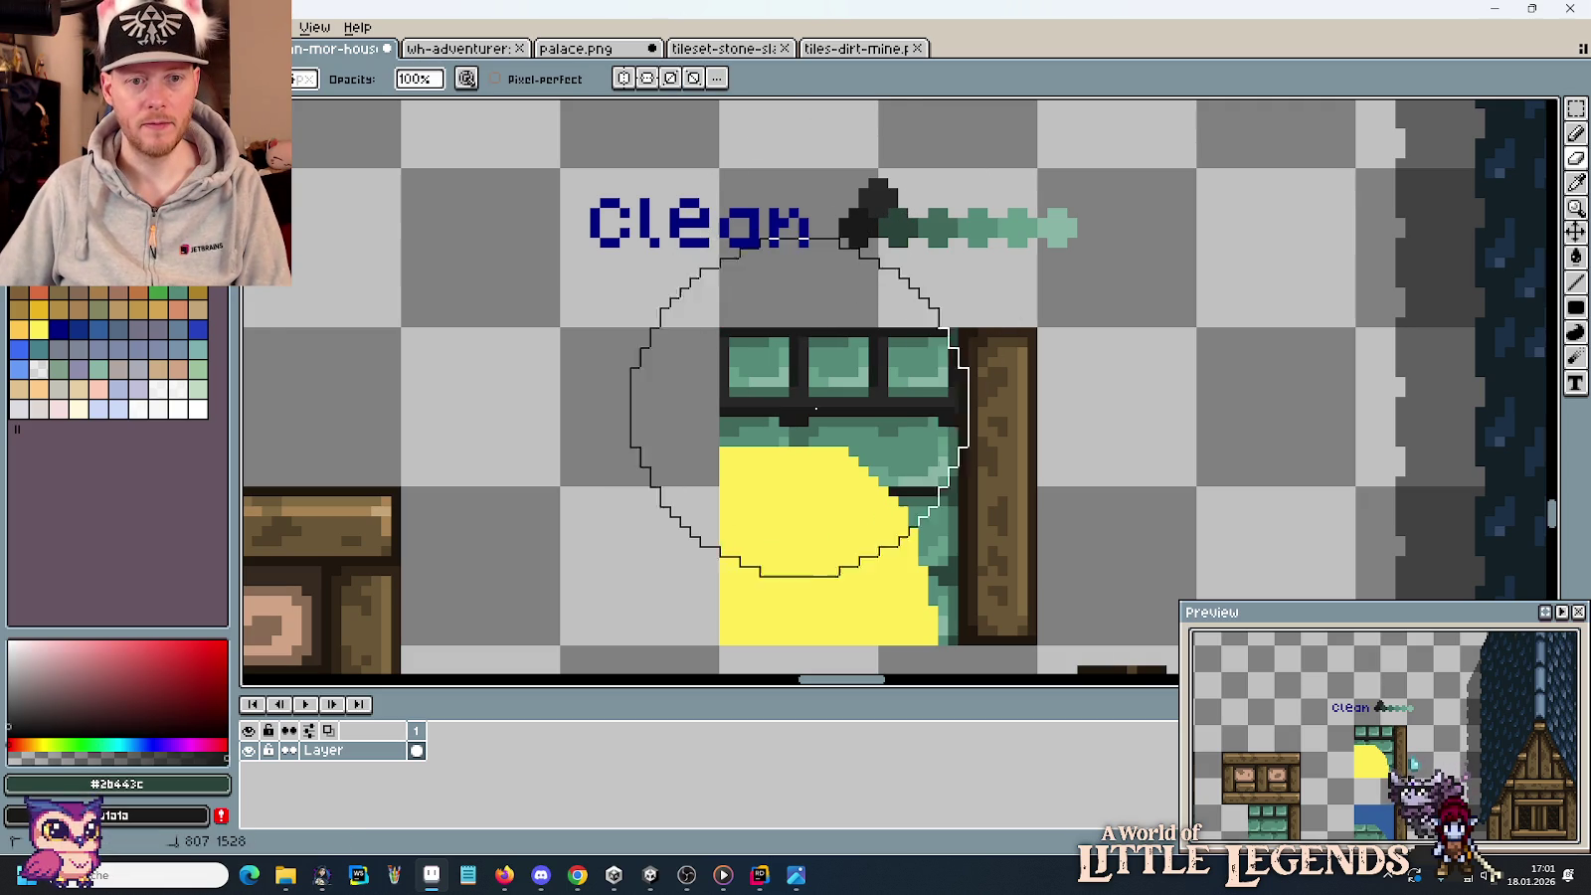
# Select the yellow window tile and brush #41695c shading over its top bricks and right edge.
pyautogui.press('i')
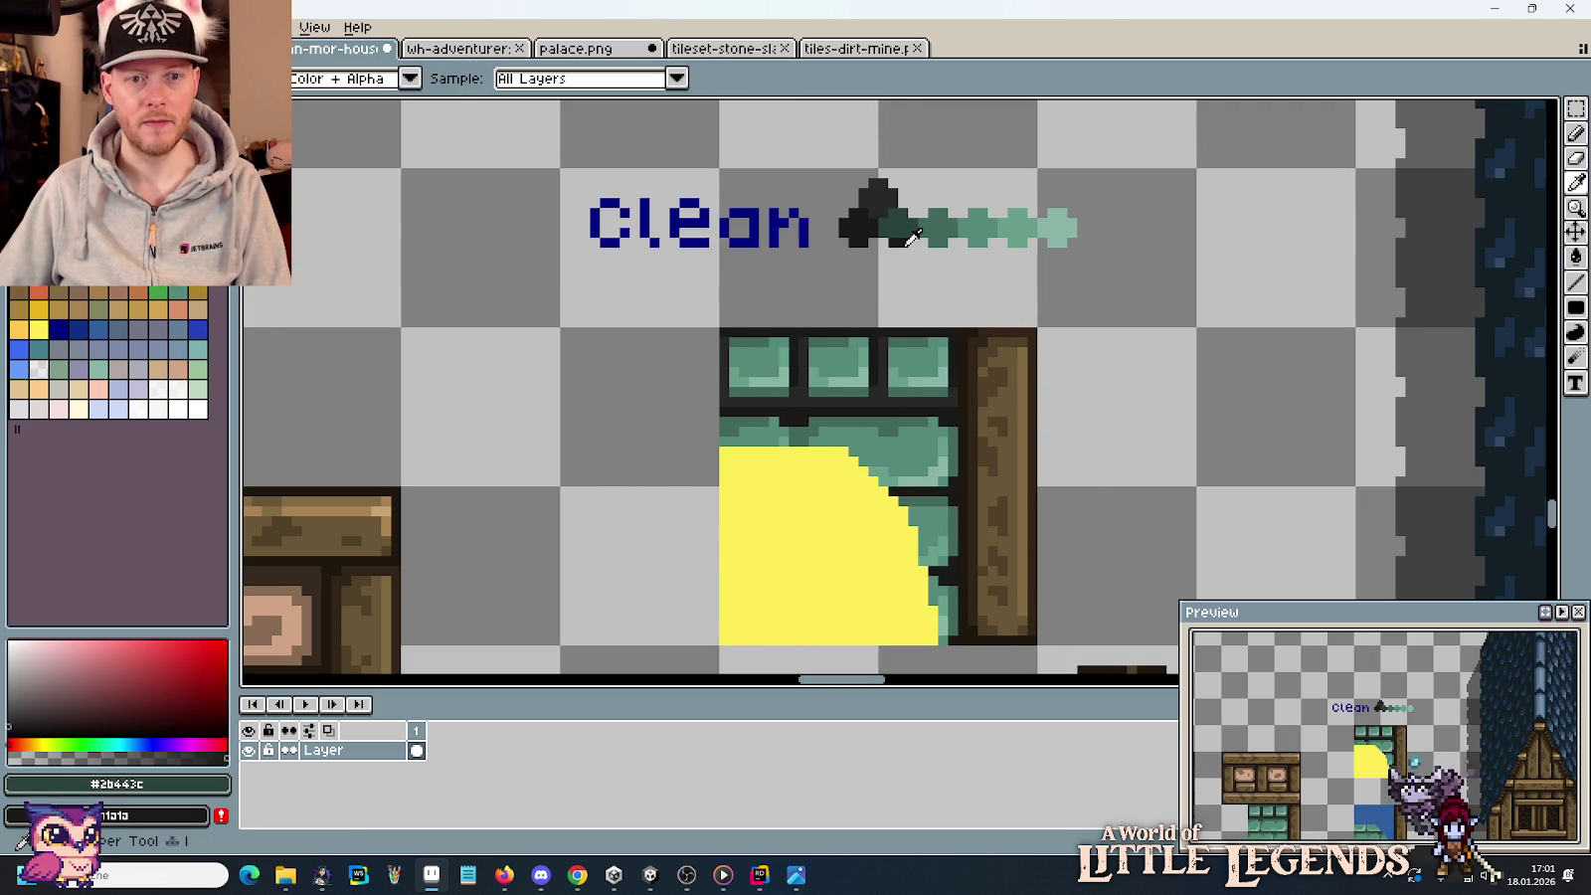
pyautogui.press('m')
pyautogui.moveTo(959, 497)
pyautogui.mouseDown()
pyautogui.moveTo(1003, 609)
pyautogui.moveTo(823, 425)
pyautogui.mouseUp()
pyautogui.press('i')
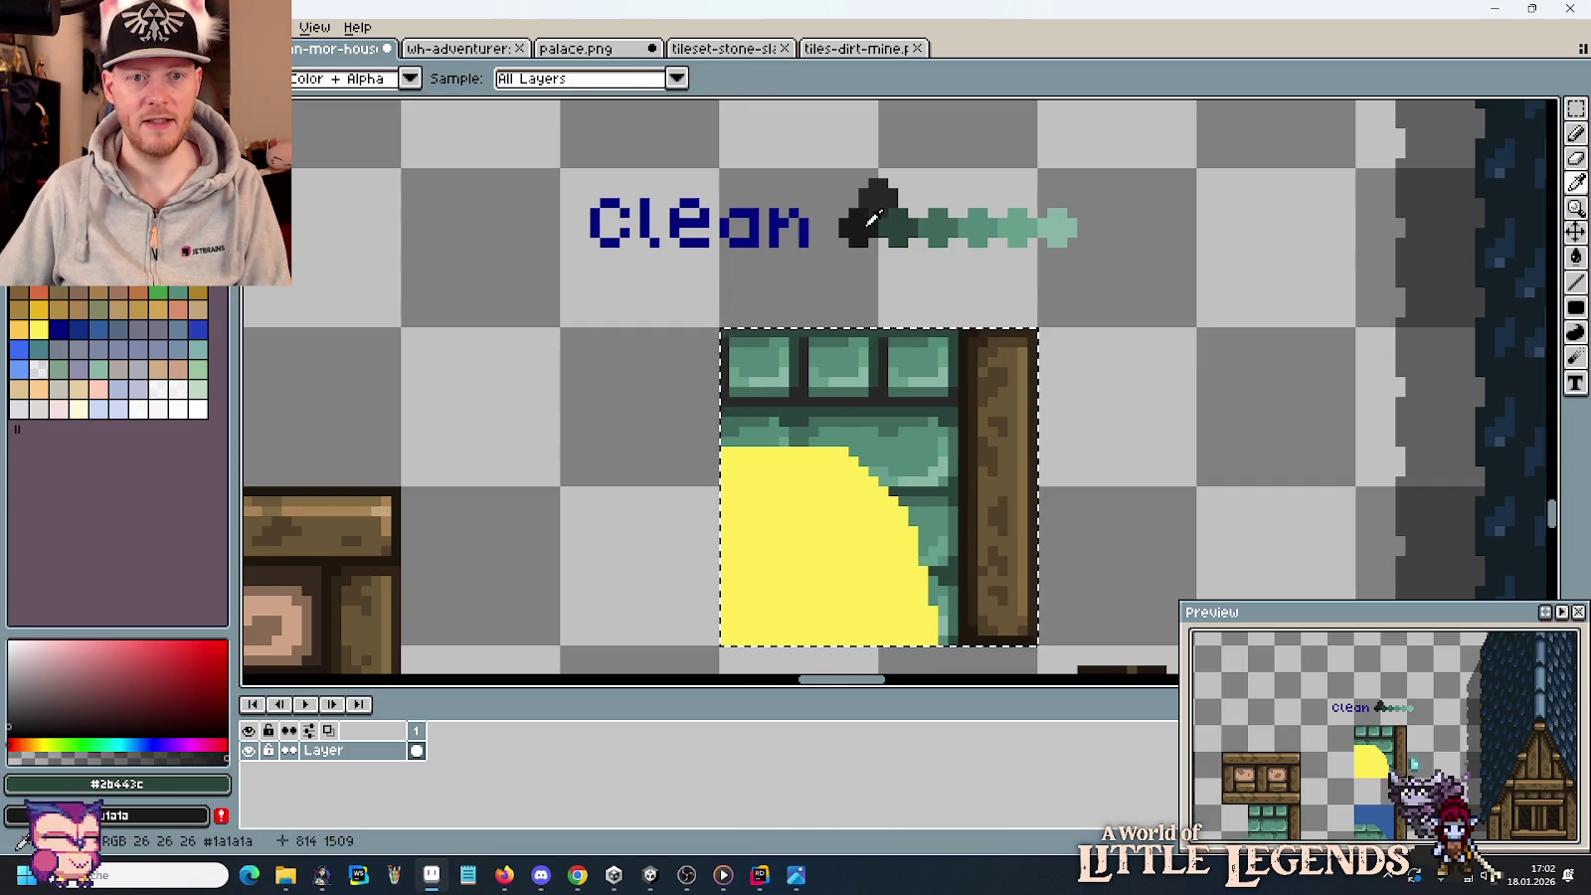
pyautogui.press('b')
pyautogui.press('i')
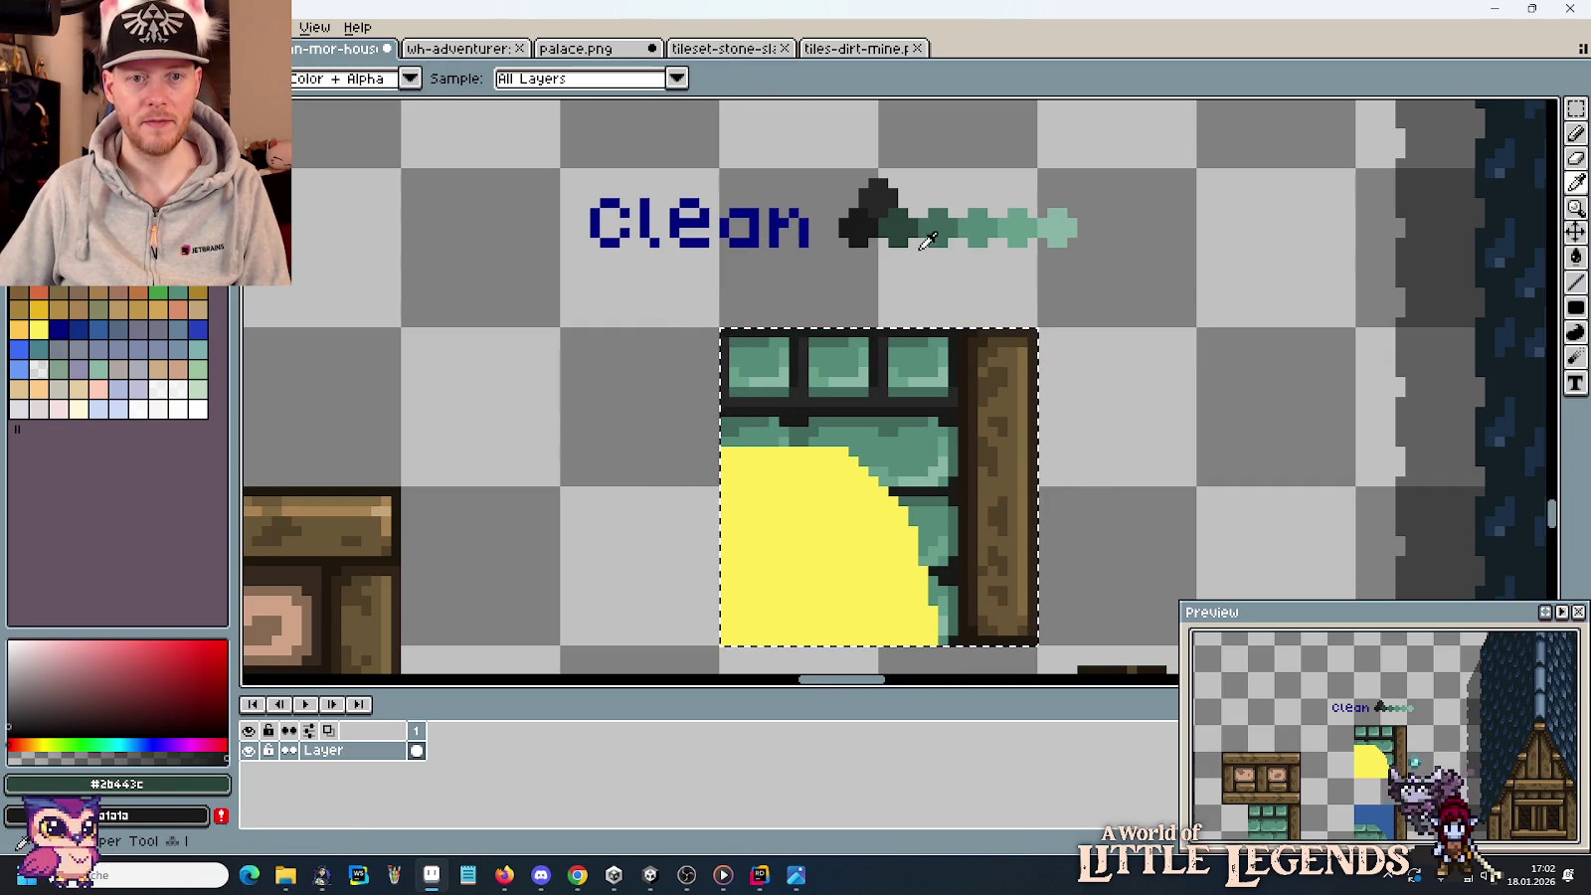
pyautogui.click(951, 217)
pyautogui.press('b')
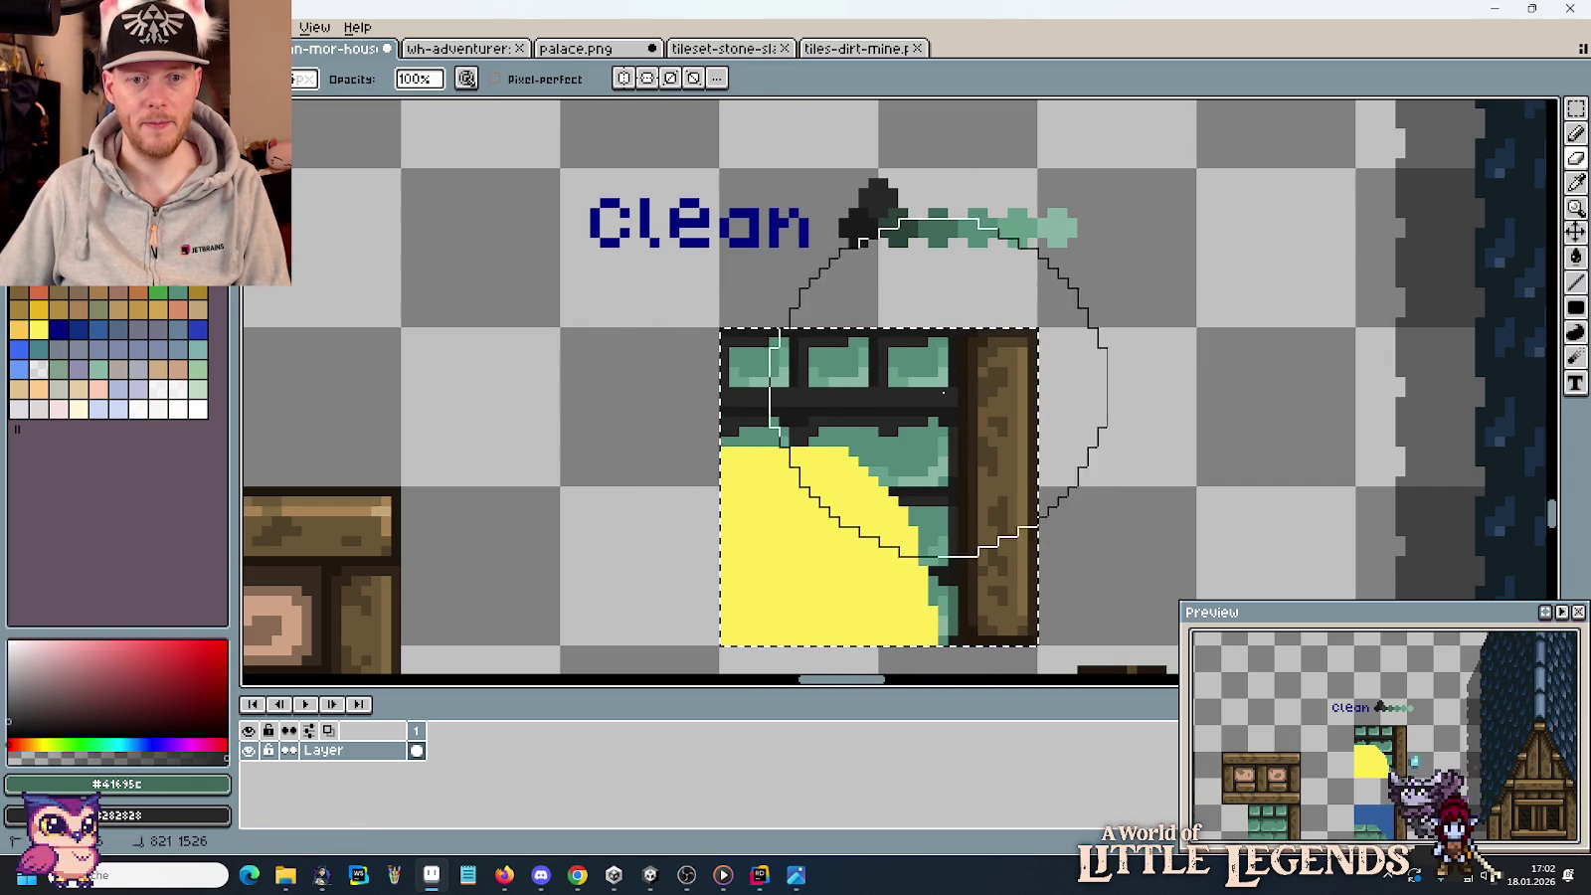
pyautogui.keyDown('alt'); pyautogui.click(804, 386); pyautogui.keyUp('alt')
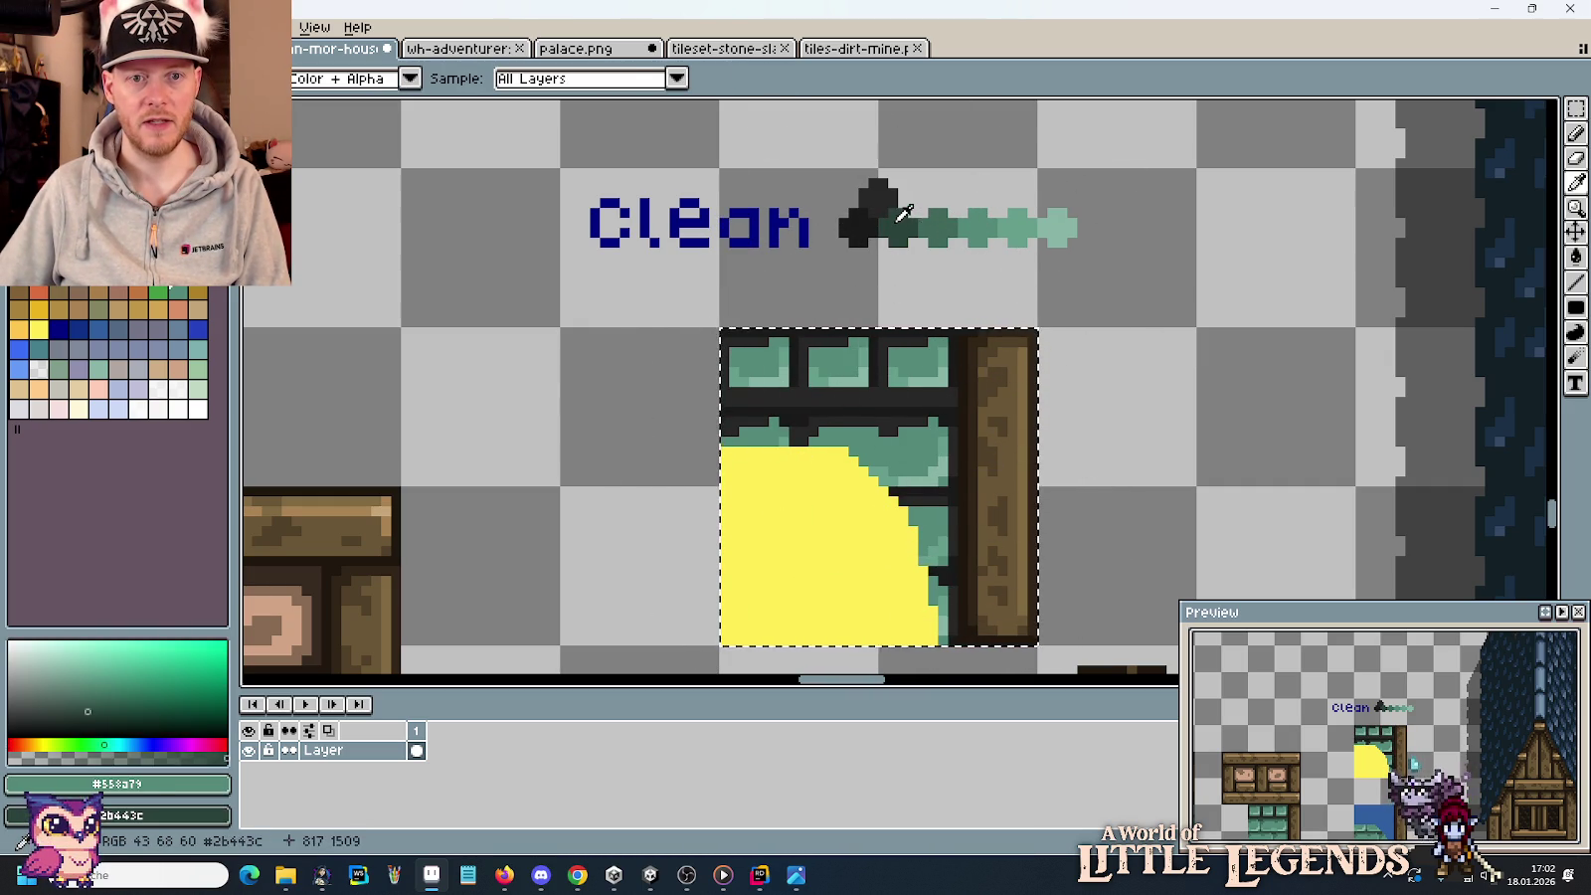
pyautogui.moveTo(813, 468); pyautogui.dragTo(803, 386)
# Load lighter greens #88b5a6 and #558a79 and bring the pillar and window tiles into view.
pyautogui.press('i')
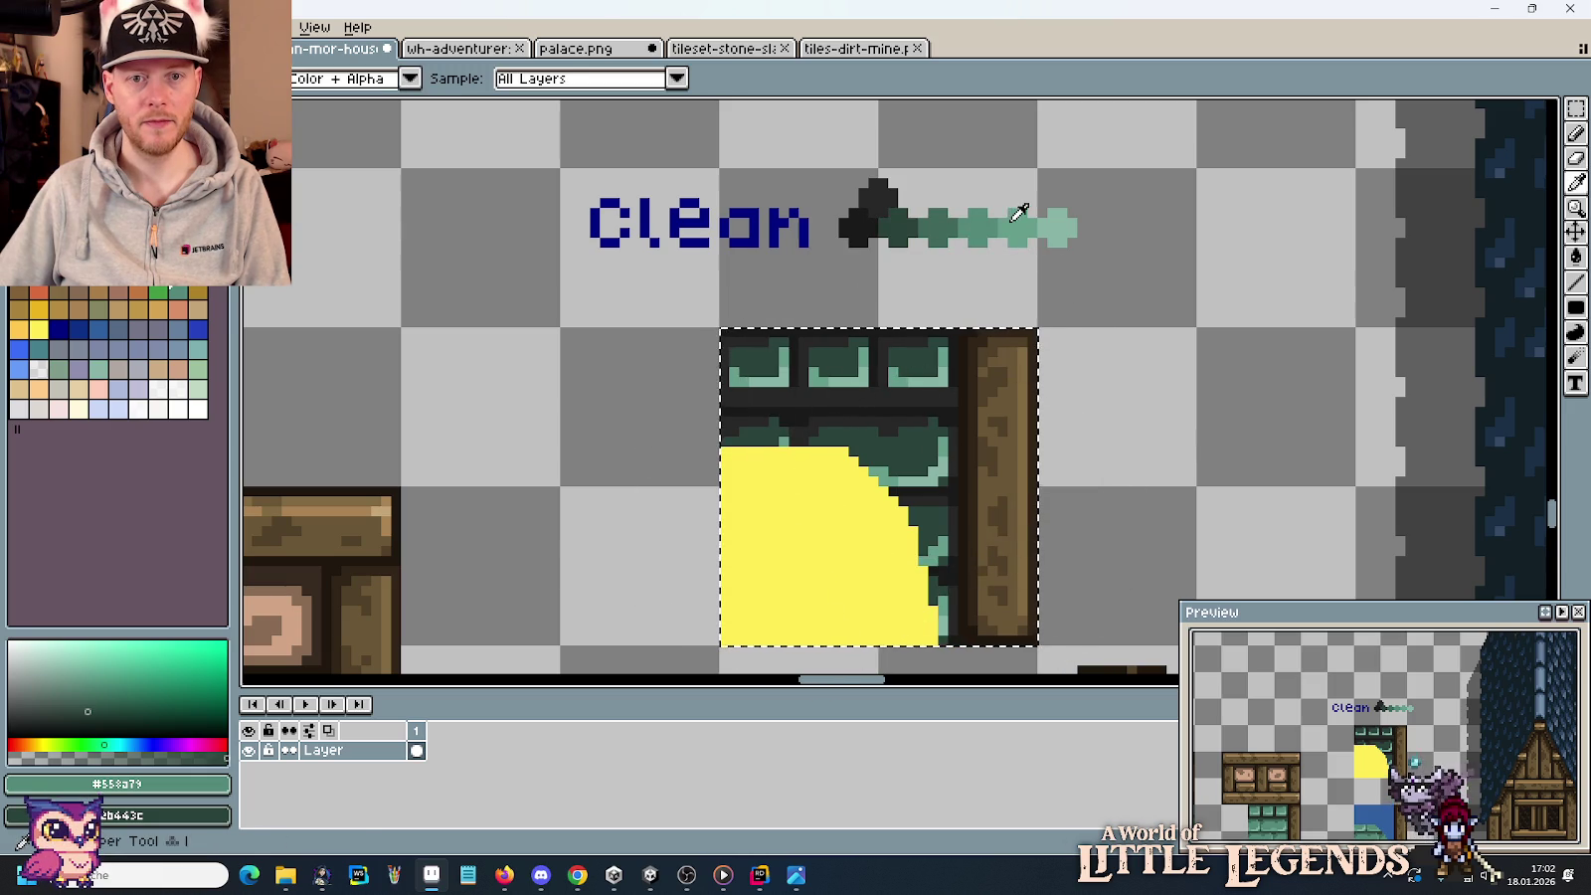
pyautogui.click(1011, 224)
pyautogui.rightClick(958, 225)
pyautogui.press('b')
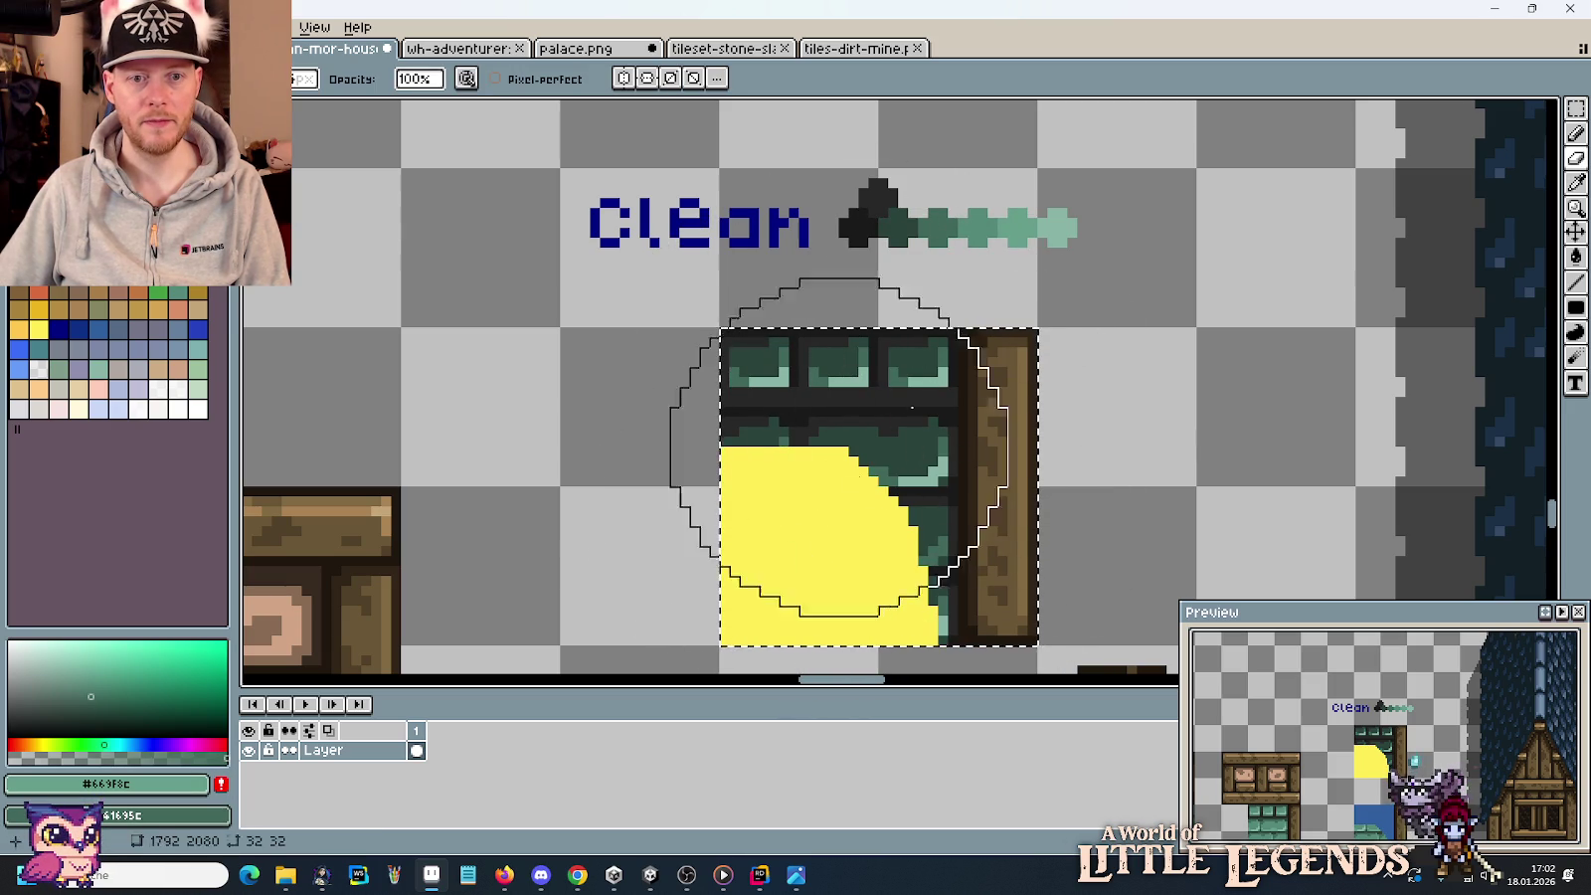
pyautogui.press('i')
pyautogui.click(1052, 217)
pyautogui.rightClick(979, 227)
pyautogui.press('b')
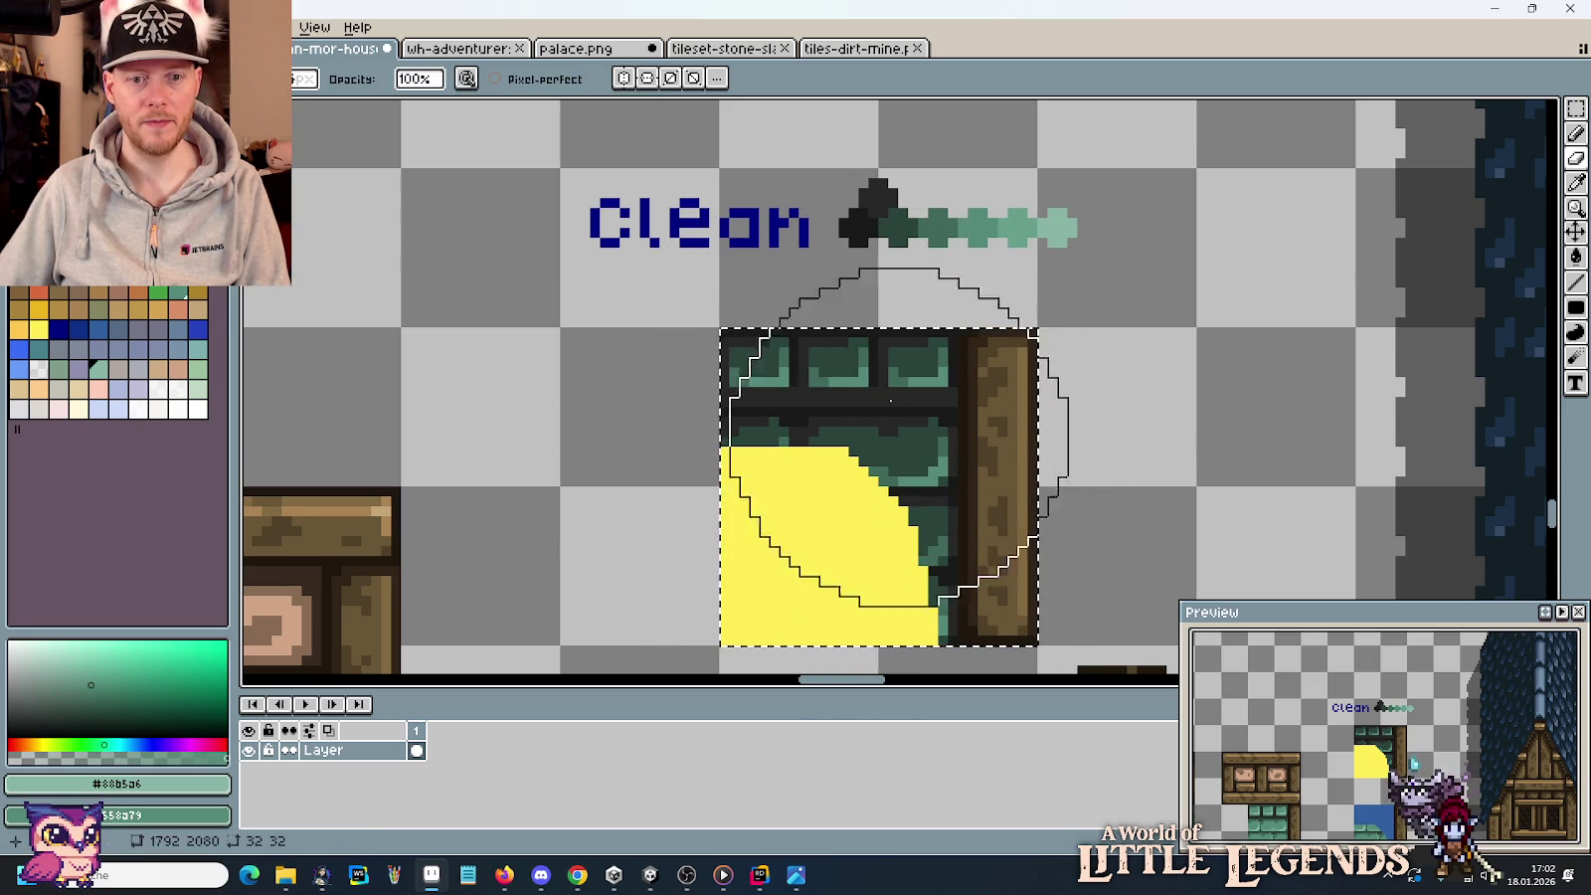
pyautogui.scroll(-1, 804, 307)
pyautogui.scroll(-1, 804, 306)
pyautogui.moveTo(622, 342)
pyautogui.mouseDown()
pyautogui.moveTo(739, 213)
pyautogui.moveTo(910, 204)
pyautogui.mouseUp()
pyautogui.press('m')
pyautogui.scroll(-1, 723, 263)
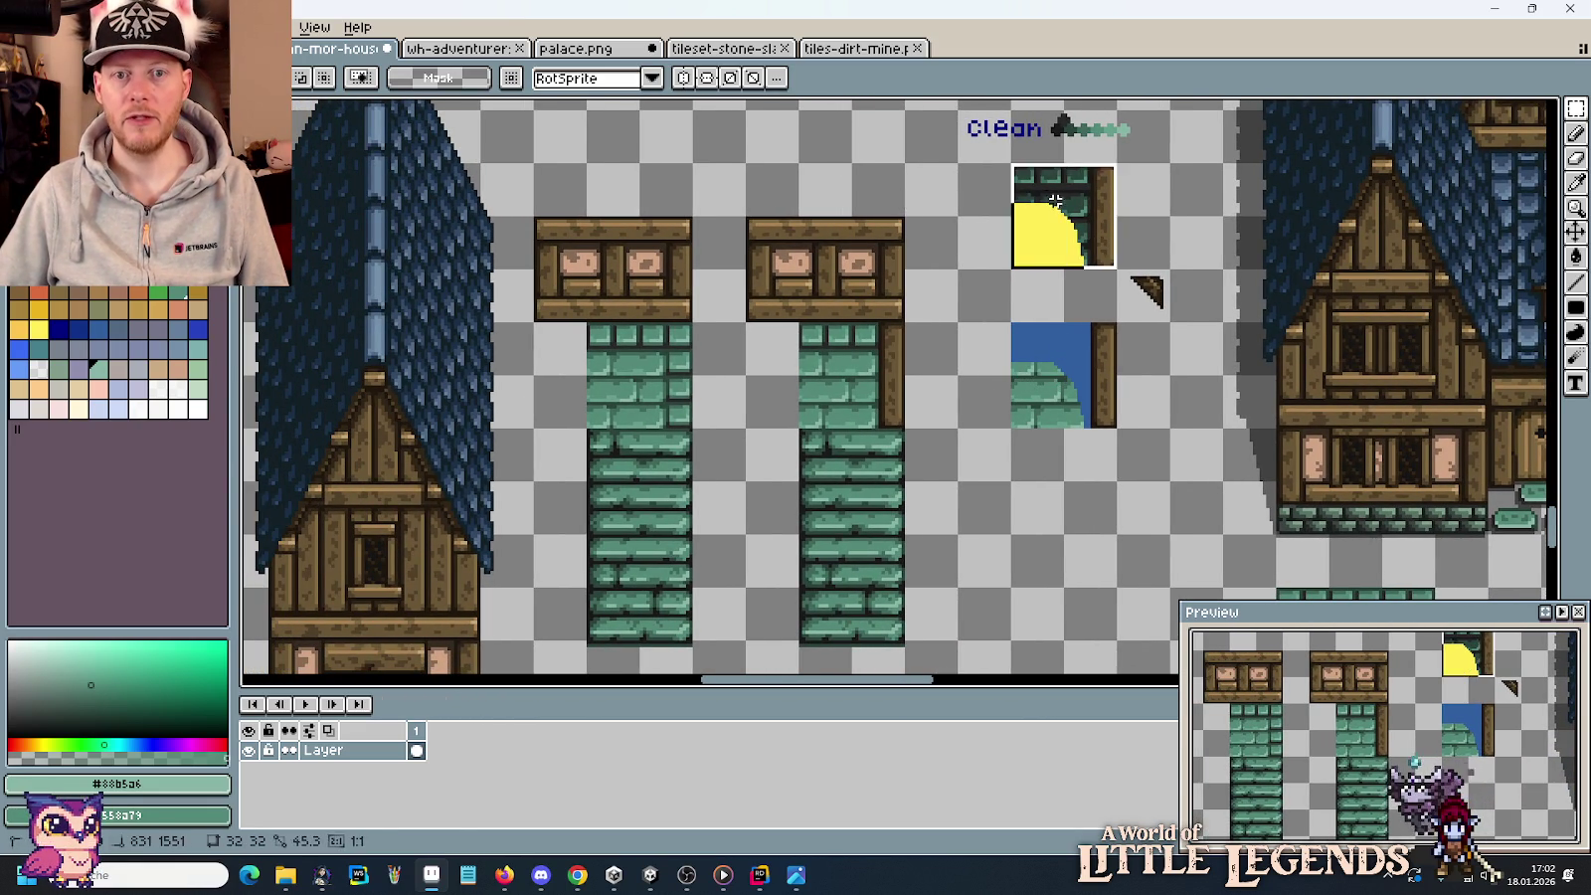
# Duplicate the window tile into the slot below and fill its yellow area green.
pyautogui.moveTo(1098, 241); pyautogui.dragTo(1227, 537)
pyautogui.press('g')
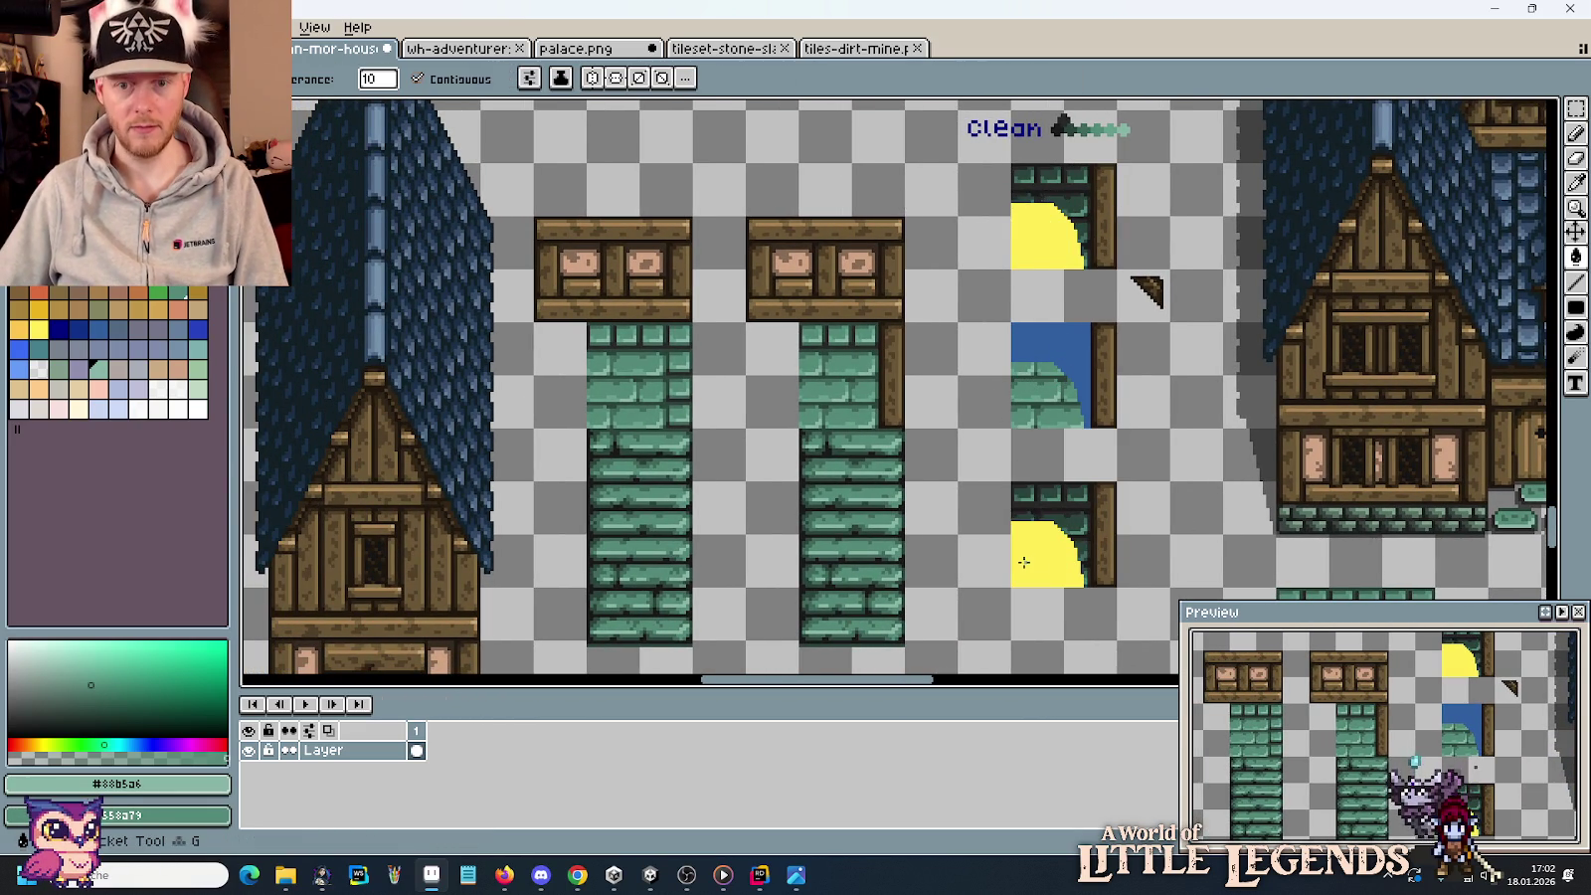
pyautogui.click(1045, 557)
pyautogui.press('m')
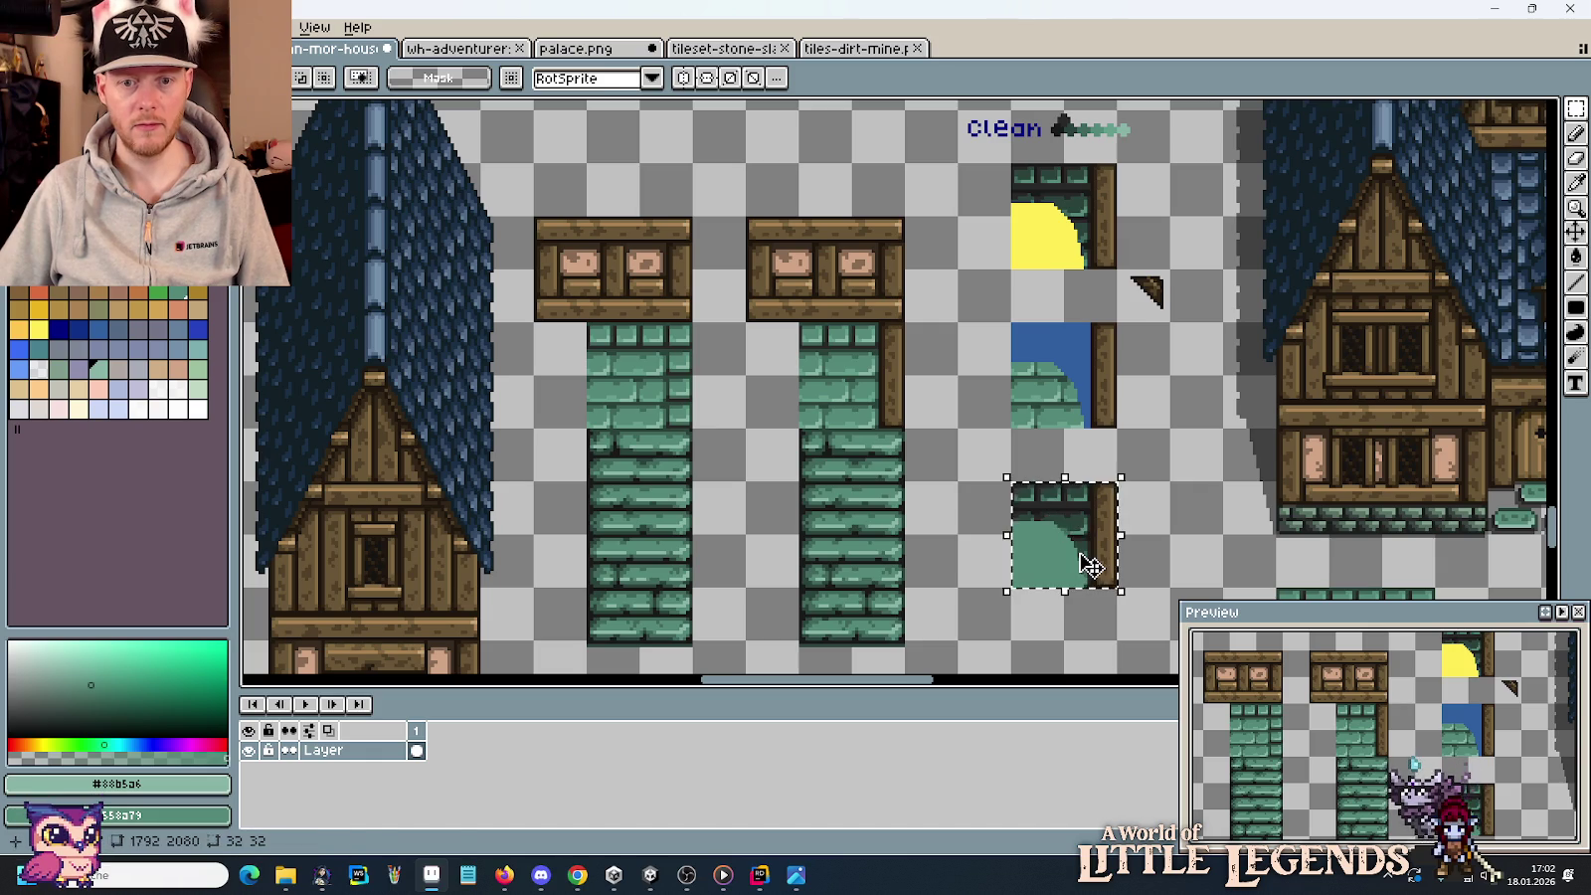
pyautogui.moveTo(1049, 506); pyautogui.dragTo(885, 401)
pyautogui.hotkey('ctrl', 'z')
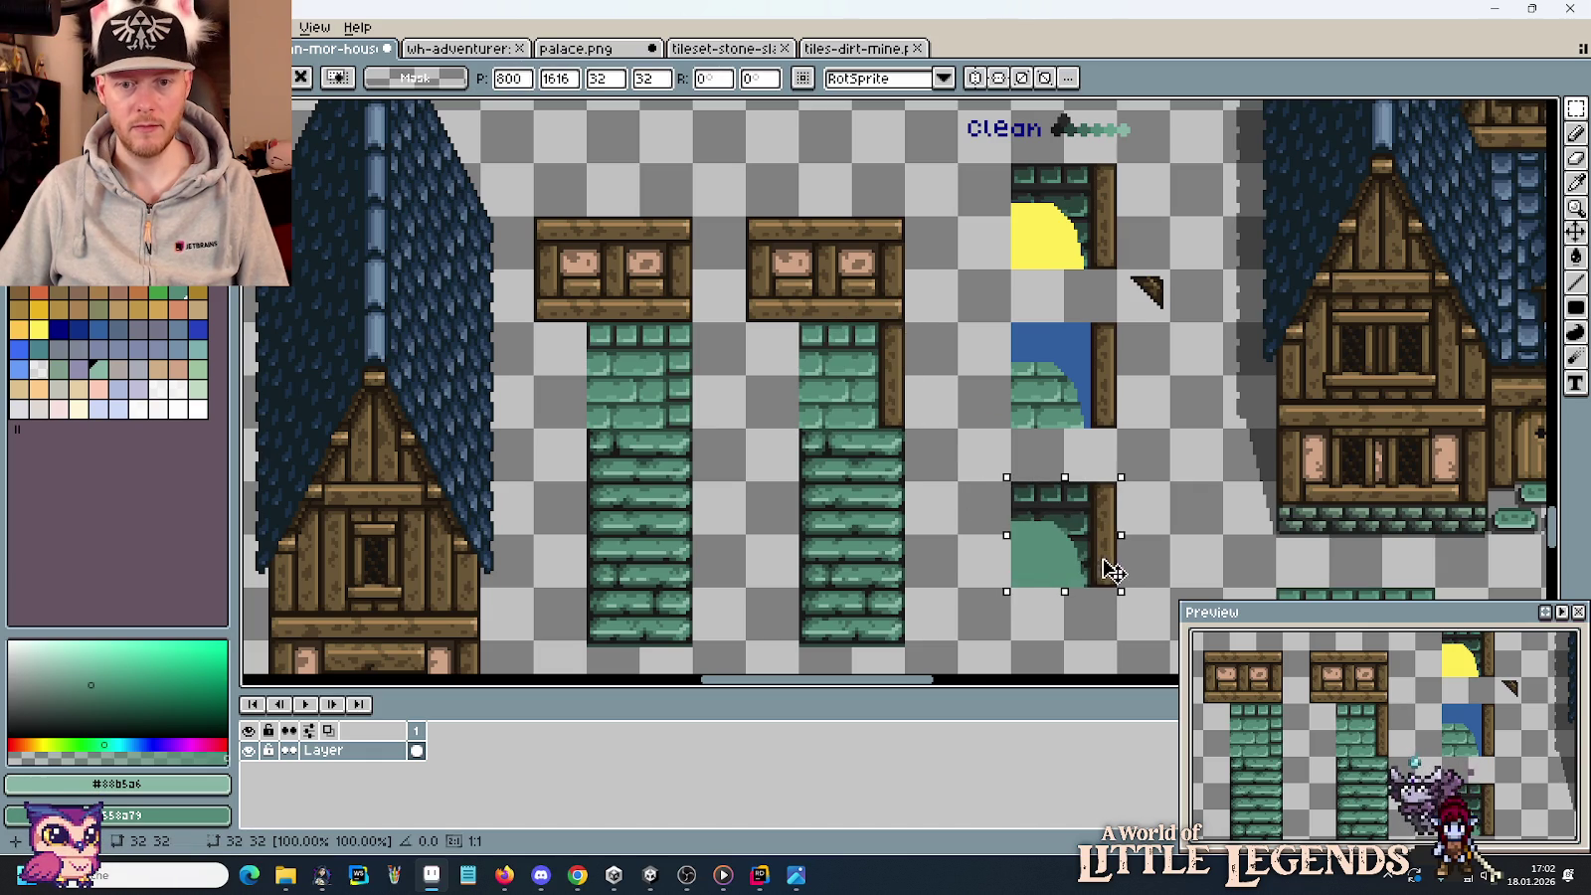
pyautogui.hotkey('ctrl', 'd')
# Try clearing the copy's green area to transparent, then undo those changes.
pyautogui.press('i')
pyautogui.rightClick(1184, 530)
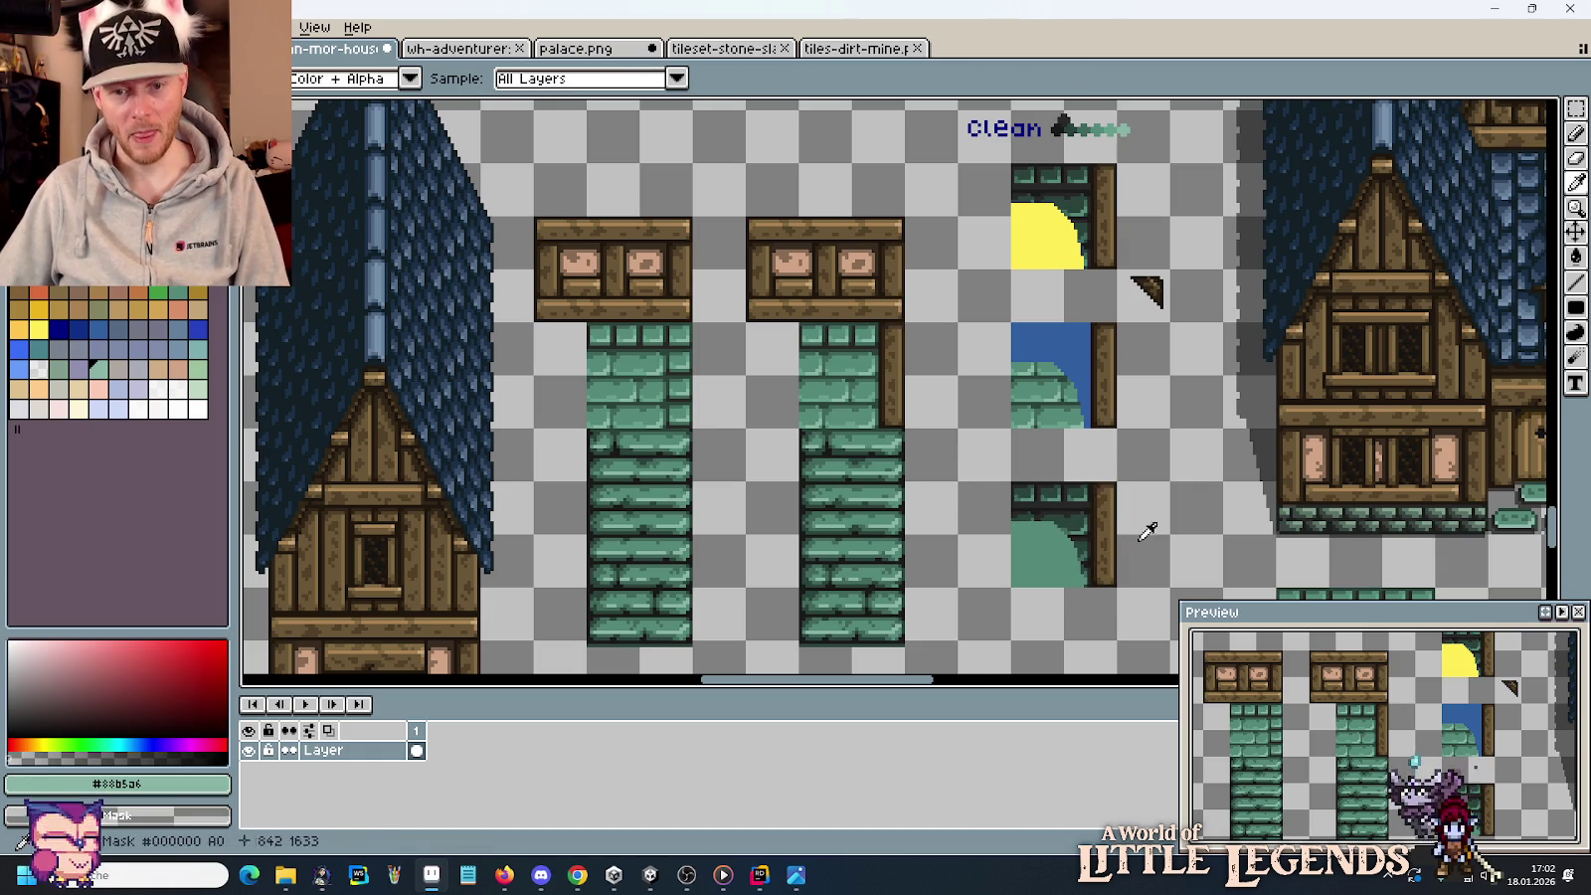
pyautogui.press('g')
pyautogui.rightClick(1039, 551)
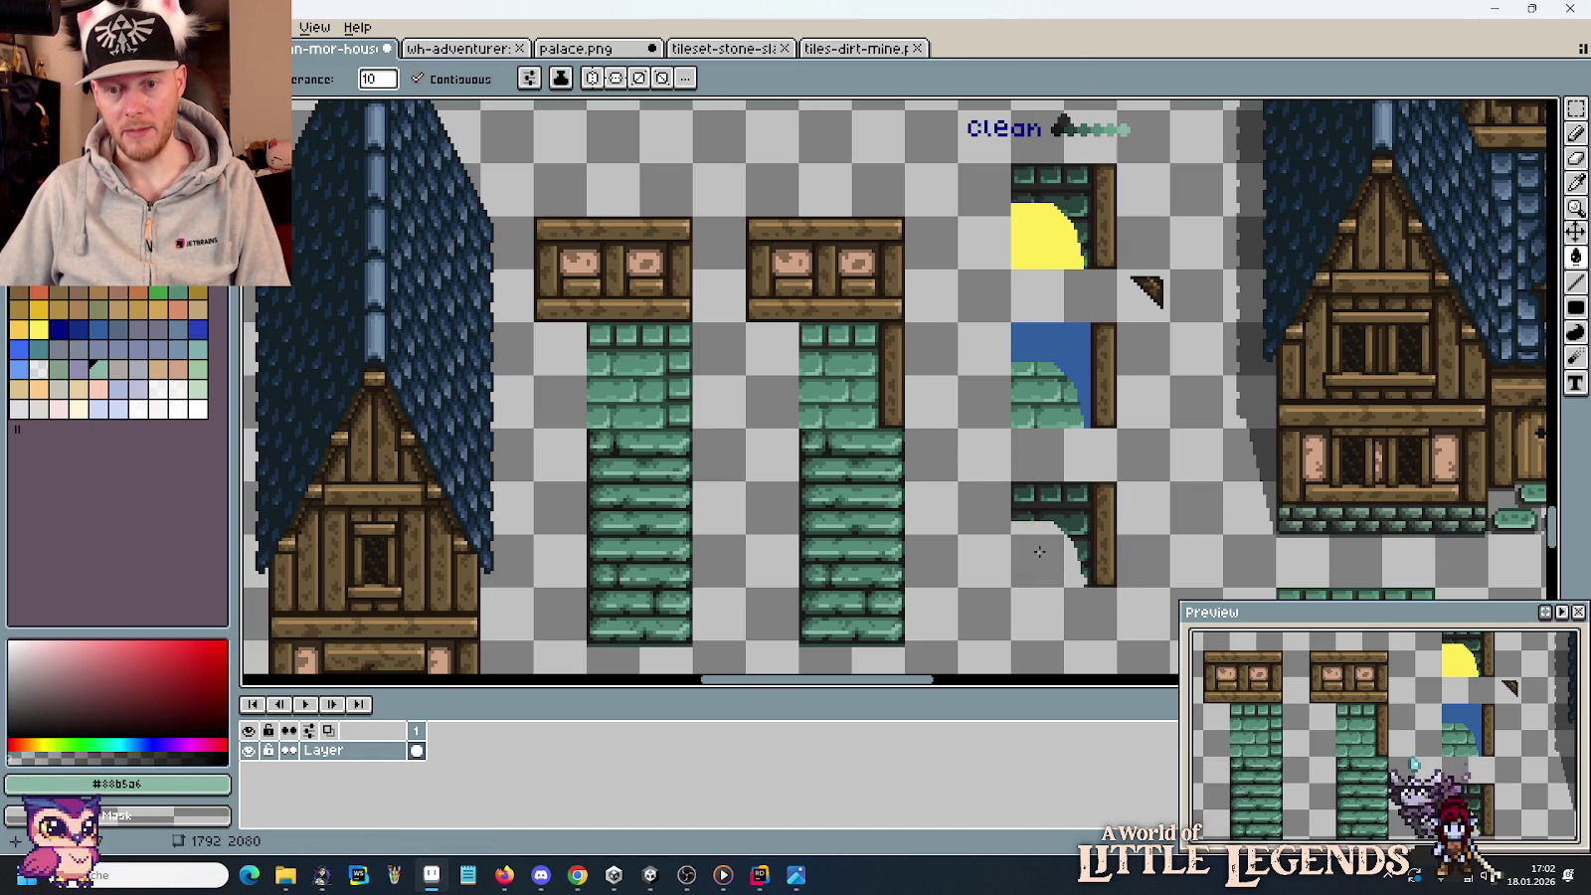
pyautogui.press('v')
pyautogui.hotkey('ctrl', 'z')
pyautogui.hotkey('ctrl', 'z')
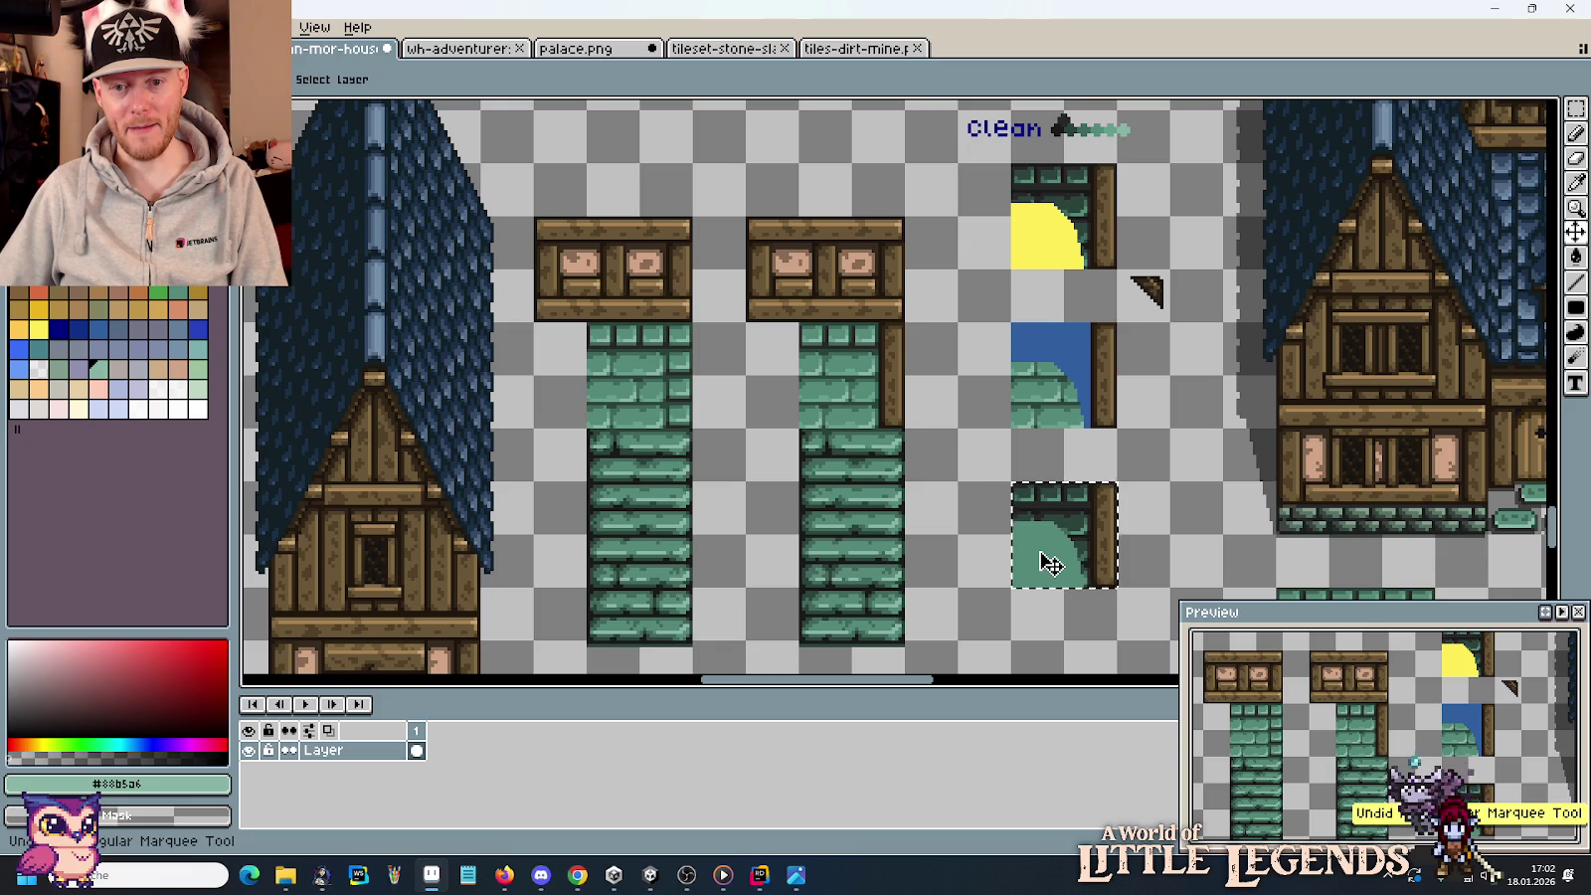
pyautogui.hotkey('ctrl', 'z')
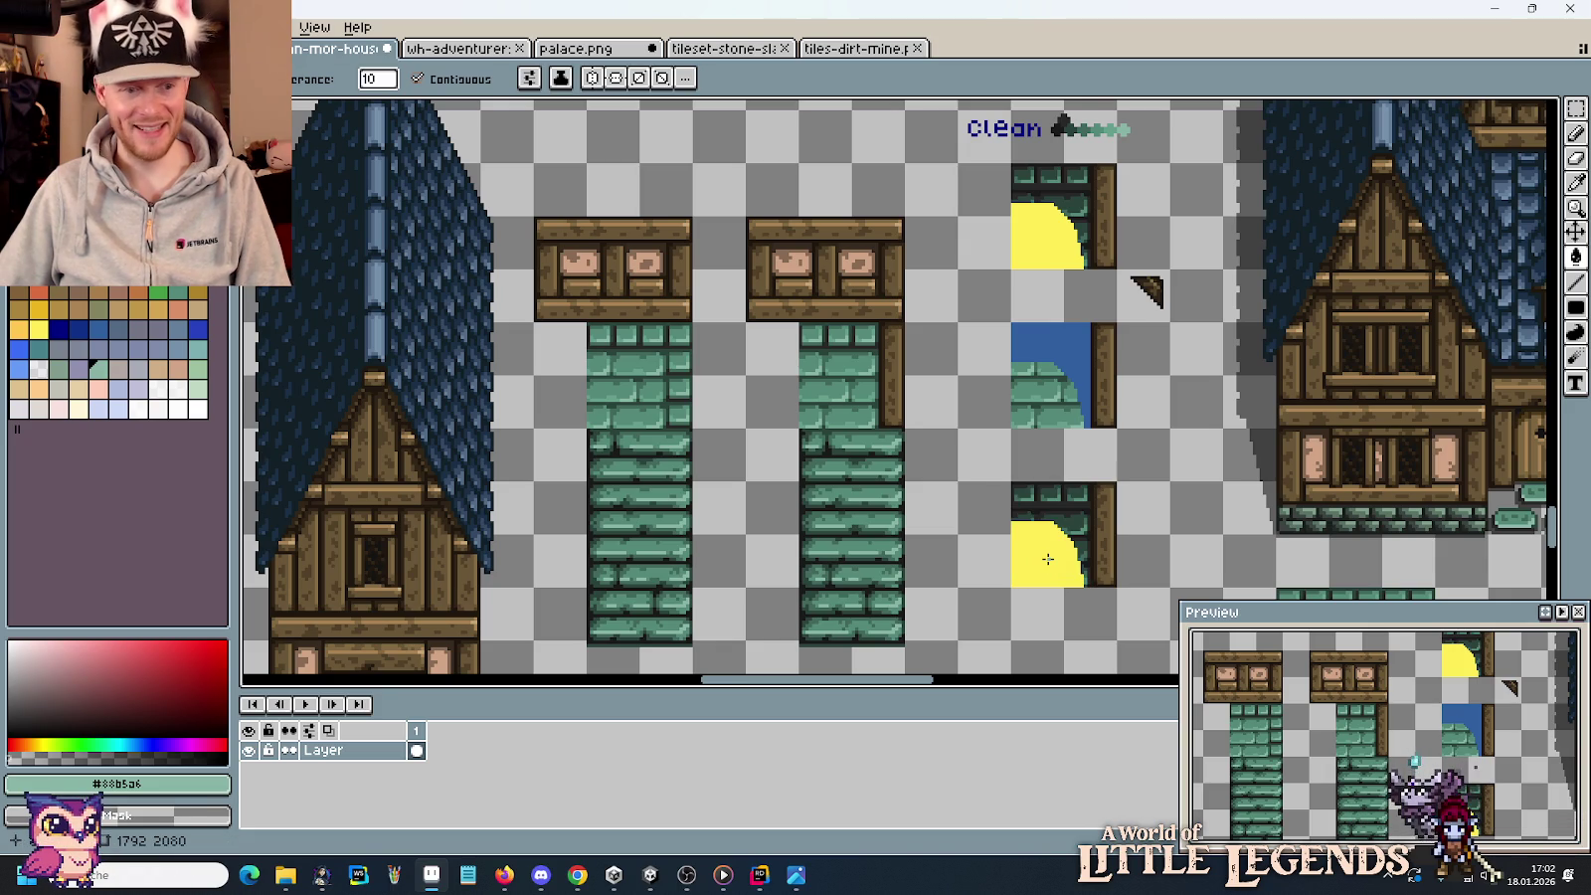
pyautogui.hotkey('ctrl', 'z')
# Place the curved green tile on top of the second pillar and deselect.
pyautogui.press('m')
pyautogui.moveTo(1114, 585); pyautogui.dragTo(1011, 482)
pyautogui.press('Delete')
pyautogui.moveTo(800, 323); pyautogui.dragTo(905, 429)
pyautogui.hotkey('ctrl', 'd')
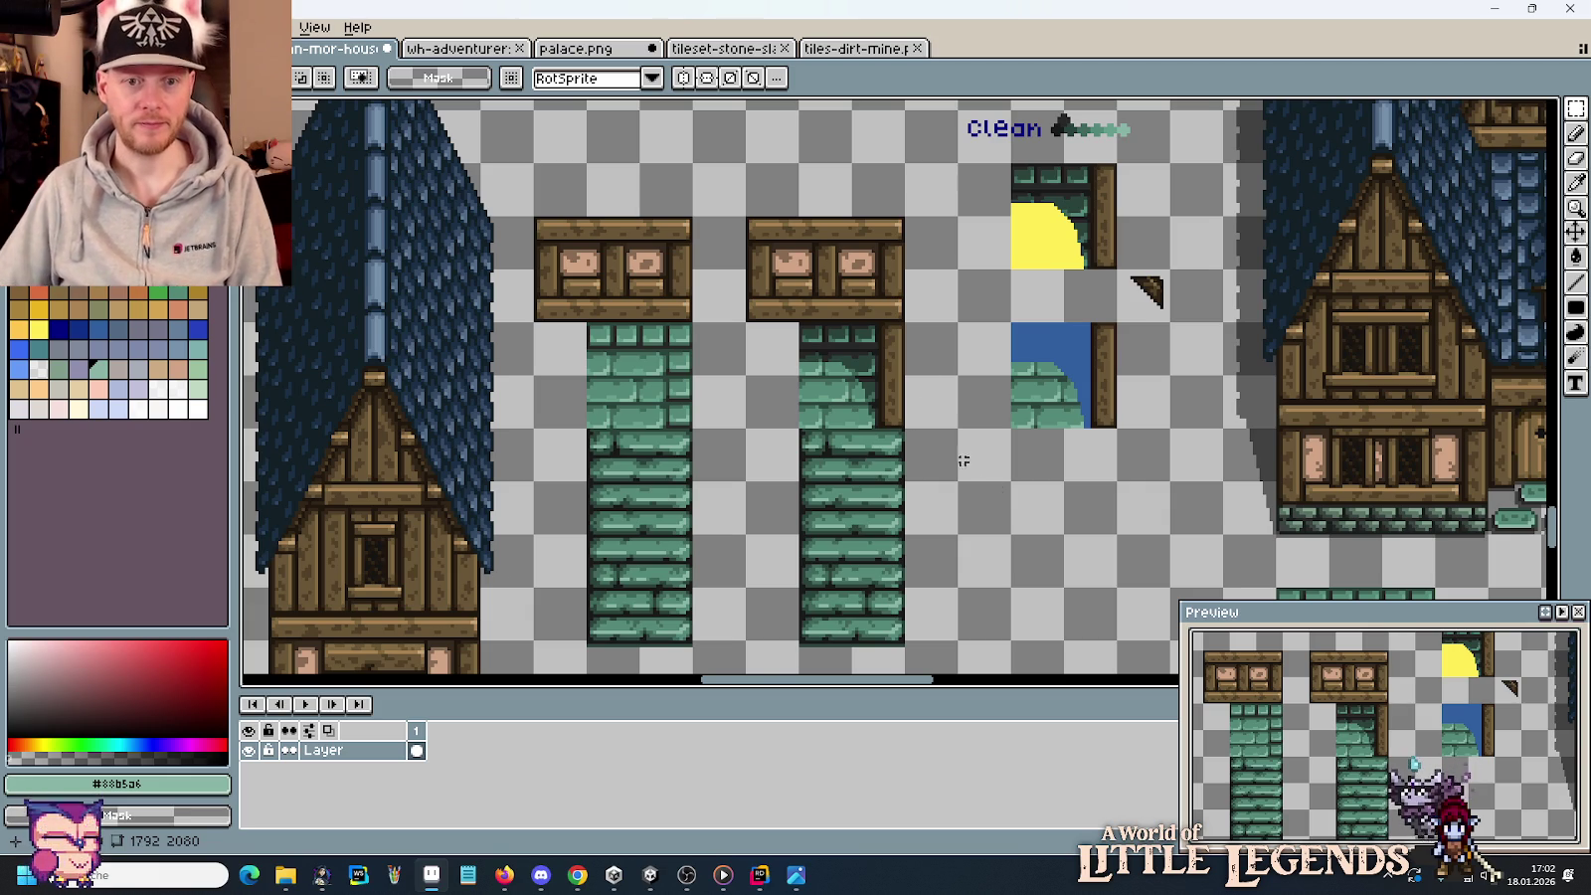
pyautogui.scroll(2, 895, 388)
pyautogui.scroll(2, 891, 438)
# Draw a dark grey #282828 mortar line across the brick tile.
pyautogui.moveTo(883, 501); pyautogui.dragTo(903, 422)
pyautogui.press('b')
pyautogui.keyDown('alt'); pyautogui.click(800, 452); pyautogui.keyUp('alt')
pyautogui.moveTo(786, 513); pyautogui.dragTo(867, 513)
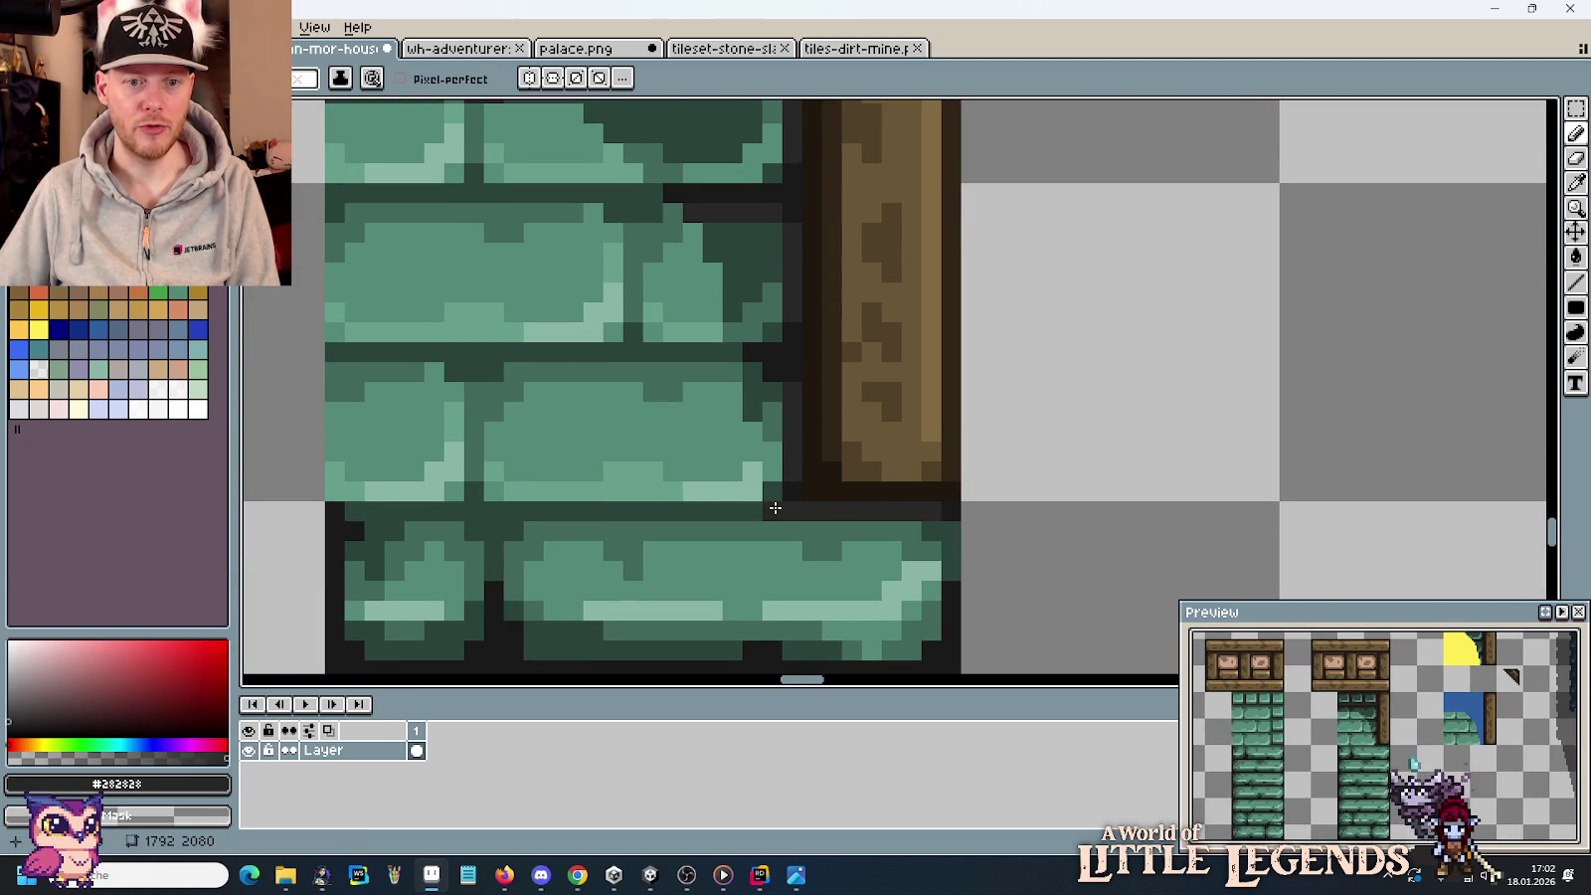
# Move the small dark triangle bracket into the wall corner under the beam.
pyautogui.scroll(-2, 1013, 450)
pyautogui.scroll(-2, 1012, 451)
pyautogui.scroll(-1, 1047, 444)
pyautogui.moveTo(1048, 443); pyautogui.dragTo(1030, 413)
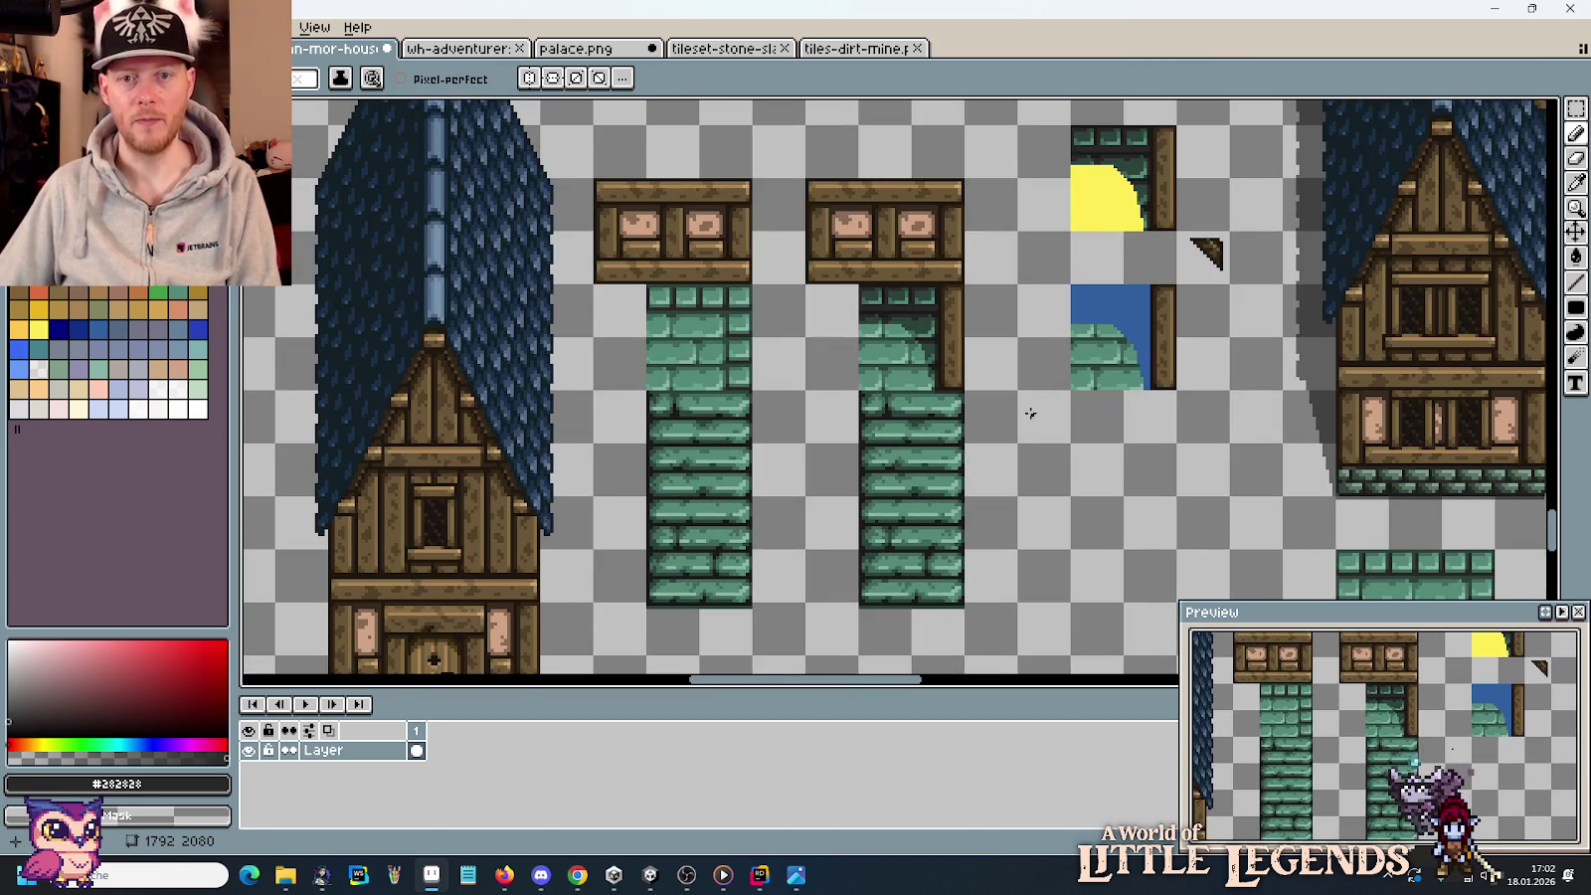
pyautogui.press('m')
pyautogui.moveTo(1177, 231)
pyautogui.mouseDown()
pyautogui.moveTo(1230, 284)
pyautogui.moveTo(915, 311)
pyautogui.moveTo(983, 303)
pyautogui.mouseUp()
pyautogui.scroll(3, 914, 314)
pyautogui.scroll(1, 923, 315)
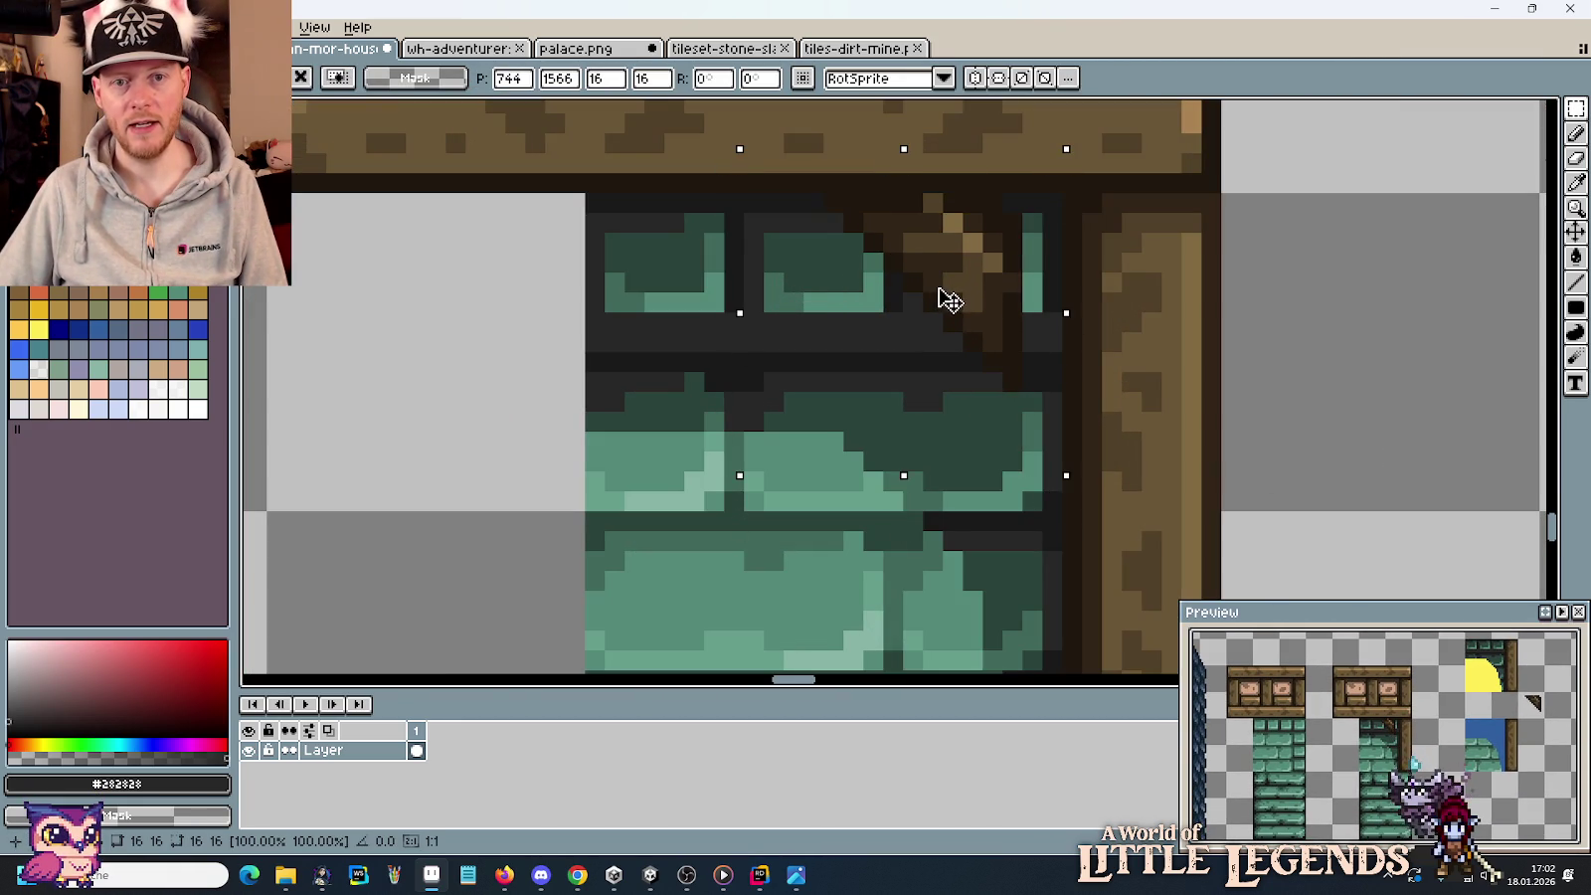
pyautogui.hotkey('ctrl', 'd')
pyautogui.scroll(-3, 1268, 359)
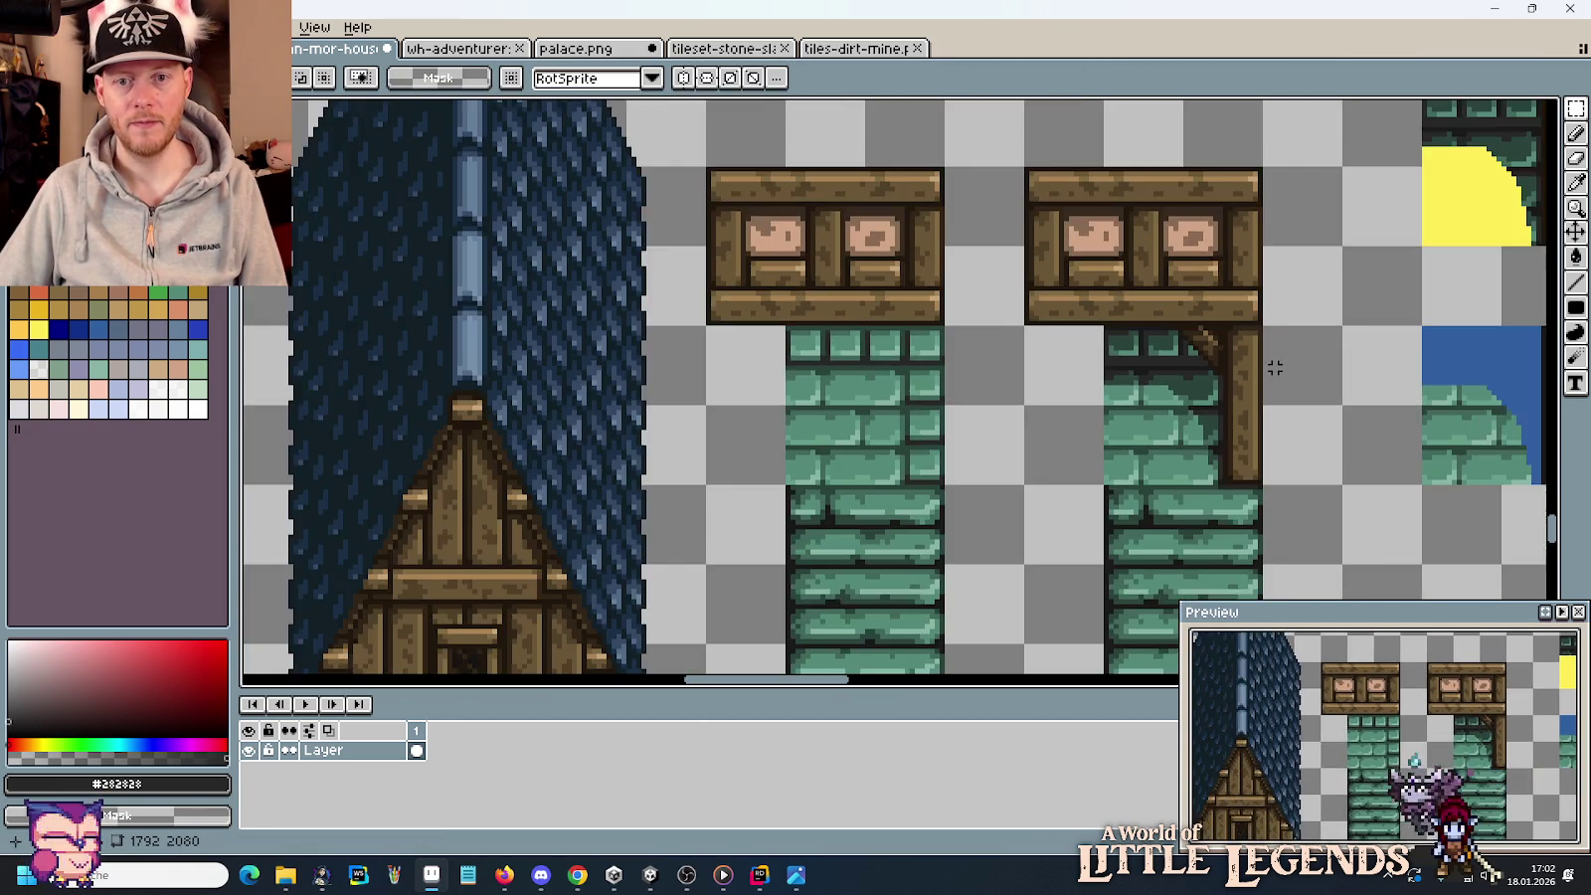
pyautogui.scroll(-1, 1254, 366)
pyautogui.scroll(-1, 1173, 348)
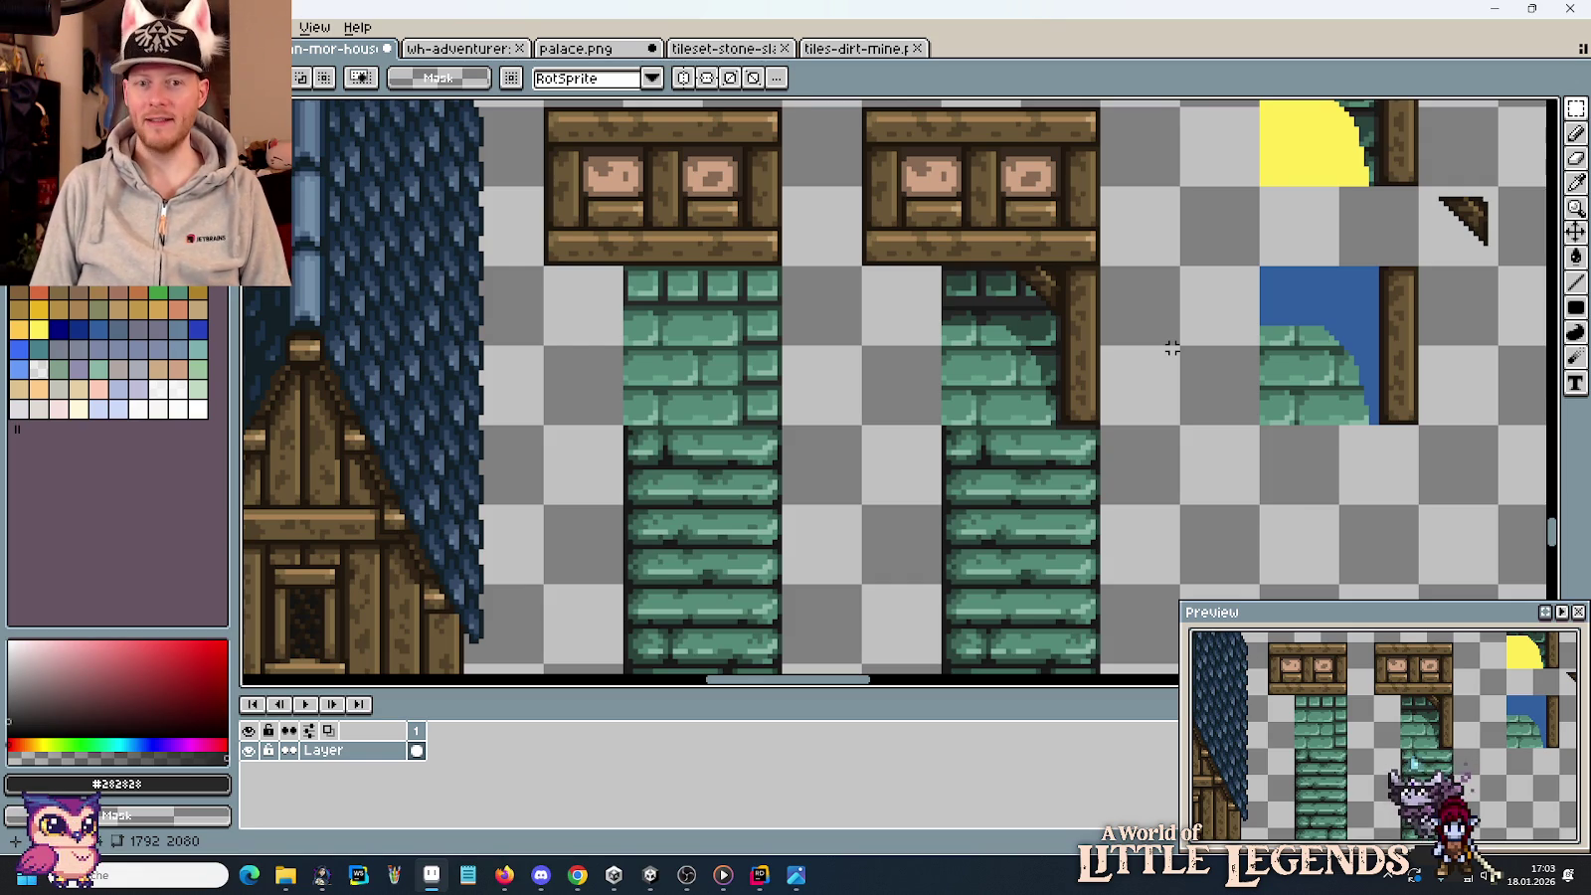
pyautogui.scroll(-1, 1124, 338)
pyautogui.hscroll(2, 1075, 330)
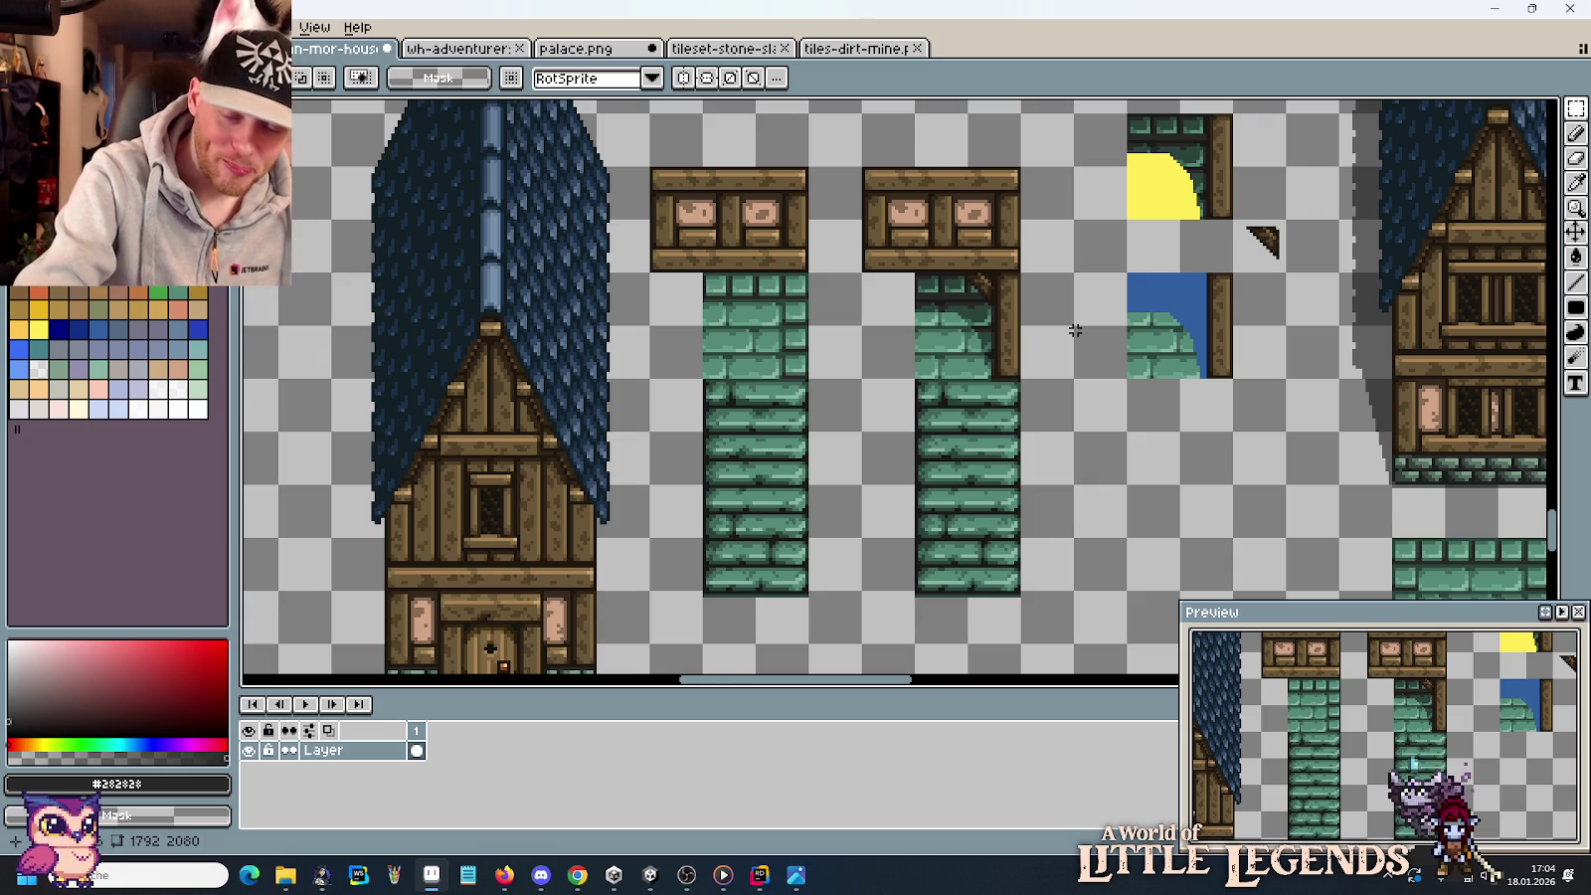
pyautogui.scroll(-2, 1076, 330)
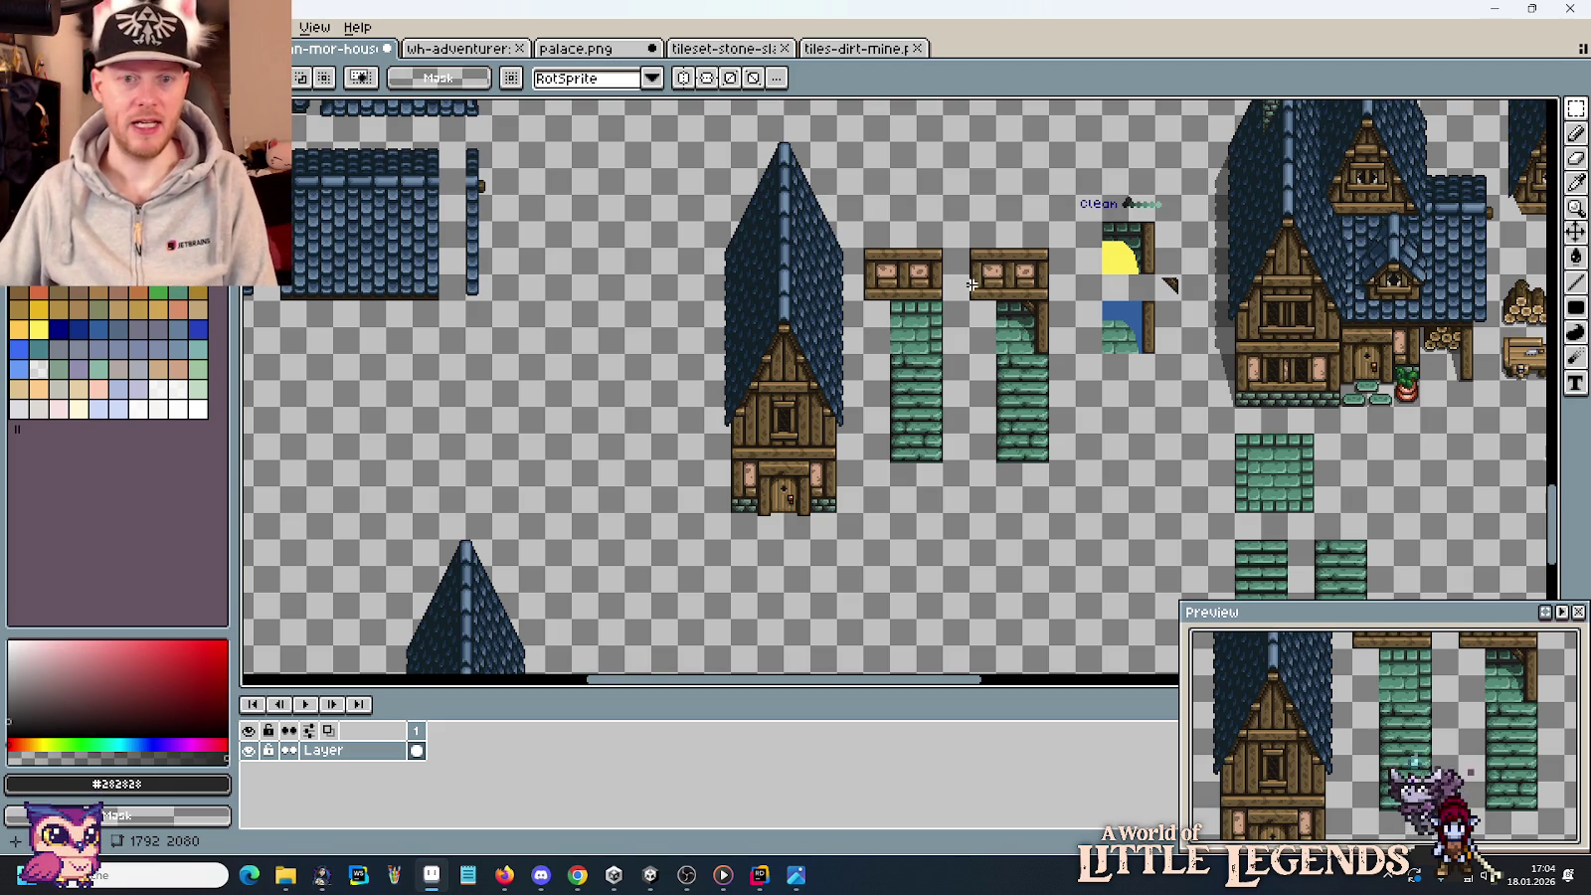
# Sample the yellow from the window tile and enlarge the pencil to 4 pixels.
pyautogui.scroll(3, 972, 285)
pyautogui.scroll(2, 997, 325)
pyautogui.press('i')
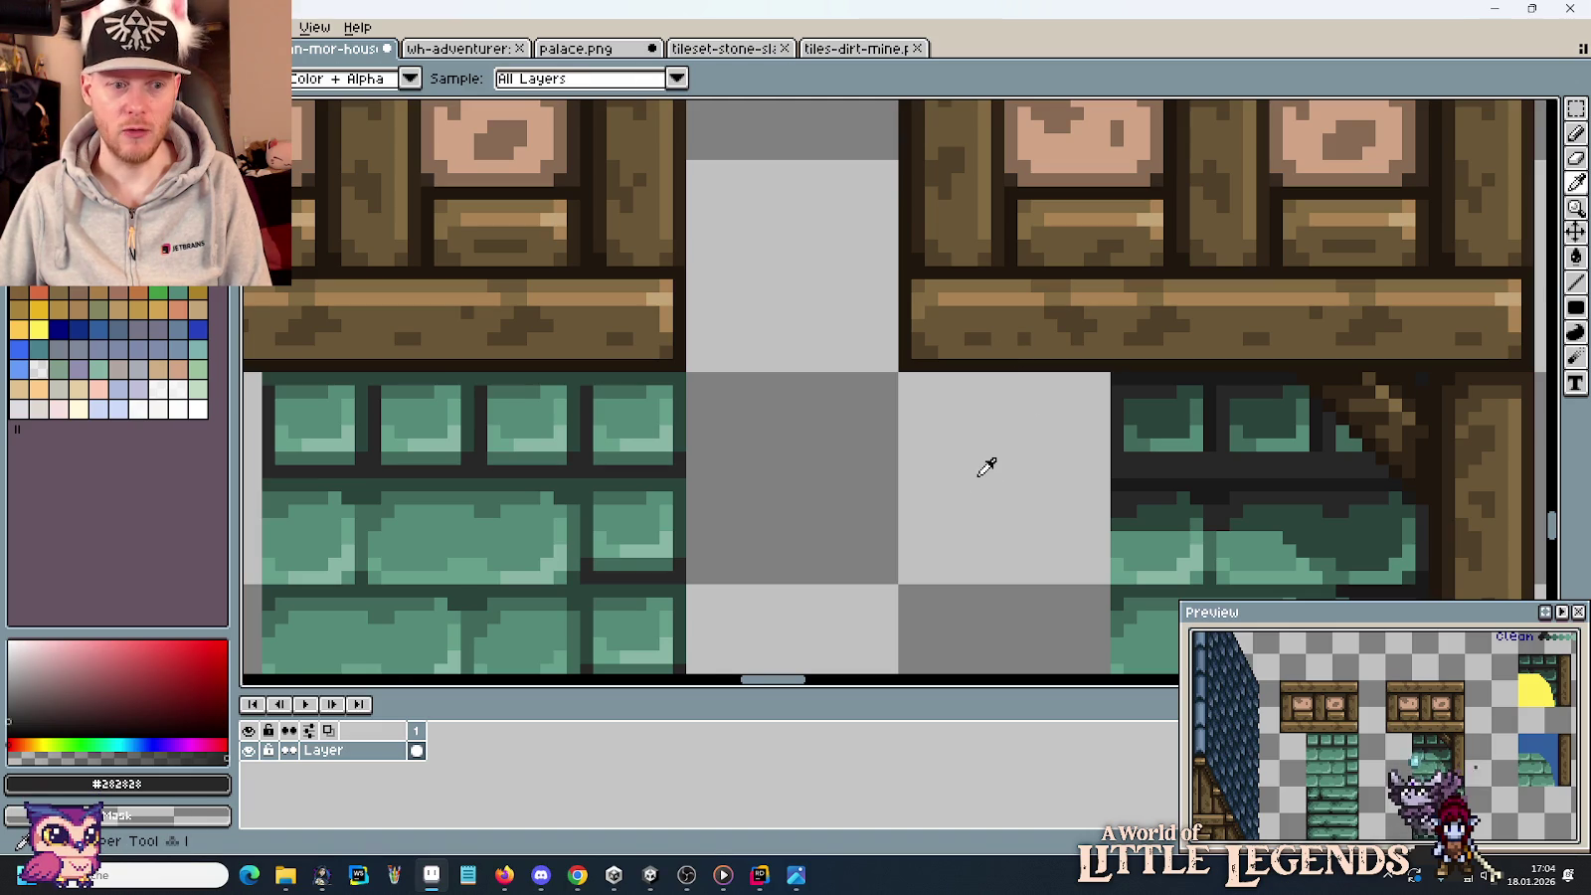
pyautogui.scroll(1, 888, 416)
pyautogui.scroll(-2, 889, 415)
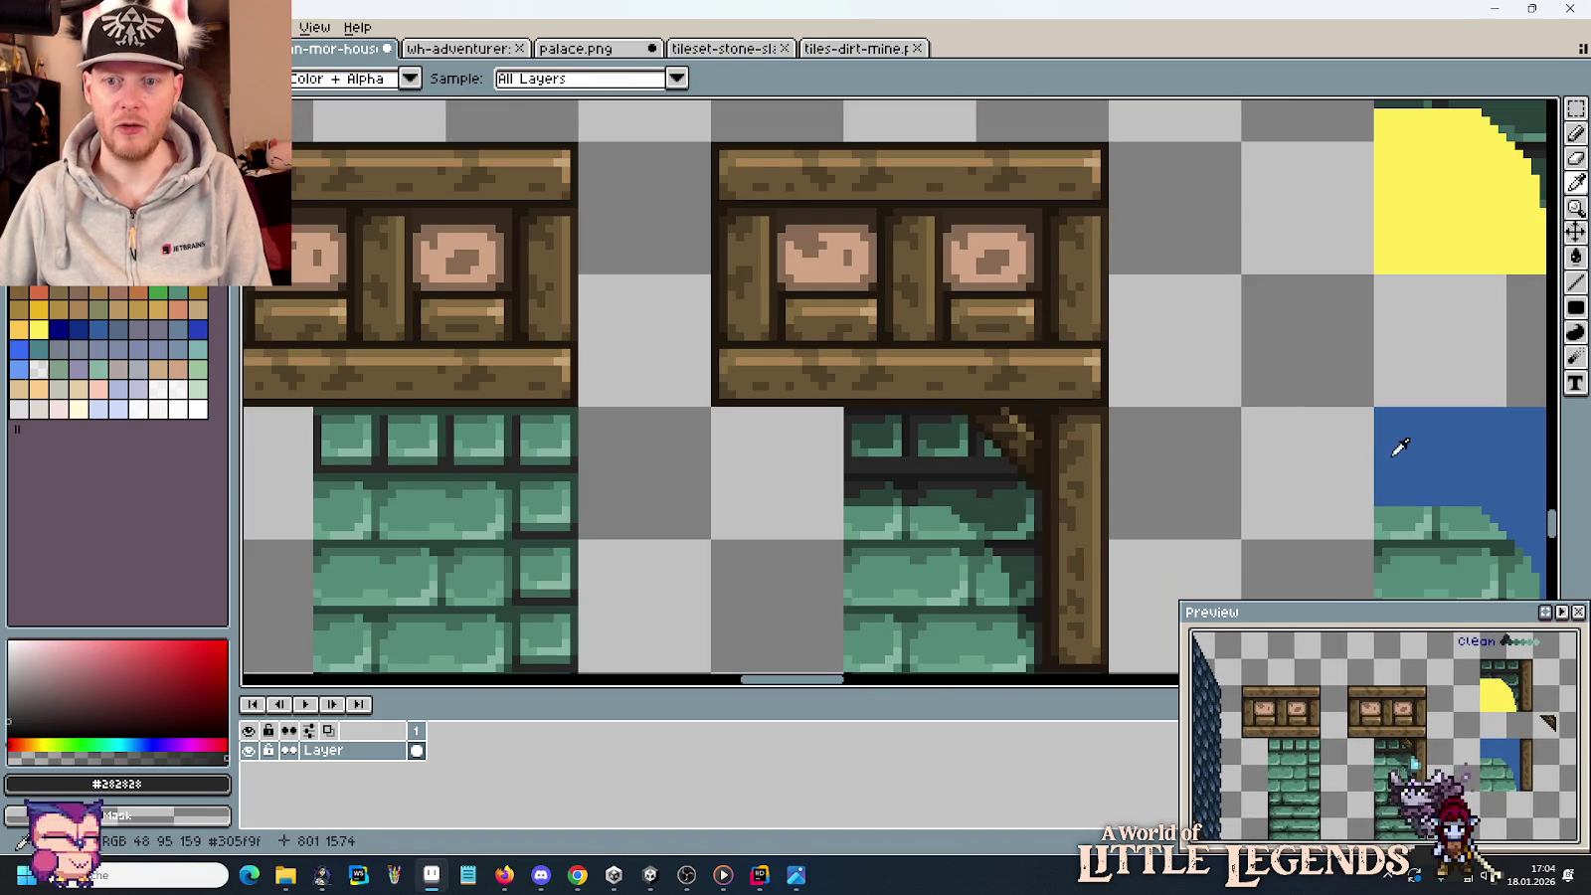
pyautogui.click(1396, 443)
pyautogui.click(1432, 223)
pyautogui.scroll(2, 735, 466)
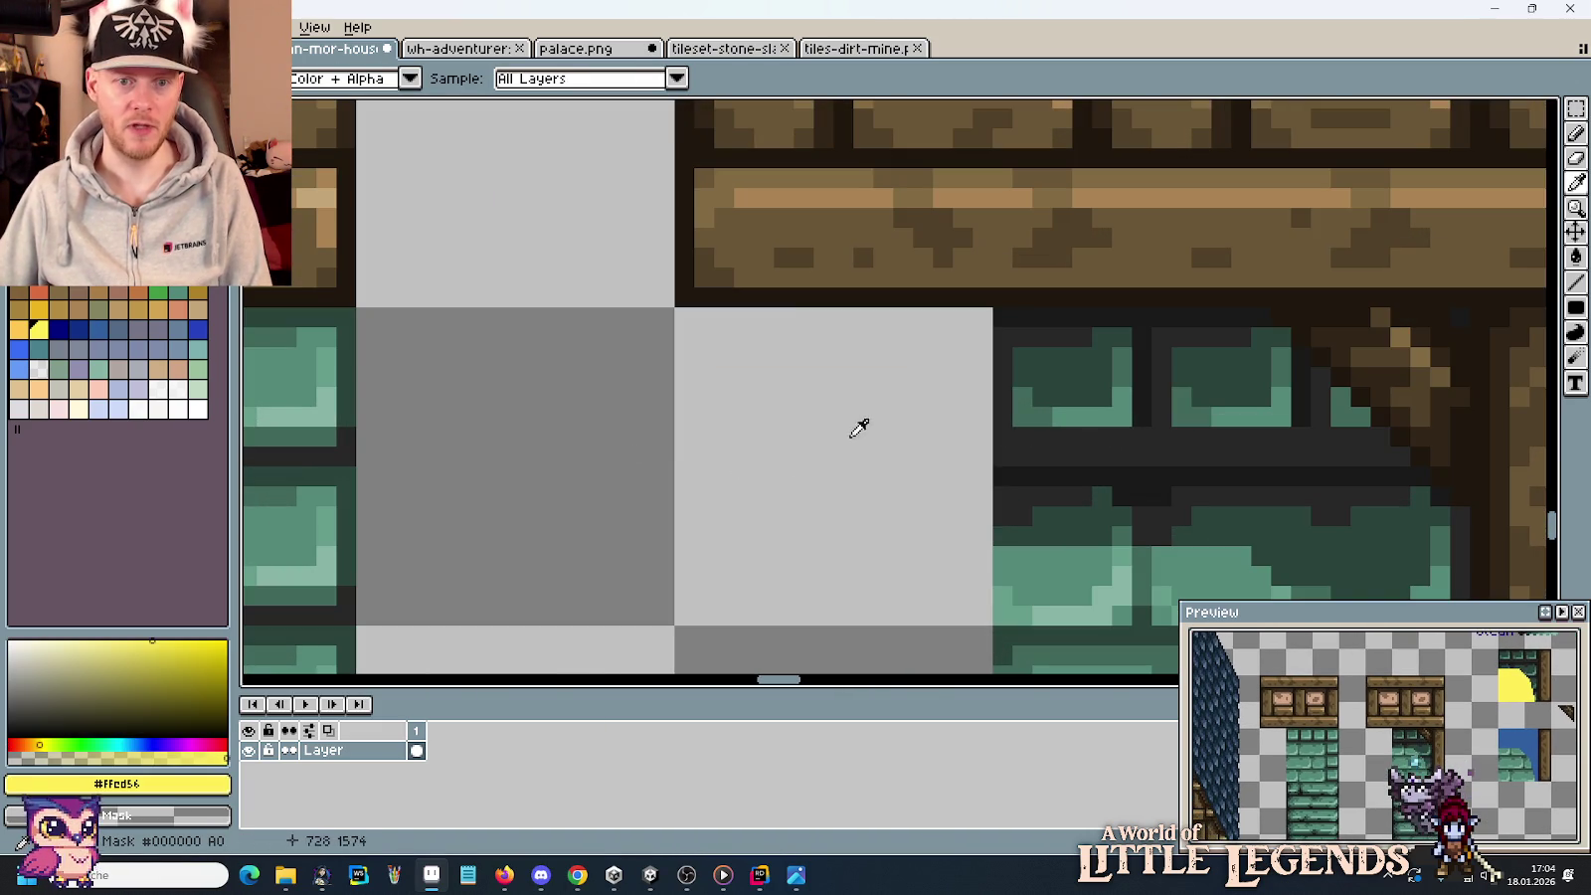
pyautogui.press('b')
pyautogui.press('+')
pyautogui.press('+')
pyautogui.press('+')
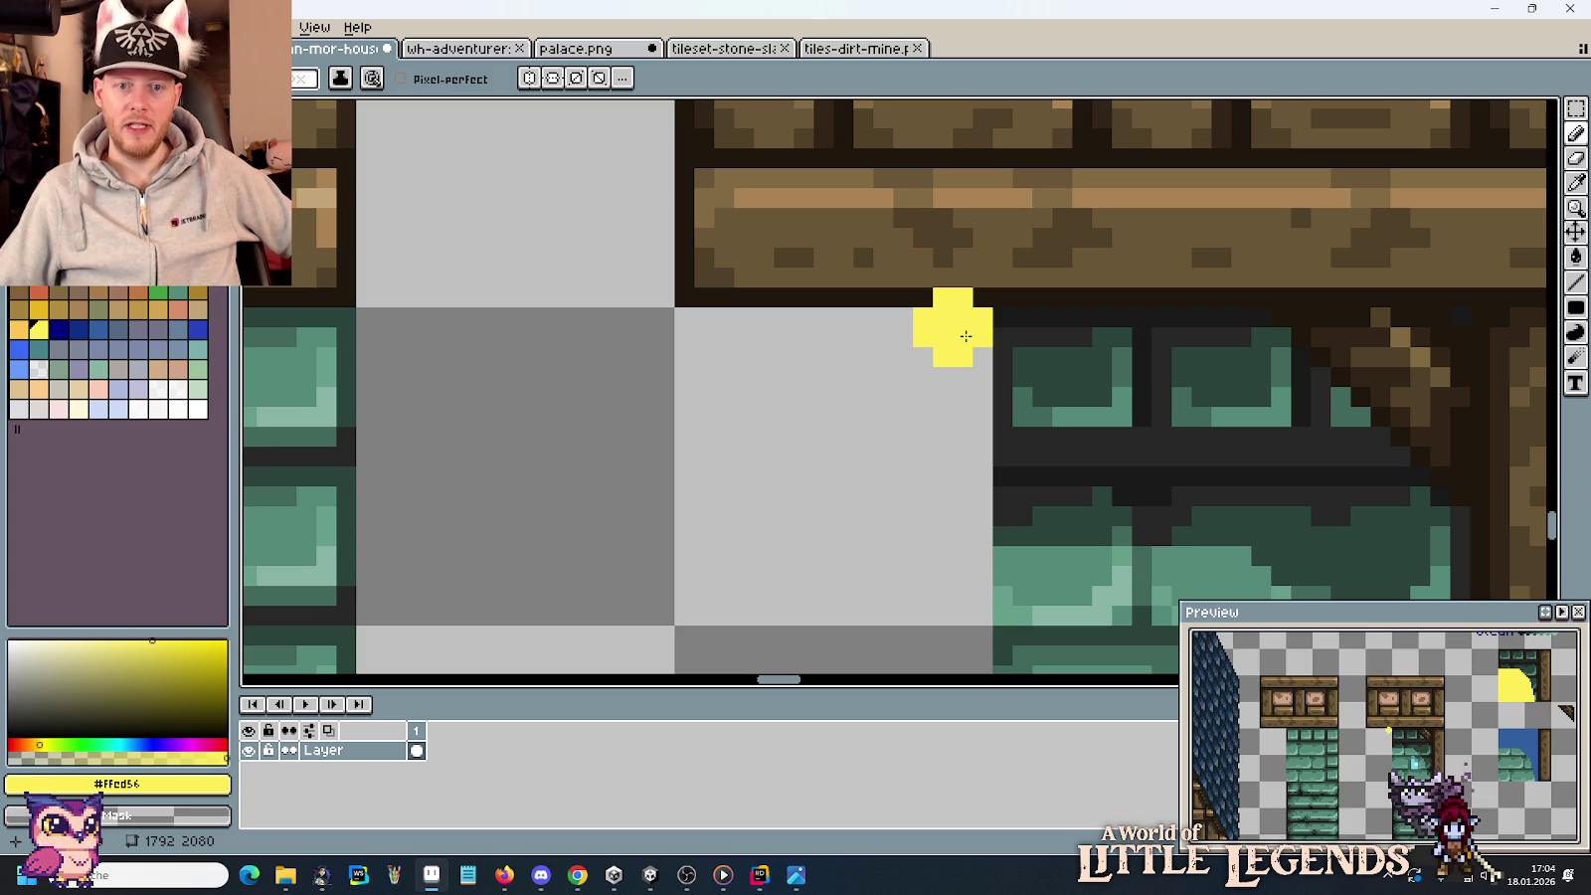
# Draw a yellow diagonal guide line across the left end of the beam.
pyautogui.click(940, 289)
pyautogui.scroll(3, 816, 328)
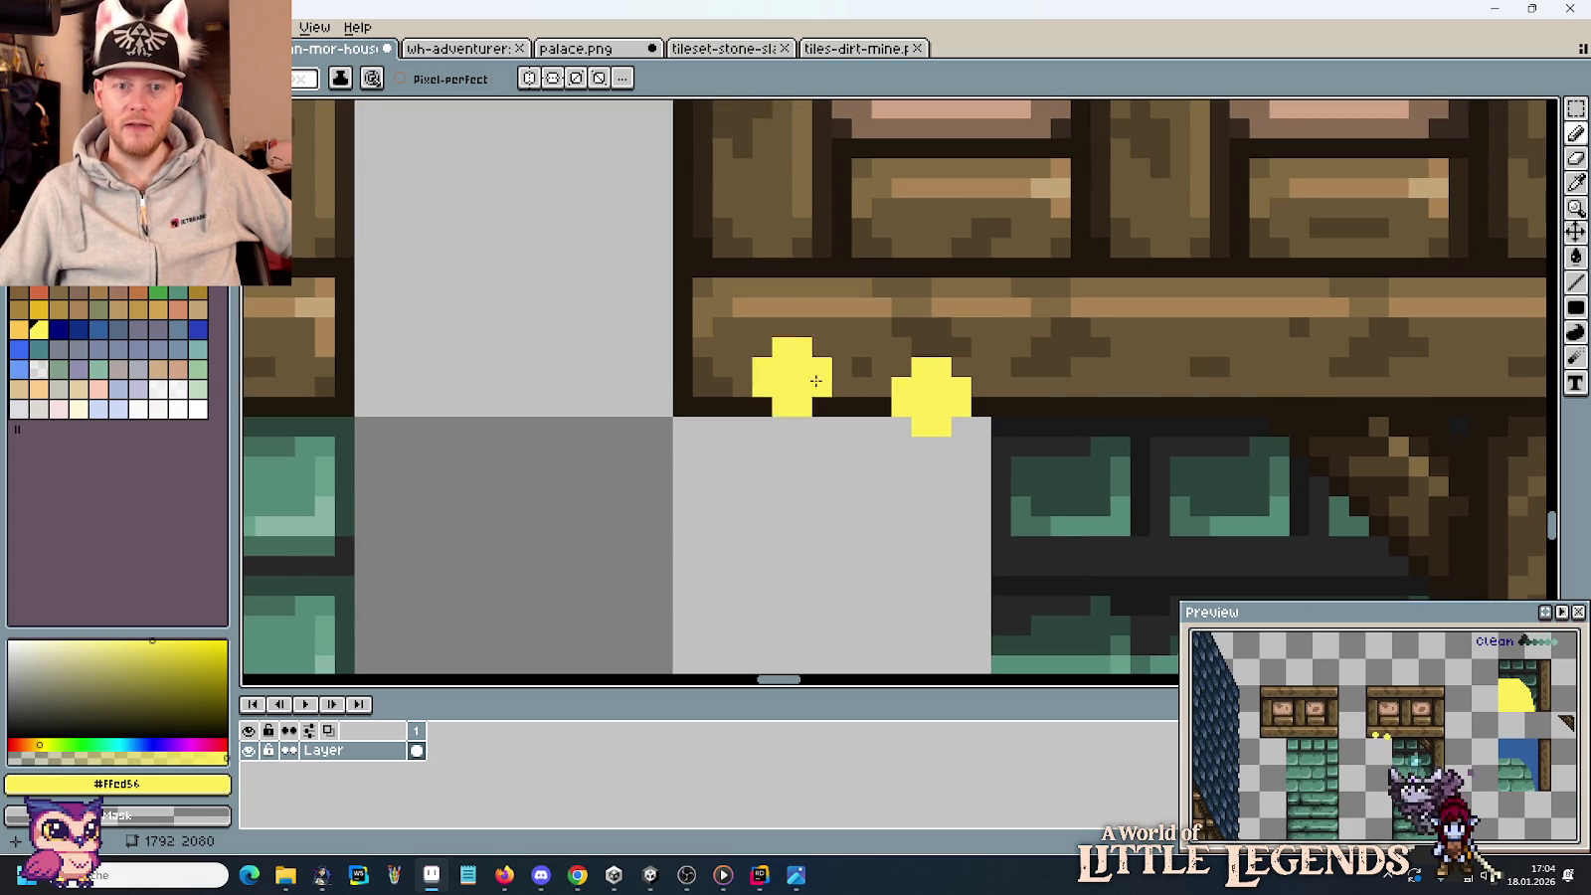
pyautogui.moveTo(893, 322)
pyautogui.mouseDown()
pyautogui.moveTo(815, 210)
pyautogui.moveTo(839, 396)
pyautogui.mouseUp()
pyautogui.moveTo(836, 353)
pyautogui.mouseDown()
pyautogui.moveTo(764, 200)
pyautogui.moveTo(796, 359)
pyautogui.moveTo(686, 168)
pyautogui.mouseUp()
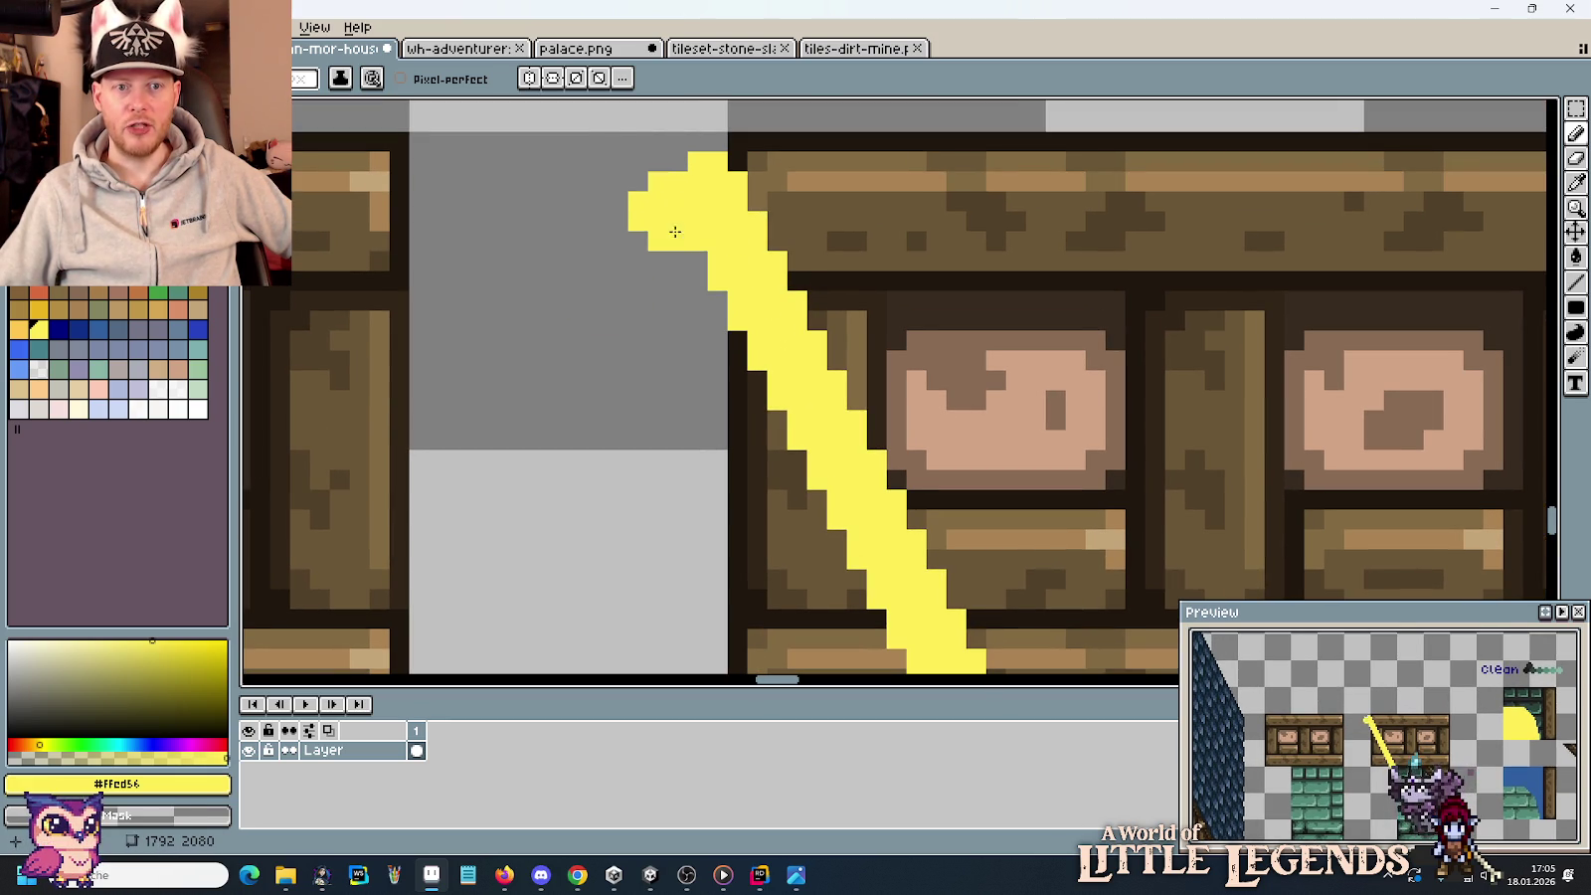
# Fill the corner left of the guide yellow, then bucket-erase it to transparency.
pyautogui.scroll(-2, 628, 348)
pyautogui.scroll(-1, 628, 348)
pyautogui.moveTo(750, 519)
pyautogui.mouseDown()
pyautogui.moveTo(688, 438)
pyautogui.moveTo(659, 346)
pyautogui.moveTo(680, 502)
pyautogui.mouseUp()
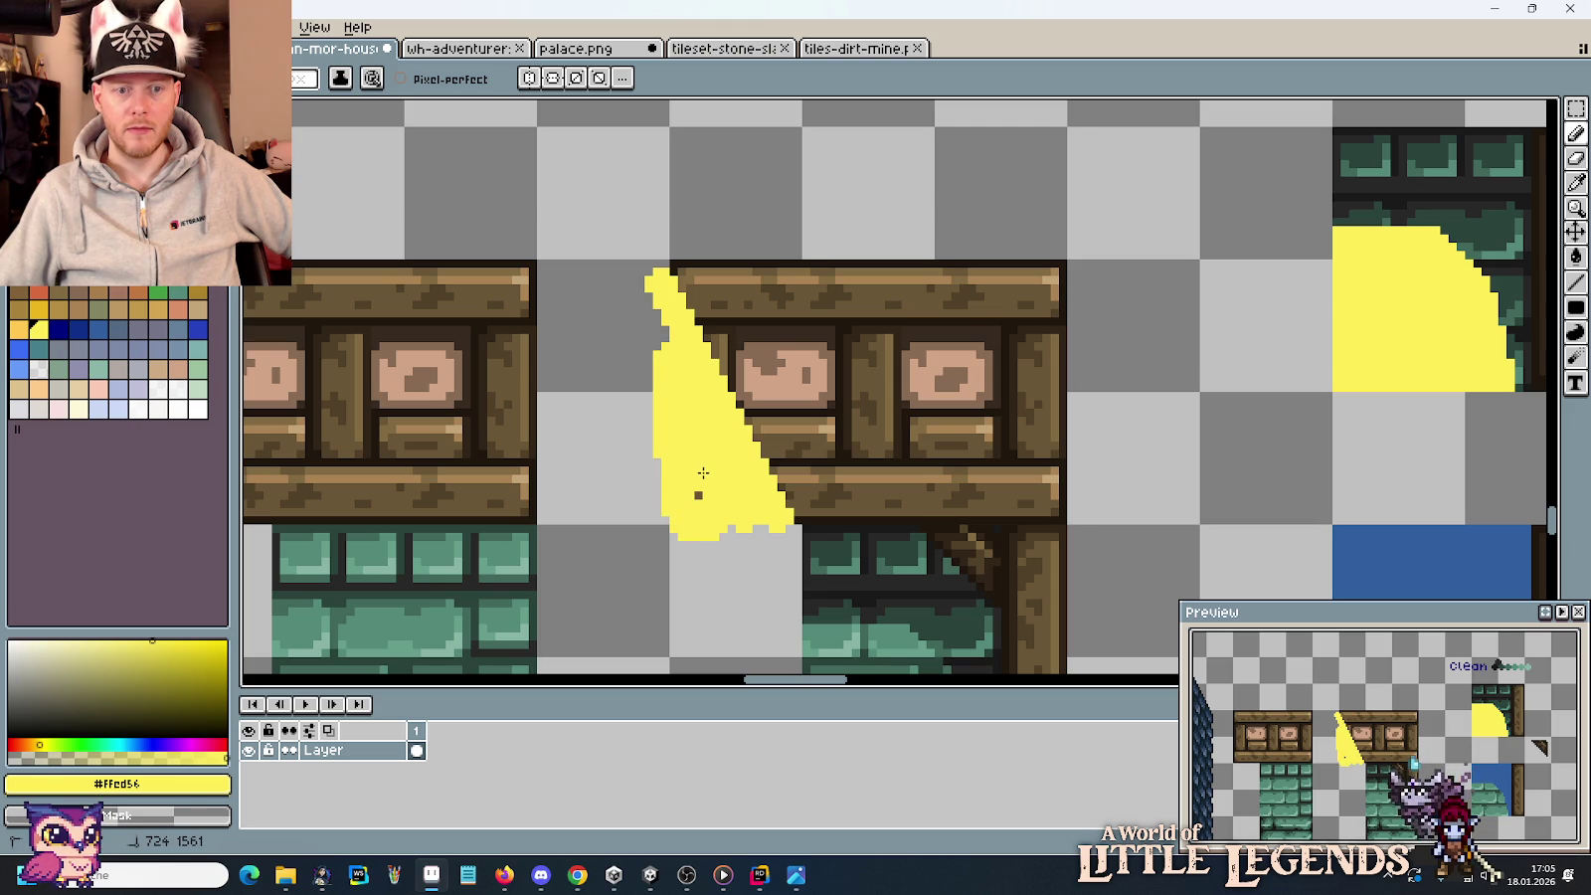
pyautogui.press('g')
pyautogui.rightClick(705, 495)
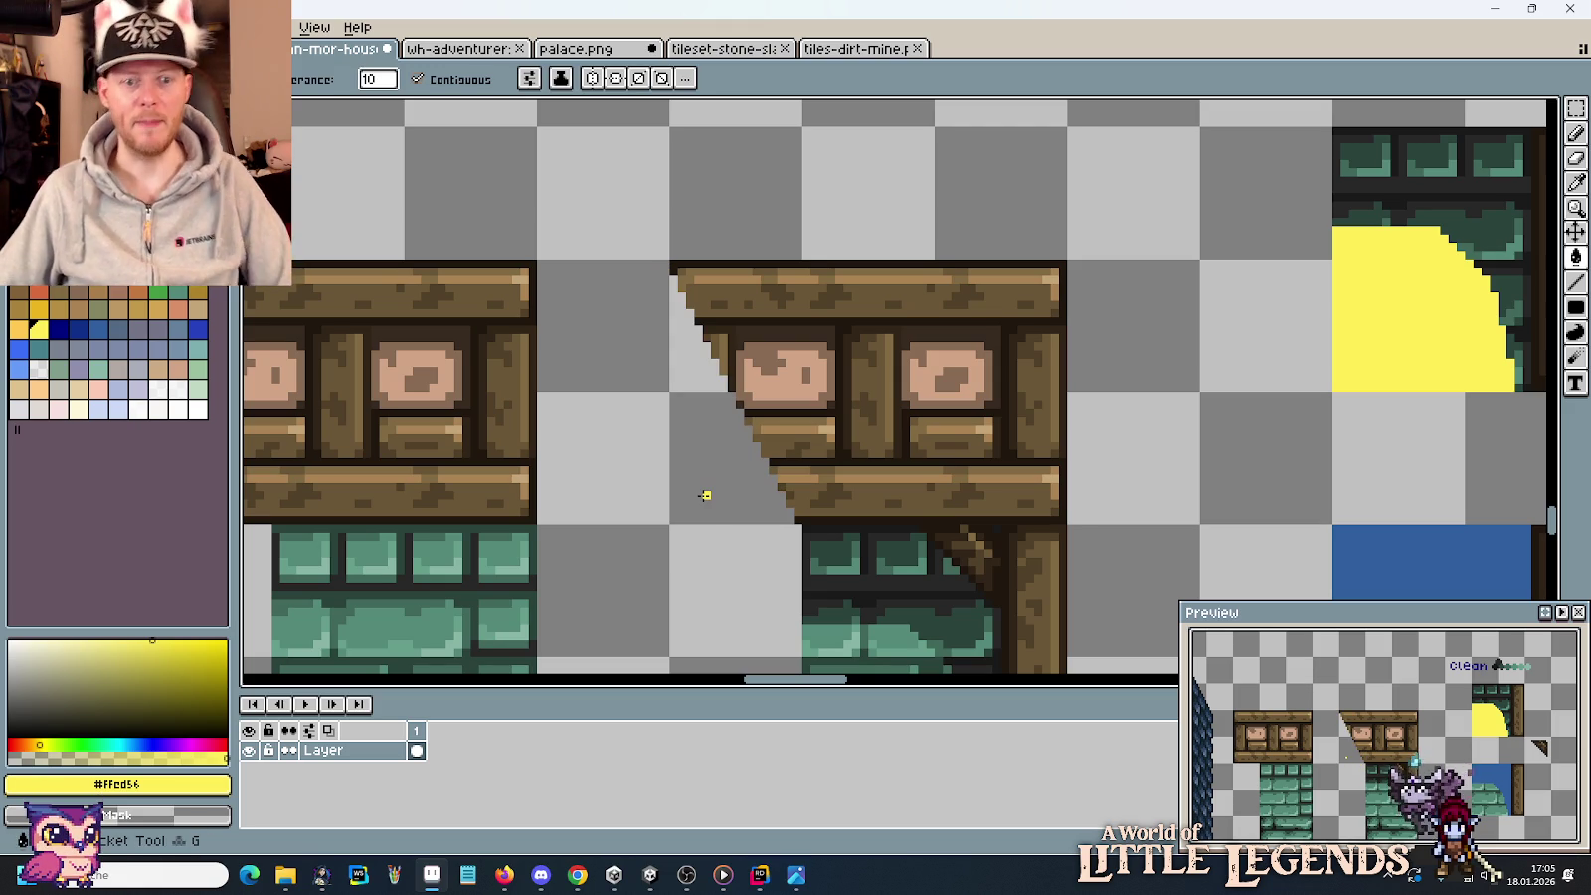
# Marquee-select the top of the right brick column, then deselect it.
pyautogui.scroll(-2, 705, 496)
pyautogui.moveTo(705, 495)
pyautogui.mouseDown()
pyautogui.moveTo(799, 326)
pyautogui.moveTo(906, 355)
pyautogui.moveTo(965, 302)
pyautogui.mouseUp()
pyautogui.scroll(-1, 800, 325)
pyautogui.press('m')
pyautogui.scroll(-2, 895, 358)
pyautogui.moveTo(1074, 397)
pyautogui.mouseDown()
pyautogui.moveTo(999, 187)
pyautogui.moveTo(1161, 612)
pyautogui.mouseUp()
pyautogui.click(1066, 379)
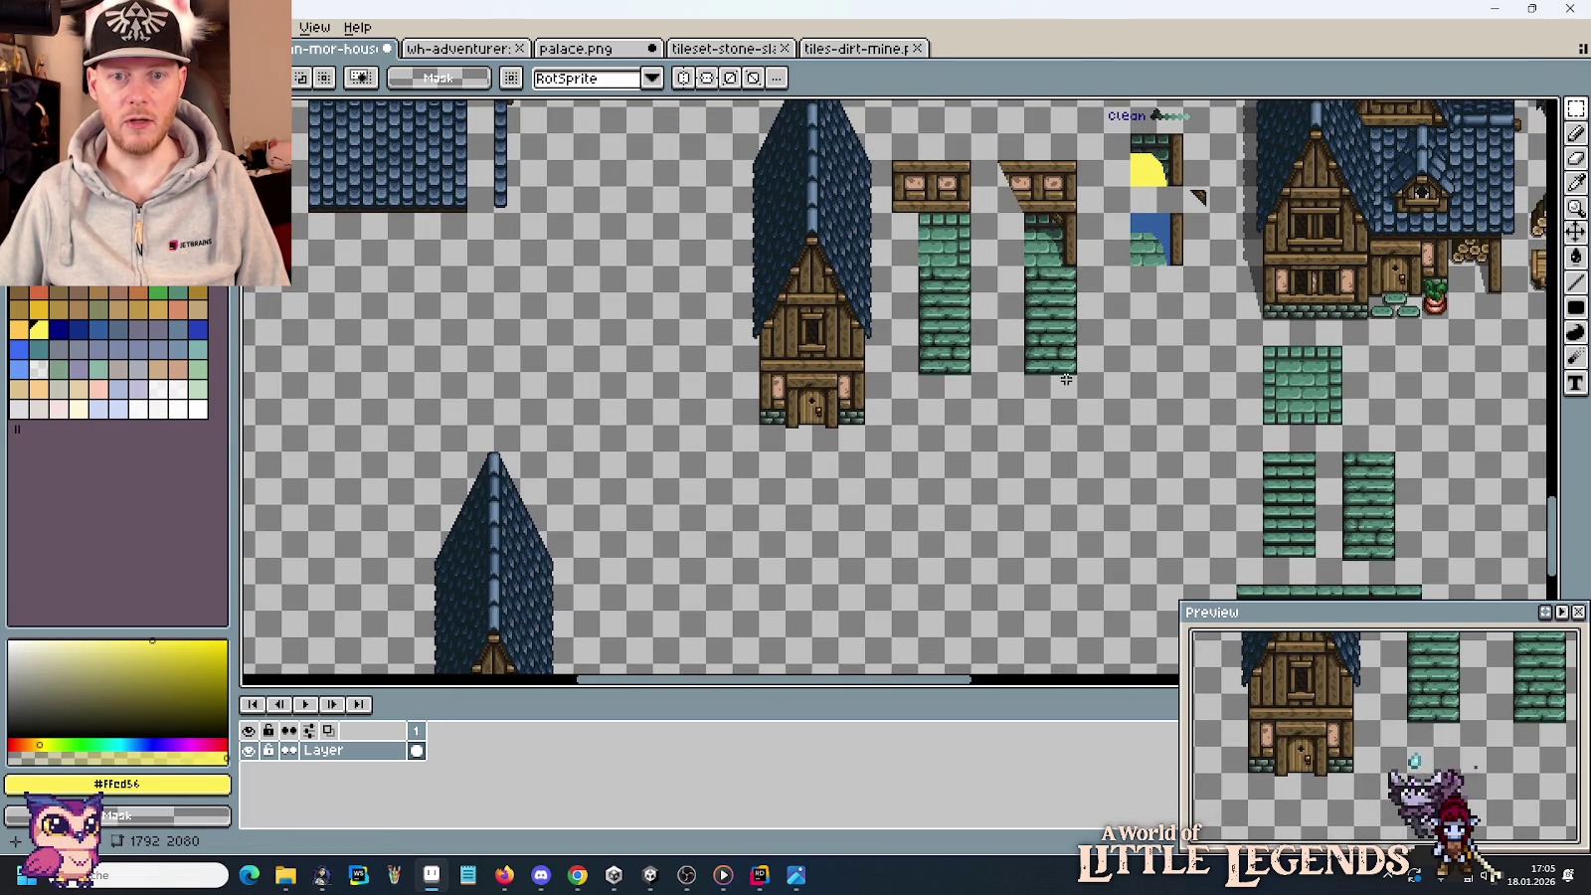
# Move the flat-topped brick column down the sheet and shift it left.
pyautogui.moveTo(1080, 408)
pyautogui.mouseDown()
pyautogui.moveTo(996, 159)
pyautogui.moveTo(862, 685)
pyautogui.moveTo(1058, 366)
pyautogui.moveTo(1023, 413)
pyautogui.moveTo(932, 177)
pyautogui.mouseUp()
pyautogui.hotkey('ctrl', 'z')
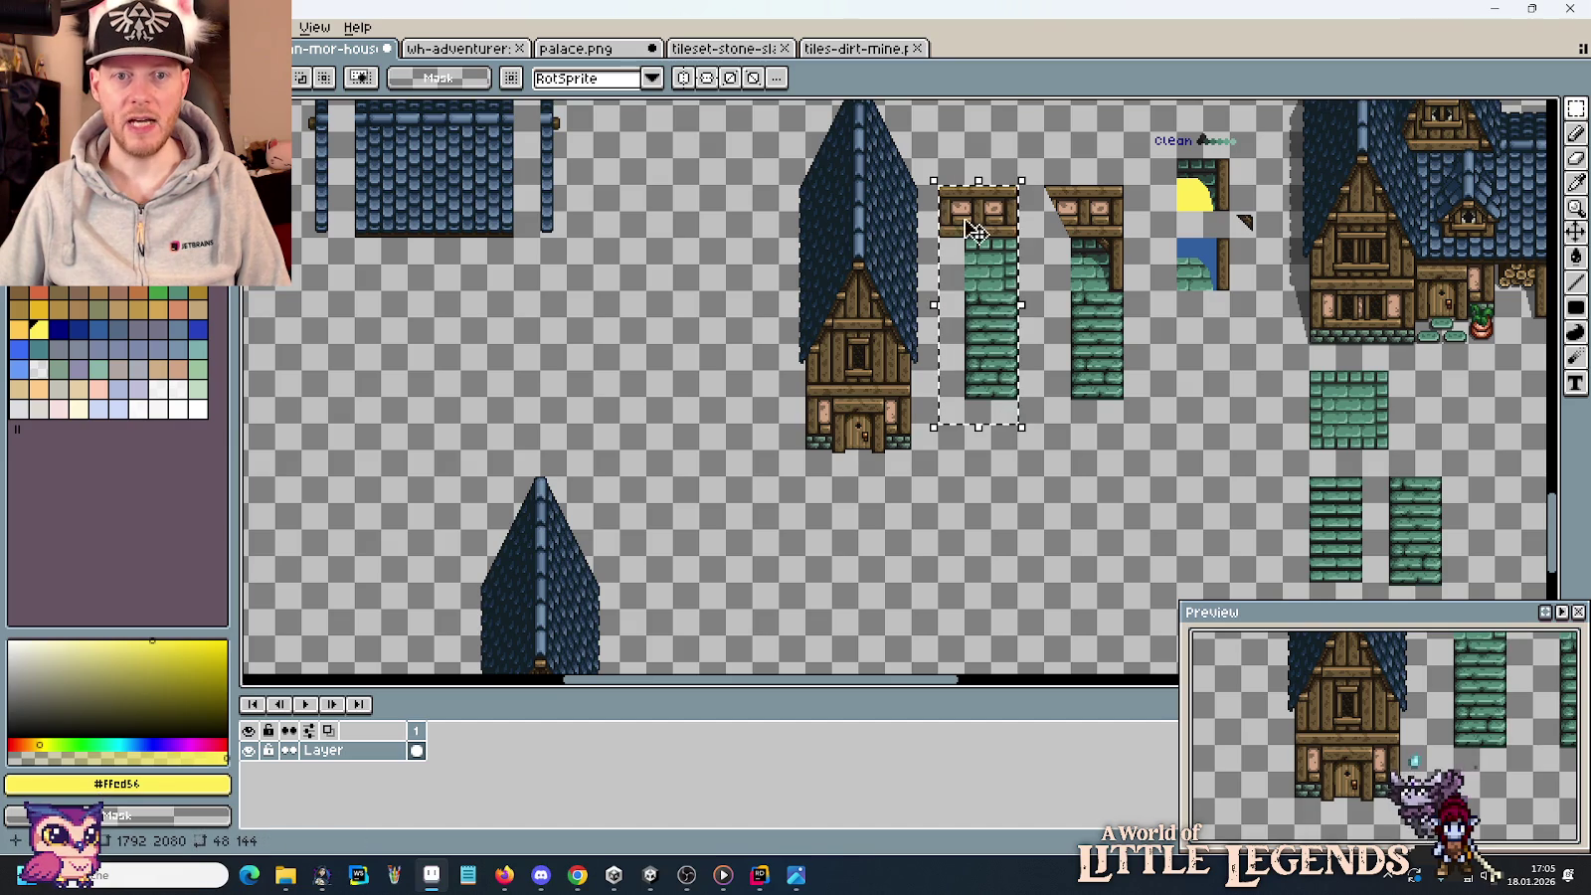
pyautogui.moveTo(985, 299)
pyautogui.mouseDown()
pyautogui.moveTo(945, 685)
pyautogui.moveTo(707, 396)
pyautogui.mouseUp()
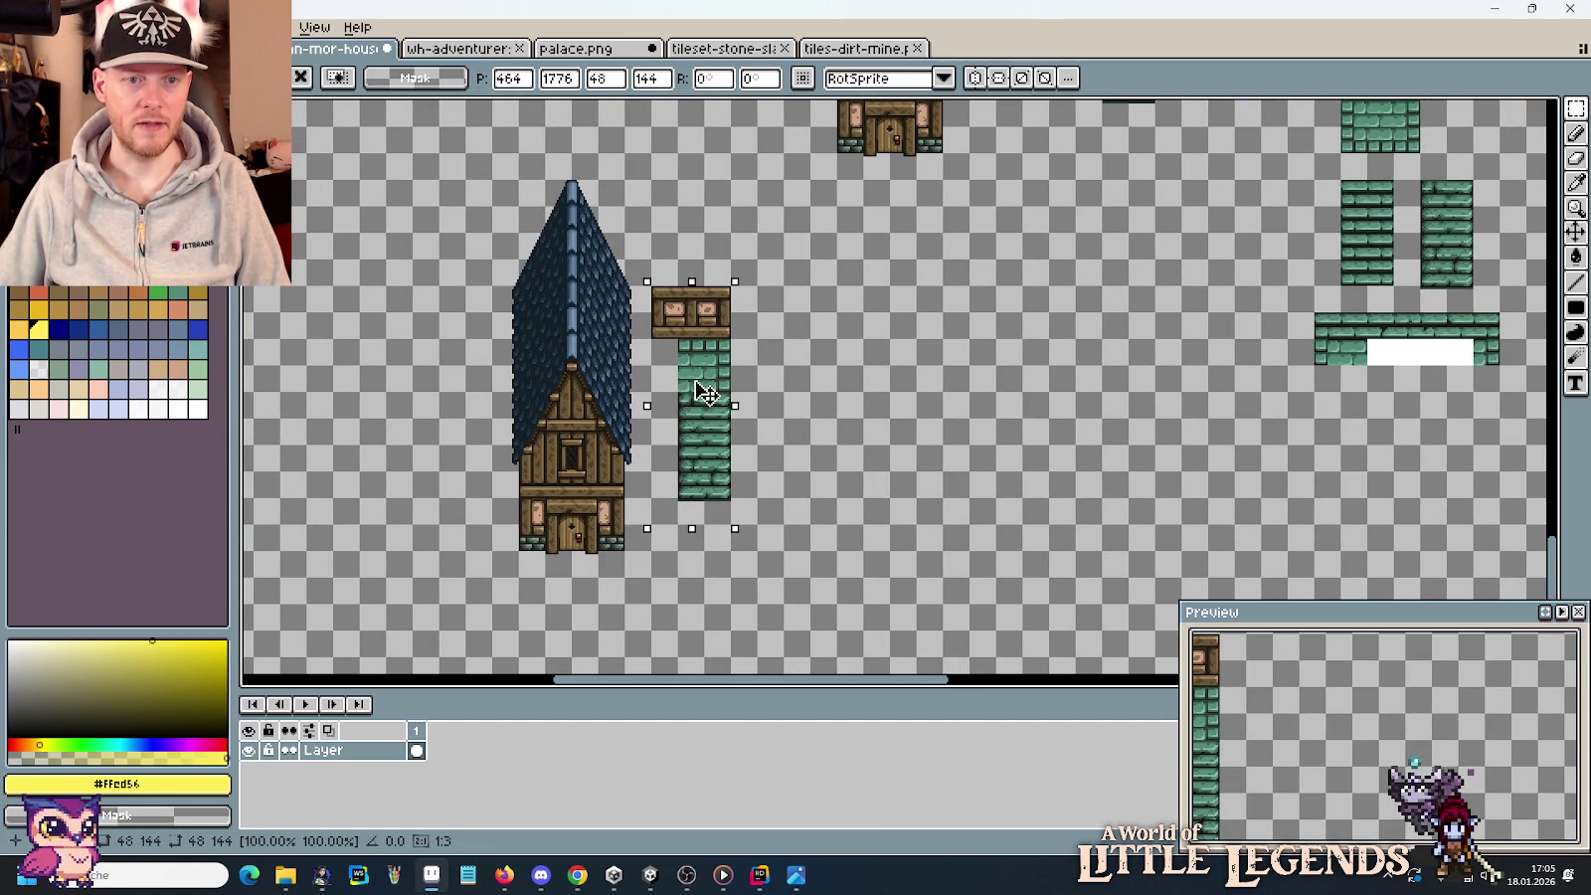
pyautogui.scroll(5, 703, 371)
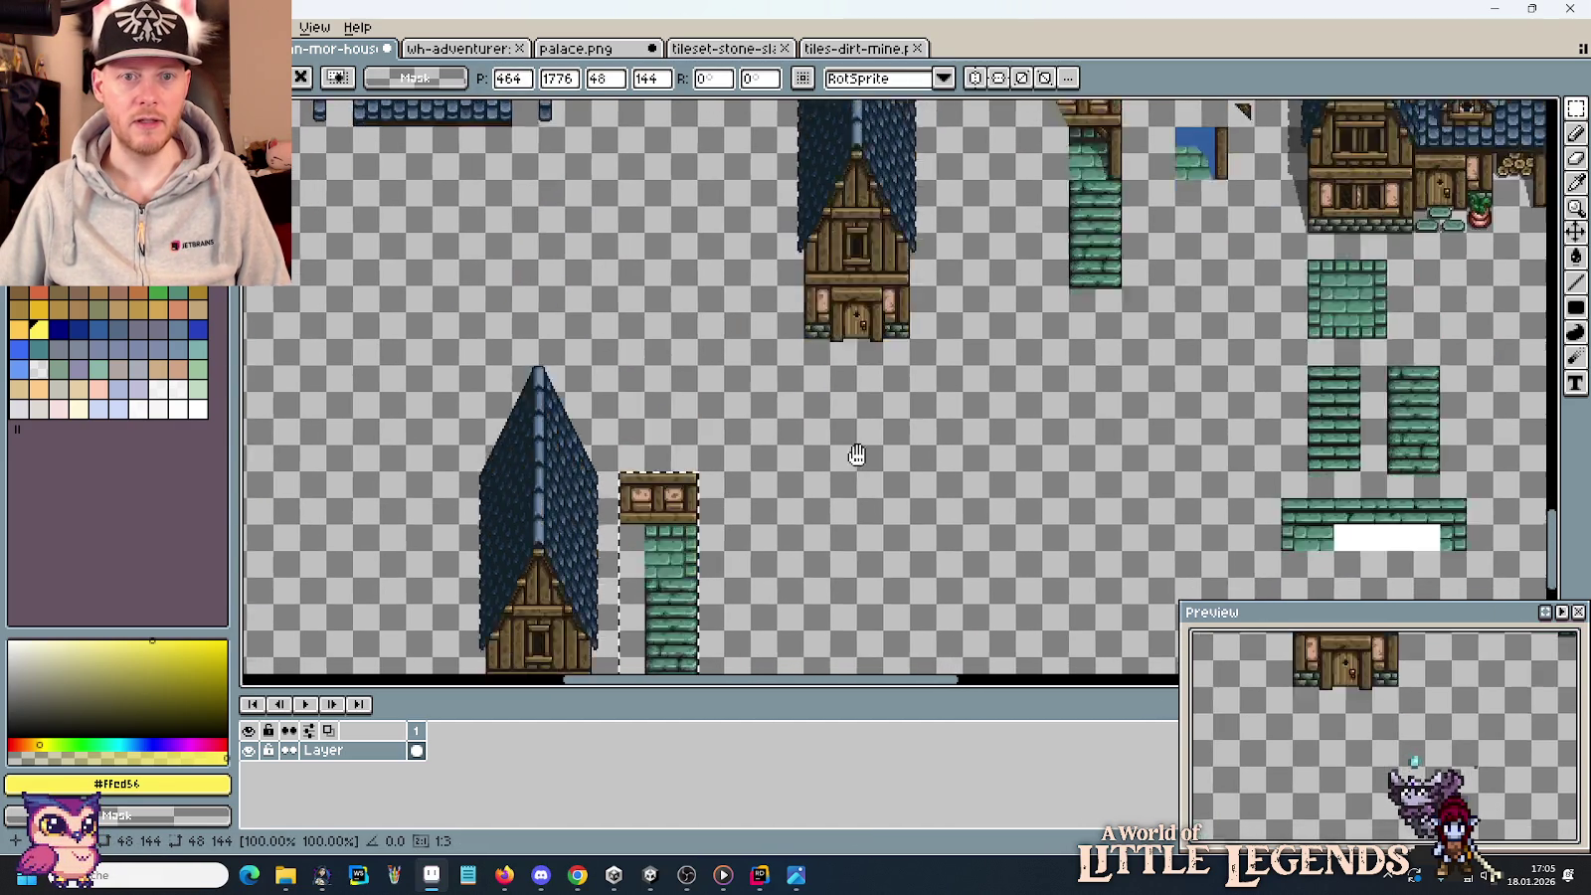
pyautogui.scroll(3, 895, 388)
pyautogui.scroll(1, 995, 398)
pyautogui.scroll(2, 1075, 404)
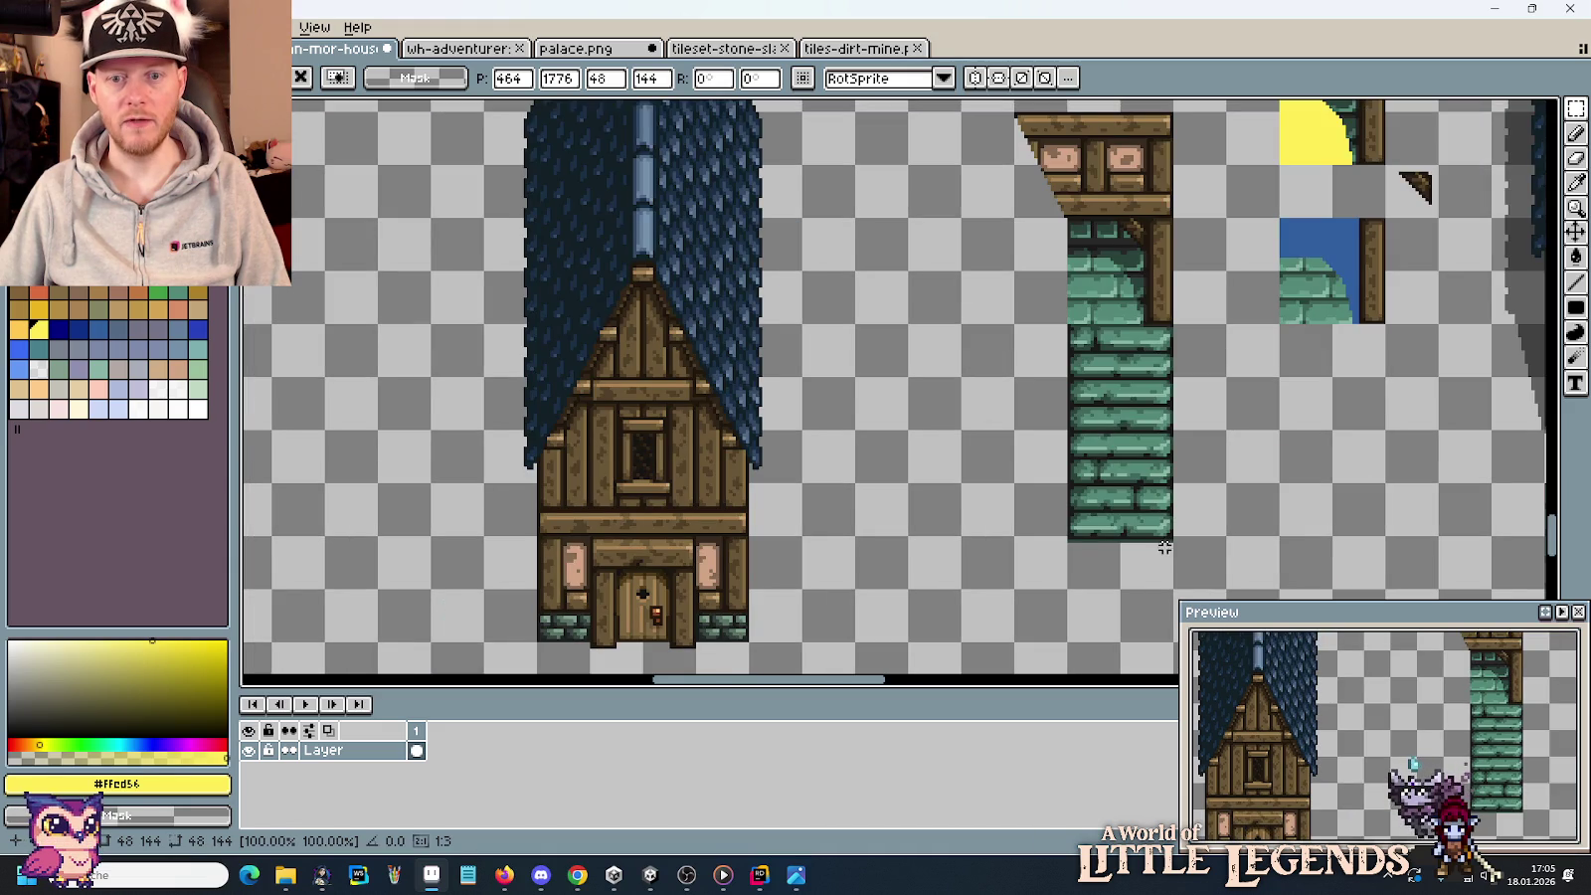
pyautogui.moveTo(1119, 257)
pyautogui.mouseDown()
pyautogui.moveTo(1082, 274)
pyautogui.moveTo(842, 266)
pyautogui.moveTo(892, 266)
pyautogui.mouseUp()
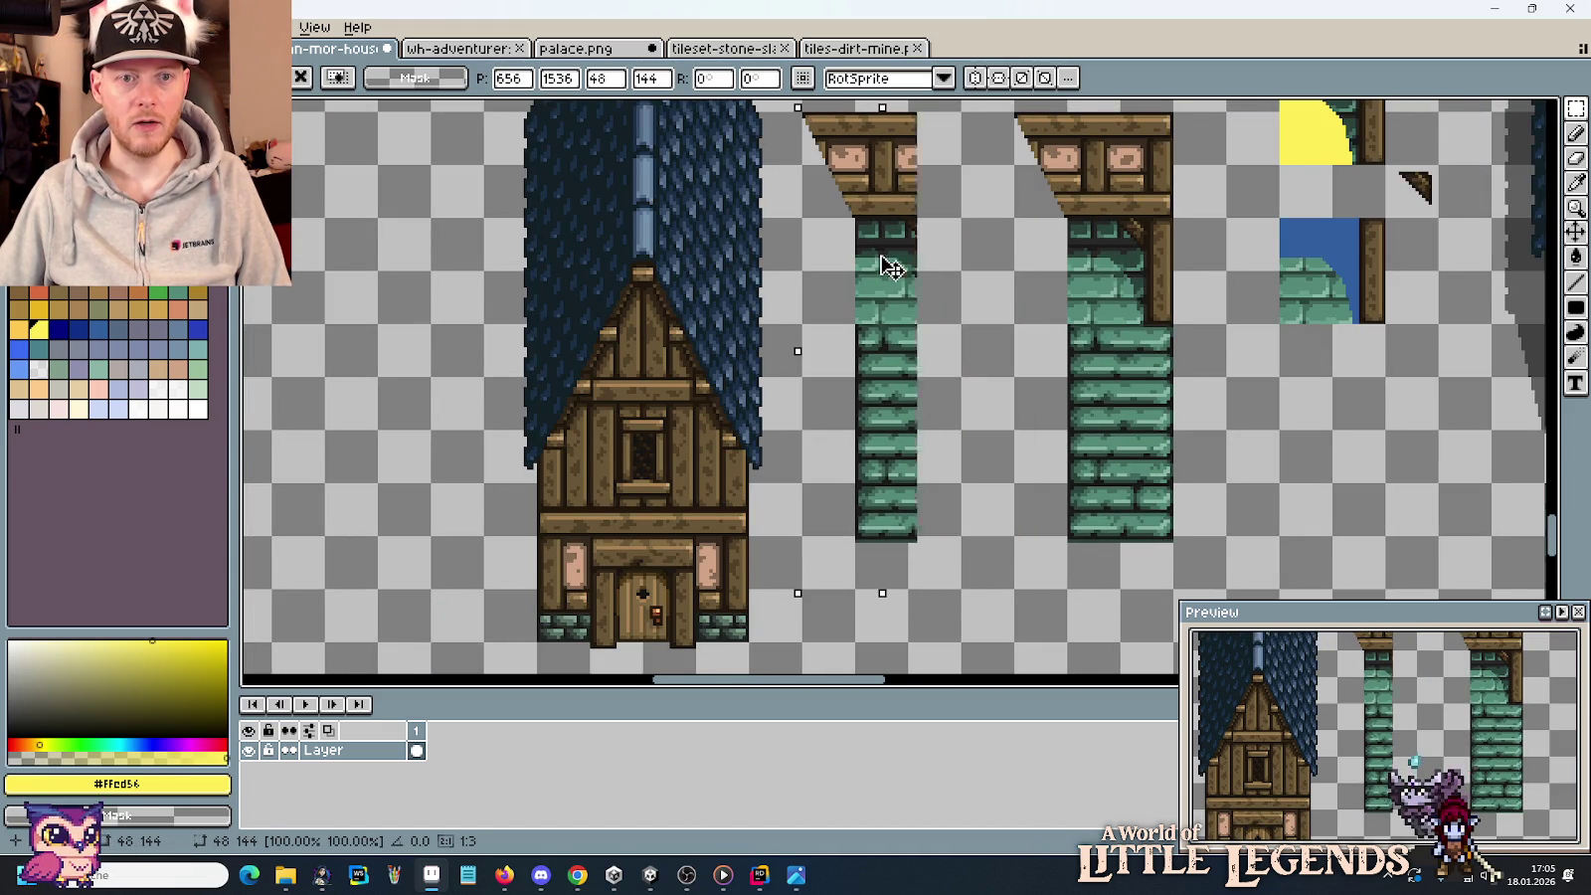
# Select the roof's right edge strip and set it aside to the left.
pyautogui.moveTo(753, 220)
pyautogui.mouseDown()
pyautogui.moveTo(799, 266)
pyautogui.moveTo(793, 476)
pyautogui.mouseUp()
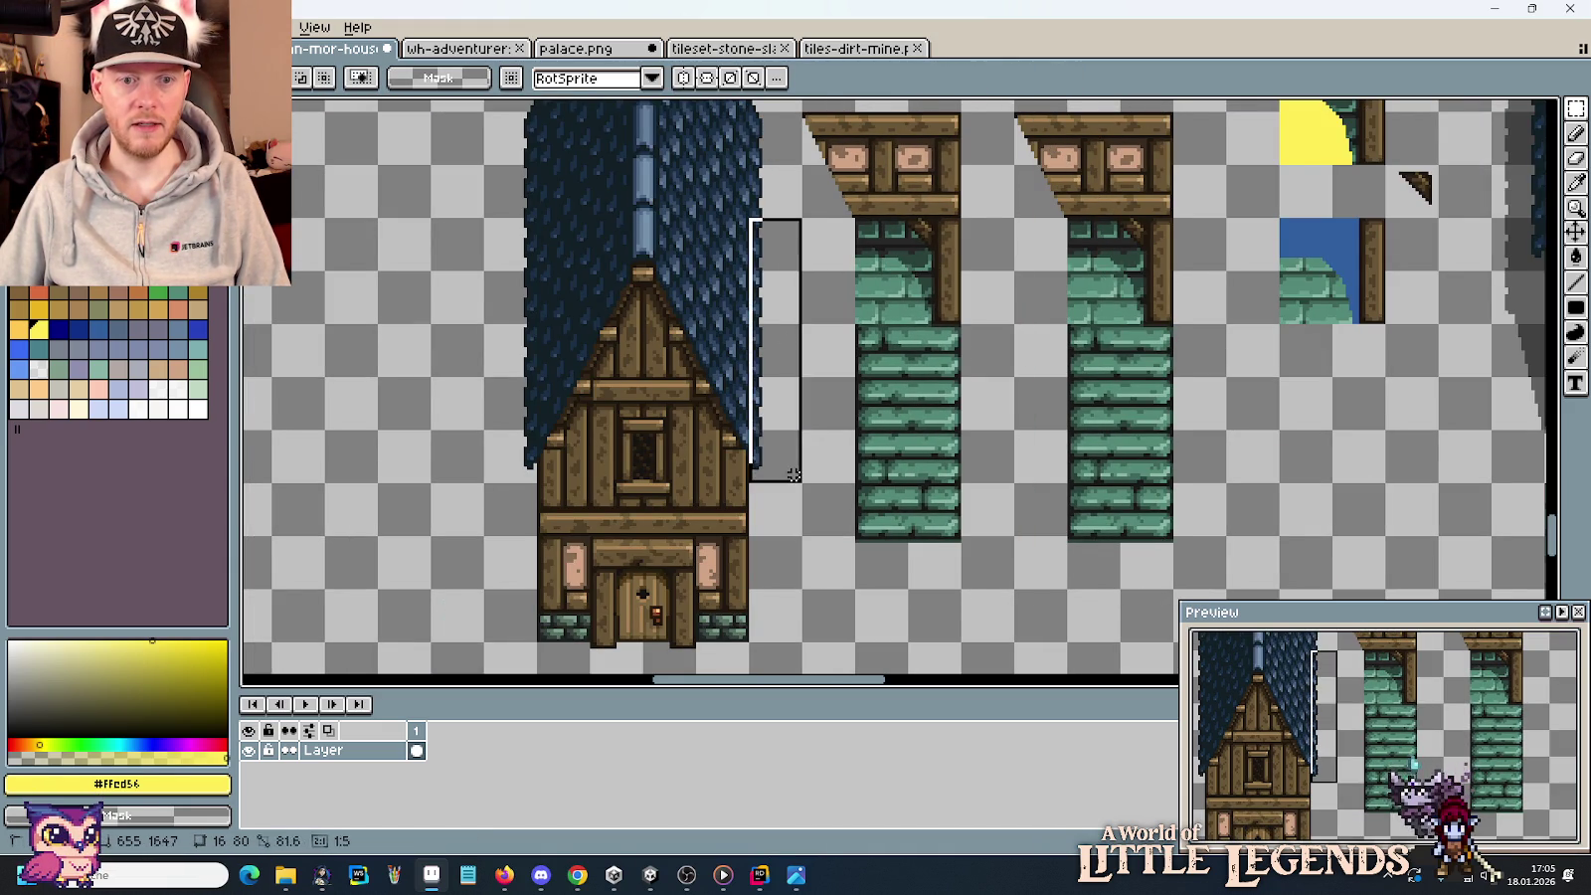
pyautogui.moveTo(781, 366); pyautogui.dragTo(410, 370)
pyautogui.click(963, 558)
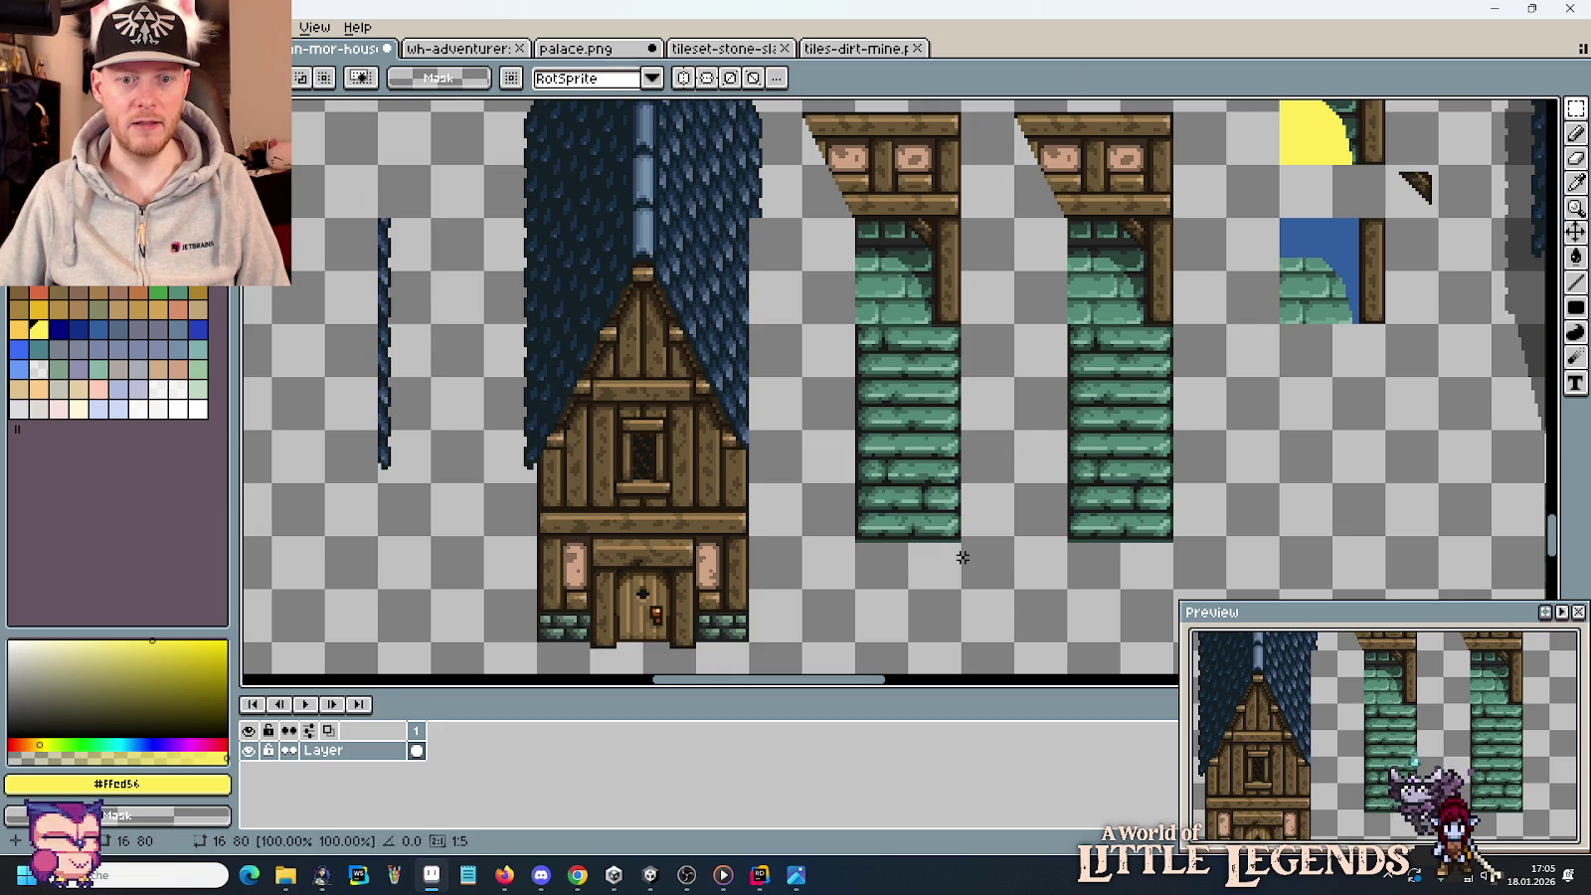
pyautogui.moveTo(963, 558)
pyautogui.mouseDown()
pyautogui.moveTo(863, 109)
pyautogui.moveTo(817, 107)
pyautogui.mouseUp()
pyautogui.click(923, 564)
# Slide the eave-cut column against the roof and lay the roof edge strip over it.
pyautogui.moveTo(963, 594); pyautogui.dragTo(803, 106)
pyautogui.moveTo(881, 203)
pyautogui.mouseDown()
pyautogui.moveTo(845, 230)
pyautogui.moveTo(815, 226)
pyautogui.mouseUp()
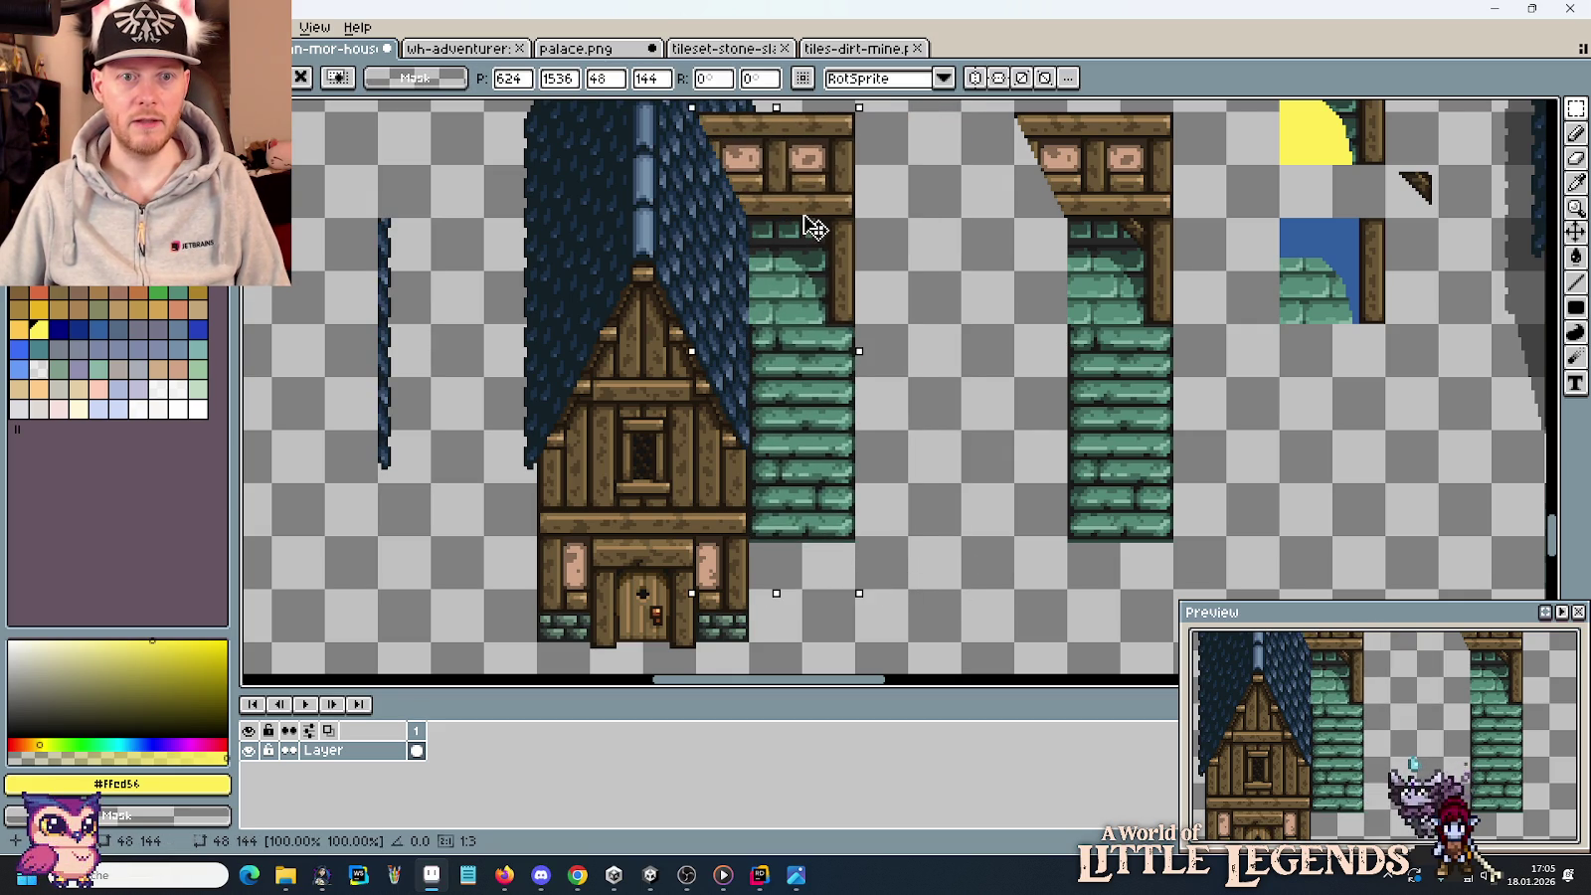
pyautogui.press('Return')
pyautogui.moveTo(432, 486); pyautogui.dragTo(376, 216)
pyautogui.moveTo(416, 276); pyautogui.dragTo(792, 281)
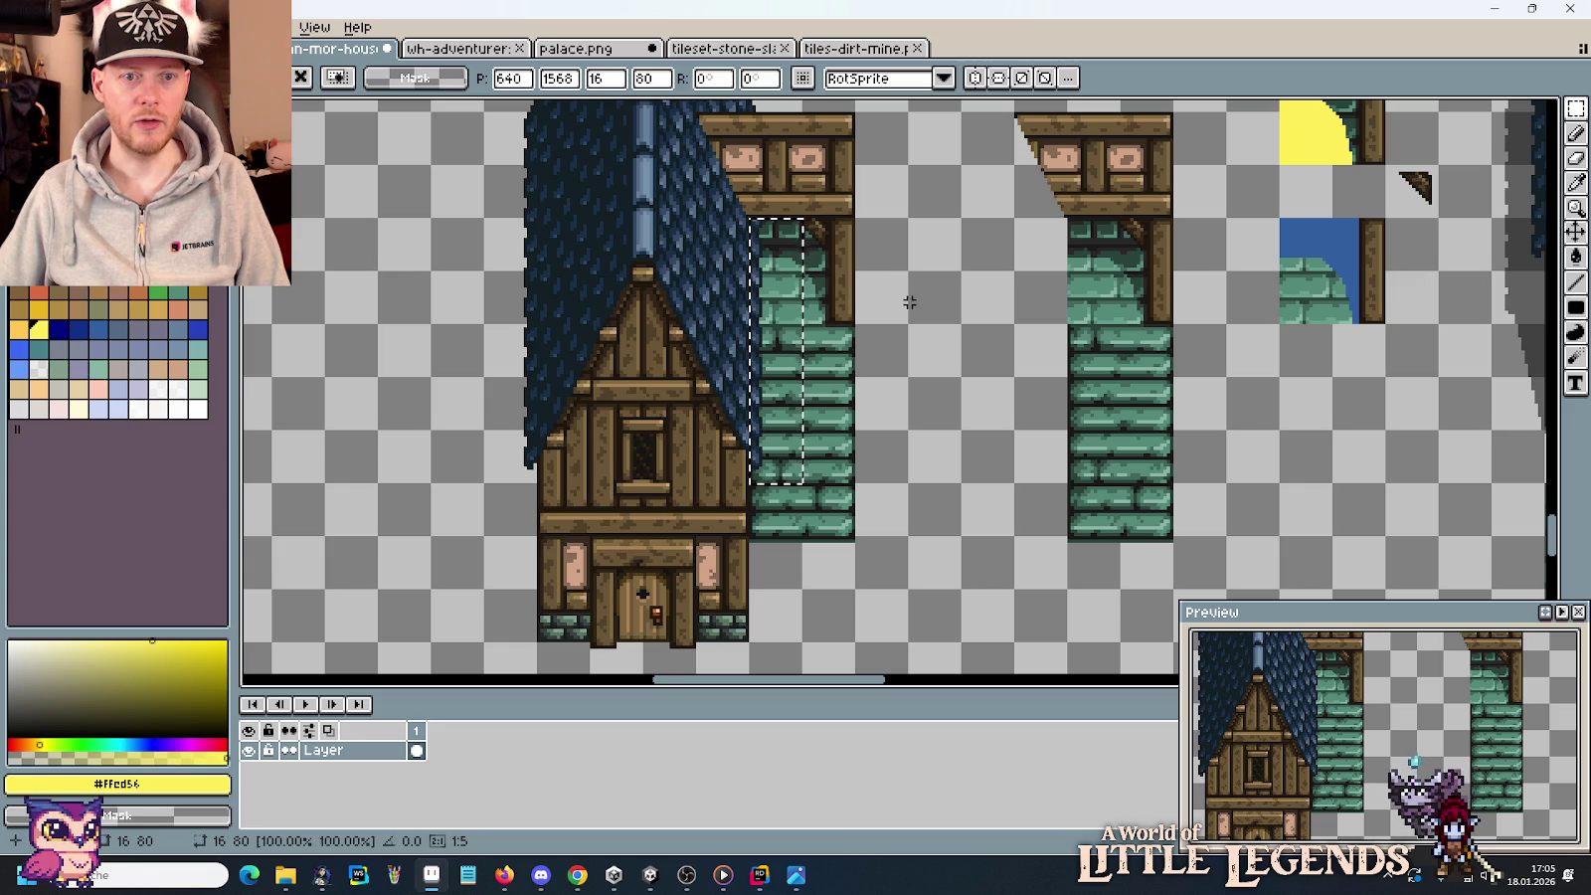
pyautogui.press('Return')
pyautogui.moveTo(943, 280); pyautogui.dragTo(944, 328)
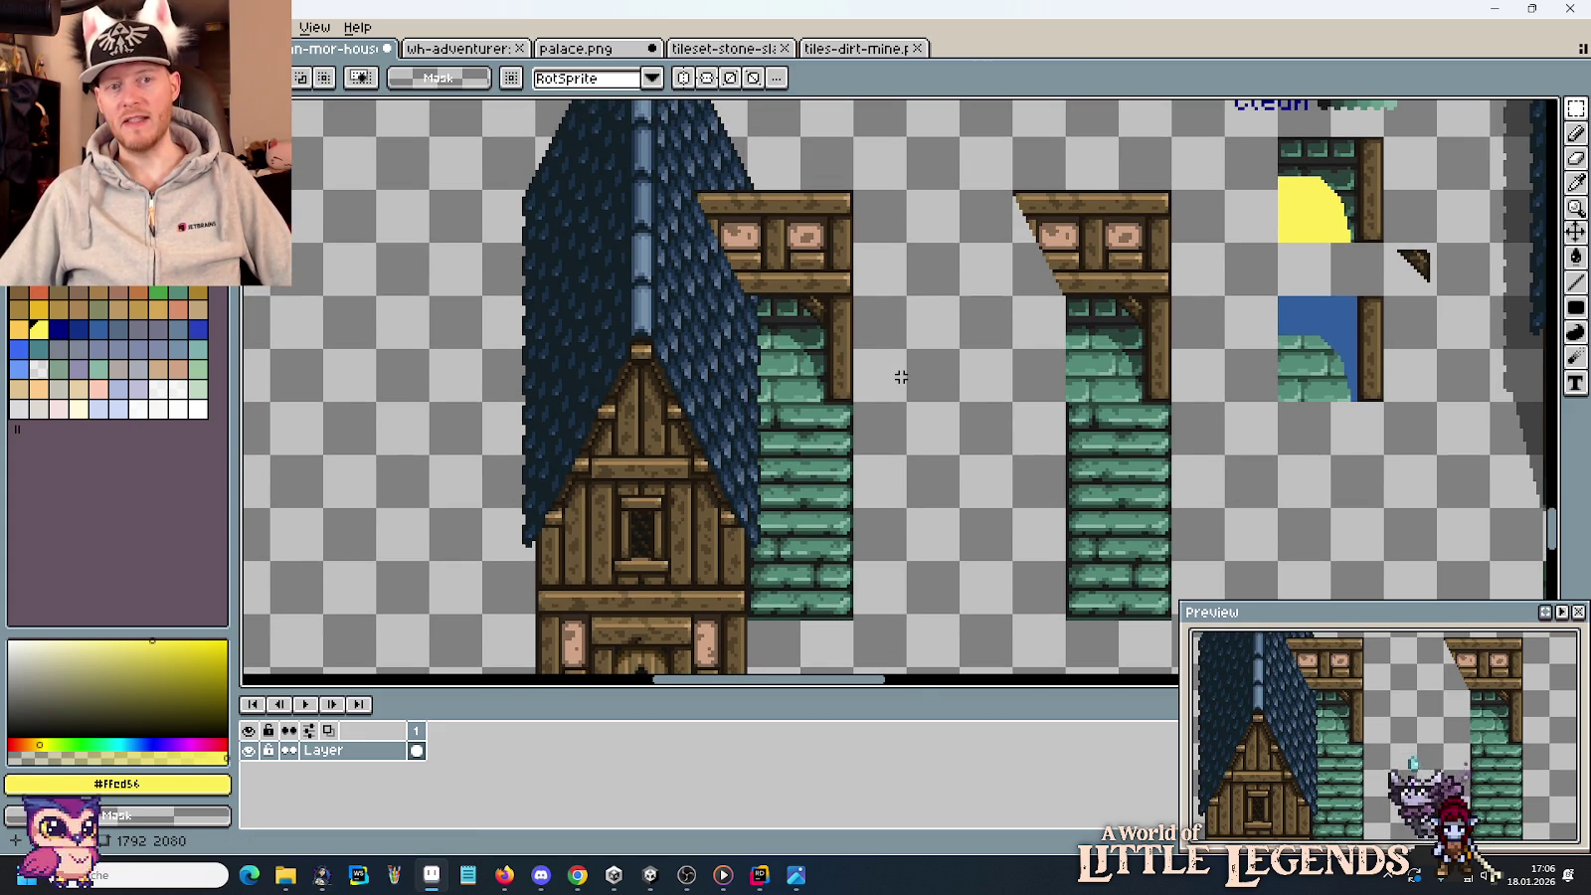
pyautogui.scroll(-2, 898, 373)
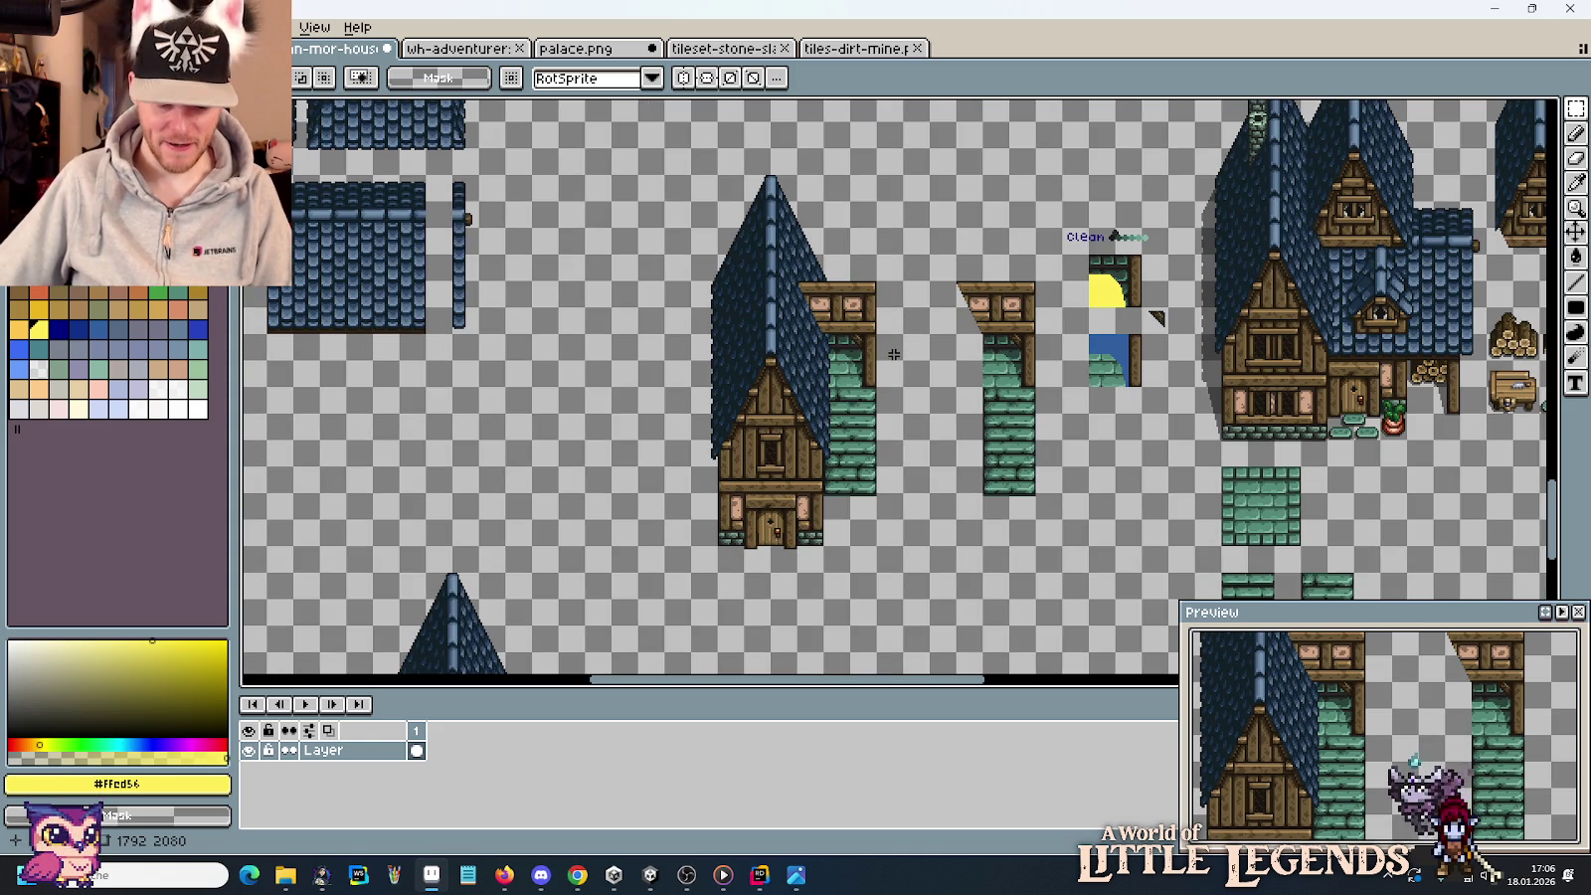
pyautogui.scroll(3, 821, 309)
# Pick the dark outline colour and dot dark pixels along the beam's lower-left edge.
pyautogui.scroll(1, 816, 326)
pyautogui.scroll(1, 801, 343)
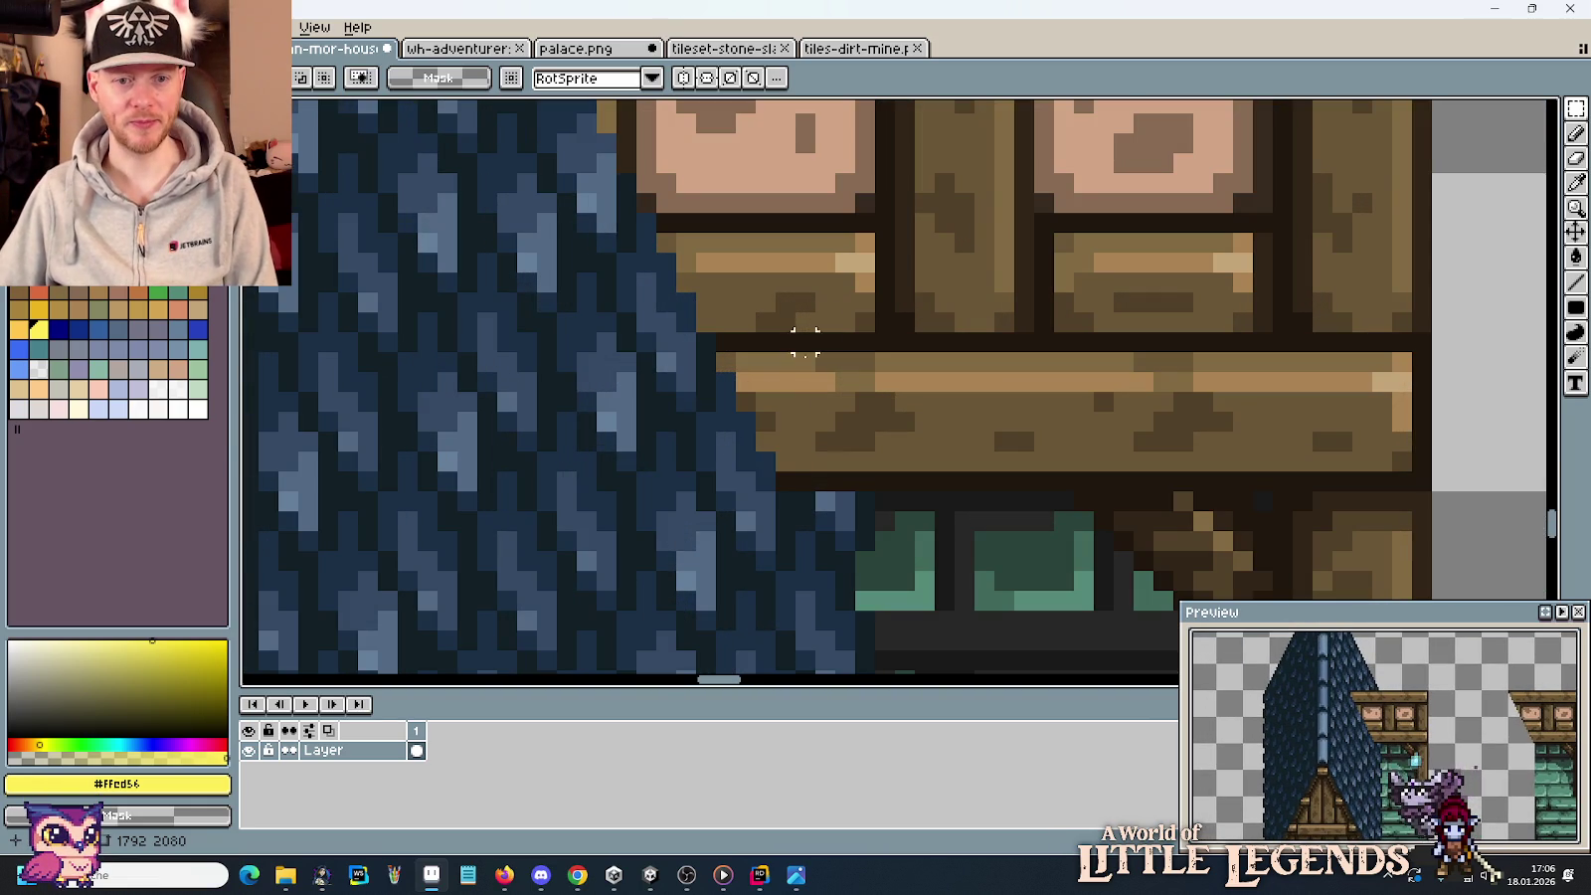
pyautogui.press('i')
pyautogui.click(795, 474)
pyautogui.press('b')
pyautogui.click(886, 424)
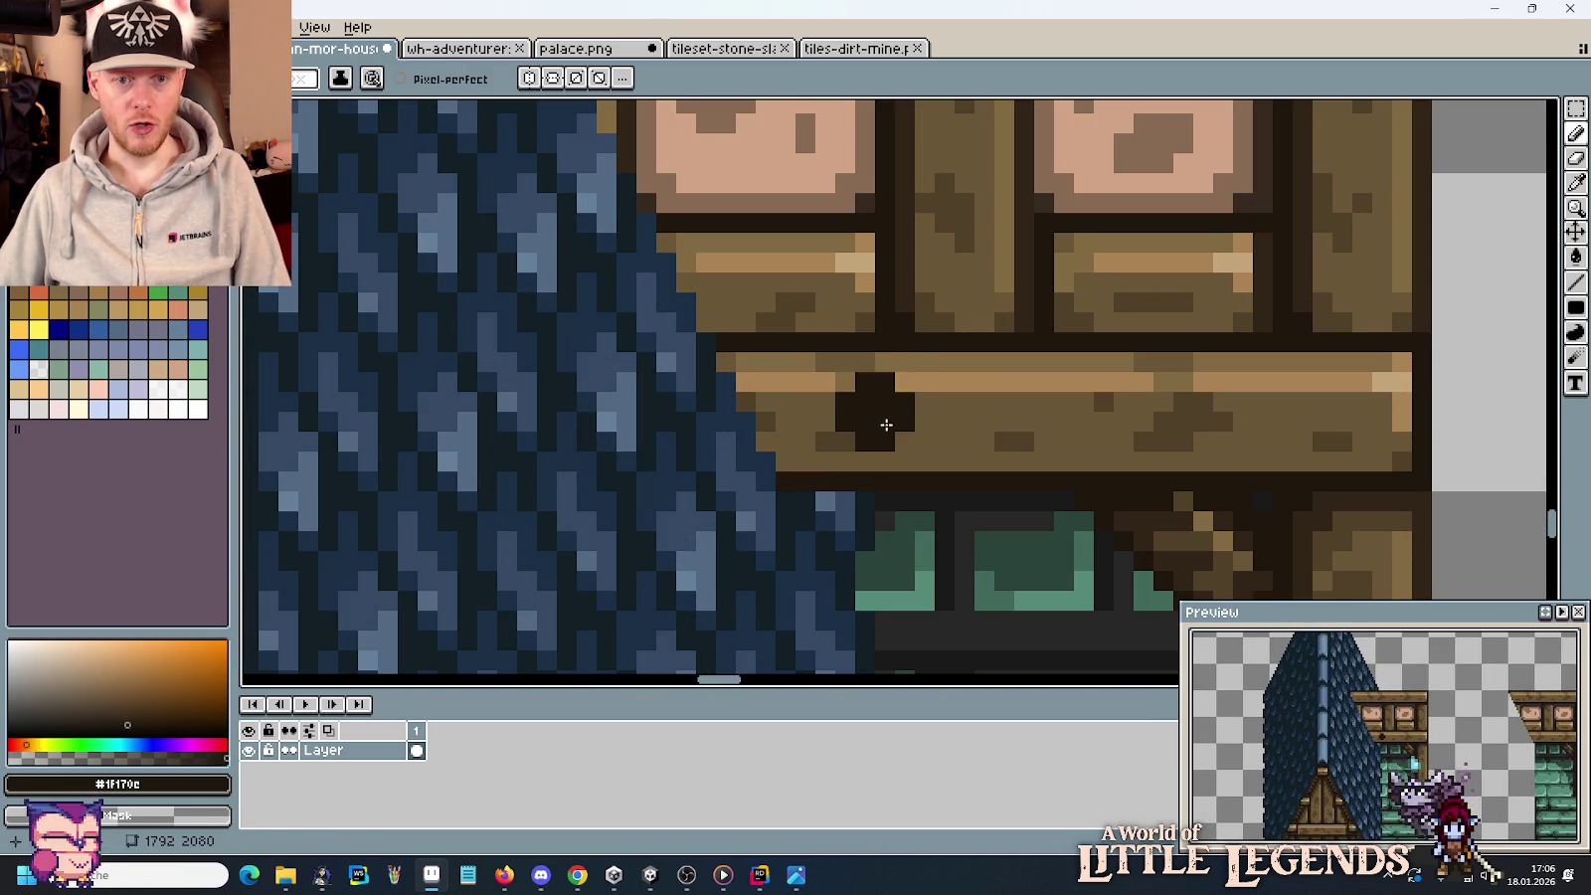
pyautogui.click(786, 463)
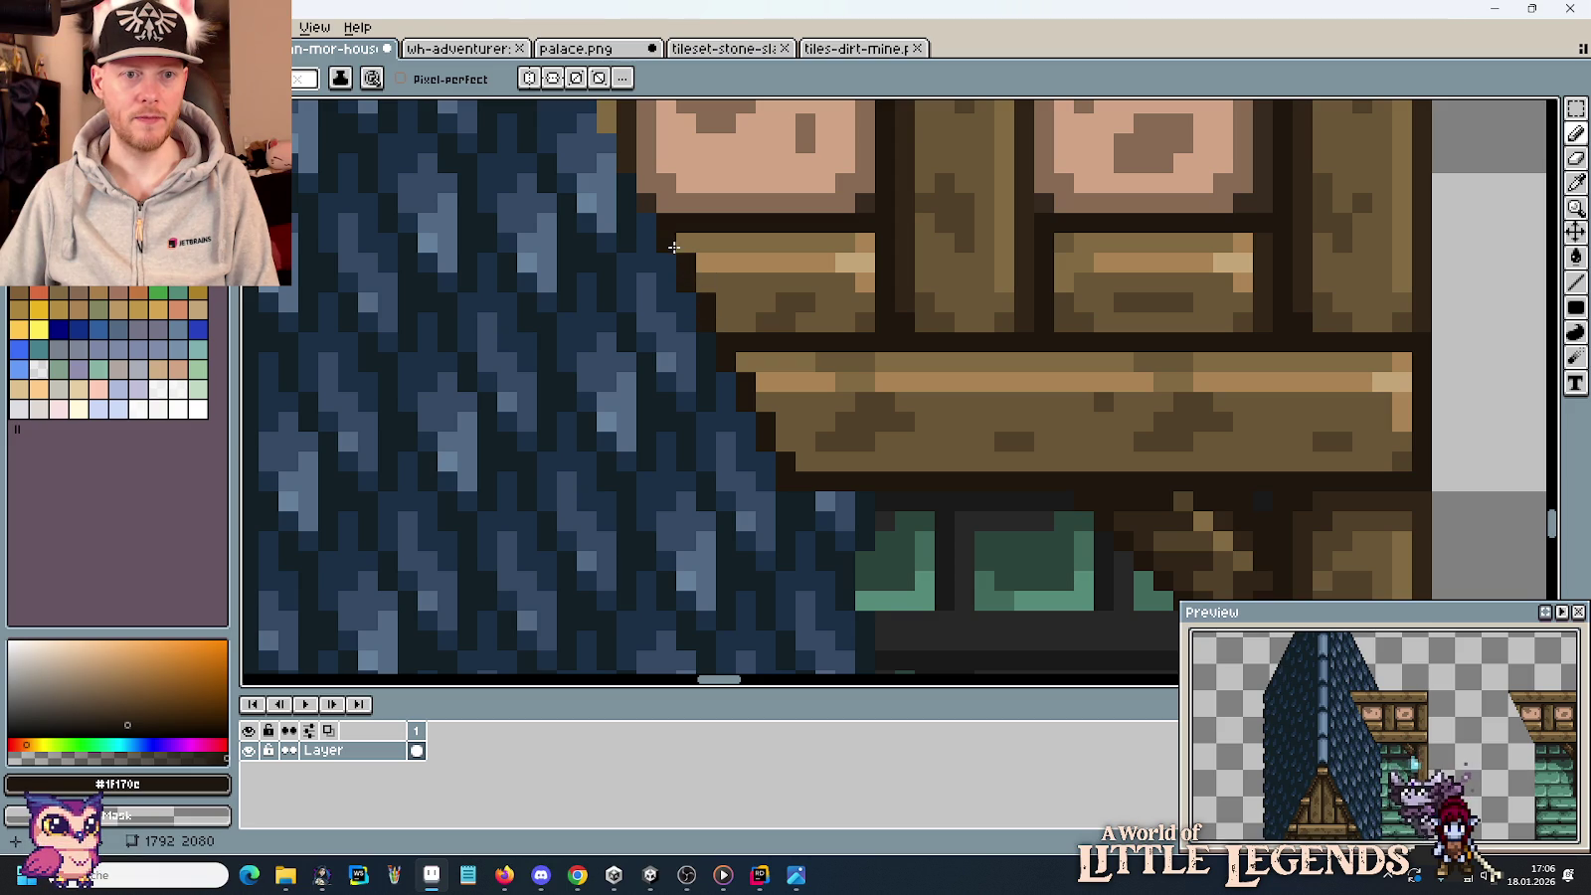
# Sample the beam's browns and draw dark brown pixels at the plank's left end.
pyautogui.moveTo(674, 209); pyautogui.dragTo(813, 285)
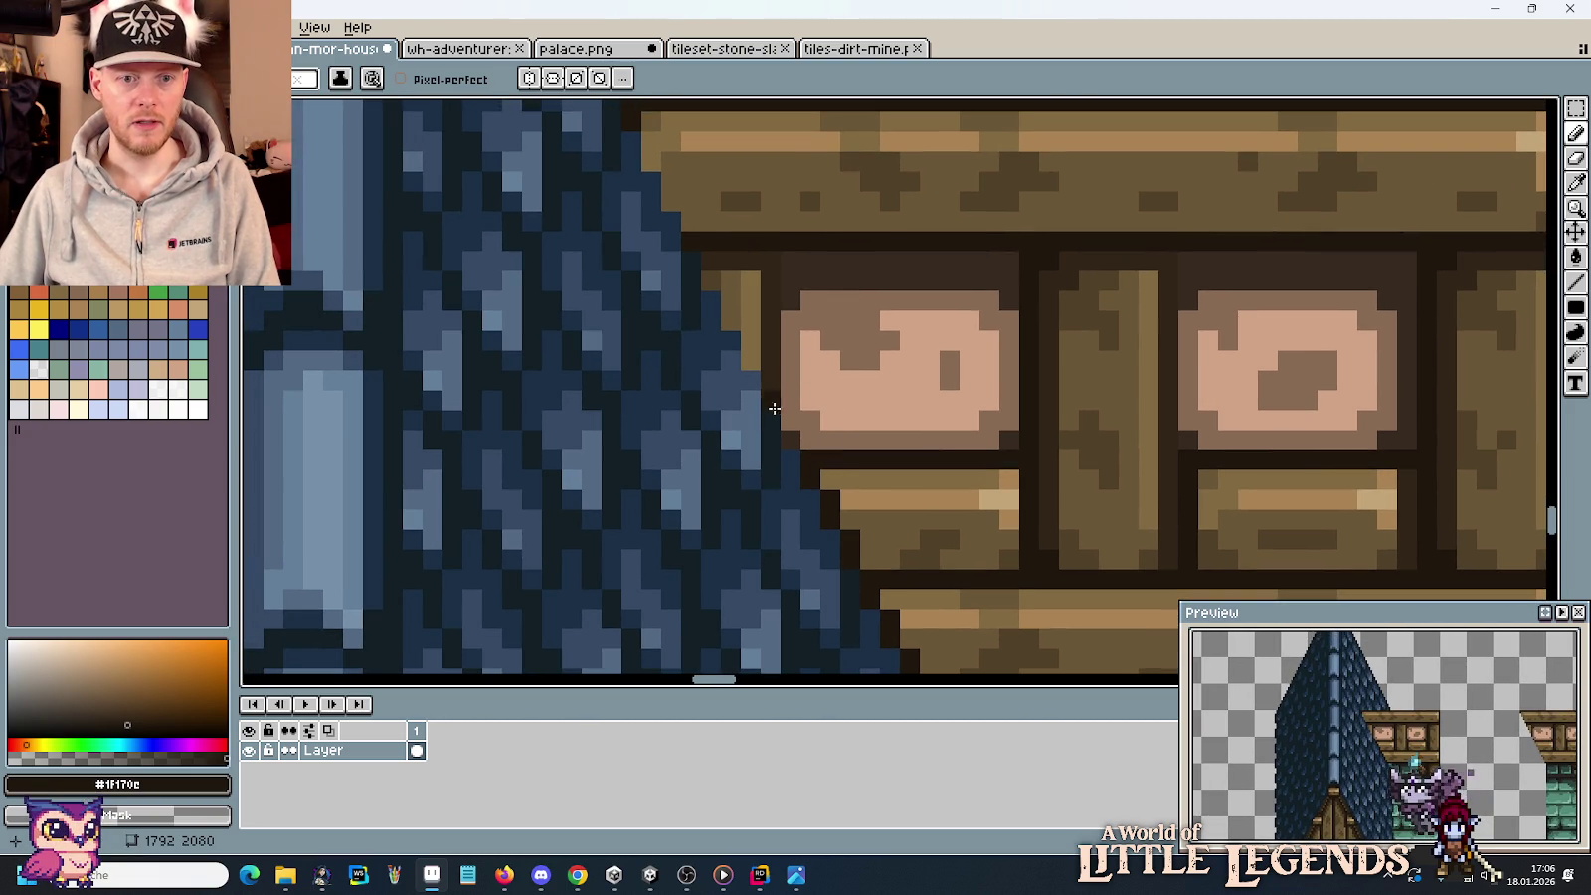
pyautogui.keyDown('alt'); pyautogui.click(721, 253); pyautogui.keyUp('alt')
pyautogui.click(710, 279)
pyautogui.keyDown('alt'); pyautogui.click(870, 549); pyautogui.keyUp('alt')
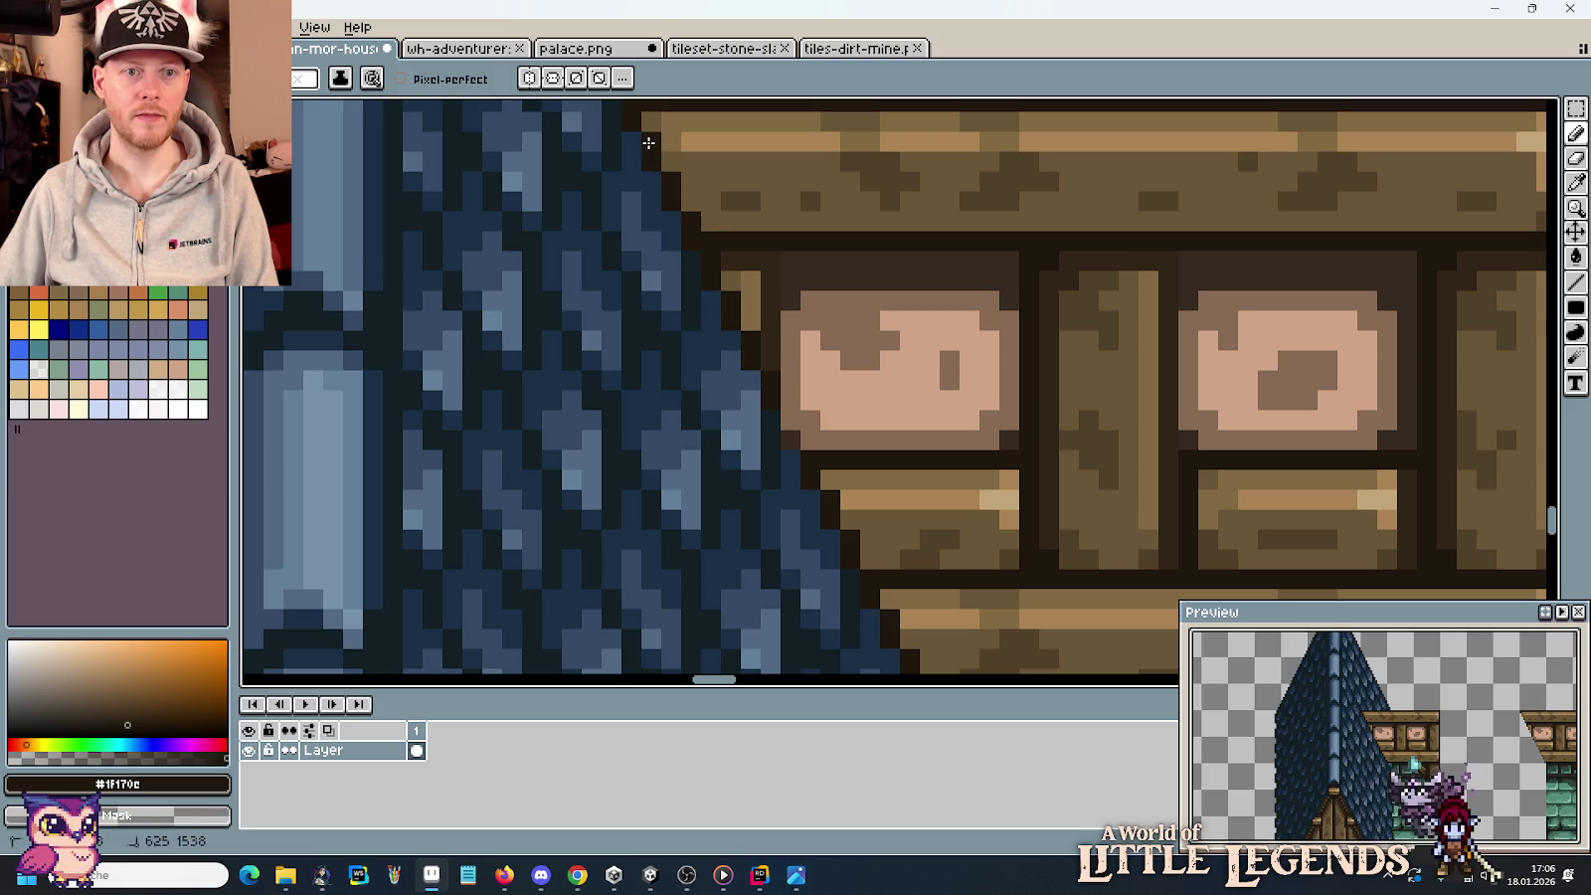
pyautogui.scroll(-2, 674, 197)
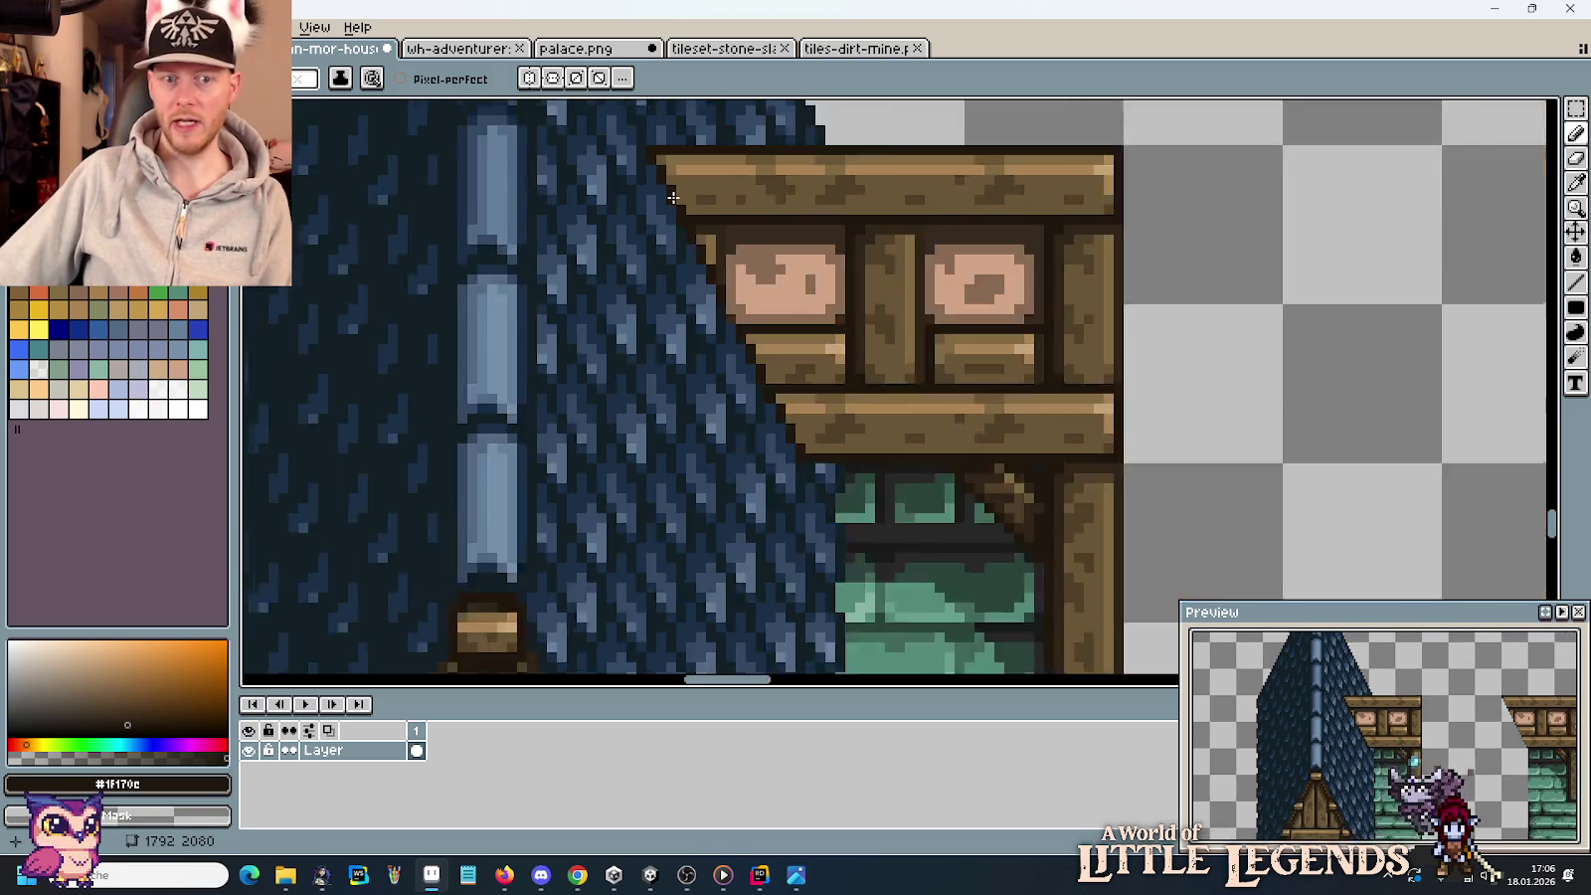
pyautogui.scroll(-1, 673, 196)
pyautogui.scroll(2, 696, 299)
pyautogui.scroll(1, 736, 408)
pyautogui.scroll(1, 736, 416)
pyautogui.keyDown('alt'); pyautogui.click(736, 416); pyautogui.keyUp('alt')
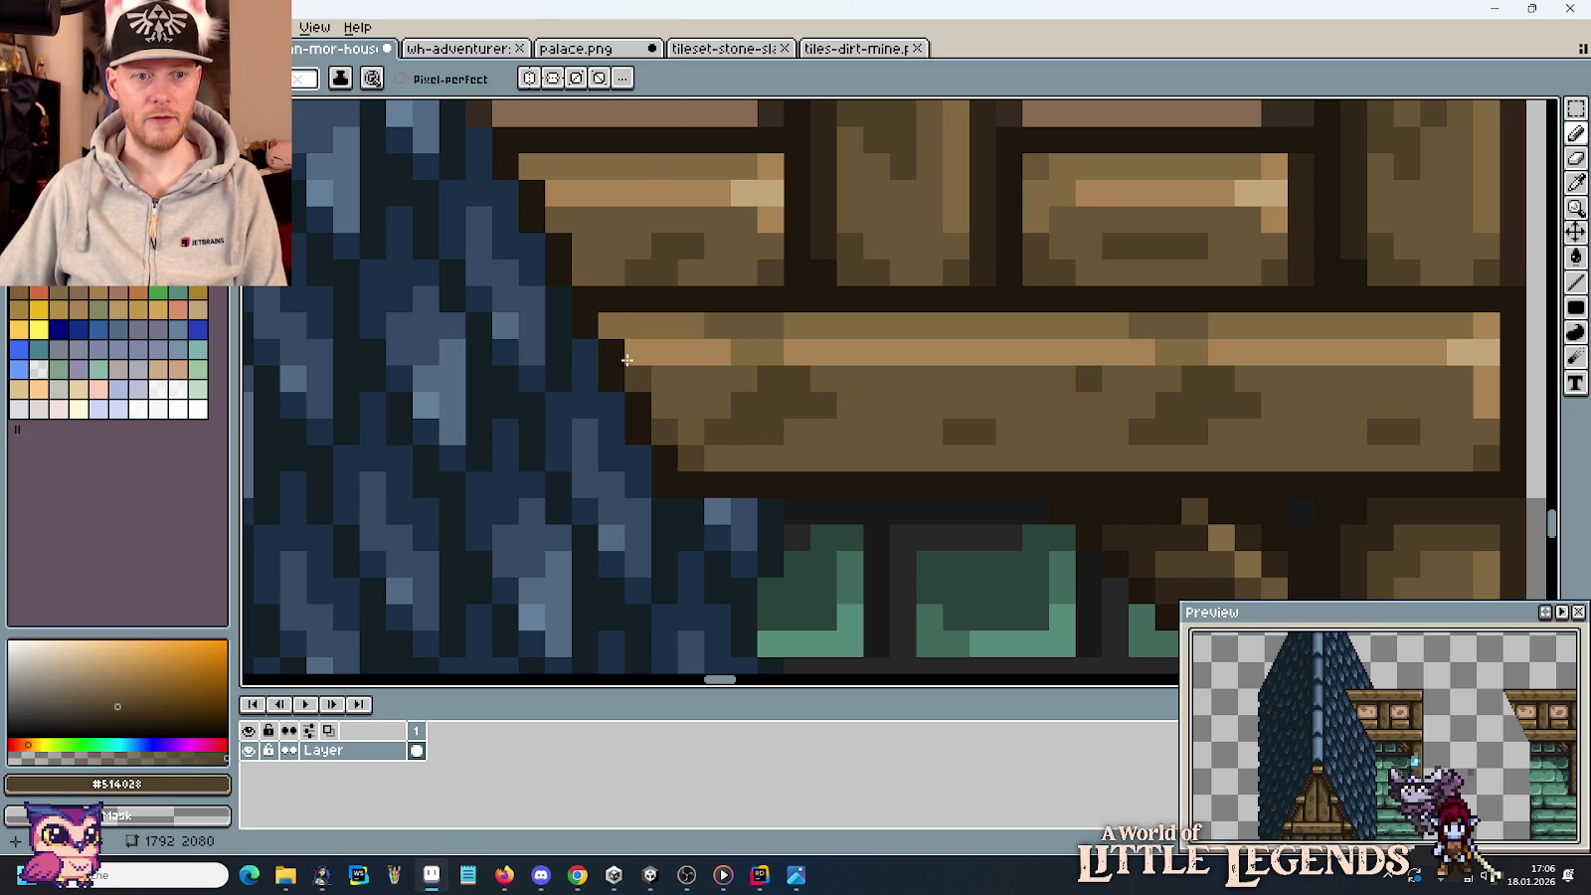
pyautogui.moveTo(626, 326); pyautogui.dragTo(612, 326)
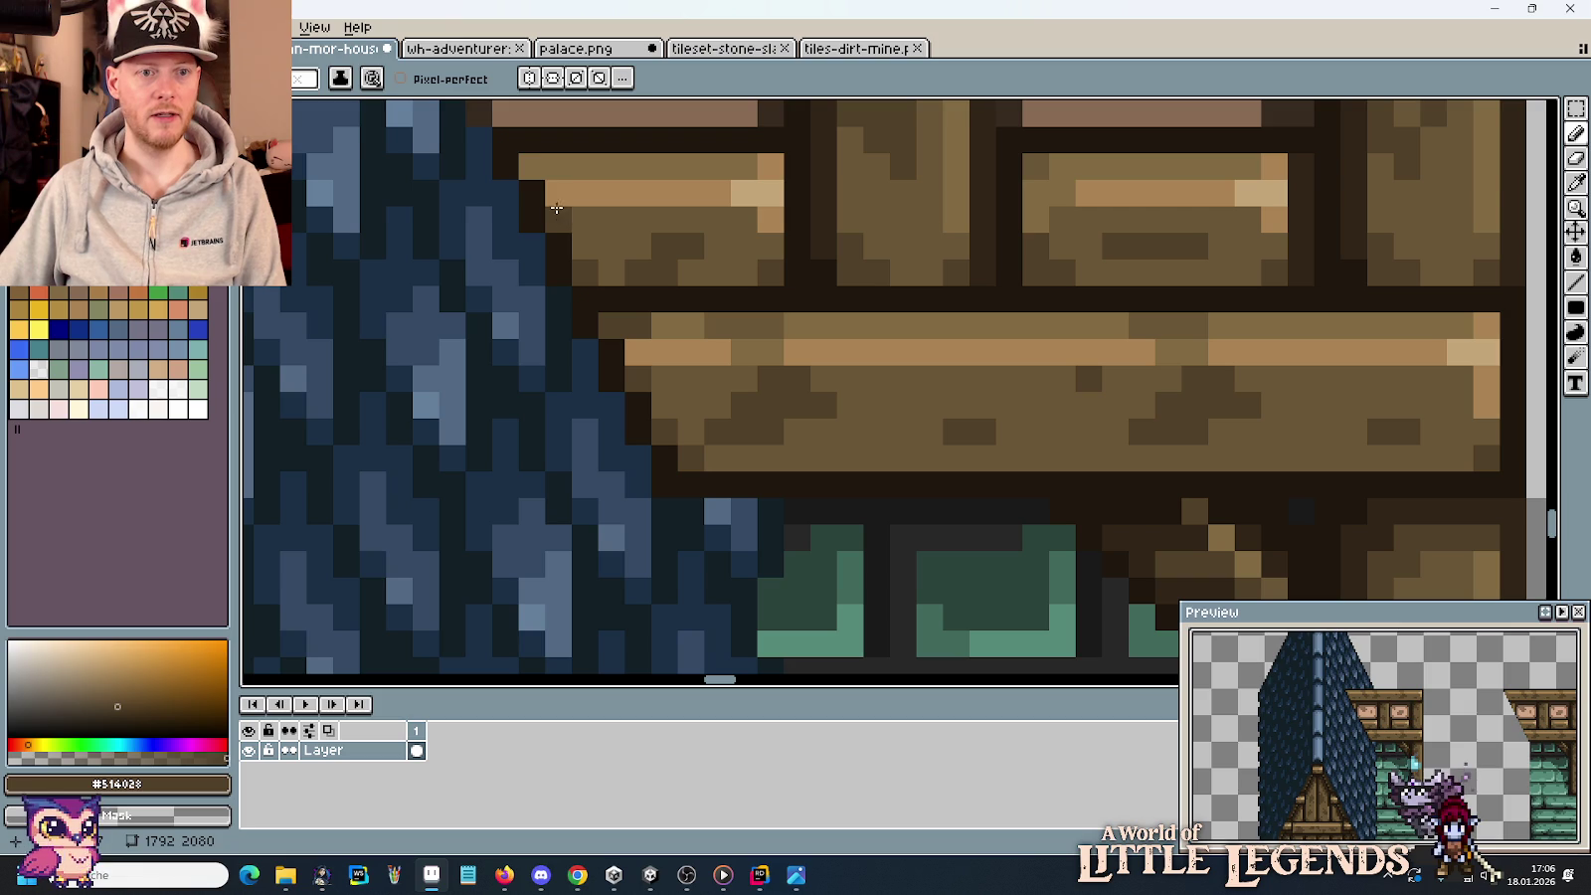
# Recolour the plank's corner pixels medium brown and add light tan highlights.
pyautogui.click(584, 193)
pyautogui.keyDown('alt'); pyautogui.click(573, 188); pyautogui.keyUp('alt')
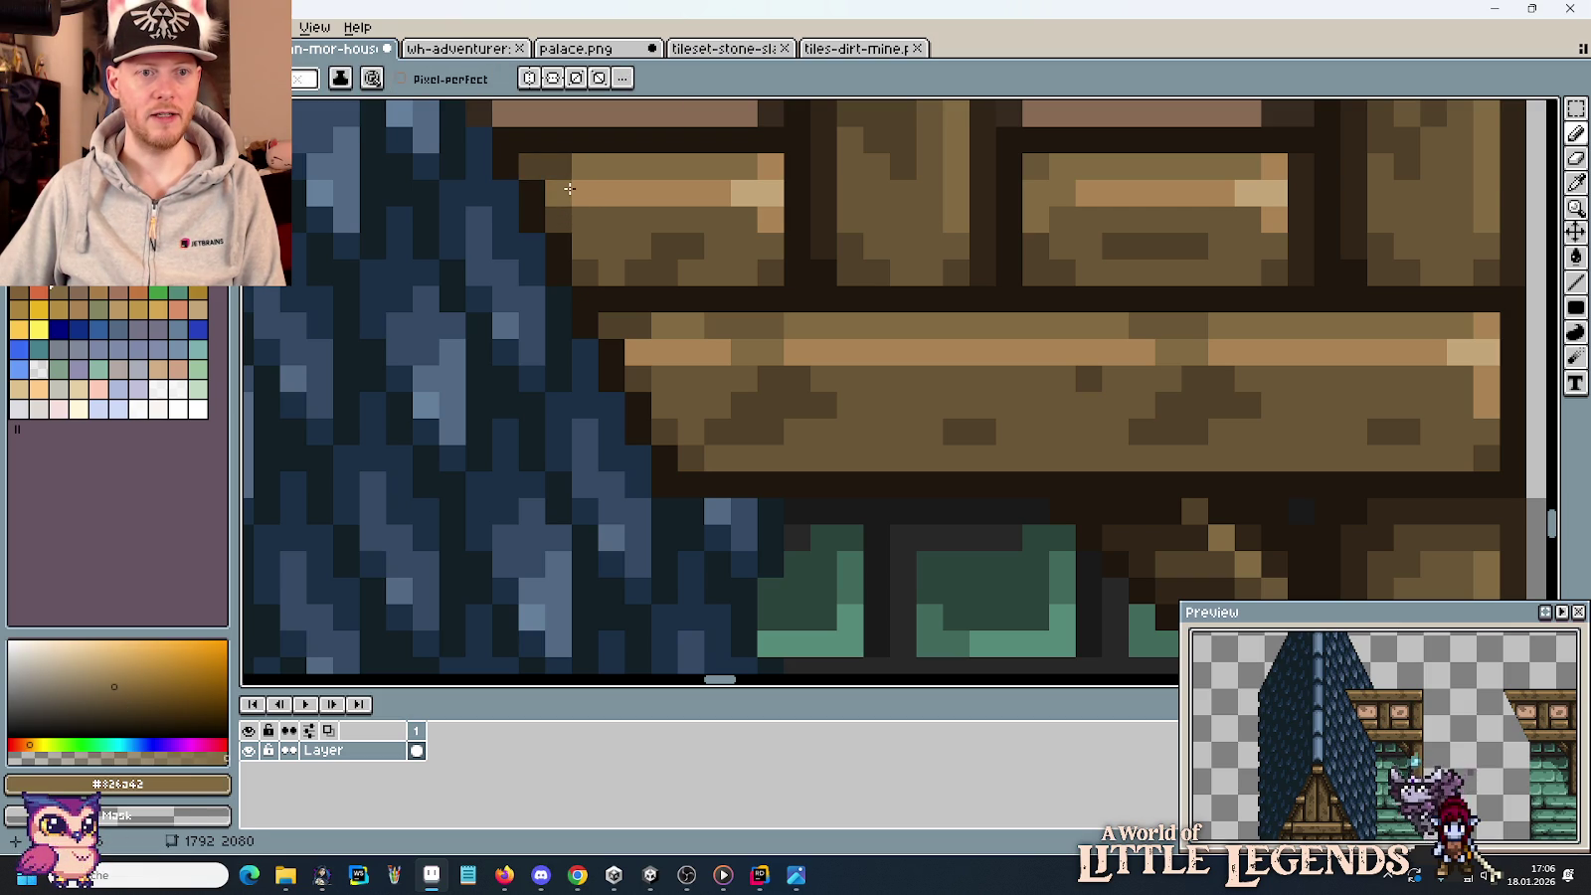
pyautogui.keyDown('alt'); pyautogui.click(708, 350); pyautogui.keyUp('alt')
pyautogui.click(763, 350)
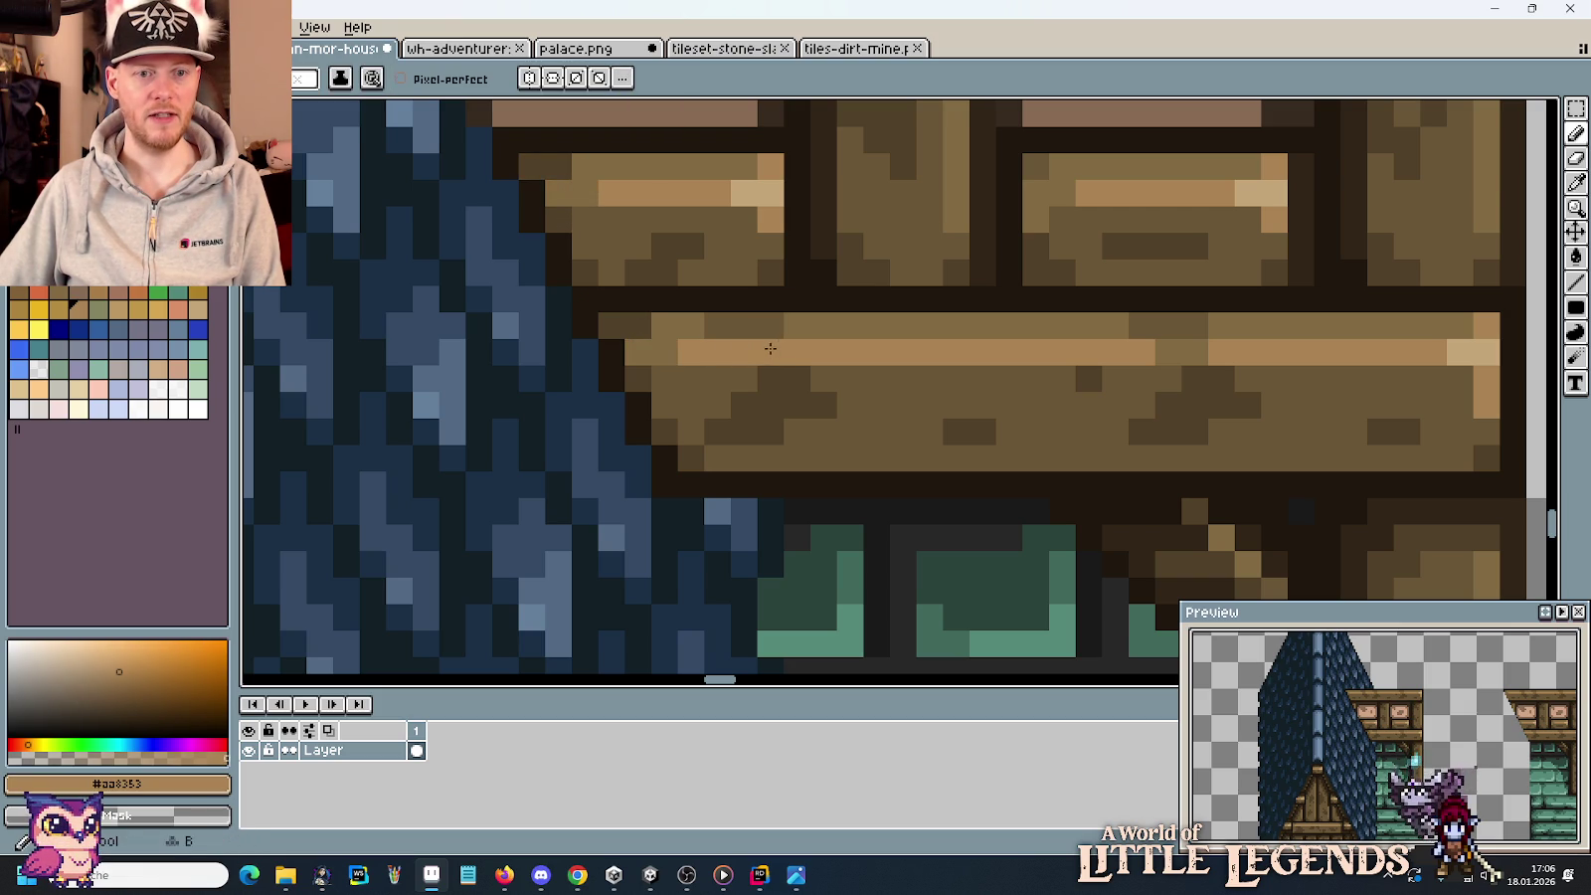
pyautogui.moveTo(572, 169); pyautogui.dragTo(824, 392)
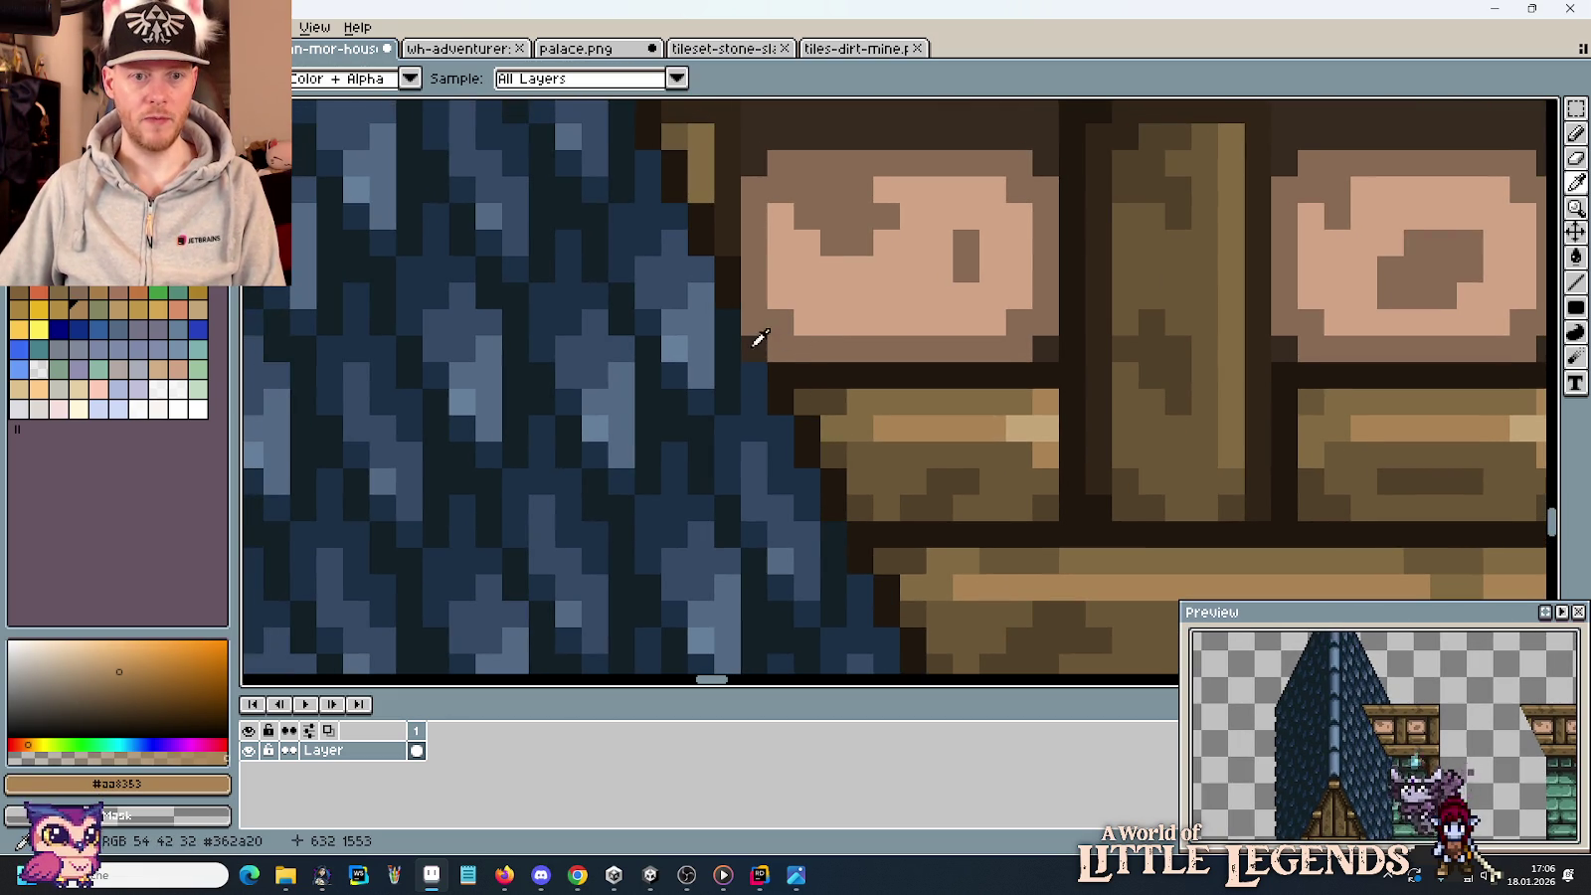
# Shade the window corner and the frame's upper-left edge pixels dark brown.
pyautogui.click(780, 358)
pyautogui.click(754, 350)
pyautogui.keyDown('alt'); pyautogui.click(1052, 346); pyautogui.keyUp('alt')
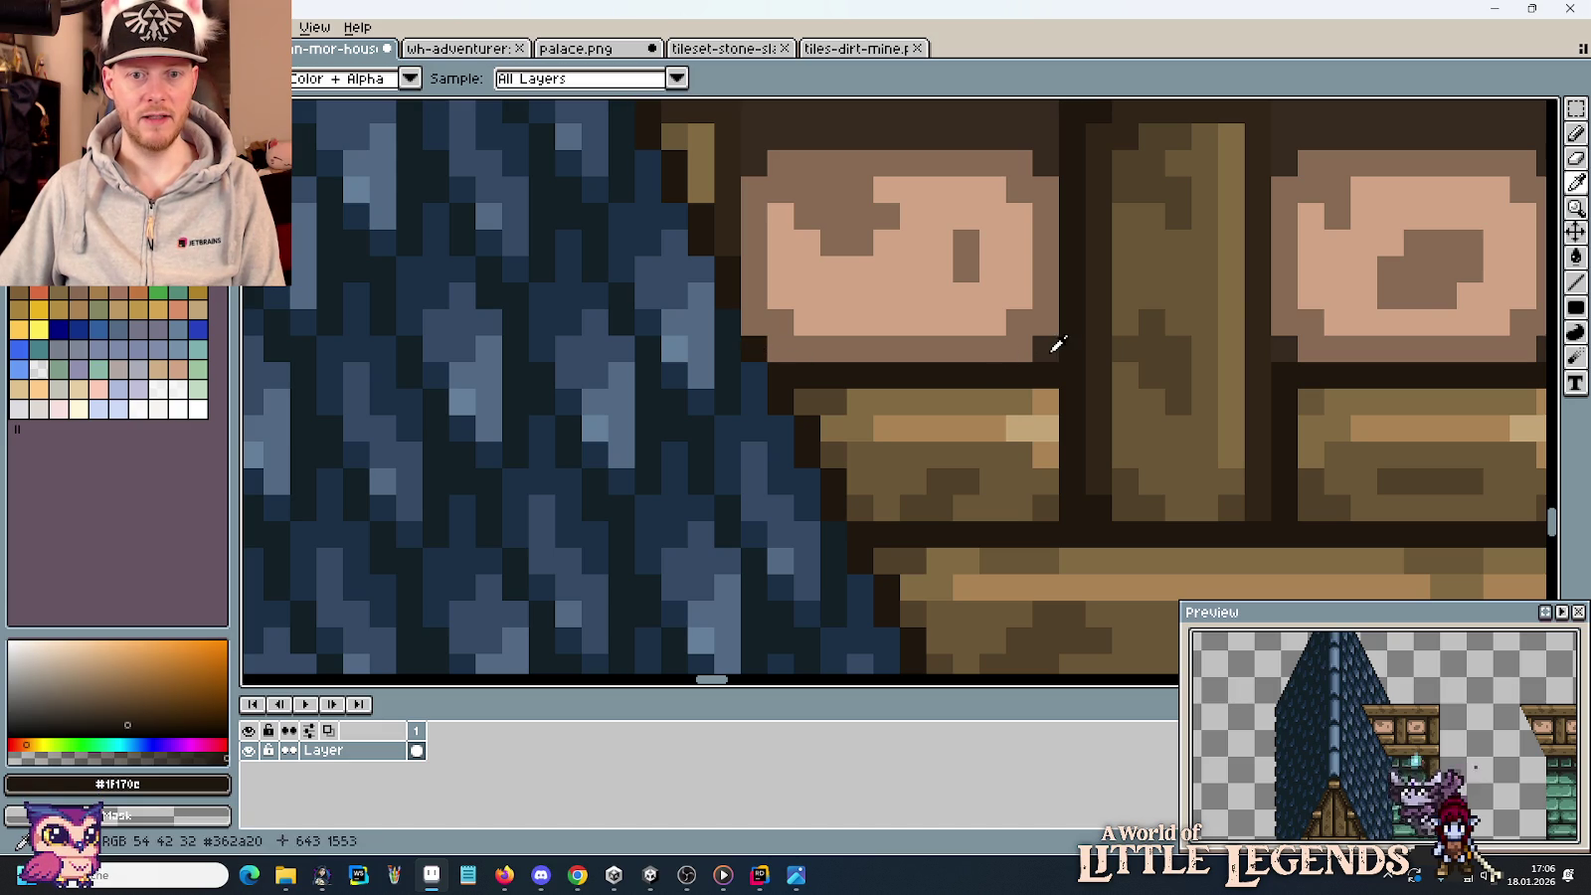
pyautogui.click(798, 341)
pyautogui.click(753, 321)
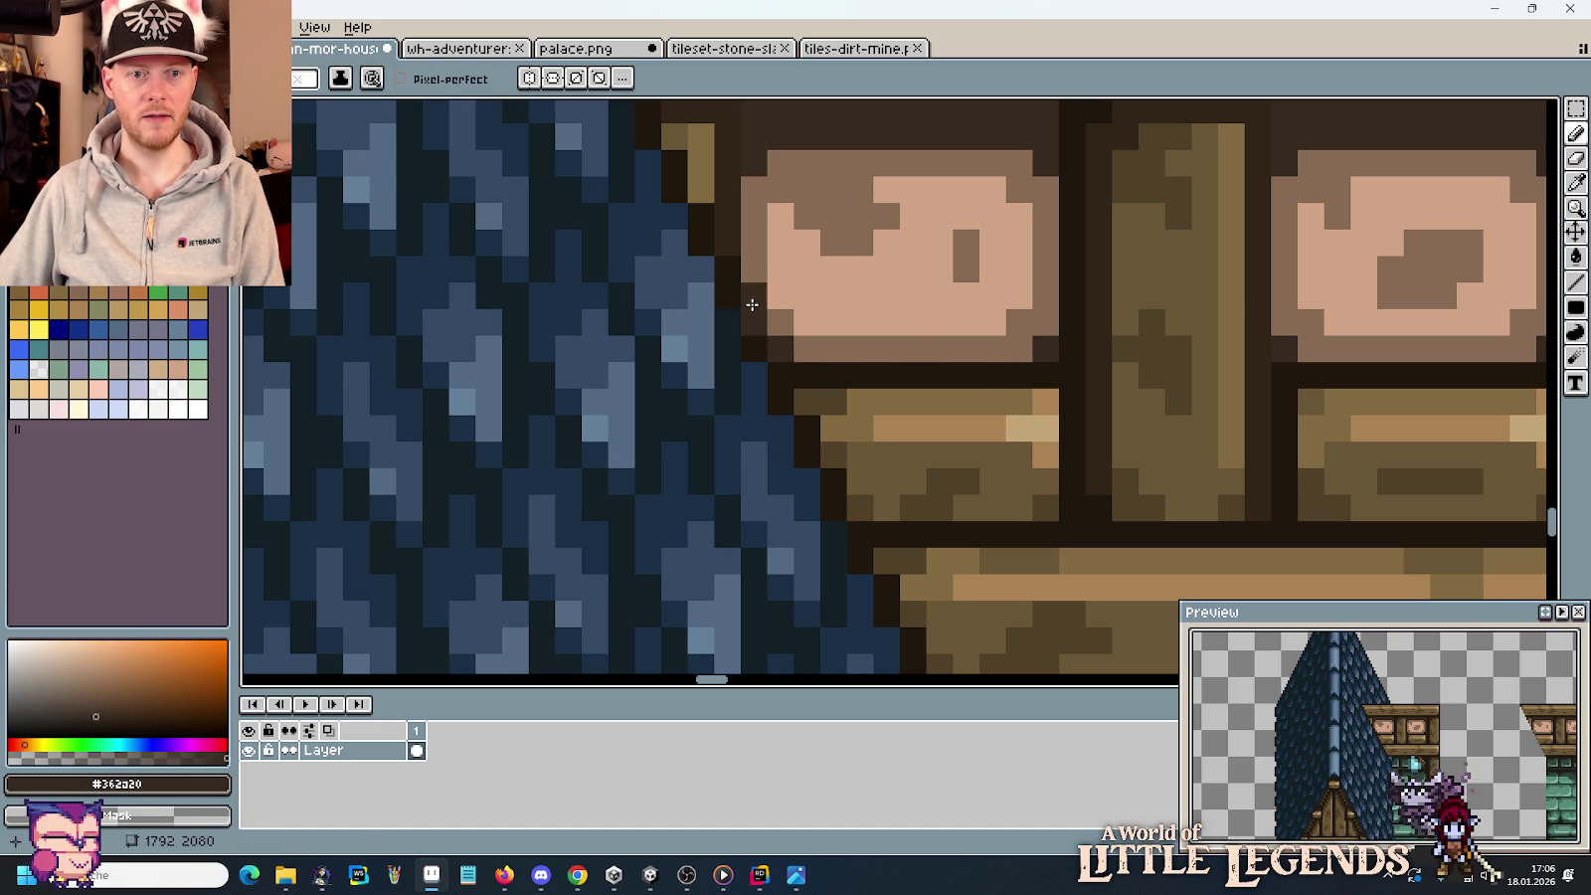
pyautogui.click(776, 330)
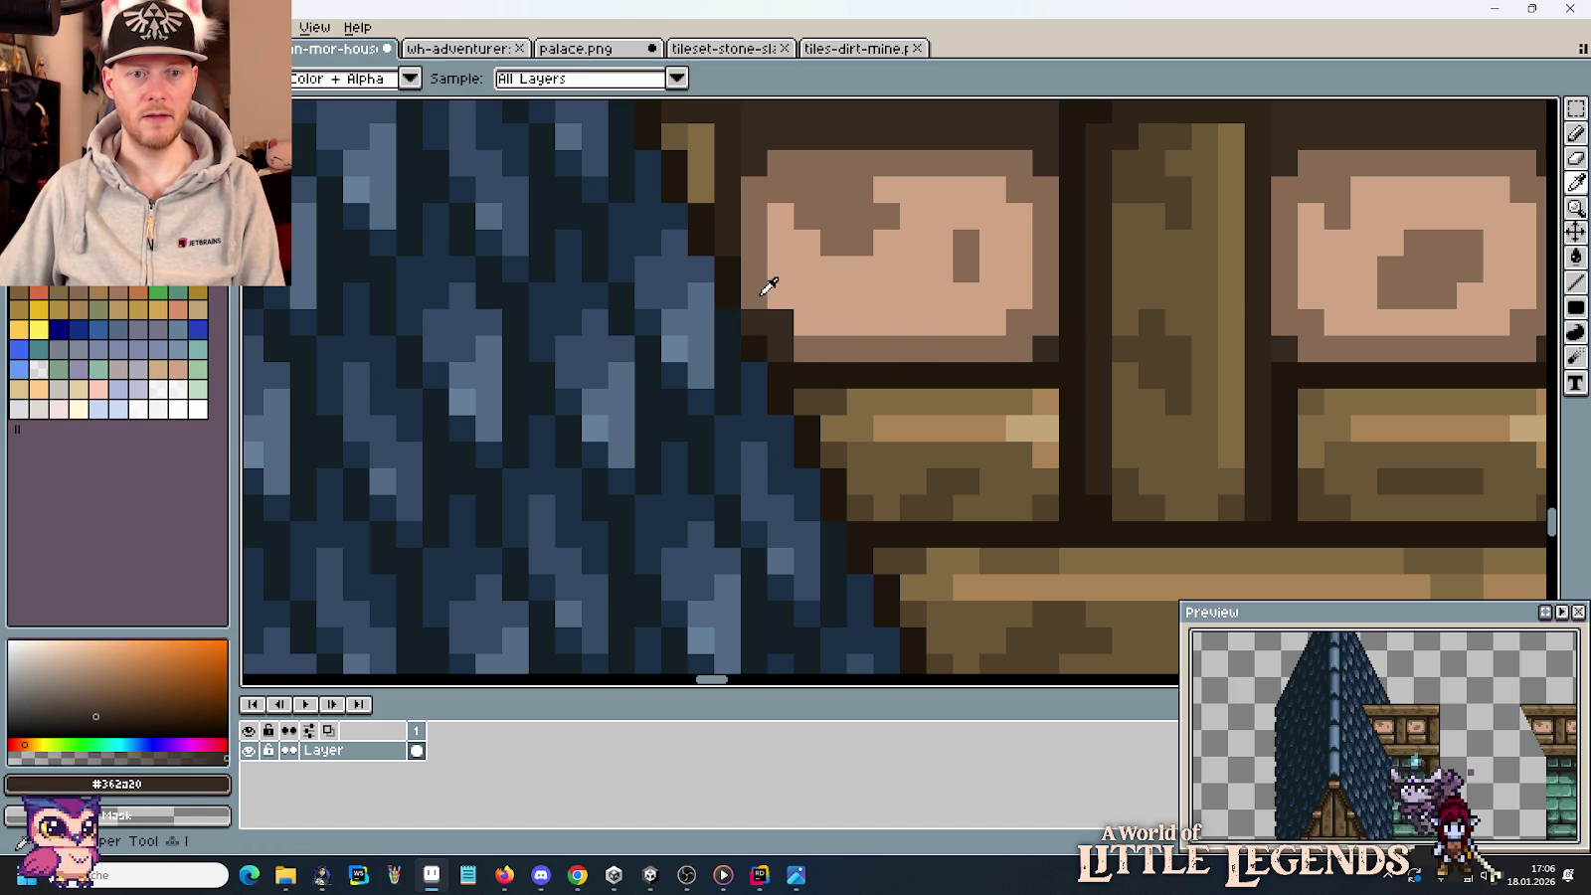
pyautogui.keyDown('alt'); pyautogui.click(770, 297); pyautogui.keyUp('alt')
# Sample the frame edge's dark brown and repaint the tan frame pixel with it.
pyautogui.scroll(-1, 905, 390)
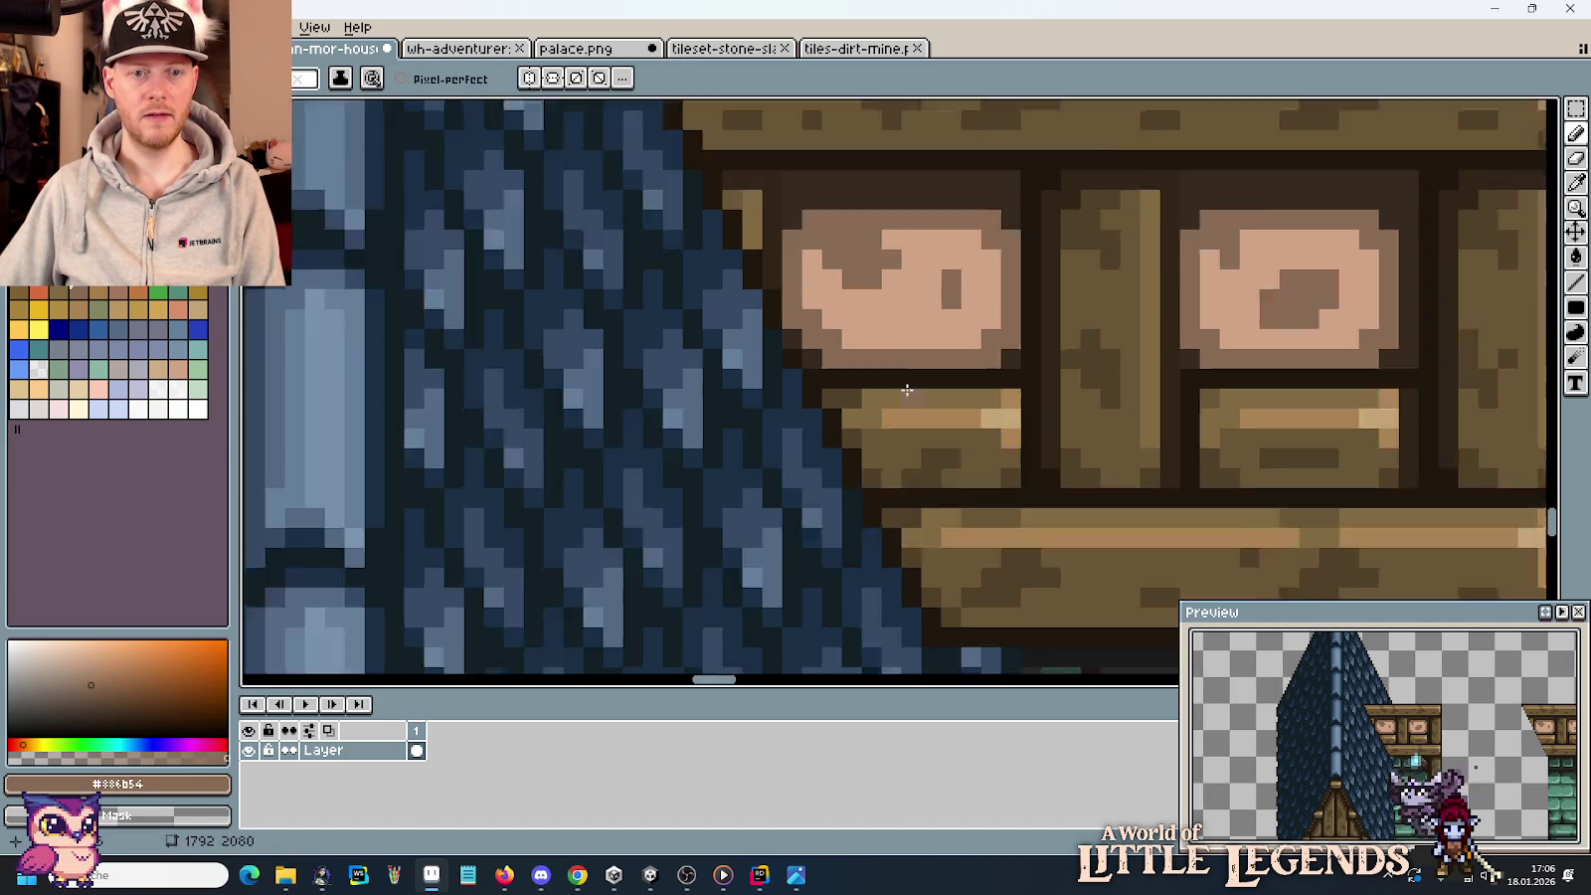
pyautogui.scroll(-1, 907, 389)
pyautogui.scroll(1, 903, 390)
pyautogui.scroll(1, 903, 390)
pyautogui.press('alt')
pyautogui.scroll(-2, 943, 452)
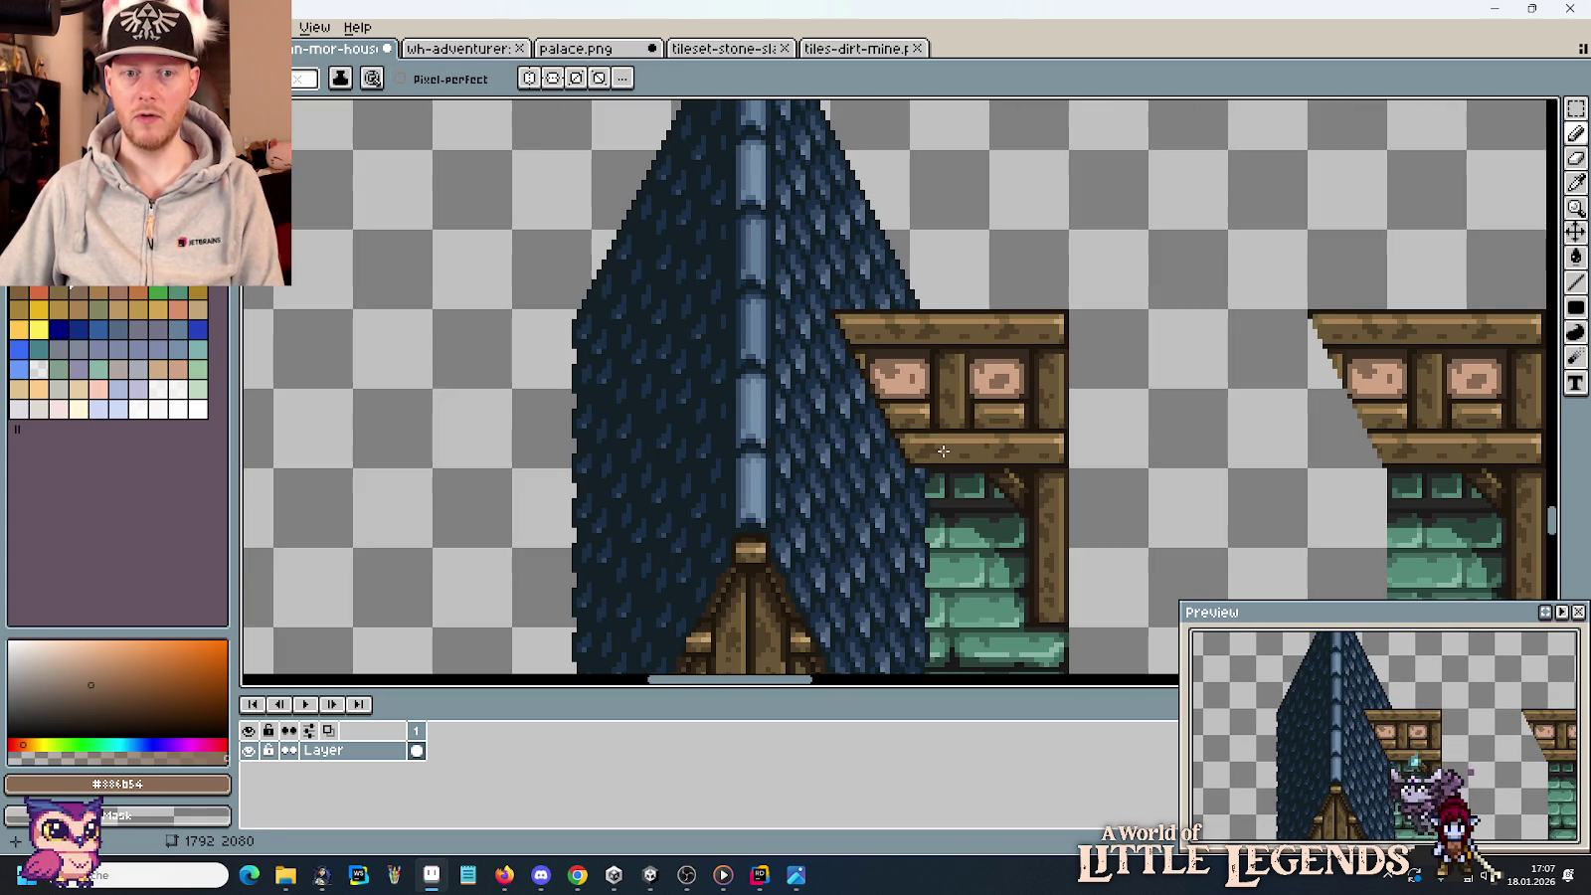
pyautogui.scroll(1, 925, 438)
pyautogui.scroll(1, 855, 387)
pyautogui.scroll(2, 814, 359)
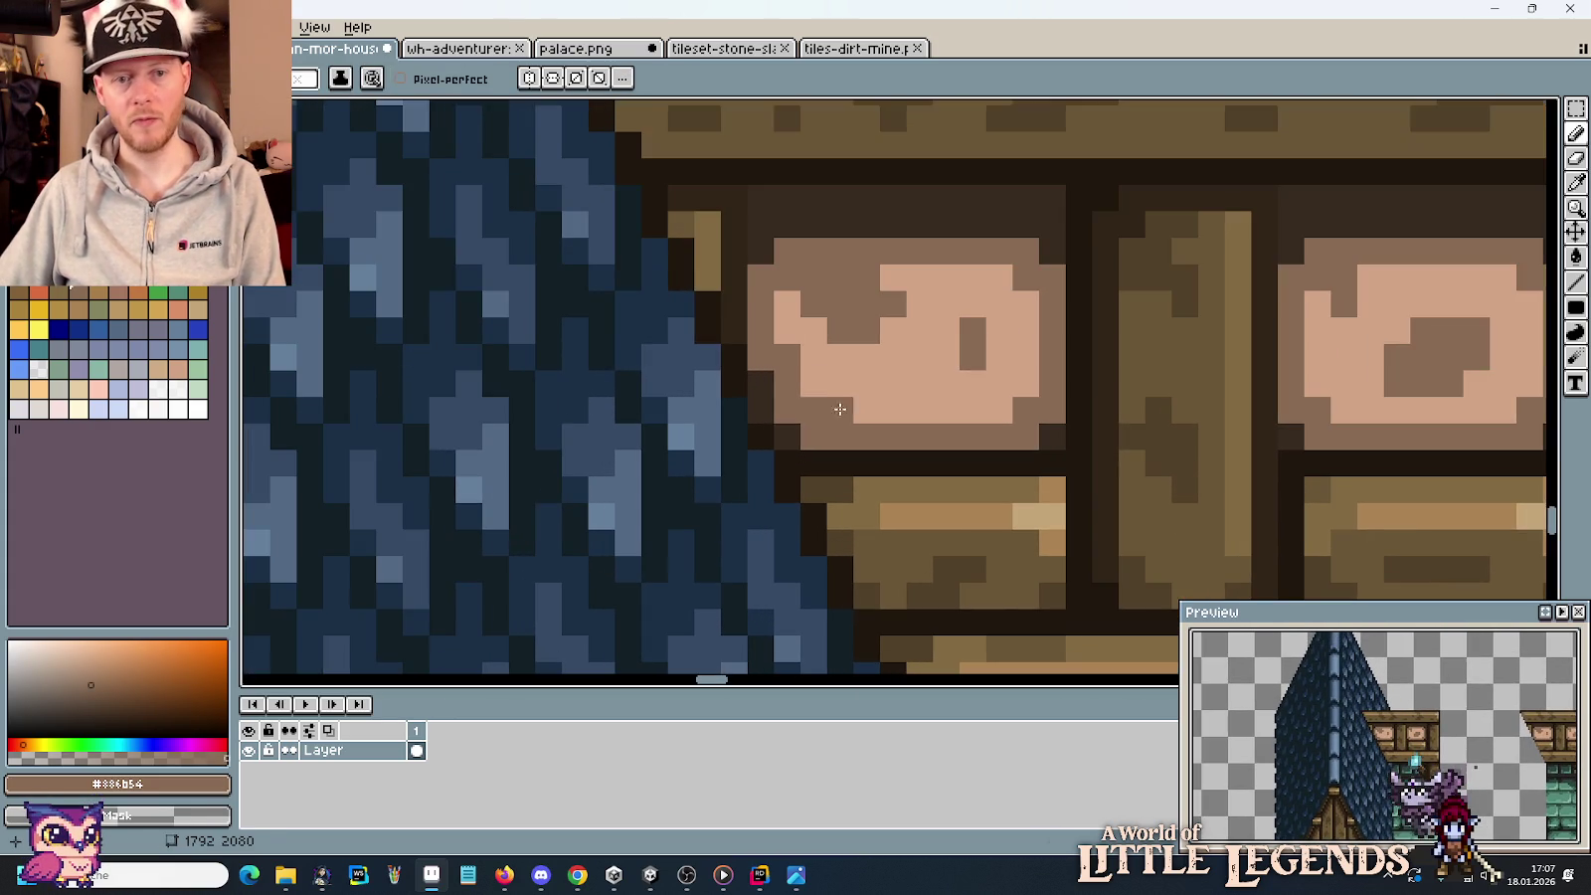
pyautogui.press('alt')
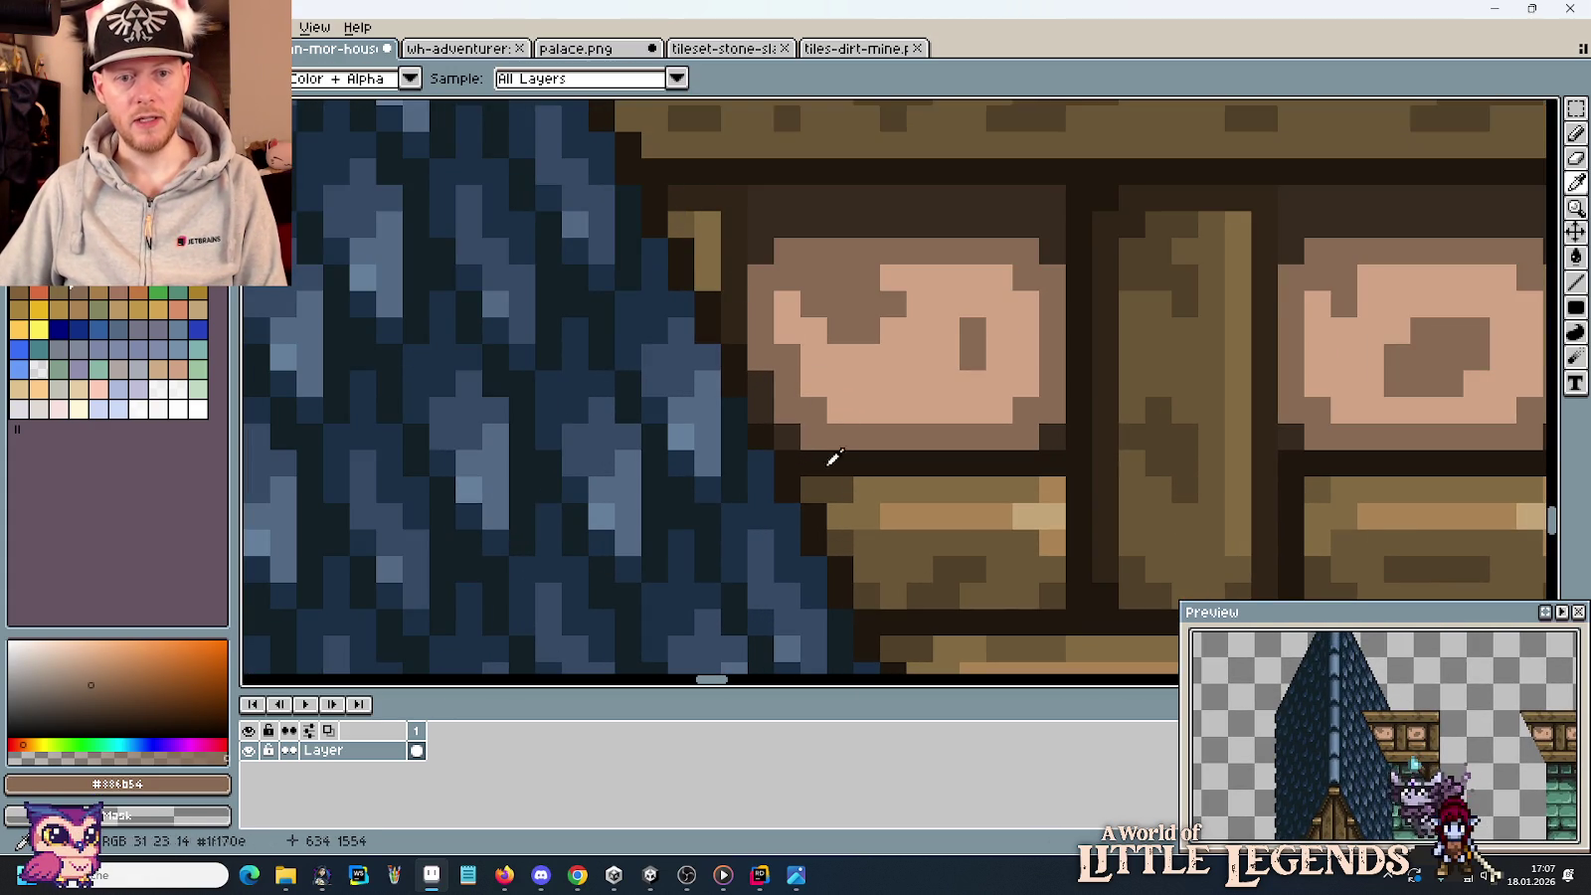
pyautogui.click(839, 476)
pyautogui.click(704, 271)
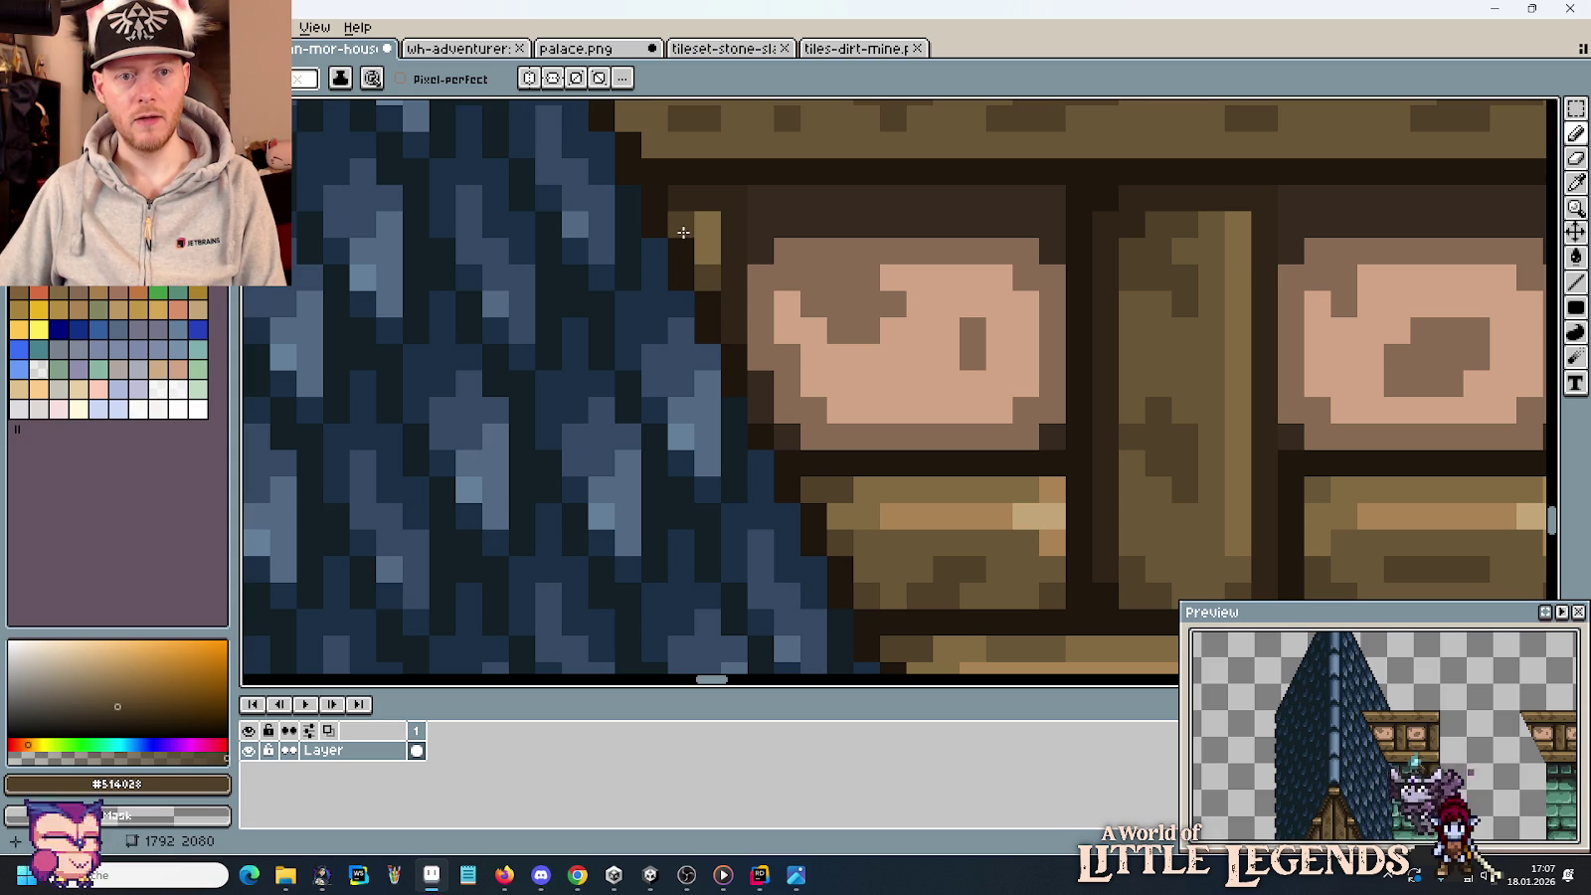
# Sample a mid brown from the top beam and darken its corner pixel.
pyautogui.scroll(-4, 778, 366)
pyautogui.scroll(3, 742, 292)
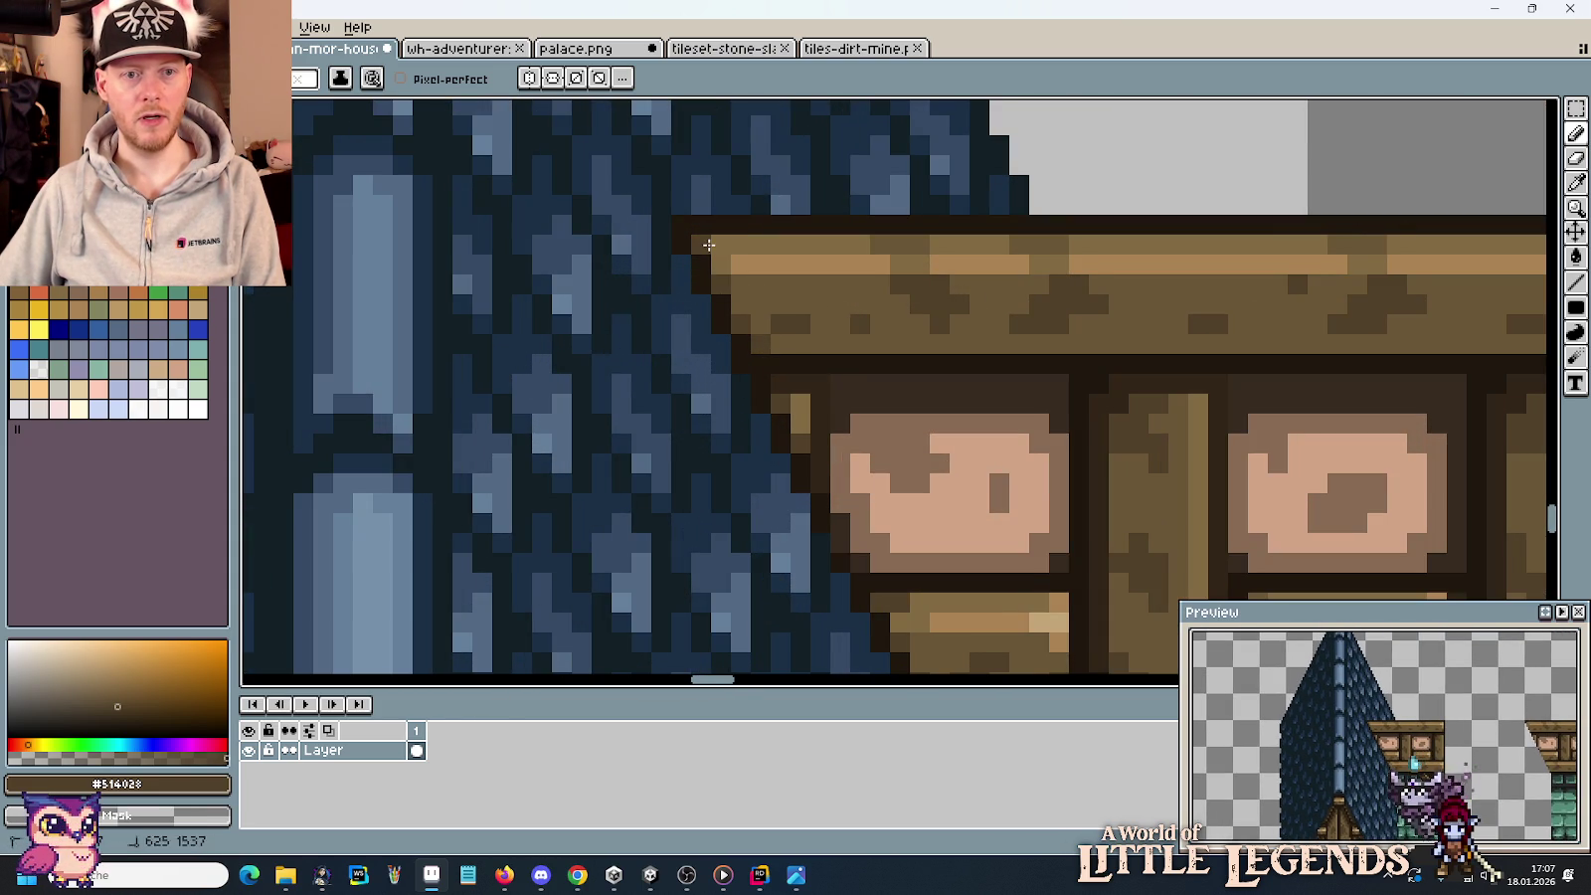
pyautogui.keyDown('alt'); pyautogui.click(748, 248); pyautogui.keyUp('alt')
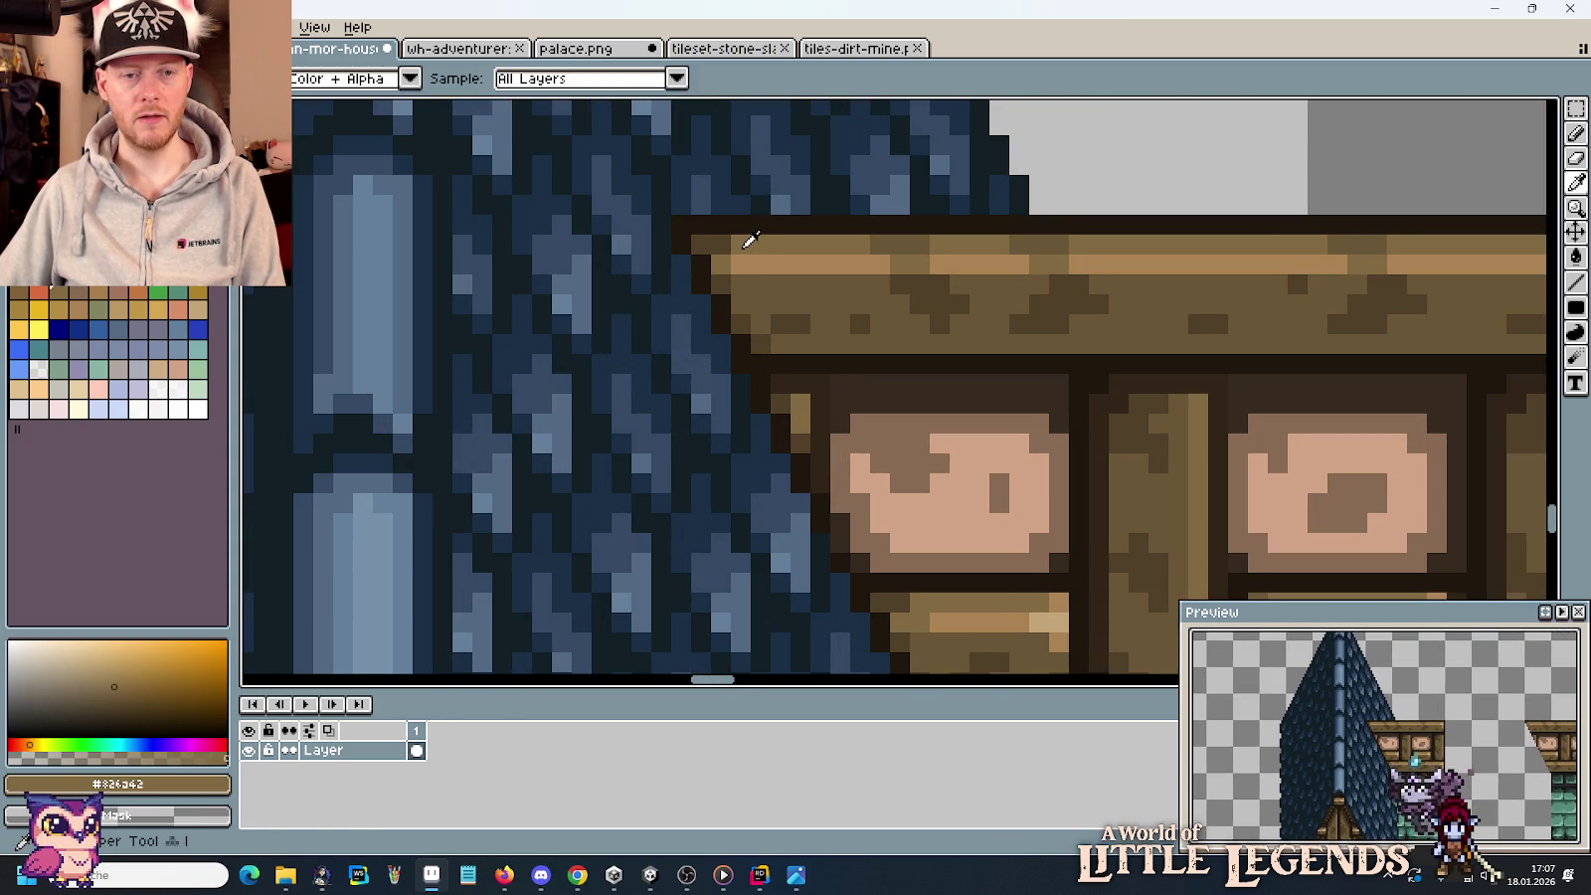
pyautogui.keyDown('alt'); pyautogui.click(750, 273); pyautogui.keyUp('alt')
pyautogui.click(741, 263)
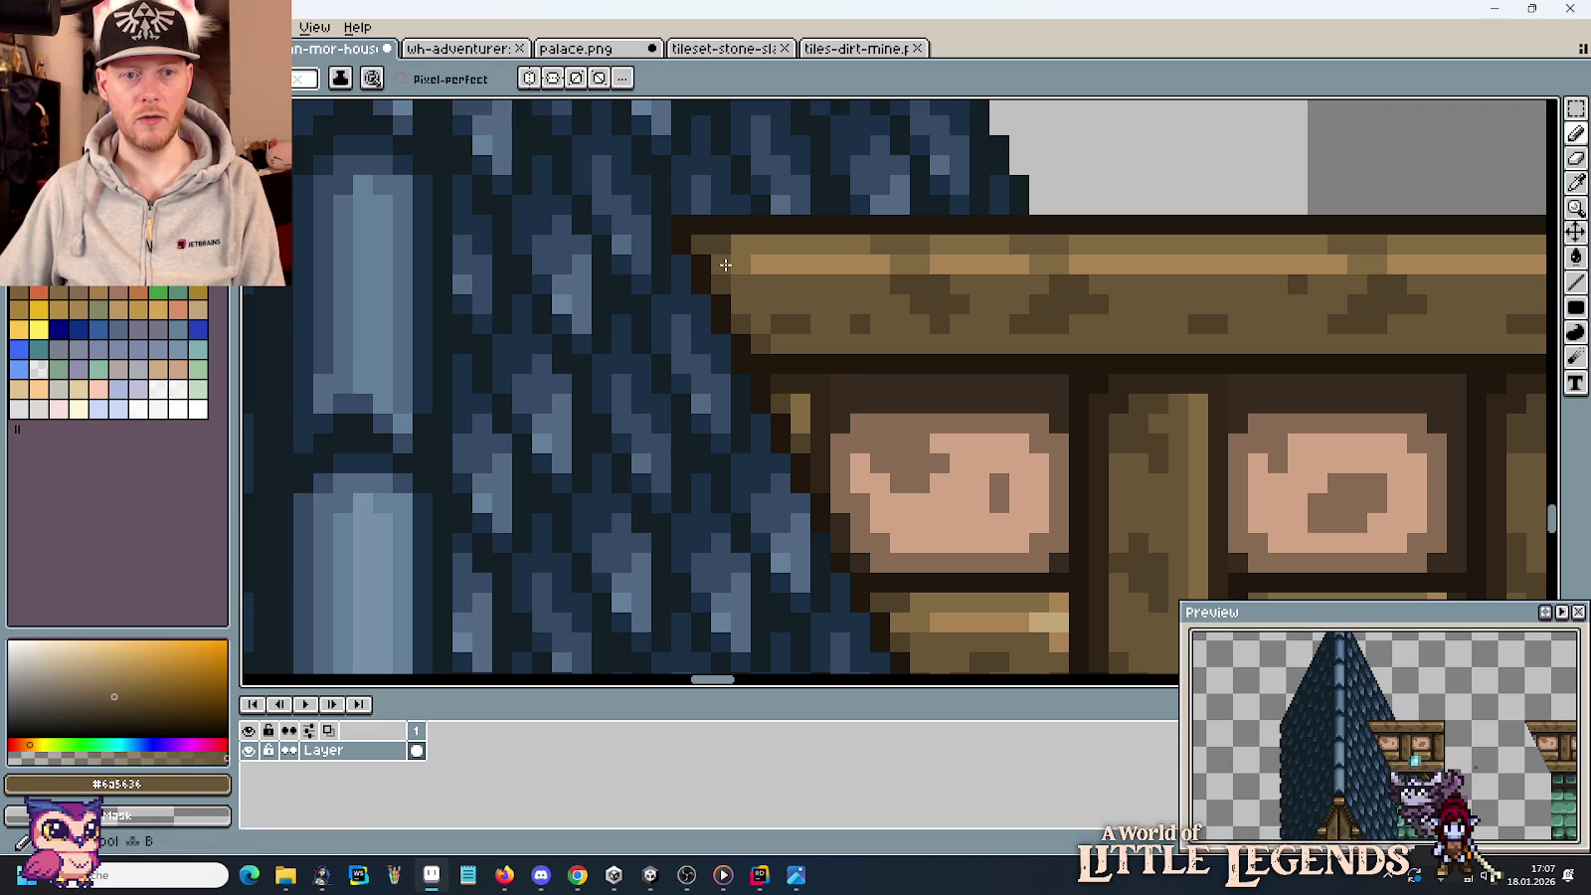
pyautogui.scroll(-3, 762, 370)
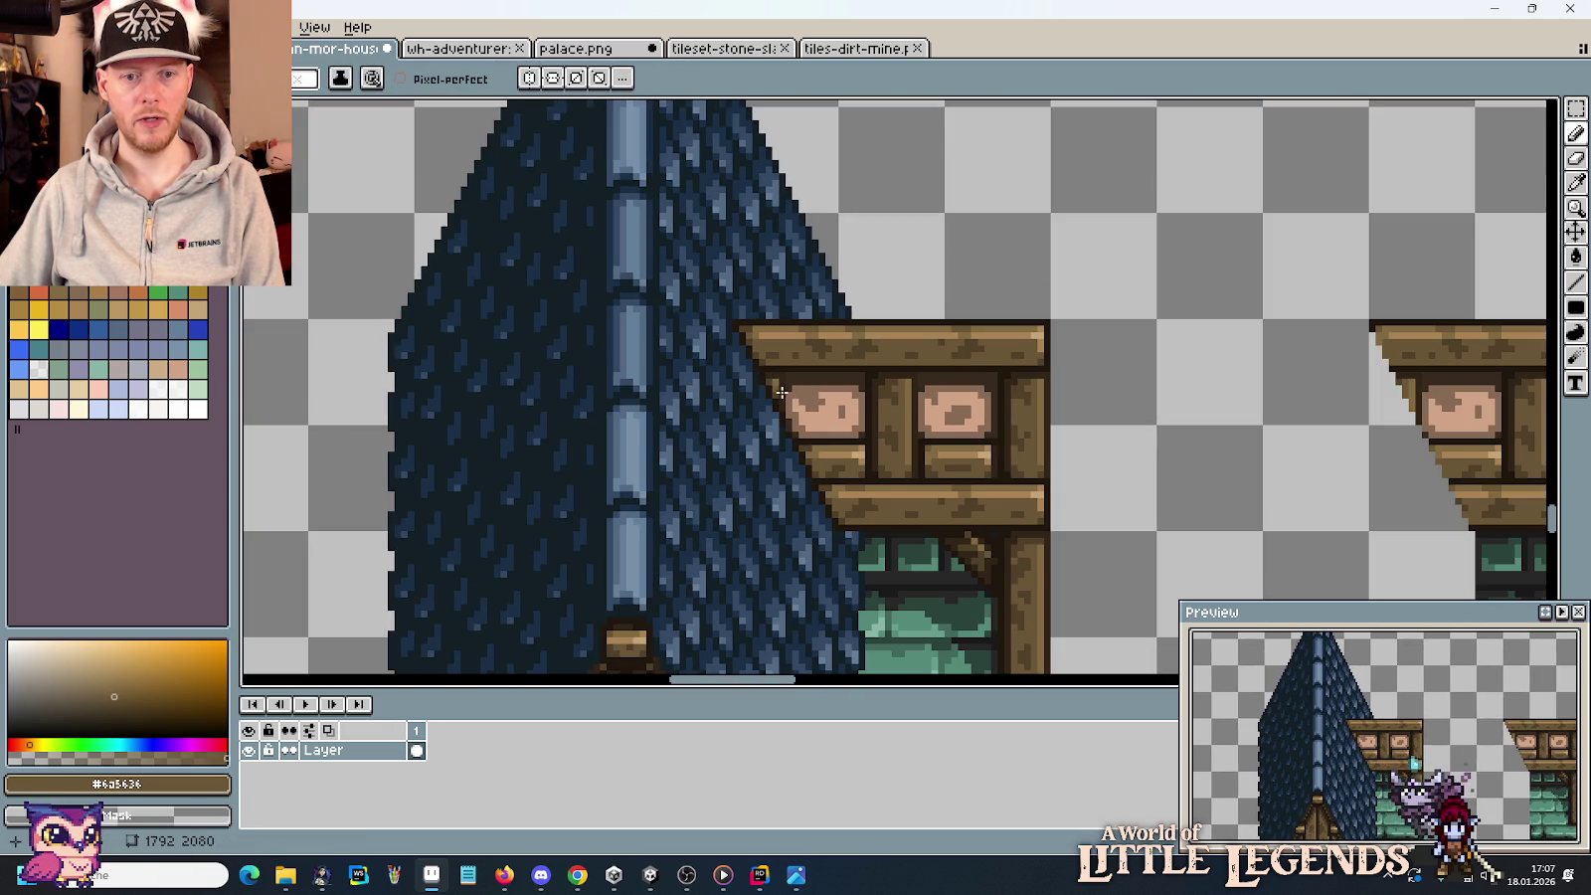
pyautogui.scroll(1, 852, 511)
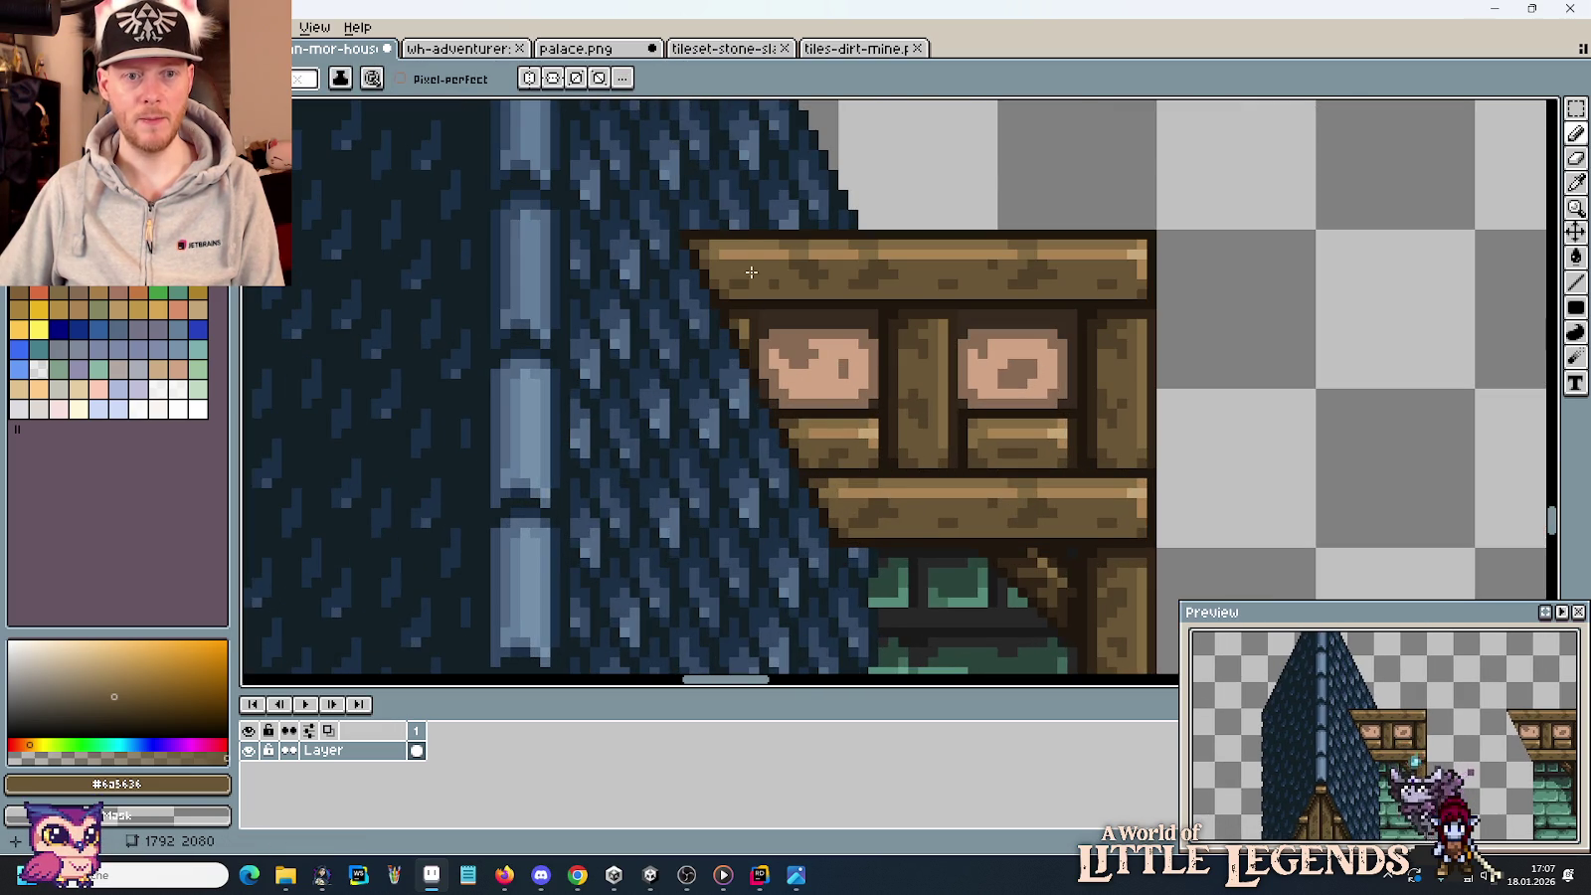
pyautogui.scroll(-2, 751, 272)
pyautogui.press('m')
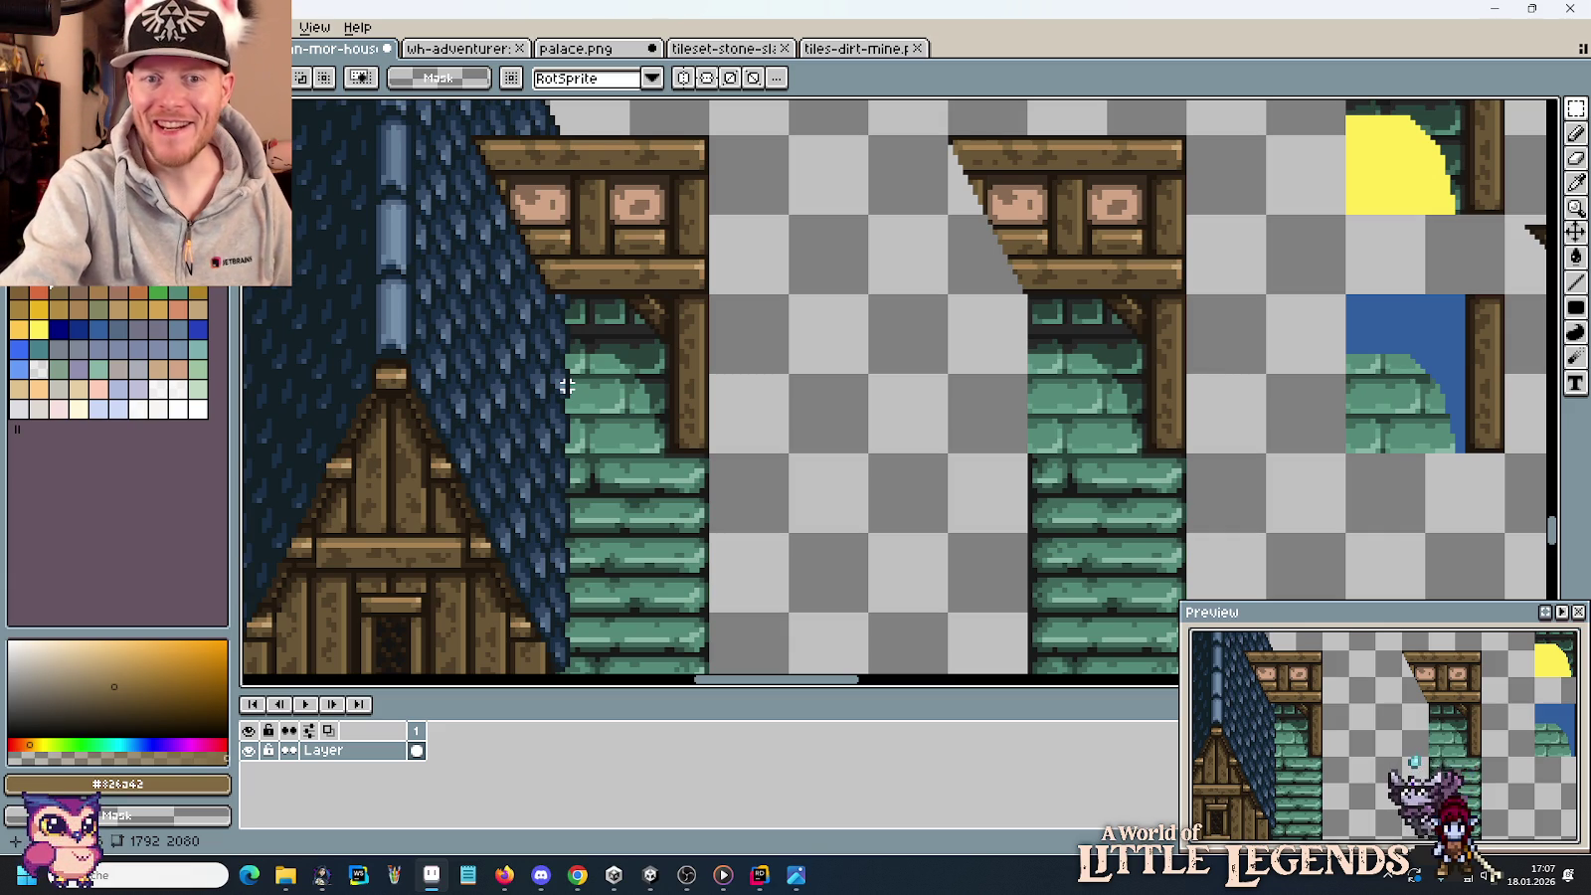
pyautogui.scroll(-1, 567, 386)
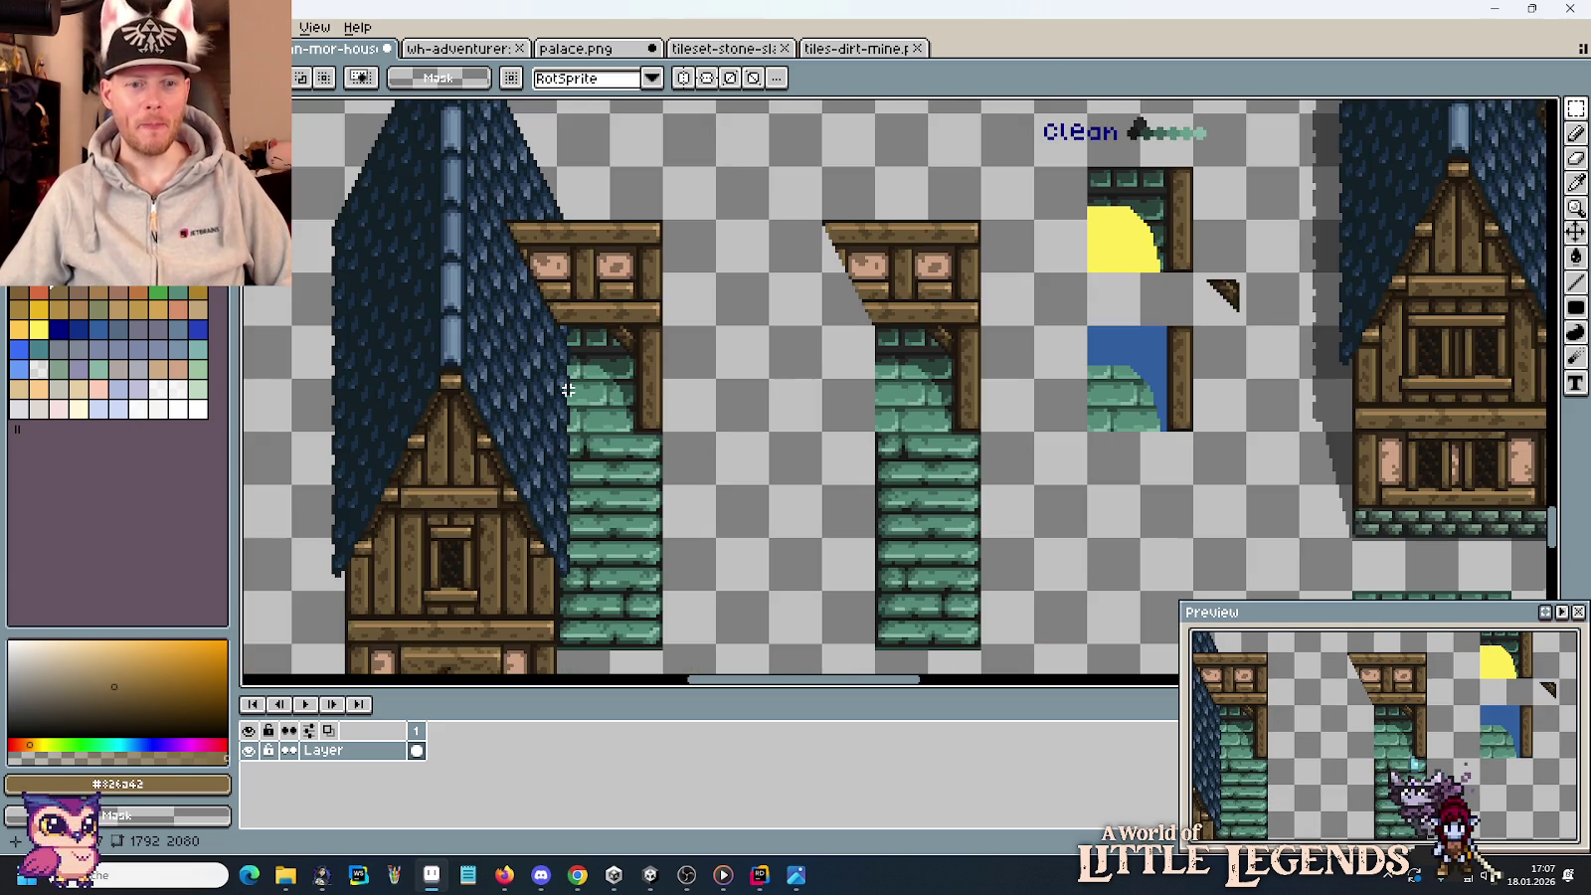
pyautogui.moveTo(746, 543); pyautogui.dragTo(823, 387)
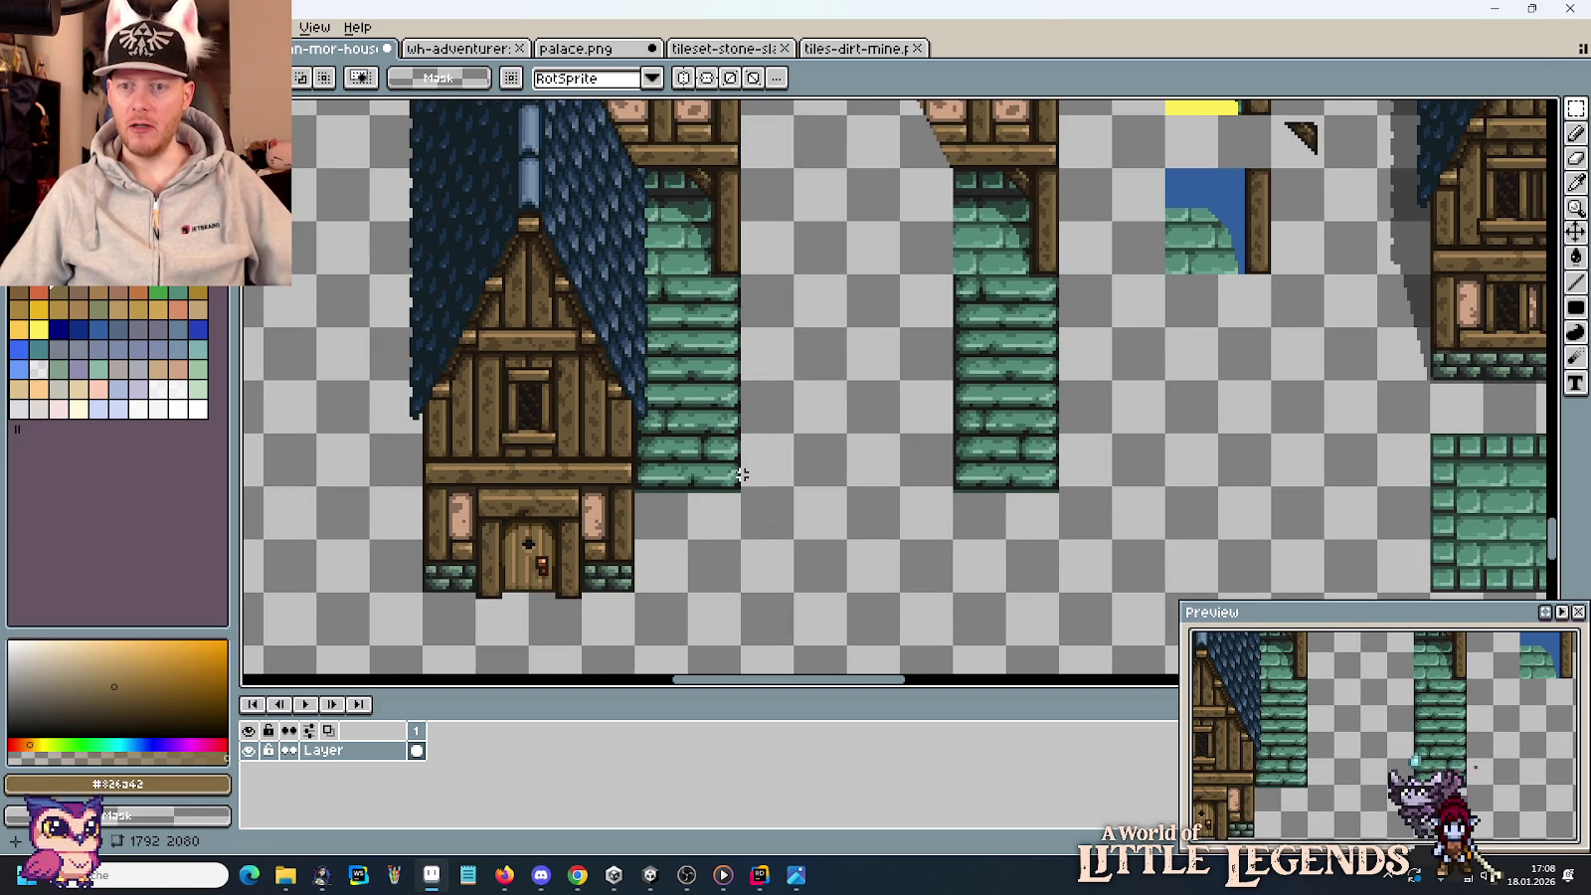
pyautogui.scroll(-1, 741, 472)
pyautogui.scroll(-1, 741, 472)
pyautogui.scroll(-1, 741, 471)
pyautogui.moveTo(666, 187)
pyautogui.mouseDown()
pyautogui.moveTo(781, 482)
pyautogui.moveTo(880, 233)
pyautogui.mouseUp()
pyautogui.scroll(3, 785, 418)
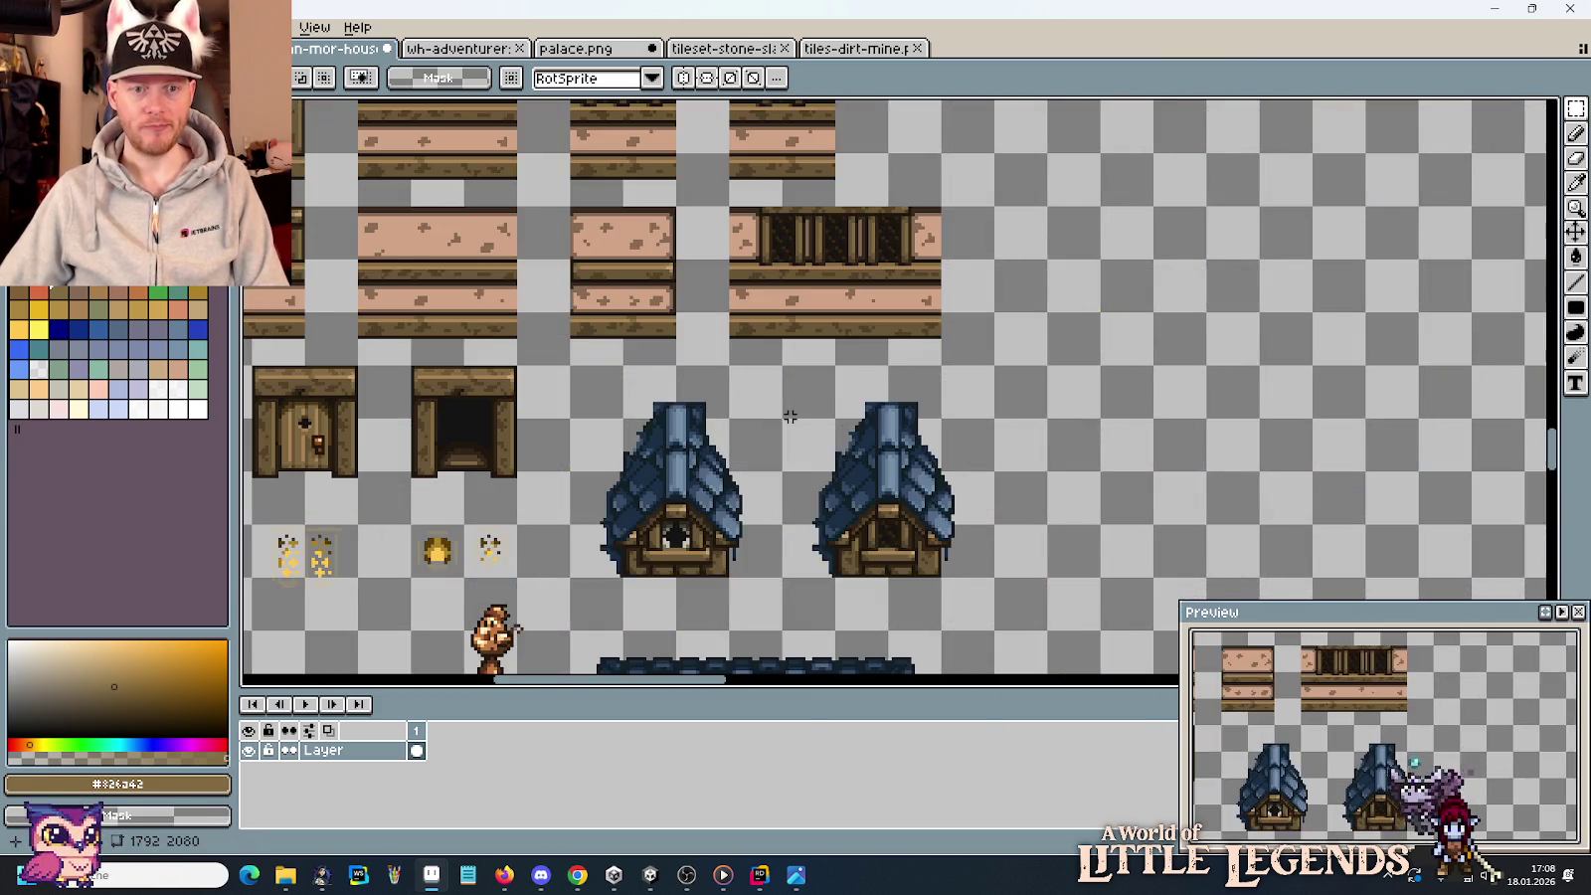
pyautogui.moveTo(614, 330); pyautogui.dragTo(786, 487)
pyautogui.scroll(-2, 771, 488)
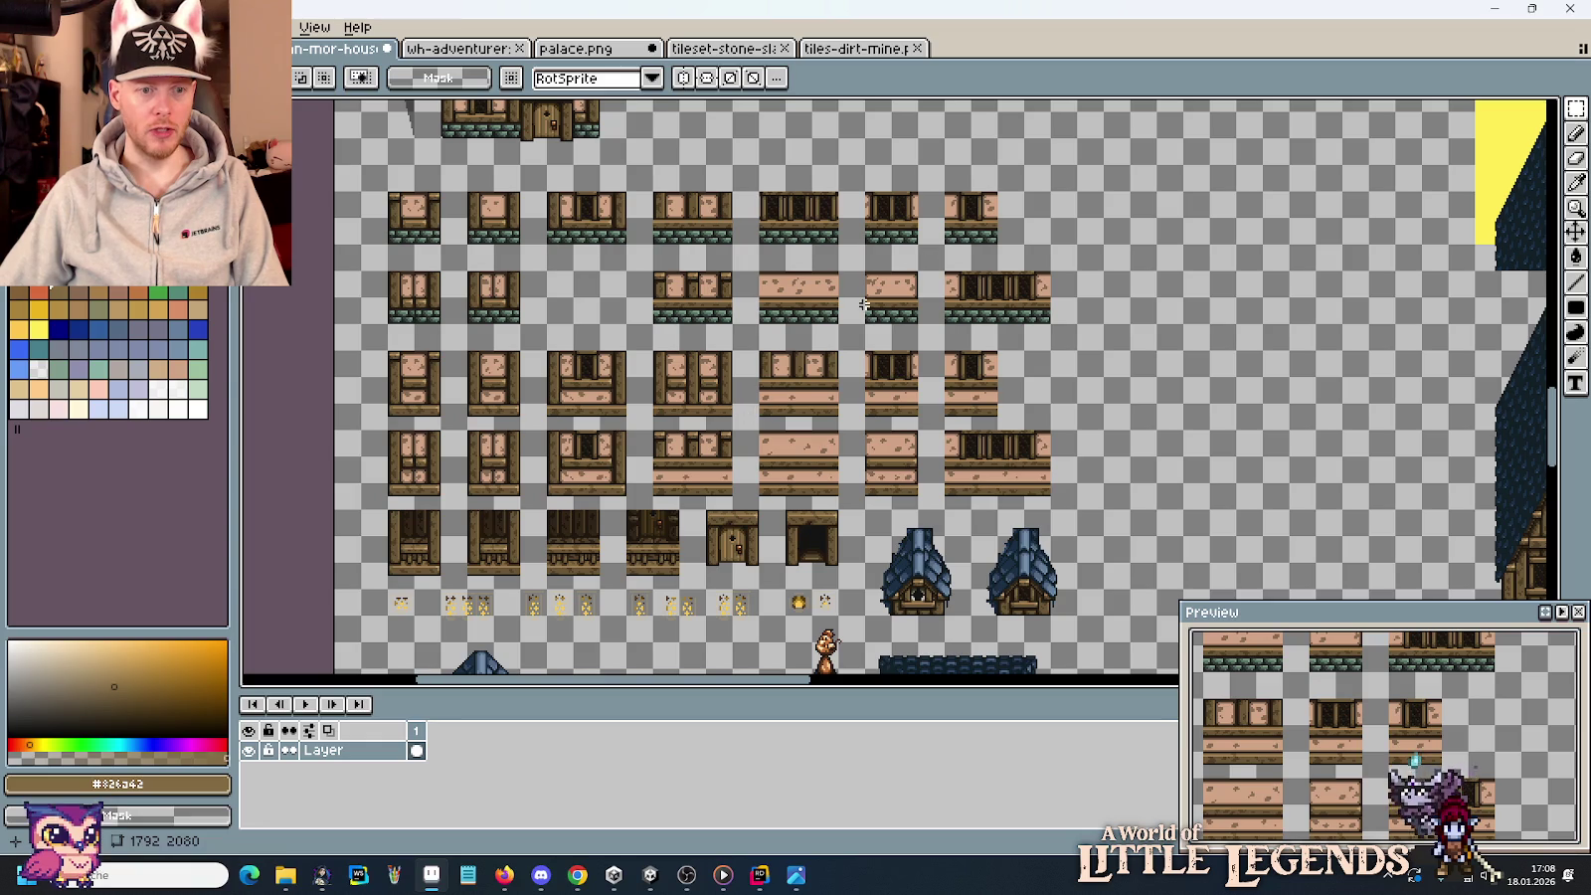
pyautogui.scroll(3, 587, 573)
pyautogui.moveTo(576, 568)
pyautogui.mouseDown()
pyautogui.moveTo(774, 462)
pyautogui.moveTo(873, 463)
pyautogui.mouseUp()
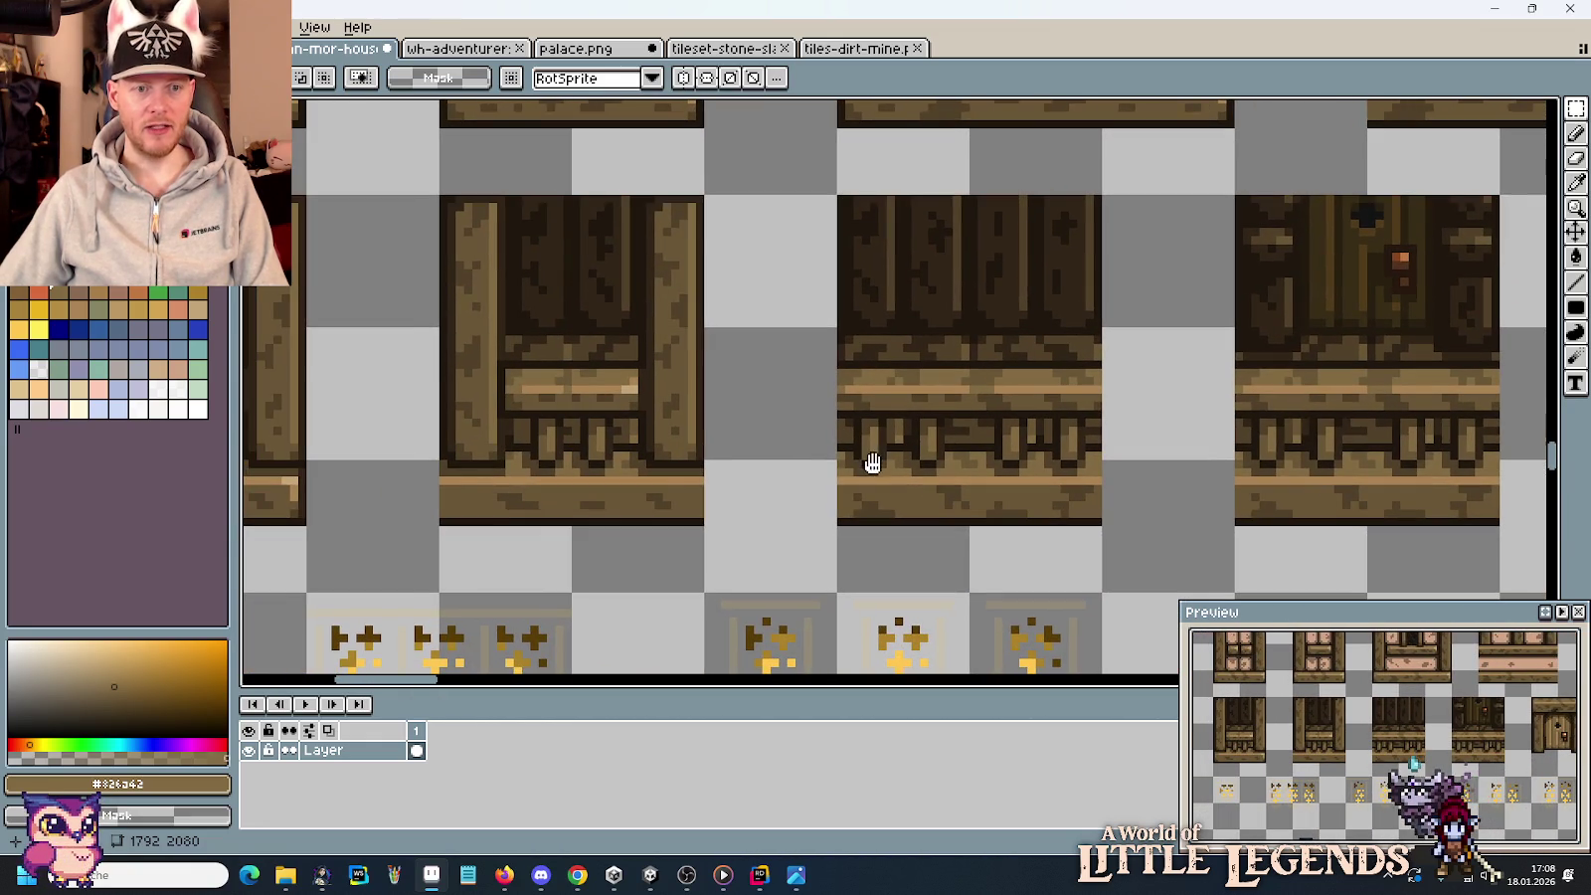
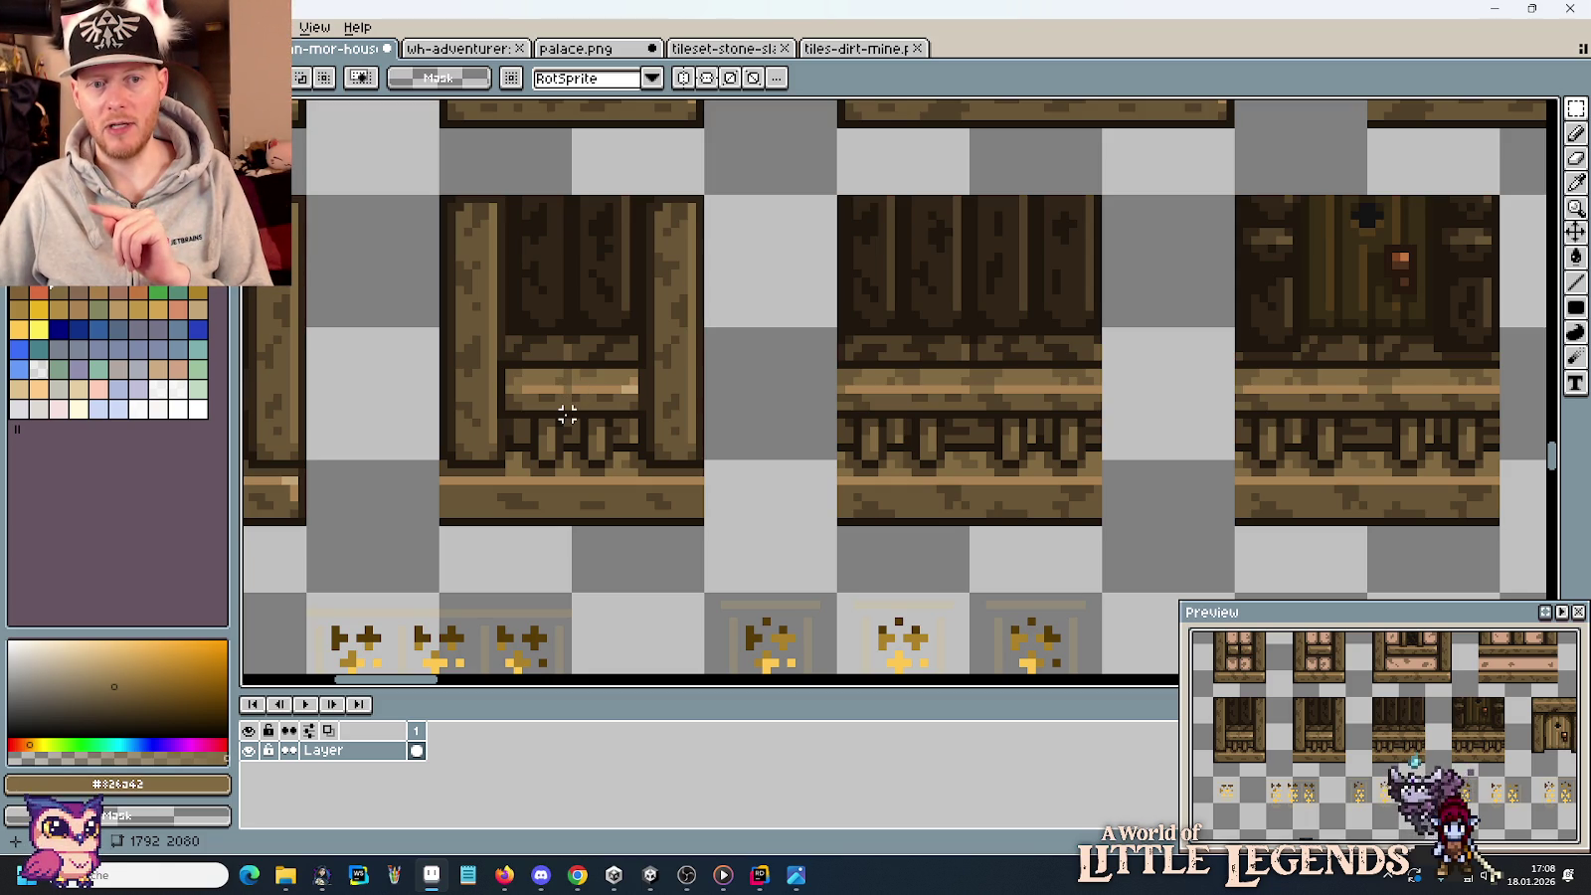
# Select the narrow vertical wooden post beside the pink-panel window.
pyautogui.scroll(-1, 601, 389)
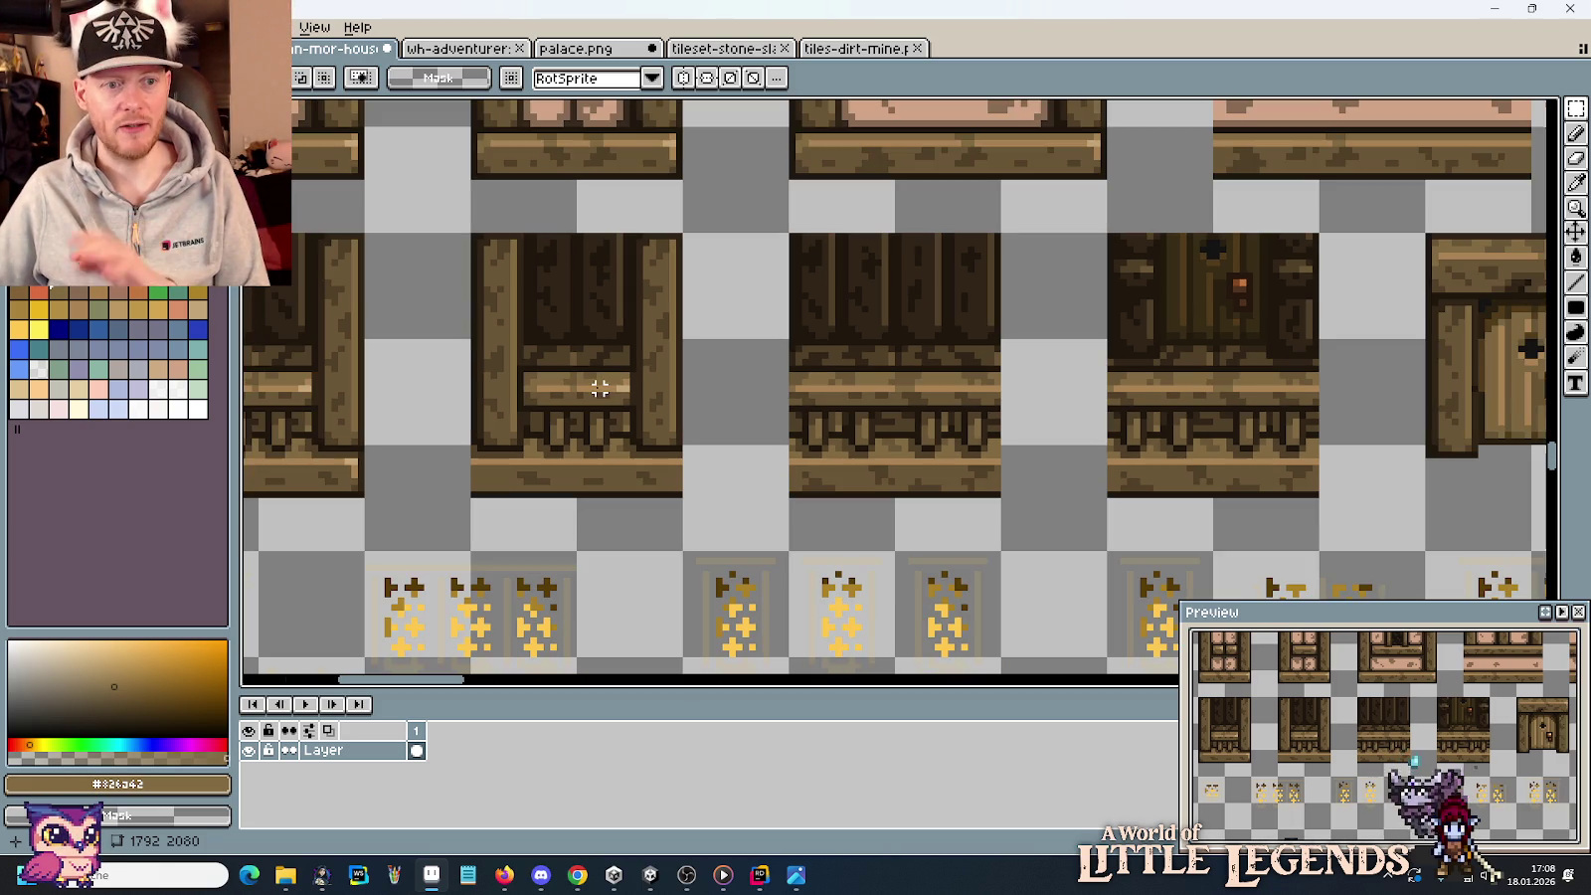
pyautogui.moveTo(574, 381); pyautogui.dragTo(826, 375)
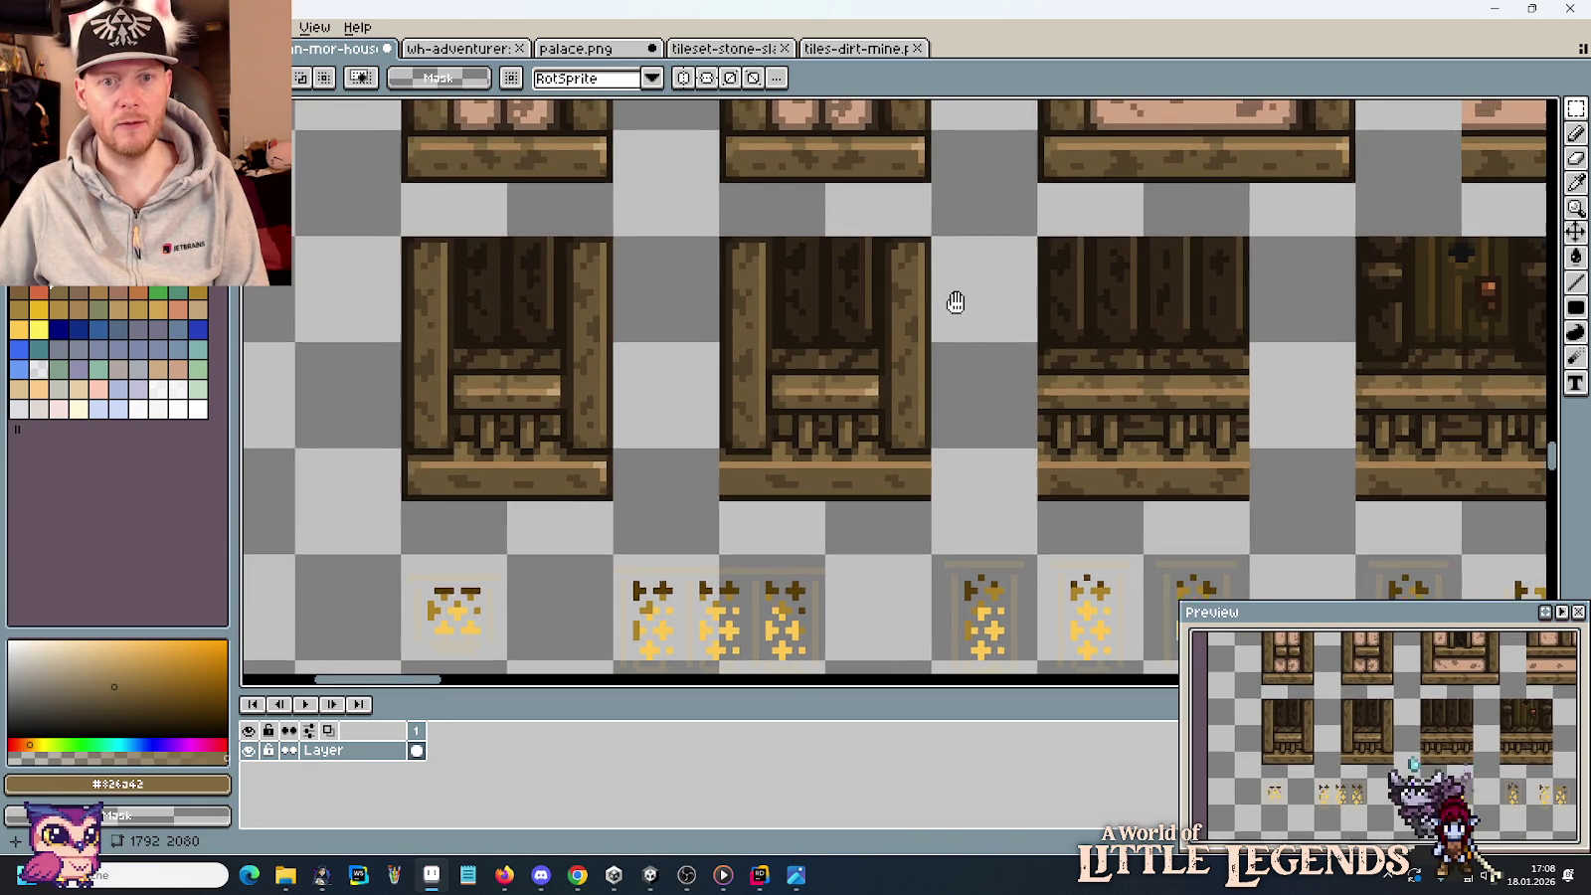
pyautogui.moveTo(952, 303); pyautogui.dragTo(719, 475)
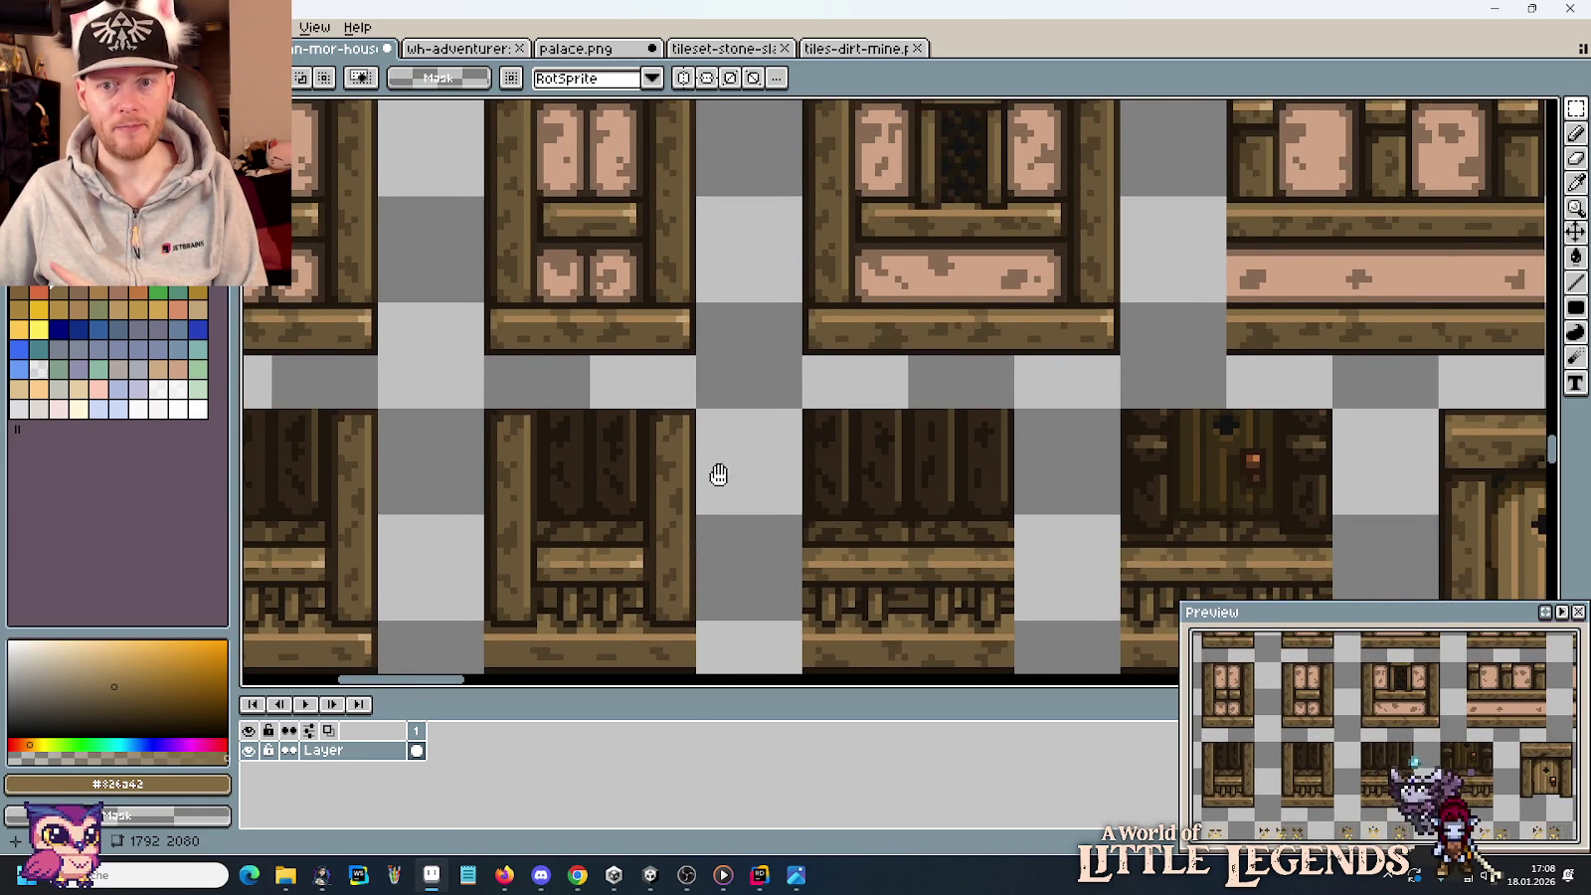
pyautogui.scroll(-1, 775, 383)
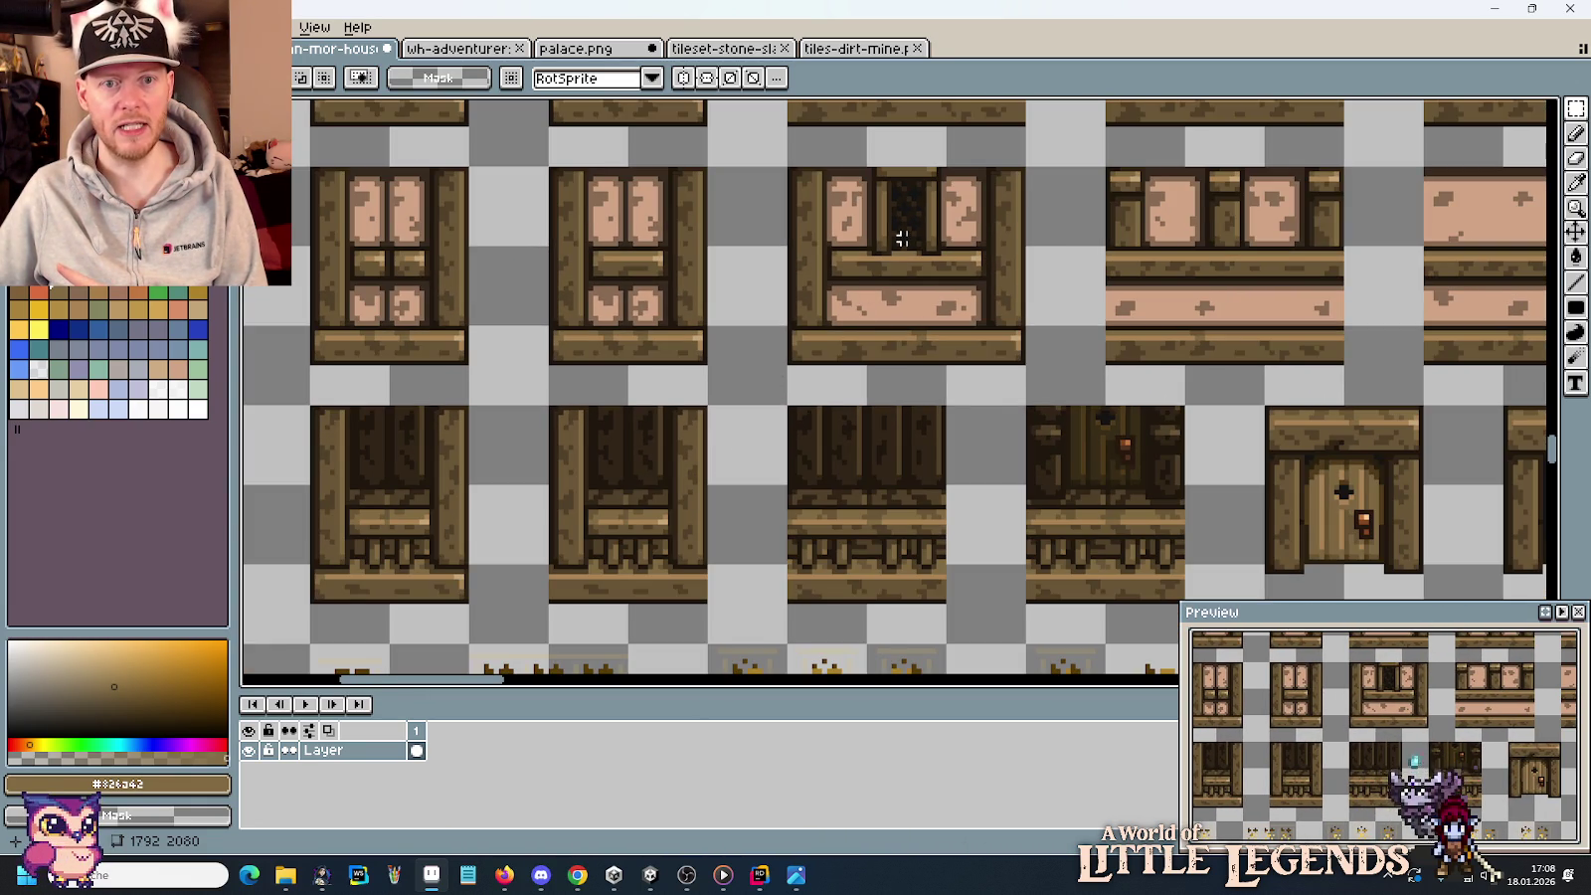
pyautogui.scroll(2, 908, 189)
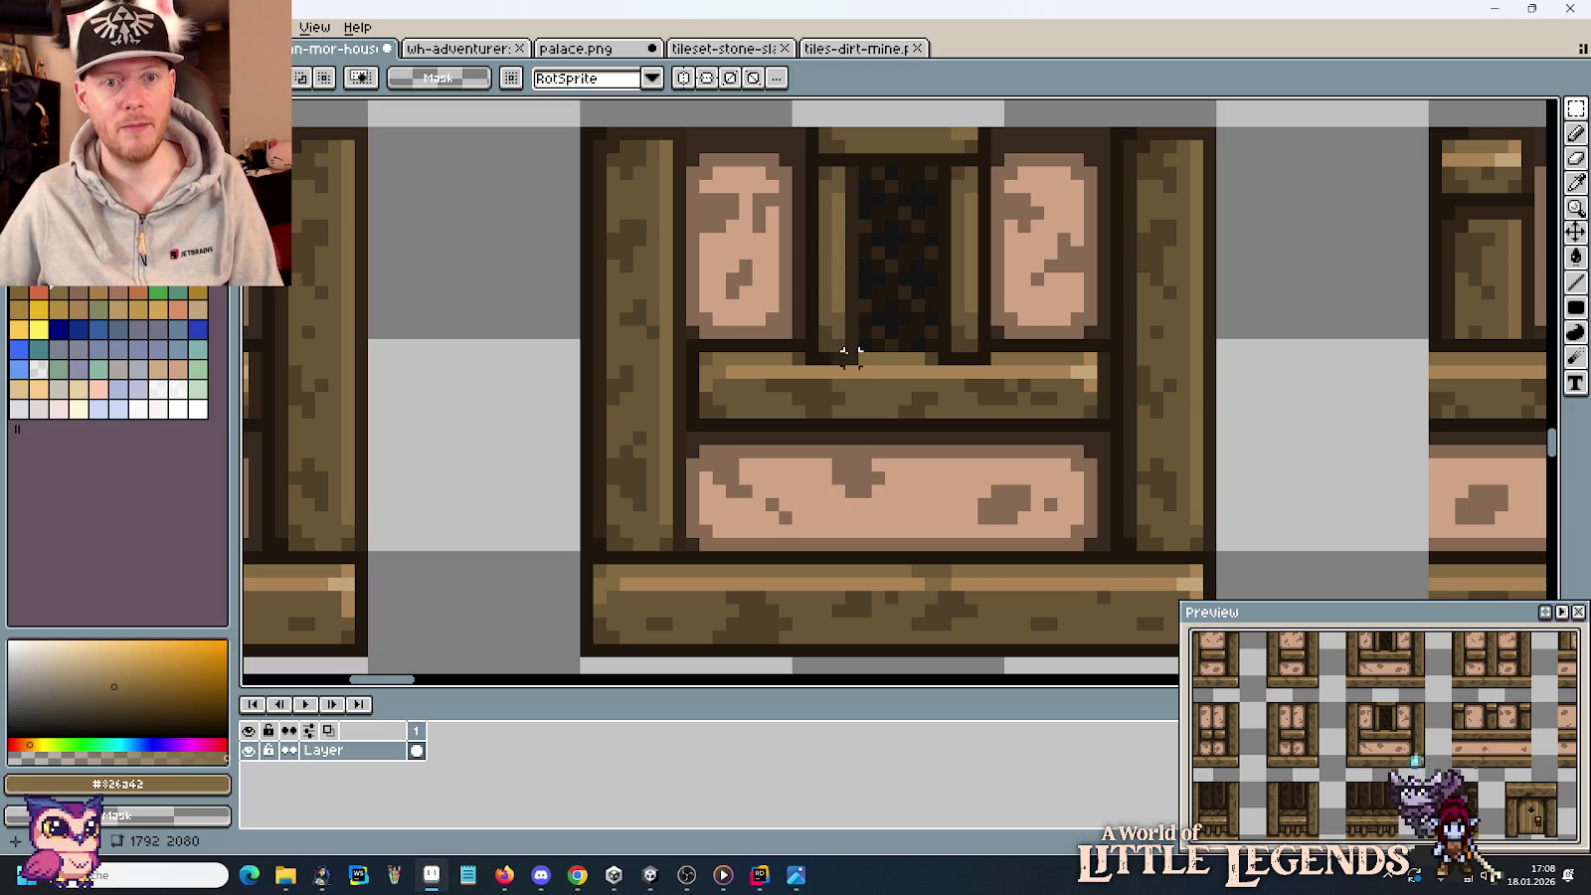
pyautogui.moveTo(853, 358); pyautogui.dragTo(810, 159)
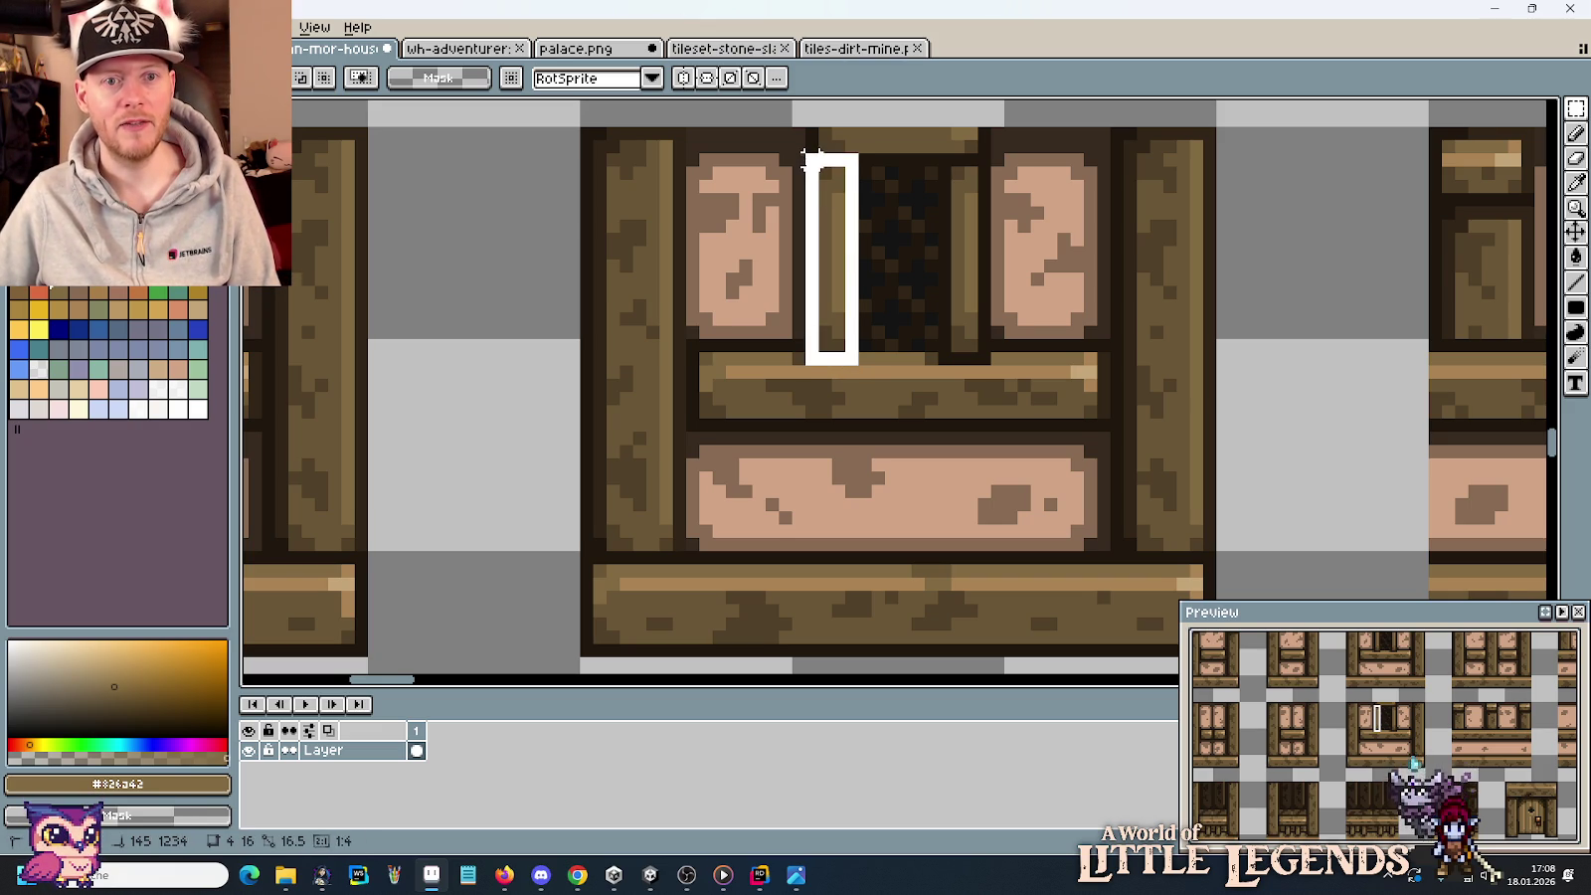
# Paste the wooden post onto empty canvas beside the timber-frame house.
pyautogui.scroll(-2, 811, 164)
pyautogui.scroll(-1, 808, 184)
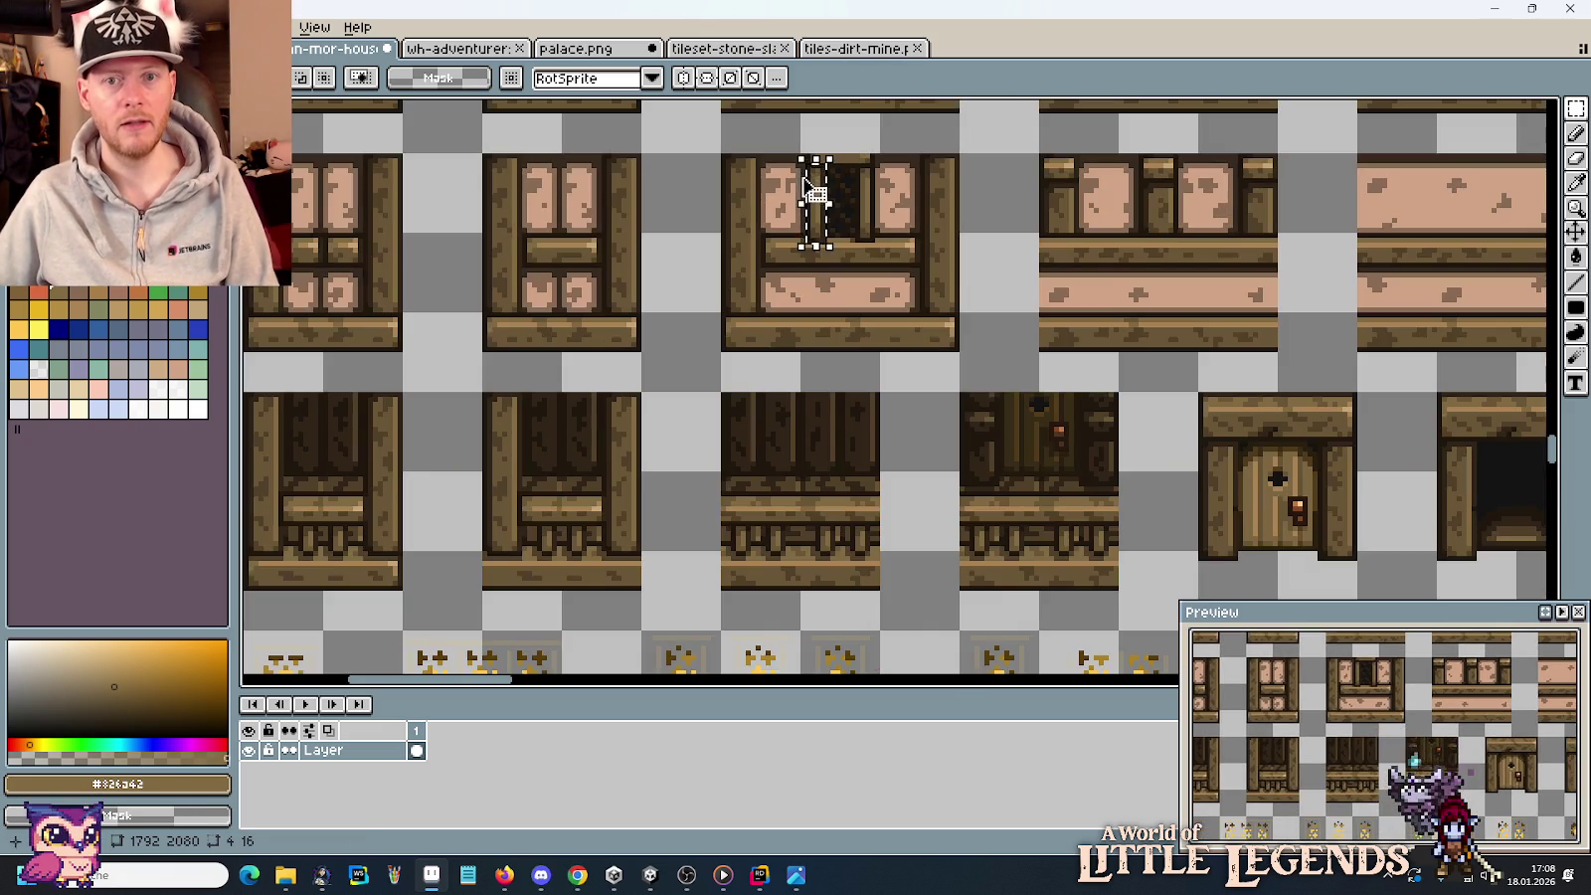
pyautogui.scroll(-2, 1031, 369)
pyautogui.hscroll(5, 995, 358)
pyautogui.scroll(2, 895, 348)
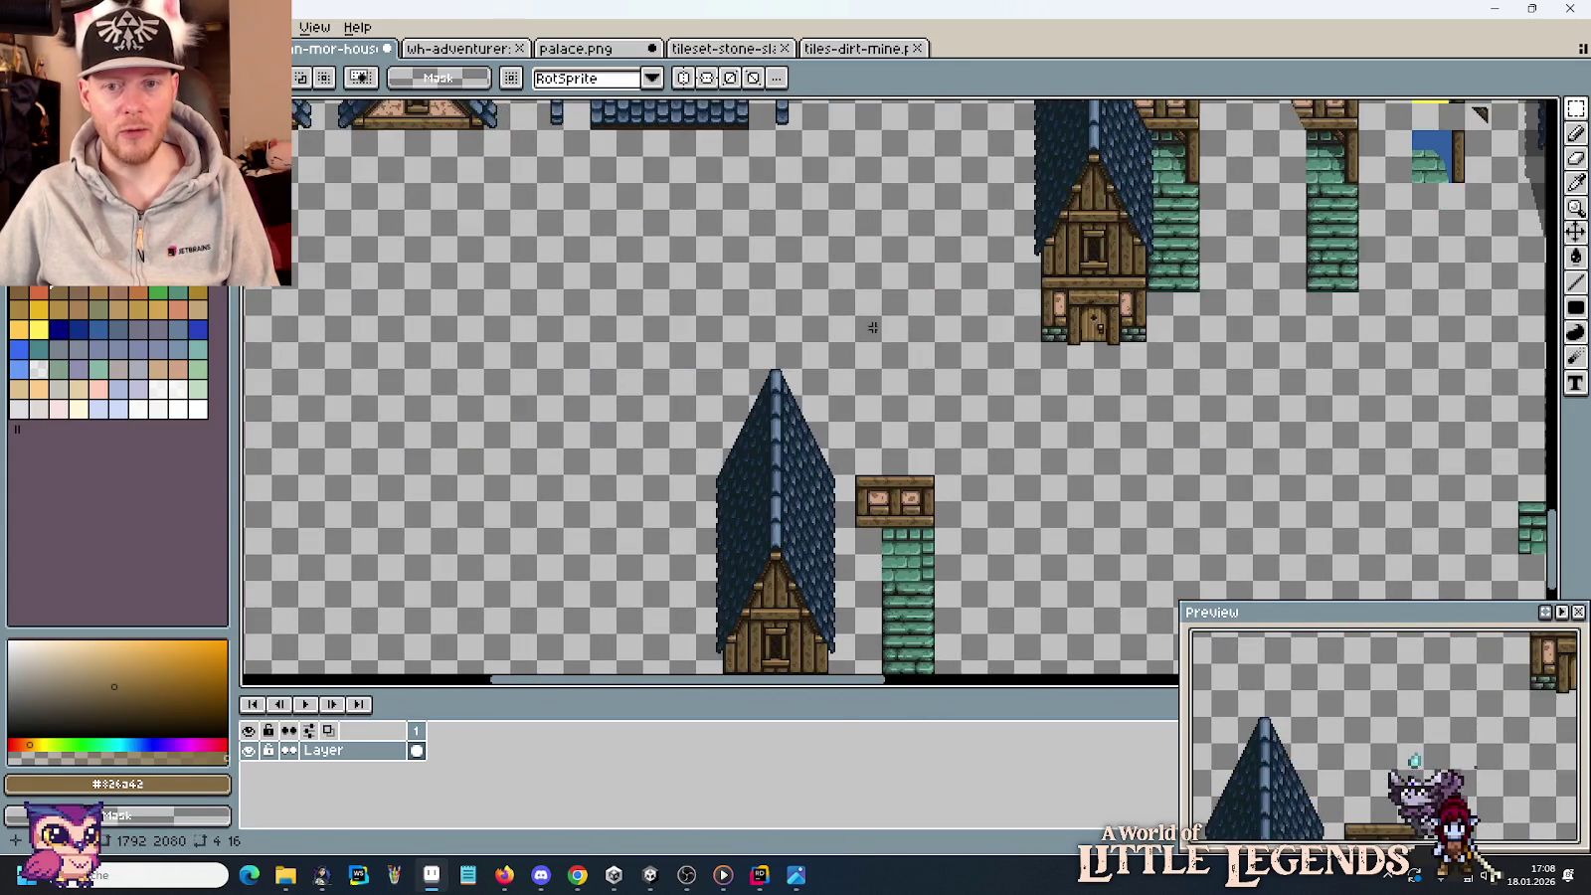
pyautogui.scroll(1, 831, 337)
pyautogui.scroll(1, 831, 337)
pyautogui.hotkey('ctrl', 'v')
pyautogui.moveTo(879, 370); pyautogui.dragTo(911, 302)
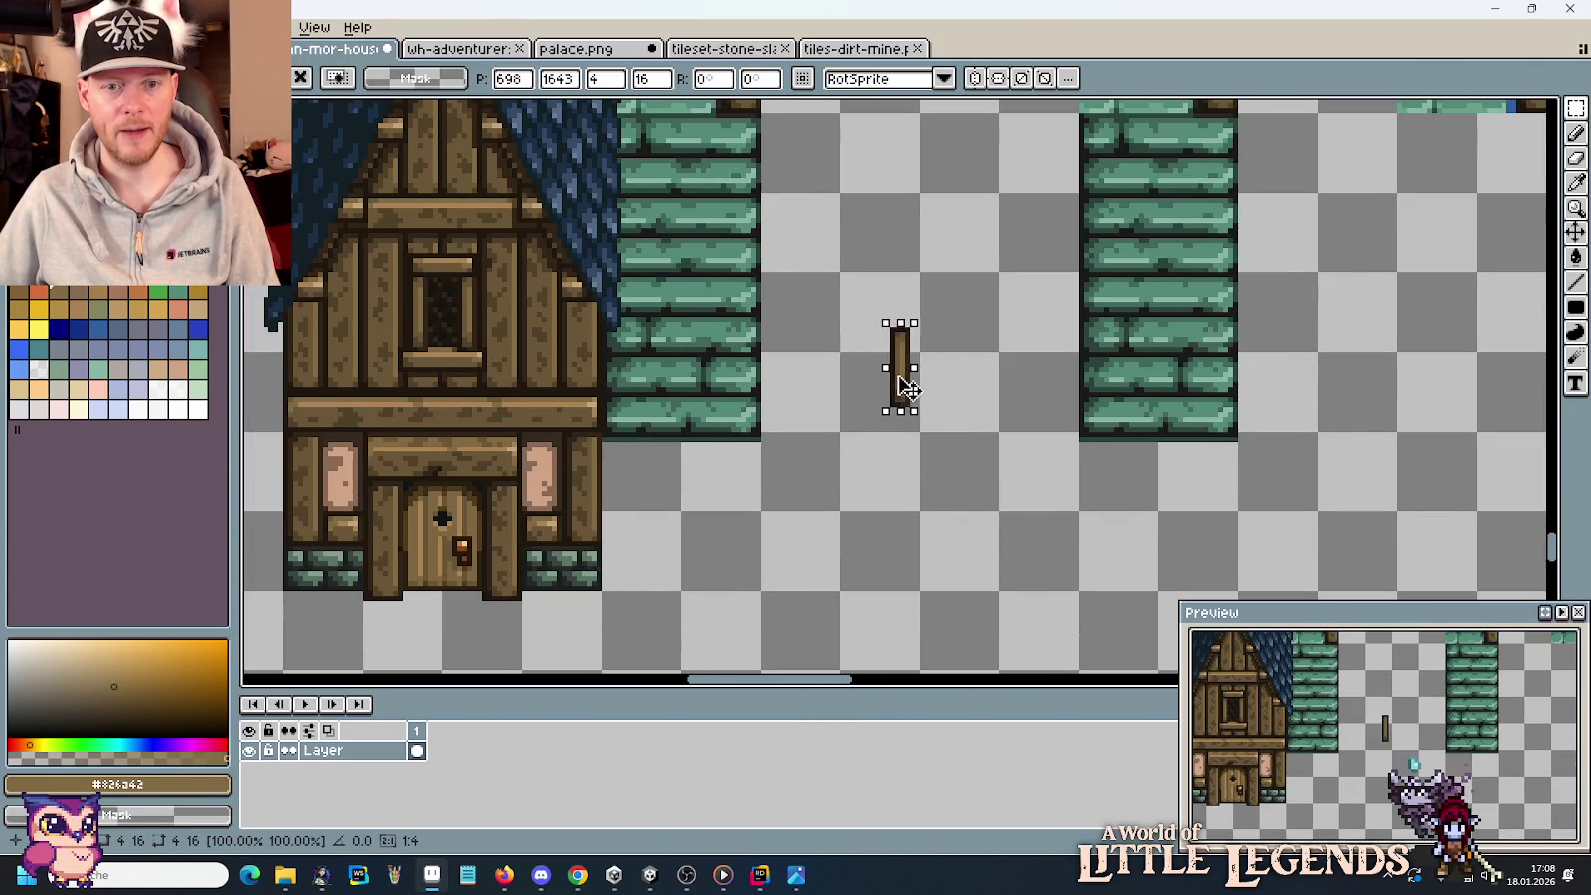
pyautogui.click(863, 424)
# Select the horizontal plank above the window.
pyautogui.scroll(3, 485, 315)
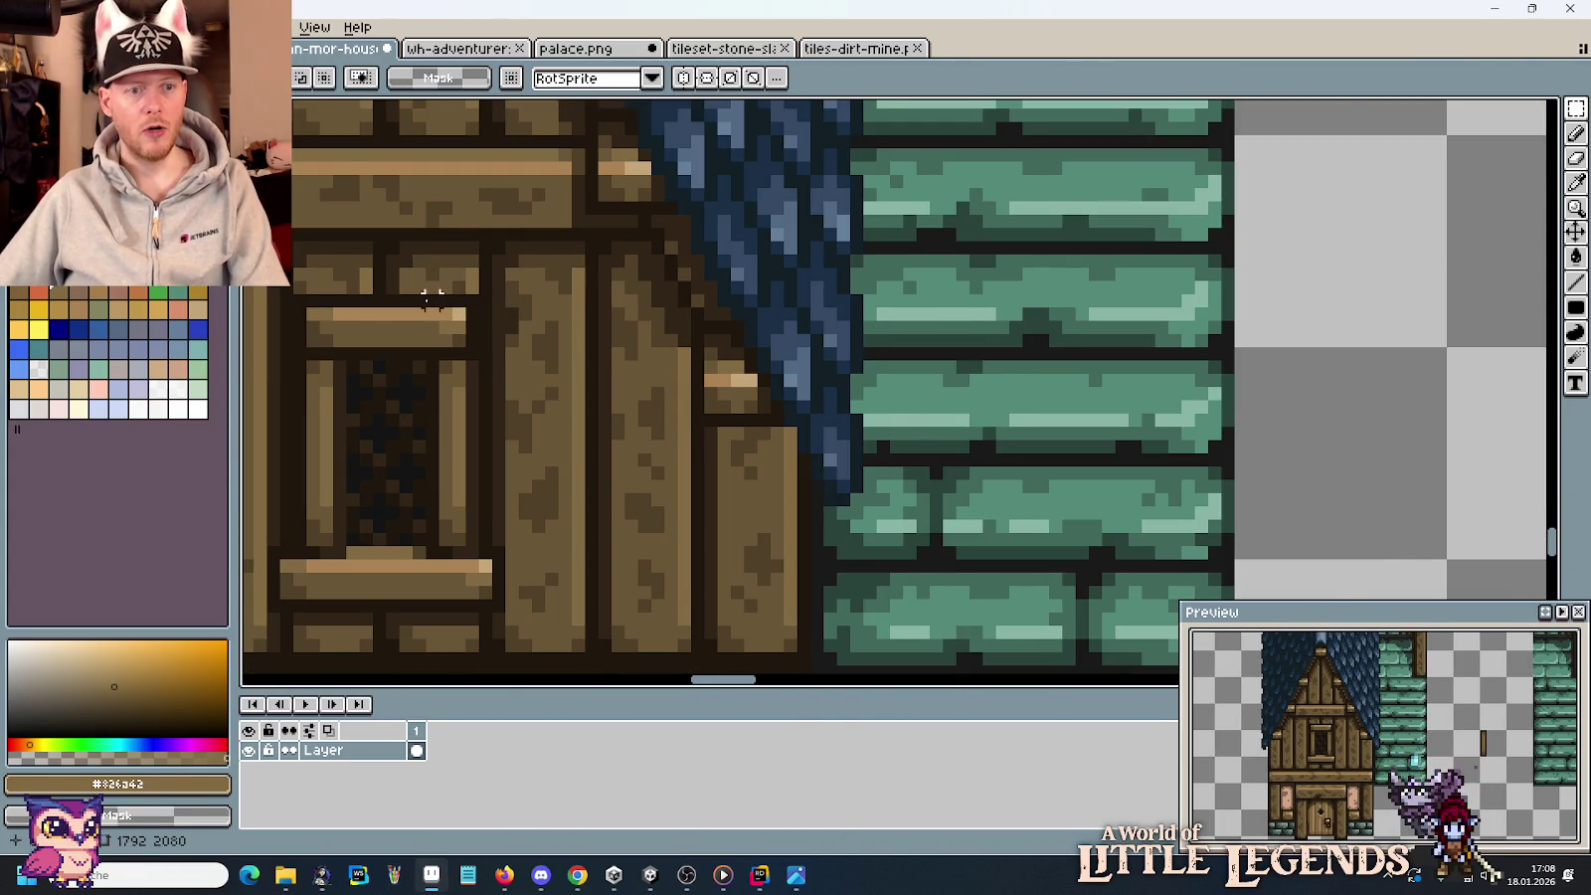
pyautogui.scroll(-1, 430, 299)
pyautogui.moveTo(463, 297)
pyautogui.mouseDown()
pyautogui.moveTo(341, 329)
pyautogui.moveTo(1218, 314)
pyautogui.mouseUp()
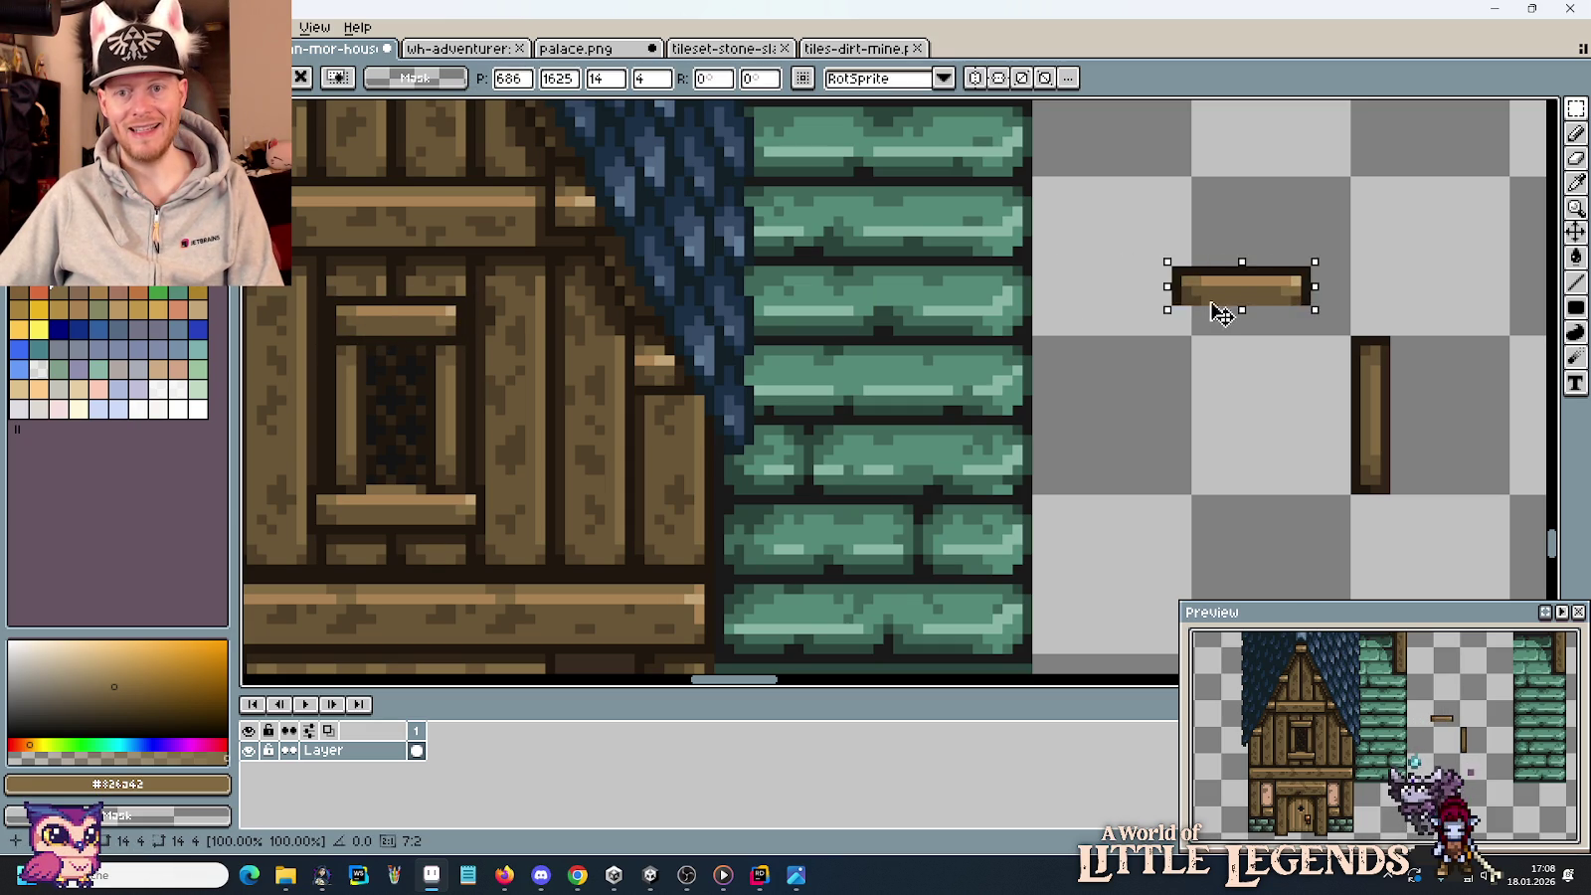
# Place the plank, then move a copy of the long thin top beam aside.
pyautogui.moveTo(390, 180); pyautogui.dragTo(552, 207)
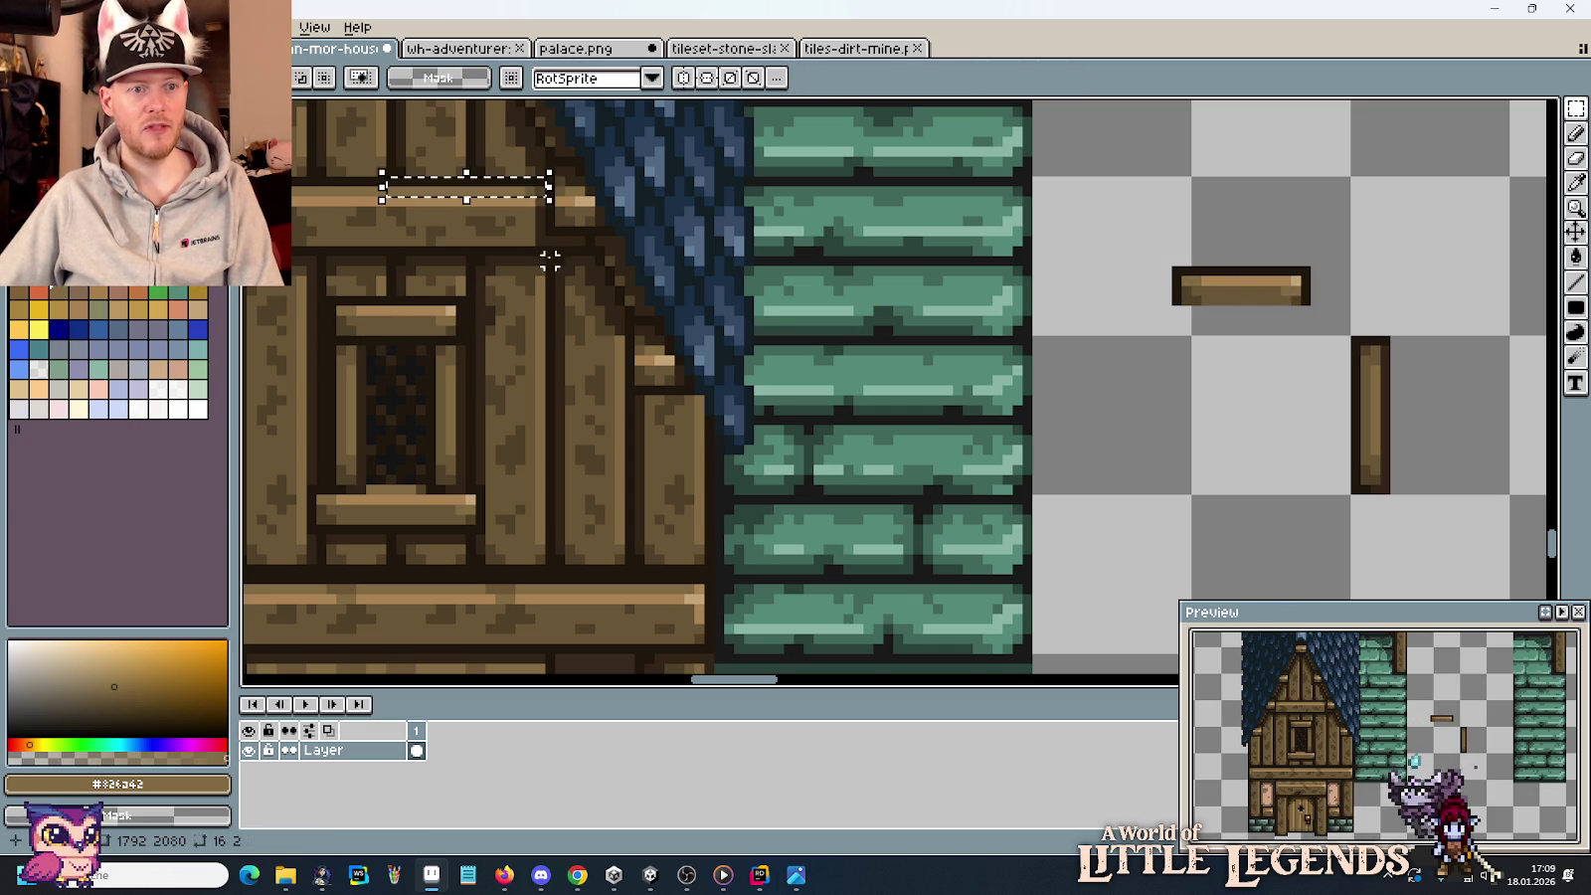
pyautogui.scroll(1, 359, 189)
pyautogui.moveTo(362, 196)
pyautogui.mouseDown()
pyautogui.moveTo(874, 246)
pyautogui.moveTo(1503, 280)
pyautogui.mouseUp()
pyautogui.press('Return')
# Select one post from the lower wall railing tiles.
pyautogui.hscroll(5, 1066, 400)
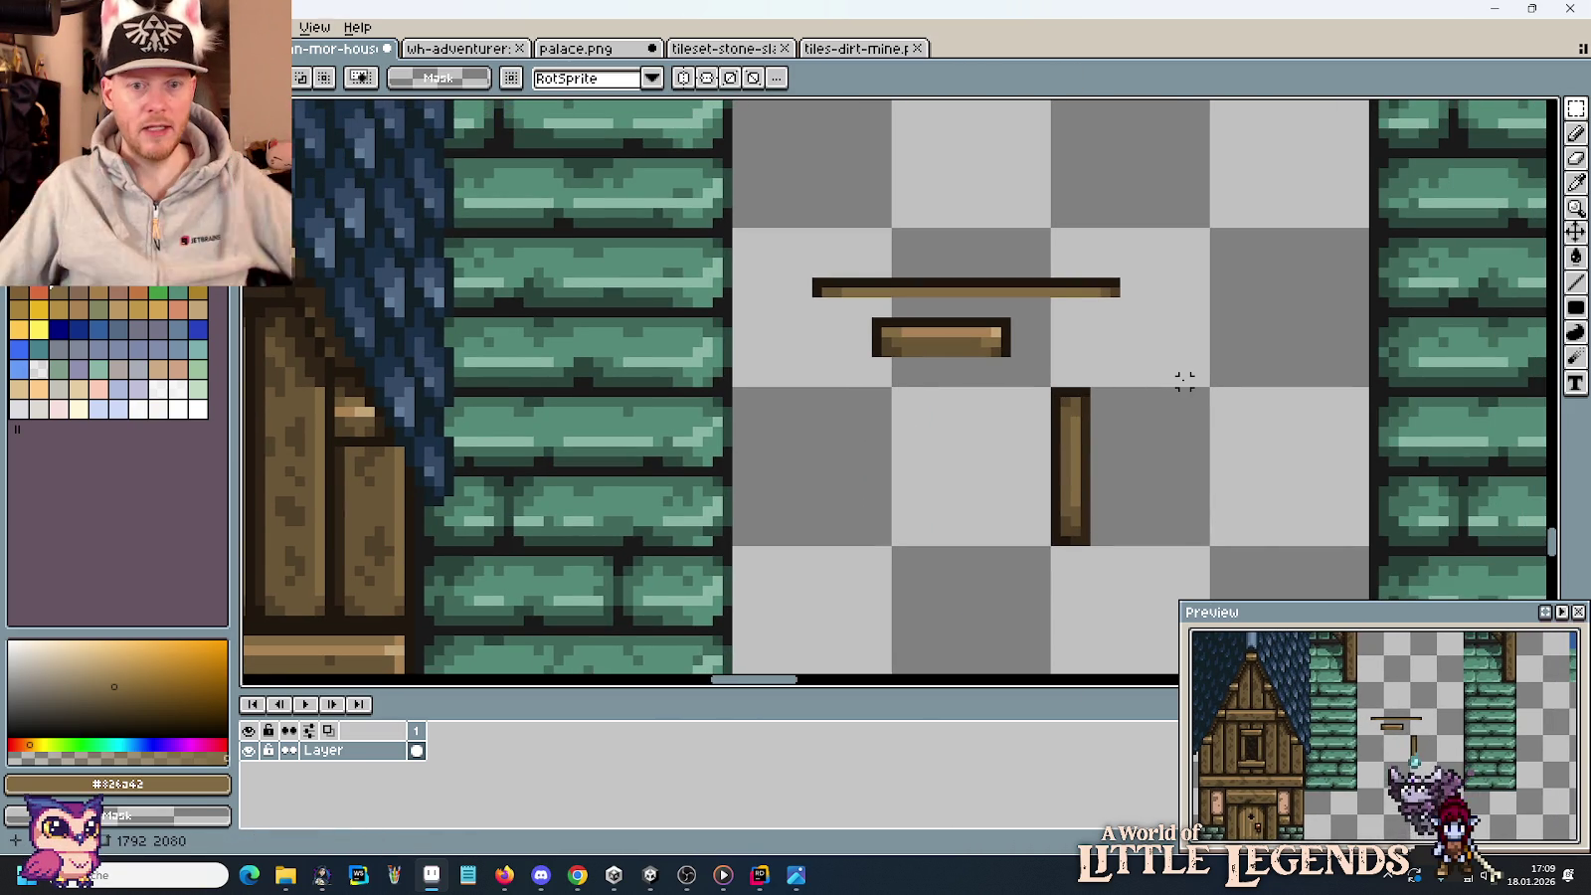
pyautogui.scroll(-3, 1091, 376)
pyautogui.scroll(-3, 1093, 383)
pyautogui.scroll(-2, 1094, 381)
pyautogui.scroll(2, 774, 479)
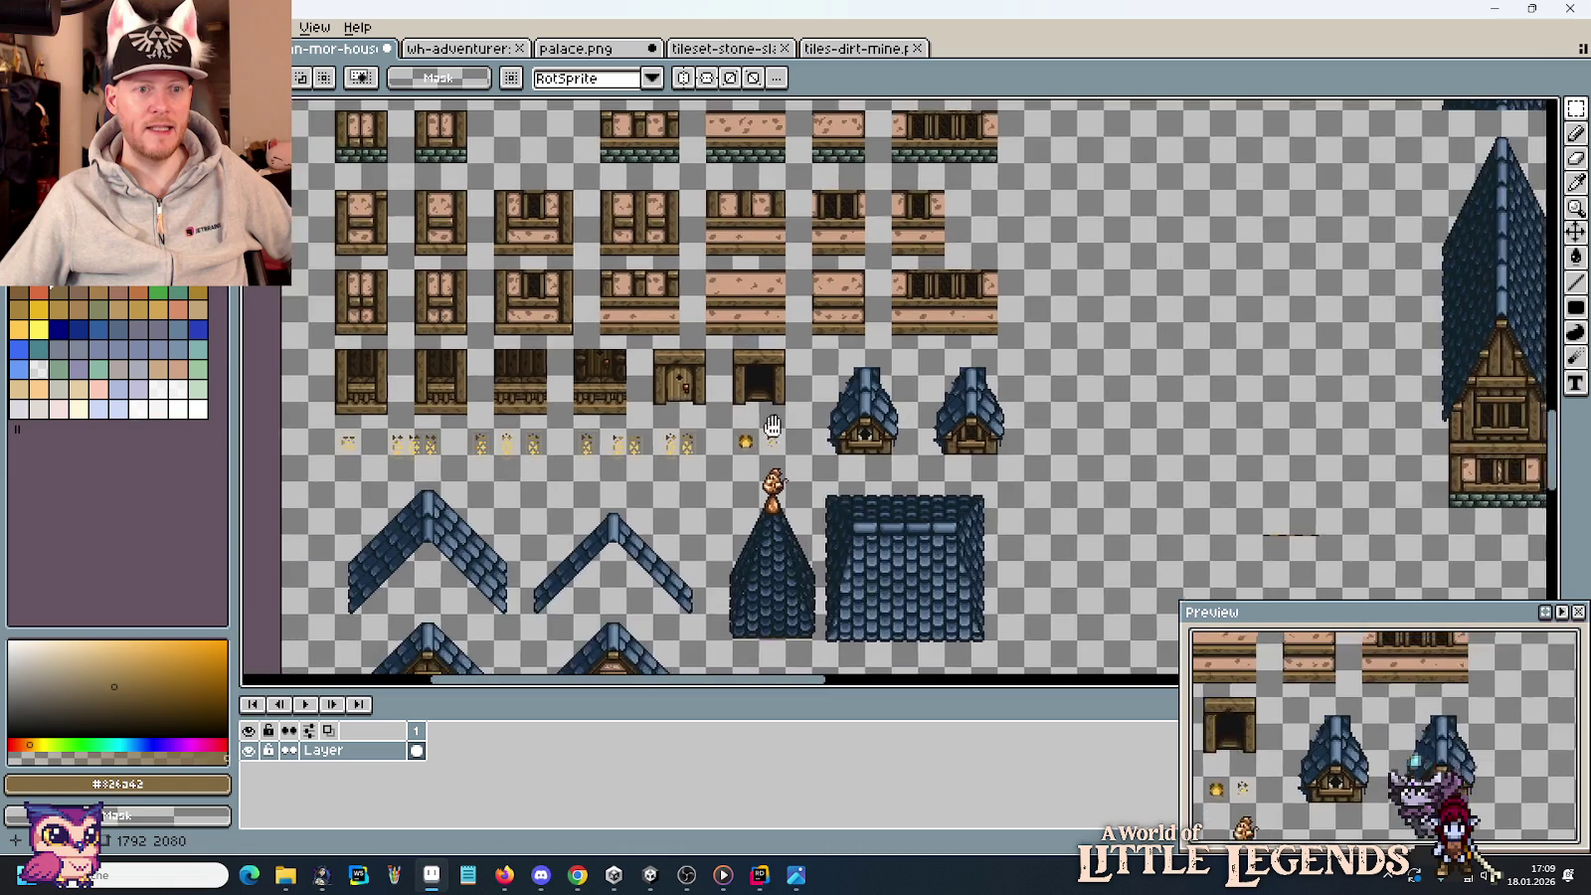
pyautogui.scroll(4, 443, 430)
pyautogui.scroll(1, 708, 371)
pyautogui.moveTo(708, 371); pyautogui.dragTo(696, 423)
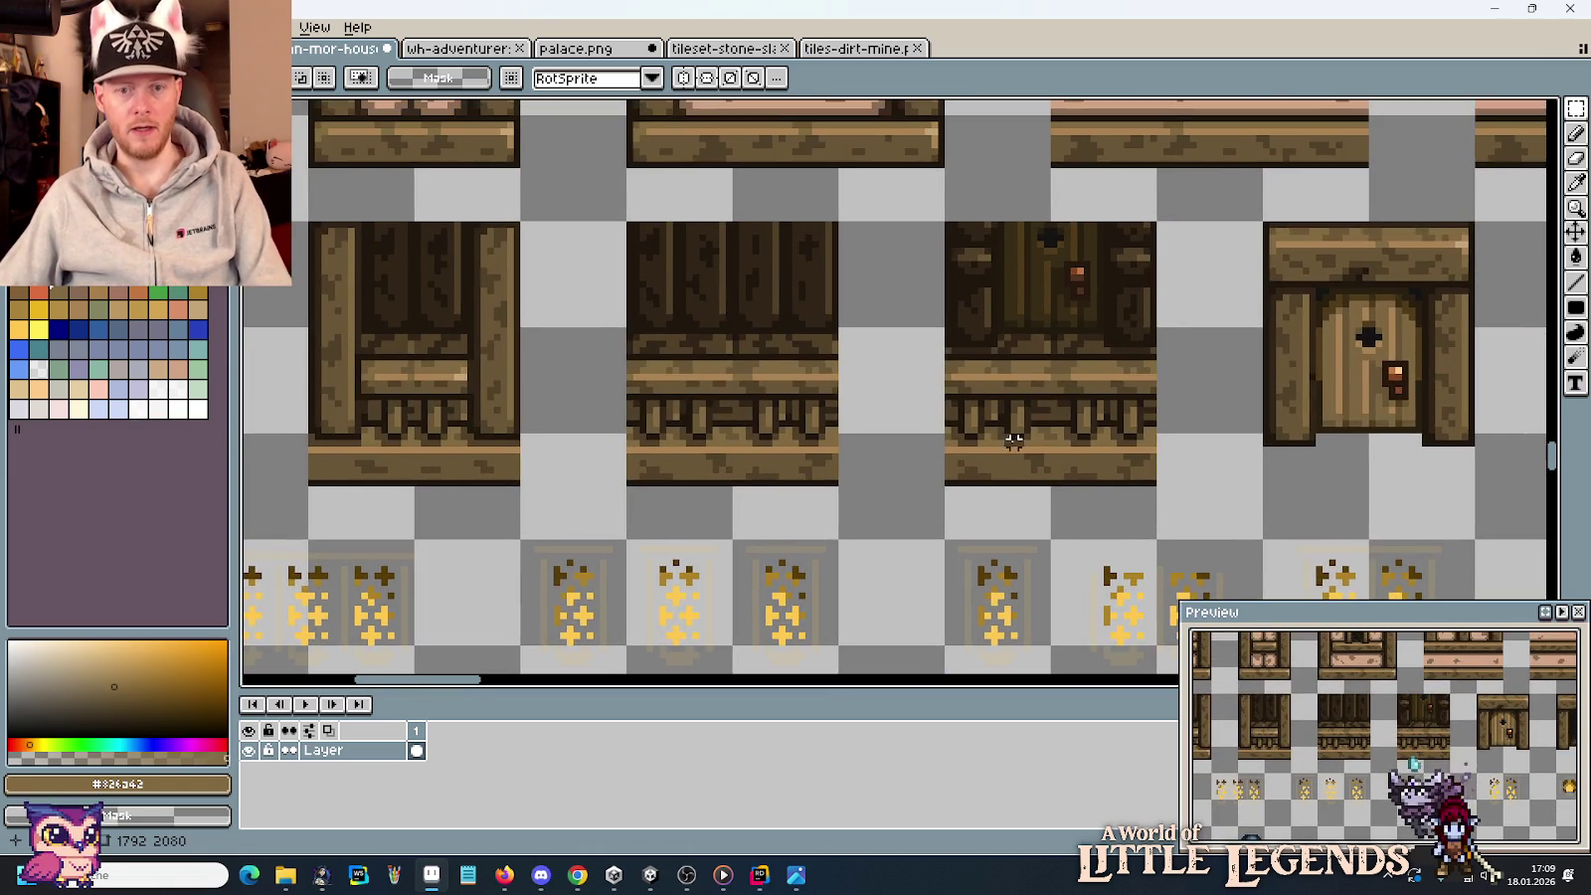
pyautogui.scroll(1, 1038, 437)
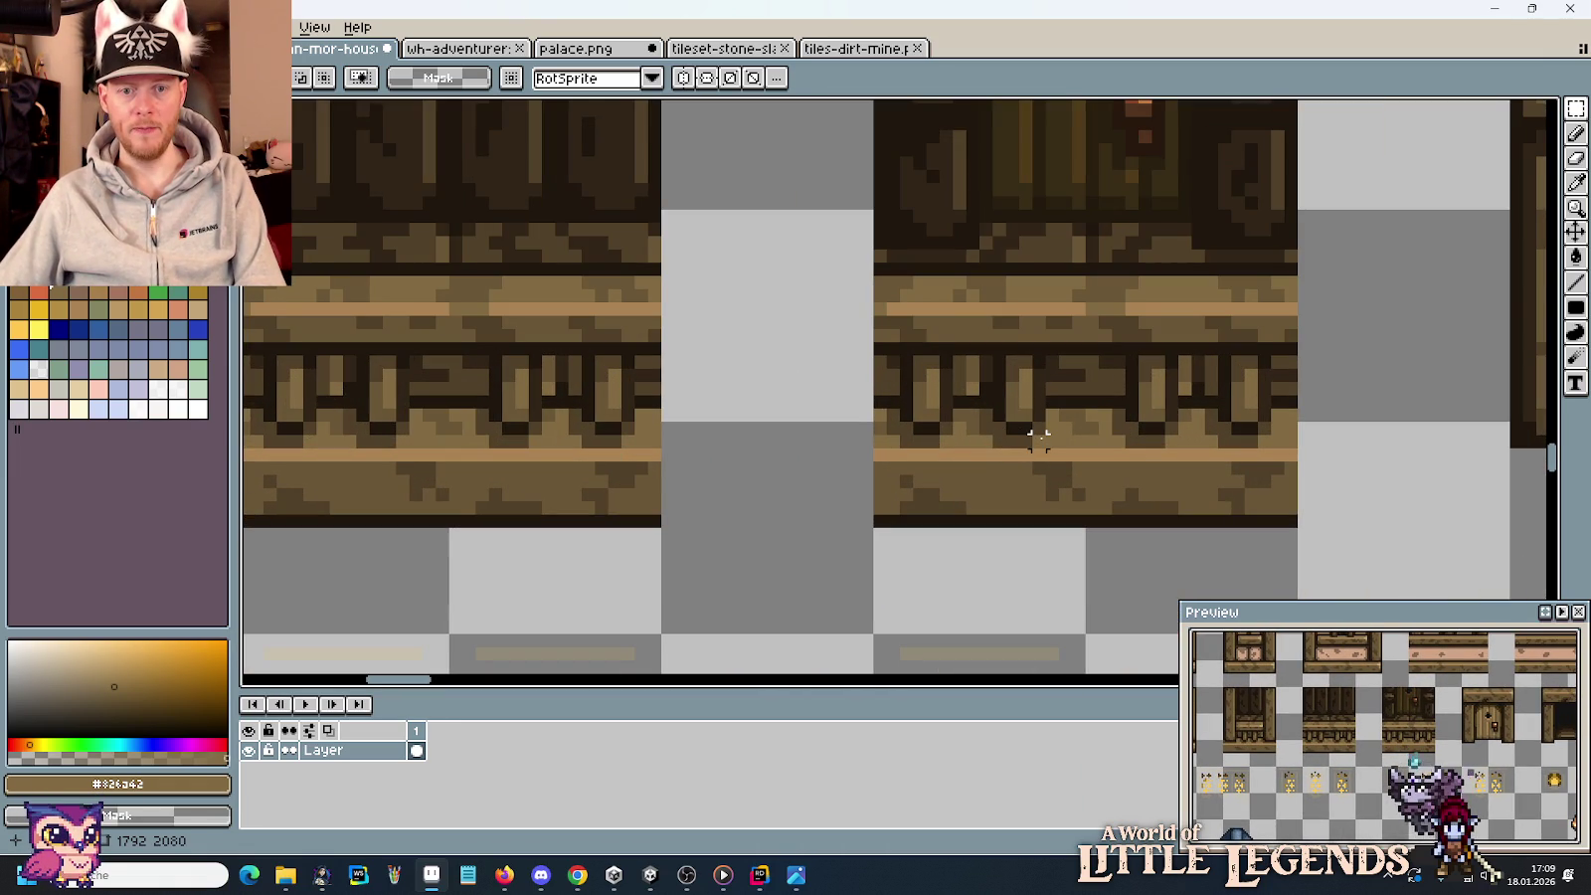
pyautogui.moveTo(1039, 438); pyautogui.dragTo(977, 355)
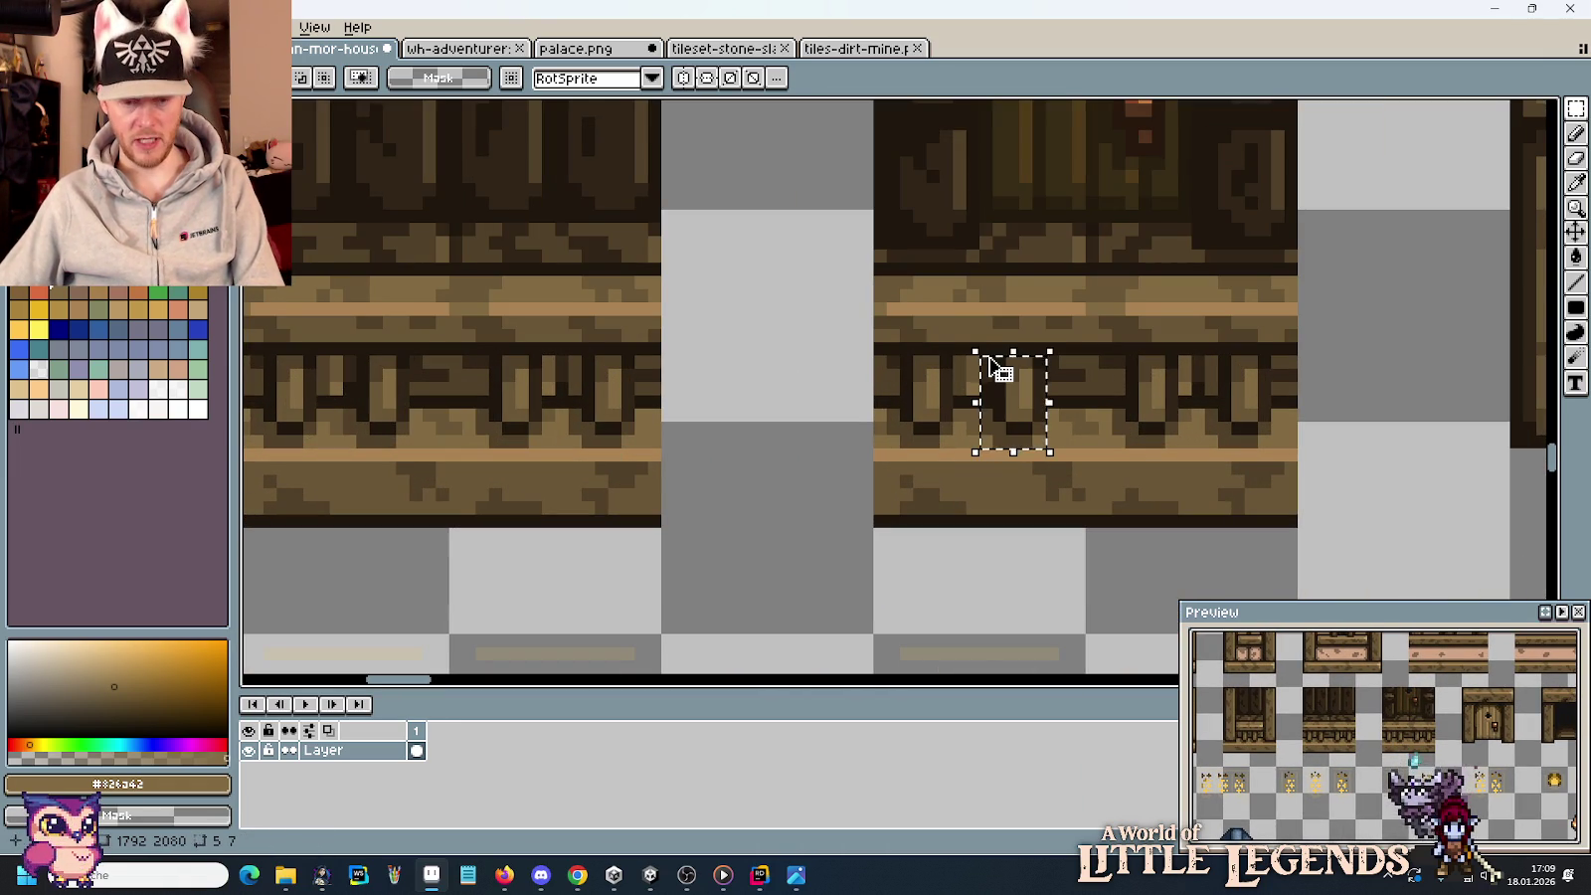
# Paste the railing post below the other pieces beside the house.
pyautogui.scroll(-4, 992, 360)
pyautogui.moveTo(995, 355); pyautogui.dragTo(329, 118)
pyautogui.scroll(1, 453, 118)
pyautogui.scroll(3, 801, 452)
pyautogui.hotkey('ctrl', 'v')
pyautogui.moveTo(910, 398)
pyautogui.mouseDown()
pyautogui.moveTo(811, 447)
pyautogui.moveTo(1013, 364)
pyautogui.moveTo(1017, 396)
pyautogui.mouseUp()
pyautogui.click(1142, 430)
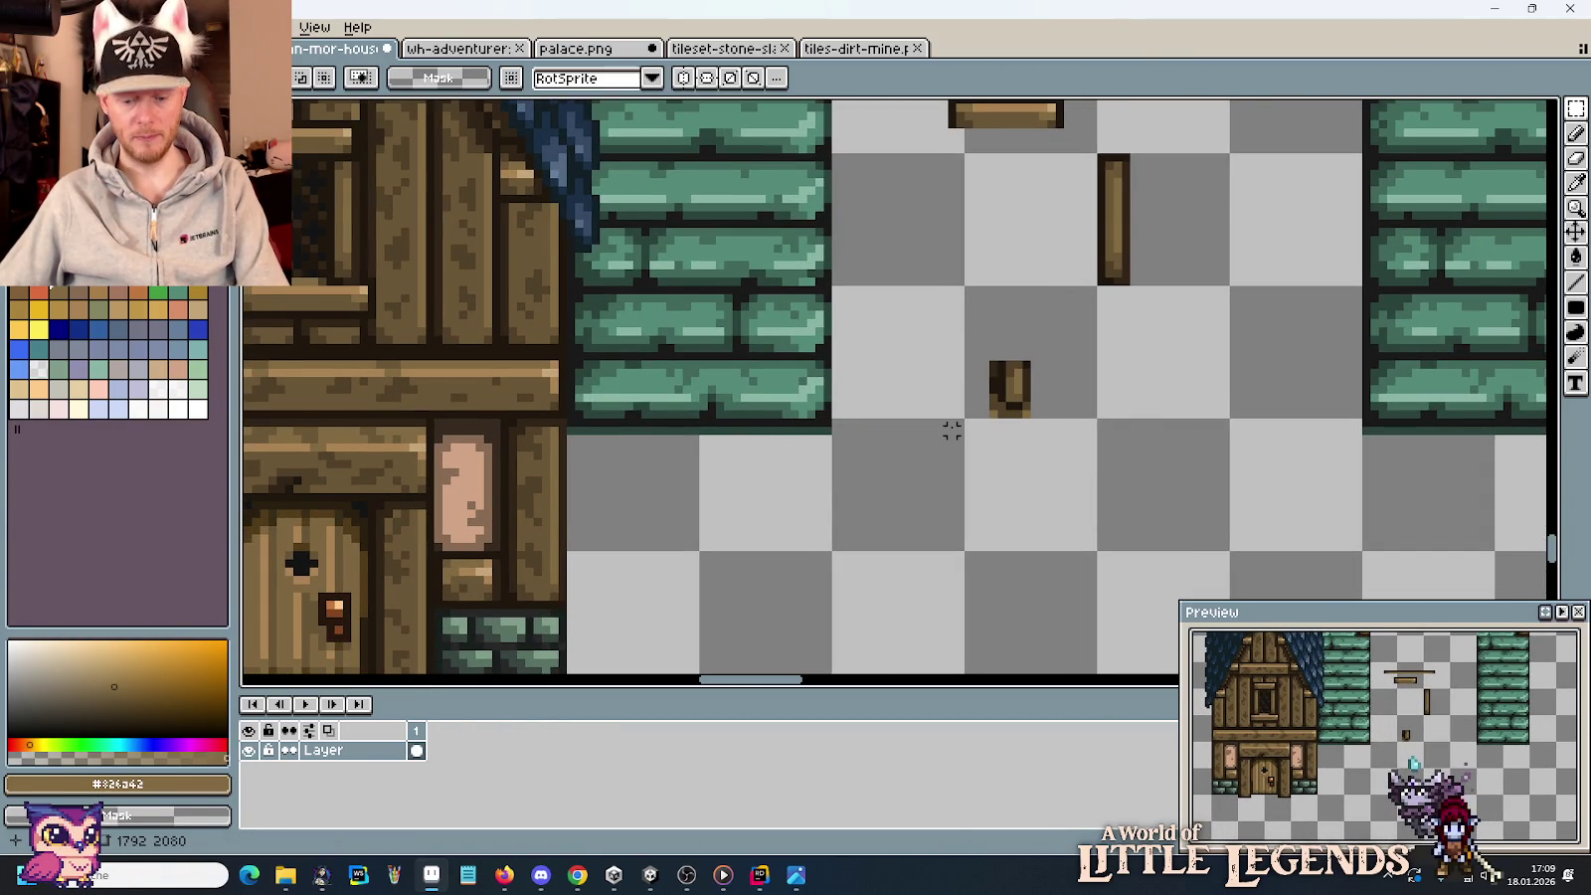
# Sample black from the canvas with the Eyedropper.
pyautogui.scroll(3, 952, 429)
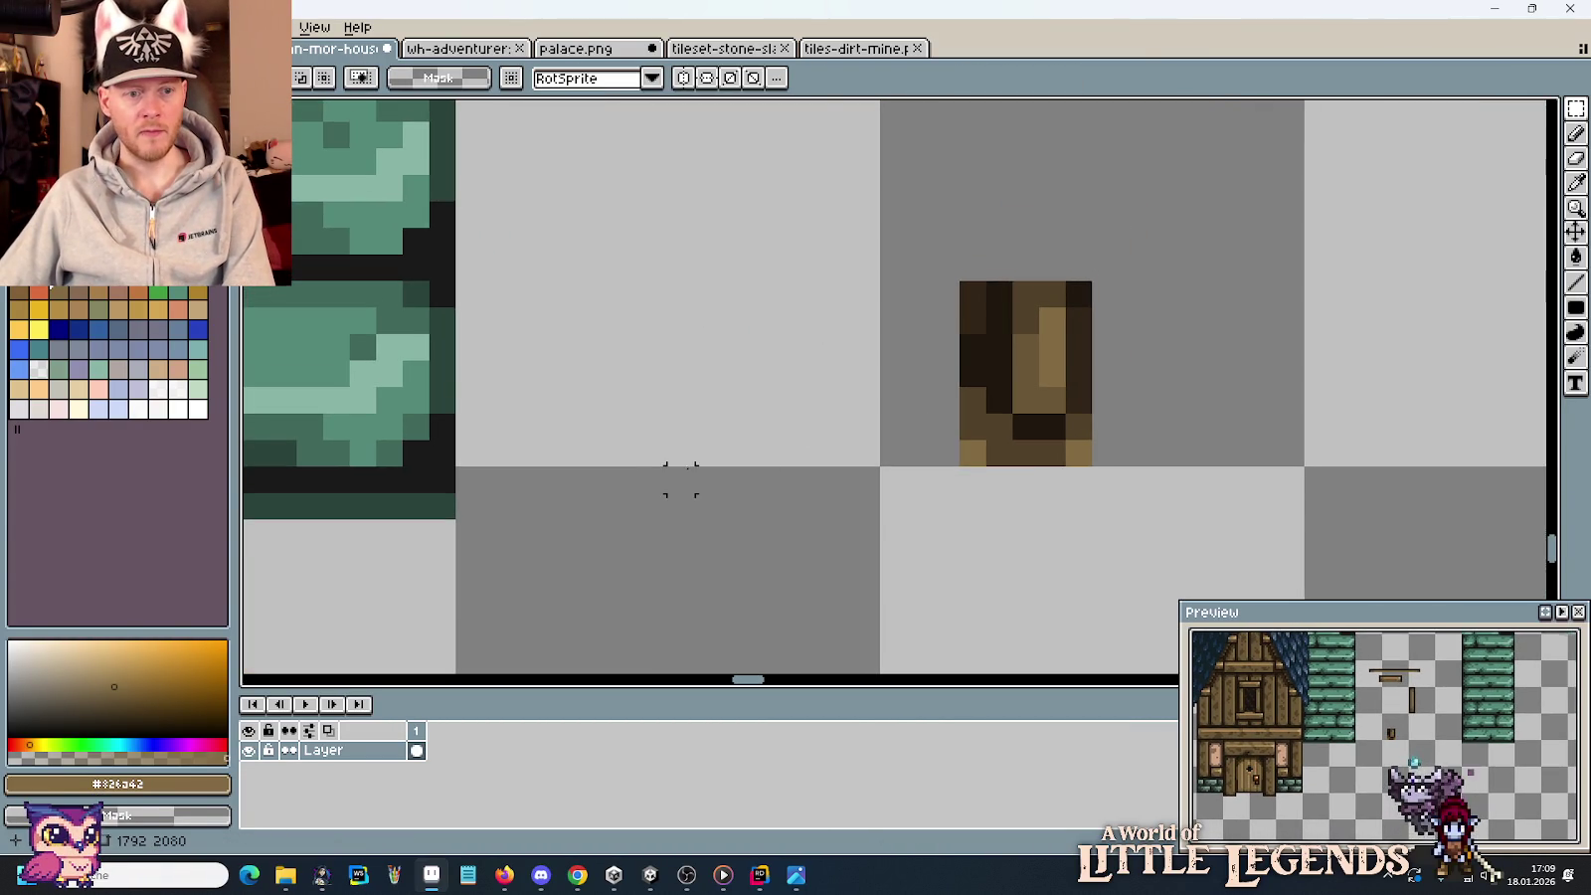
pyautogui.scroll(-2, 680, 479)
pyautogui.scroll(-1, 1038, 323)
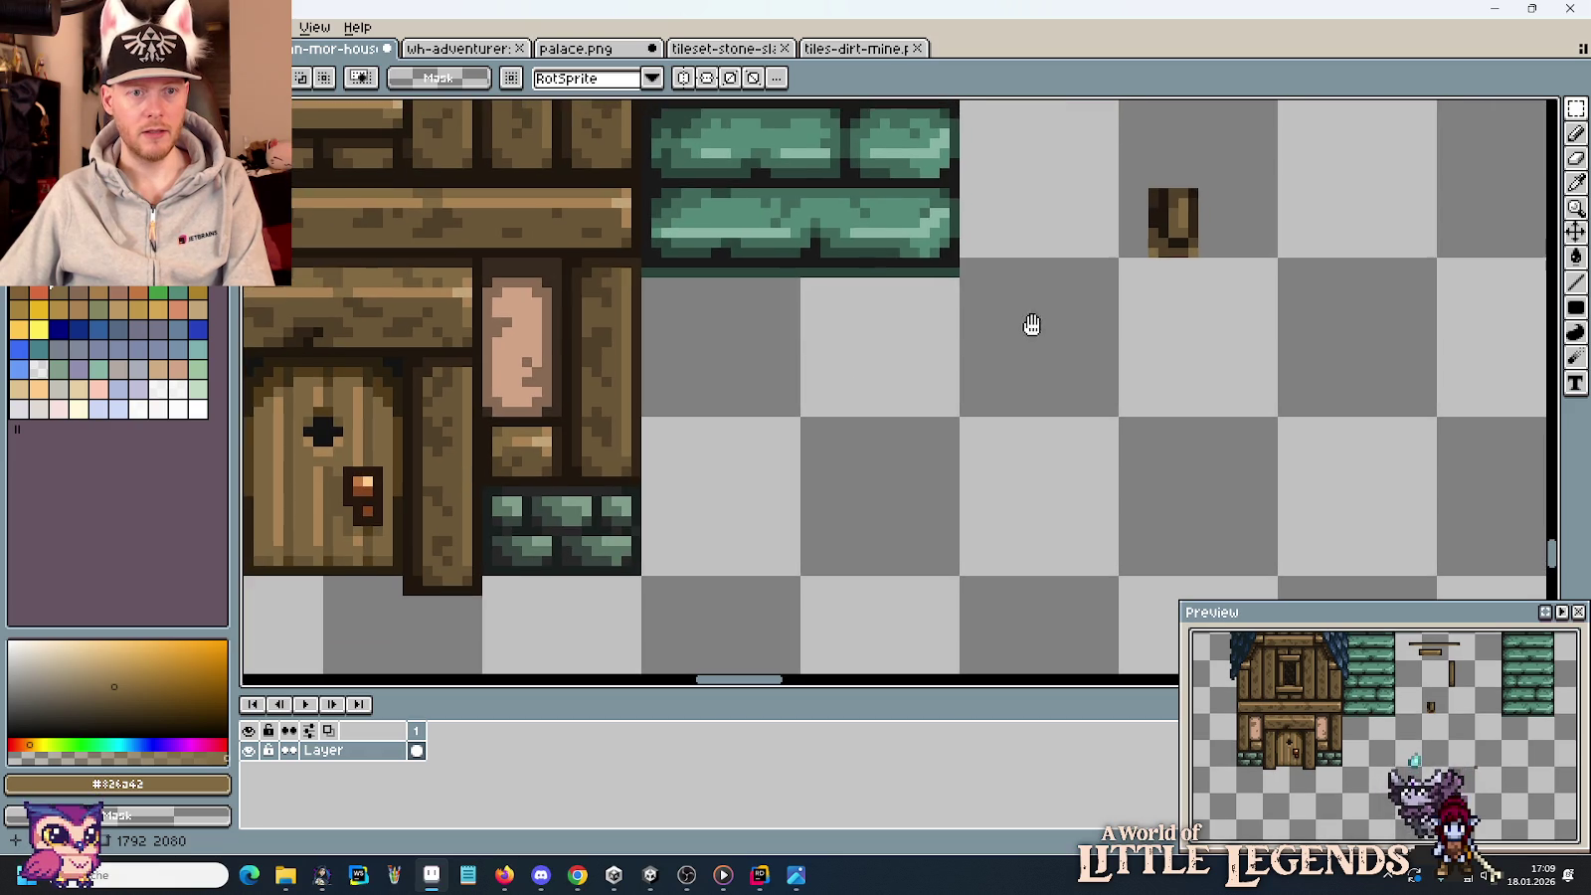
pyautogui.scroll(-2, 895, 331)
pyautogui.scroll(-1, 895, 331)
pyautogui.scroll(1, 1174, 328)
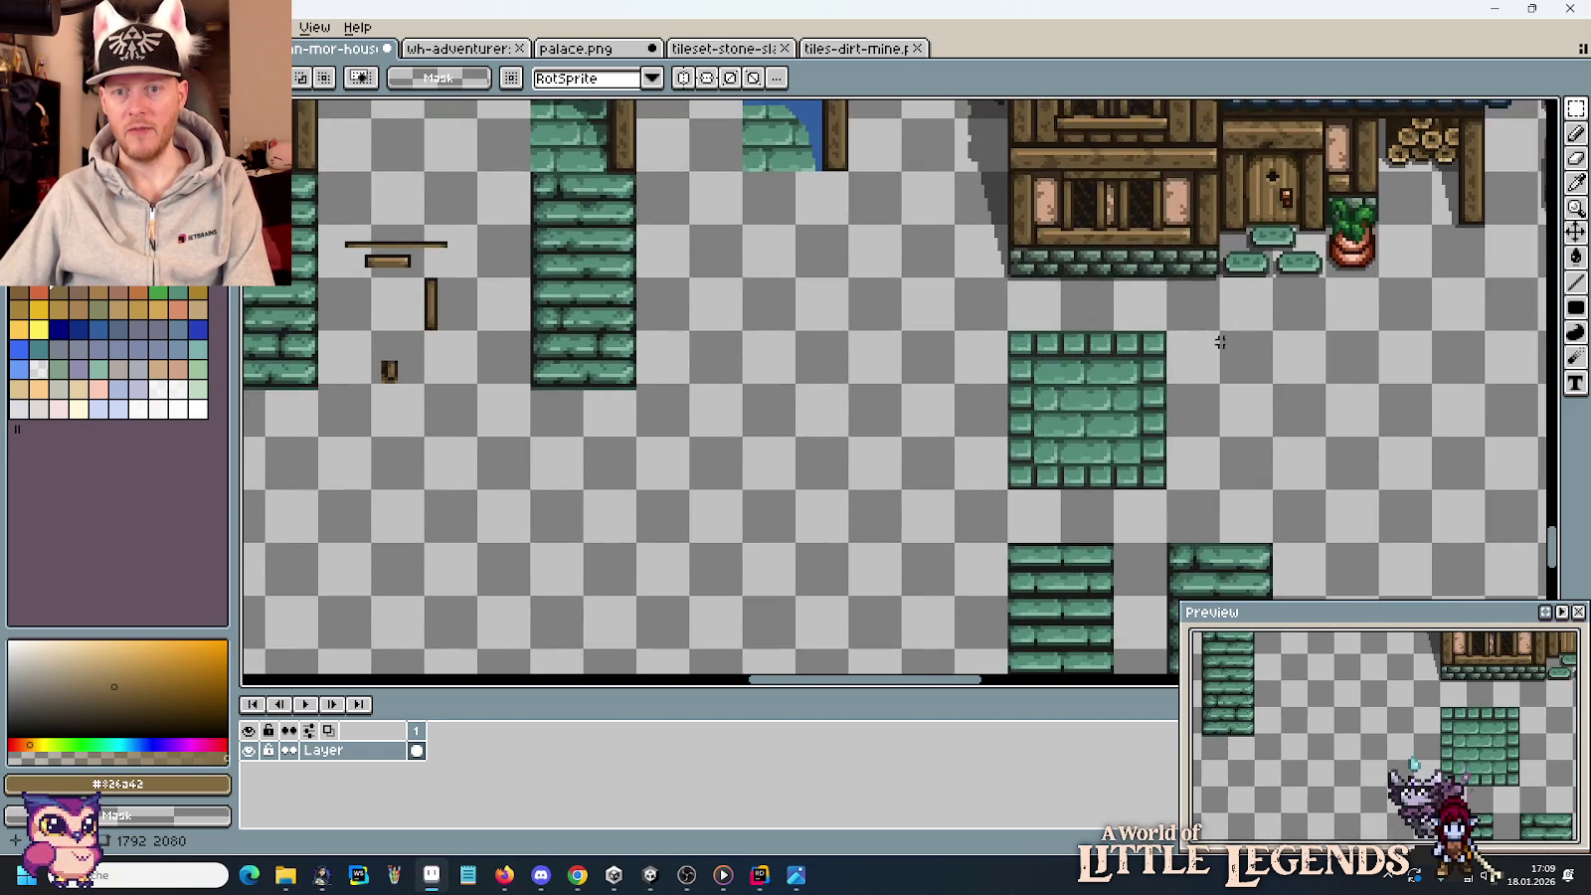
pyautogui.scroll(1, 1118, 279)
pyautogui.press('i')
pyautogui.click(1110, 261)
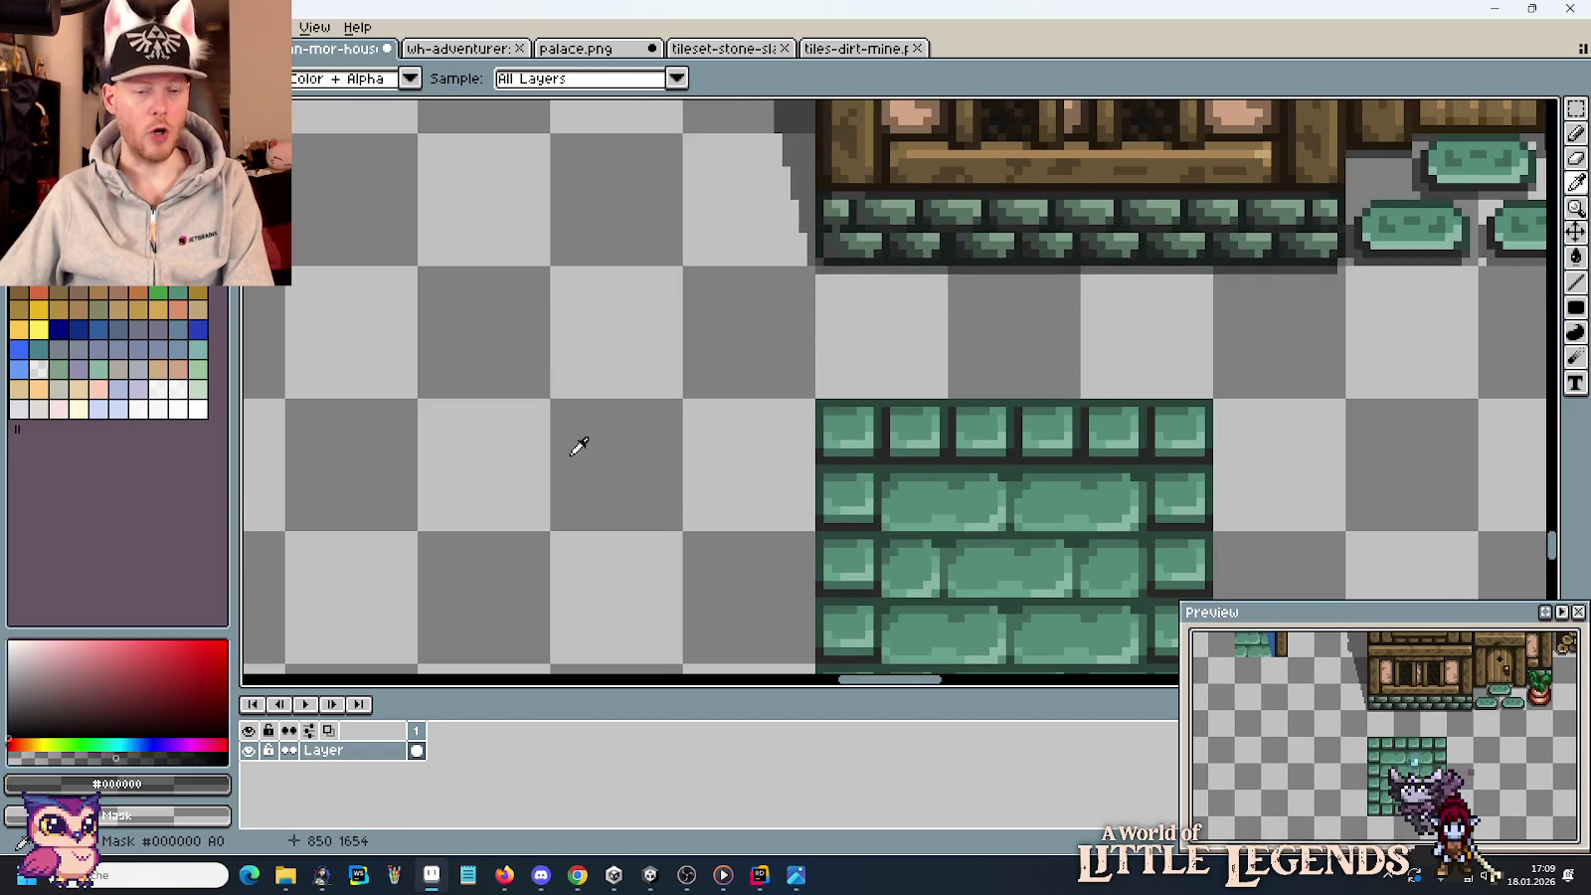
# Clear the dark strip under the green stone column and redraw its edge line.
pyautogui.moveTo(579, 443); pyautogui.dragTo(683, 454)
pyautogui.scroll(-1, 682, 454)
pyautogui.moveTo(461, 522); pyautogui.dragTo(648, 377)
pyautogui.scroll(1, 895, 373)
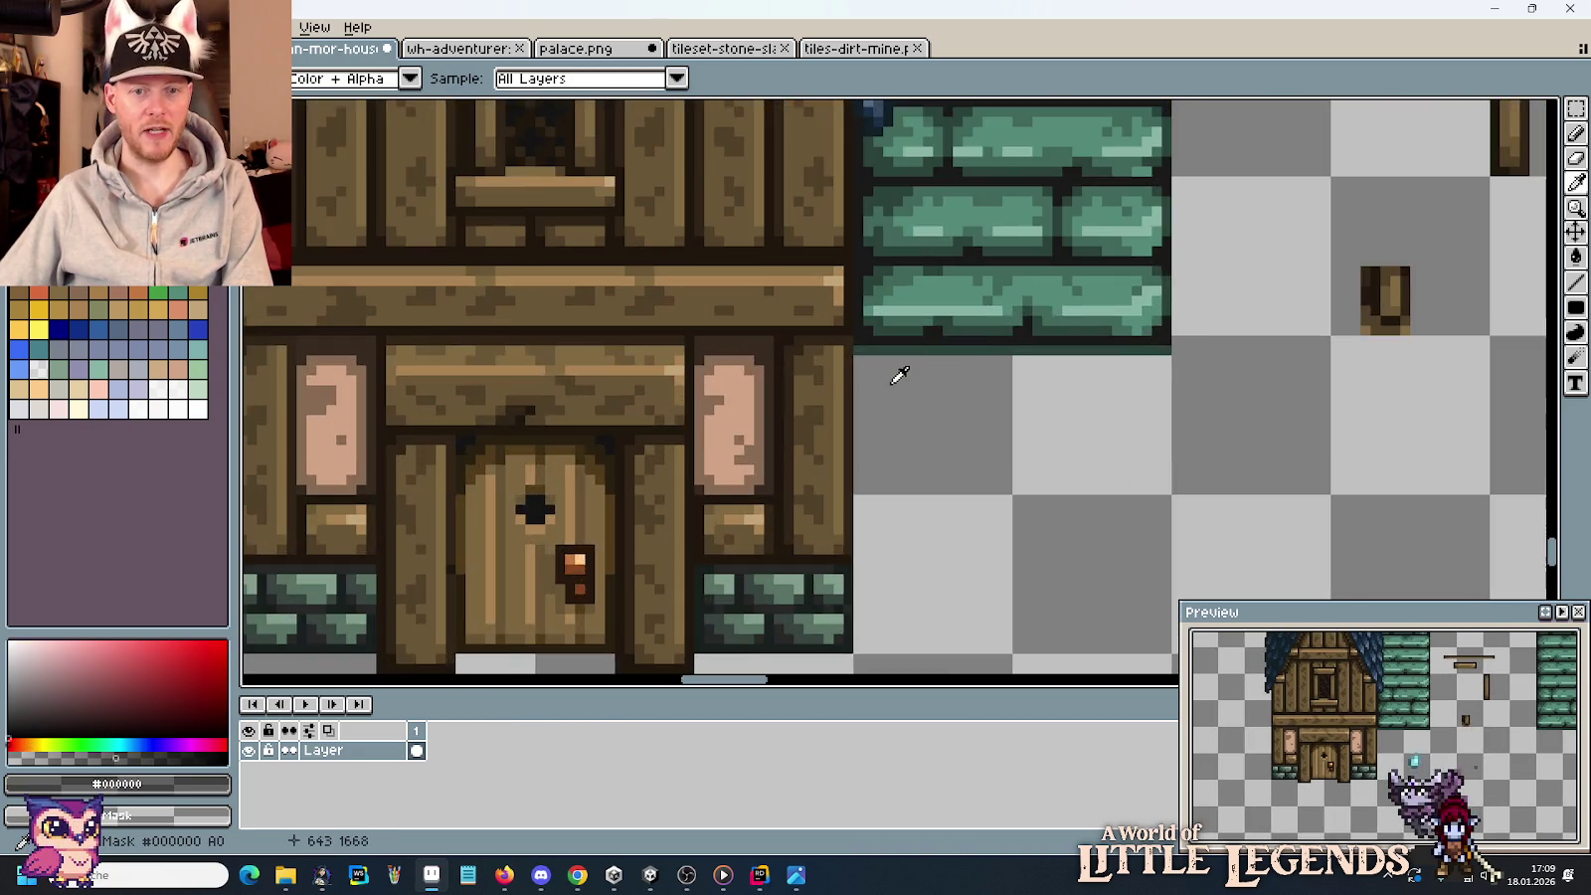
pyautogui.scroll(1, 978, 356)
pyautogui.press('g')
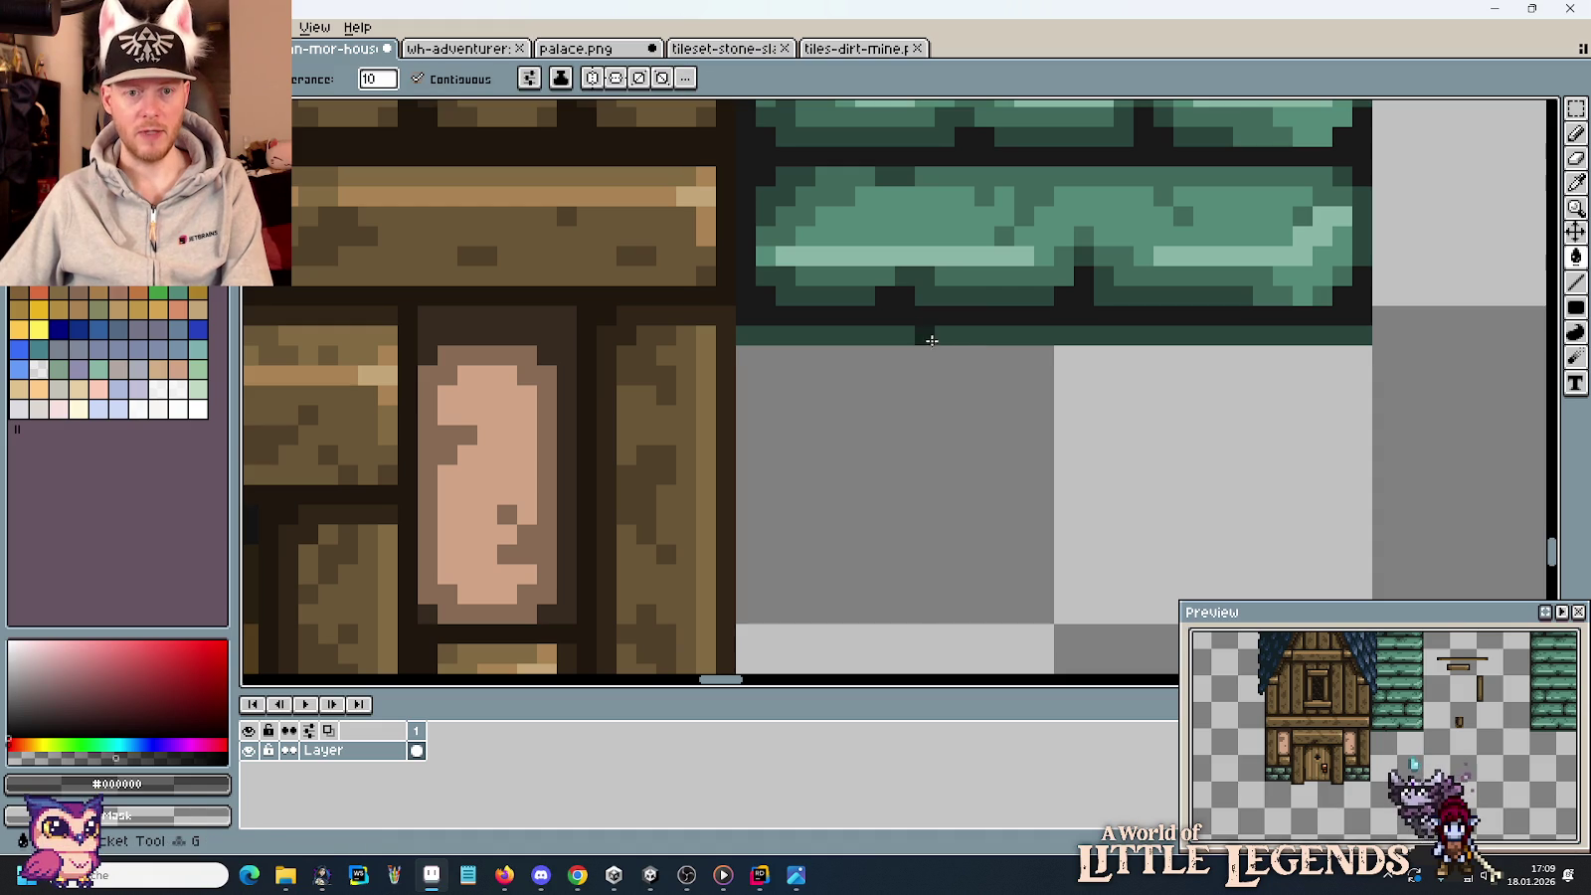
pyautogui.click(927, 338)
pyautogui.press('b')
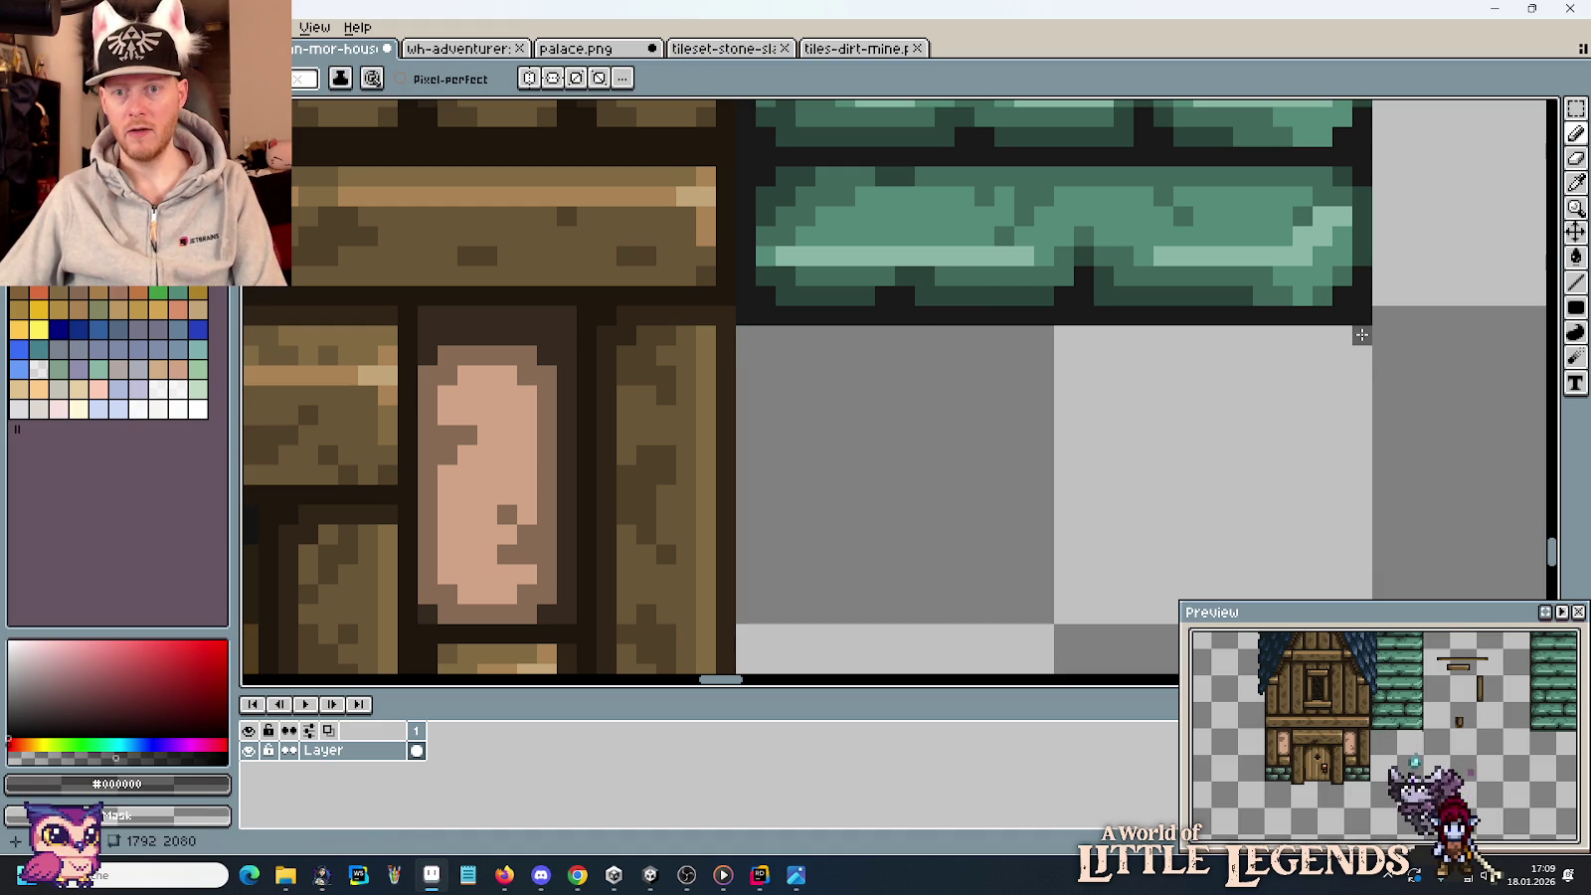
pyautogui.moveTo(1360, 337); pyautogui.dragTo(746, 336)
# Erase the stray bottom and left-column pixels of the small post.
pyautogui.scroll(-2, 1039, 468)
pyautogui.hscroll(3, 1084, 443)
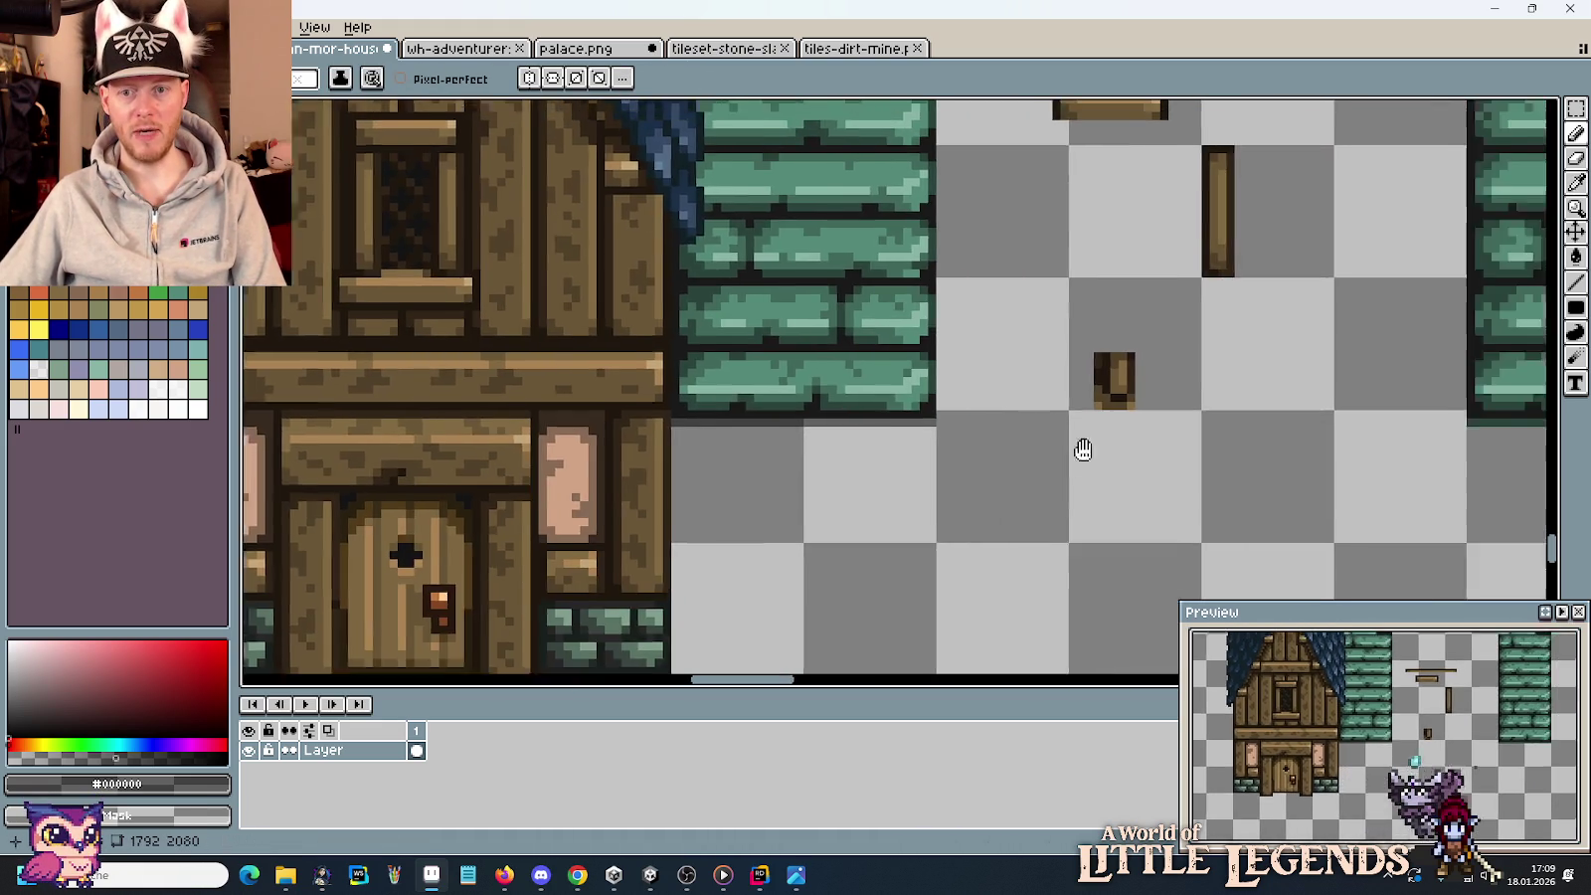
pyautogui.scroll(3, 1037, 394)
pyautogui.moveTo(1015, 350)
pyautogui.mouseDown()
pyautogui.moveTo(909, 374)
pyautogui.moveTo(1035, 369)
pyautogui.mouseUp()
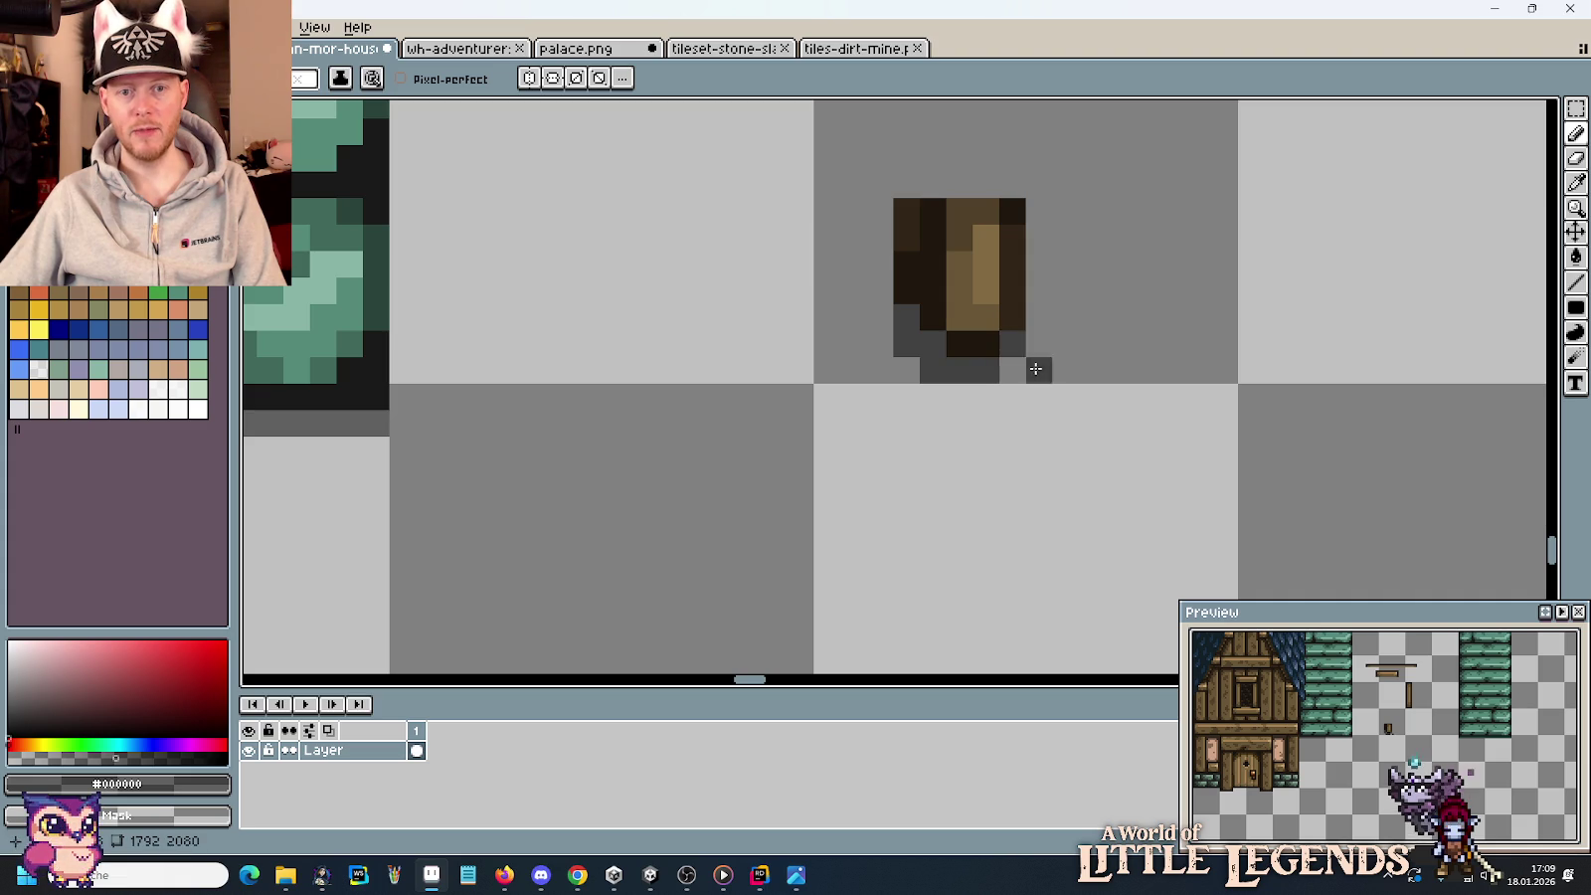
pyautogui.click(1012, 396)
pyautogui.moveTo(906, 298)
pyautogui.mouseDown()
pyautogui.moveTo(906, 204)
pyautogui.moveTo(1002, 312)
pyautogui.mouseUp()
# Move the small post onto the brick edge, then shift it right and down.
pyautogui.scroll(-3, 875, 229)
pyautogui.press('m')
pyautogui.scroll(-1, 1008, 316)
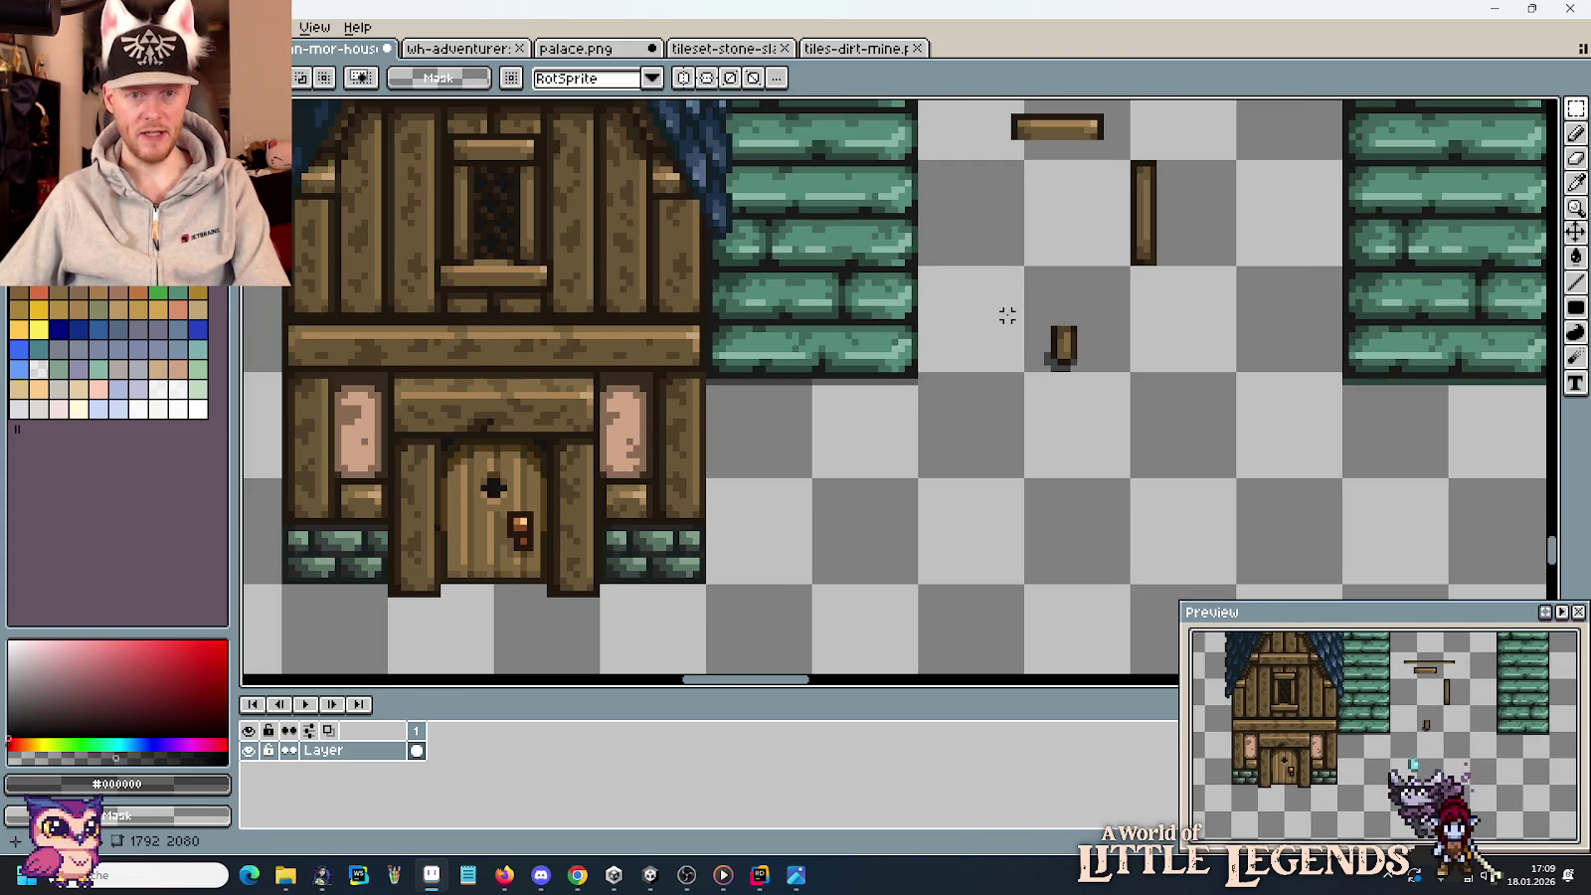
pyautogui.moveTo(1001, 295)
pyautogui.mouseDown()
pyautogui.moveTo(1105, 390)
pyautogui.moveTo(929, 425)
pyautogui.moveTo(994, 414)
pyautogui.mouseUp()
pyautogui.click(1113, 416)
pyautogui.scroll(1, 873, 378)
pyautogui.moveTo(987, 295)
pyautogui.mouseDown()
pyautogui.moveTo(1101, 462)
pyautogui.moveTo(1150, 440)
pyautogui.mouseUp()
pyautogui.click(1275, 450)
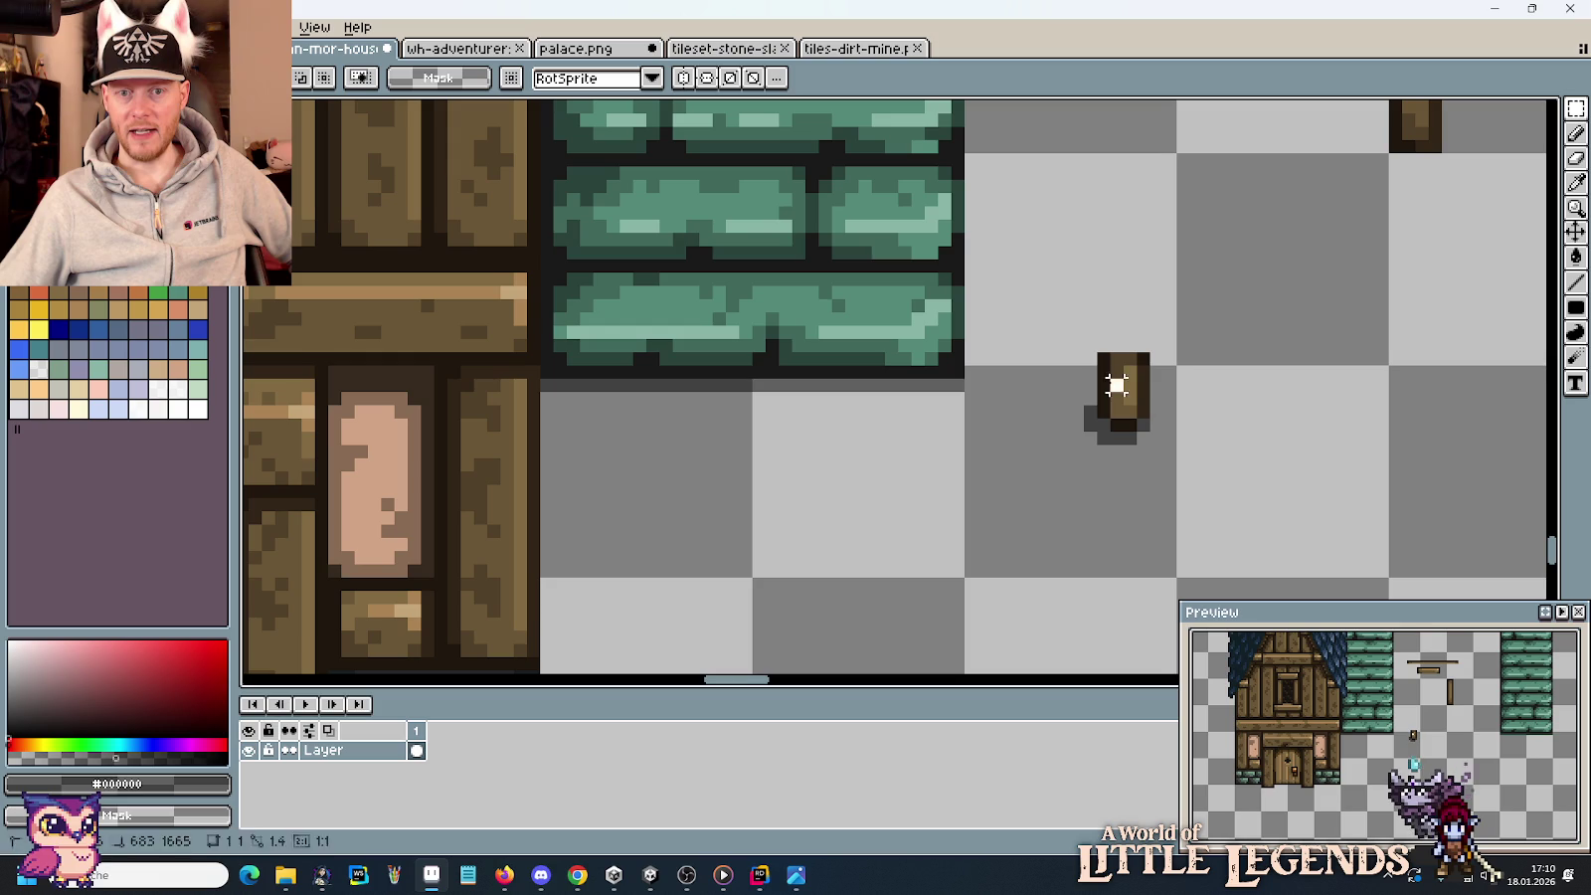
# Reposition the small brown post piece with arrow-key nudges.
pyautogui.moveTo(1041, 322); pyautogui.dragTo(1194, 501)
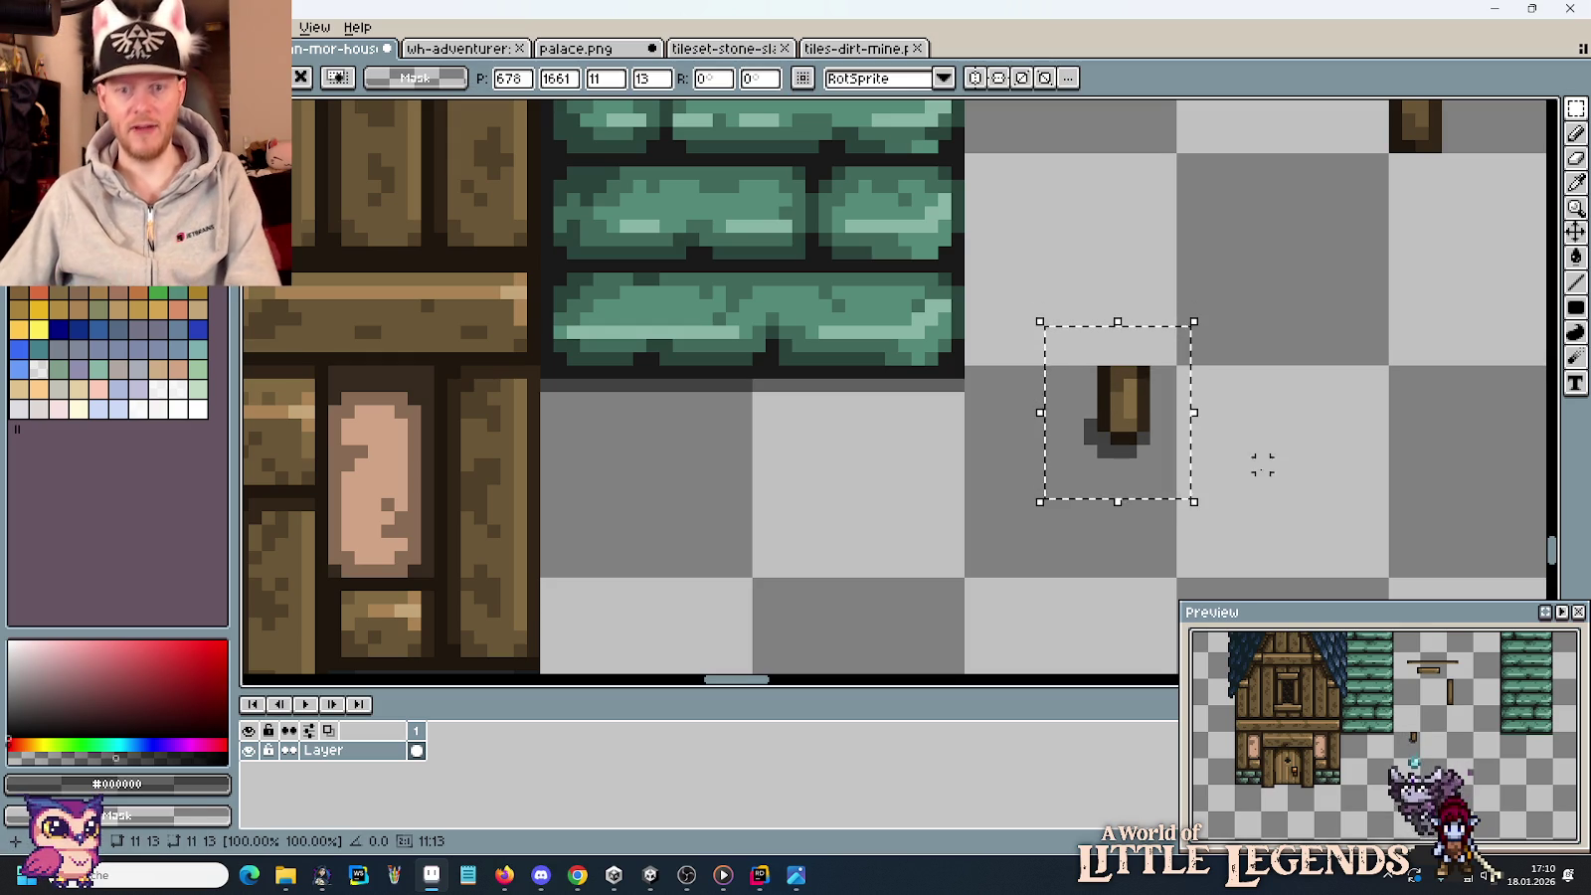
pyautogui.press('Left')
pyautogui.press('Left')
pyautogui.press('Left')
pyautogui.press('Left')
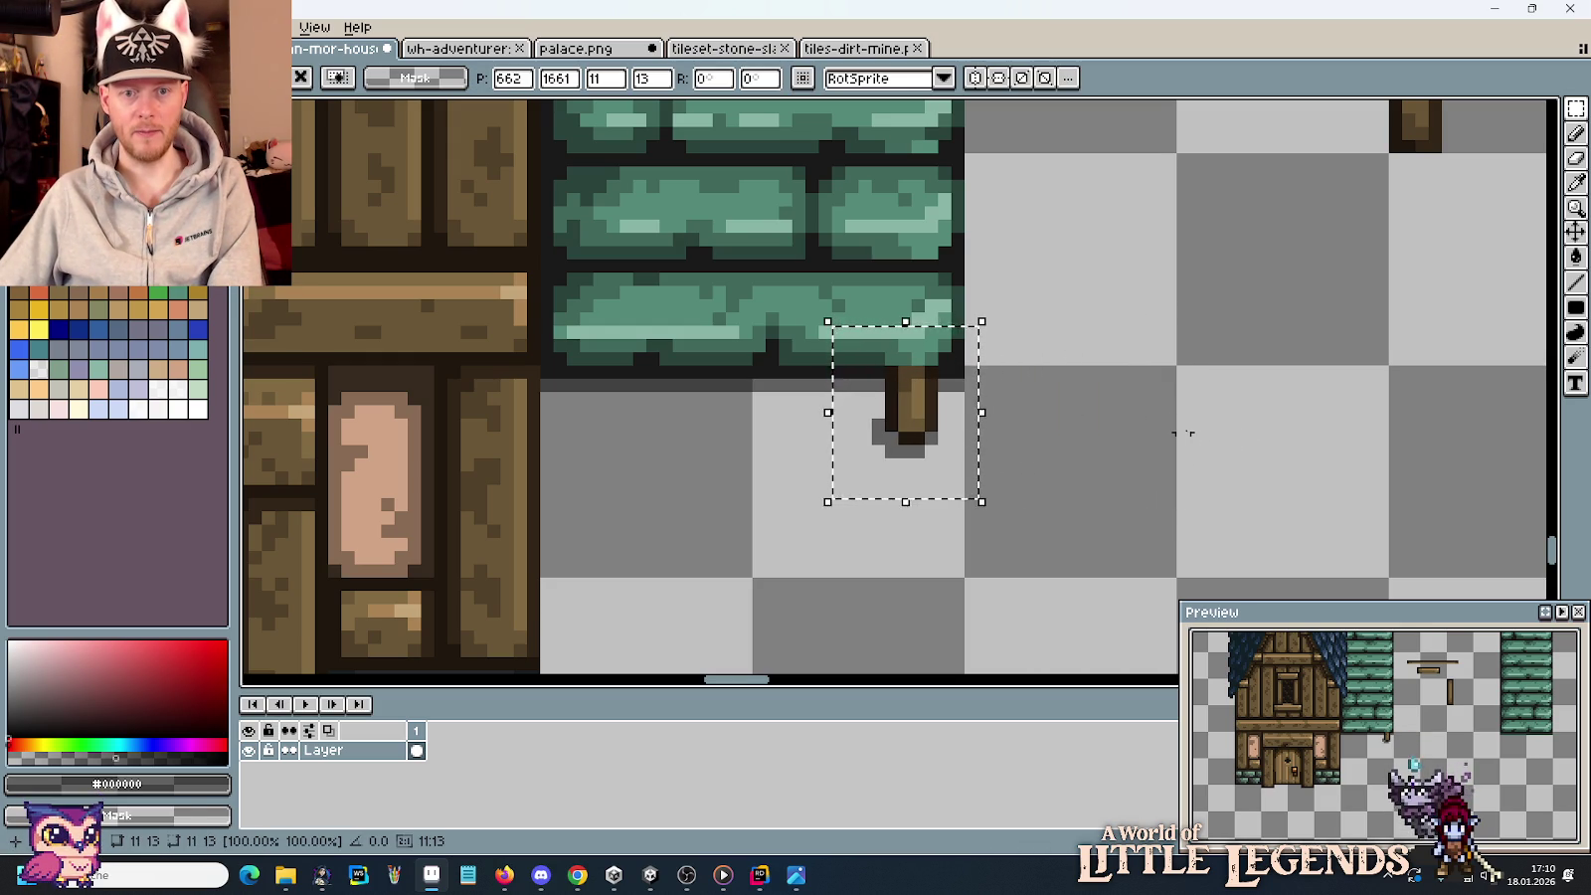
pyautogui.press('Right')
pyautogui.press('Right')
pyautogui.press('Right')
pyautogui.press('Right')
pyautogui.press('Right')
pyautogui.press('Right')
pyautogui.press('Right')
pyautogui.press('Right')
pyautogui.press('Right')
pyautogui.press('Right')
pyautogui.press('Left')
pyautogui.press('Left')
pyautogui.press('Left')
pyautogui.press('Left')
pyautogui.press('Left')
pyautogui.press('Left')
pyautogui.press('Left')
pyautogui.press('Left')
pyautogui.press('Left')
pyautogui.press('Left')
pyautogui.press('Left')
pyautogui.click(1209, 239)
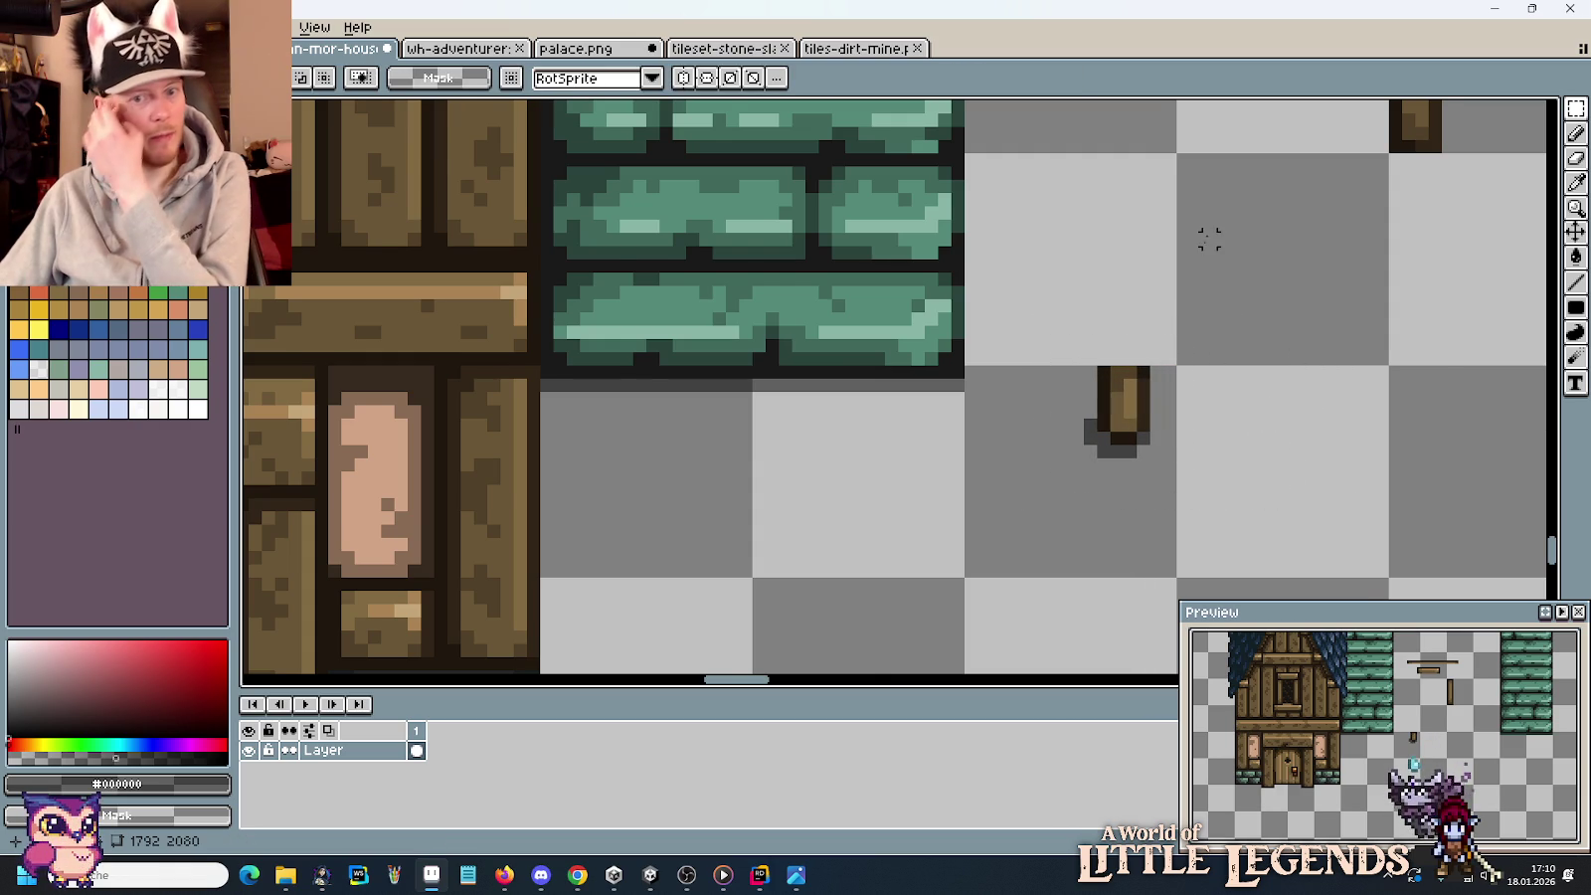
# Place a copy of the vertical plank down and to the left.
pyautogui.scroll(-2, 1209, 239)
pyautogui.moveTo(1209, 239); pyautogui.dragTo(1002, 464)
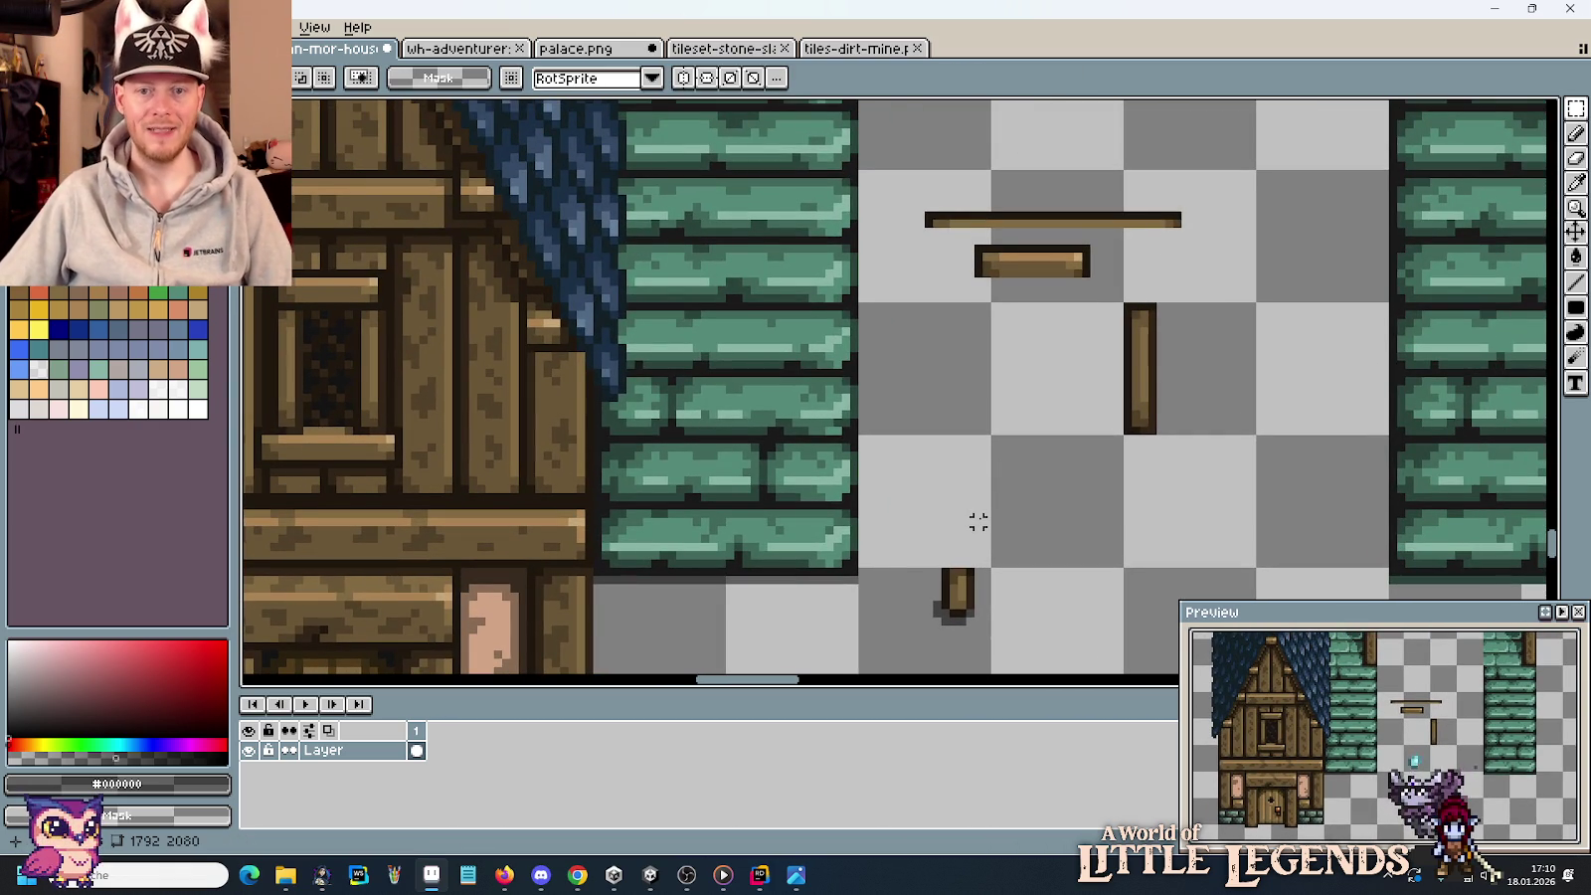
pyautogui.scroll(1, 1011, 506)
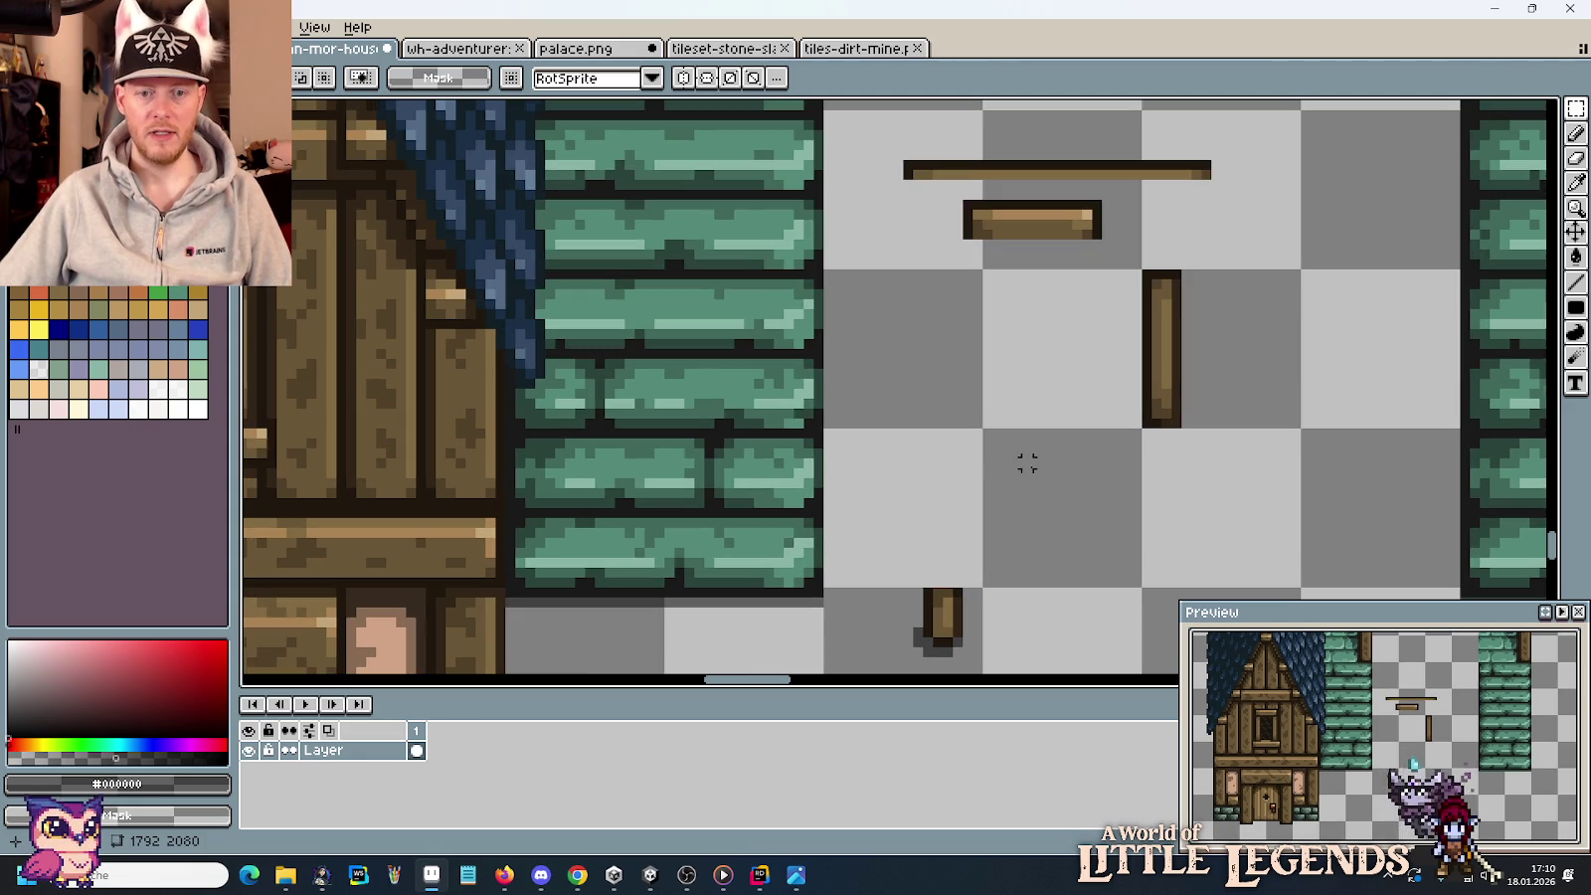
pyautogui.scroll(-1, 1027, 483)
pyautogui.scroll(-2, 1028, 483)
pyautogui.scroll(1, 1028, 483)
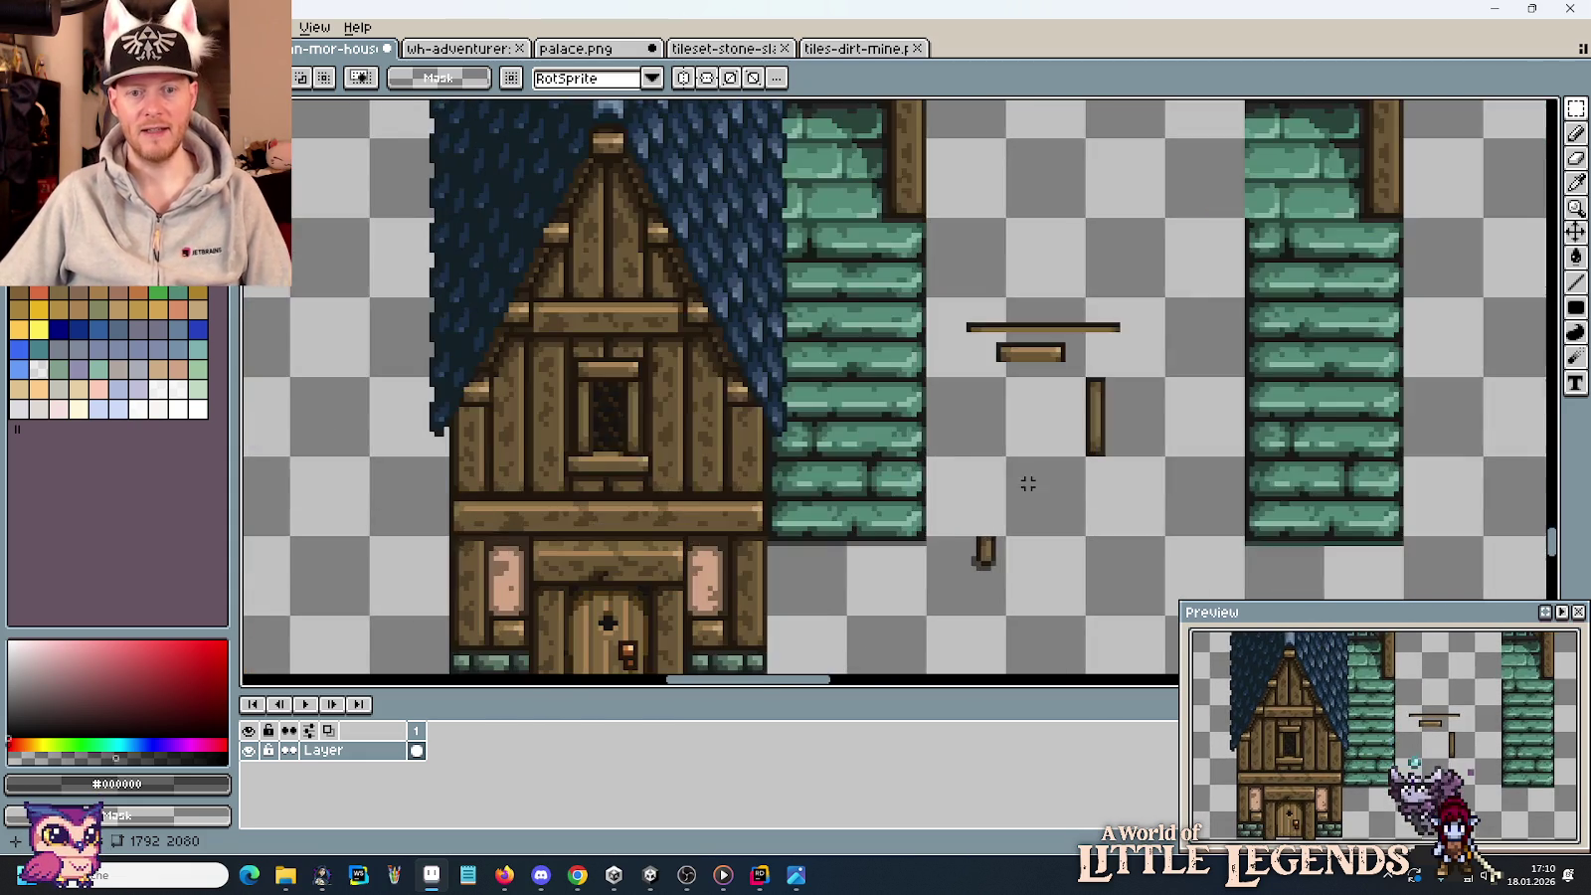
pyautogui.scroll(1, 1028, 483)
pyautogui.moveTo(1079, 323); pyautogui.dragTo(1180, 464)
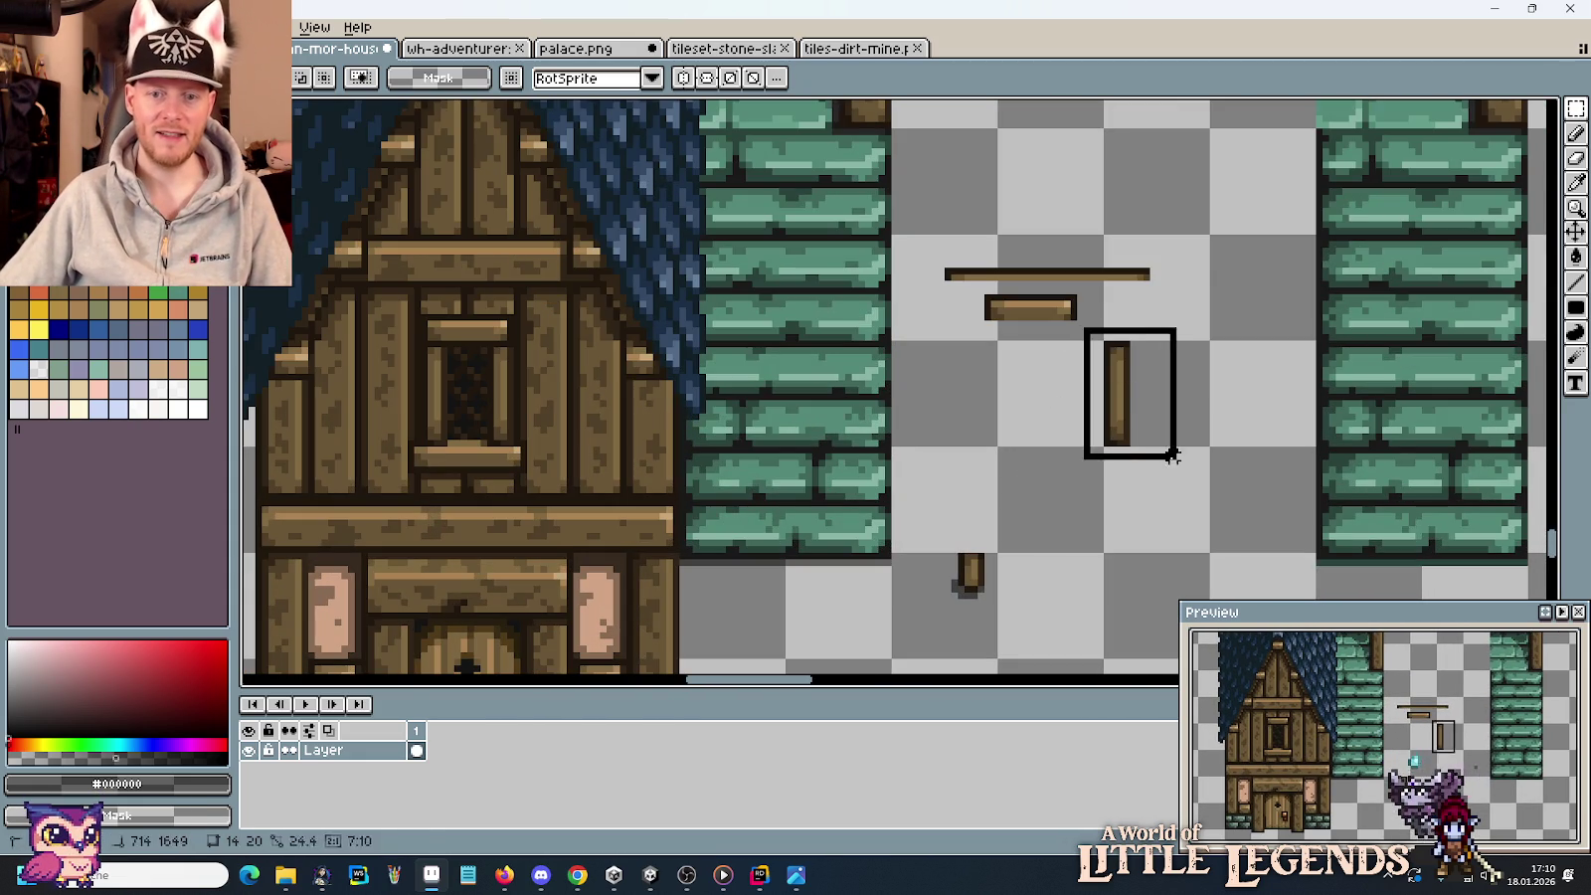
pyautogui.moveTo(1159, 408); pyautogui.dragTo(1022, 512)
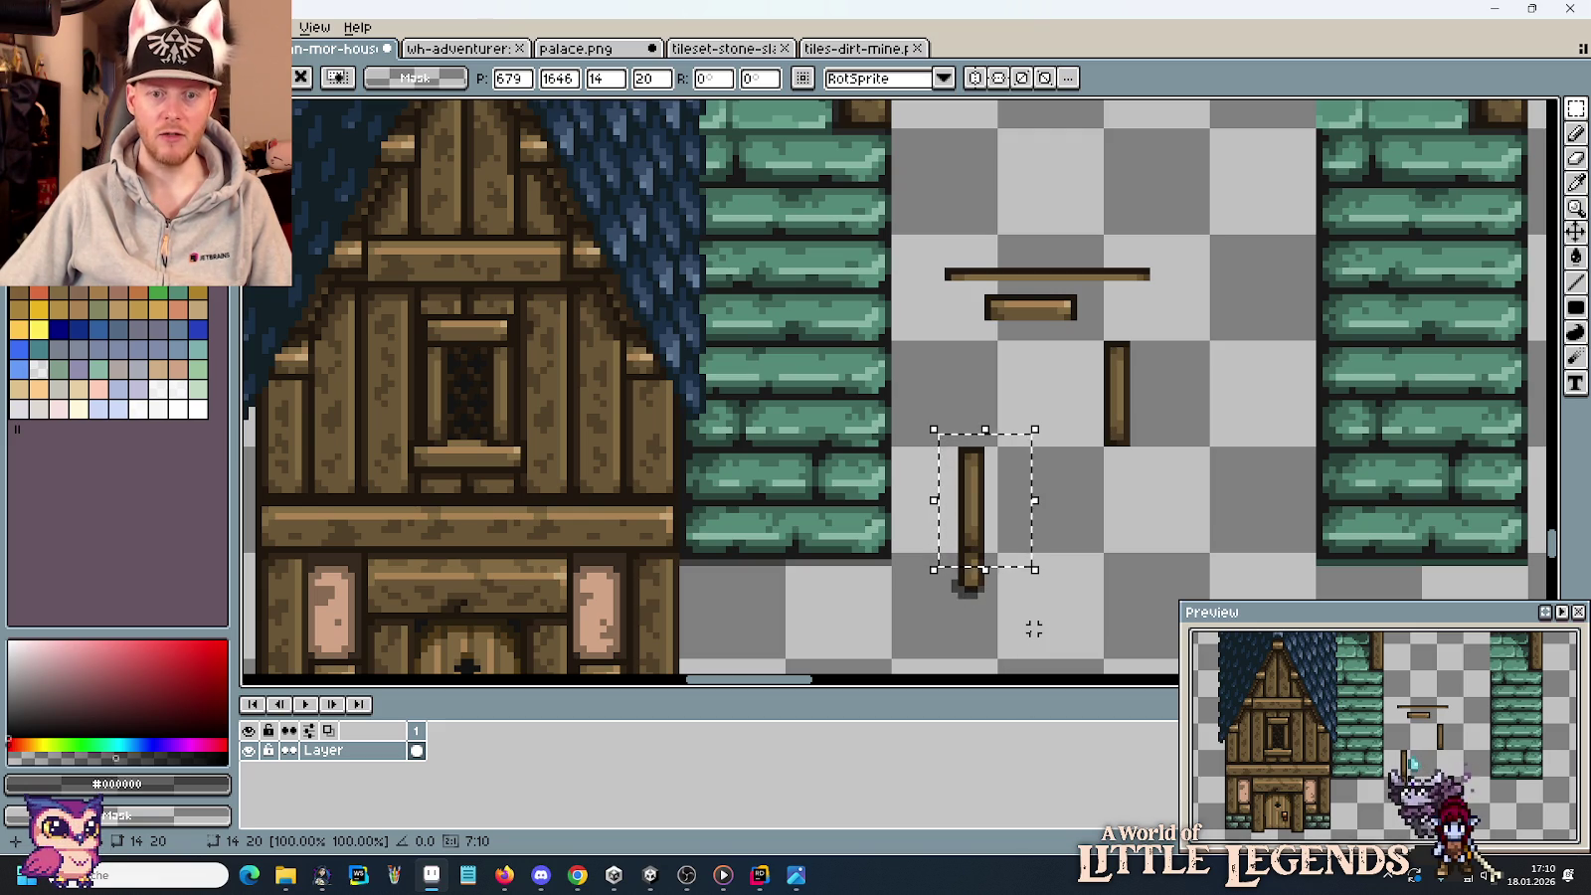
pyautogui.click(1032, 629)
# Try placing another plank copy one tile left, then discard it.
pyautogui.moveTo(997, 659); pyautogui.dragTo(893, 446)
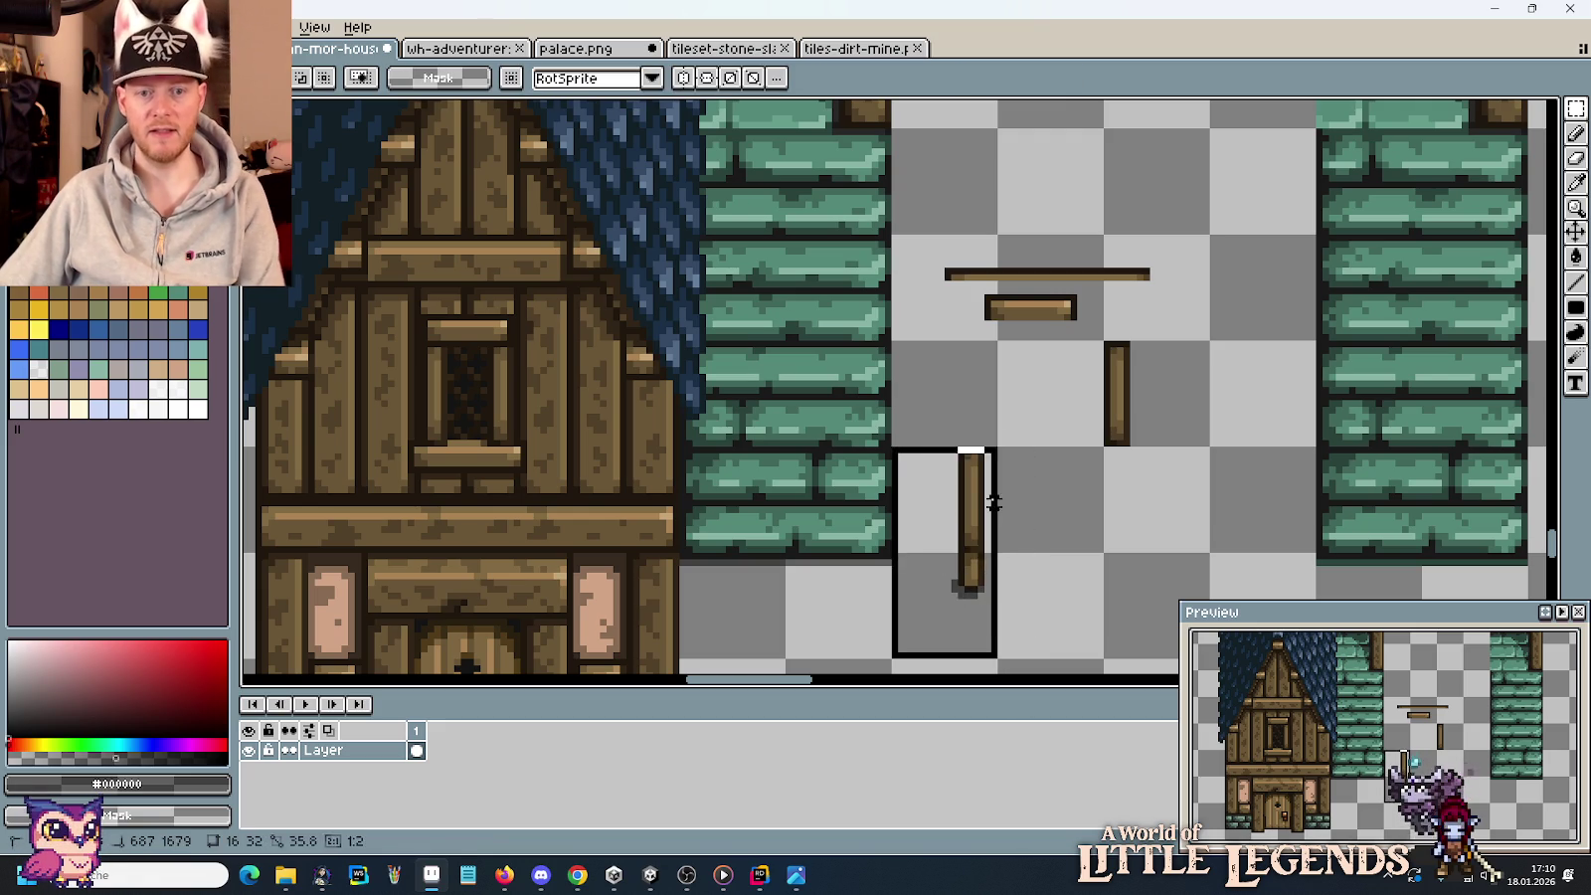
pyautogui.moveTo(966, 632); pyautogui.dragTo(895, 632)
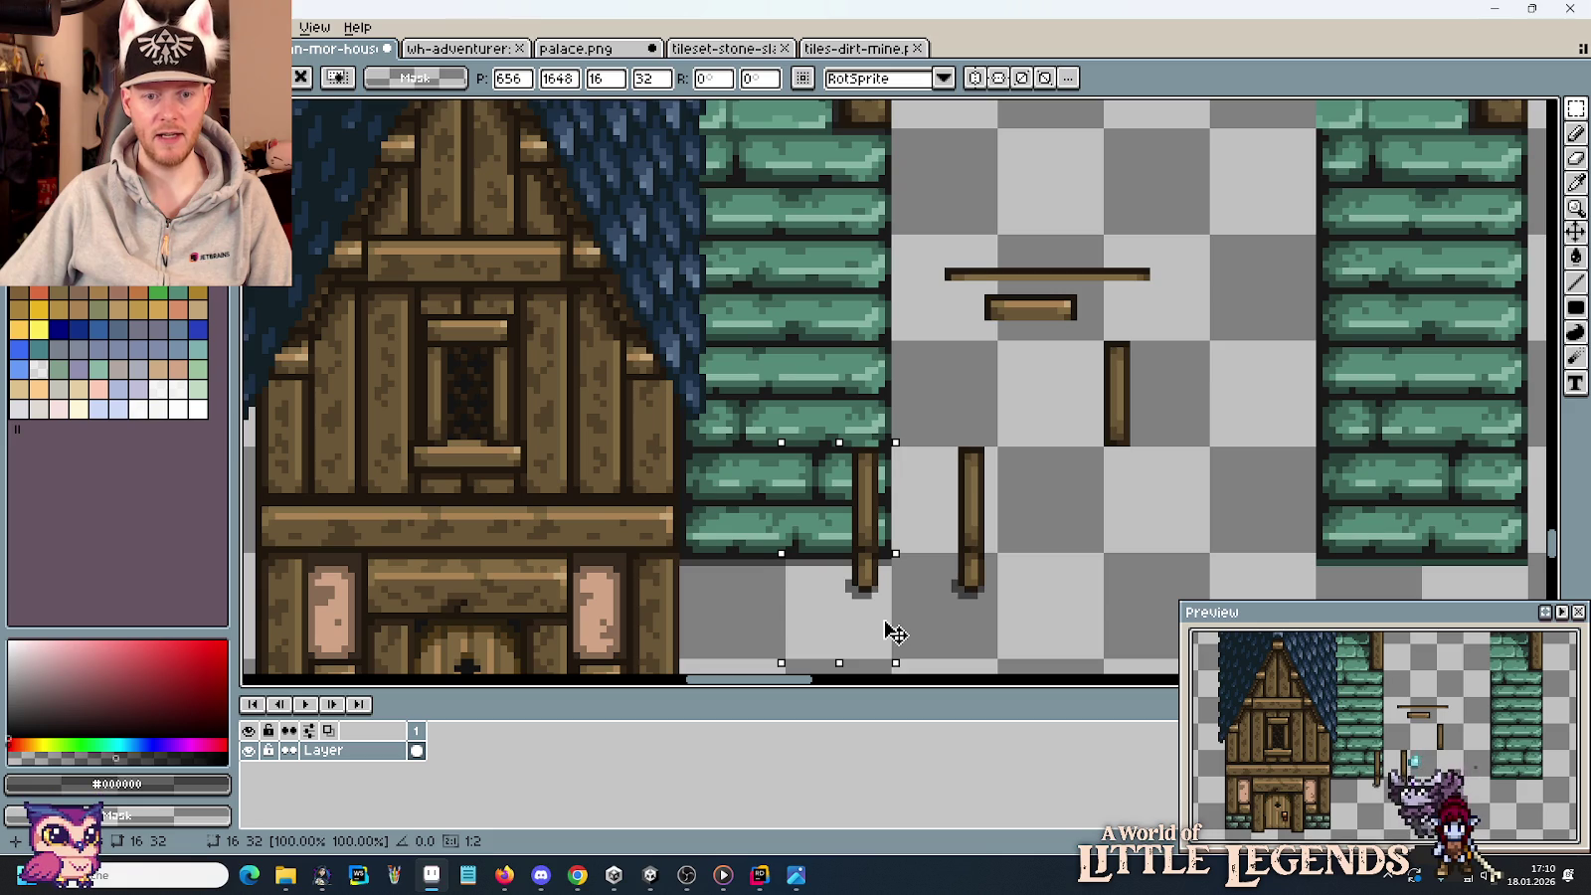
pyautogui.press('Right')
pyautogui.press('Right')
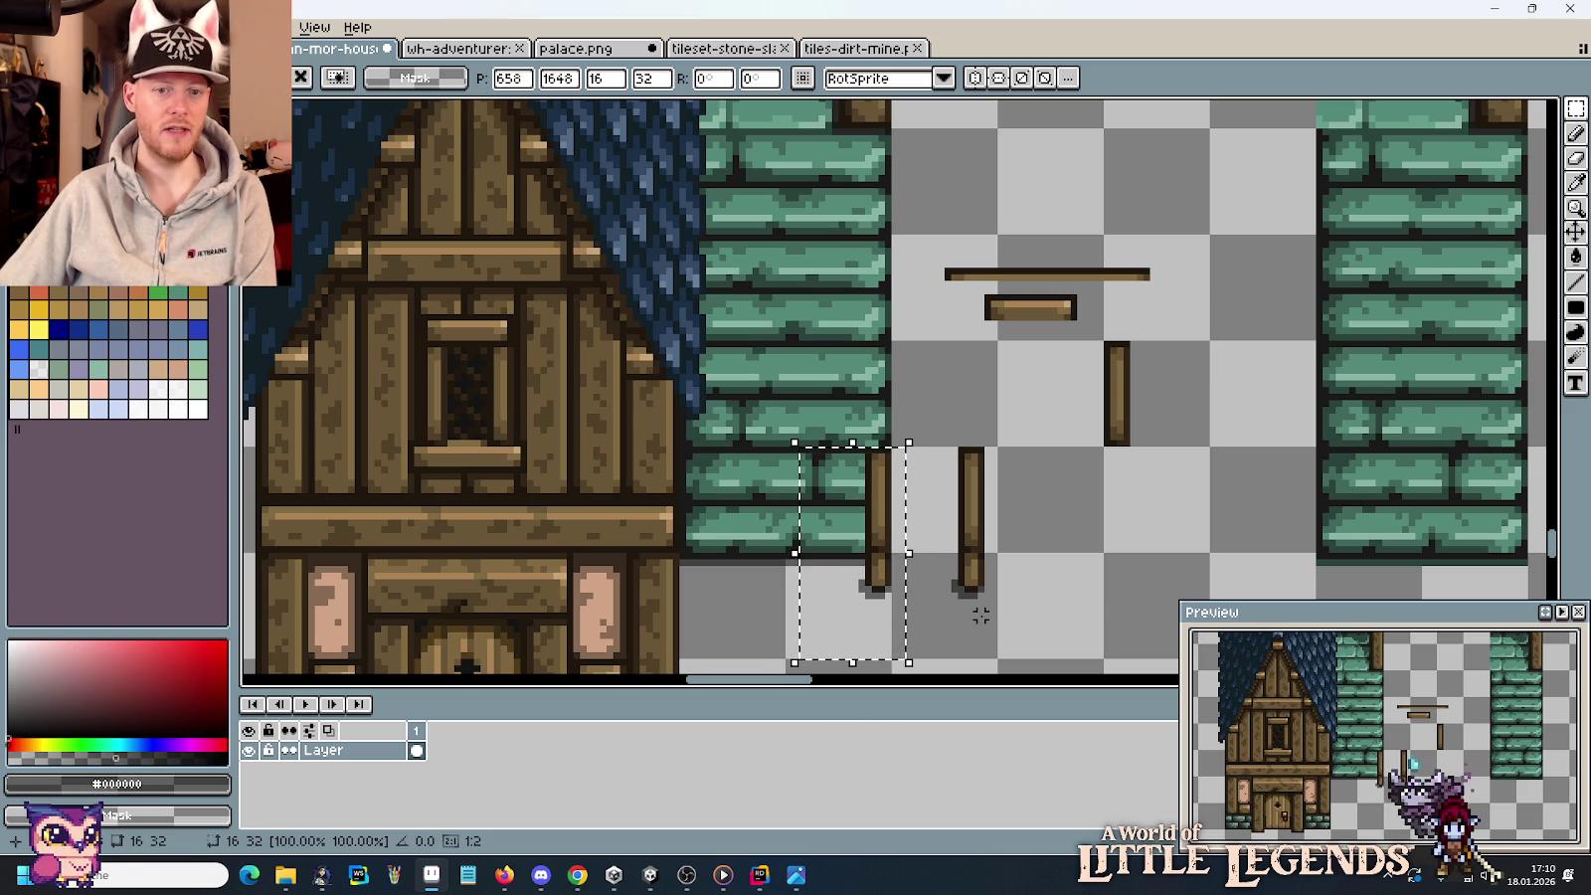
pyautogui.press('Left')
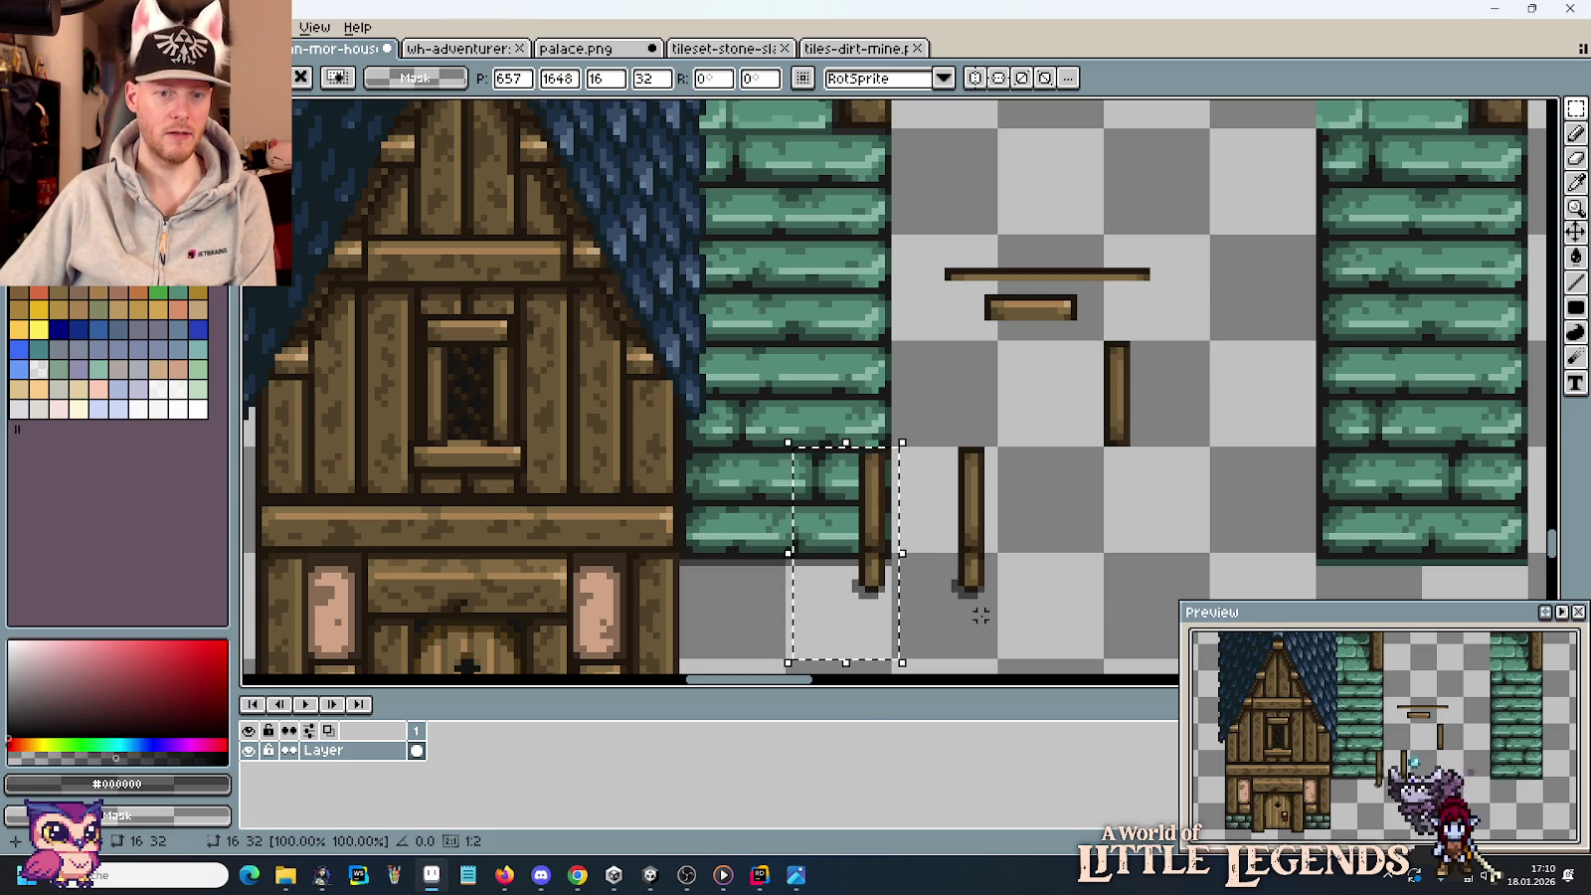
pyautogui.press('Left')
pyautogui.press('Right')
pyautogui.press('Right')
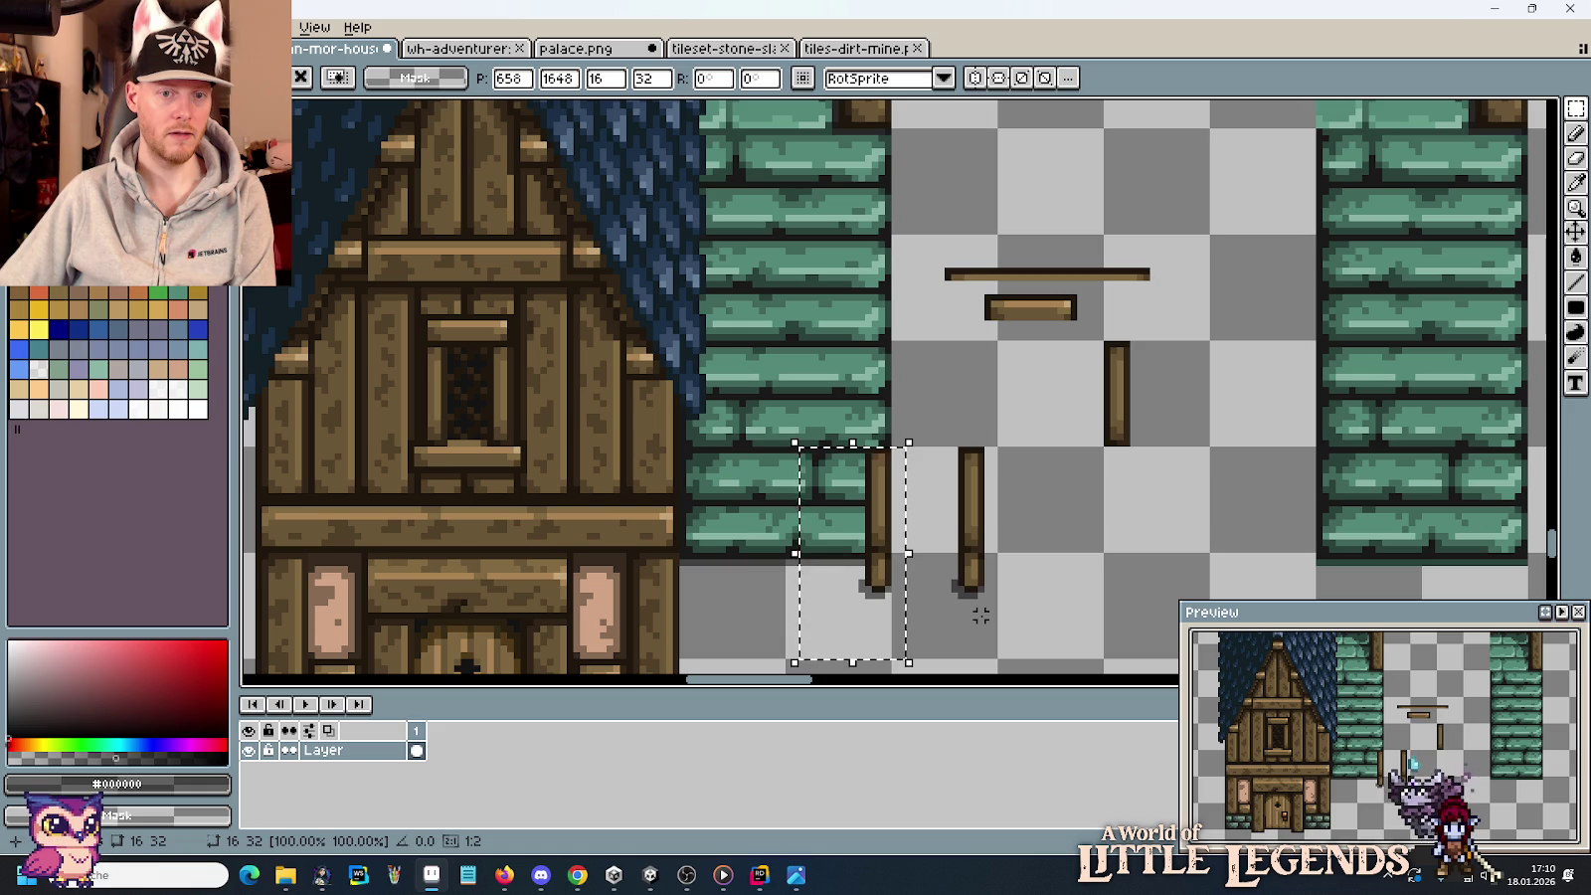
pyautogui.press('Left')
pyautogui.press('Left')
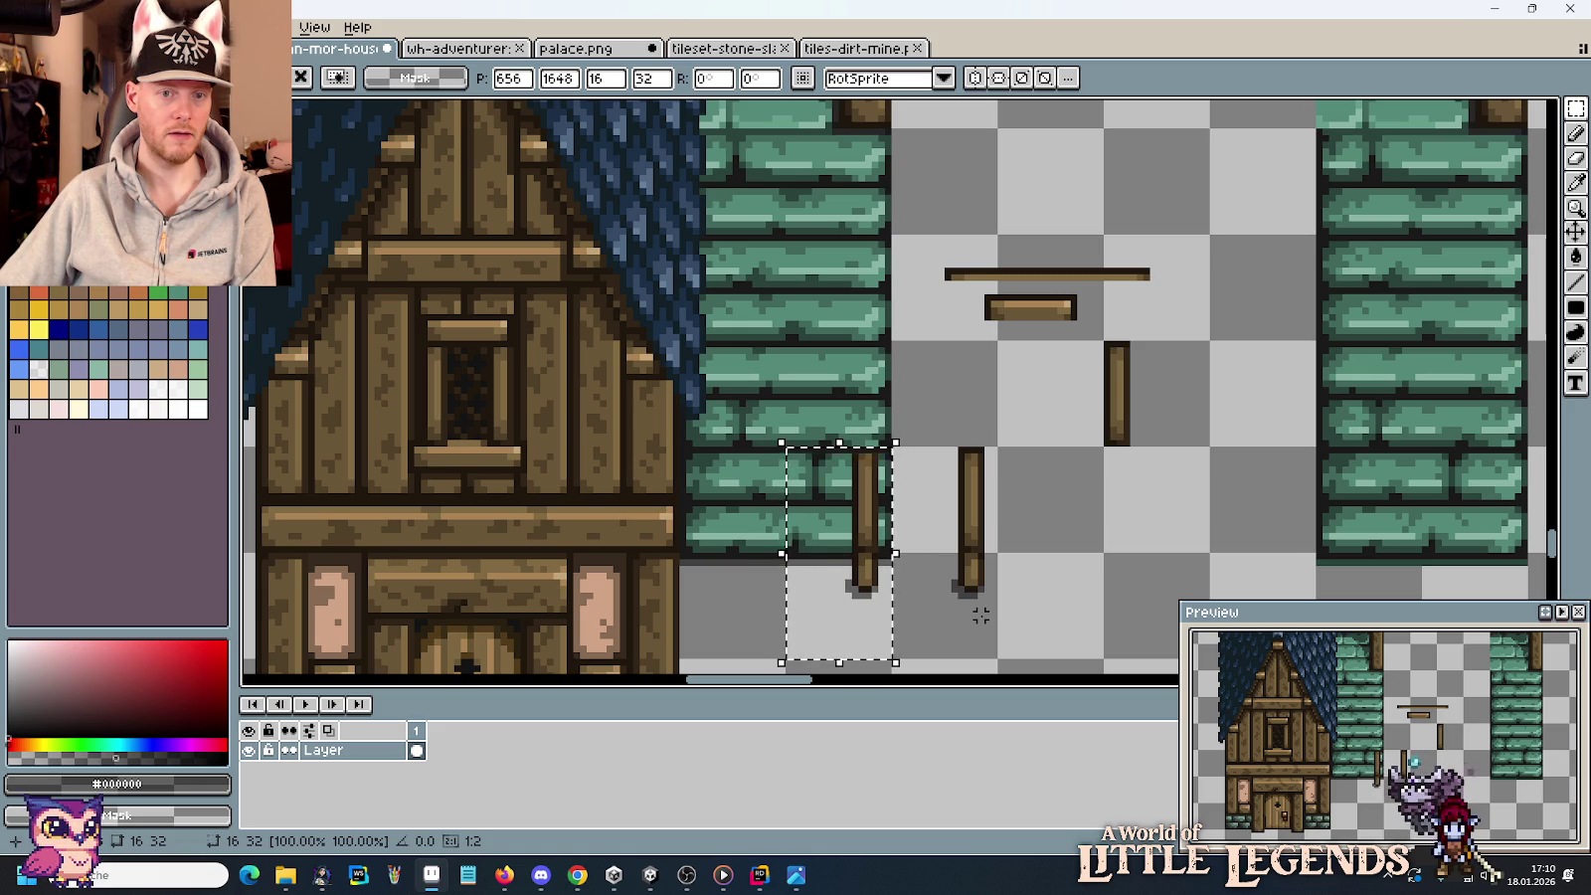
pyautogui.press('Escape')
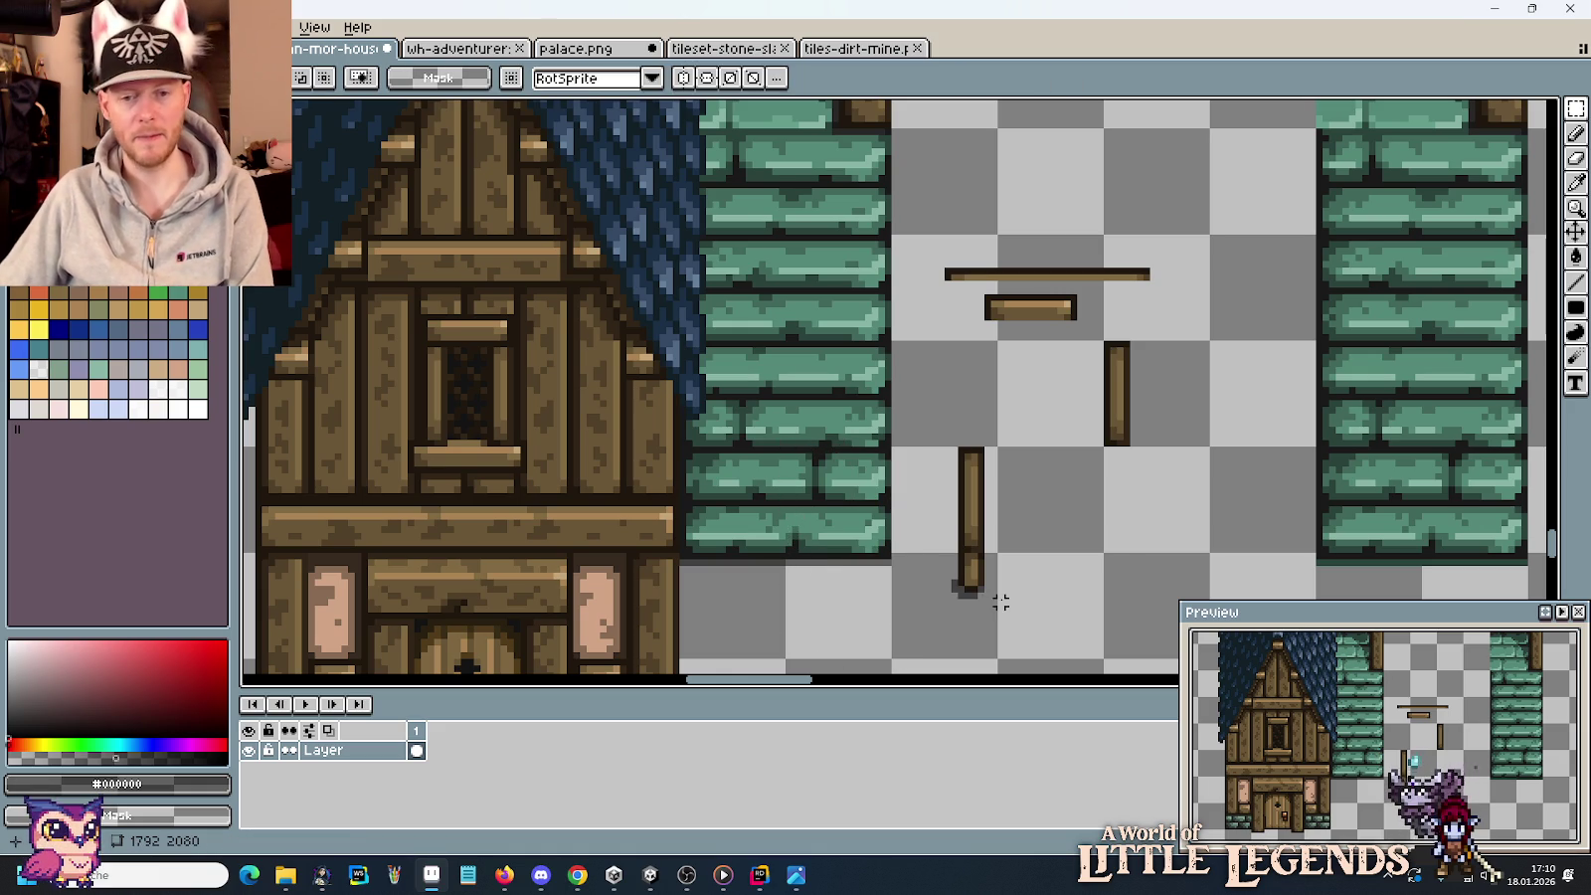
# Move the beam's end piece on top of the lower post.
pyautogui.scroll(2, 980, 614)
pyautogui.press('i')
pyautogui.press('m')
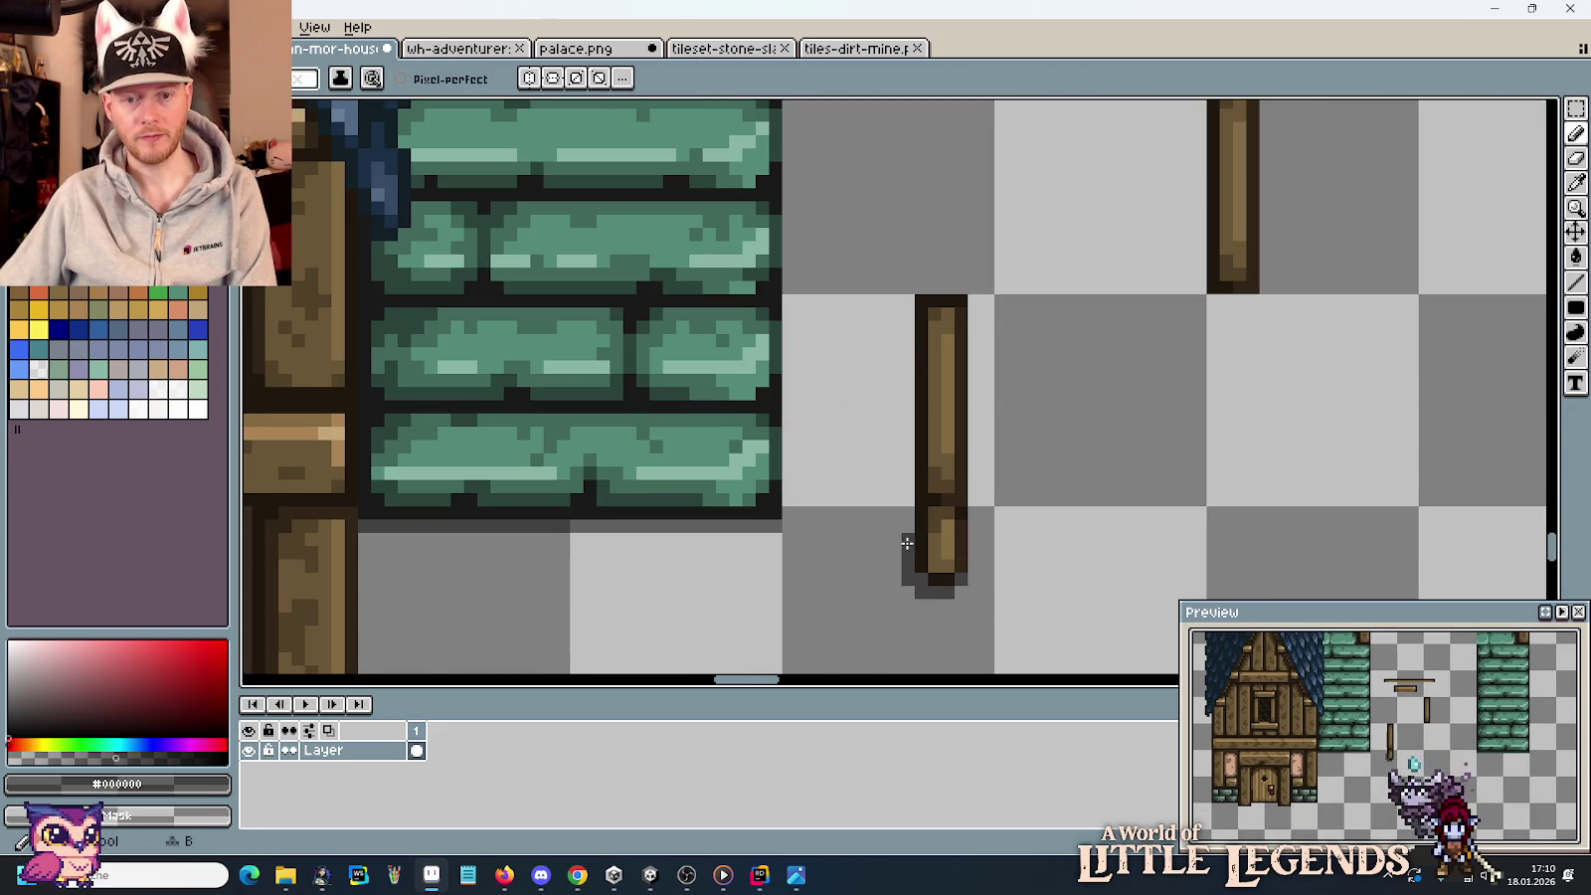
pyautogui.scroll(-1, 1062, 469)
pyautogui.scroll(-1, 1023, 482)
pyautogui.scroll(-1, 1022, 482)
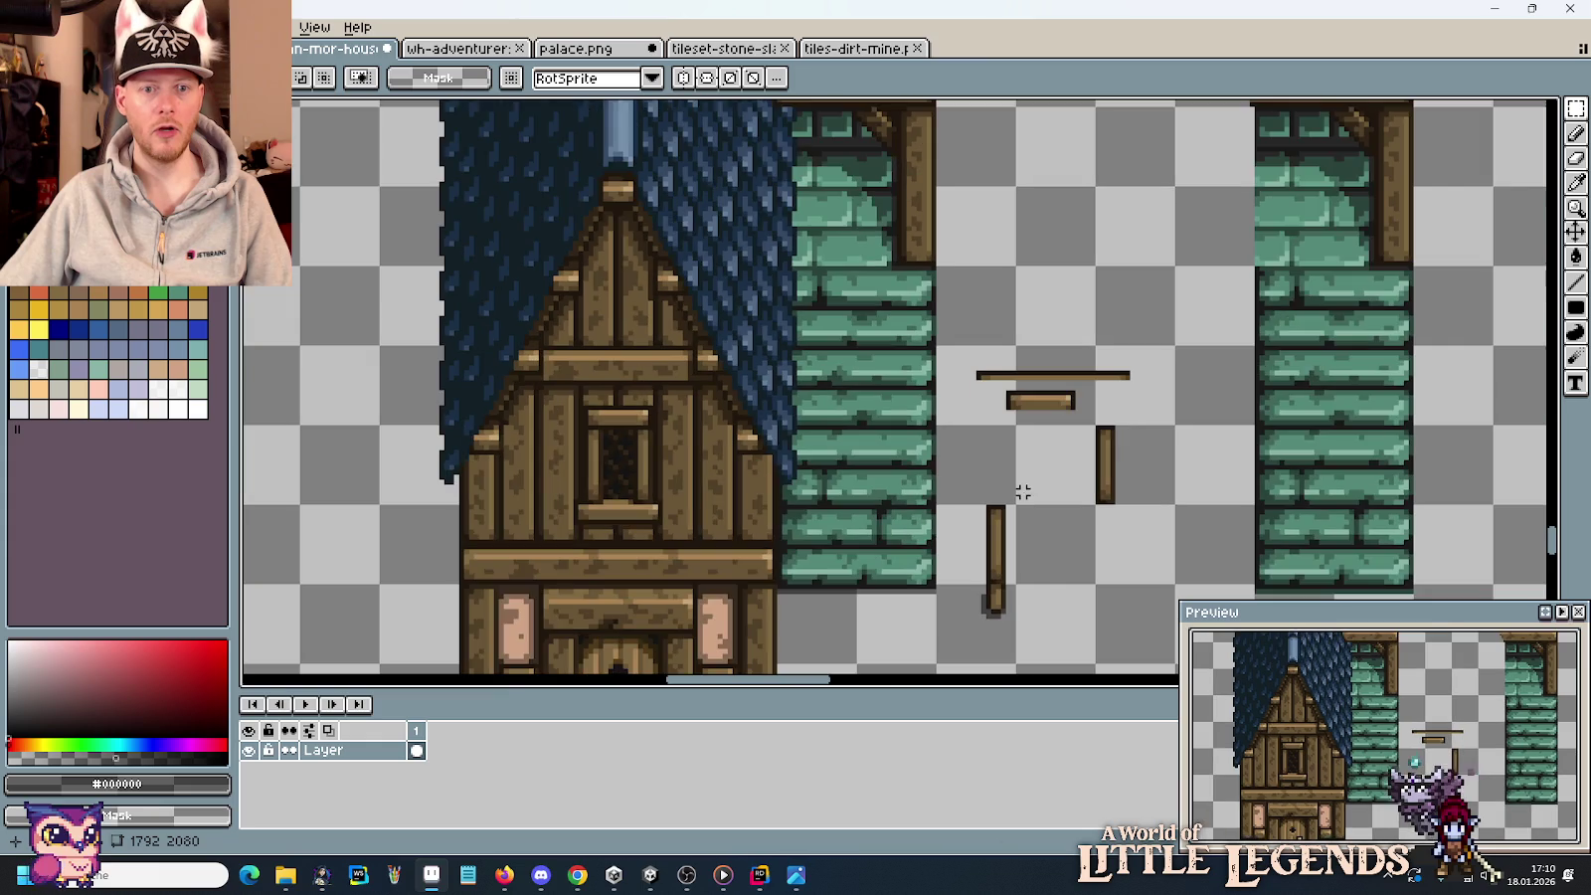
pyautogui.moveTo(1023, 426)
pyautogui.mouseDown()
pyautogui.moveTo(970, 299)
pyautogui.moveTo(965, 479)
pyautogui.moveTo(963, 441)
pyautogui.moveTo(950, 477)
pyautogui.mouseUp()
pyautogui.scroll(1, 981, 527)
pyautogui.scroll(1, 965, 444)
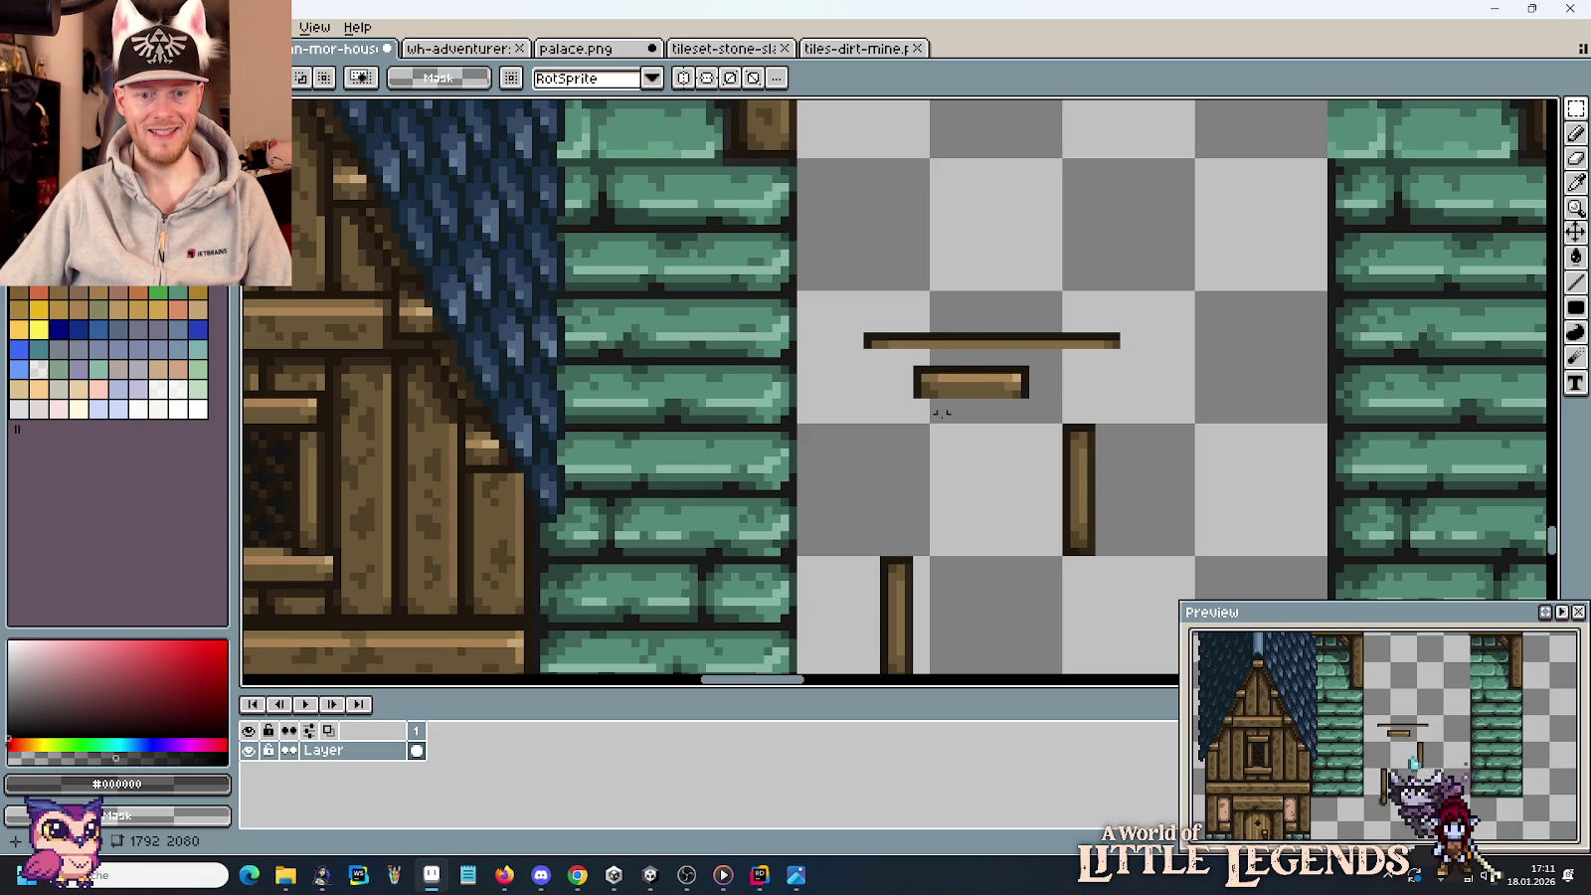
pyautogui.scroll(1, 967, 518)
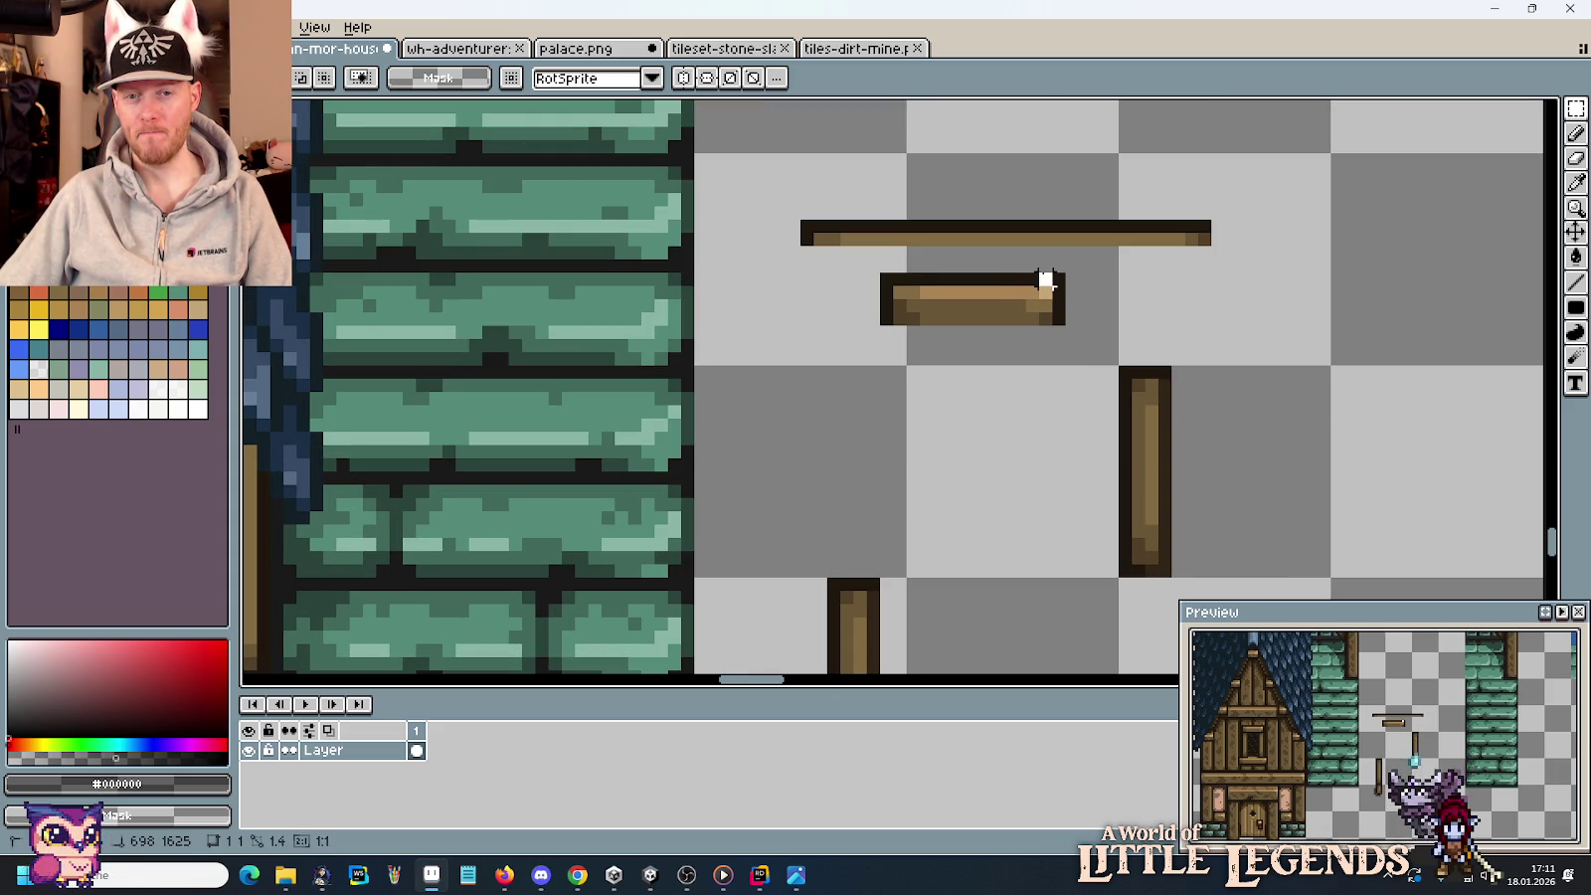
pyautogui.moveTo(1042, 272)
pyautogui.mouseDown()
pyautogui.moveTo(1055, 331)
pyautogui.moveTo(896, 565)
pyautogui.mouseUp()
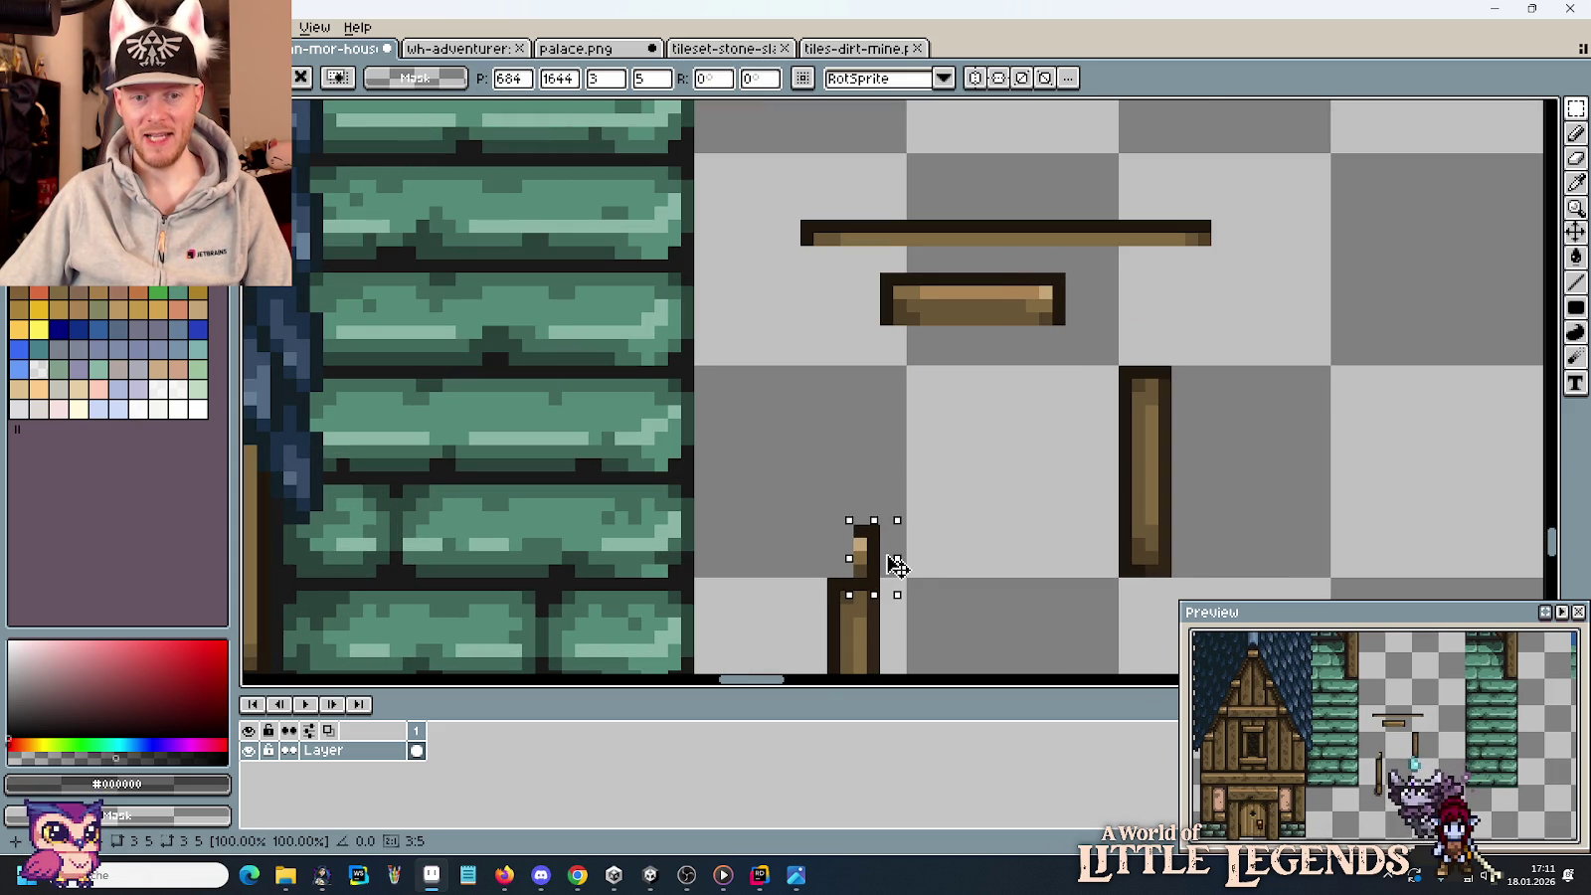
pyautogui.click(921, 582)
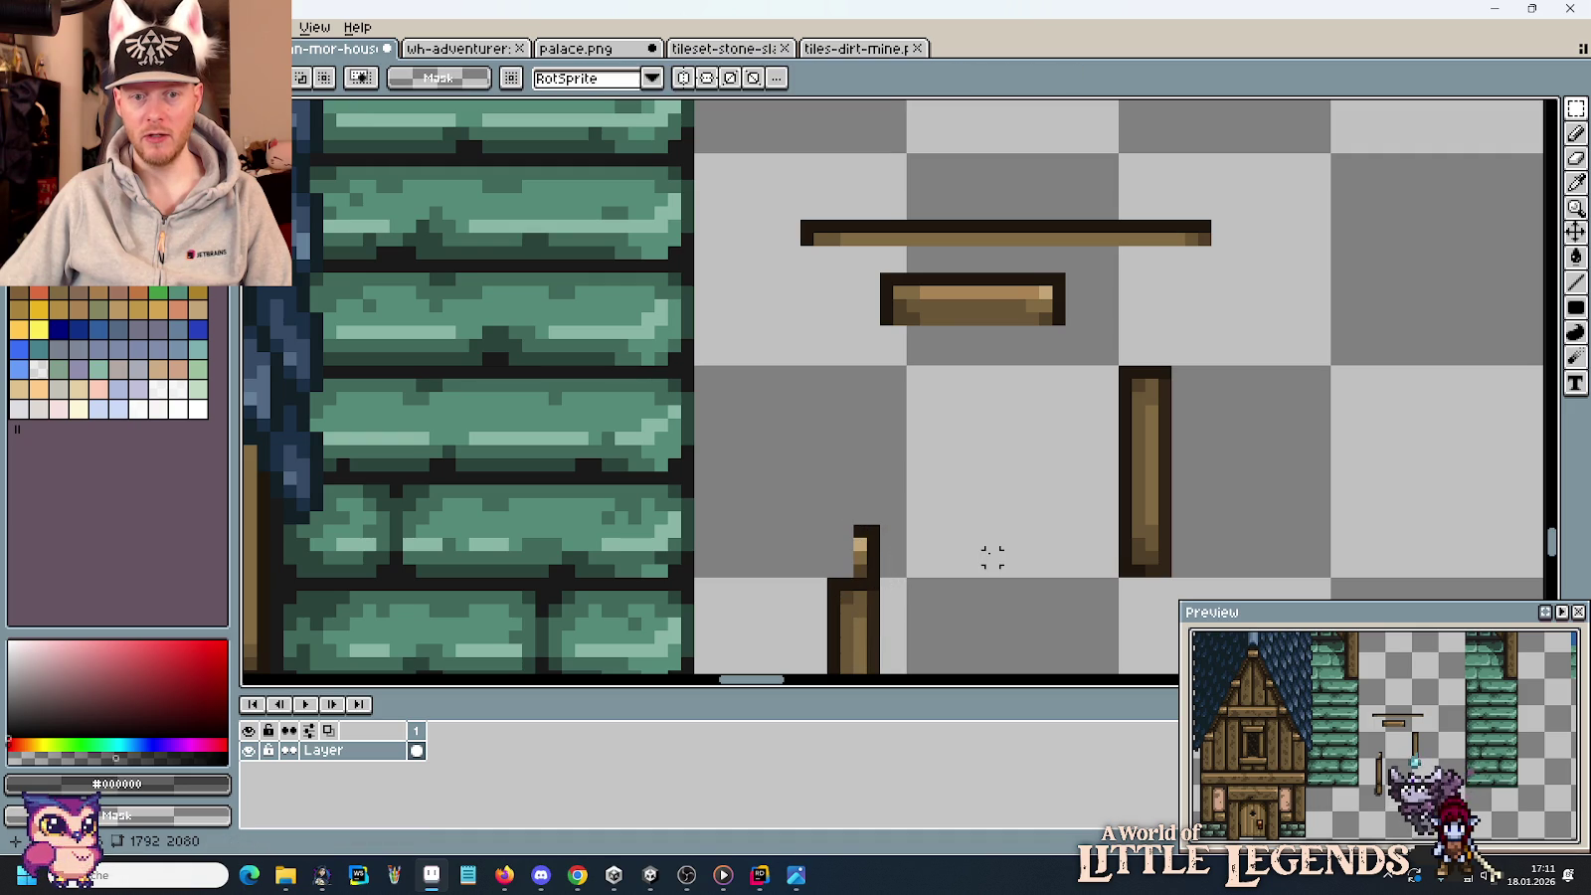
# Delete the middle of the left plank, leaving a top stub and short bottom post.
pyautogui.scroll(-2, 989, 555)
pyautogui.scroll(-2, 990, 555)
pyautogui.scroll(-1, 990, 554)
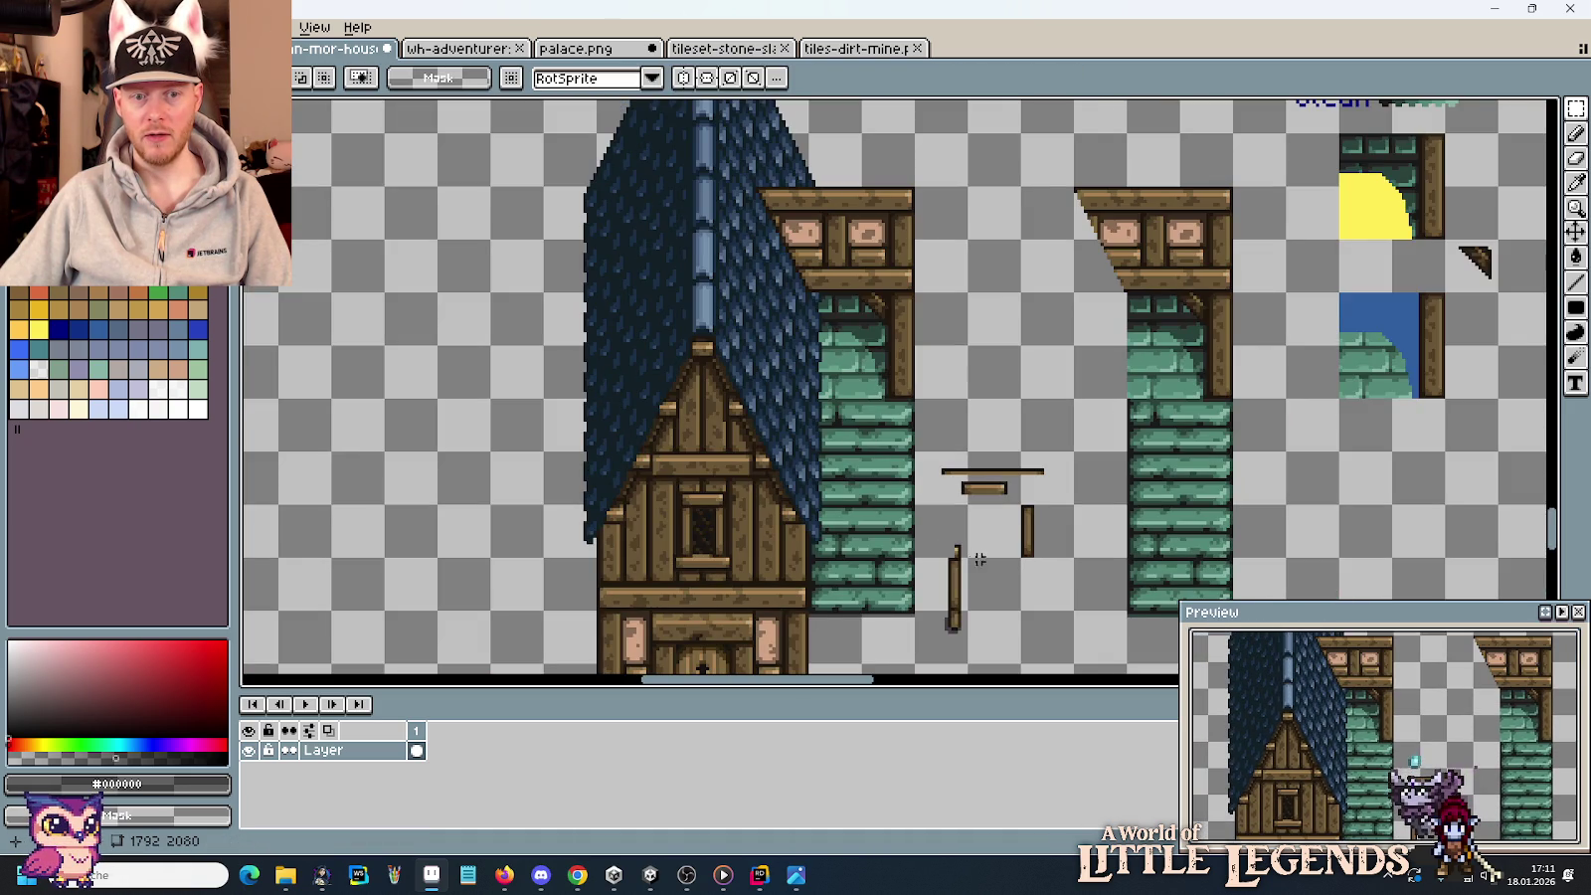
pyautogui.scroll(1, 907, 585)
pyautogui.scroll(1, 907, 585)
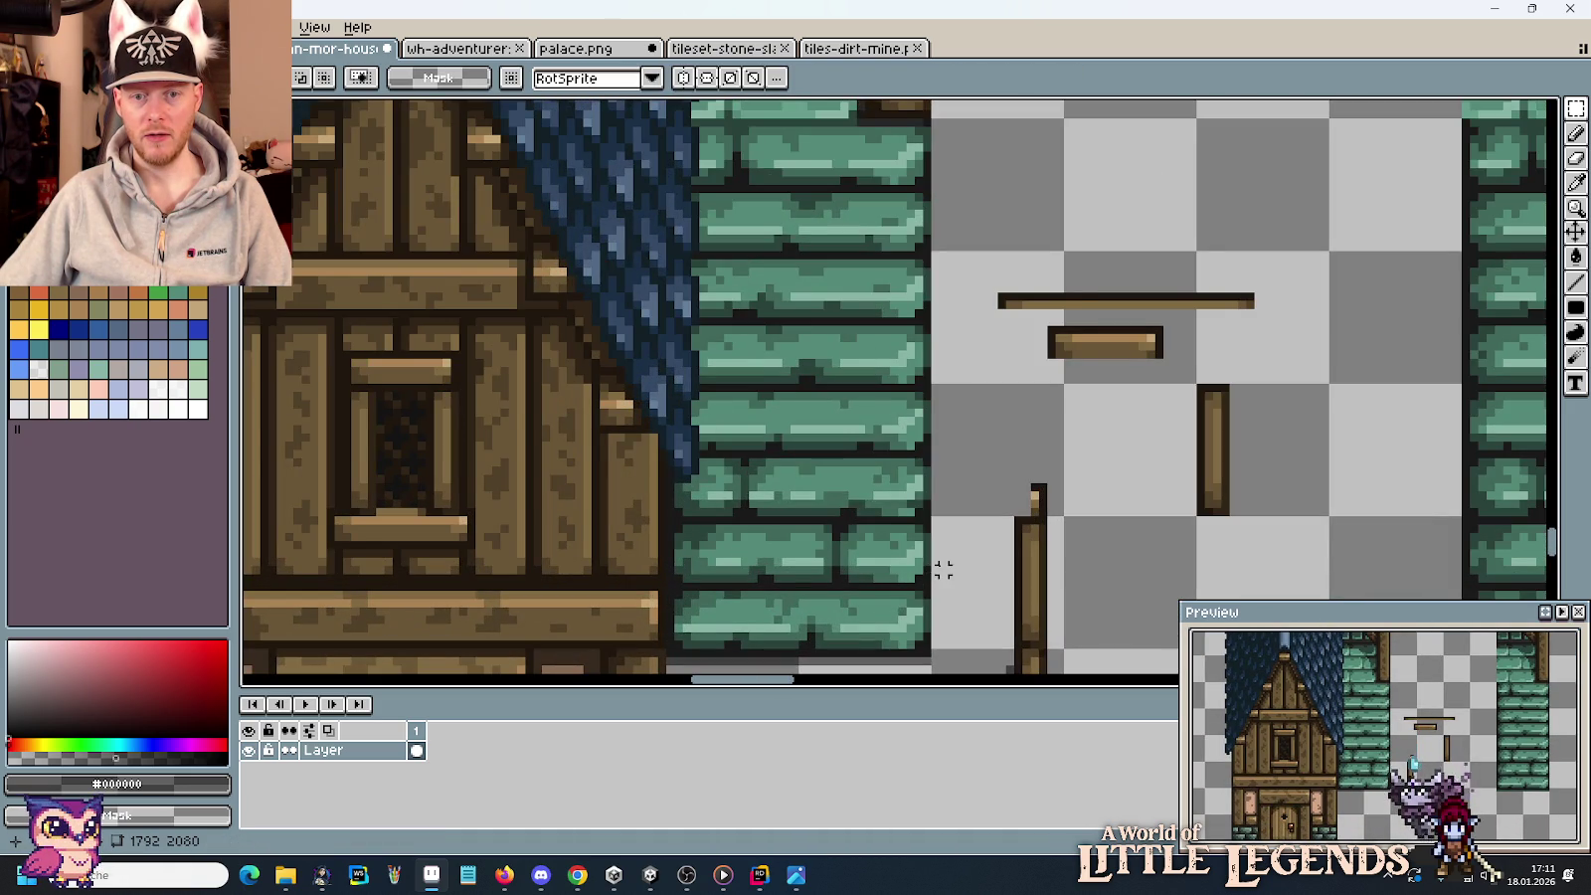
pyautogui.moveTo(992, 545); pyautogui.dragTo(968, 393)
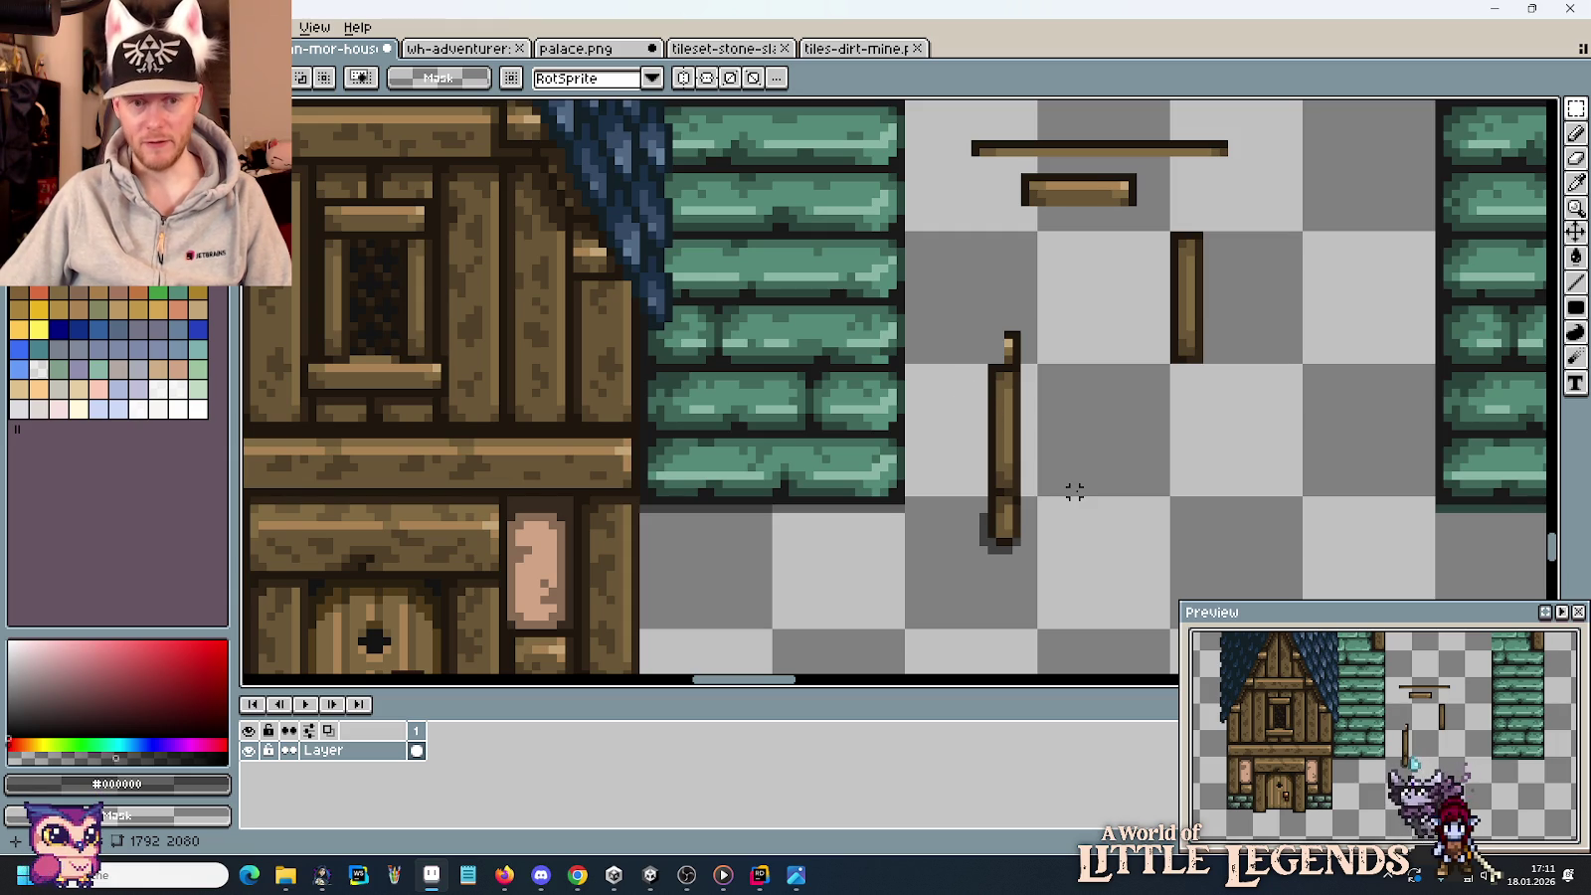
pyautogui.moveTo(1164, 224); pyautogui.dragTo(1258, 426)
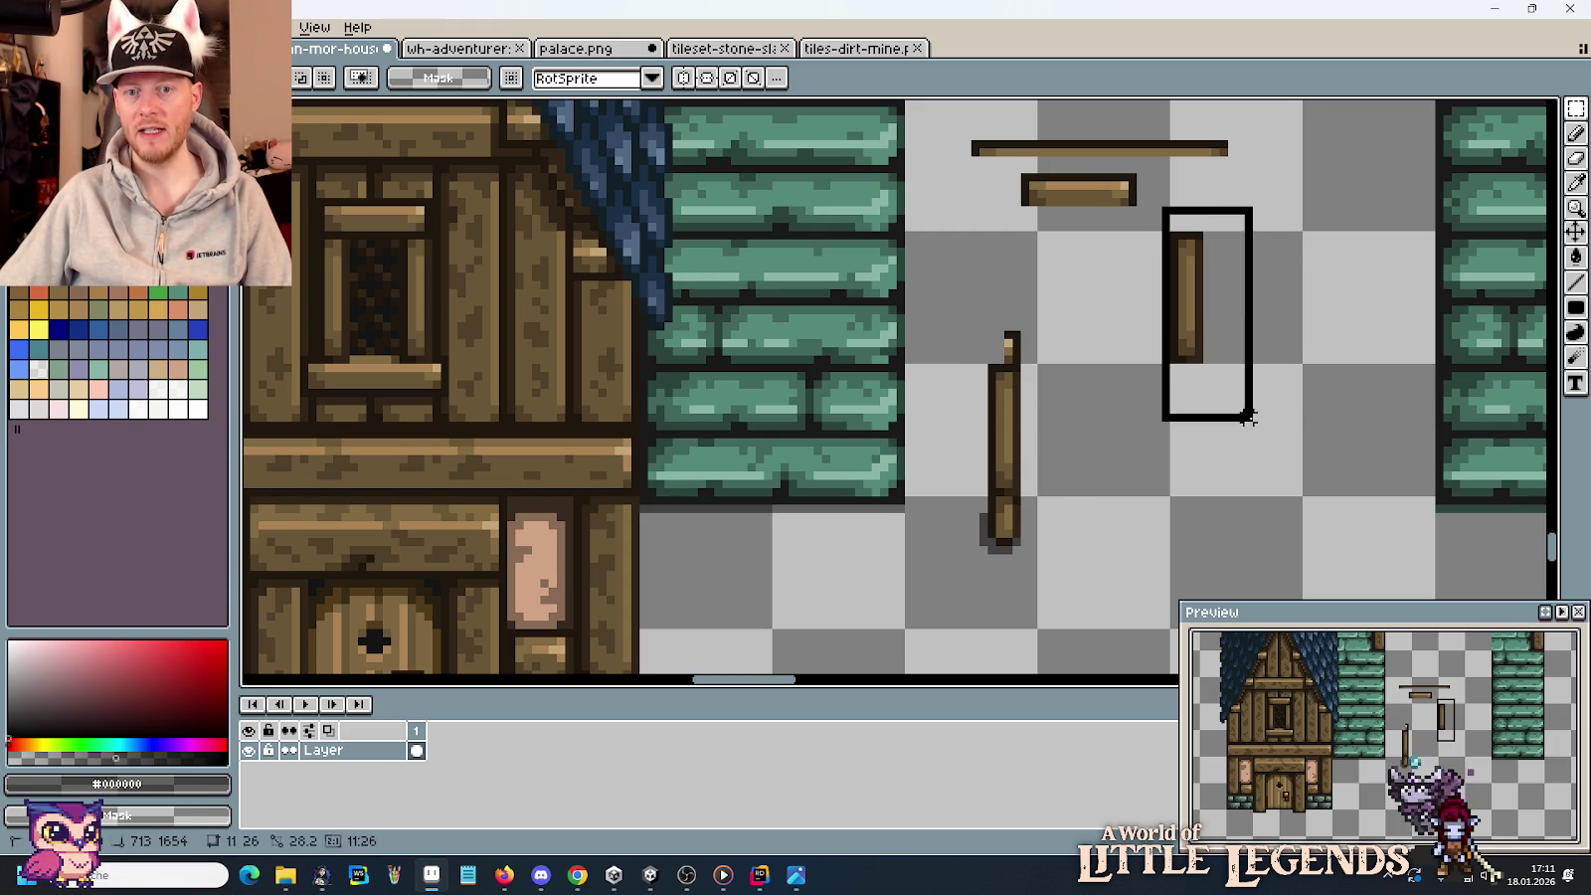
pyautogui.click(1105, 412)
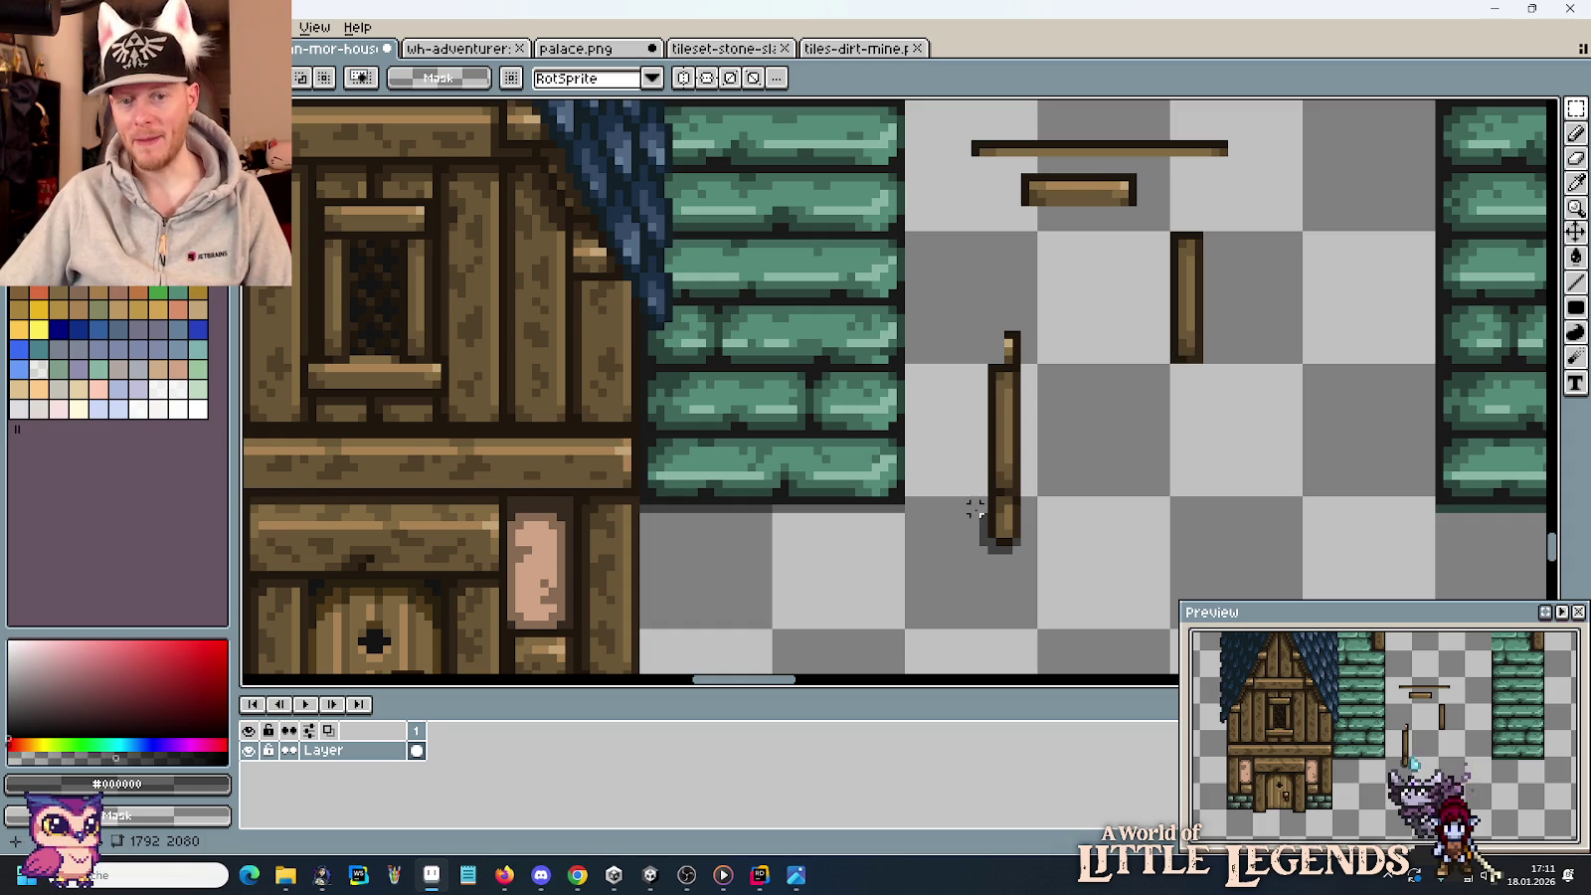
pyautogui.moveTo(963, 489); pyautogui.dragTo(1060, 579)
pyautogui.click(1206, 500)
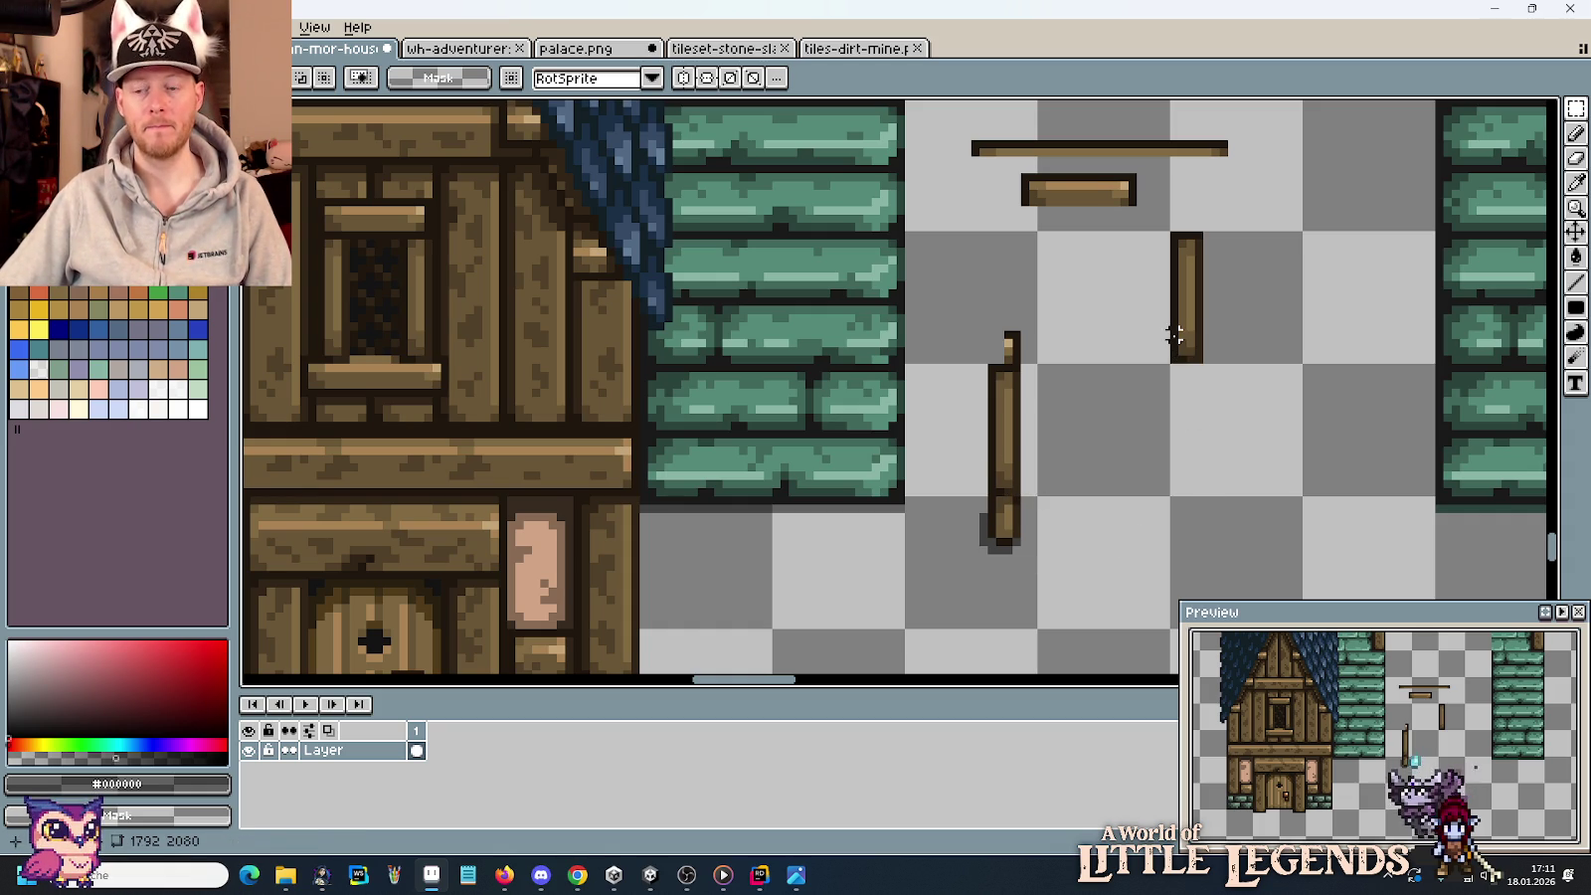
pyautogui.moveTo(964, 367)
pyautogui.mouseDown()
pyautogui.moveTo(991, 379)
pyautogui.moveTo(1058, 487)
pyautogui.mouseUp()
pyautogui.press('Delete')
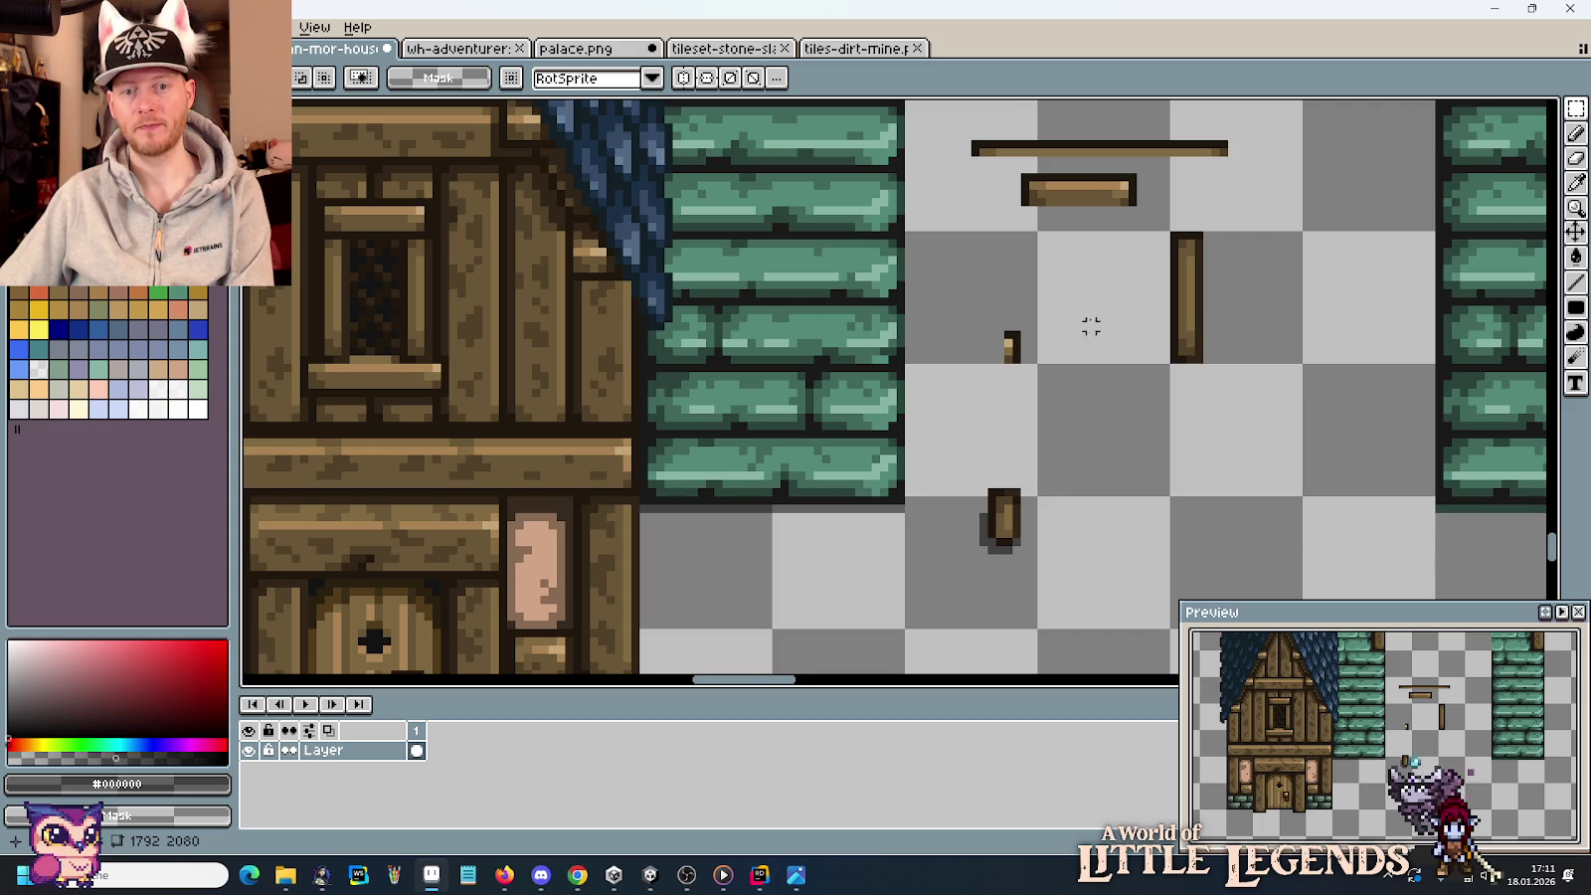
# Copy the plank's end cap and place it beside the small wood piece.
pyautogui.scroll(1, 1091, 327)
pyautogui.scroll(1, 1038, 341)
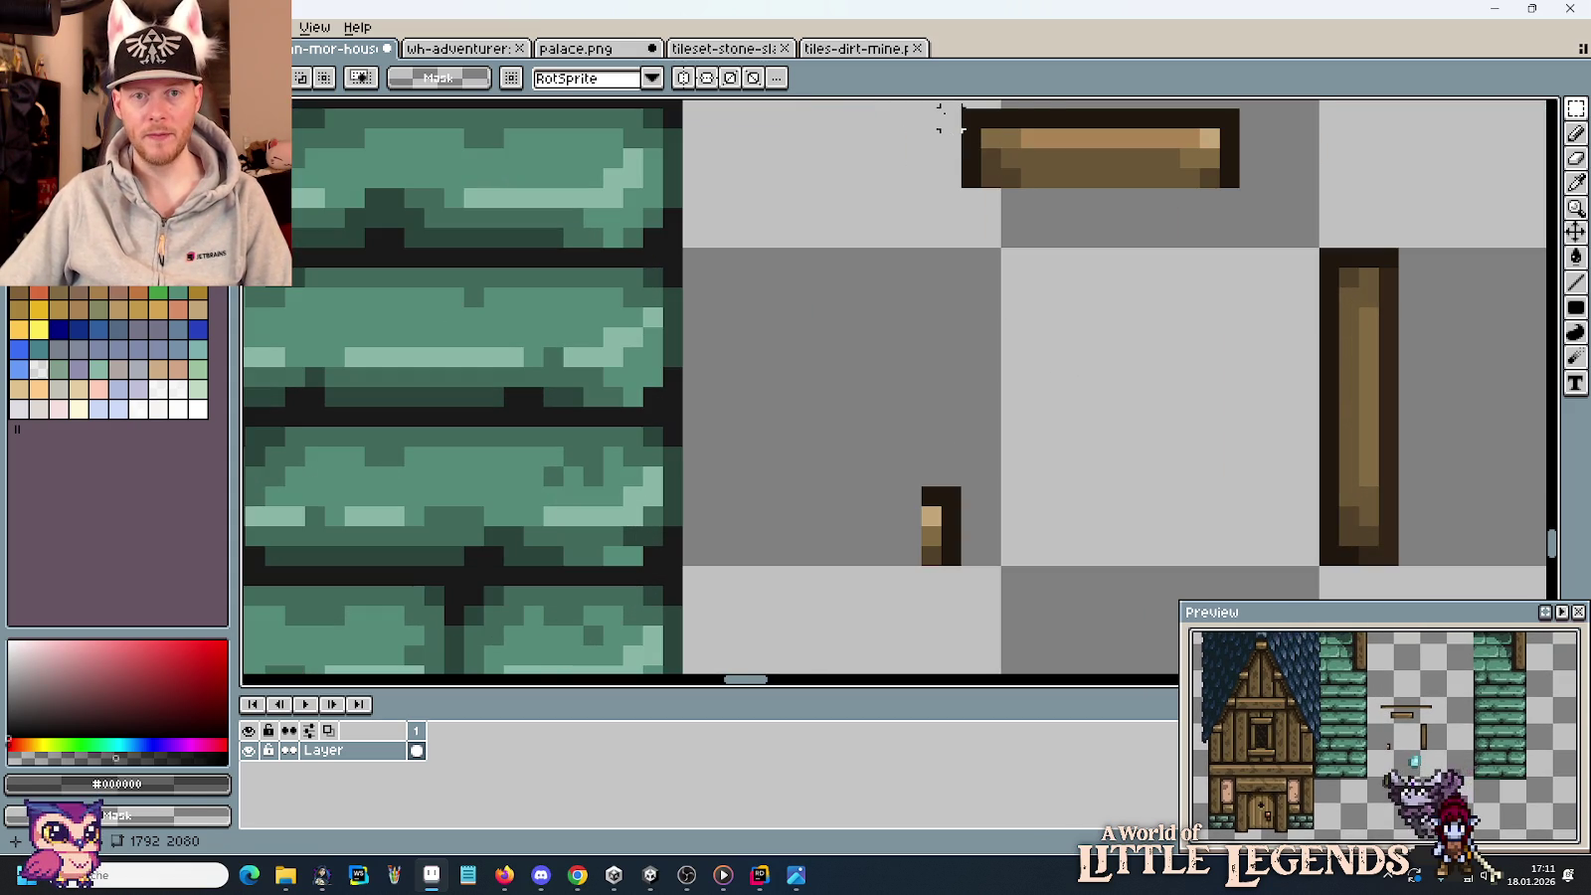
pyautogui.moveTo(940, 107)
pyautogui.mouseDown()
pyautogui.moveTo(1030, 213)
pyautogui.moveTo(898, 560)
pyautogui.moveTo(871, 562)
pyautogui.mouseUp()
pyautogui.moveTo(1005, 463); pyautogui.dragTo(878, 610)
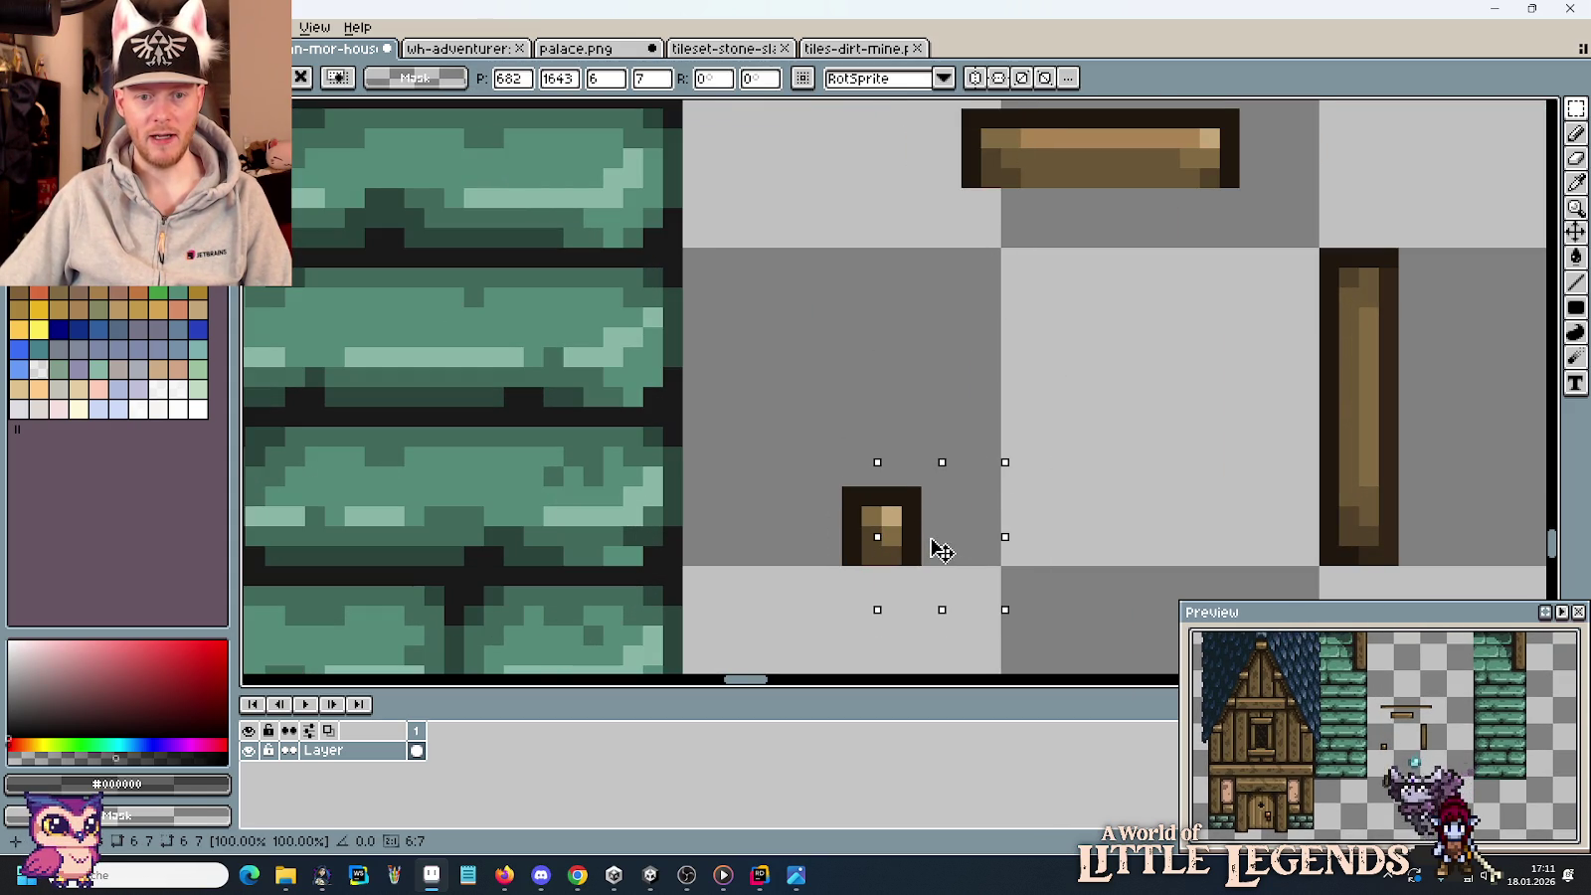
pyautogui.click(1108, 533)
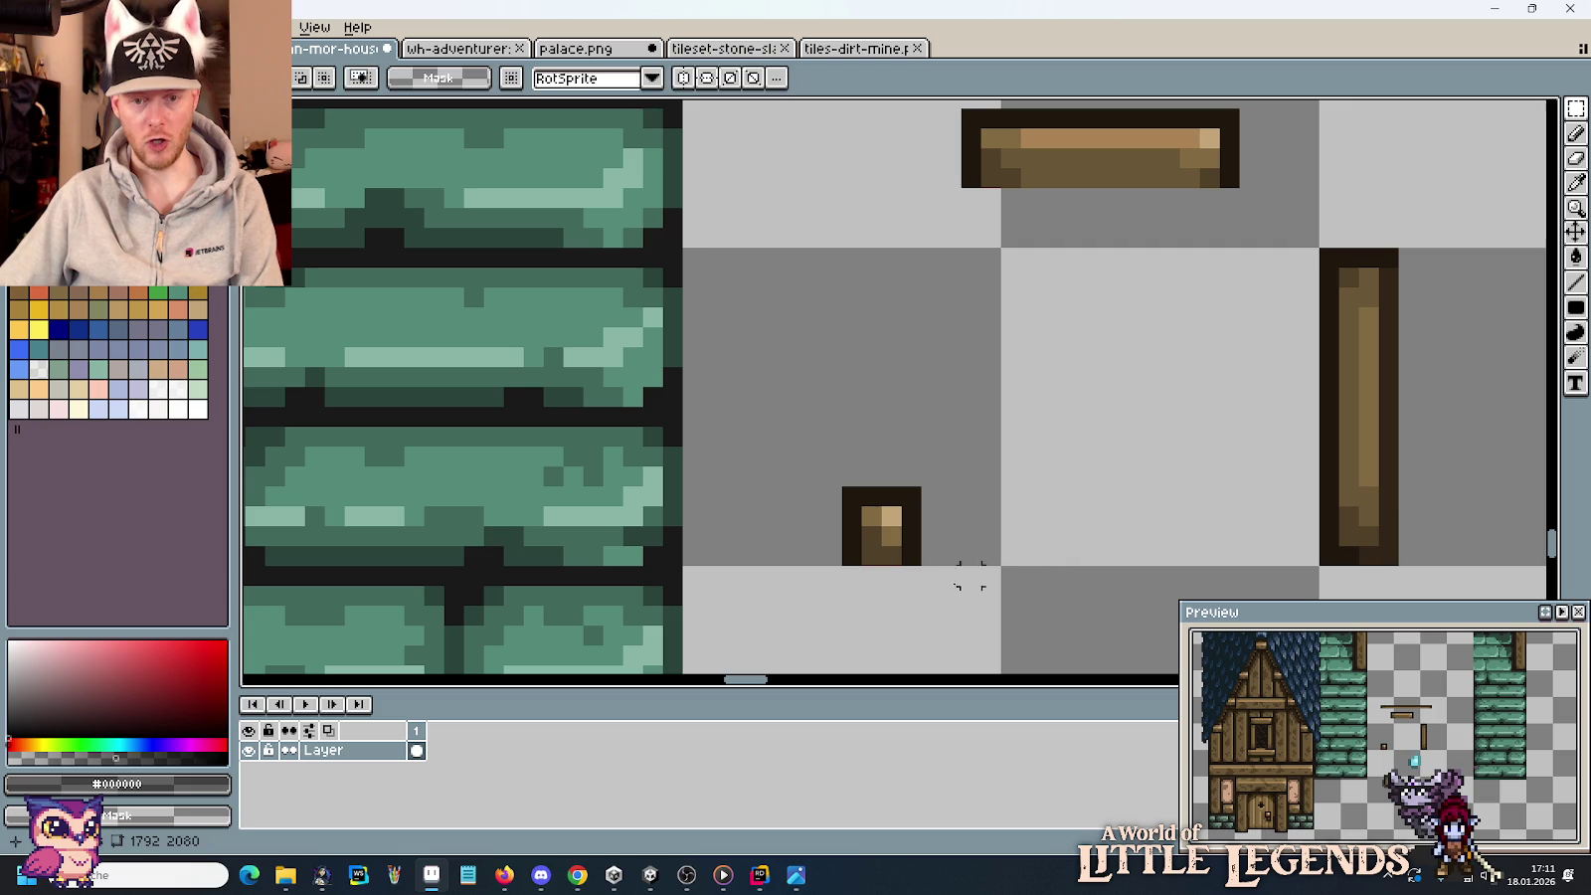
# Draw a tan line upward from the small piece as the post's centre.
pyautogui.press('i')
pyautogui.click(855, 557)
pyautogui.press('b')
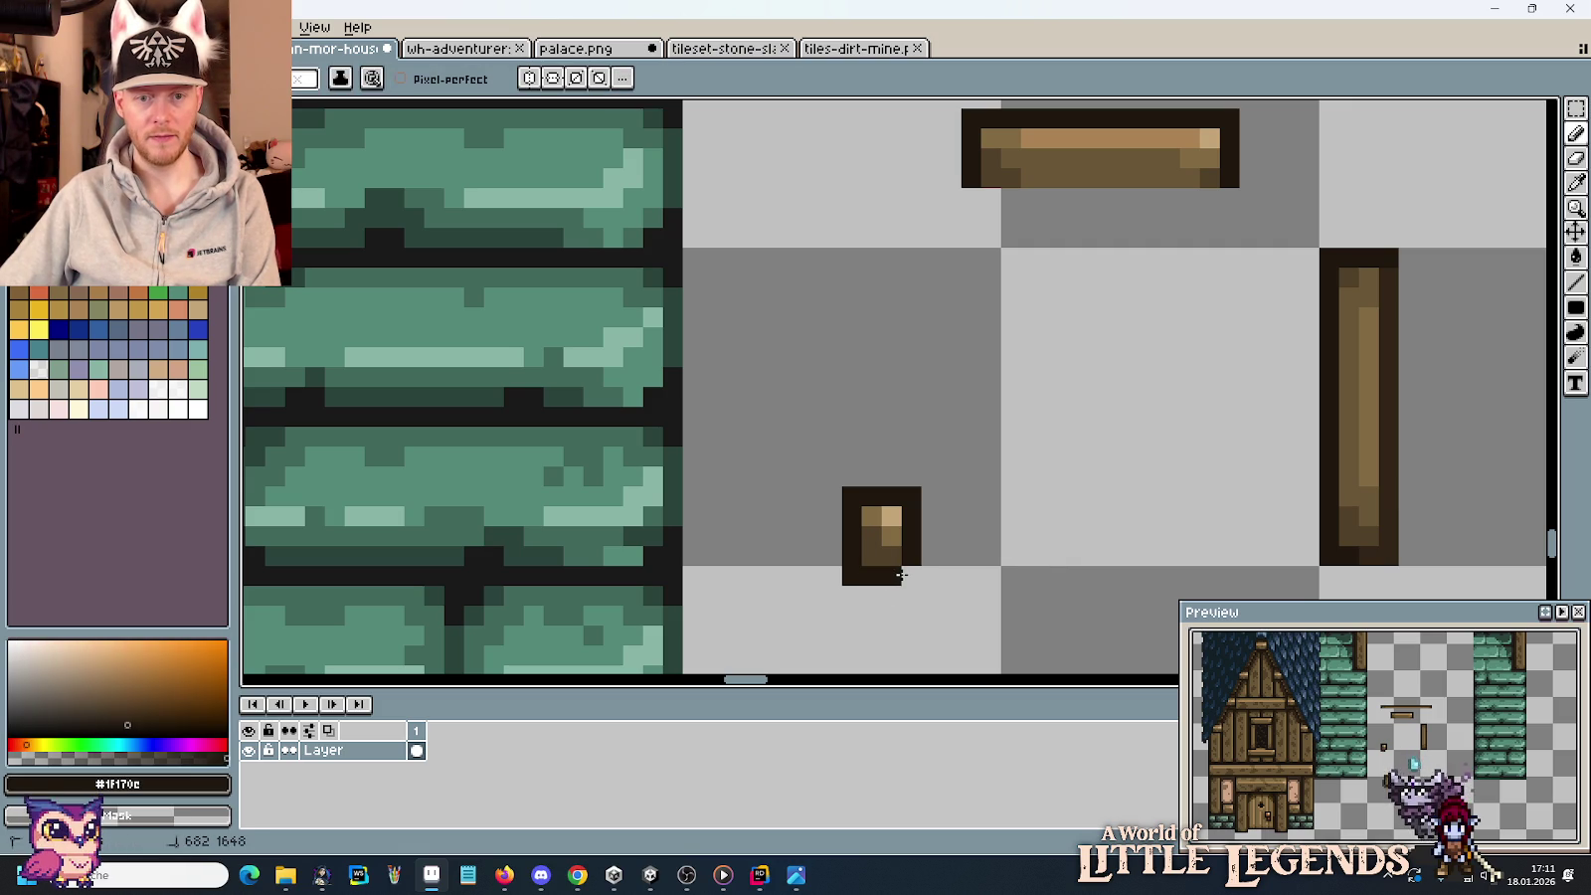
pyautogui.scroll(2, 953, 455)
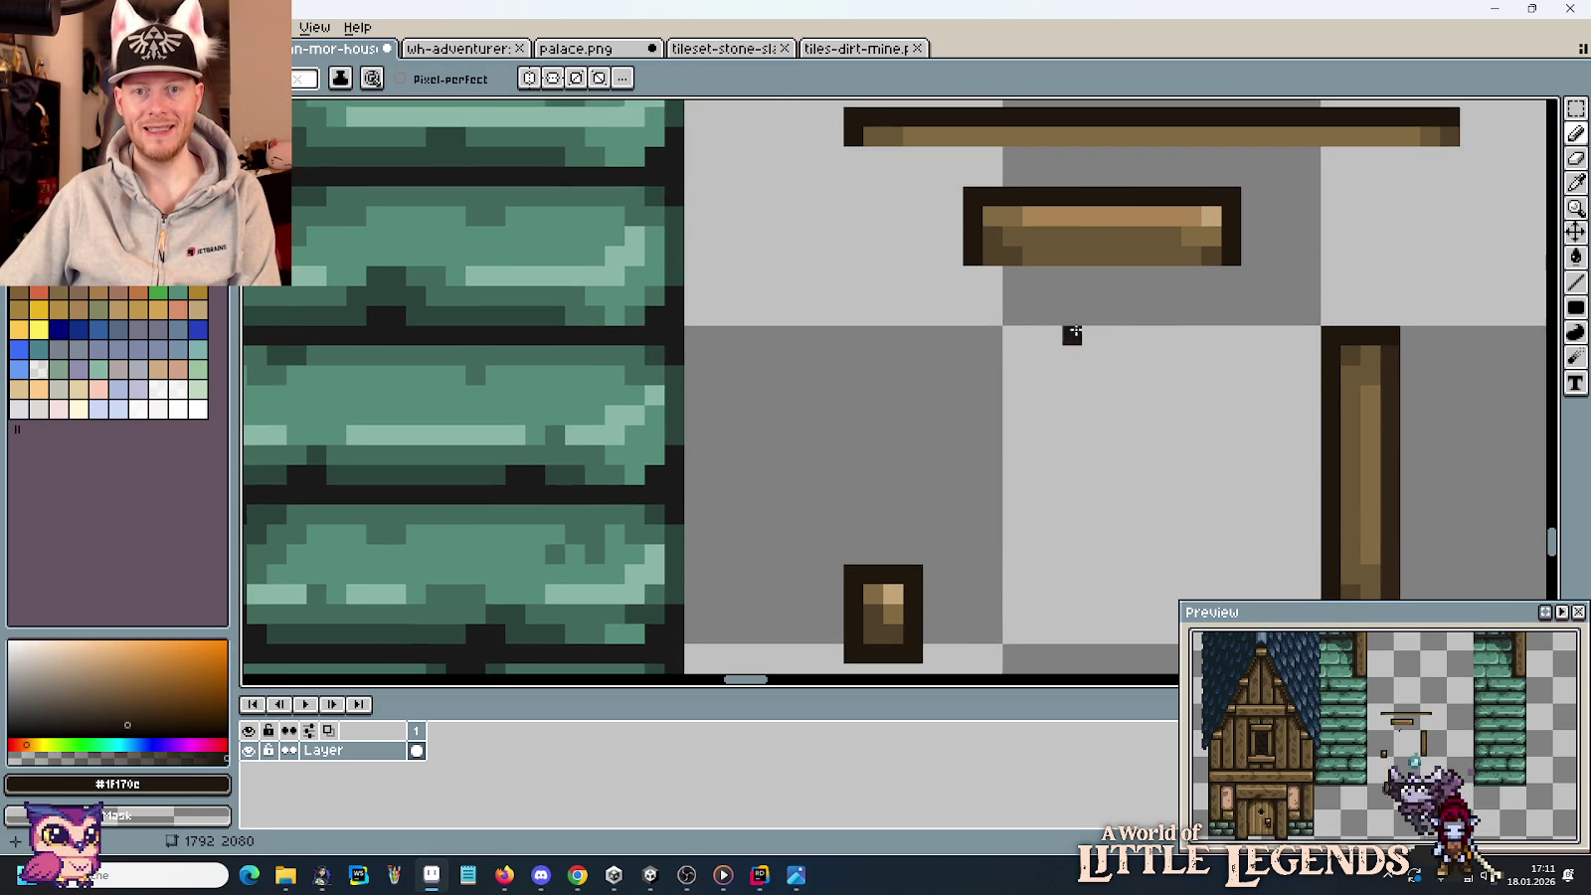
pyautogui.keyDown('alt'); pyautogui.click(1097, 211); pyautogui.keyUp('alt')
pyautogui.click(893, 575)
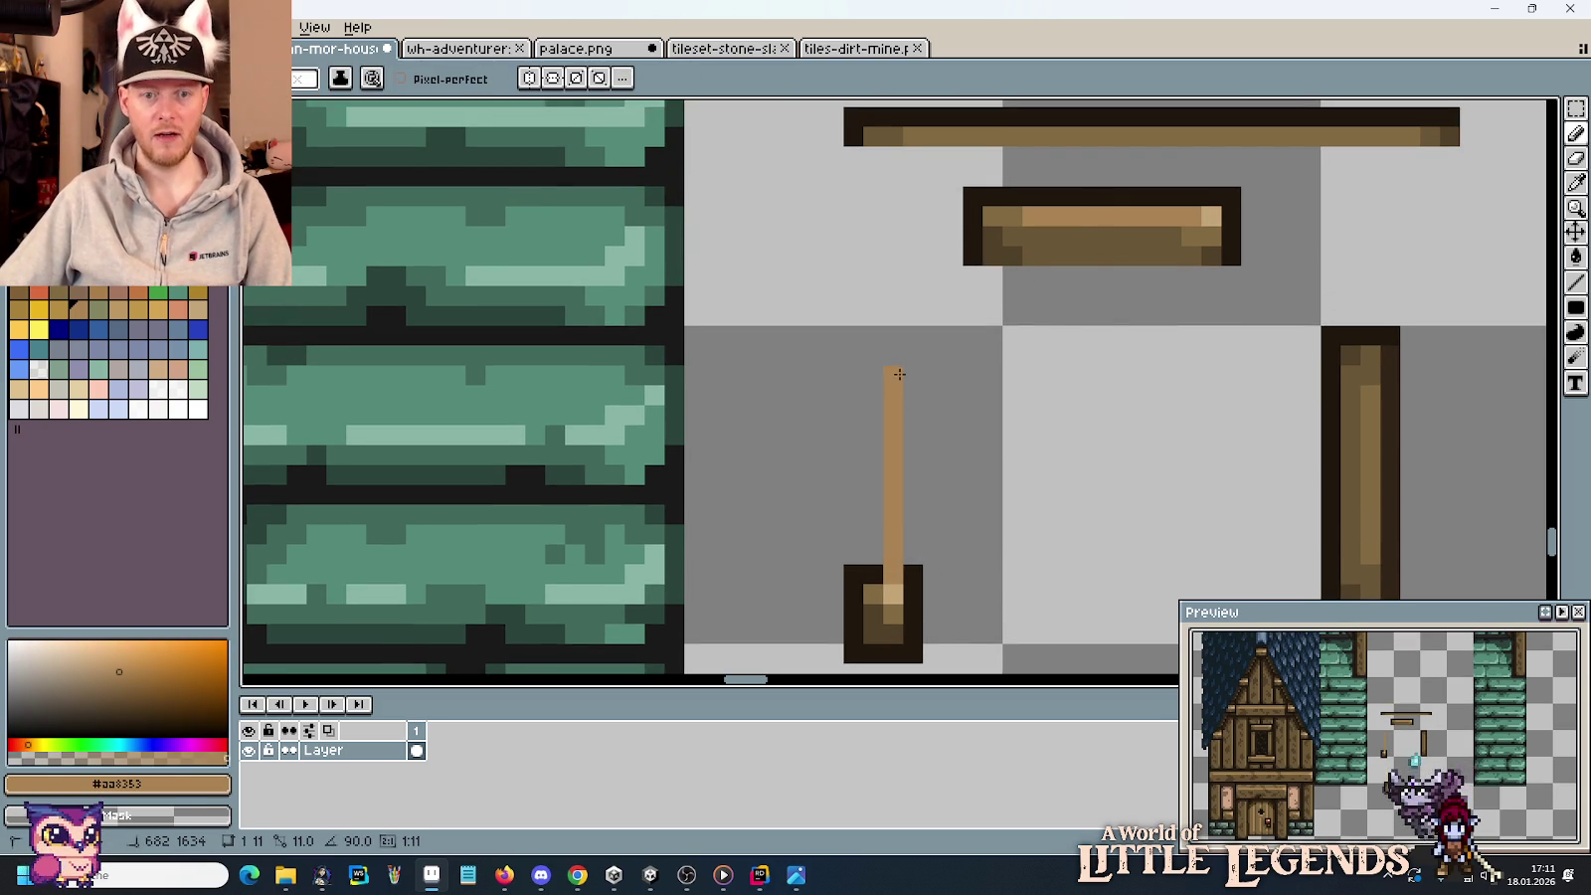
pyautogui.keyDown('shift'); pyautogui.click(899, 377); pyautogui.keyUp('shift')
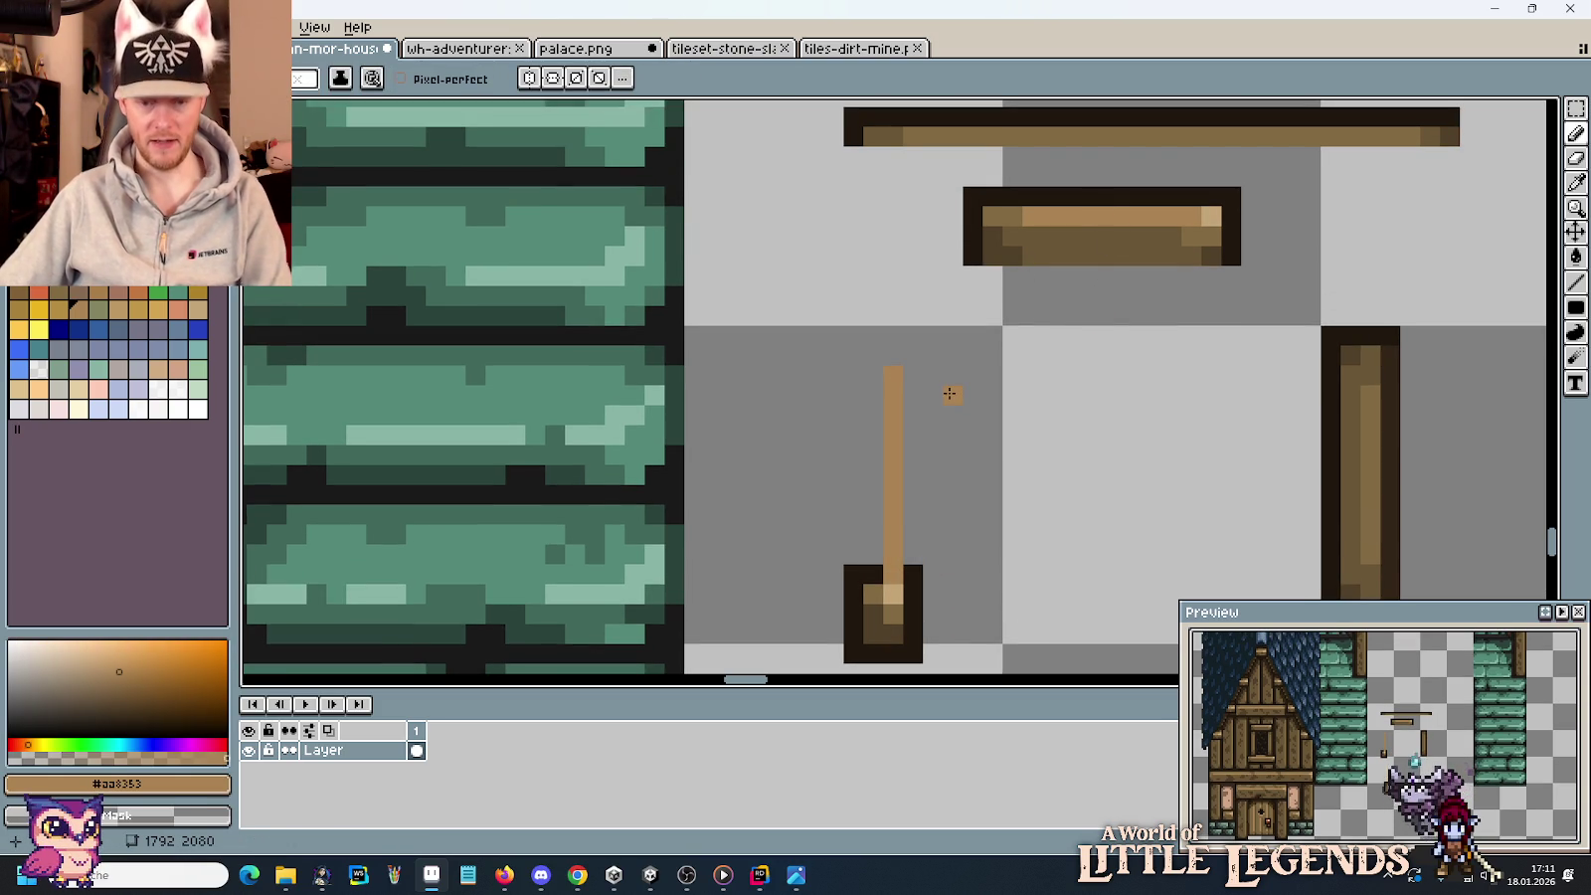
# Outline the post's side in dark brown and fill its inner column mid-brown.
pyautogui.keyDown('alt'); pyautogui.click(975, 220); pyautogui.keyUp('alt')
pyautogui.click(913, 555)
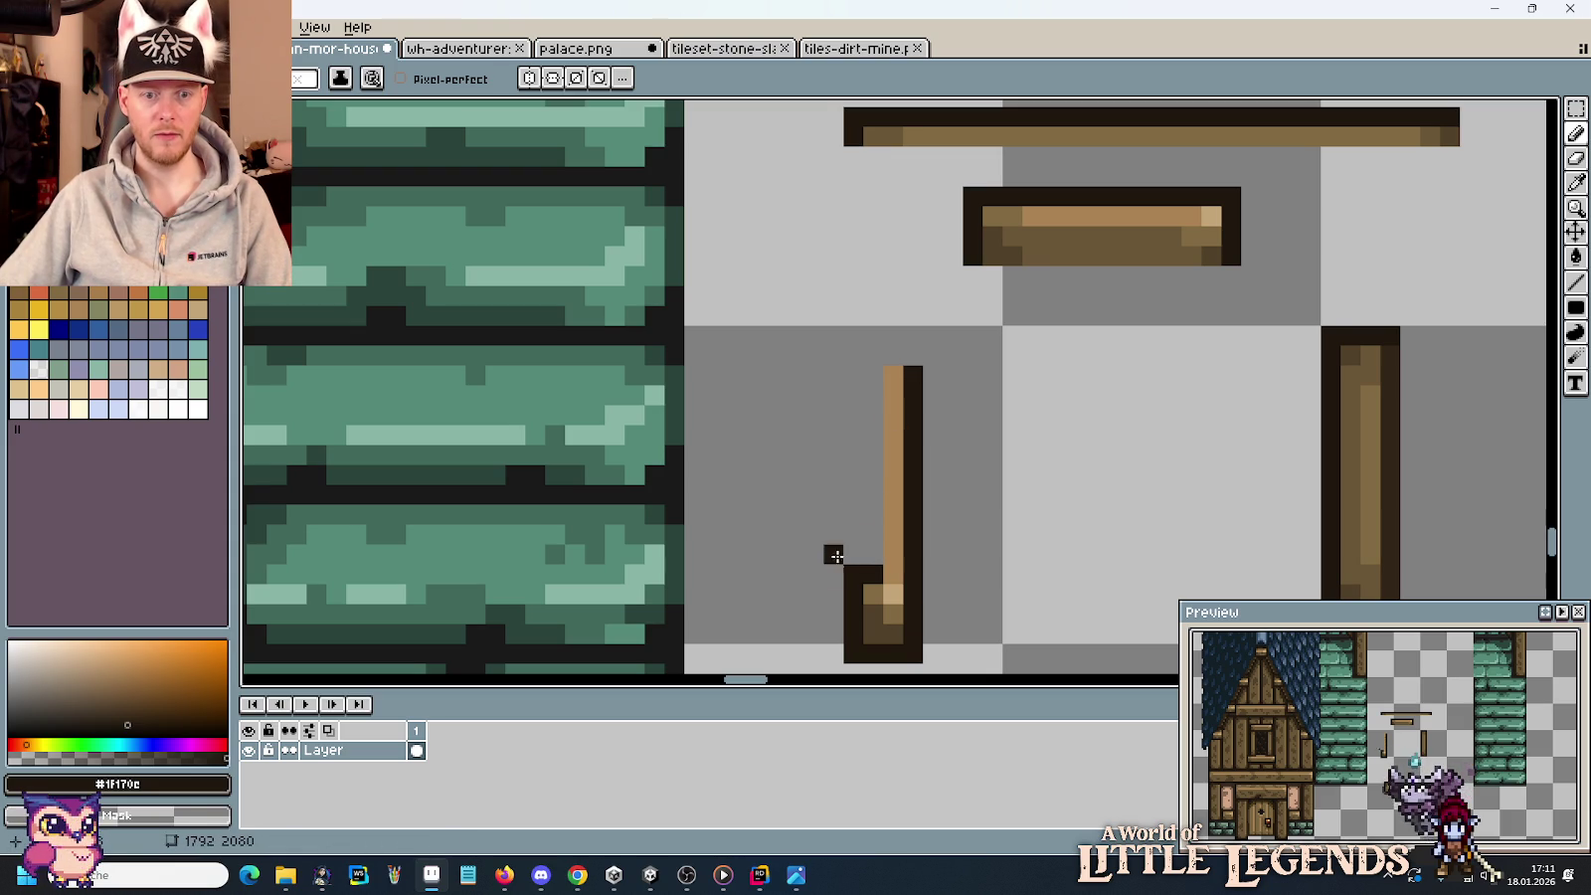
pyautogui.keyDown('shift'); pyautogui.click(854, 371); pyautogui.keyUp('shift')
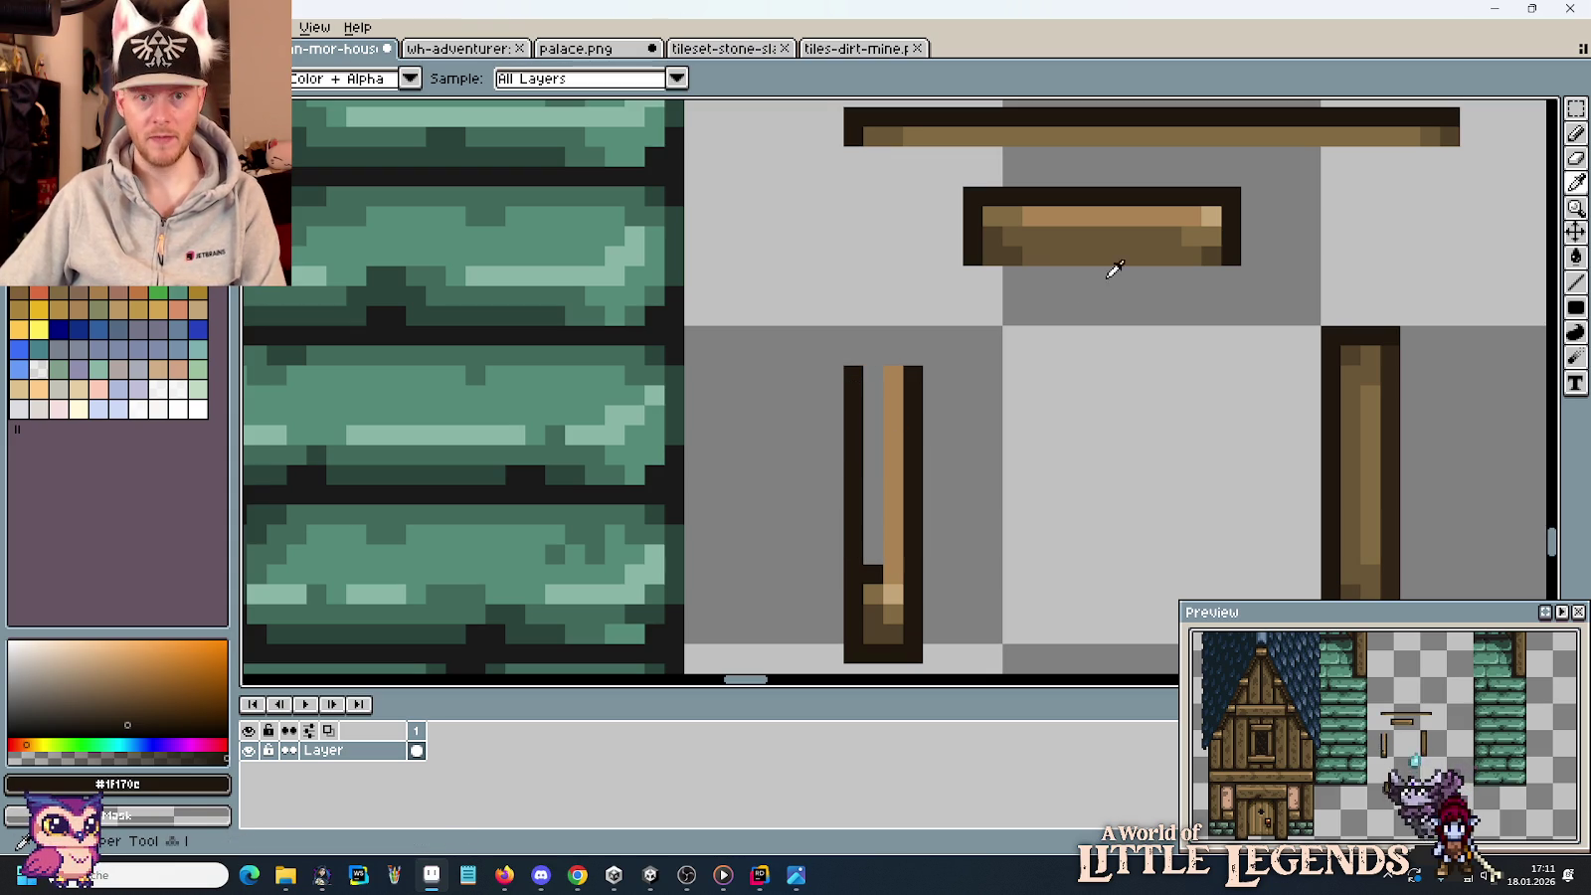
pyautogui.keyDown('alt'); pyautogui.click(1025, 227); pyautogui.keyUp('alt')
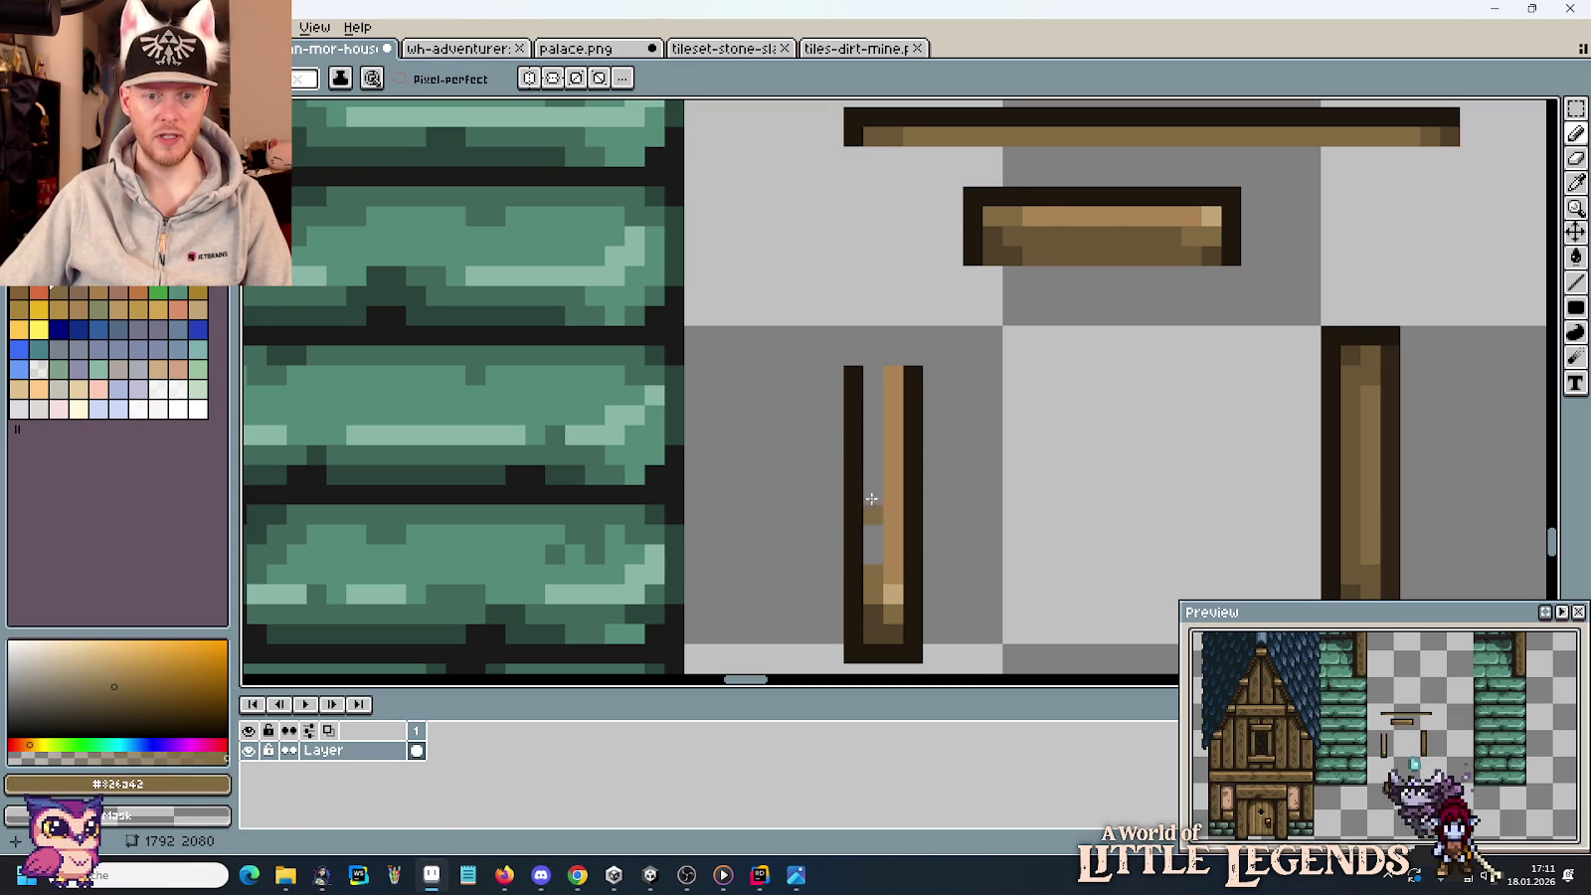
pyautogui.moveTo(872, 498); pyautogui.dragTo(873, 376)
pyautogui.scroll(-3, 955, 431)
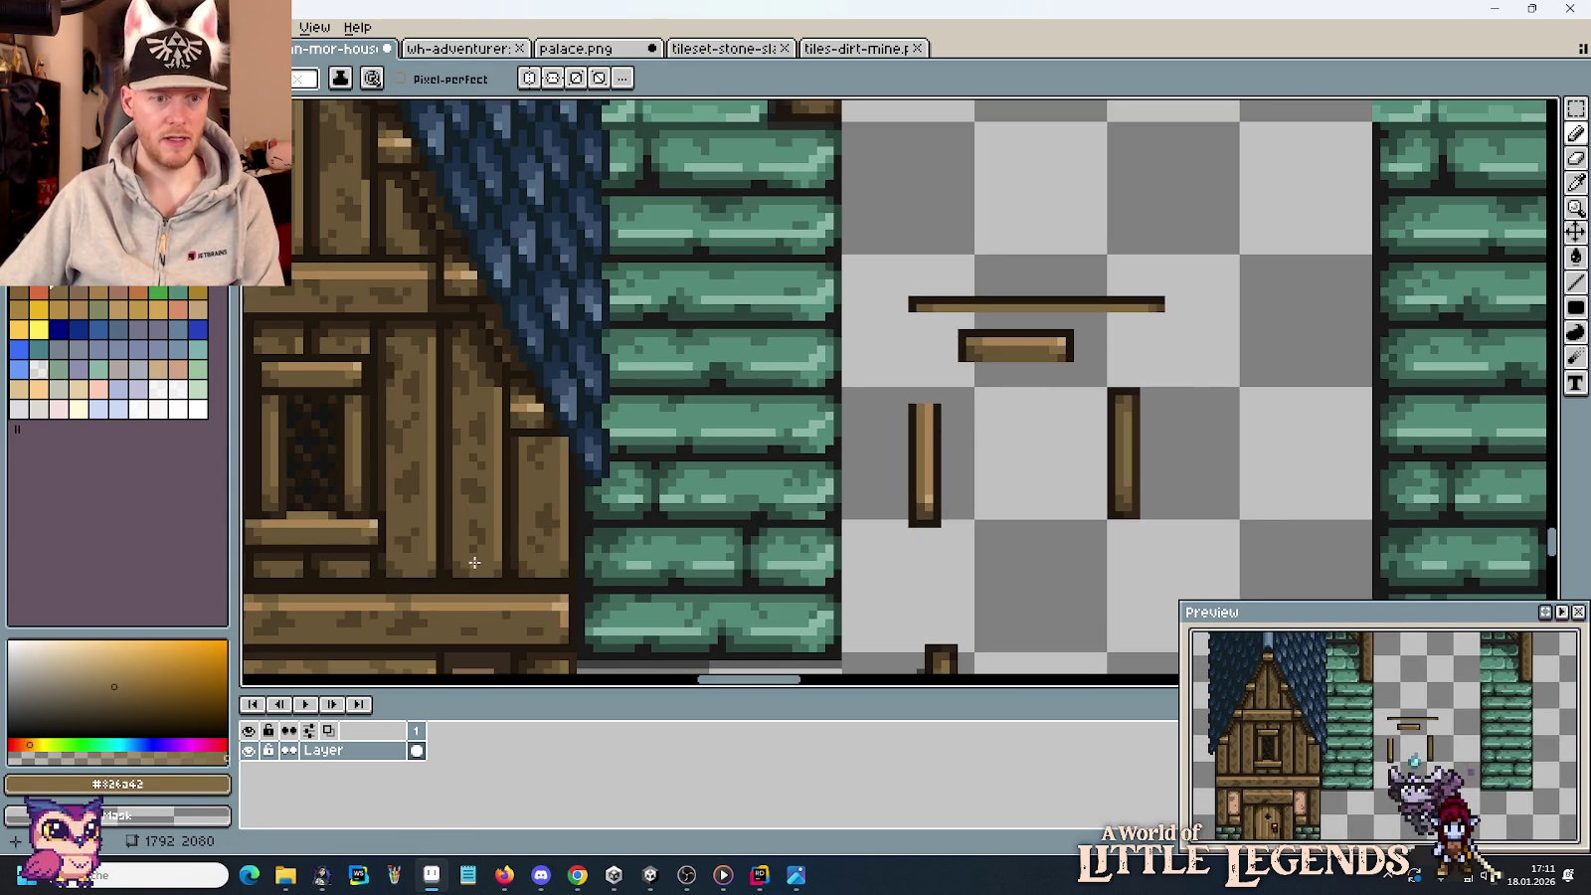
pyautogui.scroll(2, 955, 348)
pyautogui.scroll(4, 865, 502)
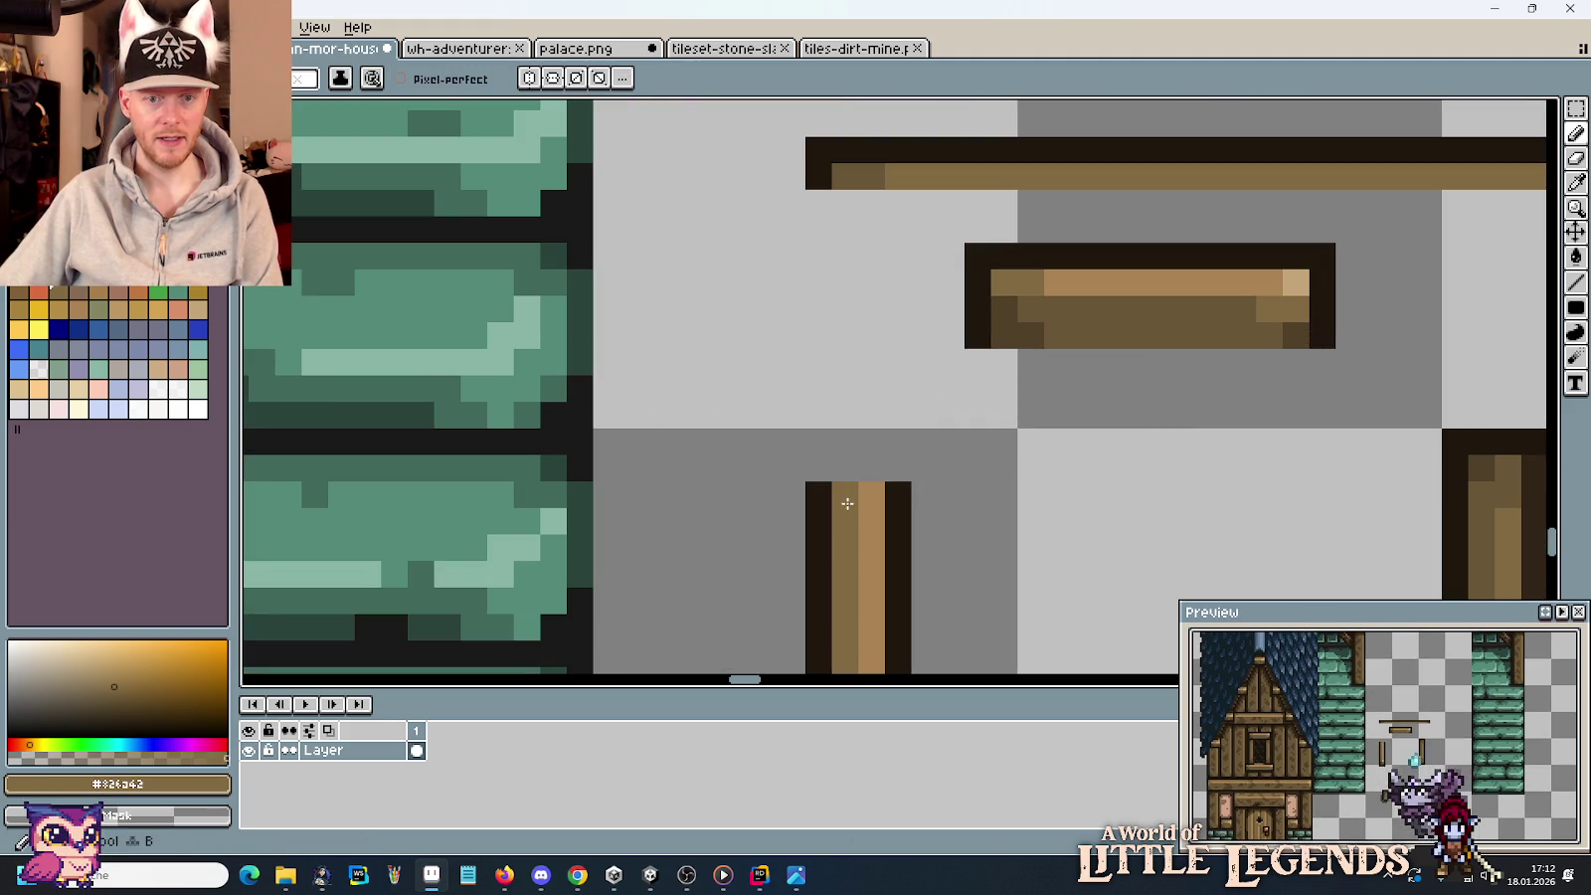
pyautogui.scroll(-4, 873, 500)
pyautogui.scroll(-2, 974, 370)
pyautogui.scroll(1, 974, 370)
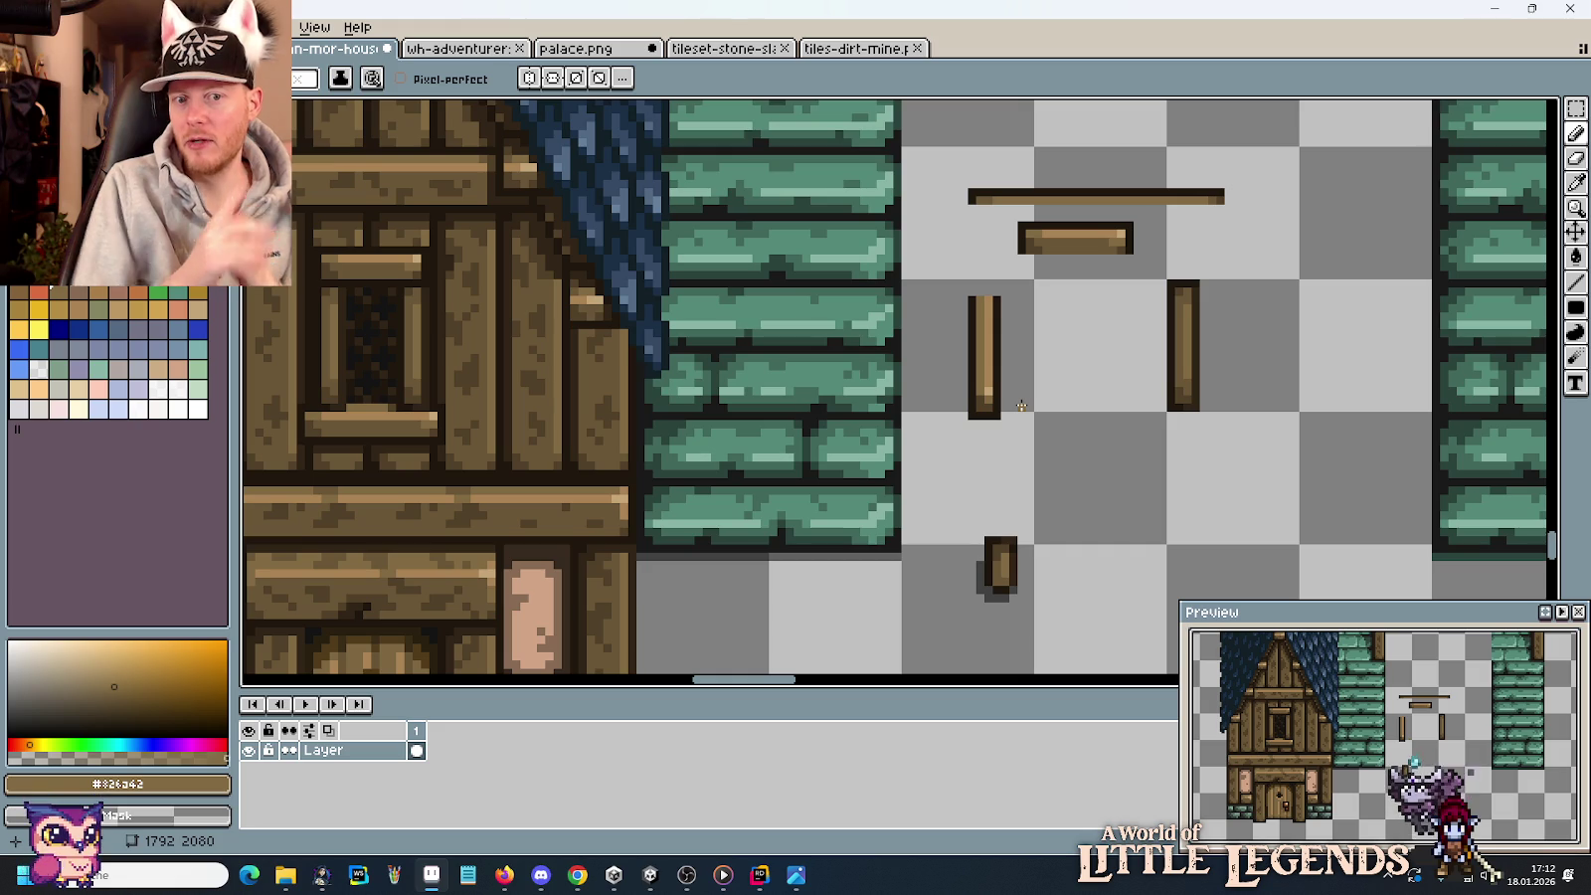
pyautogui.scroll(-1, 1021, 405)
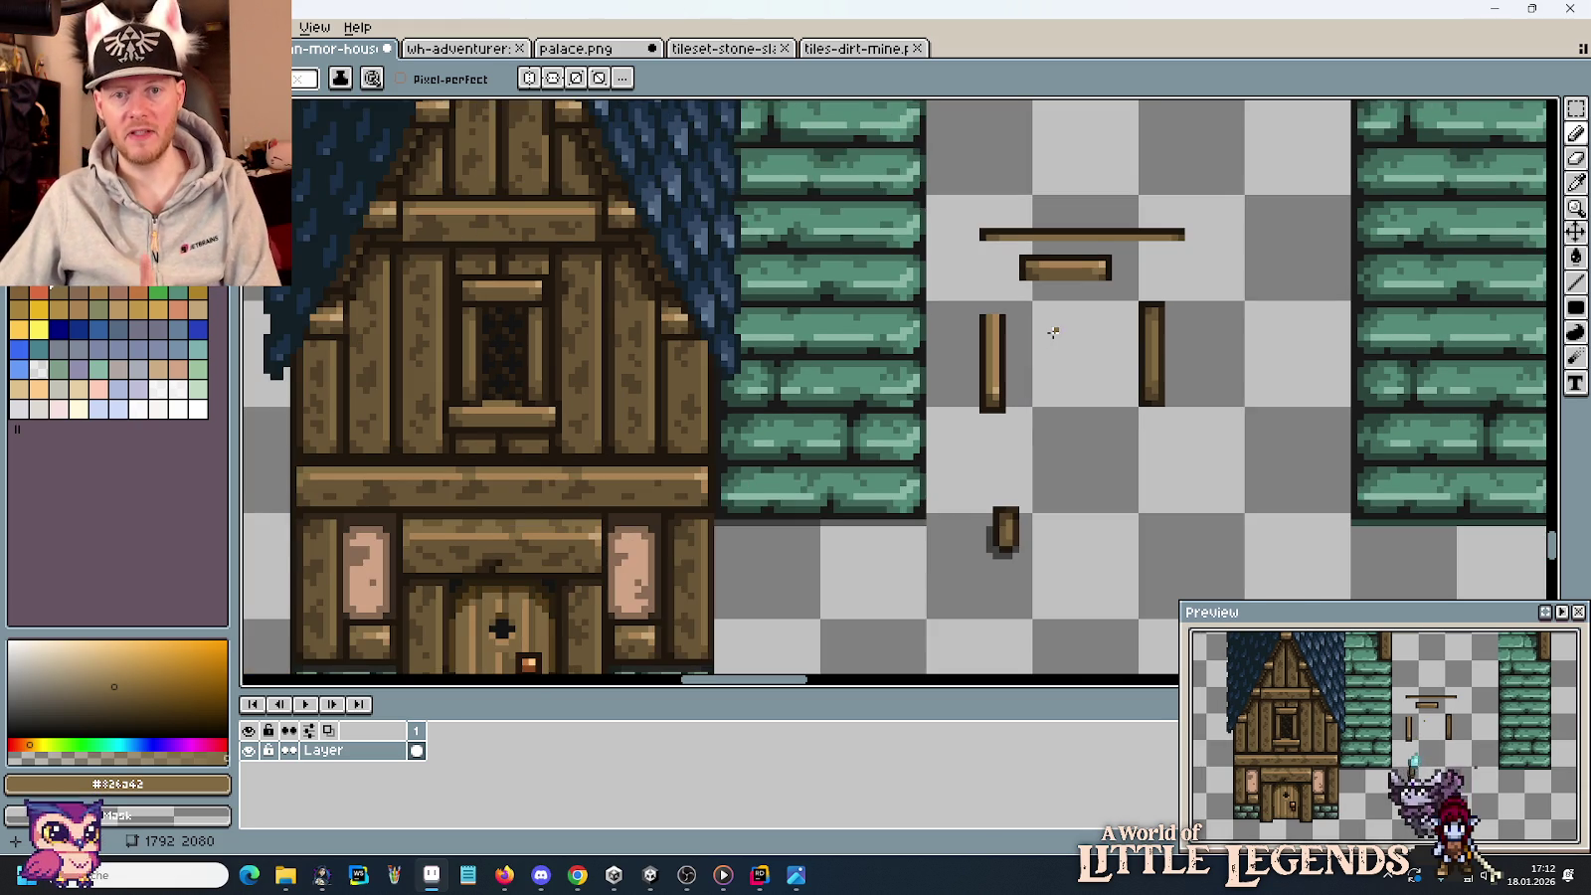
# Move the two horizontal planks to the right.
pyautogui.moveTo(1053, 332); pyautogui.dragTo(914, 365)
pyautogui.press('m')
pyautogui.moveTo(825, 232); pyautogui.dragTo(1103, 324)
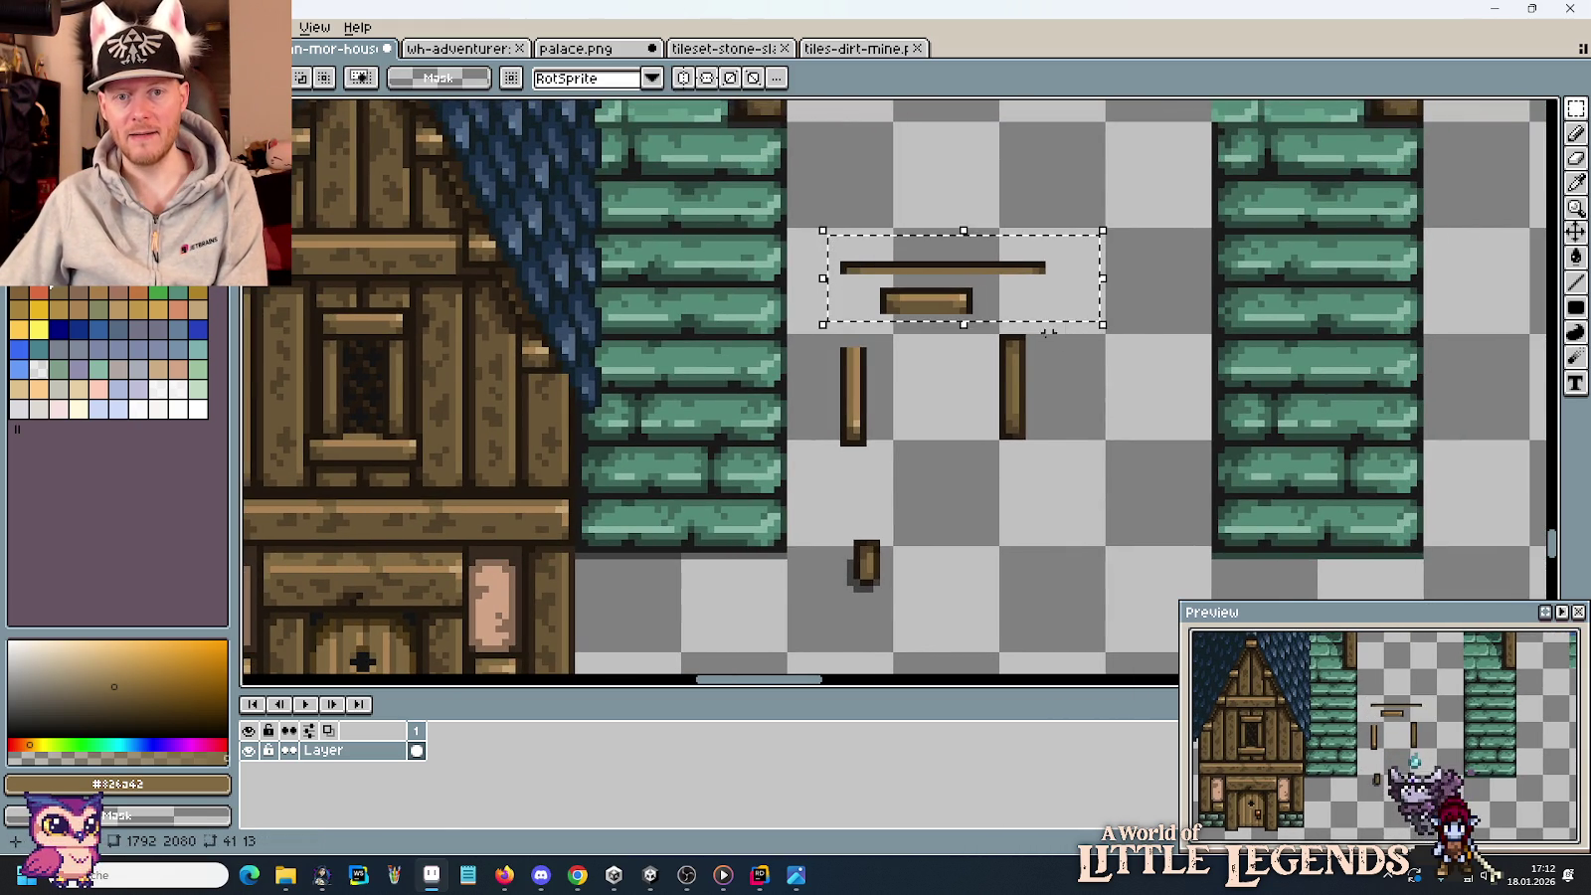
pyautogui.moveTo(917, 308); pyautogui.dragTo(977, 302)
pyautogui.hotkey('ctrl', 'd')
# Move the left vertical post down onto the small piece.
pyautogui.moveTo(836, 317); pyautogui.dragTo(888, 469)
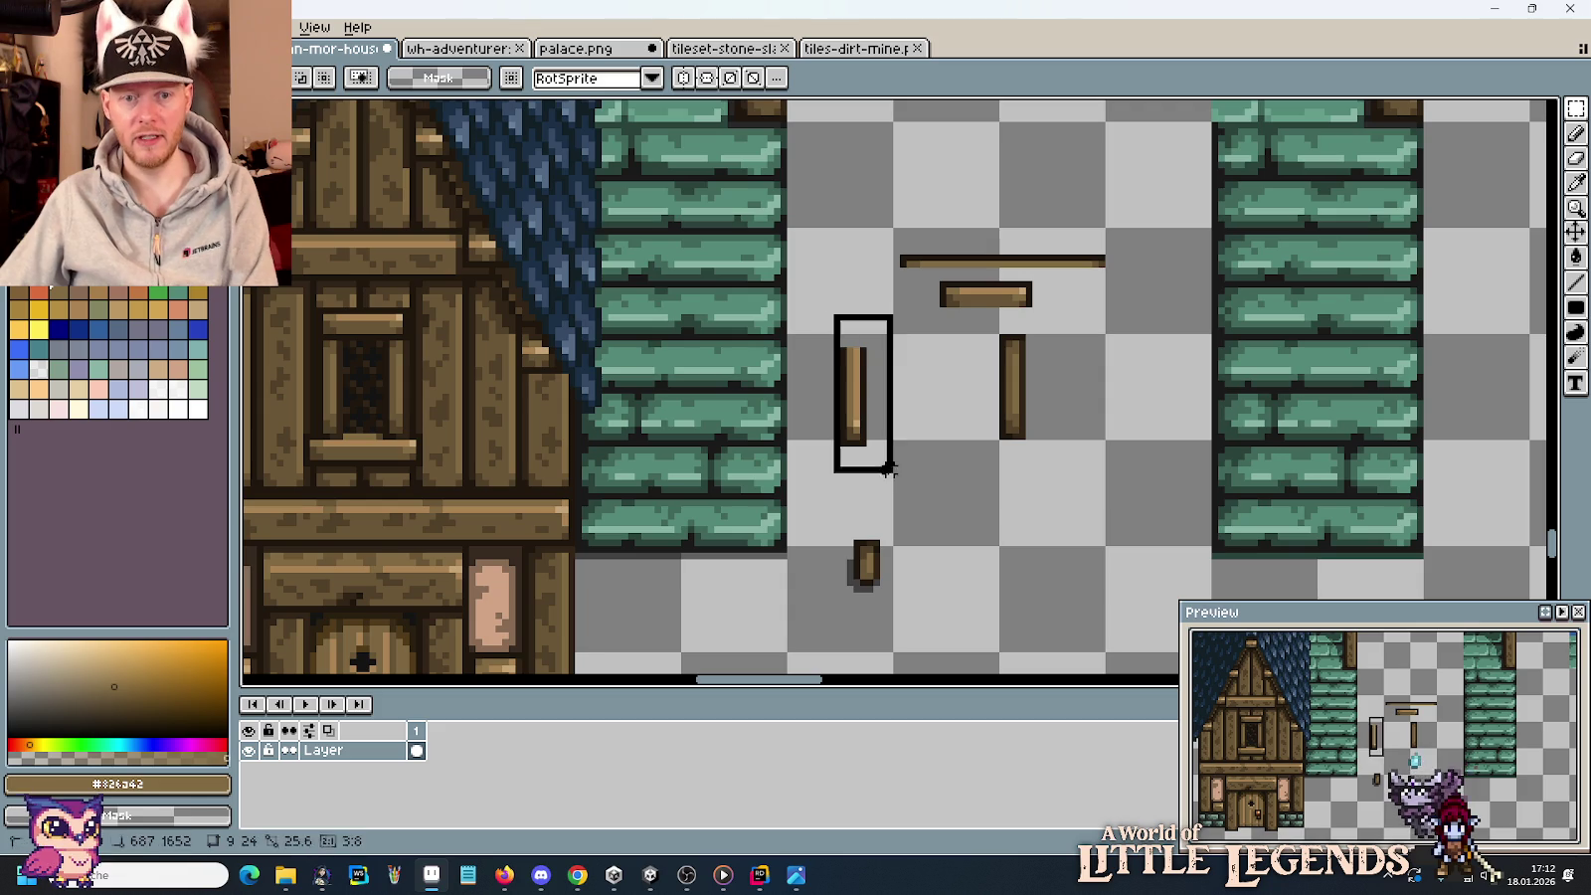
pyautogui.moveTo(881, 393); pyautogui.dragTo(881, 485)
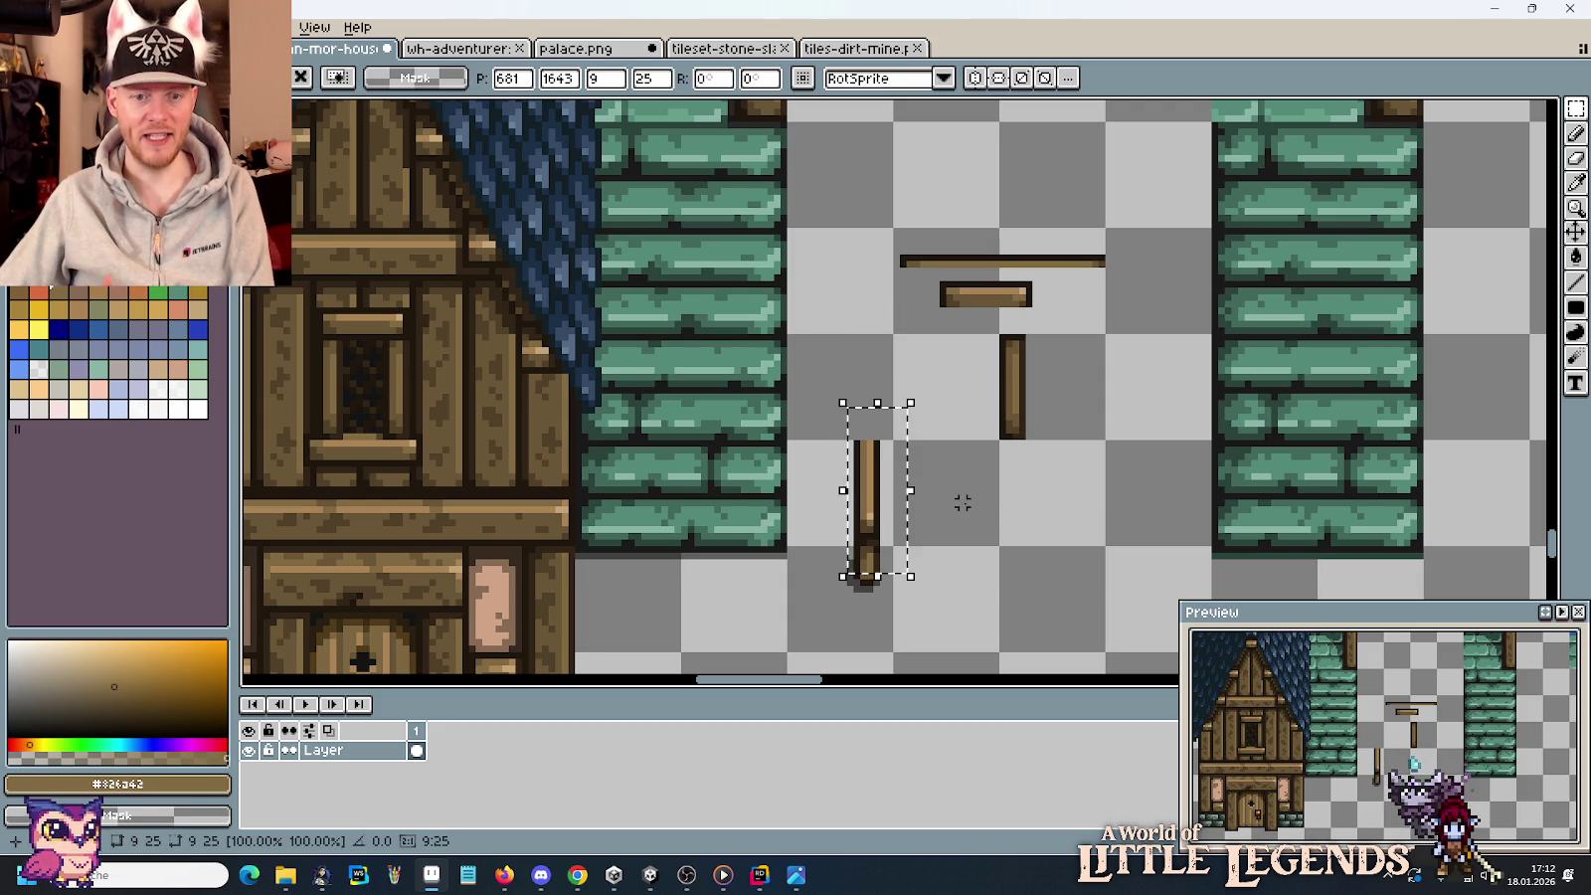
pyautogui.hotkey('ctrl', 'd')
pyautogui.scroll(3, 909, 536)
# Sample the post's dark outline and darker brown shades as drawing colours.
pyautogui.press('i')
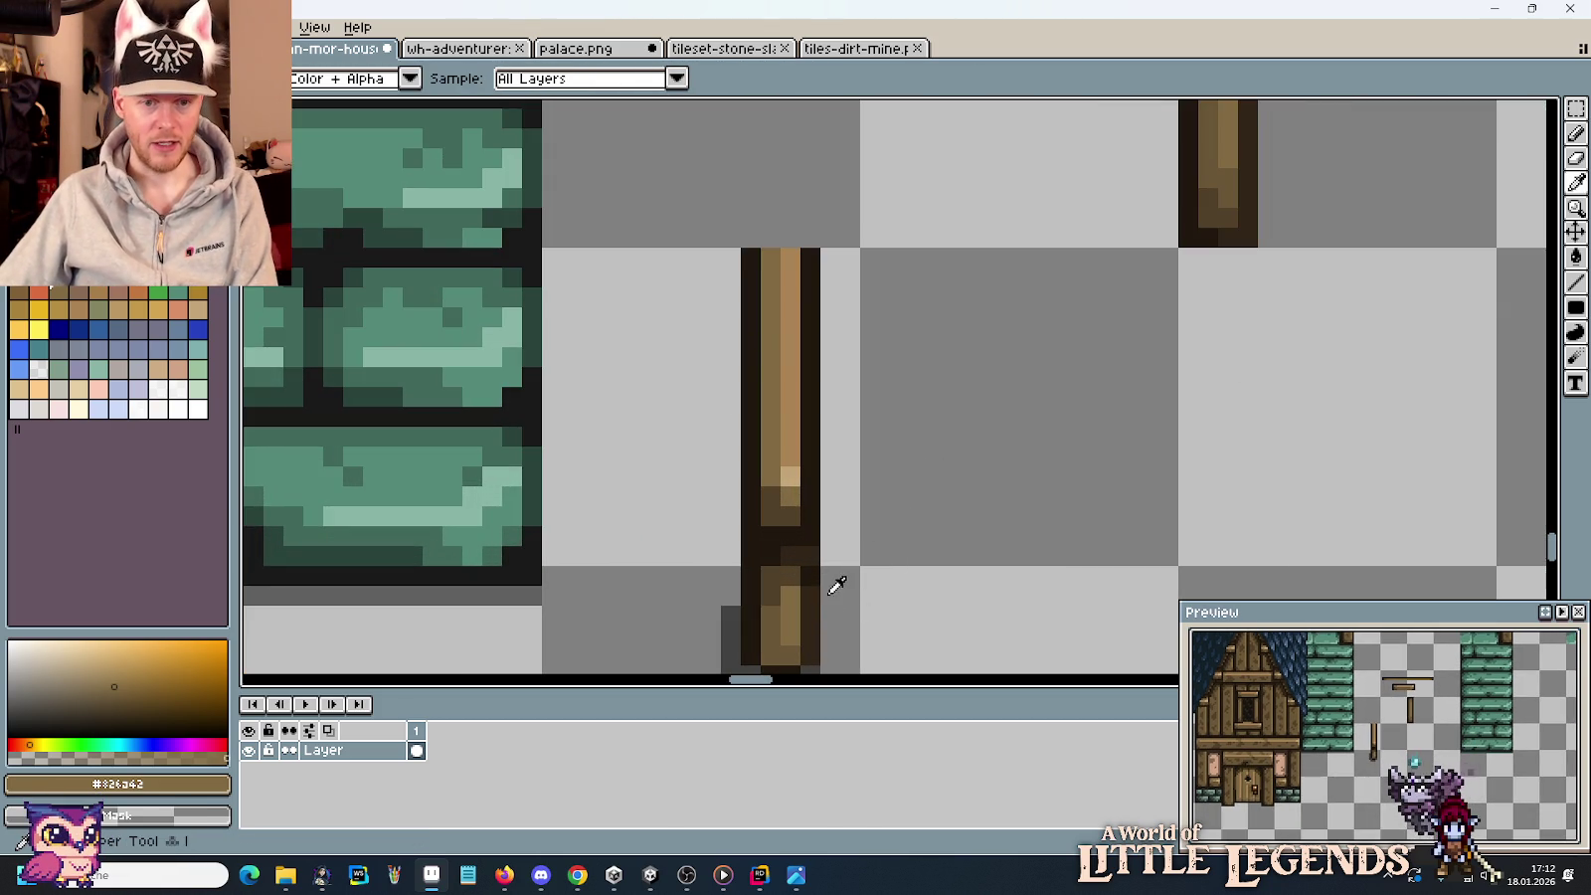
pyautogui.click(815, 567)
pyautogui.press('b')
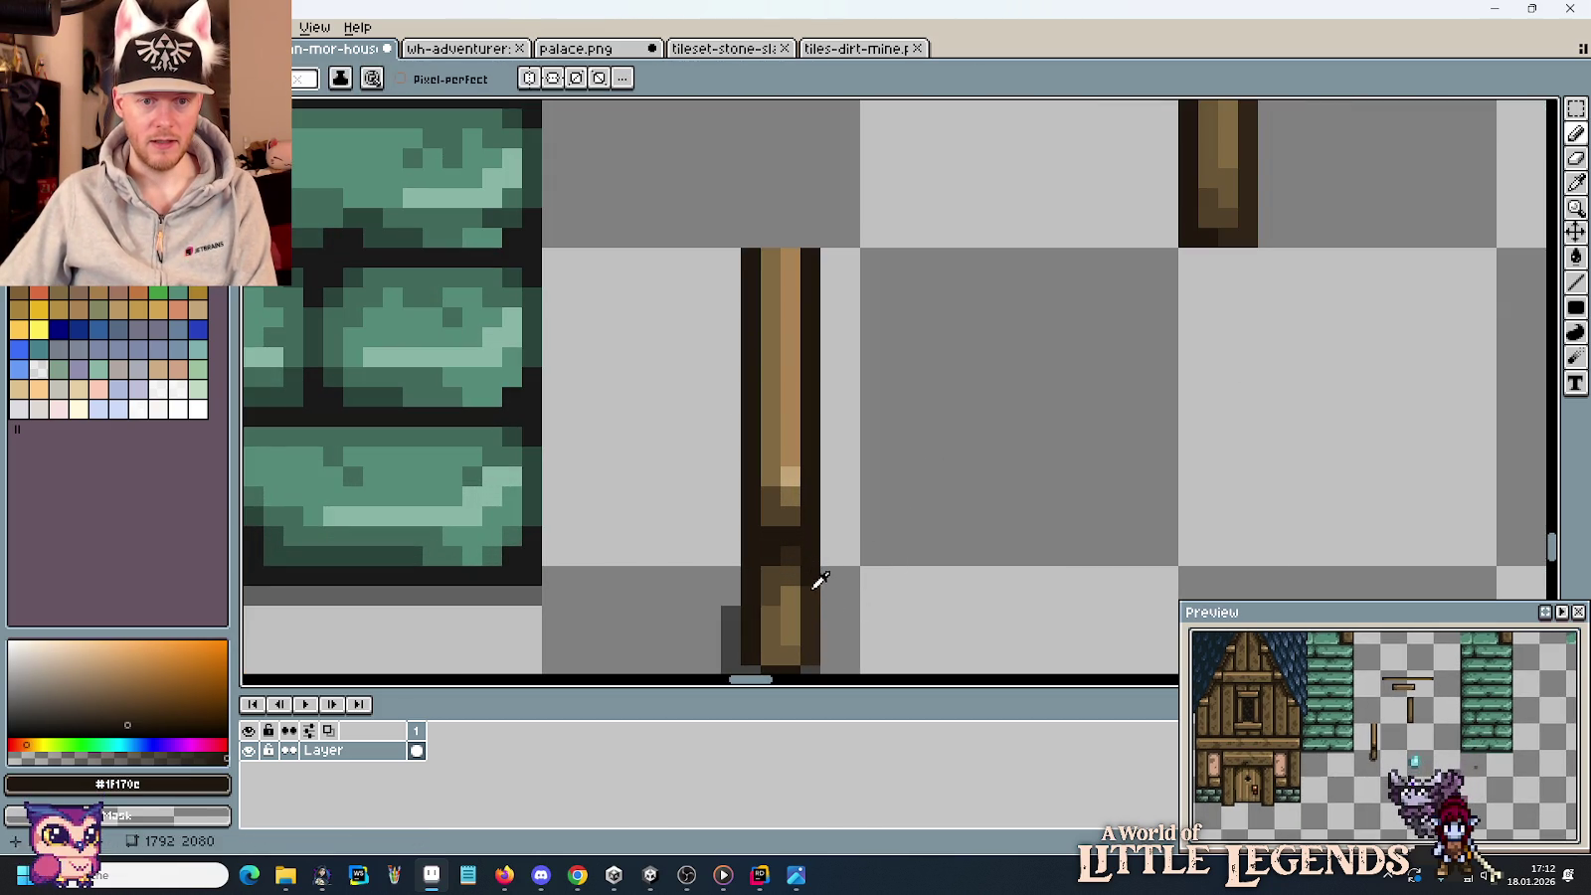
pyautogui.keyDown('alt'); pyautogui.click(816, 575); pyautogui.keyUp('alt')
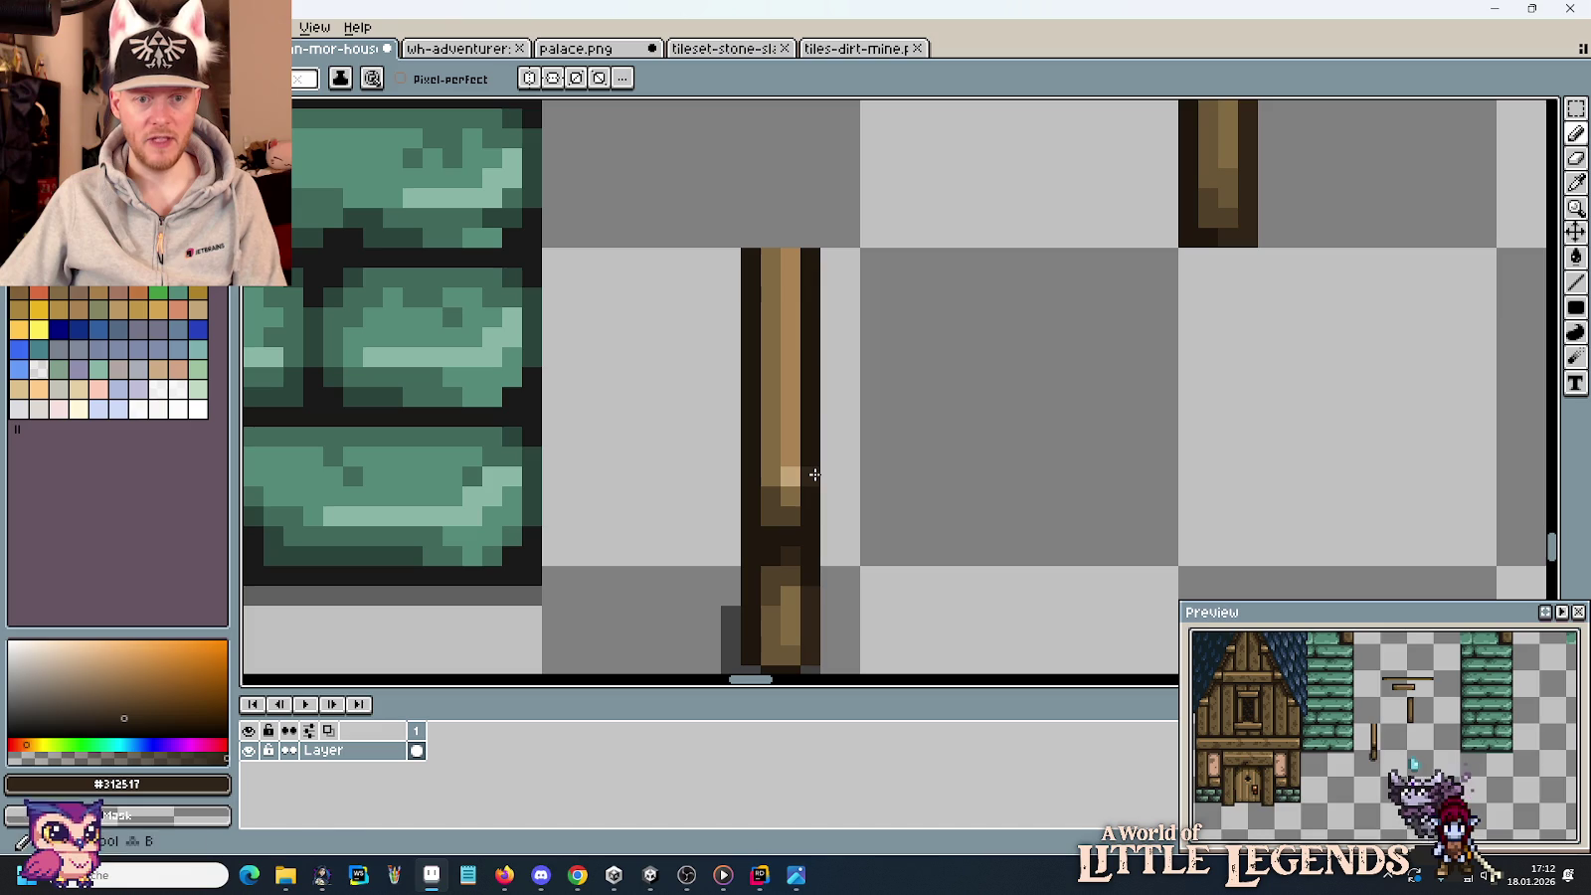
pyautogui.scroll(-2, 890, 418)
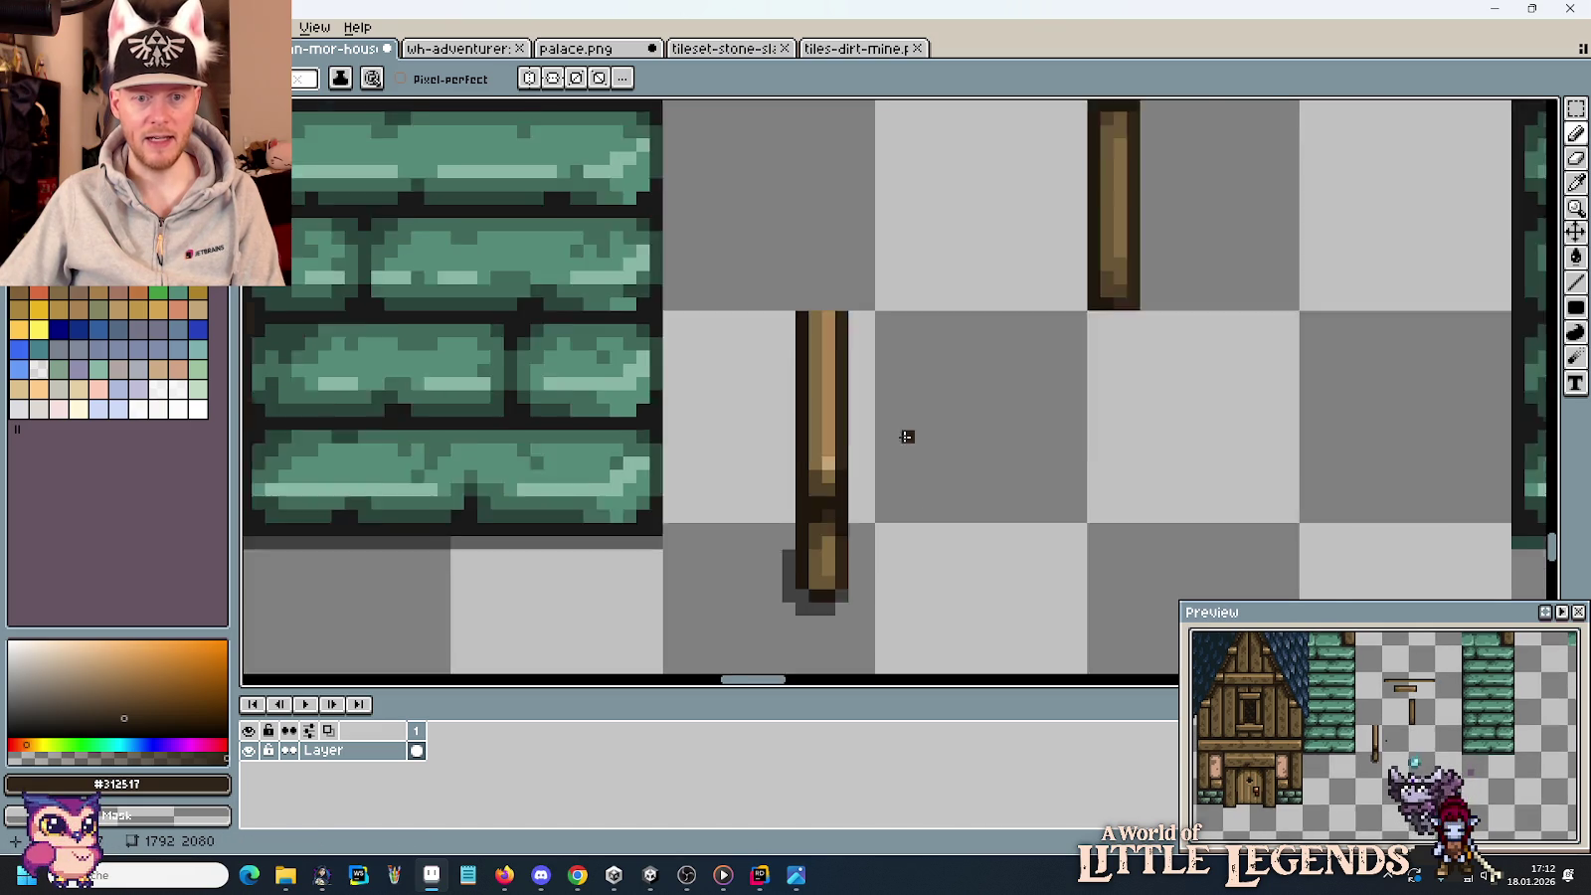
pyautogui.scroll(-2, 906, 437)
pyautogui.moveTo(900, 421); pyautogui.dragTo(916, 473)
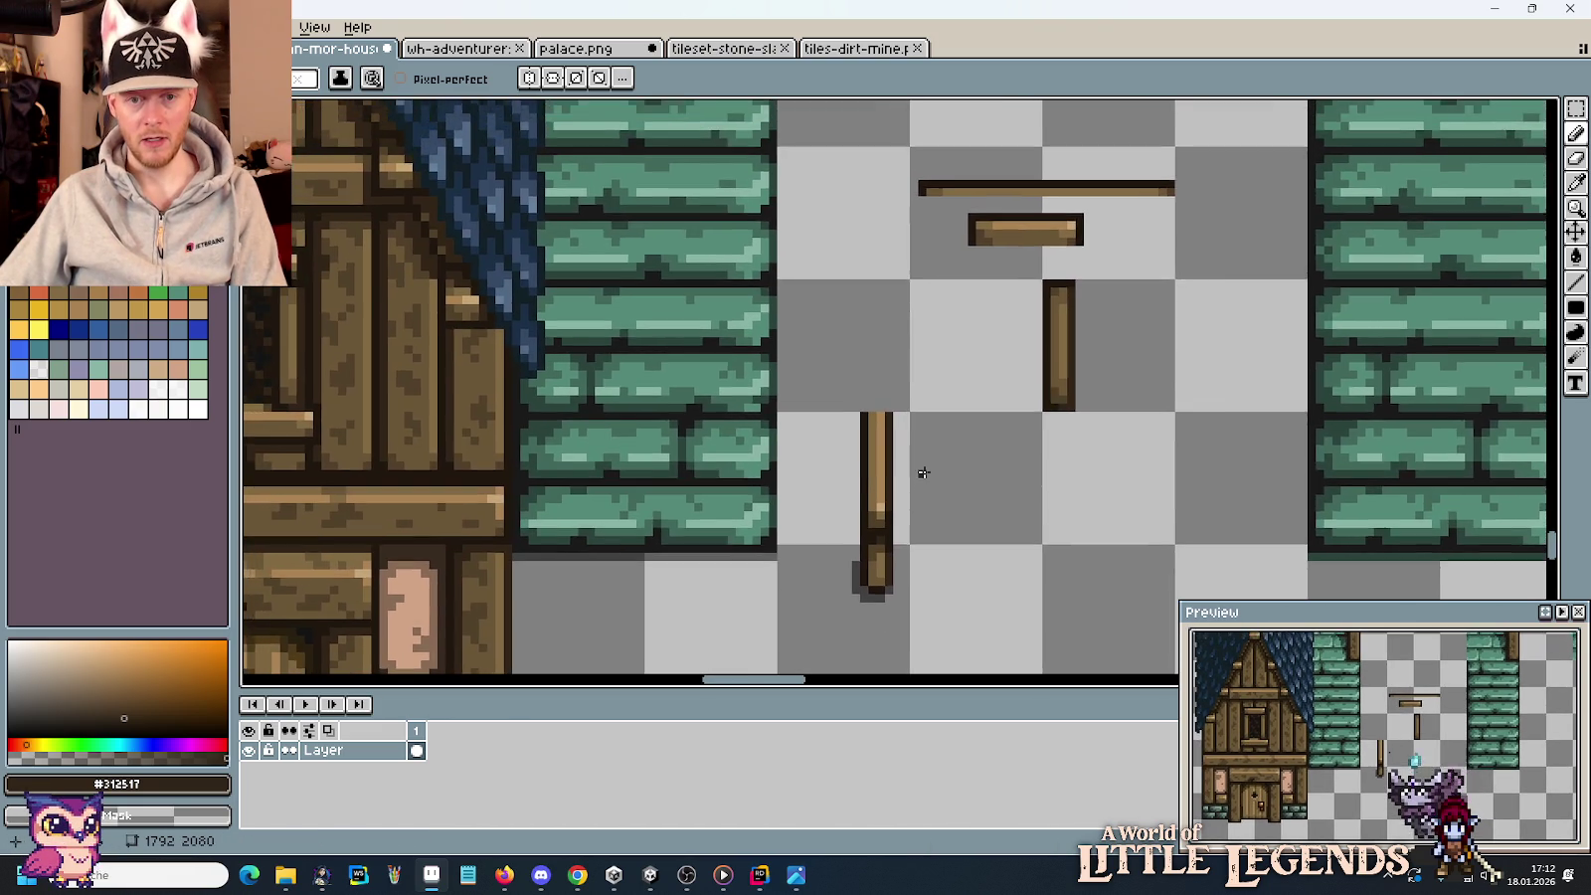
pyautogui.scroll(3, 916, 473)
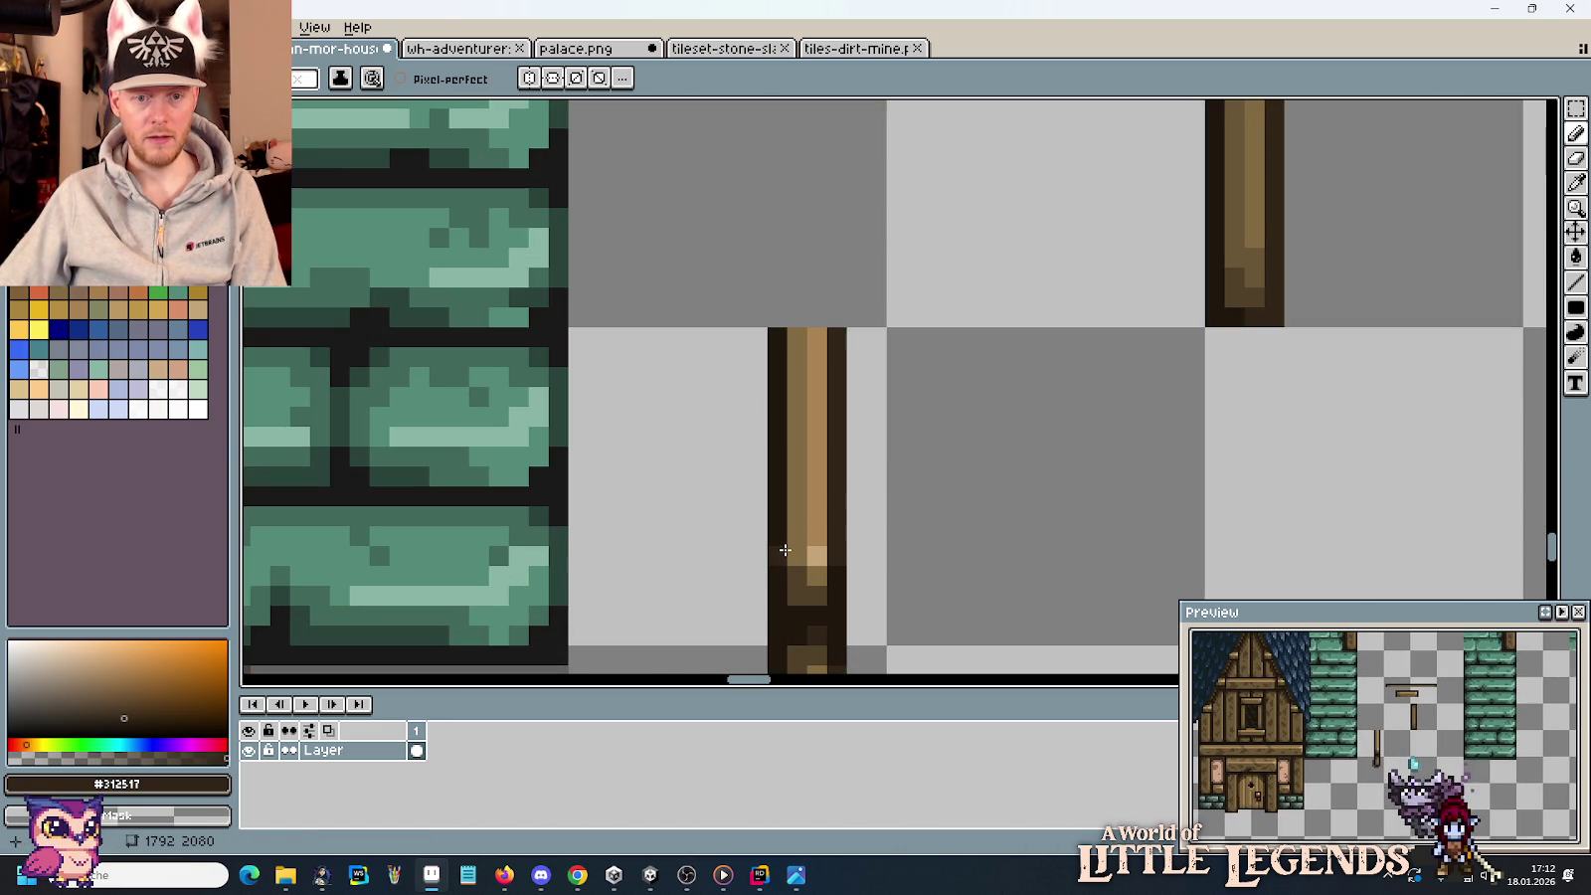
pyautogui.press('v')
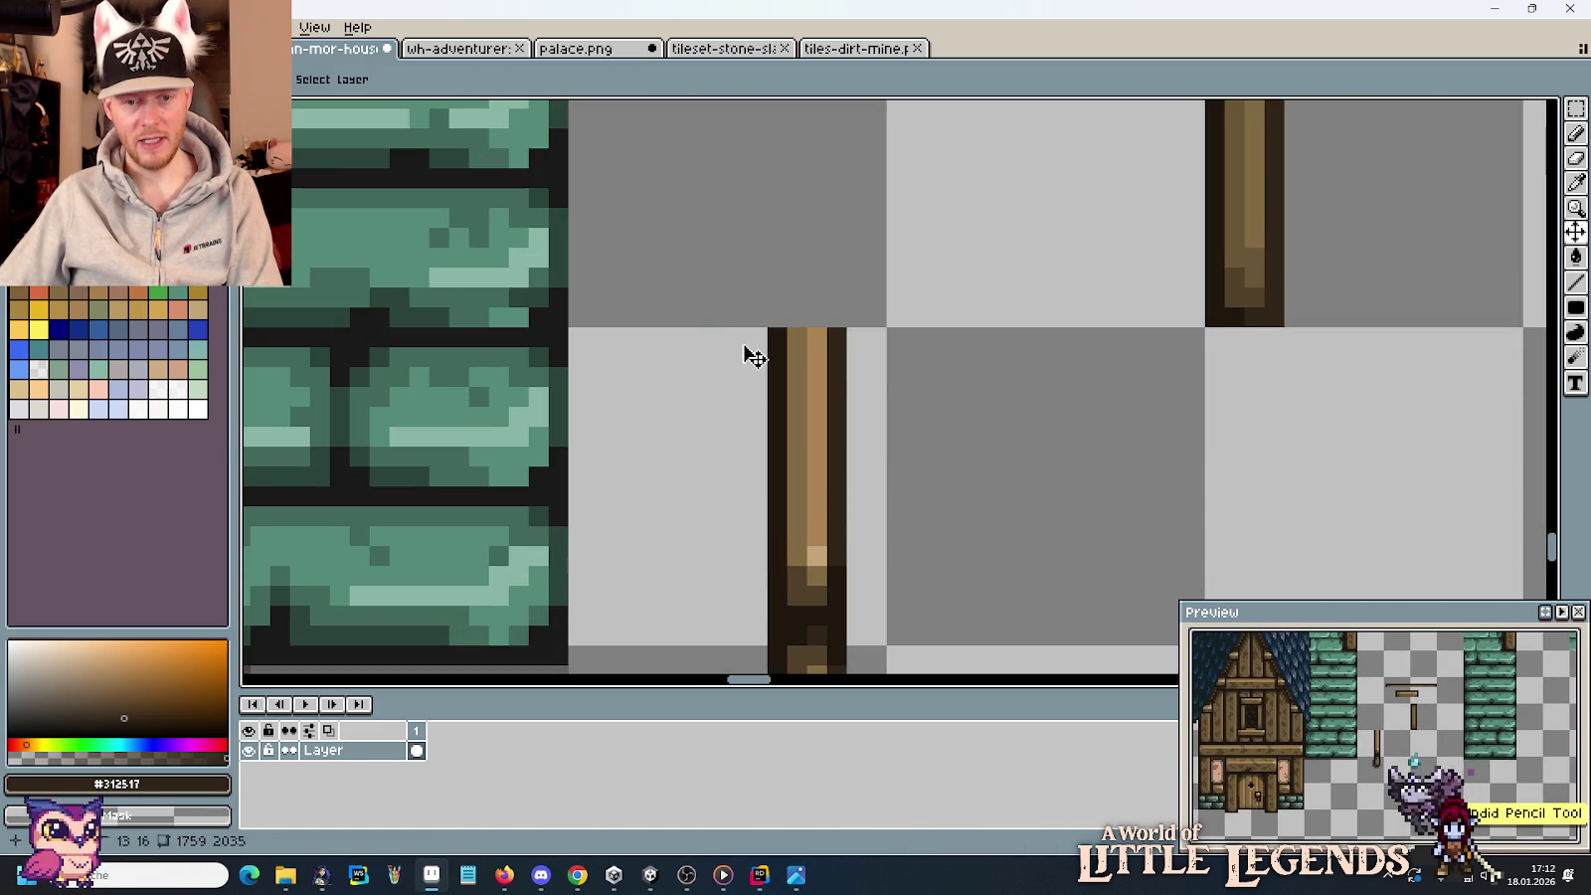
pyautogui.press('b')
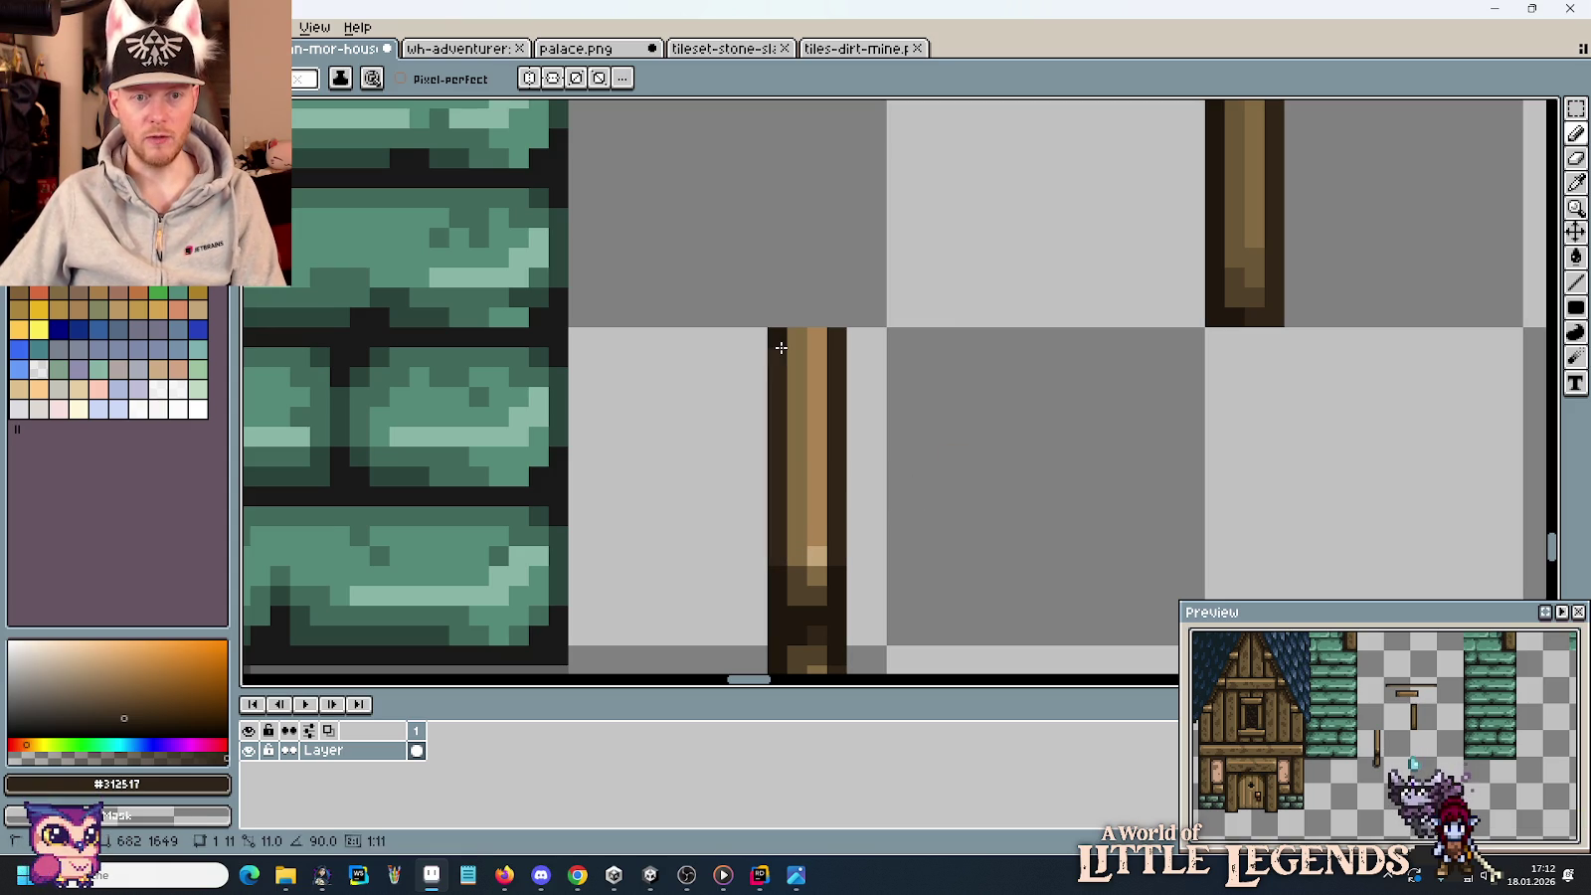
pyautogui.press('i')
pyautogui.click(805, 568)
pyautogui.press('b')
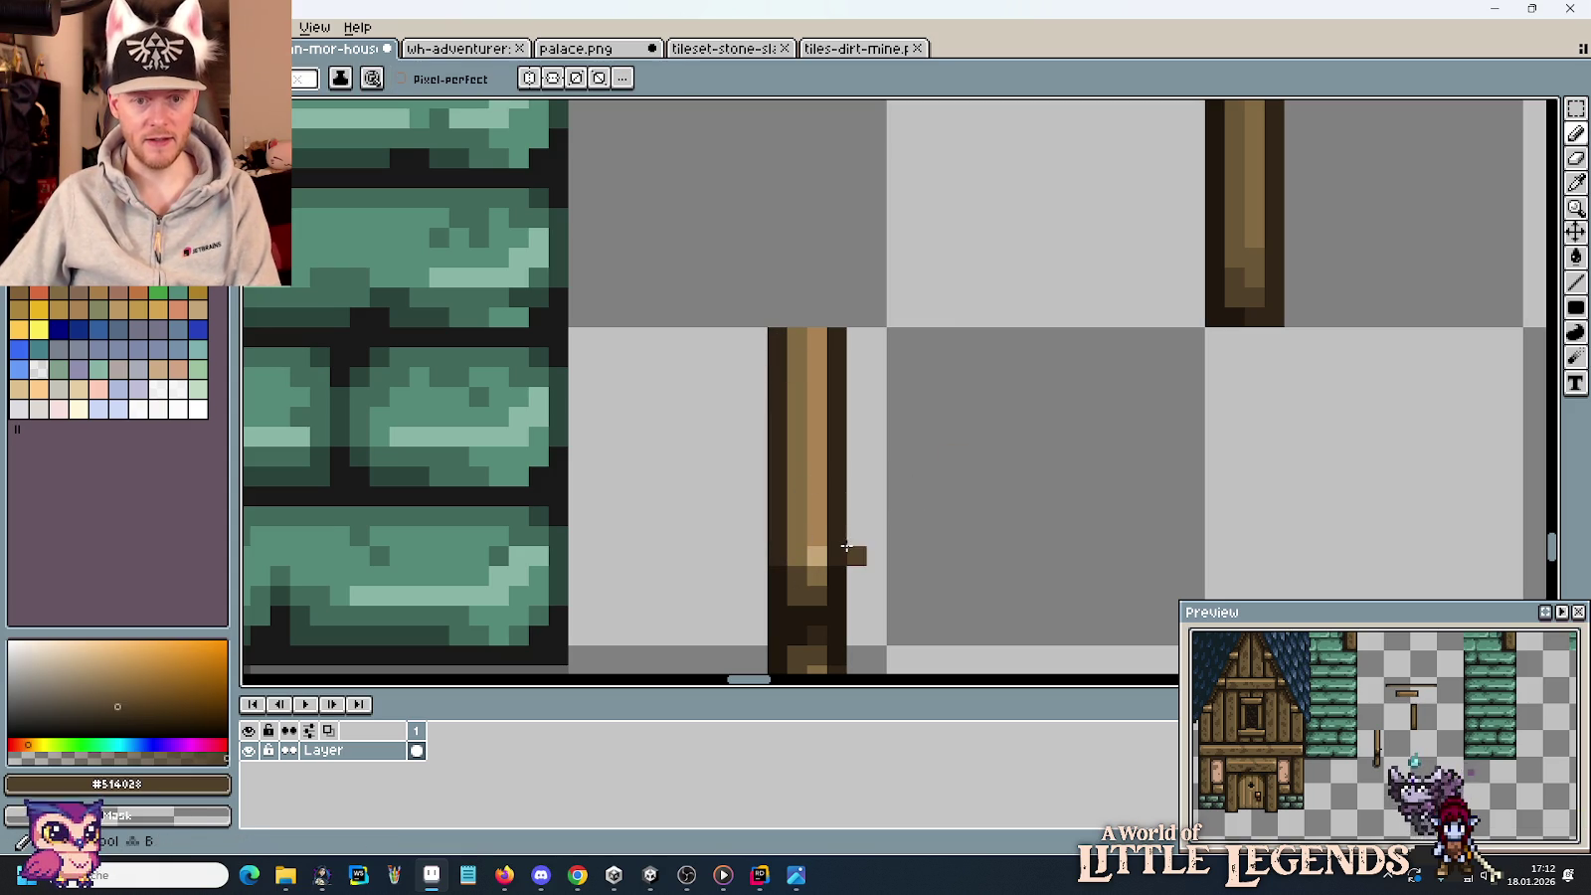
# Lift the top section of the lower post upward.
pyautogui.press('m')
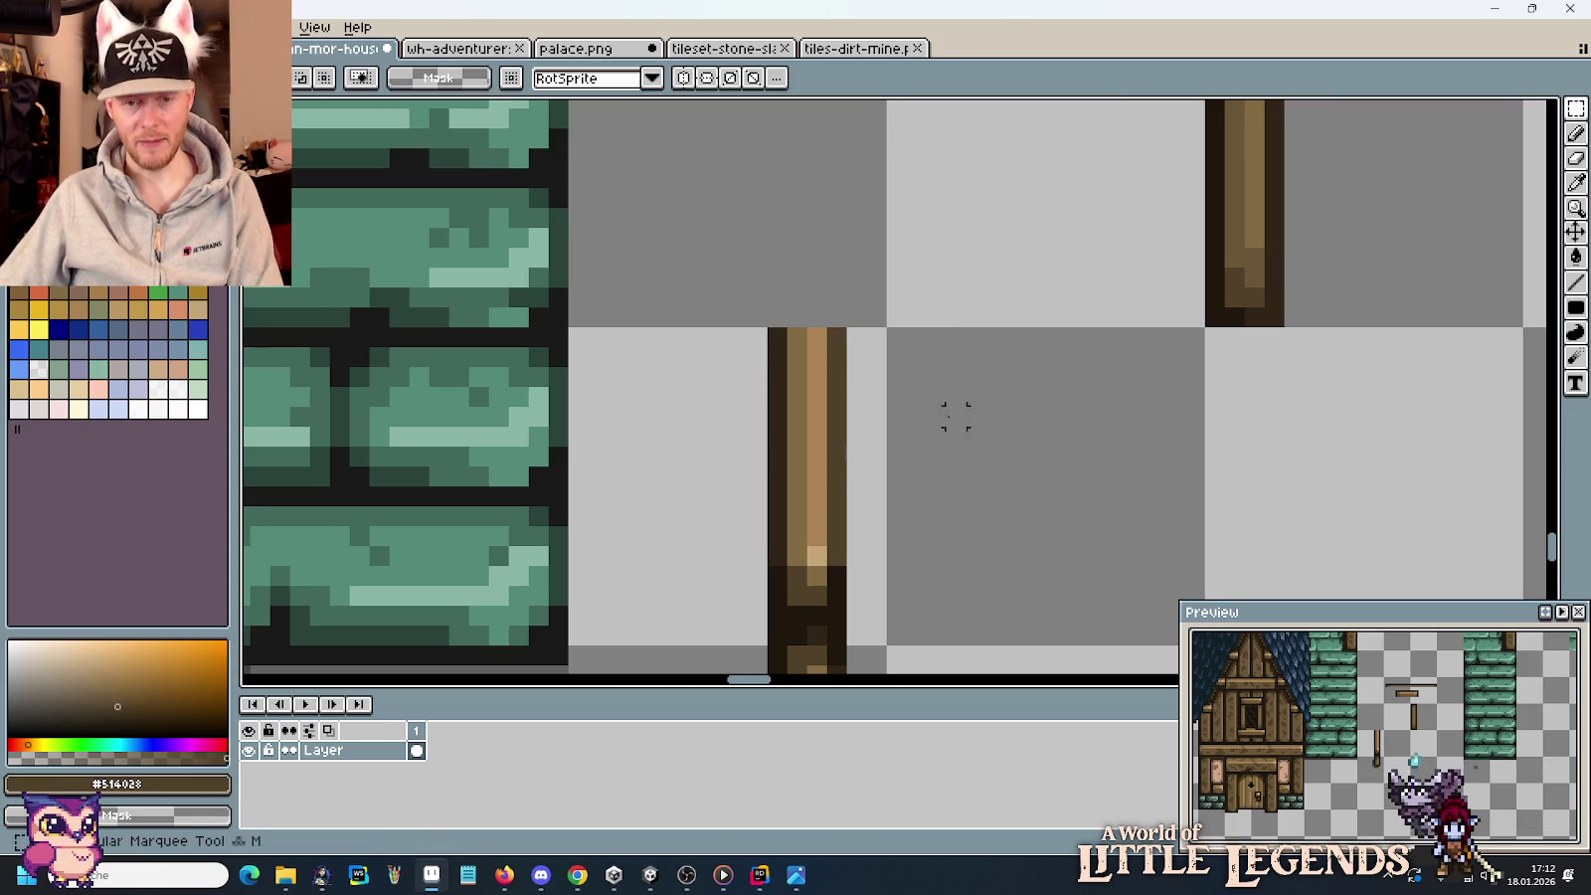
pyautogui.scroll(-2, 952, 422)
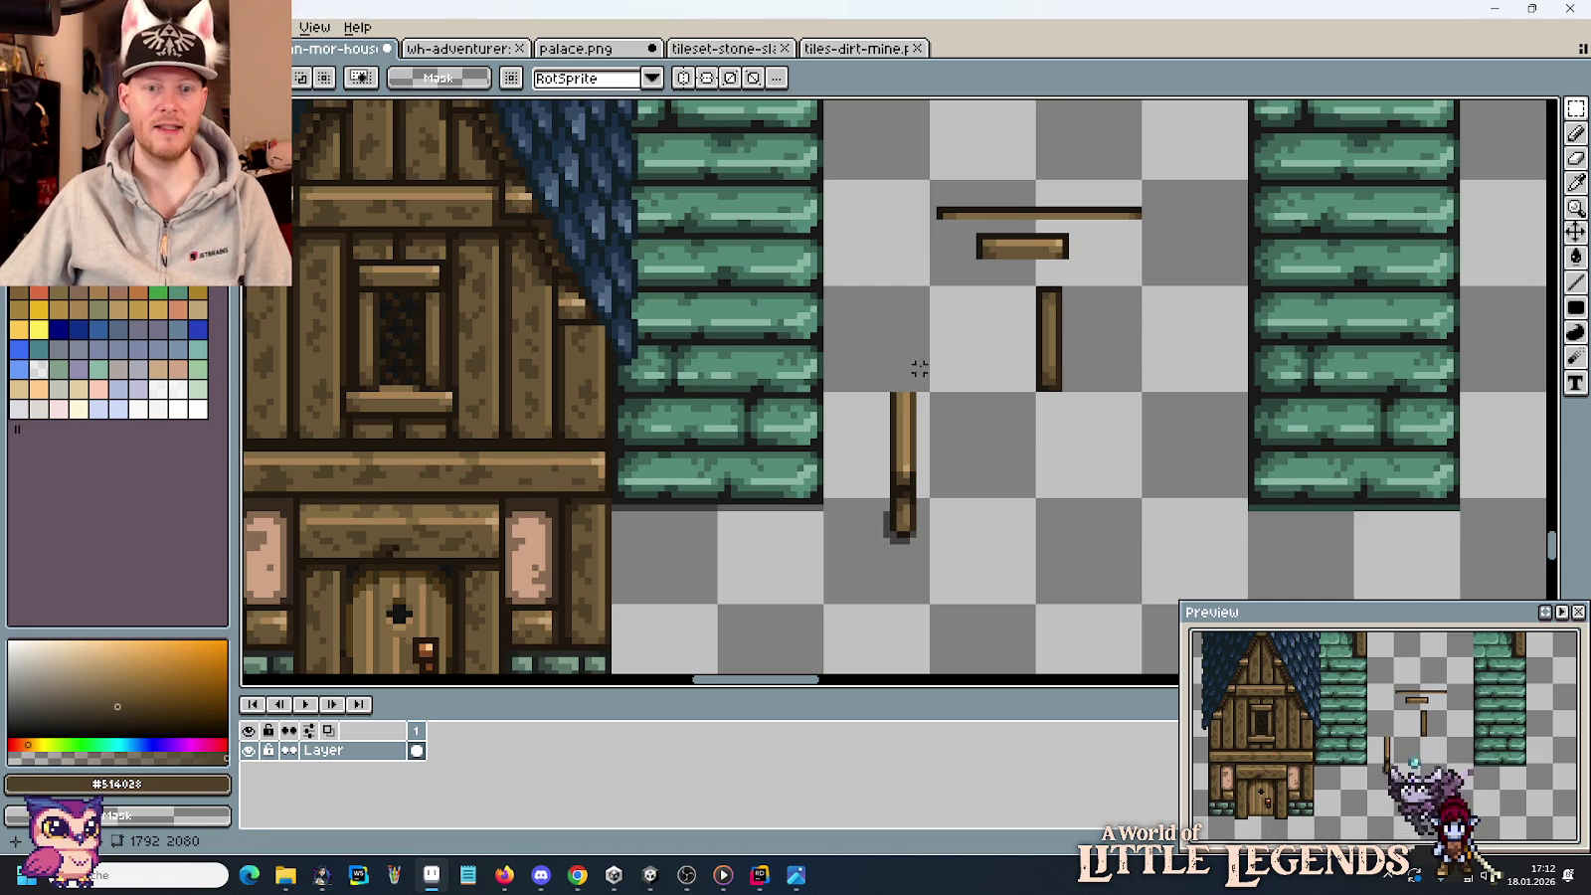
pyautogui.scroll(1, 915, 373)
pyautogui.moveTo(856, 398); pyautogui.dragTo(961, 525)
pyautogui.moveTo(925, 467); pyautogui.dragTo(939, 356)
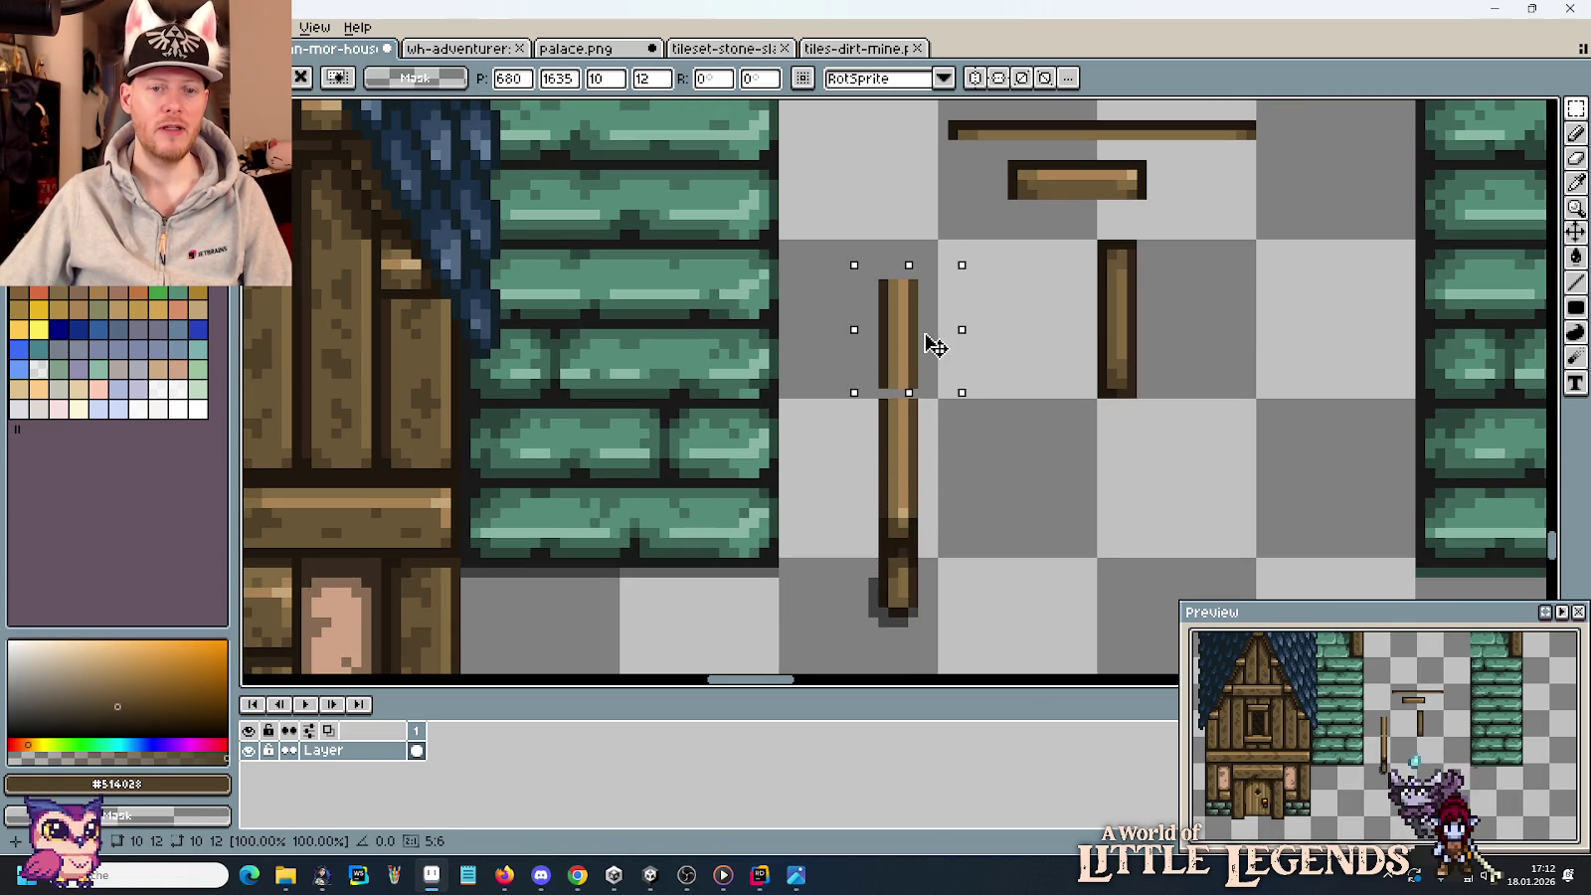
pyautogui.scroll(2, 939, 356)
pyautogui.moveTo(941, 467); pyautogui.dragTo(955, 417)
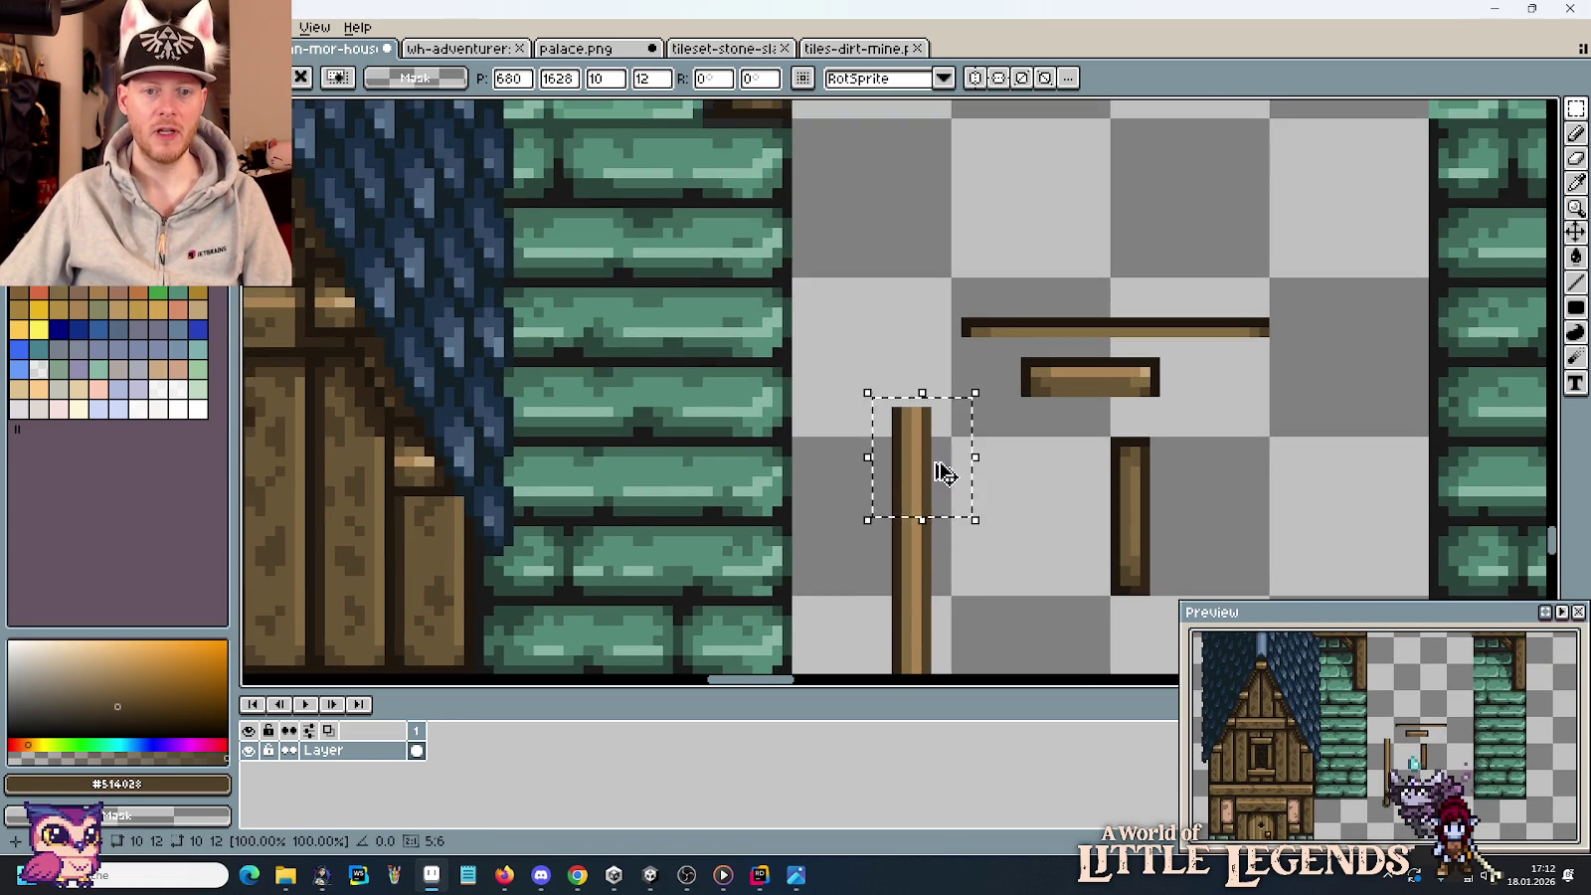
pyautogui.scroll(-3, 952, 416)
pyautogui.hotkey('ctrl', 'd')
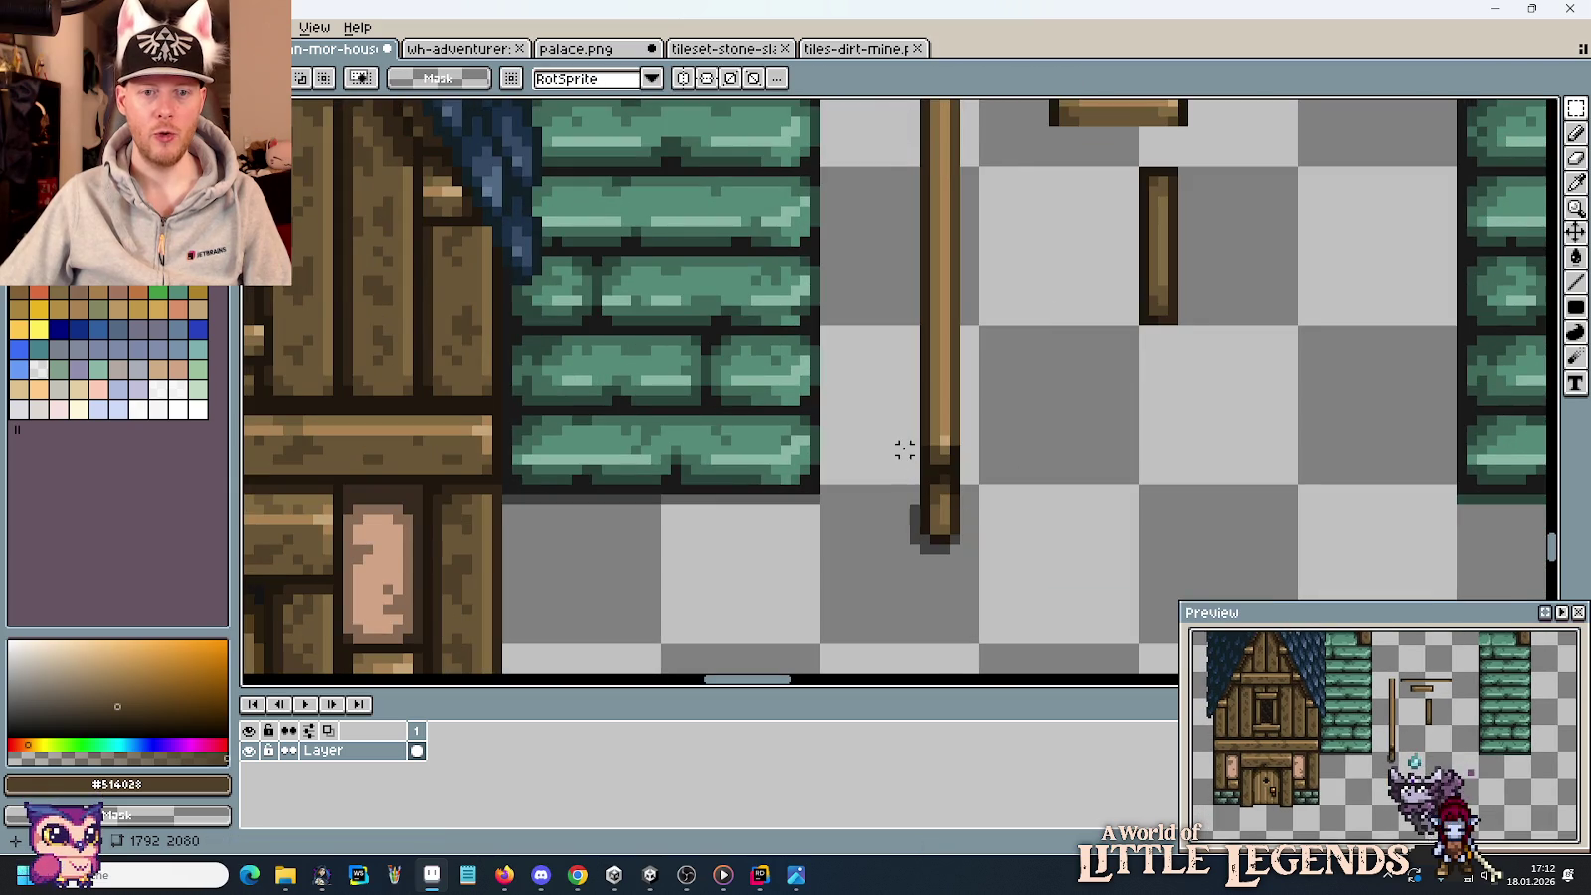
# Move the long pole up beside the separated bottom end piece.
pyautogui.moveTo(904, 439)
pyautogui.mouseDown()
pyautogui.moveTo(1002, 547)
pyautogui.moveTo(913, 406)
pyautogui.moveTo(902, 271)
pyautogui.mouseUp()
pyautogui.scroll(4, 995, 107)
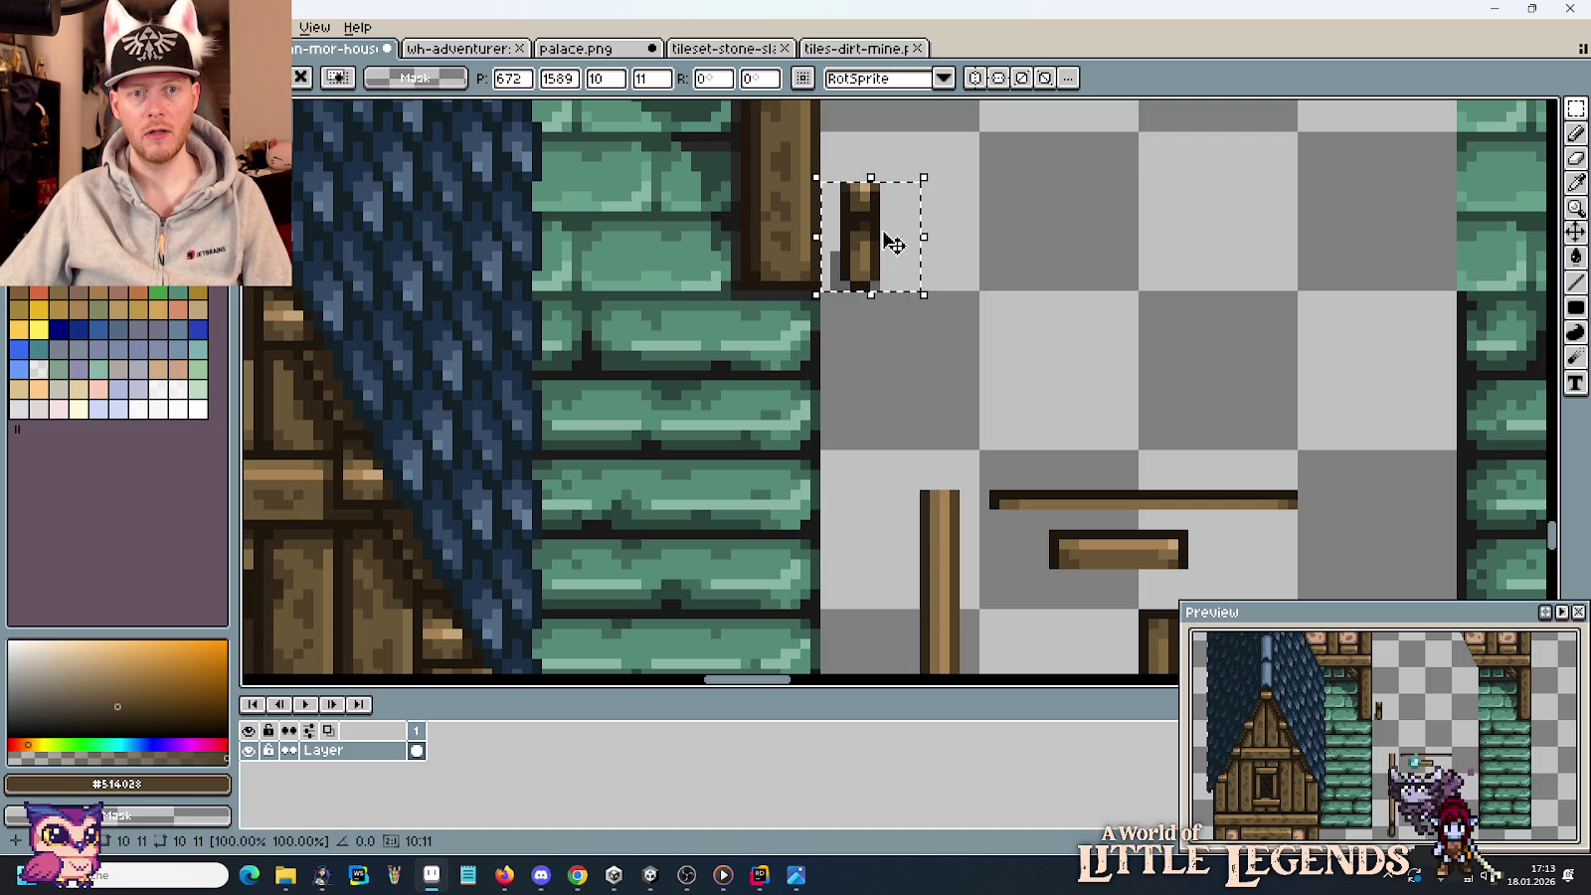
pyautogui.moveTo(900, 467); pyautogui.dragTo(983, 593)
pyautogui.moveTo(978, 536)
pyautogui.mouseDown()
pyautogui.moveTo(980, 247)
pyautogui.moveTo(966, 235)
pyautogui.mouseUp()
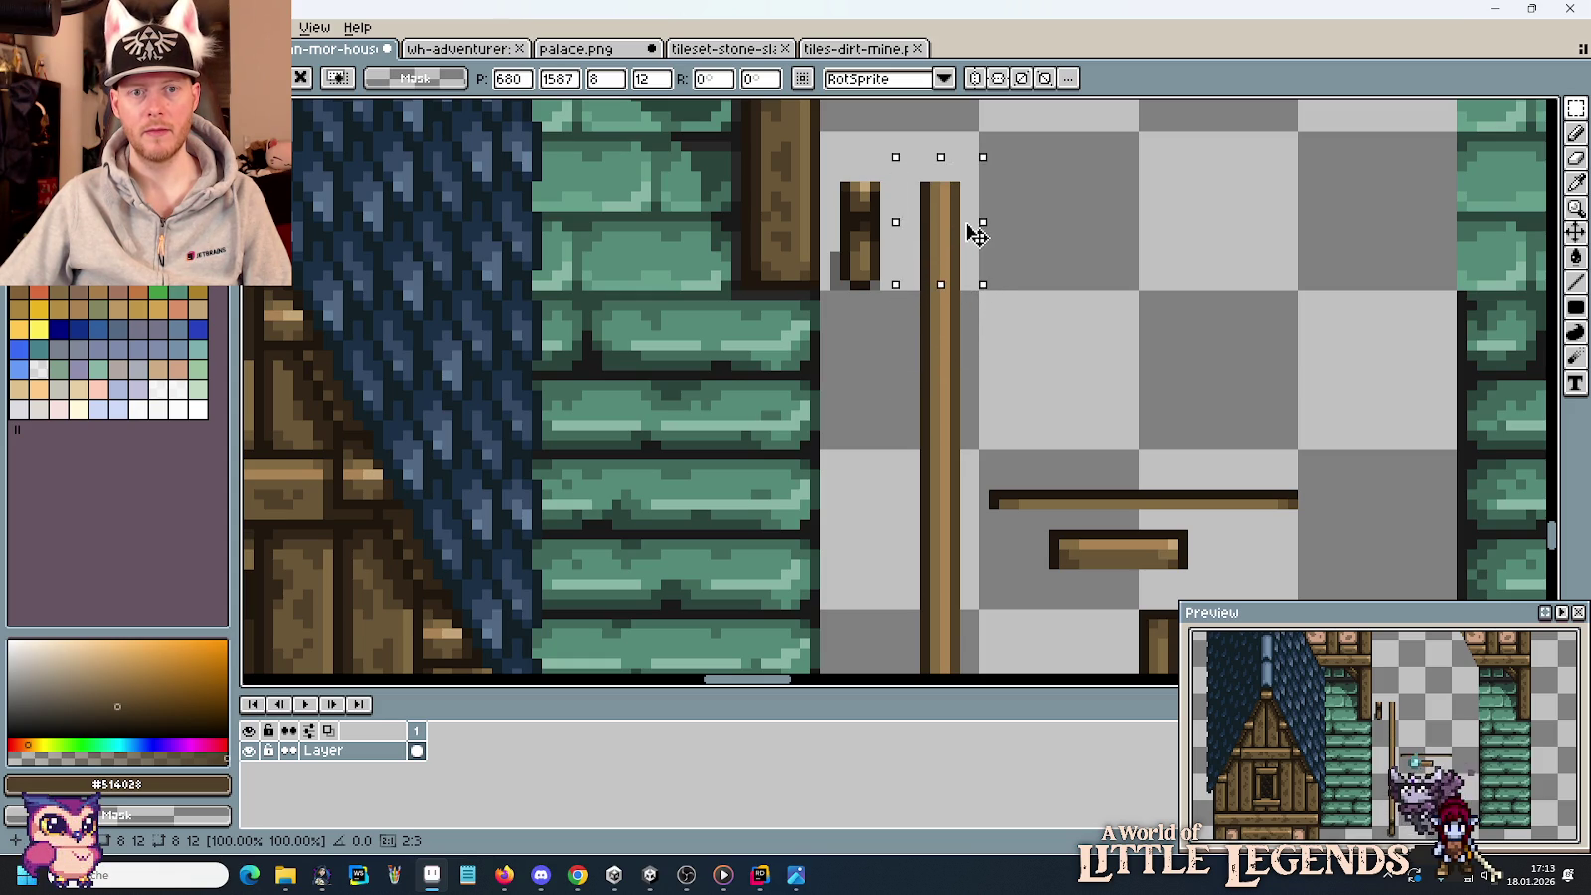
pyautogui.hotkey('ctrl', 'd')
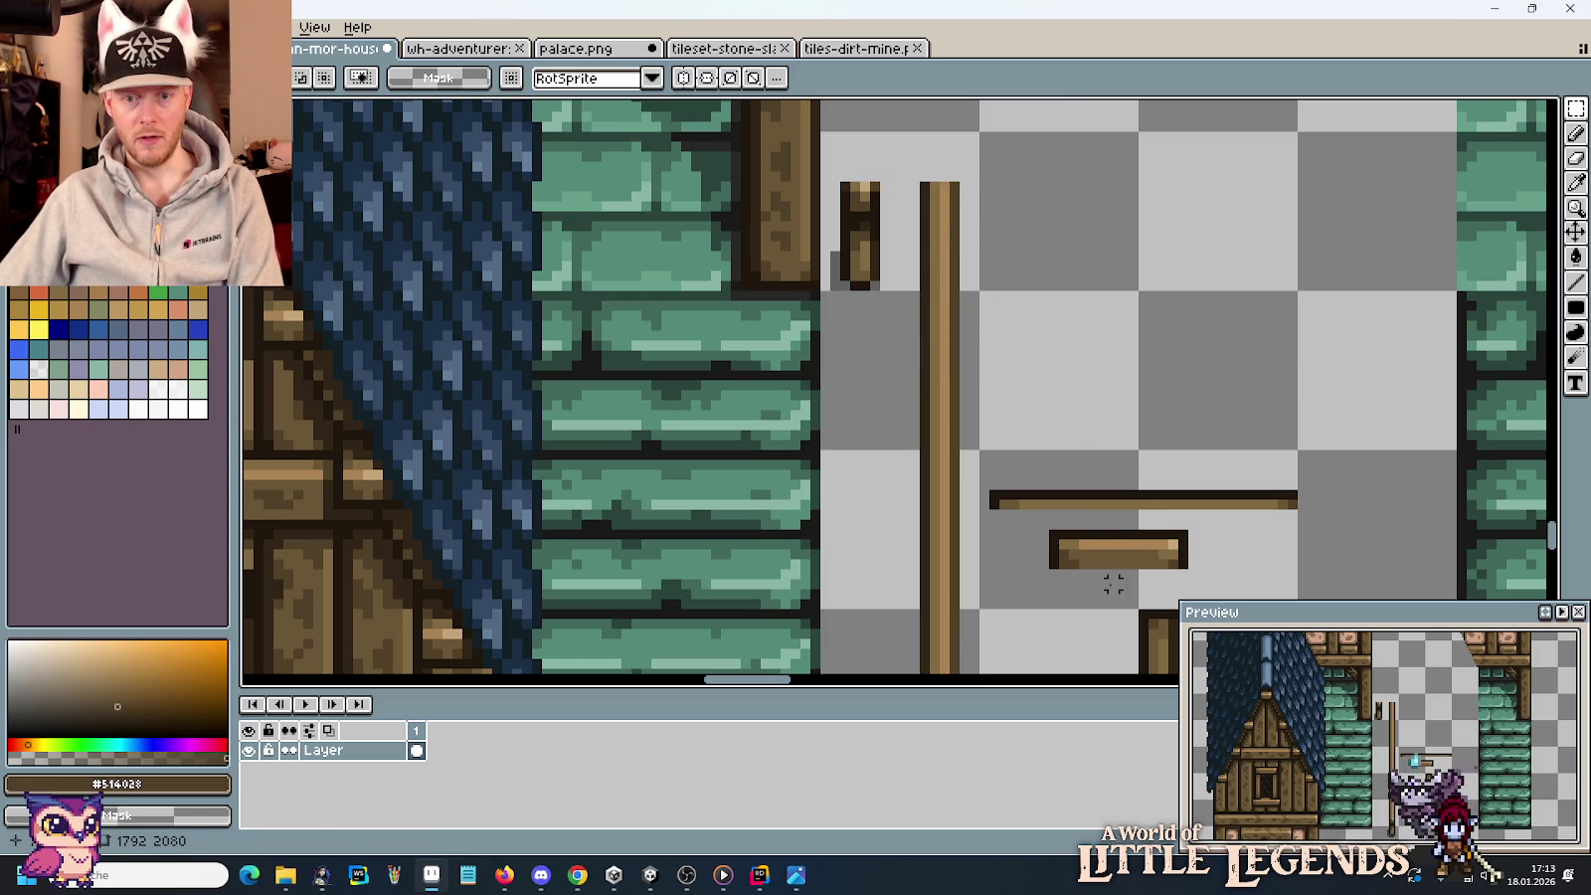
pyautogui.press('i')
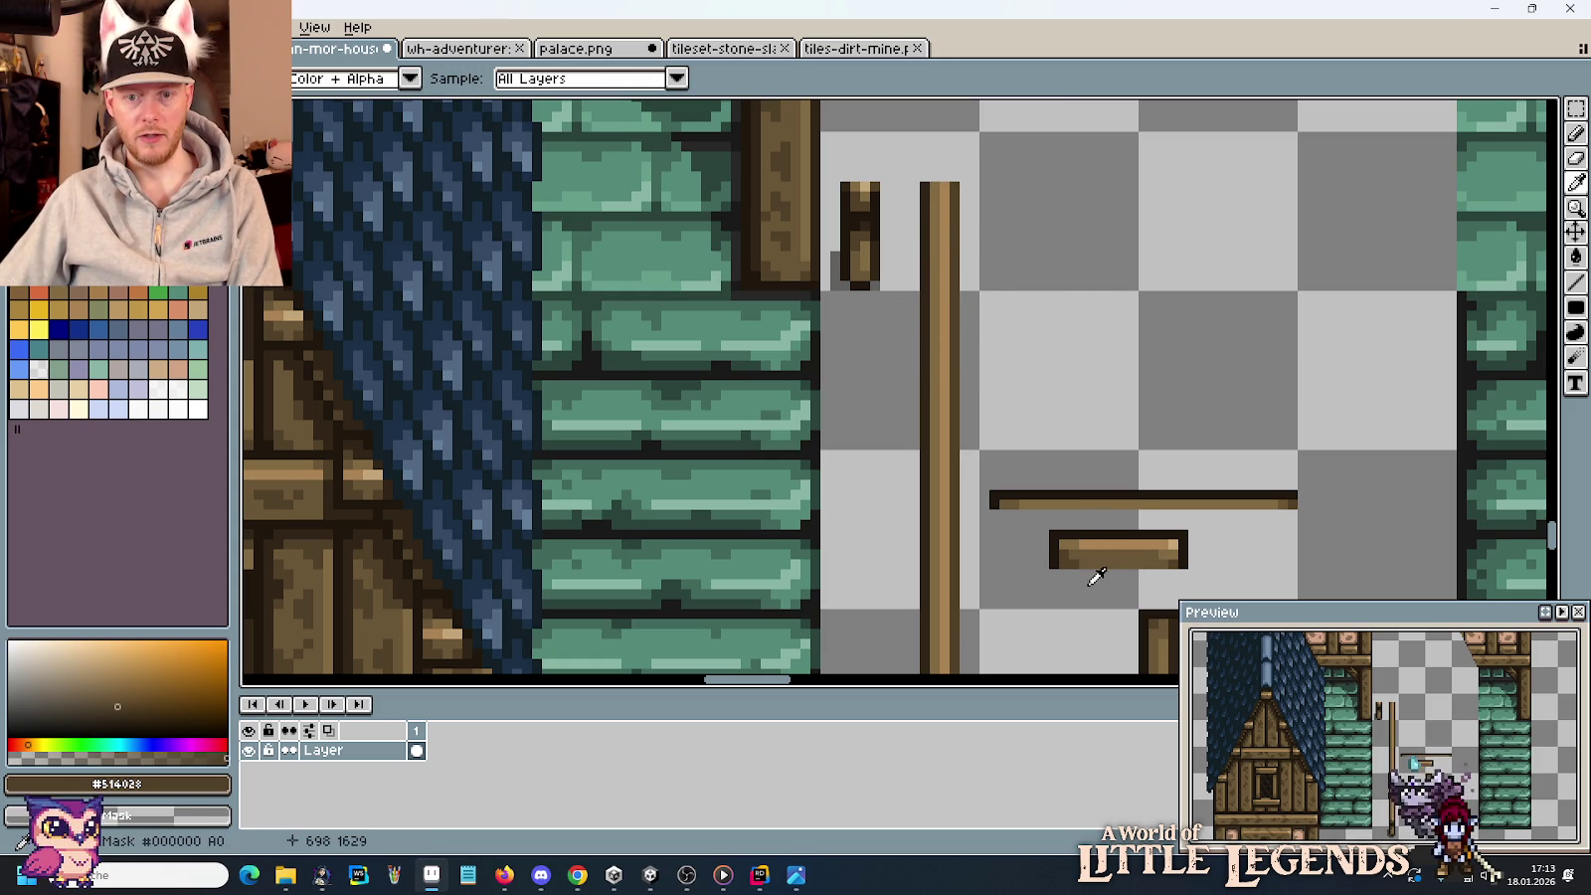
# Paint a dark cap across the pole's top and shade its corner pixels.
pyautogui.press('b')
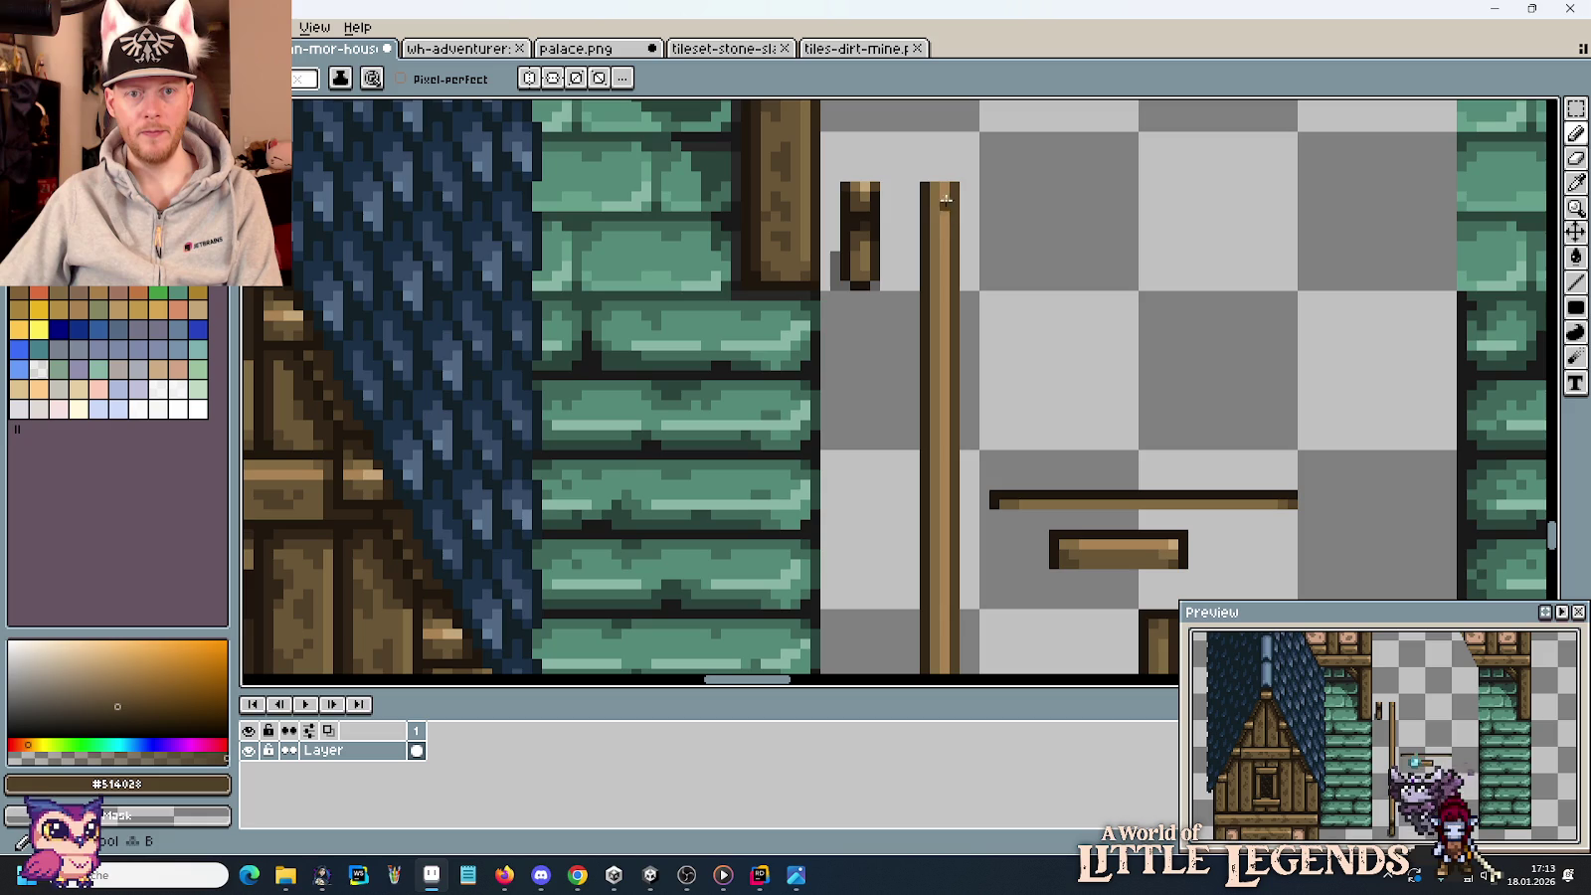
pyautogui.scroll(5, 936, 189)
pyautogui.keyDown('alt'); pyautogui.click(916, 209); pyautogui.keyUp('alt')
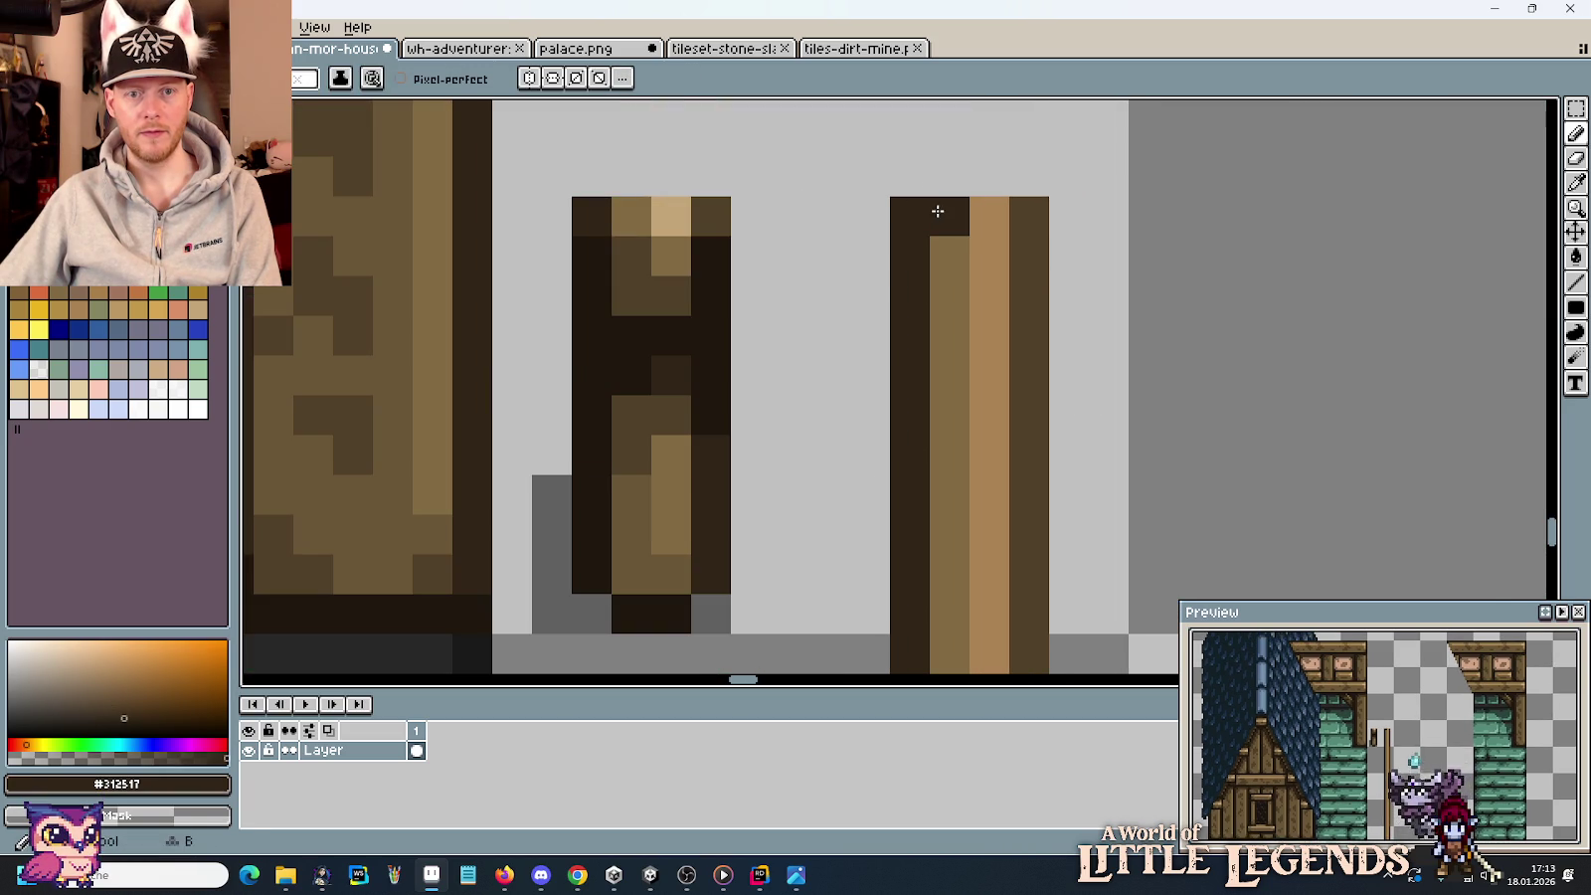
pyautogui.moveTo(945, 213); pyautogui.dragTo(1010, 215)
pyautogui.click(1029, 217)
pyautogui.keyDown('alt'); pyautogui.click(1030, 257); pyautogui.keyUp('alt')
pyautogui.click(950, 256)
# Add medium-brown pixels to the post and darken the pole's top pixels.
pyautogui.scroll(-3, 1087, 469)
pyautogui.scroll(2, 977, 373)
pyautogui.press('i')
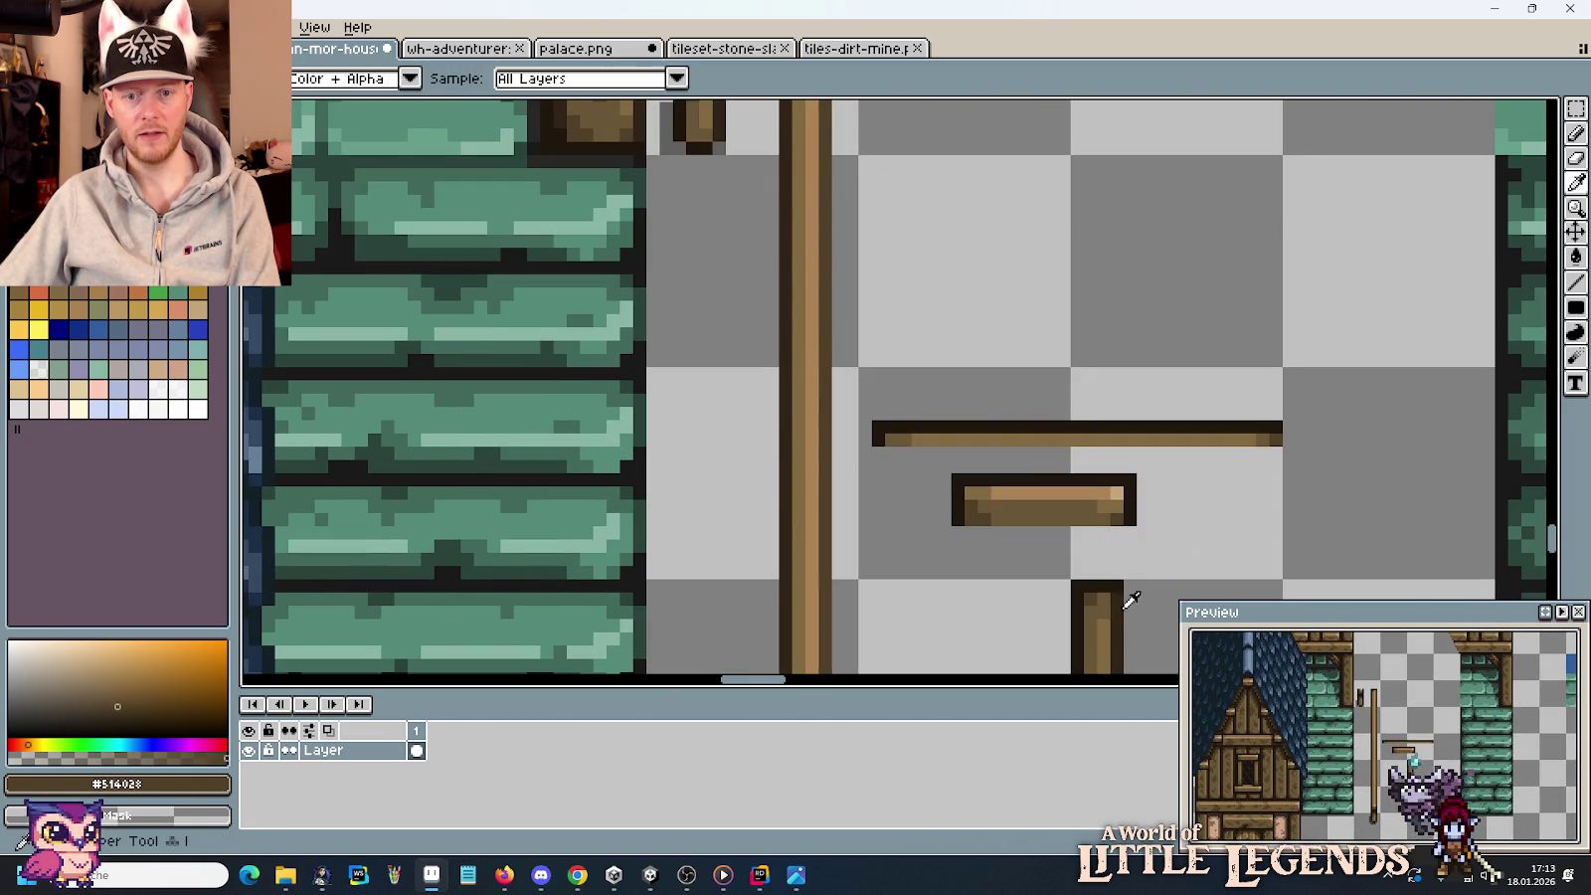
pyautogui.click(1107, 603)
pyautogui.scroll(3, 839, 351)
pyautogui.press('b')
pyautogui.click(898, 219)
pyautogui.click(907, 181)
pyautogui.click(927, 187)
pyautogui.click(1024, 296)
pyautogui.hotkey('ctrl', 'z')
pyautogui.keyDown('alt'); pyautogui.click(909, 170); pyautogui.keyUp('alt')
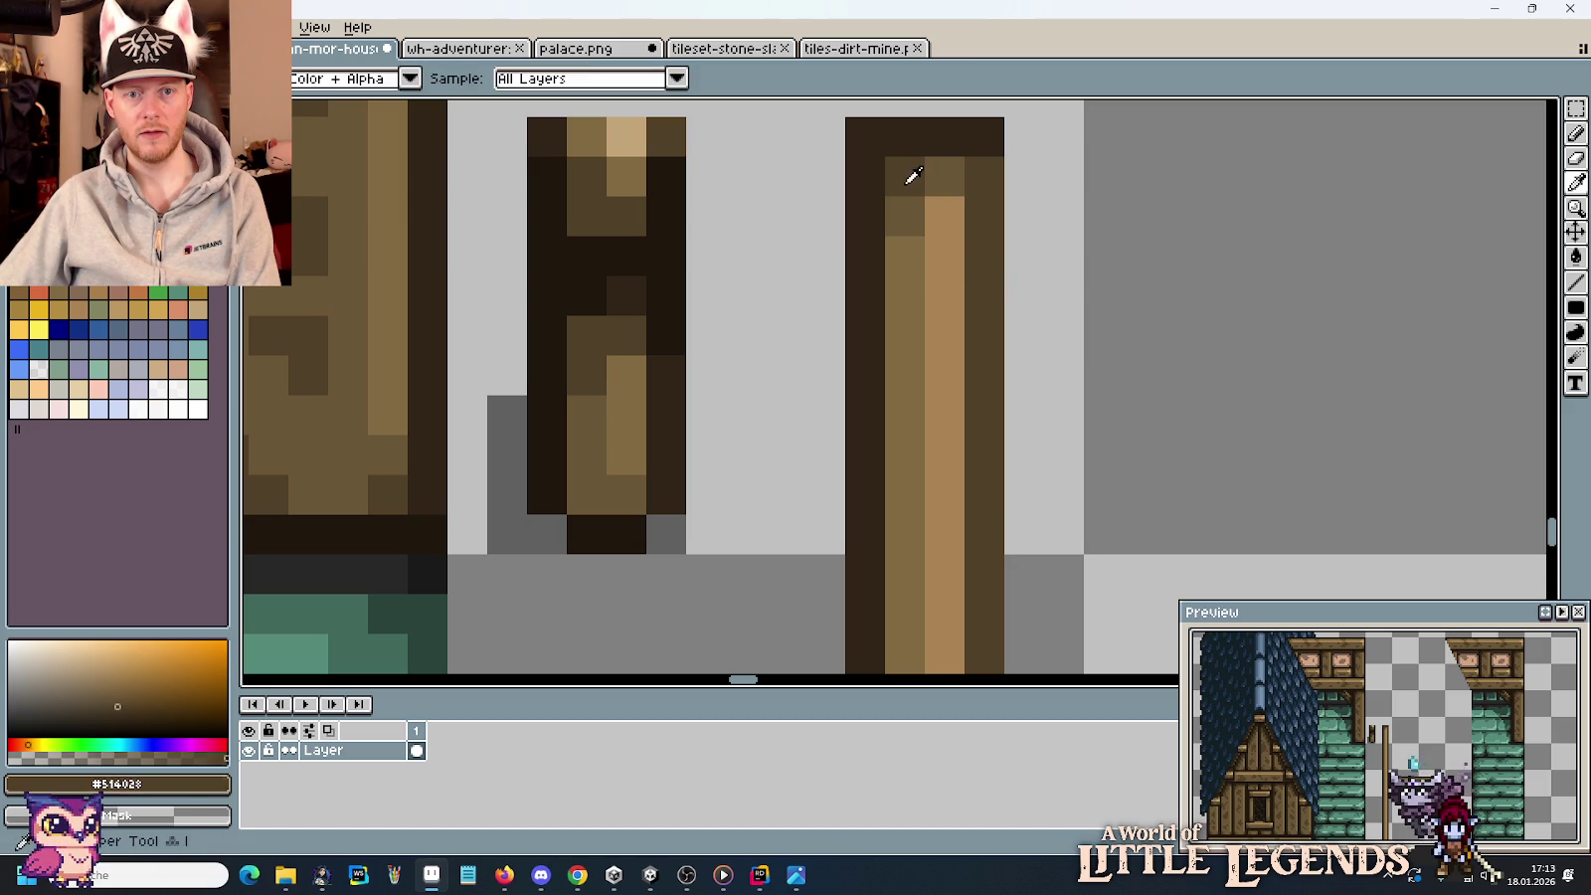
# Pick the post's medium brown and select the small post piece.
pyautogui.scroll(-5, 1044, 289)
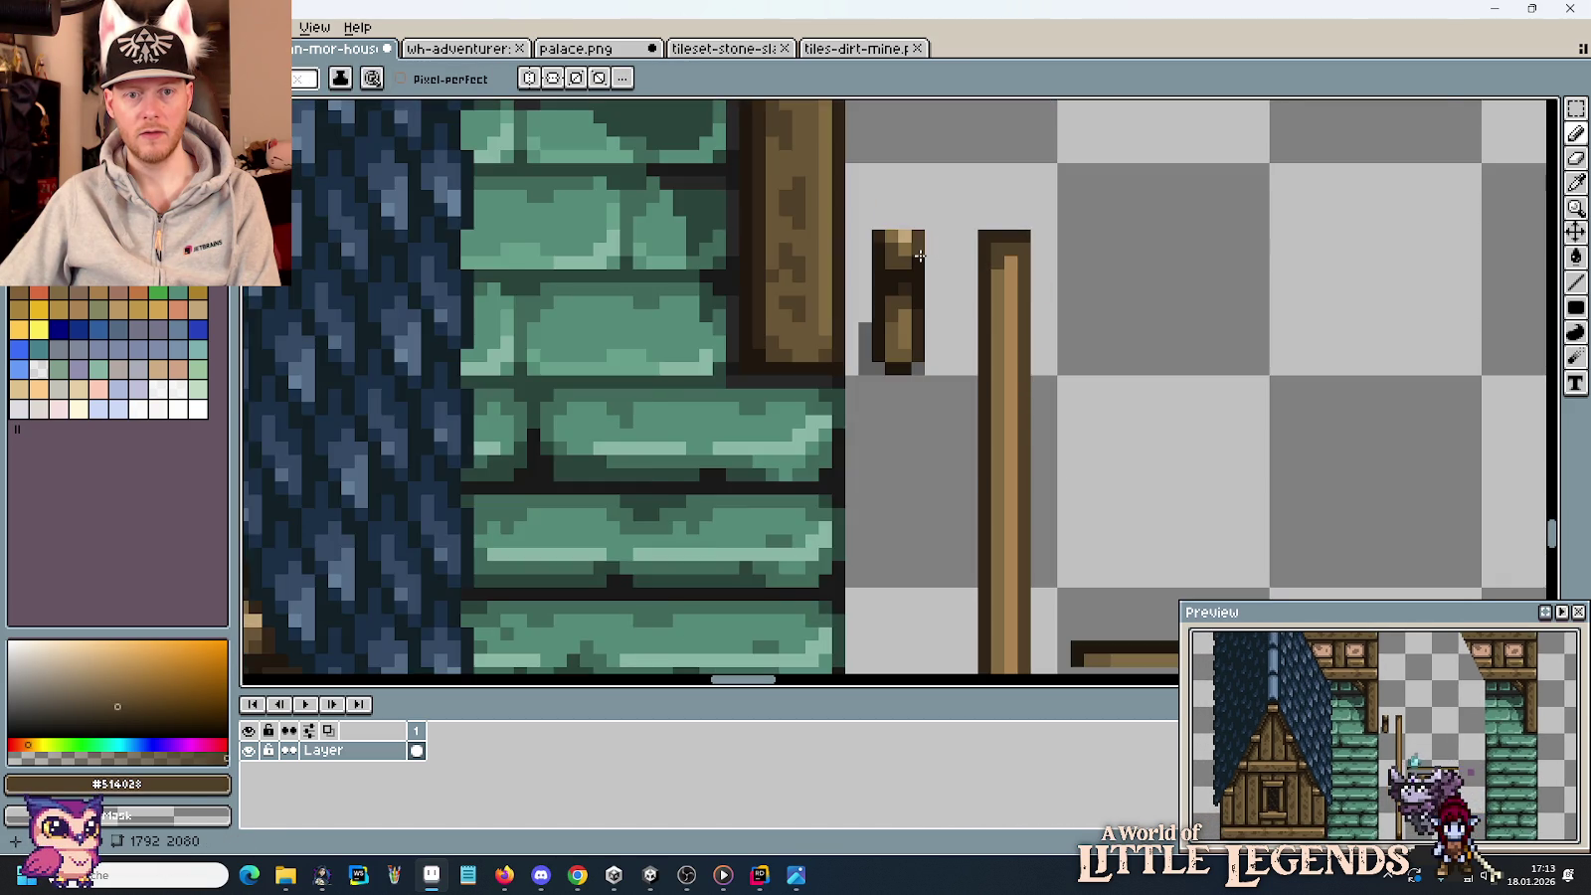
pyautogui.scroll(4, 960, 261)
pyautogui.keyDown('alt'); pyautogui.click(863, 409); pyautogui.keyUp('alt')
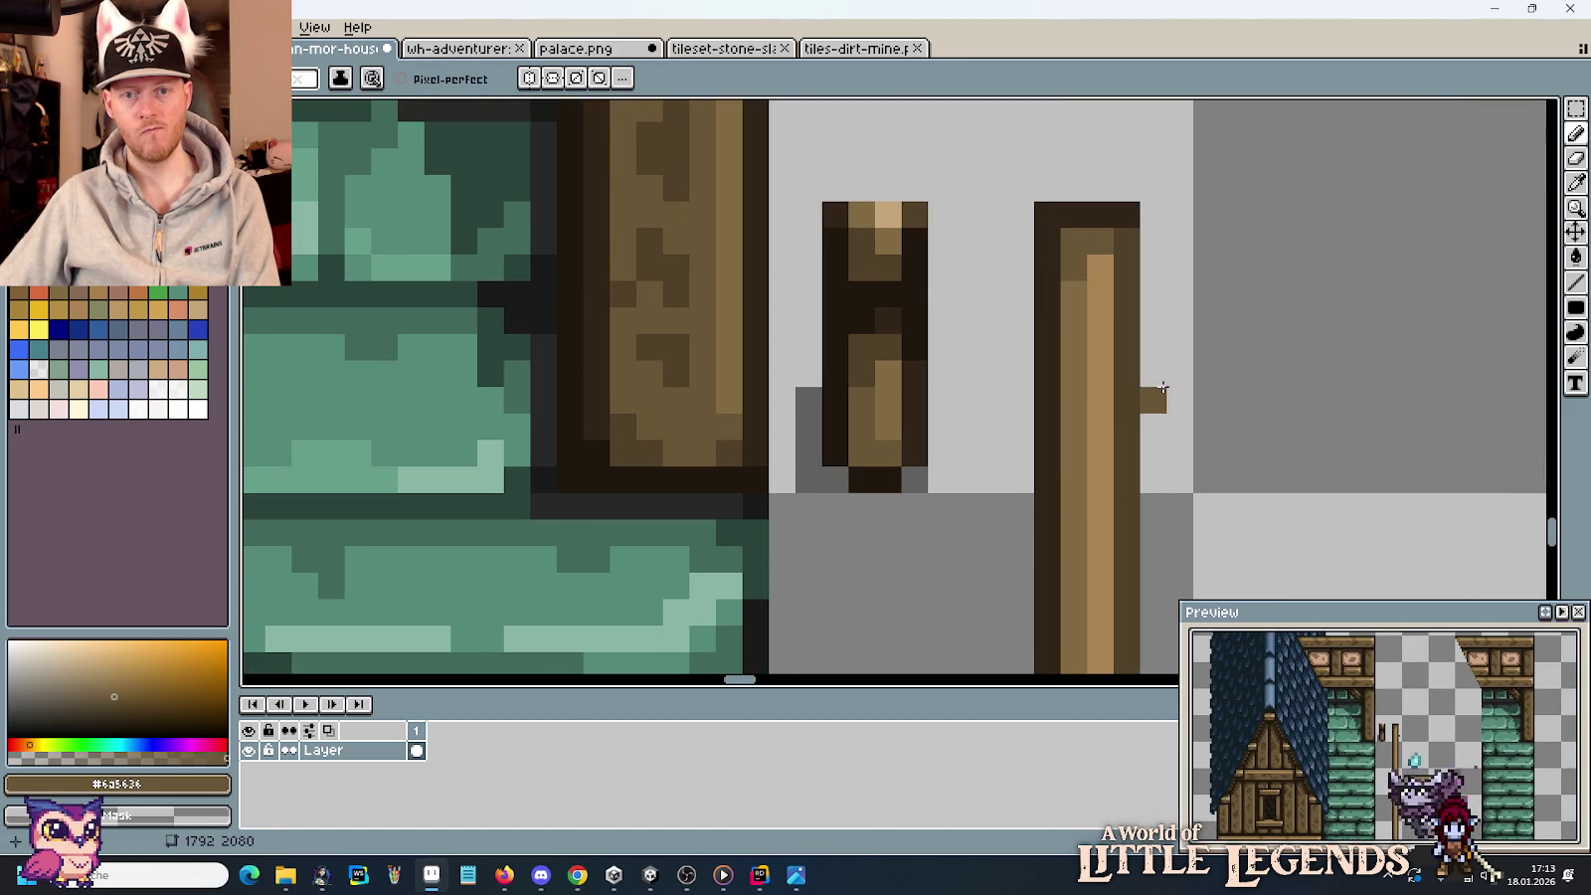
pyautogui.scroll(-3, 1164, 388)
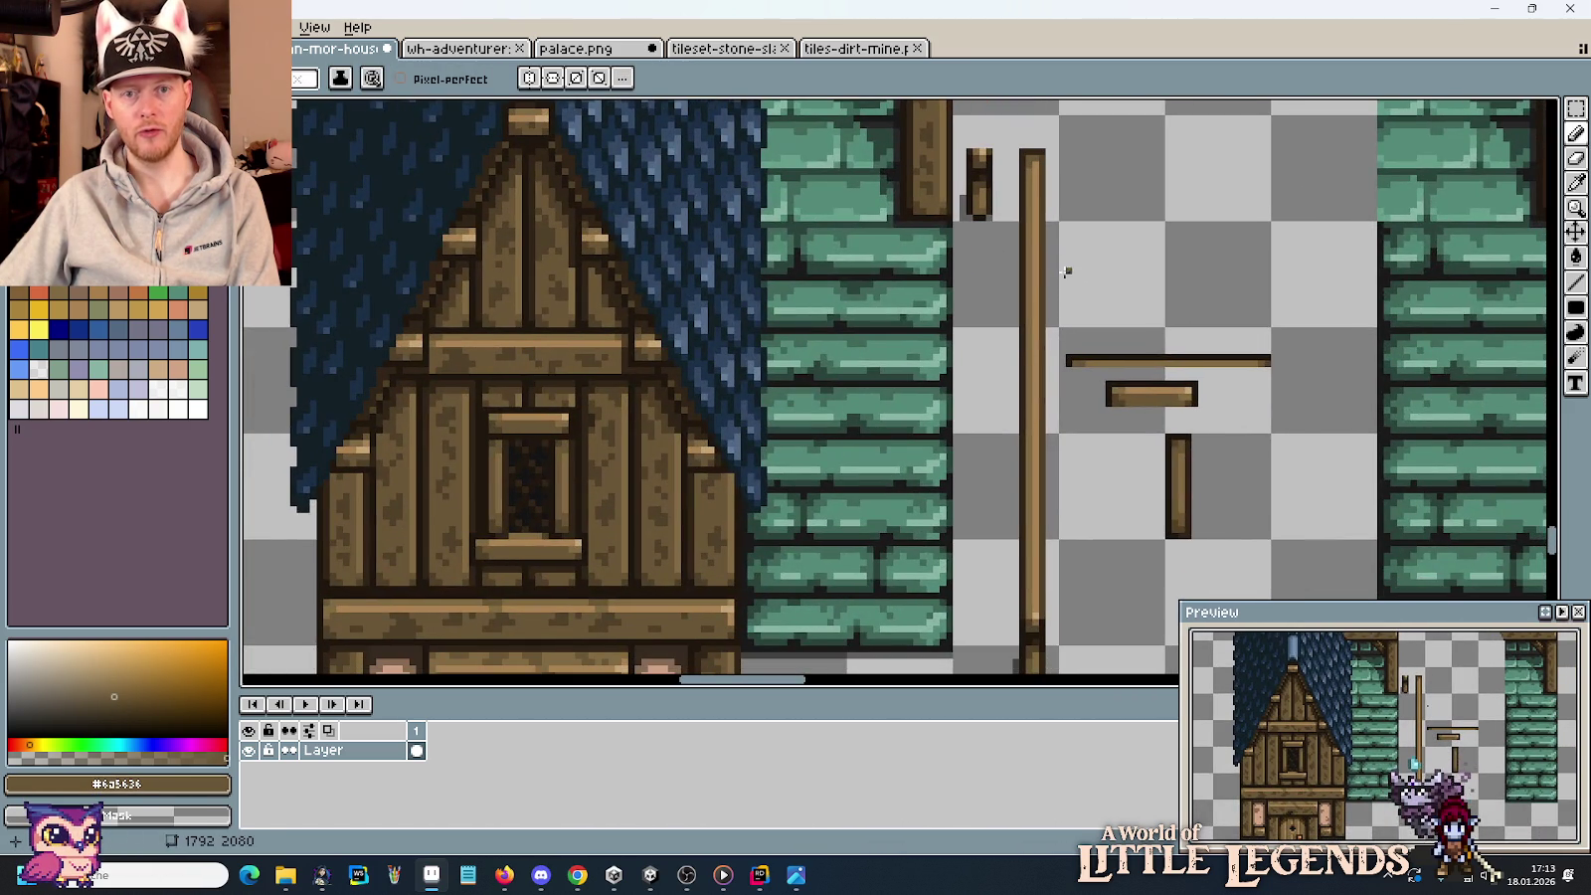
pyautogui.press('m')
pyautogui.moveTo(961, 137); pyautogui.dragTo(999, 227)
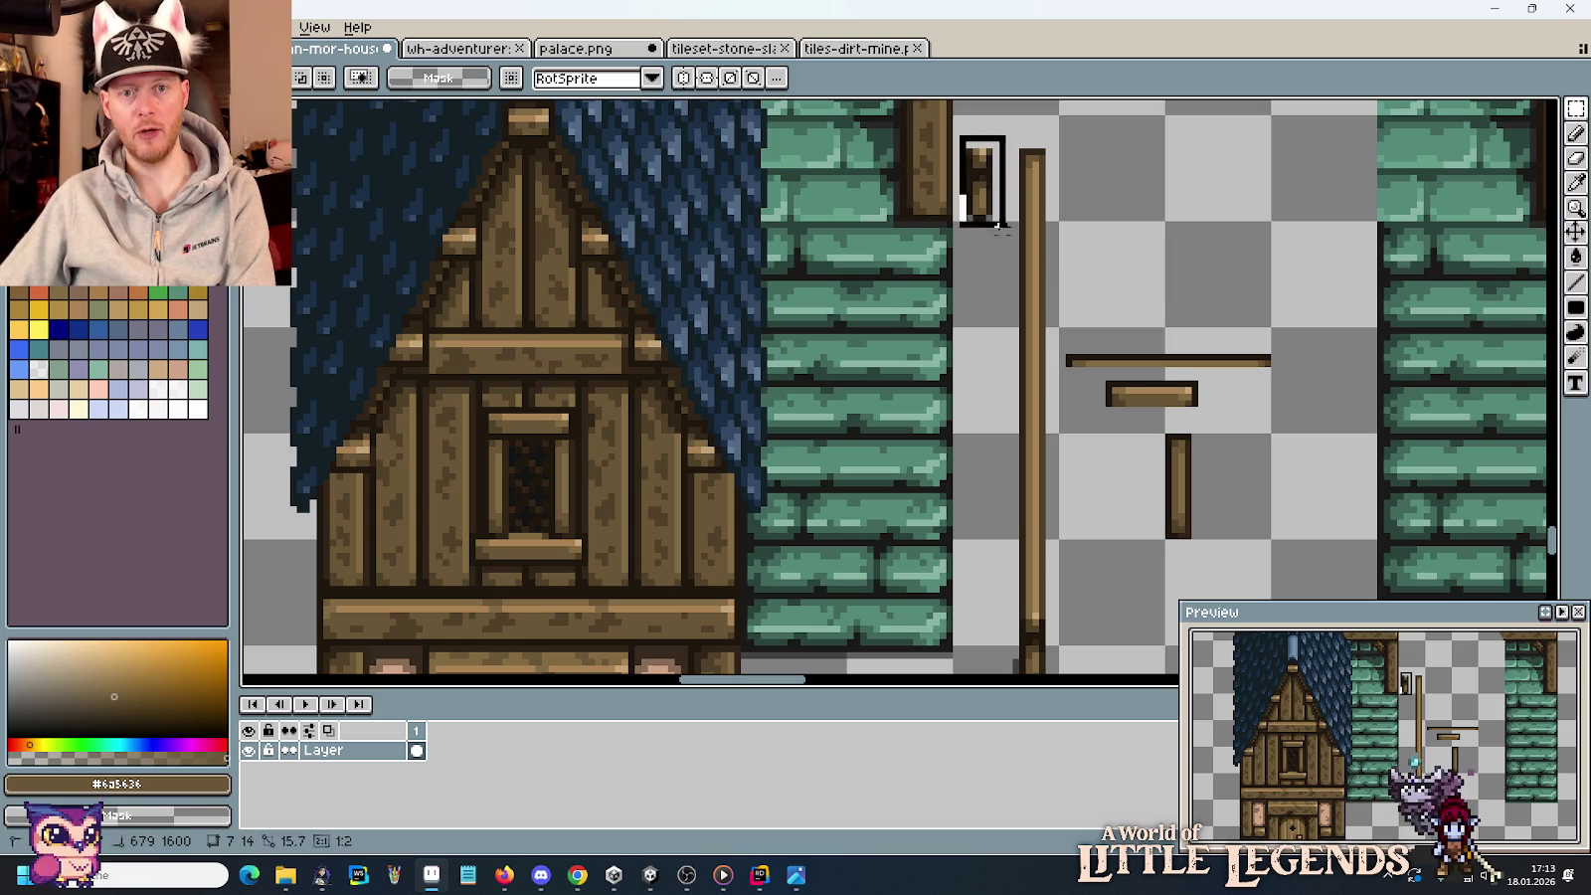
# Delete the small post piece and place a copy of the long pole against the green wall.
pyautogui.press('Delete')
pyautogui.moveTo(996, 130); pyautogui.dragTo(1051, 484)
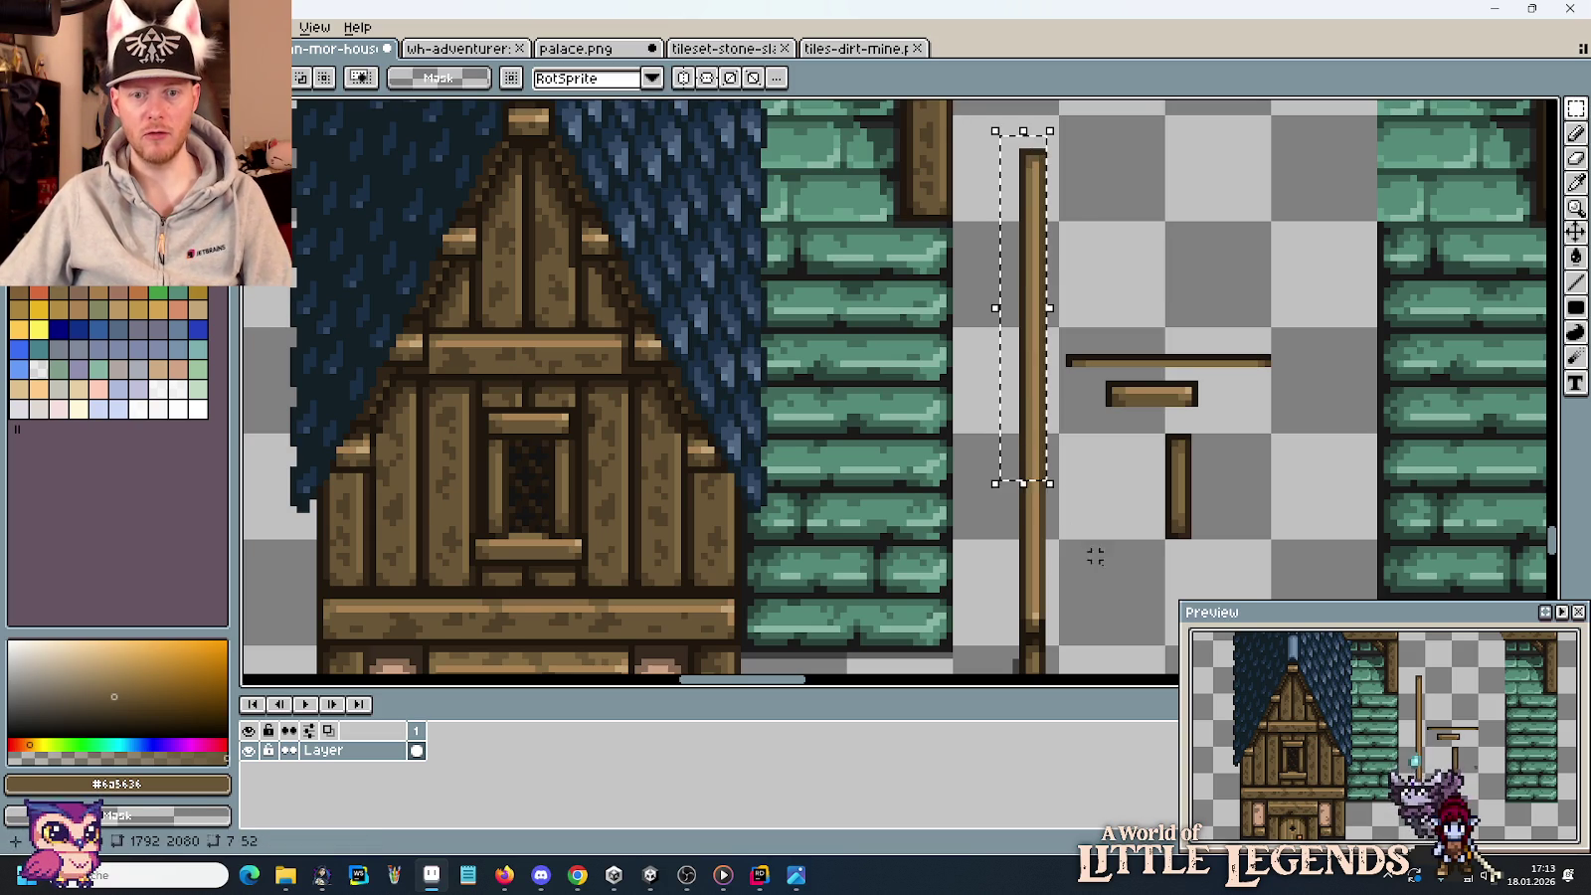
pyautogui.scroll(-1, 1099, 556)
pyautogui.moveTo(1069, 657)
pyautogui.mouseDown()
pyautogui.moveTo(1029, 353)
pyautogui.moveTo(1035, 244)
pyautogui.mouseUp()
pyautogui.moveTo(1079, 537); pyautogui.dragTo(1004, 544)
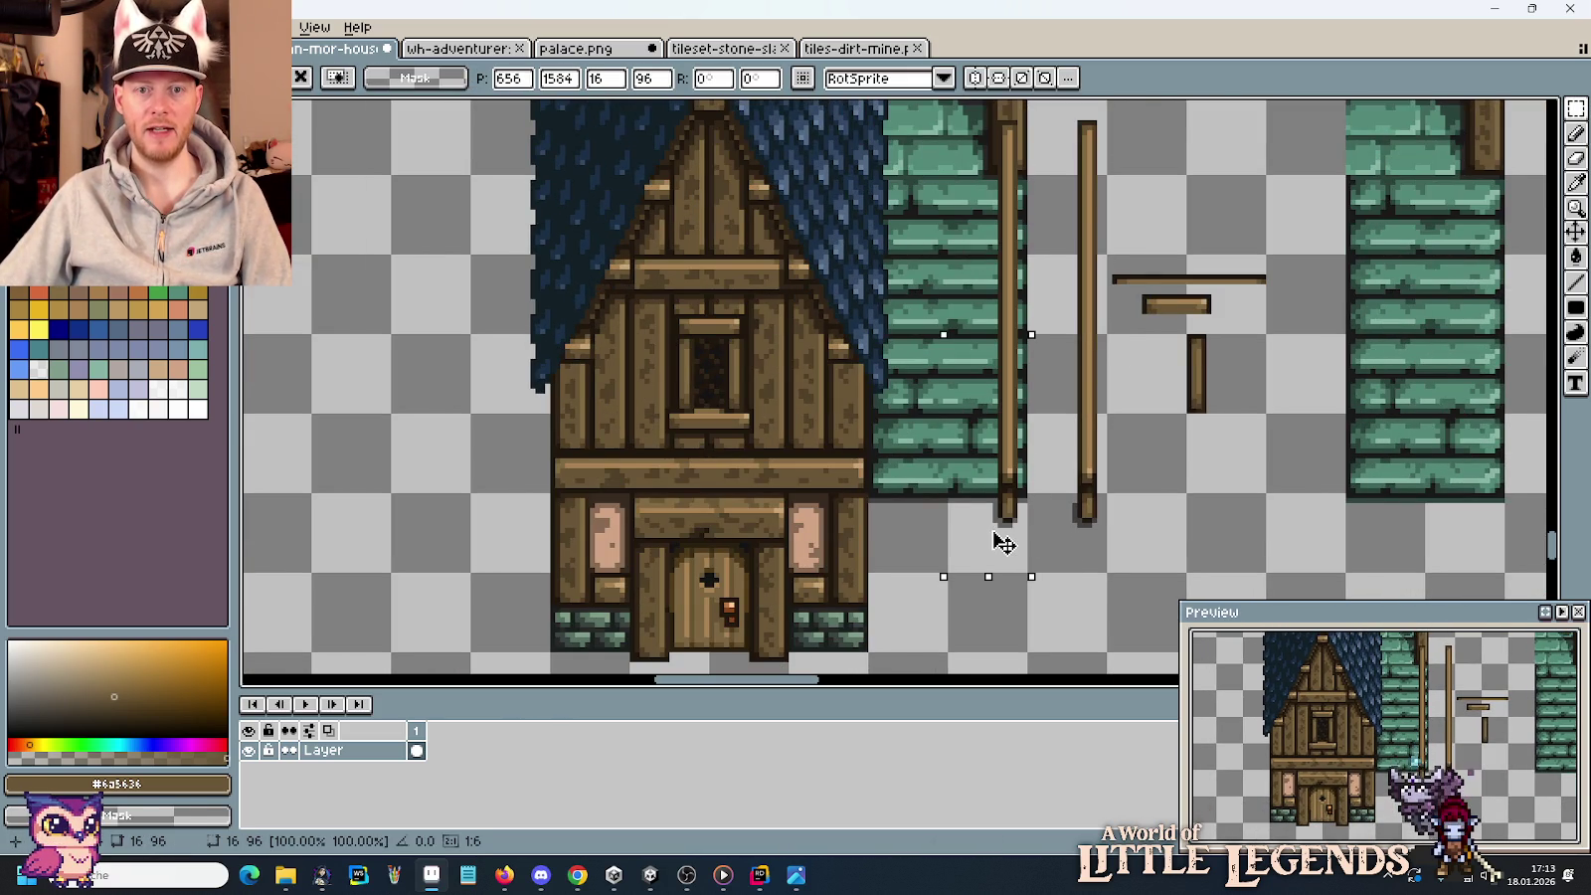
pyautogui.click(1090, 244)
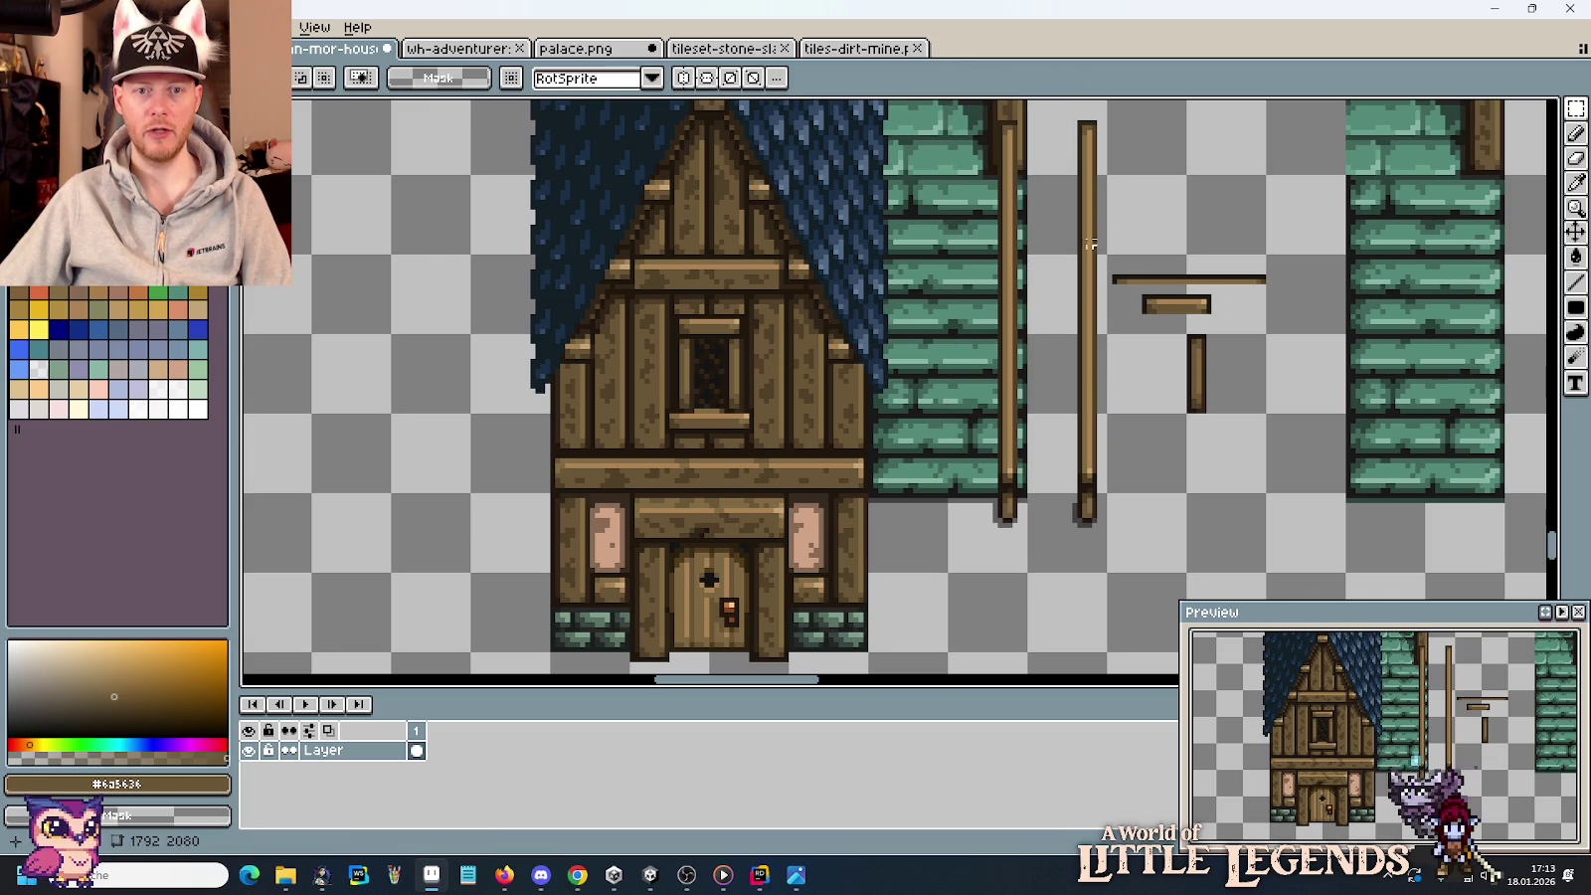
pyautogui.moveTo(1085, 241); pyautogui.dragTo(1077, 353)
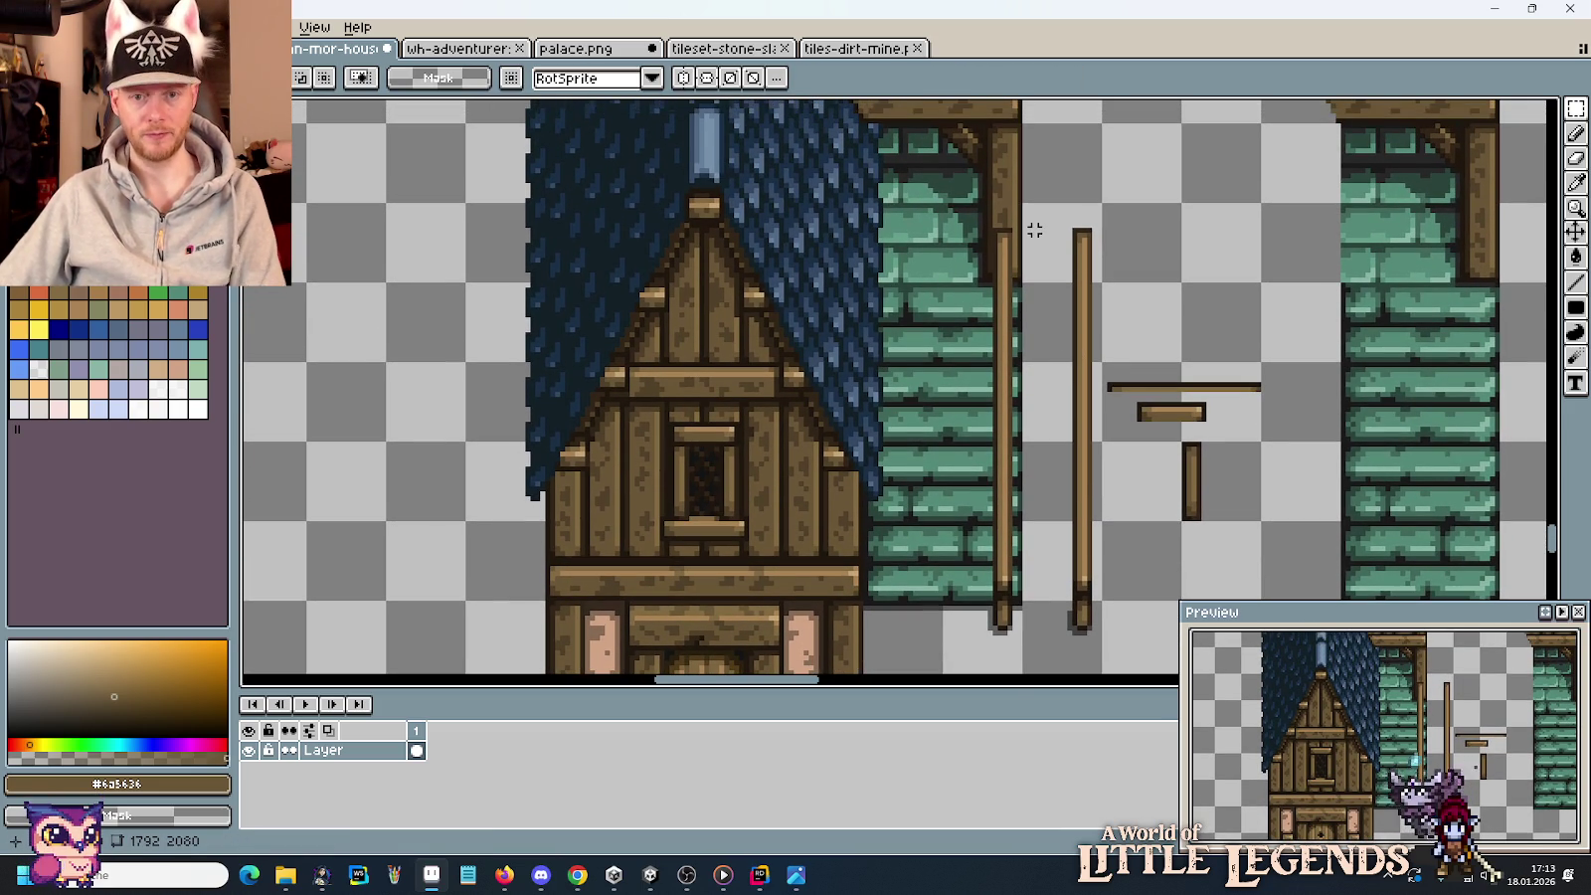
pyautogui.scroll(1, 1045, 240)
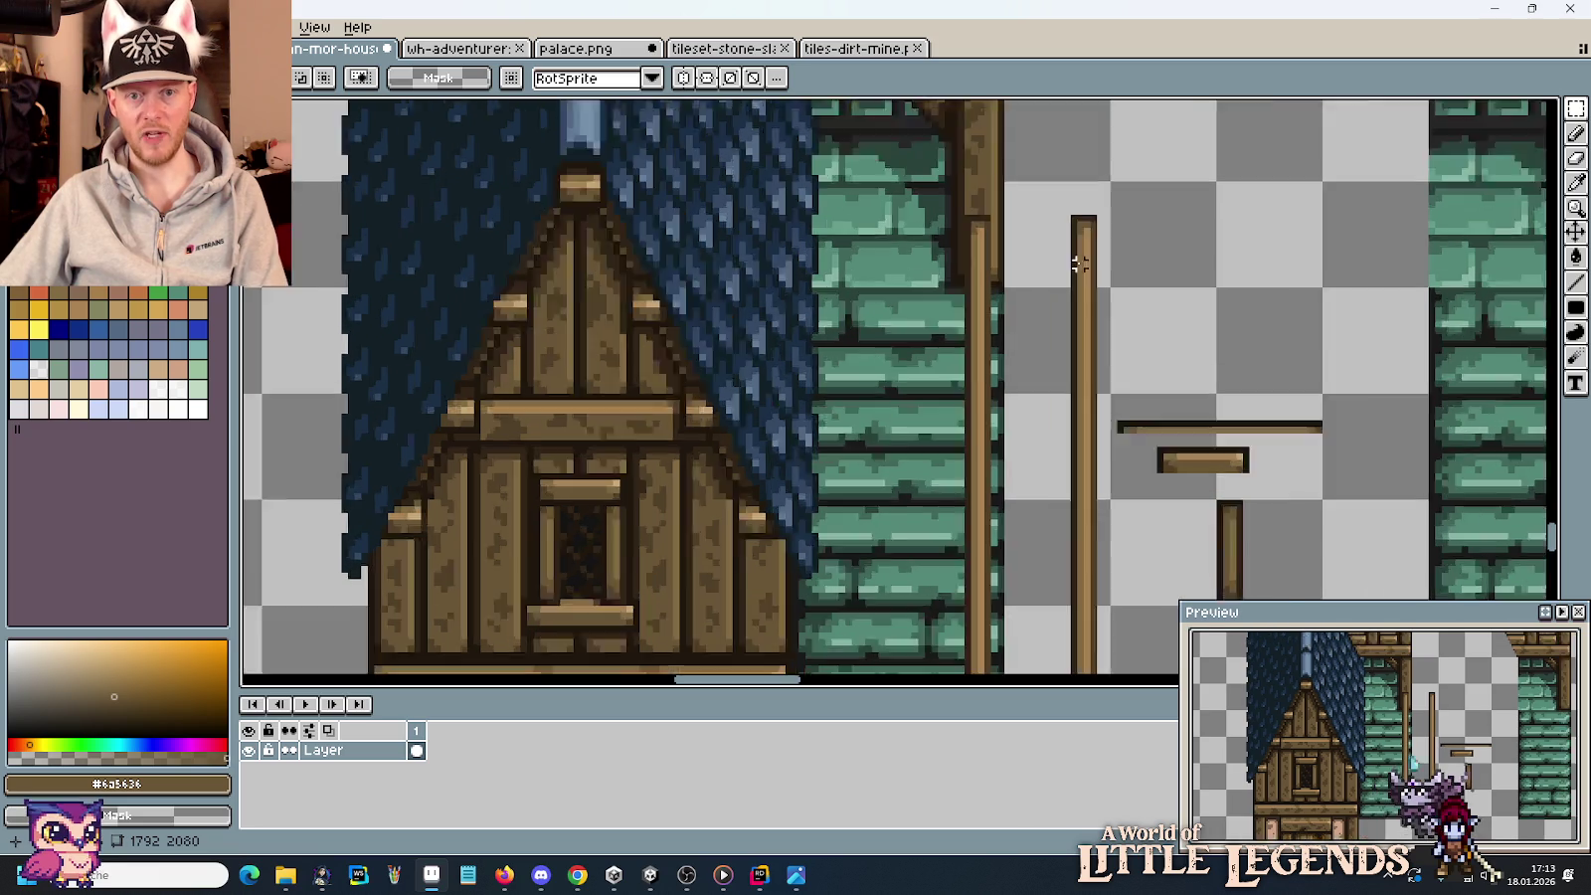
# Draw a dark outline down the pole's left edge with a dark inner pixel.
pyautogui.scroll(1, 1074, 258)
pyautogui.scroll(1, 997, 284)
pyautogui.scroll(1, 998, 284)
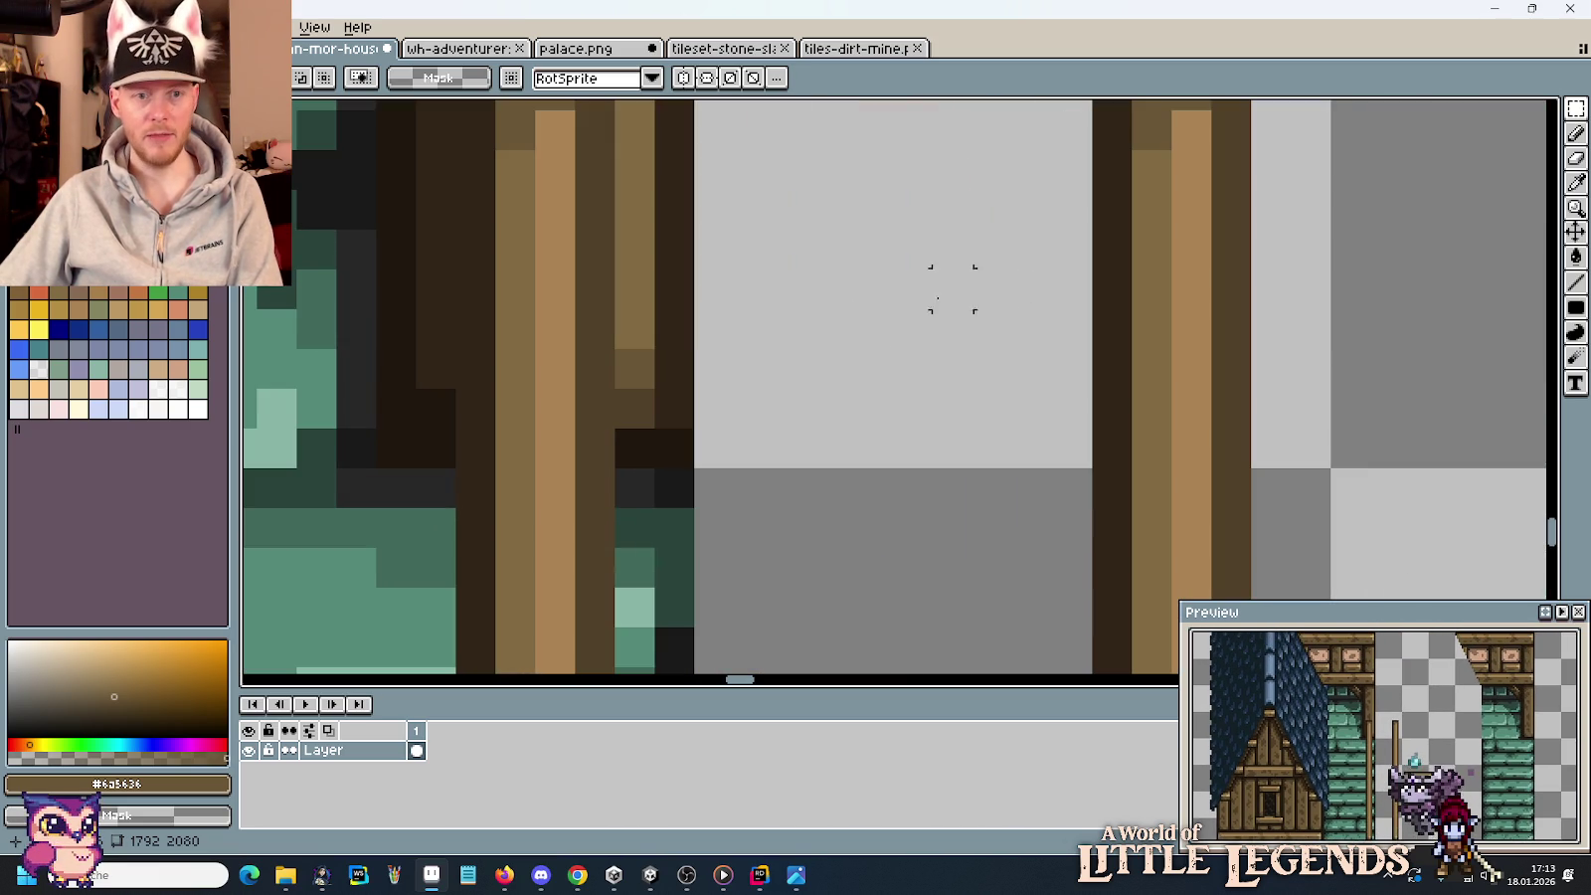
pyautogui.press('b')
pyautogui.scroll(-1, 1025, 244)
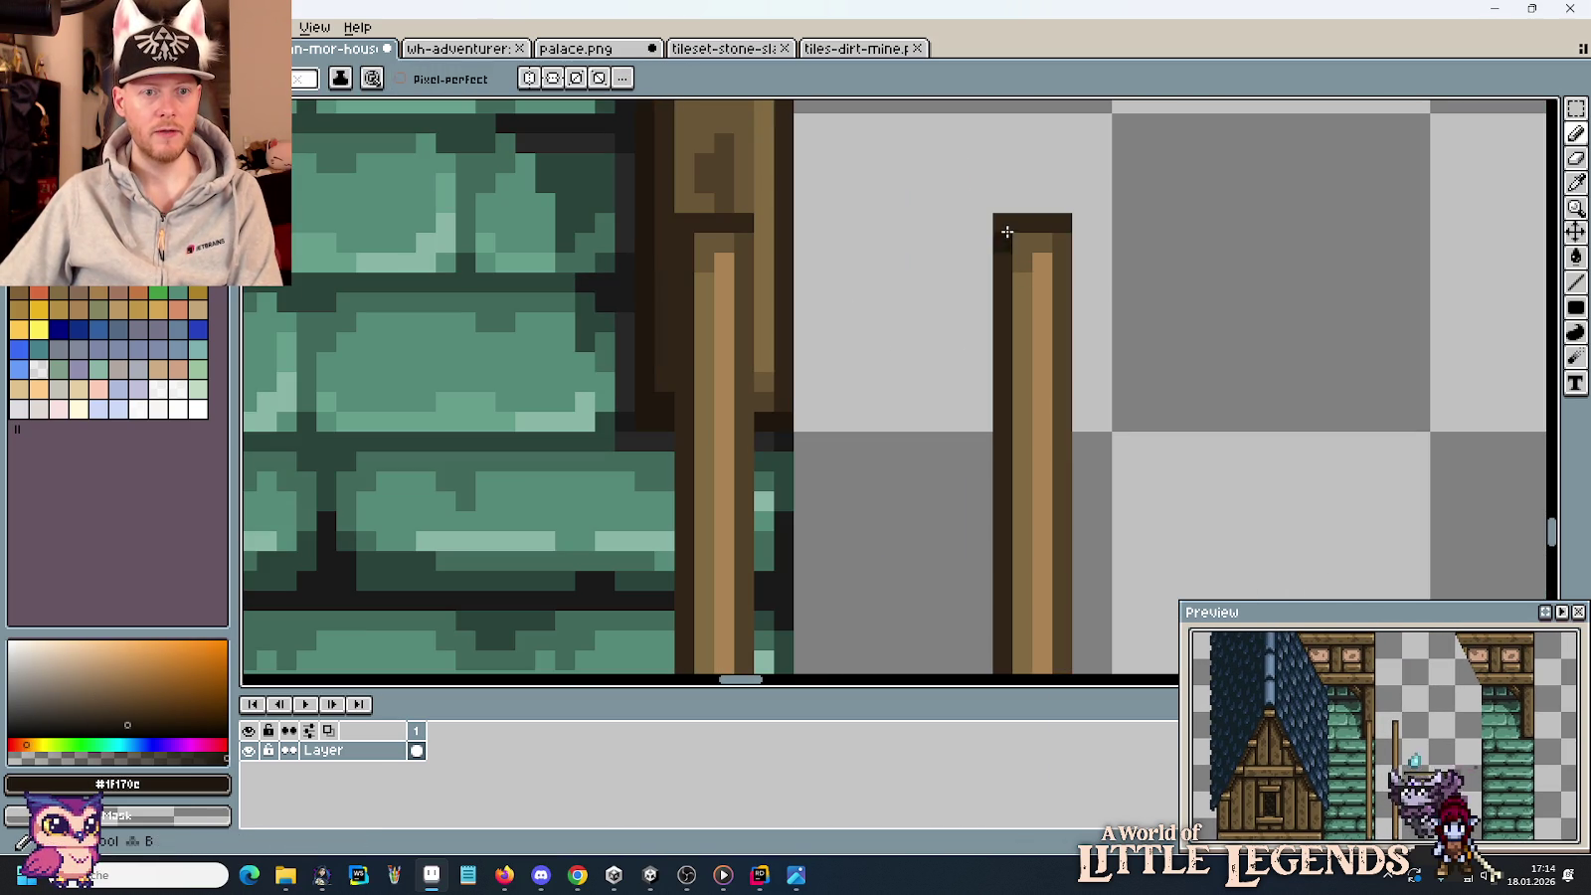
pyautogui.moveTo(1003, 230); pyautogui.dragTo(996, 423)
pyautogui.click(1013, 416)
pyautogui.scroll(-3, 1013, 416)
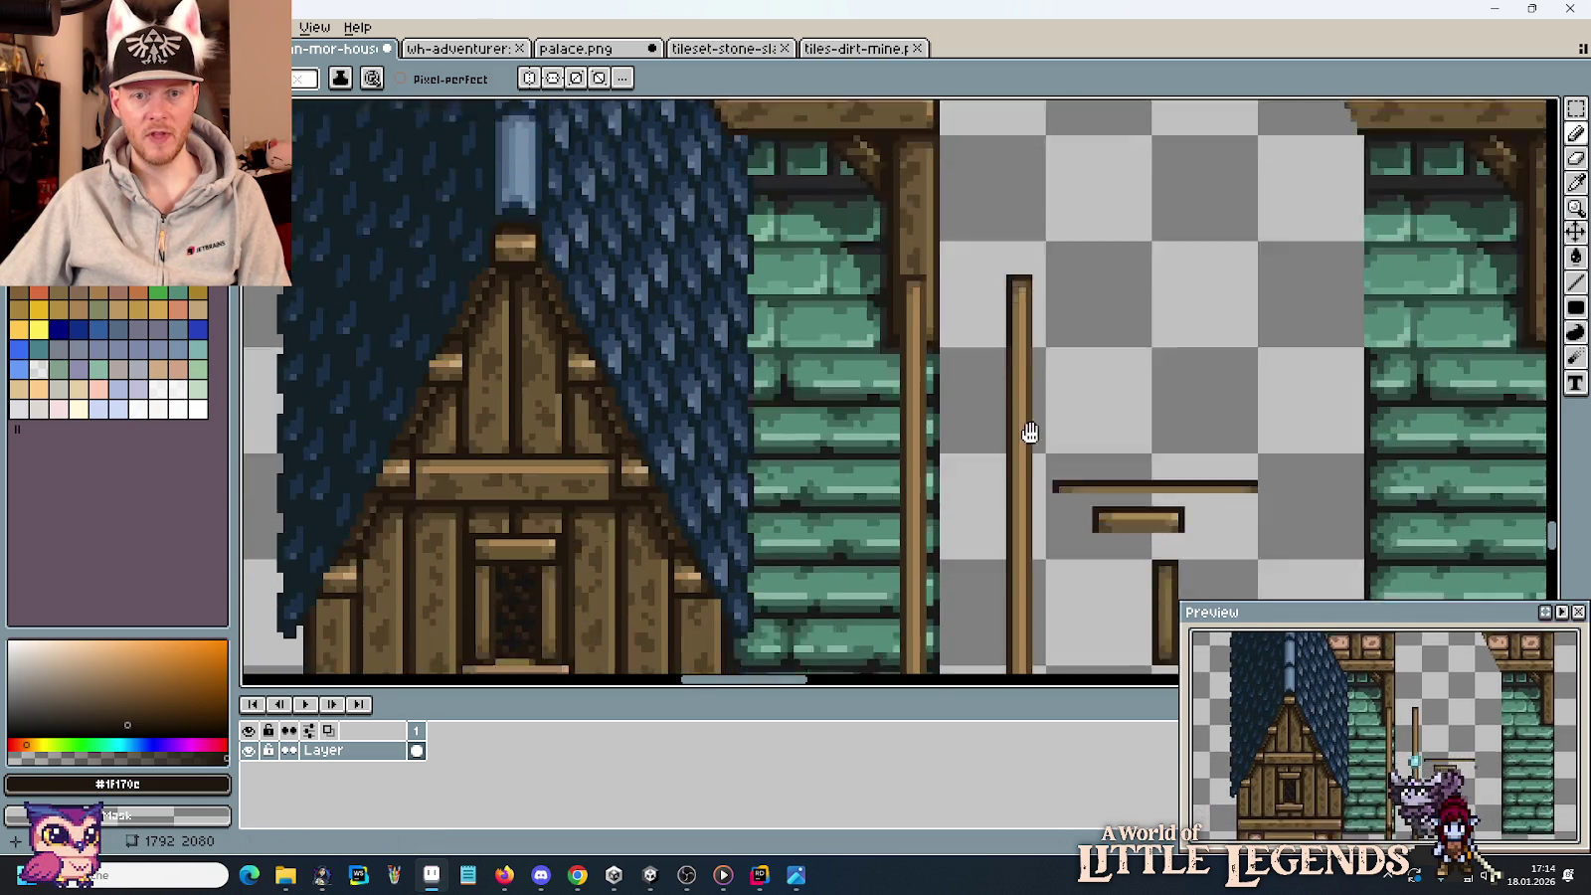
pyautogui.scroll(1, 1026, 298)
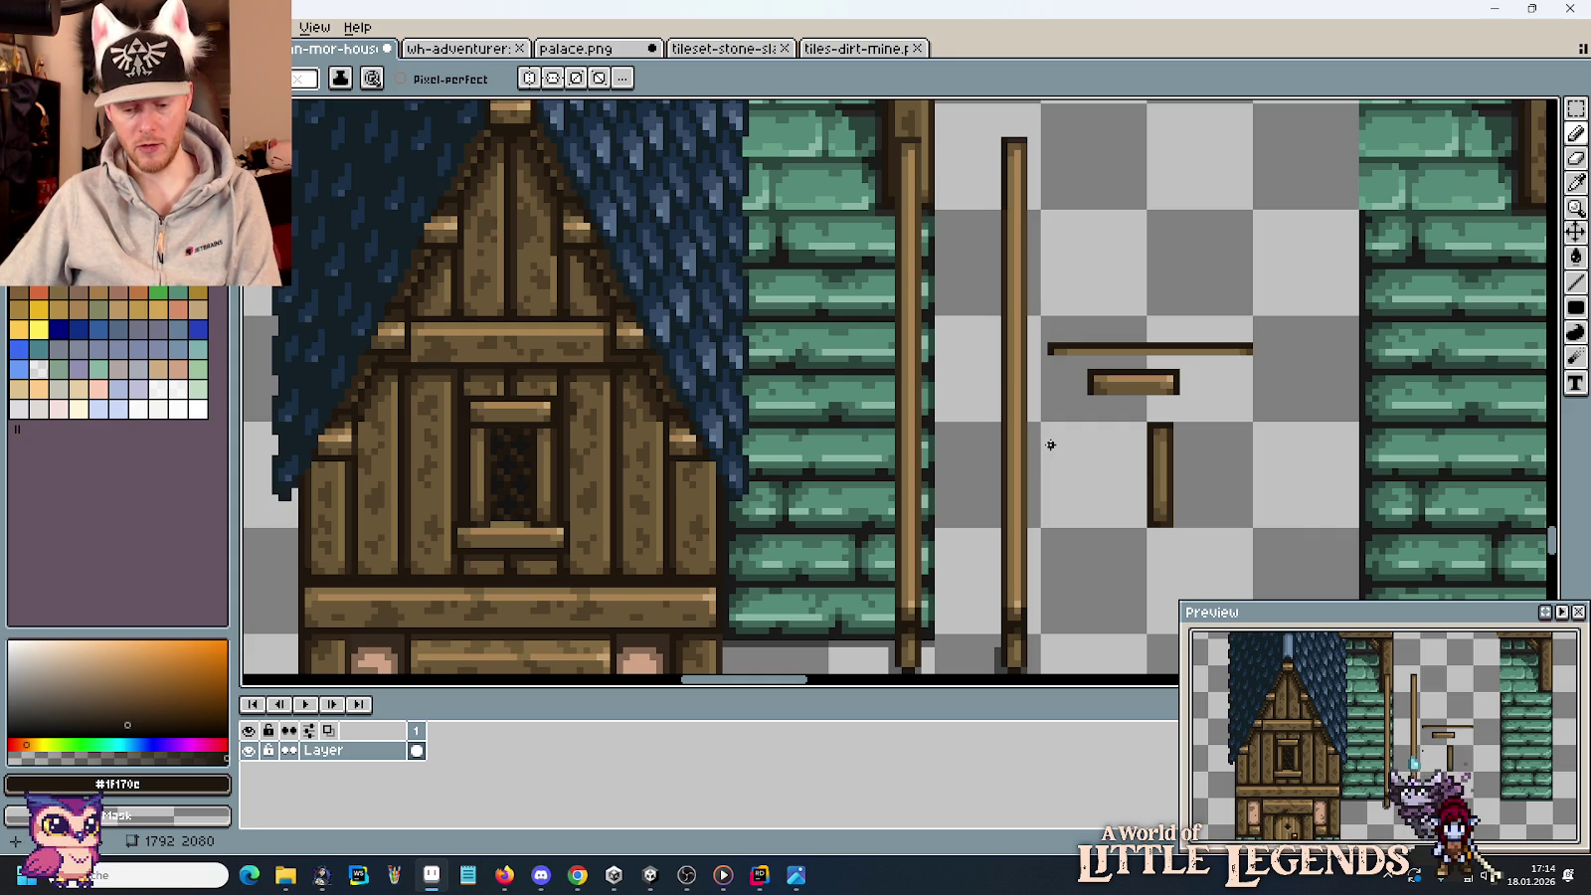
# Sample the light wood colour and a darker brown from the pole.
pyautogui.scroll(1, 1048, 444)
pyautogui.scroll(2, 995, 398)
pyautogui.keyDown('alt'); pyautogui.click(953, 317); pyautogui.keyUp('alt')
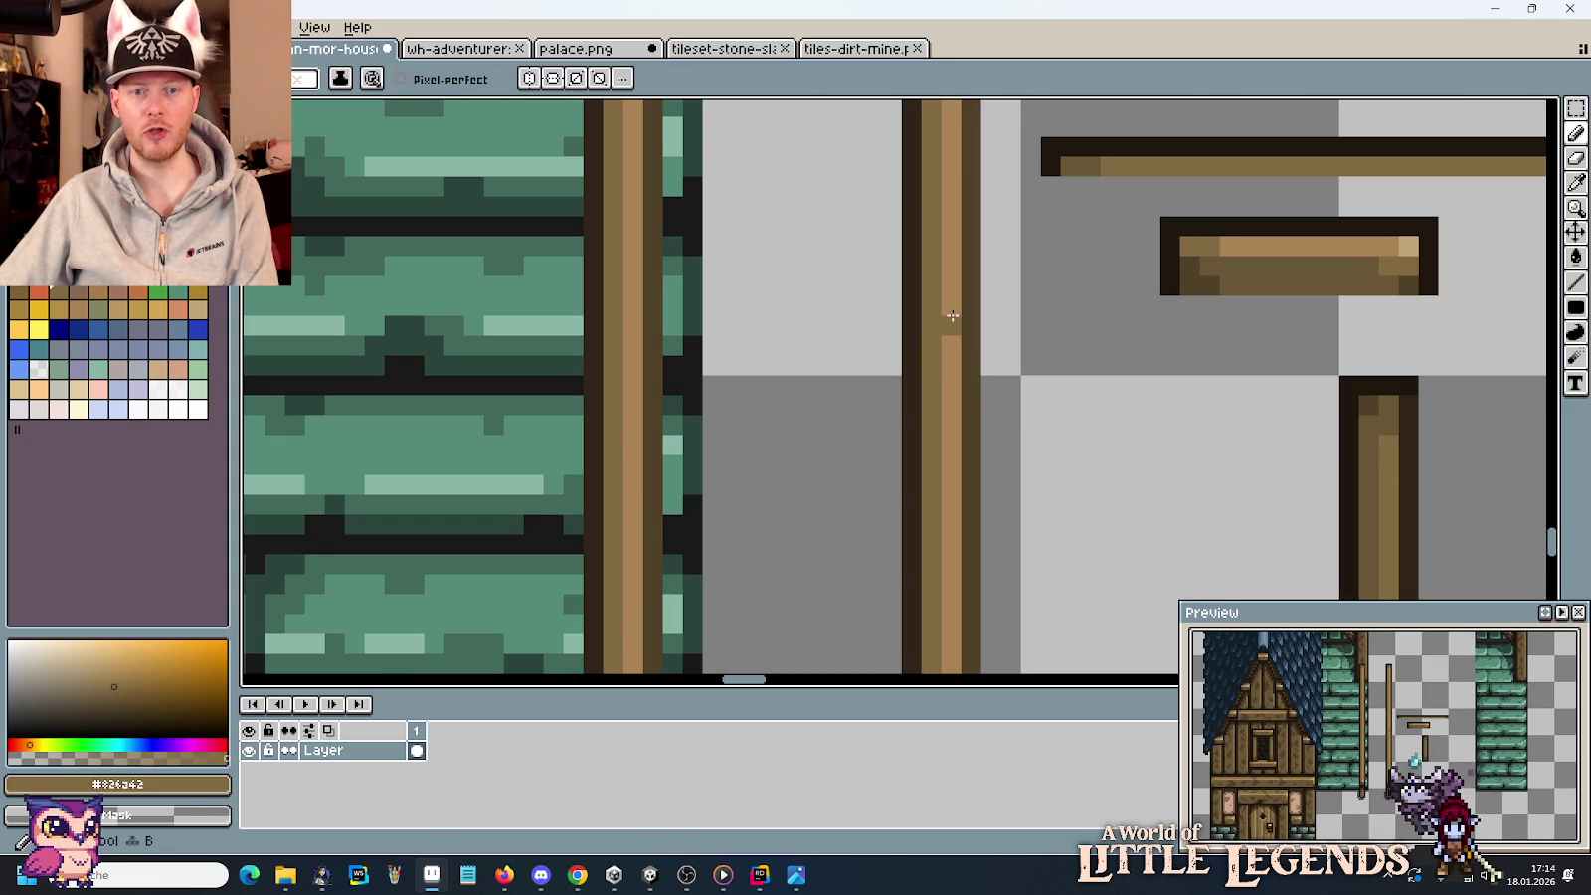
pyautogui.press('b')
pyautogui.keyDown('alt'); pyautogui.click(935, 231); pyautogui.keyUp('alt')
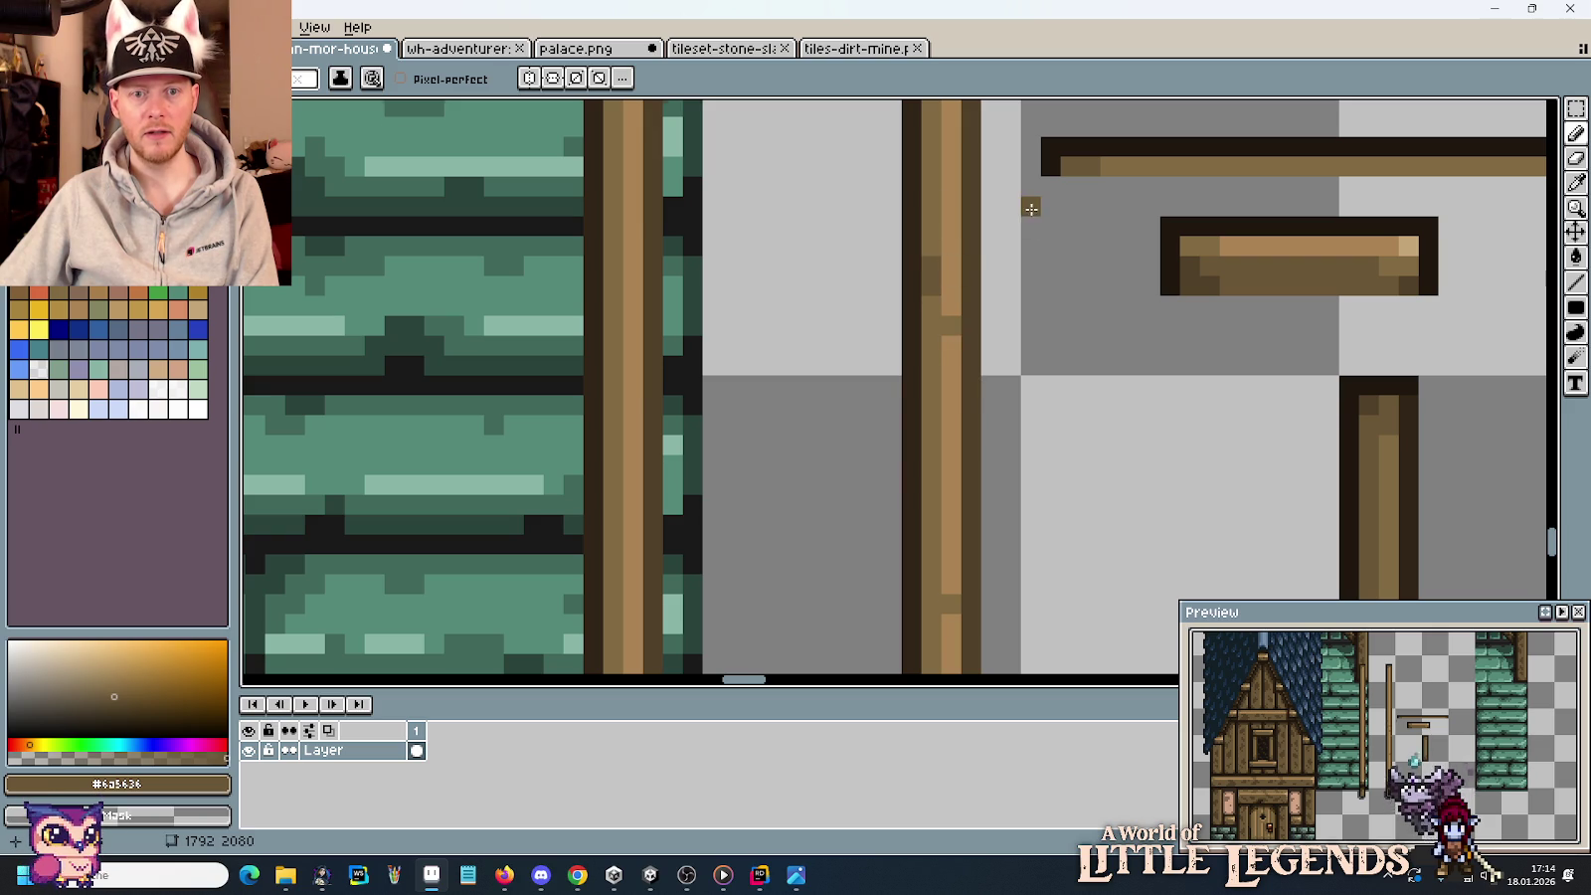
pyautogui.scroll(3, 948, 380)
pyautogui.scroll(1, 1012, 401)
pyautogui.scroll(1, 1014, 525)
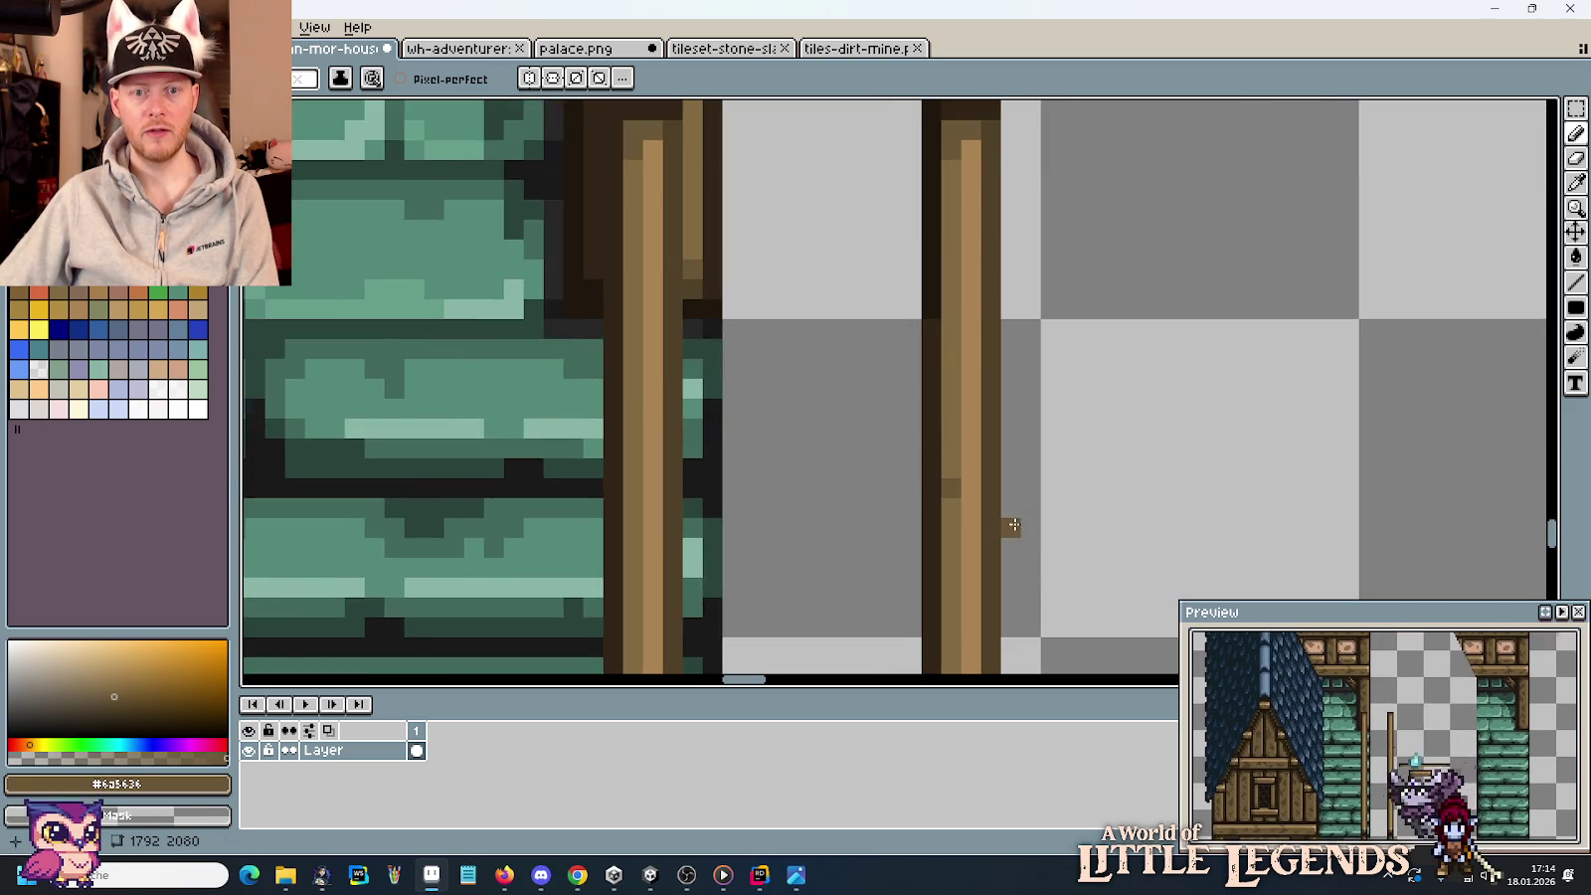
pyautogui.scroll(-3, 1012, 526)
pyautogui.scroll(-1, 1004, 522)
pyautogui.scroll(1, 975, 522)
pyautogui.scroll(2, 948, 522)
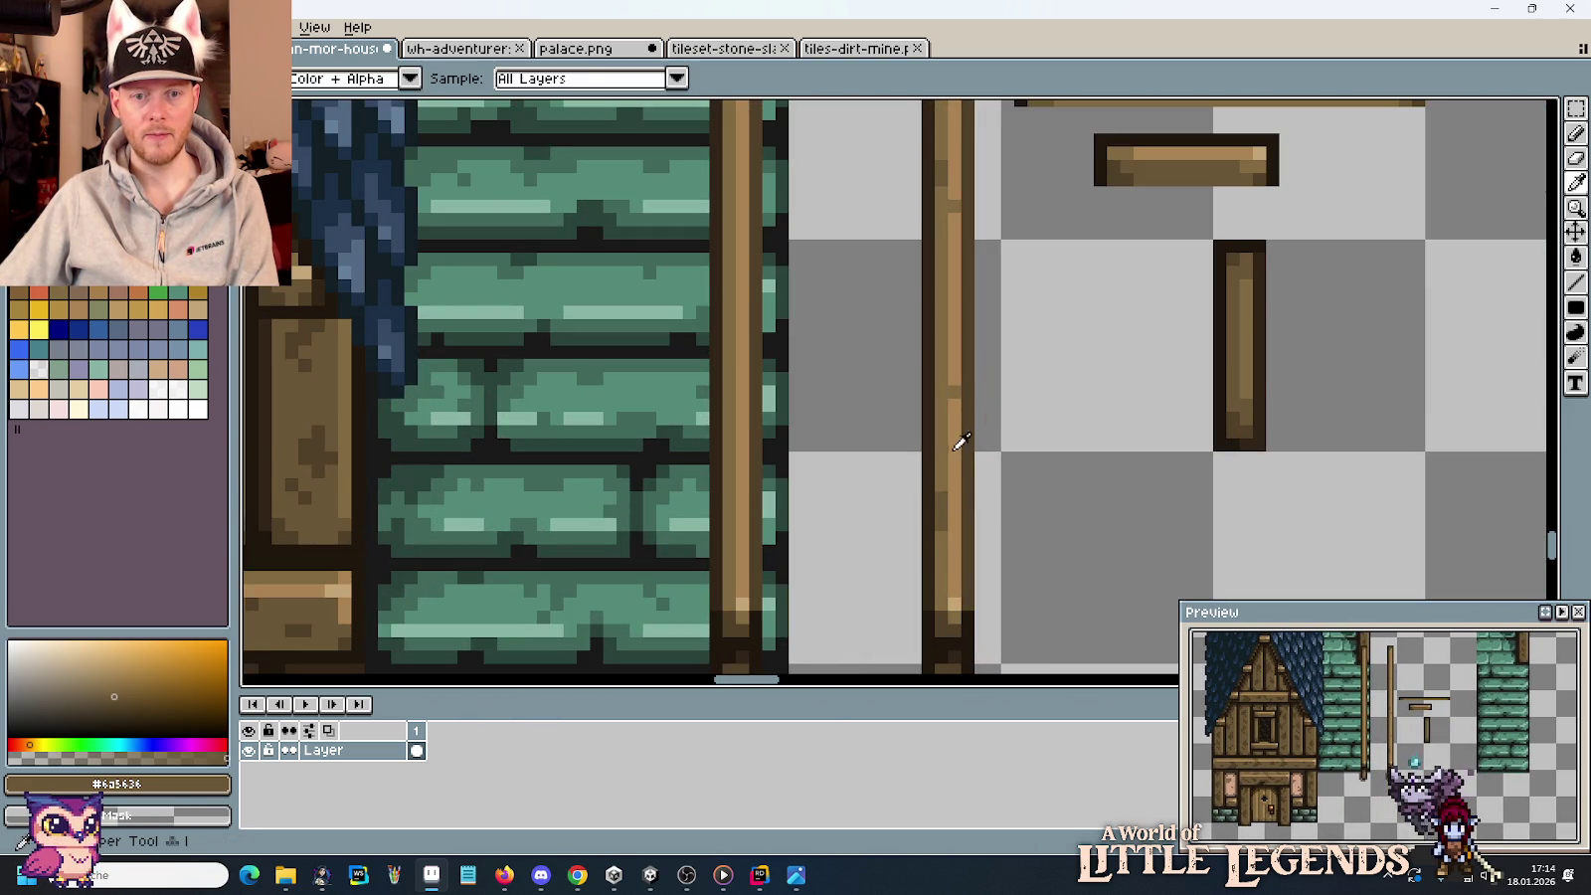
# Sample the lighter and main brown tones from the pillar.
pyautogui.keyDown('alt'); pyautogui.click(957, 495); pyautogui.keyUp('alt')
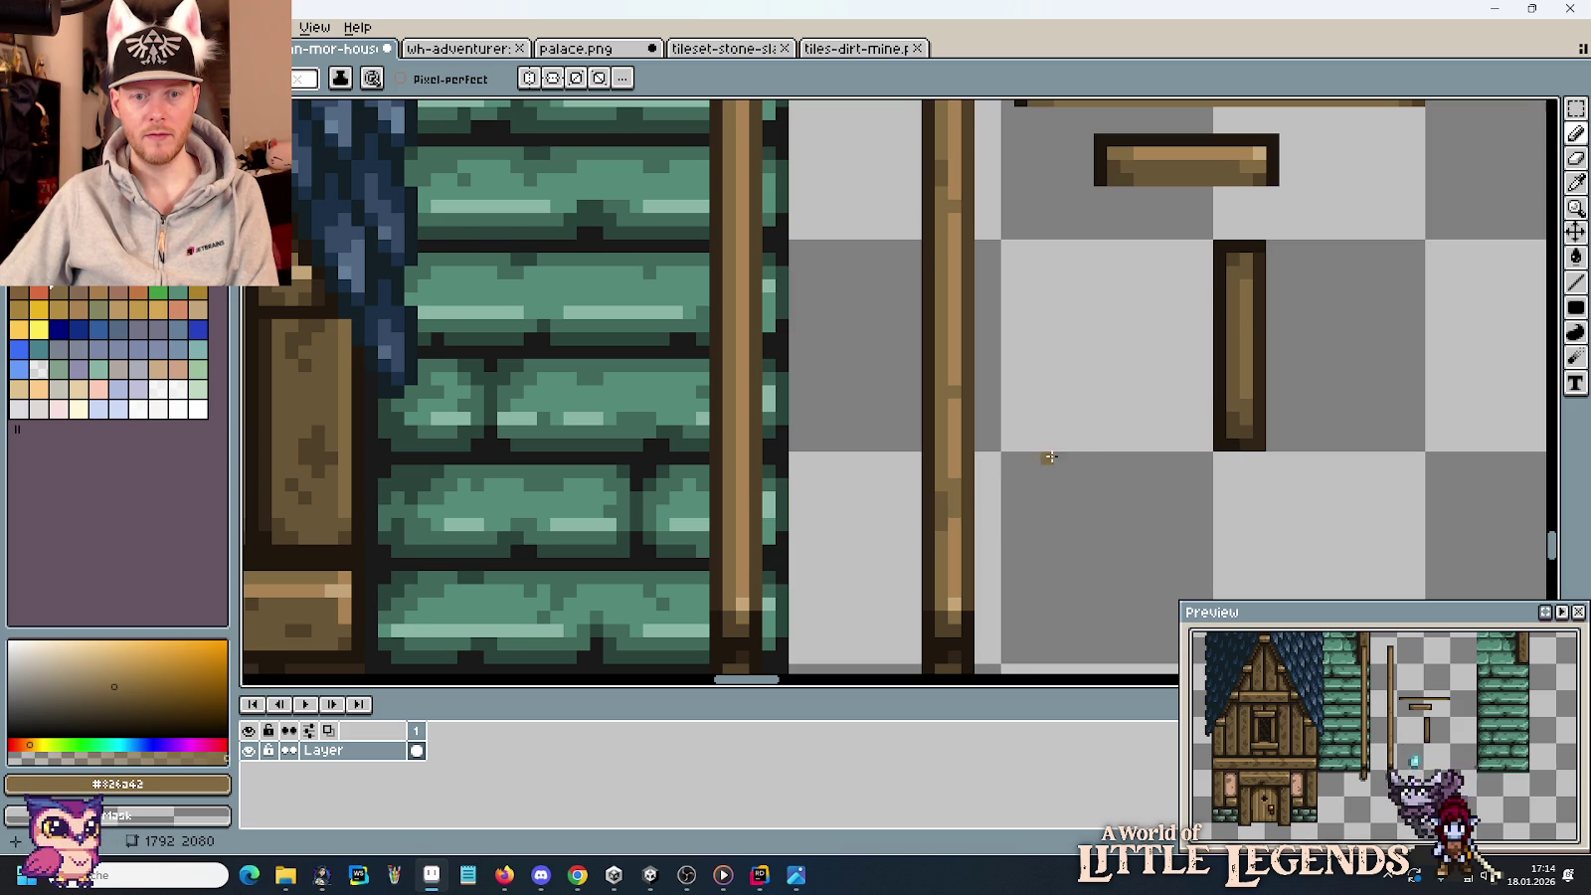
pyautogui.scroll(-1, 1050, 456)
pyautogui.scroll(-1, 1028, 414)
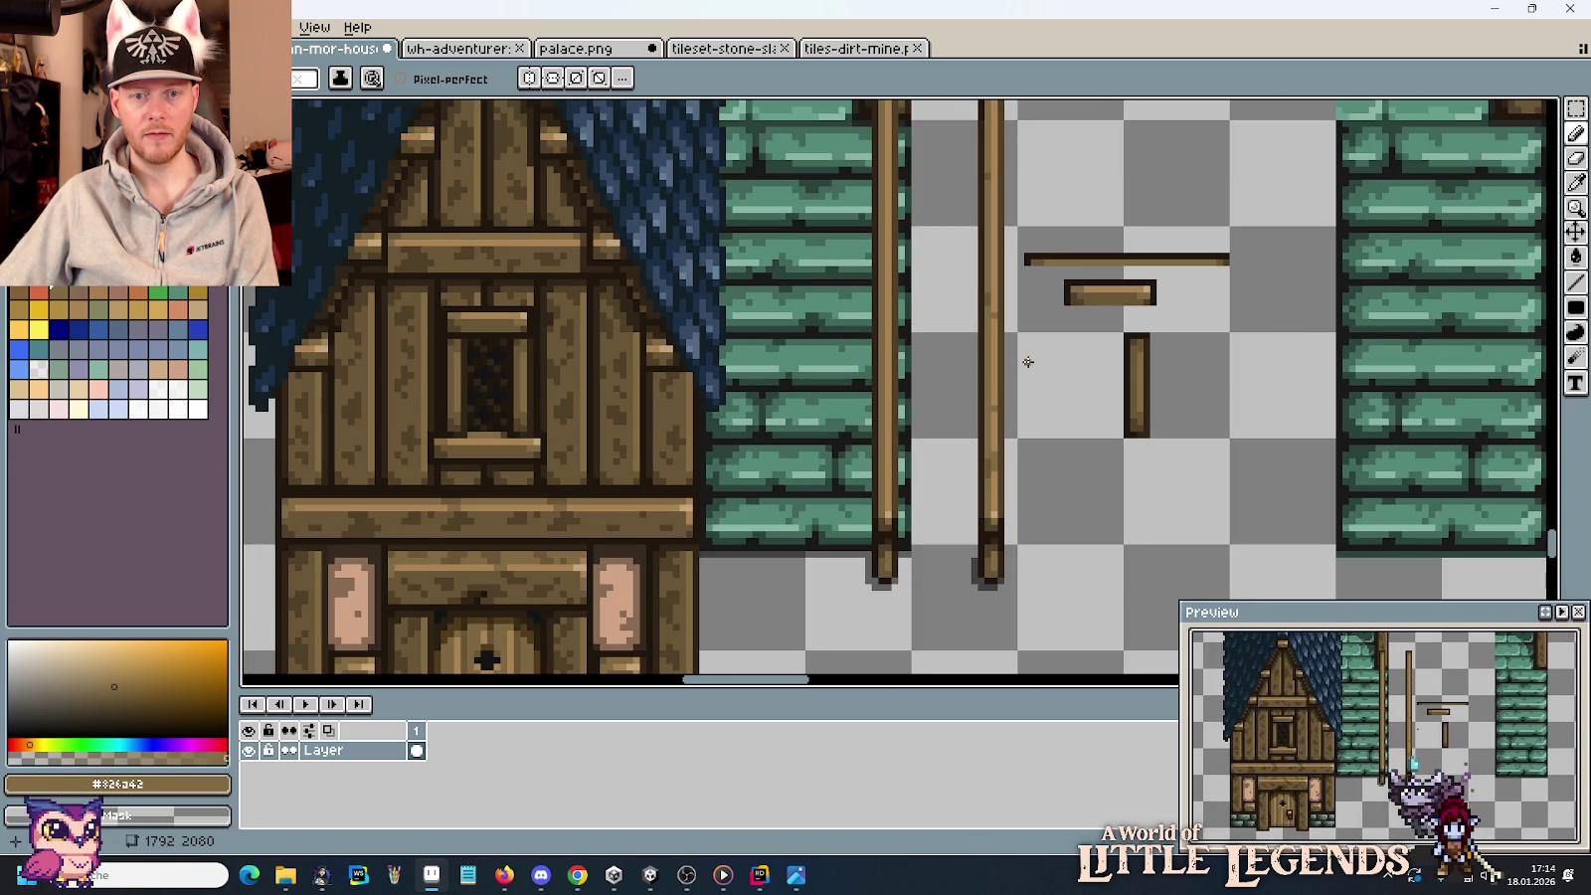
pyautogui.scroll(1, 1028, 362)
pyautogui.scroll(1, 1005, 369)
pyautogui.keyDown('alt'); pyautogui.click(1005, 369); pyautogui.keyUp('alt')
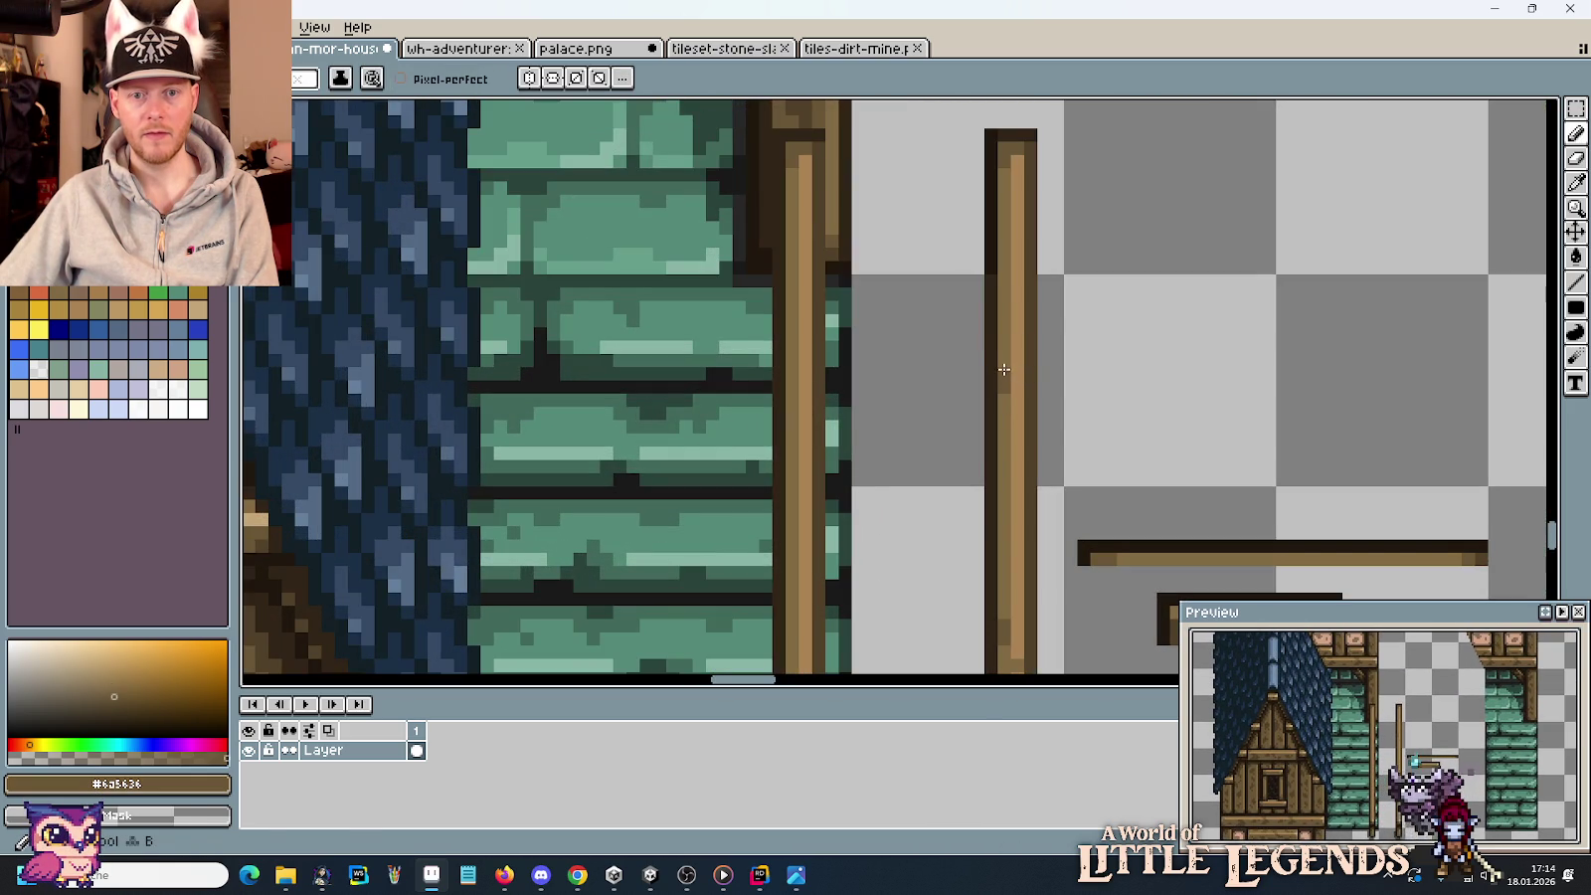
pyautogui.keyDown('alt'); pyautogui.click(1007, 370); pyautogui.keyUp('alt')
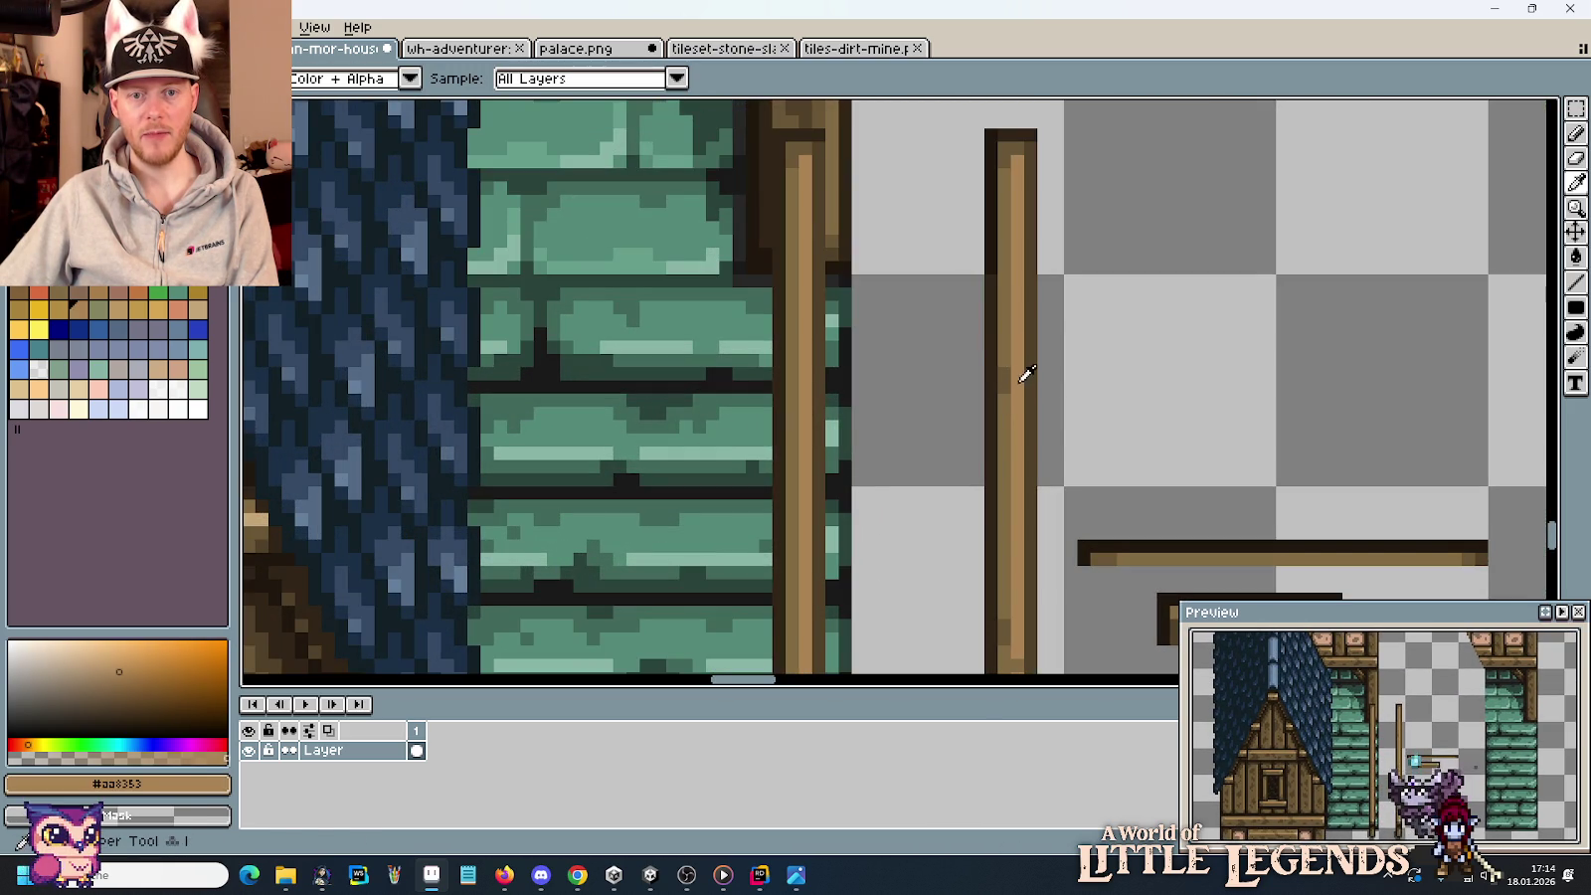
pyautogui.scroll(-1, 1024, 393)
pyautogui.scroll(-1, 1054, 393)
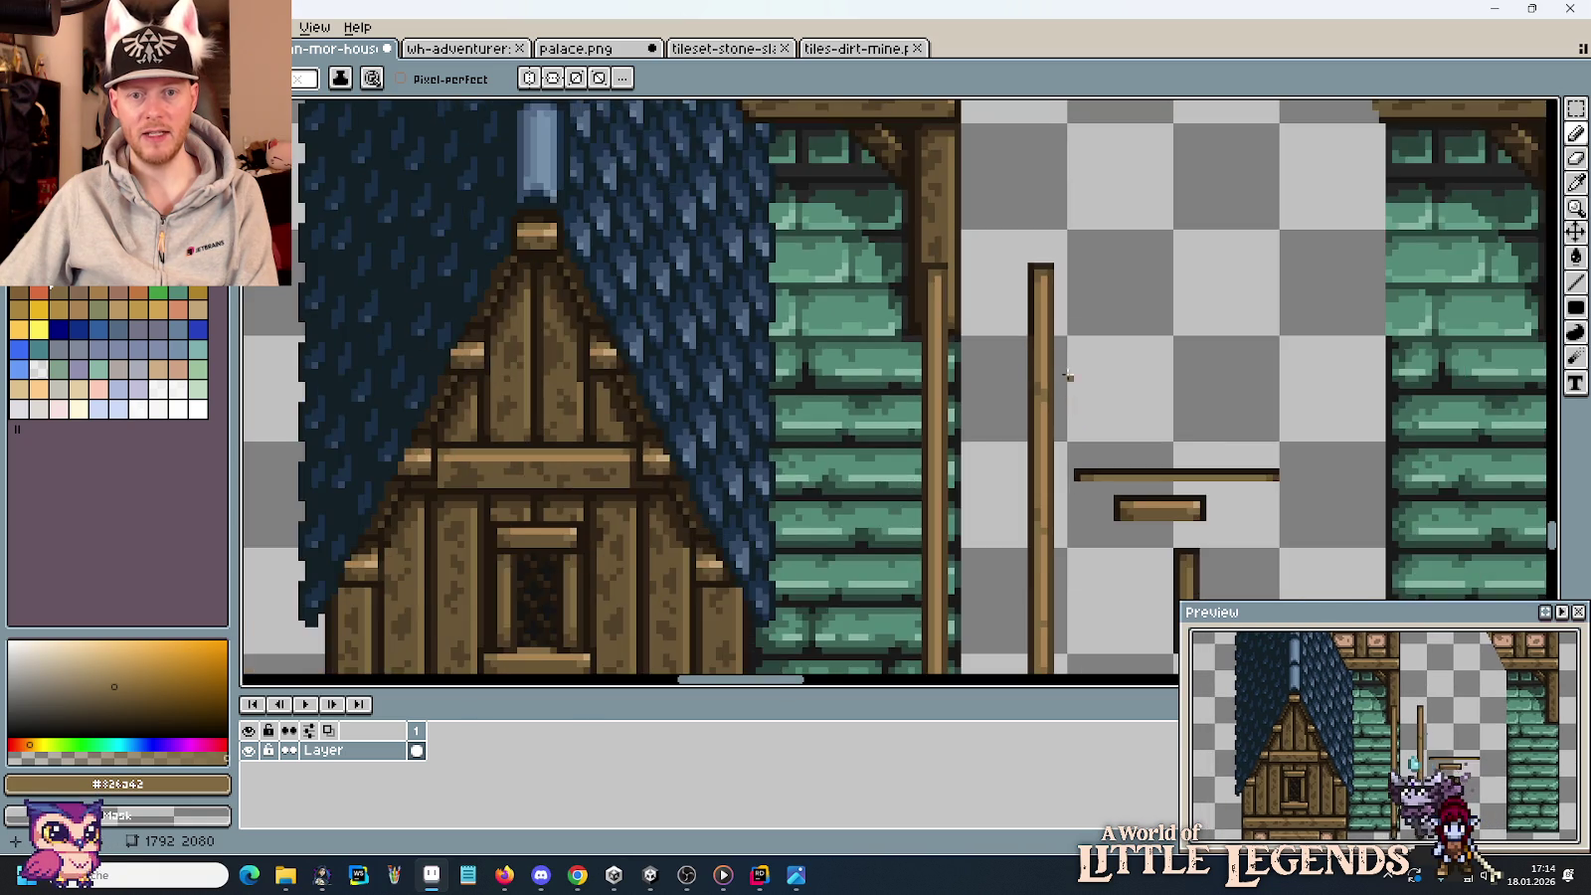
pyautogui.scroll(1, 1044, 338)
pyautogui.scroll(-1, 1094, 393)
pyautogui.scroll(-1, 1084, 298)
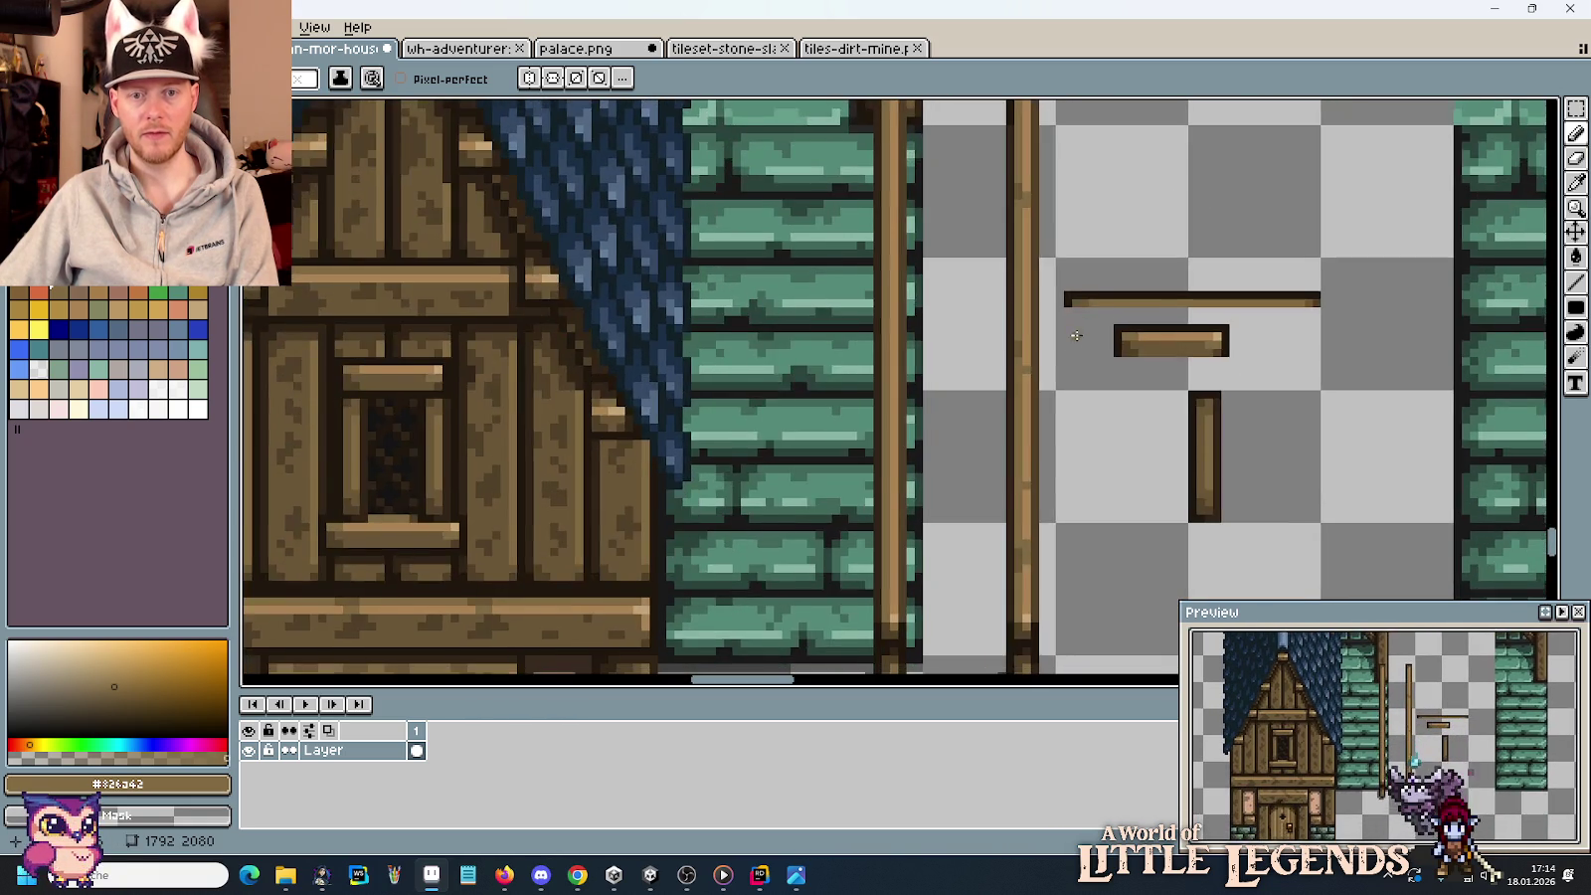
pyautogui.scroll(3, 1050, 360)
# Place a brown shading pixel on the loose pillar.
pyautogui.press('alt')
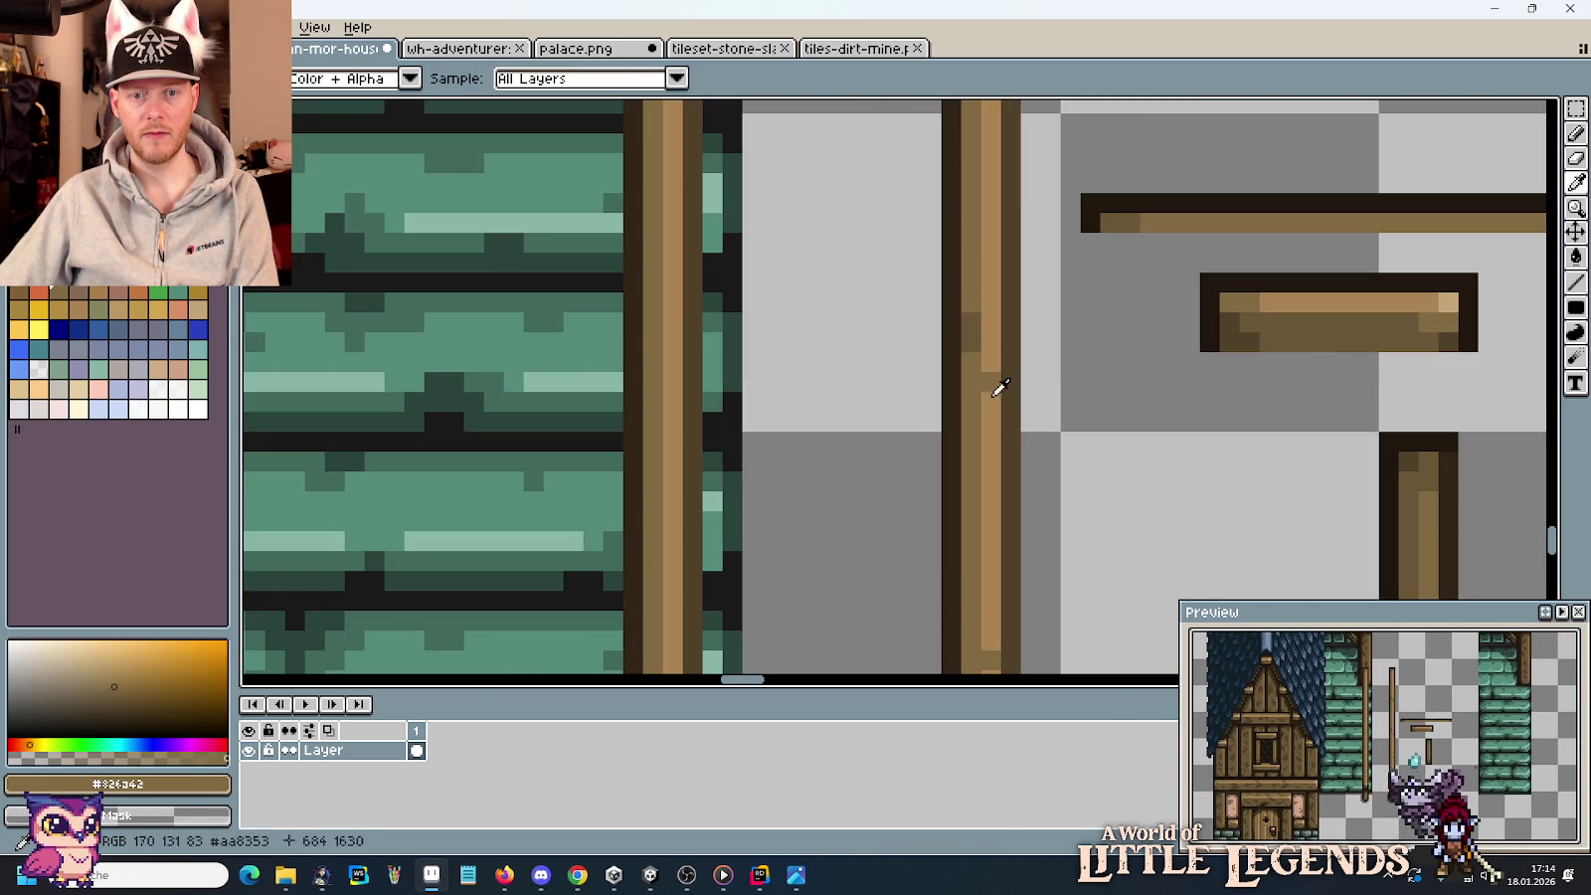
pyautogui.click(991, 383)
pyautogui.scroll(-5, 1055, 446)
pyautogui.scroll(1, 1061, 448)
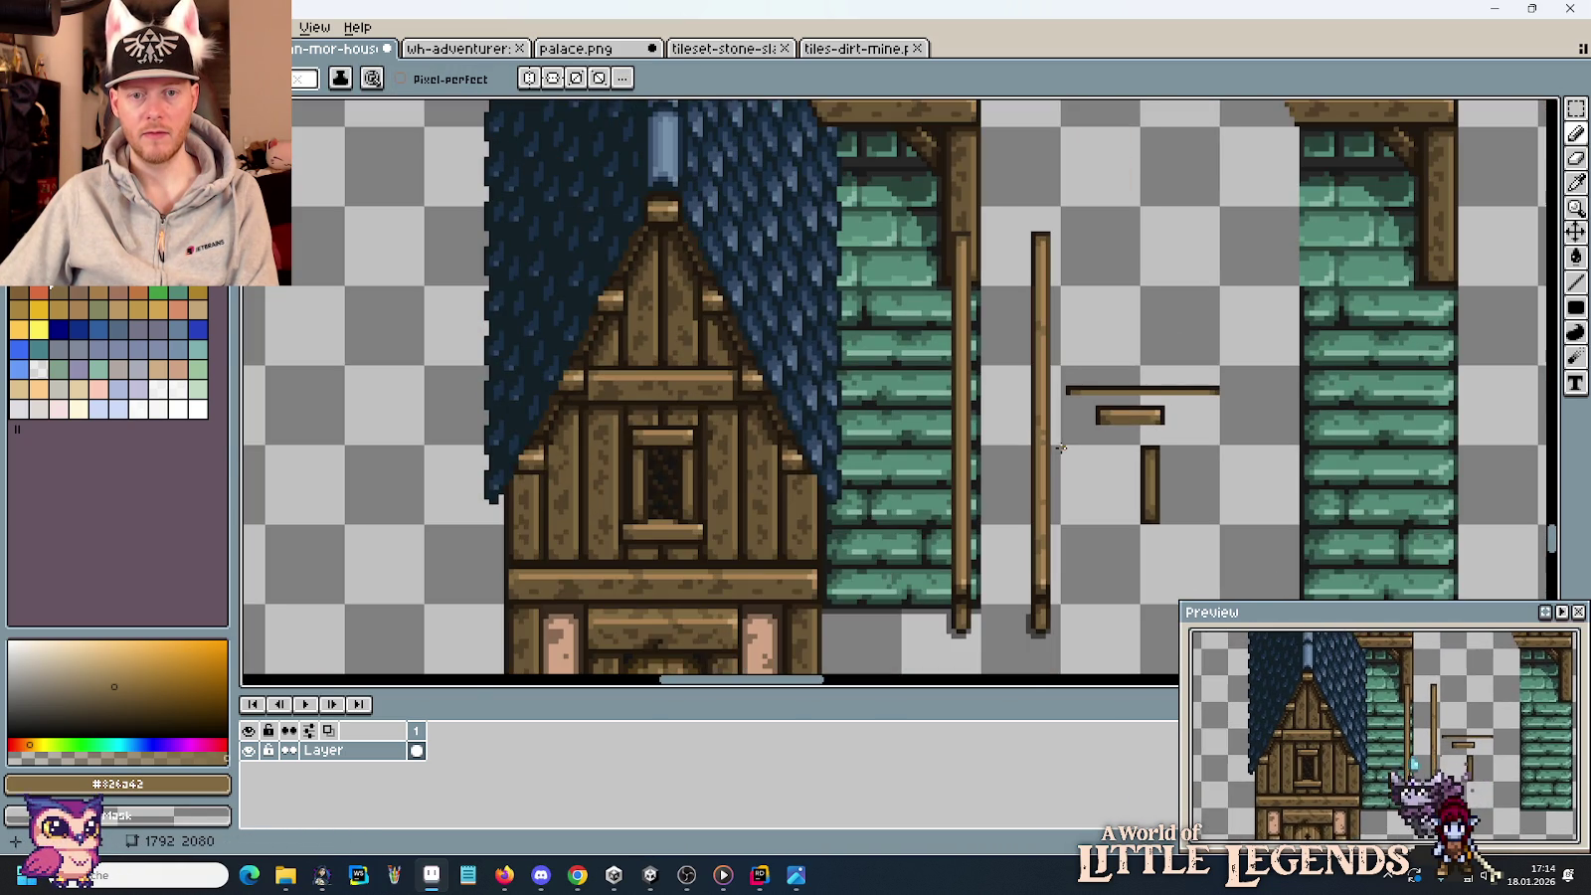
pyautogui.scroll(-2, 1094, 447)
pyautogui.scroll(1, 1092, 427)
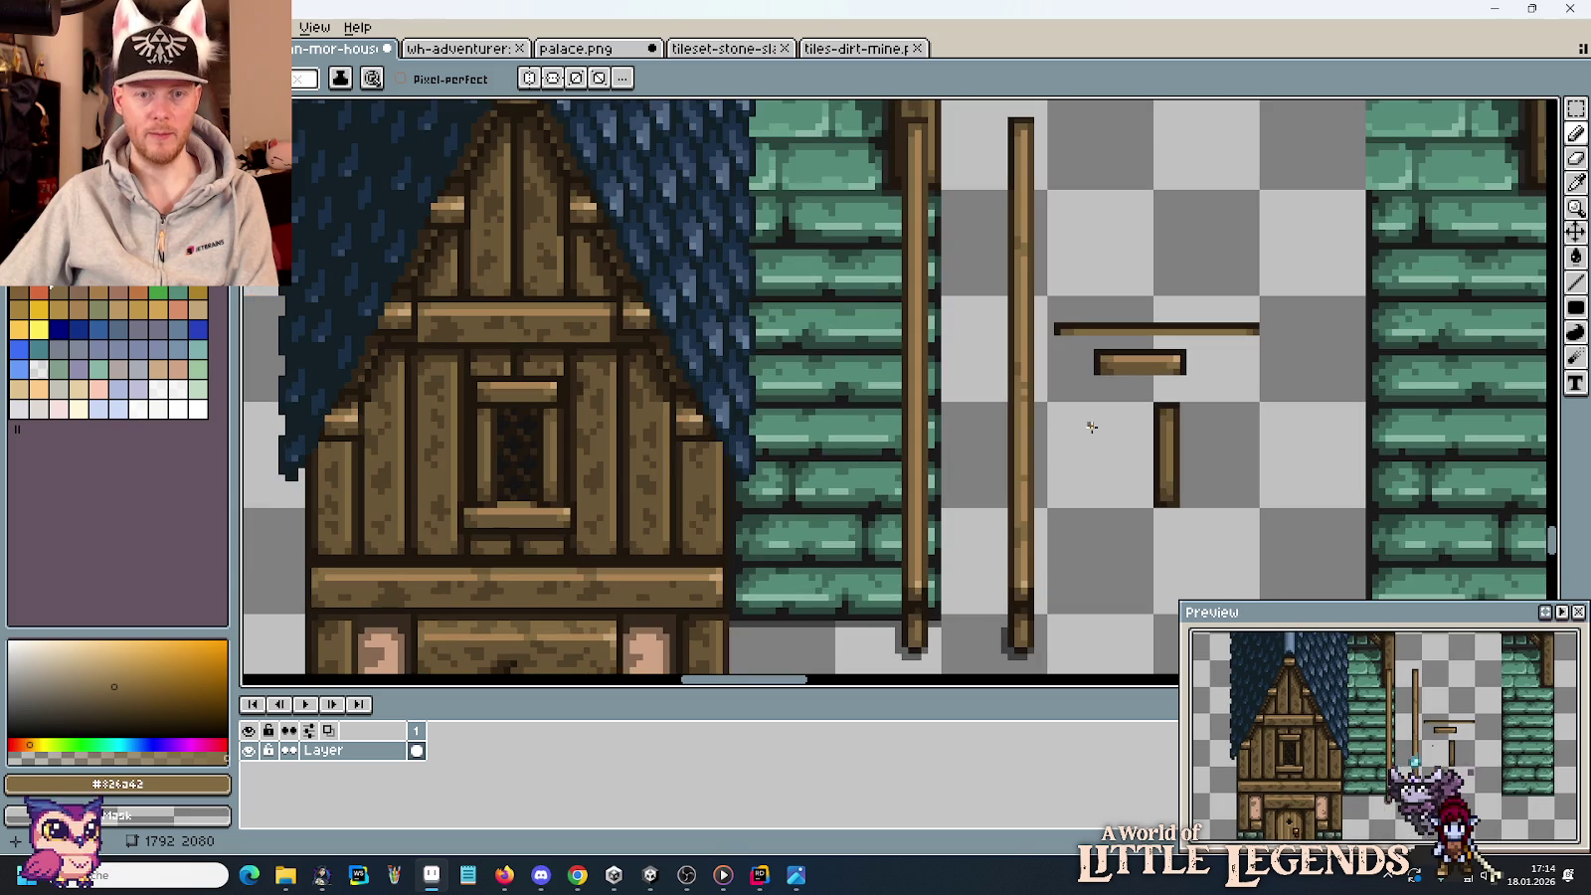
pyautogui.press('m')
pyautogui.scroll(-1, 1052, 561)
pyautogui.moveTo(977, 609)
pyautogui.mouseDown()
pyautogui.moveTo(1031, 624)
pyautogui.moveTo(1034, 207)
pyautogui.mouseUp()
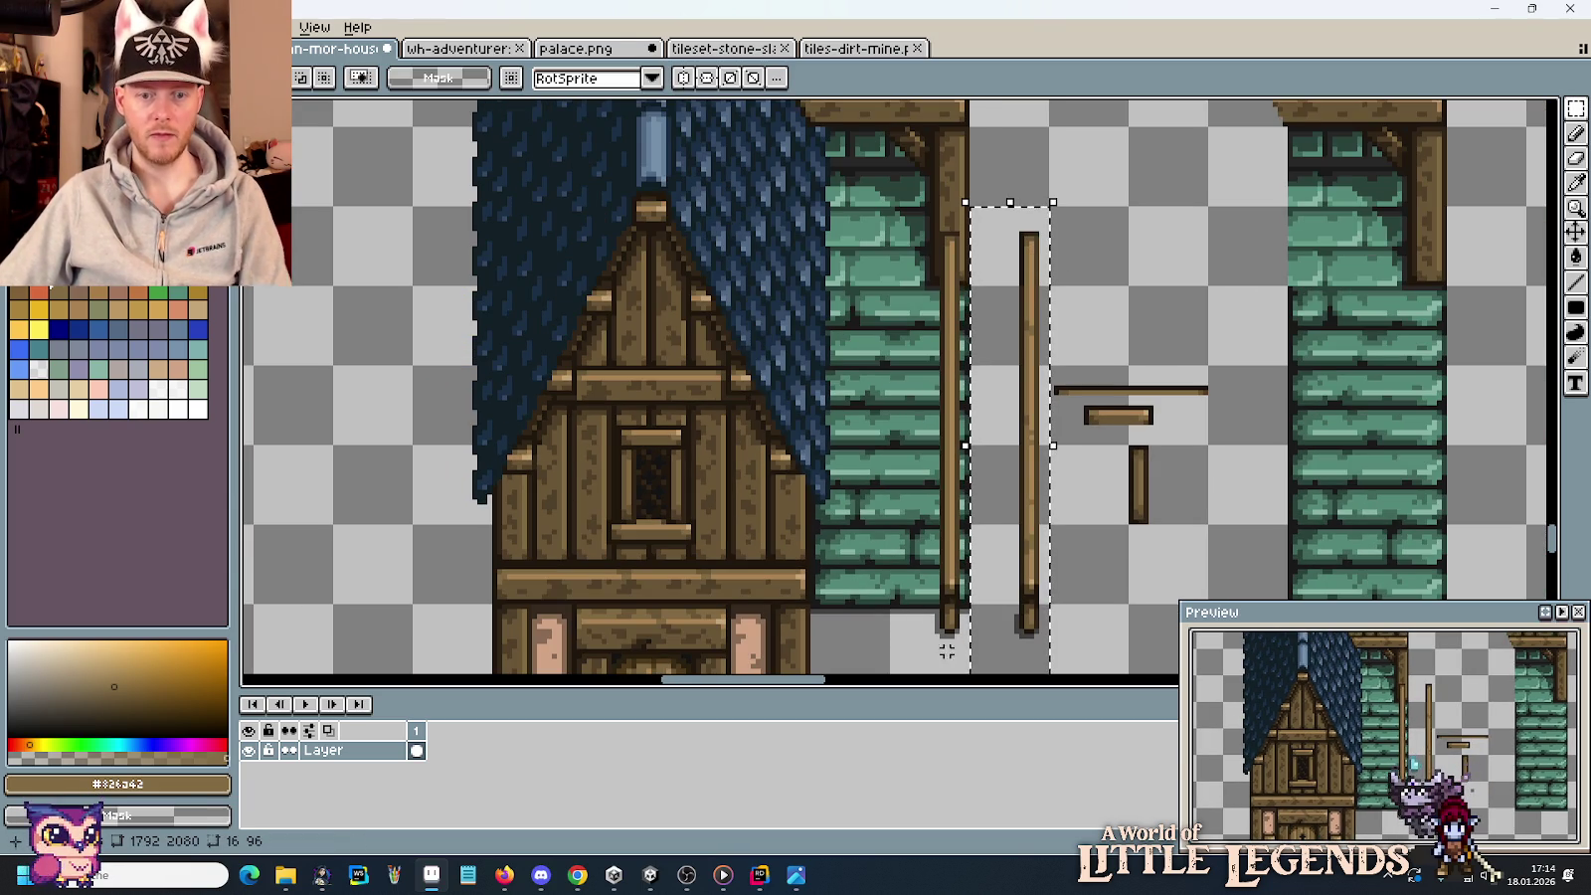
pyautogui.hotkey('ctrl', 'd')
pyautogui.scroll(1, 1075, 505)
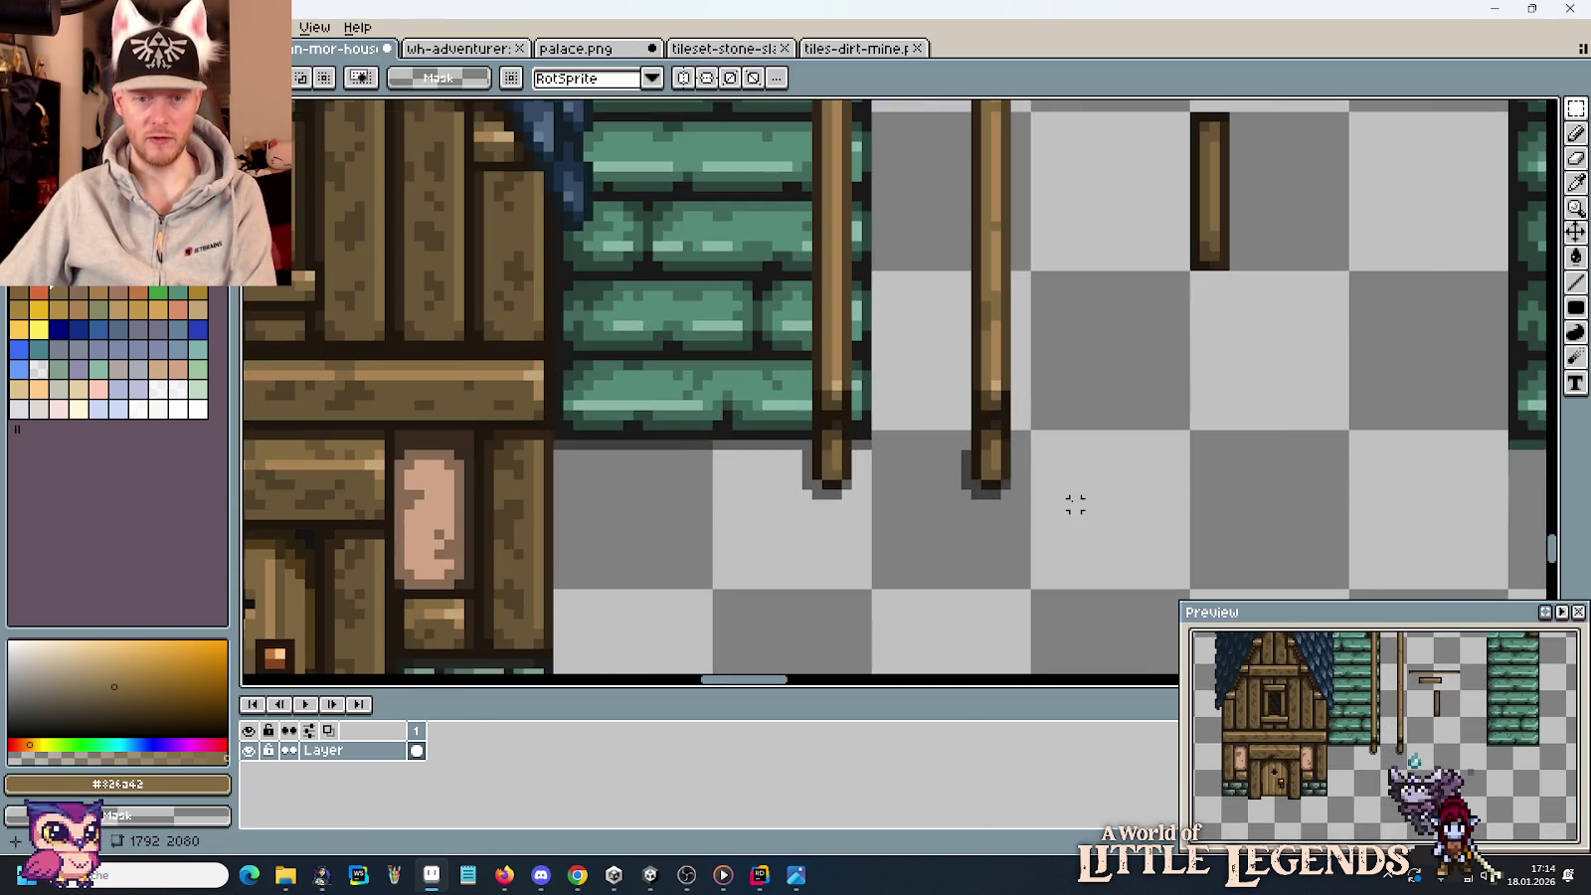
pyautogui.press('i')
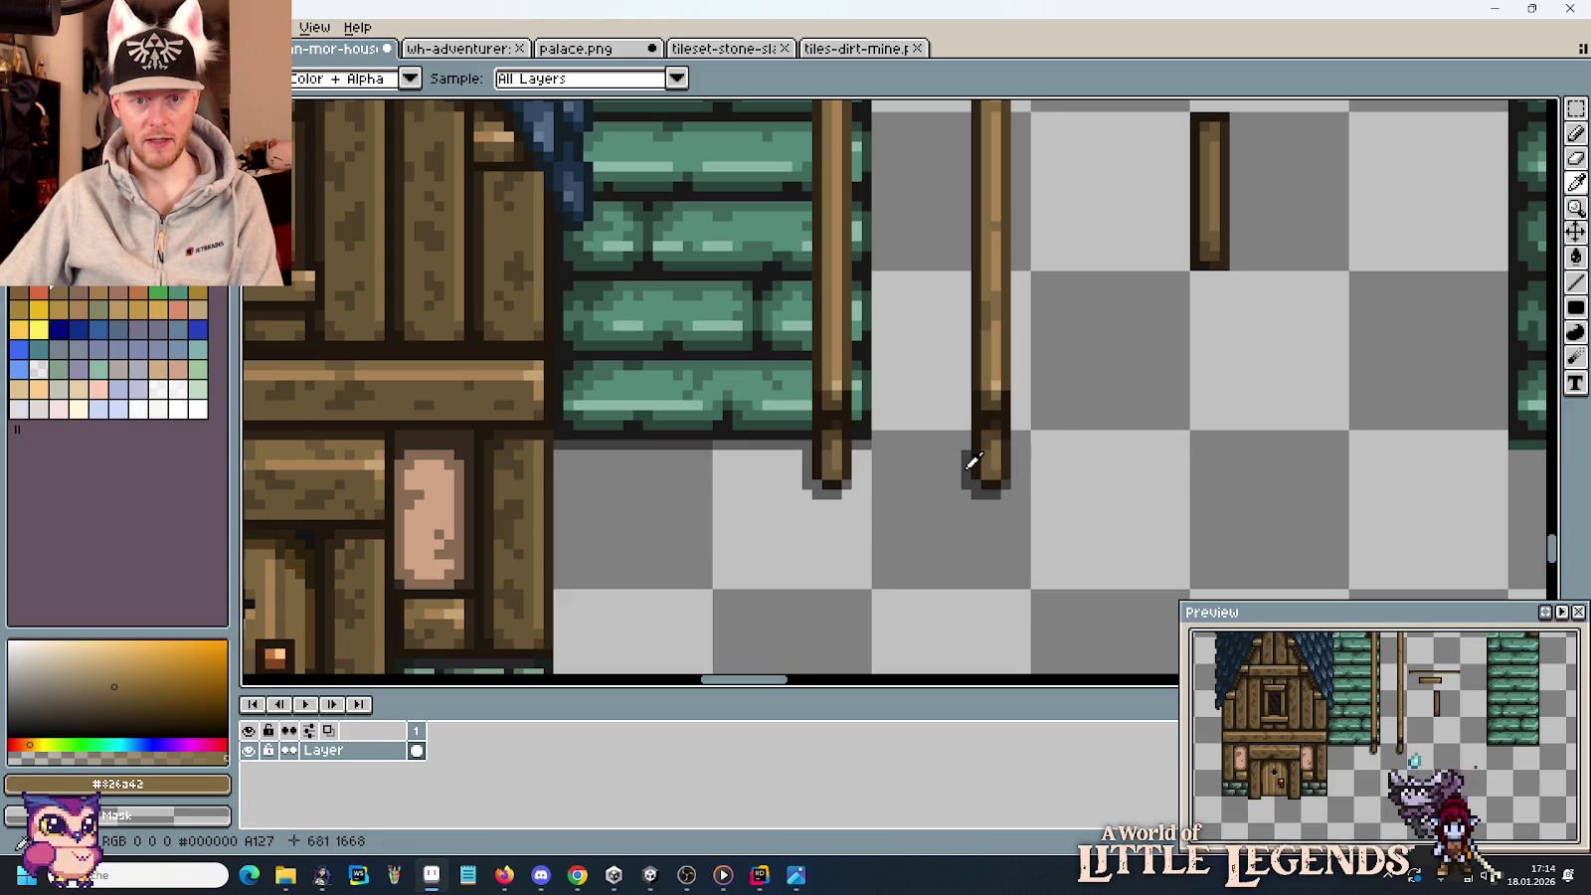
pyautogui.click(972, 462)
pyautogui.press('e')
pyautogui.scroll(-2, 1058, 494)
pyautogui.scroll(-1, 1058, 533)
pyautogui.press('m')
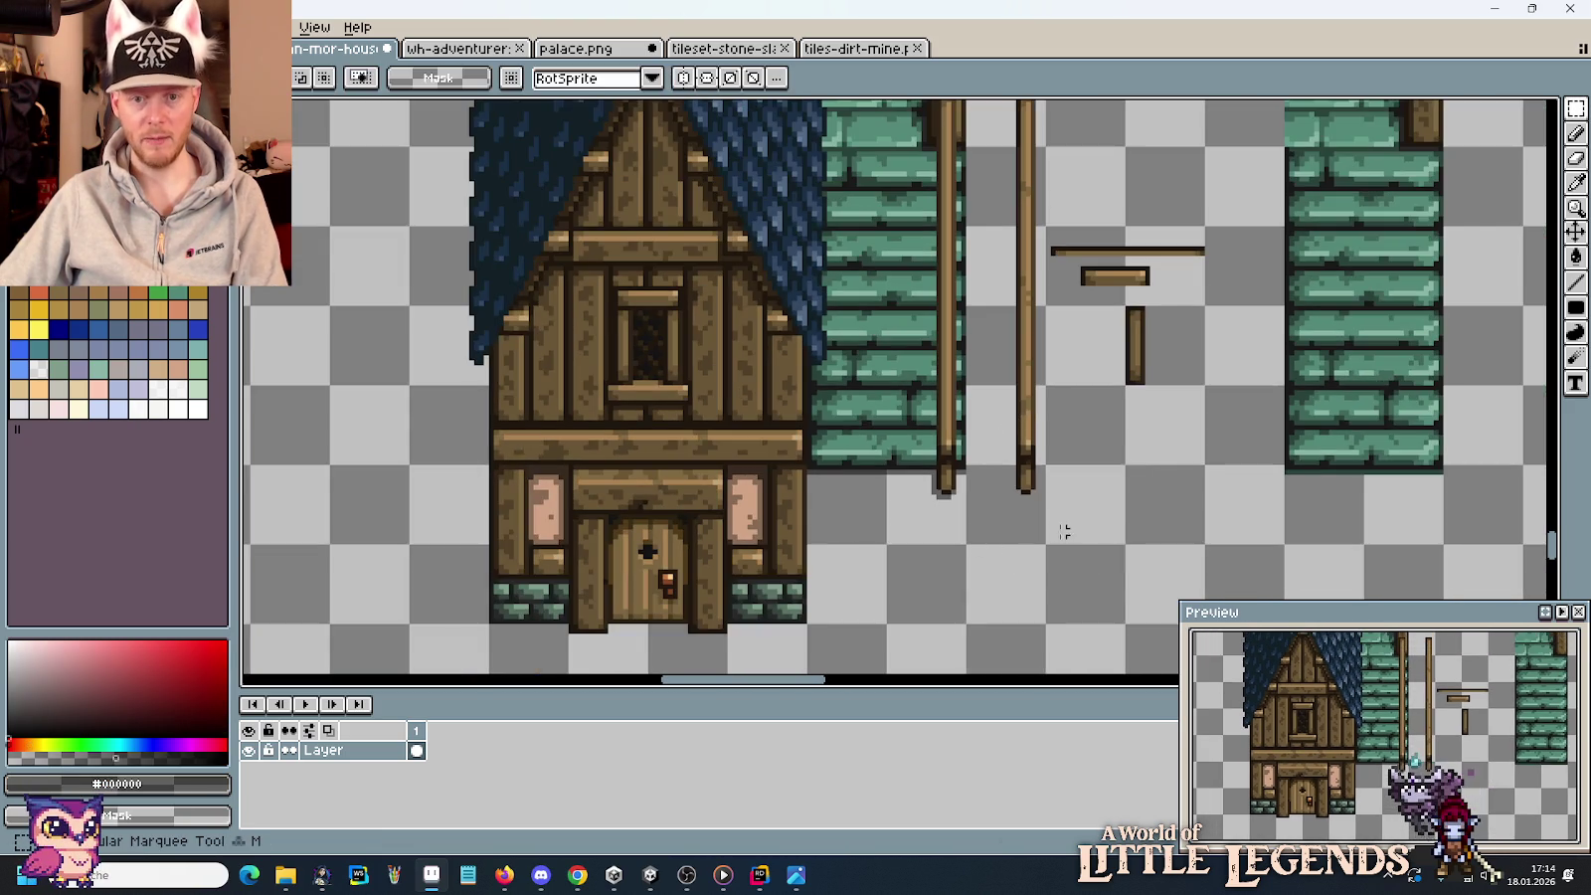
pyautogui.scroll(2, 1048, 590)
pyautogui.moveTo(1017, 594); pyautogui.dragTo(980, 164)
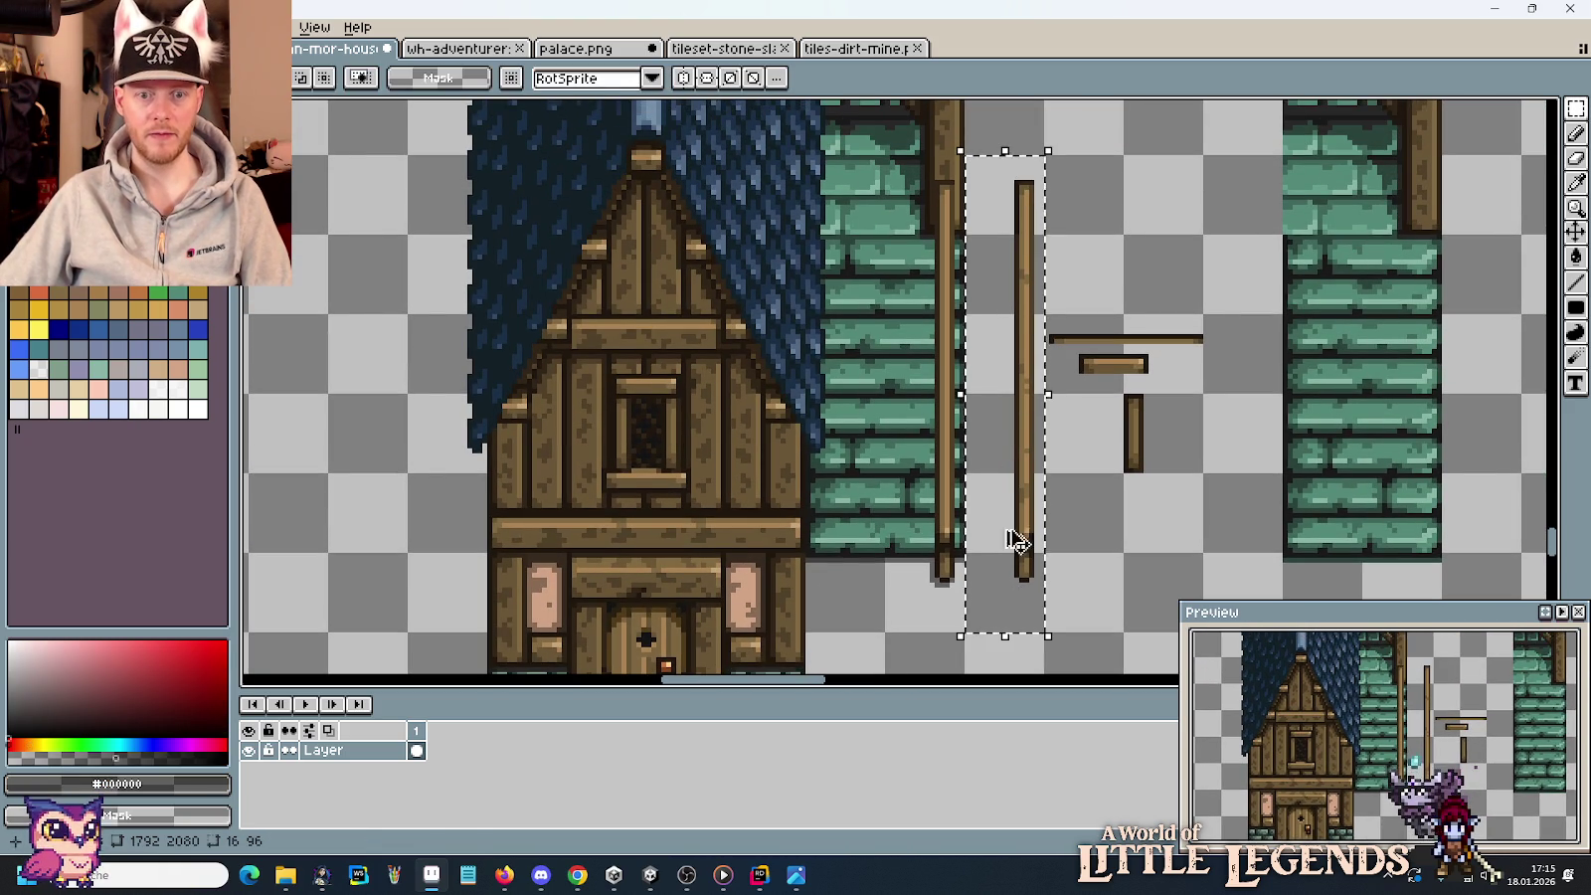
pyautogui.moveTo(1019, 582); pyautogui.dragTo(970, 582)
pyautogui.click(1095, 539)
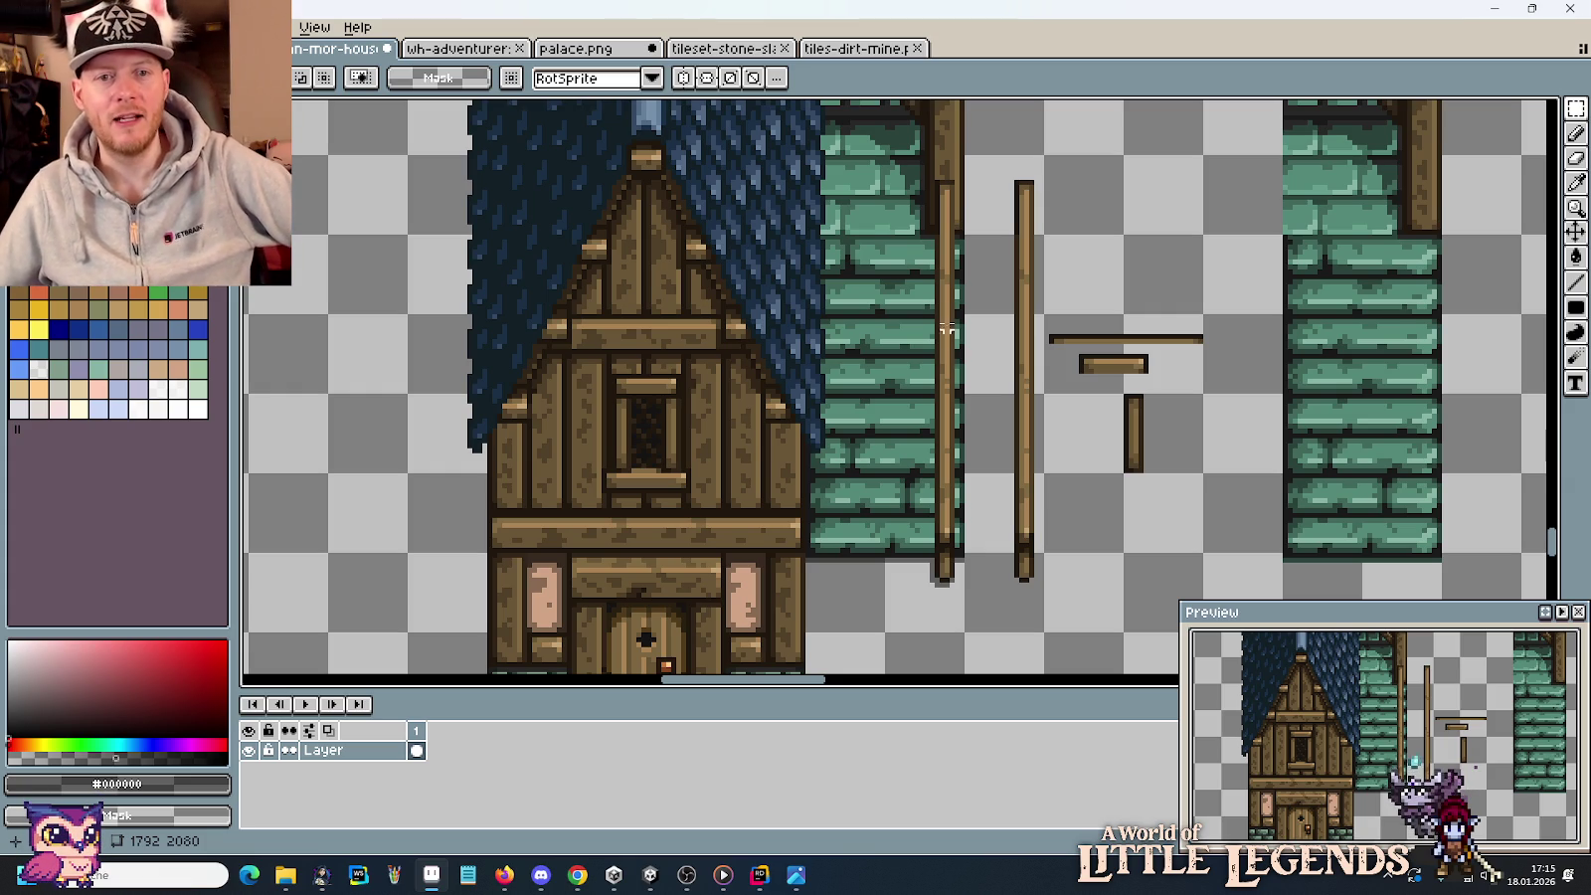
pyautogui.scroll(1, 926, 460)
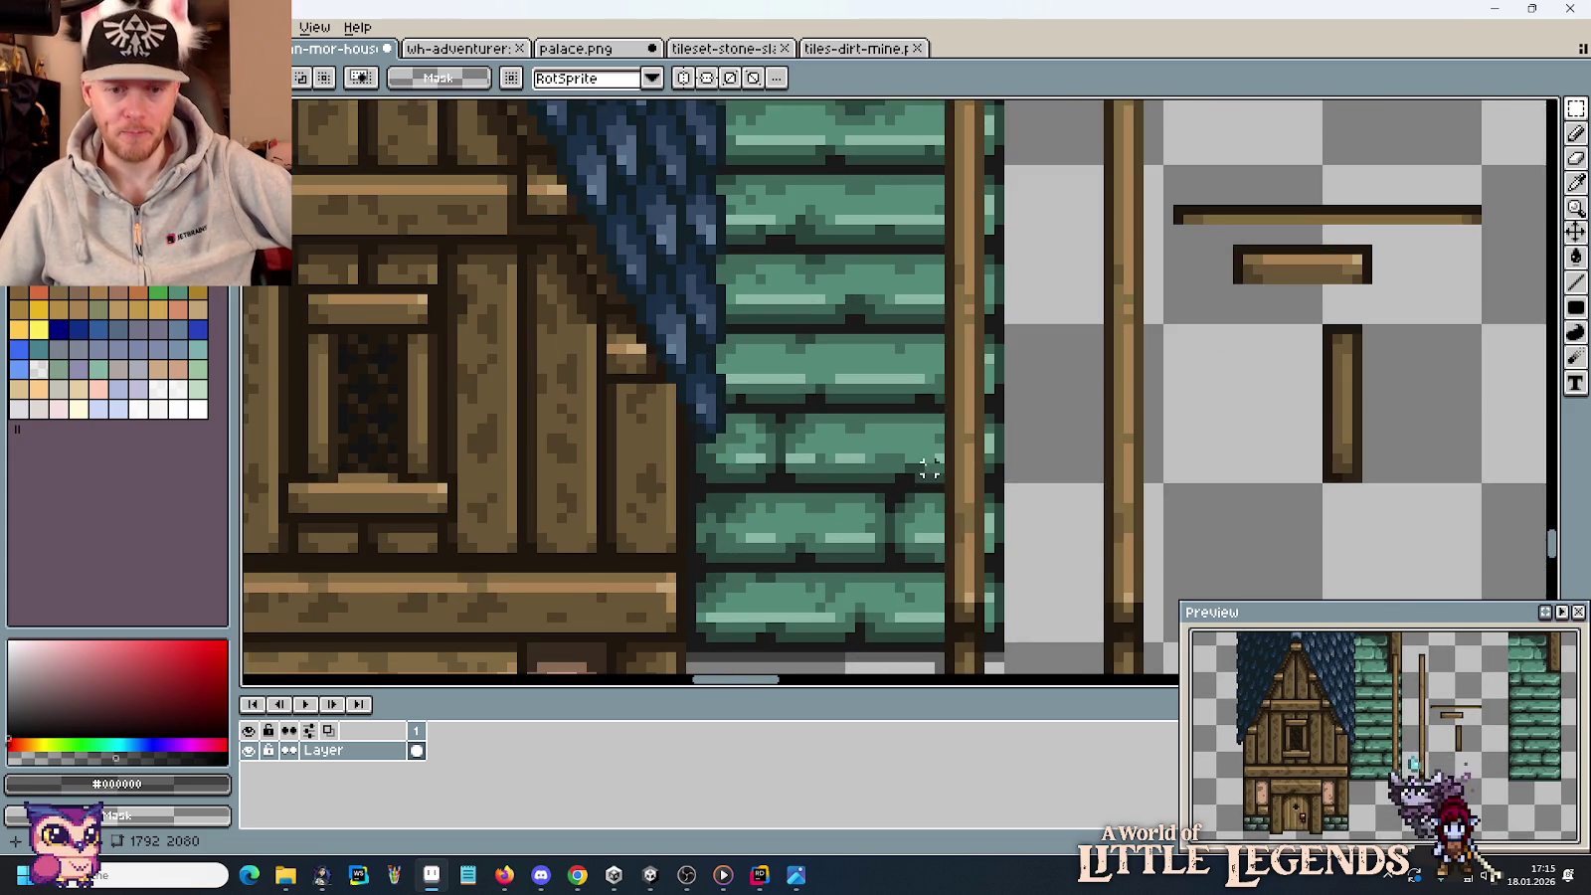
# Marquee-select the stone wall's thin 3px right edge strip.
pyautogui.scroll(1, 941, 494)
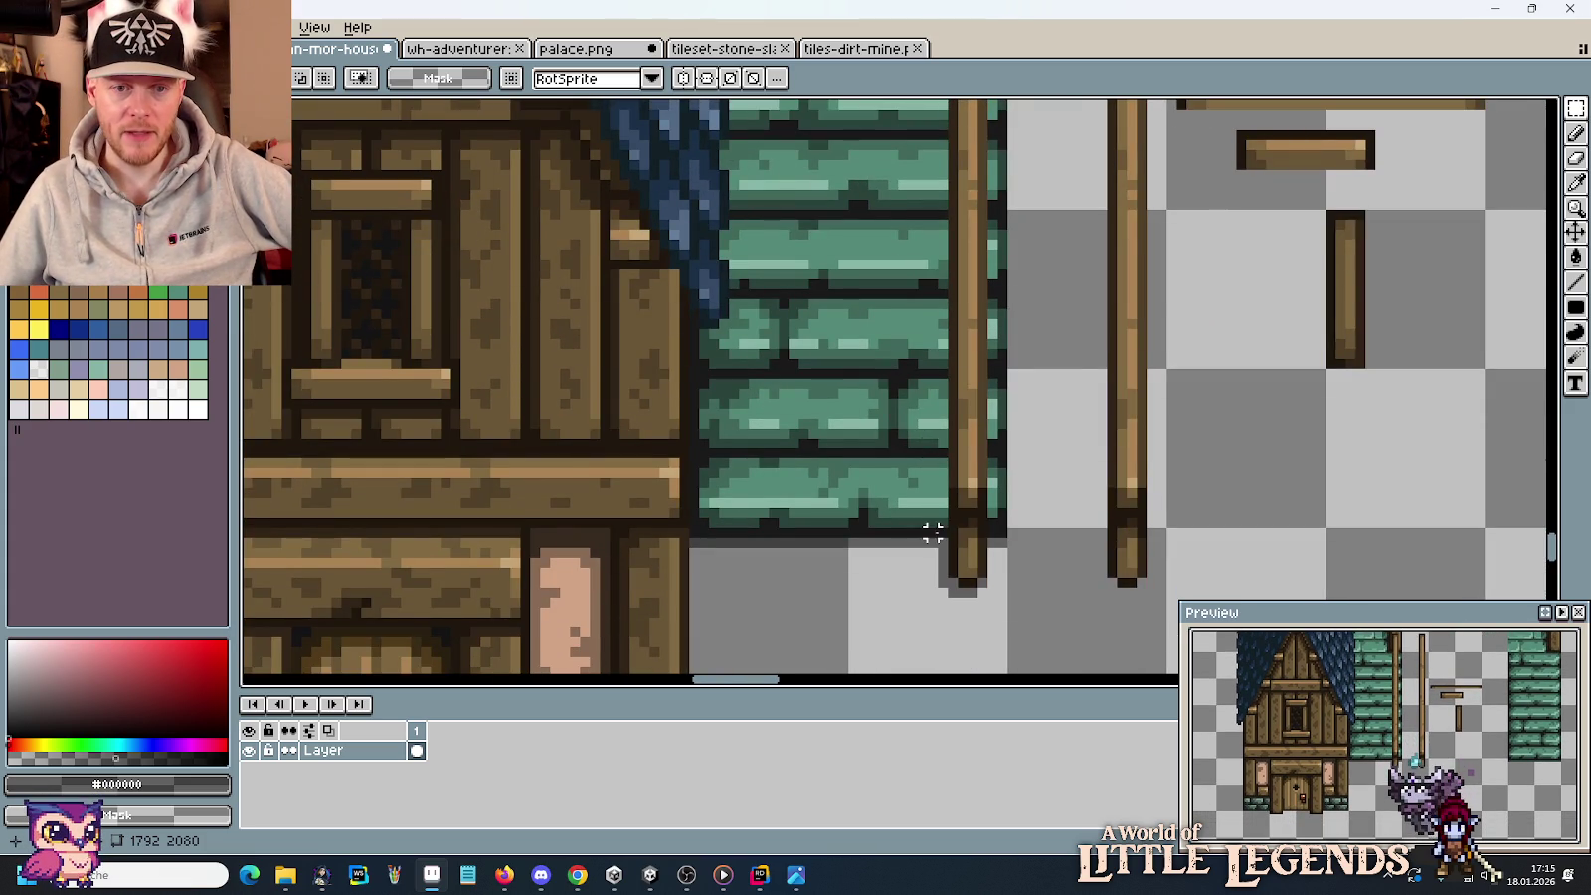
pyautogui.moveTo(942, 533); pyautogui.dragTo(922, 331)
pyautogui.scroll(2, 923, 323)
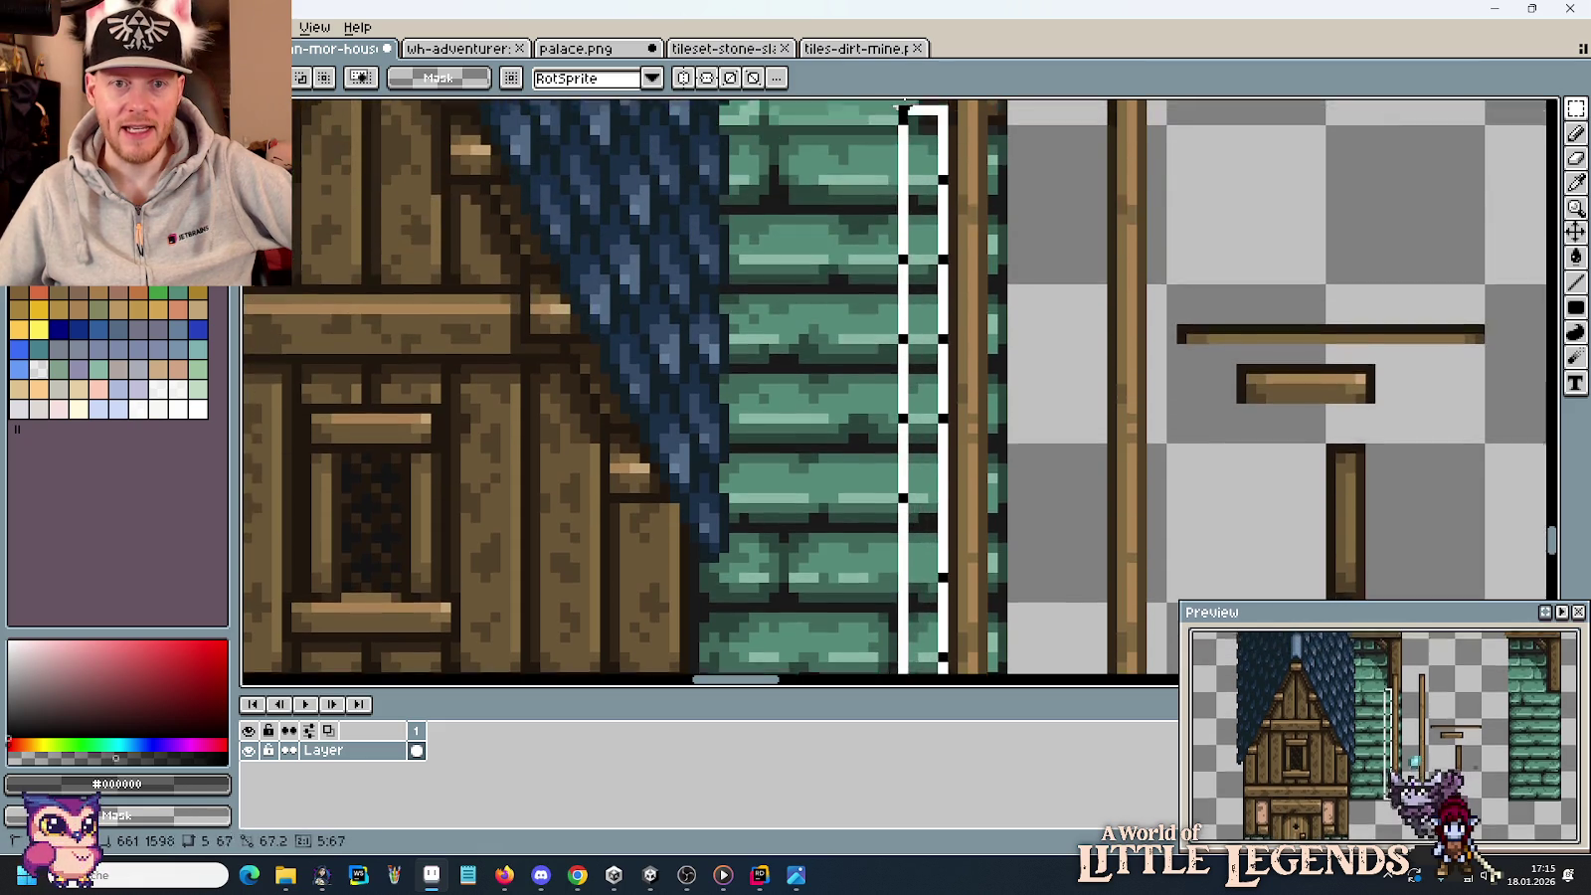
pyautogui.scroll(2, 923, 321)
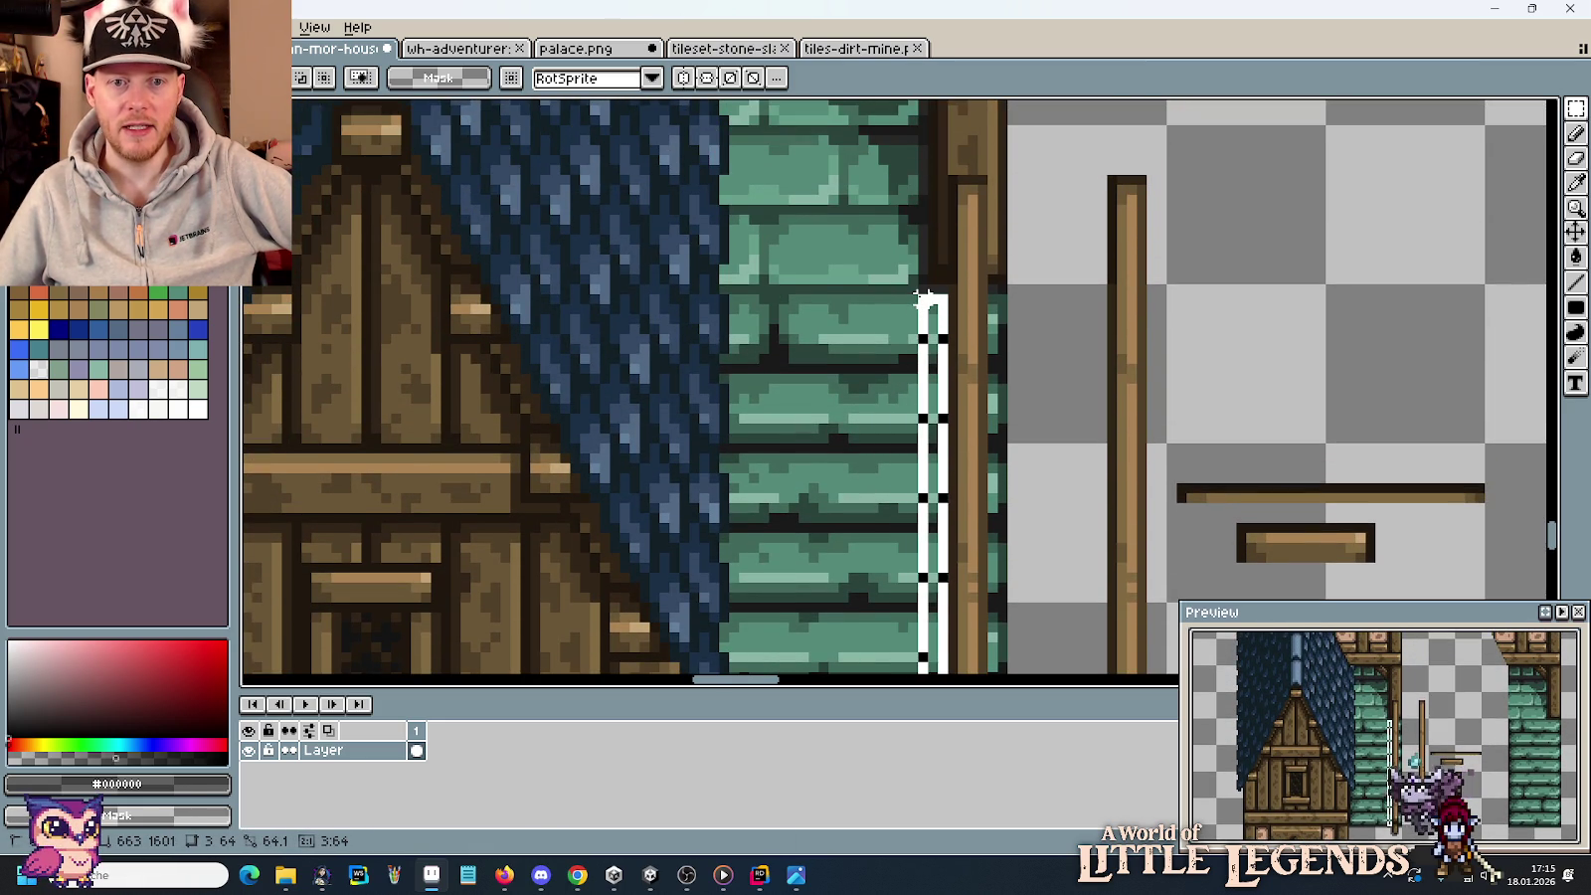
pyautogui.scroll(-2, 952, 434)
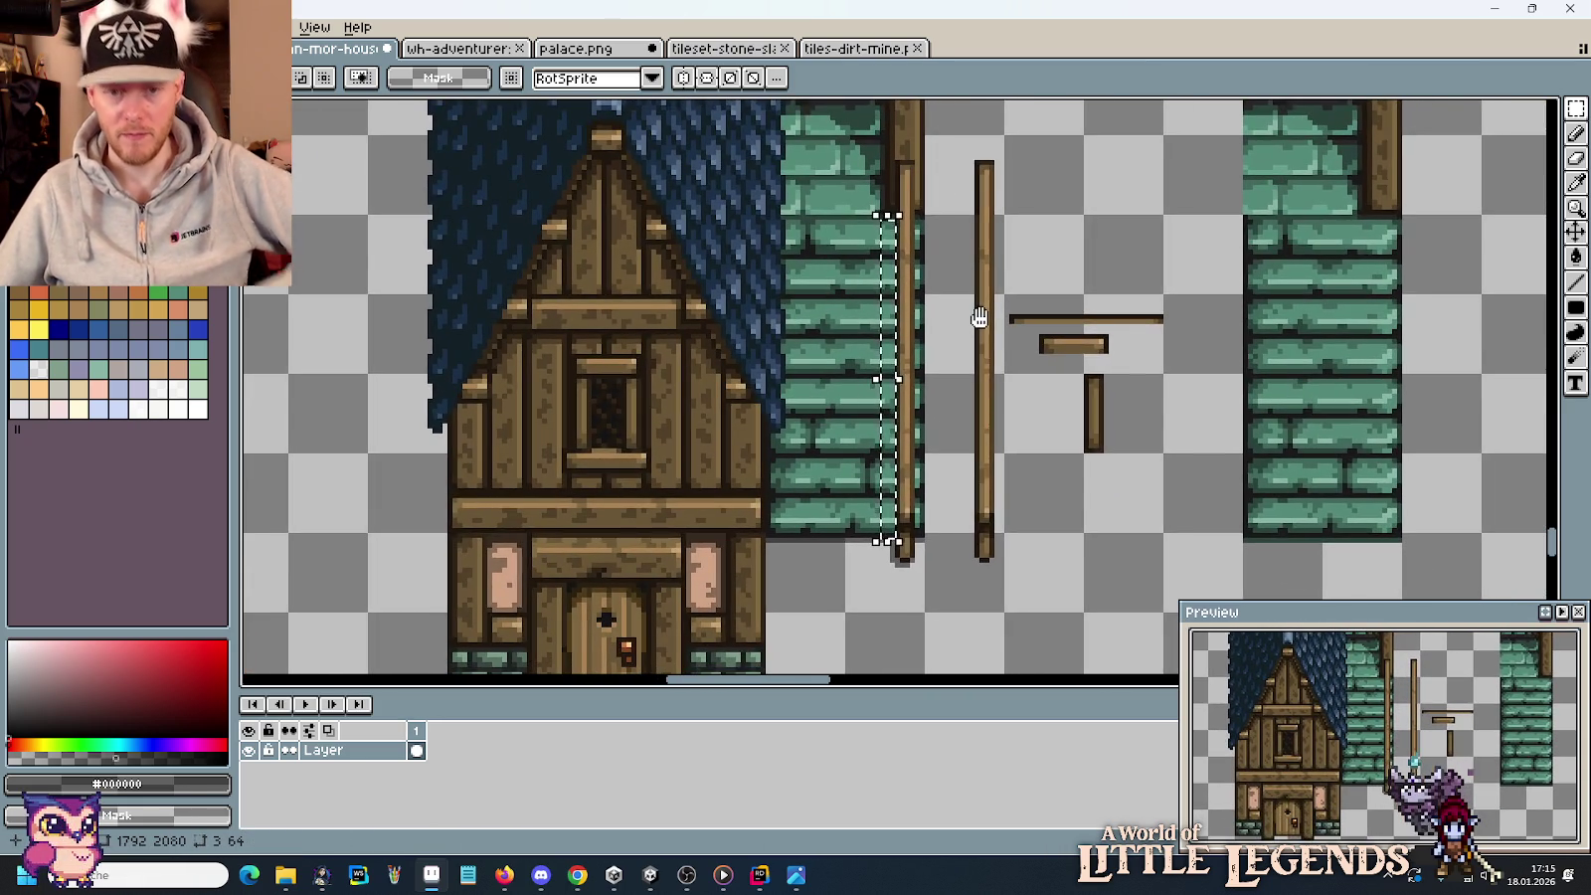
# Copy the Clean label sprite and place the copy below the pillars.
pyautogui.moveTo(987, 321)
pyautogui.mouseDown()
pyautogui.moveTo(751, 421)
pyautogui.moveTo(796, 644)
pyautogui.mouseUp()
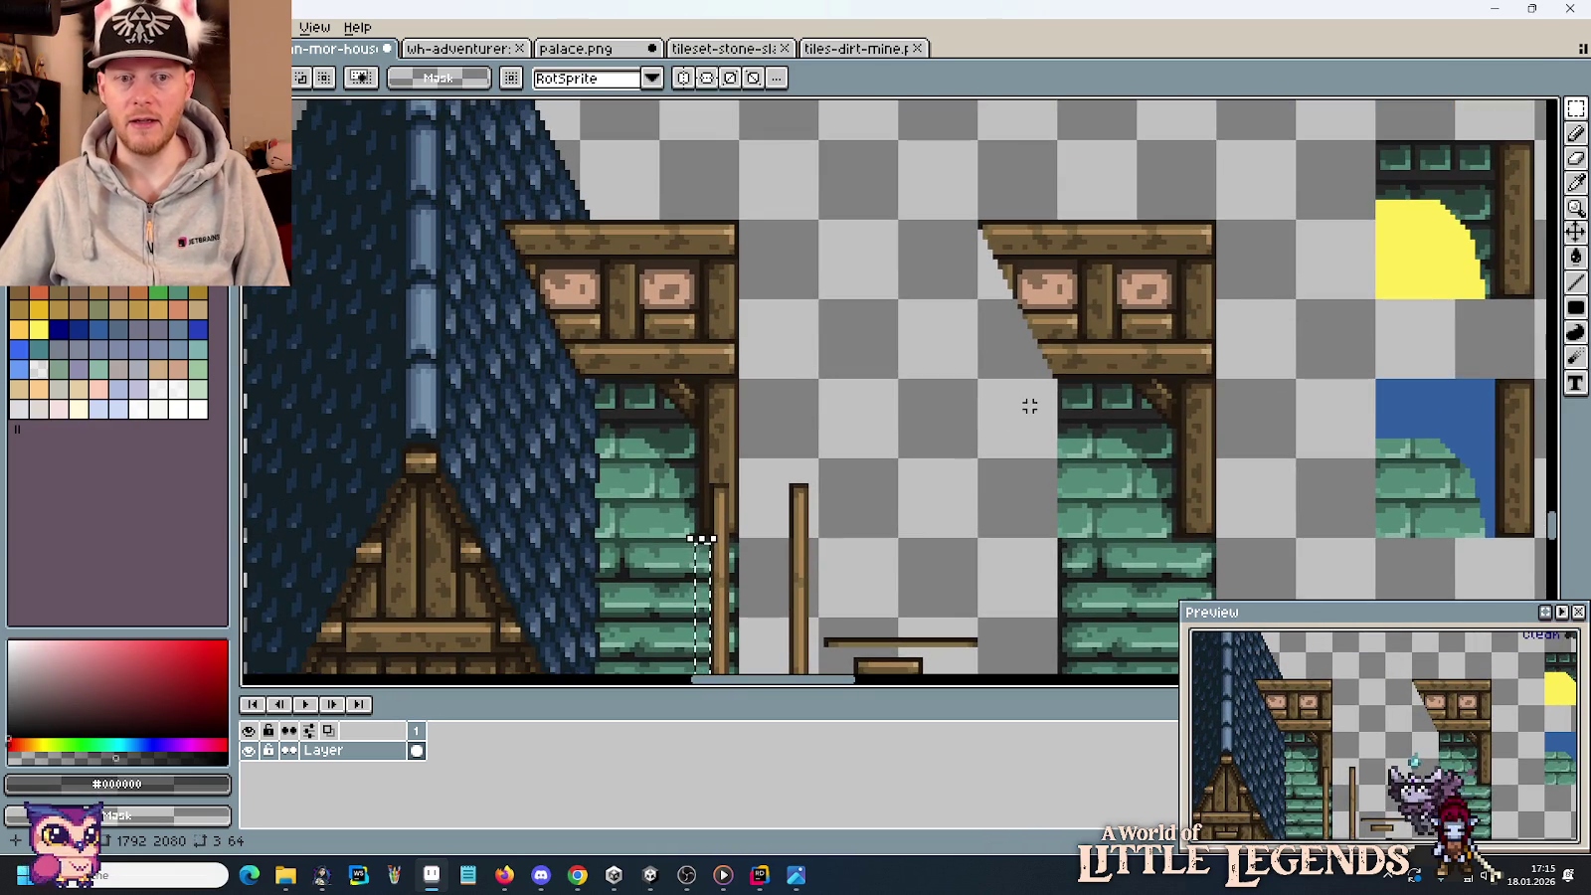
pyautogui.moveTo(1074, 390); pyautogui.dragTo(658, 484)
pyautogui.moveTo(1199, 153); pyautogui.dragTo(882, 234)
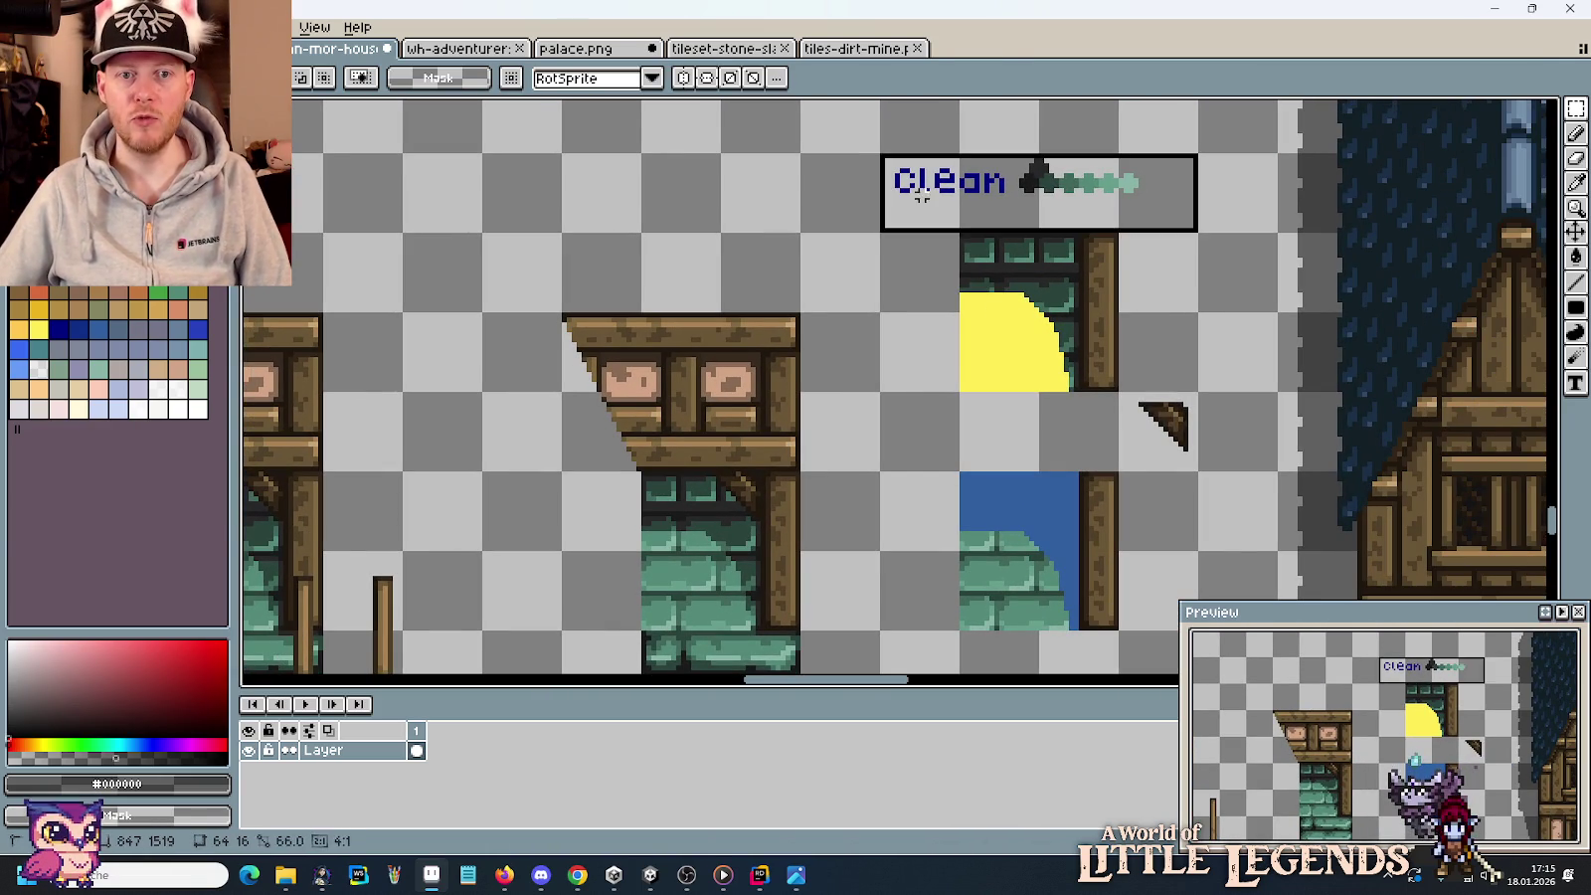
pyautogui.hotkey('ctrl', 'c')
pyautogui.hotkey('ctrl', 'v')
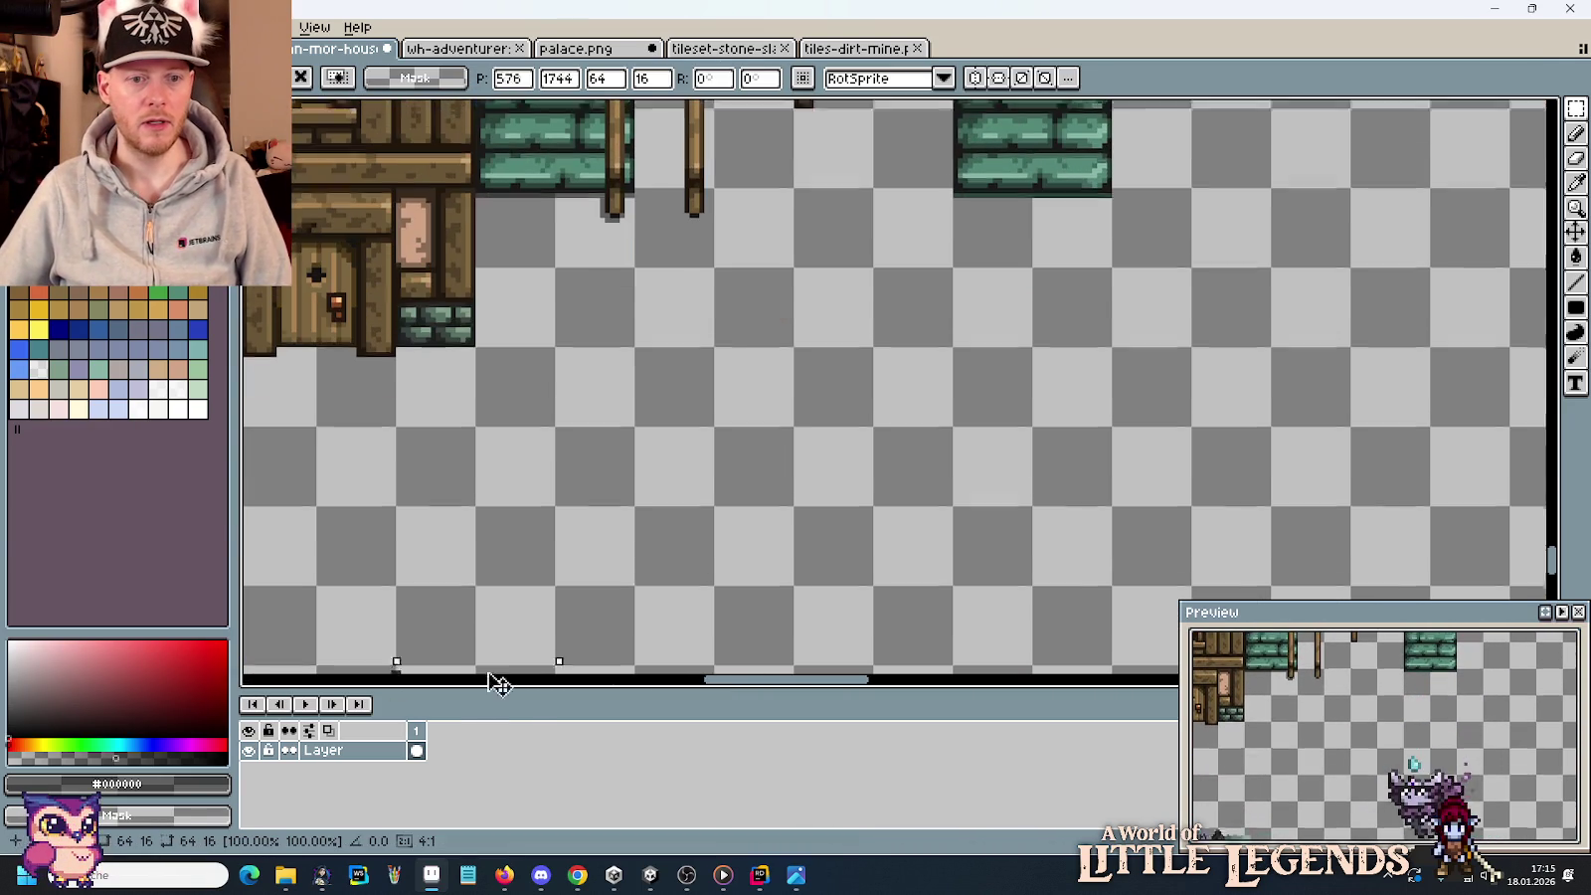
pyautogui.moveTo(736, 492); pyautogui.dragTo(686, 305)
pyautogui.press('Return')
# Reselect the wall's right edge strip and bring the placed Clean label into view.
pyautogui.moveTo(701, 159)
pyautogui.mouseDown()
pyautogui.moveTo(1028, 346)
pyautogui.moveTo(990, 507)
pyautogui.mouseUp()
pyautogui.scroll(1, 1028, 346)
pyautogui.scroll(1, 990, 308)
pyautogui.scroll(1, 990, 314)
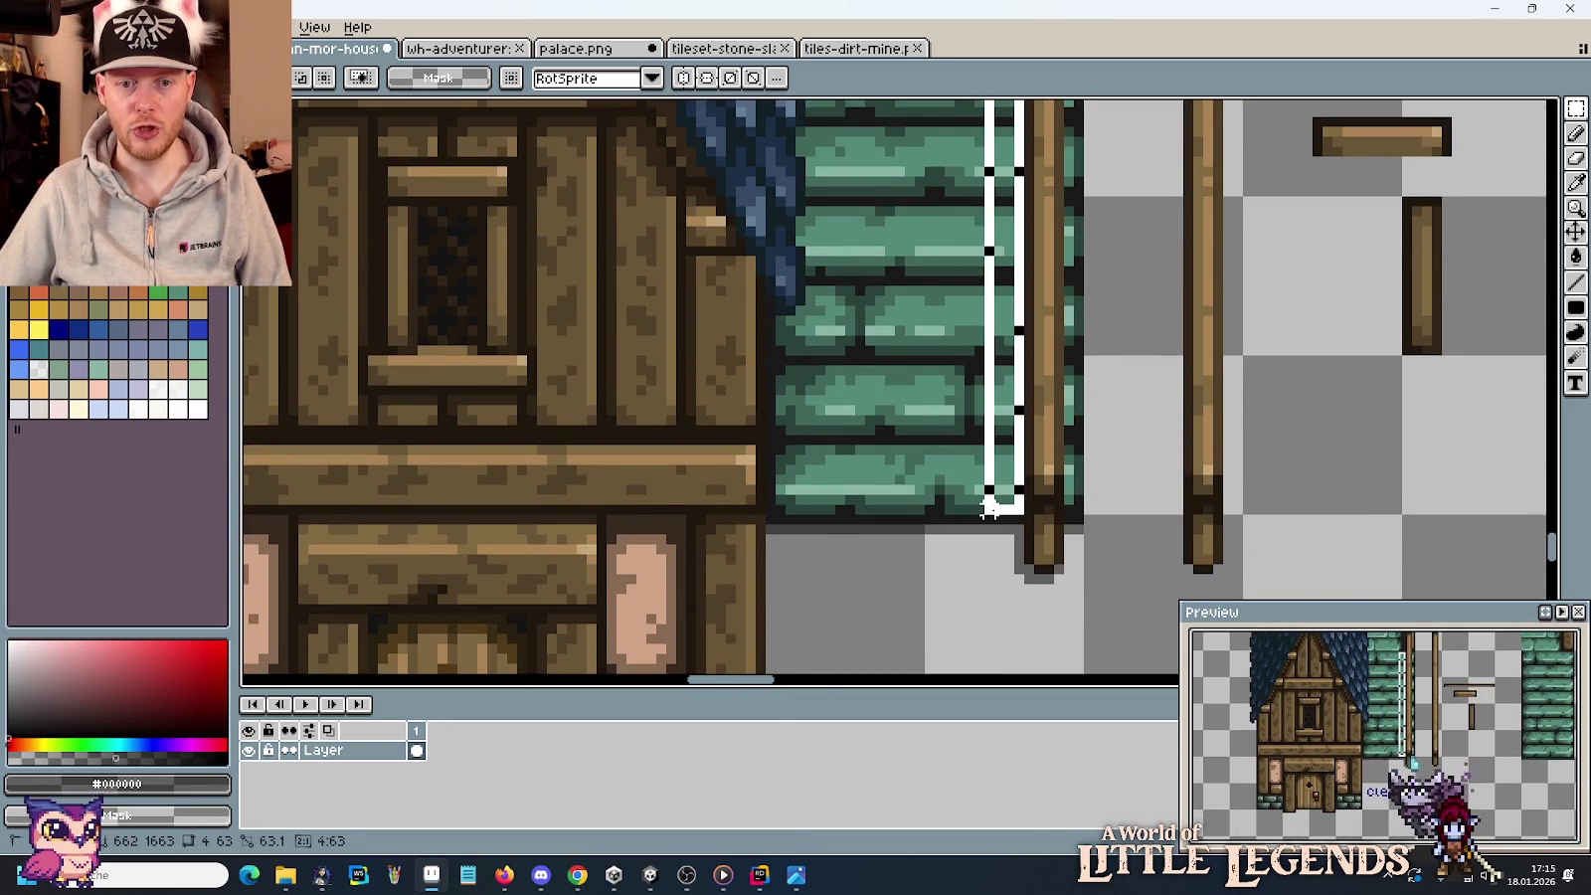
pyautogui.moveTo(990, 507); pyautogui.dragTo(994, 517)
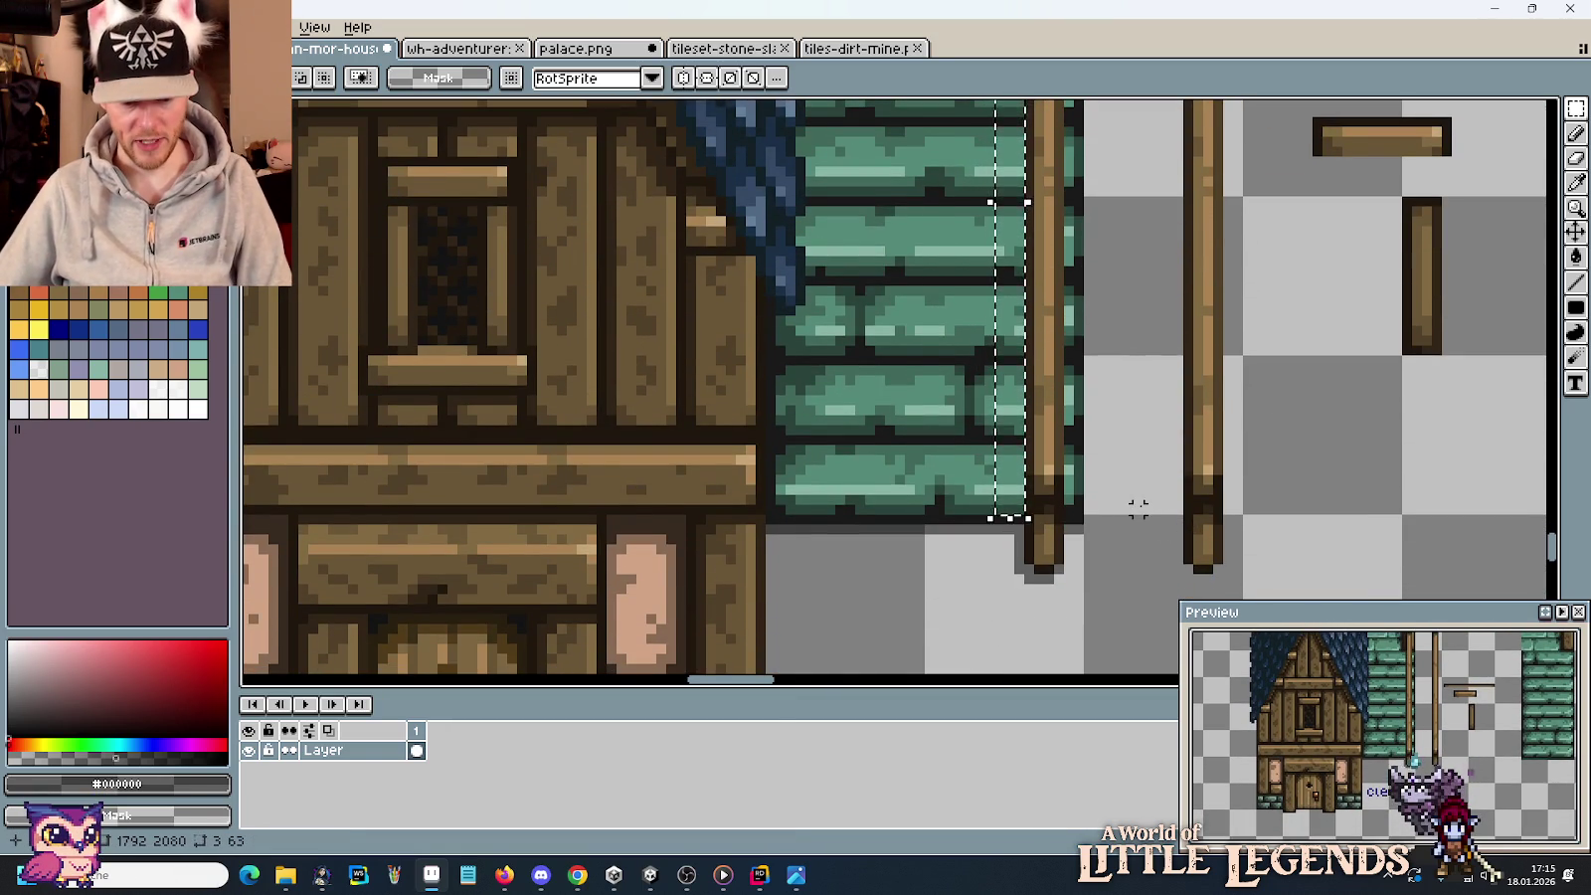
pyautogui.moveTo(1137, 486); pyautogui.dragTo(1052, 362)
# Sample the dark green and dark grey from the Clean label for the brick edge.
pyautogui.press('i')
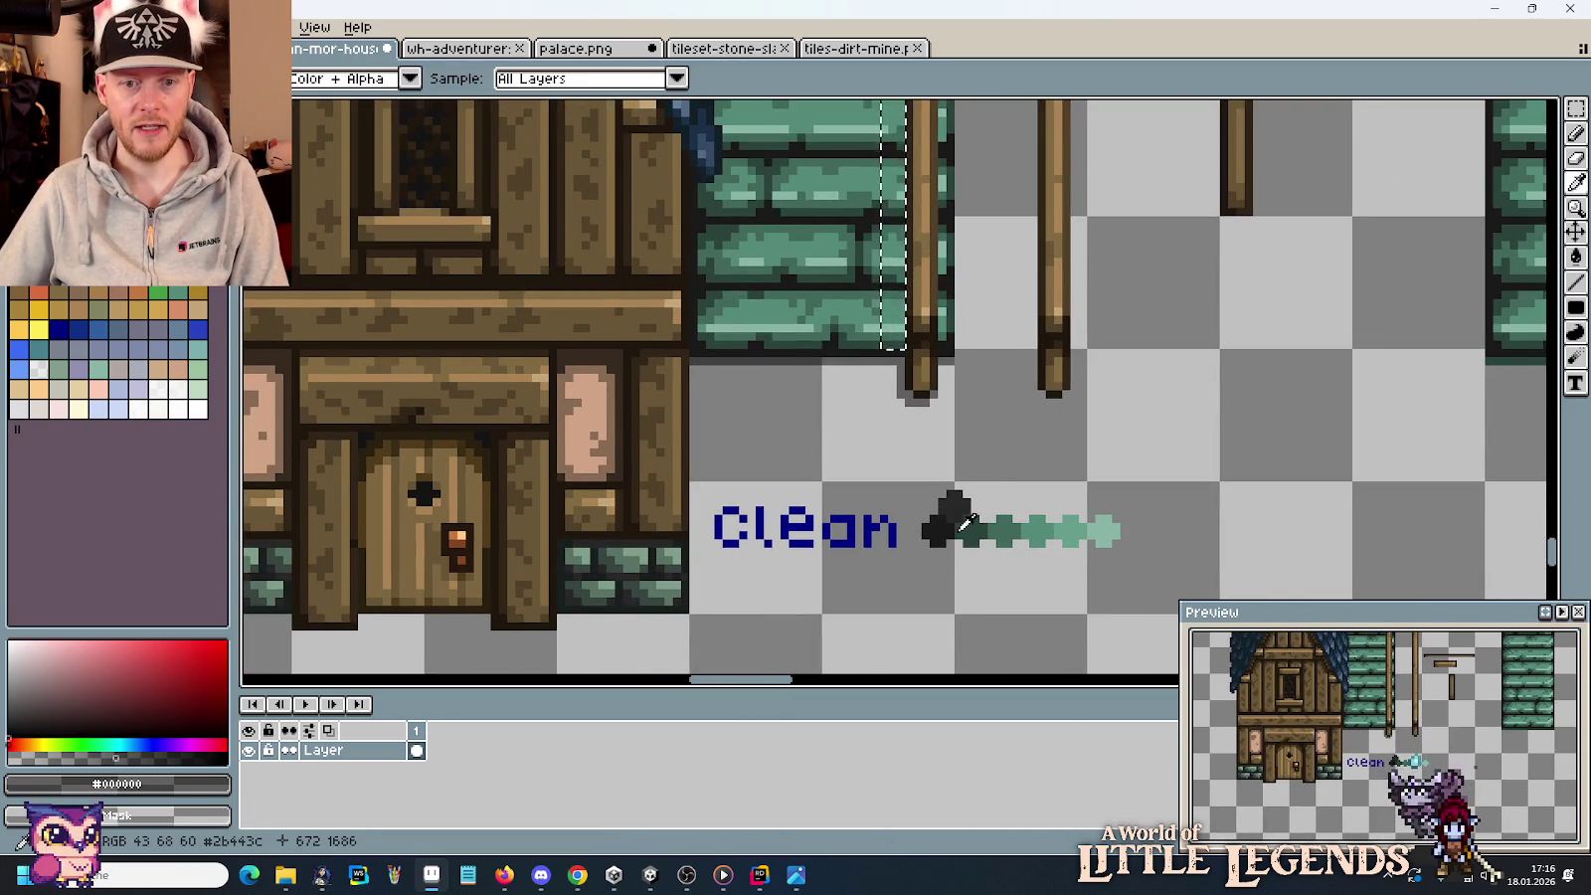
pyautogui.click(965, 524)
pyautogui.press('e')
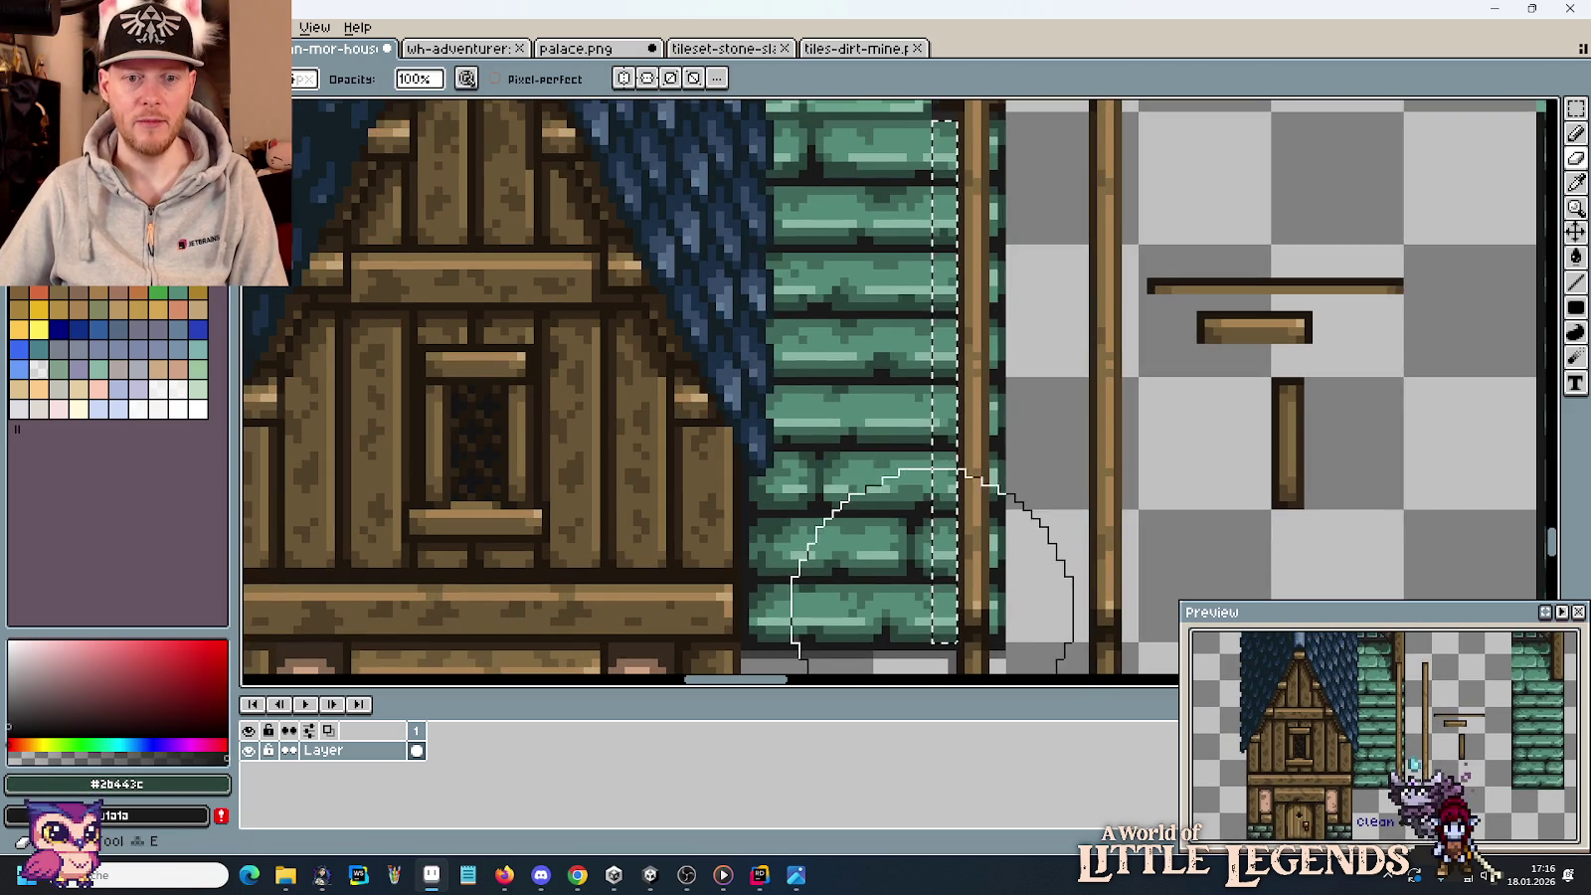
pyautogui.scroll(4, 945, 557)
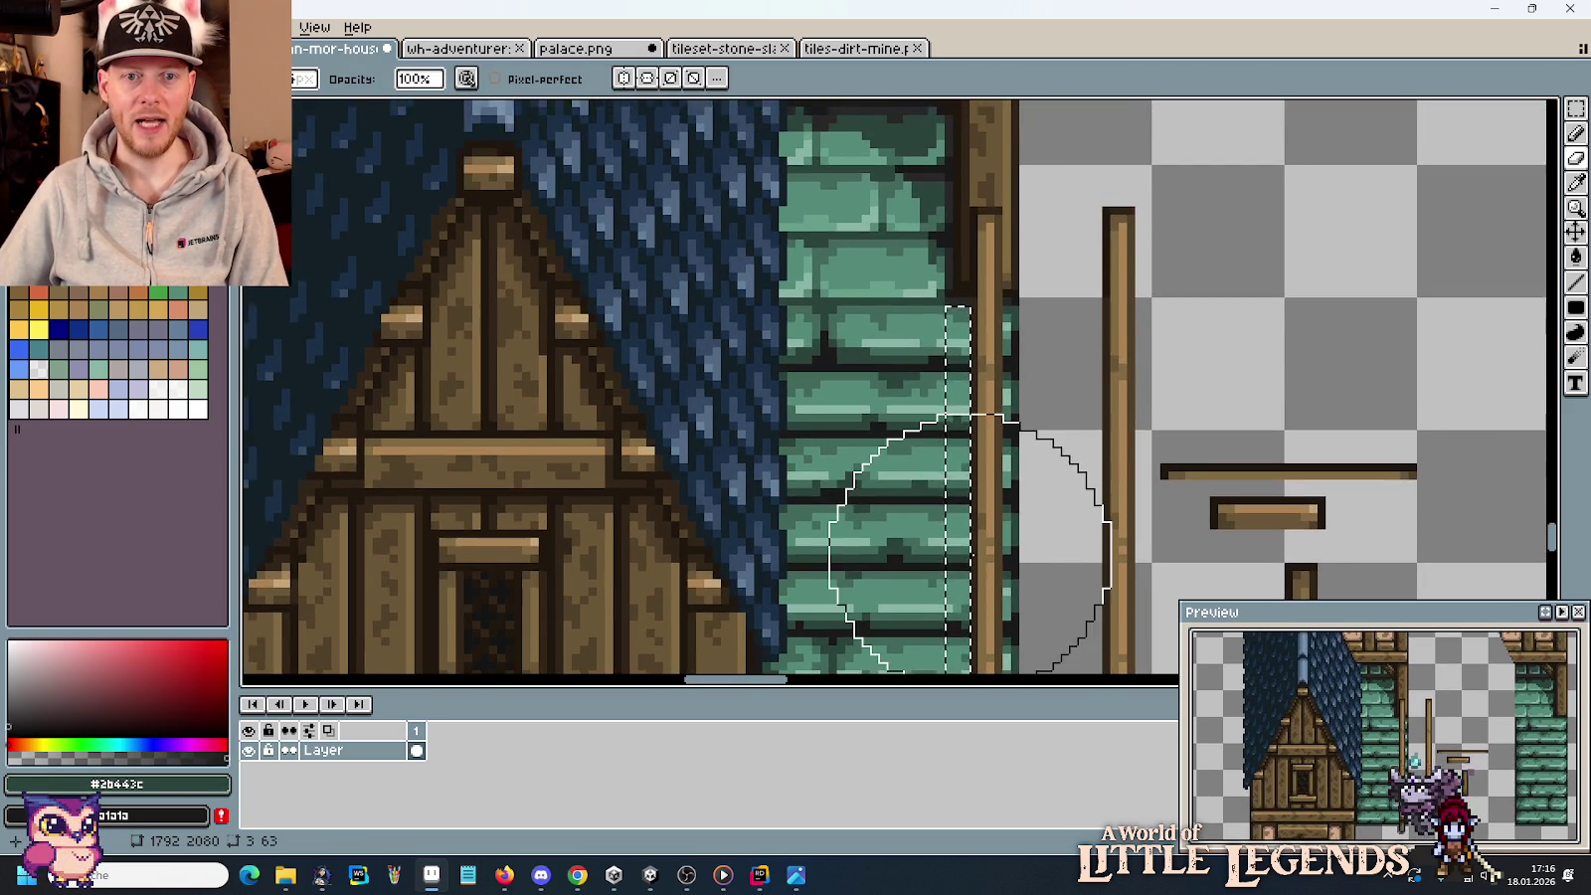
pyautogui.scroll(-1, 955, 537)
pyautogui.scroll(-1, 945, 533)
pyautogui.scroll(-1, 950, 533)
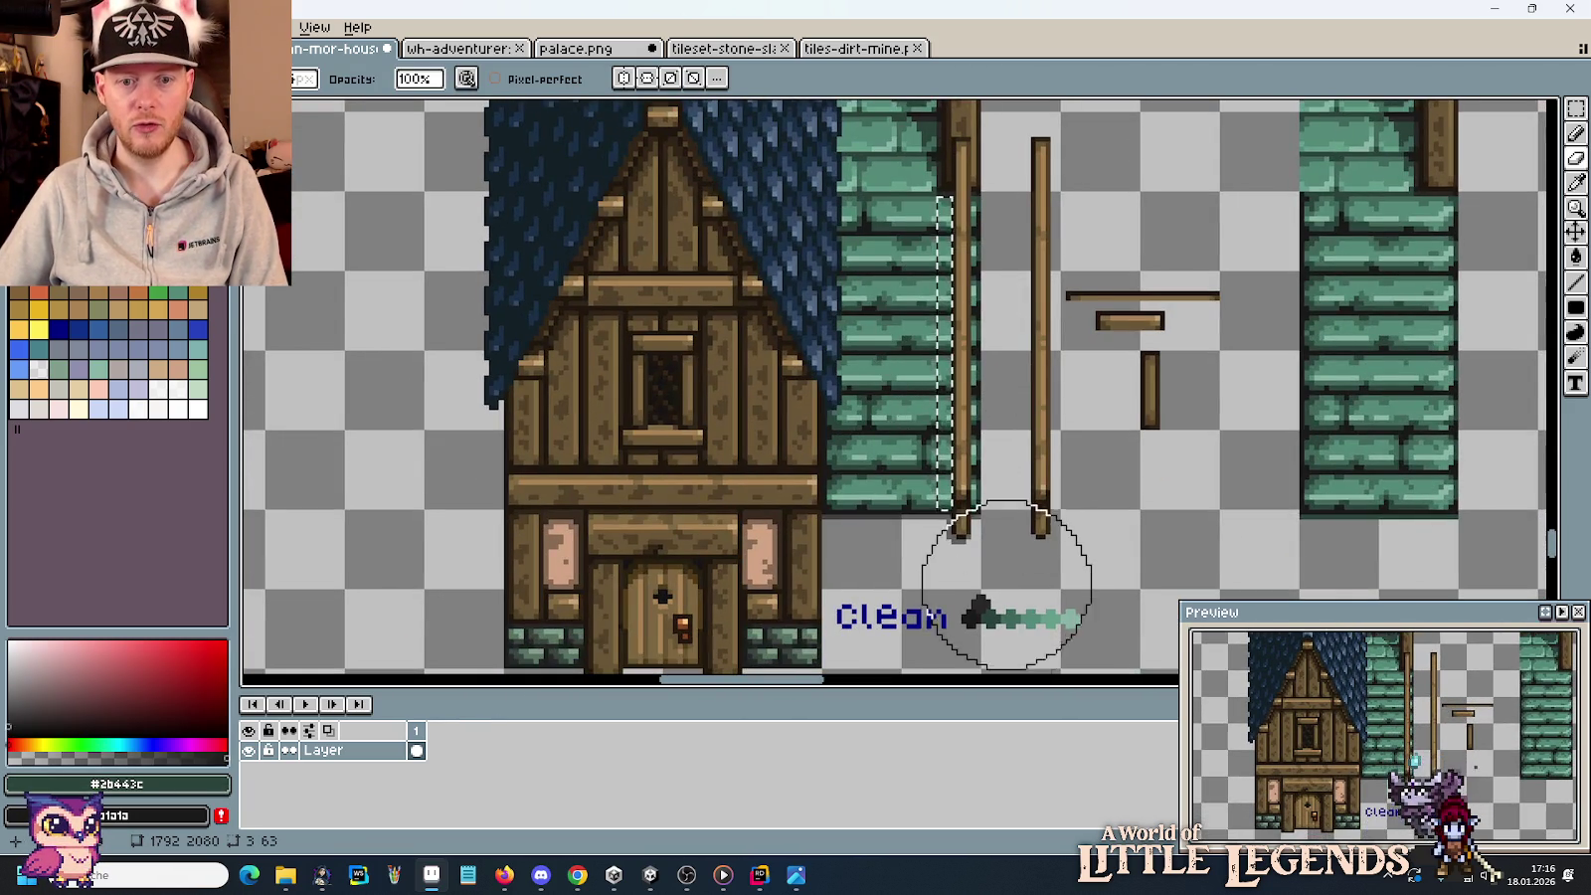
pyautogui.press('i')
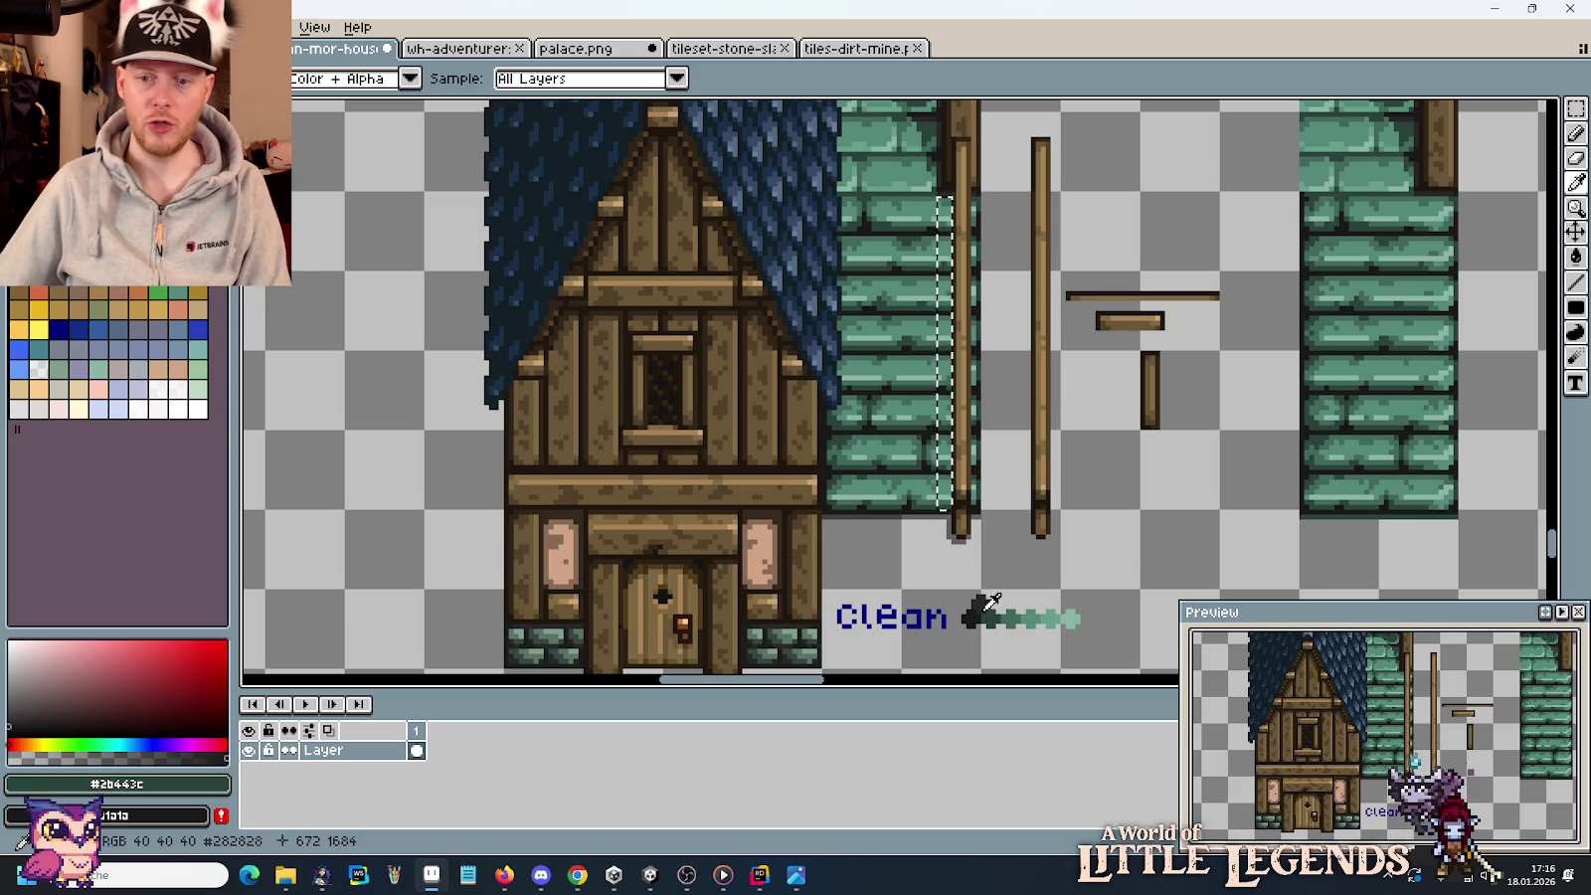
pyautogui.click(985, 598)
pyautogui.press('b')
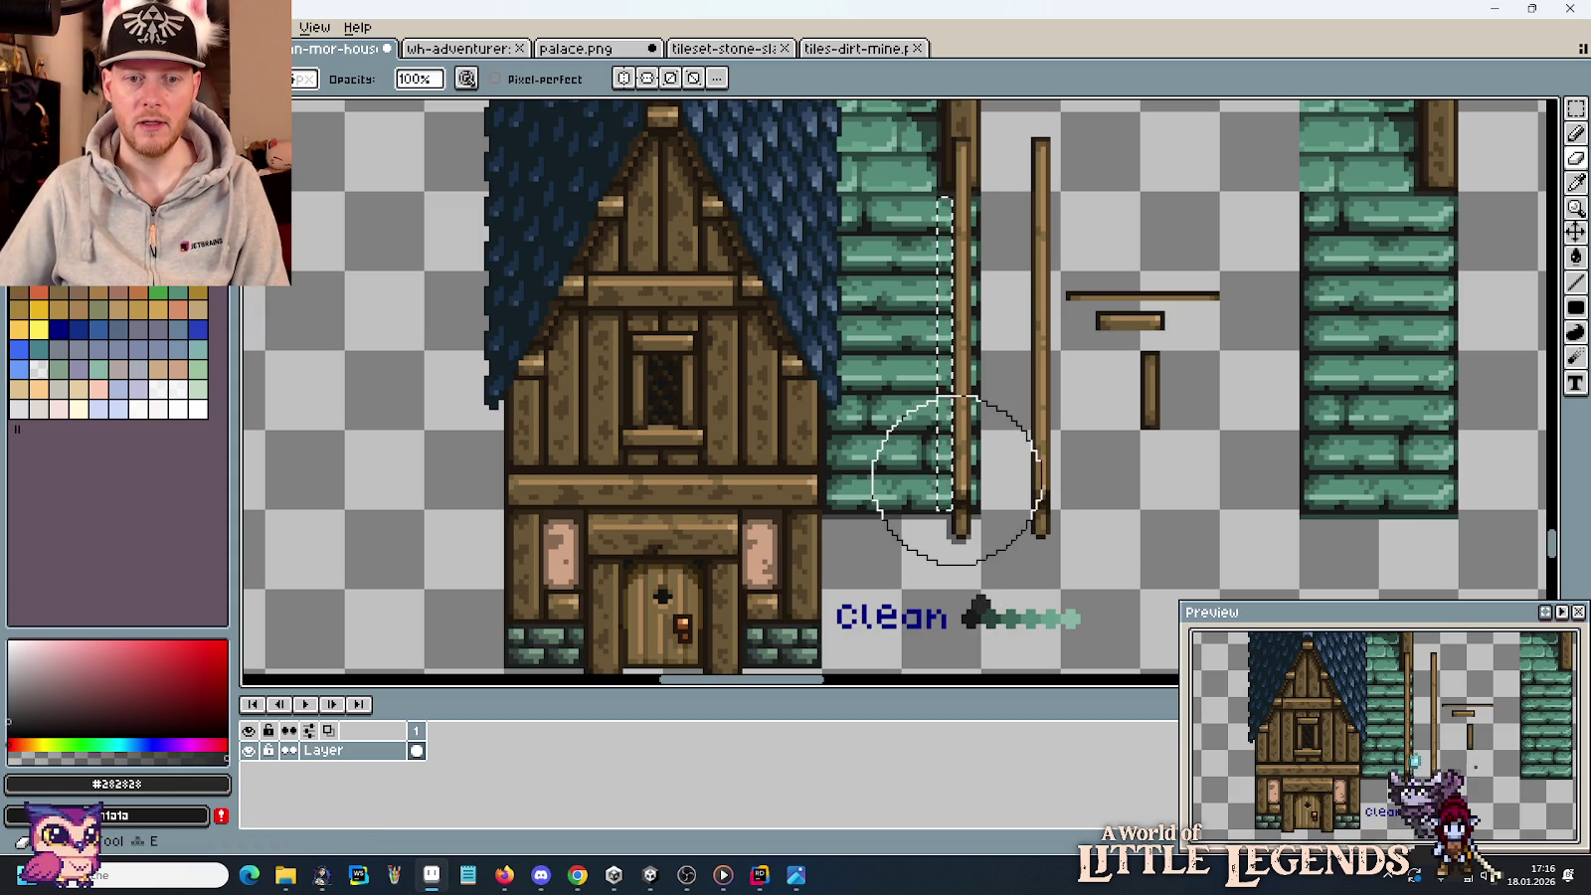
# Paint the brick wall's right edge with the darkest, next and mid ramp greens.
pyautogui.press('i')
pyautogui.click(988, 617)
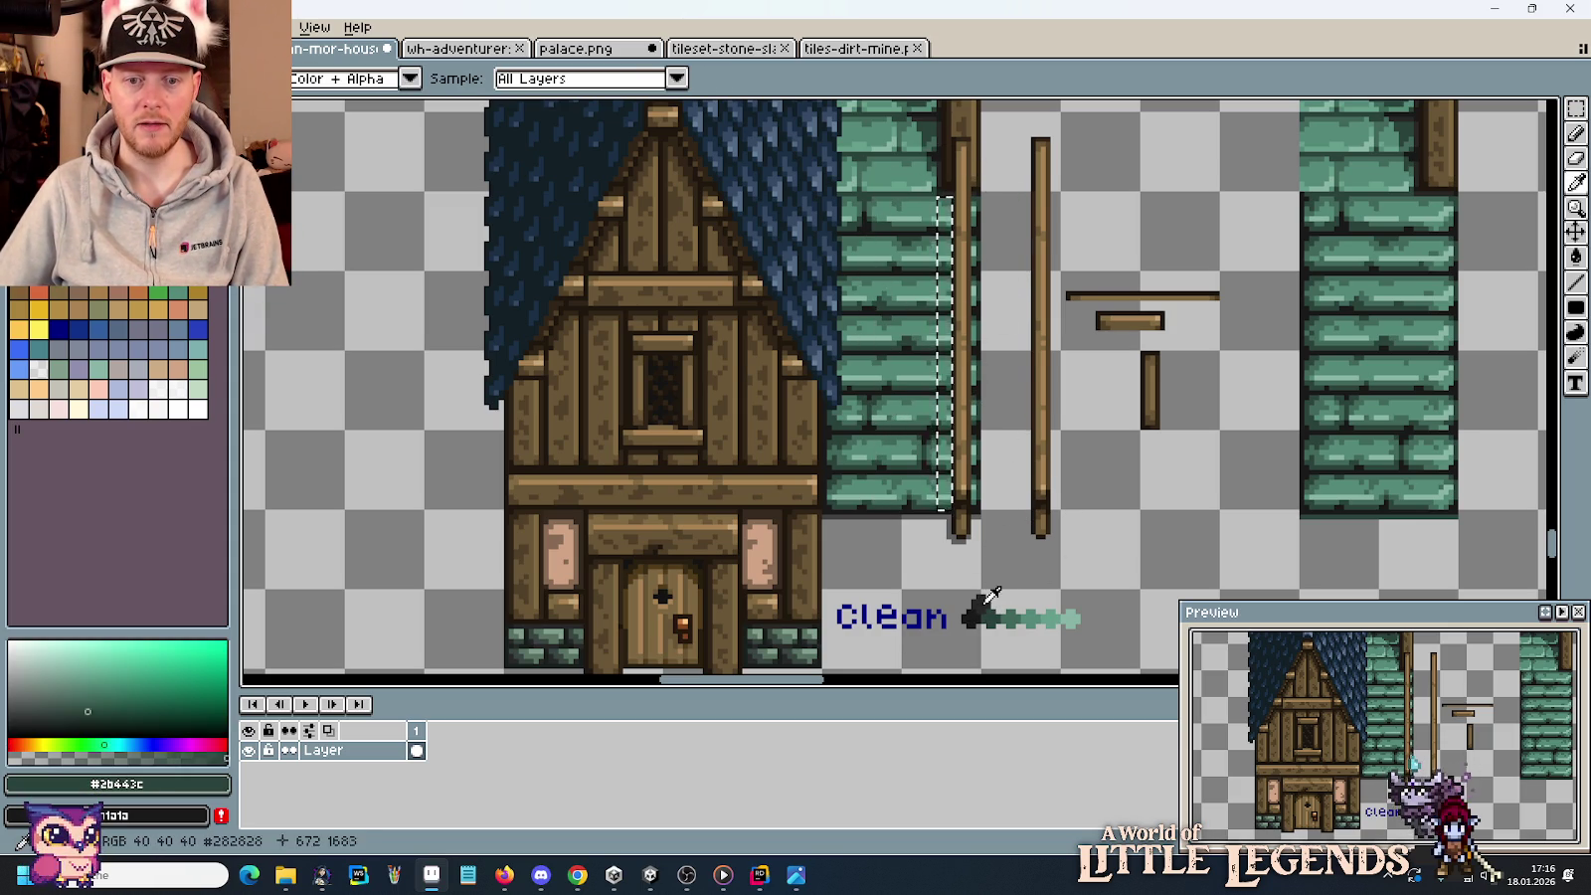
pyautogui.press('b')
pyautogui.press('i')
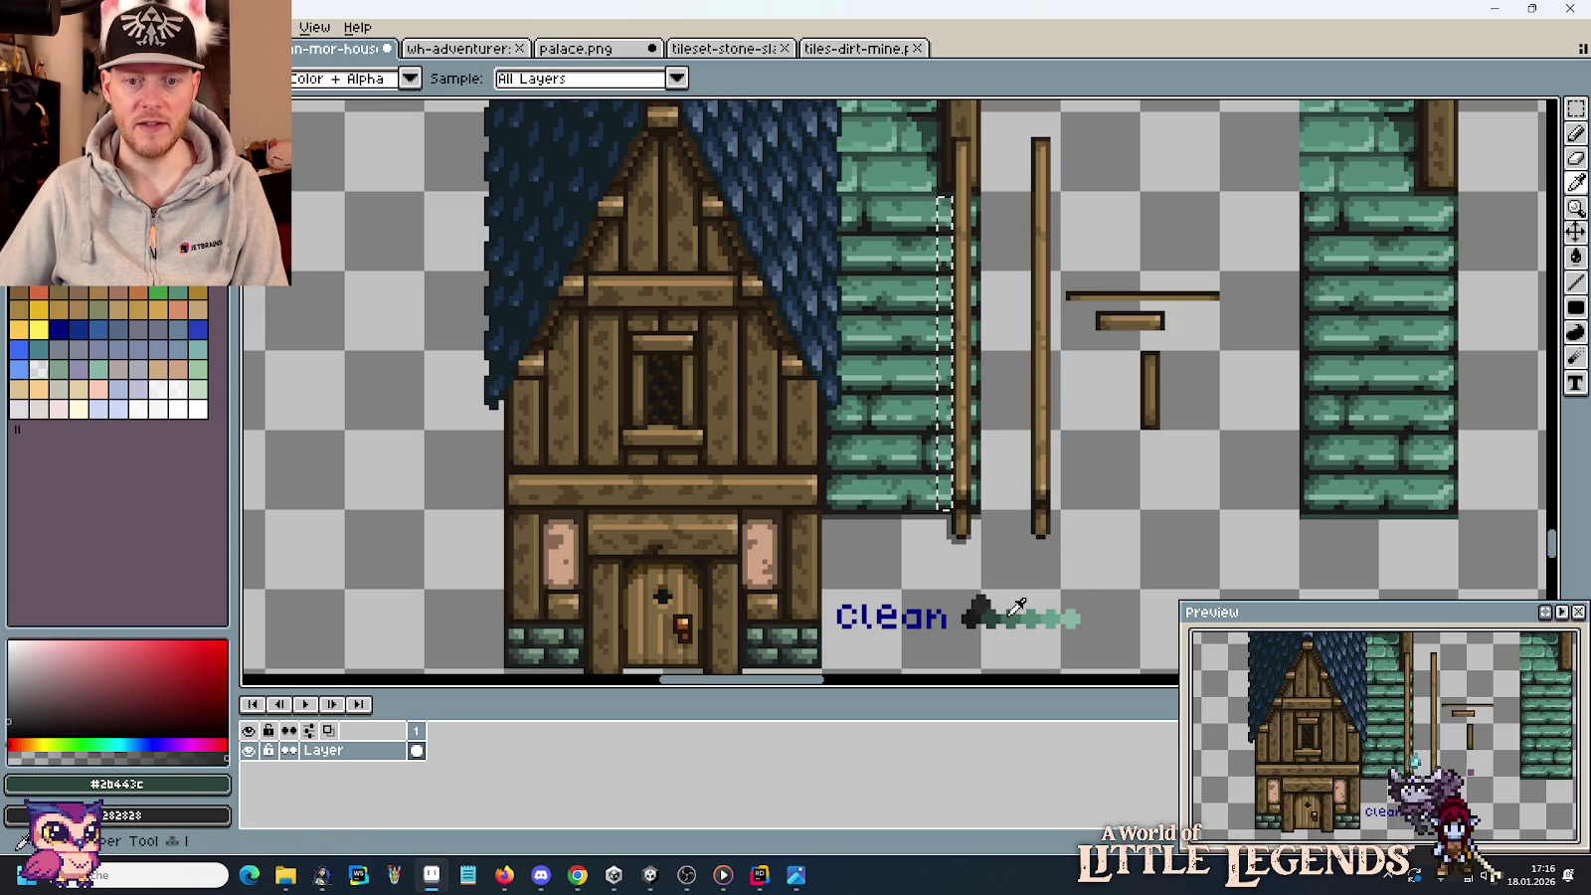
pyautogui.click(1017, 617)
pyautogui.press('b')
pyautogui.press('i')
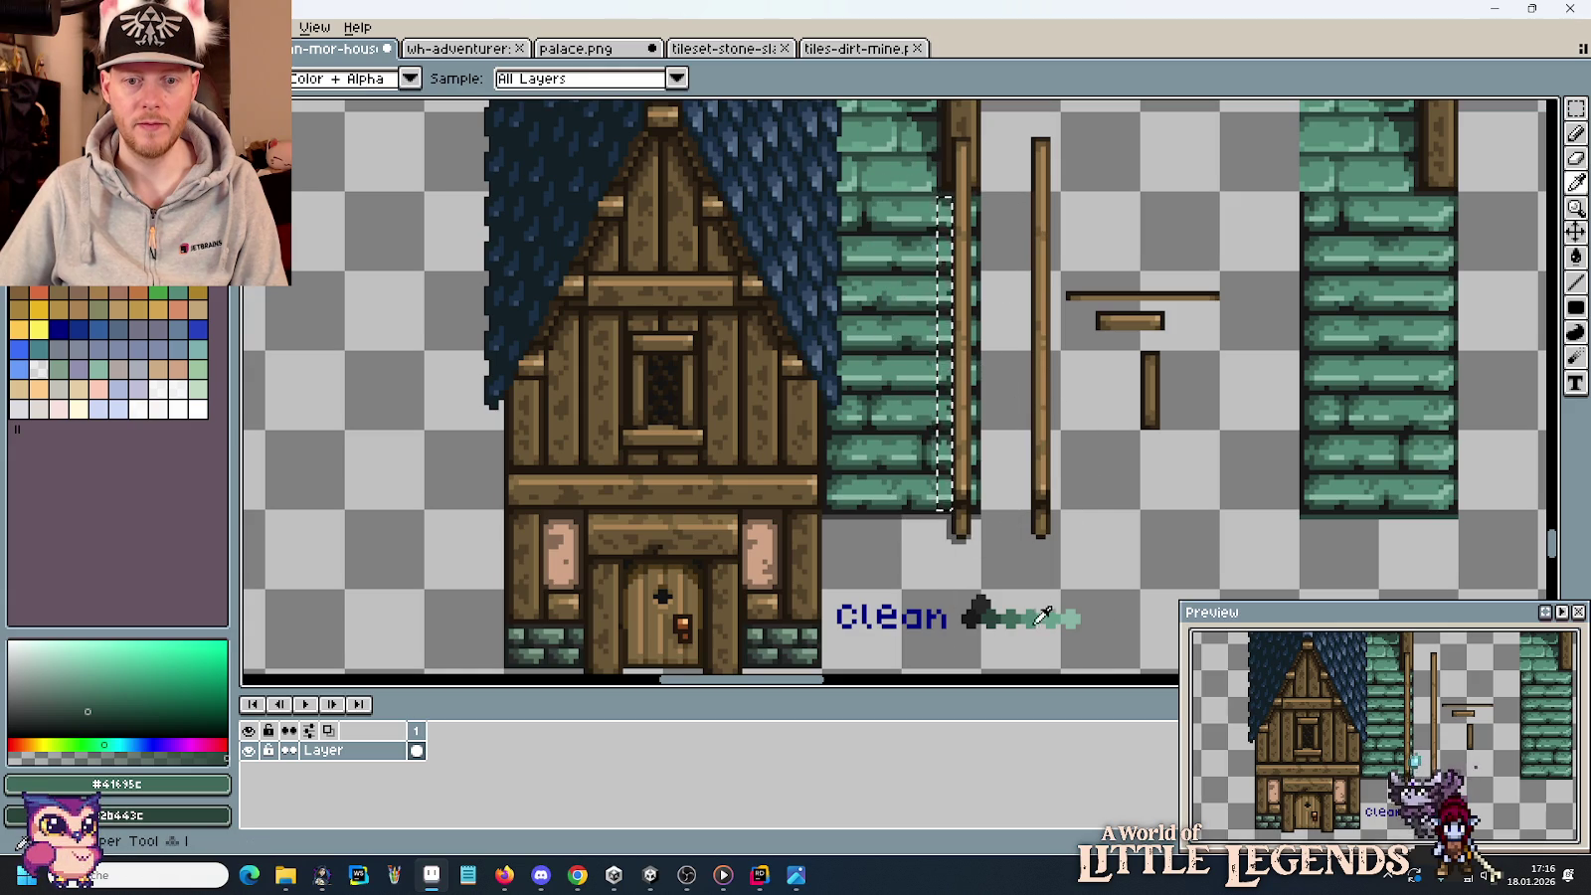
pyautogui.click(1037, 617)
pyautogui.press('b')
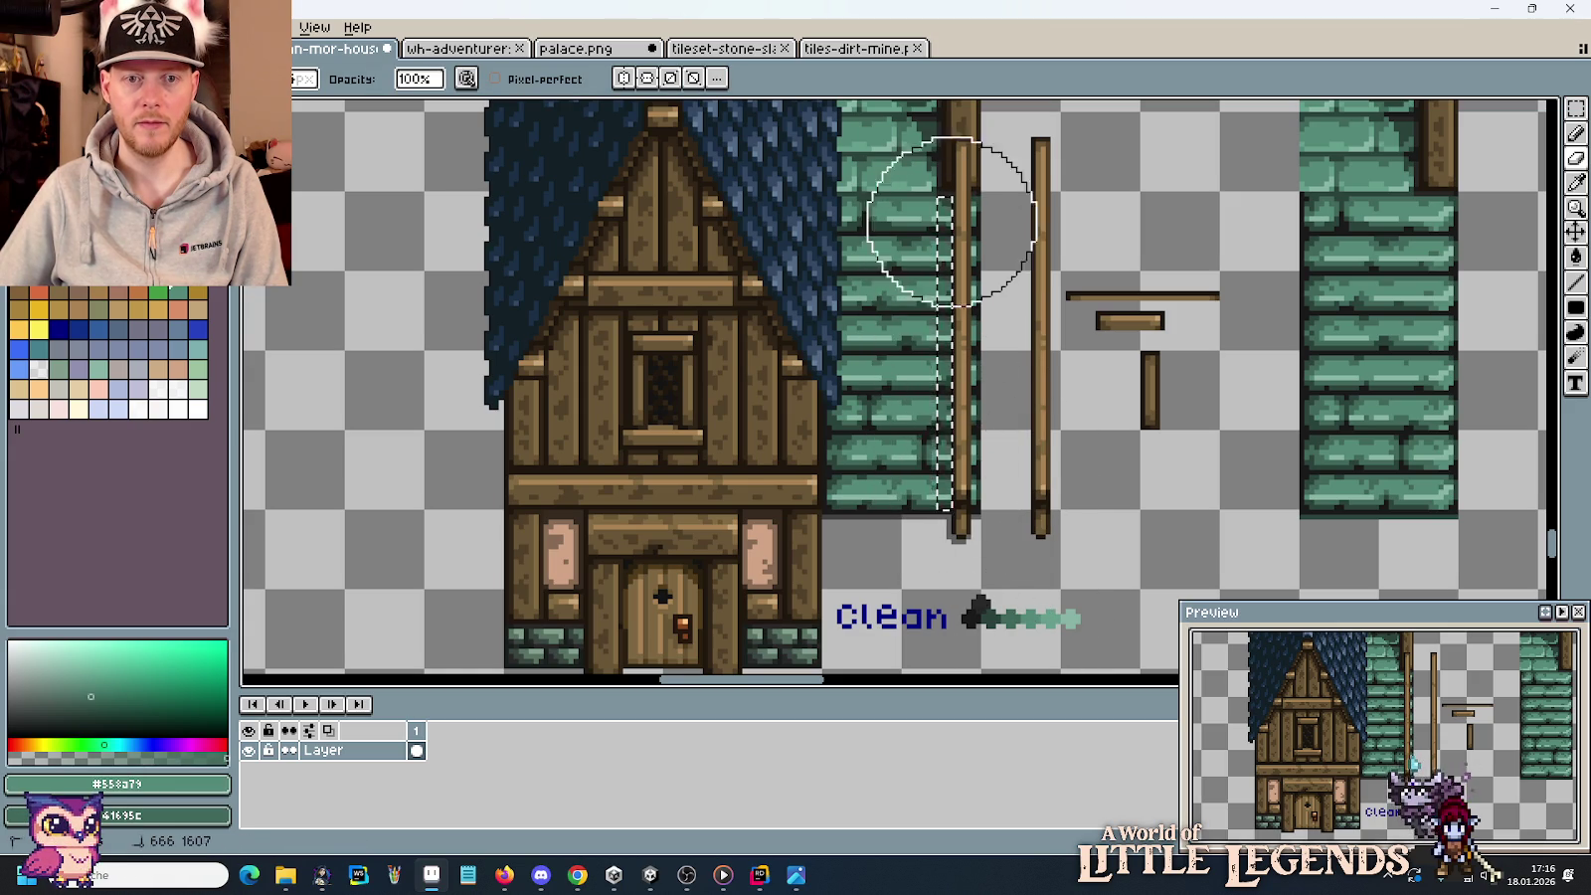
# Finish the brick edge with the lighter and lightest greens from the ramp.
pyautogui.press('i')
pyautogui.click(1061, 617)
pyautogui.press('b')
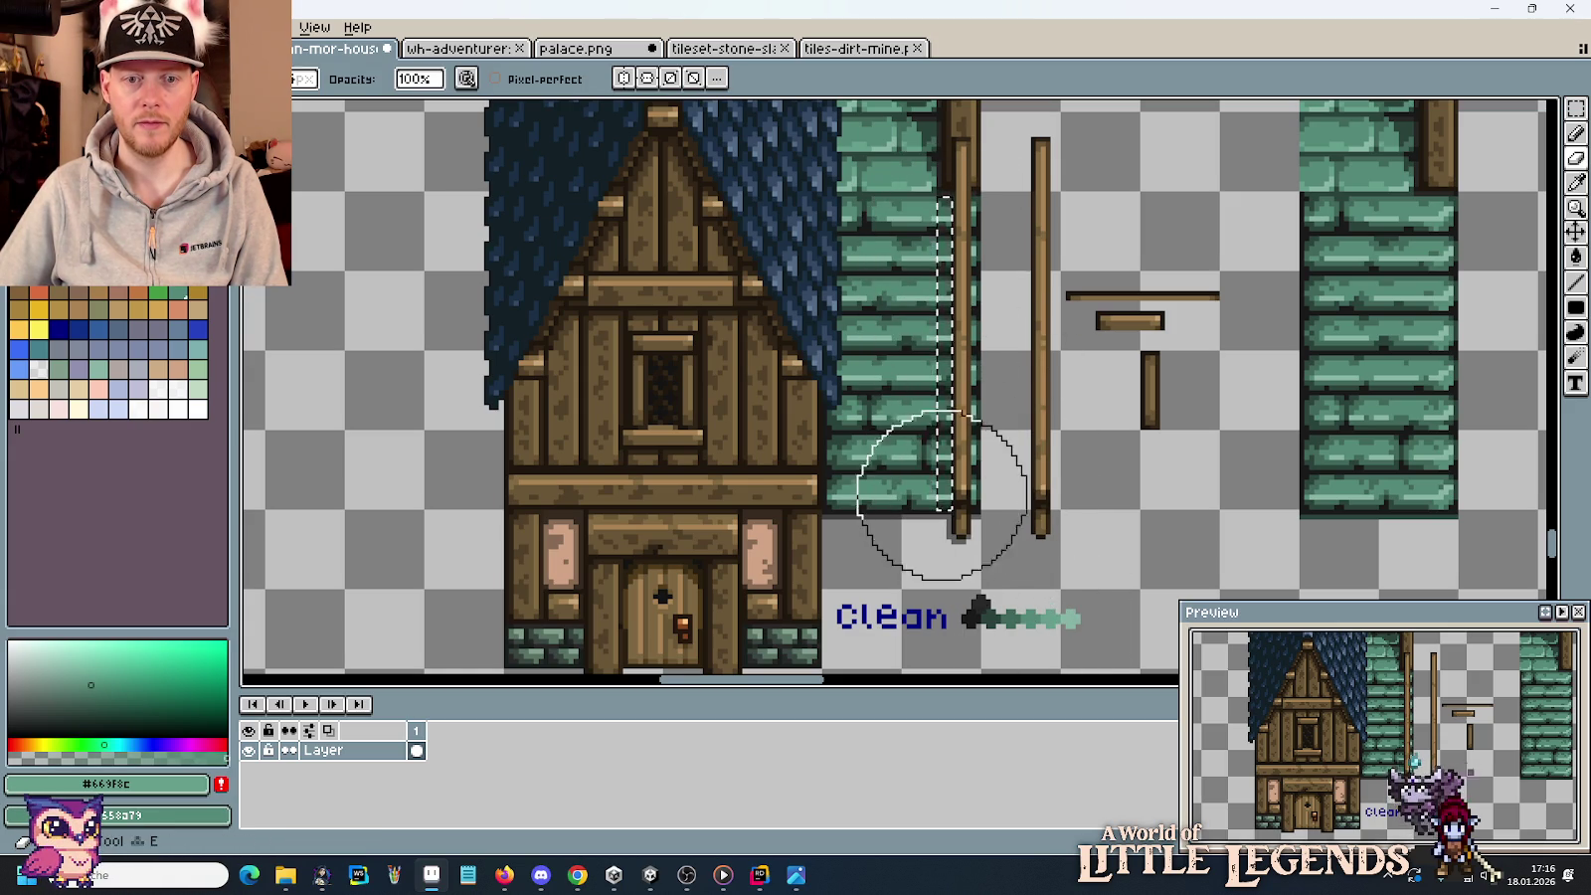
pyautogui.press('i')
pyautogui.click(1072, 617)
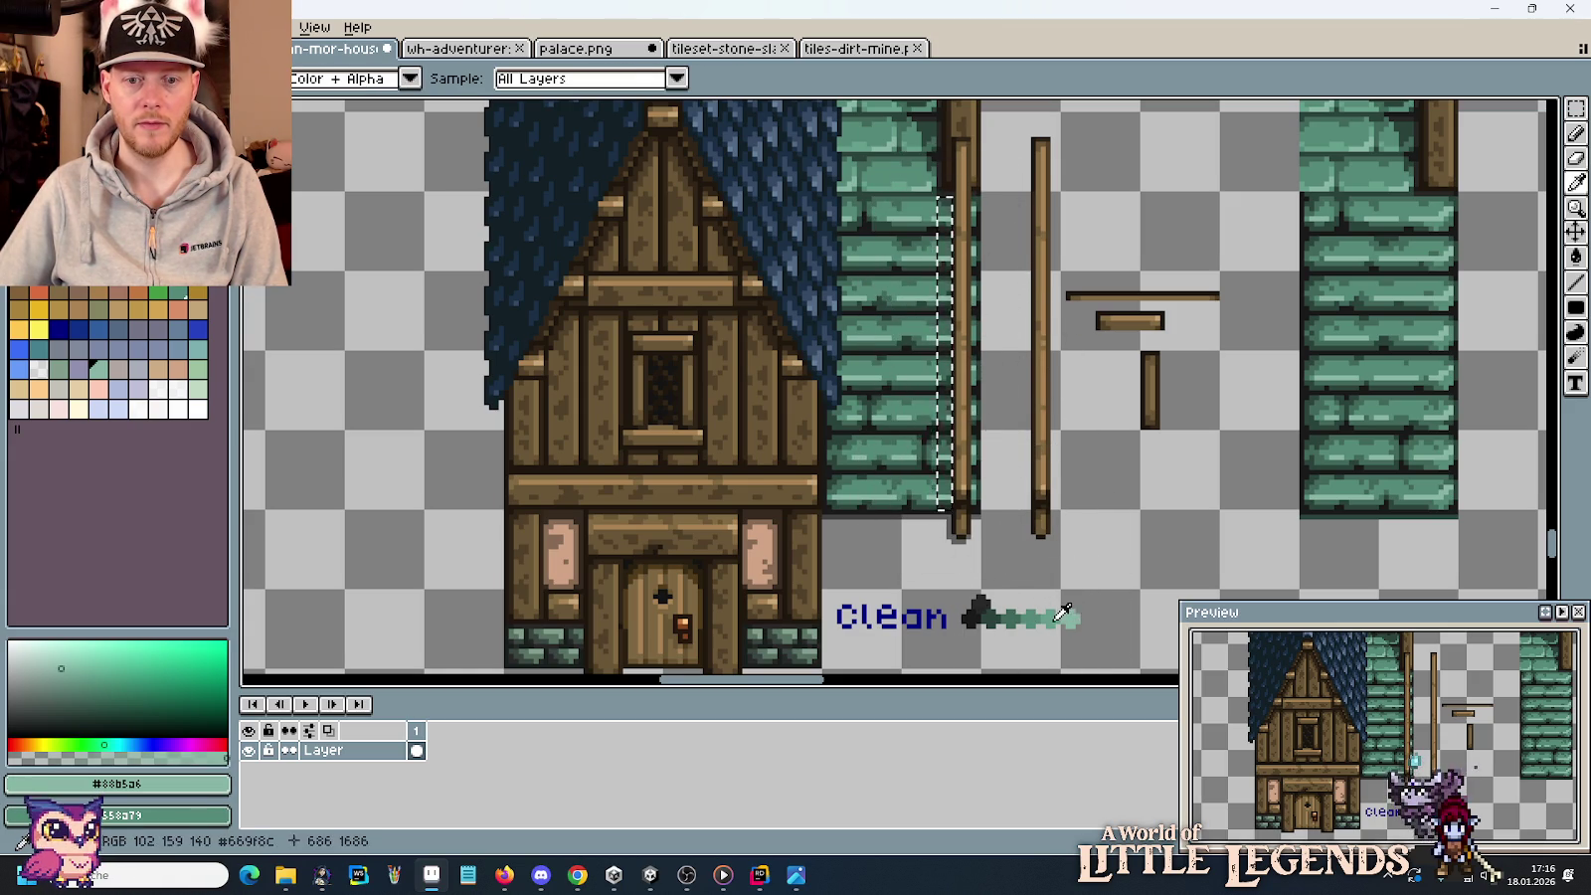
pyautogui.press('b')
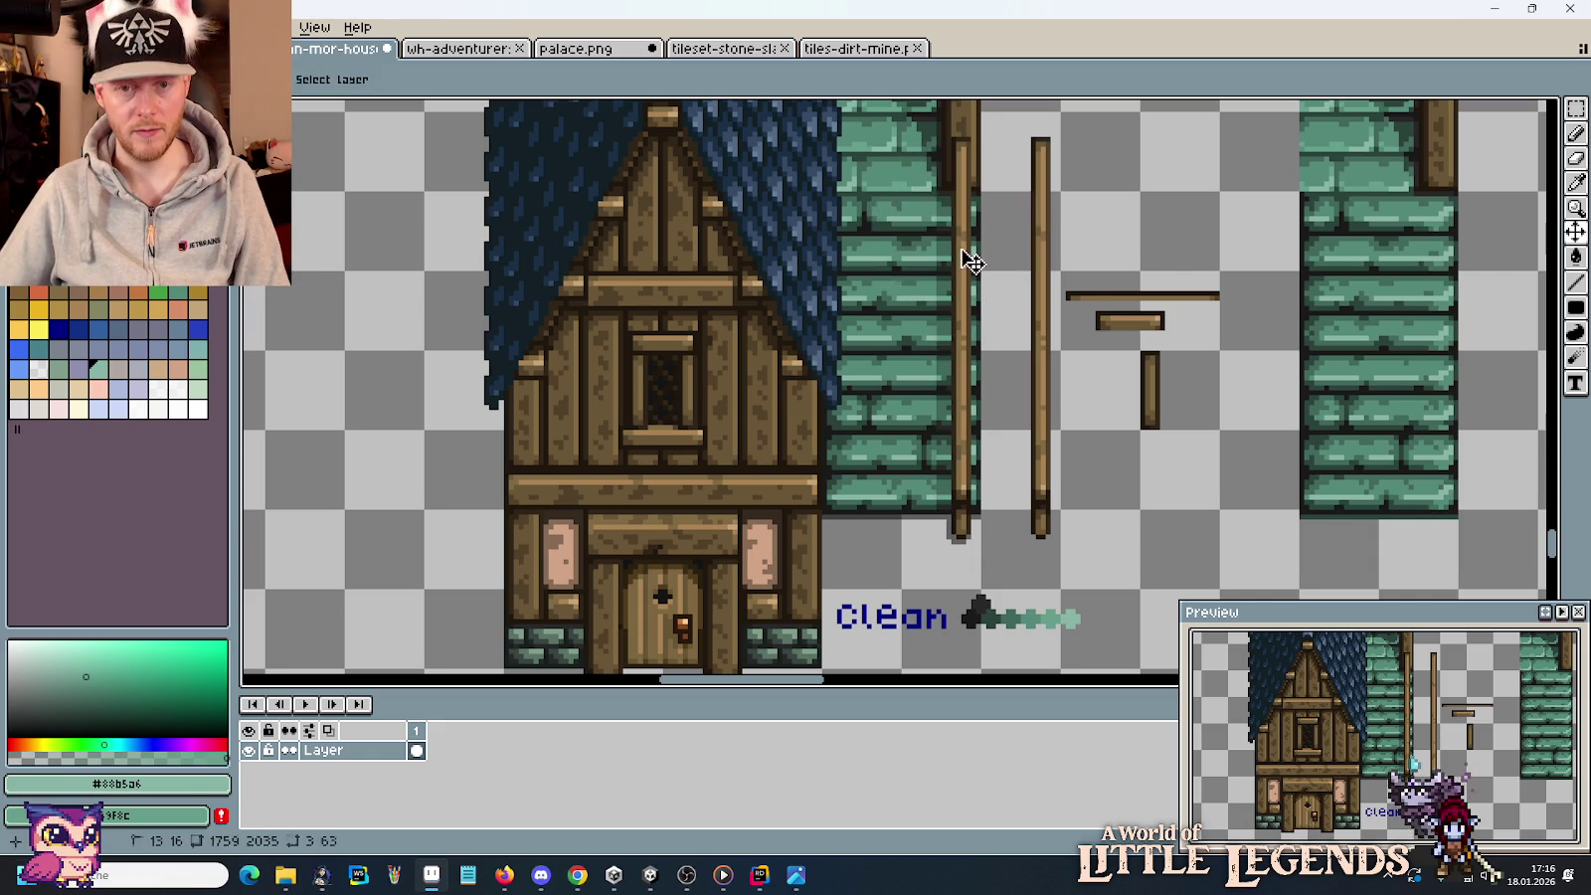
pyautogui.press('m')
pyautogui.scroll(-1, 1060, 371)
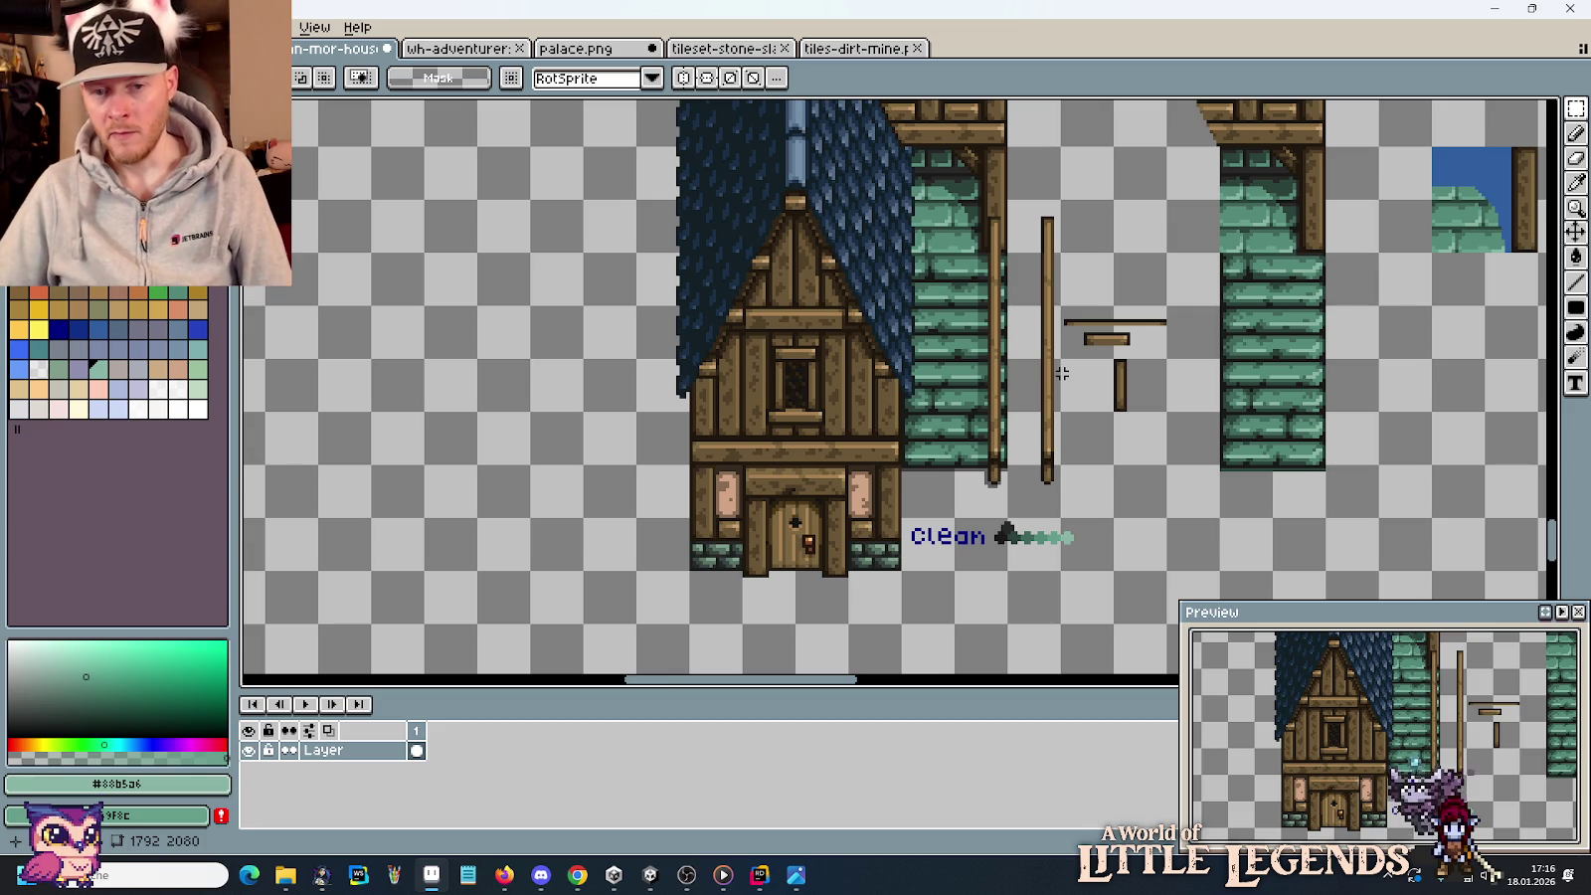
# Copy the wooden pillar with its brick wall strip and place it left of the house.
pyautogui.moveTo(1005, 477); pyautogui.dragTo(952, 199)
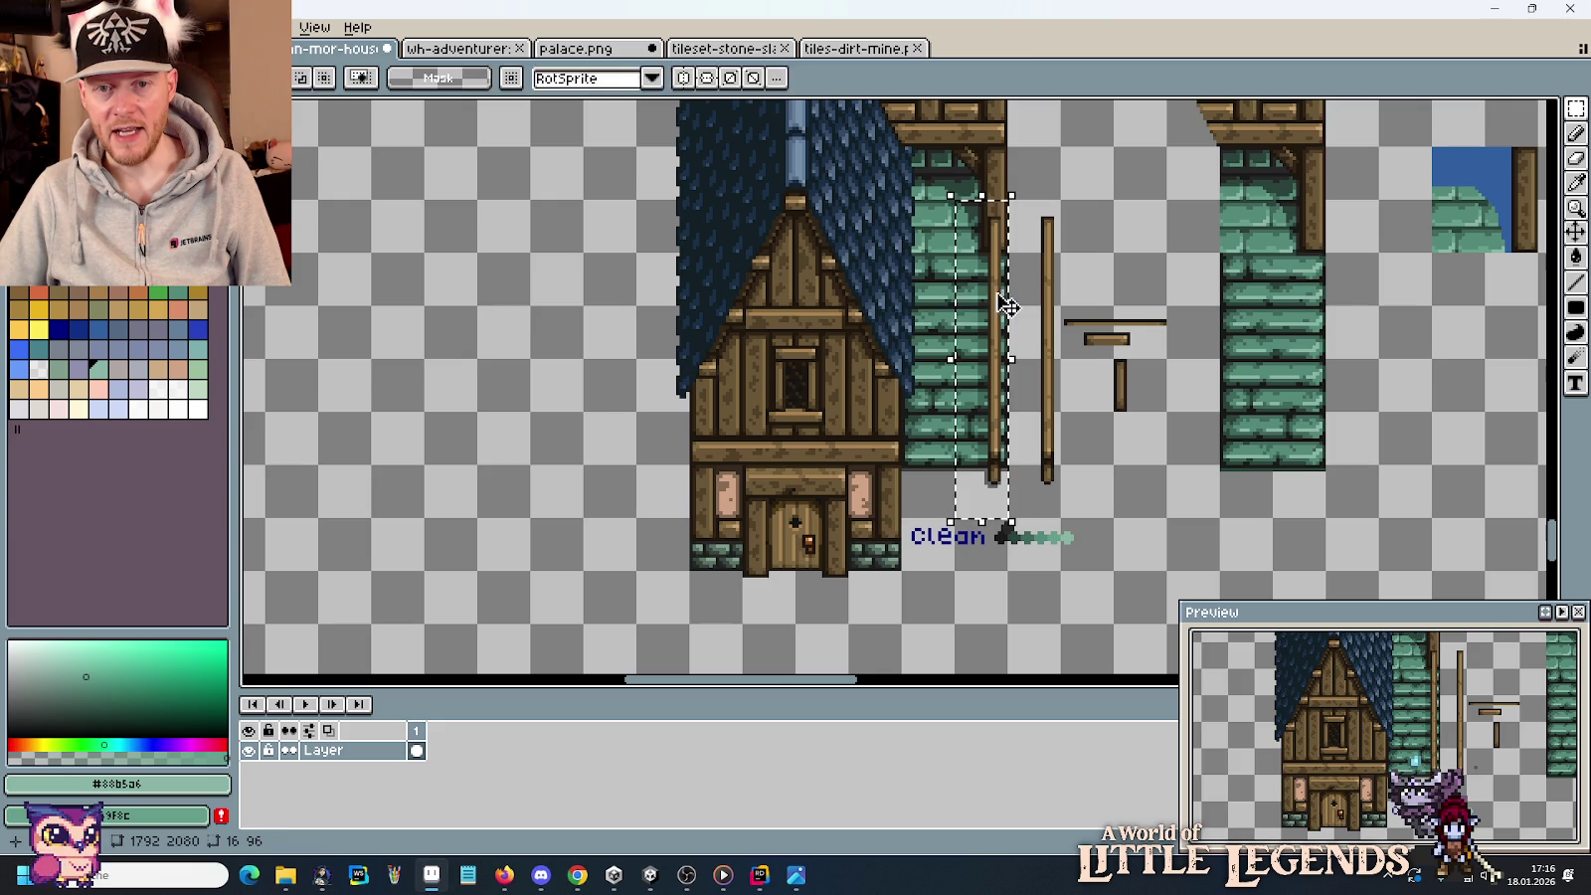
pyautogui.hotkey('ctrl', 'c')
pyautogui.hotkey('ctrl', 'v')
pyautogui.moveTo(540, 304); pyautogui.dragTo(595, 304)
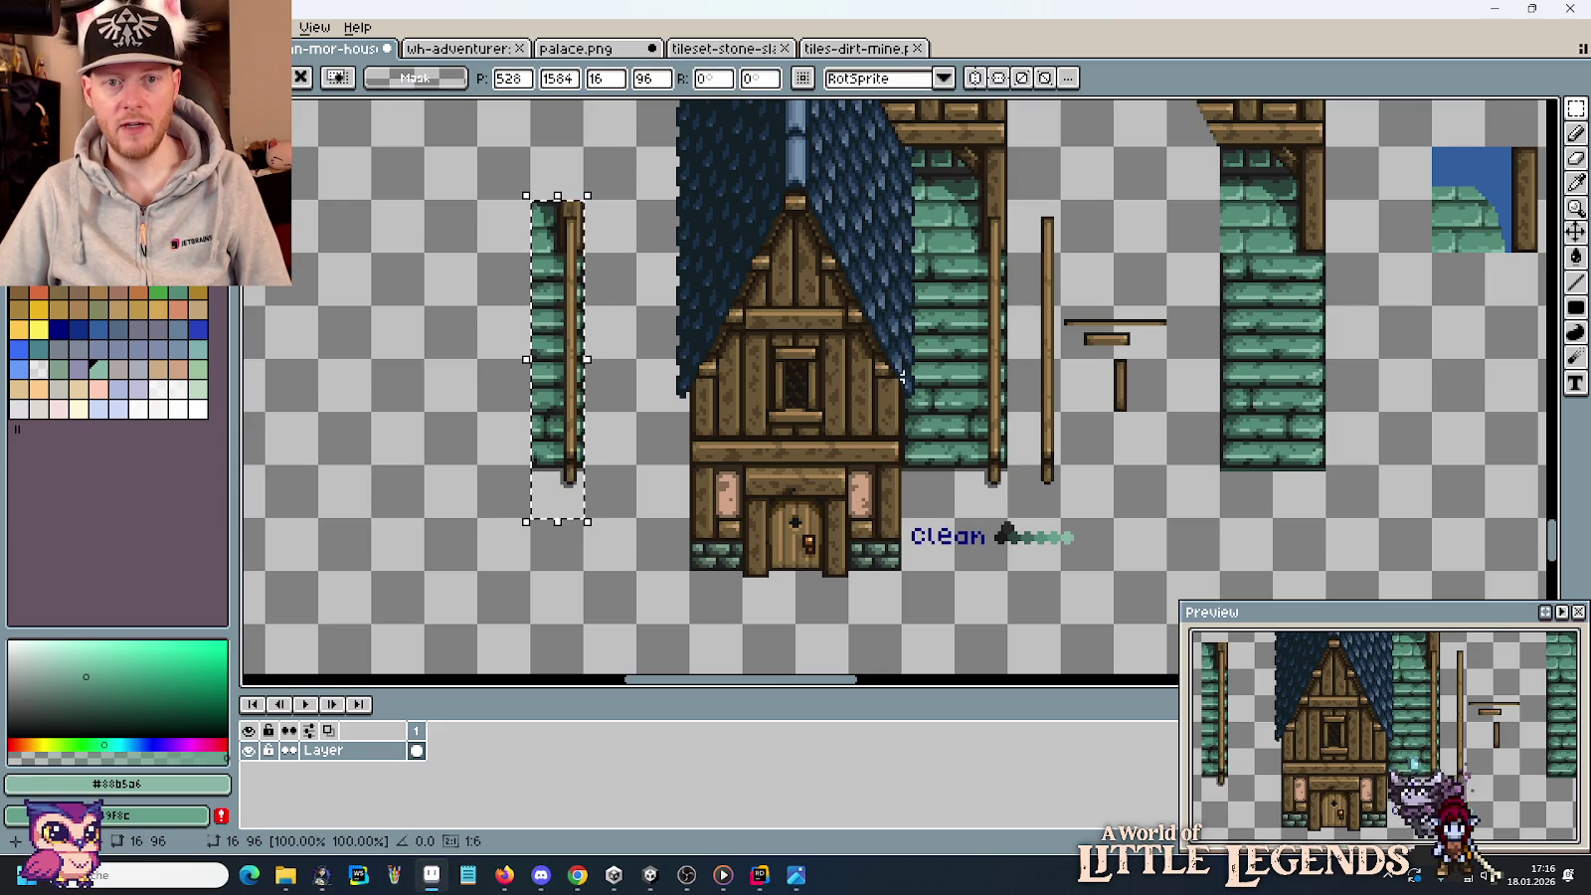
pyautogui.press('Return')
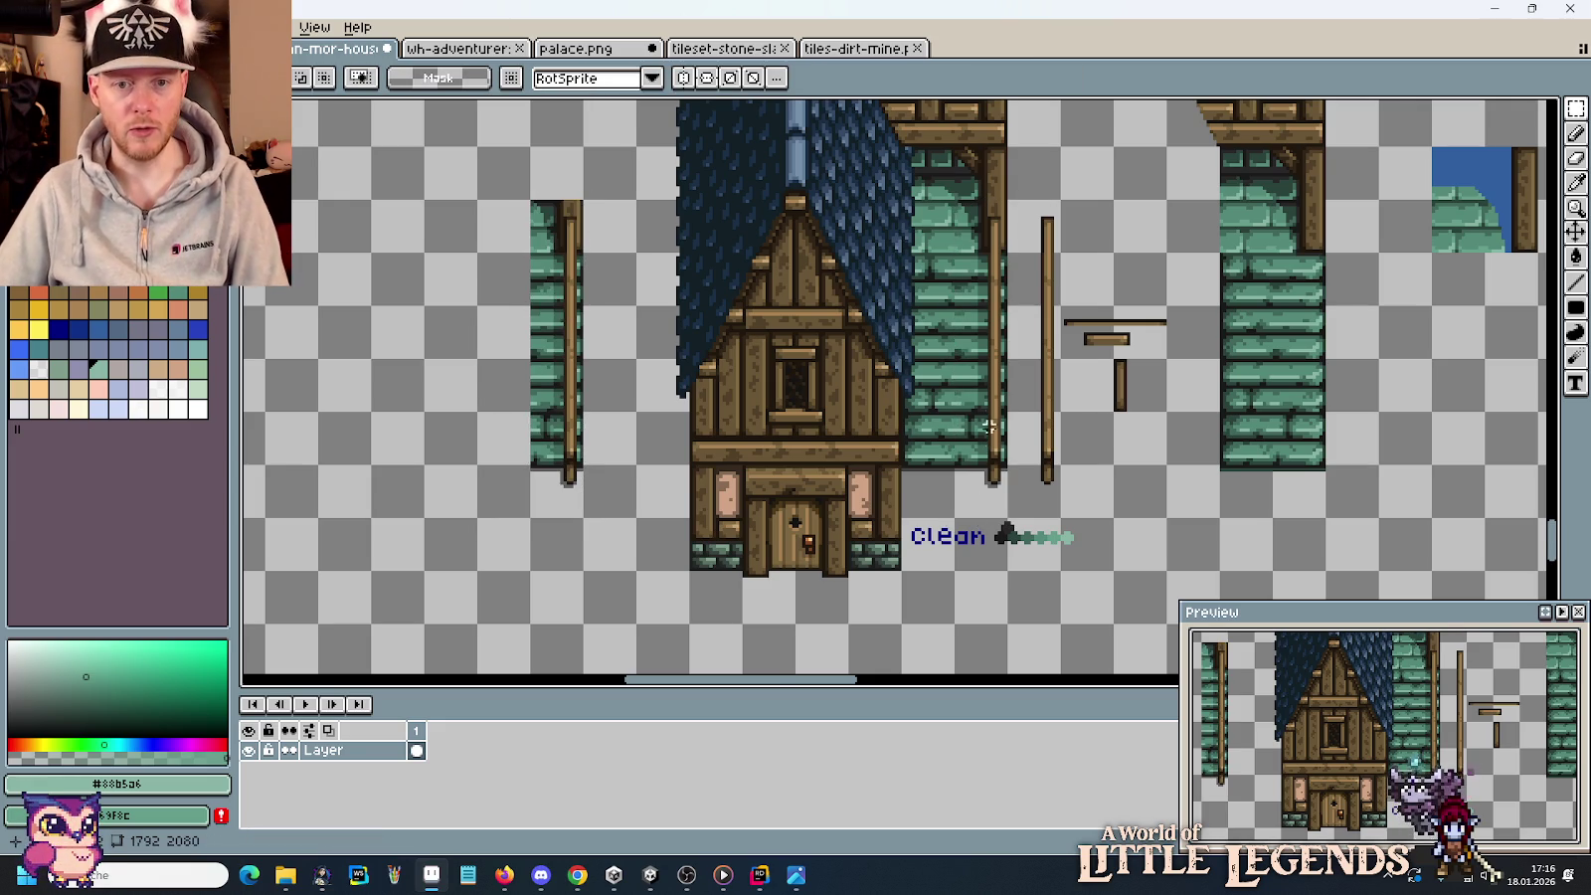
# Select the thin brick edge beside the pillar.
pyautogui.scroll(5, 1007, 234)
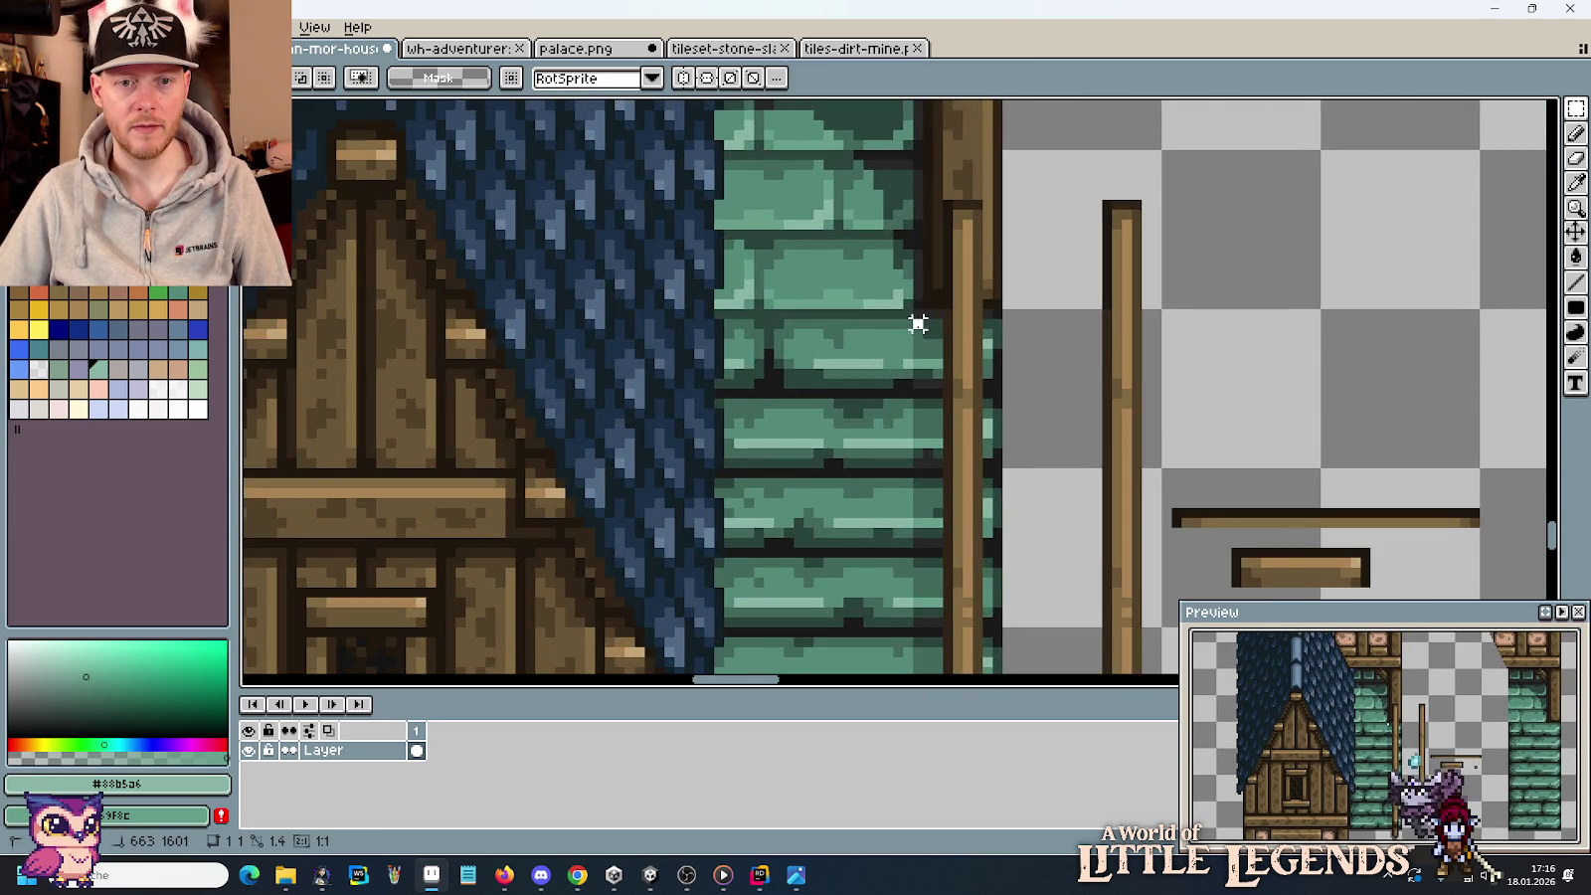
pyautogui.moveTo(917, 323); pyautogui.dragTo(923, 544)
pyautogui.moveTo(933, 441); pyautogui.dragTo(925, 497)
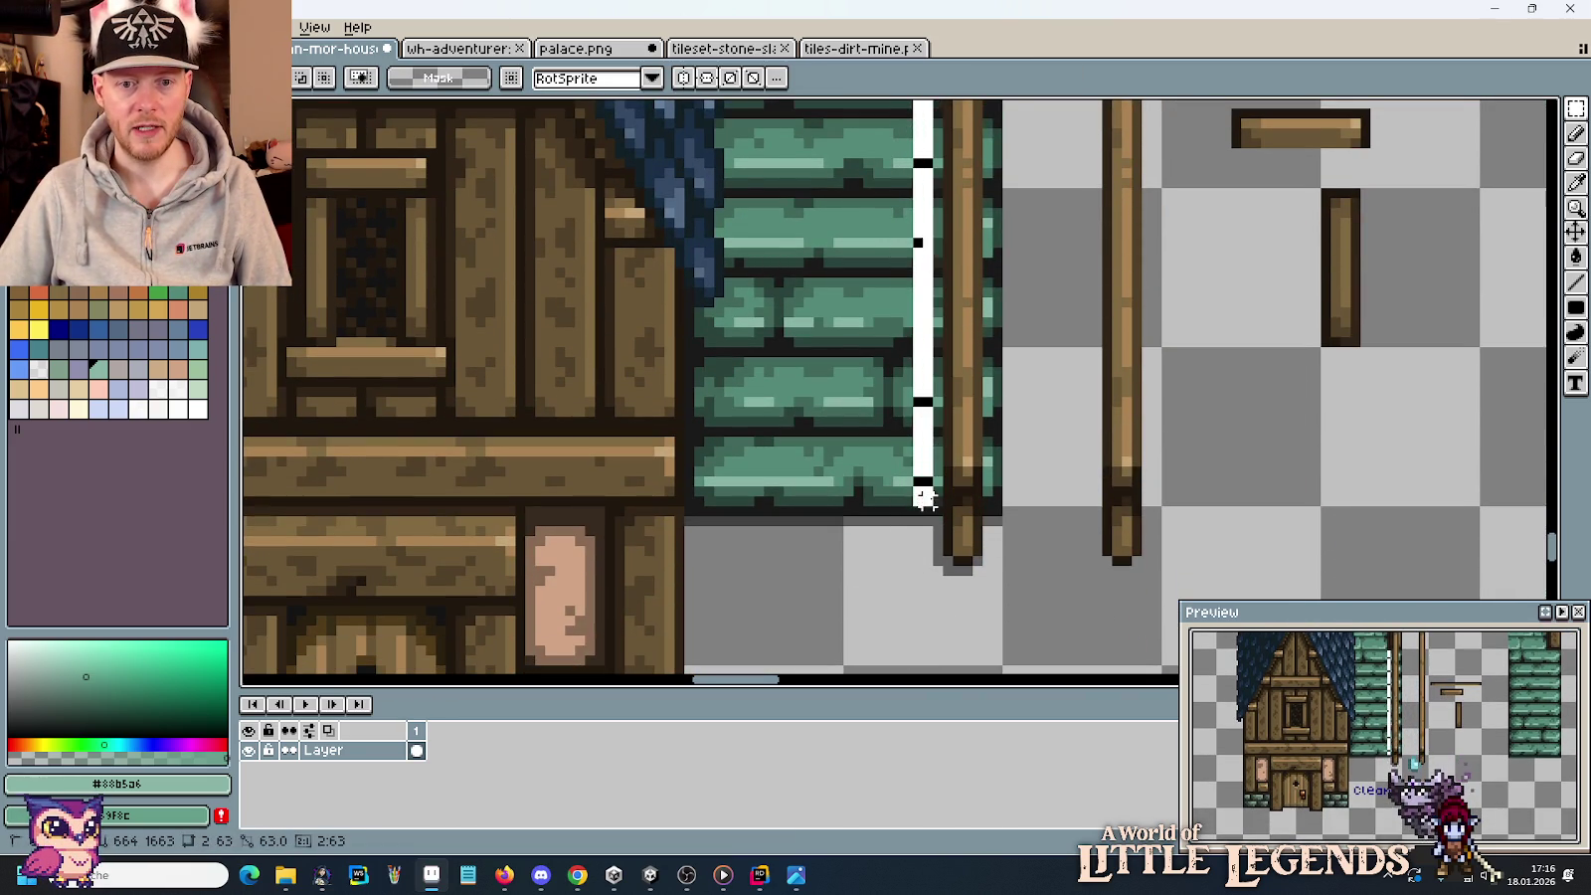
pyautogui.scroll(-3, 954, 537)
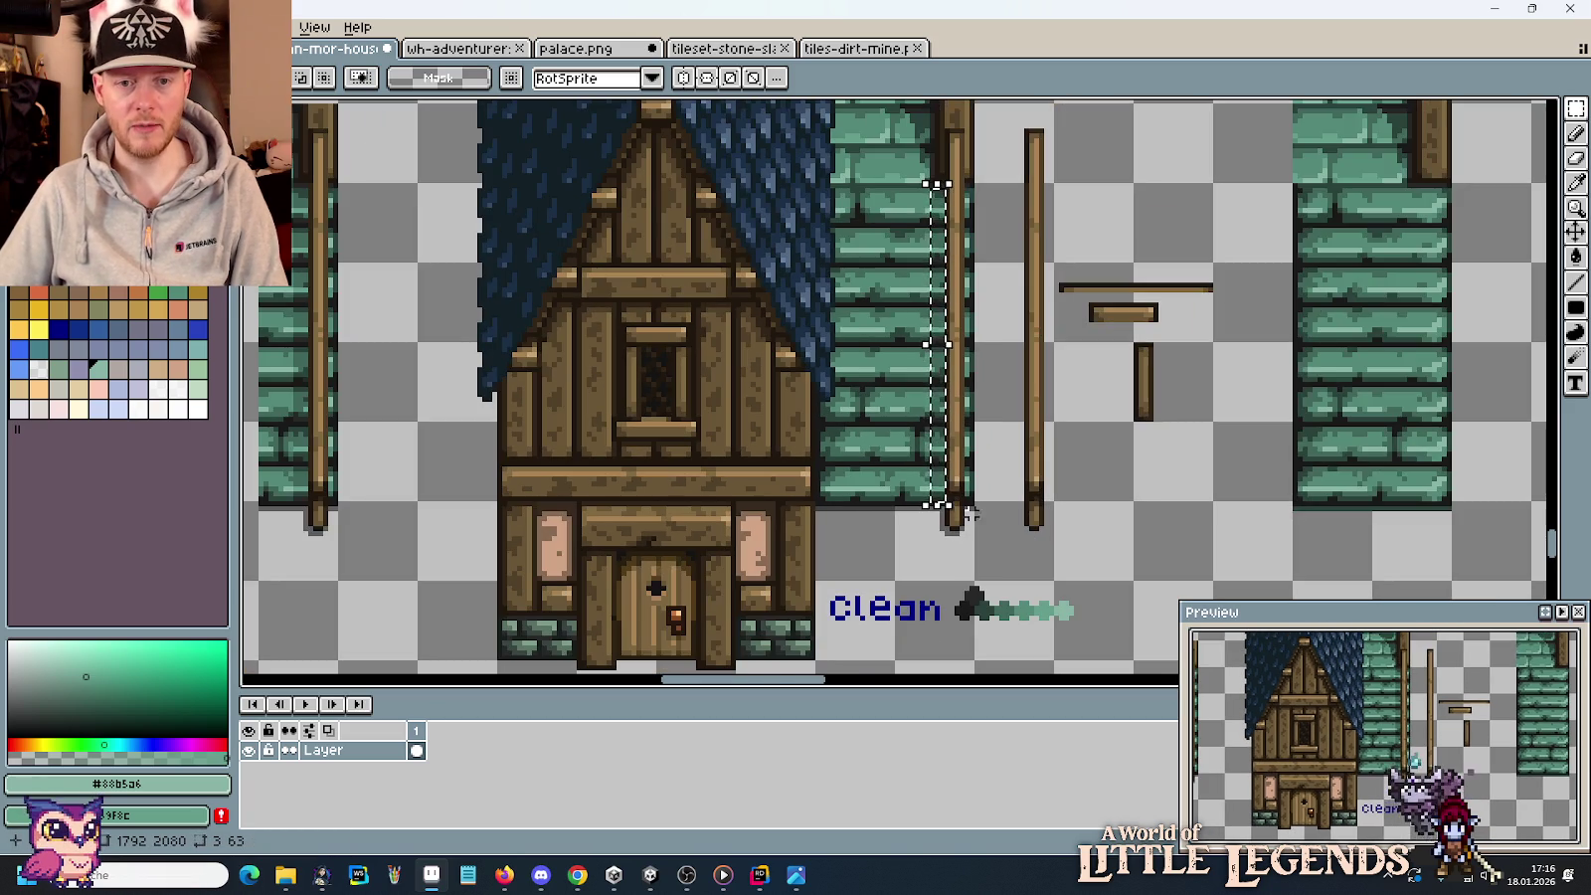
# Sample the dark outline, darkest, mid and lighter greens, then clear the selection.
pyautogui.press('i')
pyautogui.click(975, 600)
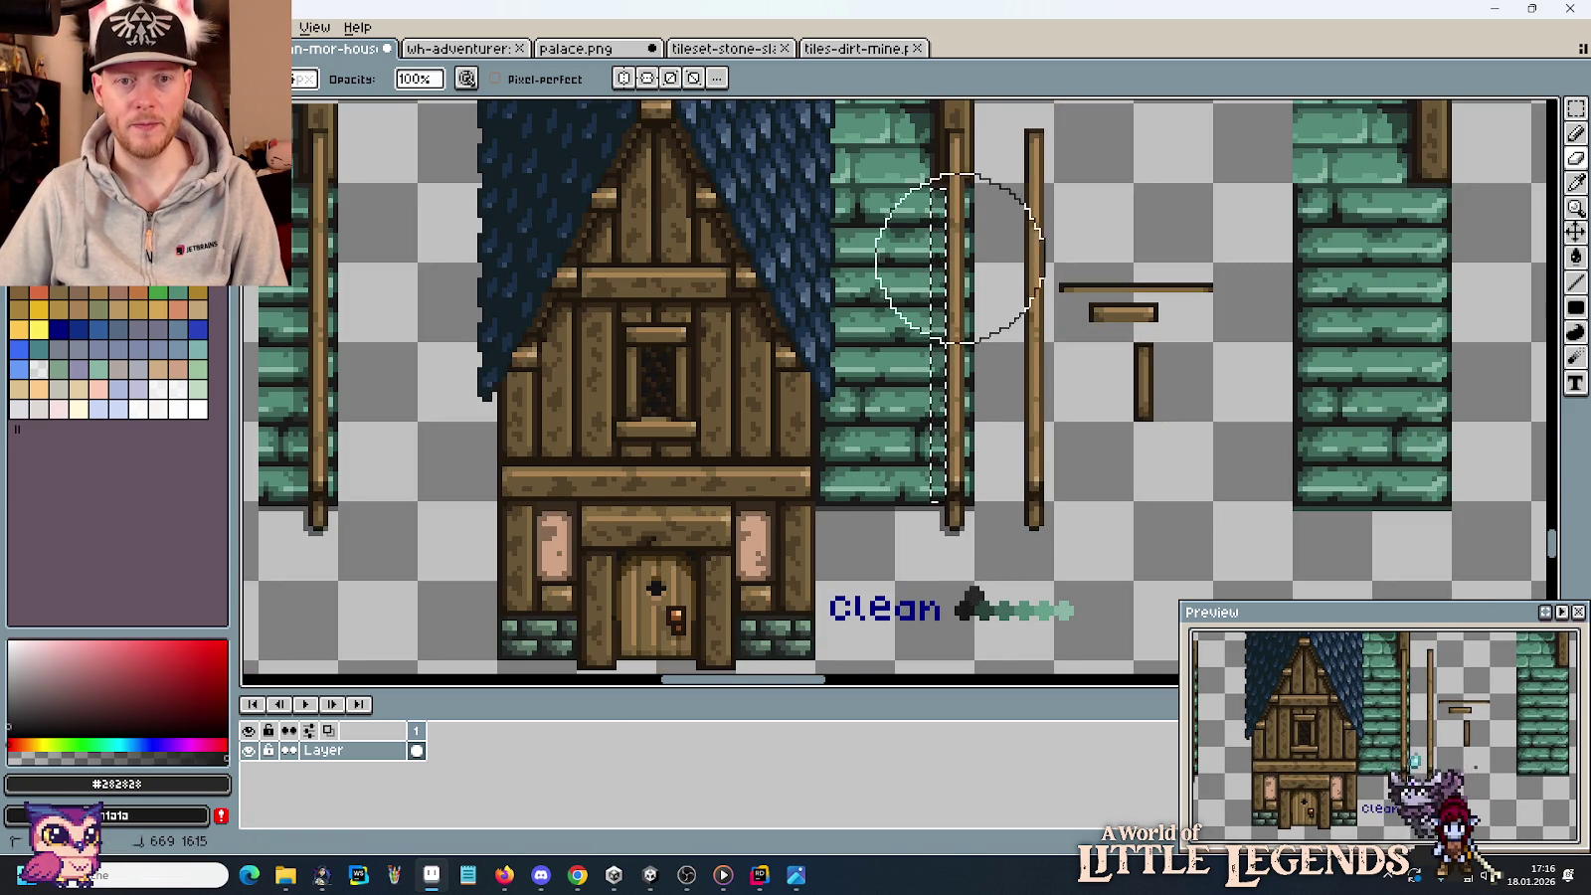
pyautogui.click(993, 608)
pyautogui.rightClick(966, 600)
pyautogui.press('b')
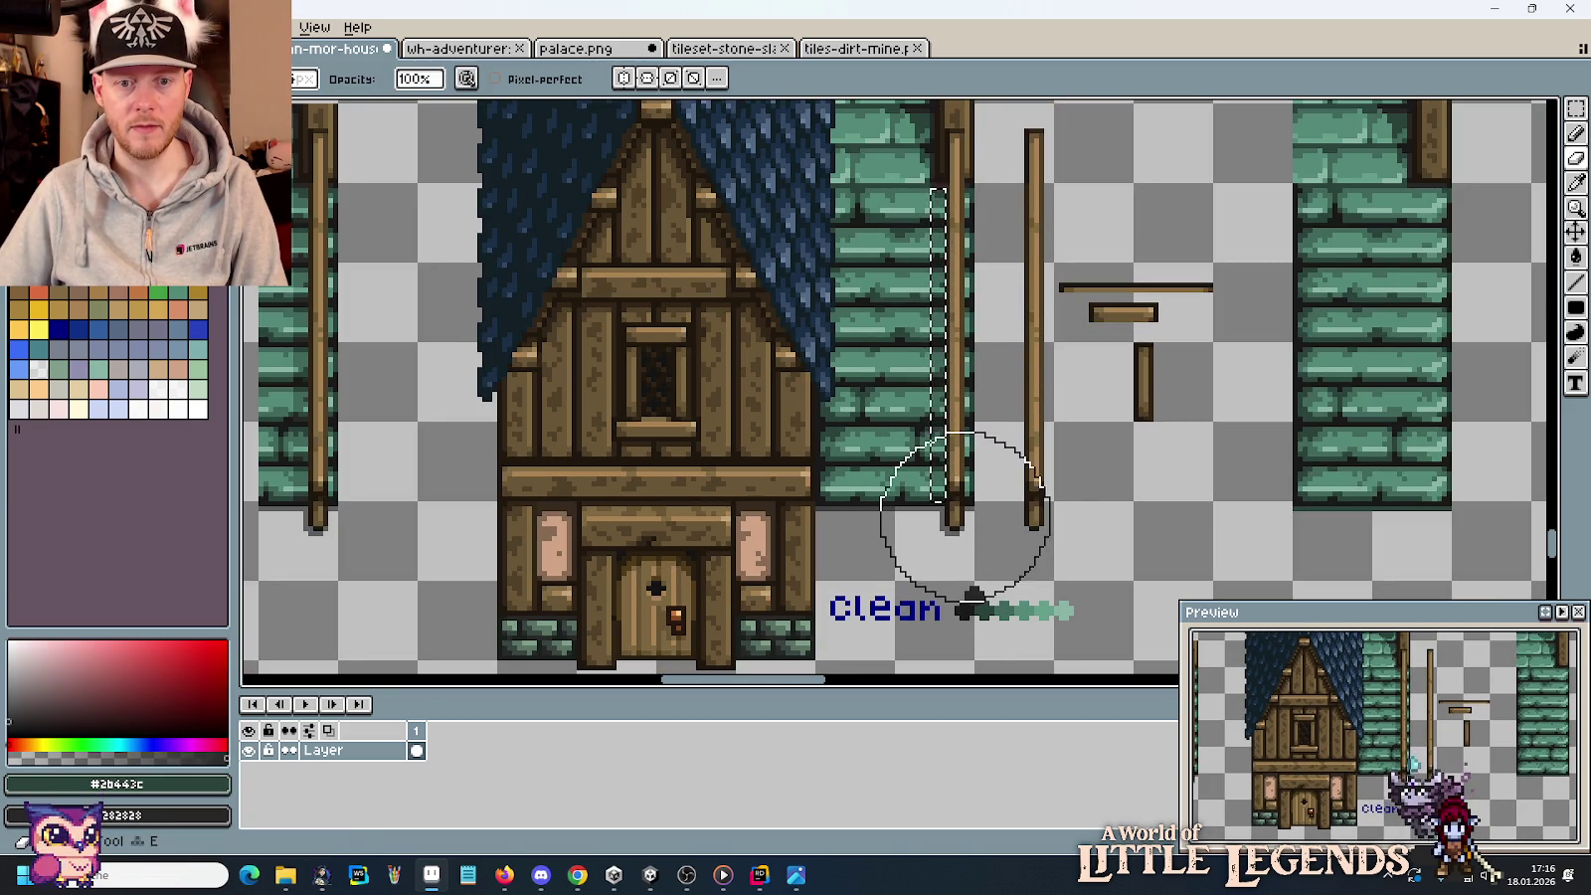
pyautogui.keyDown('alt'); pyautogui.click(935, 413); pyautogui.keyUp('alt')
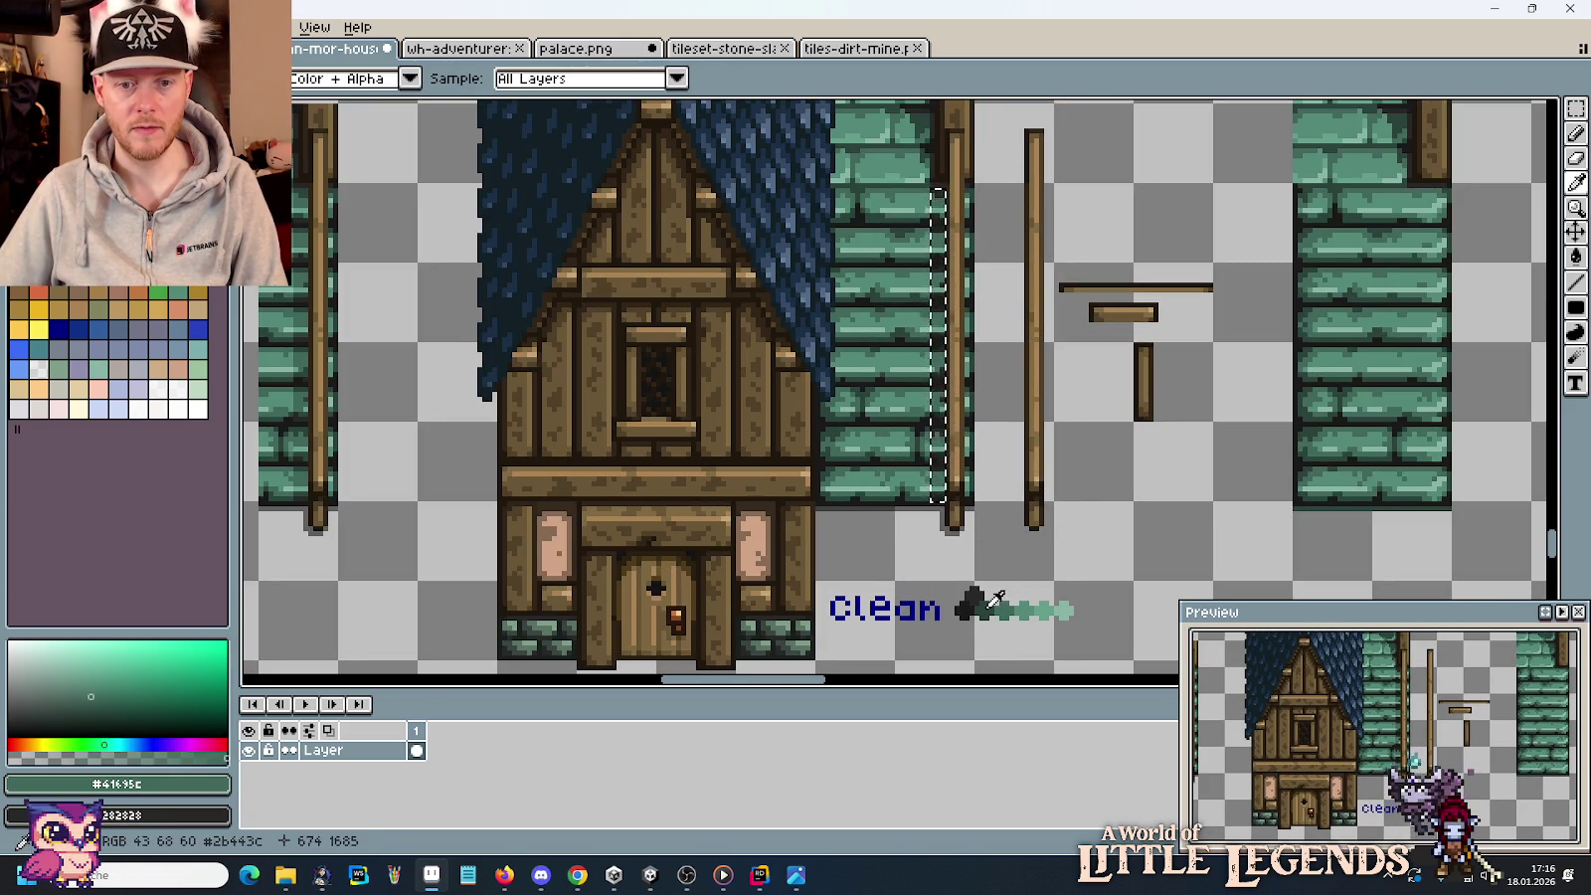
pyautogui.keyDown('alt'); pyautogui.click(1011, 606); pyautogui.keyUp('alt')
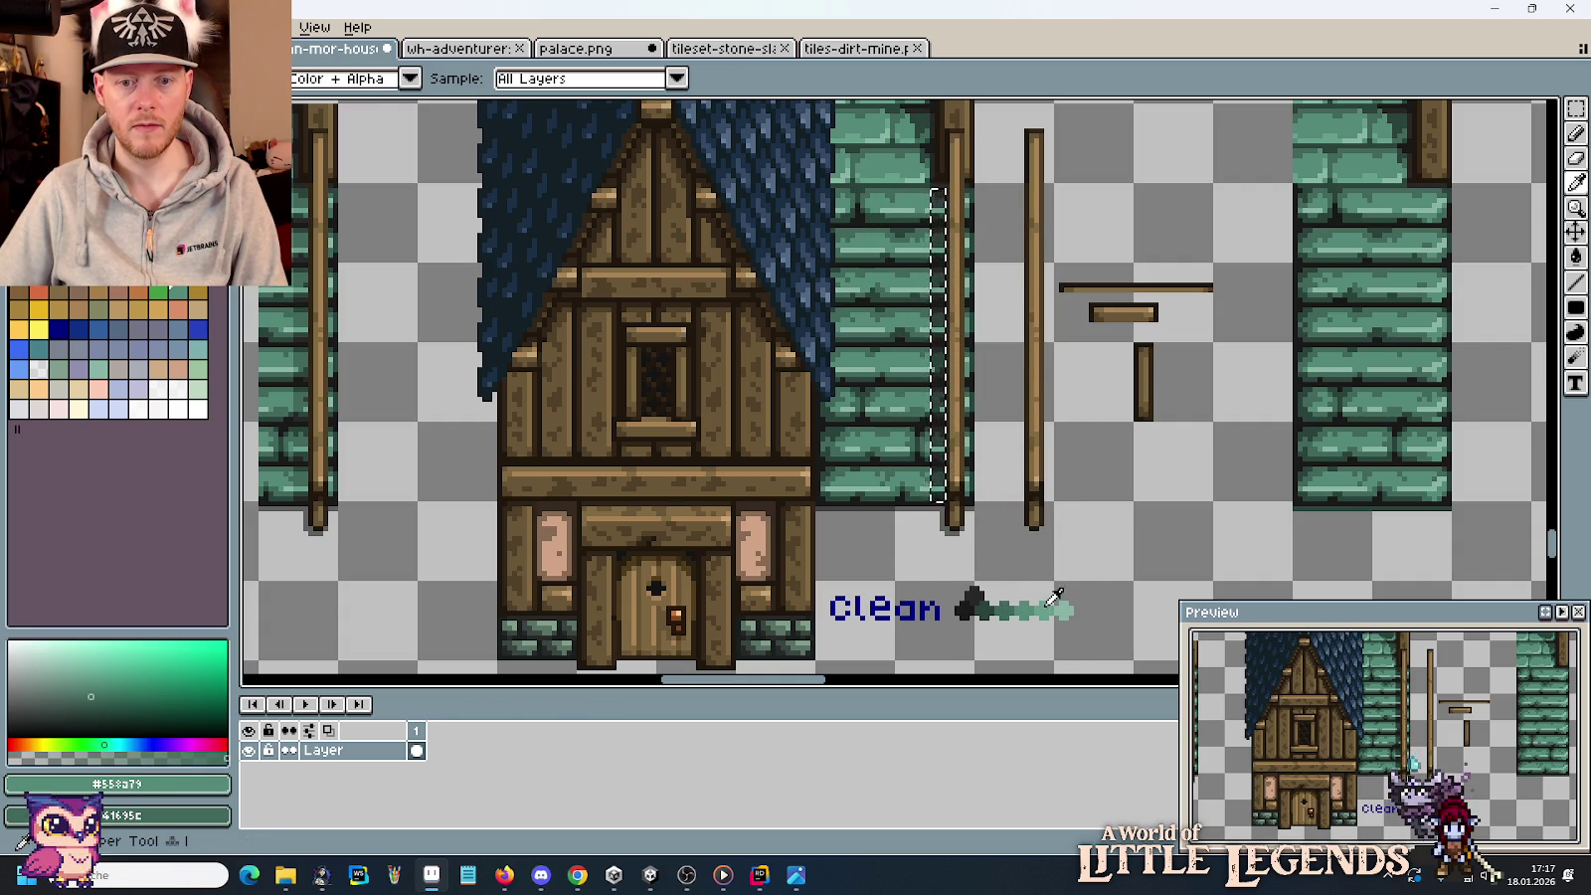
pyautogui.keyDown('alt'); pyautogui.click(1053, 600); pyautogui.keyUp('alt')
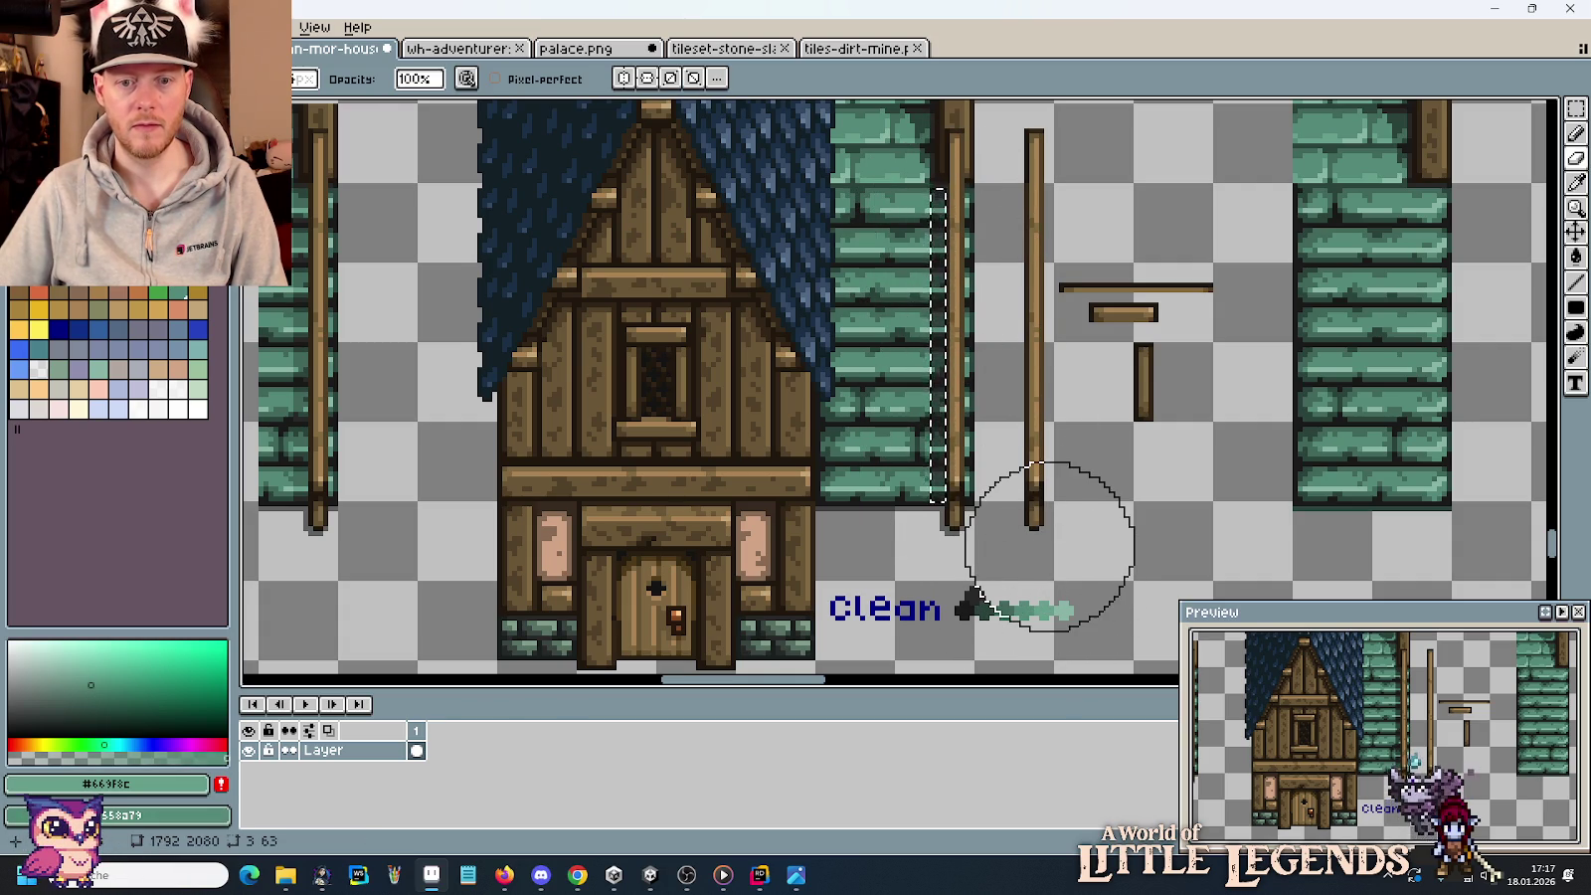
pyautogui.hotkey('ctrl', 'd')
pyautogui.scroll(-1, 1045, 443)
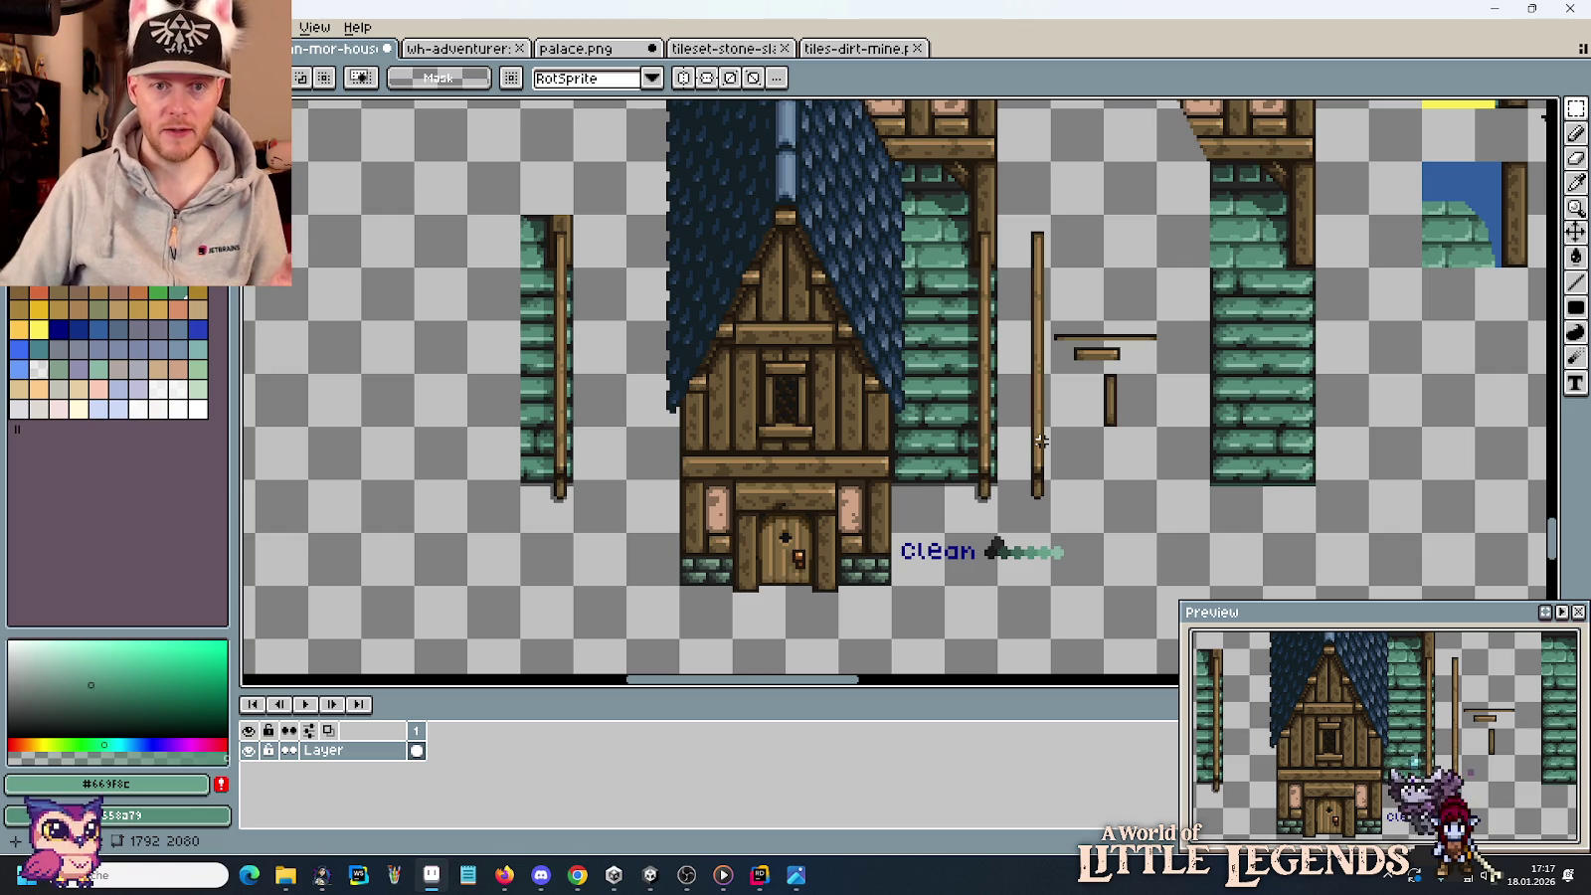
# Paint dark outline and dark green pixels on the upper brick/post edge.
pyautogui.scroll(2, 977, 299)
pyautogui.scroll(1, 977, 299)
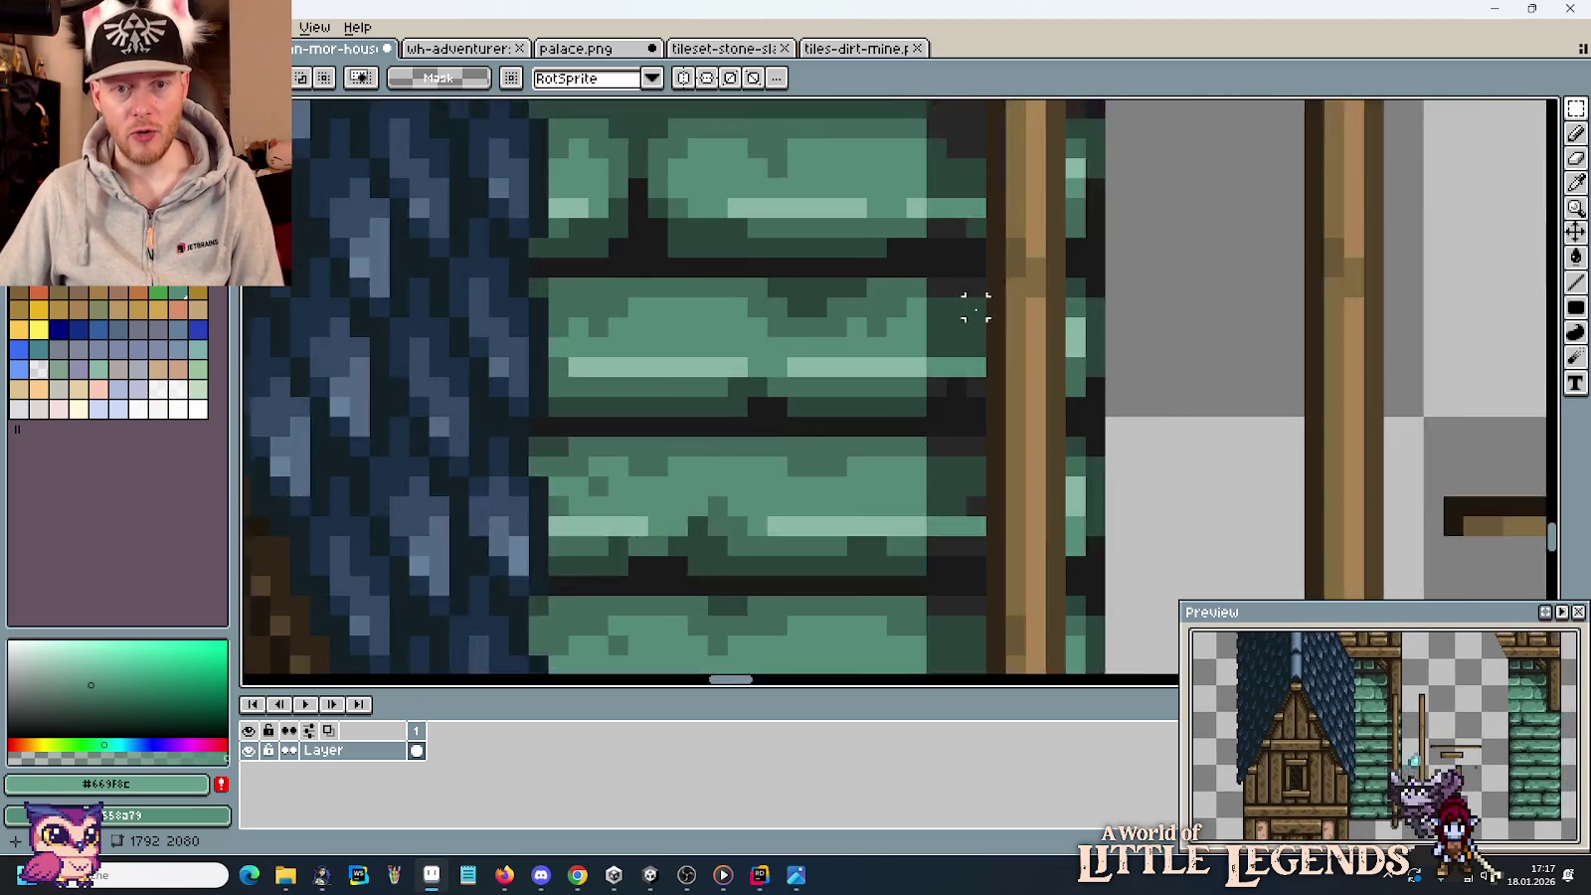
pyautogui.scroll(1, 950, 305)
pyautogui.press('b')
pyautogui.keyDown('alt'); pyautogui.click(908, 285); pyautogui.keyUp('alt')
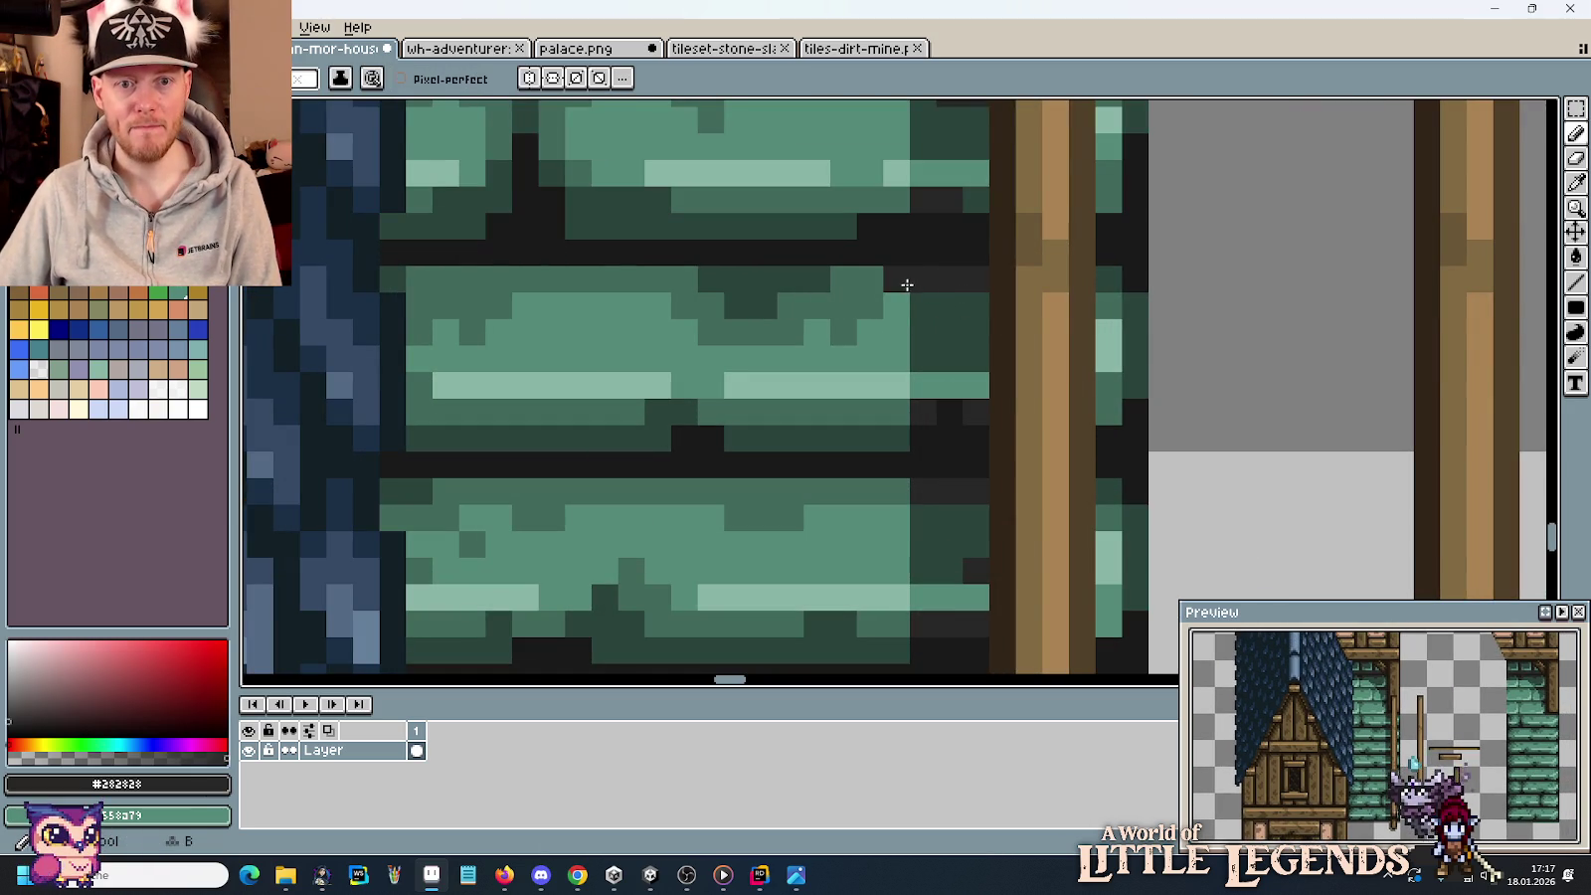
pyautogui.click(900, 201)
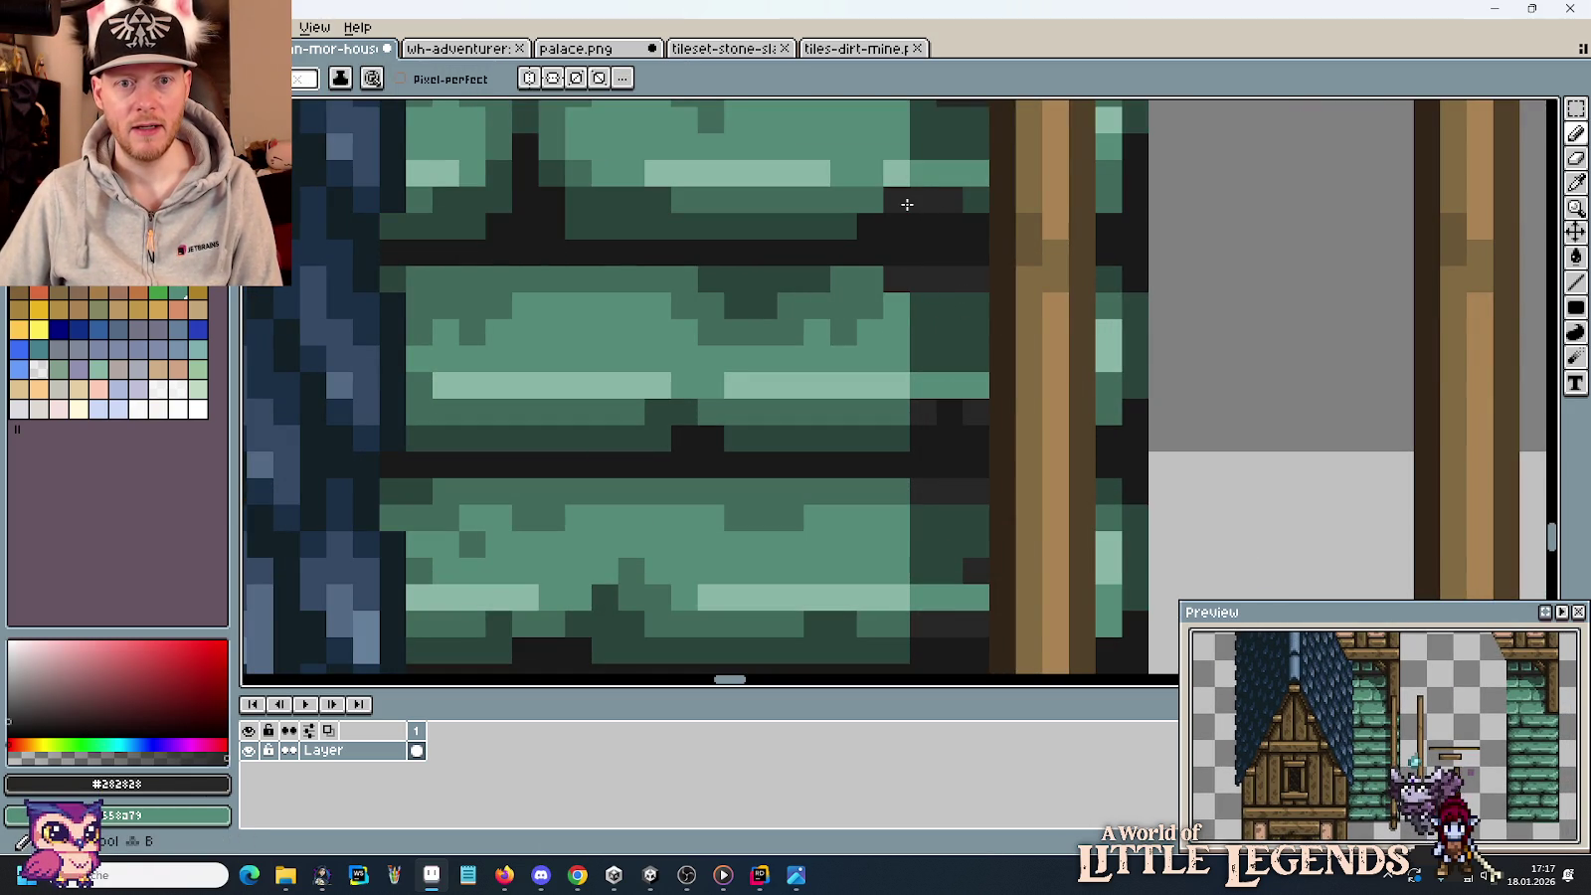
pyautogui.keyDown('alt'); pyautogui.click(896, 306); pyautogui.keyUp('alt')
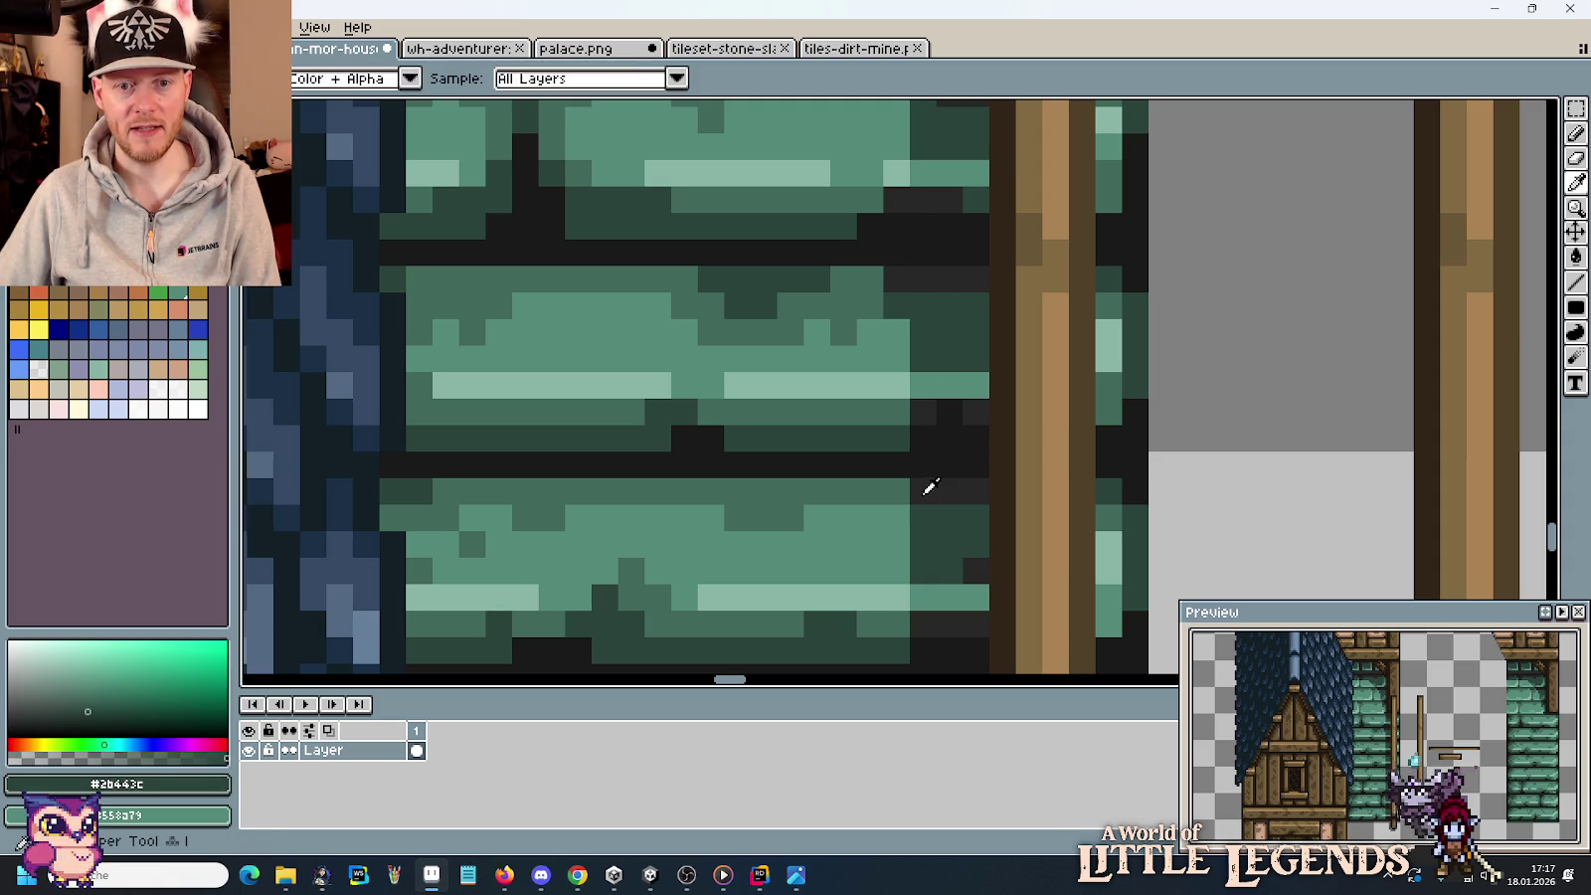
pyautogui.keyDown('alt'); pyautogui.click(927, 486); pyautogui.keyUp('alt')
# Sample brick greens and the outline colour while moving down the edge.
pyautogui.click(899, 491)
pyautogui.keyDown('alt'); pyautogui.click(938, 515); pyautogui.keyUp('alt')
pyautogui.click(904, 516)
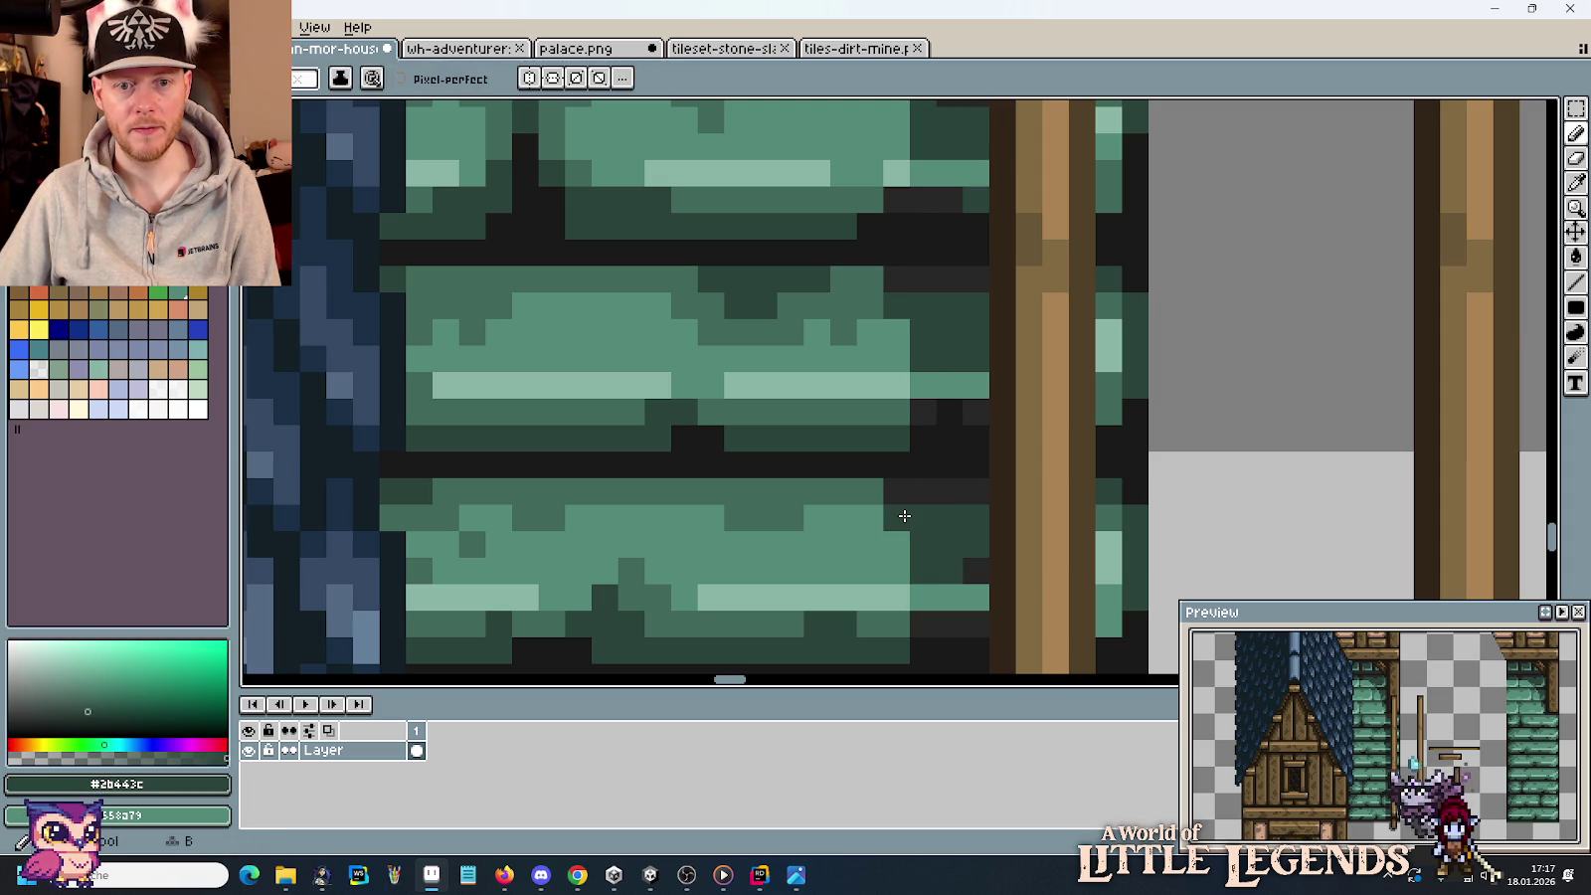
pyautogui.keyDown('alt'); pyautogui.click(916, 426); pyautogui.keyUp('alt')
pyautogui.moveTo(945, 367); pyautogui.dragTo(973, 255)
pyautogui.press('alt')
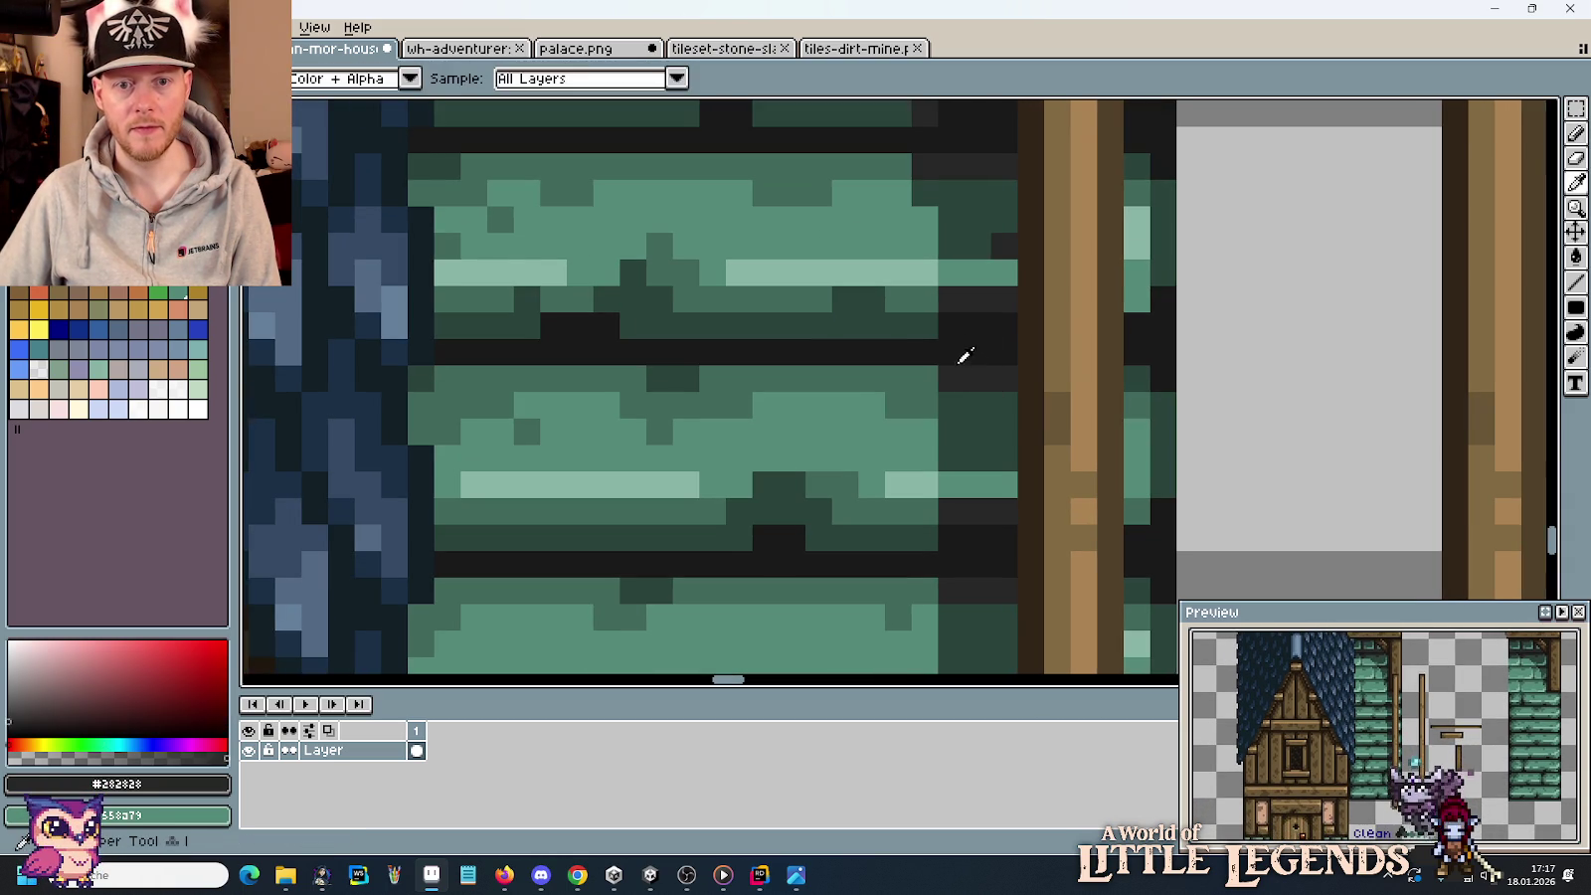
pyautogui.press('alt')
pyautogui.press('alt')
pyautogui.keyDown('alt'); pyautogui.click(956, 398); pyautogui.keyUp('alt')
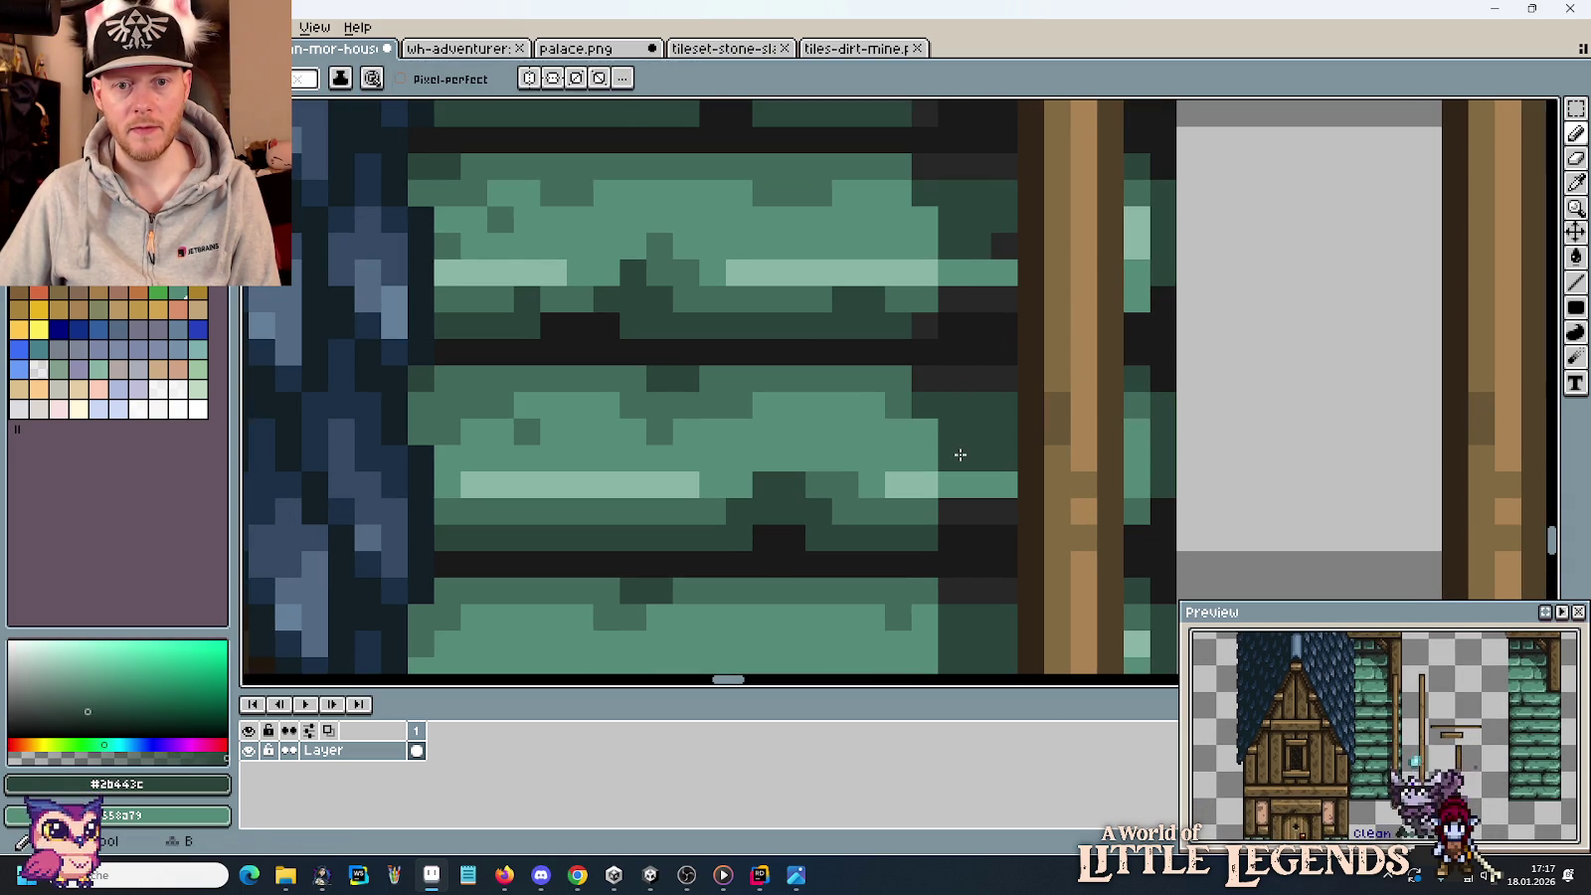
pyautogui.moveTo(967, 577); pyautogui.dragTo(974, 270)
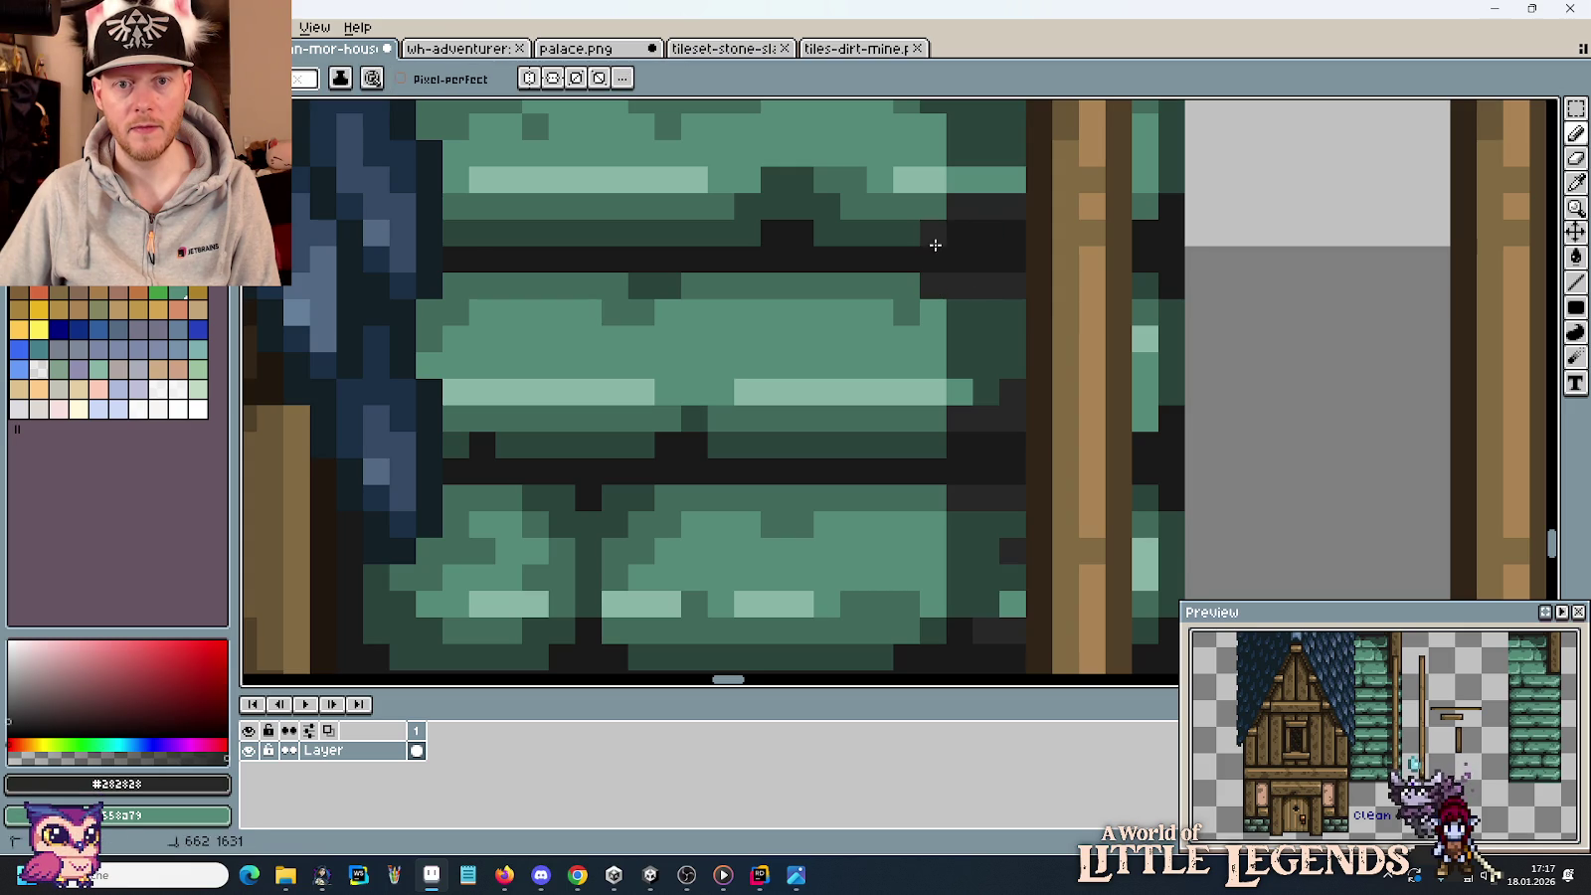
pyautogui.keyDown('alt'); pyautogui.click(957, 329); pyautogui.keyUp('alt')
# Sample the dark green brick shadow and correct a pixel at the brick edge.
pyautogui.scroll(-2, 970, 497)
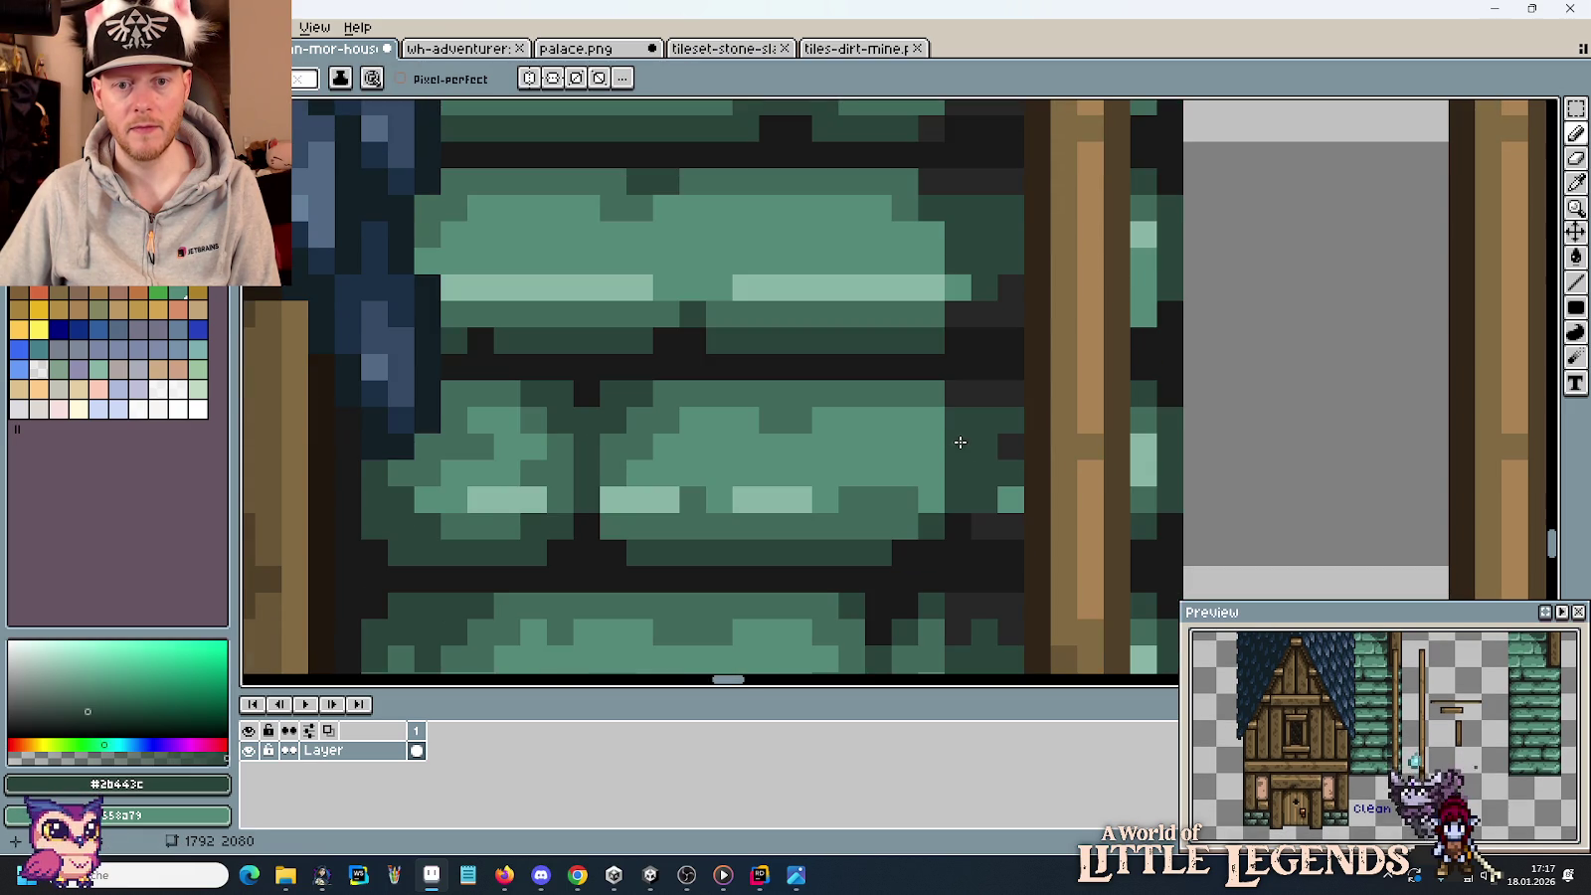
pyautogui.keyDown('alt'); pyautogui.click(943, 395); pyautogui.keyUp('alt')
pyautogui.scroll(-3, 939, 347)
pyautogui.scroll(-2, 1116, 523)
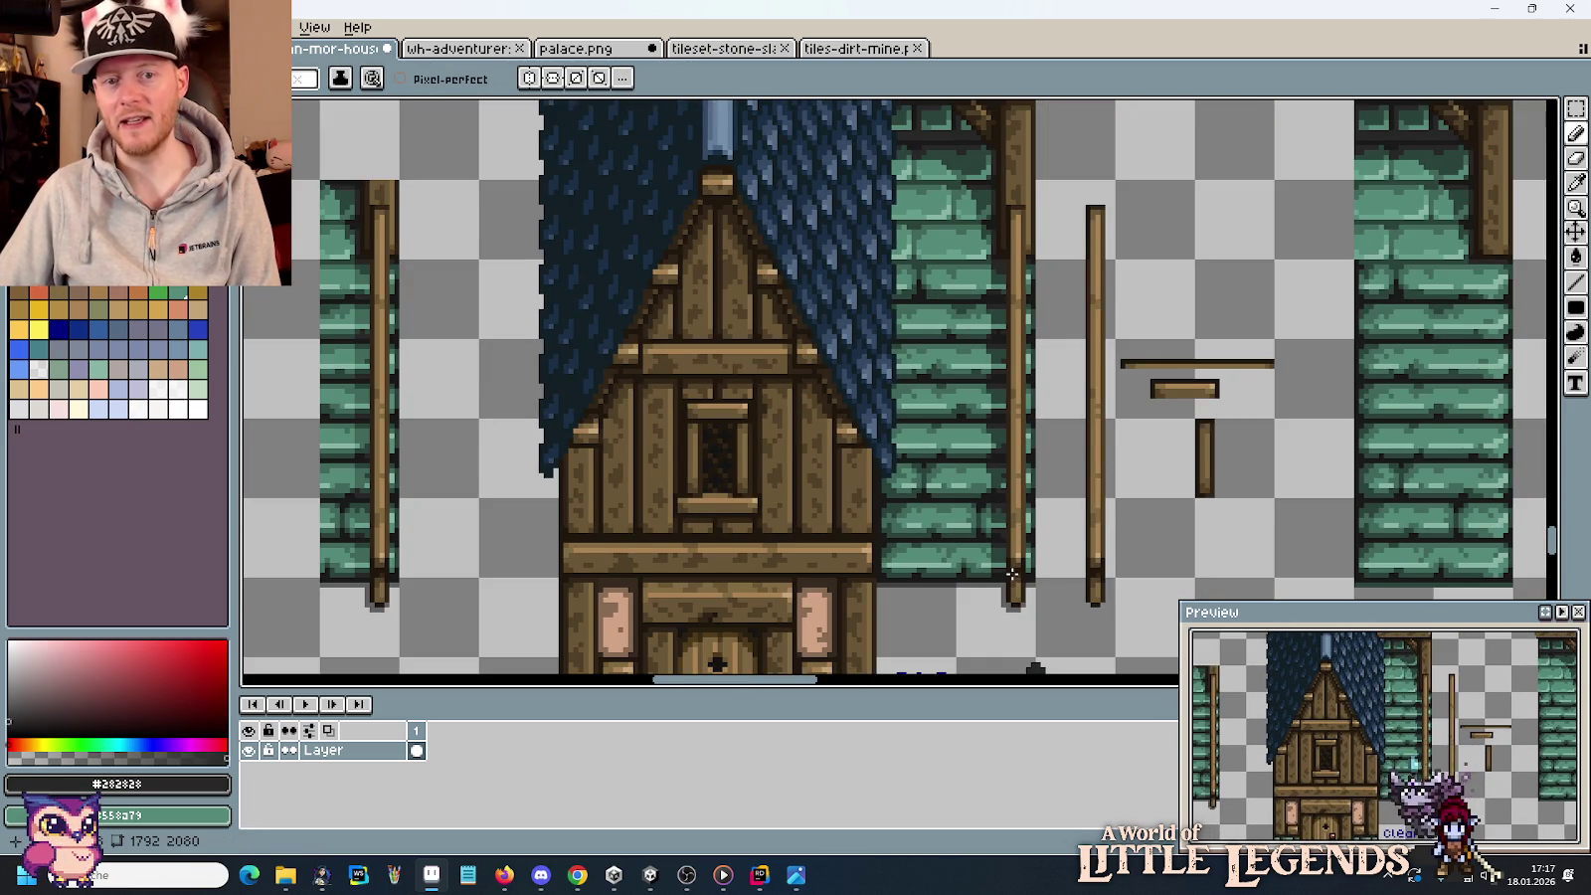
pyautogui.scroll(1, 1012, 574)
pyautogui.scroll(1, 995, 497)
pyautogui.scroll(2, 974, 398)
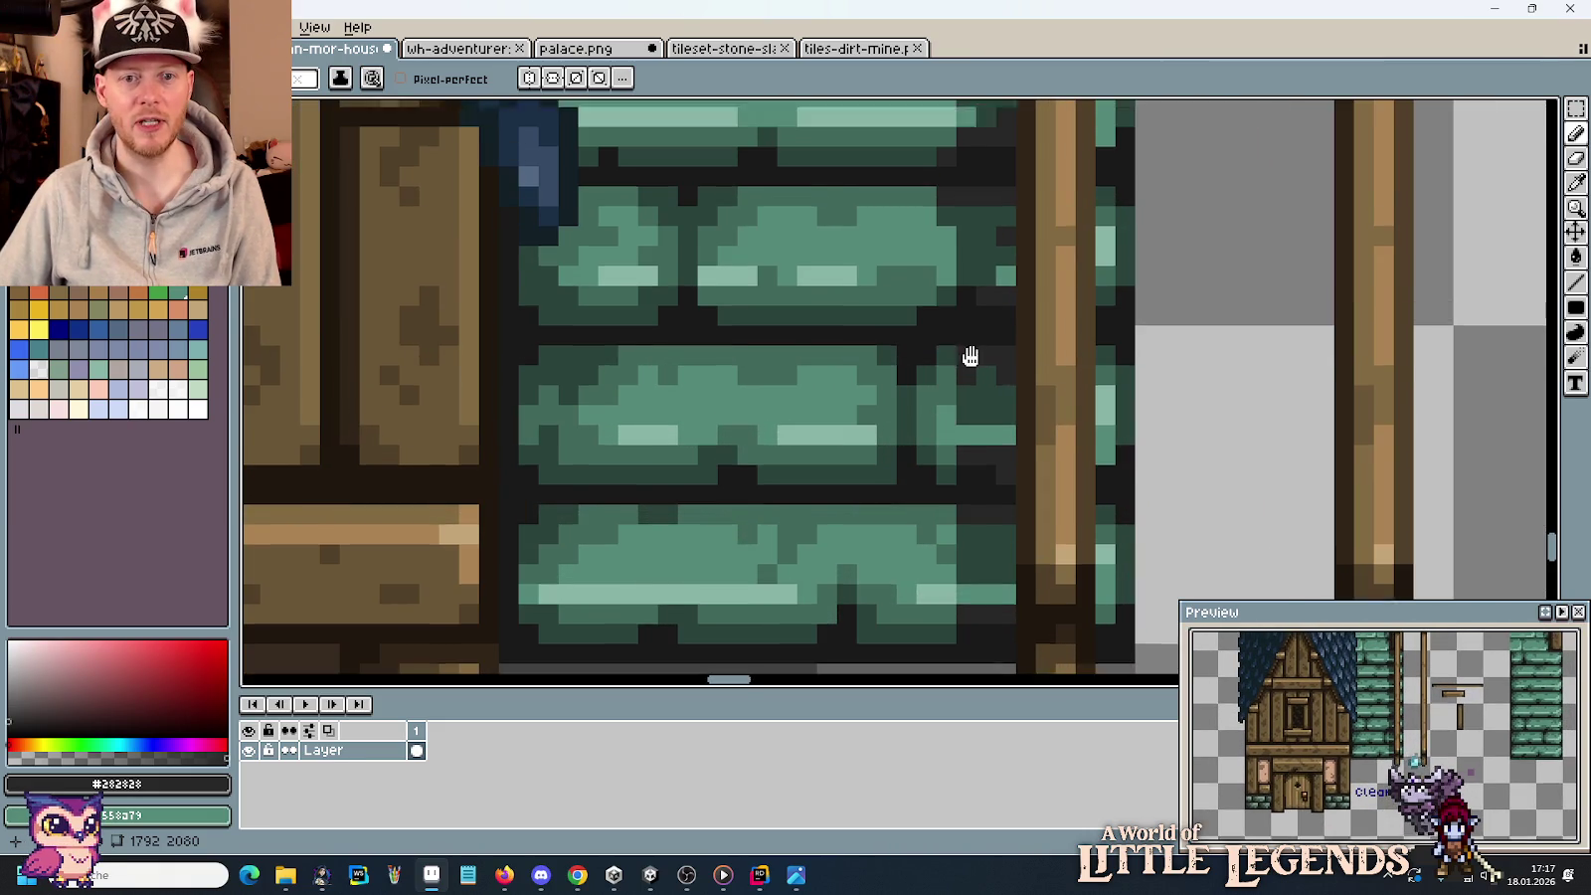
pyautogui.scroll(2, 969, 356)
pyautogui.click(923, 403)
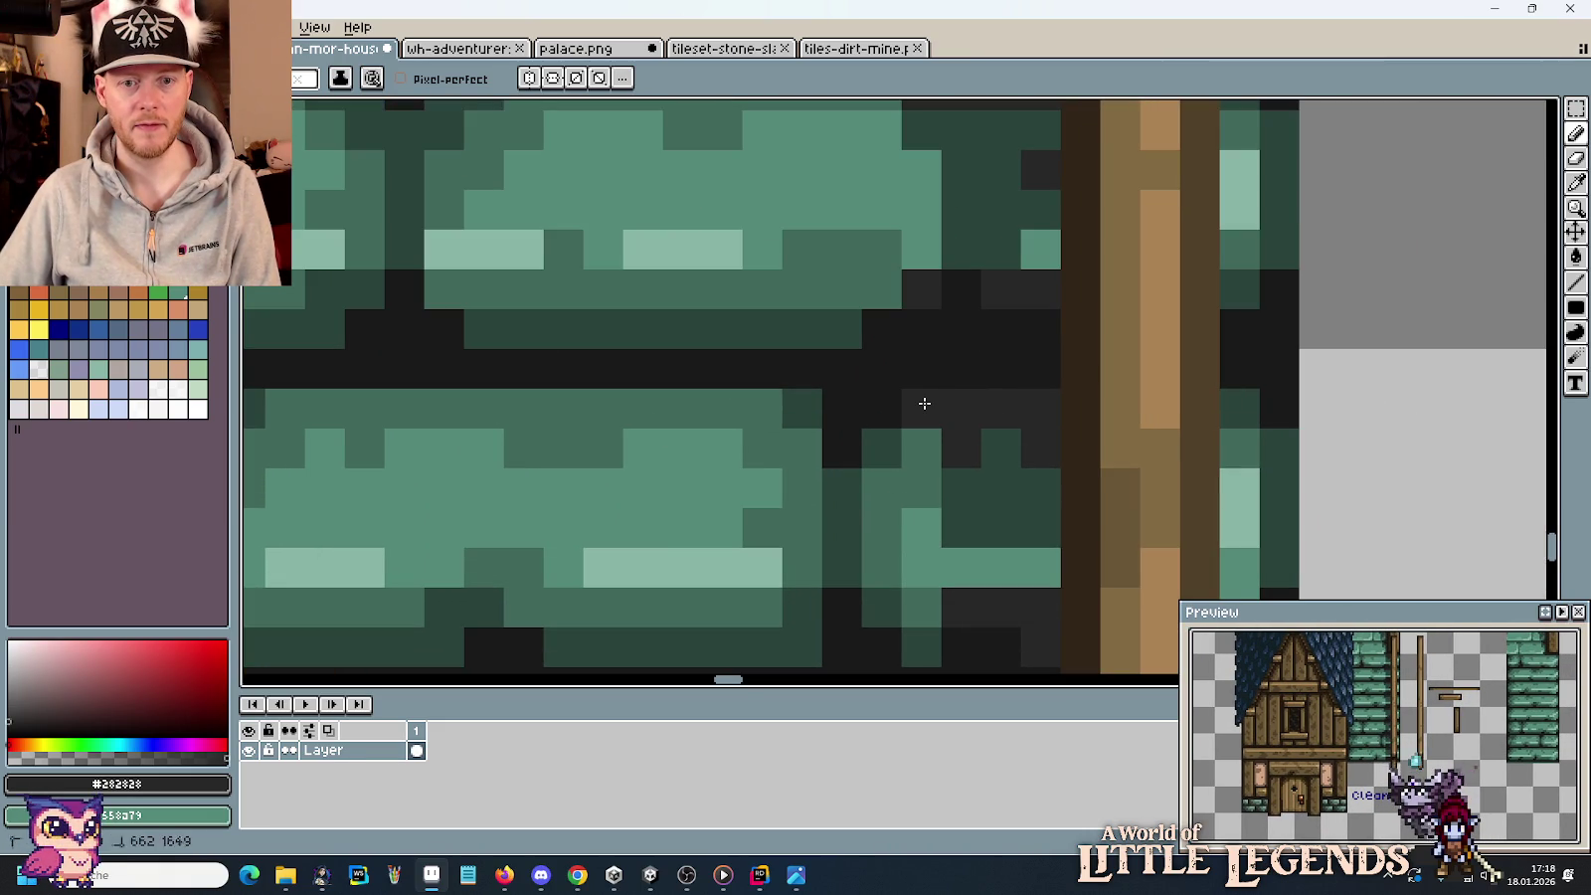
pyautogui.keyDown('alt'); pyautogui.click(938, 465); pyautogui.keyUp('alt')
# Fill the brick corner with dark green and add near-black outline pixels along the wall.
pyautogui.scroll(-1, 979, 522)
pyautogui.scroll(1, 995, 503)
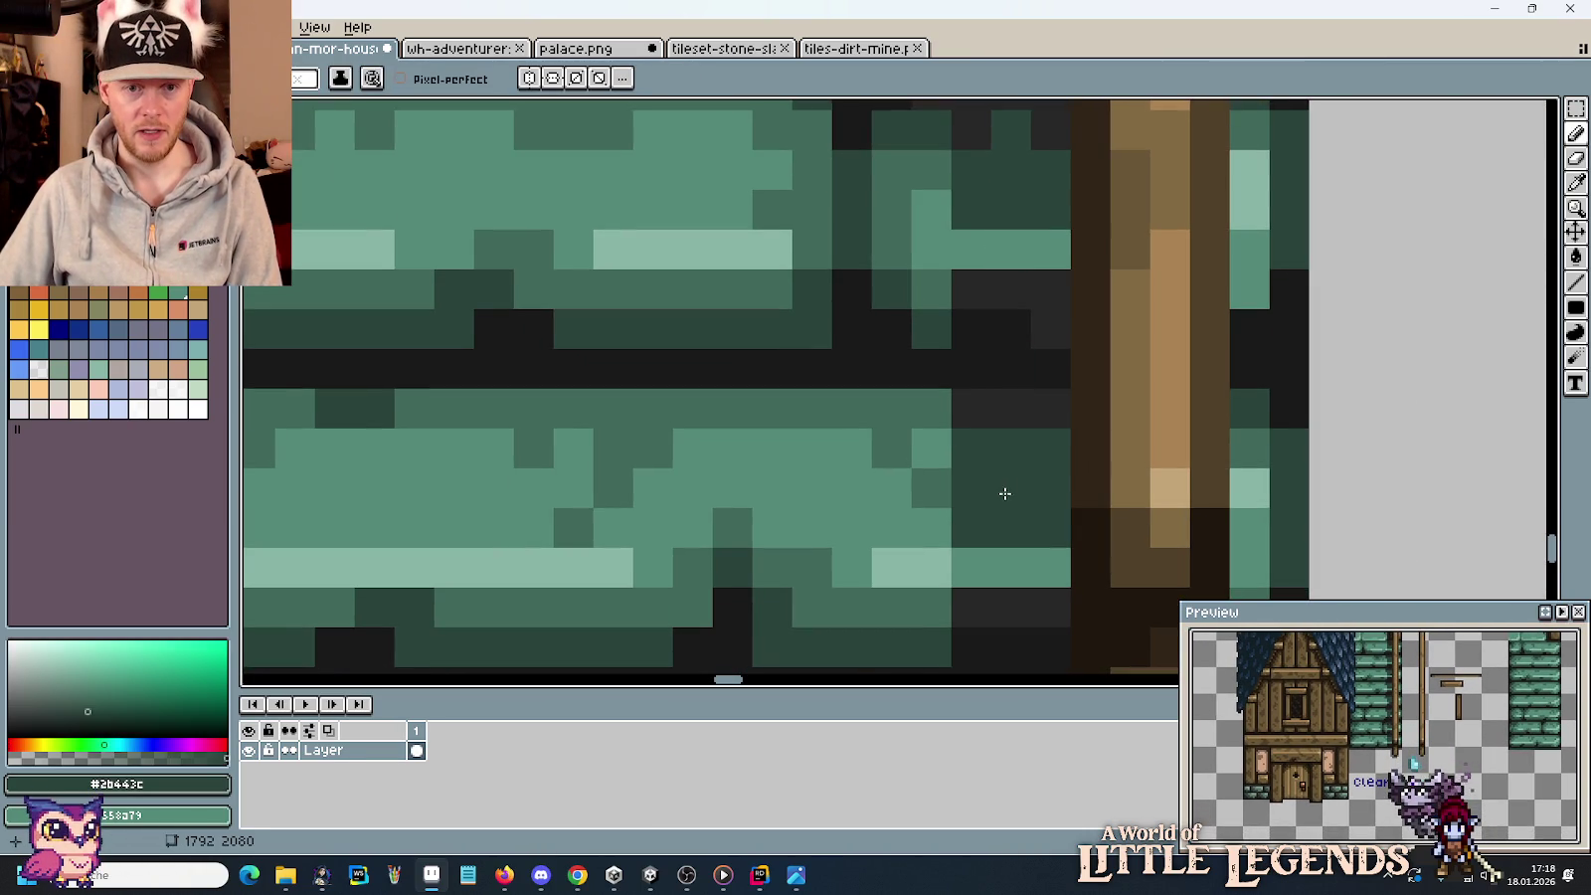
pyautogui.moveTo(964, 426); pyautogui.dragTo(930, 444)
pyautogui.keyDown('alt'); pyautogui.click(970, 416); pyautogui.keyUp('alt')
pyautogui.click(975, 450)
pyautogui.scroll(-2, 994, 488)
pyautogui.scroll(-1, 1016, 527)
pyautogui.scroll(-1, 1016, 527)
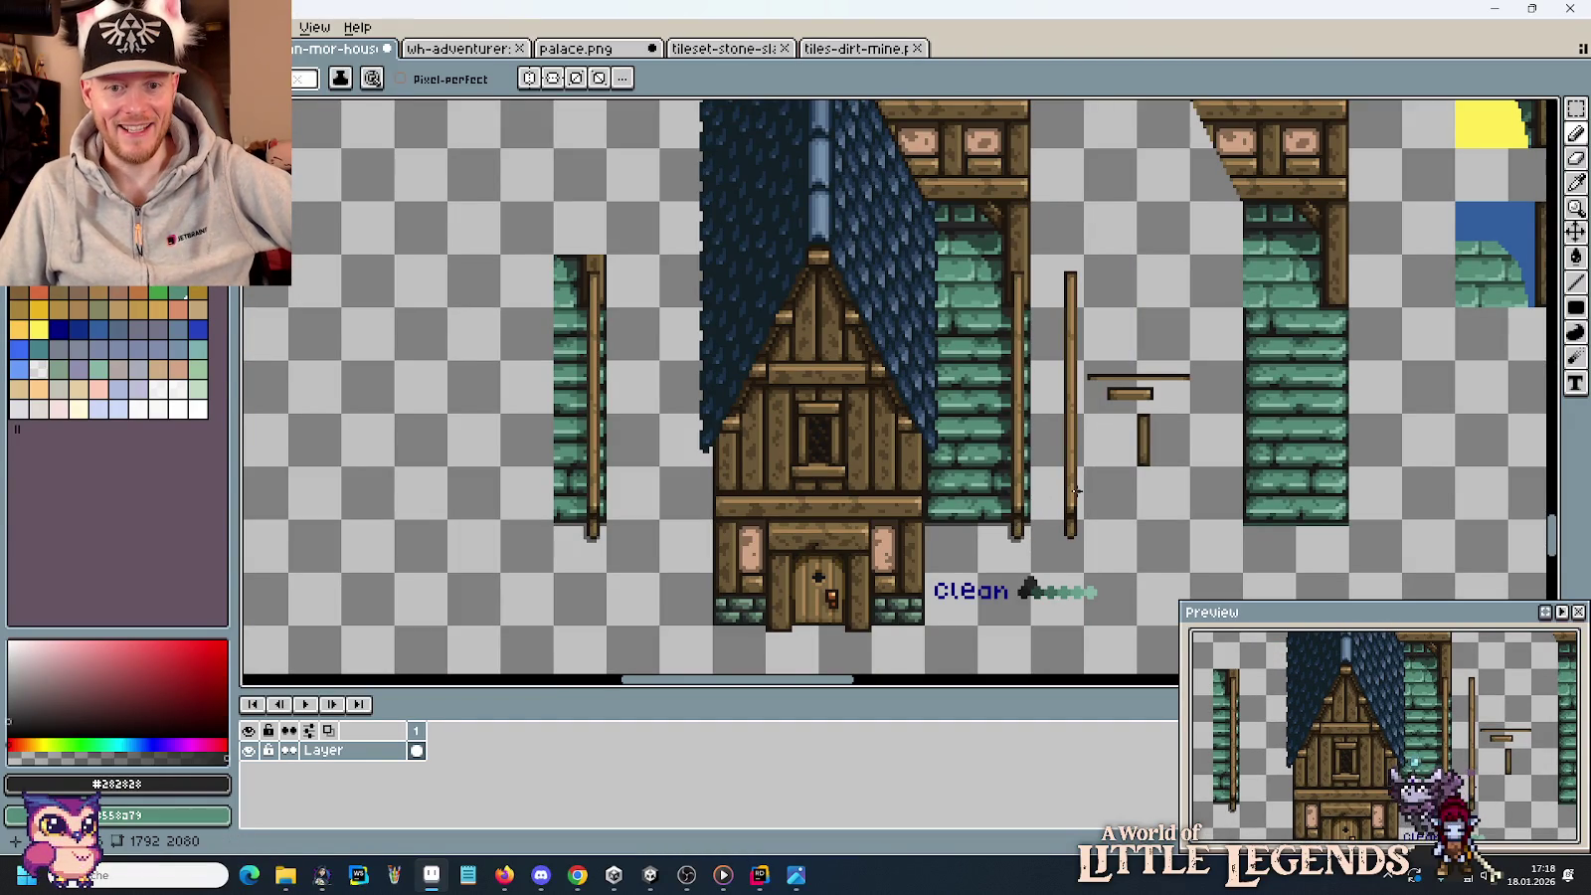
# Pick pure black and tidy the pixels under the brick wall's bottom edge.
pyautogui.scroll(3, 1074, 490)
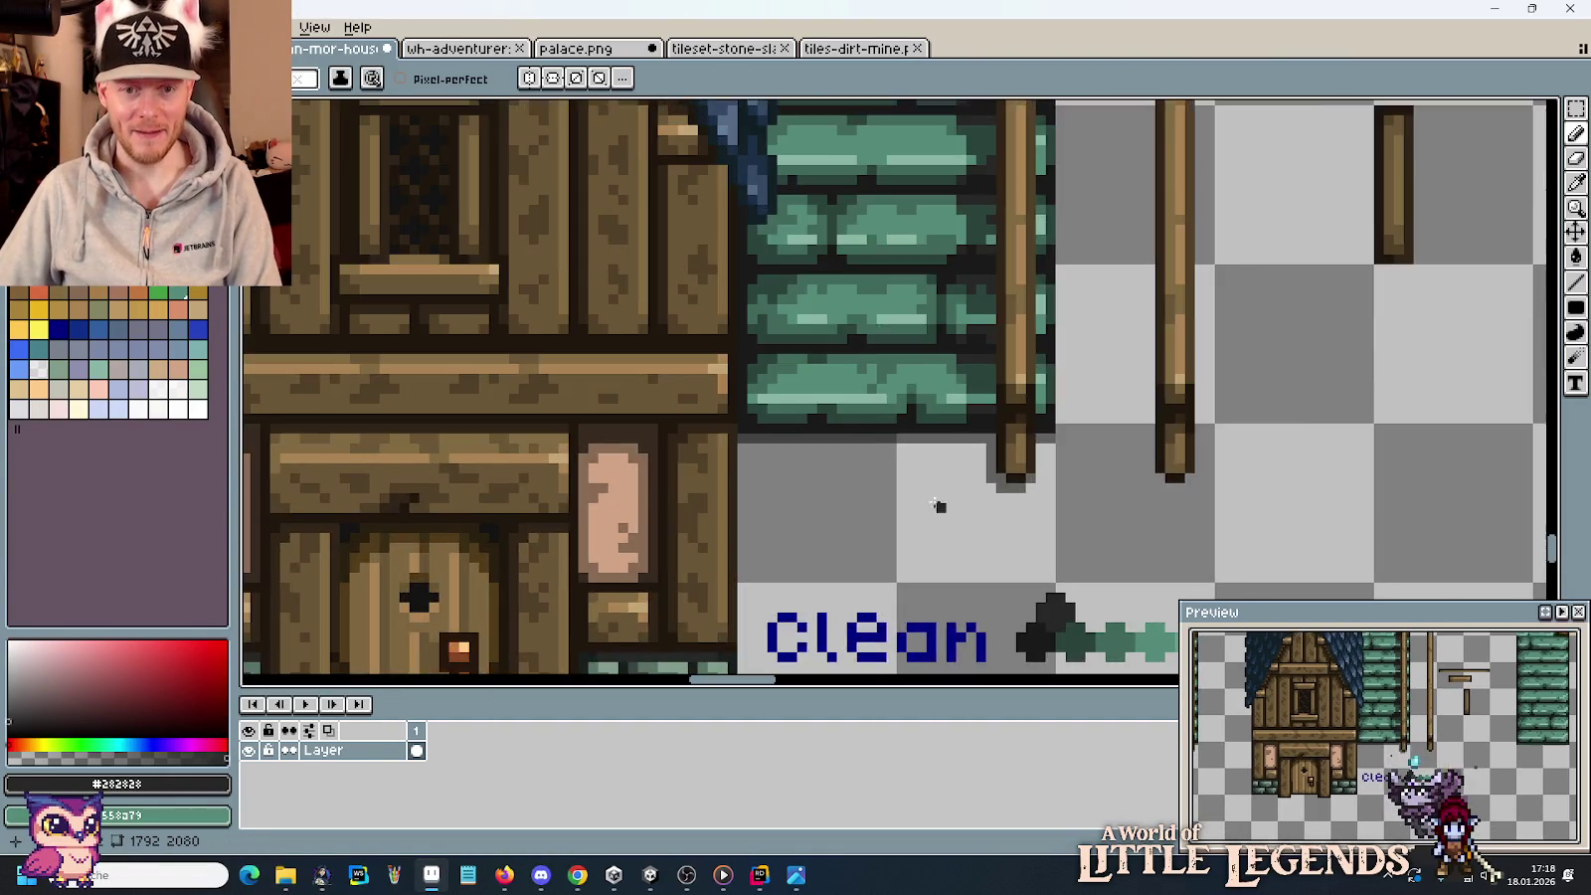
pyautogui.scroll(3, 995, 447)
pyautogui.press('i')
pyautogui.press('b')
pyautogui.scroll(-1, 1074, 398)
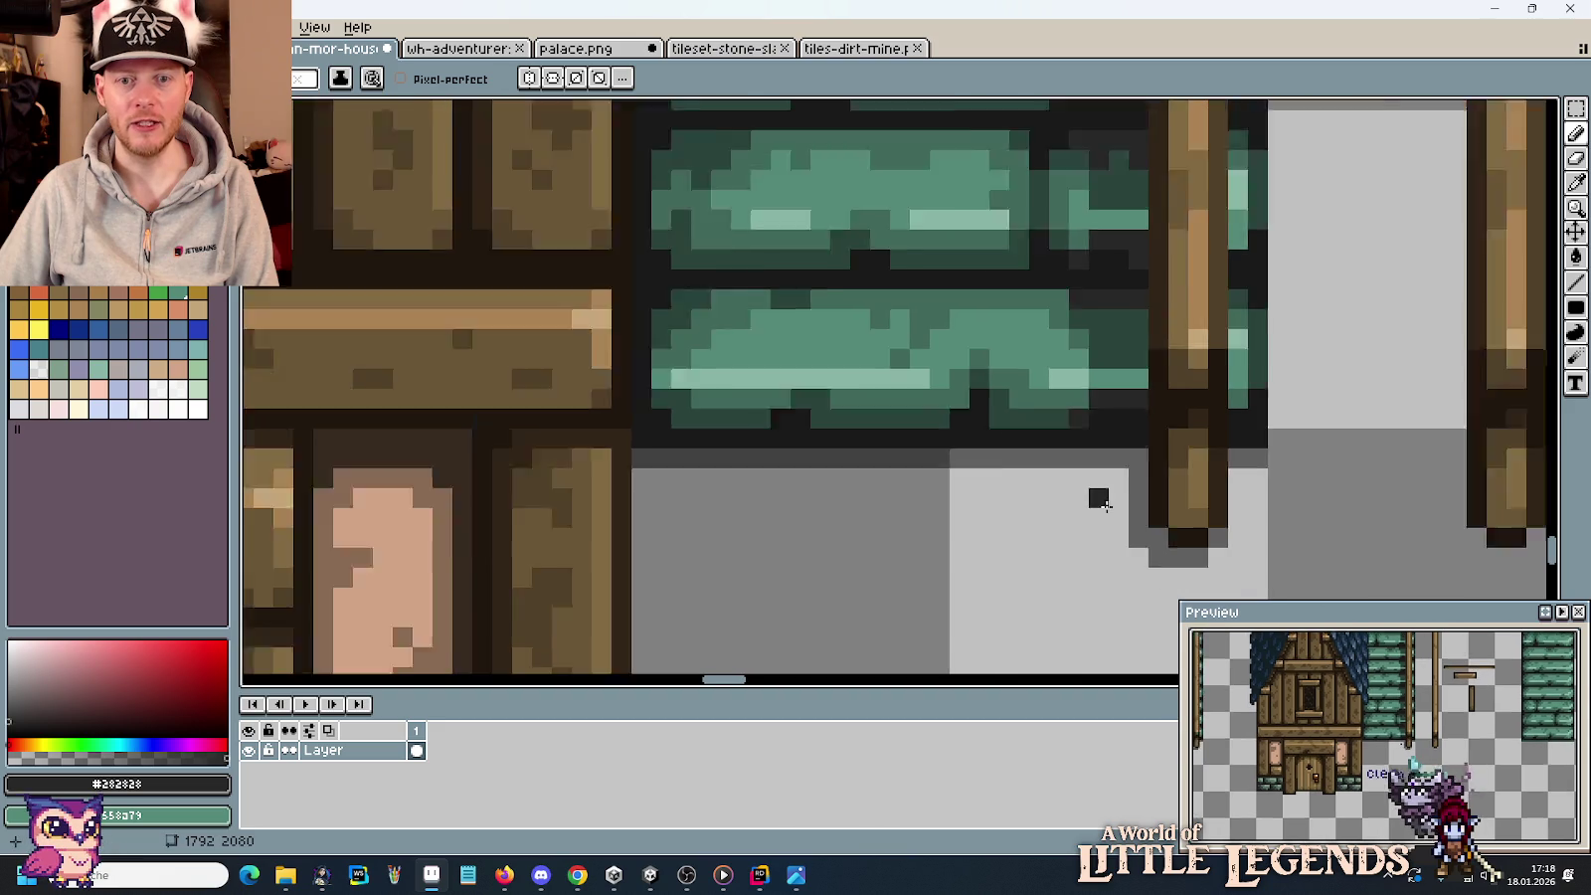
pyautogui.scroll(-3, 1097, 498)
pyautogui.scroll(-3, 1087, 516)
pyautogui.scroll(5, 1085, 521)
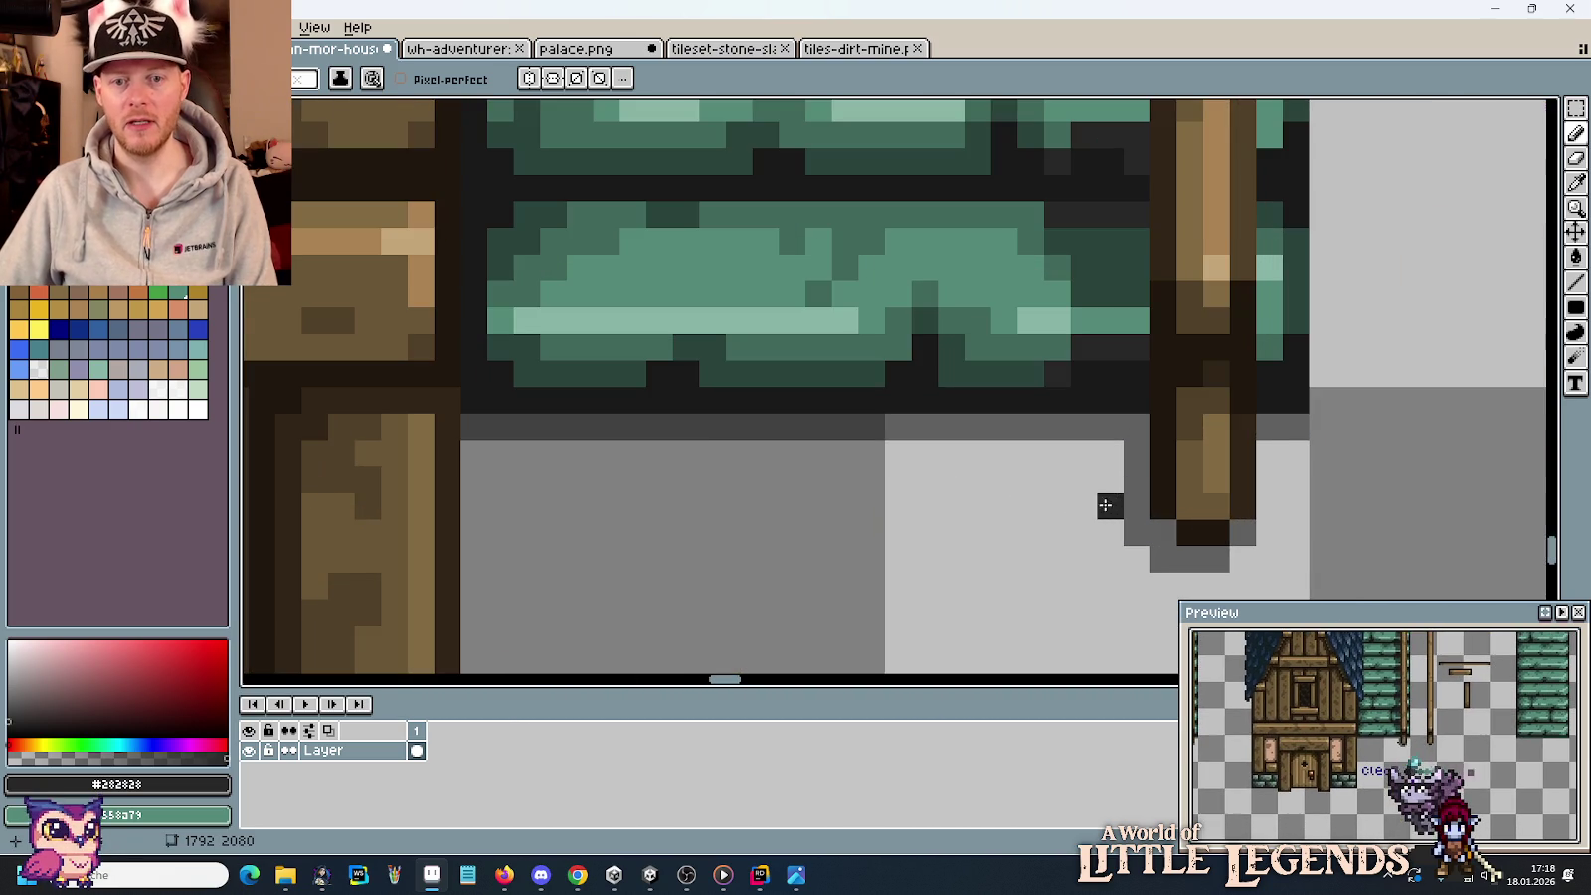
pyautogui.keyDown('alt'); pyautogui.click(1144, 467); pyautogui.keyUp('alt')
pyautogui.scroll(-3, 994, 537)
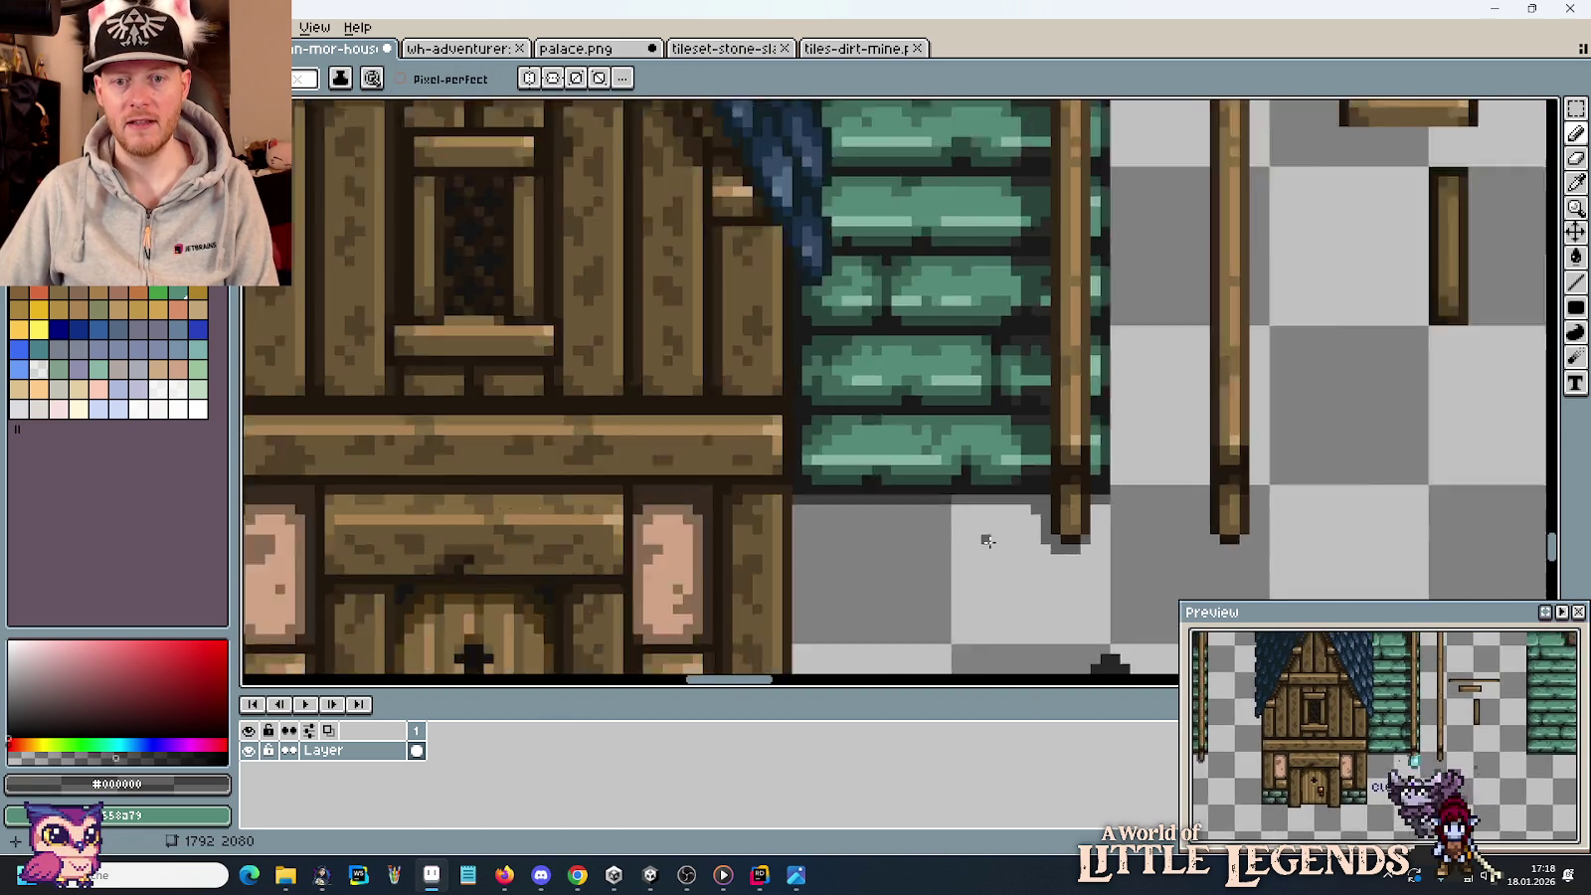
pyautogui.scroll(-1, 989, 545)
pyautogui.scroll(-1, 991, 561)
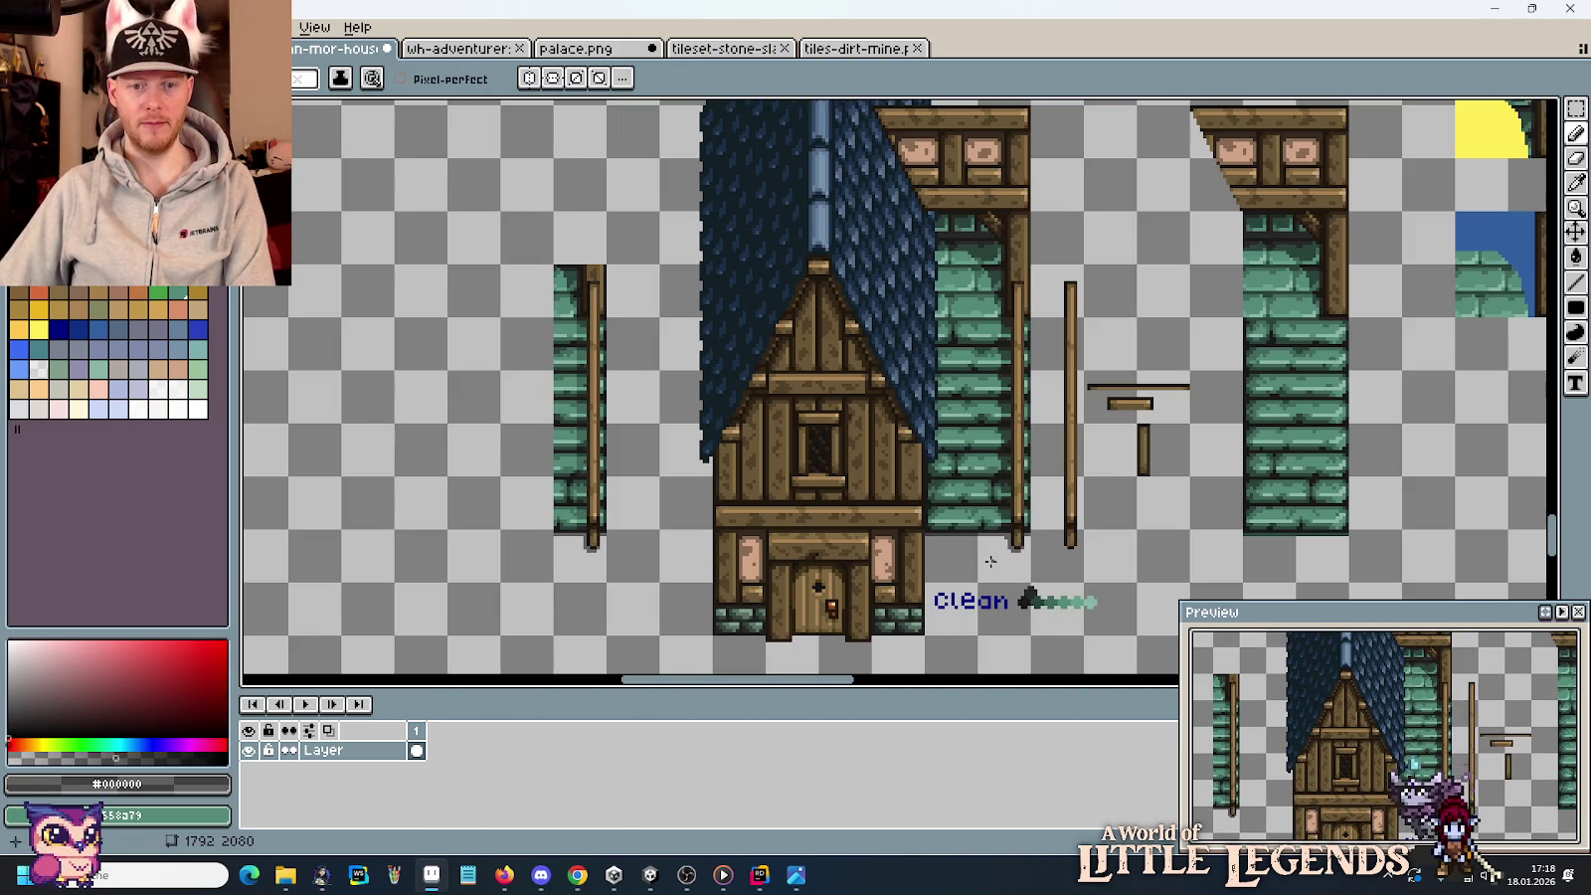
pyautogui.scroll(3, 1053, 522)
pyautogui.scroll(-1, 1010, 574)
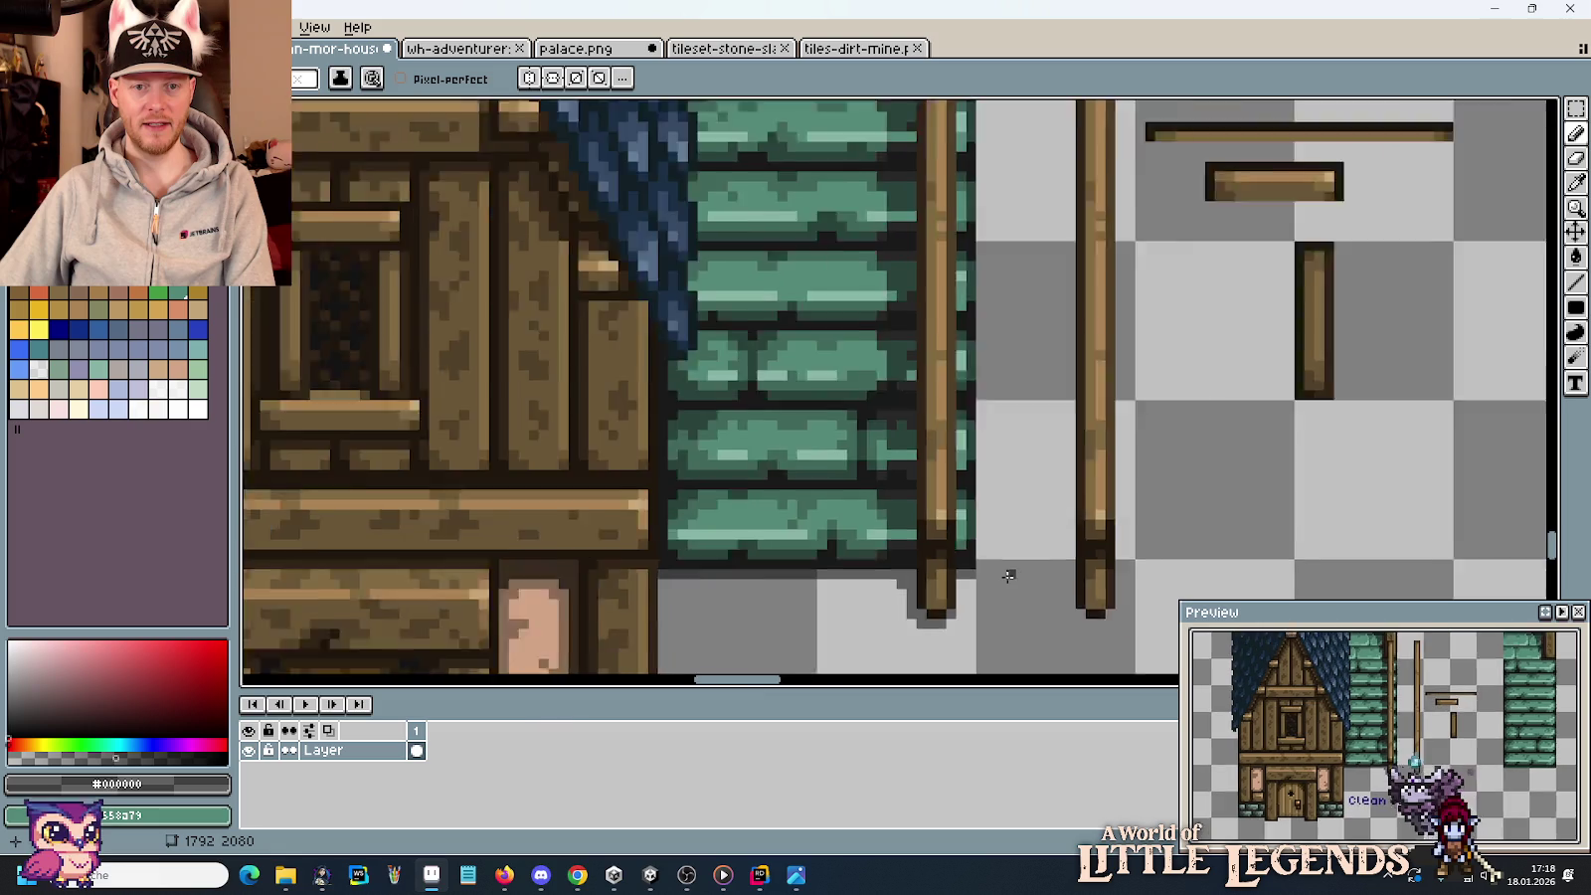
pyautogui.scroll(-1, 1008, 575)
pyautogui.scroll(-2, 1007, 577)
pyautogui.scroll(-2, 1010, 554)
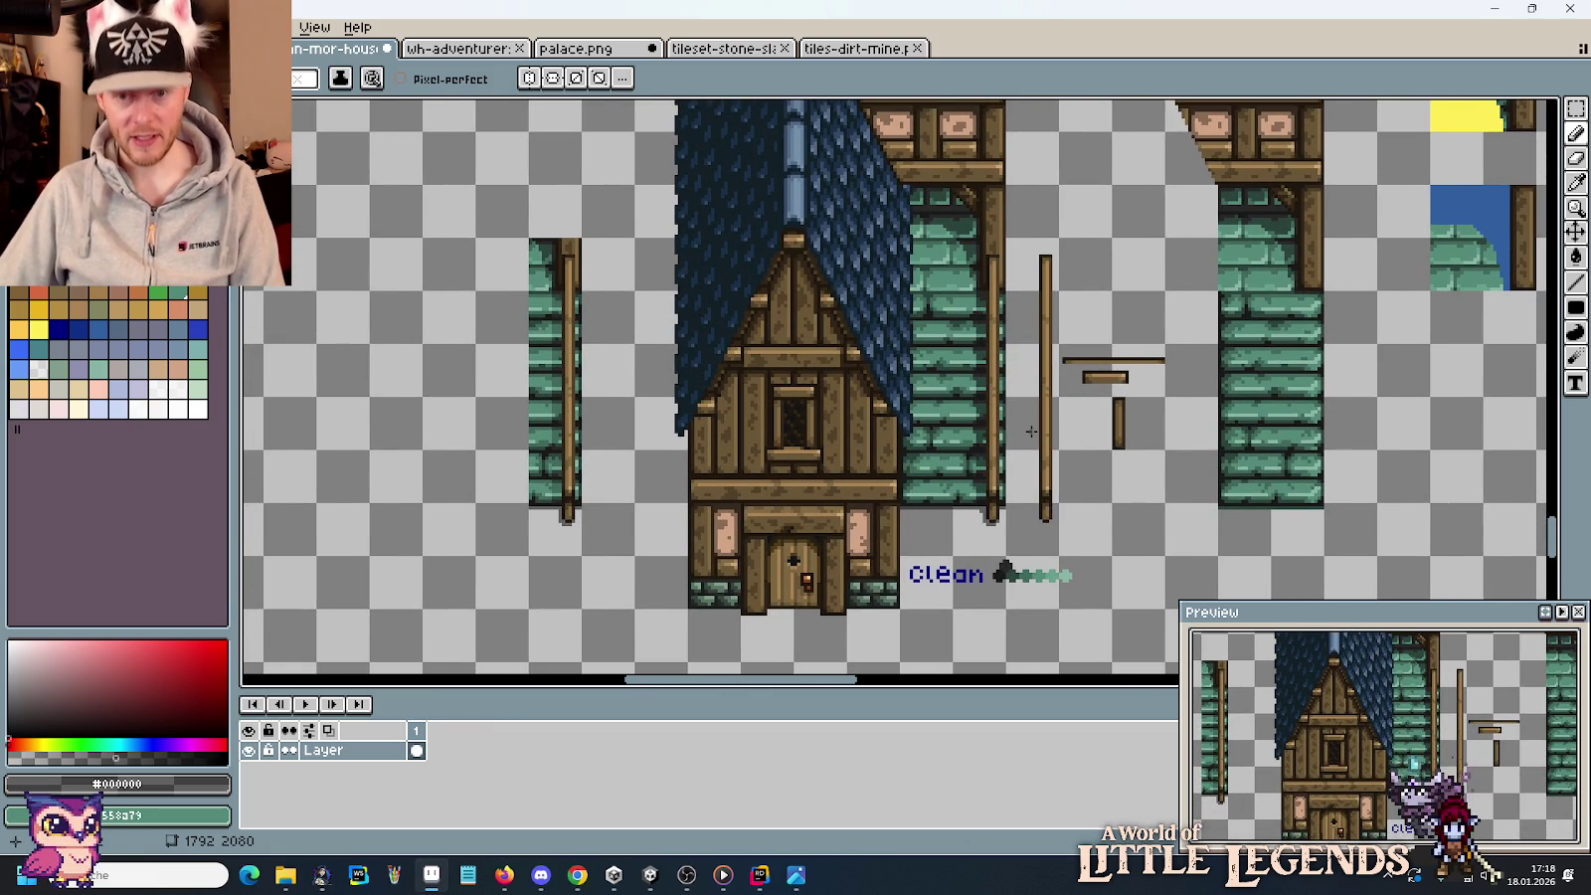
# Delete the spare green wall strip with its pole left of the house.
pyautogui.press('m')
pyautogui.moveTo(591, 559); pyautogui.dragTo(523, 233)
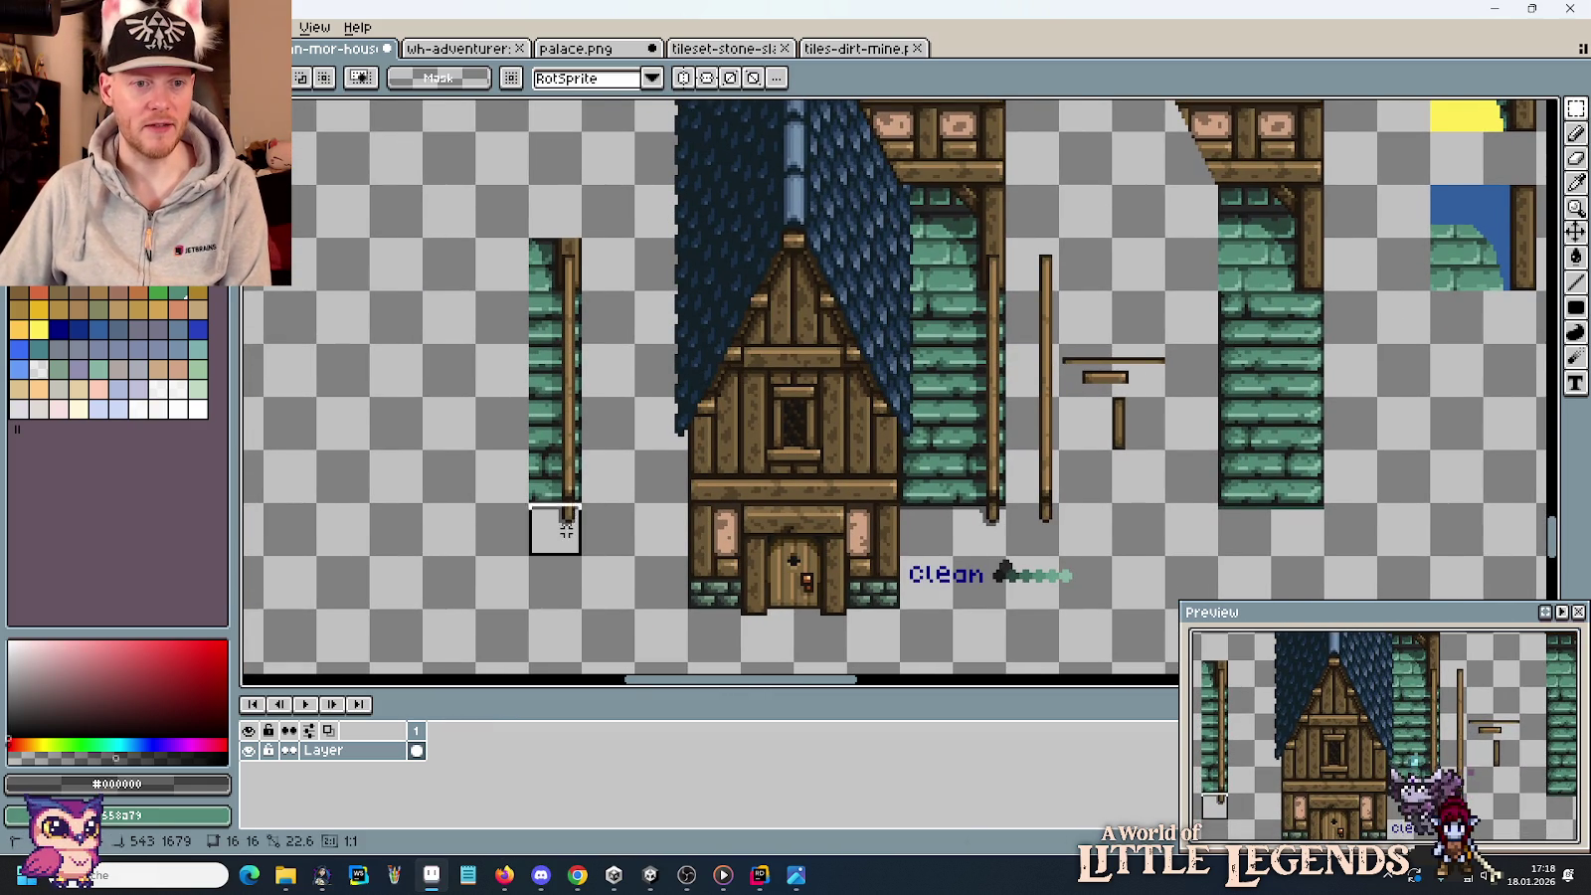
pyautogui.press('Delete')
pyautogui.scroll(-2, 563, 266)
pyautogui.scroll(2, 558, 266)
pyautogui.scroll(-2, 643, 349)
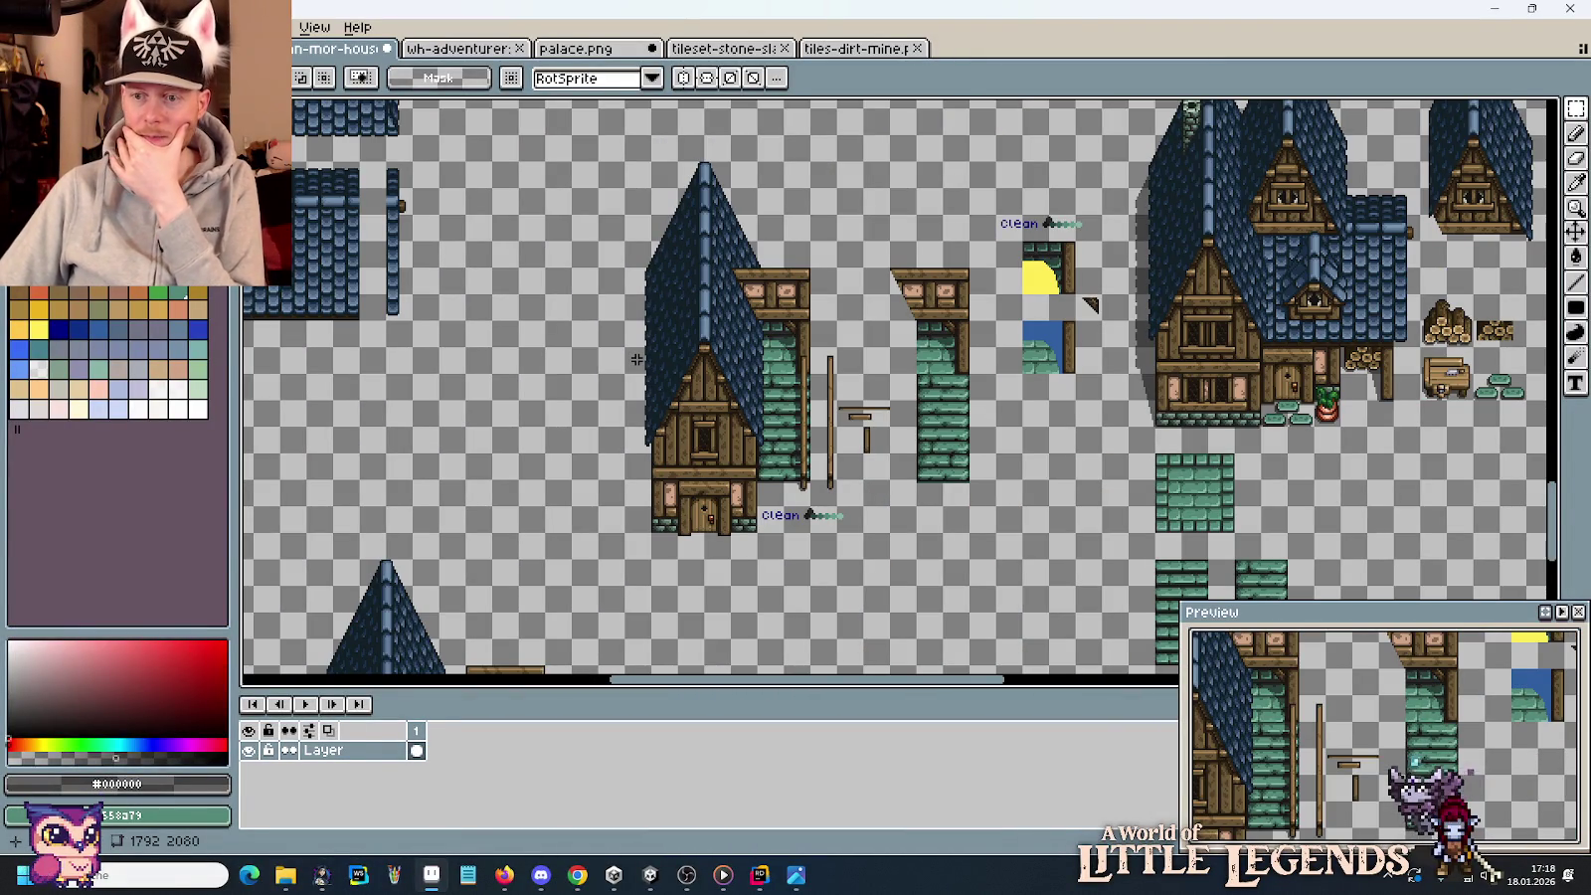
# Save the houses PNG tileset and switch over to the Unity editor.
pyautogui.scroll(2, 637, 359)
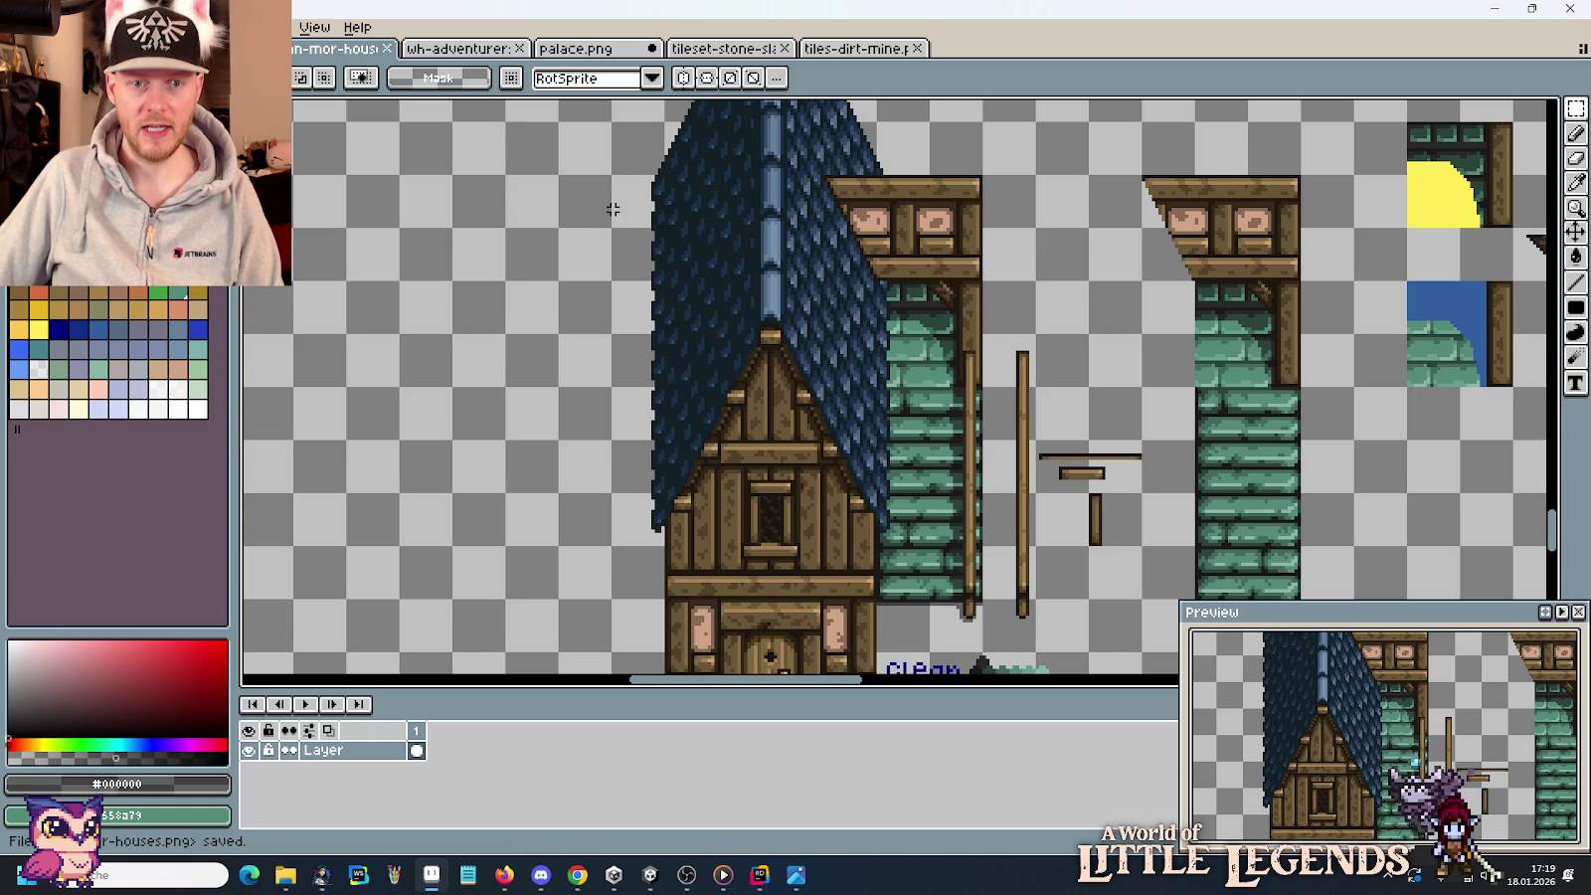
pyautogui.scroll(-1, 610, 199)
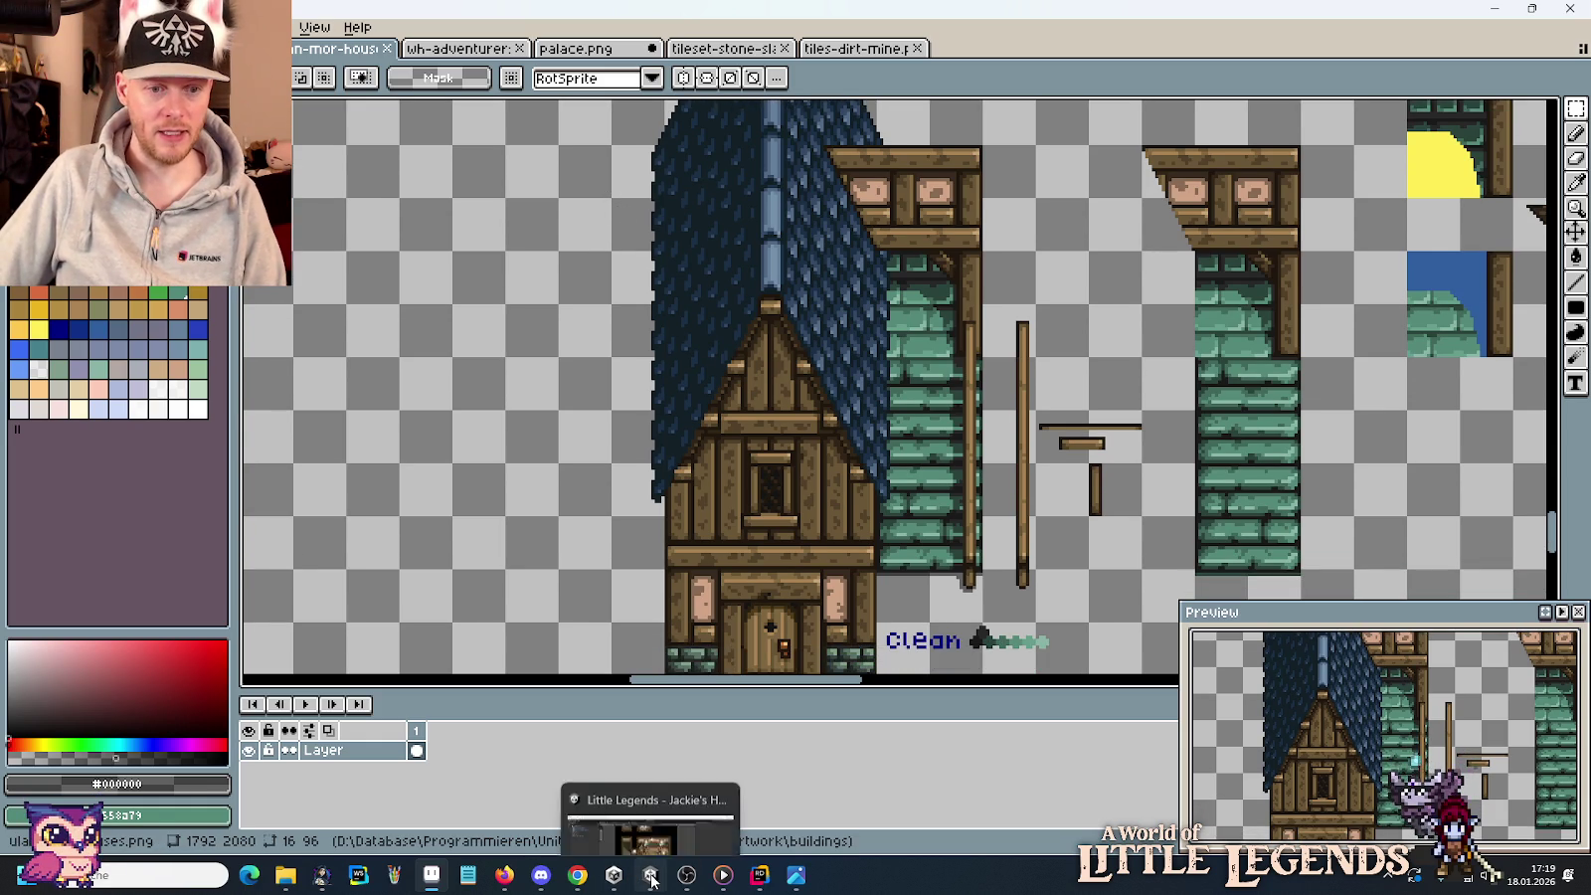
pyautogui.click(650, 875)
pyautogui.click(769, 47)
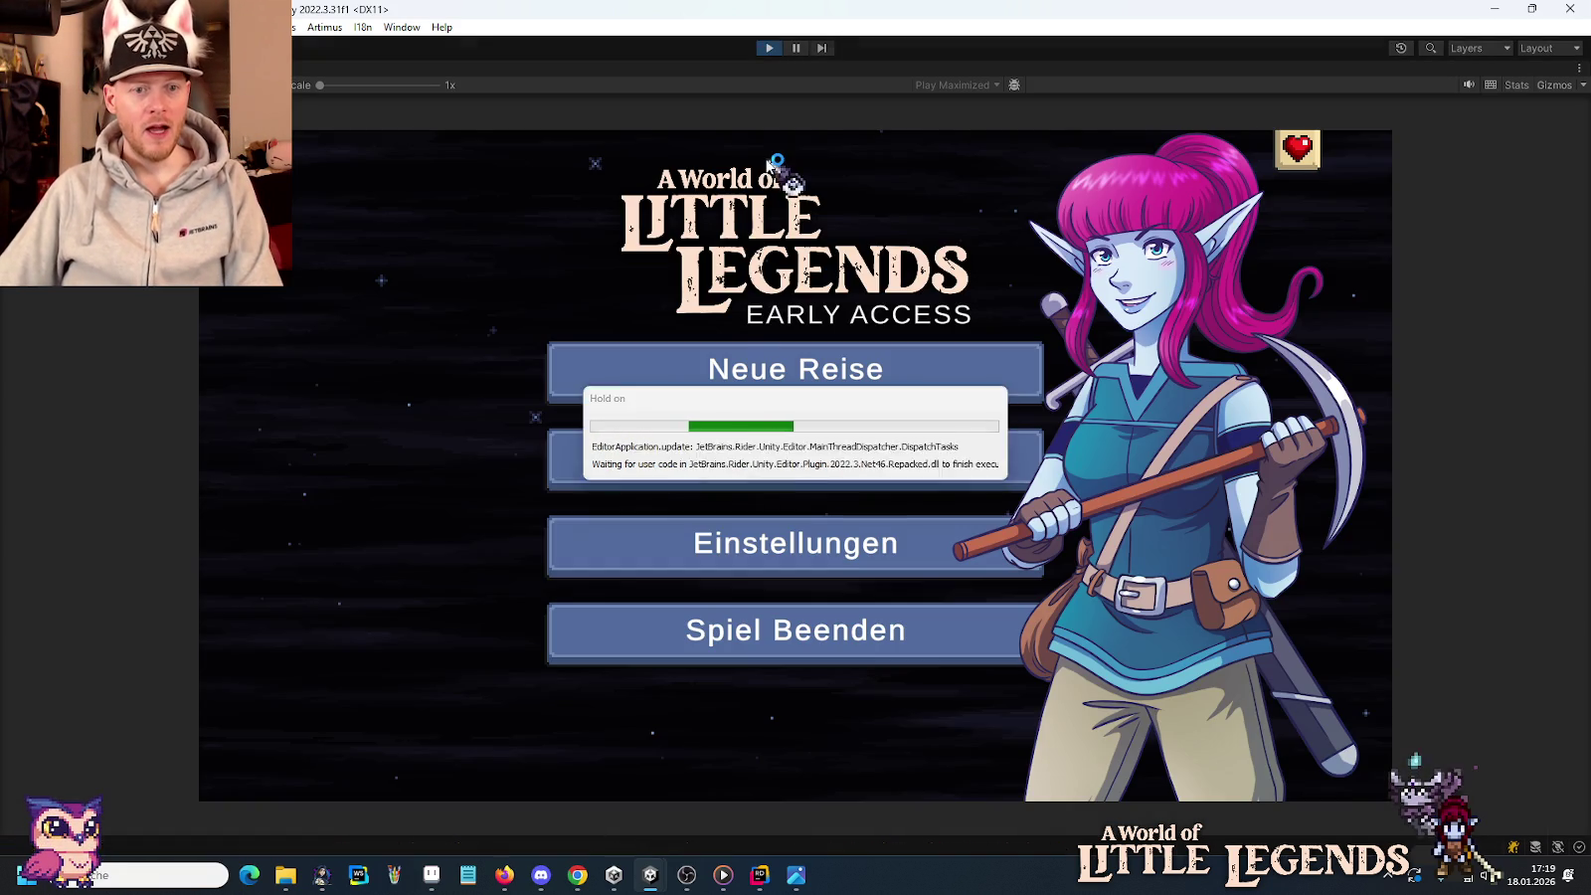
pyautogui.click(714, 470)
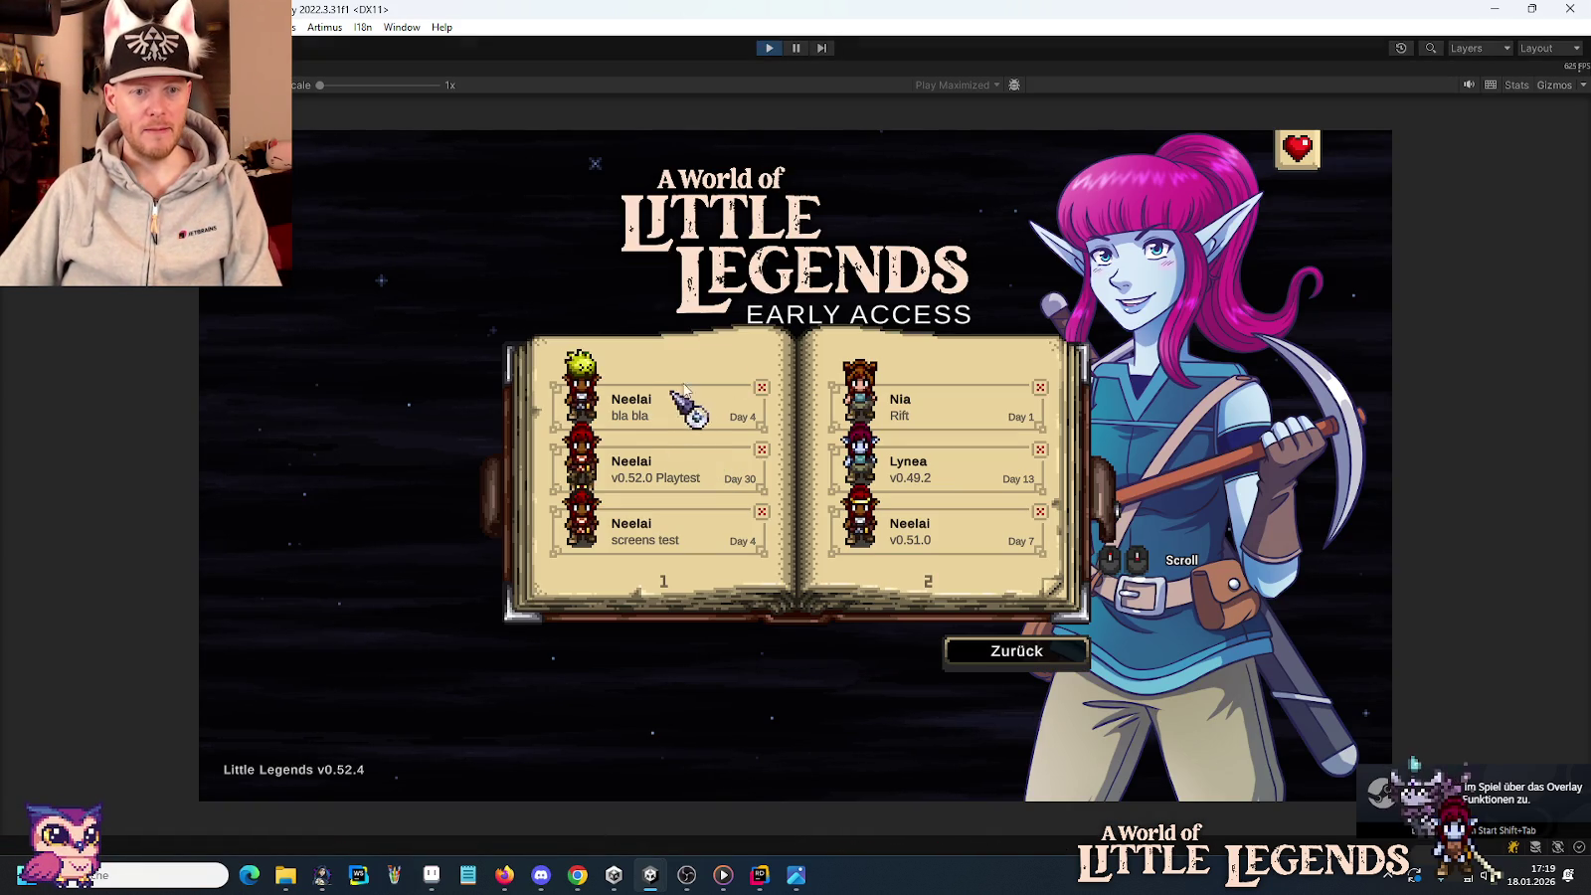
pyautogui.click(651, 410)
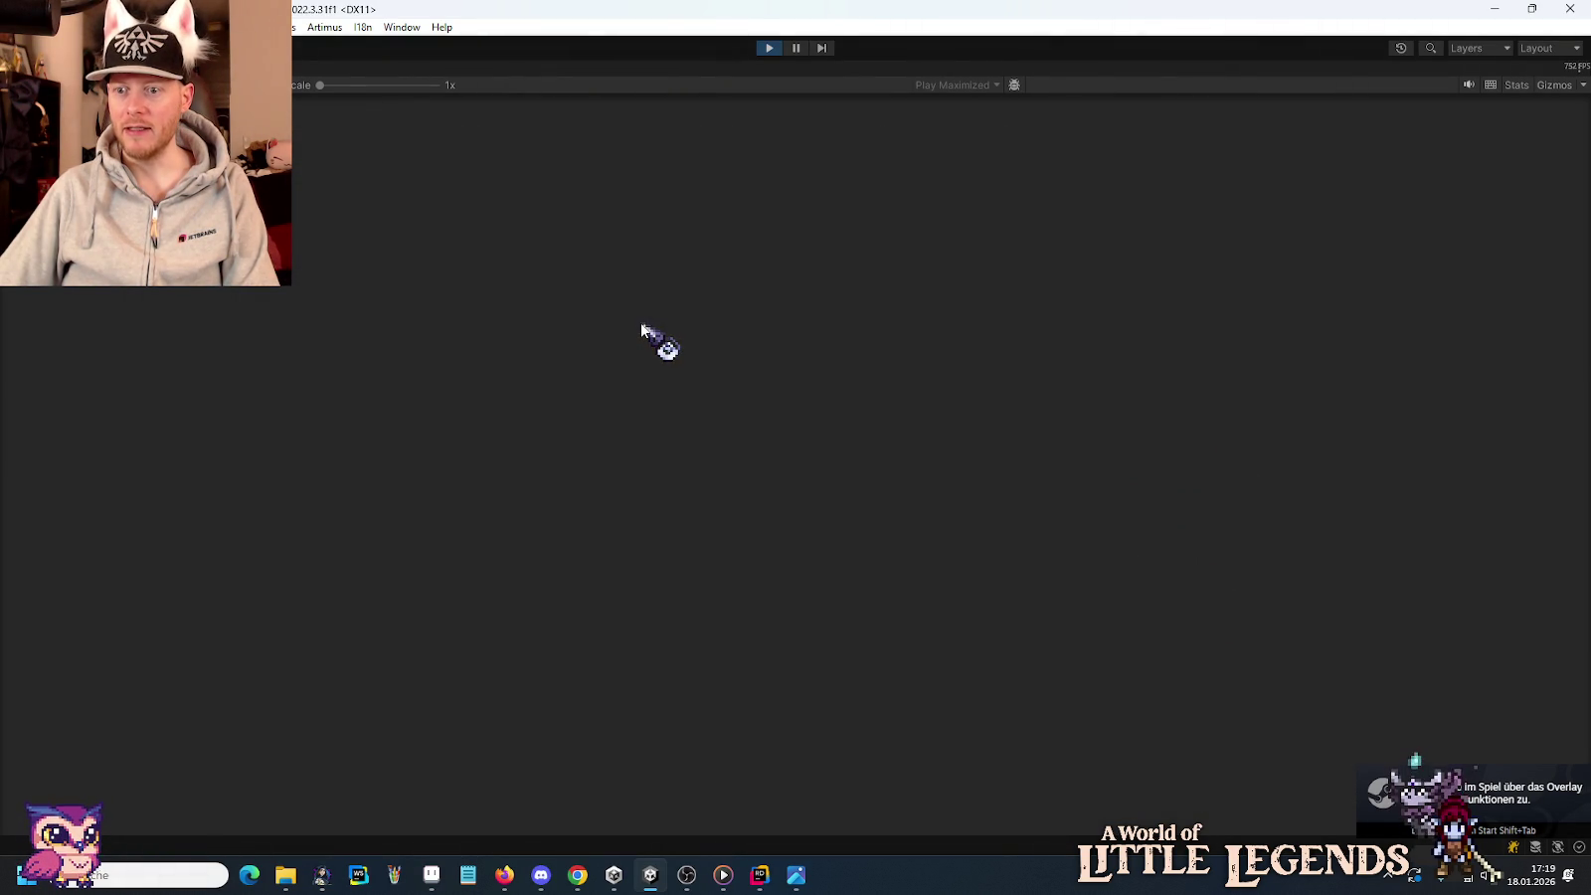
pyautogui.click(694, 627)
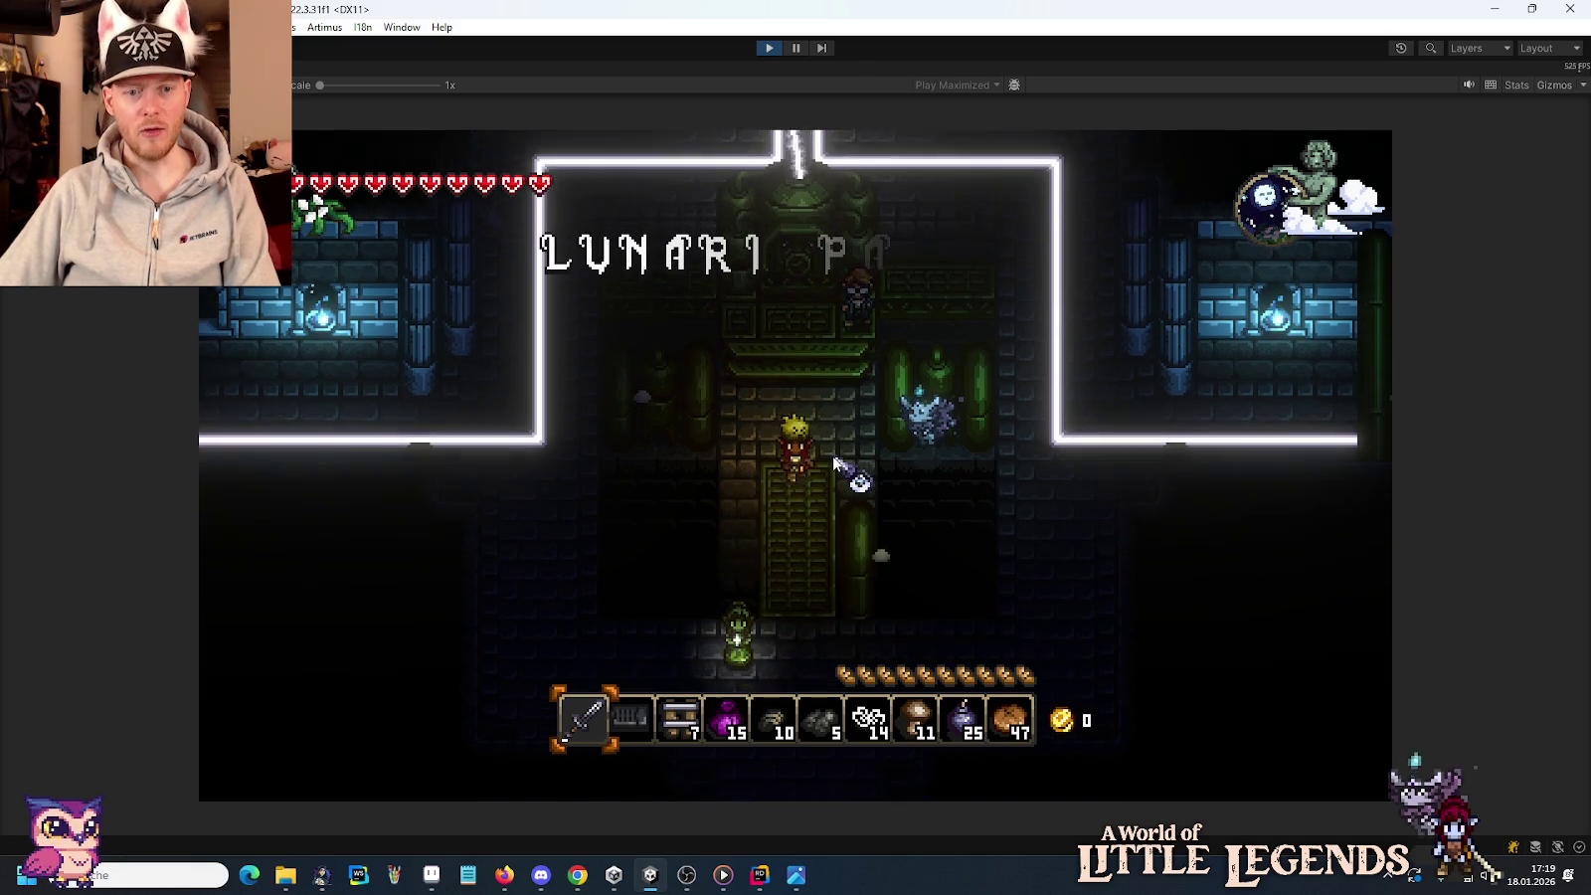
pyautogui.press('s')
pyautogui.press('d')
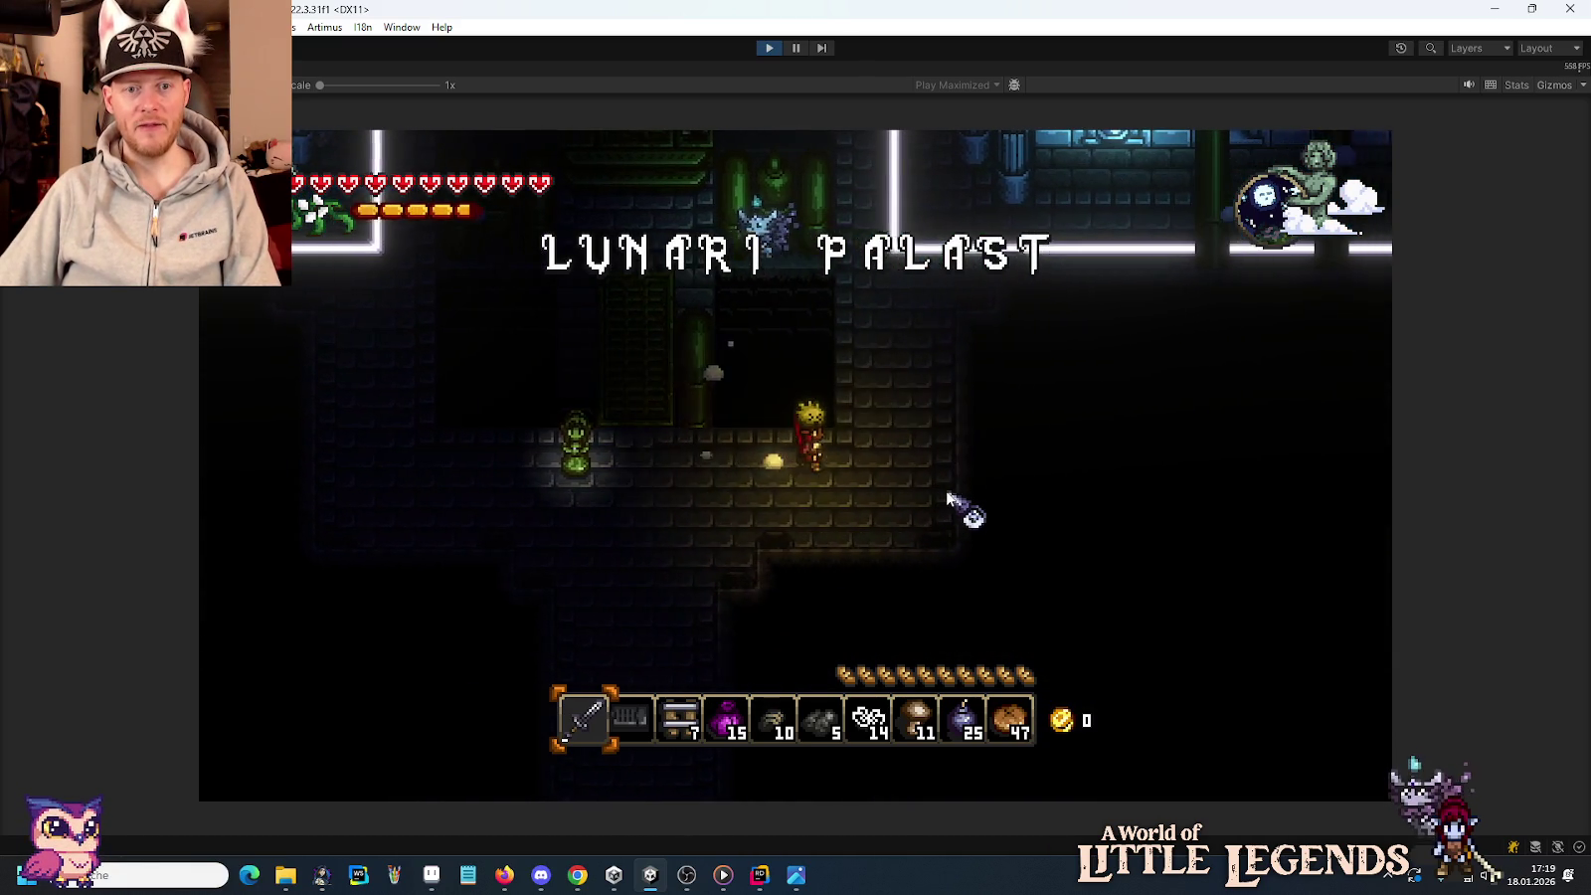
pyautogui.press('w')
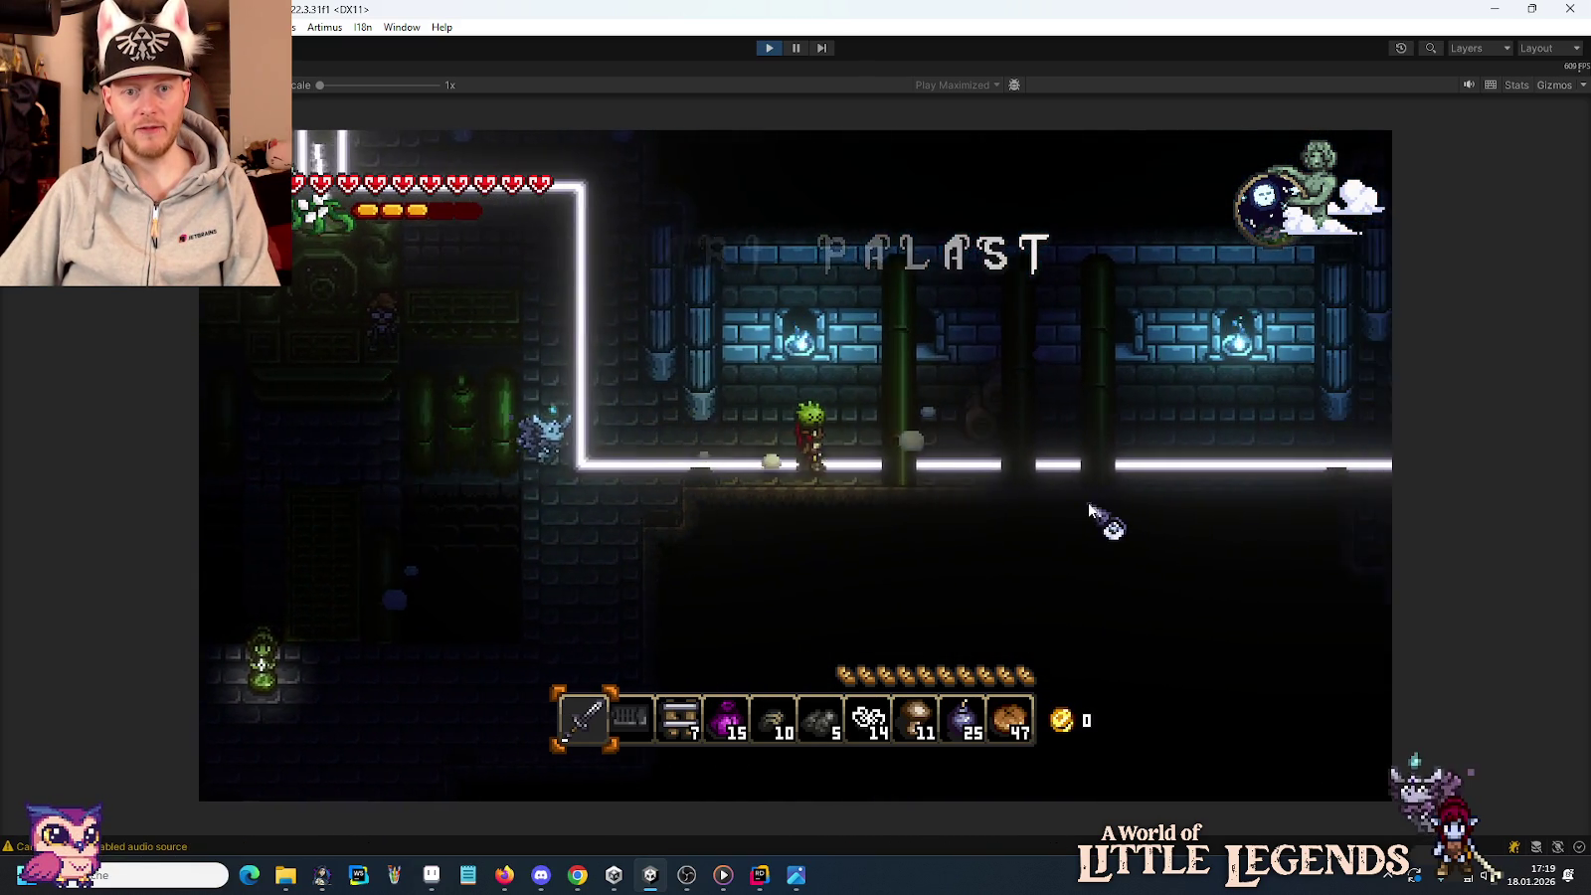
pyautogui.press('d')
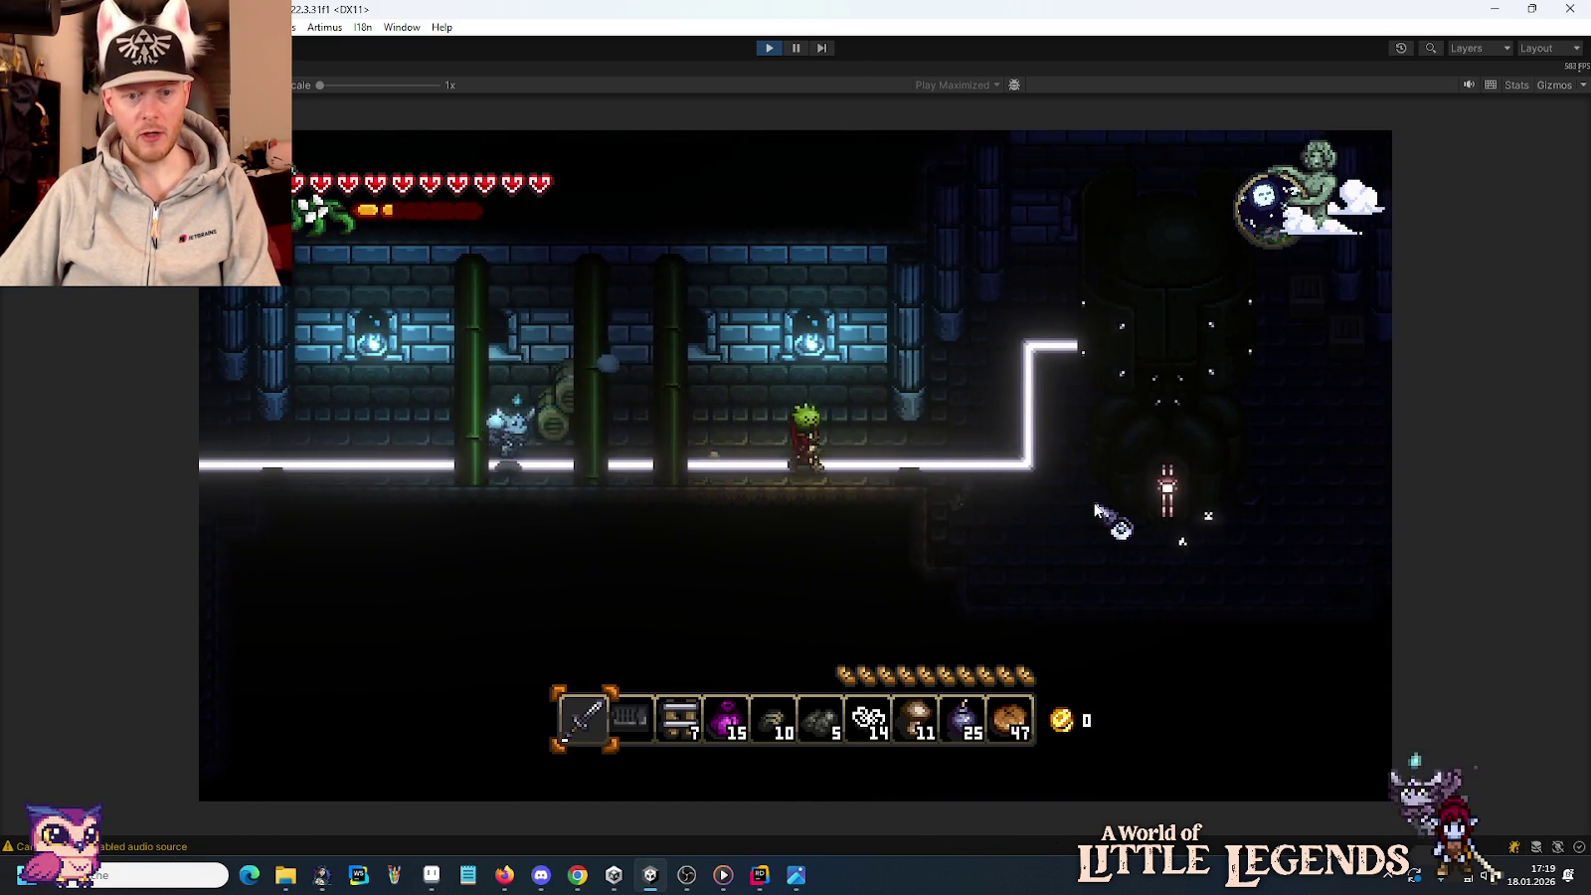
pyautogui.press('d')
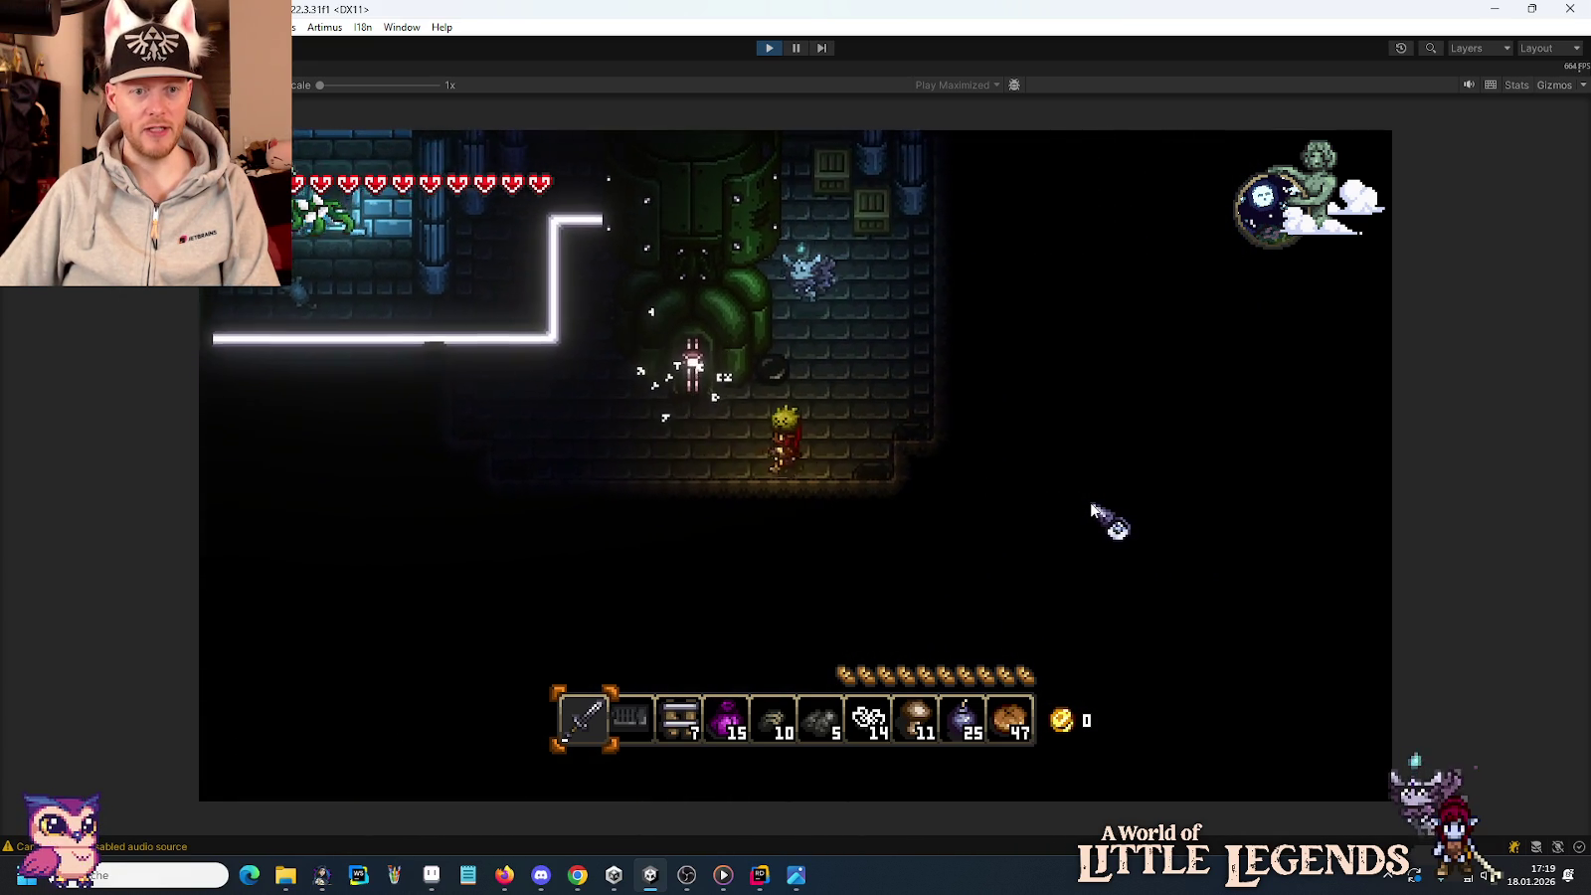
pyautogui.press('a')
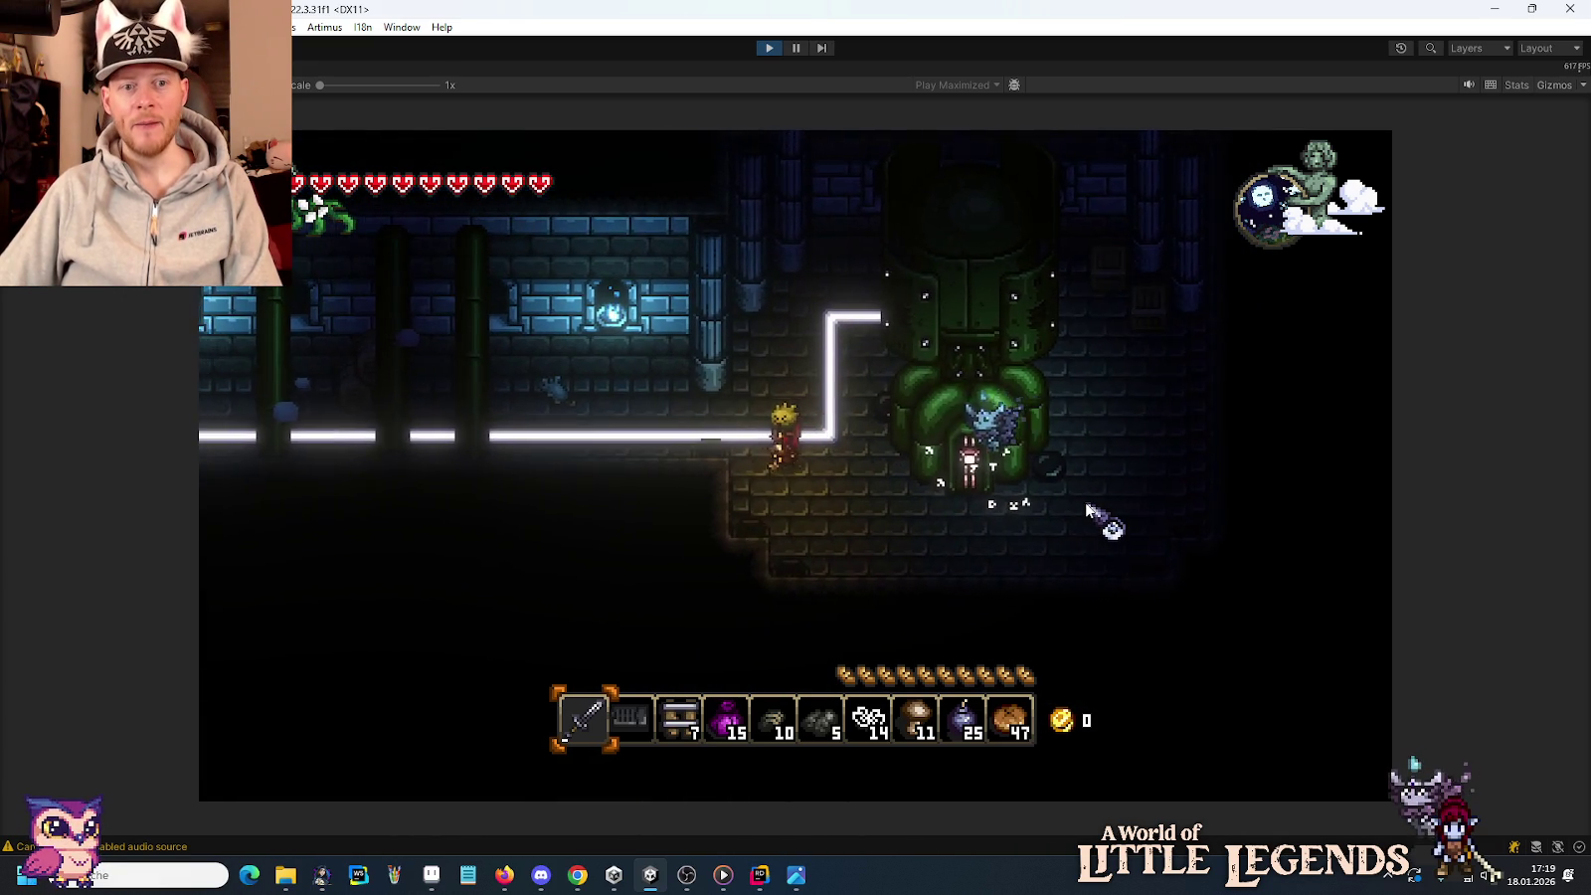
pyautogui.press('e')
pyautogui.press('a')
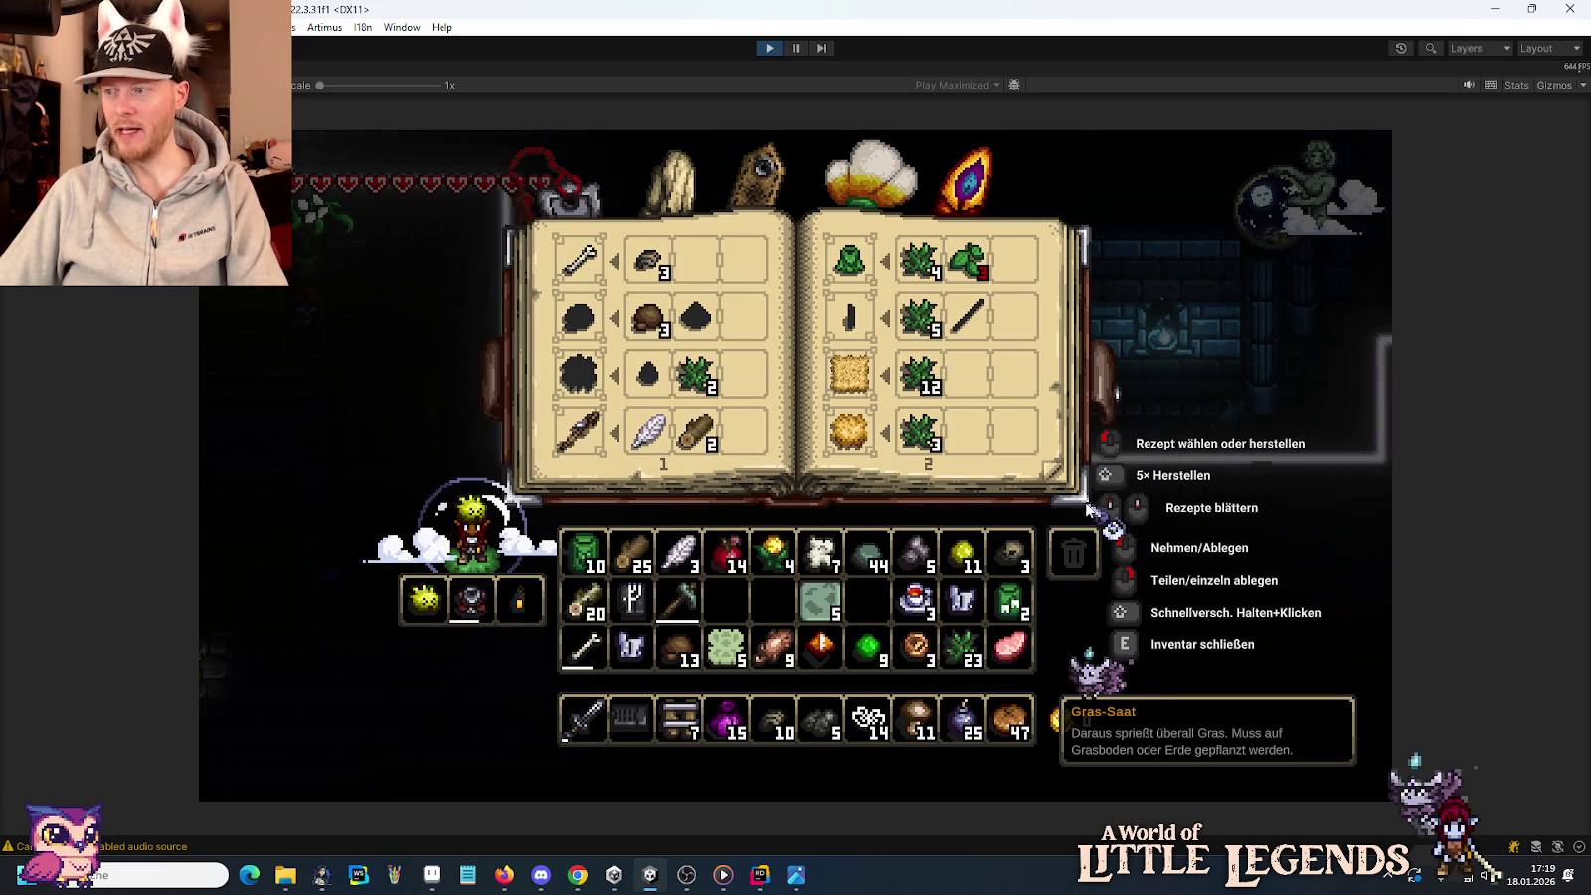
pyautogui.press('e')
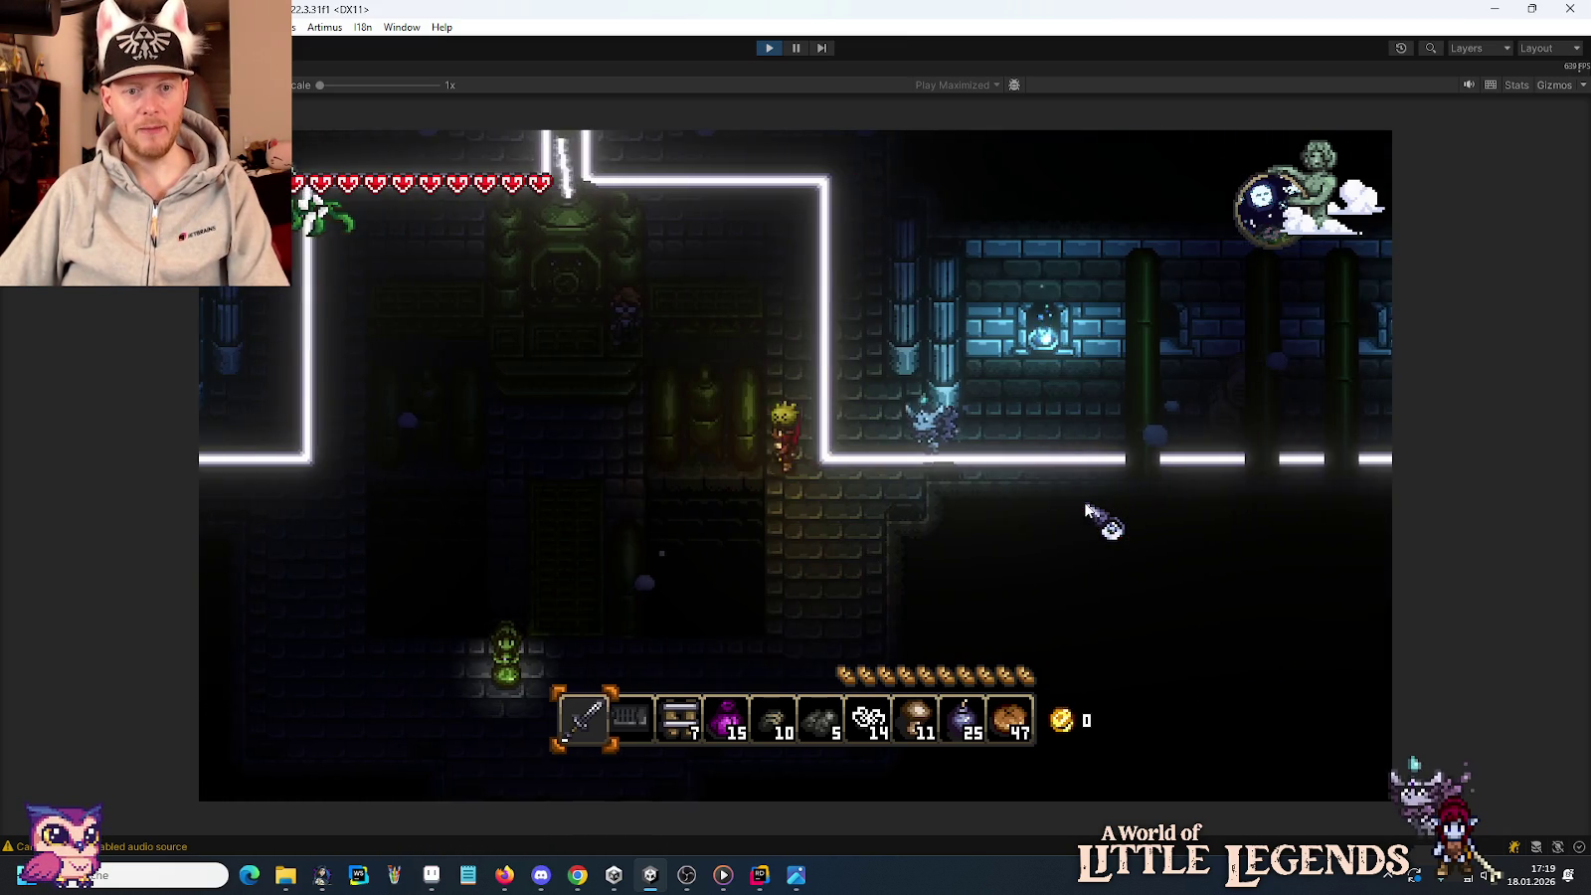
pyautogui.press('w')
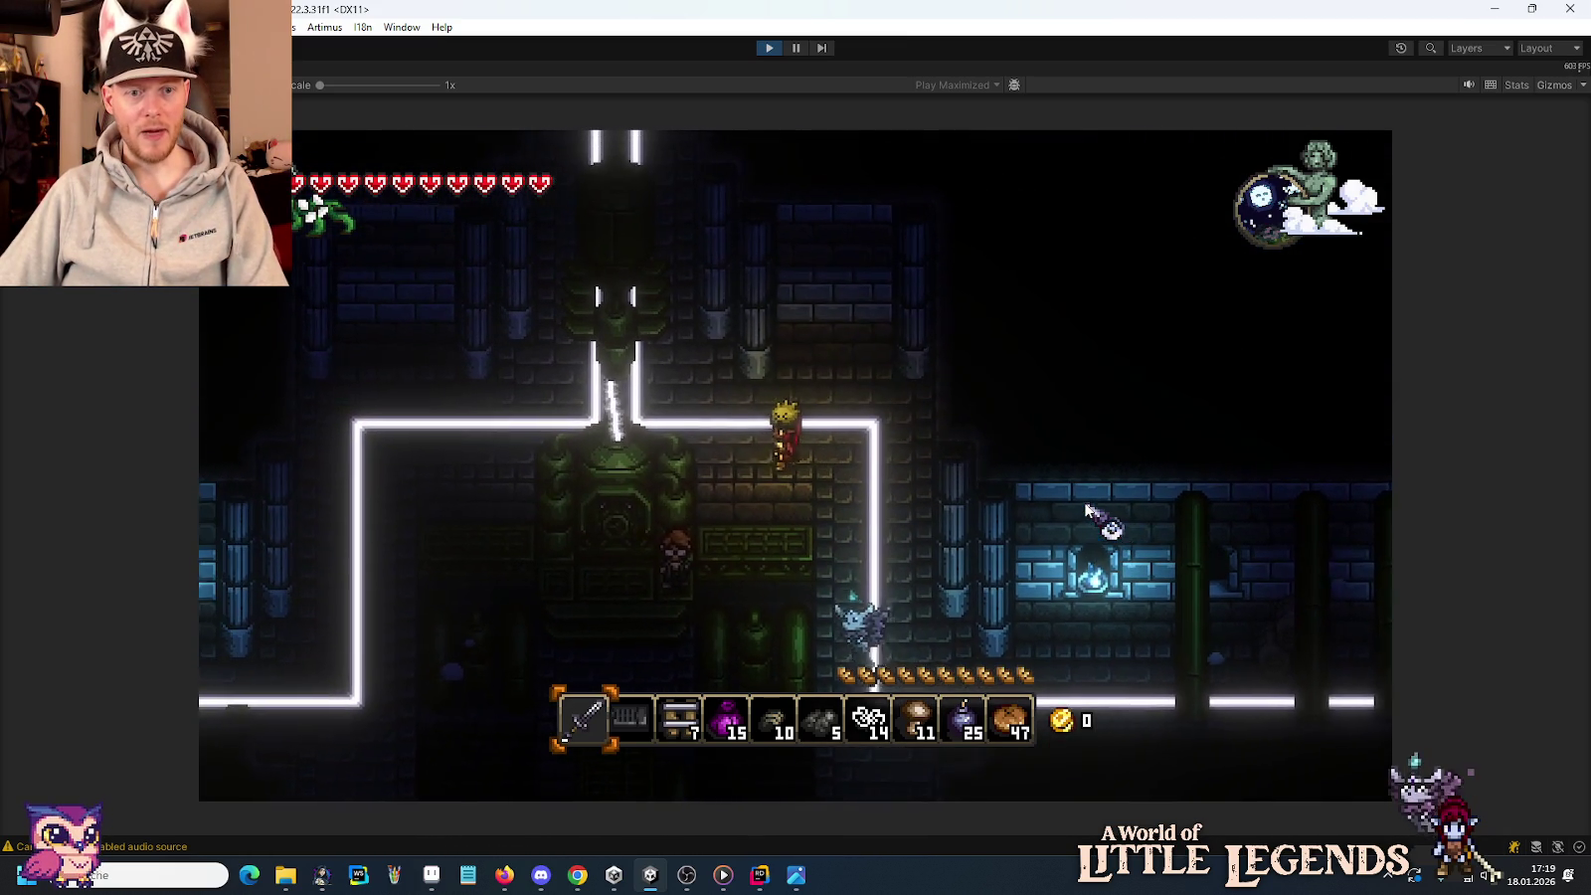
pyautogui.press('a')
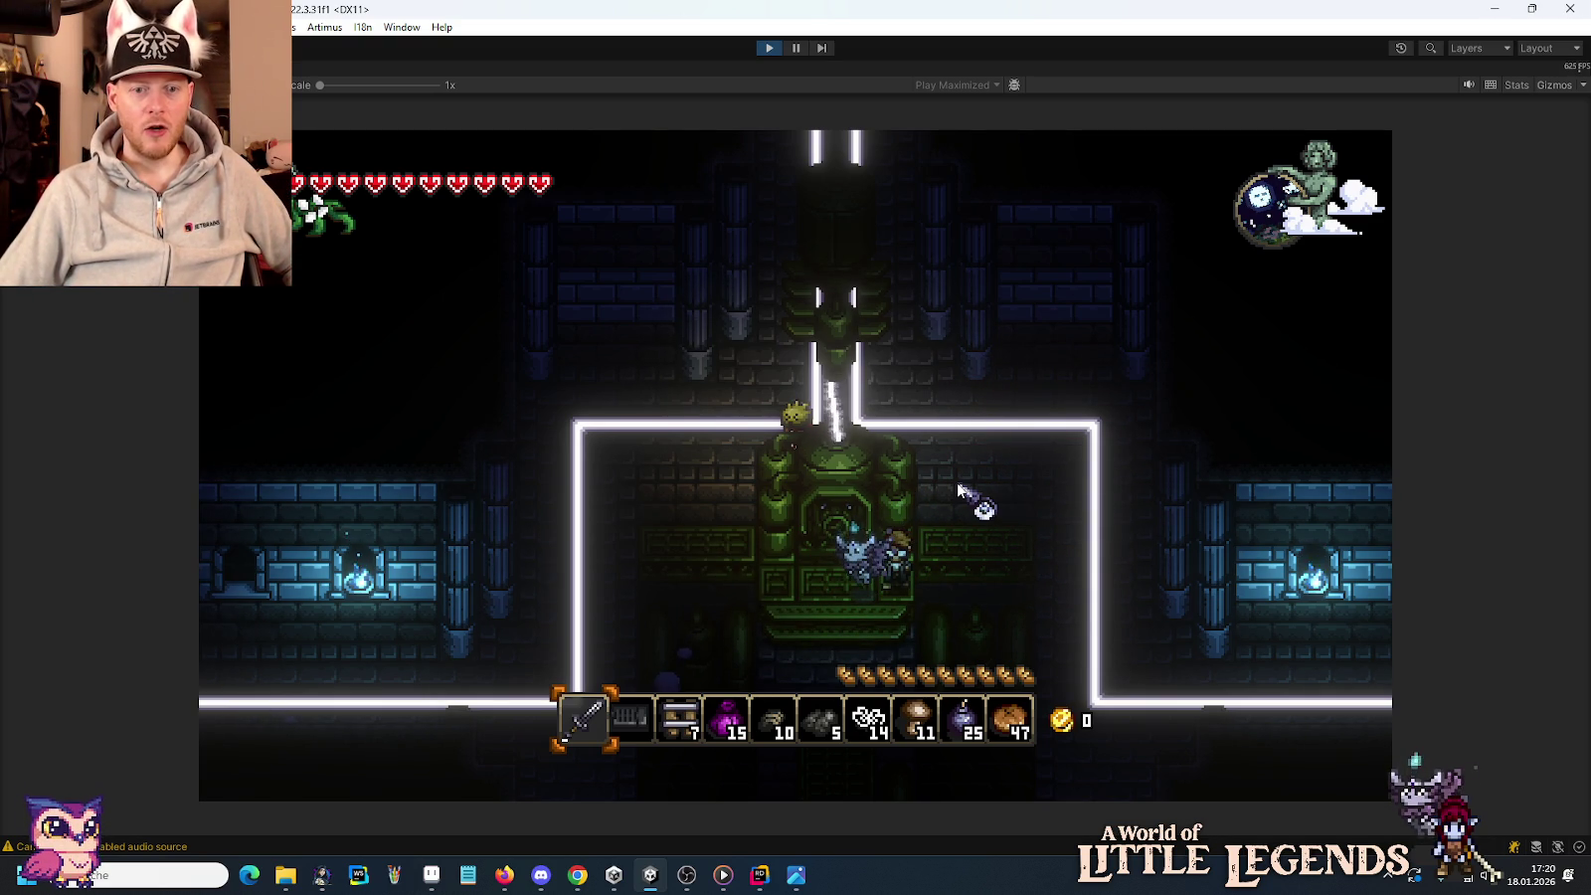
pyautogui.click(770, 48)
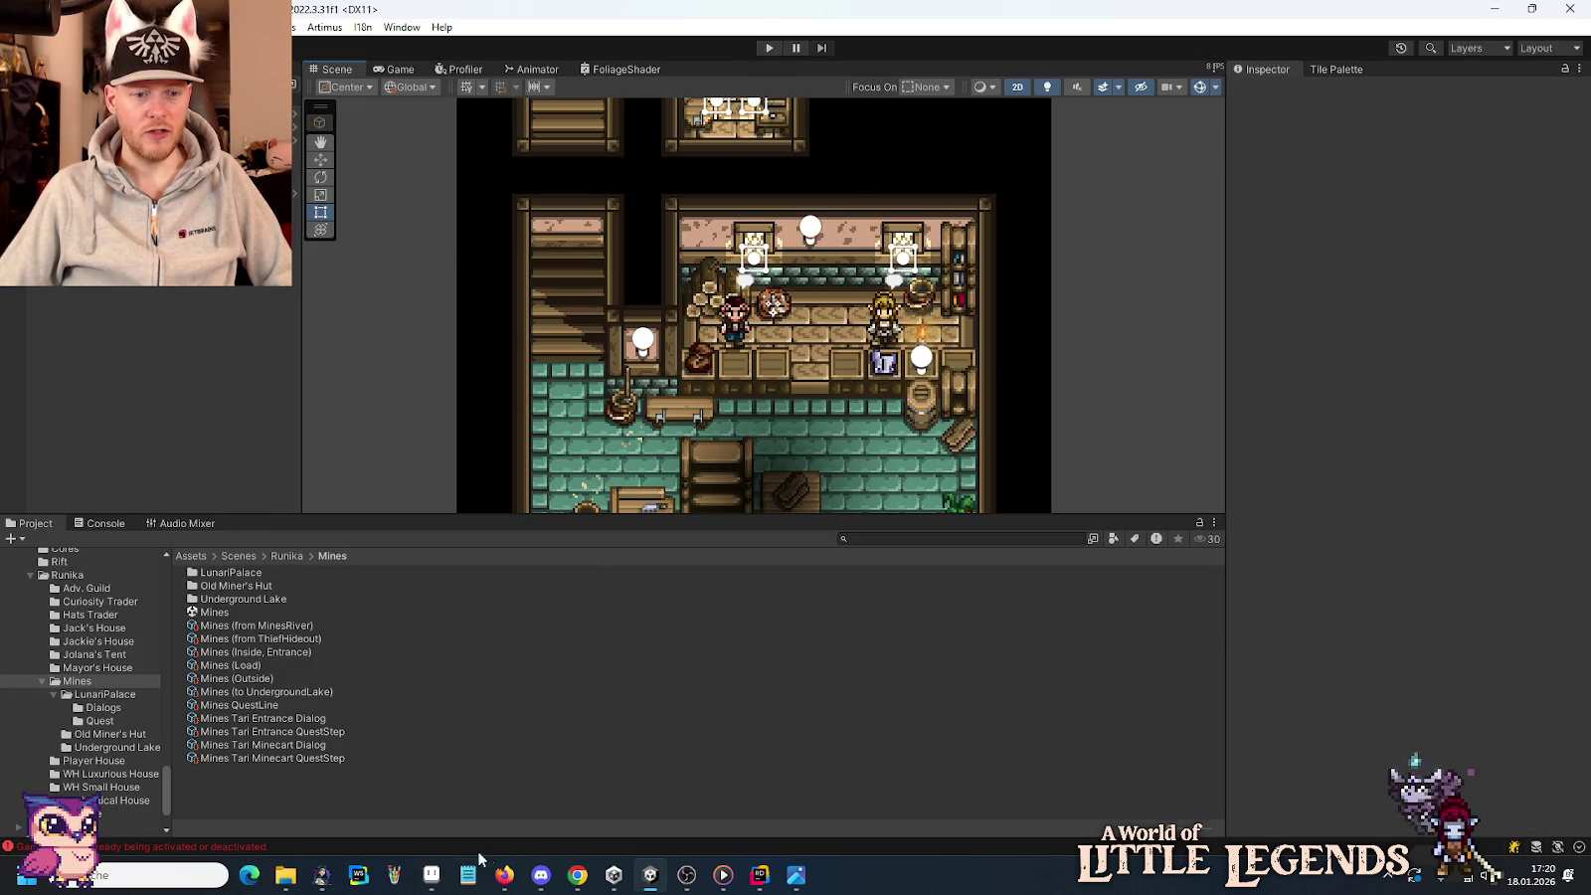
# Switch from Unity back to the house tileset in Aseprite.
pyautogui.click(443, 877)
pyautogui.scroll(-2, 897, 435)
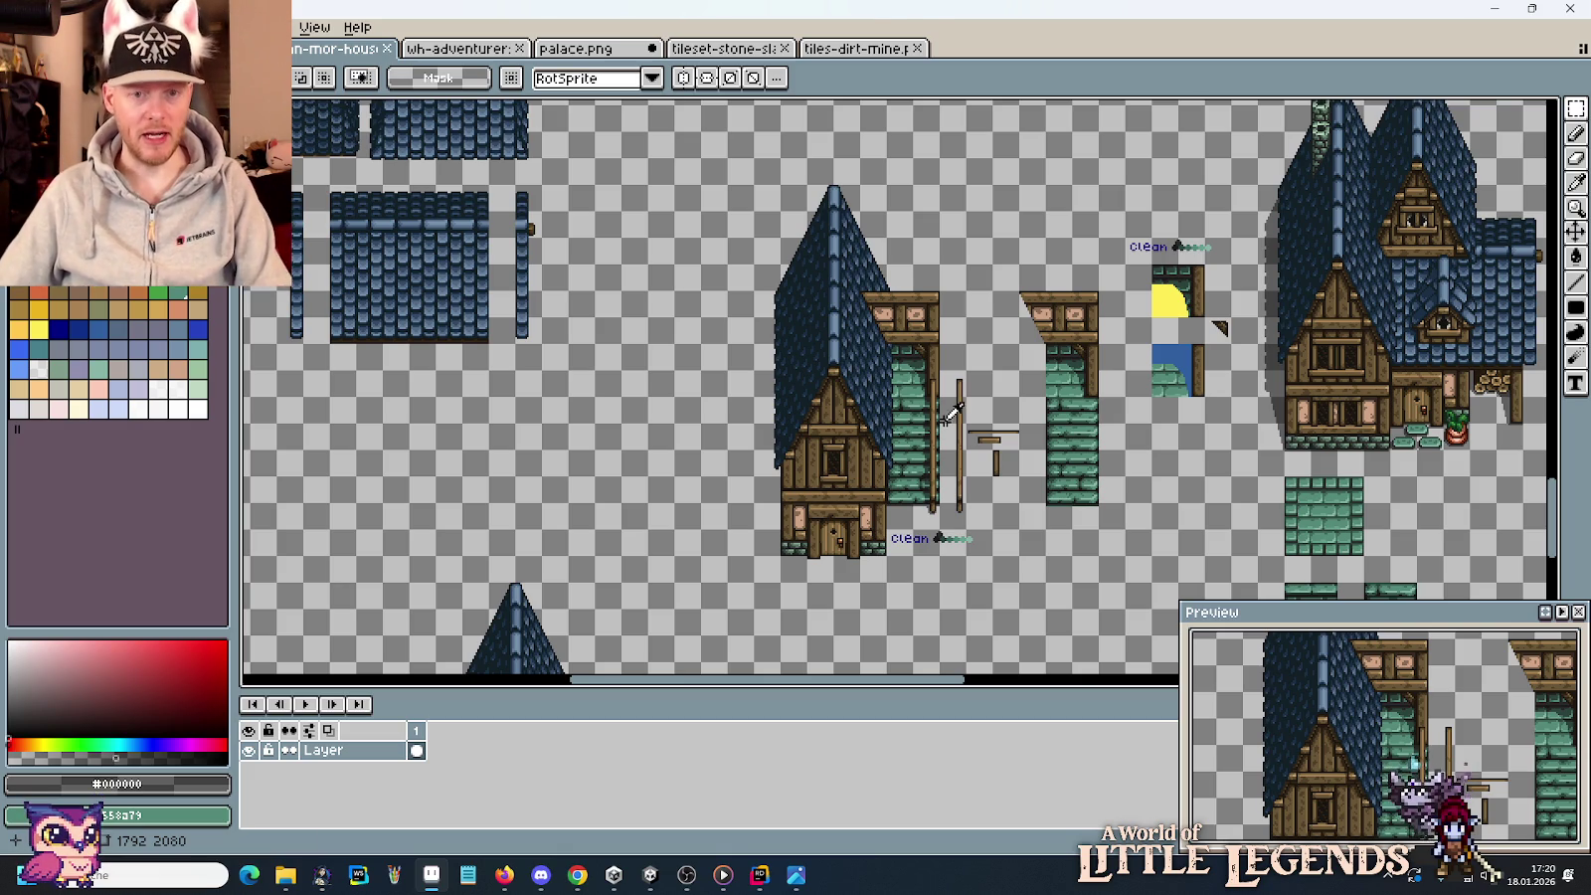
pyautogui.hotkey('alt', 'Tab')
pyautogui.click(799, 881)
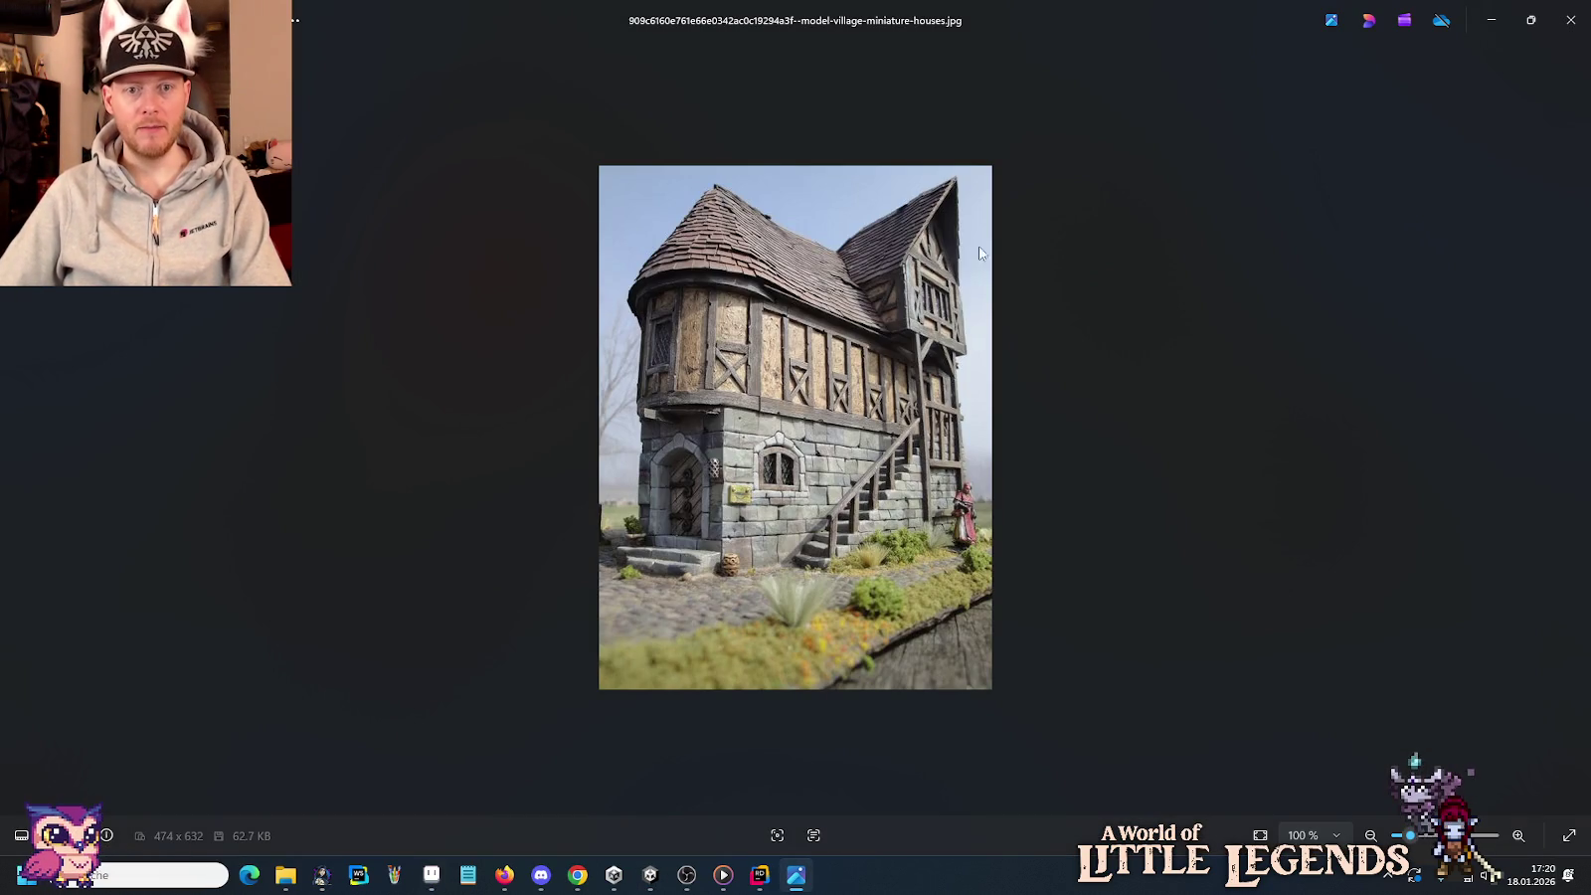
pyautogui.click(432, 875)
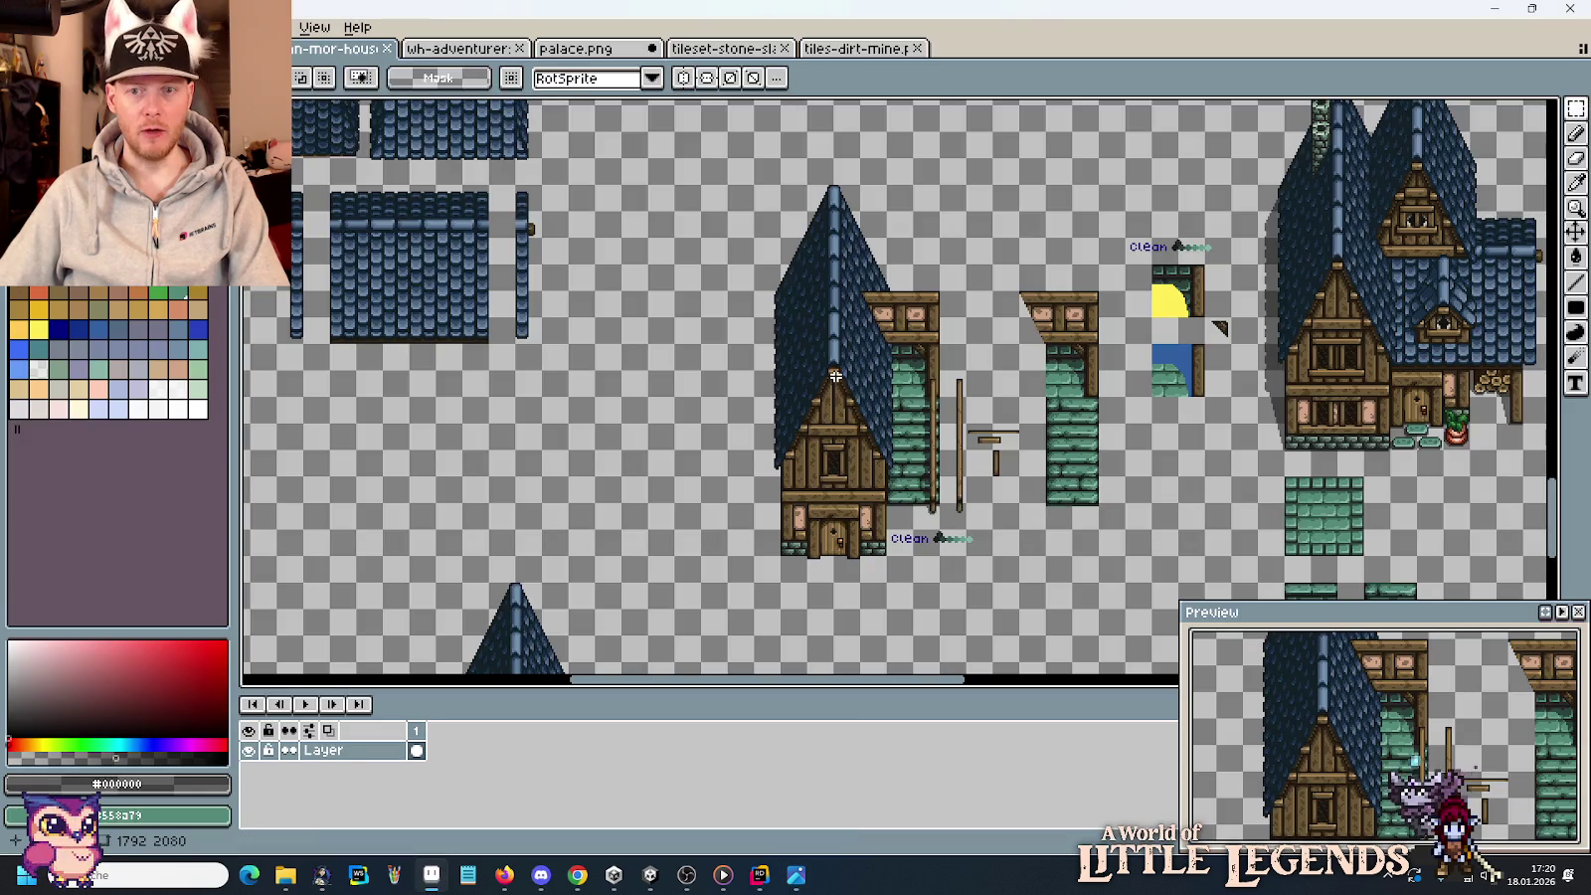
pyautogui.moveTo(476, 305); pyautogui.dragTo(800, 546)
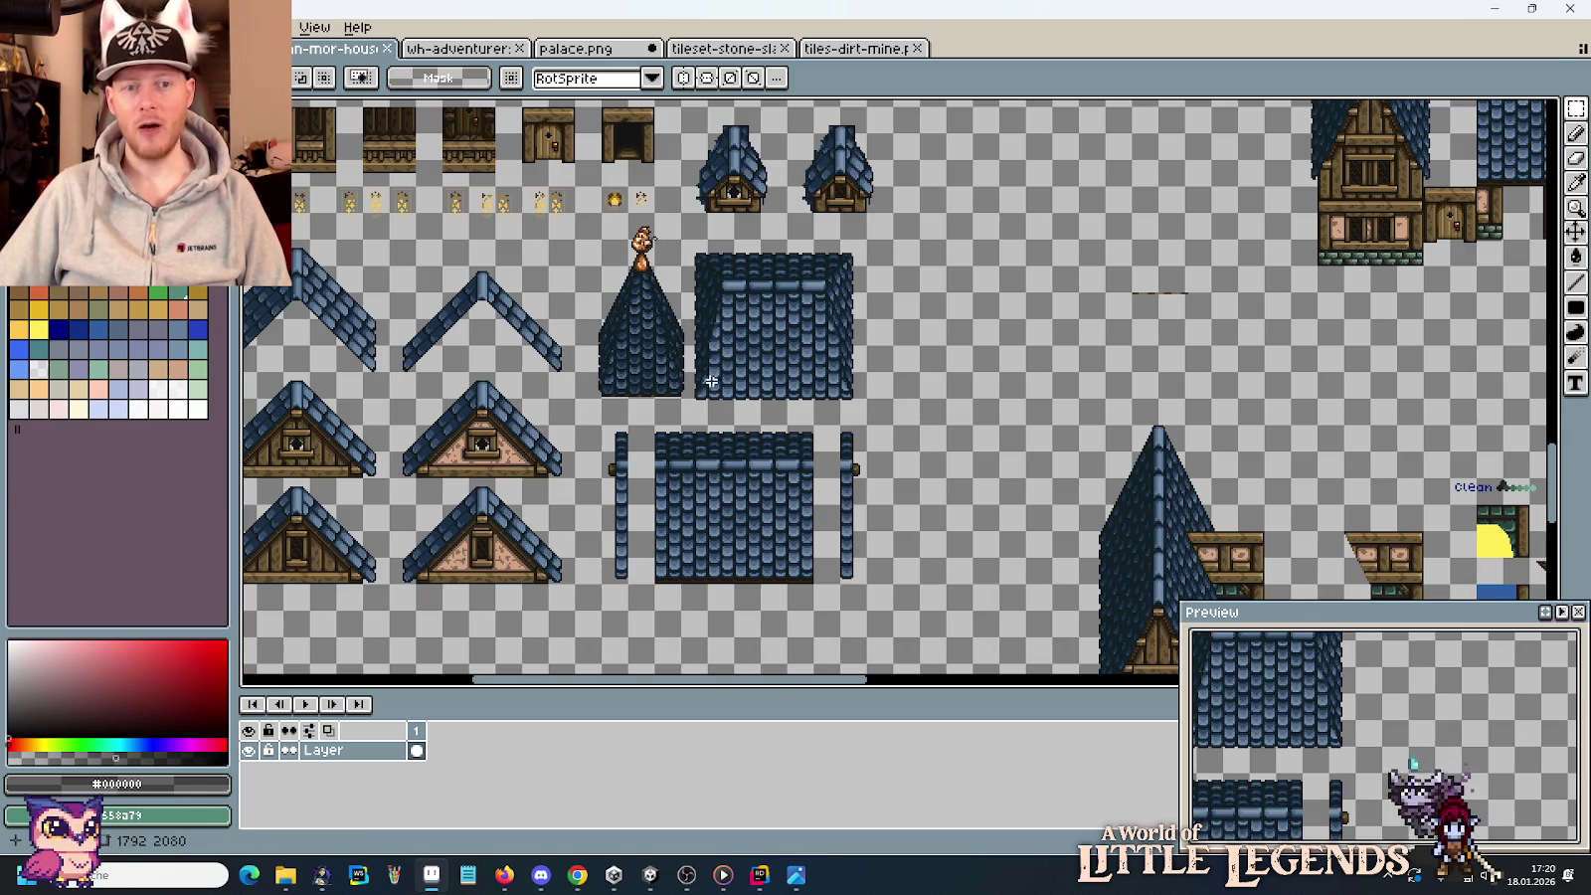
# Survey the roof pieces, briefly trying and clearing selections near the tower roof.
pyautogui.scroll(3, 621, 362)
pyautogui.moveTo(659, 221); pyautogui.dragTo(730, 370)
pyautogui.click(735, 366)
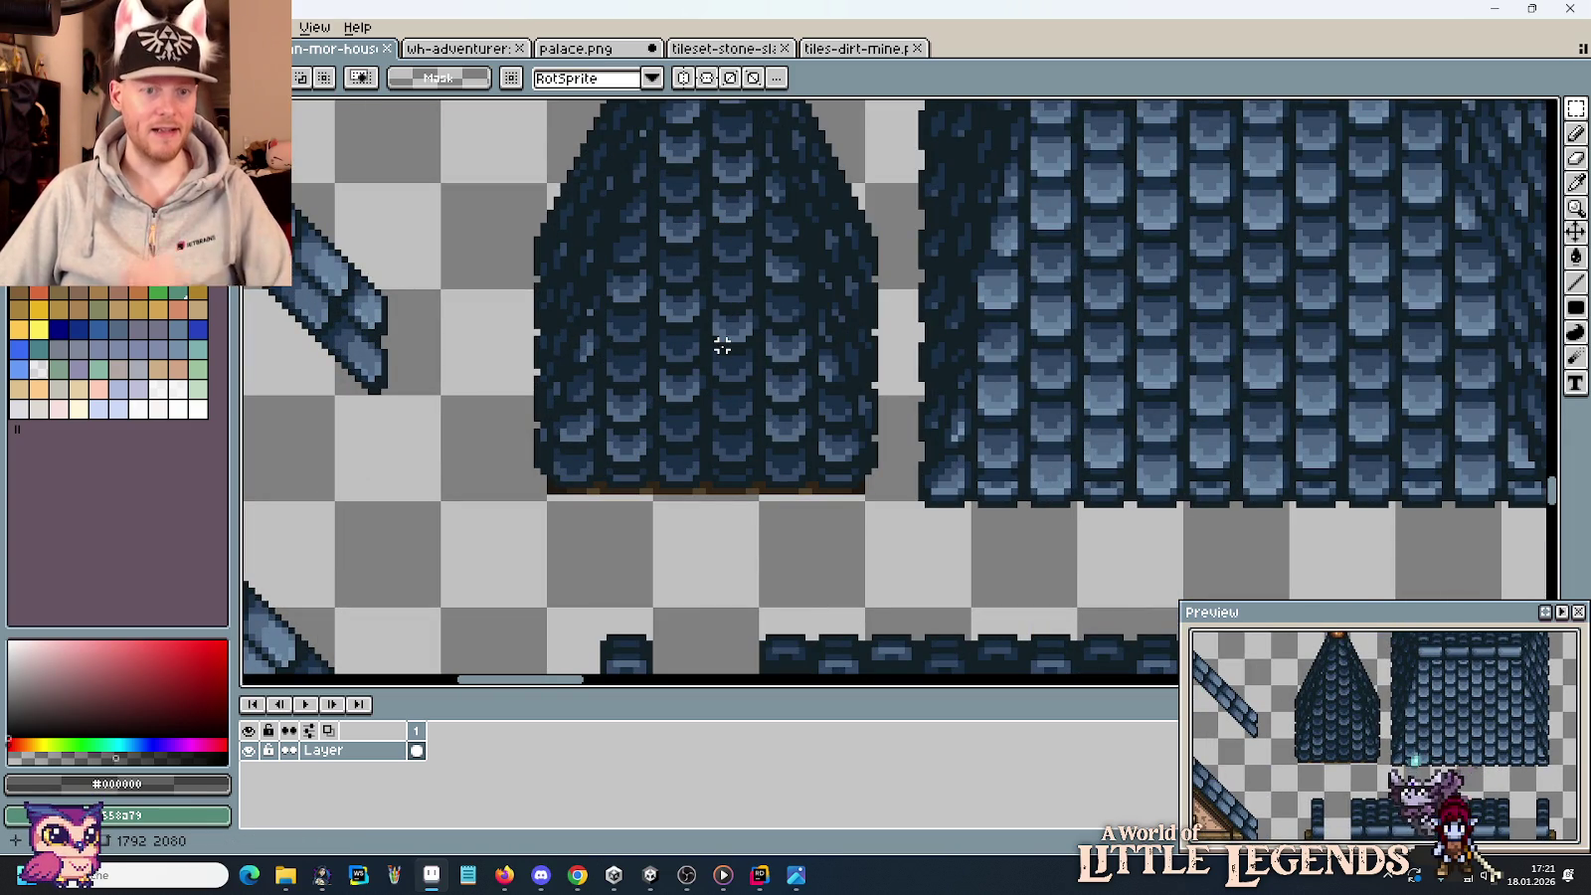
pyautogui.scroll(-3, 722, 345)
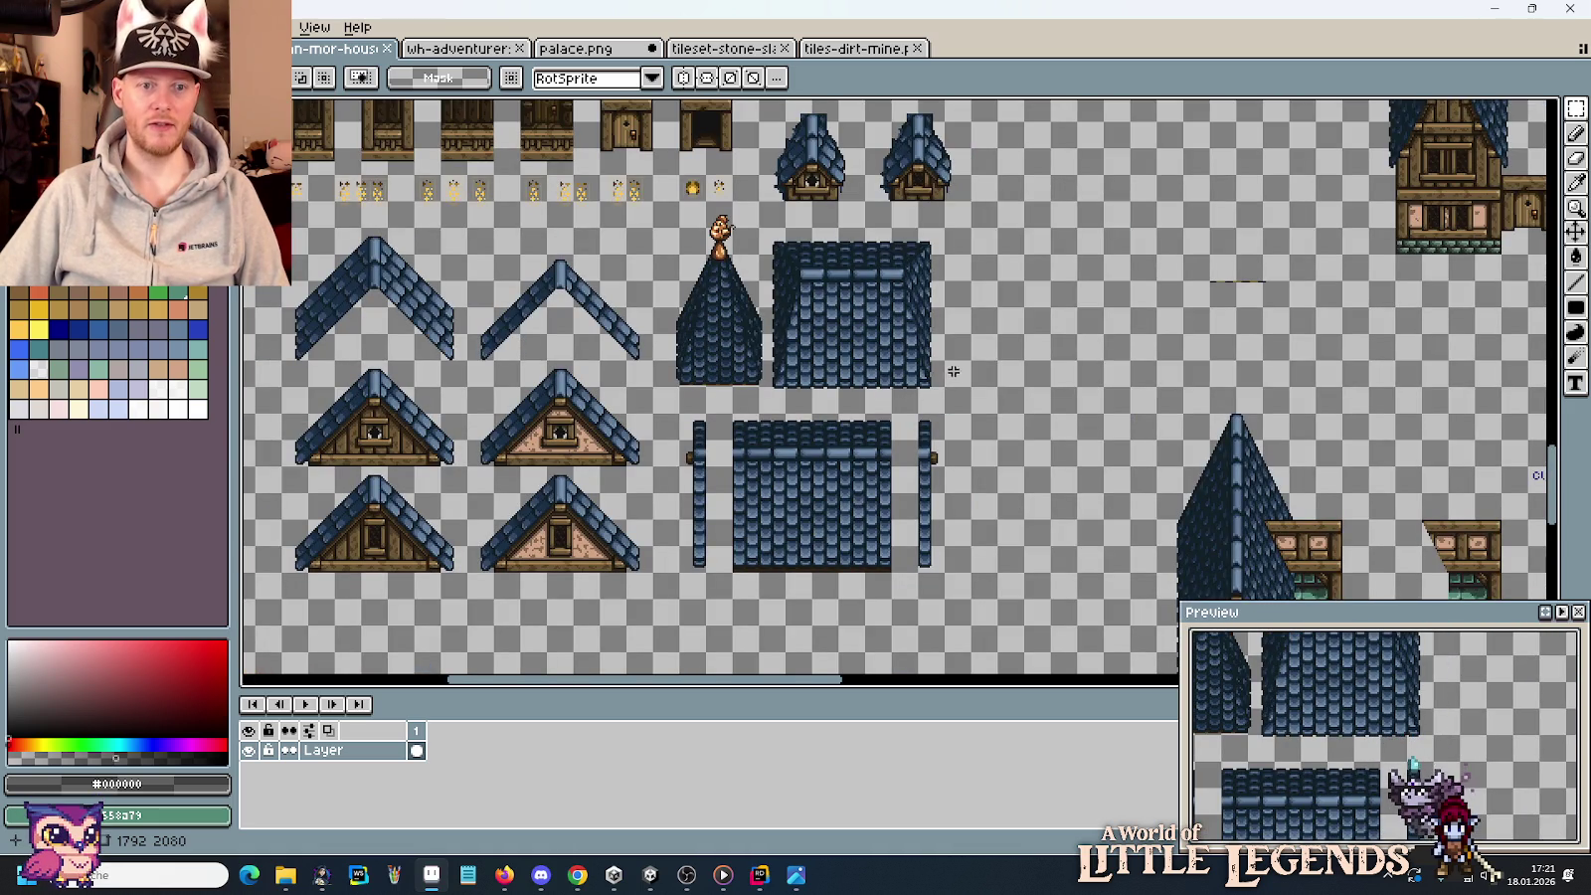
pyautogui.moveTo(1017, 386); pyautogui.dragTo(1206, 445)
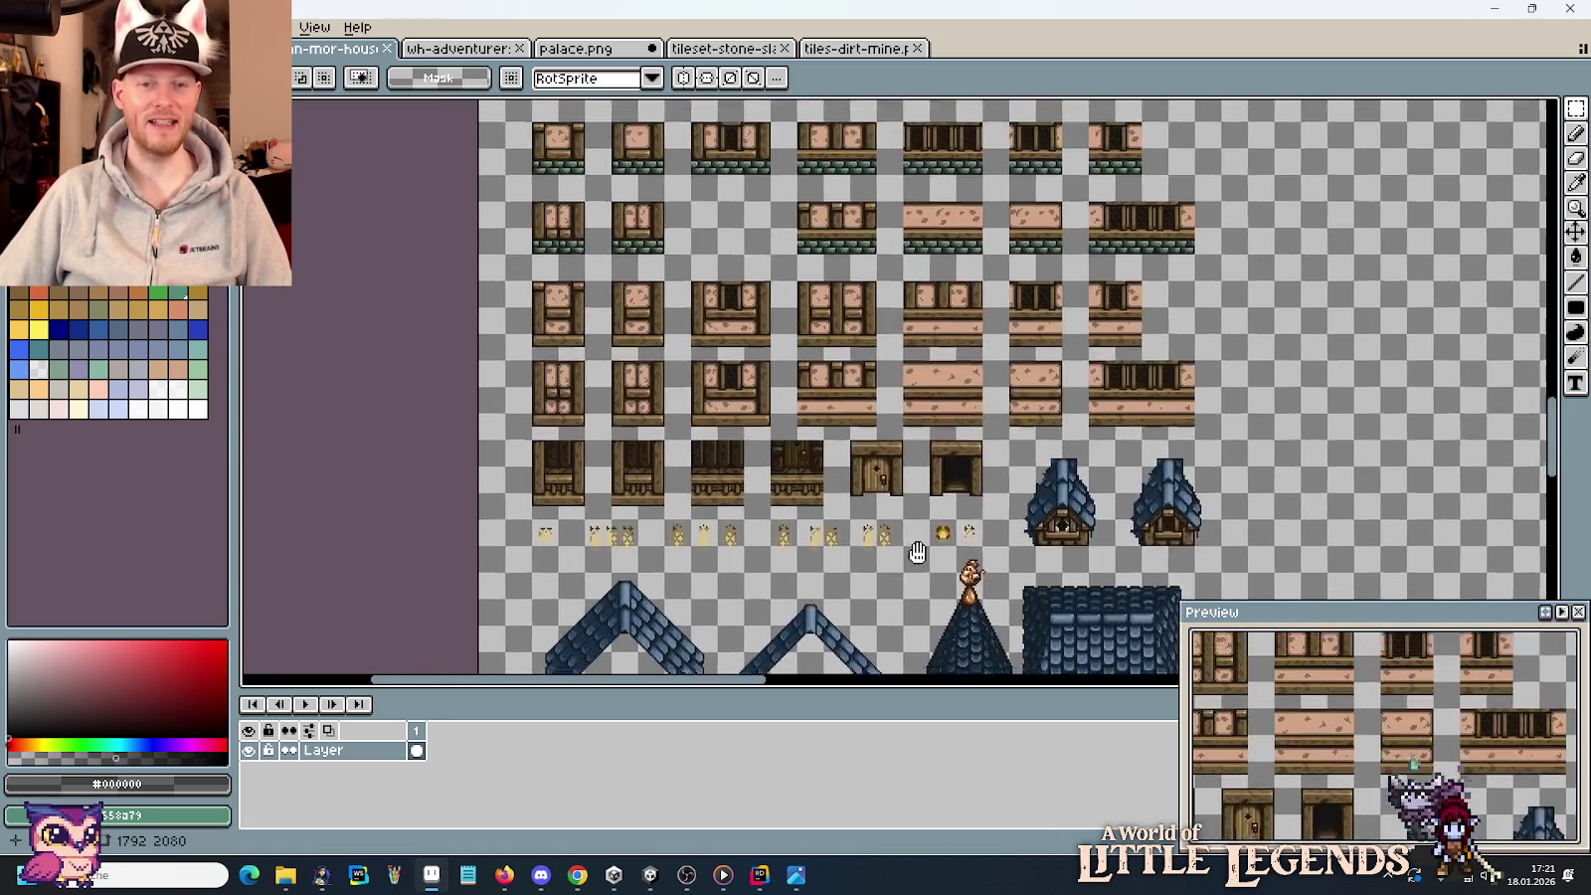
pyautogui.moveTo(863, 270); pyautogui.dragTo(814, 283)
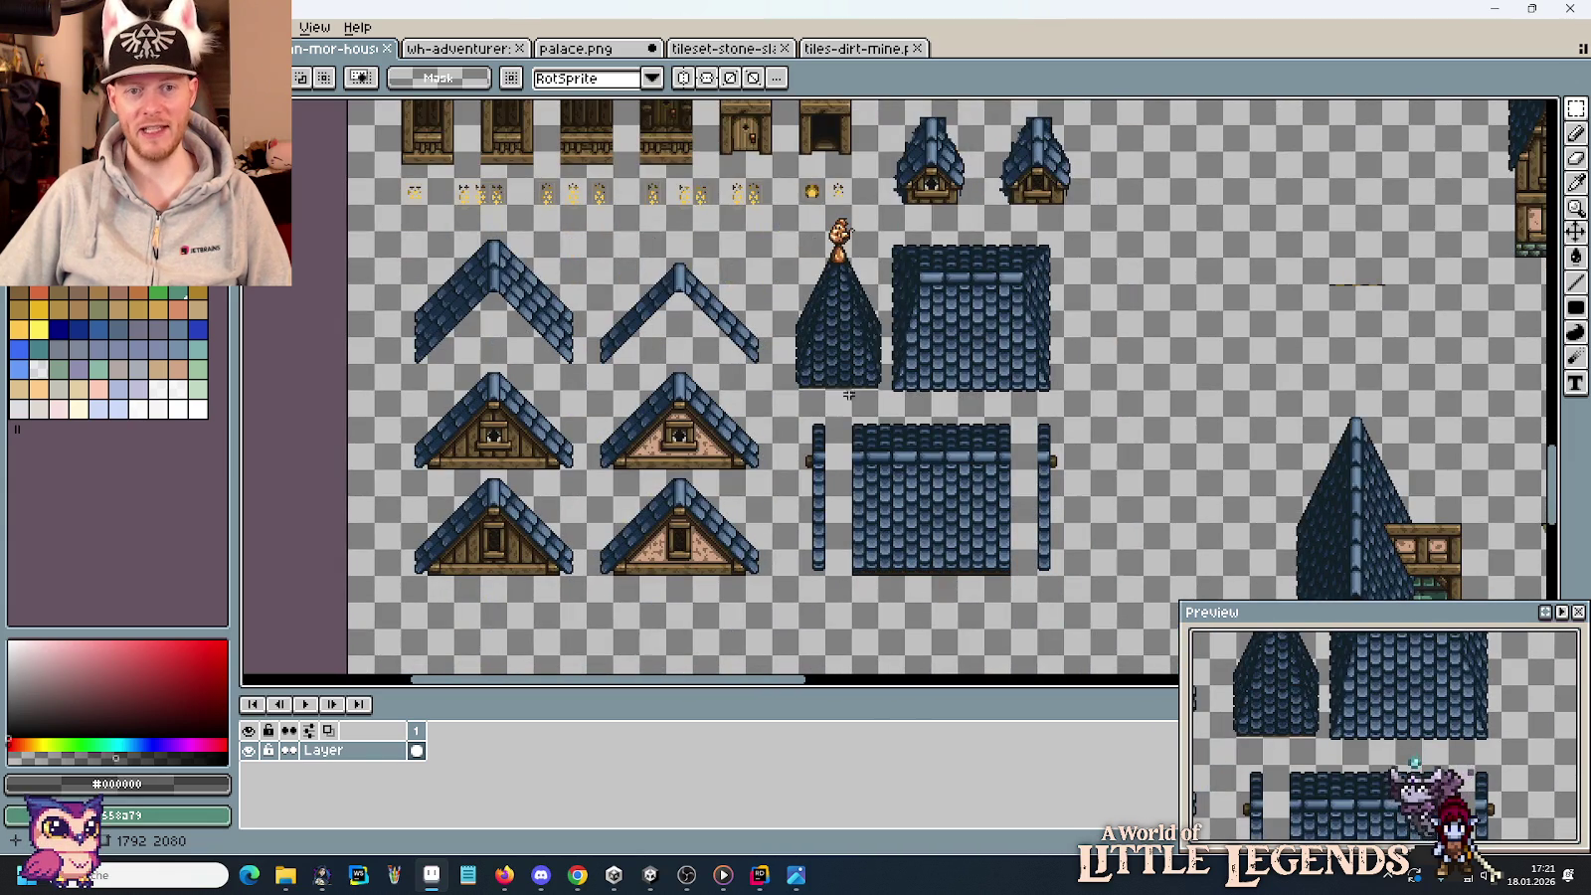
pyautogui.moveTo(1081, 406); pyautogui.dragTo(783, 347)
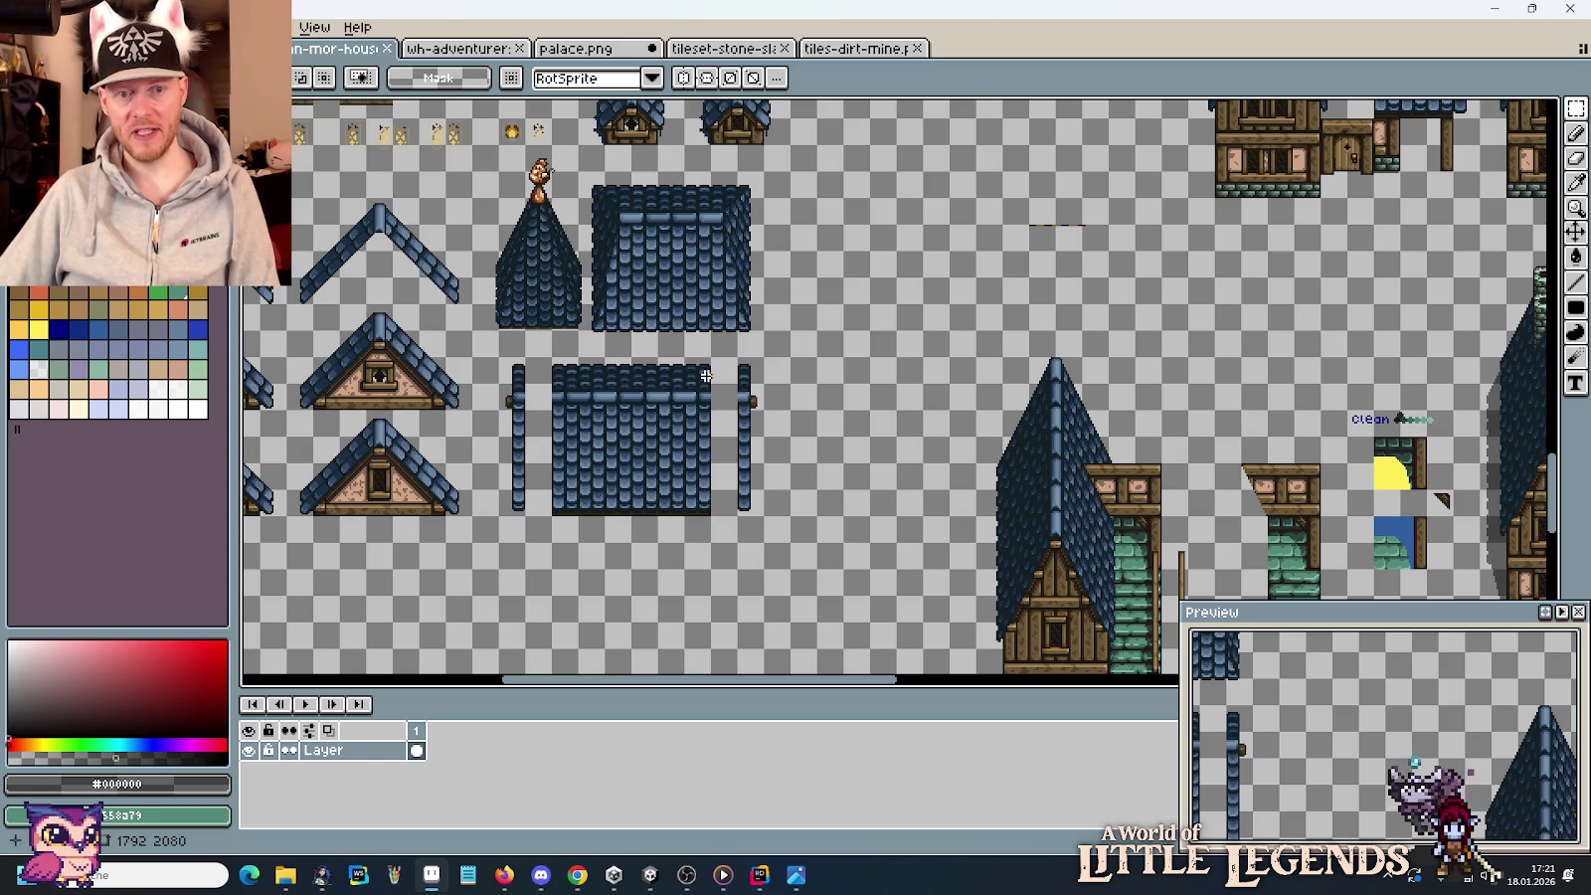
pyautogui.scroll(1, 744, 406)
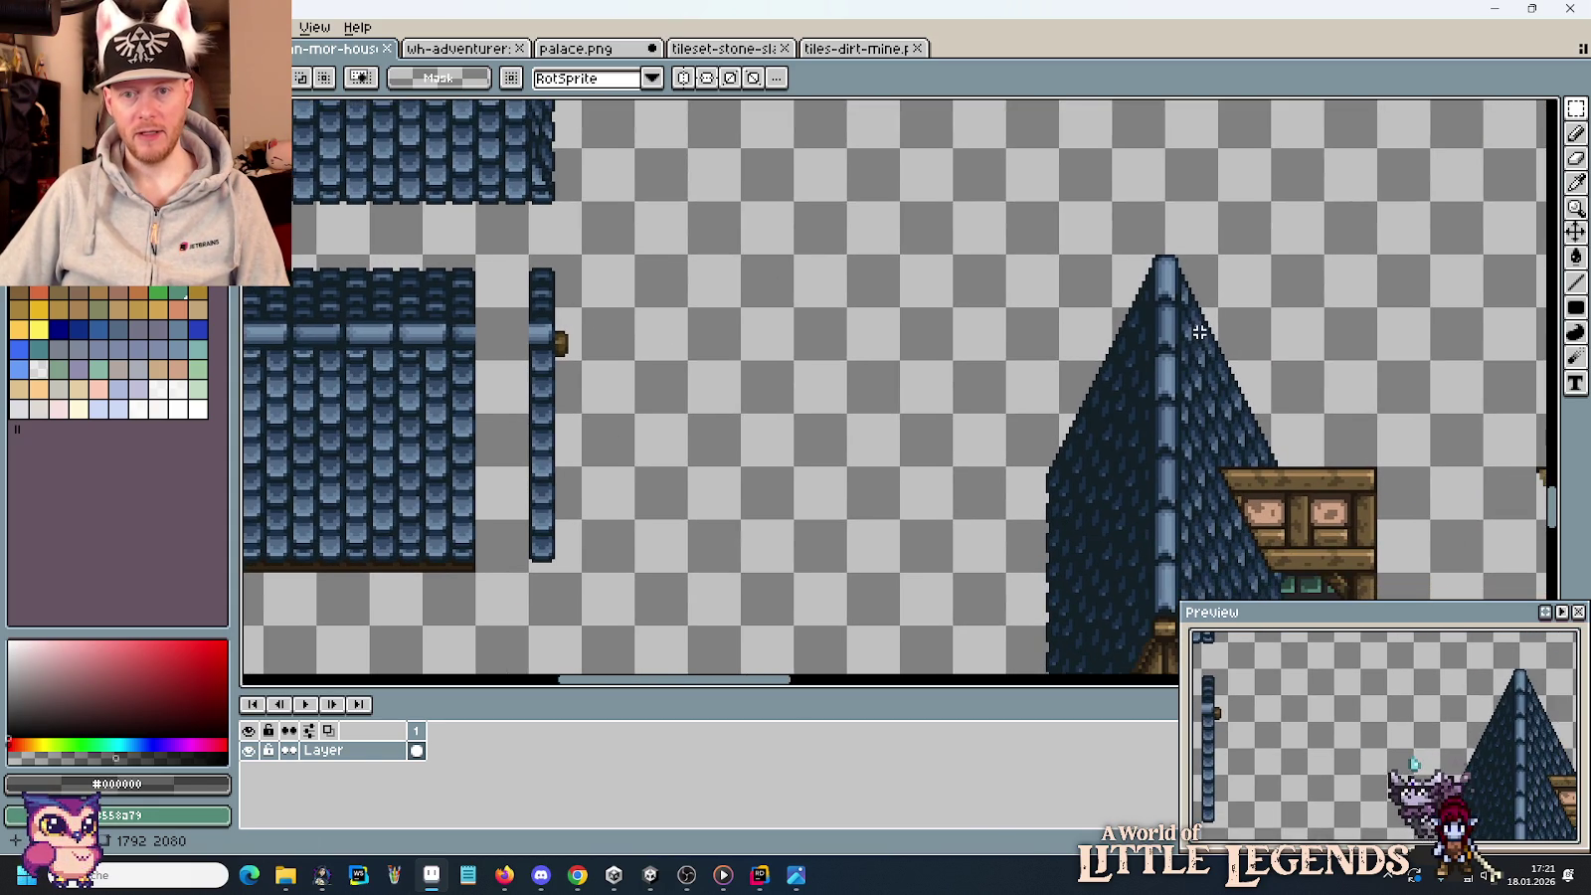
pyautogui.moveTo(1167, 309); pyautogui.dragTo(1355, 378)
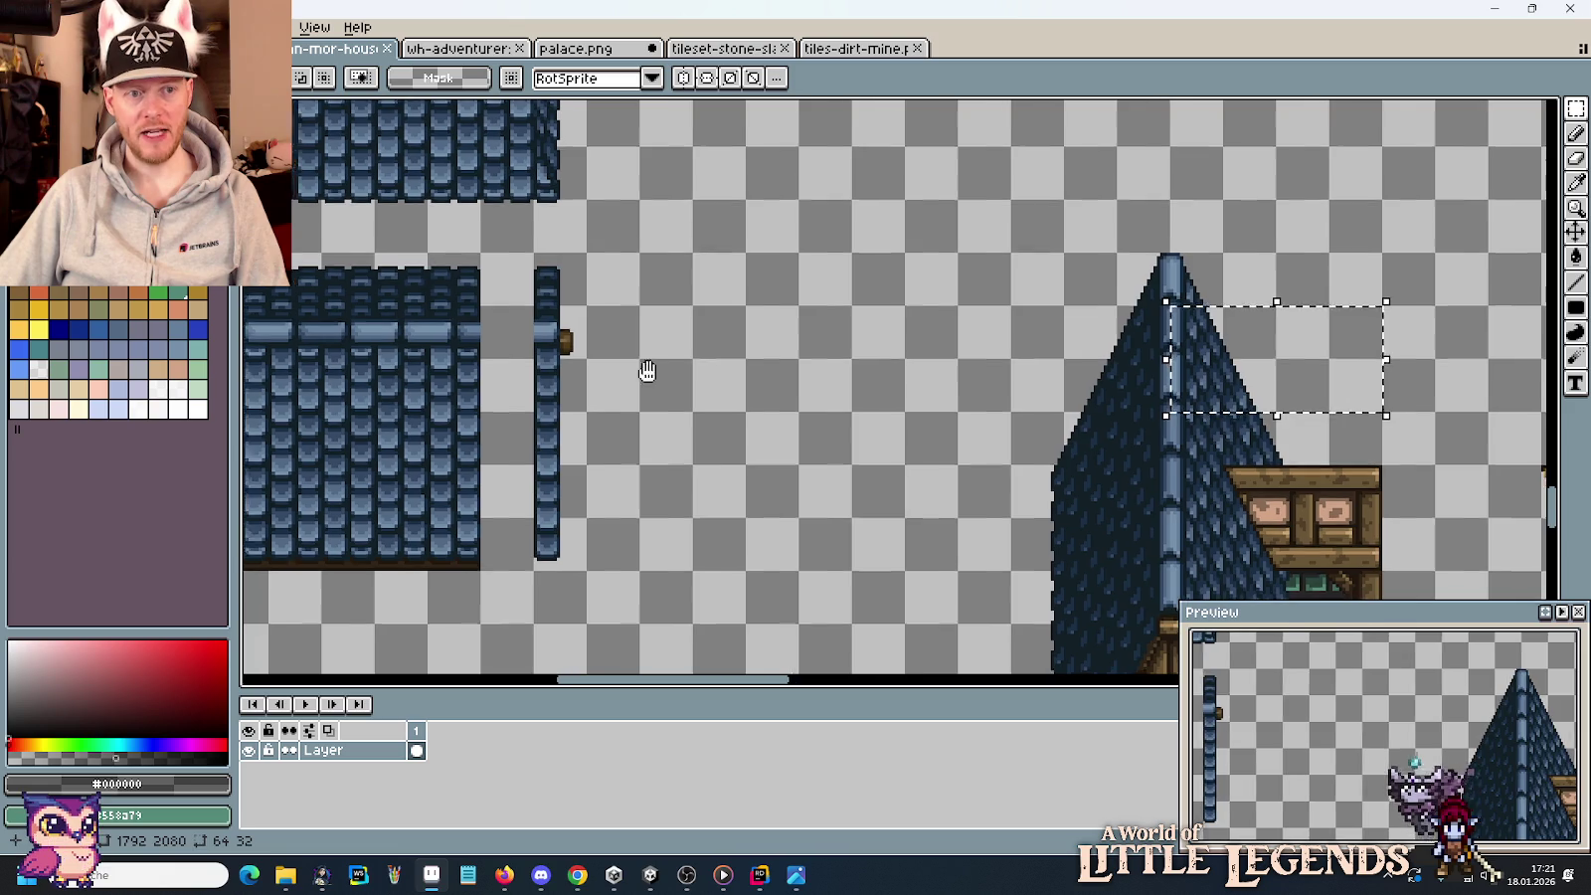
pyautogui.hscroll(-3, 647, 369)
# Copy the flat roof block to the right and cut one 16 px shingle row from it.
pyautogui.moveTo(475, 256)
pyautogui.mouseDown()
pyautogui.moveTo(610, 333)
pyautogui.moveTo(656, 550)
pyautogui.mouseUp()
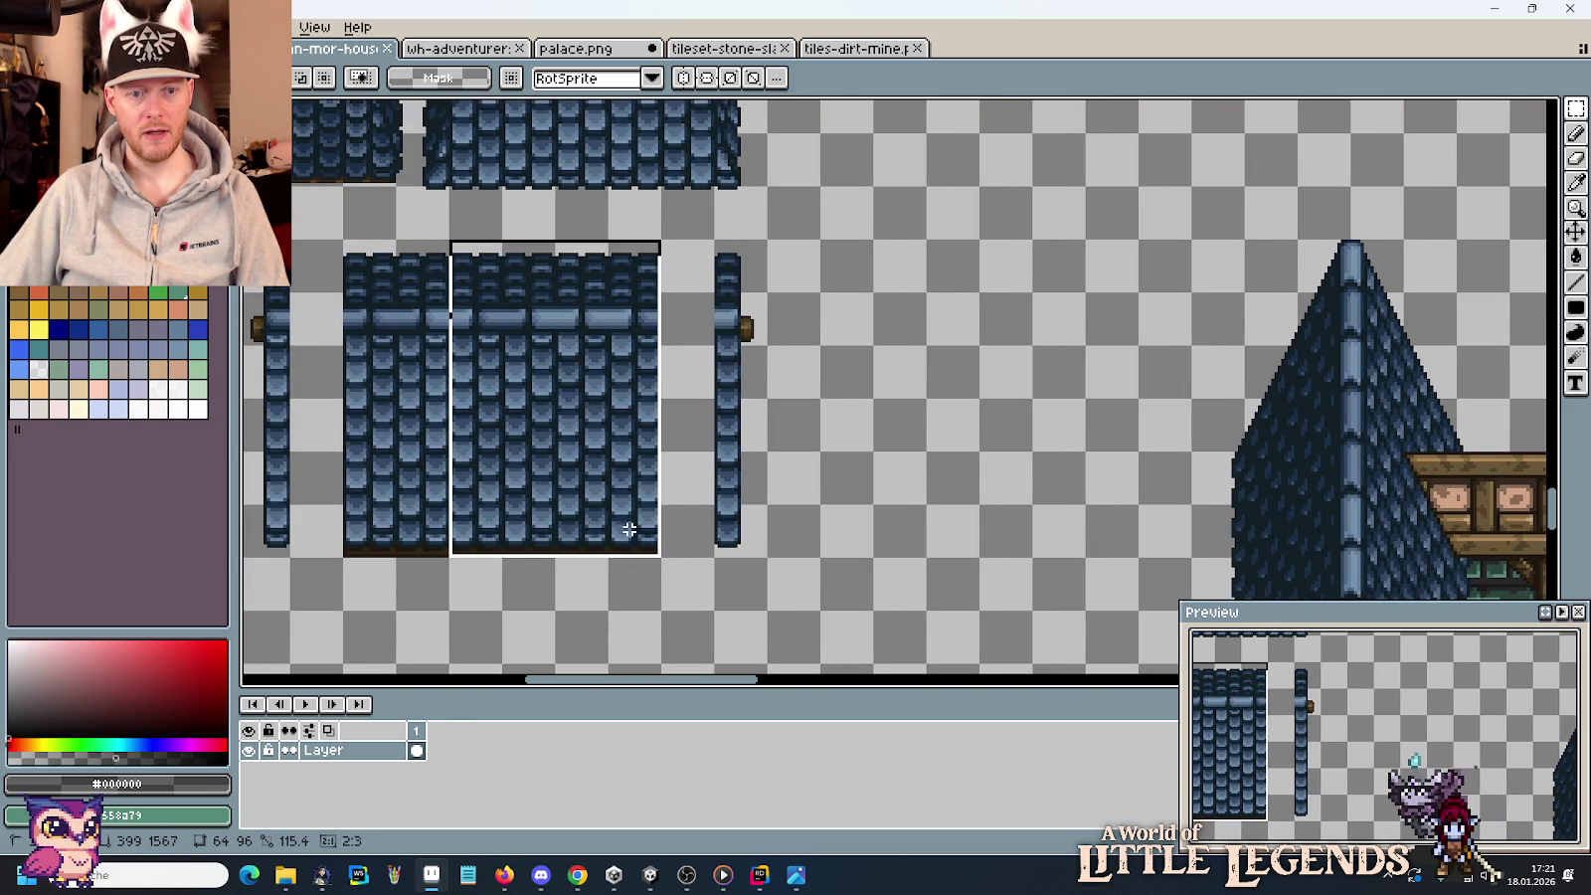
pyautogui.moveTo(561, 491); pyautogui.dragTo(988, 415)
pyautogui.click(1143, 427)
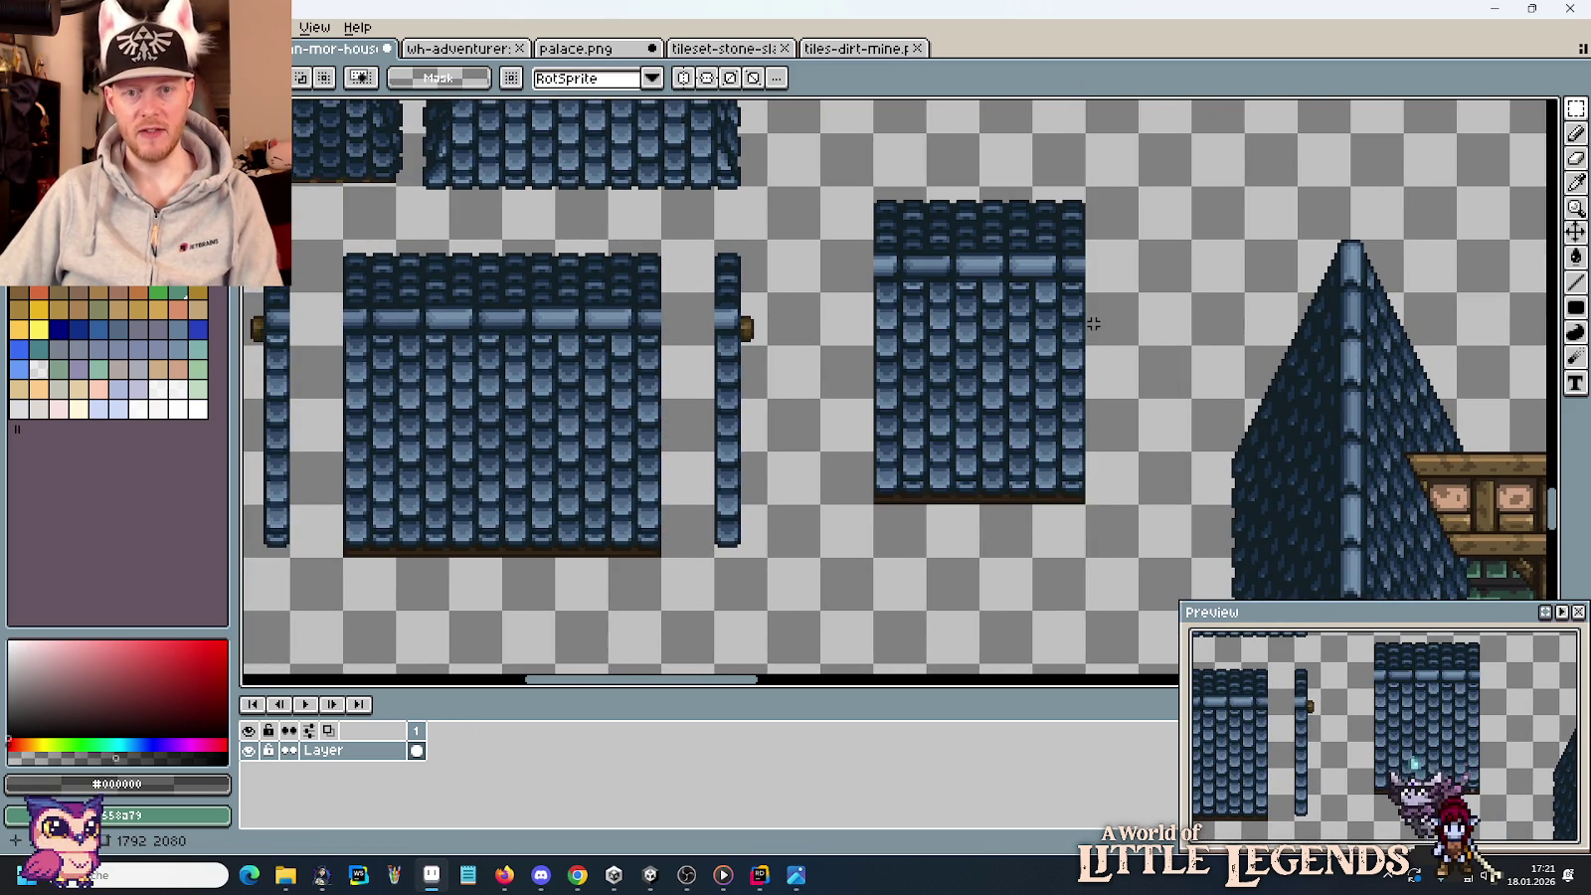
pyautogui.moveTo(1077, 296); pyautogui.dragTo(917, 328)
pyautogui.press('Delete')
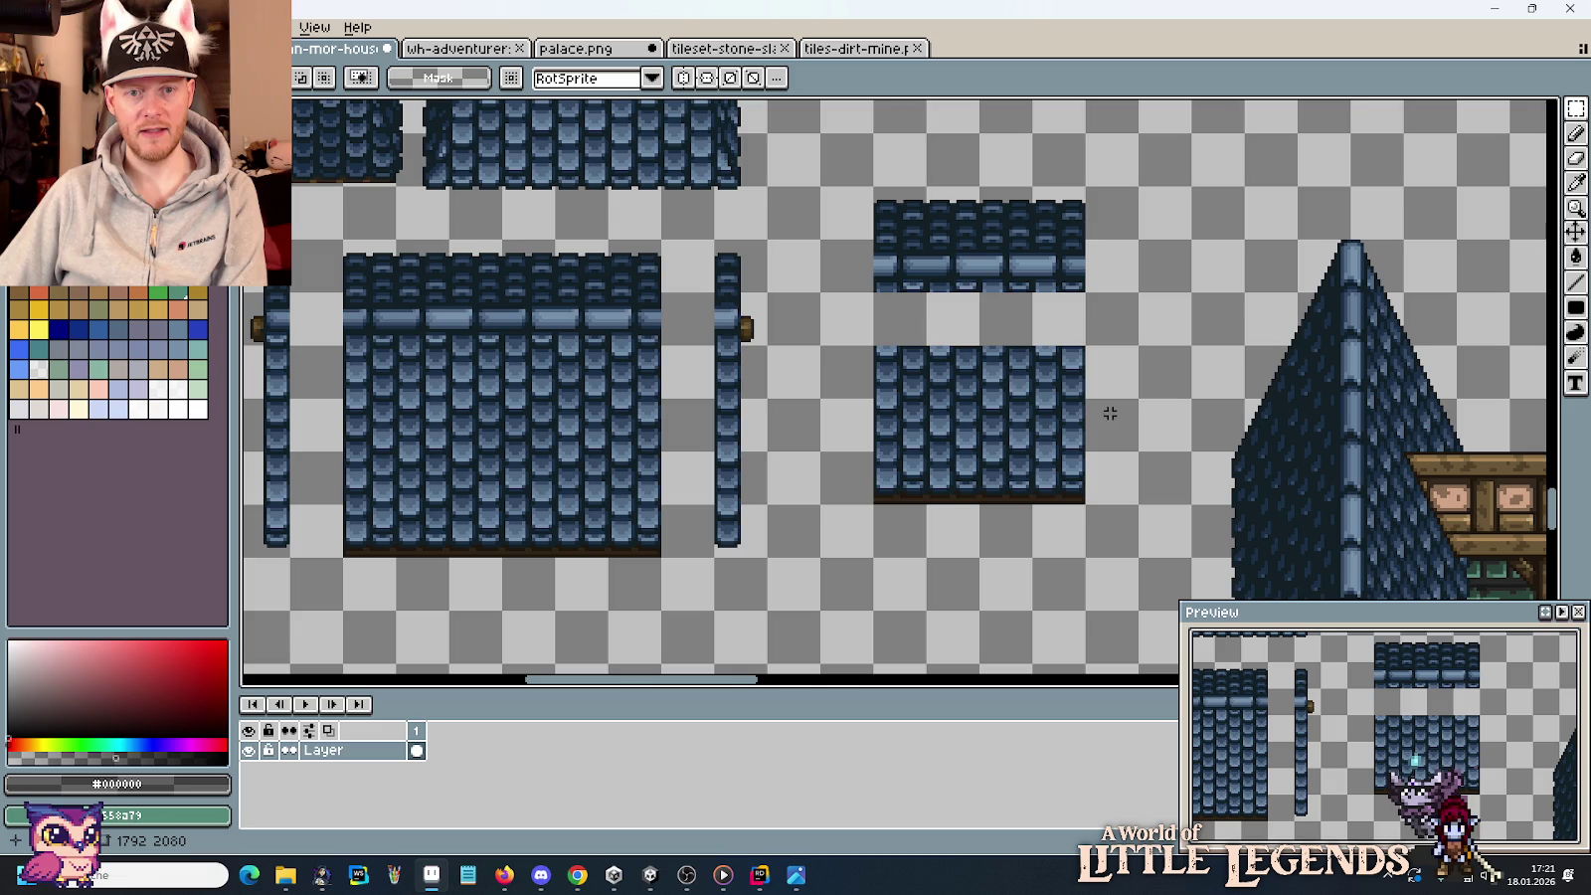
pyautogui.moveTo(824, 349)
pyautogui.mouseDown()
pyautogui.moveTo(1079, 500)
pyautogui.moveTo(1033, 426)
pyautogui.mouseUp()
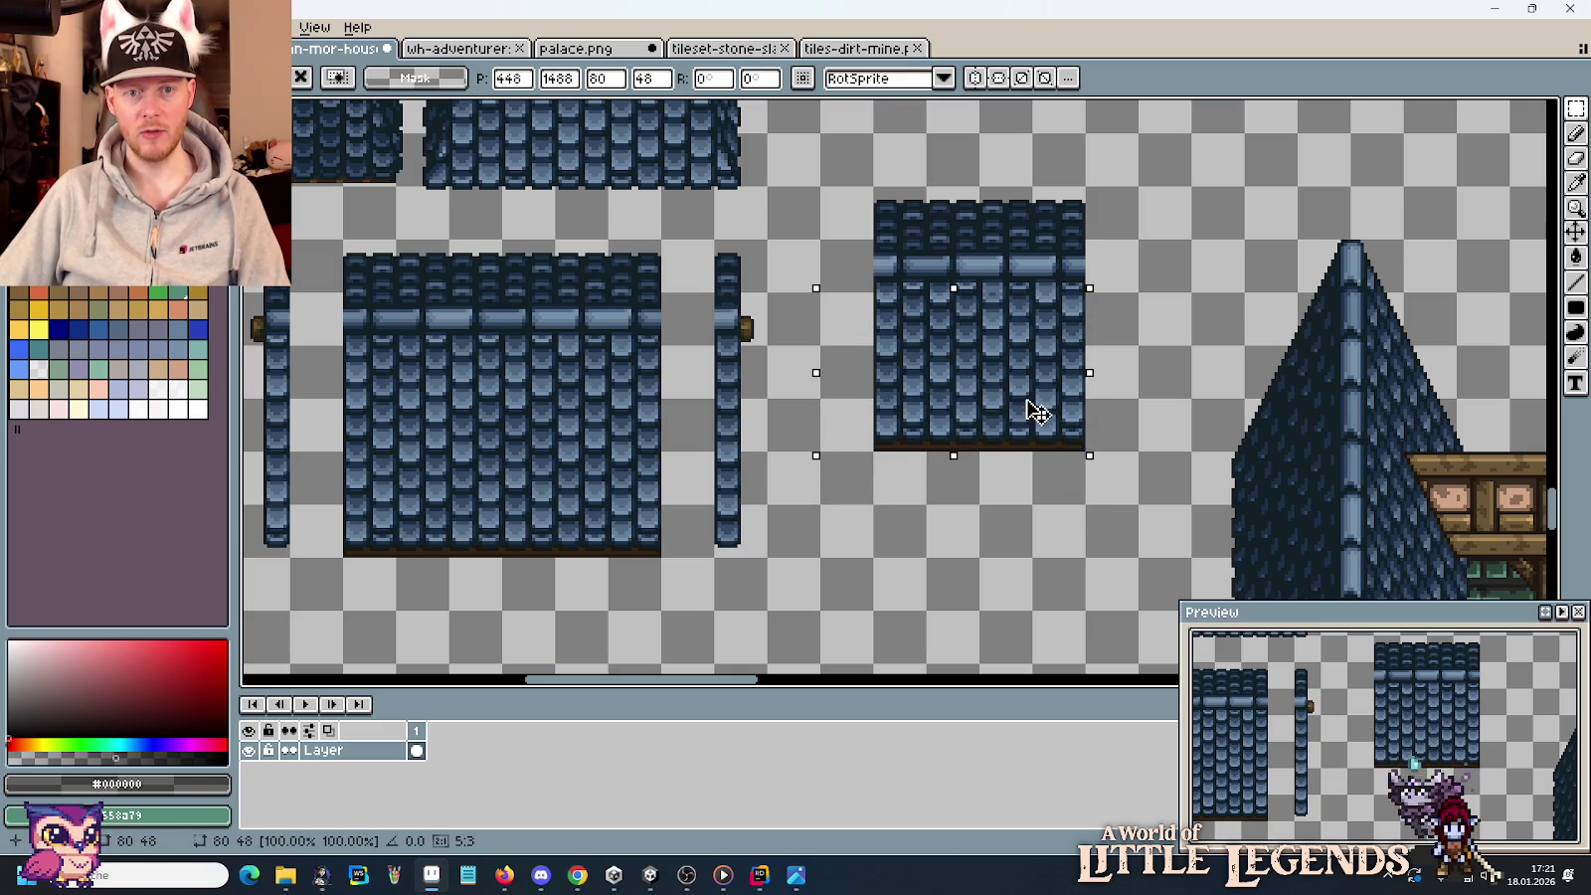
pyautogui.click(1129, 355)
# Copy a single shingle tile onto another column to vary the roof pattern.
pyautogui.scroll(2, 987, 276)
pyautogui.scroll(1, 987, 277)
pyautogui.scroll(1, 831, 307)
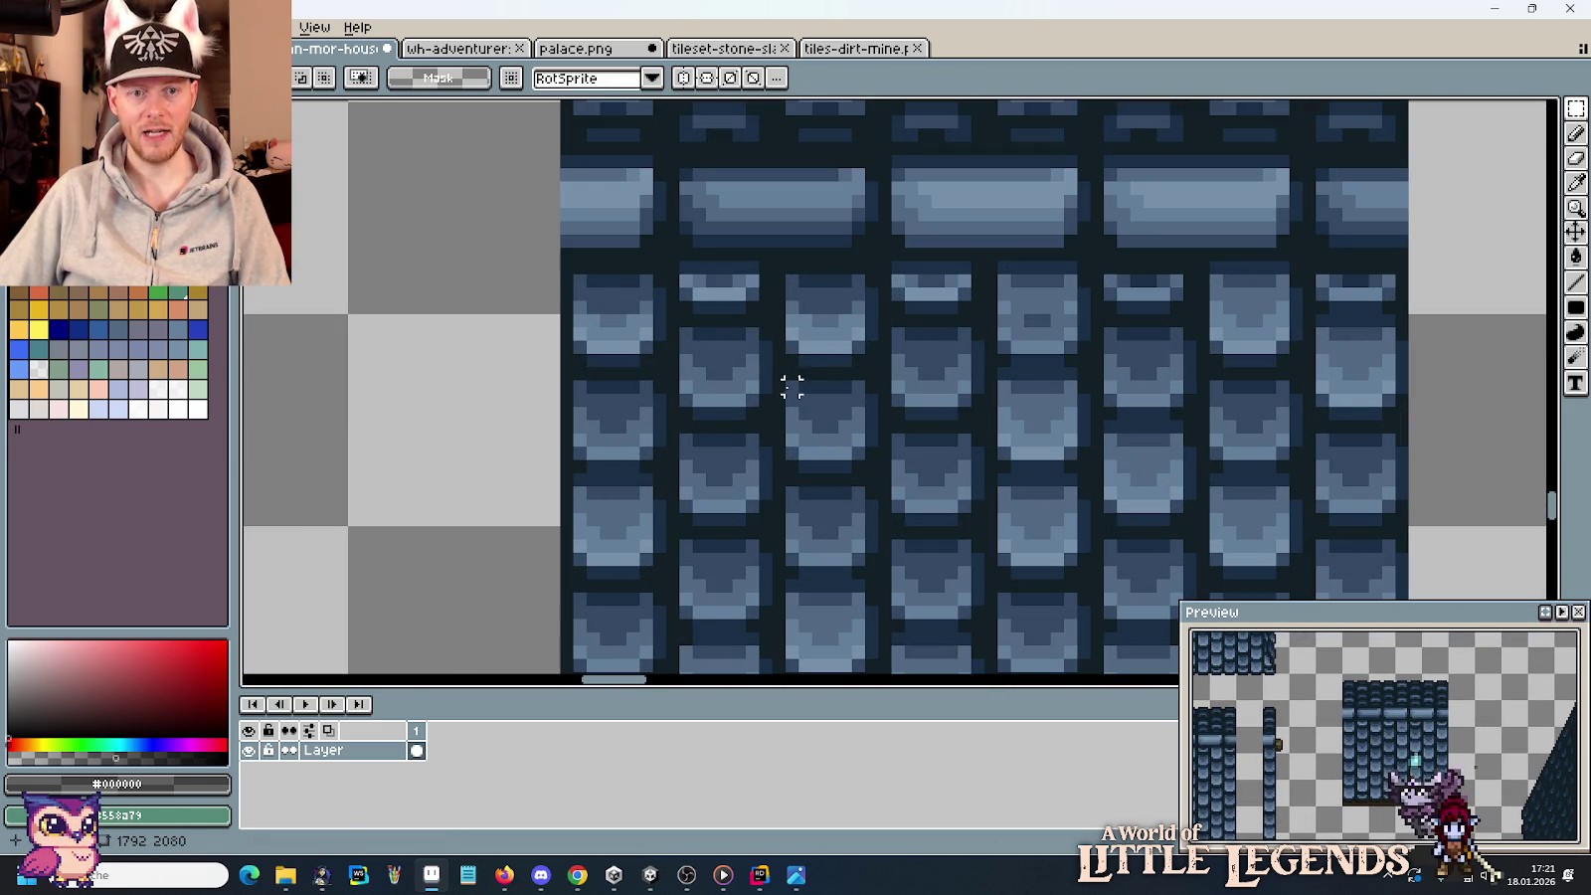
pyautogui.moveTo(765, 416)
pyautogui.mouseDown()
pyautogui.moveTo(686, 348)
pyautogui.moveTo(836, 343)
pyautogui.moveTo(629, 346)
pyautogui.mouseUp()
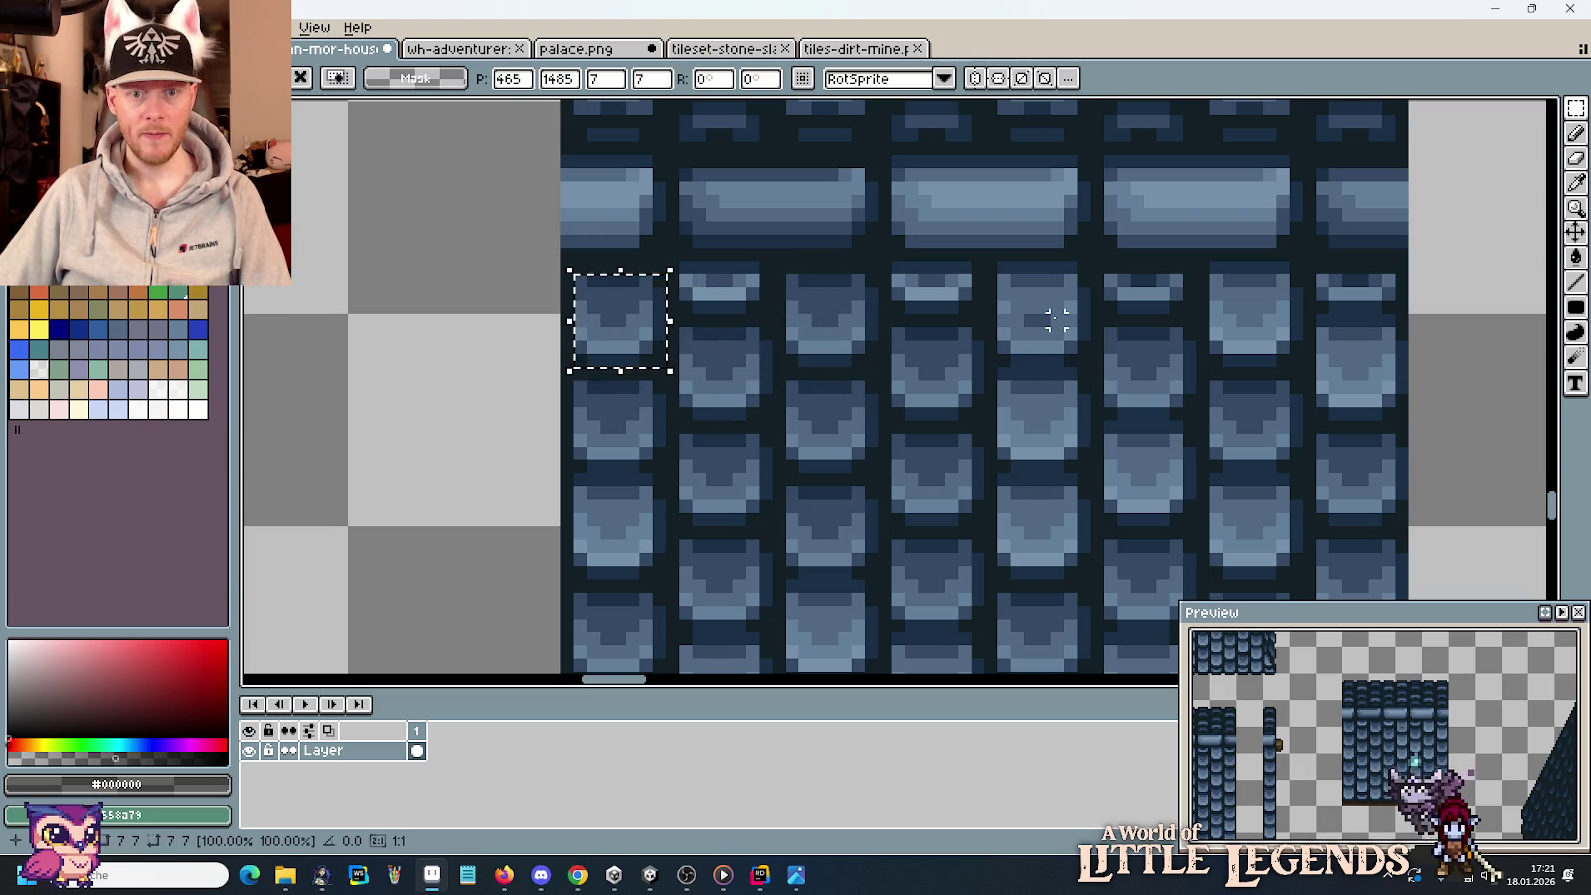
pyautogui.moveTo(643, 328)
pyautogui.mouseDown()
pyautogui.moveTo(1055, 341)
pyautogui.moveTo(1111, 469)
pyautogui.moveTo(1070, 353)
pyautogui.moveTo(1080, 466)
pyautogui.moveTo(1074, 339)
pyautogui.moveTo(1062, 351)
pyautogui.mouseUp()
pyautogui.click(1066, 434)
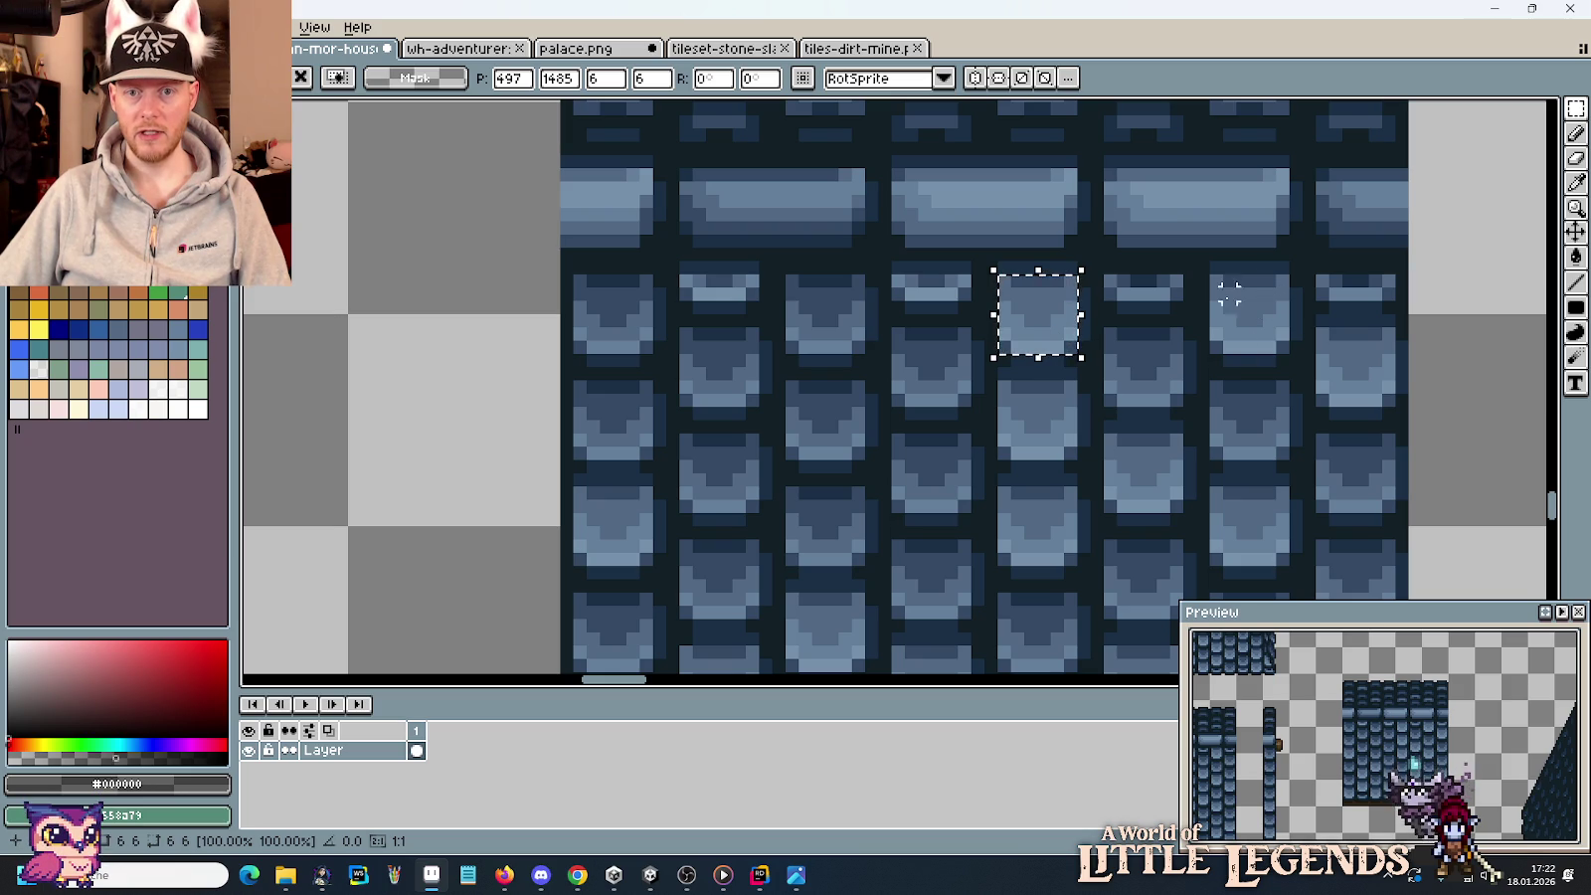
pyautogui.click(1254, 369)
pyautogui.scroll(-3, 1143, 394)
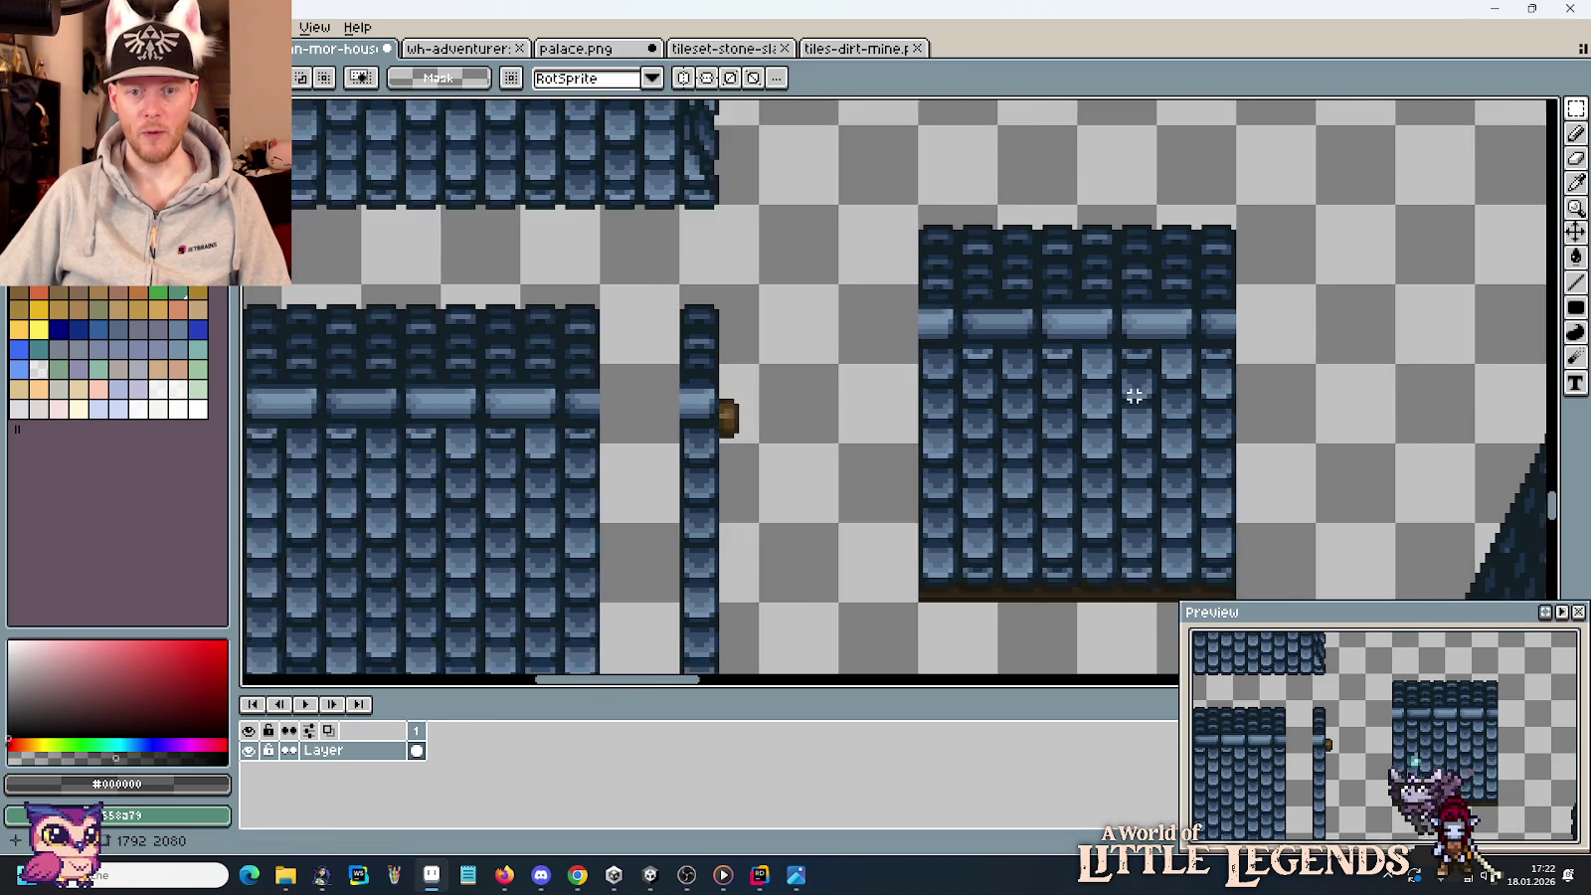
# Try a copy of the vertical roof strip beside the block, then undo it.
pyautogui.scroll(-3, 1177, 411)
pyautogui.moveTo(1177, 410); pyautogui.dragTo(800, 328)
pyautogui.moveTo(495, 544)
pyautogui.mouseDown()
pyautogui.moveTo(491, 319)
pyautogui.moveTo(515, 294)
pyautogui.moveTo(668, 351)
pyautogui.moveTo(932, 299)
pyautogui.moveTo(899, 298)
pyautogui.mouseUp()
pyautogui.press('Return')
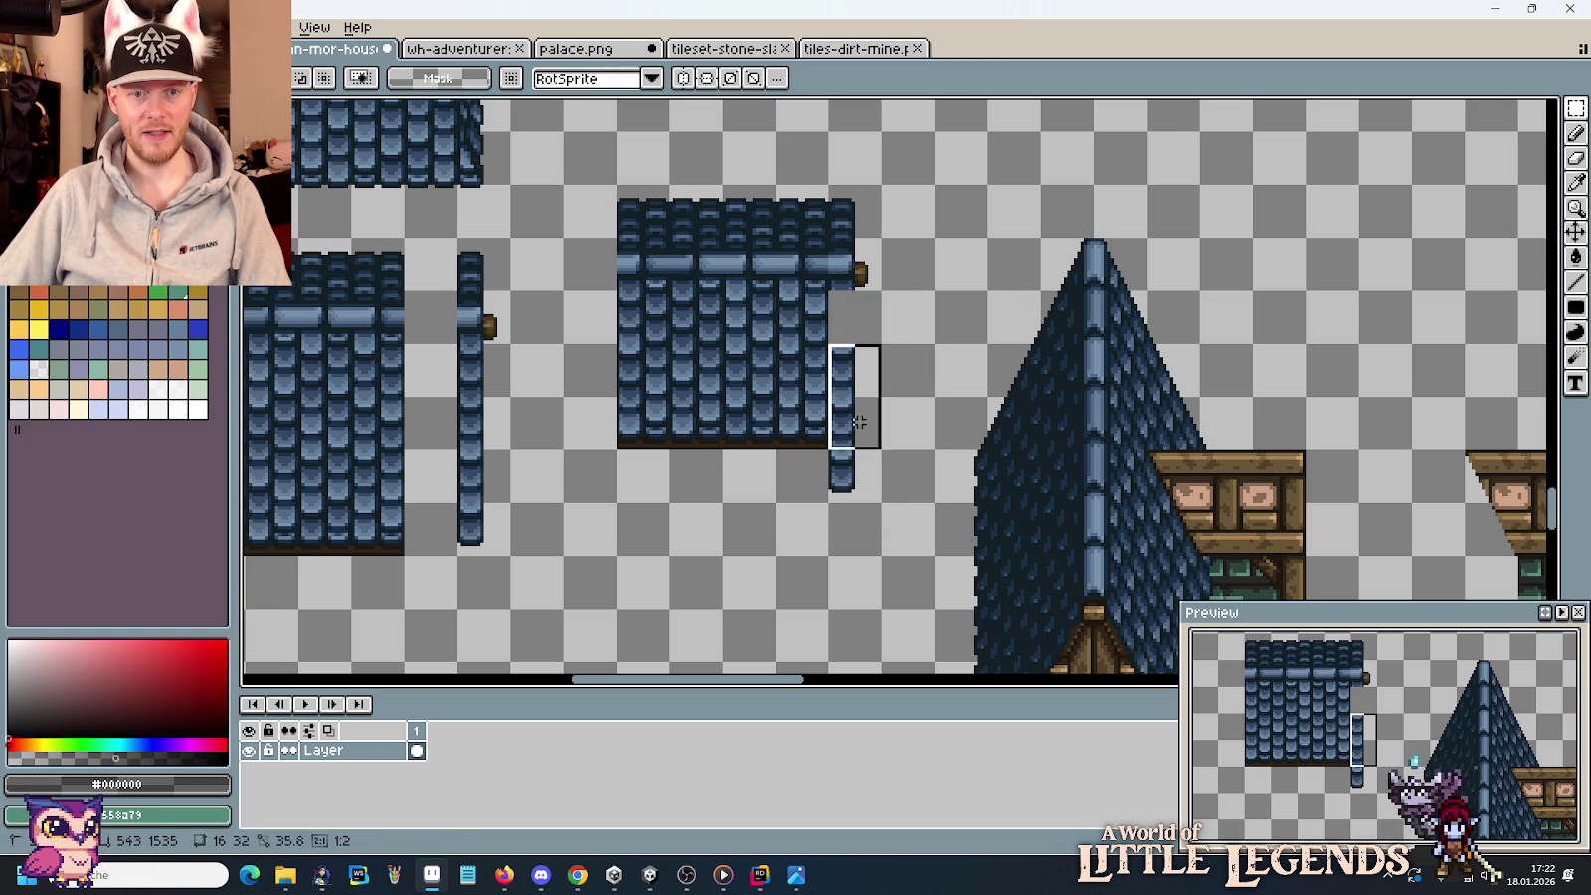
pyautogui.hotkey('ctrl', 'z')
pyautogui.hotkey('ctrl', 'z')
pyautogui.hotkey('ctrl', 'd')
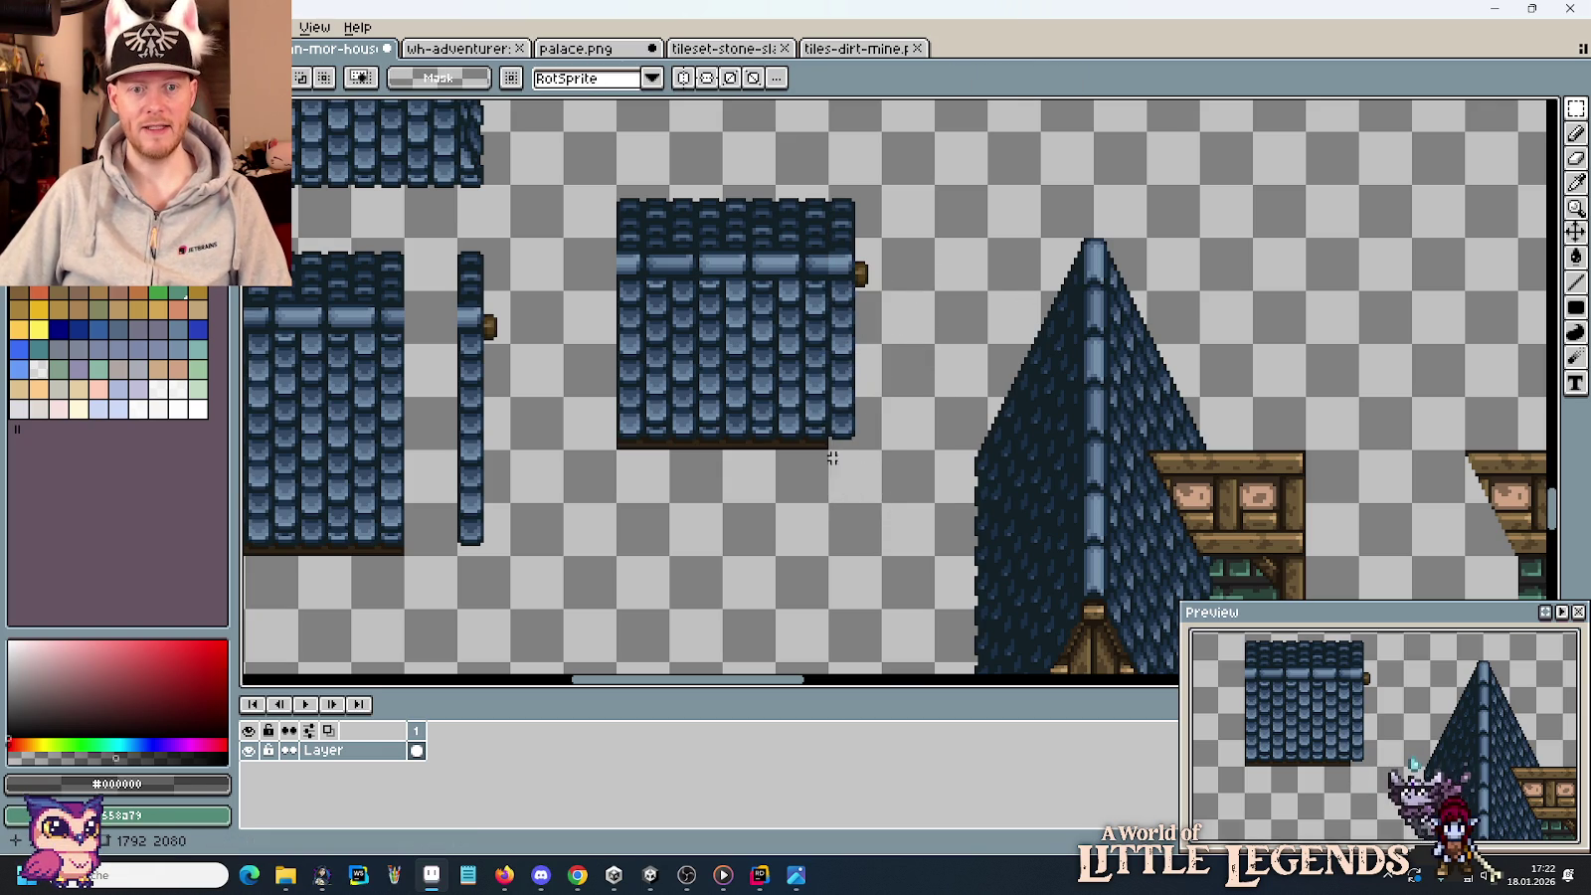
# Move the lower Clean label up and to the right.
pyautogui.moveTo(866, 444); pyautogui.dragTo(616, 189)
pyautogui.scroll(-2, 751, 303)
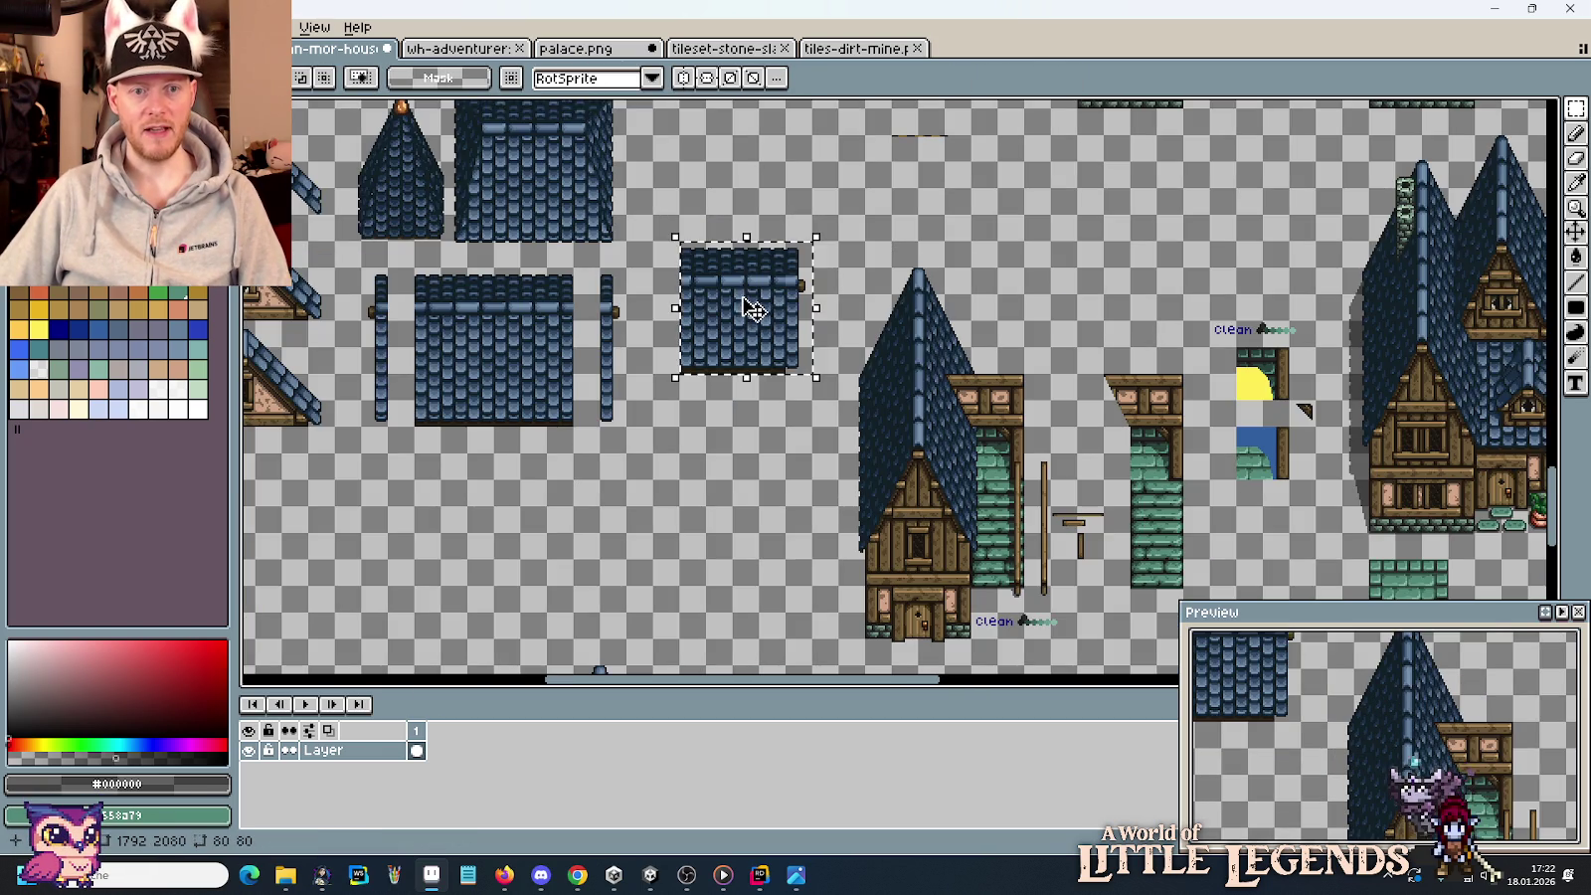
pyautogui.moveTo(940, 368); pyautogui.dragTo(834, 189)
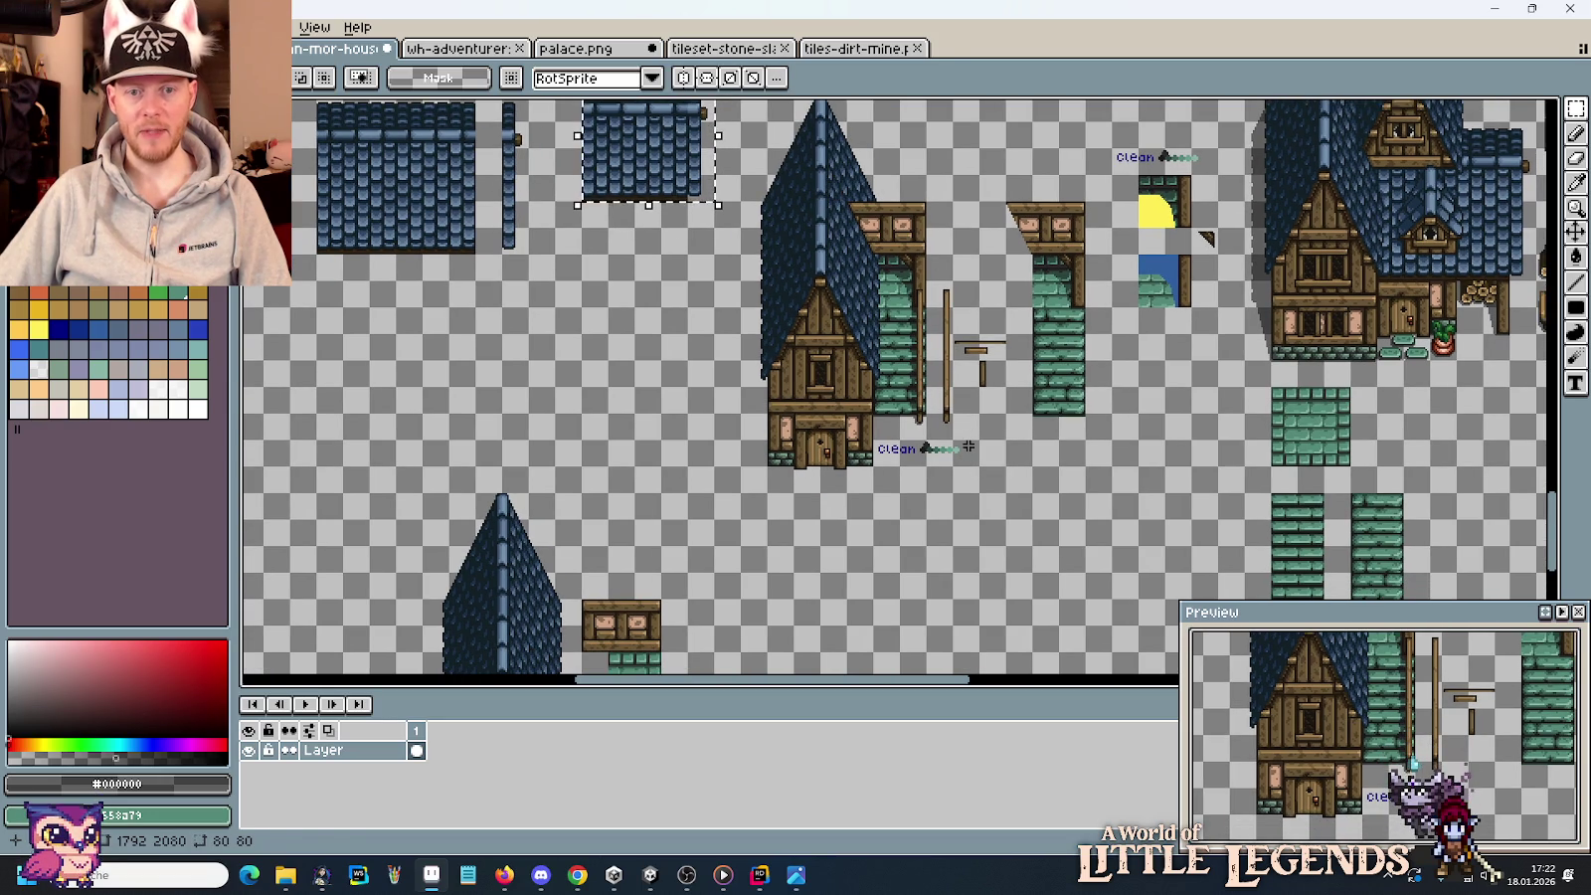
pyautogui.moveTo(873, 441)
pyautogui.mouseDown()
pyautogui.moveTo(981, 467)
pyautogui.moveTo(1144, 371)
pyautogui.mouseUp()
# Place a copy of the timber-frame house lower down beside the tower roof.
pyautogui.moveTo(927, 463); pyautogui.dragTo(815, 105)
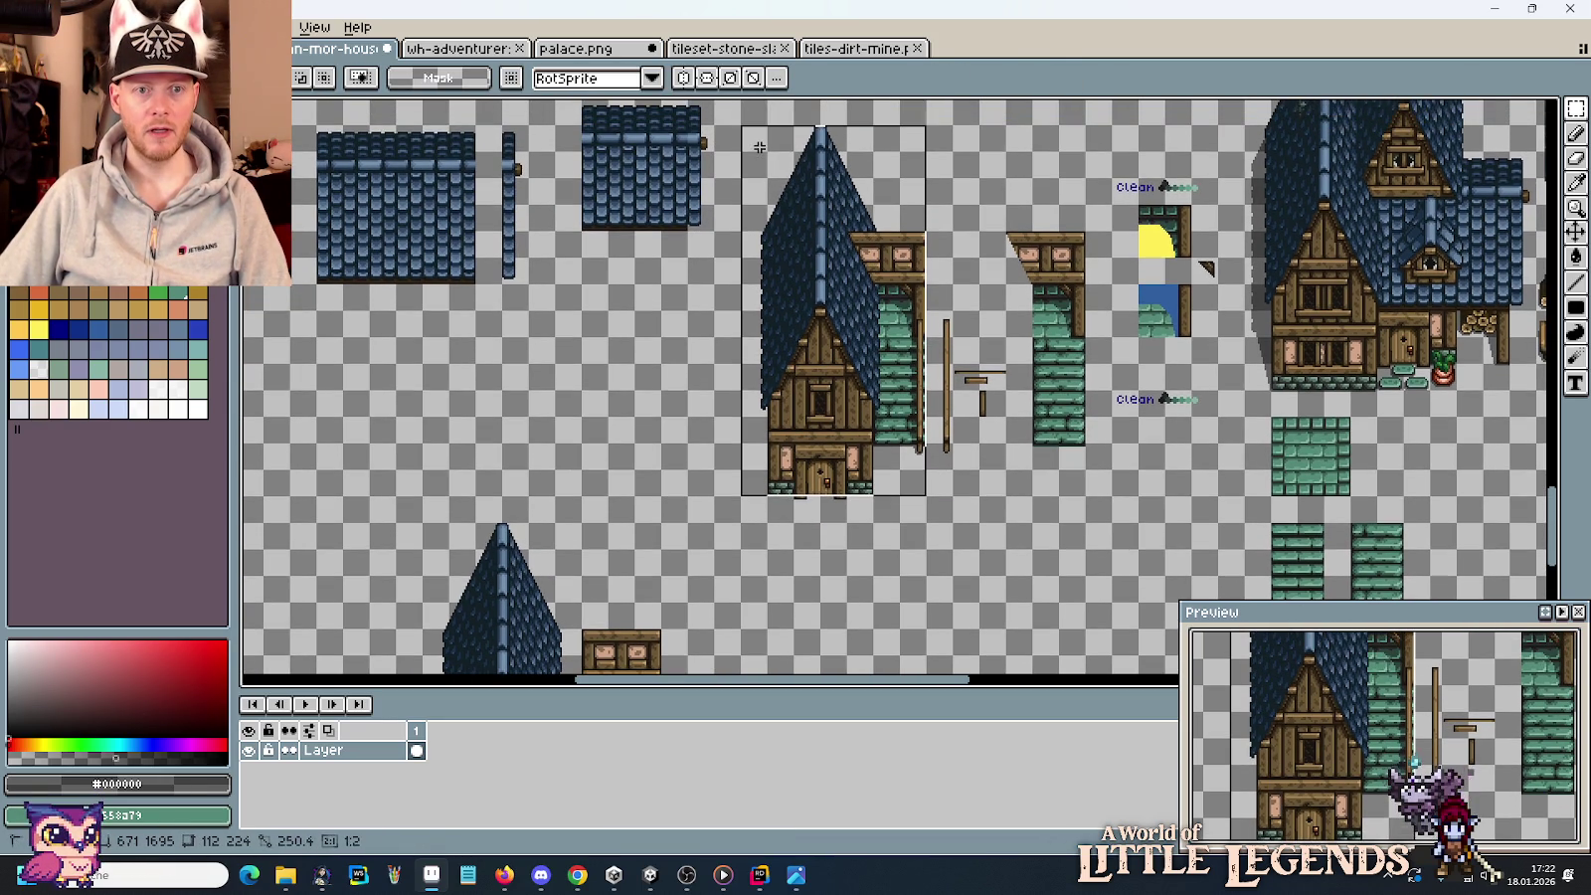
pyautogui.moveTo(816, 104); pyautogui.dragTo(737, 109)
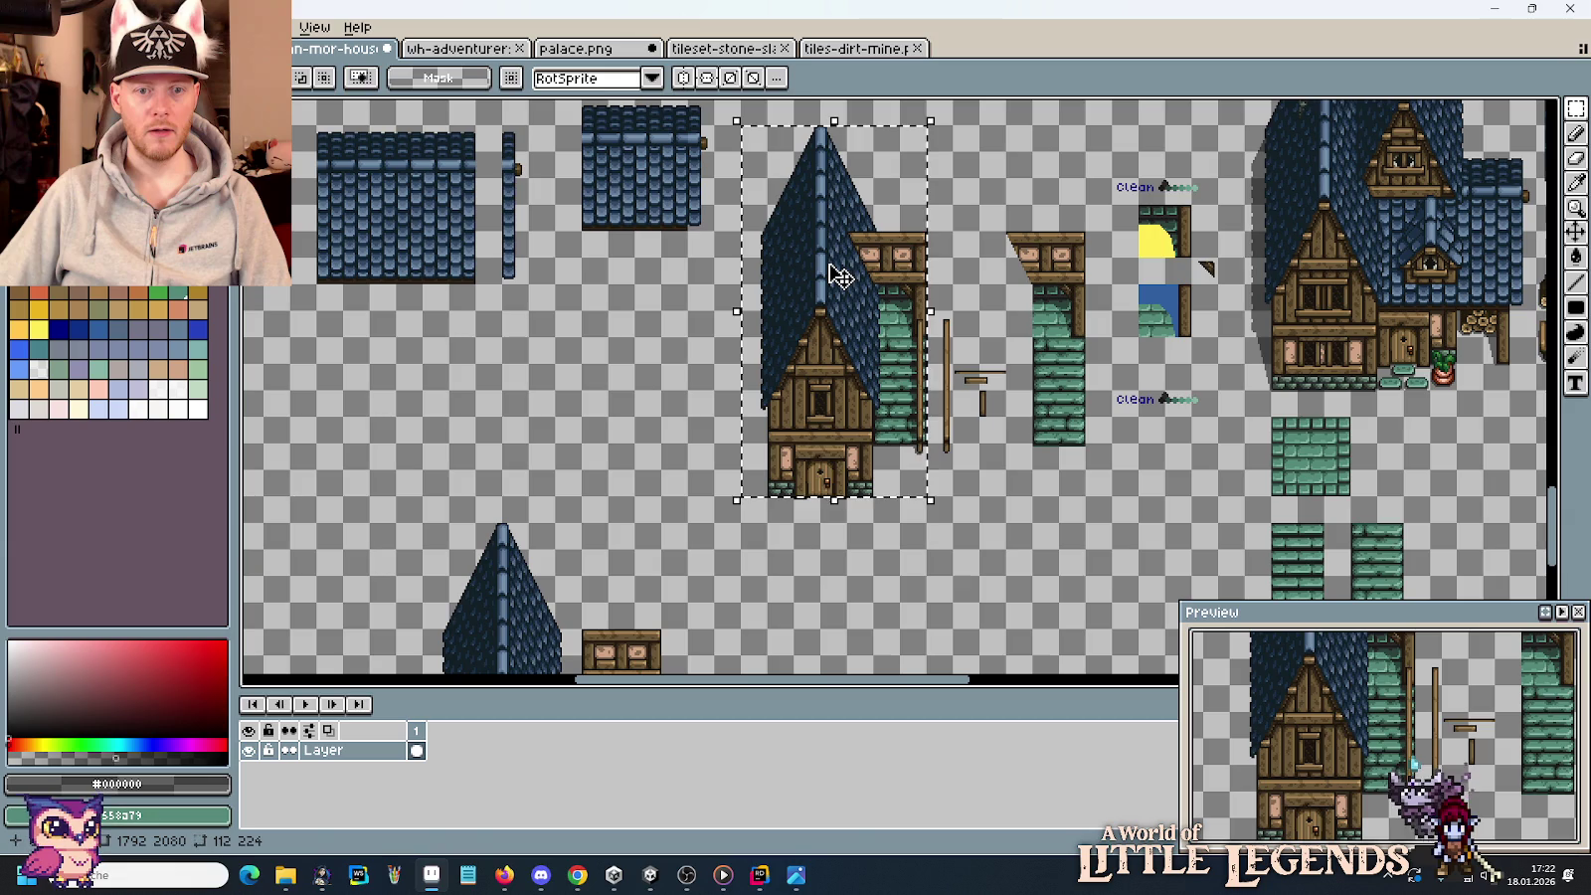
pyautogui.moveTo(840, 278); pyautogui.dragTo(772, 311)
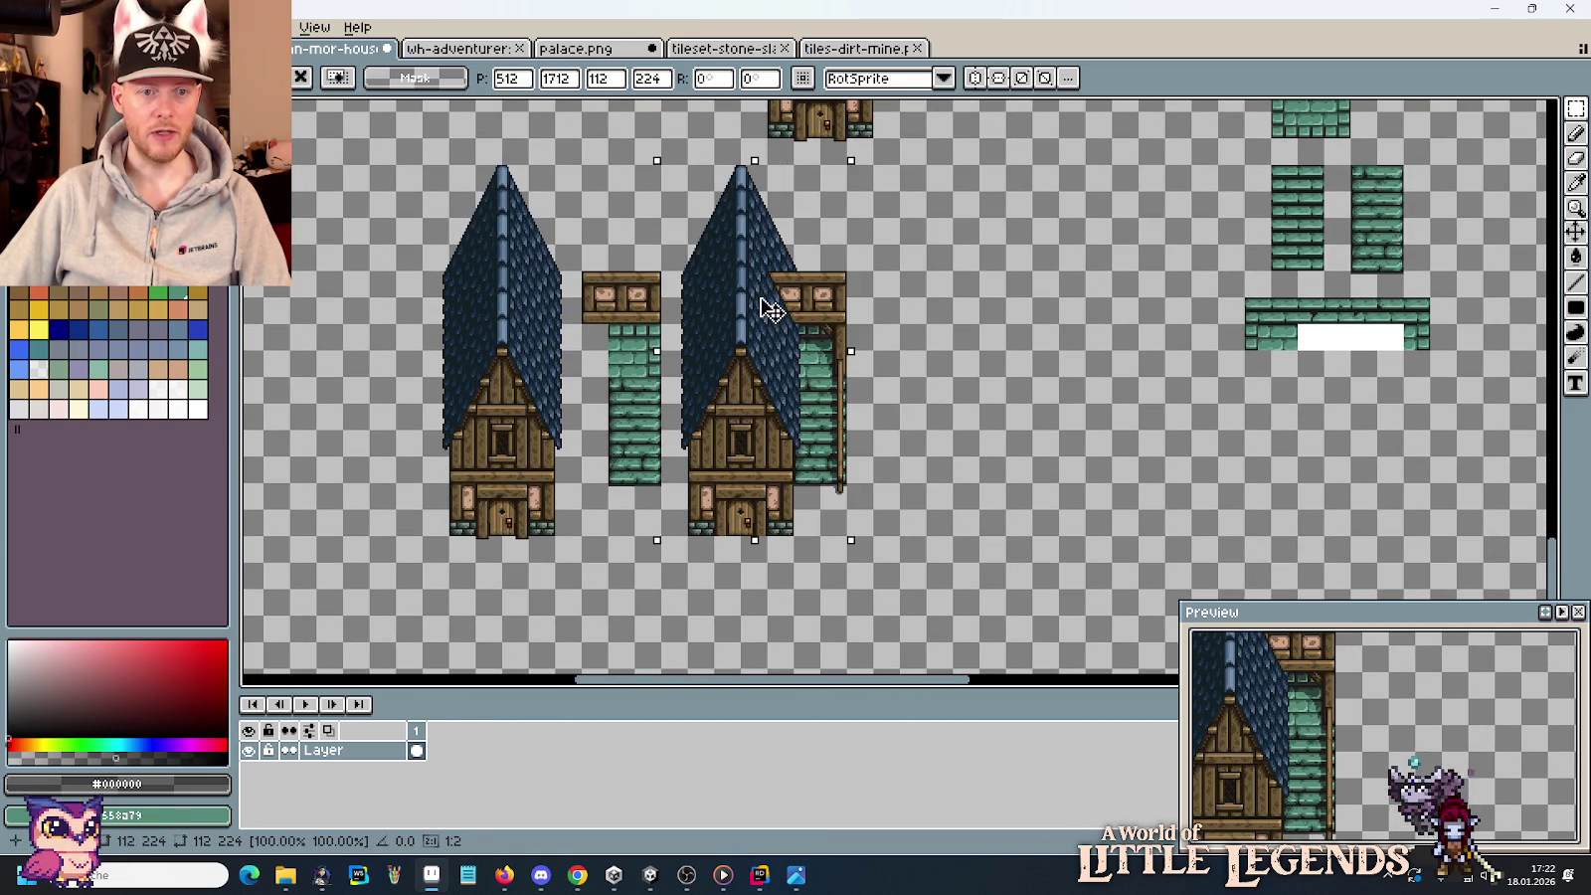
pyautogui.scroll(2, 865, 299)
pyautogui.scroll(3, 865, 278)
pyautogui.click(871, 242)
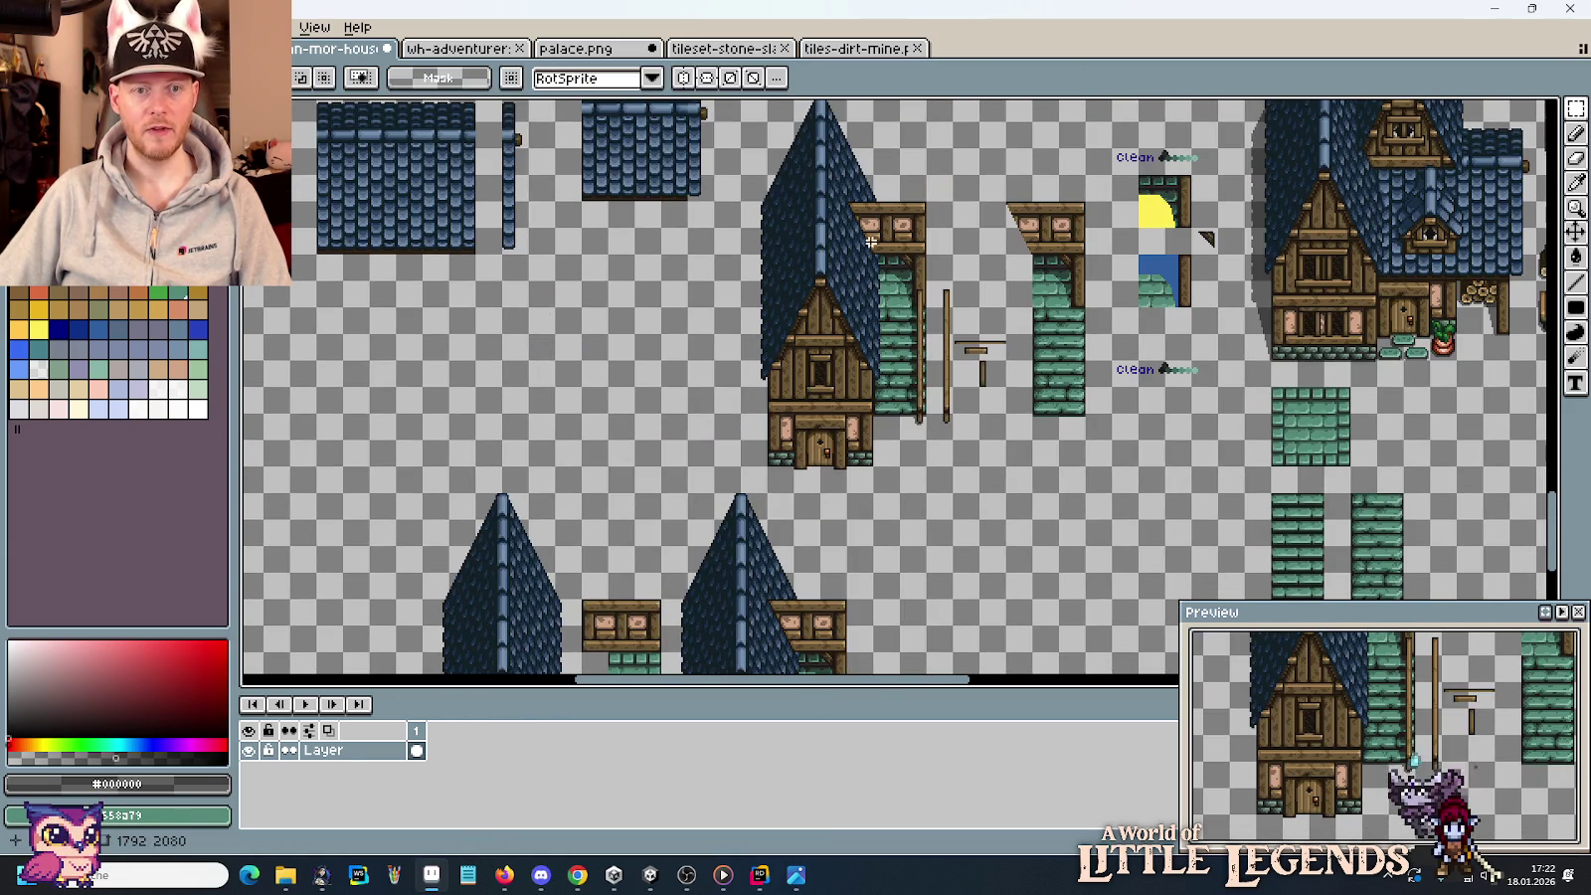
pyautogui.scroll(2, 871, 241)
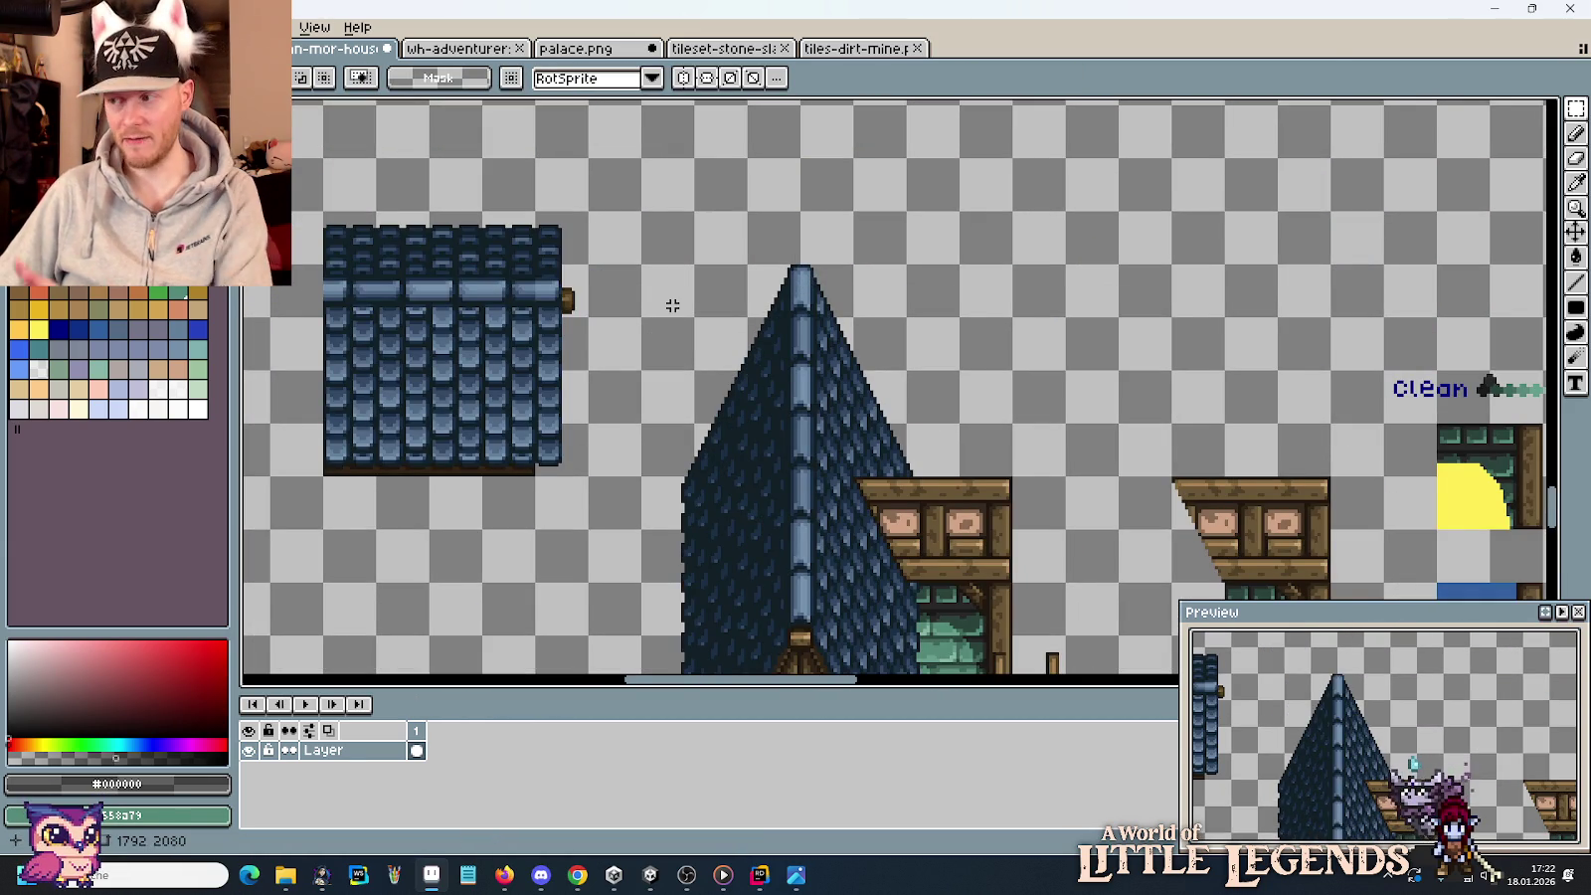
# Test the left roof block over the spire, then cancel that placement.
pyautogui.moveTo(582, 469)
pyautogui.mouseDown()
pyautogui.moveTo(395, 223)
pyautogui.moveTo(338, 217)
pyautogui.mouseUp()
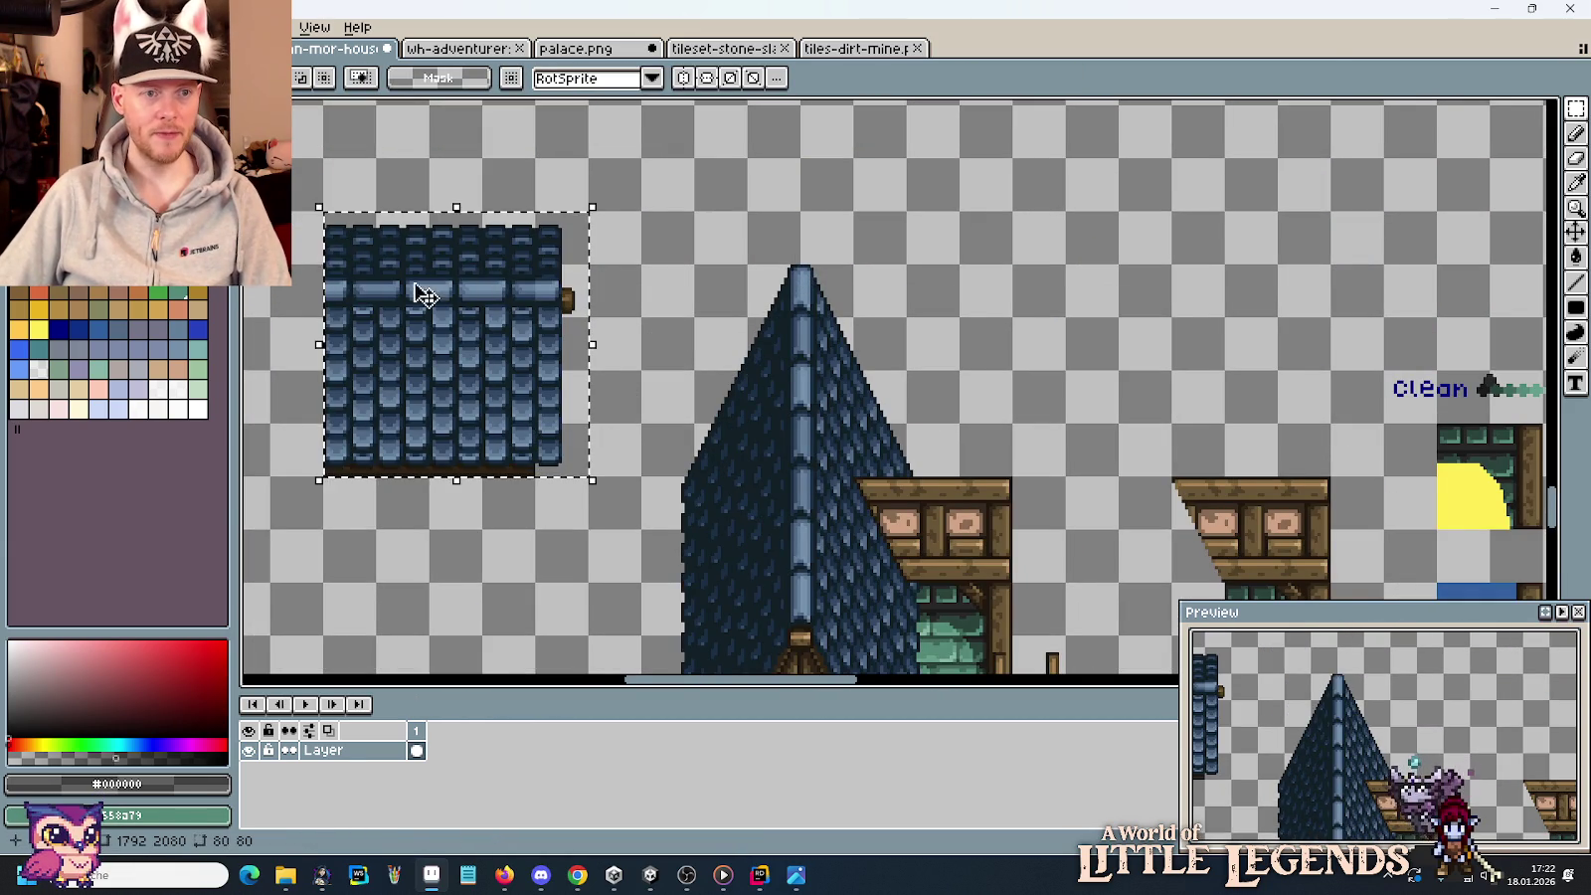
pyautogui.moveTo(418, 298)
pyautogui.mouseDown()
pyautogui.moveTo(938, 269)
pyautogui.moveTo(908, 312)
pyautogui.mouseUp()
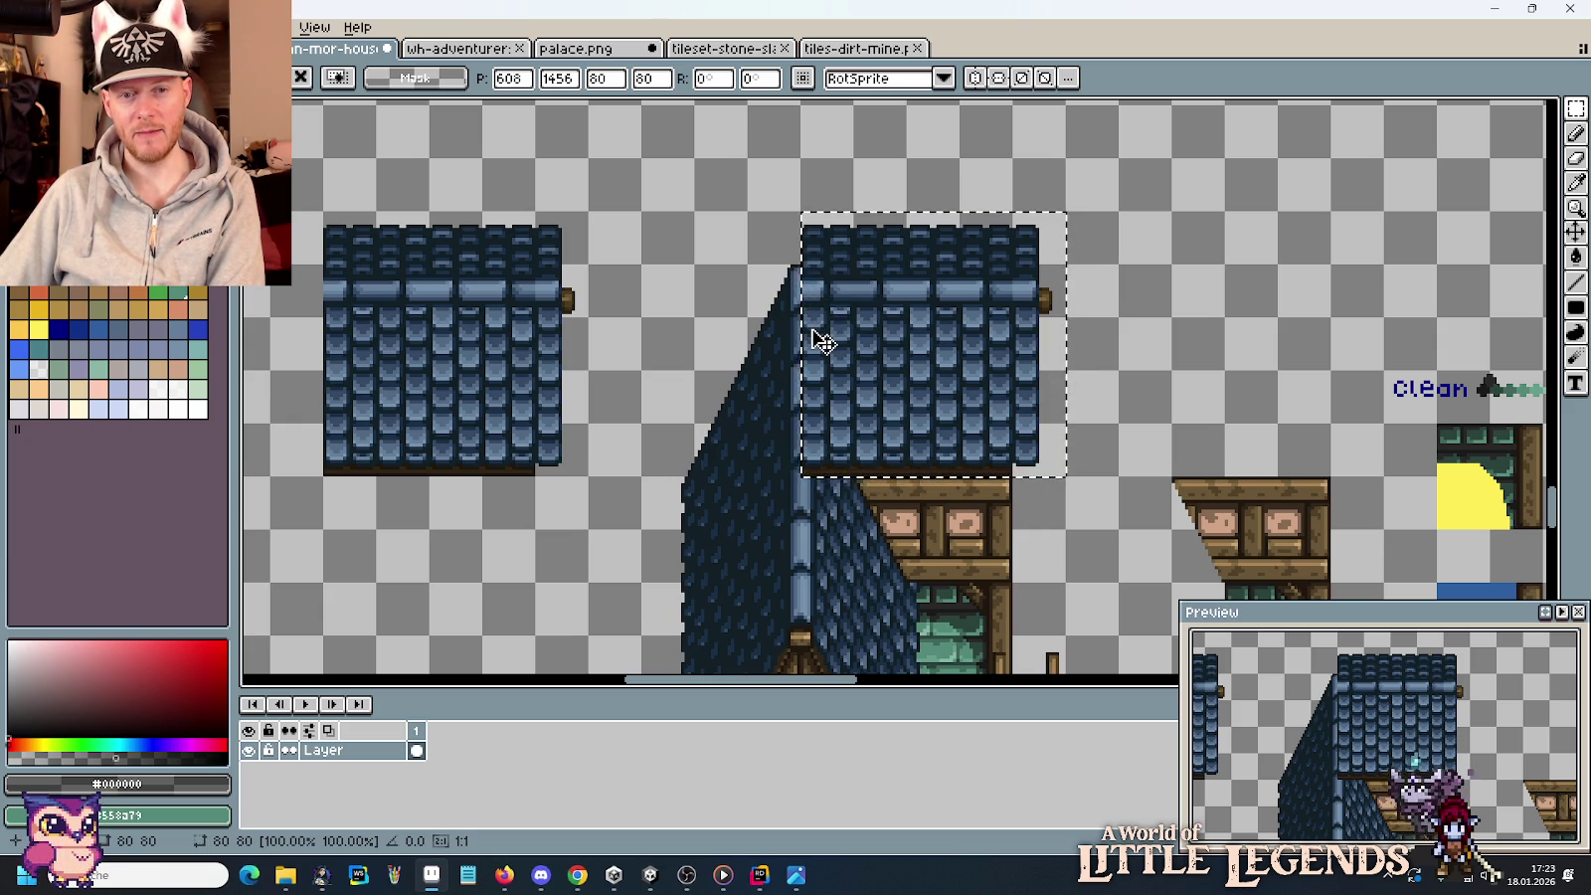
pyautogui.press('Delete')
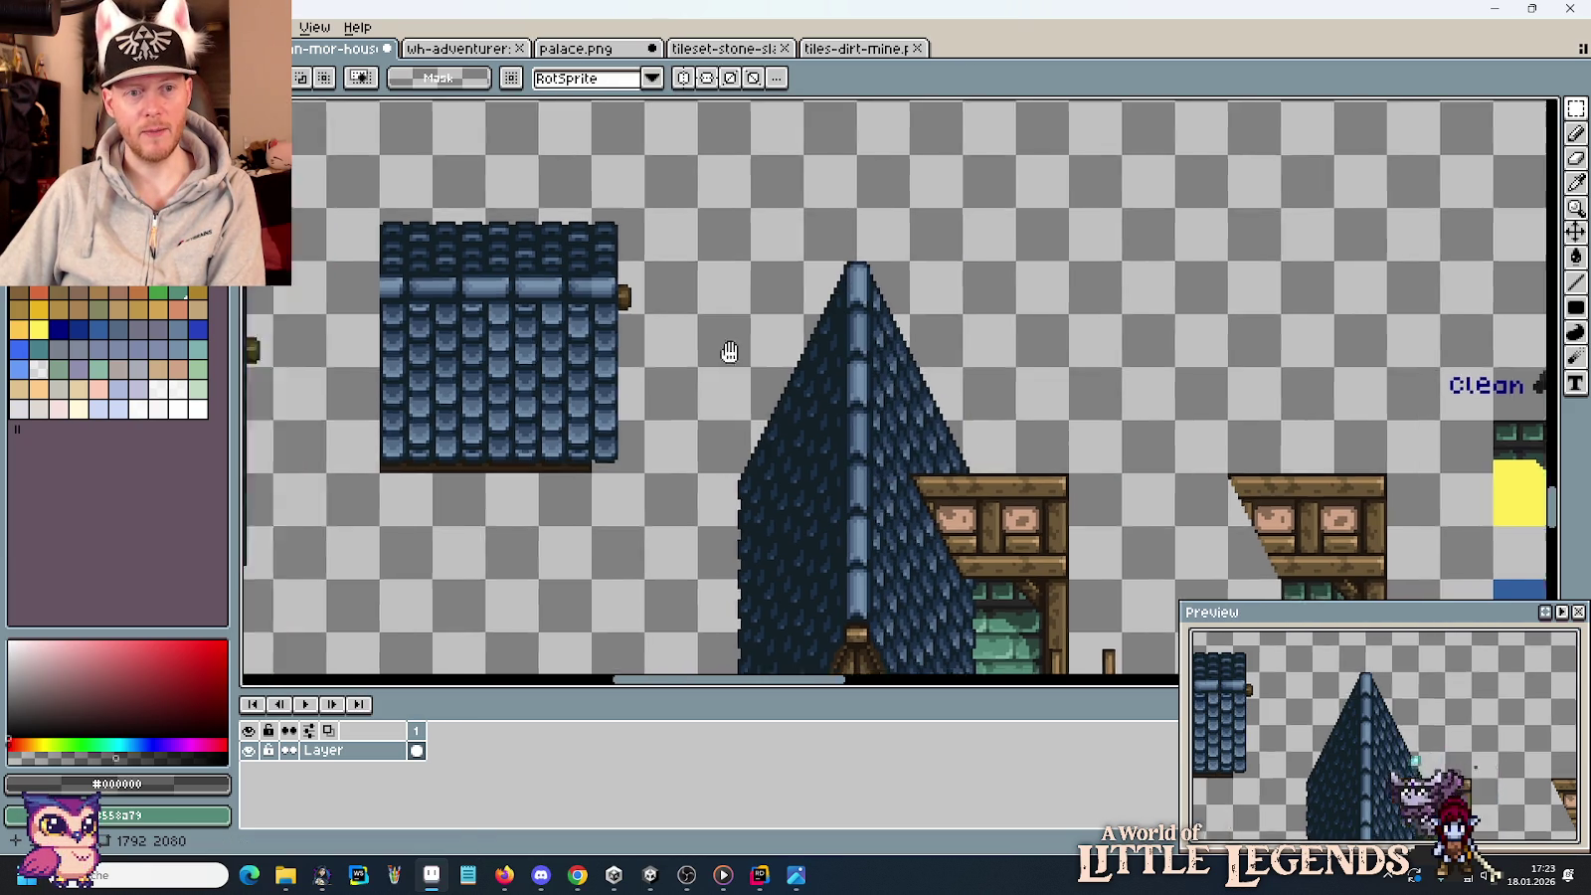
pyautogui.moveTo(728, 352)
pyautogui.mouseDown()
pyautogui.moveTo(991, 368)
pyautogui.moveTo(1002, 355)
pyautogui.moveTo(986, 464)
pyautogui.moveTo(961, 504)
pyautogui.mouseUp()
pyautogui.scroll(1, 962, 366)
pyautogui.scroll(-1, 995, 355)
# Copy the central blue roof block beside the original.
pyautogui.moveTo(970, 629); pyautogui.dragTo(697, 356)
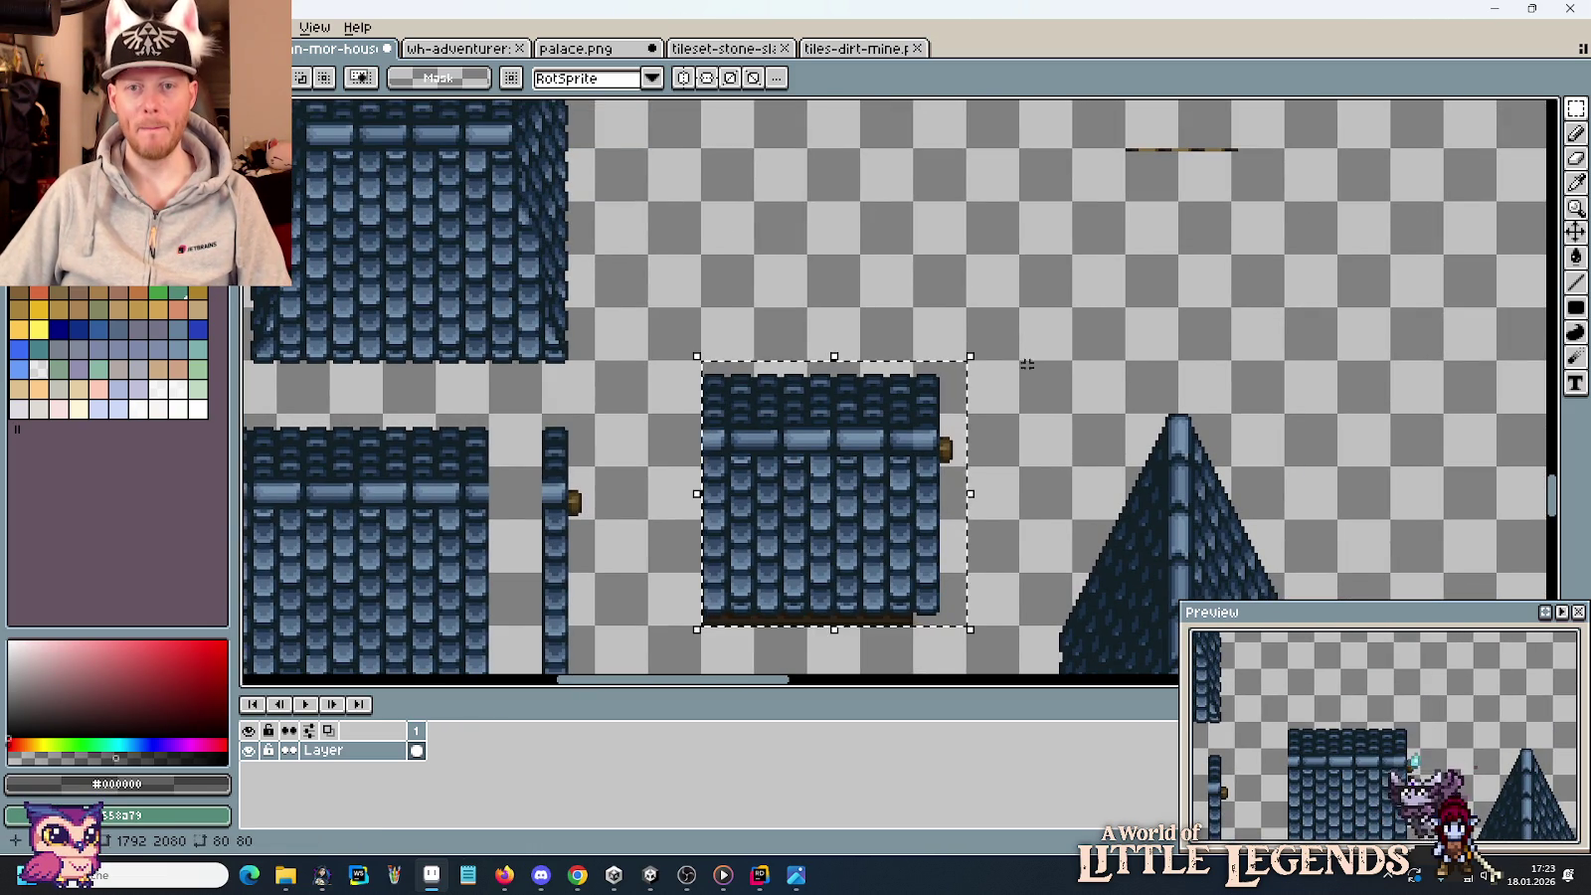
pyautogui.moveTo(774, 445); pyautogui.dragTo(331, 335)
pyautogui.moveTo(441, 363)
pyautogui.mouseDown()
pyautogui.moveTo(1132, 308)
pyautogui.moveTo(945, 368)
pyautogui.mouseUp()
pyautogui.press('Return')
# Remove a middle shingle strip from the copy and close the gap.
pyautogui.press('Delete')
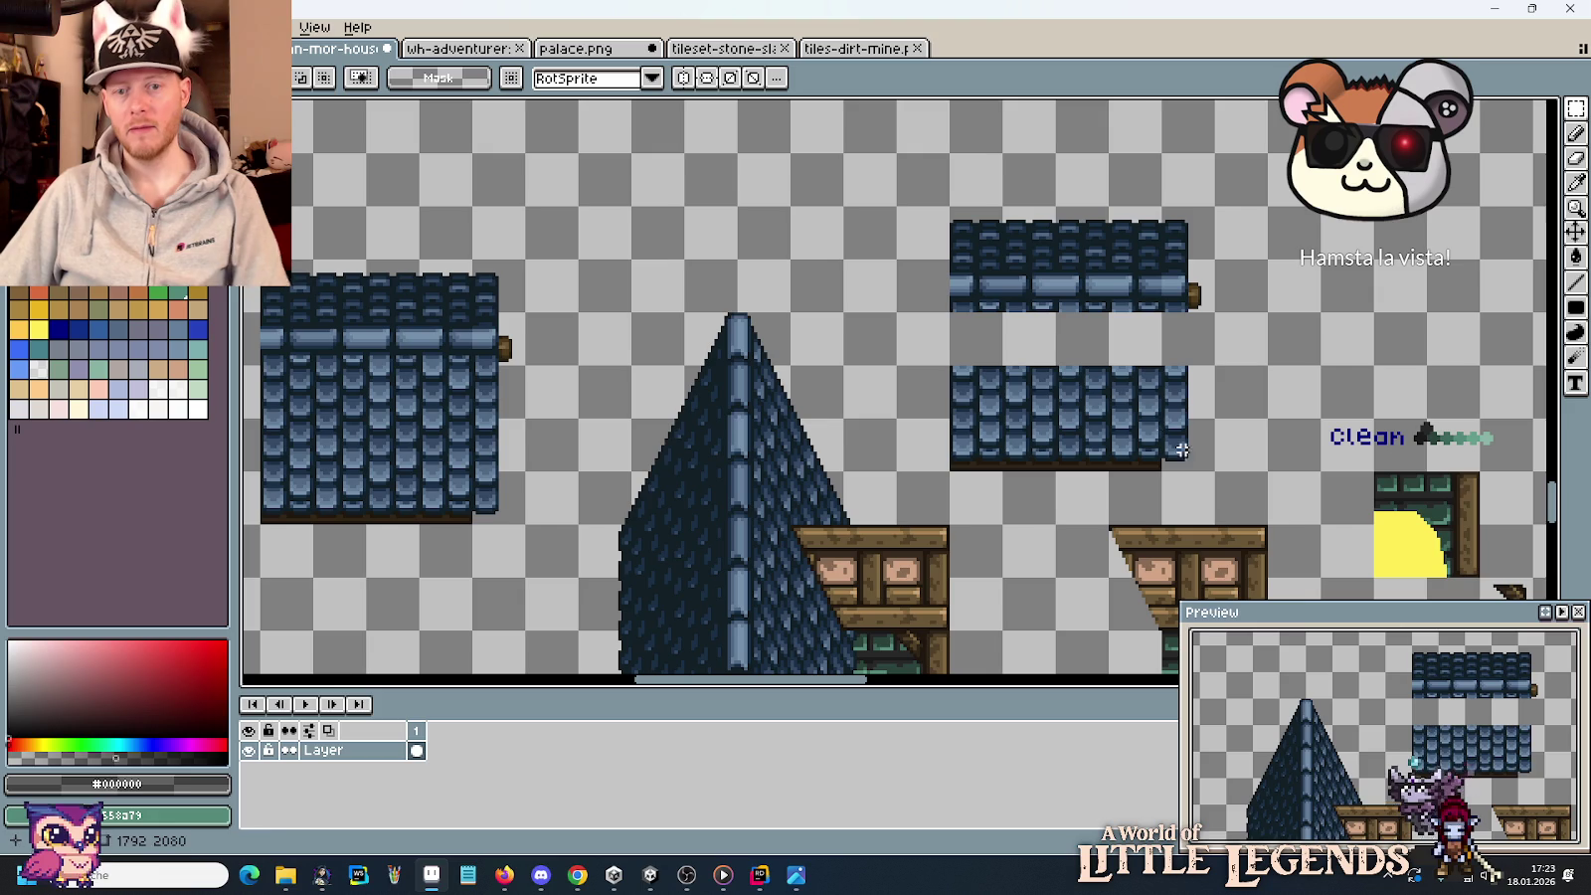
pyautogui.moveTo(1216, 465); pyautogui.dragTo(947, 360)
pyautogui.moveTo(997, 408); pyautogui.dragTo(1013, 356)
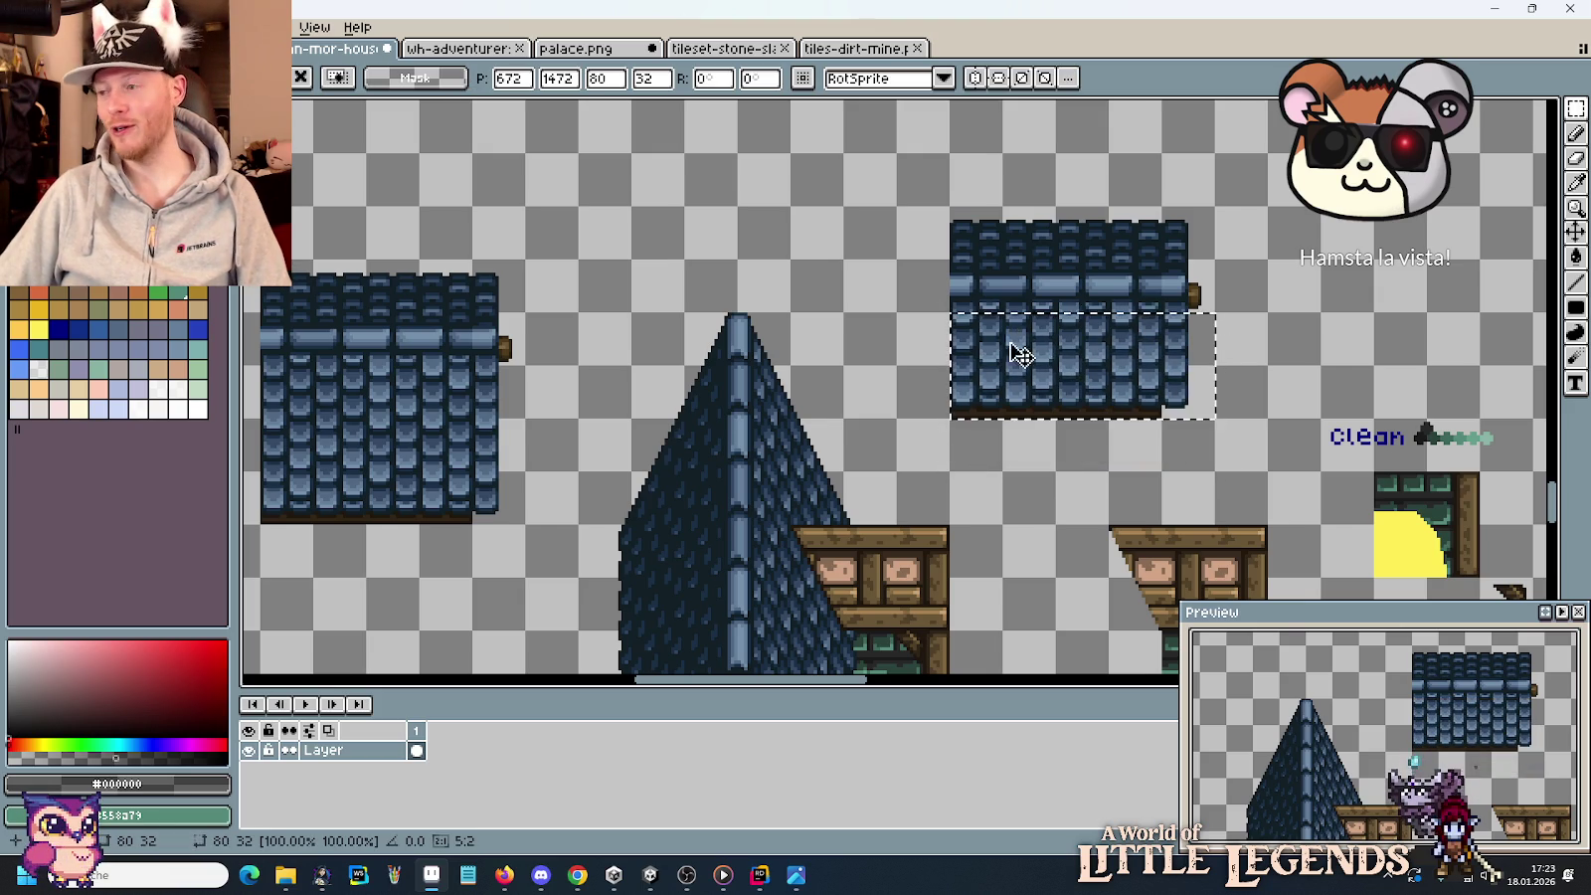
pyautogui.press('Return')
pyautogui.scroll(1, 1159, 214)
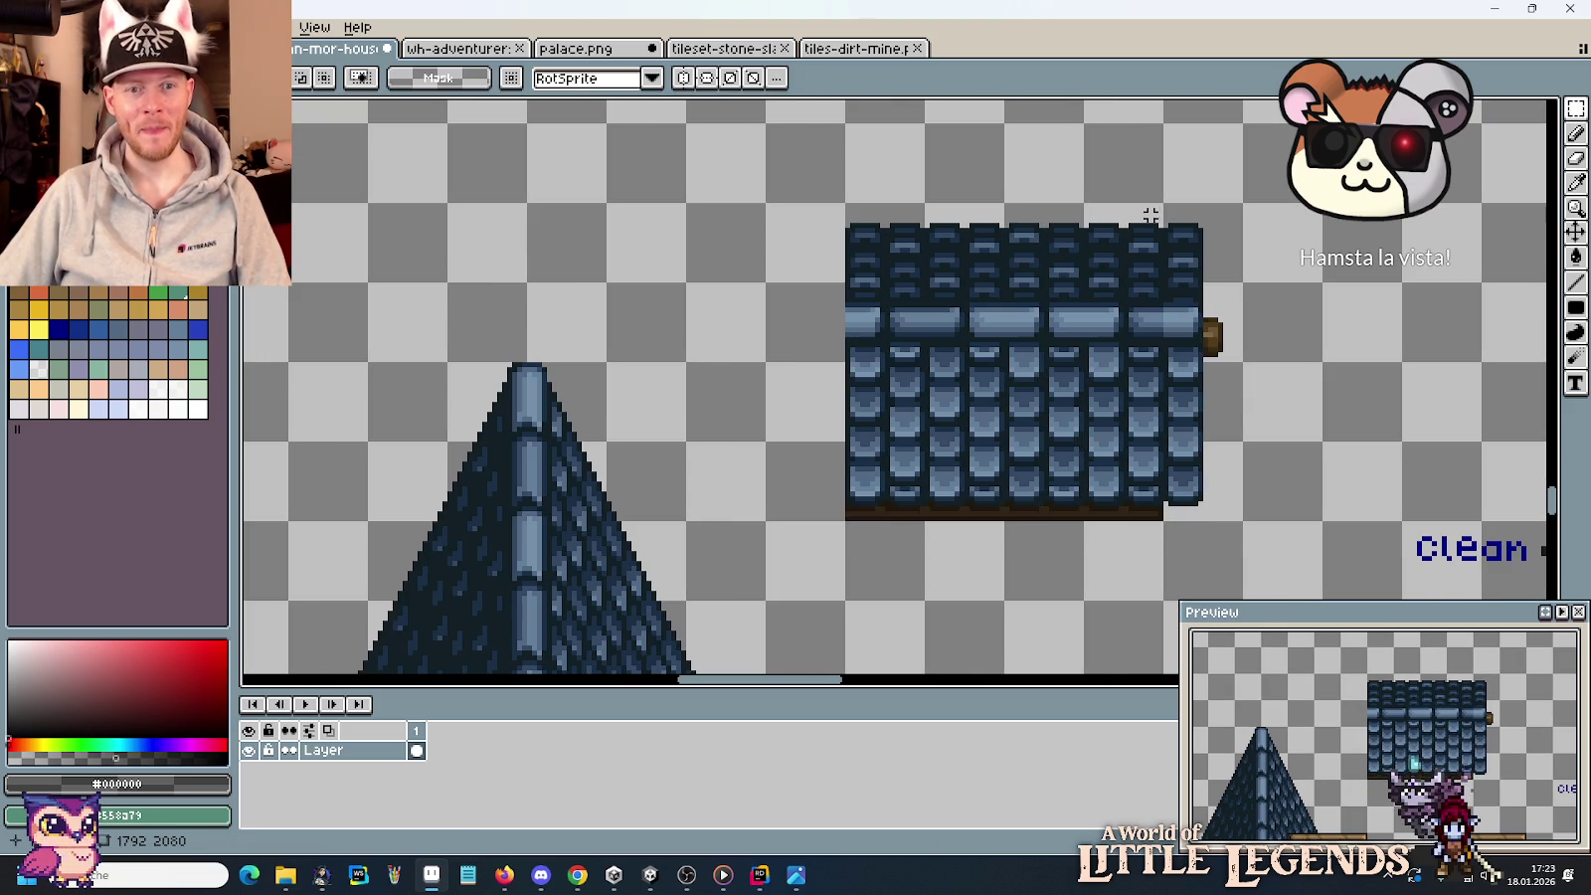
pyautogui.scroll(1, 1265, 230)
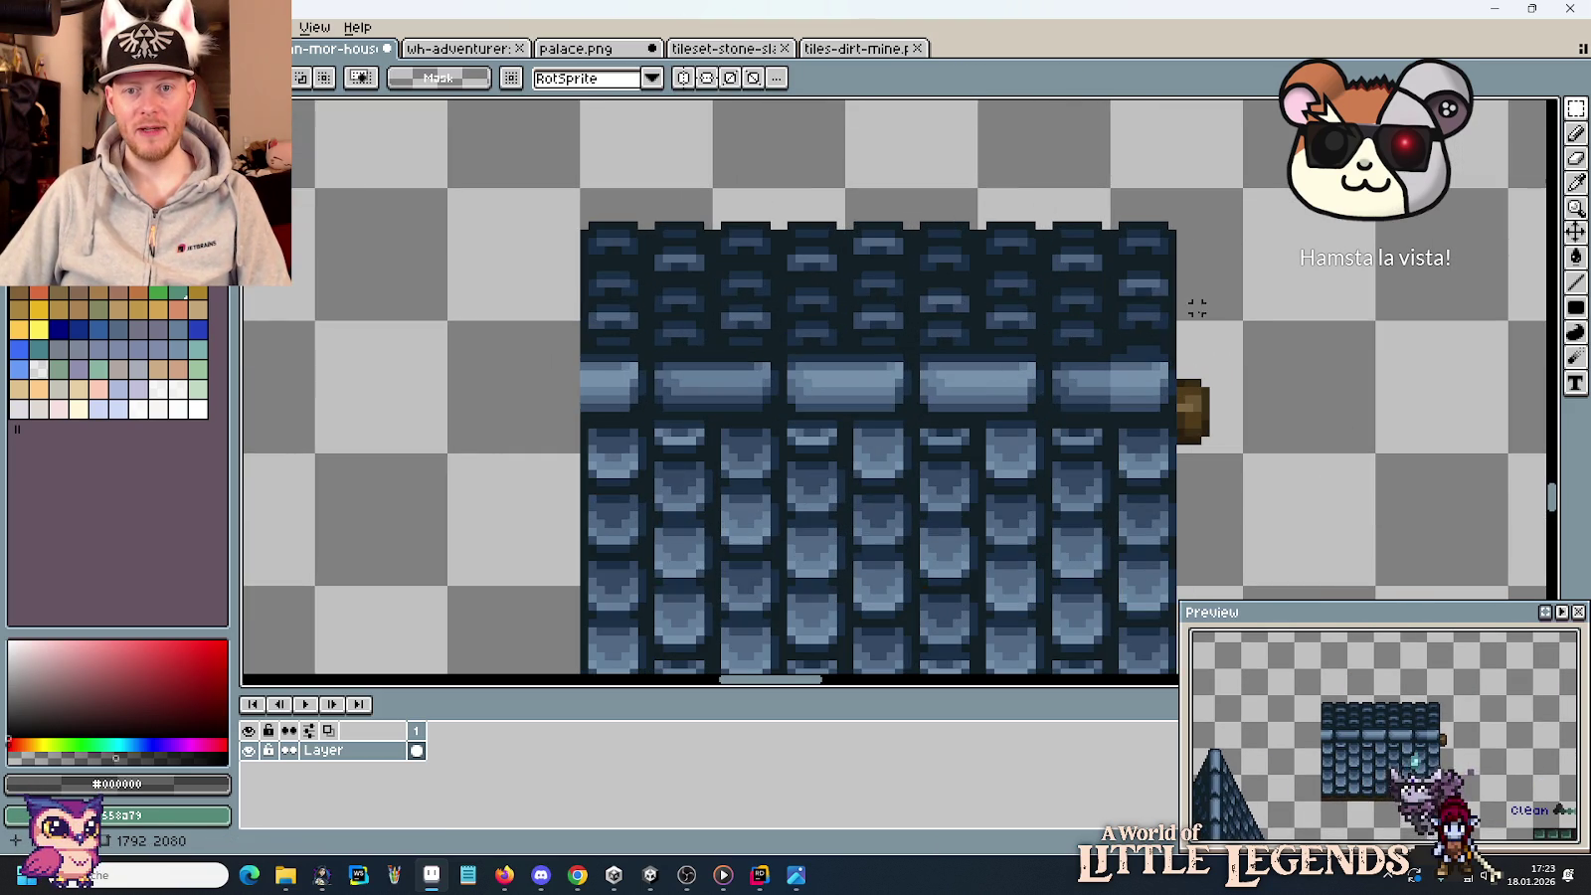
pyautogui.moveTo(1197, 310)
pyautogui.mouseDown()
pyautogui.moveTo(560, 275)
pyautogui.moveTo(560, 257)
pyautogui.moveTo(1124, 227)
pyautogui.moveTo(1146, 301)
pyautogui.mouseUp()
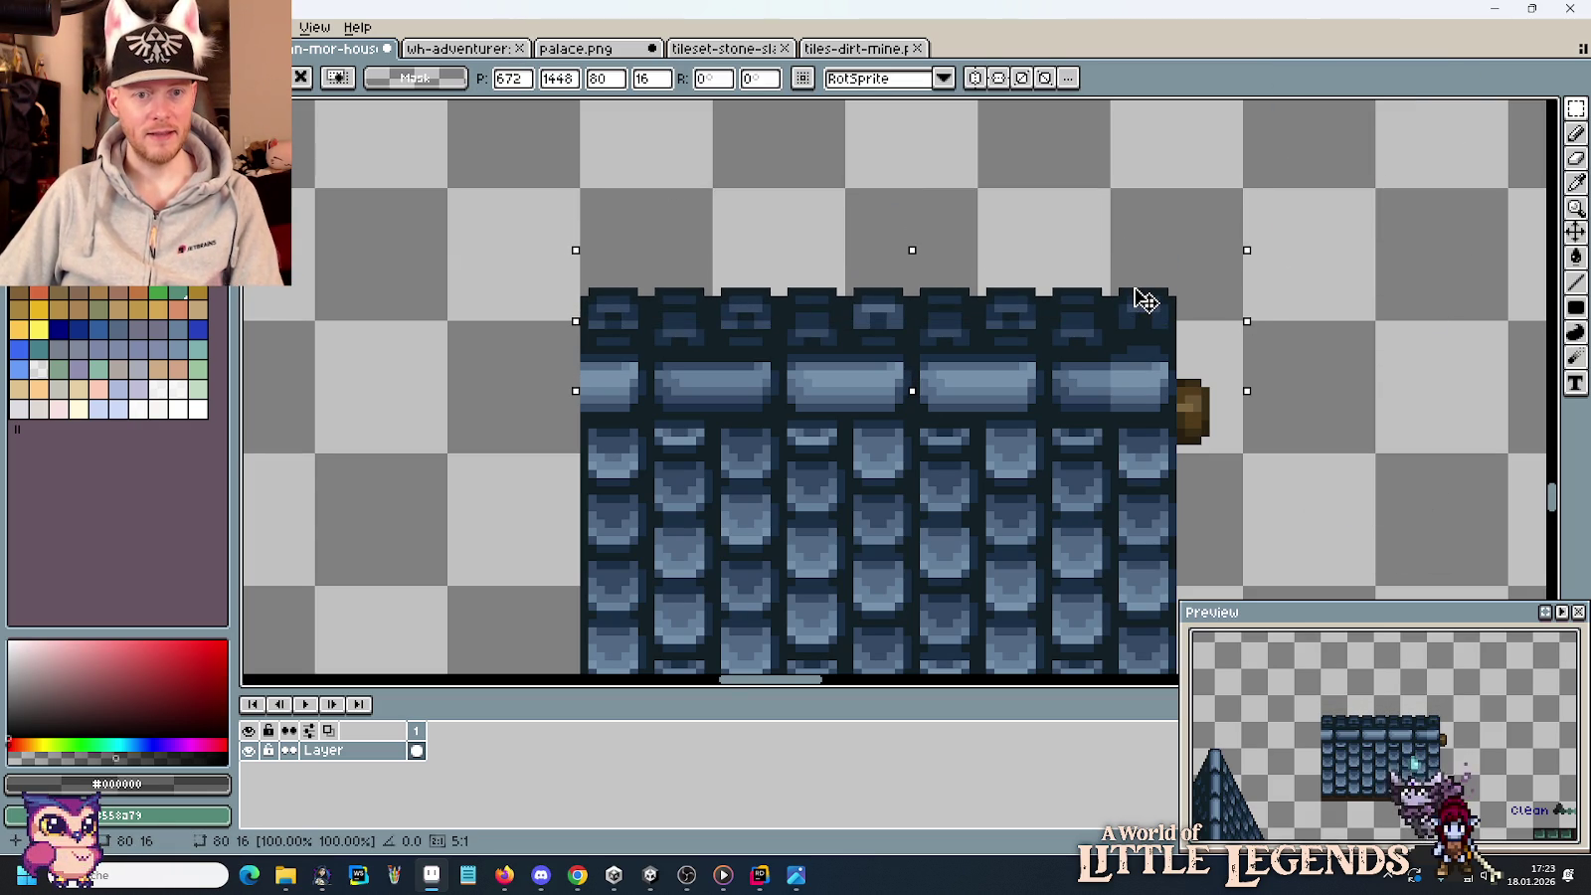
pyautogui.moveTo(1146, 301)
pyautogui.mouseDown()
pyautogui.moveTo(1065, 294)
pyautogui.moveTo(1149, 304)
pyautogui.mouseUp()
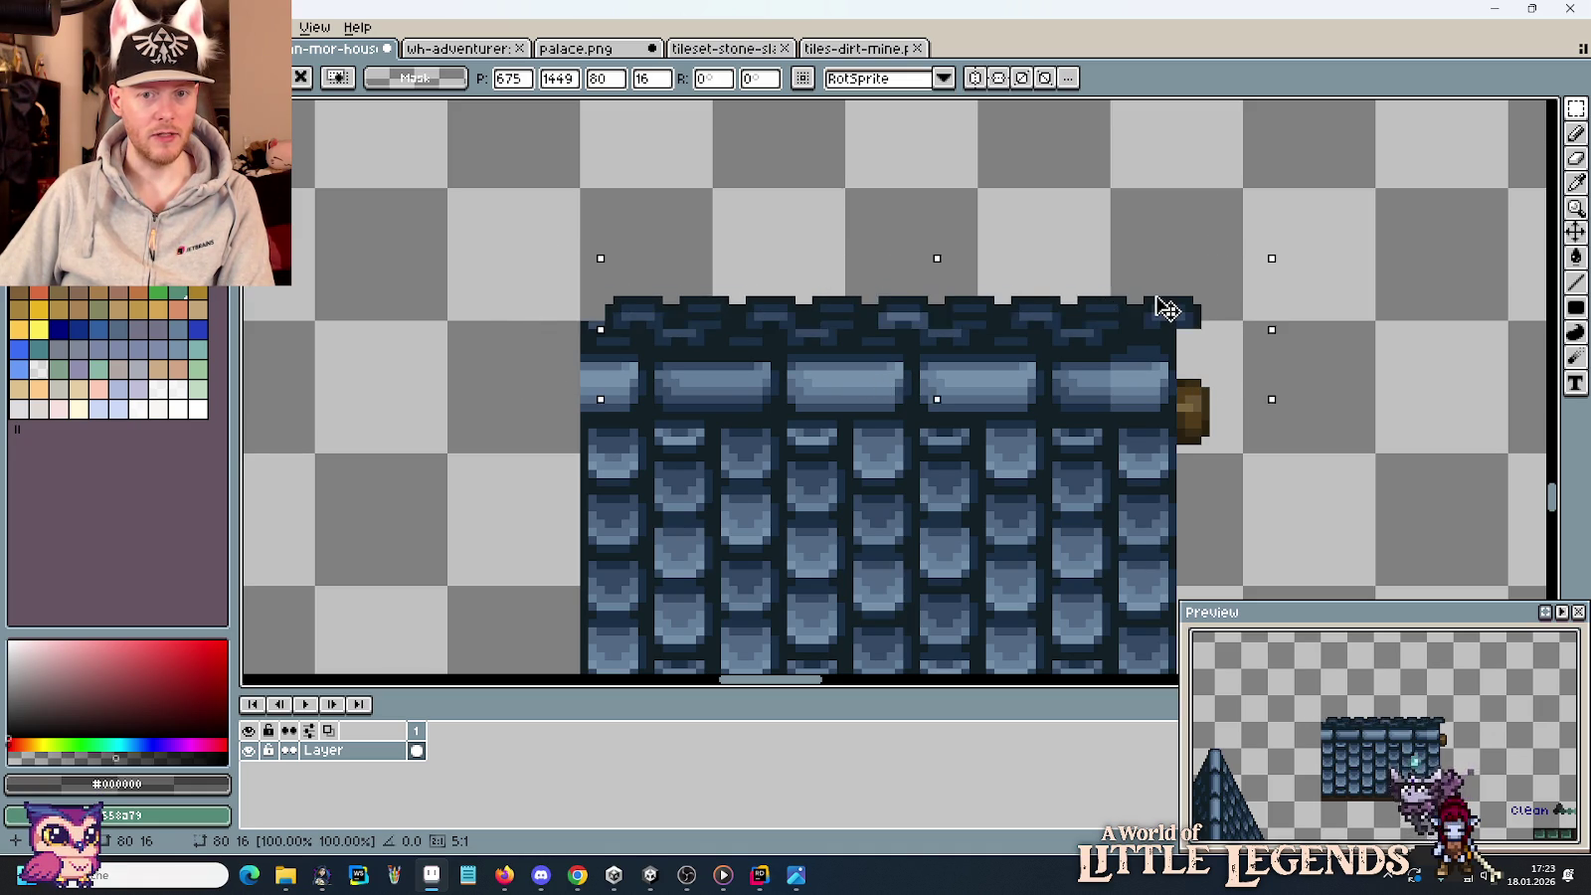
pyautogui.hotkey('ctrl', 'z')
pyautogui.hotkey('ctrl', 'z')
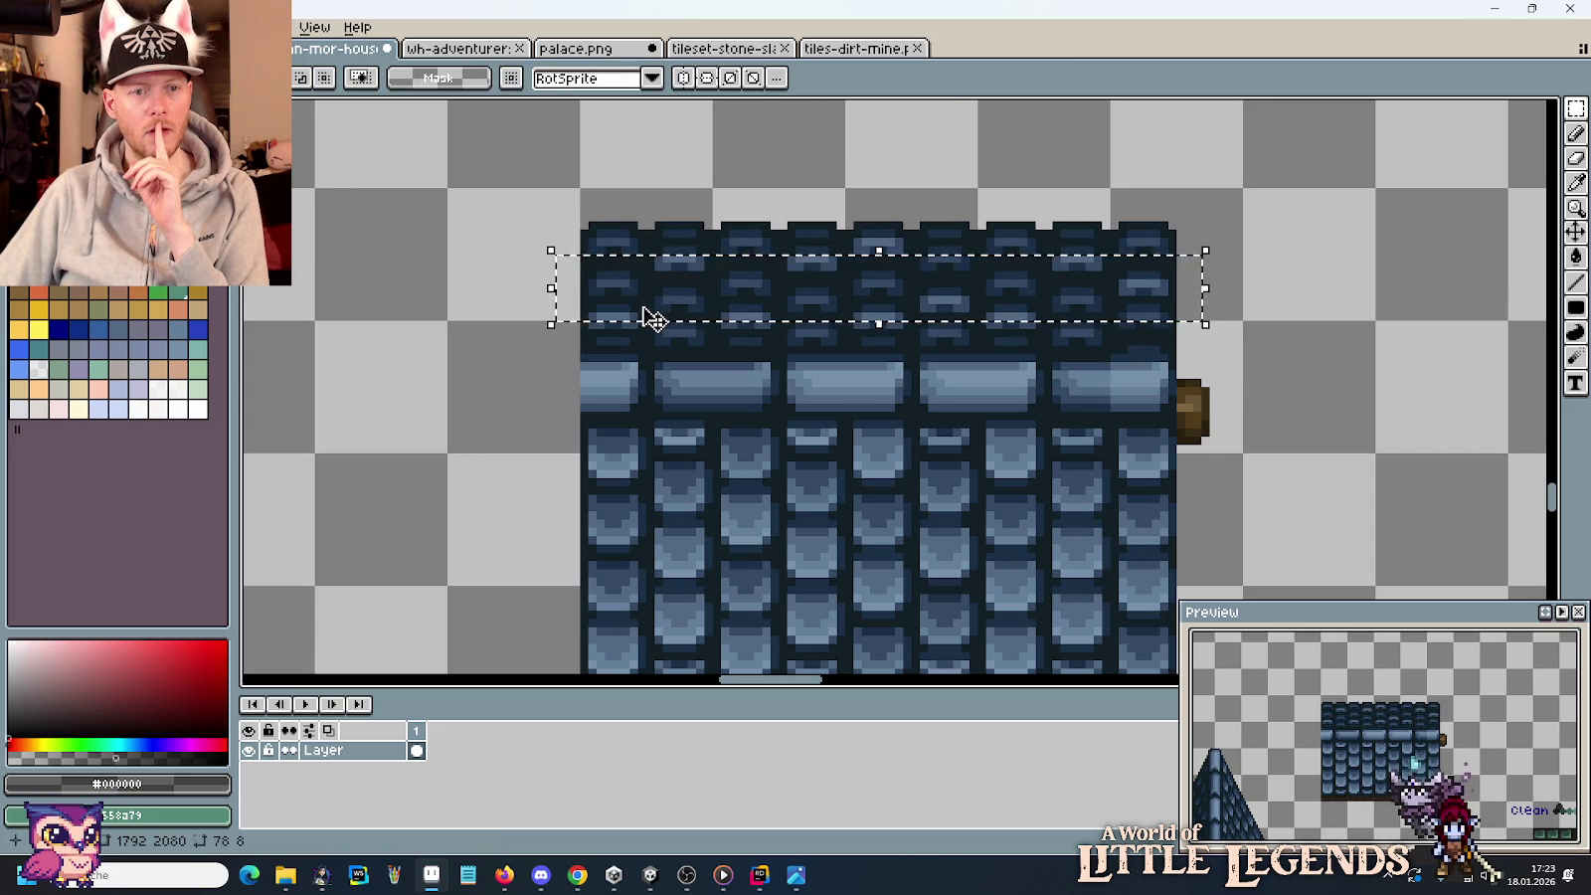
pyautogui.hotkey('ctrl', 'd')
pyautogui.scroll(1, 616, 292)
pyautogui.scroll(2, 617, 292)
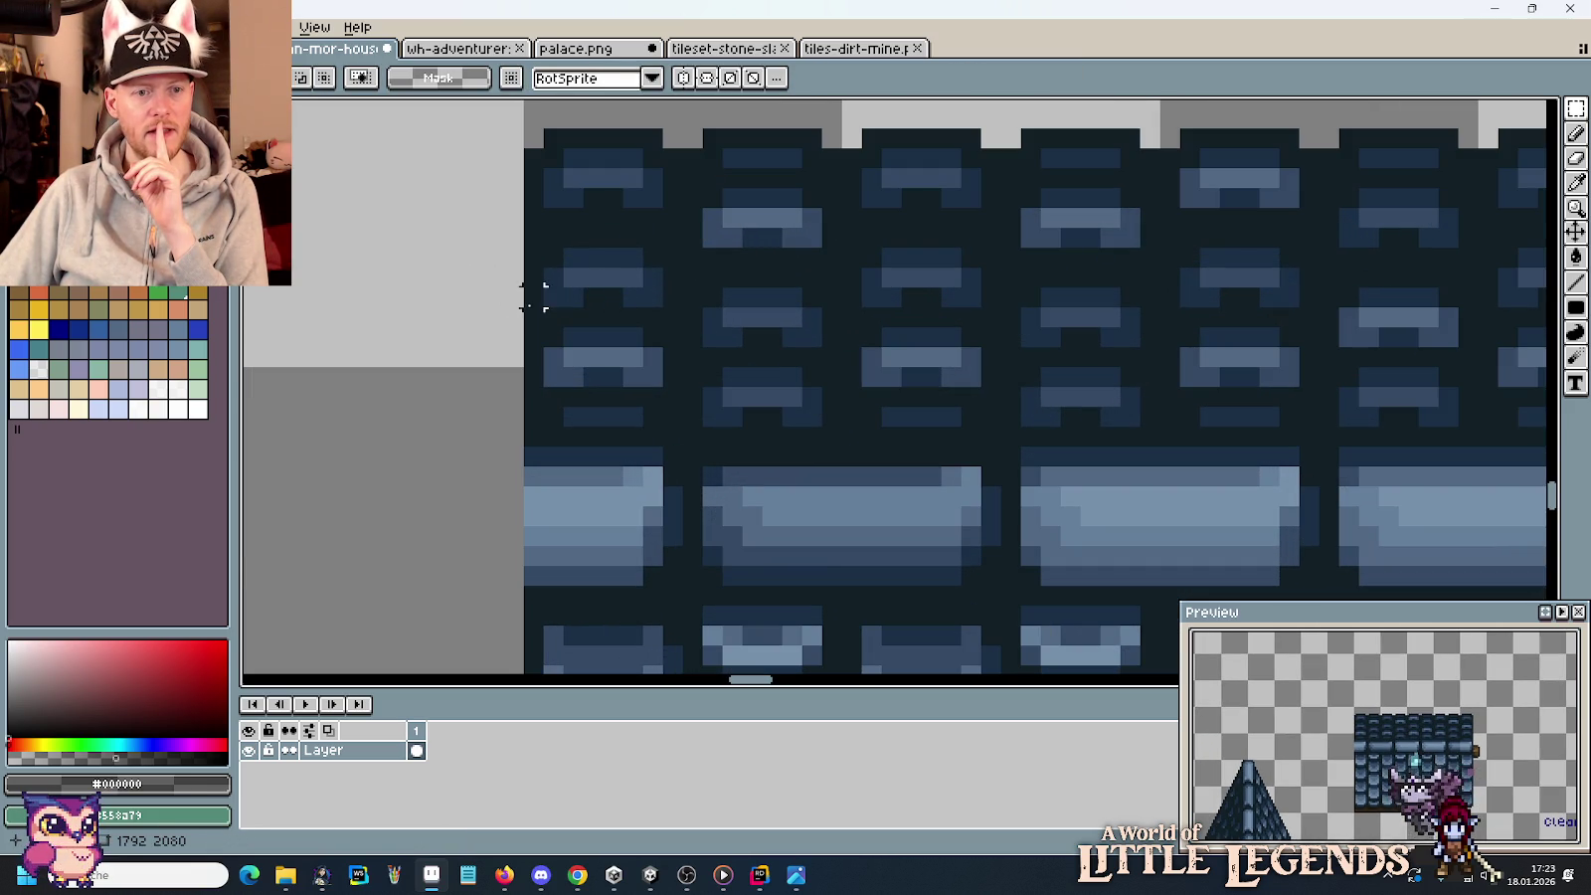
pyautogui.moveTo(534, 296); pyautogui.dragTo(612, 236)
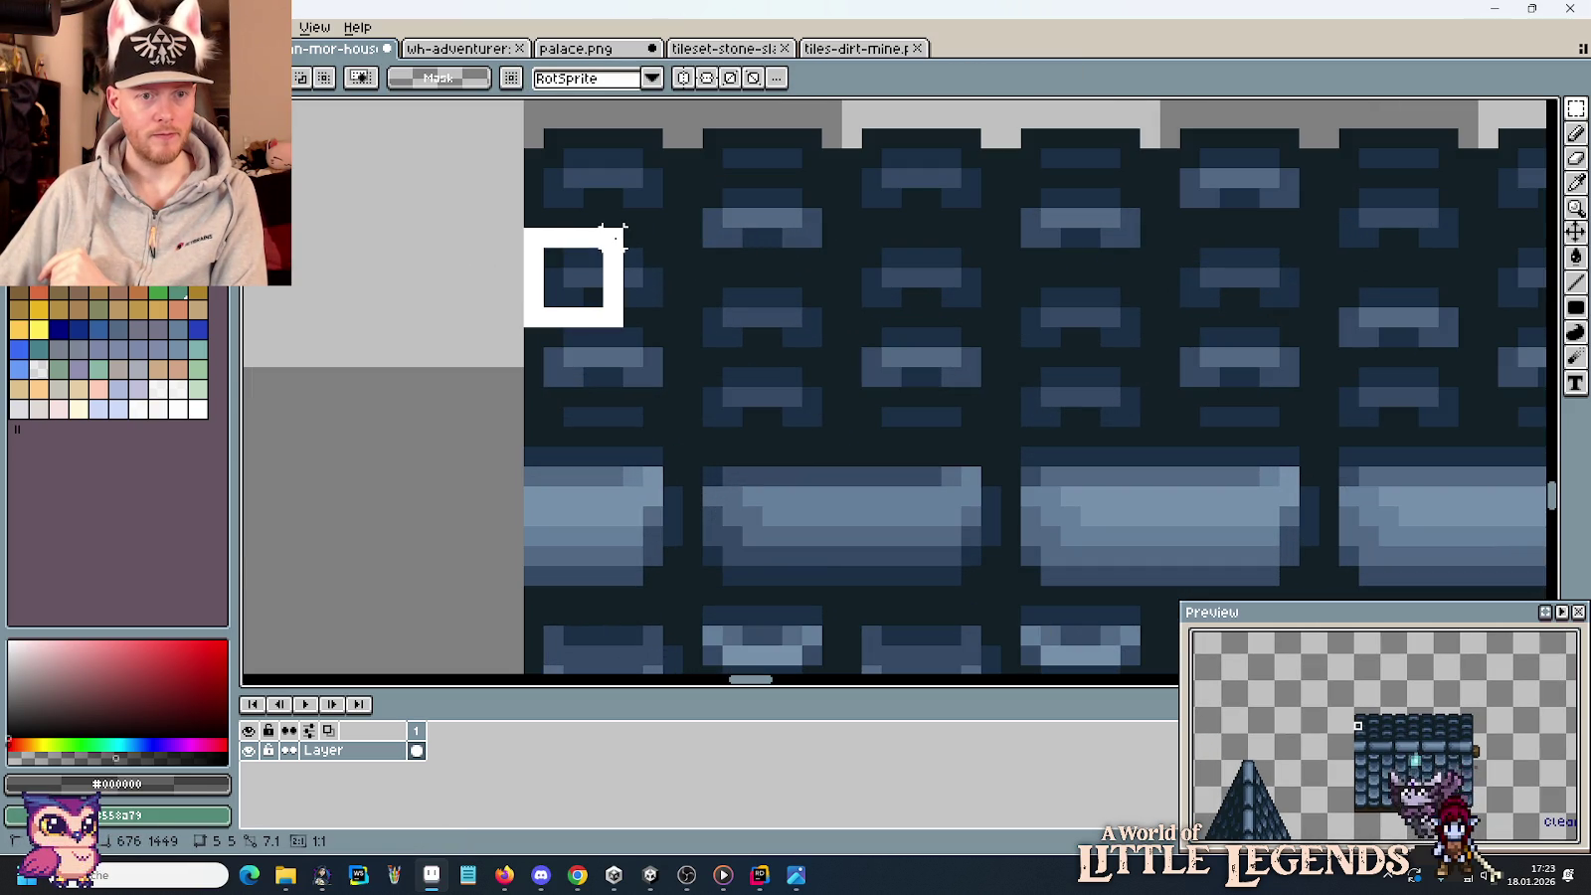
pyautogui.moveTo(610, 237); pyautogui.dragTo(611, 257)
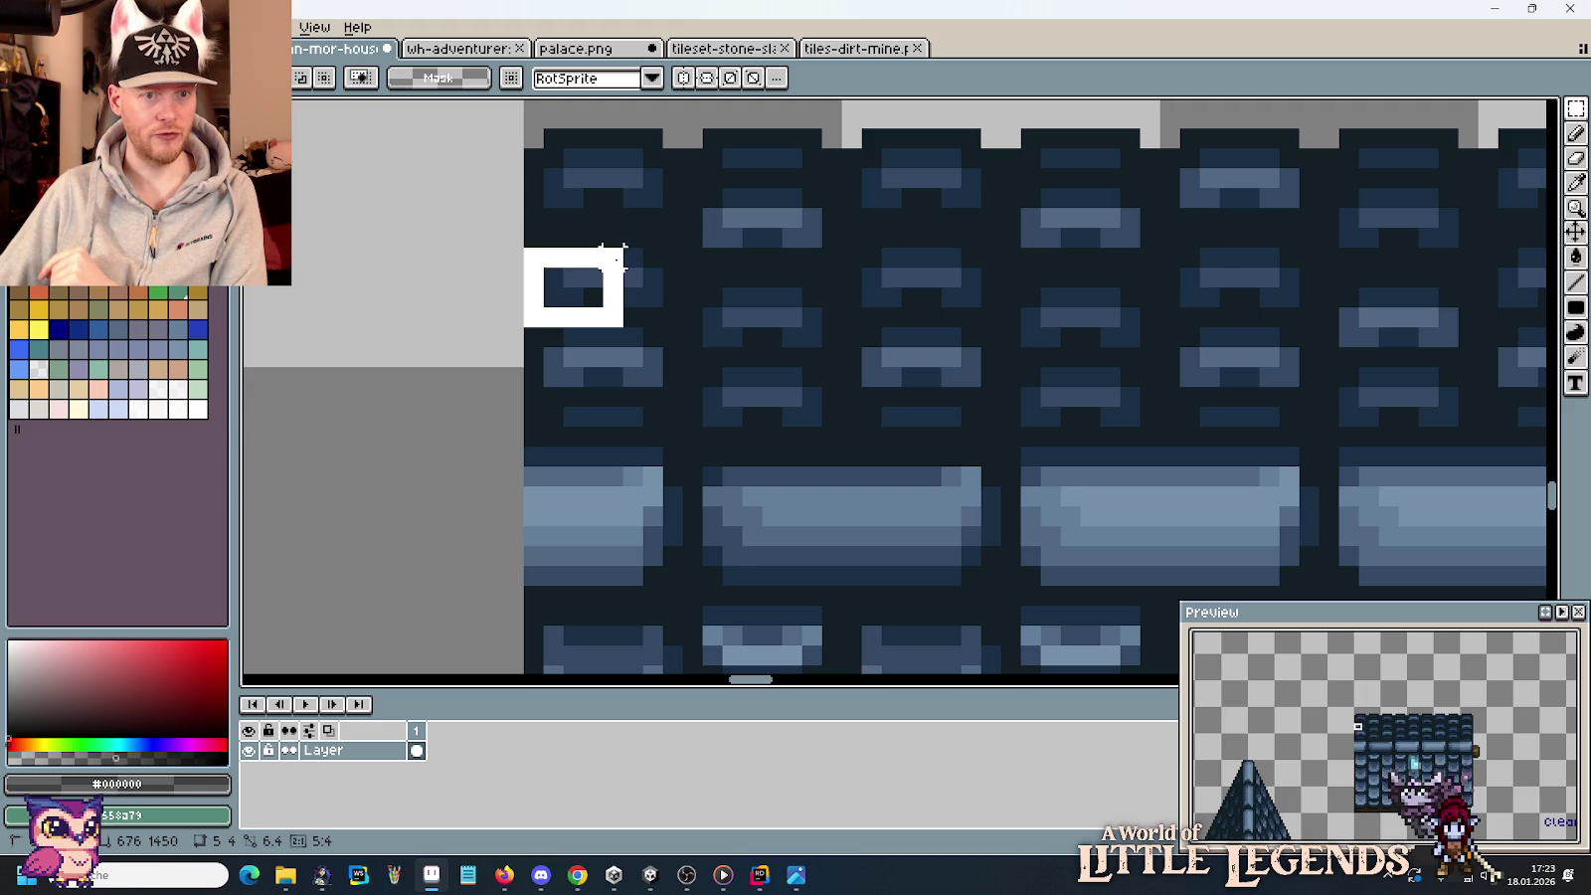
pyautogui.hotkey('ctrl', 'd')
pyautogui.moveTo(534, 297); pyautogui.dragTo(702, 236)
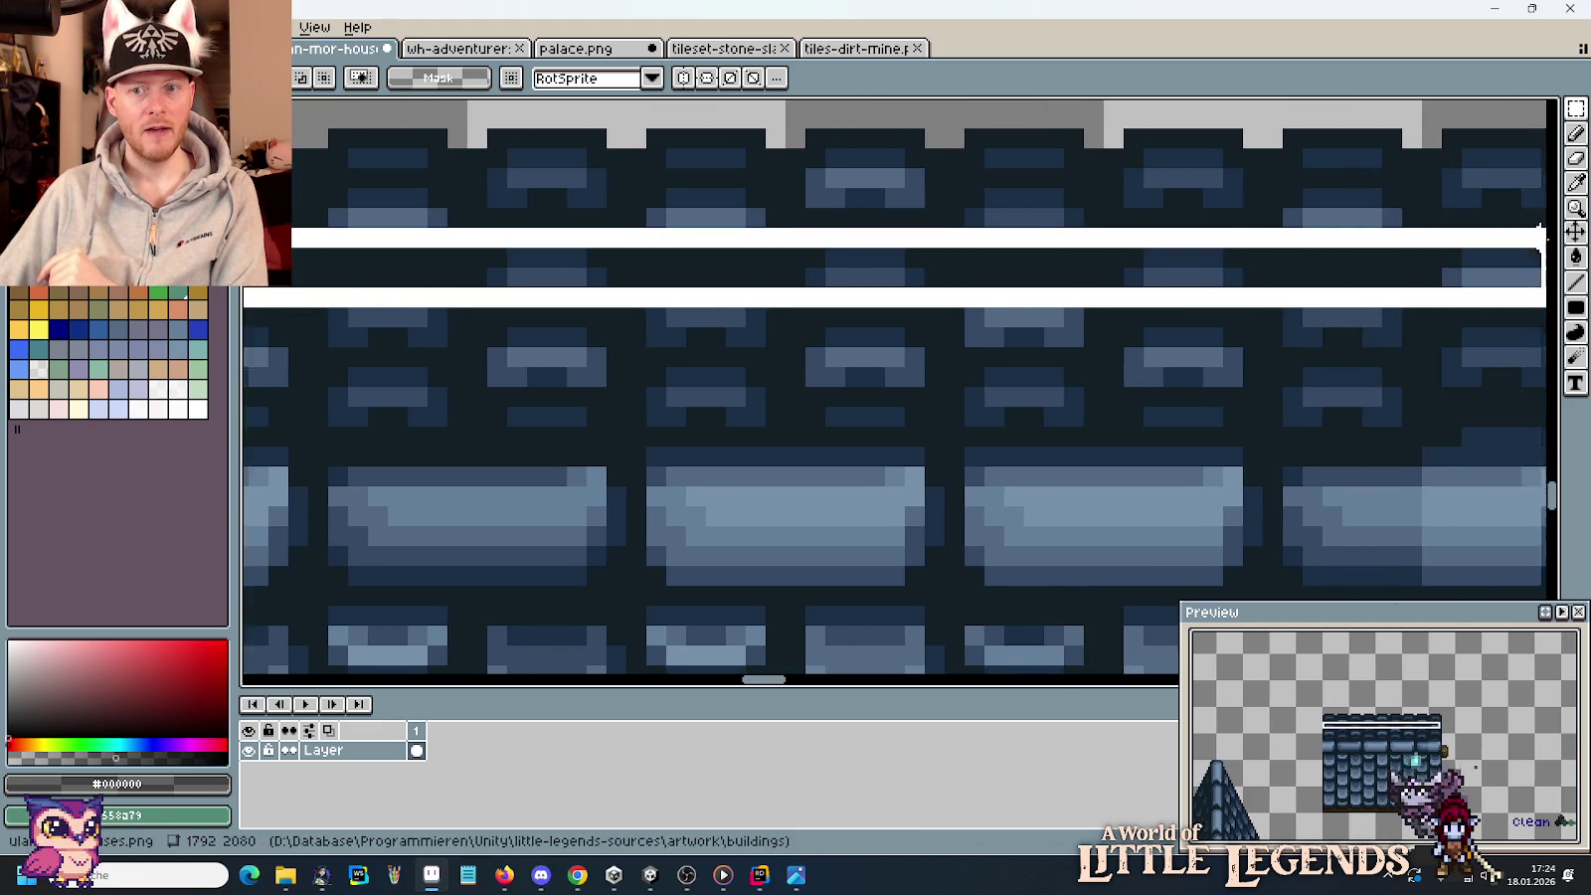
pyautogui.moveTo(702, 239); pyautogui.dragTo(1533, 240)
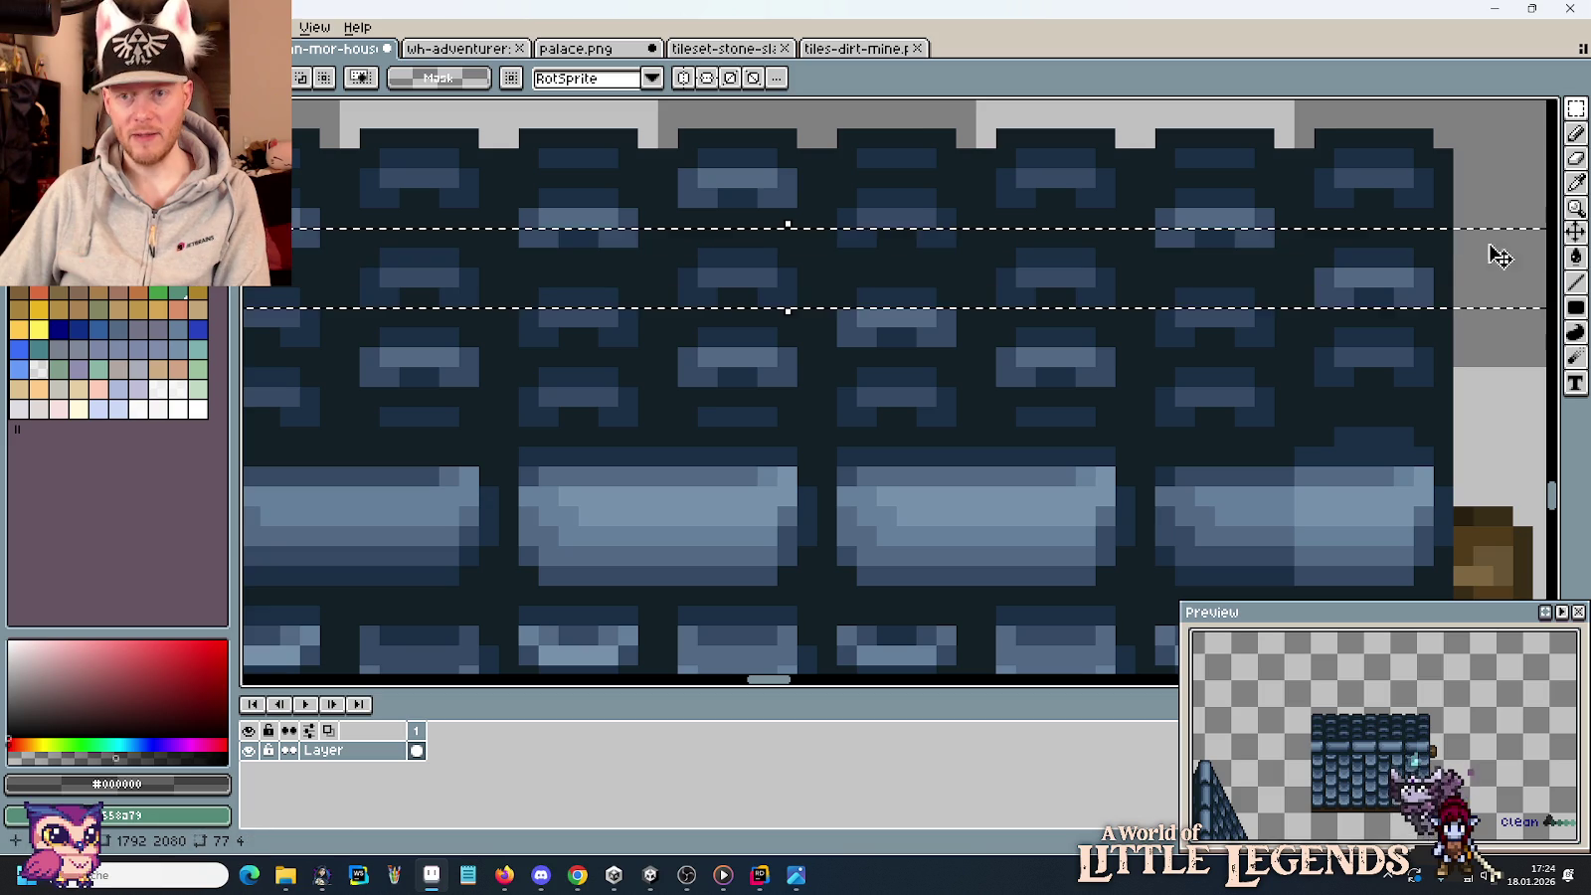
pyautogui.press('Delete')
pyautogui.scroll(-3, 1452, 227)
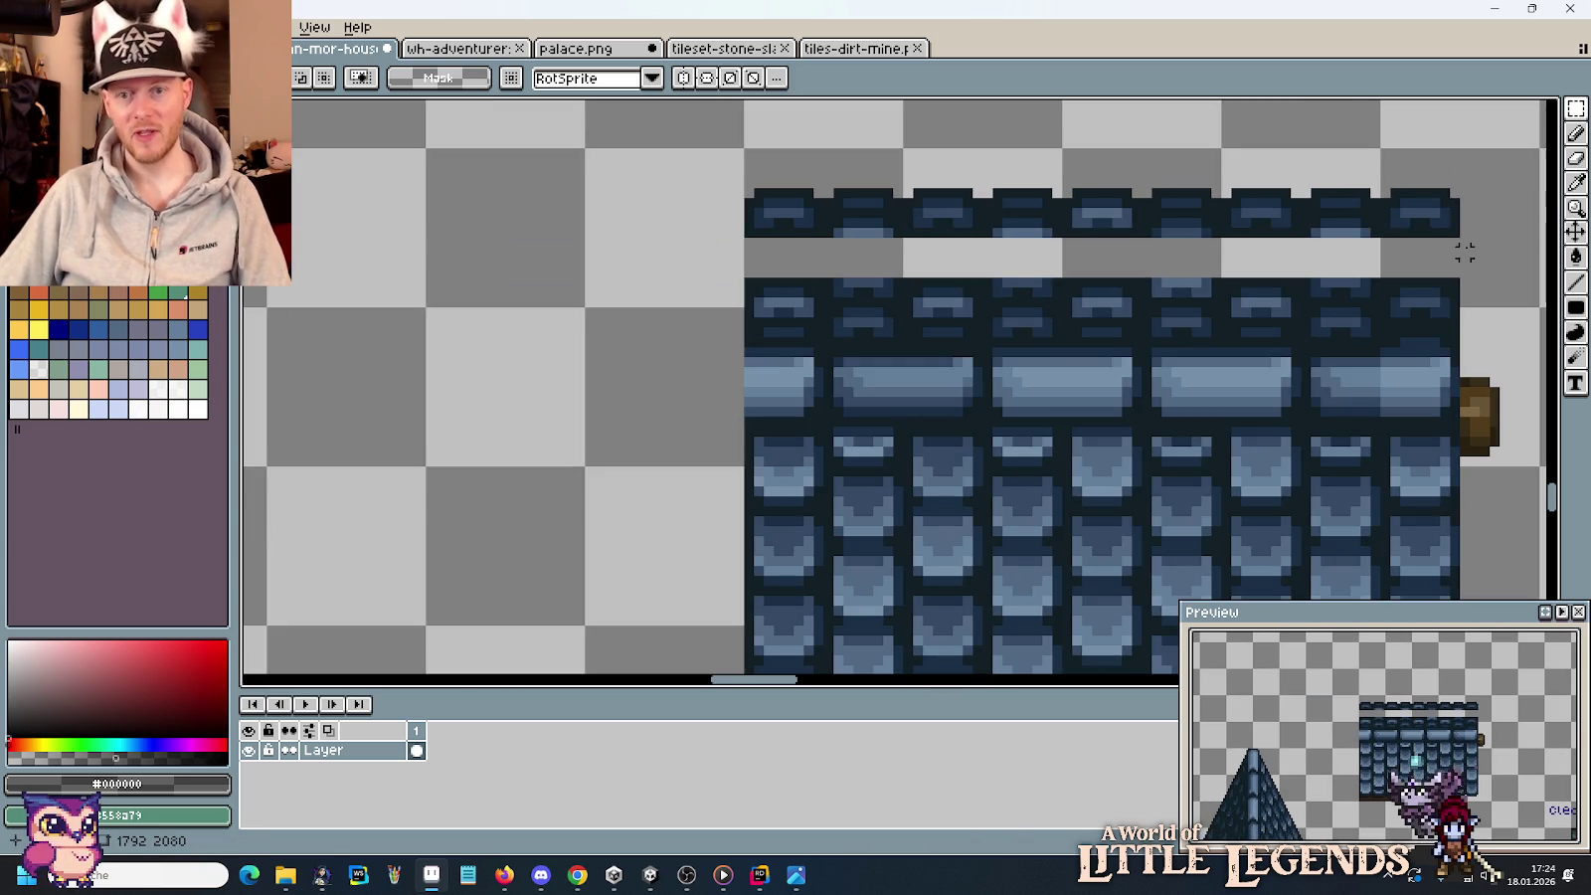
pyautogui.moveTo(1478, 245); pyautogui.dragTo(765, 192)
pyautogui.moveTo(895, 235)
pyautogui.mouseDown()
pyautogui.moveTo(901, 271)
pyautogui.moveTo(808, 268)
pyautogui.mouseUp()
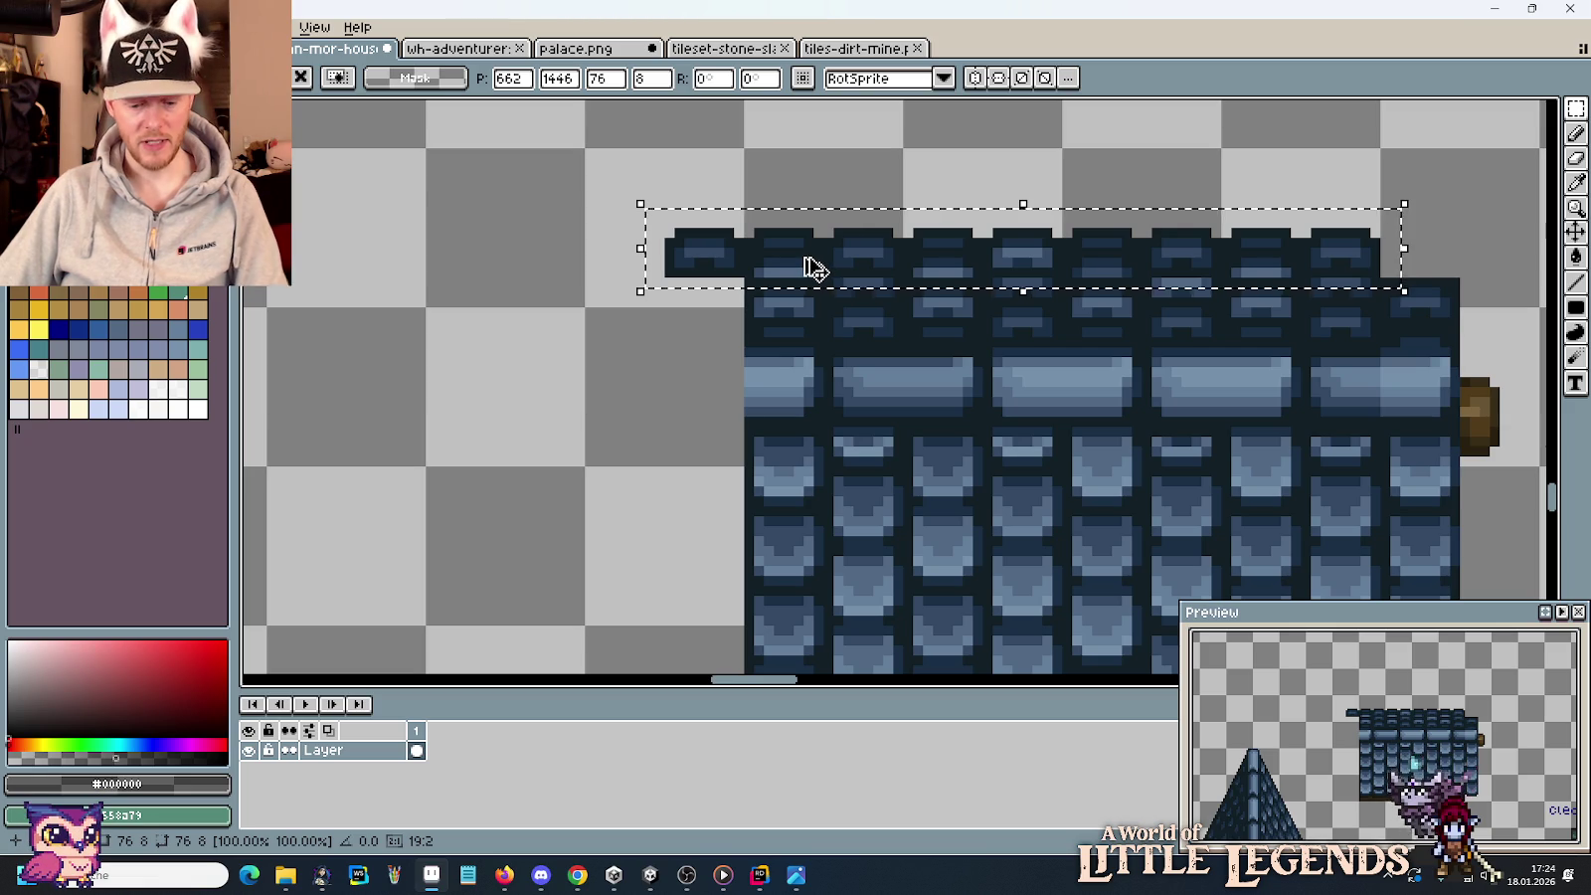
pyautogui.press('Escape')
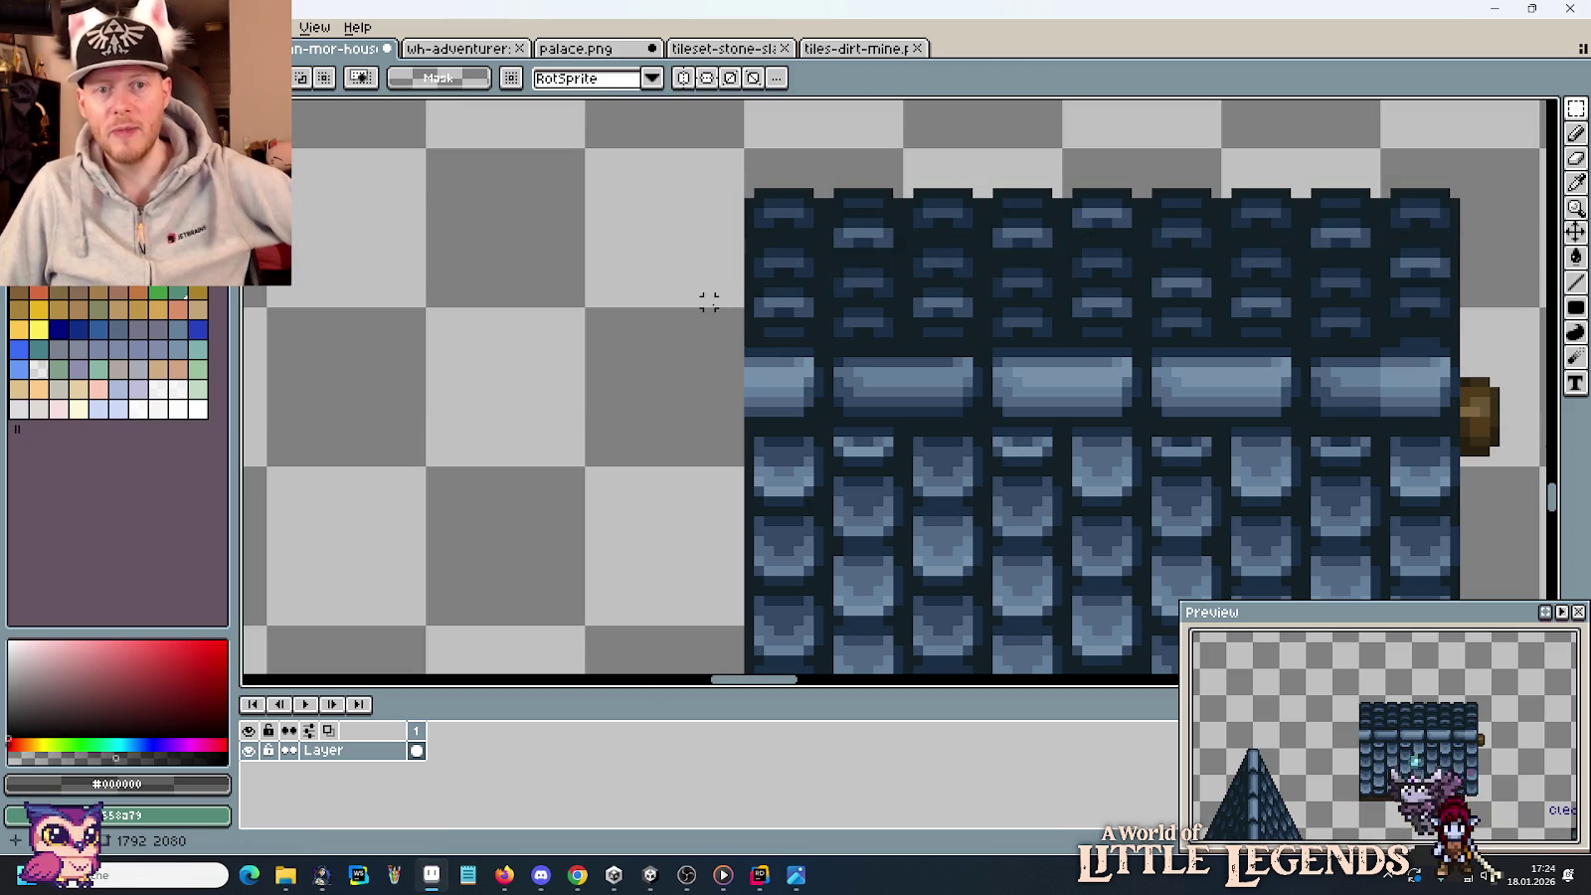
pyautogui.moveTo(710, 277); pyautogui.dragTo(628, 269)
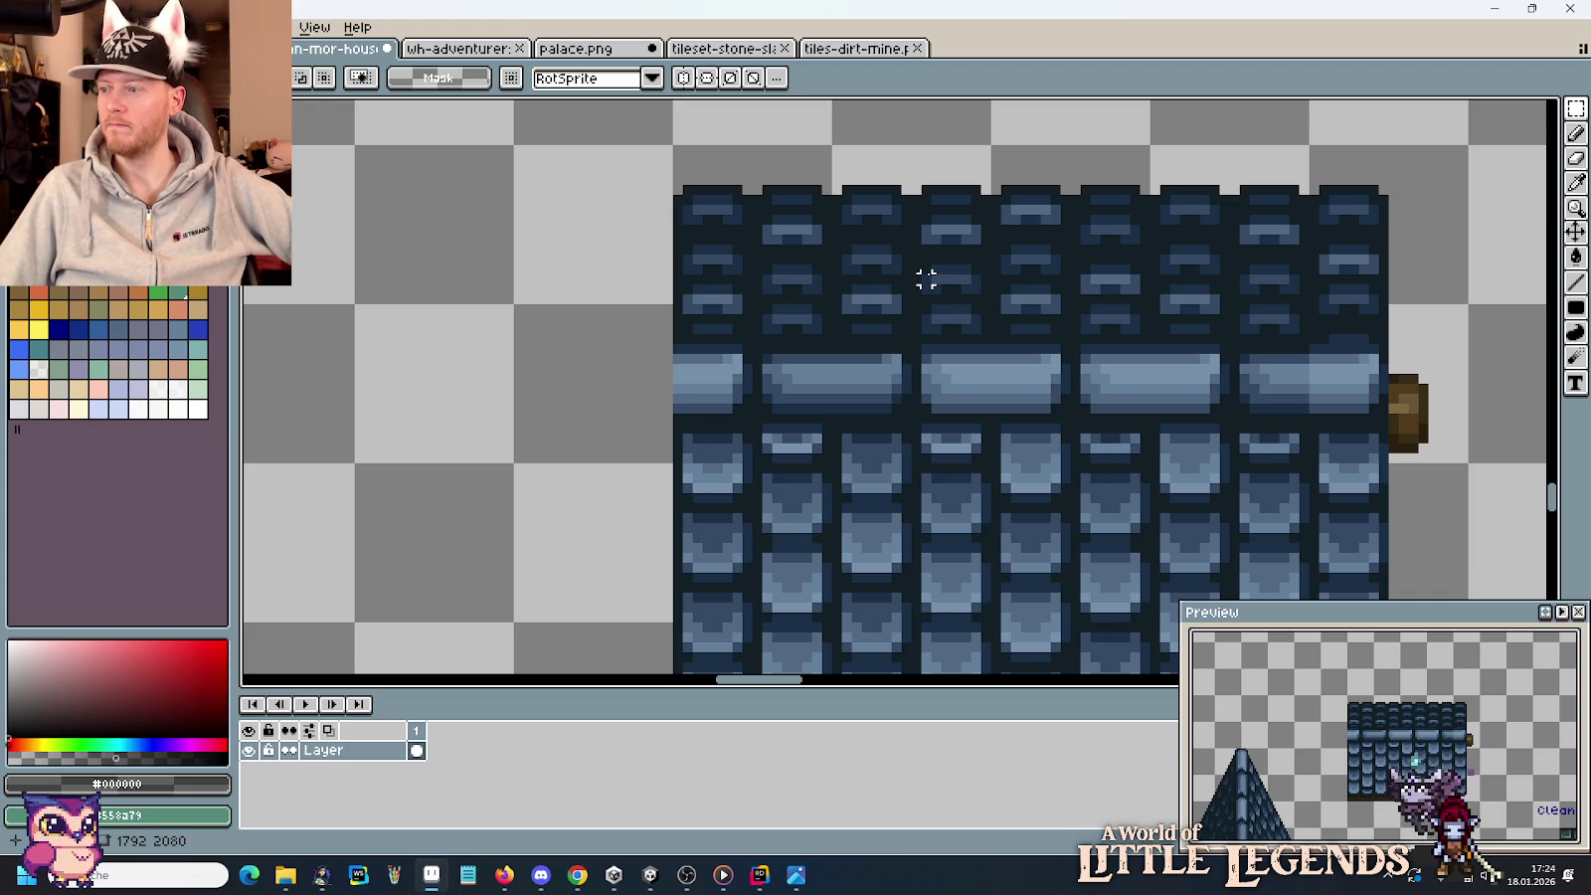
pyautogui.scroll(-2, 926, 279)
pyautogui.scroll(-1, 1026, 341)
pyautogui.hscroll(-3, 1064, 339)
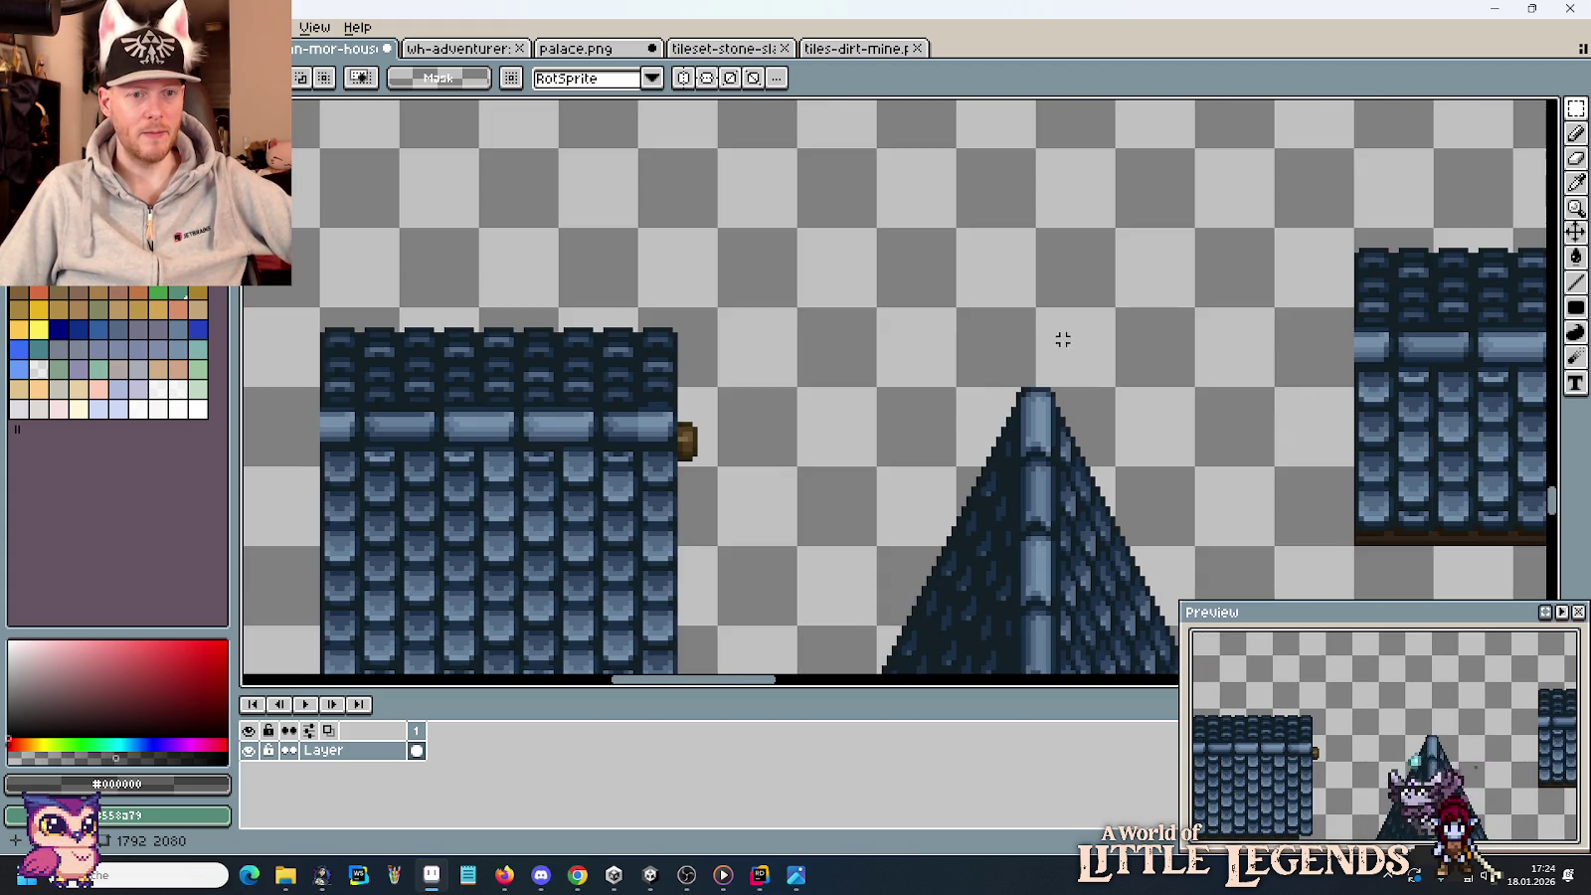
pyautogui.moveTo(579, 390); pyautogui.dragTo(994, 373)
pyautogui.scroll(4, 810, 355)
pyautogui.scroll(1, 910, 384)
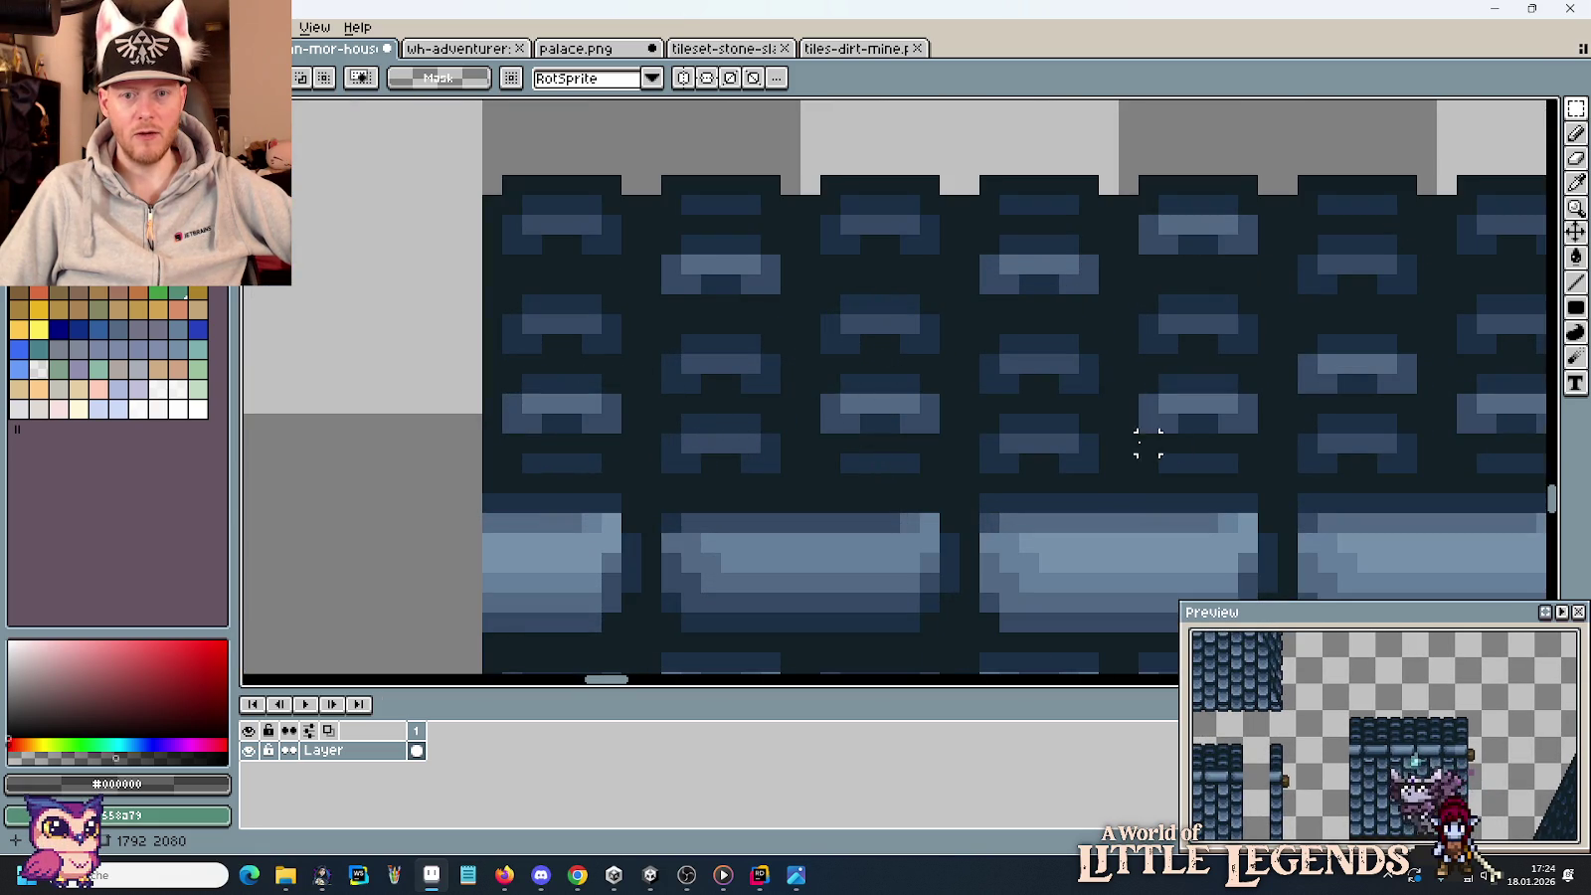
pyautogui.scroll(-3, 1124, 418)
pyautogui.scroll(-1, 1101, 402)
pyautogui.scroll(-1, 1101, 402)
pyautogui.scroll(1, 1101, 402)
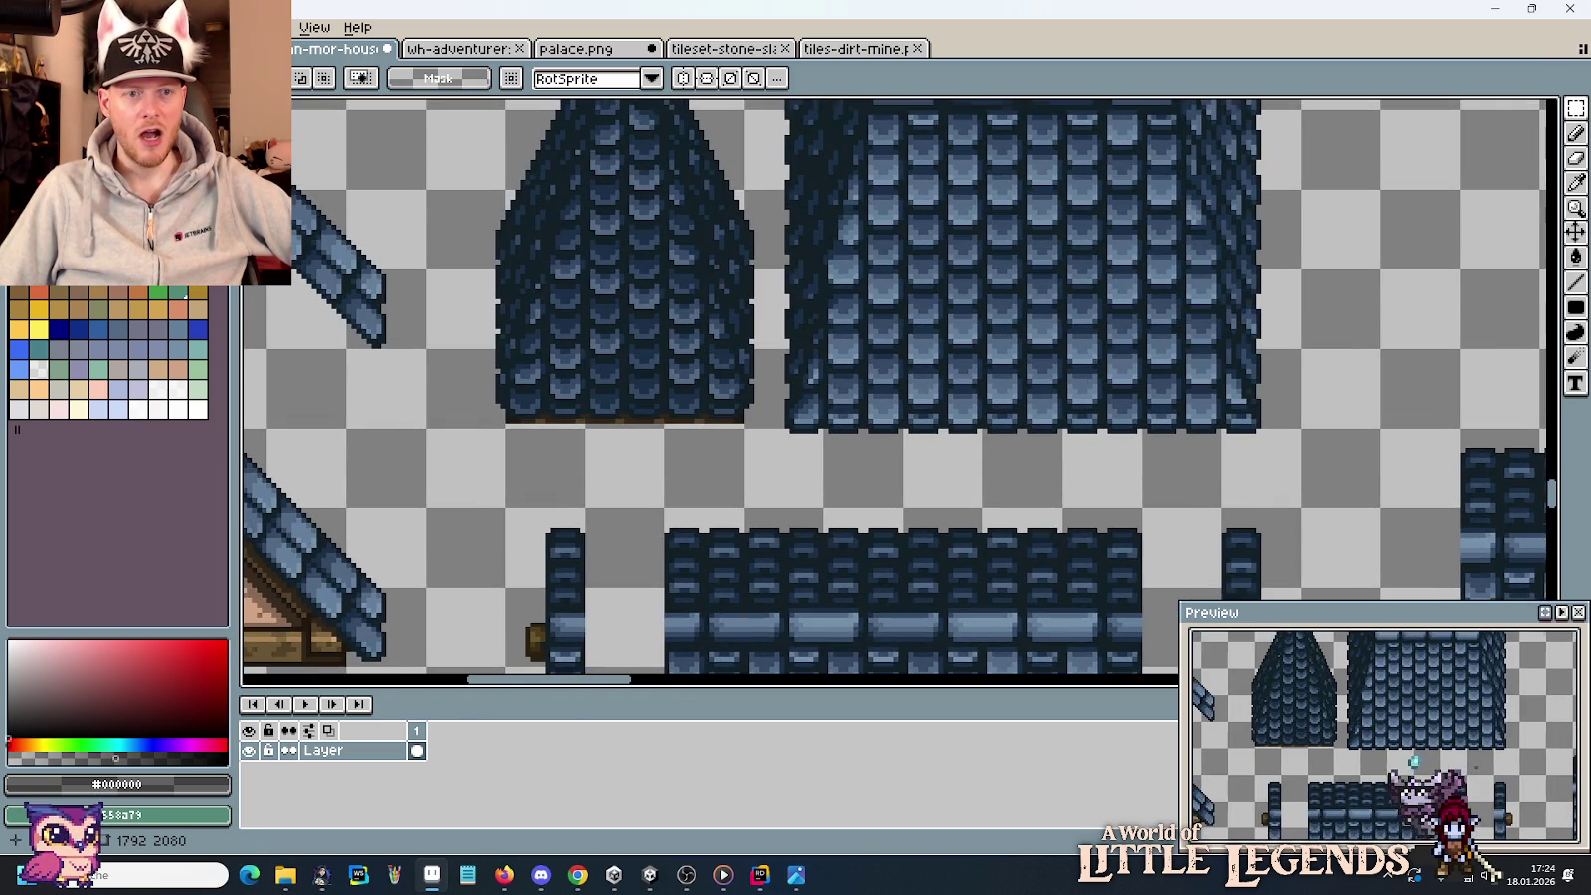
pyautogui.scroll(2, 880, 266)
pyautogui.scroll(1, 925, 204)
pyautogui.scroll(1, 930, 219)
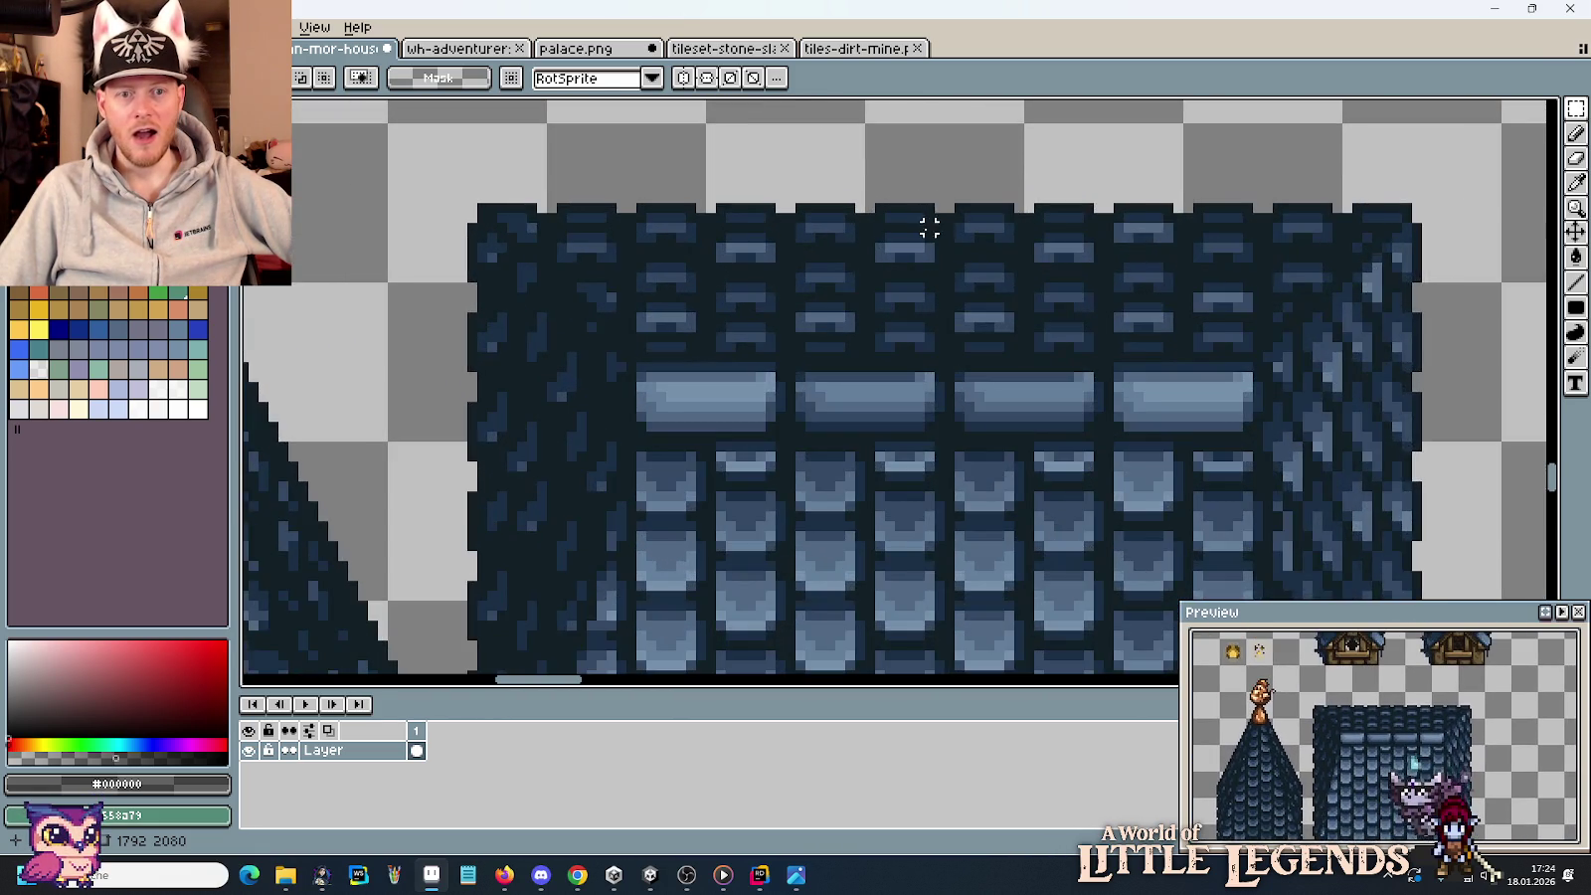
pyautogui.scroll(2, 814, 262)
pyautogui.scroll(-1, 1067, 258)
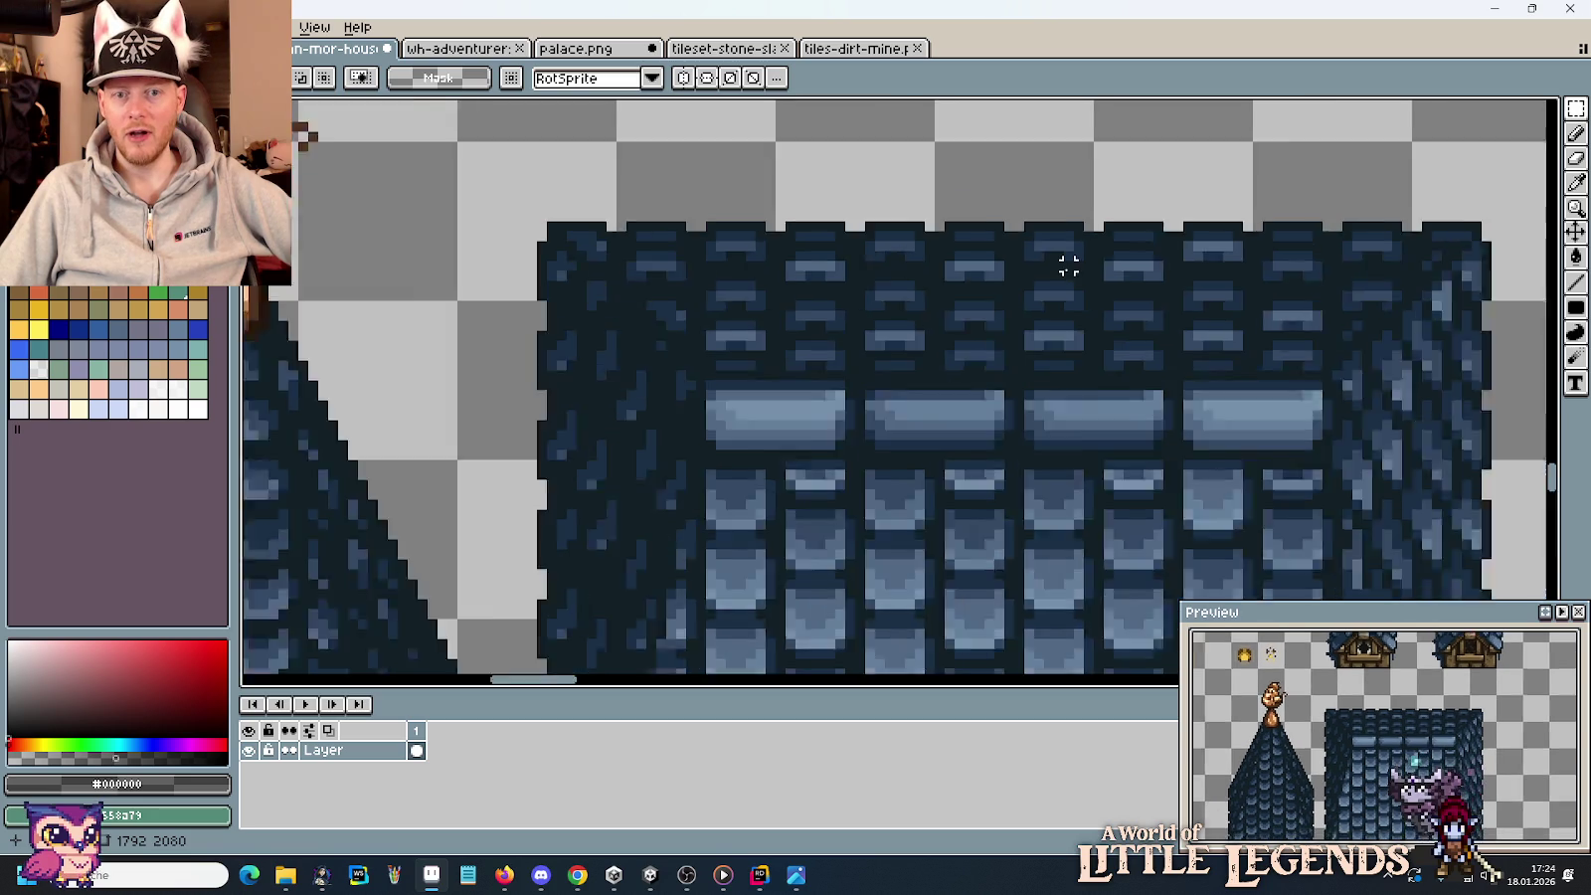
pyautogui.scroll(-1, 1065, 266)
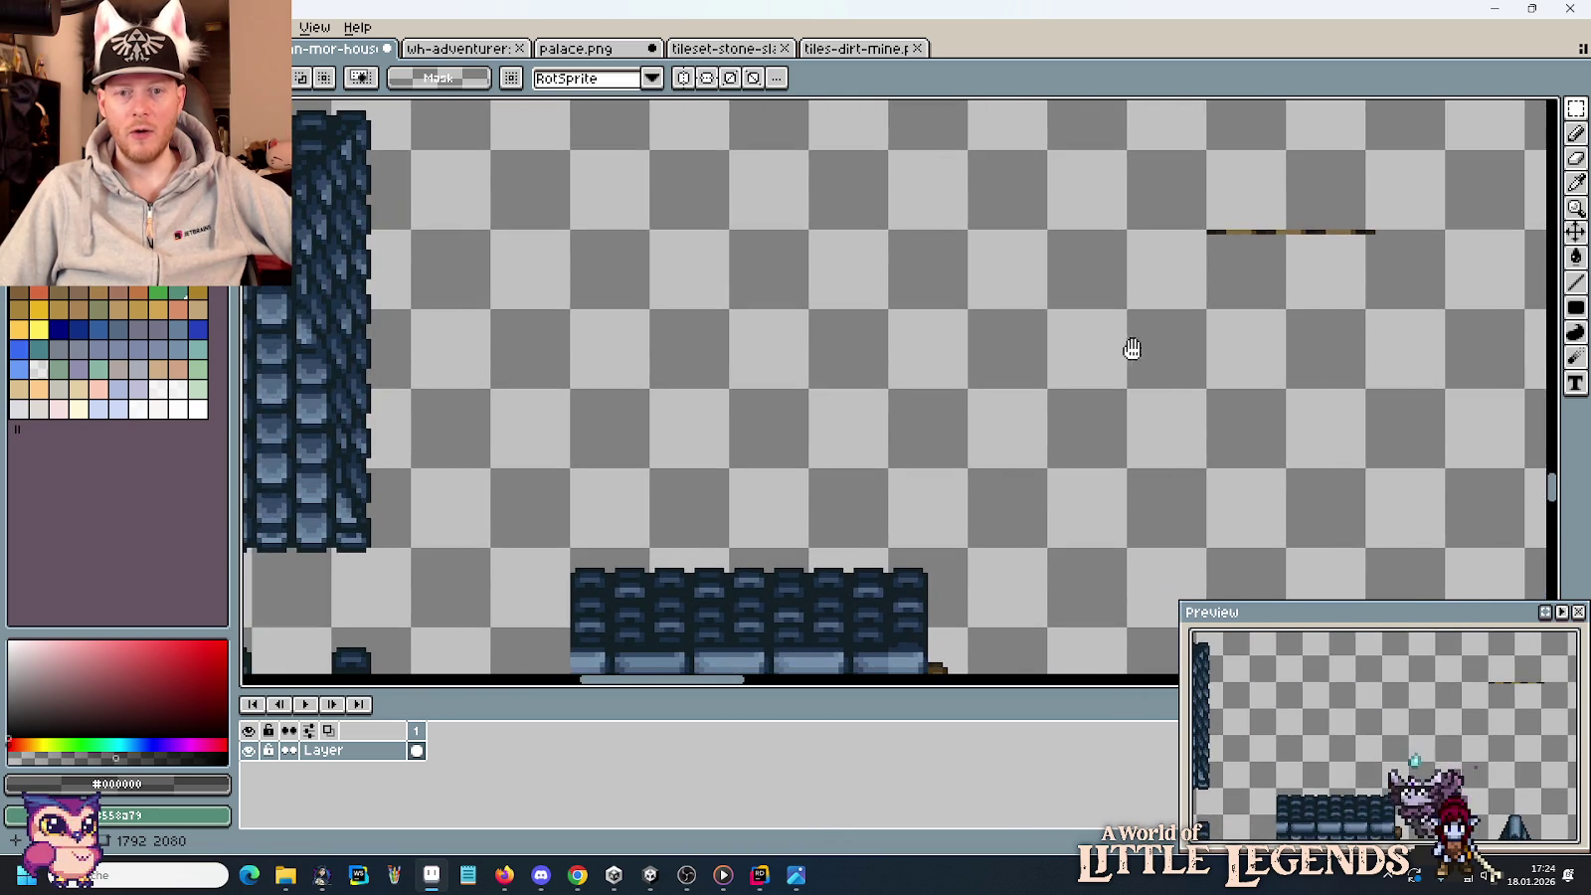